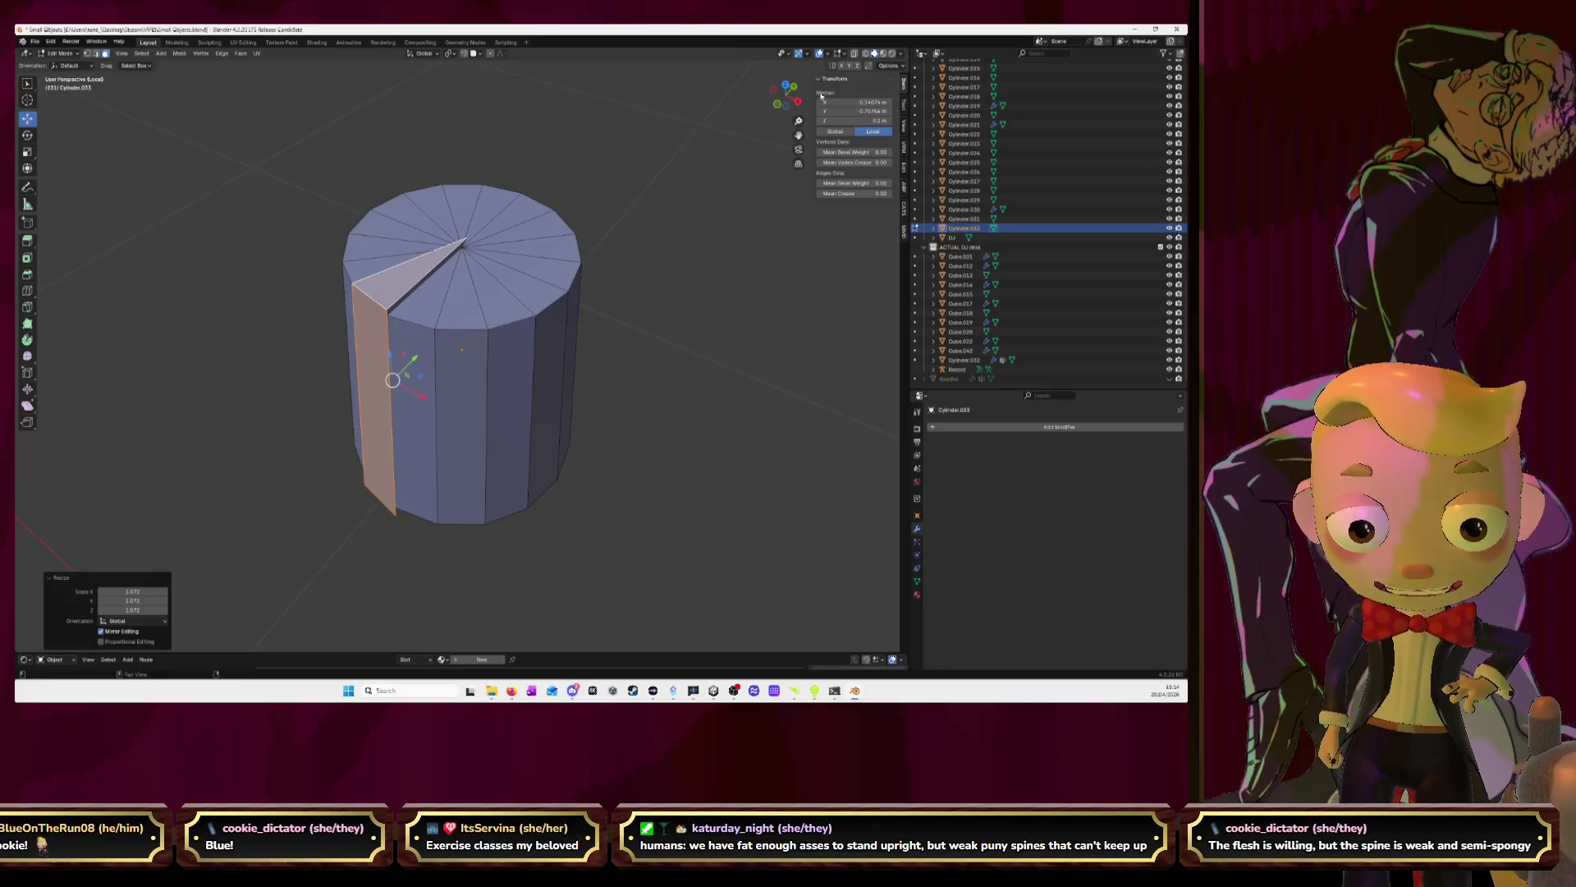
From a right-side view, nudge the selected side edge slightly outward and inspect the top face
left_click(797, 100)
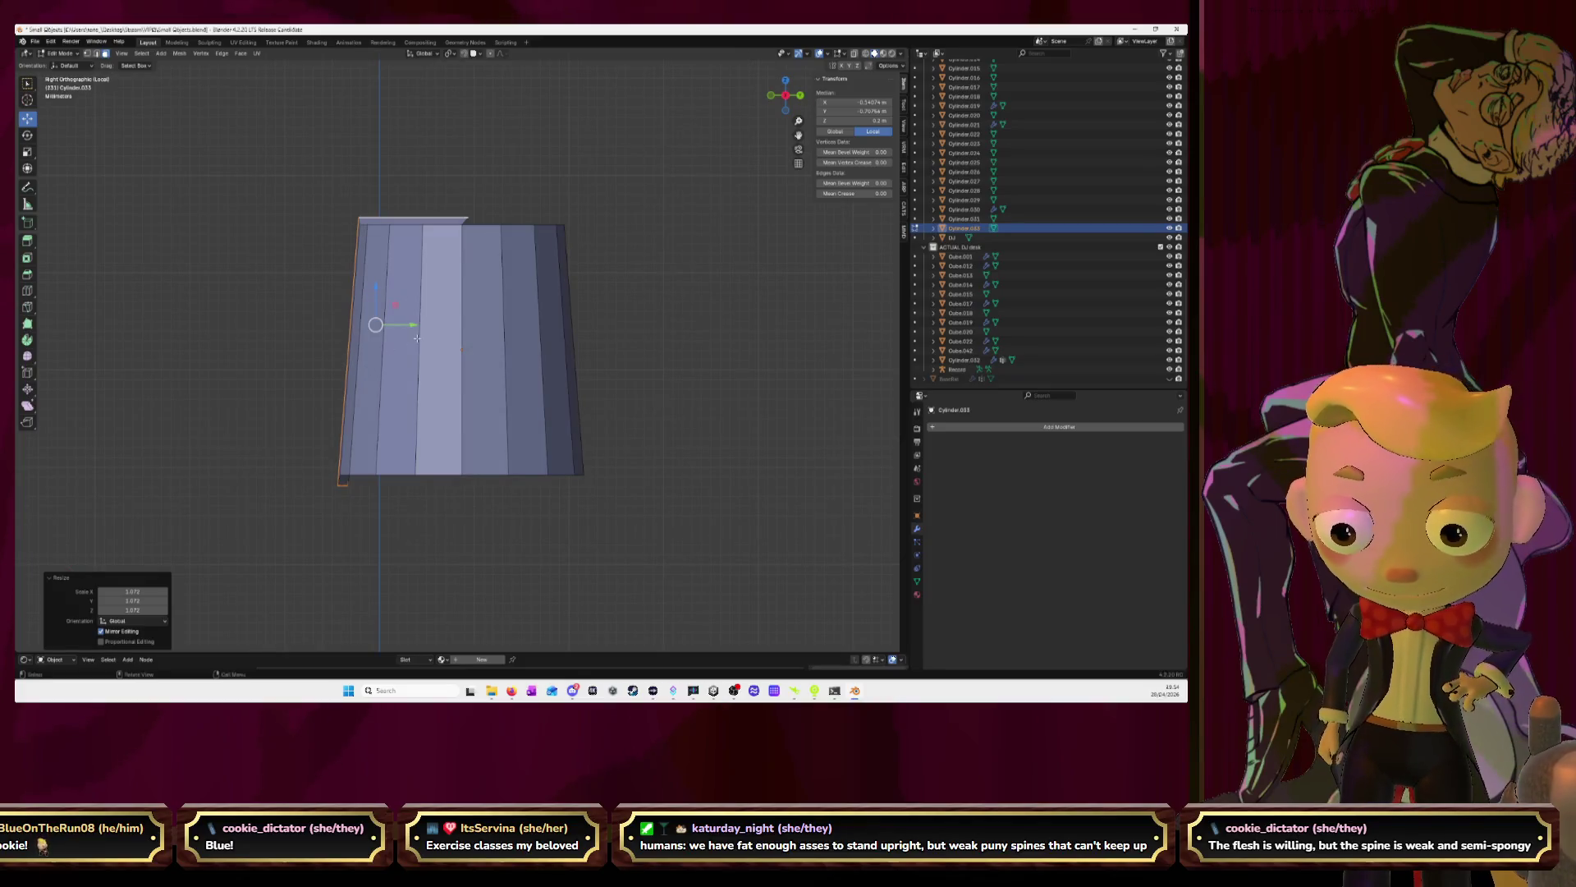
left_click_drag(410, 325, 369, 273)
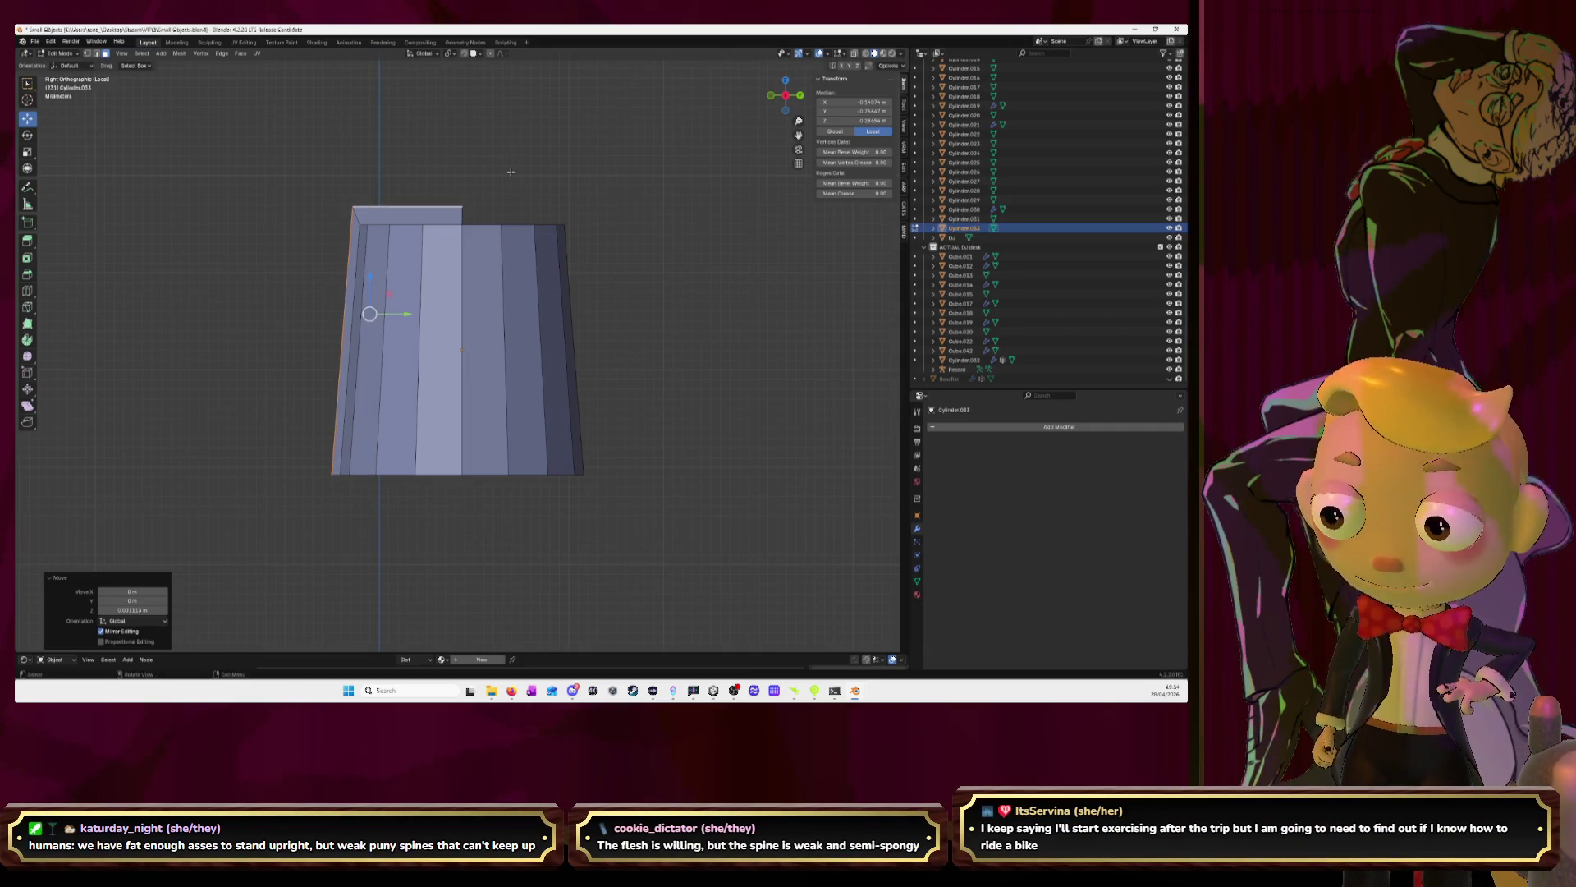
middle_click_drag(511, 171, 483, 266)
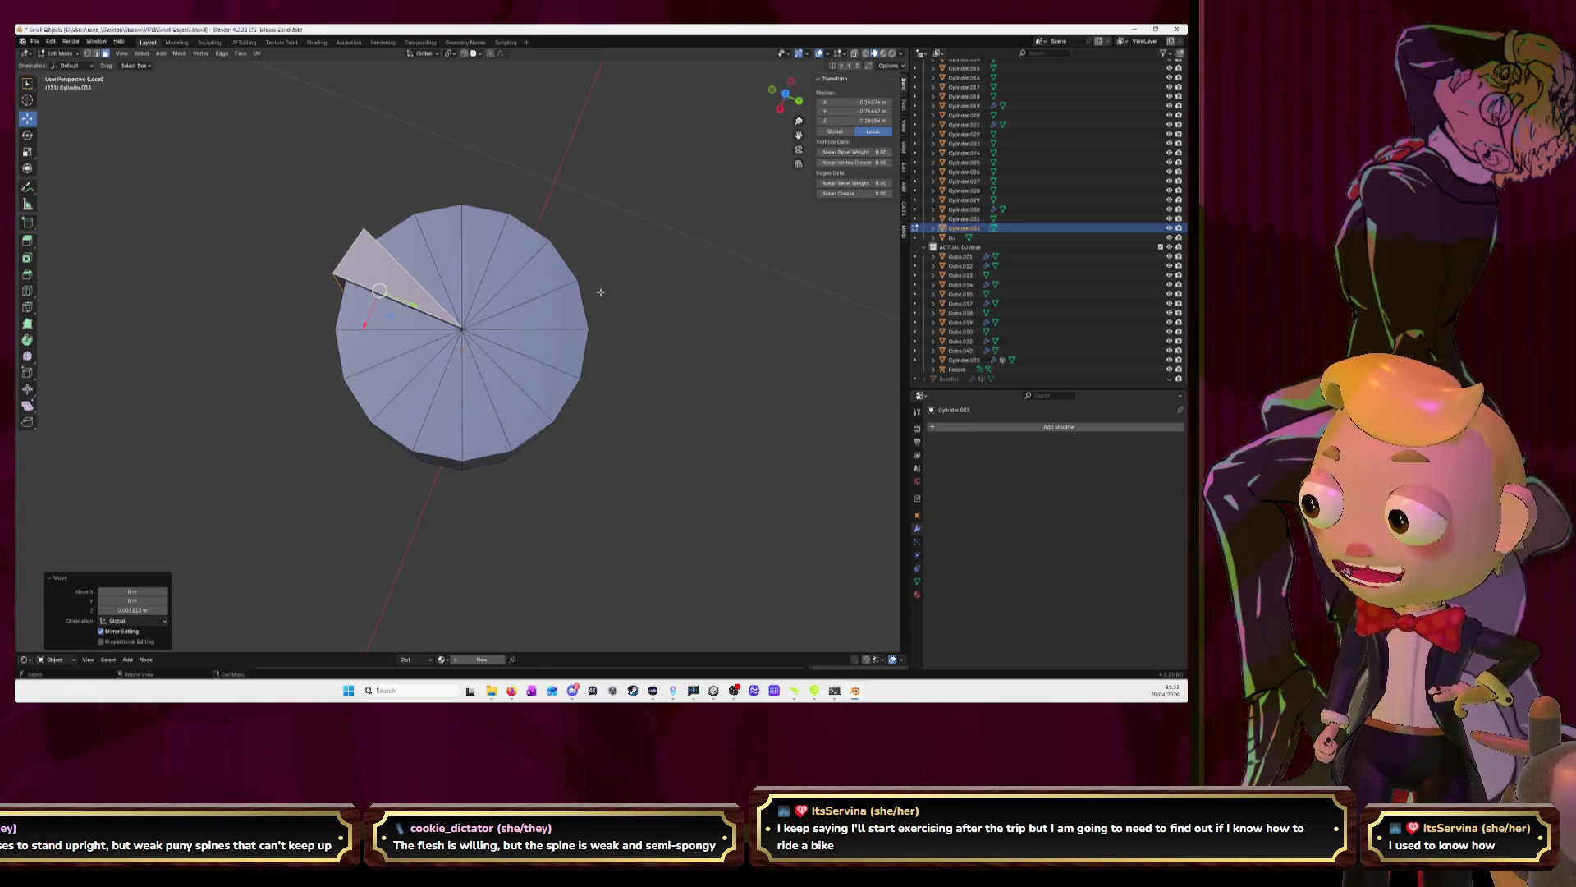
middle_click_drag(523, 288, 547, 276)
Undo the raised top-face edits back to the vertical side-strip selection
key("ctrl+z")
key("ctrl+z")
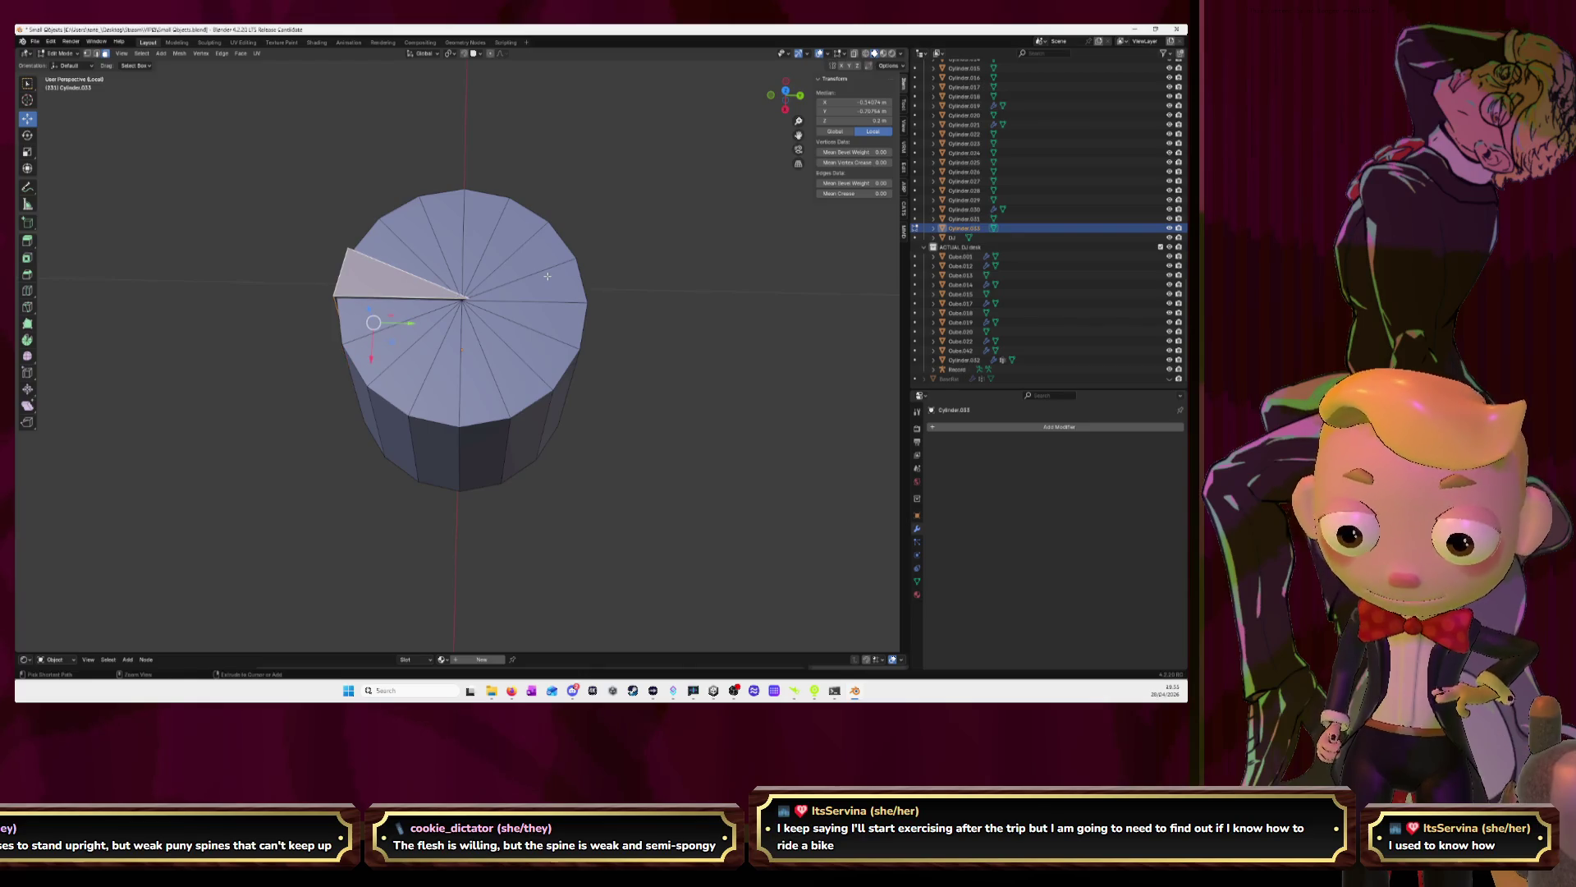
key("ctrl+z")
key("ctrl+z")
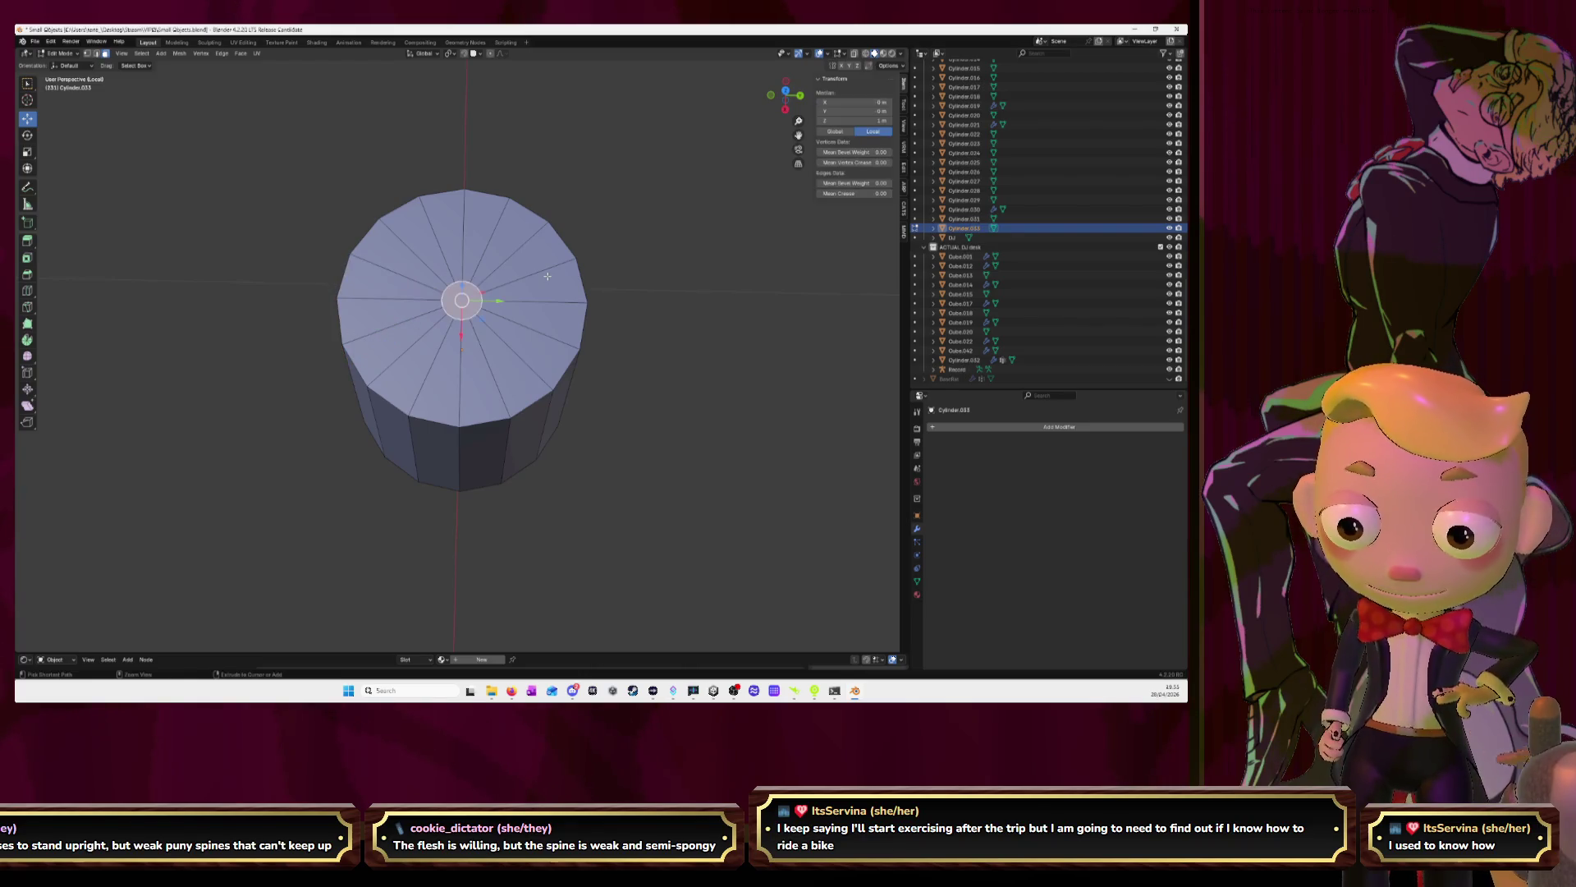
middle_click_drag(546, 278, 775, 298)
key("ctrl+z")
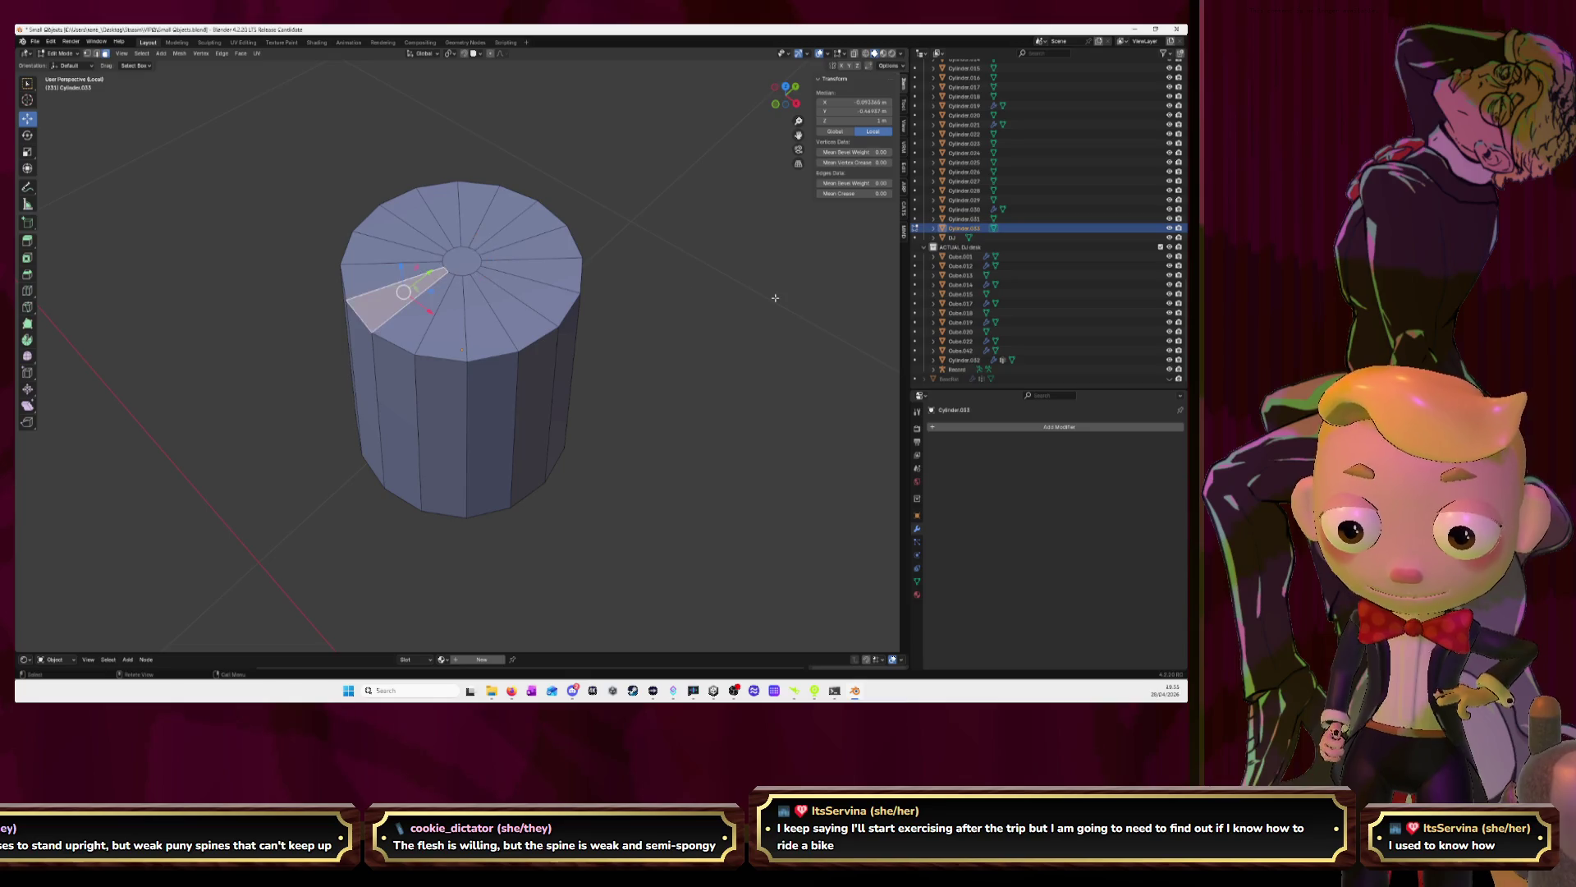
left_click(786, 86)
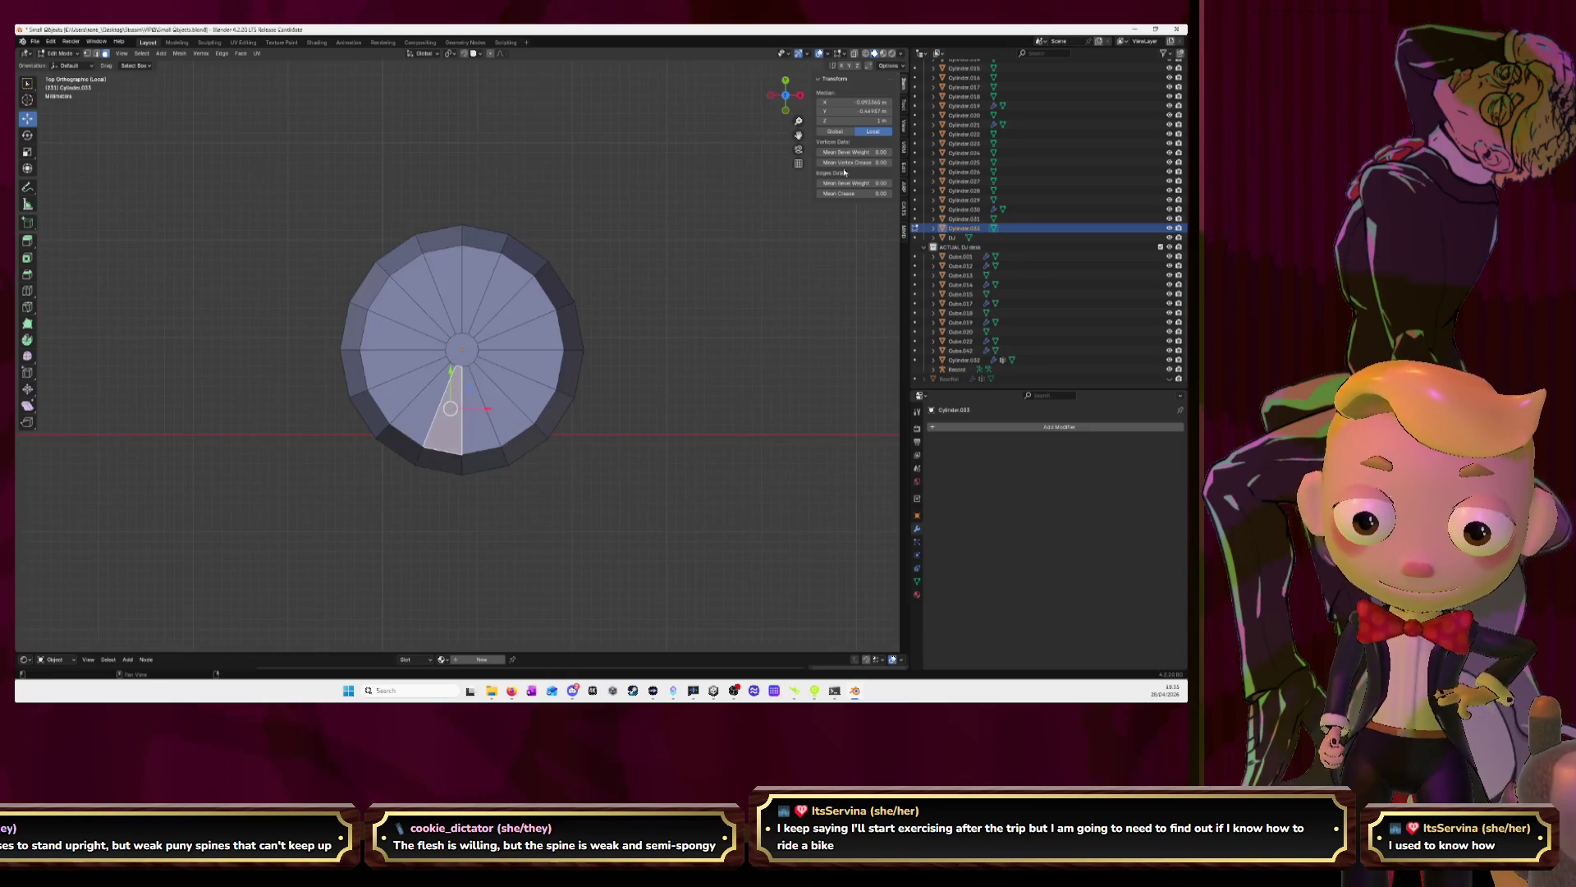
mouse_move(722, 246)
middle_mouse_down()
mouse_move(690, 295)
mouse_move(612, 319)
mouse_move(602, 268)
mouse_move(686, 186)
mouse_move(629, 288)
middle_mouse_up()
key("ctrl+z")
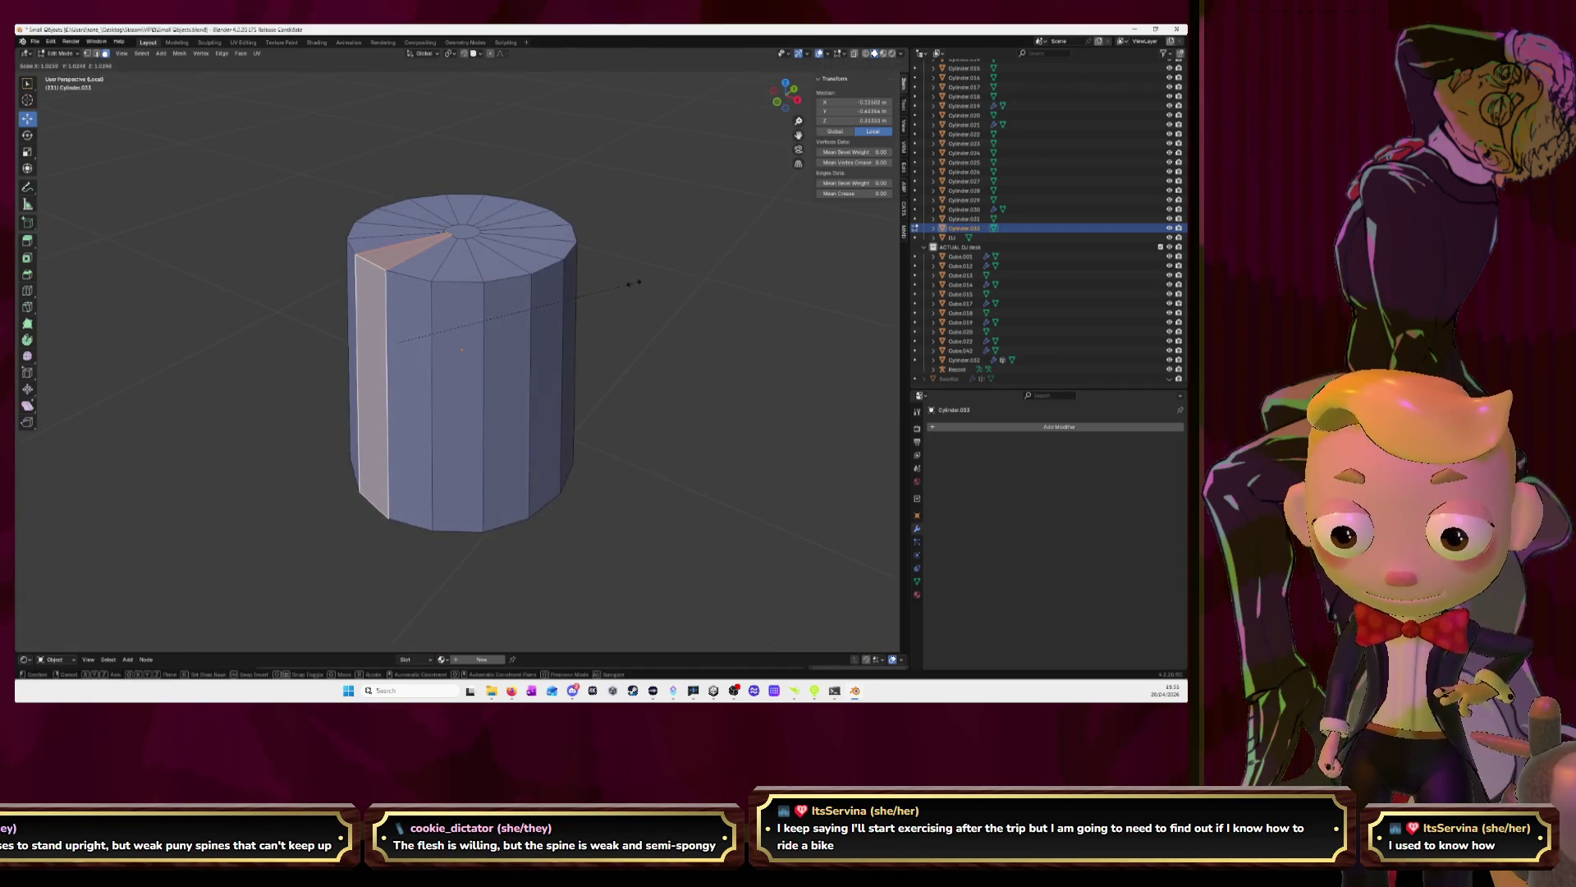
Extrude the side strip, scale it outward, raise its top edge as a tab, then return to Object Mode
key("e")
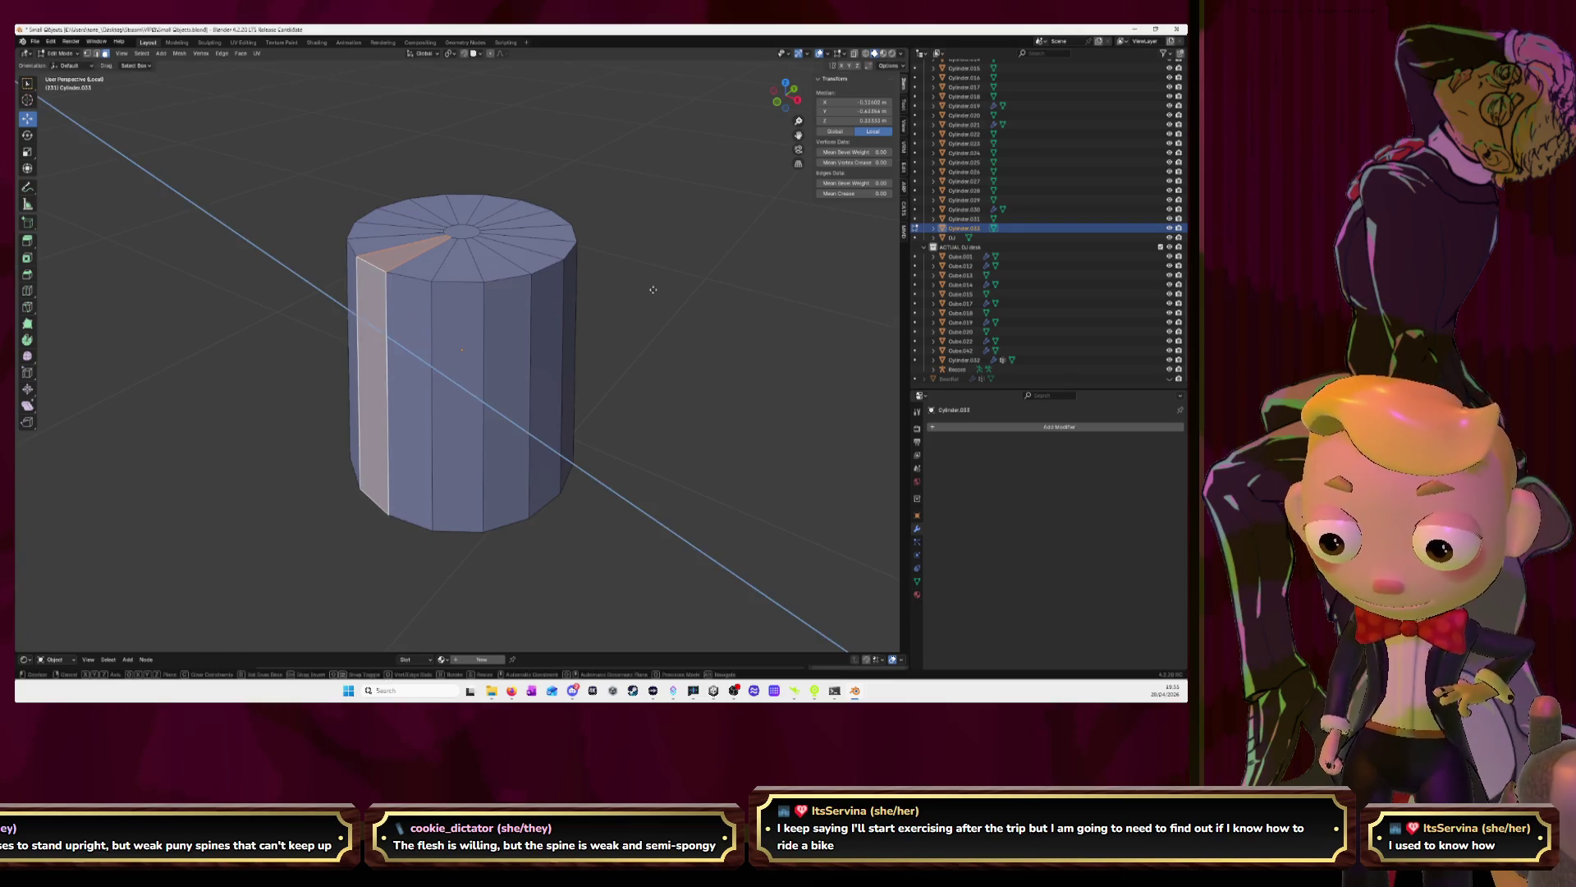
key("s")
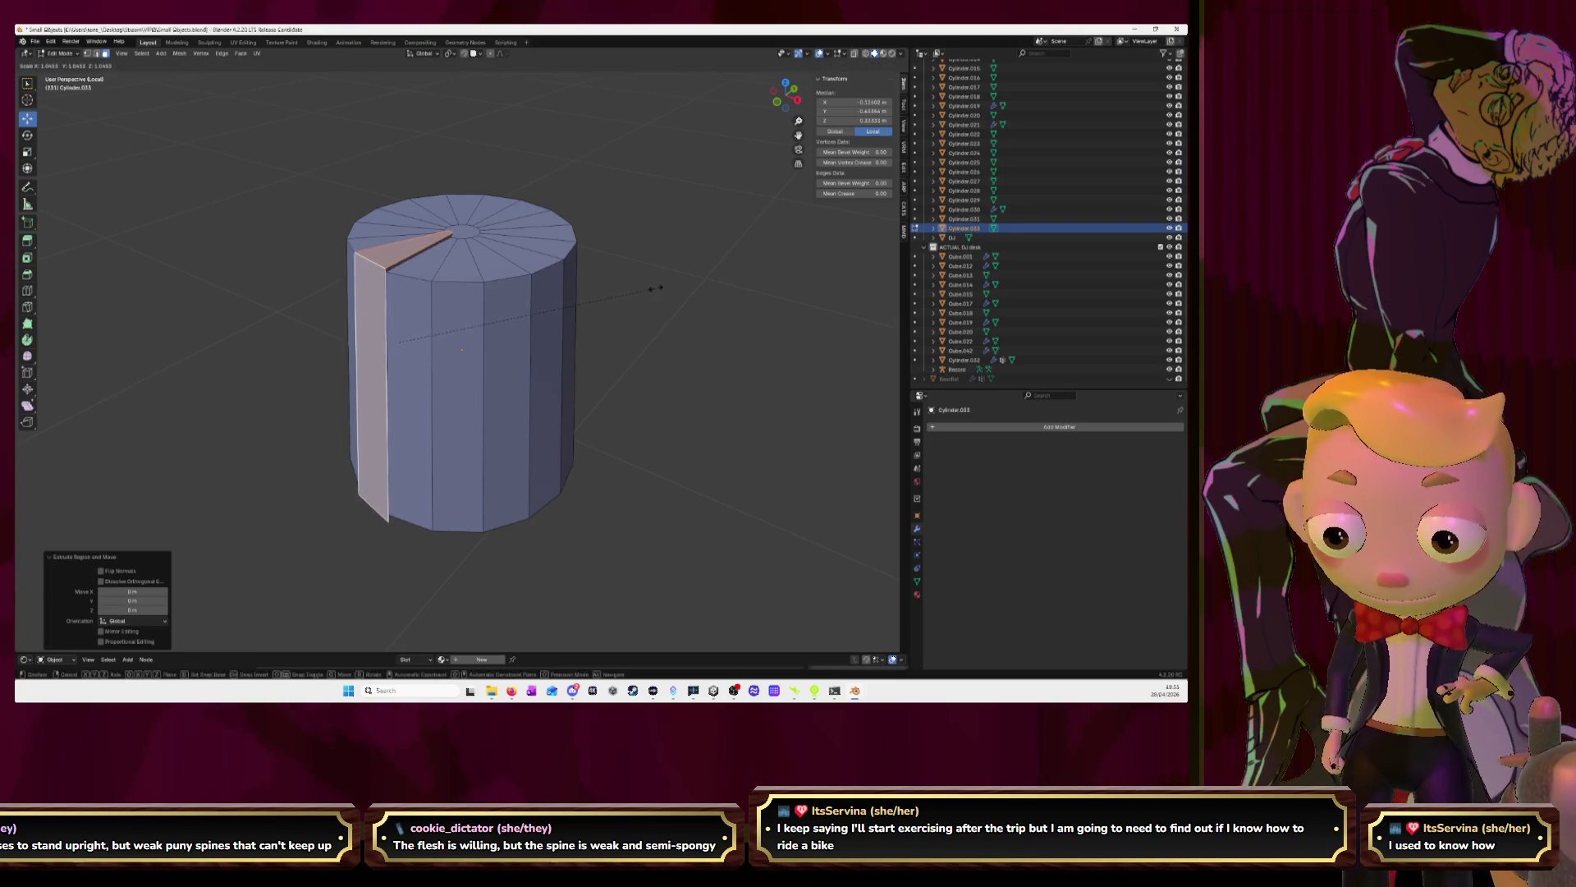
left_click(665, 286)
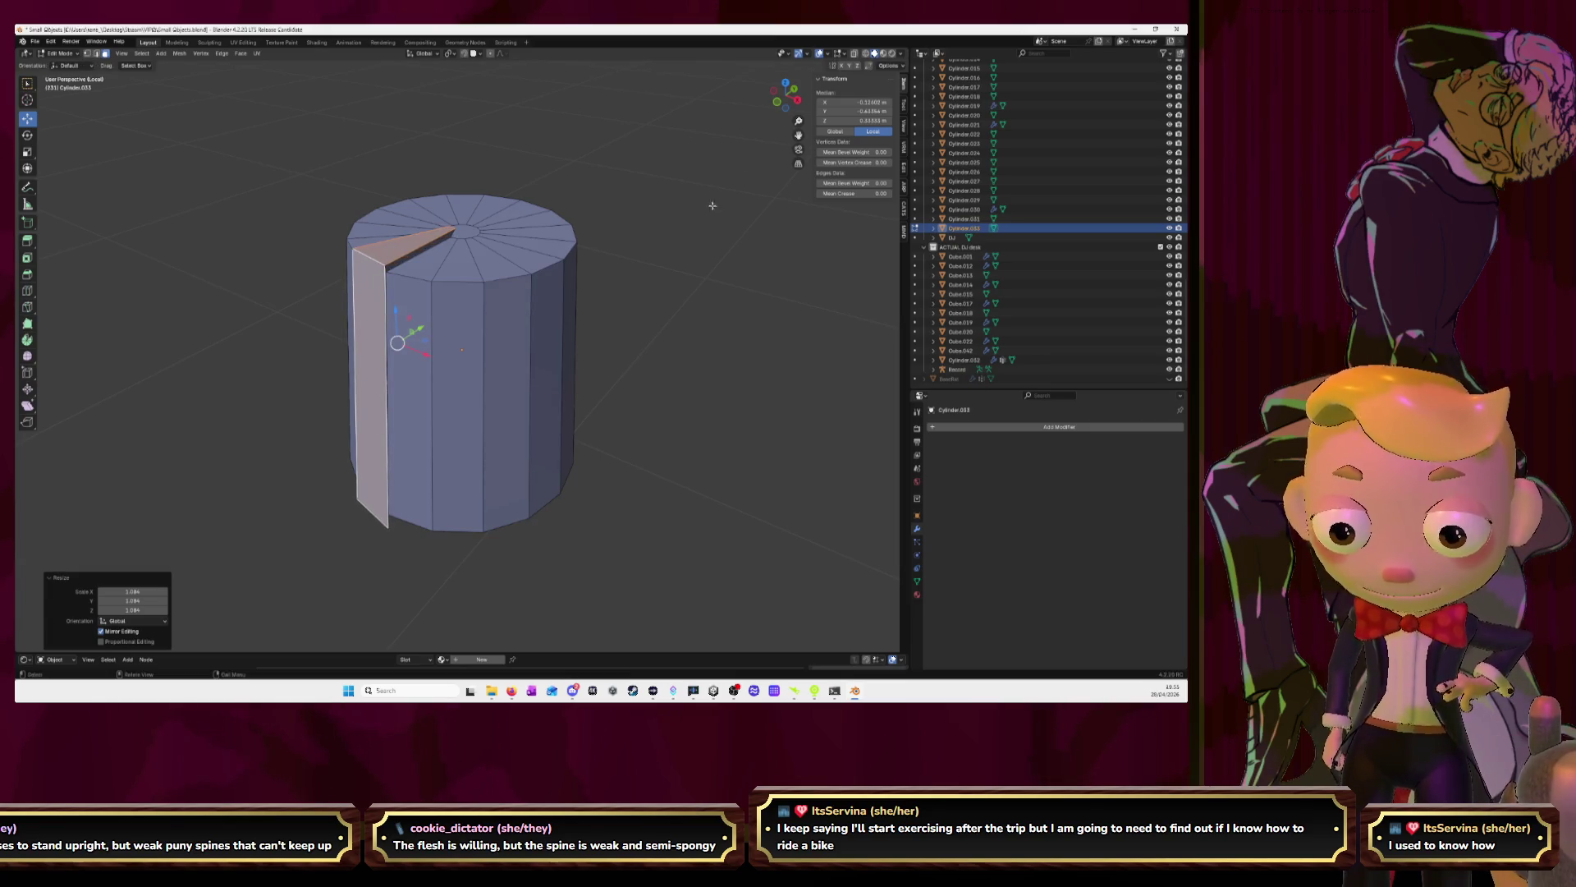
left_click(796, 91)
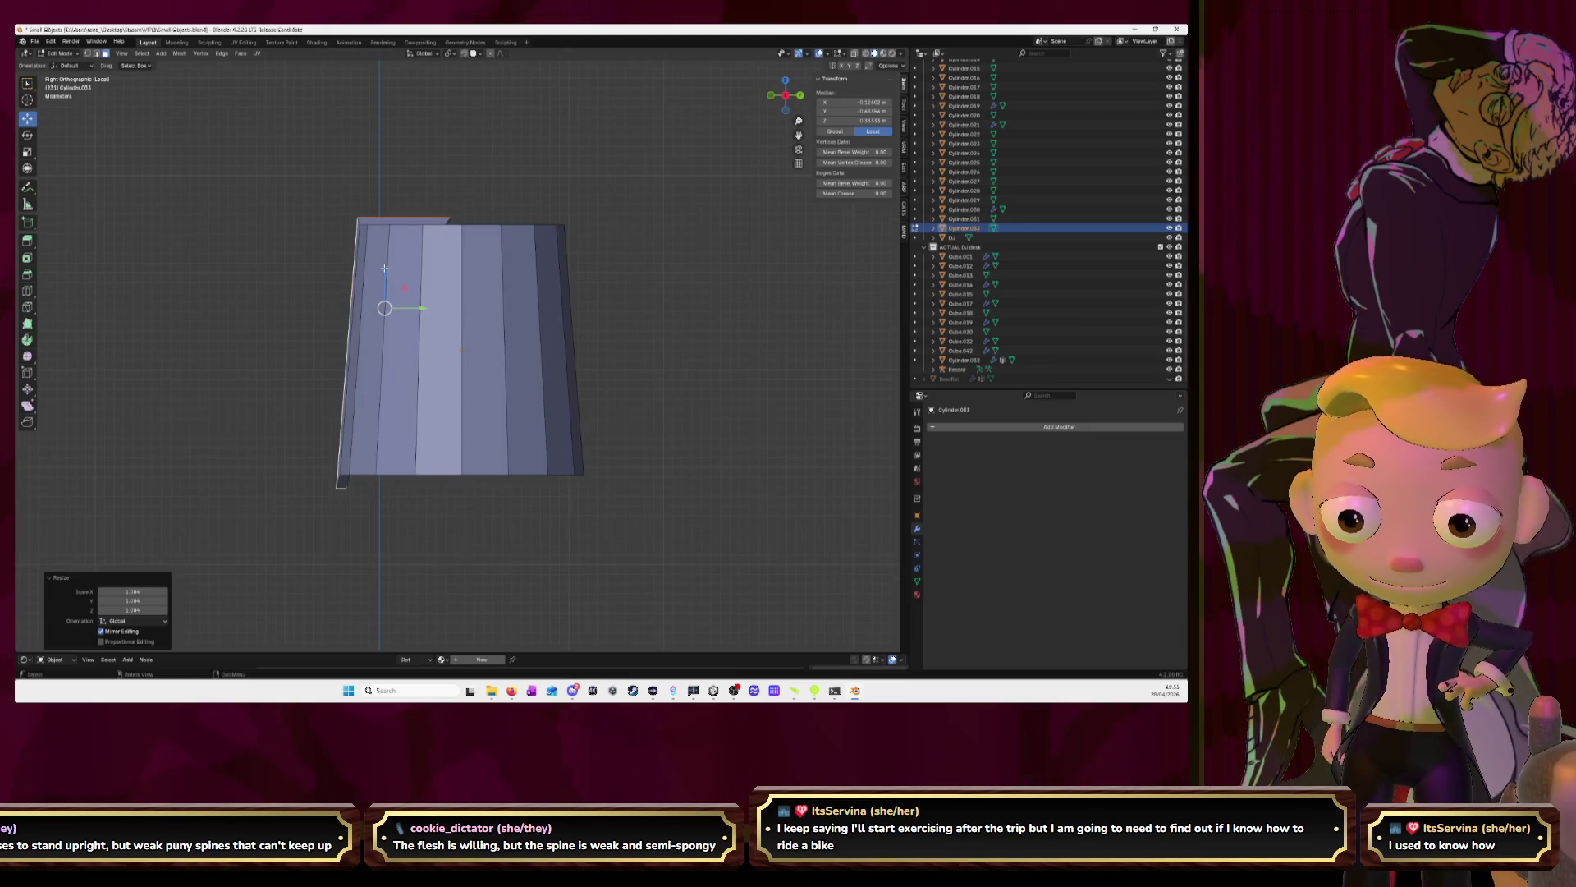
mouse_move(384, 268)
left_mouse_down()
mouse_move(387, 254)
mouse_move(414, 293)
left_mouse_up()
mouse_move(413, 293)
middle_mouse_down()
mouse_move(386, 296)
mouse_move(594, 328)
middle_mouse_up()
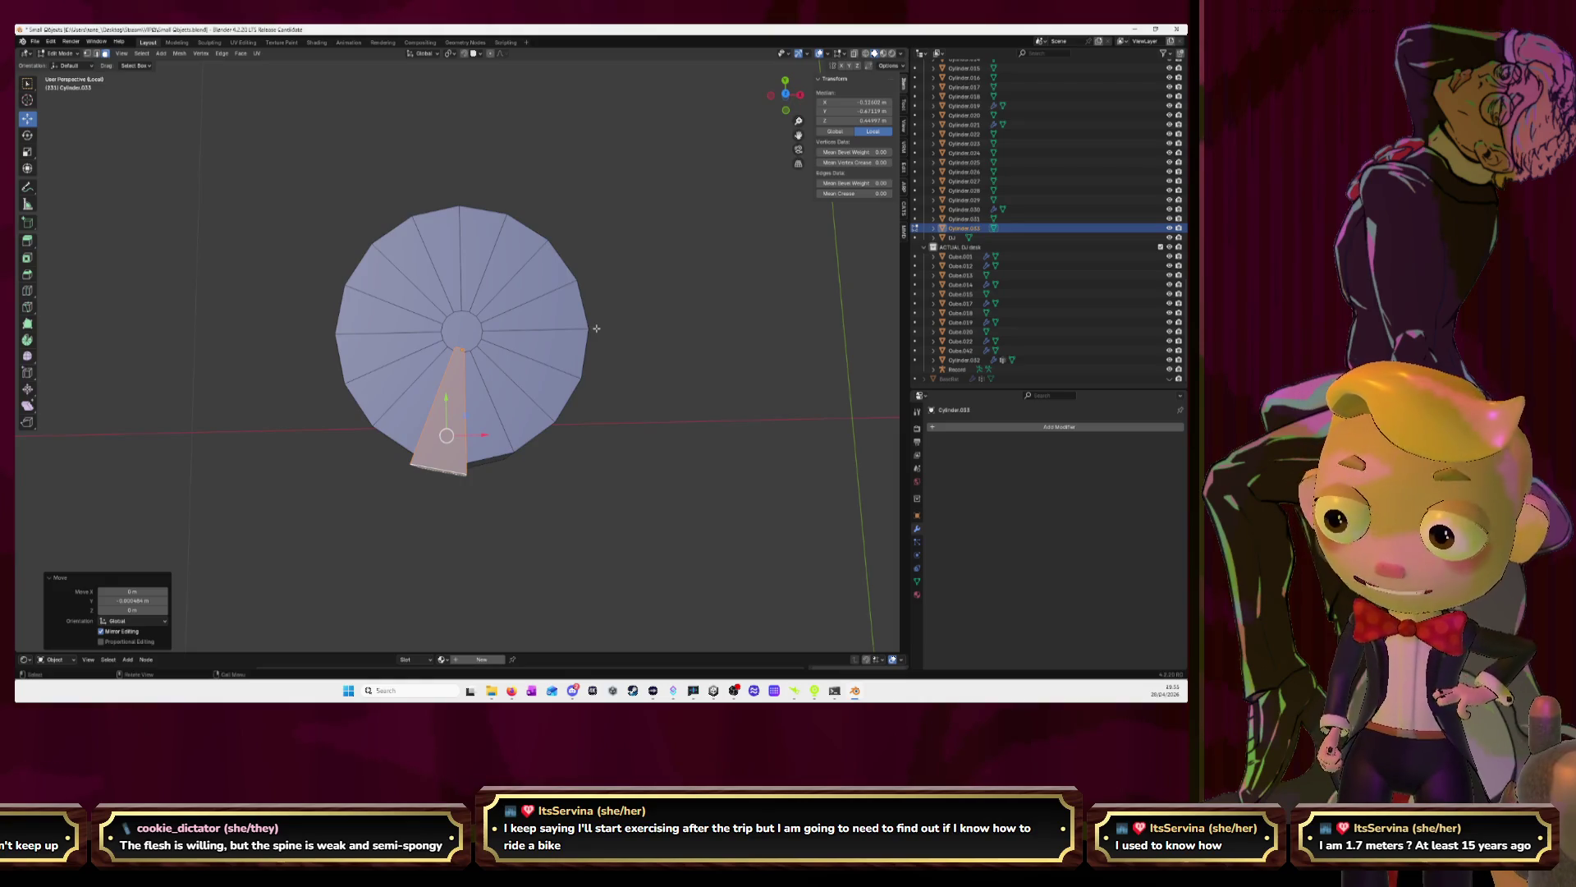
key("Tab")
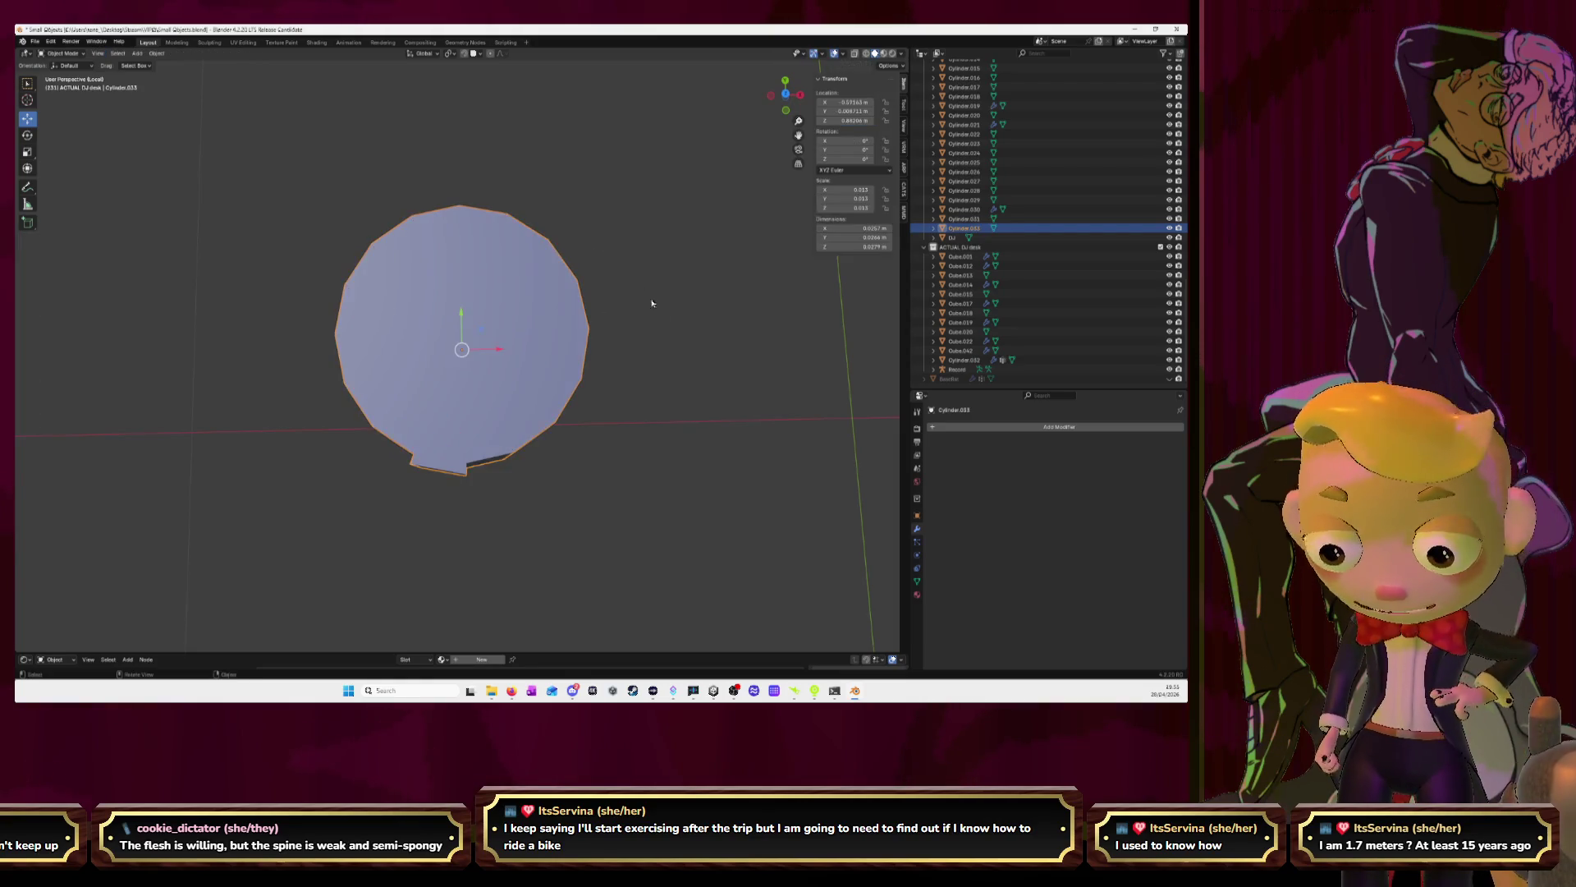
Exit Local View and apply Shade Smooth to the small knob cylinder
mouse_move(651, 298)
middle_mouse_down()
mouse_move(627, 349)
mouse_move(582, 381)
middle_mouse_up()
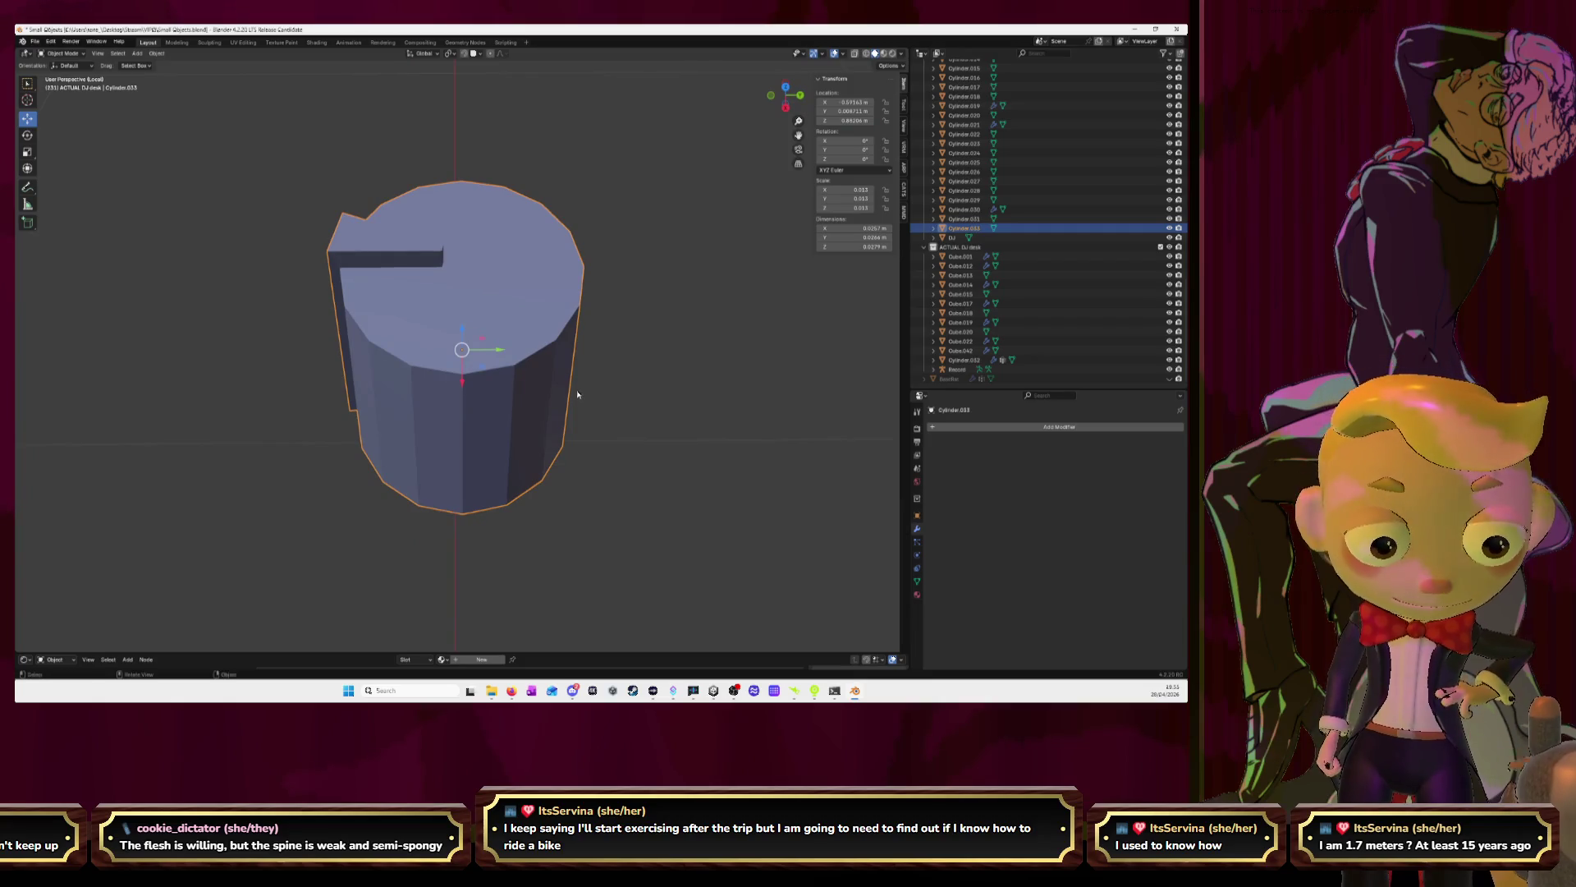
key("KP_Divide")
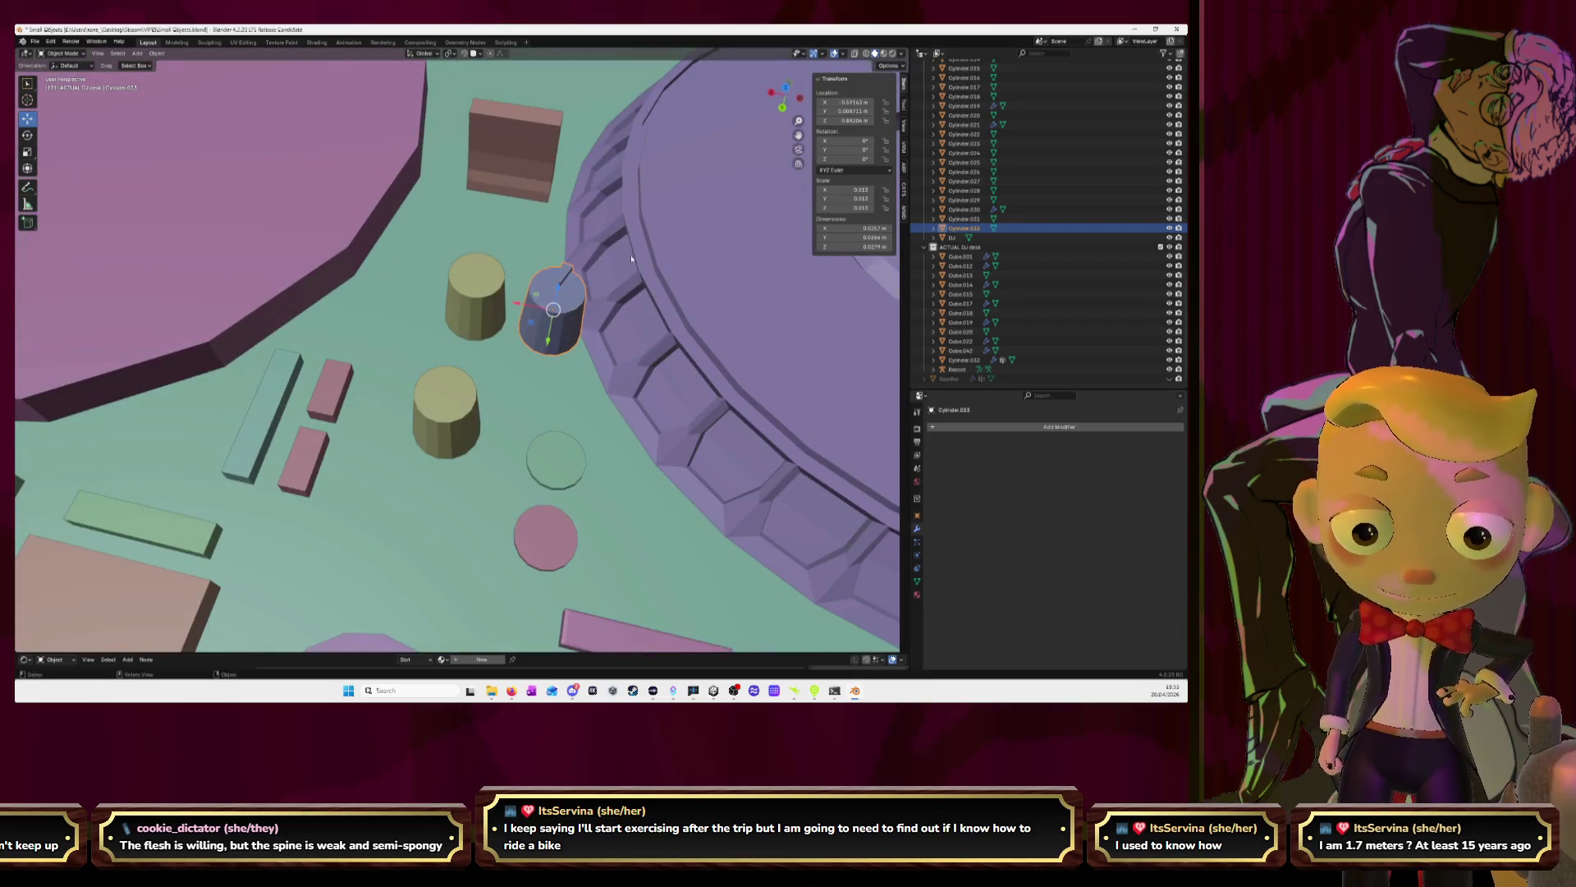
left_click(787, 88)
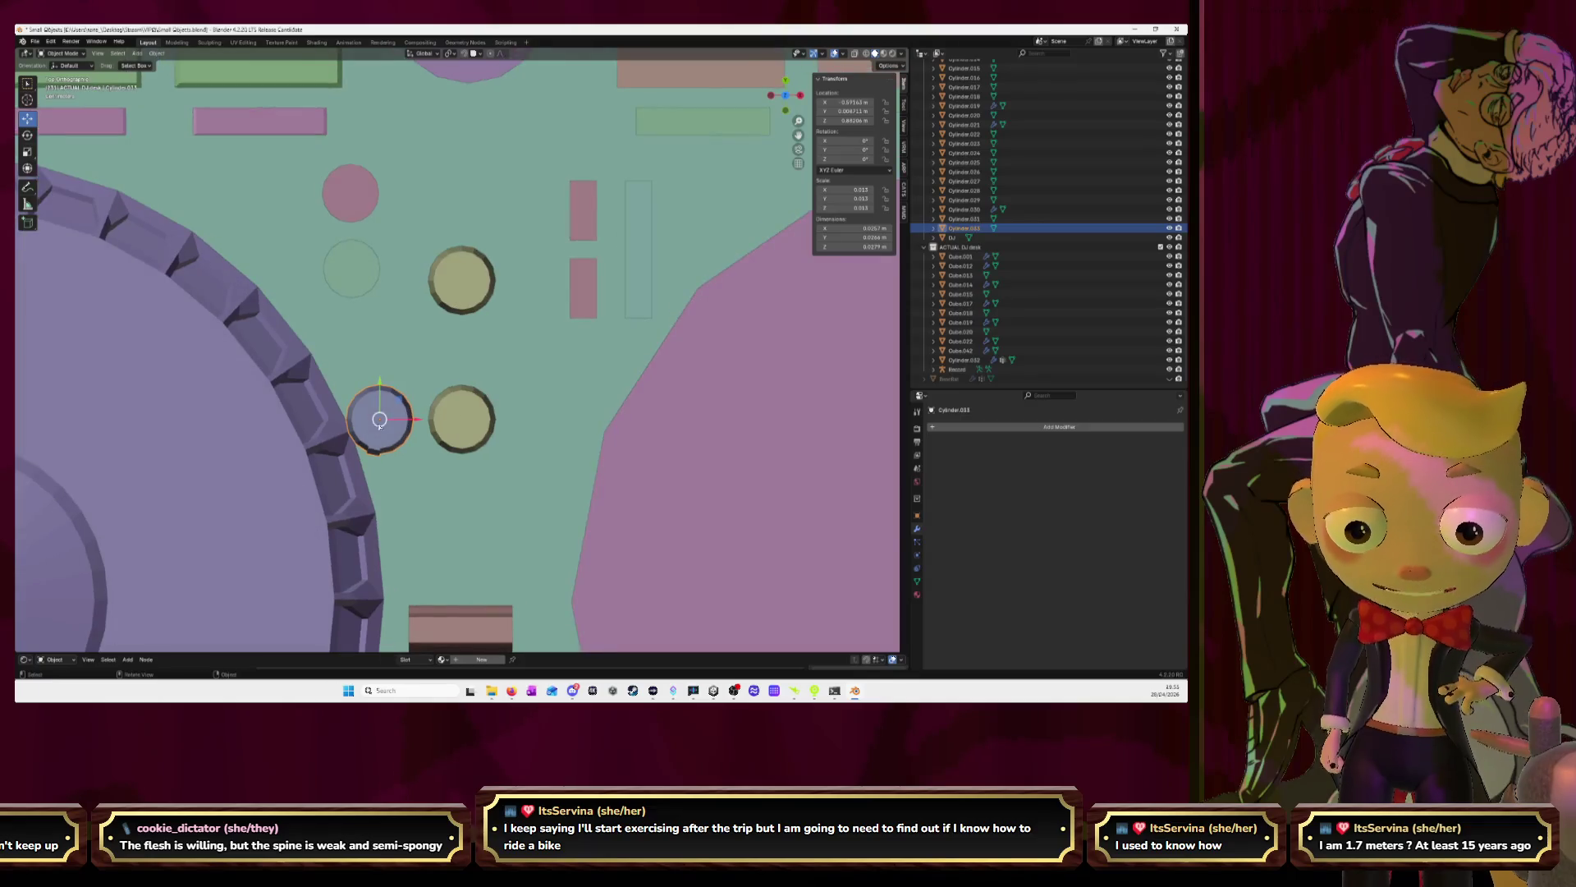
mouse_move(379, 427)
middle_mouse_down()
mouse_move(510, 357)
mouse_move(586, 369)
middle_mouse_up()
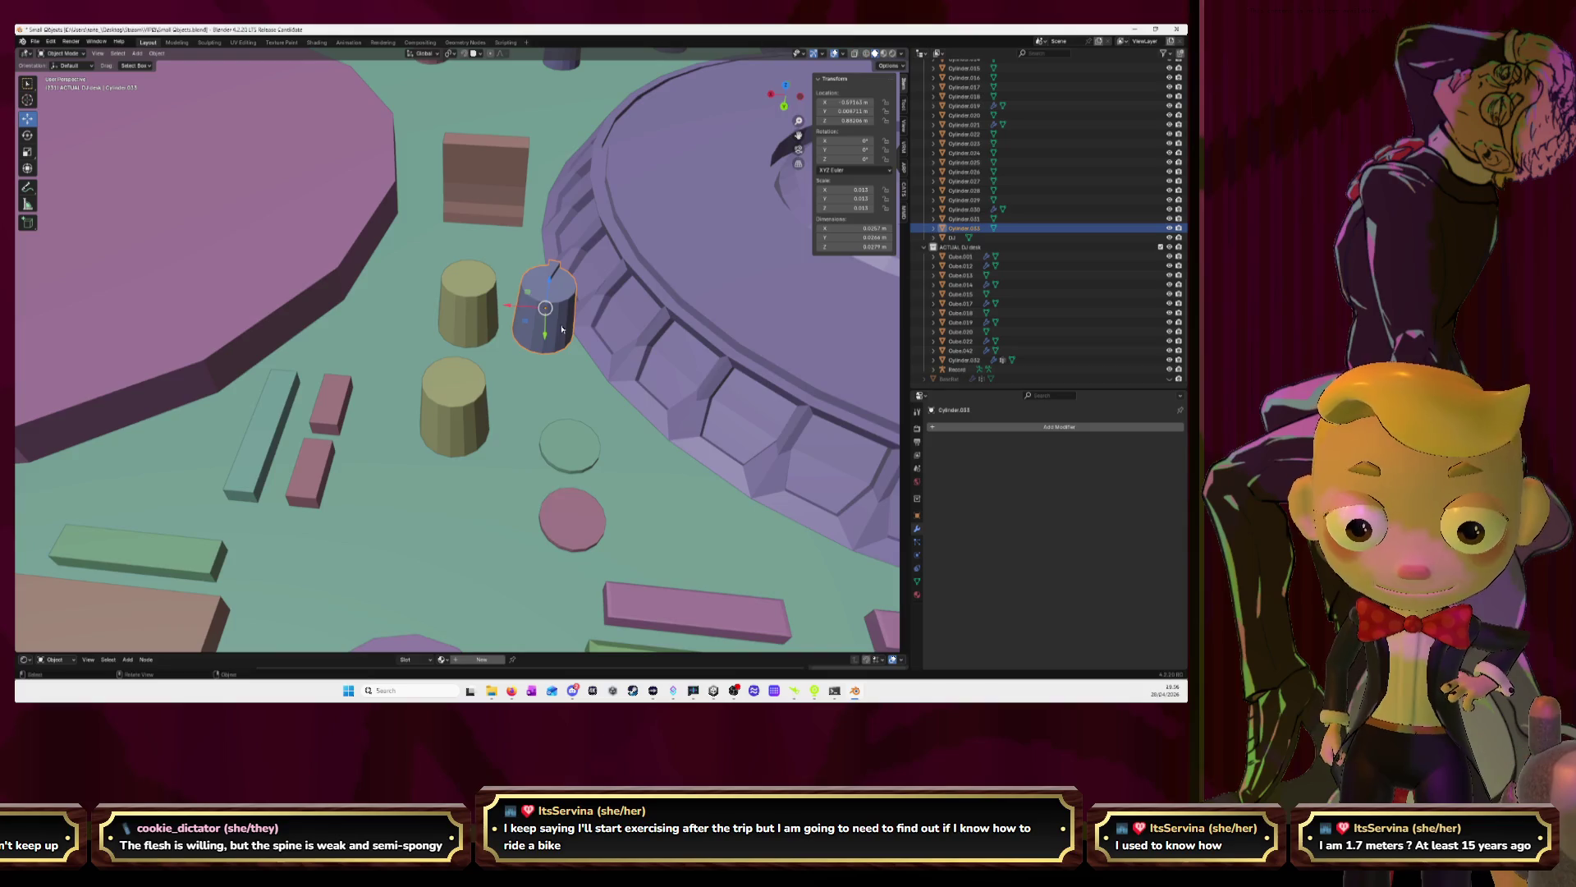
right_click(562, 330)
left_click(525, 326)
Switch to an orthographic top view and select Cylinder.031 in the Outliner
mouse_move(526, 326)
middle_mouse_down()
mouse_move(618, 317)
mouse_move(520, 314)
mouse_move(526, 271)
mouse_move(575, 213)
mouse_move(779, 95)
middle_mouse_up()
key("KP_5")
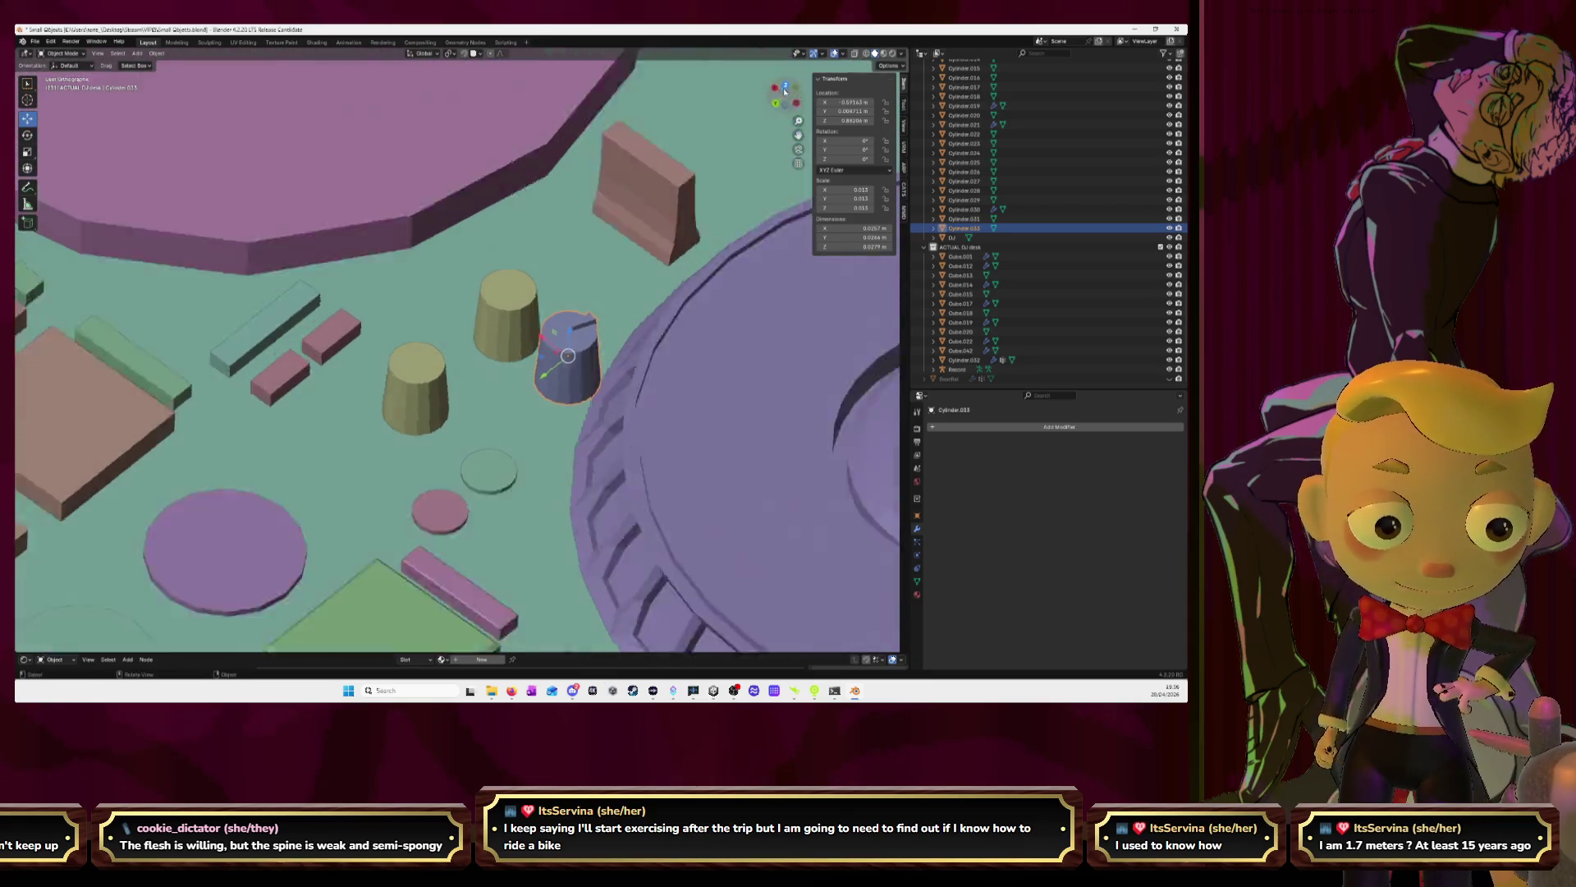
left_click(784, 90)
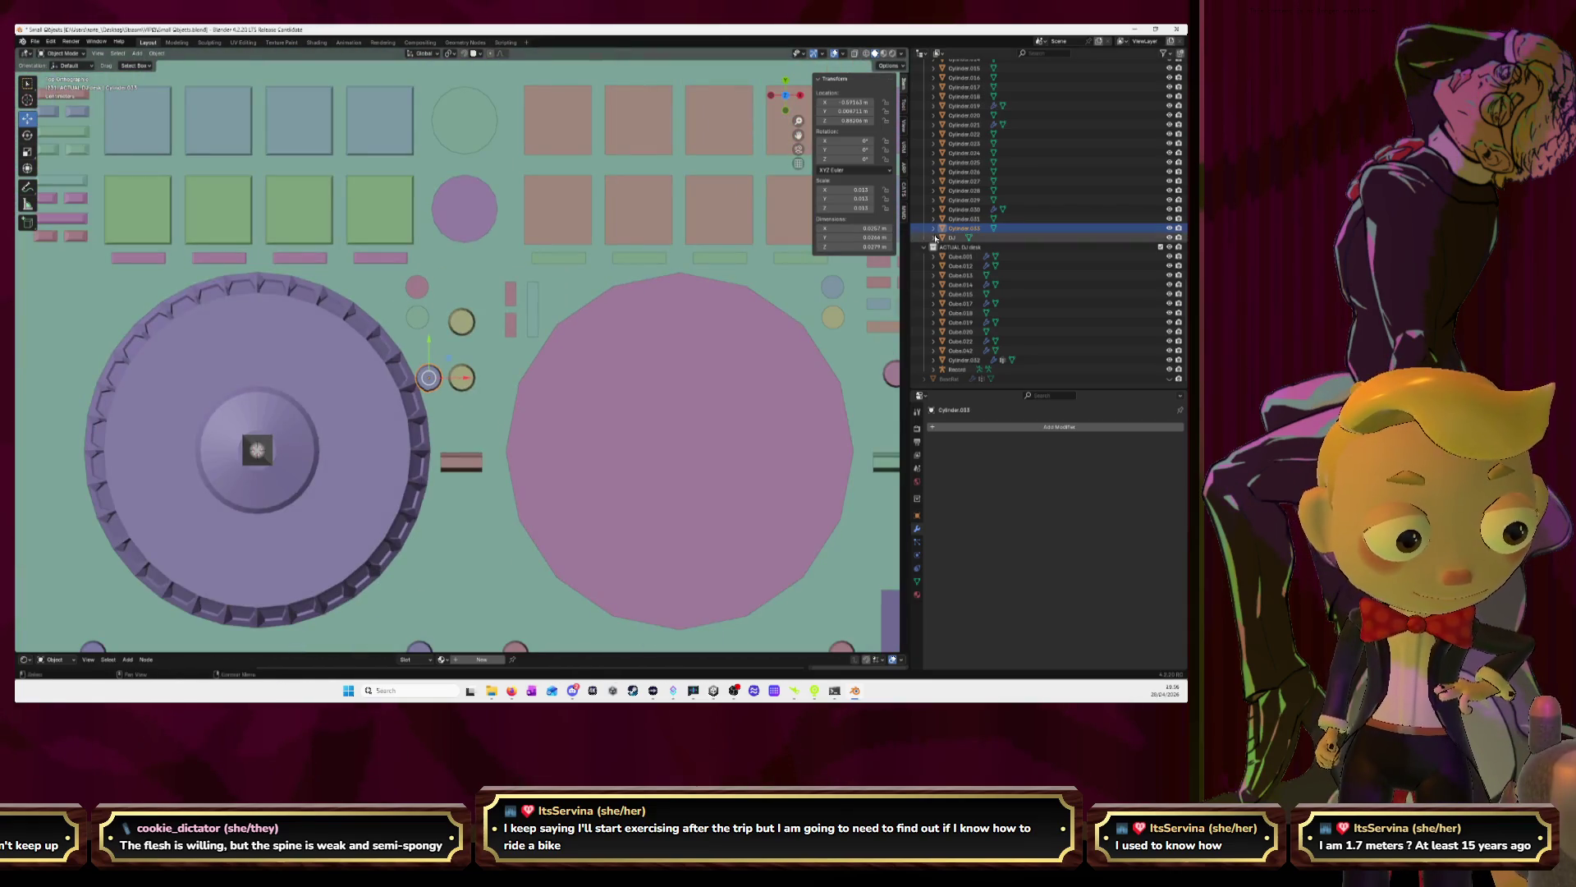
left_click(962, 219)
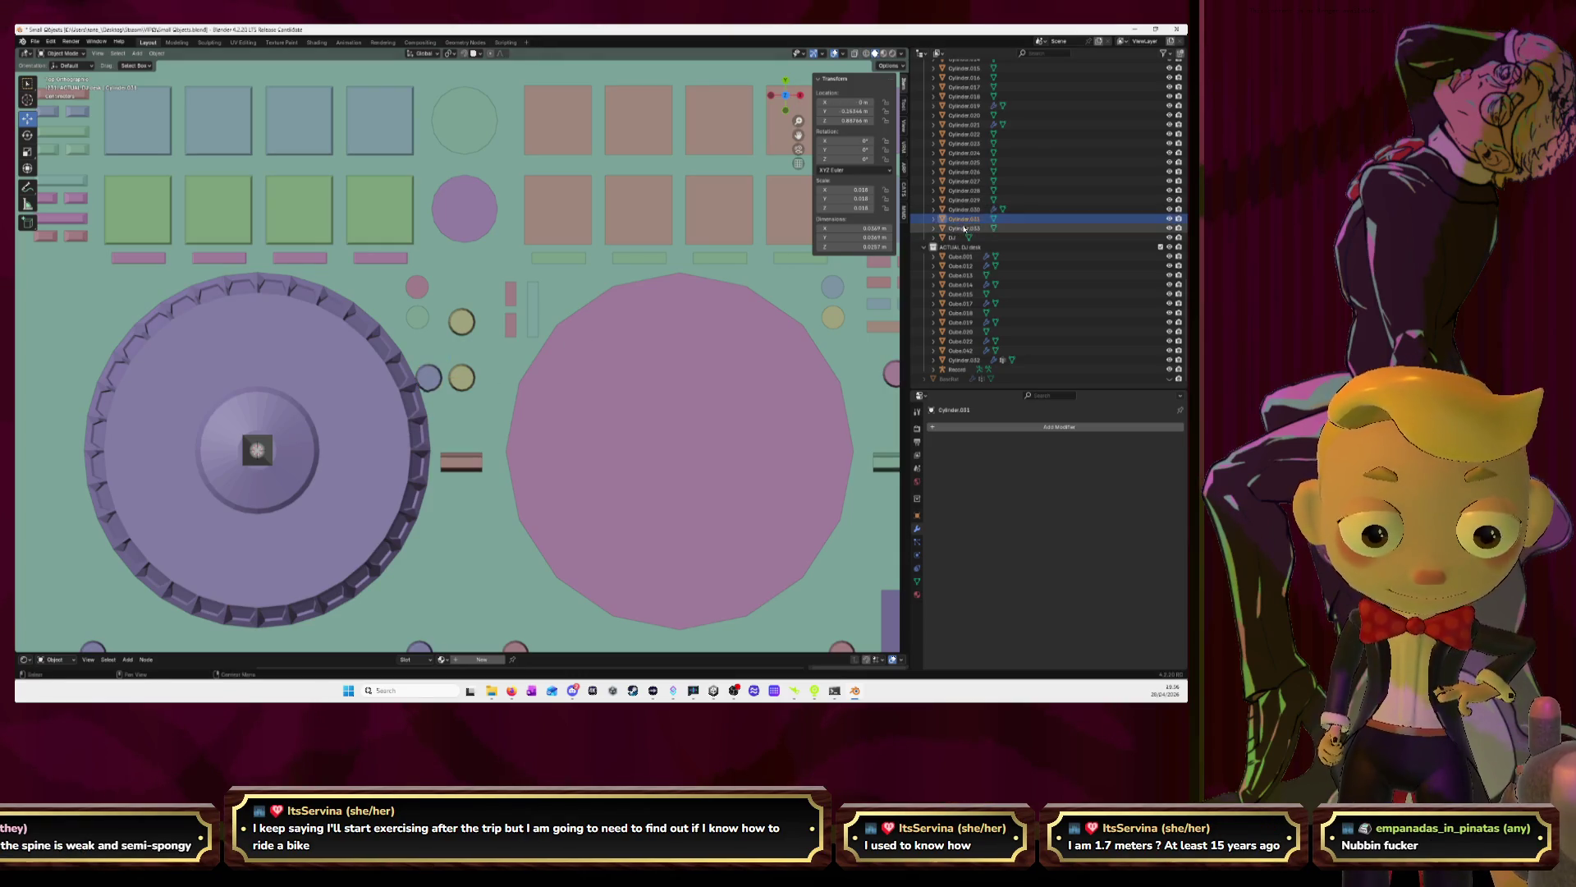
Create a new collection named Dial inside the ACTUAL DJ desk collection
left_click(965, 228)
left_click_drag(962, 228, 940, 296)
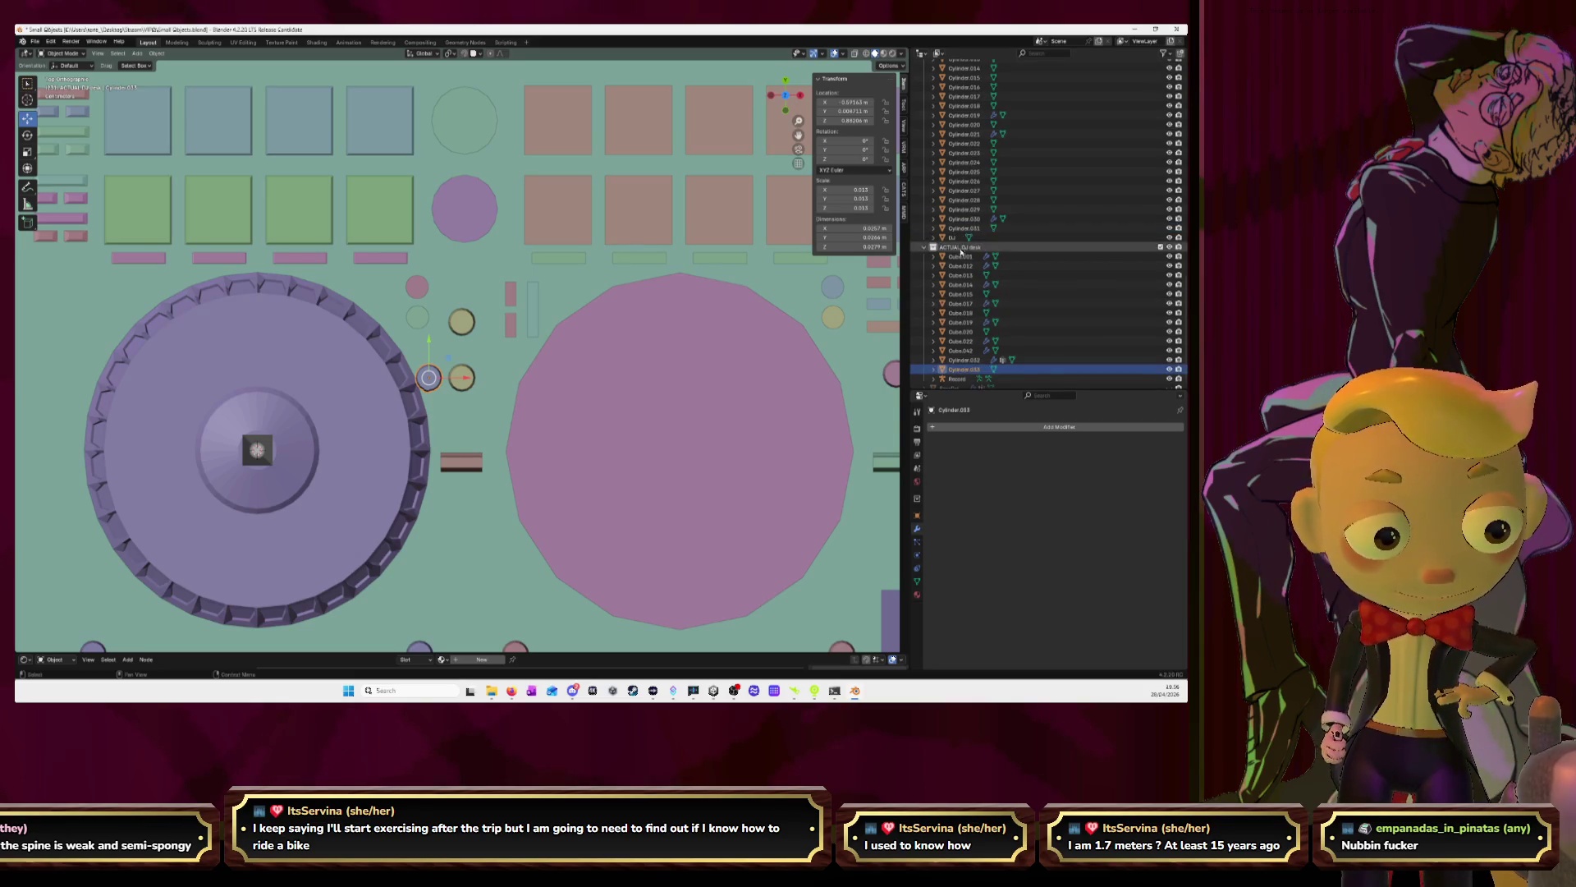
left_click(963, 248)
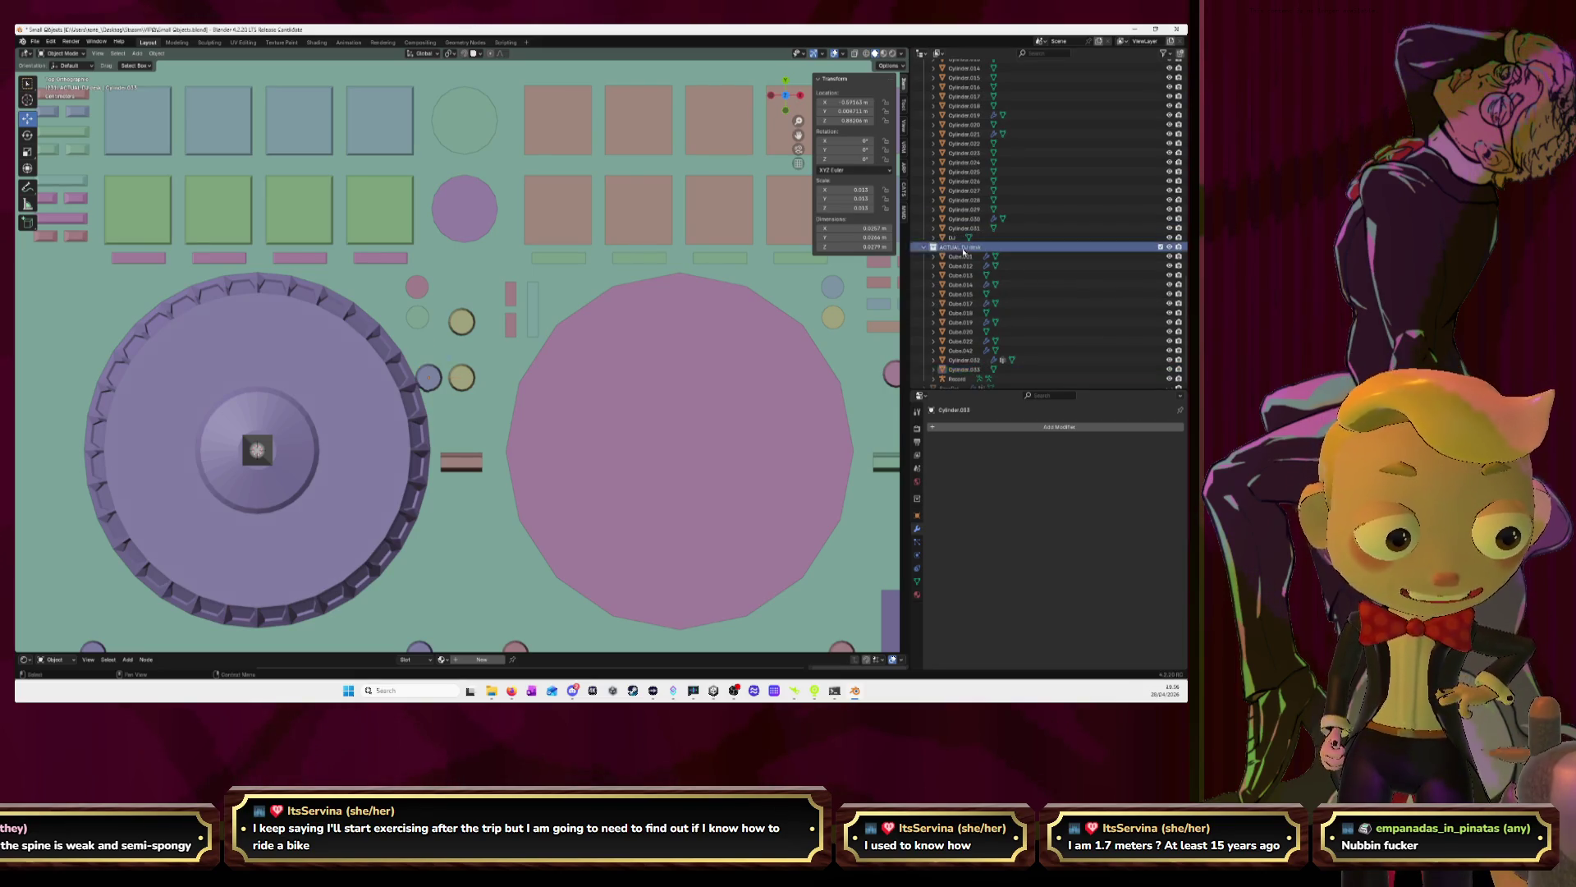
right_click(963, 248)
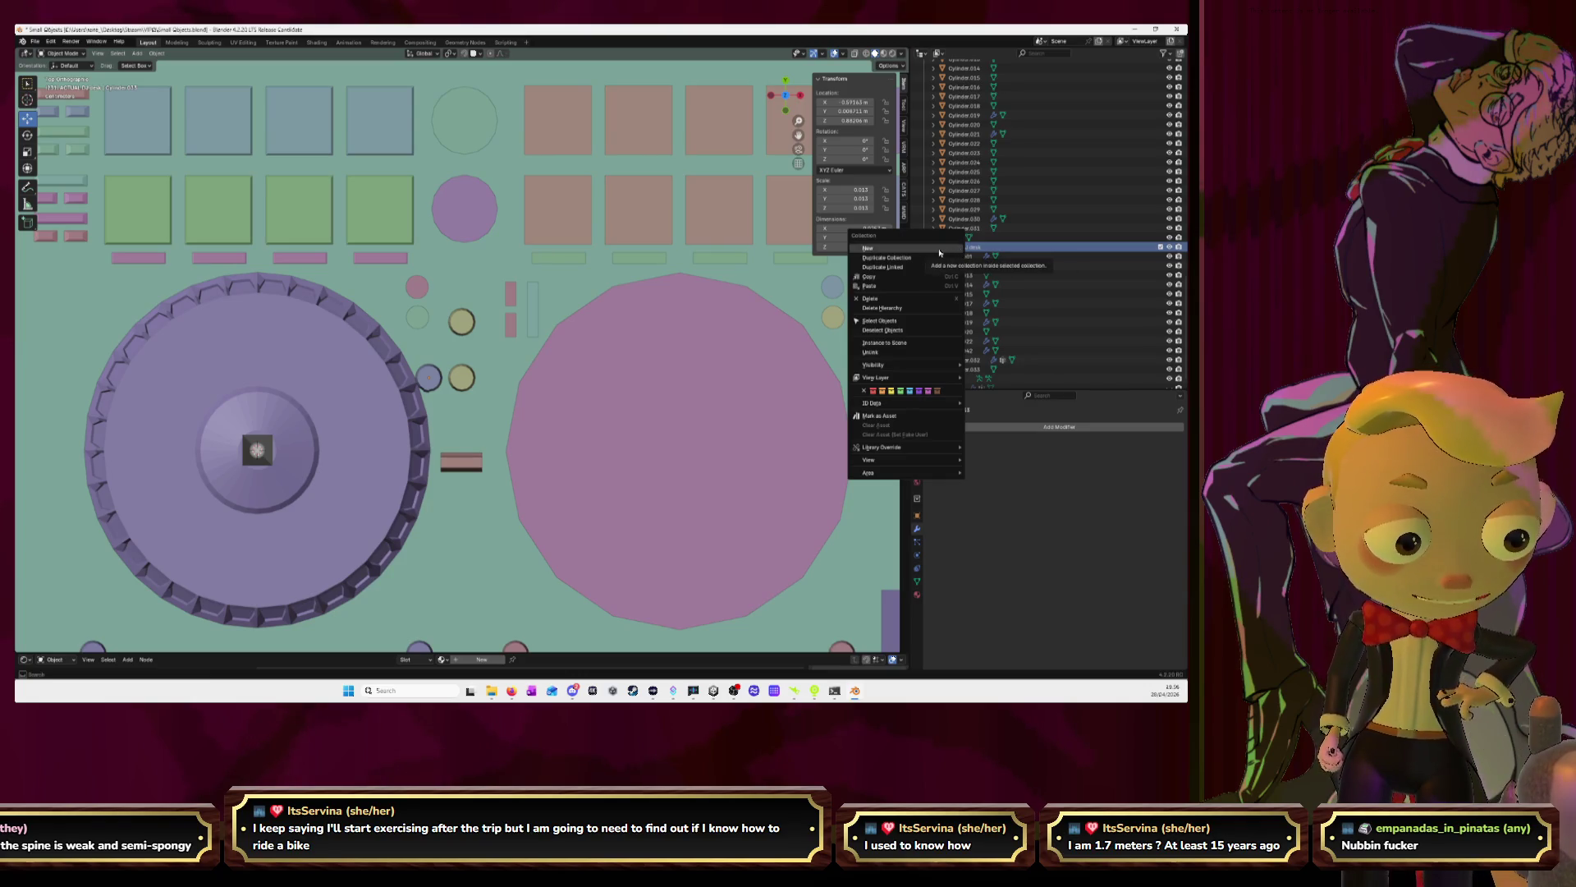
left_click(940, 249)
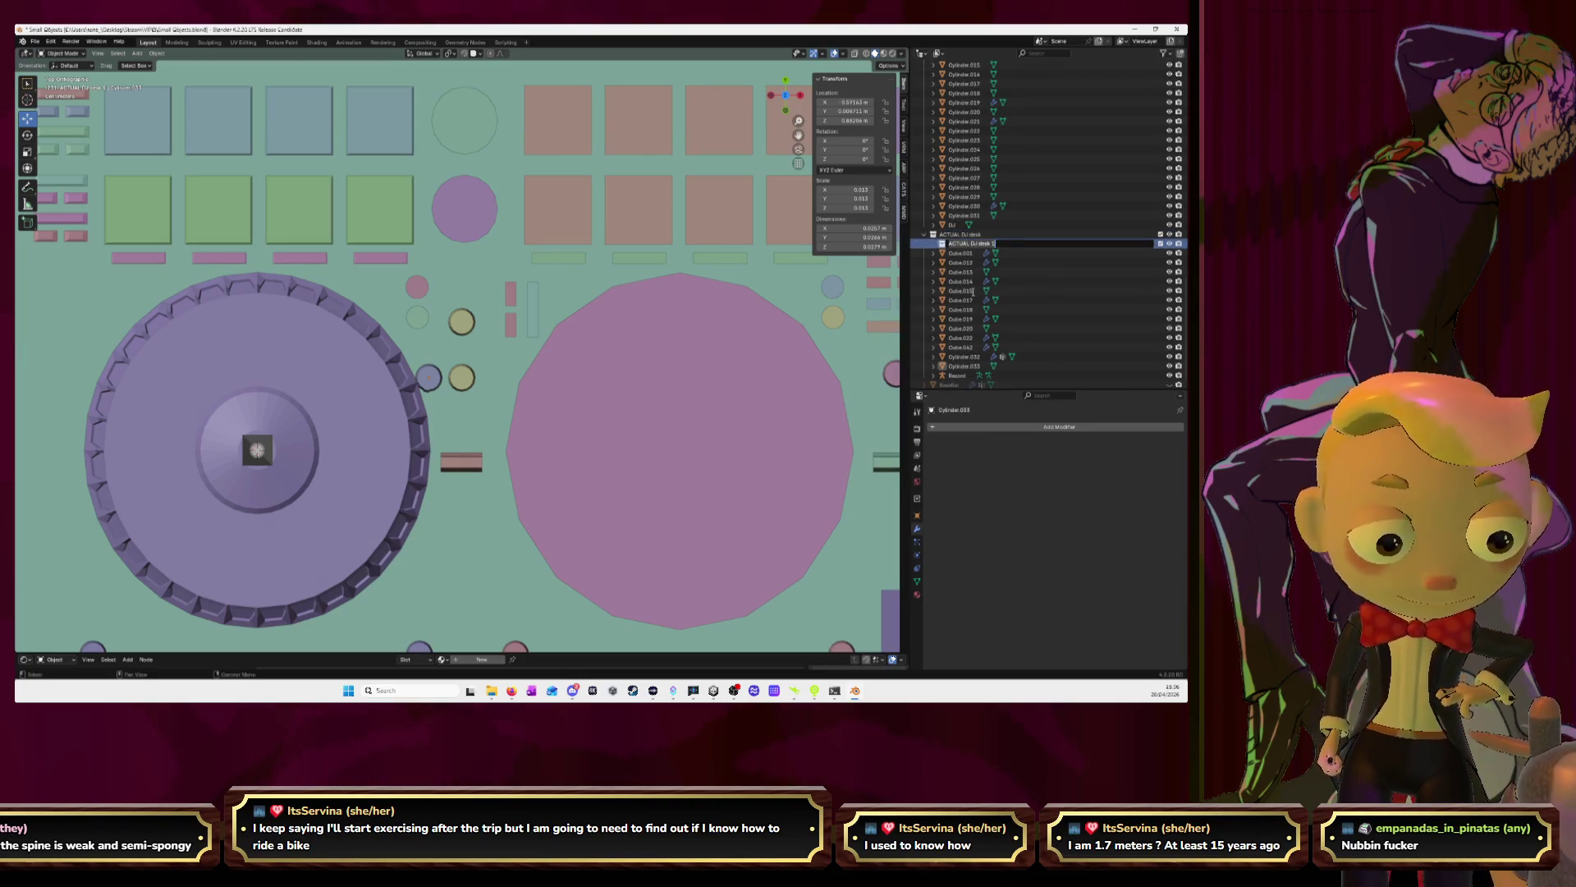
type("Dia")
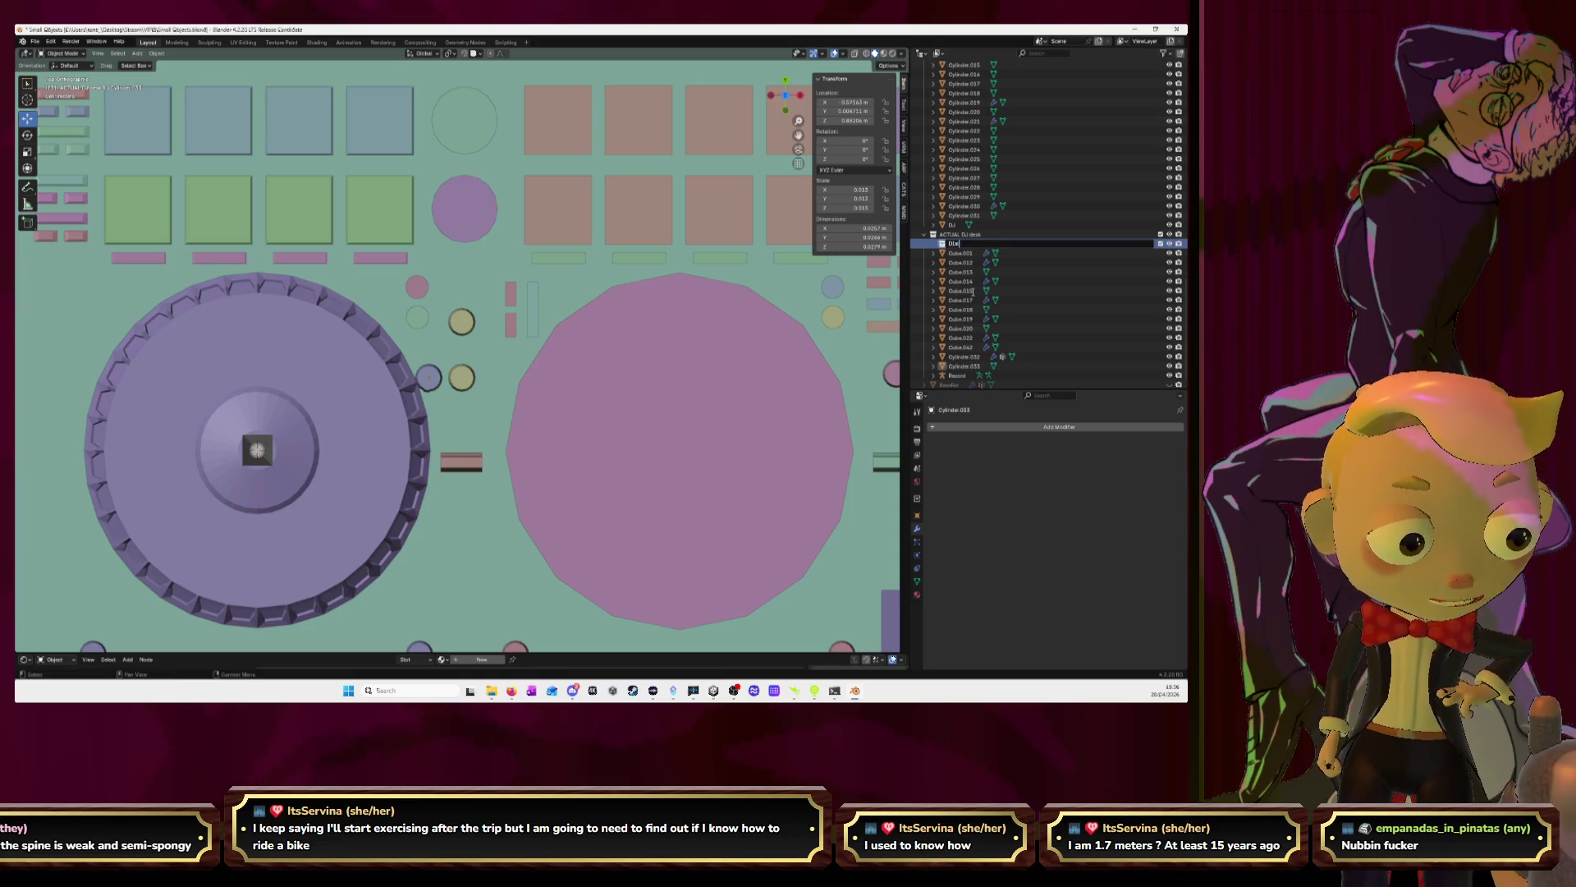
type("lsl")
key("Return")
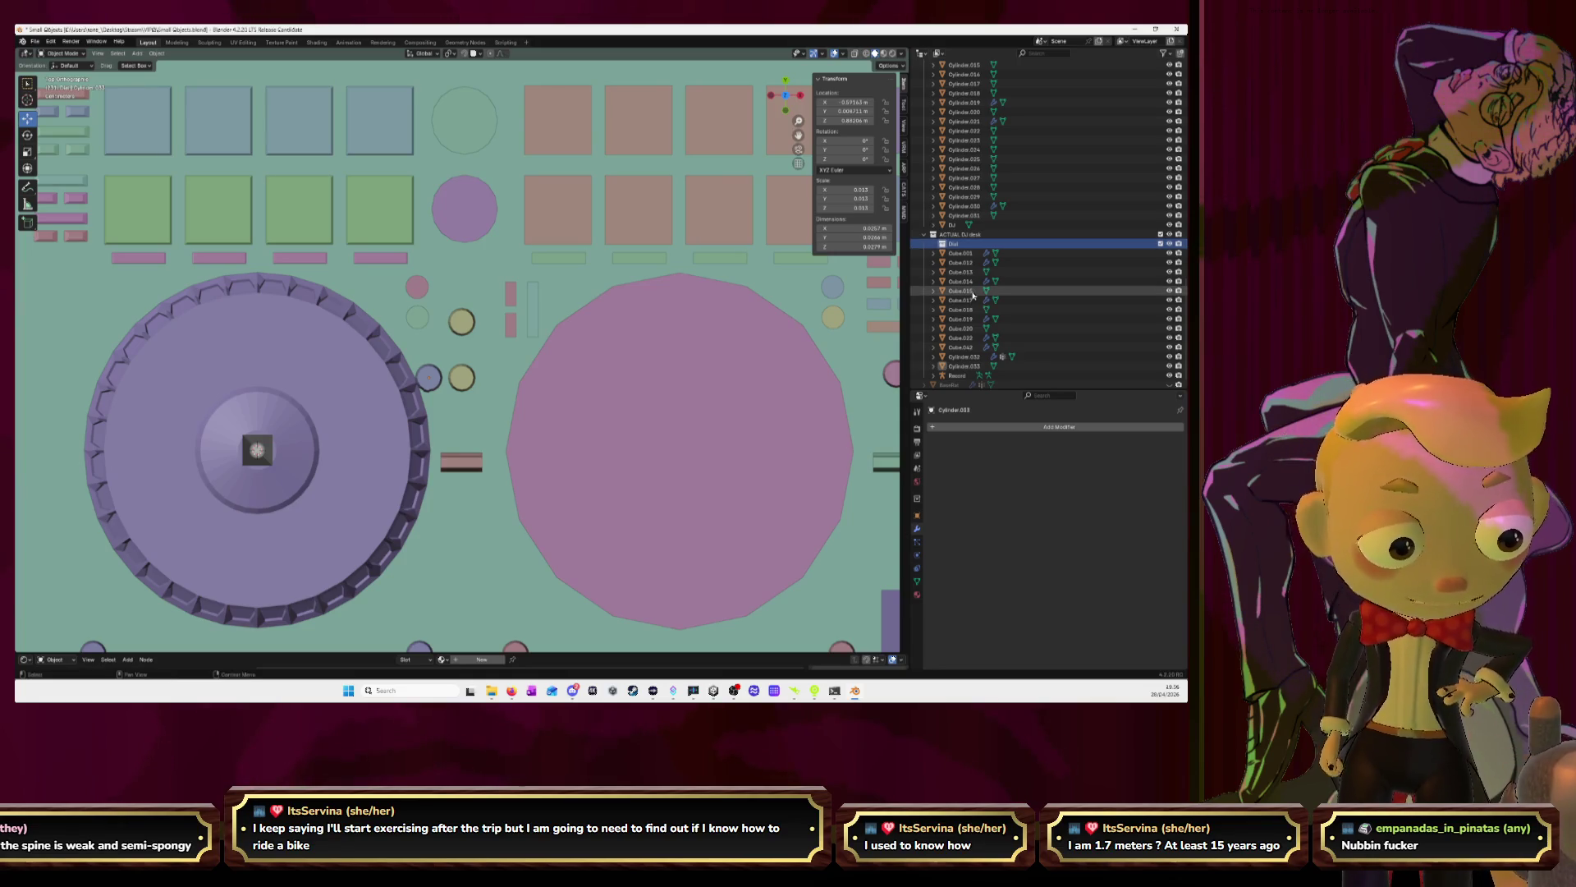
Move Cylinder.033 into the Dial collection, rename it Dial, and frame it
left_click(969, 367)
left_click_drag(969, 371, 966, 250)
double_click(966, 250)
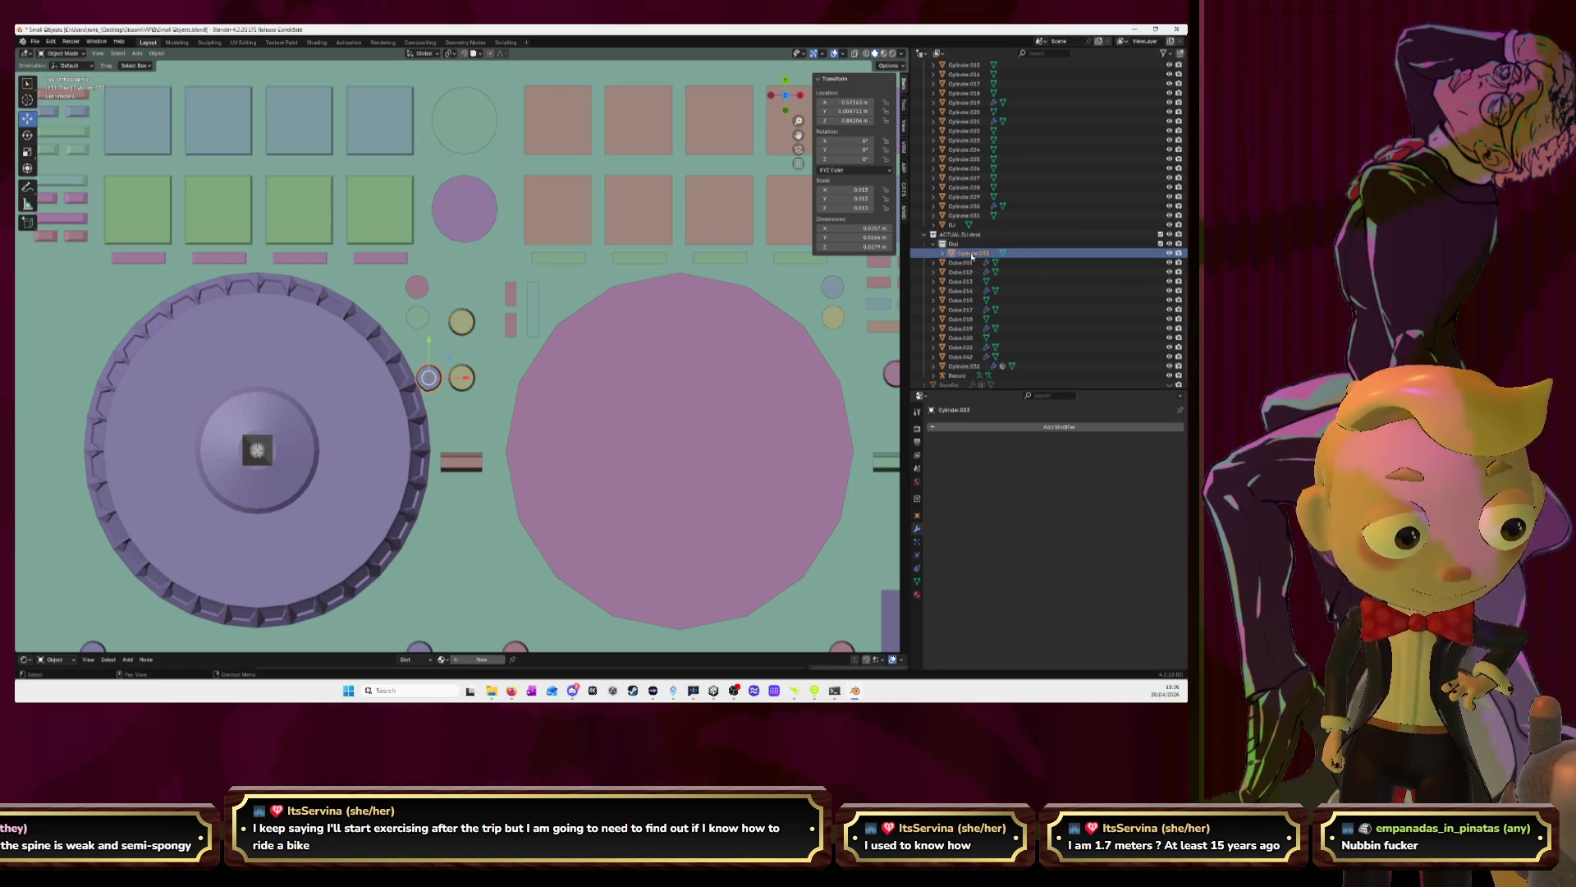
type("Dial")
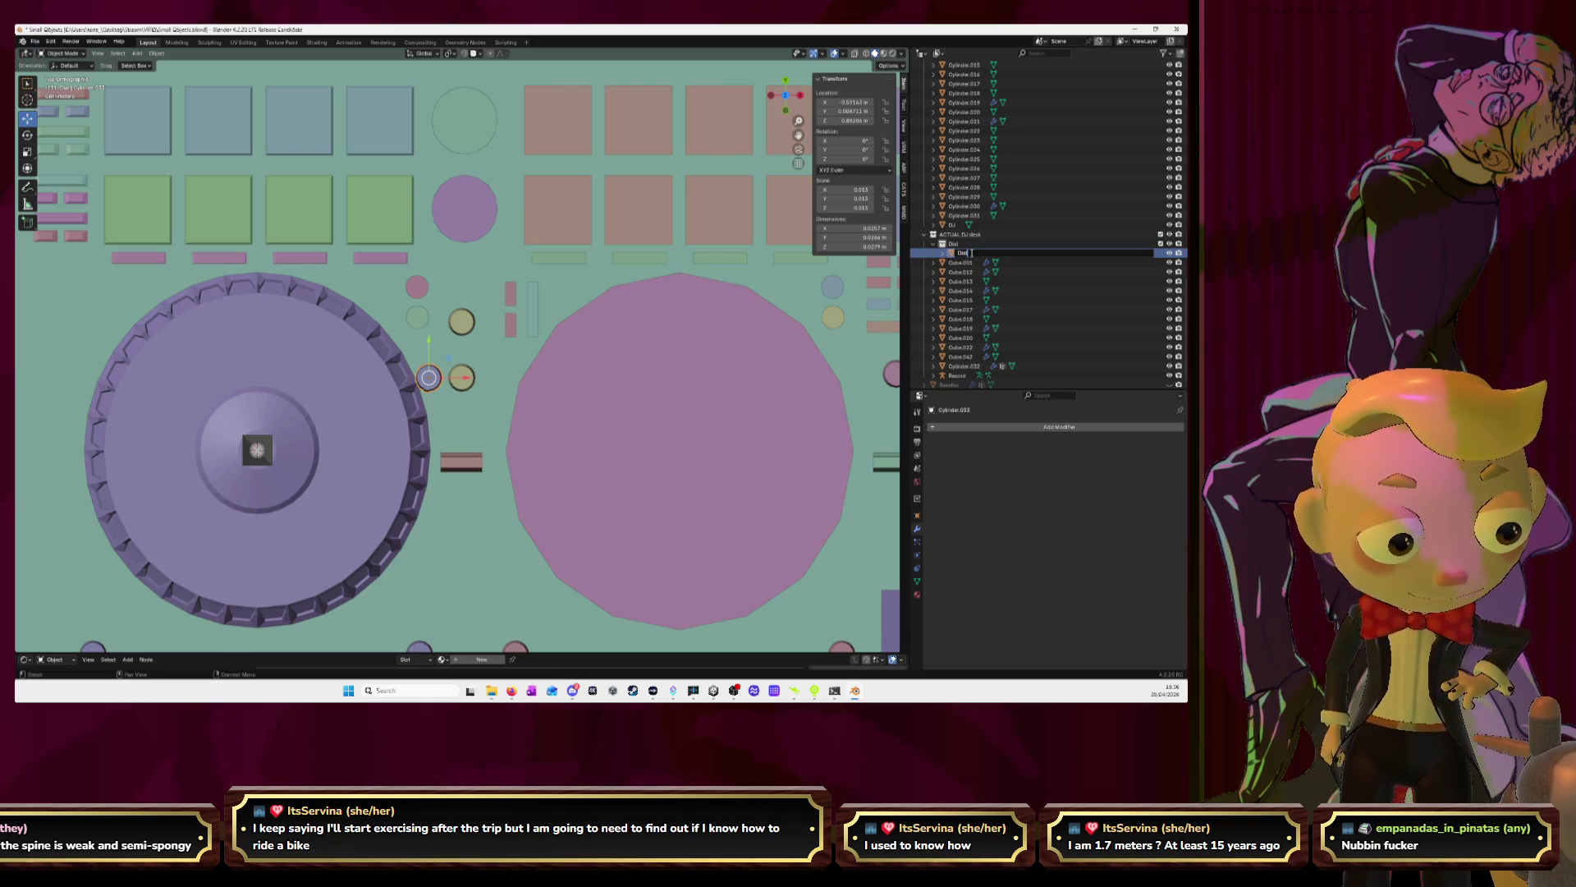
key("Return")
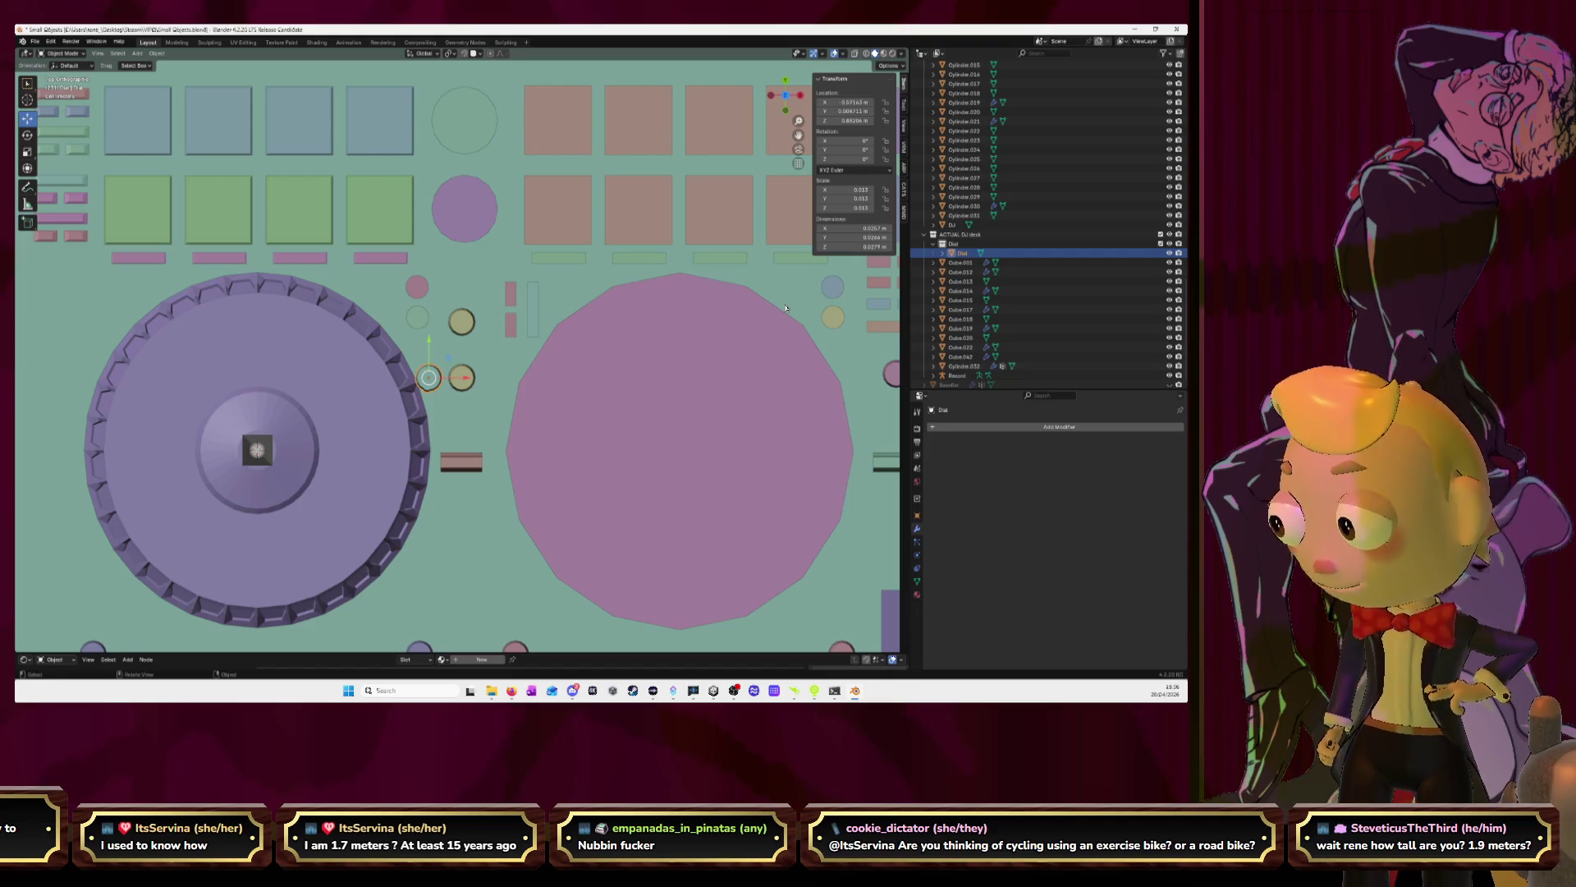
key("KP_Decimal")
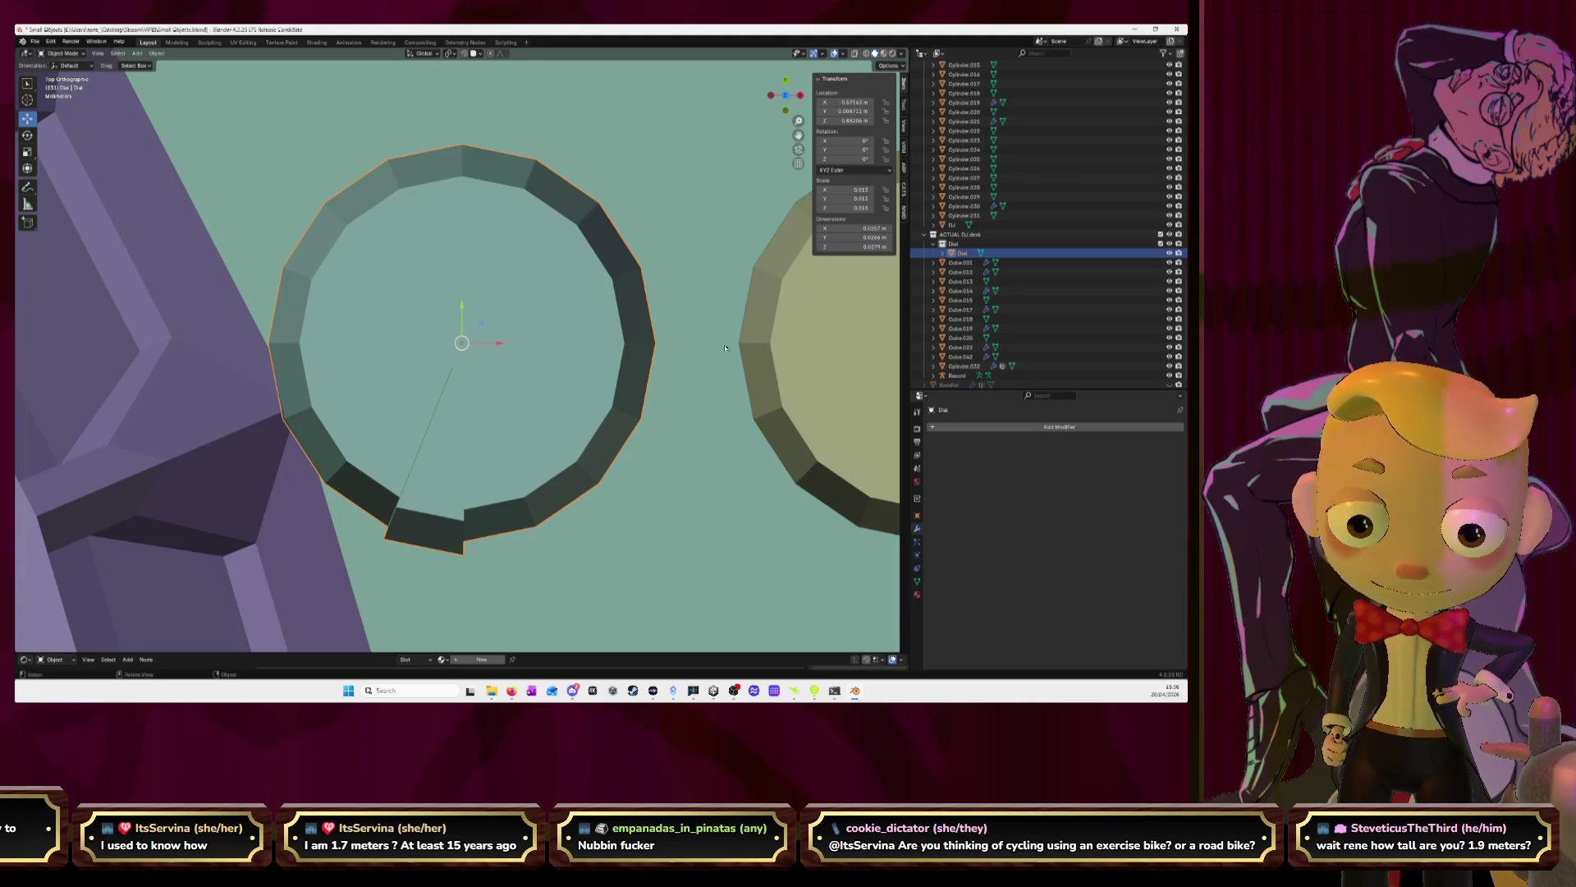
Move the Dial ring onto the small knob, rotate it about 128°, then switch to the reference photo
scroll(490, 335, "down", 6)
left_click_drag(495, 353, 656, 350)
scroll(616, 344, "down", 3)
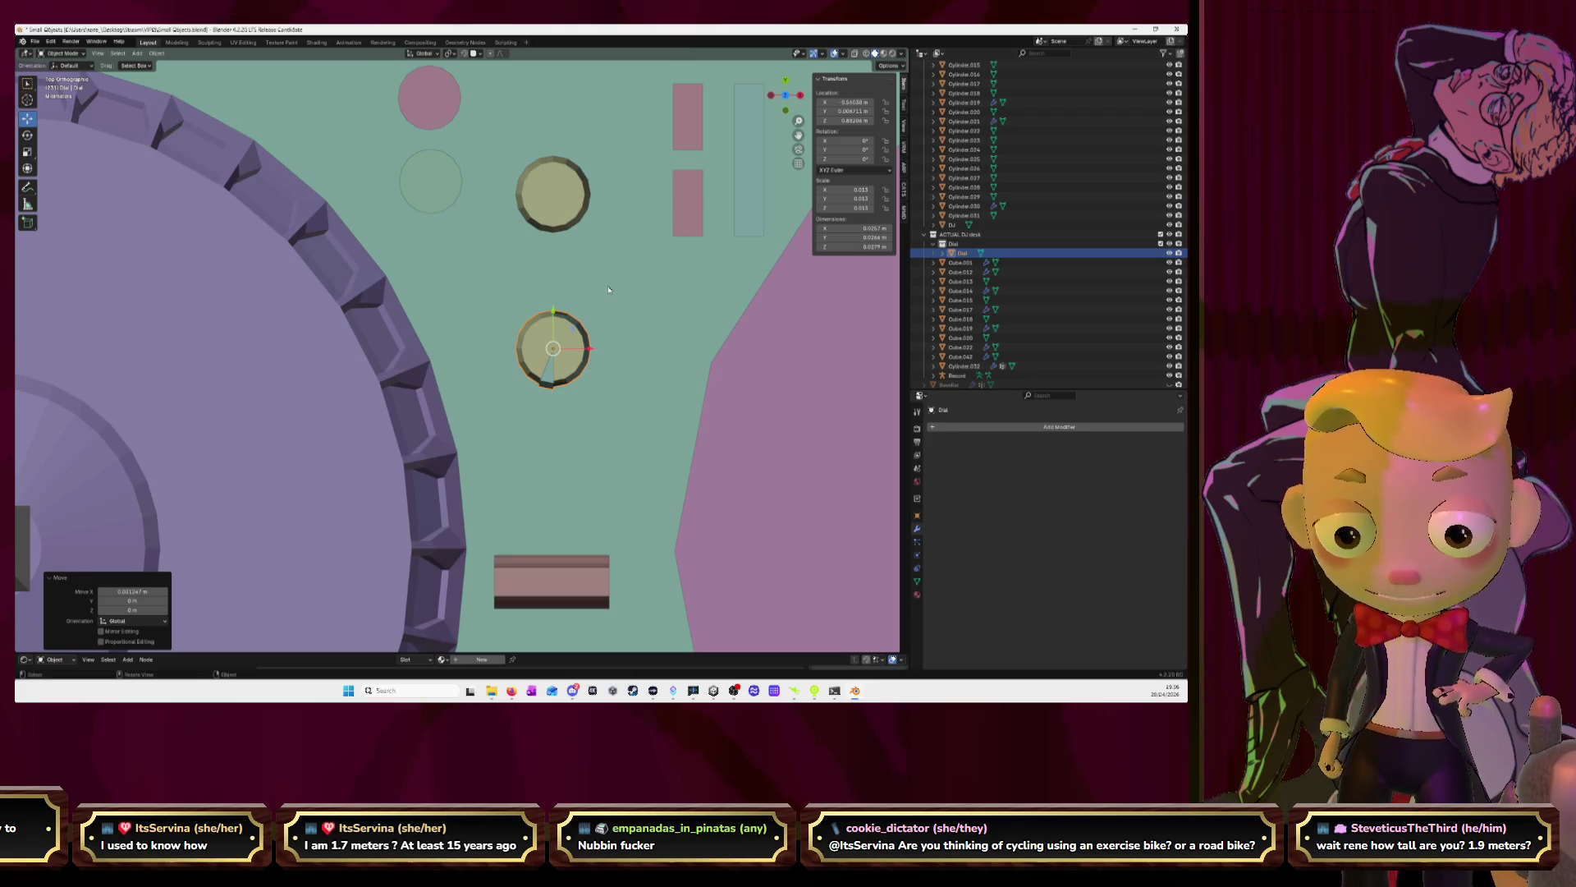
key("r")
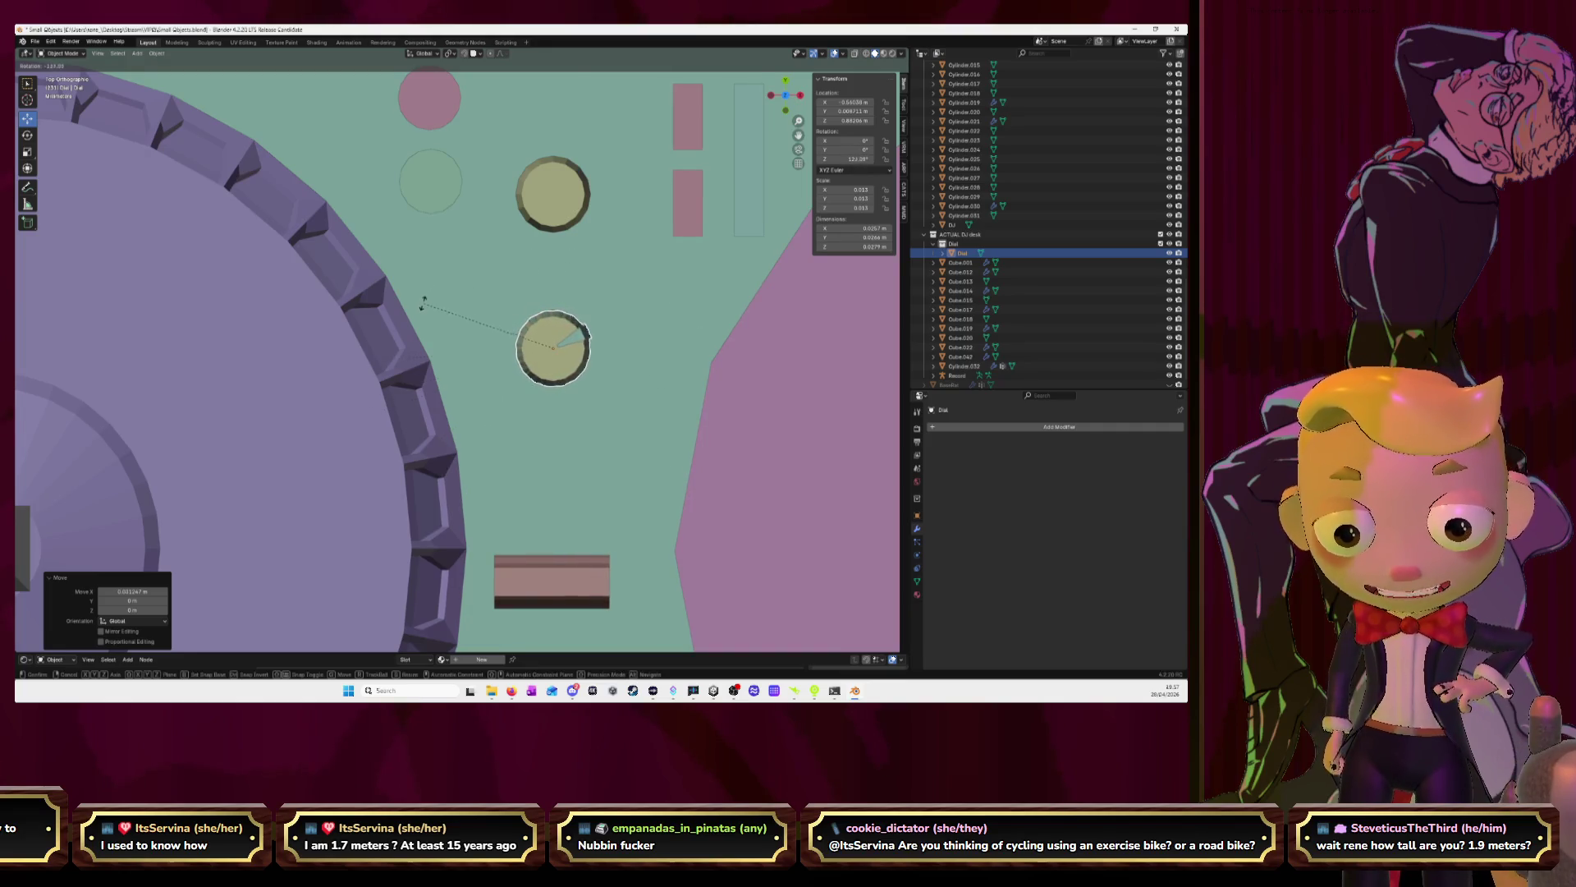
left_click(519, 359)
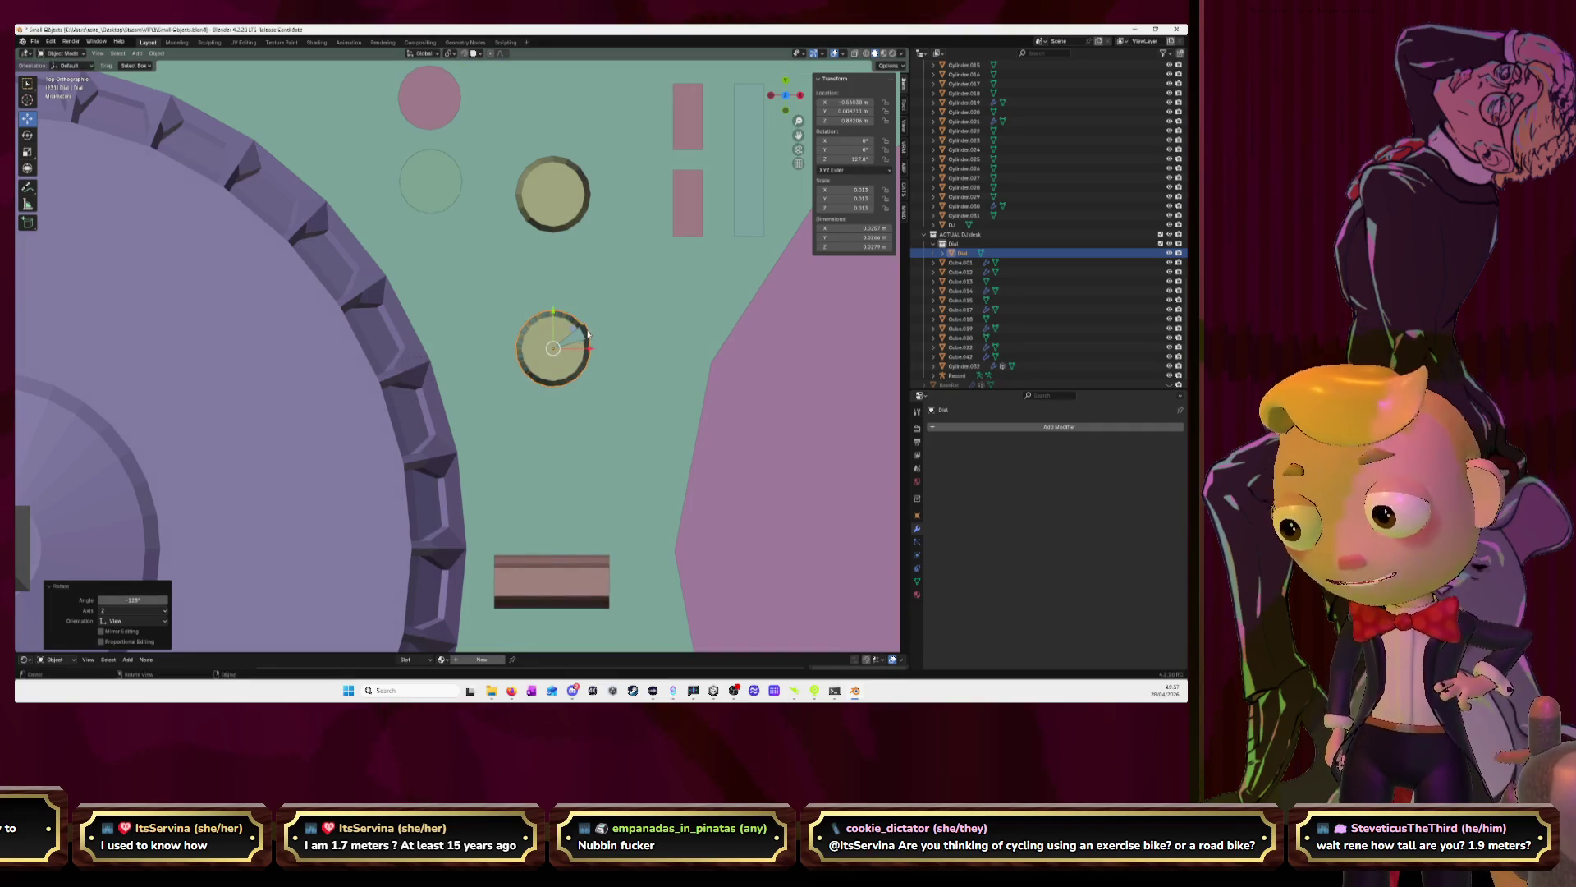
key("alt+Tab")
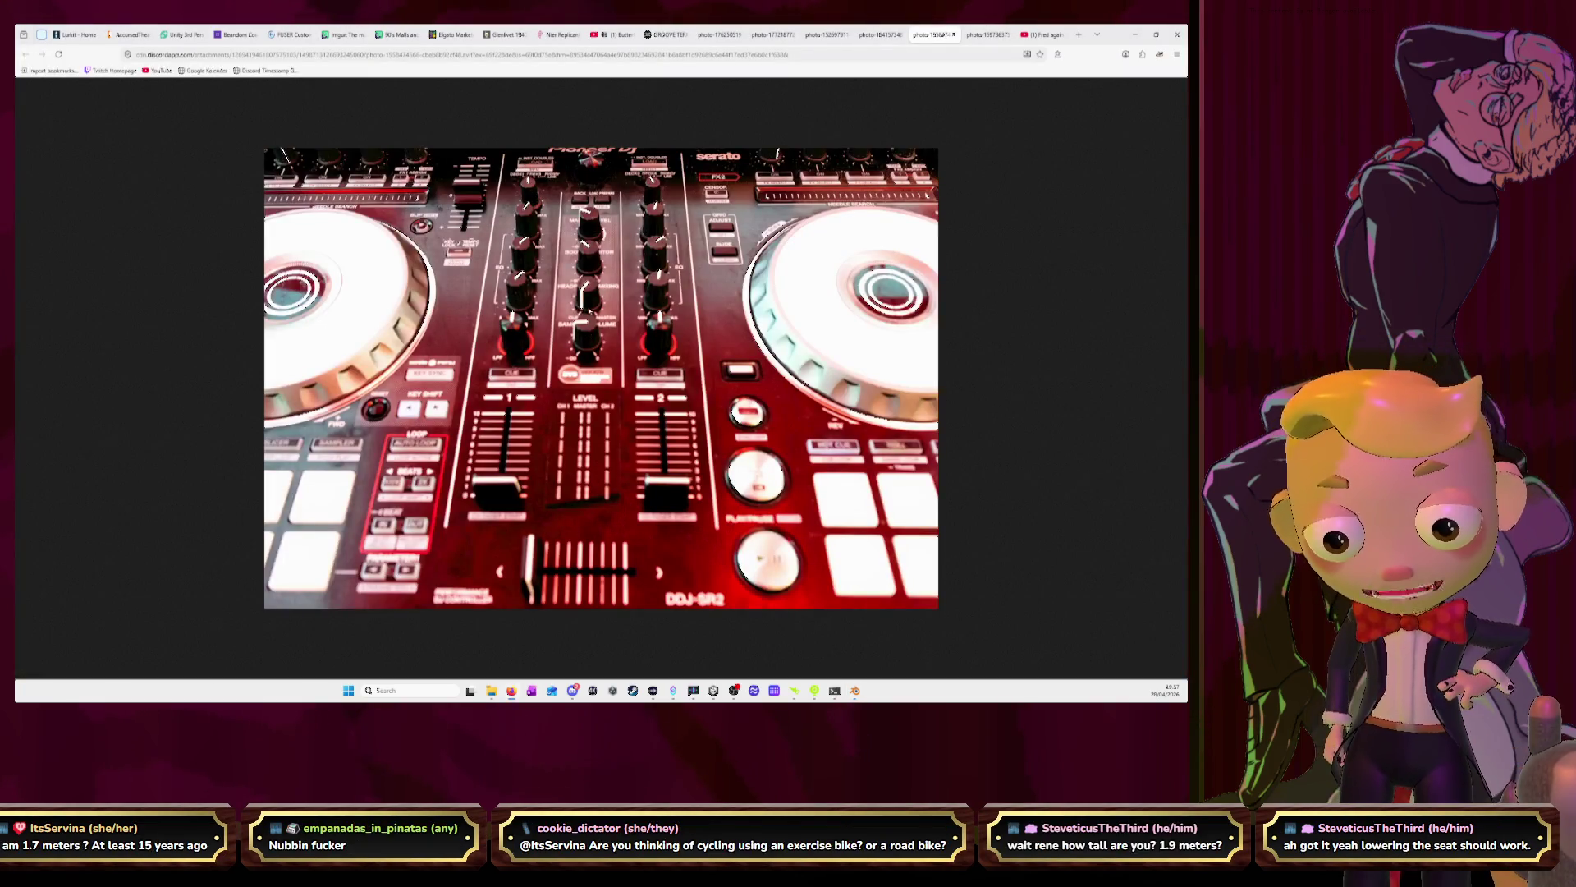
Zoom and pan around the photo's knobs and mixer, then return to Blender
scroll(578, 308, "up", 3, "ctrl")
scroll(669, 314, "down", 5)
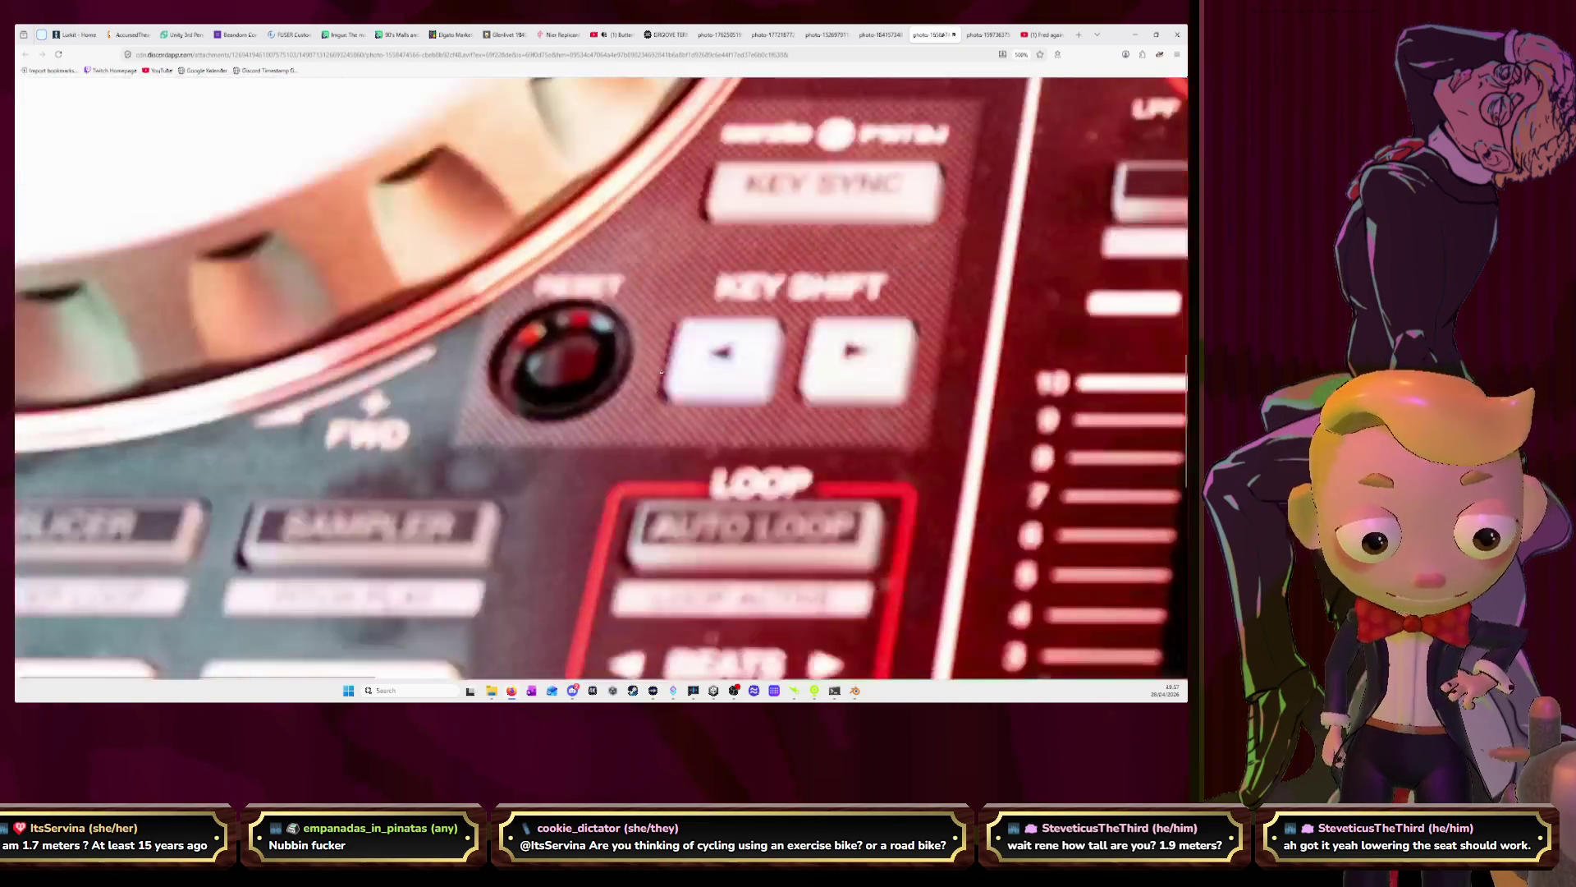
mouse_move(389, 679)
left_mouse_down()
mouse_move(648, 657)
mouse_move(757, 604)
left_mouse_up()
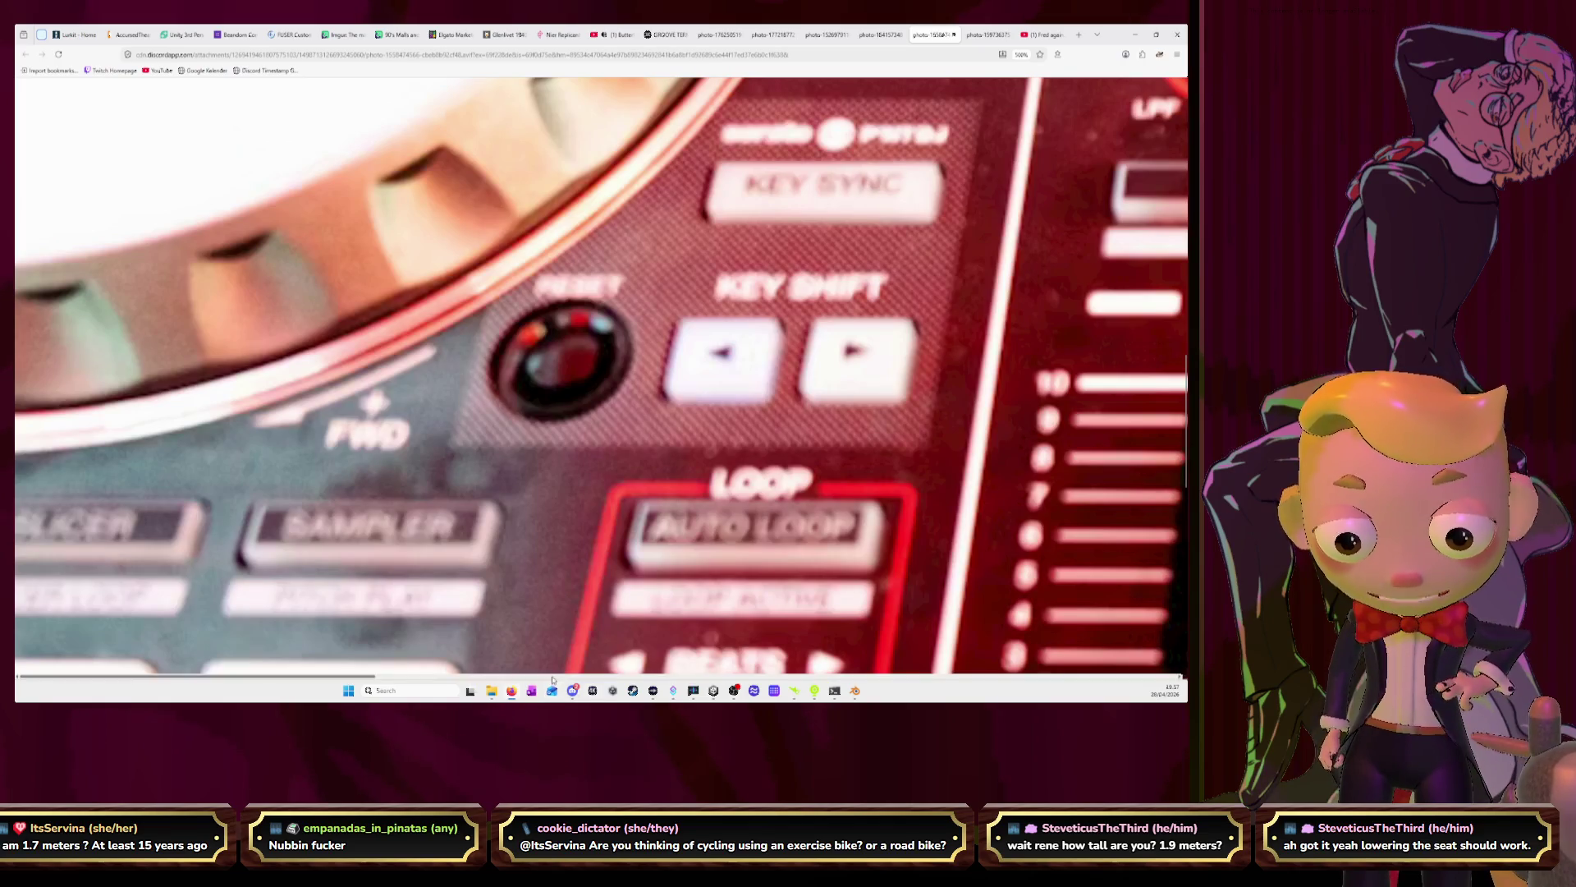
left_click_drag(553, 680, 738, 679)
scroll(580, 488, "up", 3)
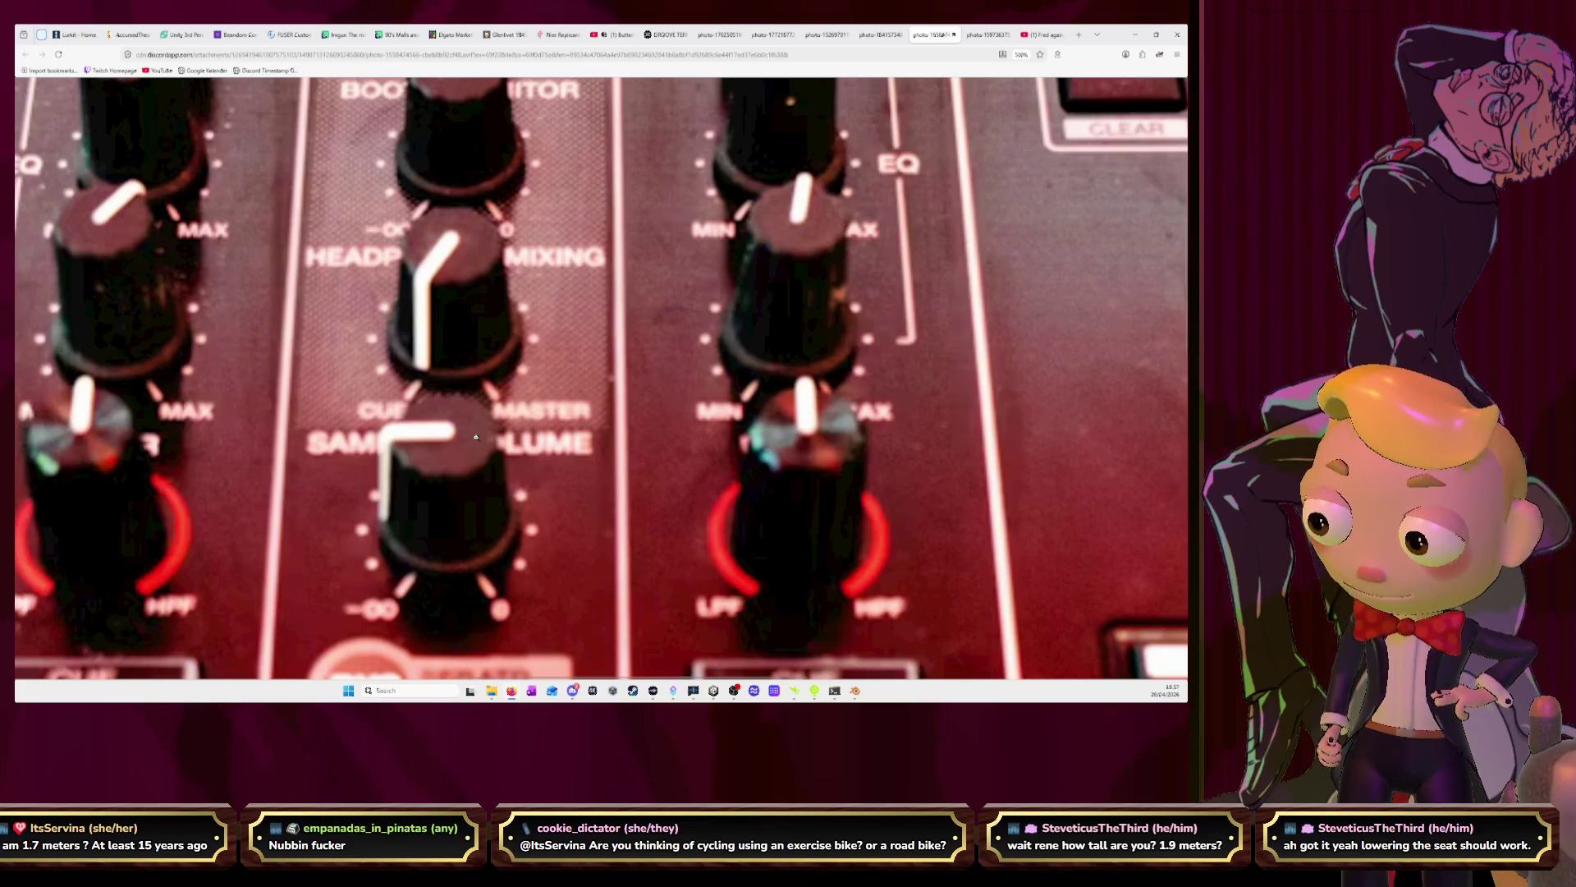
scroll(491, 363, "down", 8, "ctrl")
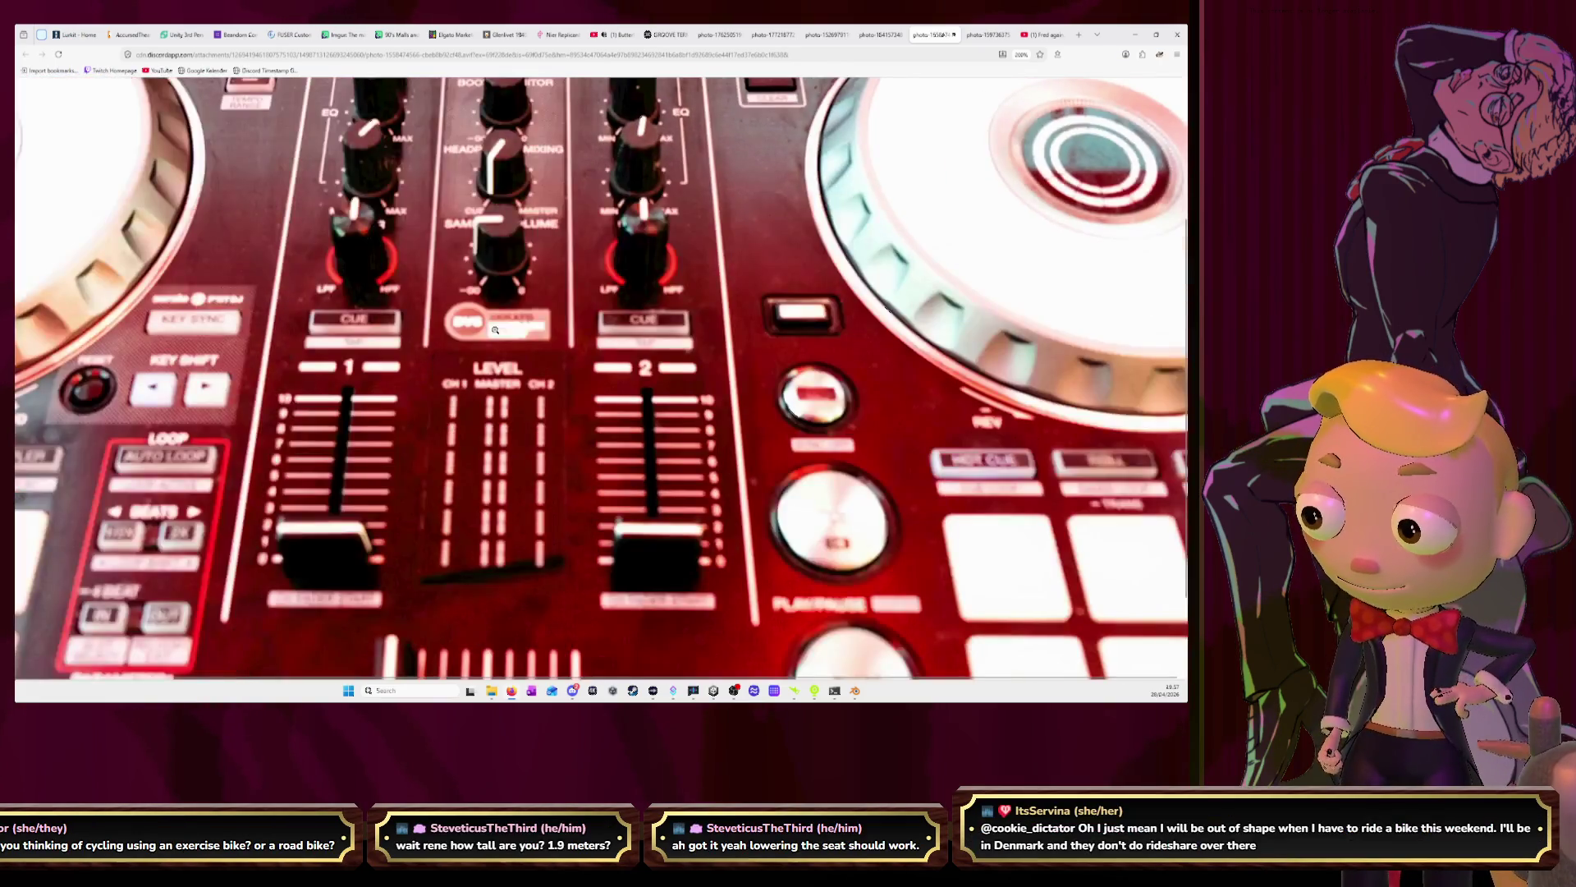
scroll(495, 330, "down", 1, "ctrl")
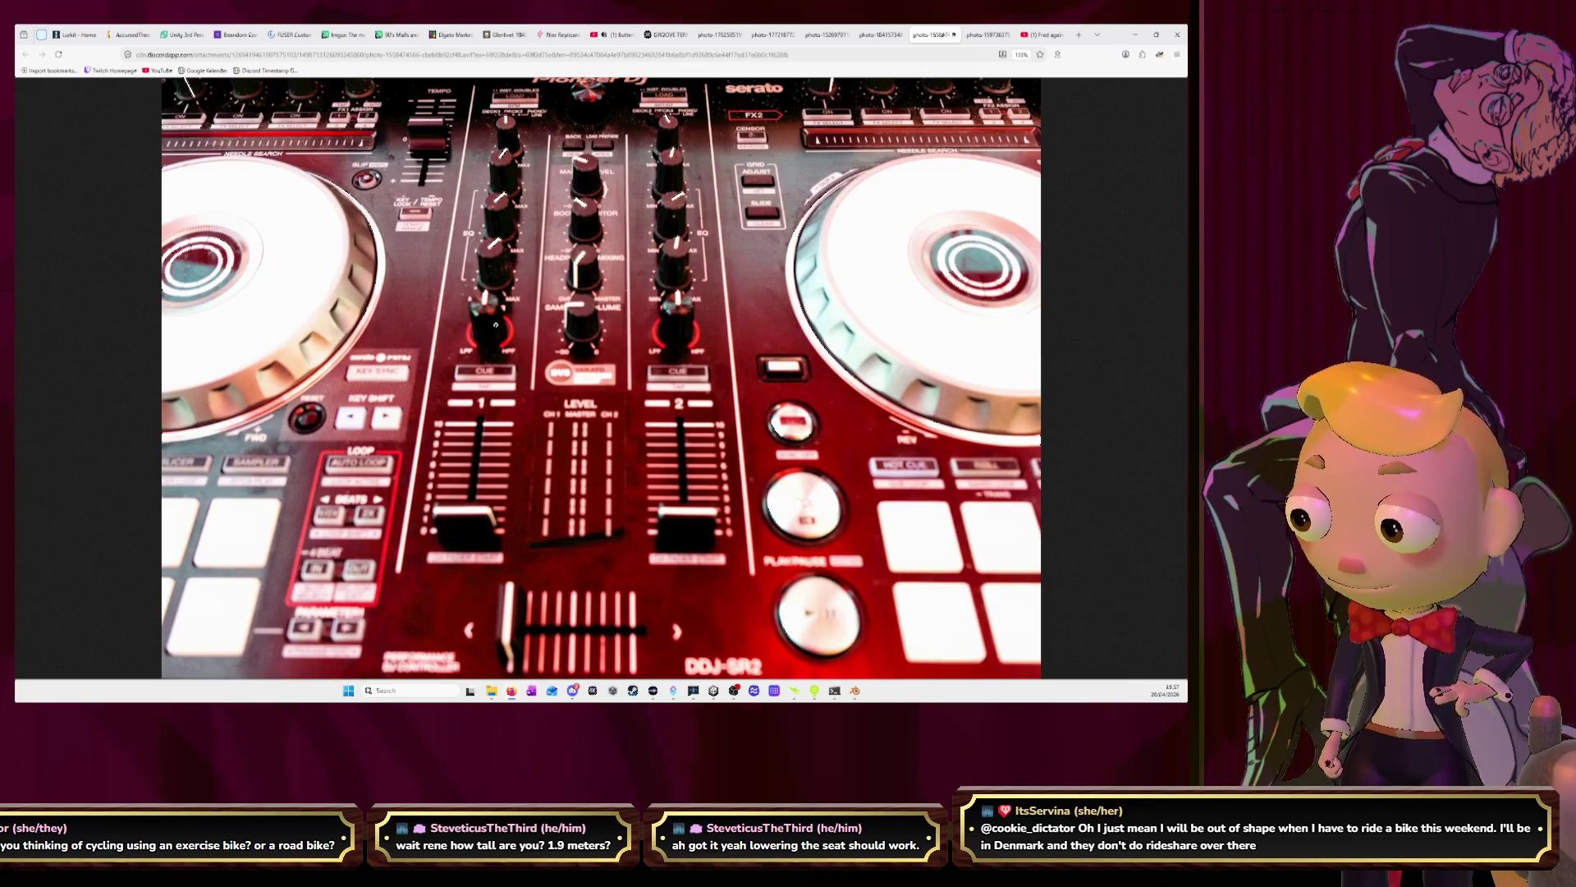
scroll(495, 324, "down", 1, "ctrl")
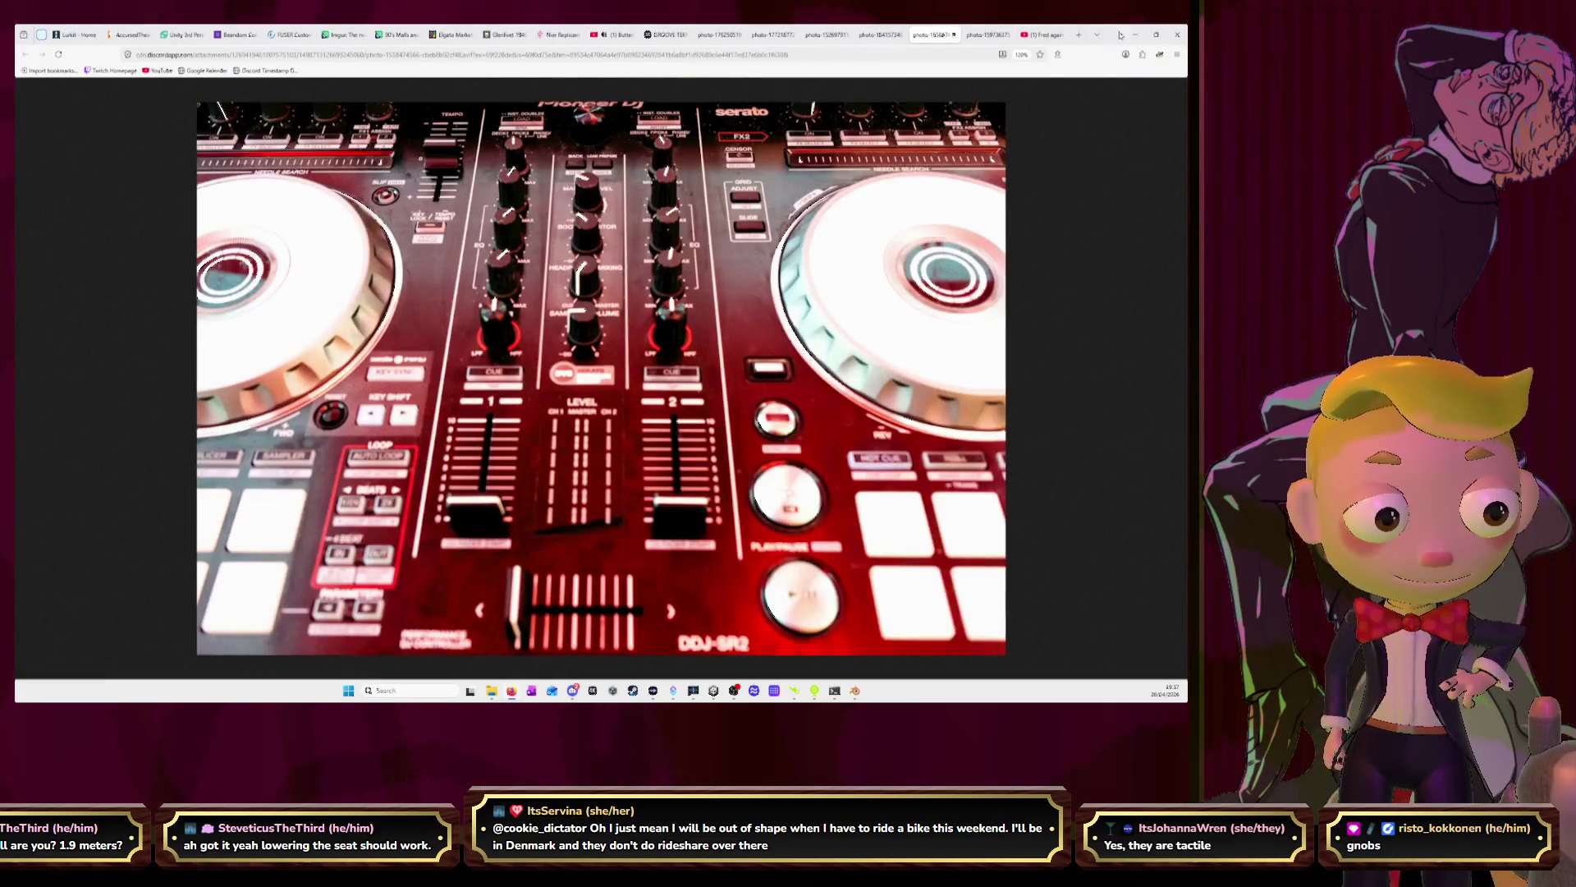
left_click(1136, 35)
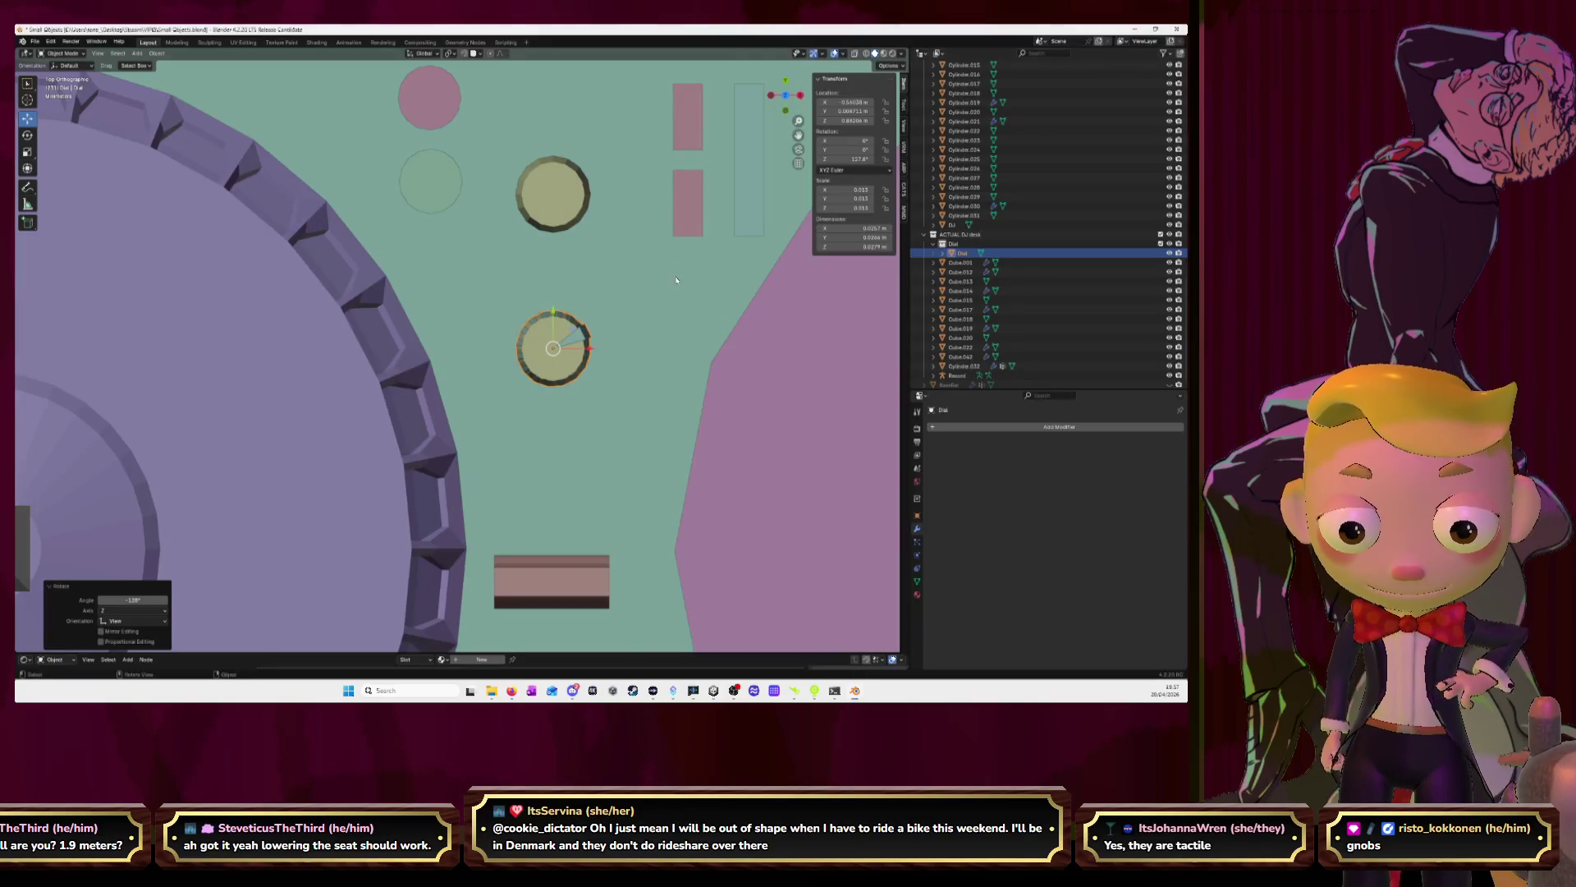
Duplicate the Dial ring and move Dial.001 along Y onto the upper knob
key("Home")
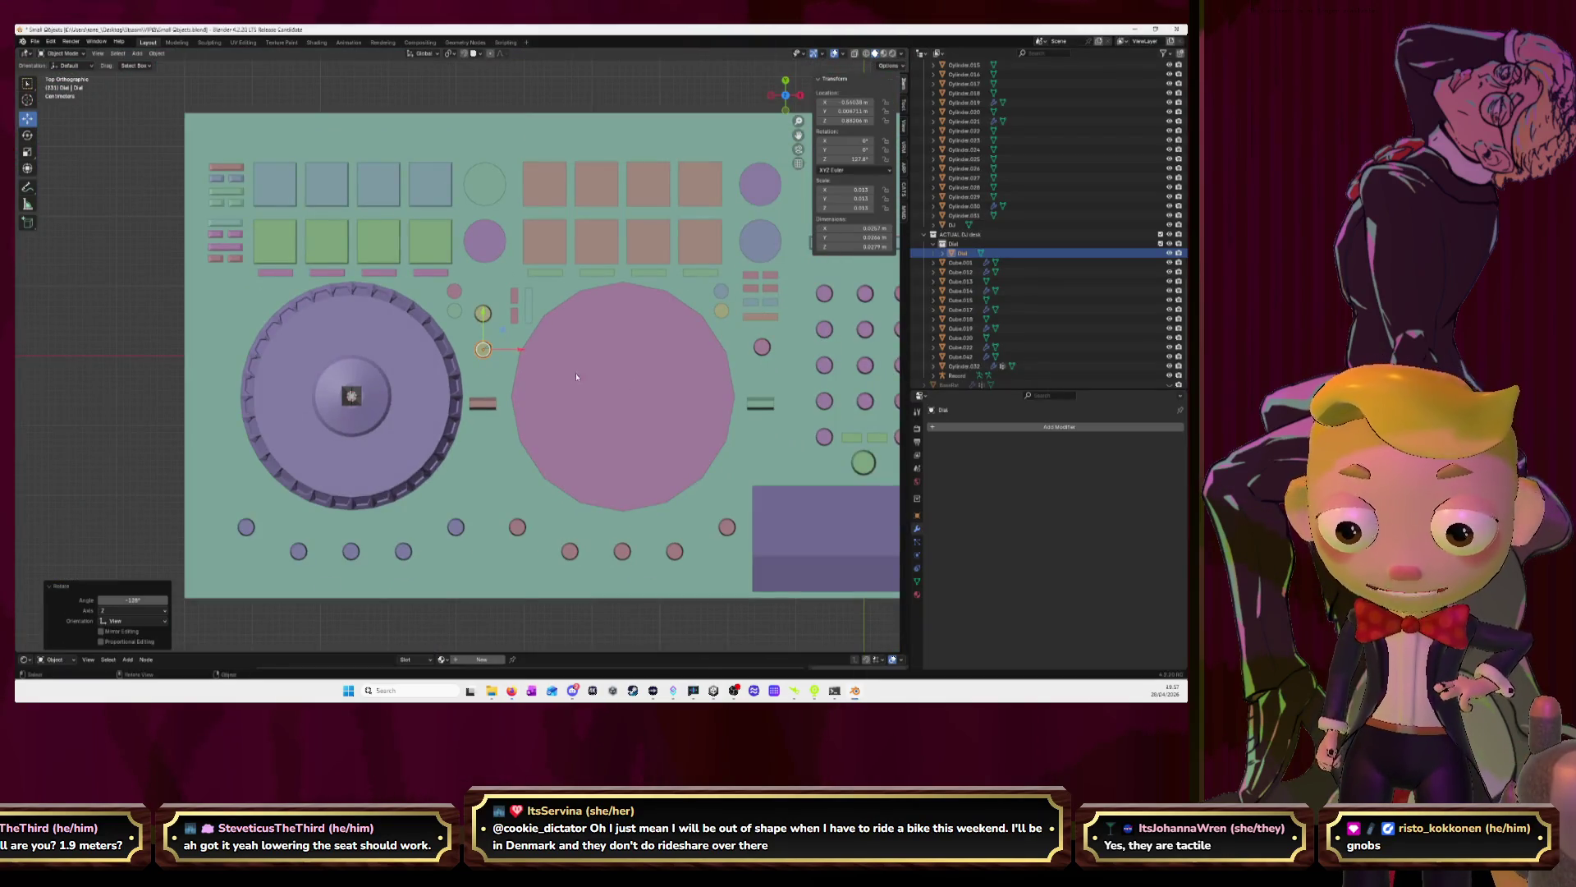
key("shift+d")
right_click(544, 393)
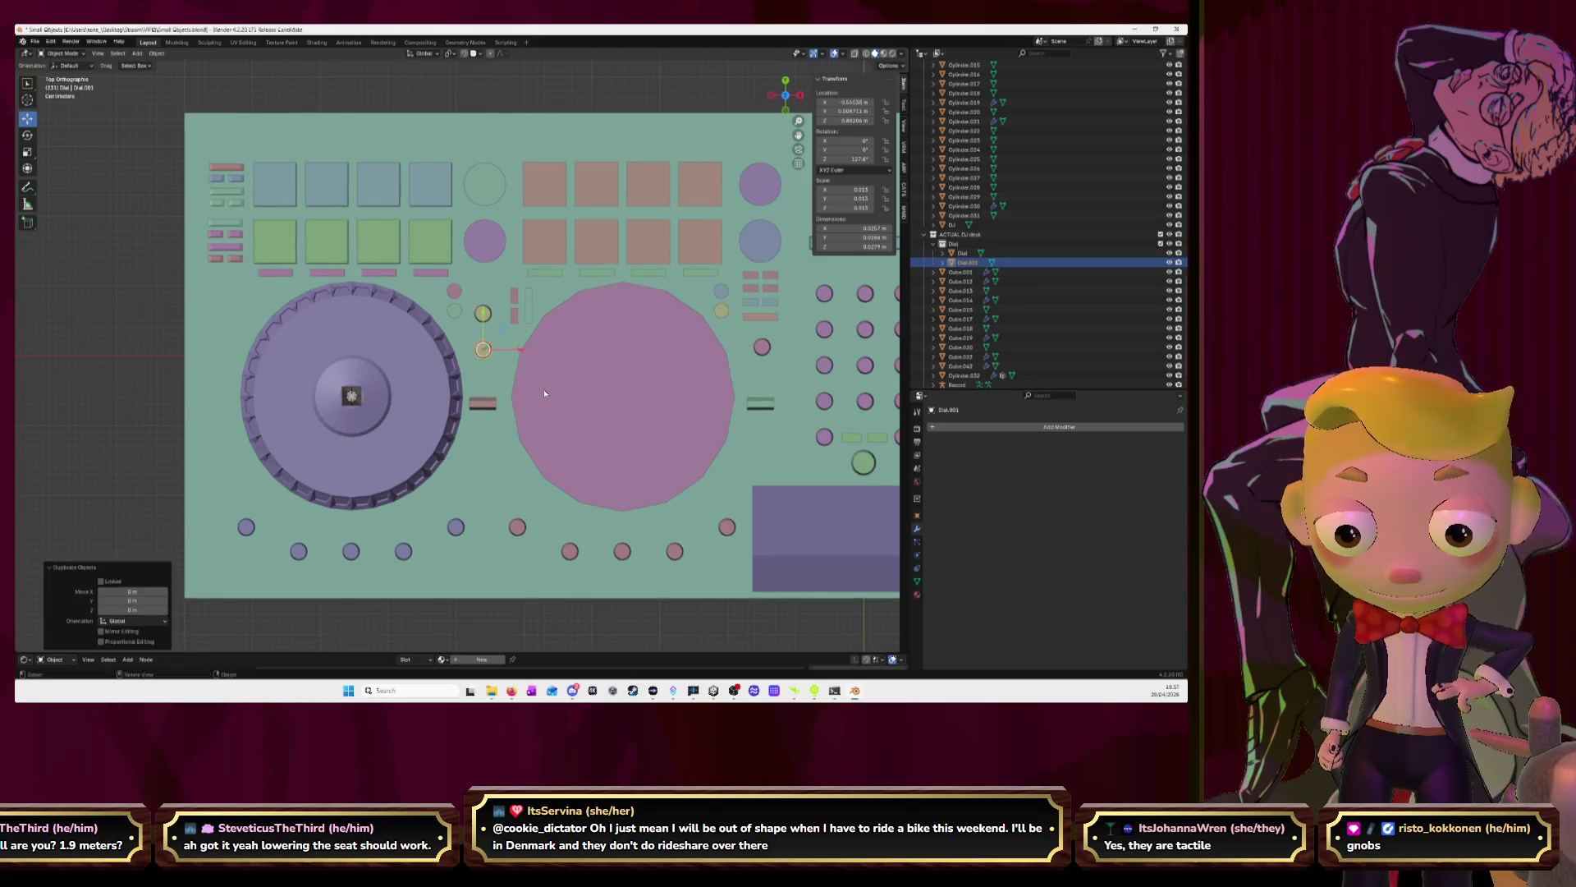
key("KP_Decimal")
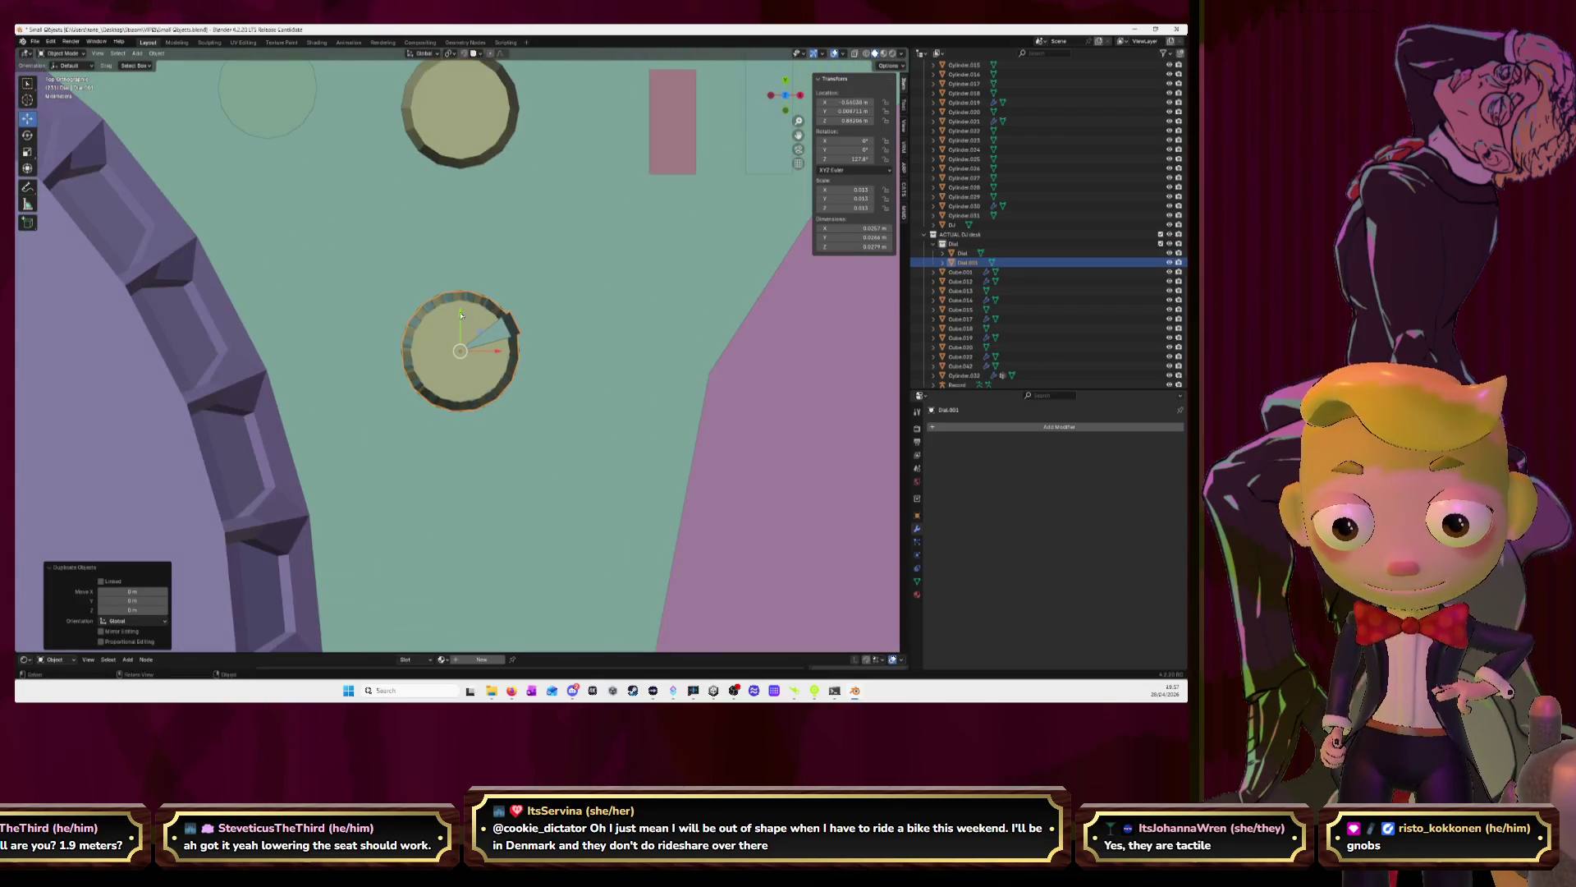
key("g")
key("y")
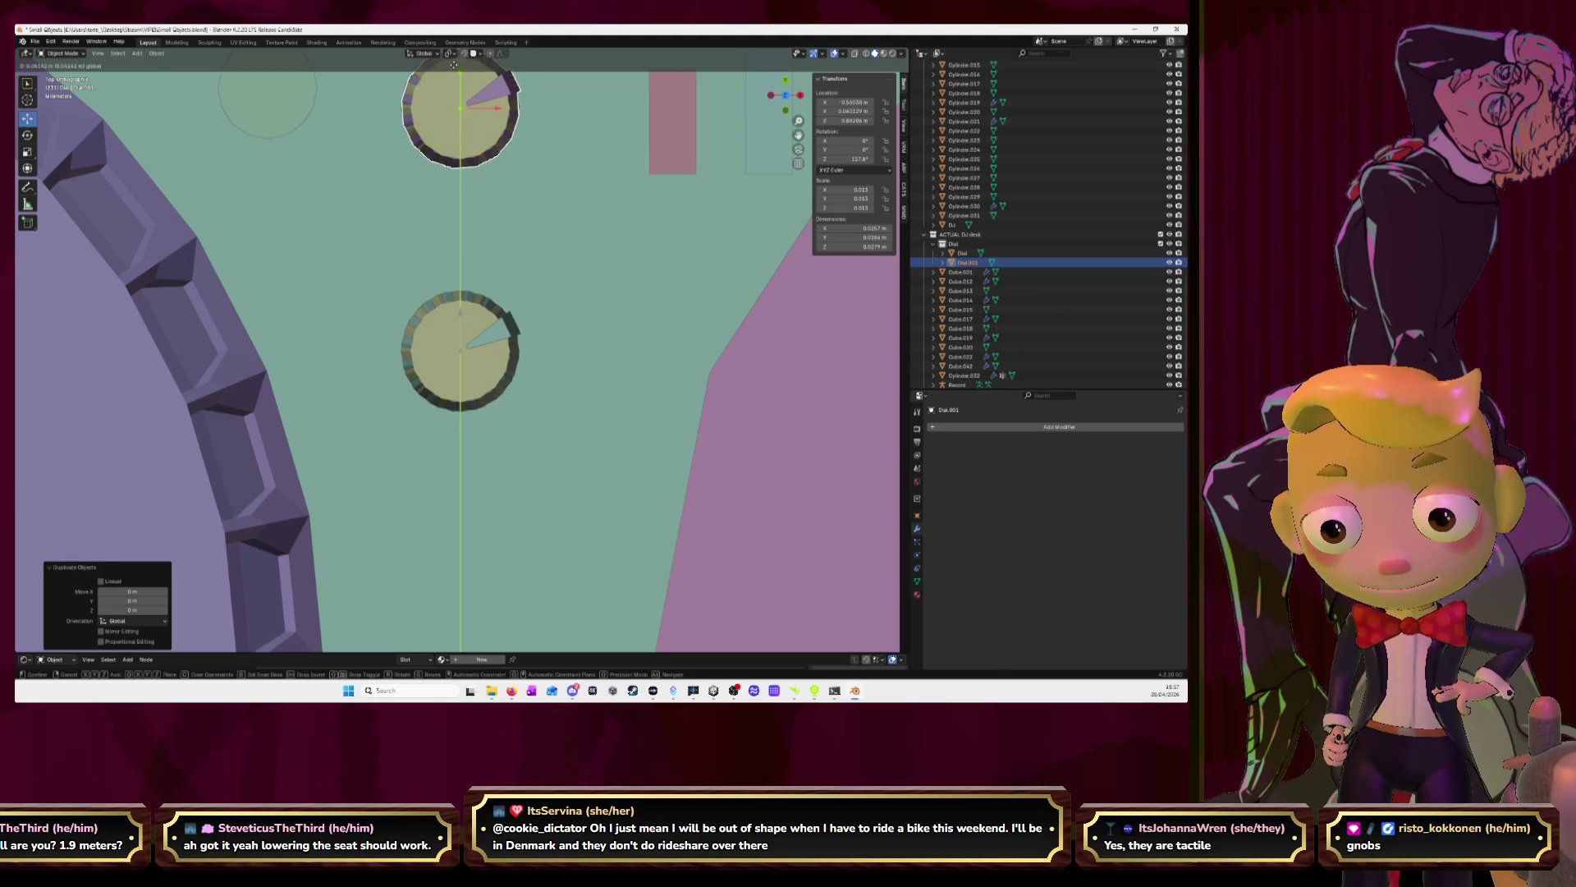
left_click(453, 65)
Delete the lower knob's cylinder and rotate Dial.001
left_click(454, 318)
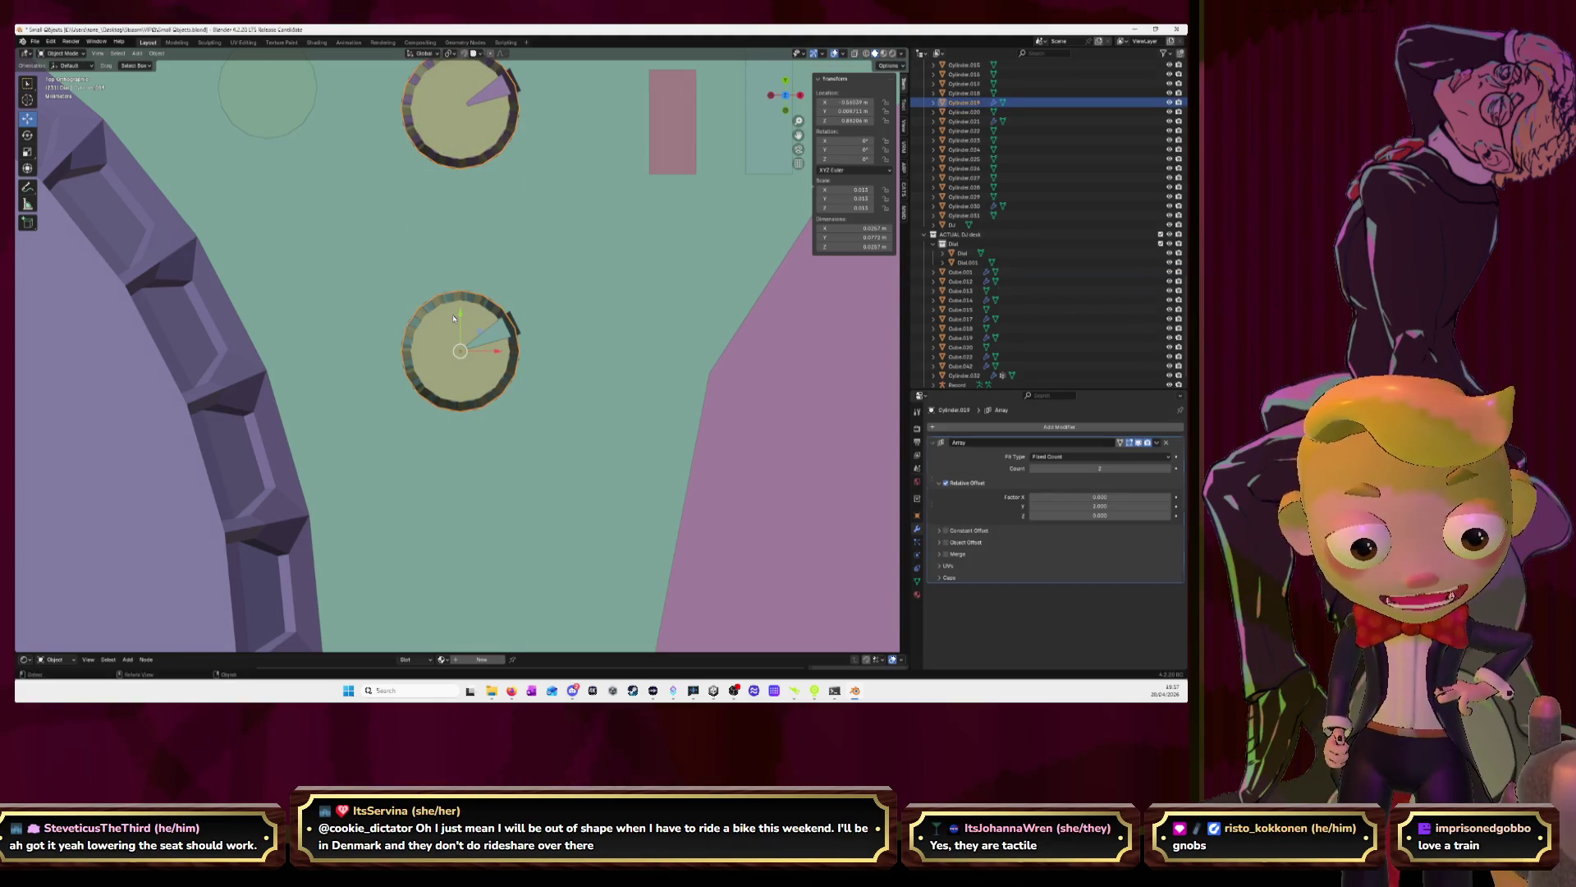
key("Delete")
left_click(494, 134)
scroll(494, 134, "down", 3)
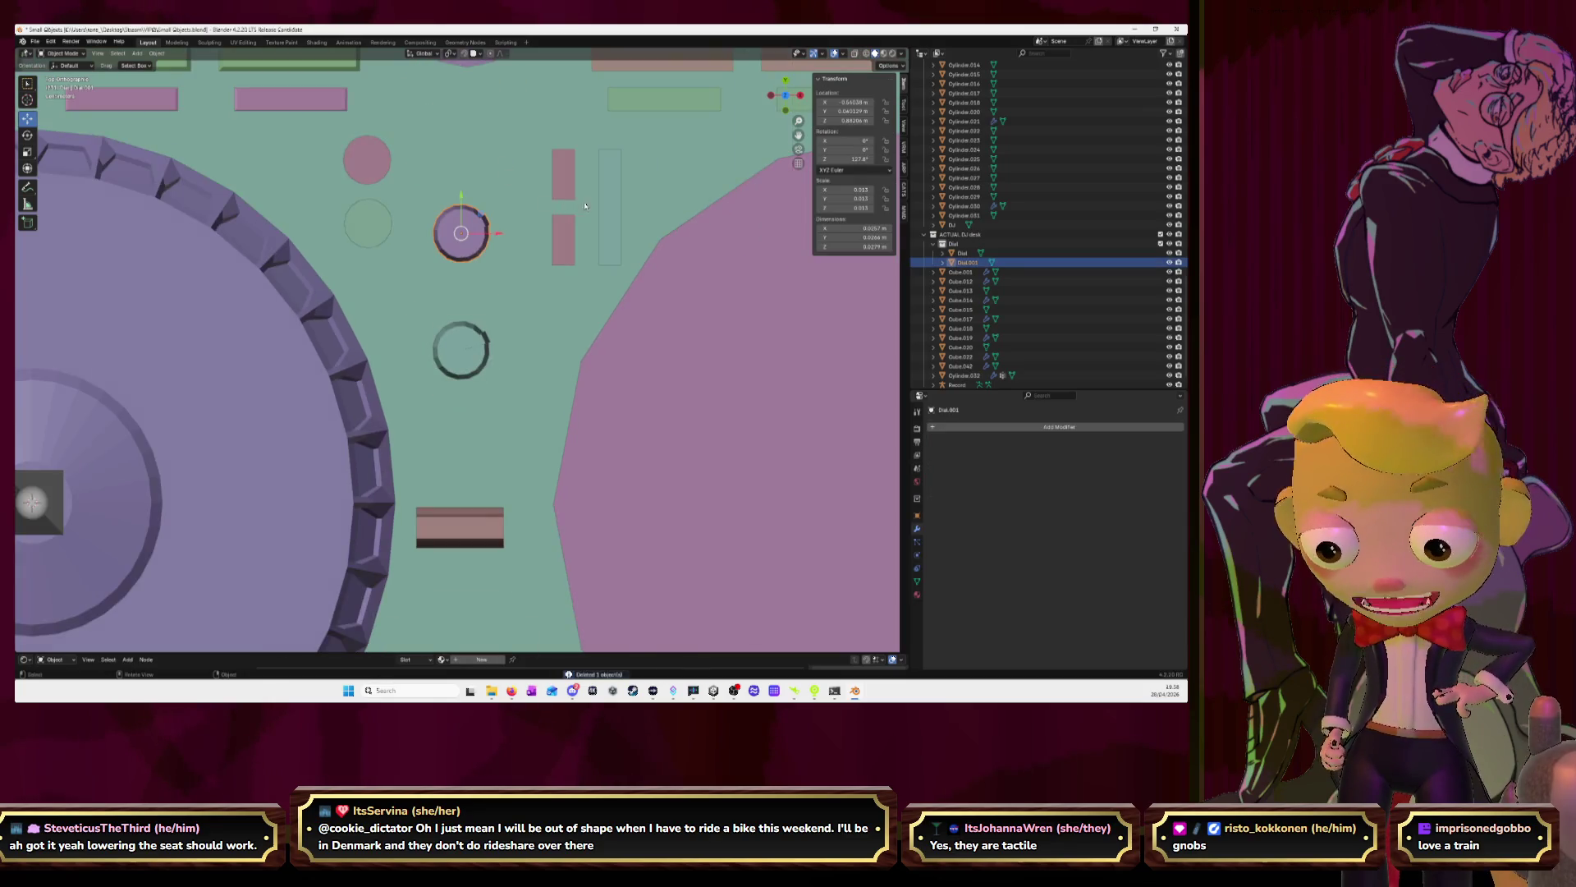
key("r")
left_click(415, 140)
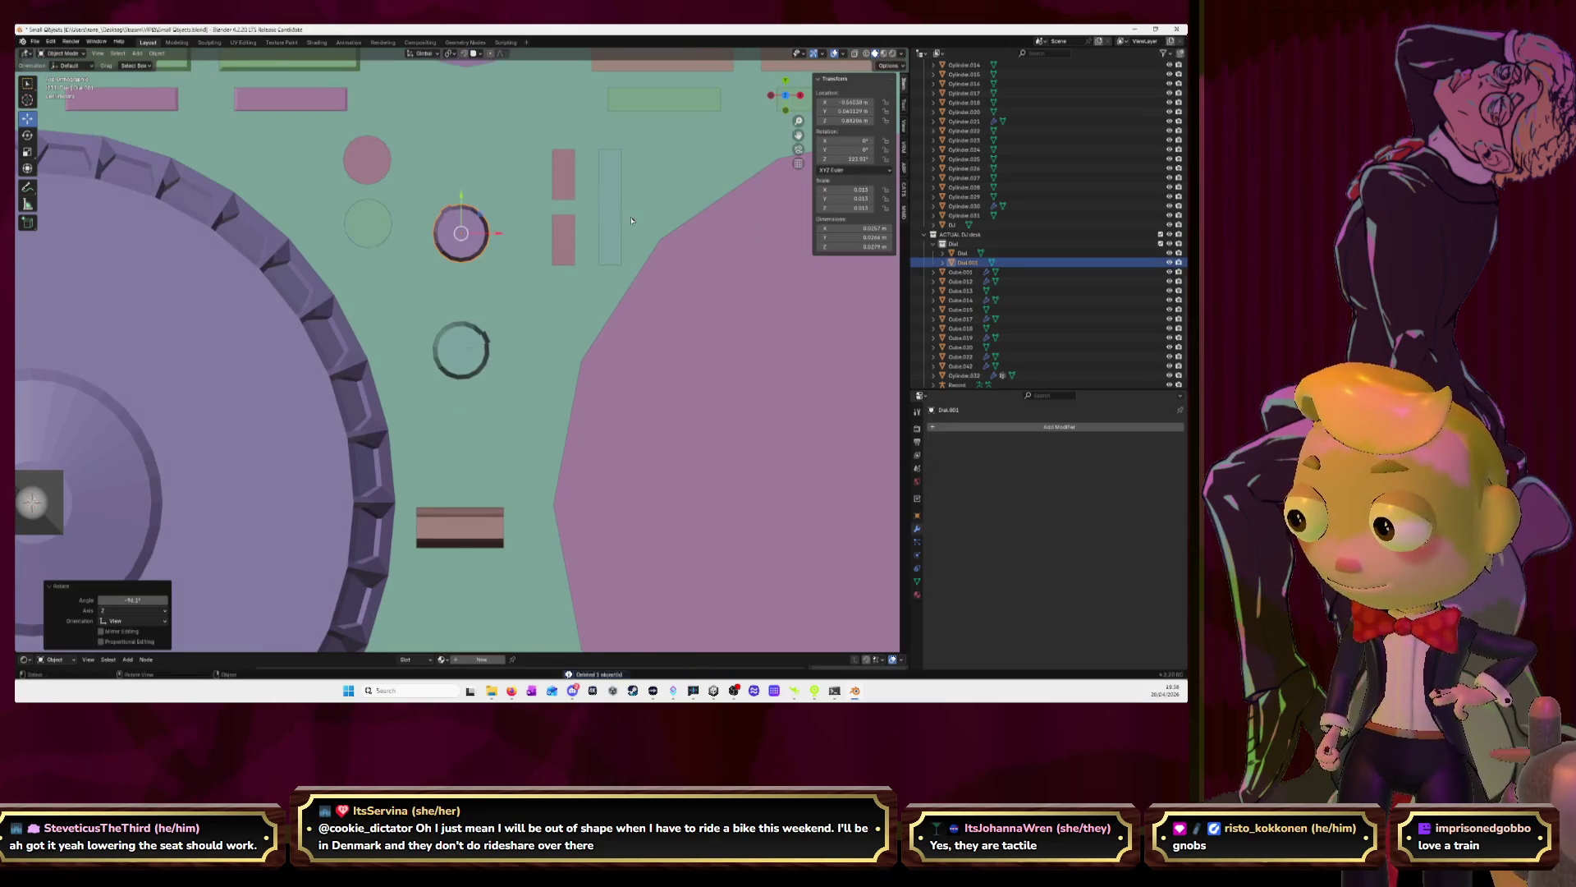
middle_click_drag(631, 220, 498, 177)
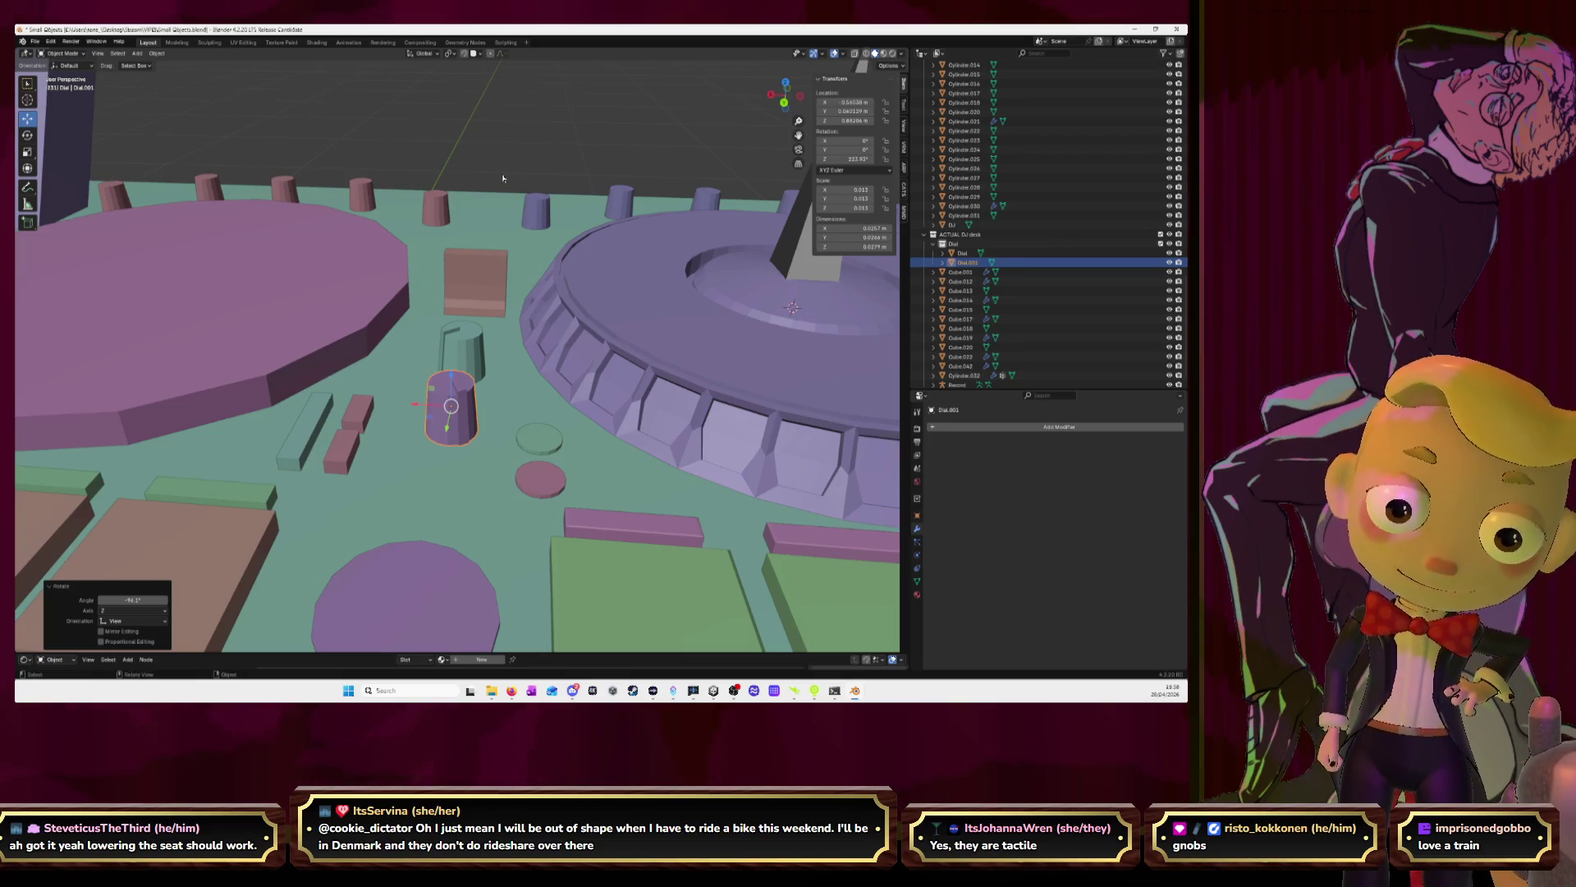
mouse_move(524, 241)
middle_mouse_down()
mouse_move(543, 214)
mouse_move(571, 216)
middle_mouse_up()
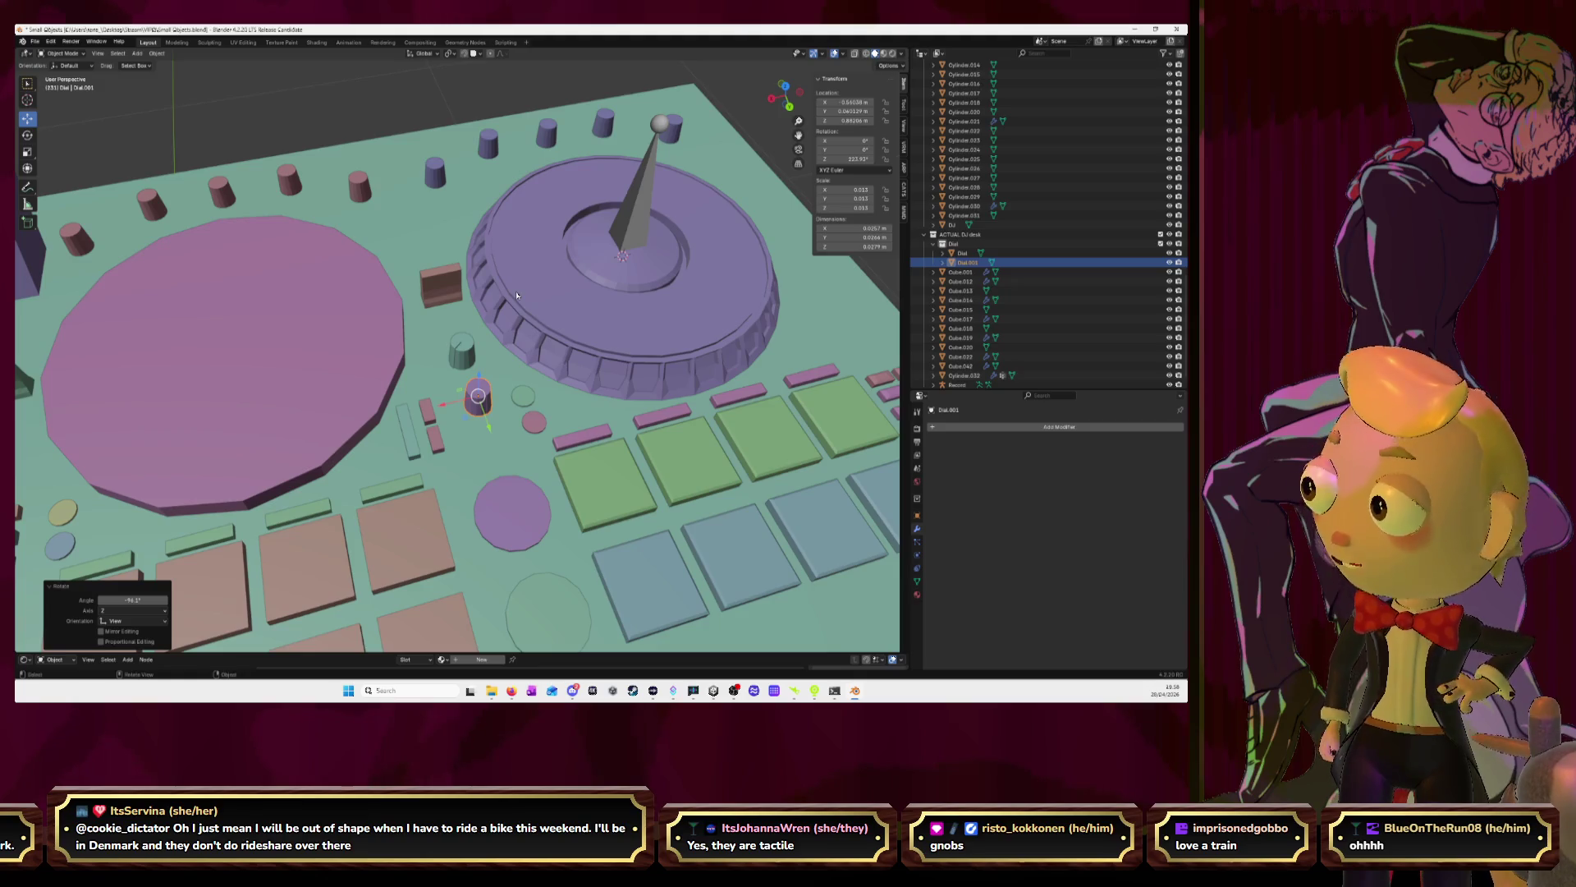
mouse_move(517, 295)
middle_mouse_down()
mouse_move(587, 220)
mouse_move(663, 219)
mouse_move(626, 239)
middle_mouse_up()
left_click(587, 220)
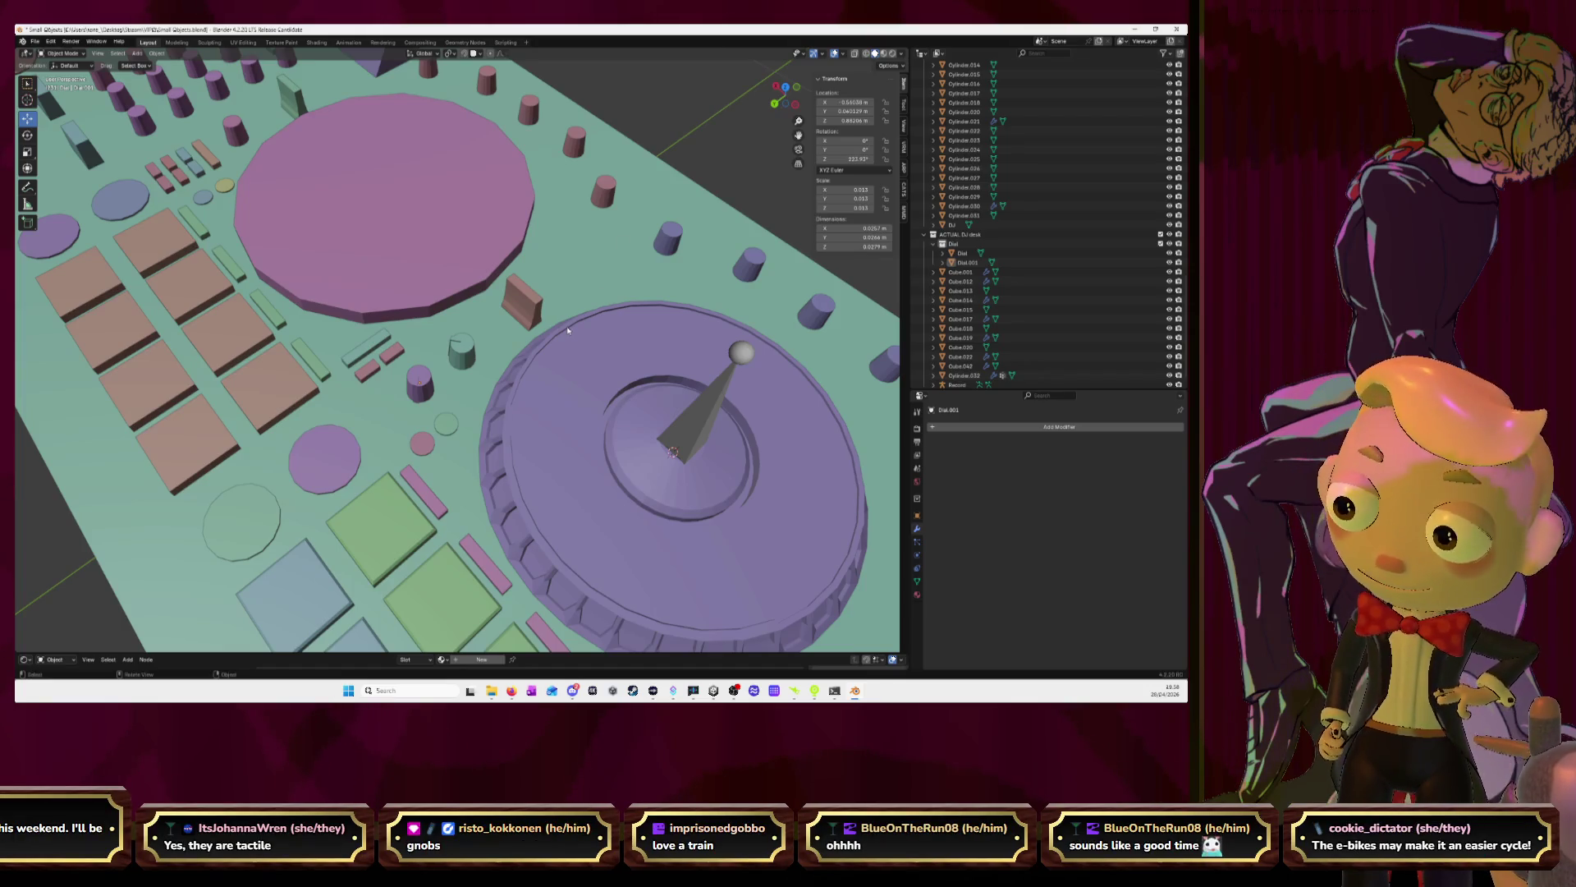
left_click(462, 351)
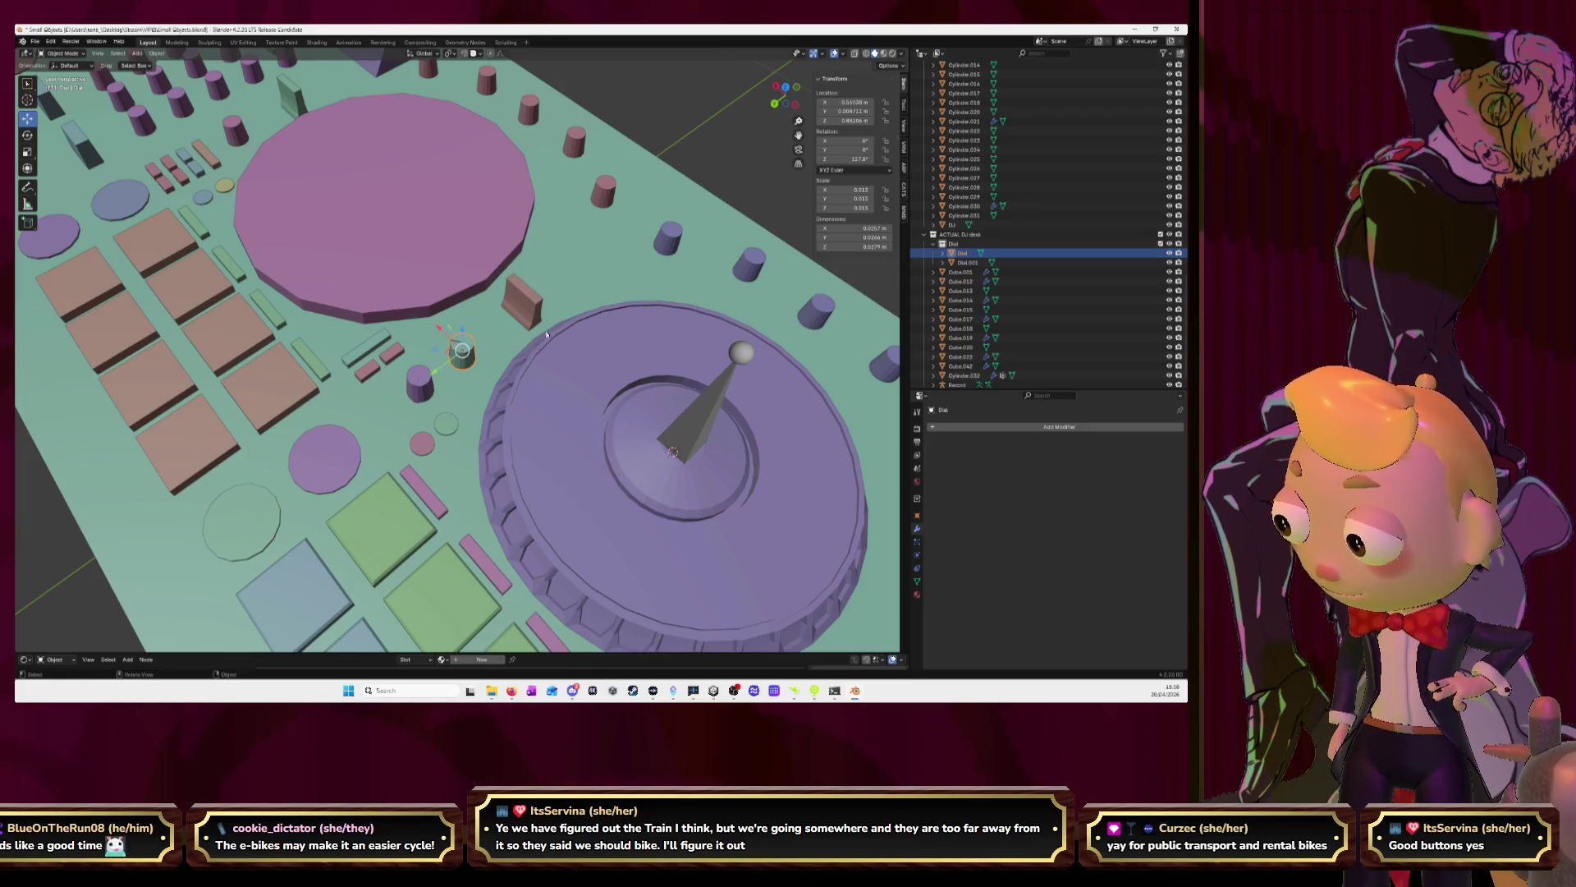
left_click(786, 86)
scroll(640, 310, "down", 1)
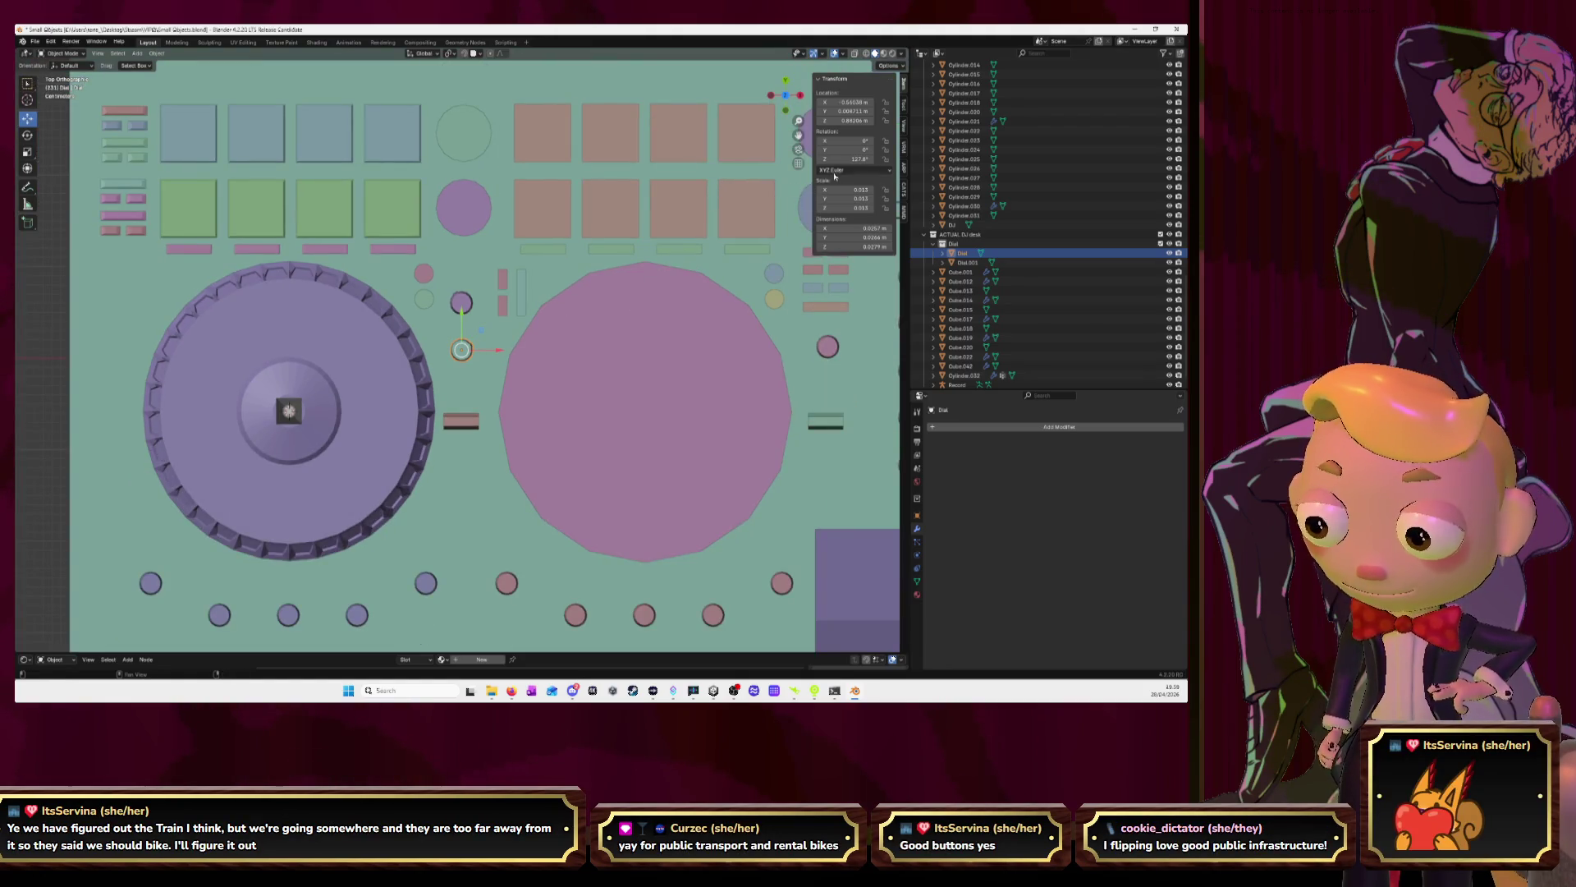
Duplicate the Dial ring as Dial.002, place it on the lower-left knob and isolate it
left_click_drag(798, 136, 874, 16)
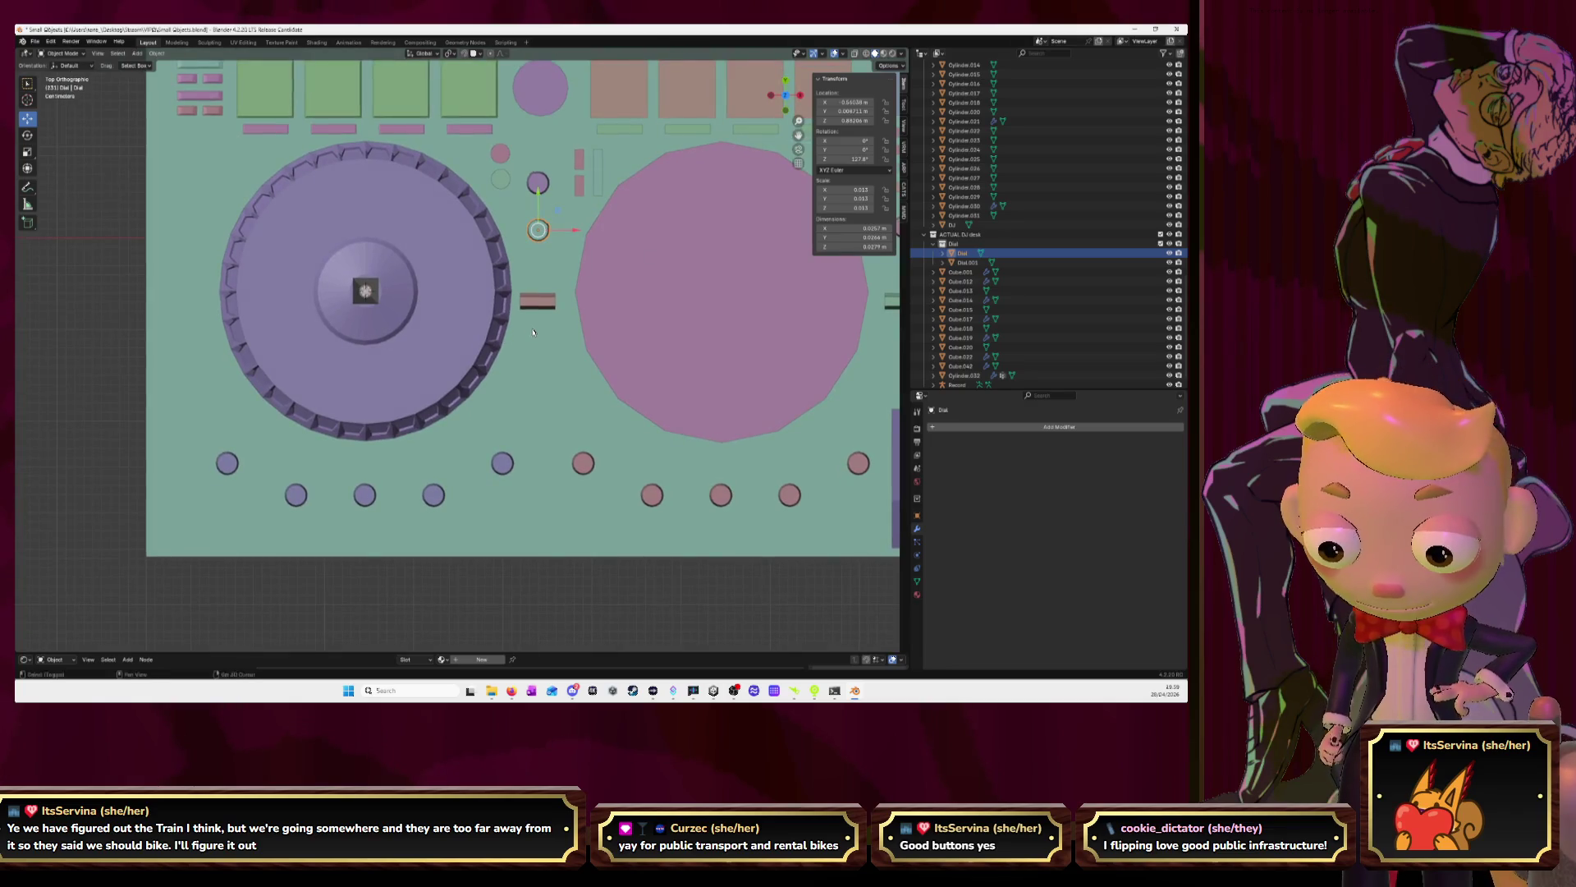
key("shift+d")
left_click(220, 564)
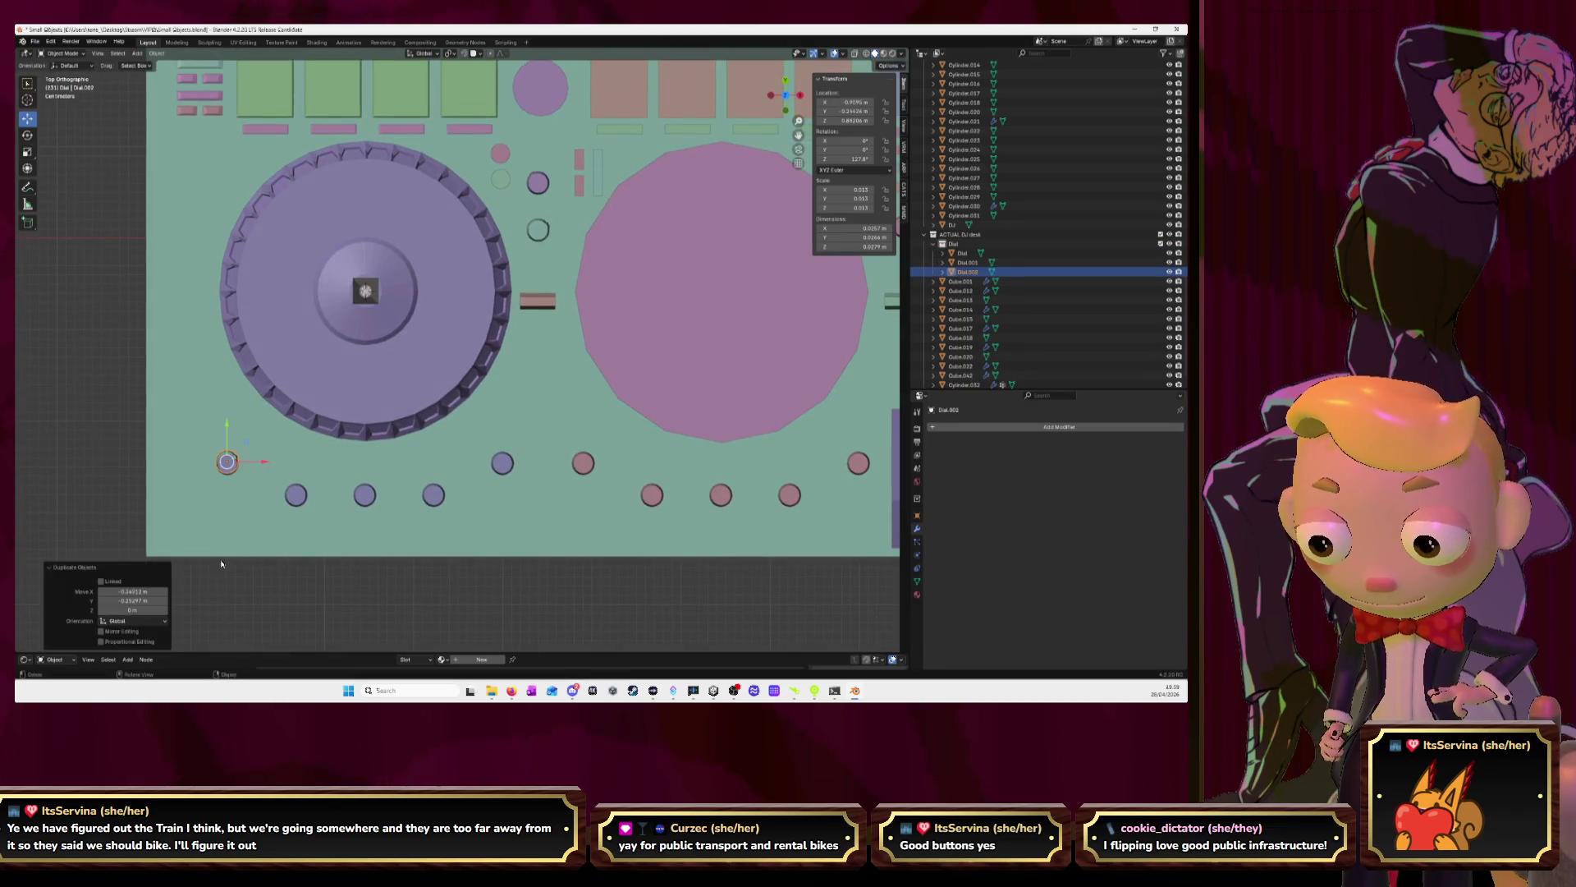
key("KP_Divide")
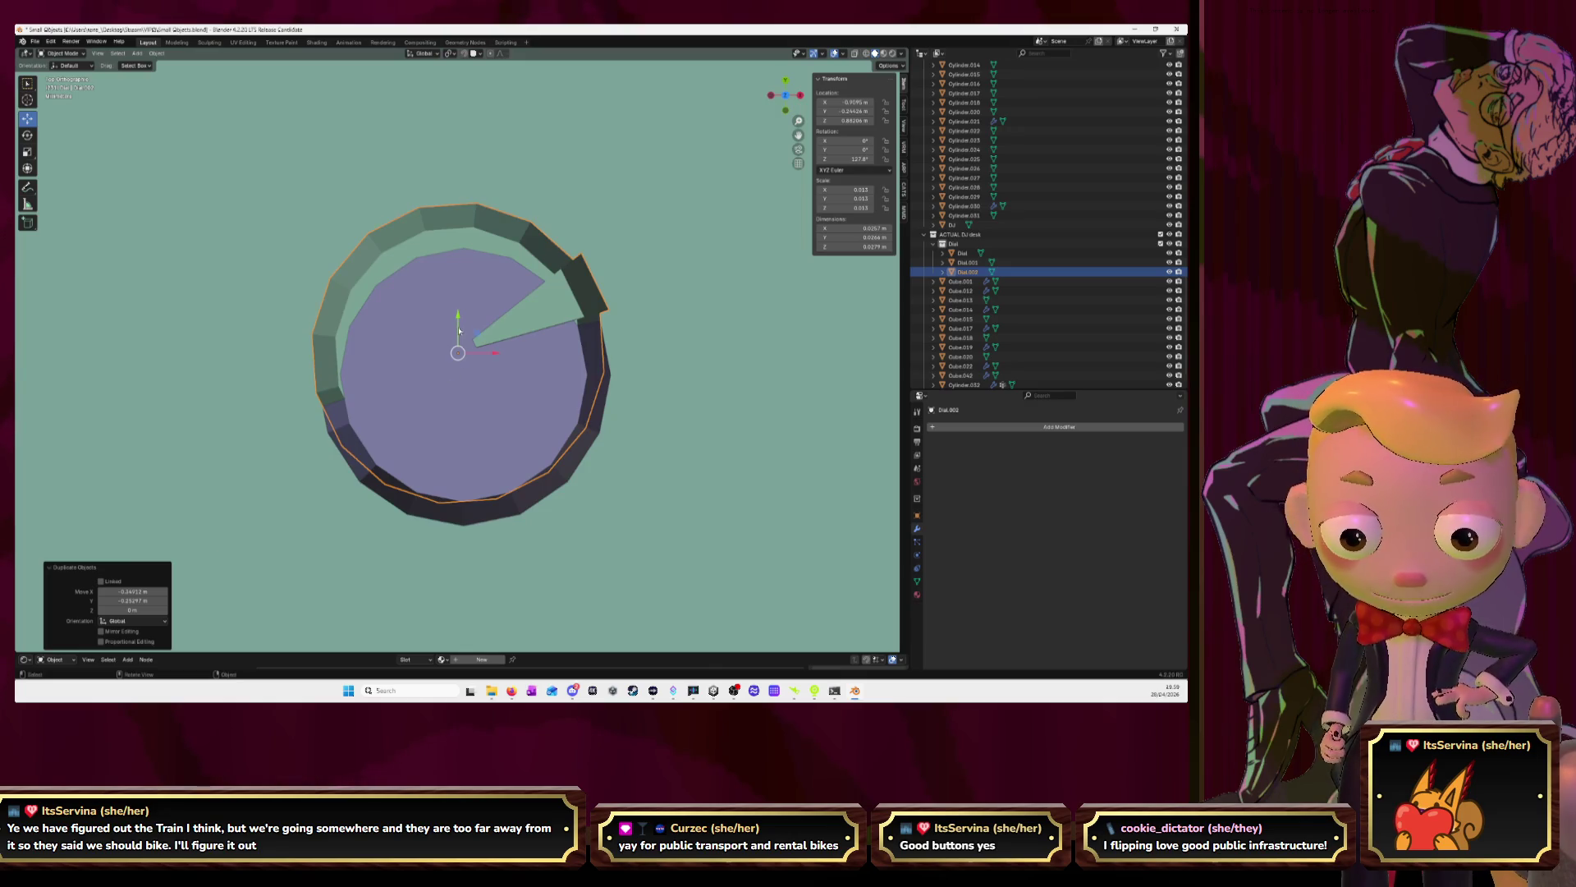
key("g")
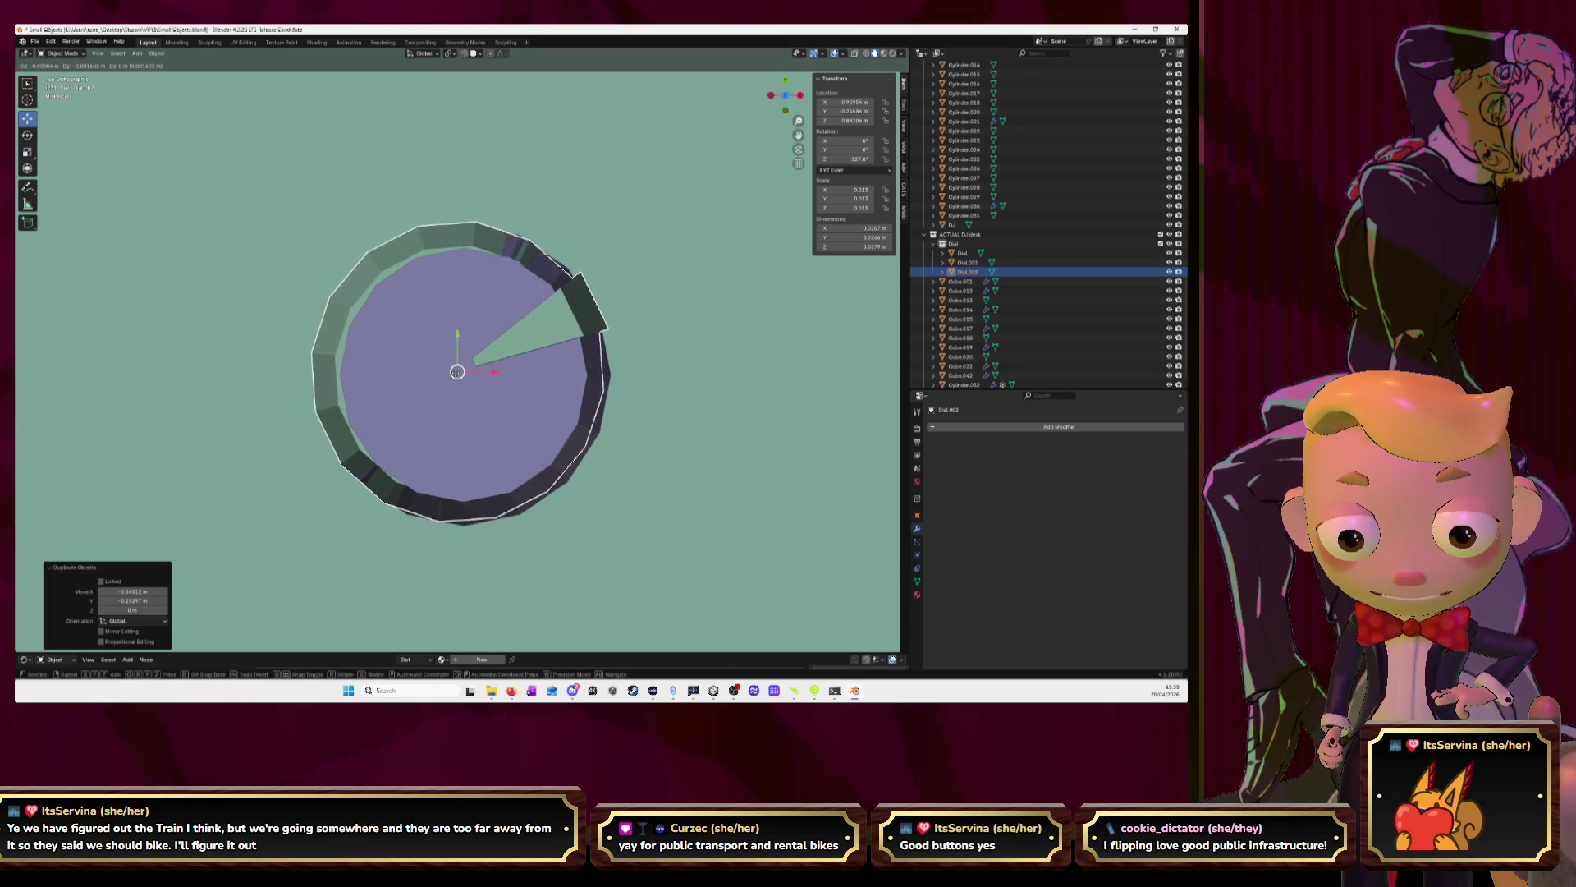
left_click(485, 382)
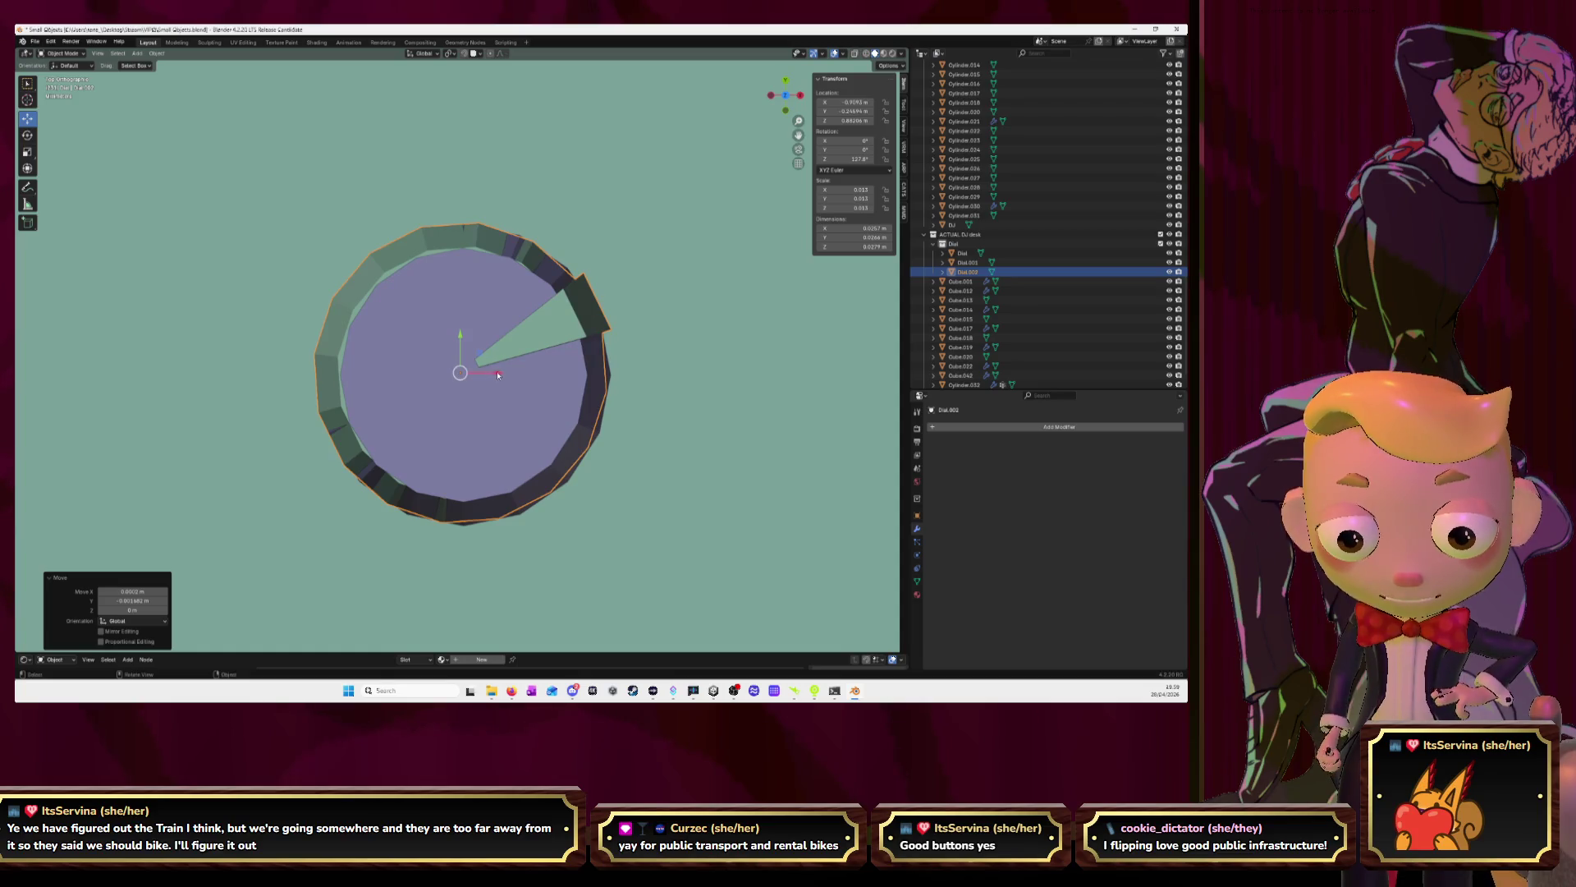
Centre Dial.002 on its knob with small sideways and Y-axis moves
key("g")
left_click(503, 374)
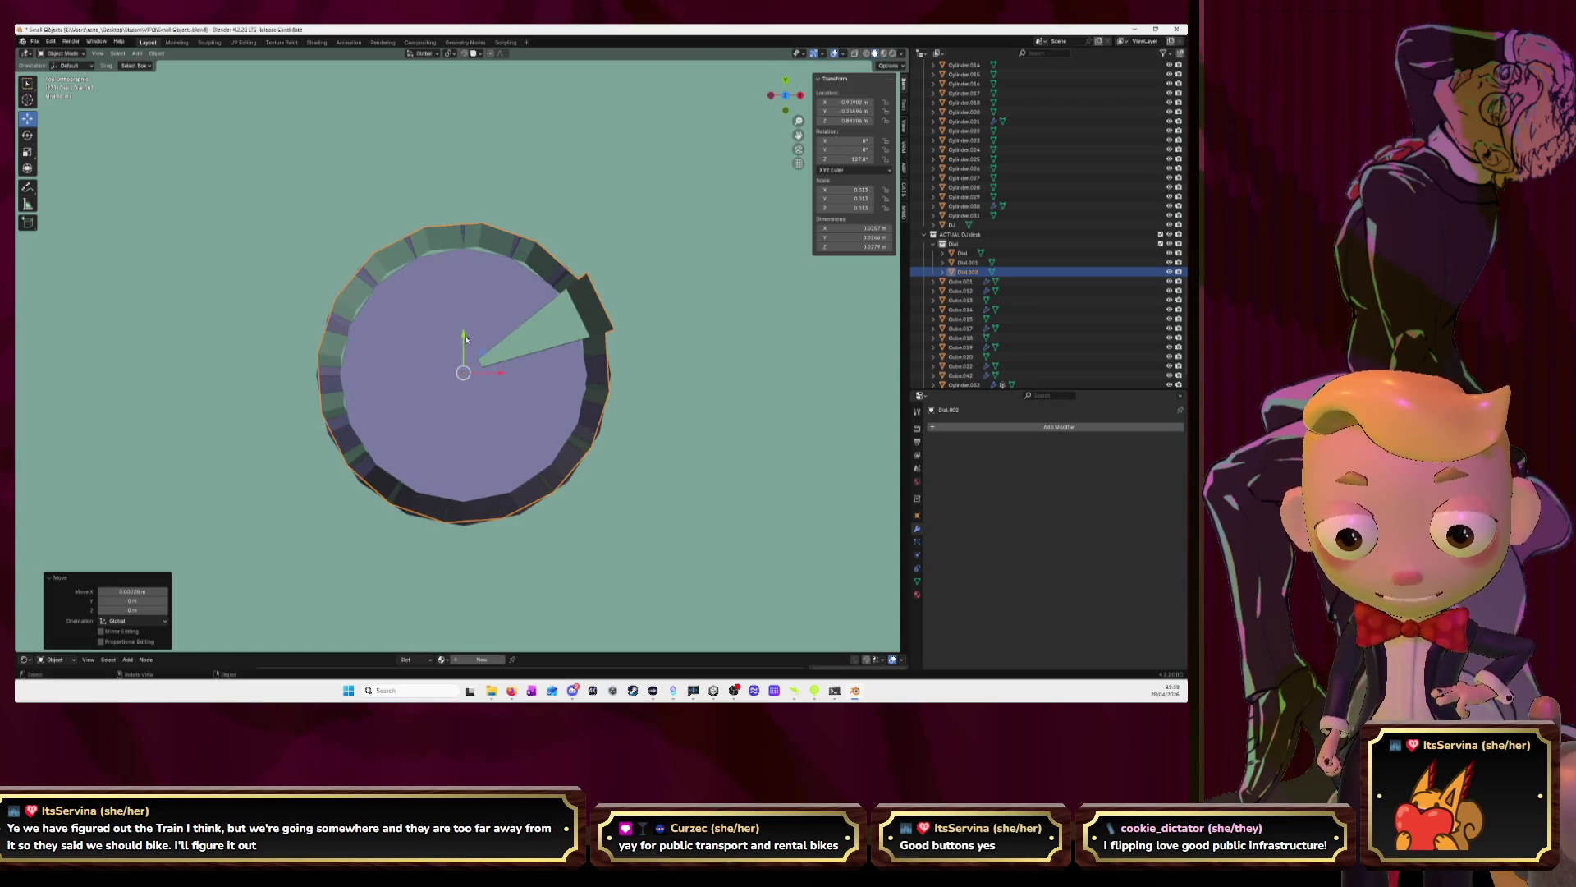
key("g")
key("y")
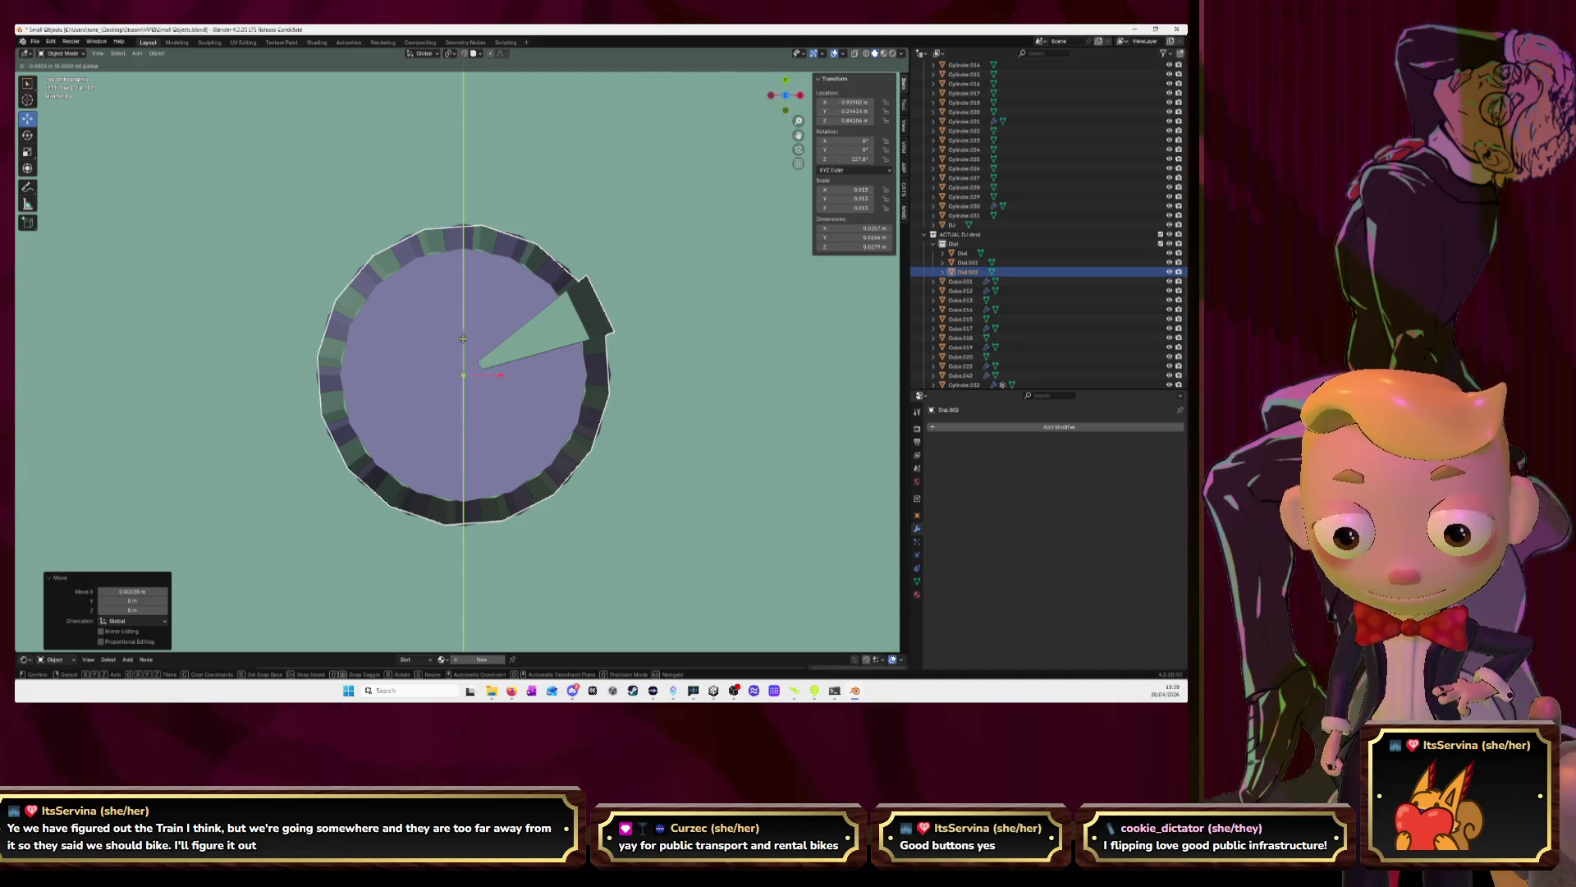
left_click(463, 338)
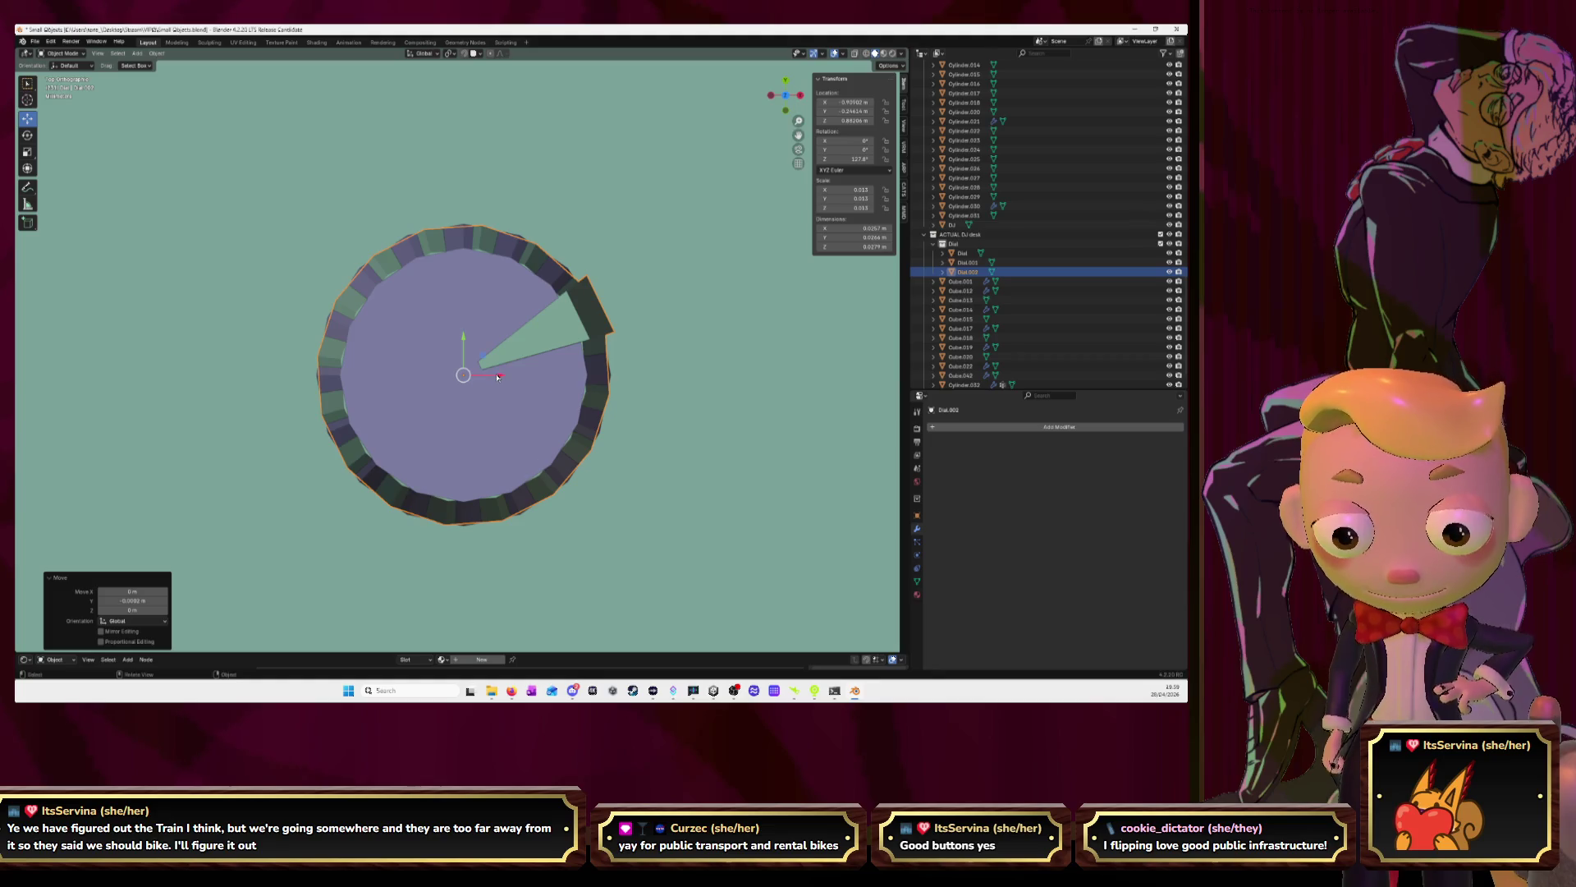
left_click(500, 376)
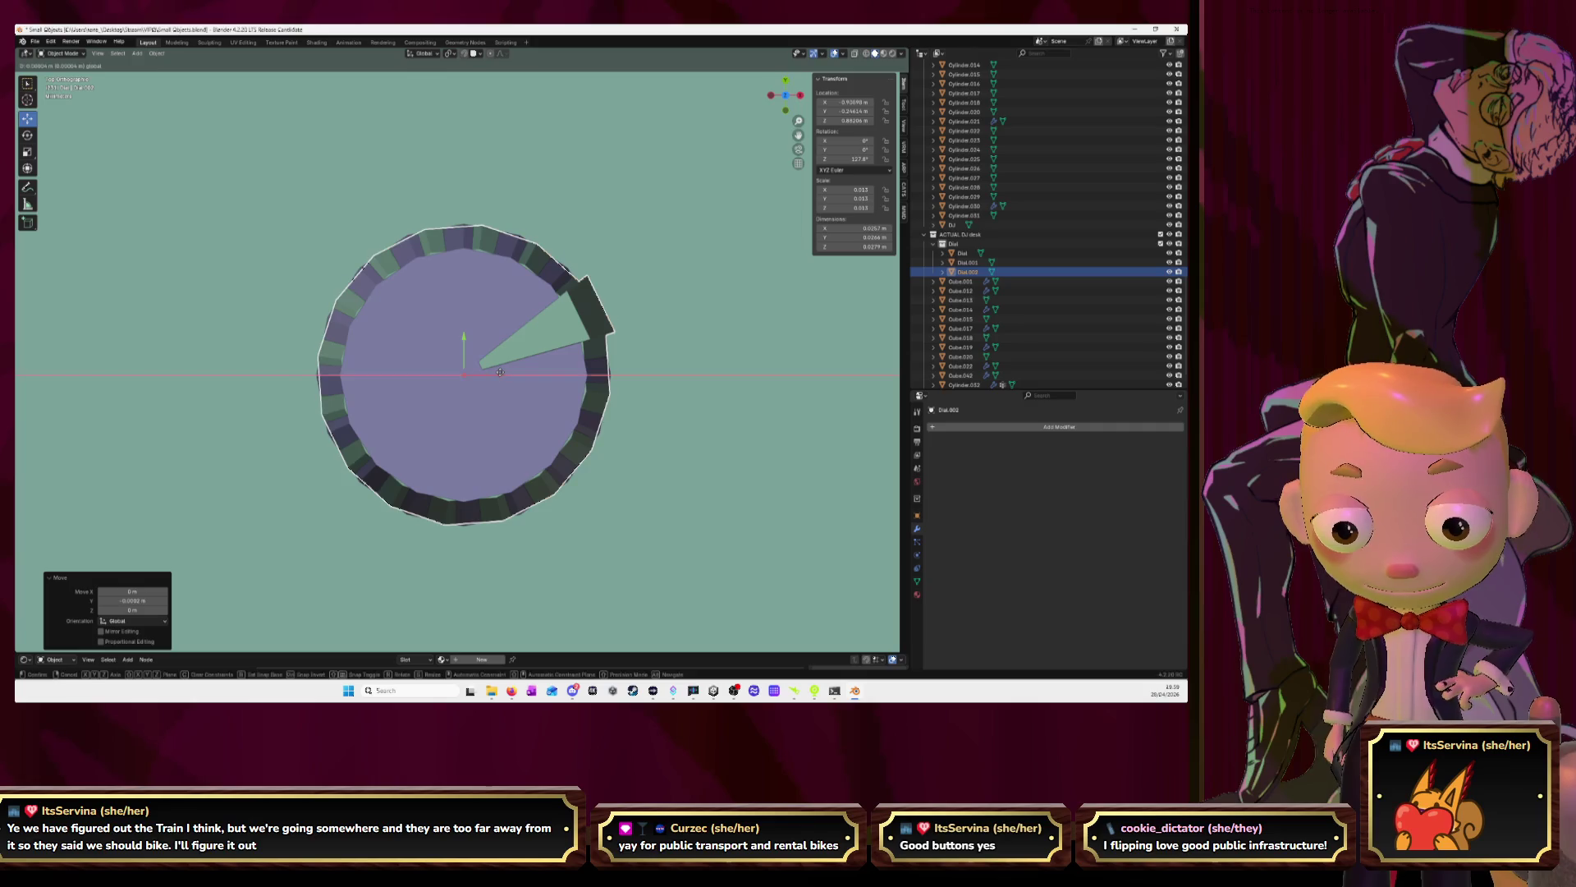
left_click(500, 372)
scroll(500, 372, "down", 10)
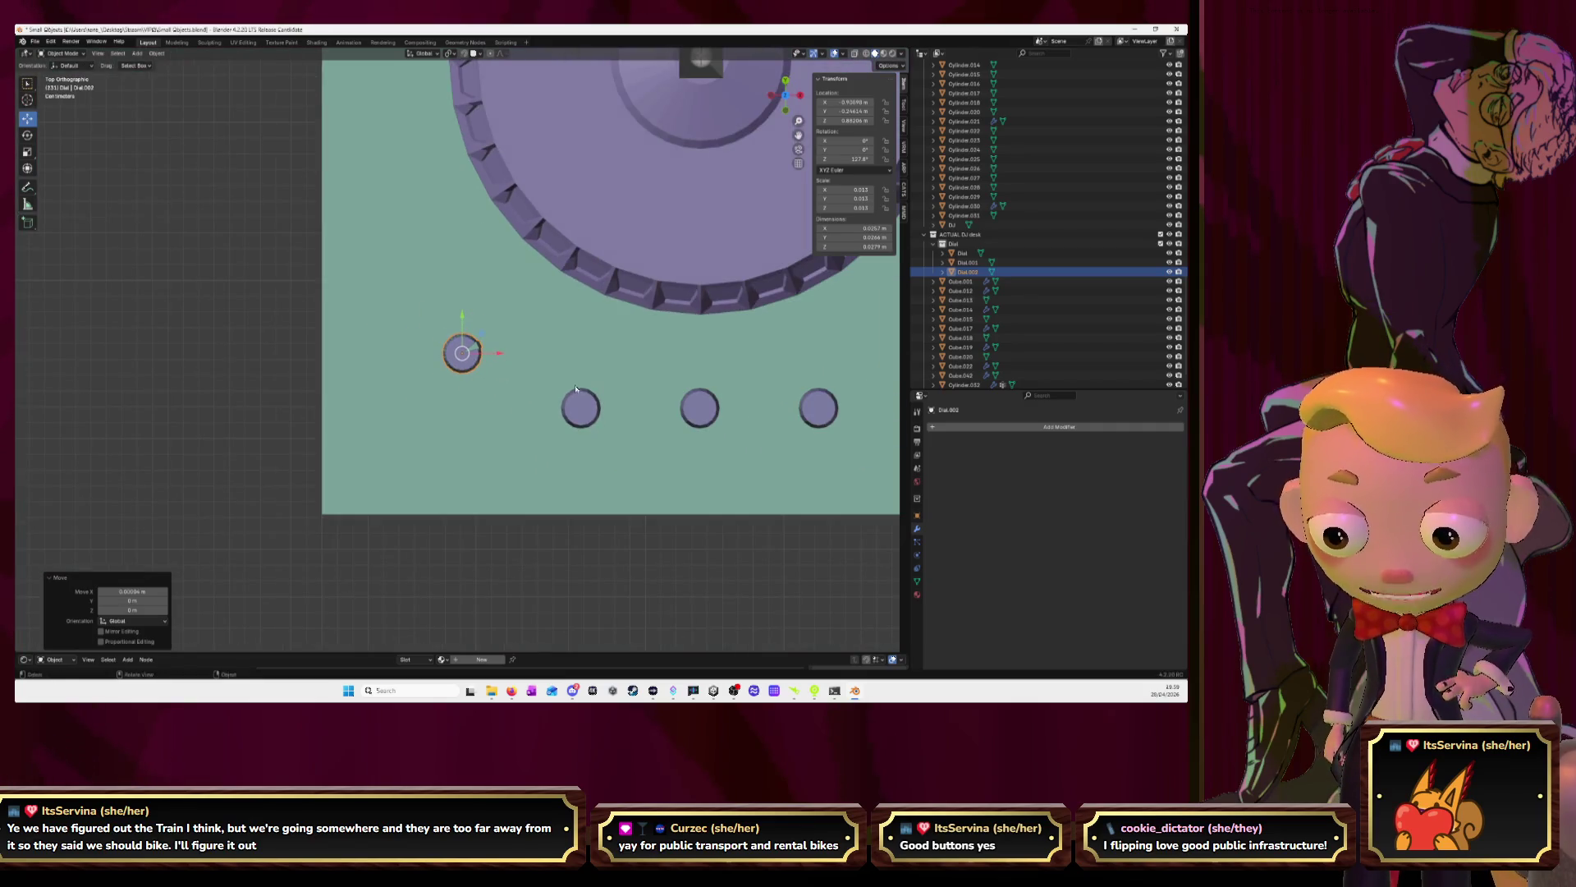
Copy the dial onto the first lower-row knob and nudge it into centre
key("shift+d")
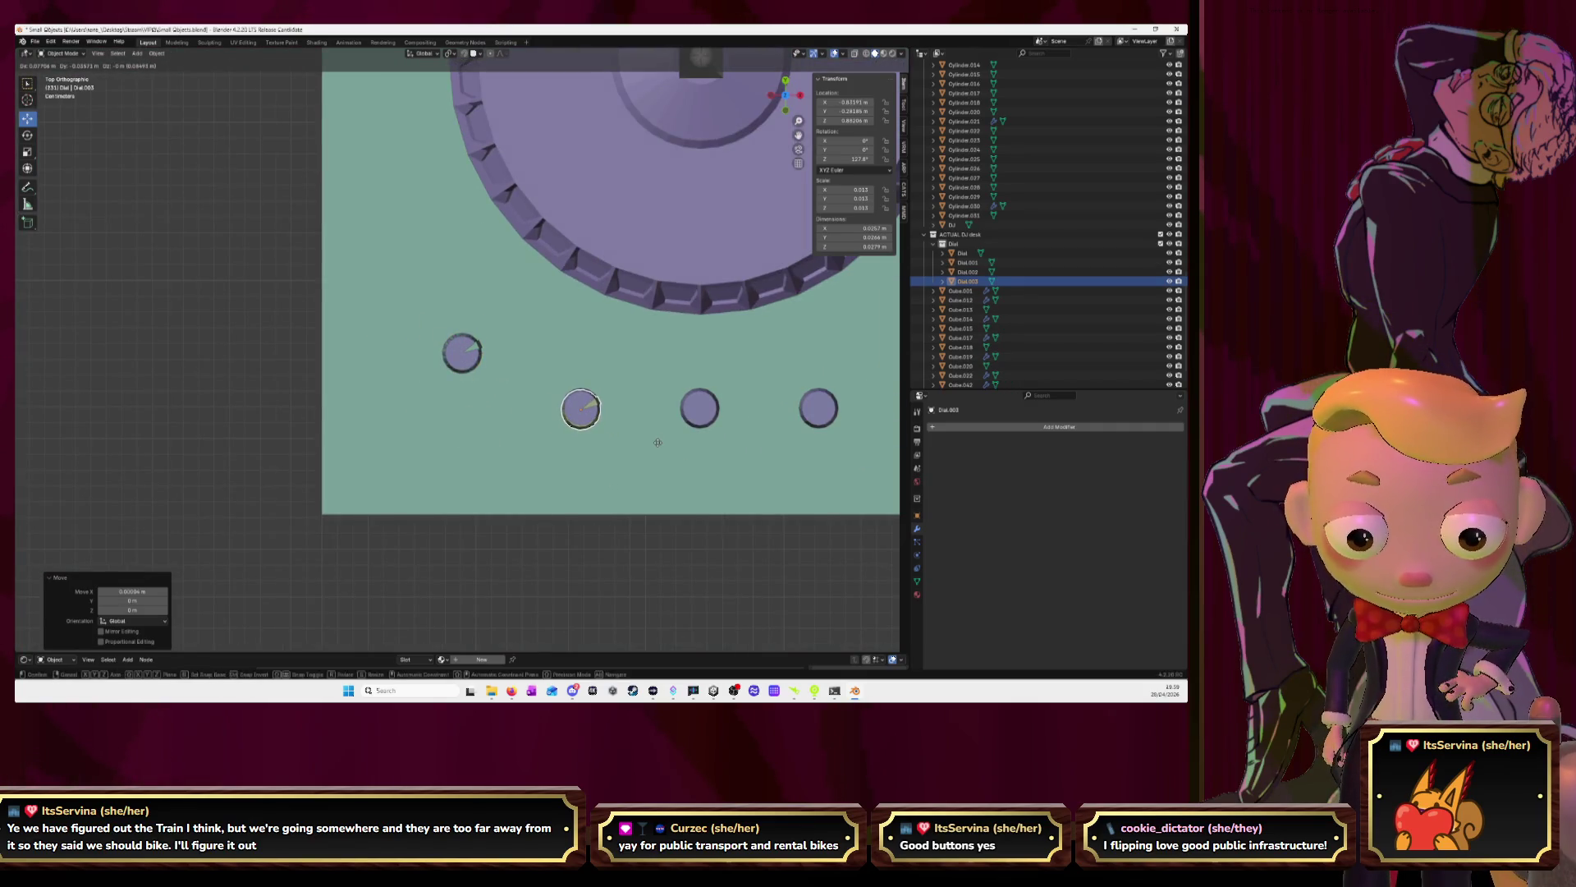
left_click(658, 445)
key("KP_Decimal")
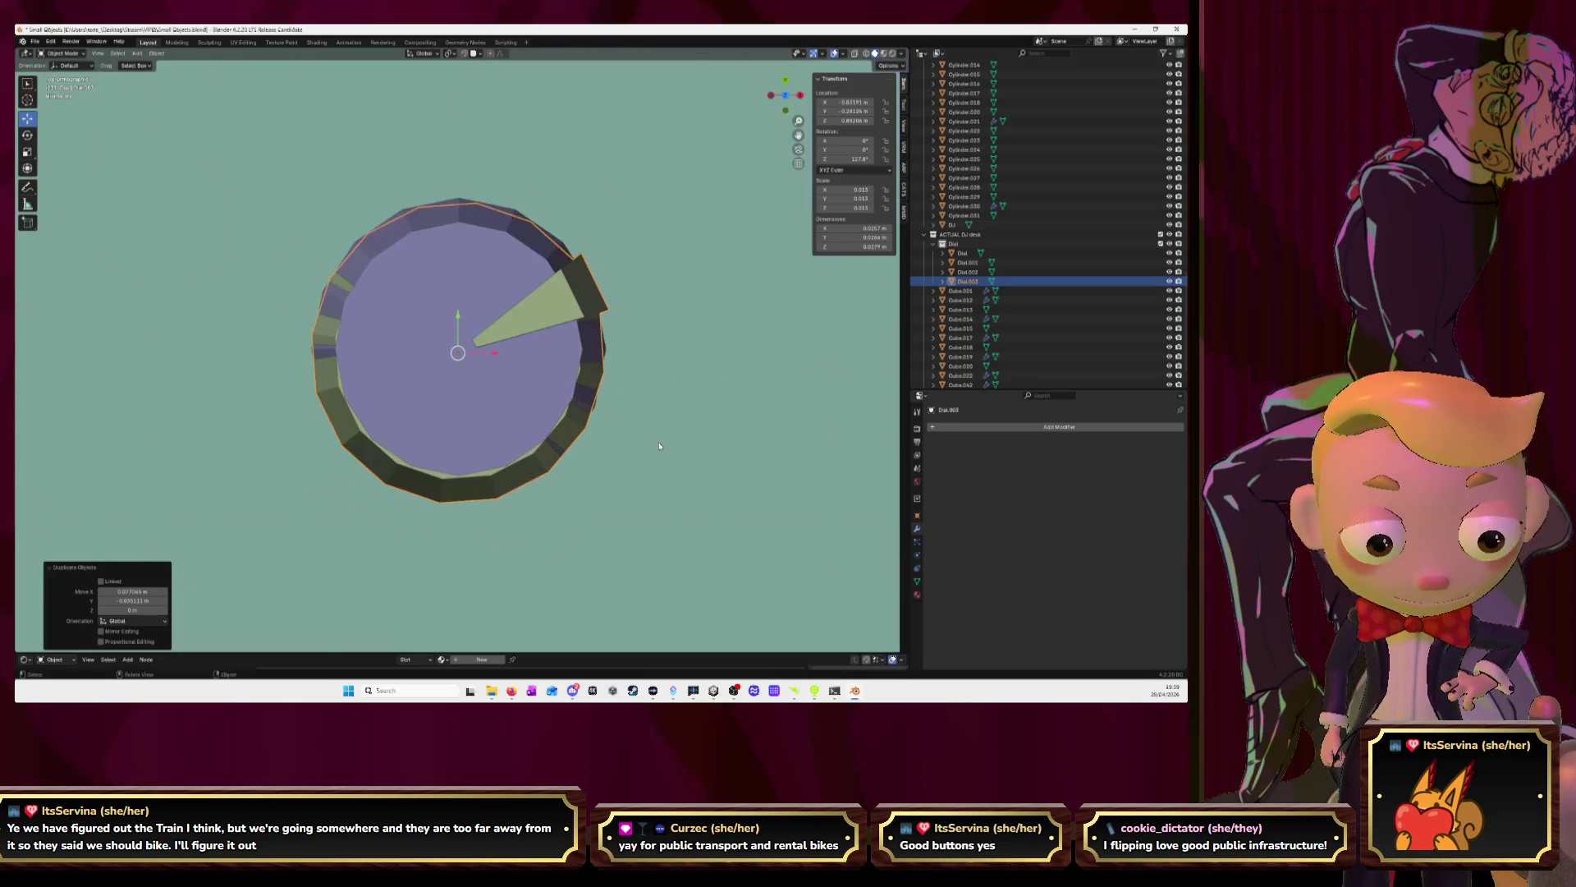
mouse_move(457, 308)
left_mouse_down()
mouse_move(498, 350)
mouse_move(486, 344)
left_mouse_up()
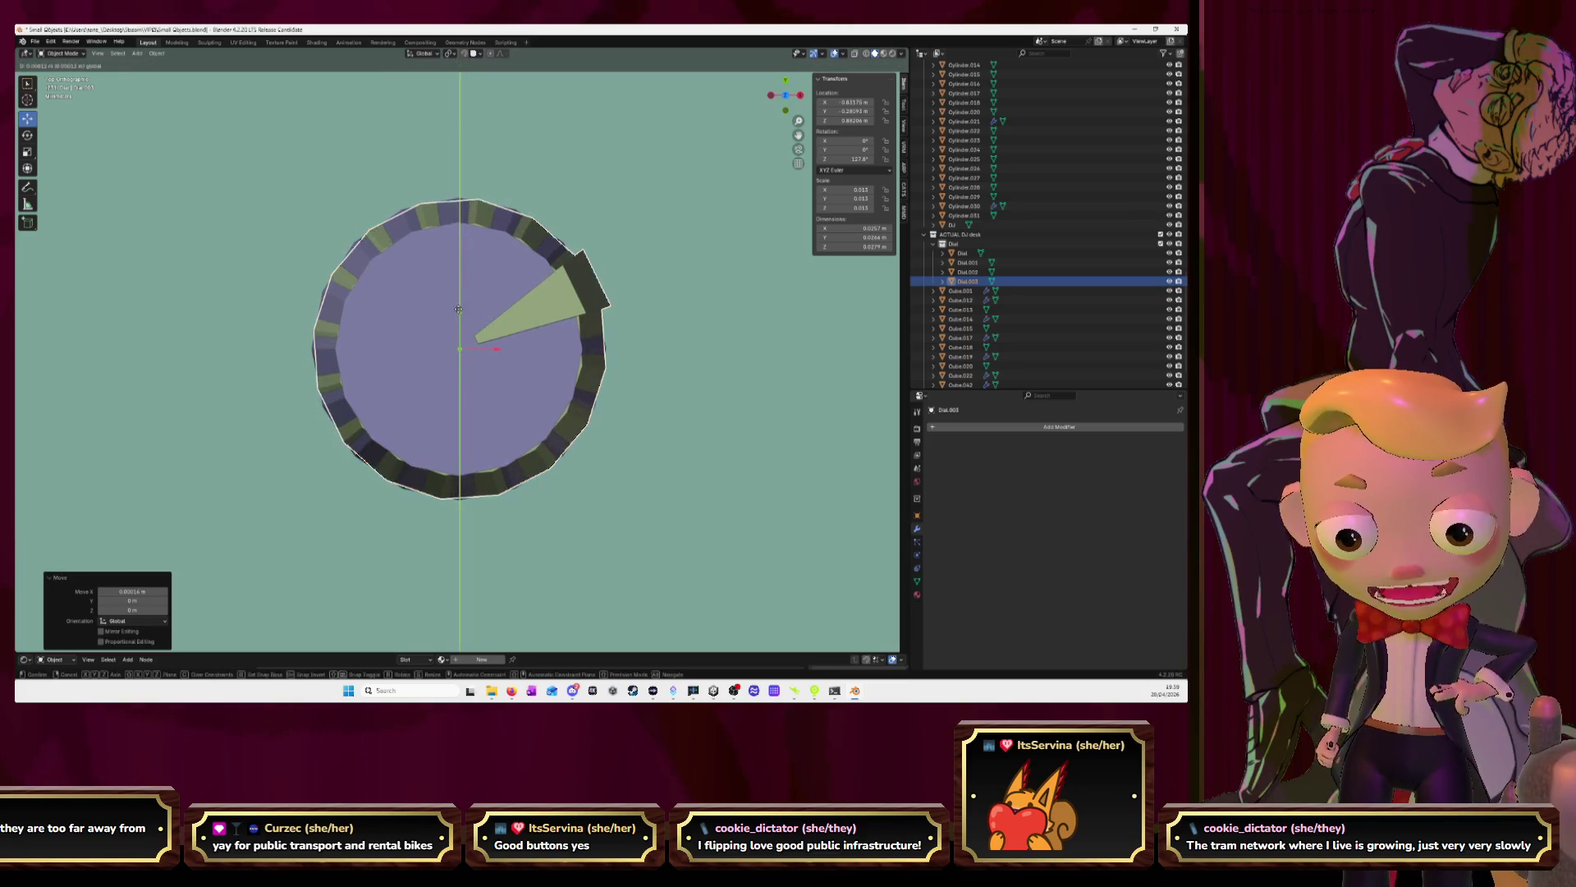
left_click_drag(497, 351, 494, 351)
scroll(495, 352, "down", 8)
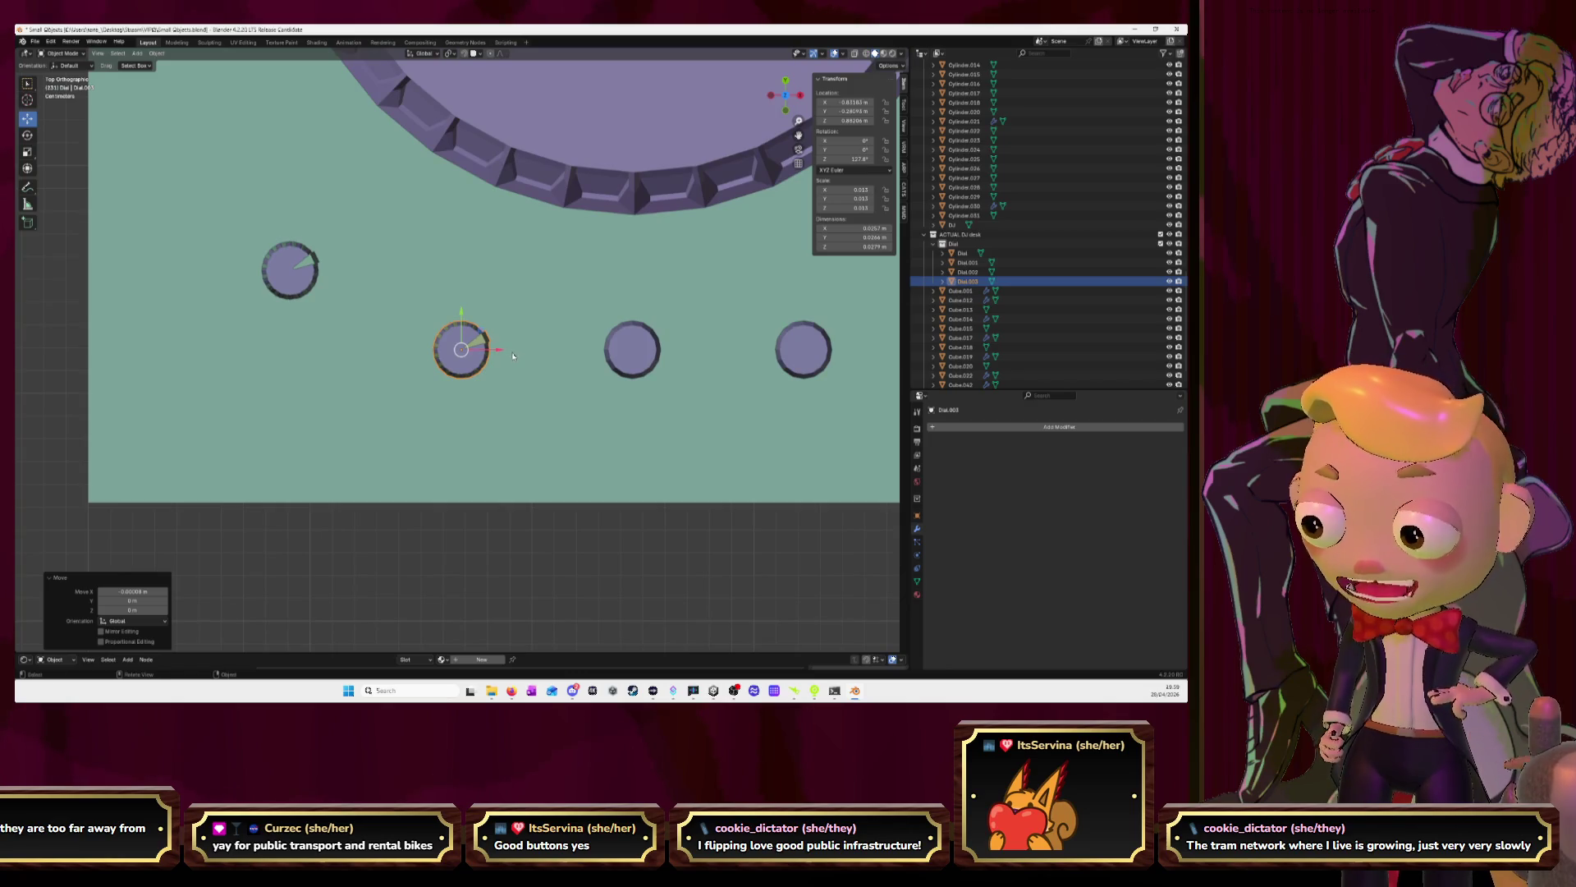
Copy the dial onto the next knob to the right and rotate it -107°
key("shift+d")
right_click(674, 368)
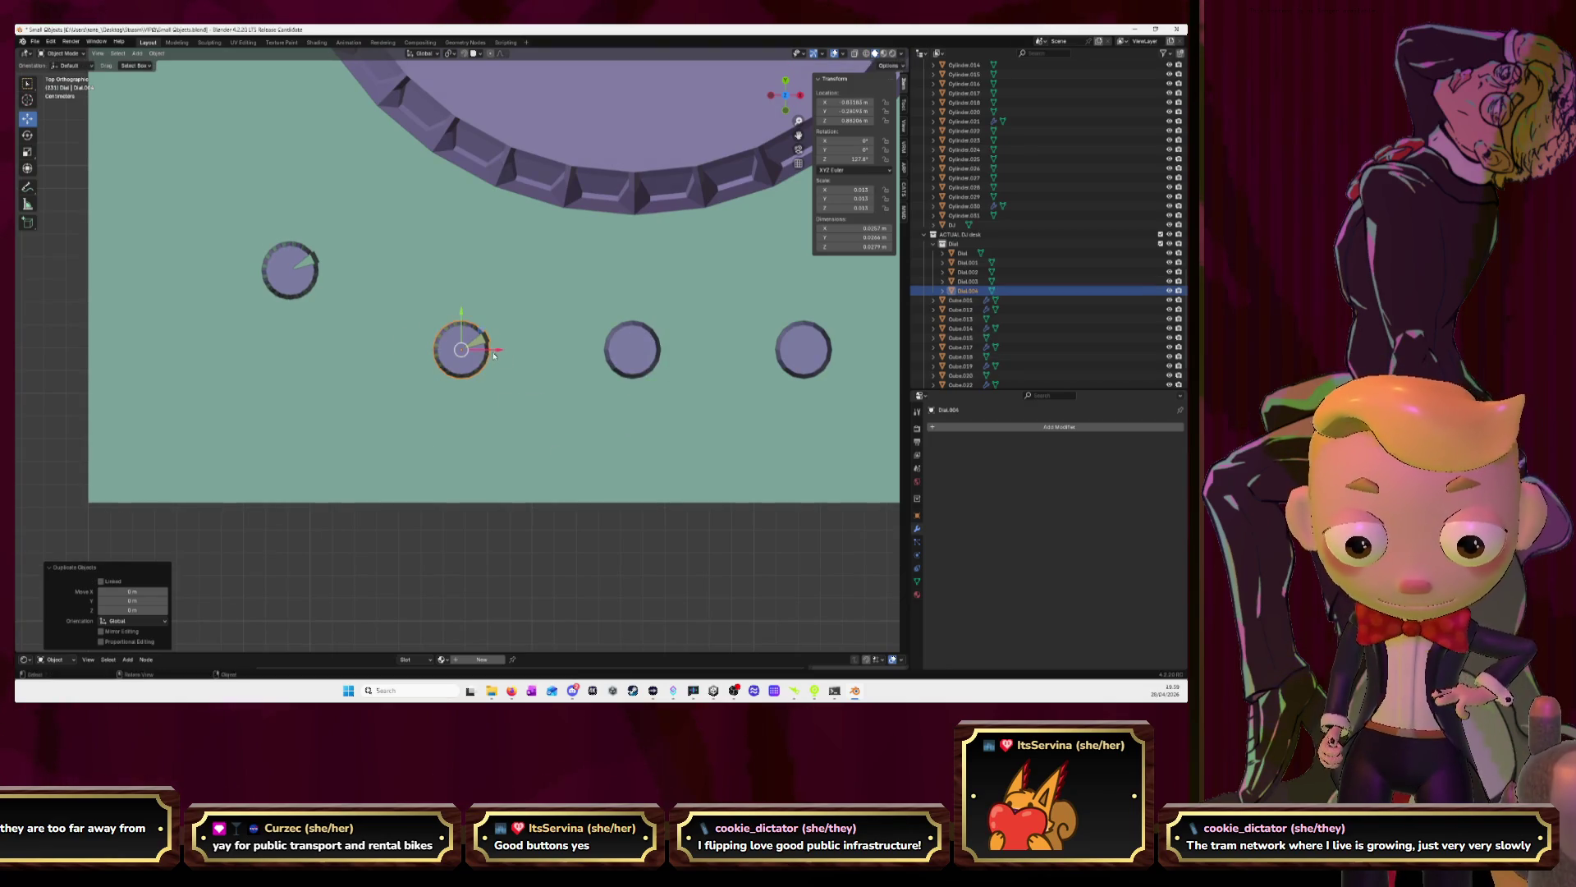
left_click_drag(495, 355, 672, 357)
left_click(672, 357)
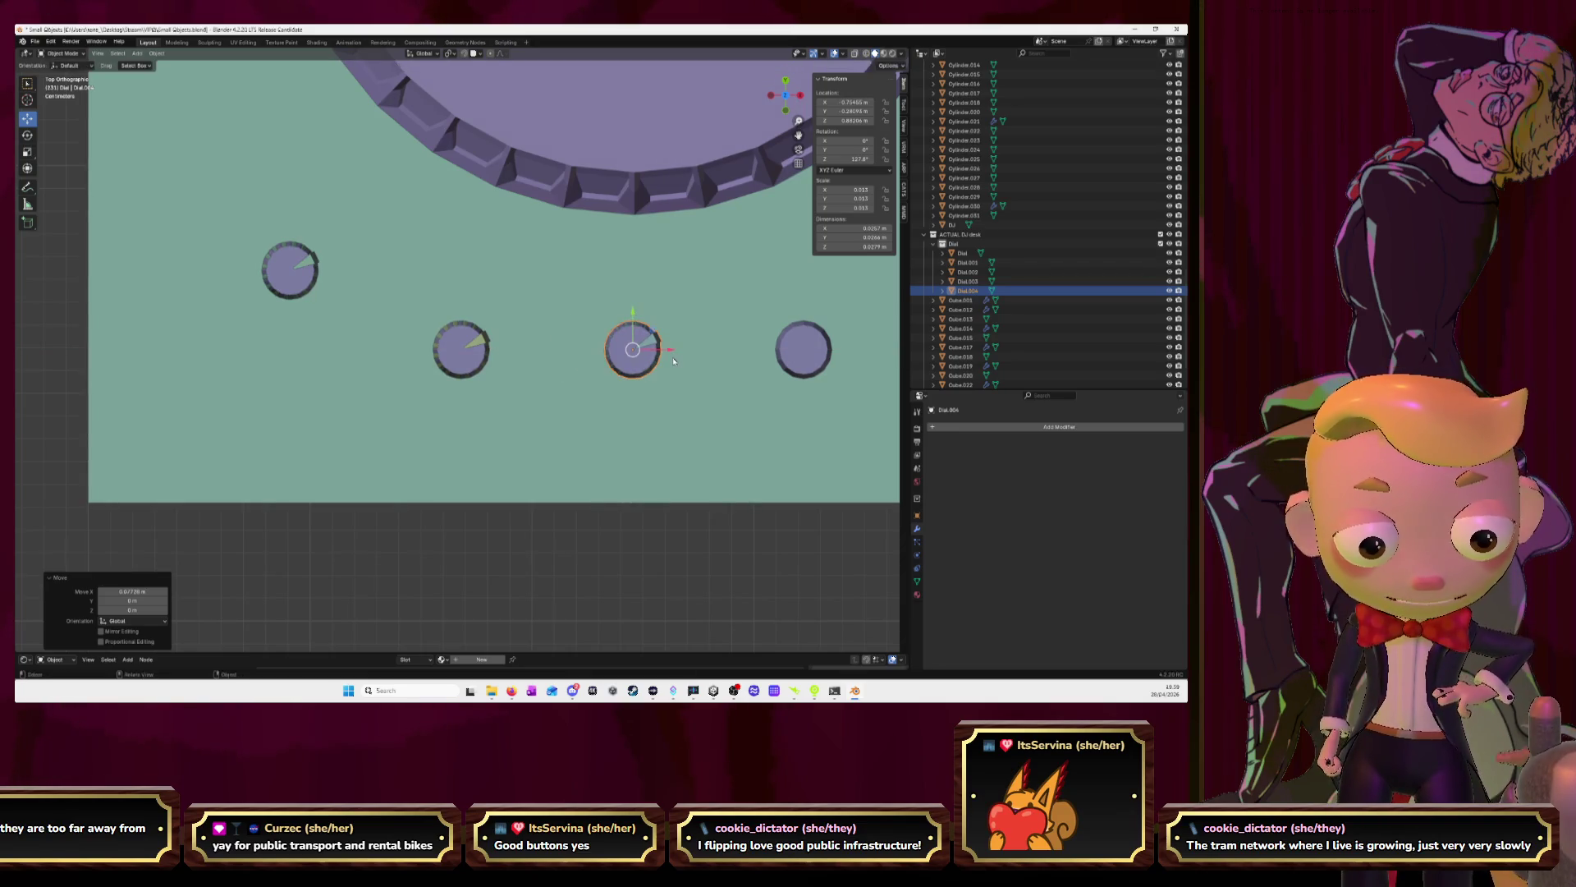
key("KP_Decimal")
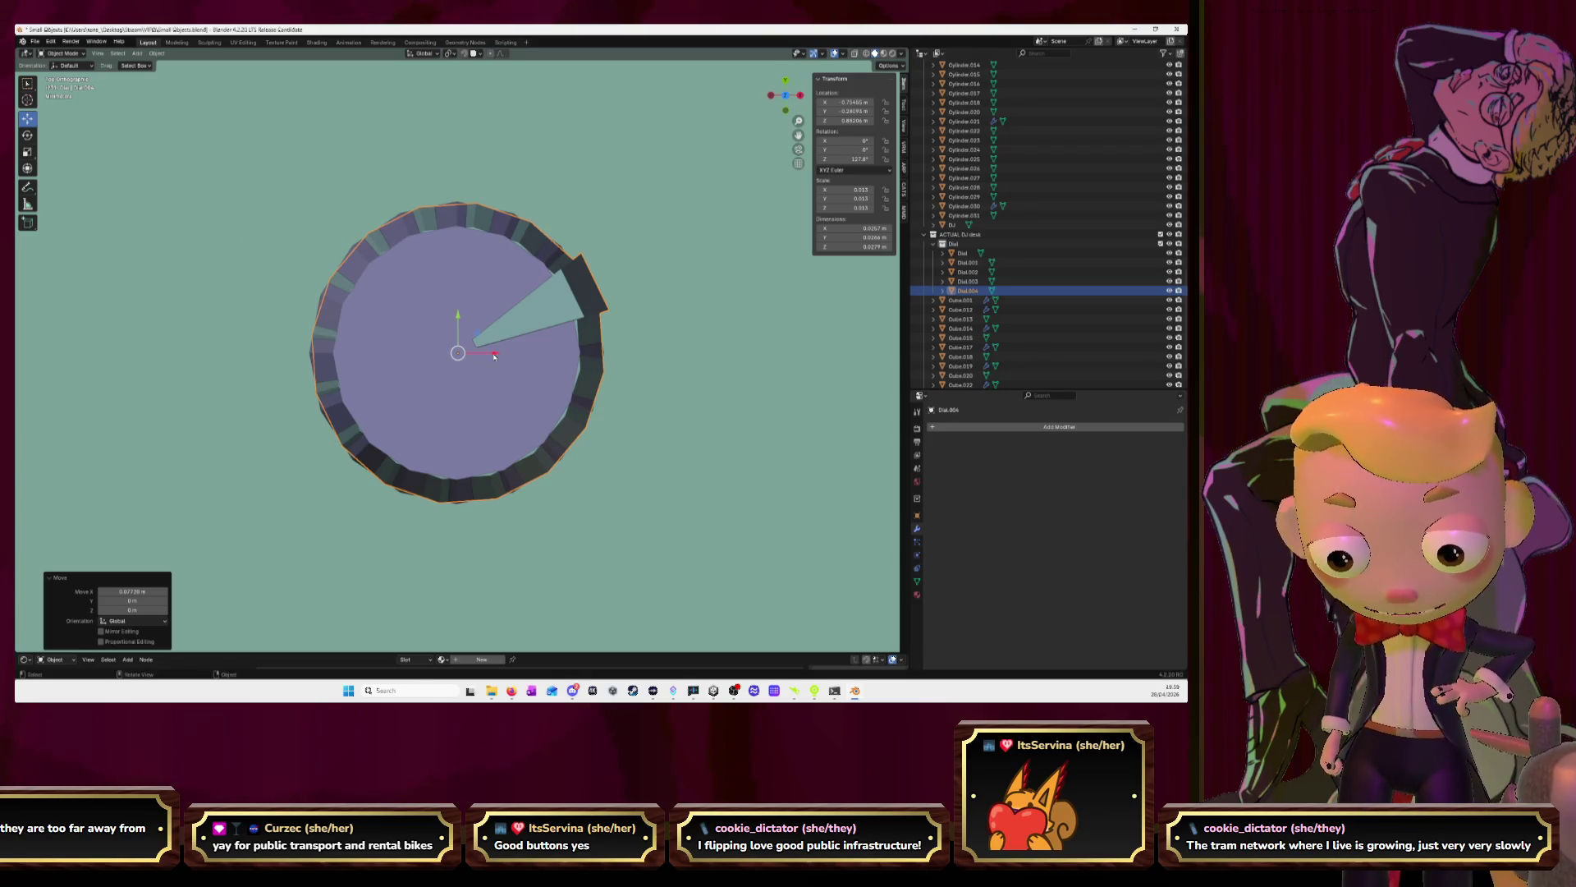
left_click_drag(494, 357, 490, 353)
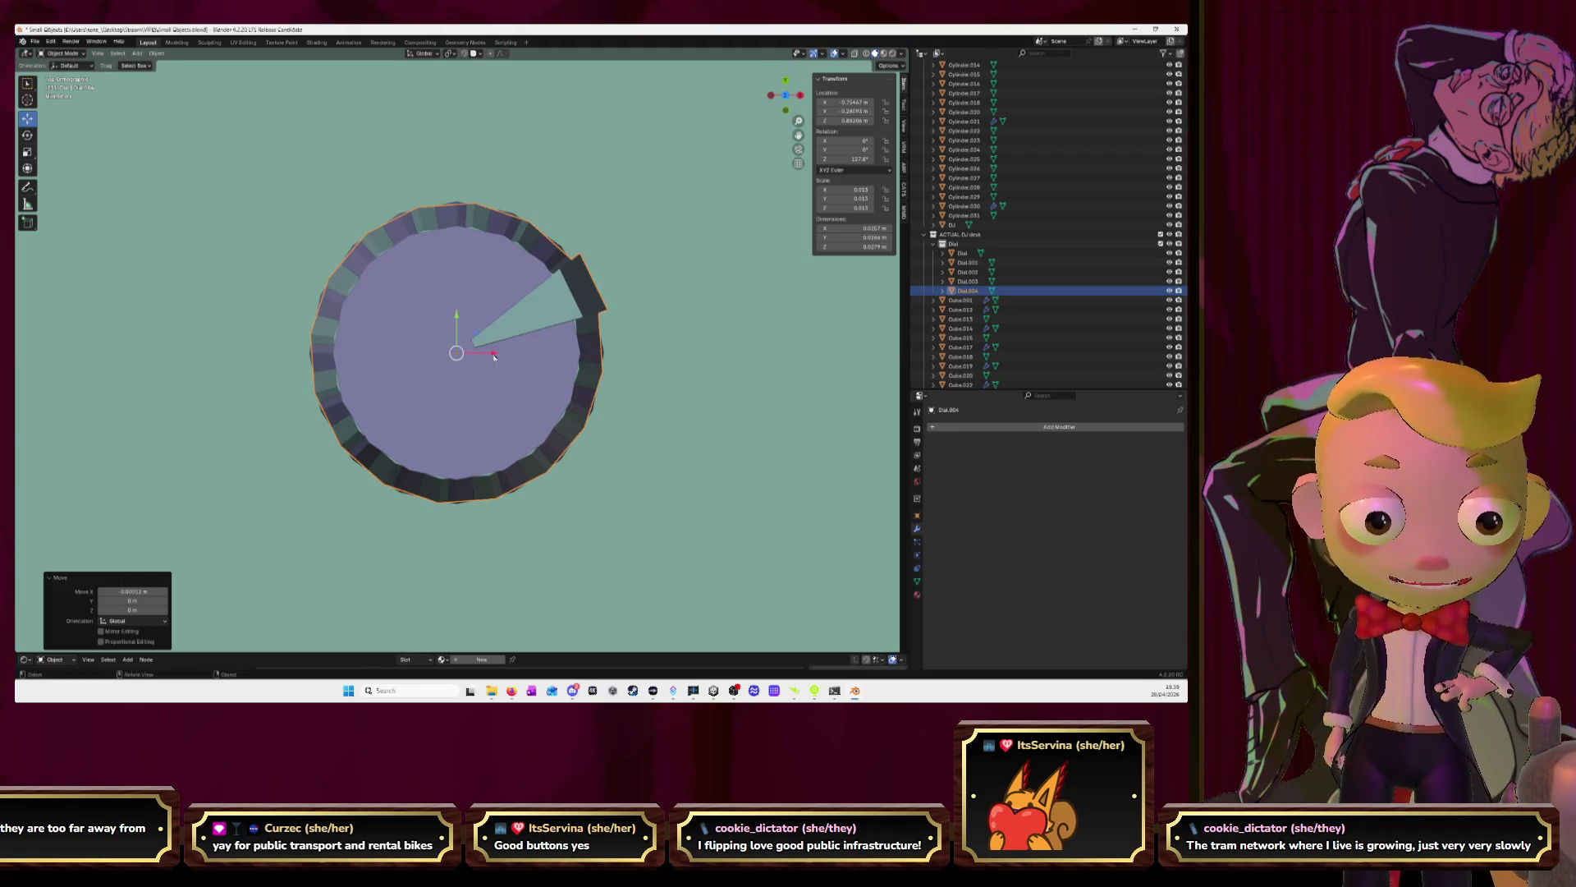
key("r")
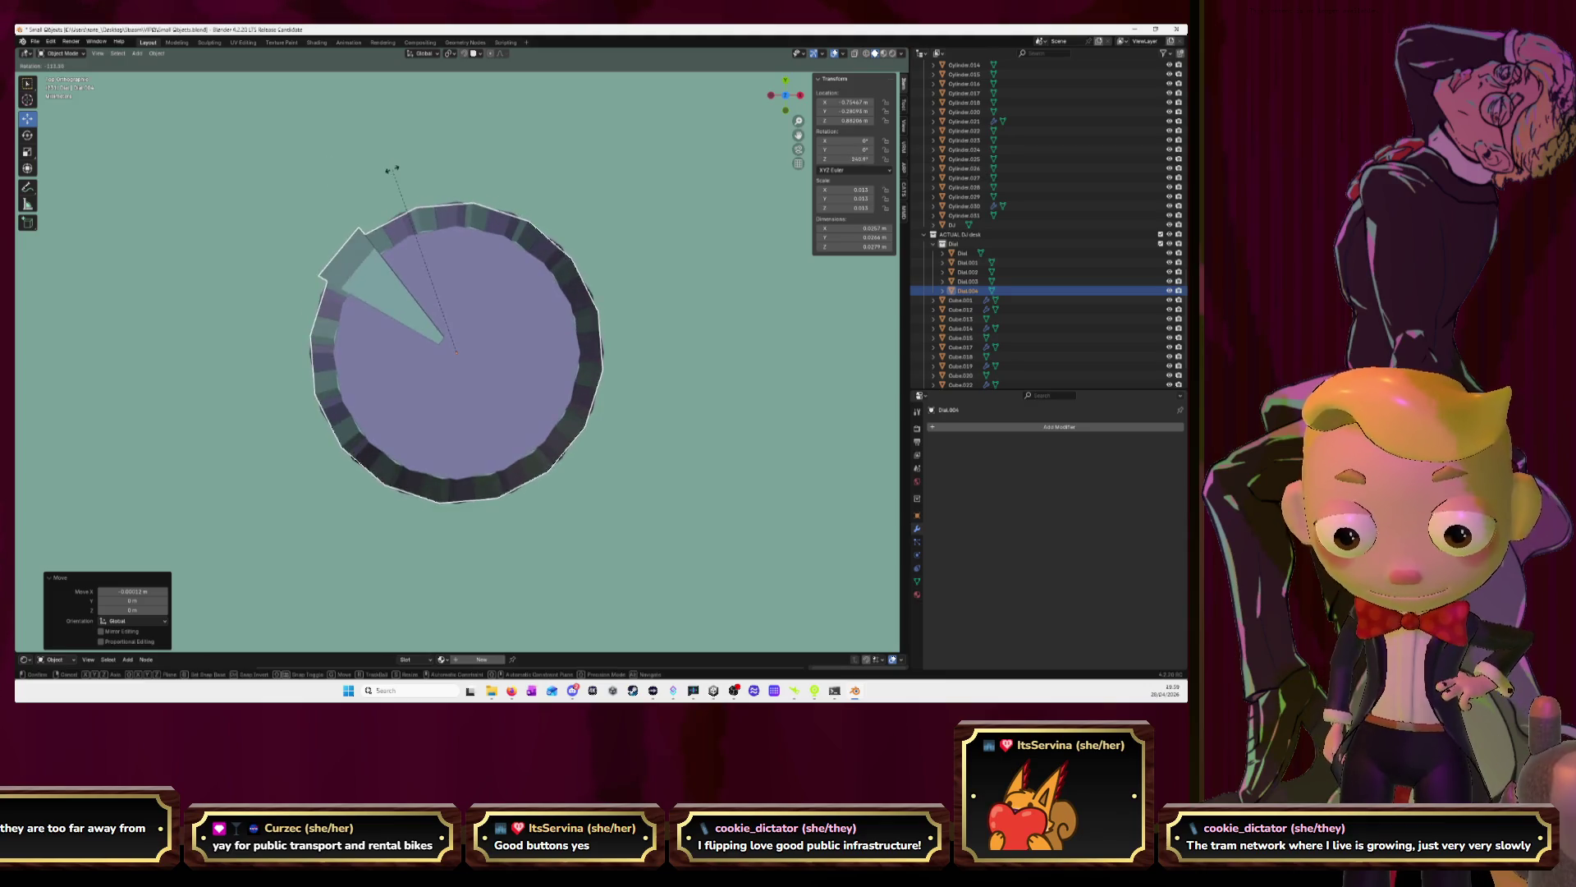
left_click(410, 163)
scroll(460, 345, "down", 5)
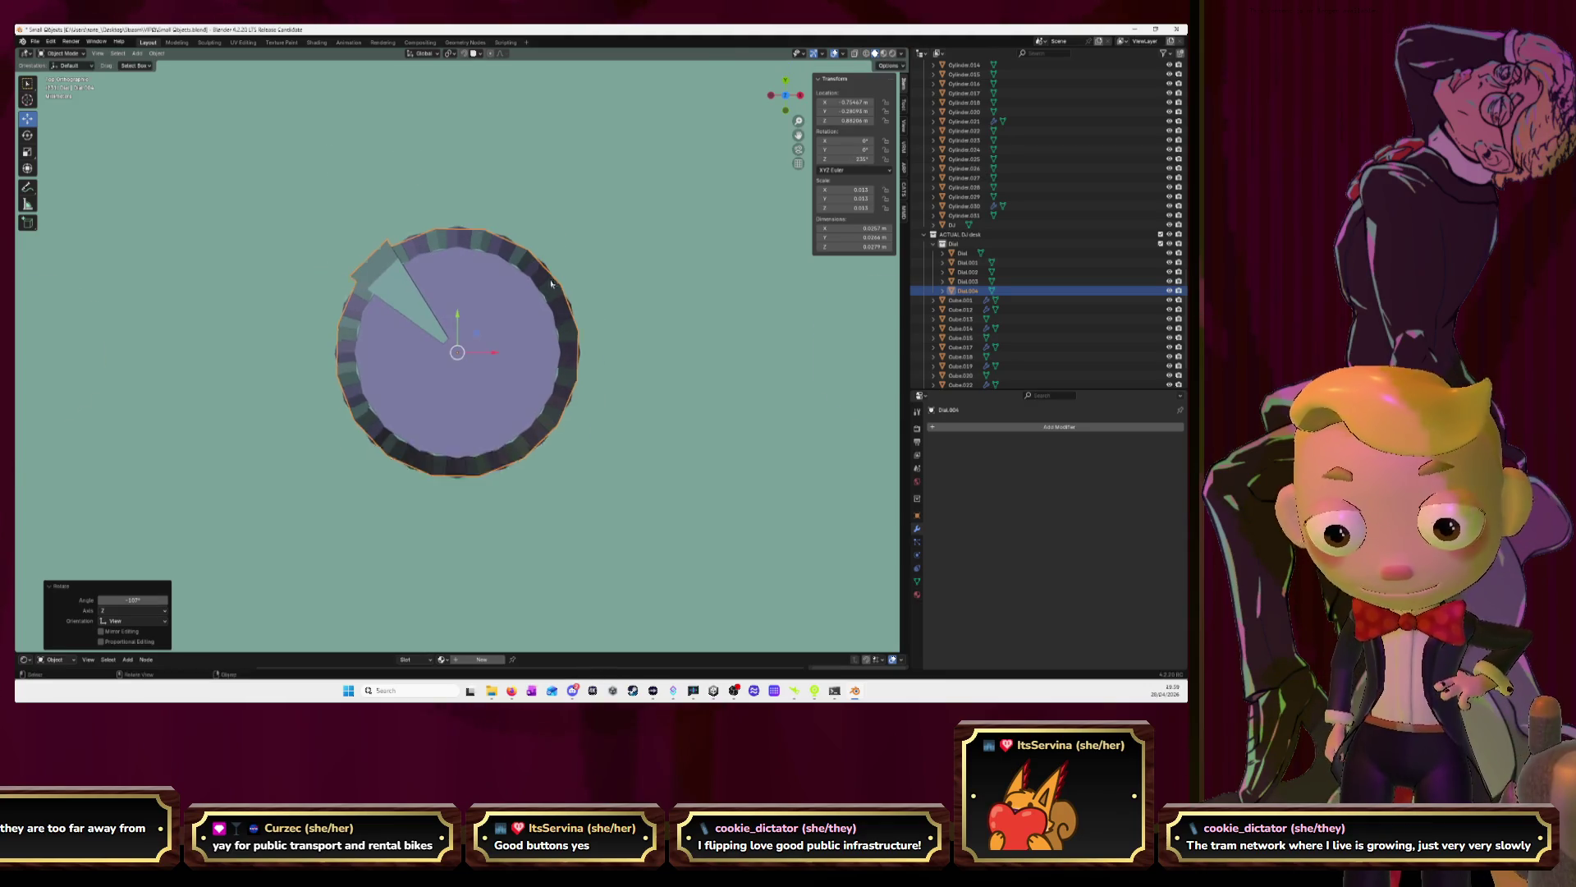
Copy the dial along X onto the following knob and rotate it -110°
key("shift+d")
right_click(612, 386)
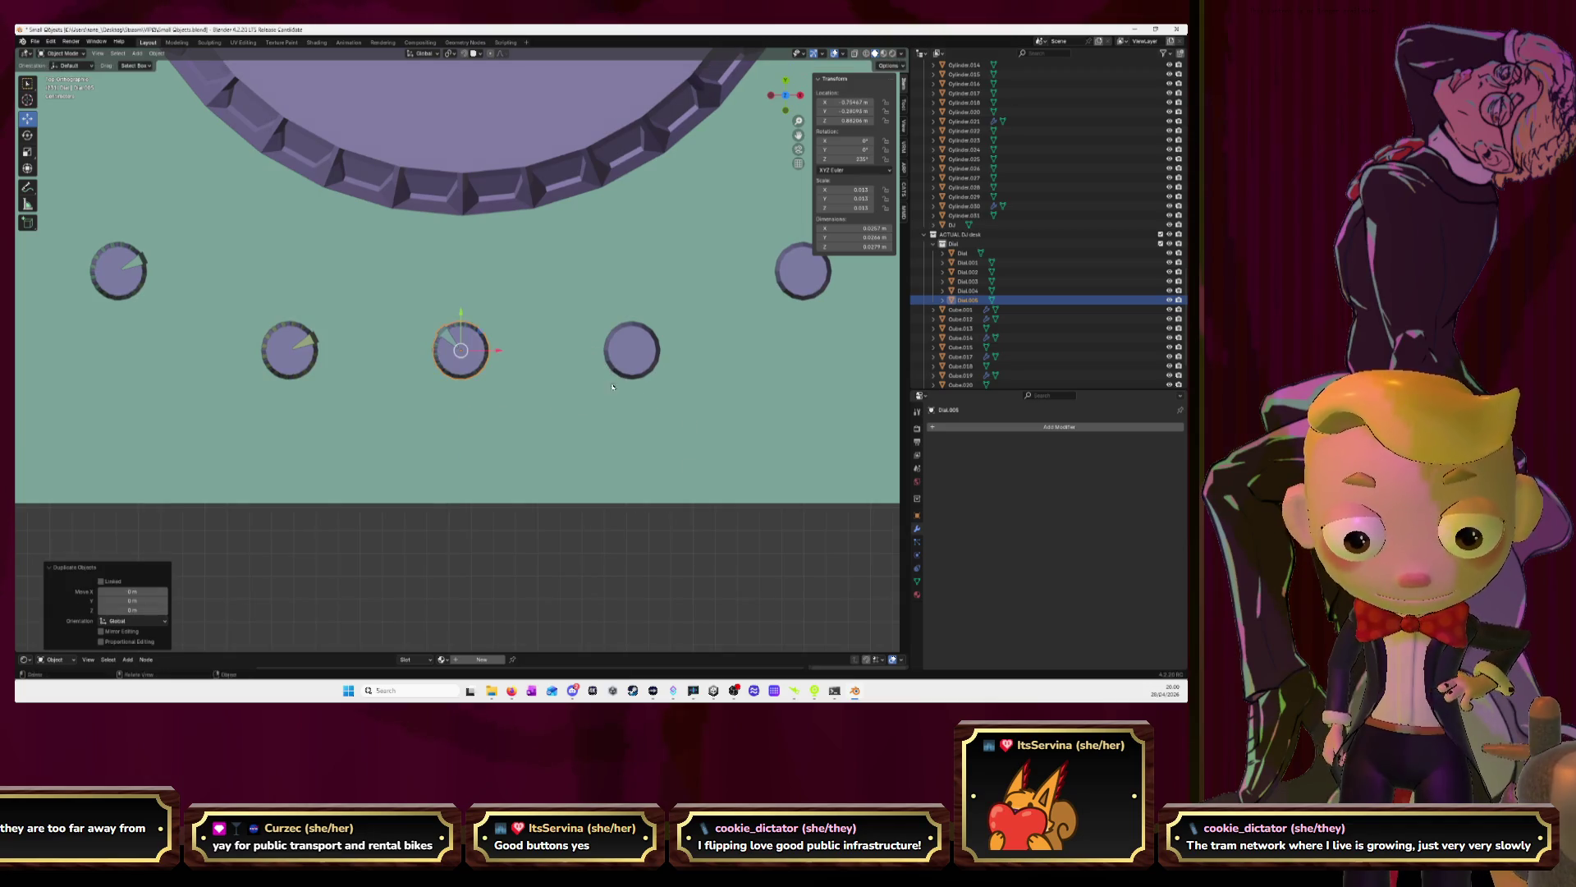
key("g")
key("x")
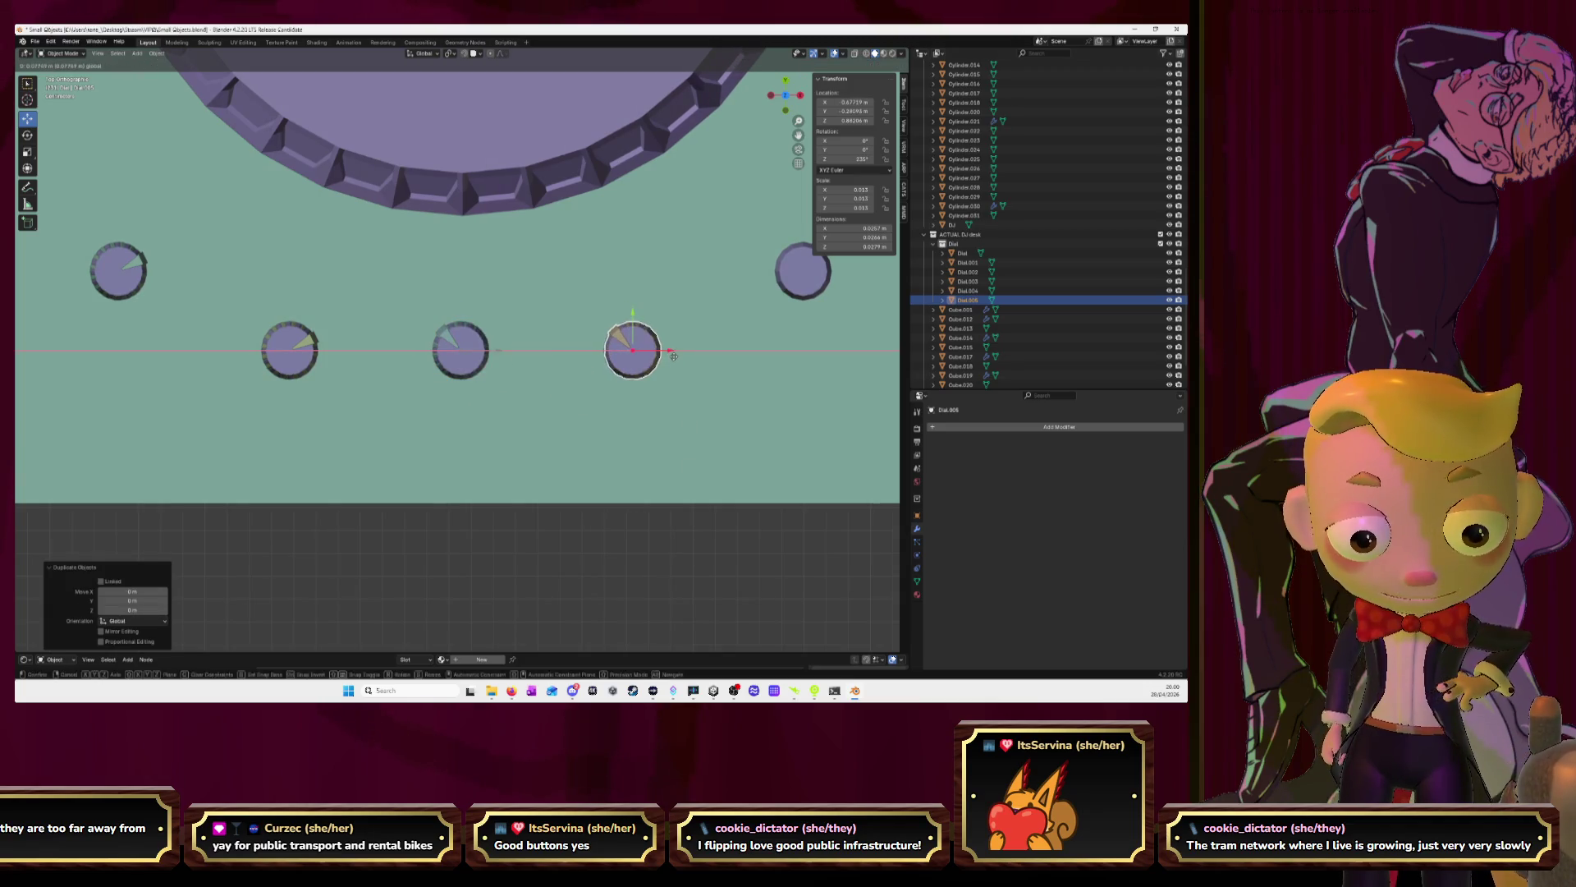
left_click(674, 359)
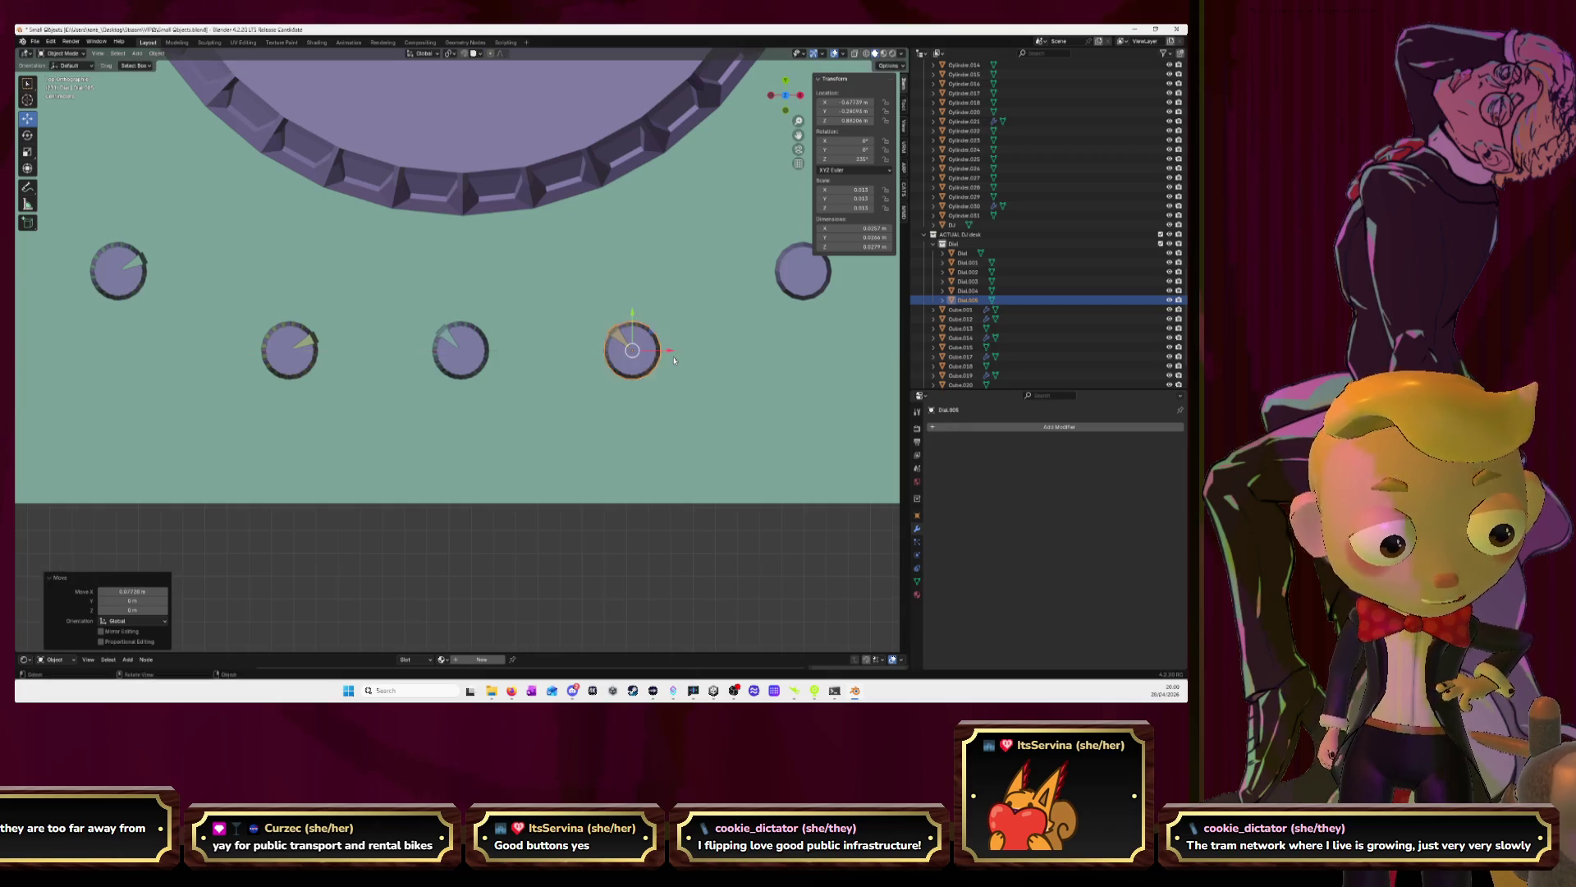
key("KP_Decimal")
type("r")
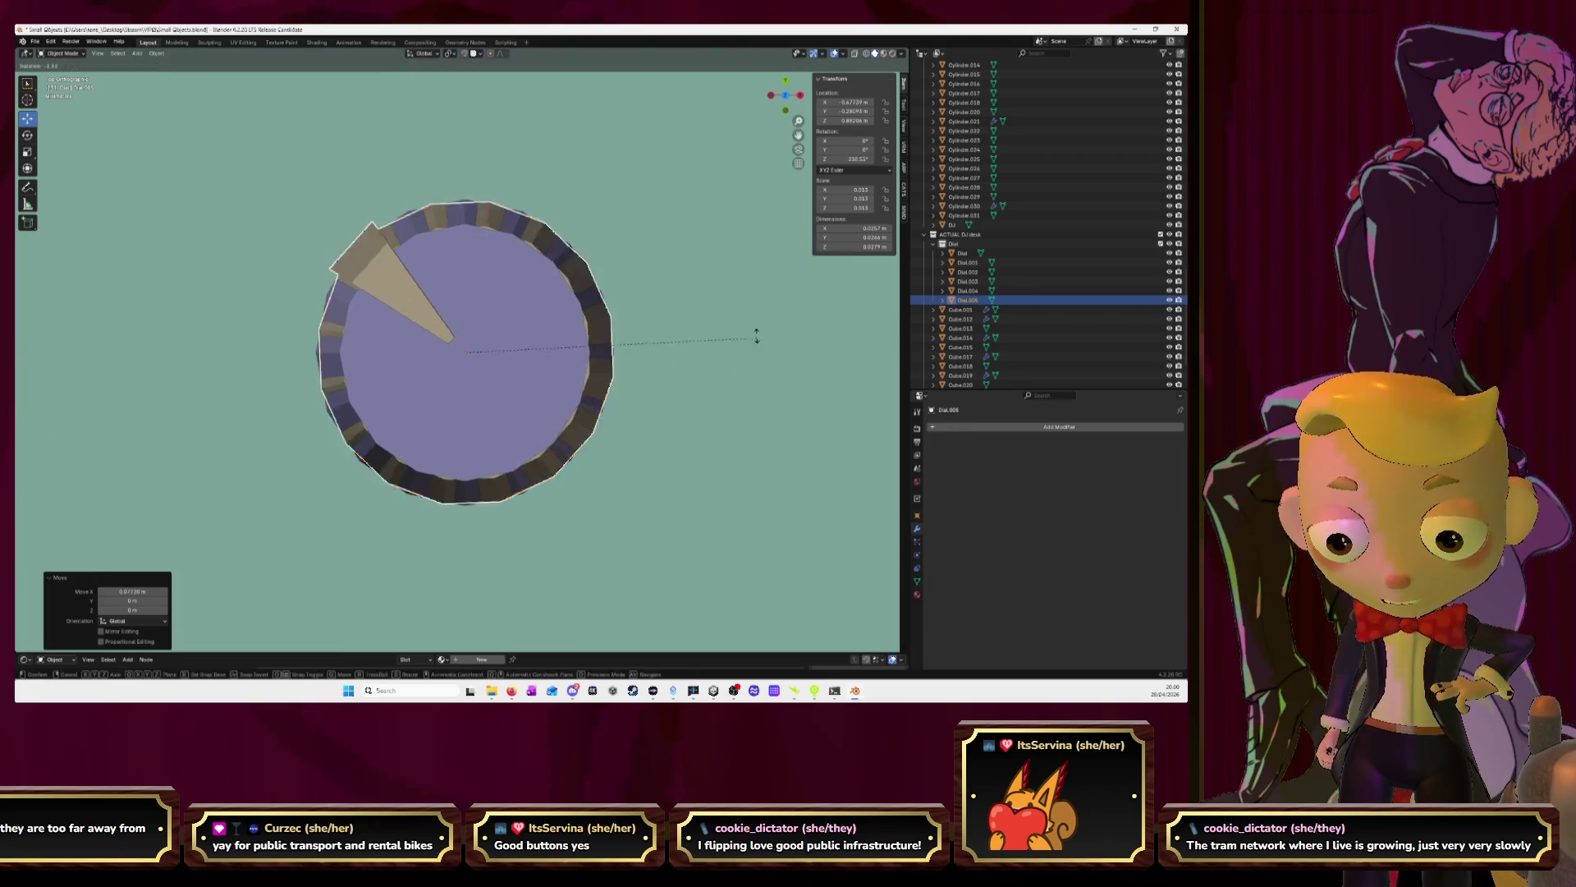
type("-110")
key("Return")
scroll(702, 366, "down", 10)
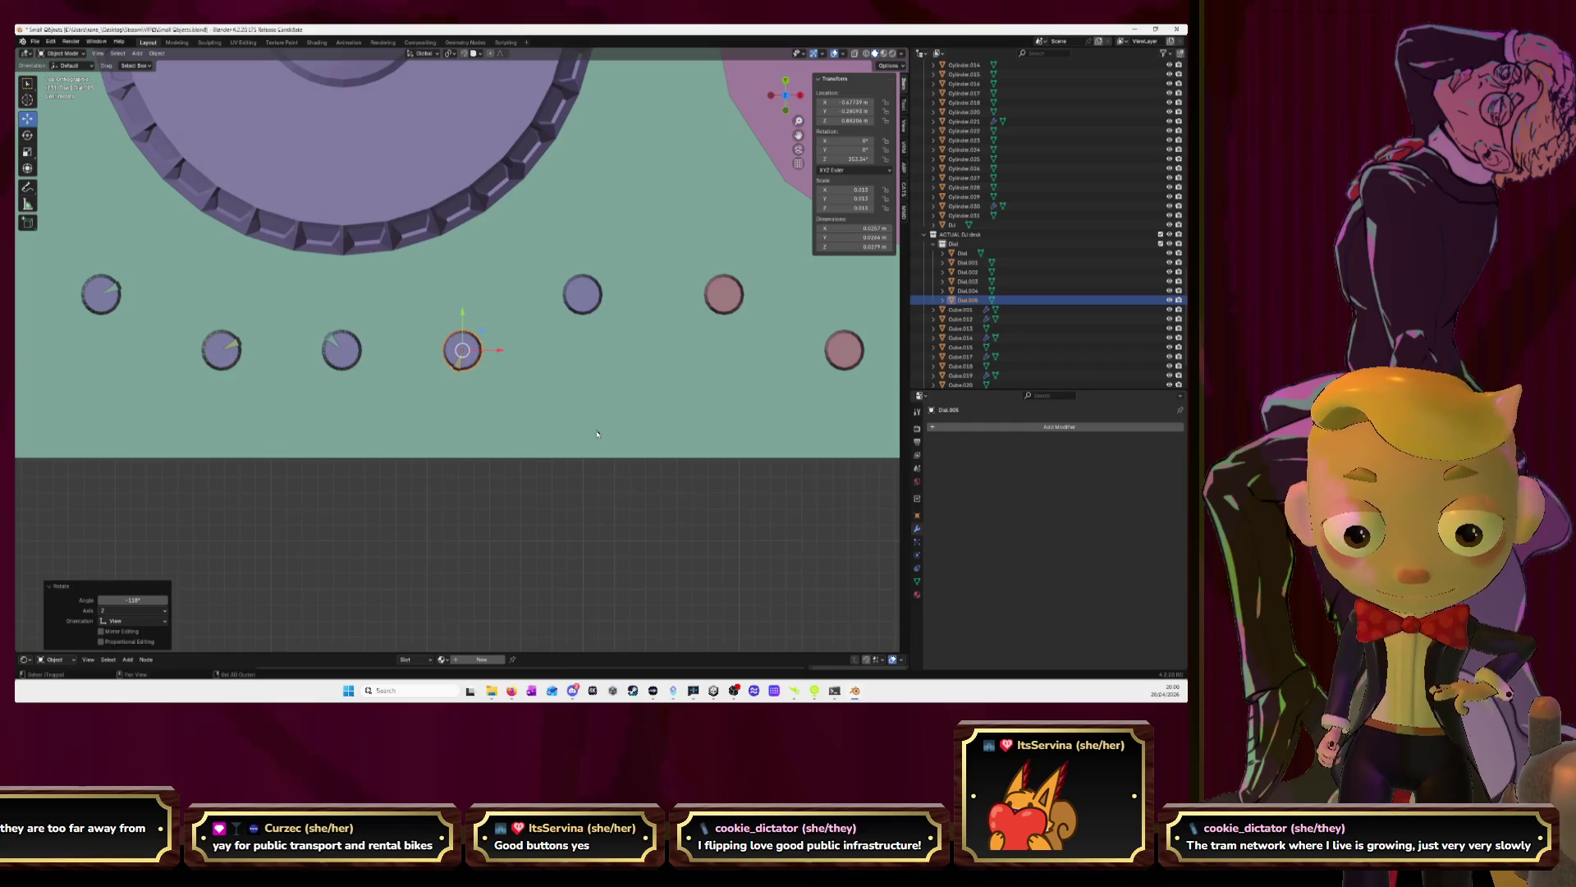
Copy the dial onto the upper-row knob, centre it, and rotate it about 155°
key("shift+d")
left_click(702, 369)
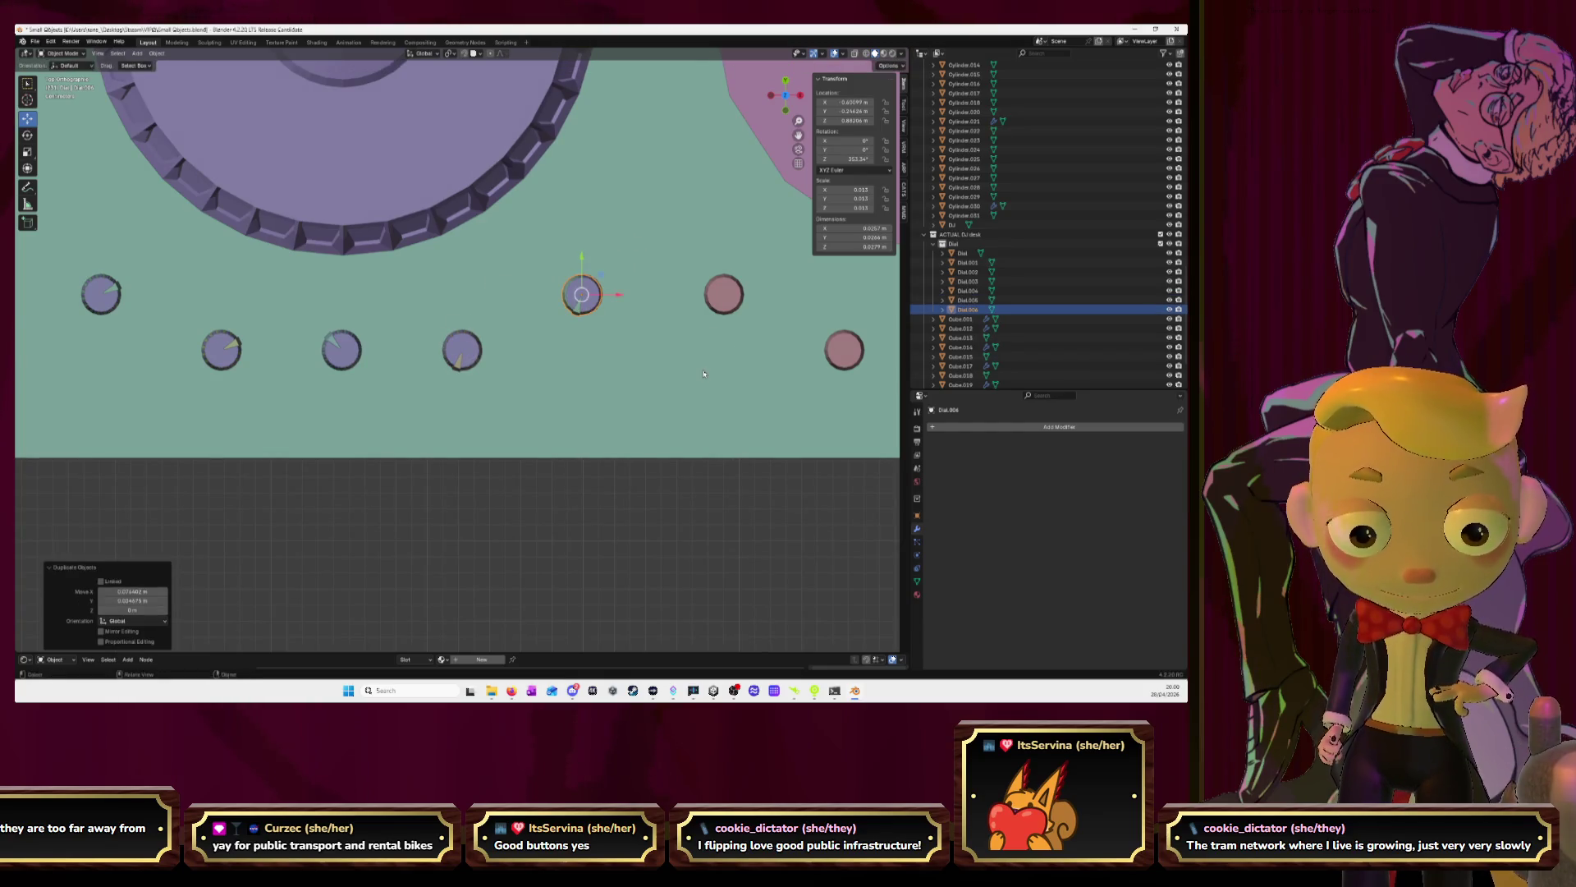
key("KP_Decimal")
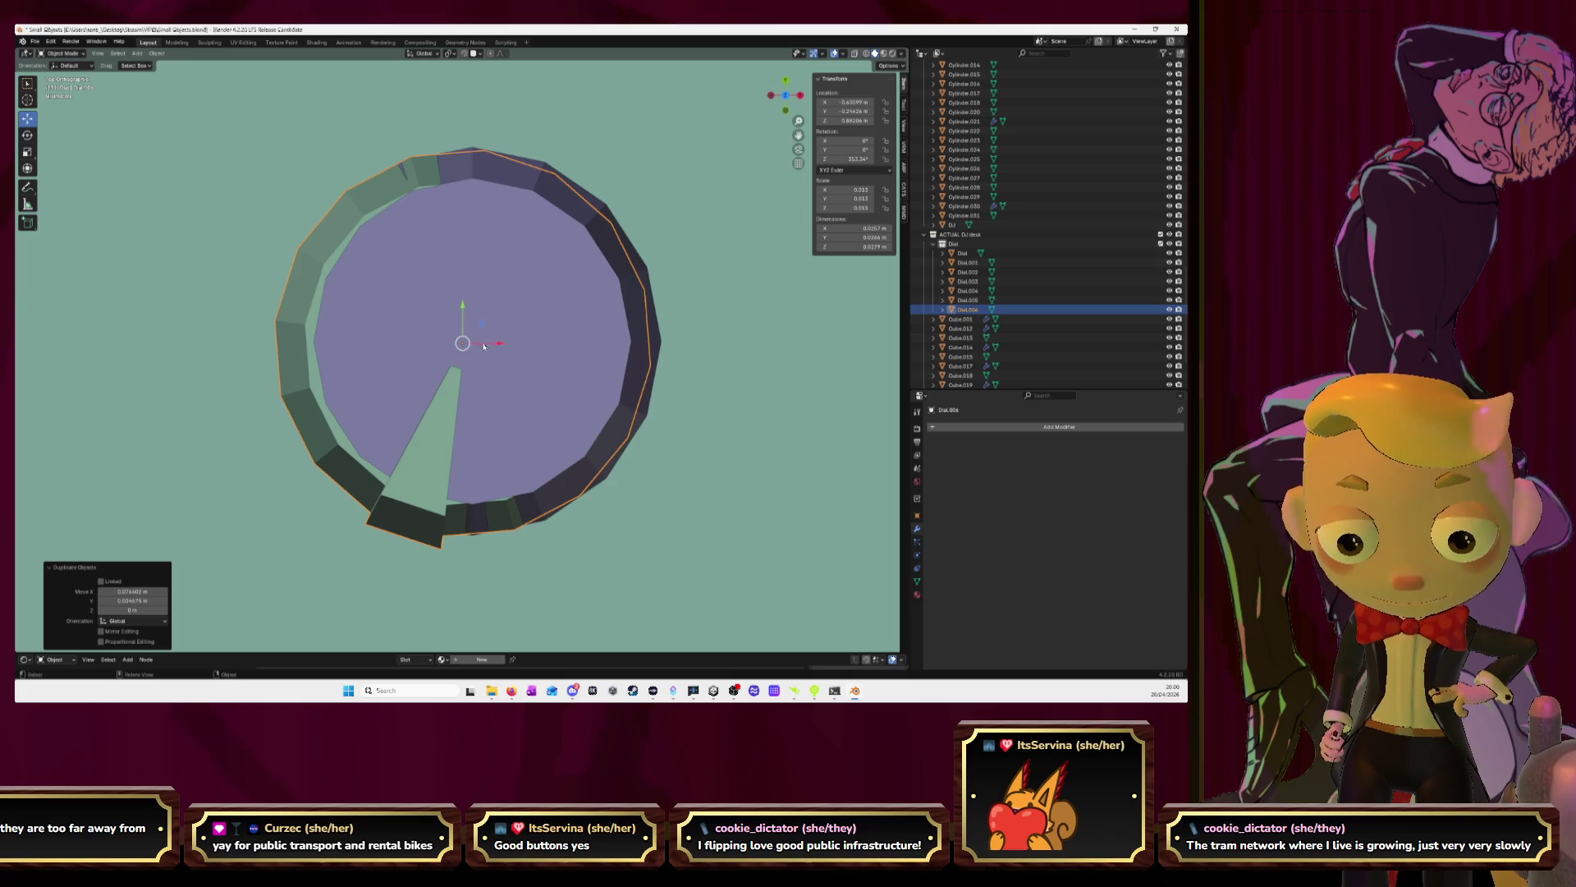
key("g")
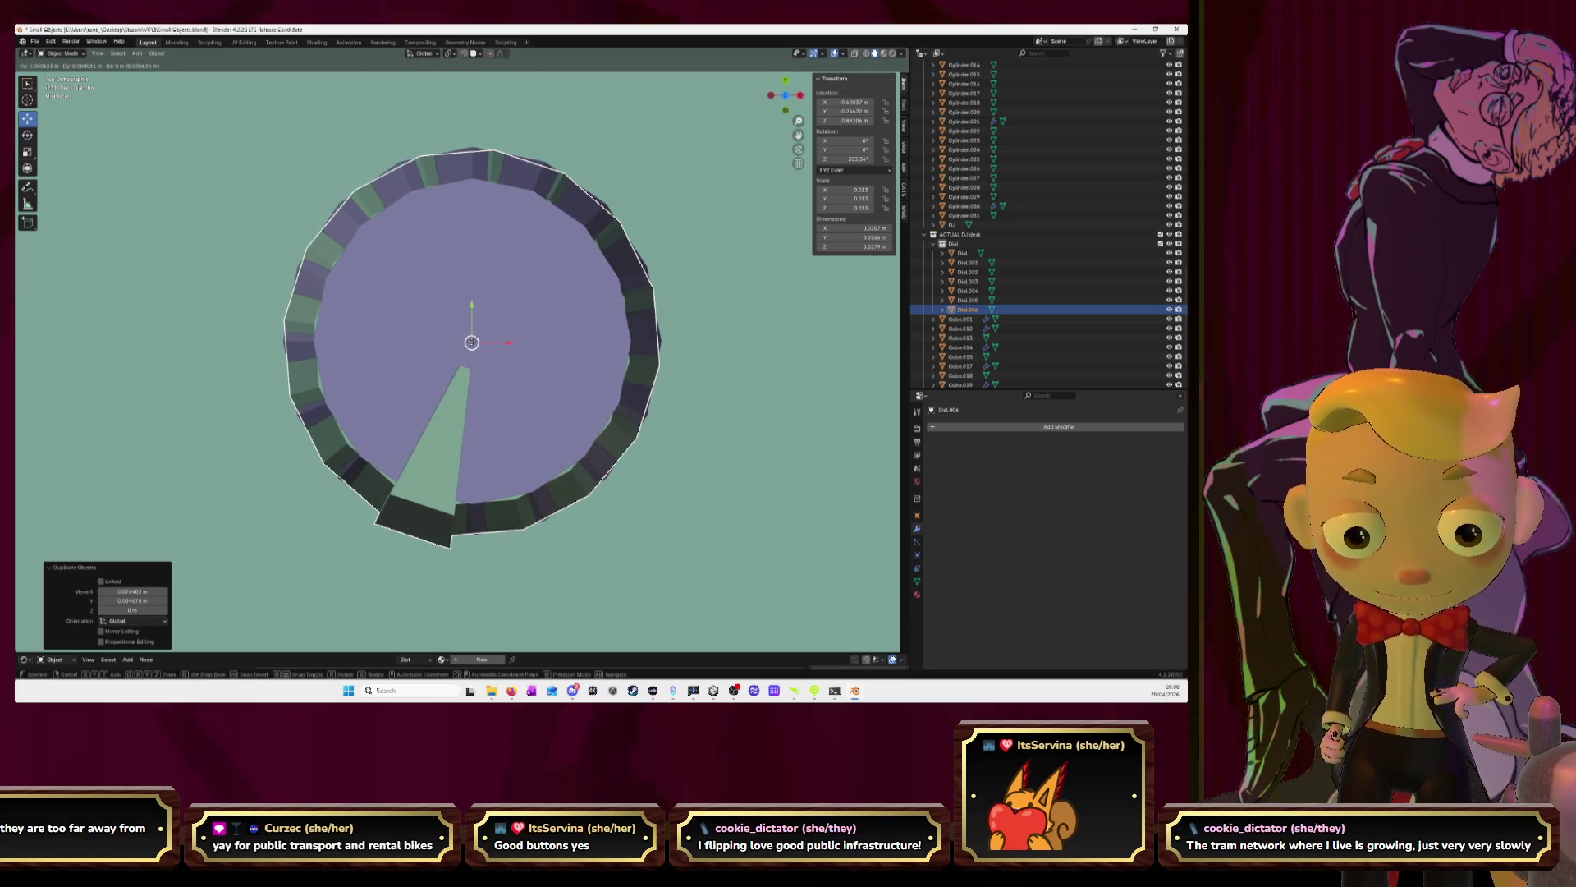
left_click(472, 342)
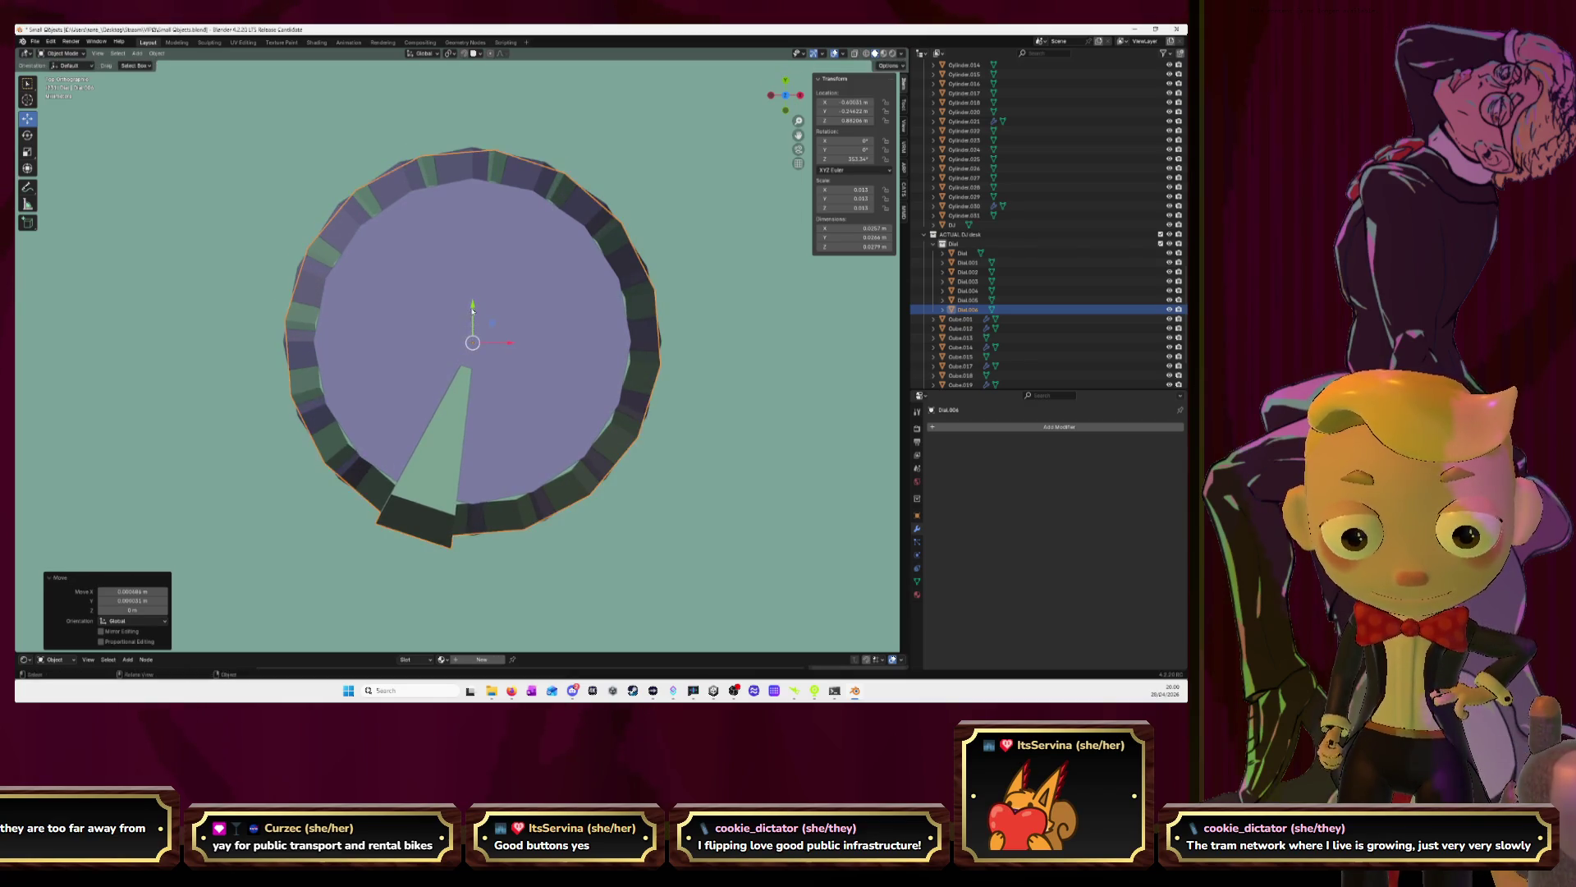
left_click_drag(473, 306, 506, 345)
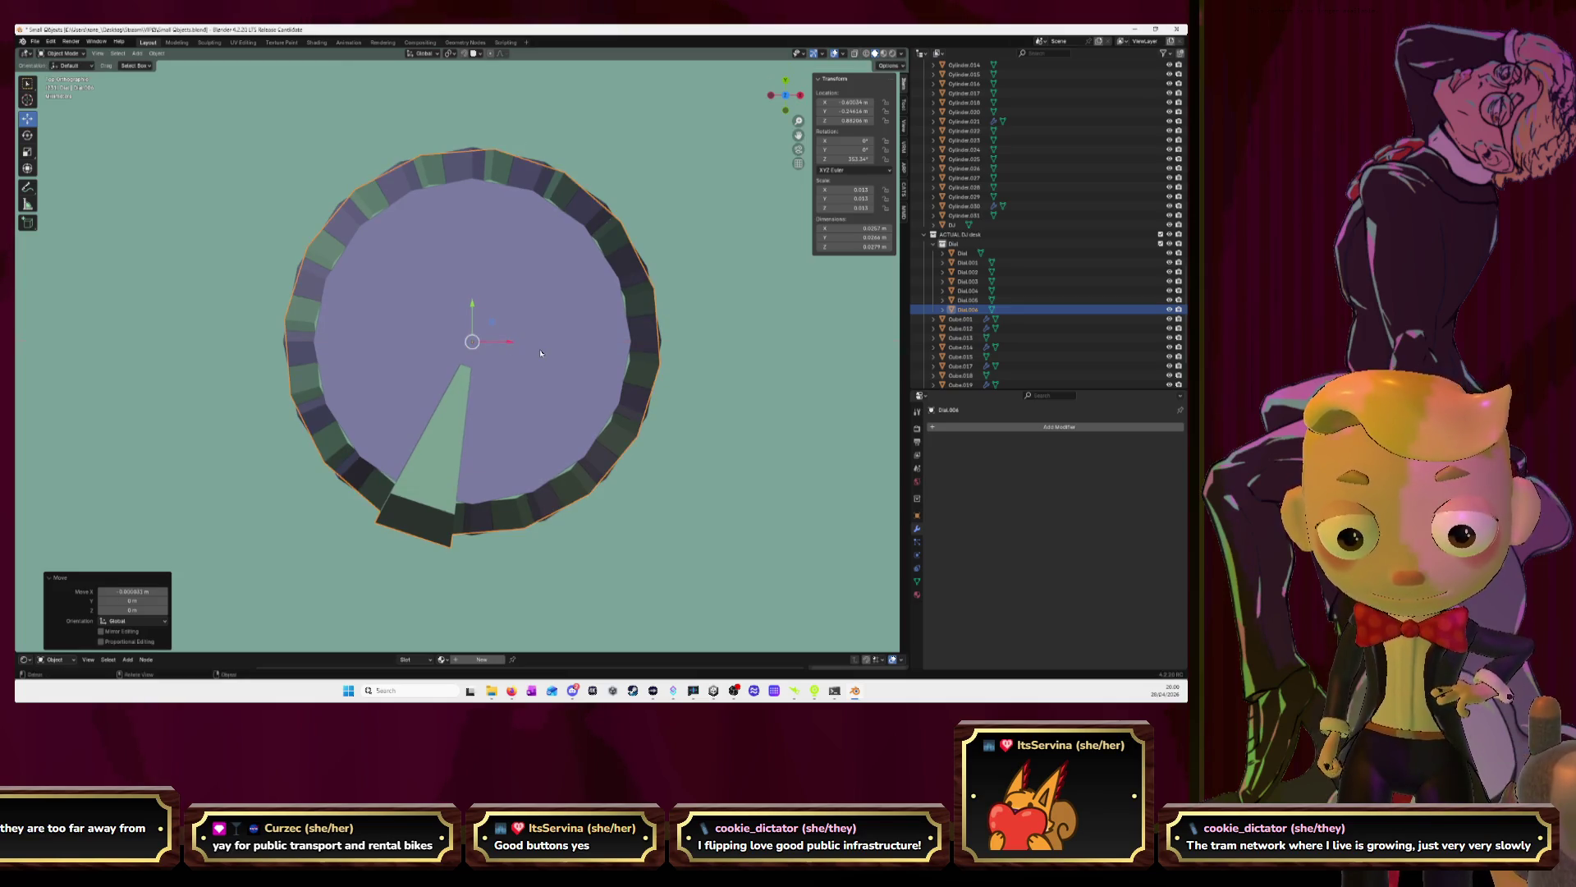
scroll(643, 355, "down", 3)
key("r")
left_click(298, 263)
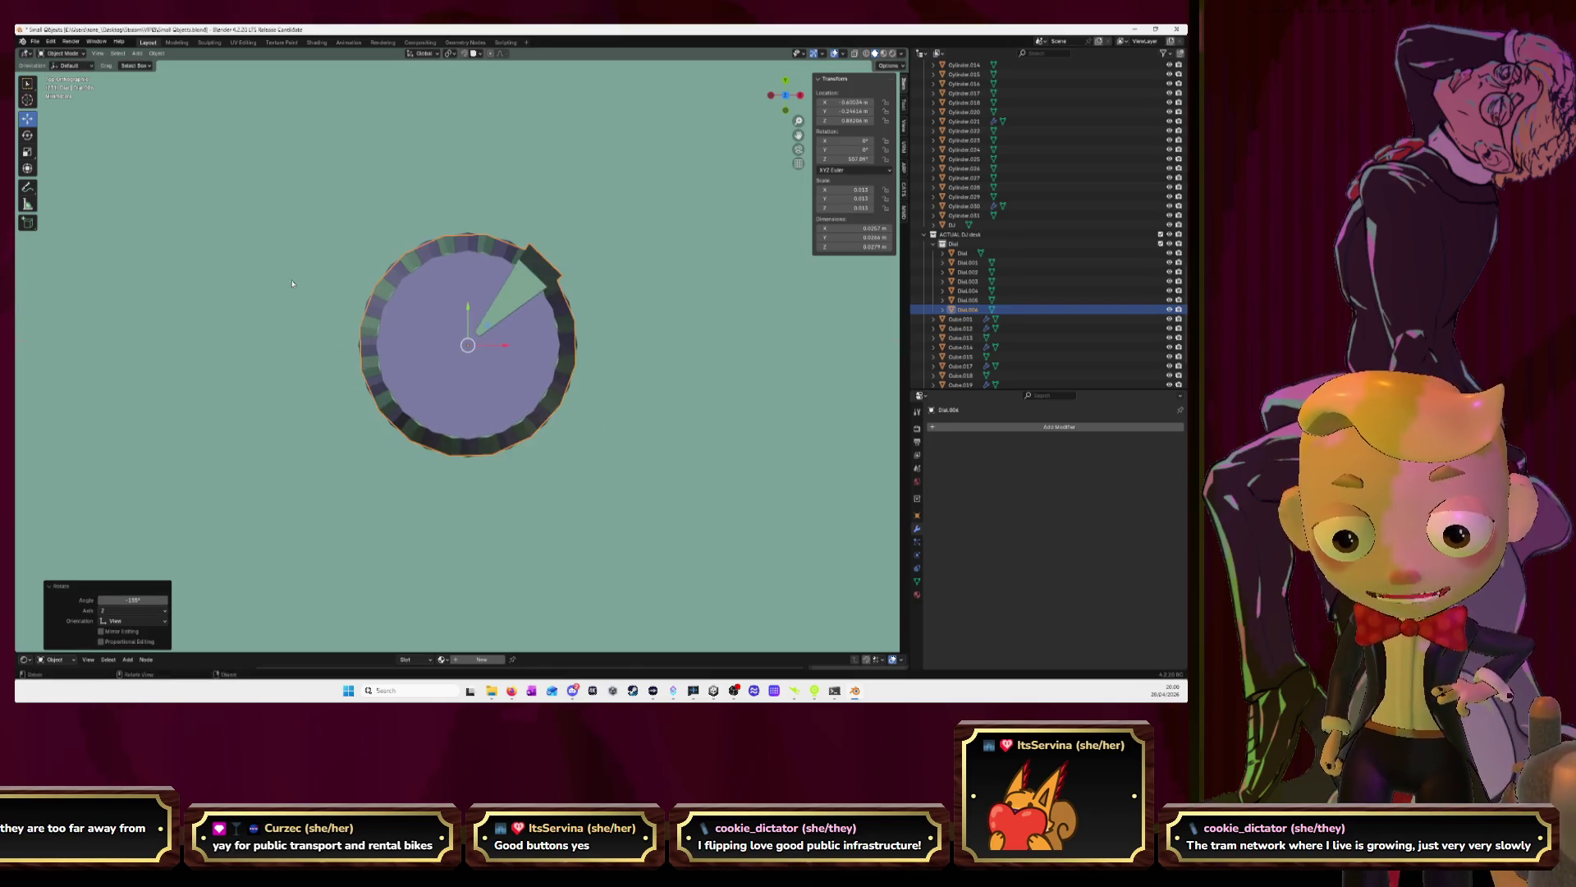
scroll(575, 409, "down", 2)
Delete the rim cylinder under the dial
left_click(495, 384)
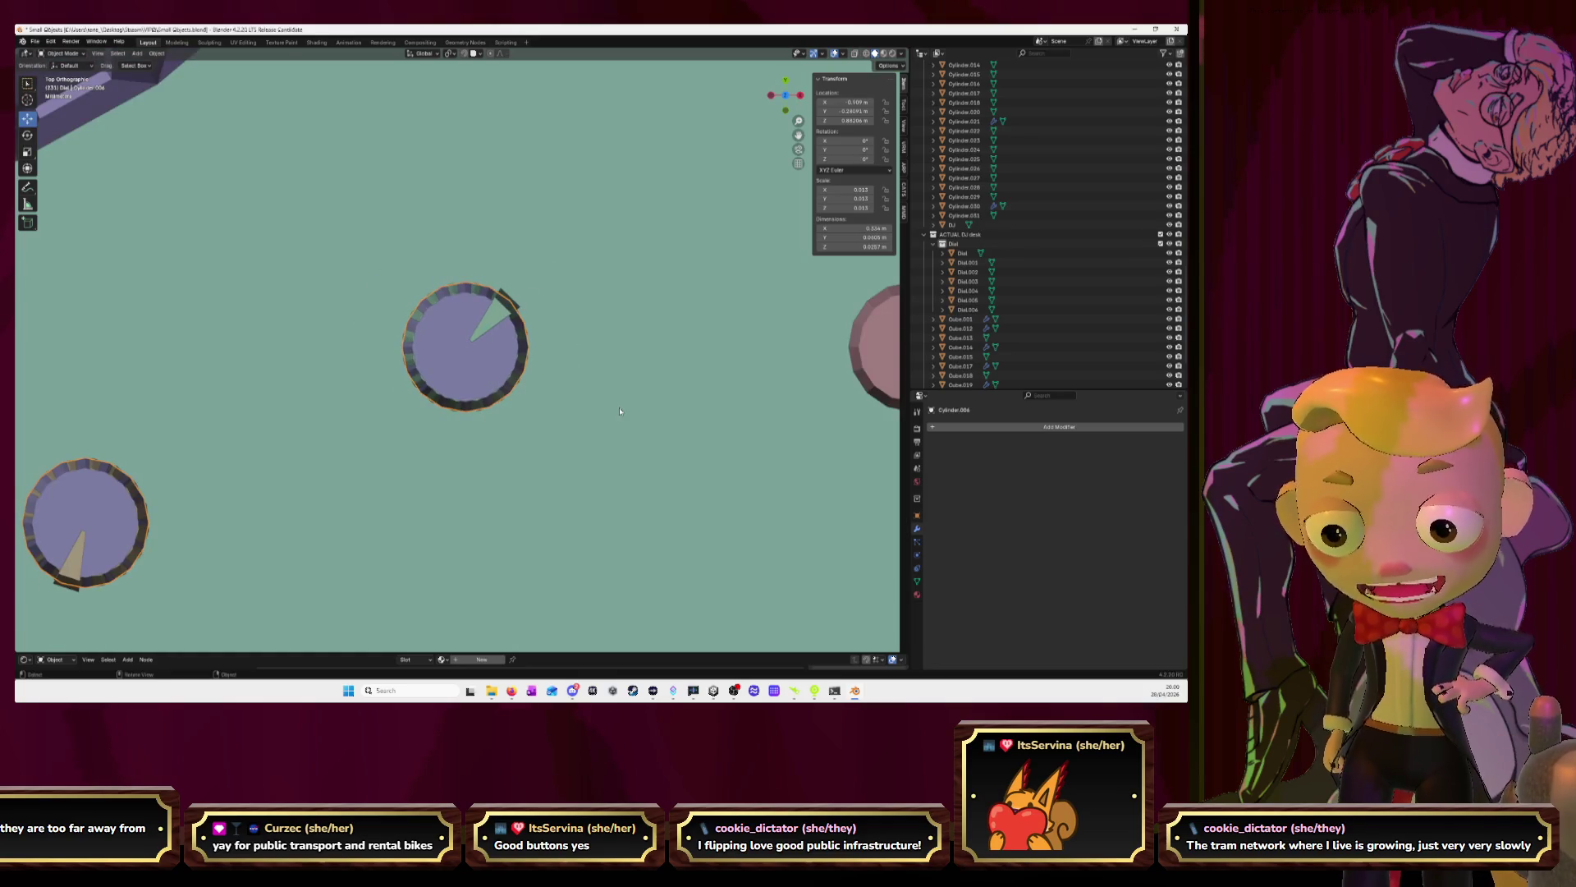
scroll(620, 411, "down", 4)
key("Delete")
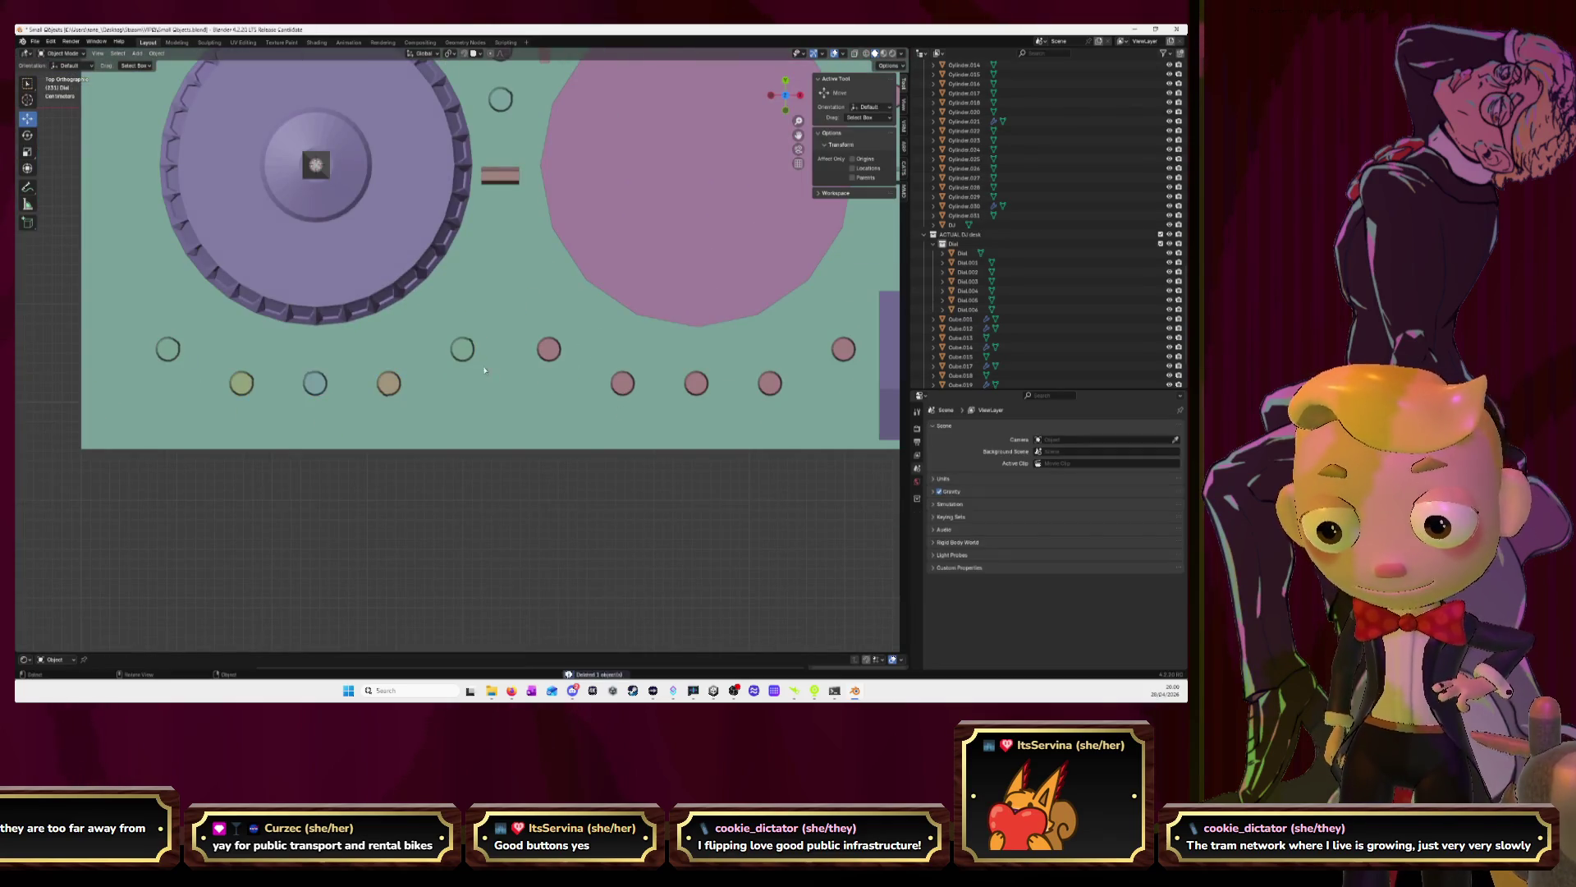
Select and frame the small brown block Cube.026 beside the dial, then show the reference photo
mouse_move(484, 370)
middle_mouse_down()
mouse_move(492, 312)
mouse_move(487, 364)
mouse_move(538, 430)
mouse_move(554, 246)
middle_mouse_up()
left_click(555, 239)
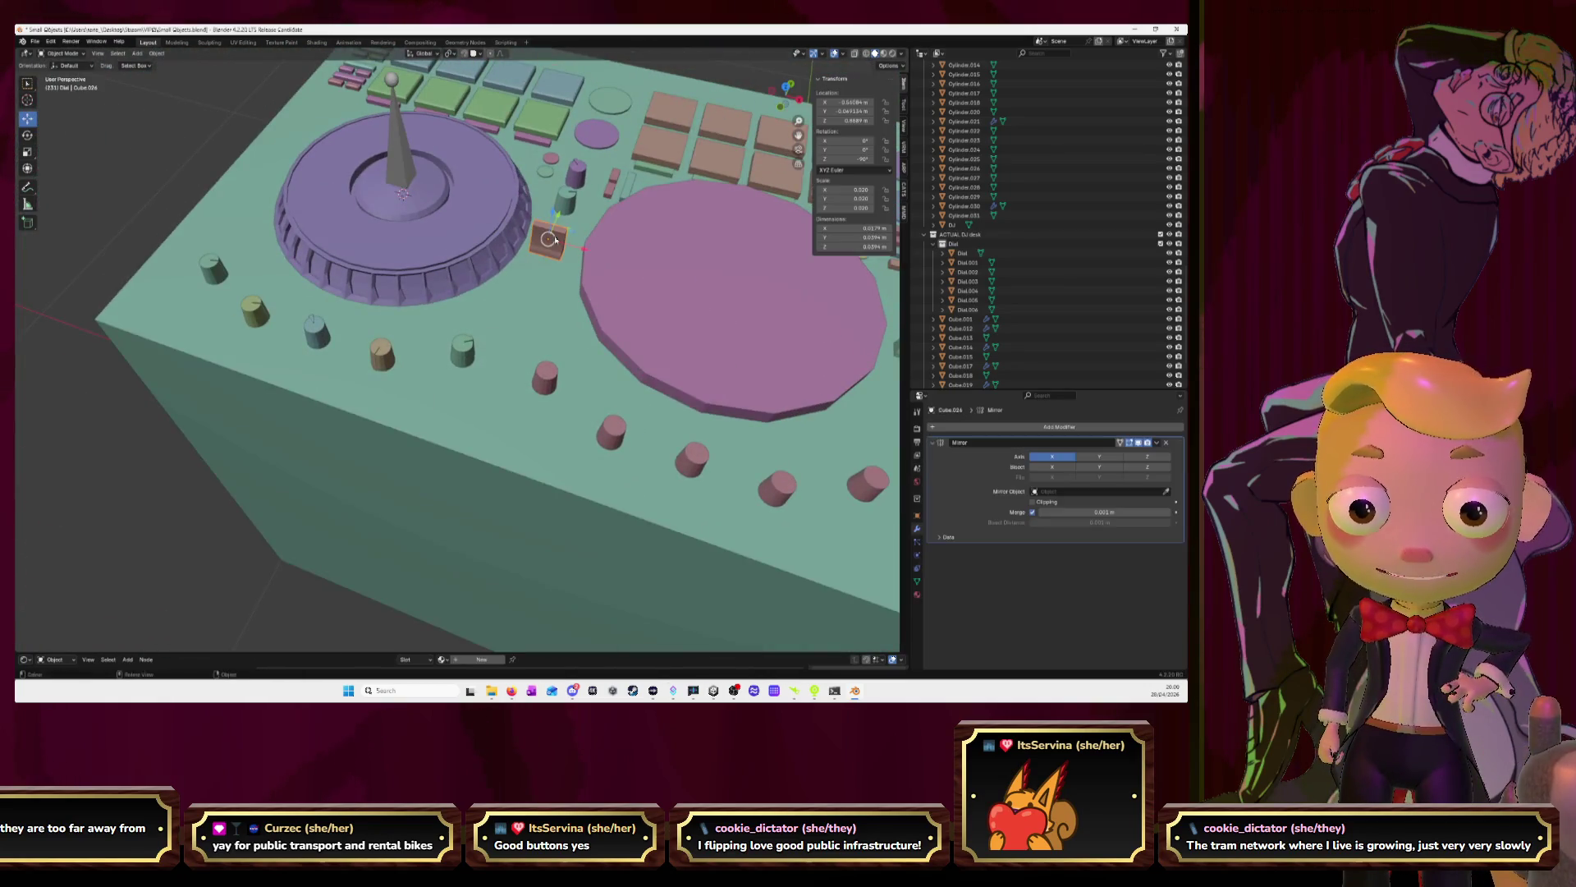
key("KP_Decimal")
scroll(557, 316, "down", 3)
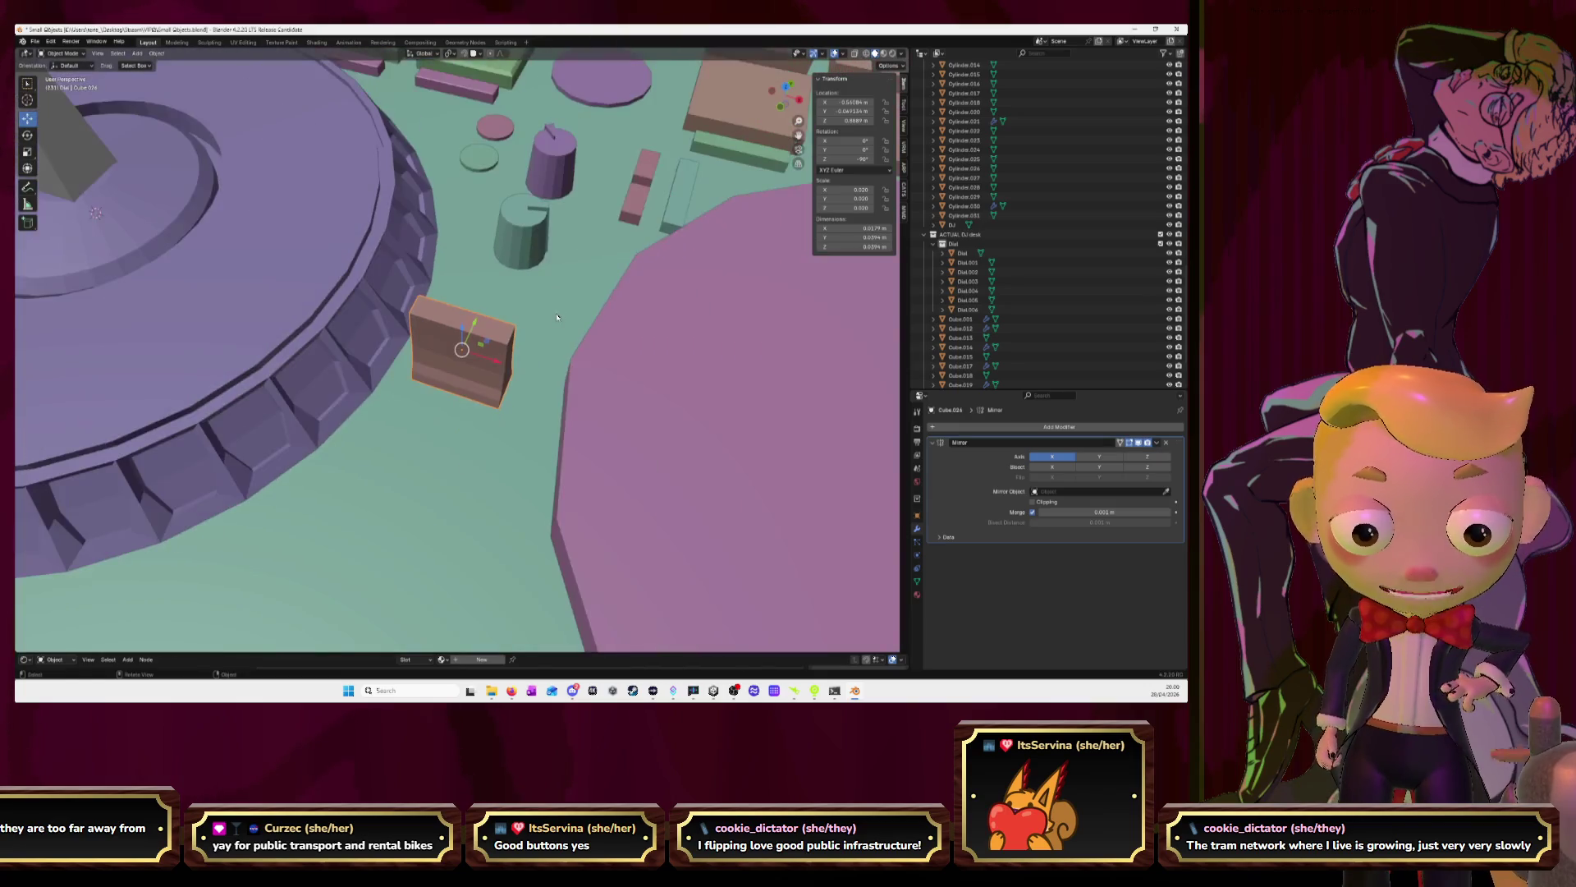
middle_click_drag(573, 330, 439, 267)
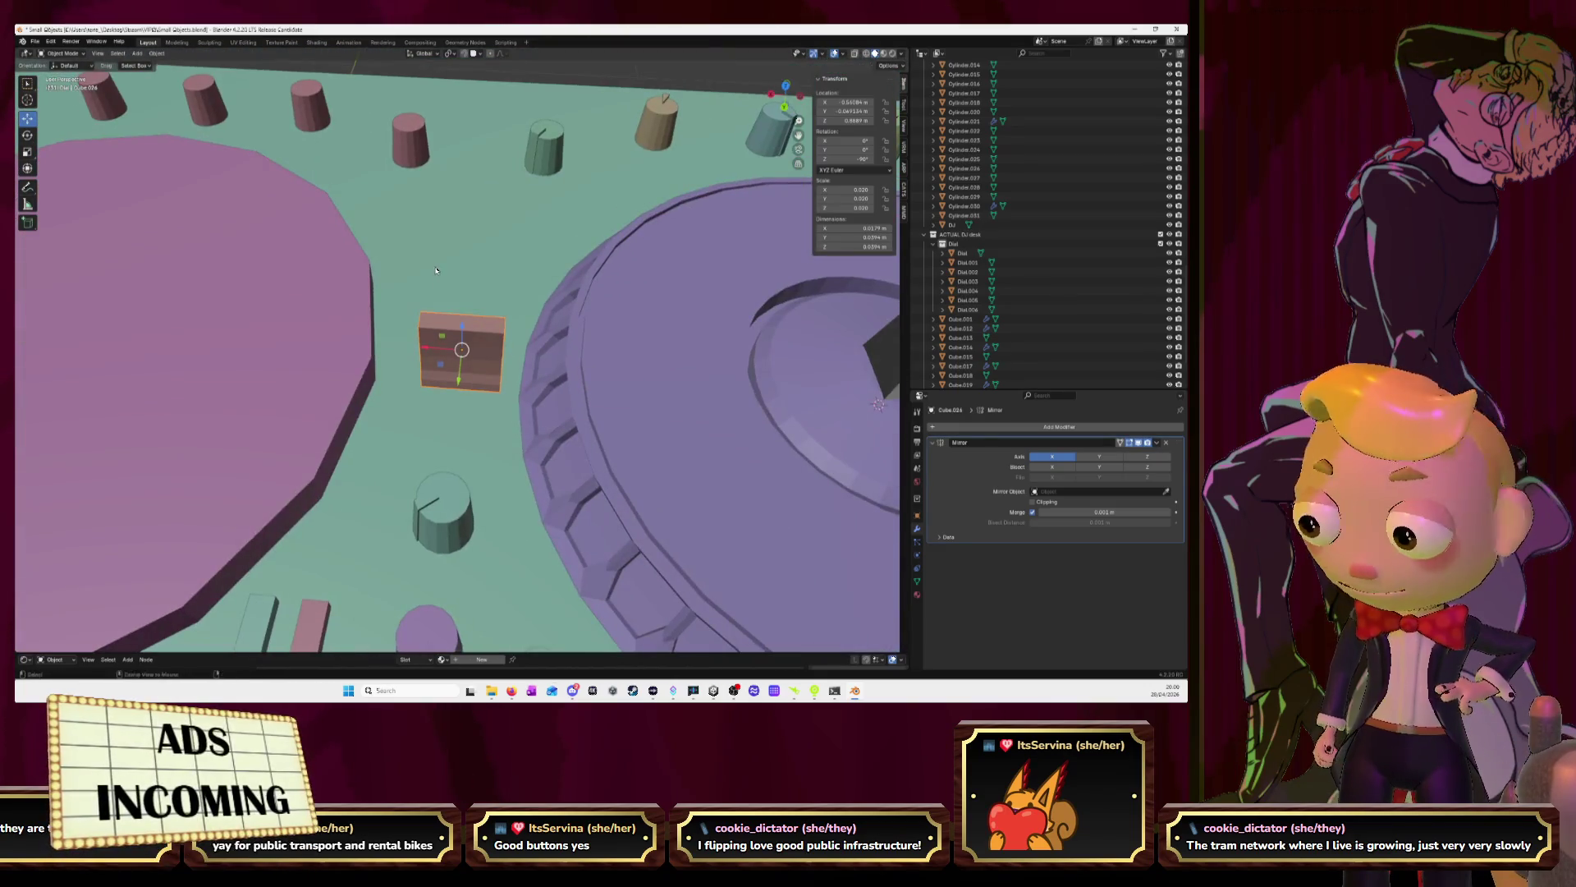
key("alt+Tab")
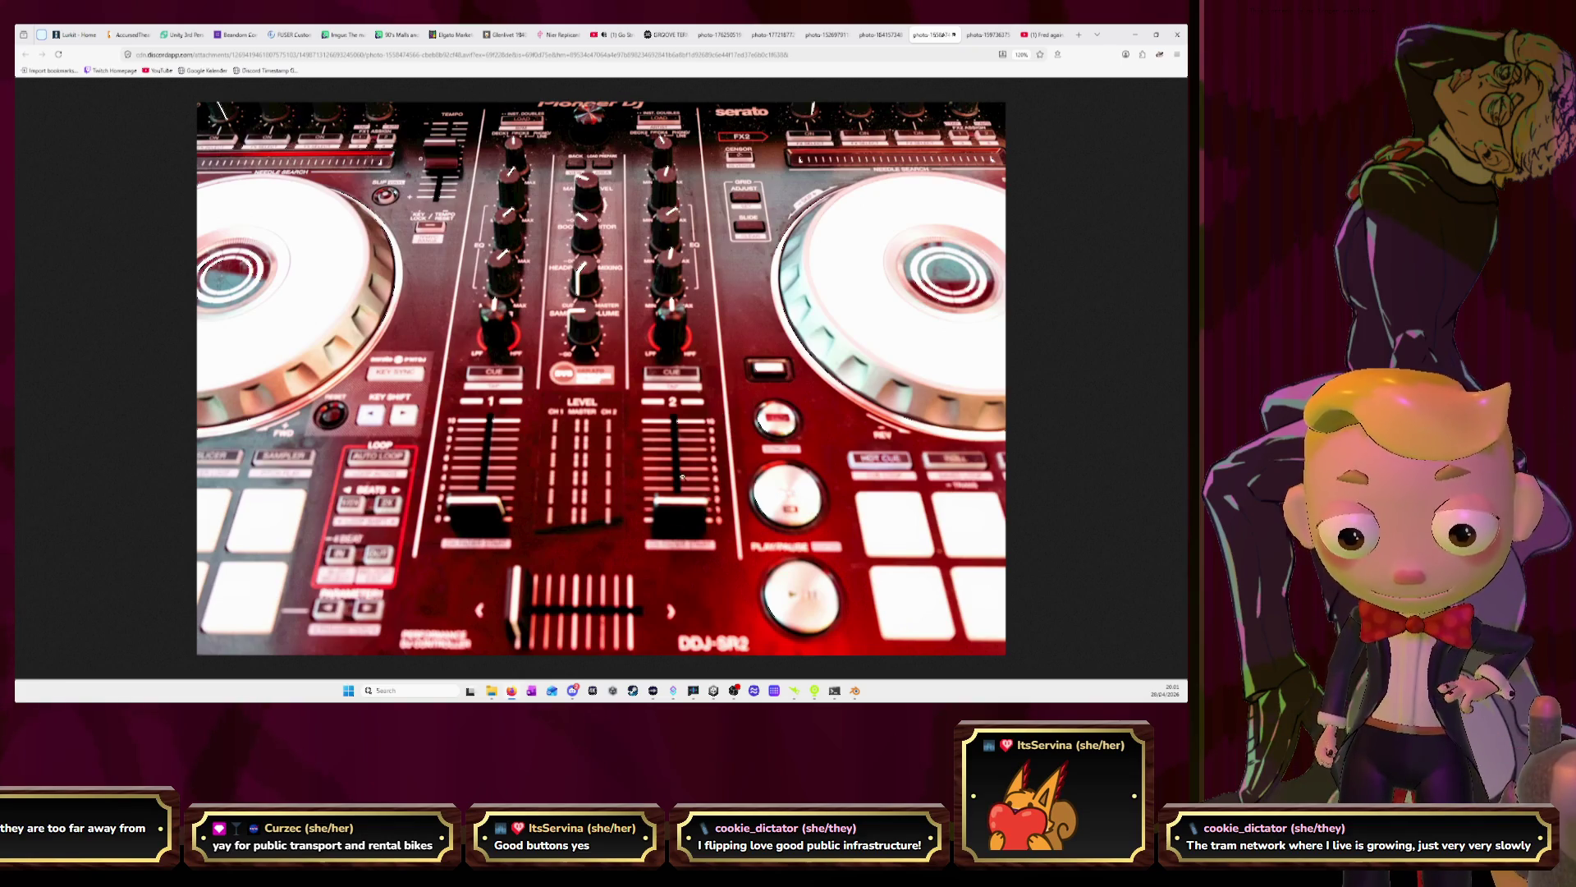
Return from the reference photo to Blender and orbit out to see the whole desk
key("alt+Tab")
middle_click_drag(656, 374, 611, 424)
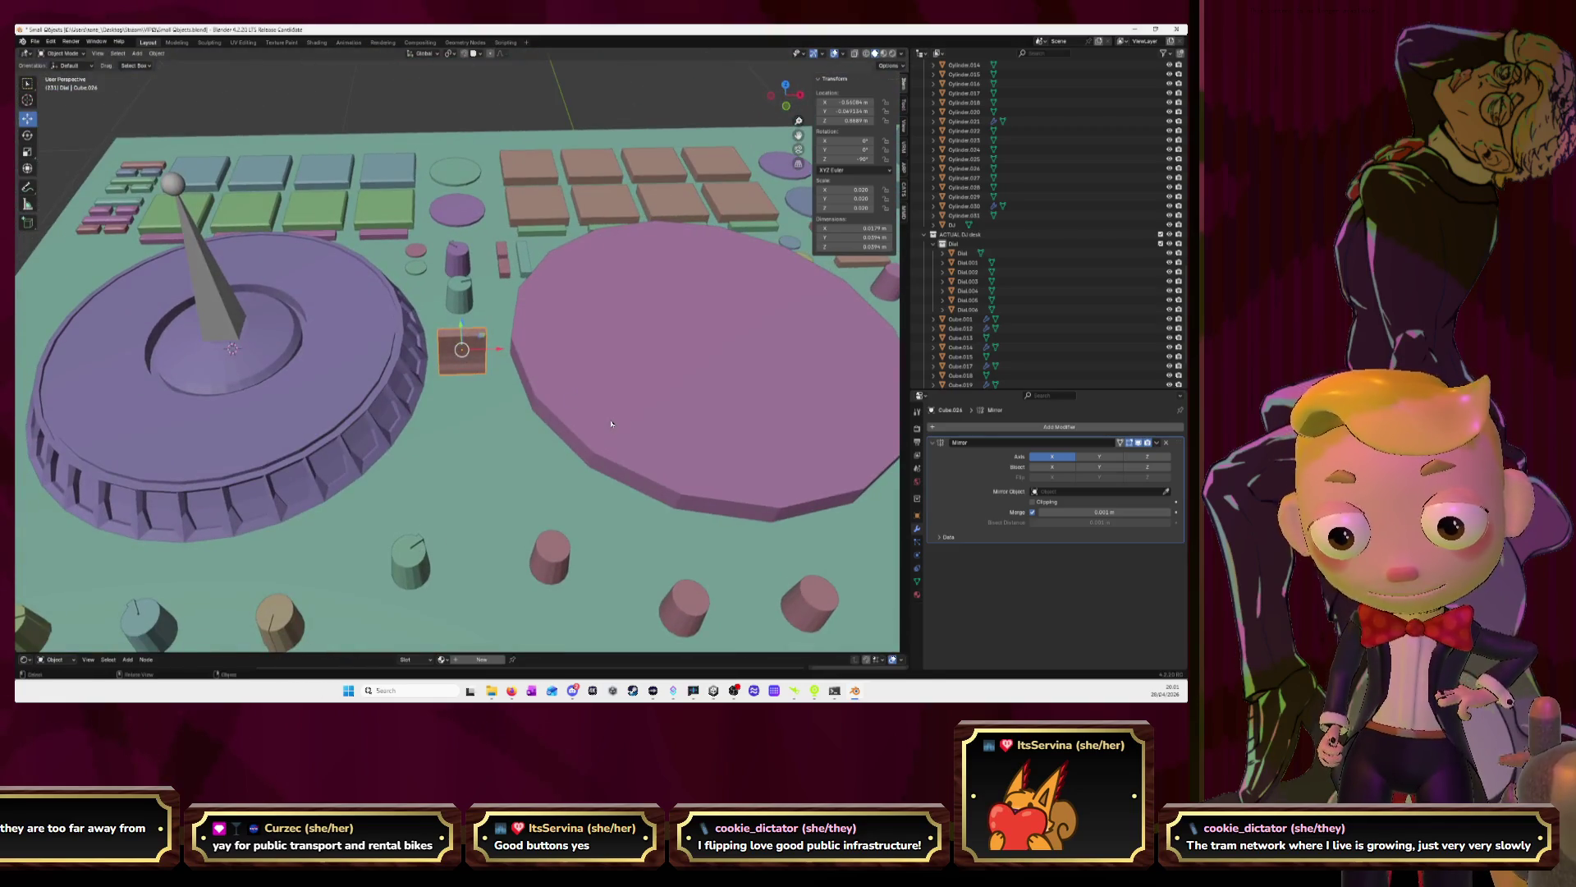
In top view, try moving the brown block along Y, then undo that move
left_click(786, 87)
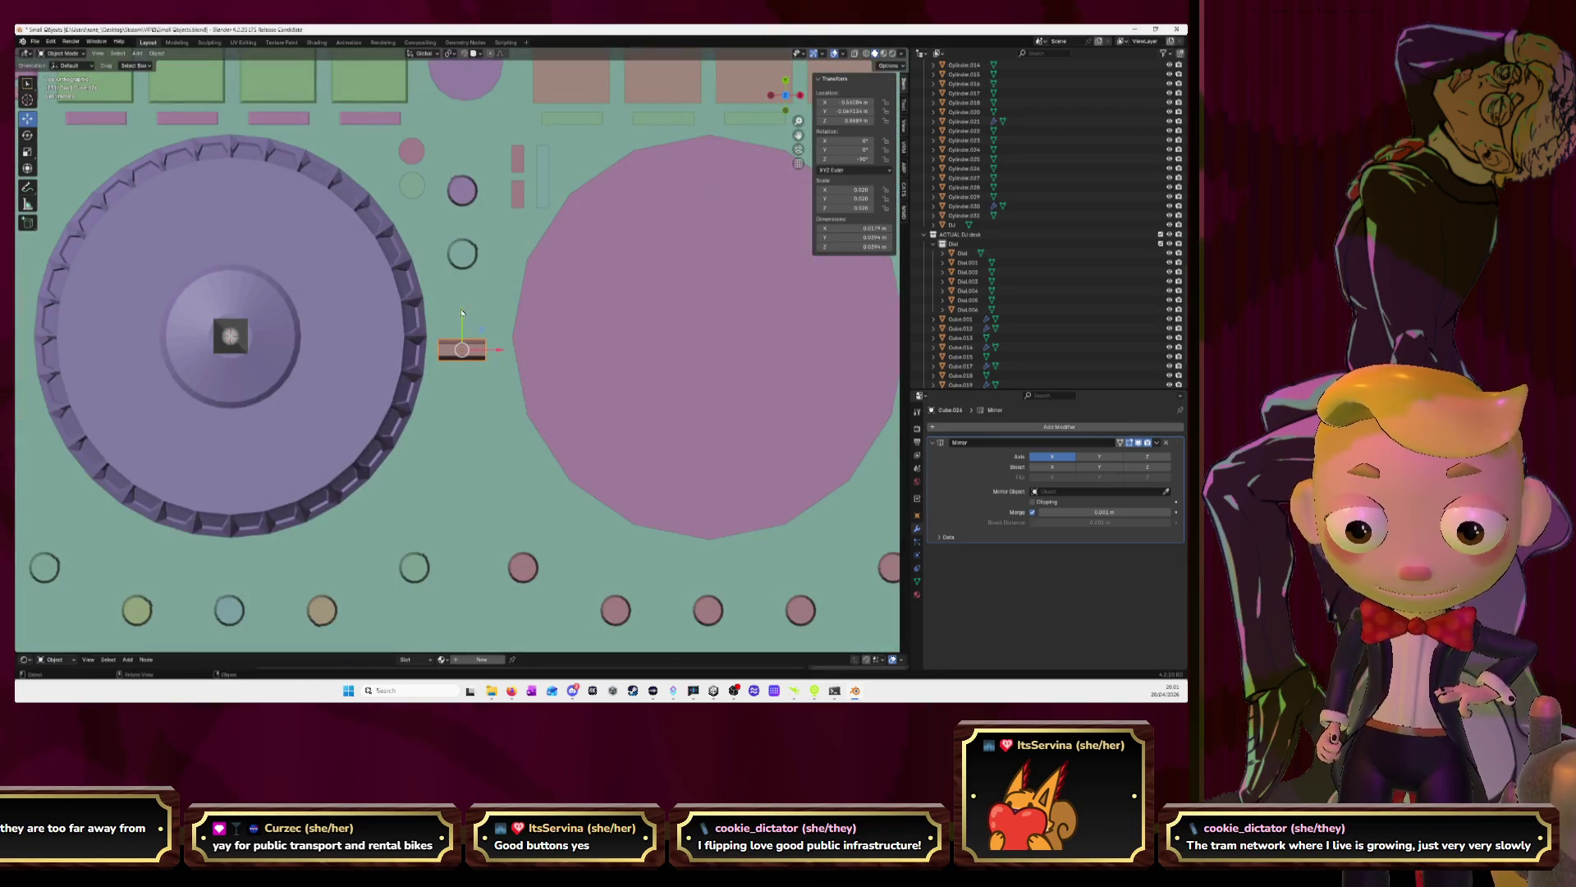
key("g")
key("y")
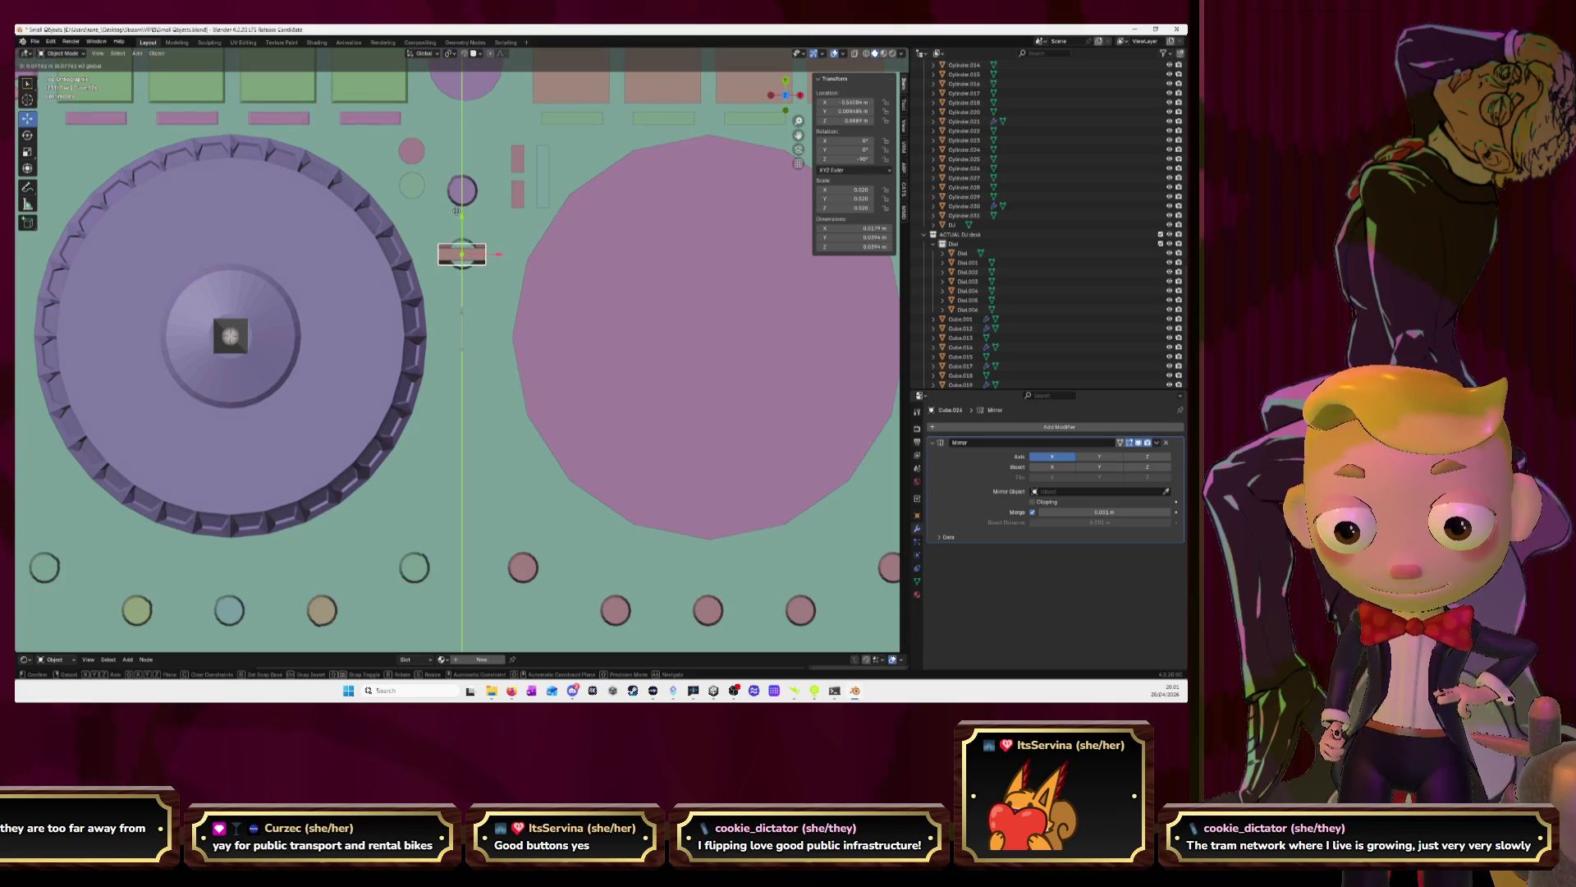
left_click(457, 211)
key("ctrl+z")
Shift the Dial object and the small knob to the right along the X axis
left_click(463, 250)
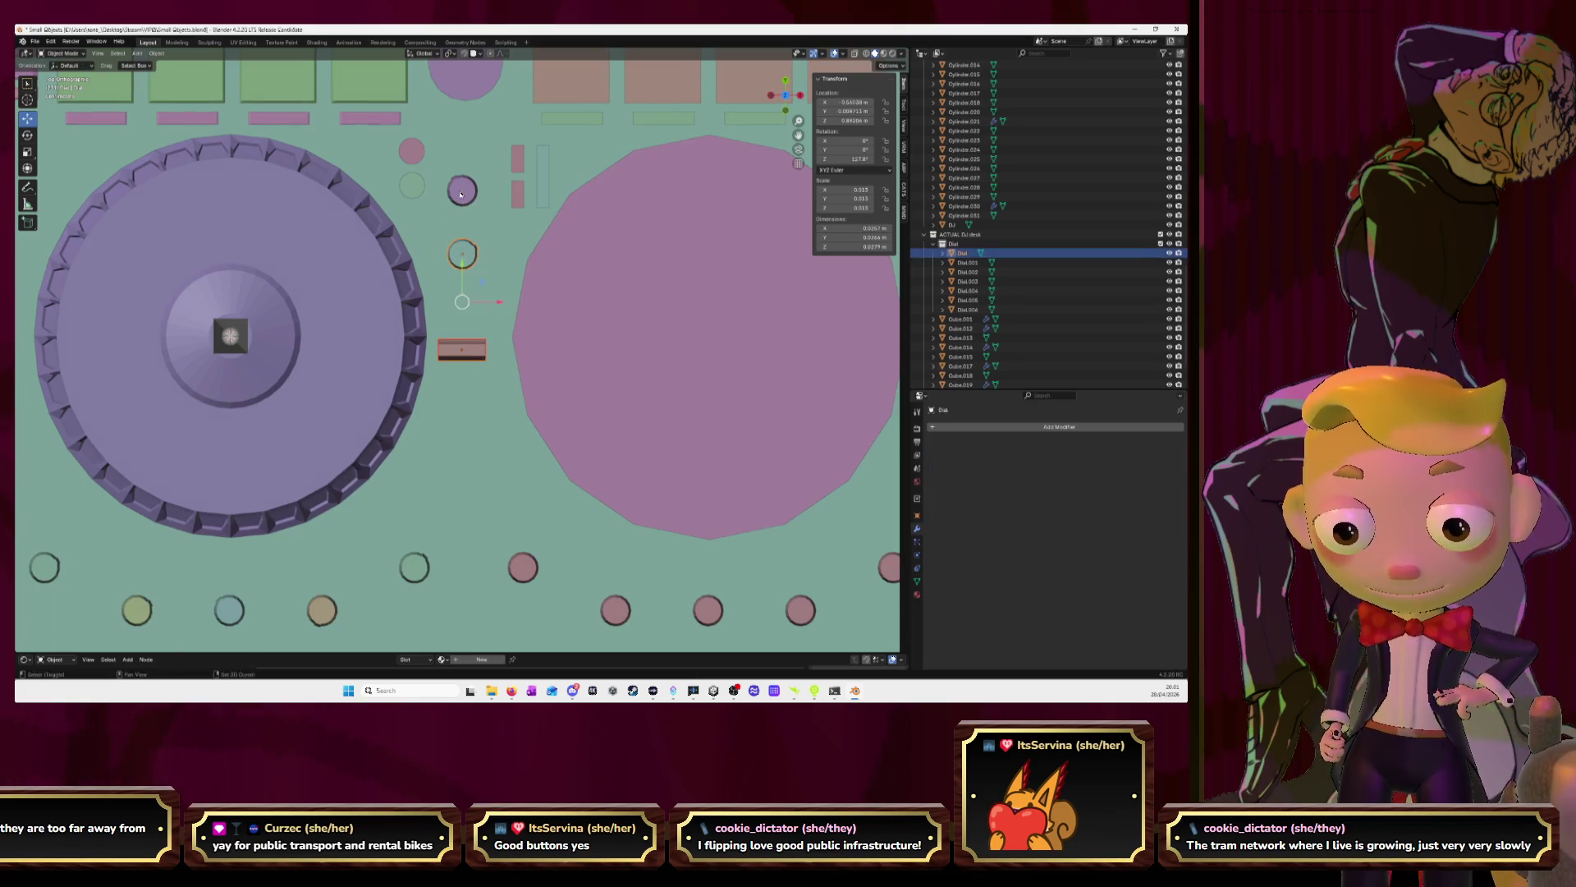
left_click(460, 194)
key("g")
key("x")
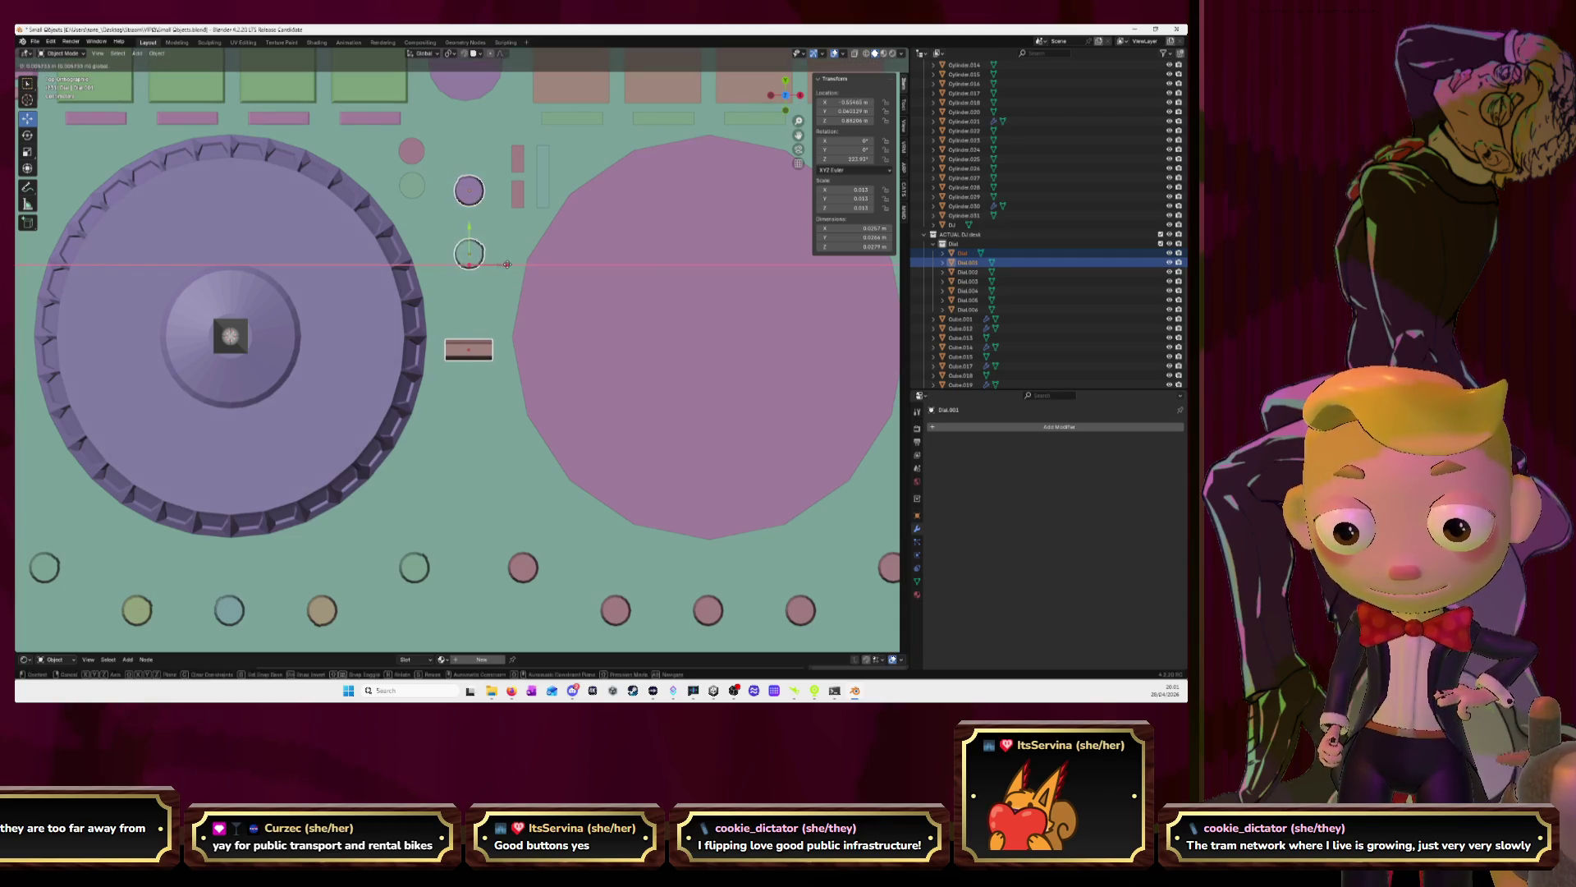
left_click(509, 265)
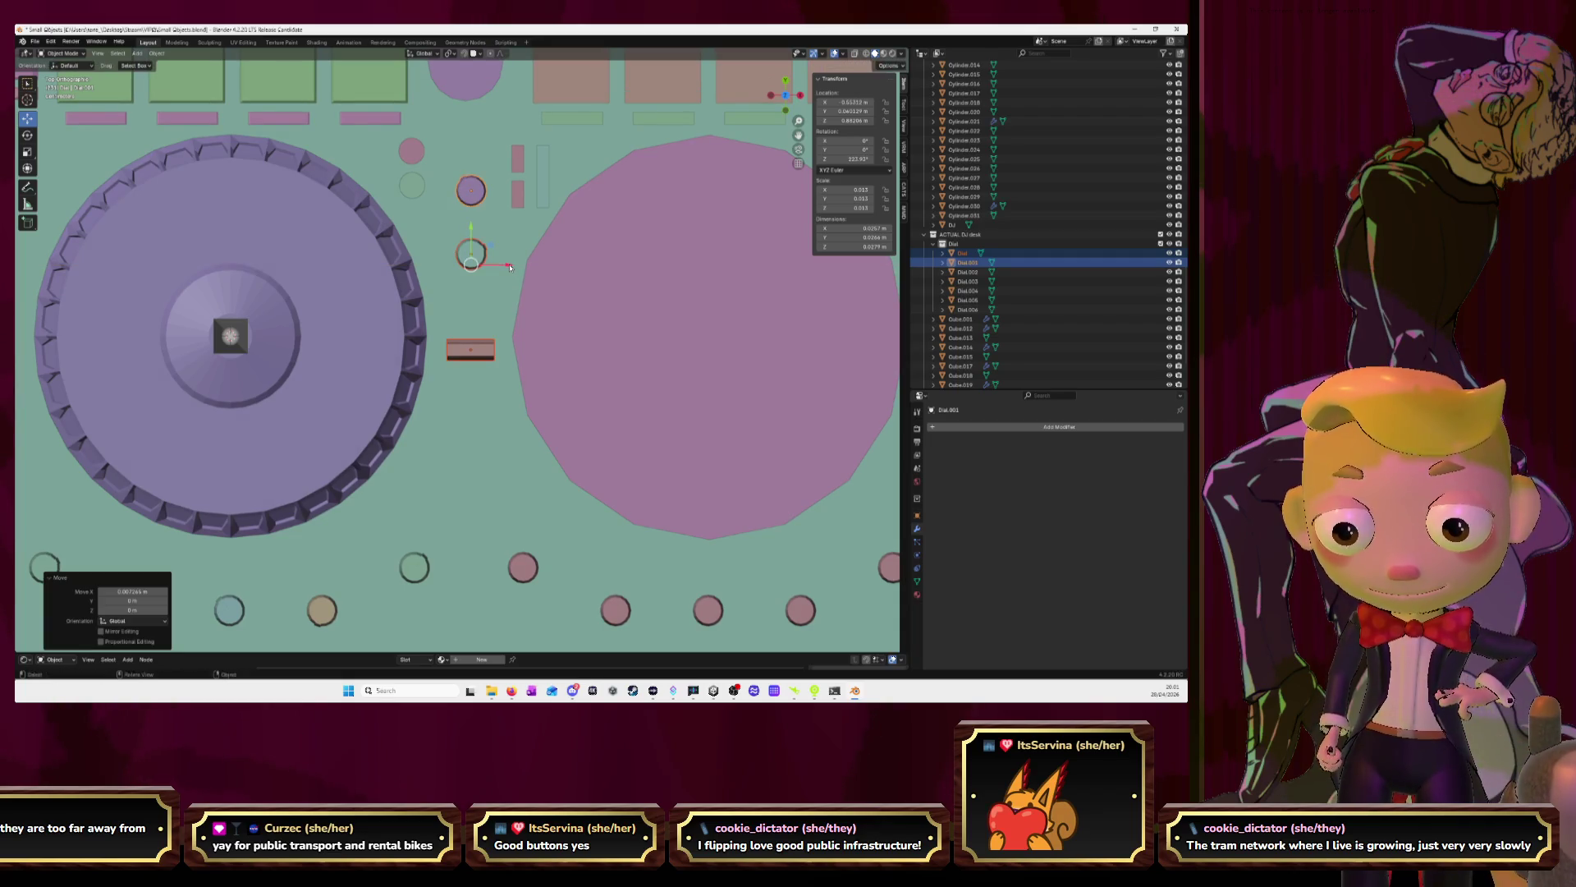
Orbit back to a perspective view and enter Edit Mode on the mesh
scroll(516, 268, "down", 3)
mouse_move(516, 267)
middle_mouse_down()
mouse_move(442, 288)
mouse_move(558, 233)
mouse_move(484, 303)
mouse_move(412, 332)
mouse_move(517, 350)
mouse_move(394, 363)
mouse_move(449, 367)
middle_mouse_up()
scroll(468, 310, "up", 5)
key("Tab")
scroll(476, 354, "up", 3)
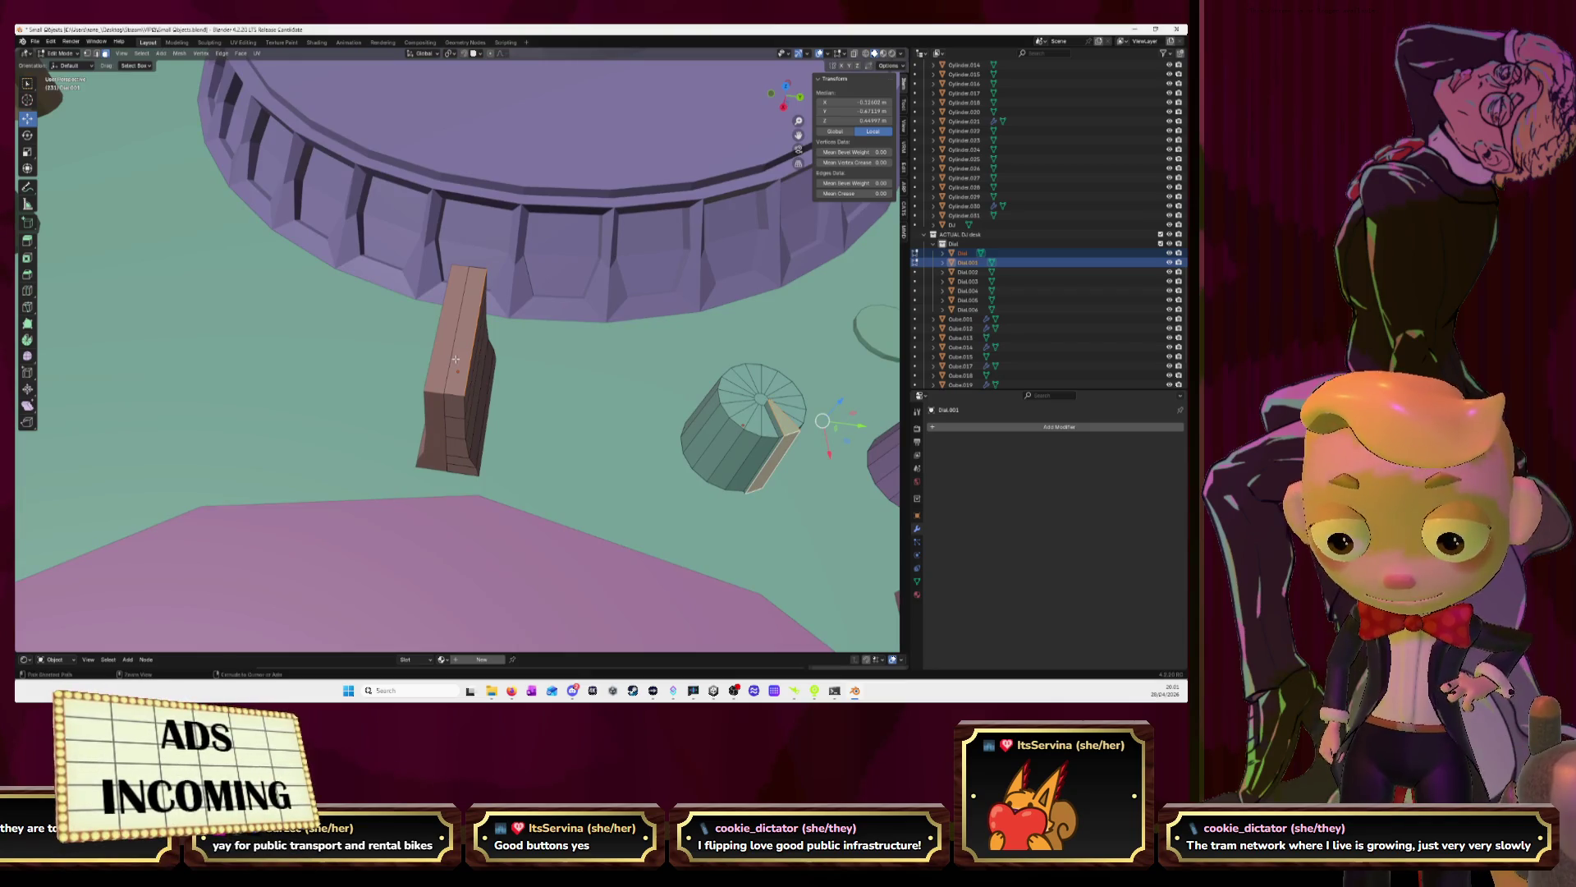
Add a centred loop cut across the brown block with Ctrl+R
key("ctrl+r")
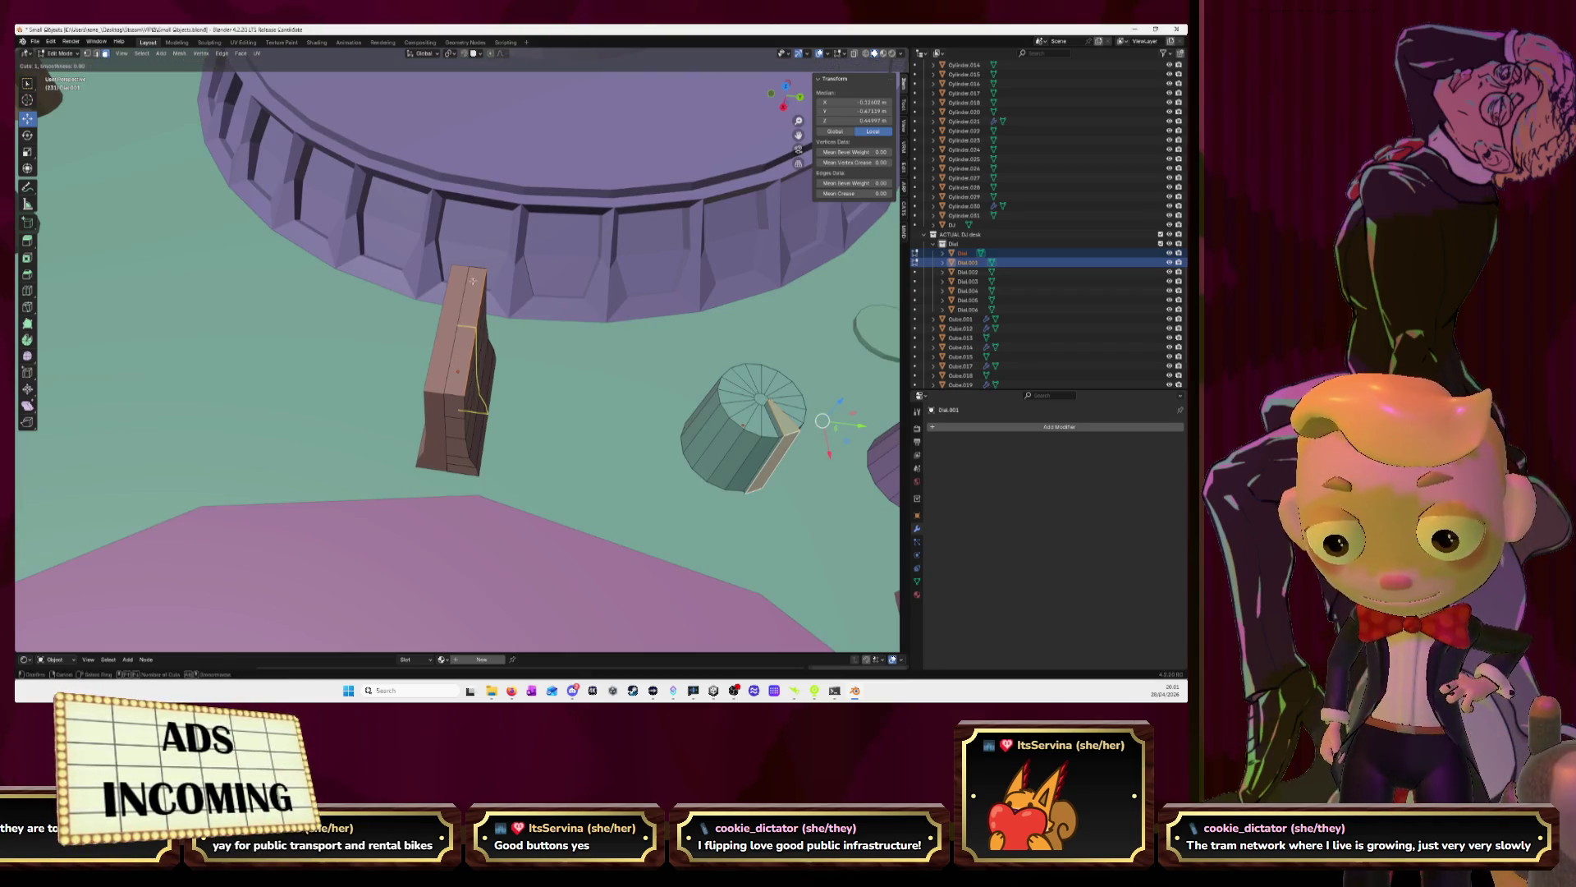
left_click(477, 267)
right_click(477, 267)
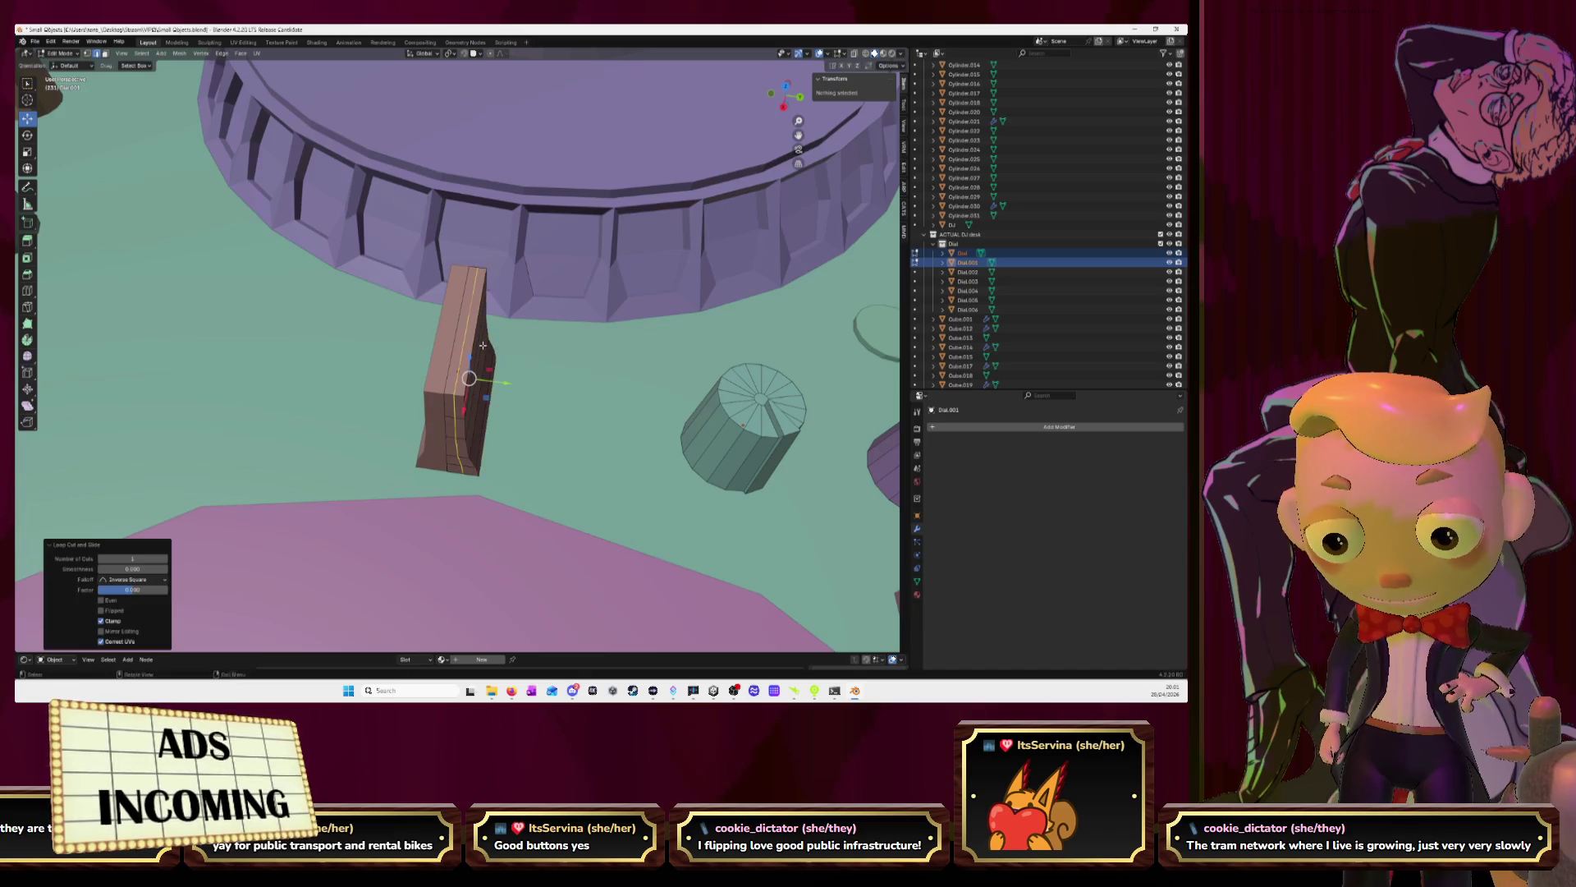
middle_click_drag(477, 268, 504, 338)
Select the block's top edge loop and raise it vertically along Z
left_click(478, 288)
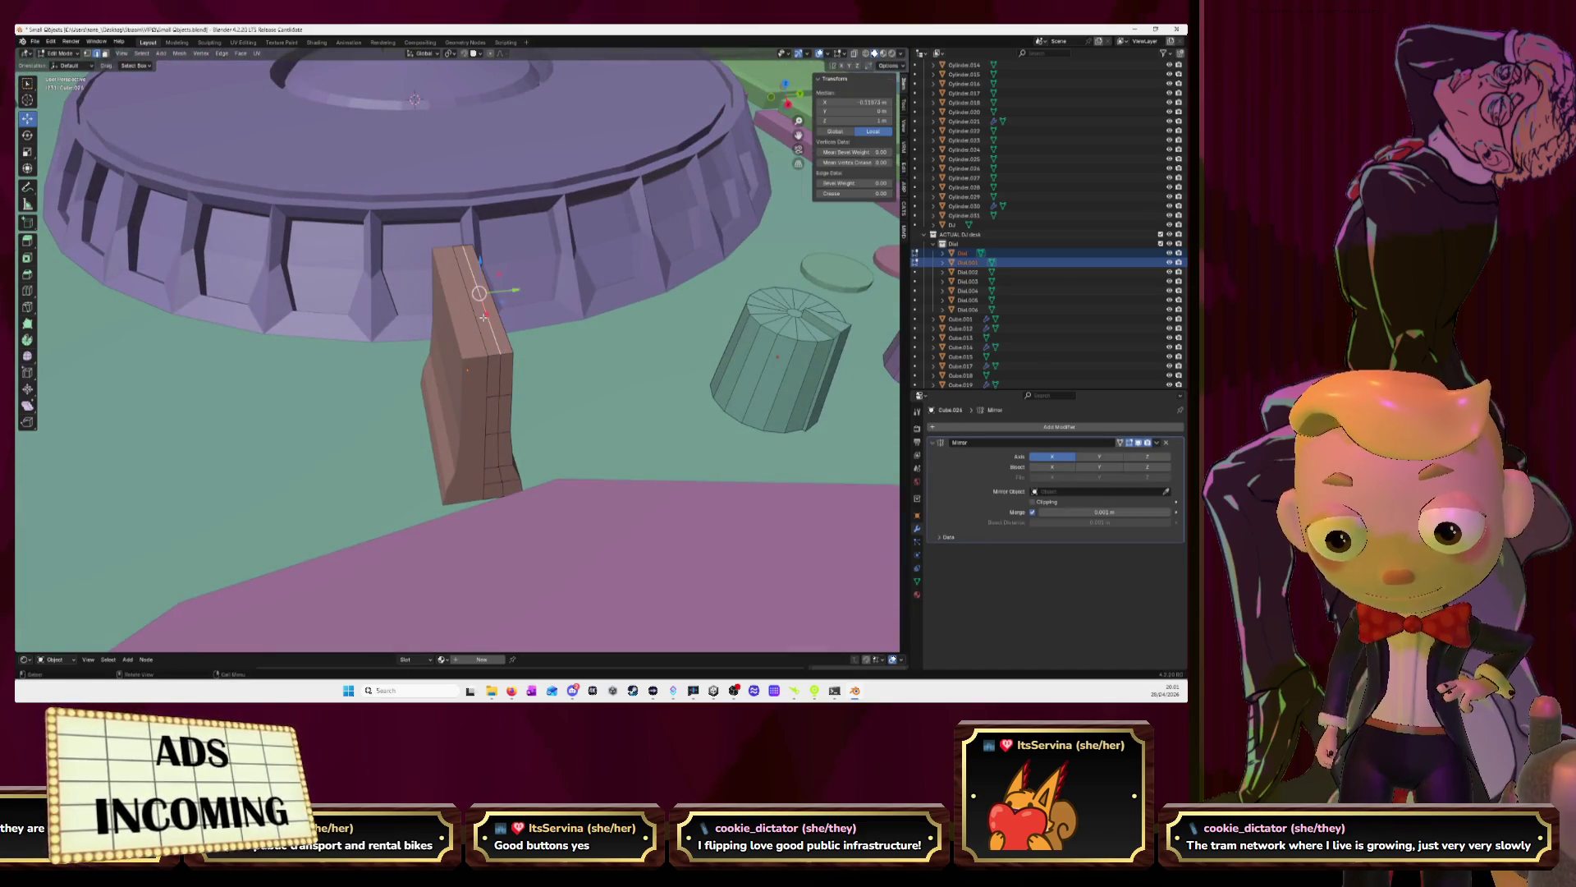
left_click(462, 279, "shift")
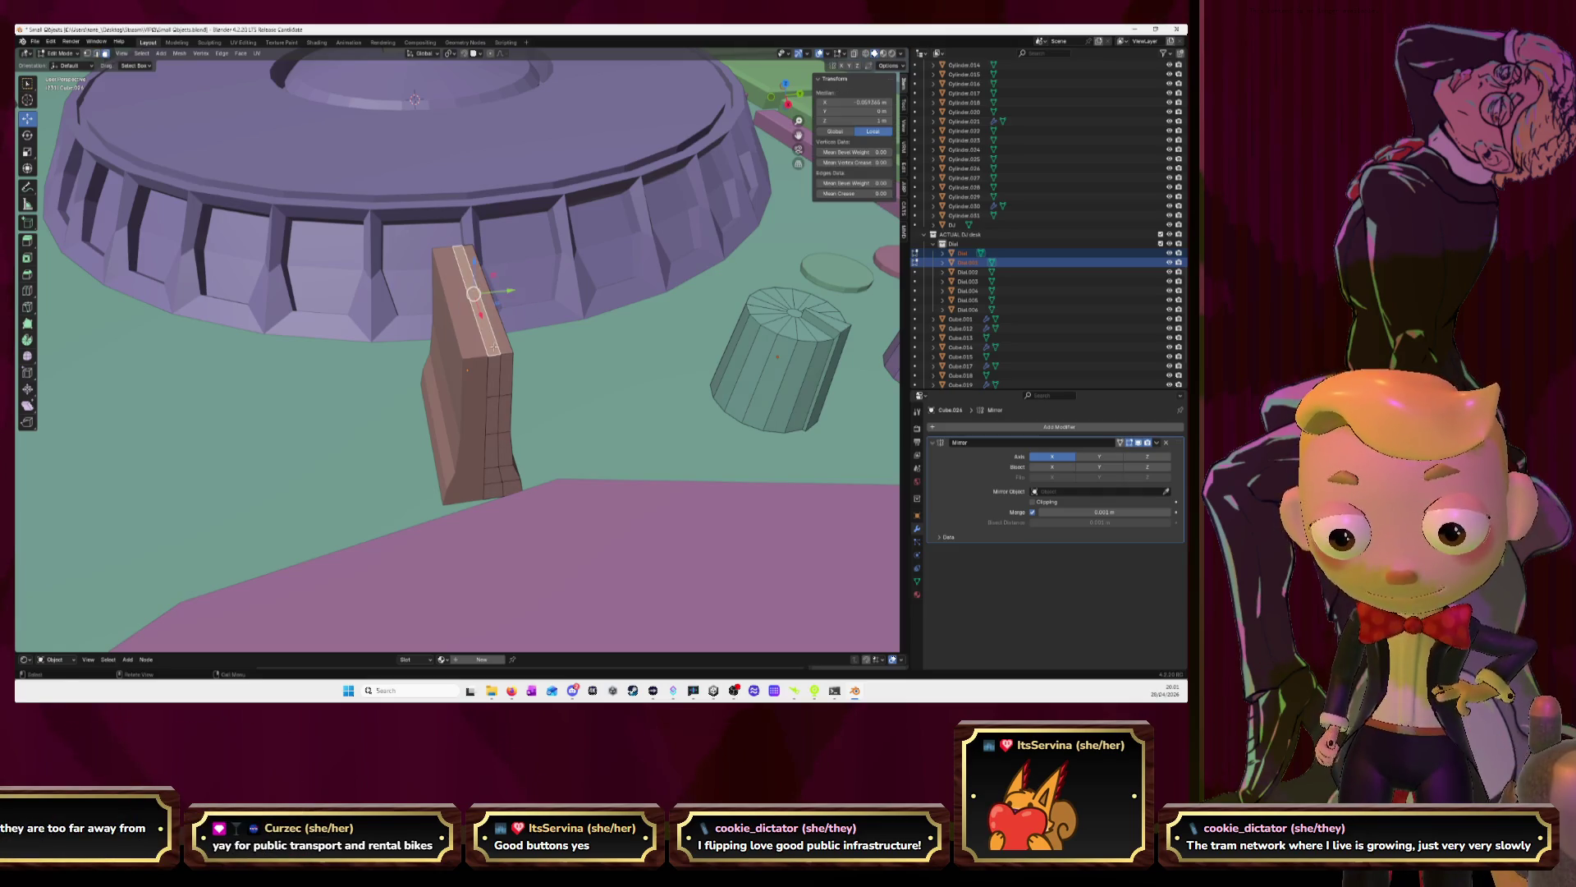
left_click(449, 275, "alt")
middle_click_drag(450, 275, 559, 278)
key("g")
key("z")
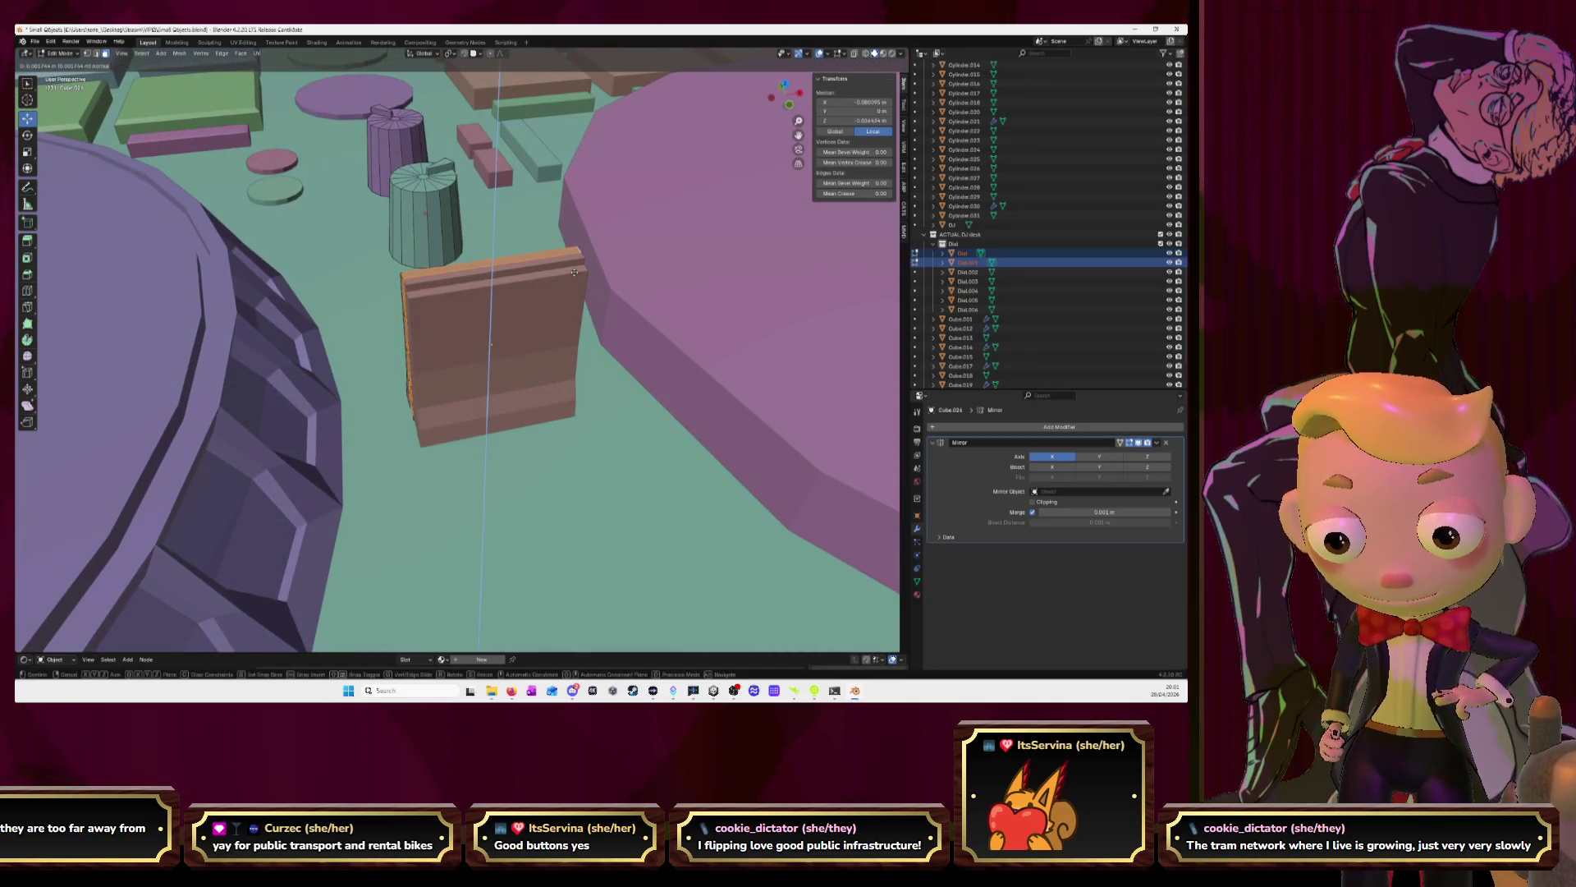
left_click(575, 271)
Scale the raised top part along the X axis
mouse_move(574, 272)
middle_mouse_down()
mouse_move(564, 252)
mouse_move(520, 270)
mouse_move(548, 283)
middle_mouse_up()
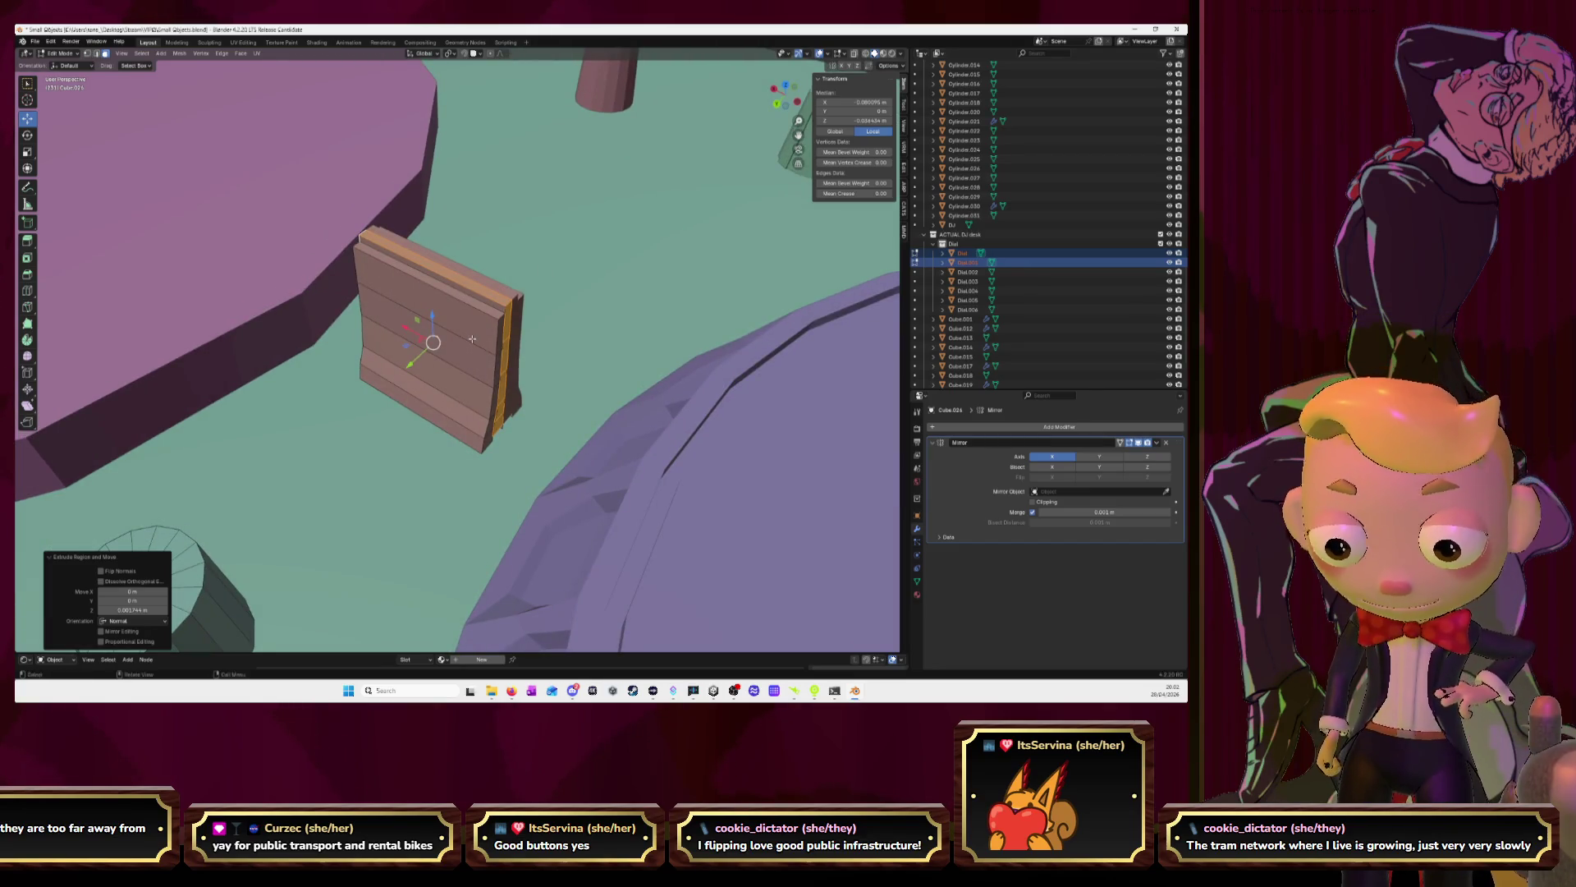
key("s")
key("x")
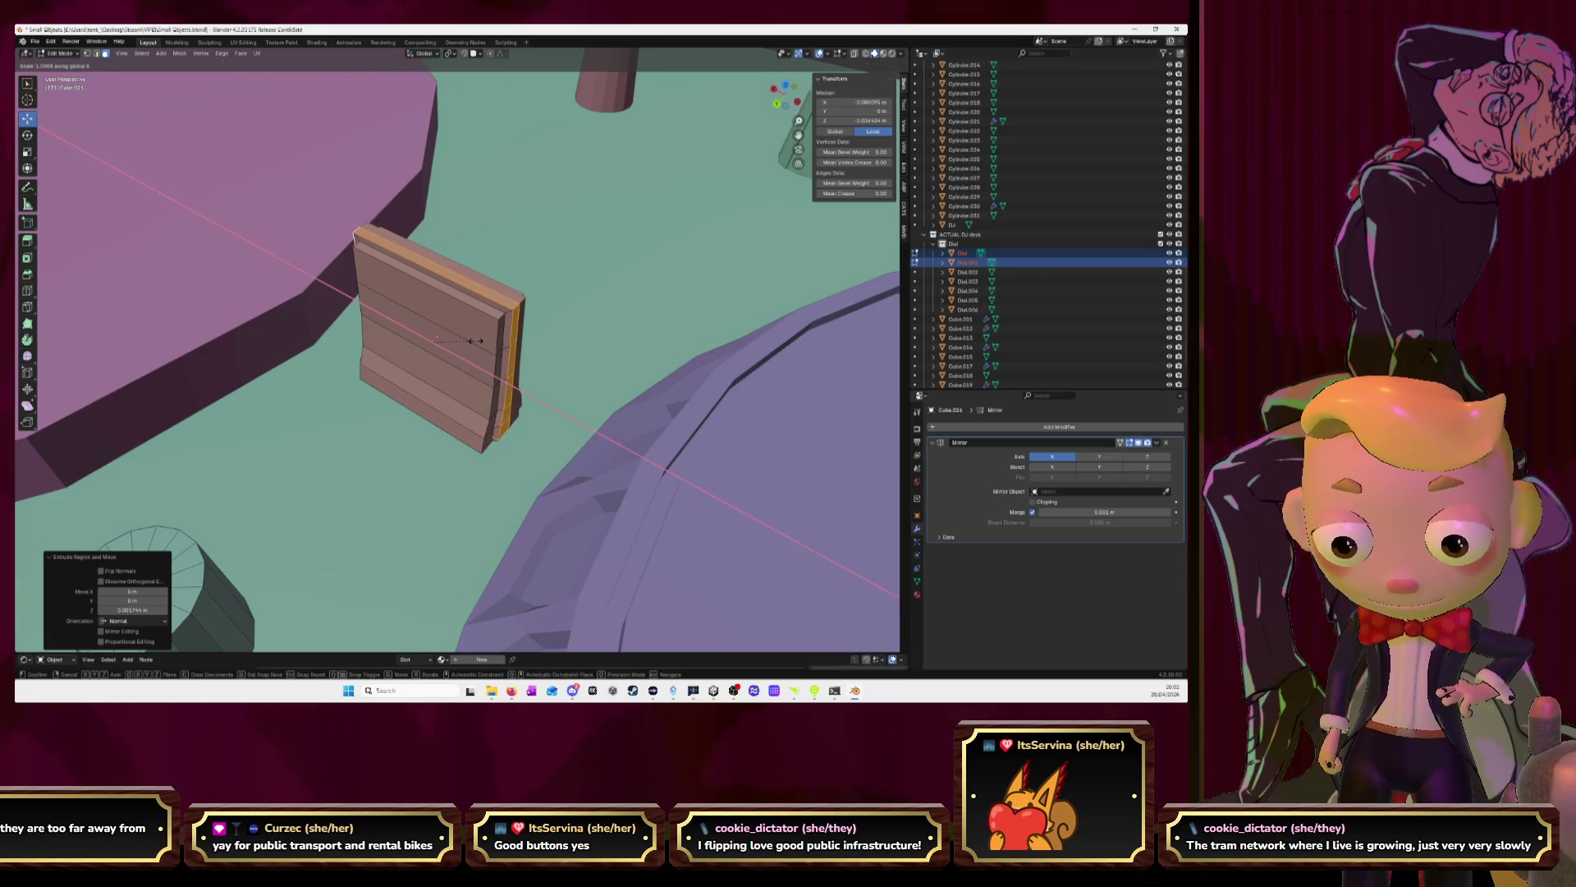
left_click(474, 339)
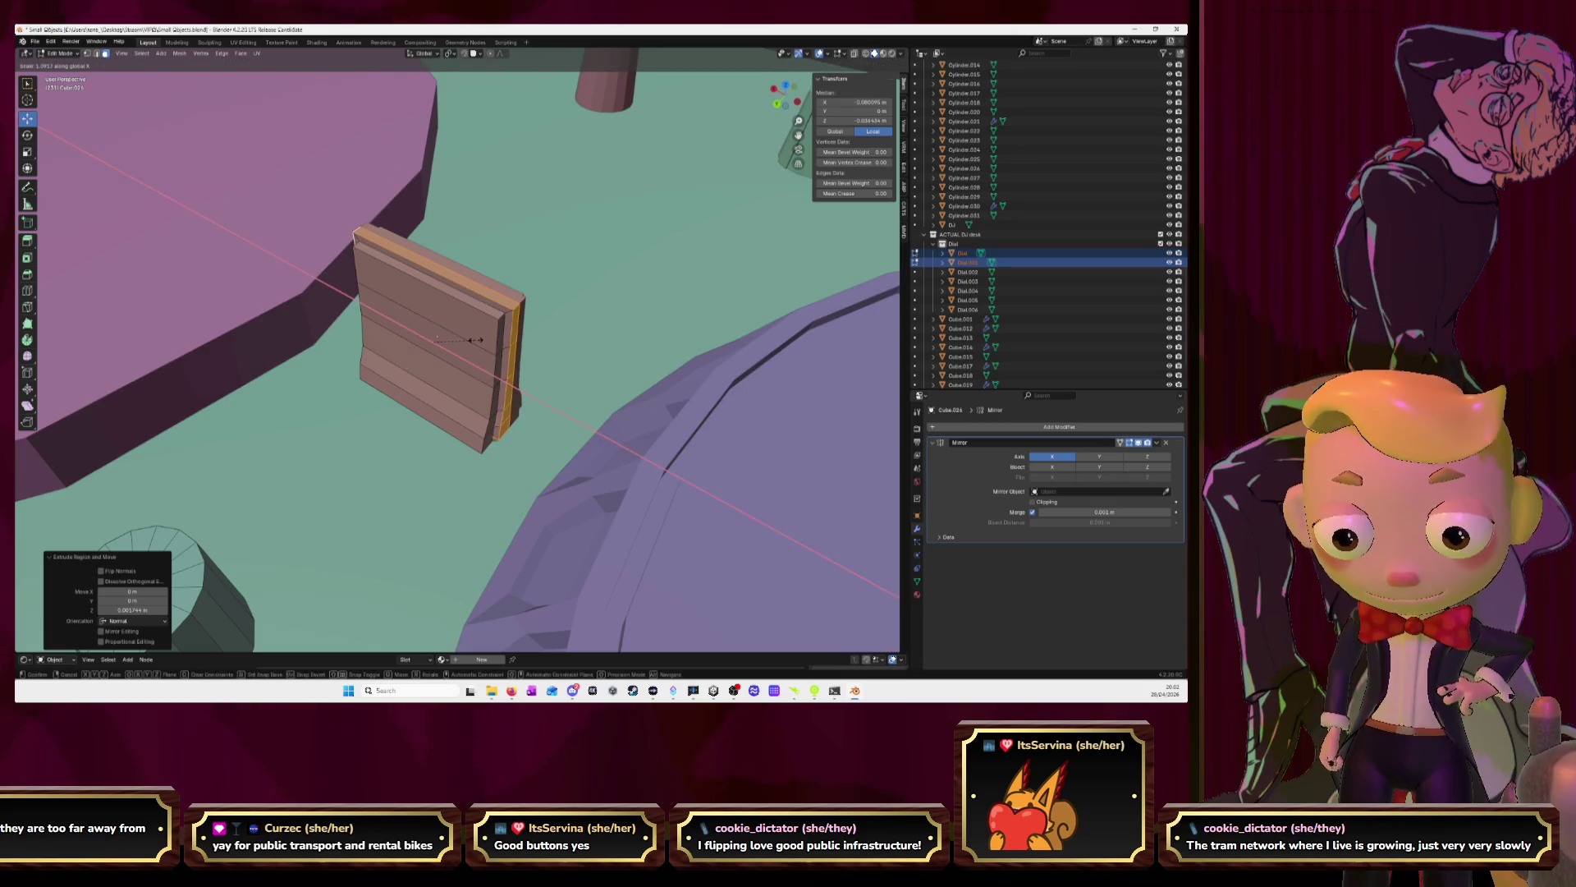
Inspect the block from other angles, then select its top edge and raise it slightly
key("Tab")
mouse_move(474, 338)
middle_mouse_down()
mouse_move(509, 316)
mouse_move(464, 328)
mouse_move(513, 306)
mouse_move(499, 291)
middle_mouse_up()
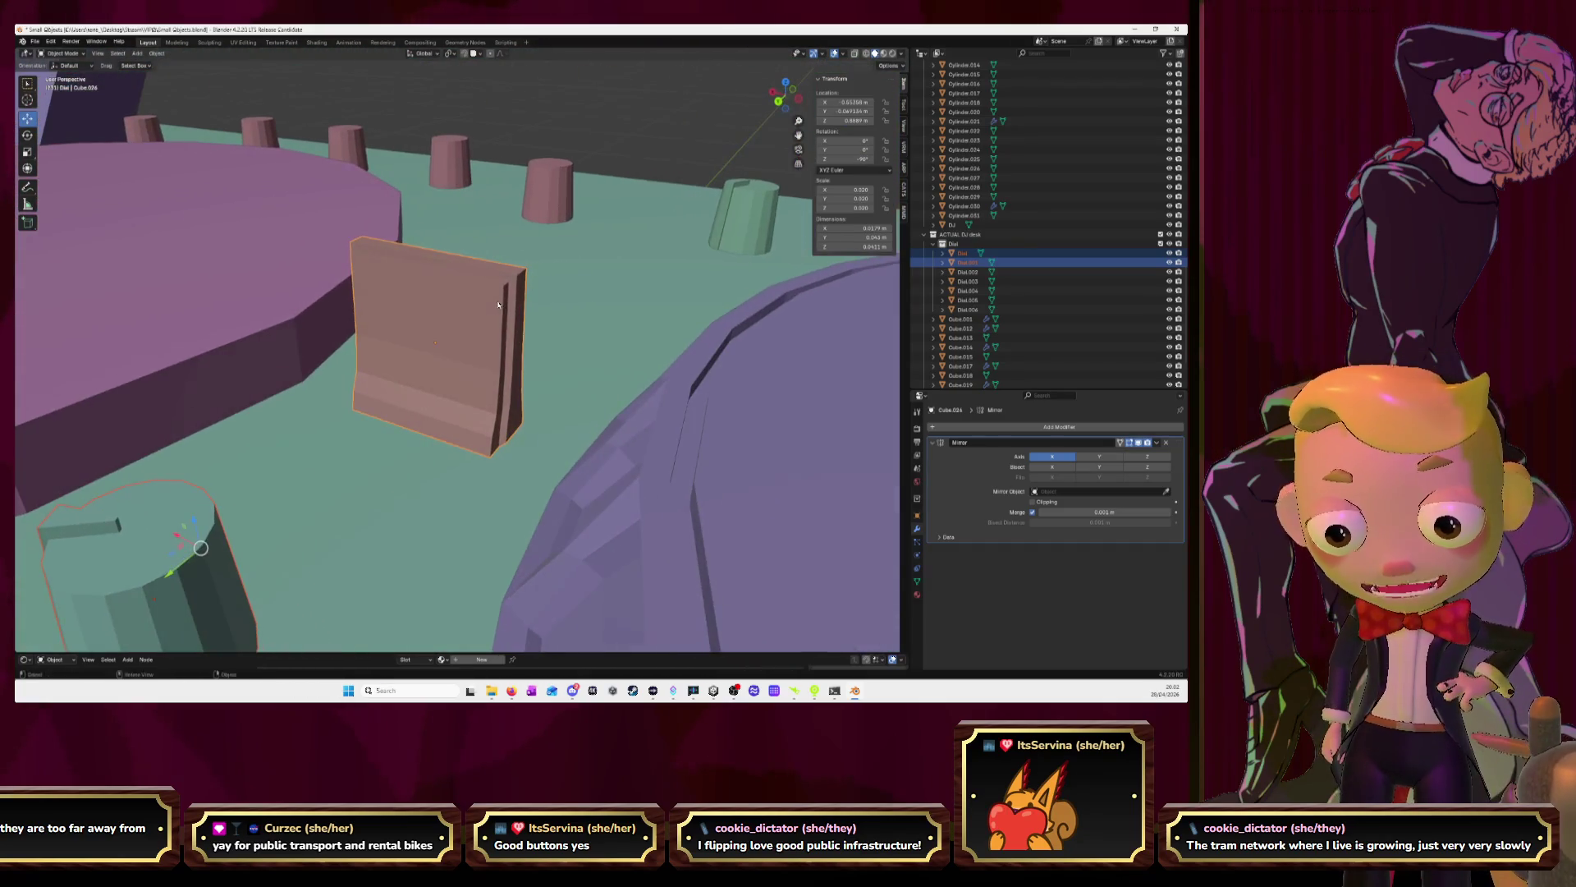
key("Tab")
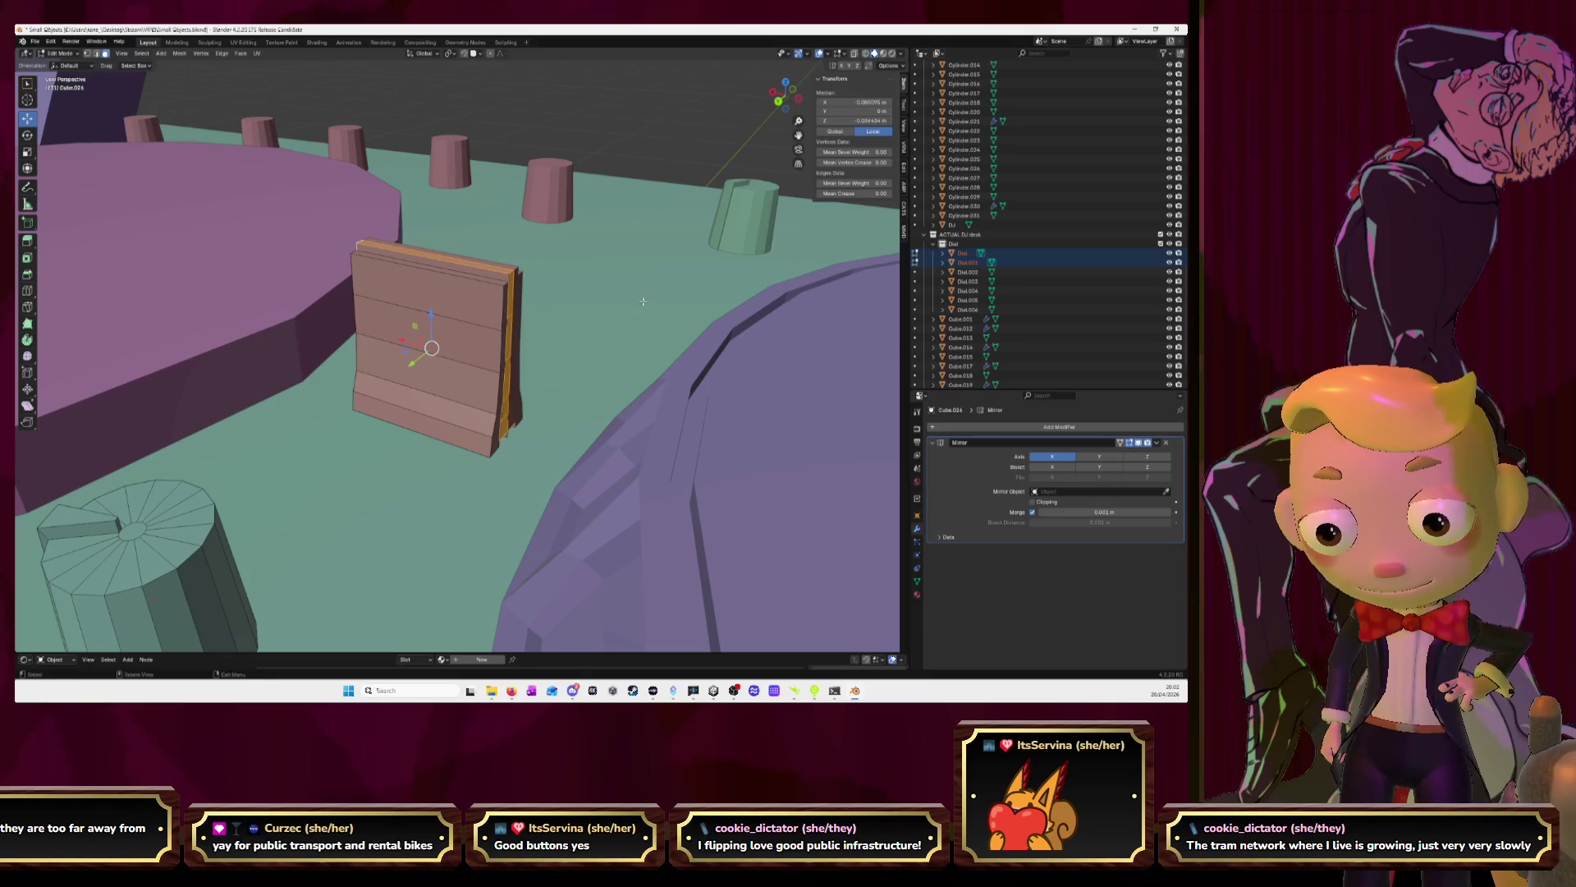
key("Tab")
mouse_move(546, 302)
middle_mouse_down()
mouse_move(549, 262)
mouse_move(643, 266)
middle_mouse_up()
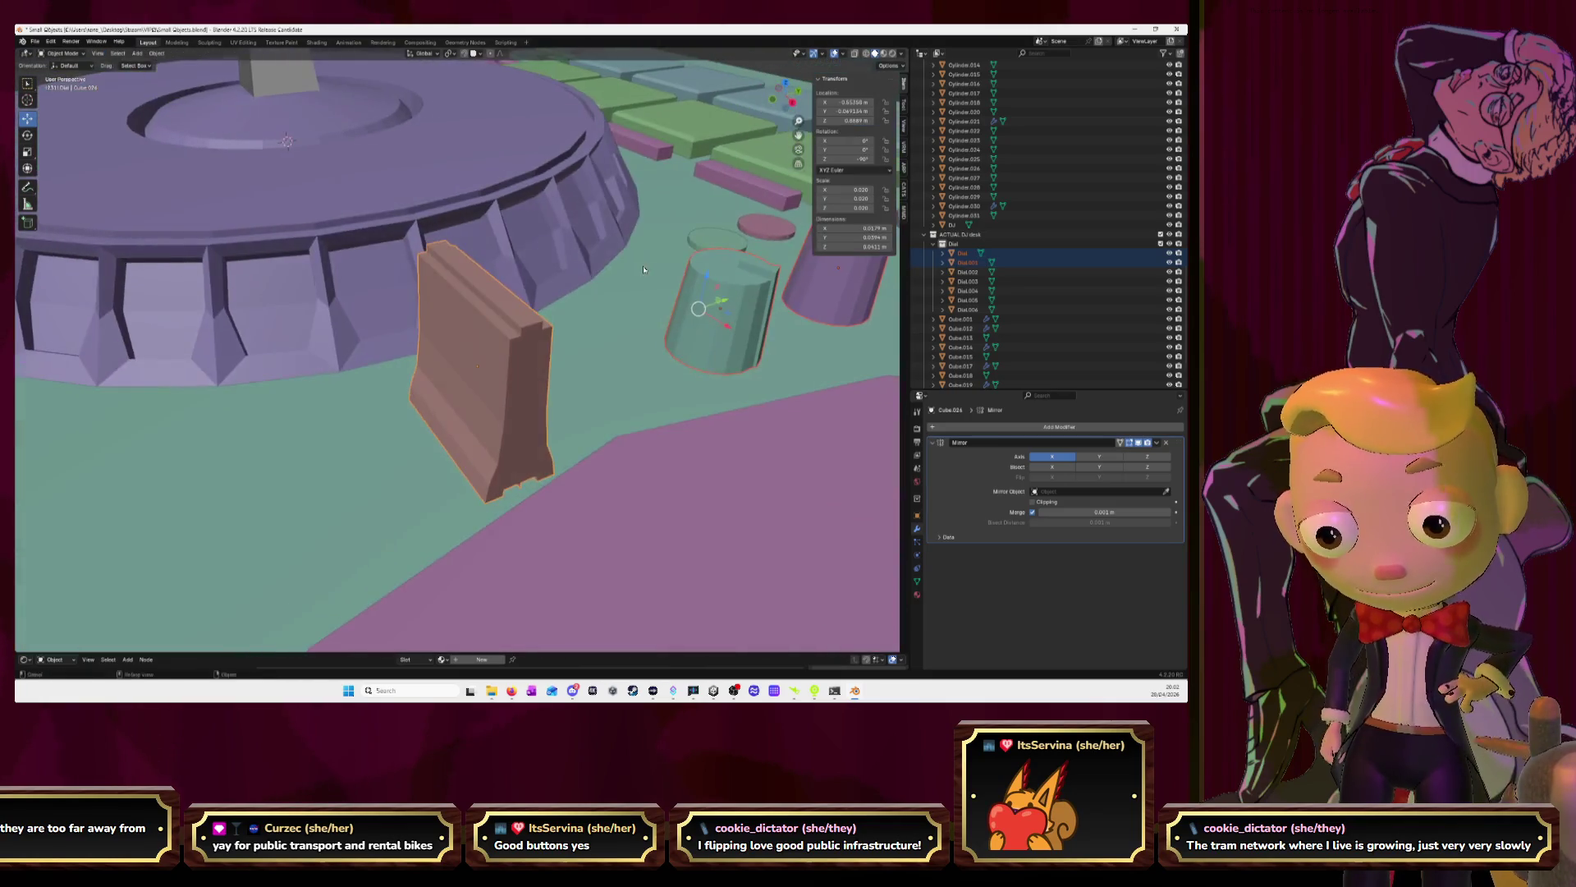
key("Tab")
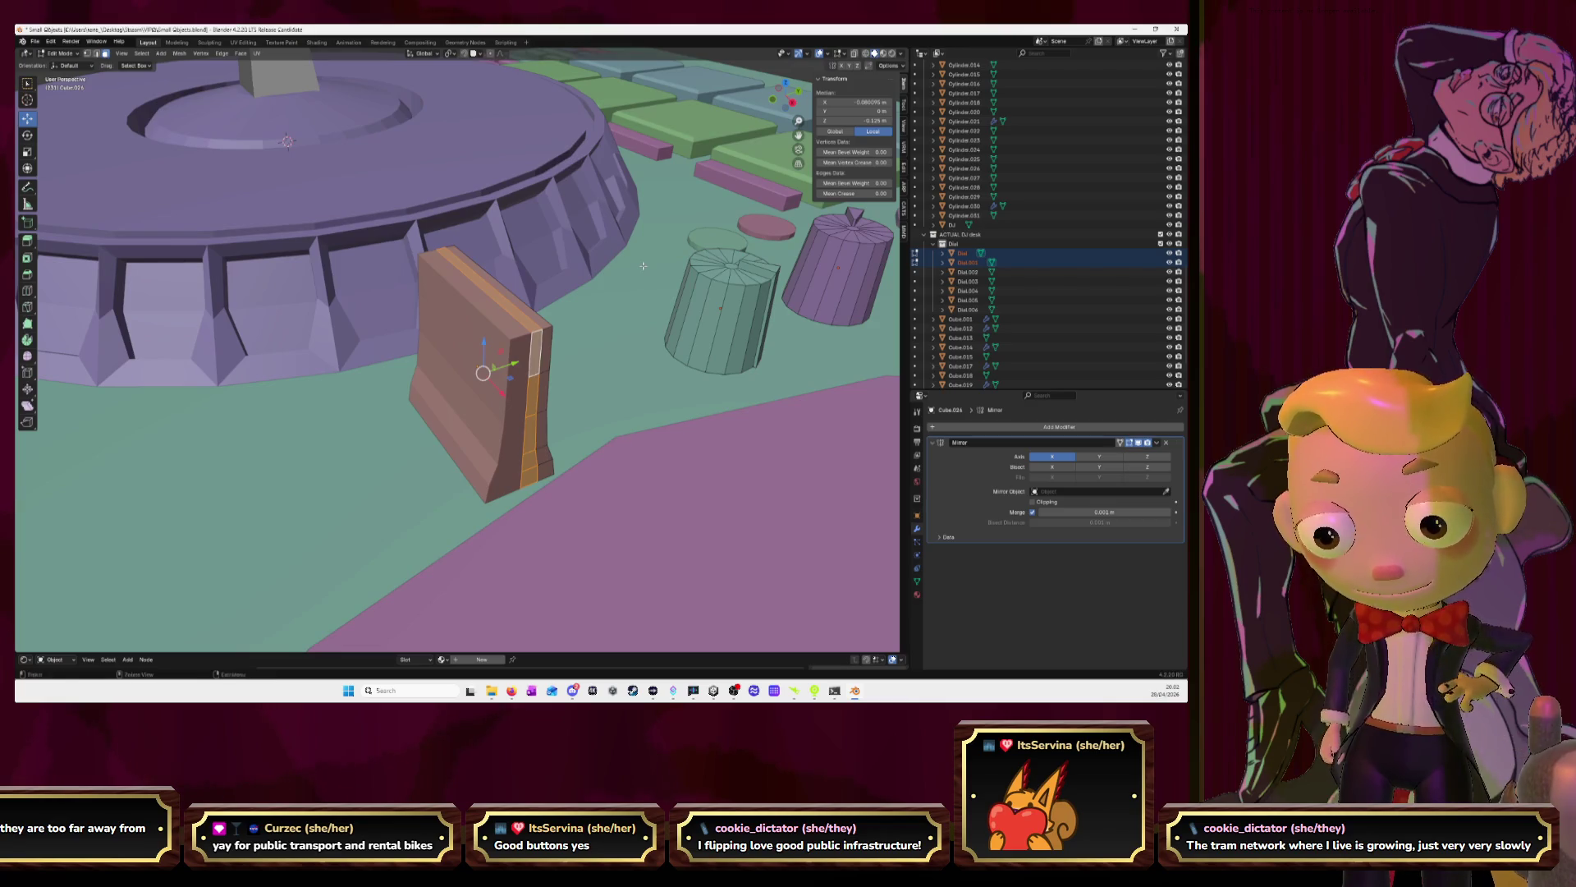
left_click(543, 316)
middle_click_drag(493, 345, 574, 345)
left_click_drag(452, 267, 457, 261)
Narrow the top edge along X into a ridge and return to Object Mode
key("Tab")
mouse_move(456, 261)
middle_mouse_down()
mouse_move(541, 263)
mouse_move(472, 274)
mouse_move(545, 285)
middle_mouse_up()
key("Tab")
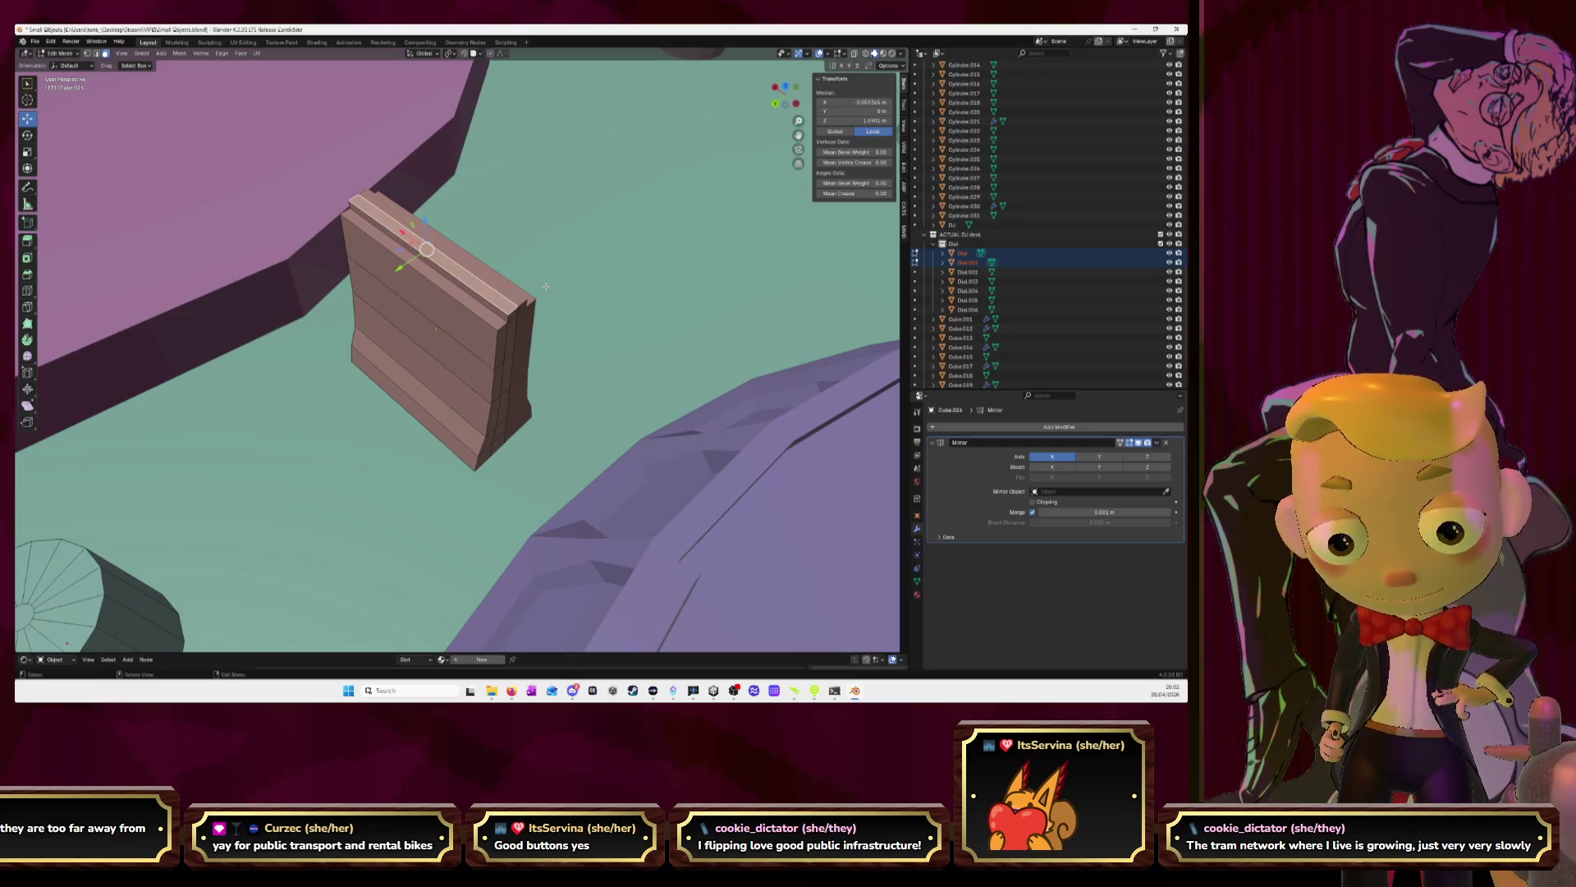
key("s")
key("x")
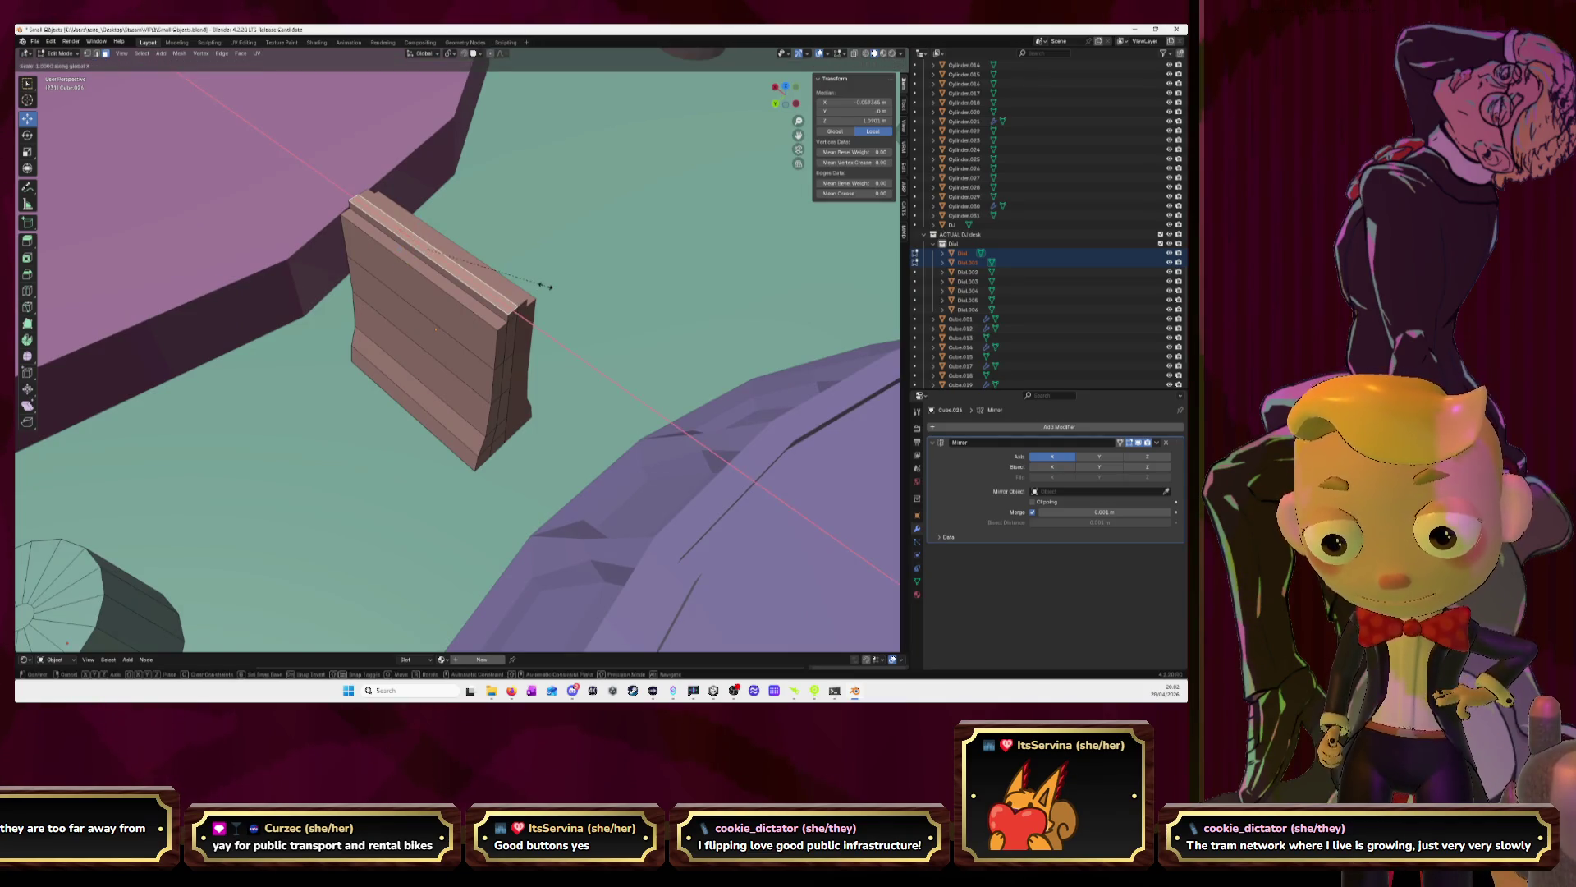
left_click(542, 284)
key("Tab")
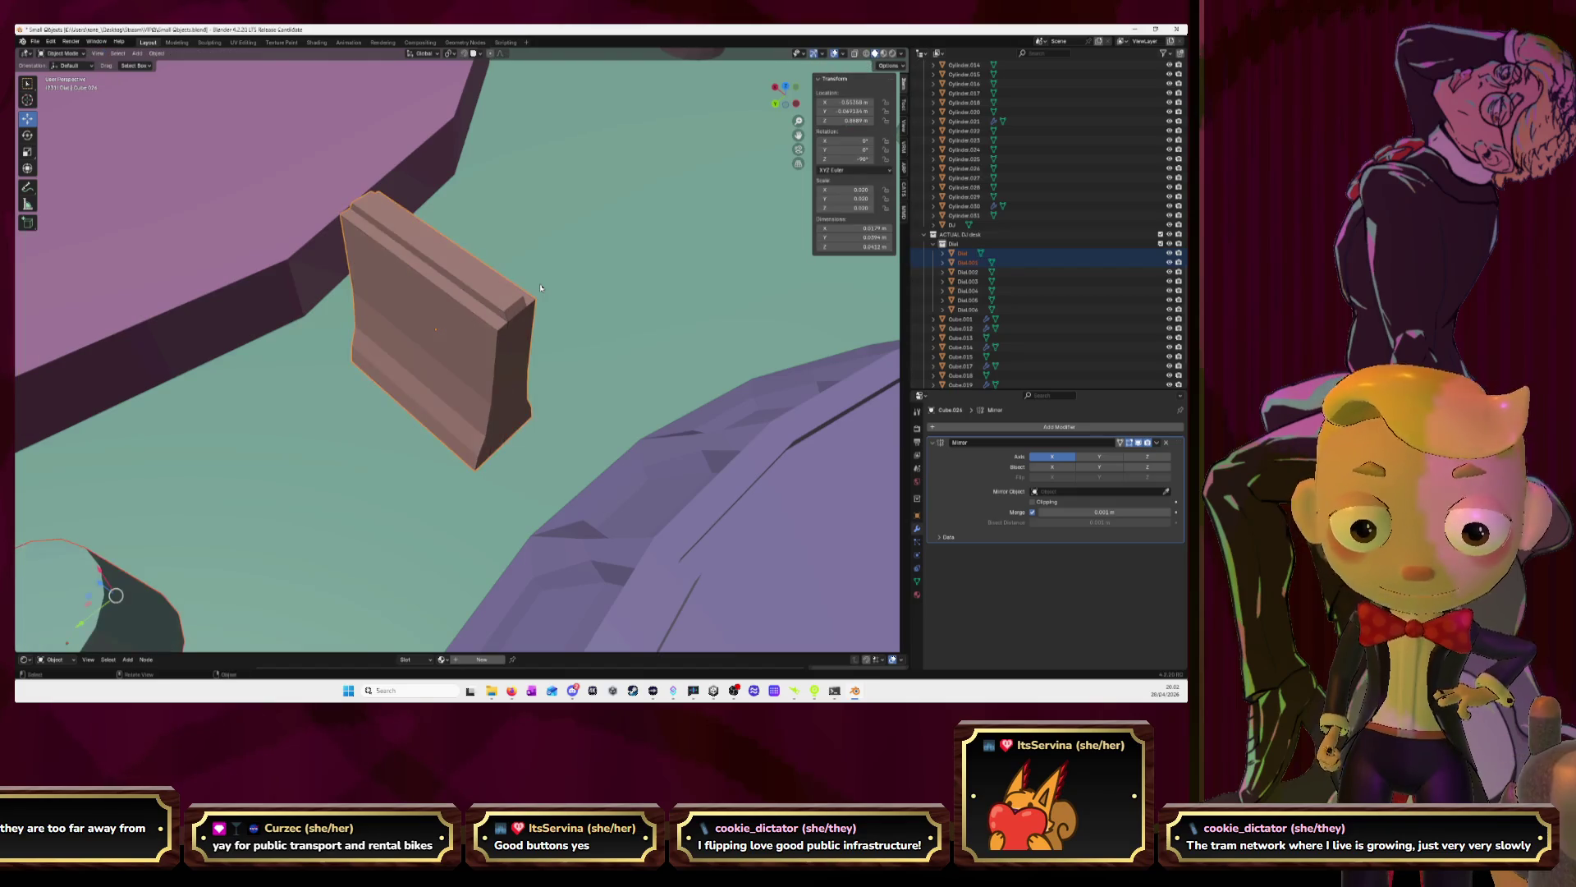
scroll(549, 288, "down", 3)
middle_click_drag(548, 287, 651, 269)
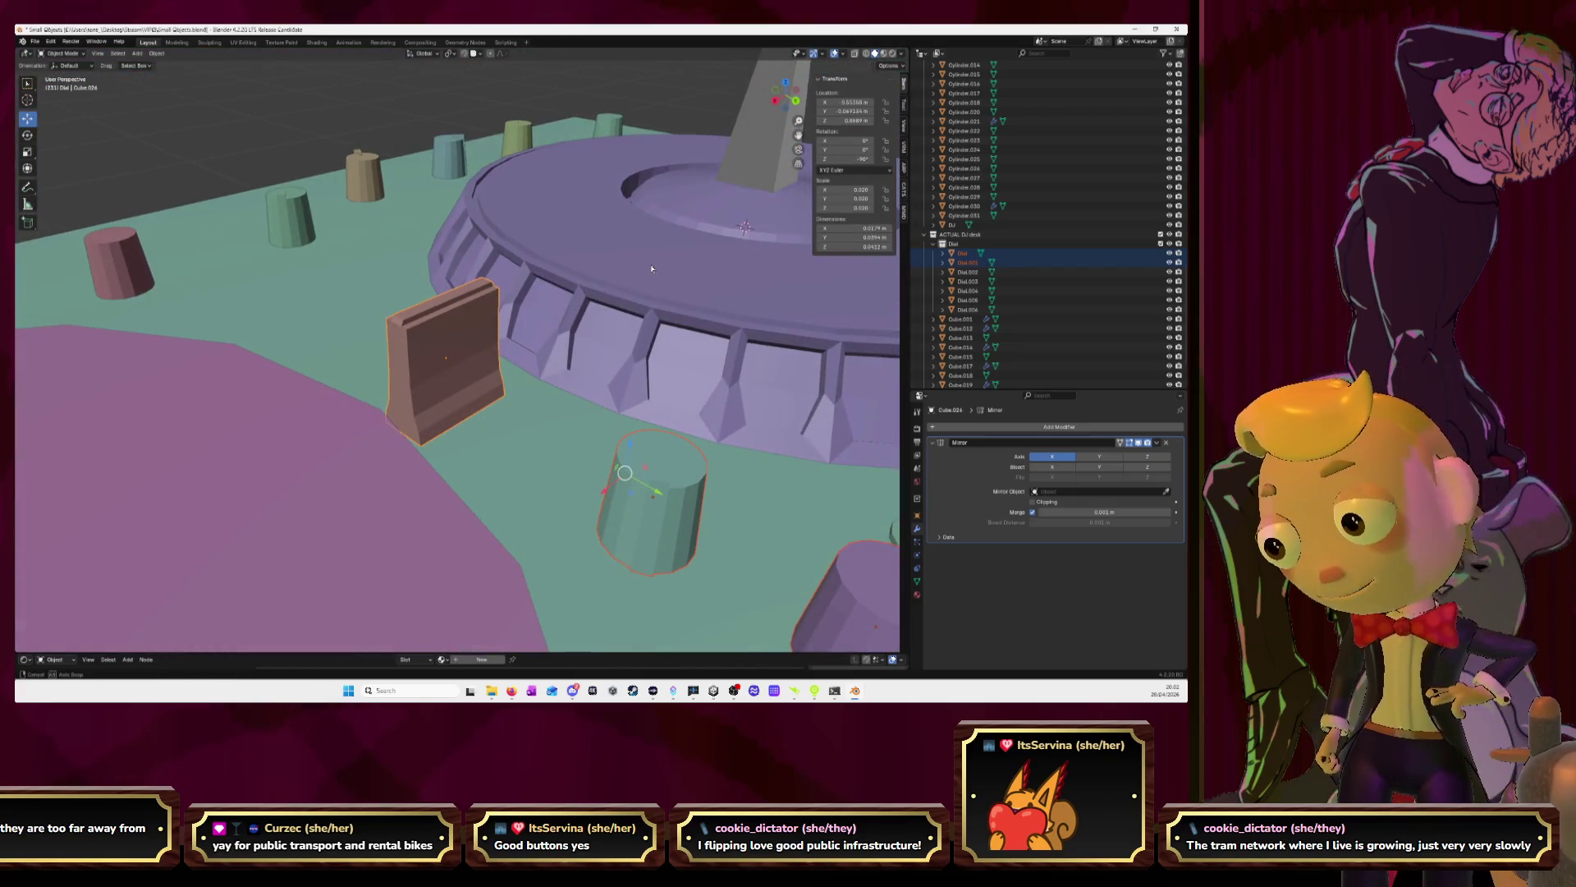
scroll(650, 253, "down", 3)
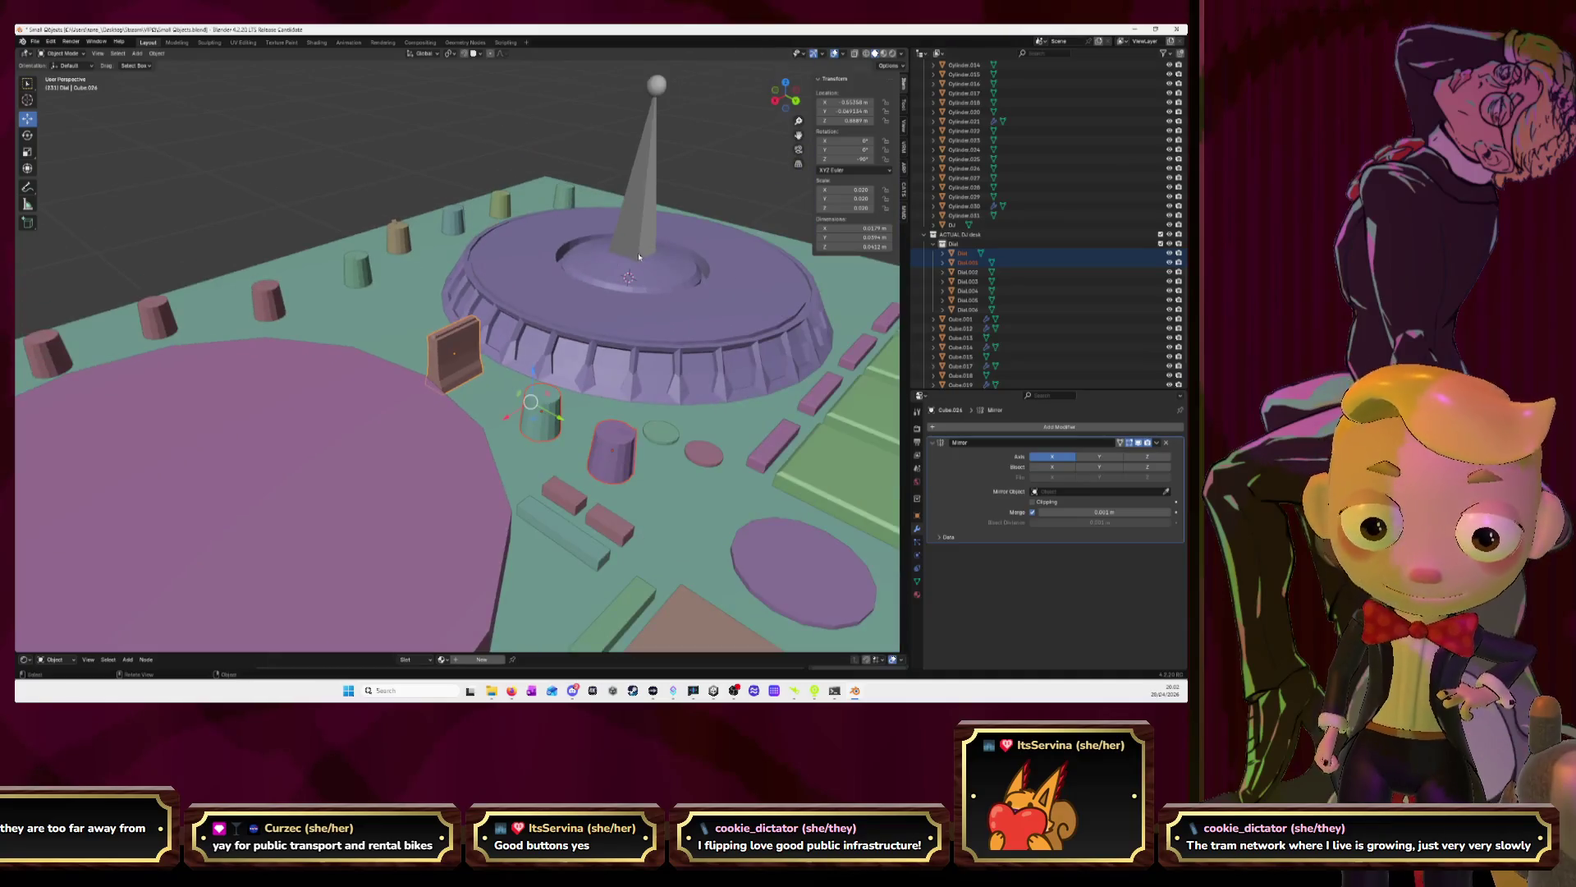
In top view, Shift+D the small button beside the wheel, place the copy left, and frame it
scroll(727, 216, "down", 3)
middle_click_drag(715, 238, 645, 322)
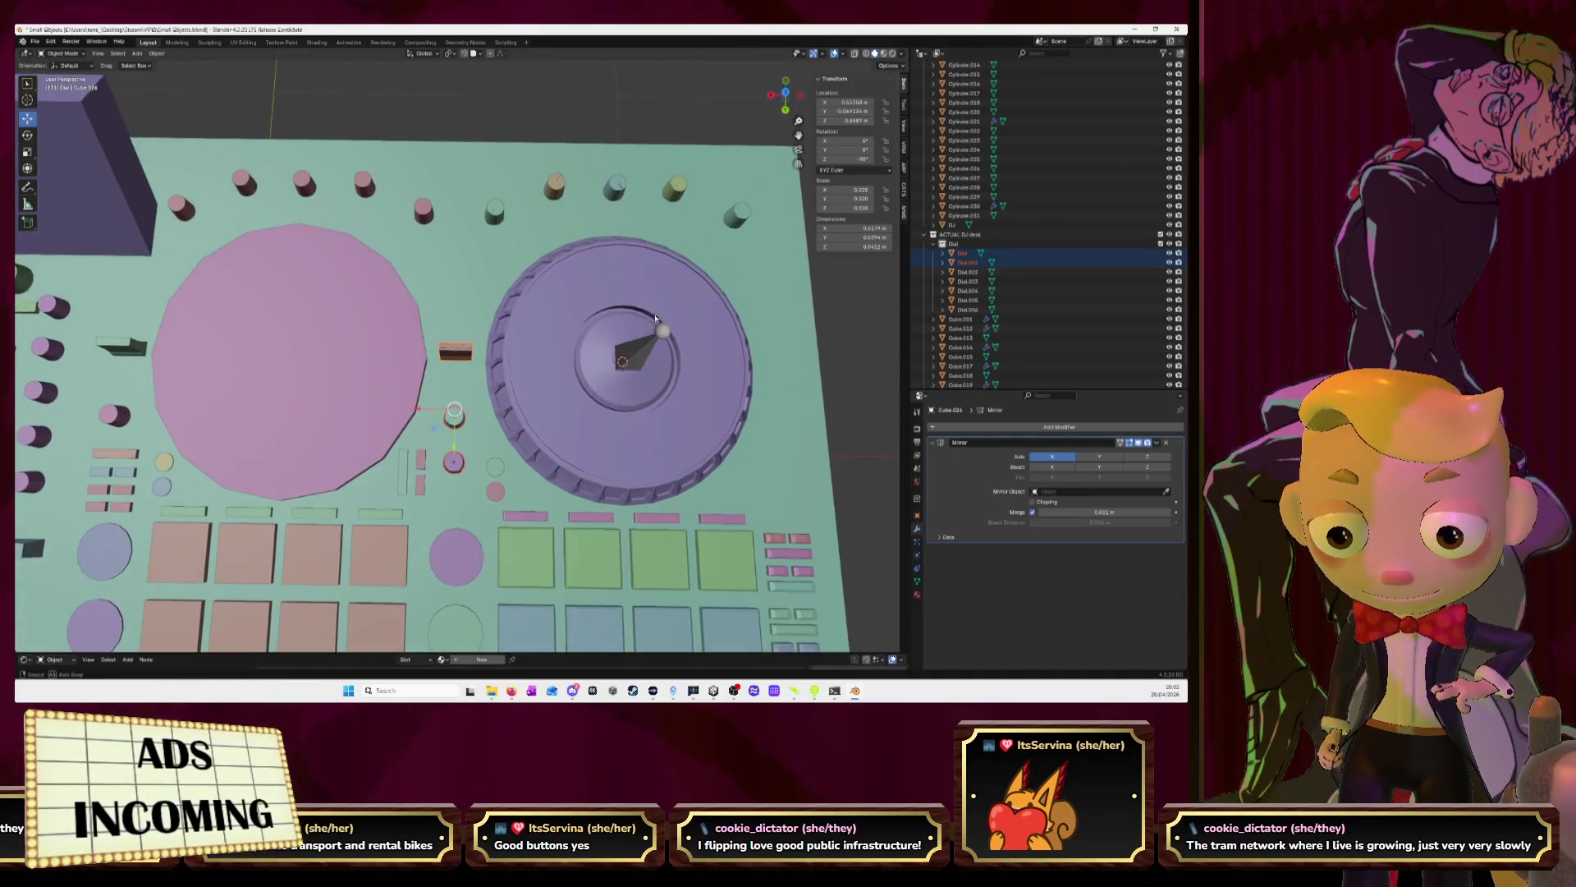
left_click(786, 93)
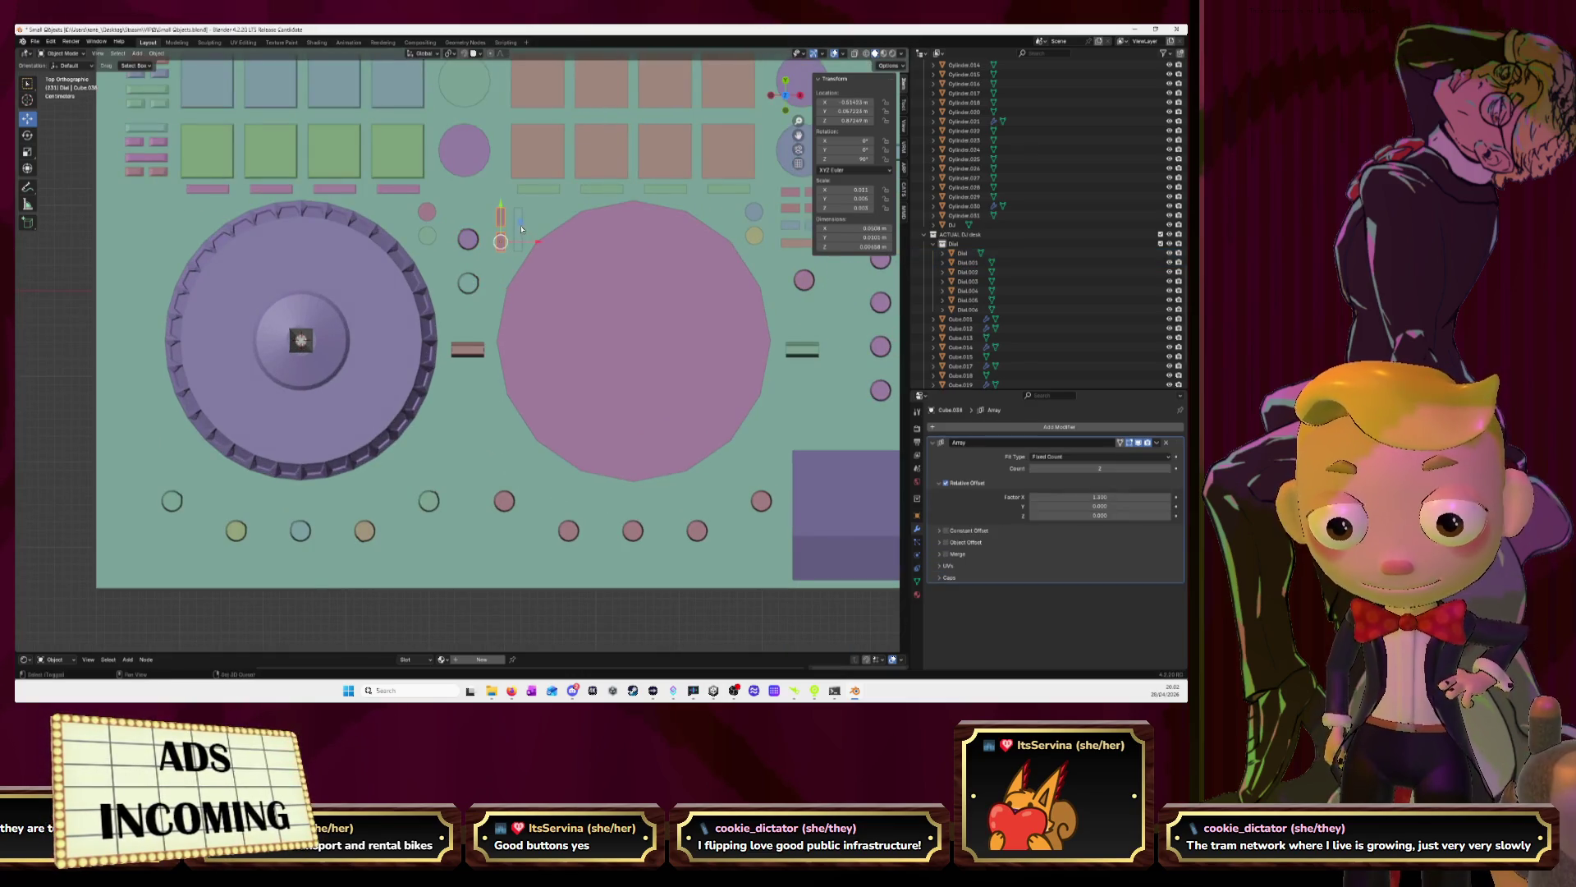
left_click(502, 237)
key("shift+d")
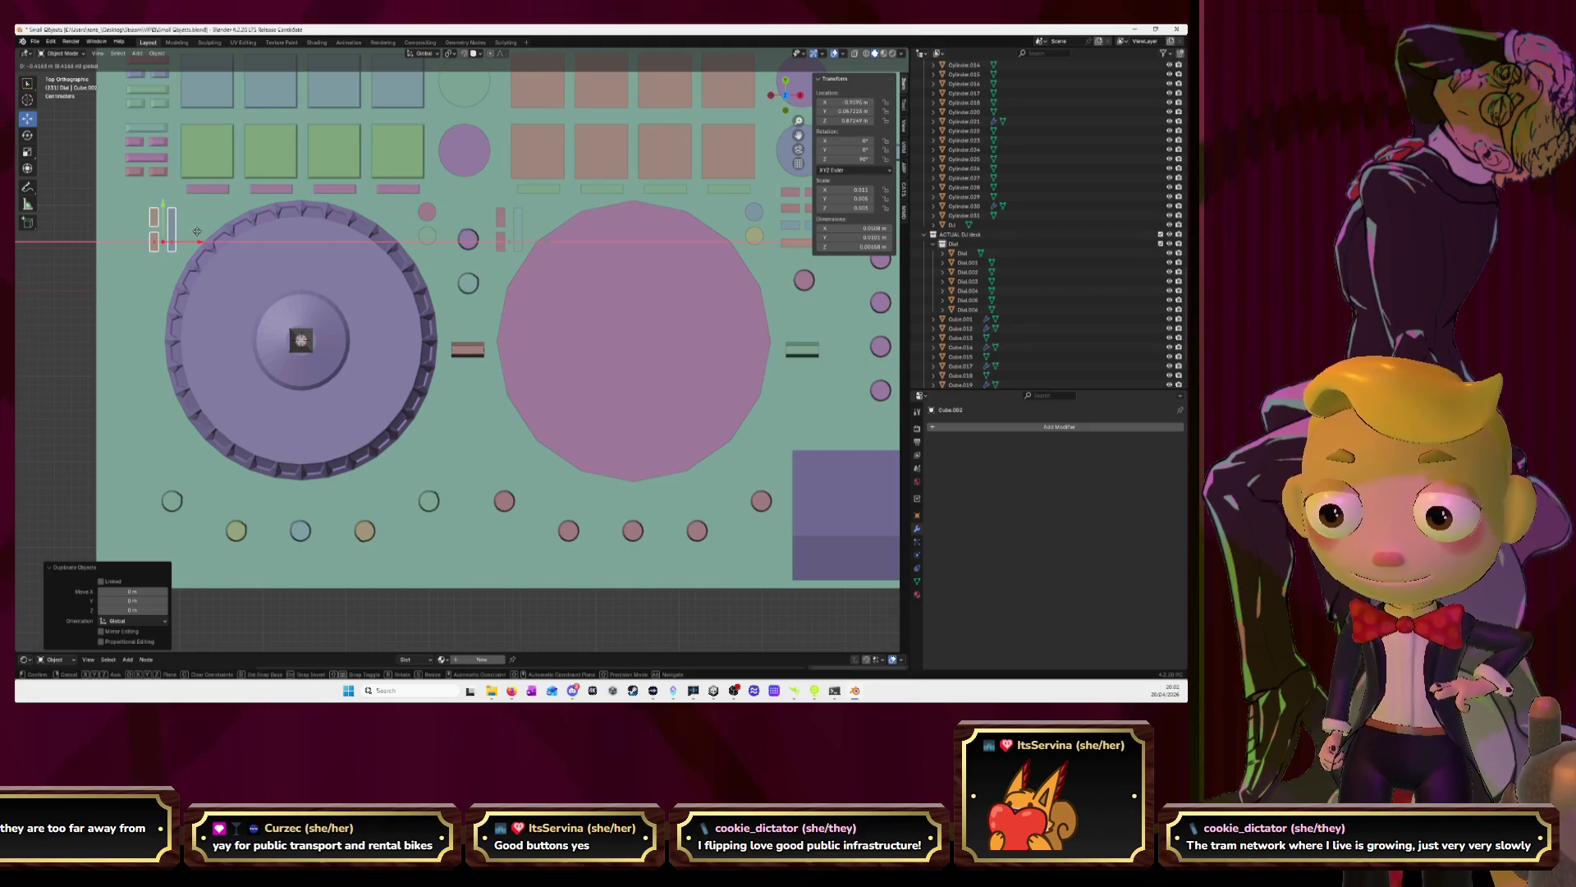
left_click(198, 235)
key("KP_Decimal")
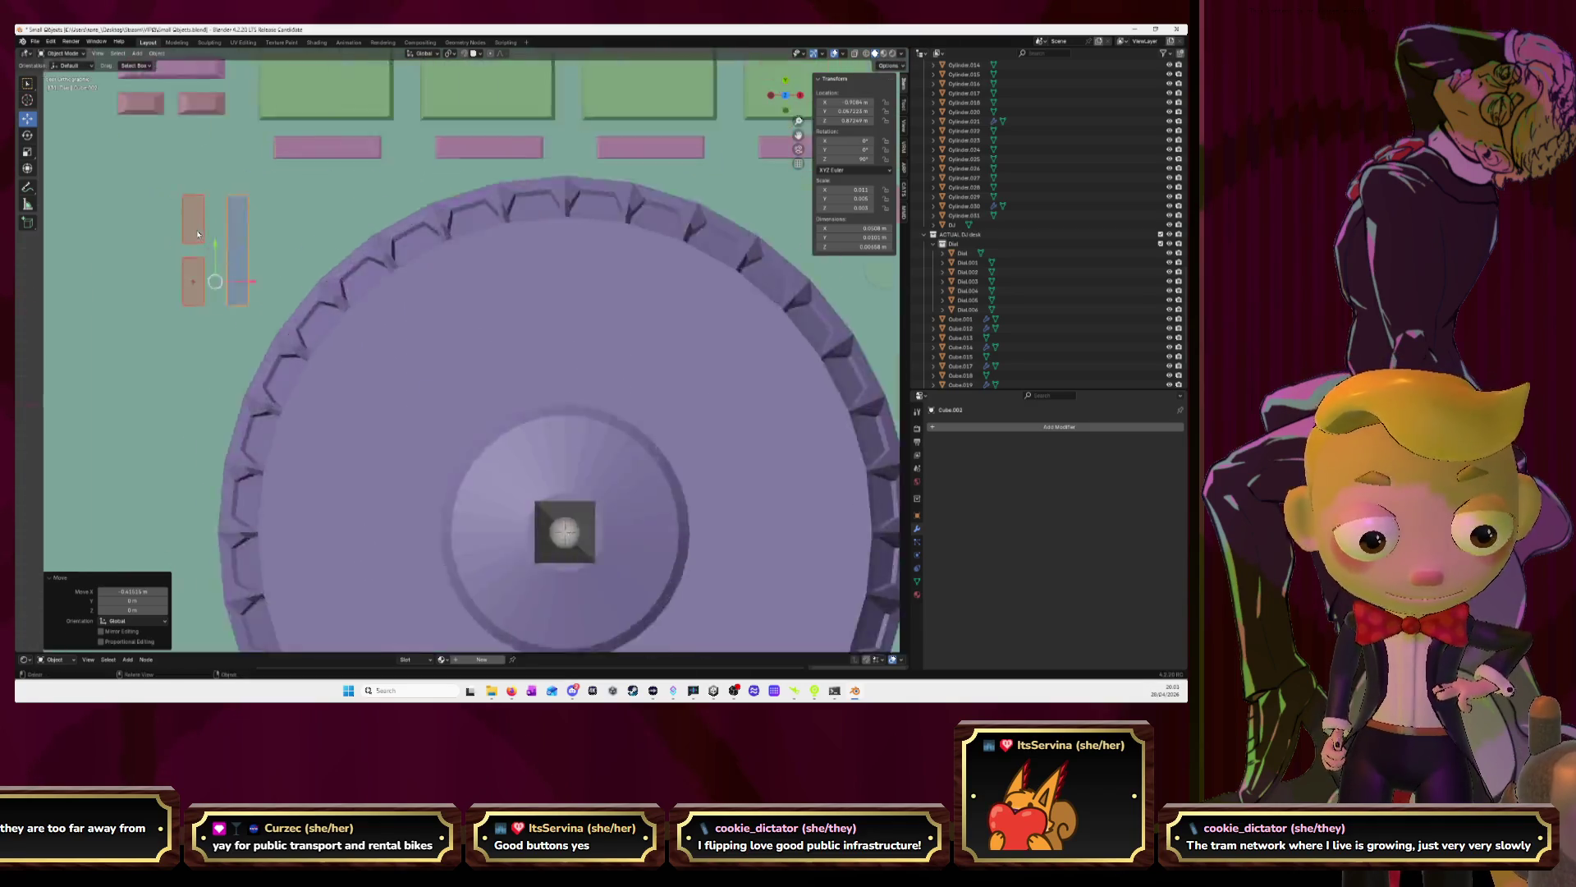
Select the whole long blue bar in Edit Mode and bevel its edges with Ctrl+B
key("Tab")
middle_click_drag(433, 352, 505, 338)
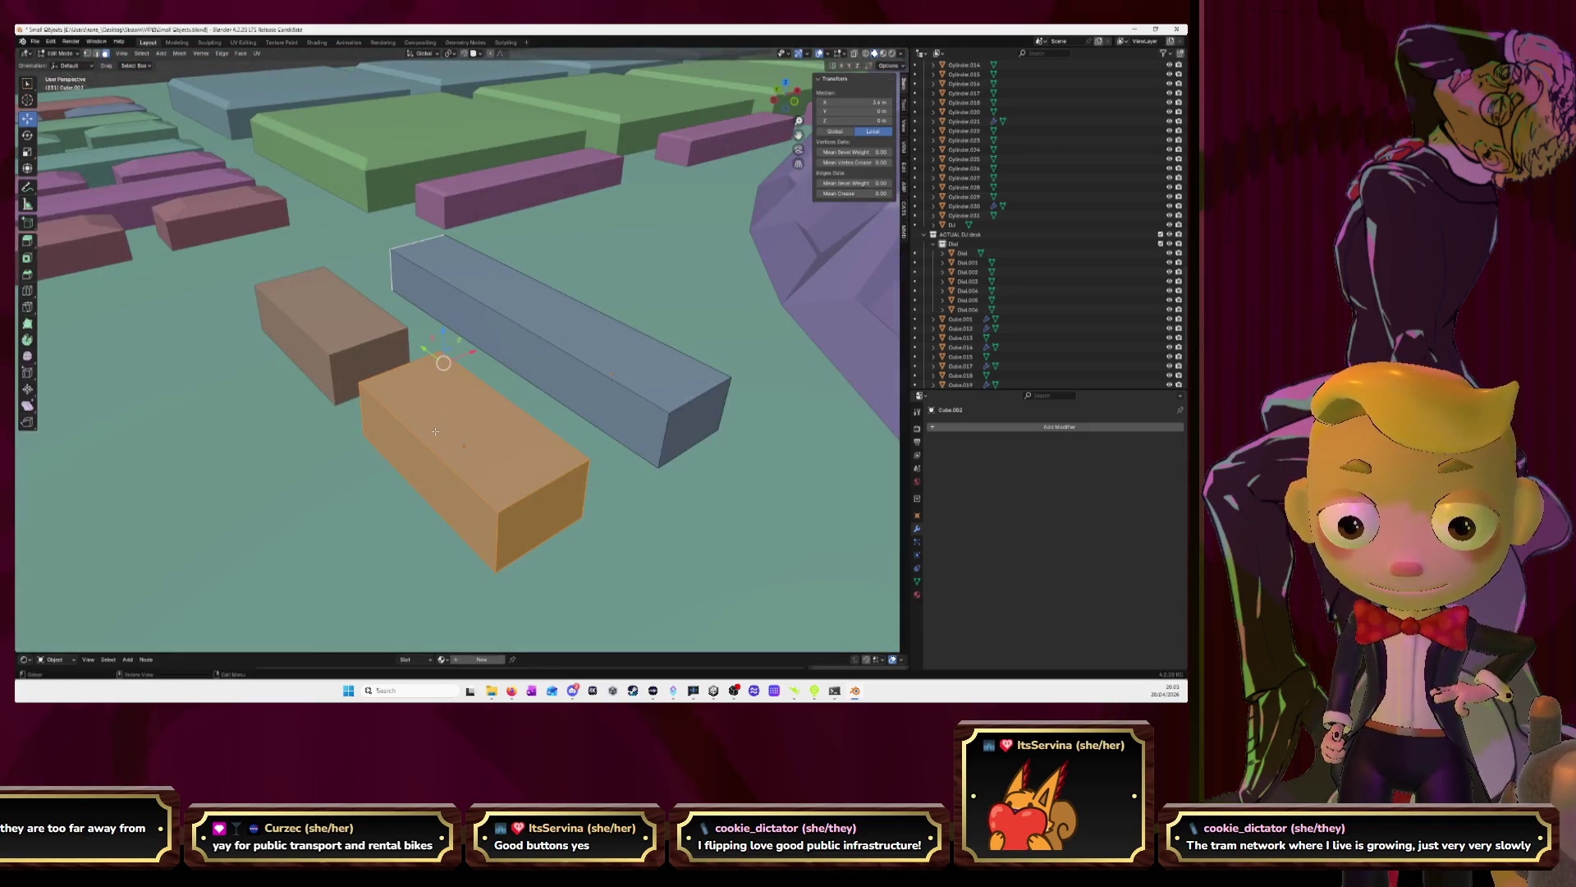
key("alt+a")
key("l")
key("ctrl+b")
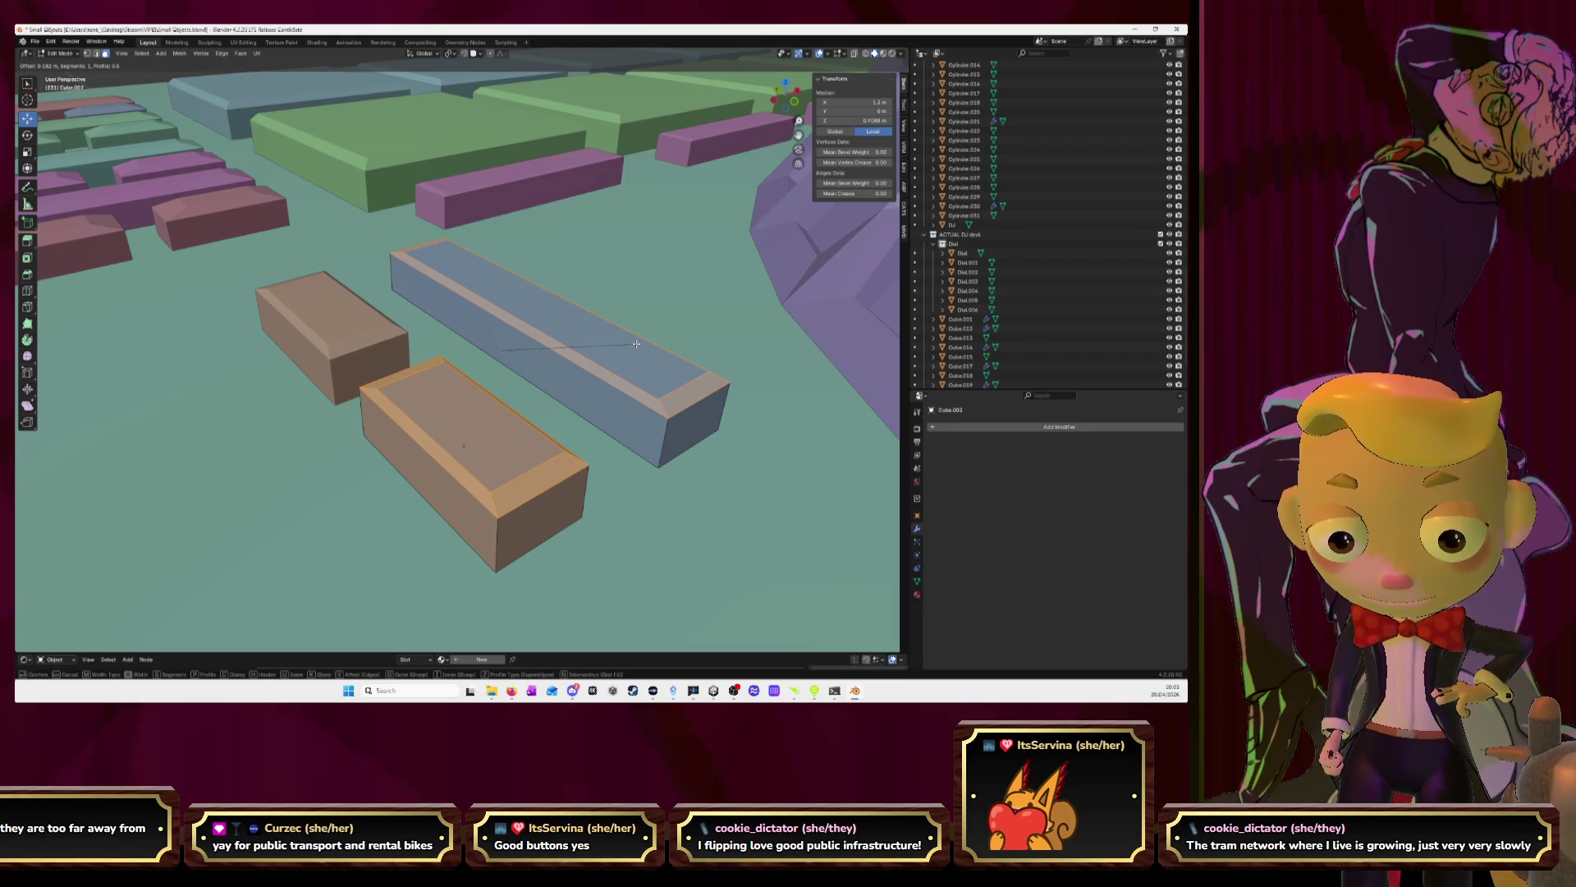
left_click(636, 344)
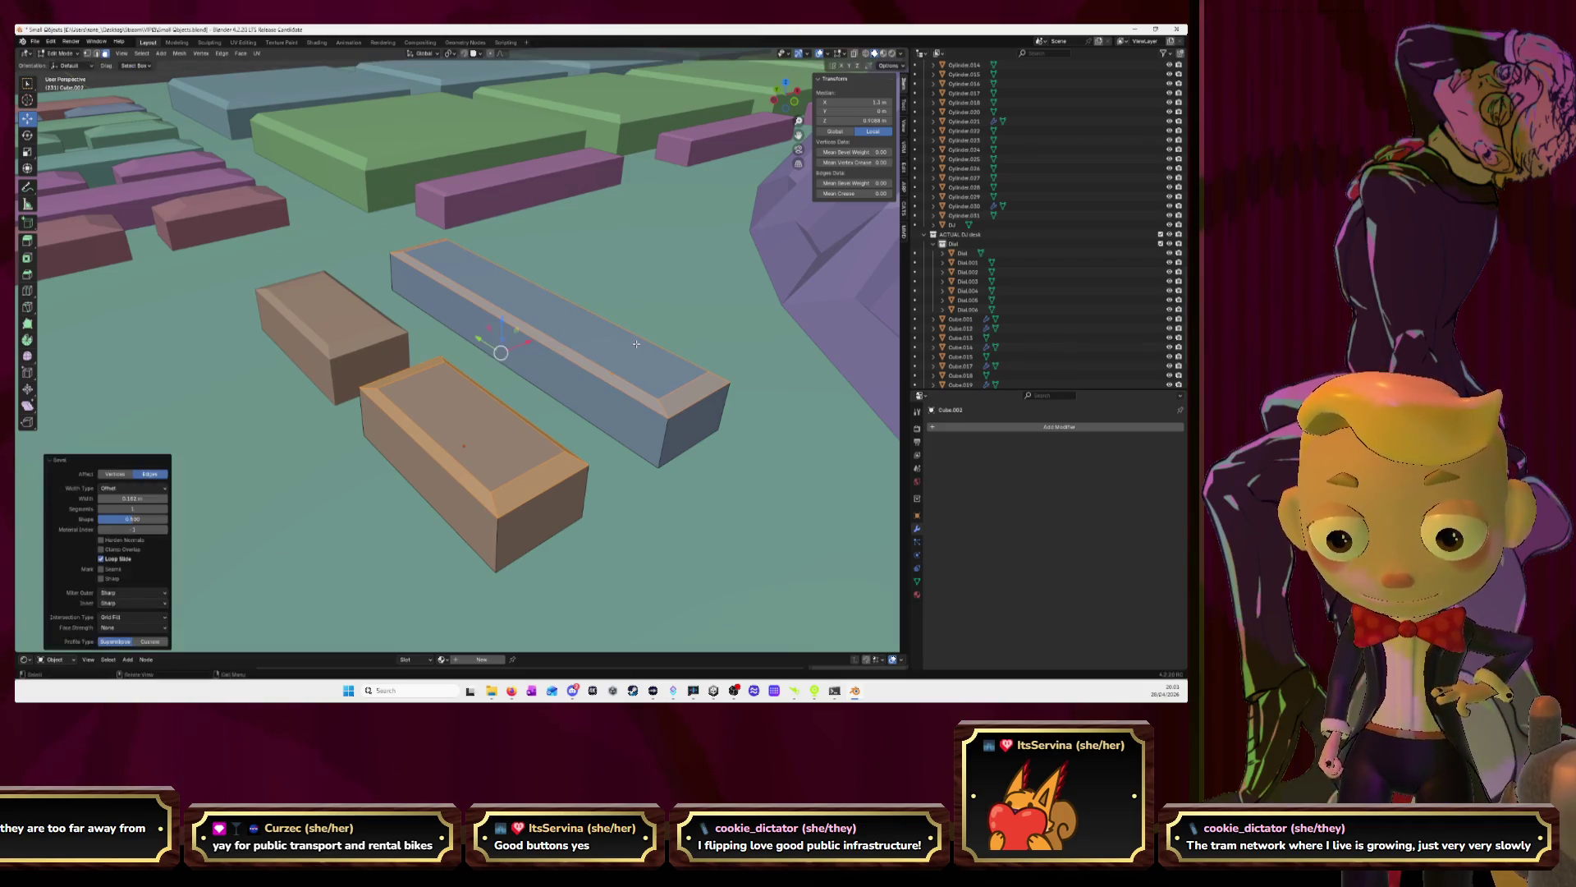
key("Tab")
Select and frame the small round purple disc, then switch to the reference photo
scroll(637, 349, "down", 8)
scroll(619, 339, "down", 5)
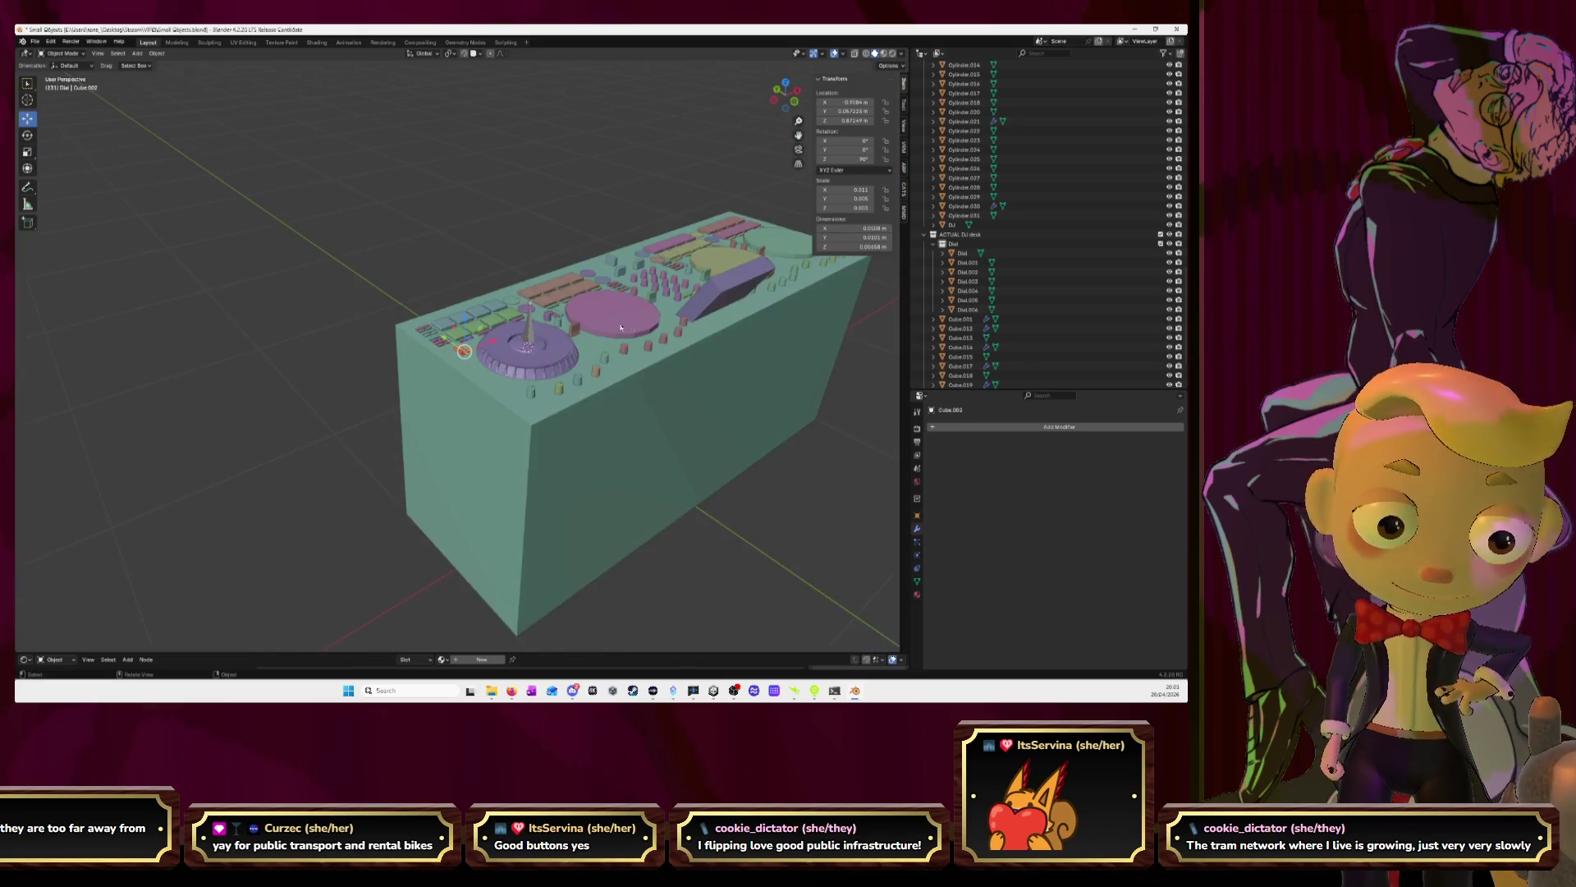
mouse_move(781, 359)
middle_mouse_down()
mouse_move(610, 322)
mouse_move(749, 324)
mouse_move(522, 300)
middle_mouse_up()
scroll(522, 300, "up", 10)
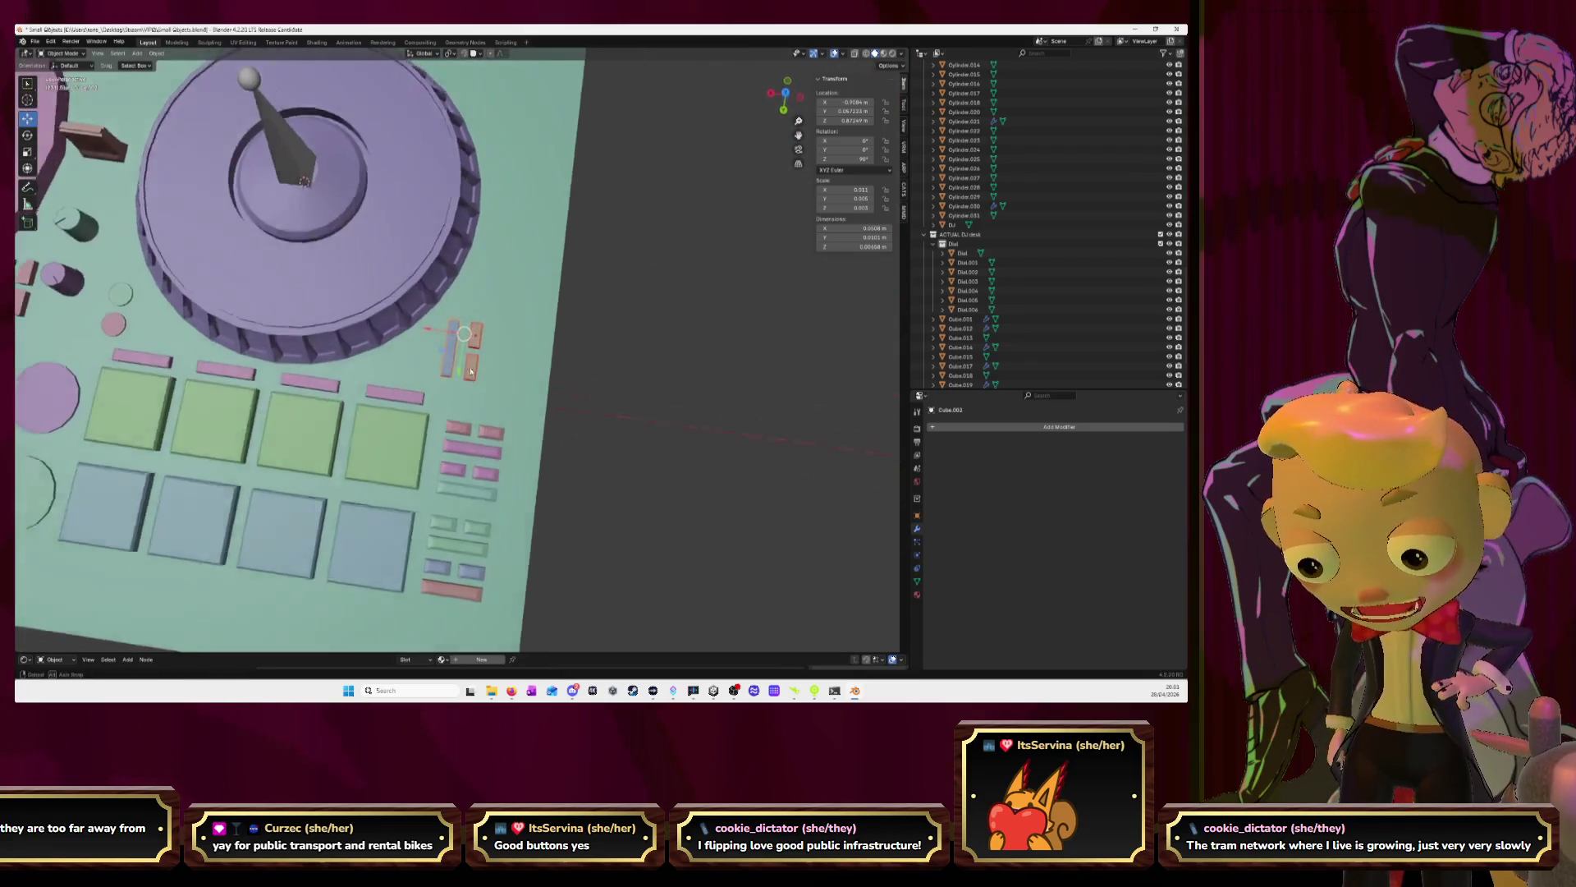
left_click(201, 199)
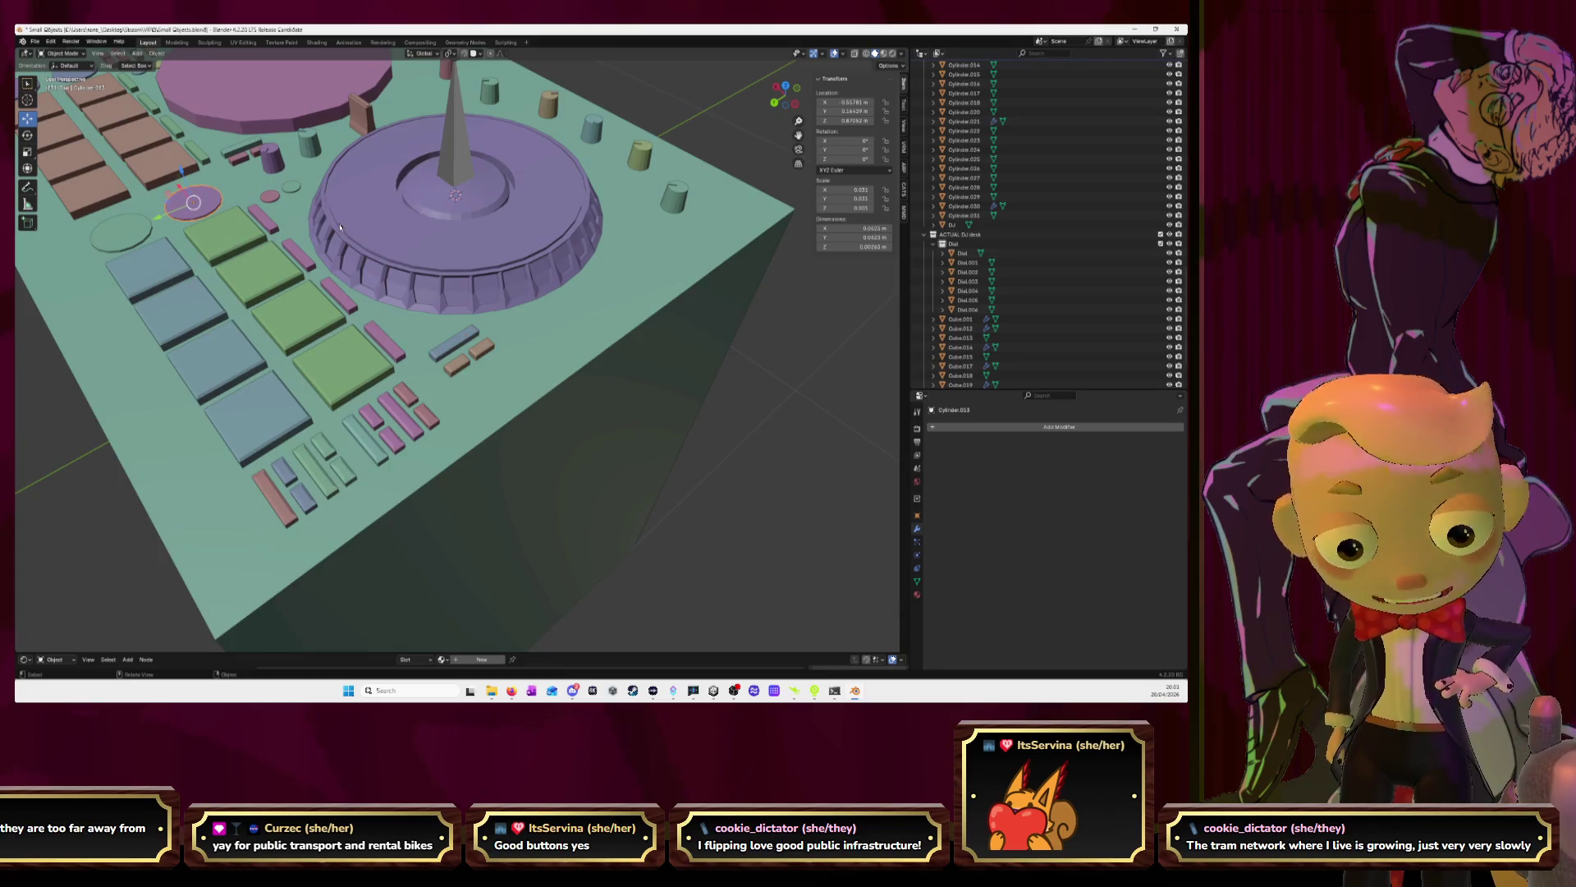
key("KP_Decimal")
key("alt+Tab")
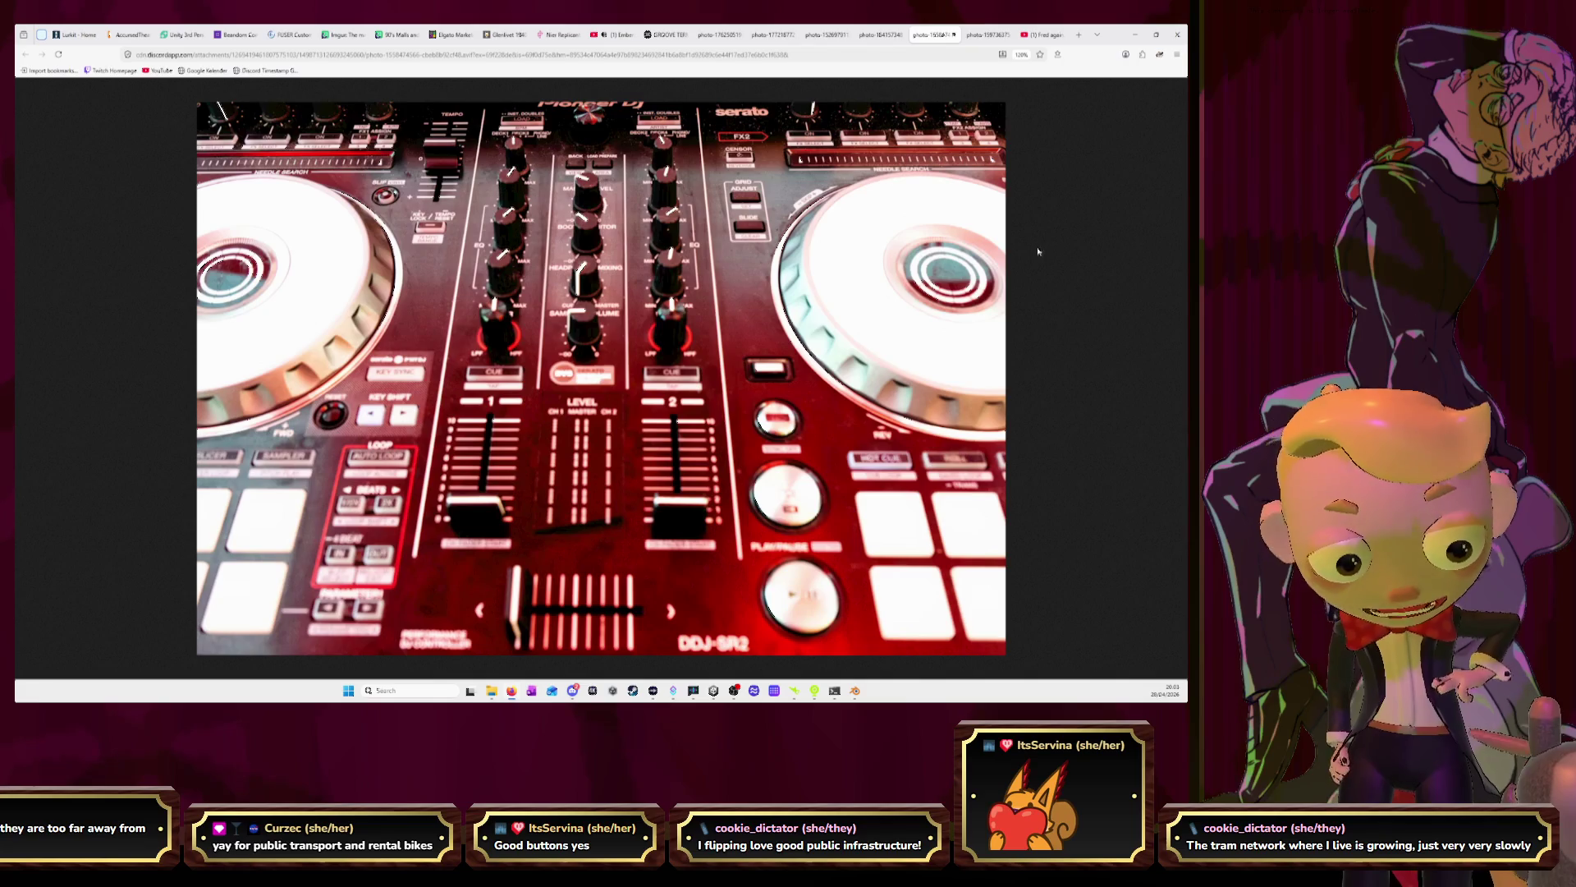
Minimize the reference photo, view the parts from above and tilted, and recheck the photo
left_click(1135, 34)
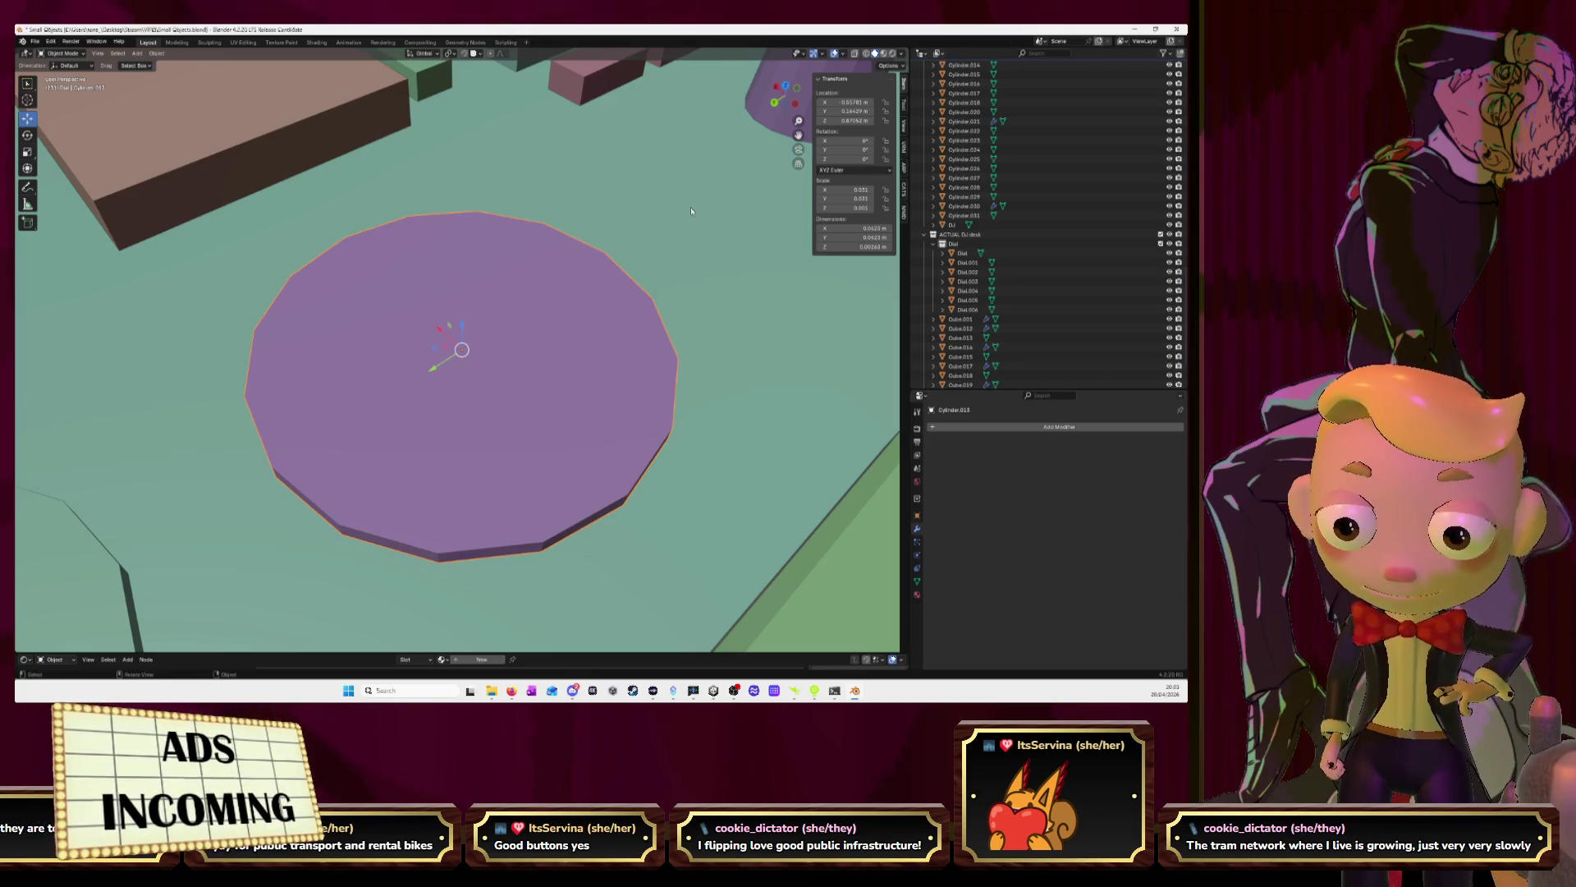
left_click(788, 85)
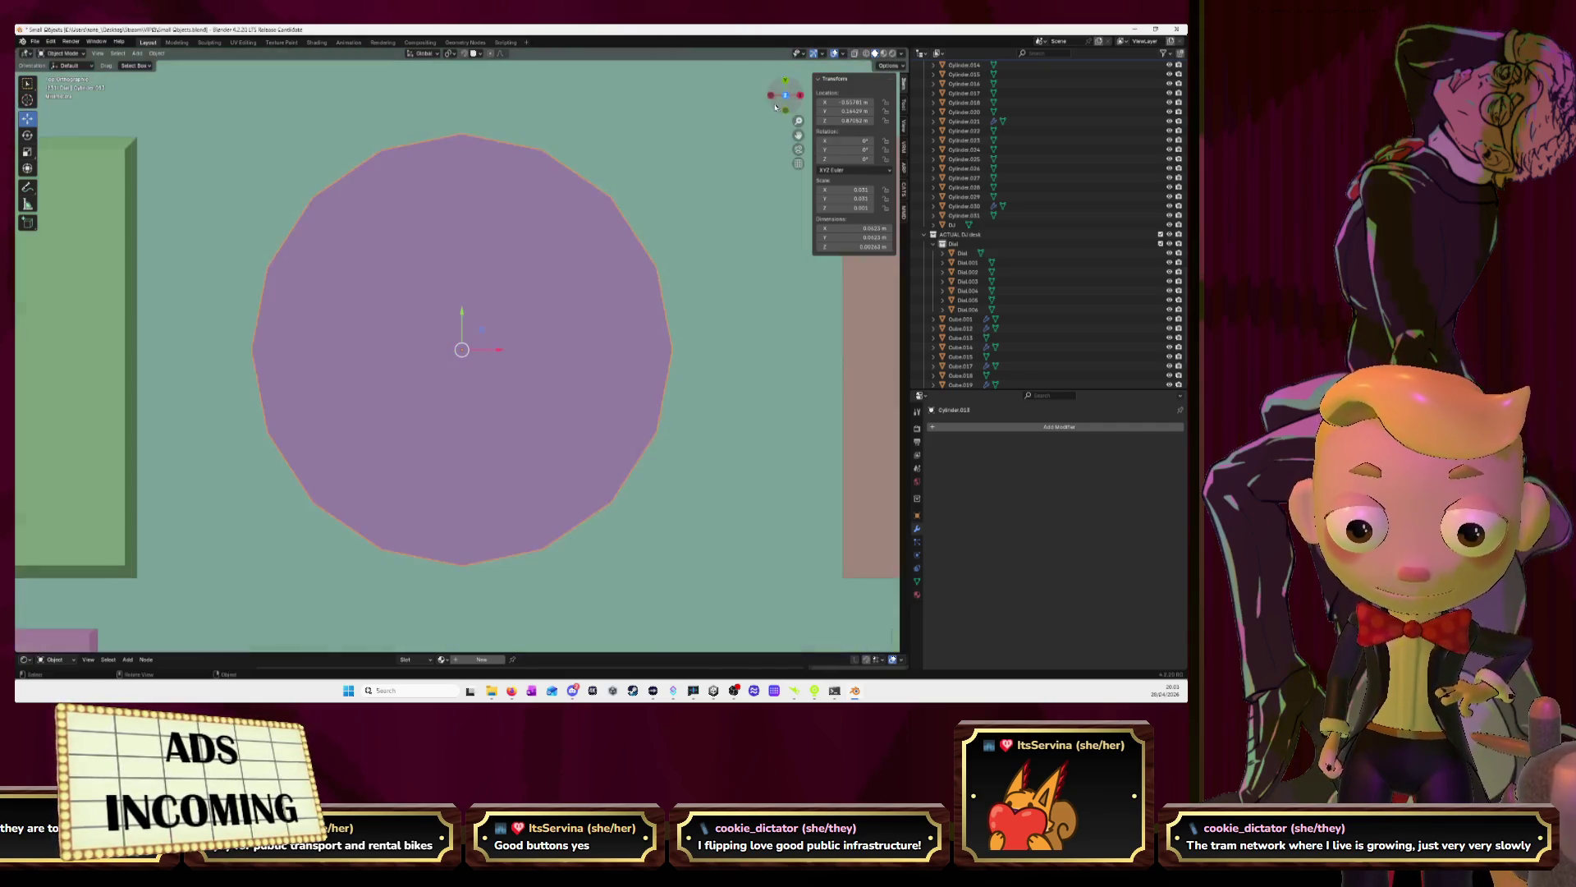
scroll(620, 256, "down", 6)
scroll(621, 255, "up", 2)
middle_click_drag(621, 255, 623, 180)
key("alt+Tab")
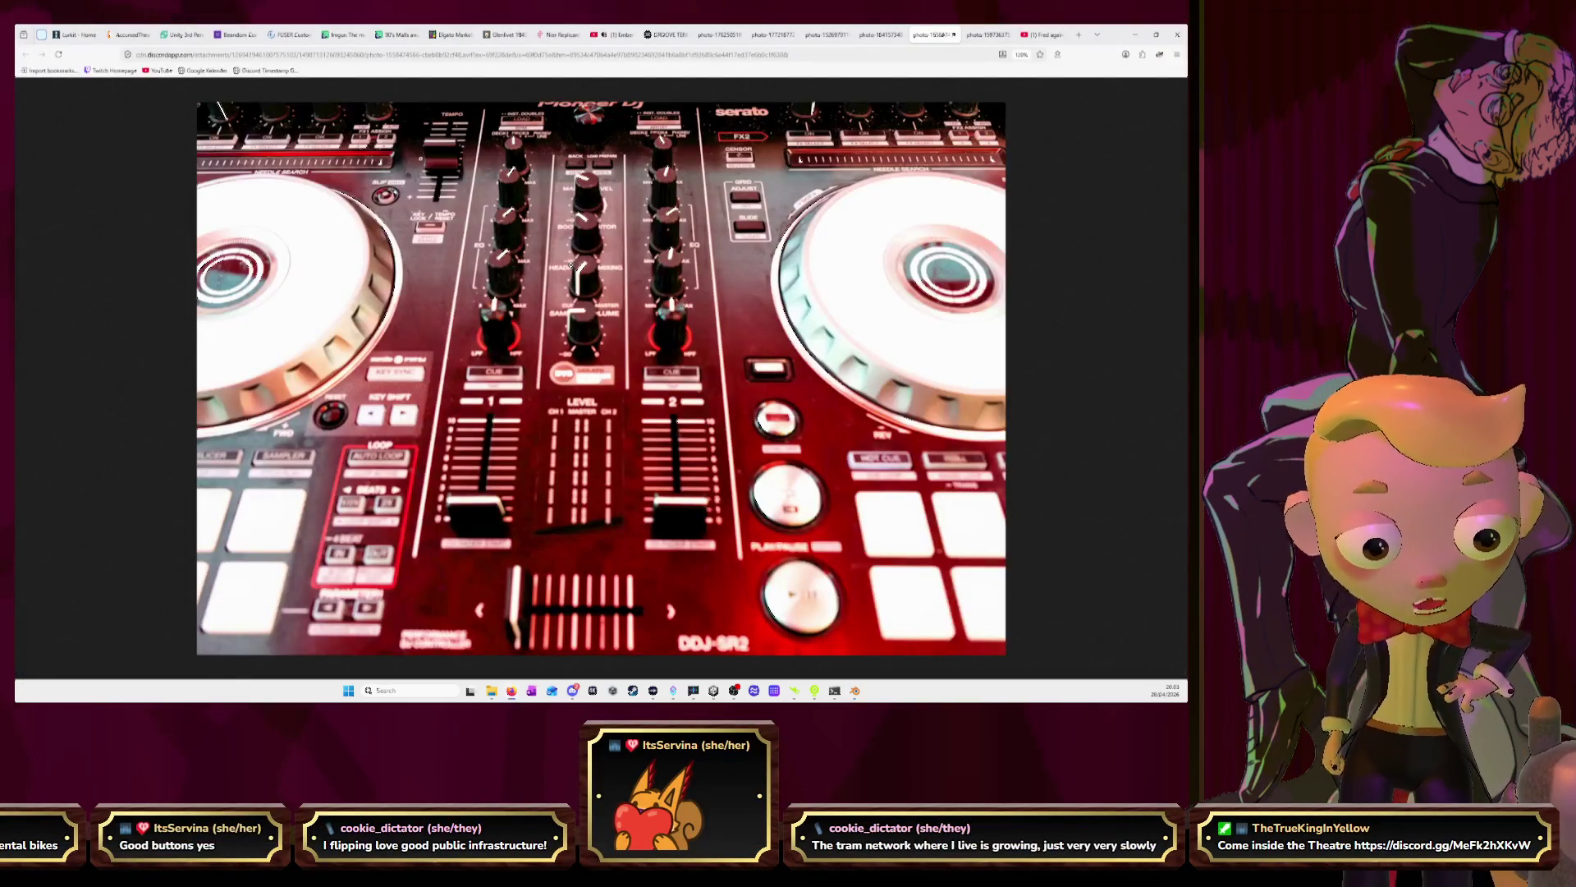
key("alt+Tab")
scroll(586, 286, "up", 2)
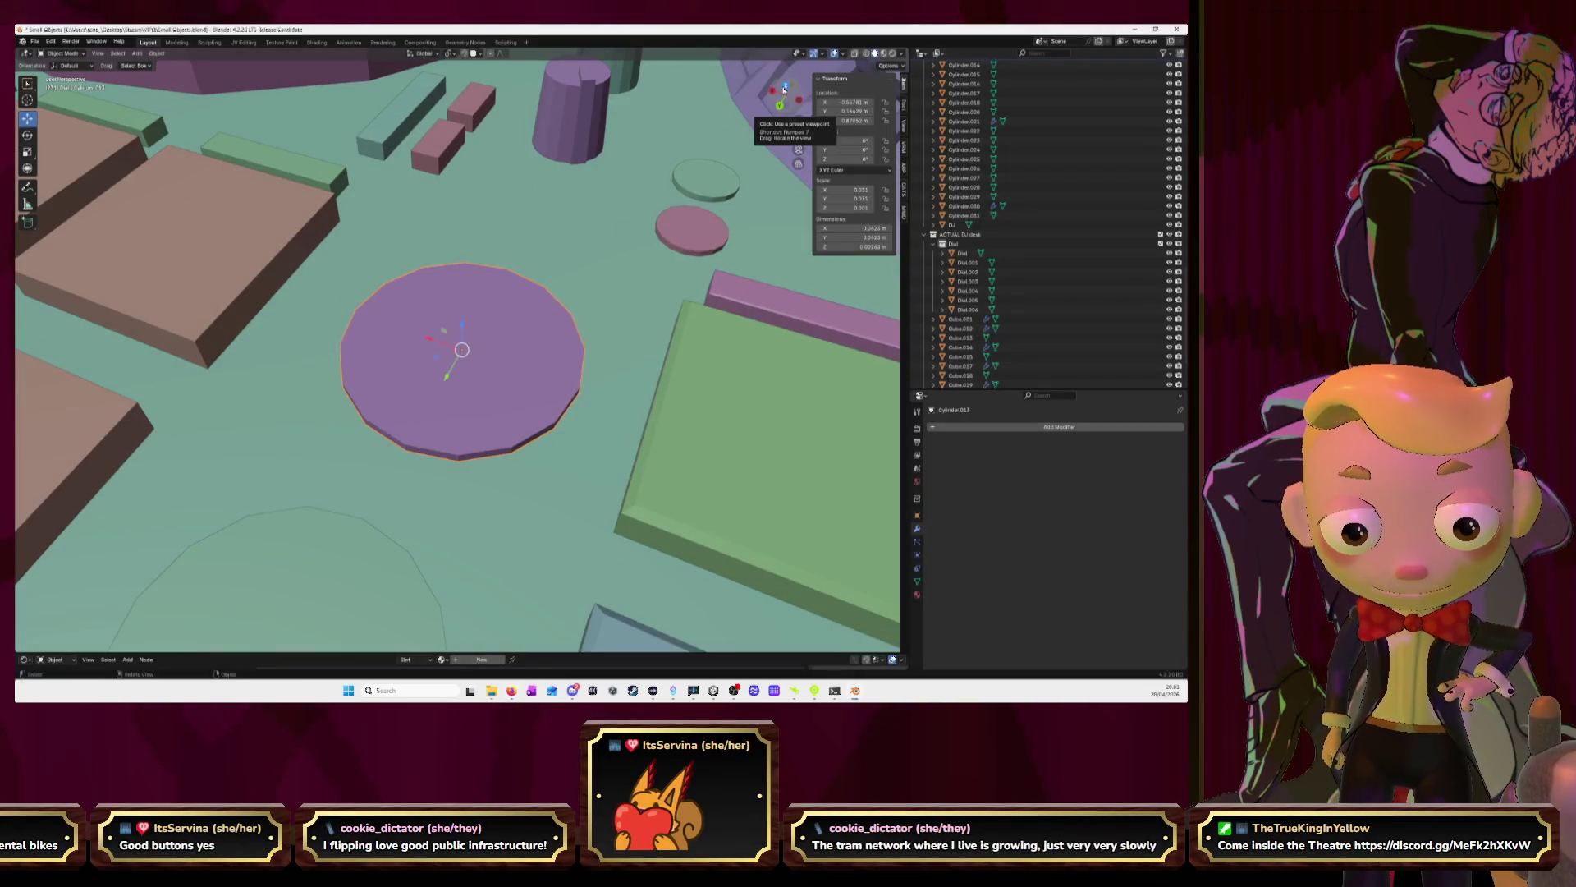
In Edit Mode from top view, inset the disc's top face to form a rim
left_click(786, 85)
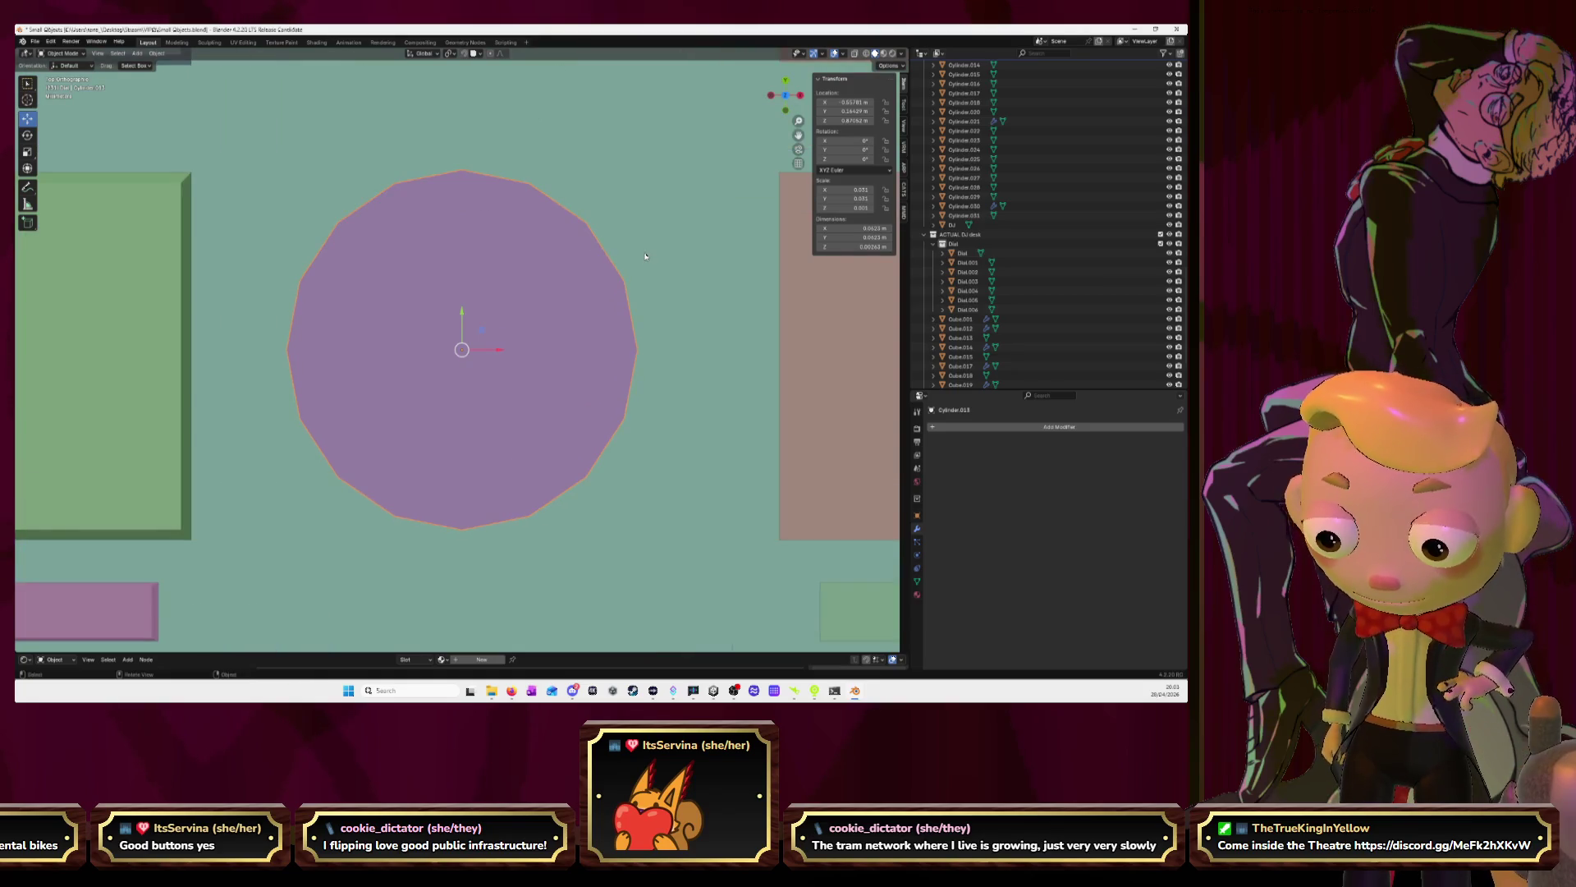
key("Tab")
mouse_move(785, 94)
left_mouse_down()
mouse_move(772, 132)
mouse_move(790, 83)
left_mouse_up()
left_click(789, 83)
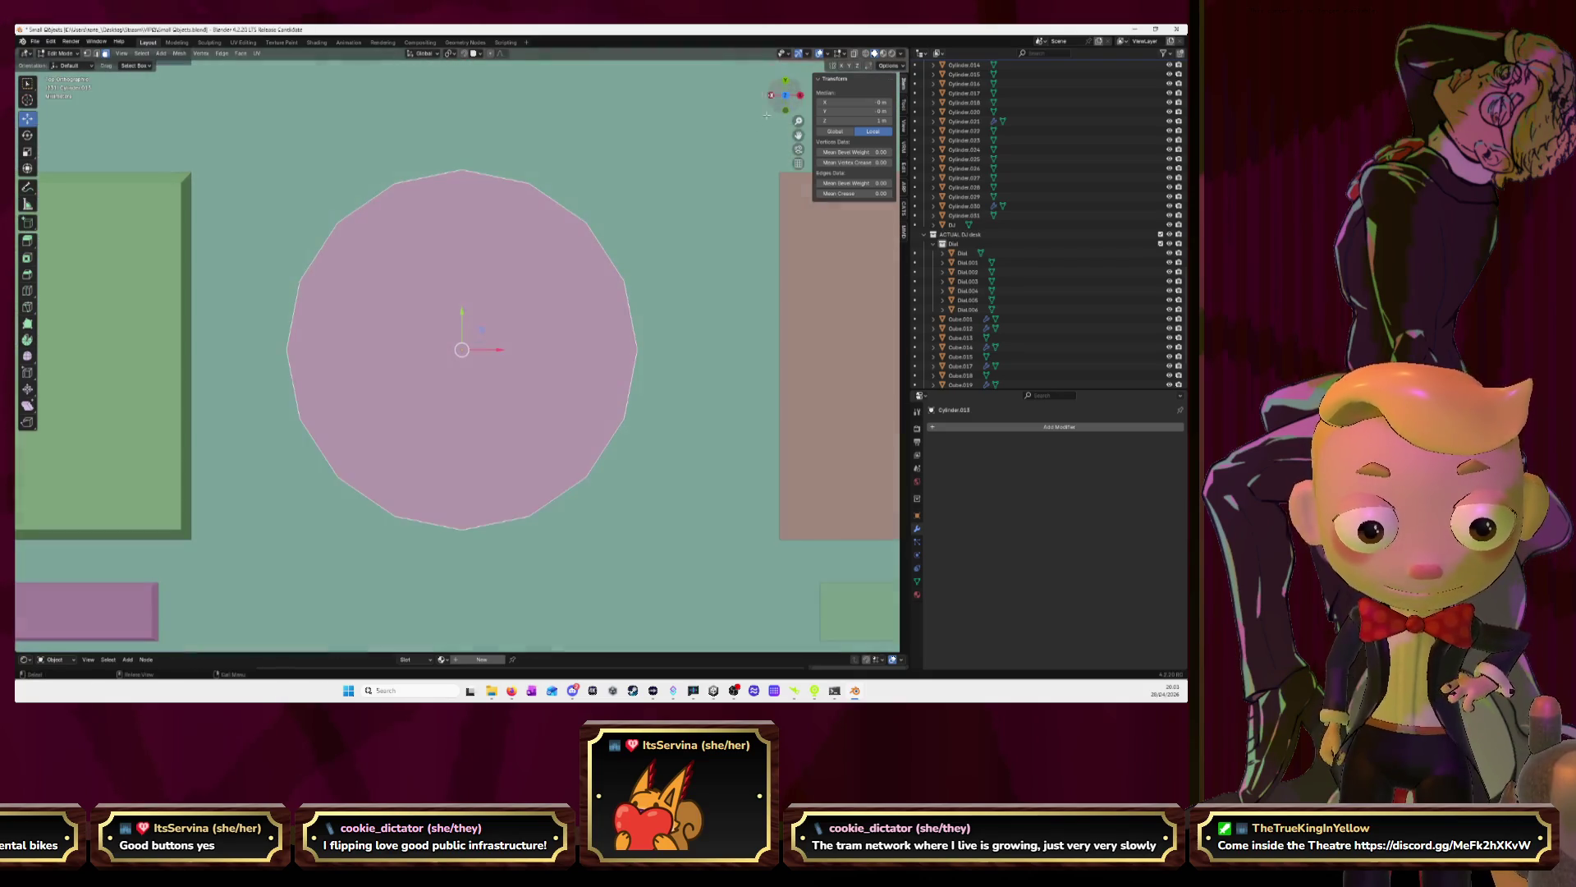
key("i")
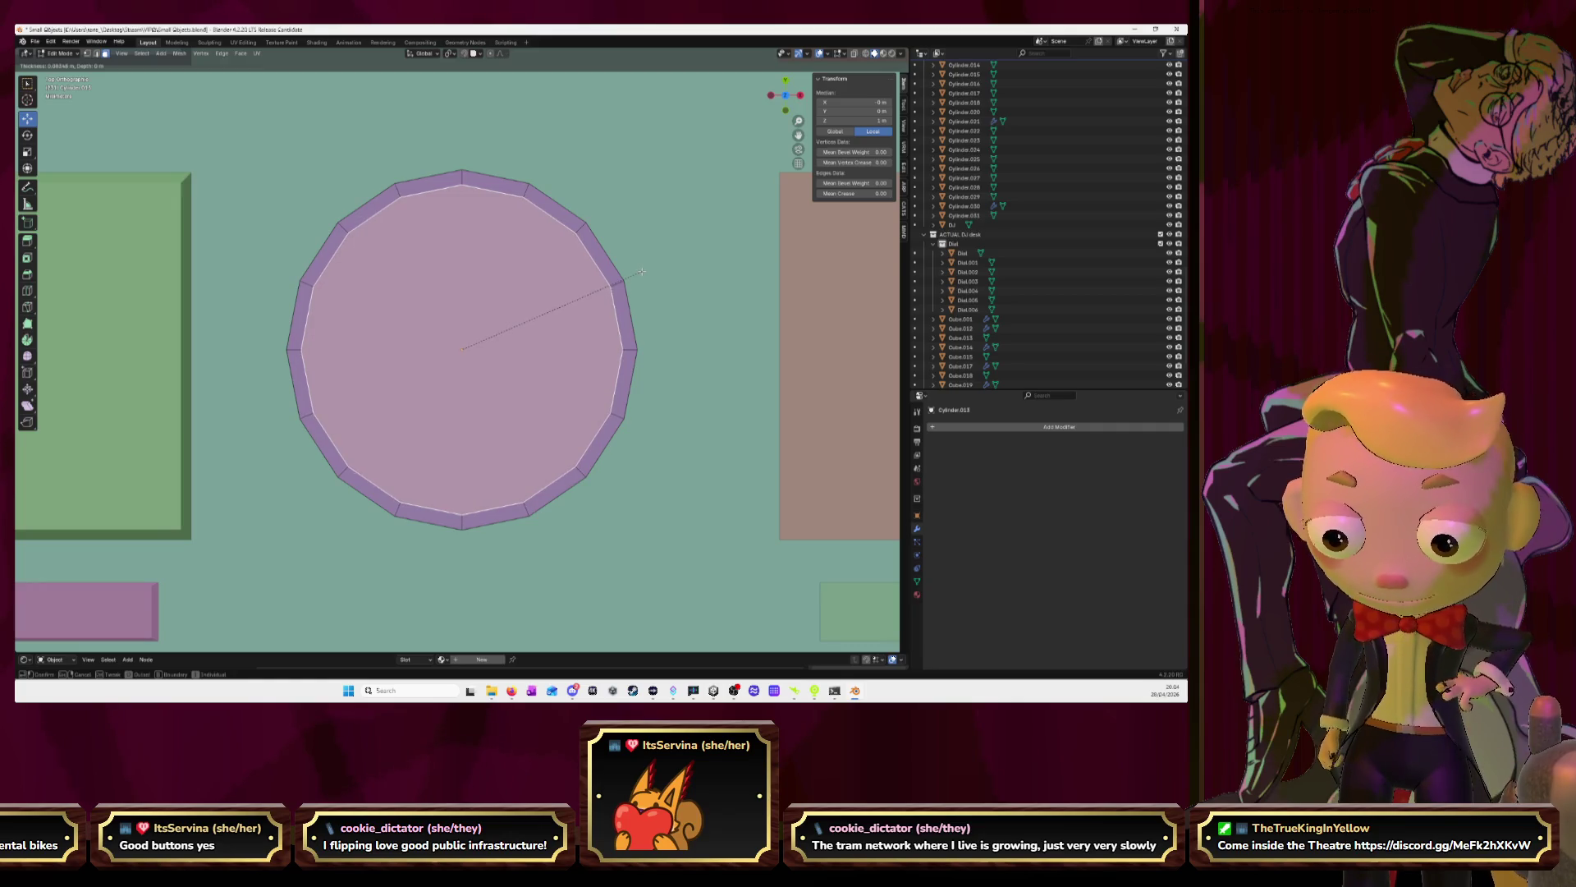
left_click(641, 270)
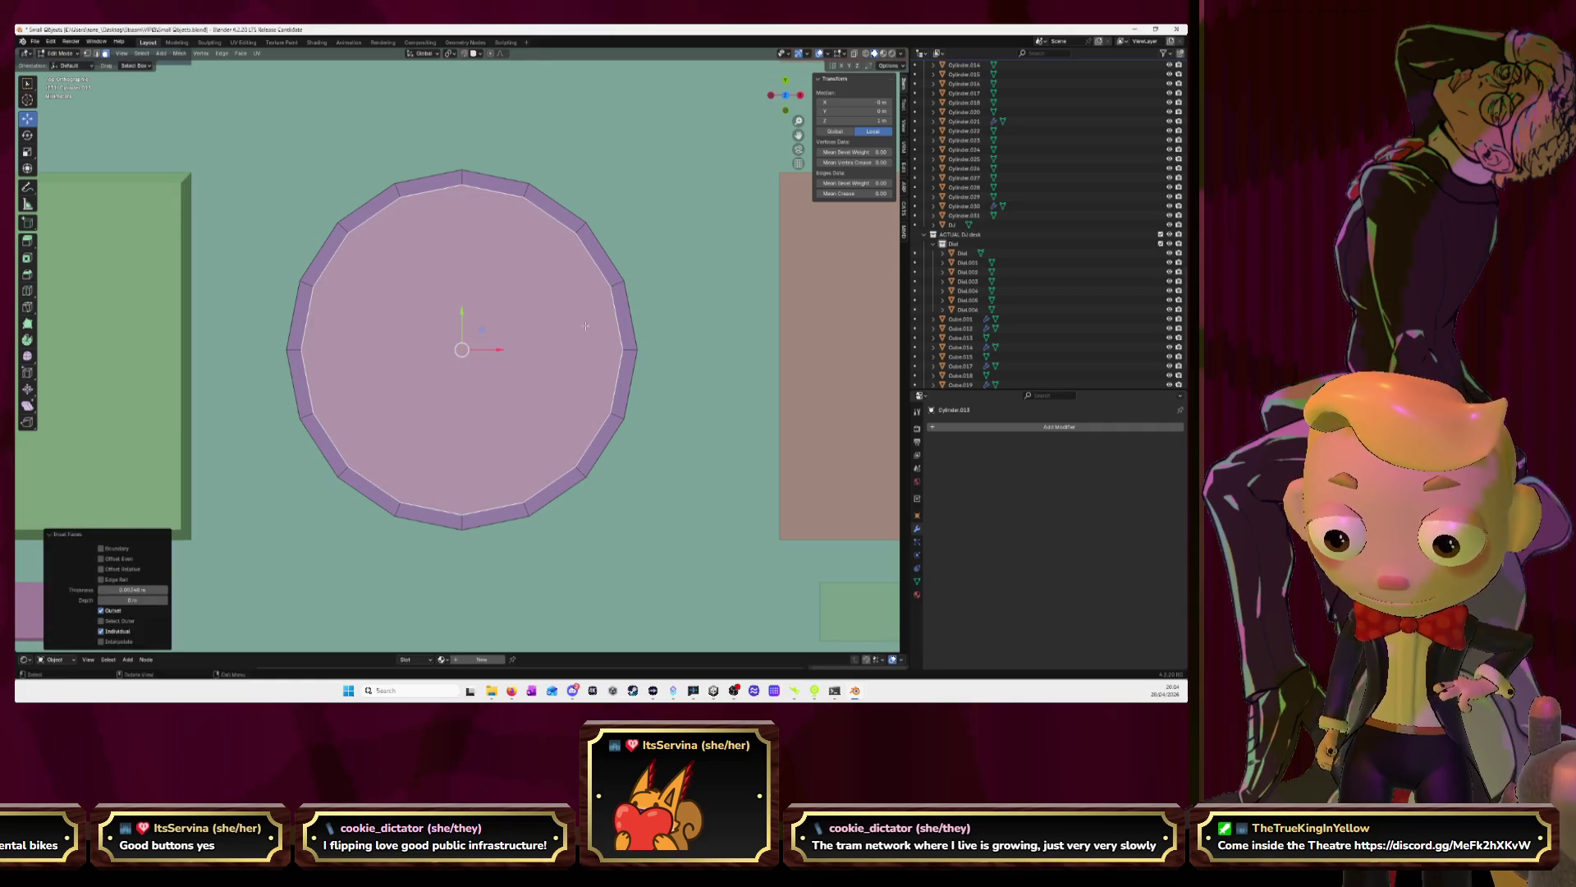
Push the inner face along its normal and add a second, thinner inset
middle_click_drag(585, 326, 461, 308)
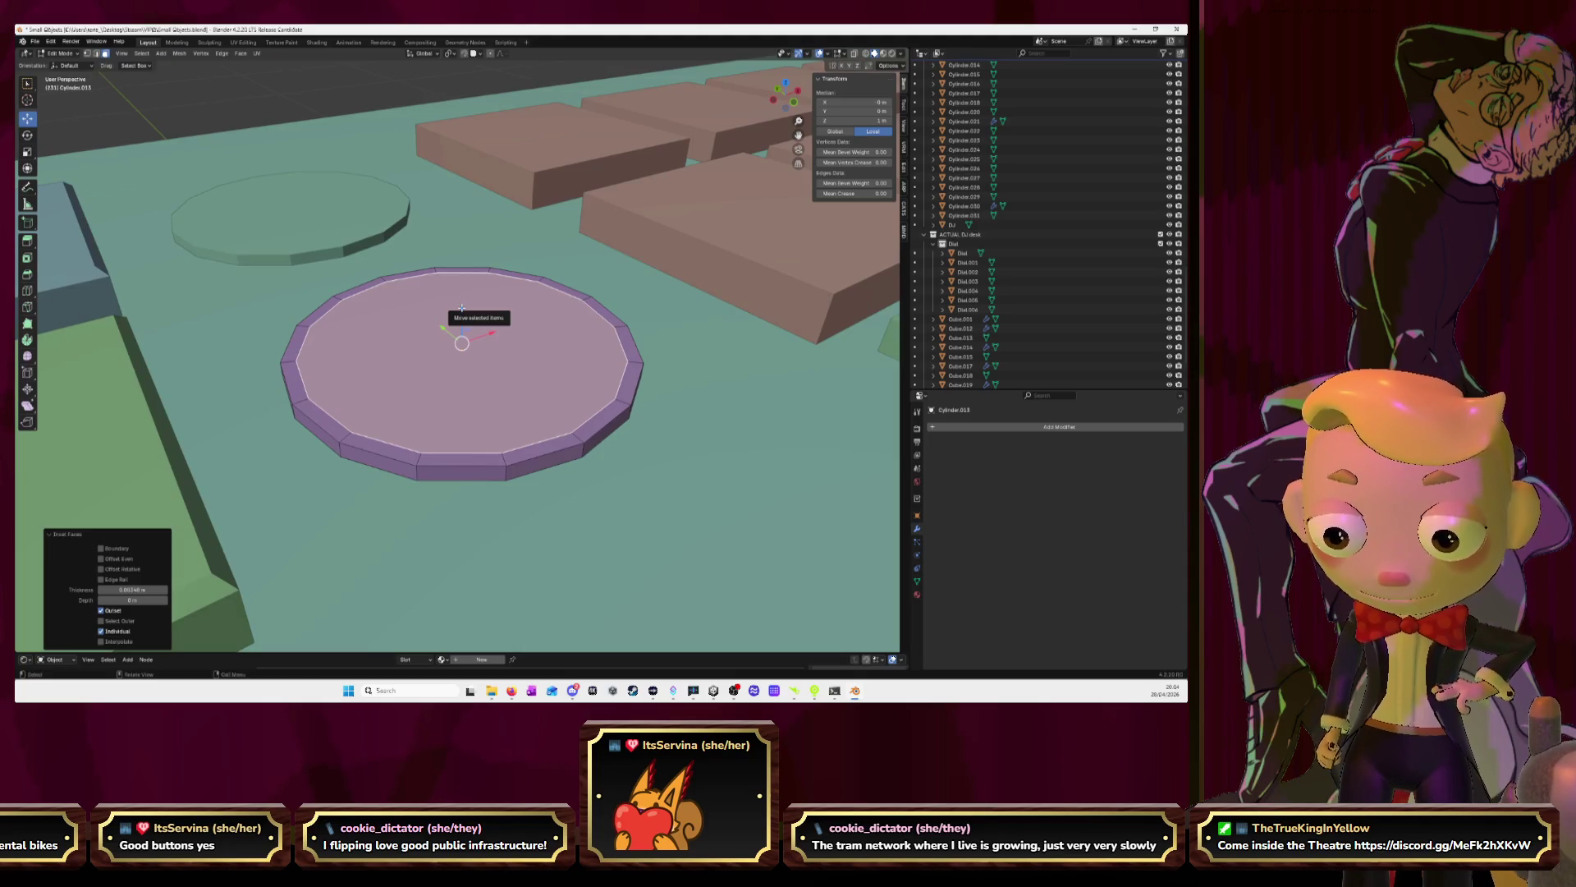
left_click_drag(461, 308, 462, 320)
mouse_move(462, 320)
middle_mouse_down()
mouse_move(461, 348)
mouse_move(552, 340)
middle_mouse_up()
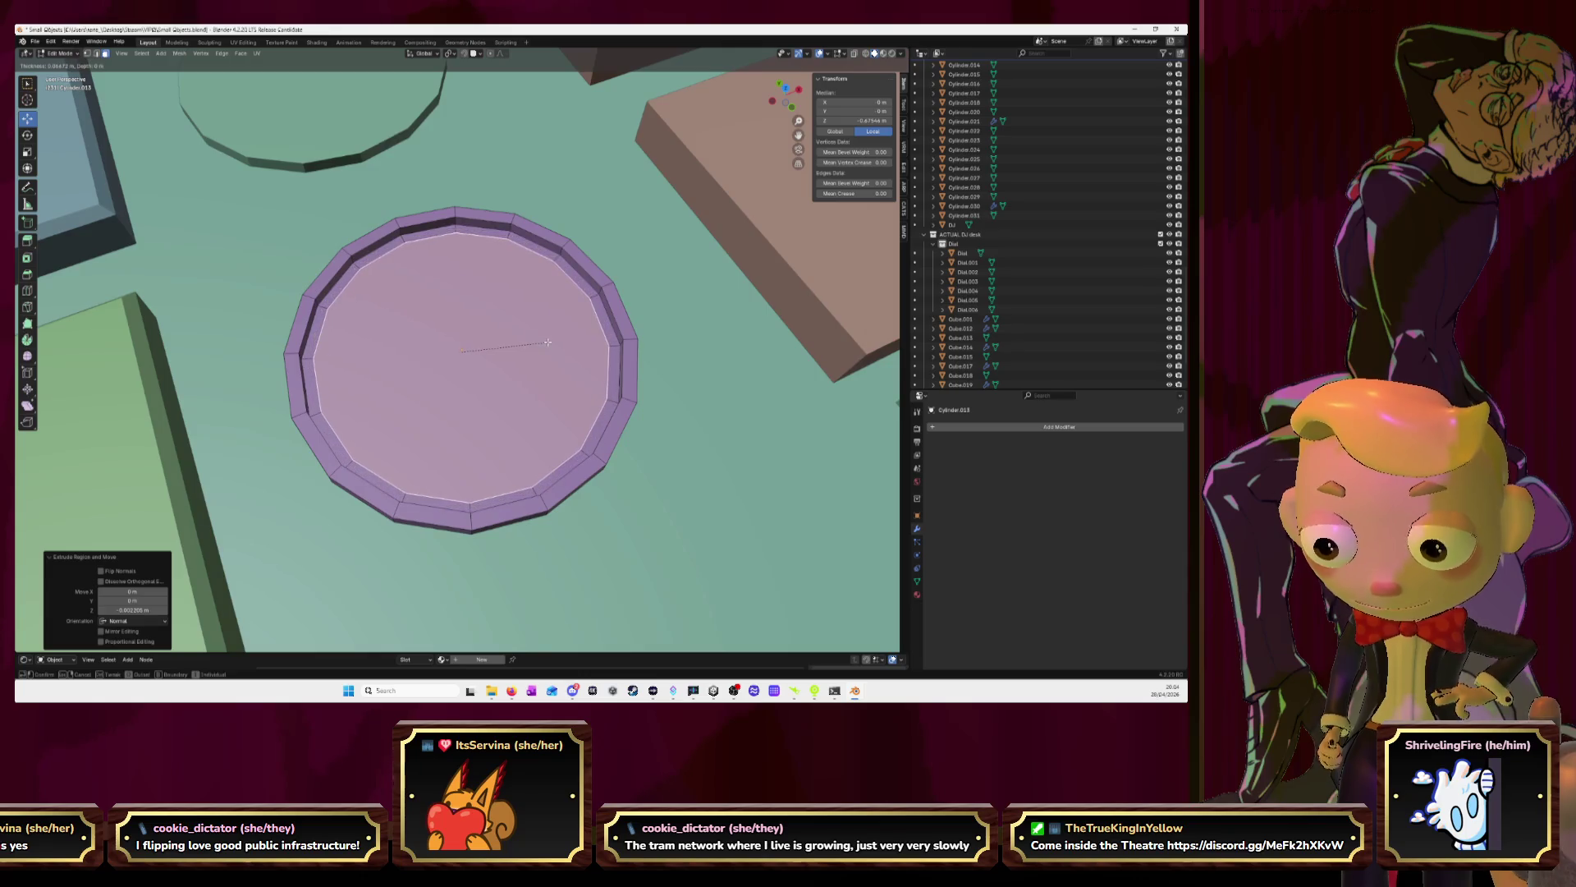
left_click(548, 342)
middle_click_drag(548, 342, 616, 268)
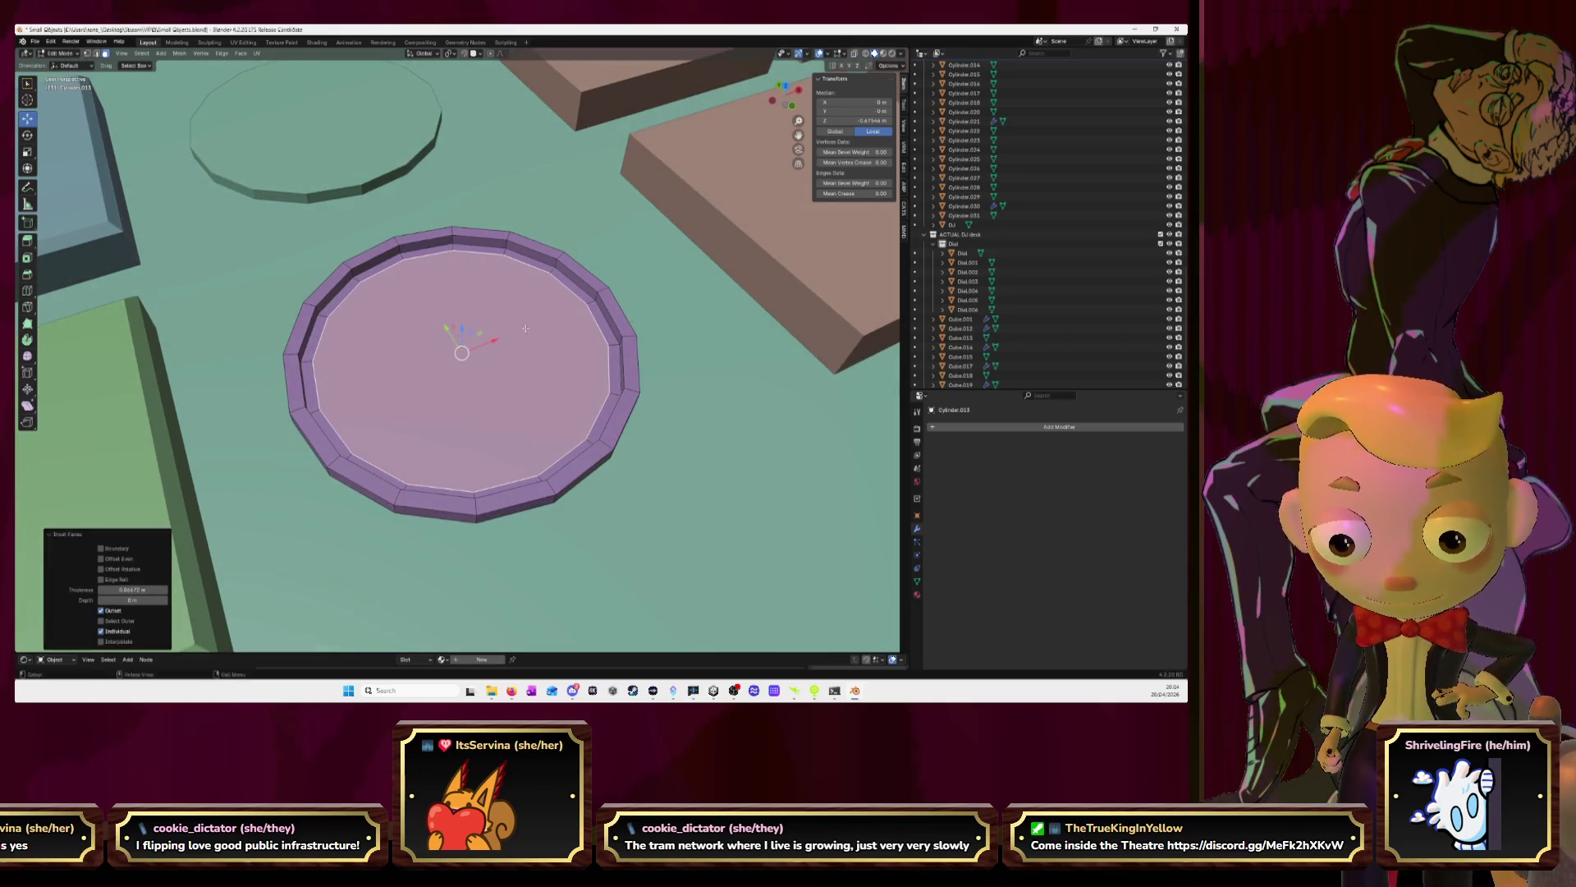
middle_click_drag(526, 329, 472, 133)
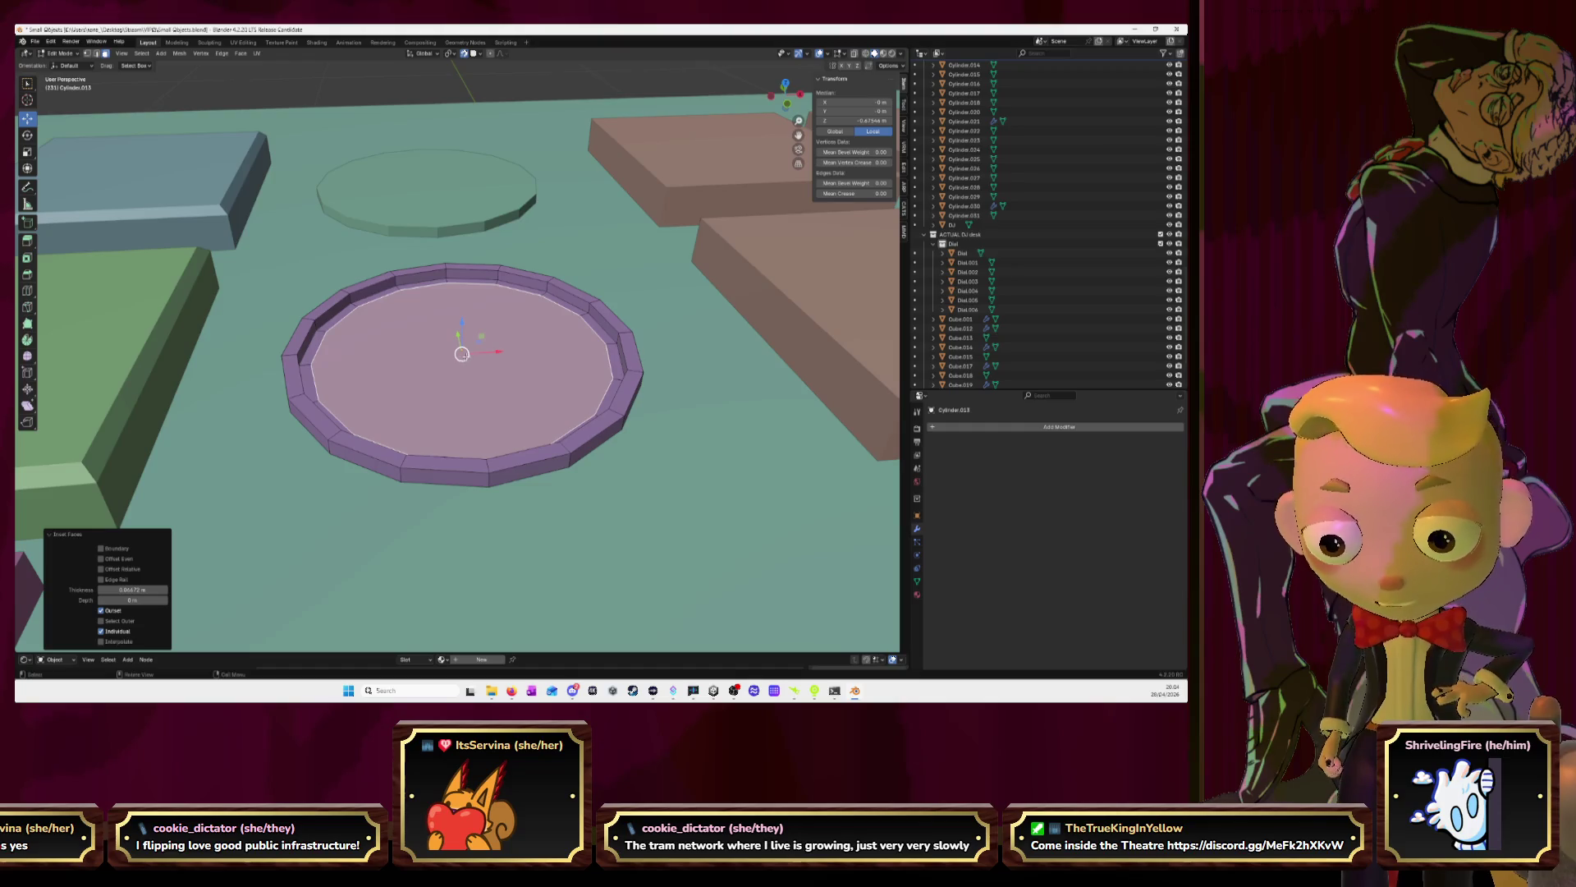
Sink the inner face below the rim along Z and return to Object Mode
key("e")
right_click(466, 295)
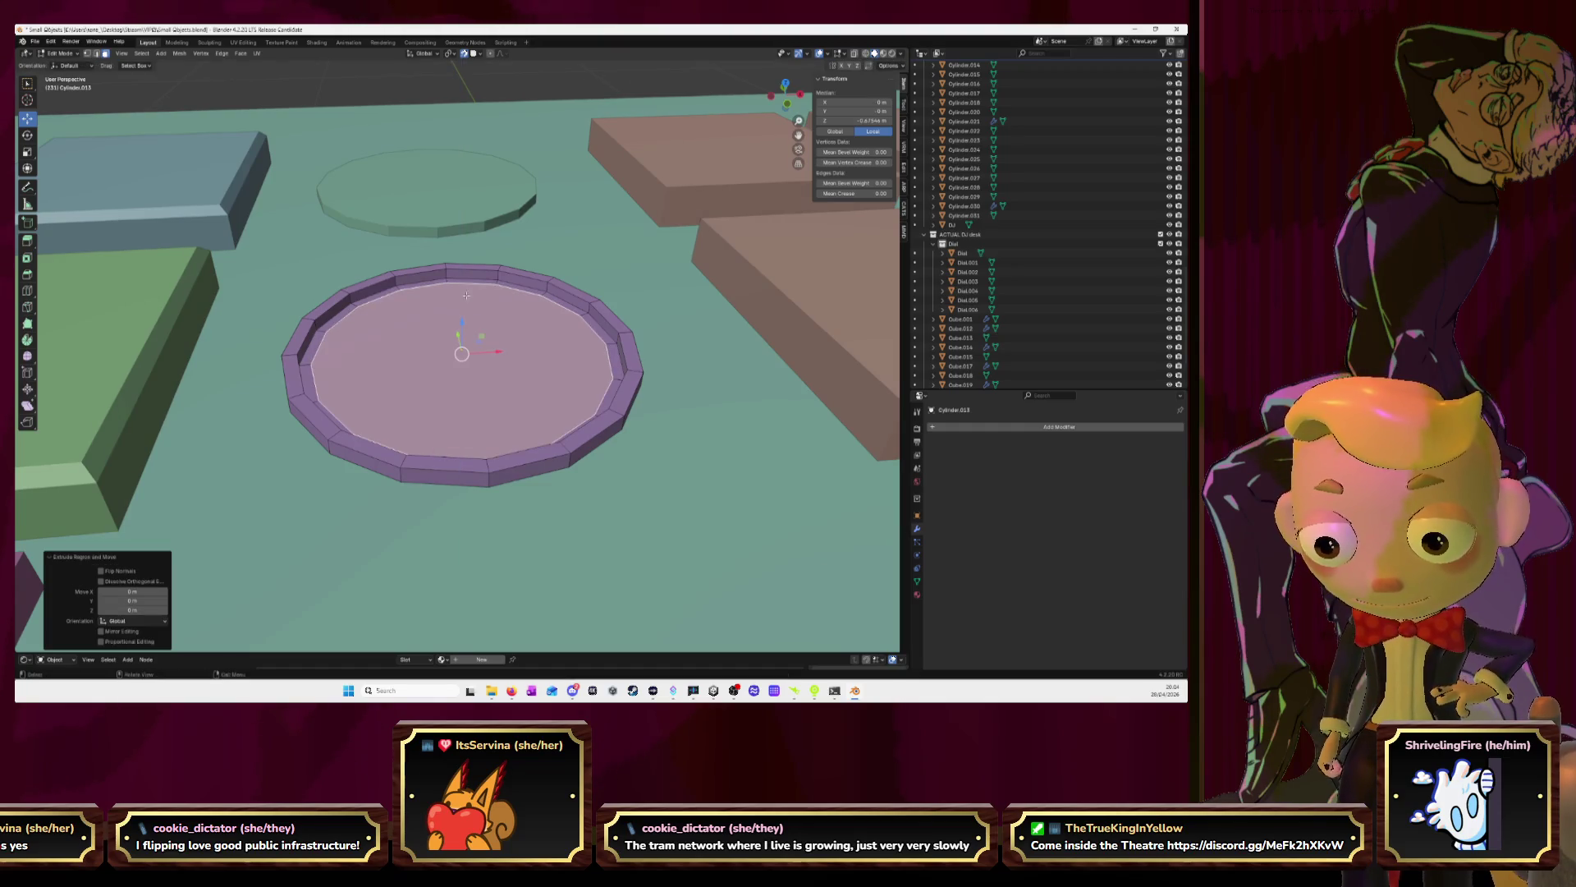
key("g")
key("z")
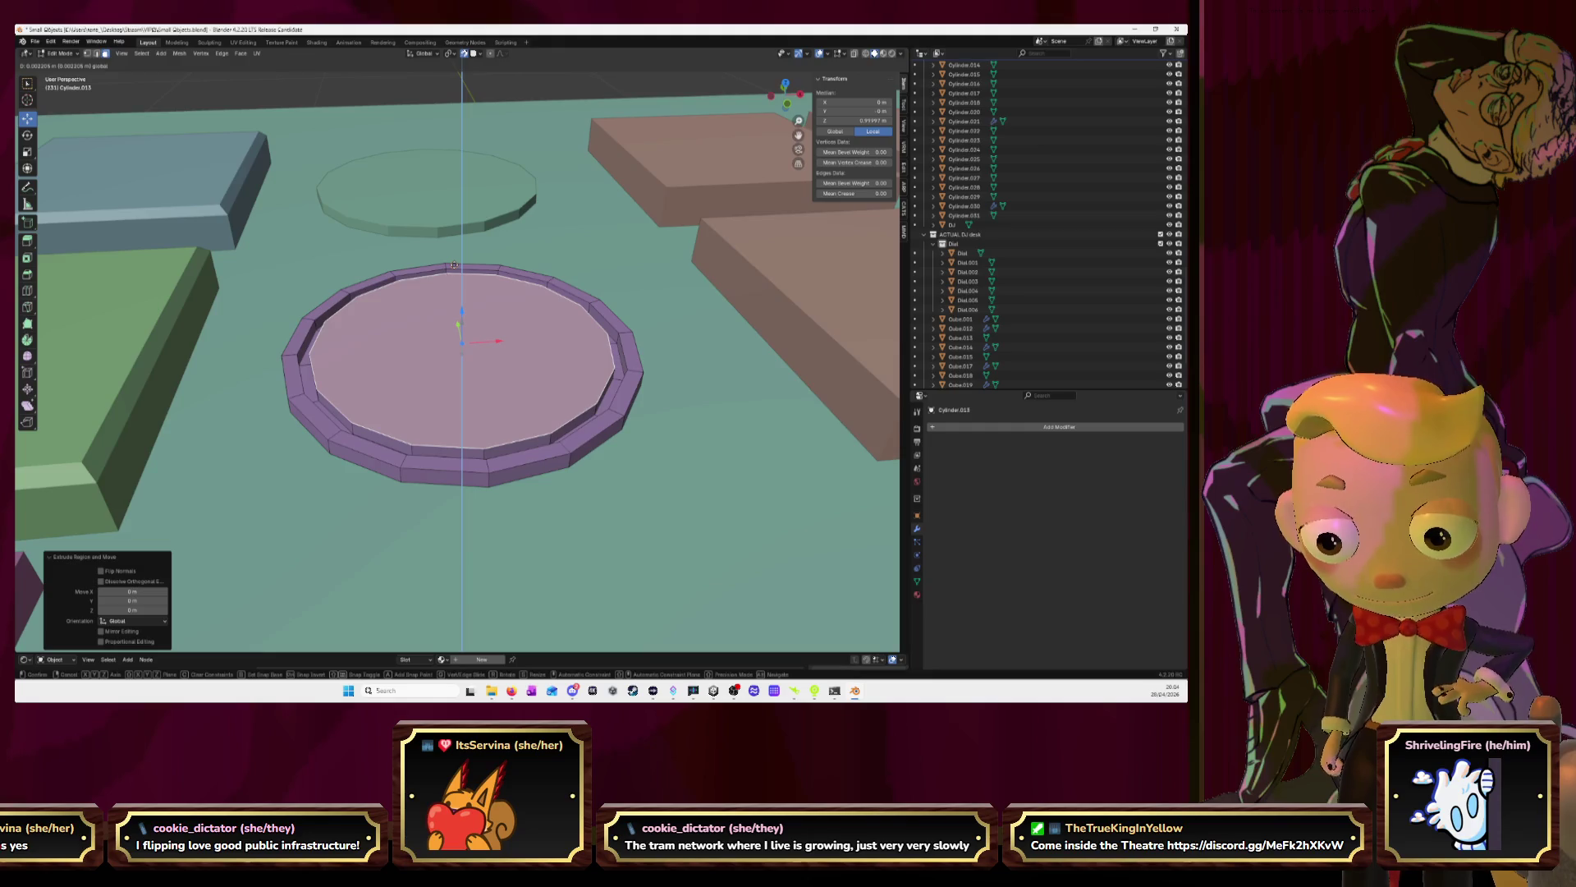
left_click(454, 265)
mouse_move(454, 265)
middle_mouse_down()
mouse_move(681, 340)
mouse_move(484, 349)
mouse_move(523, 293)
mouse_move(458, 349)
mouse_move(359, 338)
mouse_move(357, 377)
mouse_move(562, 451)
mouse_move(463, 373)
middle_mouse_up()
key("Tab")
Try smooth shading on the disc, then undo it
right_click(477, 344)
left_click(477, 341)
key("ctrl+z")
scroll(357, 378, "down", 8)
scroll(507, 421, "up", 5)
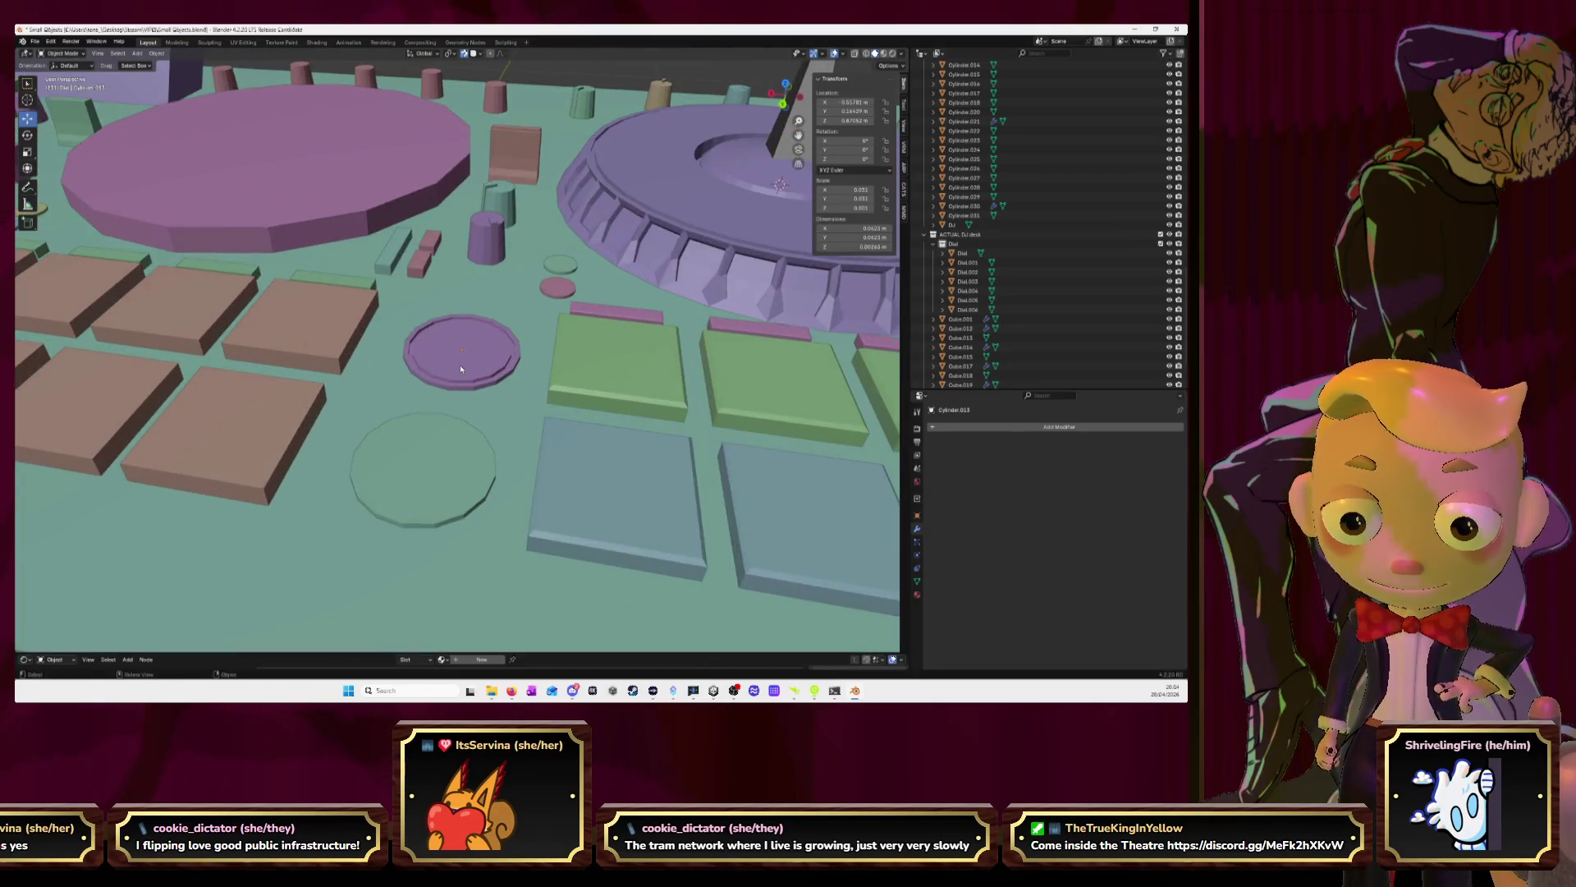
Select the purple disc and its base circle, then add a new cylinder mesh
left_click(461, 369)
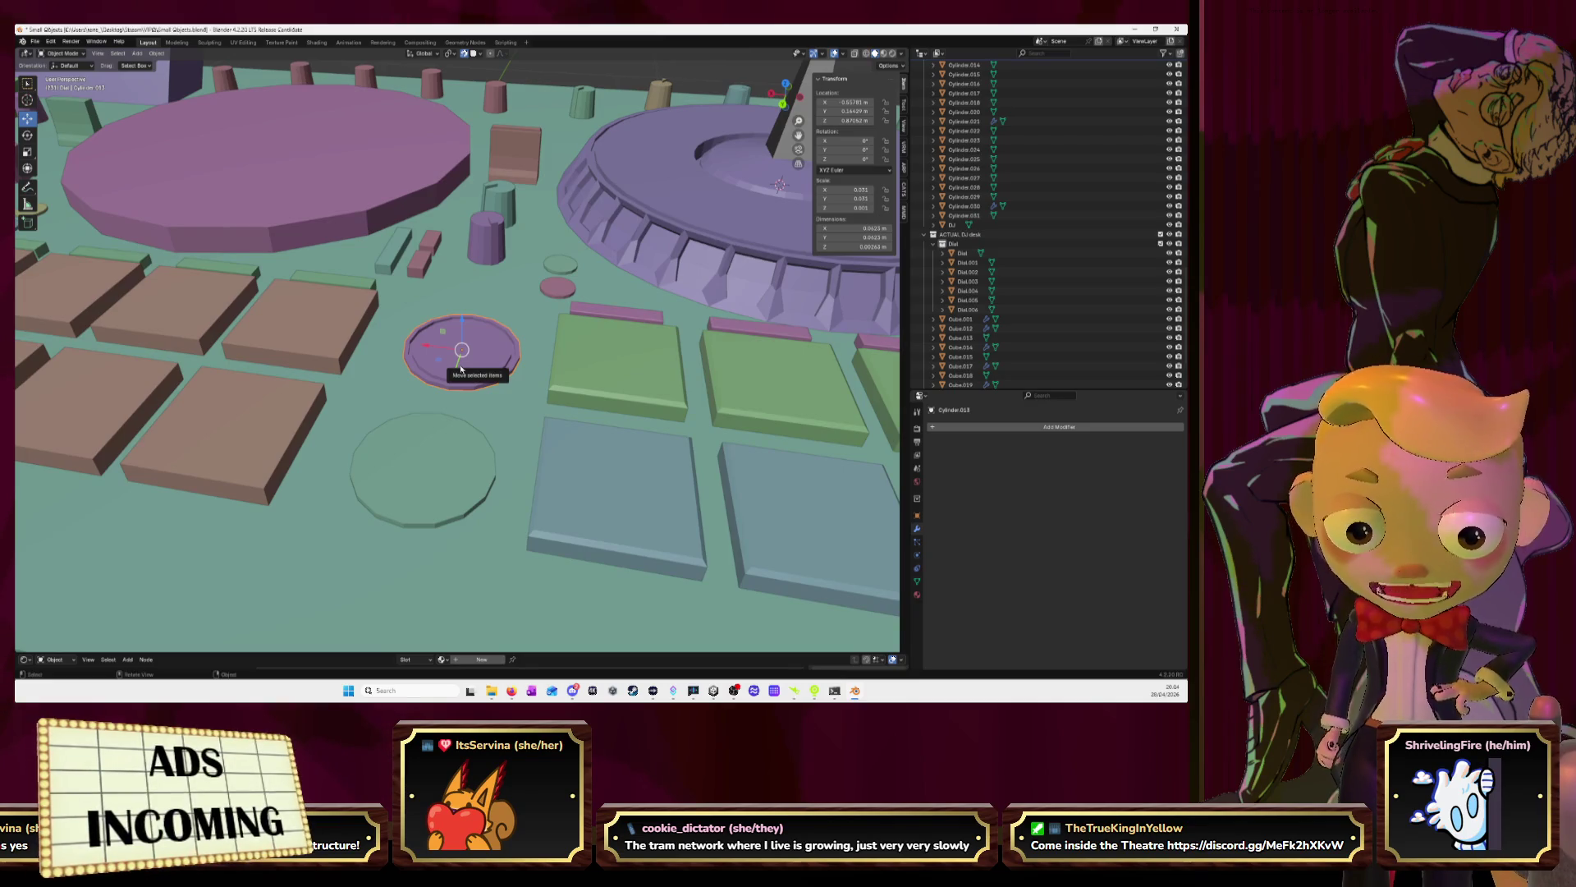
left_click(460, 445)
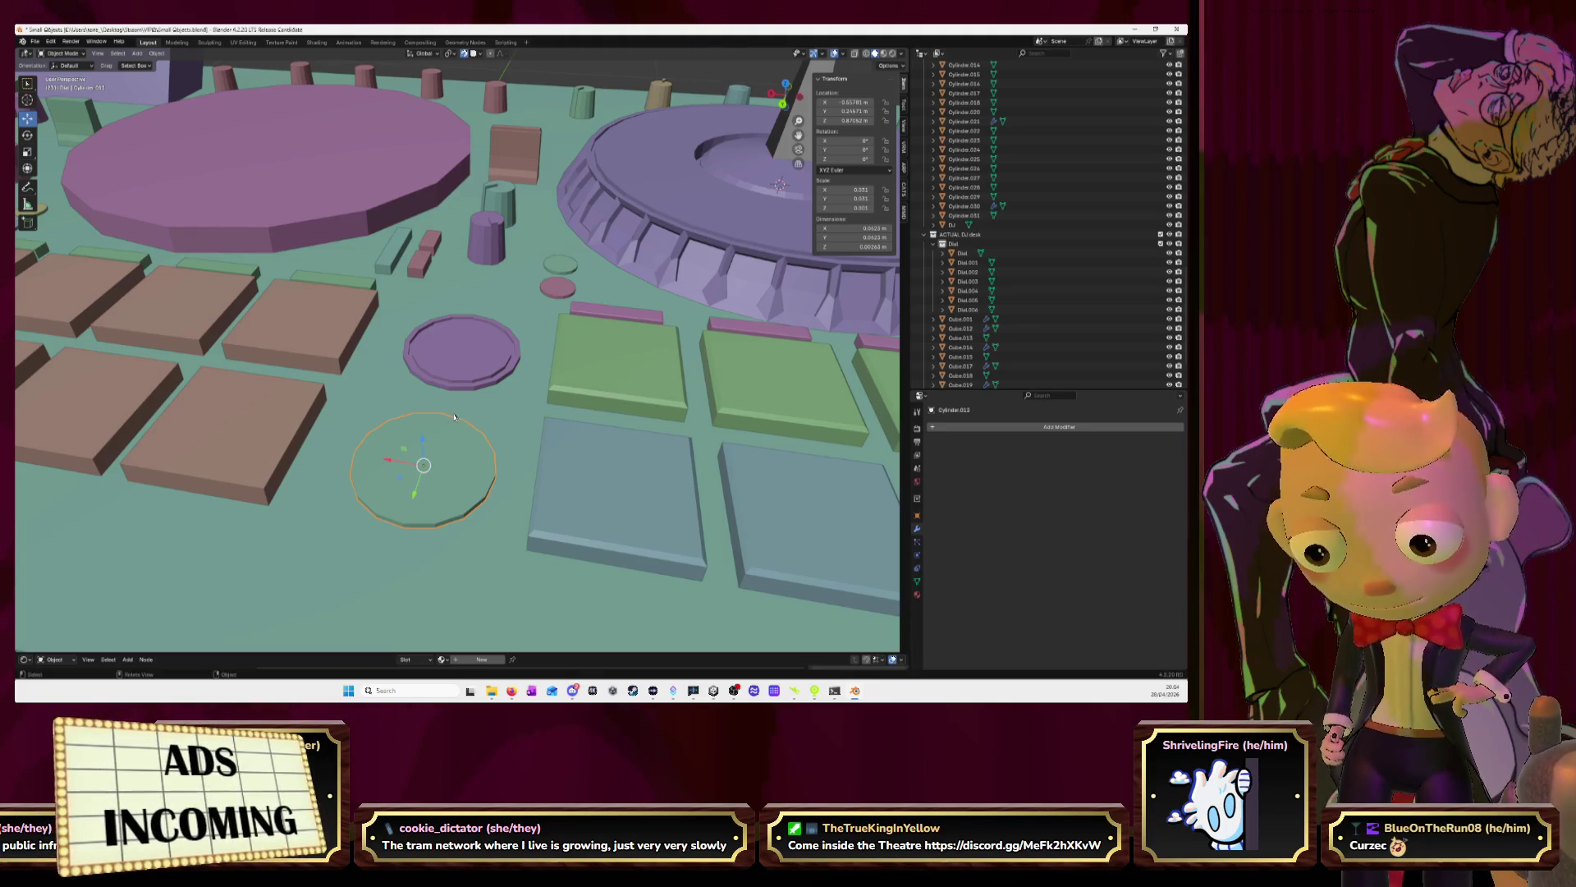
key("shift+a")
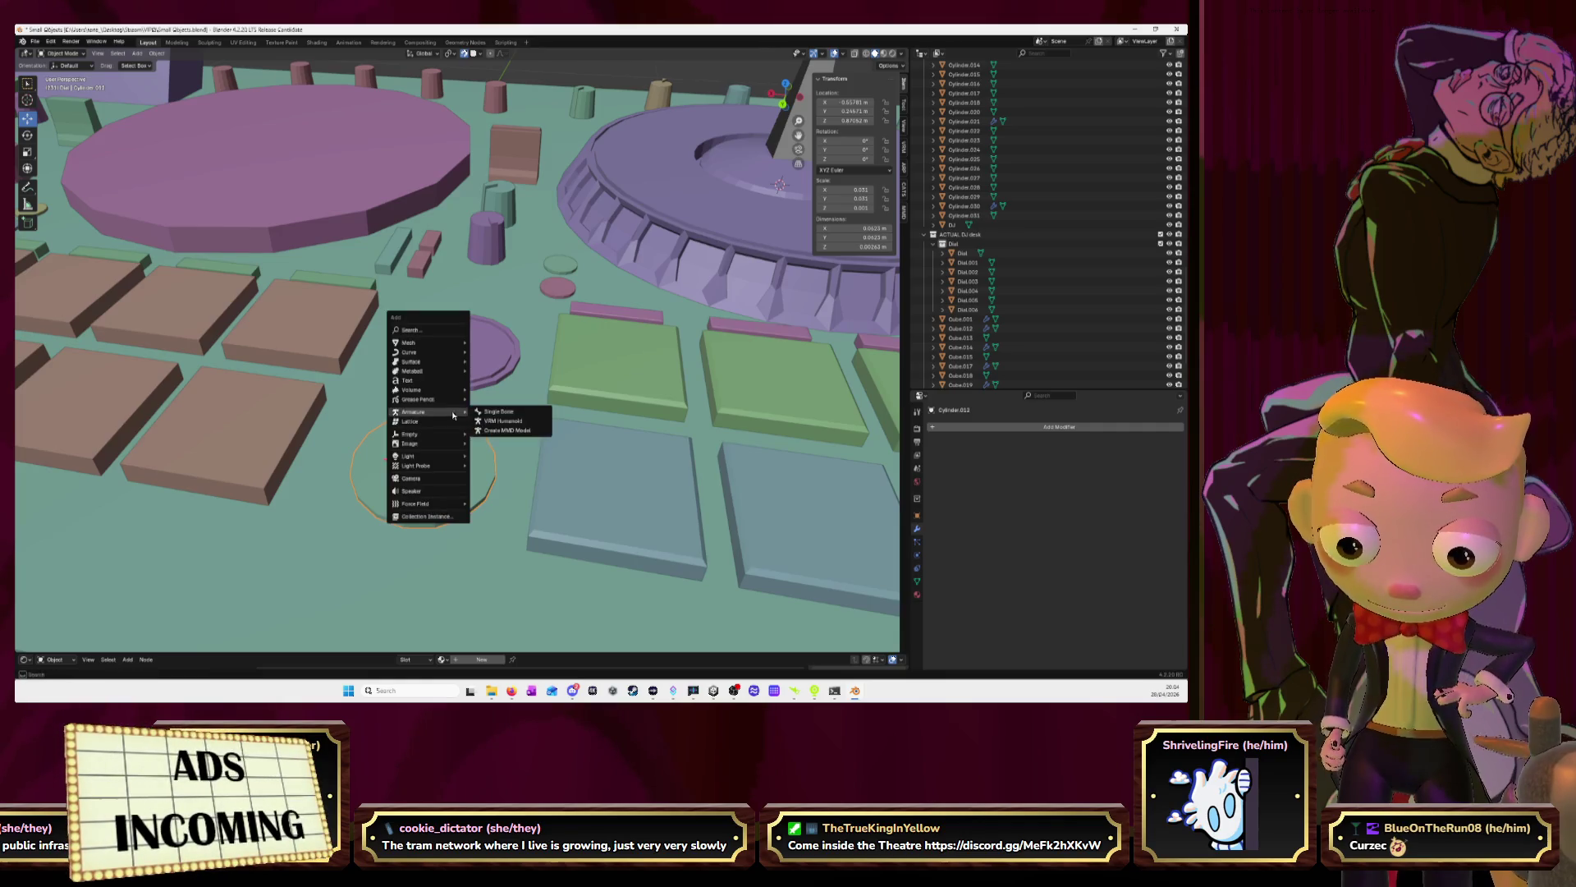
mouse_move(422, 343)
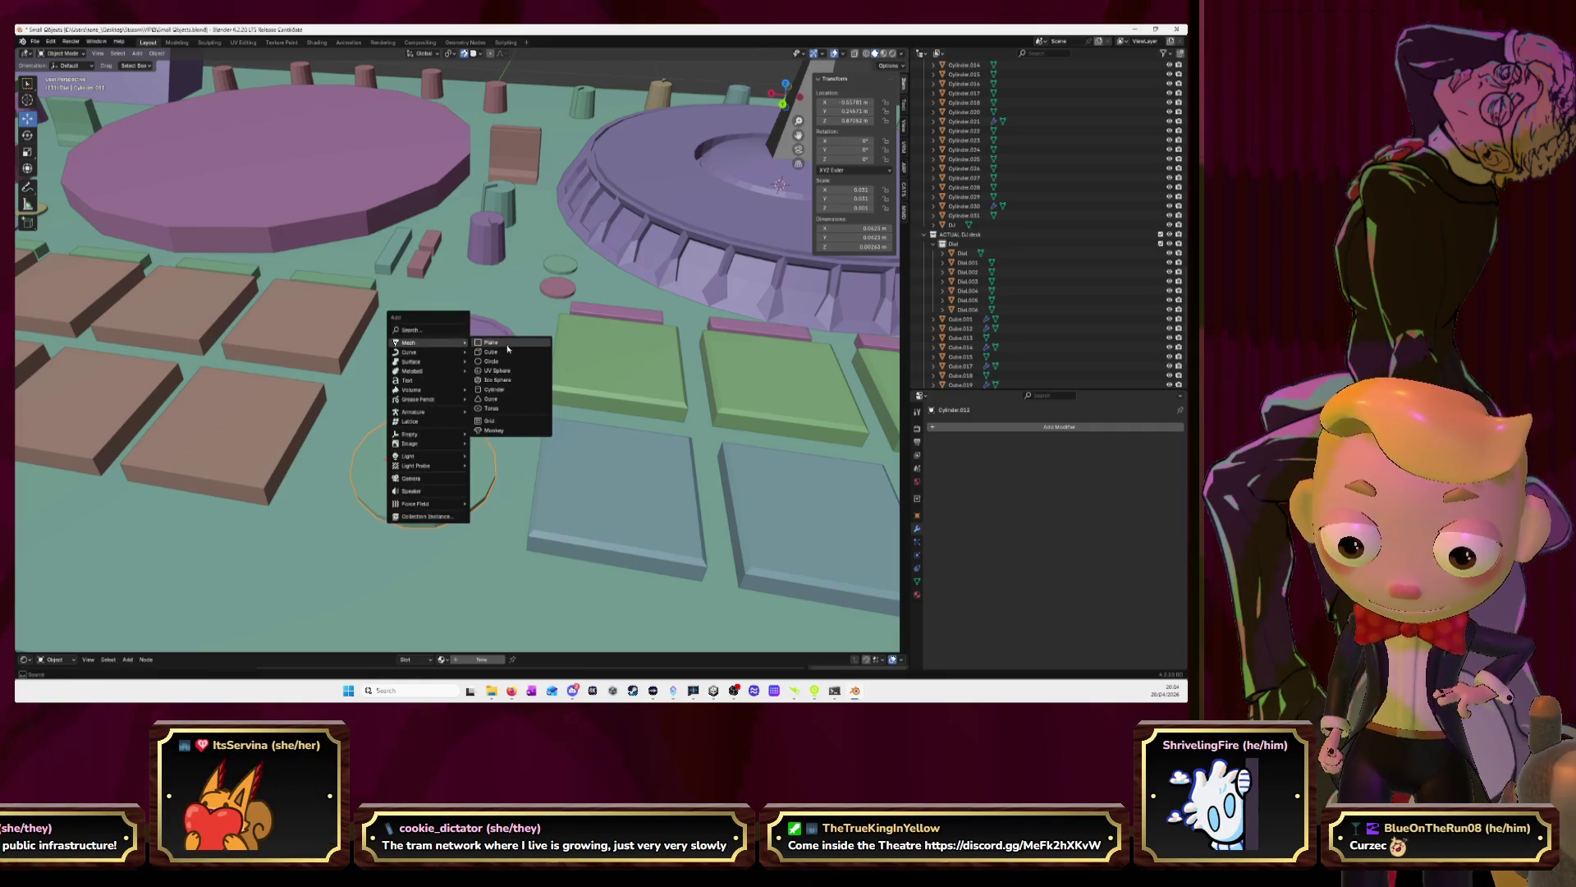
left_click(503, 389)
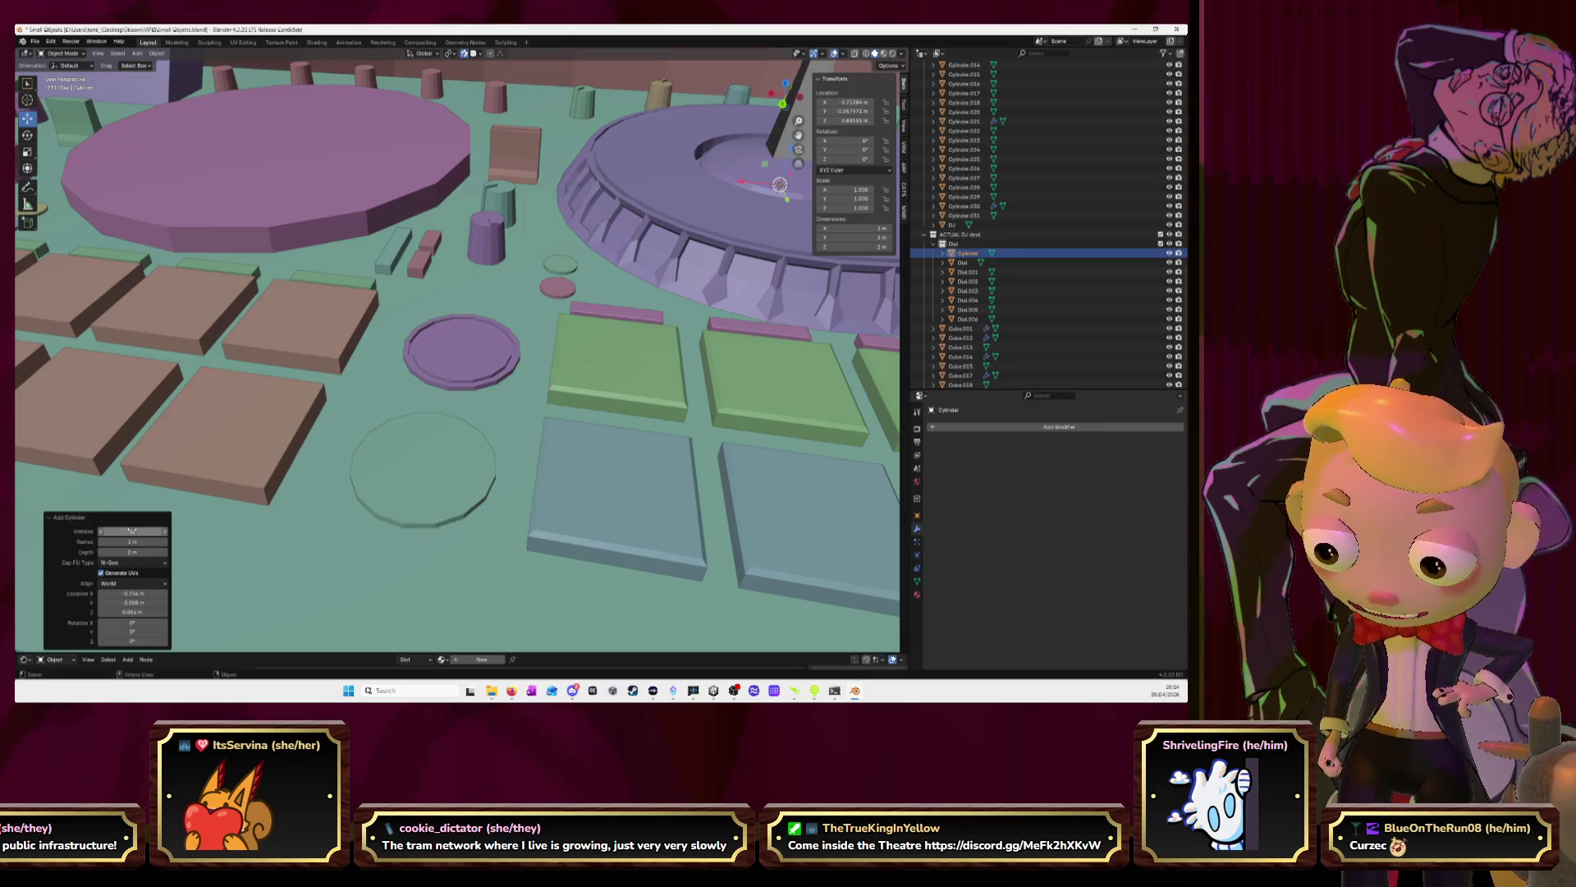
Shrink the cylinder and move it over the small round dial in top view
scroll(457, 480, "down", 8)
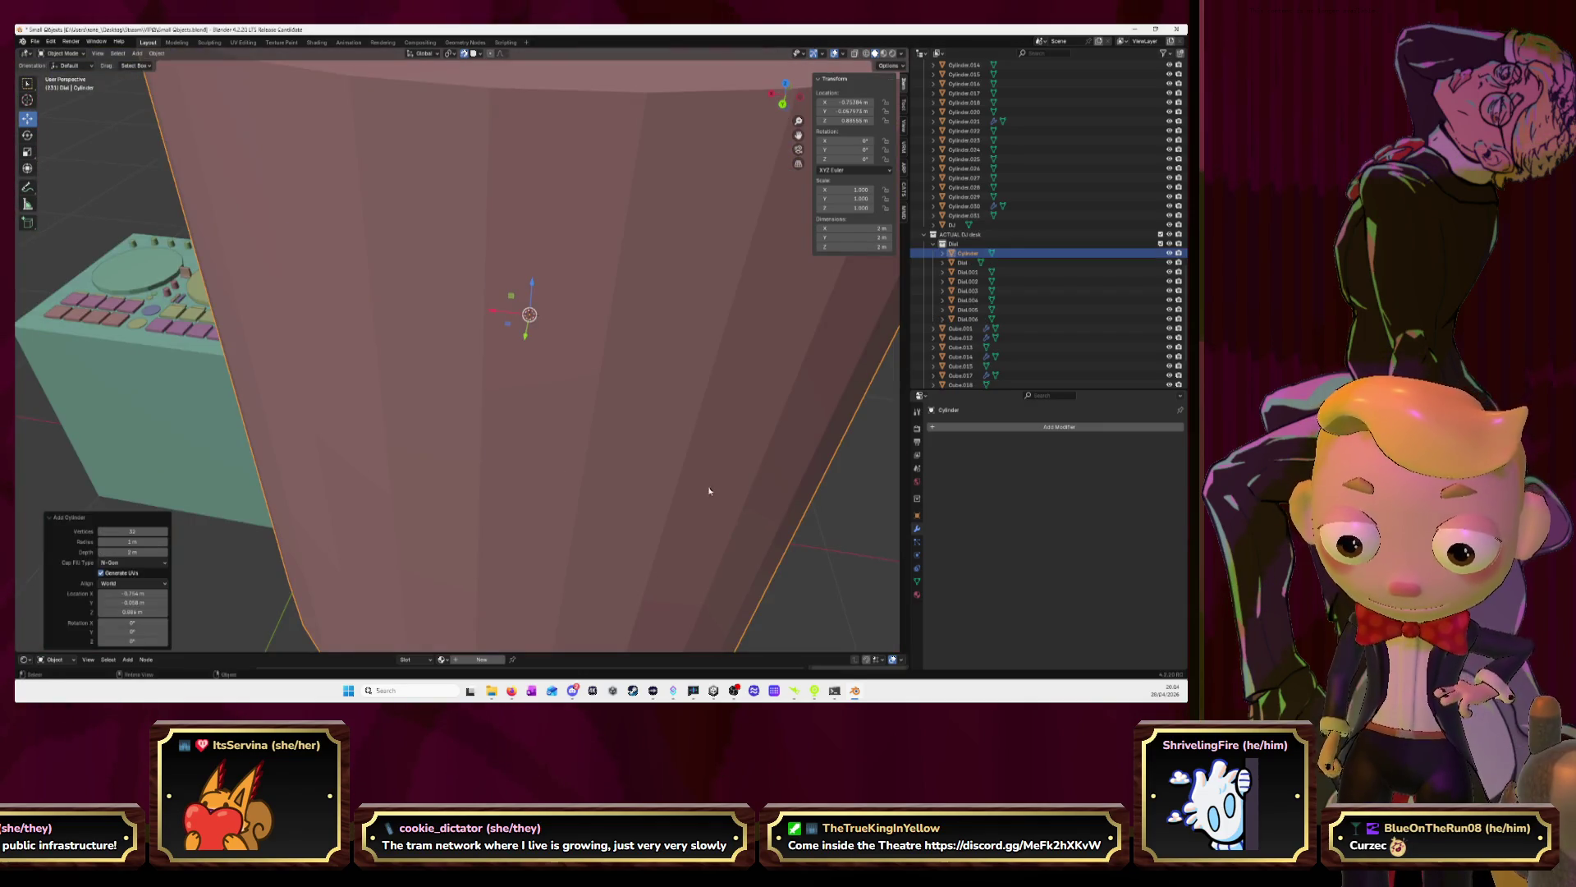
key("s")
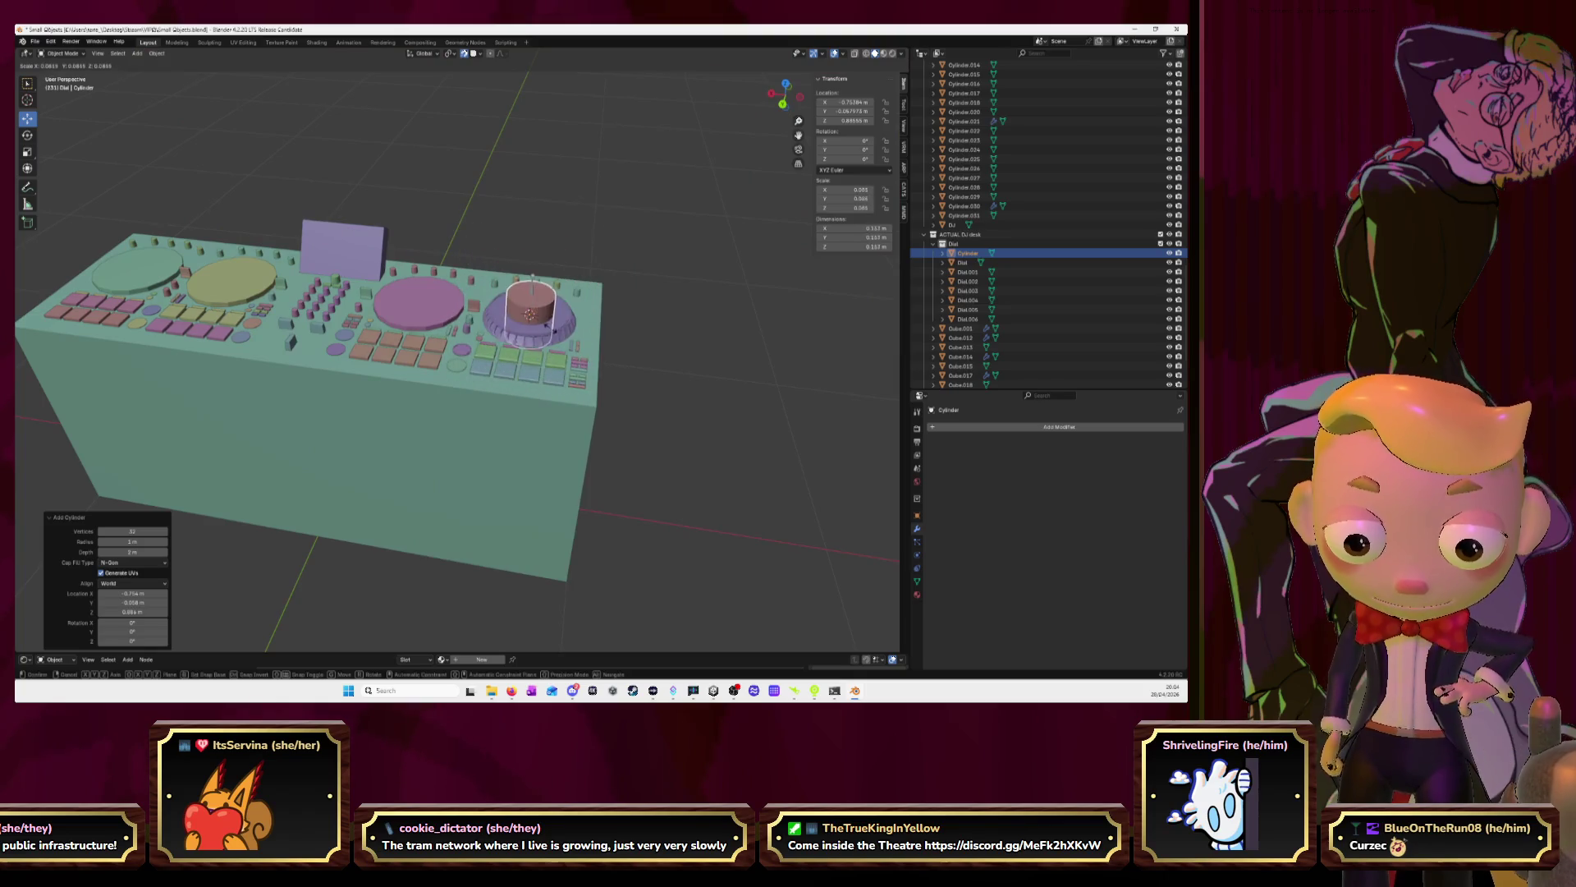
left_click(548, 327)
scroll(549, 327, "up", 3)
key("KP_7")
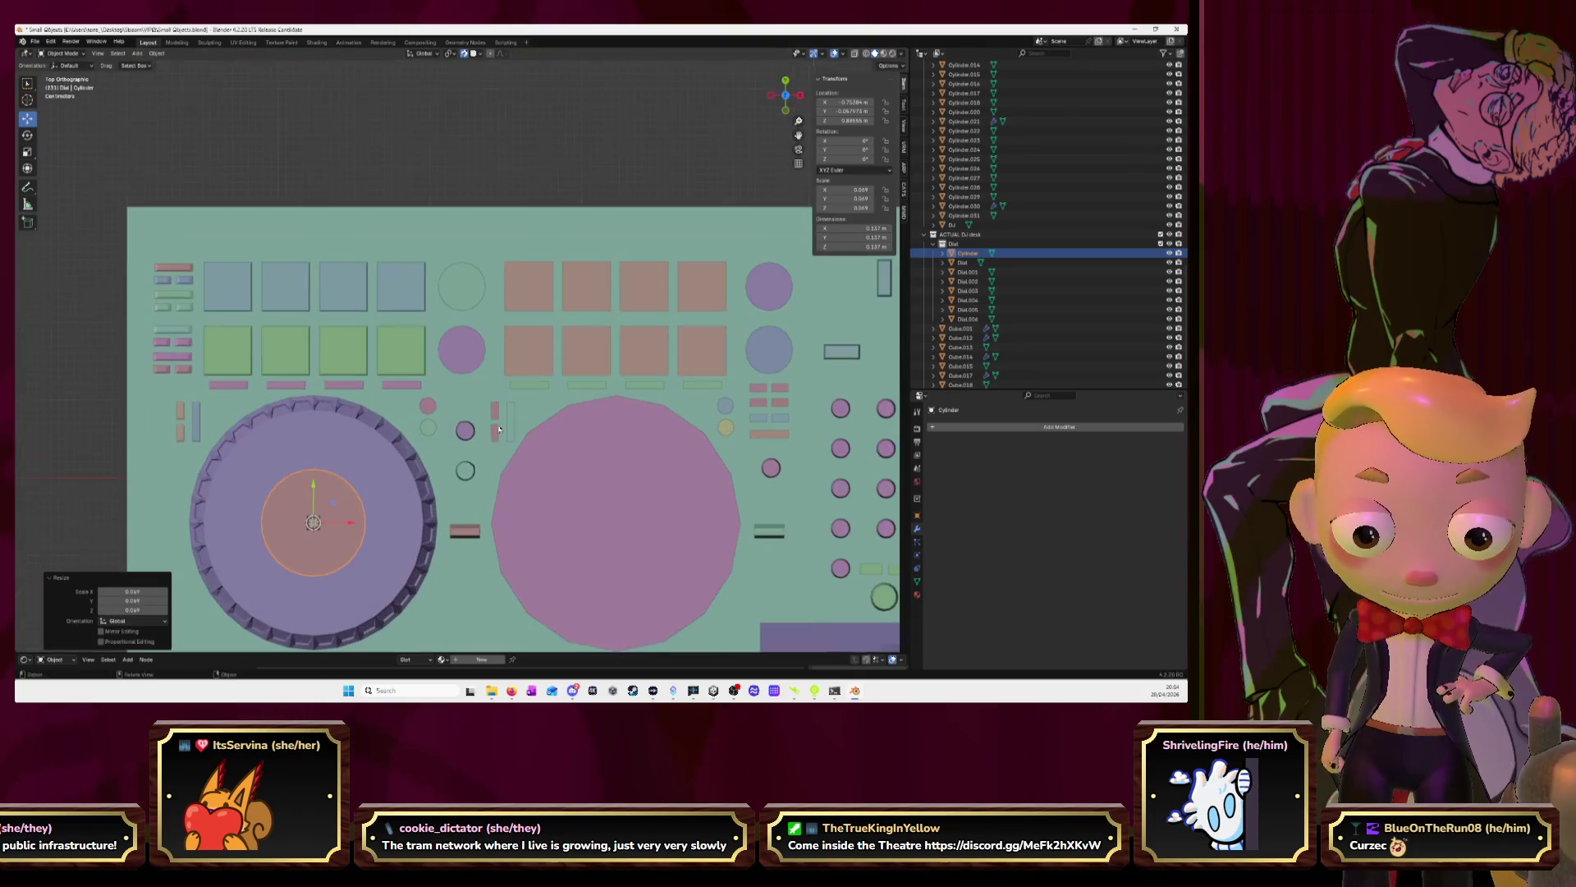
key("g")
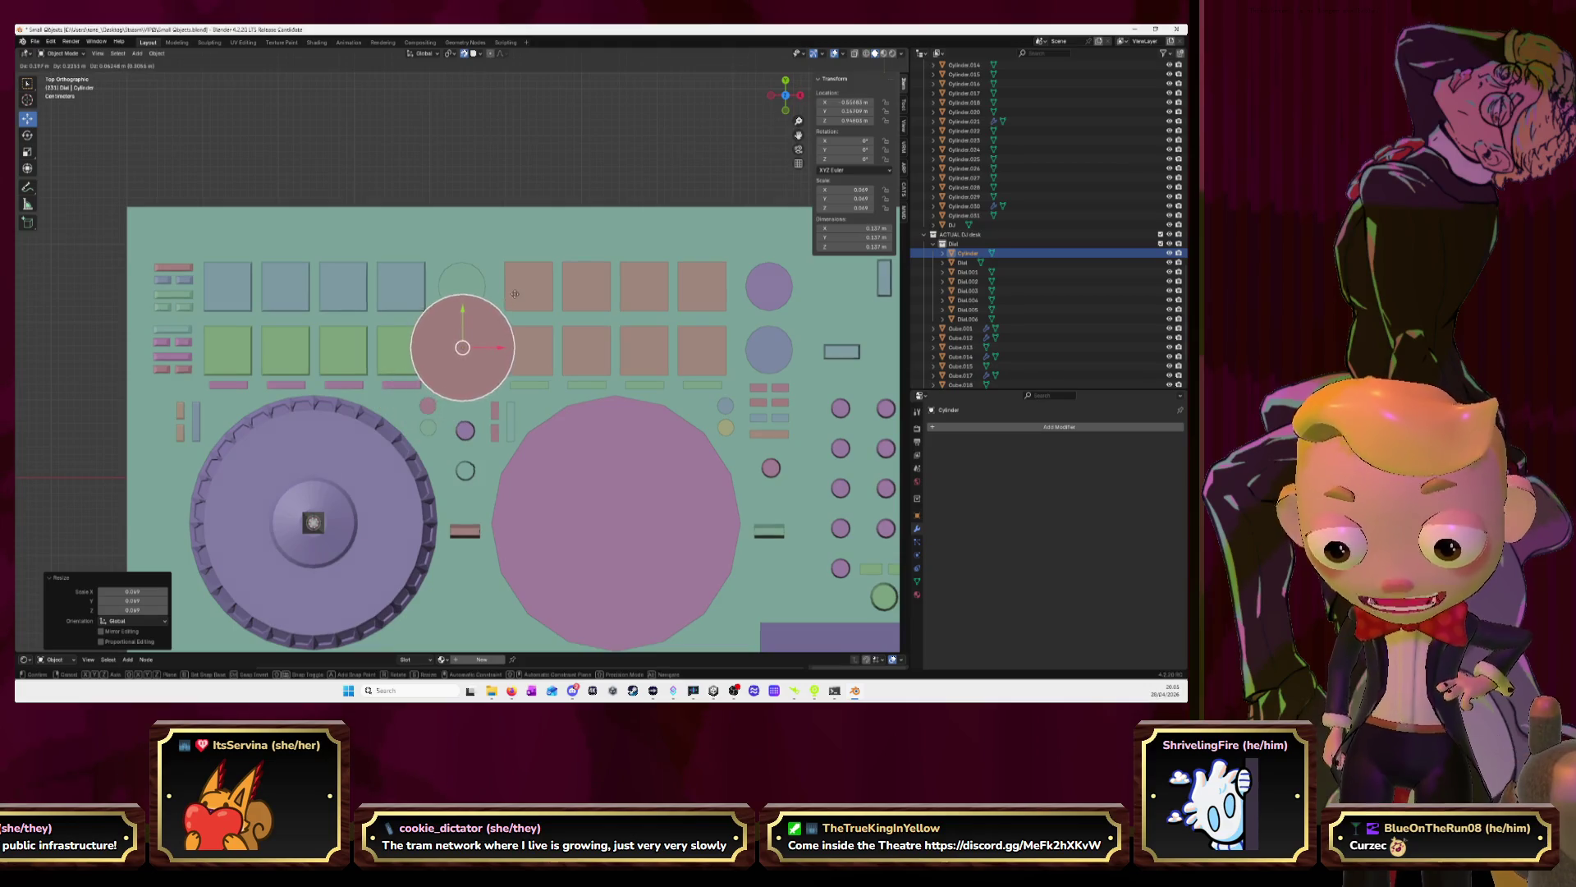
left_click(476, 329)
Scale the cylinder down further and orbit to view it above the desk
scroll(520, 373, "up", 5)
key("s")
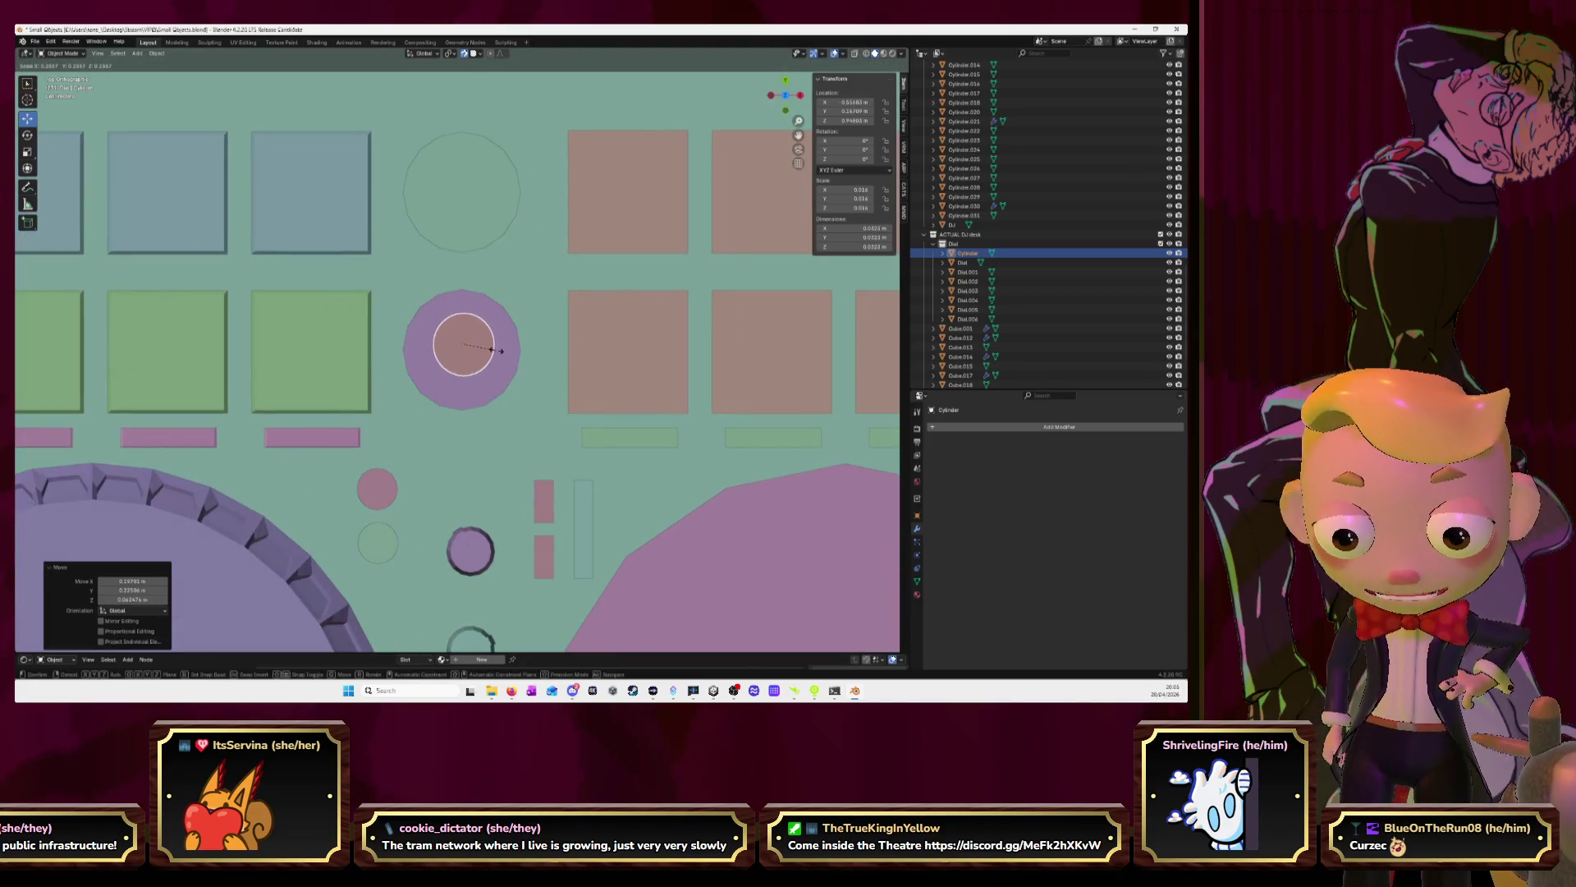
left_click(497, 353)
left_click(785, 96)
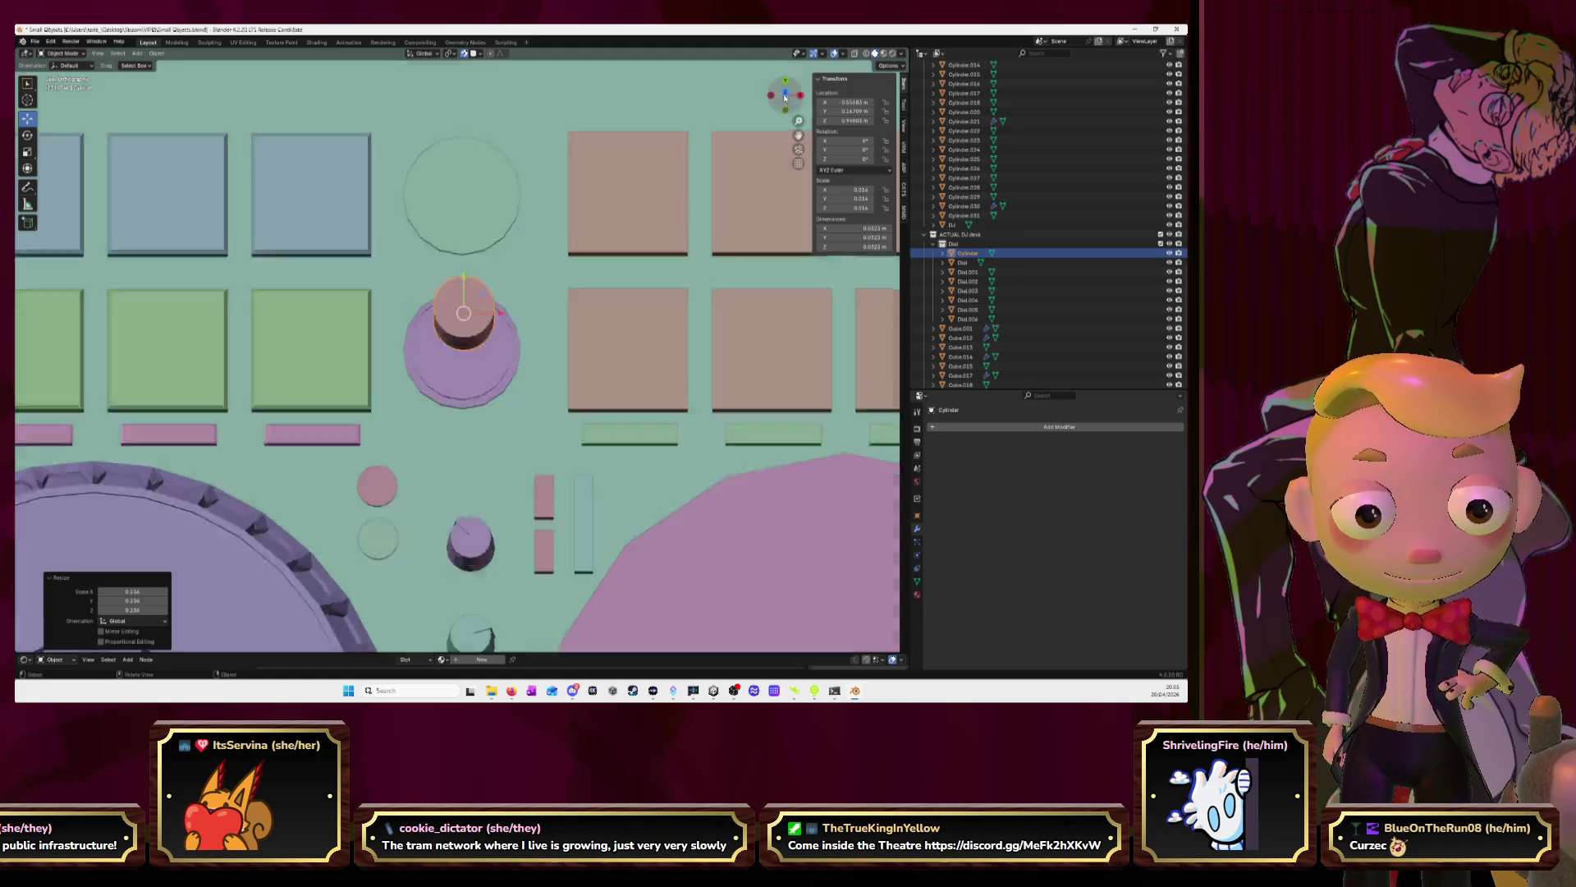
left_click_drag(785, 82, 440, 297)
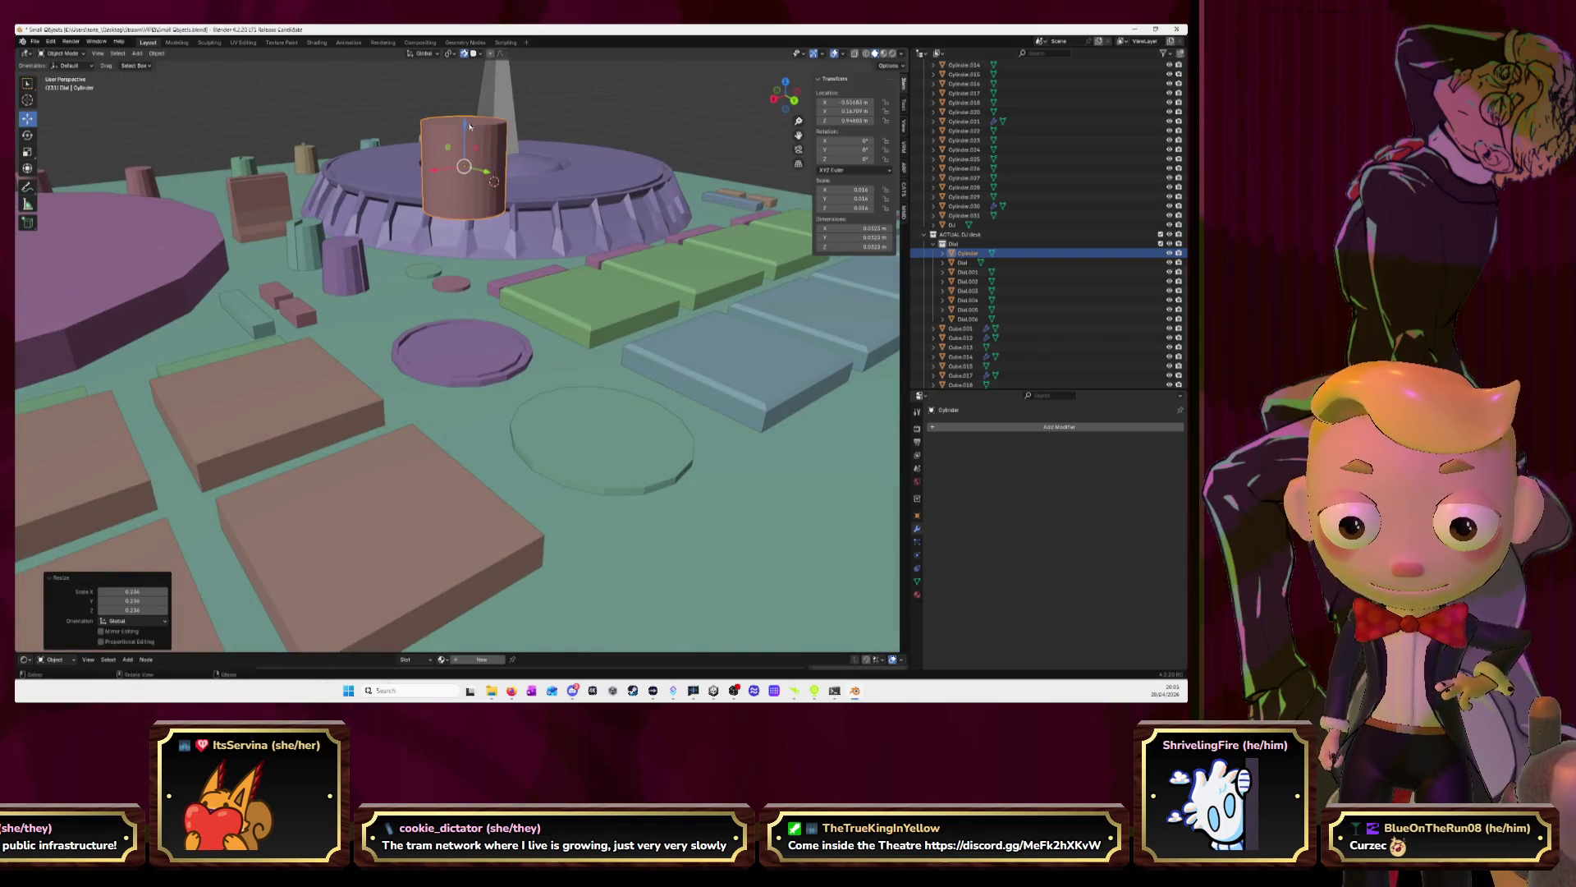
Lower the cylinder onto the dial and shorten it by dropping its top face
left_click_drag(464, 129, 454, 332)
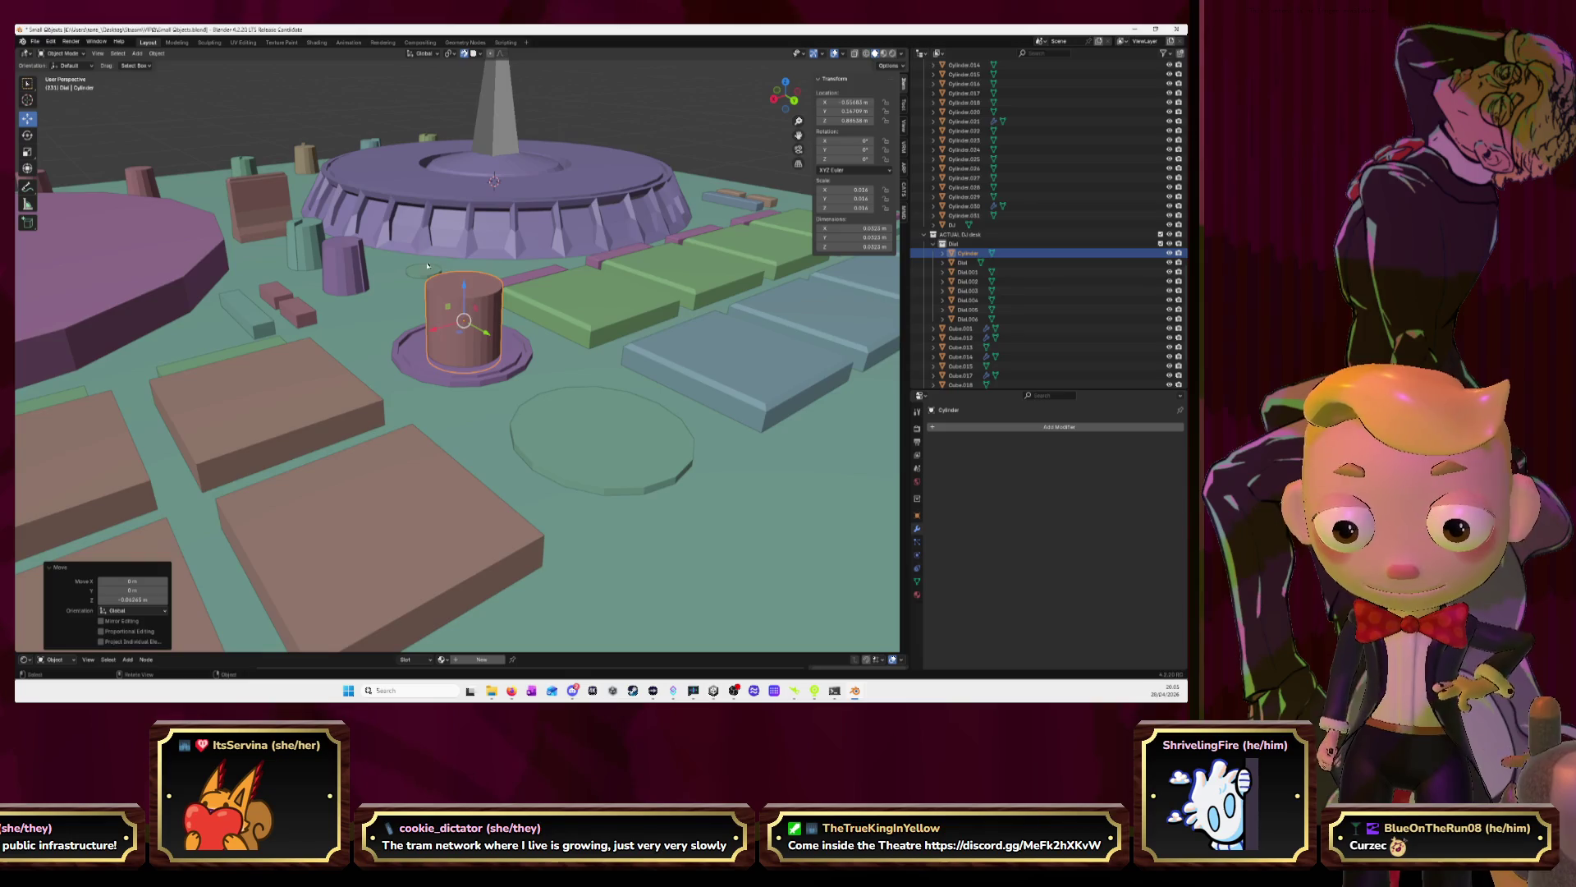
key("Tab")
left_click(465, 283)
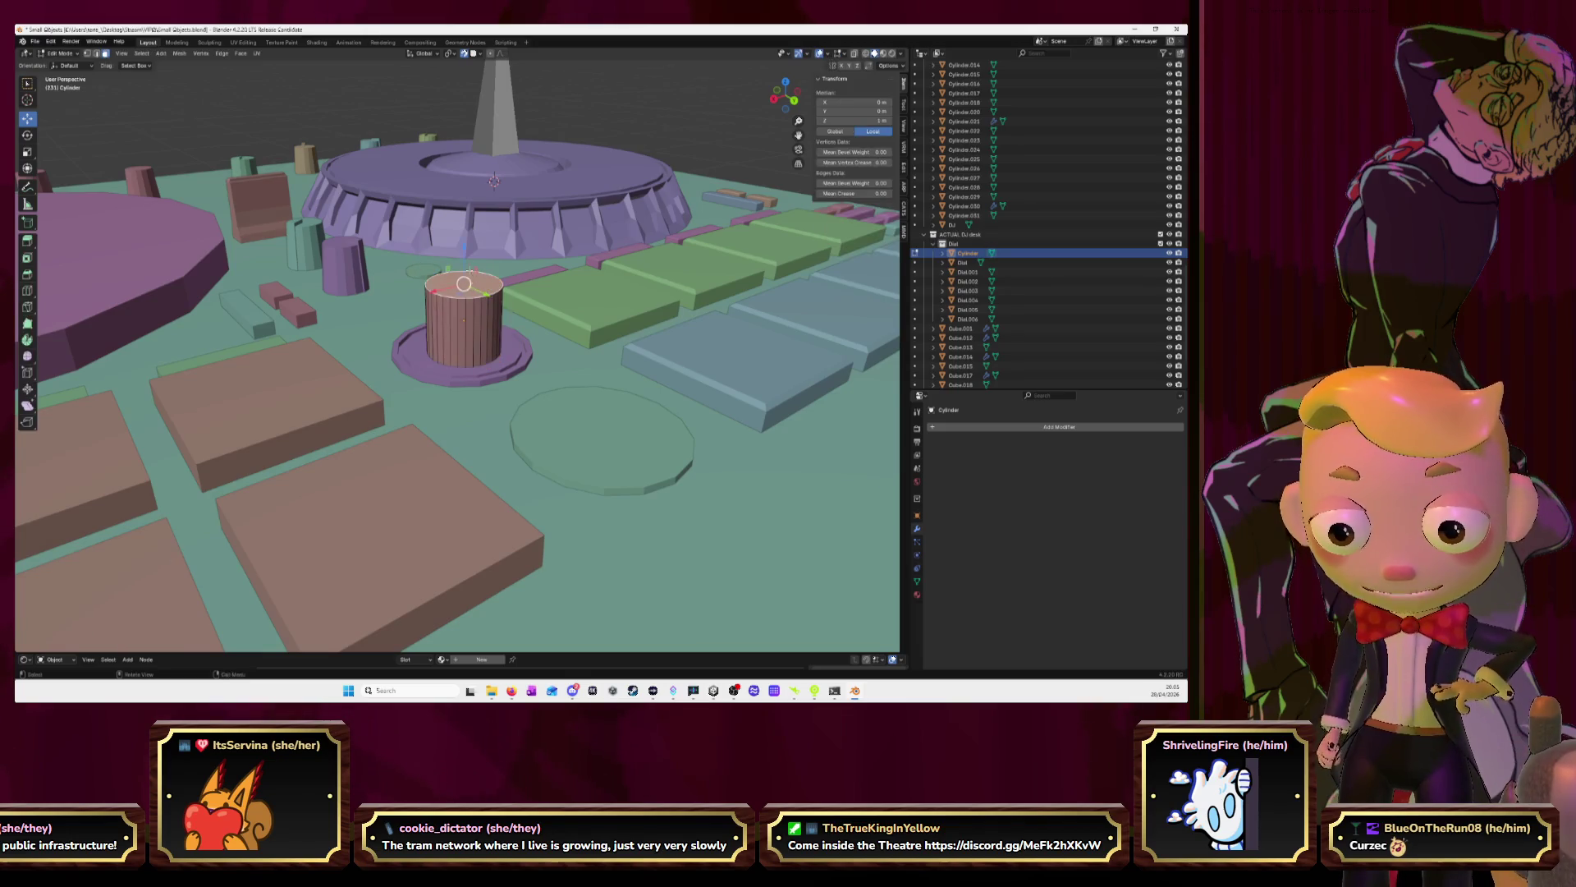
left_click_drag(464, 247, 425, 358)
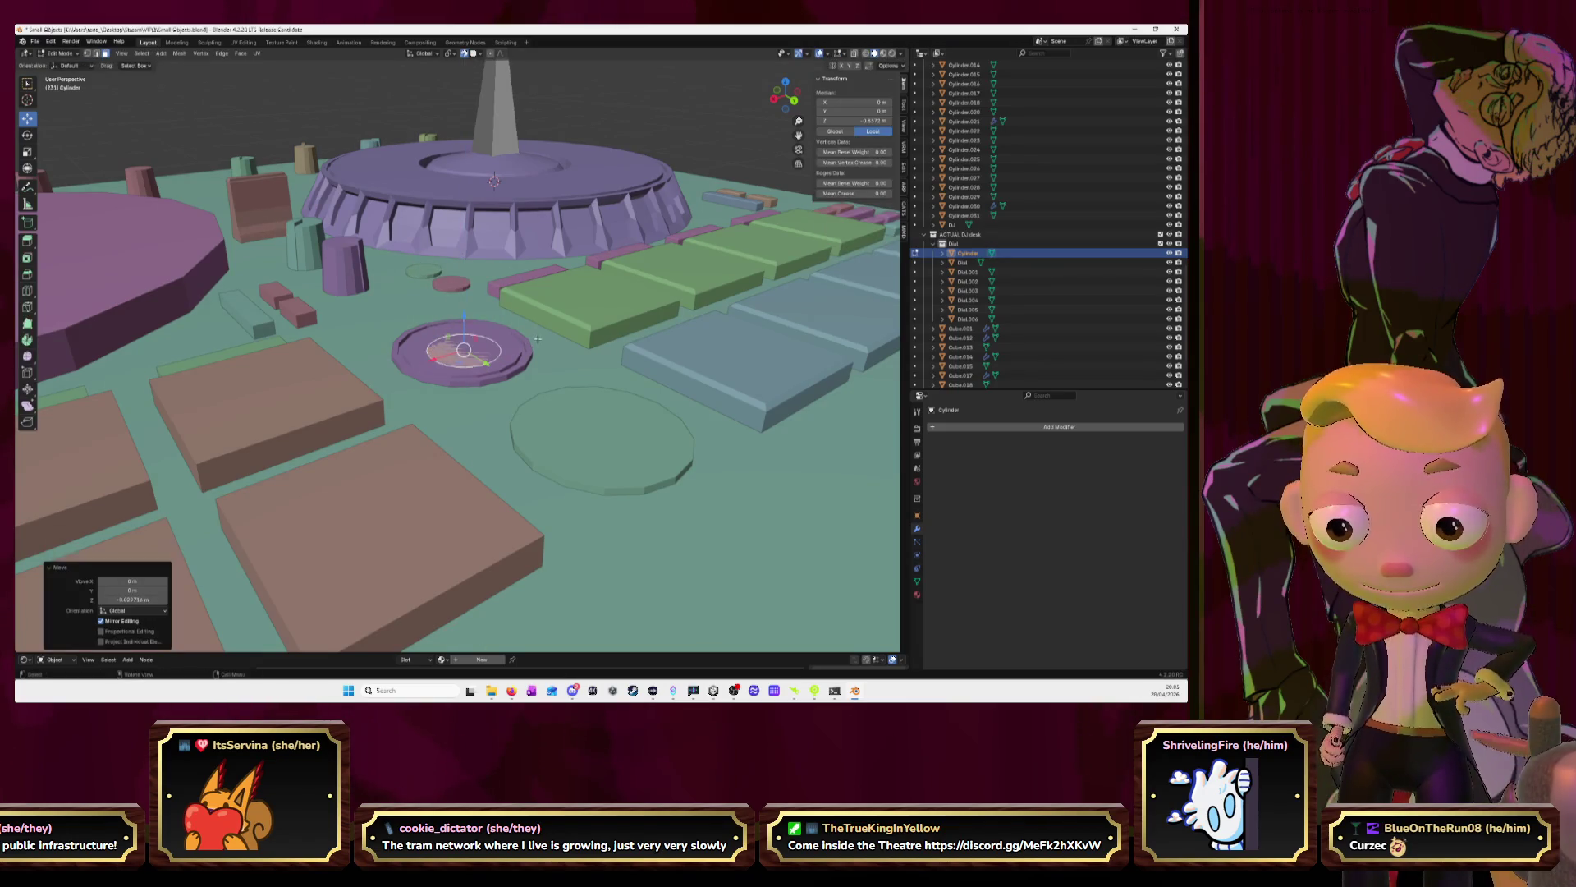
key("Tab")
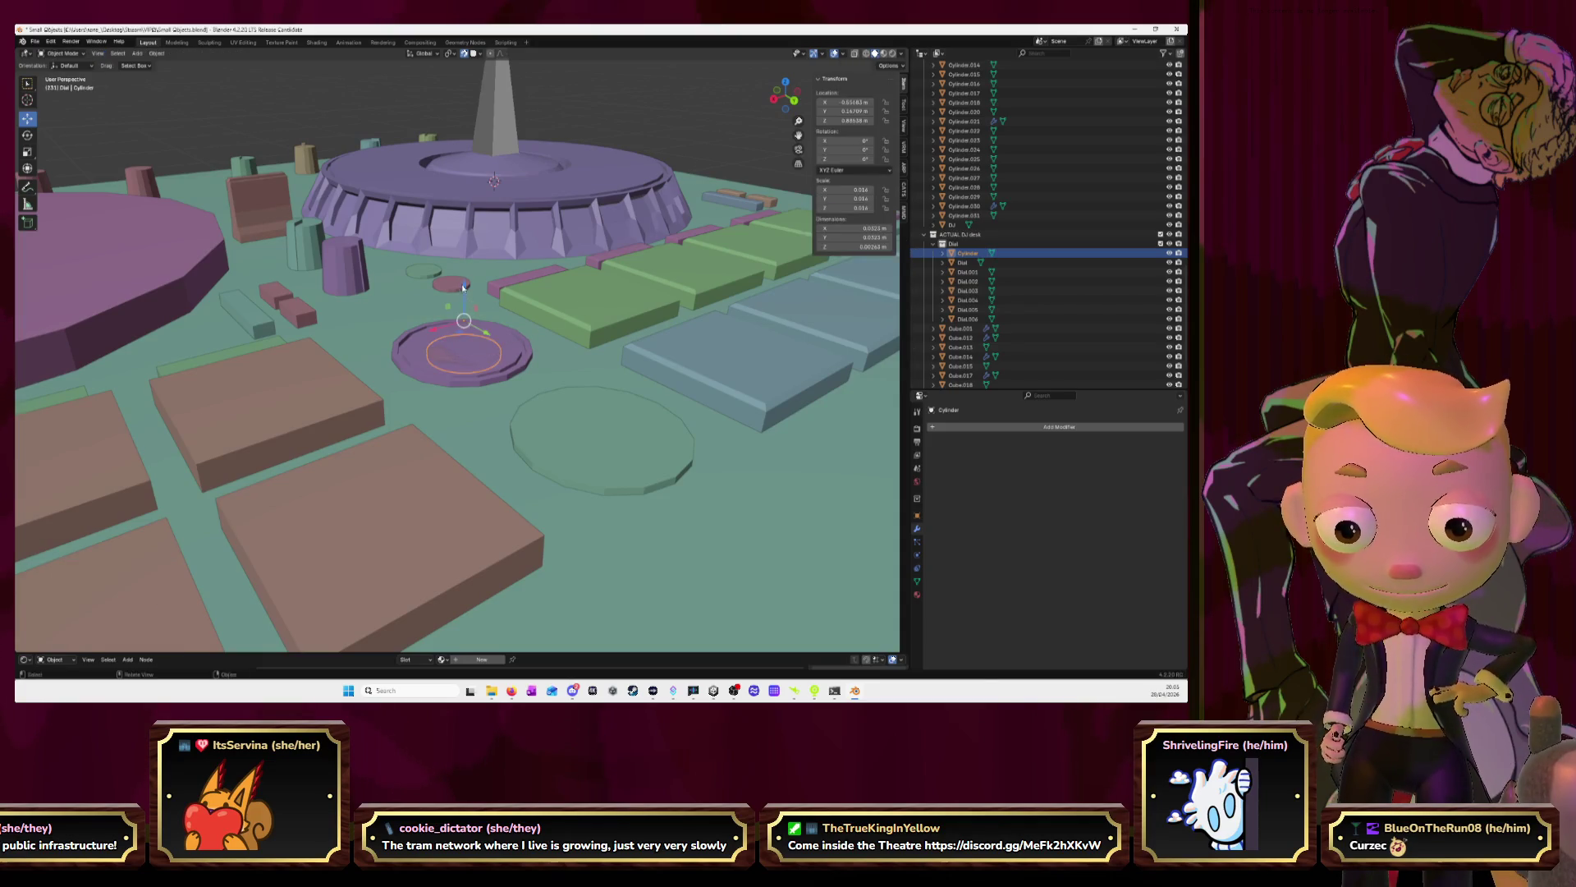
mouse_move(463, 287)
left_mouse_down()
mouse_move(476, 345)
mouse_move(491, 286)
left_mouse_up()
key("ctrl+z")
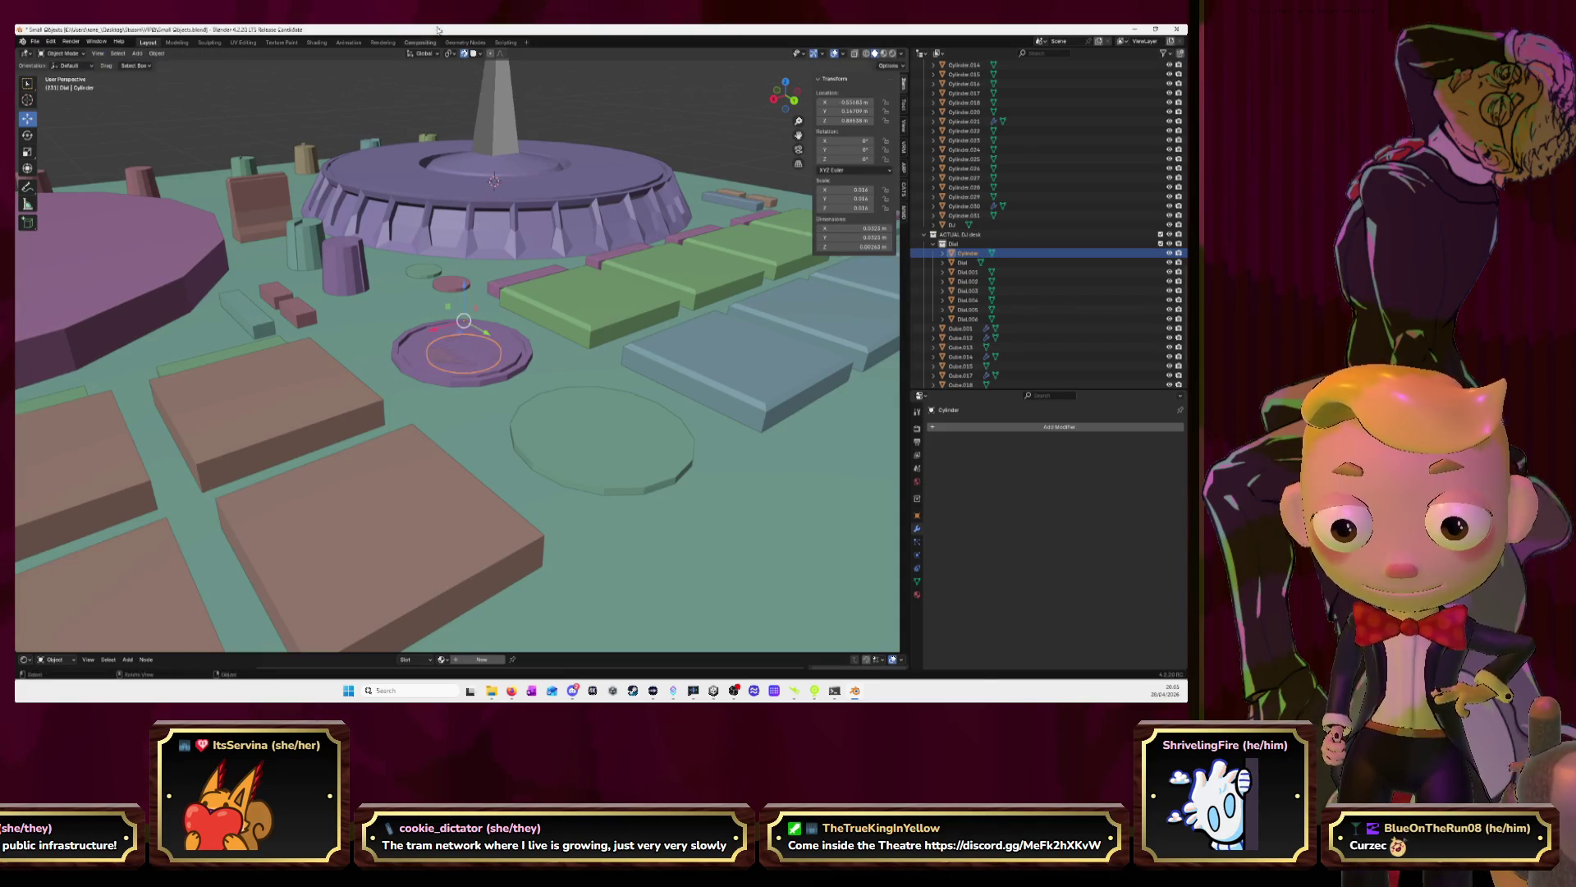
left_click_drag(465, 285, 537, 280)
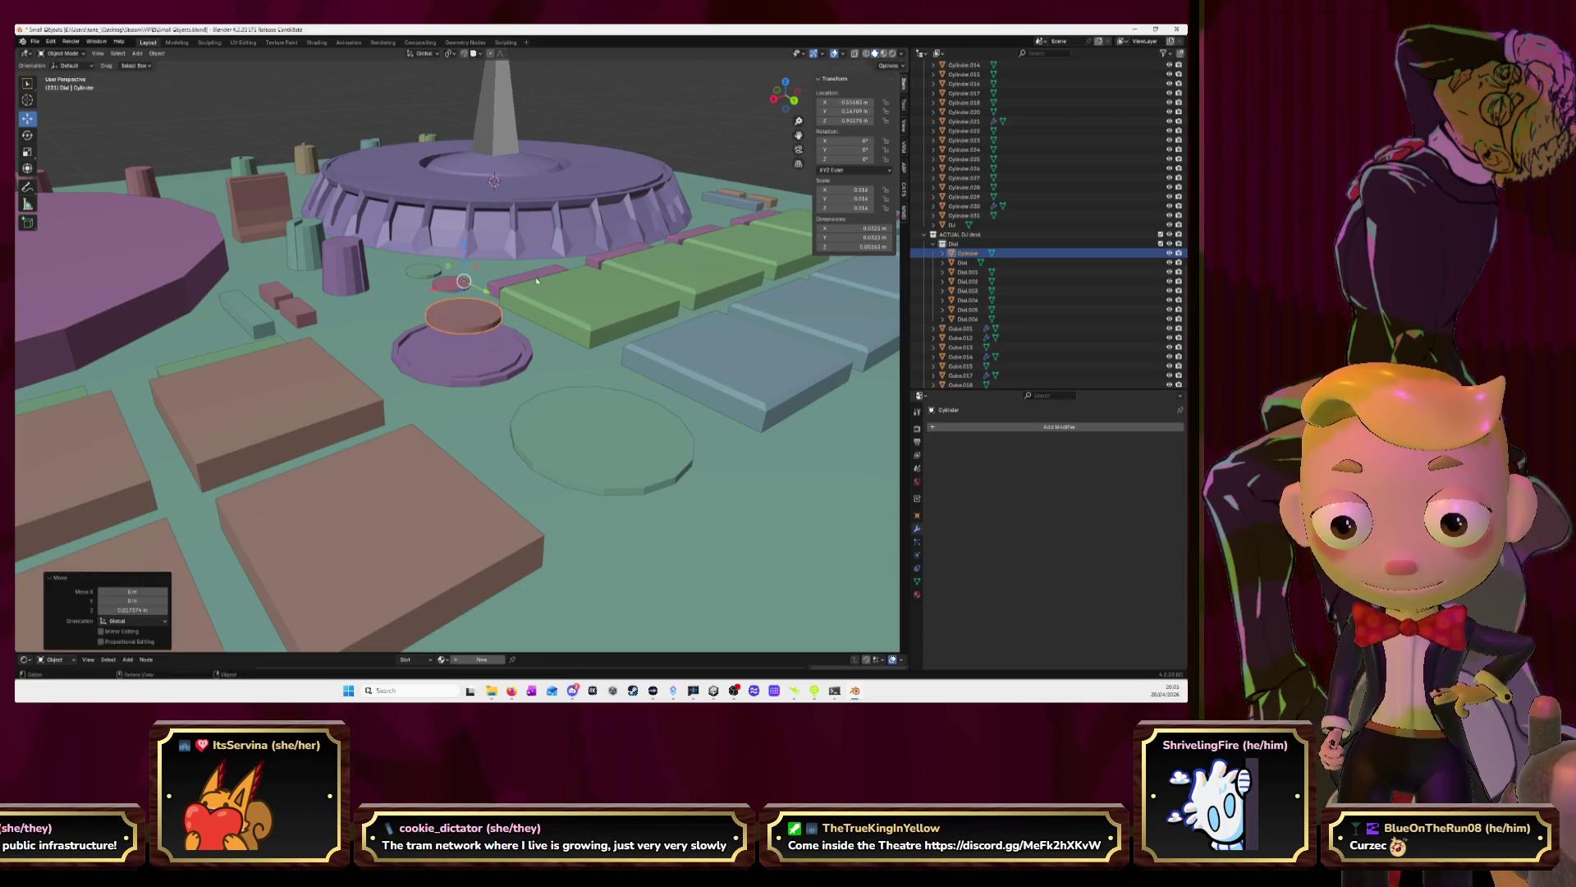
Set the cylinder's origin to its centre of mass (volume) and view the dial from above
left_click(156, 52)
left_click(157, 52)
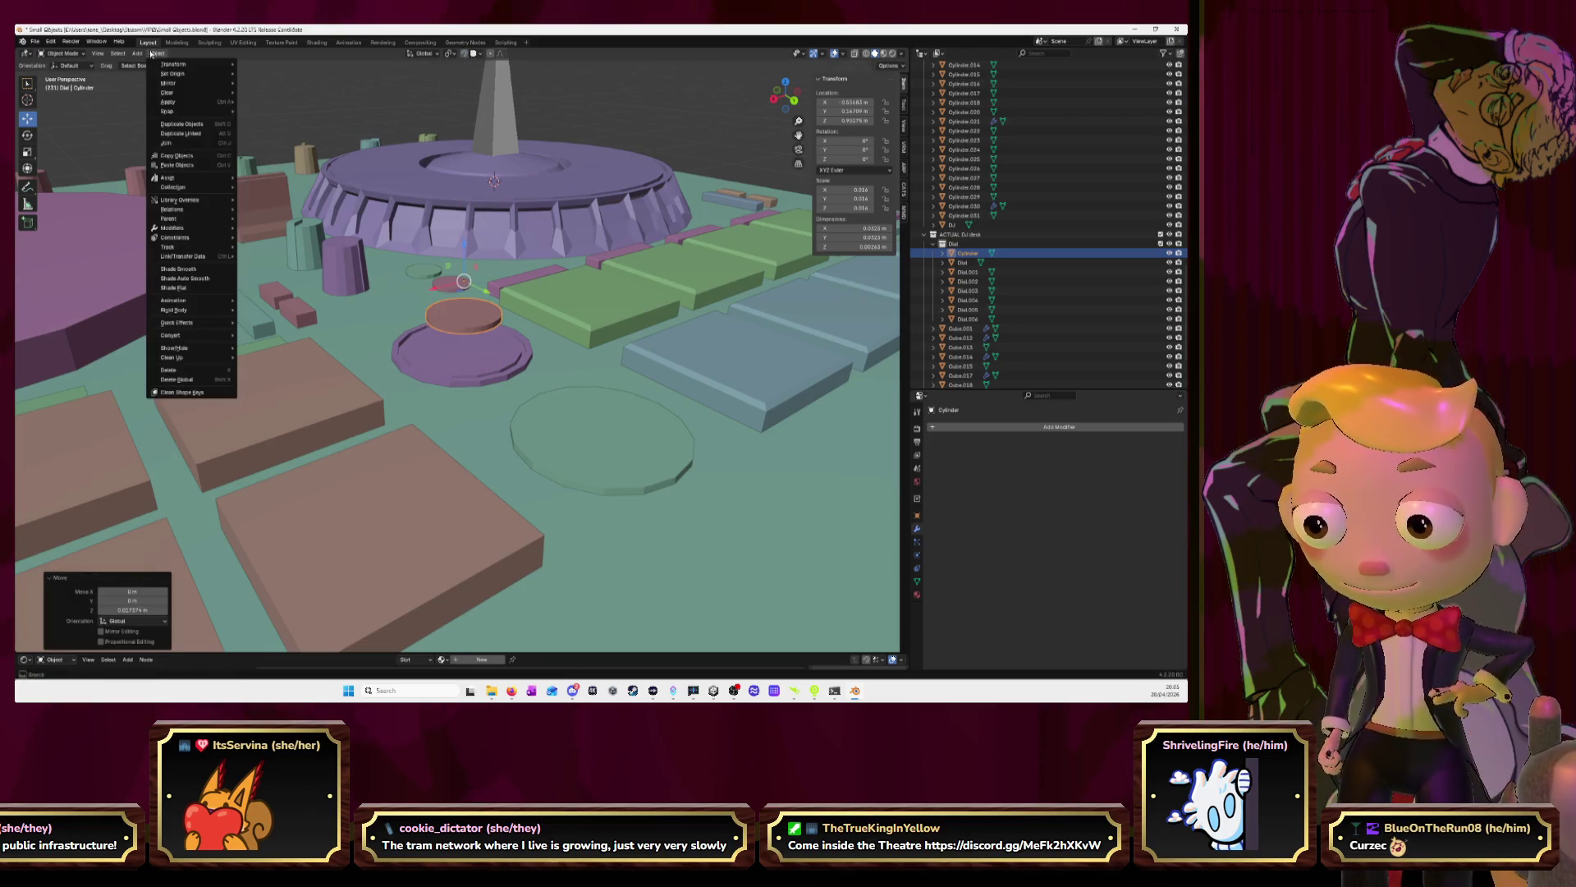
mouse_move(179, 73)
left_click(279, 117)
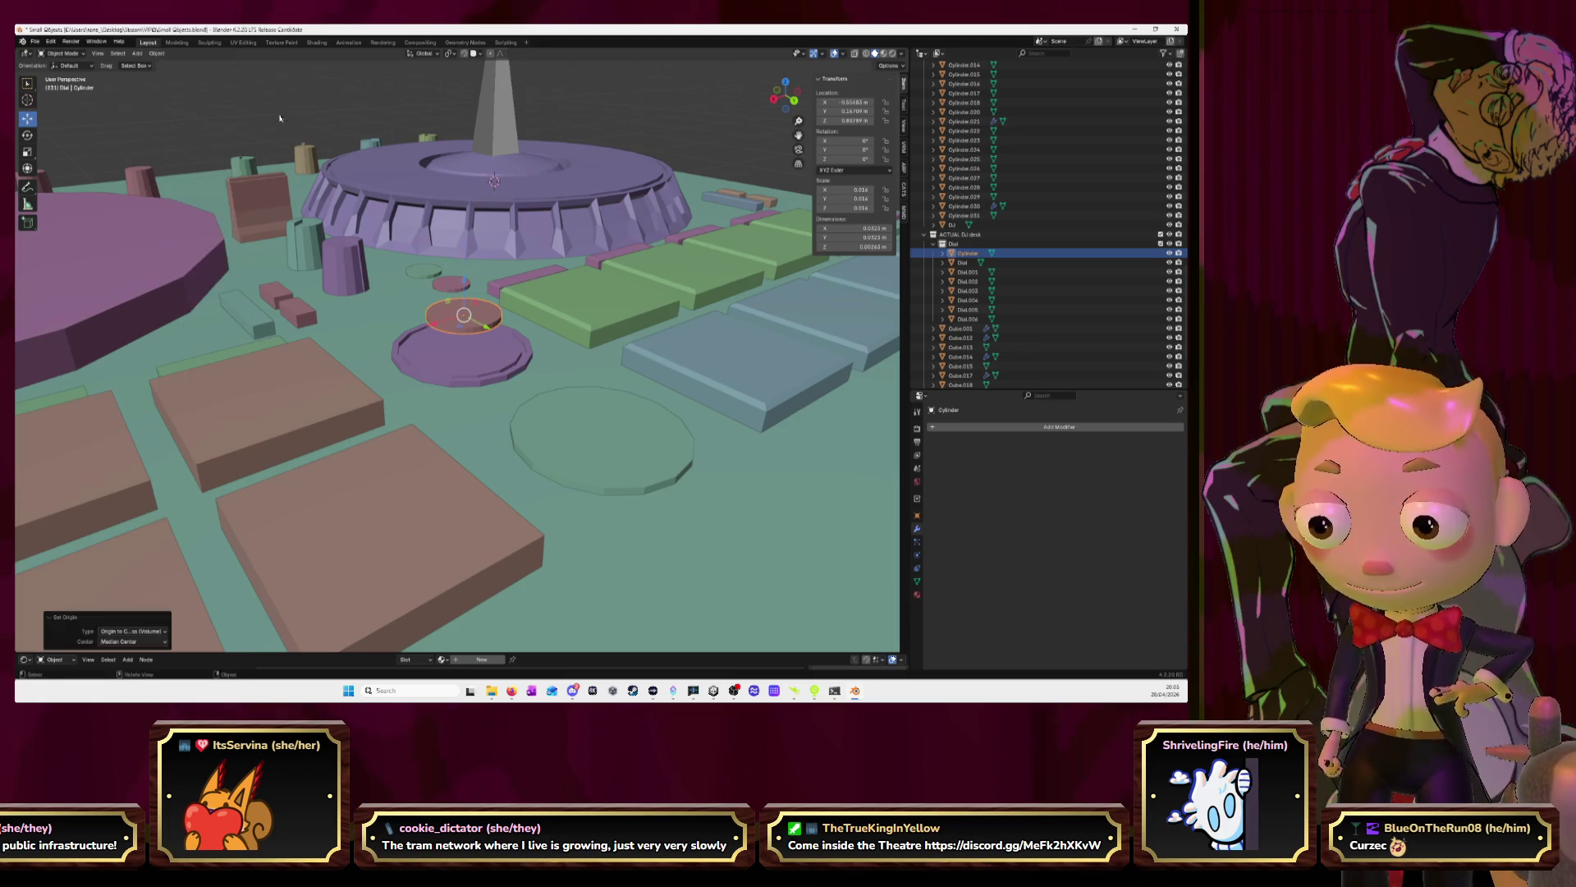
left_click(790, 79)
scroll(572, 280, "up", 5)
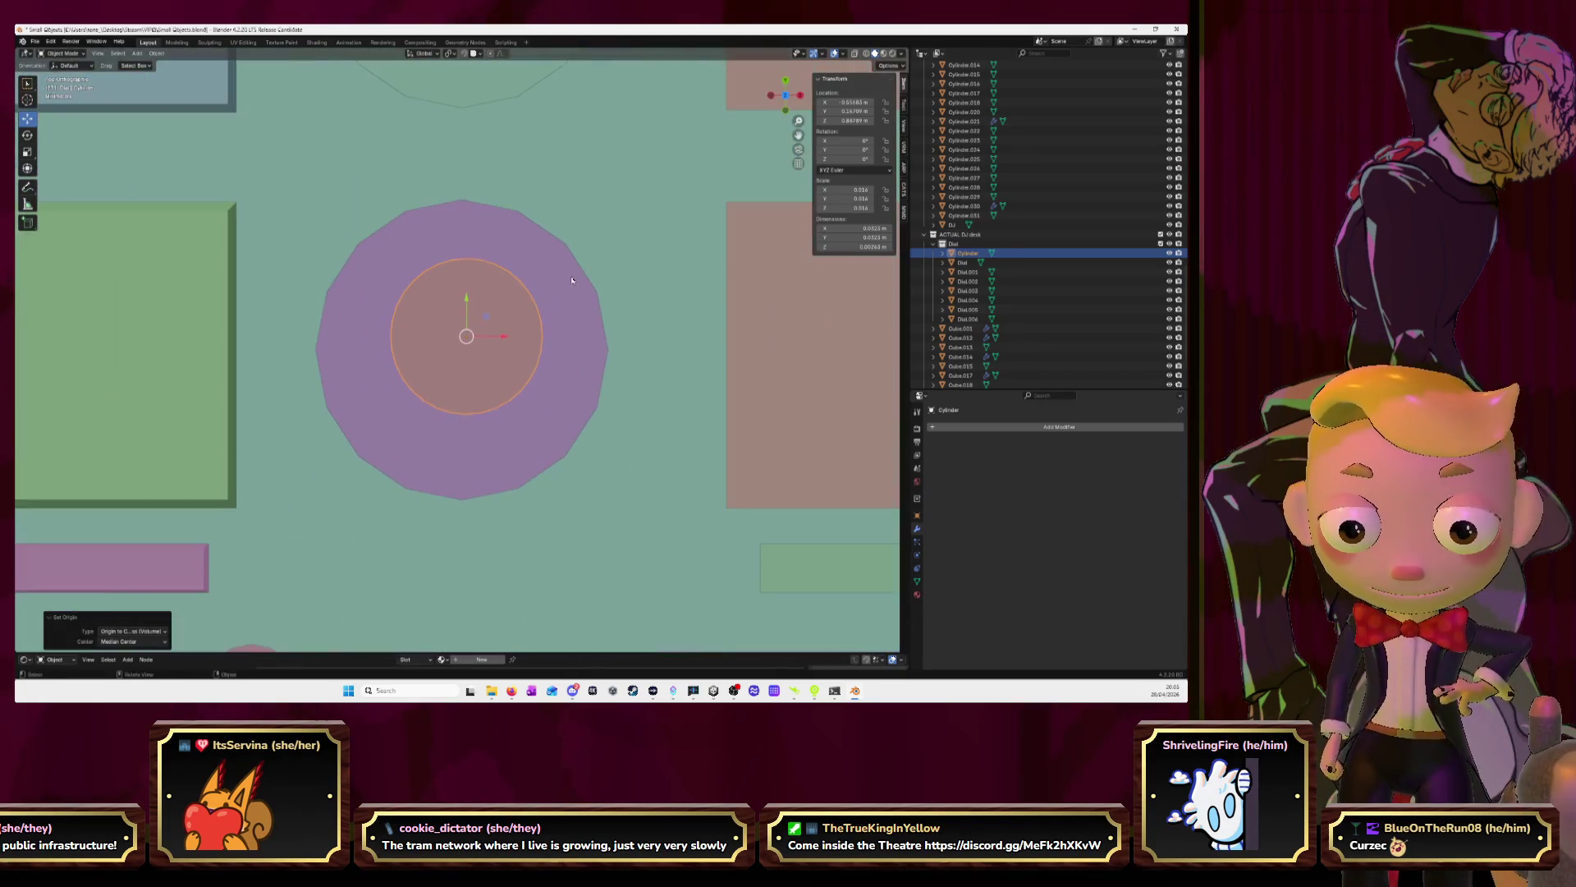
Scale up the terracotta cylinder to the purple dial's size and centre it over the dial
key("s")
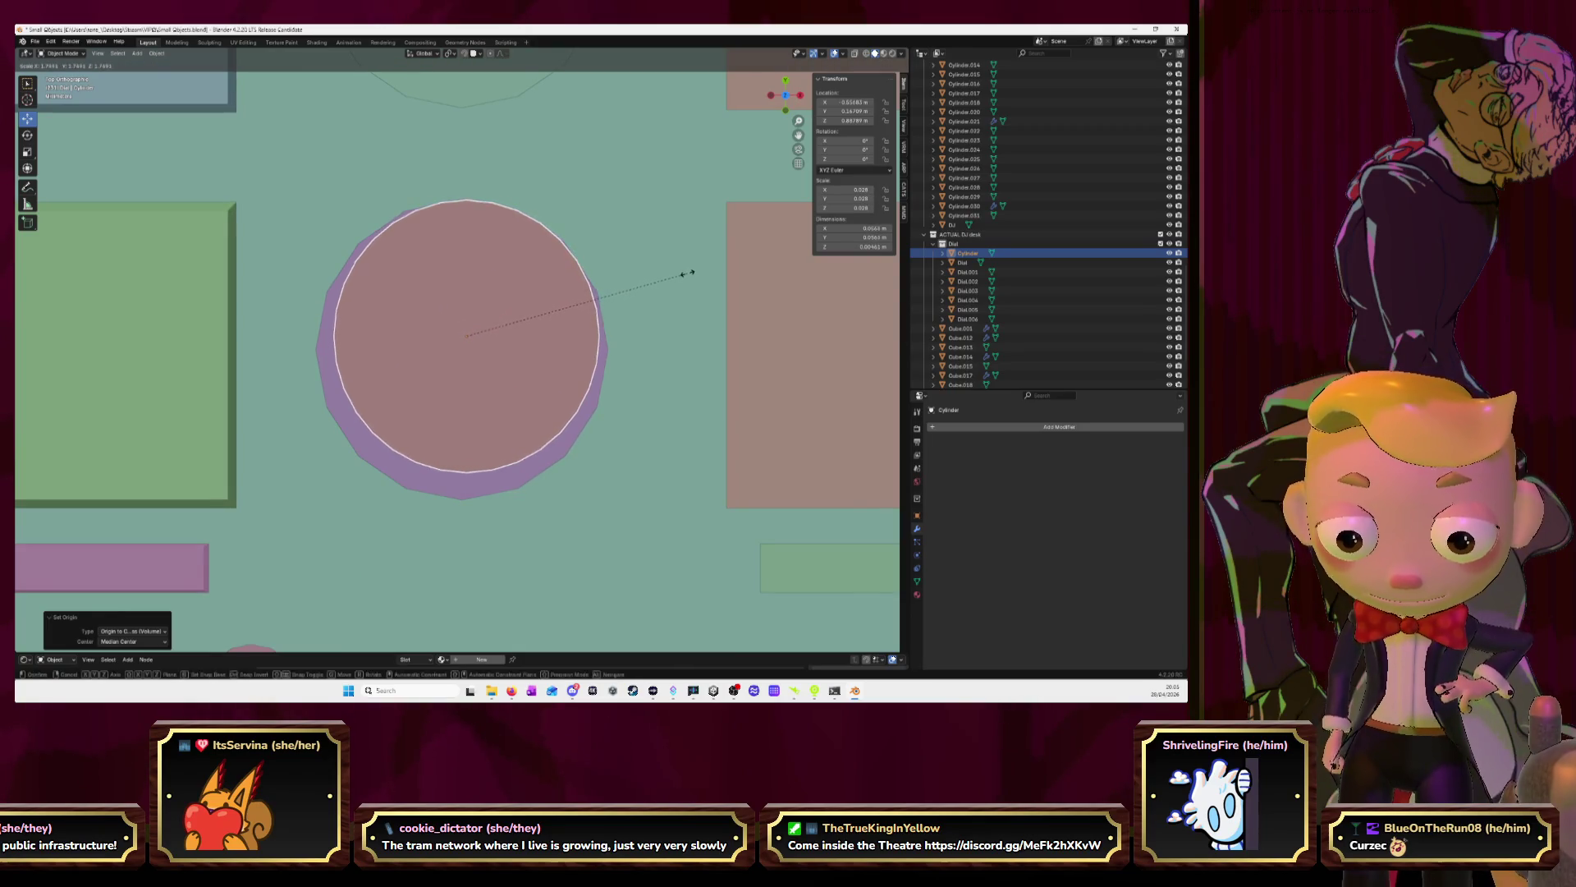
left_click(686, 272)
left_click_drag(465, 346, 461, 353)
key("s")
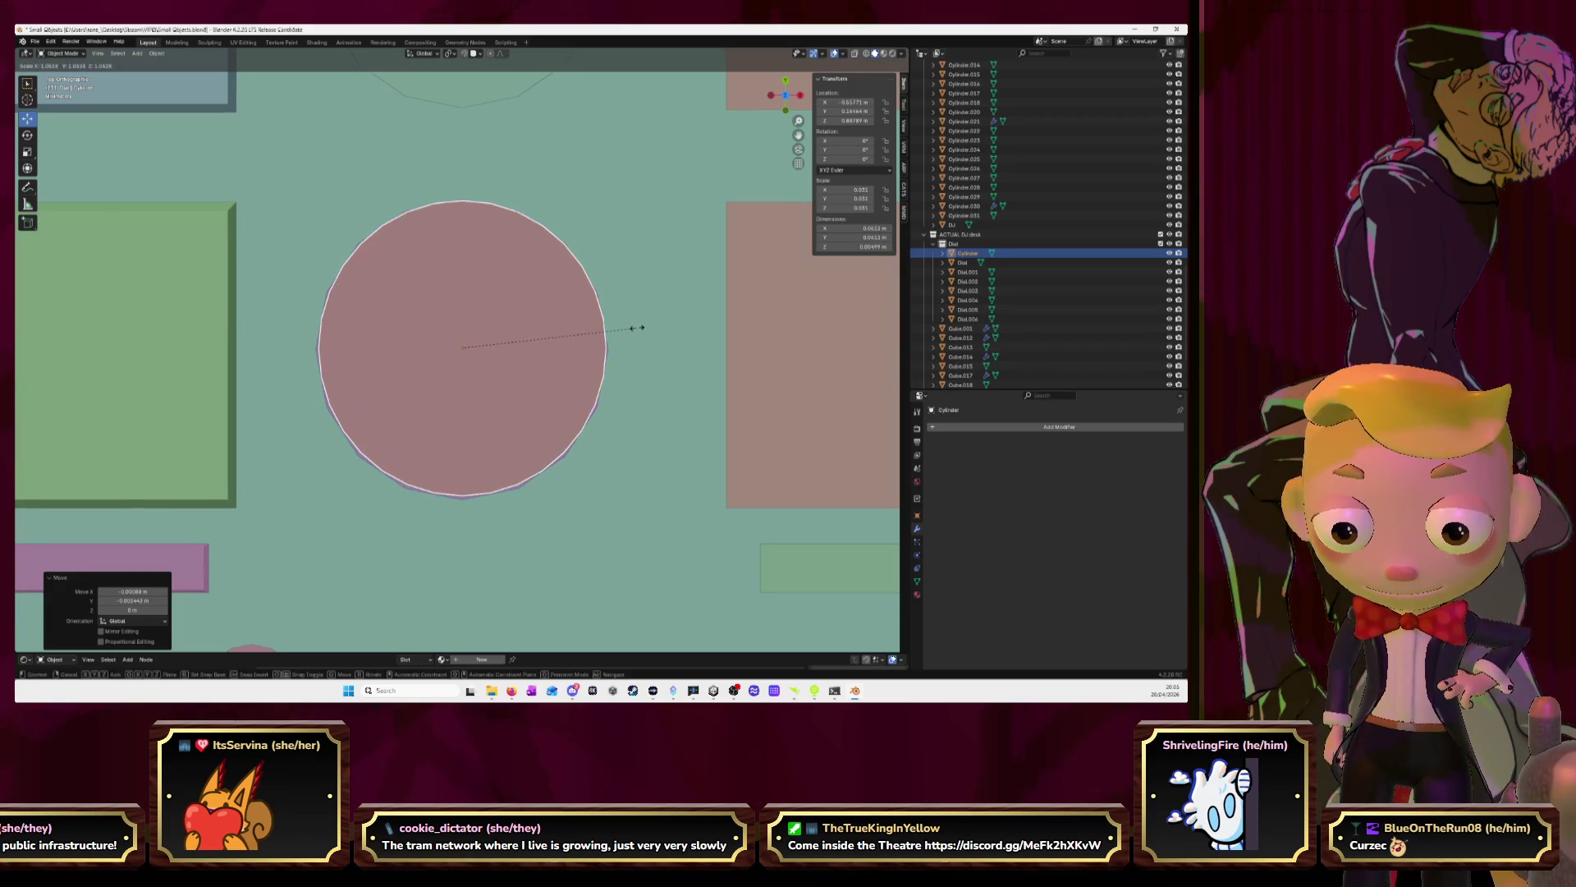
left_click(637, 326)
left_click_drag(462, 348, 457, 334)
Delete the purple dial base and lower the terracotta disc onto the desk
mouse_move(457, 334)
middle_mouse_down()
mouse_move(428, 257)
mouse_move(514, 252)
mouse_move(460, 268)
middle_mouse_up()
left_click(457, 341)
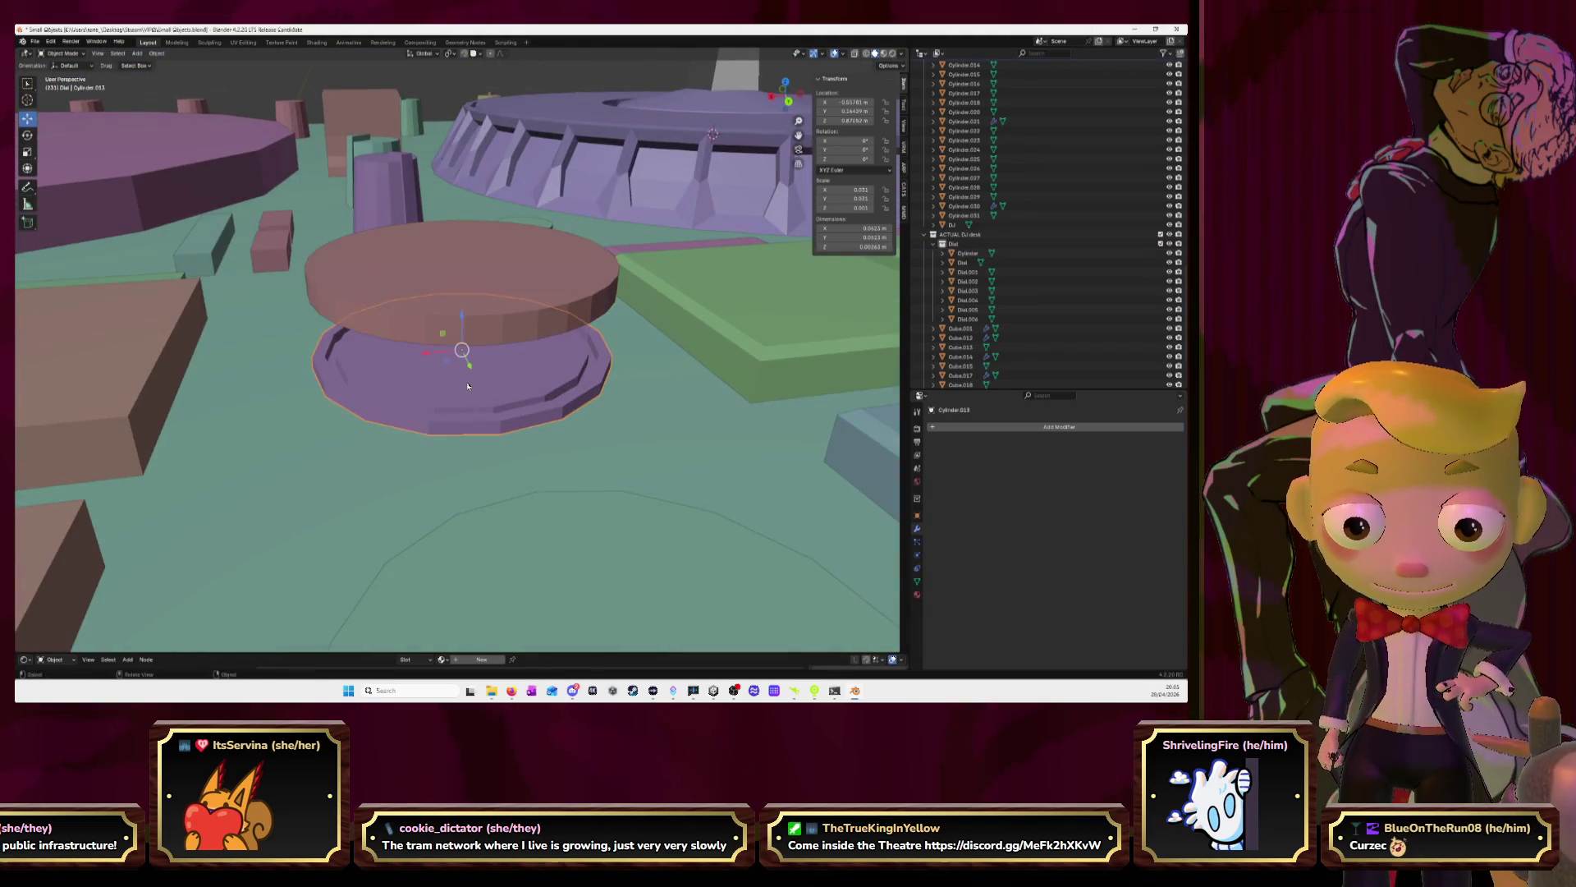
key("Delete")
left_click(482, 281)
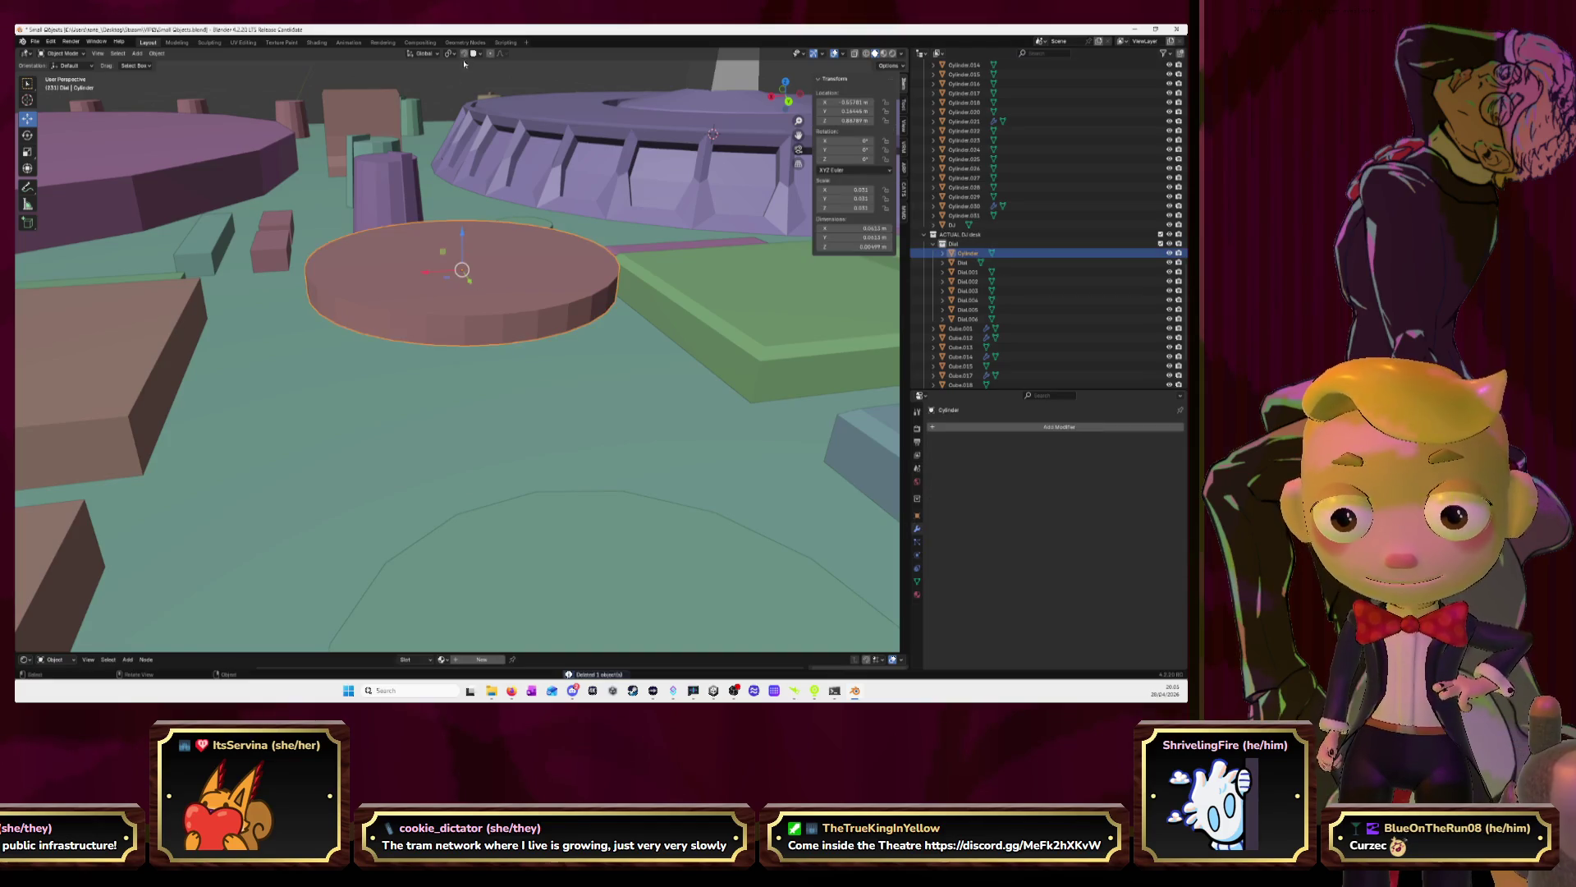
left_click_drag(464, 234, 463, 297)
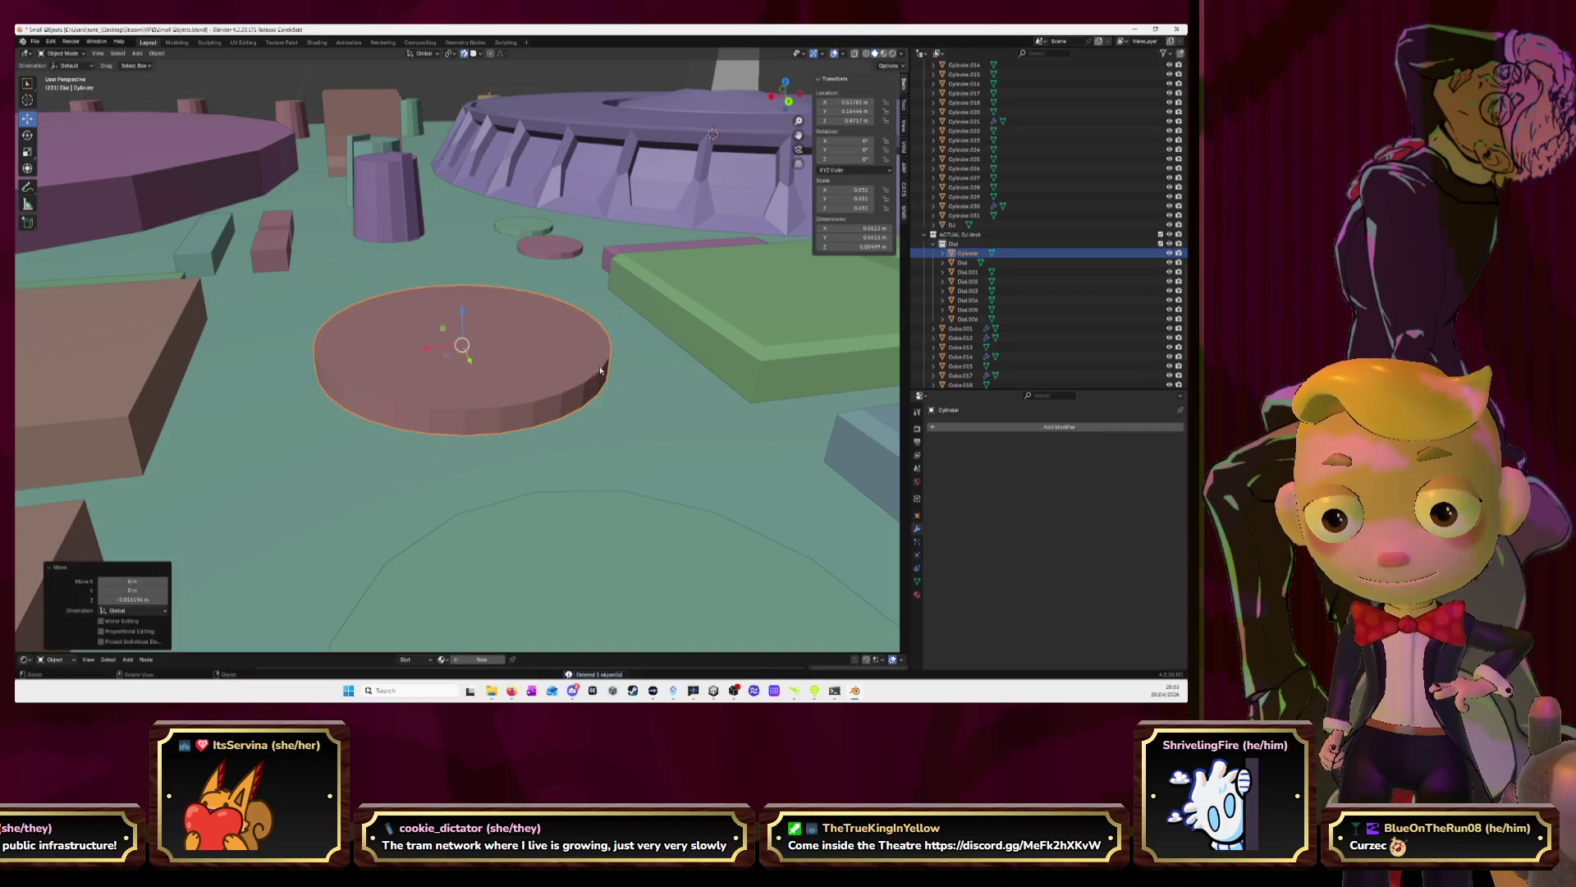
key("Tab")
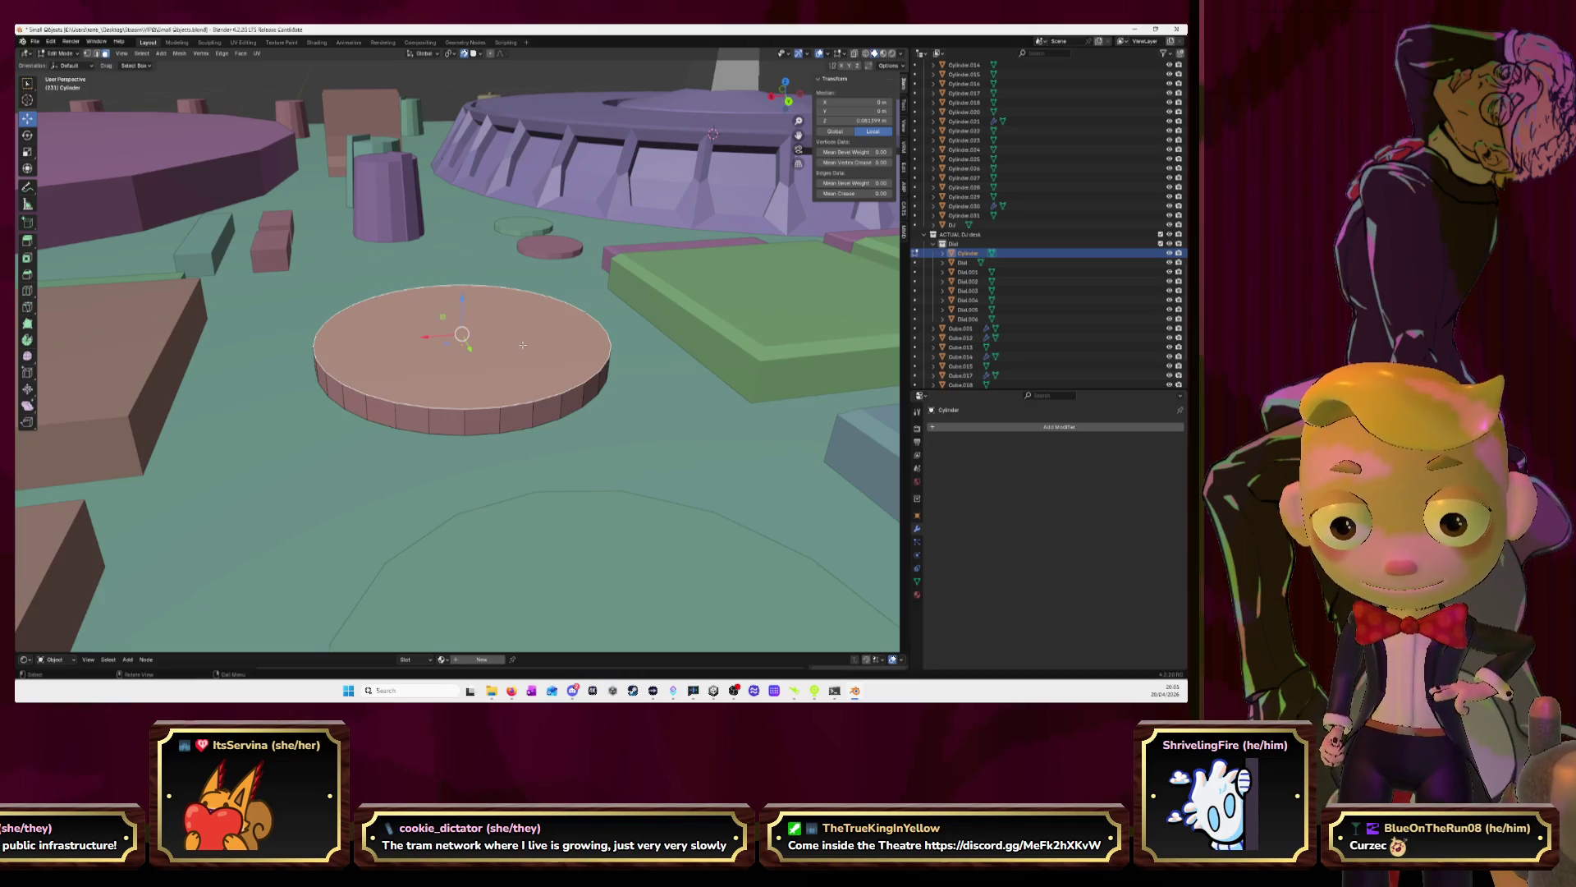
From top view, inset the disc's top face to form a rim ring
left_click(775, 97)
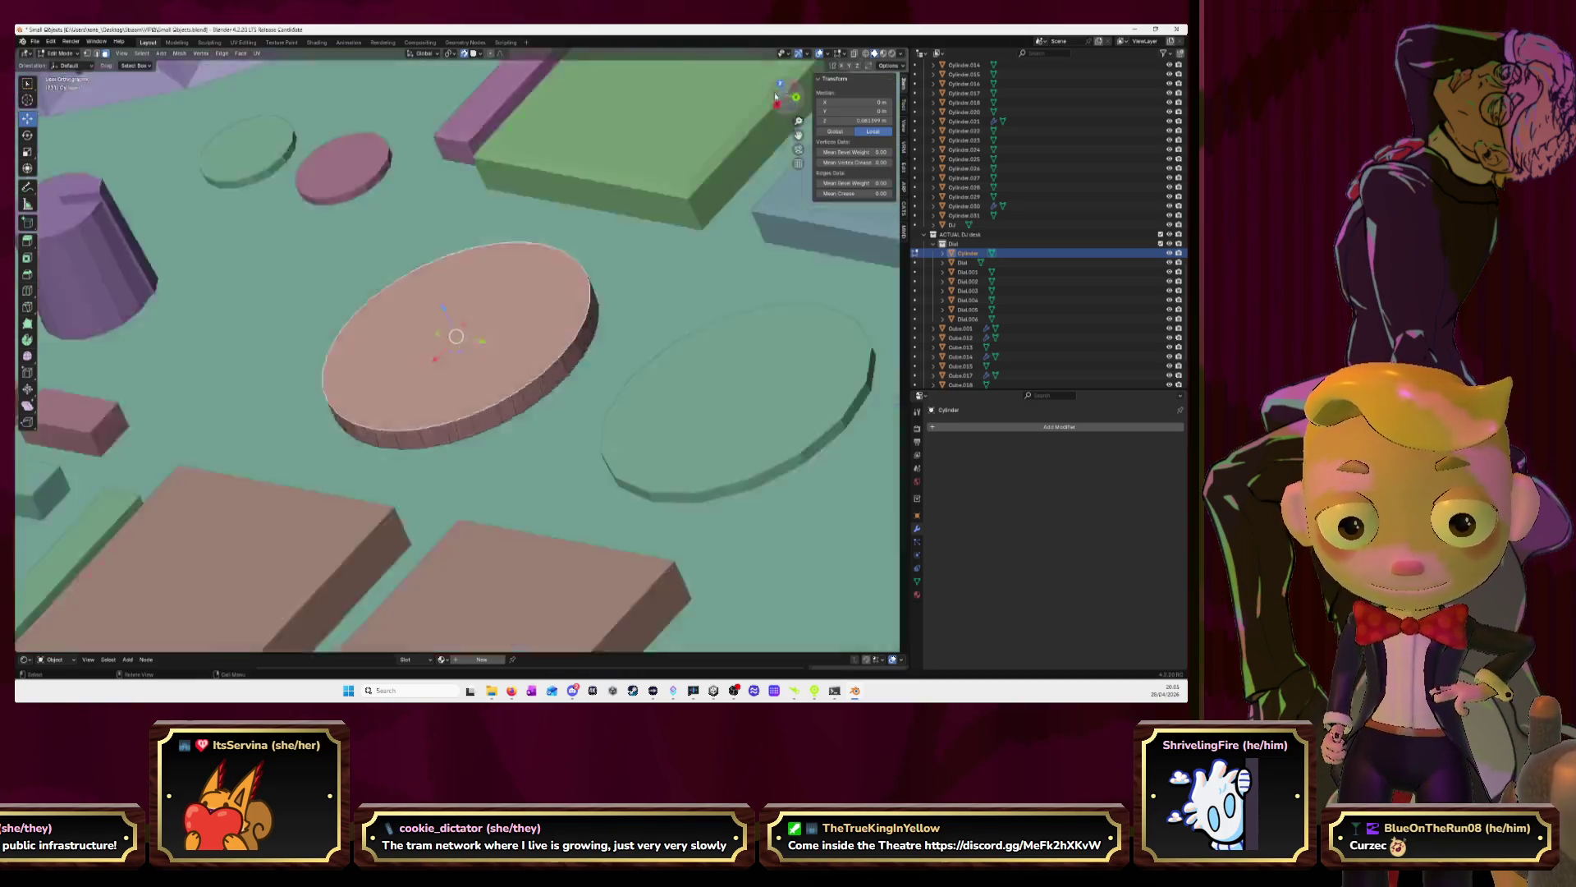
key("KP_7")
key("i")
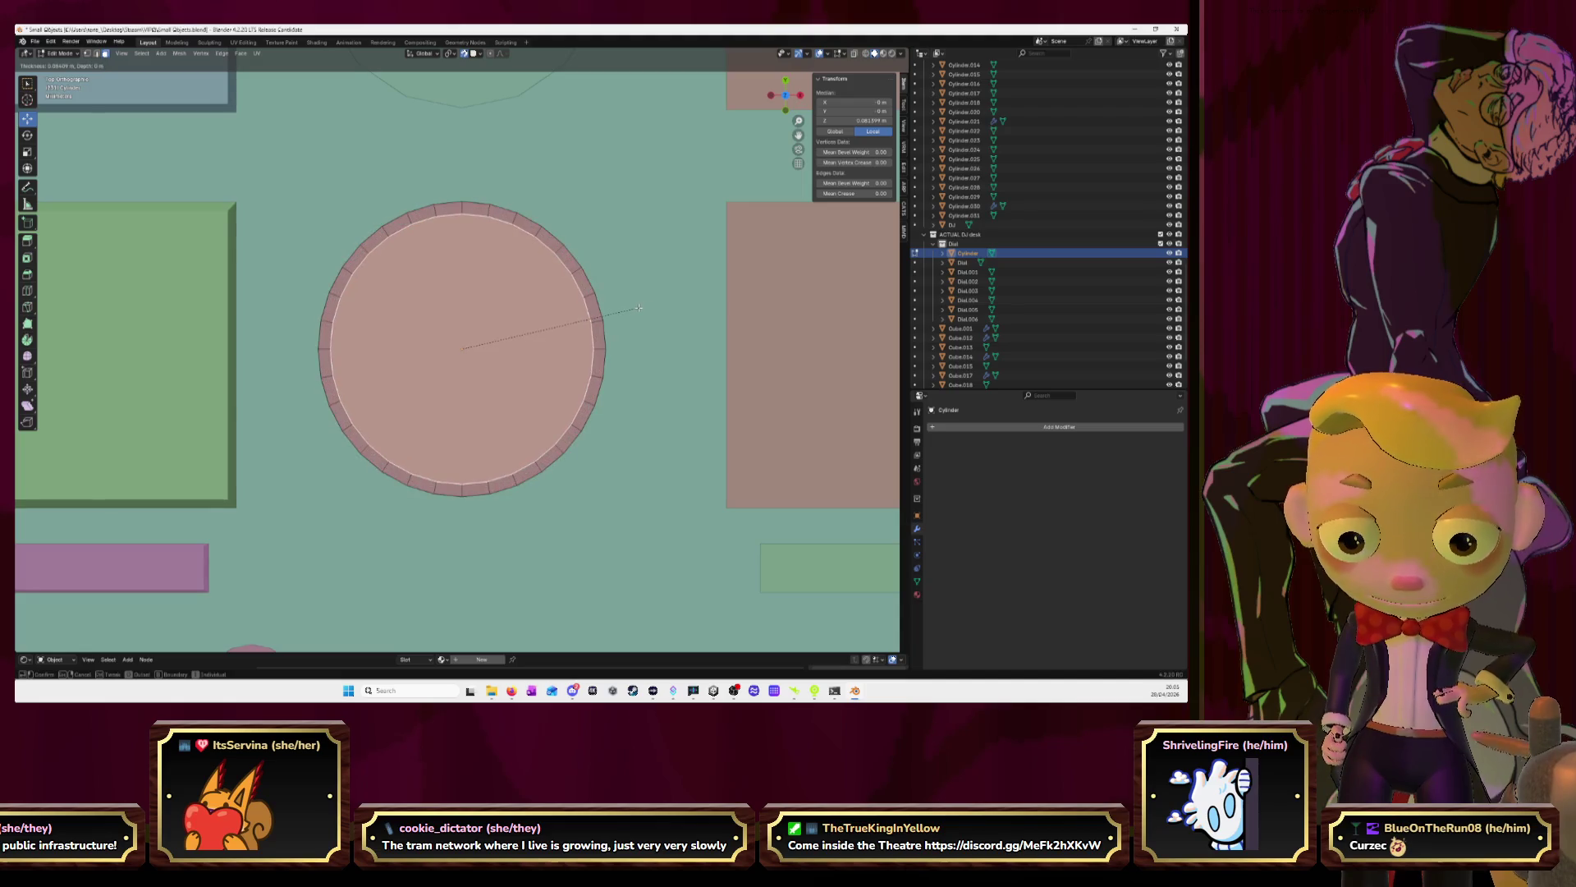
left_click(638, 307)
key("i")
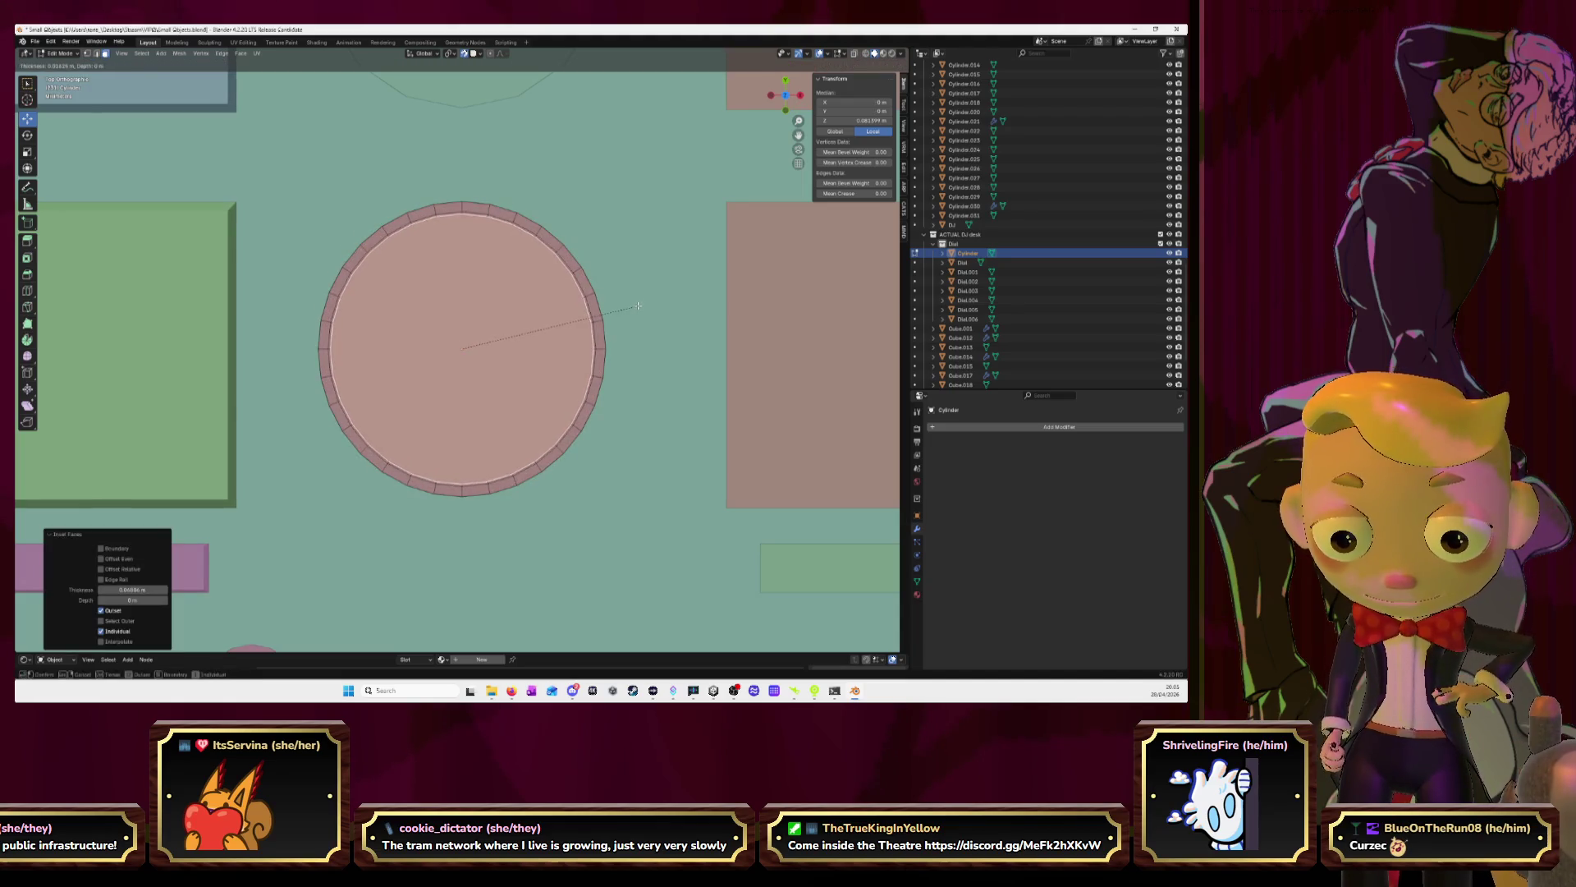
right_click(638, 307)
Move the inset top face vertically along Z to set the platter height
middle_click_drag(638, 307, 645, 197)
left_click_drag(461, 297, 459, 301)
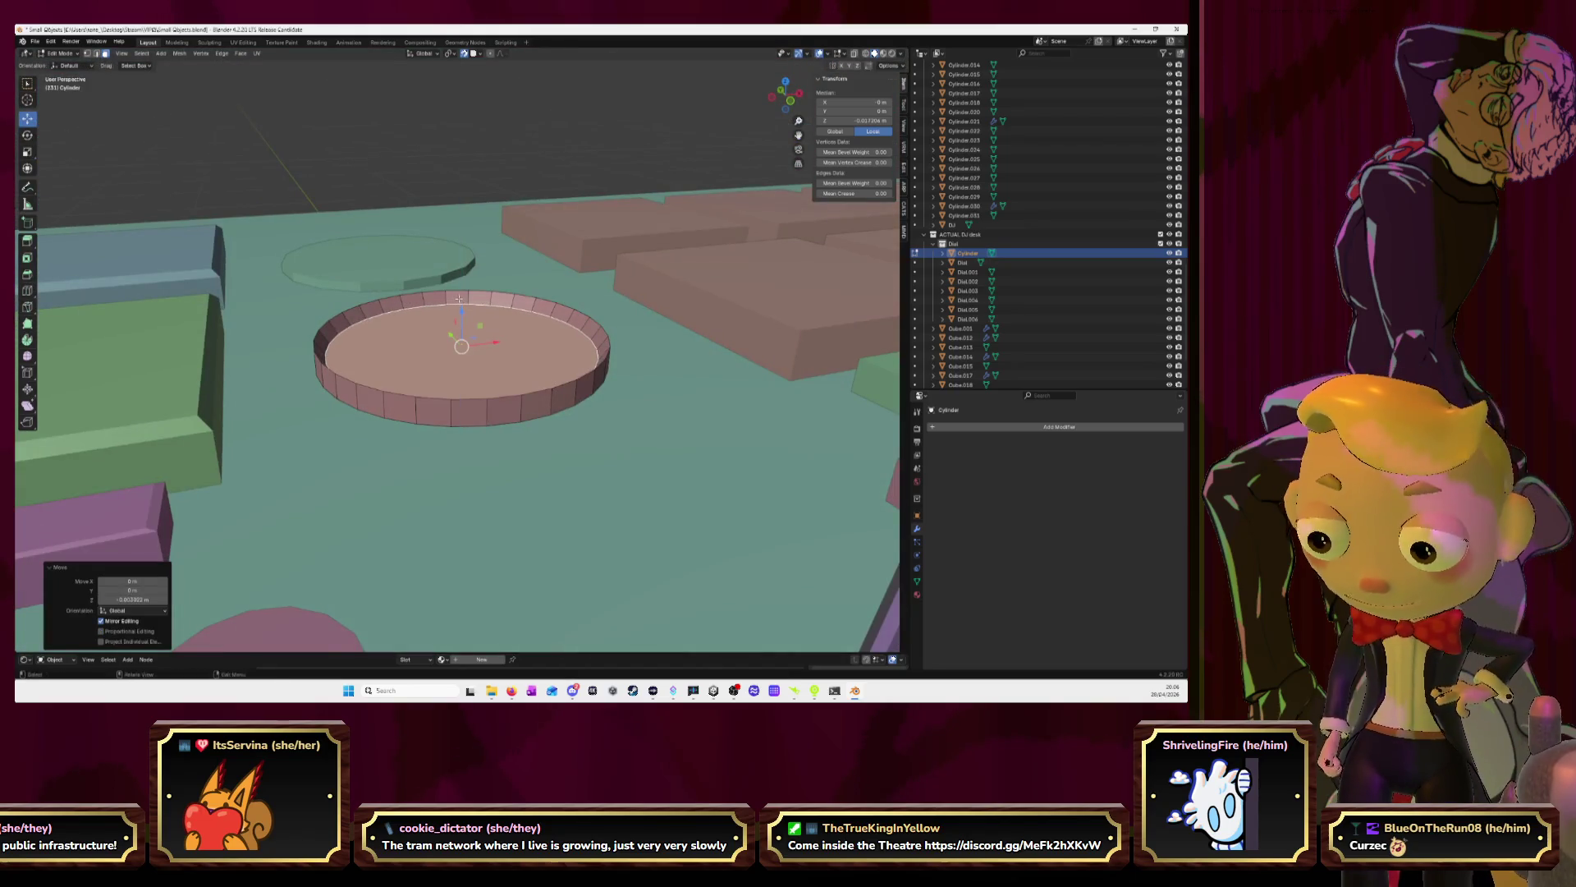
key("ctrl+e")
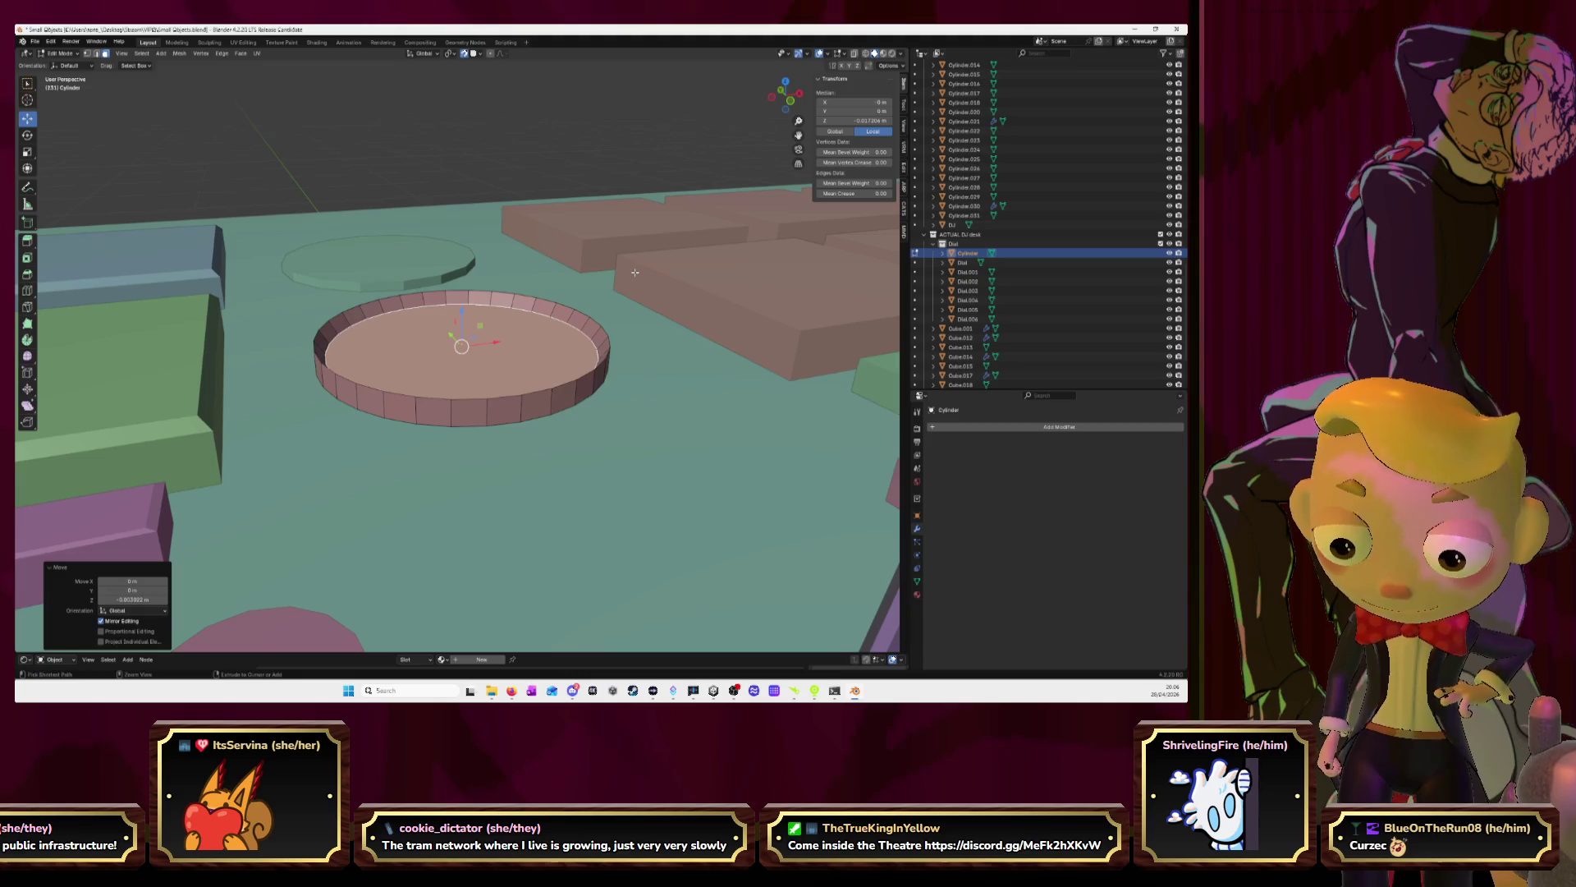
key("ctrl+z")
key("g")
key("z")
key("z")
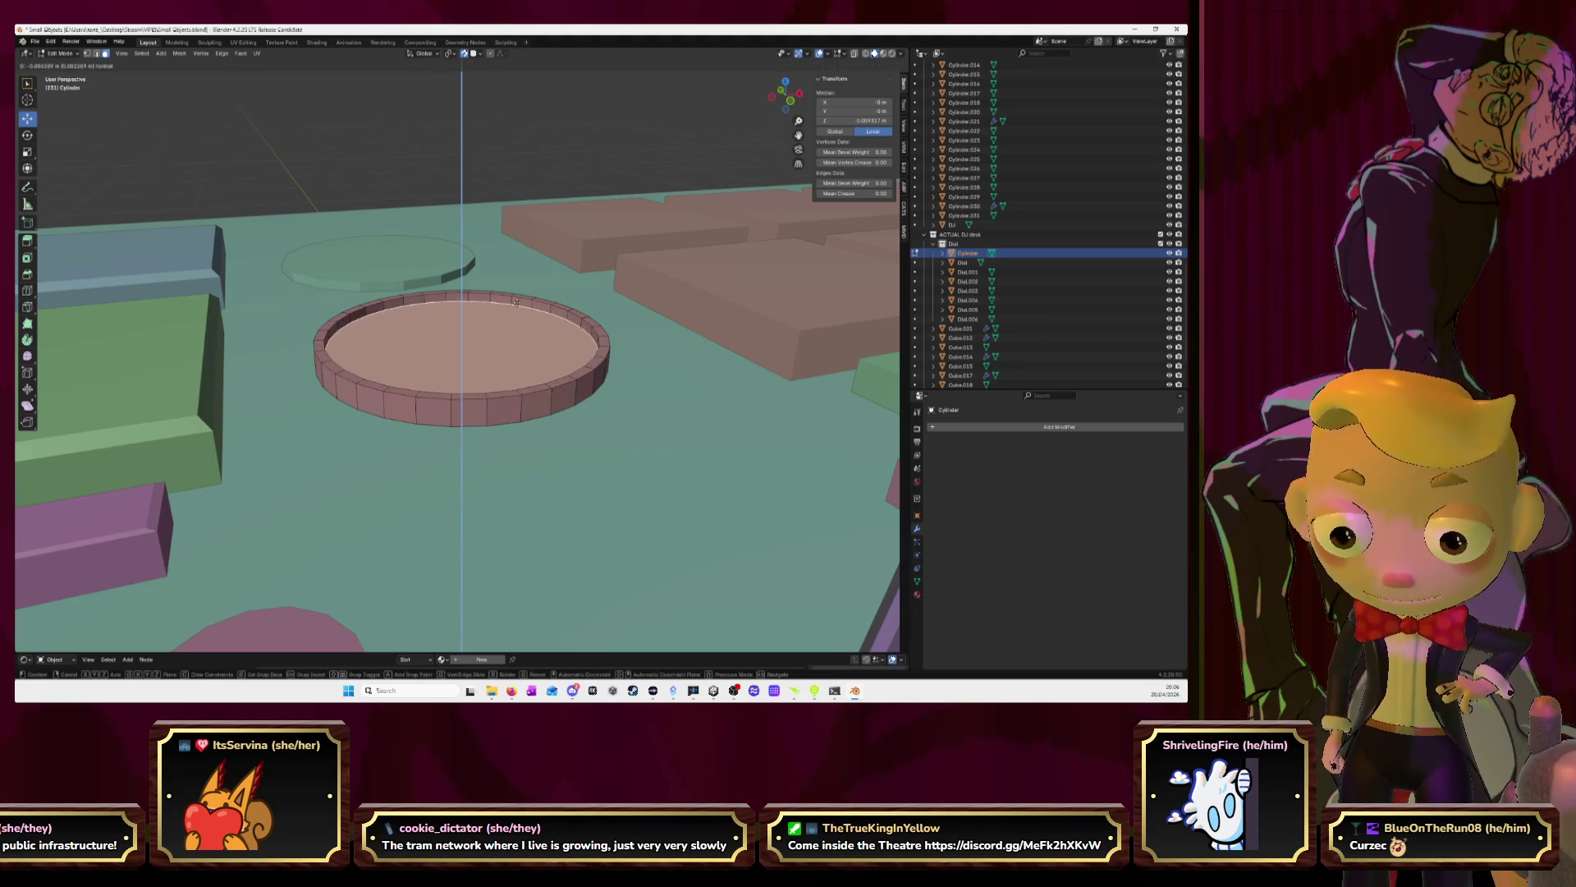
left_click(460, 108)
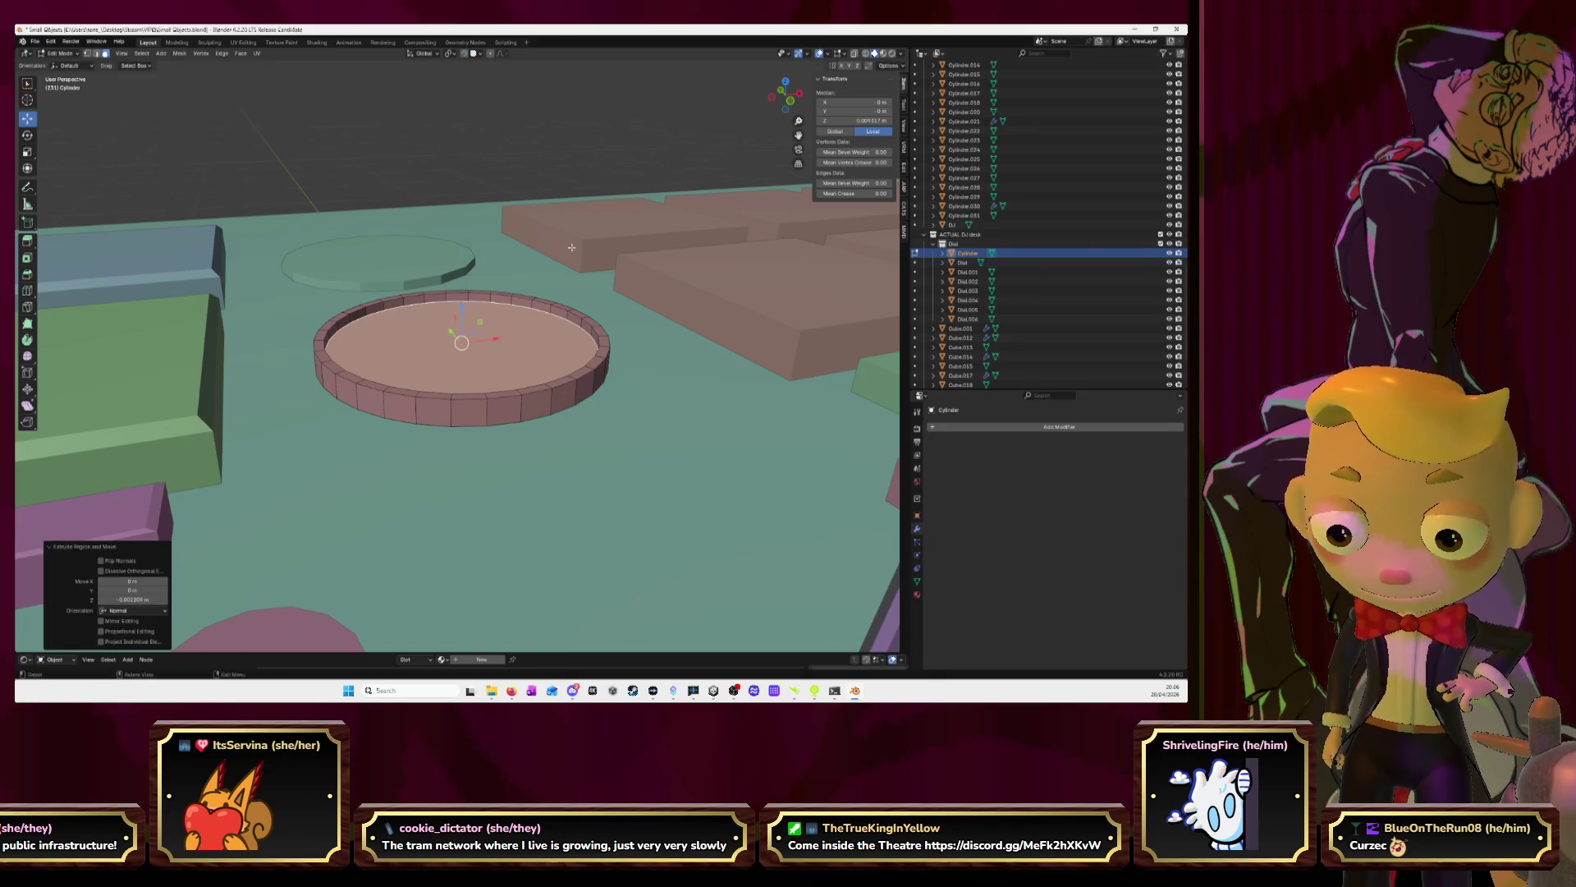
Inset the top face again and shift the new inner face along Z
key("i")
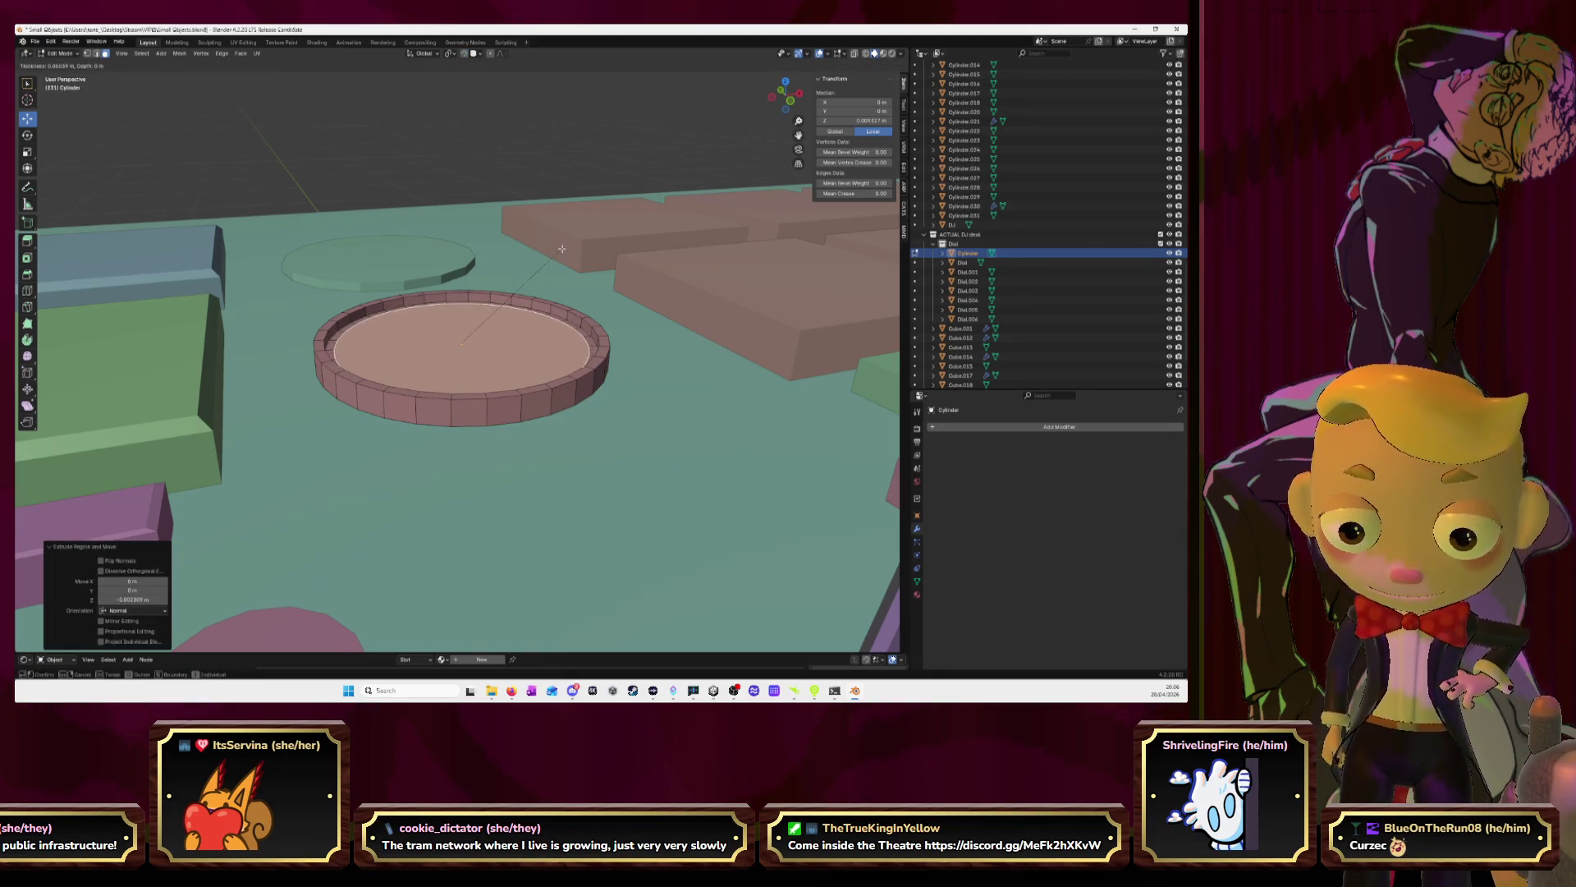
left_click(562, 248)
key("g")
key("z")
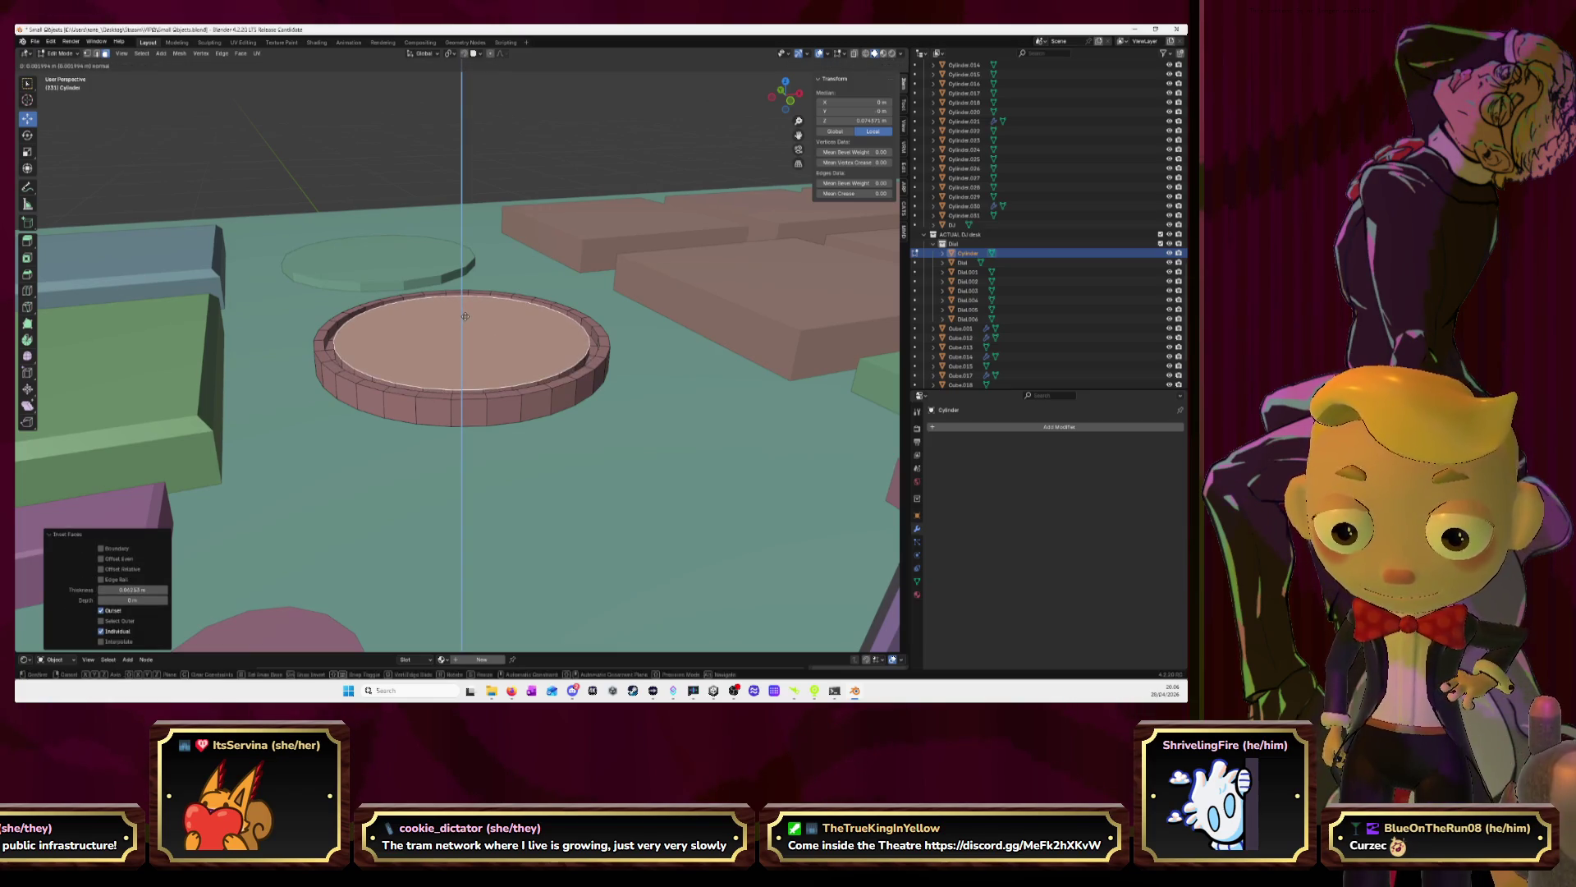
left_click(465, 316)
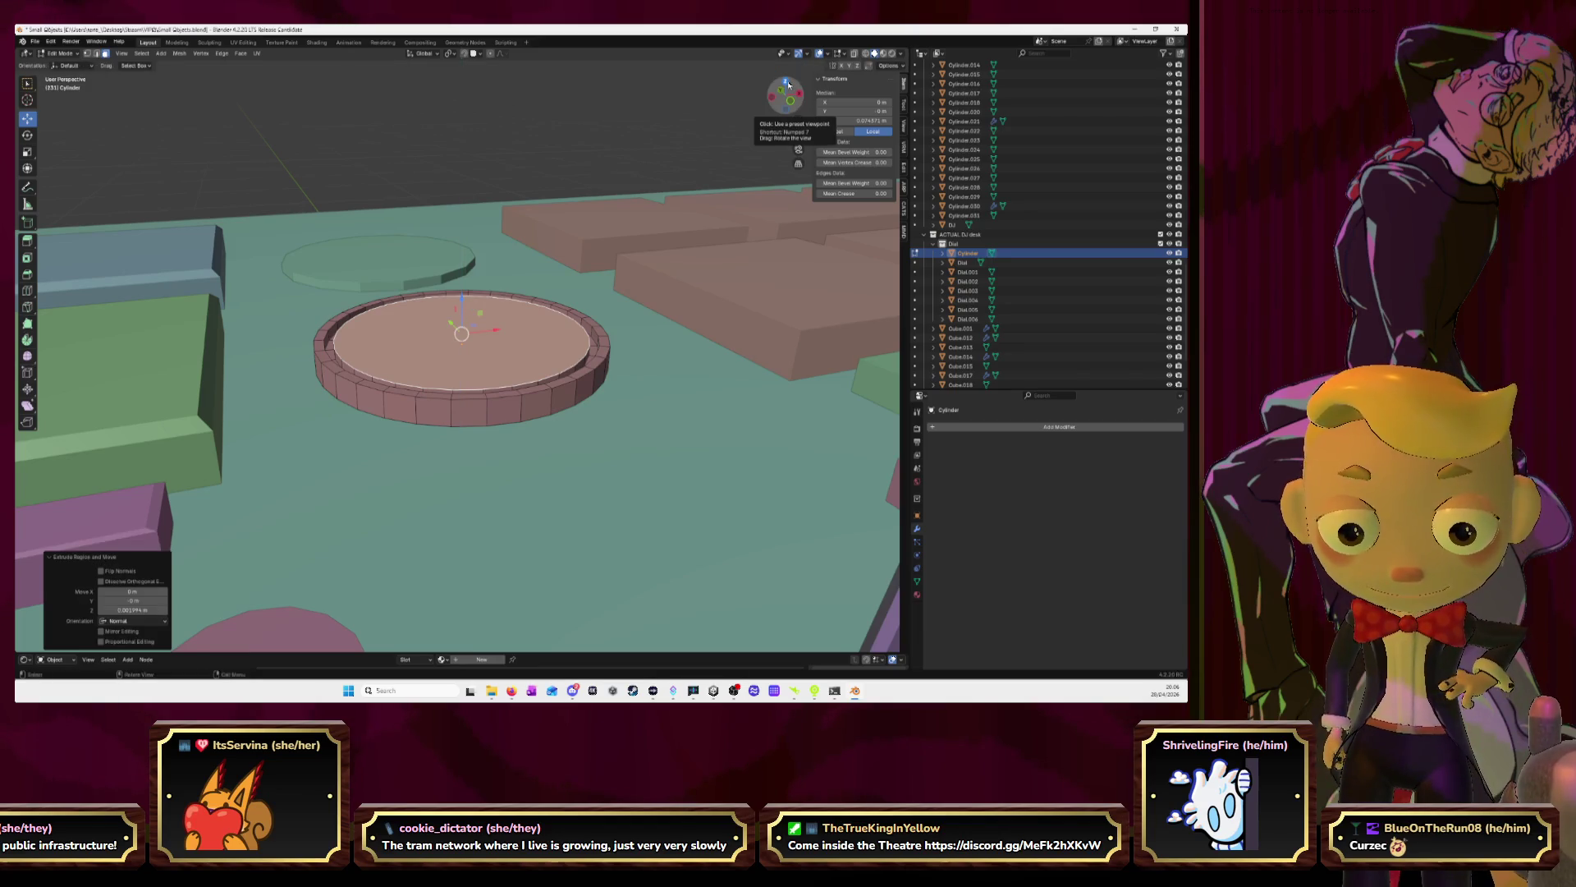
Sink the top face slightly, bevel its rim, and return to Object Mode
key("g")
key("z")
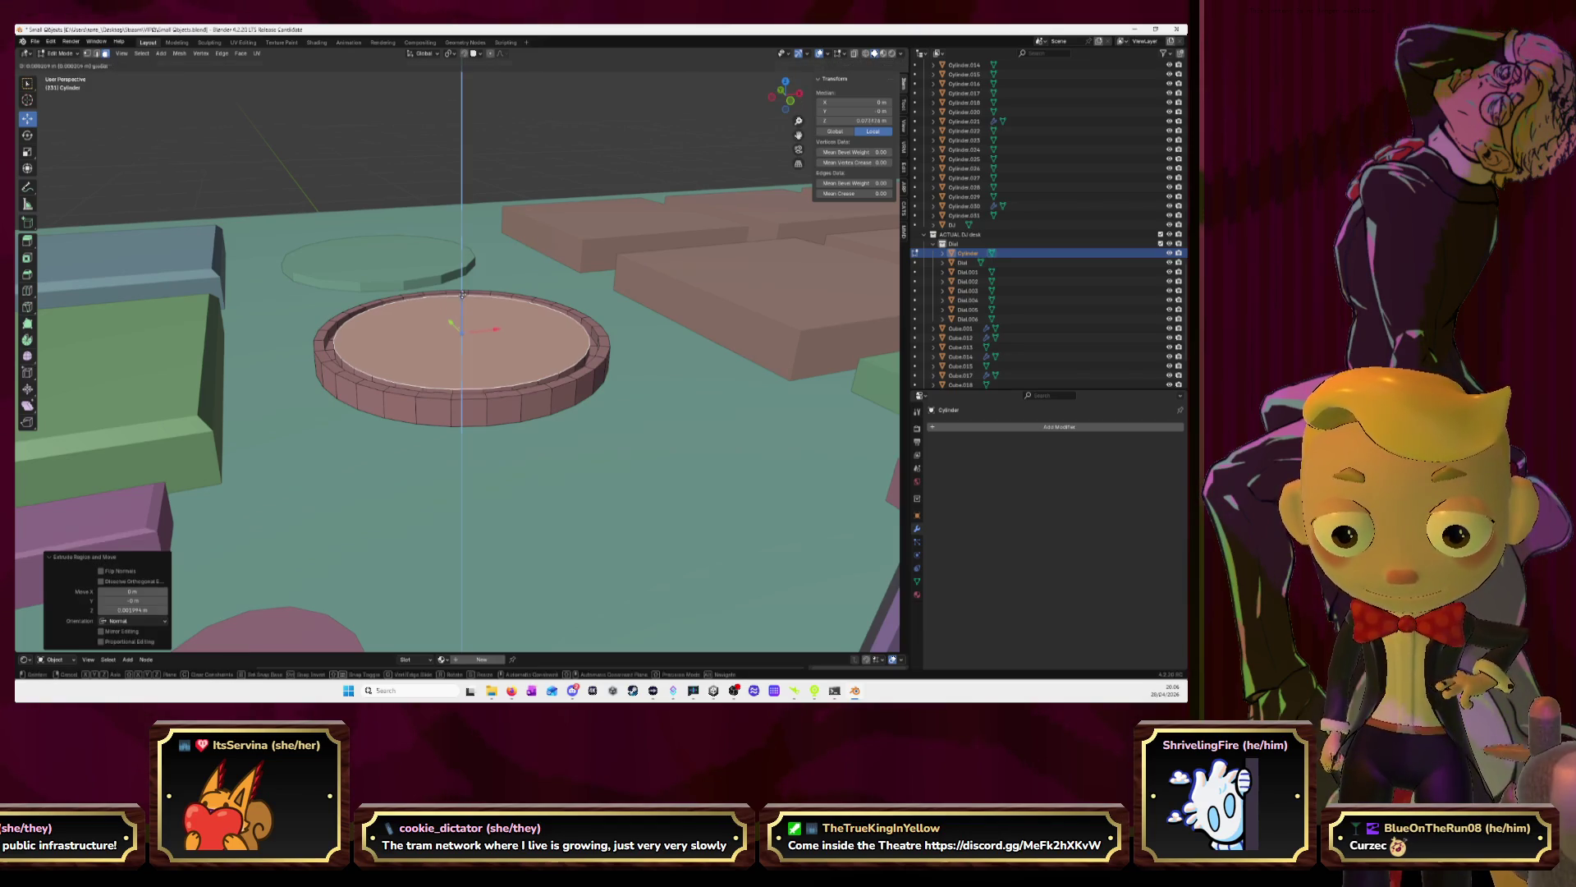
key("Return")
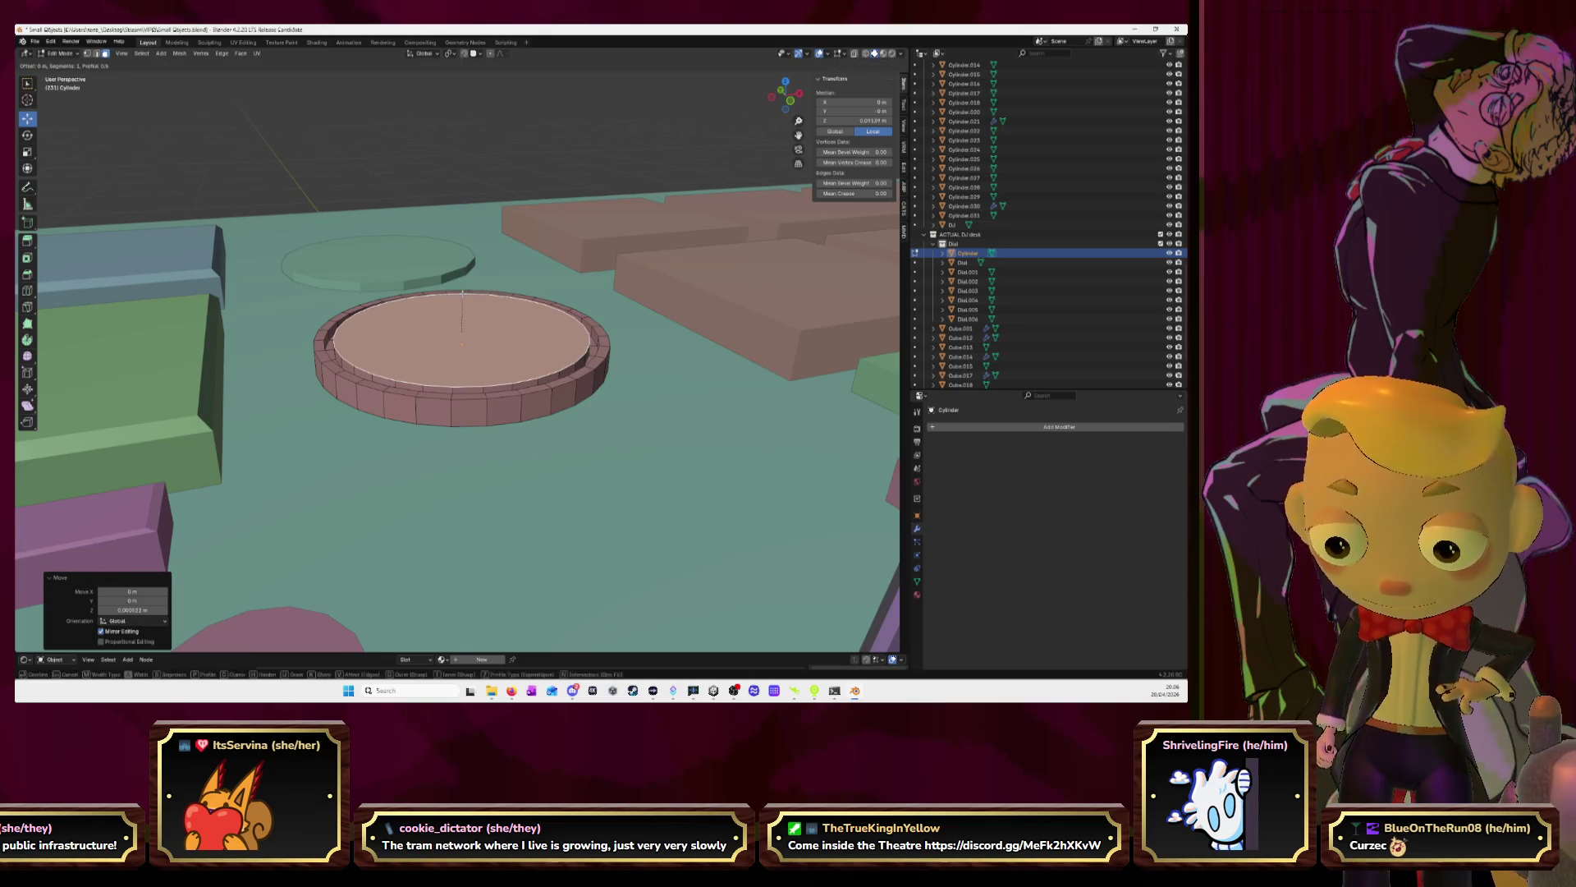
key("ctrl+b")
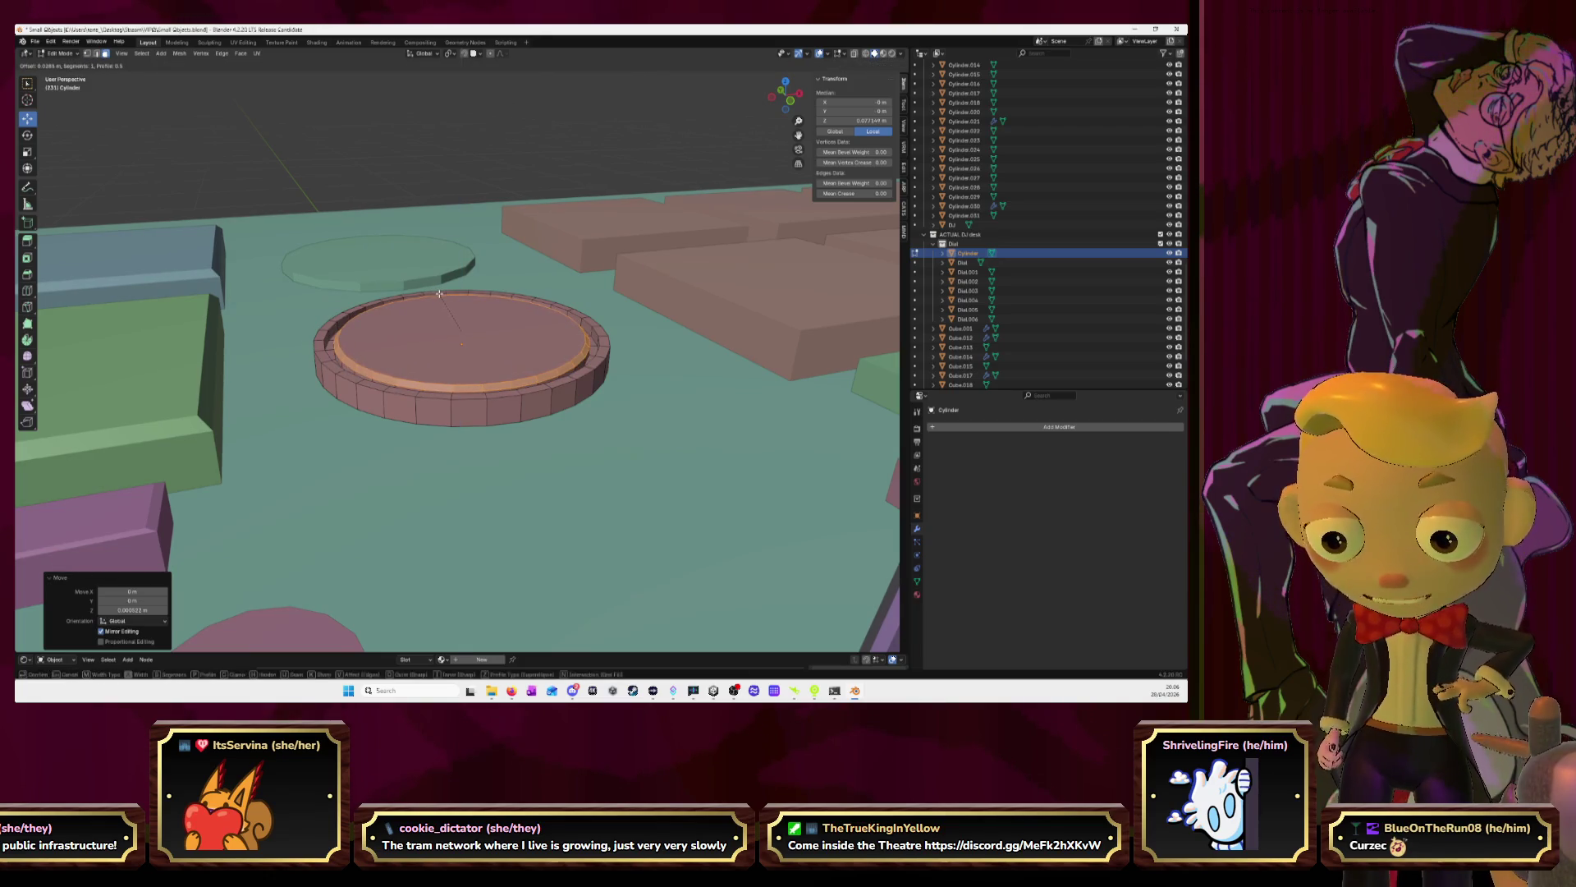
left_click(439, 293)
key("Tab")
mouse_move(444, 297)
middle_mouse_down()
mouse_move(624, 298)
mouse_move(663, 327)
mouse_move(565, 335)
mouse_move(550, 365)
mouse_move(611, 354)
middle_mouse_up()
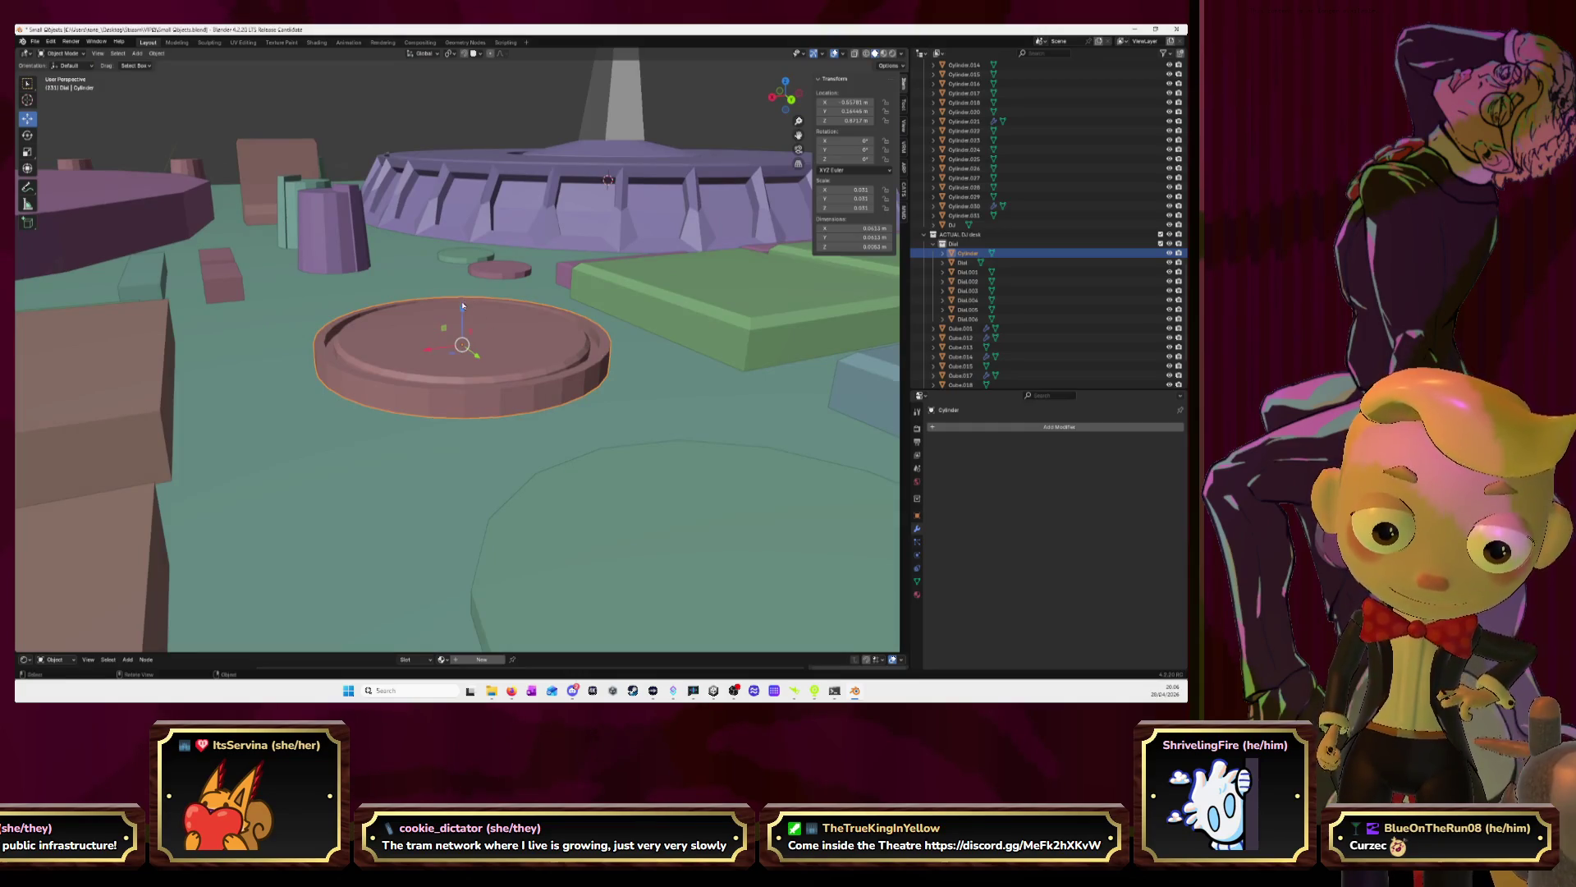
Nudge the disc along Z and drag the Cylinder into the ACTUAL DJ desk collection
left_click_drag(463, 306, 464, 330)
mouse_move(430, 284)
middle_mouse_down()
mouse_move(450, 321)
mouse_move(441, 310)
middle_mouse_up()
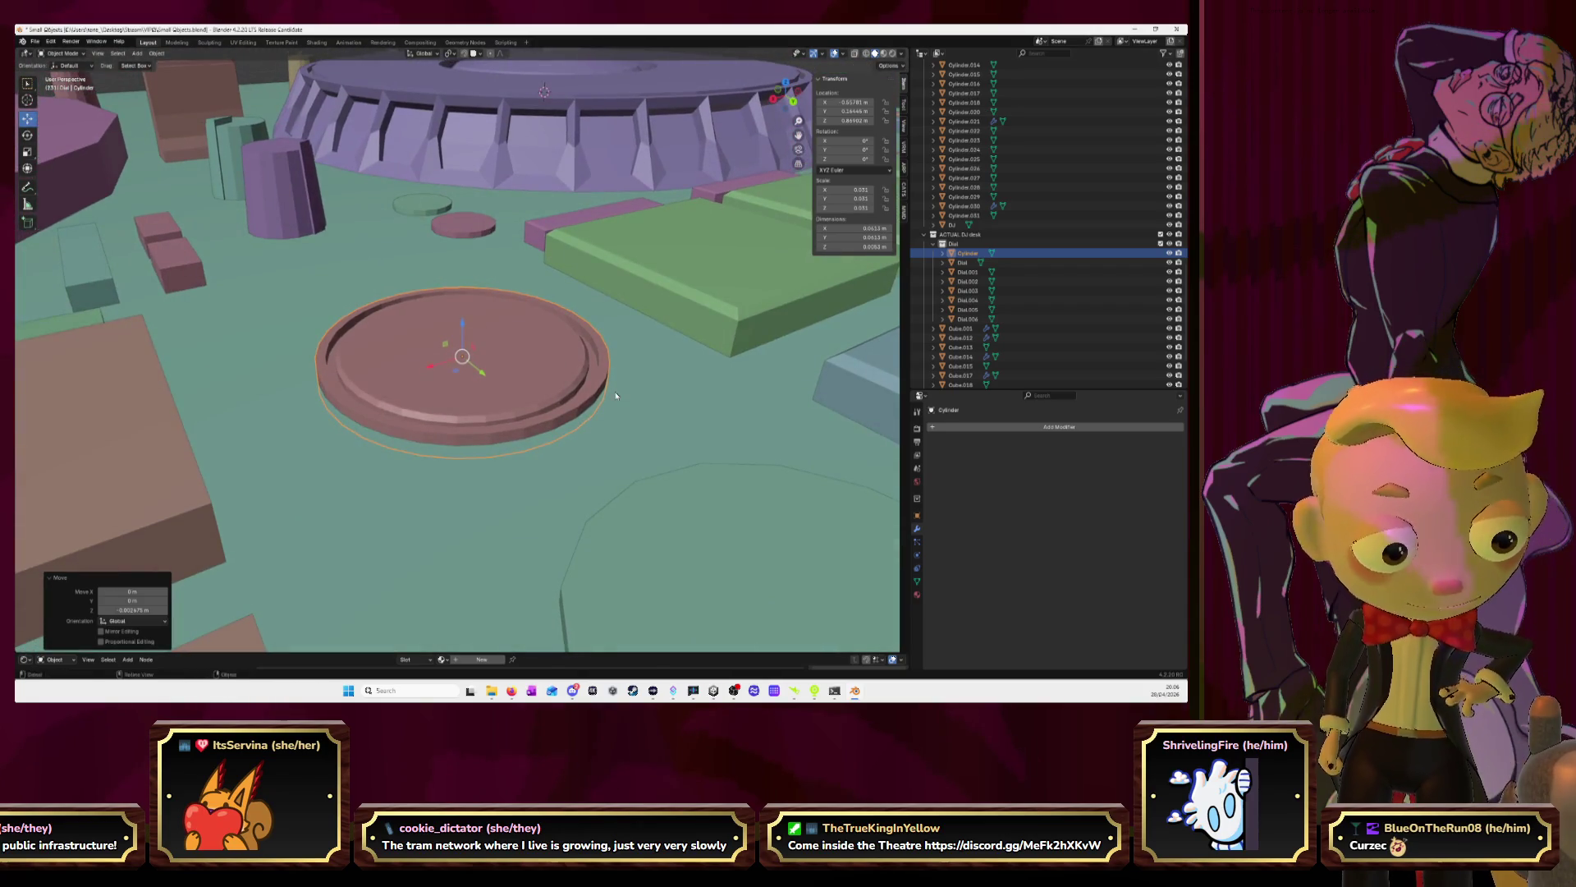
mouse_move(615, 386)
middle_mouse_down()
mouse_move(460, 352)
mouse_move(781, 335)
mouse_move(703, 317)
middle_mouse_up()
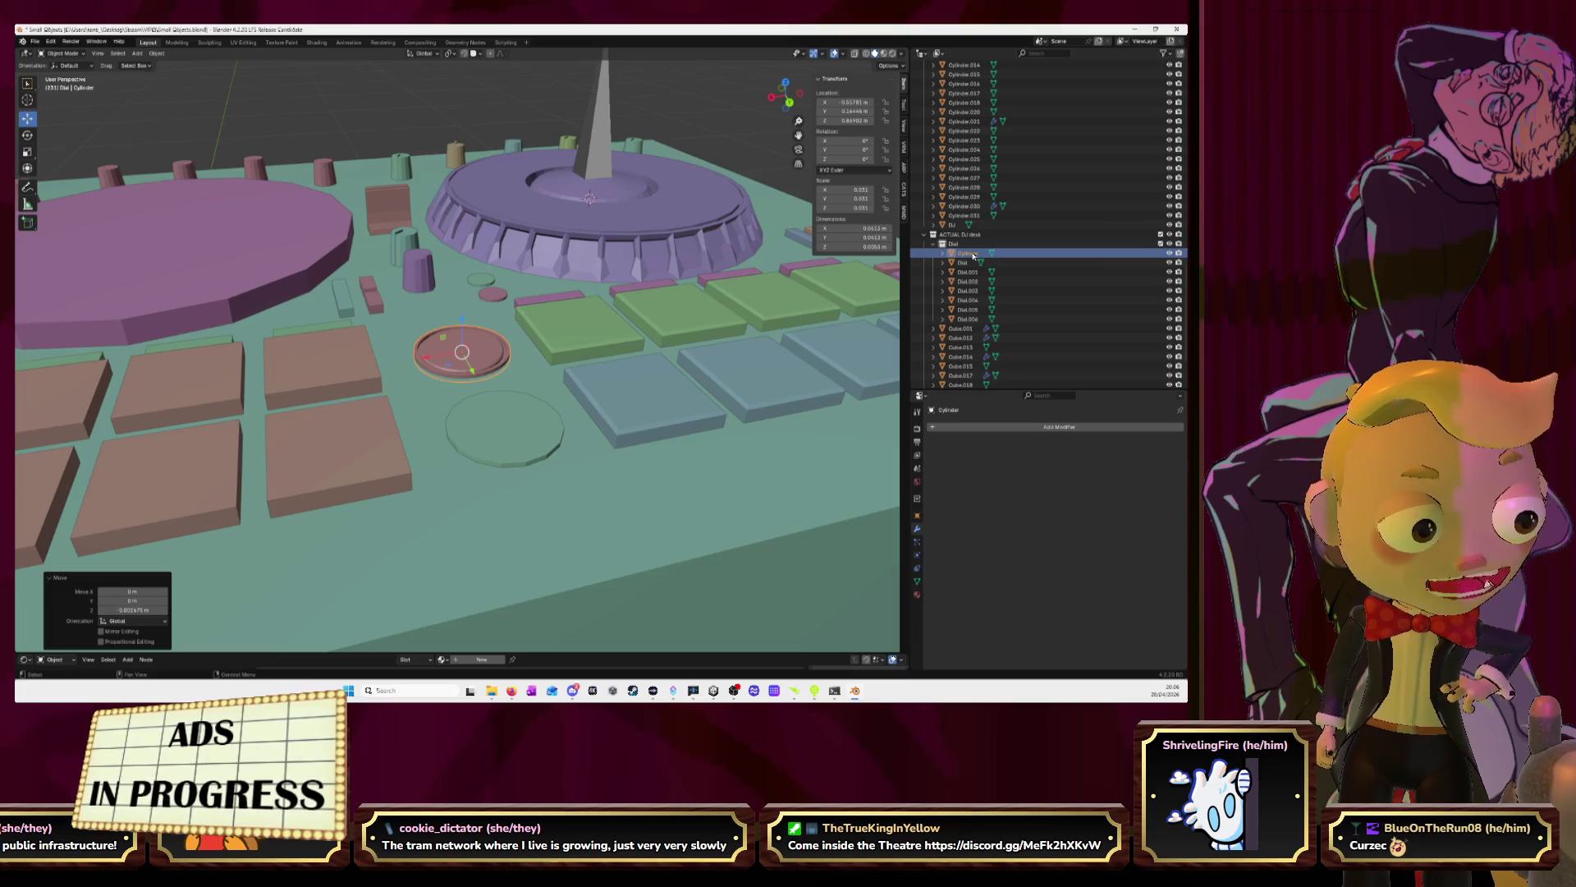
left_click_drag(972, 255, 967, 348)
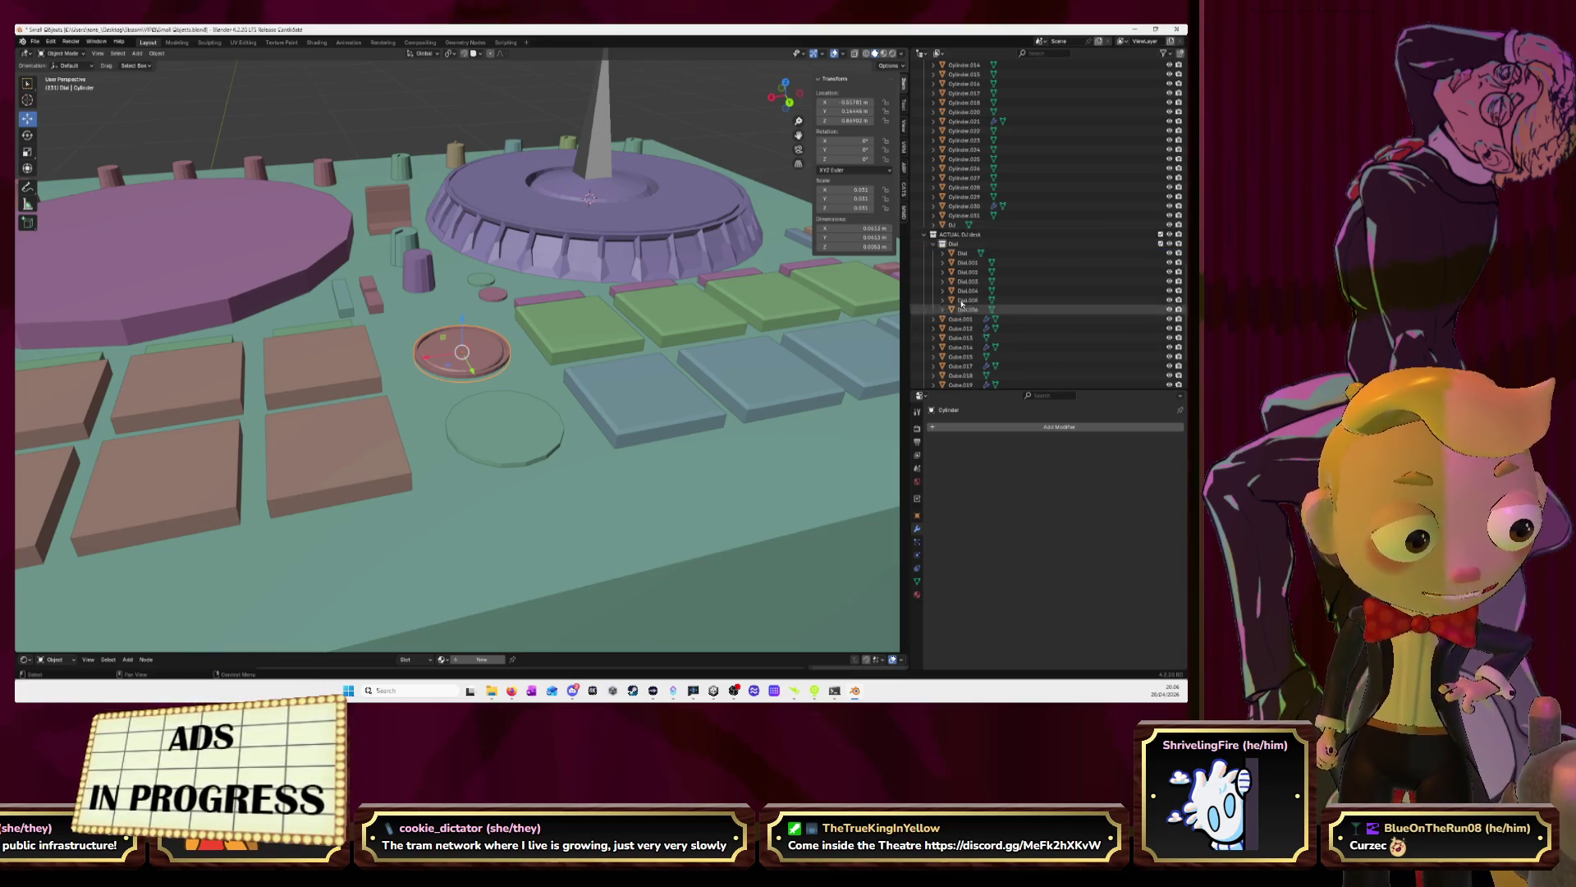
left_click(933, 243)
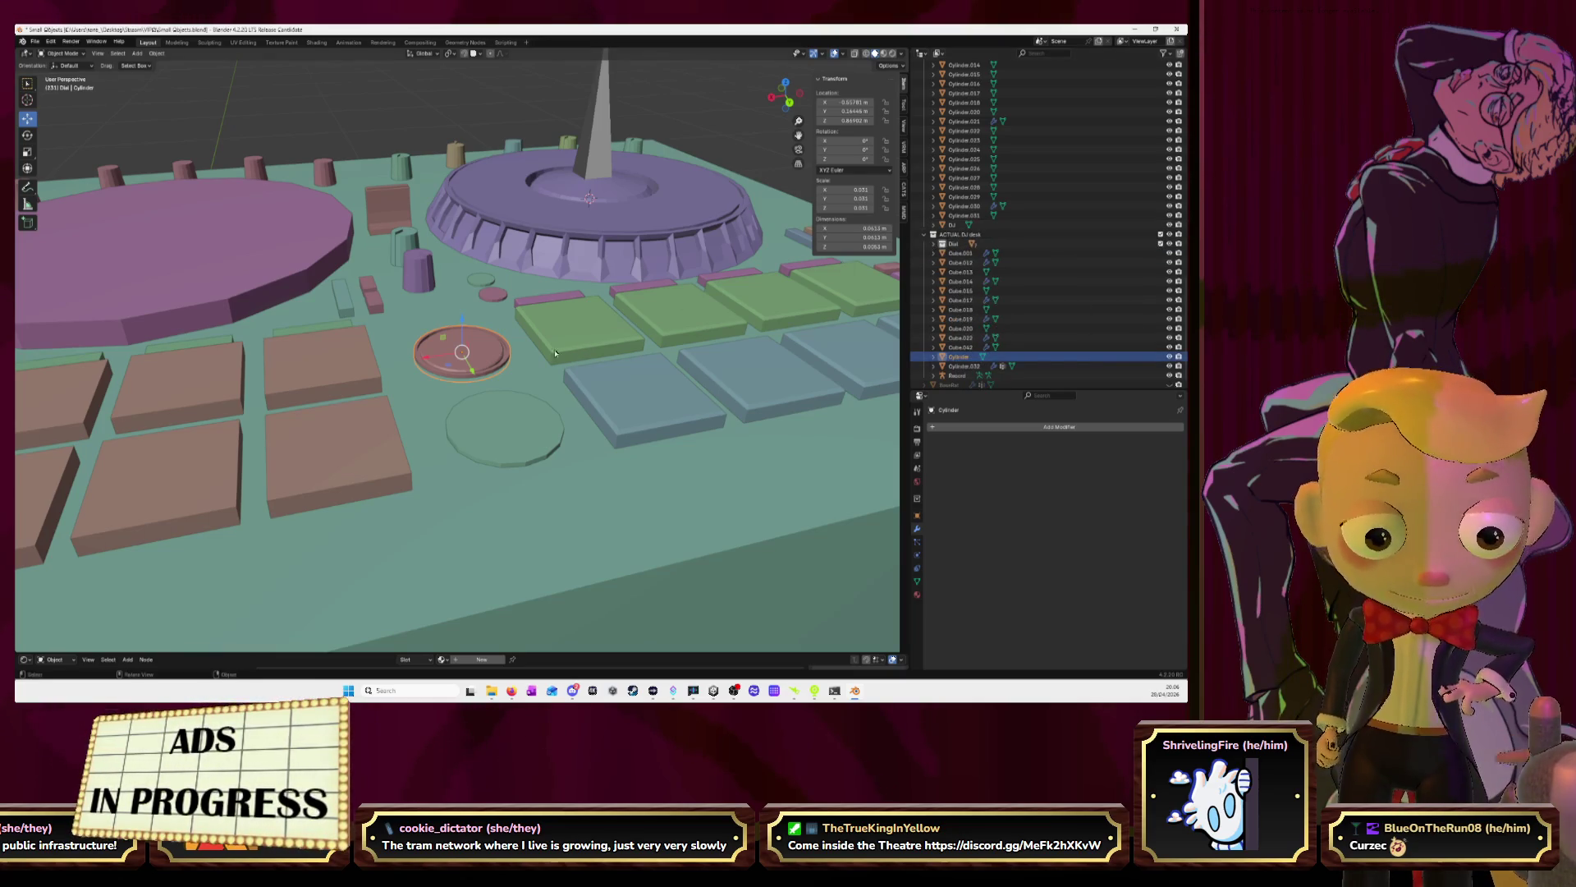
Duplicate the finished pink disc up onto the flat upper circle and delete the old circle object
left_click(786, 83)
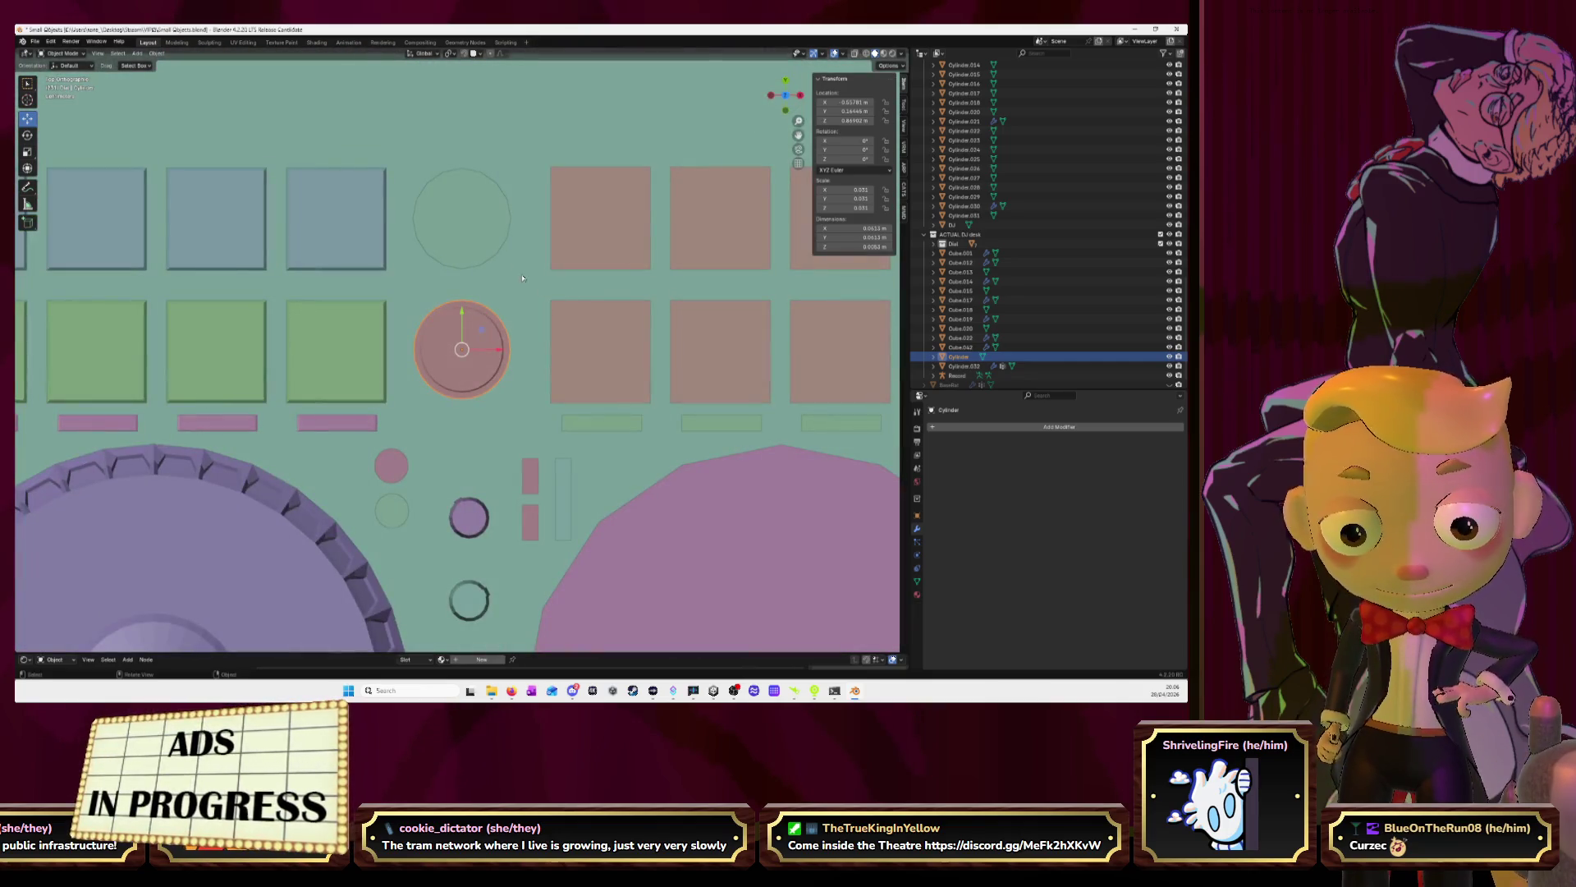
left_click(467, 237)
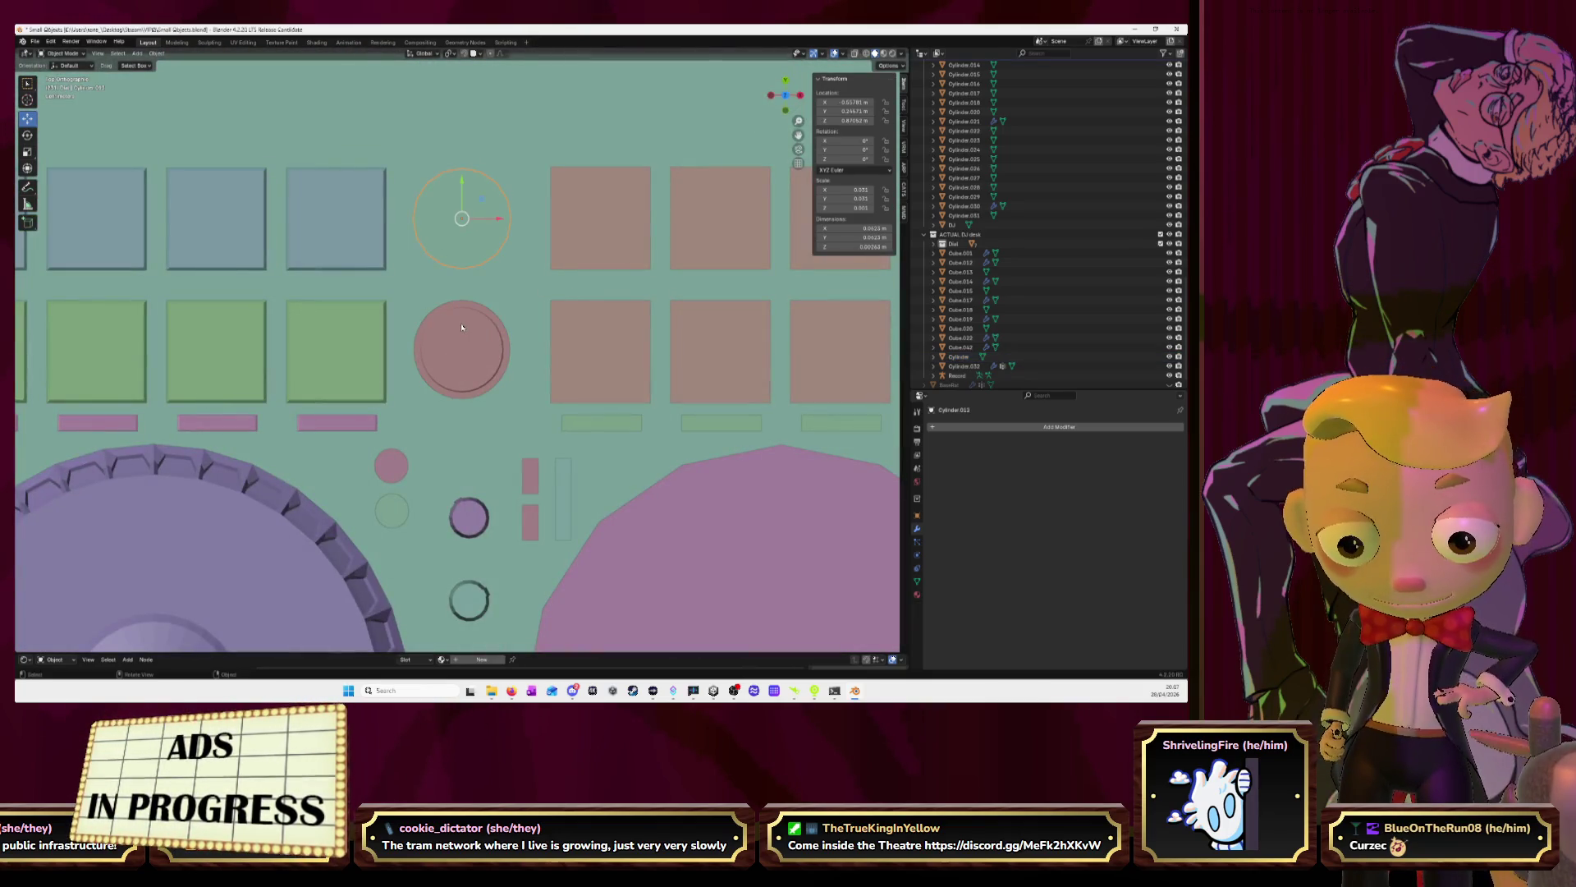
left_click(476, 365)
key("shift+d")
key("Escape")
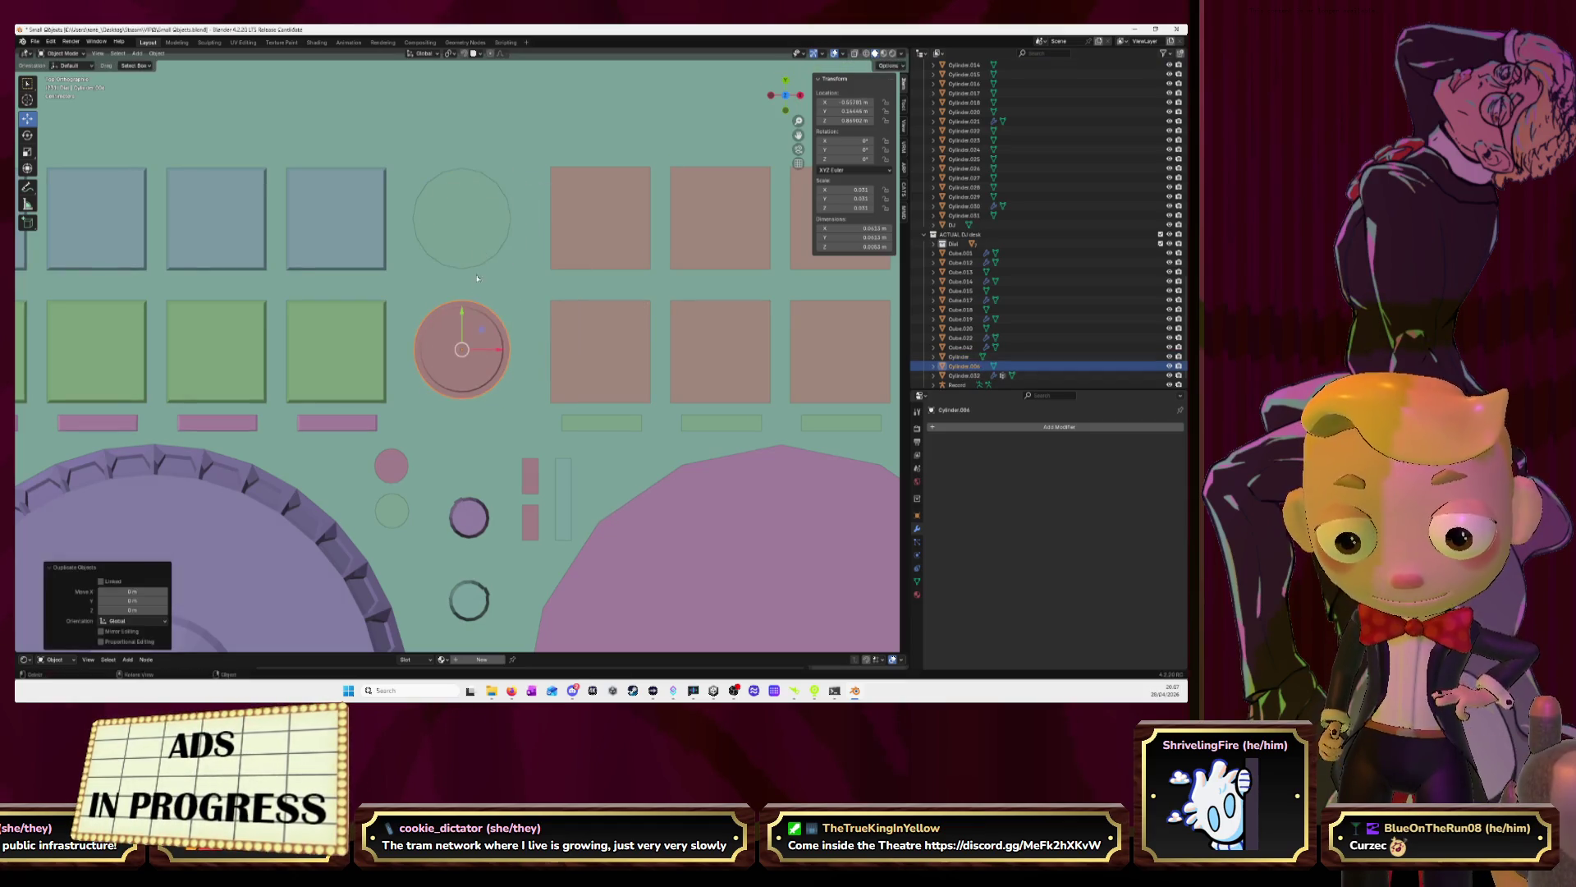
left_click_drag(460, 316, 465, 180)
key("Delete")
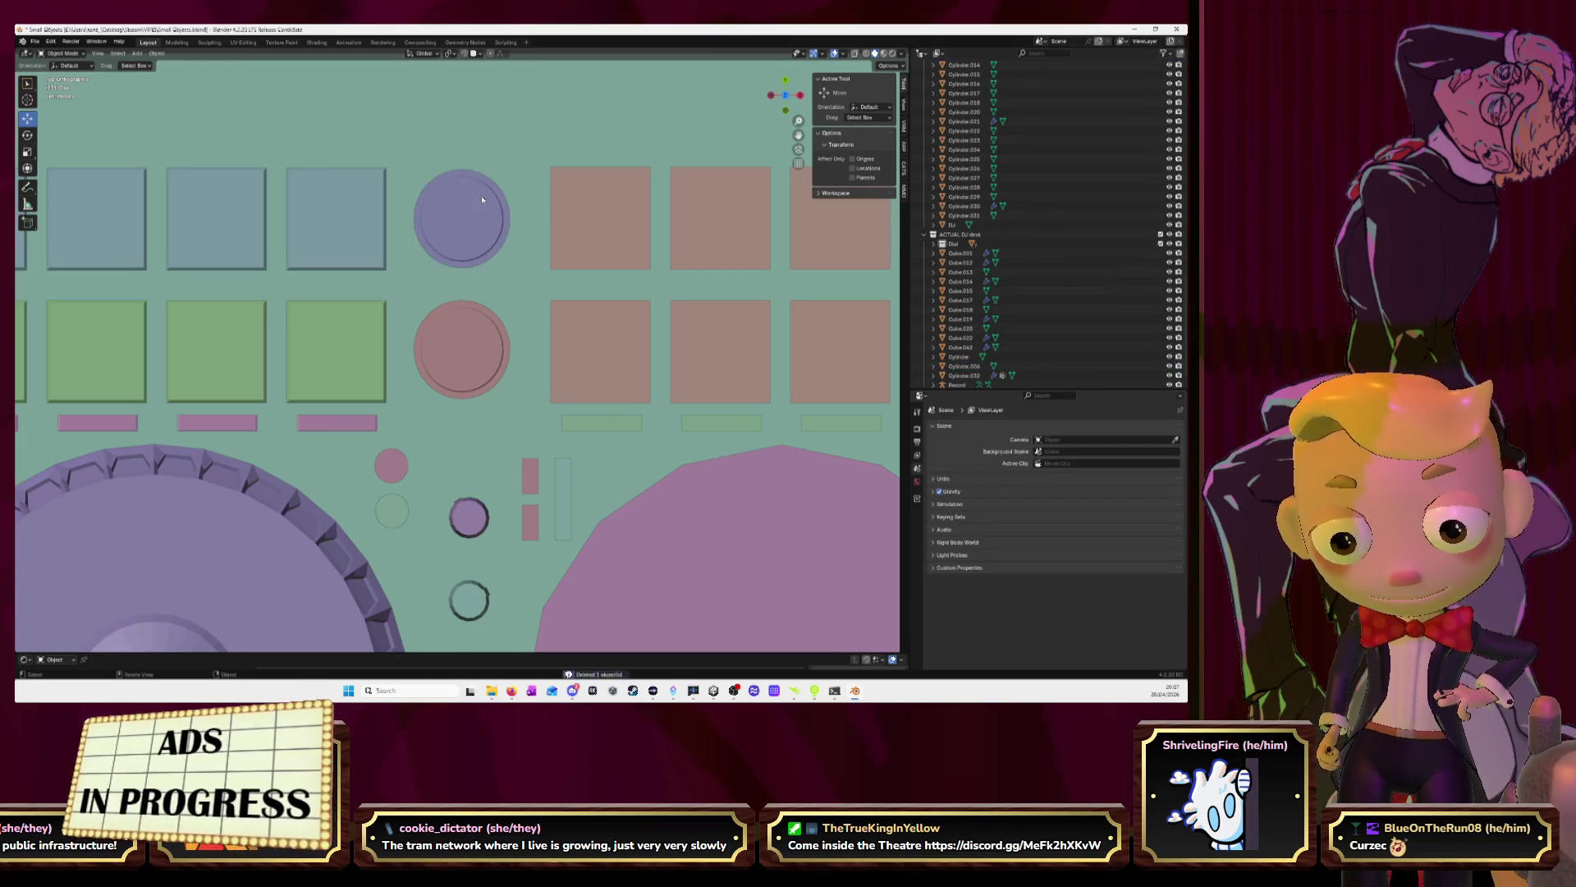
middle_click_drag(620, 254, 431, 158)
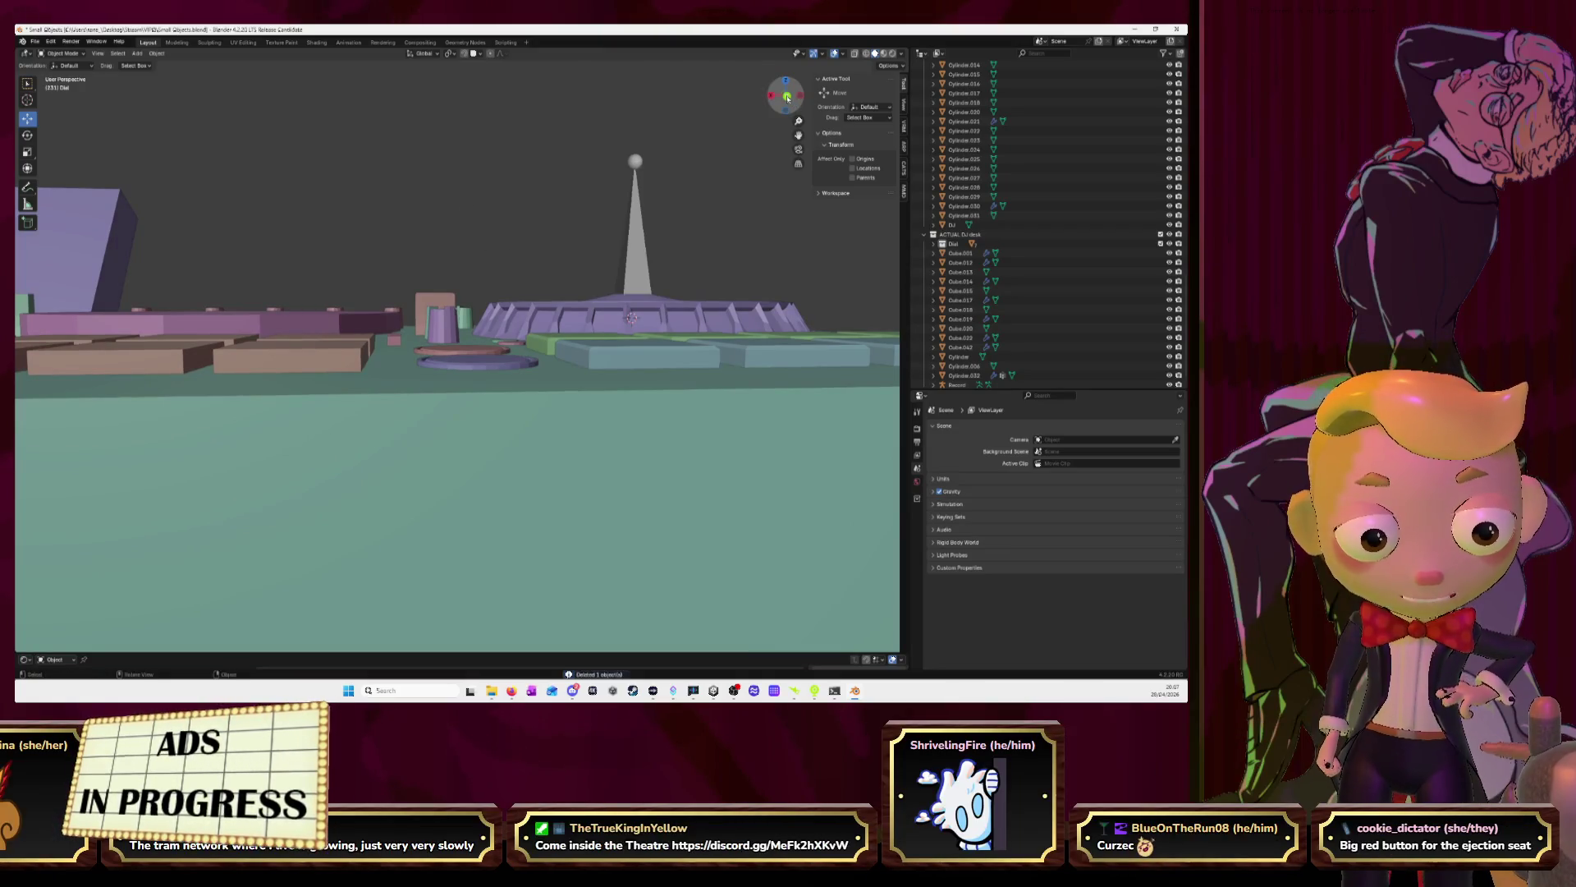
left_click(787, 96)
mouse_move(581, 176)
middle_mouse_down()
mouse_move(659, 236)
mouse_move(597, 223)
middle_mouse_up()
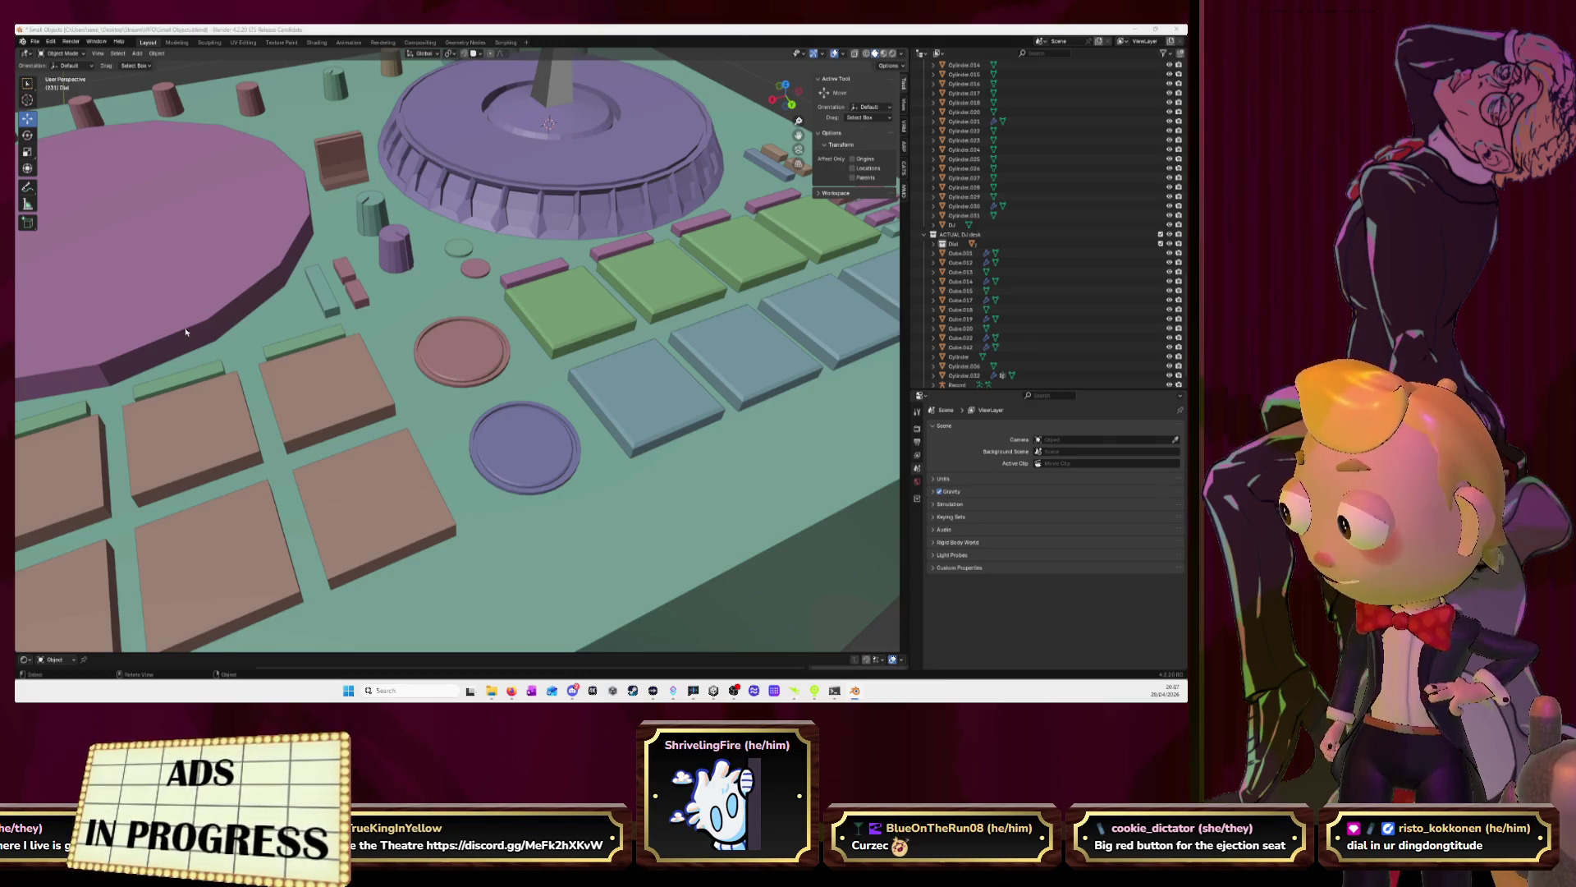
key("alt+Tab")
left_click(618, 34)
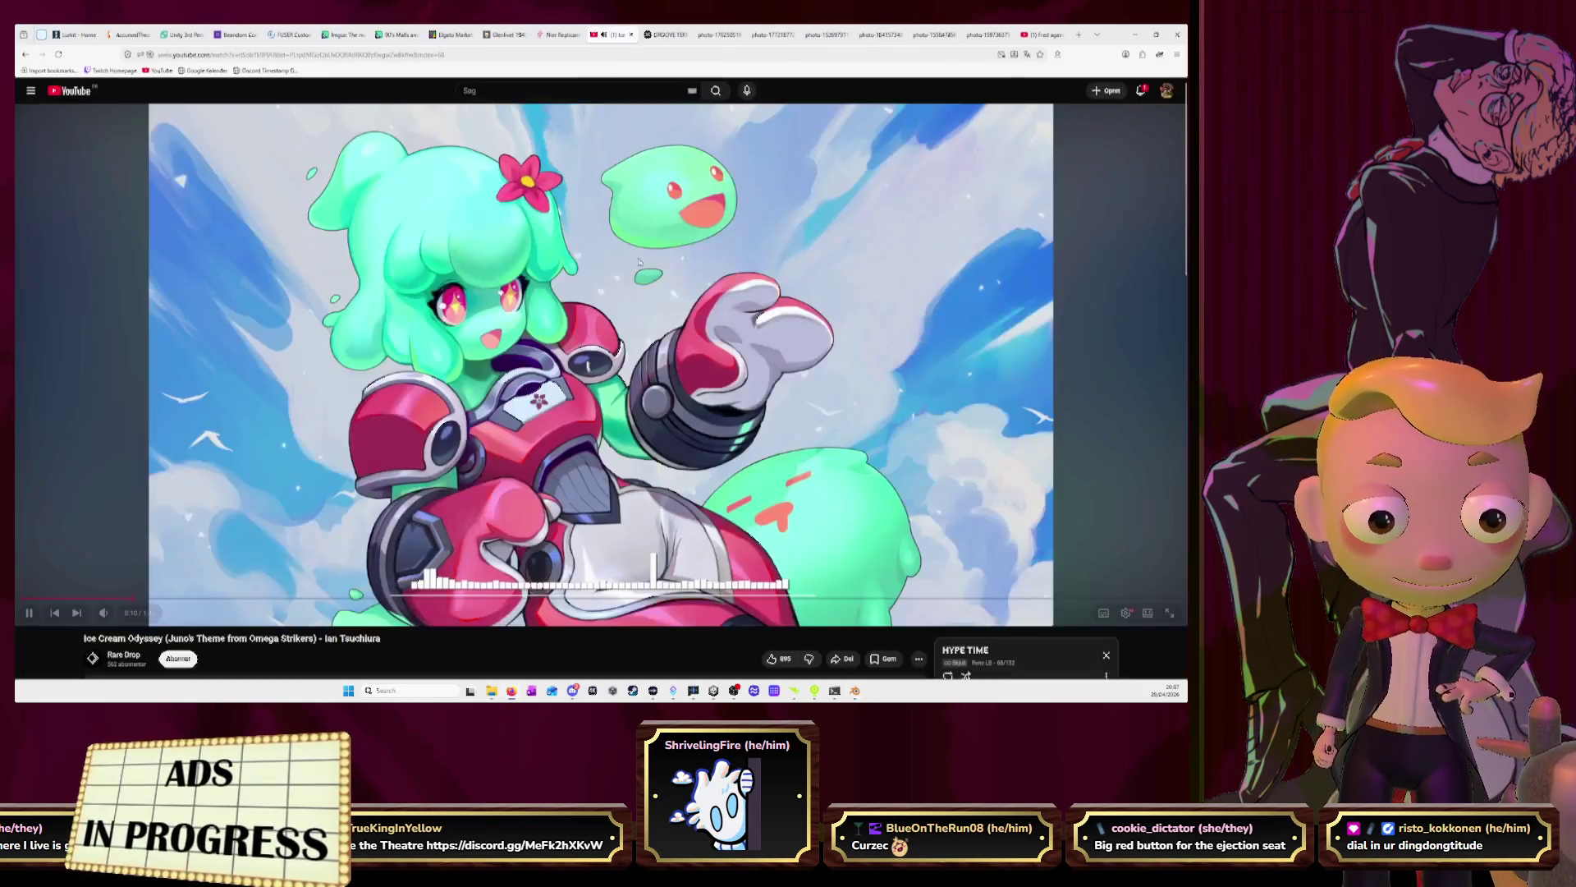
key("space")
scroll(410, 358, "down", 3)
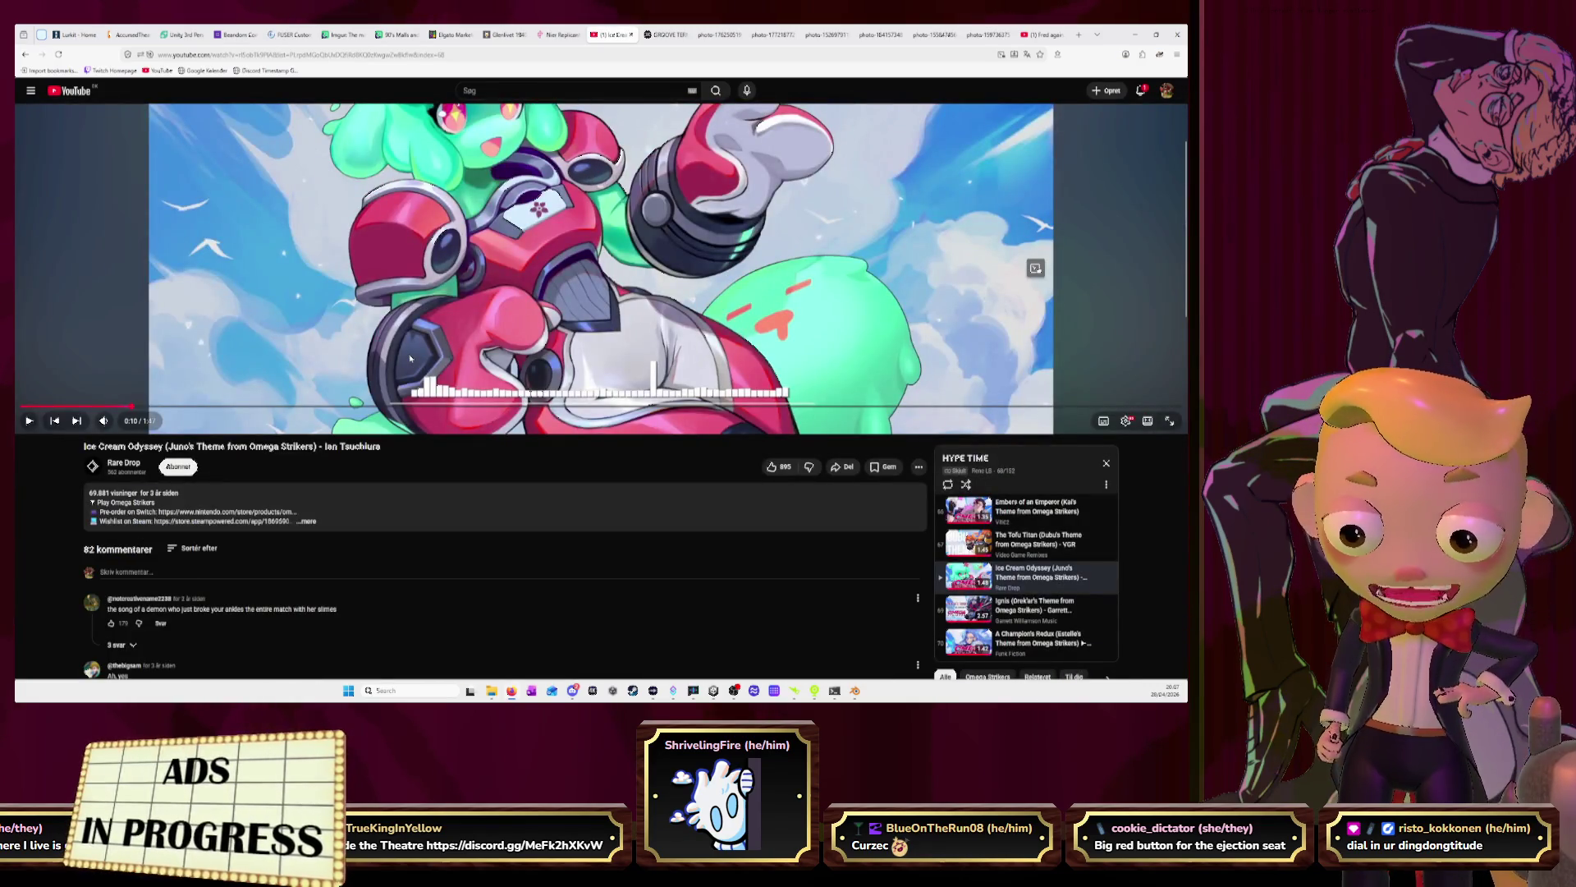
scroll(411, 358, "down", 1)
scroll(410, 359, "up", 3)
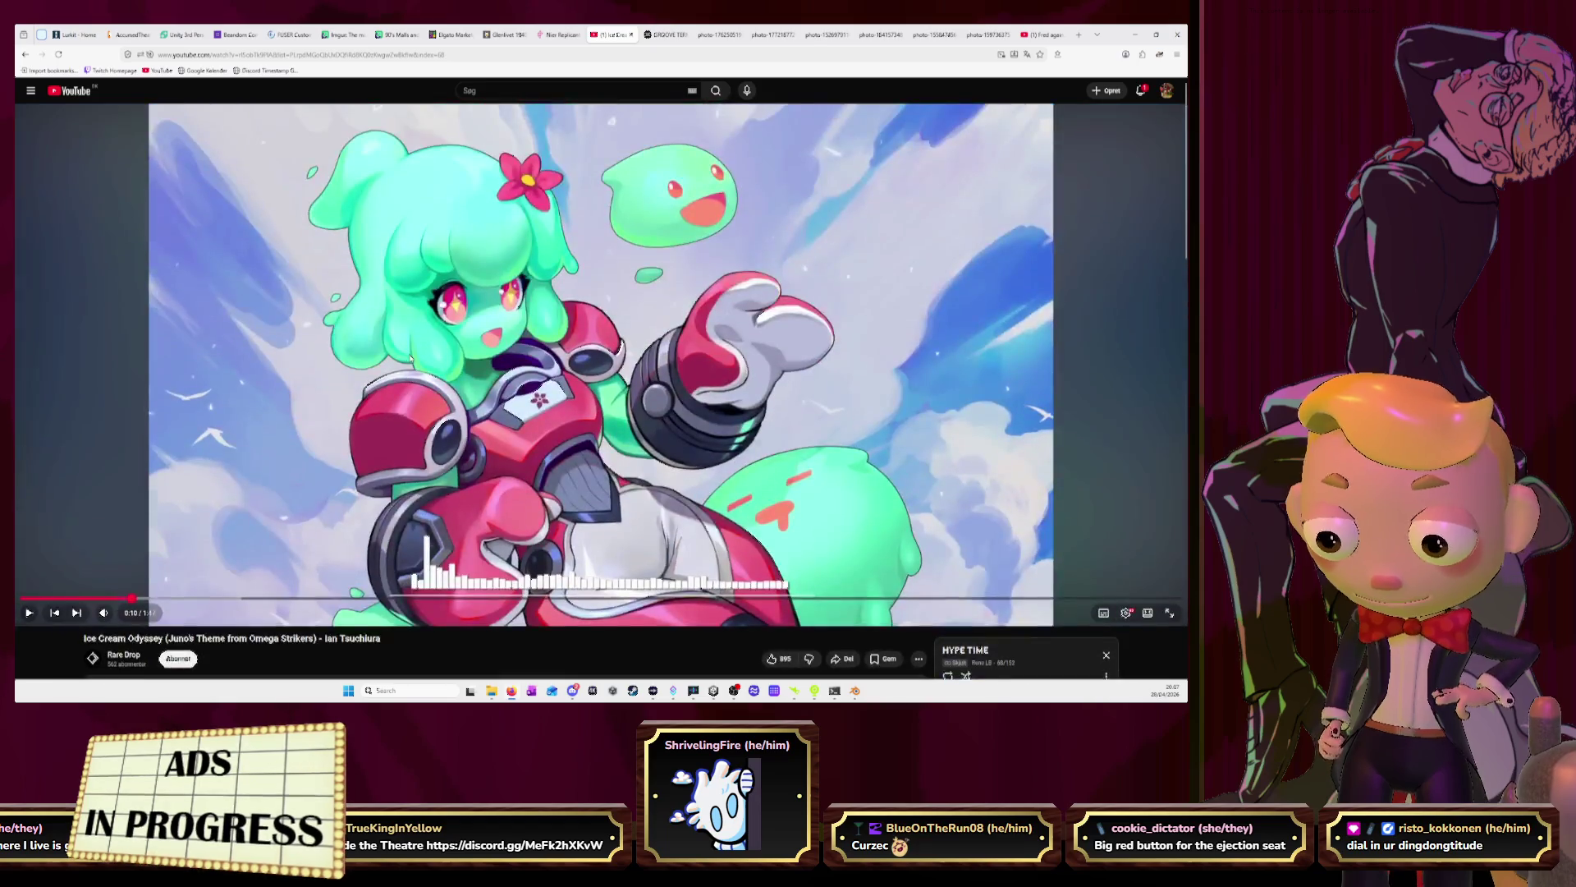
left_click(31, 610)
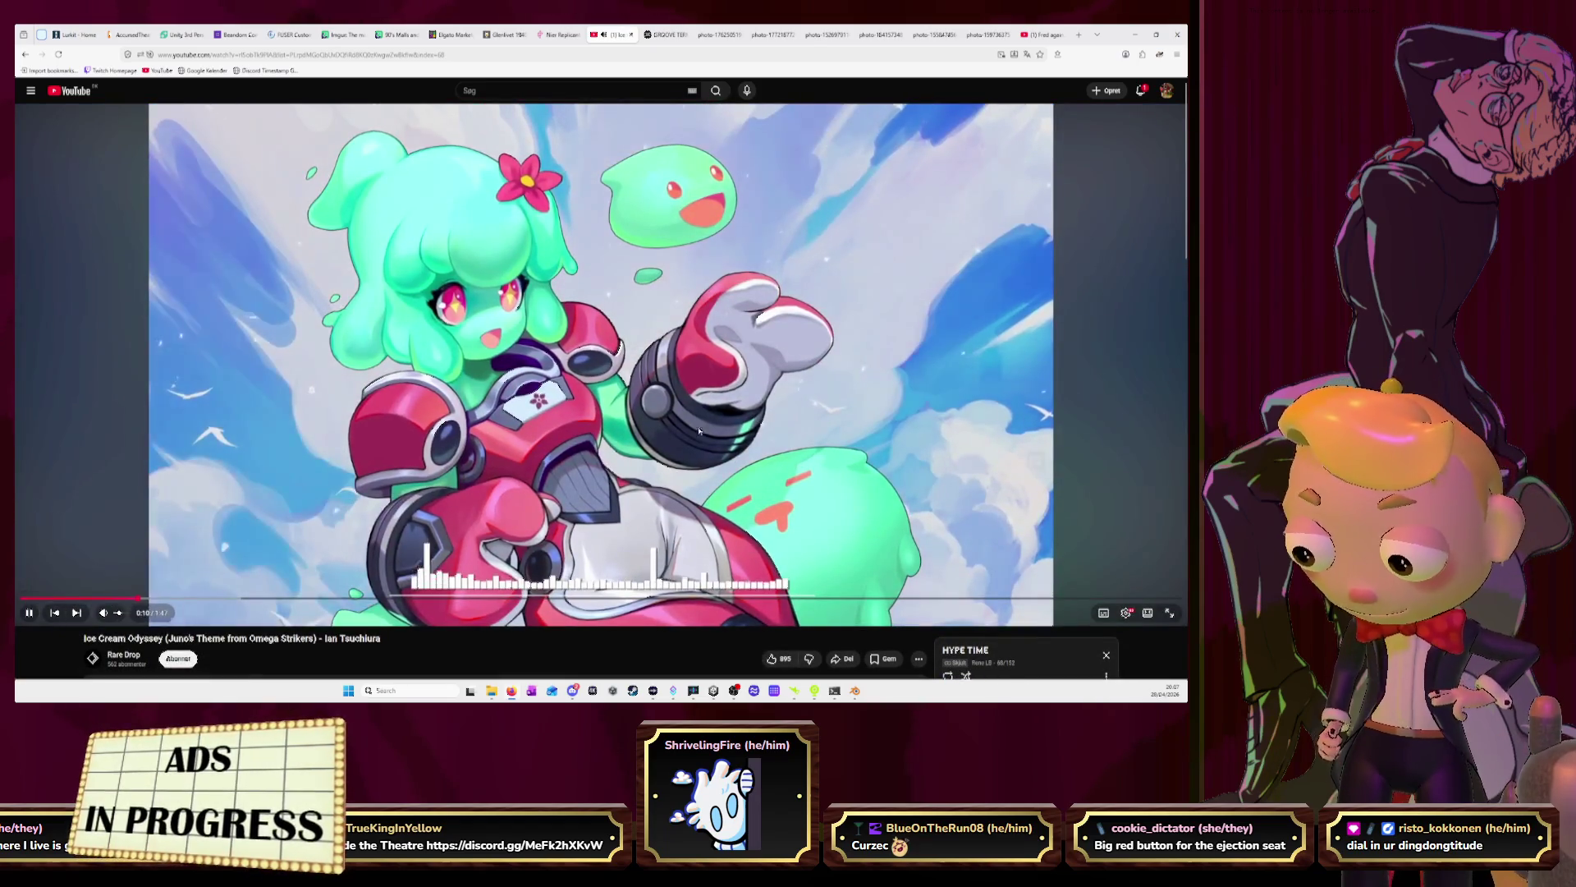
key("alt+Tab")
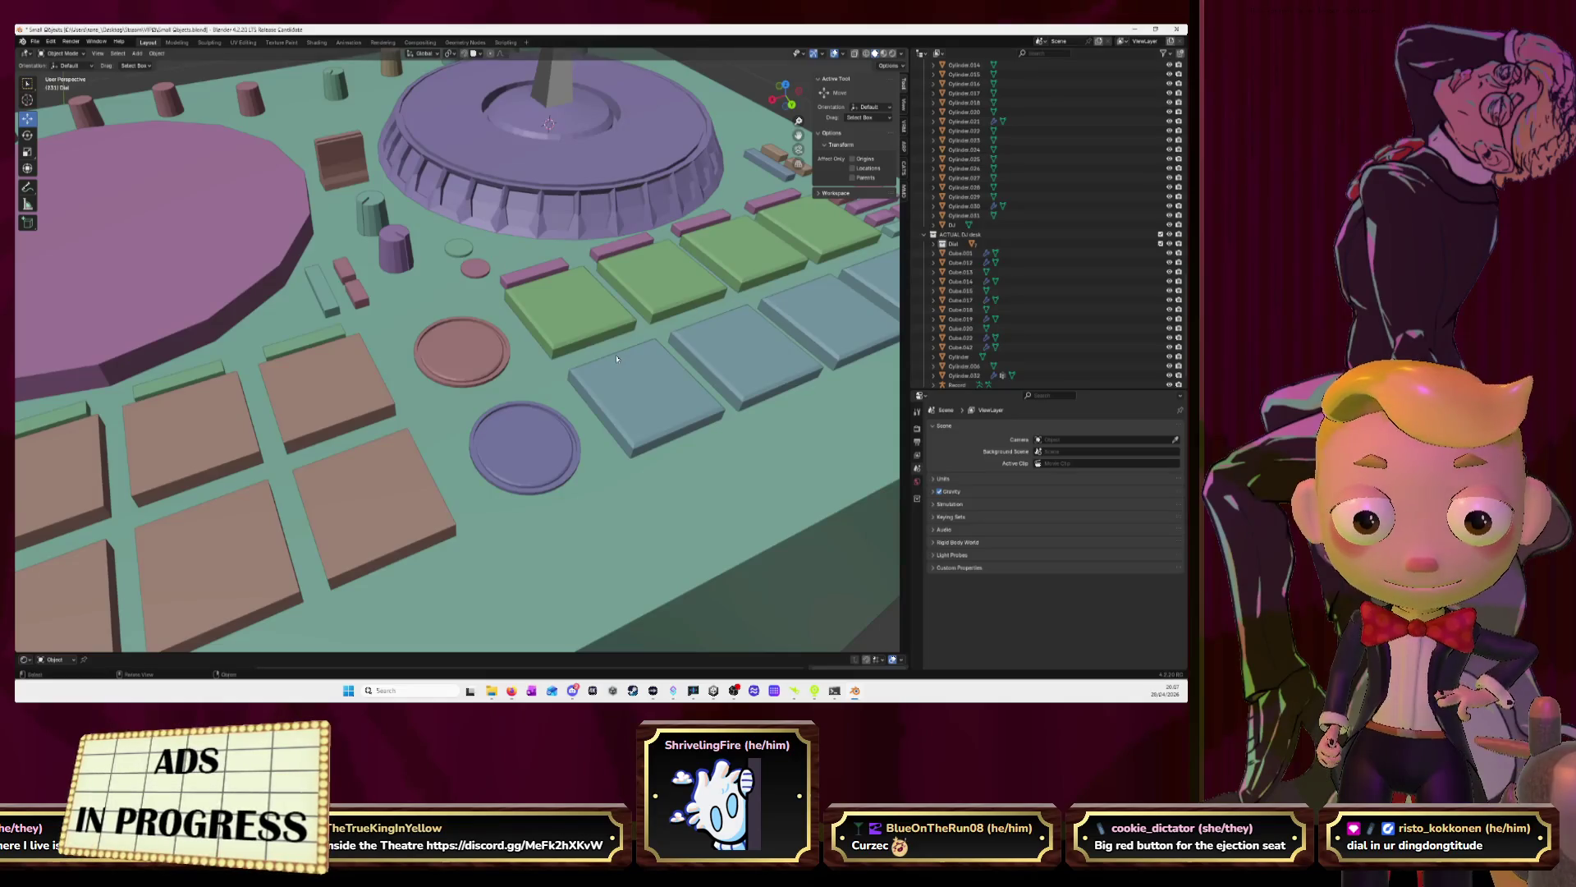
From top view, duplicate the pink disc and move the copy down-left near the small knobs
middle_click_drag(617, 358, 527, 285)
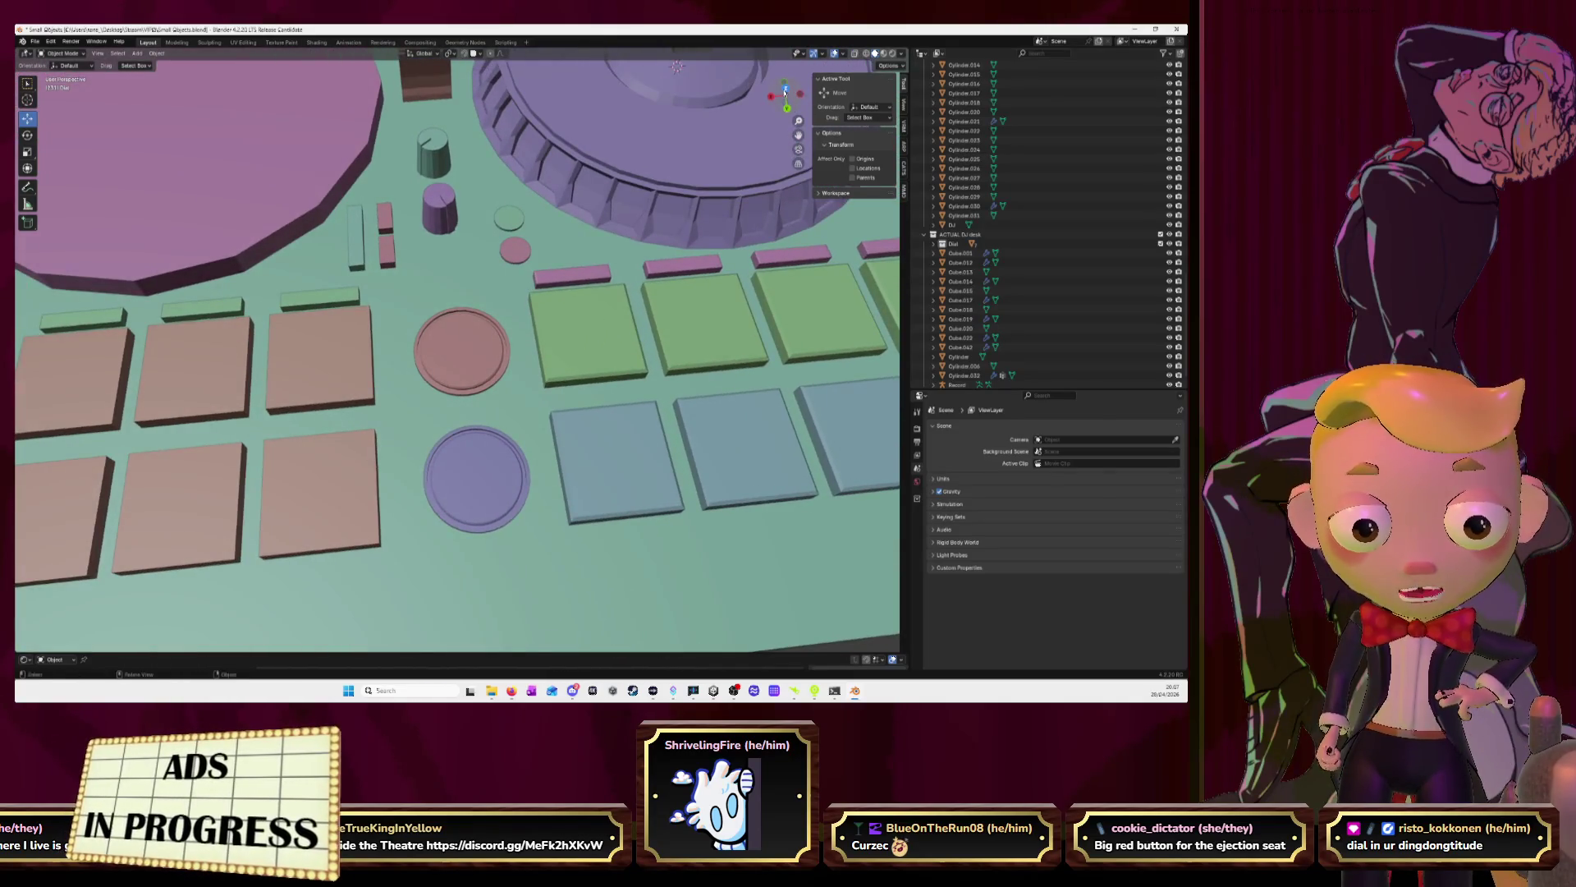
left_click(785, 91)
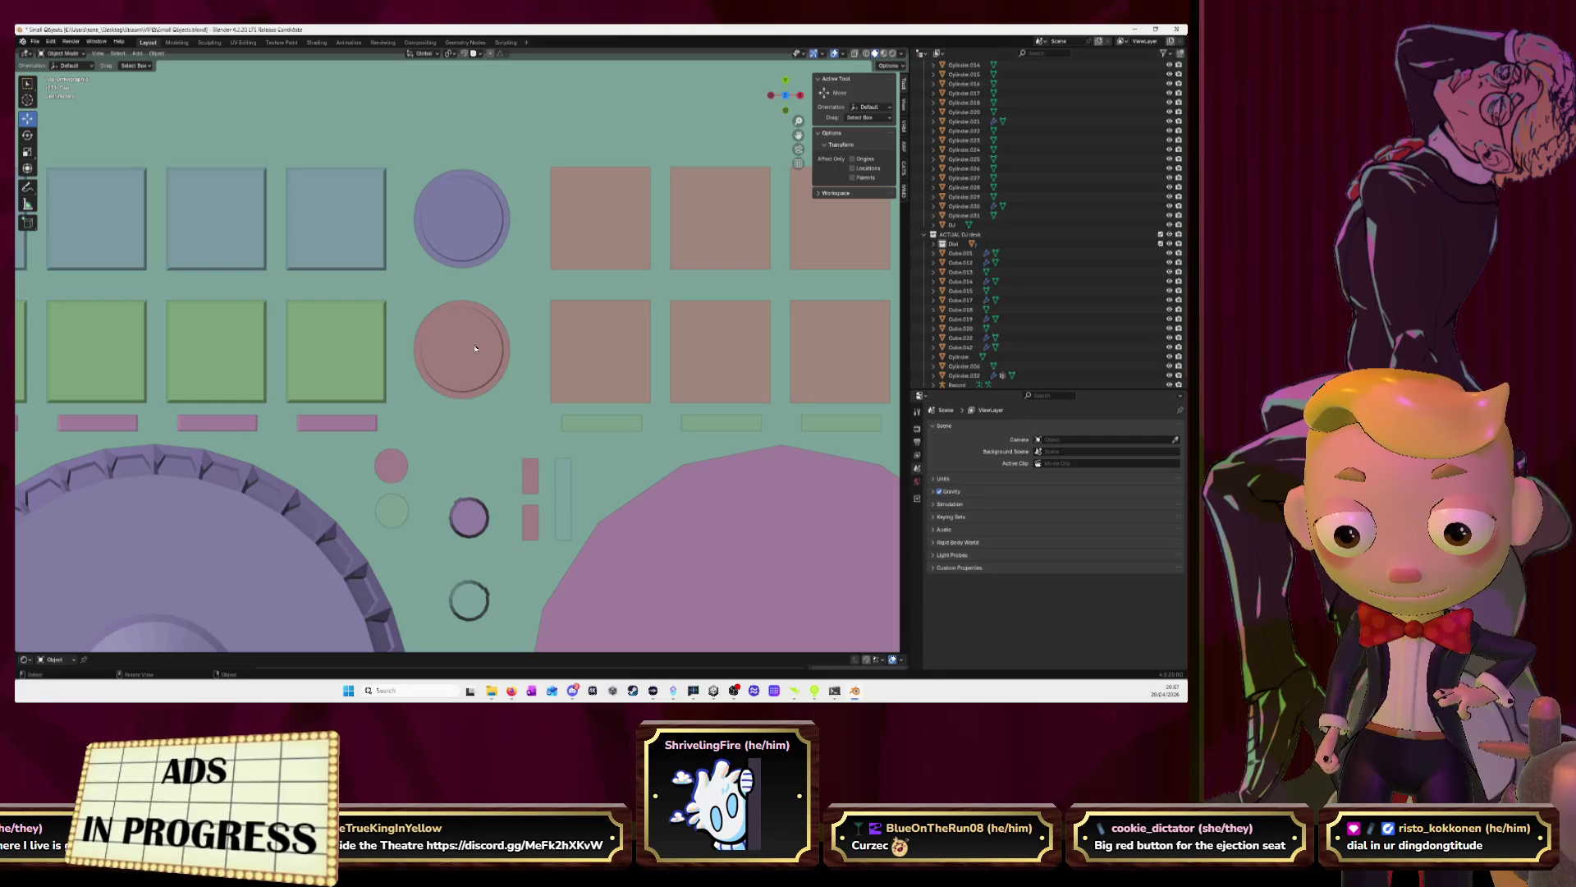
left_click(474, 348)
key("shift+d")
right_click(468, 349)
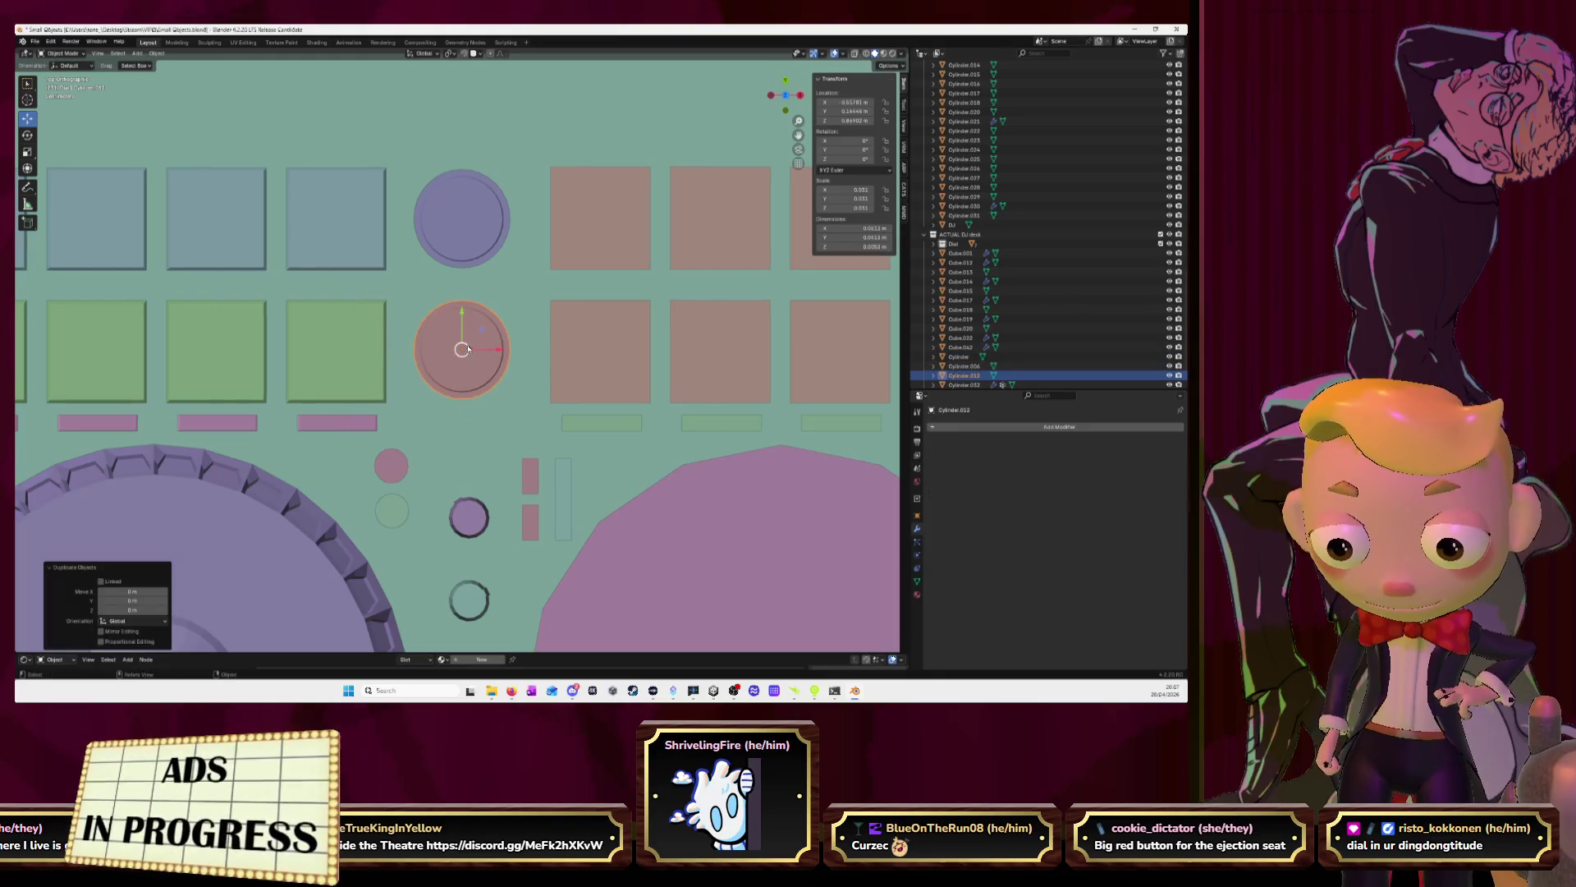
left_click_drag(467, 349, 391, 464)
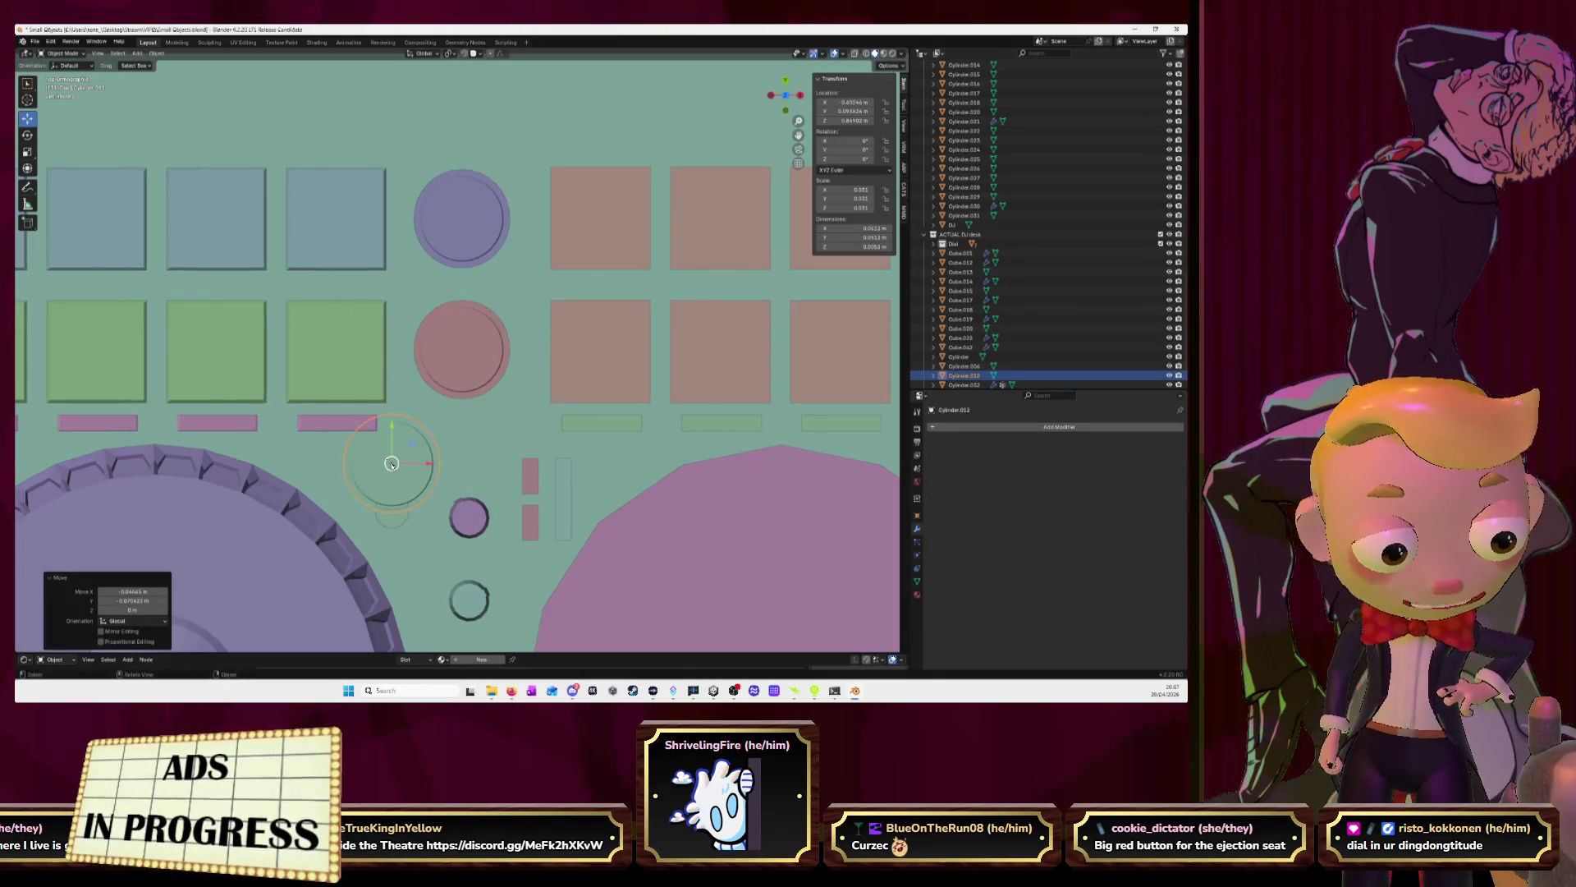
Shrink the copied disc to about half size and slide it along Y
key("KP_Decimal")
key("s")
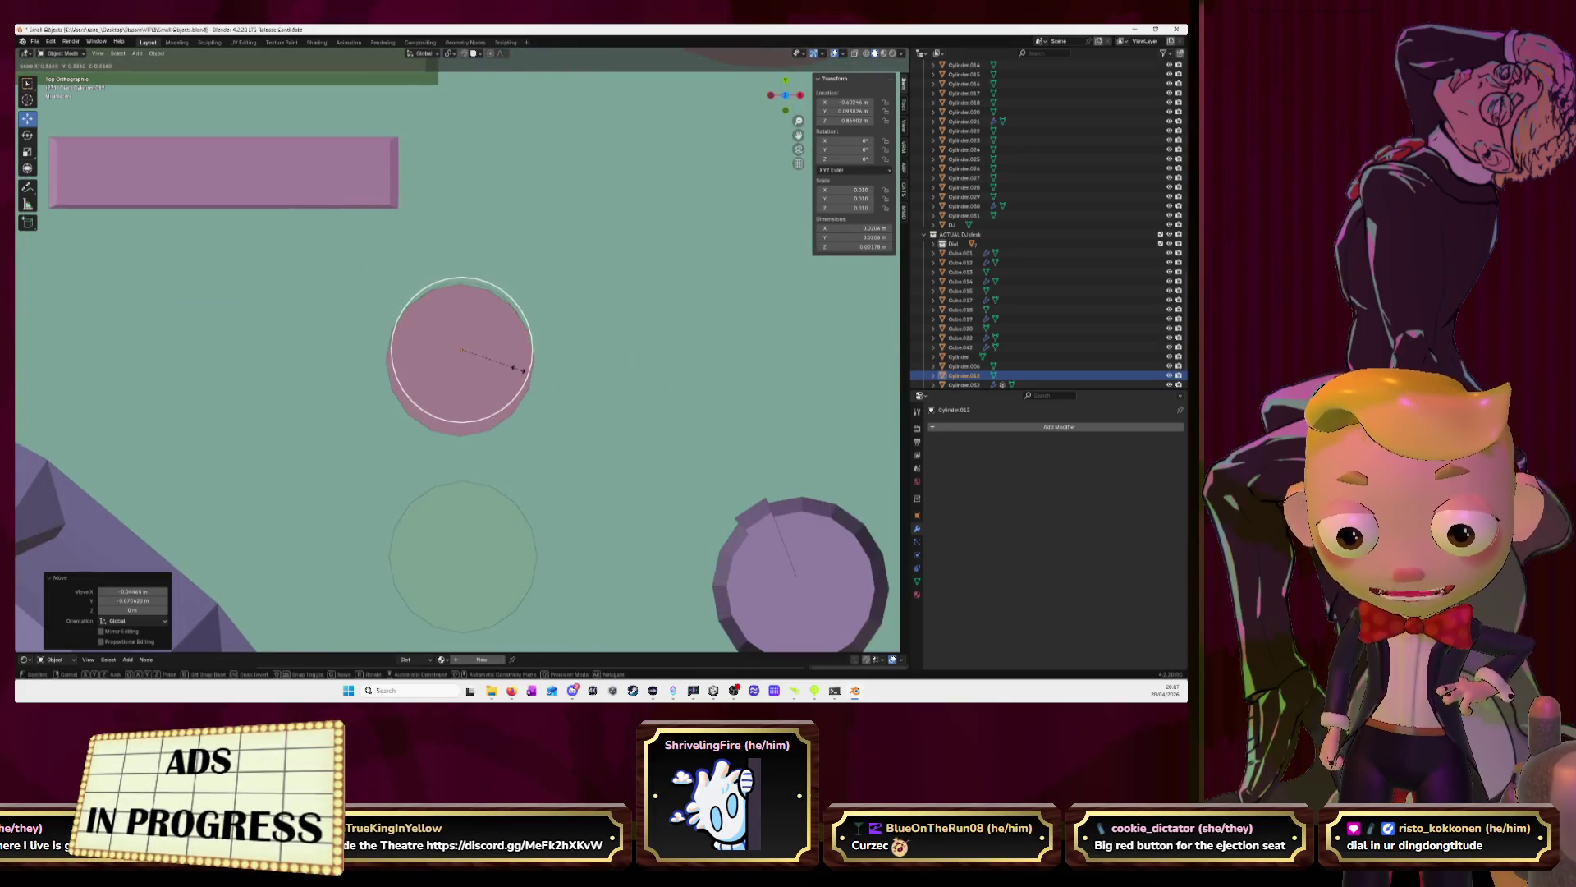
left_click(519, 368)
key("g")
key("y")
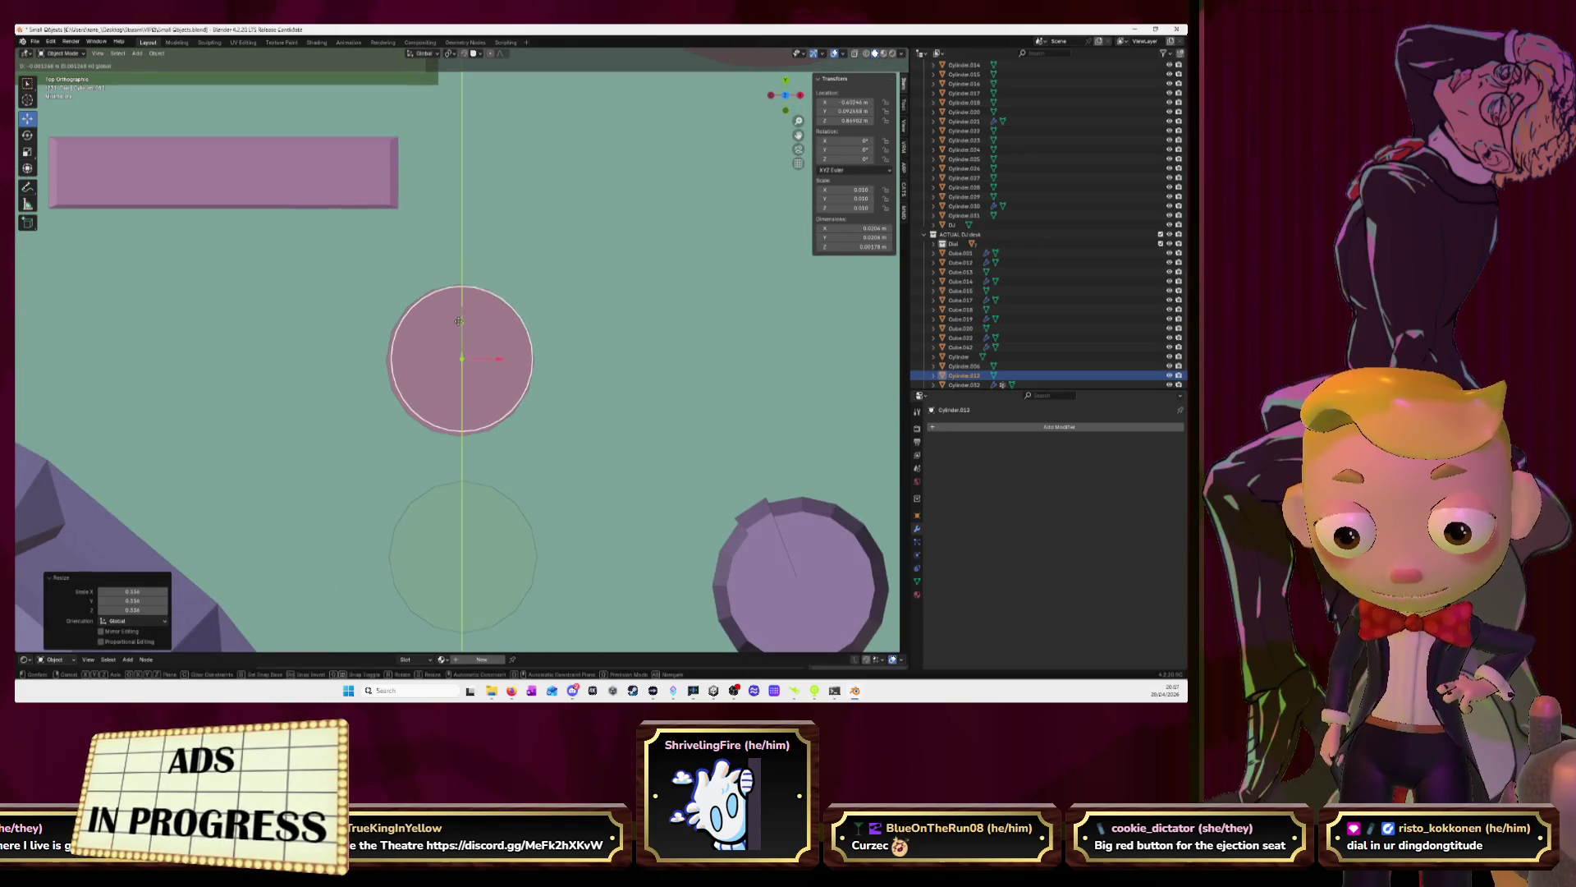
left_click(458, 328)
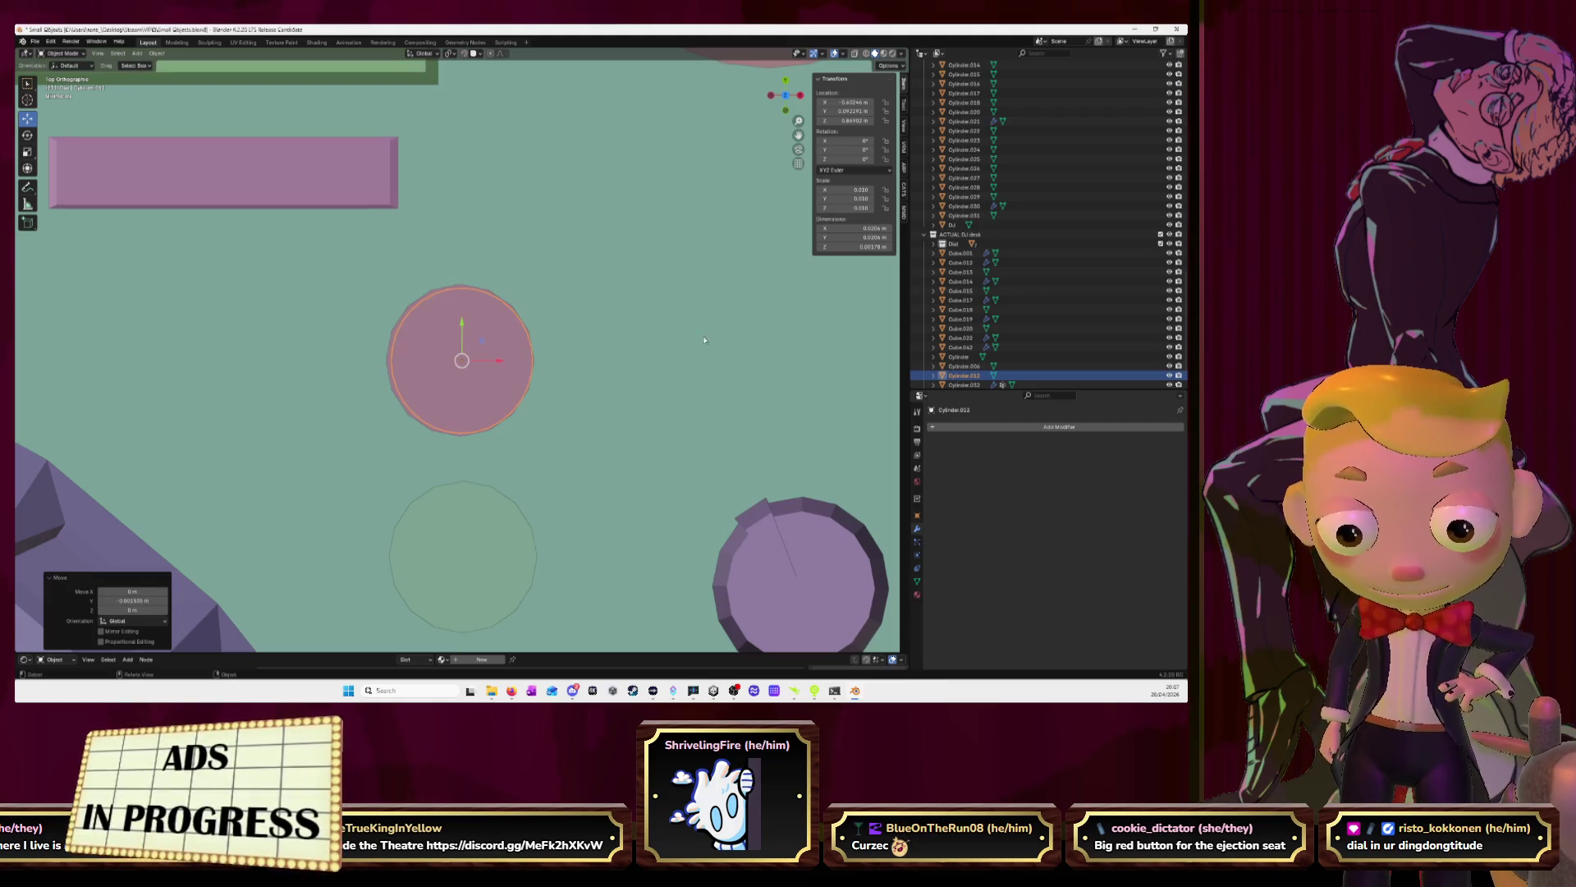
With snapping on, lower the dial slightly, then switch to the YouTube video
mouse_move(799, 149)
middle_mouse_down()
mouse_move(469, 278)
mouse_move(476, 310)
middle_mouse_up()
key("shift+Tab")
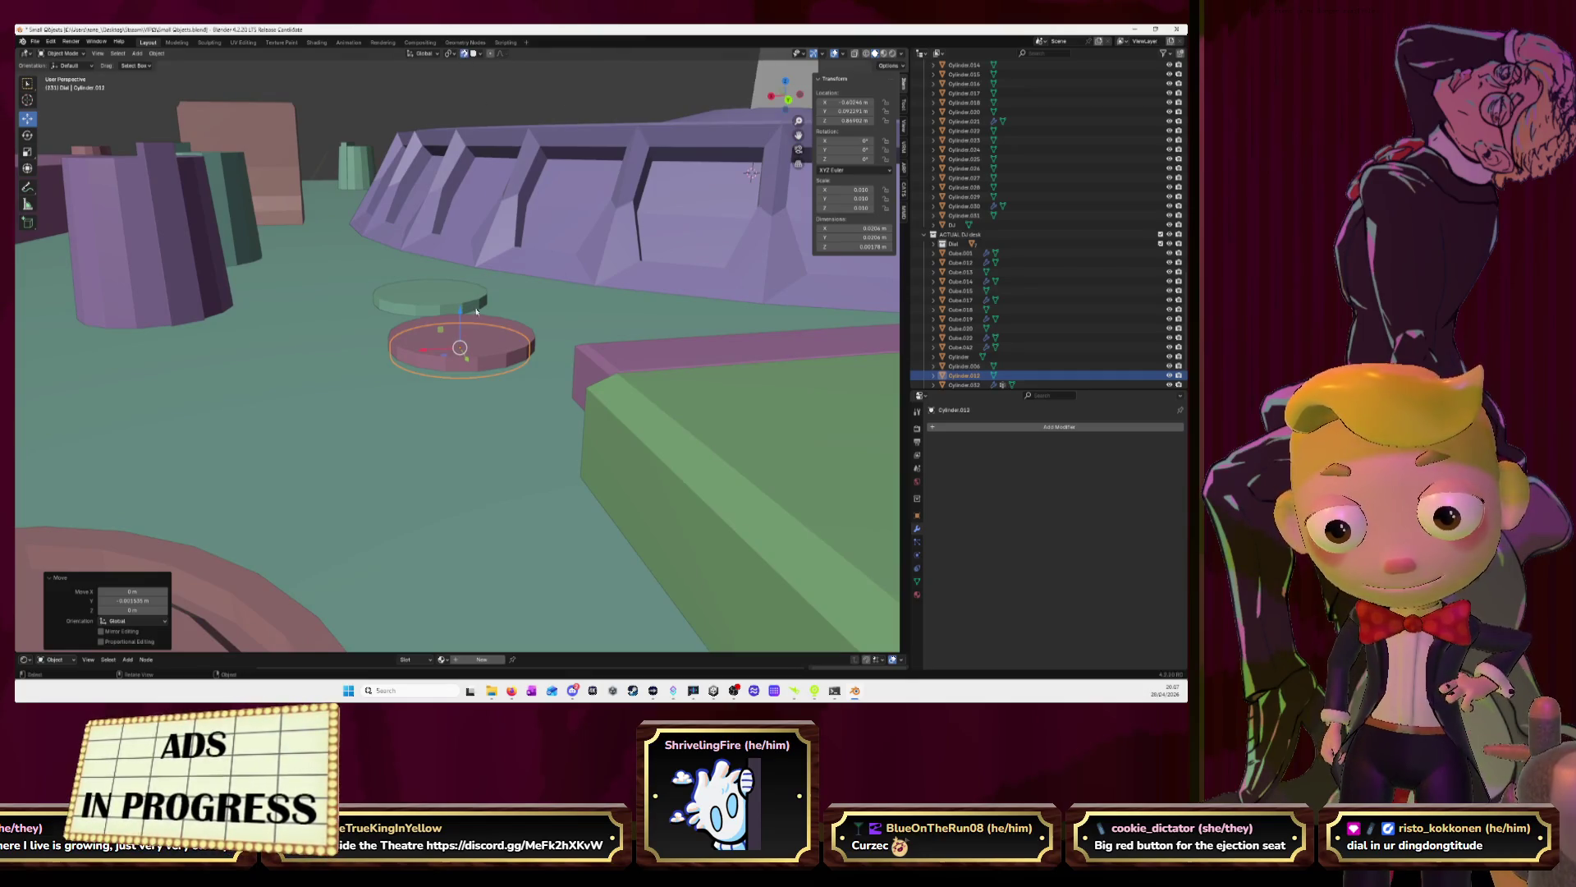
left_click_drag(462, 312, 570, 361)
middle_click_drag(570, 360, 530, 358)
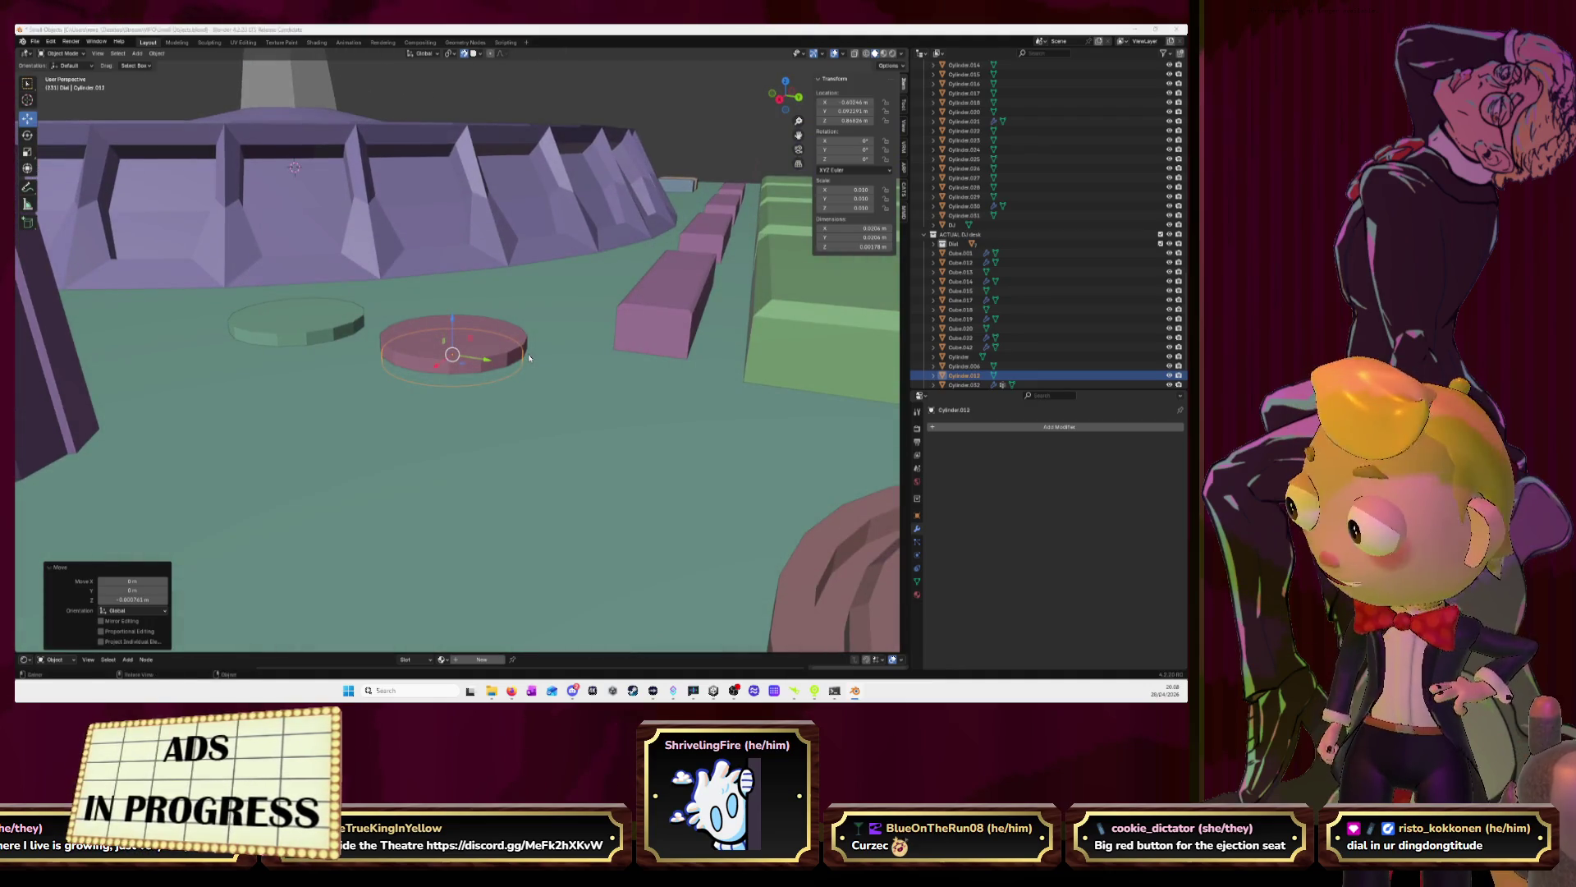
key("alt+Tab")
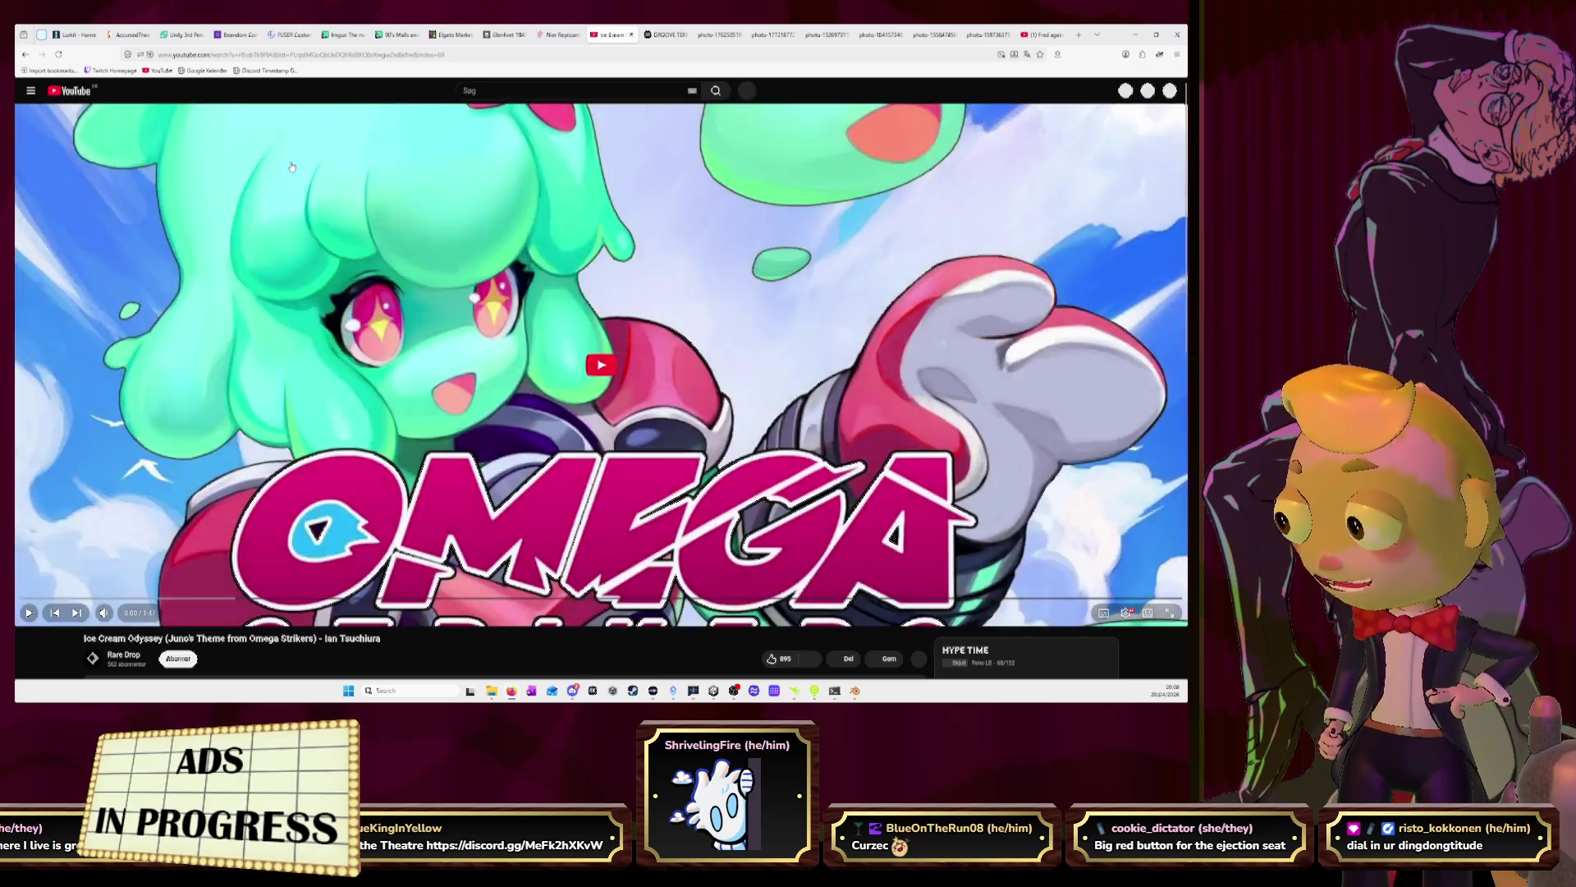
Start the YouTube track playing, return to Blender, and drag the thin dial up along Z
left_click(593, 348)
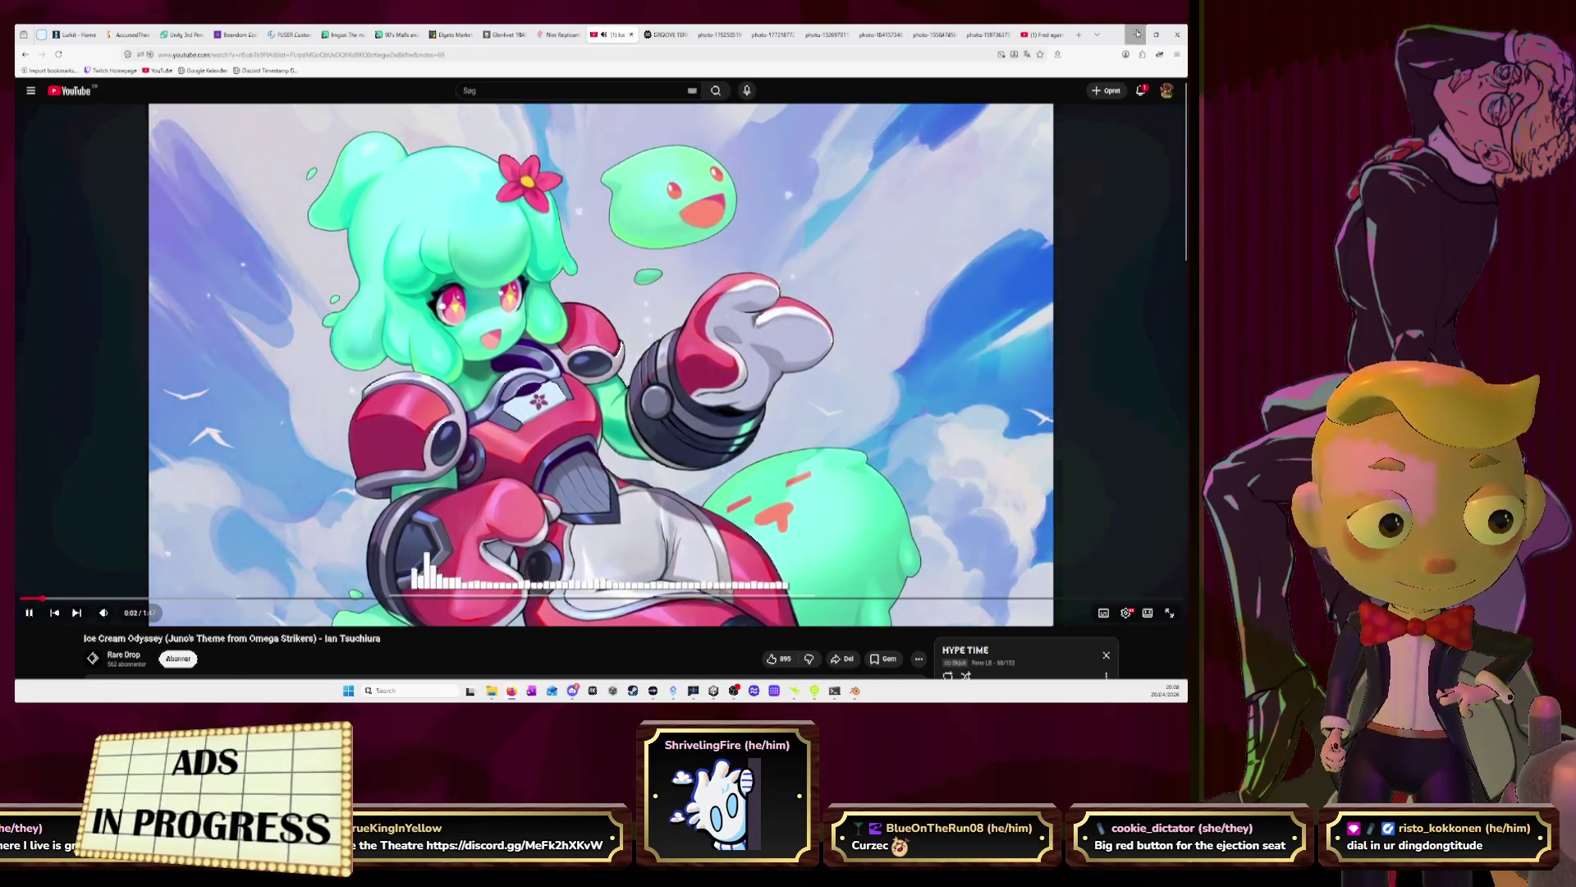
key("alt+Tab")
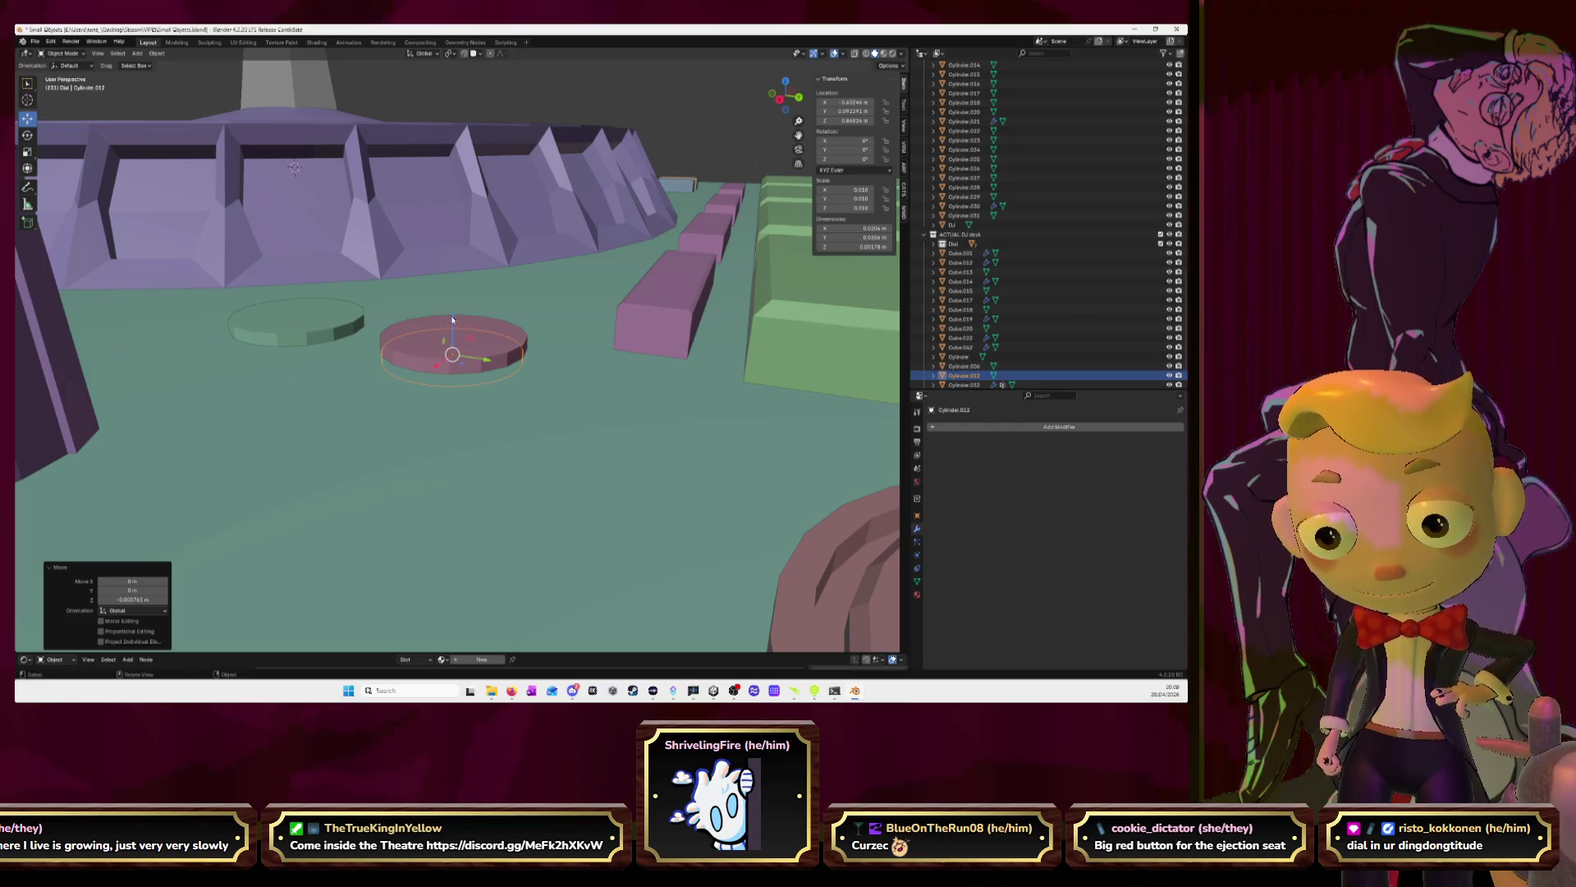
left_click_drag(453, 320, 452, 257)
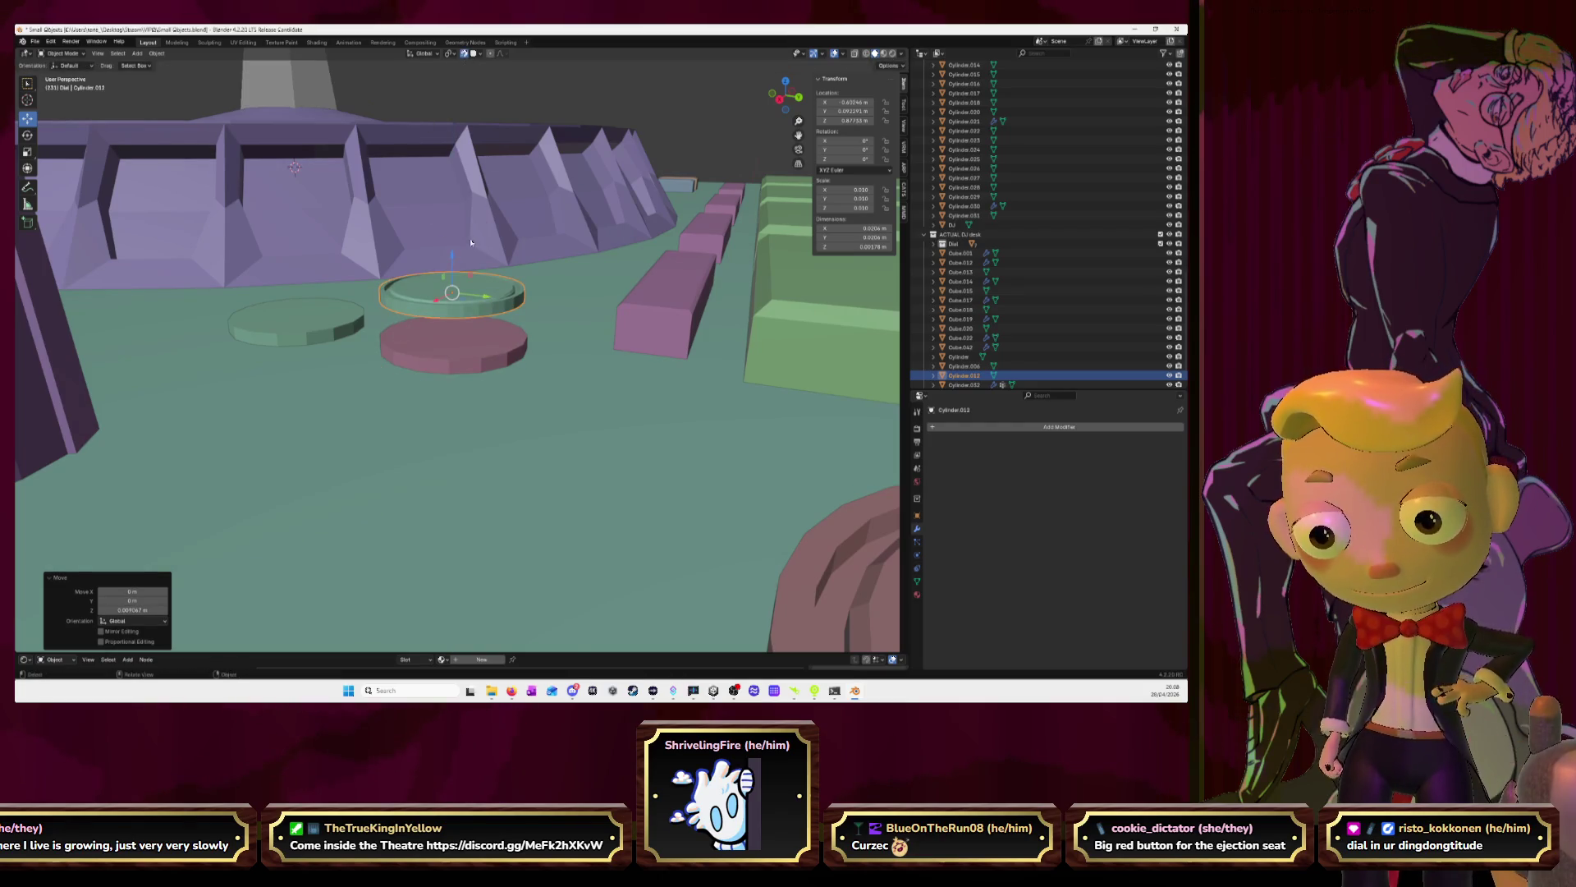
Lower the thin dial onto the pink cylinder along Z, then delete it
key("g")
key("z")
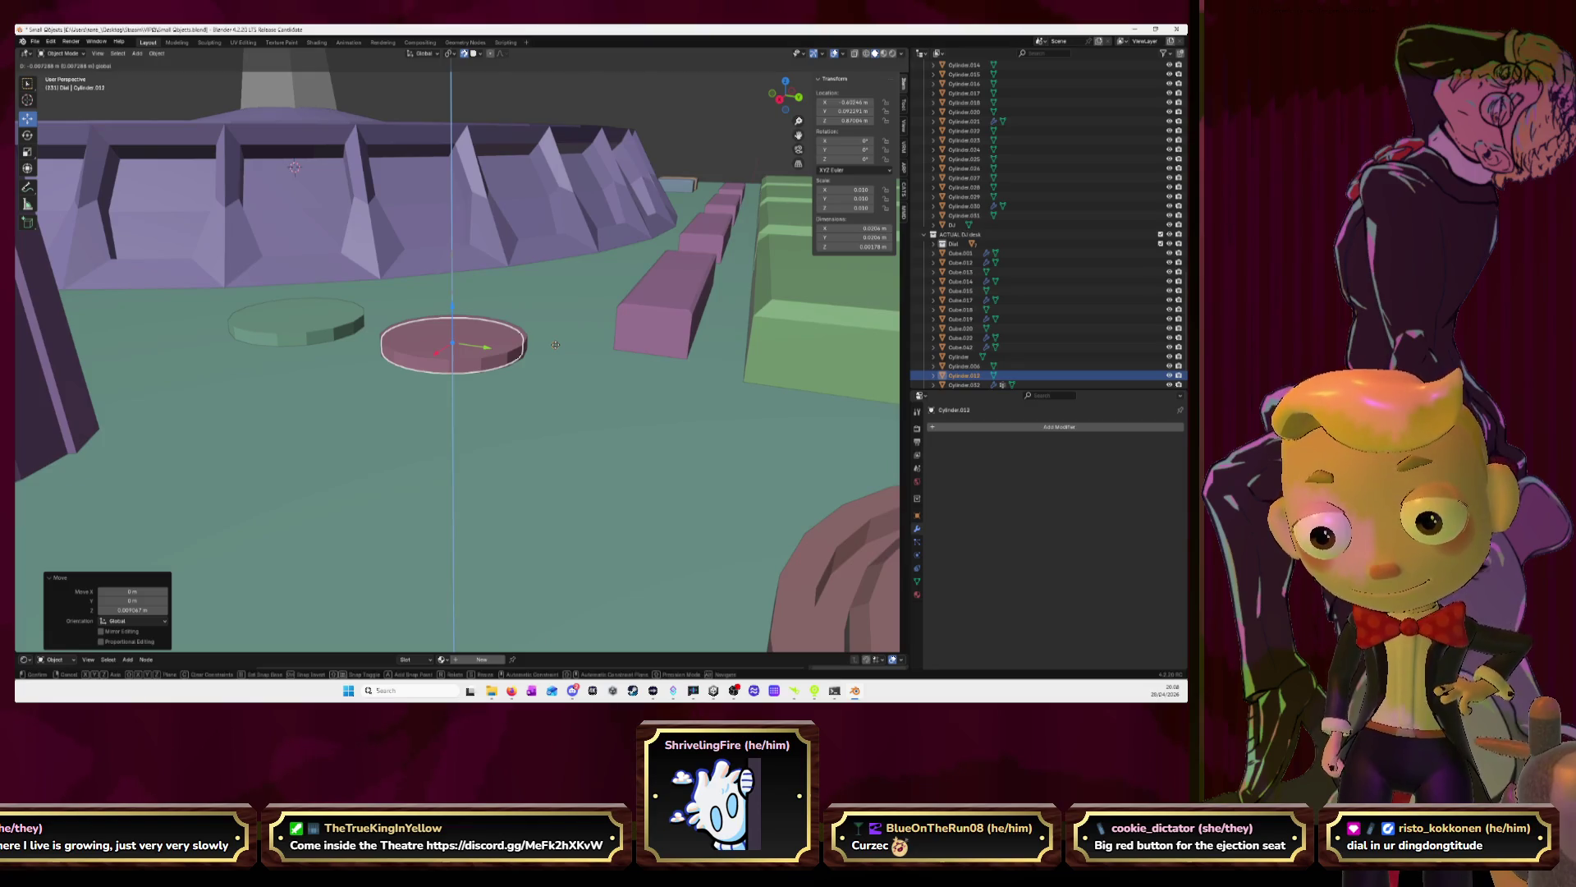
left_click(556, 344)
mouse_move(556, 345)
middle_mouse_down()
mouse_move(508, 319)
mouse_move(500, 333)
middle_mouse_up()
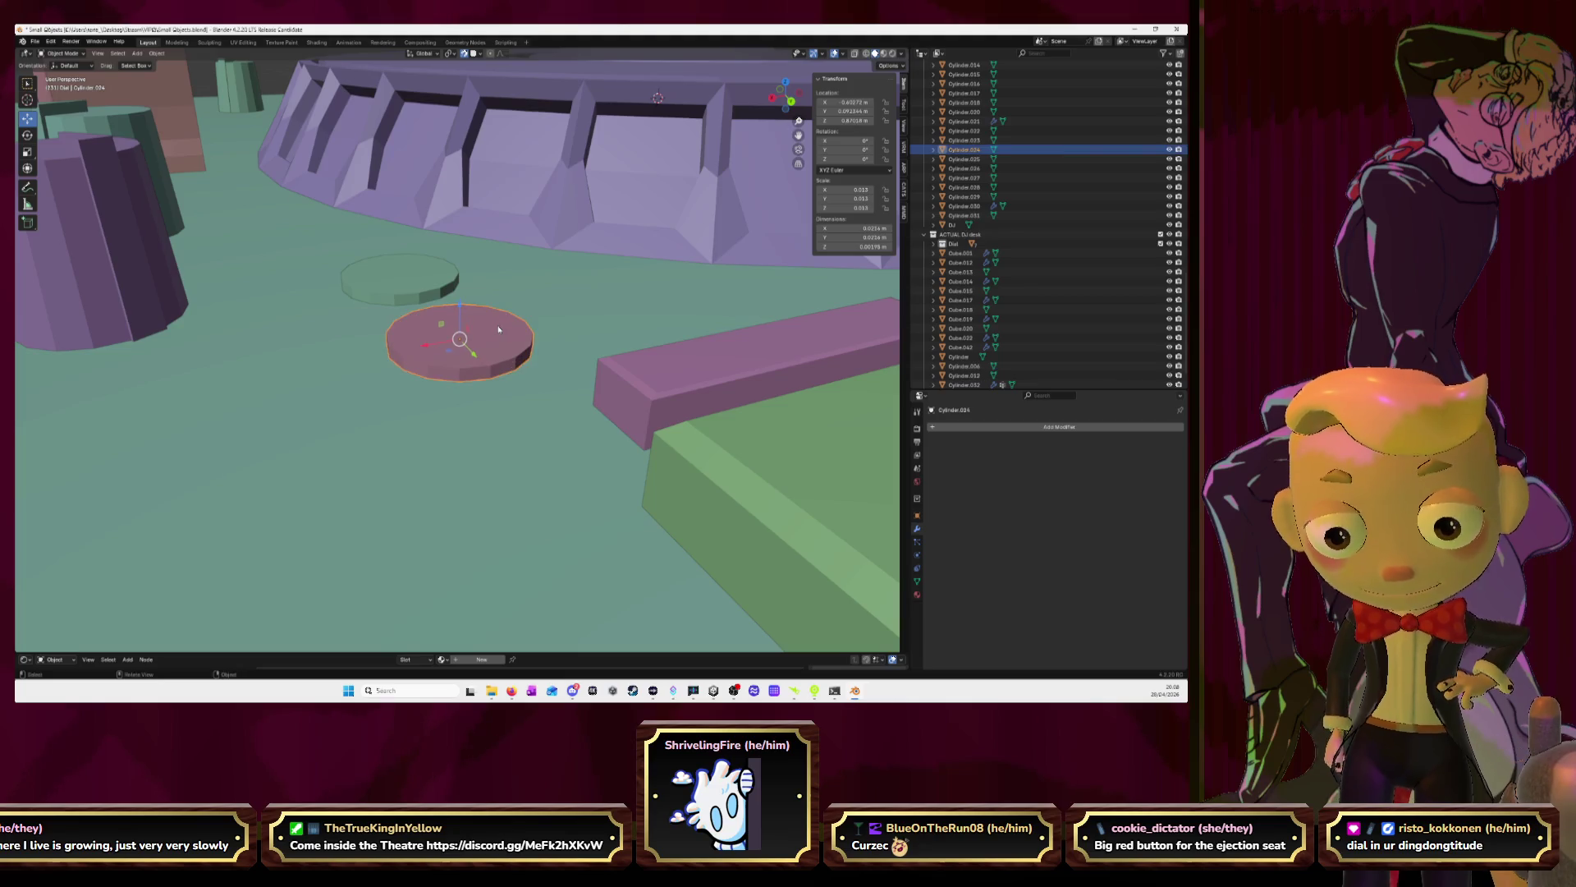
key("Delete")
From top view, move the Cylinder.013 dial onto the upper ring
mouse_move(499, 321)
middle_mouse_down()
mouse_move(439, 288)
mouse_move(460, 258)
middle_mouse_up()
left_click(472, 215)
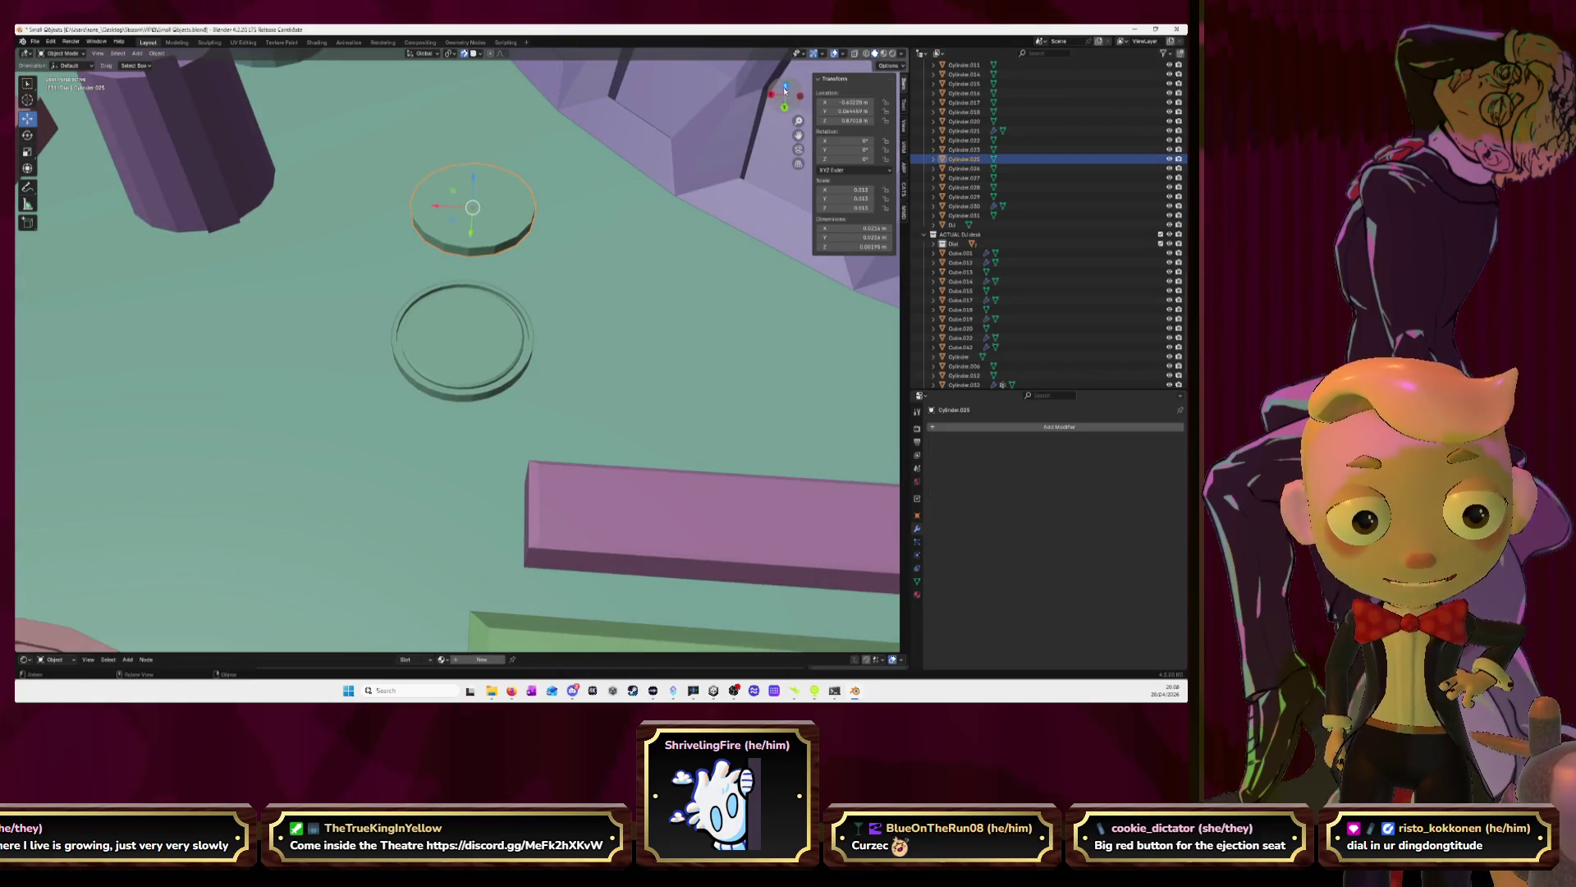
left_click(785, 86)
left_click(509, 394)
key("g")
left_click(539, 419)
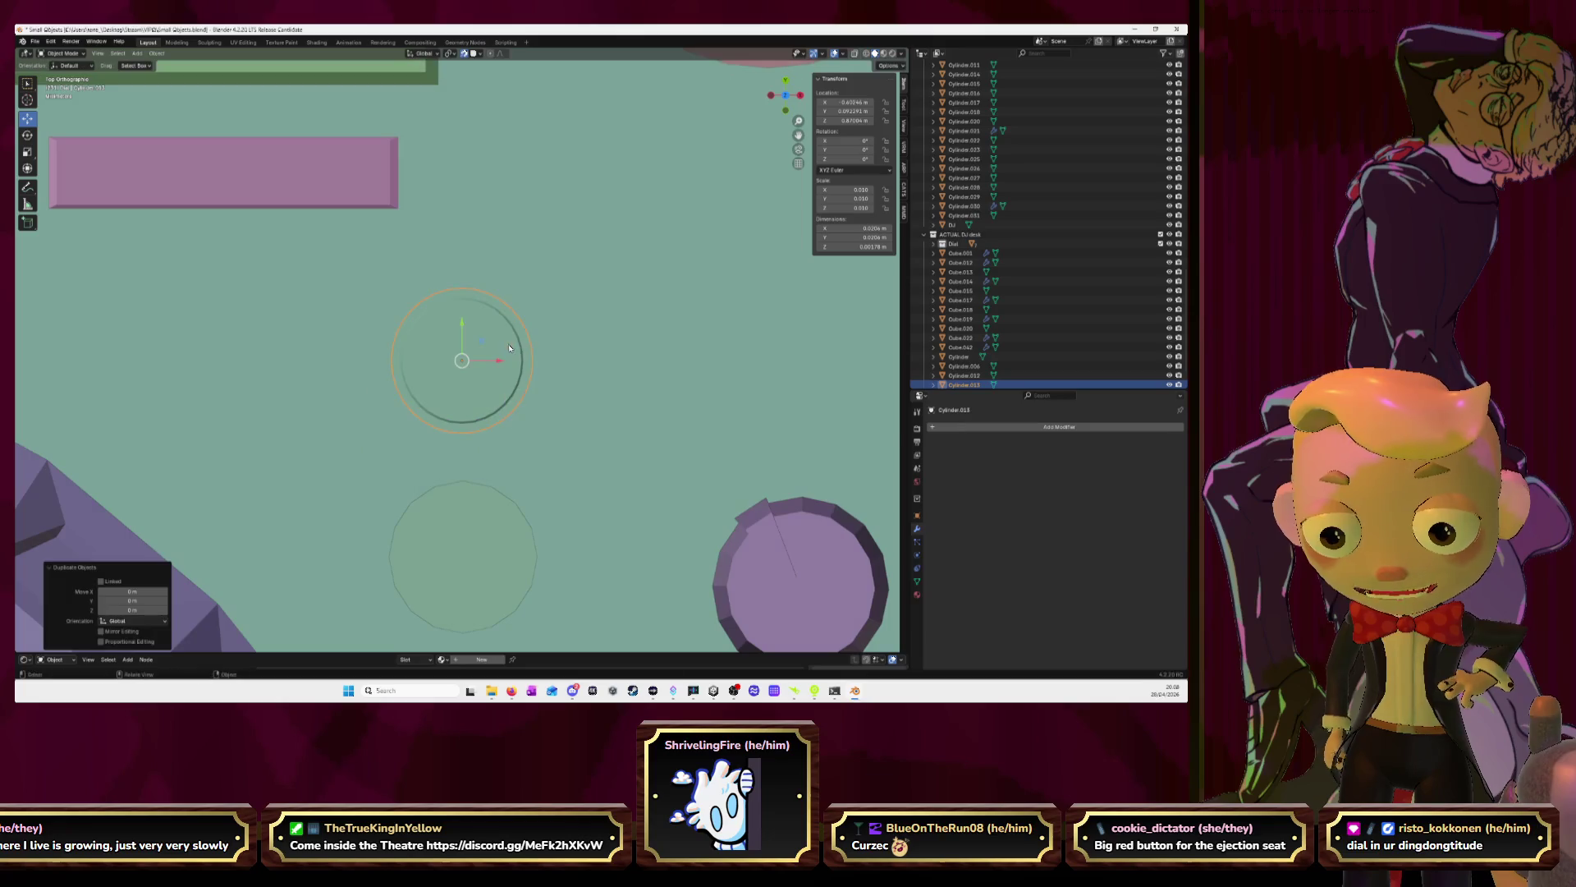
Shift the dial down along Y, then delete the redundant dial
key("g")
key("y")
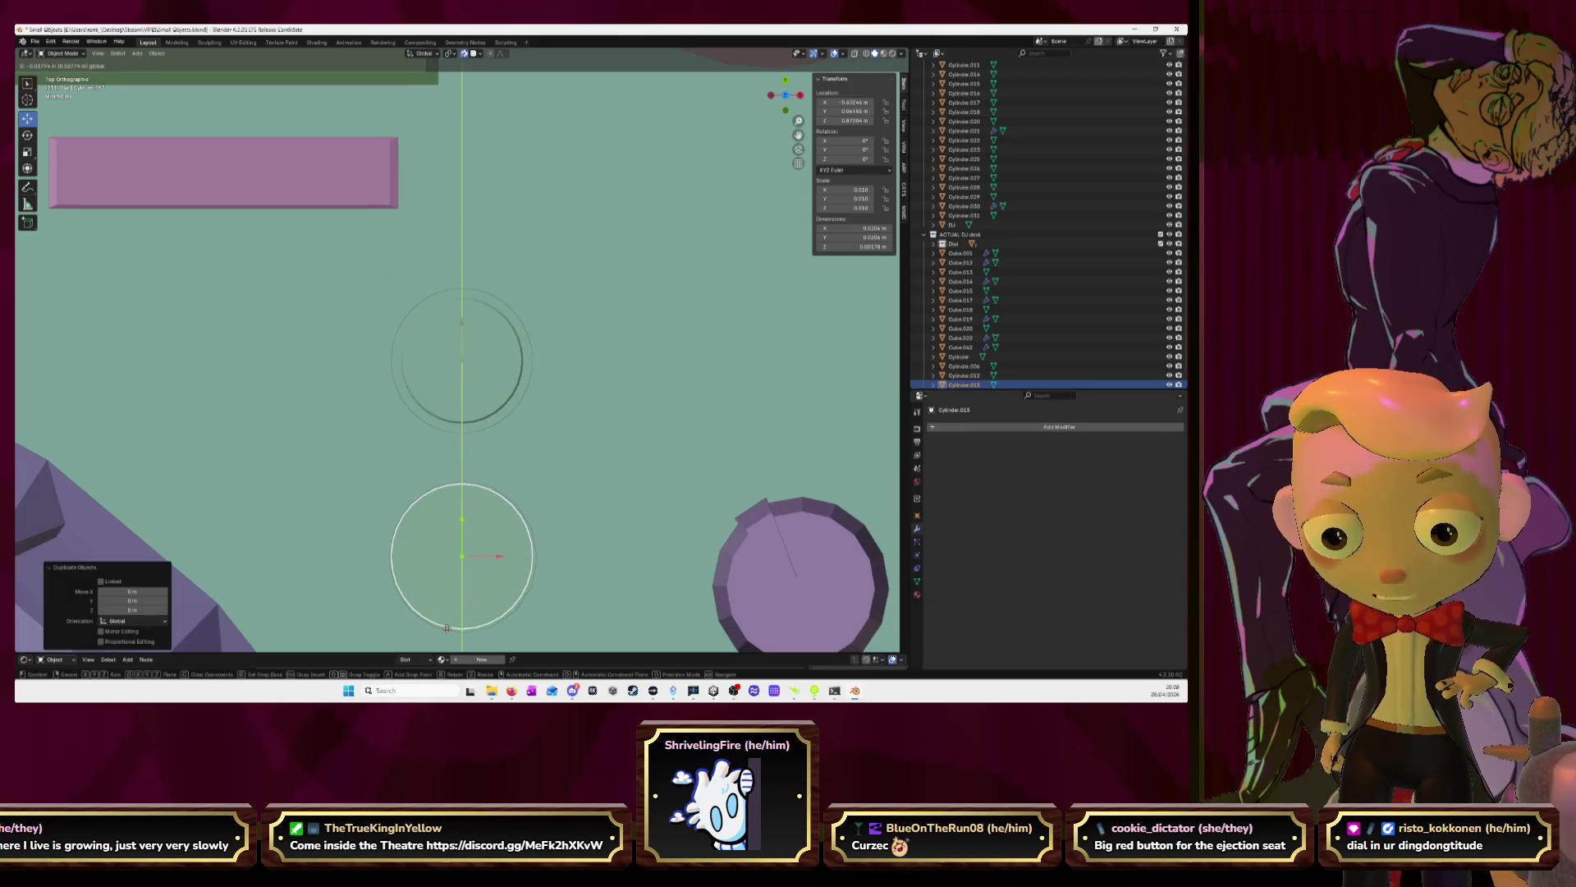
left_click(446, 628)
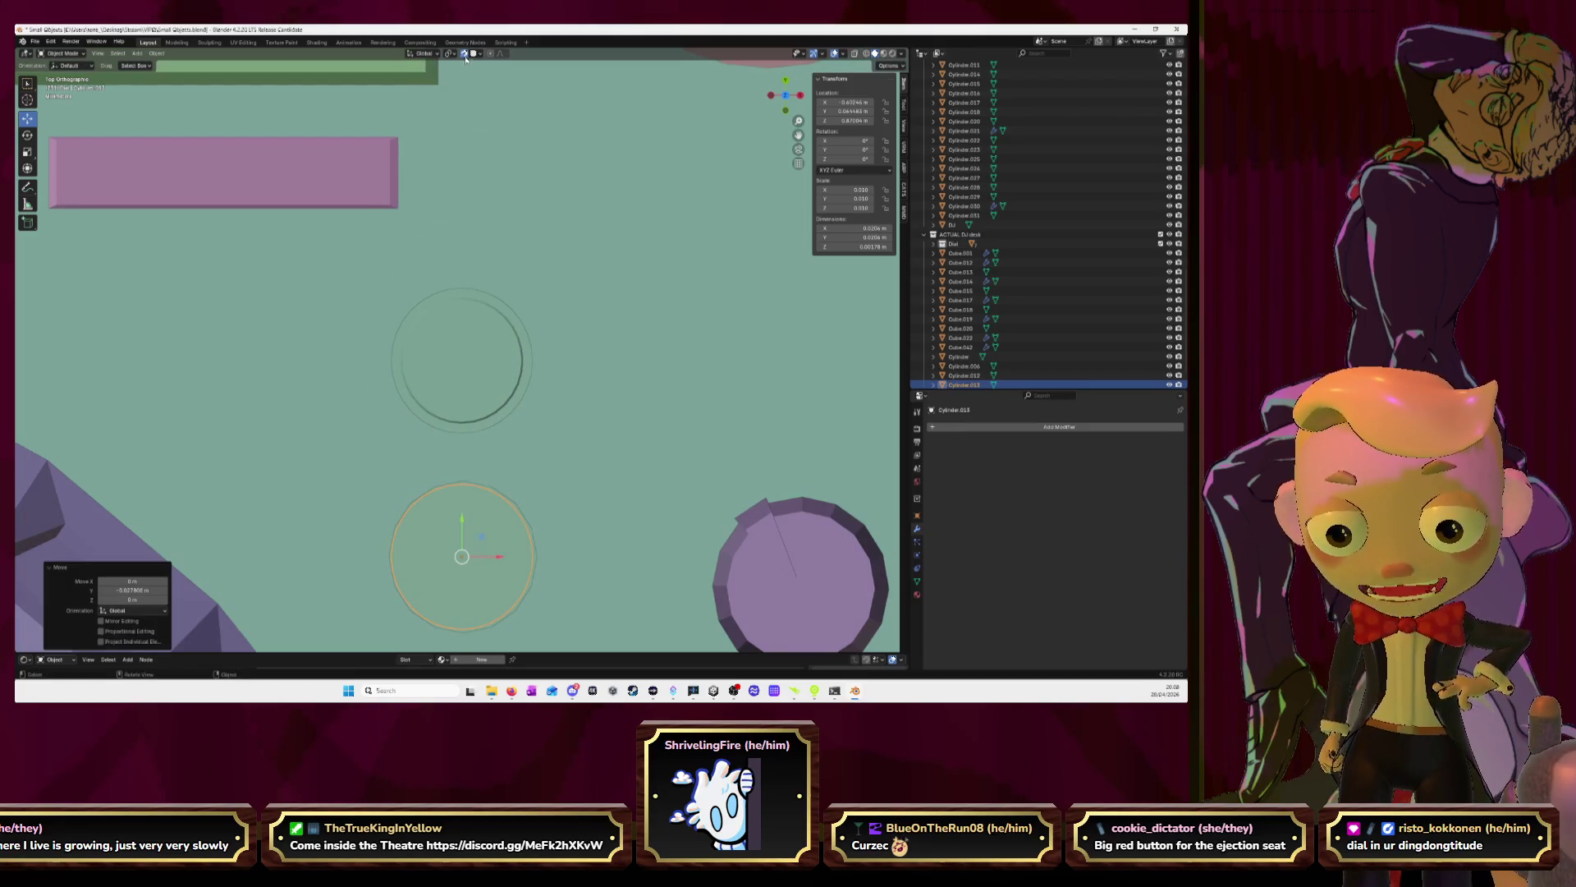
mouse_move(633, 402)
middle_mouse_down()
mouse_move(275, 369)
mouse_move(622, 286)
mouse_move(530, 250)
mouse_move(556, 244)
middle_mouse_up()
key("Delete")
scroll(275, 369, "down", 8)
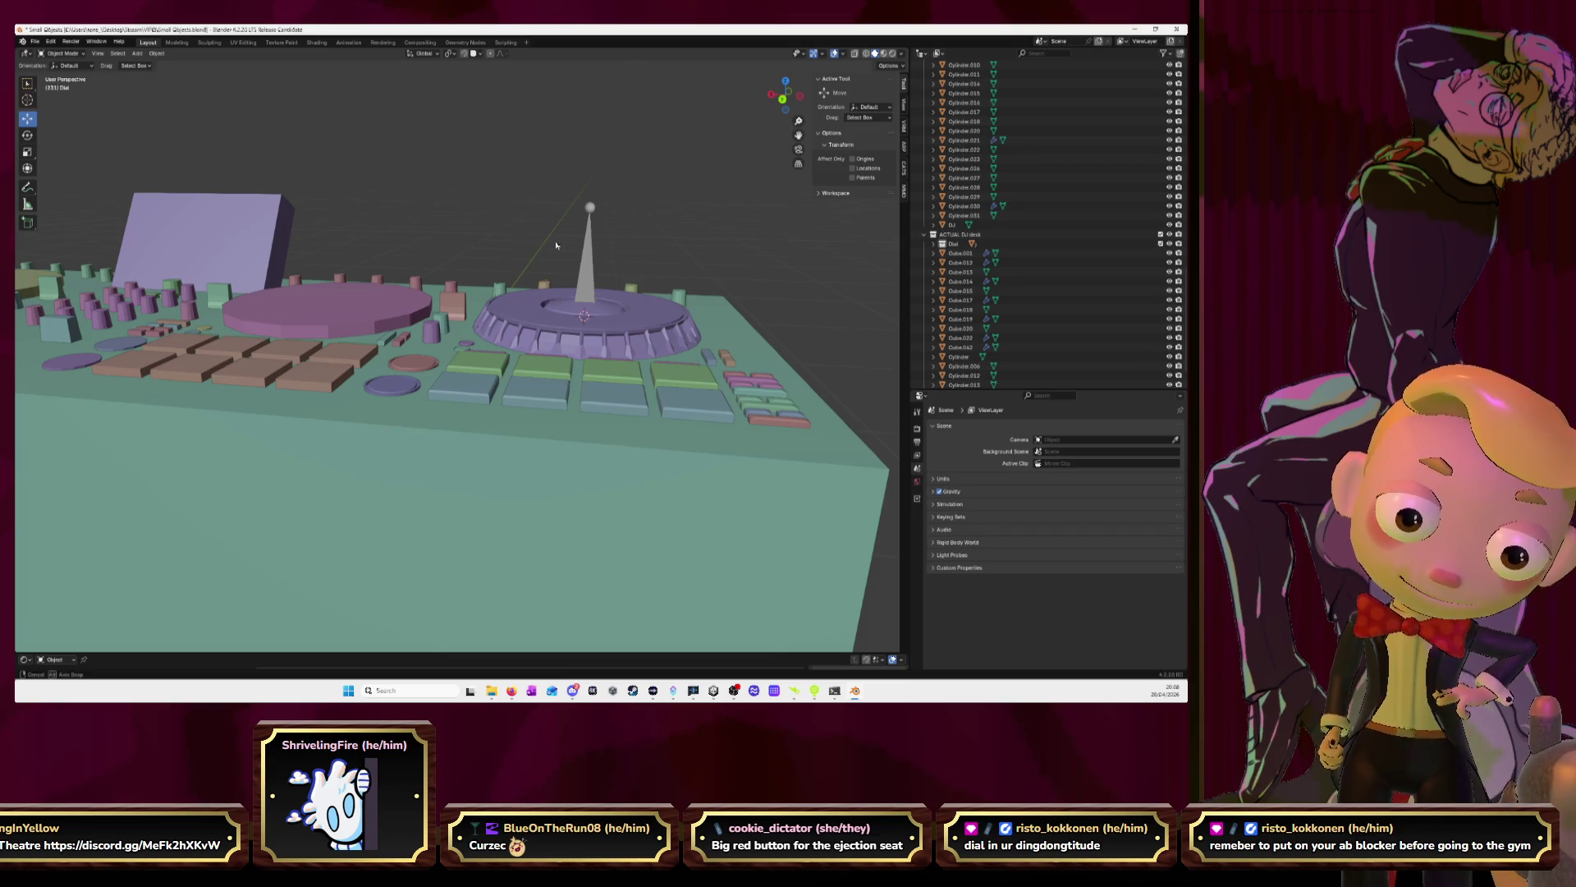
middle_click_drag(556, 245, 600, 252)
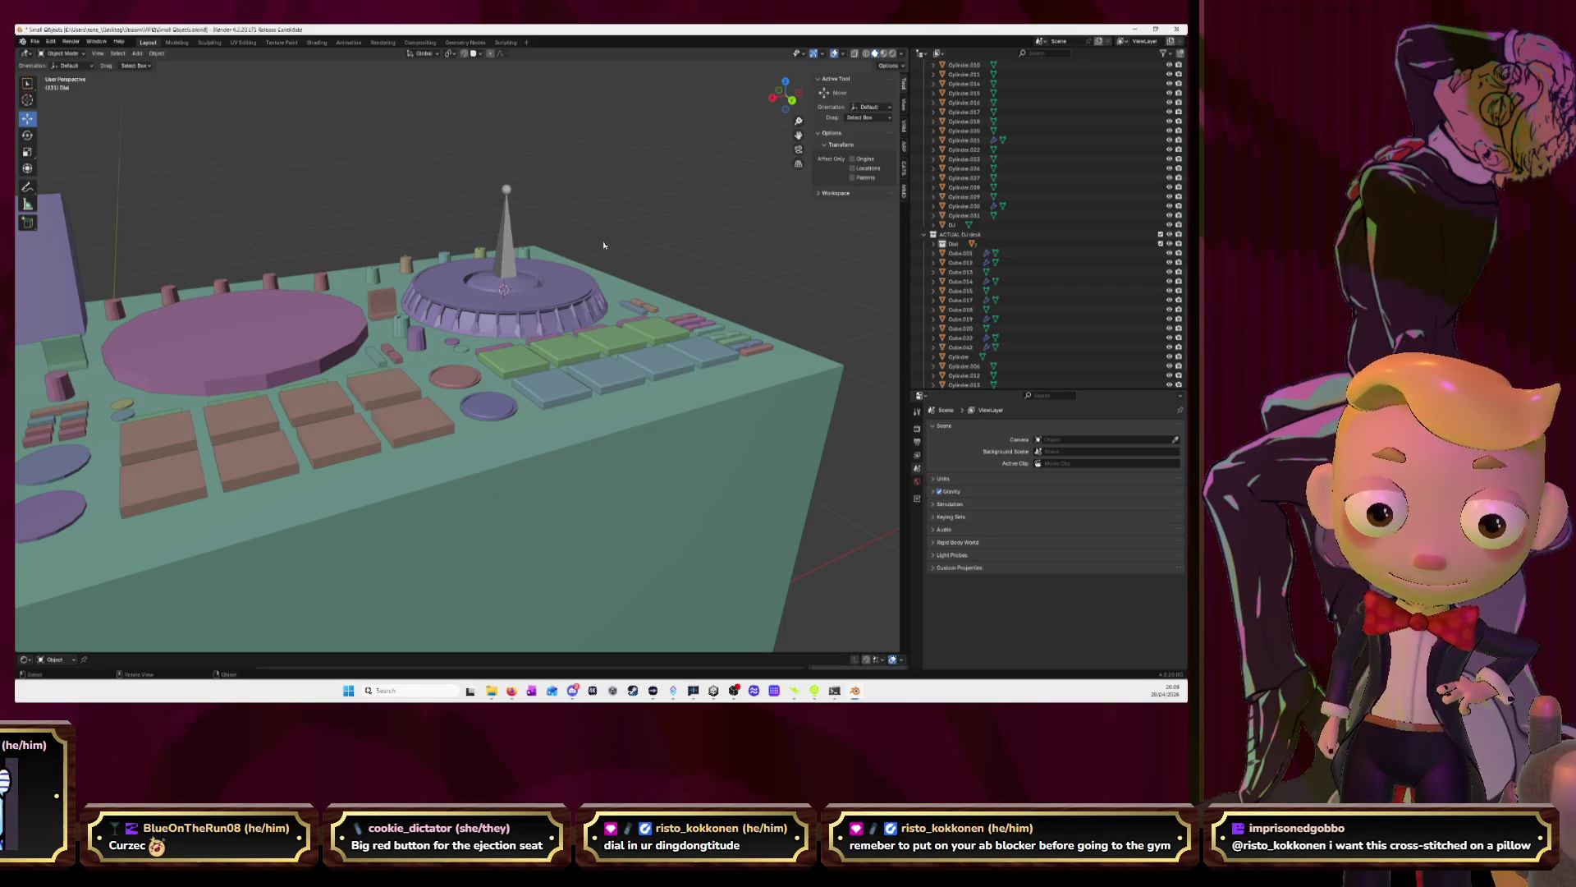
mouse_move(659, 264)
middle_mouse_down()
mouse_move(628, 306)
mouse_move(629, 271)
middle_mouse_up()
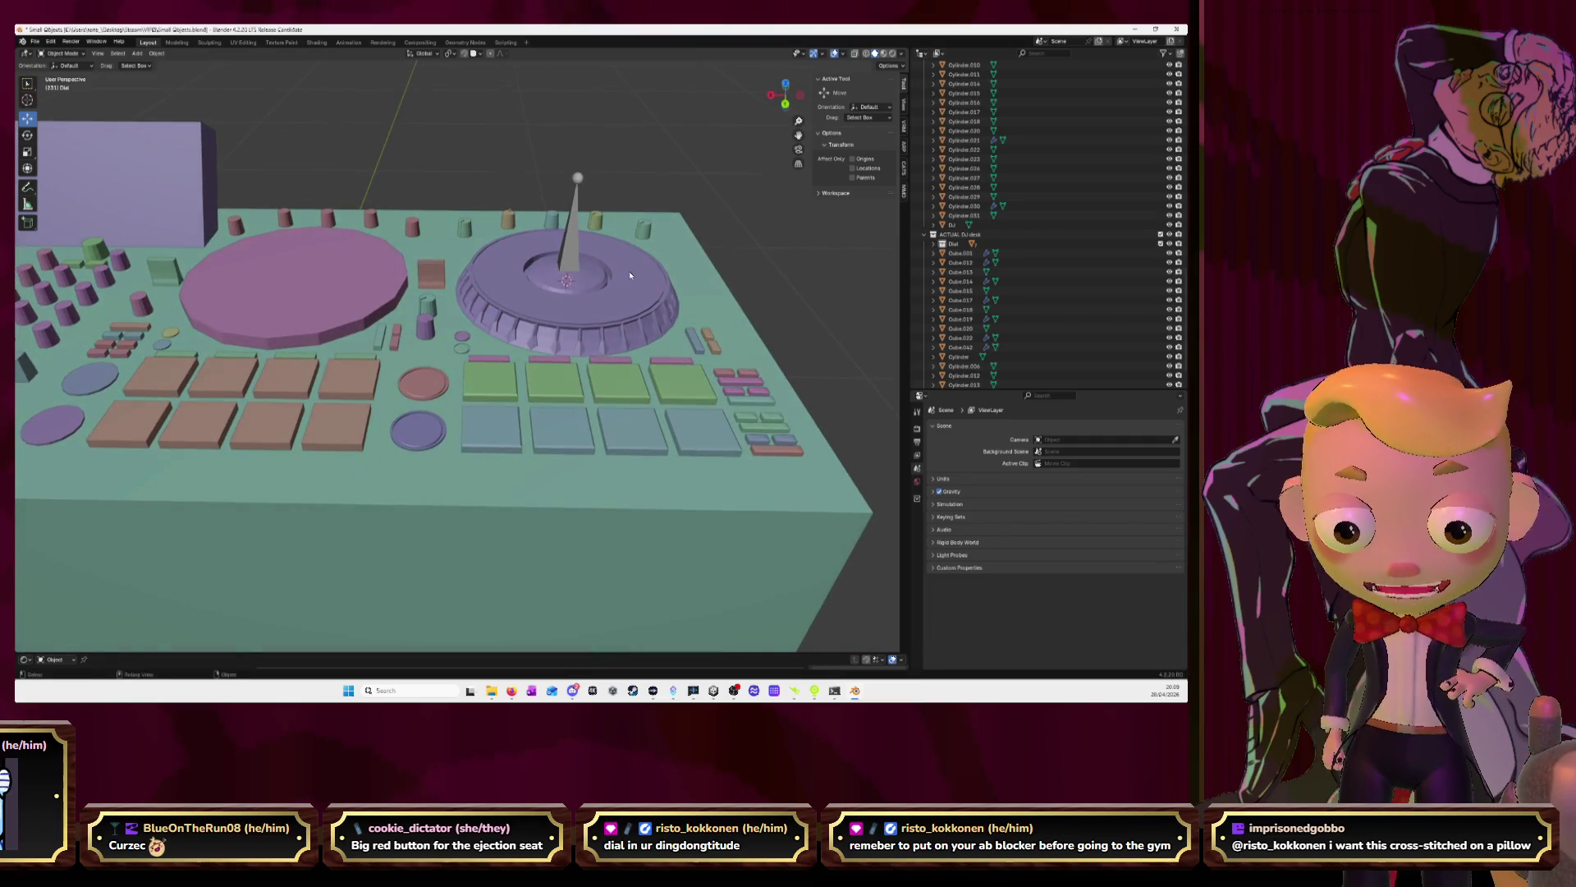
scroll(628, 271, "up", 2)
scroll(646, 272, "up", 2)
scroll(632, 263, "down", 3)
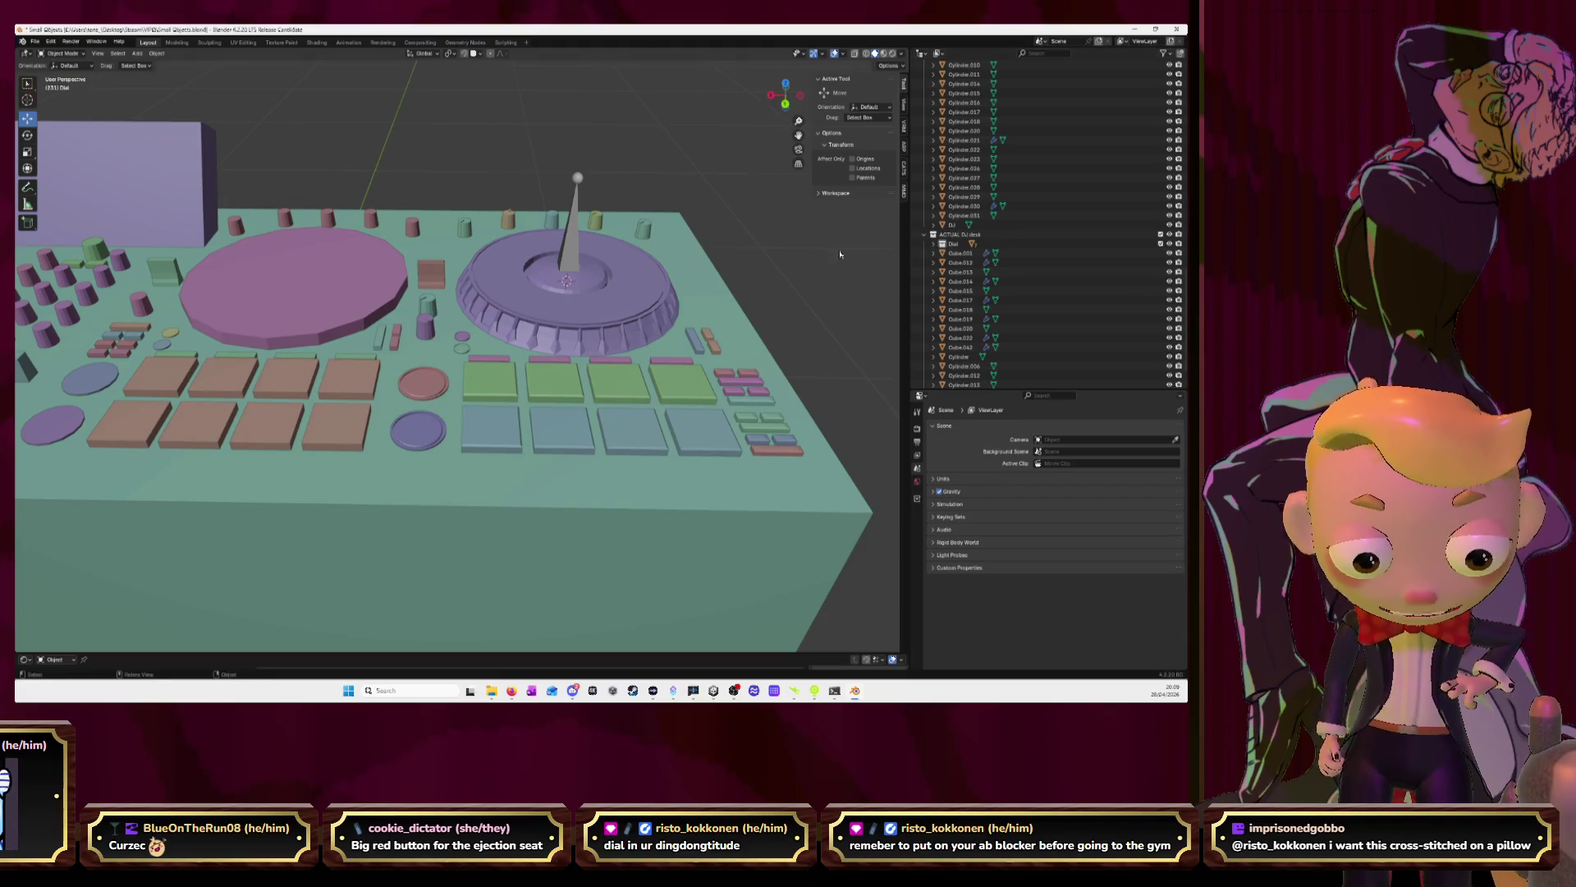
middle_click_drag(582, 261, 526, 277)
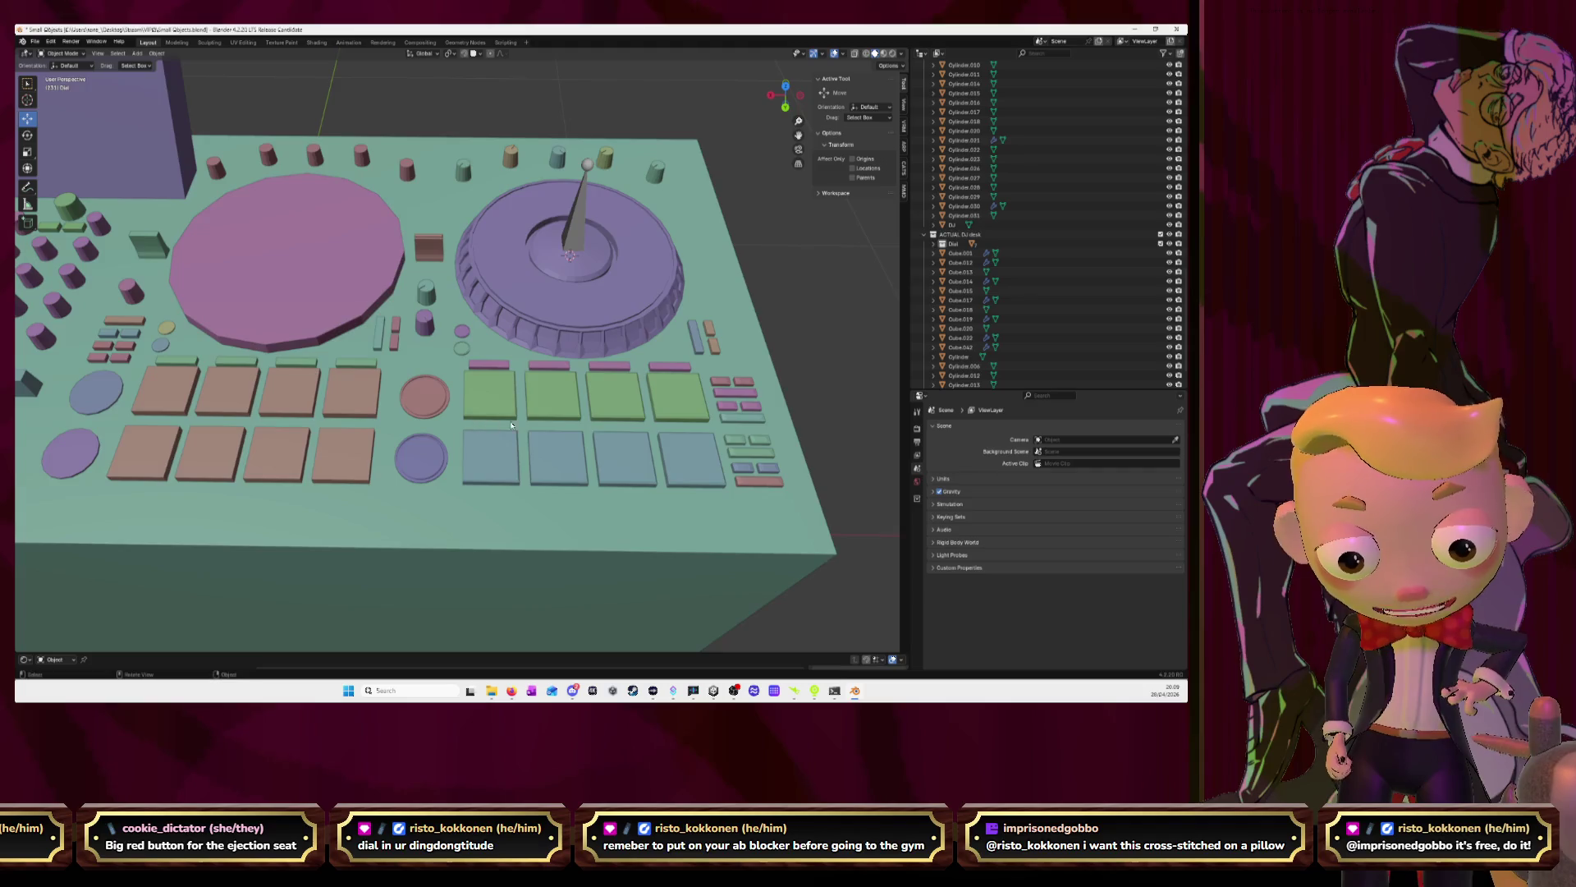
mouse_move(512, 425)
middle_mouse_down()
mouse_move(614, 389)
mouse_move(488, 405)
middle_mouse_up()
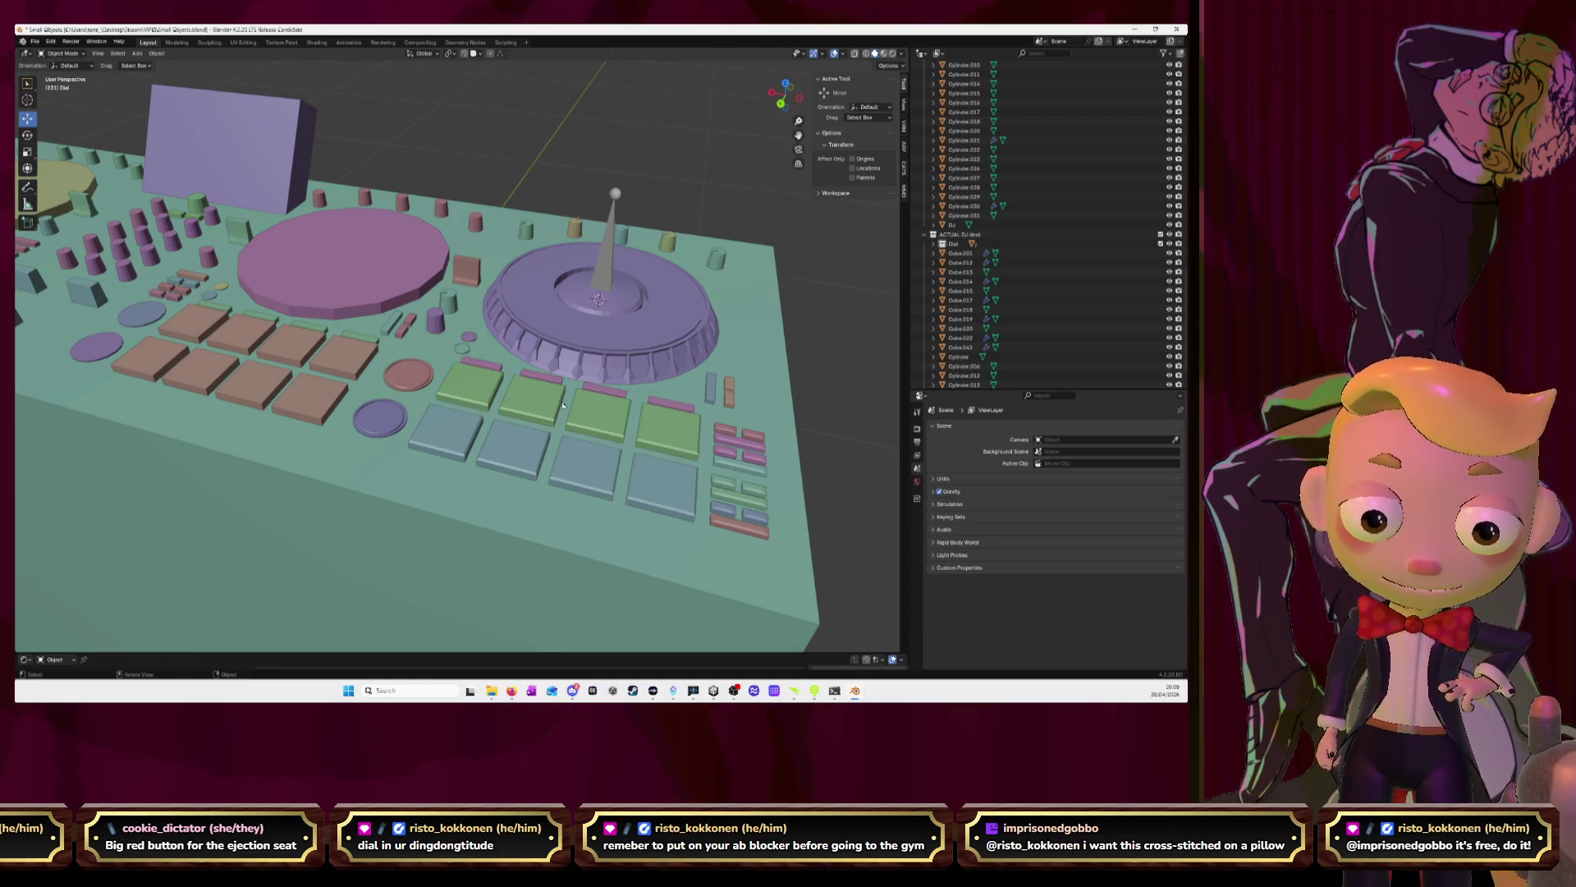
middle_click_drag(563, 405, 780, 432)
Hide the desk slab and box-select the left deck's controls from below
left_click(781, 432)
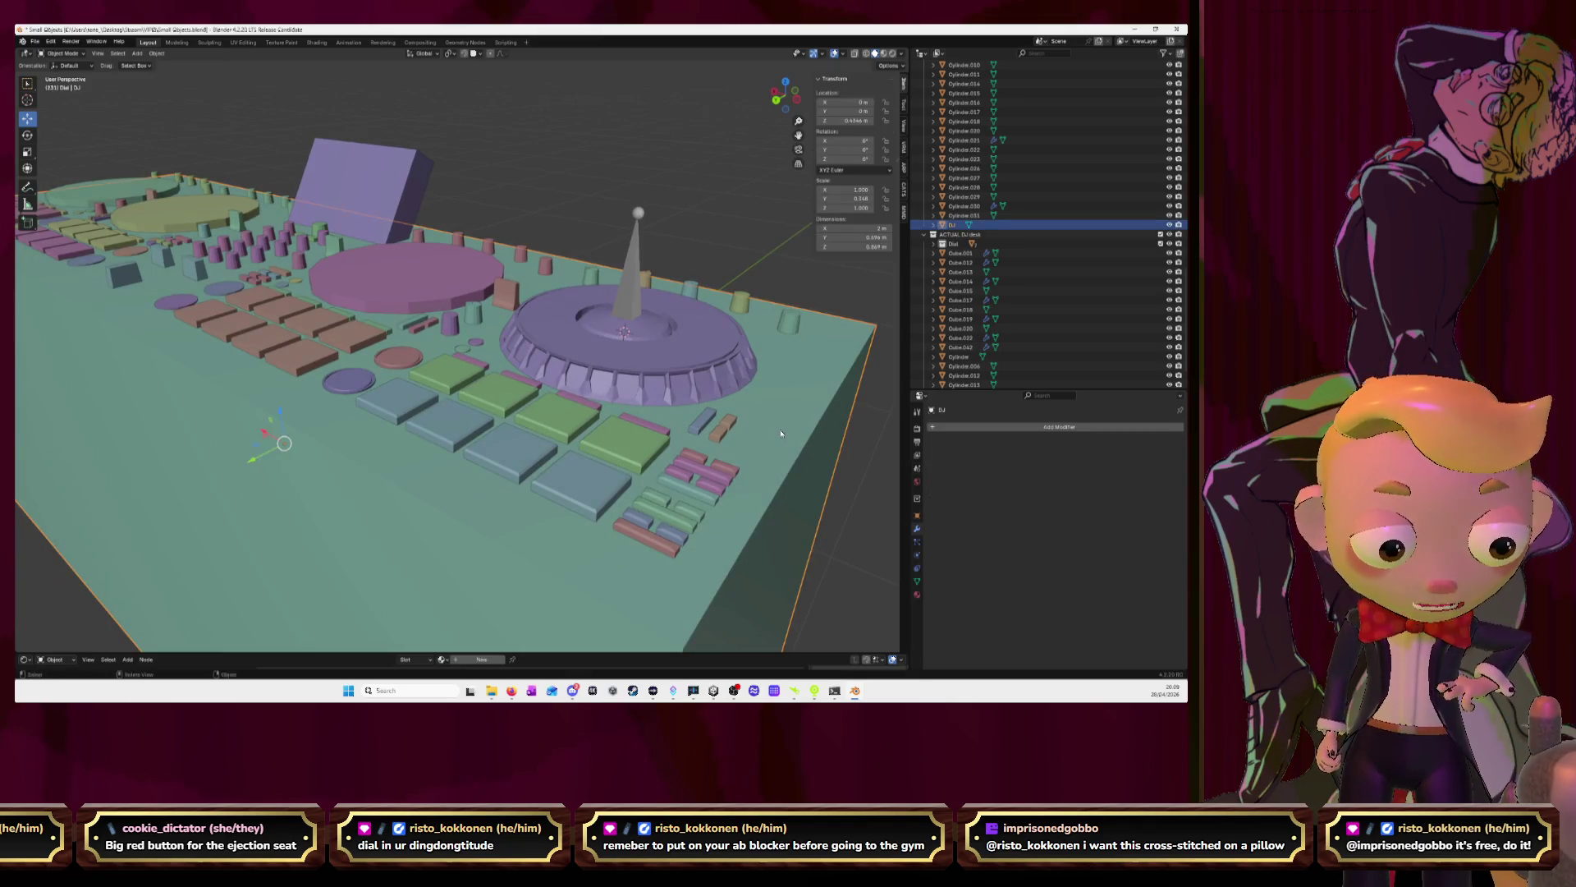
key("h")
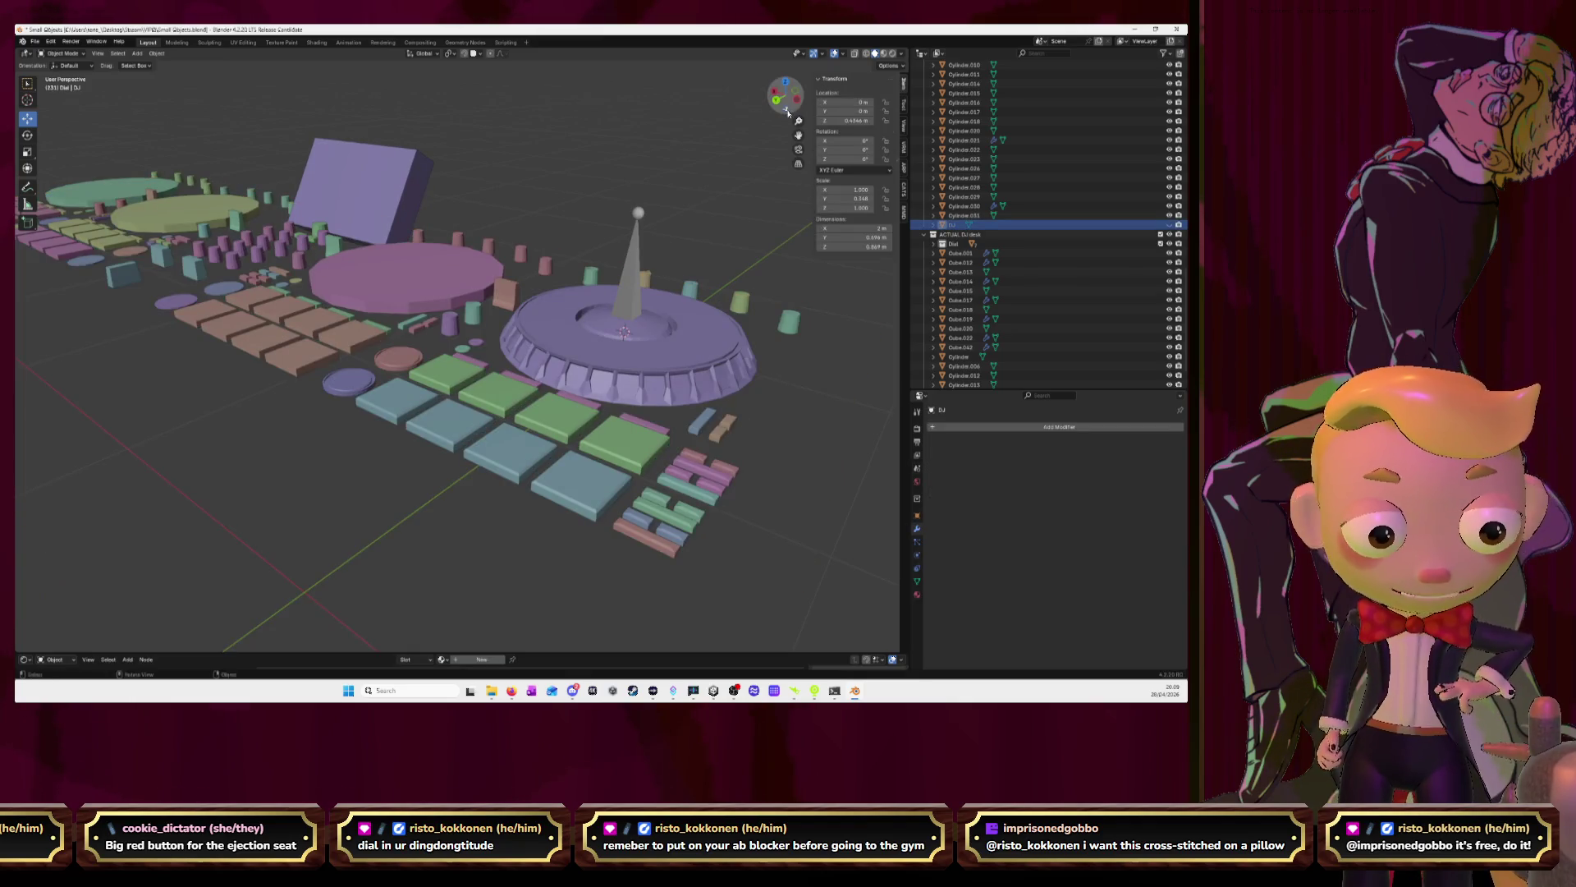
left_click(787, 111)
scroll(434, 273, "down", 4)
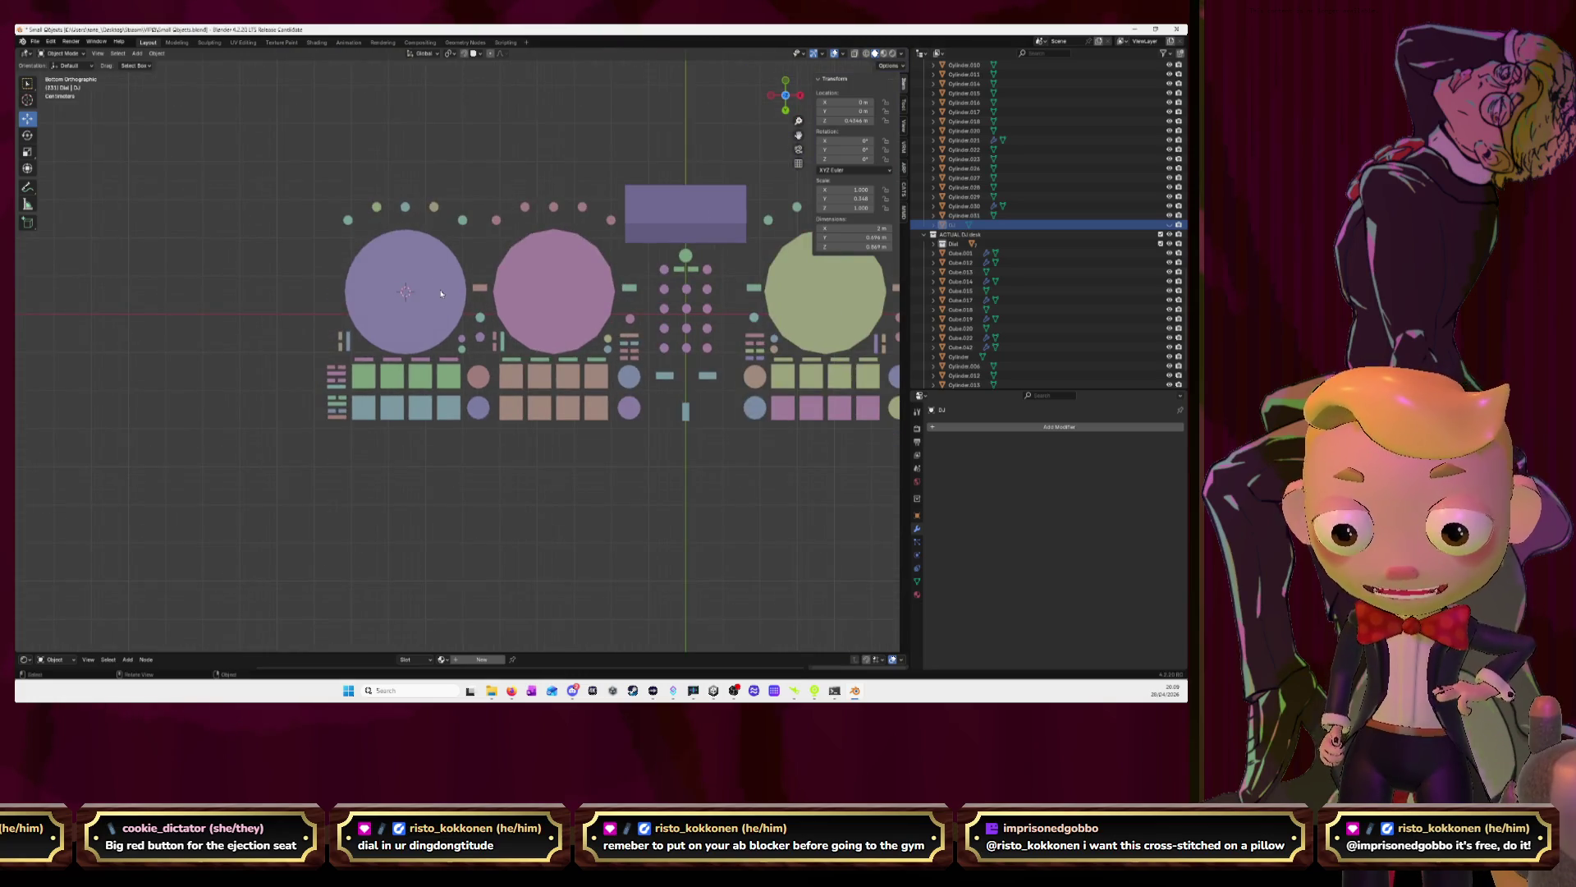
mouse_move(253, 169)
left_mouse_down()
mouse_move(422, 432)
mouse_move(482, 453)
left_mouse_up()
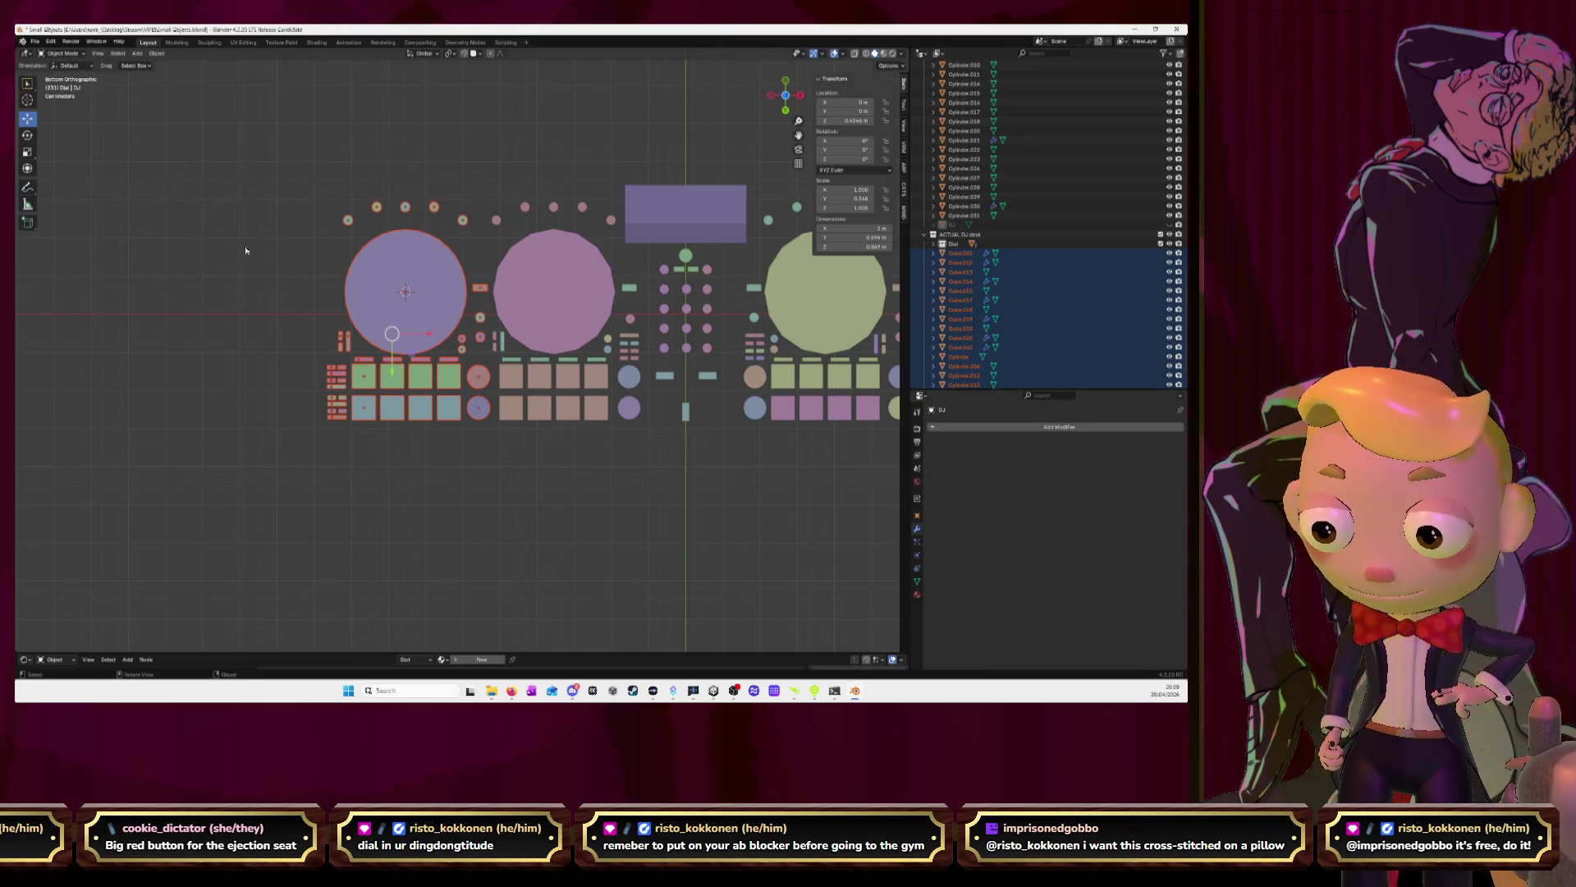
middle_click_drag(246, 250, 256, 289)
In Edit Mode, select all of the large left dial's mesh and delete its faces
left_click(410, 283)
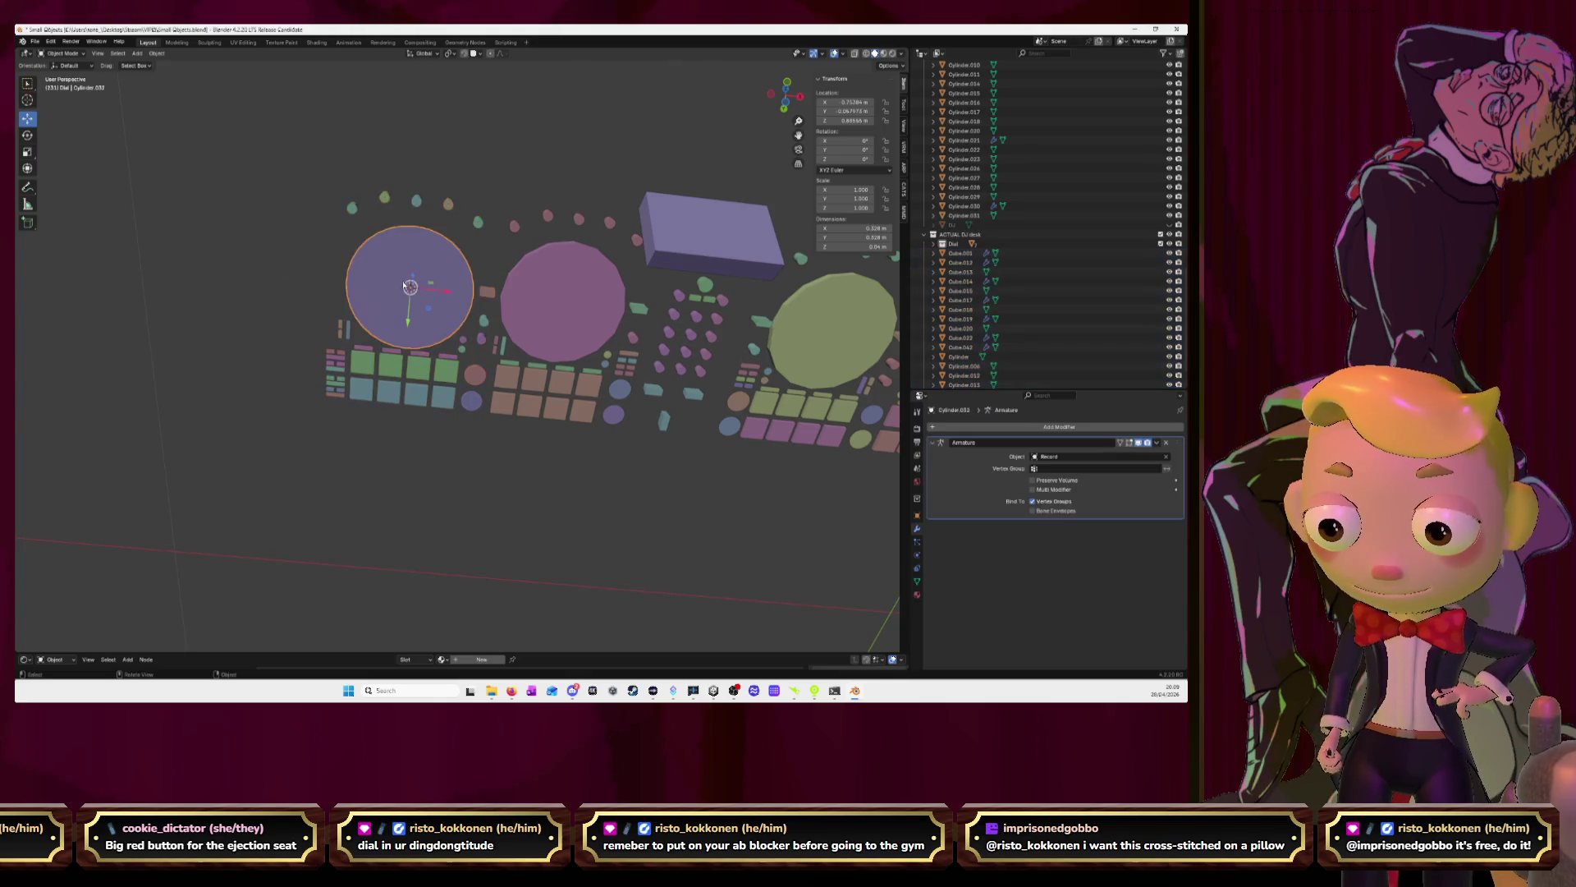
key("Tab")
key("a")
mouse_move(397, 281)
middle_mouse_down()
mouse_move(379, 313)
mouse_move(407, 353)
middle_mouse_up()
key("x")
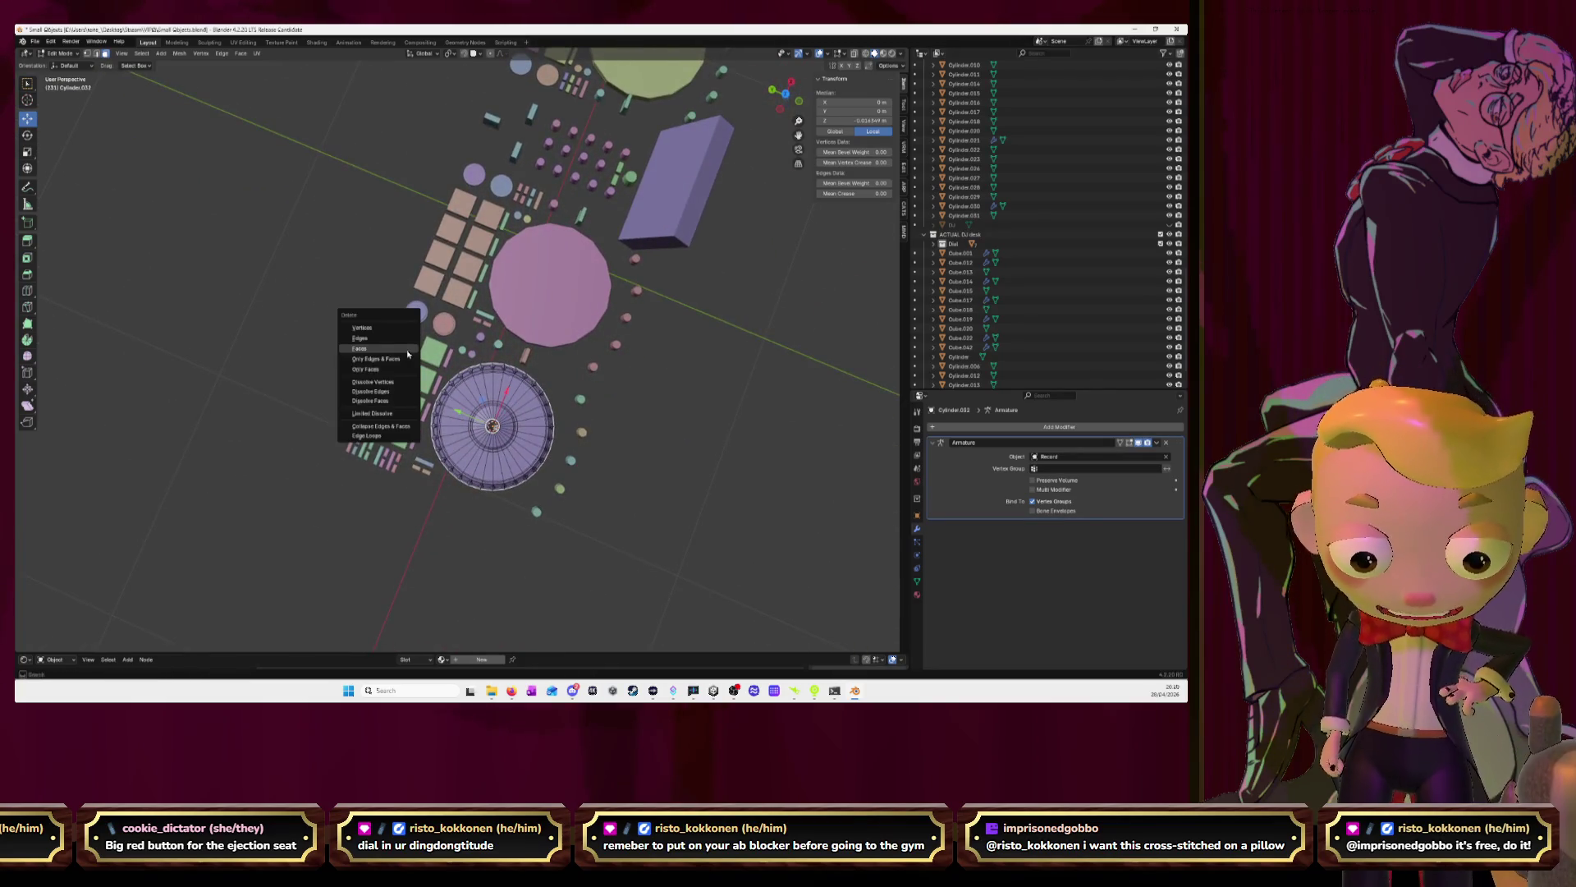
left_click(401, 355)
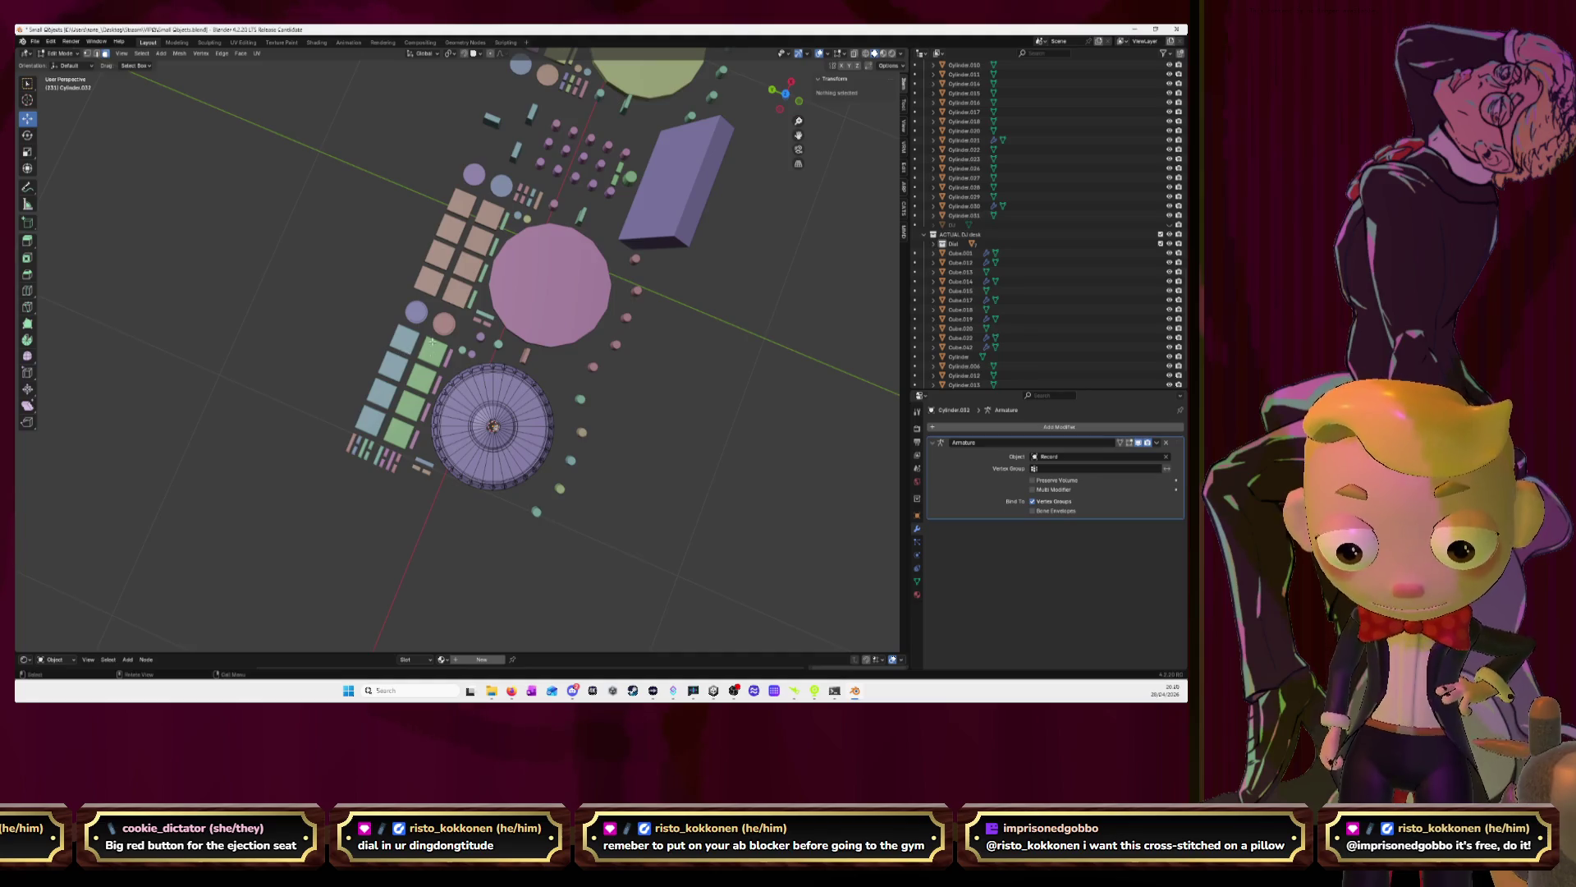
middle_click_drag(433, 341, 492, 238)
scroll(791, 123, "up", 3)
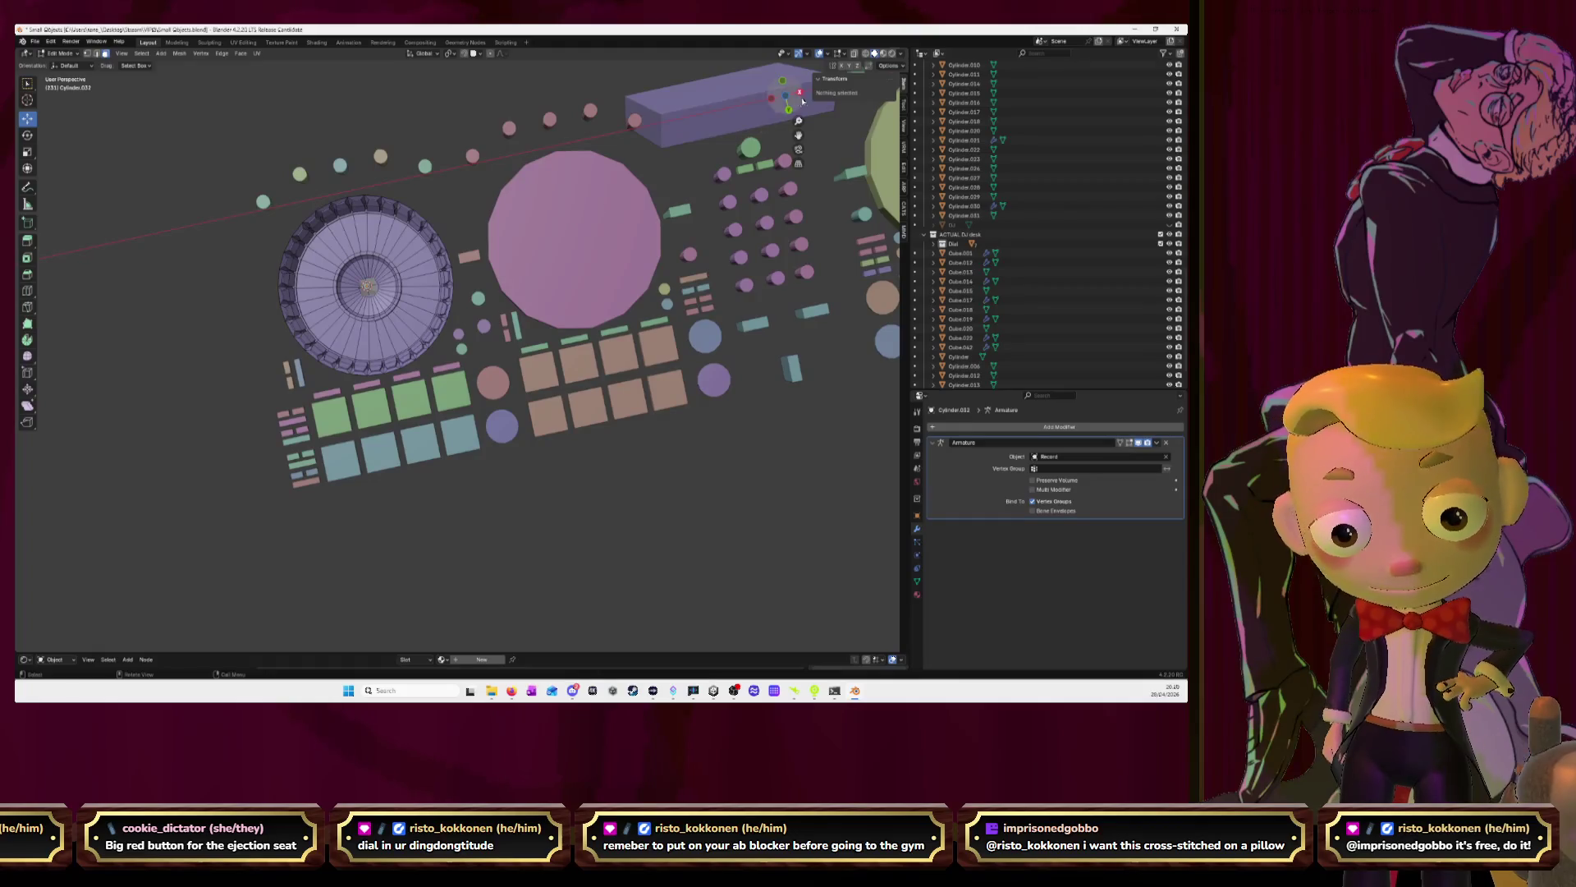
From below, delete the first green pad's face and enable the Face Orientation overlay
left_click(789, 100)
scroll(426, 427, "up", 3)
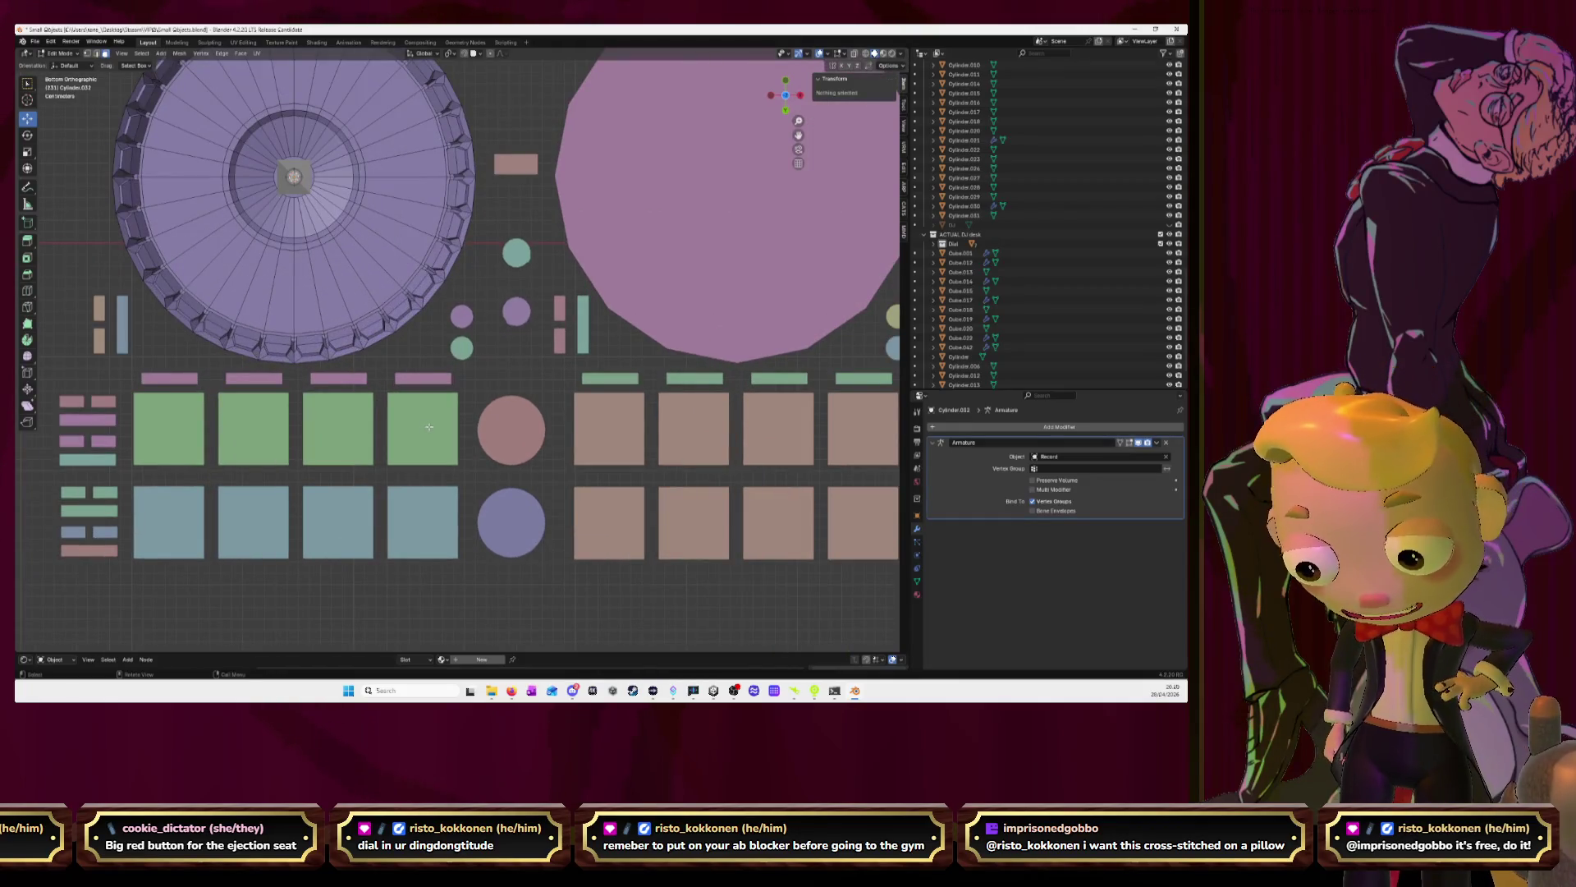
left_click(429, 426)
left_click(169, 428)
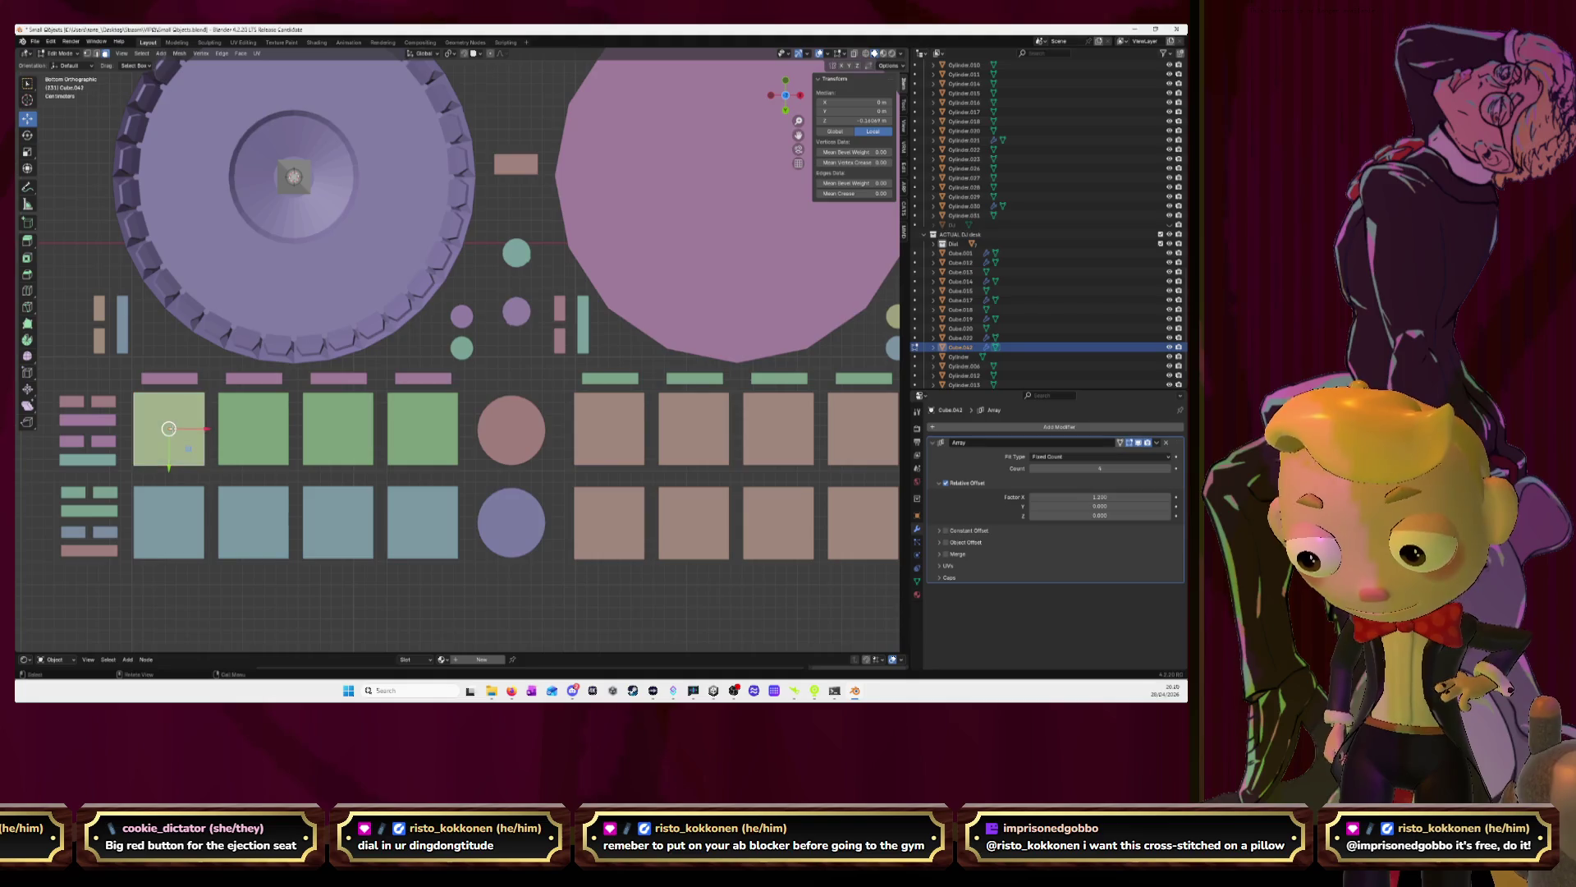
key("x")
left_click(174, 430)
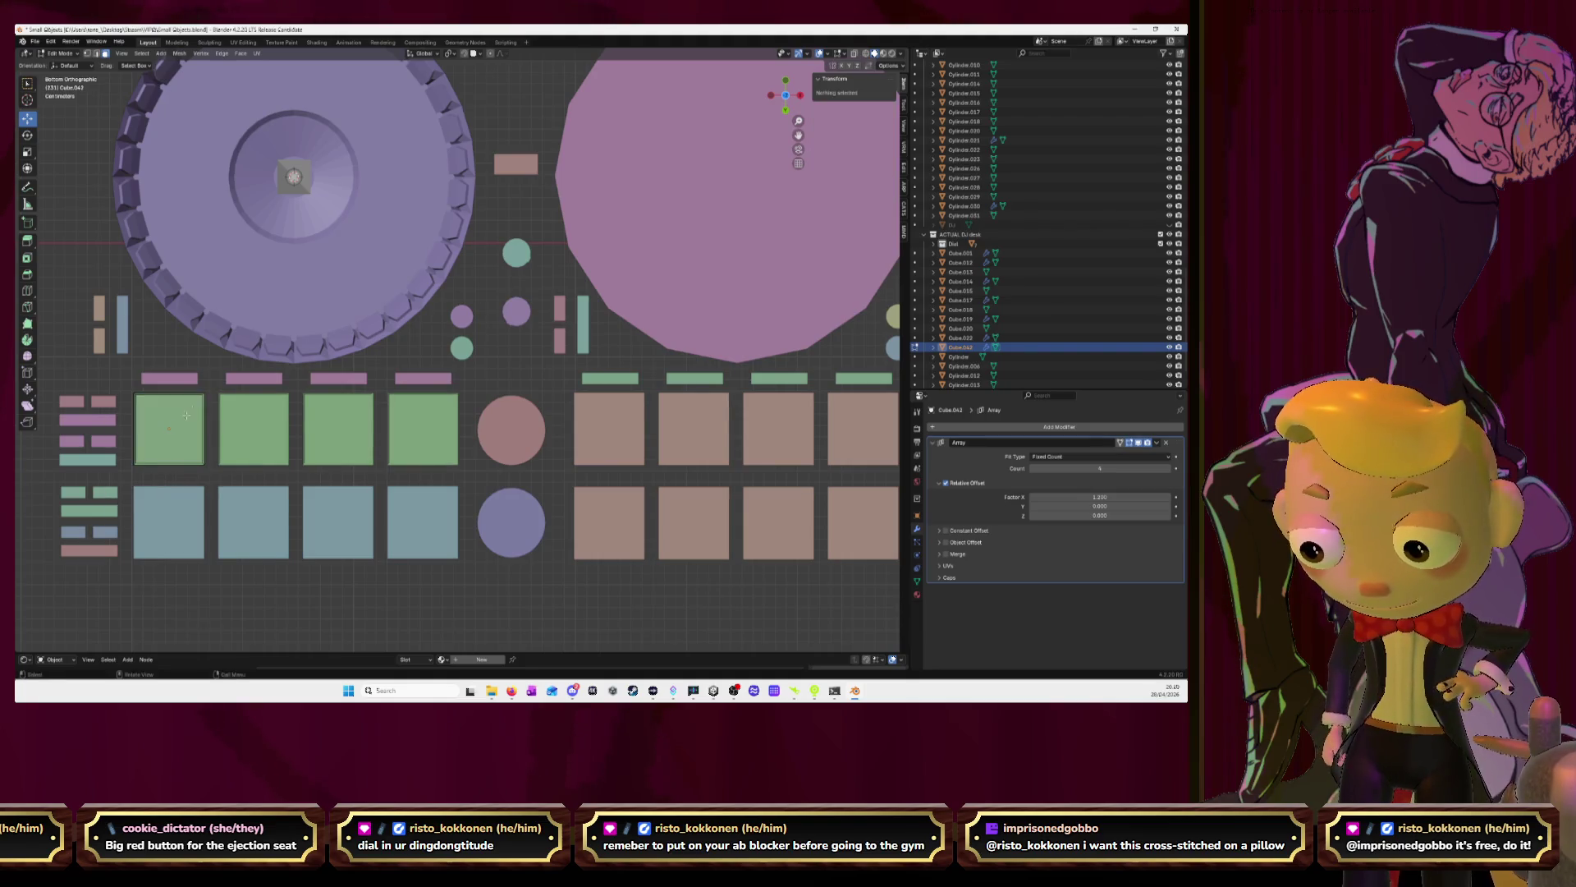
left_click(829, 54)
left_click(772, 233)
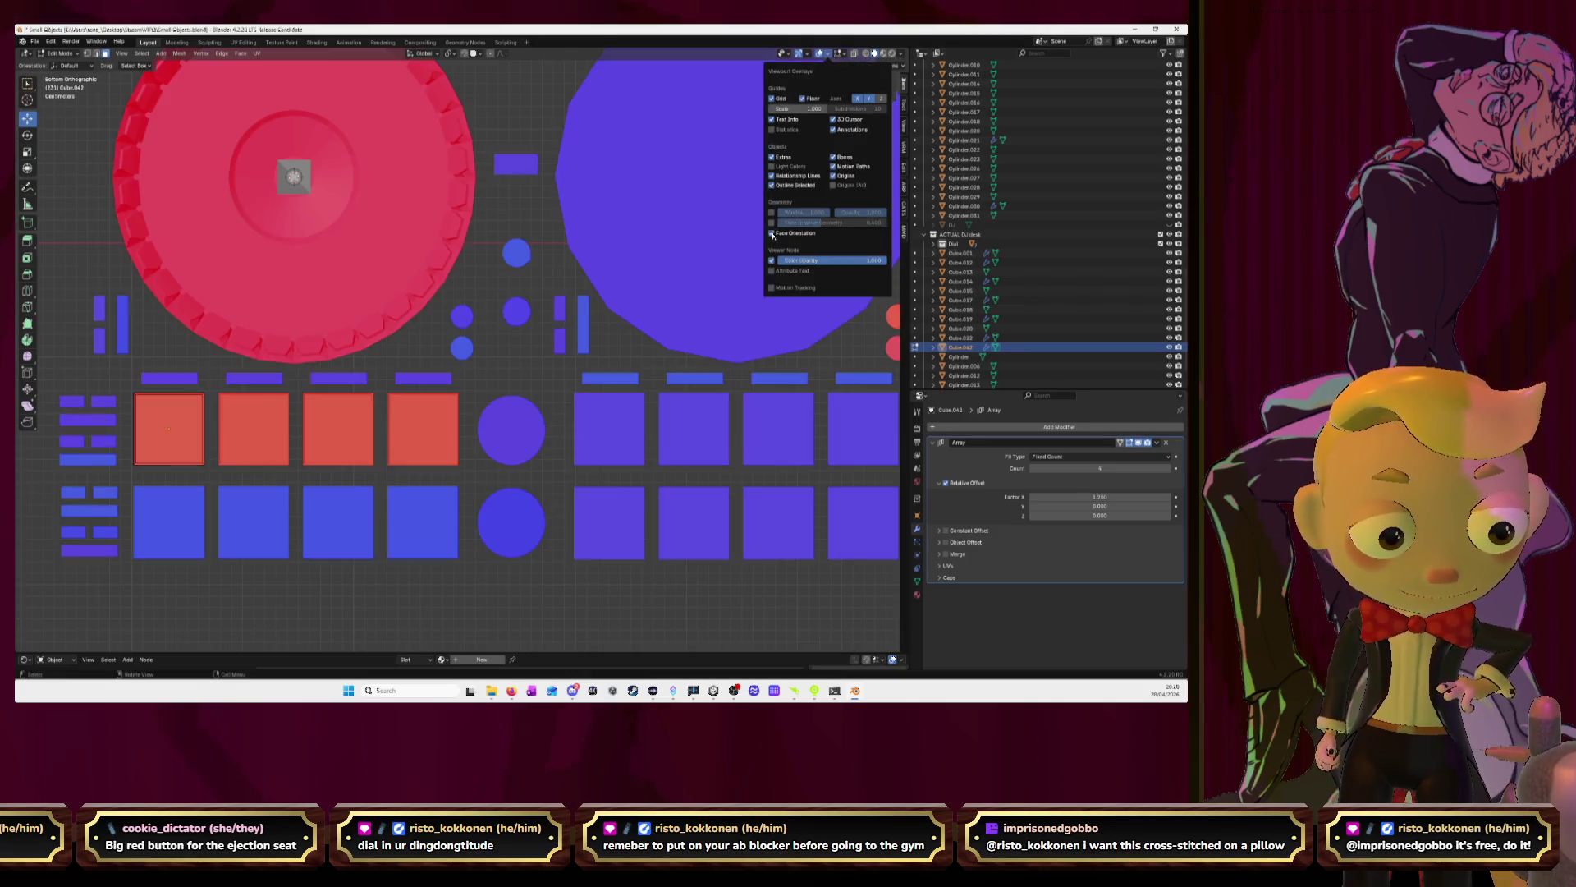
Delete the face of the bottom-left blue pad
key("Tab")
left_click(168, 522)
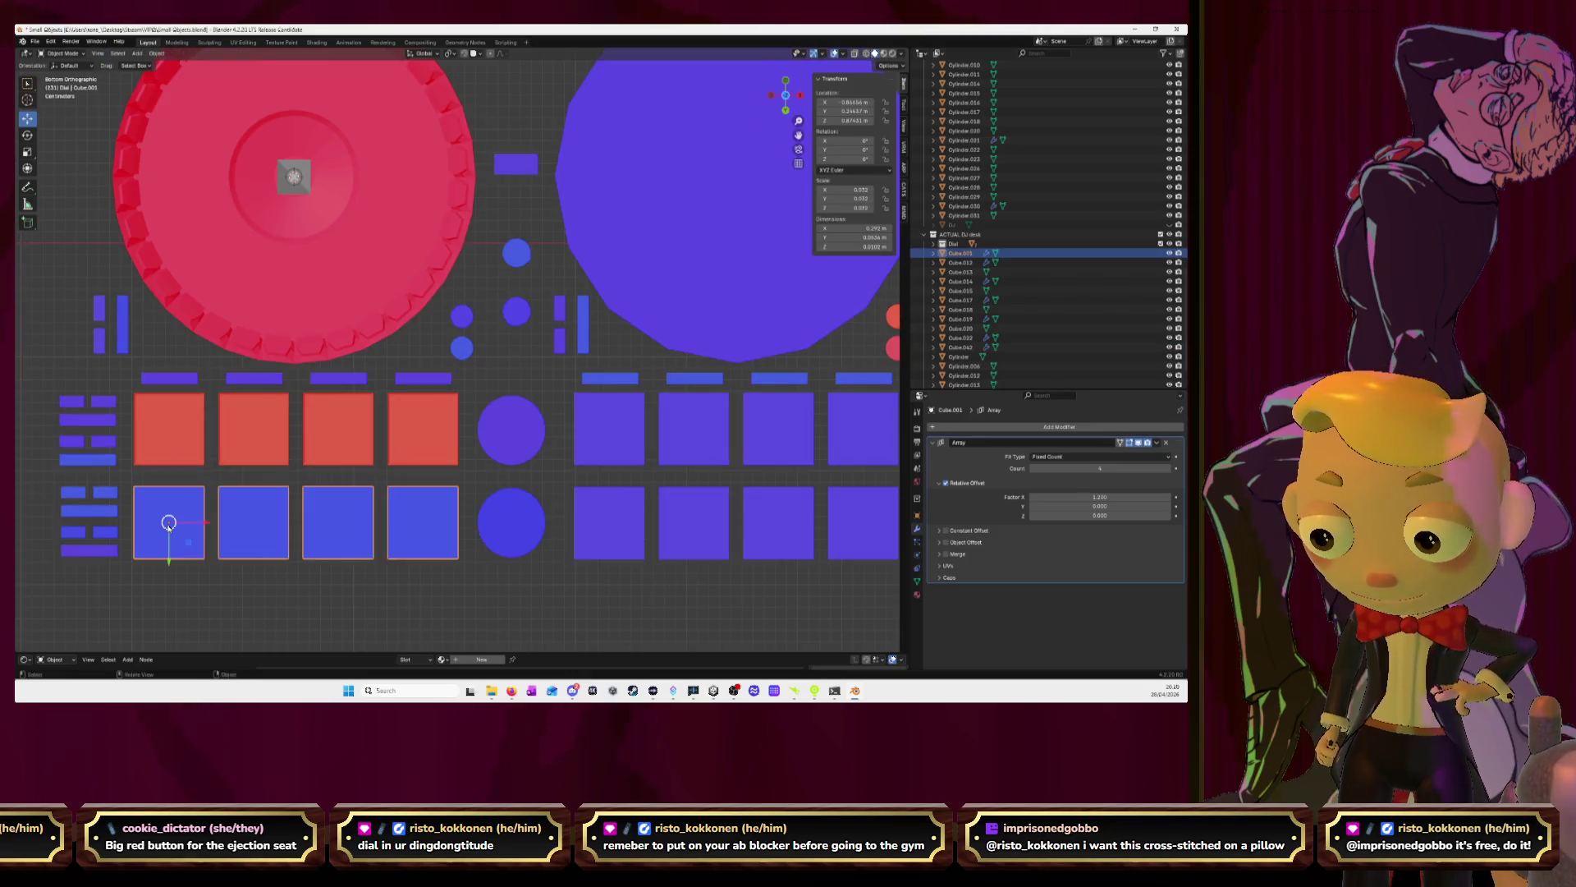
key("Tab")
left_click(168, 522)
key("x")
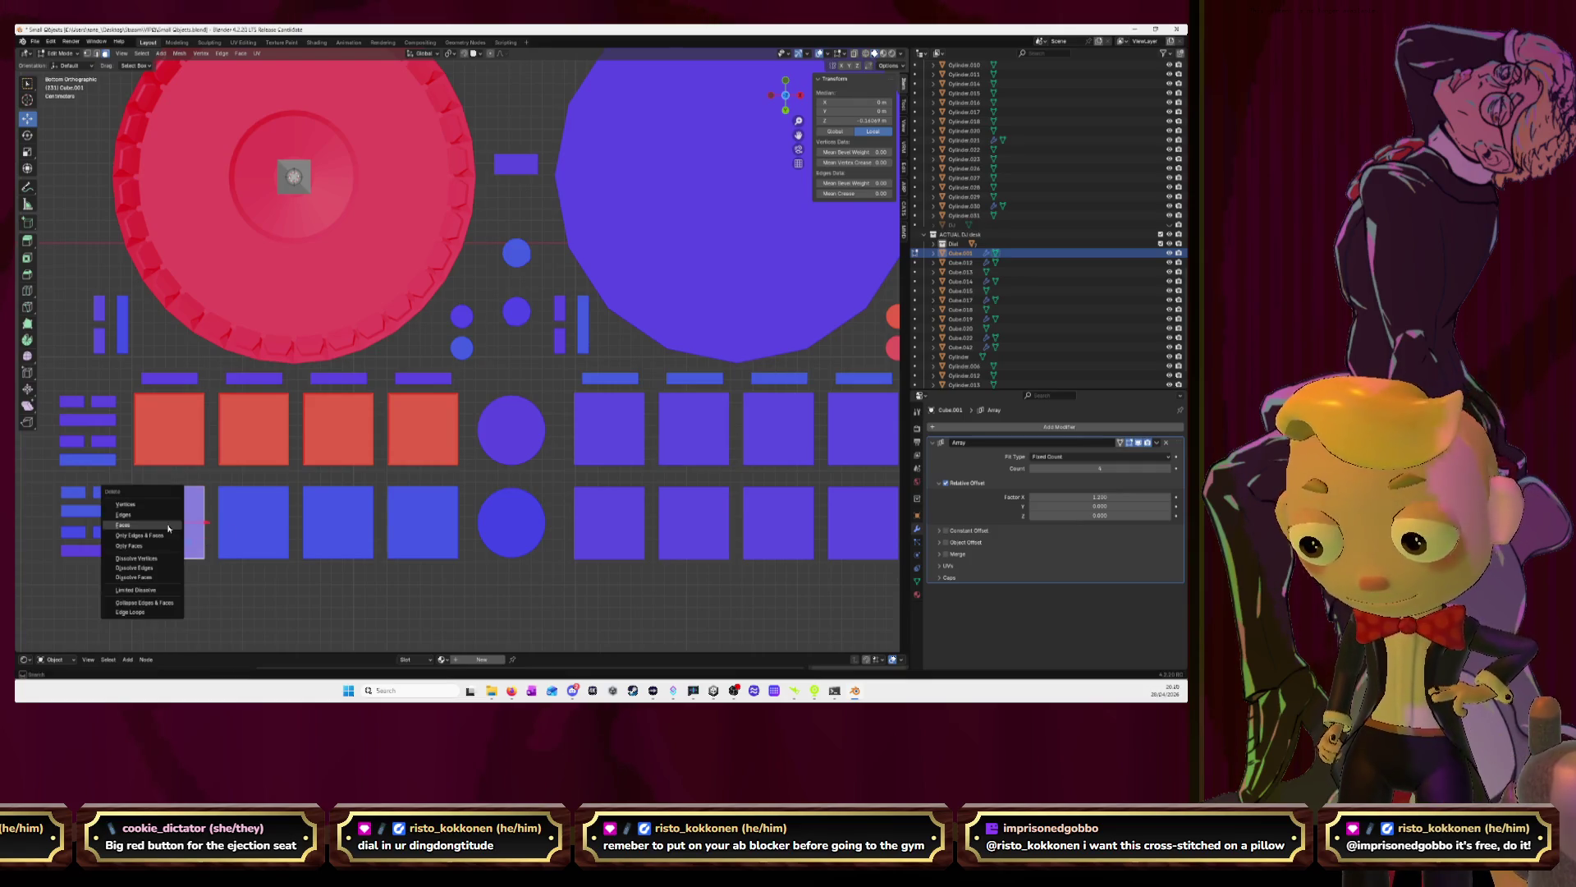
left_click(168, 525)
key("Tab")
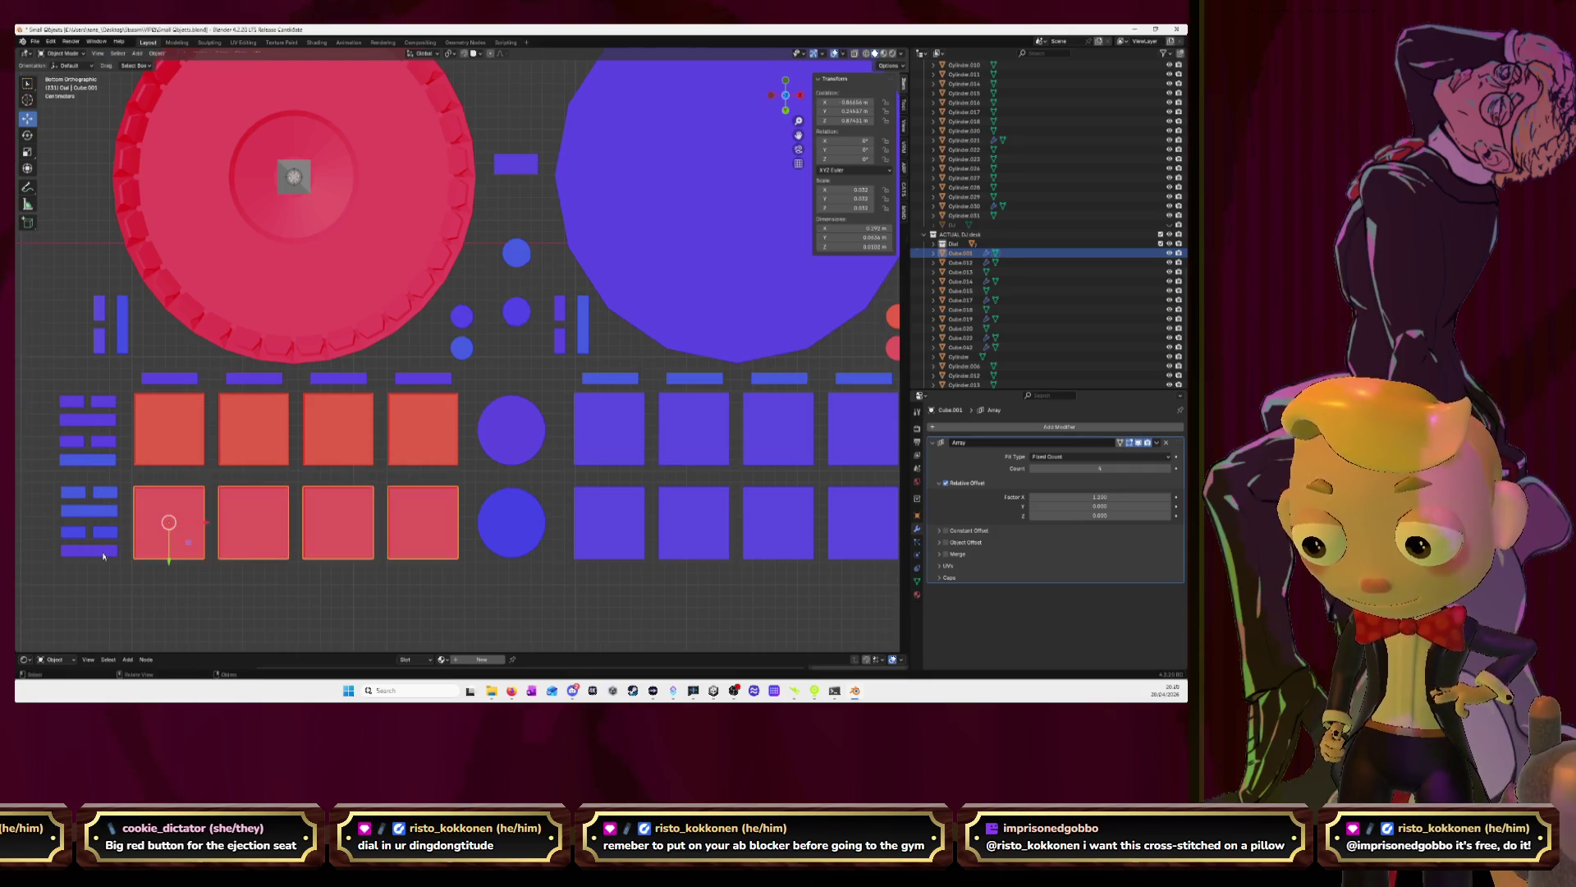
Select the left-column bars, two-box objects, vertical bars and the top bar row
left_click(104, 554)
left_click(106, 538)
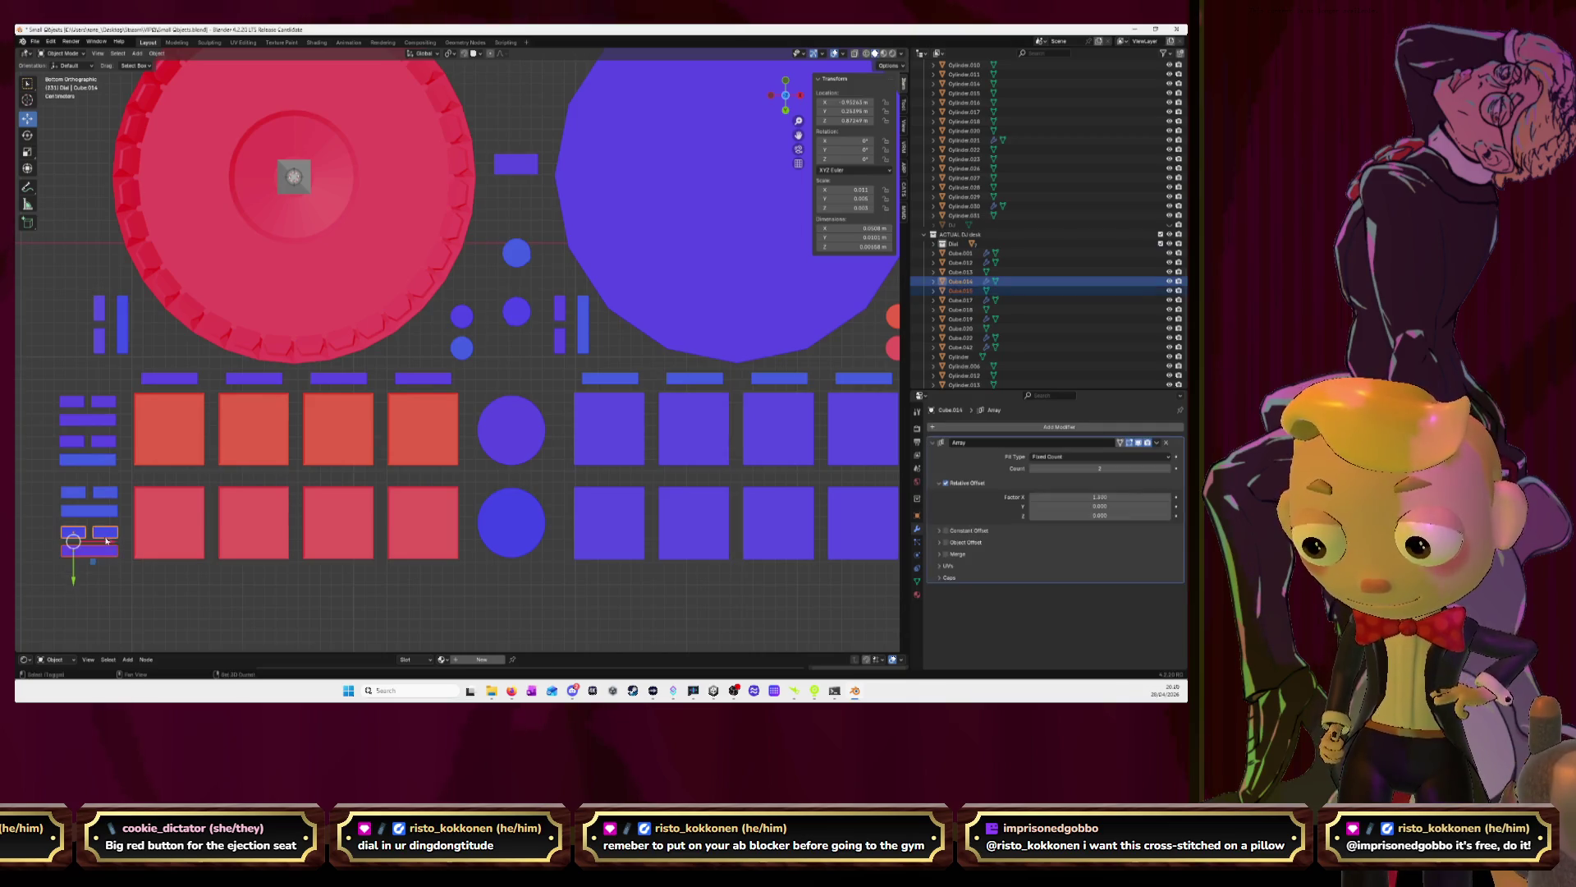
left_click(89, 511, "shift")
left_click(74, 492, "shift")
left_click(85, 460, "shift")
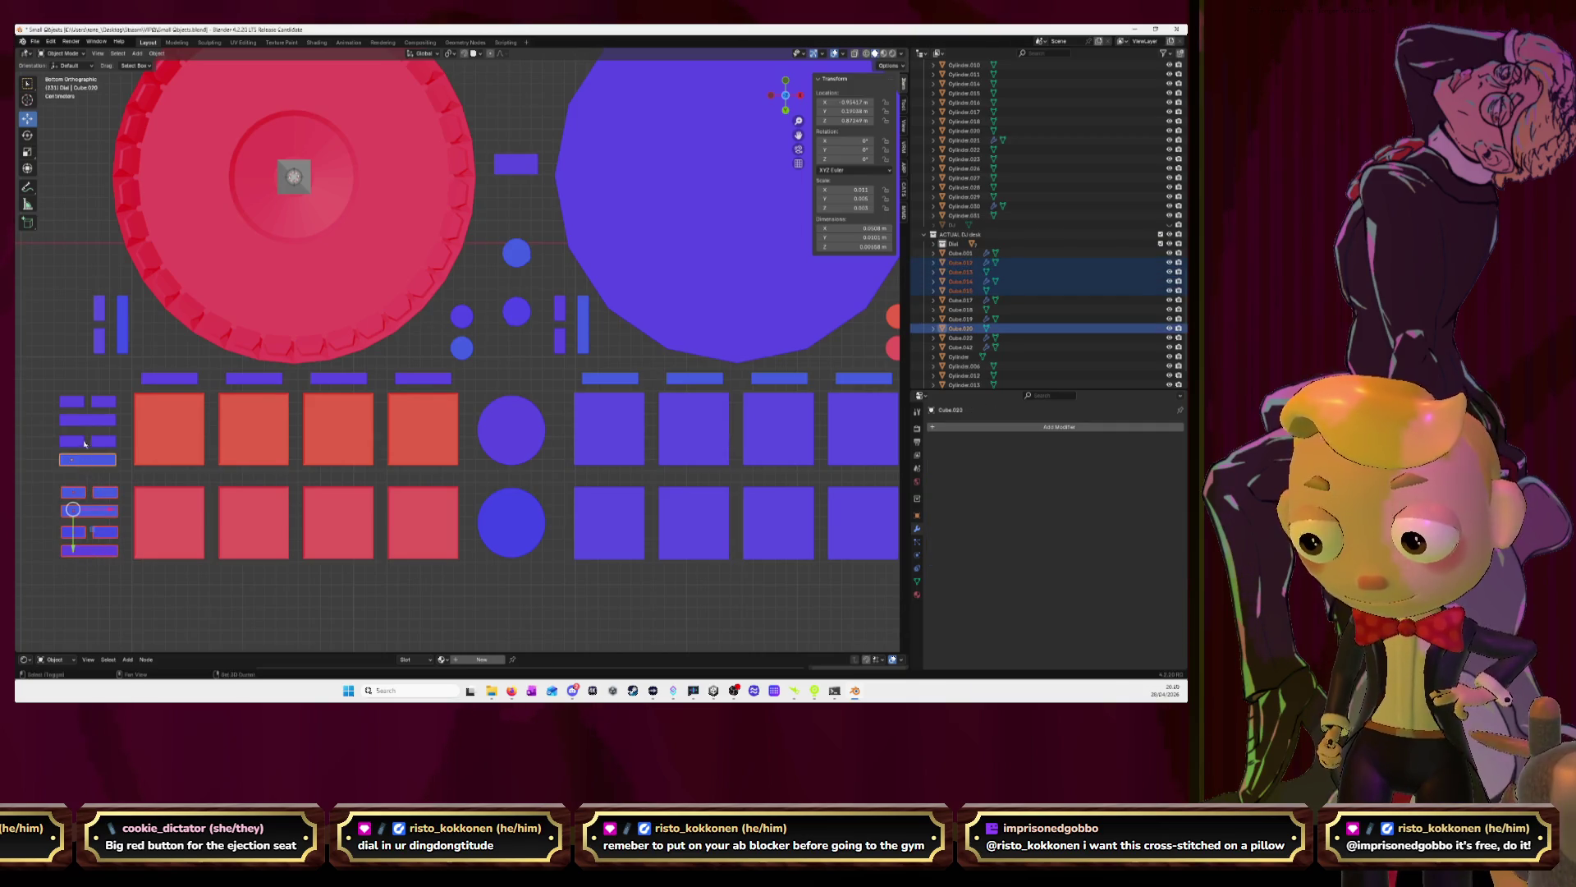
left_click(79, 441, "shift")
left_click(80, 423, "shift")
left_click(103, 405, "shift")
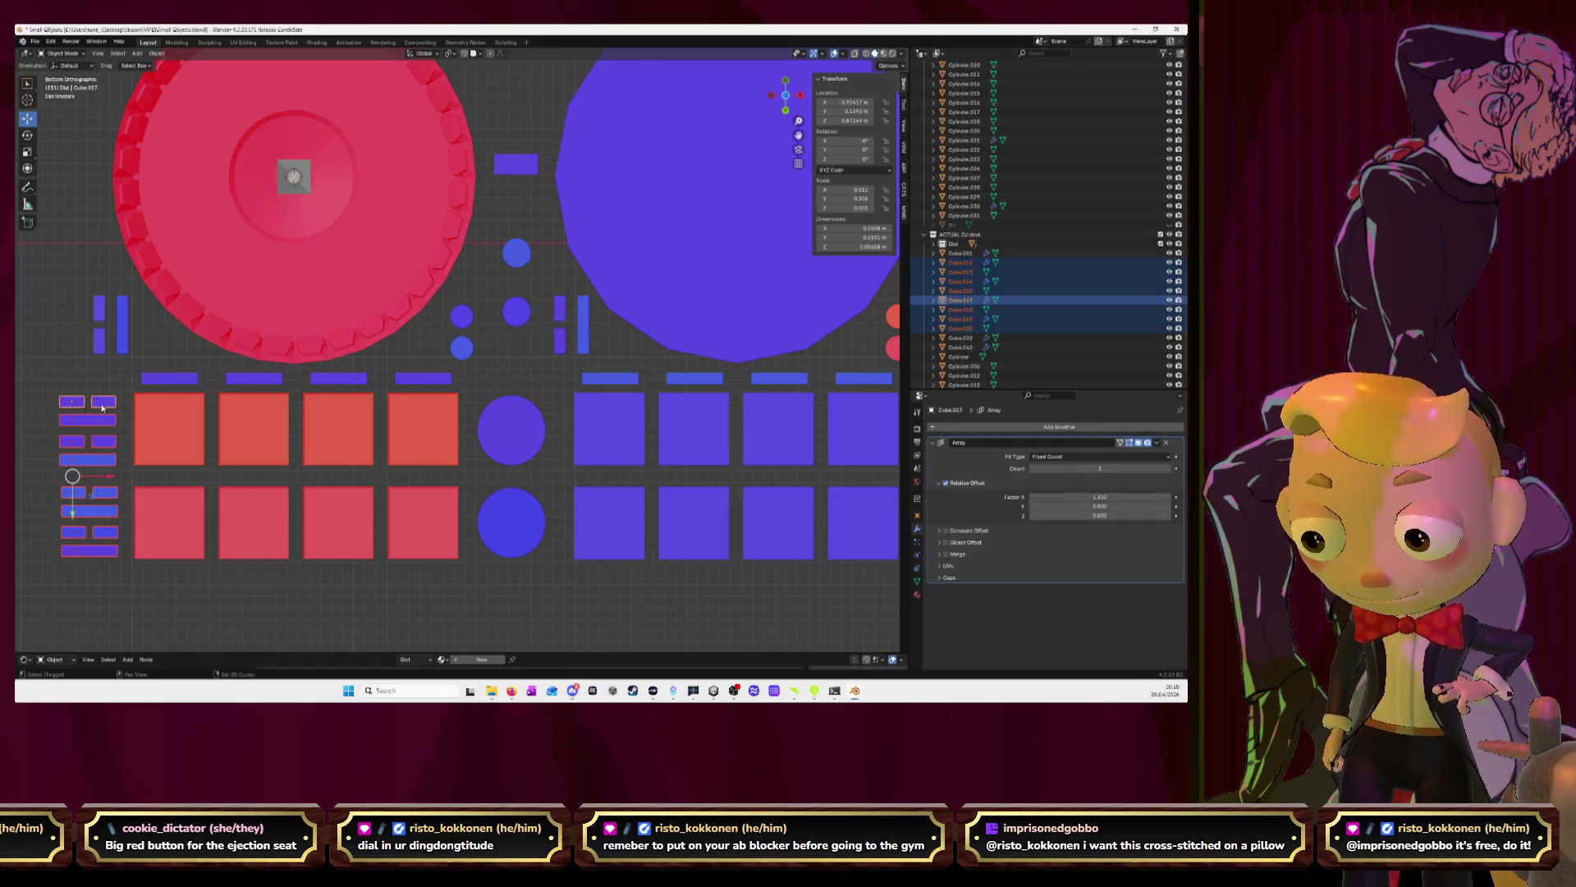
left_click(105, 344, "shift")
left_click(121, 326, "shift")
left_click(182, 381, "shift")
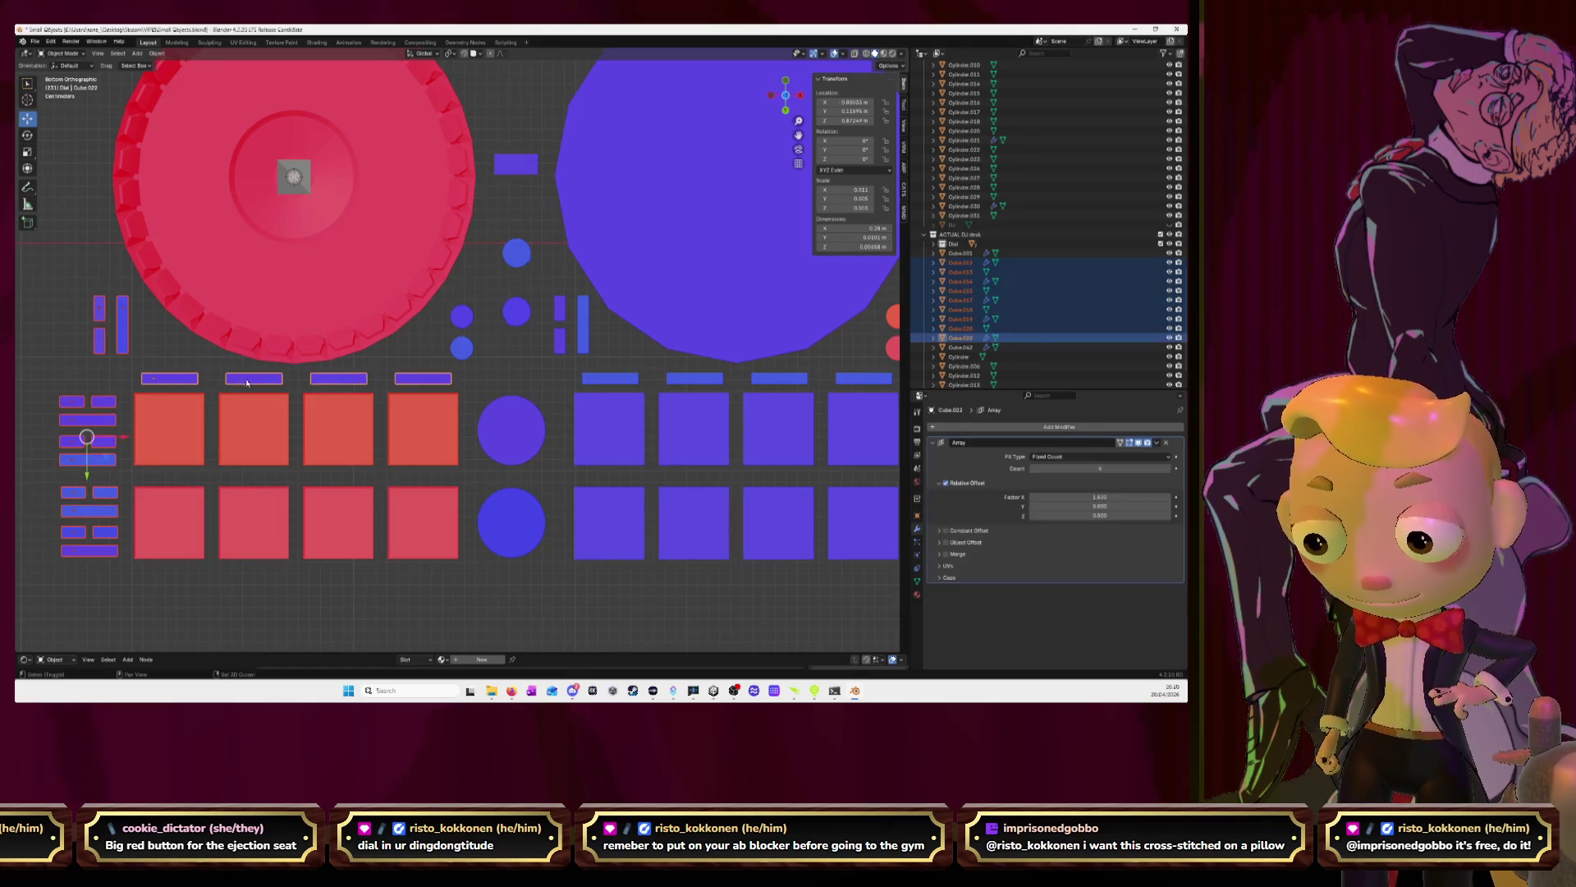
In Edit Mode, delete the selected faces of the left-column and top bars
key("Tab")
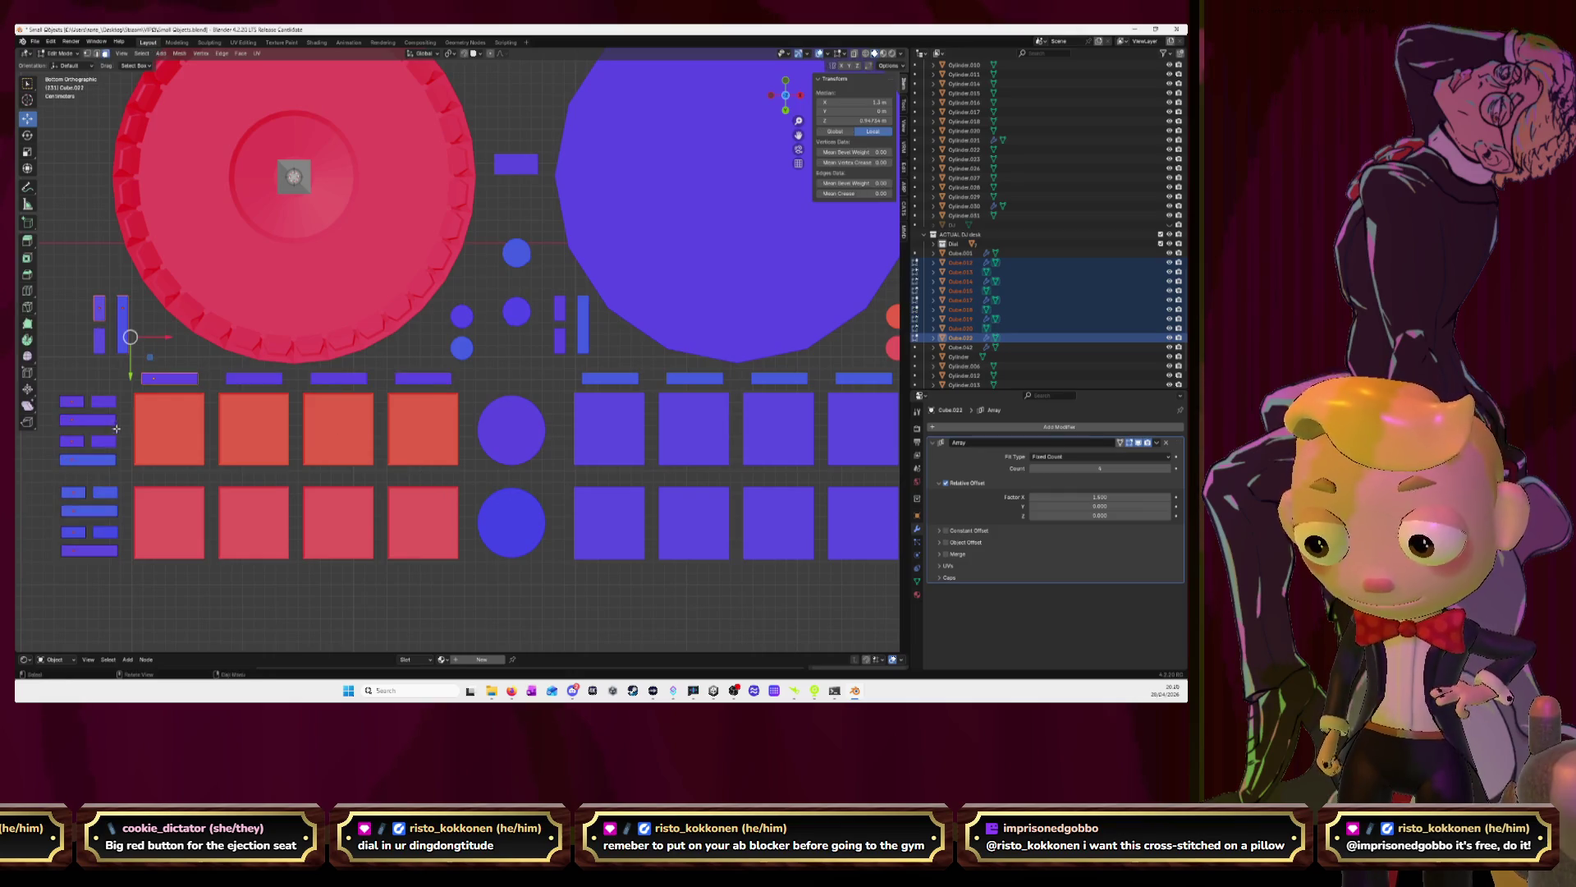
left_click(82, 543, "ctrl")
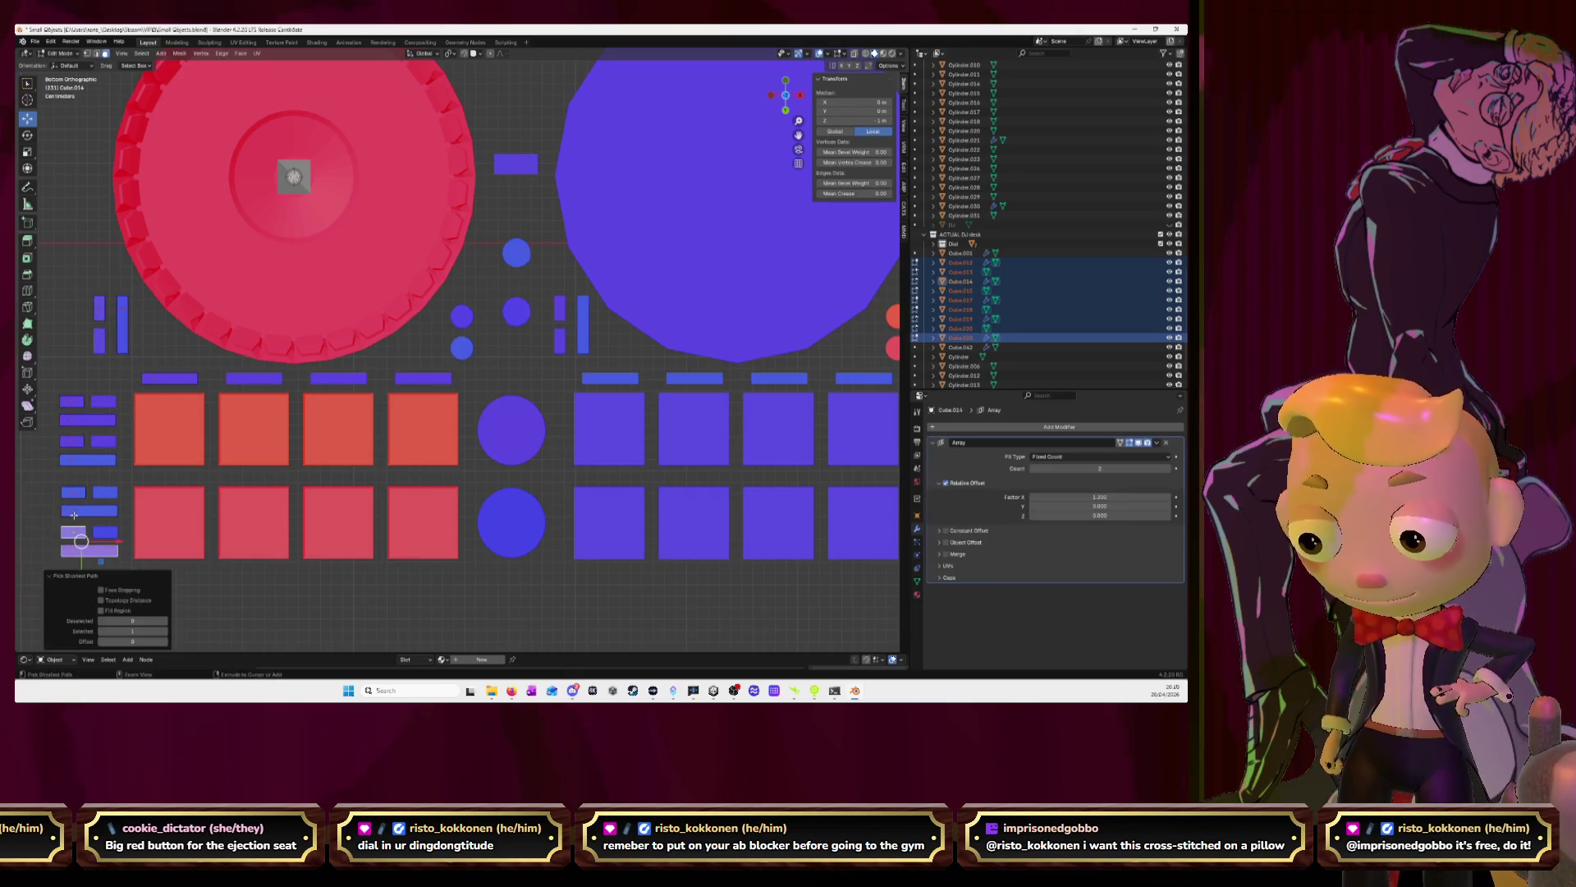
left_click(74, 511, "ctrl")
left_click(74, 460, "ctrl")
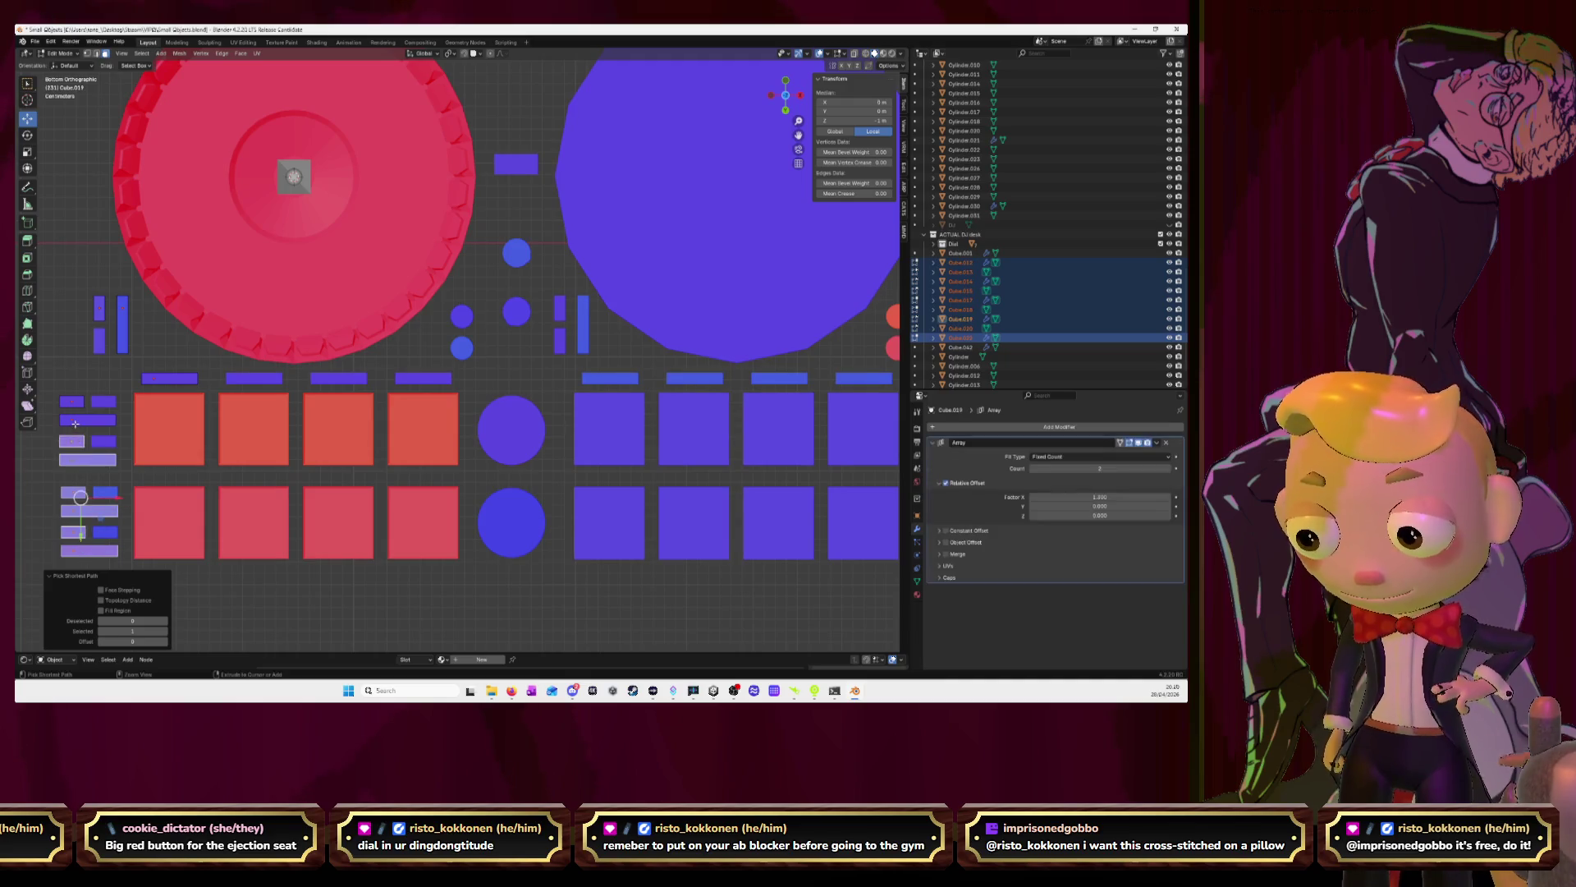
left_click(75, 424, "ctrl")
left_click(100, 307, "ctrl")
left_click(122, 329, "ctrl")
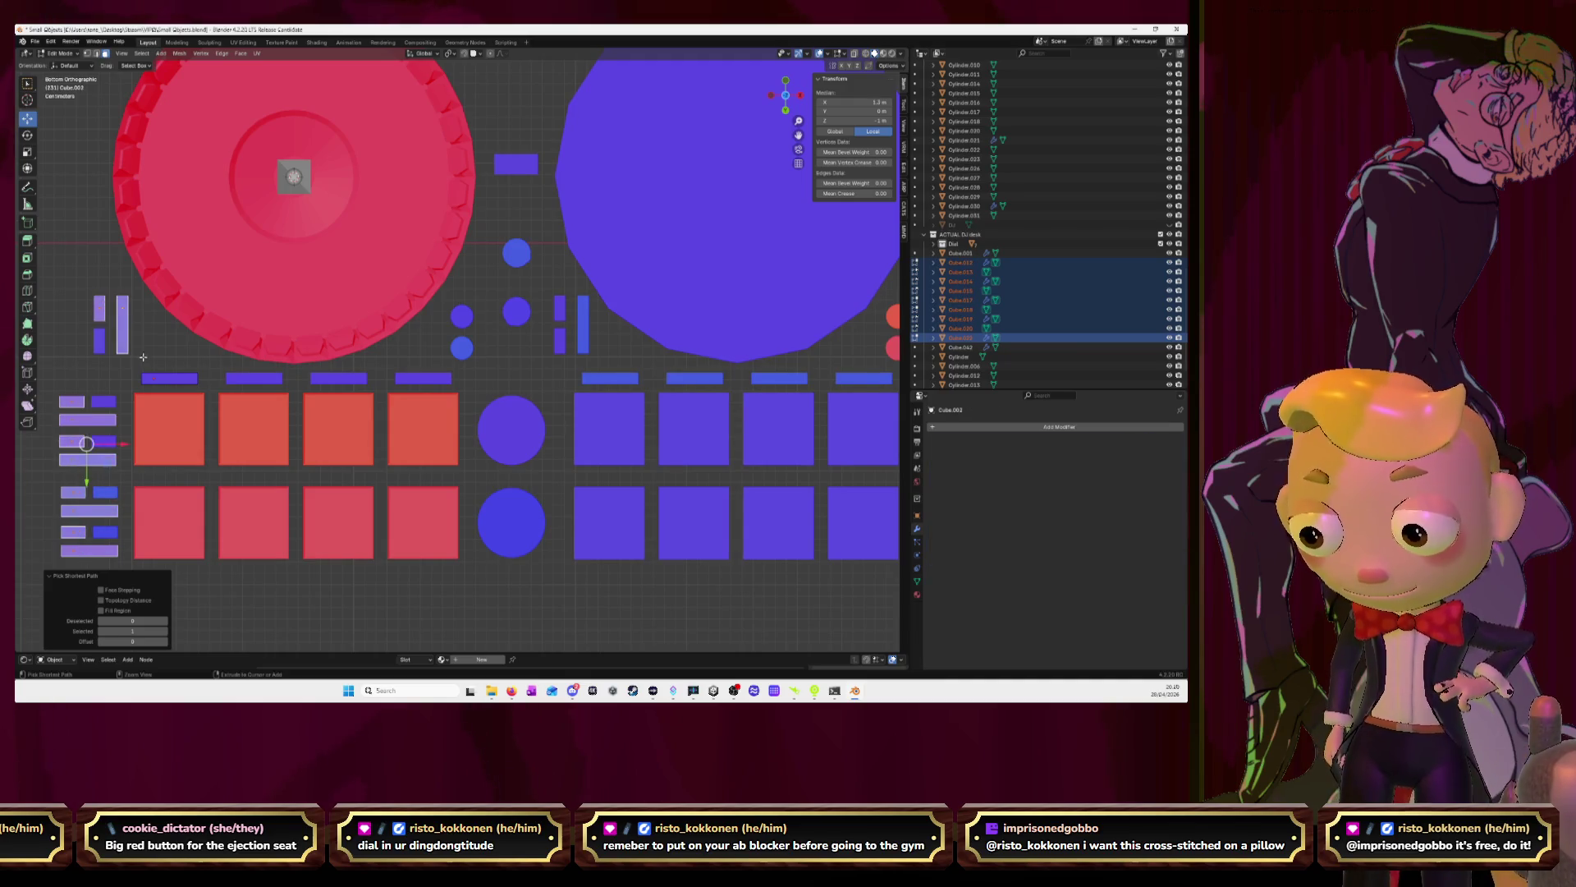
left_click(161, 379, "ctrl")
key("x")
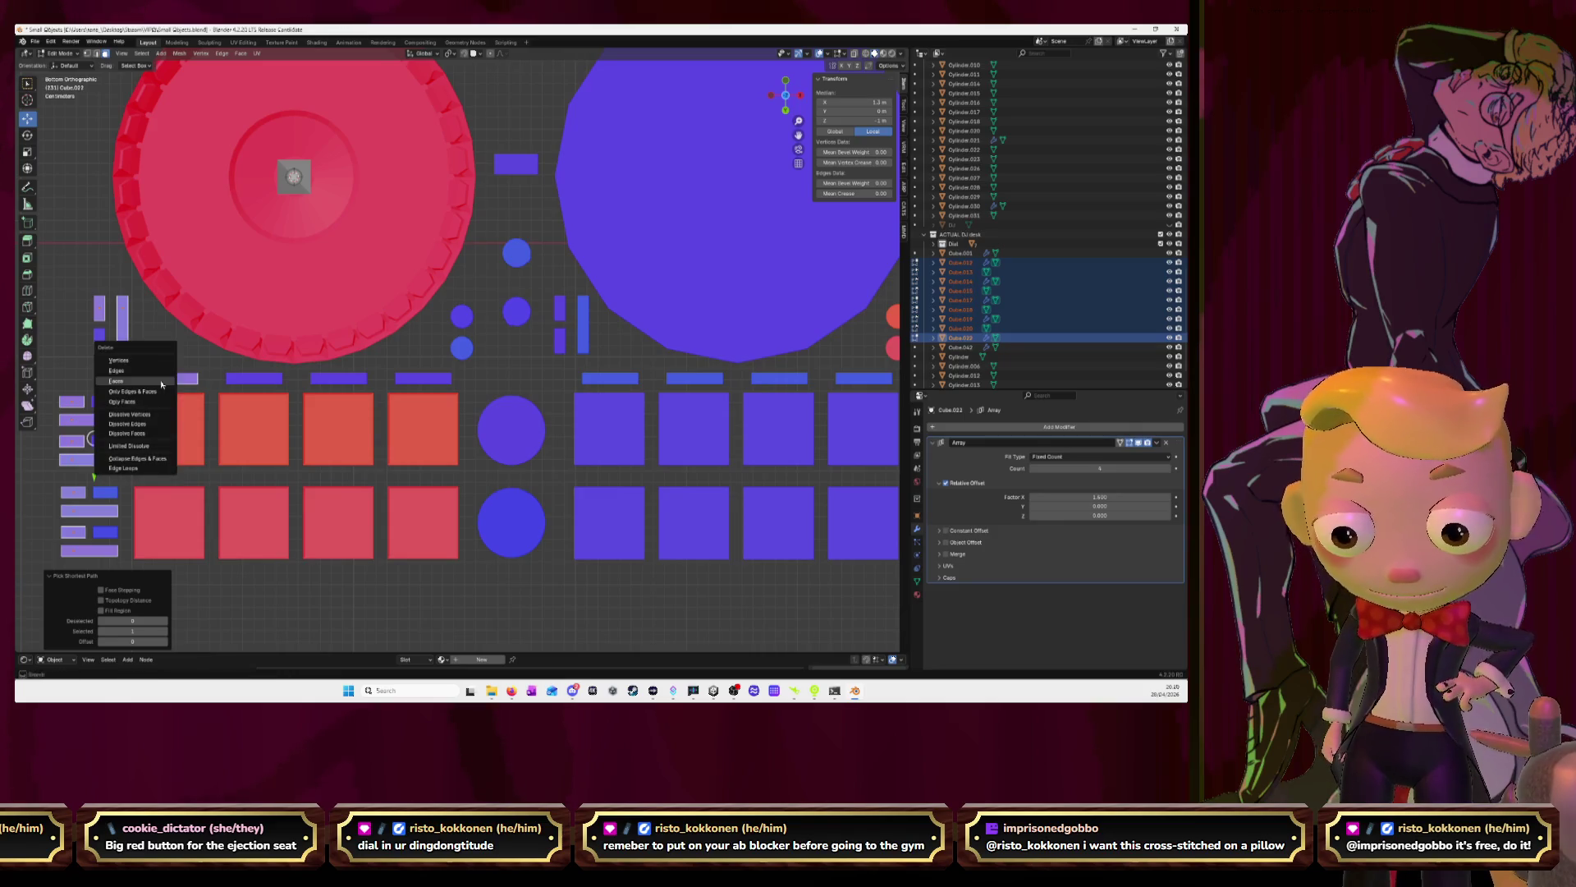
left_click(161, 382)
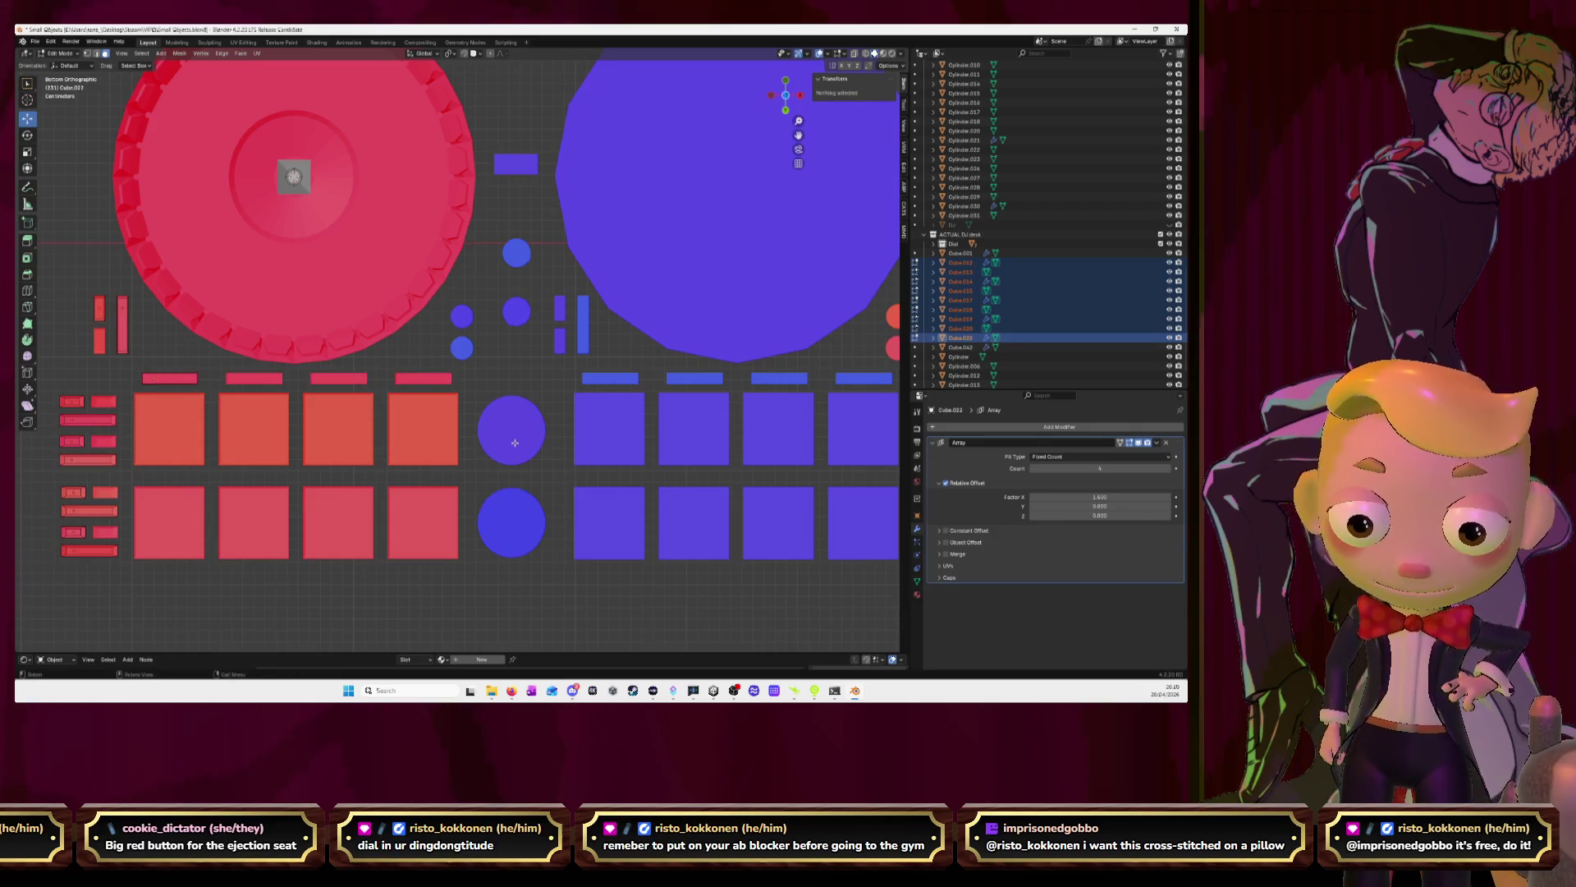
key("Tab")
Select the large and small blue circles plus the small rectangle part
left_click(511, 523)
left_click(517, 449, "shift")
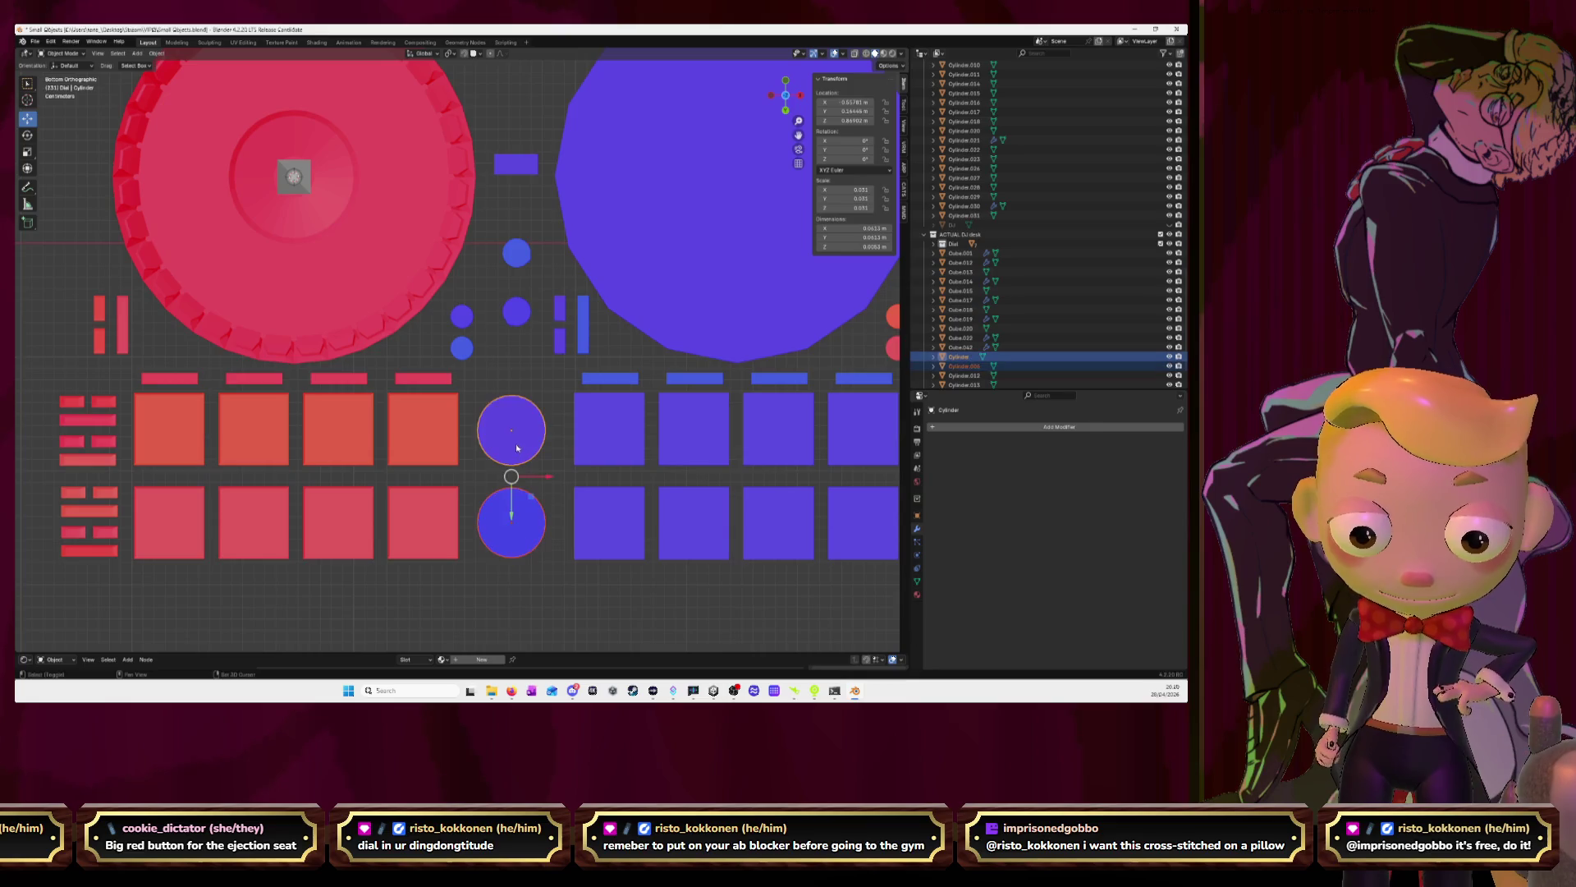
left_click(462, 348, "shift")
left_click(462, 316, "shift")
left_click(517, 311, "shift")
left_click(516, 252, "shift")
left_click(515, 175, "shift")
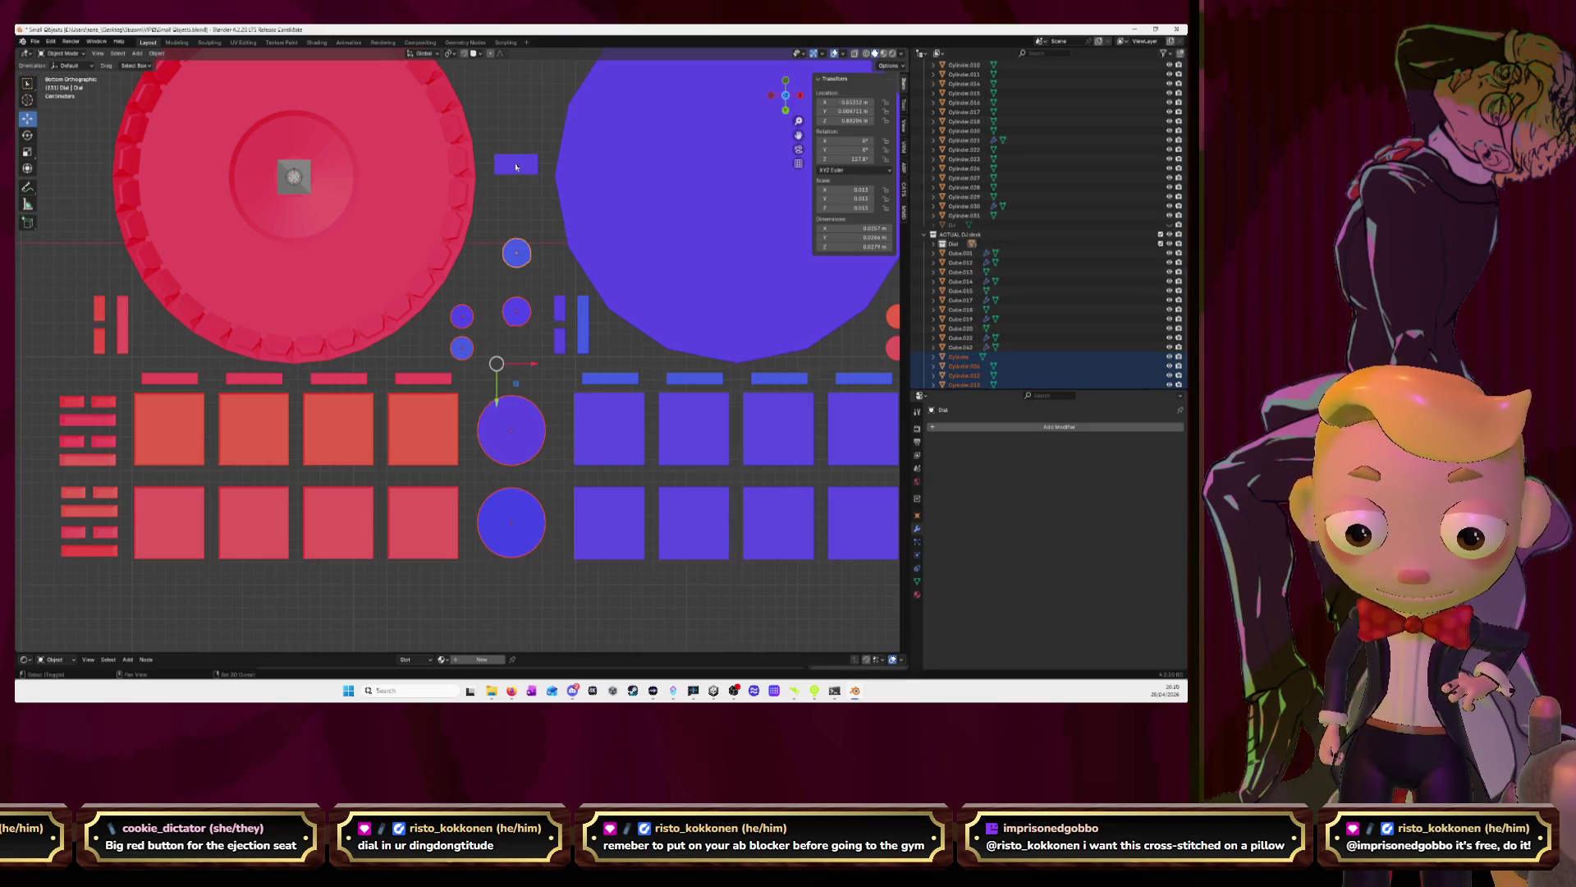
left_click(516, 167, "shift")
key("Tab")
Delete the faces of the two large and four small blue circles
left_click(521, 541)
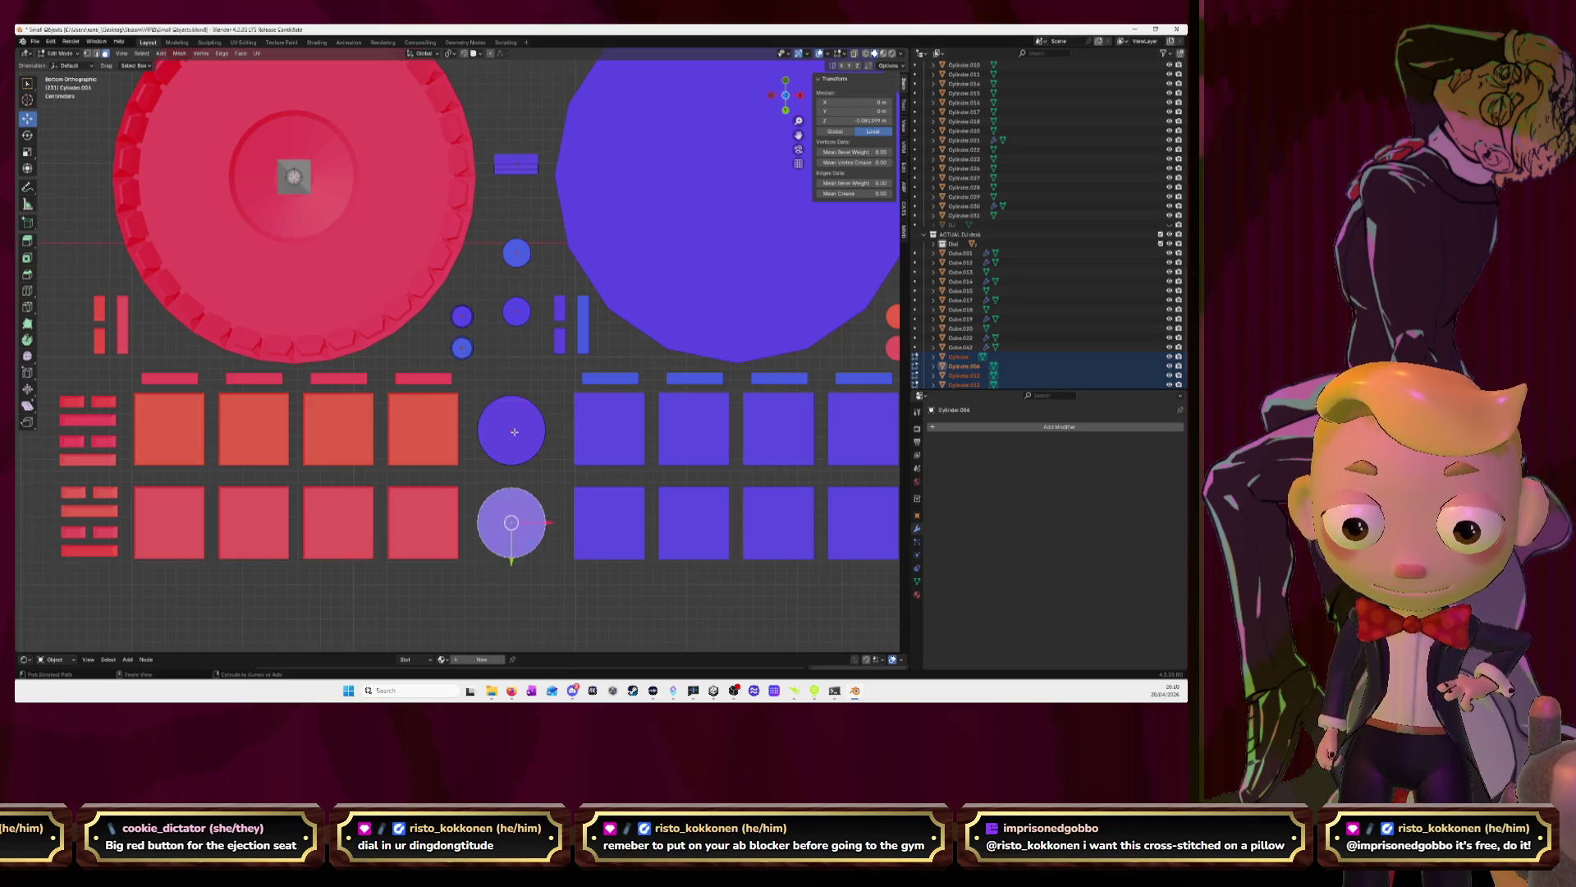
left_click(511, 430, "ctrl")
left_click(464, 347)
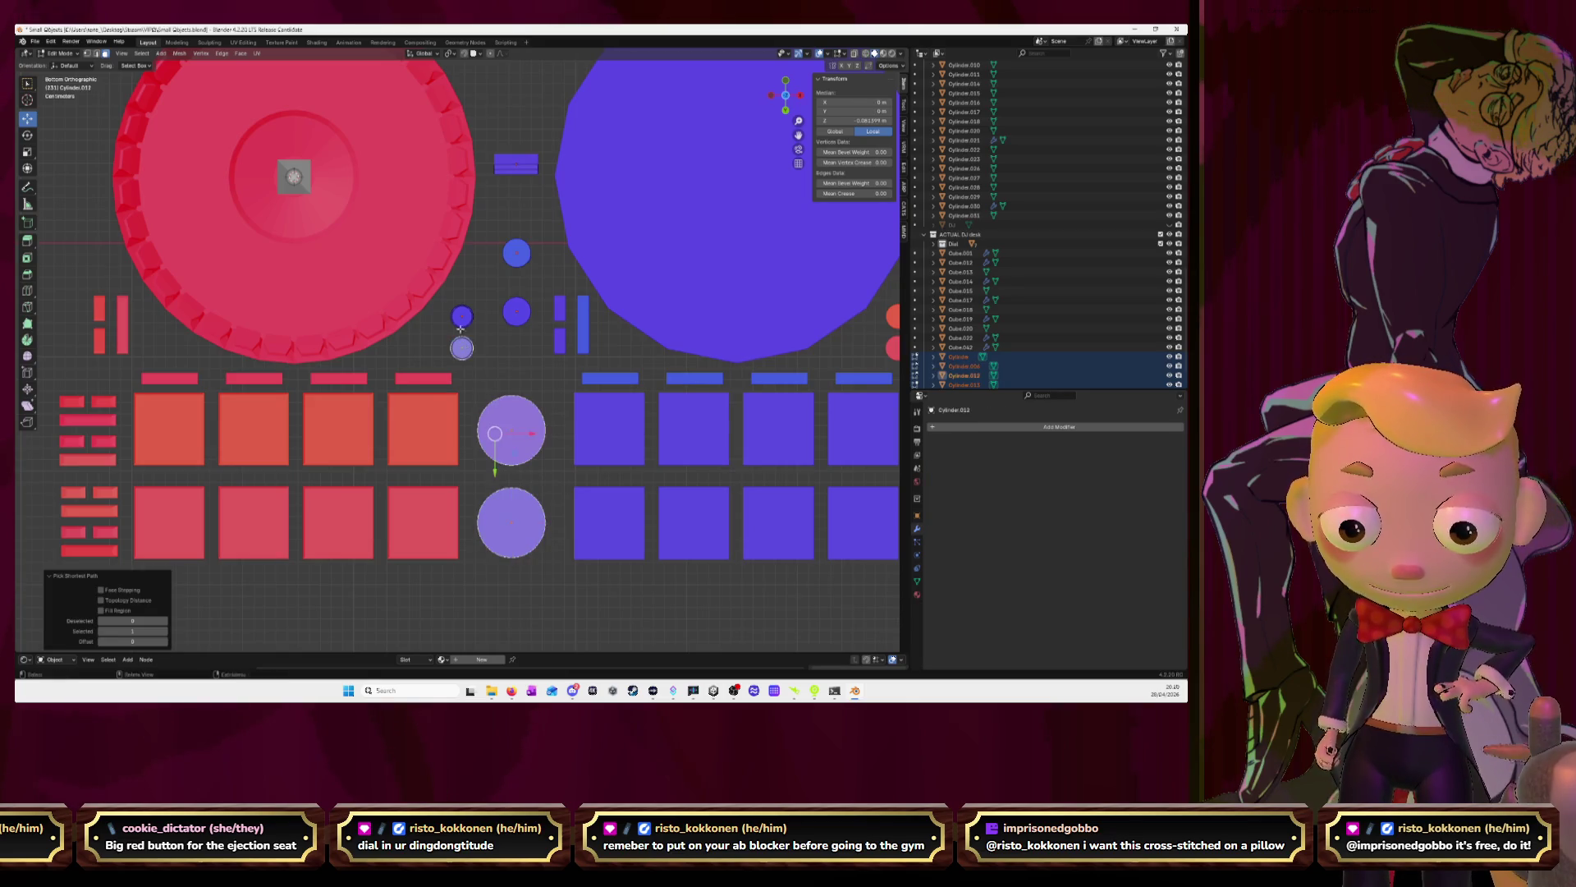
middle_click_drag(464, 347, 486, 413)
mouse_move(481, 442)
middle_mouse_down()
mouse_move(463, 288)
mouse_move(474, 324)
middle_mouse_up()
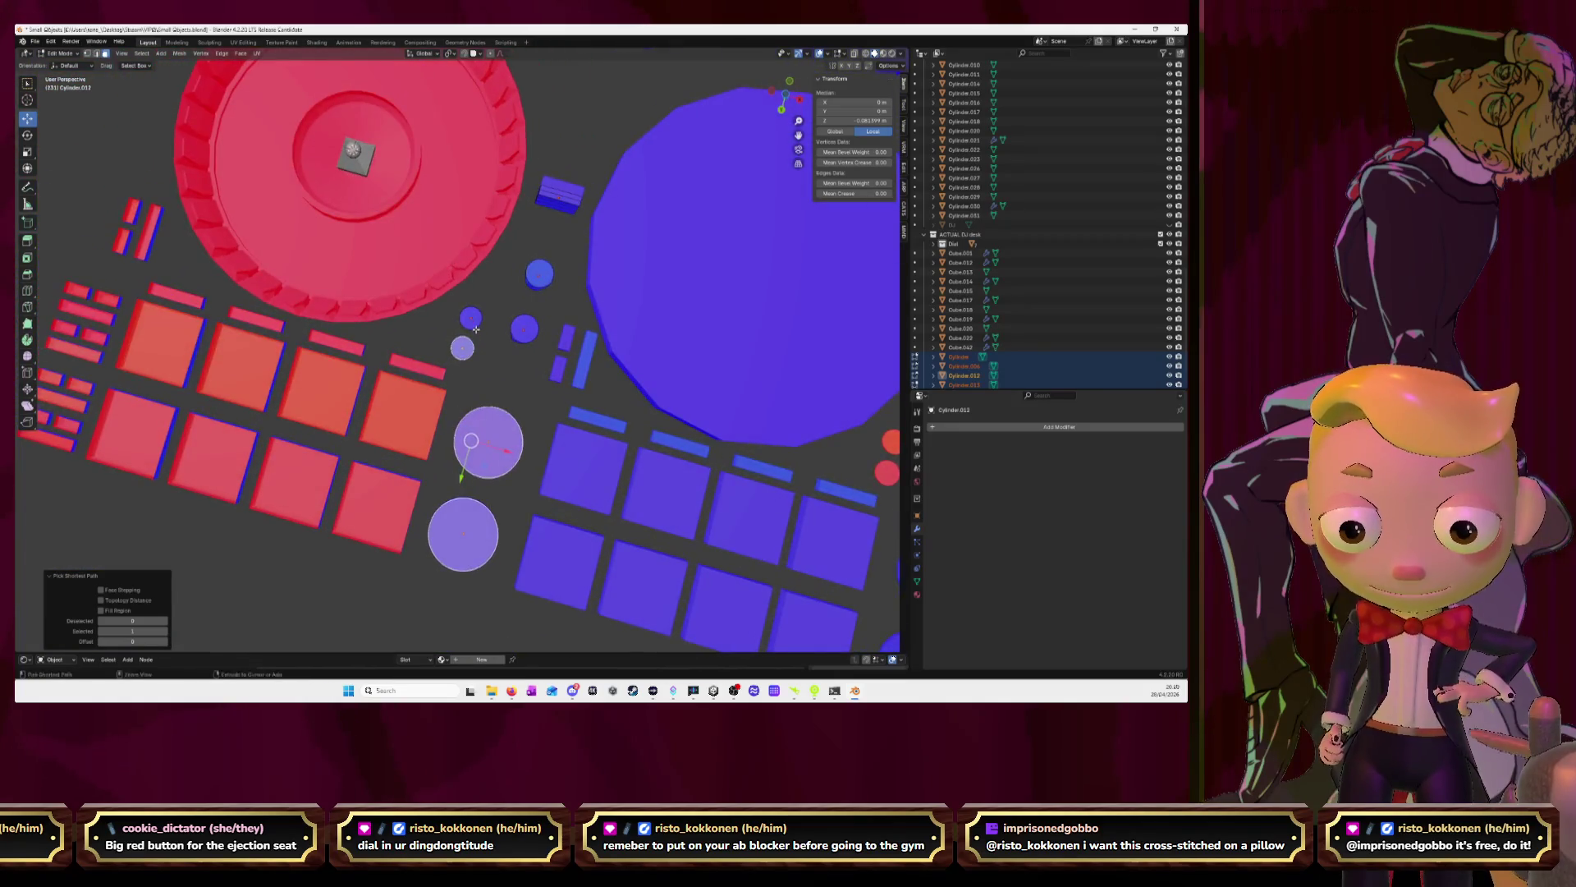
left_click(478, 327, "ctrl")
left_click(524, 328, "ctrl")
left_click(540, 273, "ctrl")
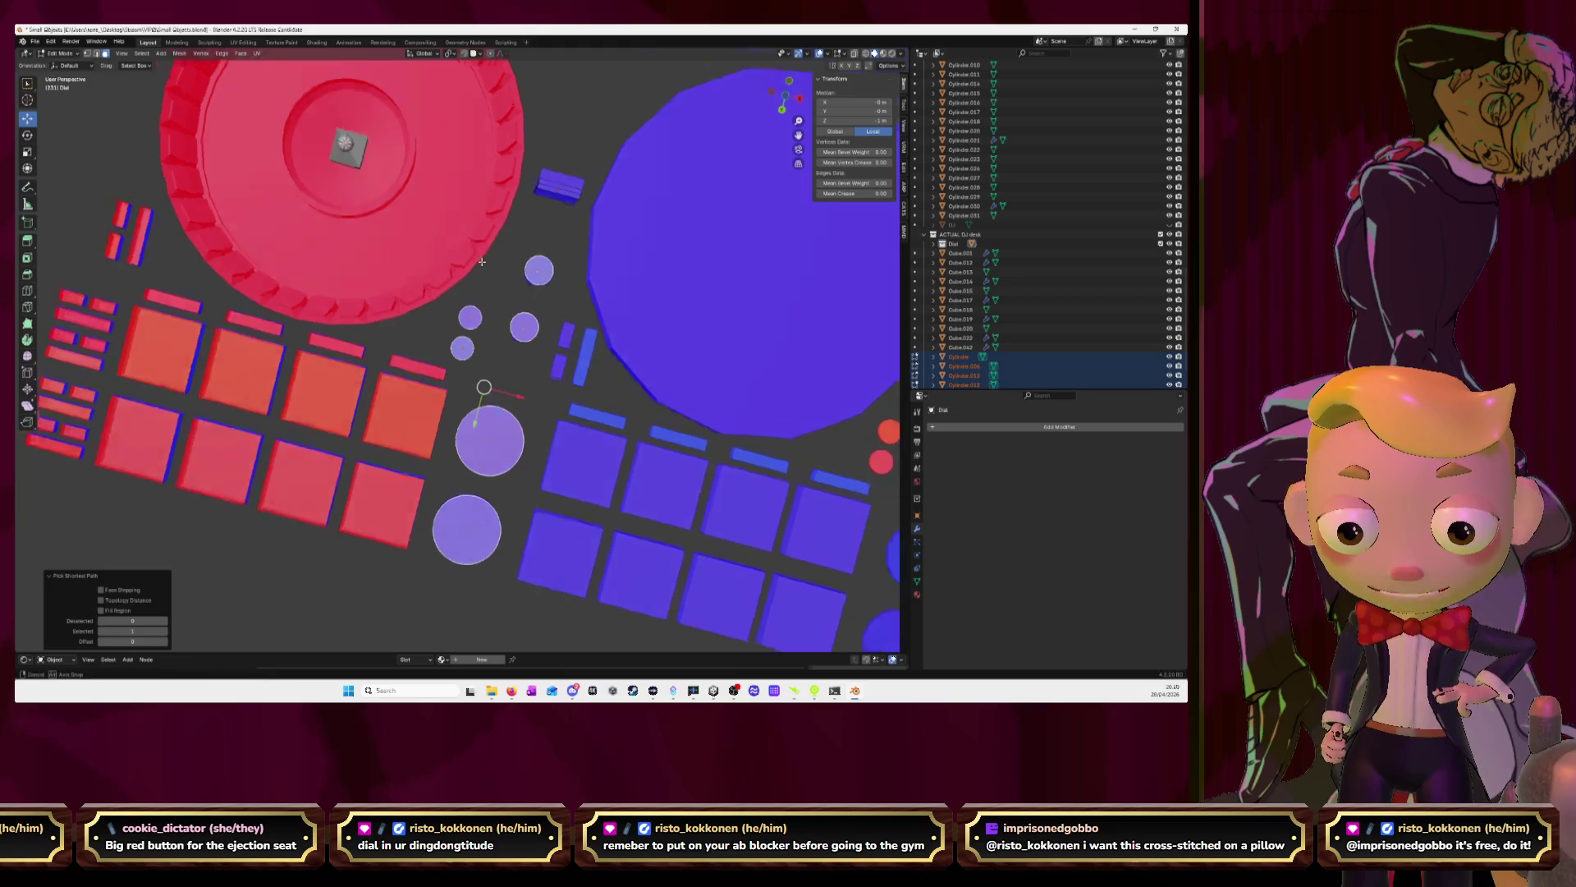
mouse_move(539, 273)
middle_mouse_down()
mouse_move(540, 461)
mouse_move(580, 370)
mouse_move(576, 276)
mouse_move(525, 254)
middle_mouse_up()
right_click(540, 461)
left_click(539, 461)
scroll(585, 480, "down", 5)
Delete the lower face of the small blue rectangle part
left_click(497, 244)
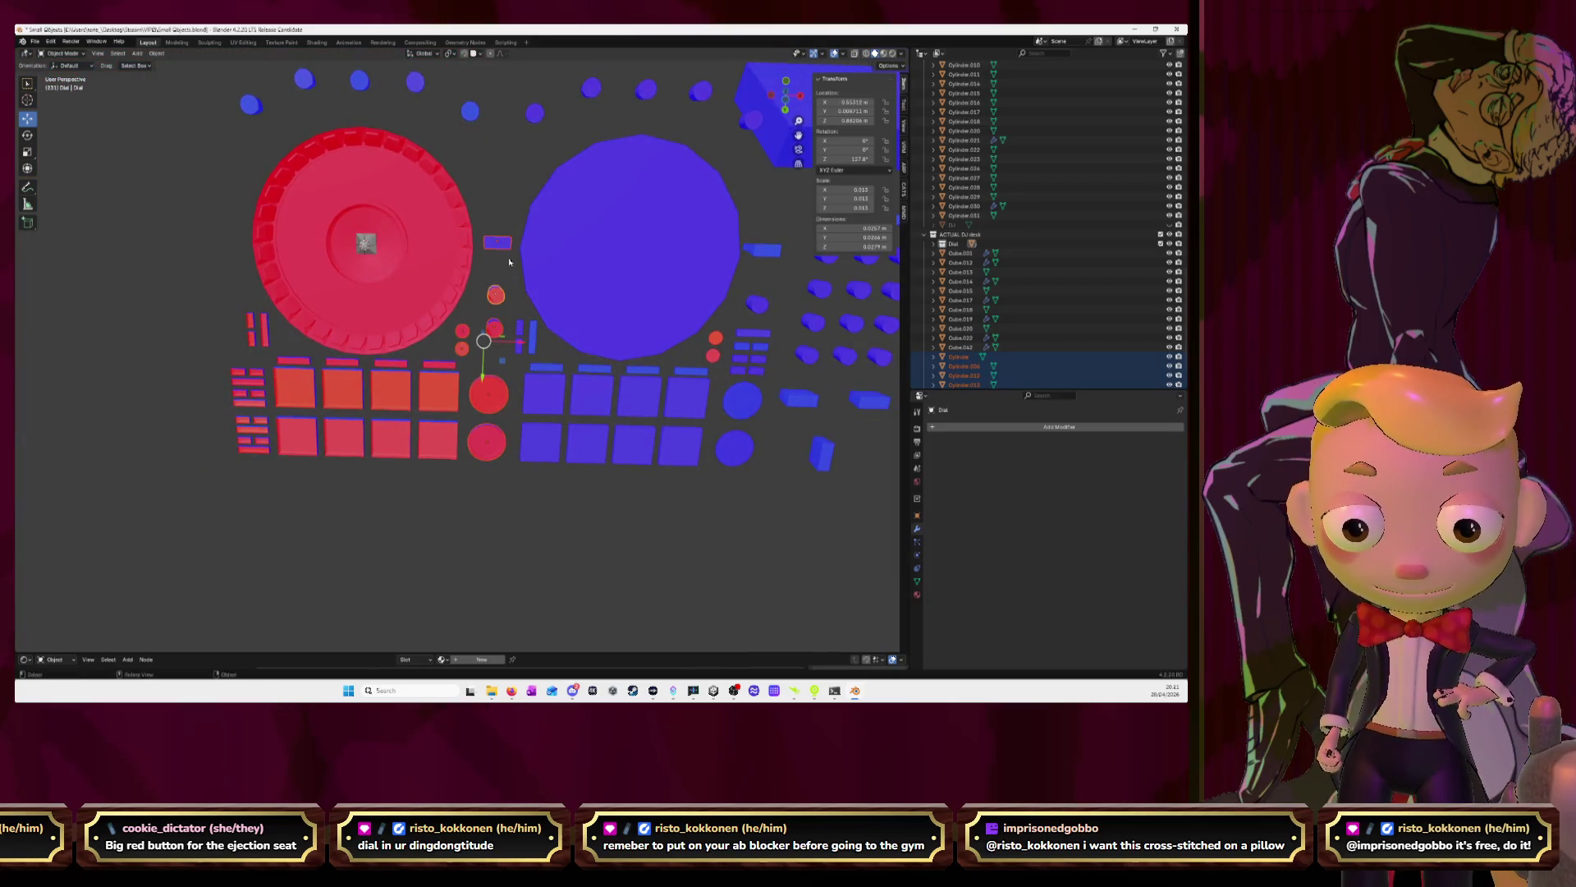
key("KP_Decimal")
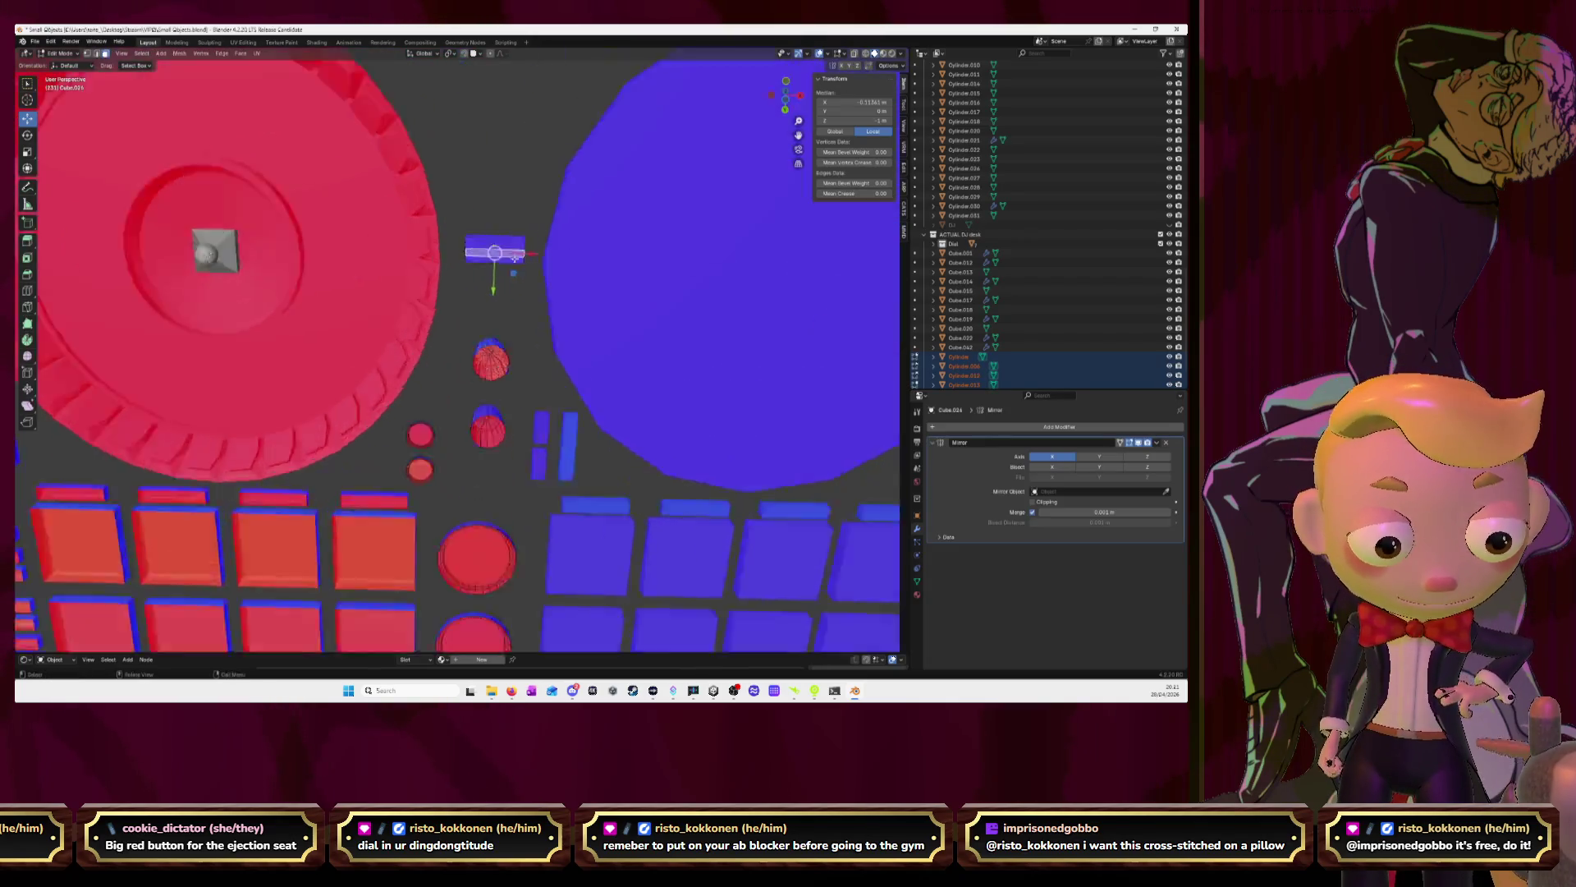
left_click(442, 365)
key("x")
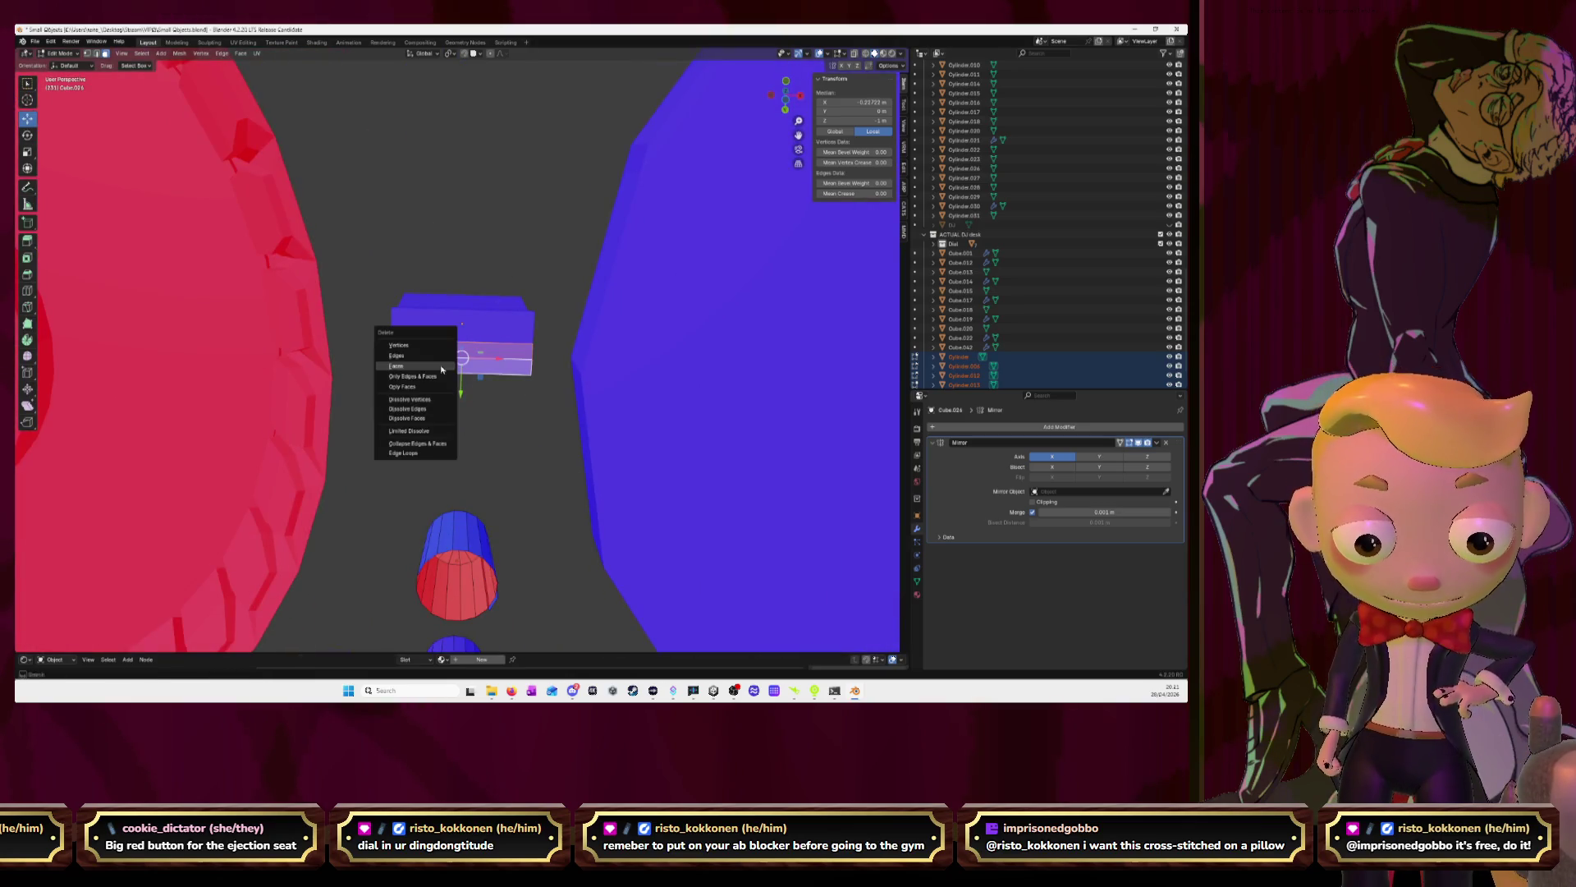
left_click(442, 366)
key("Tab")
scroll(449, 303, "down", 10)
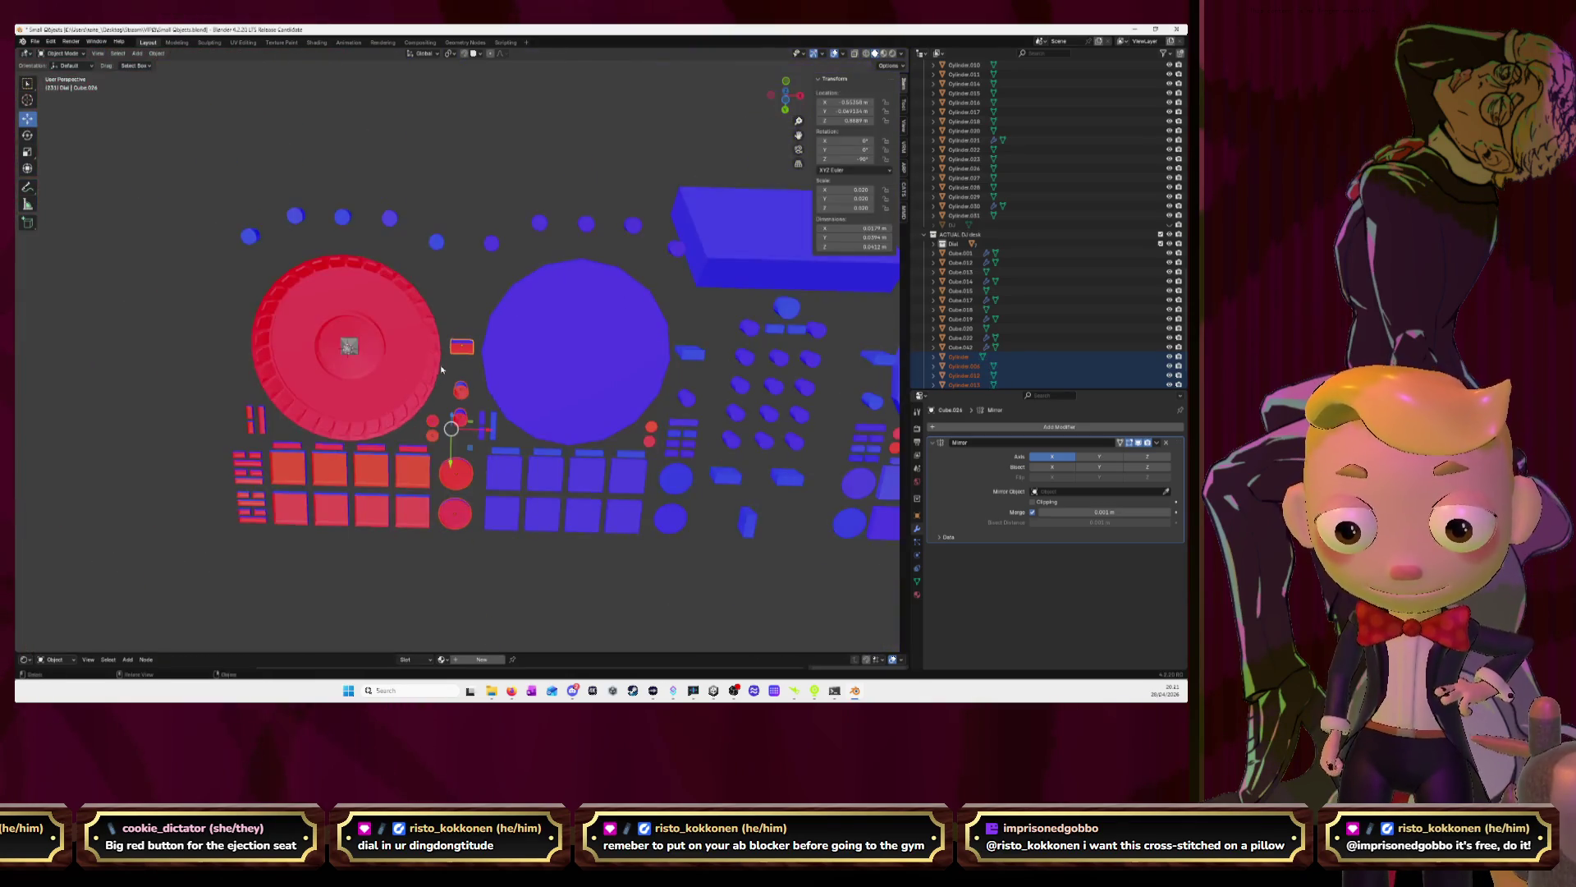
Select the small dials along the top edge of the controller
middle_click_drag(449, 303, 440, 266)
key("Tab")
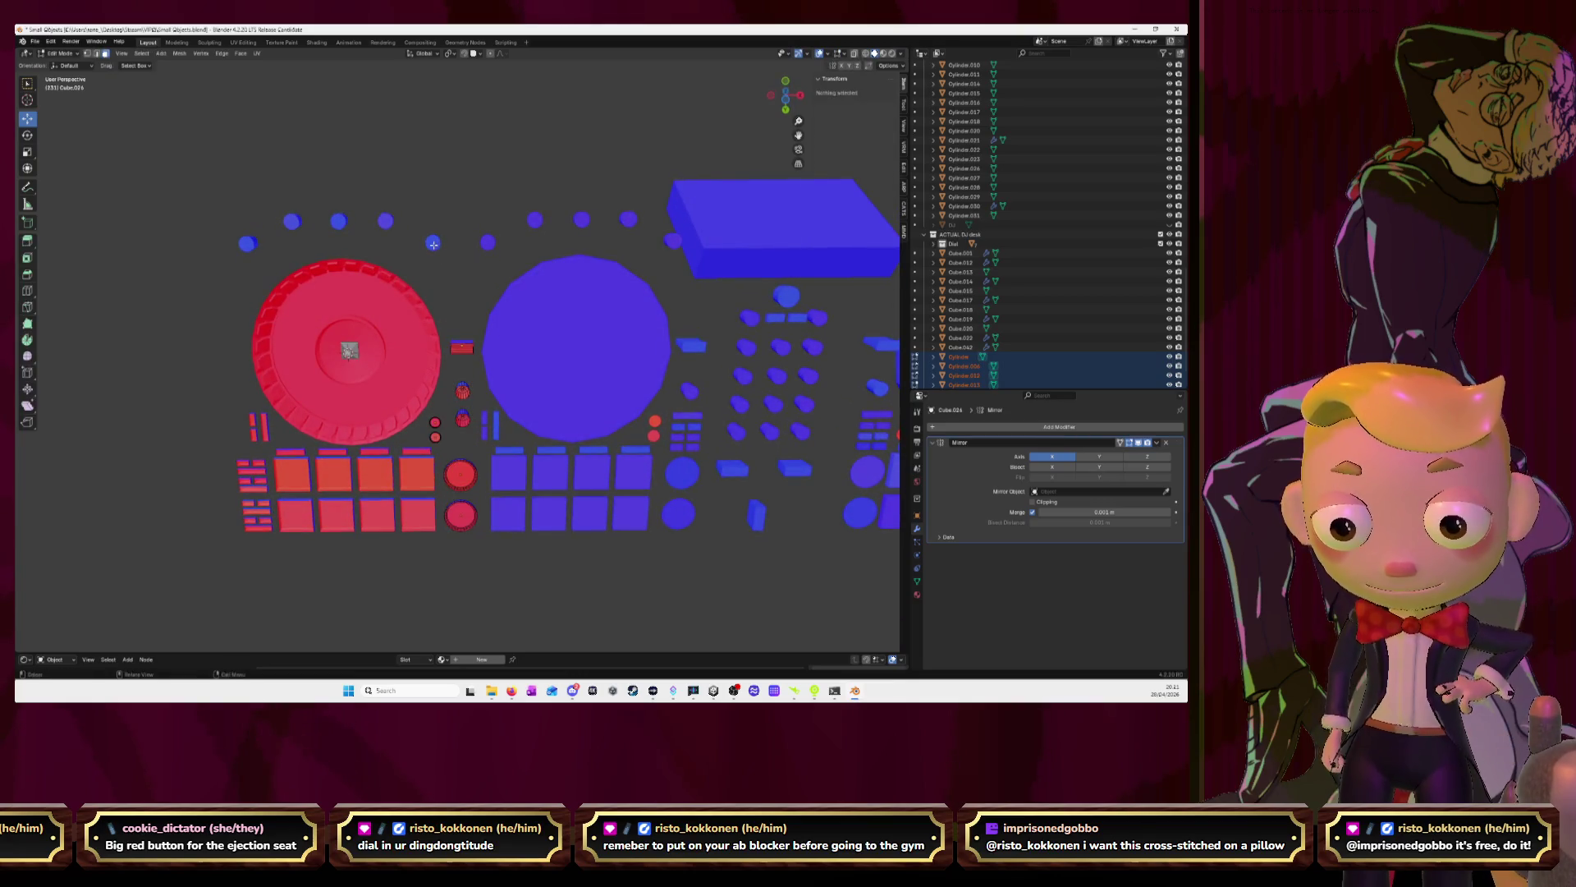
key("Tab")
left_click(433, 243)
left_click(386, 222, "shift")
left_click(340, 222, "shift")
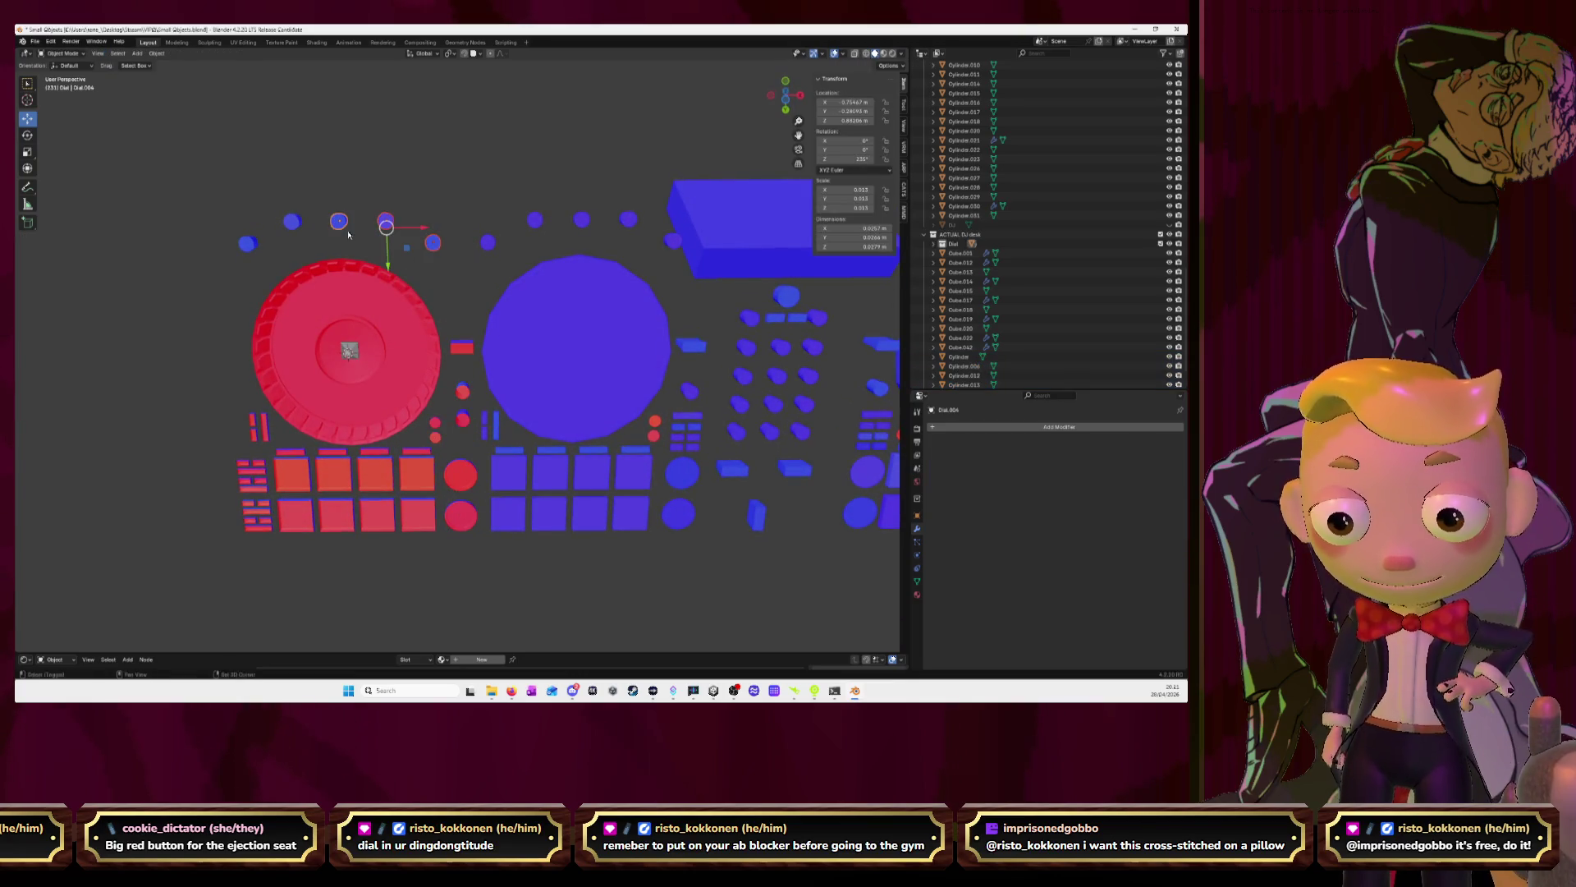
left_click(340, 223)
Flip the normals of the top row of knobs above the jog wheel
key("Tab")
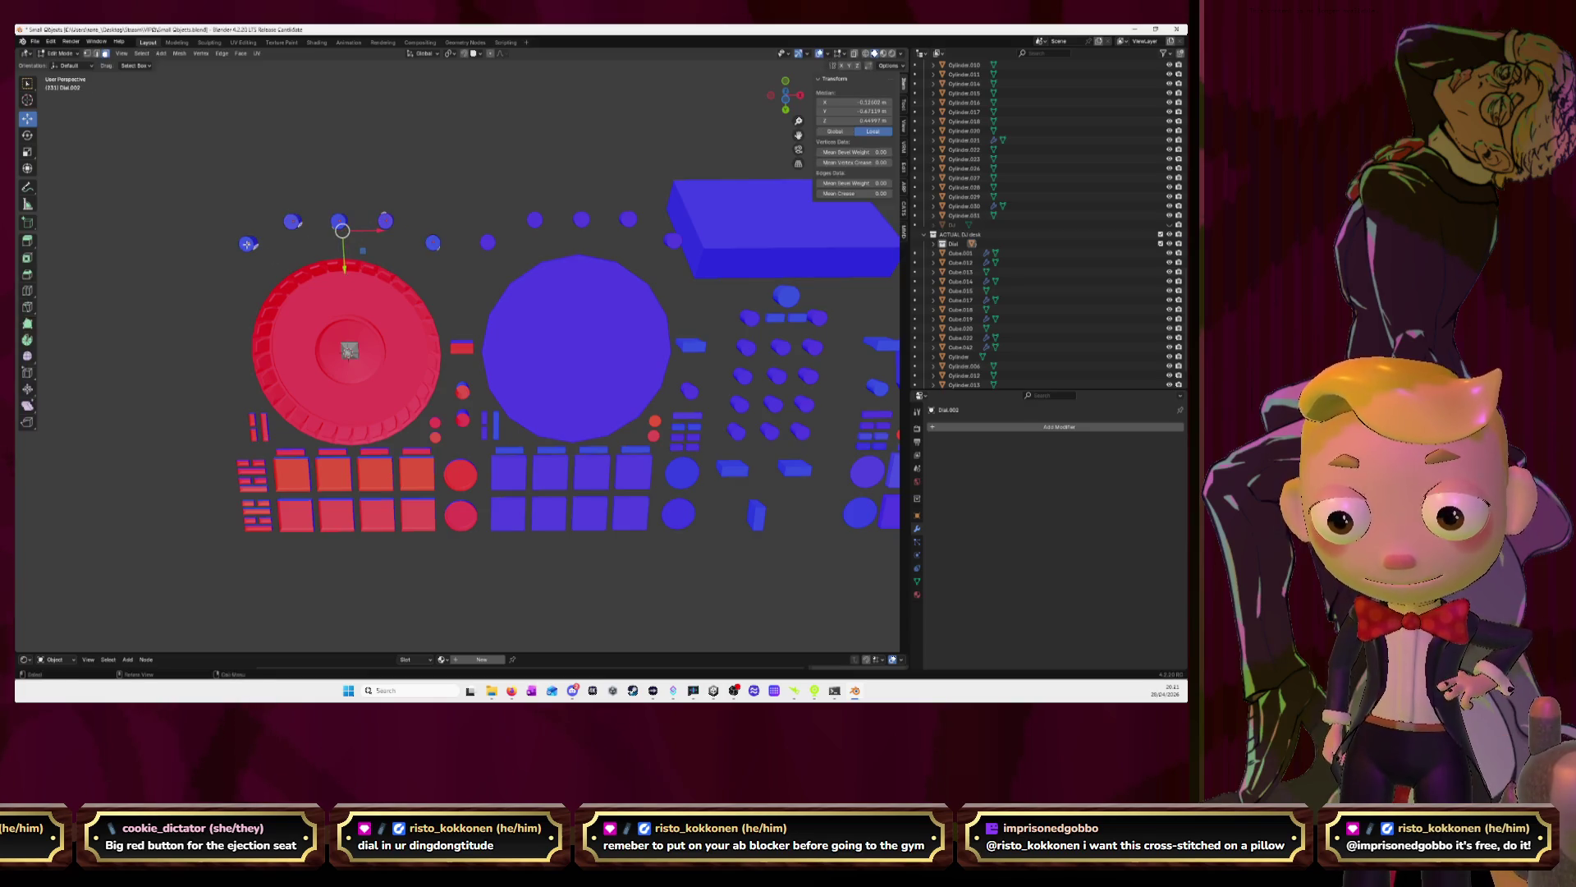
left_click(247, 243)
left_click(291, 222, "ctrl")
left_click(338, 222, "ctrl")
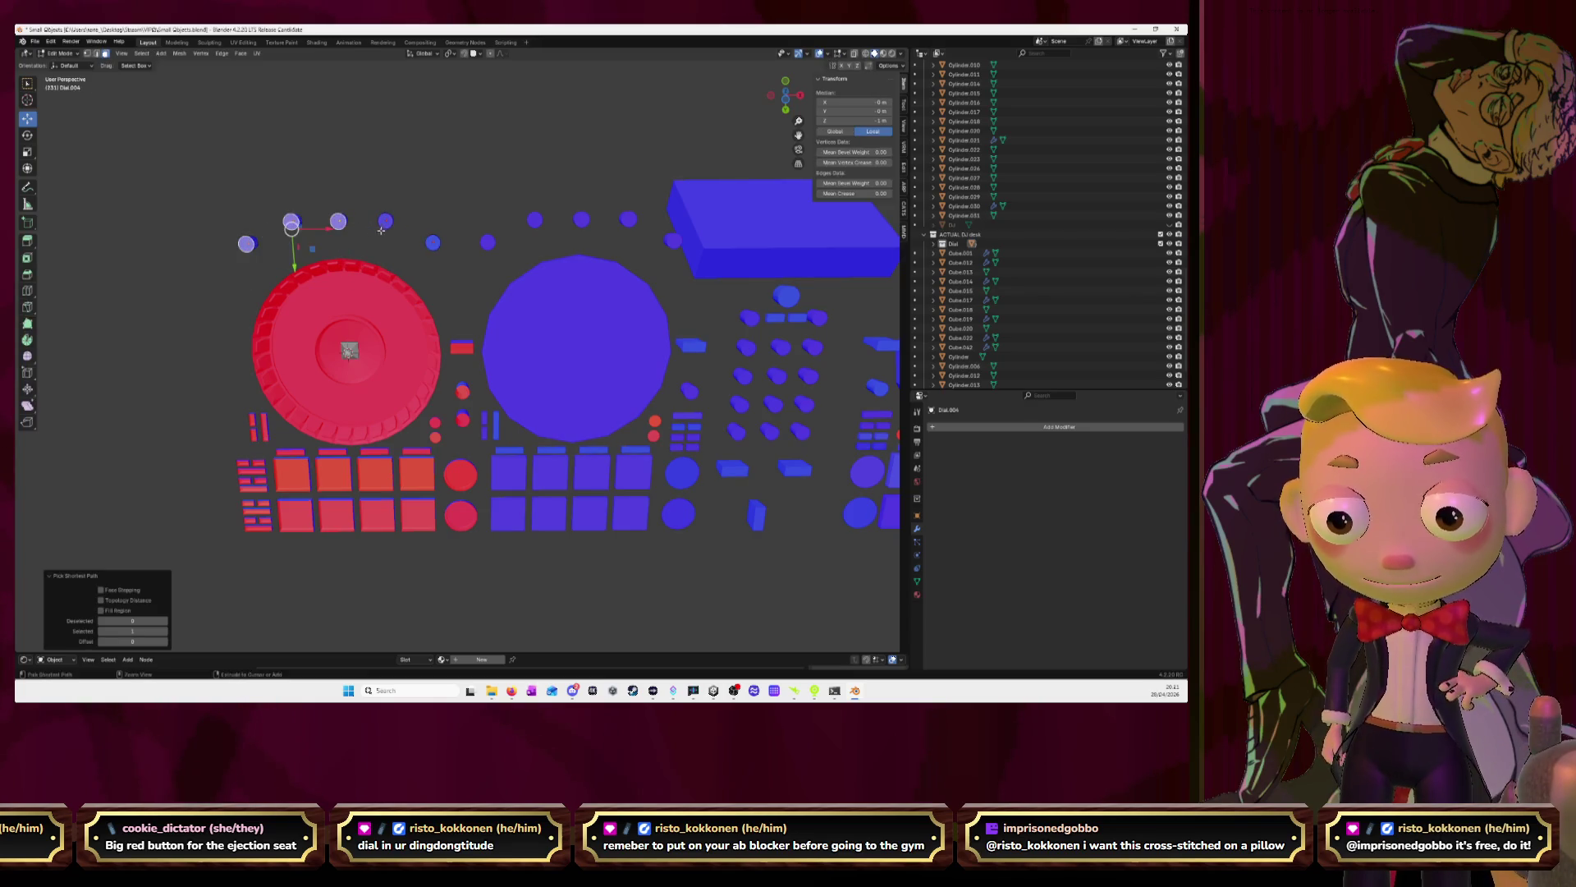
left_click(385, 223, "ctrl")
left_click(433, 243, "ctrl")
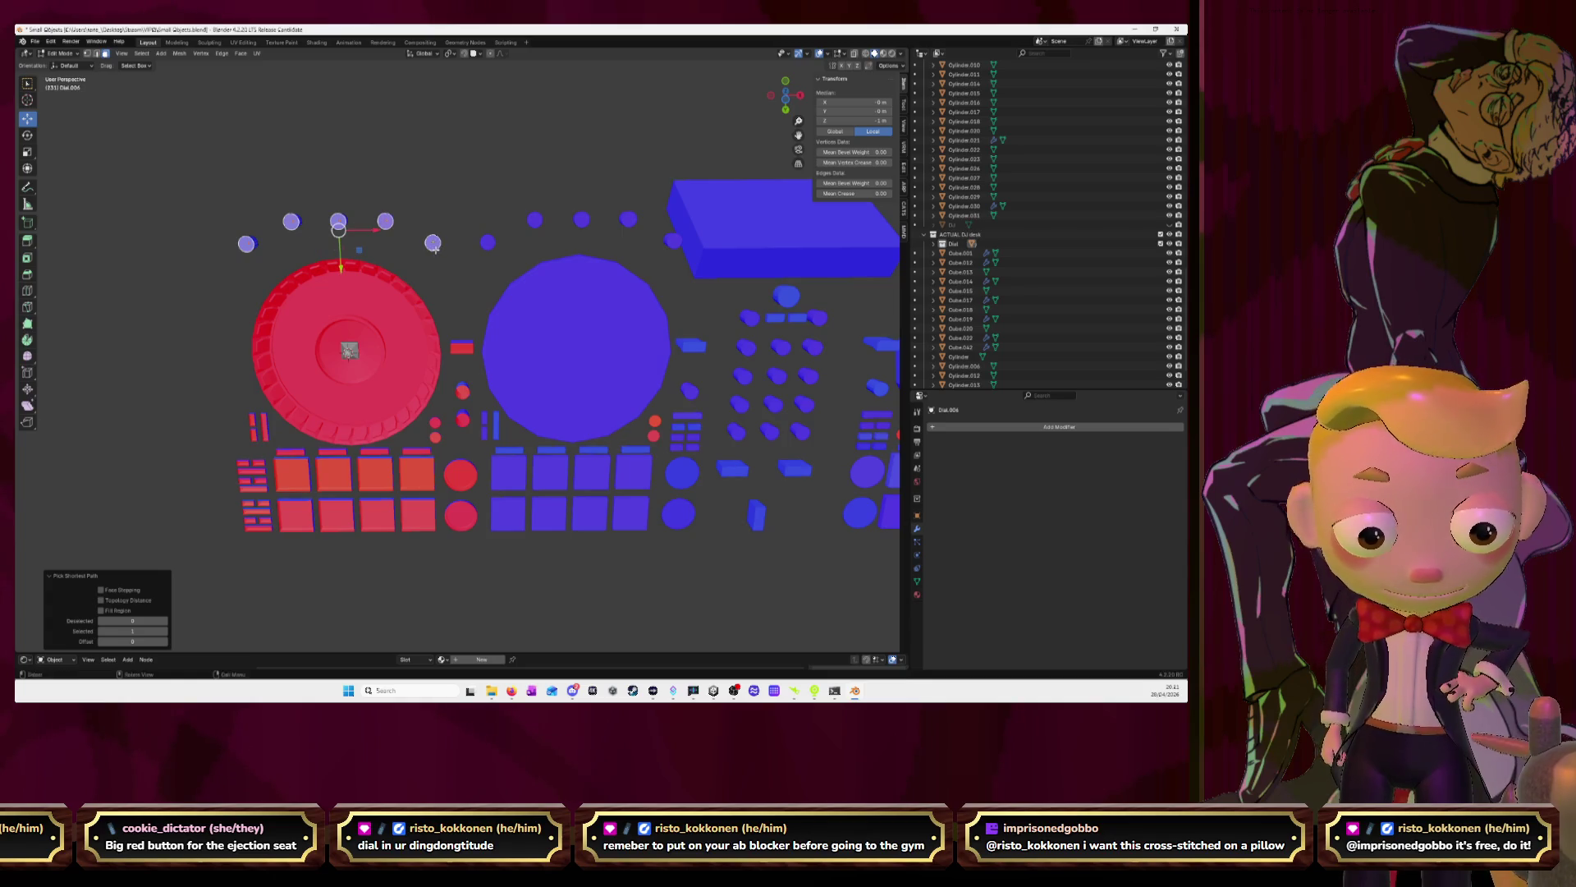
right_click(433, 247)
left_click(435, 249)
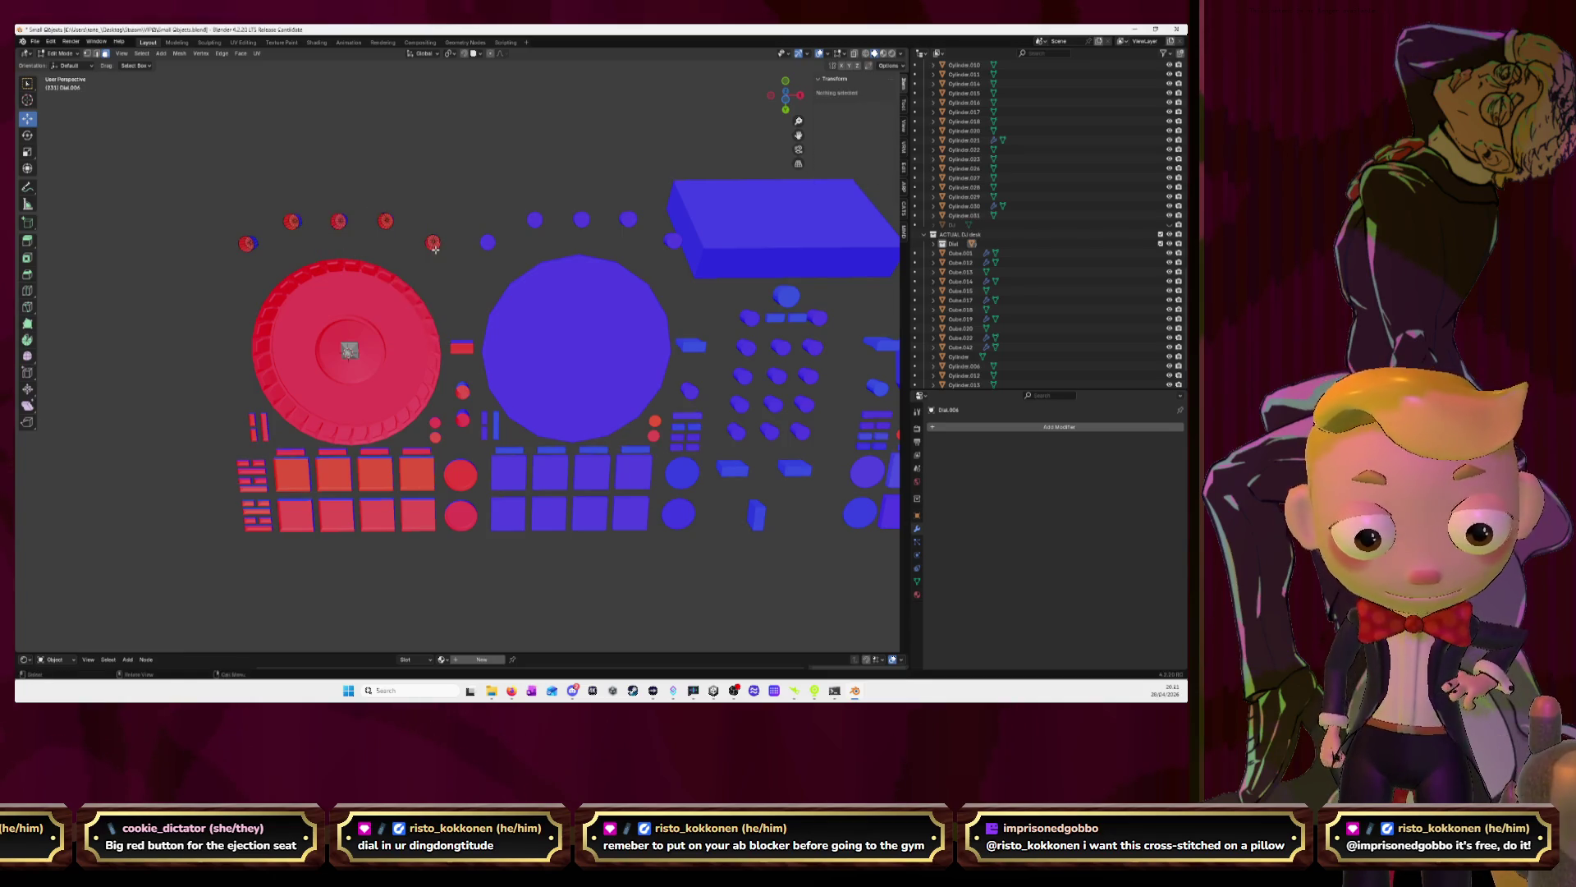
Isolate the end knob in local view to inspect it, then return to the full view
middle_click_drag(419, 235, 435, 243)
left_click(437, 244)
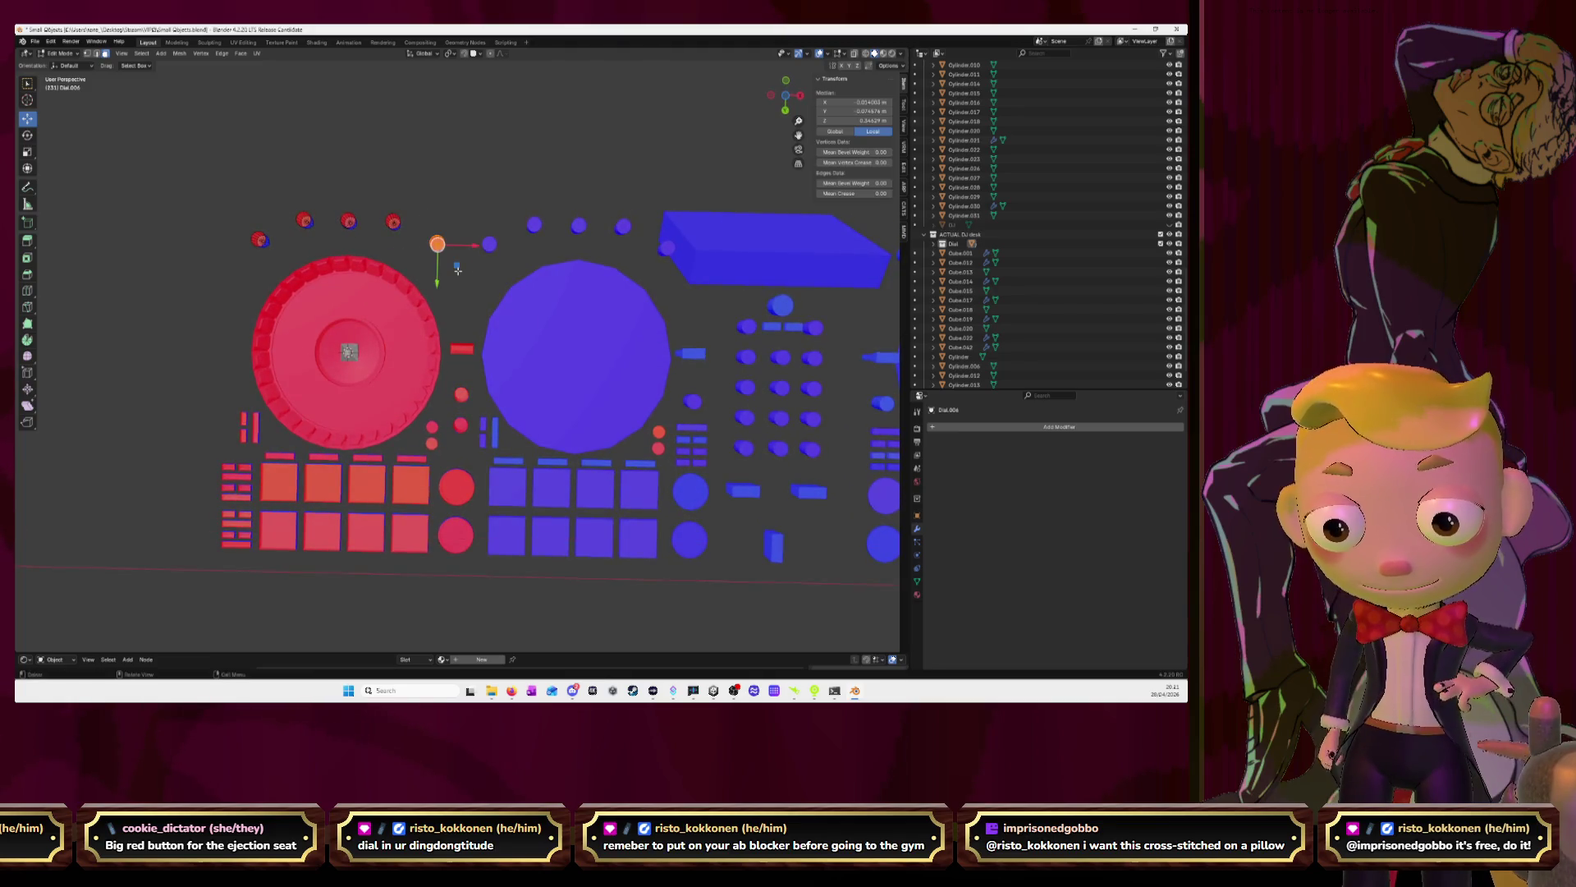
key("KP_Divide")
scroll(574, 478, "down", 3)
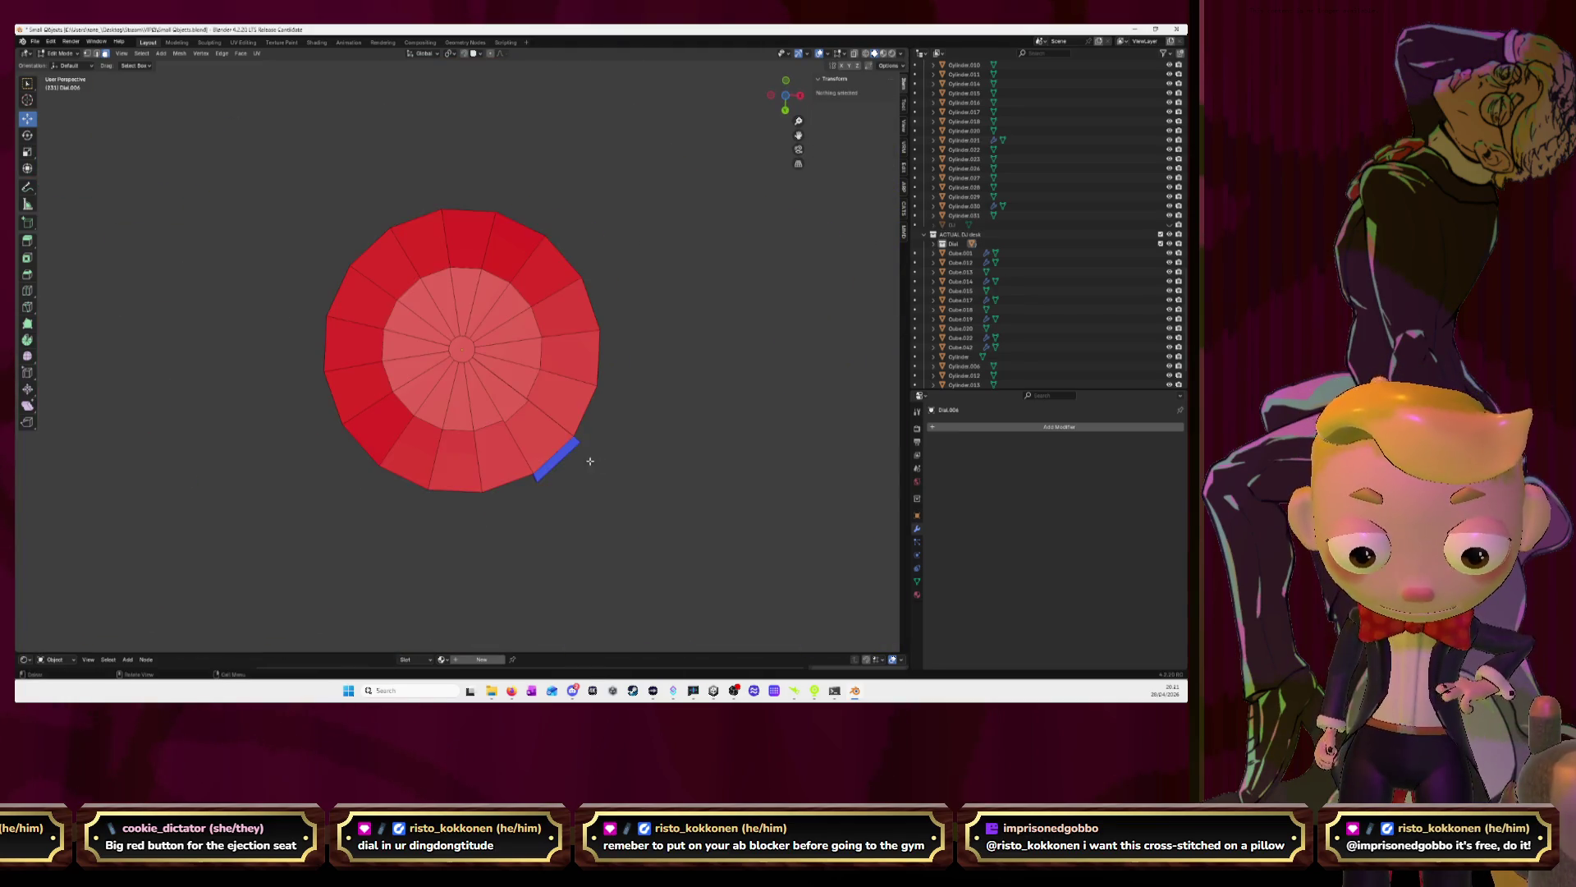
key("KP_Divide")
middle_click_drag(377, 306, 331, 236)
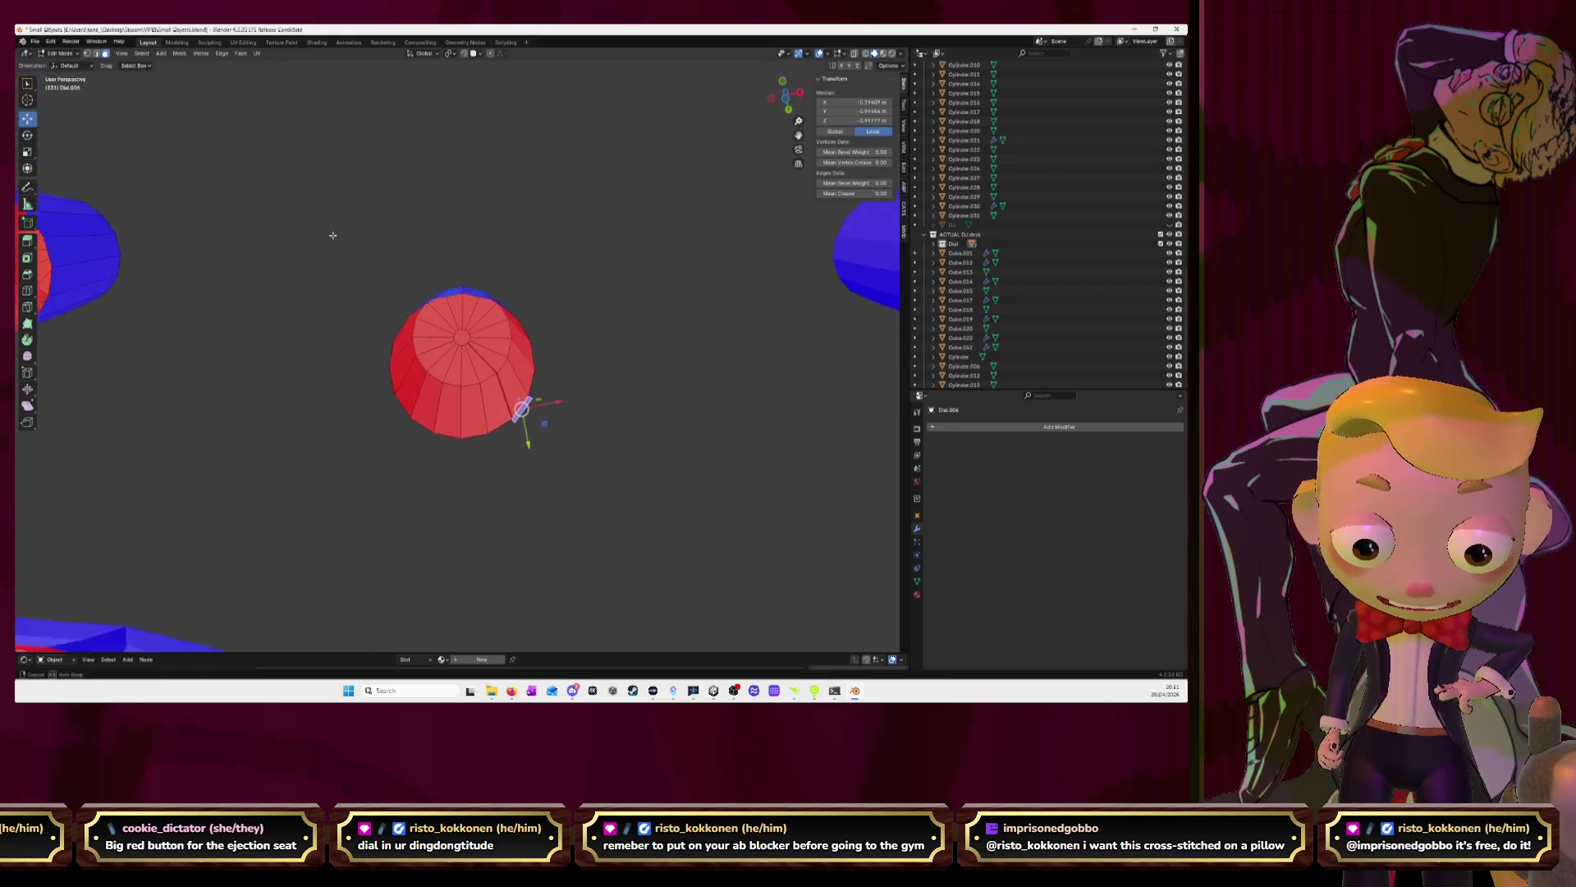
middle_click_drag(545, 238, 544, 186)
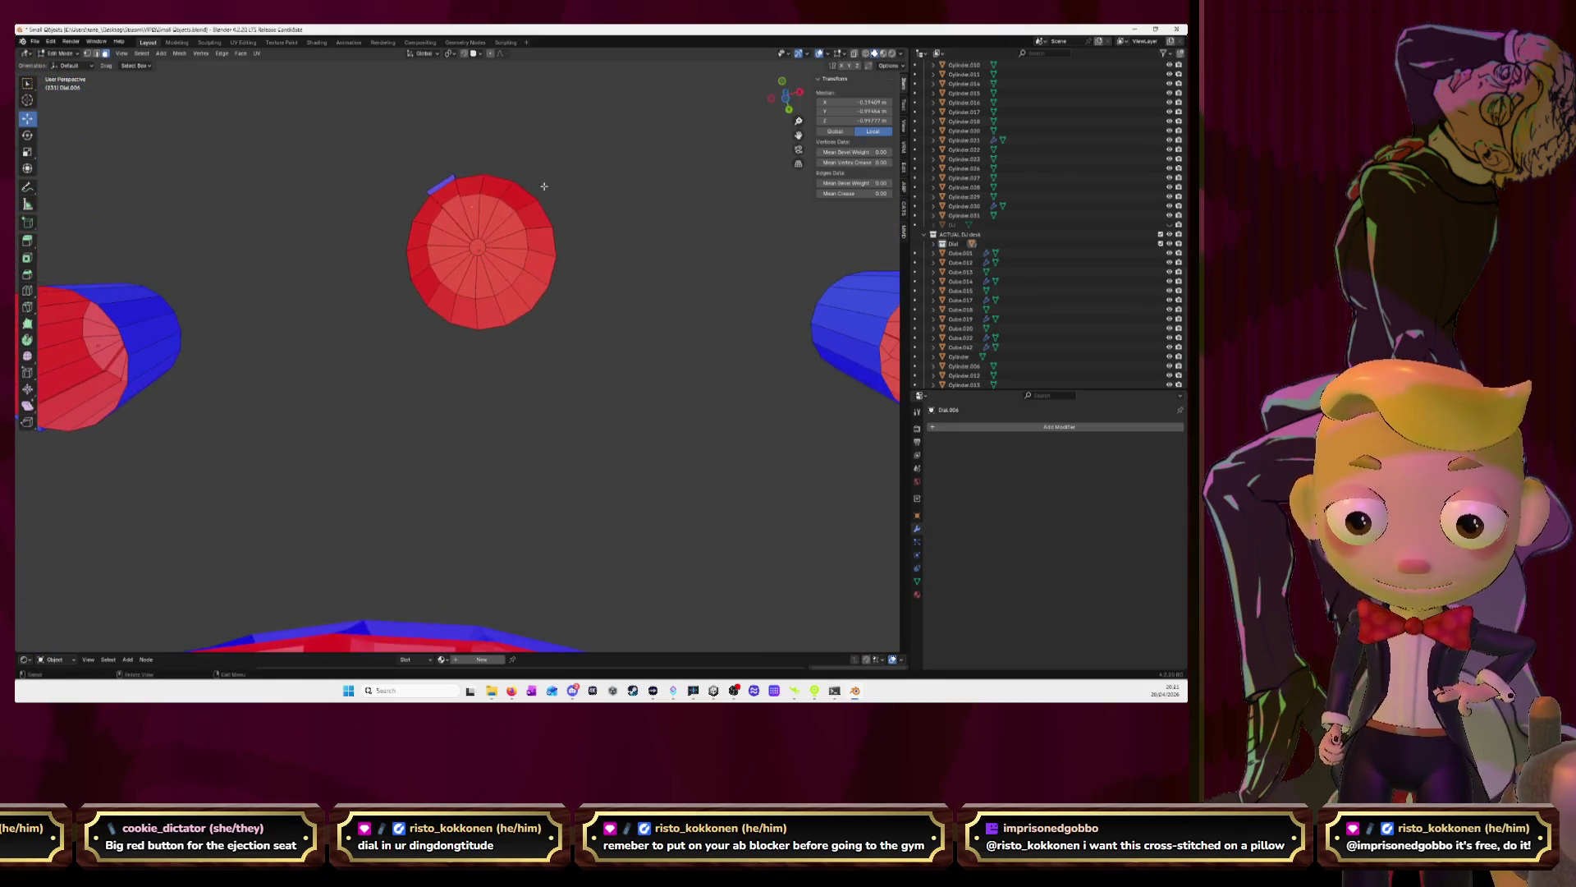
Select the stray edges on four knobs and delete them
left_click(442, 183, "shift")
middle_click_drag(362, 268, 264, 327)
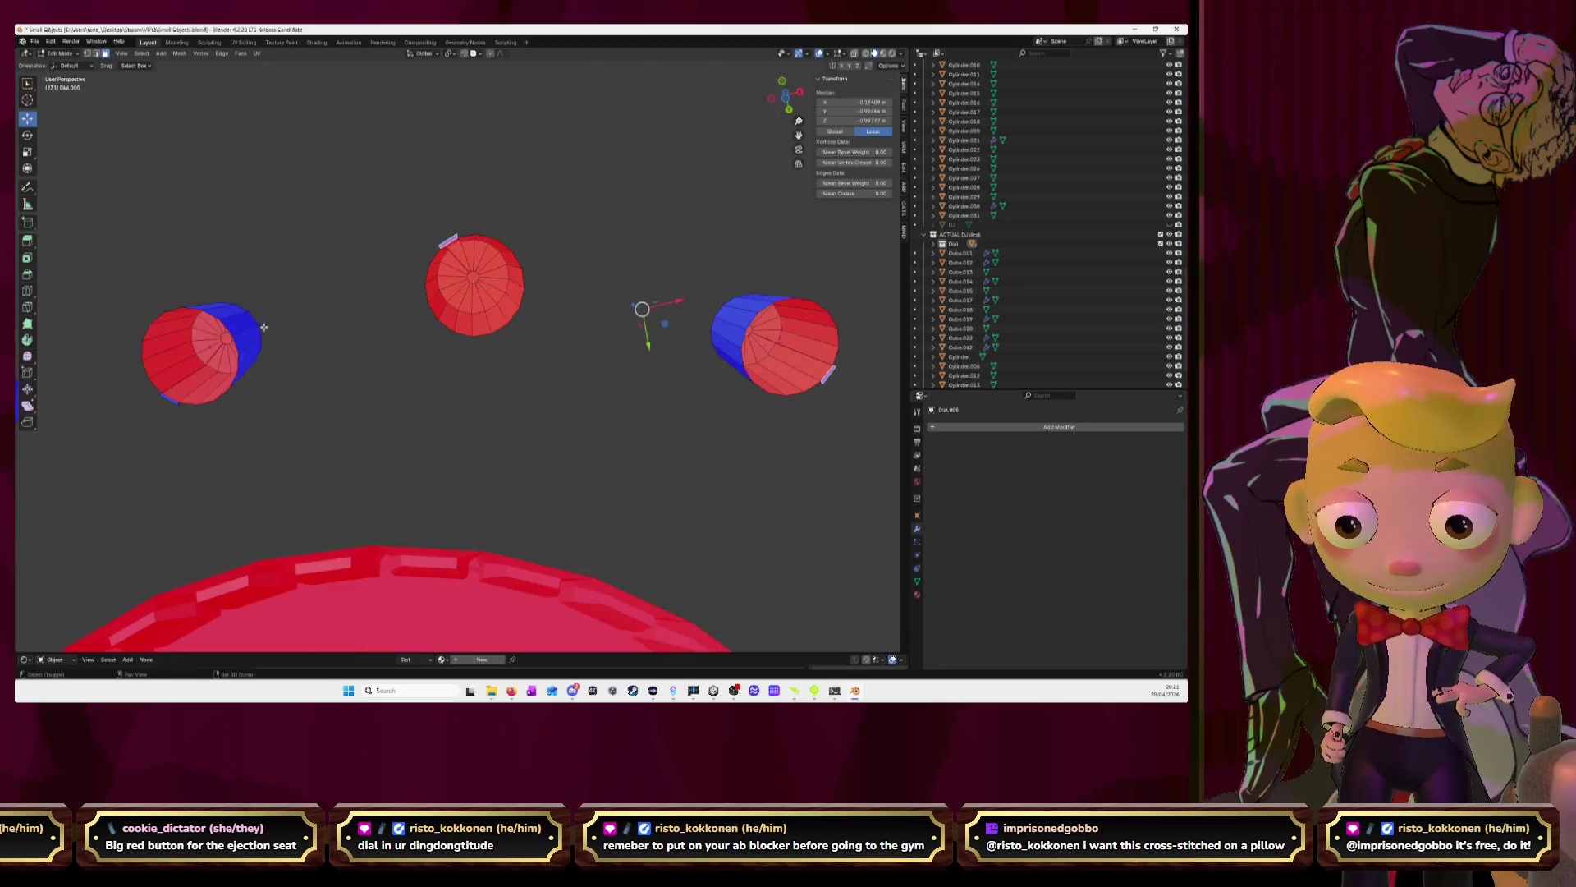
left_click(161, 400, "shift")
mouse_move(160, 400)
middle_mouse_down()
mouse_move(286, 387)
mouse_move(346, 136)
middle_mouse_up()
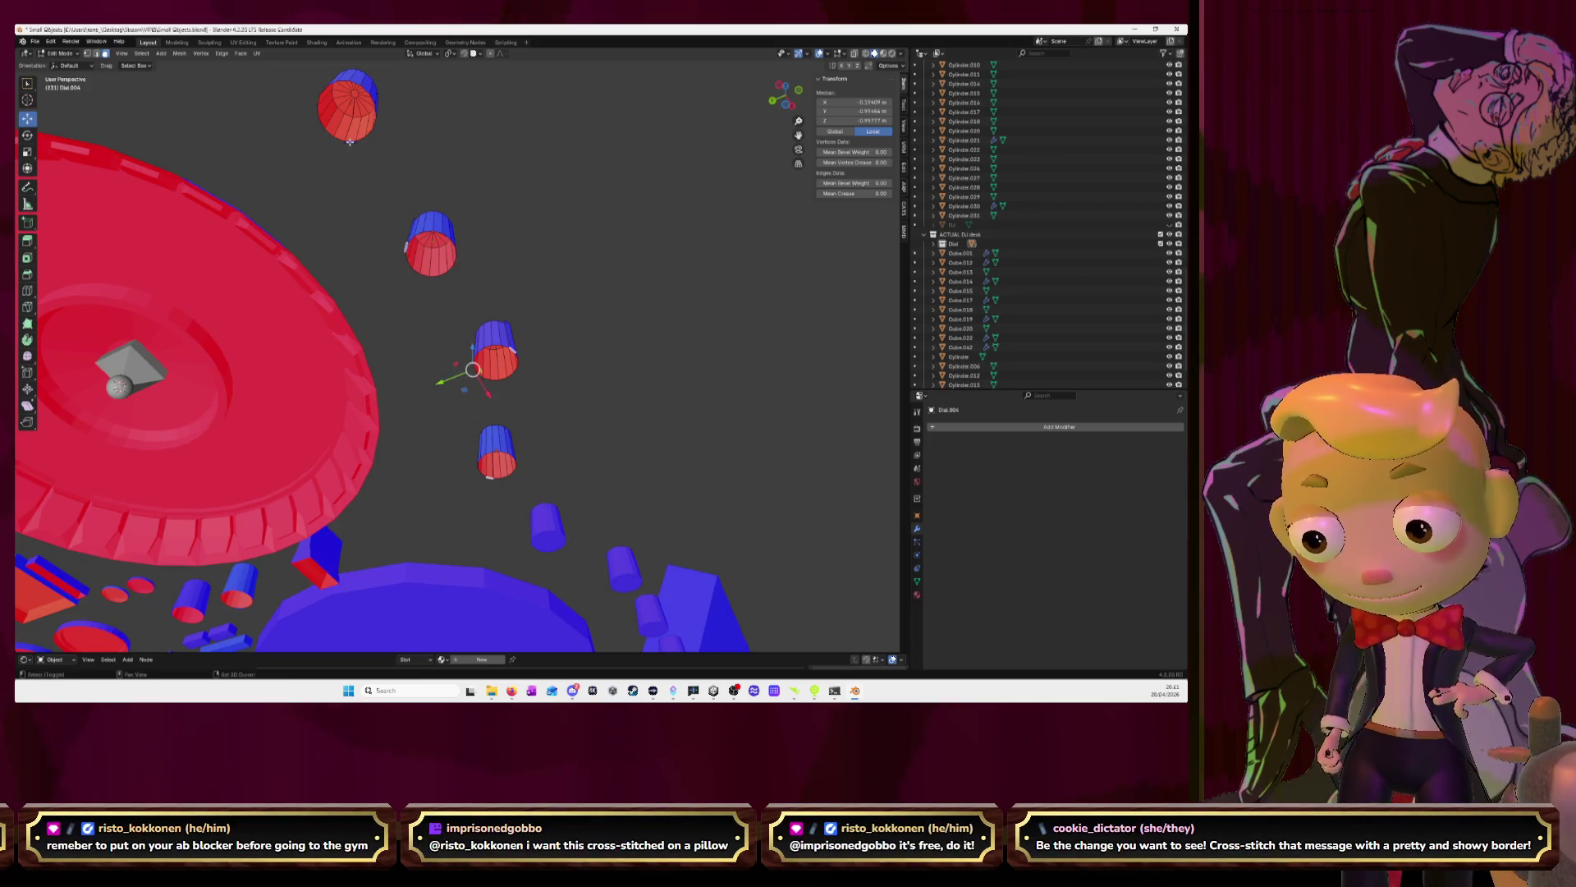
left_click(350, 142, "shift")
middle_click_drag(350, 143, 196, 149)
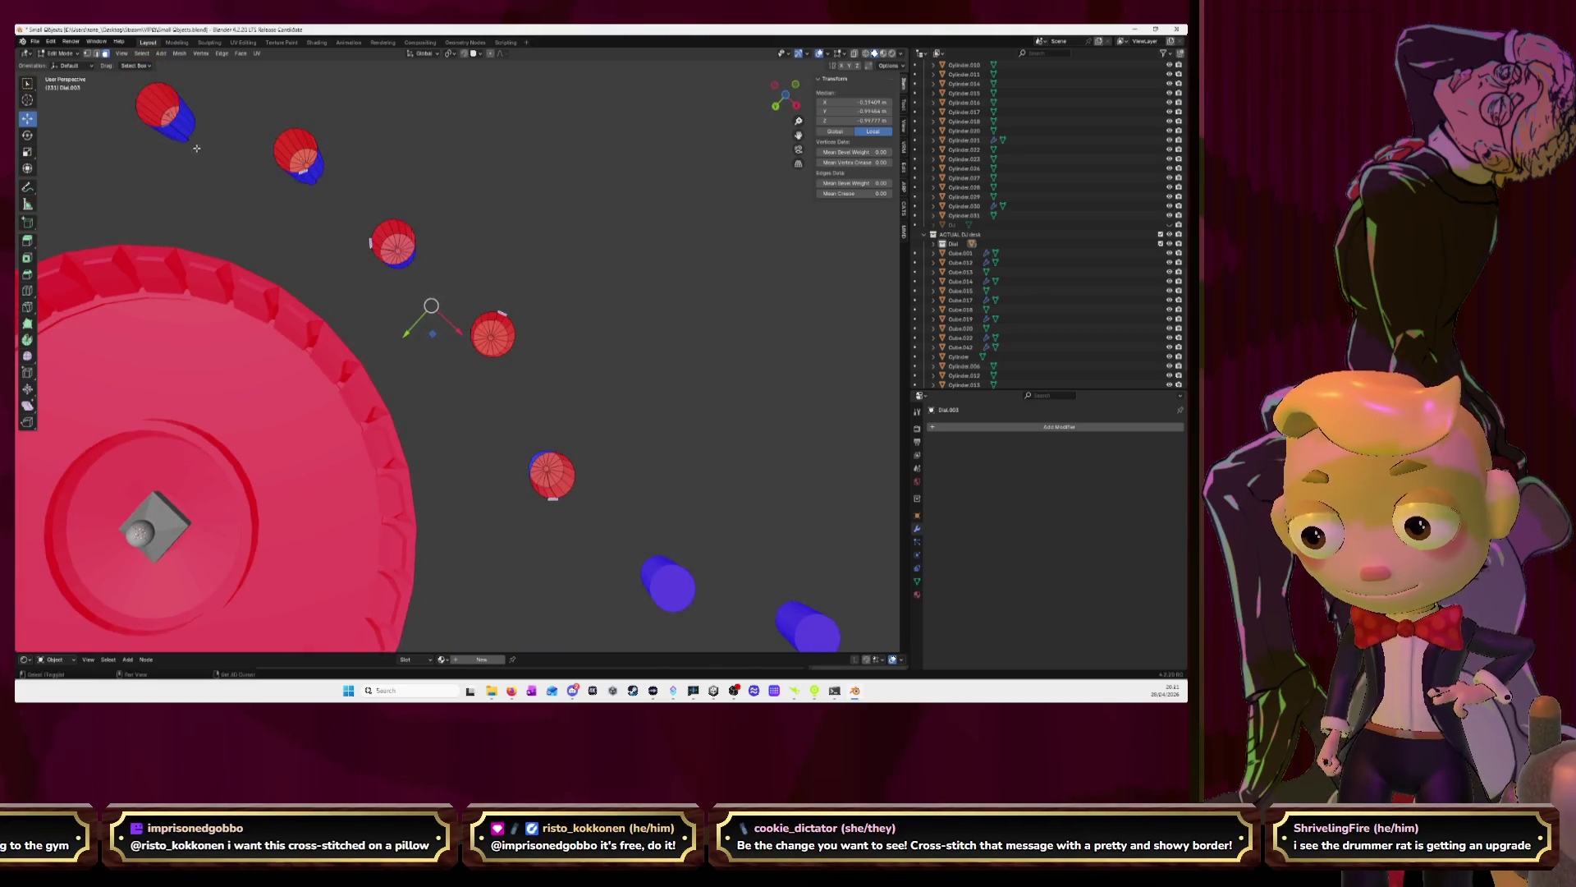
left_click(370, 243, "shift")
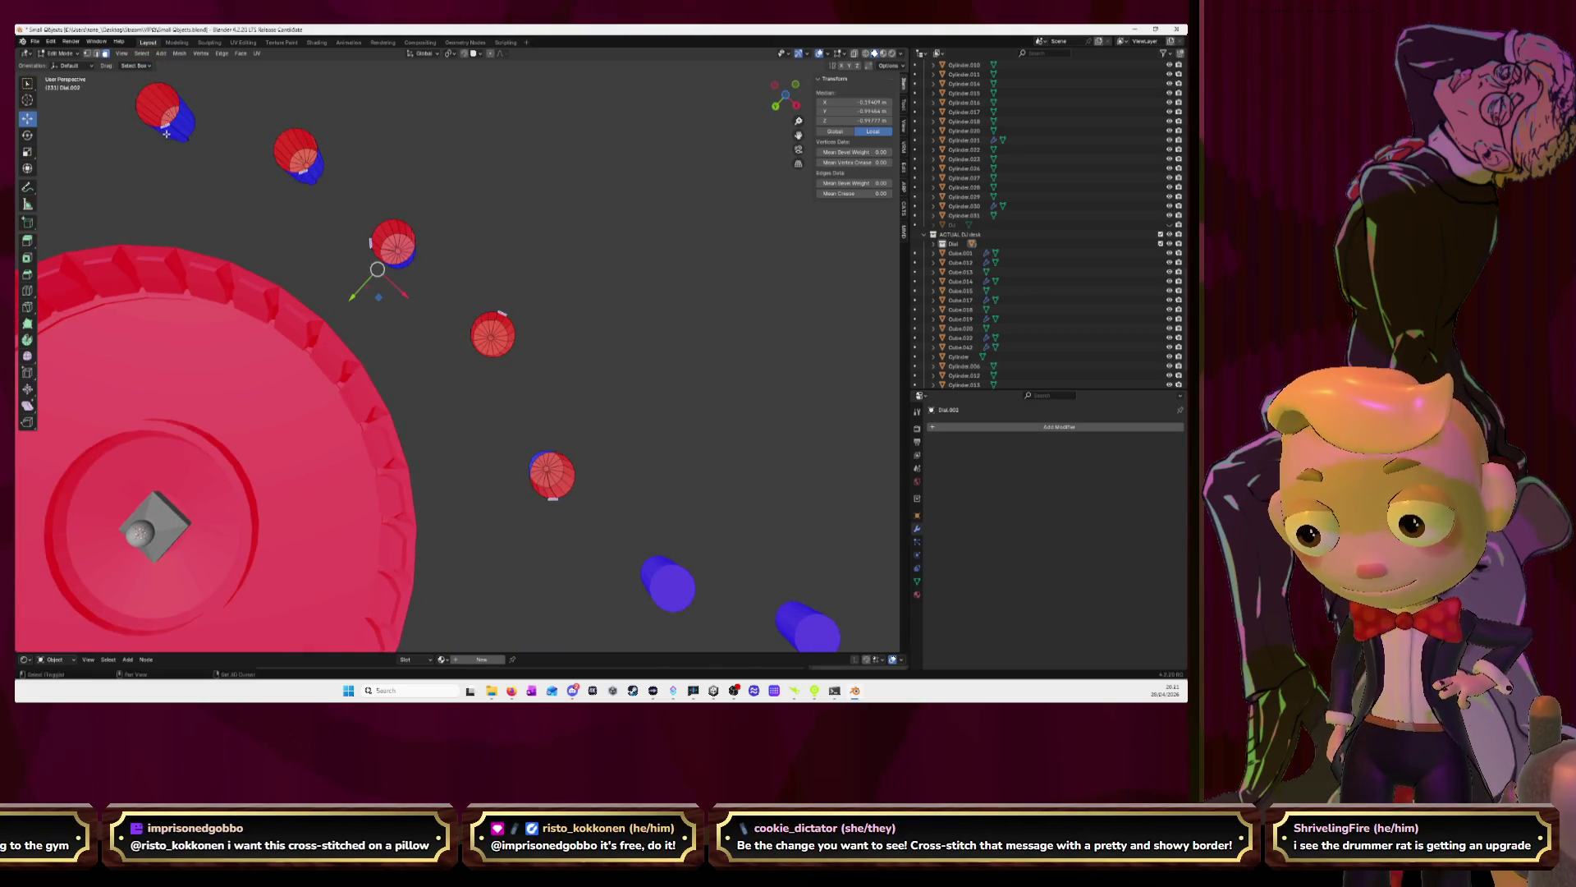
key("x")
left_click(200, 182)
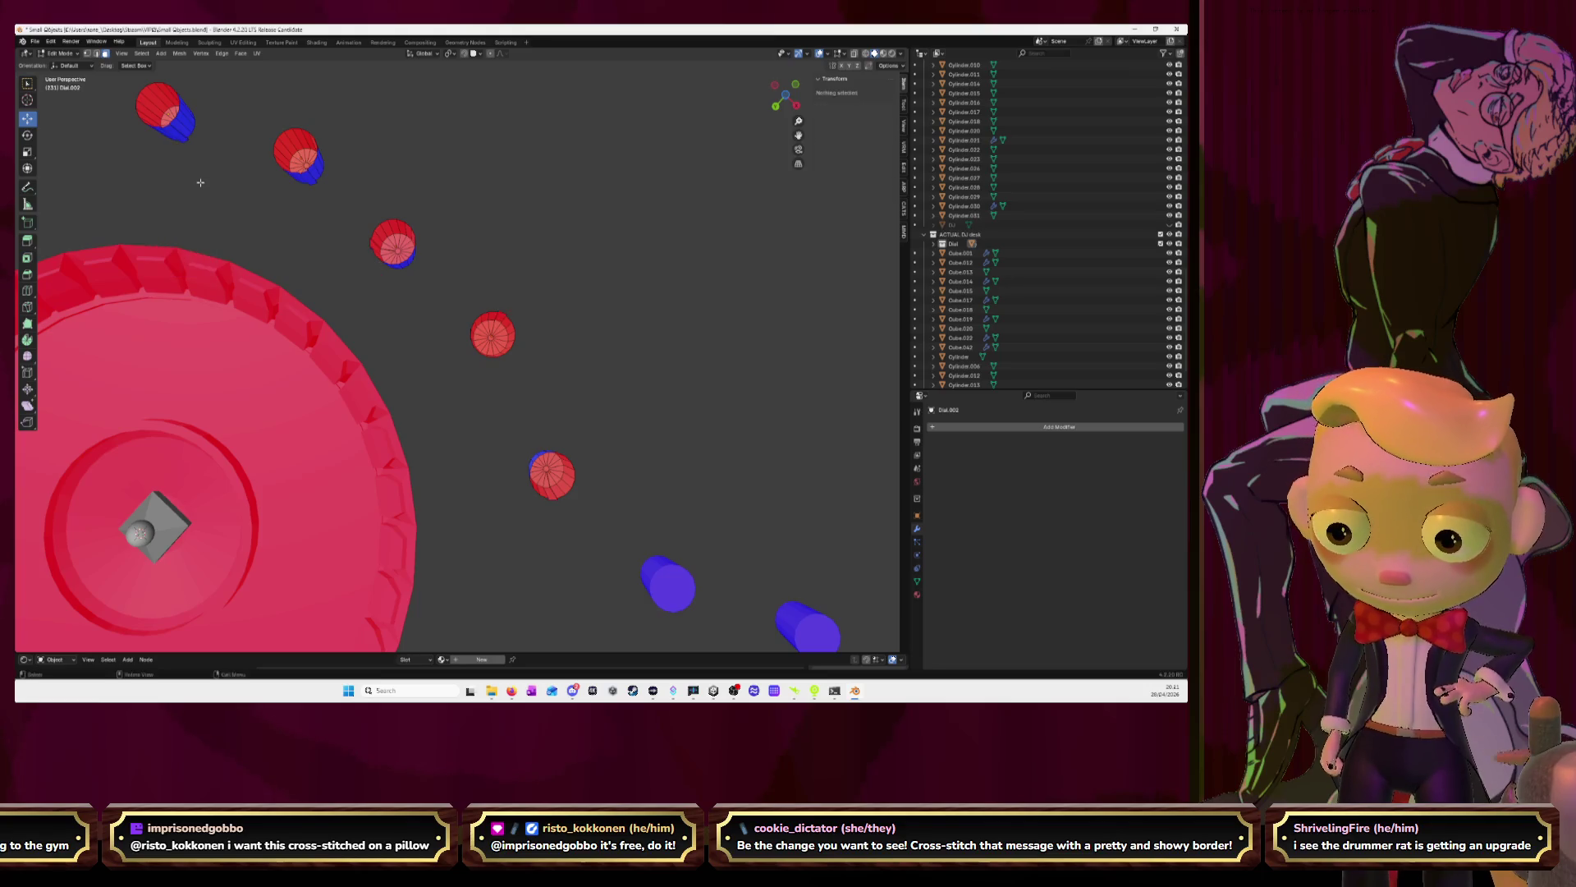
middle_click_drag(257, 245, 393, 391)
mouse_move(487, 344)
middle_mouse_down()
mouse_move(483, 303)
mouse_move(468, 336)
mouse_move(627, 476)
middle_mouse_up()
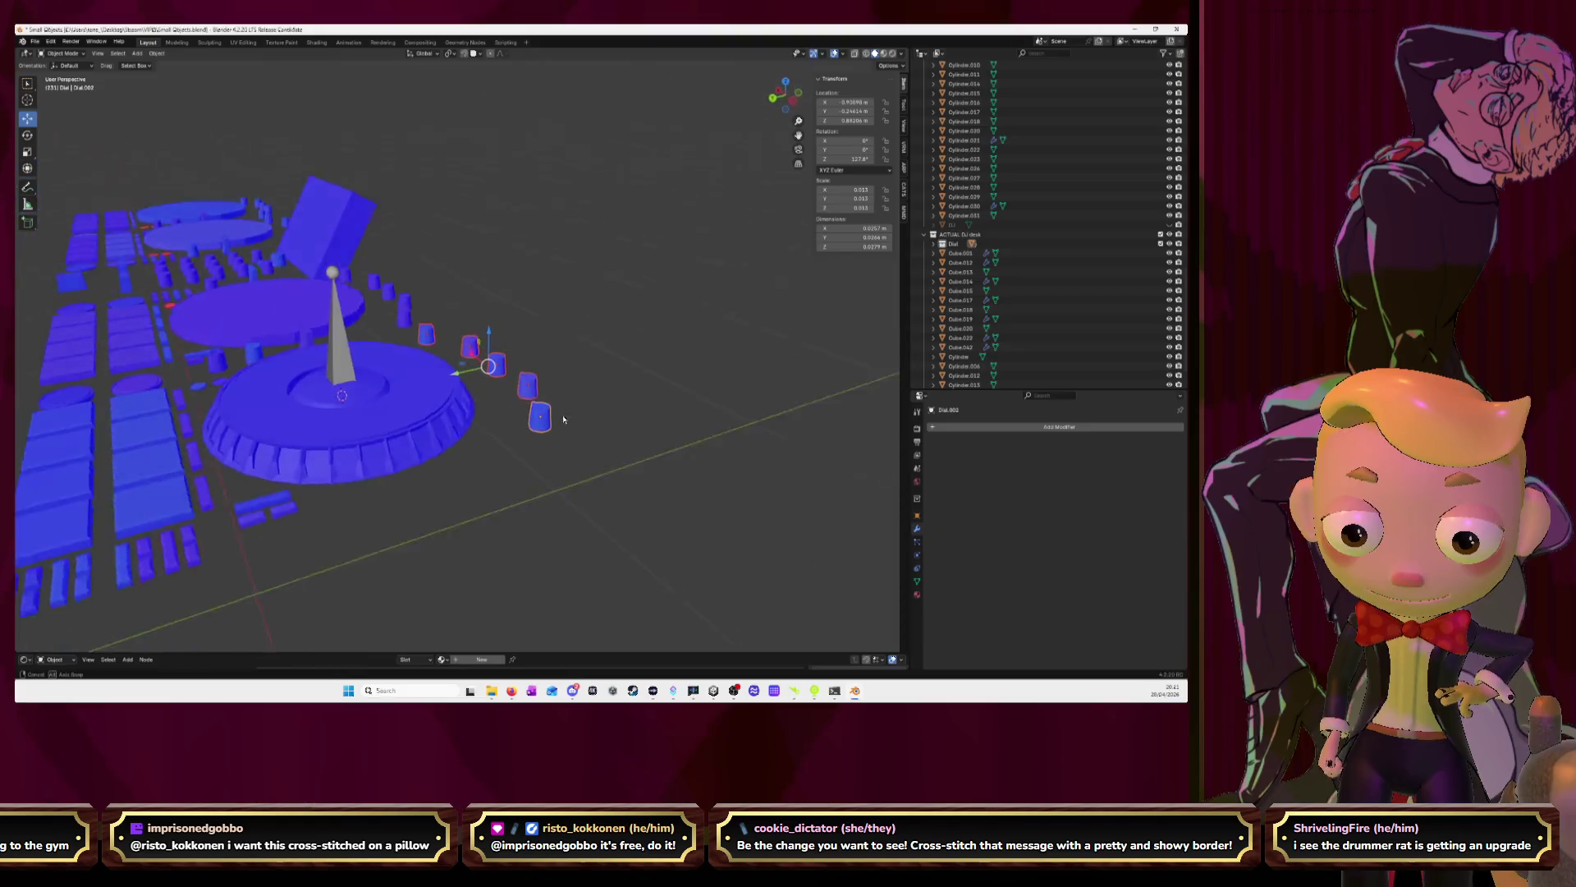
Orbit around the jog wheel to inspect its normals
middle_click_drag(591, 460, 567, 446)
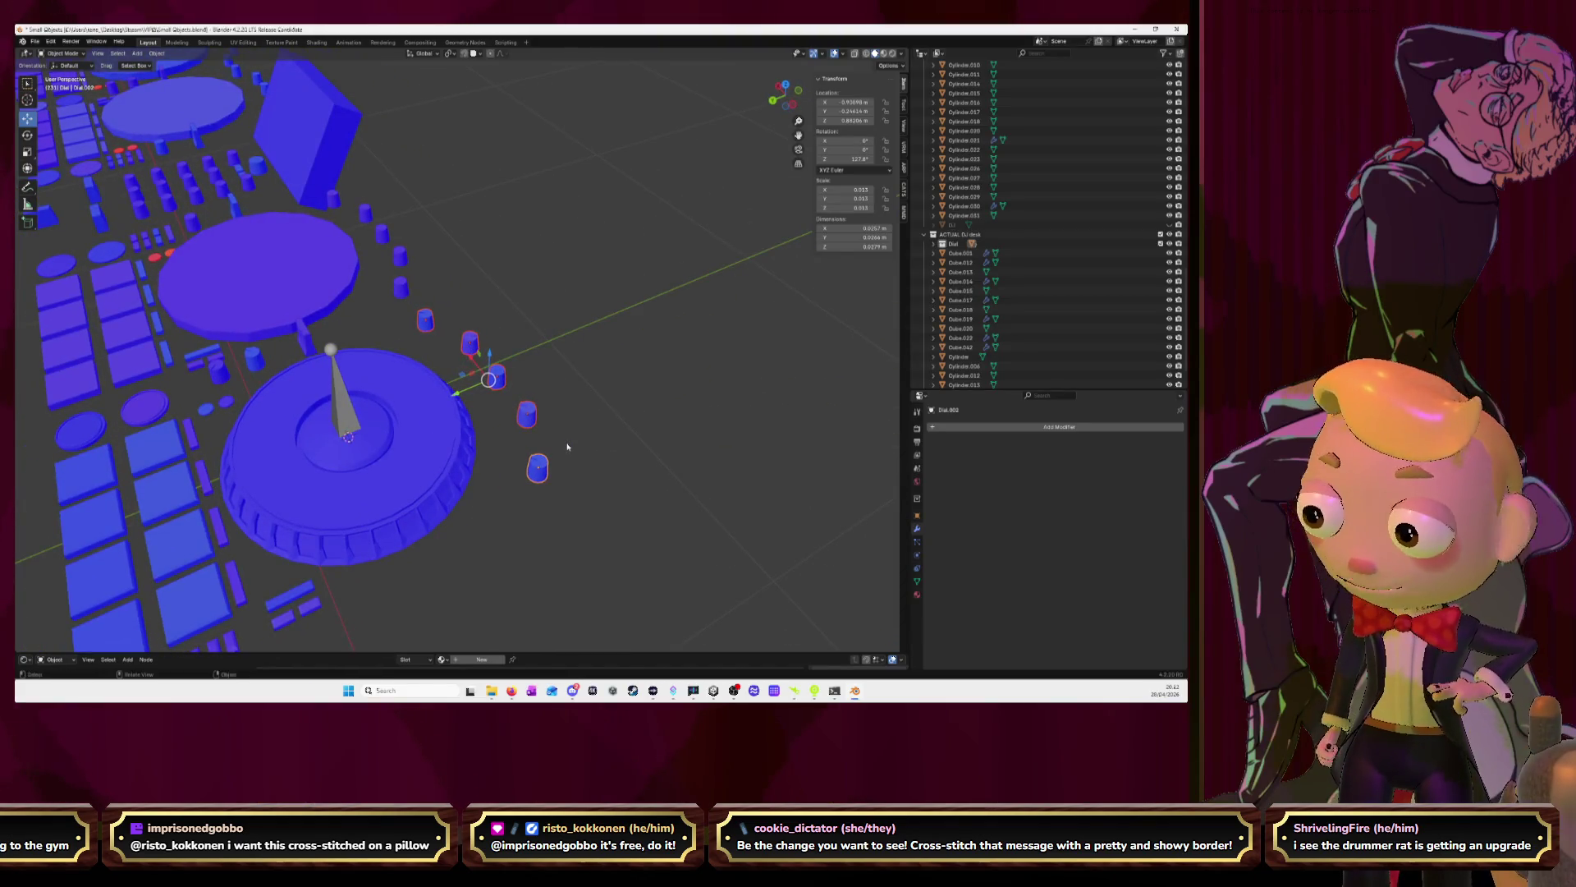
Untick Face Orientation in Viewport Overlays and unhide all hidden geometry with Alt+H
key("Tab")
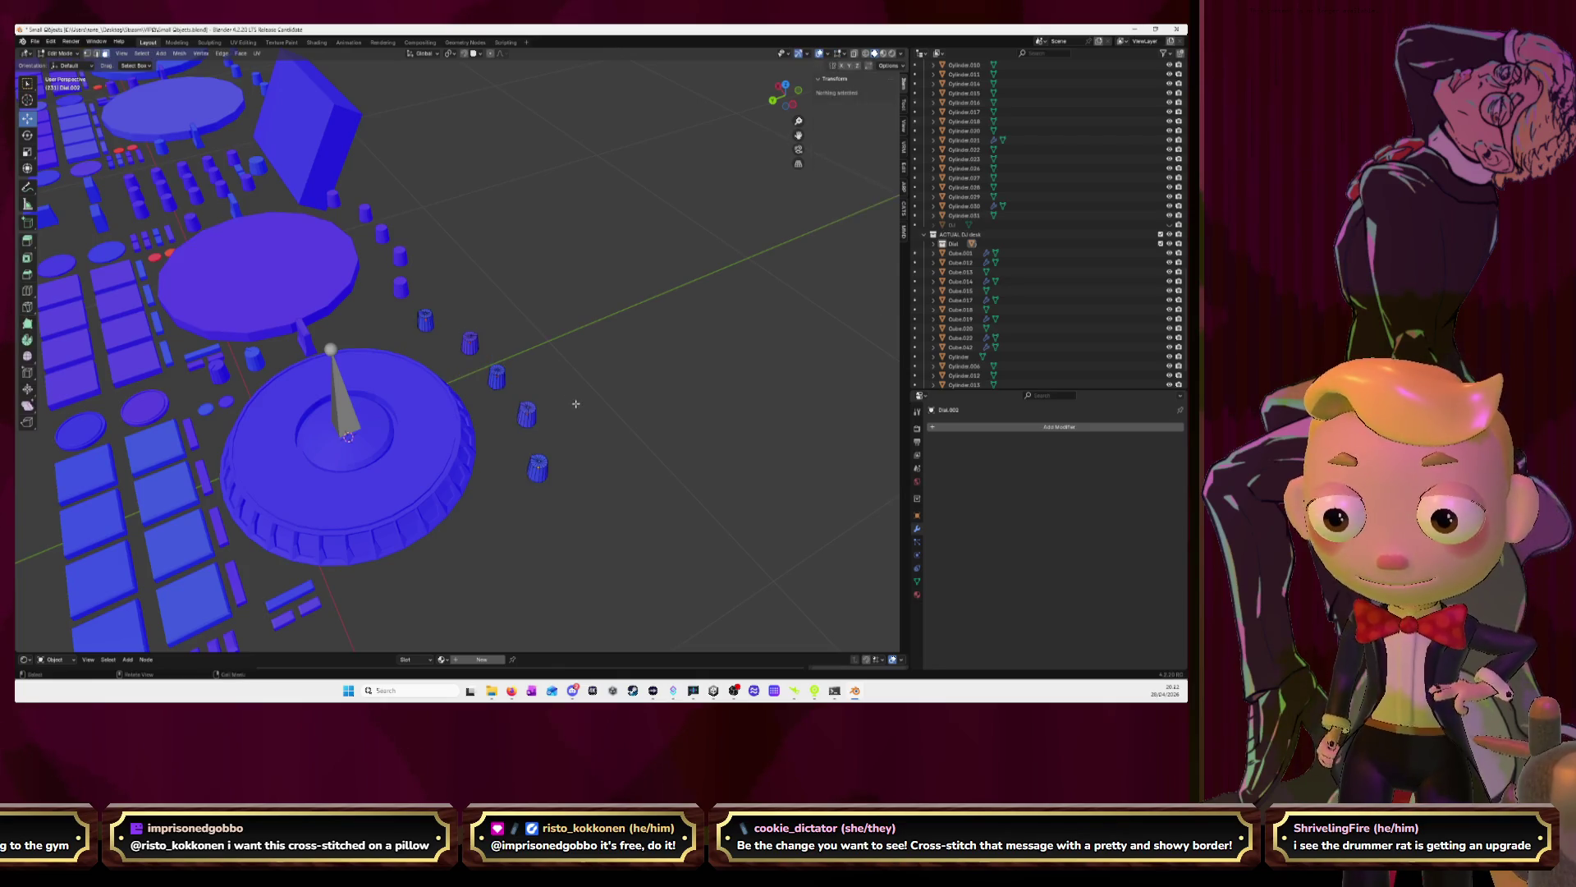
middle_click_drag(576, 404, 553, 364)
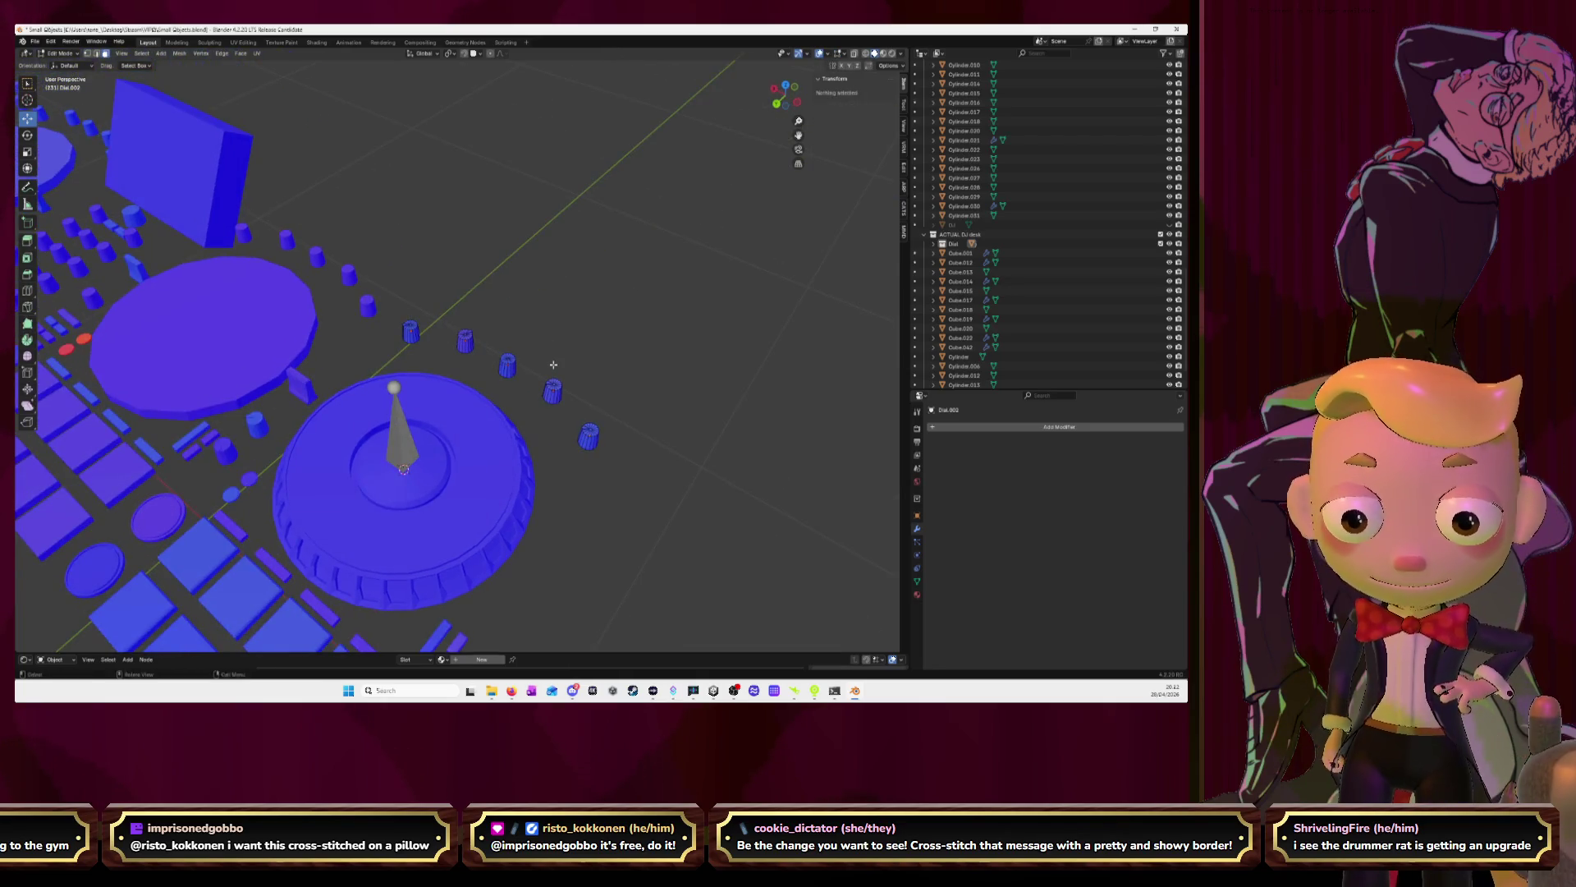
left_click(829, 55)
left_click(772, 233)
scroll(546, 376, "down", 5)
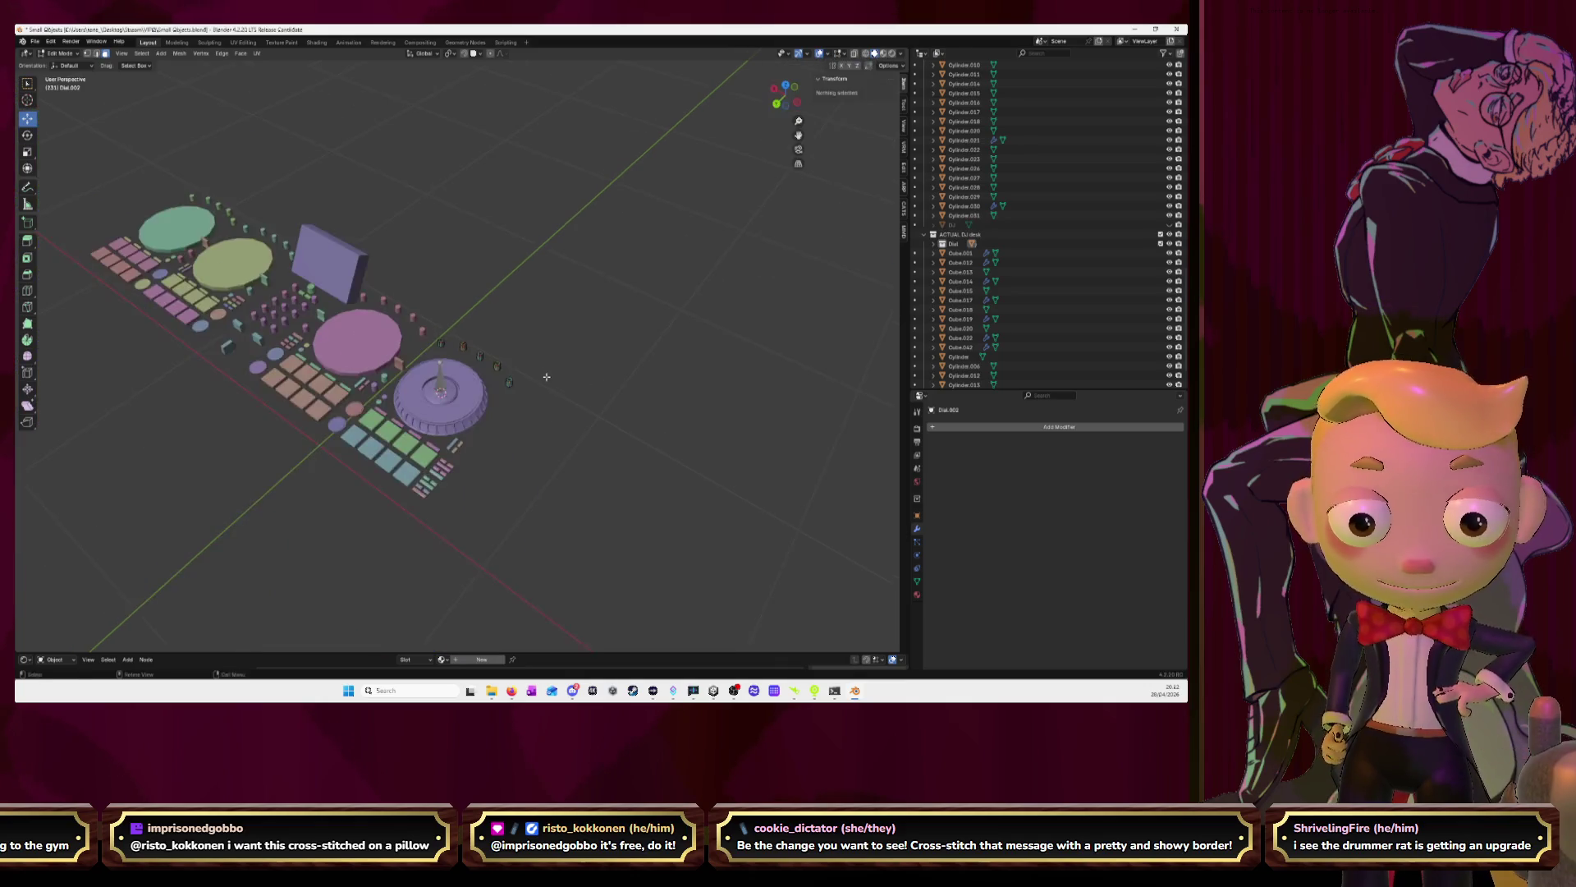
middle_click_drag(547, 377, 562, 399)
key("KP_Divide")
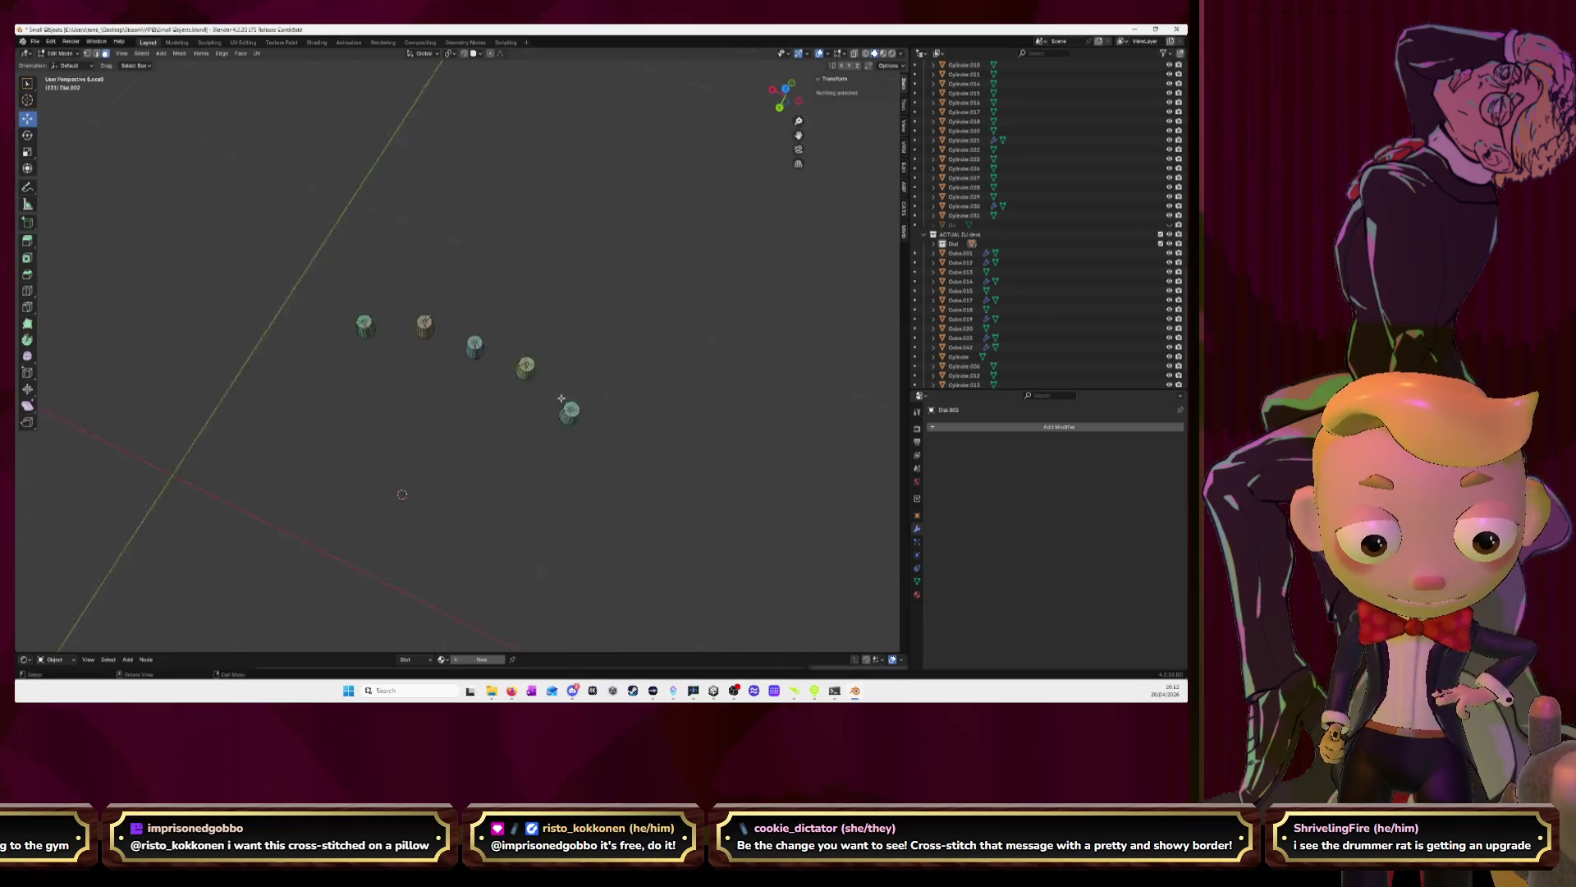
key("KP_Divide")
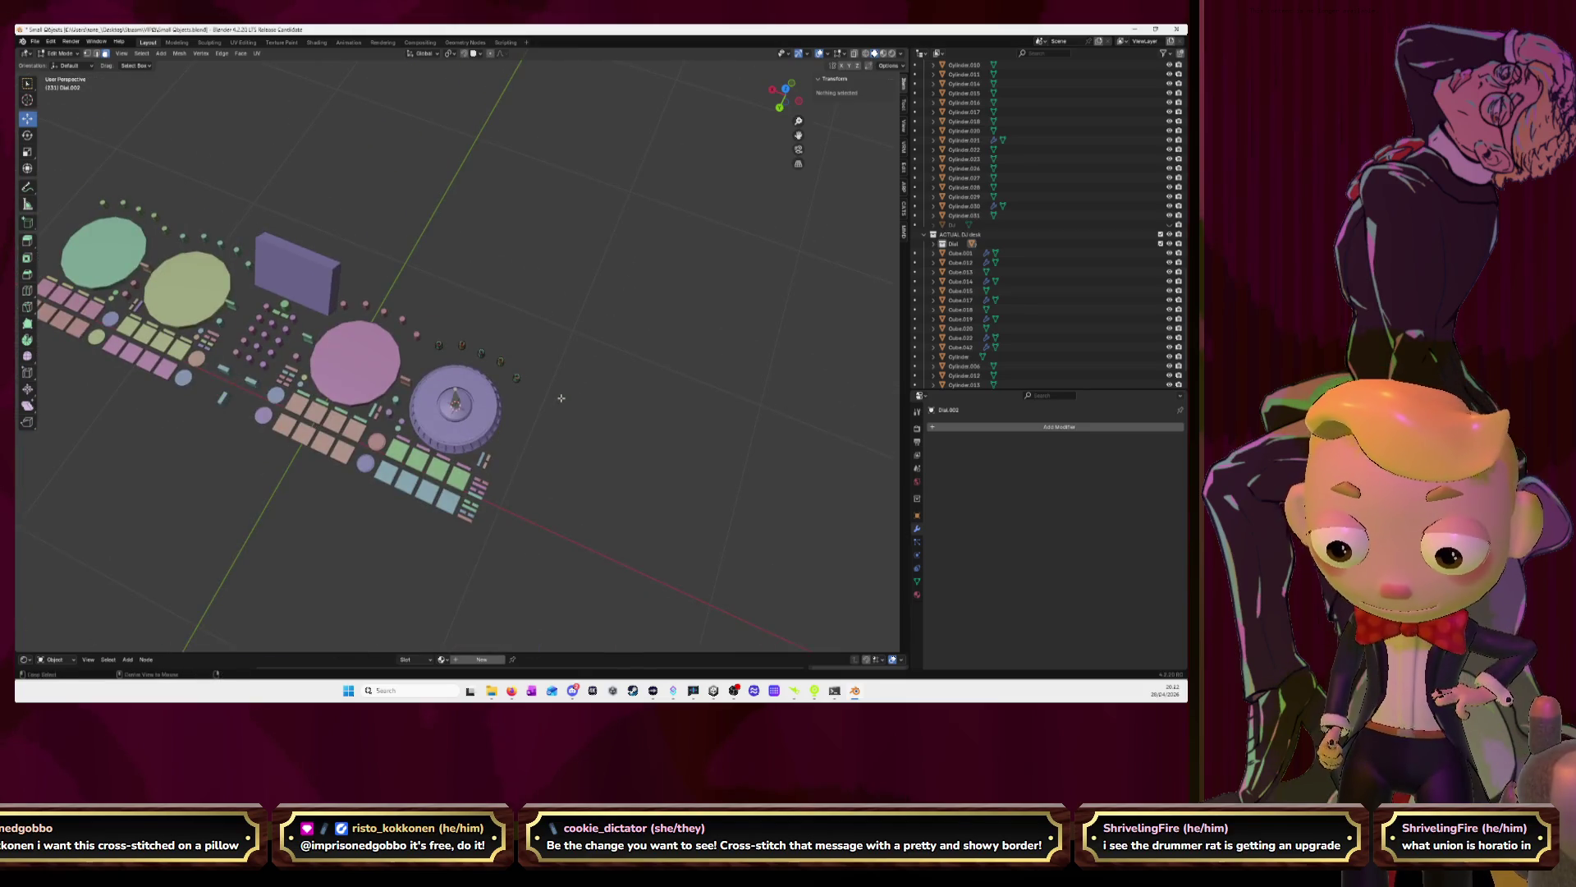
key("alt+h")
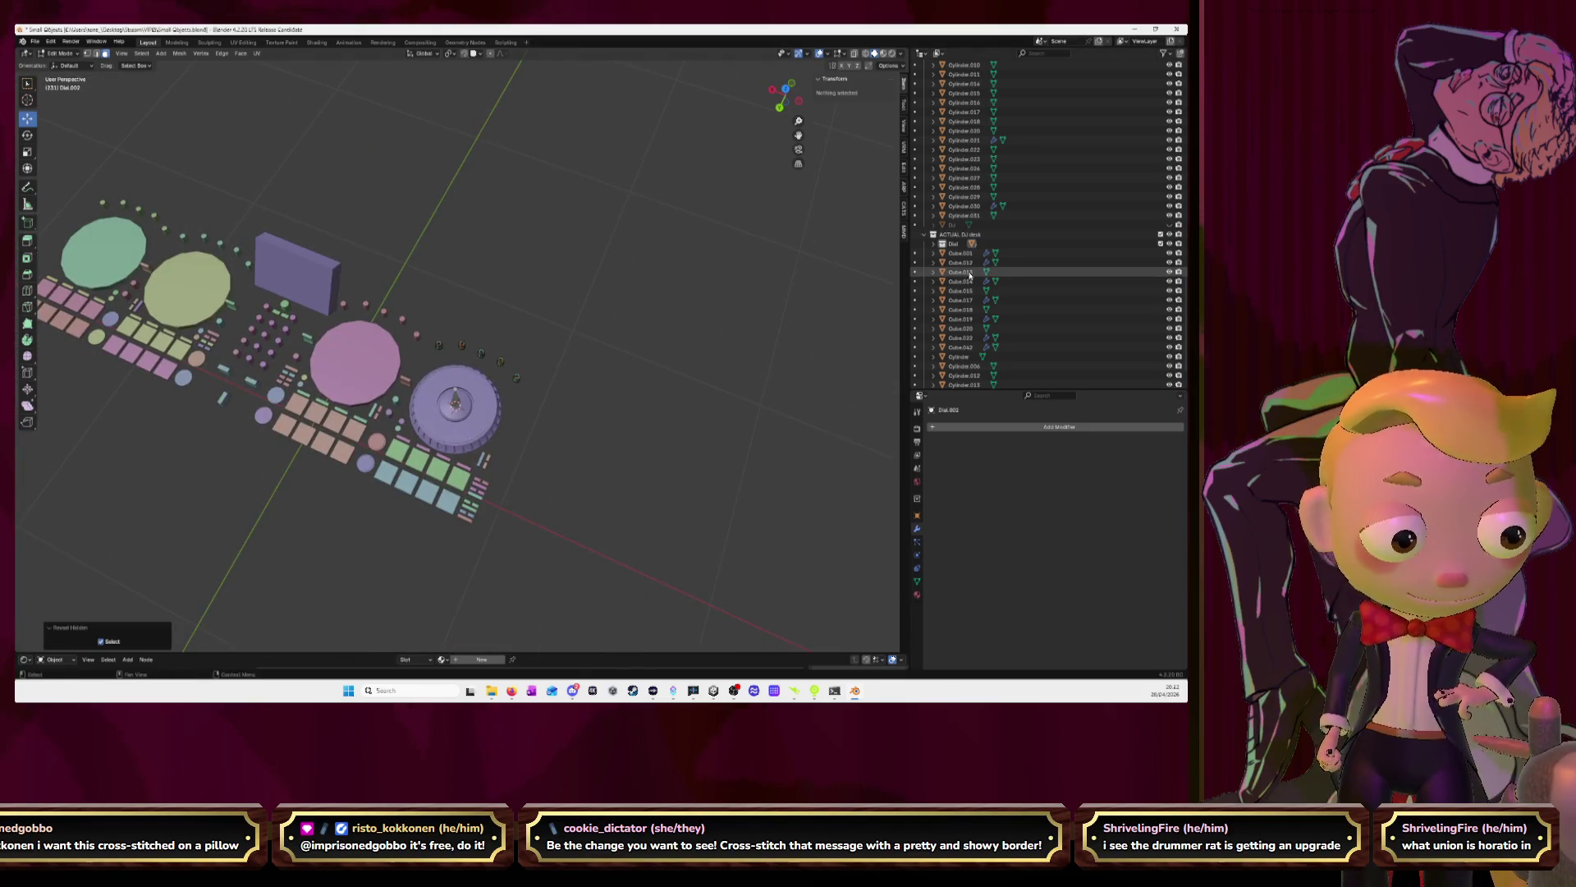
Make the hidden DJ base block visible in the Outliner
left_click(1170, 225)
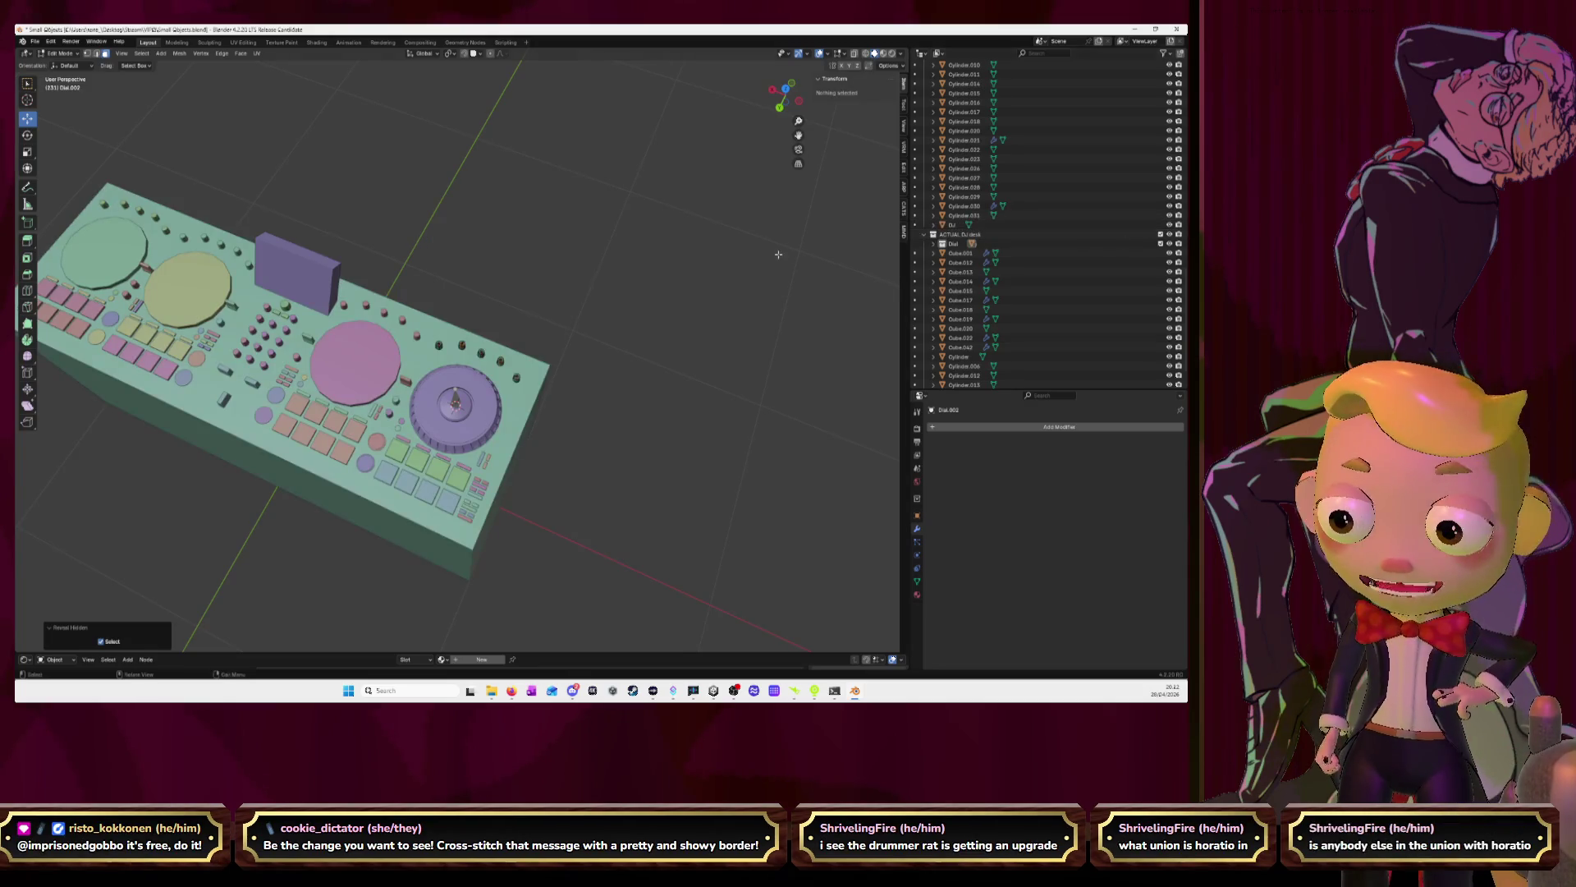
mouse_move(667, 246)
middle_mouse_down("shift")
mouse_move(770, 214)
mouse_move(774, 181)
middle_mouse_up("shift")
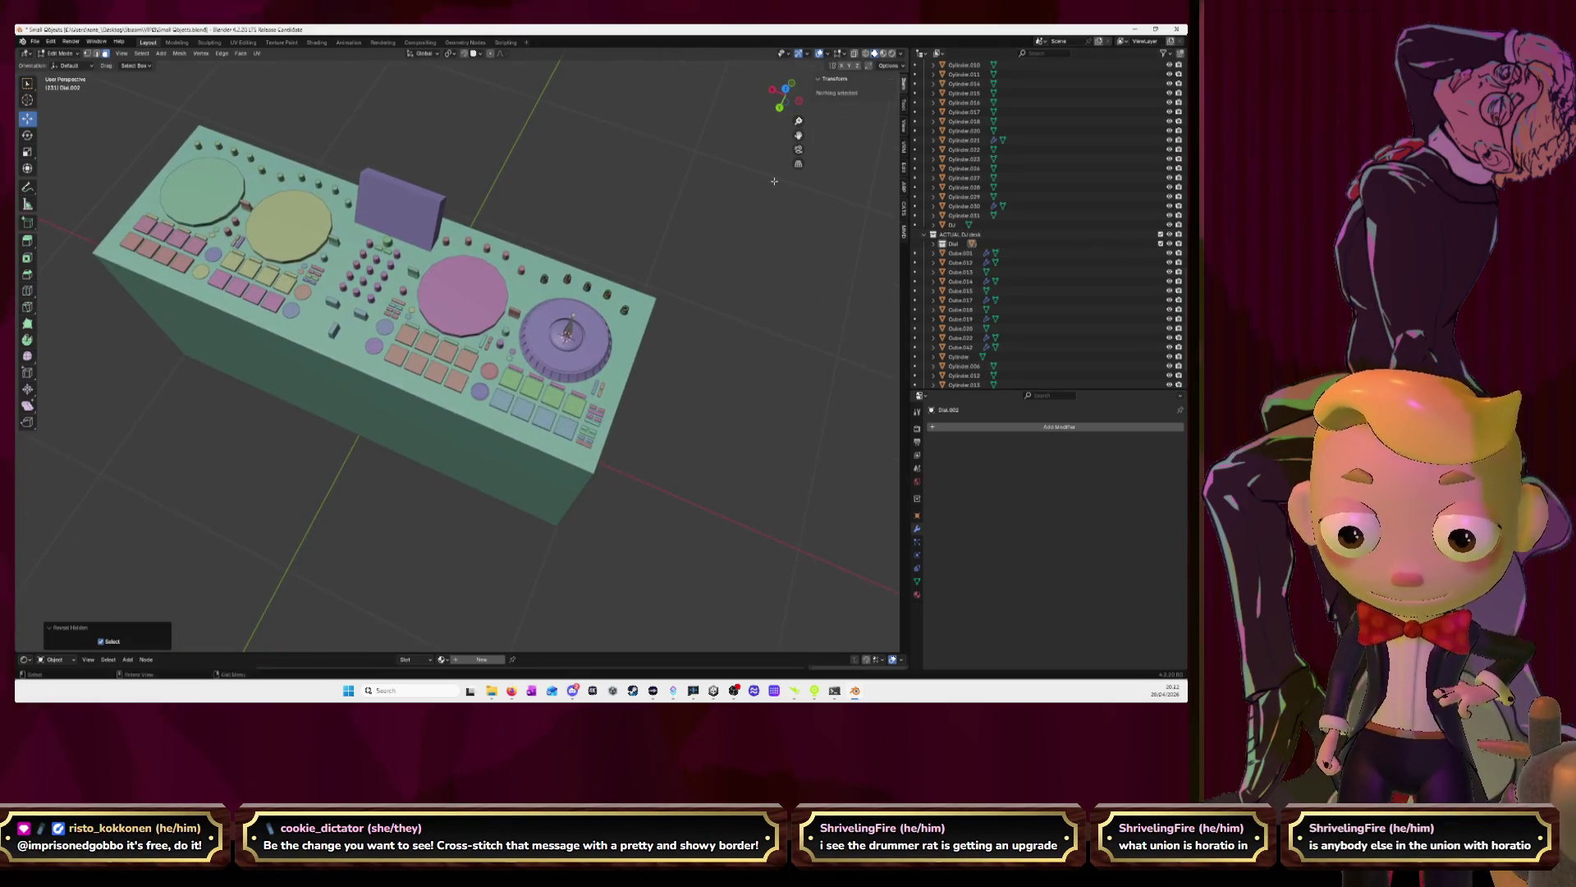
middle_click_drag(607, 425, 710, 407)
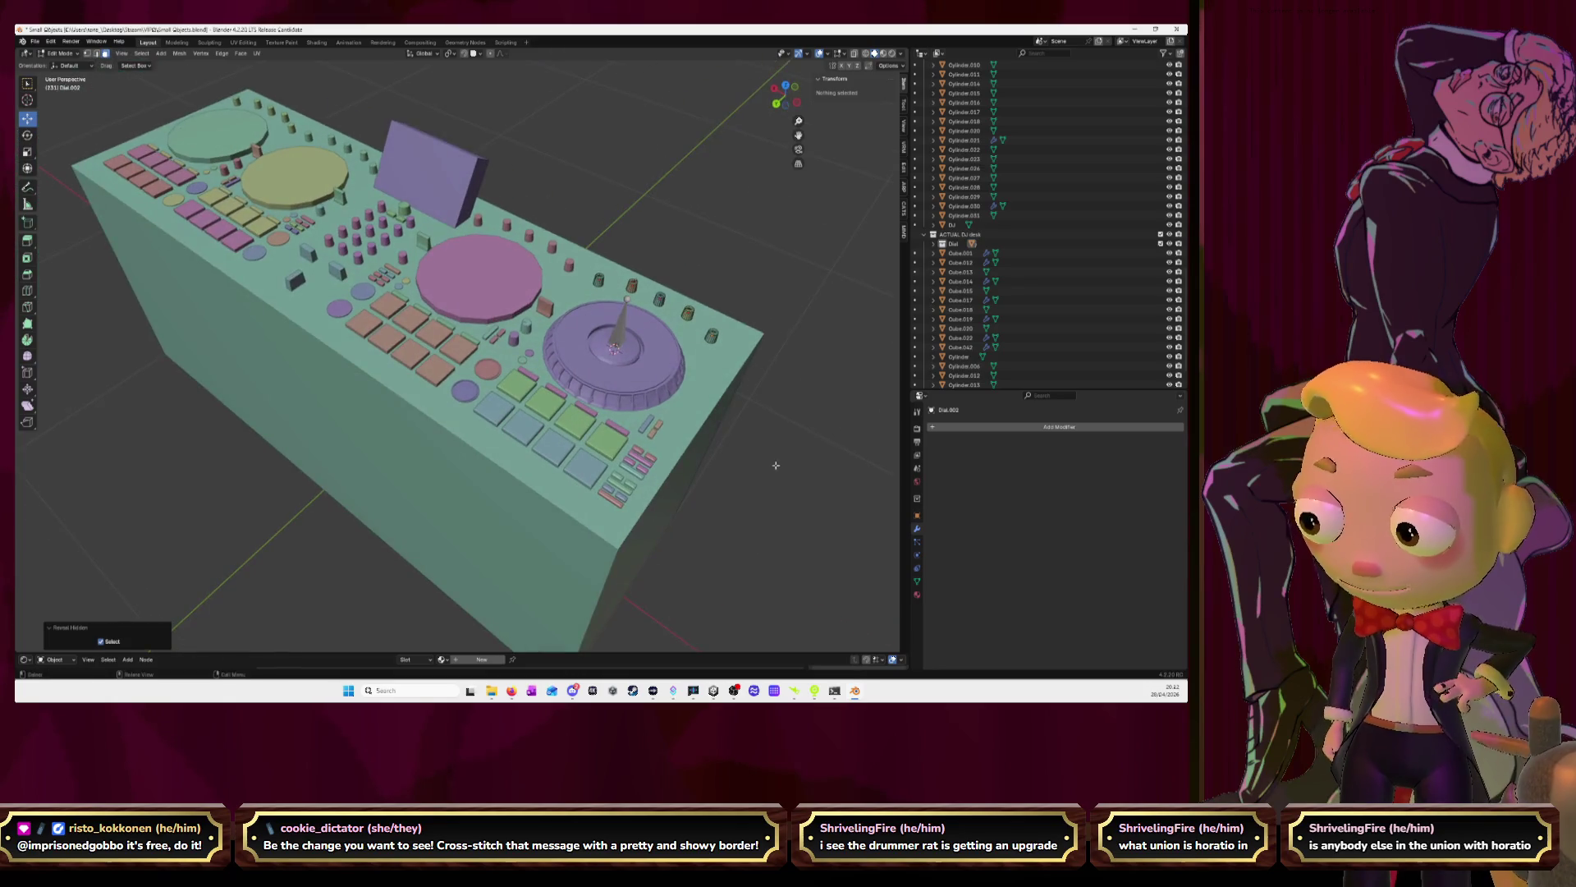
Bevel the edges around the base block's top faces and return to Object Mode
key("Tab")
left_click(710, 407)
key("Tab")
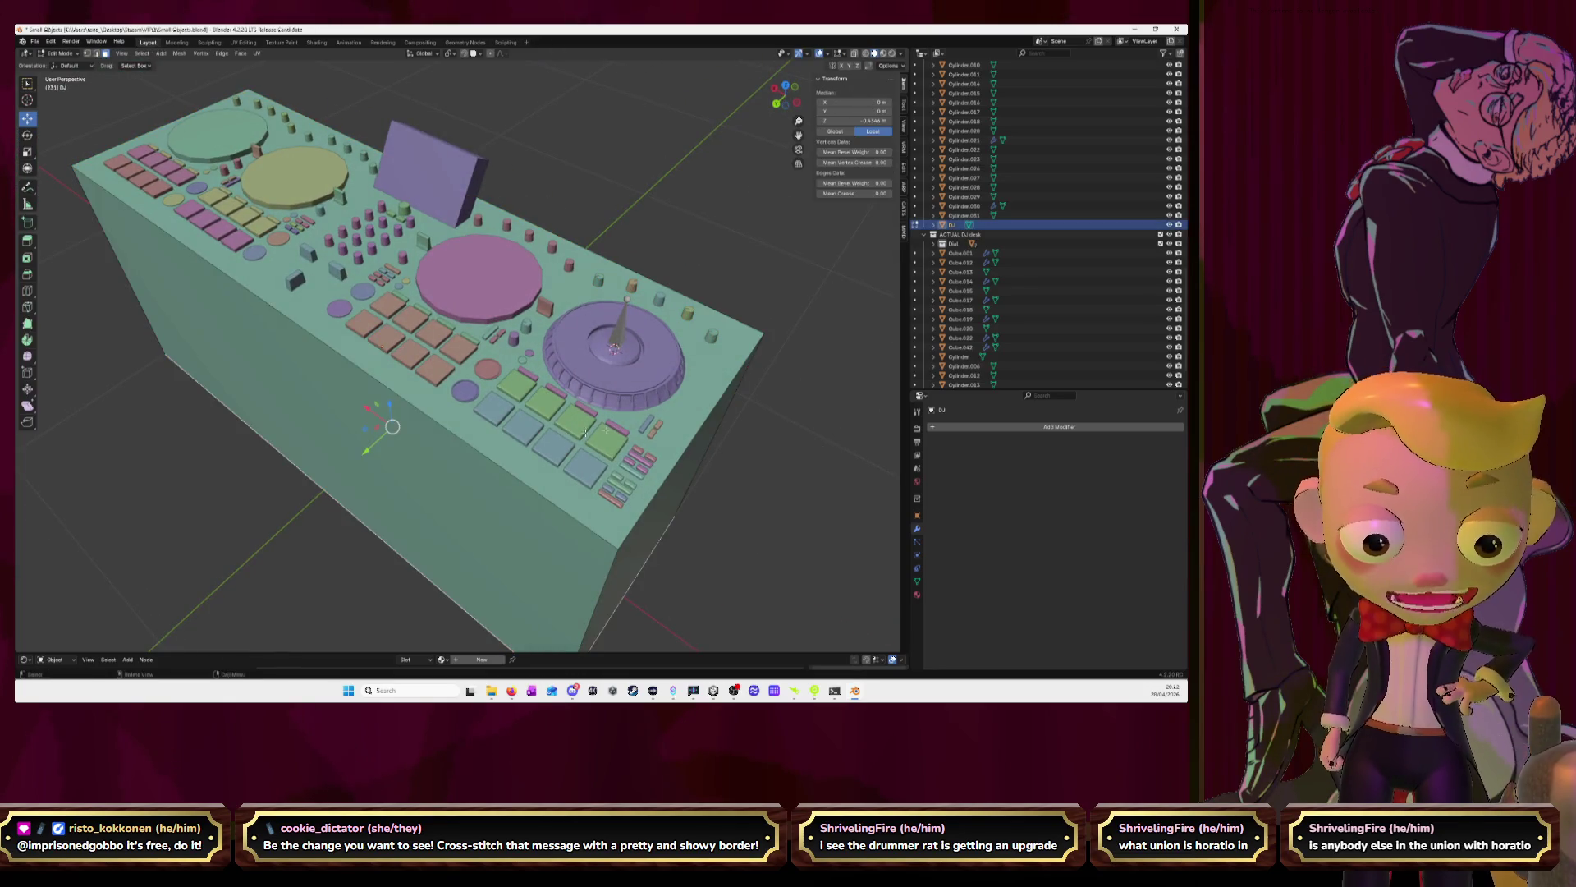
key("ctrl+i")
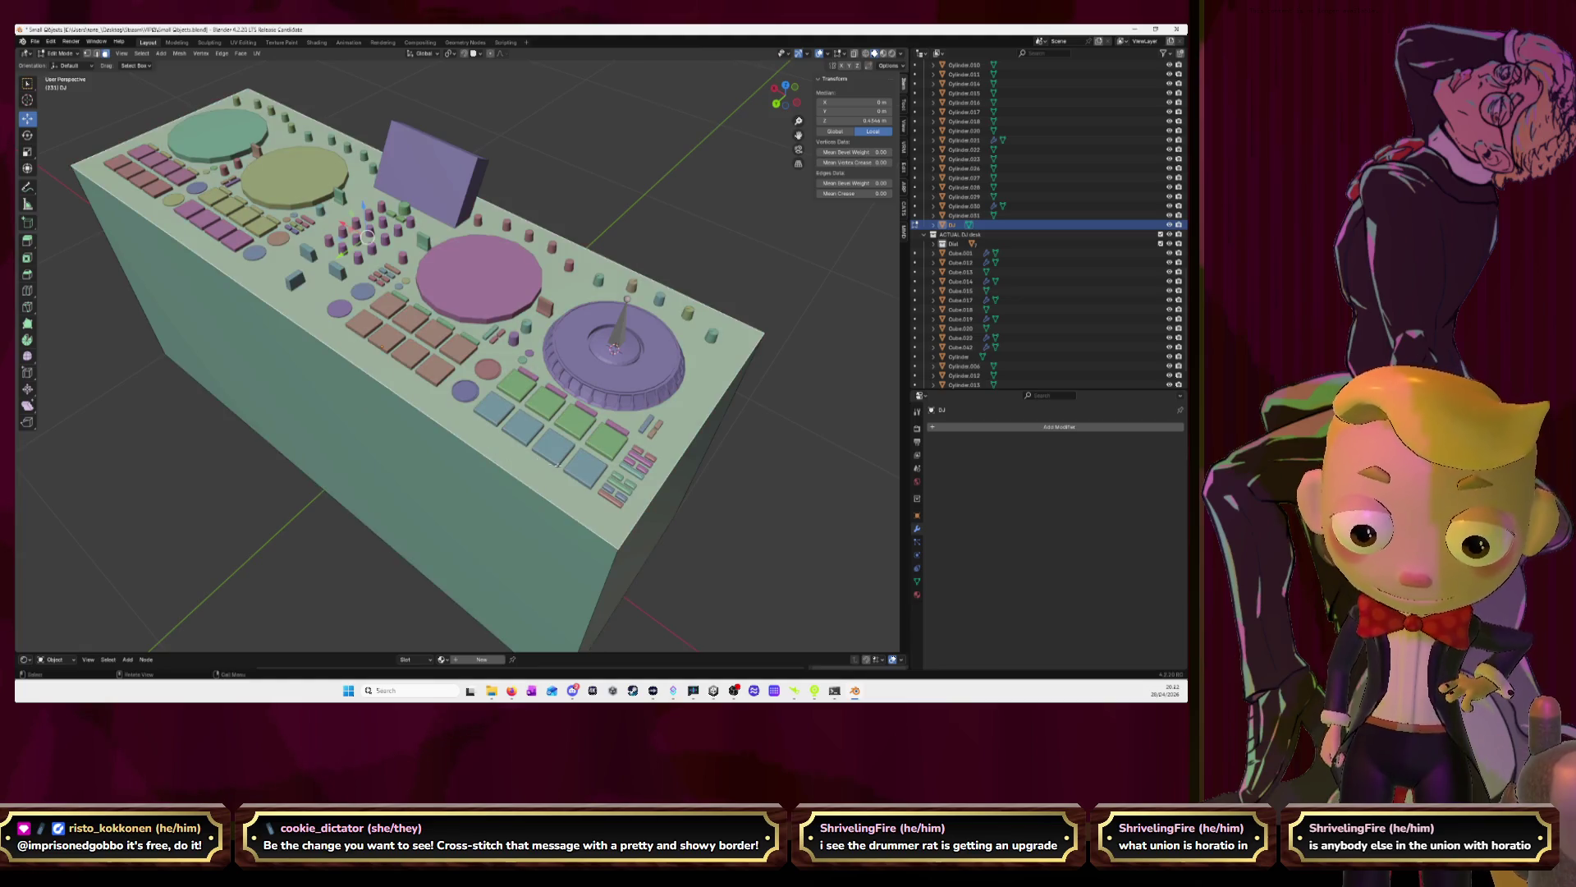
key("ctrl+b")
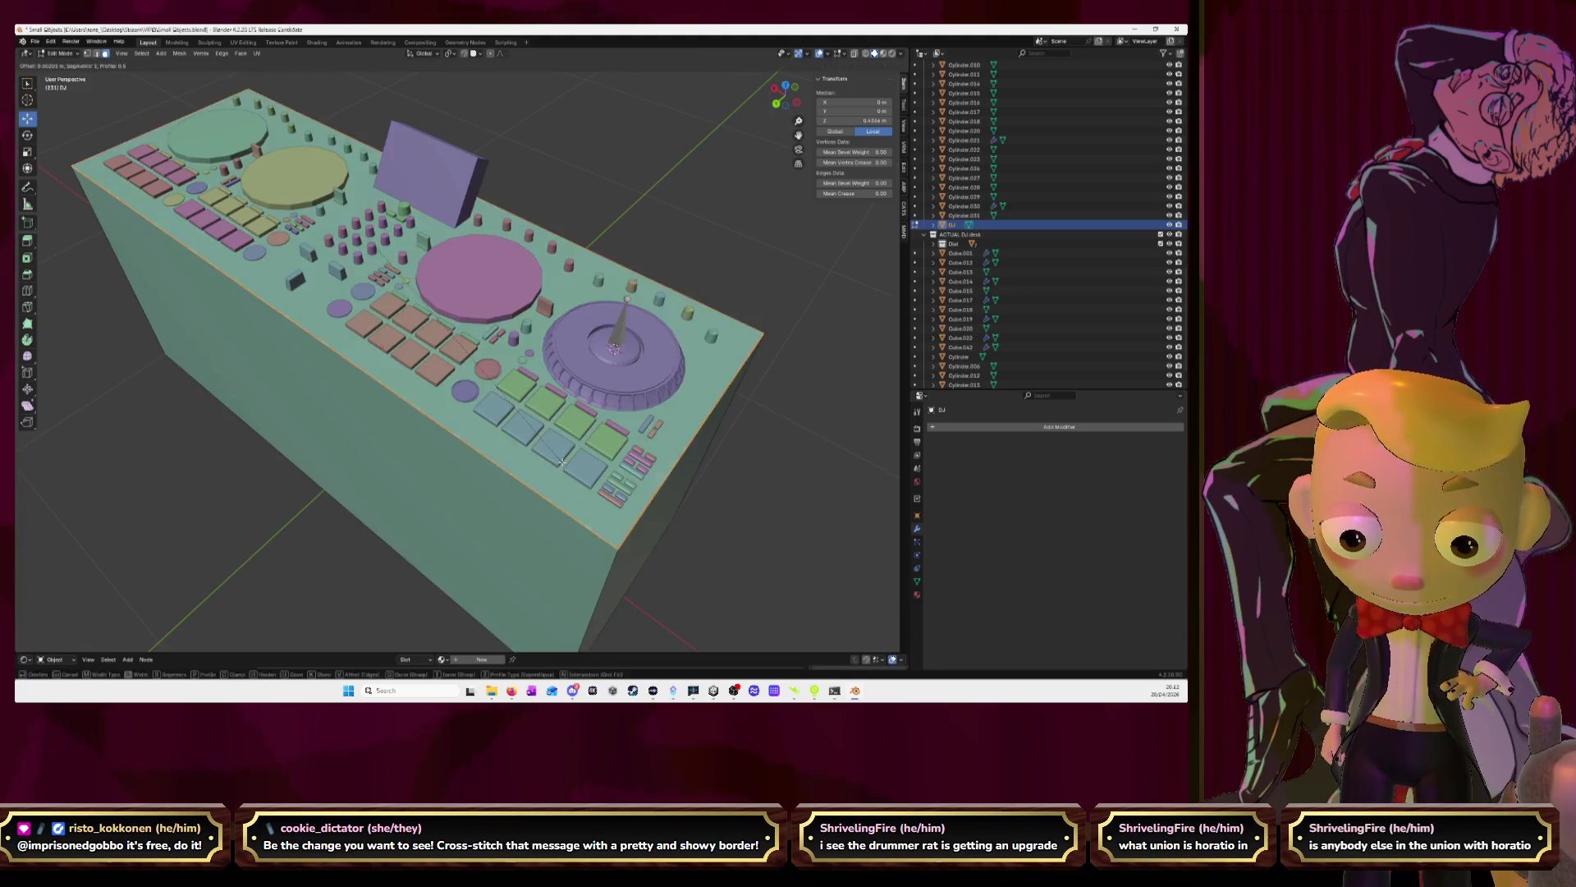
left_click(562, 466)
key("Tab")
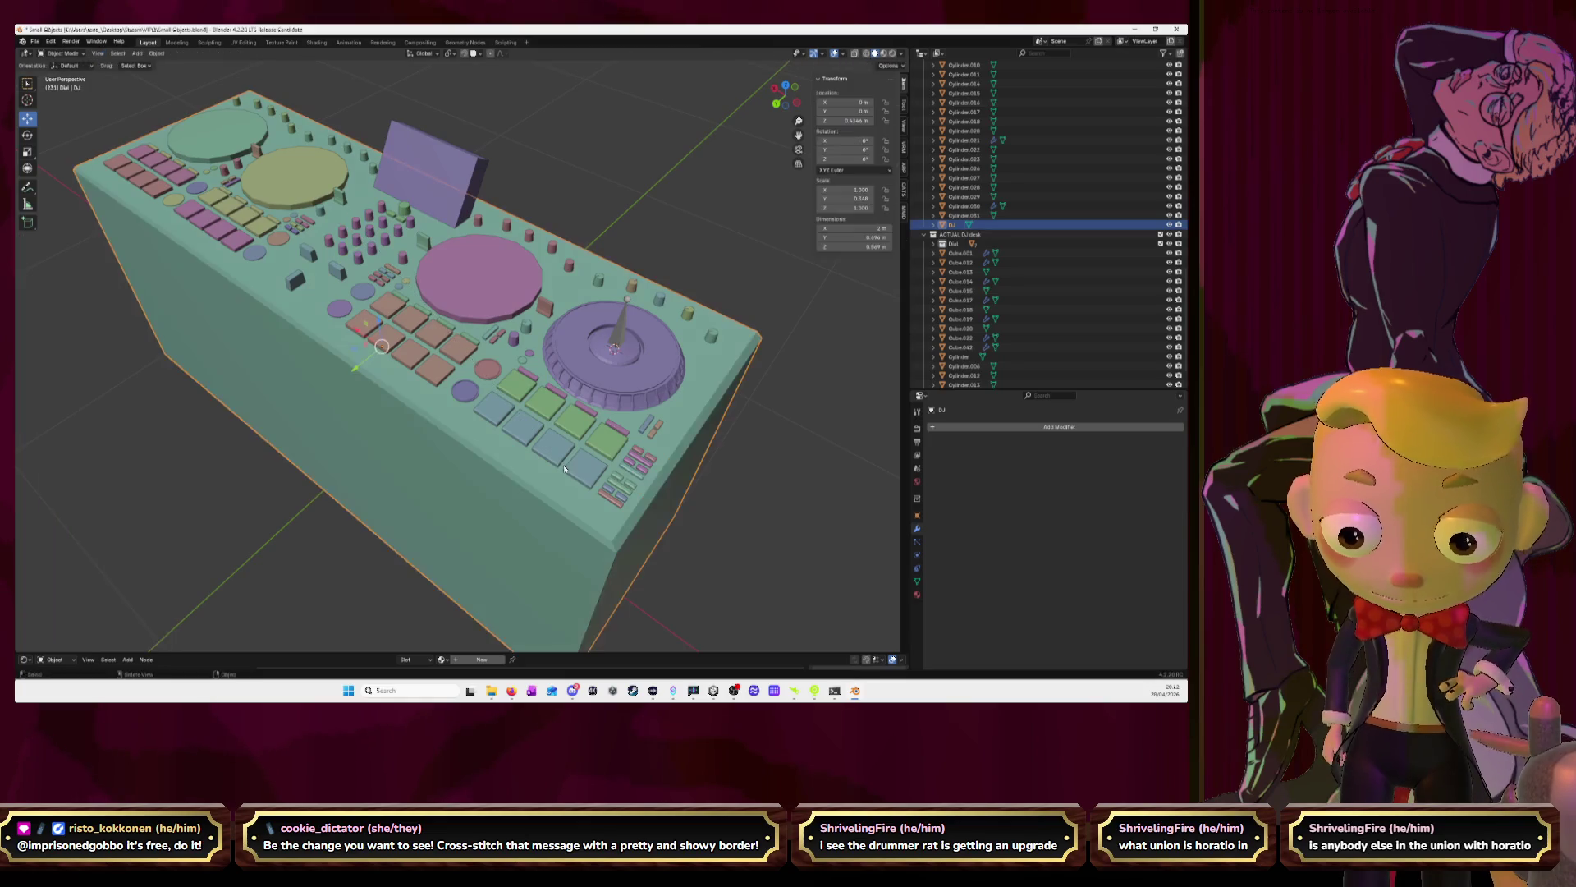
mouse_move(574, 460)
middle_mouse_down()
mouse_move(740, 408)
mouse_move(728, 415)
mouse_move(750, 430)
middle_mouse_up()
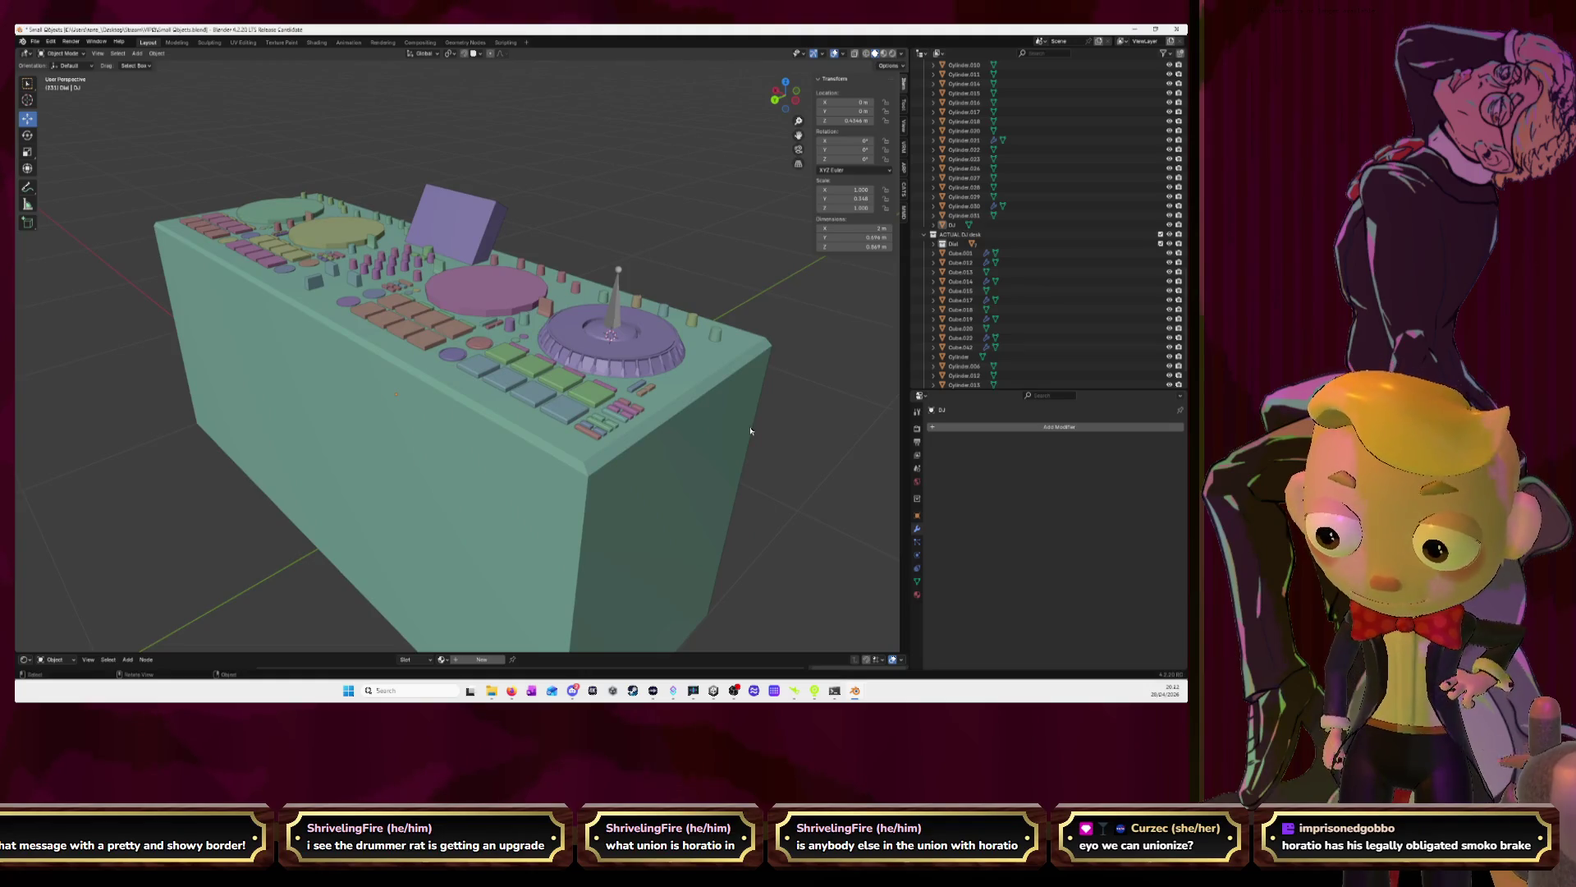
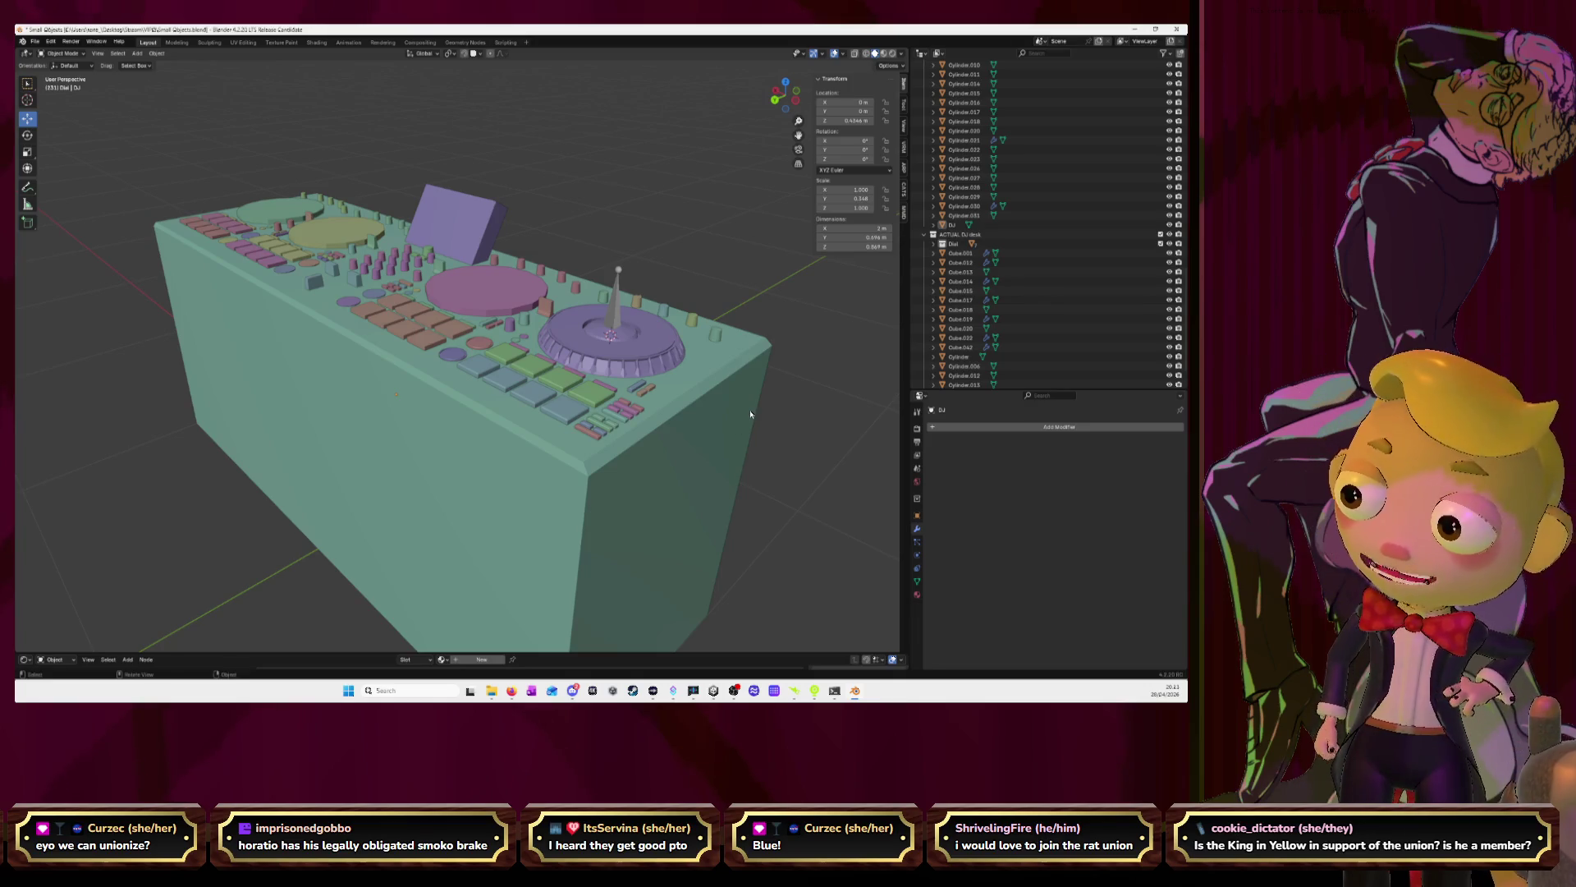
Expand the Dial collection and apply the Array modifier on Cube.001
mouse_move(732, 386)
middle_mouse_down()
mouse_move(631, 367)
mouse_move(630, 407)
middle_mouse_up()
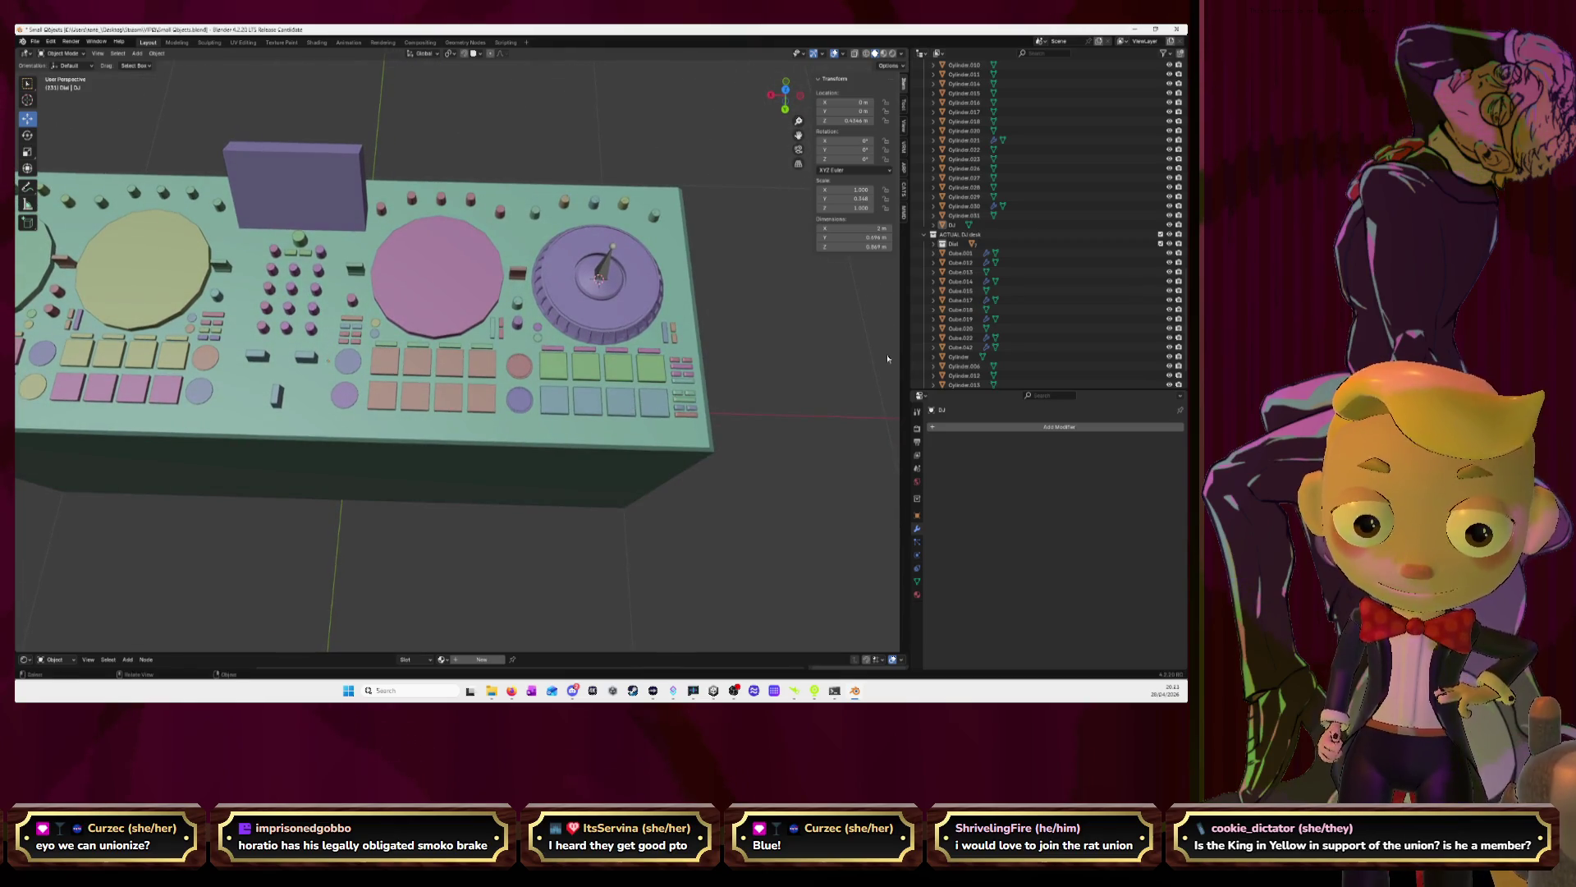
left_click(936, 246)
left_click(937, 247)
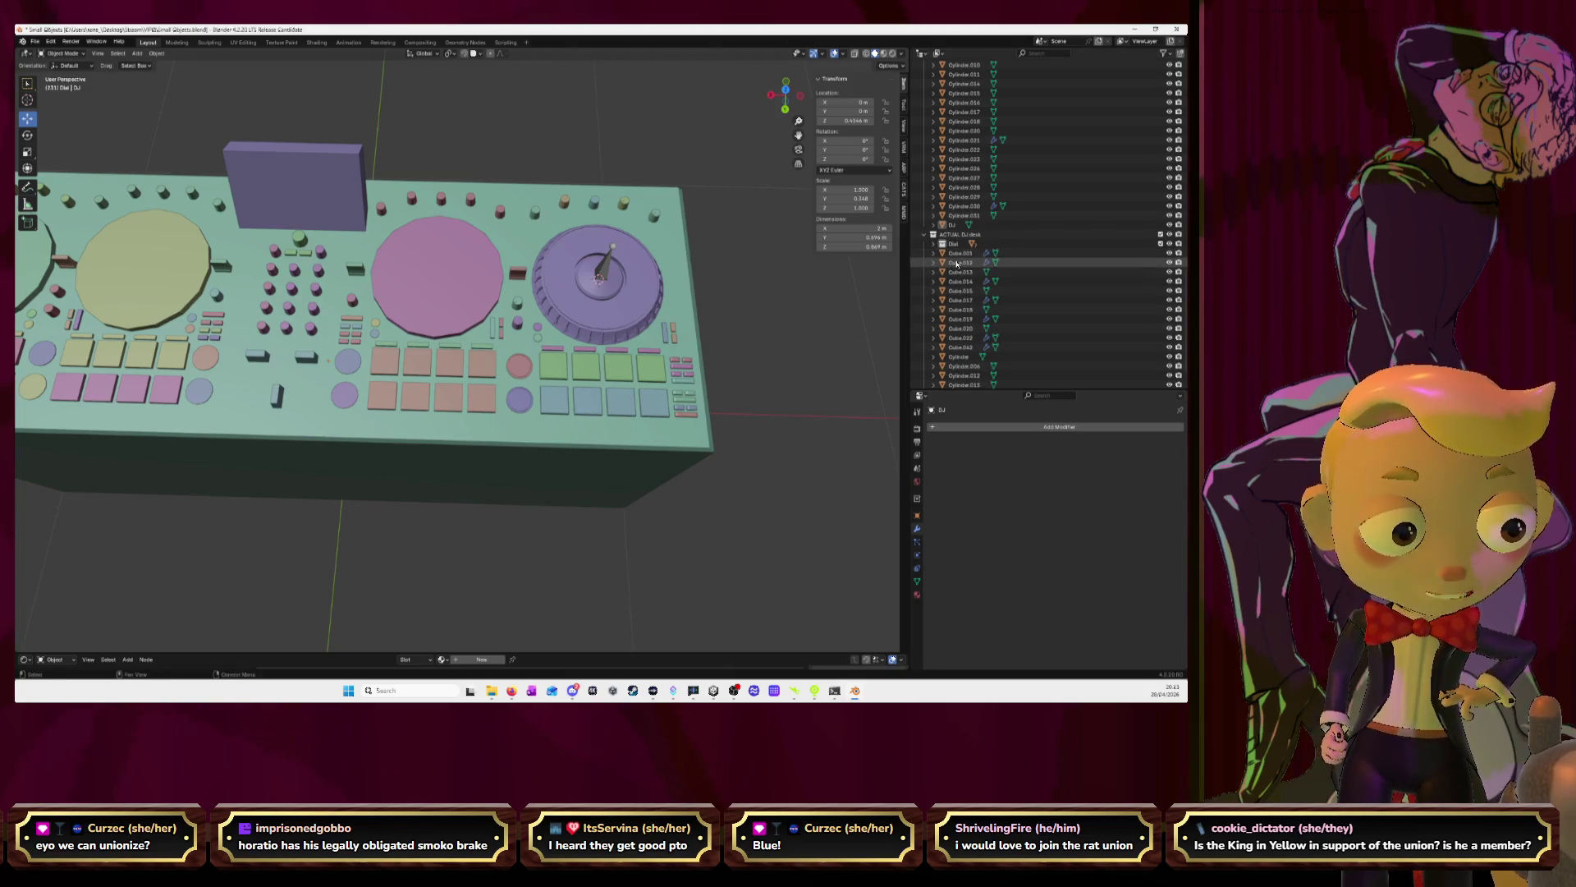
left_click(956, 254)
left_click_drag(957, 262, 961, 347)
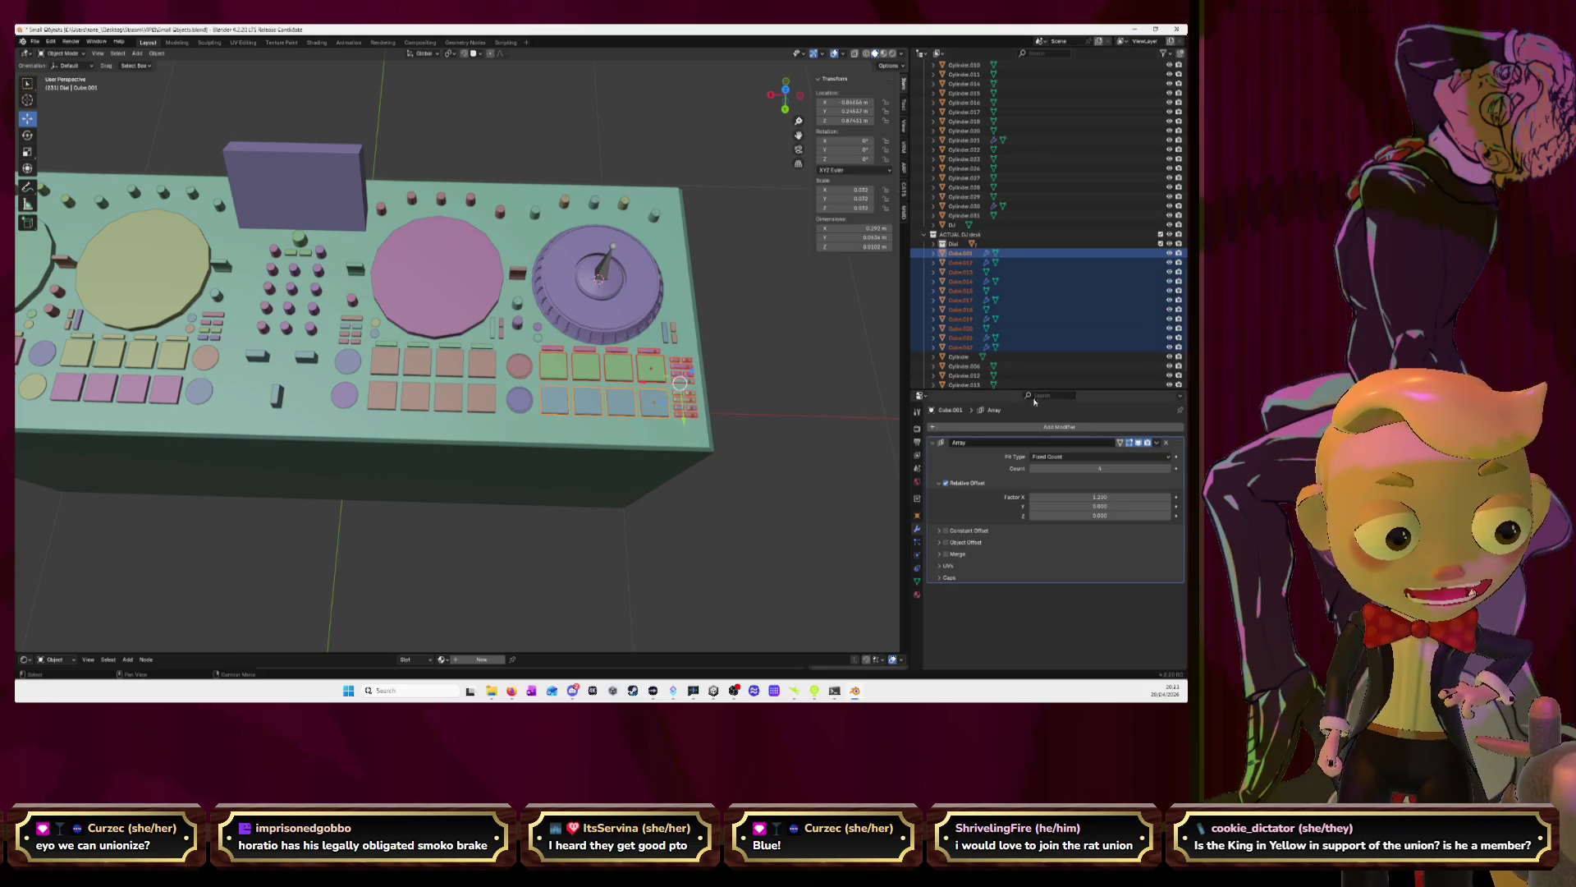
left_click(1157, 442)
left_click(1145, 454)
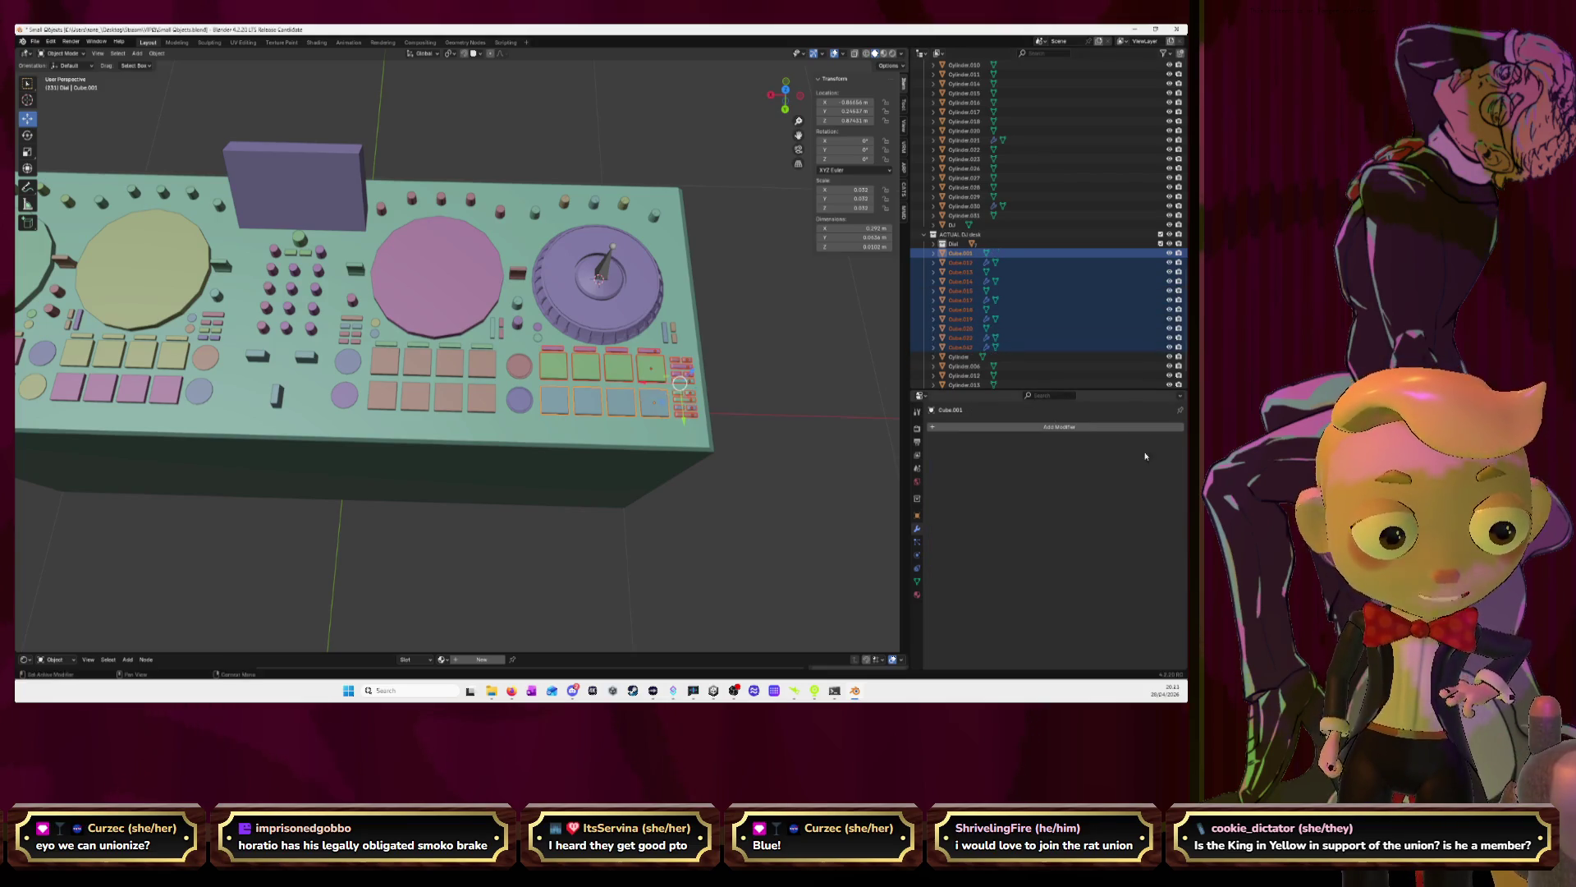
Apply the Array modifiers on Cube.014, Cube.012 and Cube.017
left_click(960, 261)
left_click(961, 281, "ctrl")
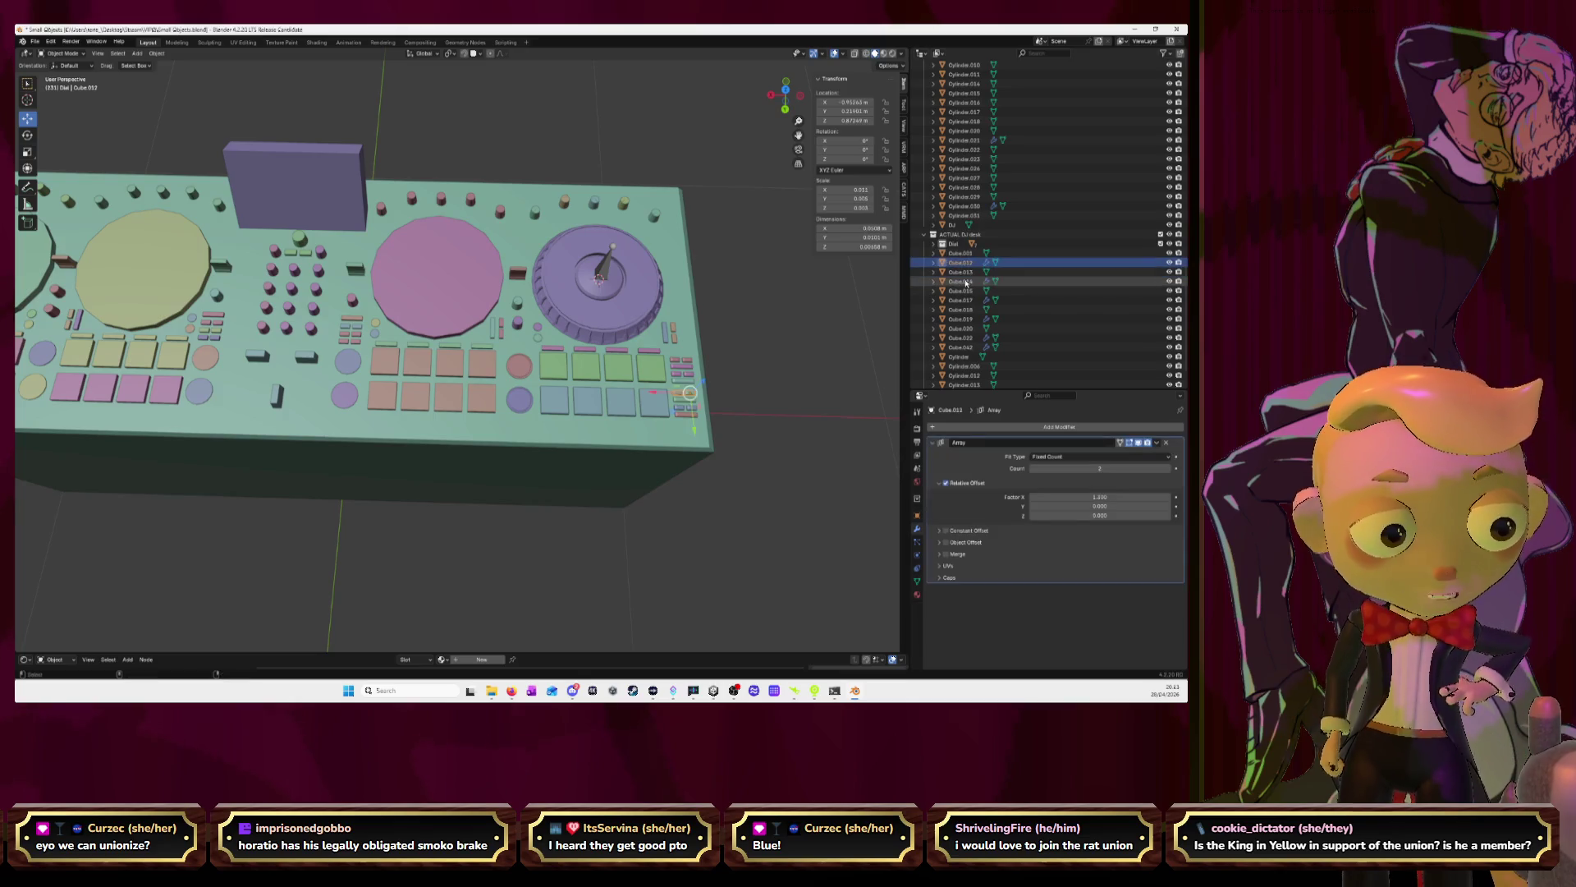
left_click(1157, 443)
left_click(1137, 453)
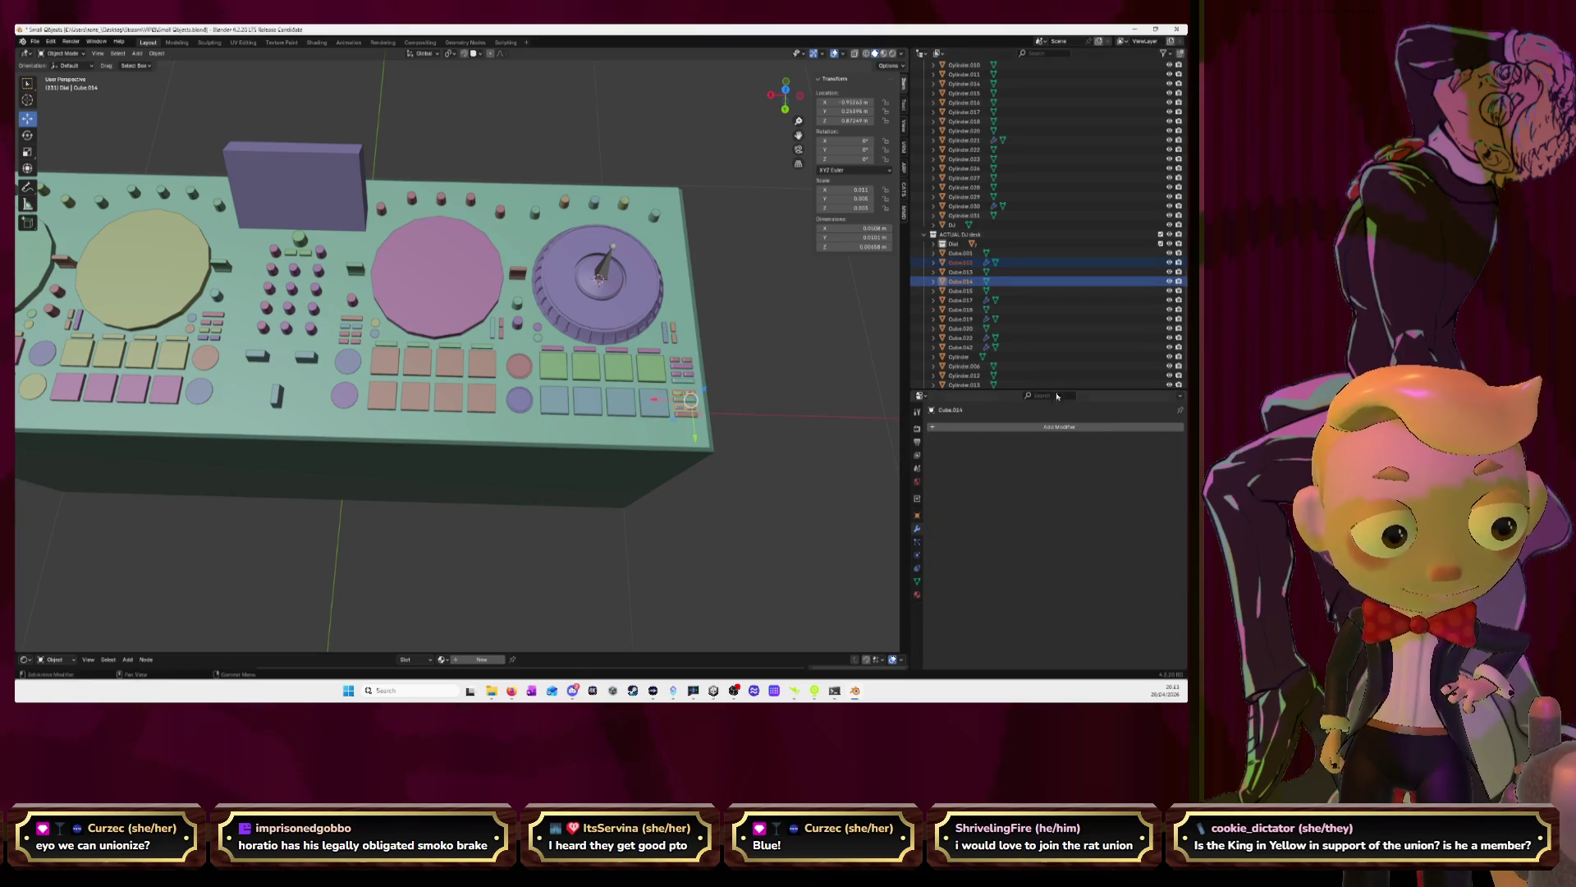
left_click(959, 263)
left_click(1156, 443)
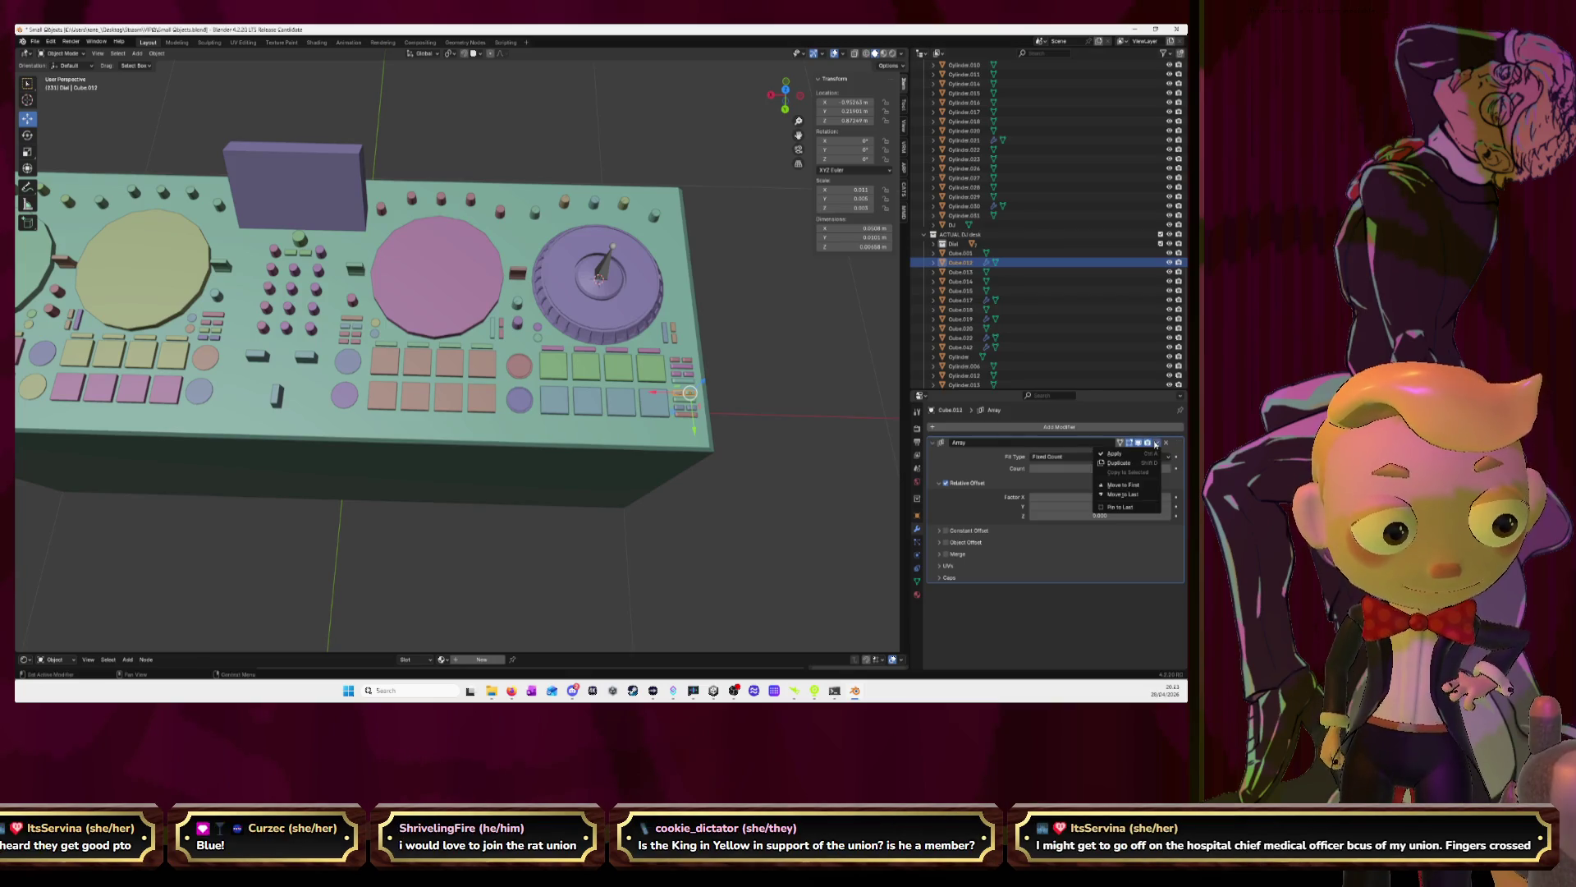
left_click(1148, 453)
left_click(961, 300)
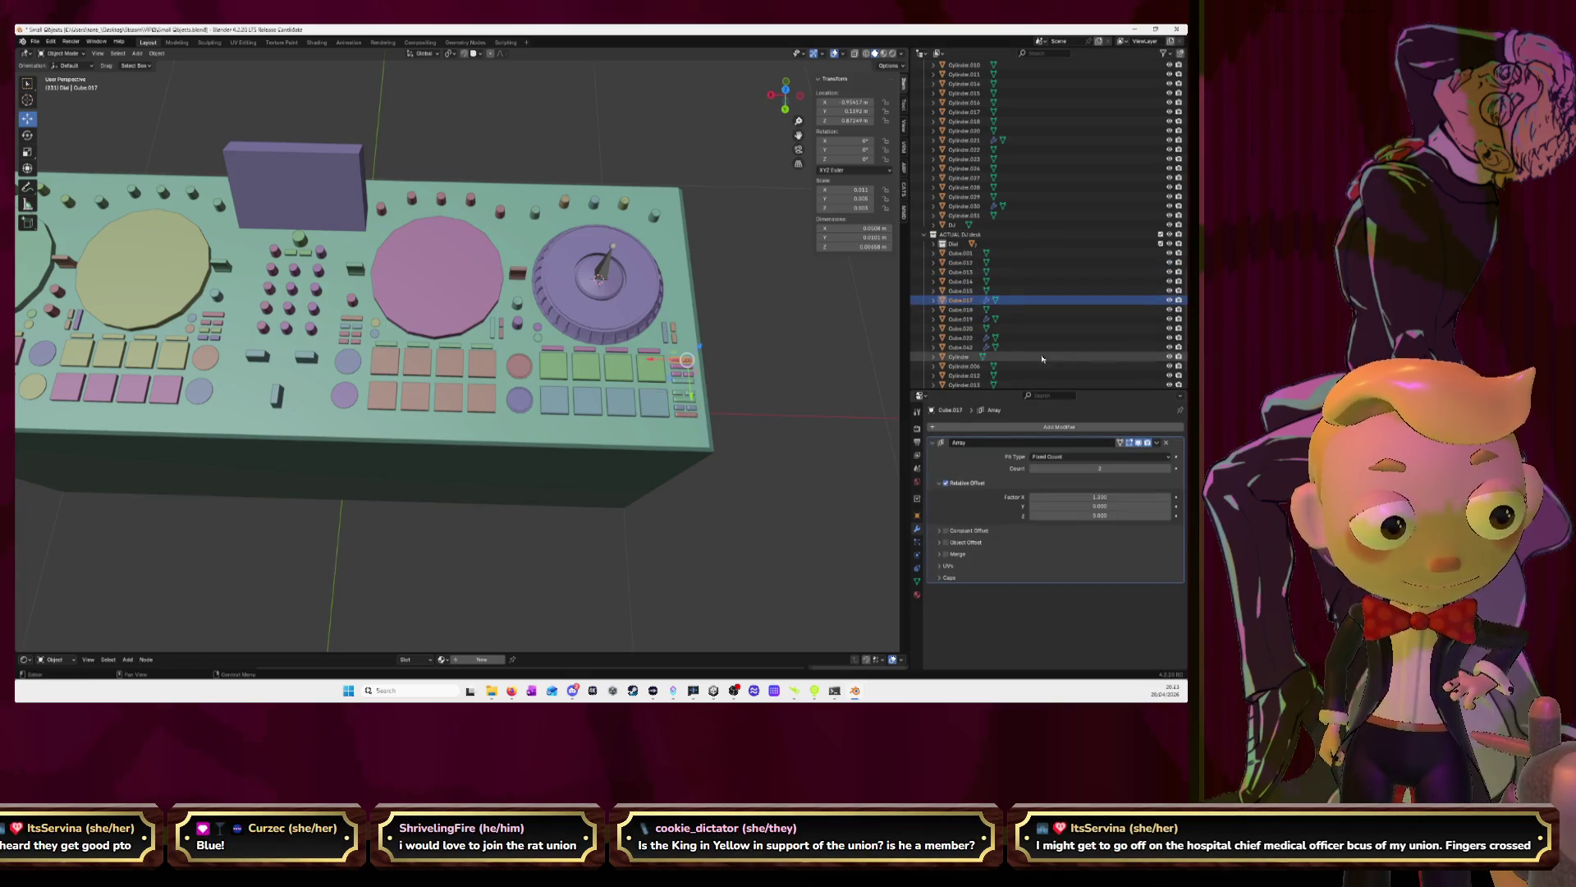
left_click(1157, 443)
left_click(1148, 453)
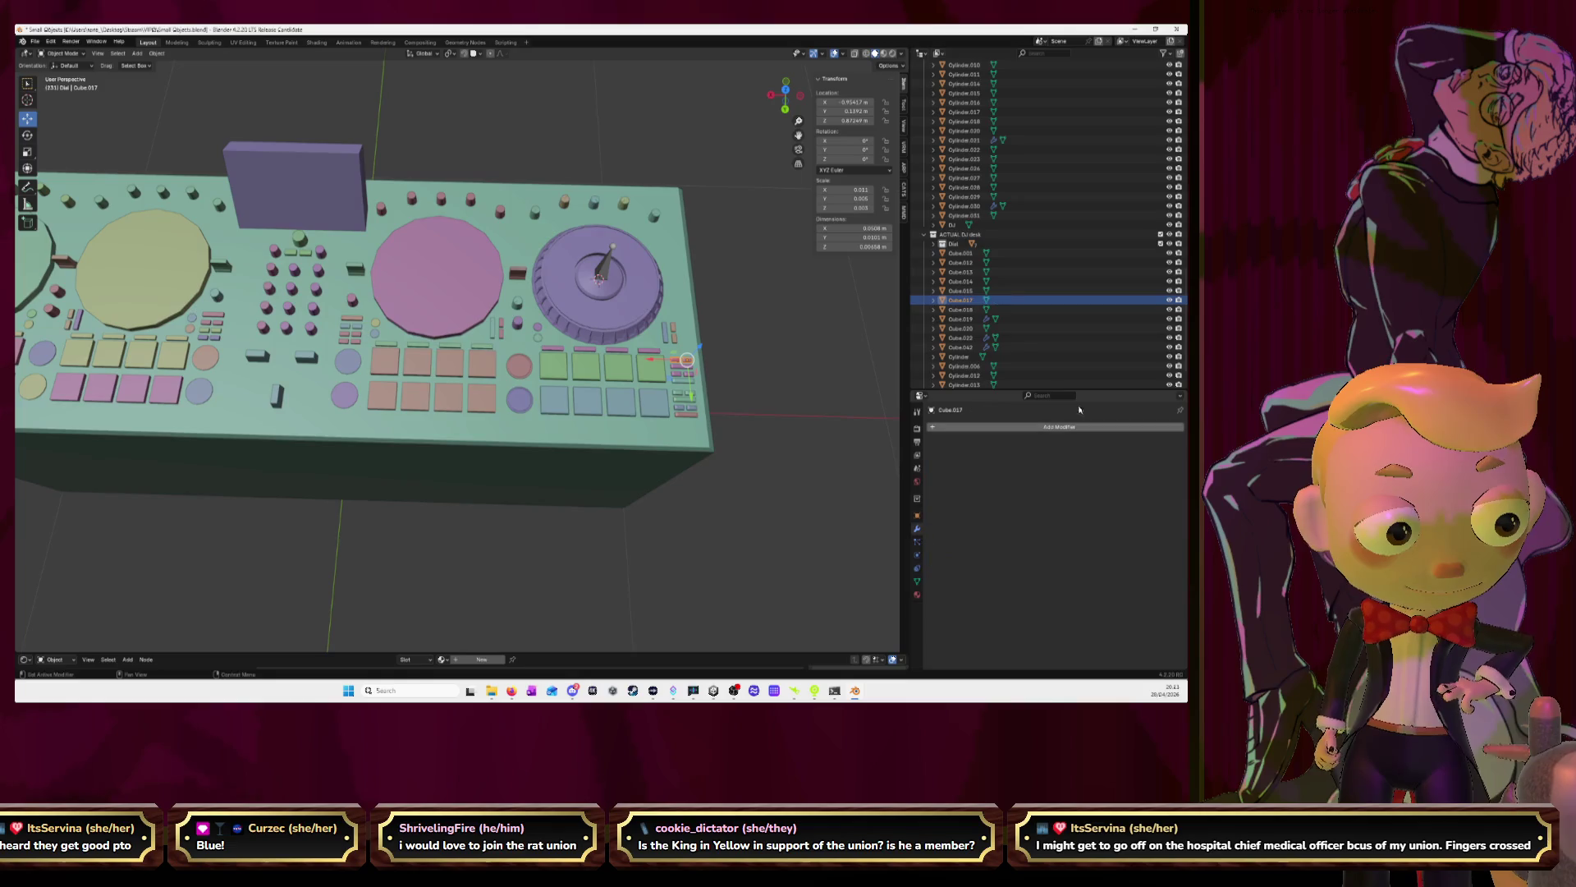
Apply the Array modifiers on Cube.019, Cube.022 and Cube.042
left_click(960, 319)
left_click(1156, 443)
left_click(1149, 453)
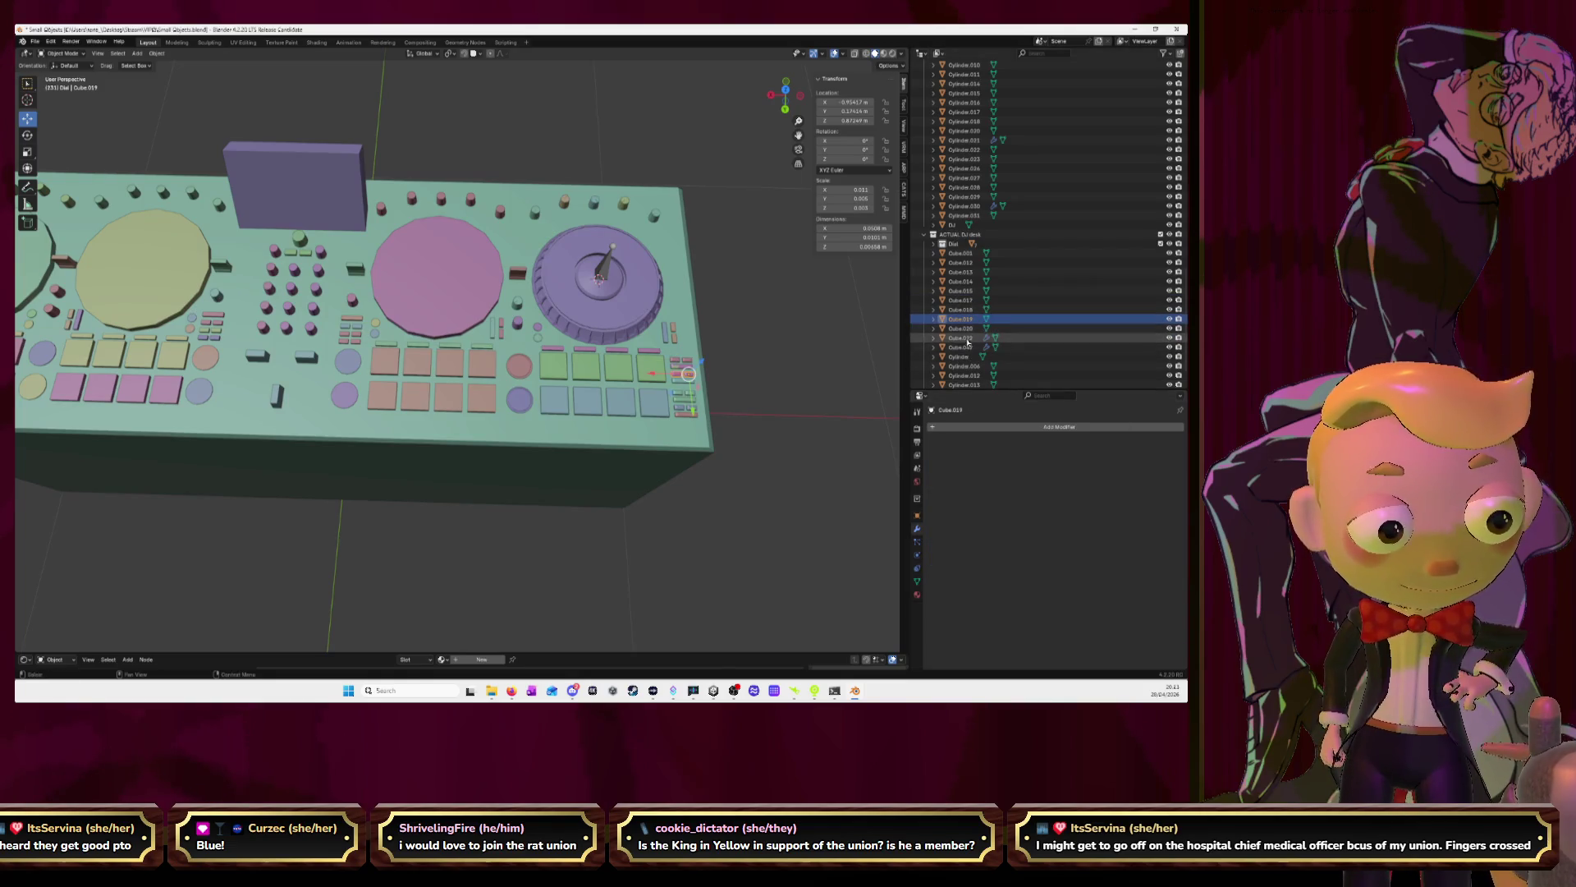
left_click(960, 338)
left_click(1157, 443)
left_click(1148, 453)
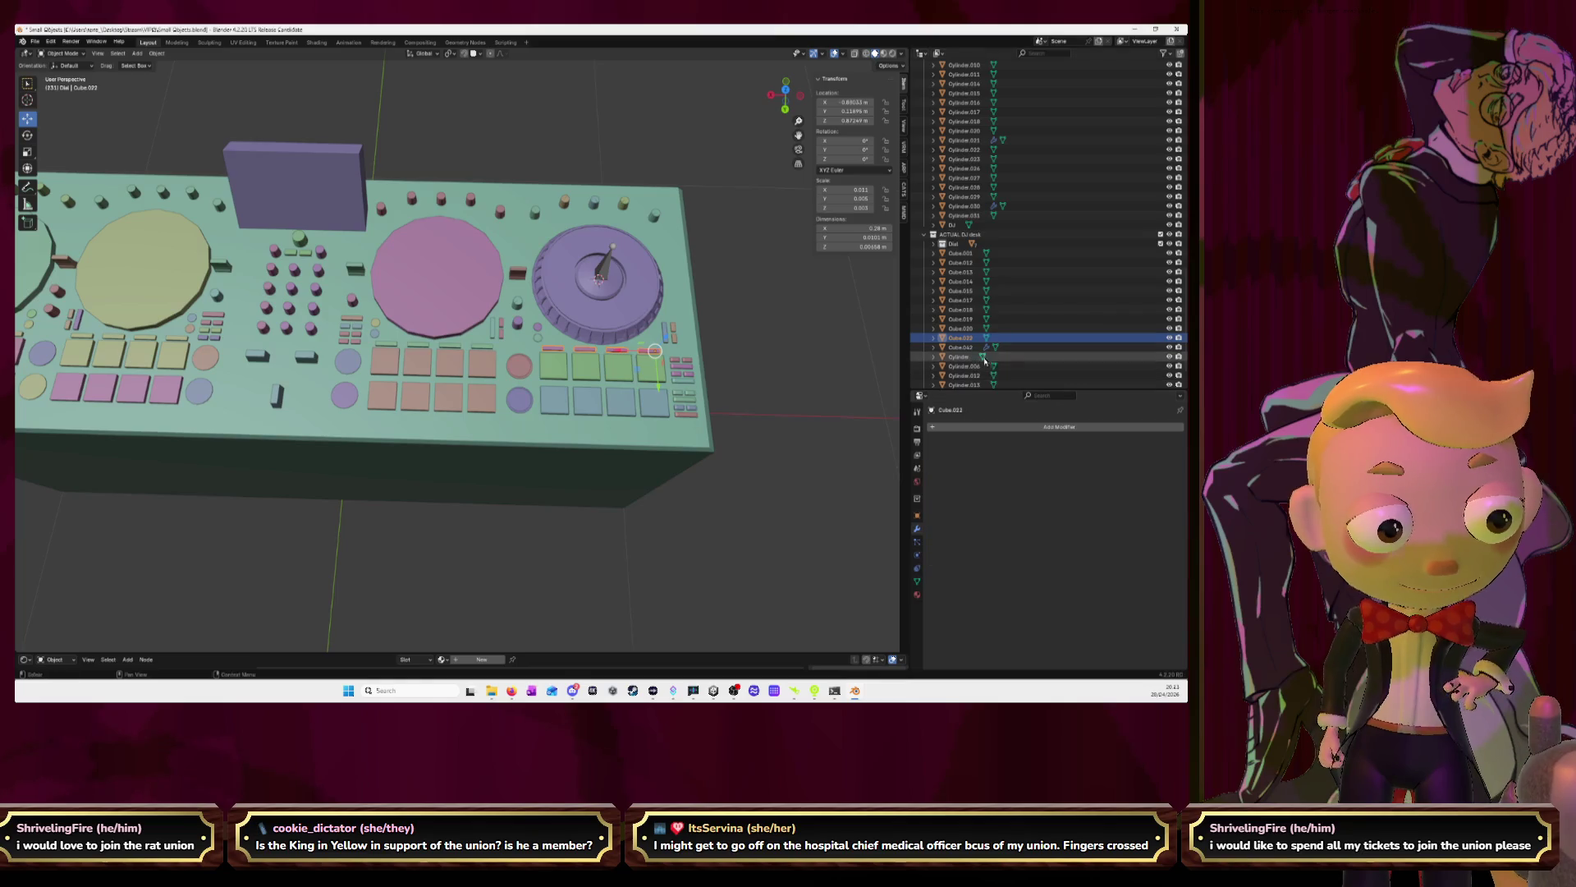
left_click(961, 347)
left_click(1157, 442)
left_click(1148, 453)
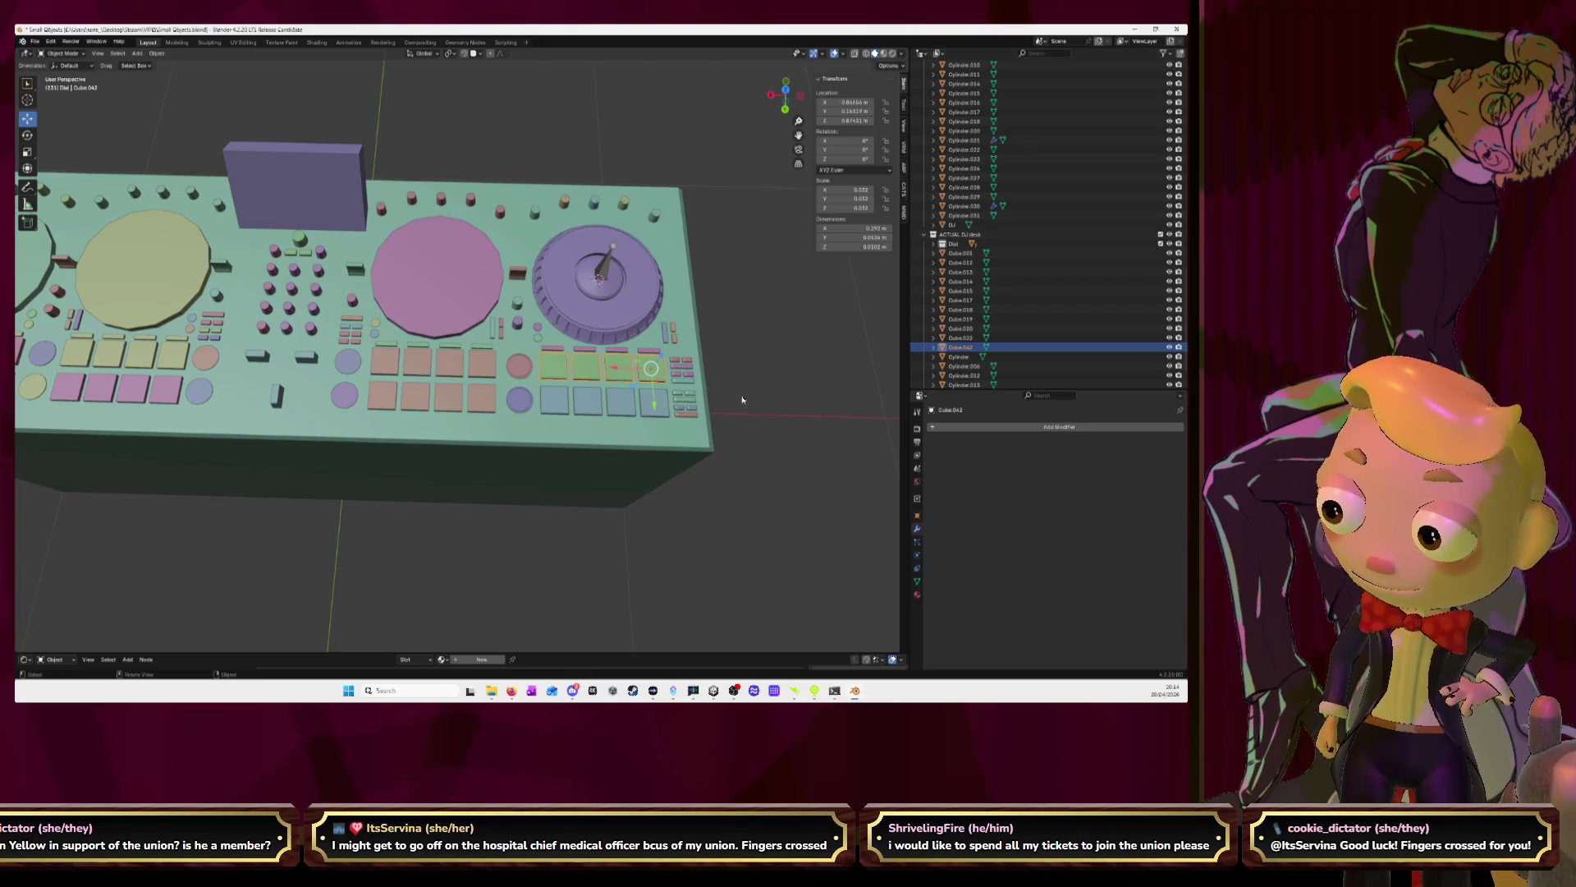
Orbit around the DJ desk model, then switch to the browser playing YouTube
middle_click_drag(728, 399, 678, 376)
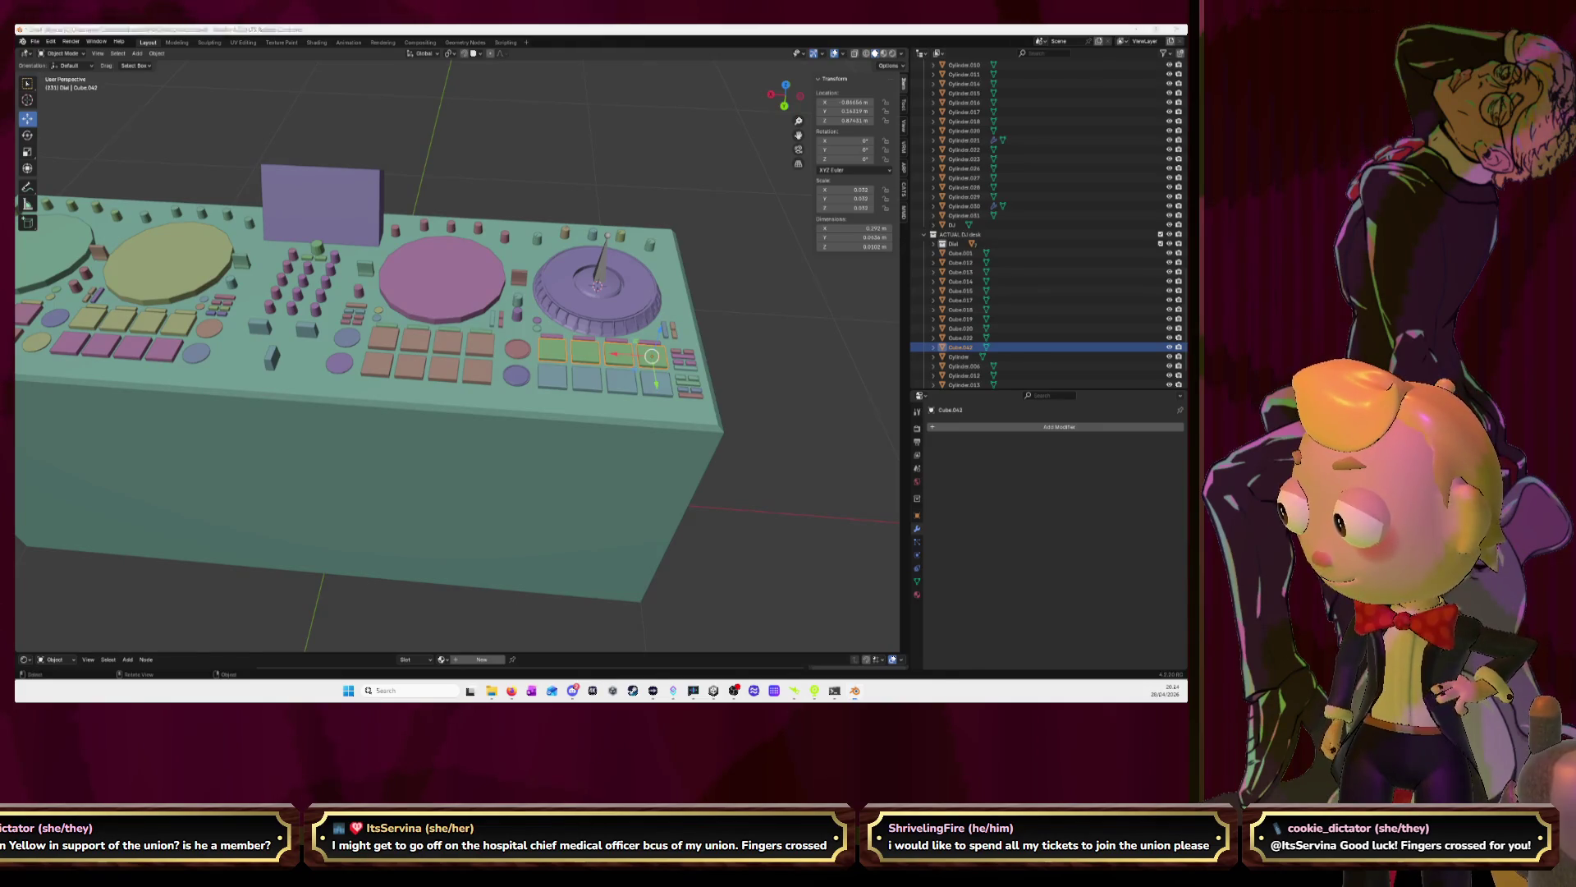
key("alt+Tab")
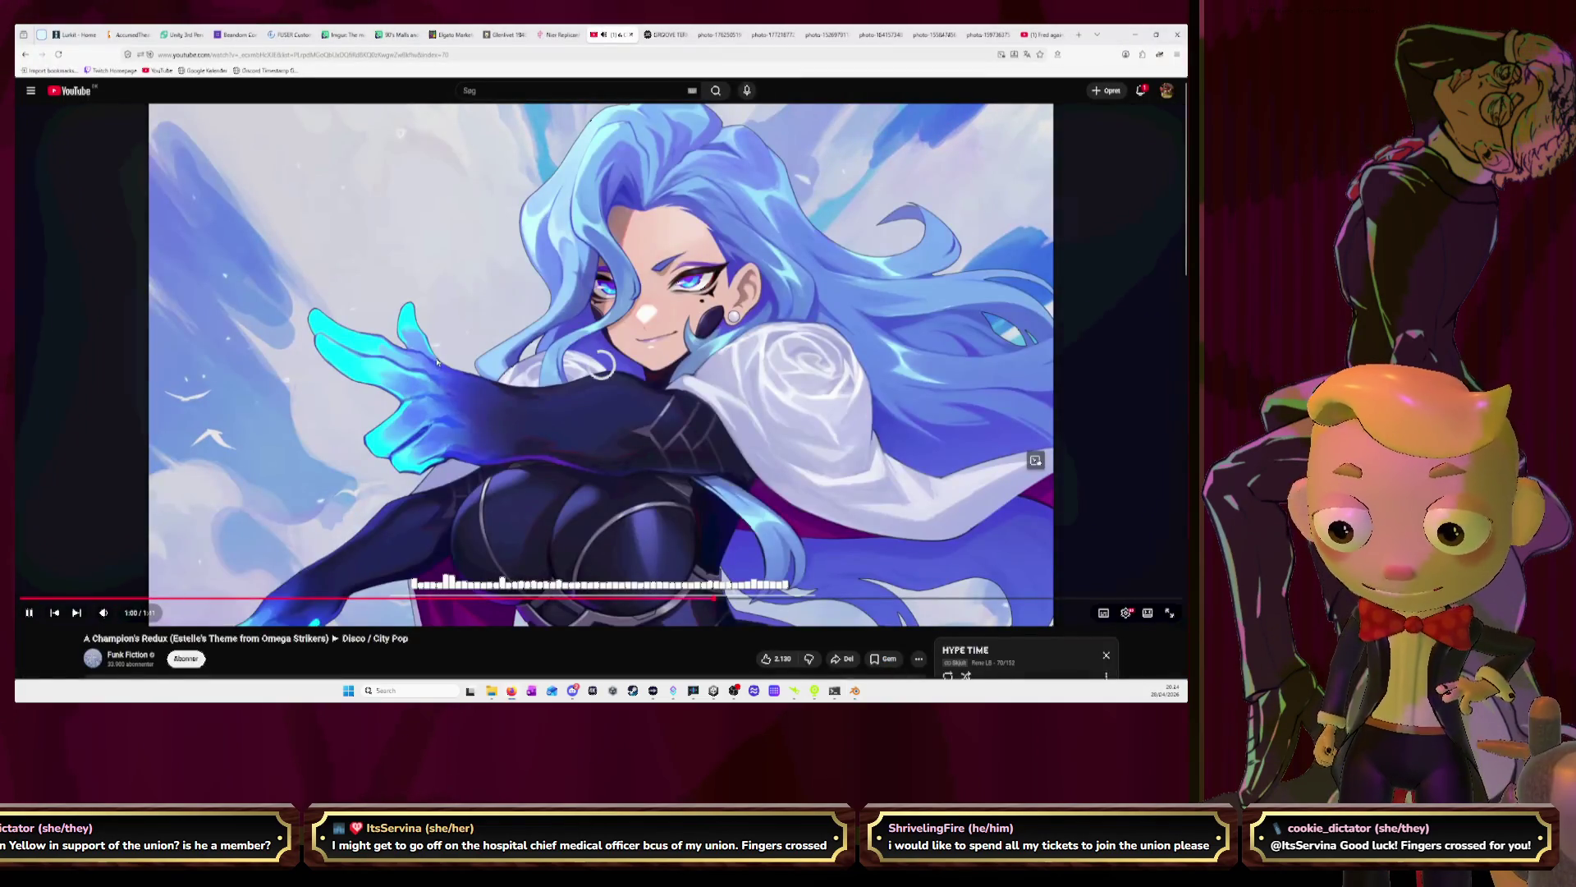
Reload YouTube, start 'A Champion's Redux' from the beginning, and return to Blender
scroll(431, 365, "down", 2)
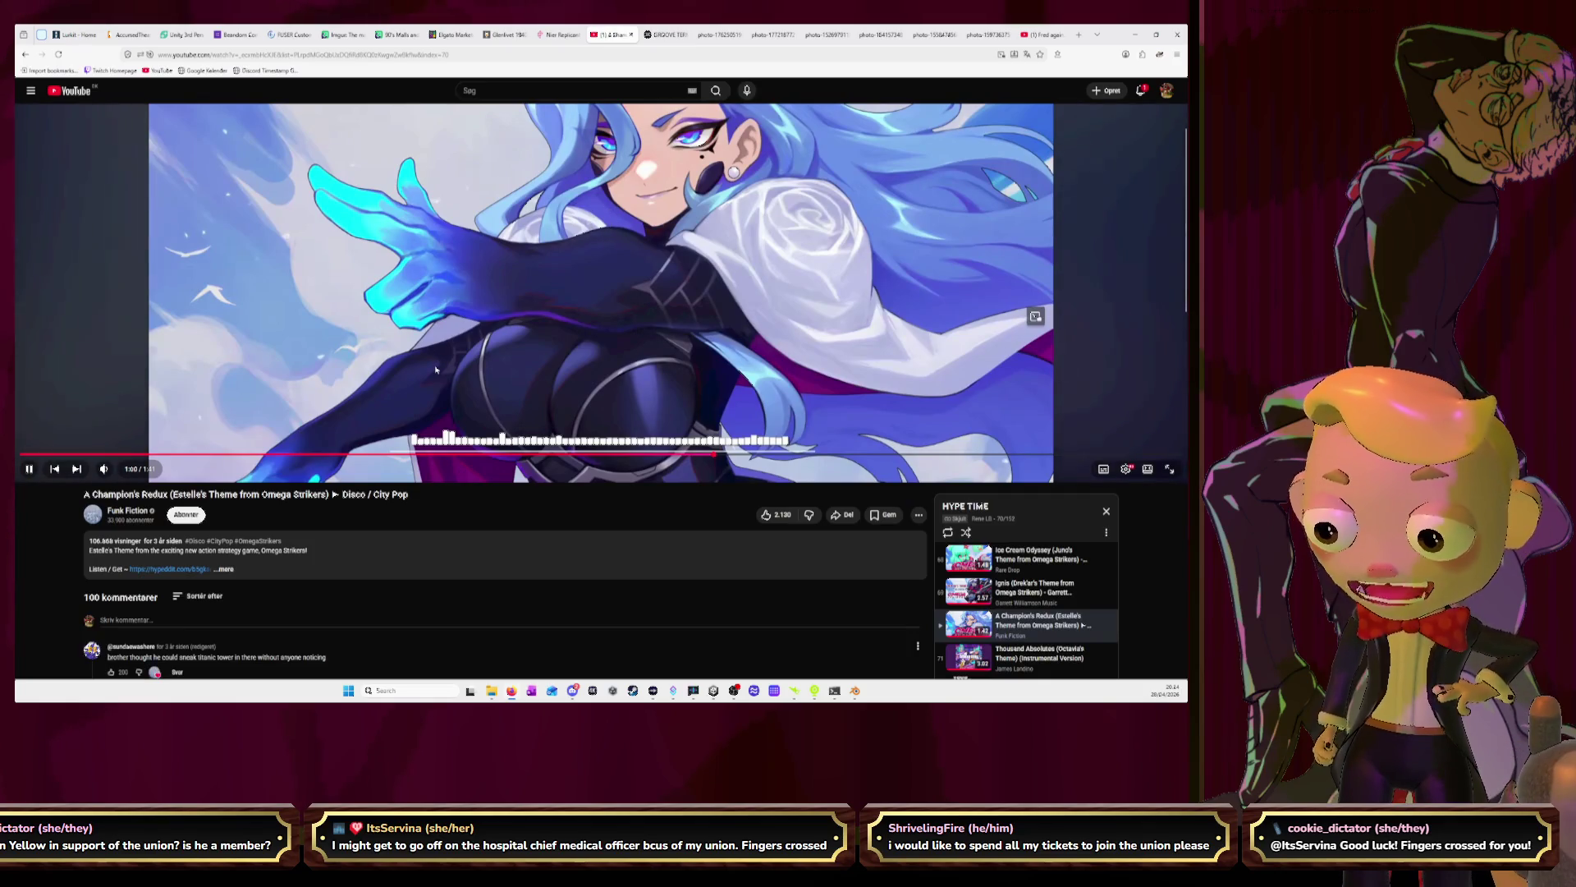
scroll(436, 363, "up", 2)
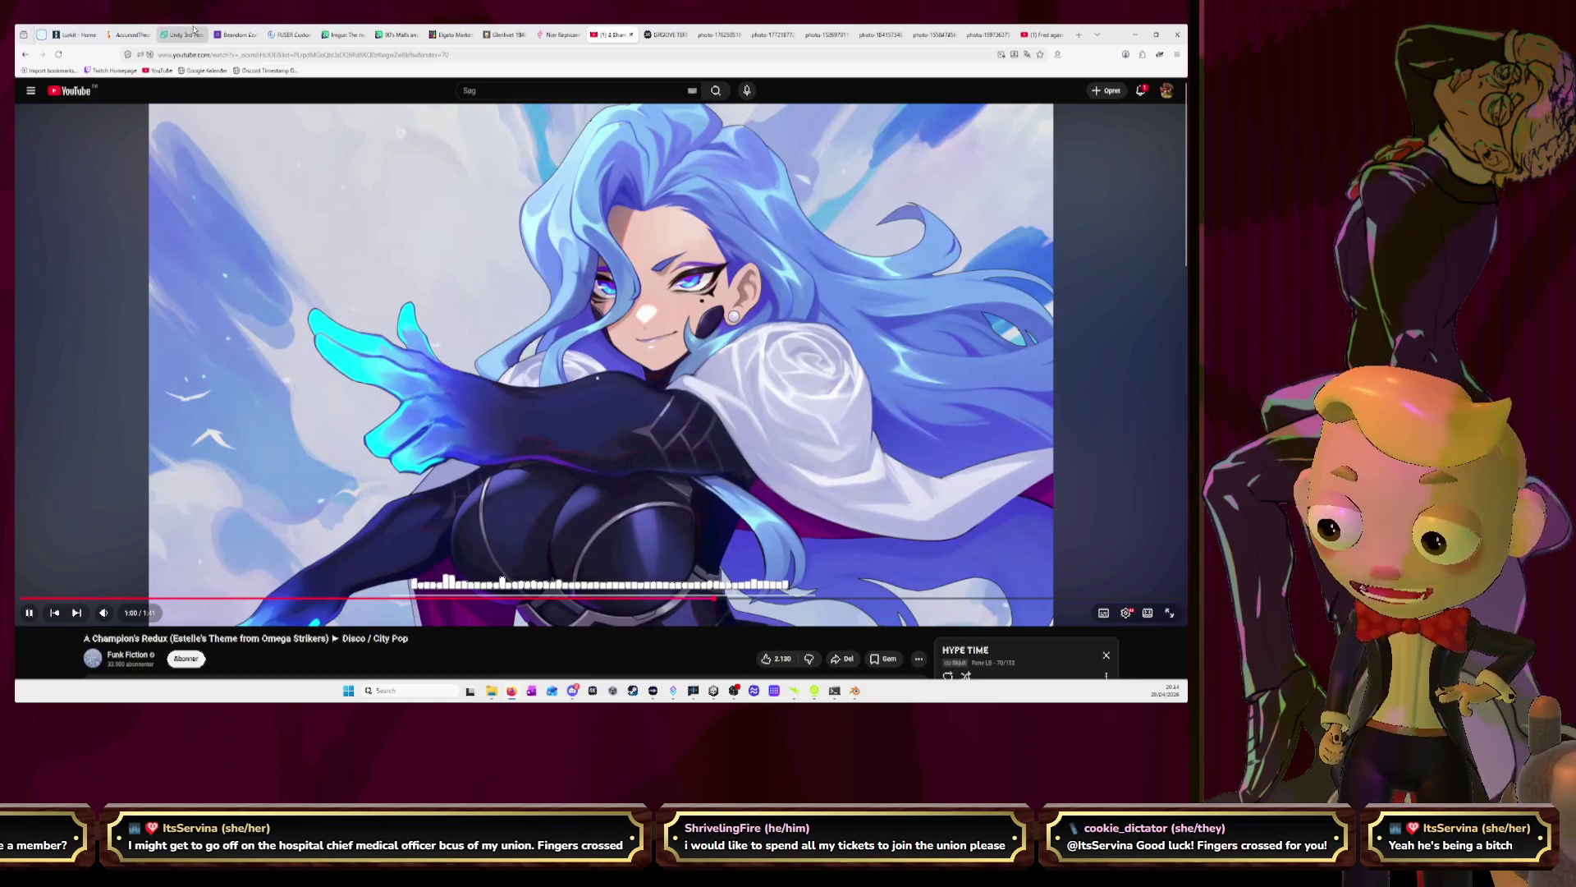
left_click(58, 54)
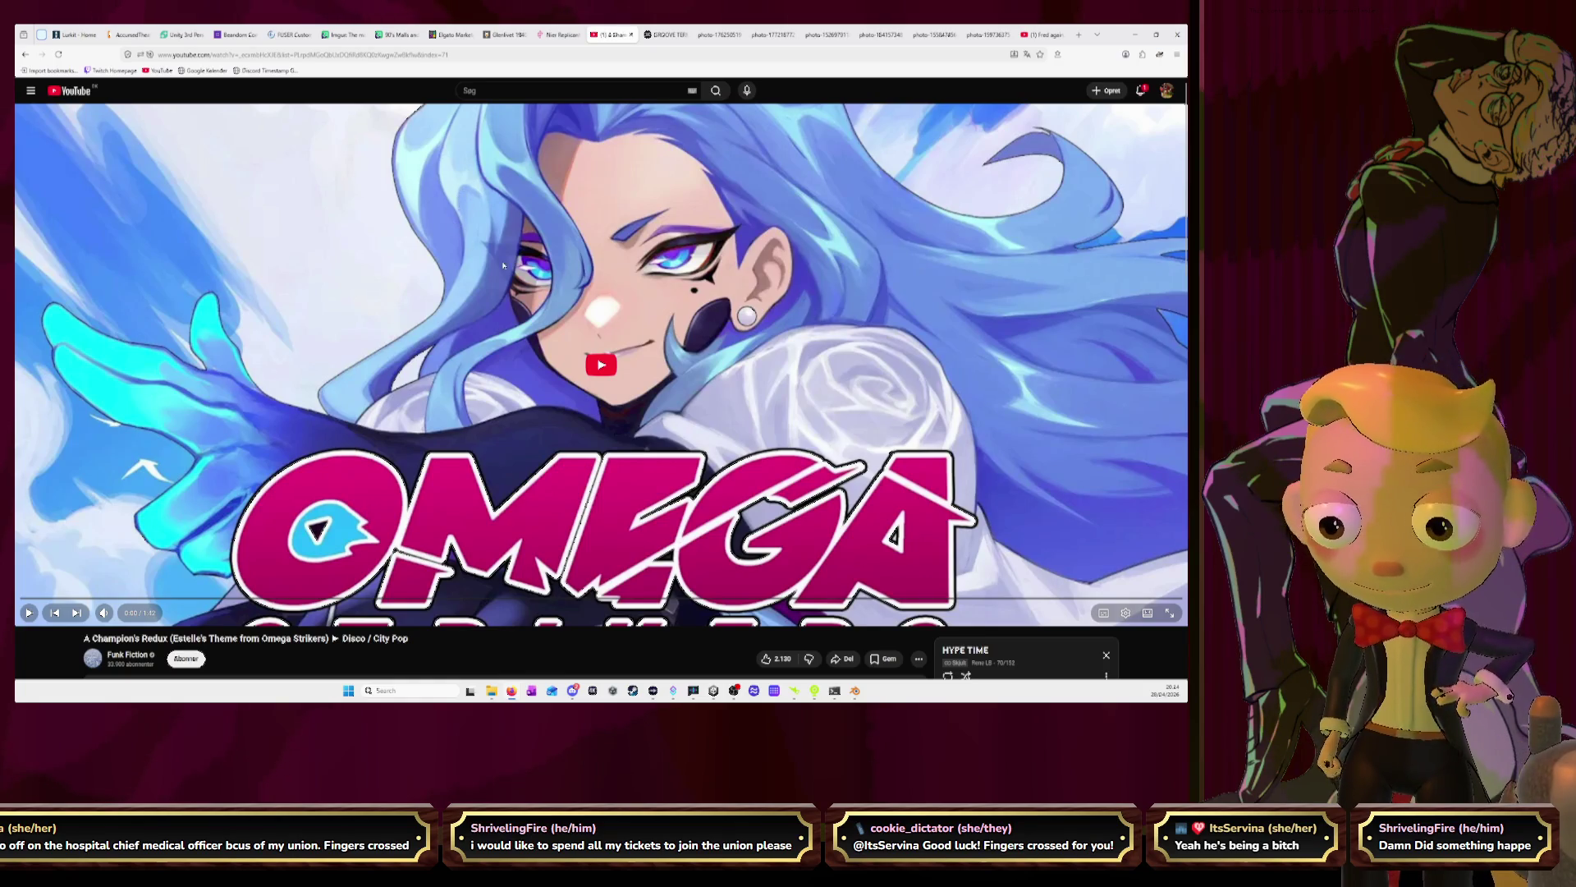
left_click(624, 366)
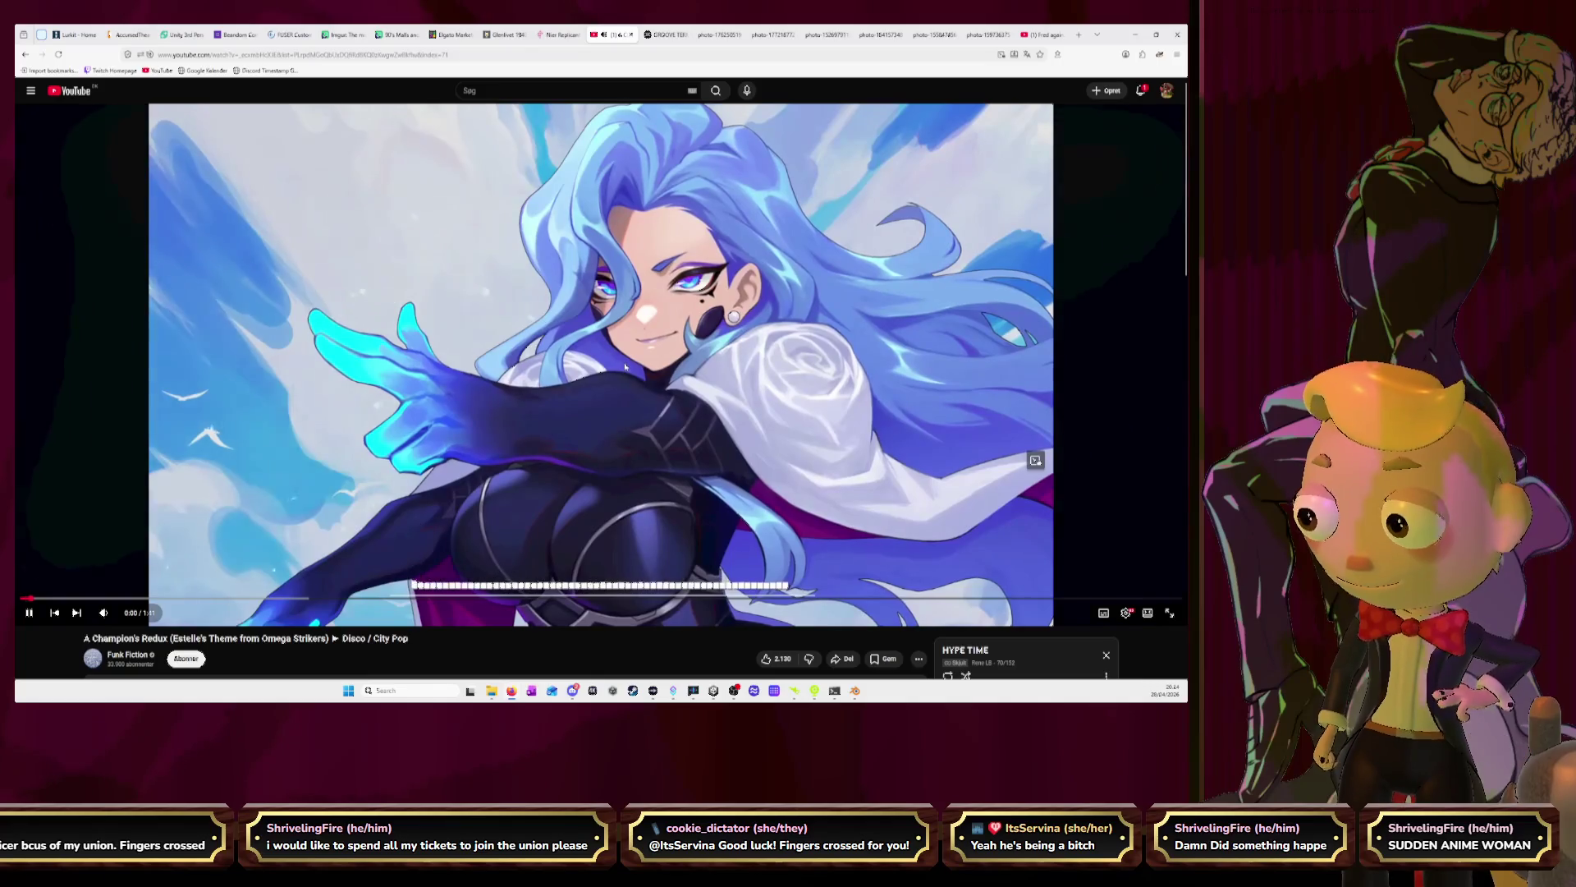
scroll(177, 423, "down", 3)
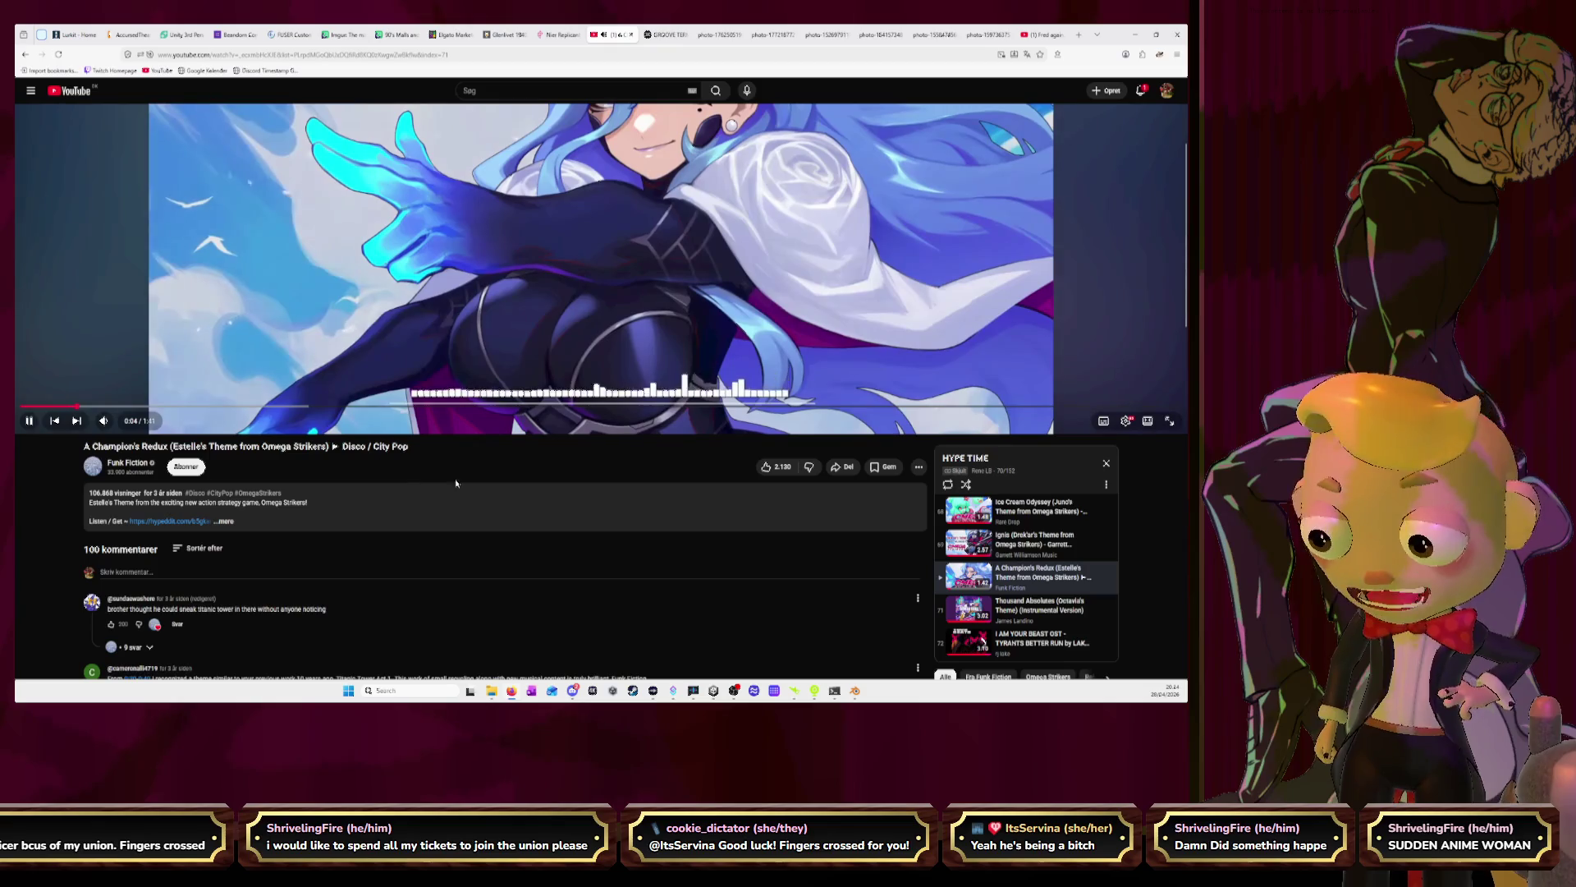
scroll(492, 493, "up", 3)
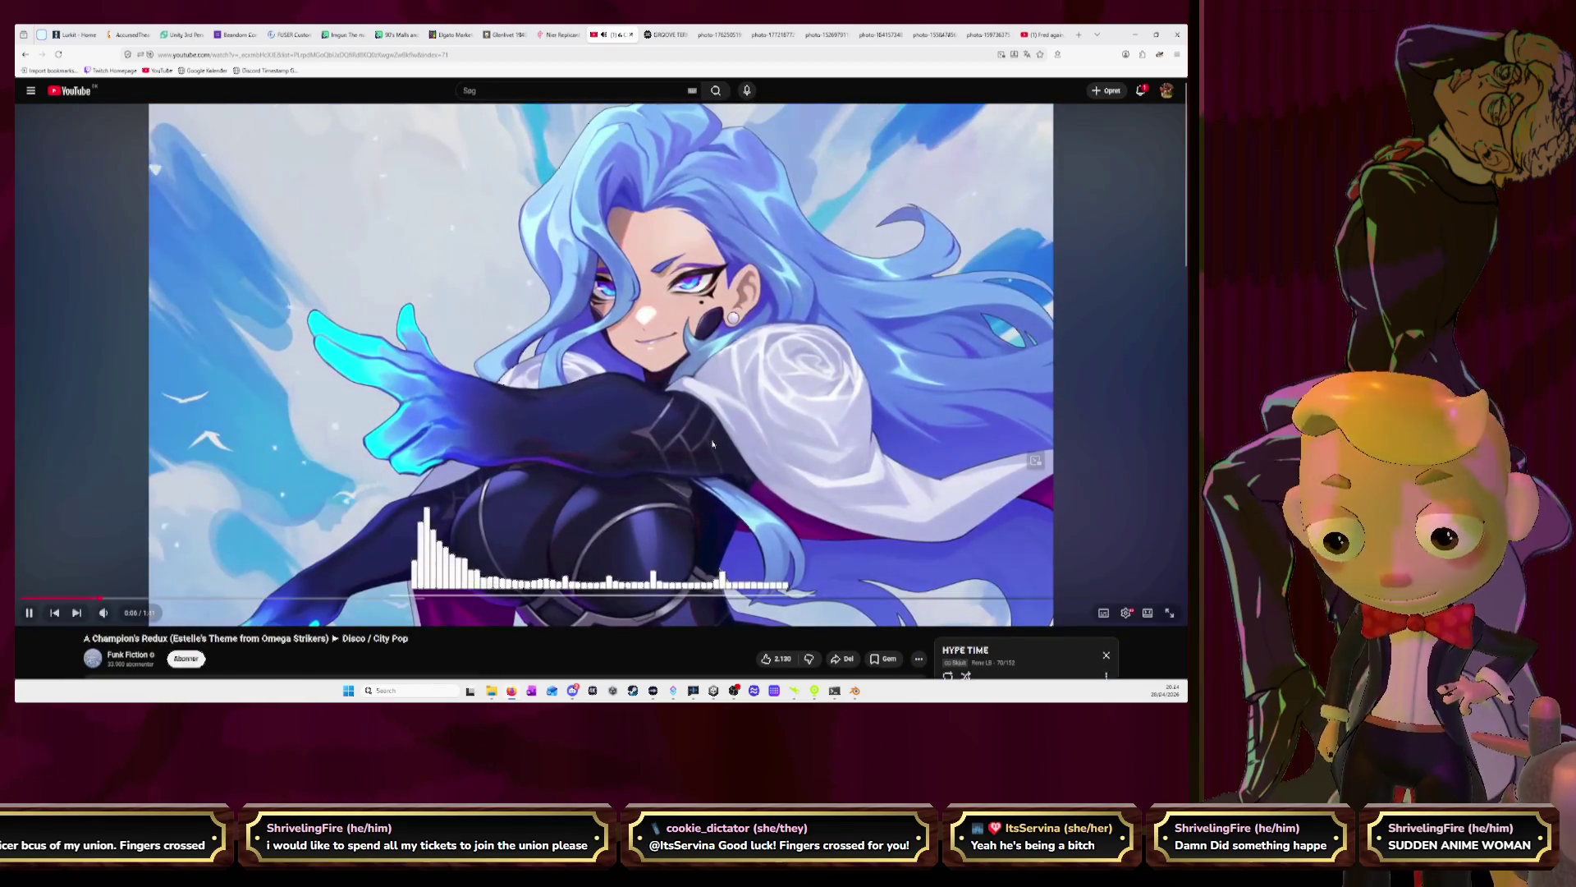
scroll(713, 444, "down", 3)
scroll(996, 357, "up", 3)
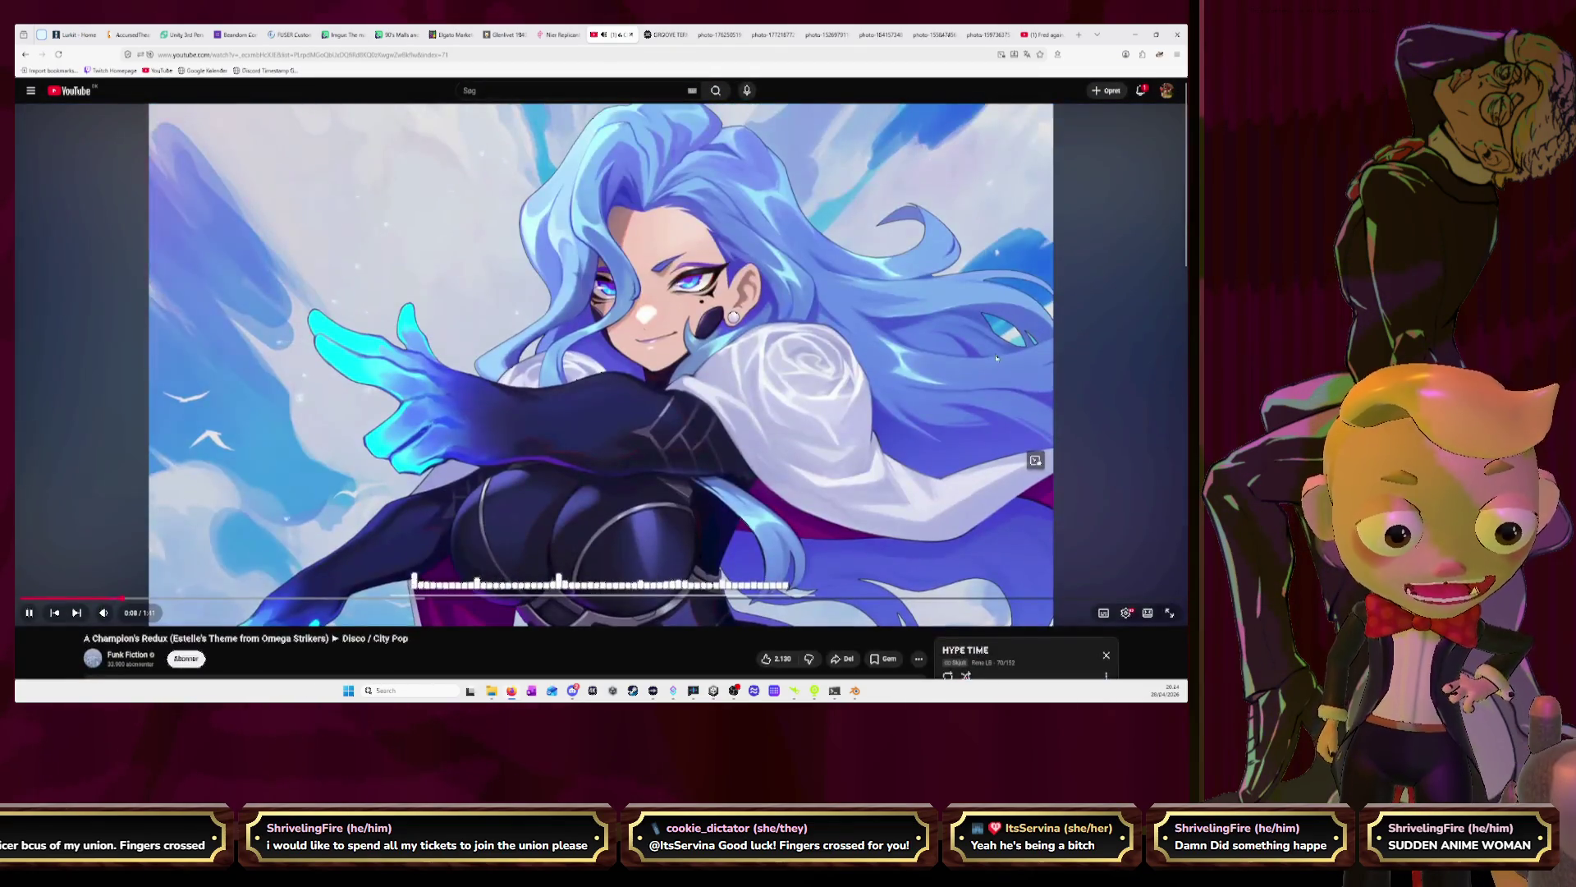
key("alt+Tab")
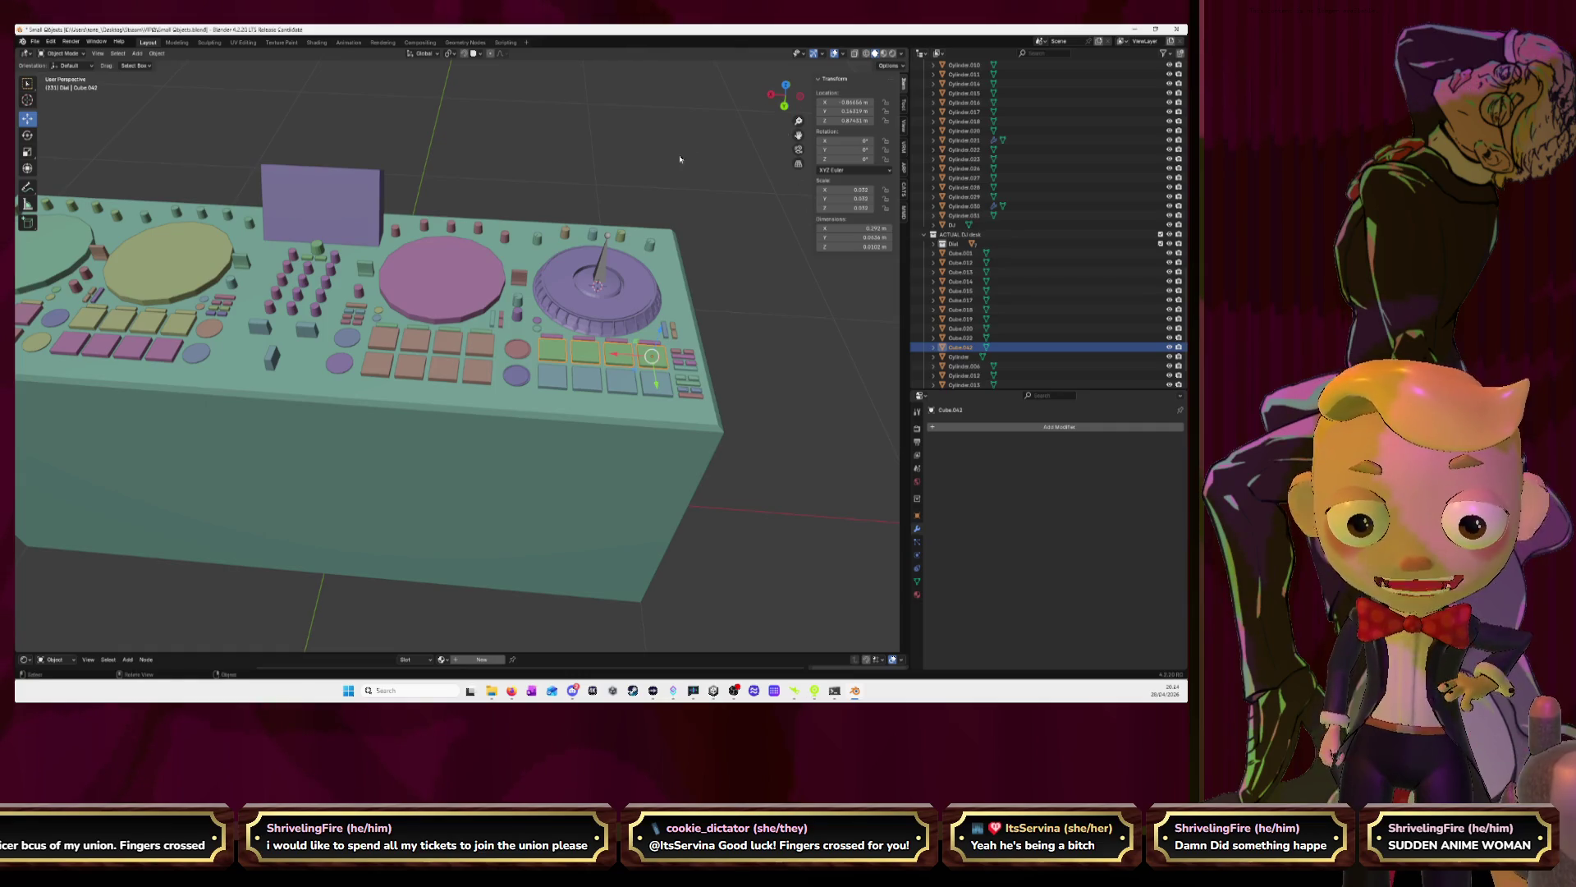
Hide the DJ desk body and box-select the purple jog-wheel deck's controls from top view
left_click(643, 471)
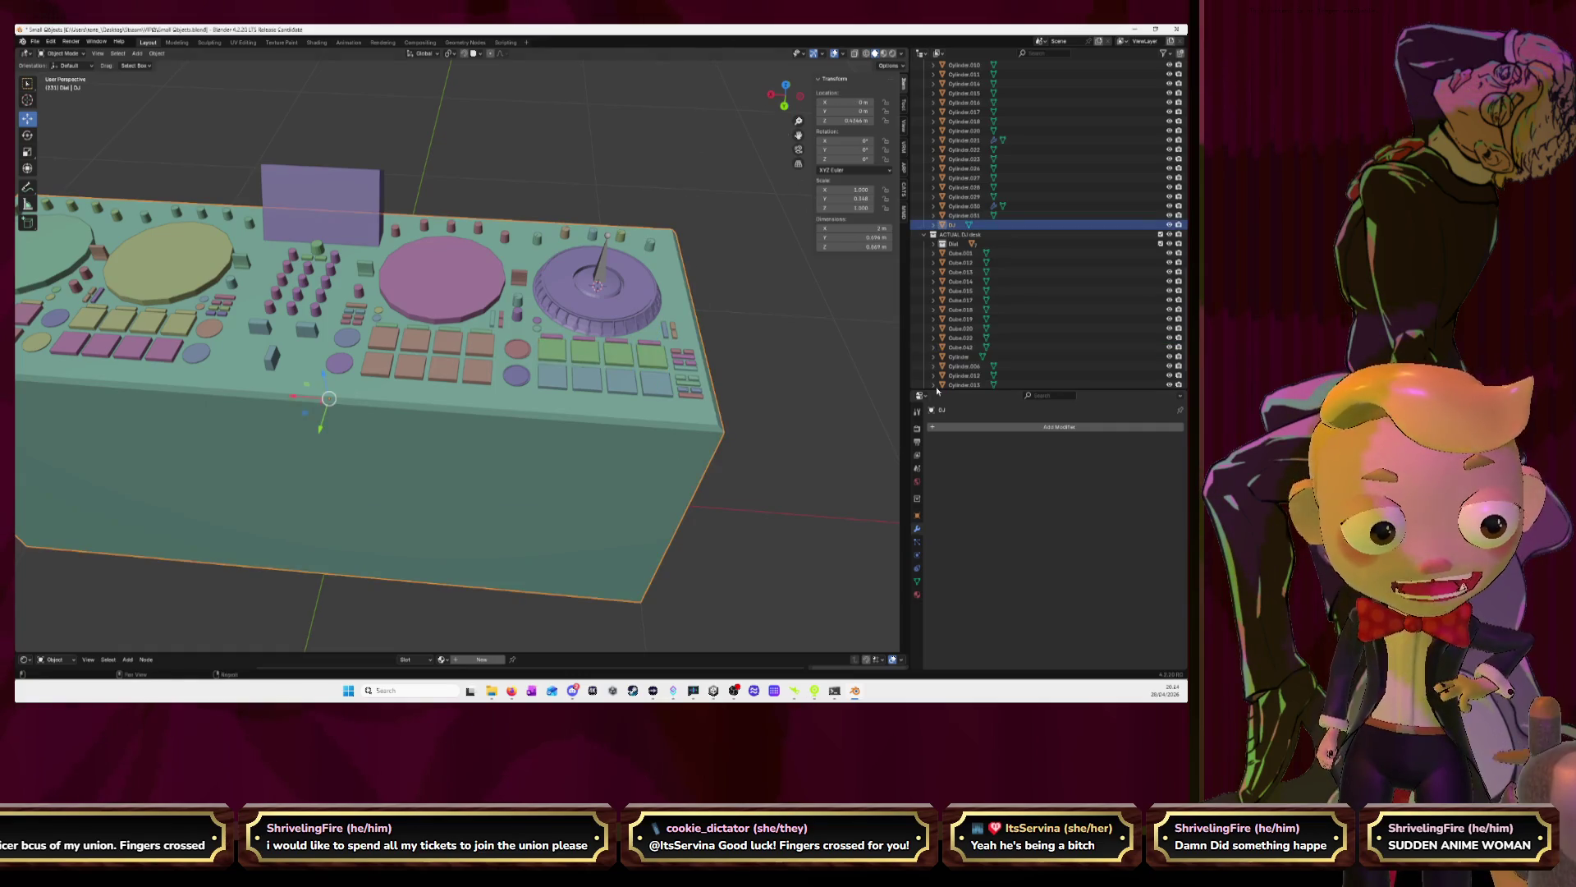
left_click(1170, 225)
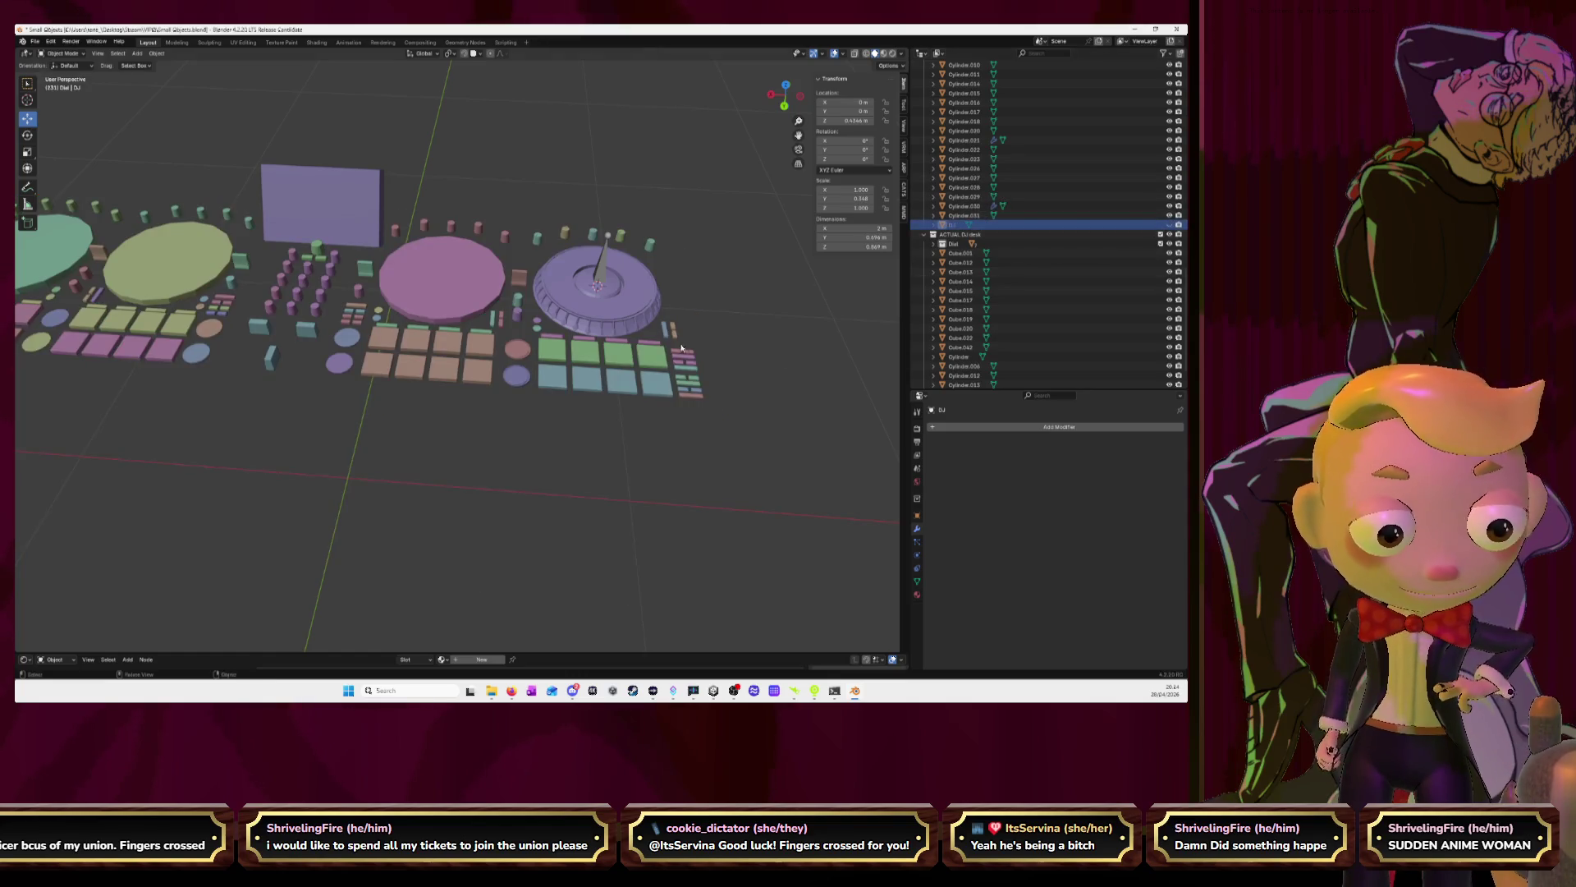
left_click(786, 84)
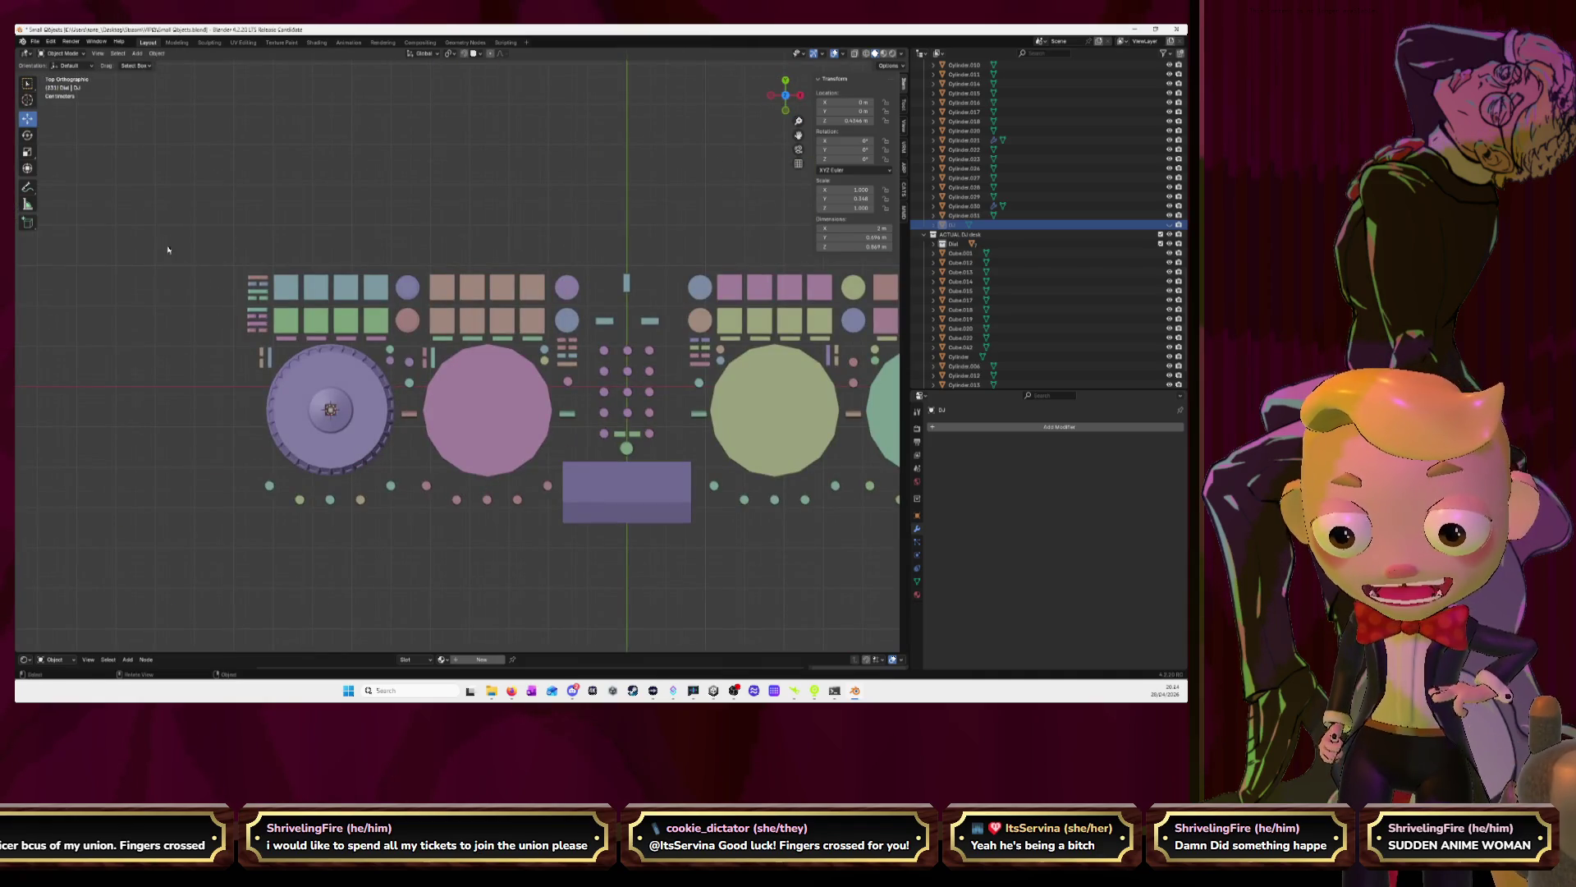
mouse_move(162, 239)
left_mouse_down()
mouse_move(365, 505)
mouse_move(414, 539)
left_mouse_up()
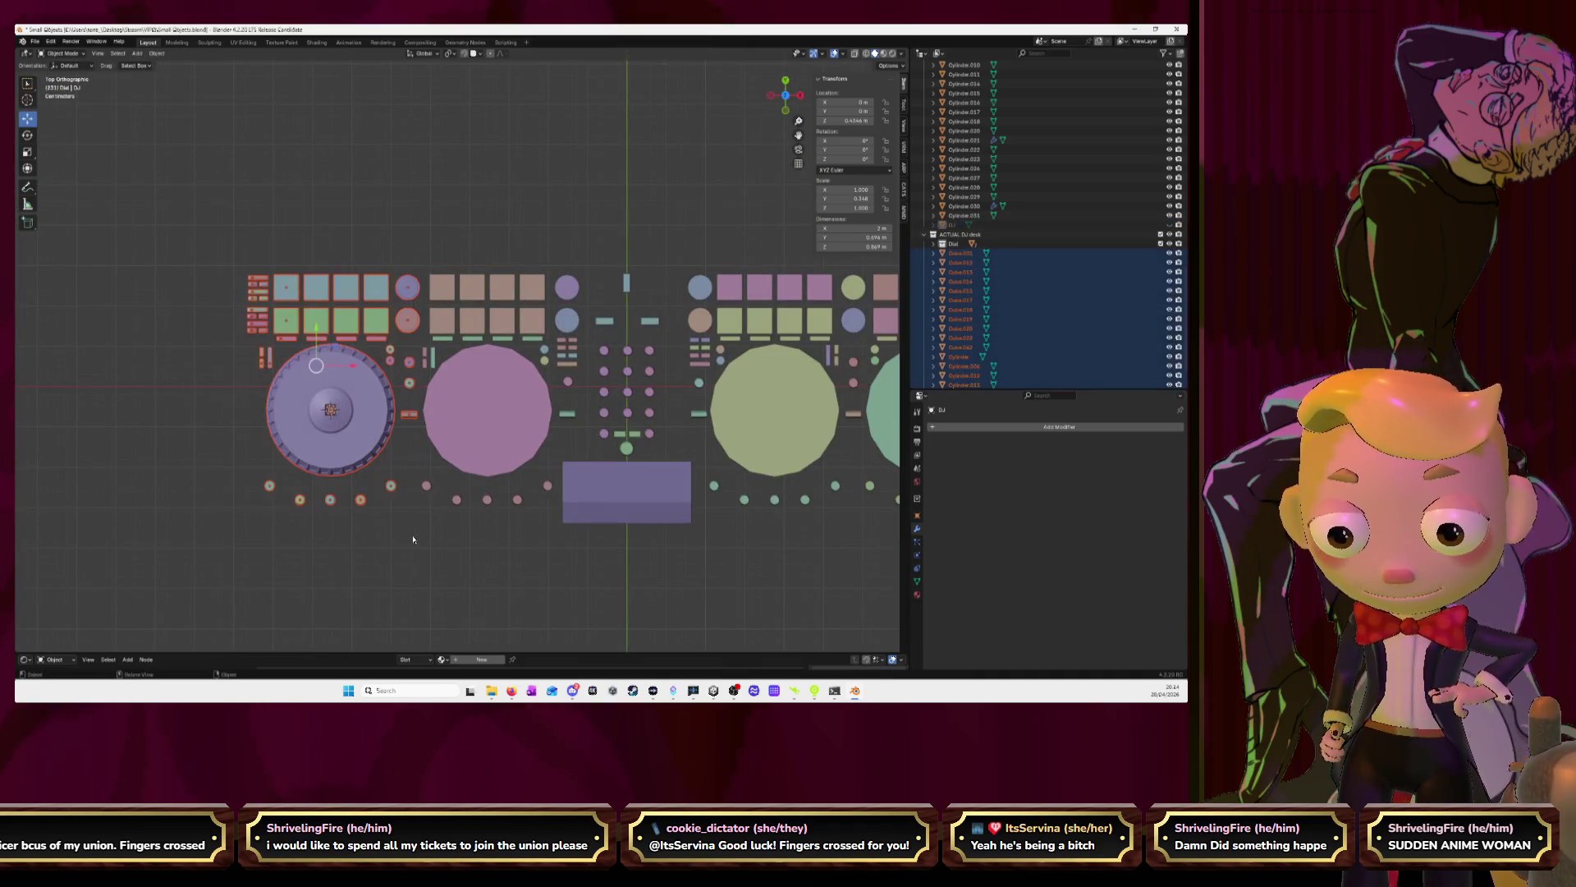
mouse_move(430, 498)
middle_mouse_down()
mouse_move(616, 431)
mouse_move(646, 445)
middle_mouse_up()
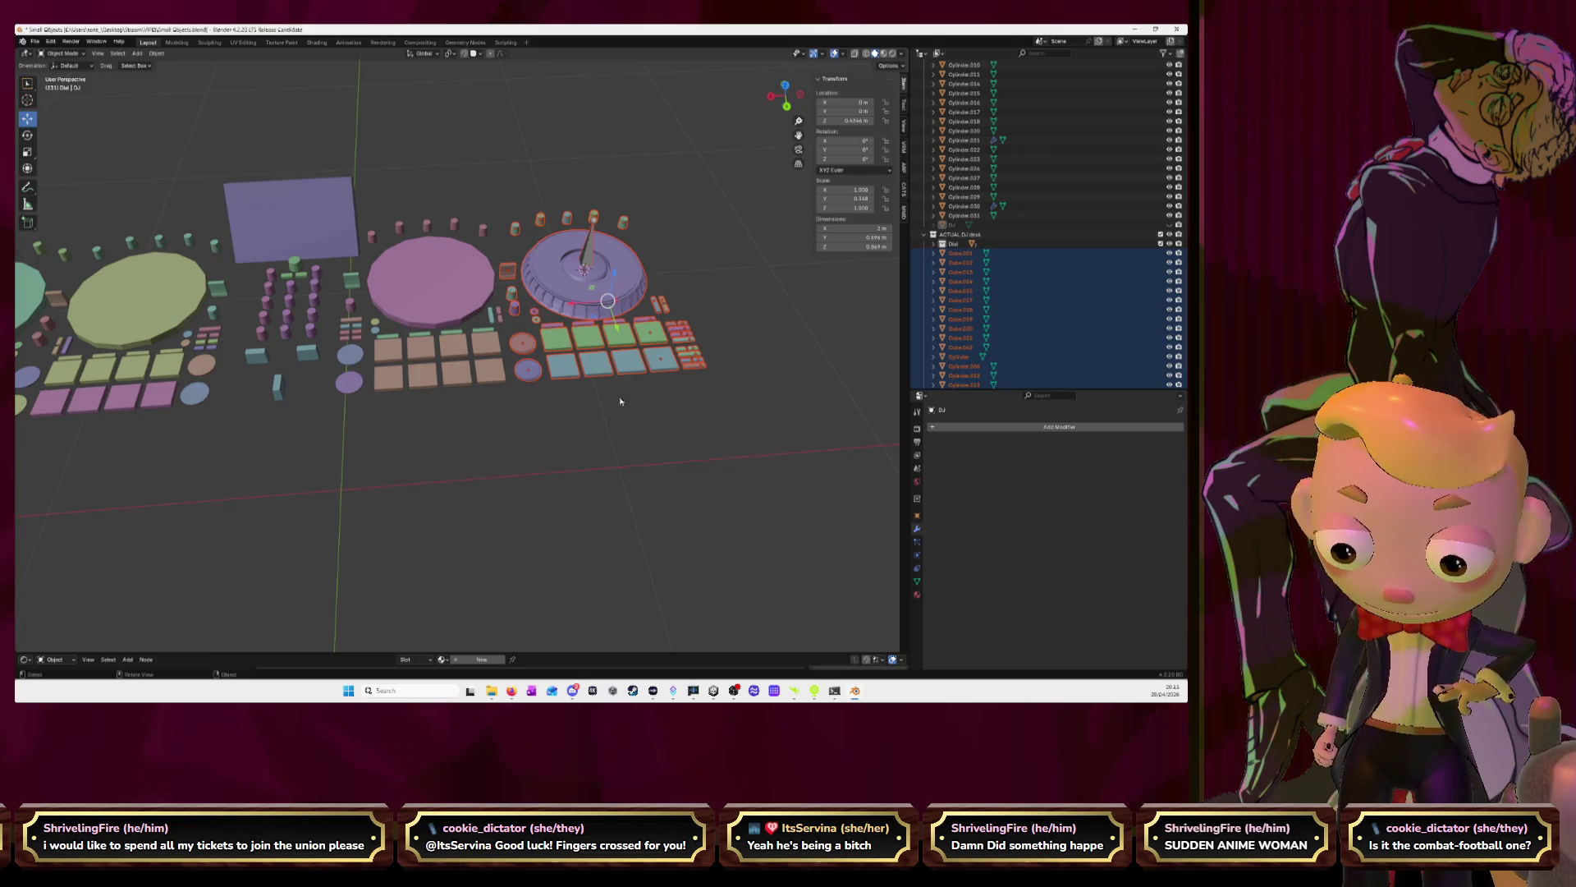
Return to top view, tilt into perspective and zoom, then switch to the browser
left_click(785, 85)
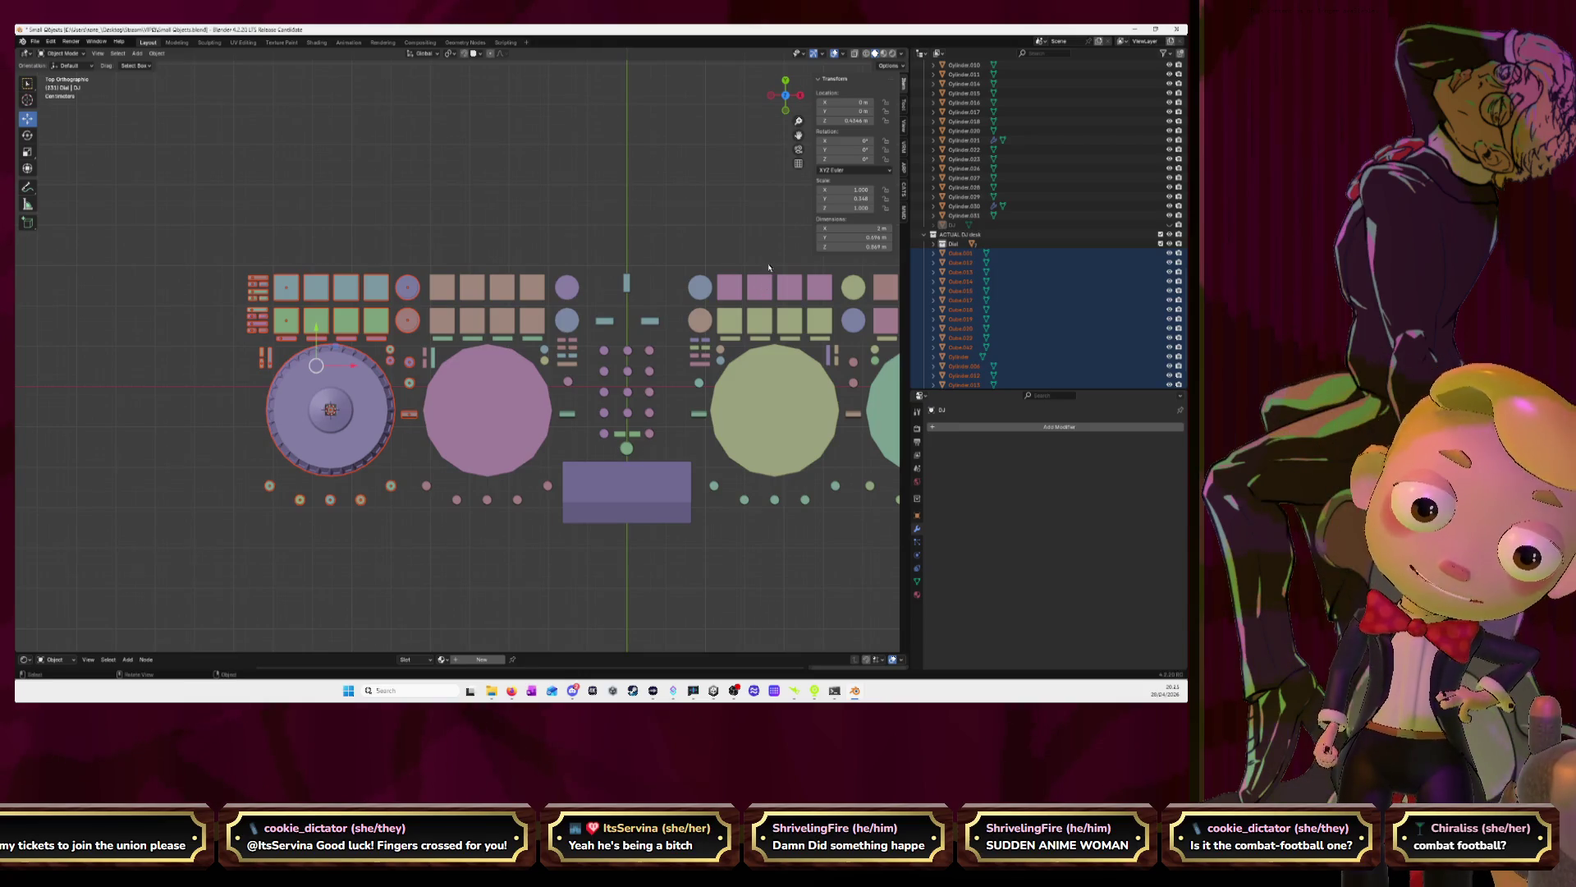
mouse_move(771, 276)
middle_mouse_down()
mouse_move(655, 308)
mouse_move(627, 300)
middle_mouse_up()
scroll(655, 309, "up", 3)
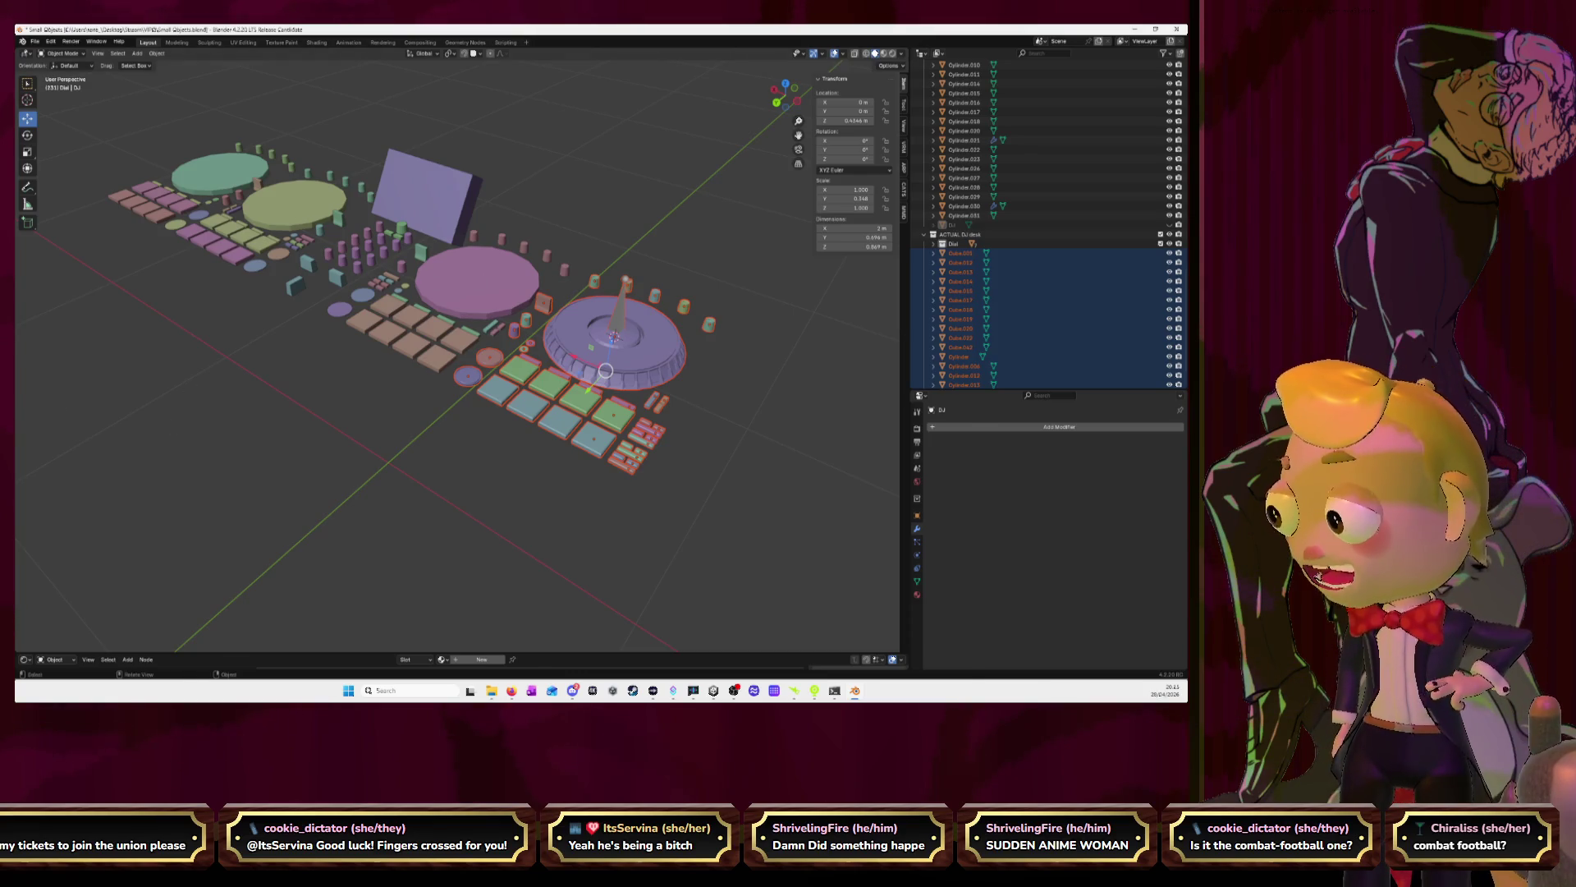
key("alt+Tab")
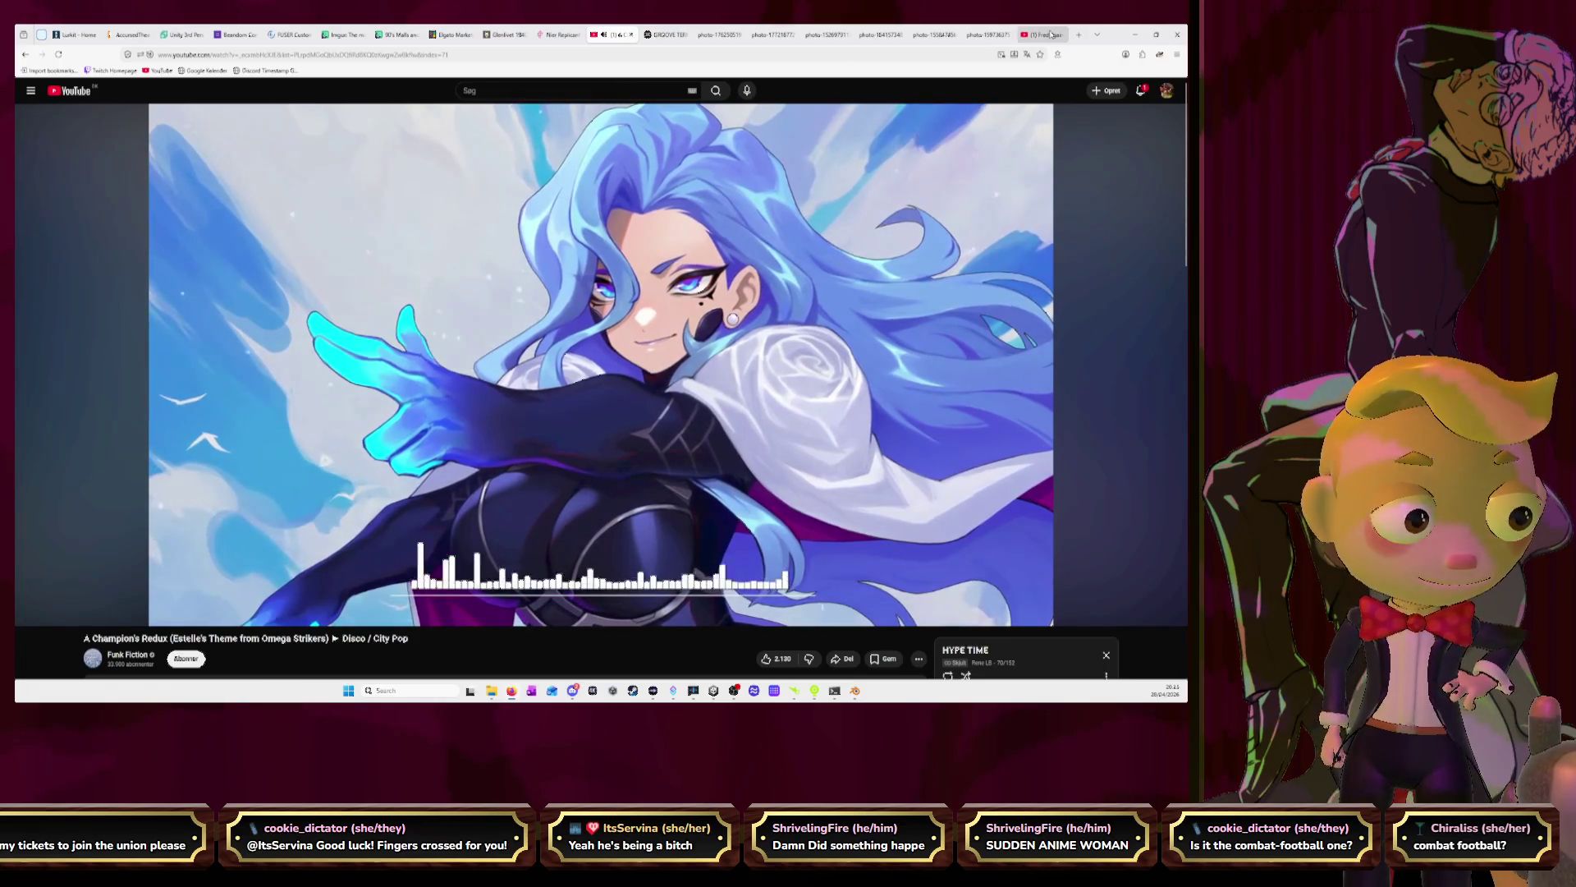
Search YouTube for 'omega strikers' and bring up the results
left_click(1052, 34)
left_click(599, 90)
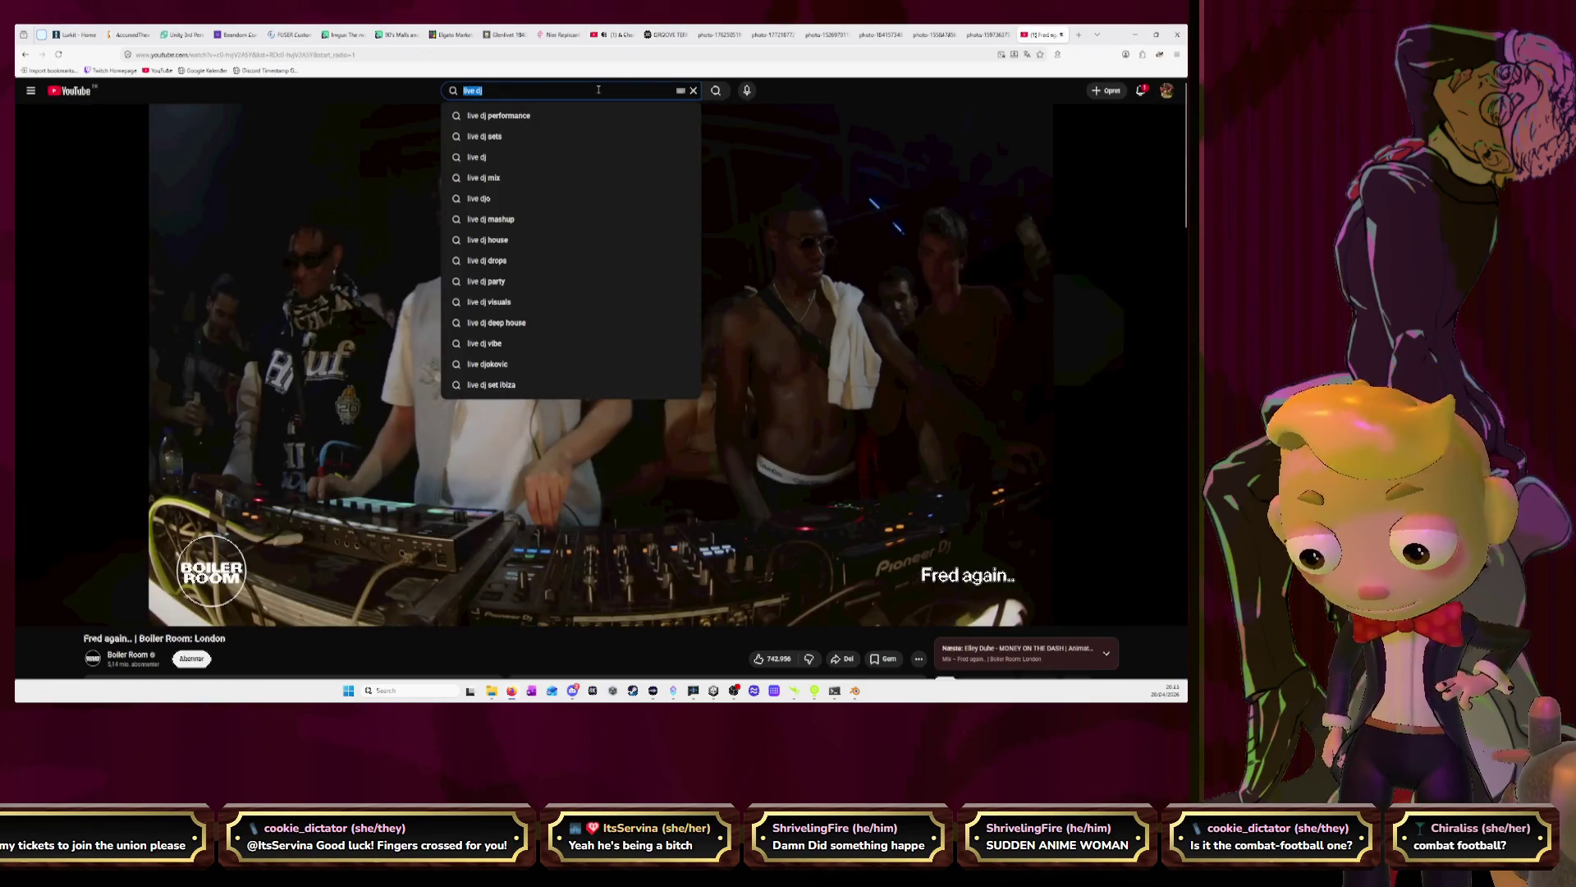
type("omega strikers")
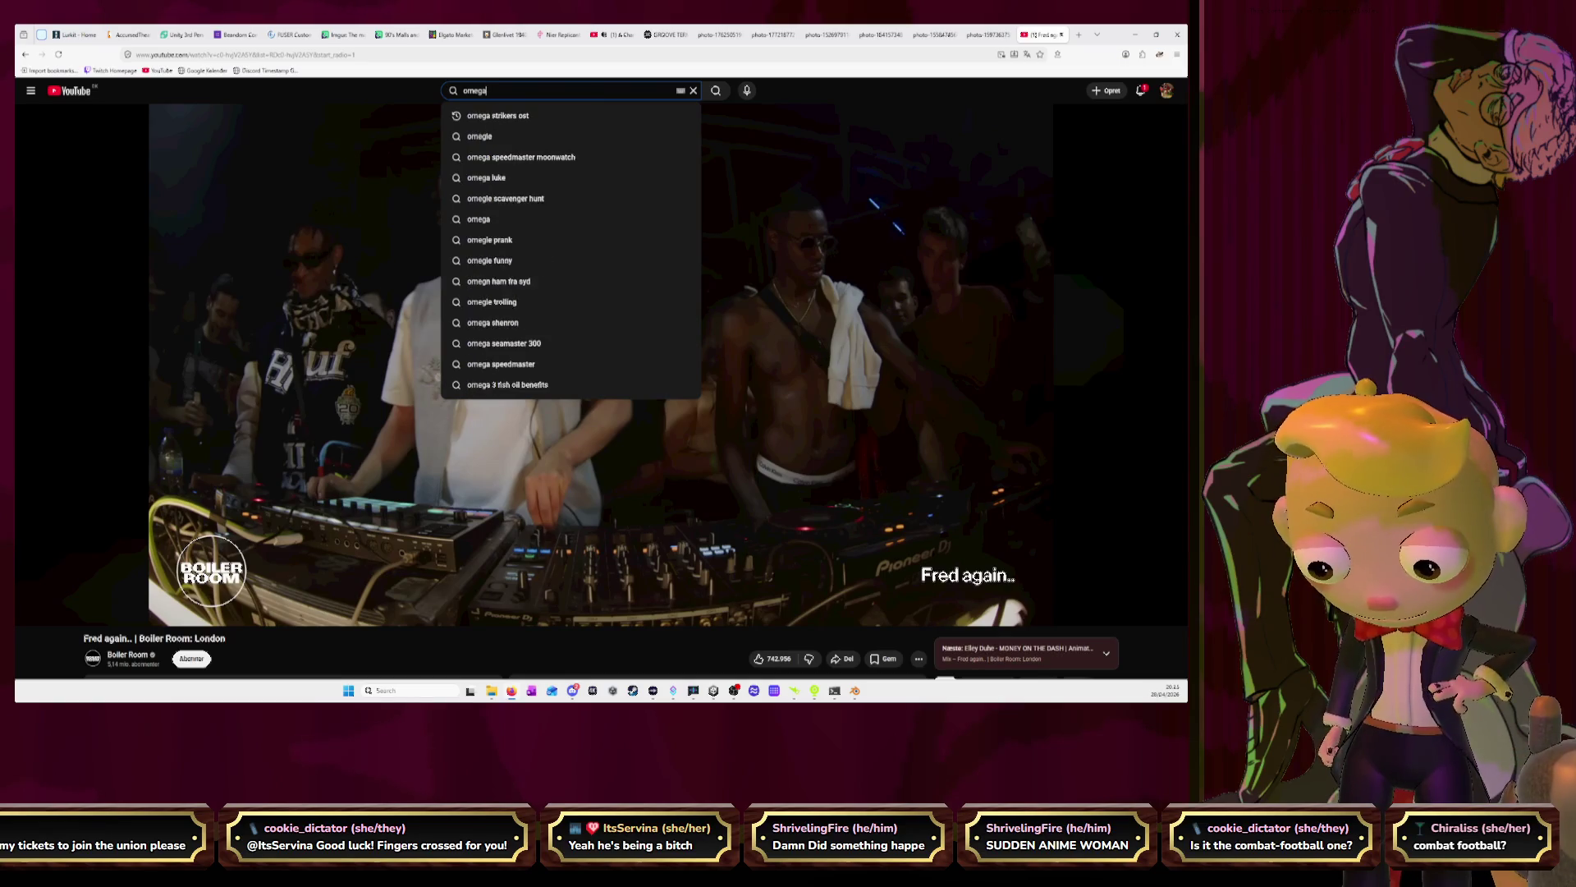
key("Return")
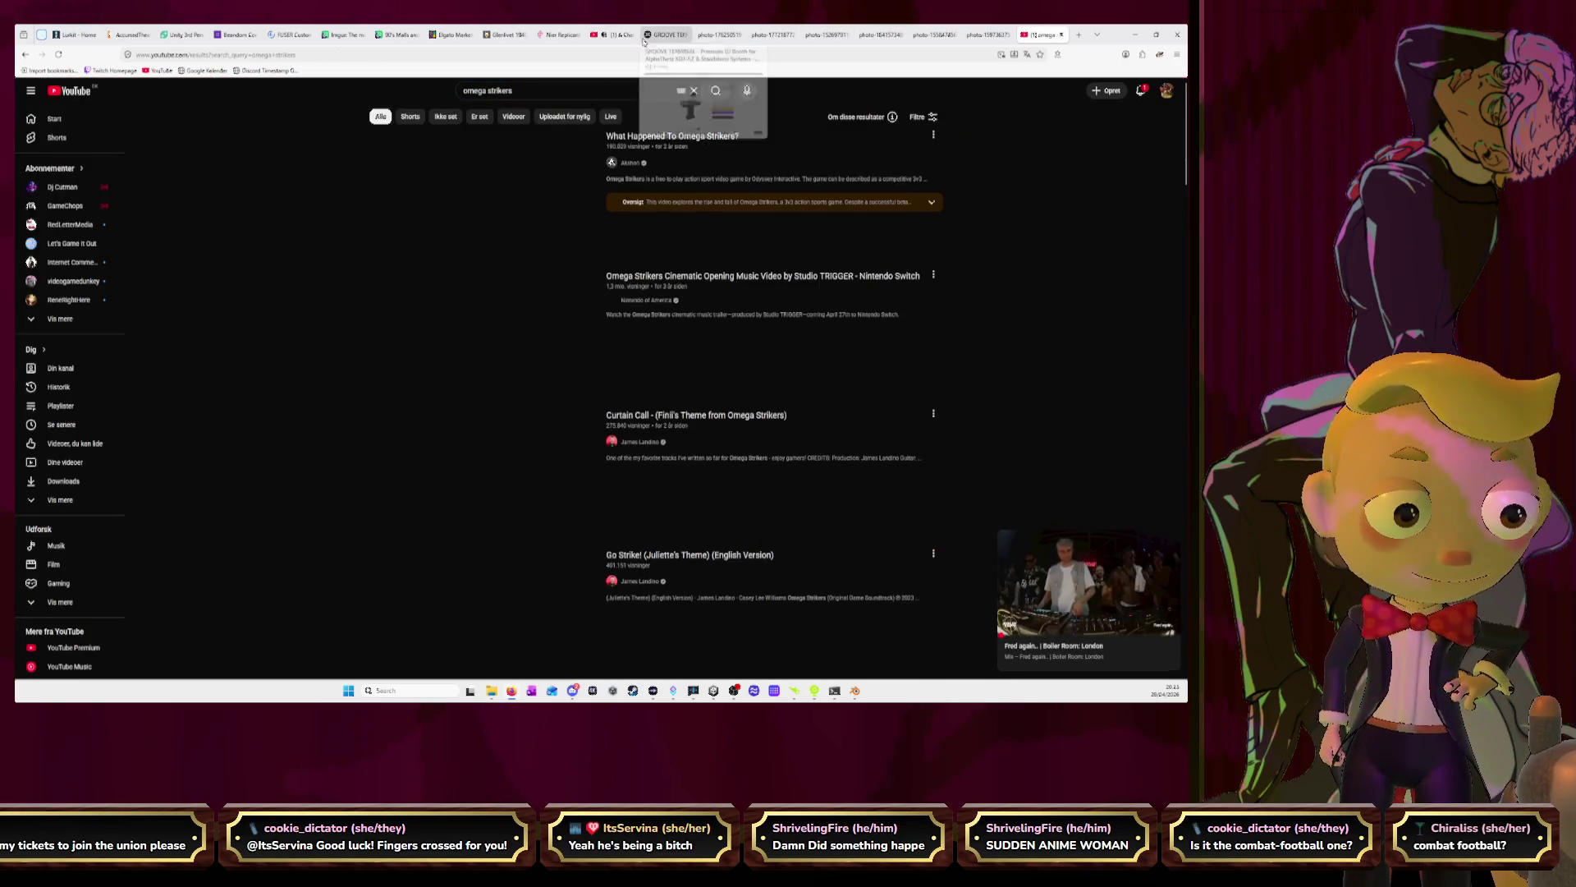
left_click(617, 36)
key("ctrl+9")
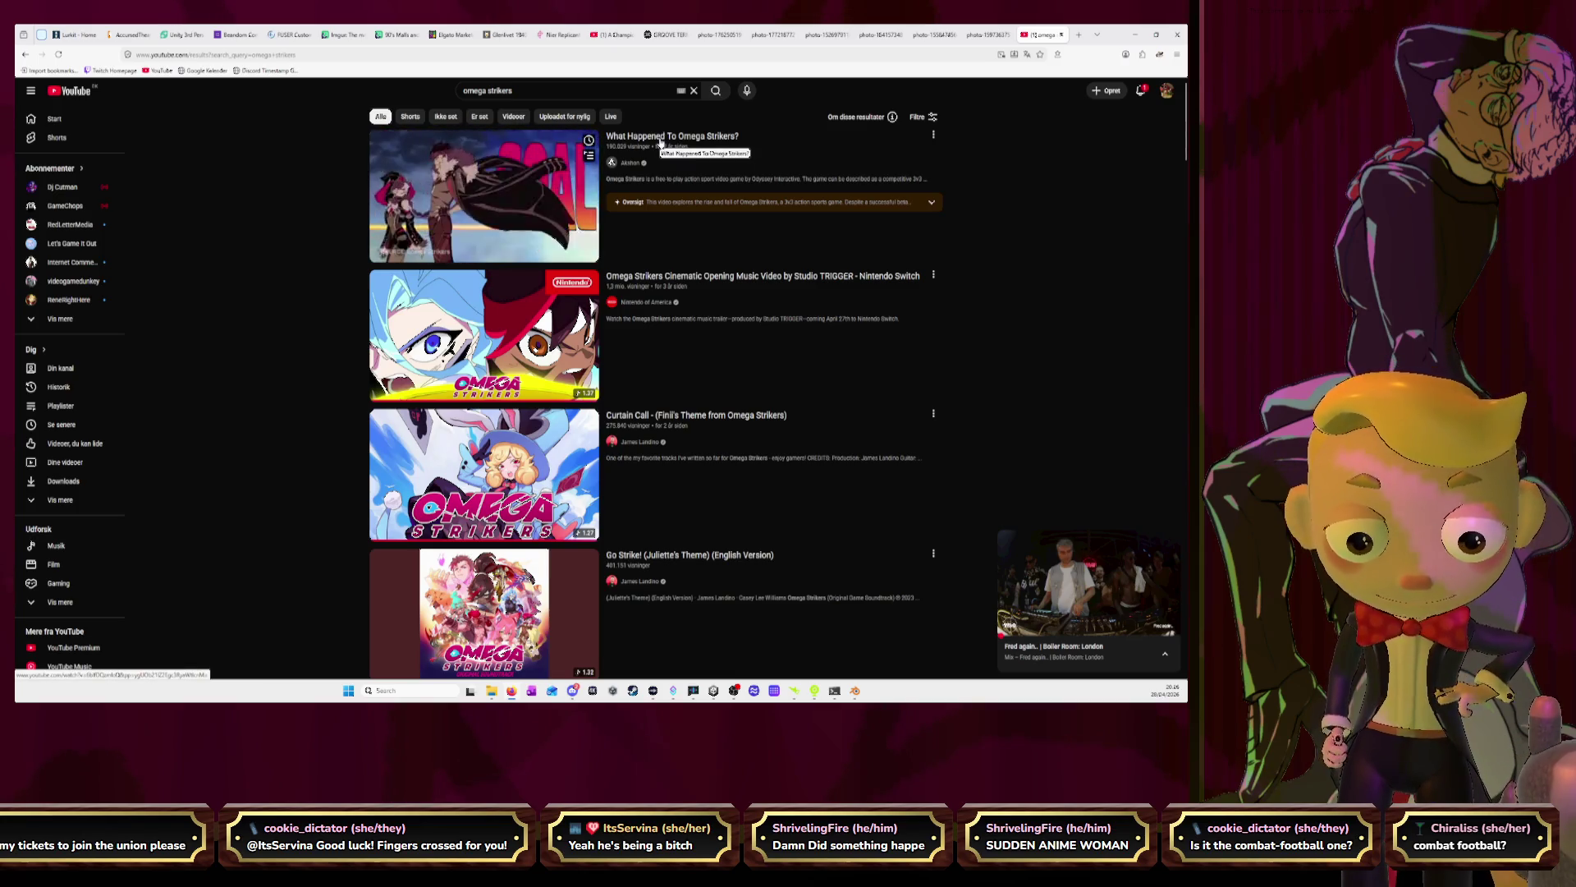
Open the Cinematic Opening video, unmute it, set 1.00x speed and rewind to the start
left_click(496, 358)
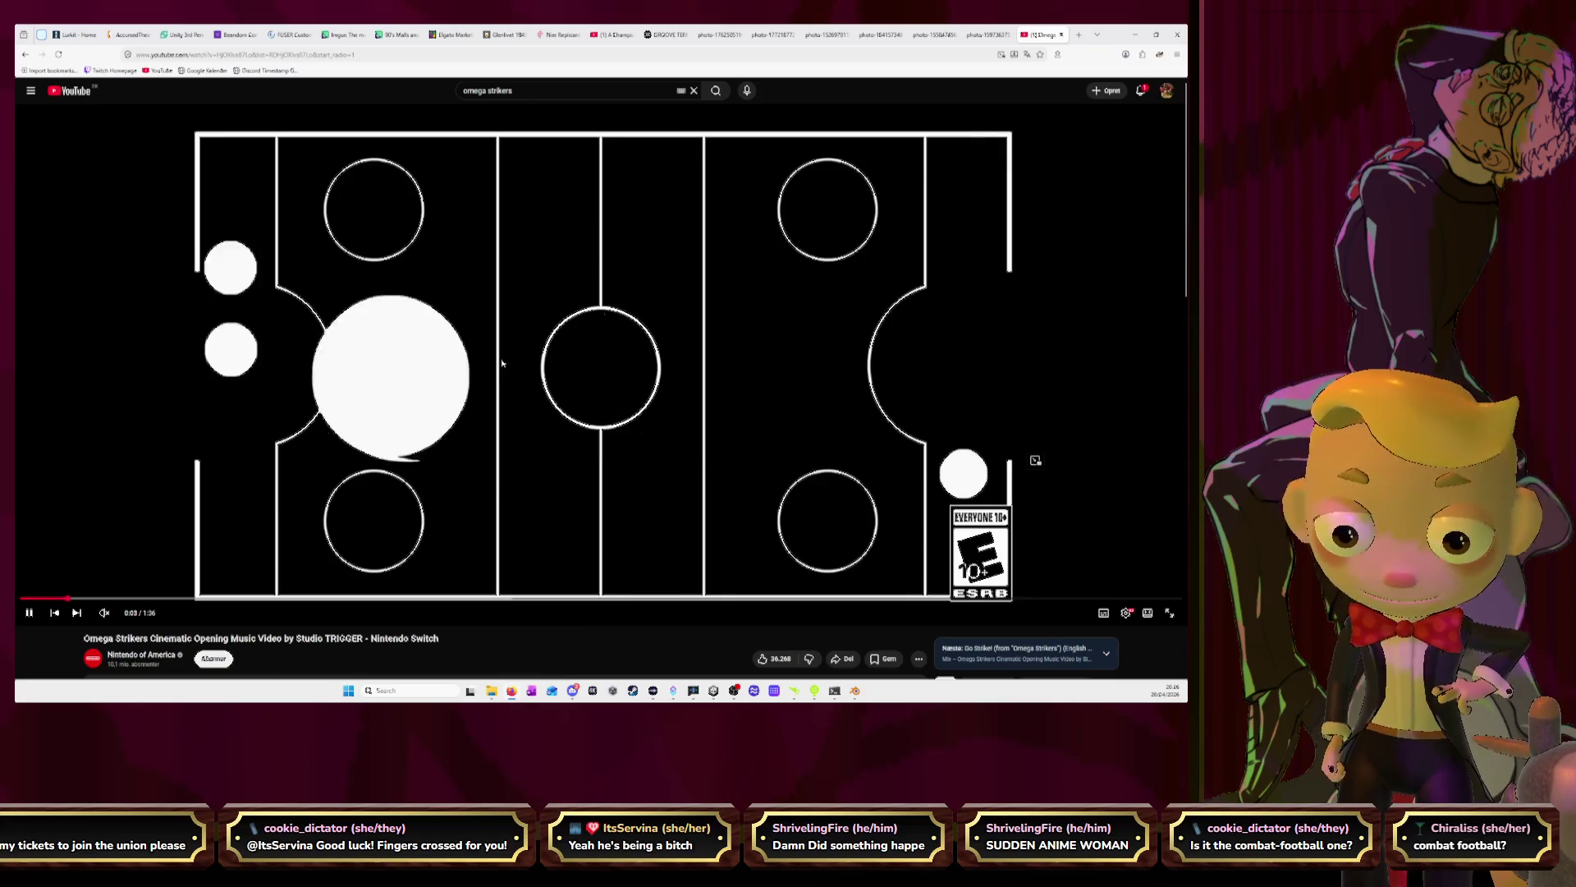
left_click(104, 613)
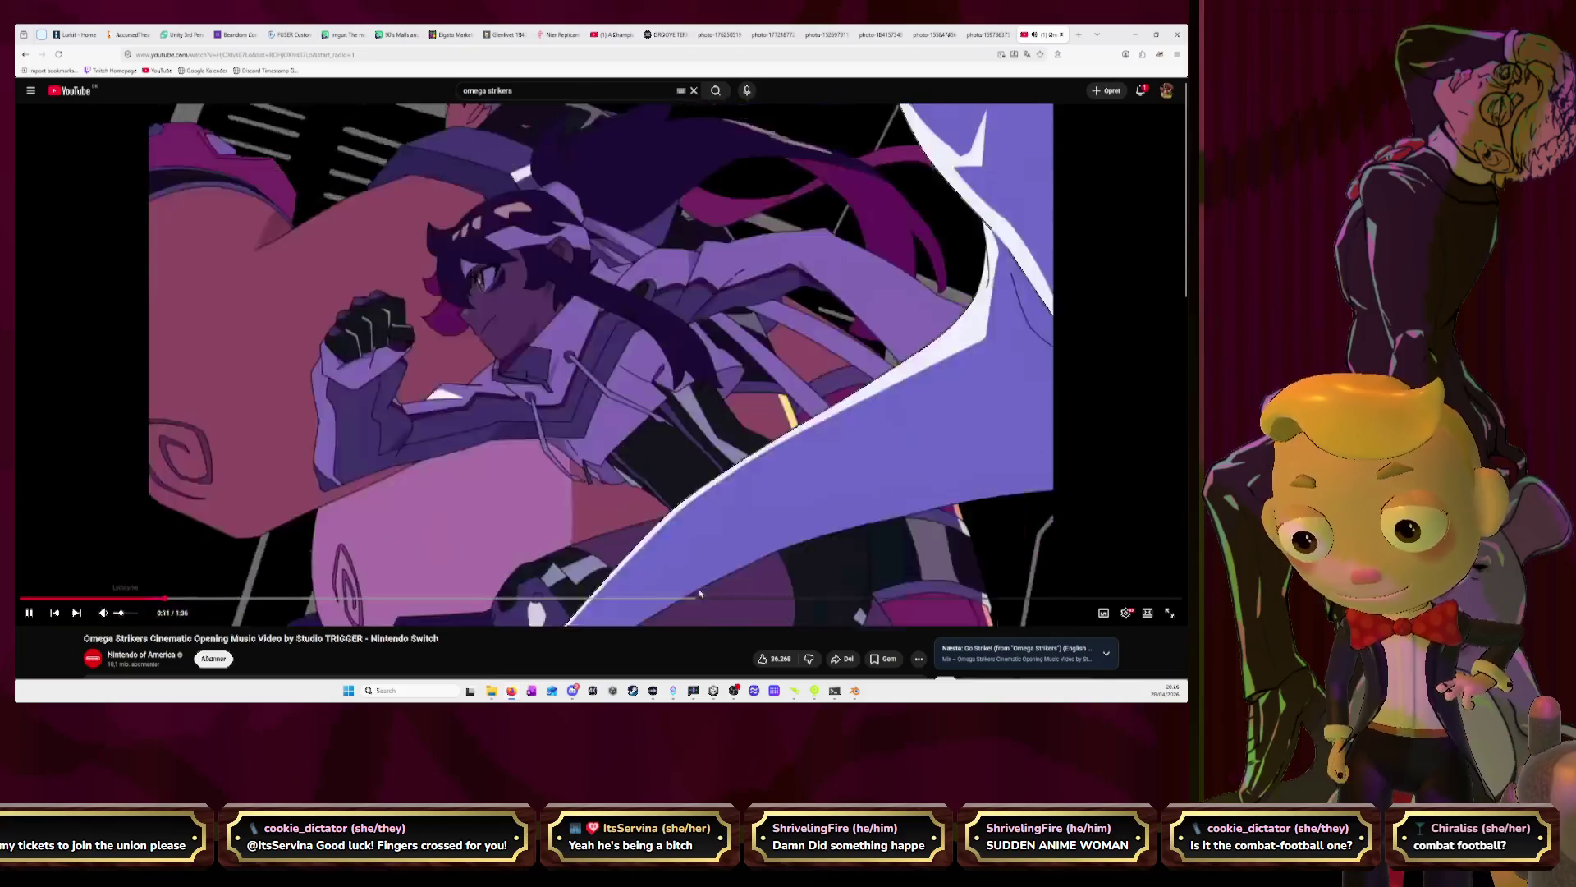
left_click(1032, 577)
left_click(1125, 612)
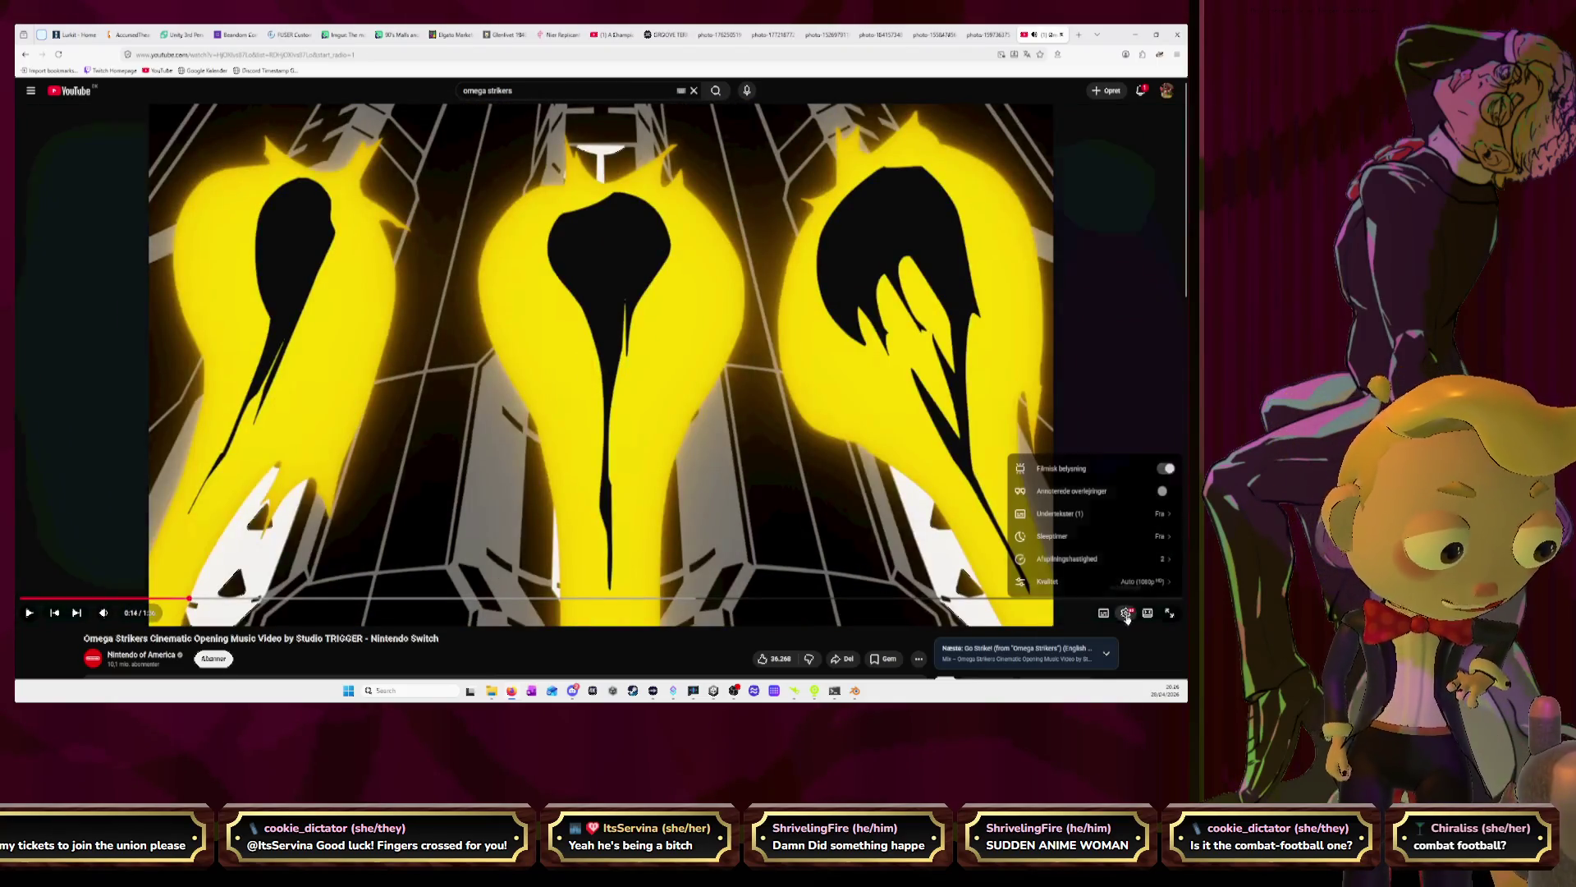
left_click(1097, 565)
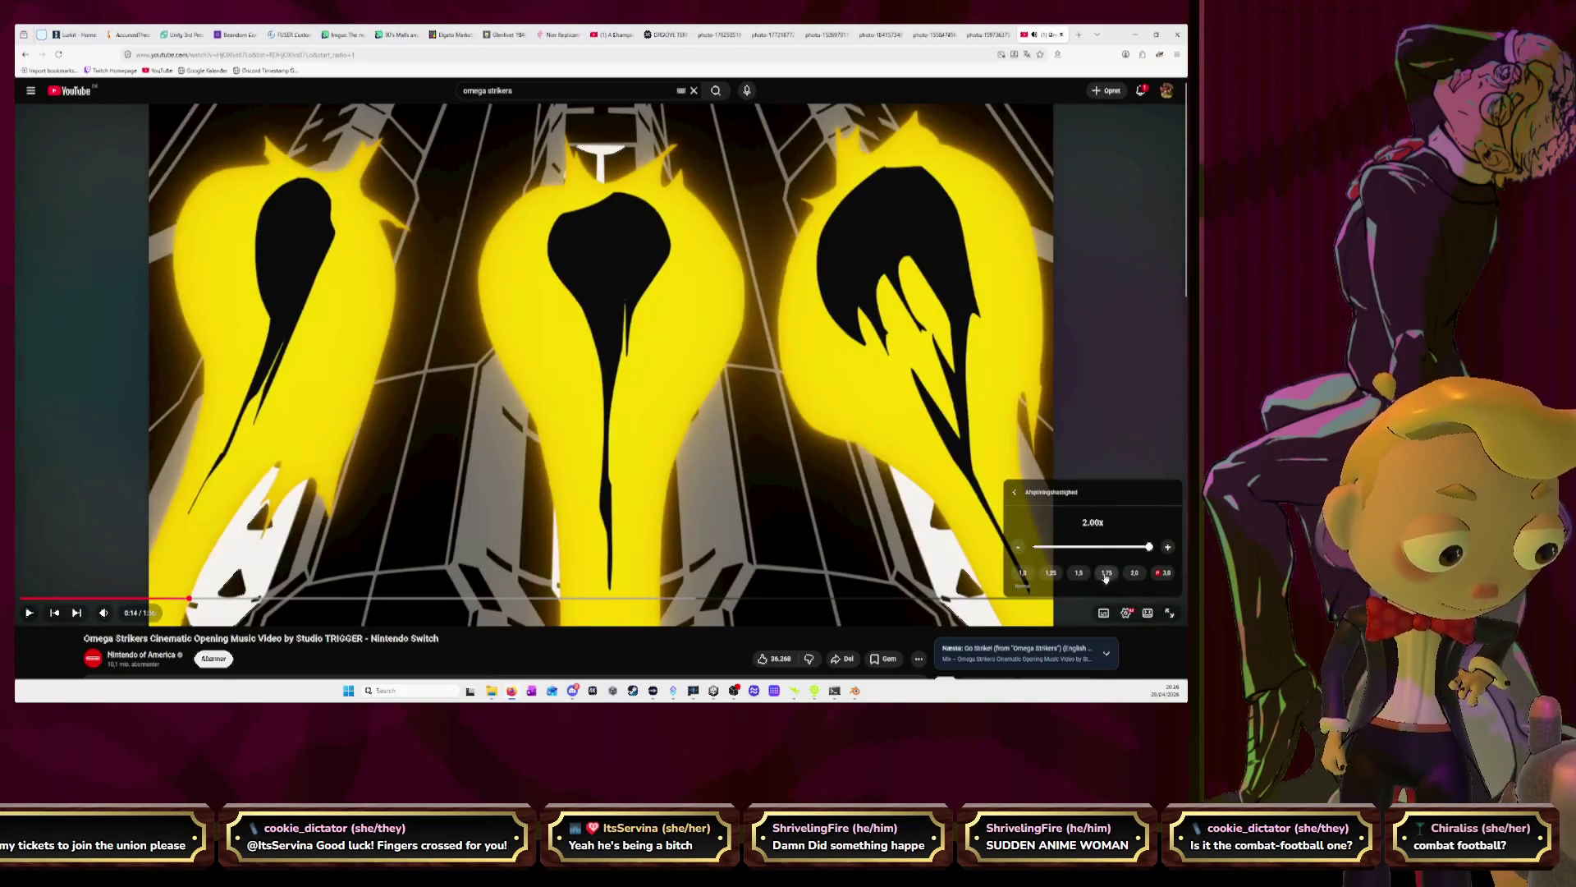
left_click(1023, 572)
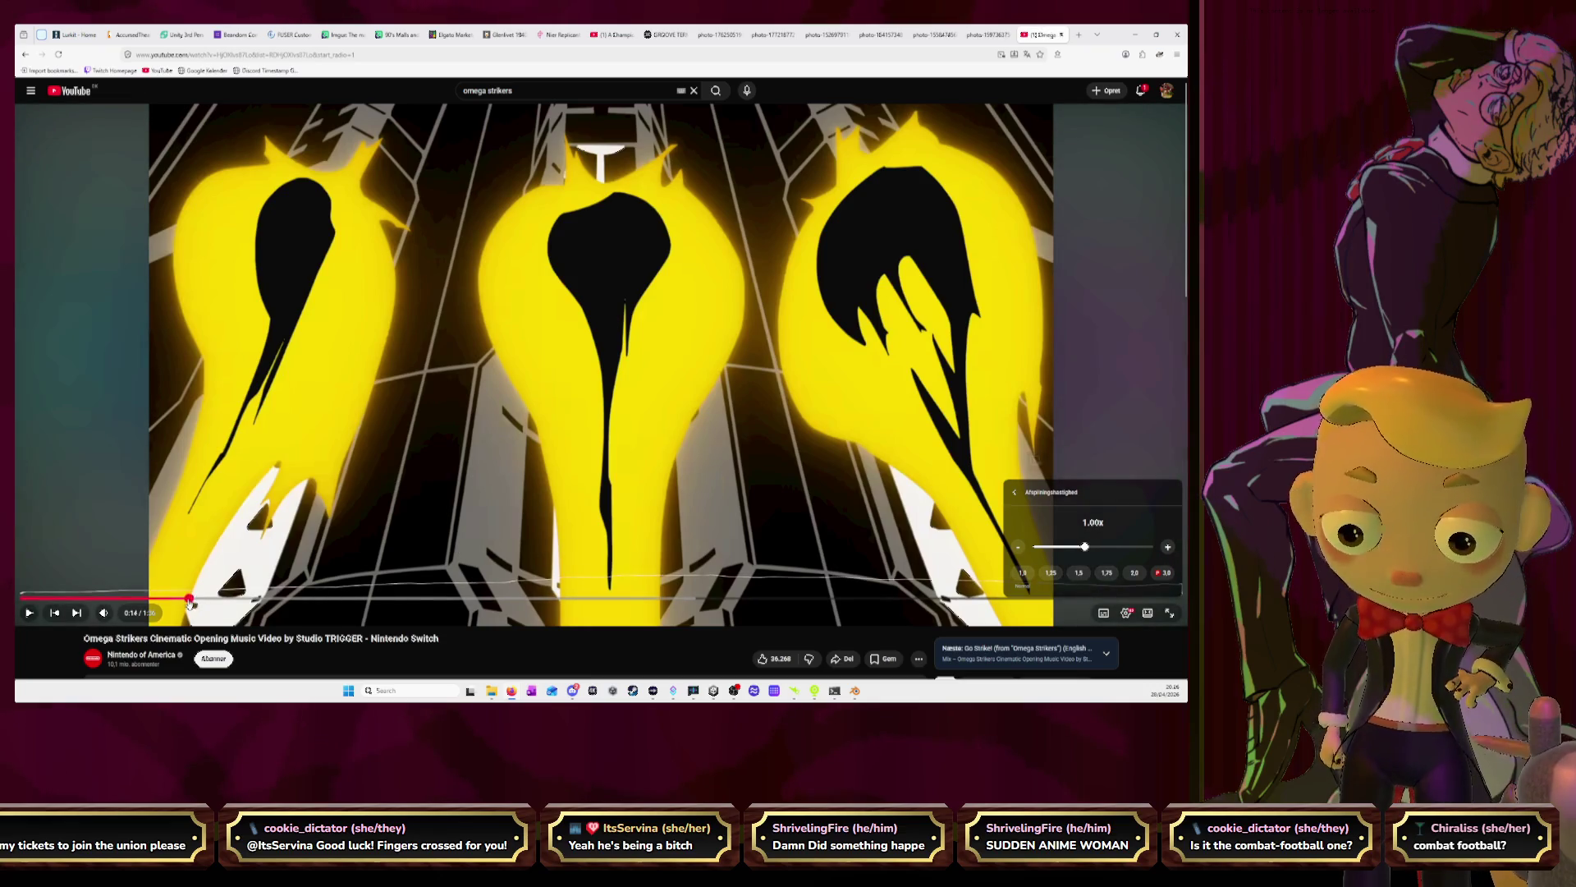
mouse_move(192, 599)
left_mouse_down()
mouse_move(358, 387)
mouse_move(345, 422)
left_mouse_up()
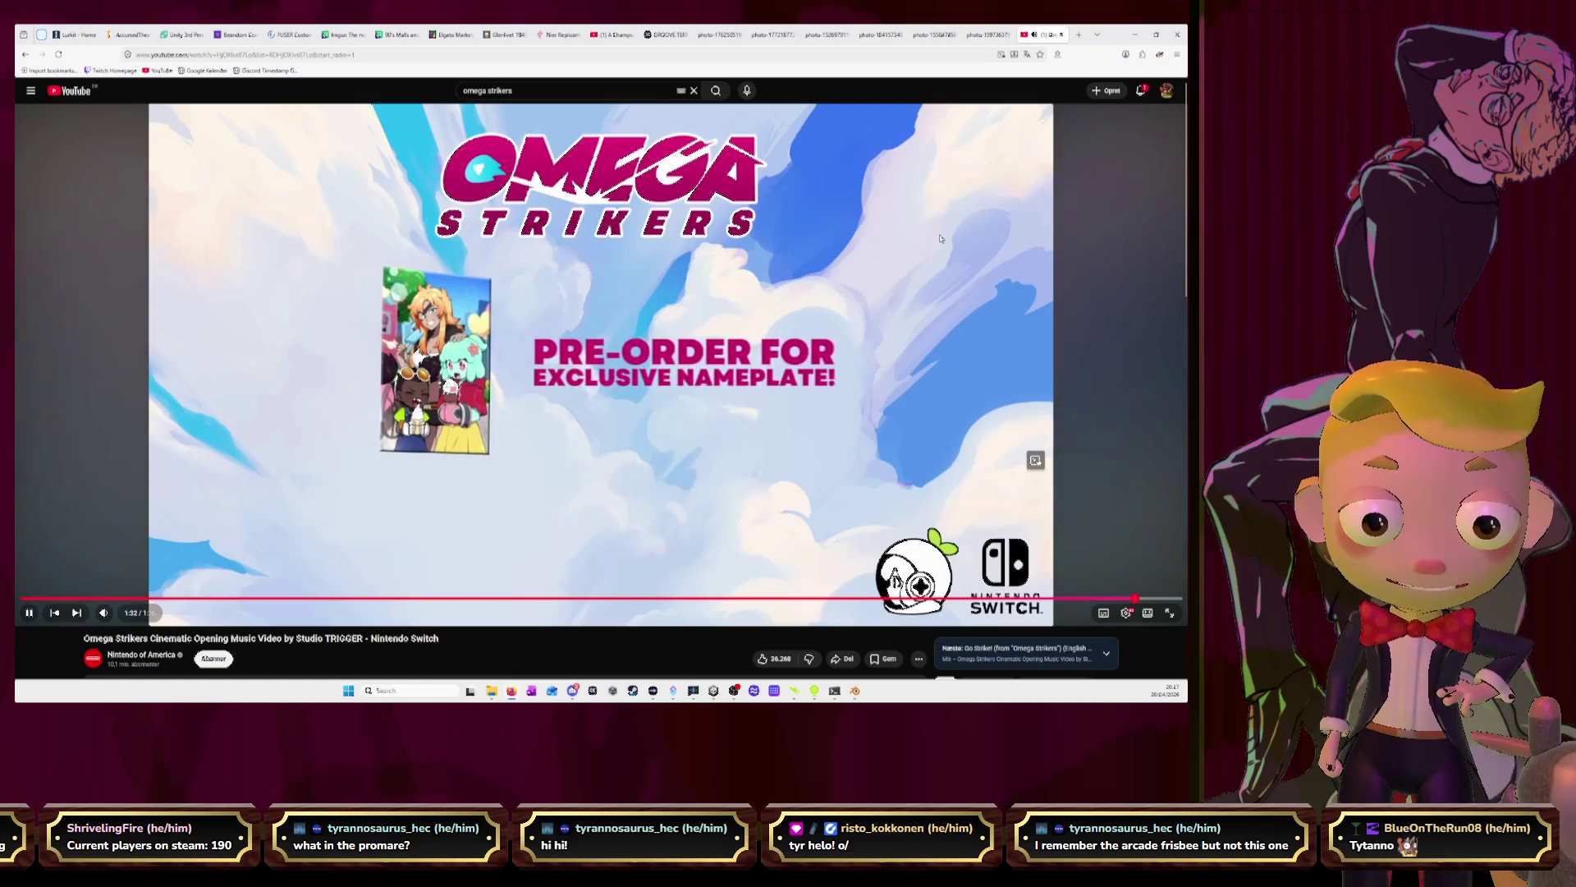
Close the Omega Strikers video tab and load YouTube in a new tab
left_click(1061, 35)
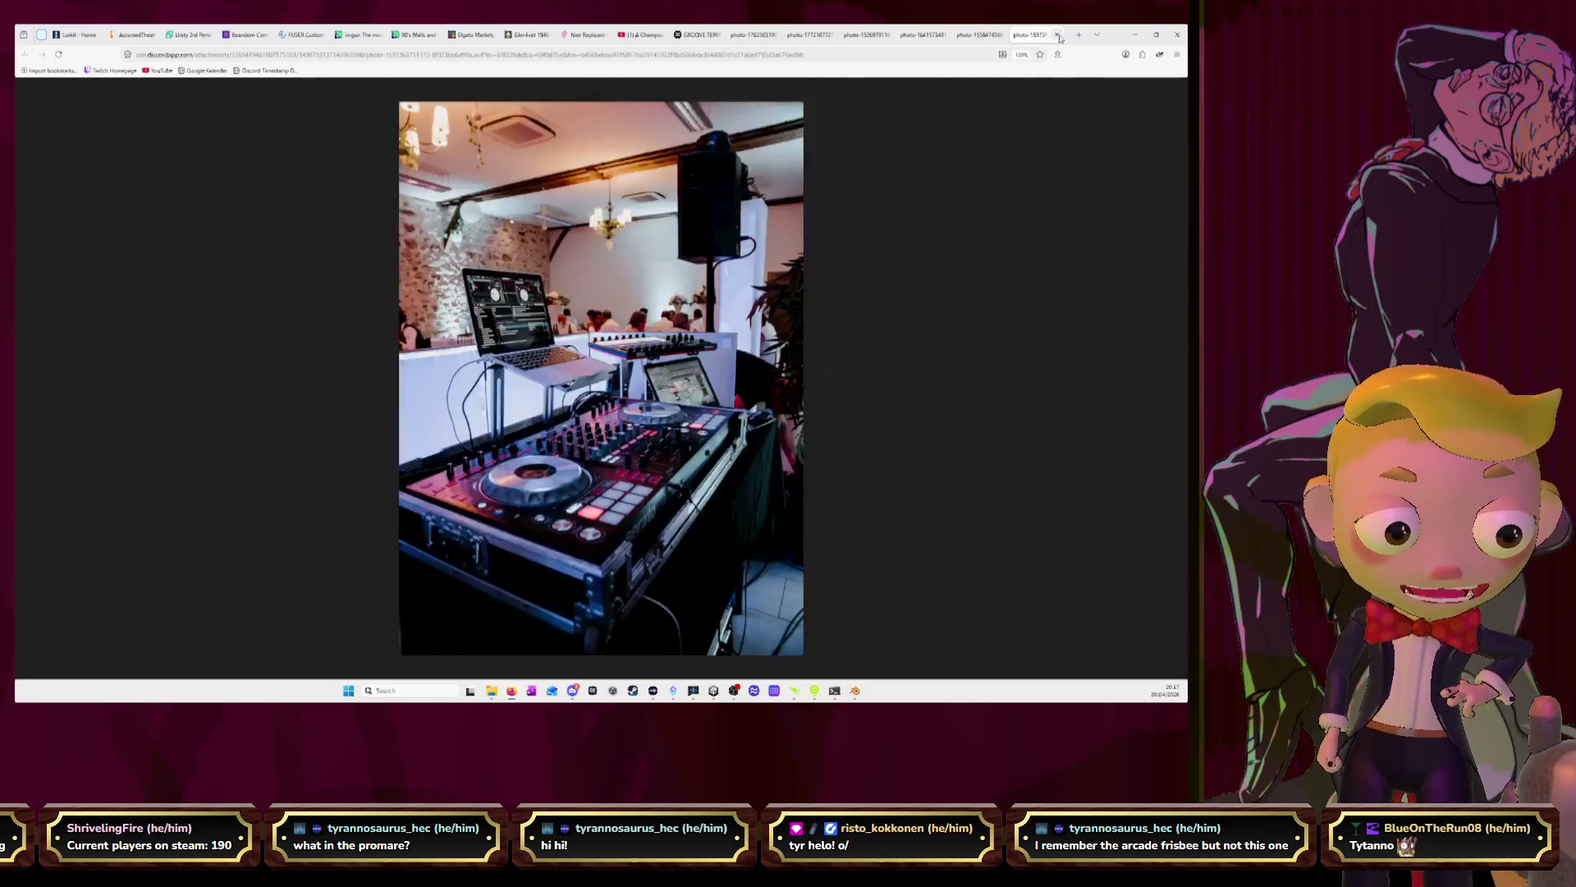
left_click(642, 35)
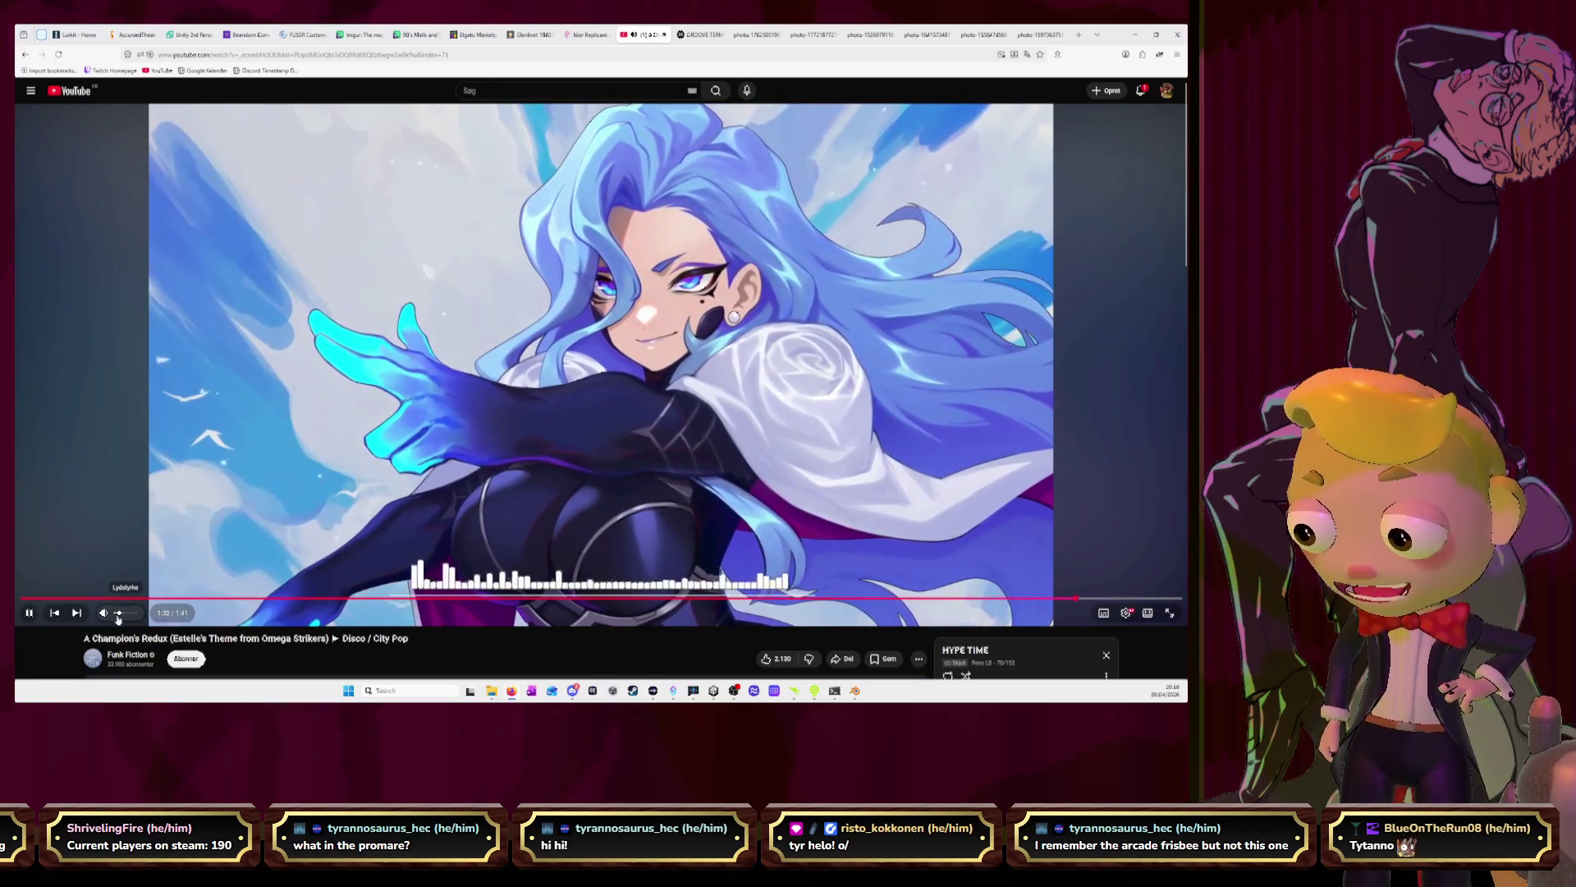
left_click(1079, 34)
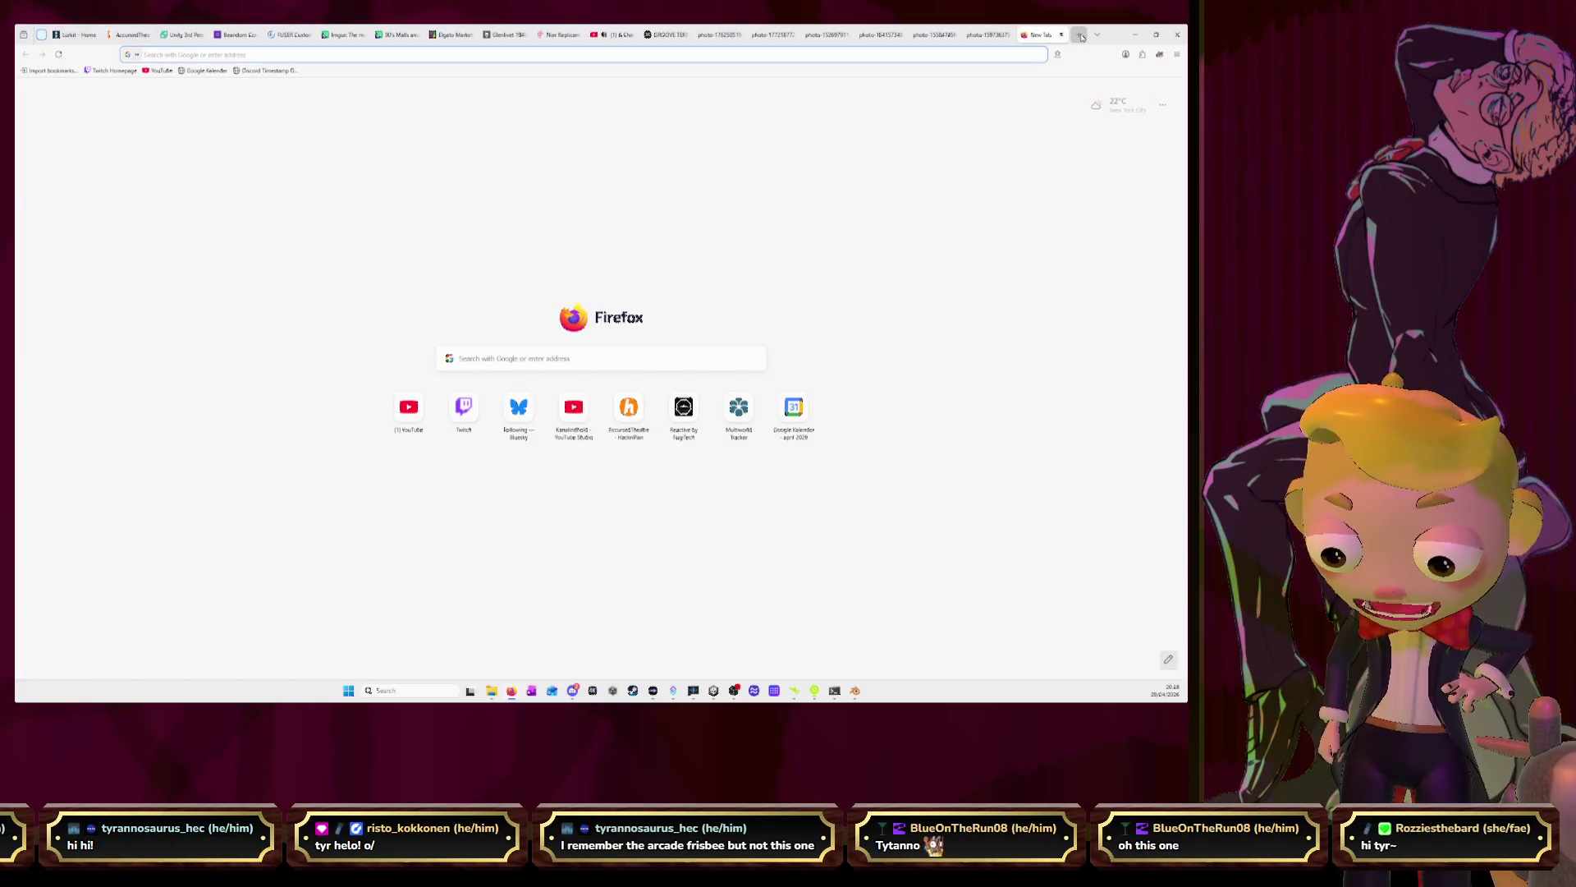
type("youtube.com")
key("Return")
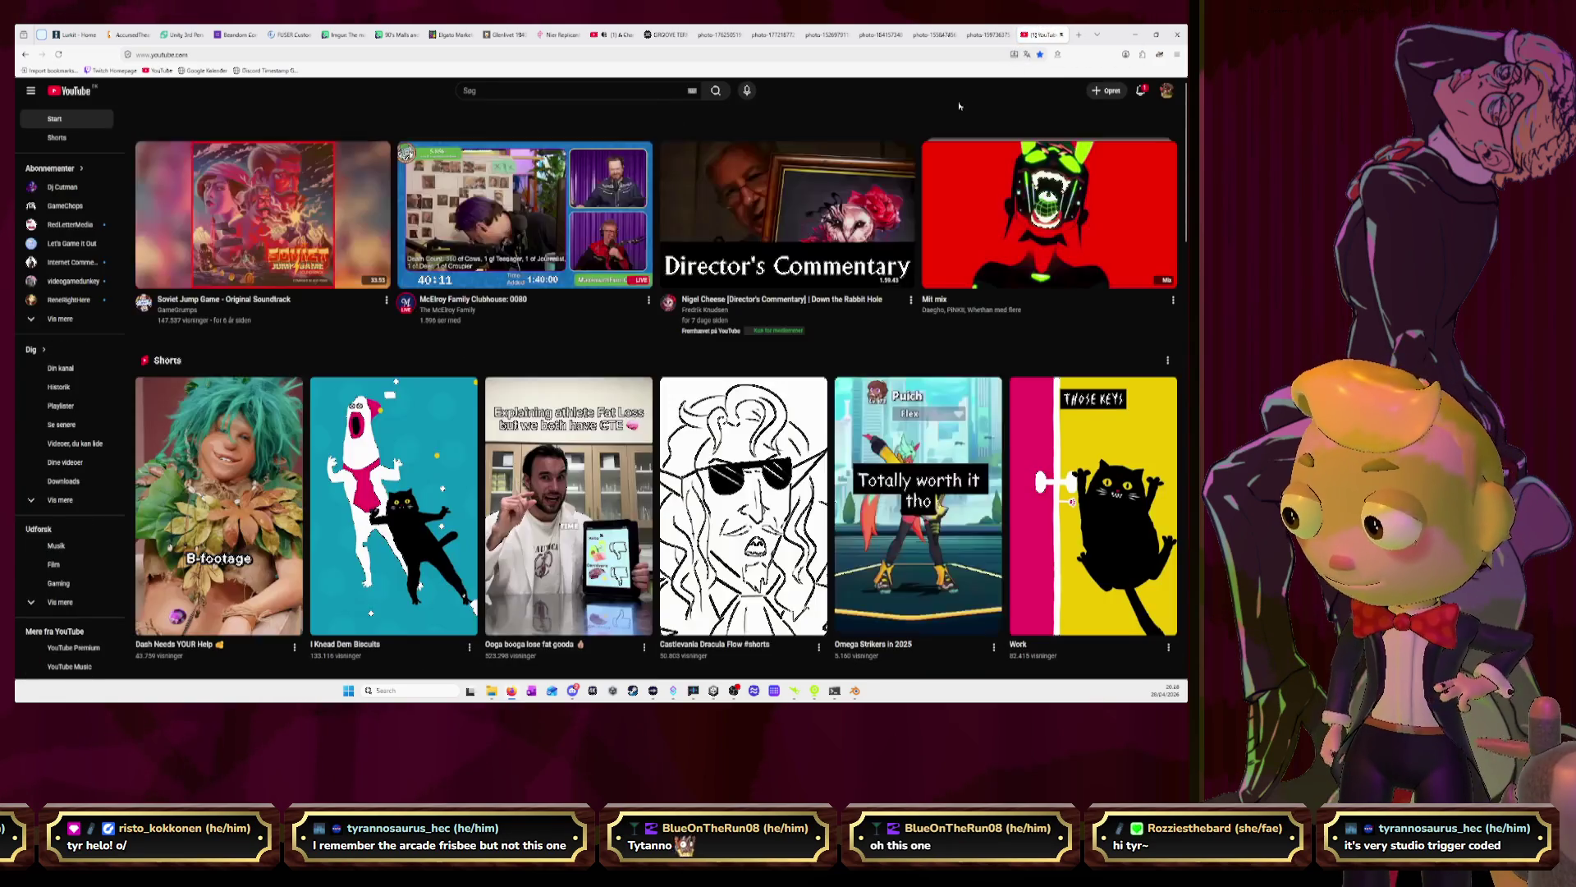
Search 'omega strikers gameplay' and open '20 Minutes of Omega Strikers Gameplay! - Game & Watch'
left_click(589, 92)
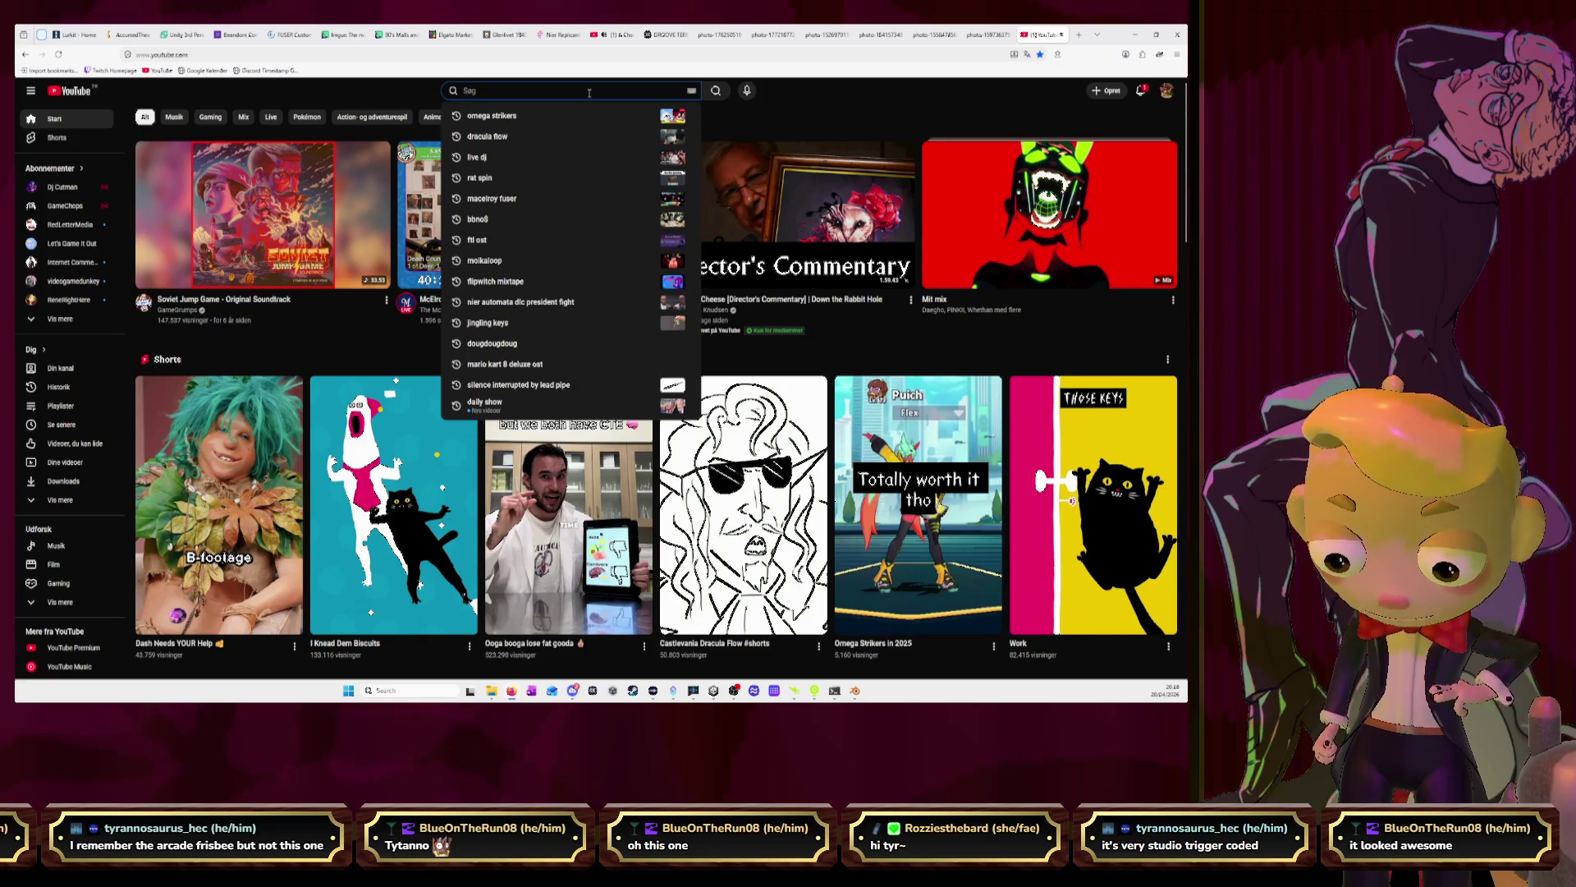
type("om")
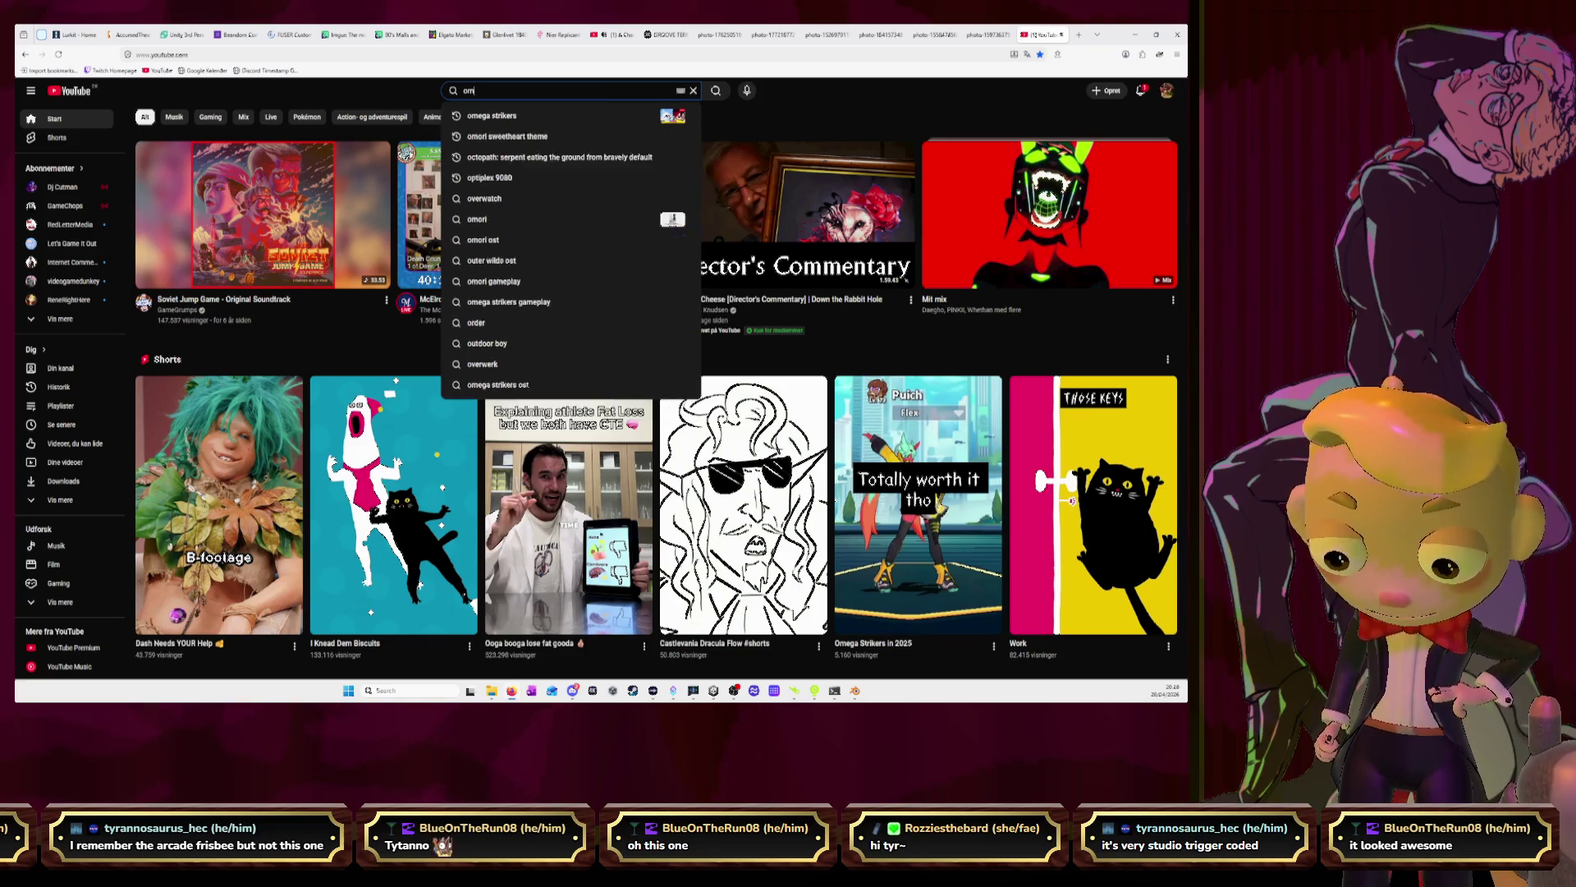
type("ega strikers gam")
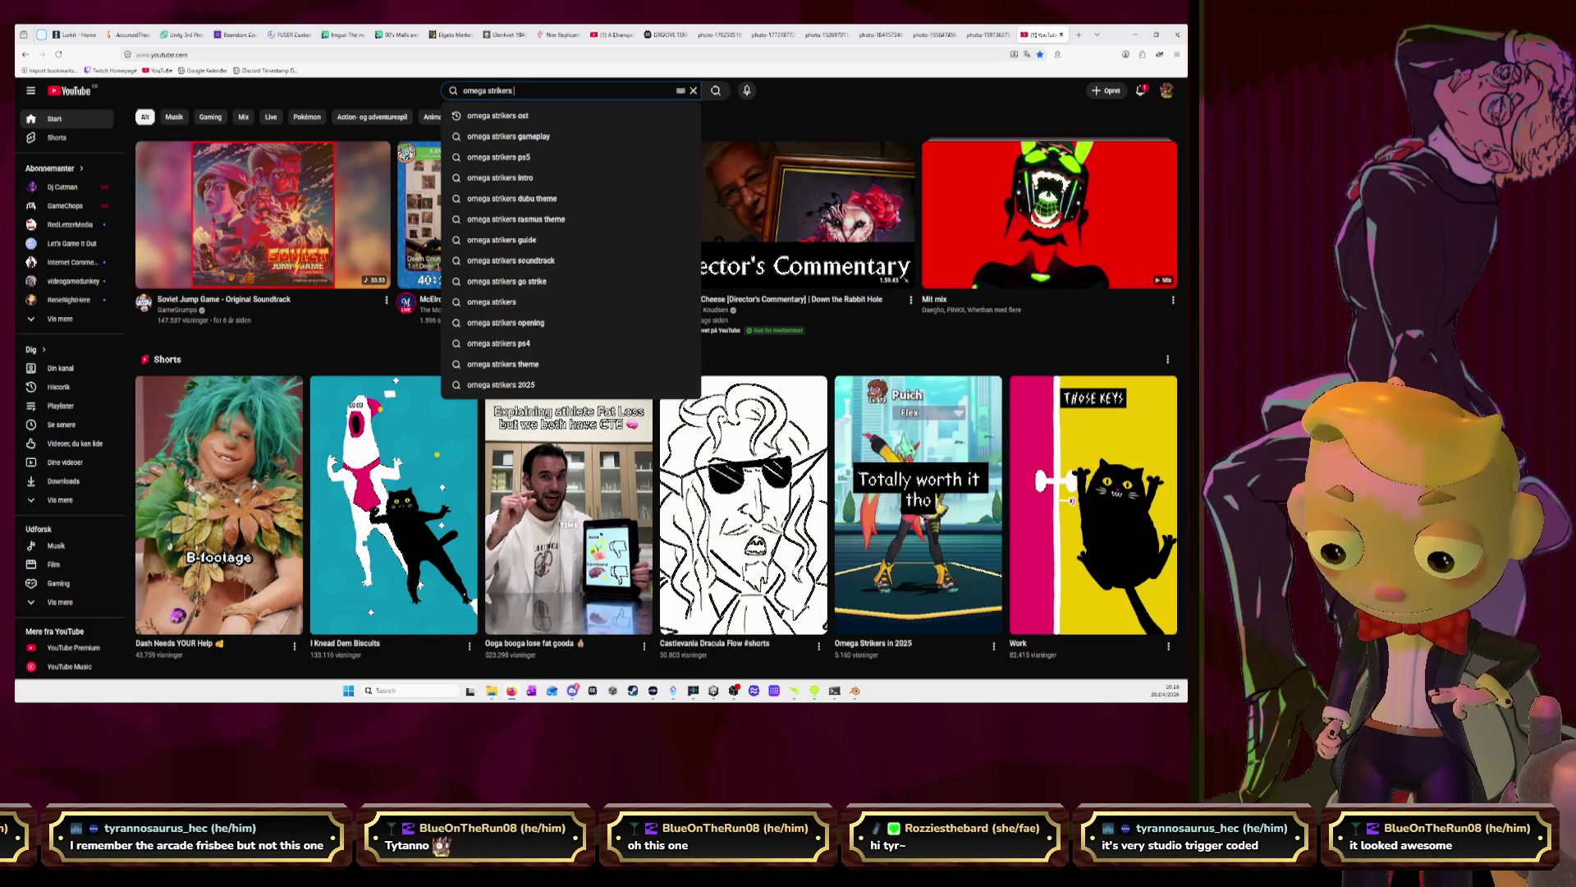
key("Down")
key("Return")
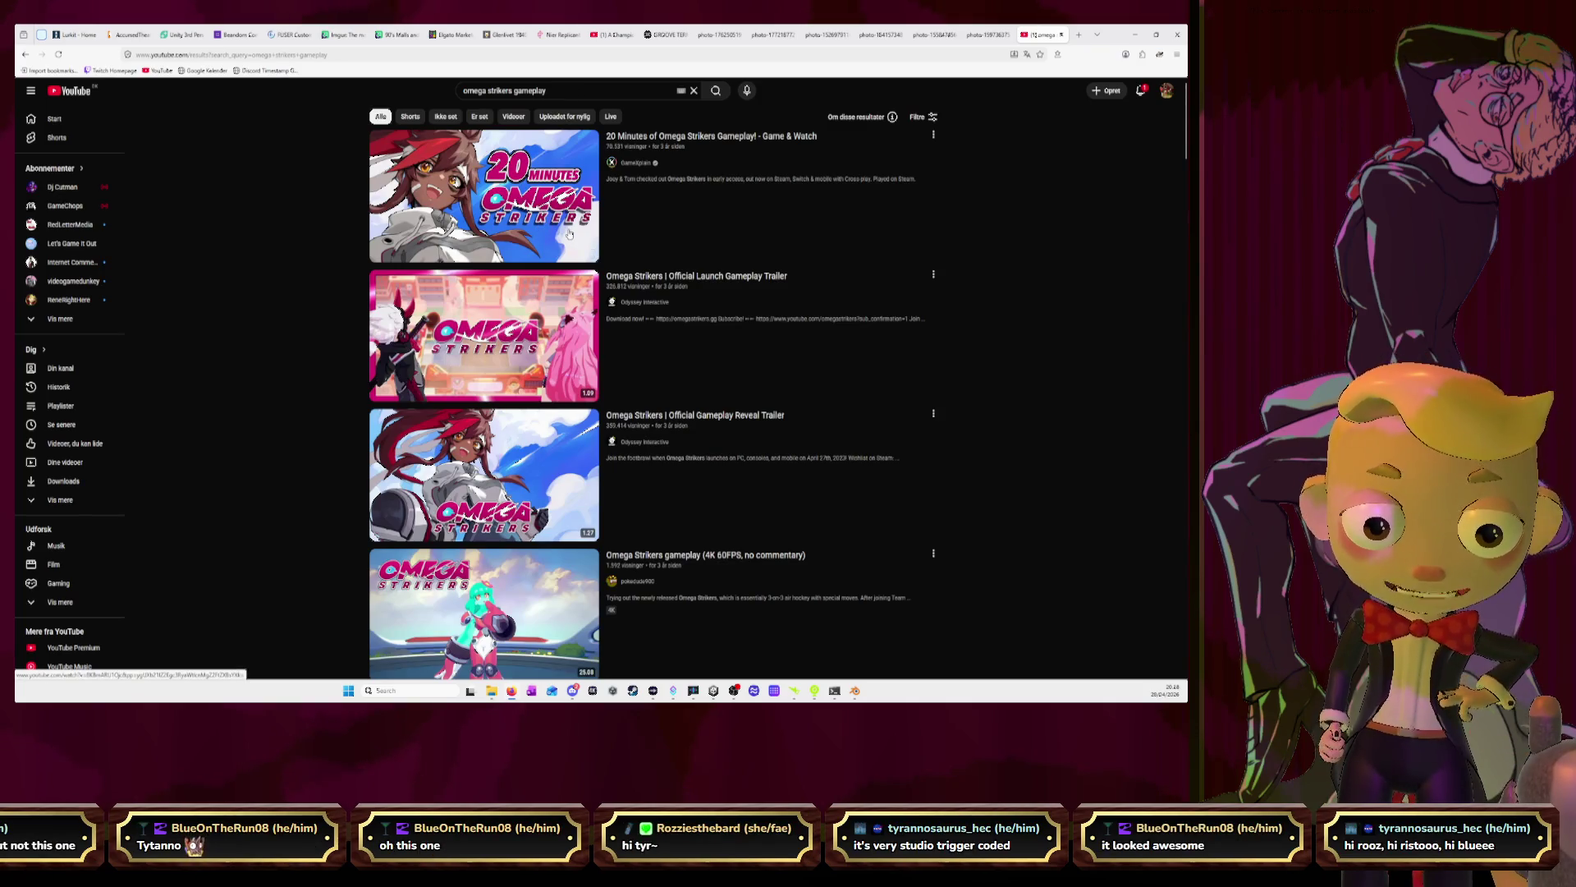
left_click(530, 237)
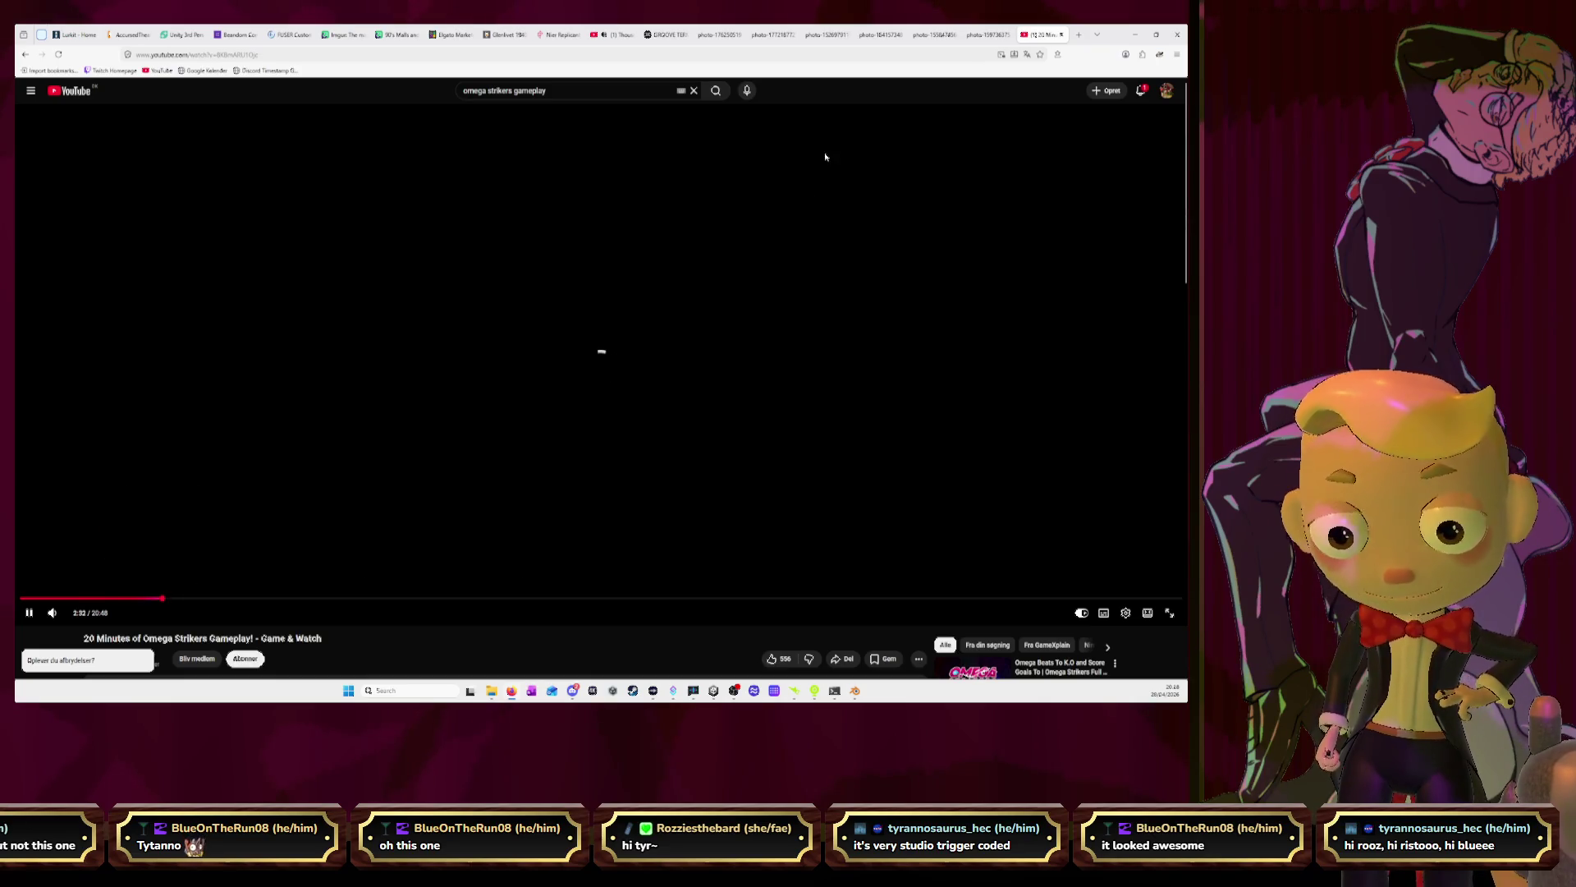
Watch the gameplay video to about 3:35, then close its tab
left_click(617, 34)
left_click(1043, 34)
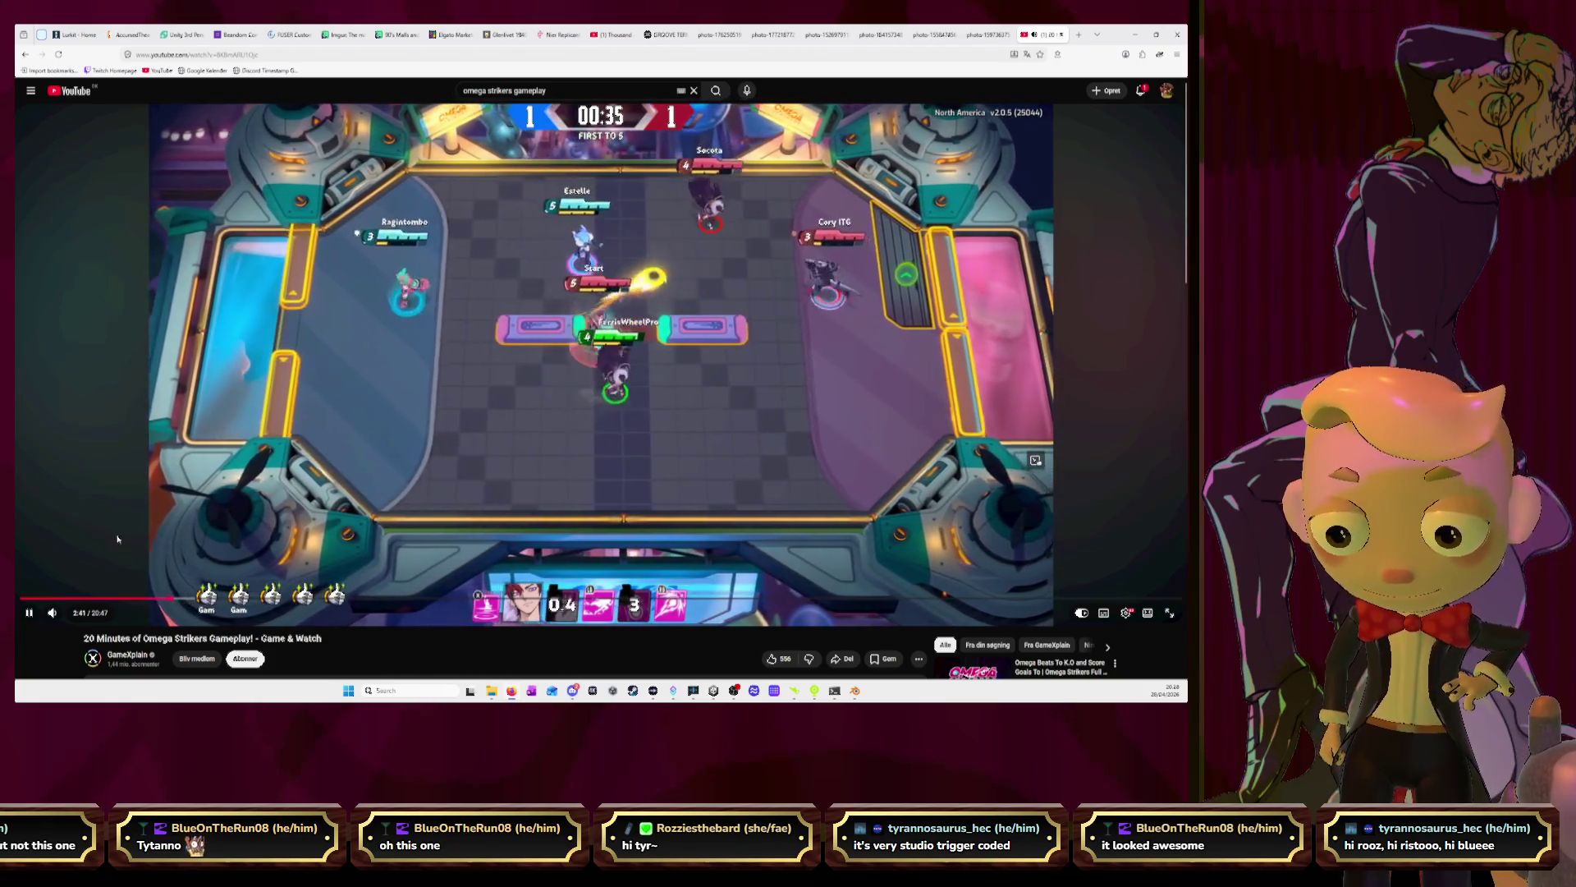
mouse_move(66, 617)
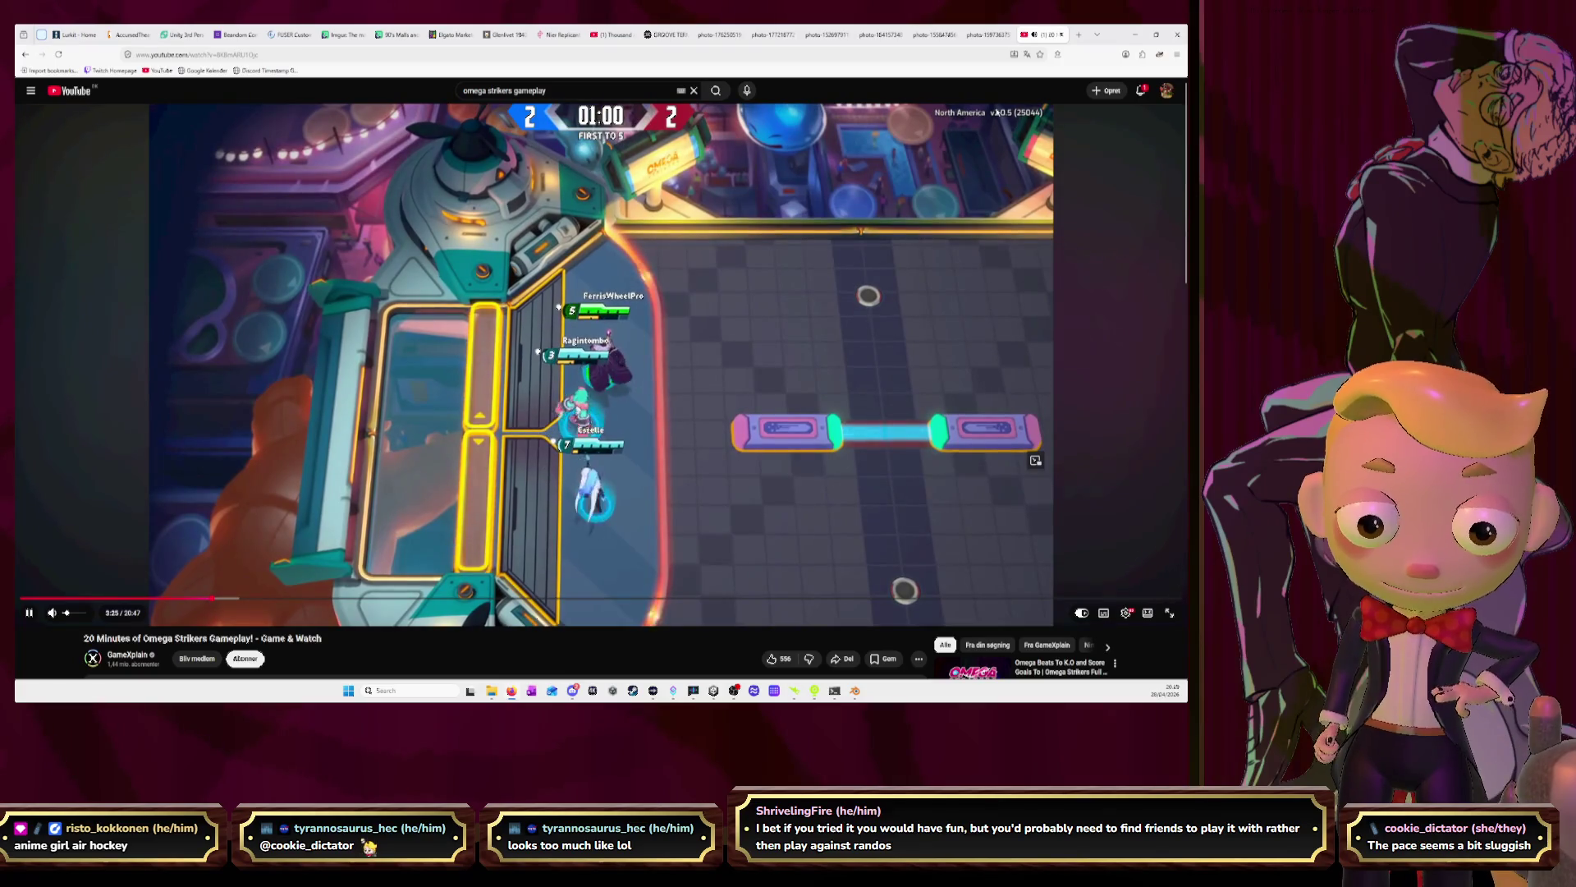
left_click(1061, 35)
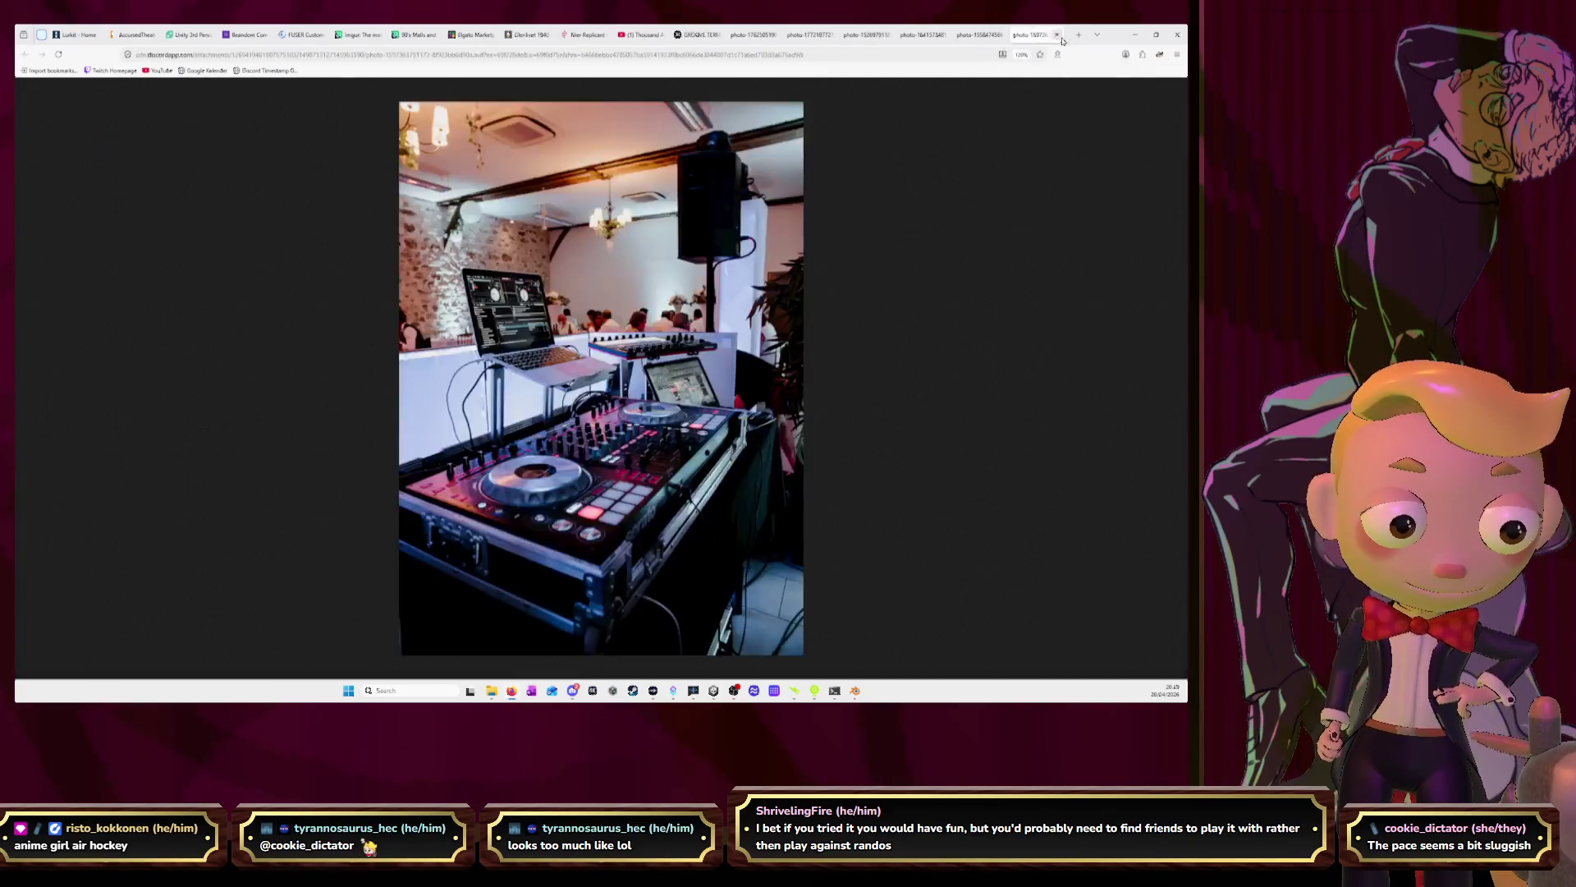
Select the Thousand Absolutes tab and minimize the browser to reveal Blender
left_click(646, 34)
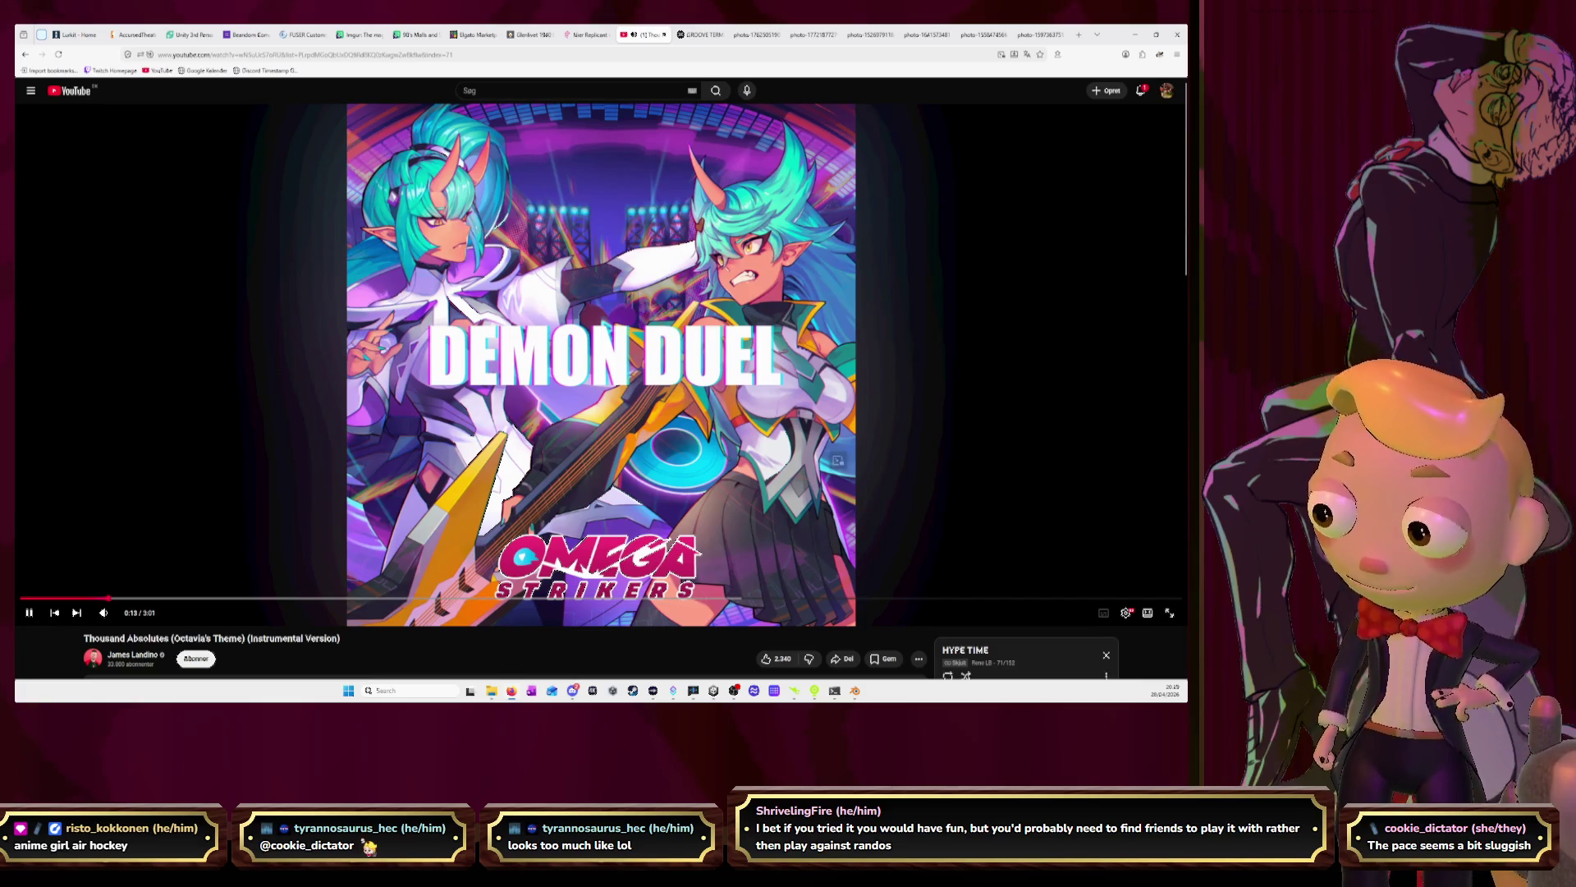
left_click(1135, 35)
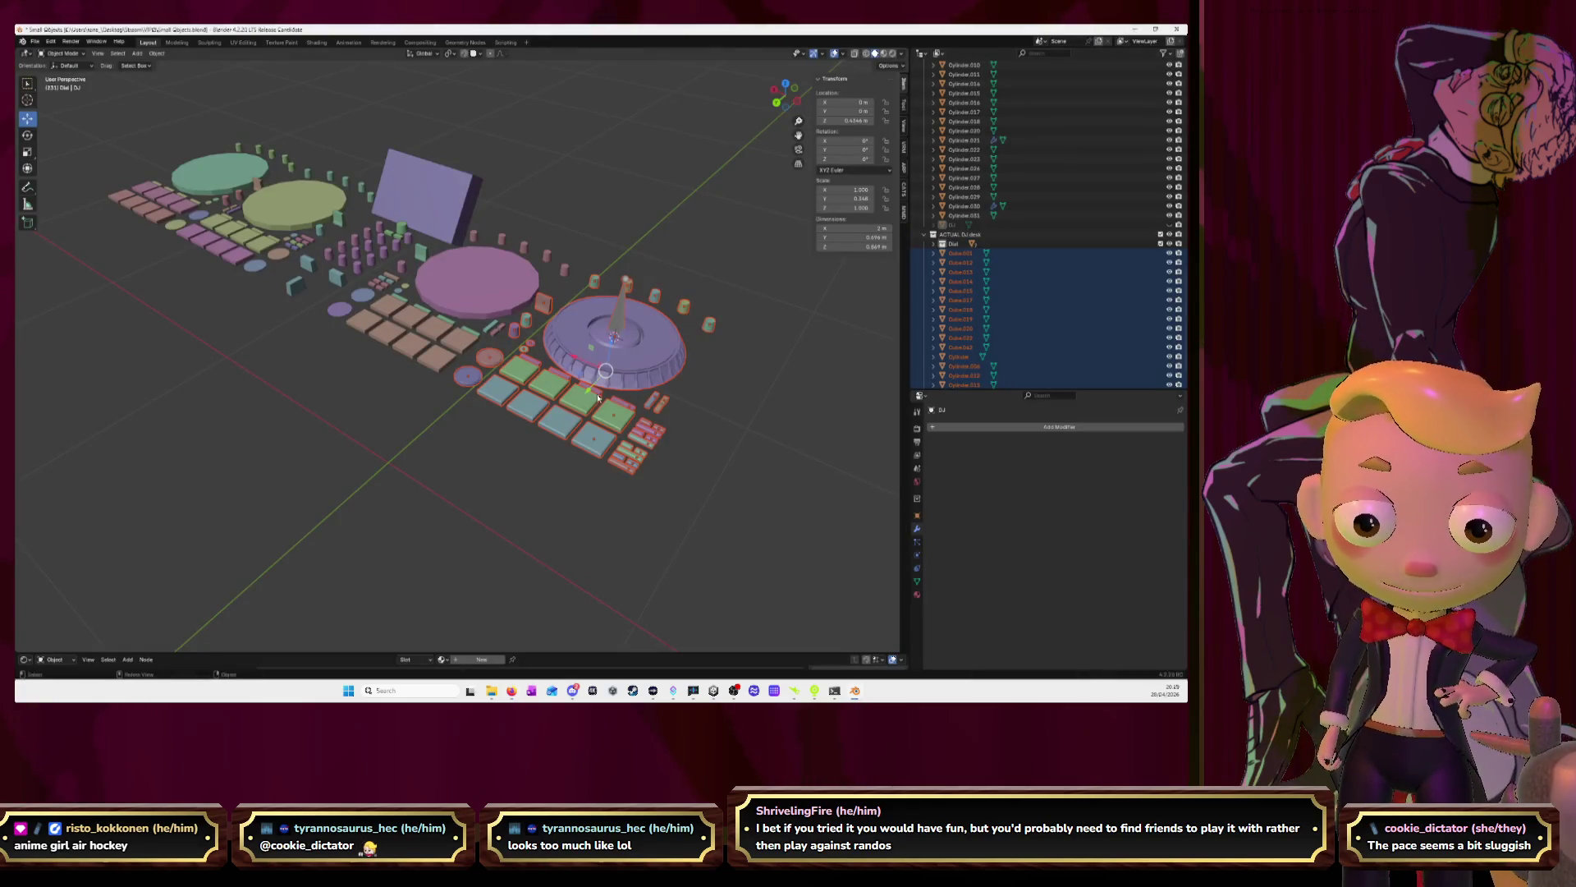
Widen the viewport and frame the left deck and jog wheel in Top Orthographic view
middle_click_drag(598, 398, 542, 300)
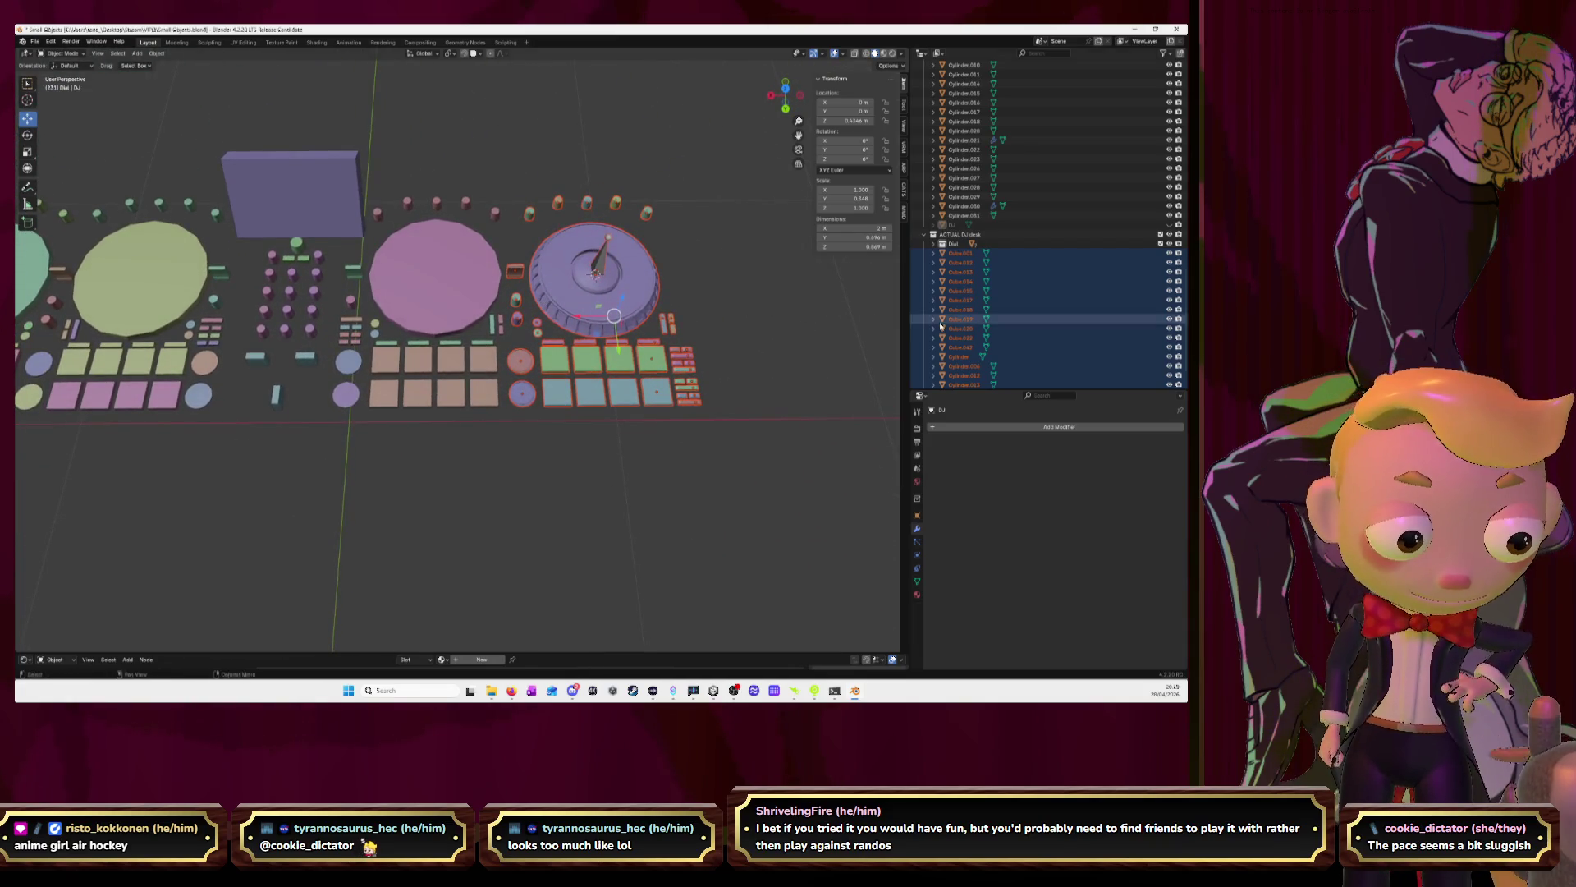
scroll(997, 329, "down", 2)
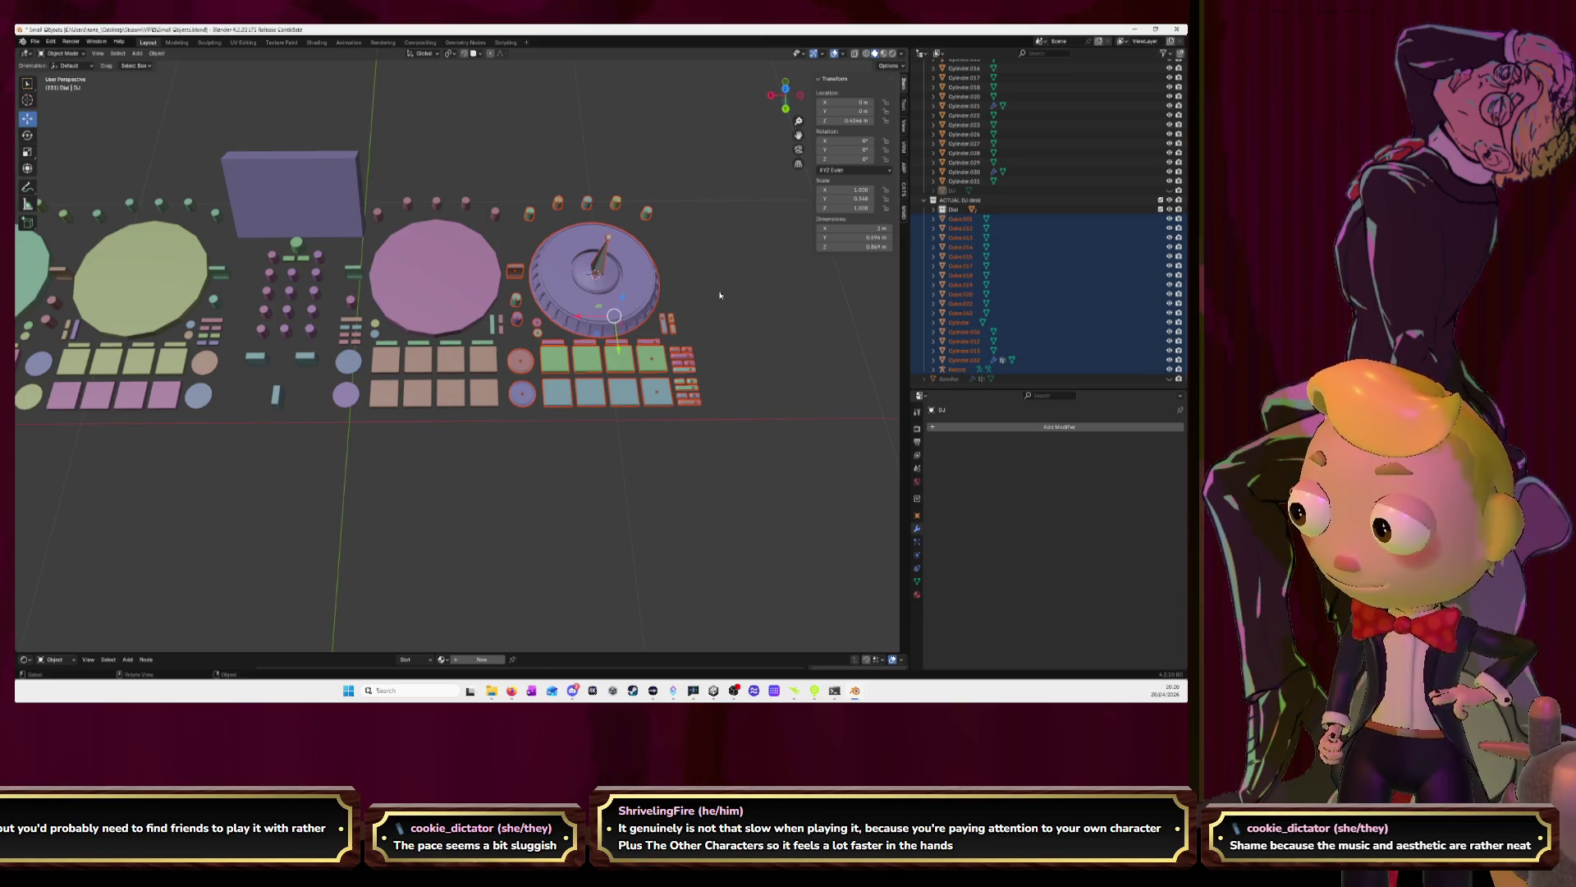
left_click_drag(909, 261, 956, 265)
mouse_move(832, 92)
left_mouse_down()
mouse_move(877, 139)
mouse_move(957, 74)
left_mouse_up()
left_click(832, 95)
scroll(839, 144, "up", 3)
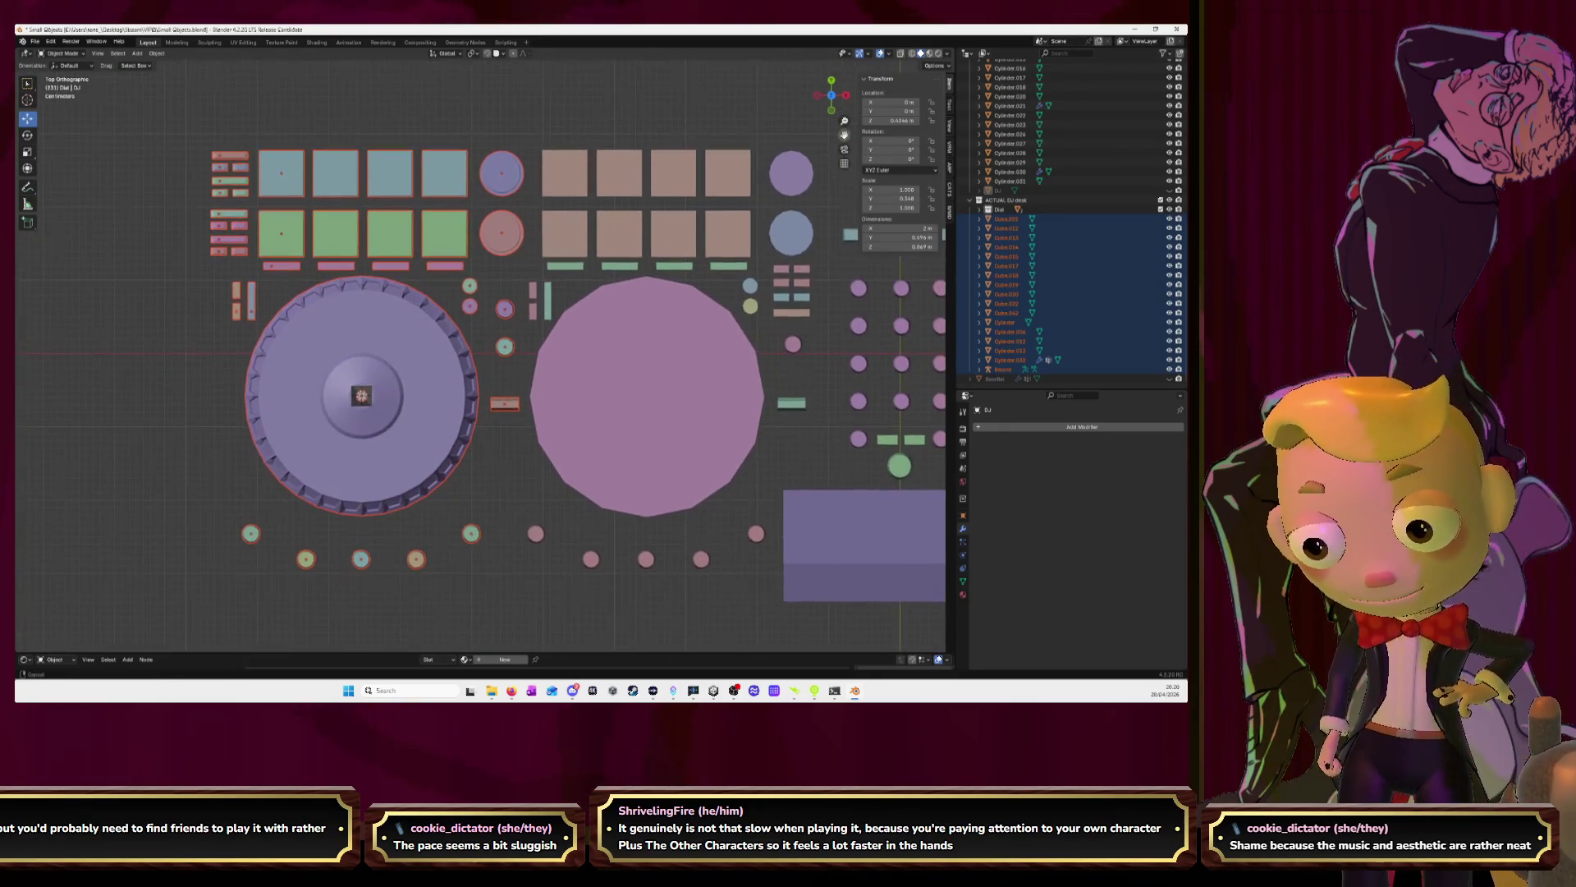
left_click_drag(844, 136, 844, 137)
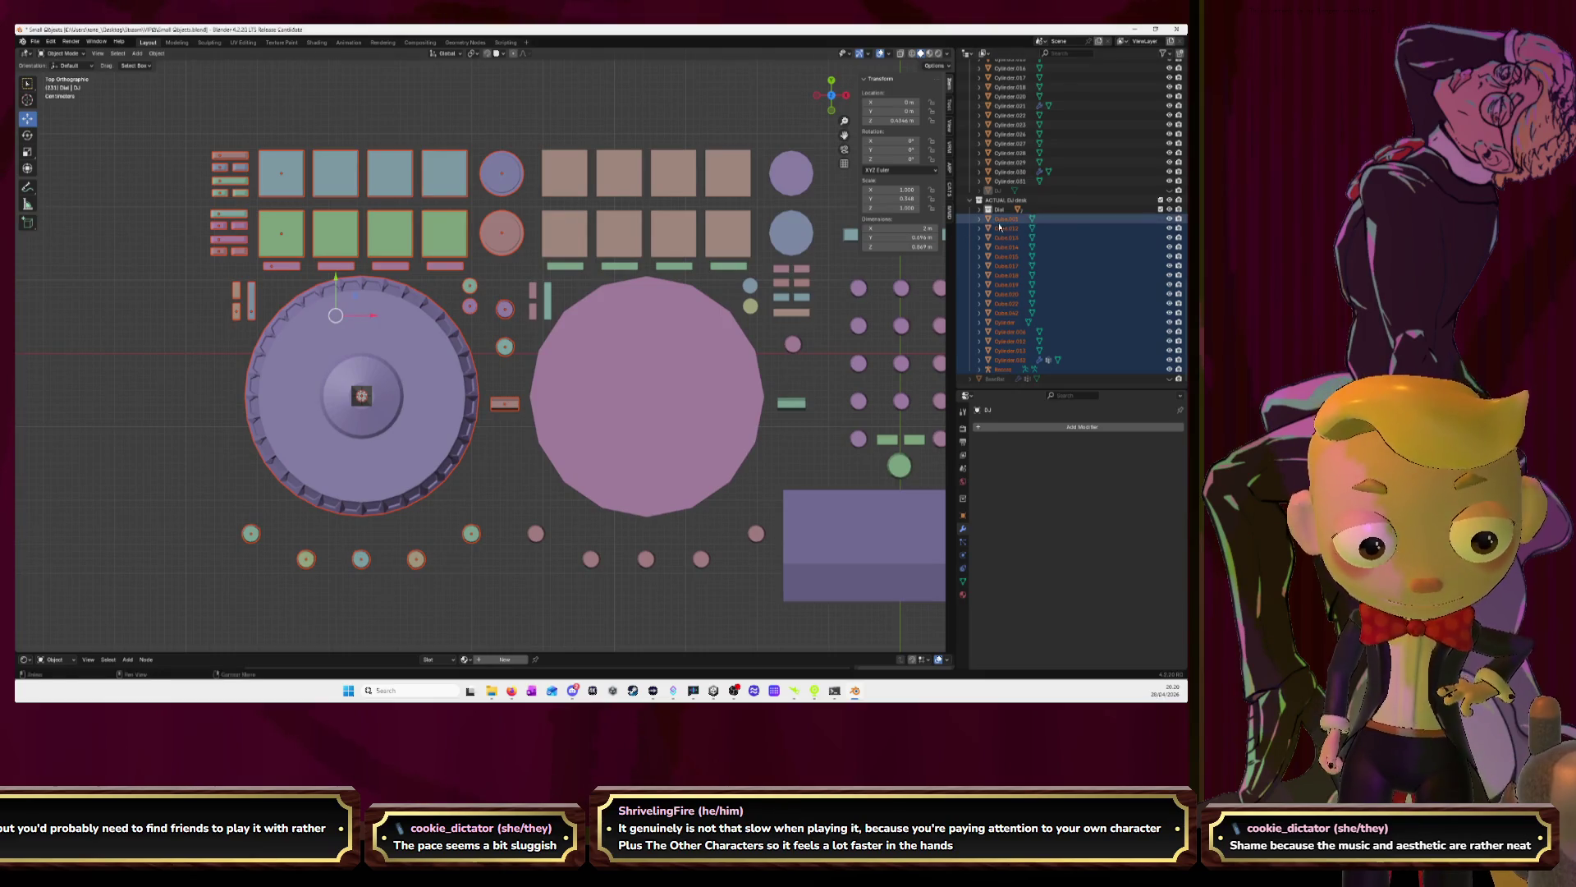
Starting at Cube.001, step up and down through the left-deck objects in the Outliner
left_click(1006, 220)
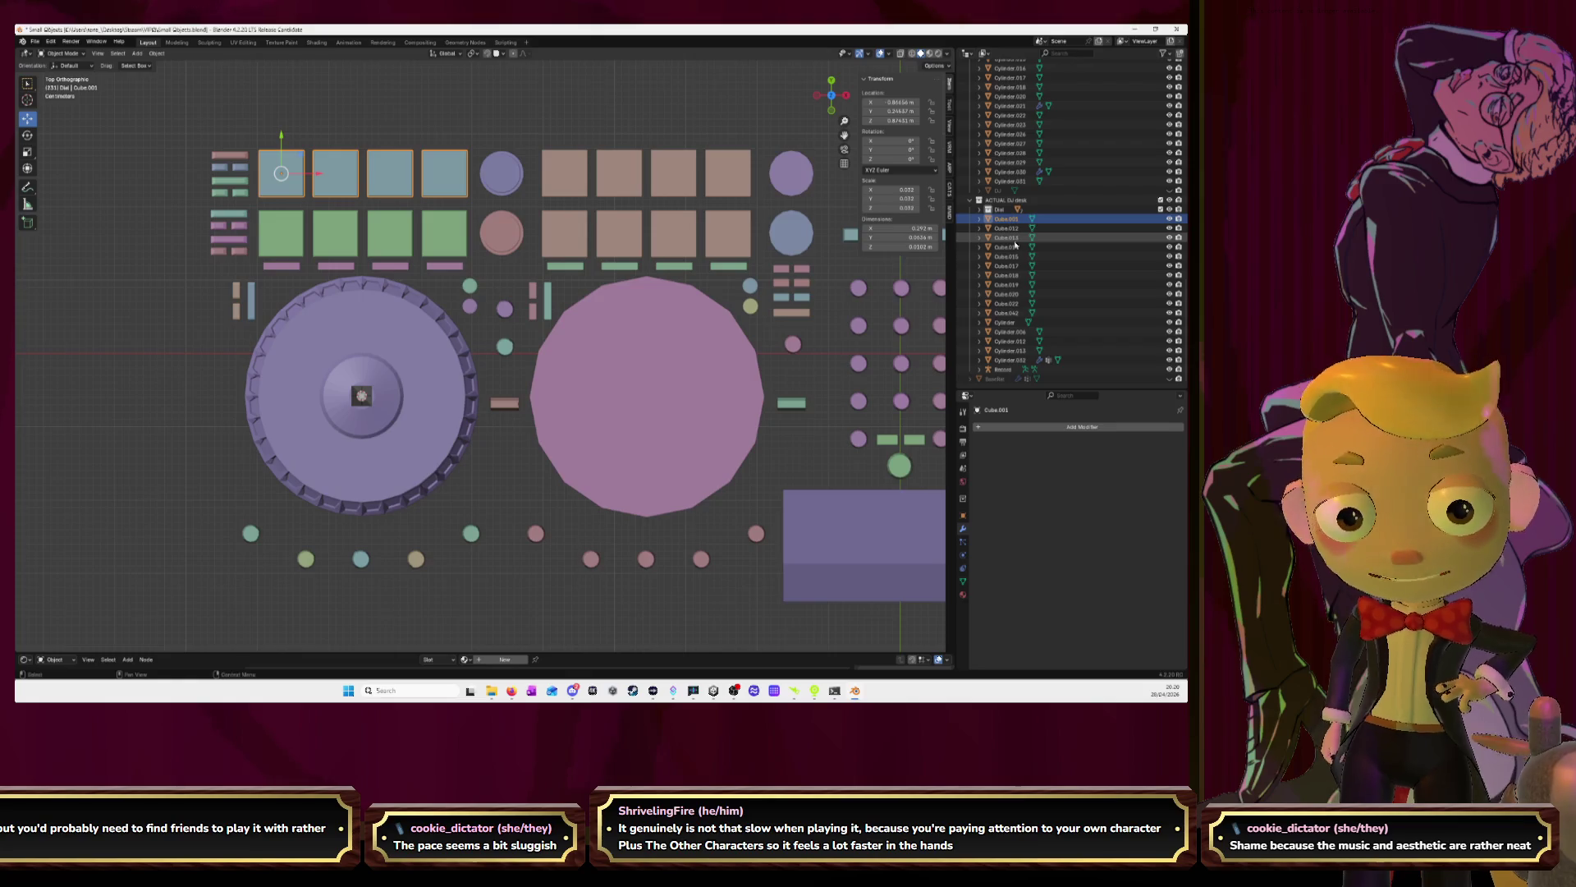
key("Down")
key("Down")
key("Down")
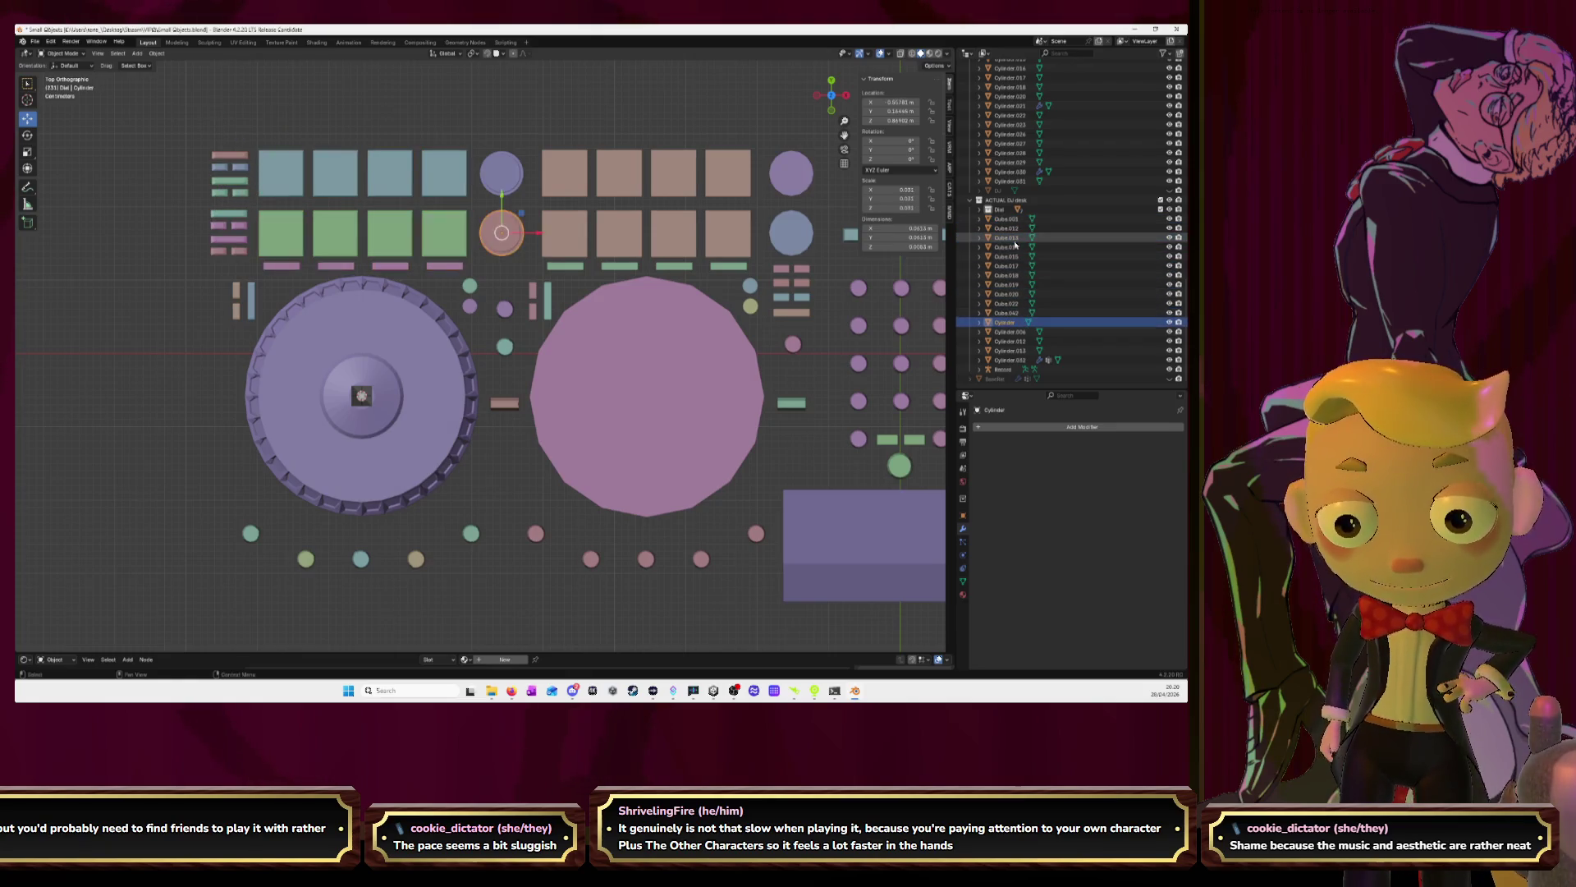
key("Down")
key("Down")
key("Down")
key("Up")
key("Up")
key("Up")
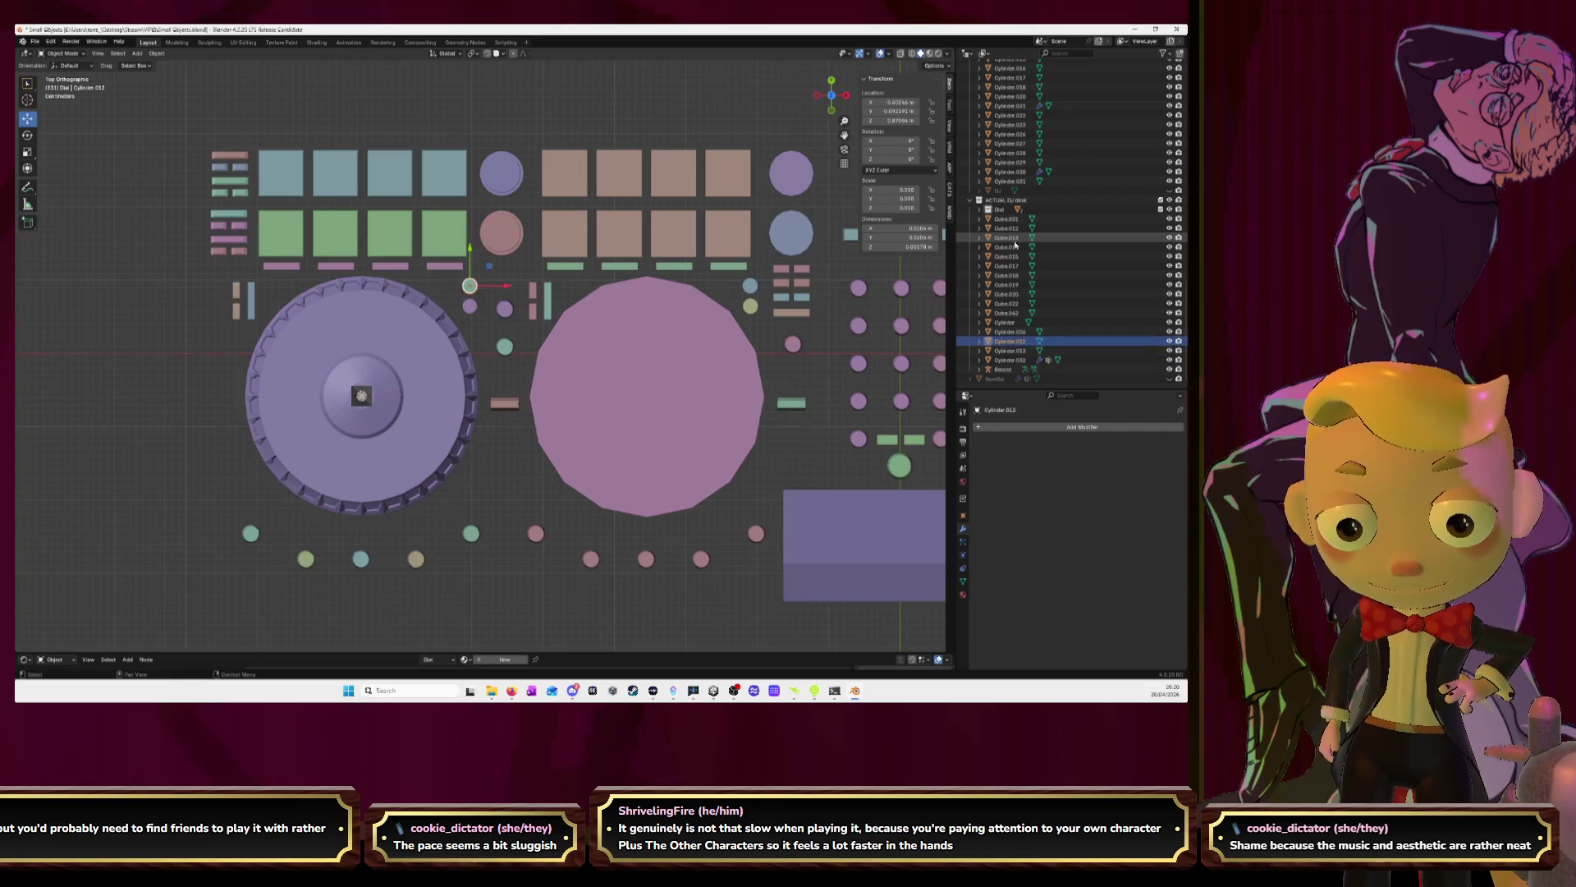
key("Up")
key("Up")
key("Up")
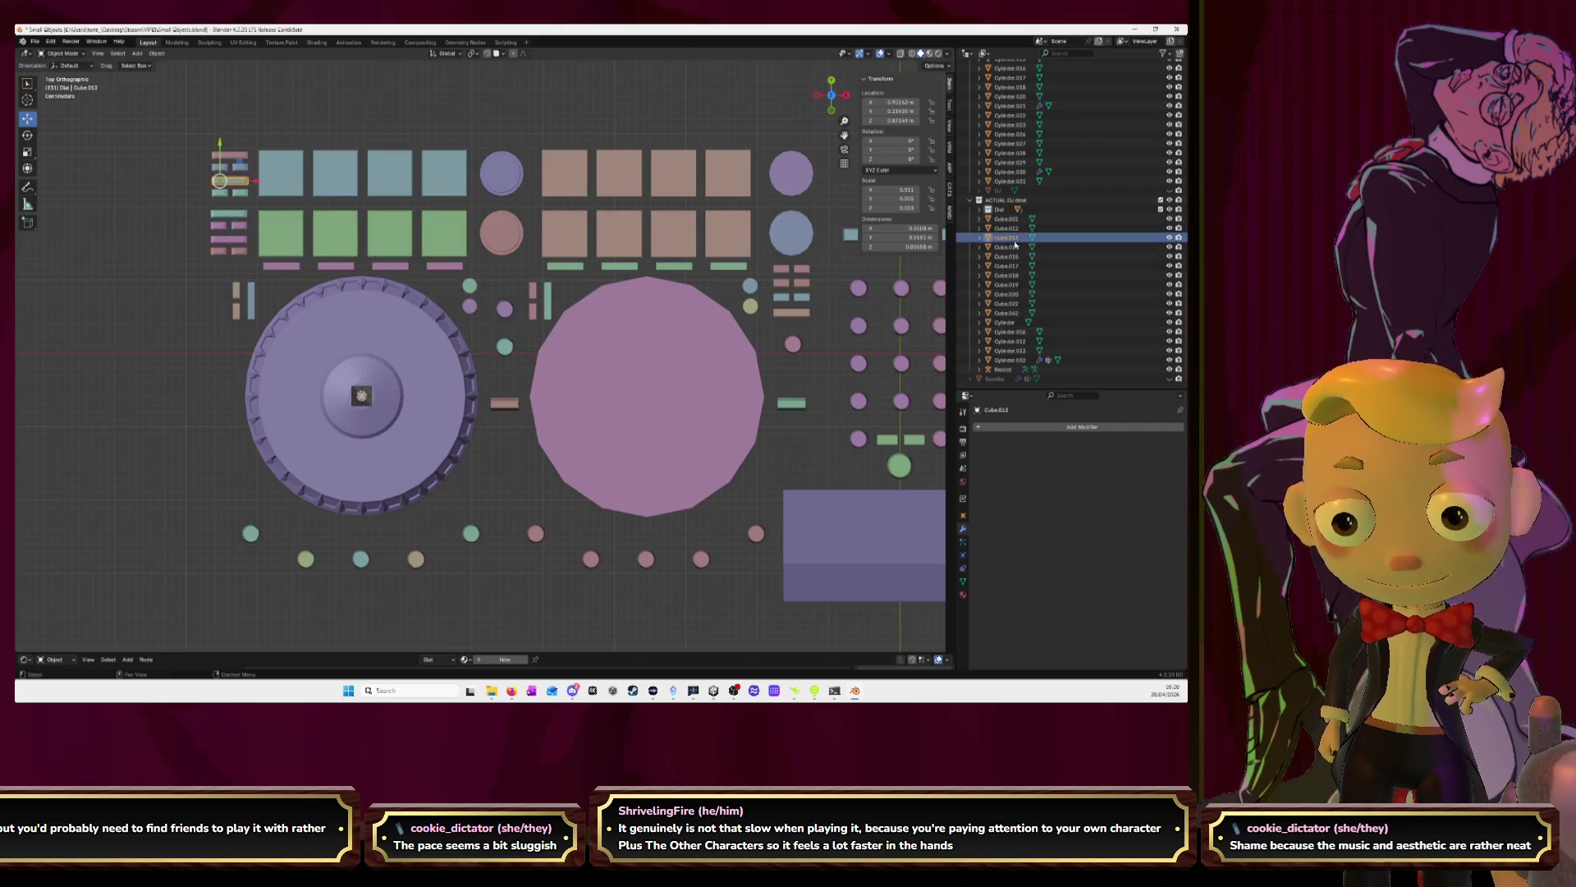
key("Up")
key("Down")
key("Down")
key("Down")
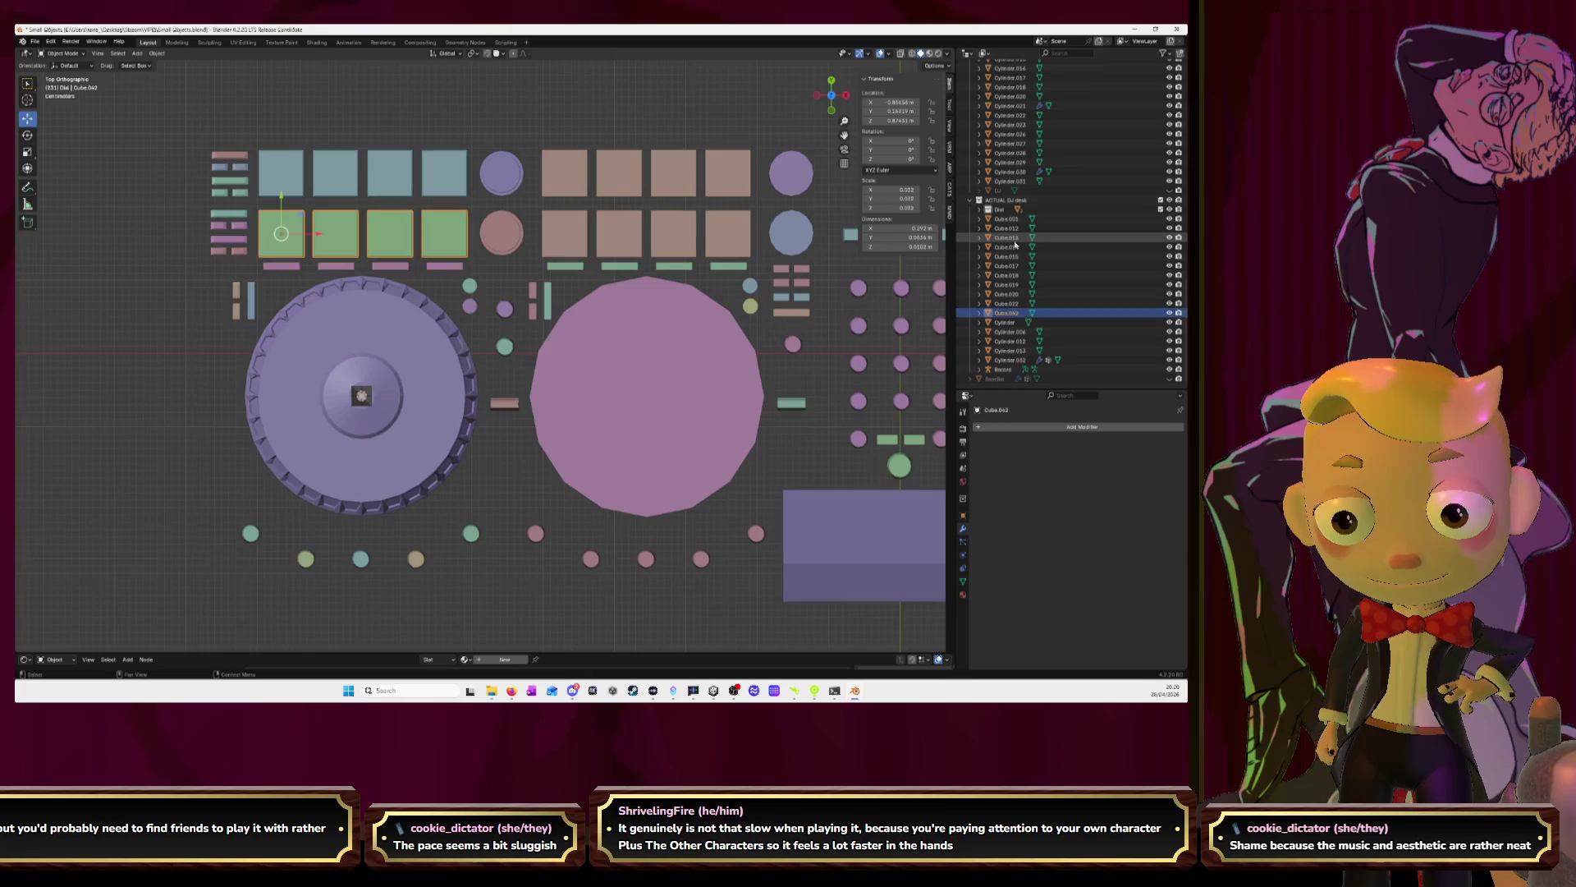
key("Down")
key("Down")
key("Down")
key("Down")
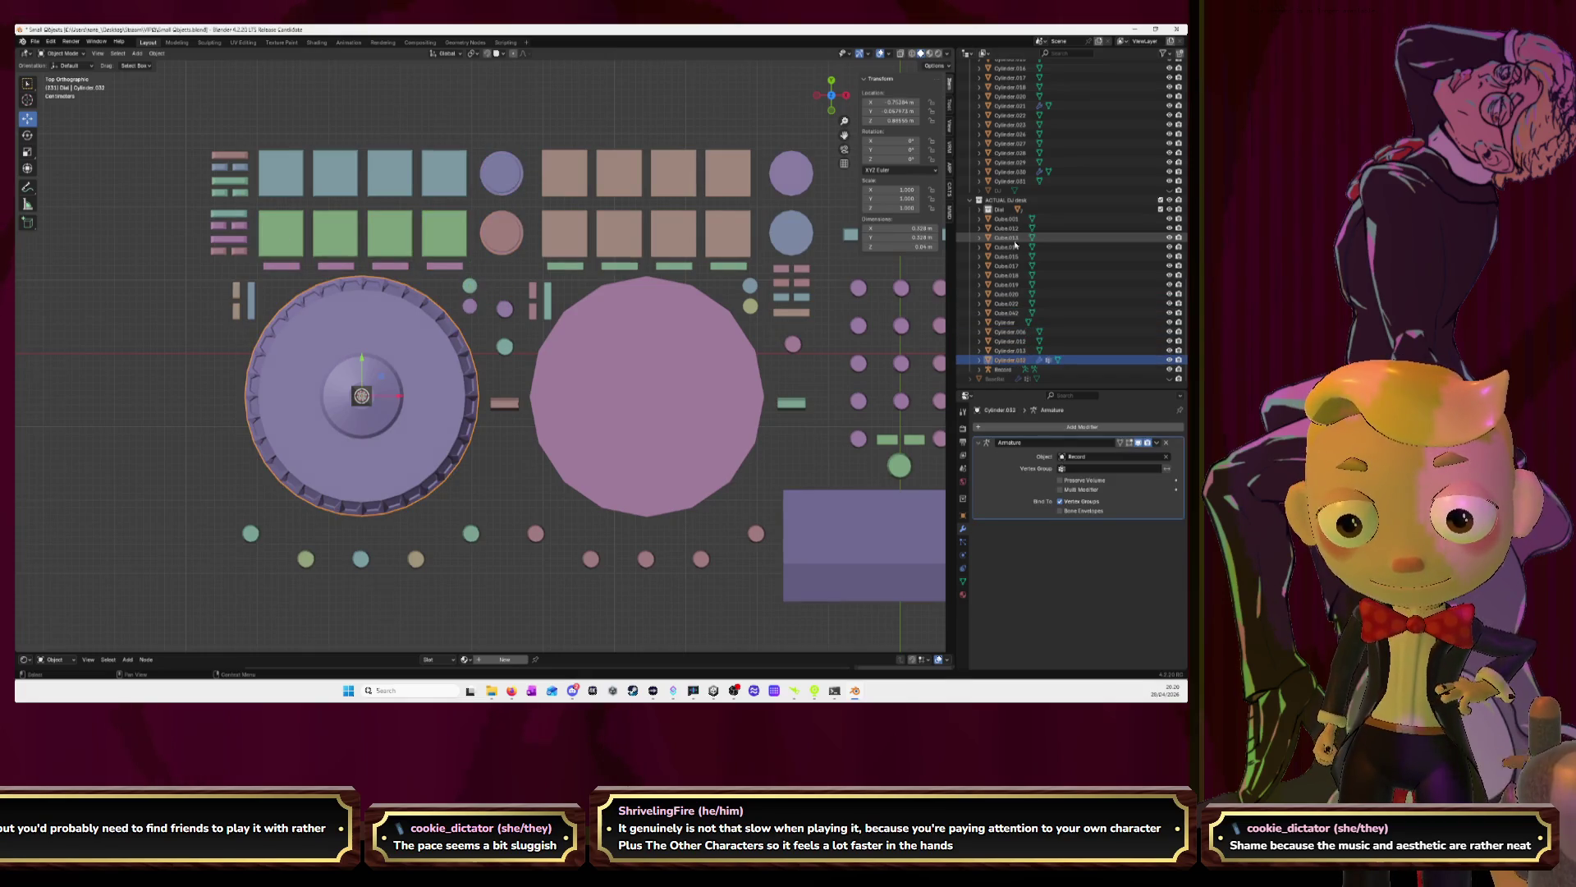
key("Up")
key("Up")
key("Up")
key("Up")
key("Up")
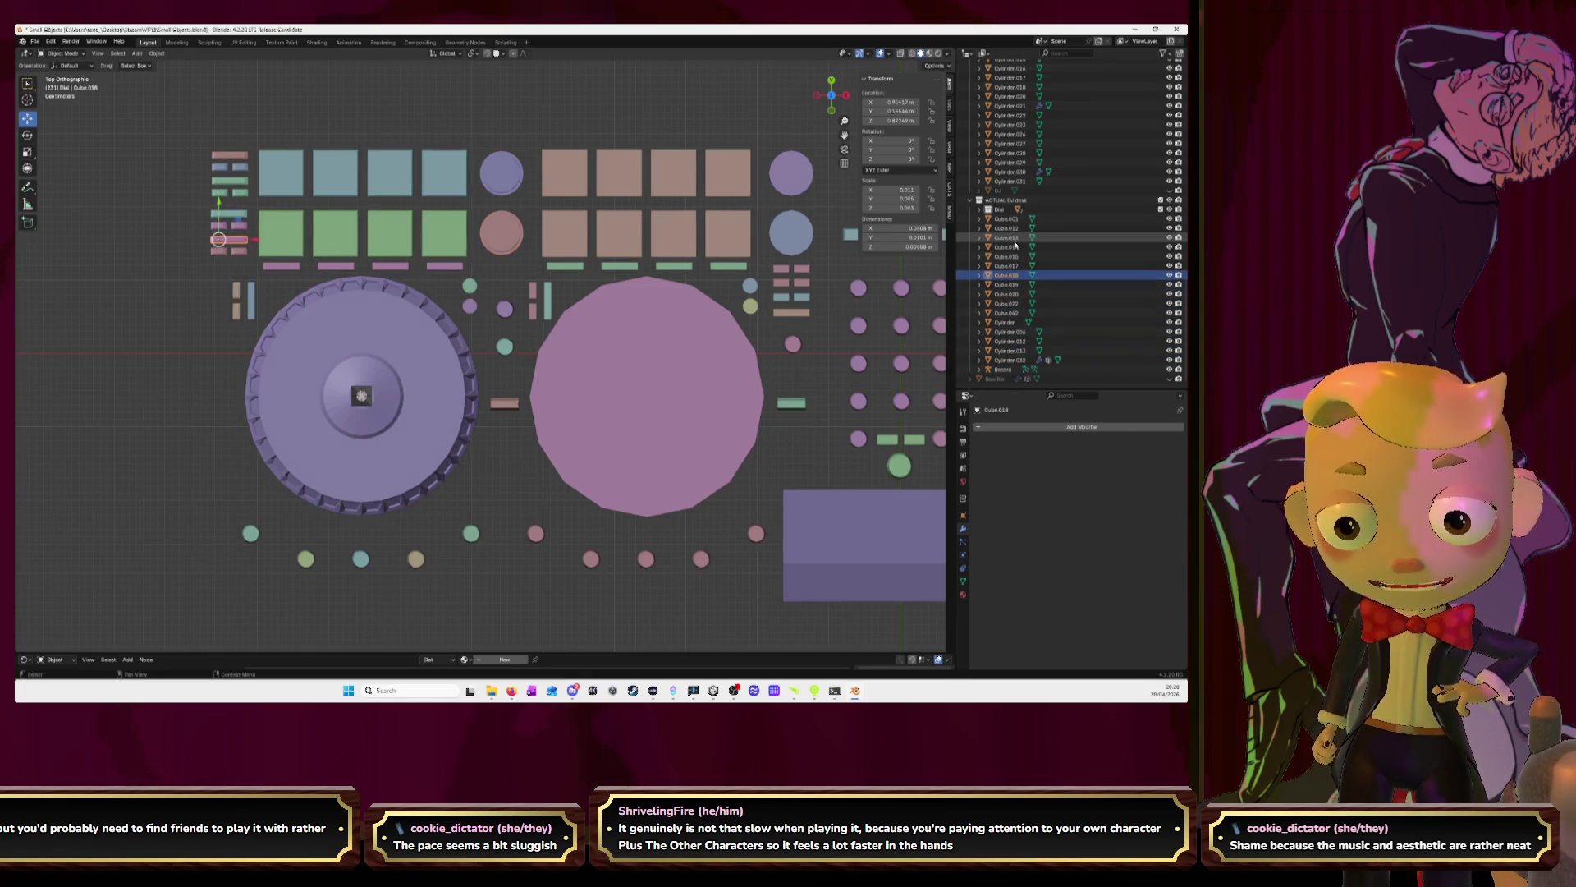
Select the range Cube.001 through Cylinder.032 and join it into one object
left_click(1006, 218)
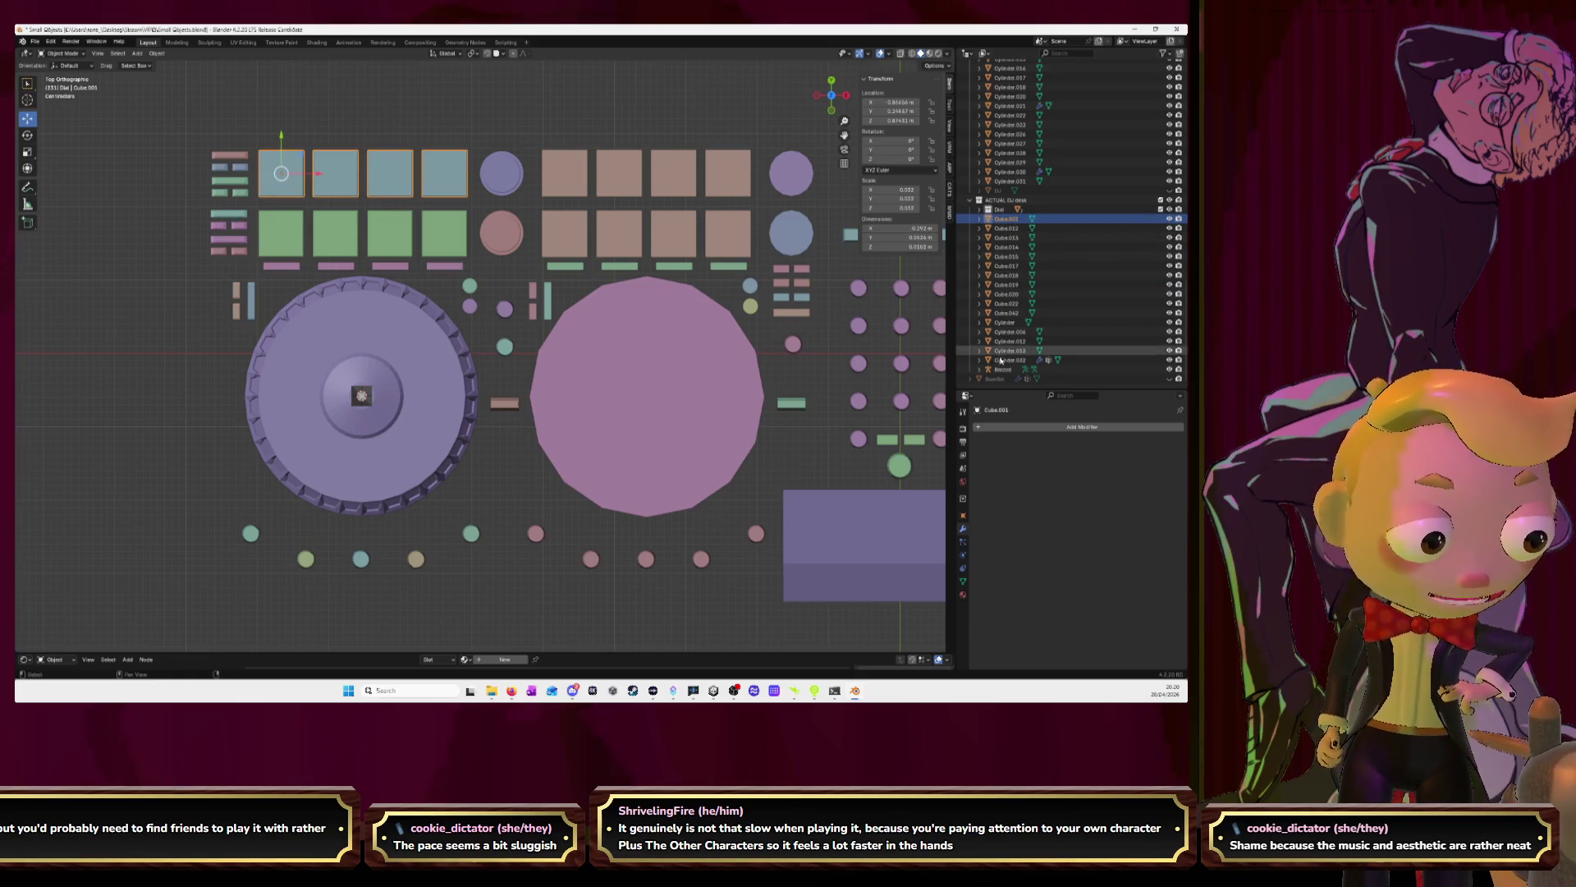
left_click(1005, 361, "shift")
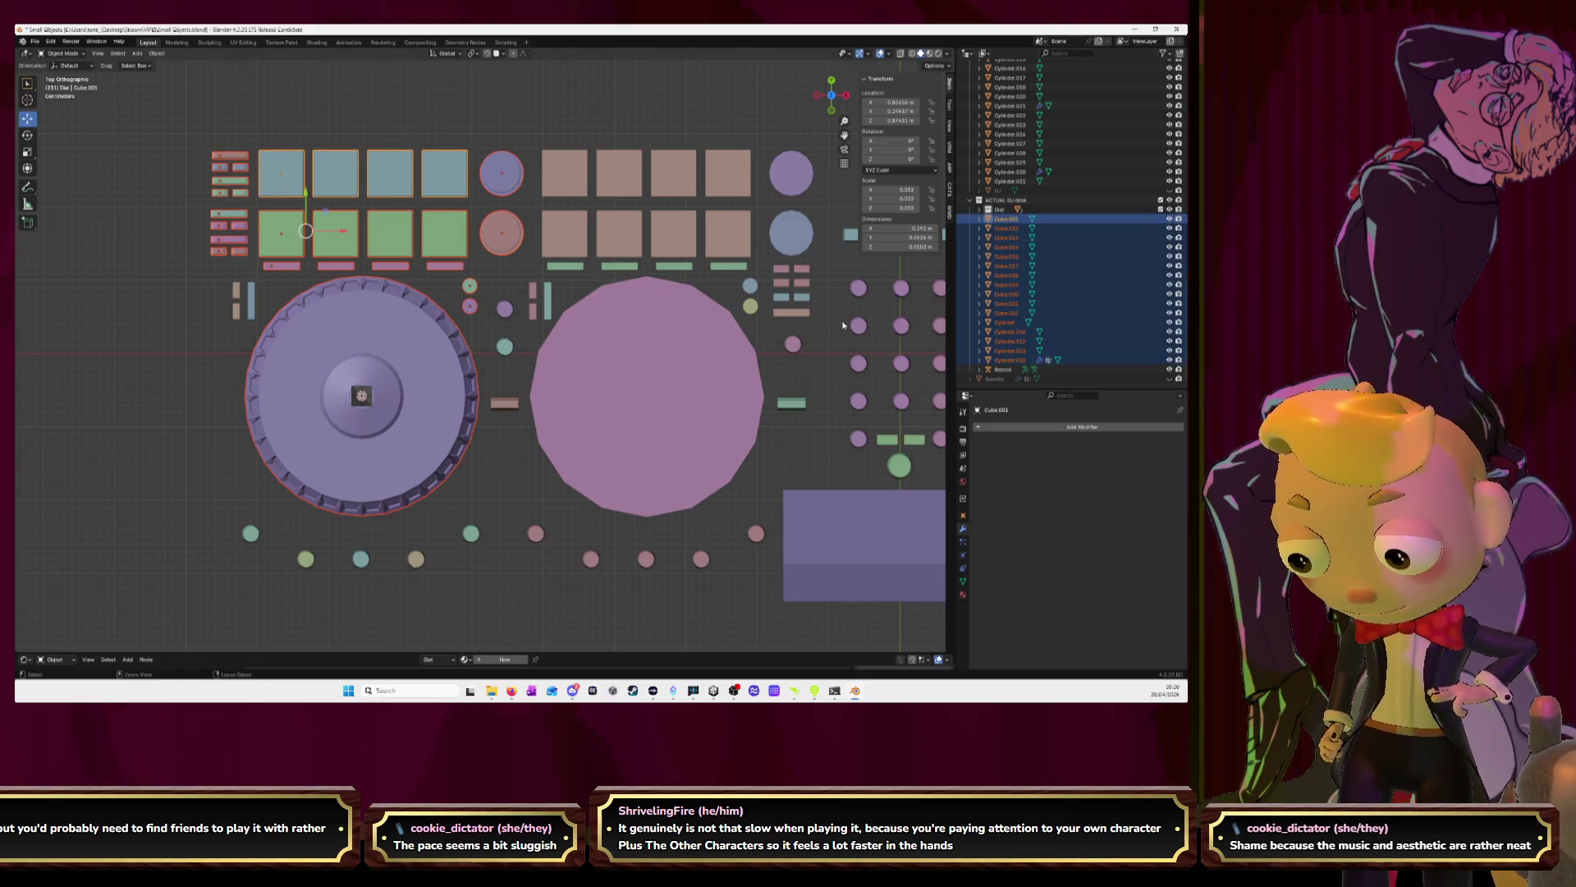
key("ctrl+j")
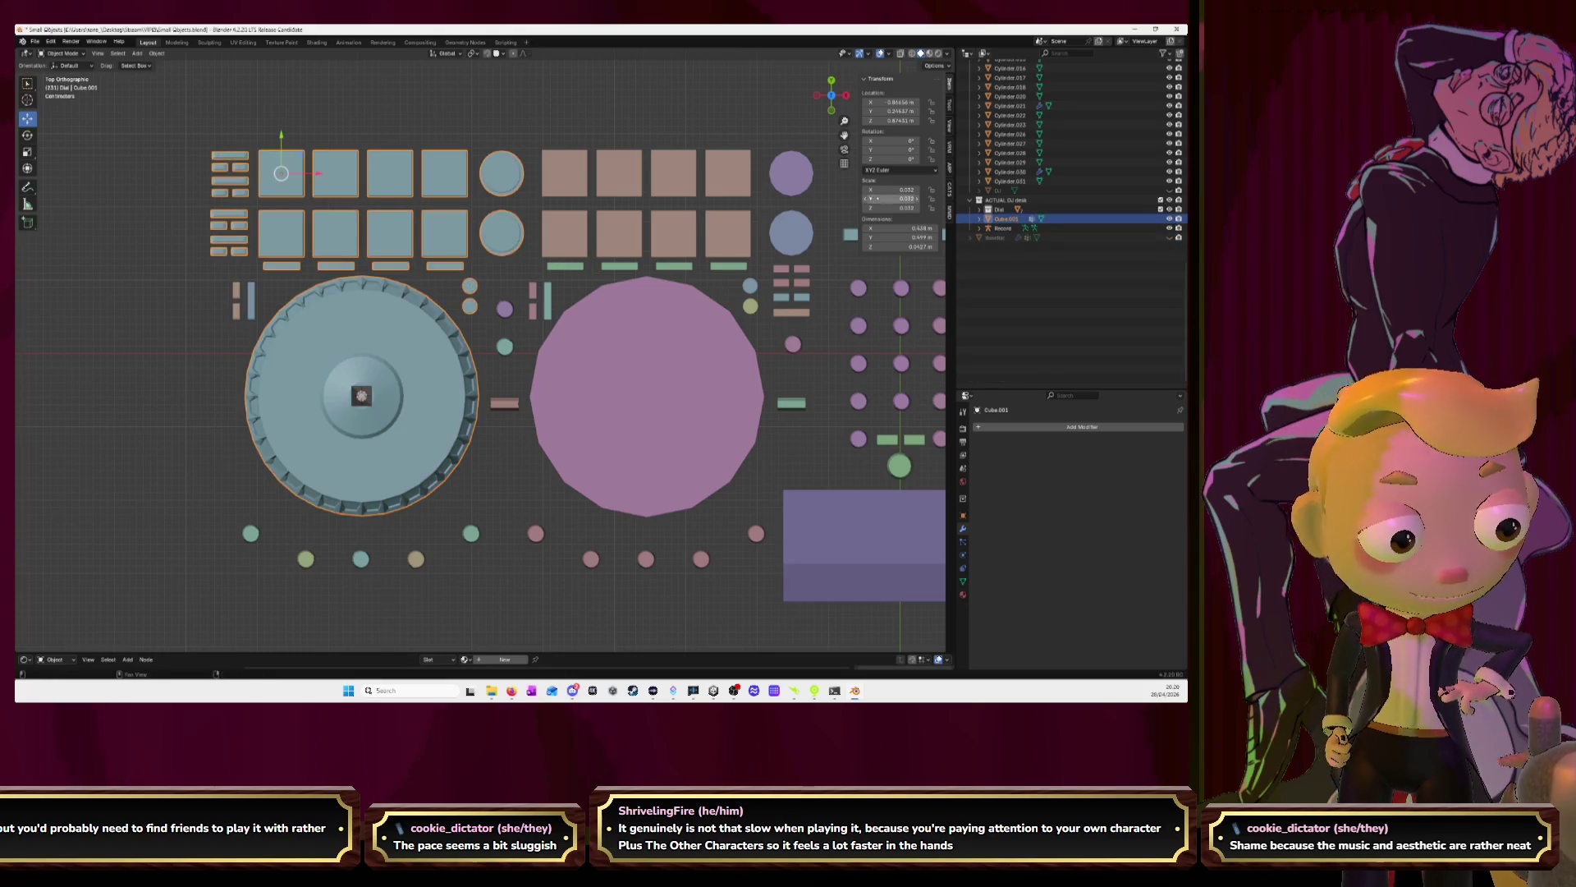
Join Dial's child parts and Cube.001 into the single Dial object
scroll(981, 353, "up", 5)
left_click(981, 353)
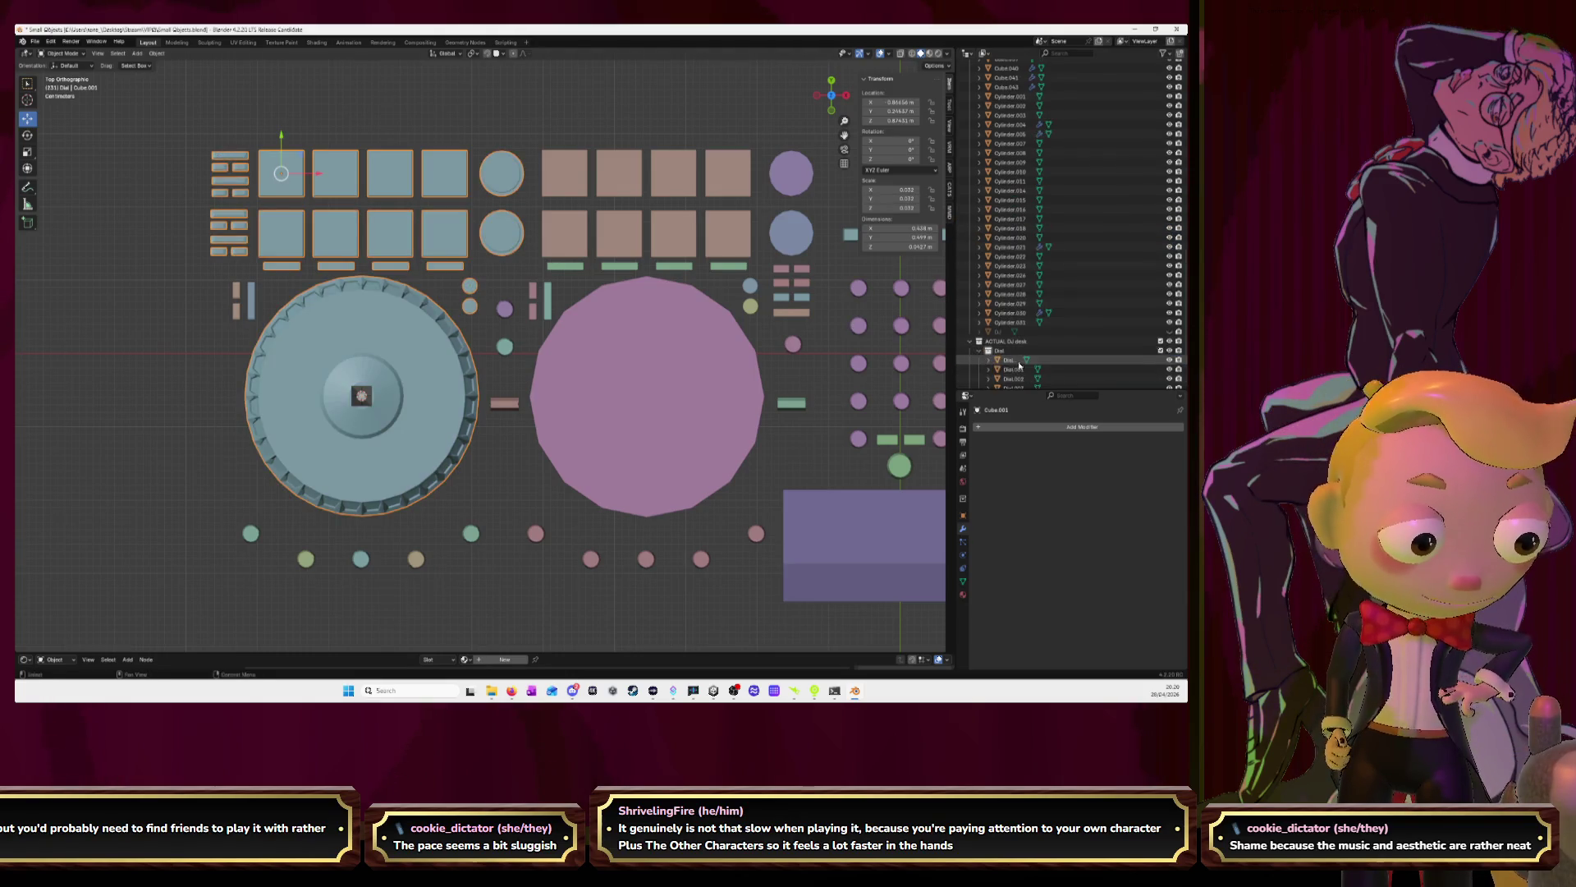
scroll(1005, 344, "down", 3)
left_click(1008, 294)
left_click(1009, 361, "shift")
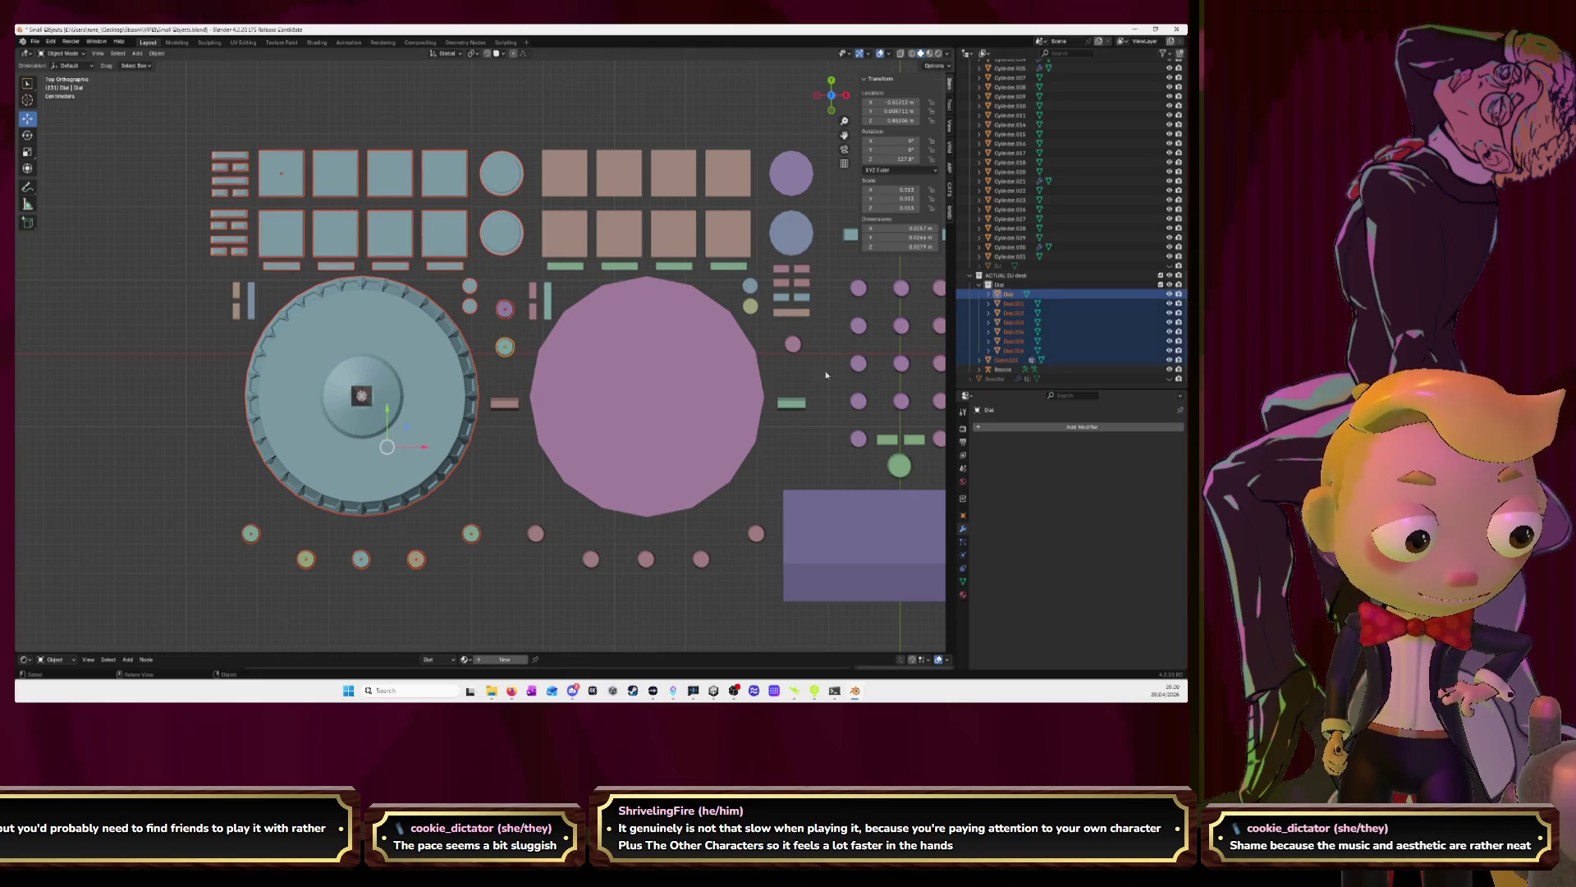
key("ctrl+j")
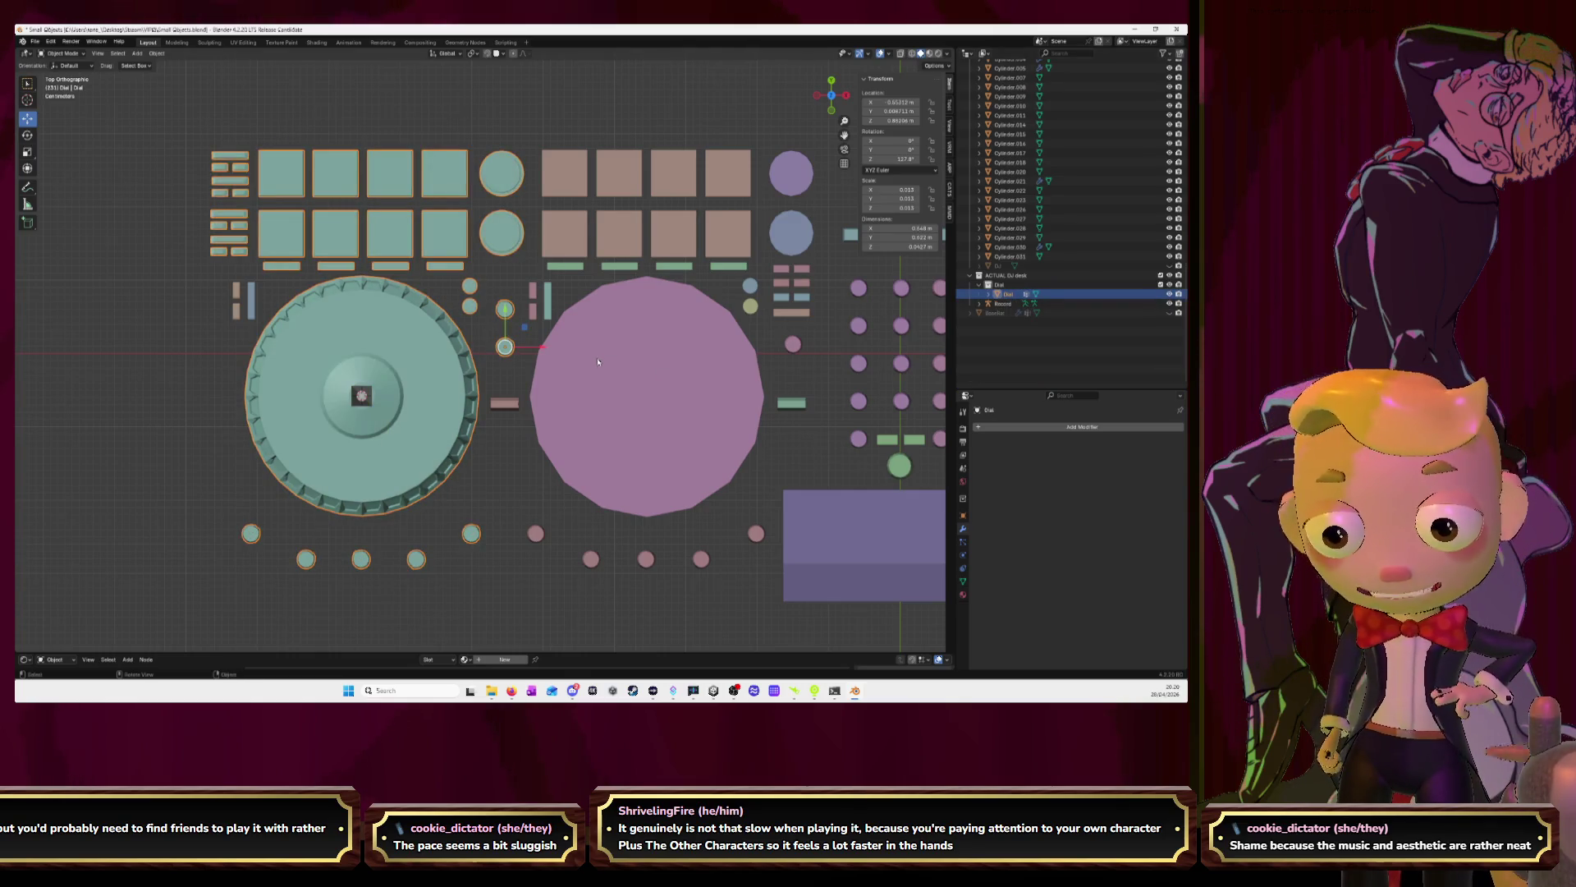
Delete the Dial collection while keeping its objects
scroll(1001, 376, "up", 3)
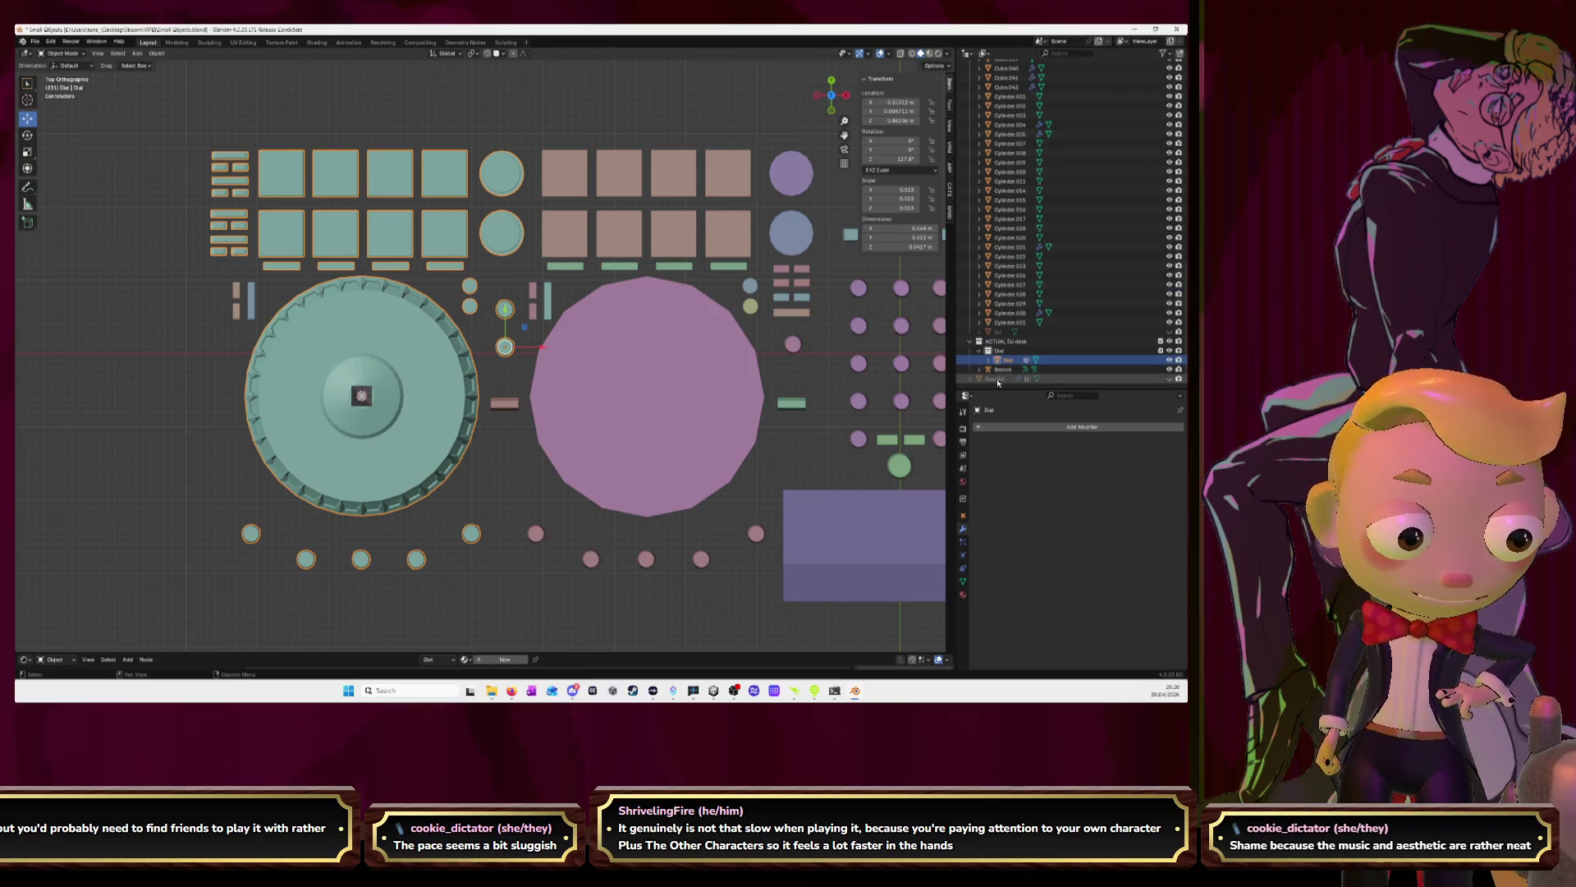
left_click(996, 351)
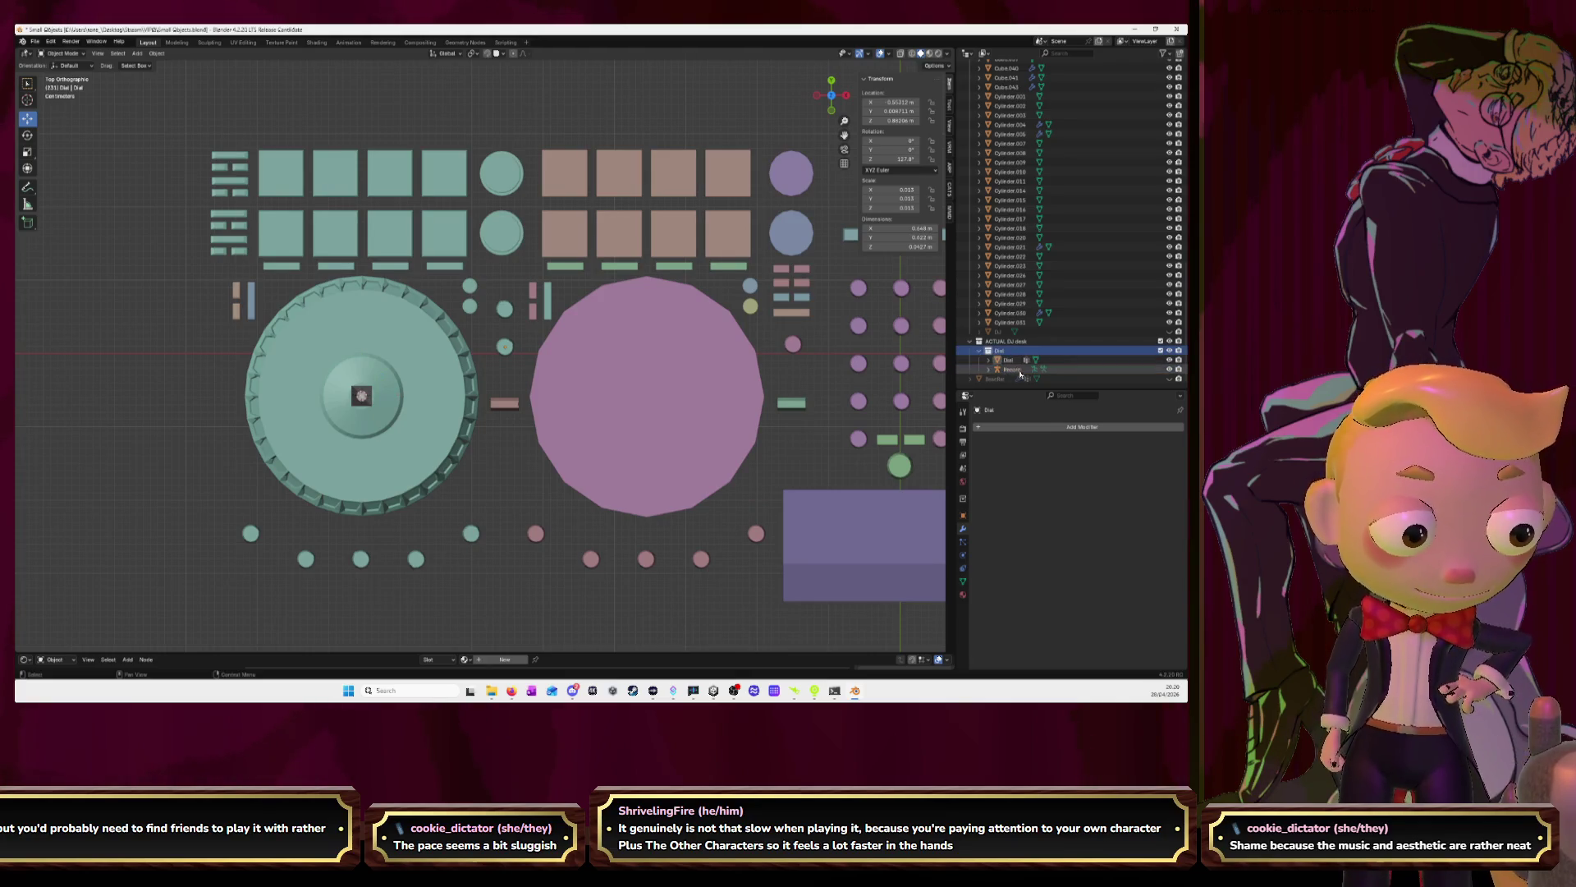
right_click(1008, 362)
left_click(1010, 363)
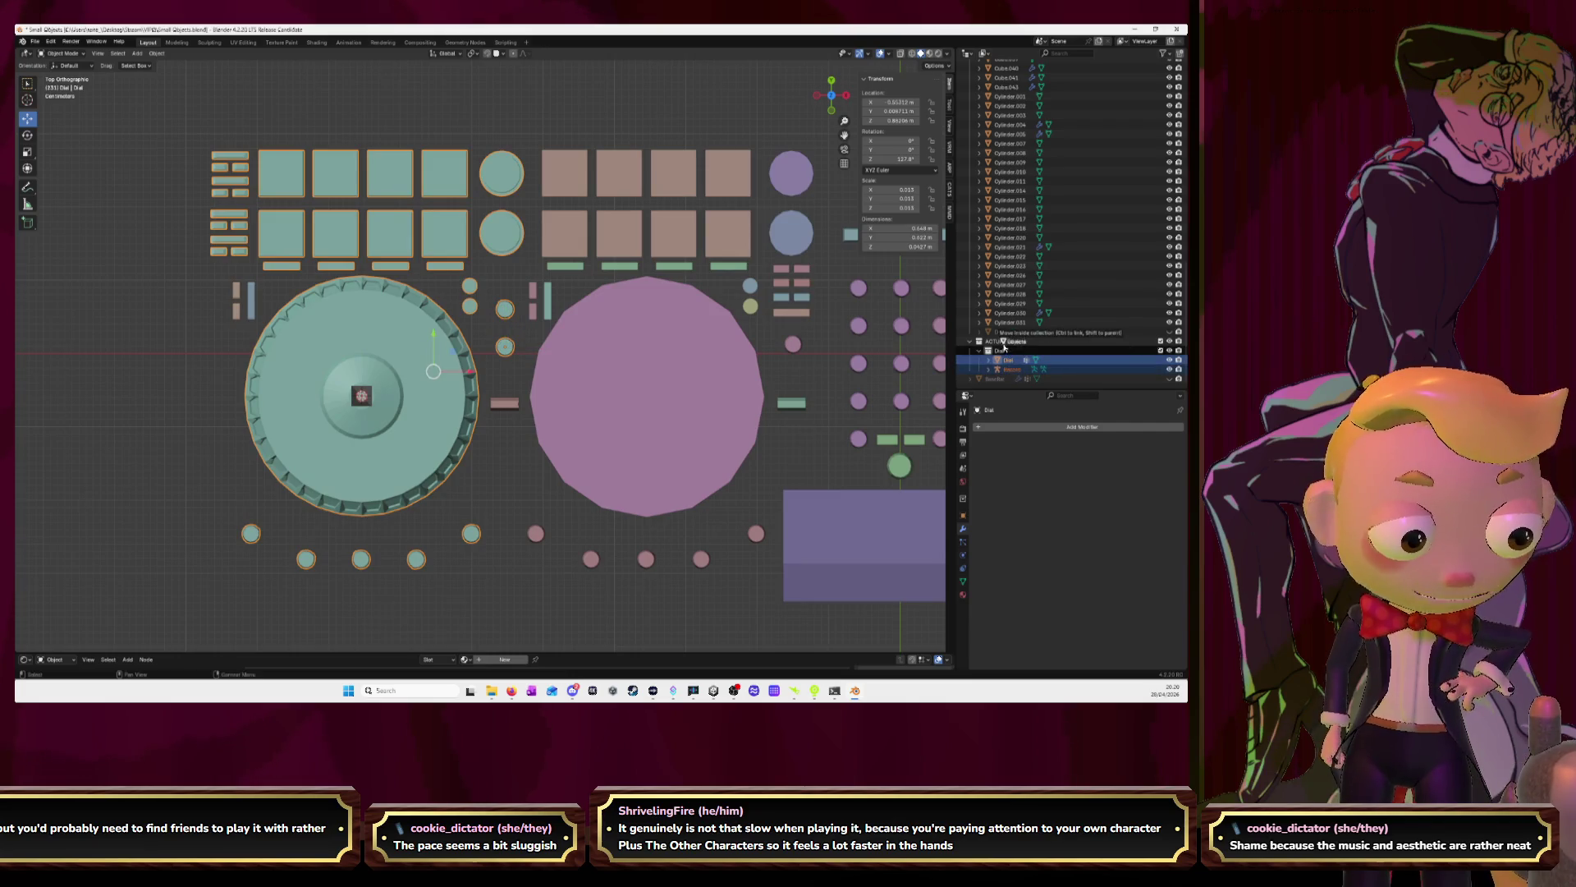
left_click(1003, 353)
key("Delete")
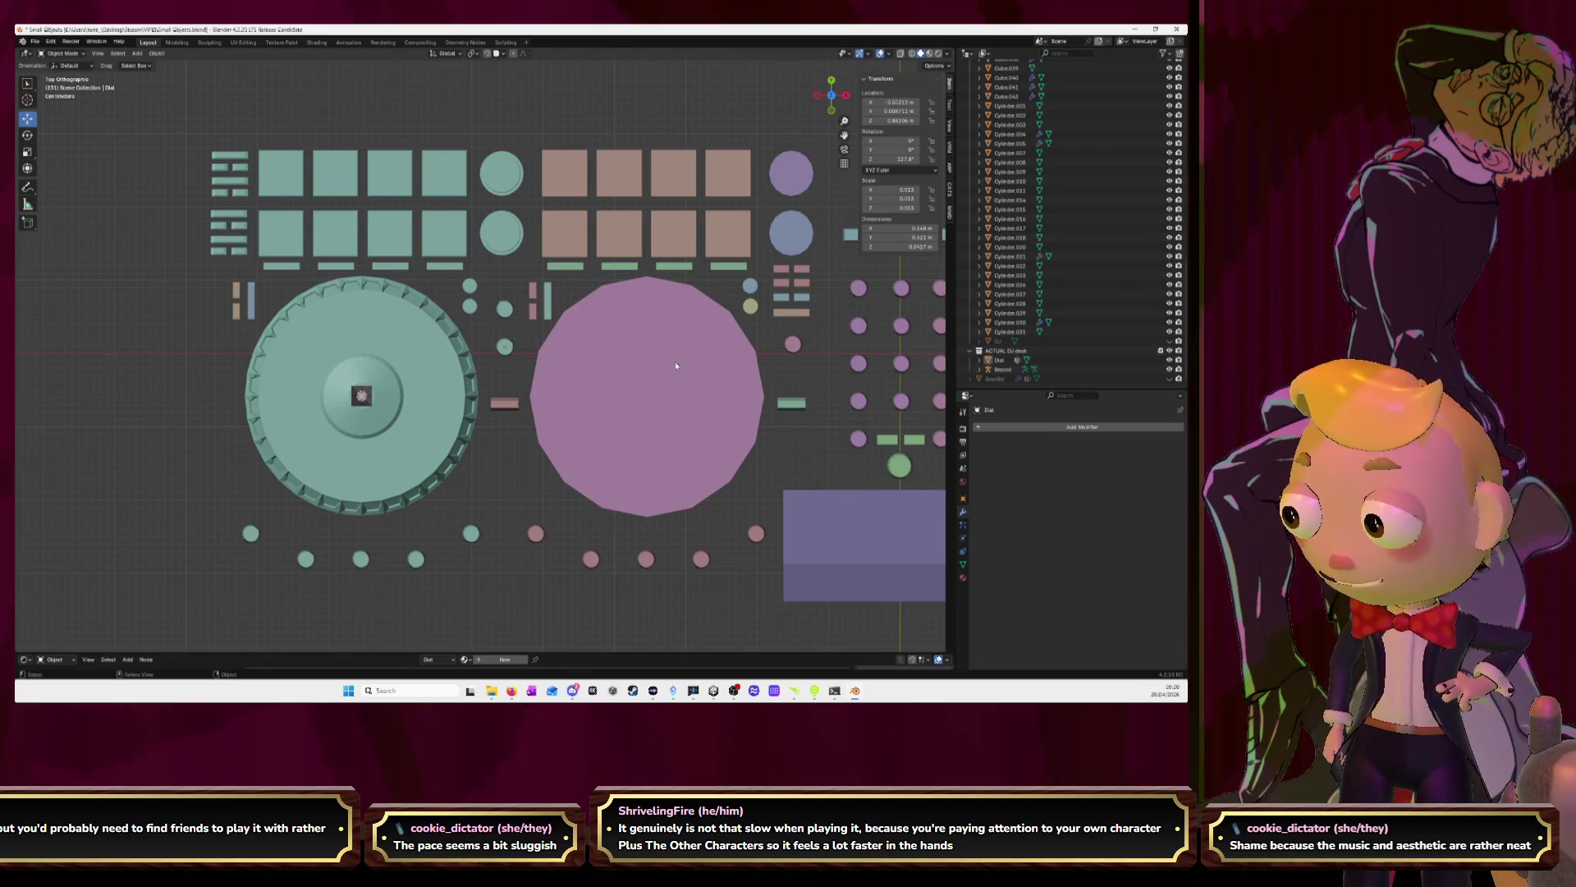
Duplicate the teal dial deck objects, leaving the copy in place
left_click(998, 360)
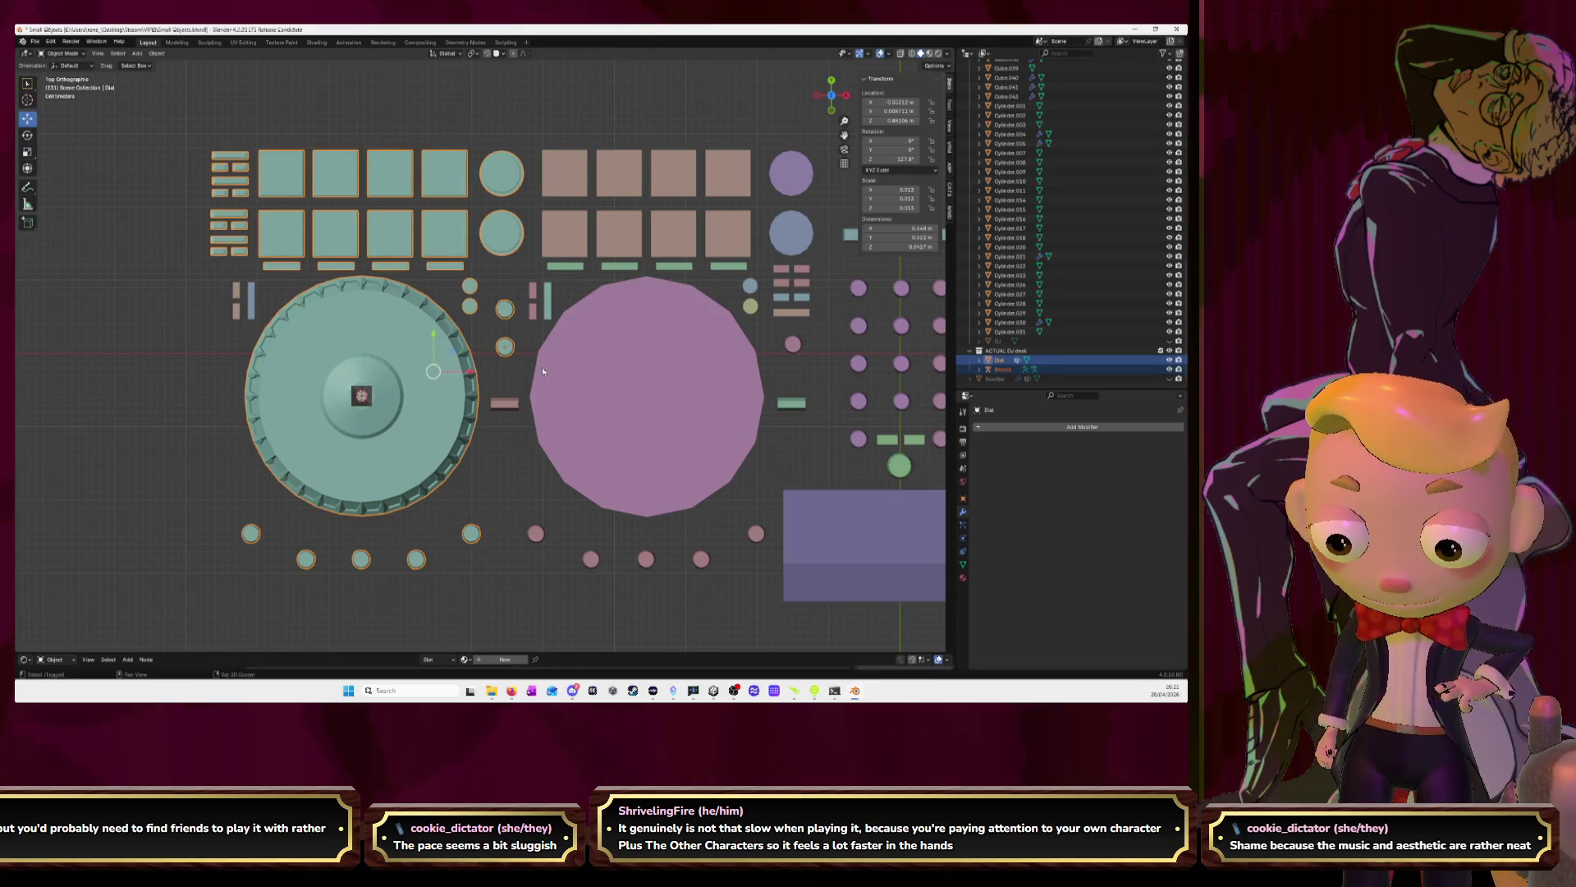
key("shift+d")
right_click(464, 344)
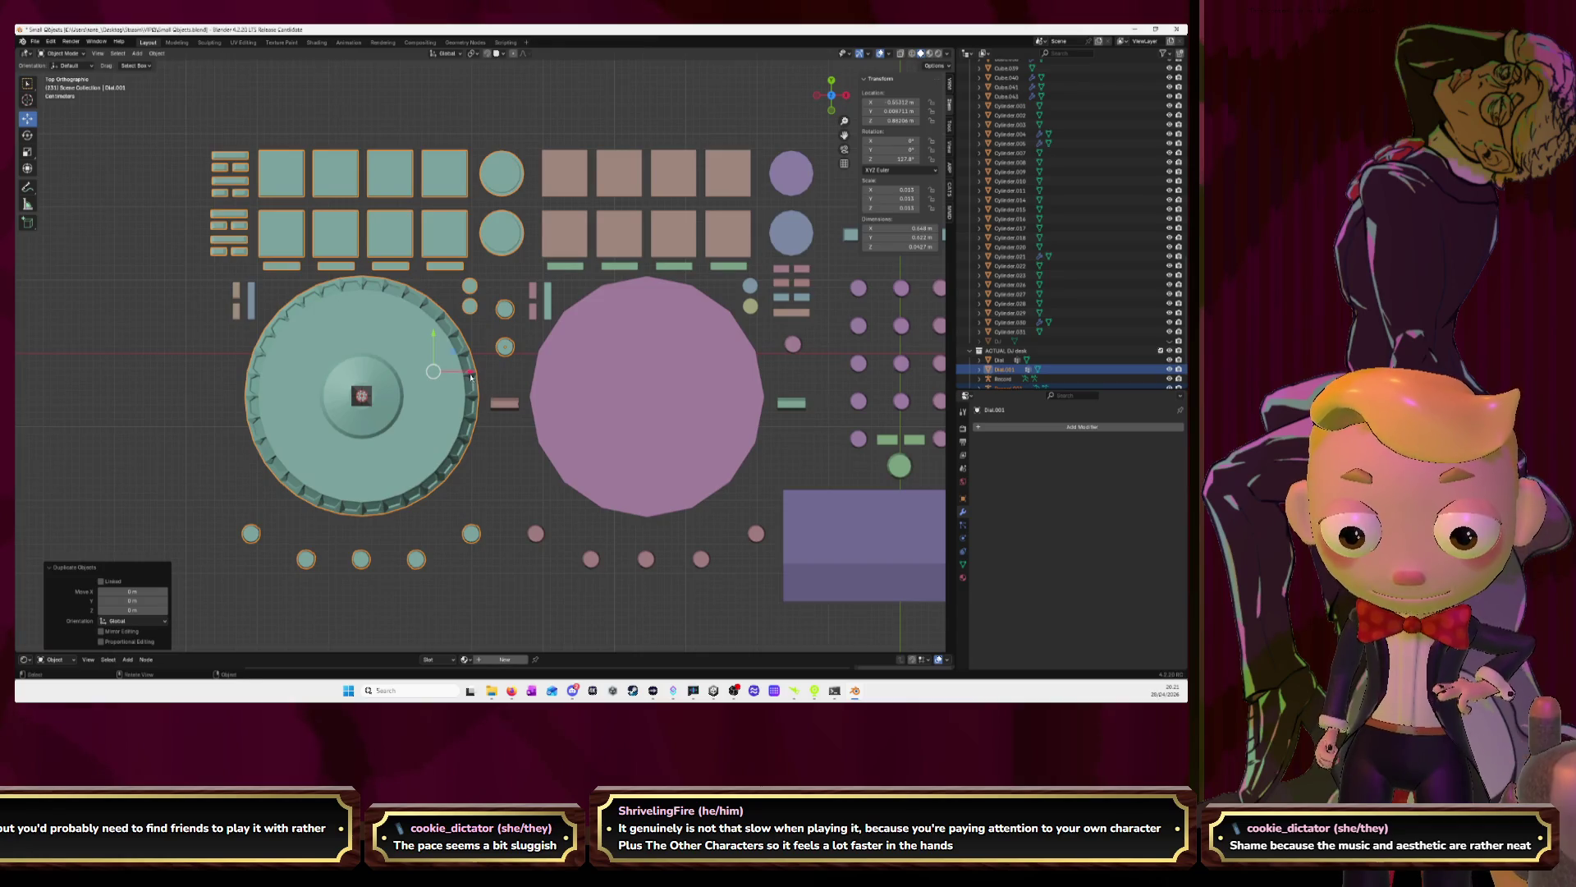
Slide the duplicated deck right along X over the pink dial
left_click_drag(471, 377, 756, 367)
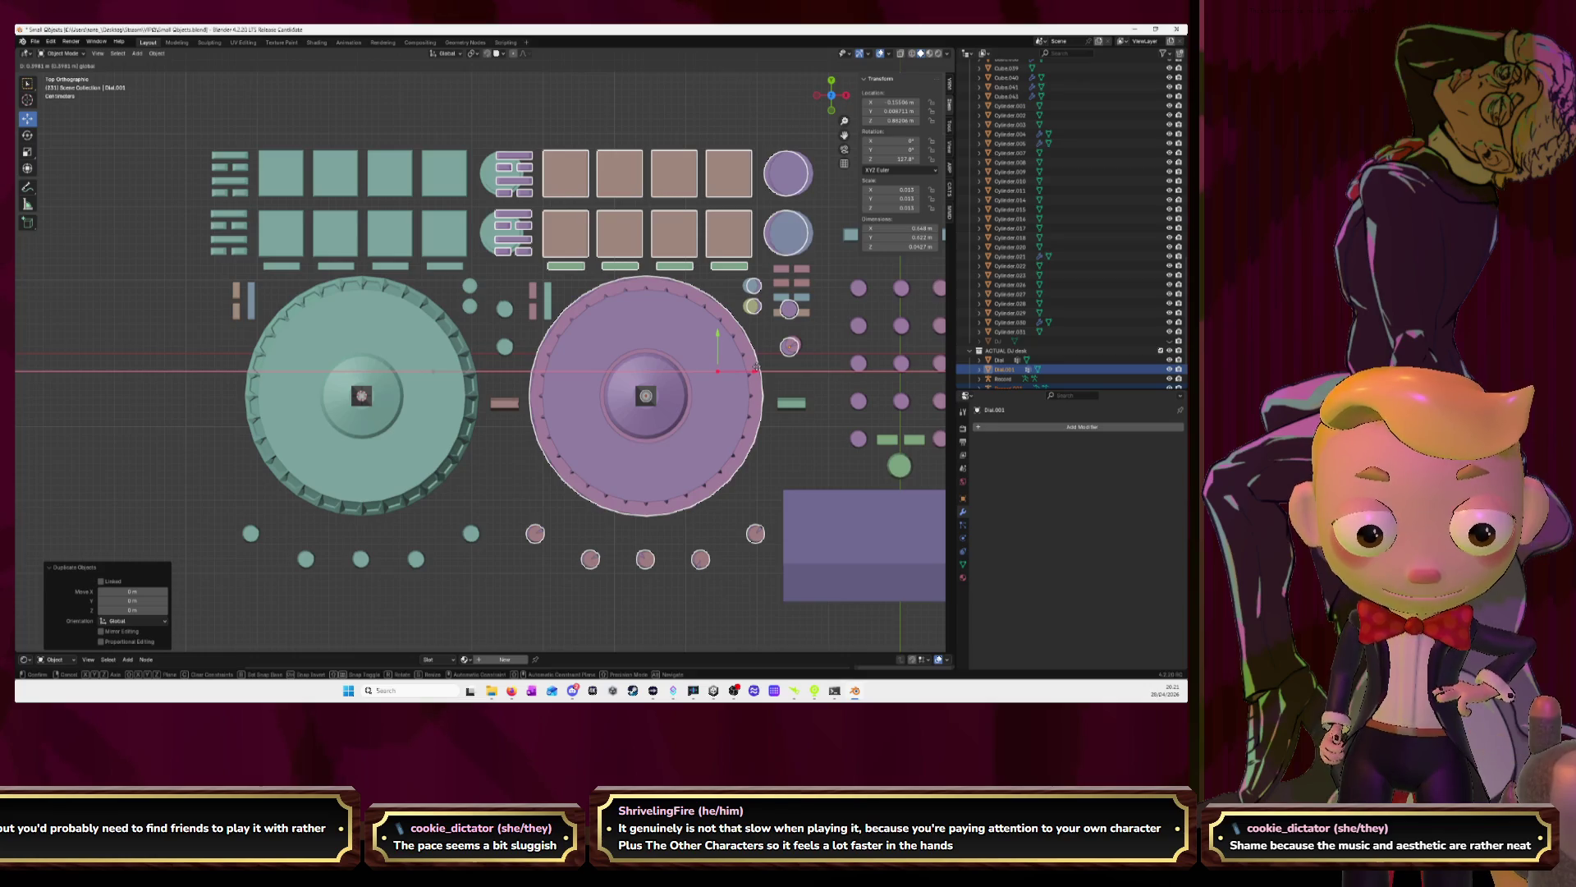
left_click_drag(755, 367, 753, 368)
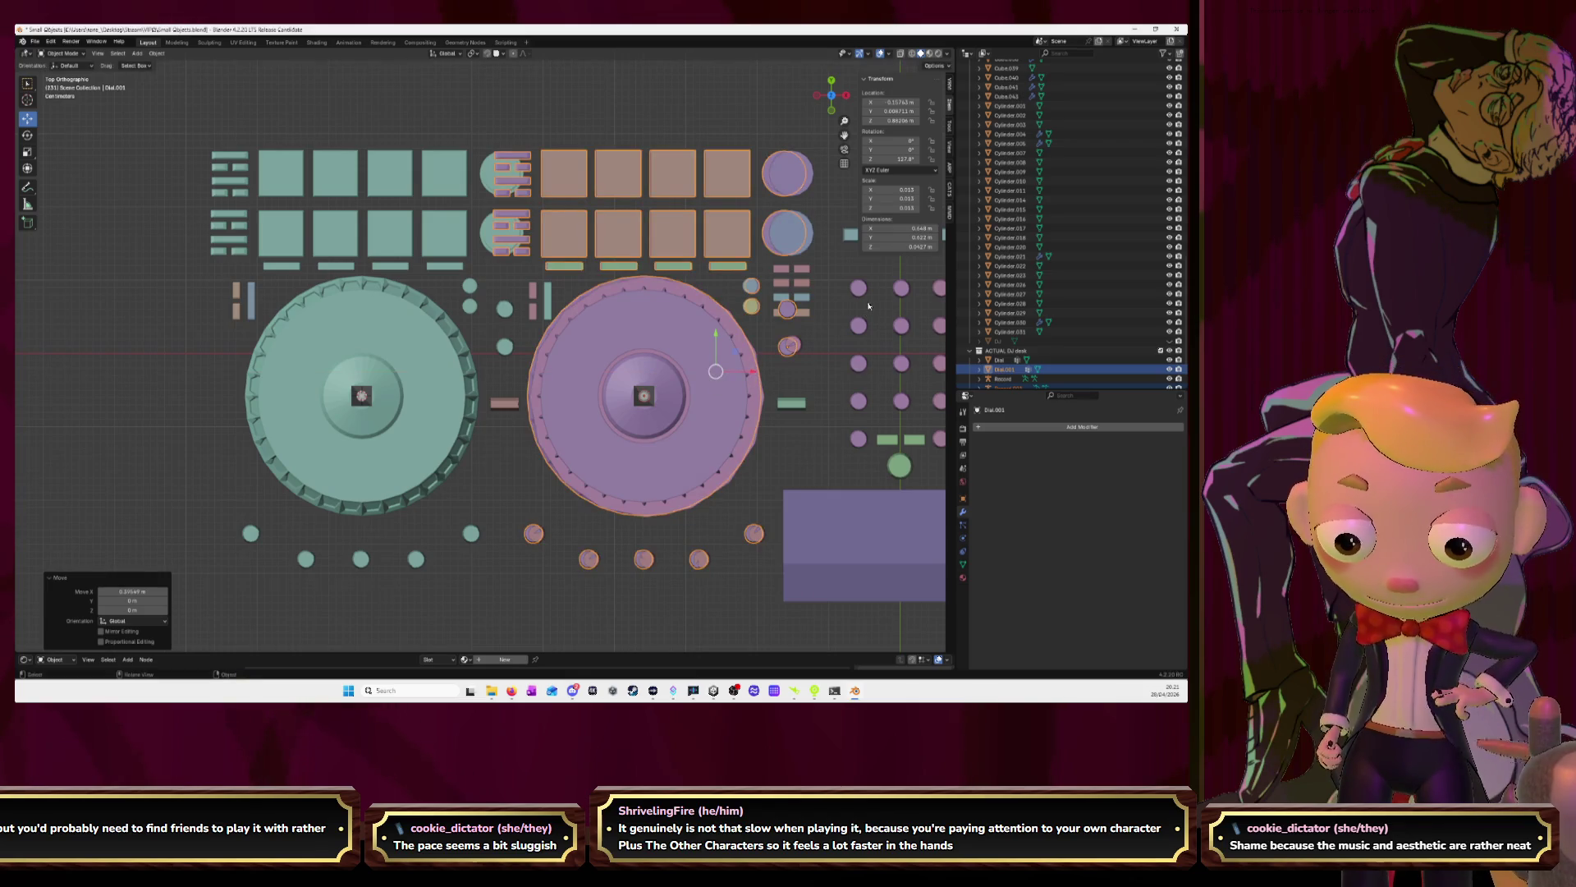
left_click(869, 306)
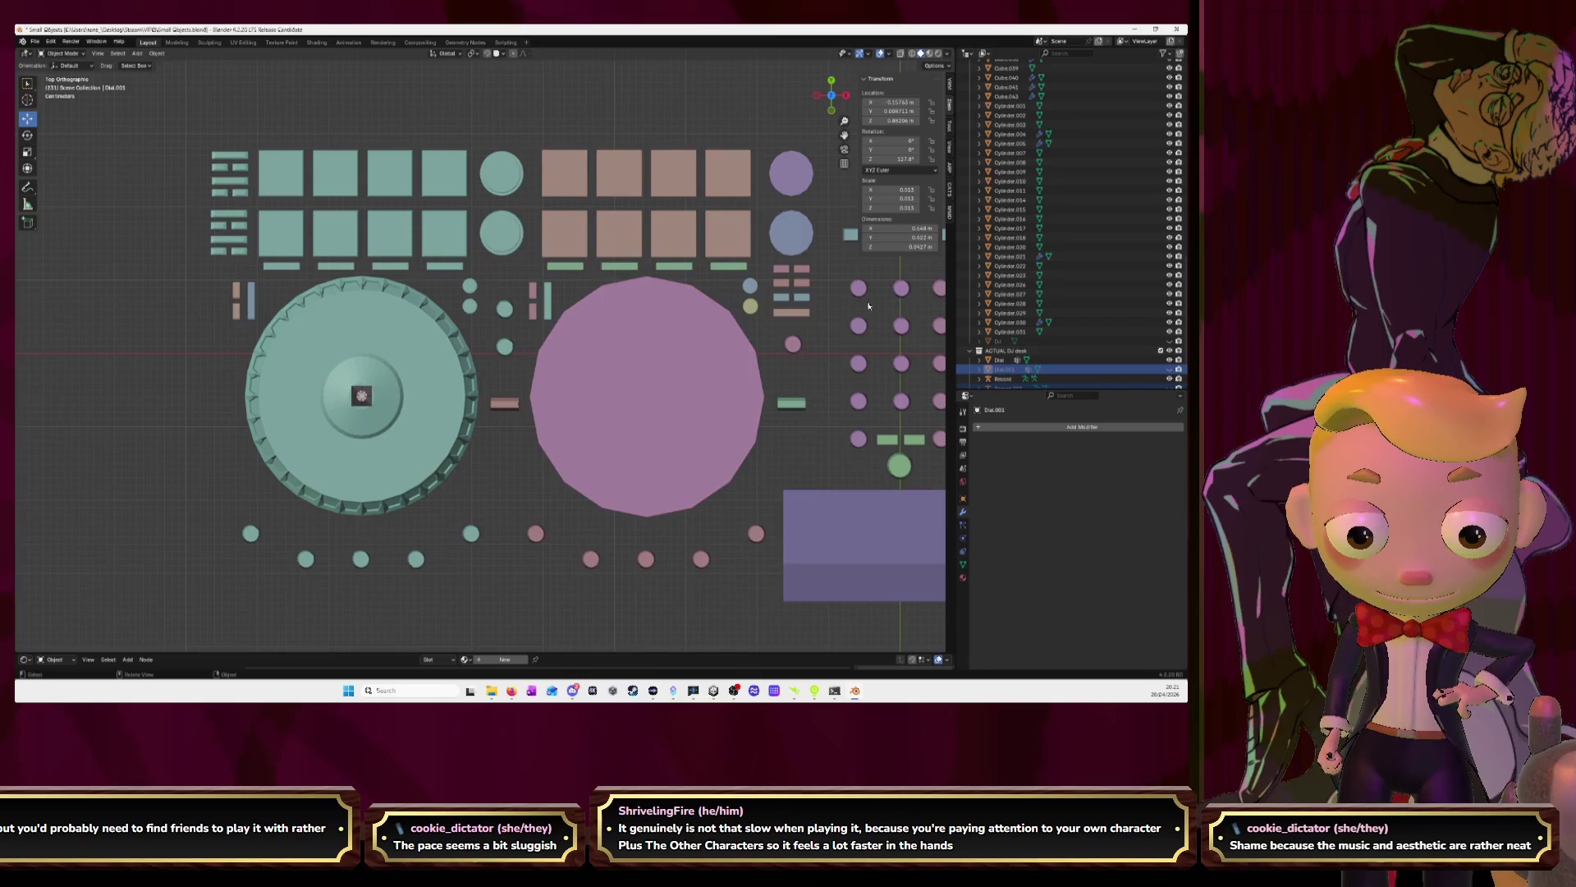
Delete the pink placeholder tiles, bars and circles, then unhide all hidden objects
mouse_move(542, 118)
left_mouse_down()
mouse_move(609, 283)
mouse_move(760, 290)
mouse_move(698, 336)
left_mouse_up()
key("Delete")
key("Delete")
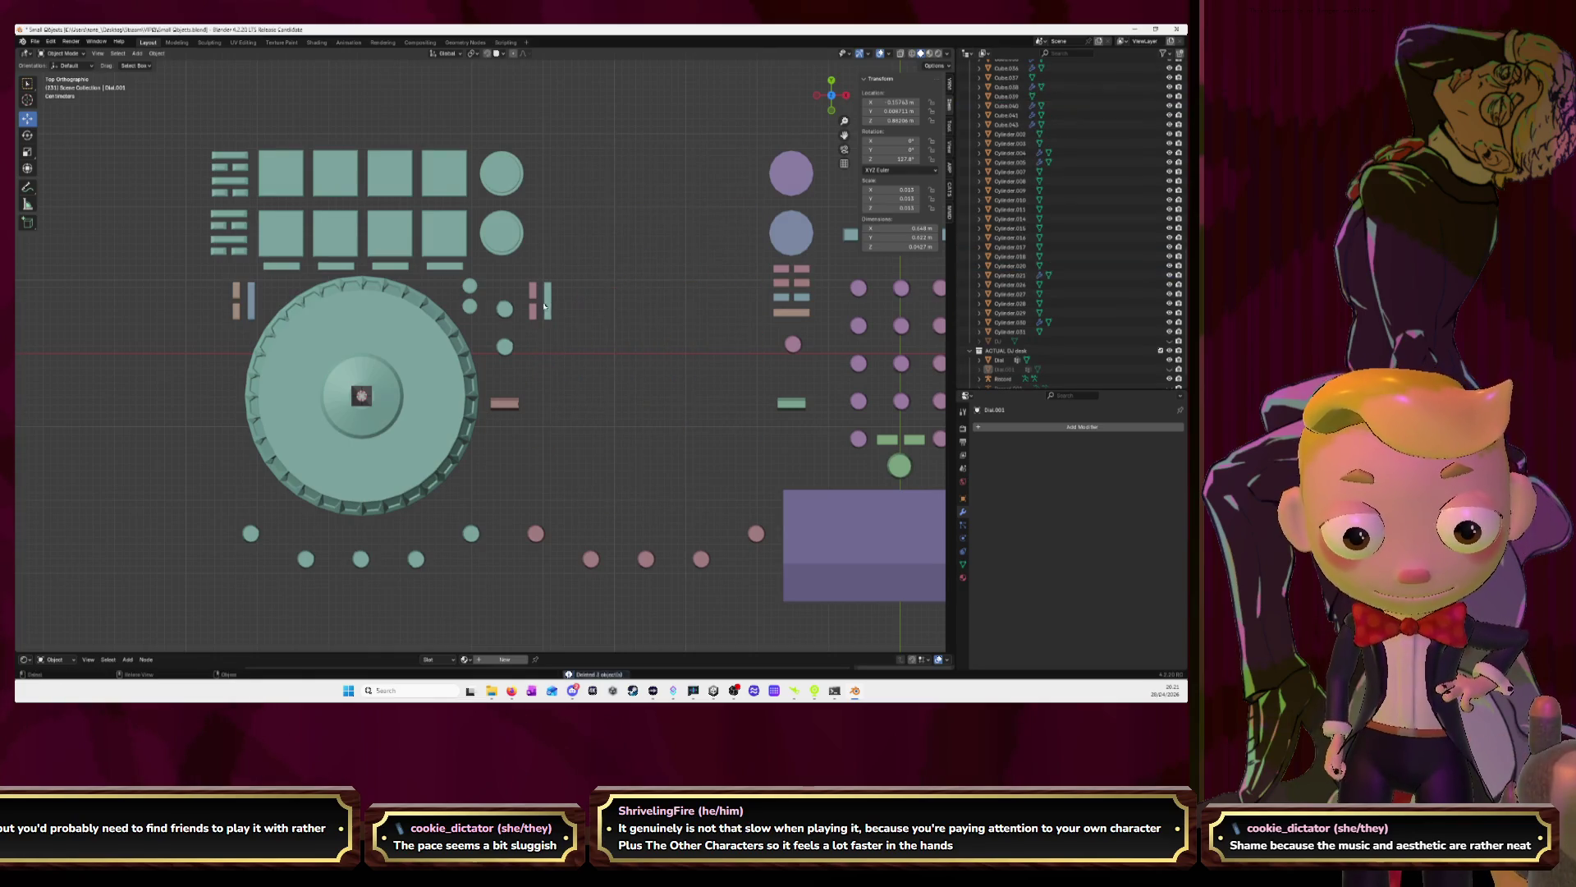
left_click_drag(524, 273, 576, 324)
key("Delete")
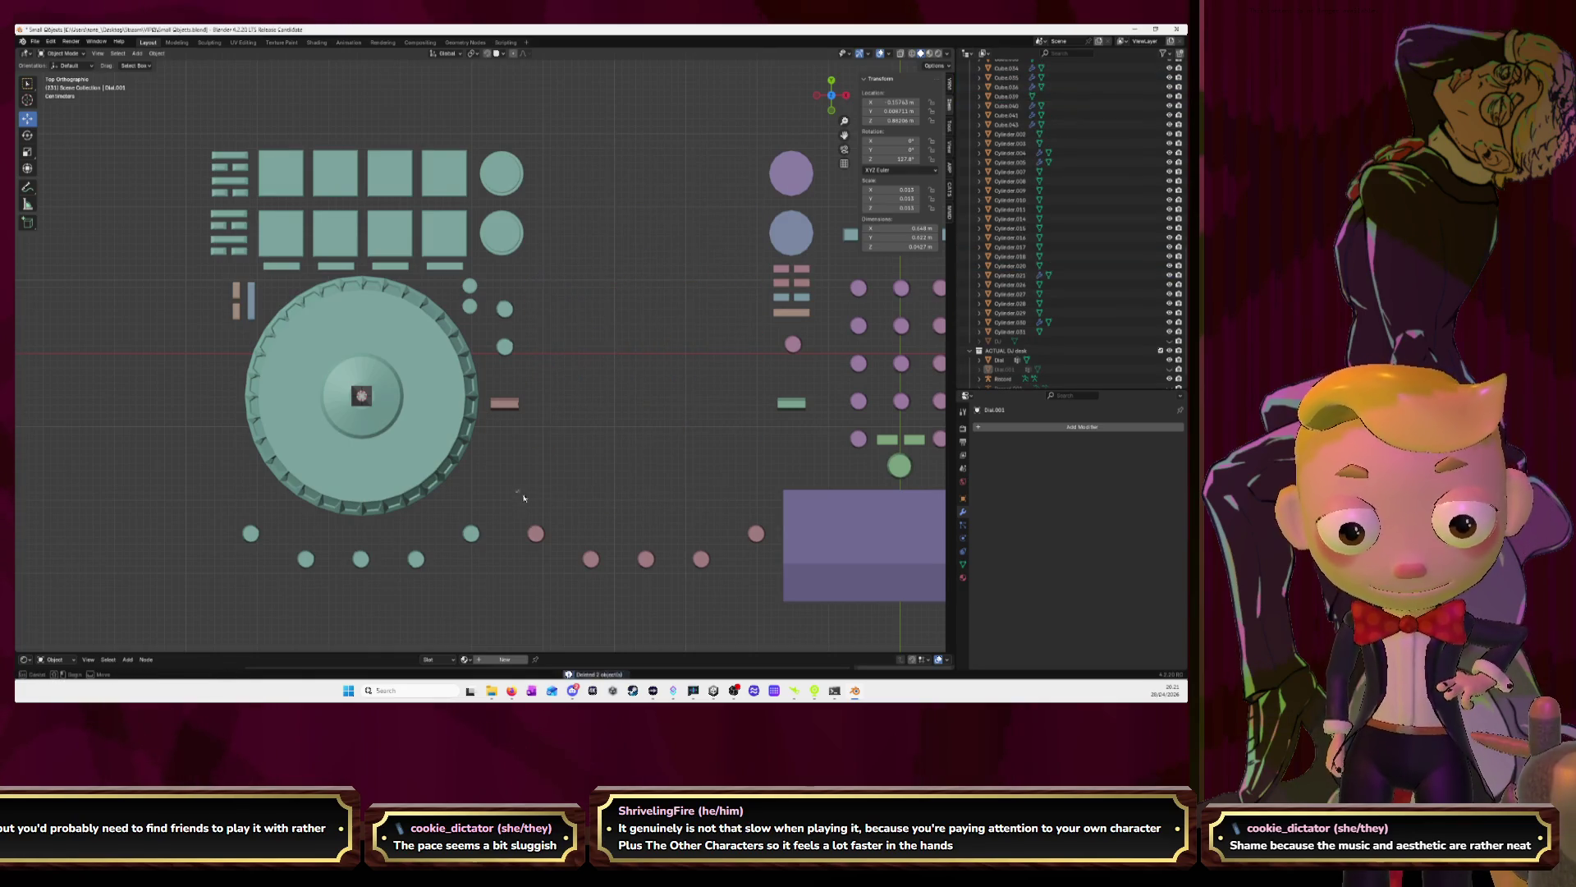
left_click_drag(515, 489, 770, 593)
key("Delete")
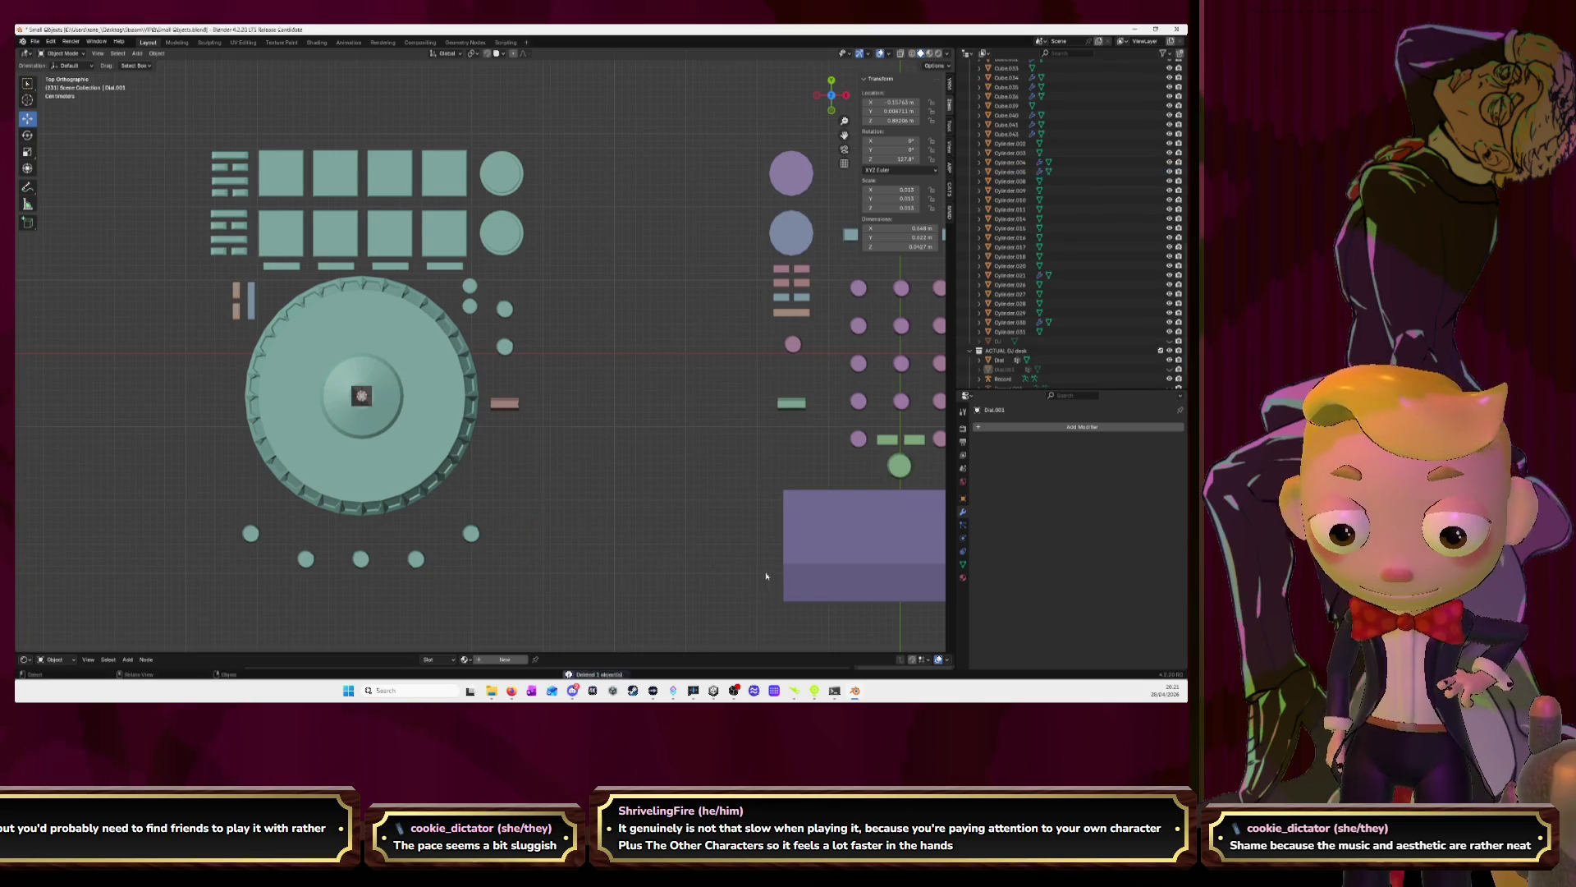
key("alt+h")
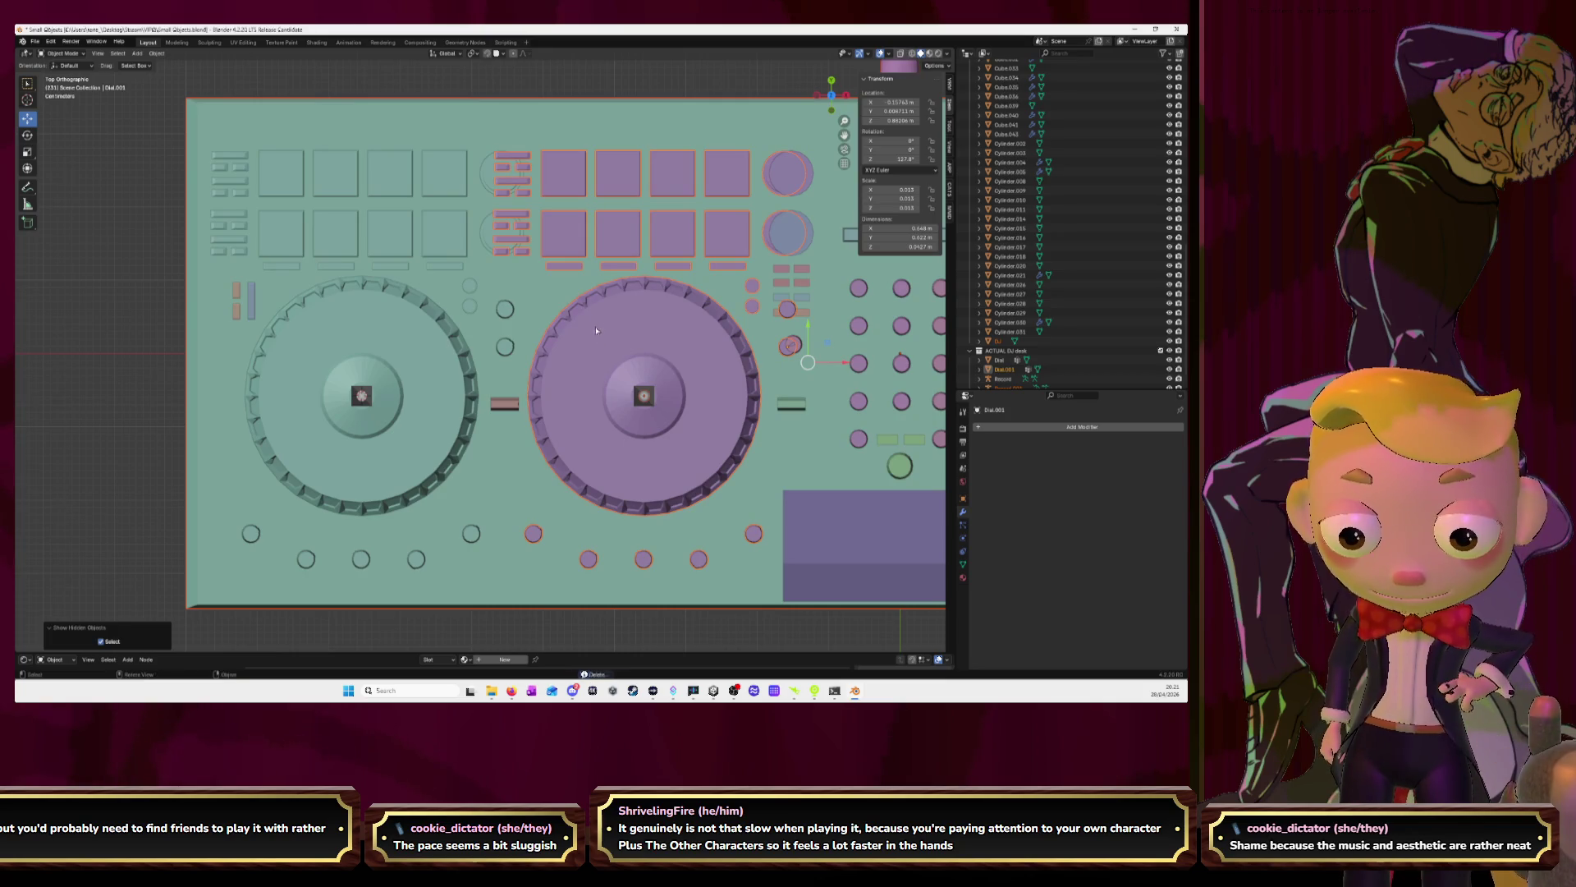
In Edit Mode, delete a linked piece of faces from the copied dial mesh
middle_click_drag(588, 333, 743, 309)
key("Tab")
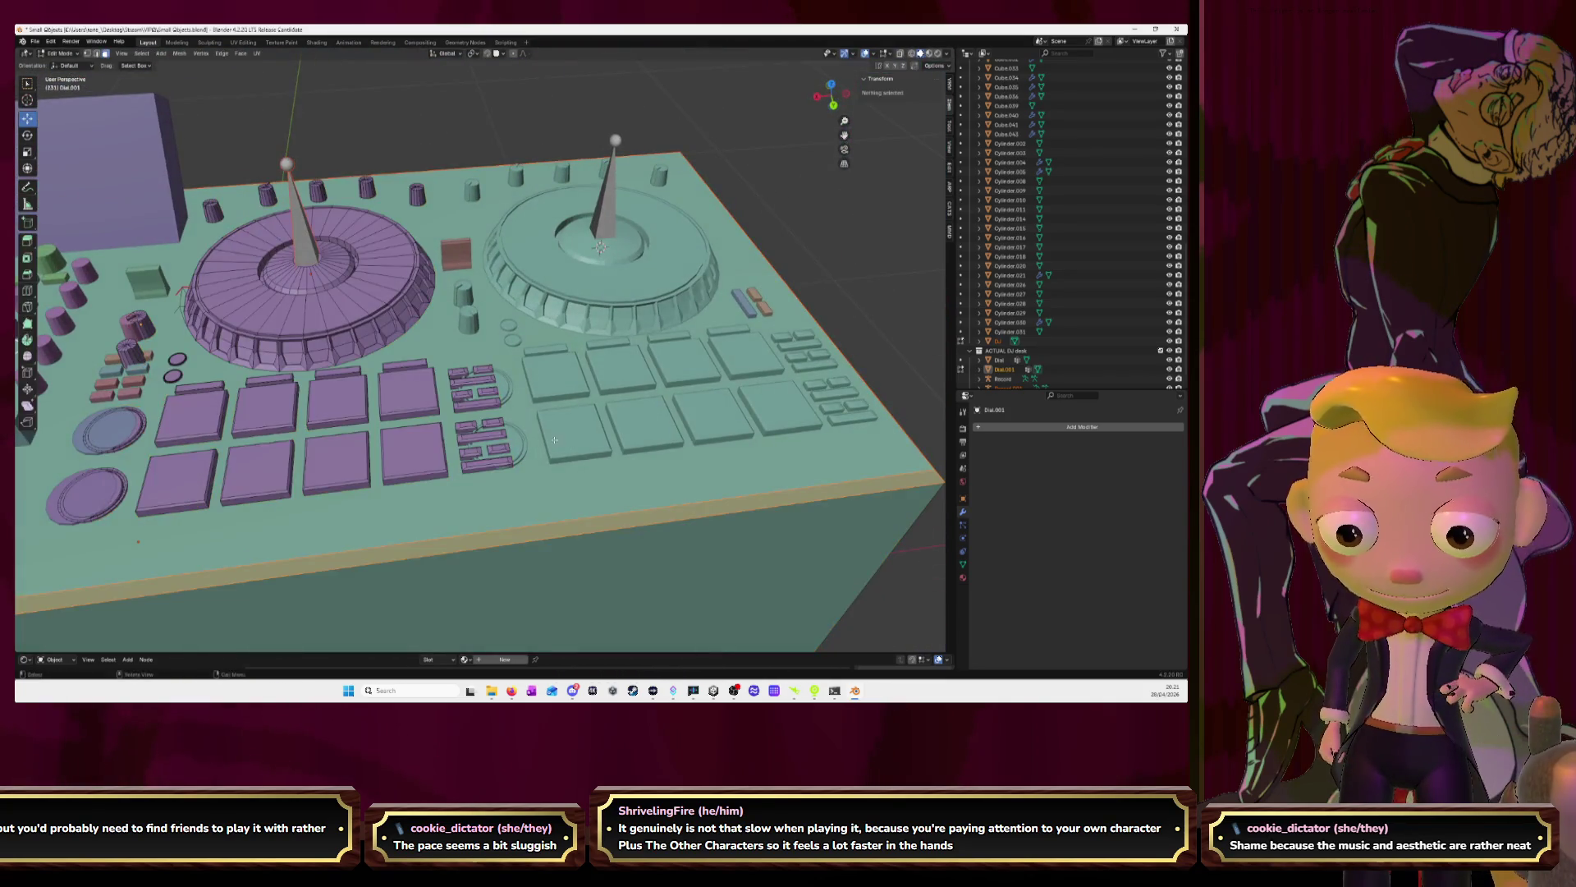
left_click(474, 423)
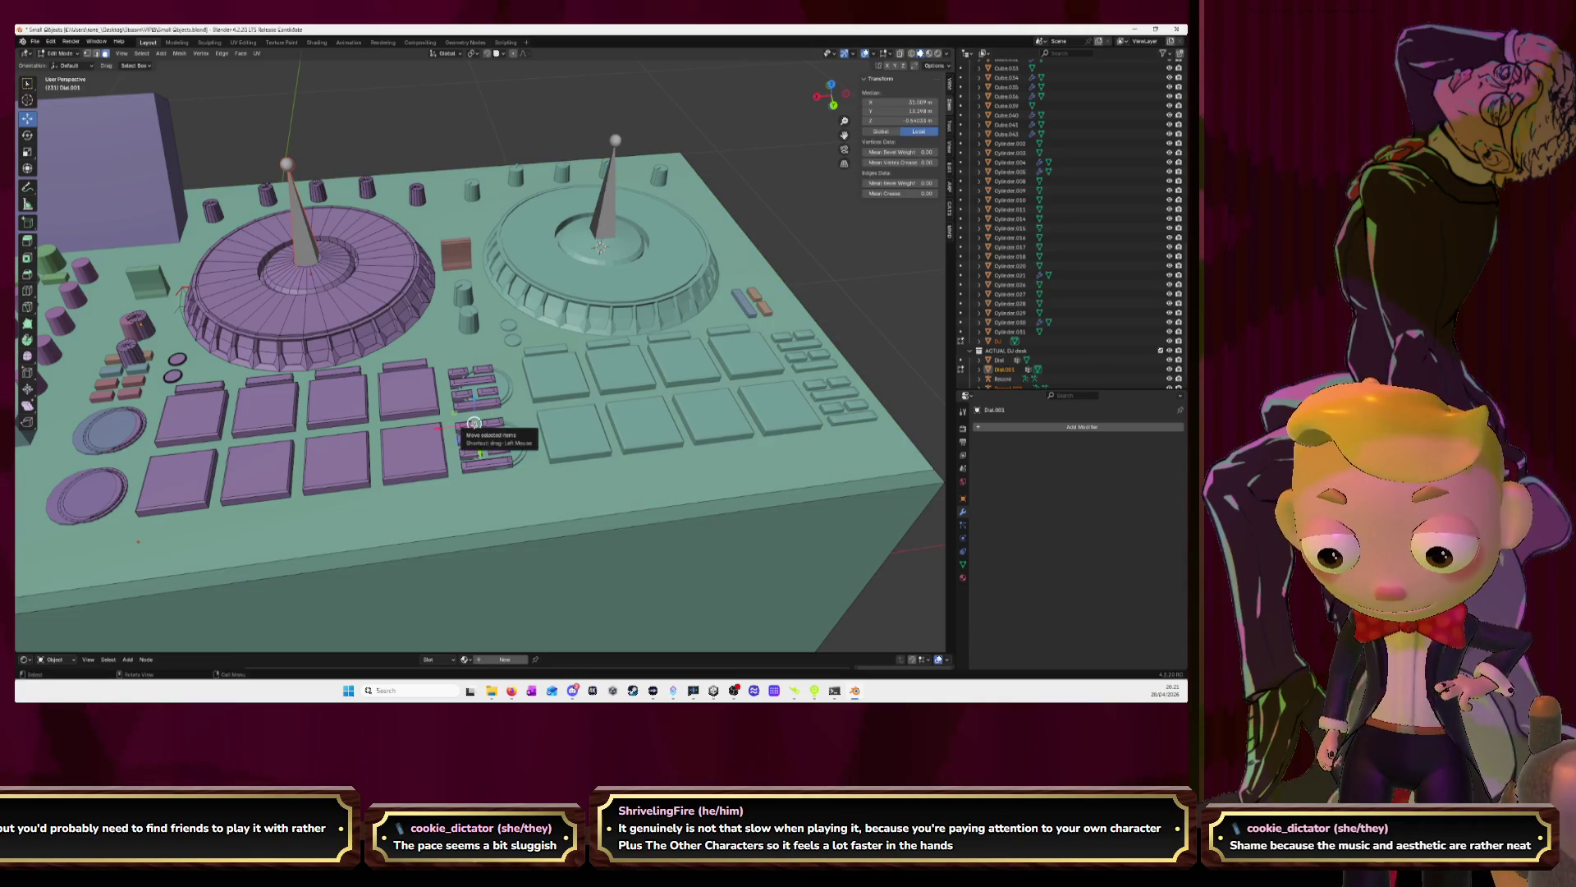
key("ctrl+l")
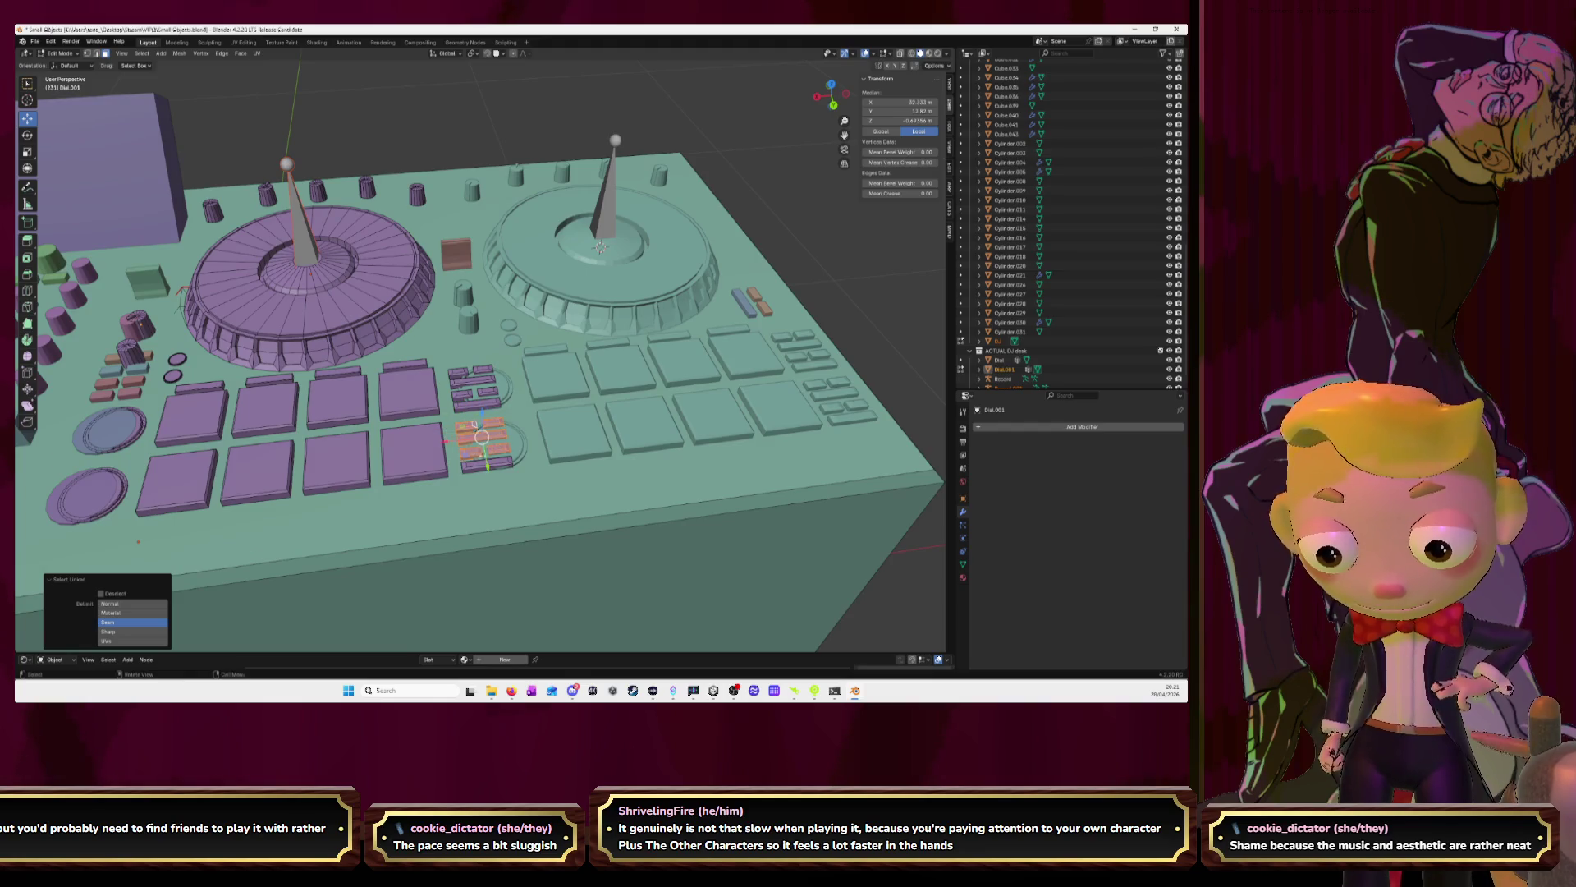
left_click_drag(482, 436, 479, 417)
key("x")
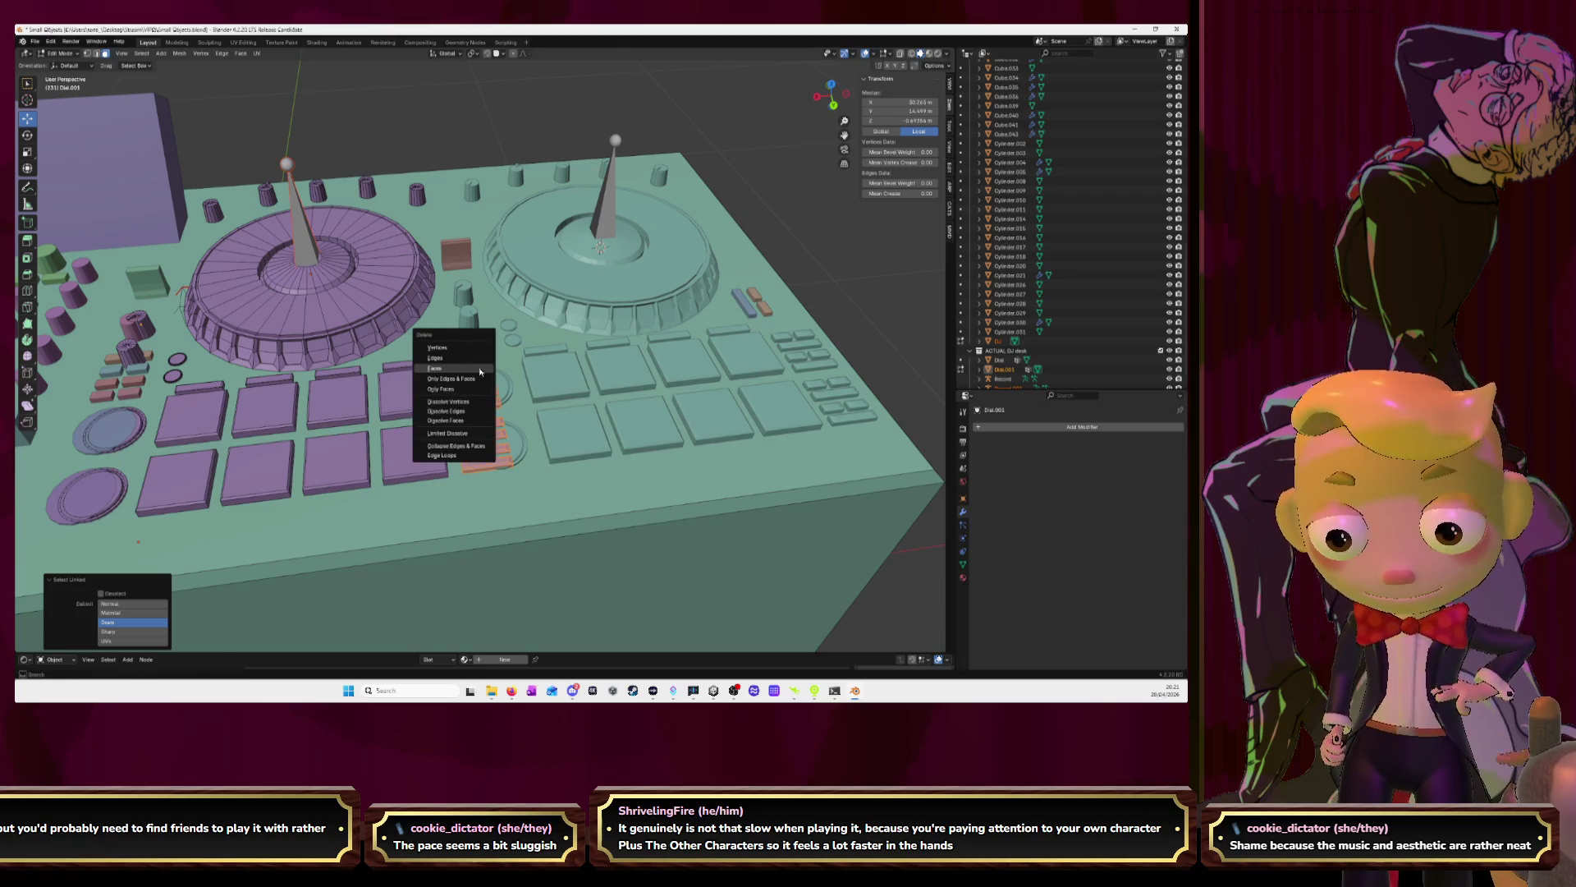
left_click(480, 370)
mouse_move(479, 370)
middle_mouse_down()
mouse_move(569, 386)
mouse_move(528, 388)
middle_mouse_up()
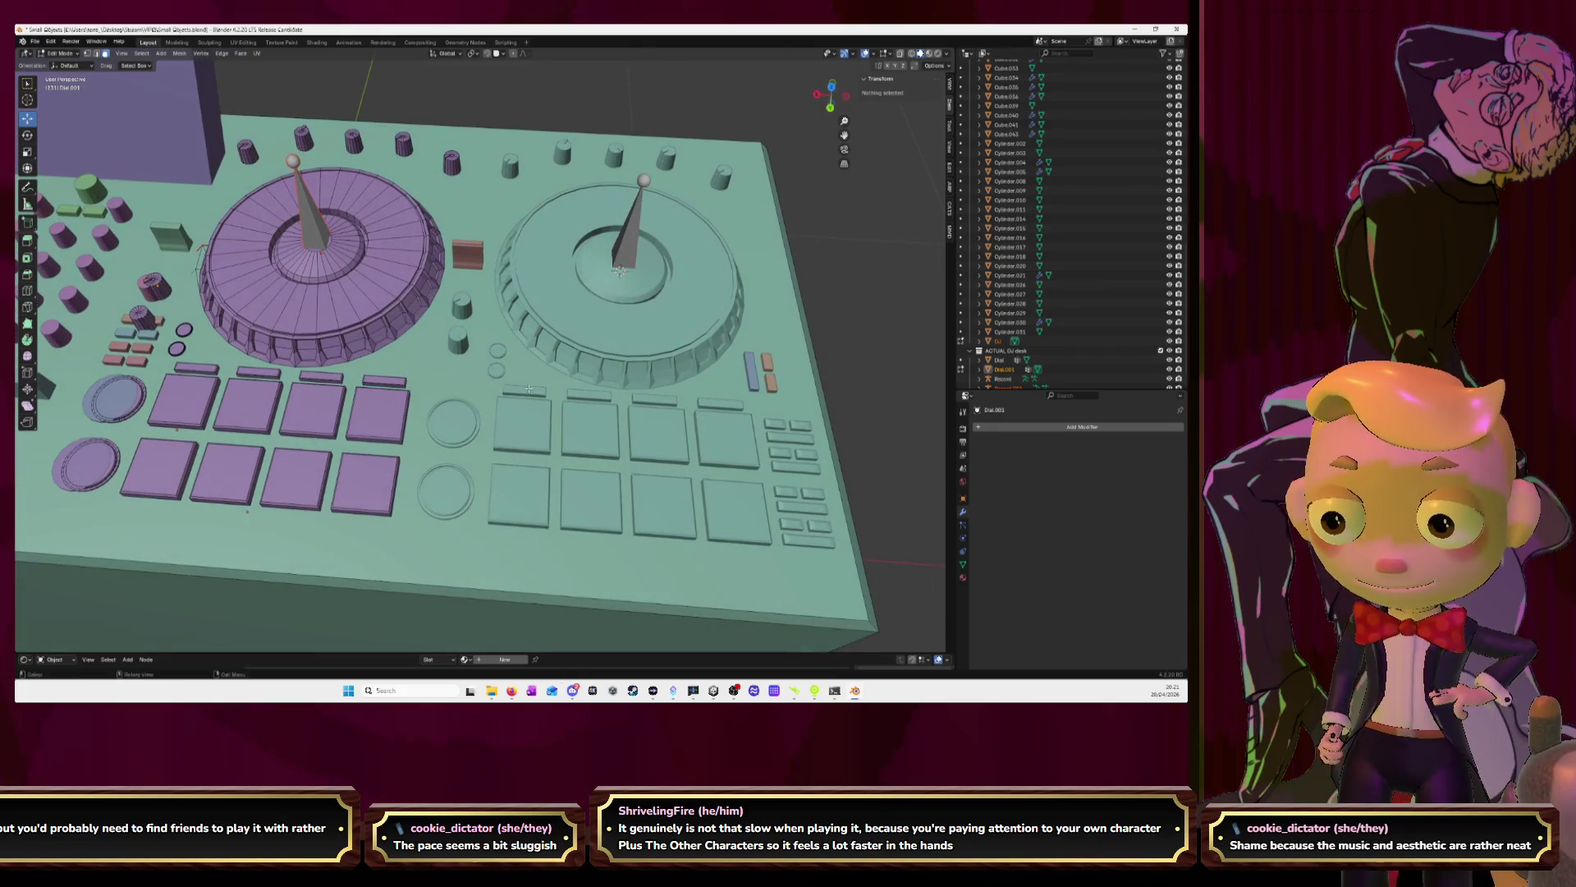
Back in Object Mode, delete the small stray dial
key("l")
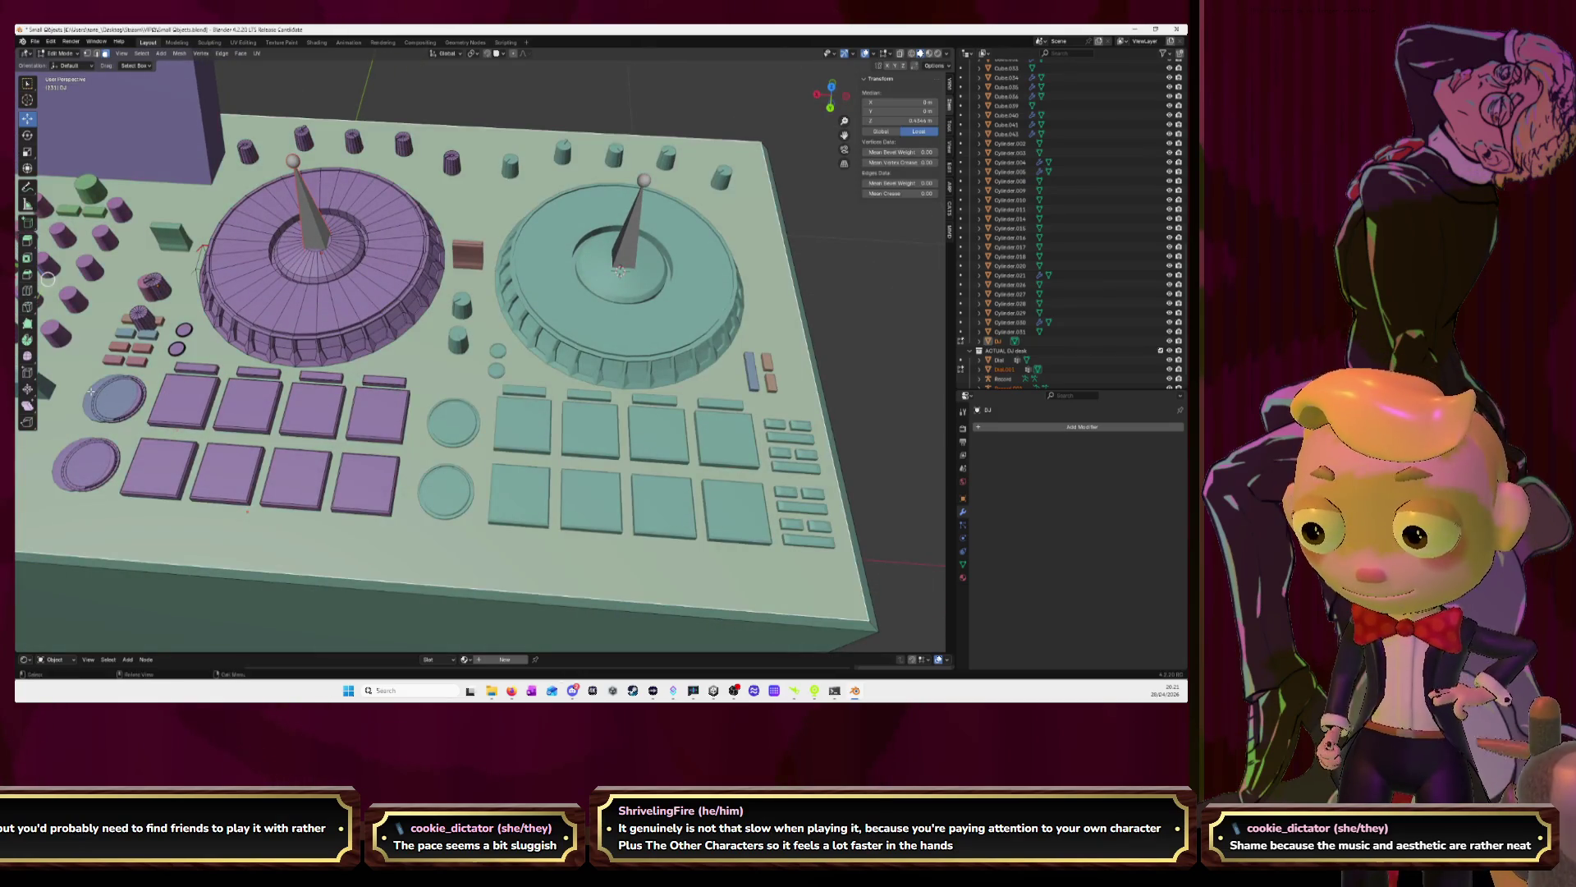
key("Tab")
left_click(91, 402)
key("Delete")
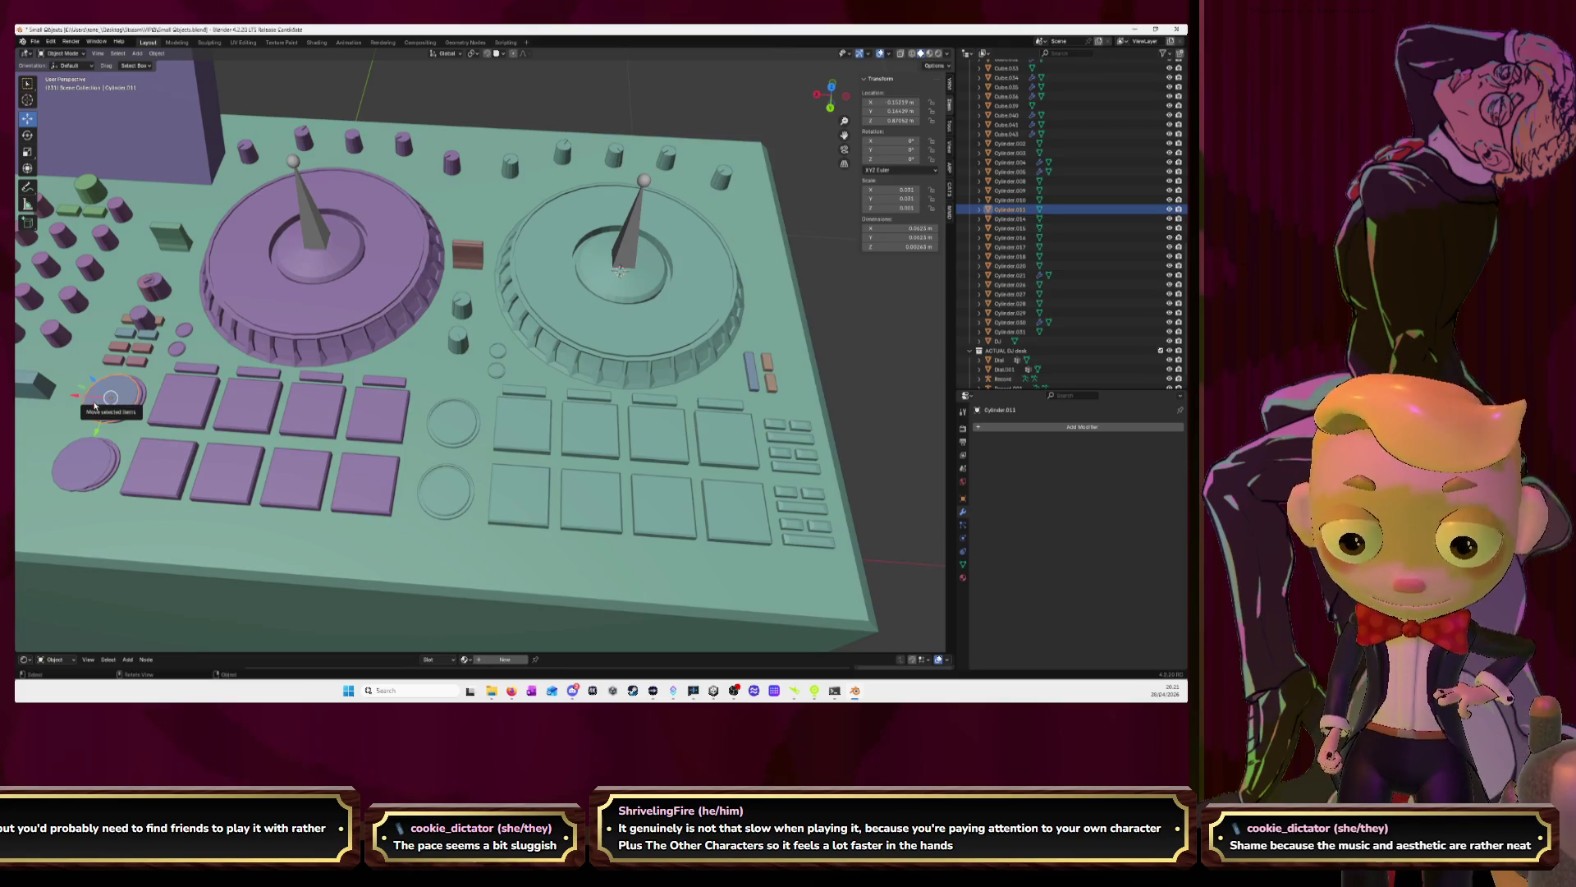
Orbit, pan and zoom to a top-down close view of the knobs beside the left jog wheel
scroll(77, 462, "down", 3)
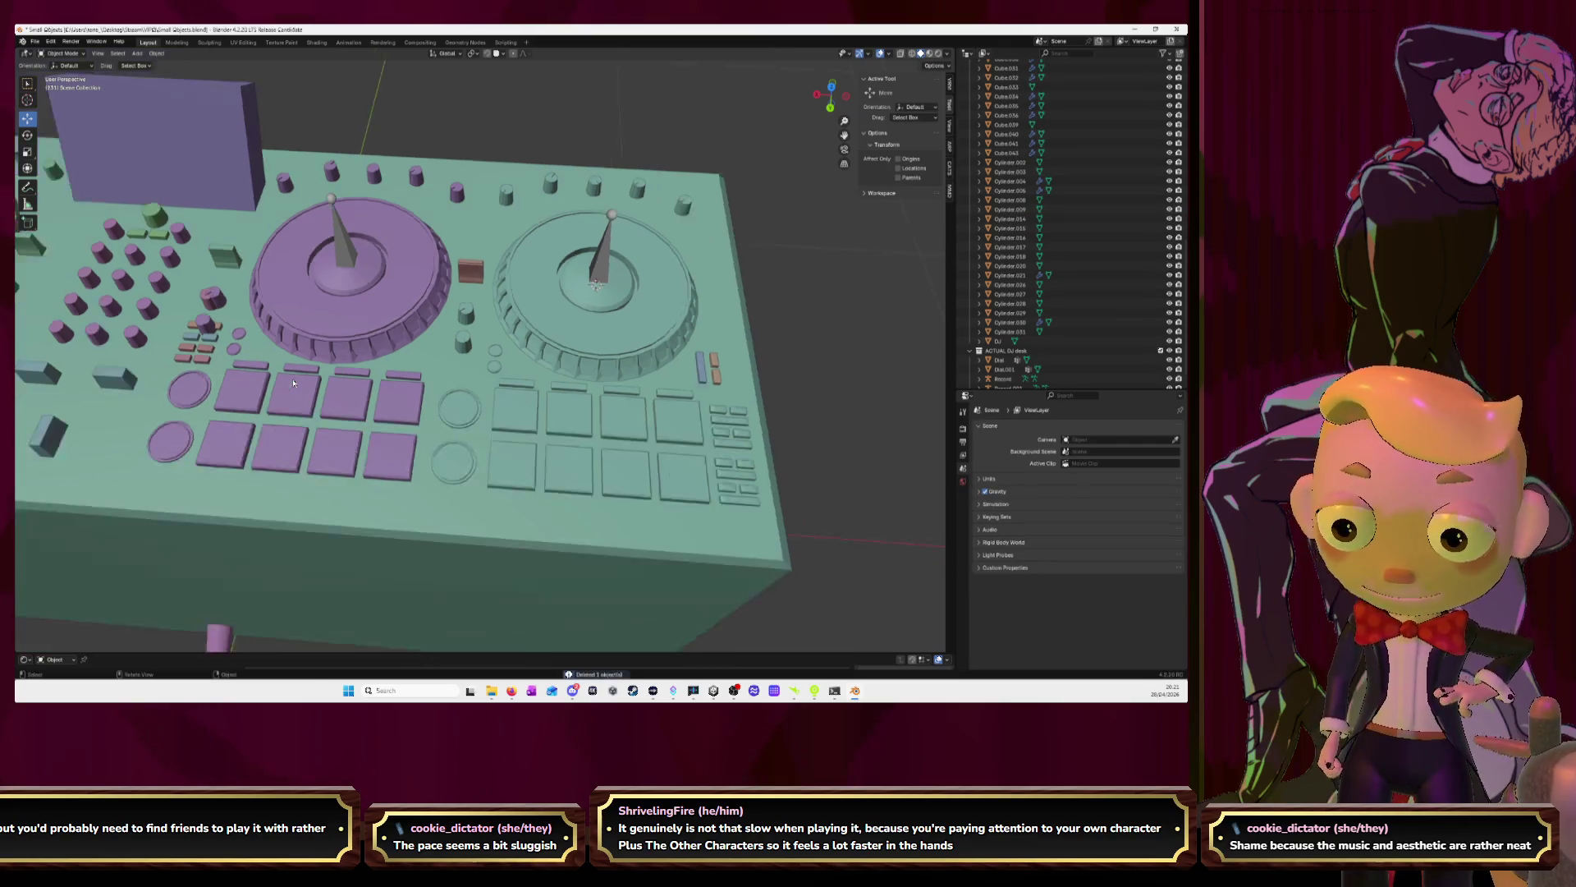
middle_click_drag(624, 329, 619, 368)
scroll(619, 369, "up", 5)
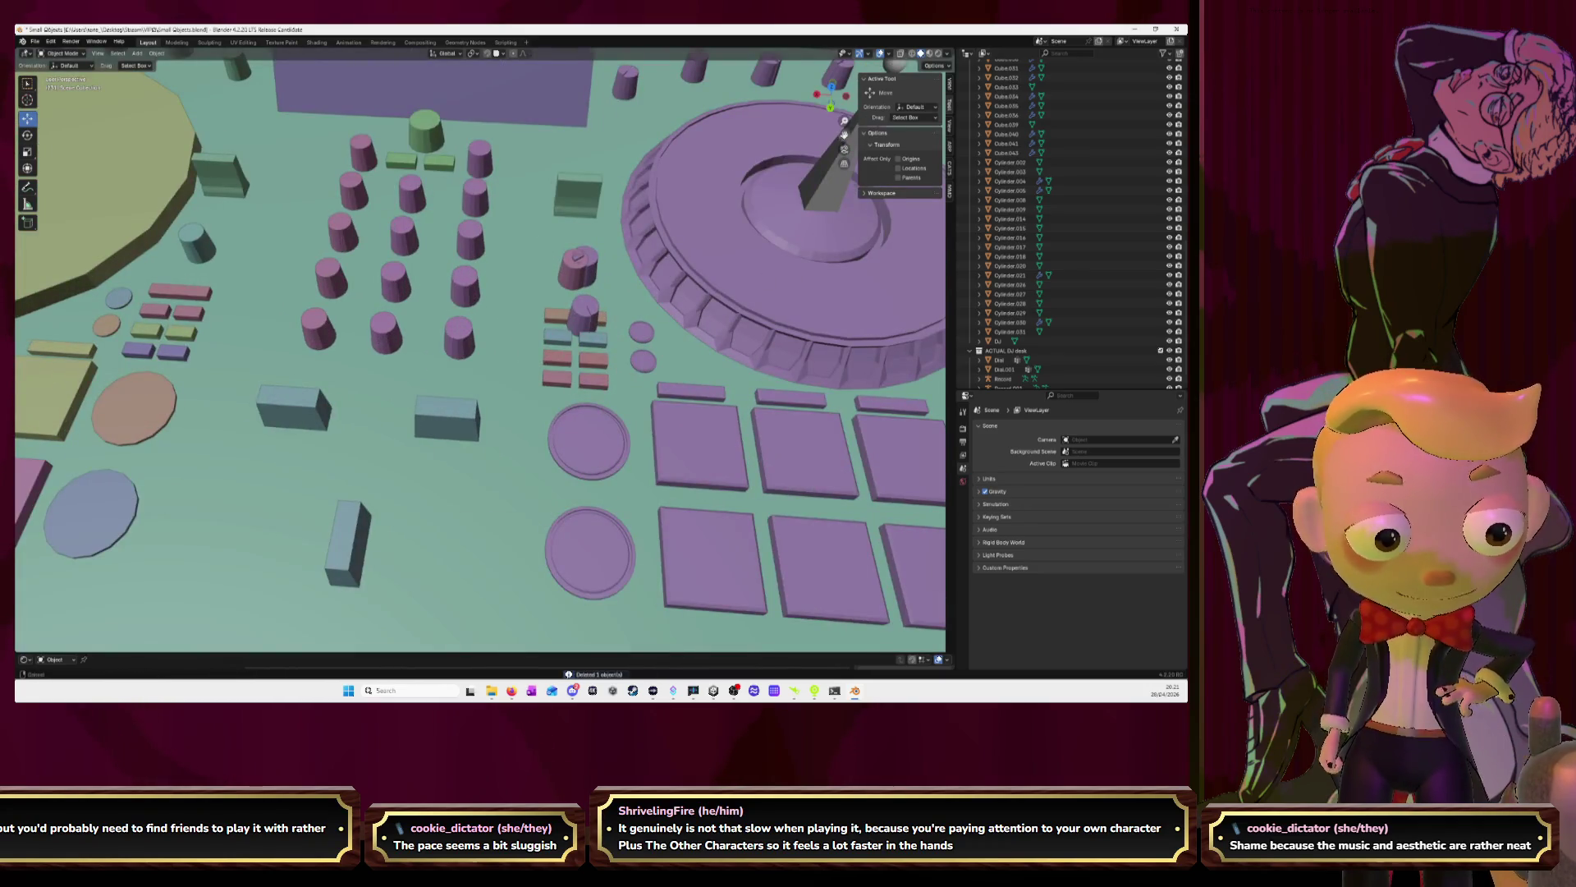
mouse_move(844, 135)
left_mouse_down()
mouse_move(764, 177)
mouse_move(518, 370)
left_mouse_up()
scroll(566, 371, "down", 5)
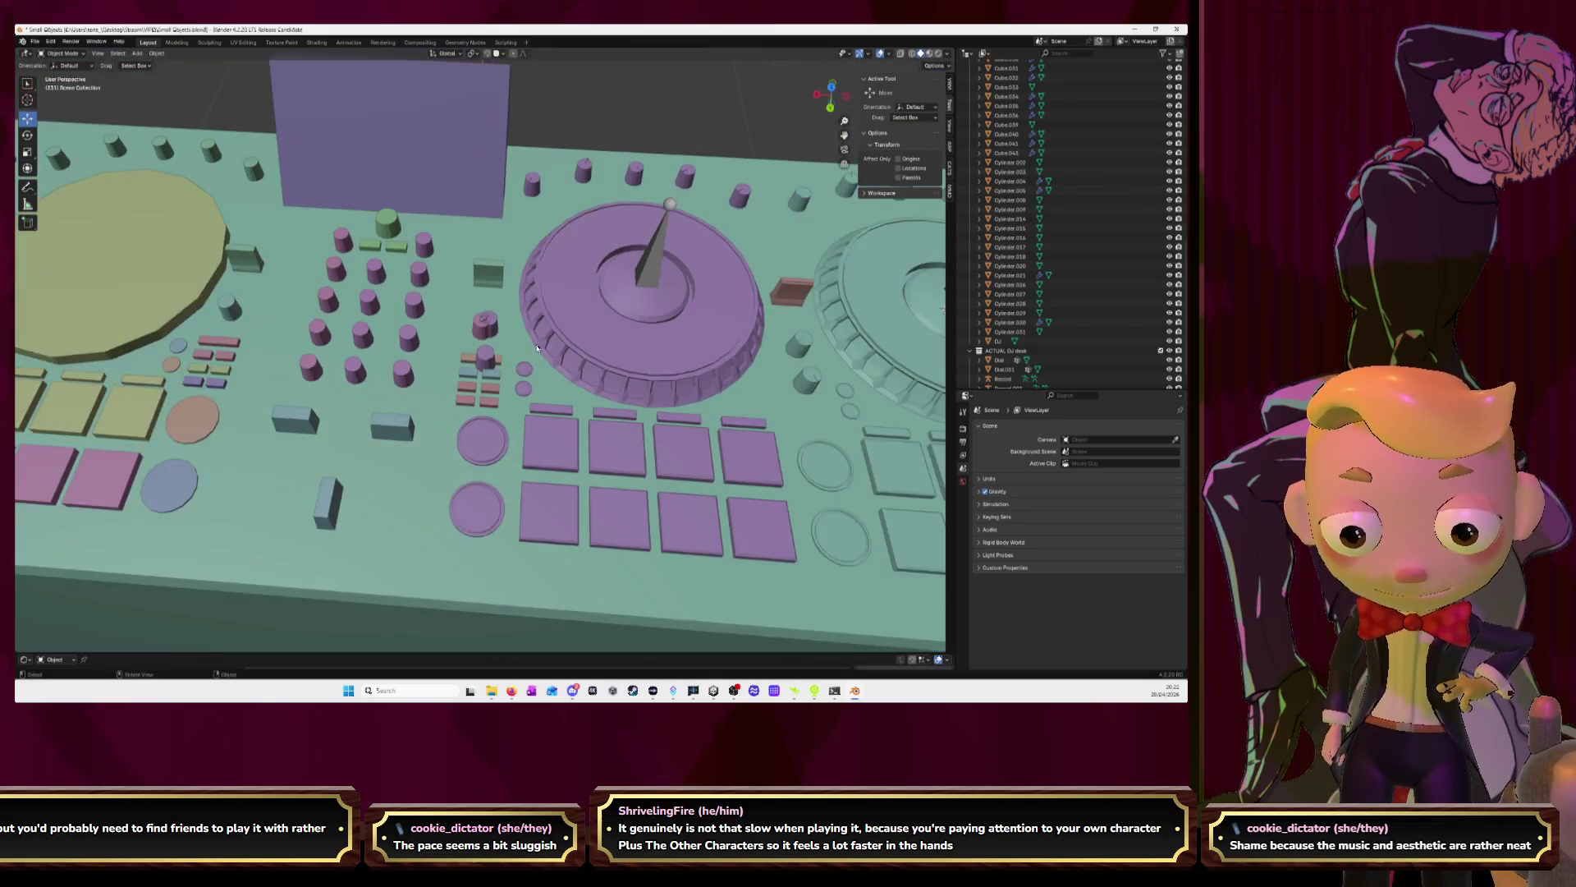
middle_click_drag(566, 371, 544, 372)
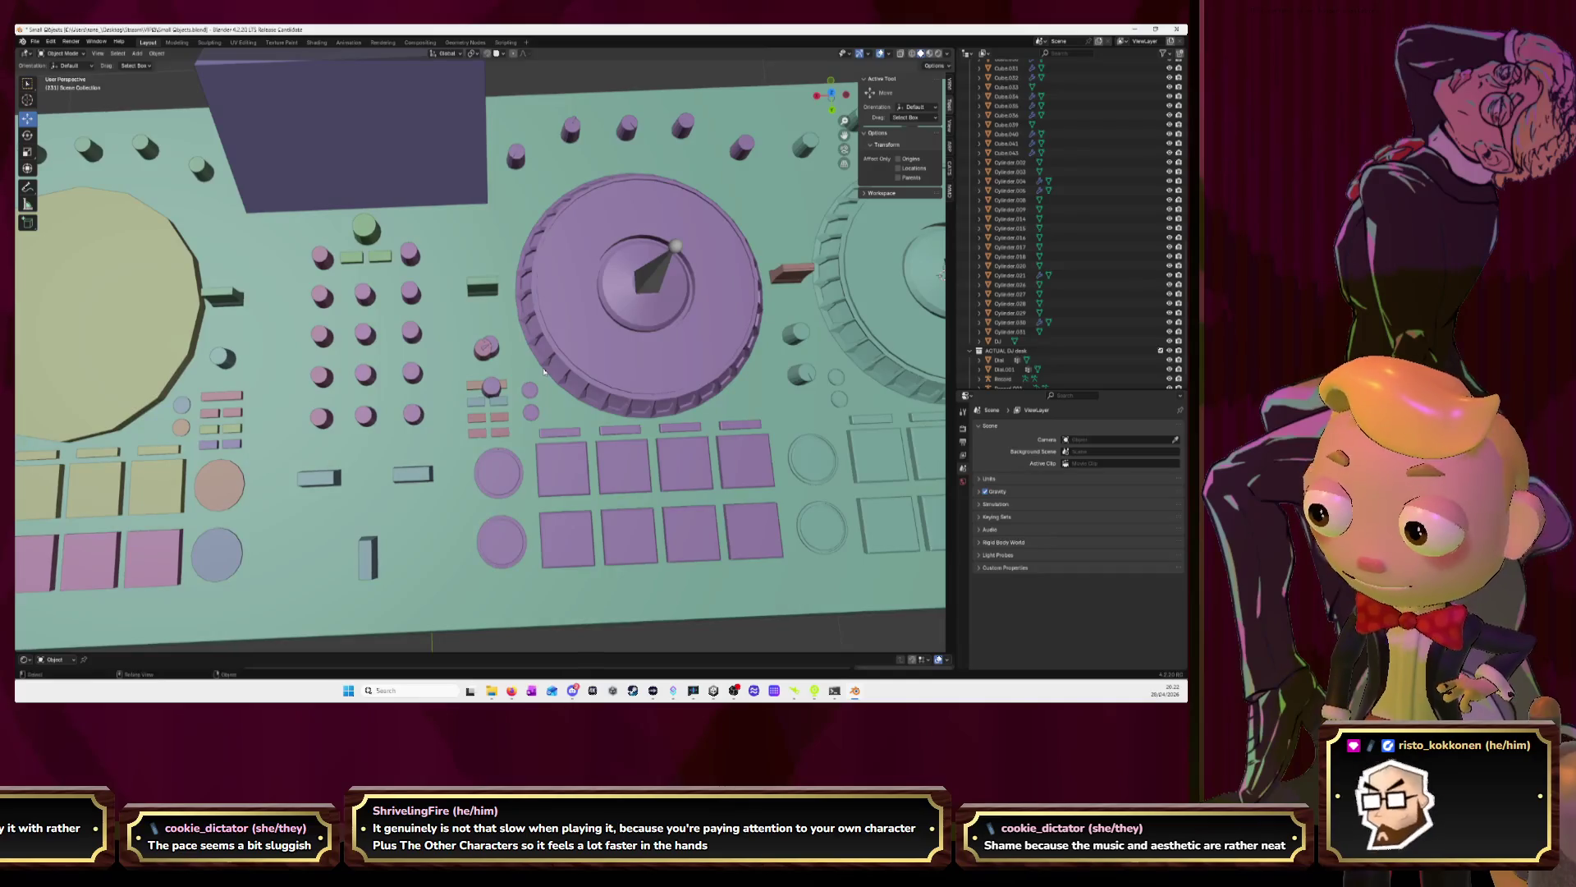
scroll(494, 387, "up", 4)
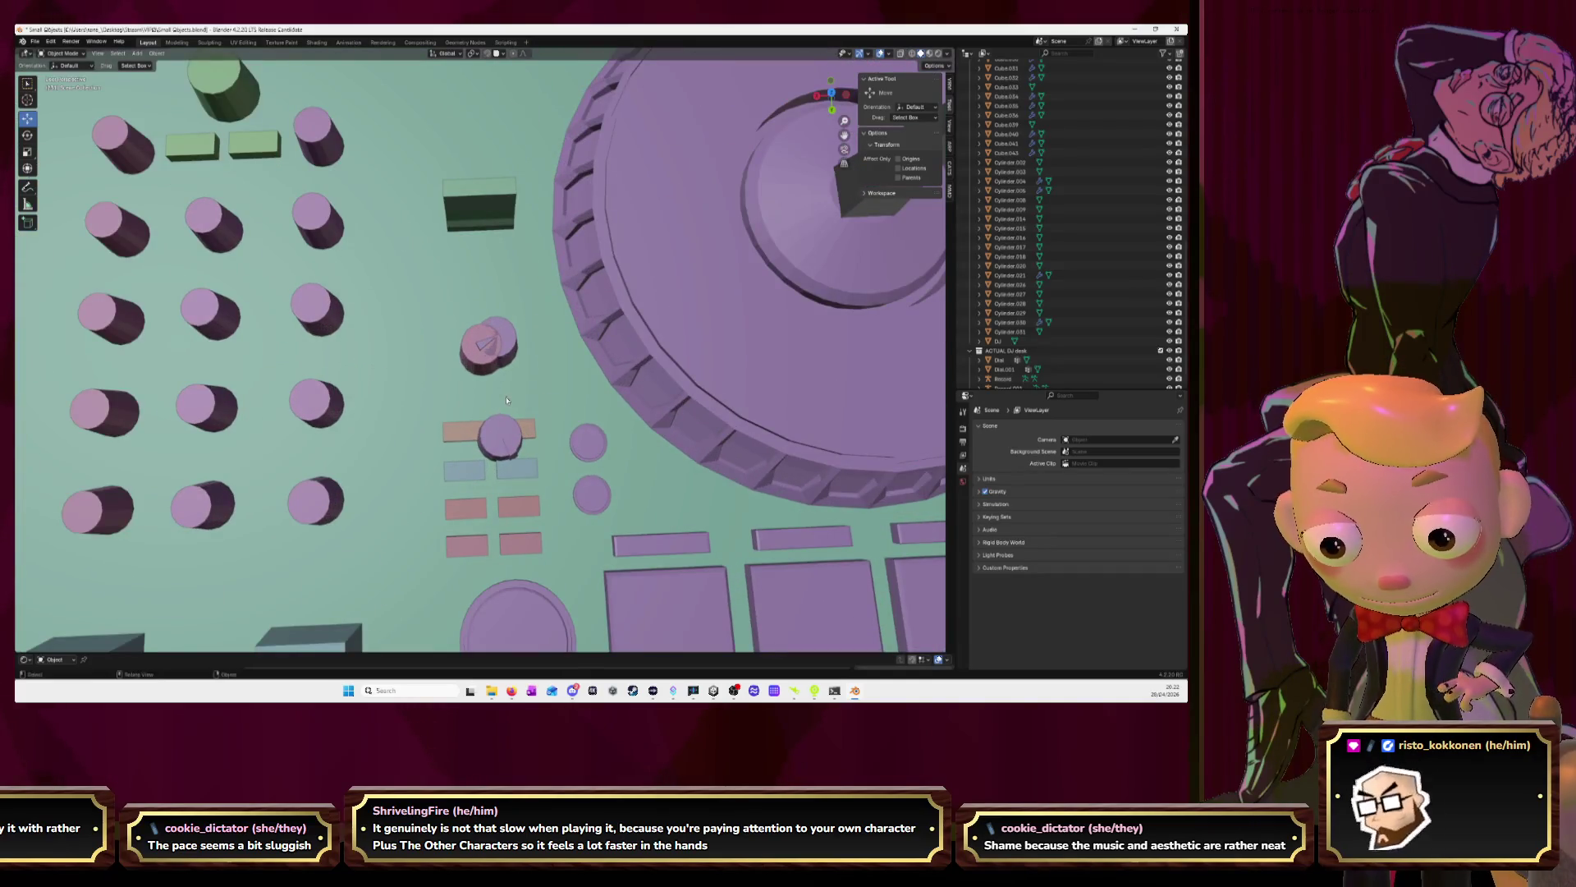
Delete the duplicate cylinder overlapping the knob beside the left jog wheel
left_click(482, 350)
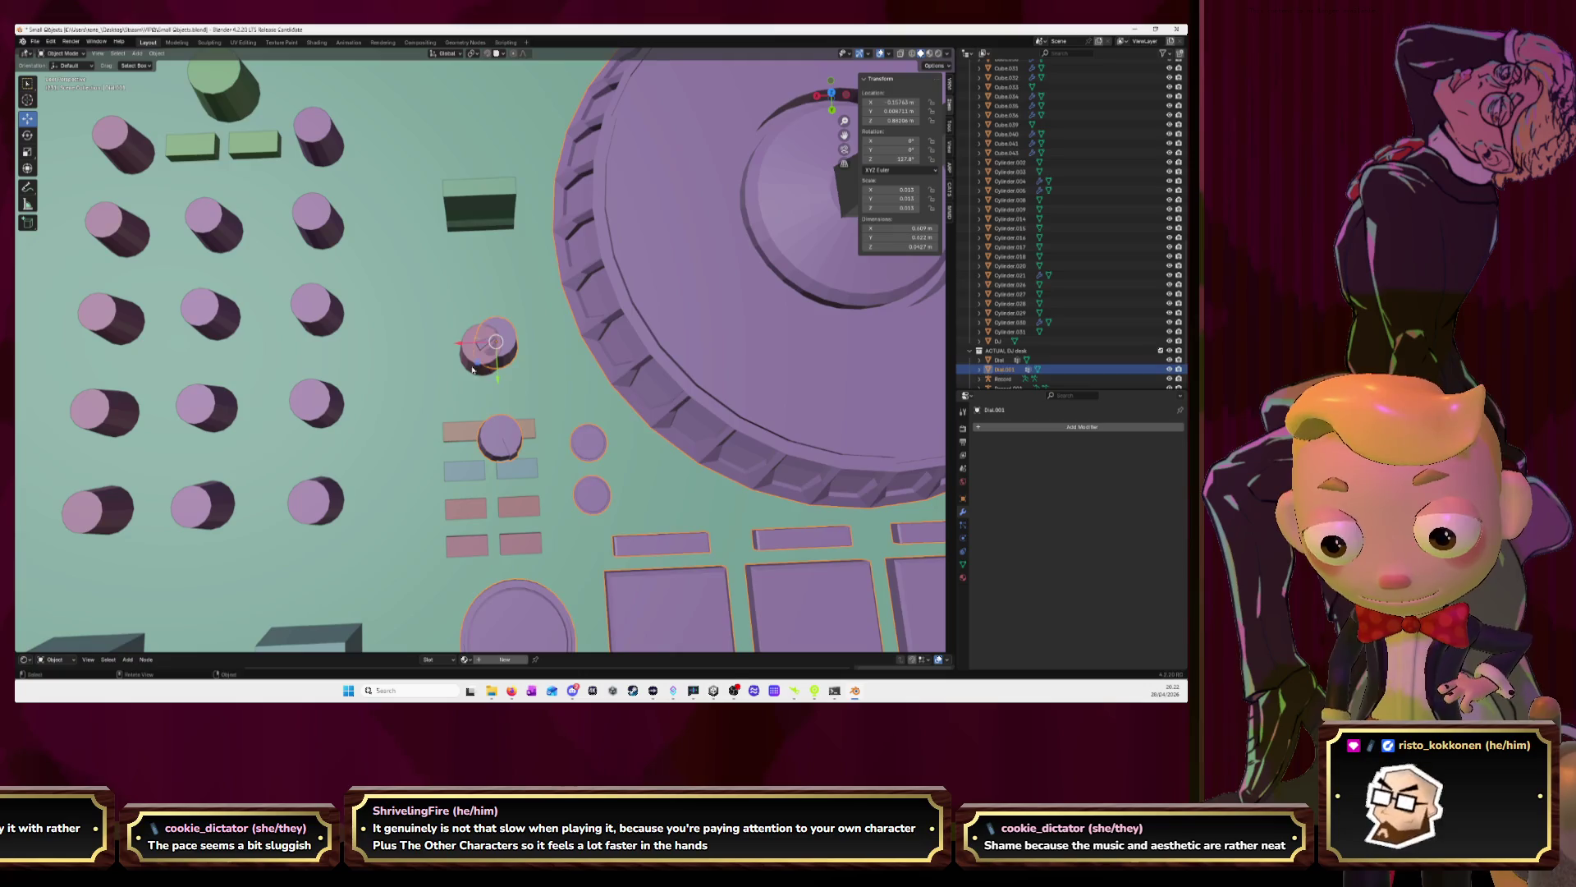
left_click(474, 370)
key("Delete")
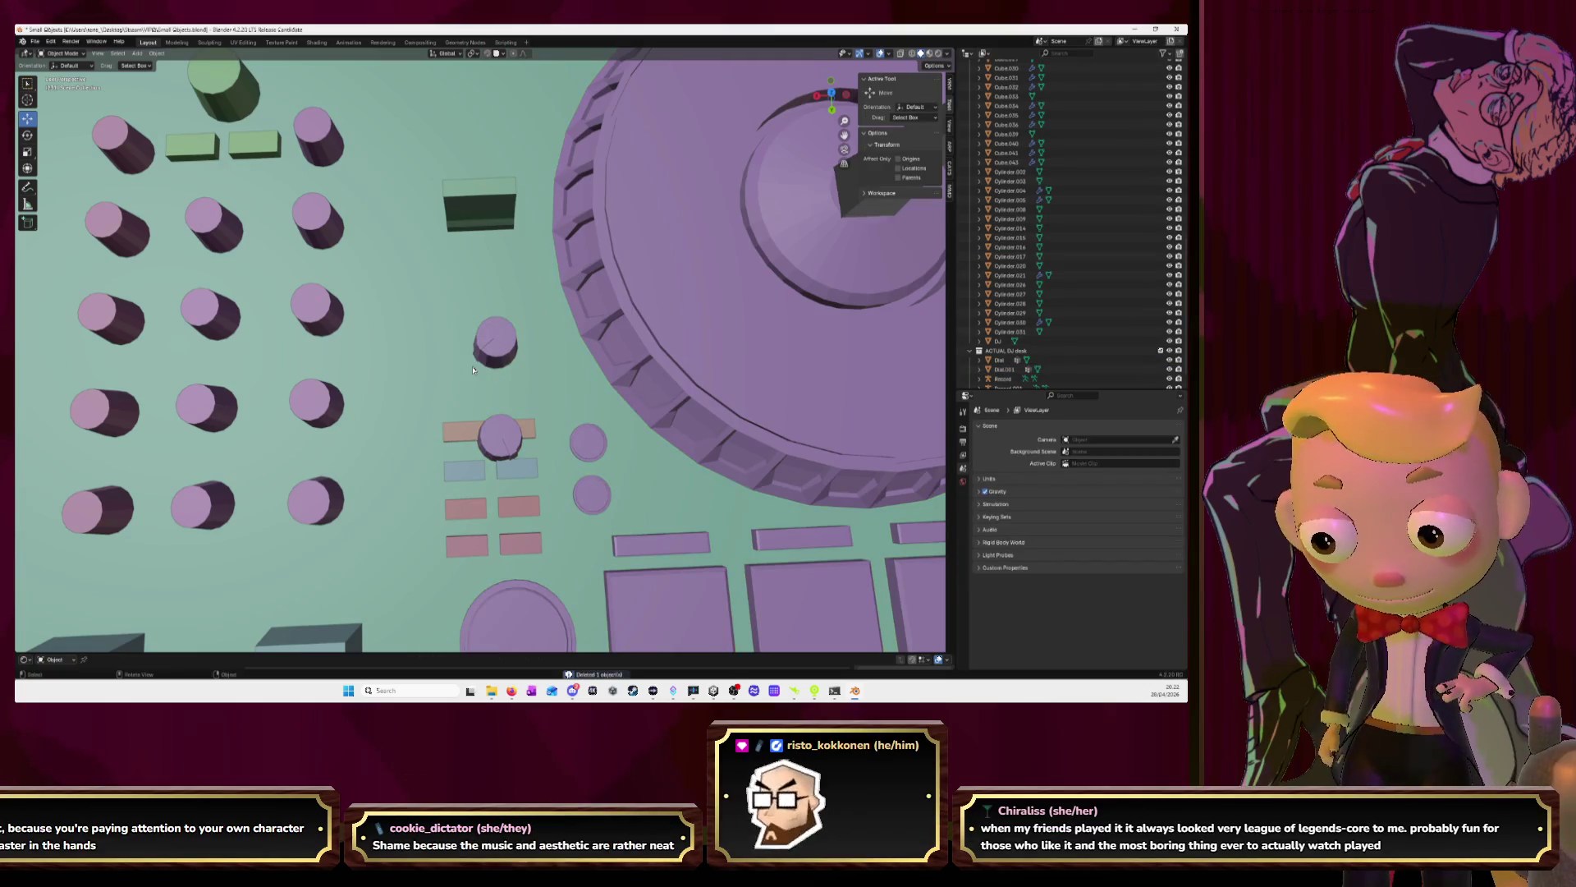
Delete the extra knob geometry inside Dial.001's mesh and return to Object Mode
left_click(503, 446)
key("Tab")
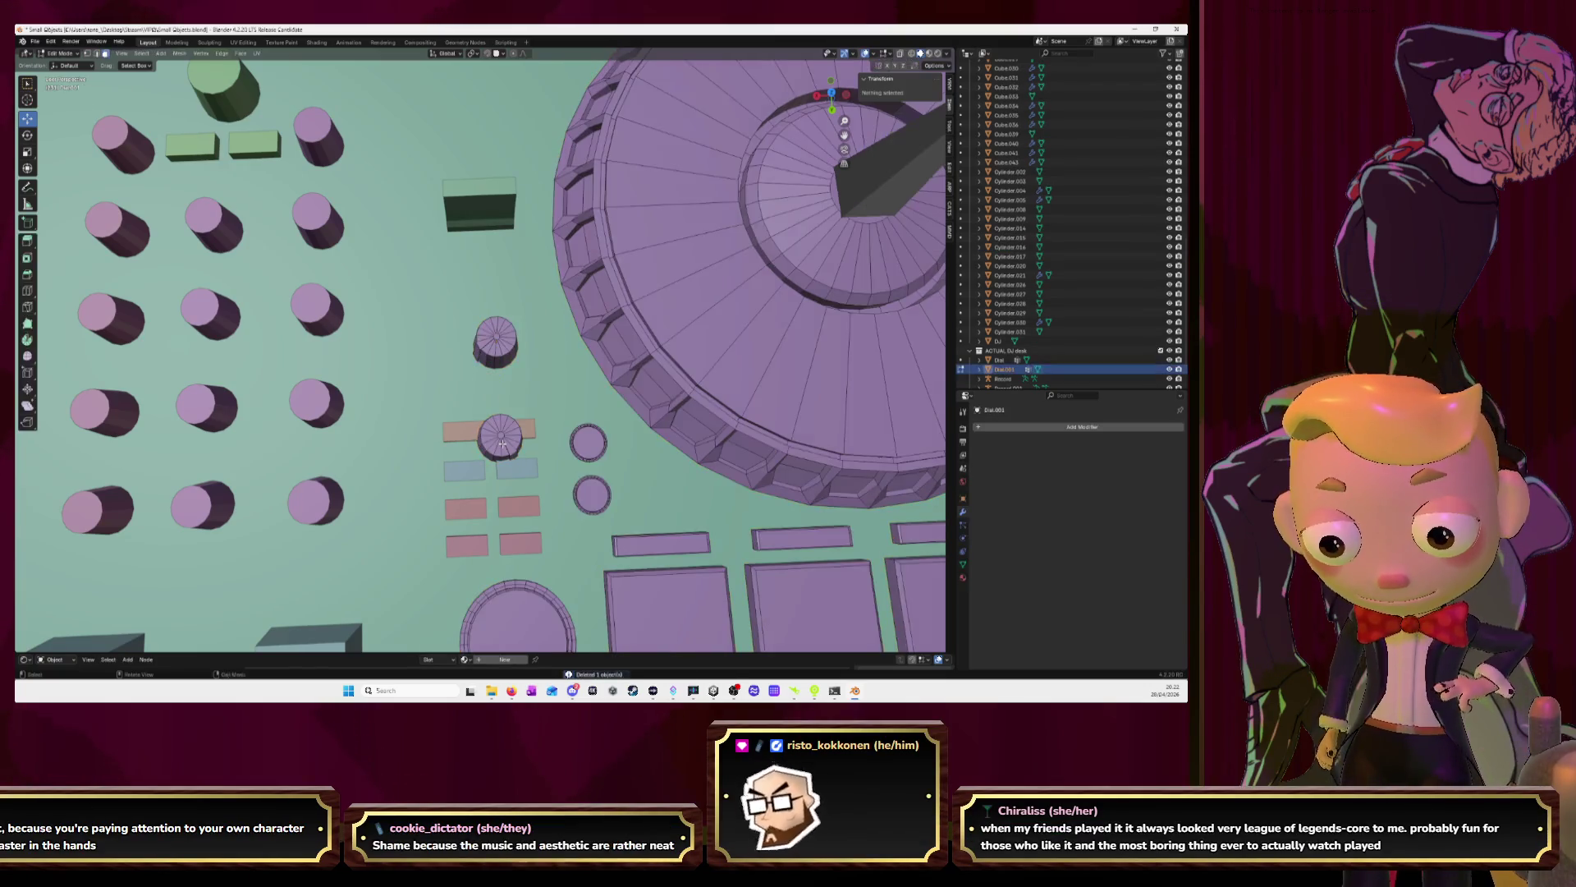
key("a")
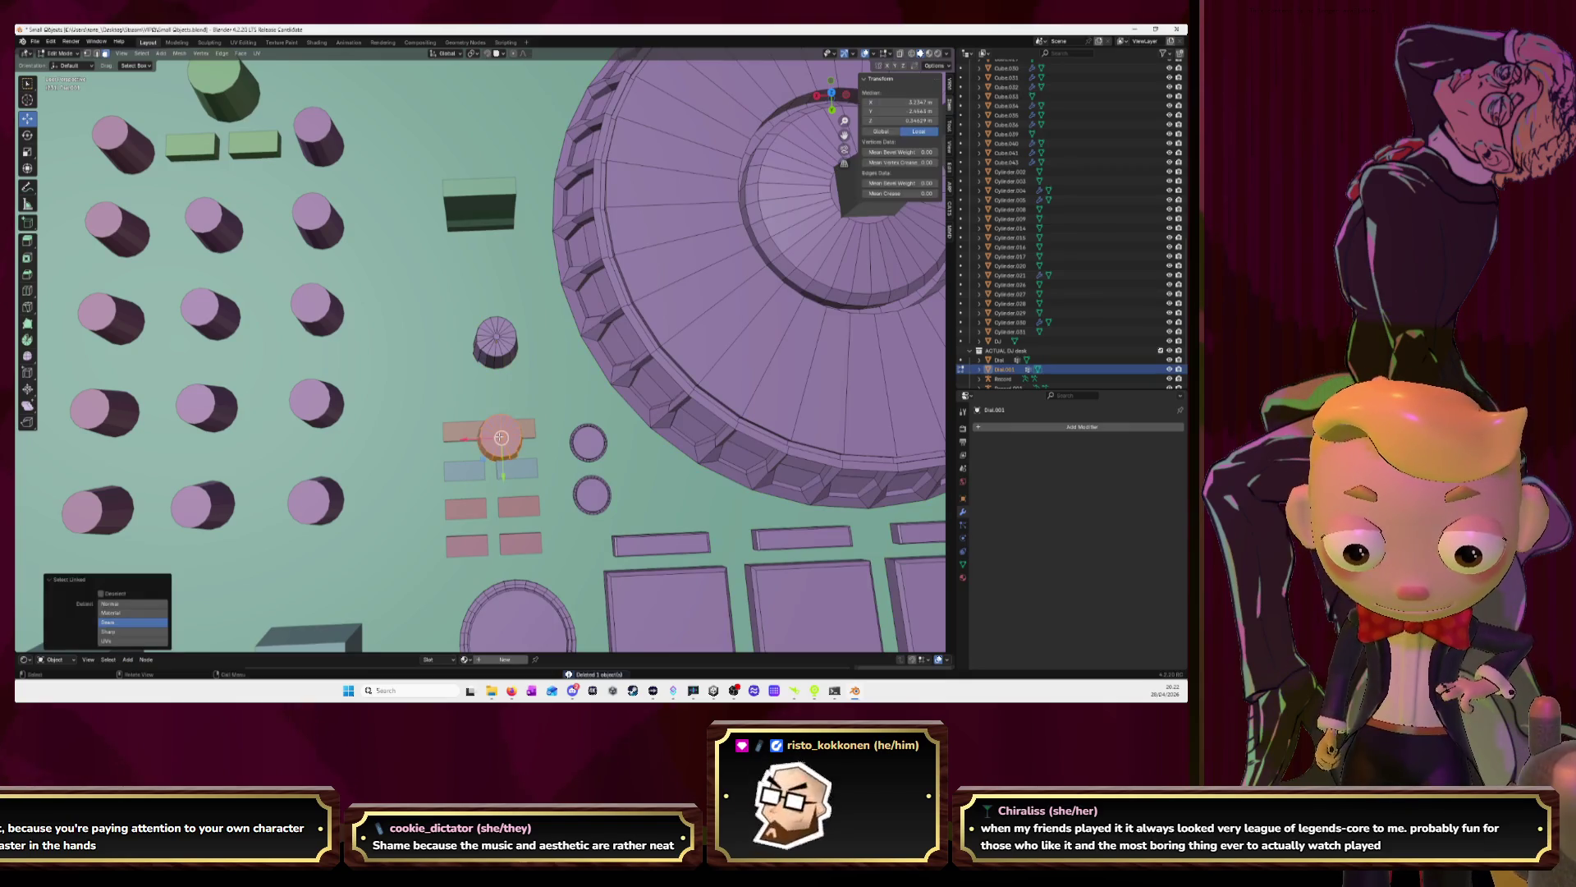
key("x")
left_click(499, 436)
scroll(499, 437, "down", 5)
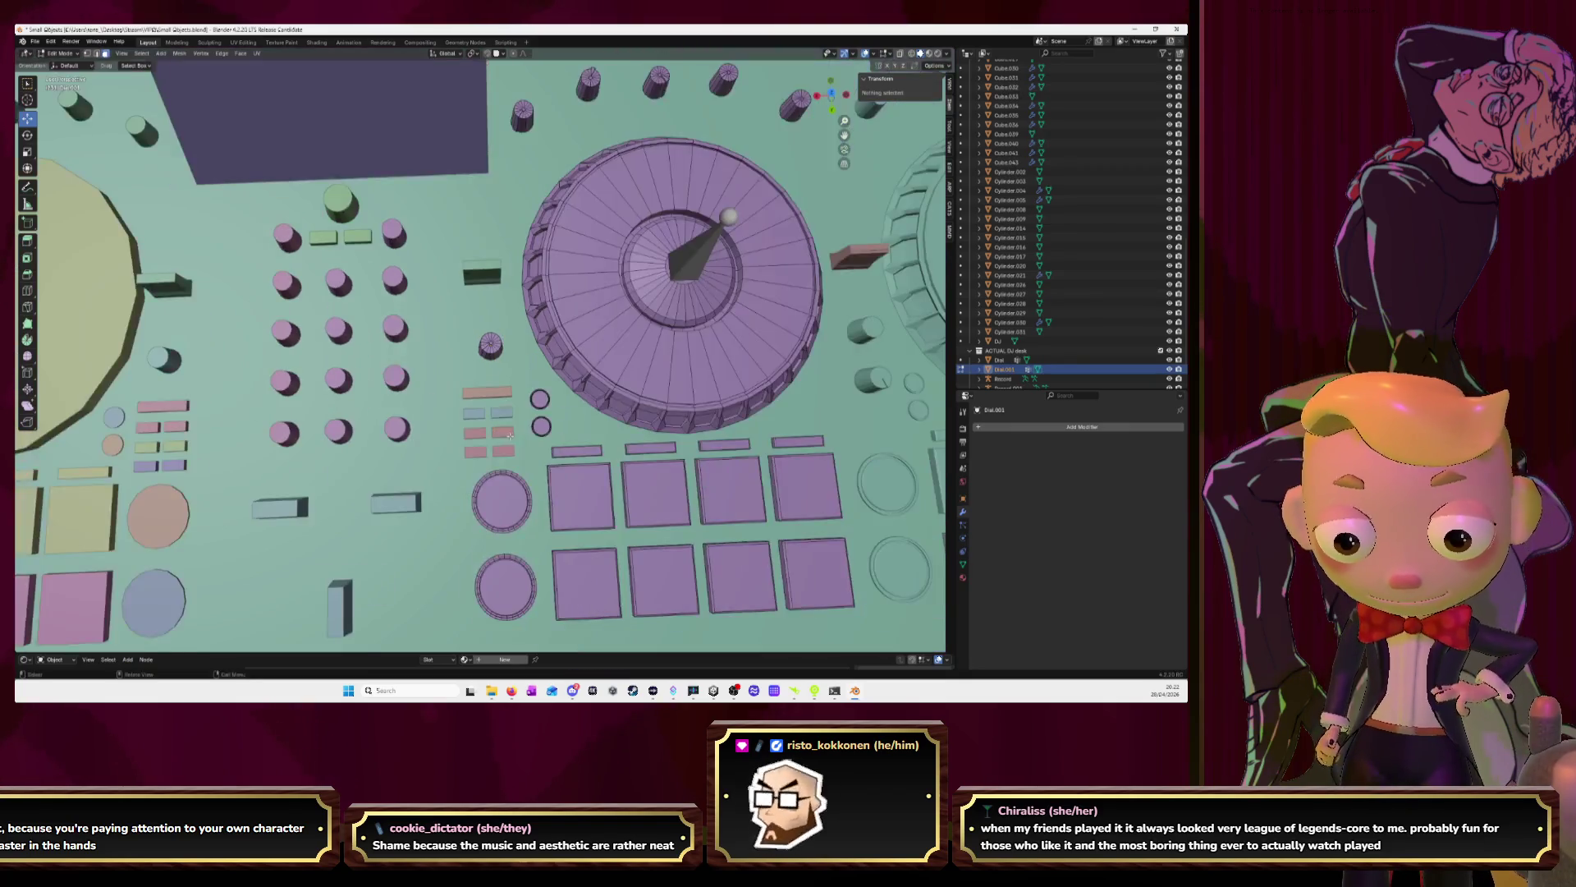
middle_click_drag(499, 436, 551, 416)
key("Tab")
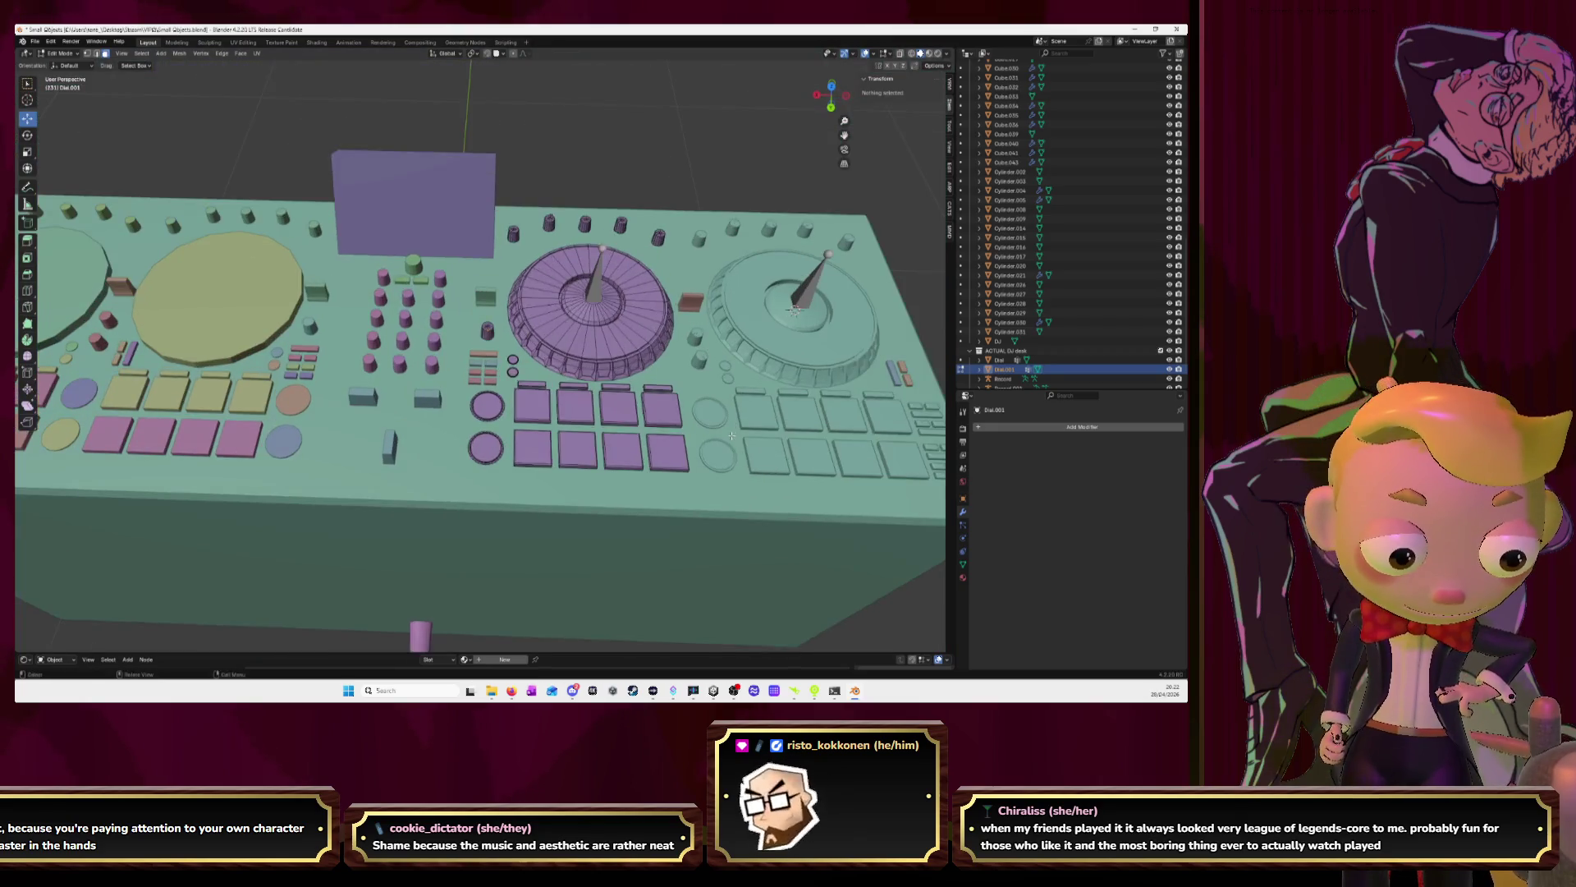
key("Tab")
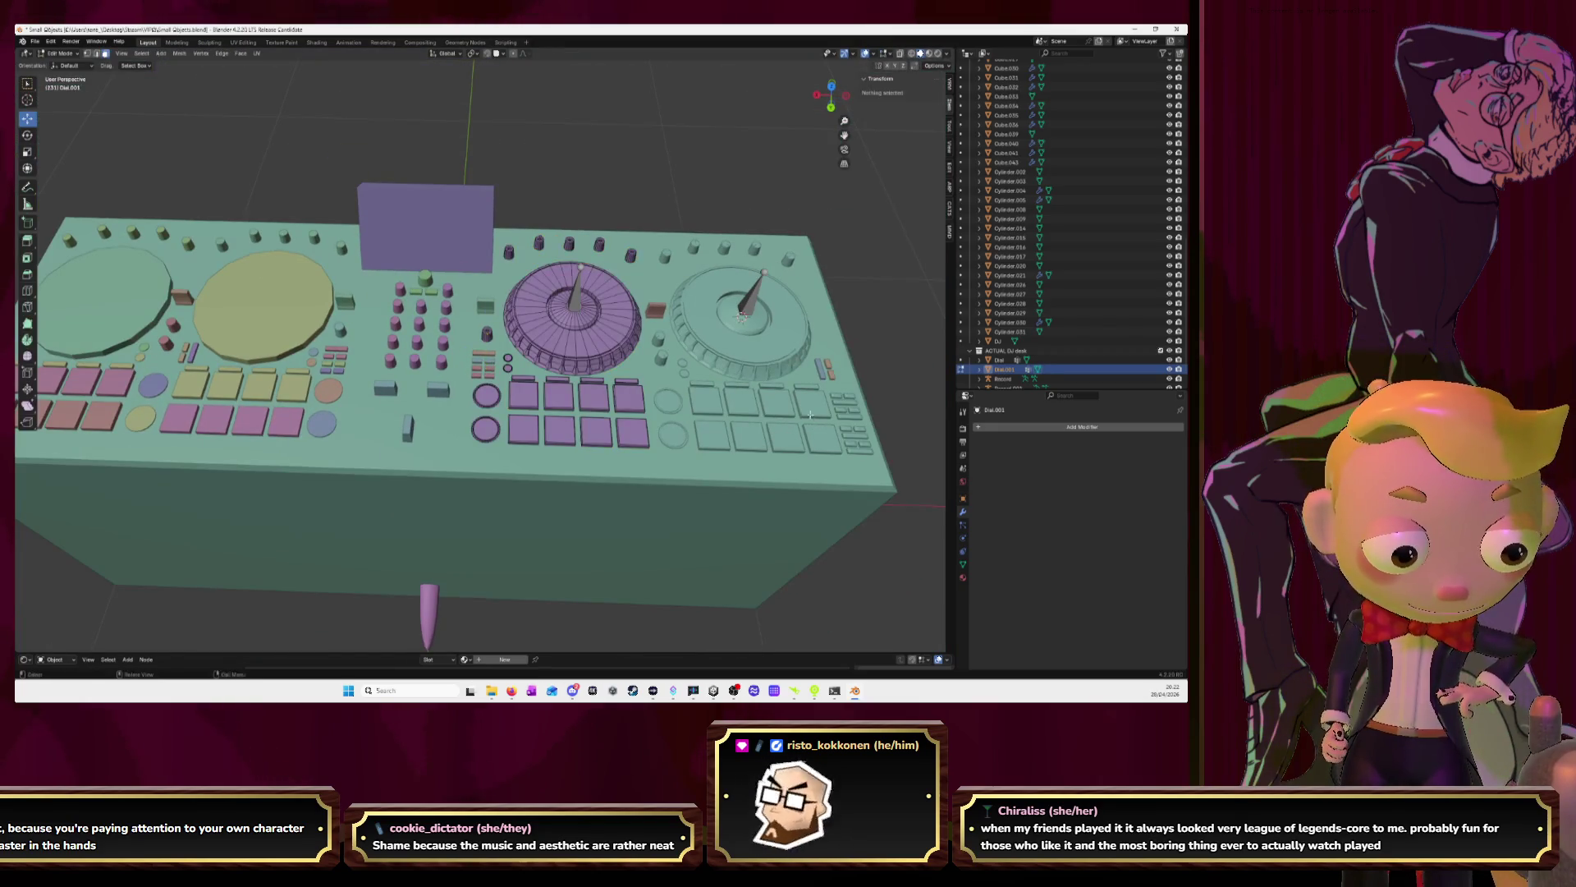
key("Tab")
Enter Edit Mode on the right deck's Dial and select a connected piece
left_click(815, 425)
key("Tab")
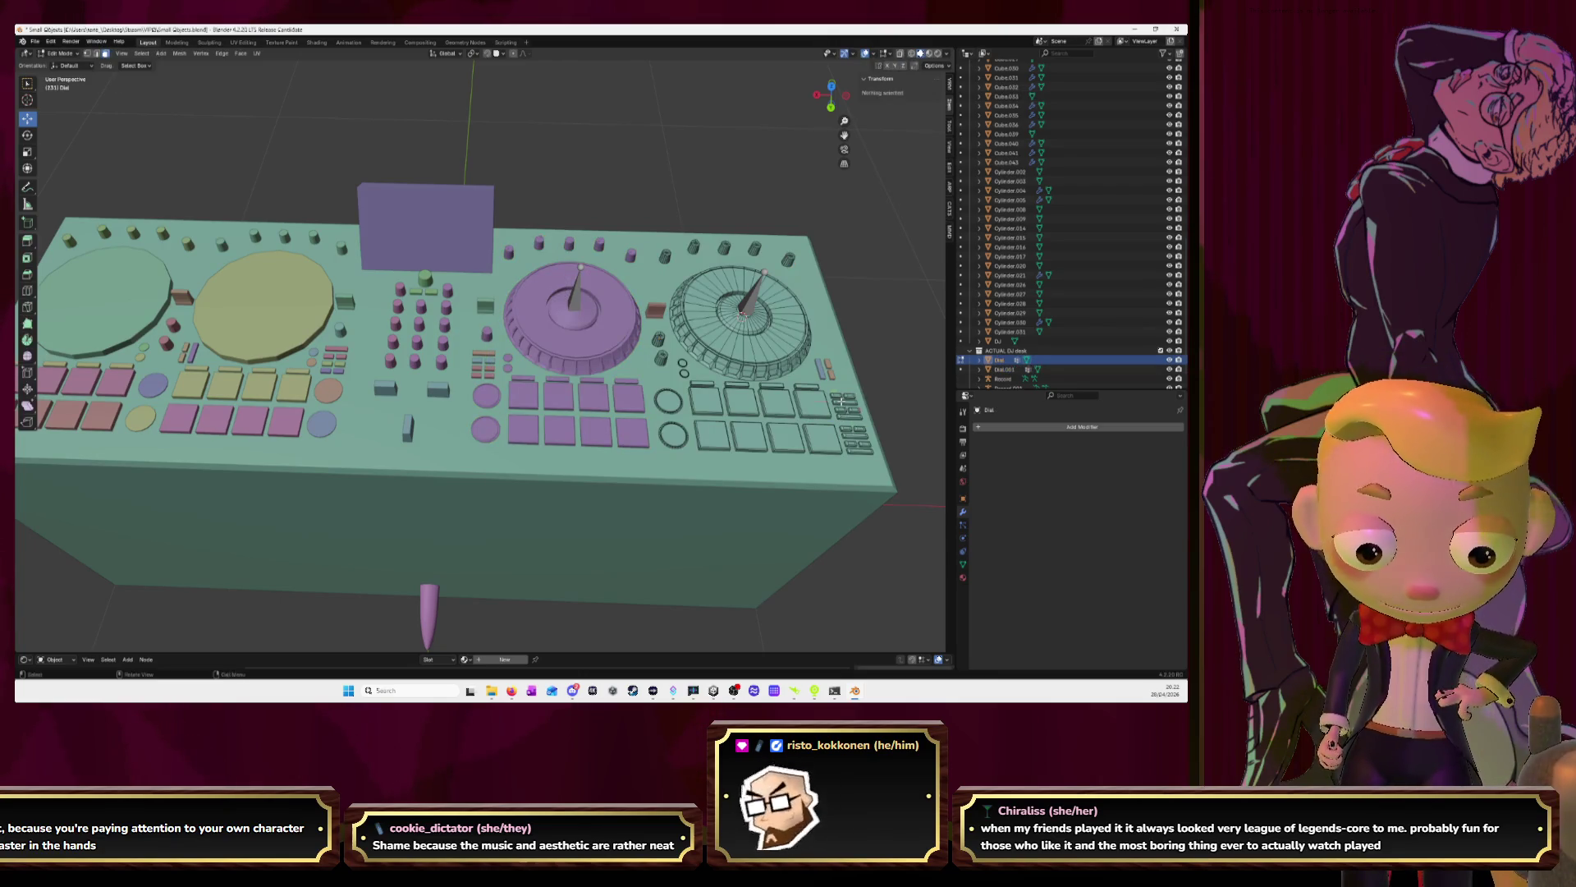
key("l")
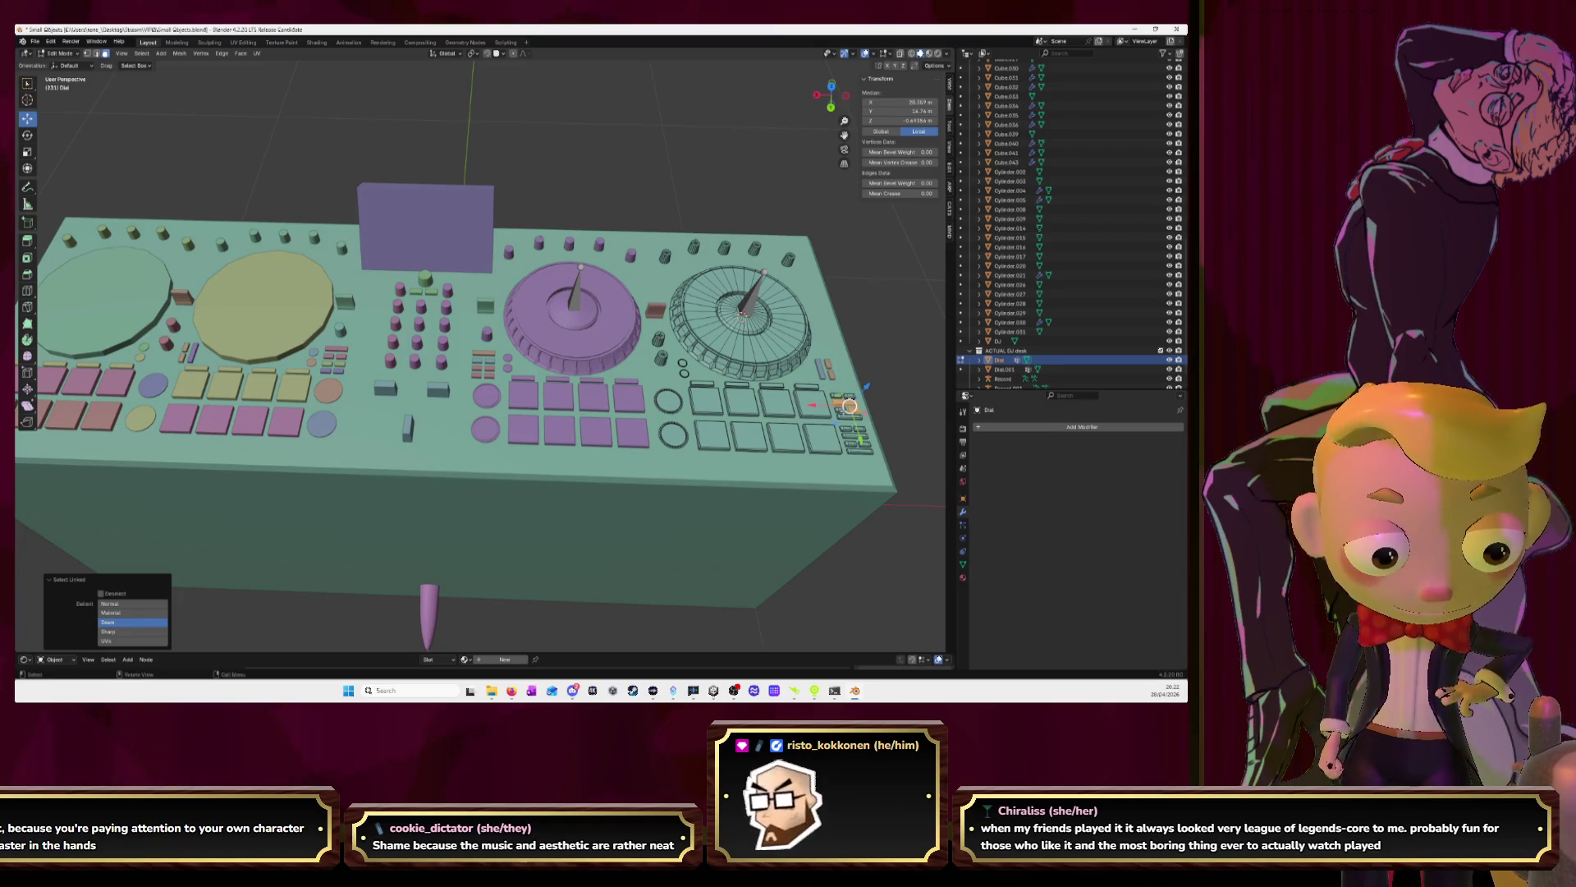
Duplicate the right deck's small button cluster, move it along X and rotate it 180° on Z
left_click(890, 424)
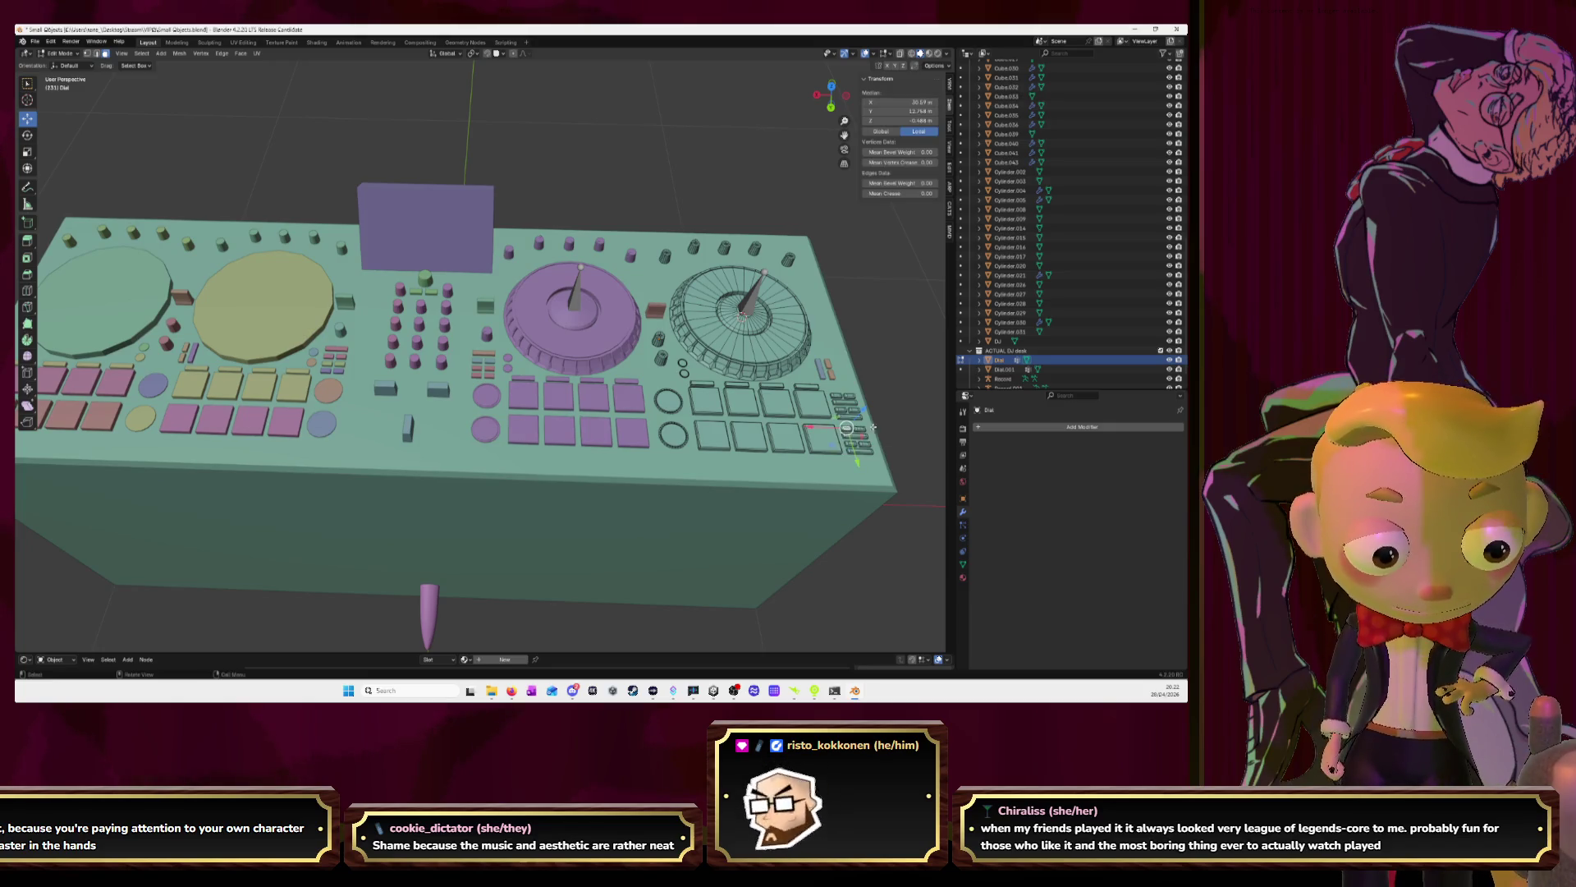
key("l")
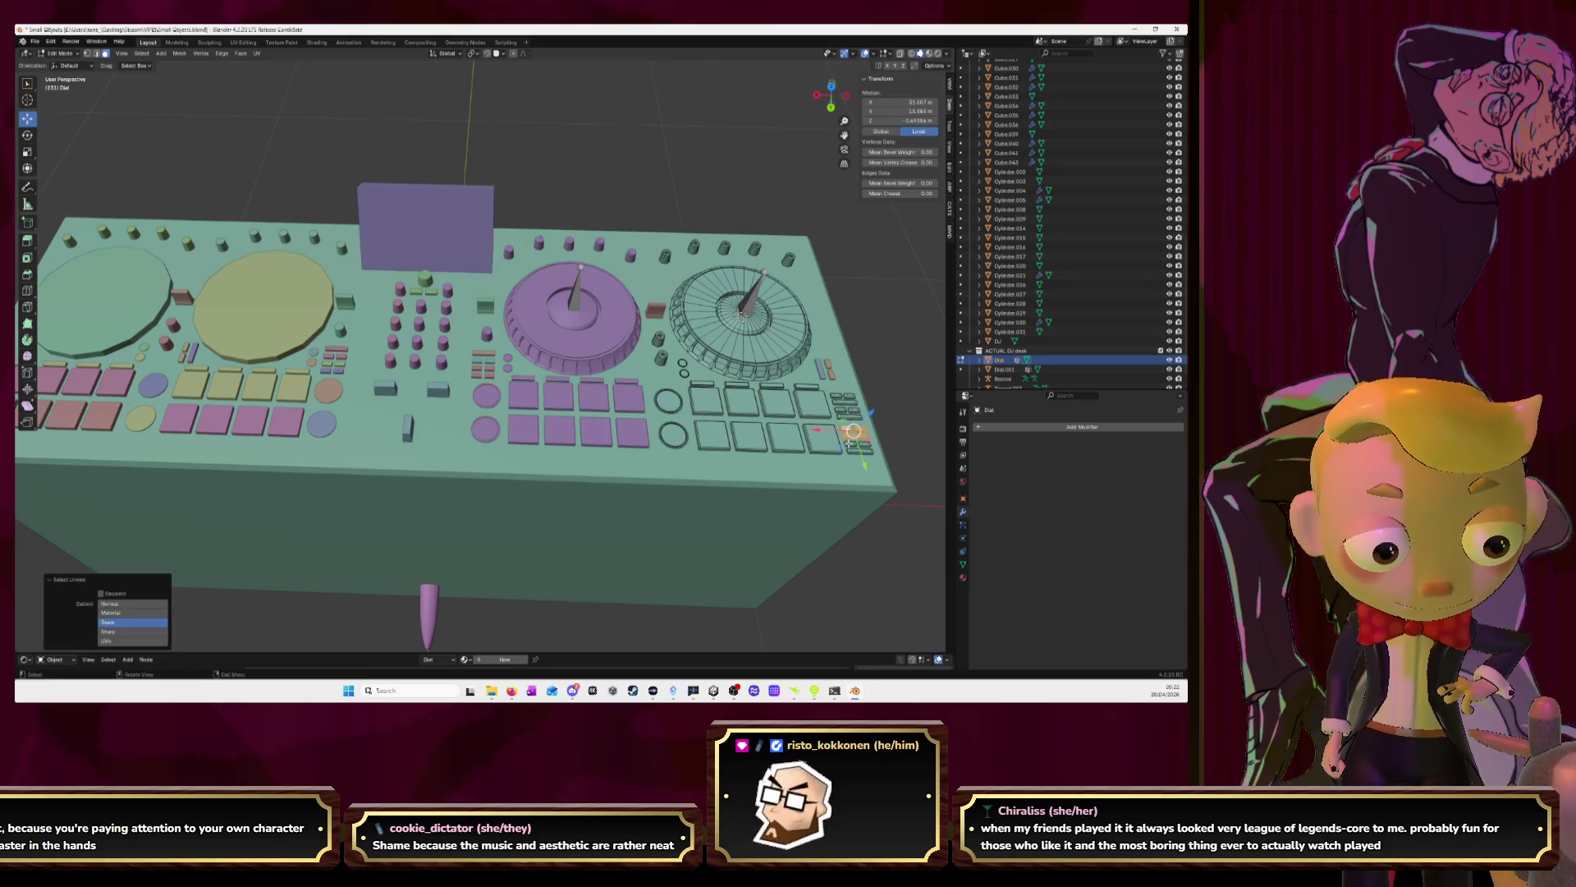
key("shift+d")
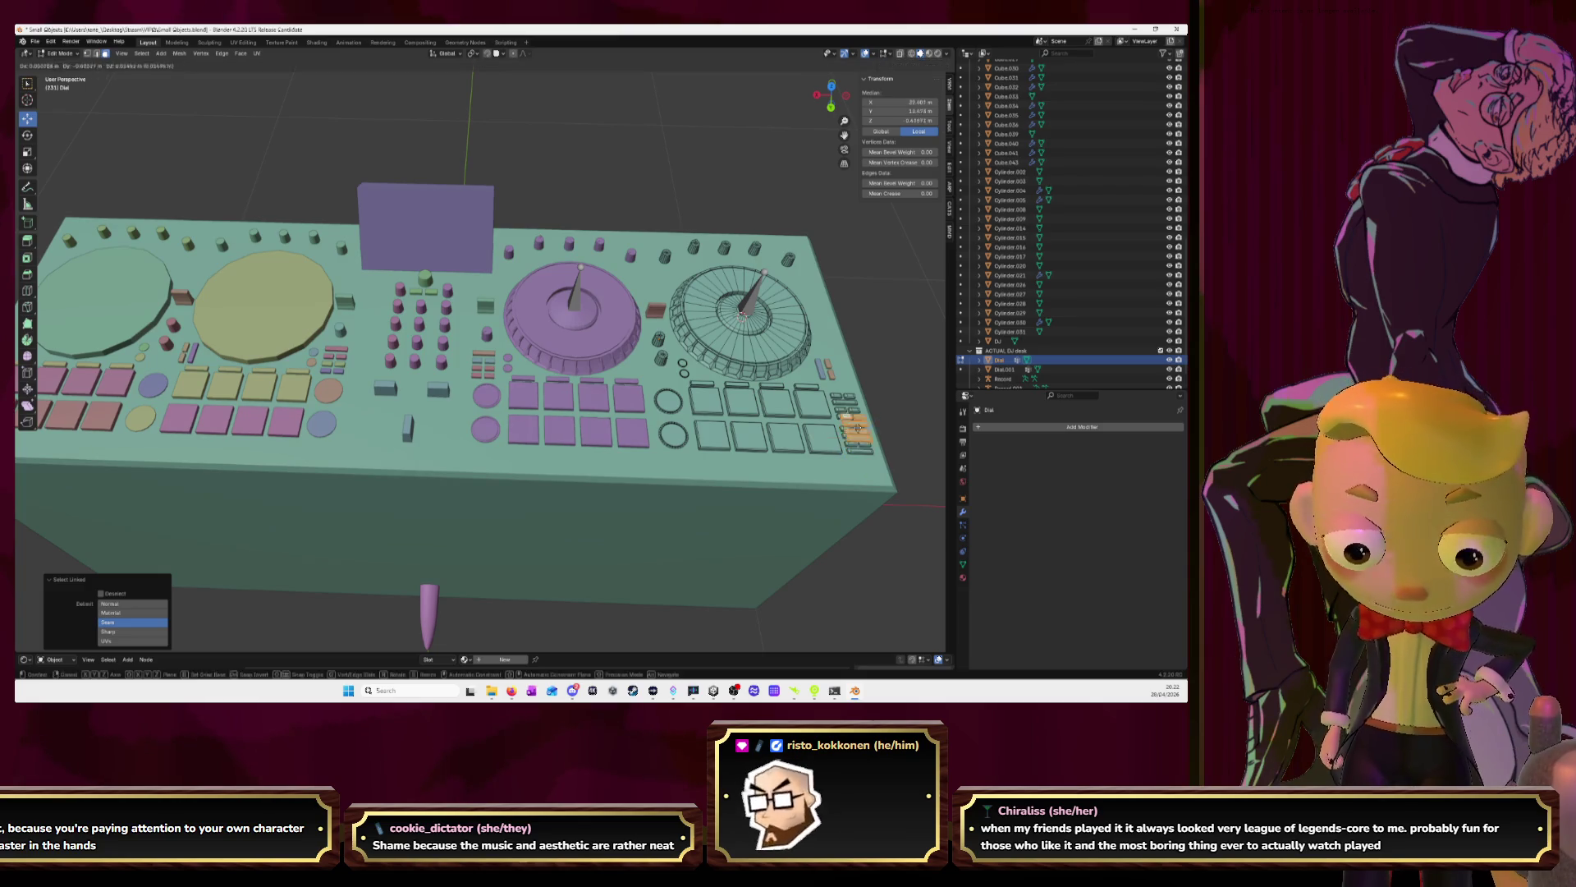
key("Escape")
key("g")
key("x")
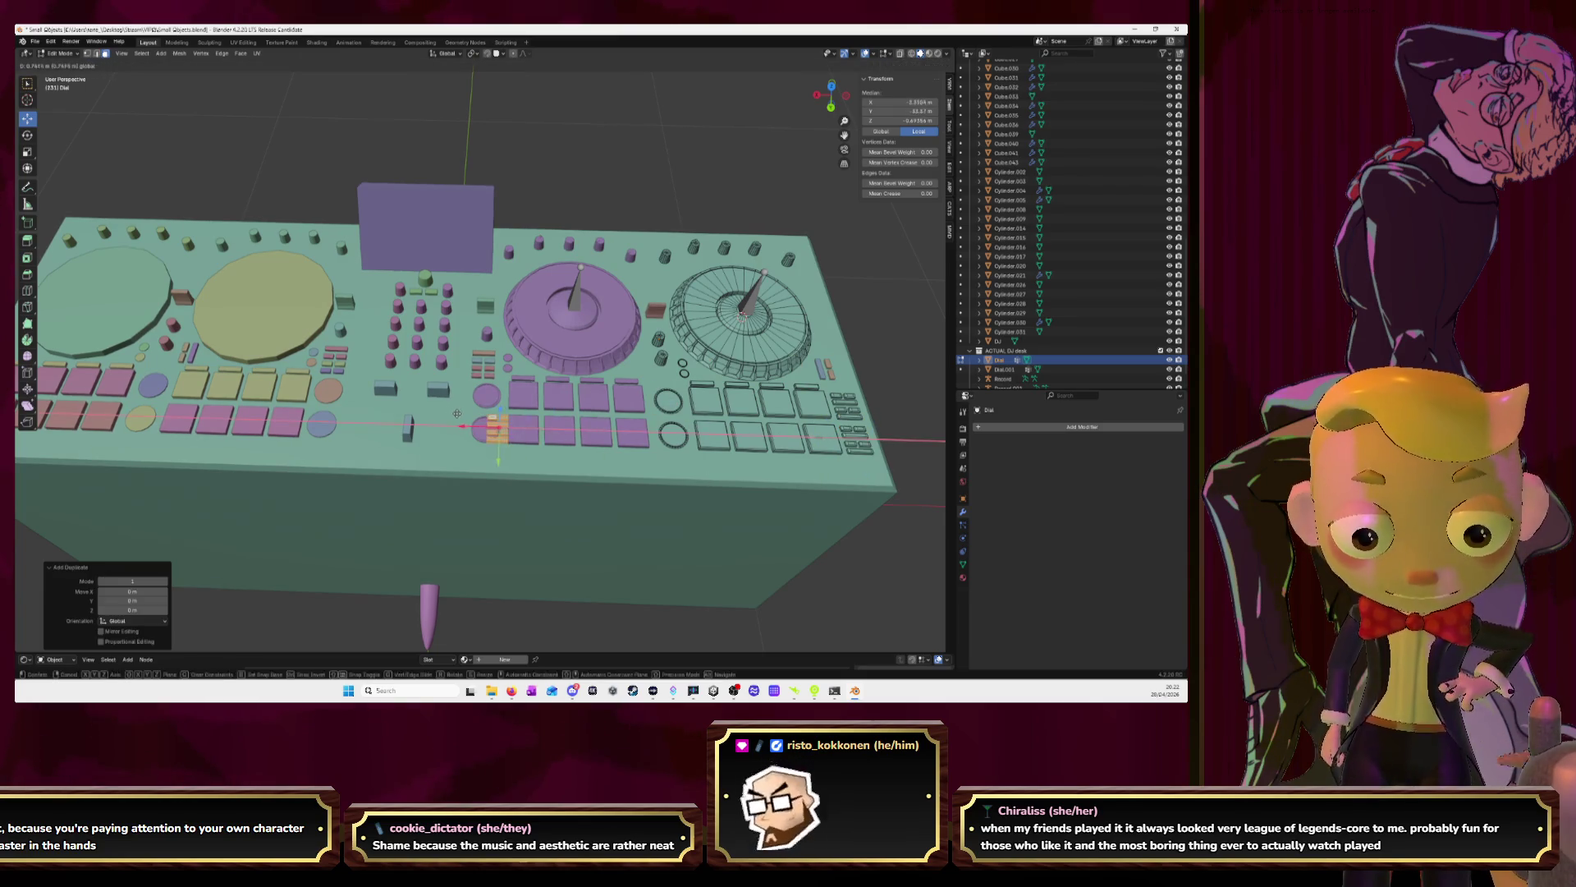
left_click(802, 213)
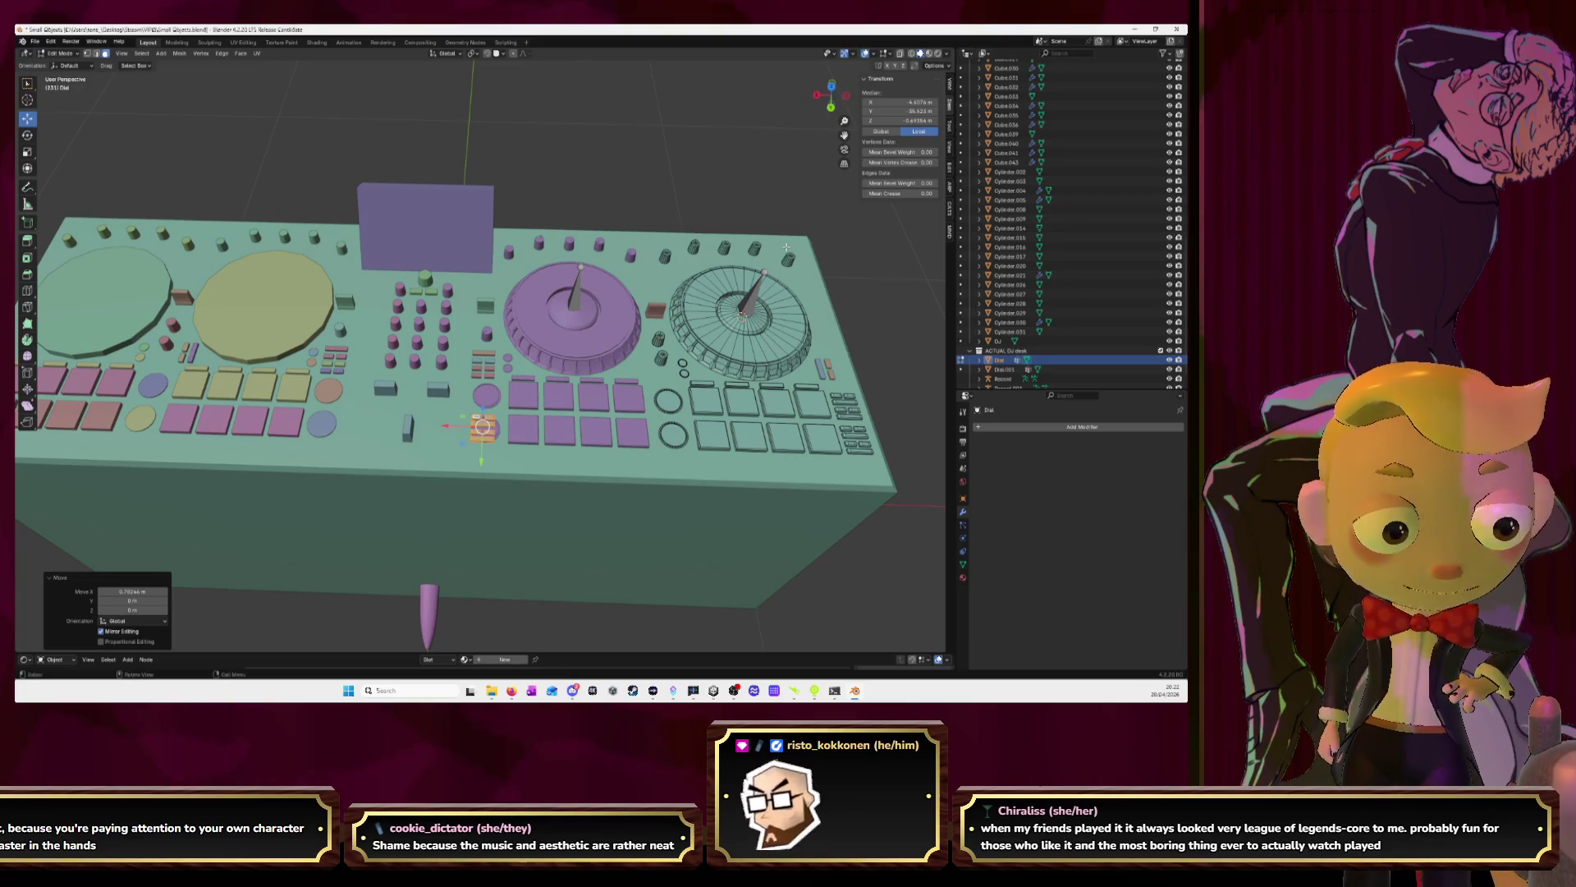
type("rz18")
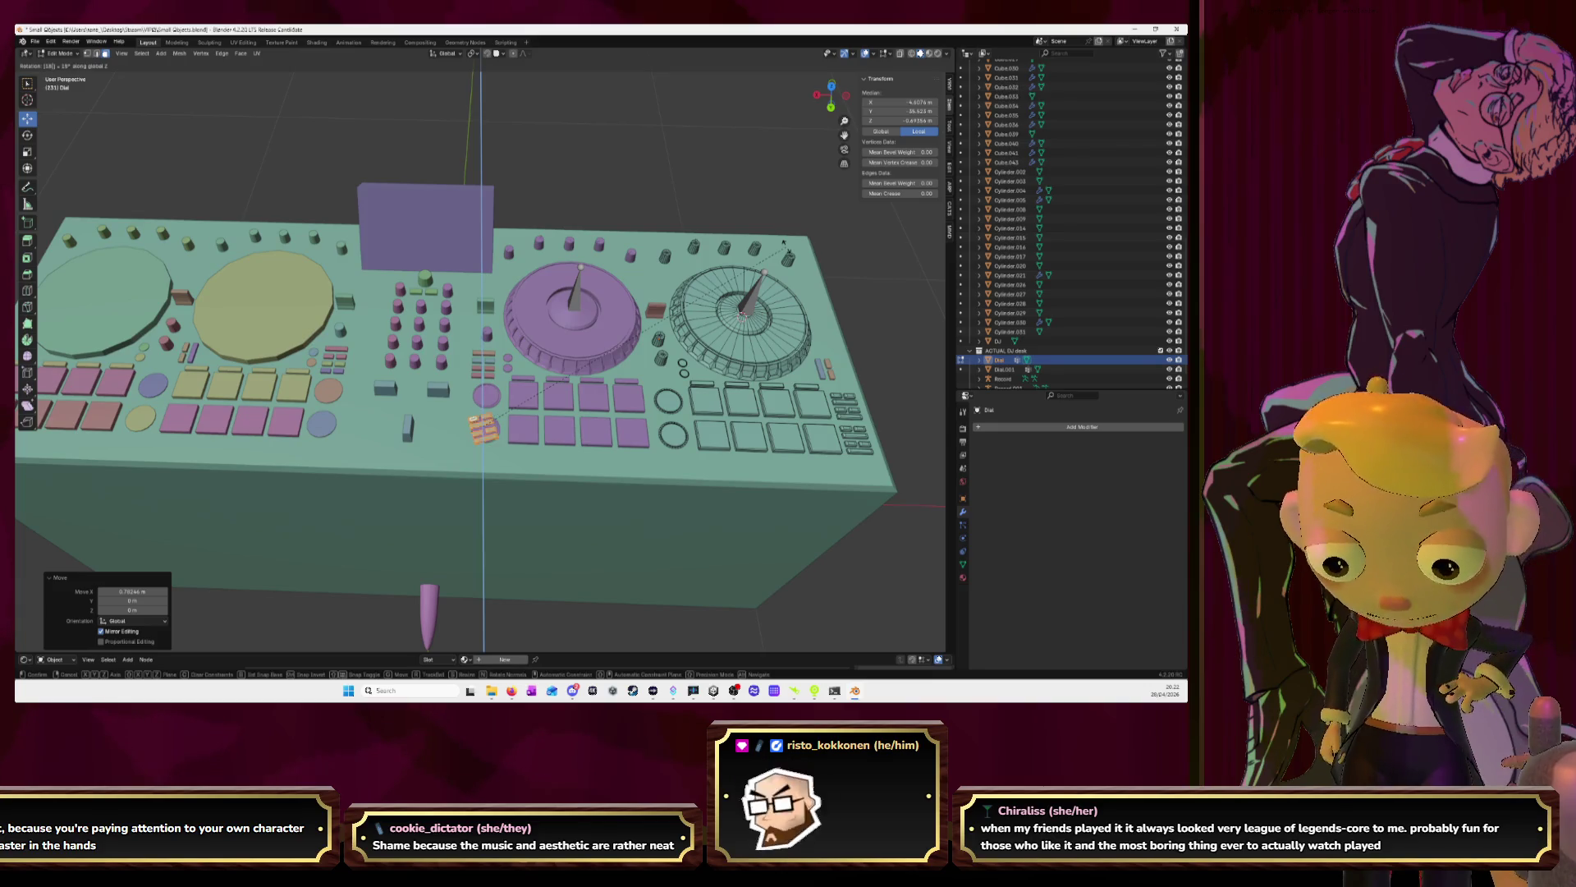
type("0")
key("Return")
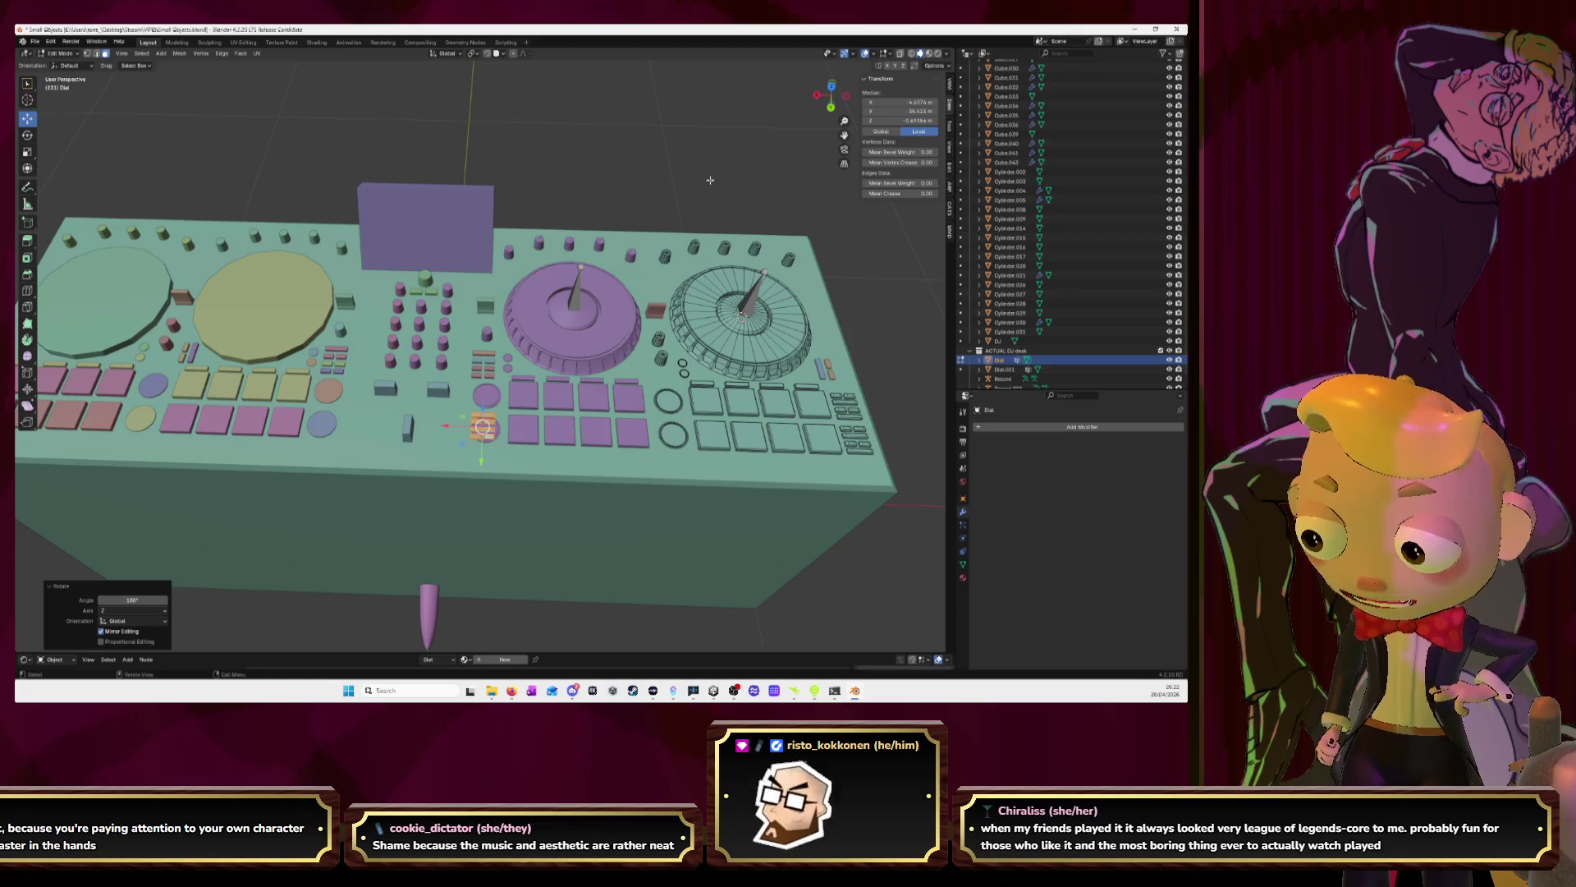
In top view, nudge the copied cluster along Y and X to align it
left_click(832, 85)
scroll(480, 319, "up", 3)
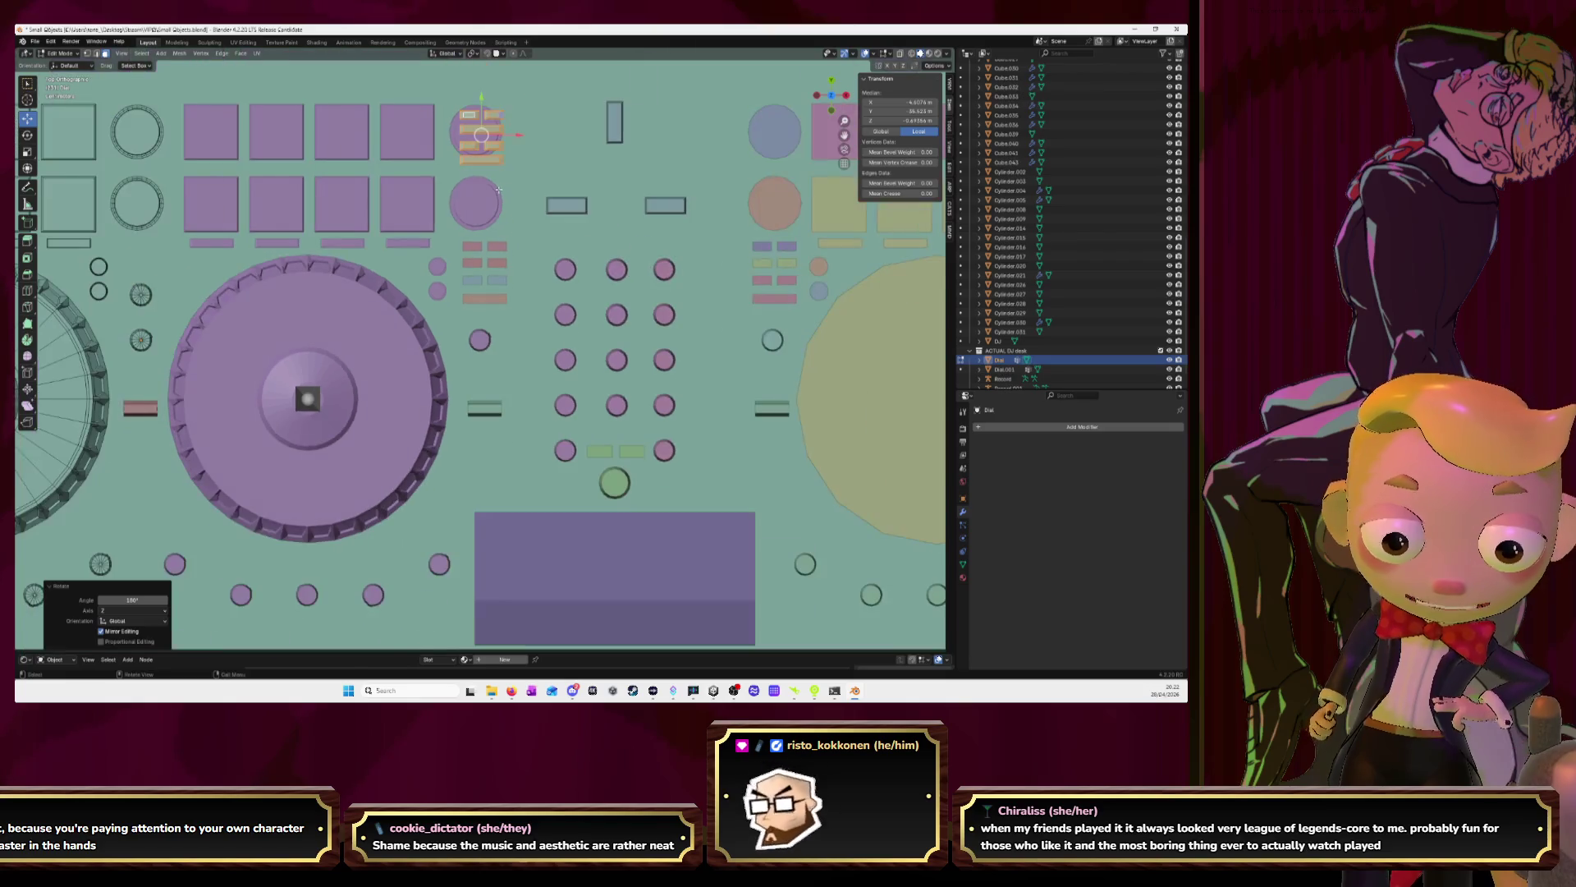
key("g")
key("y")
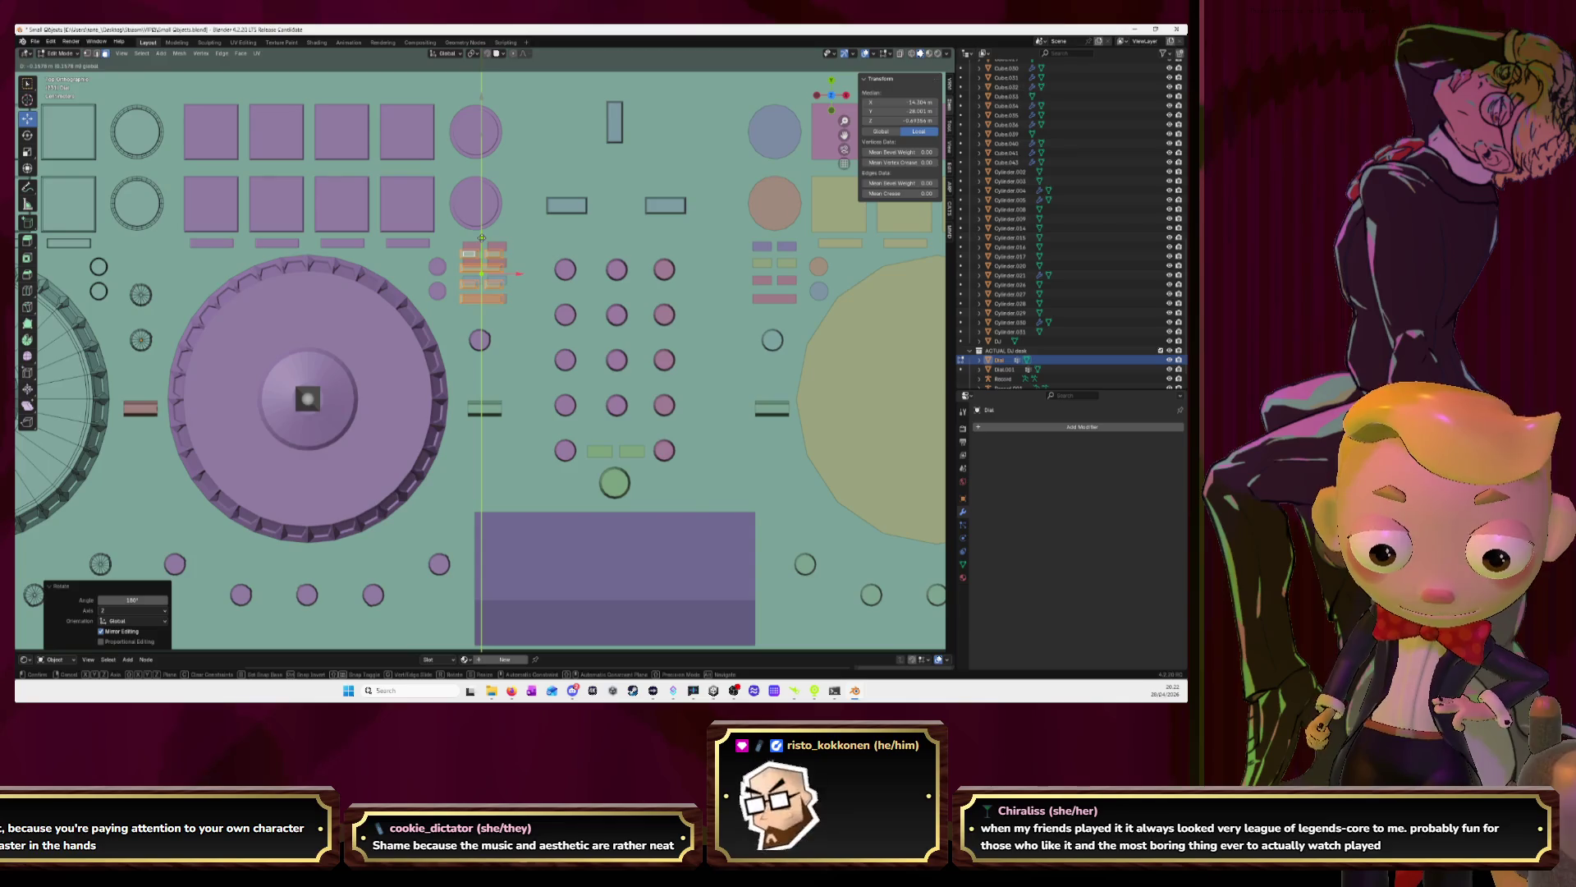
left_click(482, 238)
key("g")
key("x")
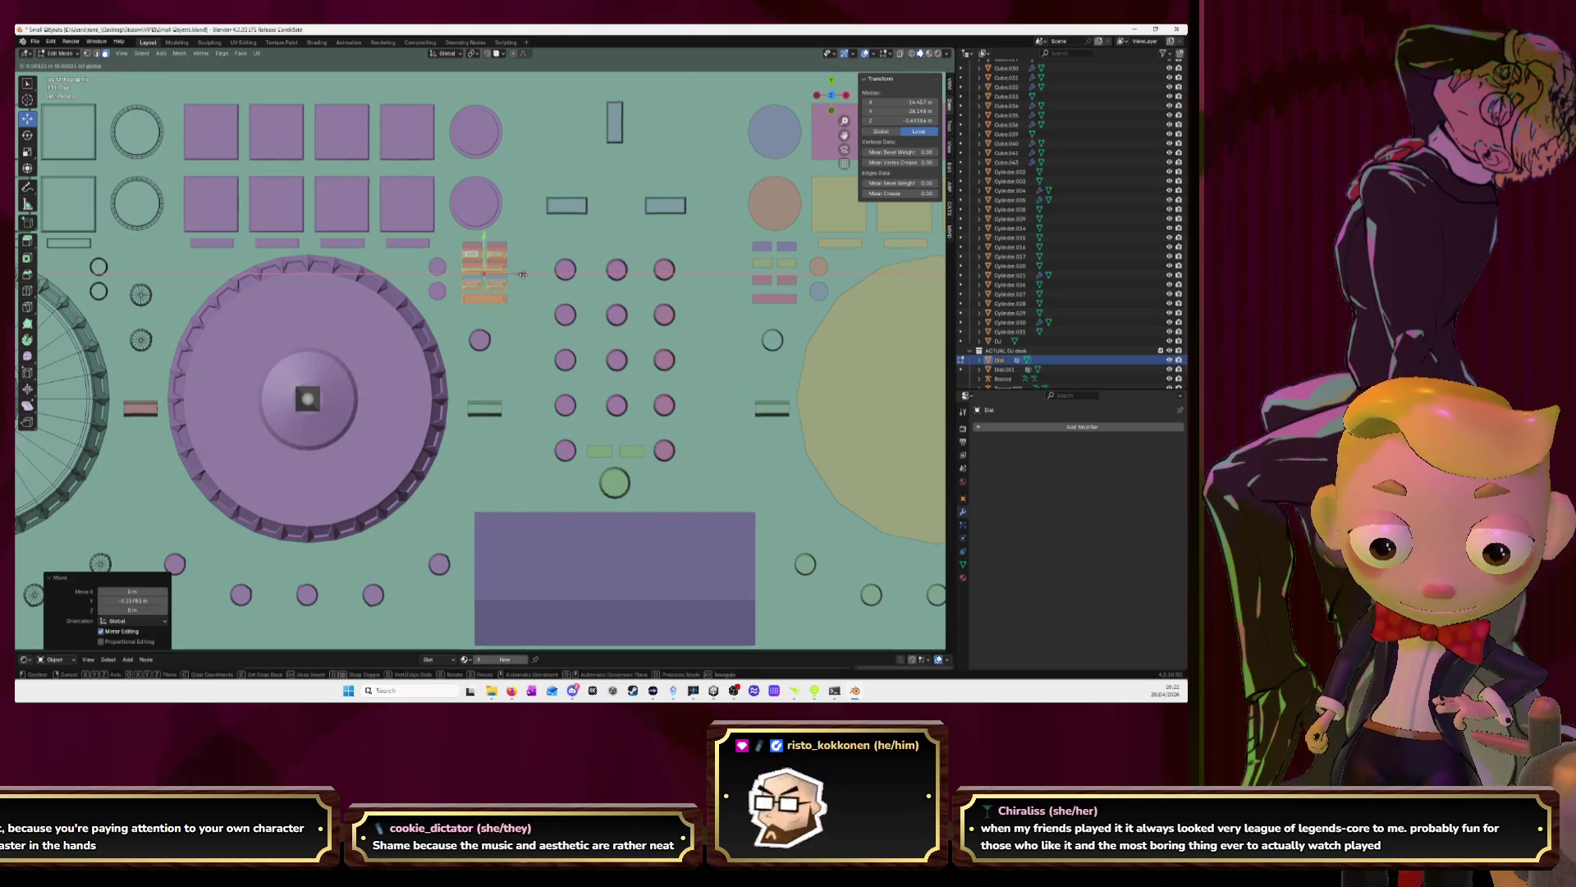
left_click(523, 274)
Zoom in on the copied buttons and slide the selected button pieces along X
key("KP_Decimal")
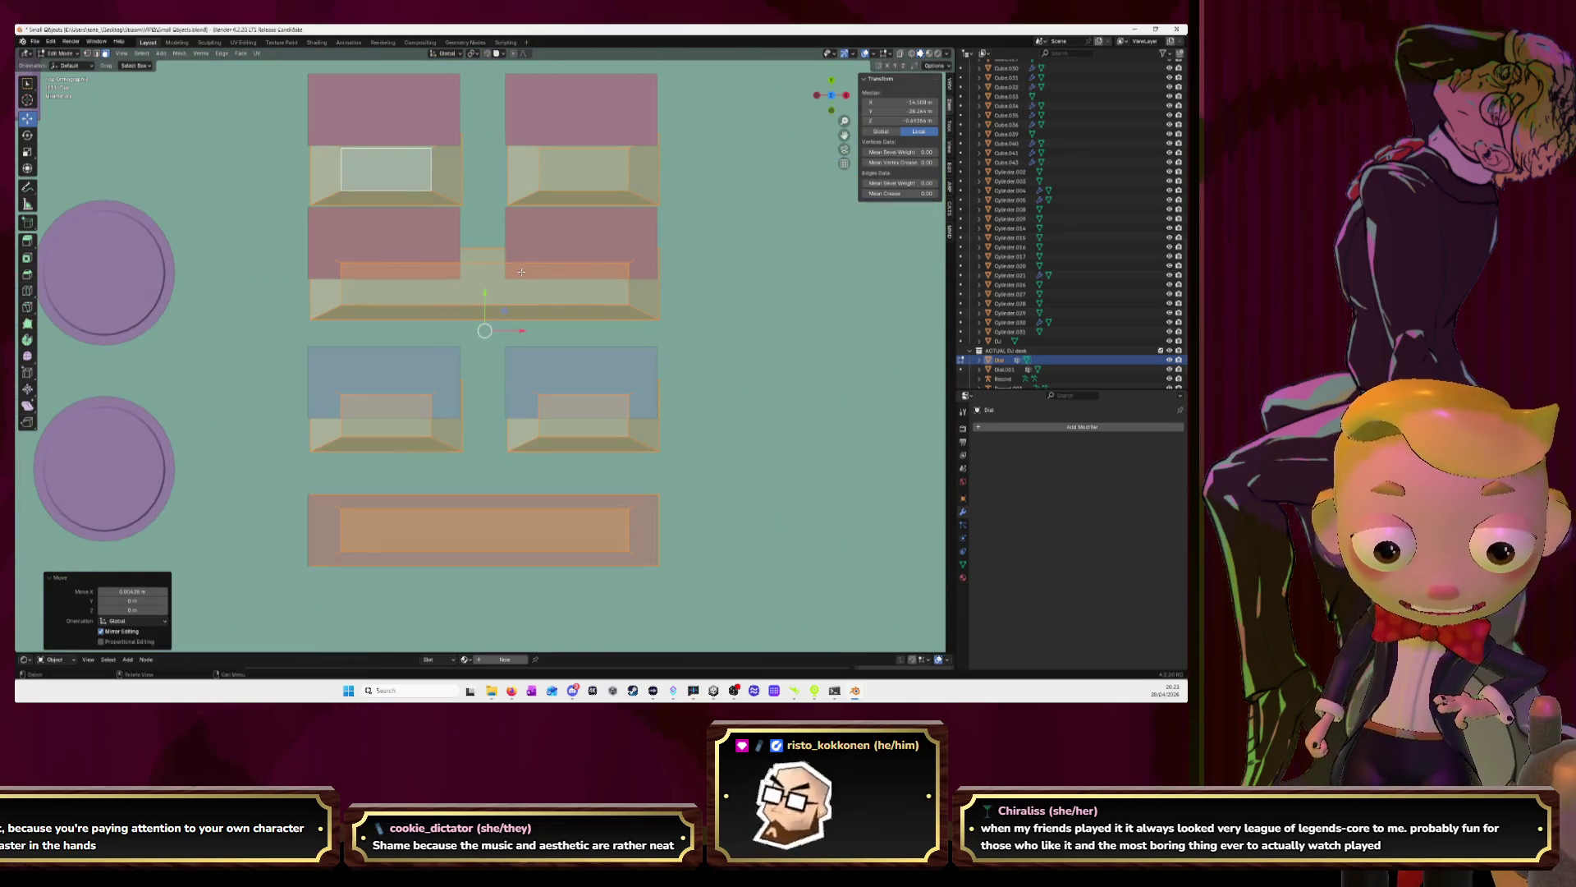
scroll(519, 262, "down", 5)
mouse_move(519, 262)
middle_mouse_down()
mouse_move(612, 225)
mouse_move(609, 209)
mouse_move(578, 266)
middle_mouse_up()
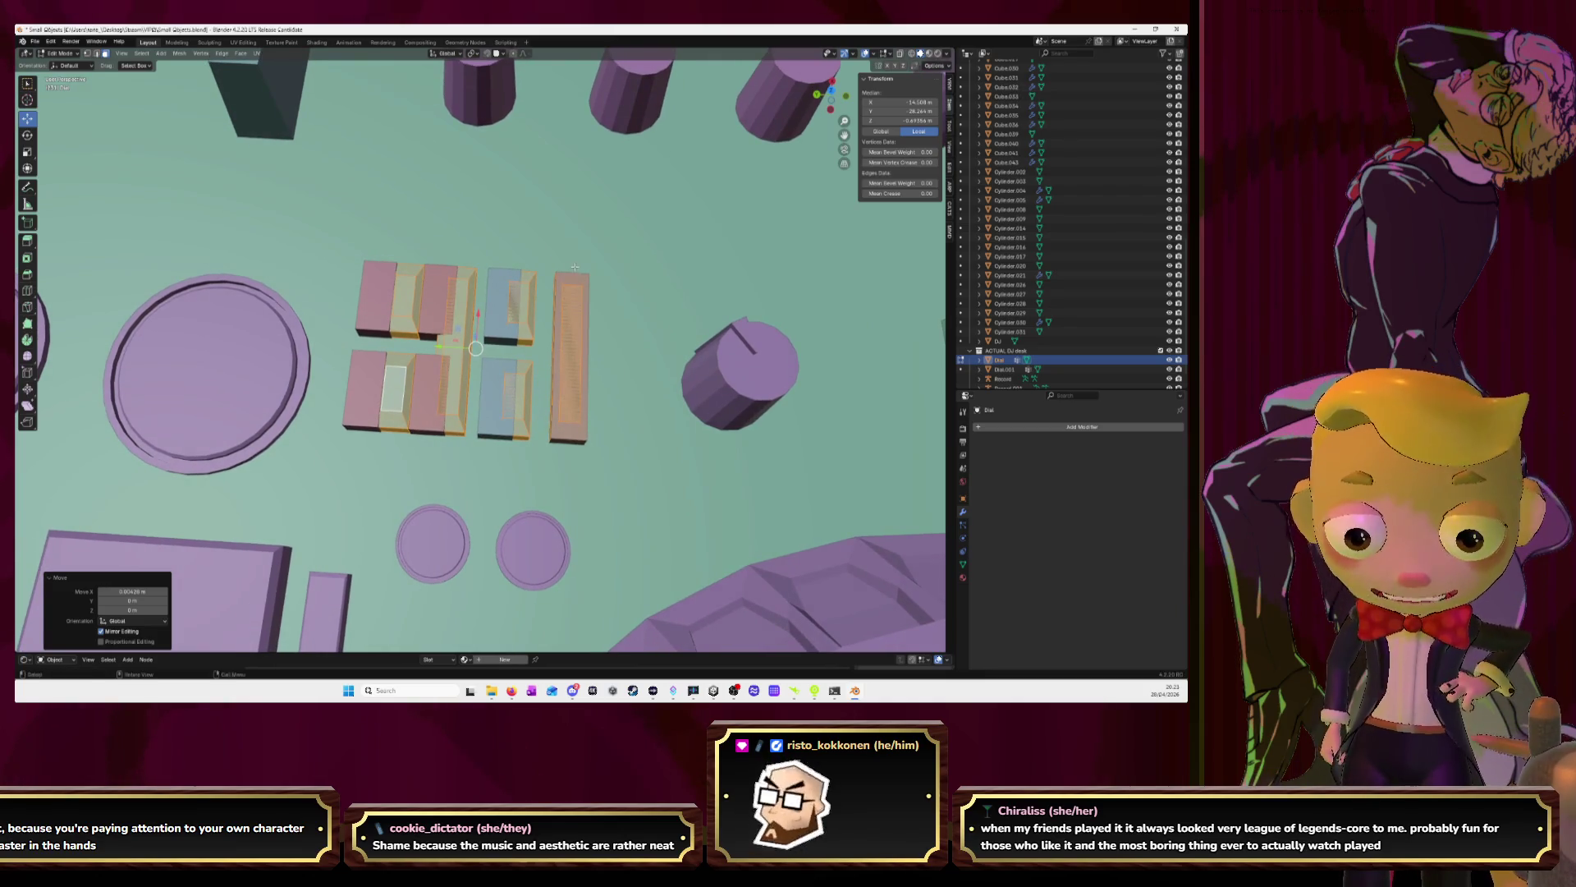
left_click(526, 297)
key("l")
key("l")
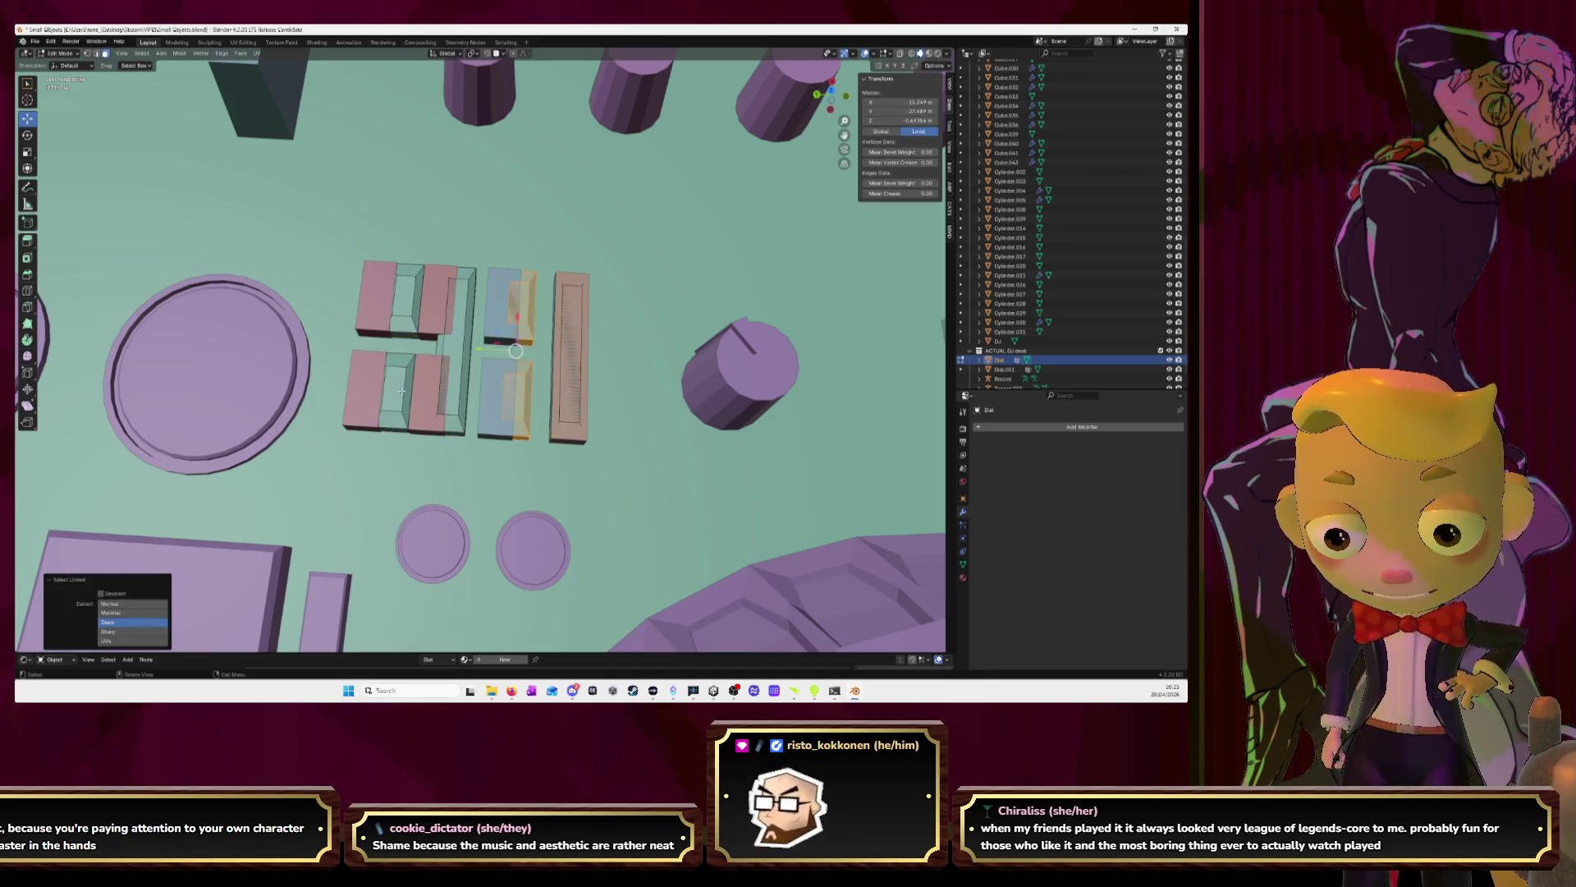
key("l")
key("l")
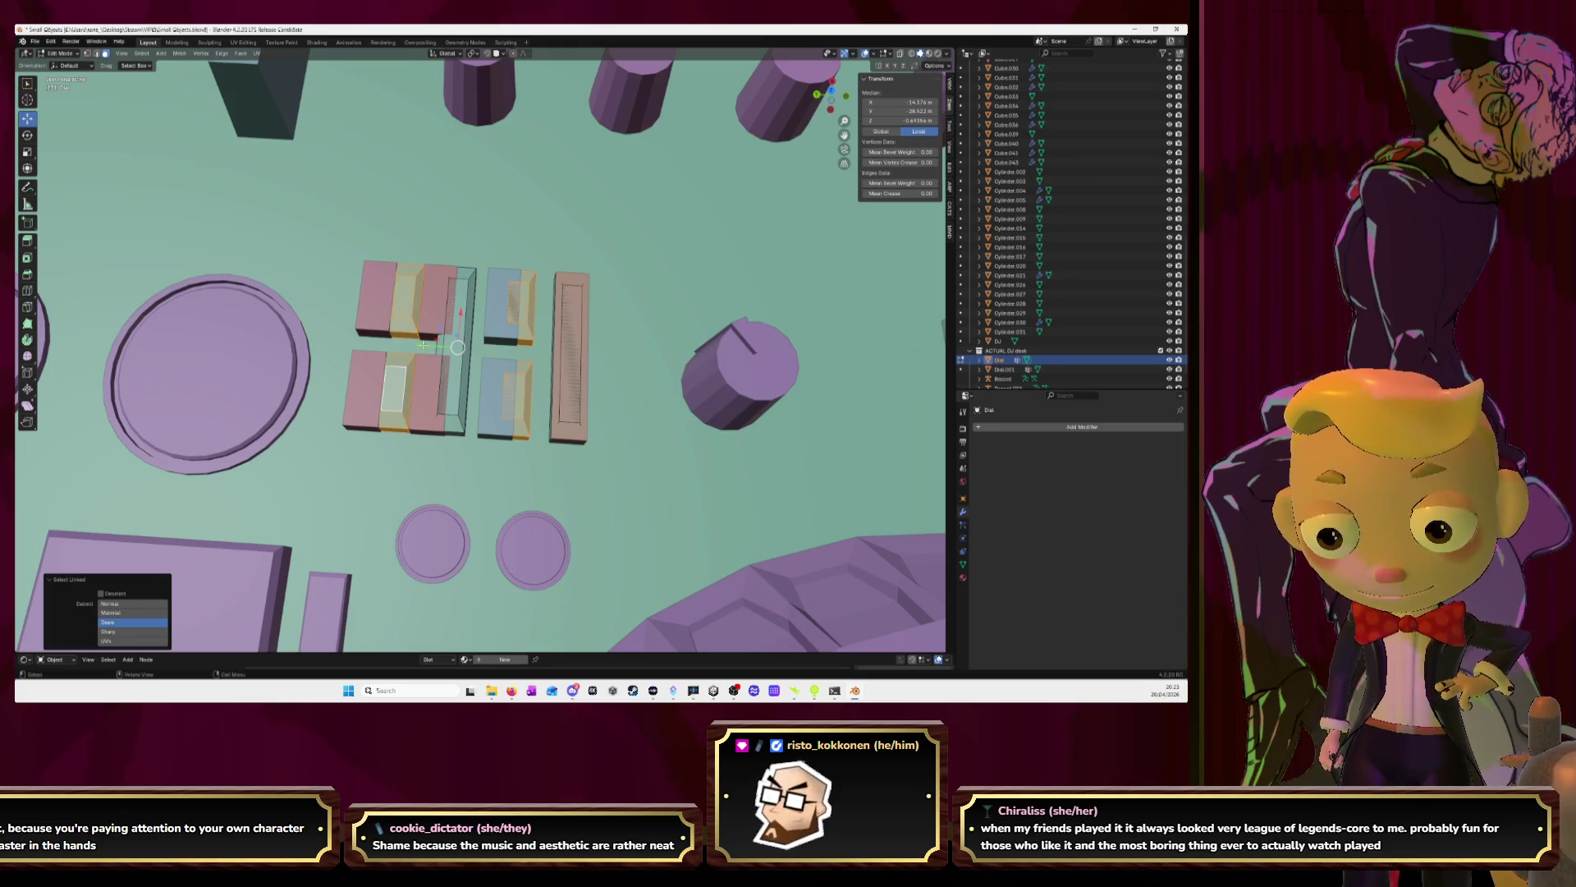
key("g")
key("x")
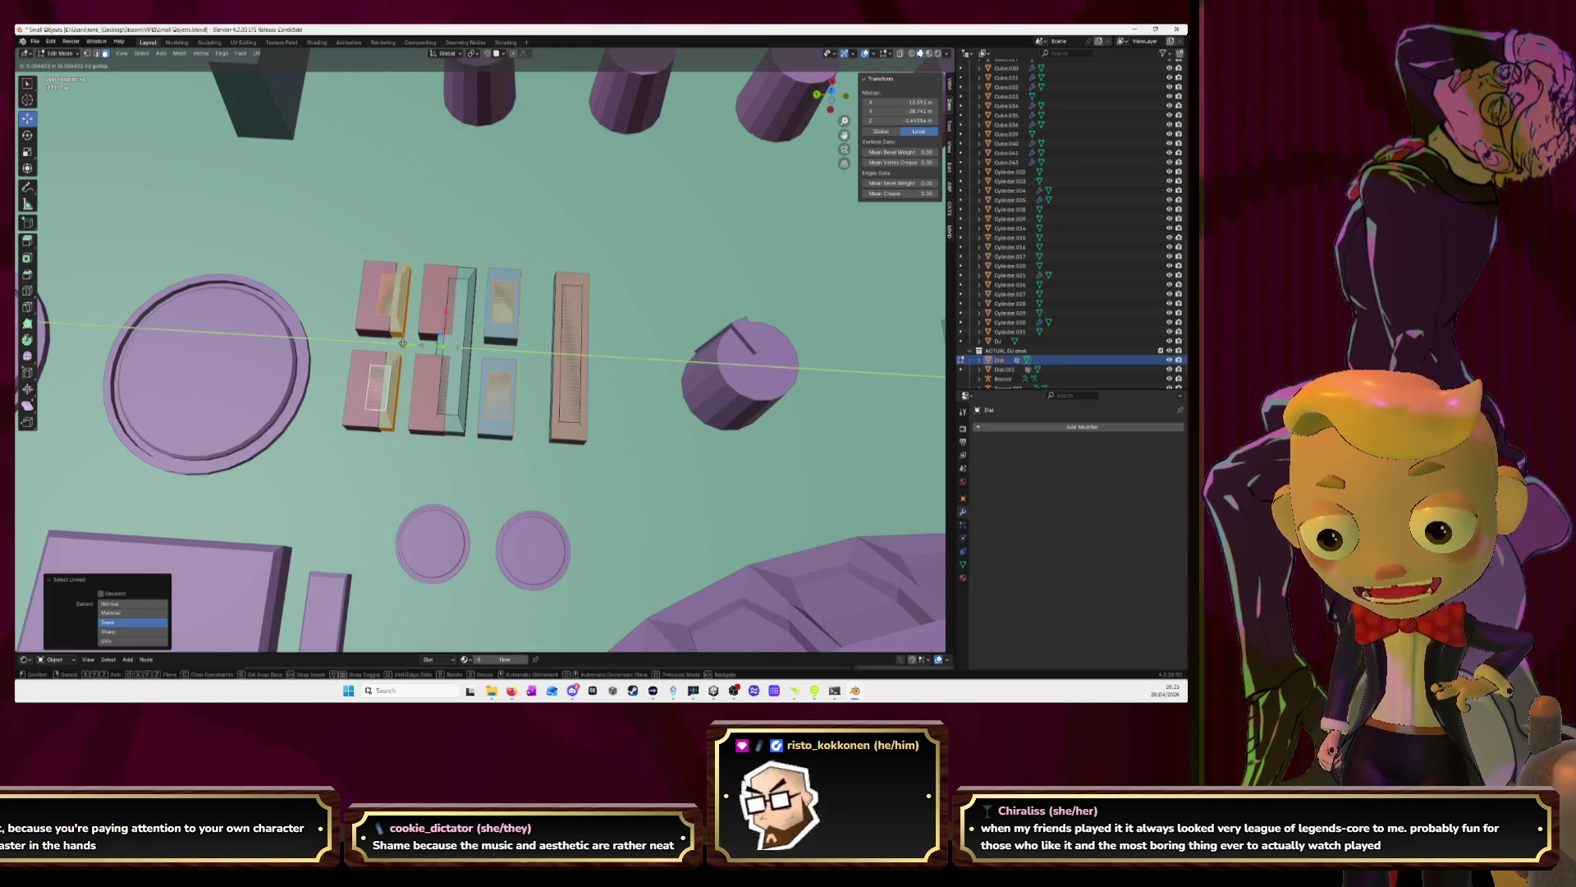
left_click(403, 344)
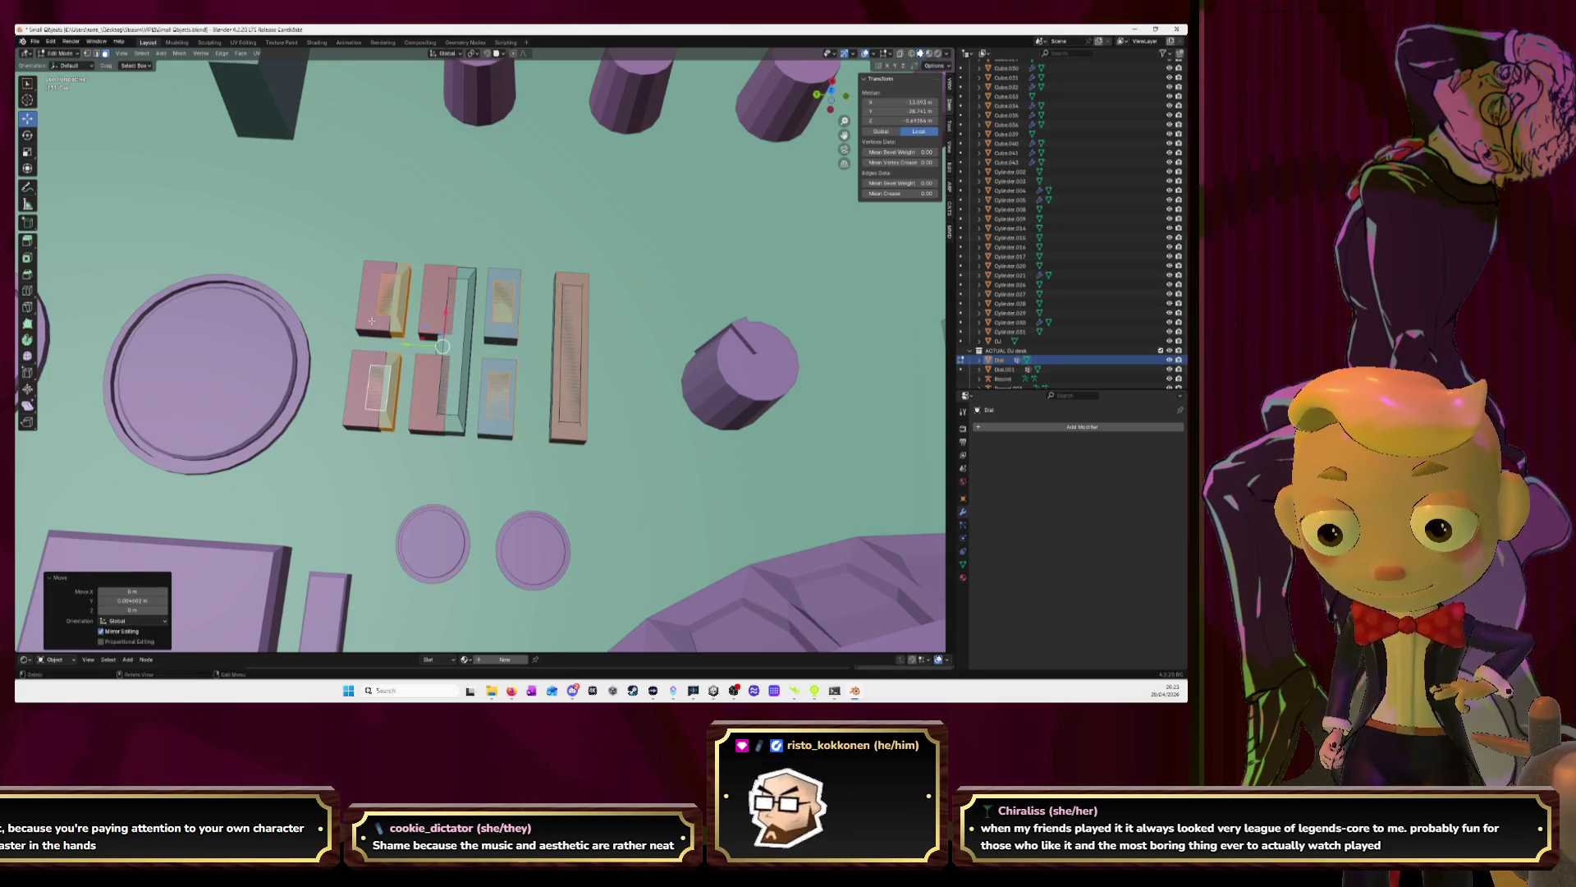
Reselect the two left pink pieces and start a Y move, then cancel it
key("alt+a")
key("l")
key("l")
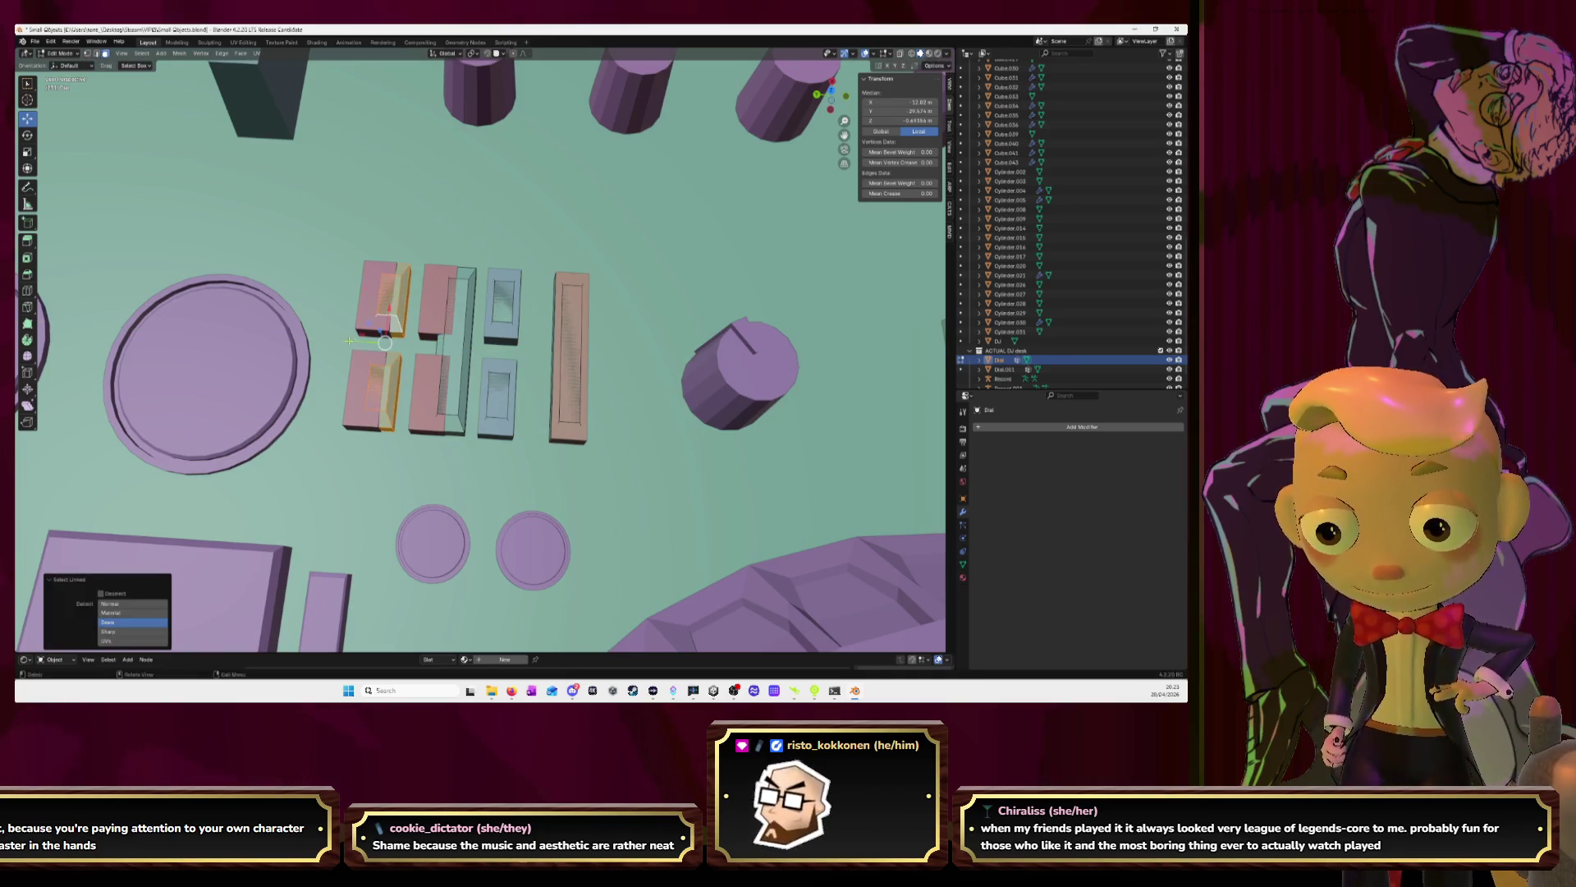
key("g")
key("y")
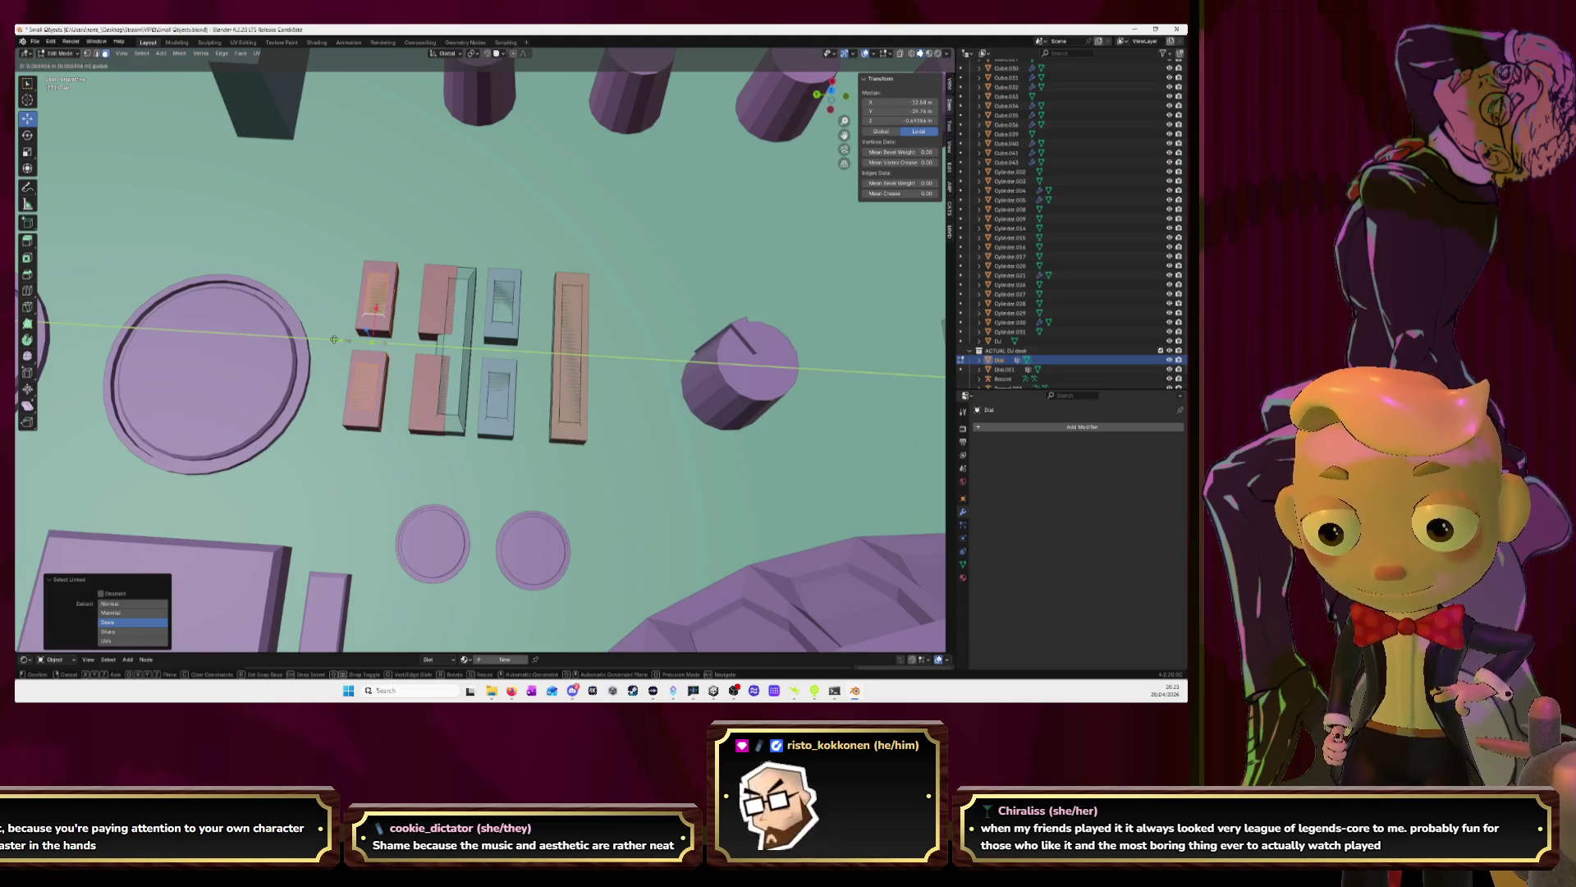
key("Escape")
Delete the thin strip between the pink button blocks and the blue pads
left_click(453, 338)
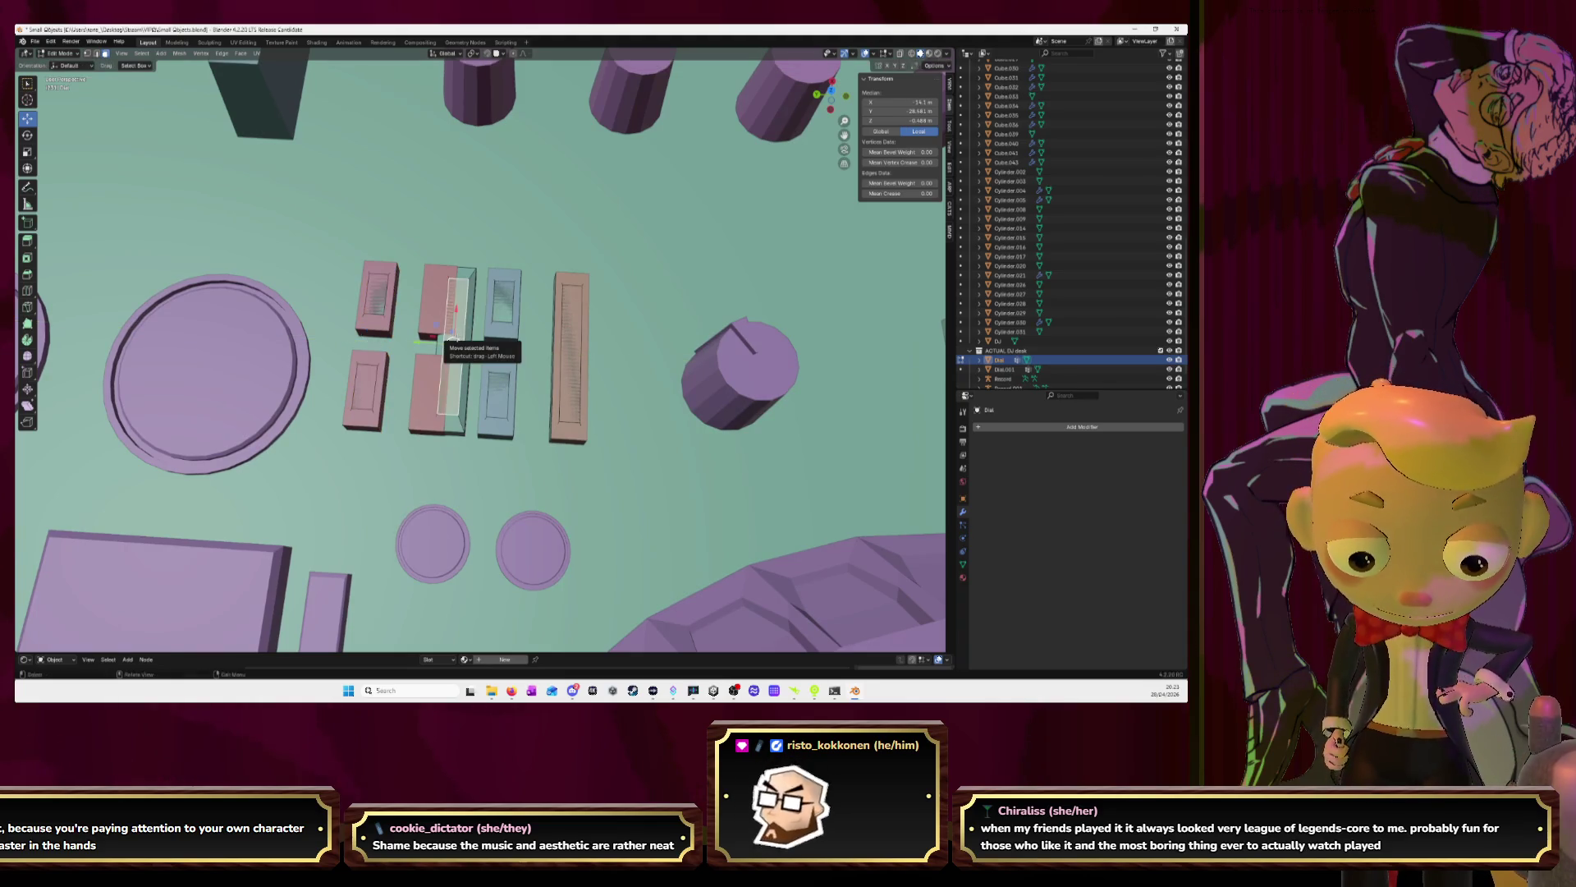
key("l")
key("x")
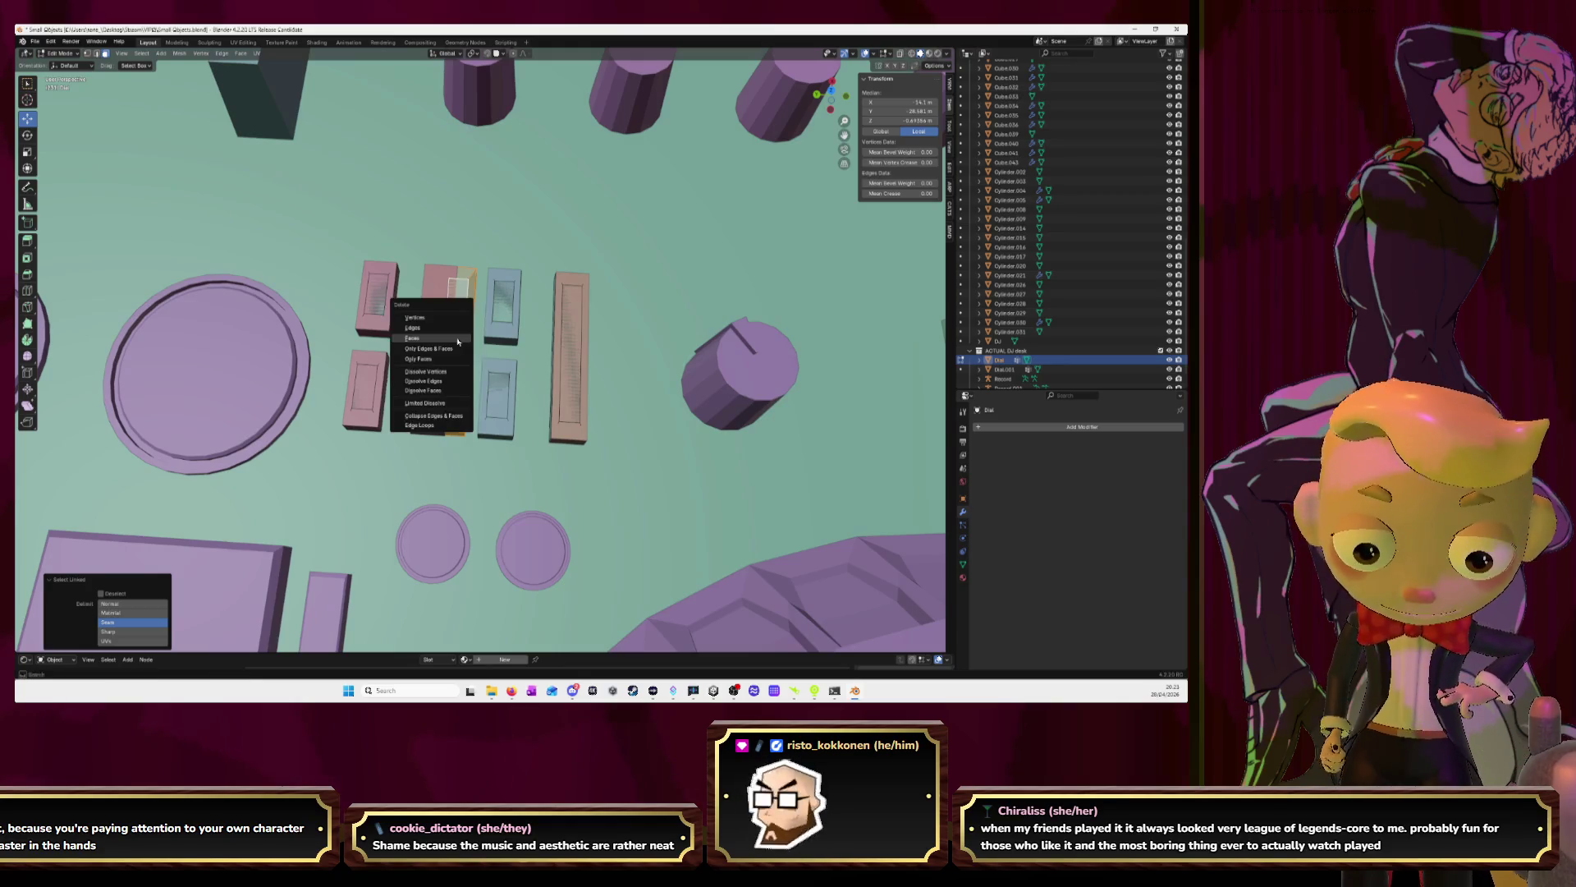
left_click(456, 338)
Duplicate the upper-left and lower-left pink boxes in place and return to Object Mode
key("l")
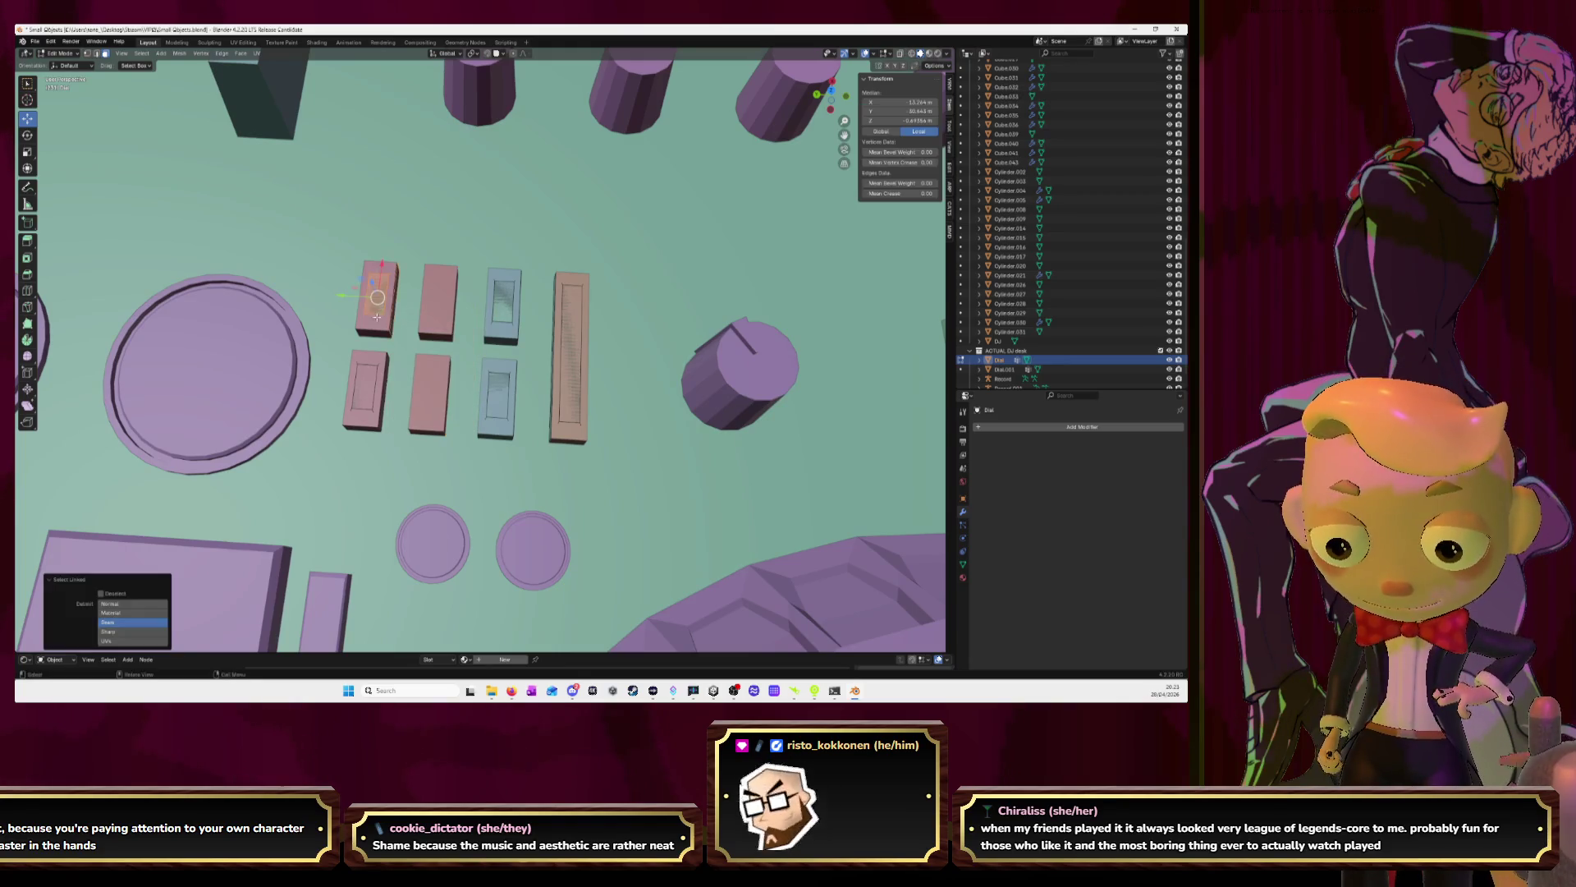
key("l")
key("shift+d")
right_click(383, 345)
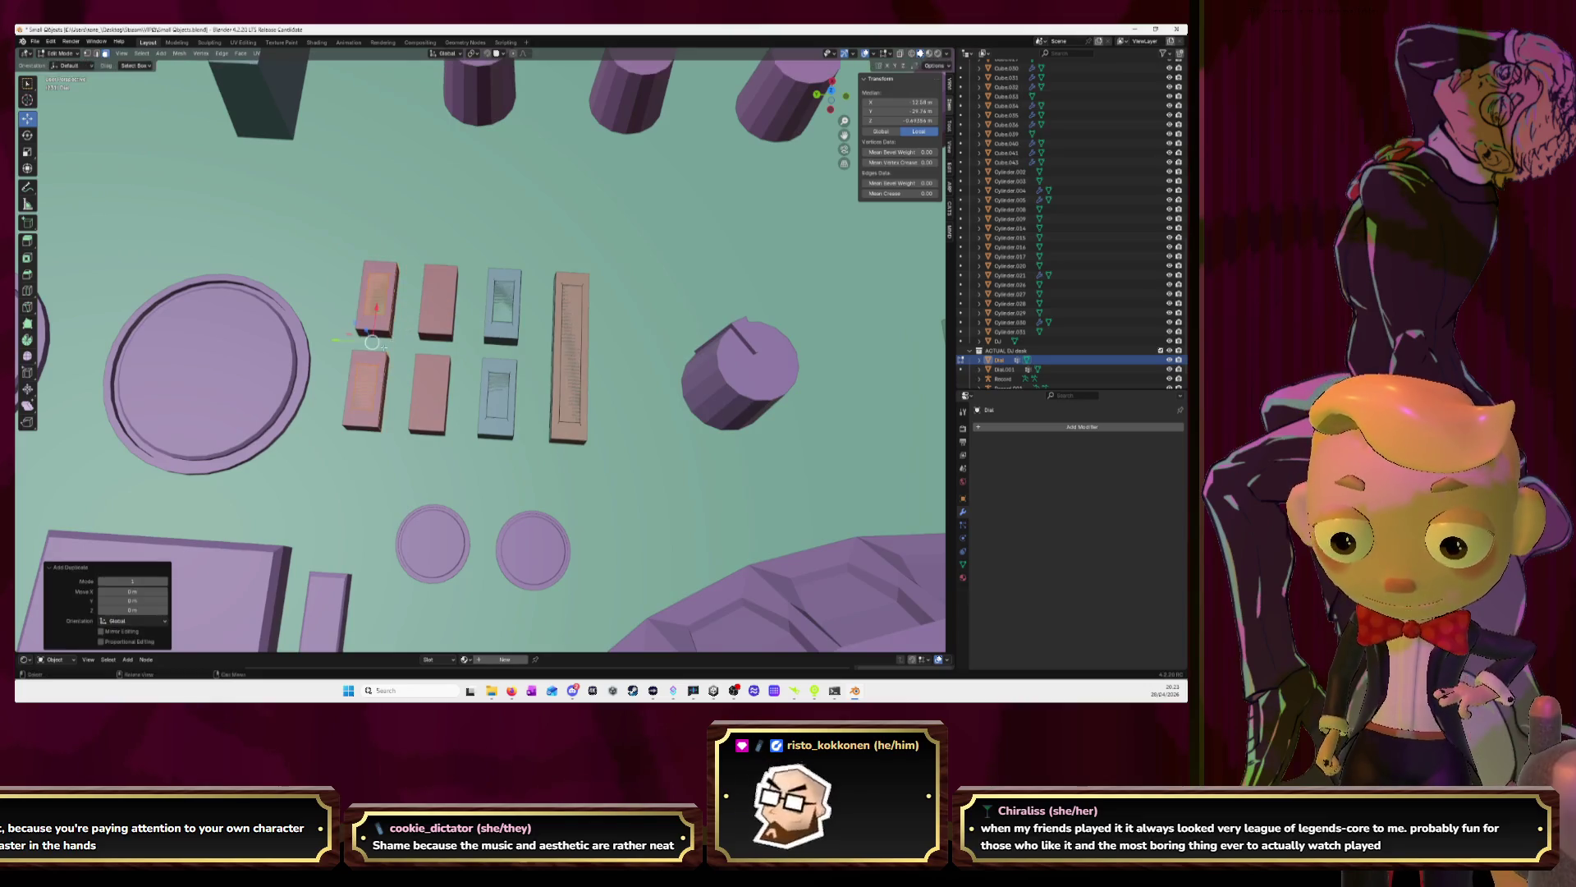
key("g")
key("y")
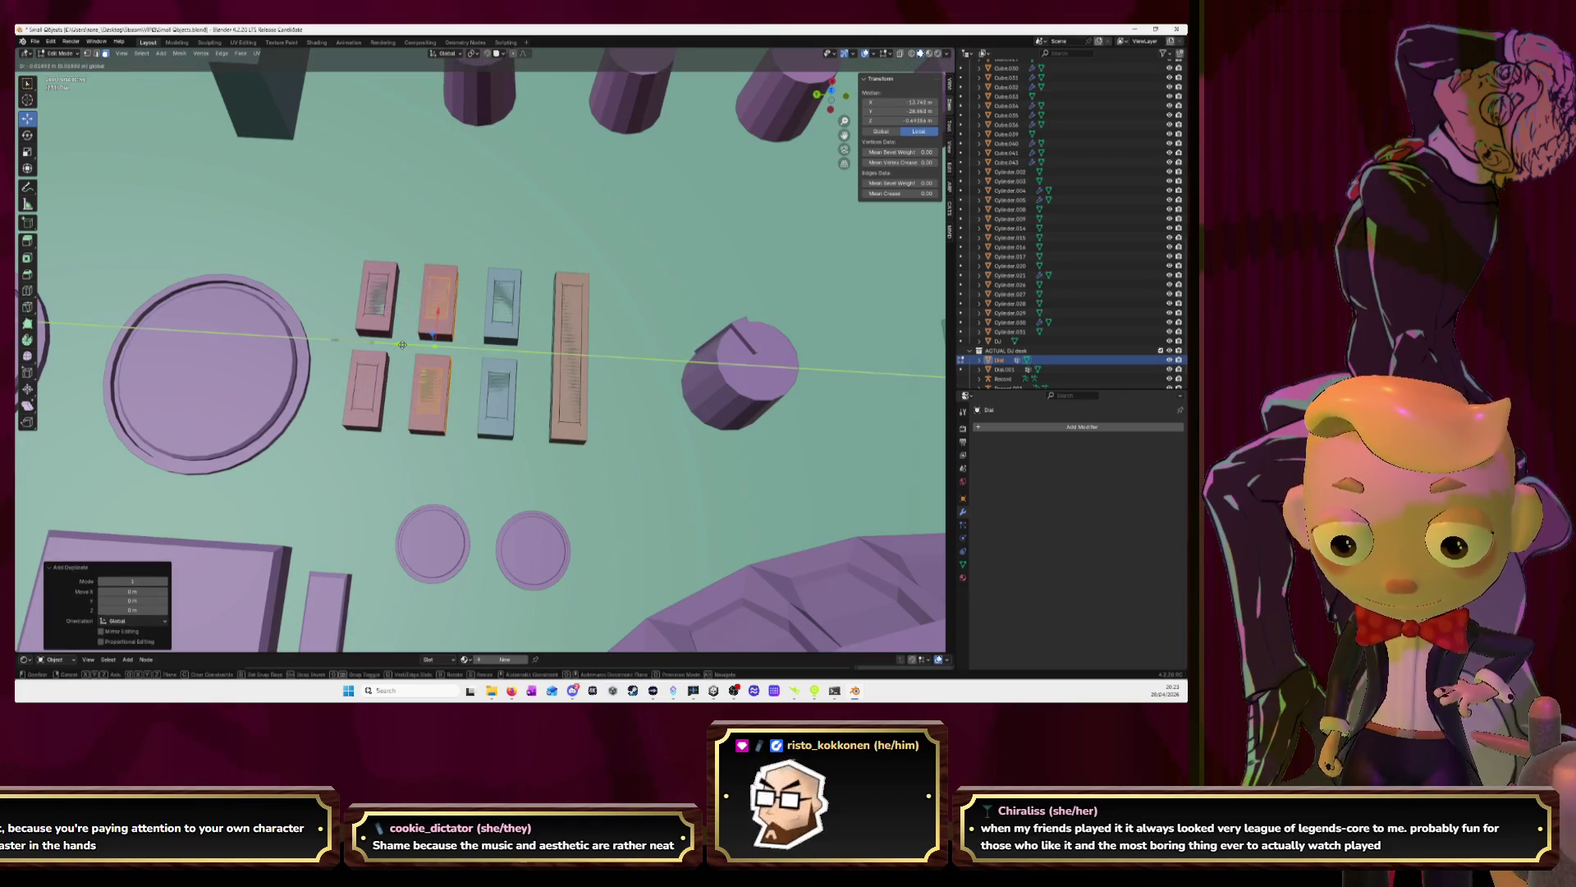
right_click(403, 345)
key("Tab")
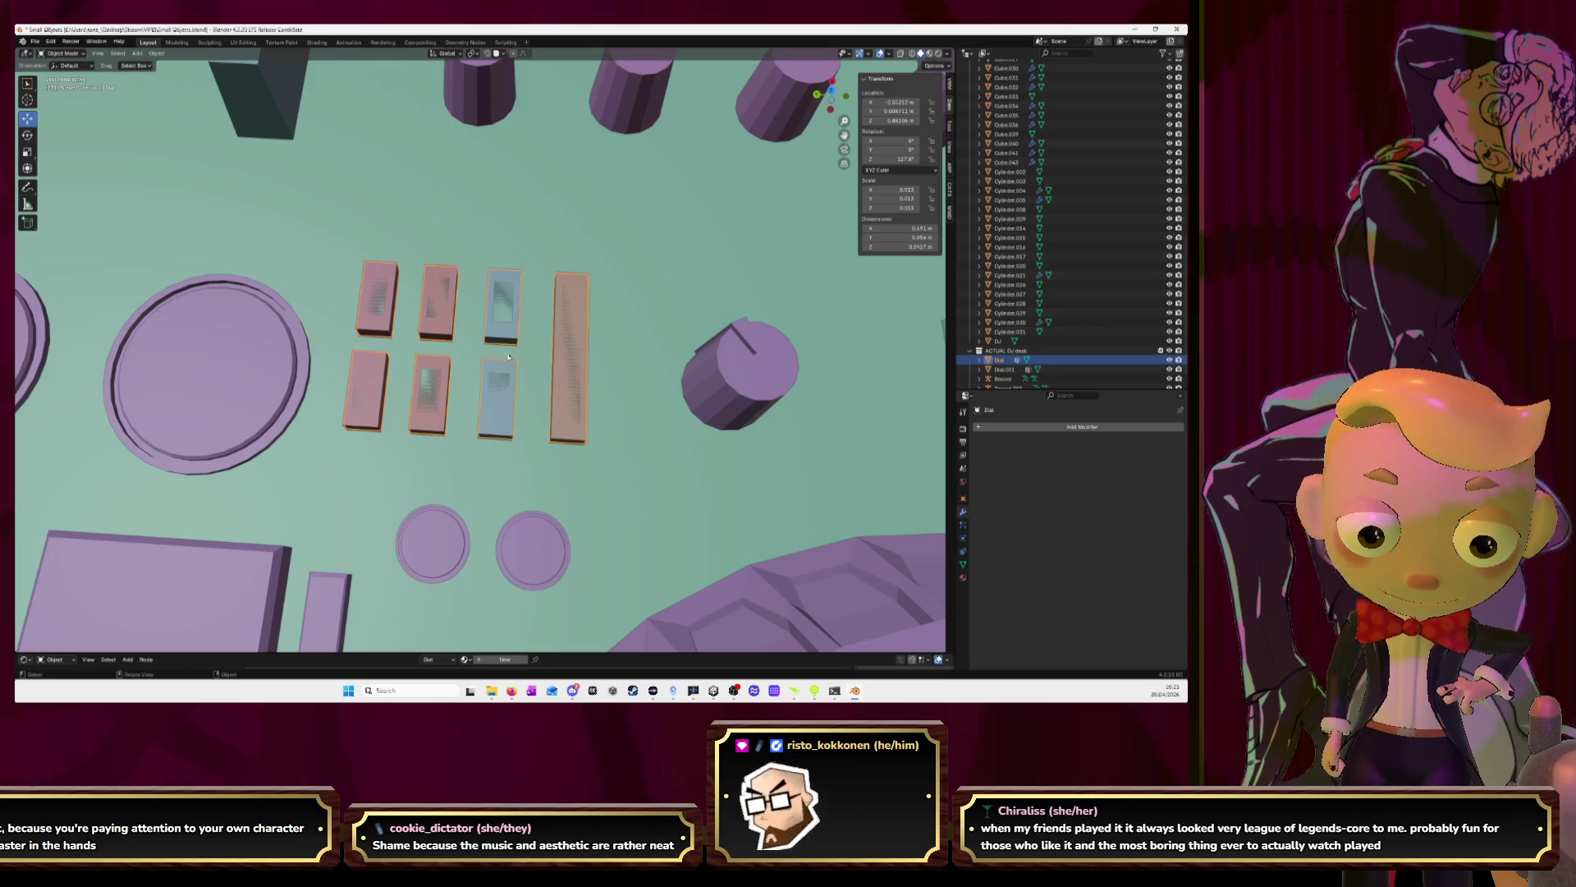
Delete the arrayed box object Cube.030 and orbit out to view the whole desk
left_click(517, 343)
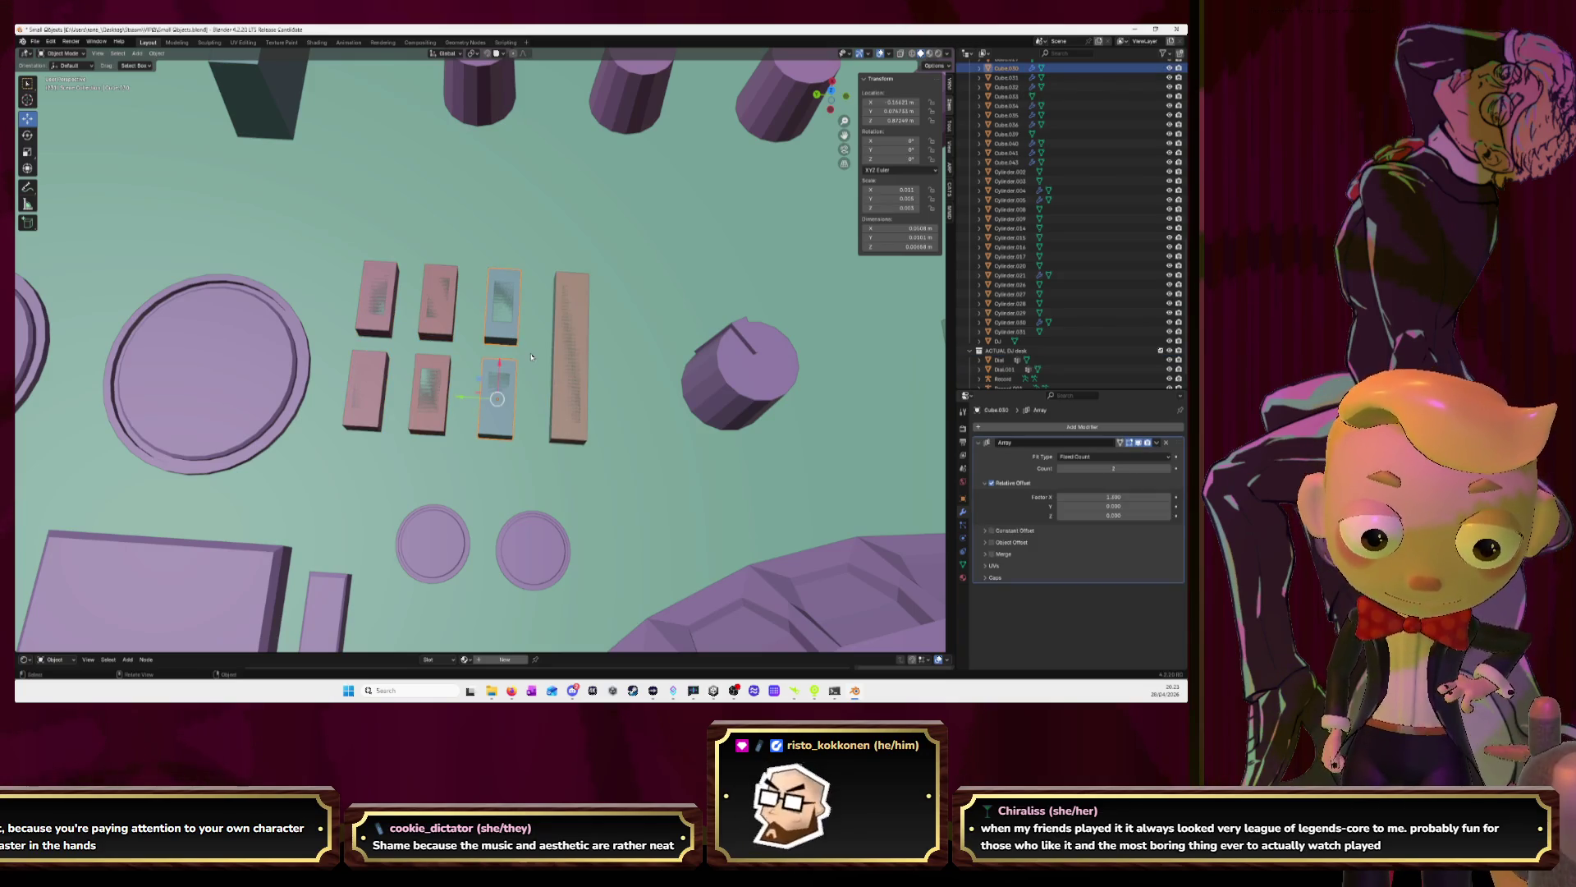
key("Delete")
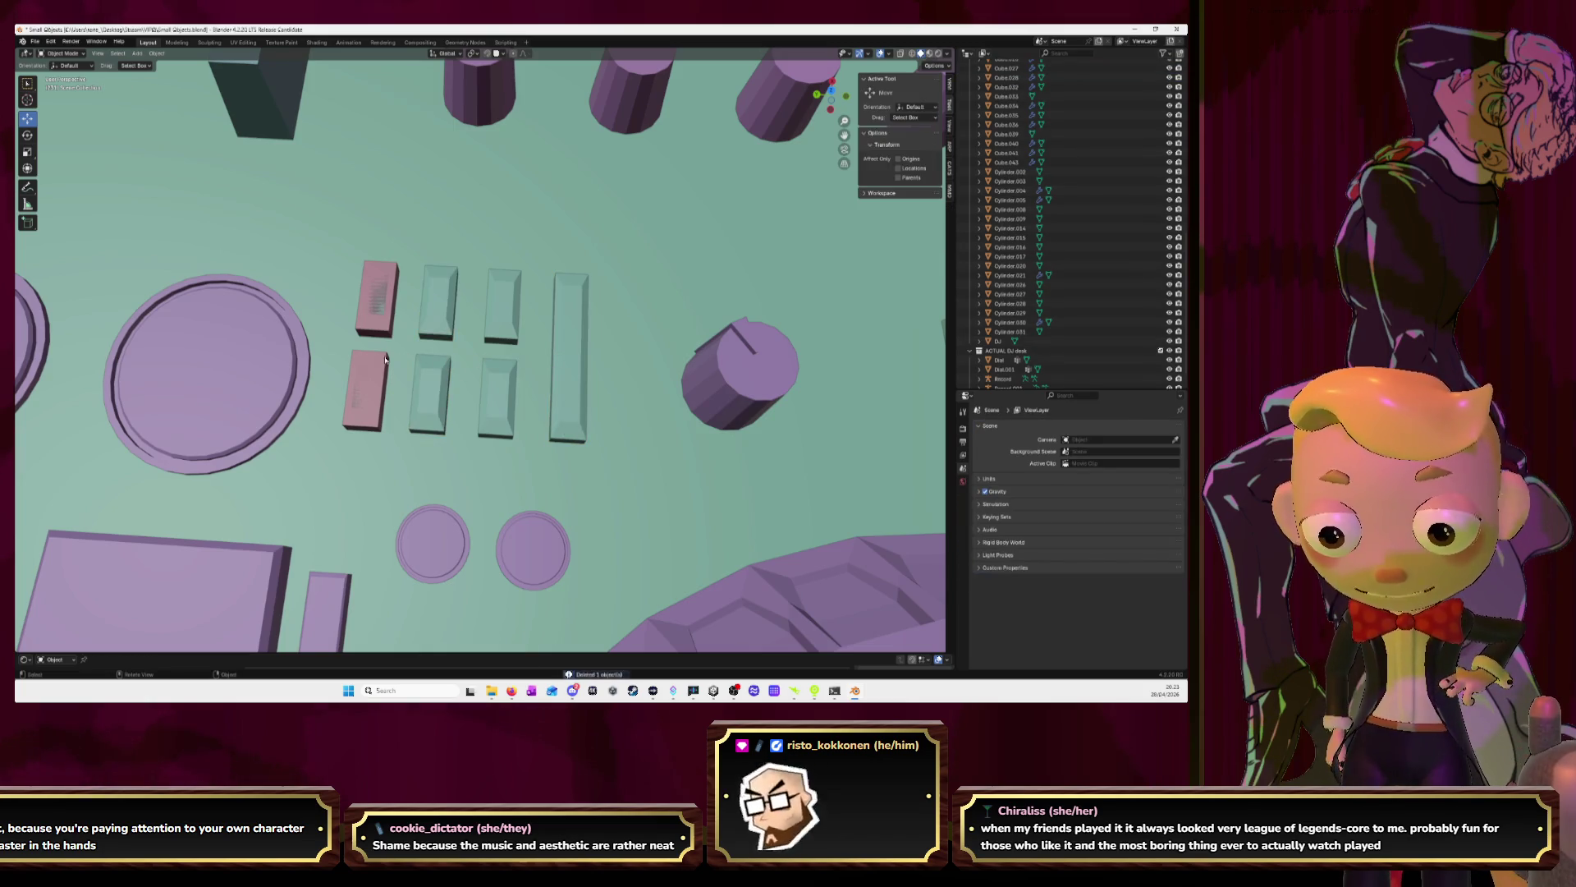
scroll(385, 359, "down", 3)
mouse_move(385, 359)
middle_mouse_down()
mouse_move(559, 310)
mouse_move(545, 324)
mouse_move(504, 240)
mouse_move(510, 276)
middle_mouse_up()
scroll(545, 324, "down", 3)
Move the small slider Cube.002 into the ACTUAL DJ desk collection
left_click(827, 347)
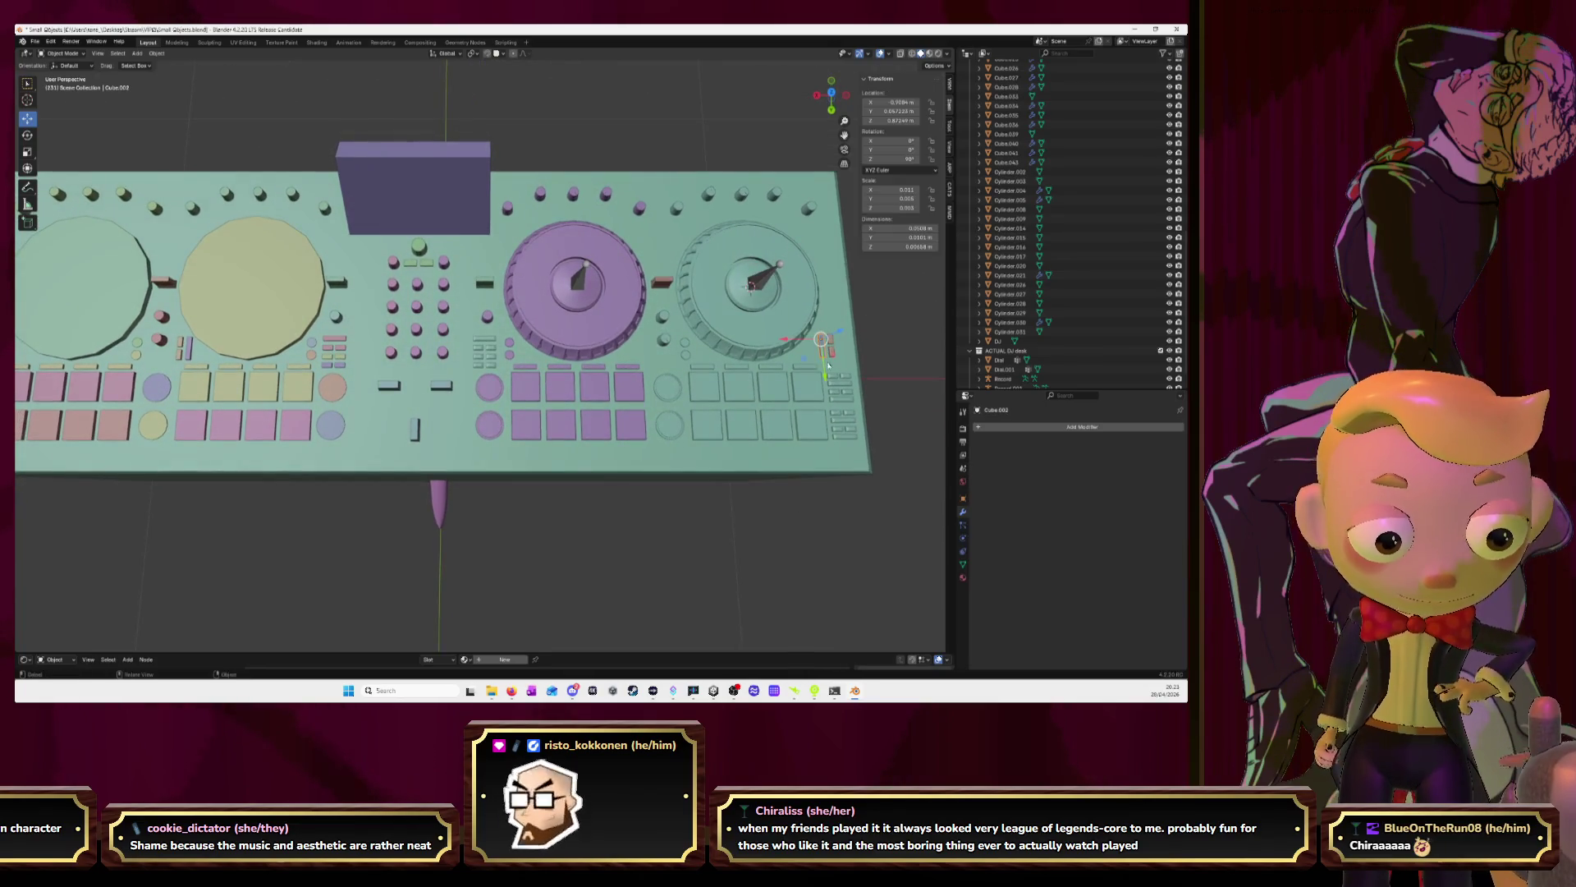
left_click(832, 366)
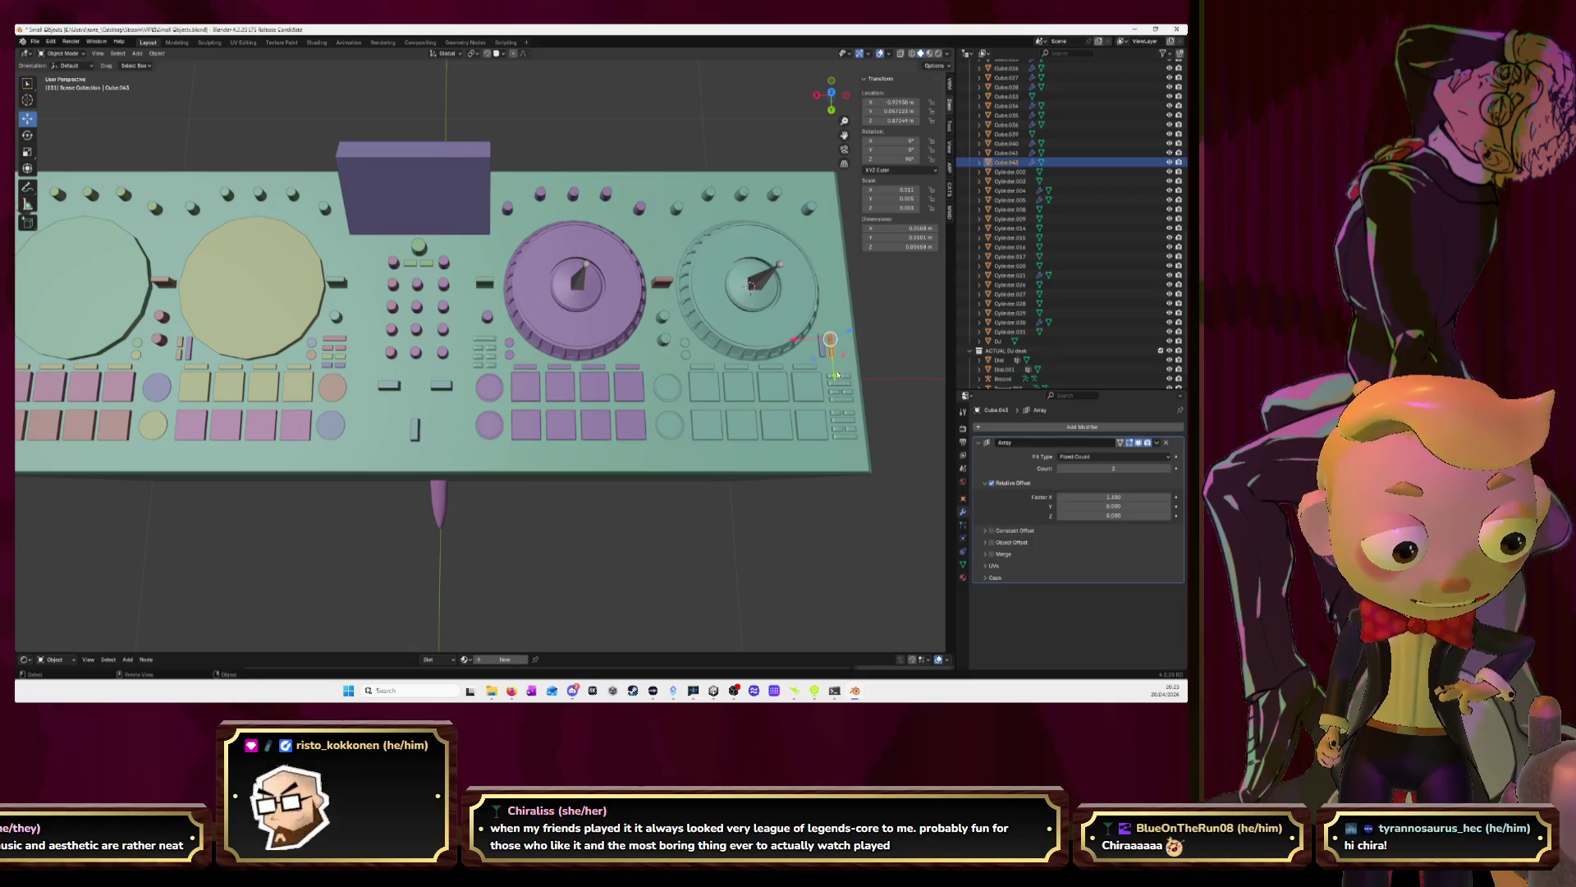
left_click(827, 346)
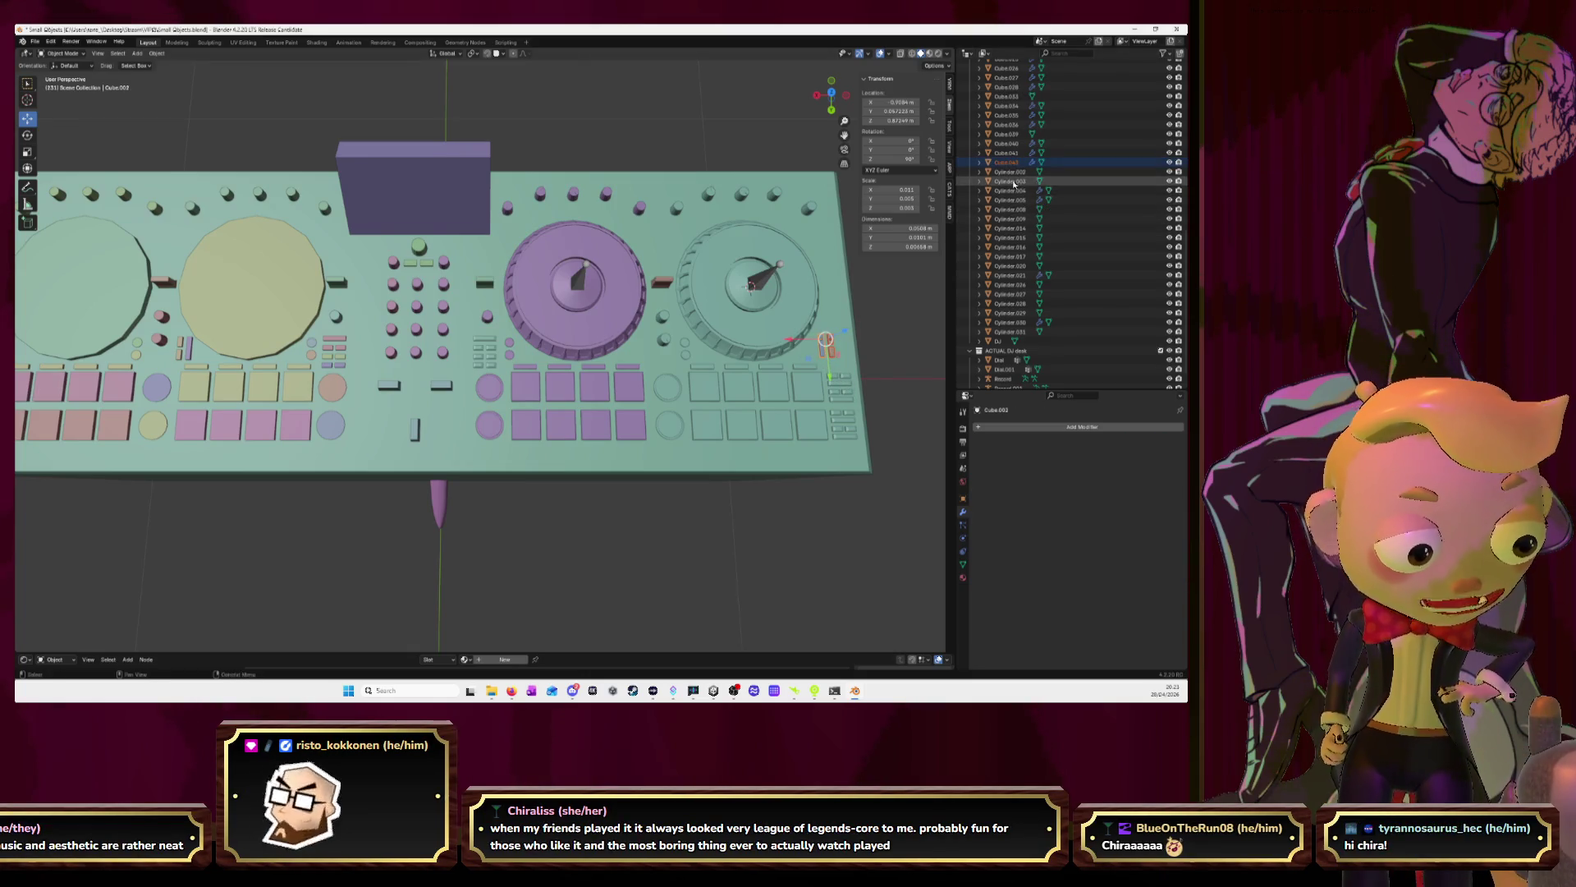
mouse_move(1014, 184)
left_mouse_down()
mouse_move(1006, 173)
mouse_move(999, 370)
left_mouse_up()
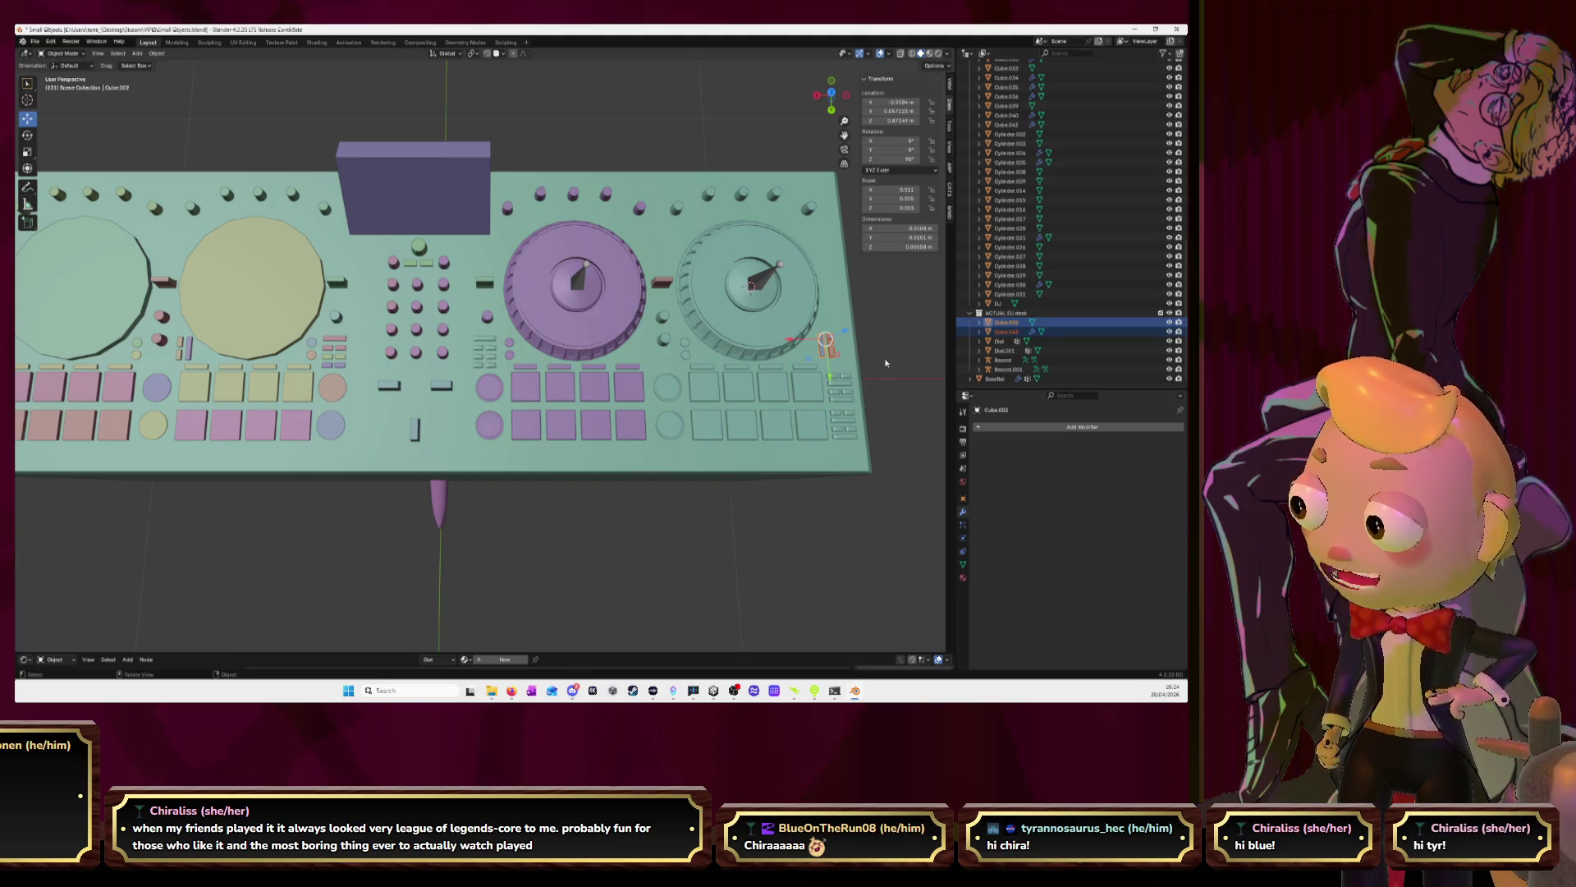
Select Cube.002, the right deck's Dial, then Cube.026 to check its Mirror modifier
left_click(821, 349)
left_click(821, 350)
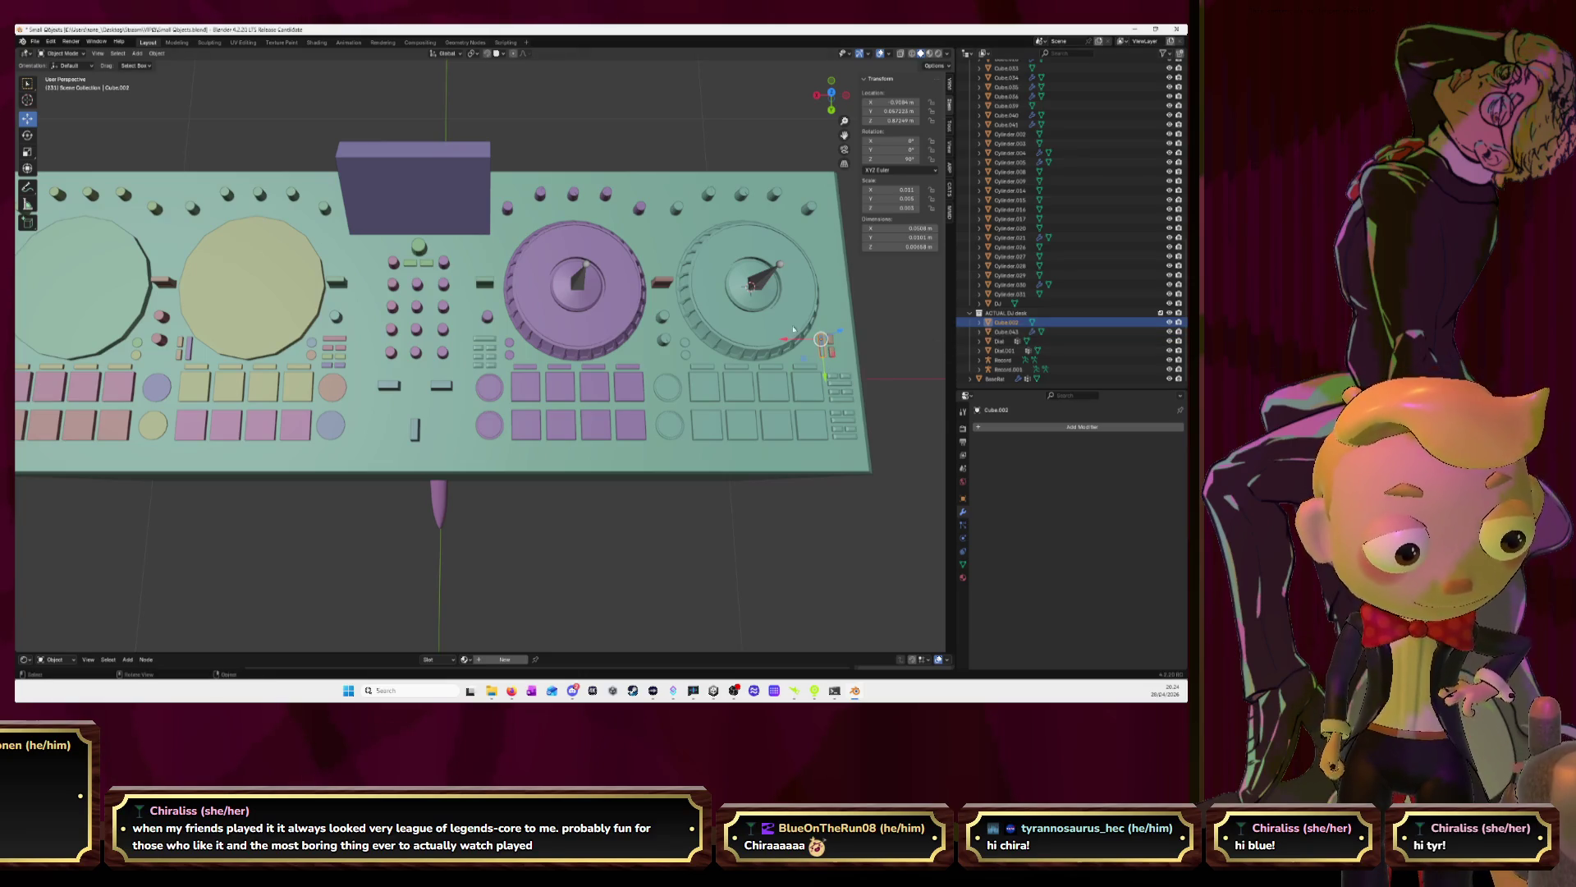
left_click(784, 328)
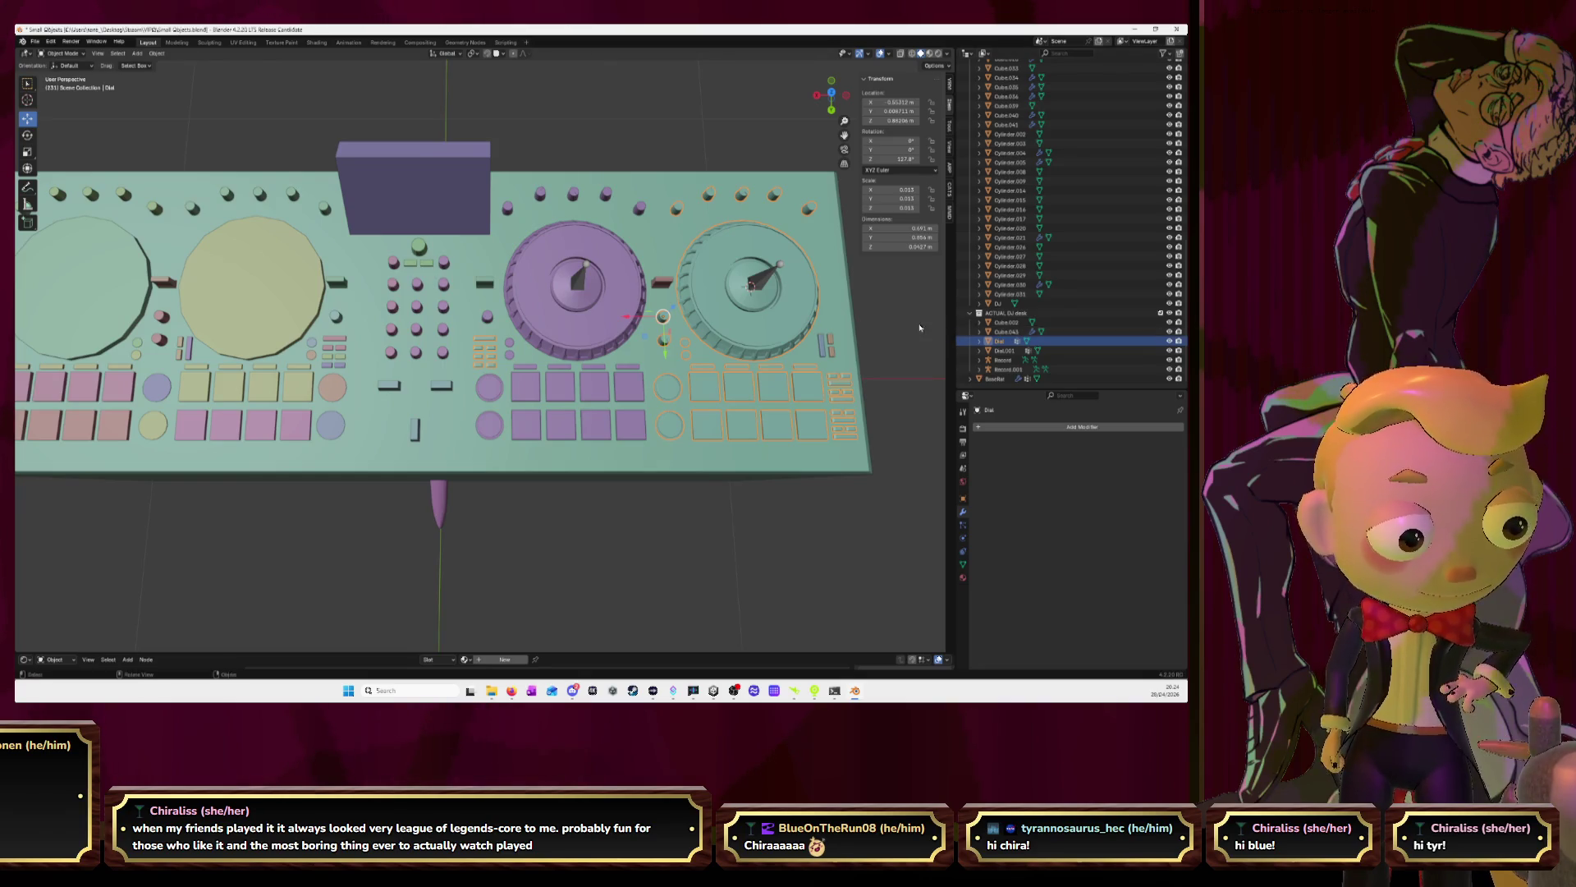
left_click(711, 311)
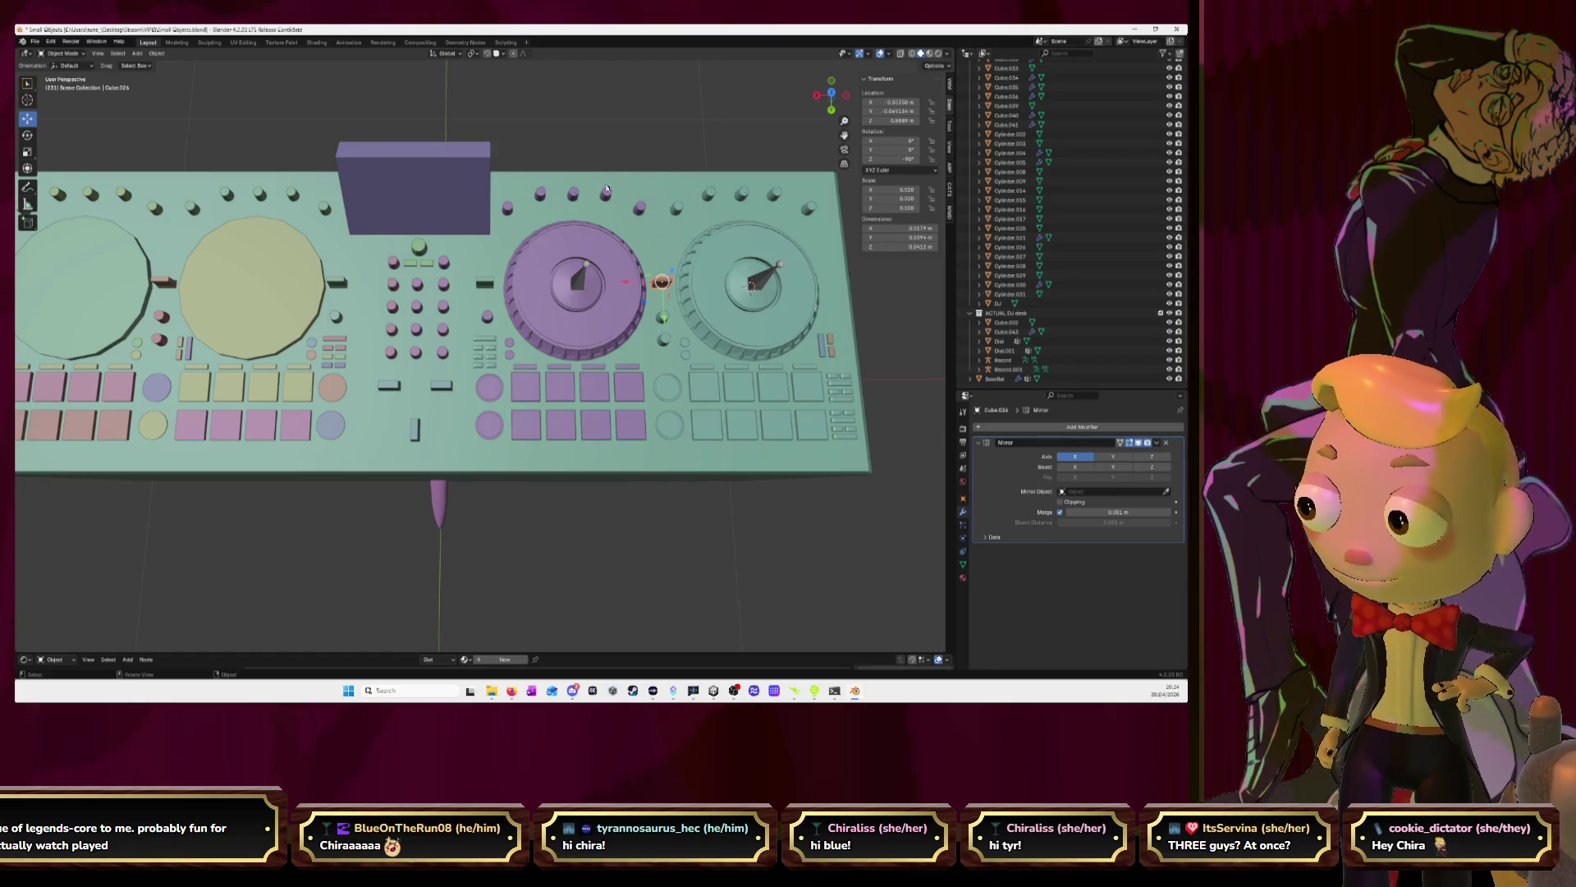
Switch to Top view and pan and zoom onto the left jog wheel
left_click(832, 81)
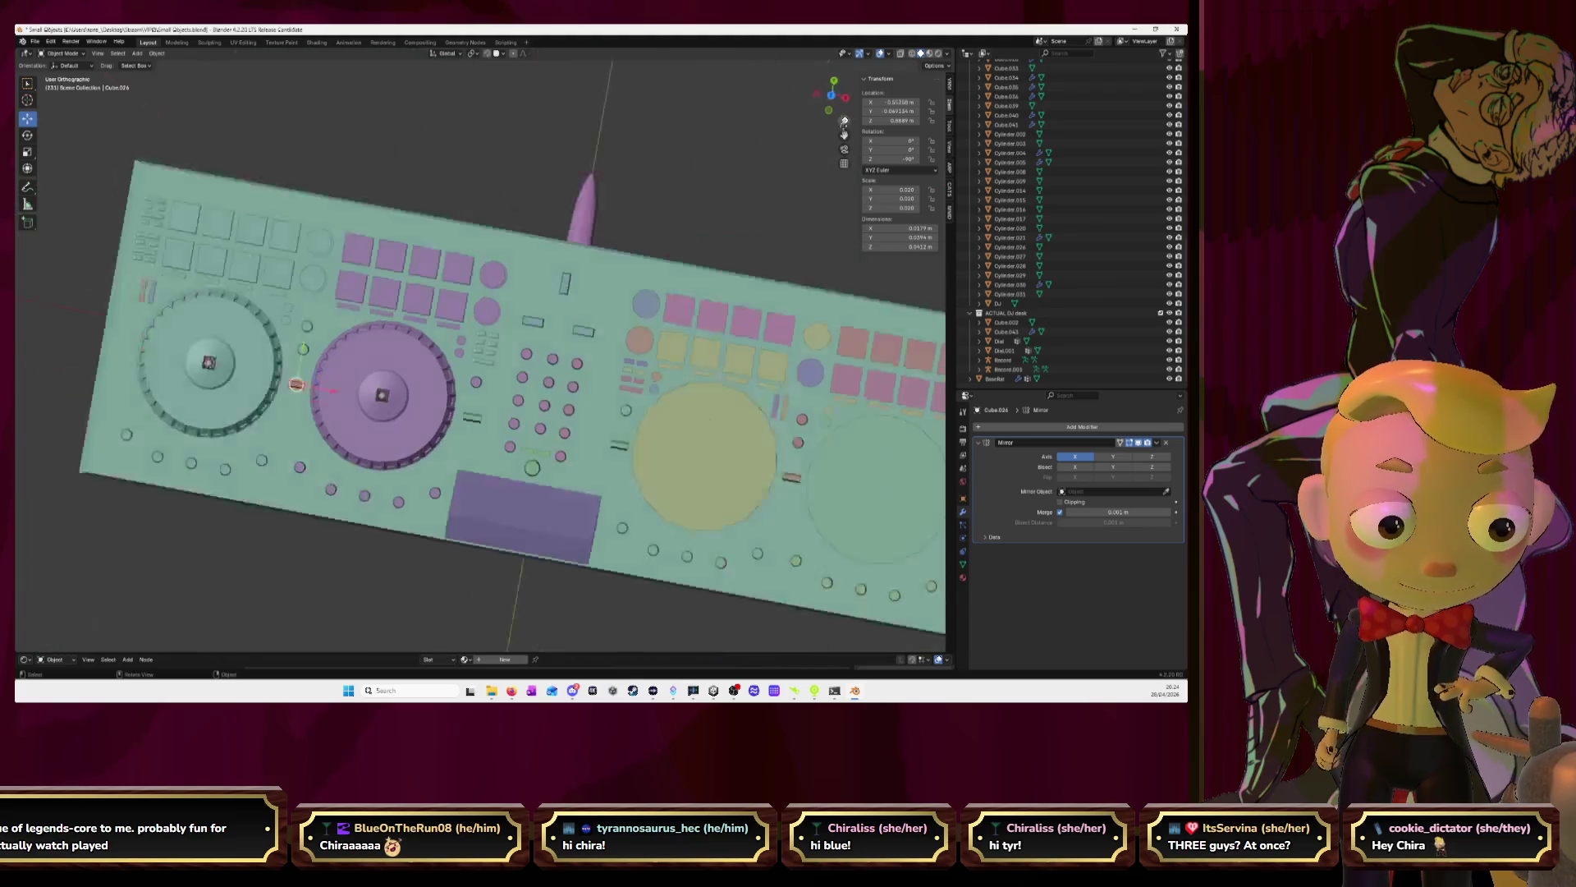
left_click_drag(844, 134, 1073, 134)
scroll(567, 291, "up", 4)
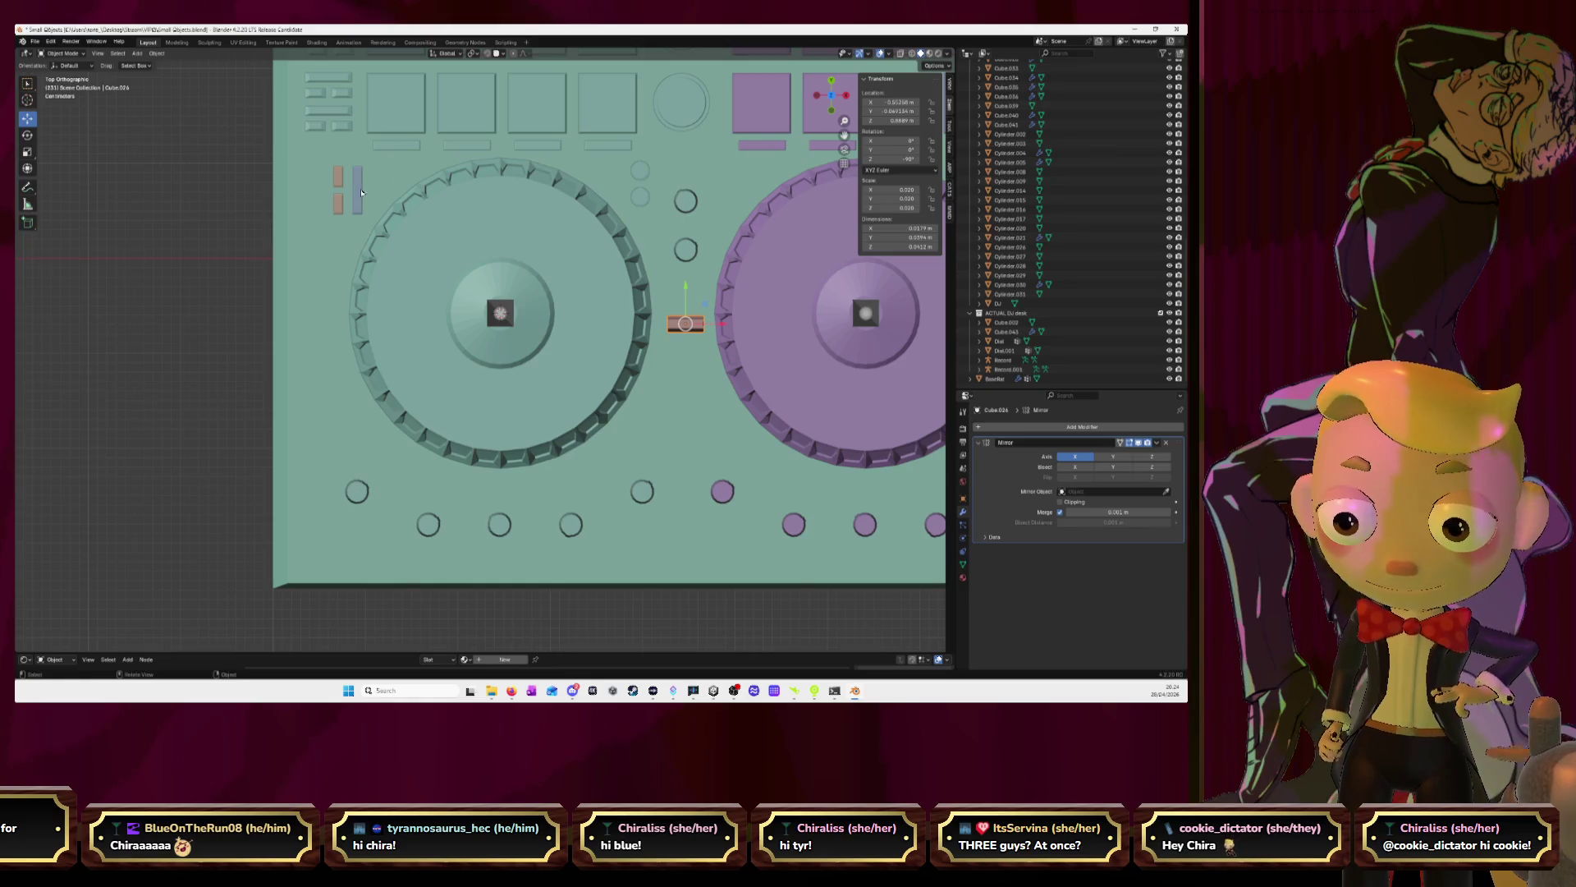
Select the small bar Cube.002, add the Dial, then select the DJ base plate
left_click(360, 194)
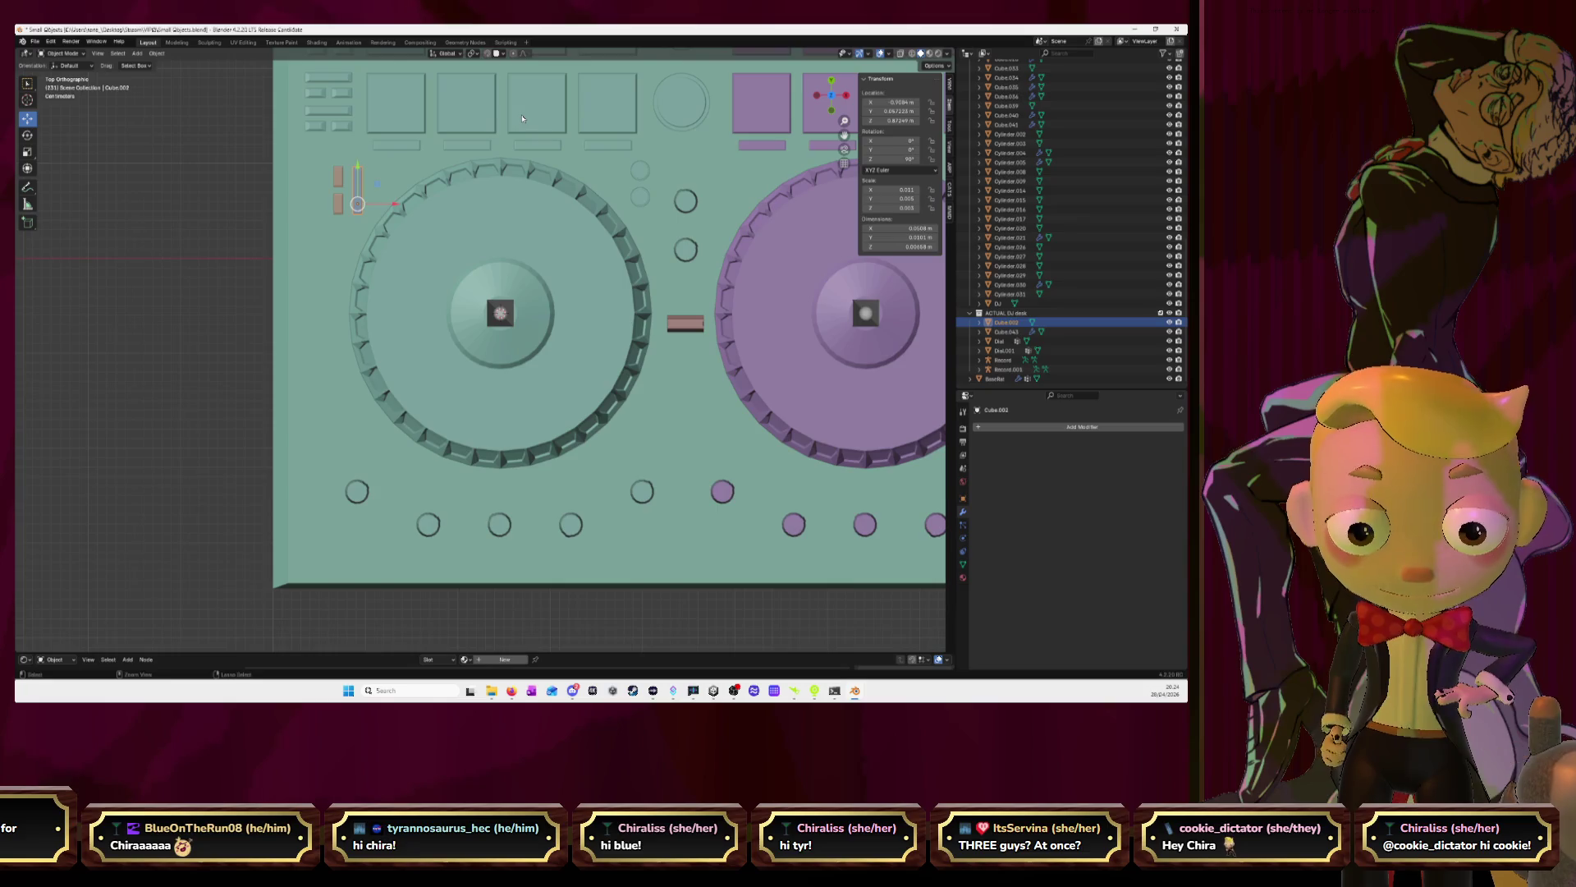
left_click(453, 118, "shift")
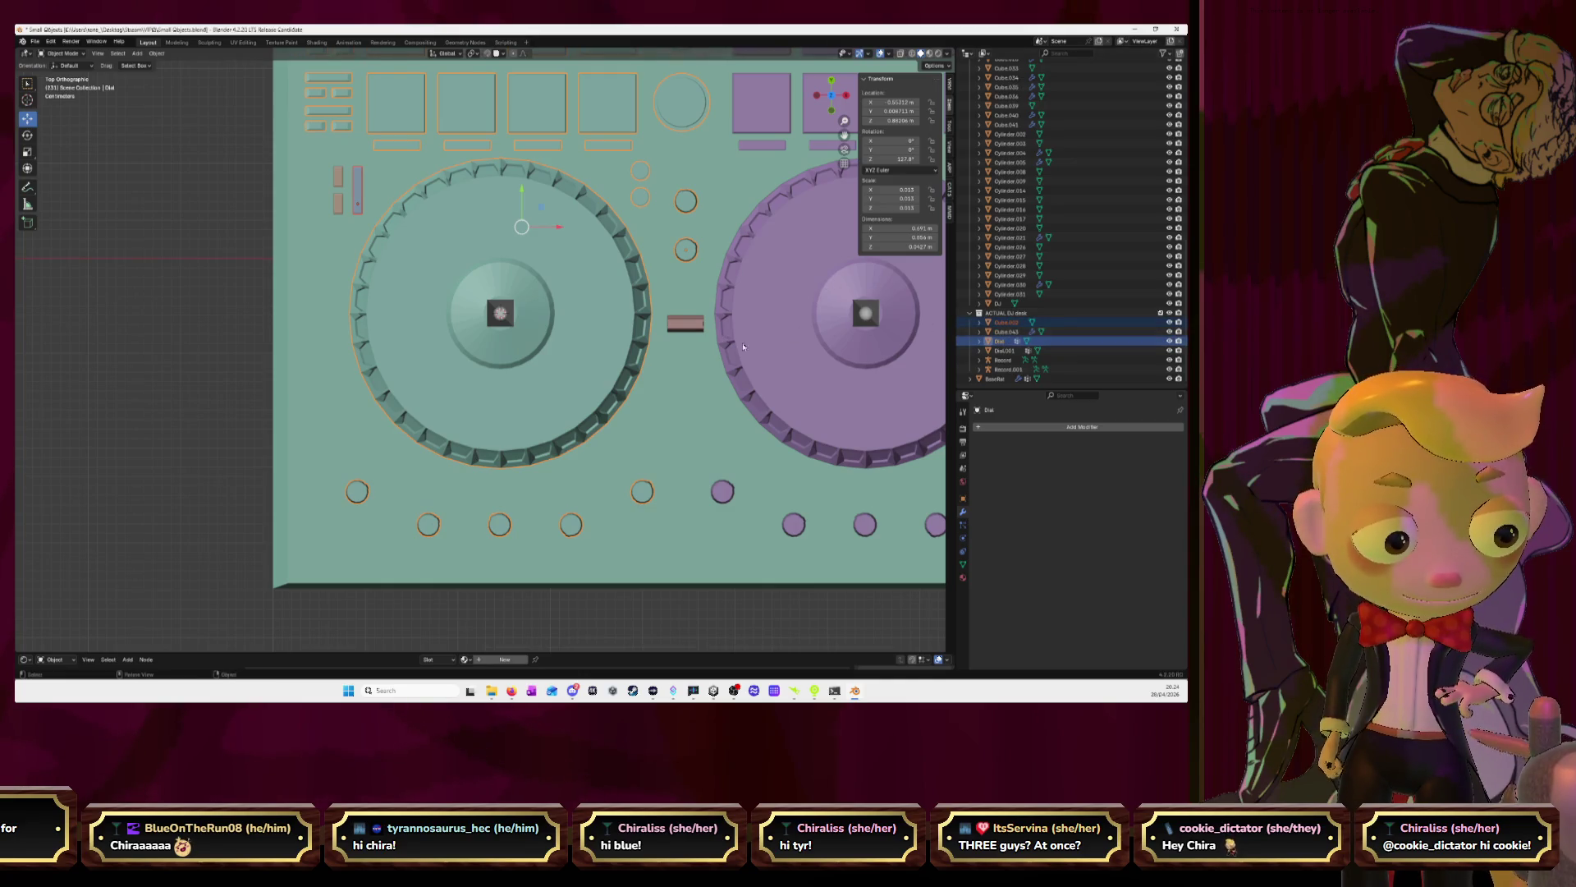
left_click(690, 377)
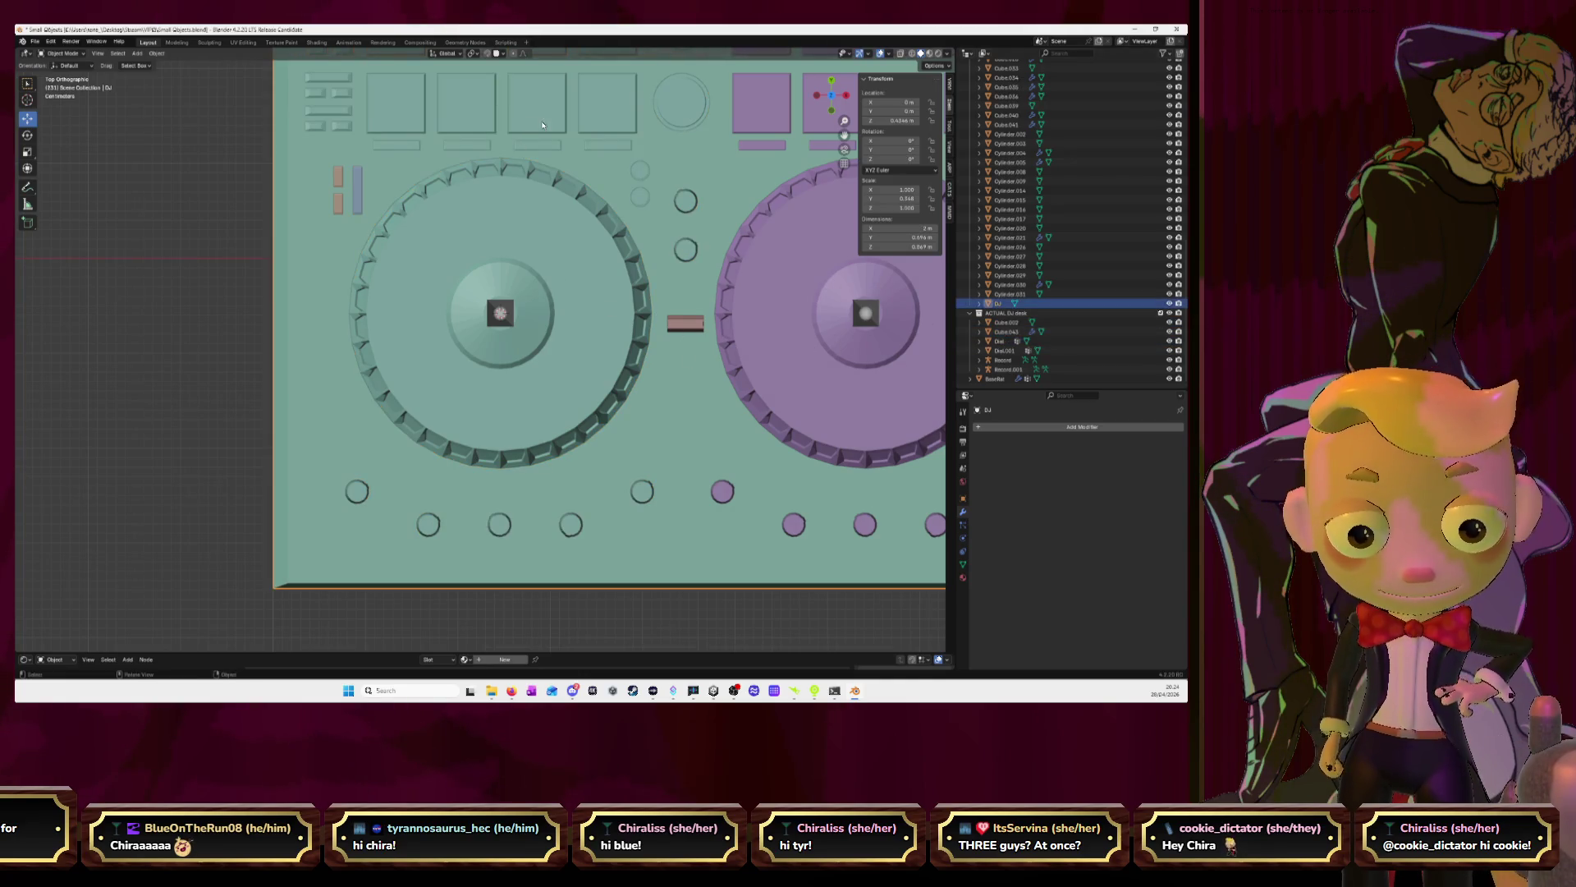
Undo back to the Dial selection and hide the DJ desk base to see underneath
key("ctrl+z")
middle_click_drag(534, 122, 616, 145)
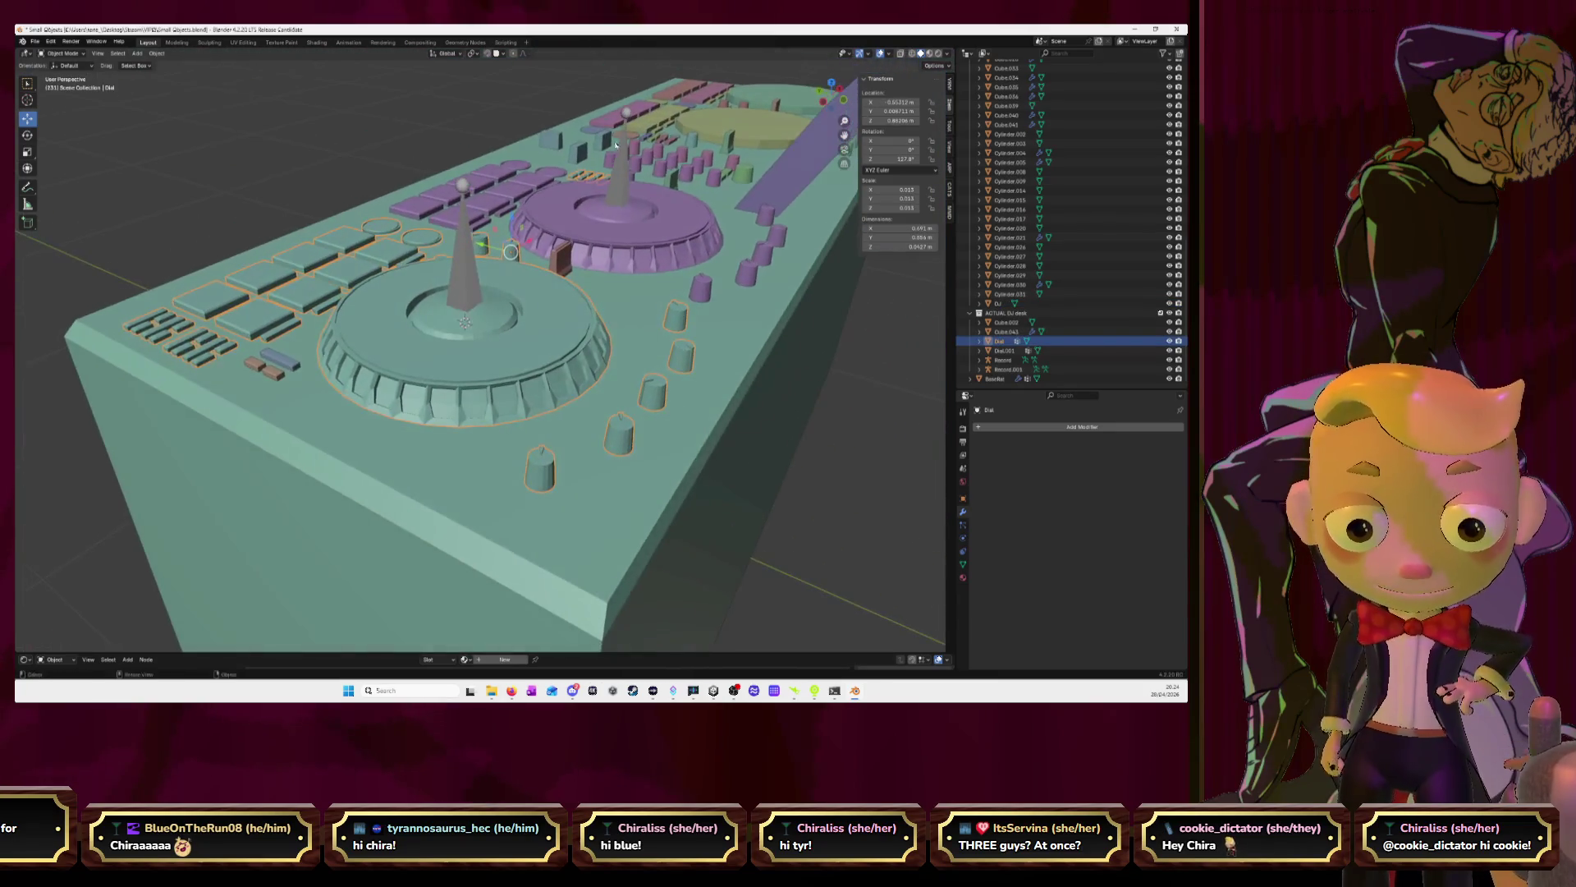
left_click(846, 446)
left_click(752, 366)
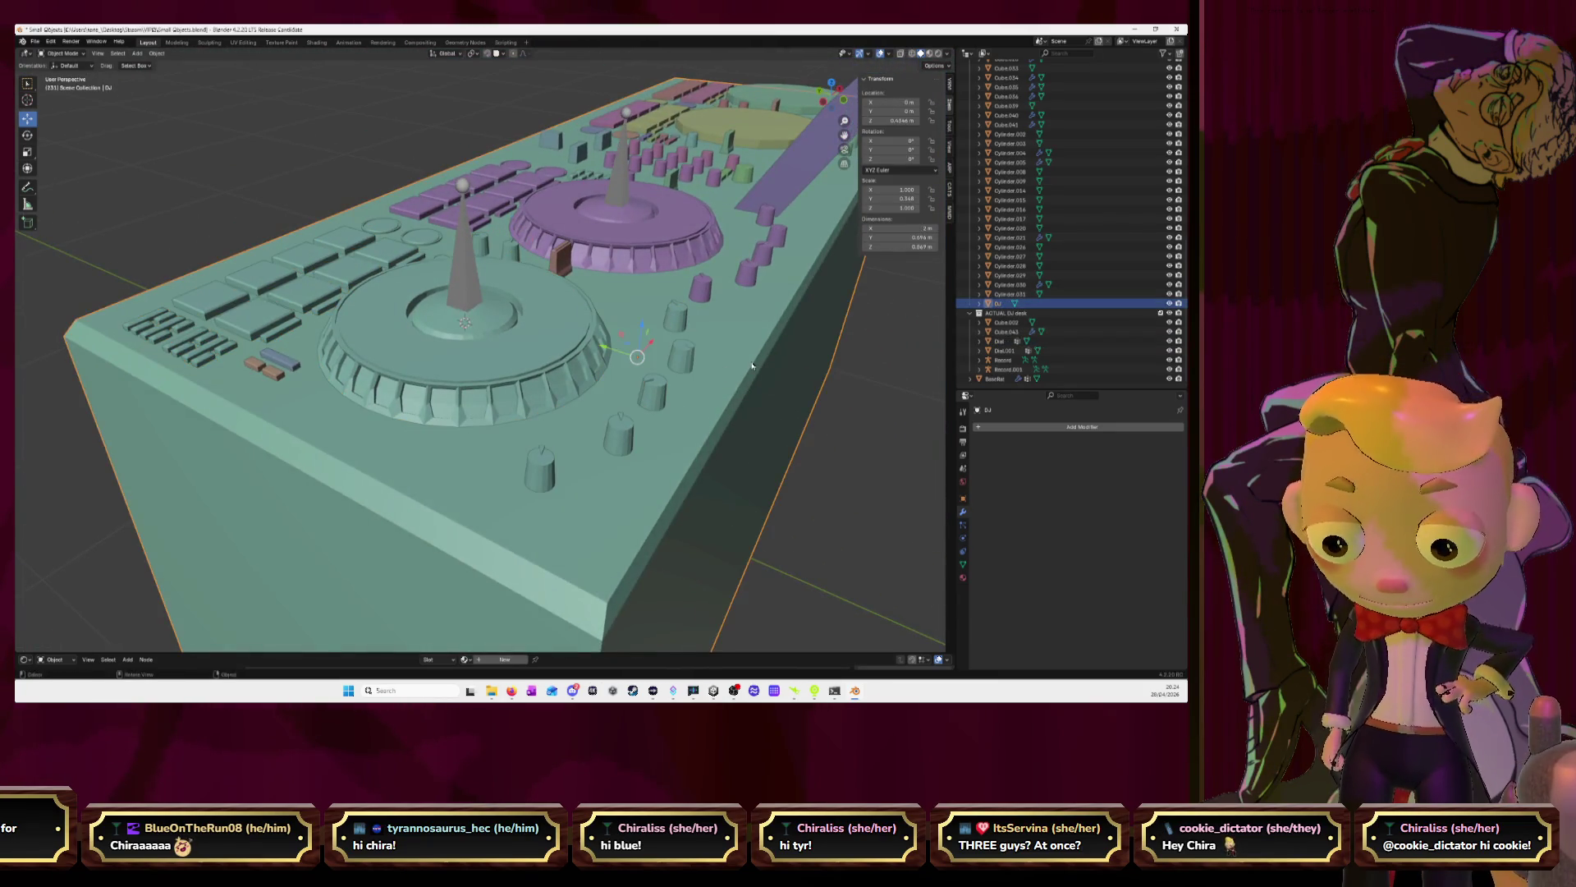
key("h")
Select the small piece Cube.043 and apply its Array modifier
left_click(587, 333)
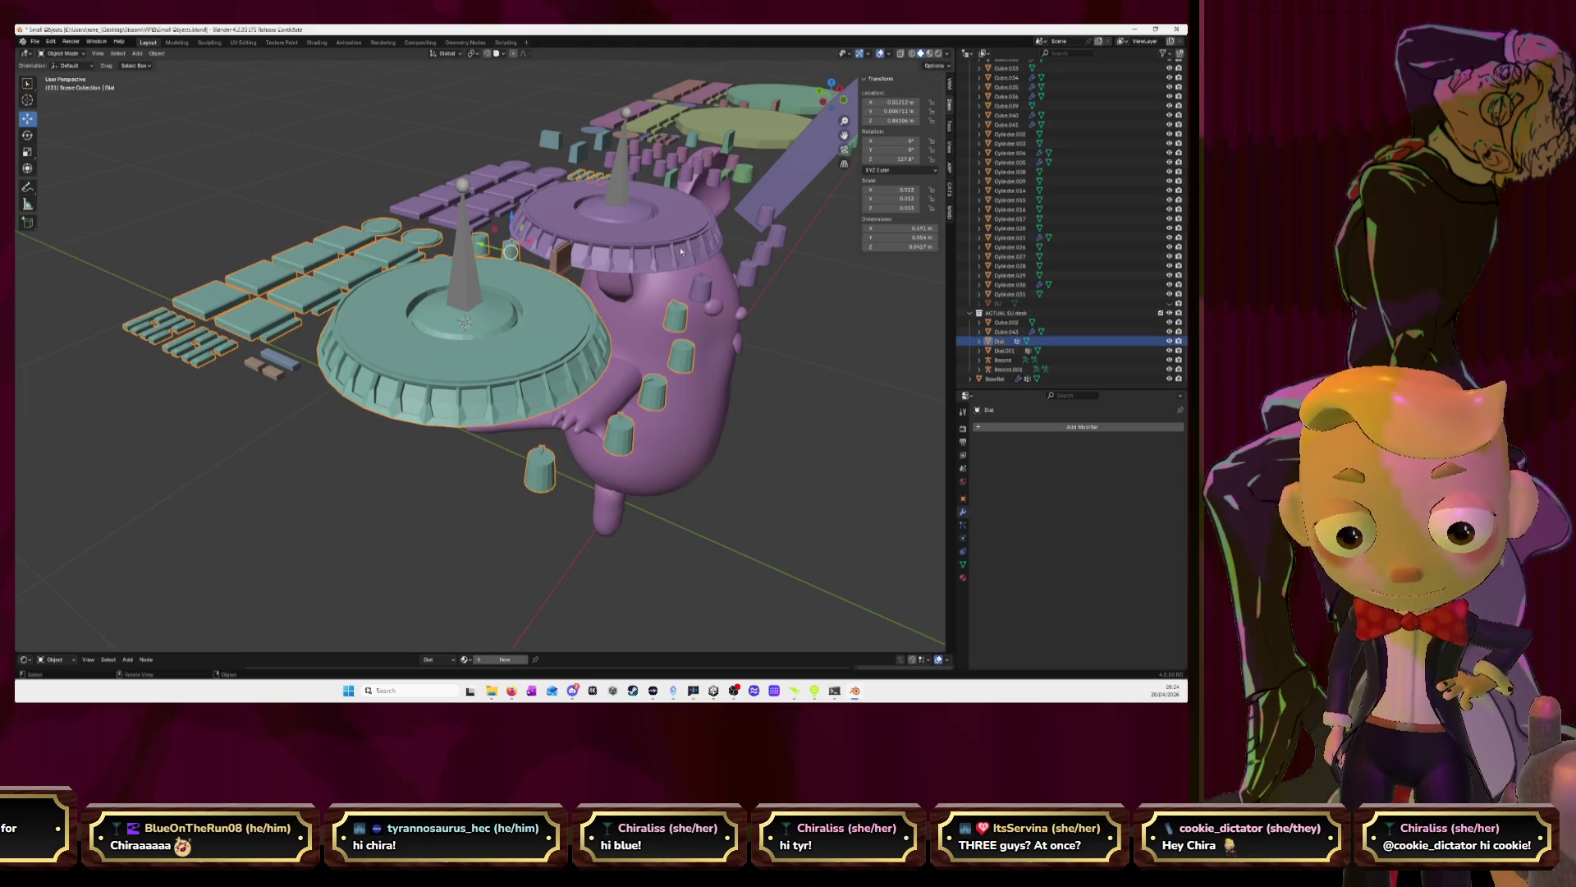
left_click(999, 352)
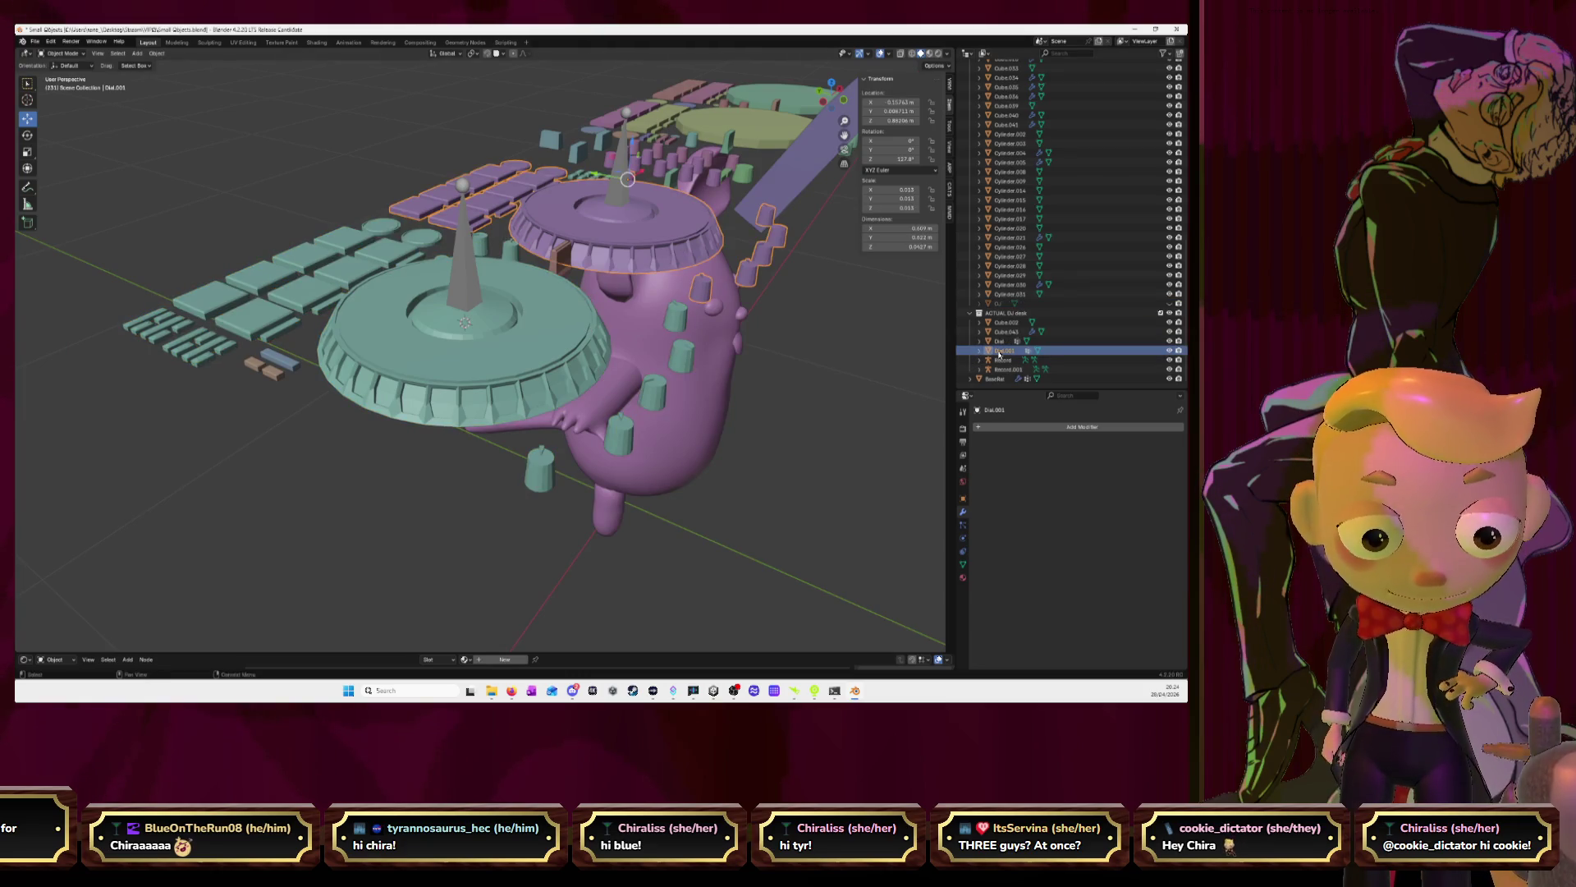
left_click(281, 365)
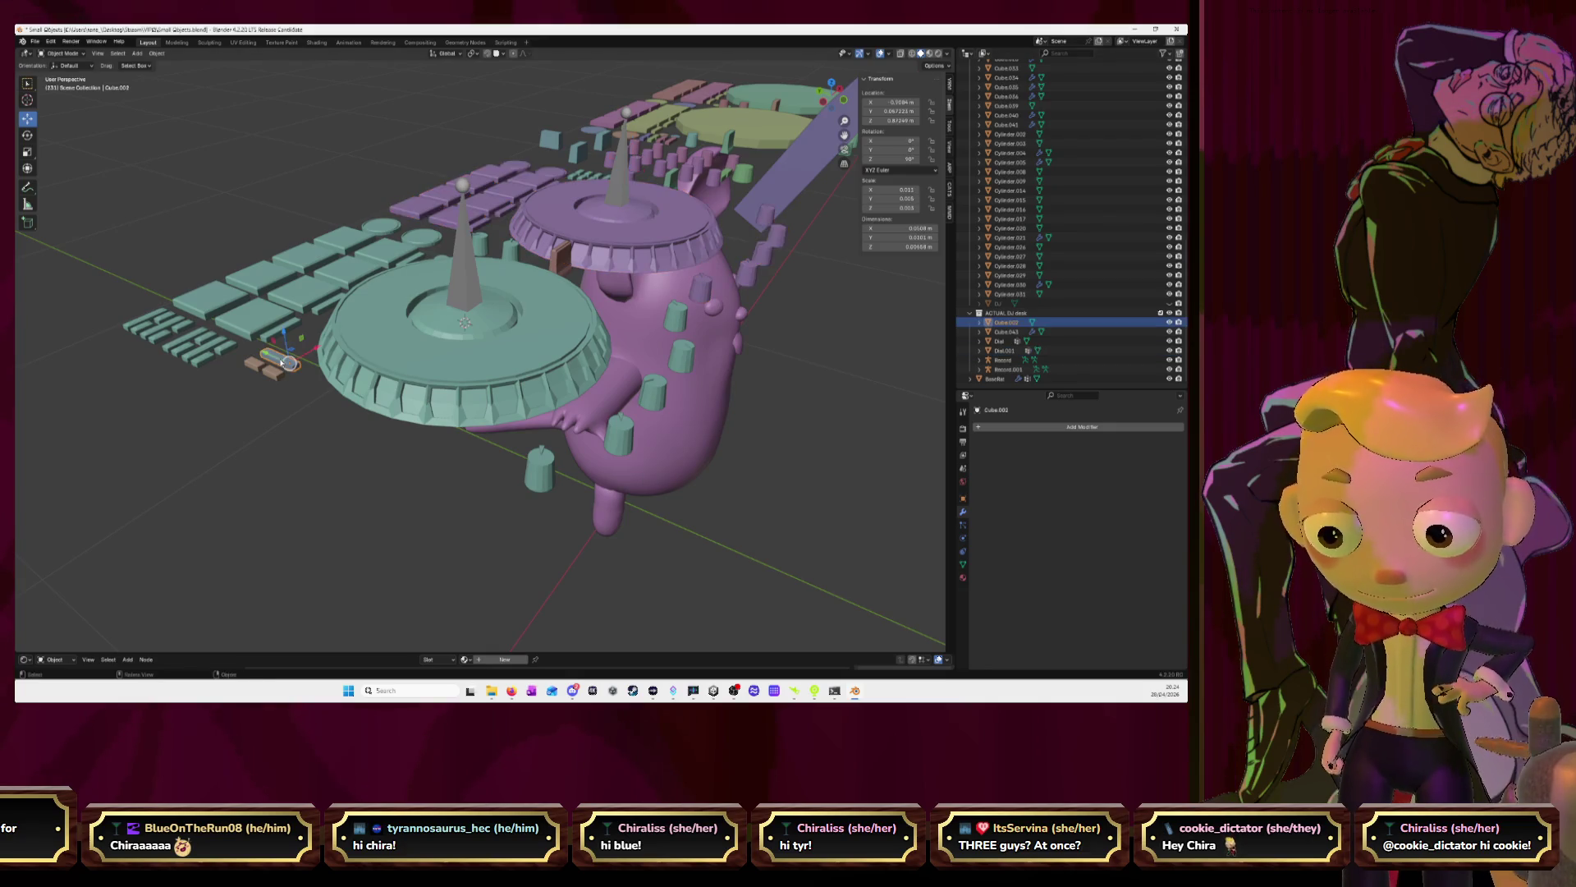
left_click(249, 327, "shift")
left_click(272, 371)
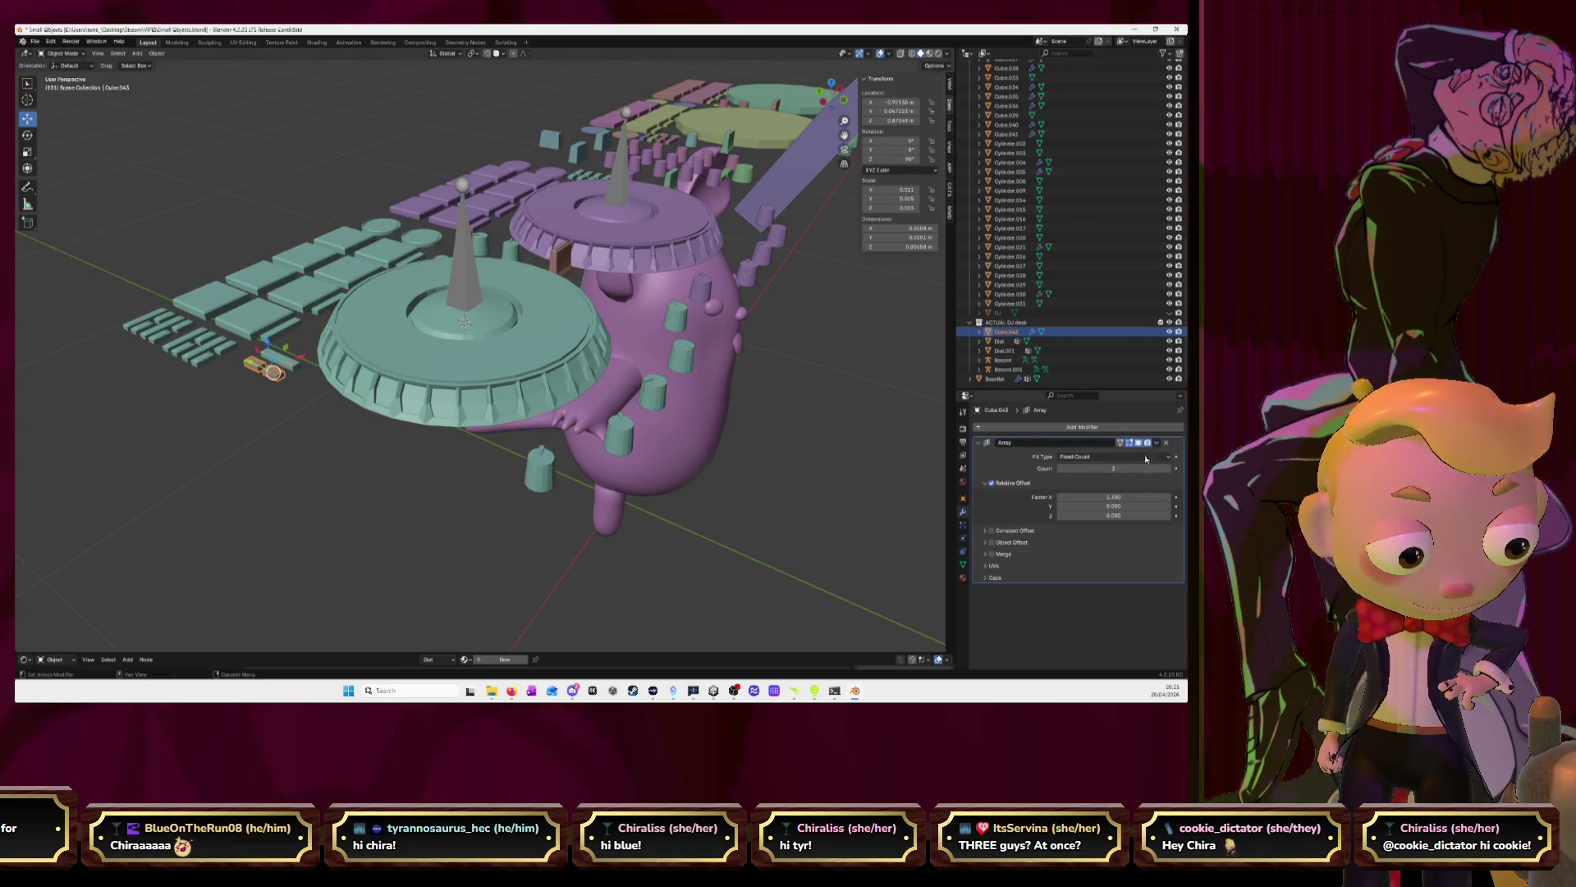
left_click(1157, 443)
left_click(1133, 454)
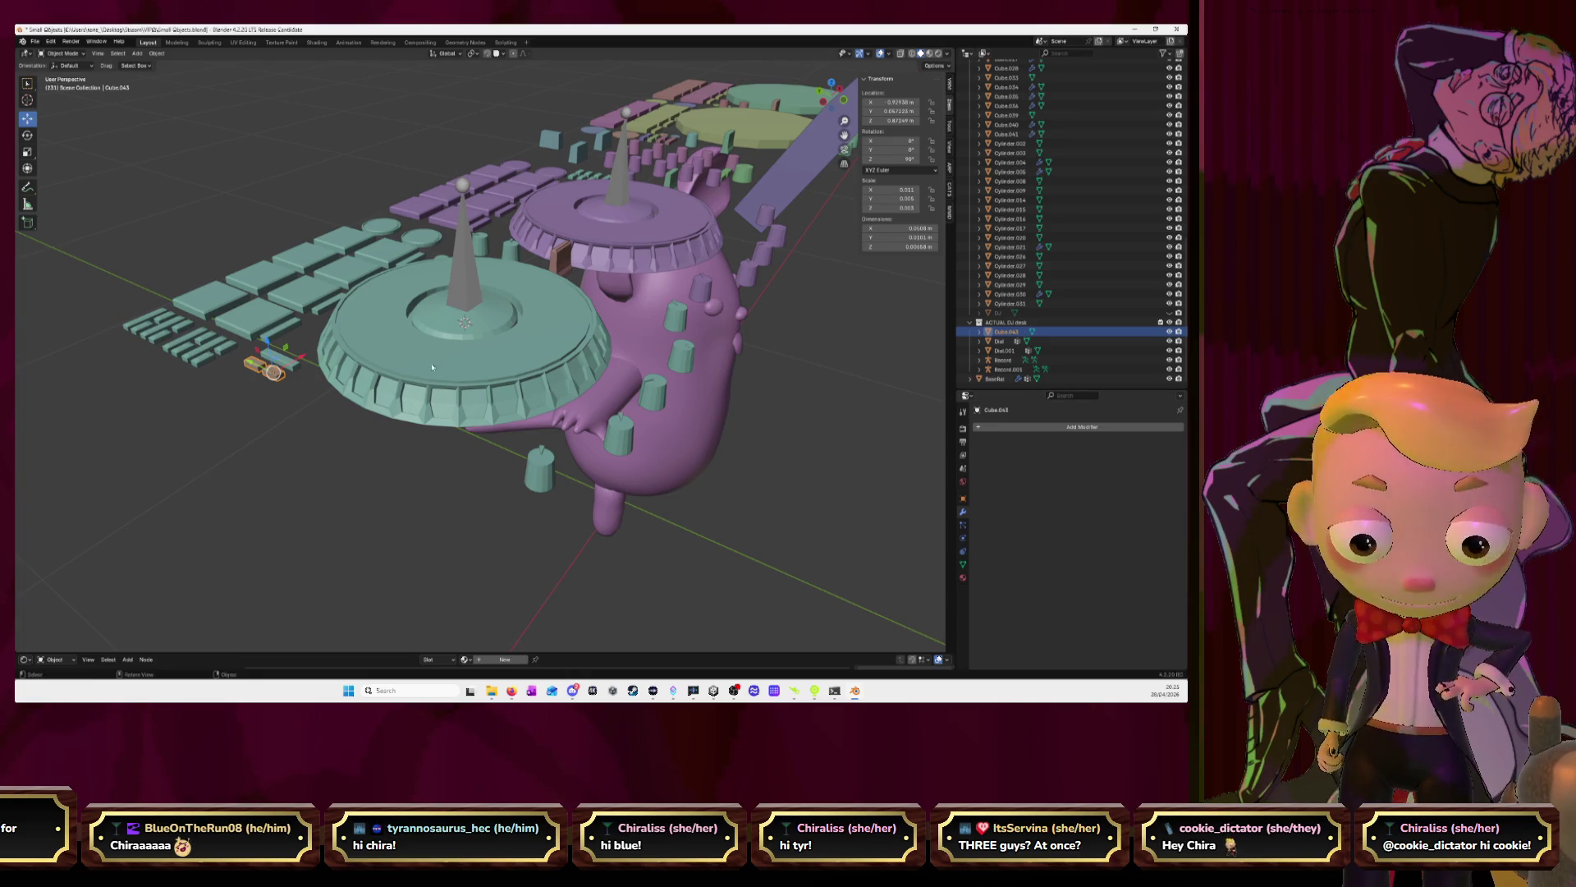
Join the arrayed Cube.043 into the teal Dial, then select the small bar between the decks
left_click(267, 320, "shift")
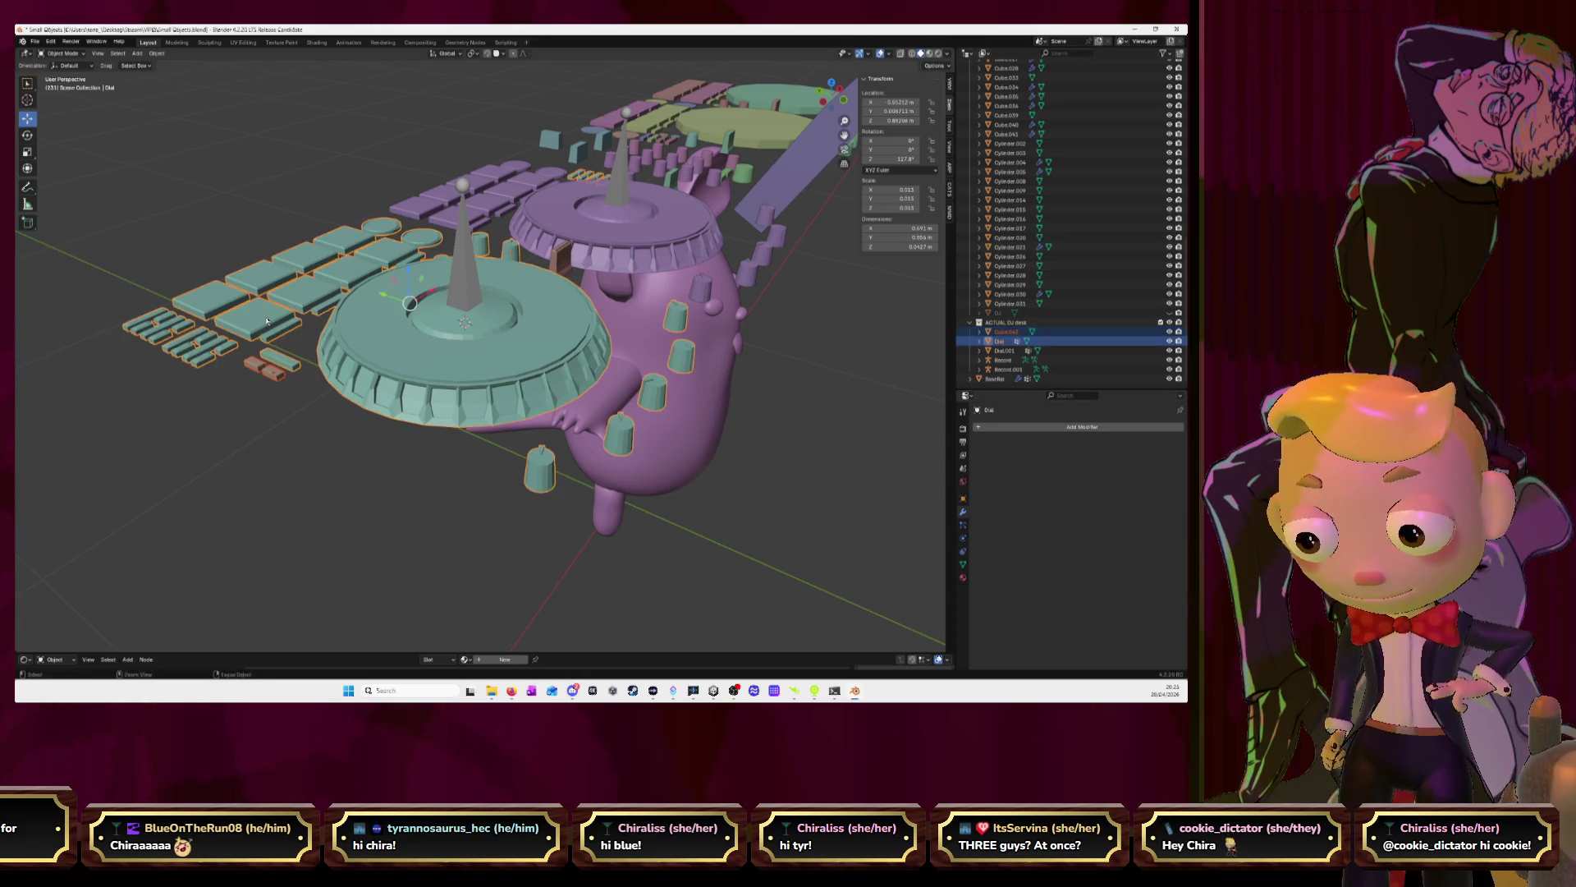
key("ctrl+j")
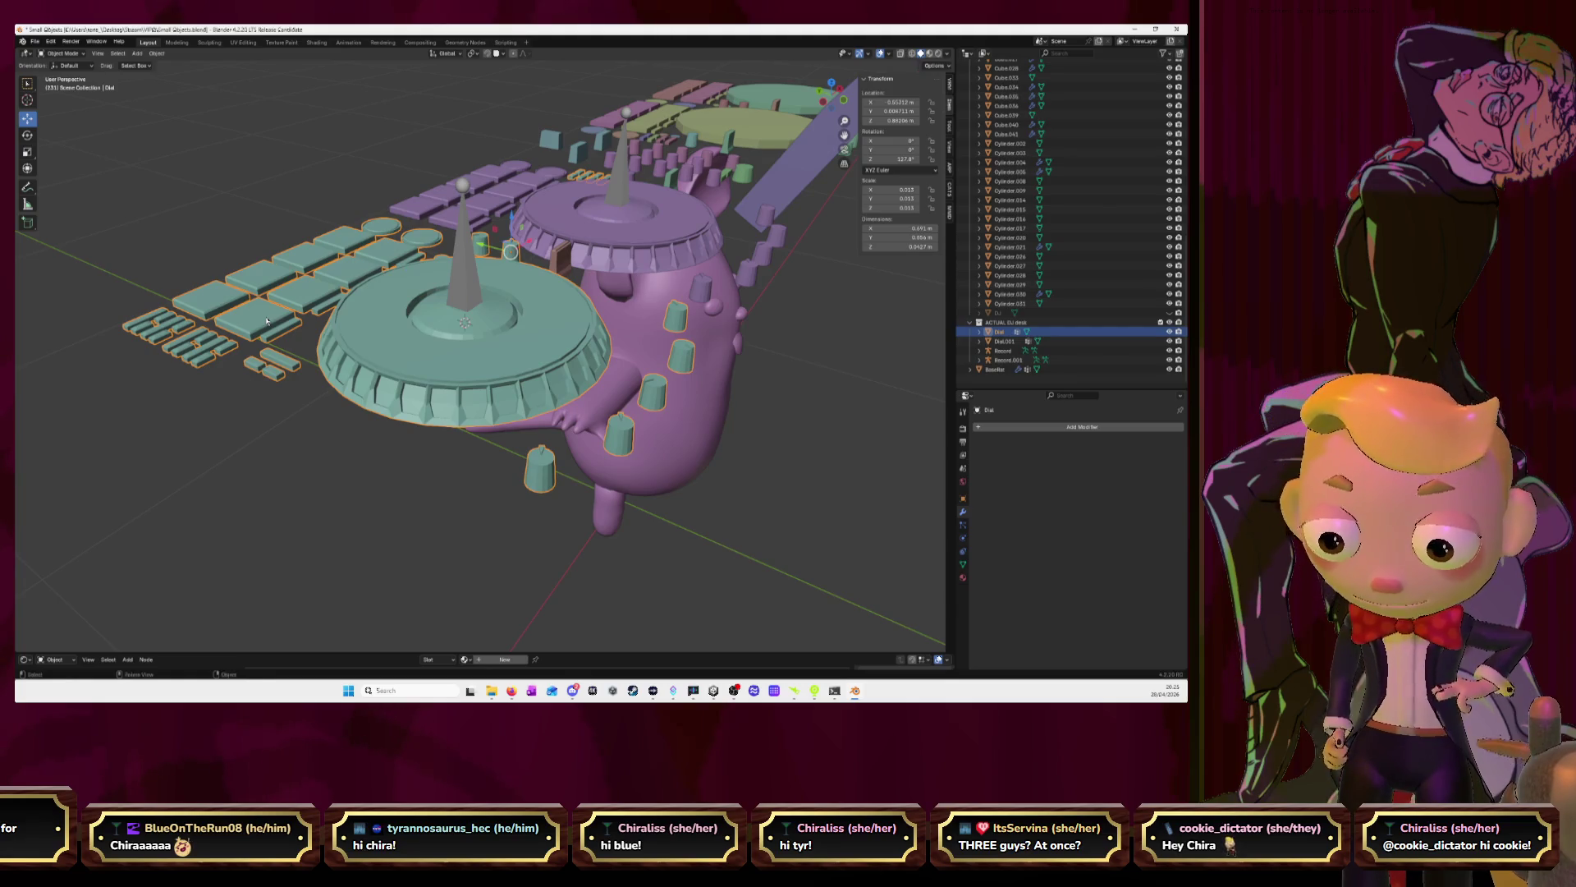
middle_click_drag(613, 284, 656, 284)
left_click(654, 283)
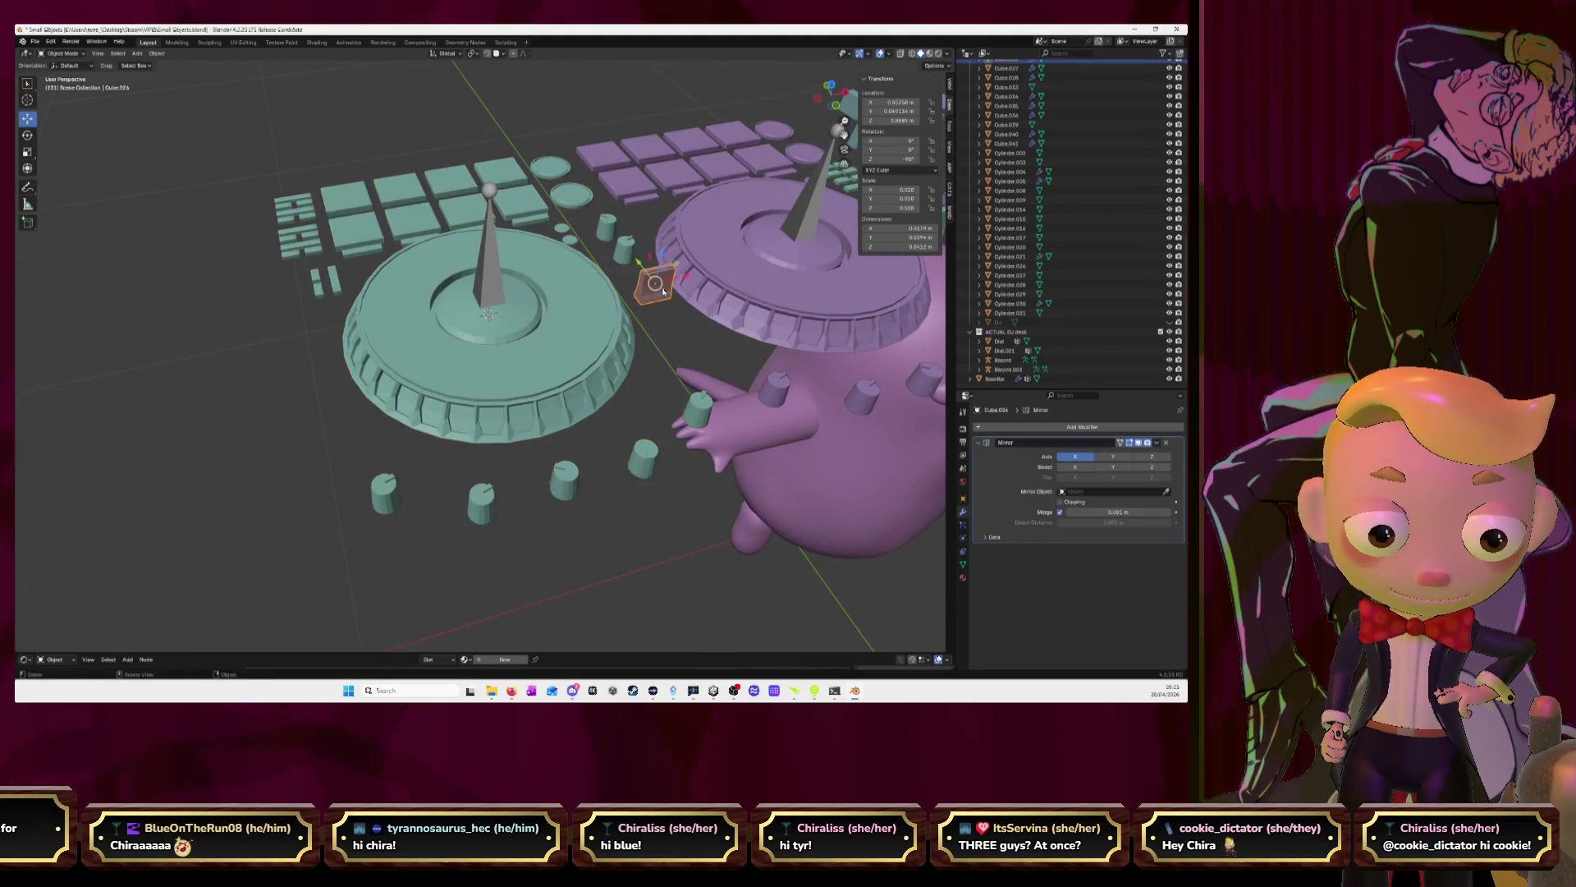
In top view, select the small bar Cube.026 and apply its Mirror modifier
left_click(832, 85)
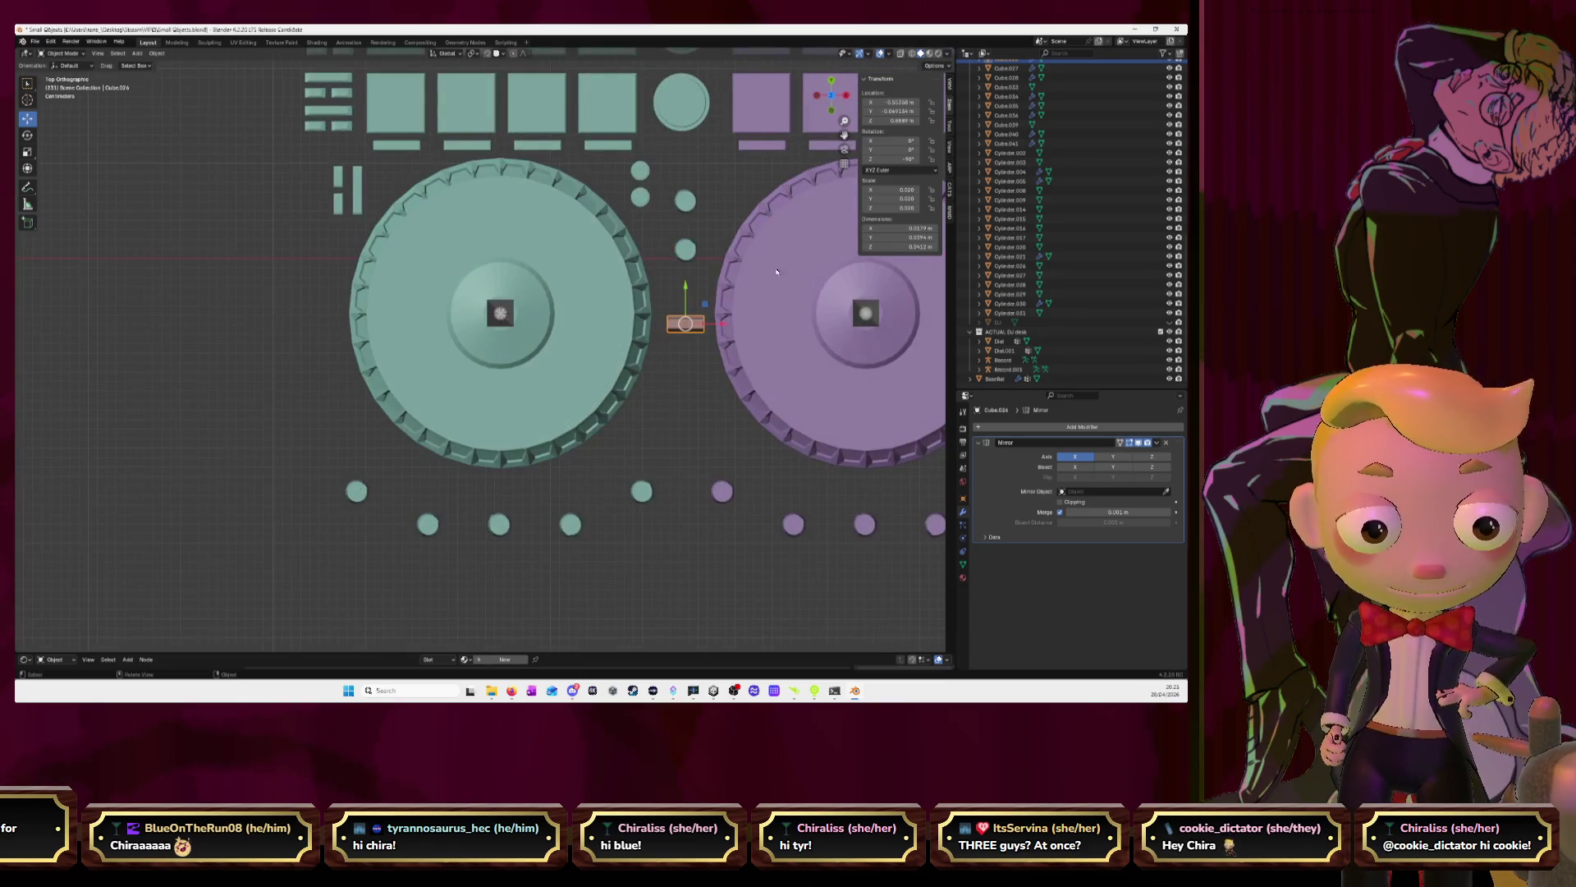
left_click(679, 256)
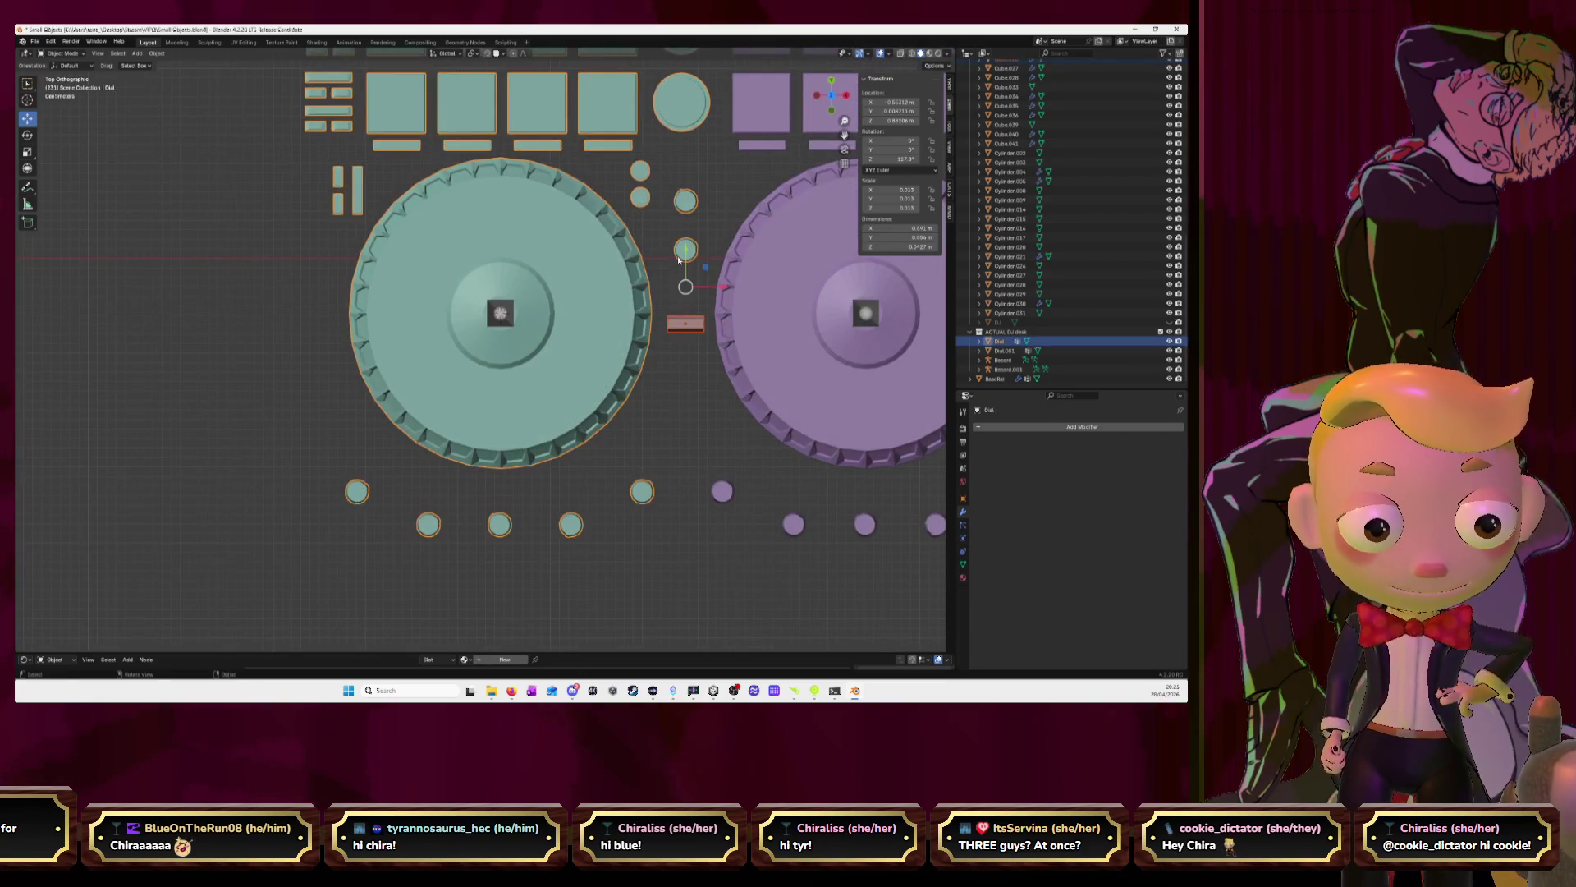
left_click(679, 260)
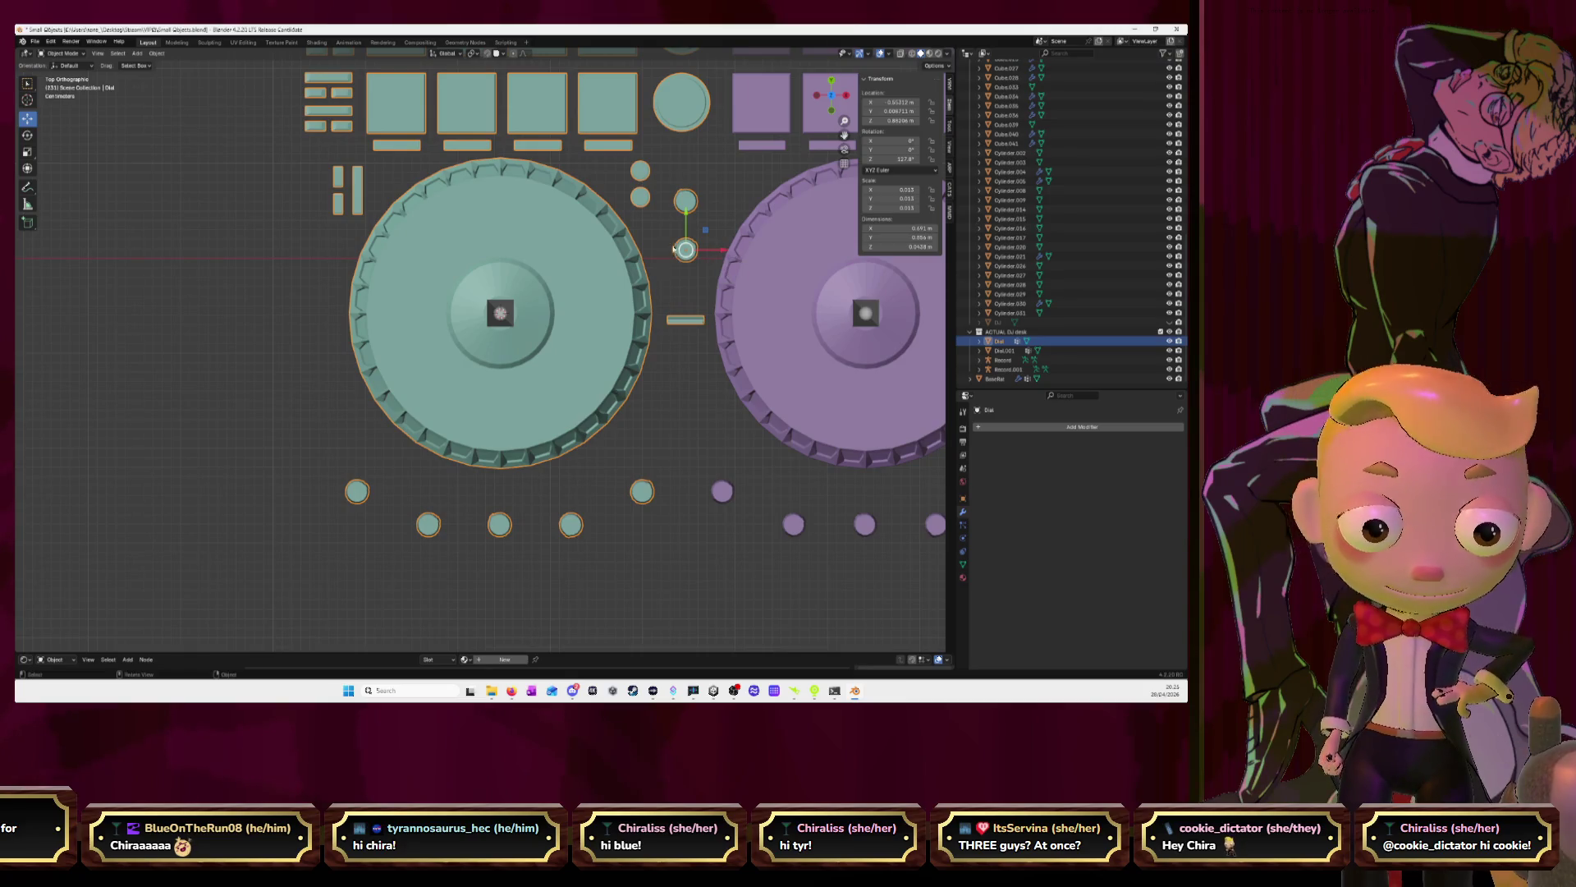
left_click(685, 322)
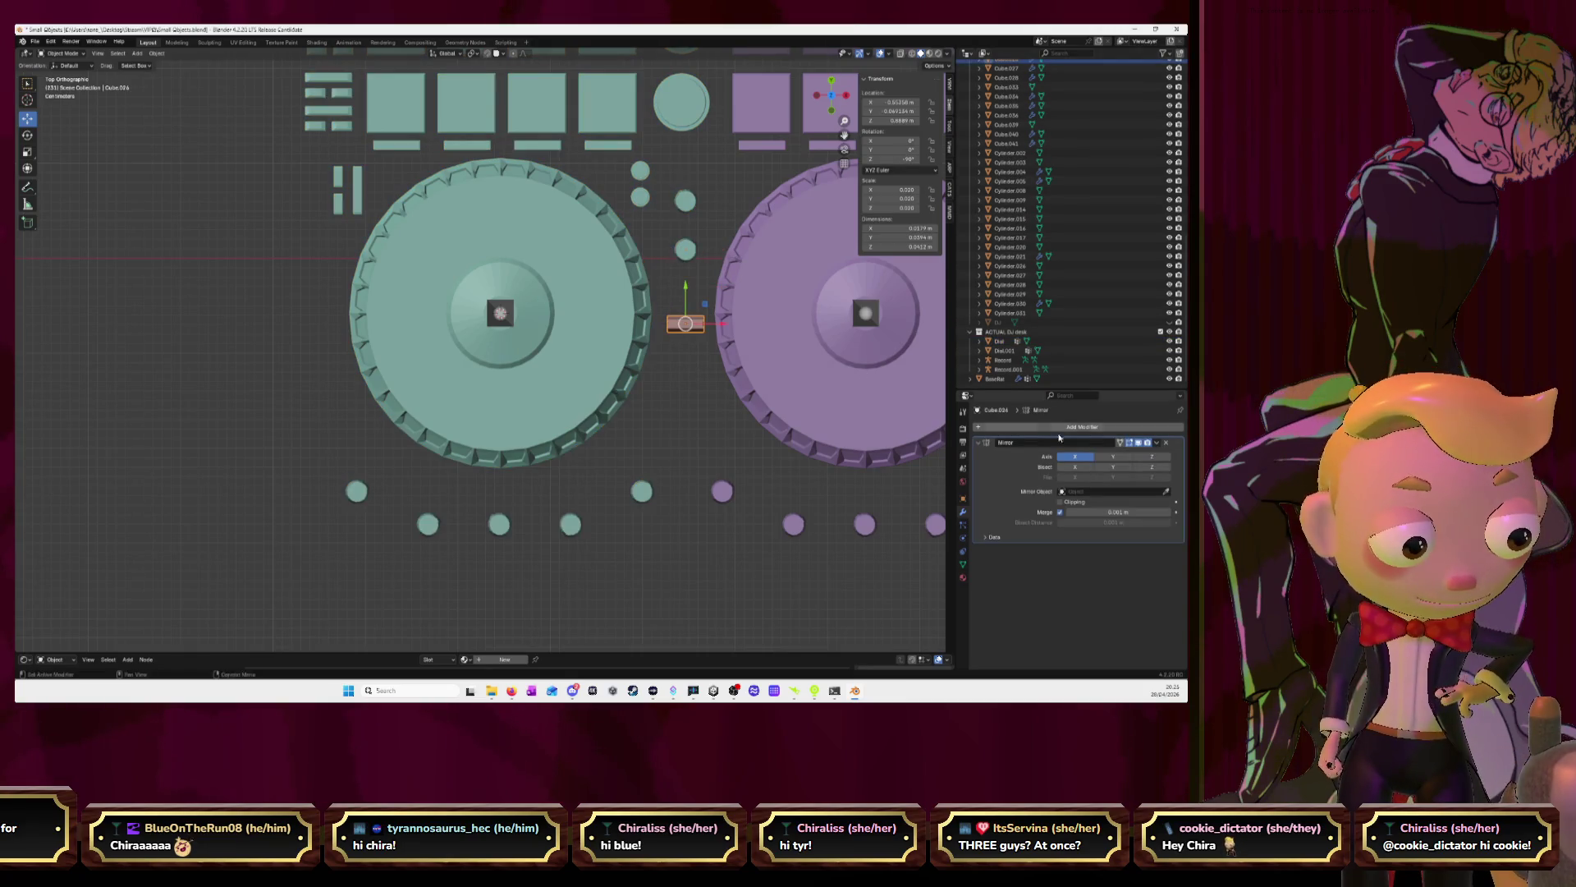
left_click(1157, 442)
left_click(1133, 451)
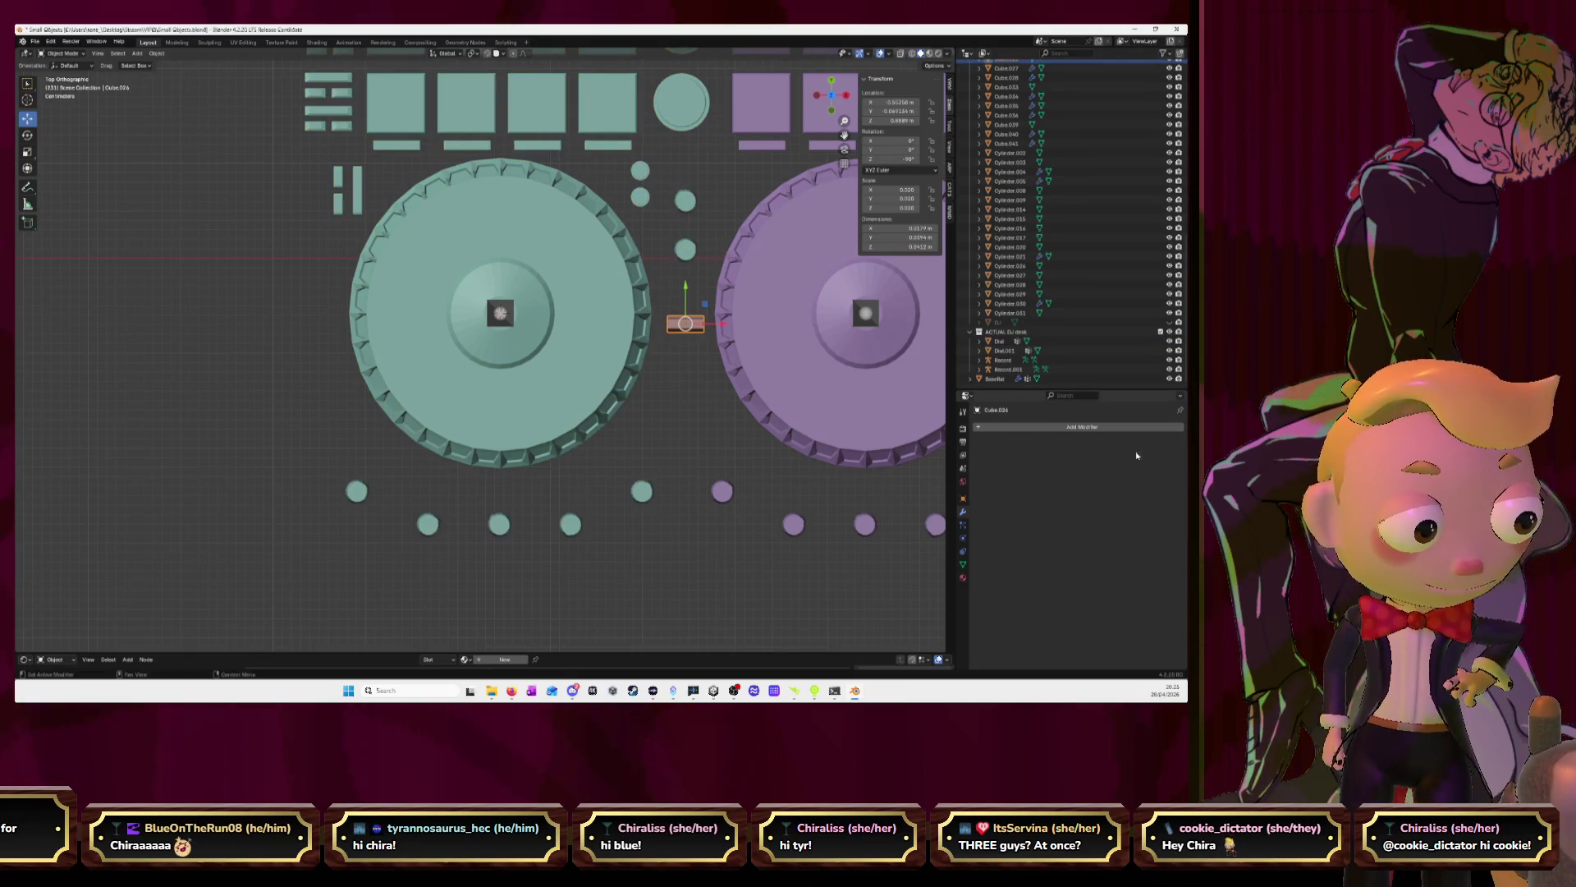
Join the bar and the teal Dial into one object with Ctrl+J
left_click(687, 251)
key("ctrl+j")
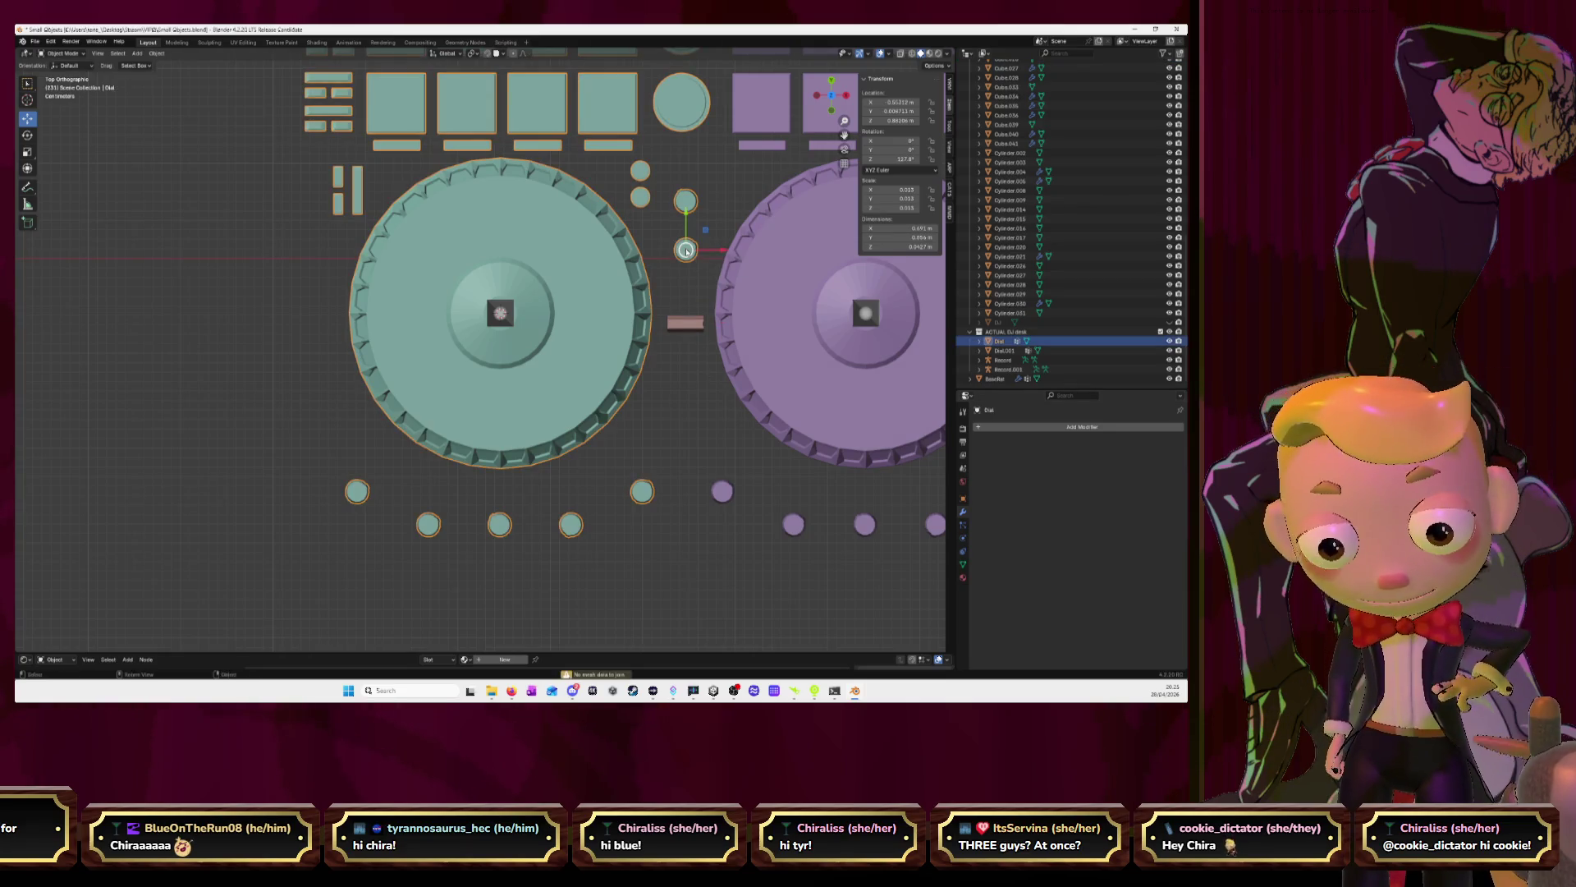
left_click(685, 322, "shift")
key("ctrl+j")
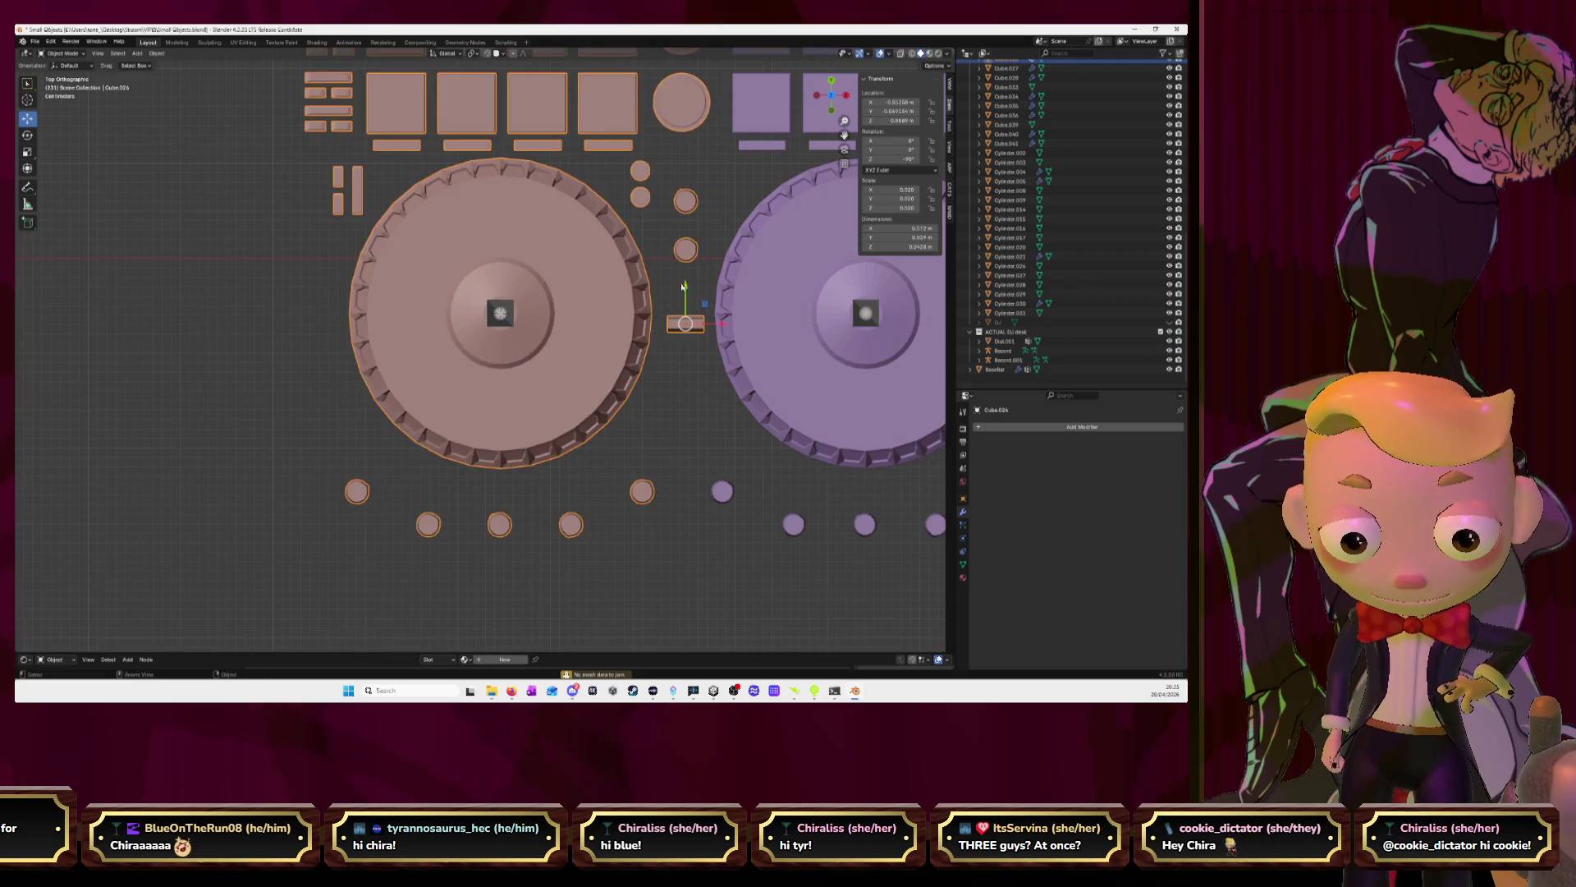
middle_click_drag(682, 286, 591, 377)
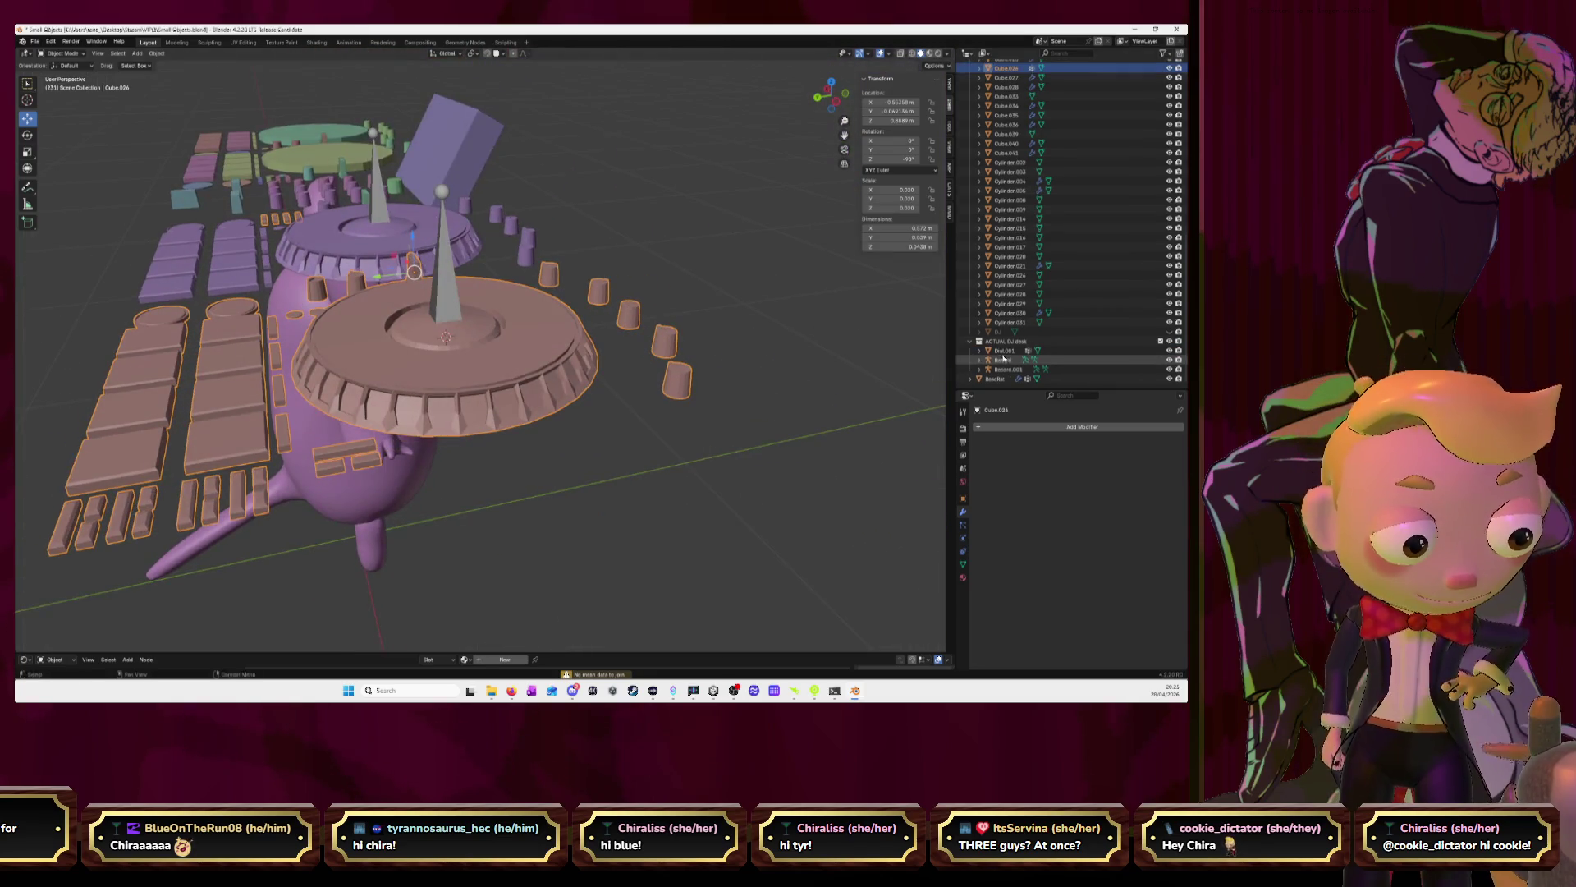
Undo the join that turned the deck pink, restoring the separate teal Dial
left_click(1004, 360)
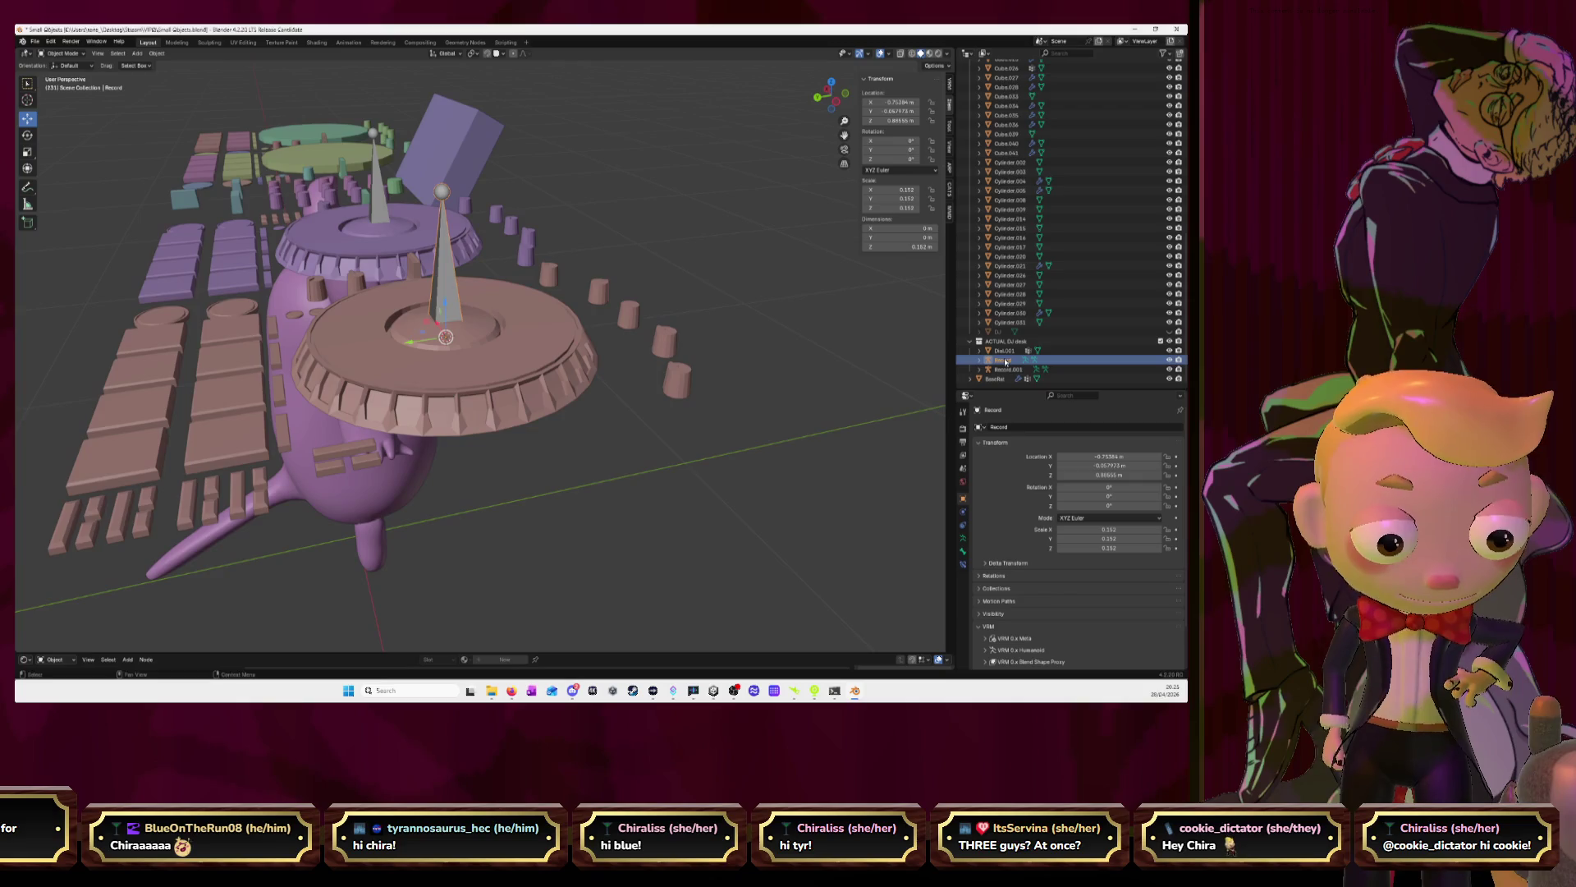
left_click(1008, 370)
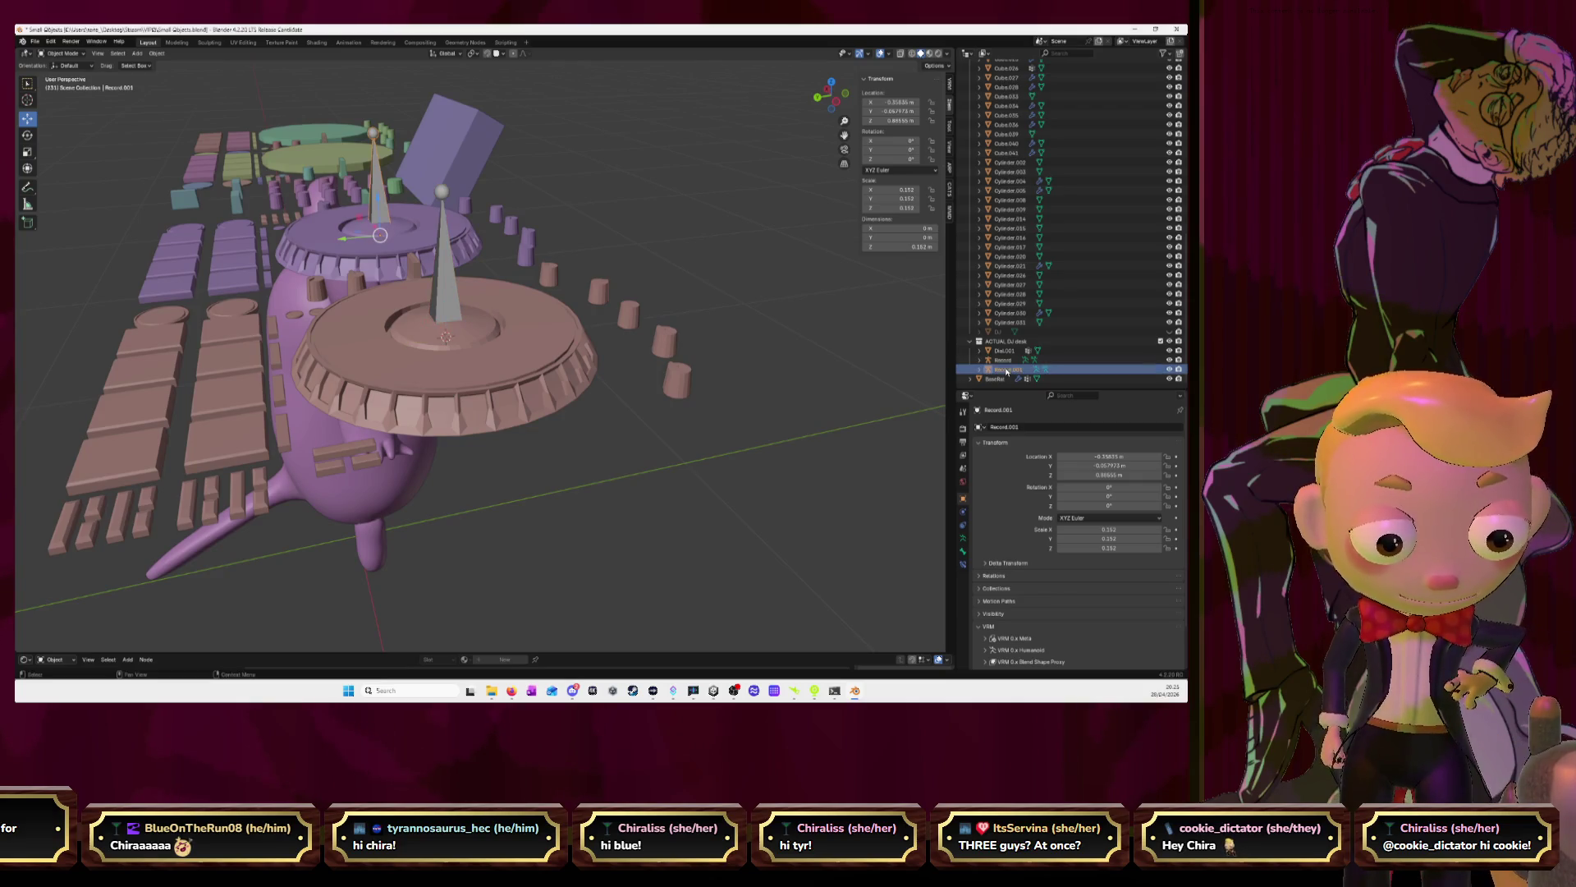
left_click(1007, 364, "shift")
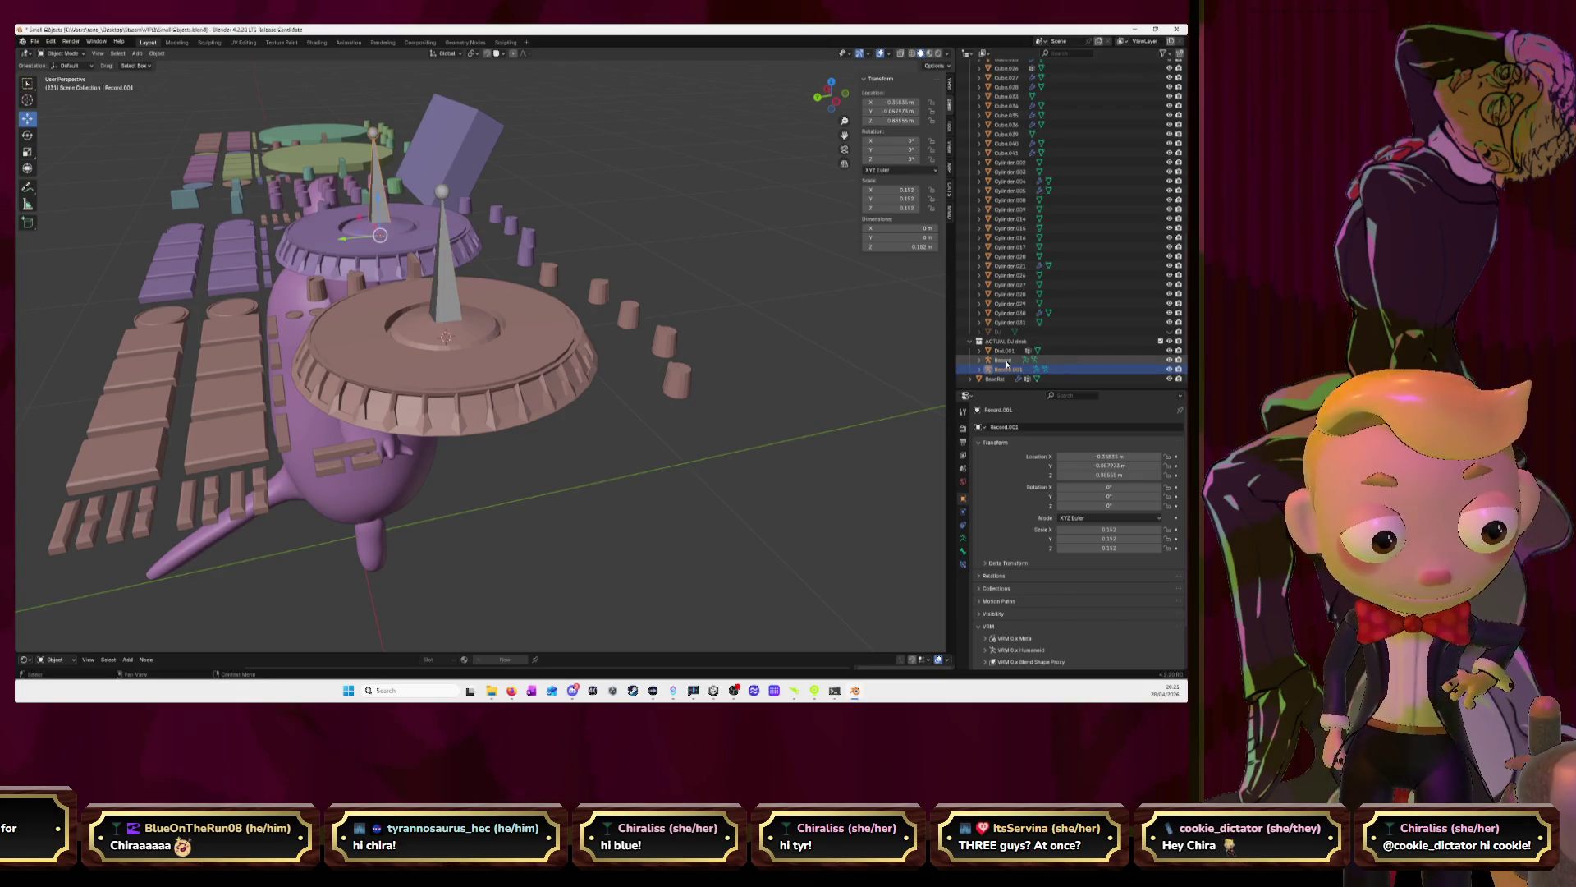
left_click(1005, 350)
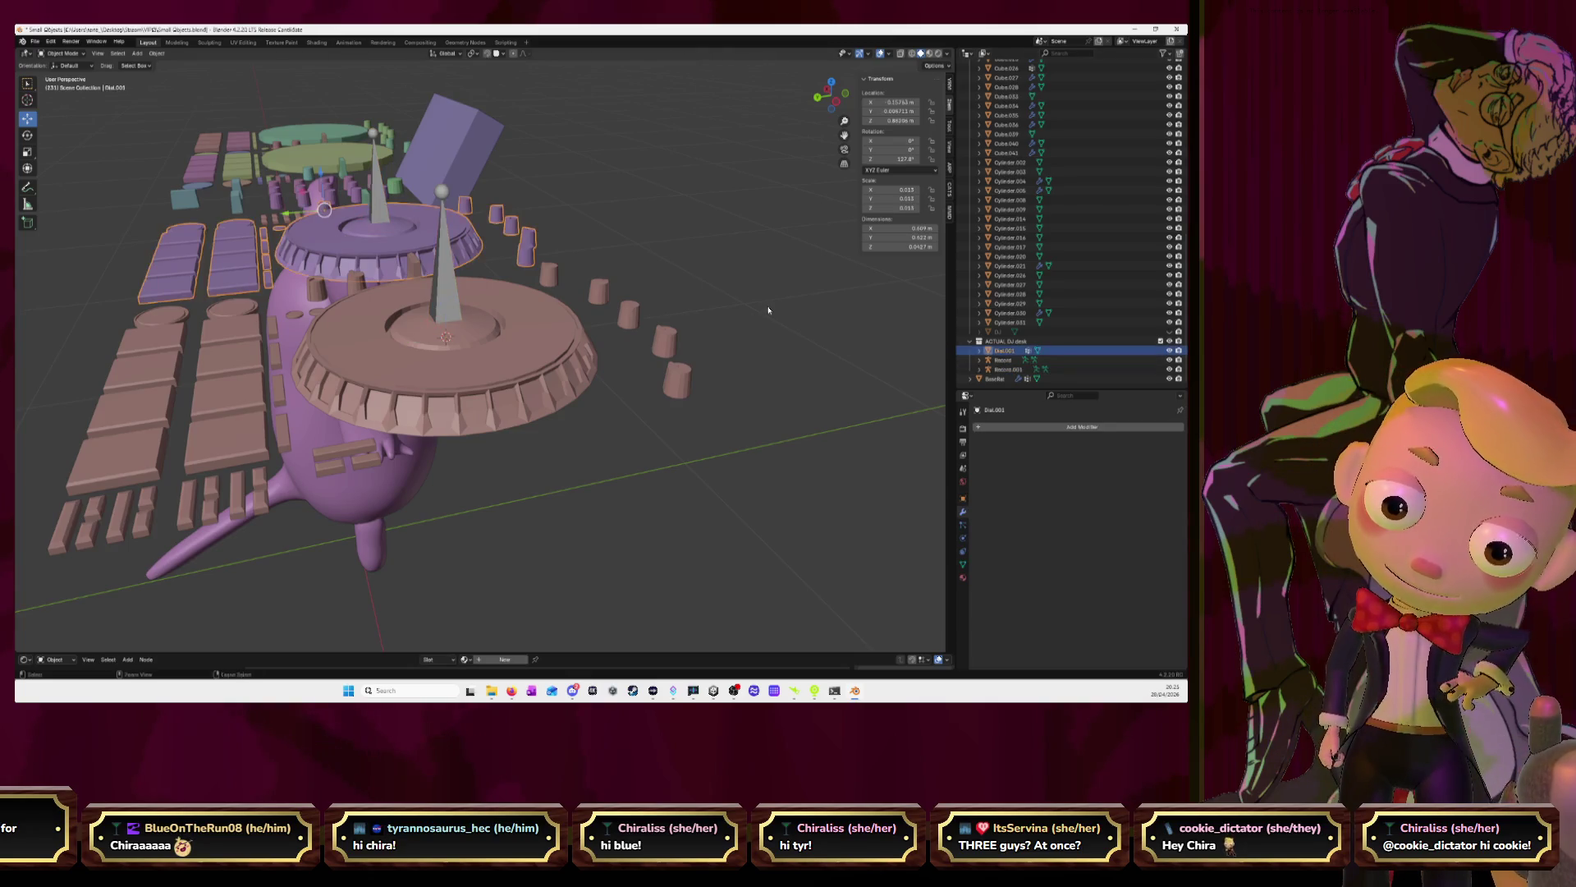
key("ctrl+v")
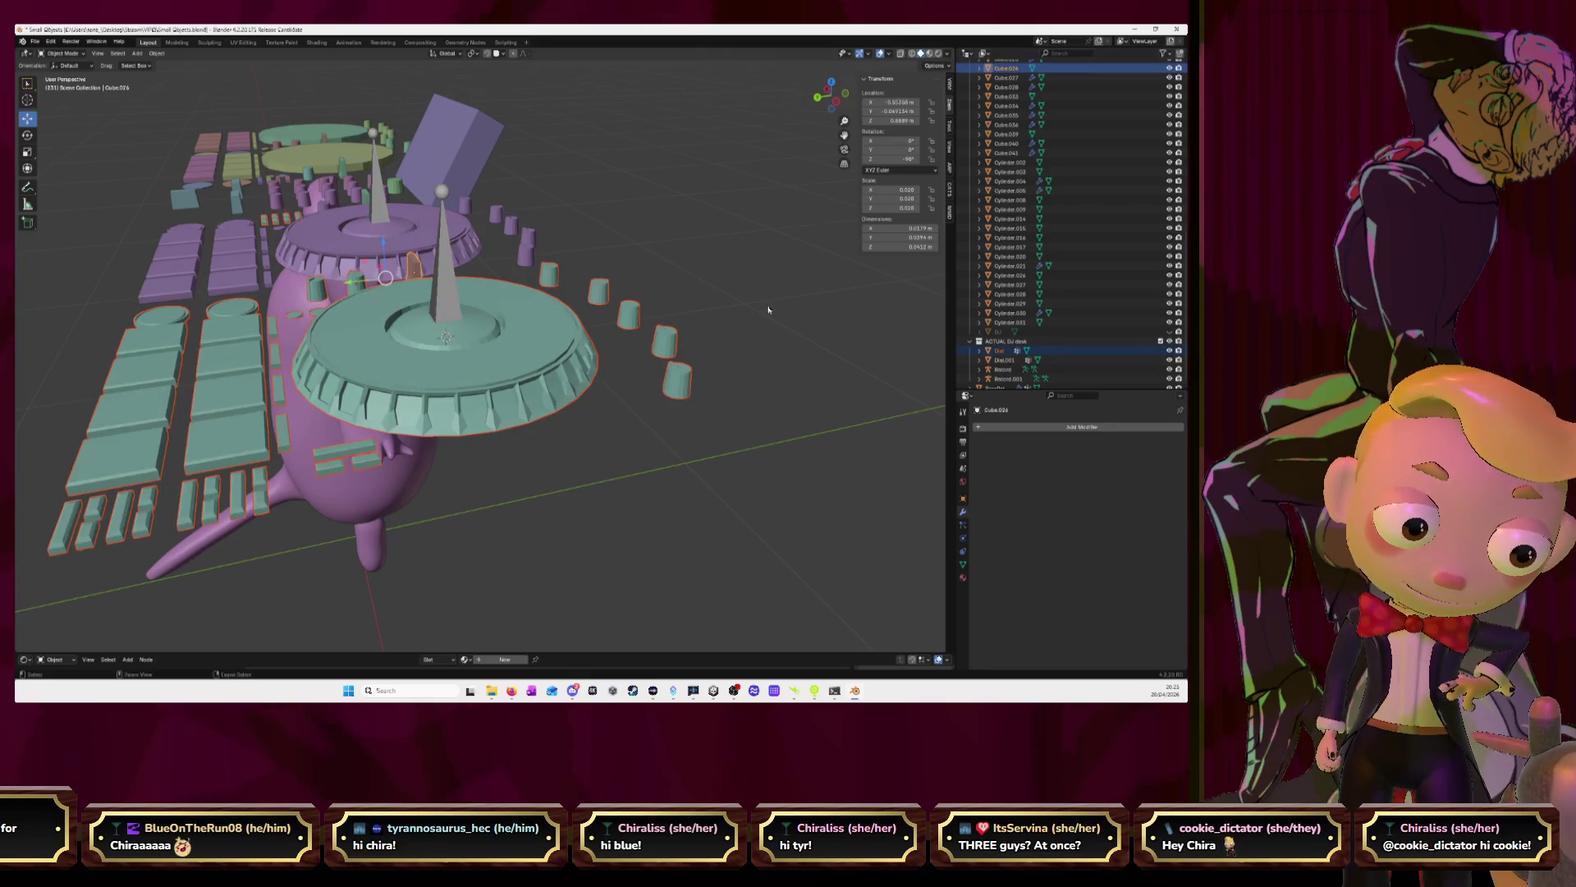
left_click(768, 309)
middle_click_drag(556, 293, 482, 354)
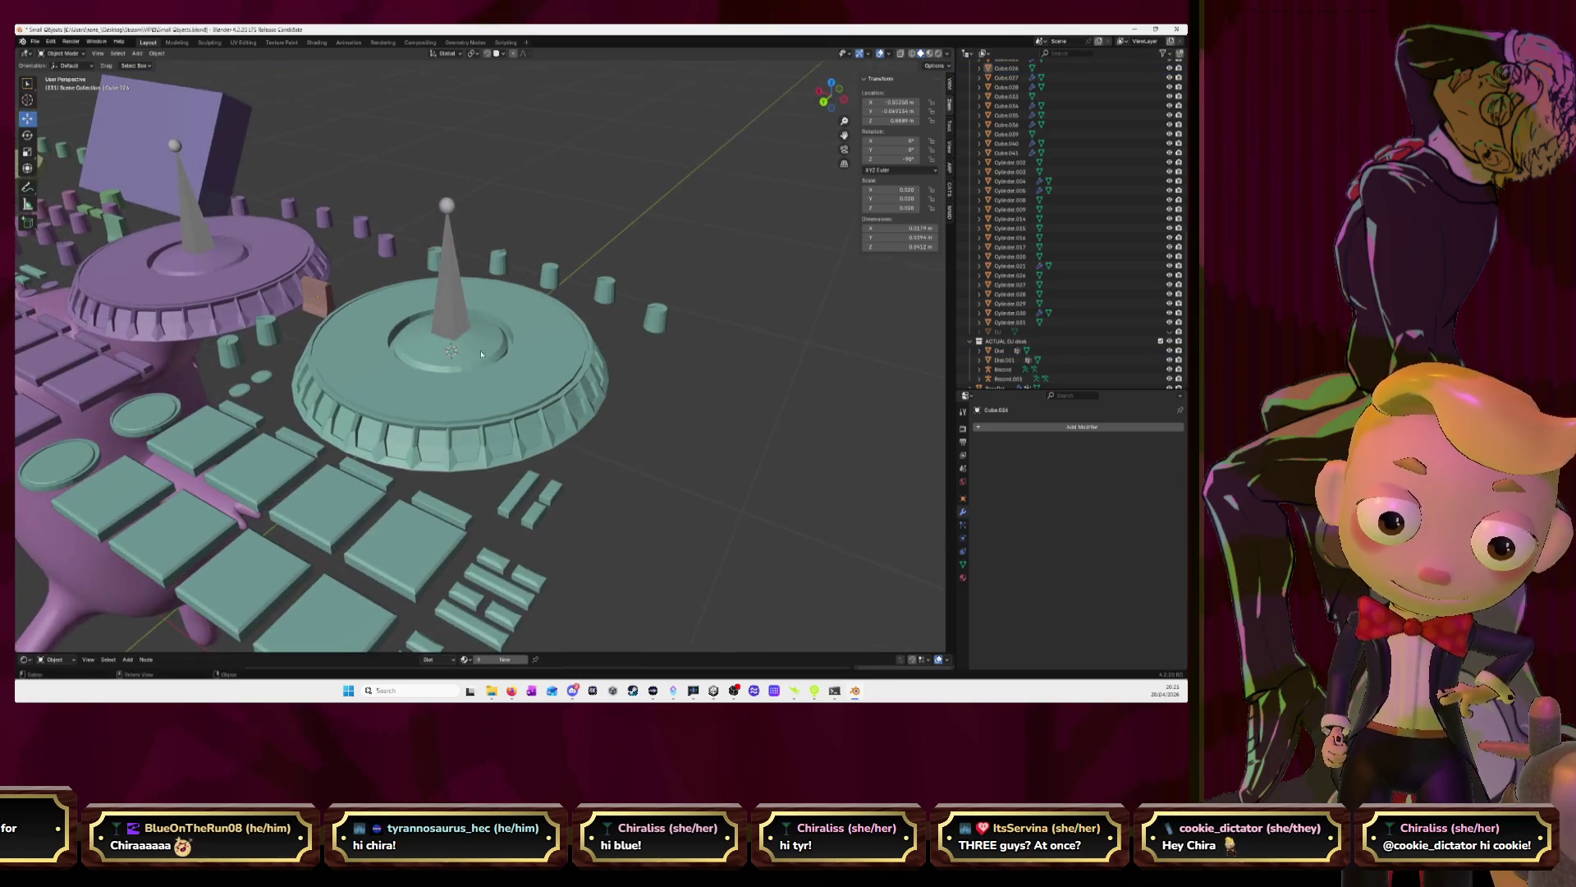
Merge the small pink cube Cube.024 into the teal Dial
left_click(318, 312)
left_click_drag(1007, 71, 1008, 342)
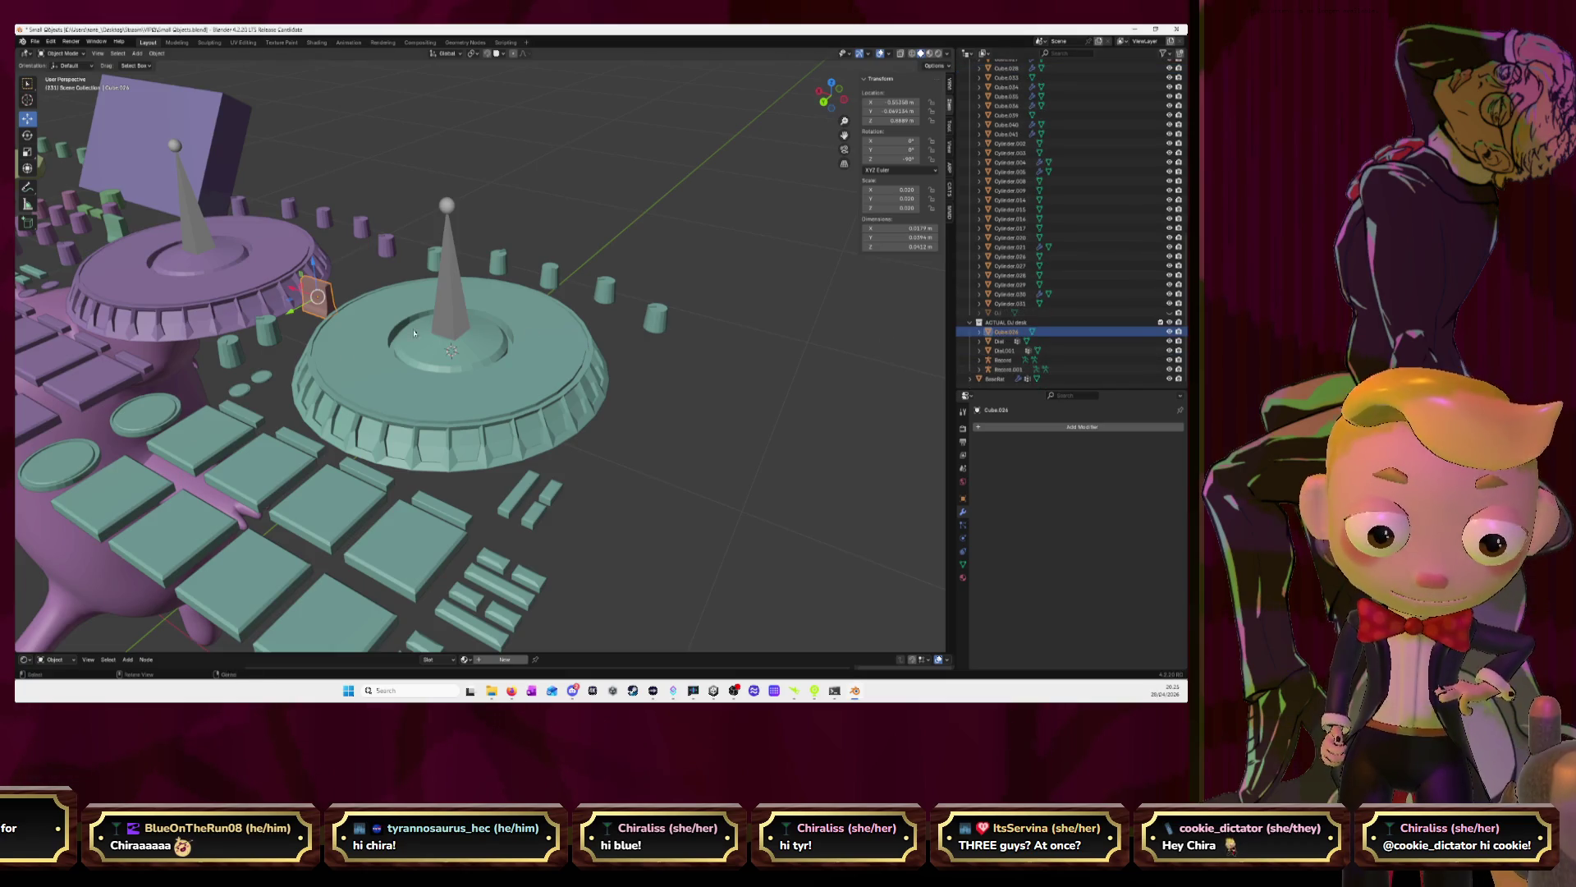
left_click(413, 333, "shift")
key("ctrl+p")
left_click(206, 433)
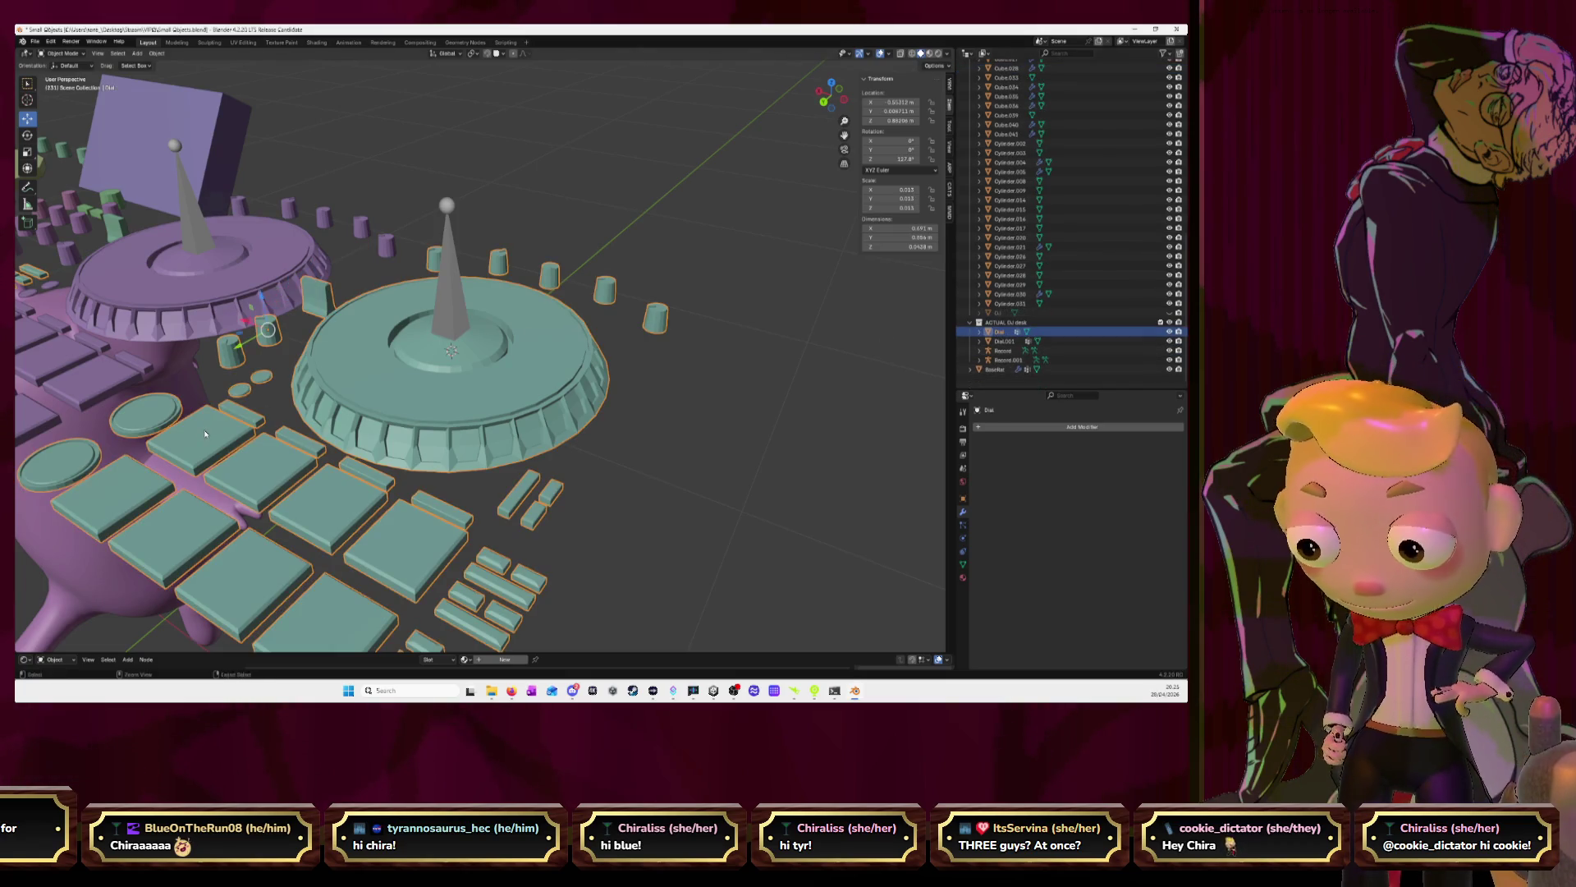
scroll(1008, 349, "up", 1)
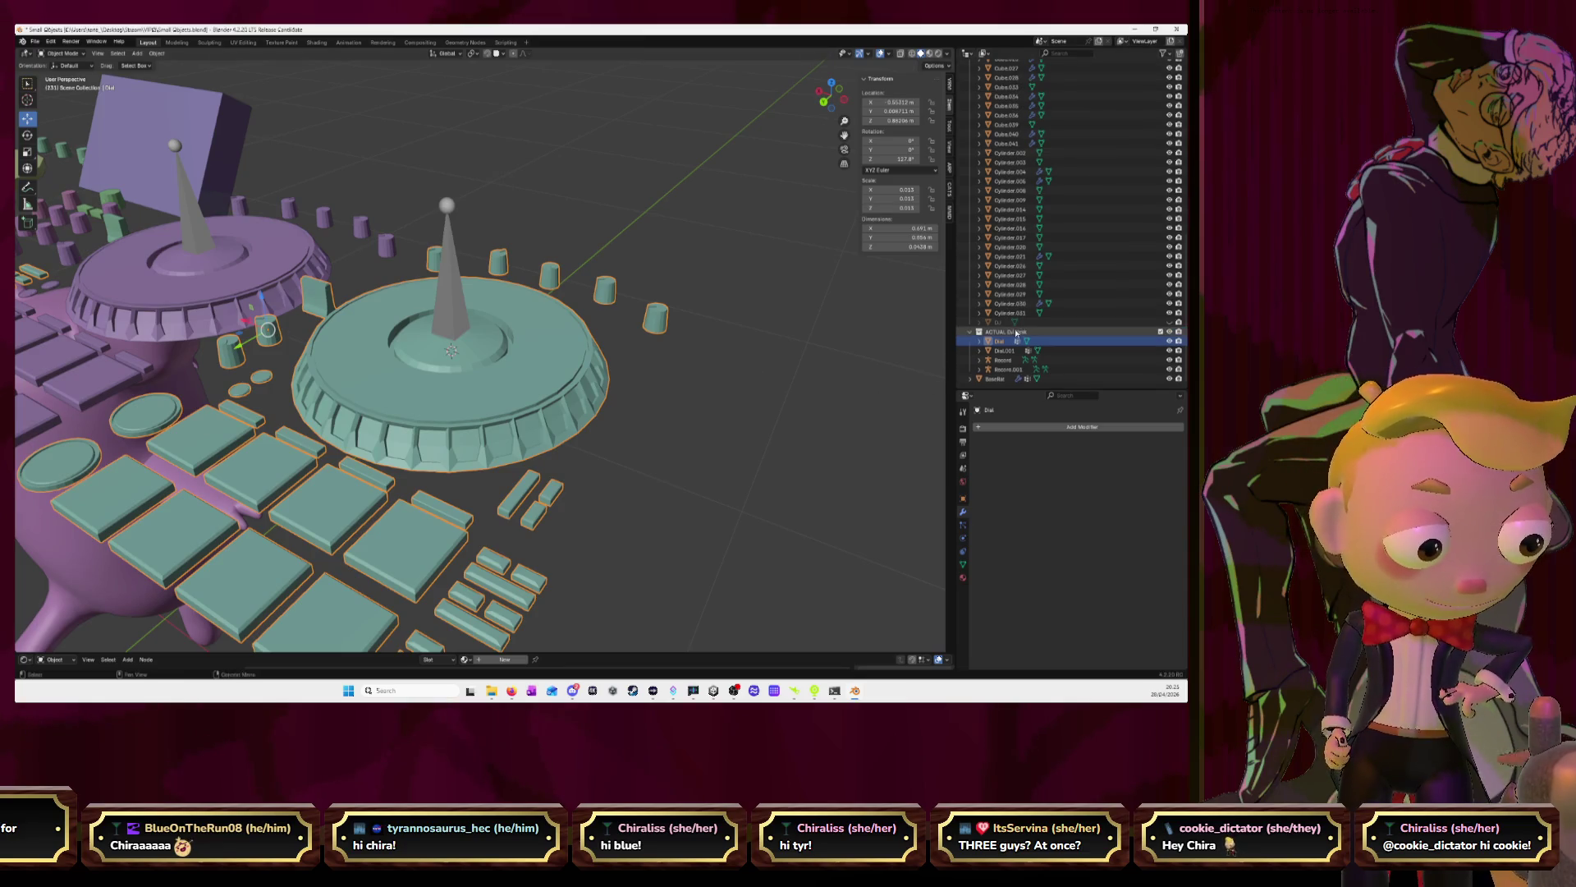
Hide the large pink Baseline figure and show the teal DJ desk body again
left_click(1008, 351)
left_click(1008, 359)
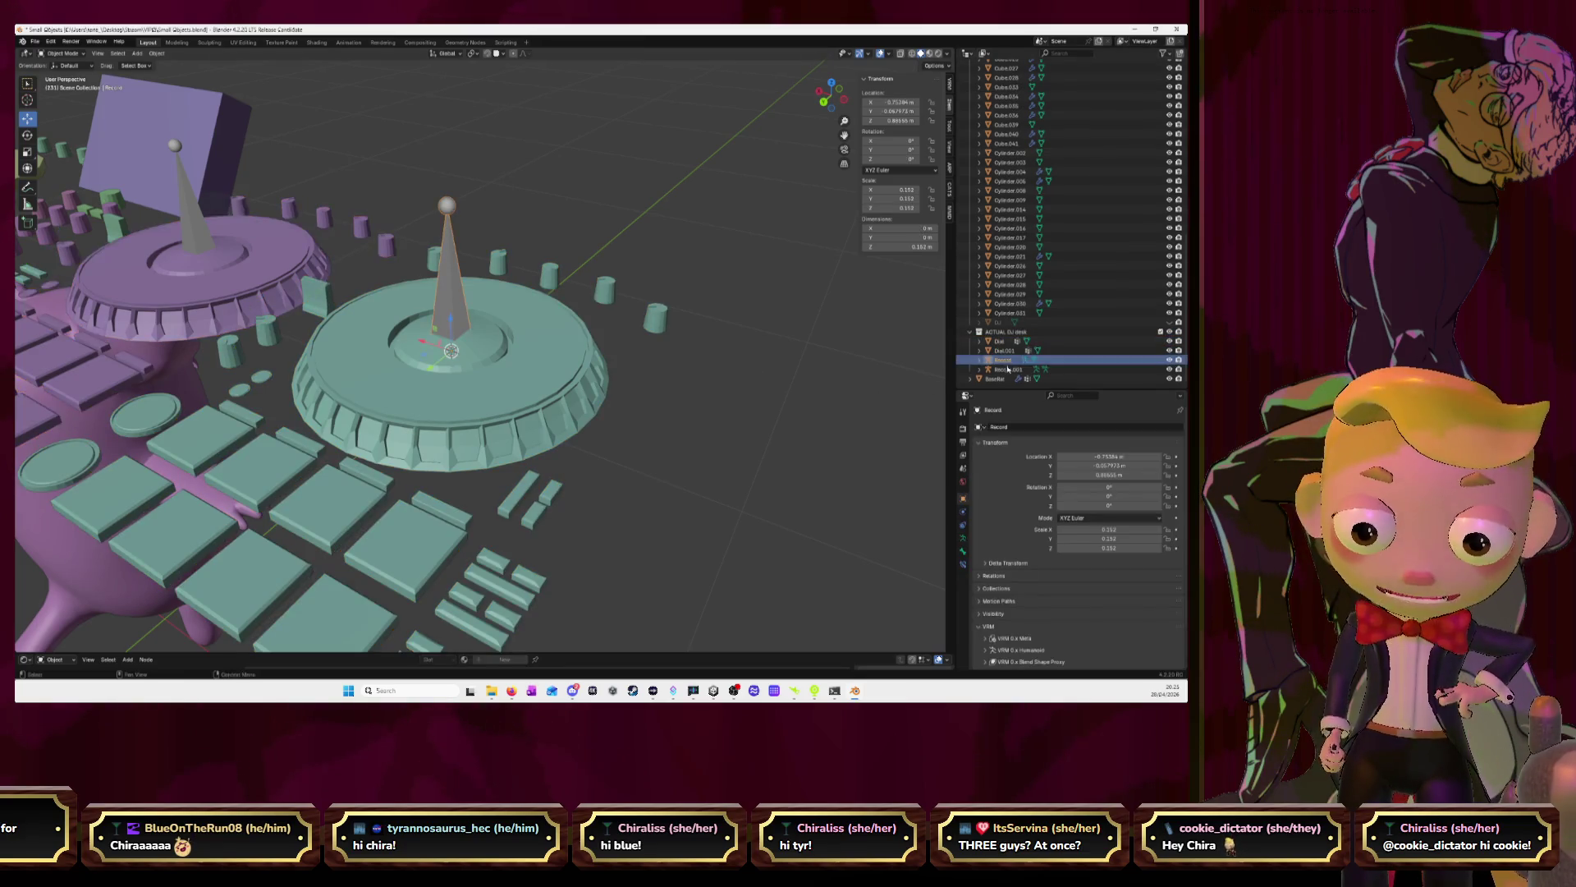
left_click(1009, 370)
middle_click_drag(575, 361, 615, 351)
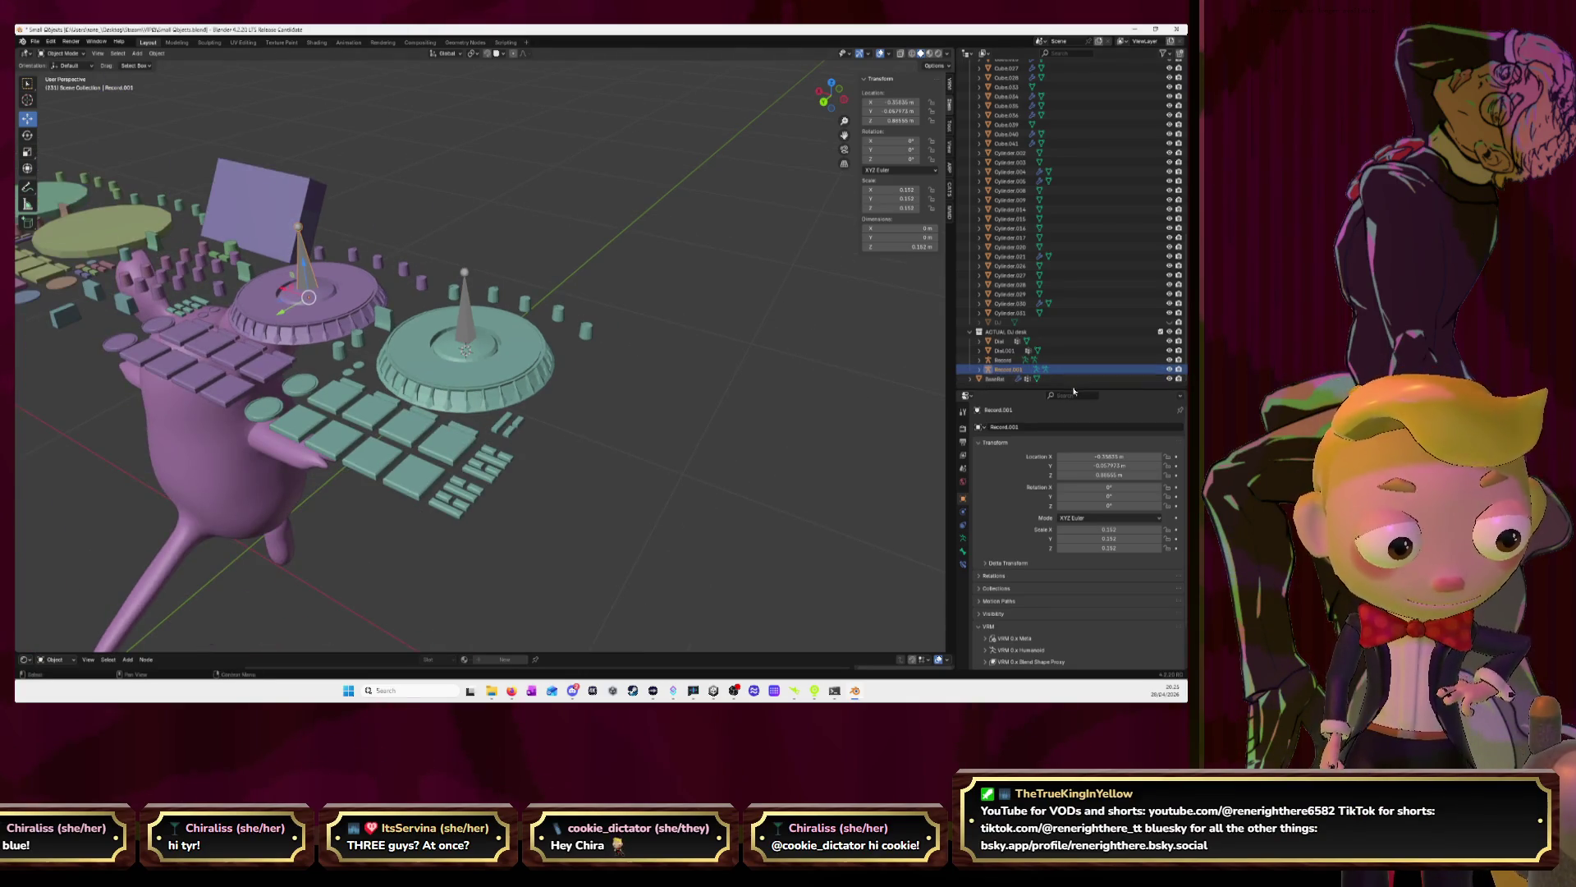
left_click(1170, 379)
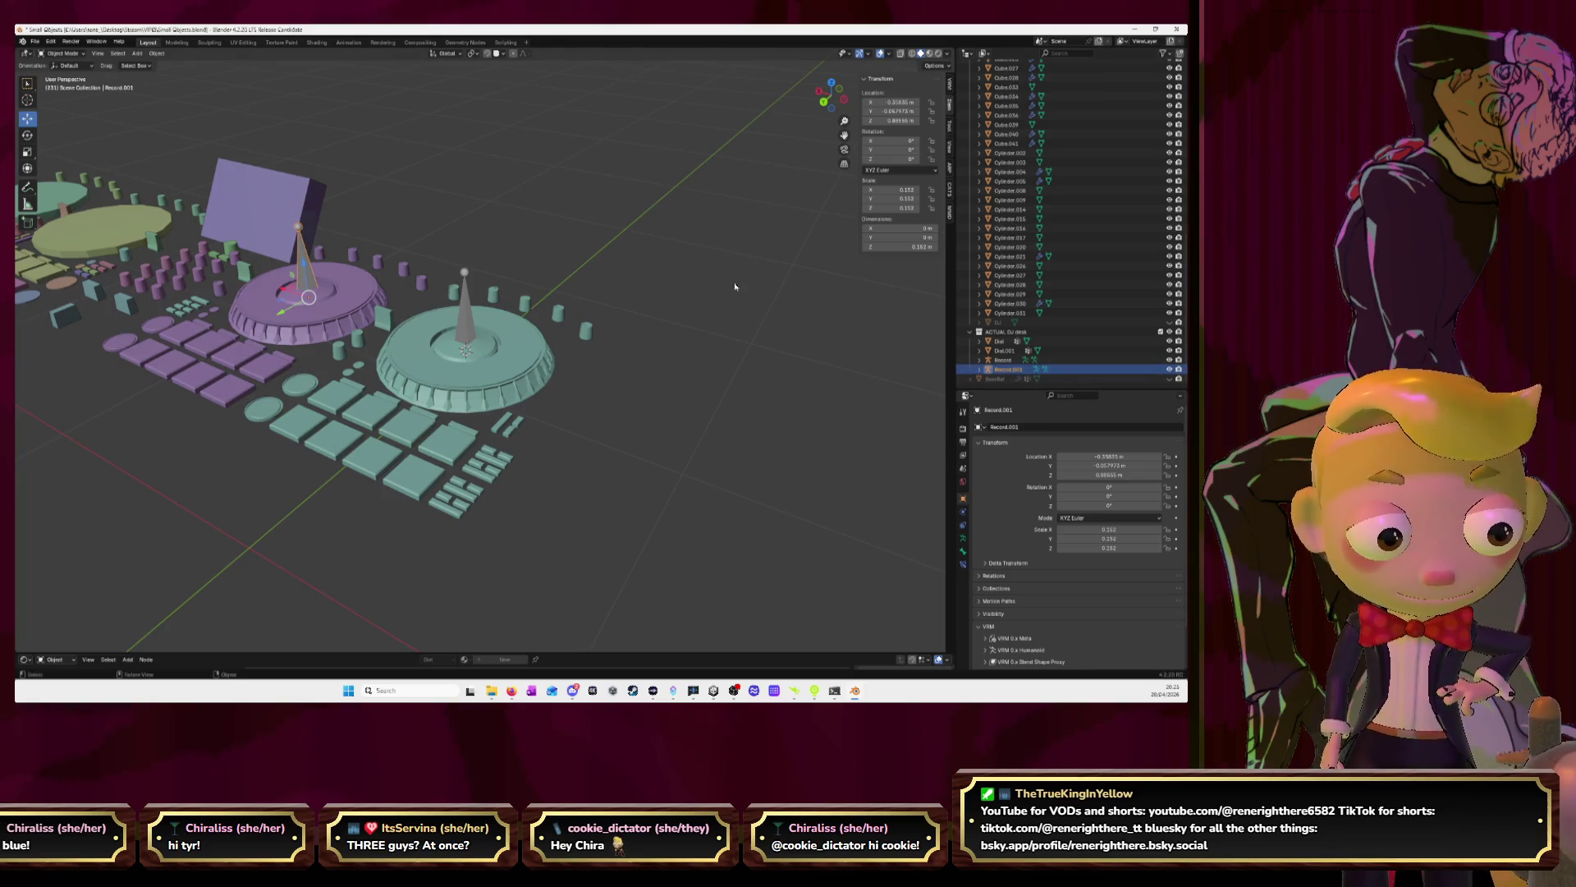
left_click(1170, 321)
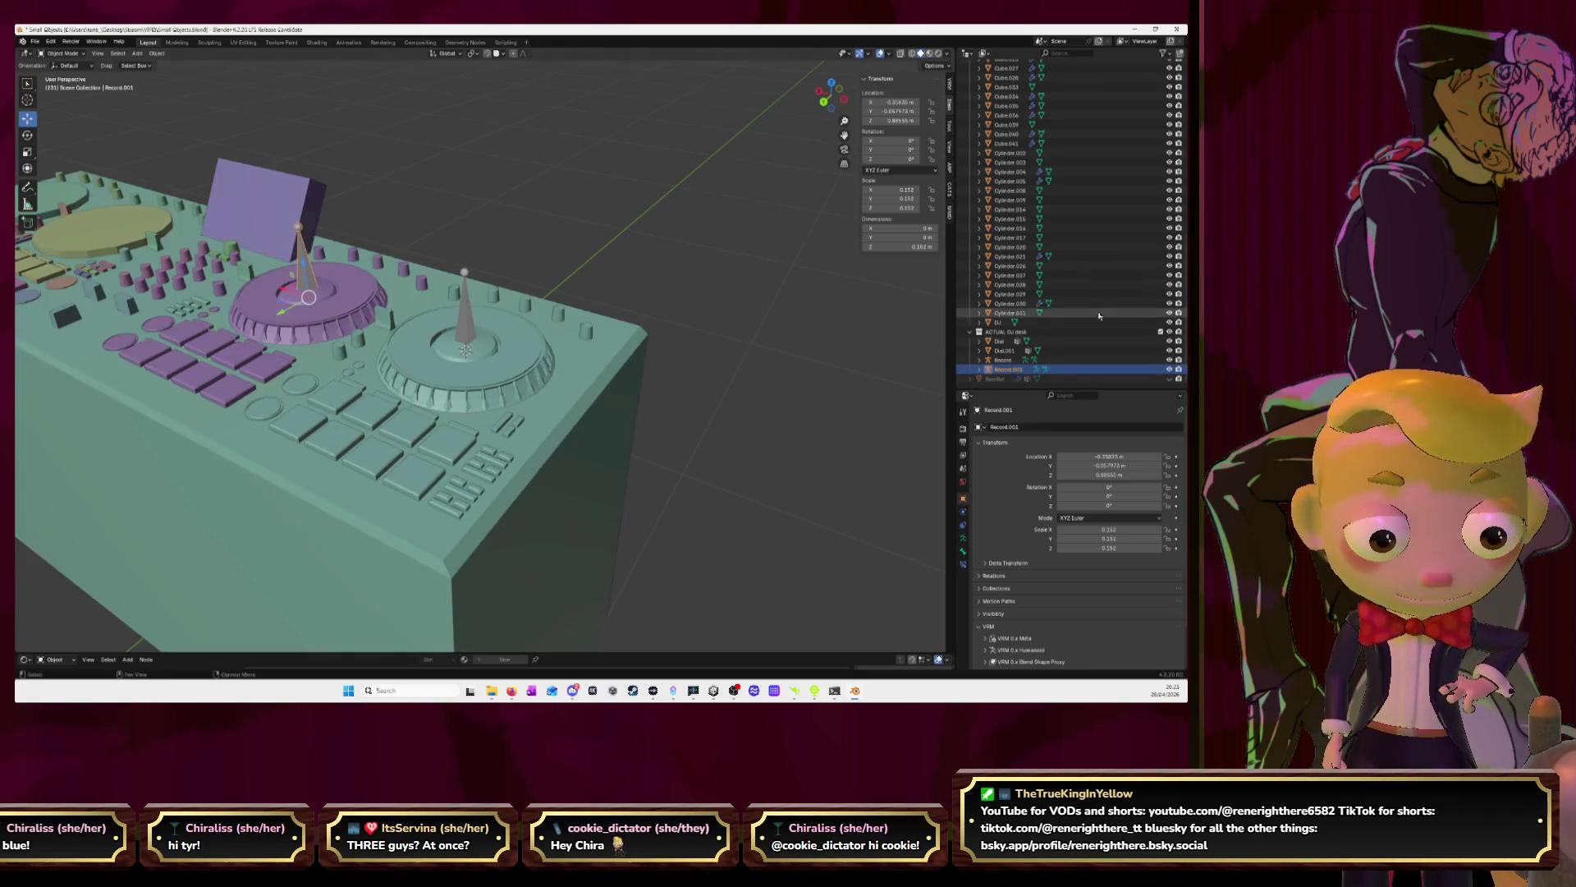
Select Dial.001 and enter Edit Mode on its mesh
mouse_move(829, 160)
middle_mouse_down()
mouse_move(758, 145)
mouse_move(569, 351)
middle_mouse_up()
scroll(546, 320, "up", 3)
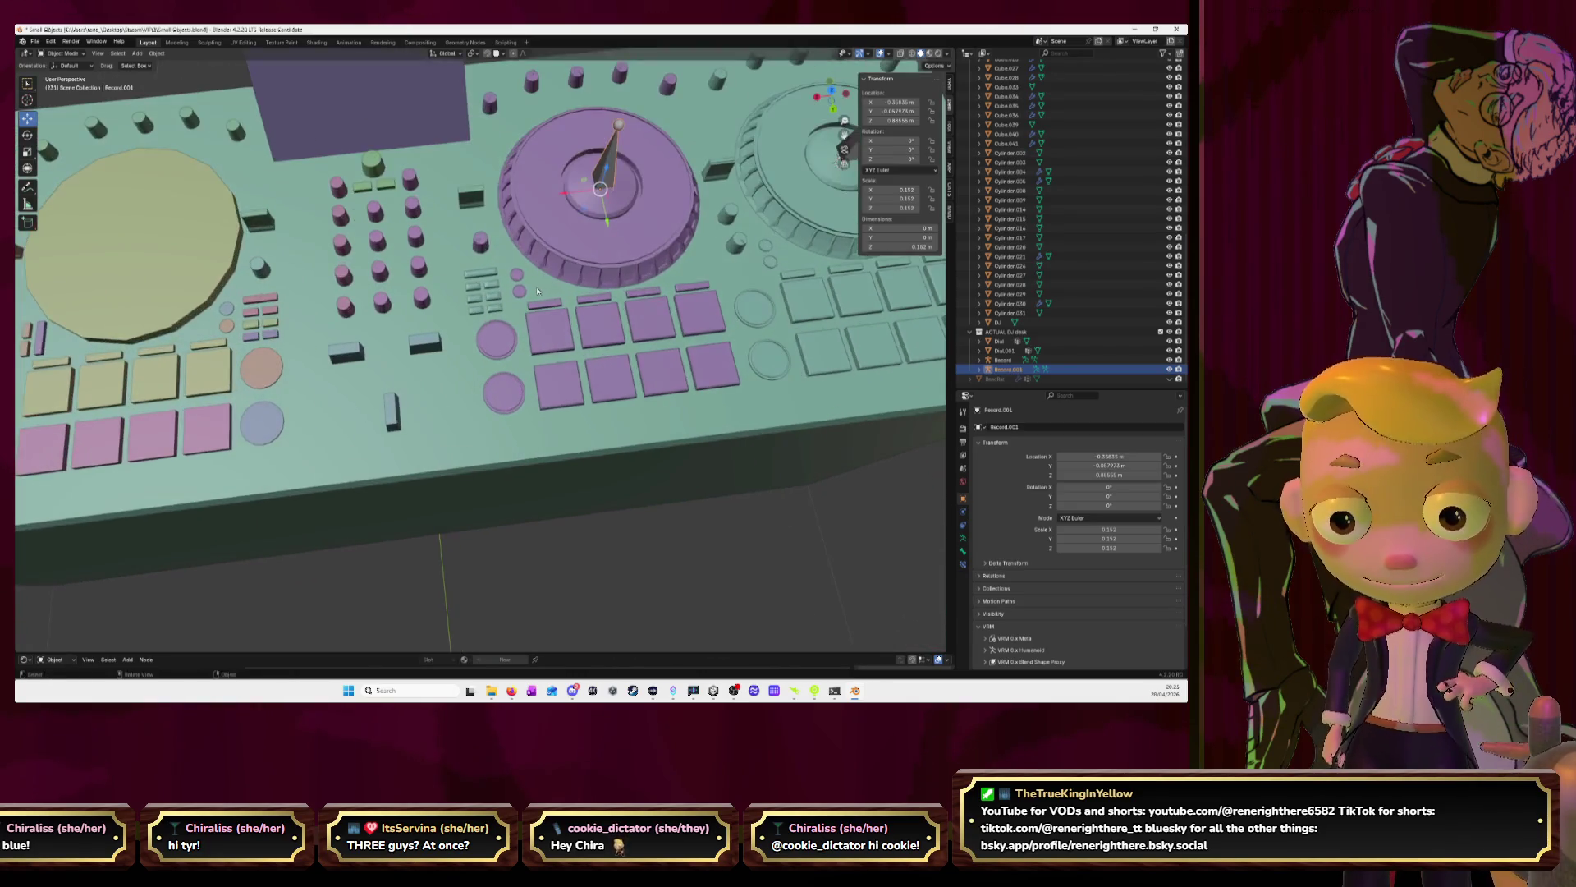
left_click(569, 266)
key("Tab")
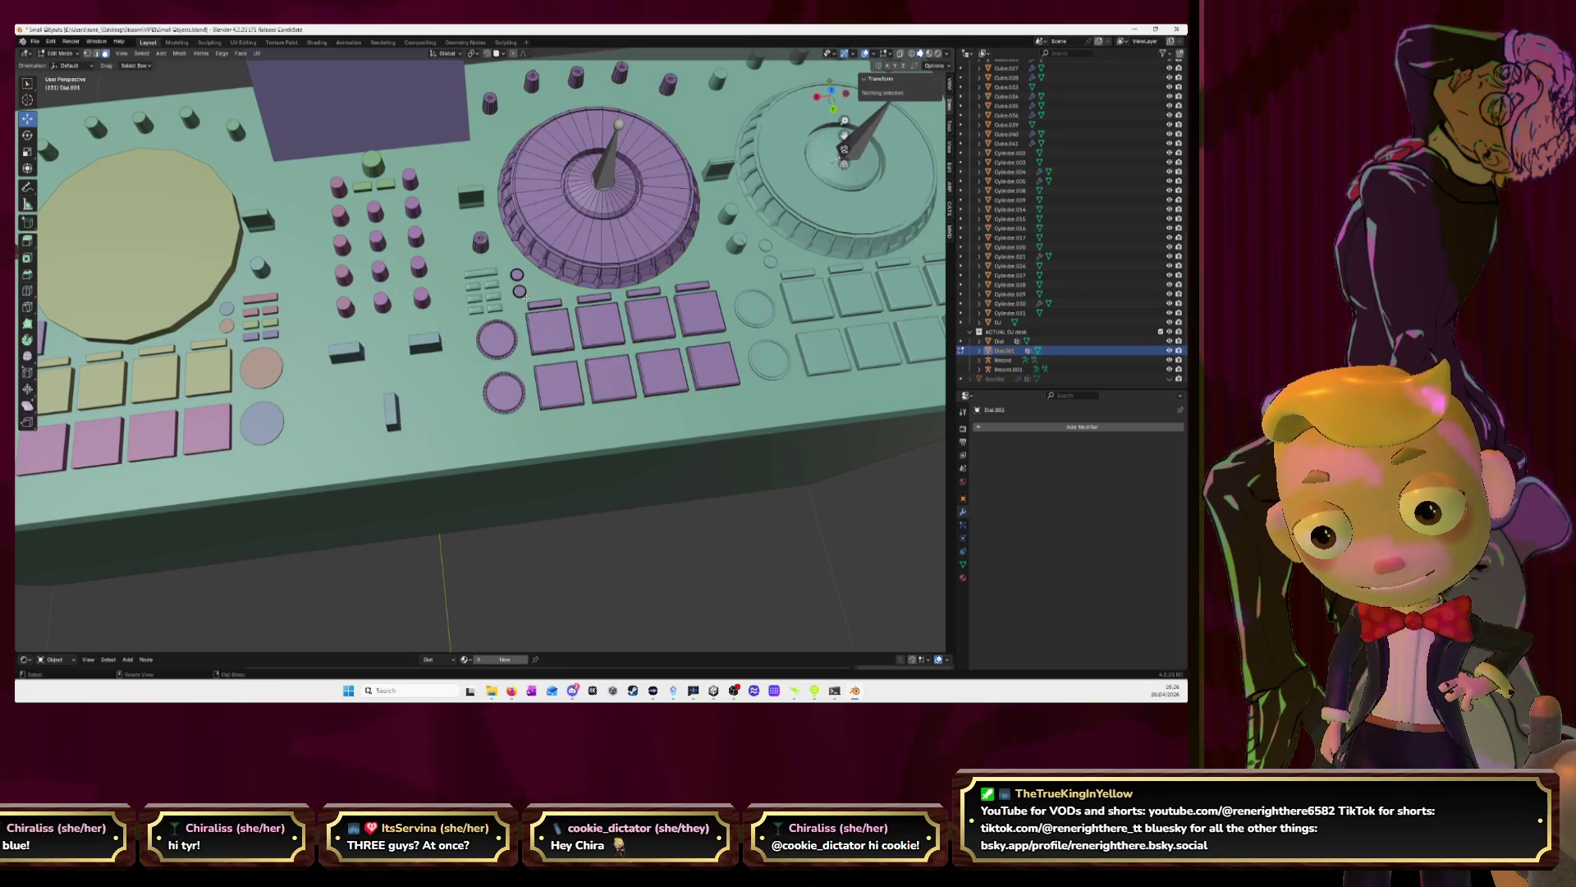
Separate the linked small slider parts of the teal Dial mesh into a new object
key("Tab")
left_click(498, 295)
key("Tab")
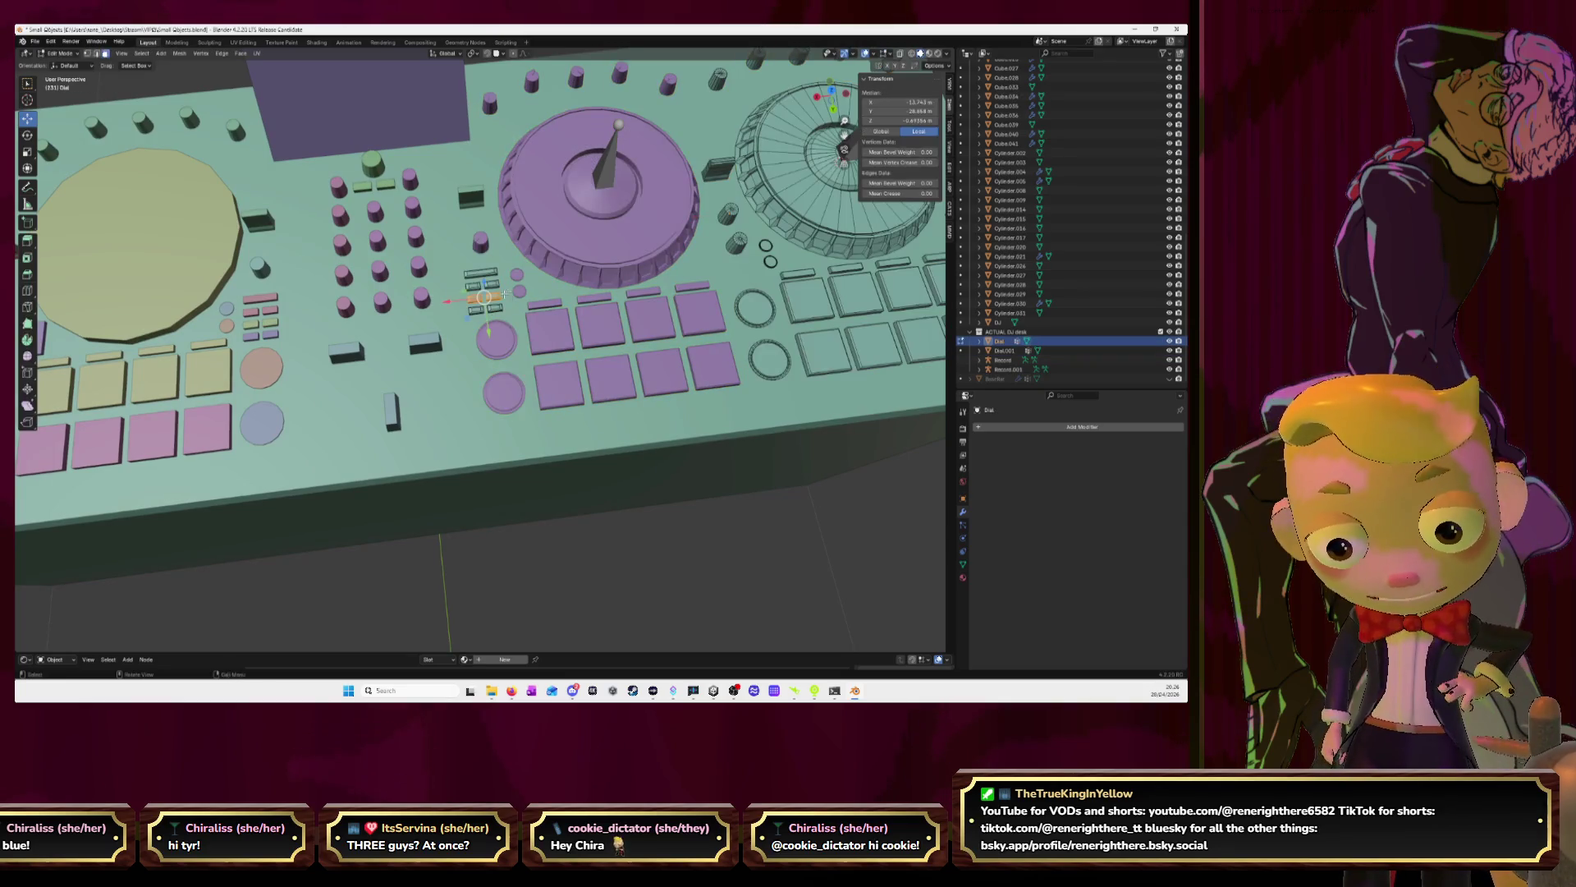
left_click(493, 302)
scroll(504, 288, "up", 2)
key("l")
key("l")
key("l")
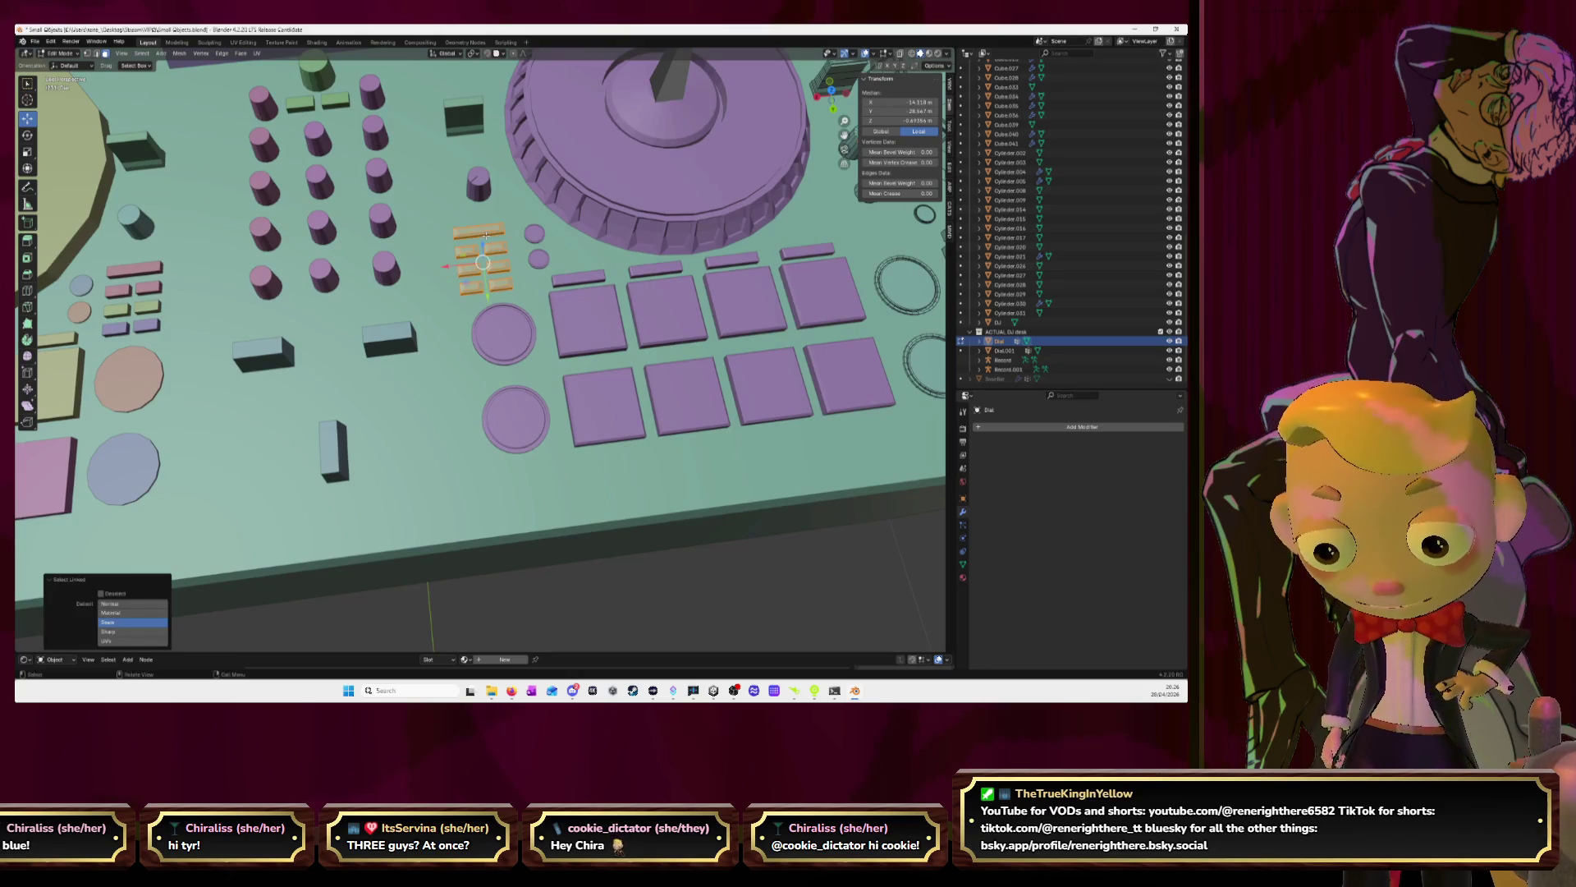
key("p")
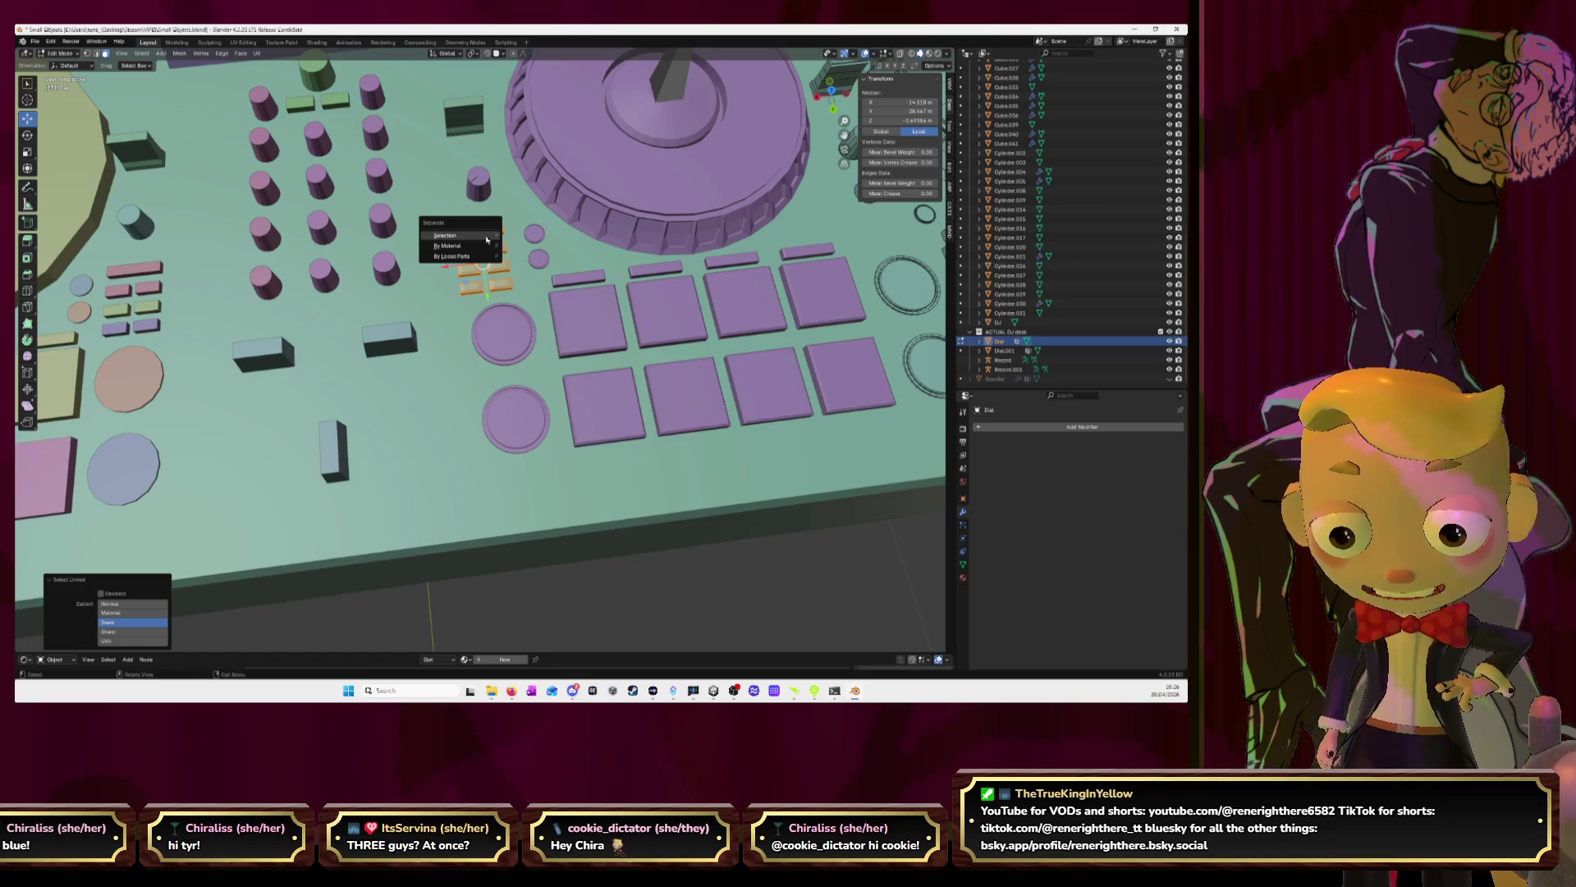
left_click(487, 239)
Back in Object Mode, select the slider part Dial.002 and then the DJ desk base
key("Tab")
scroll(485, 235, "down", 3)
middle_click_drag(485, 235, 603, 383)
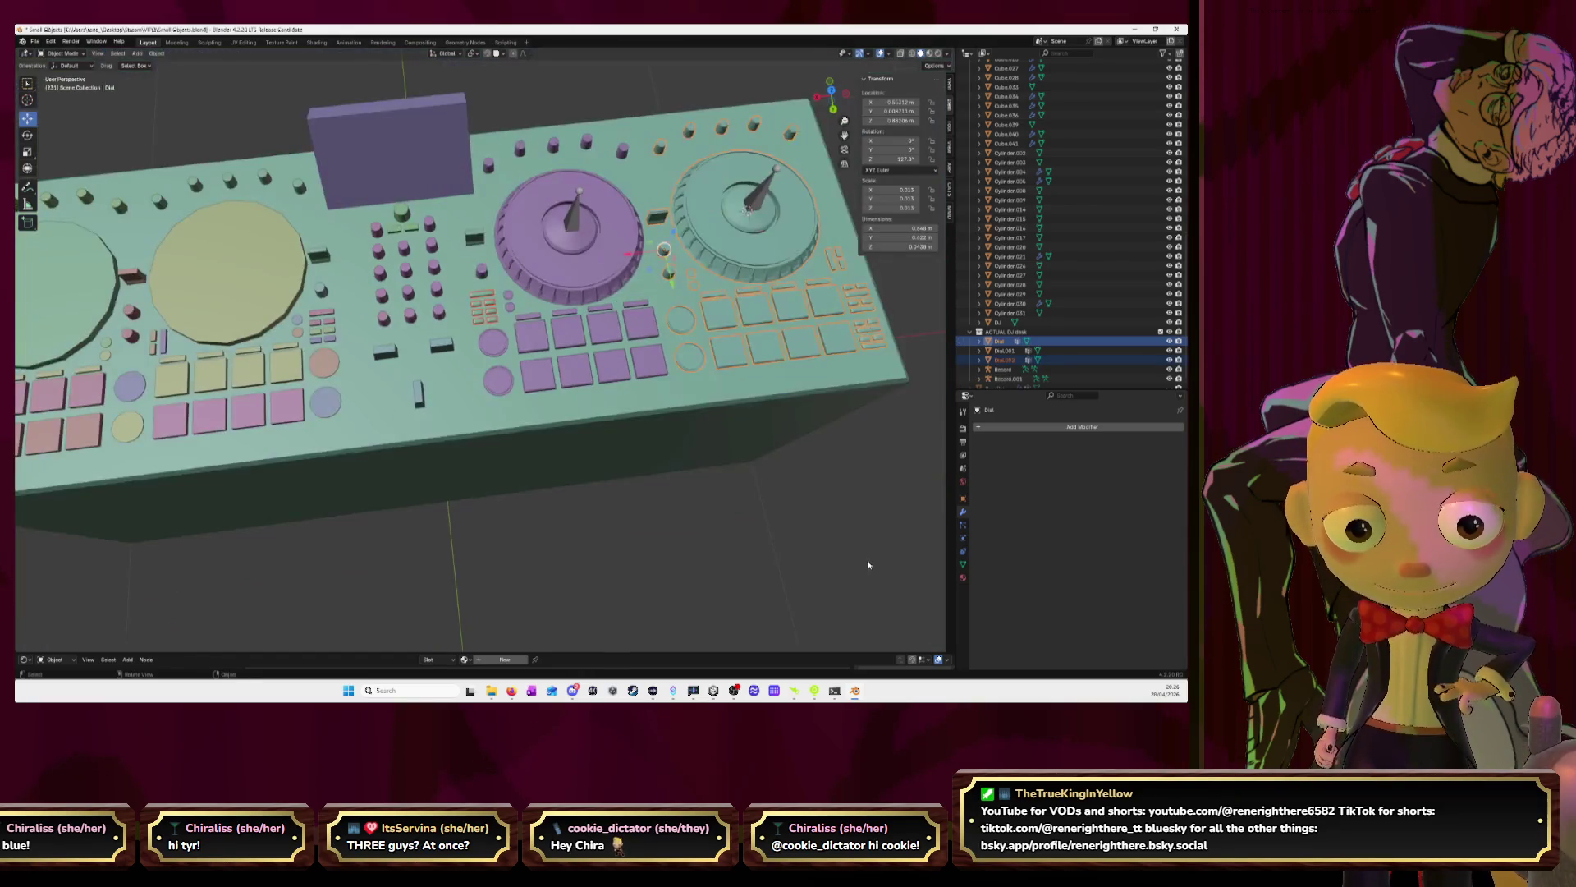
left_click(497, 319)
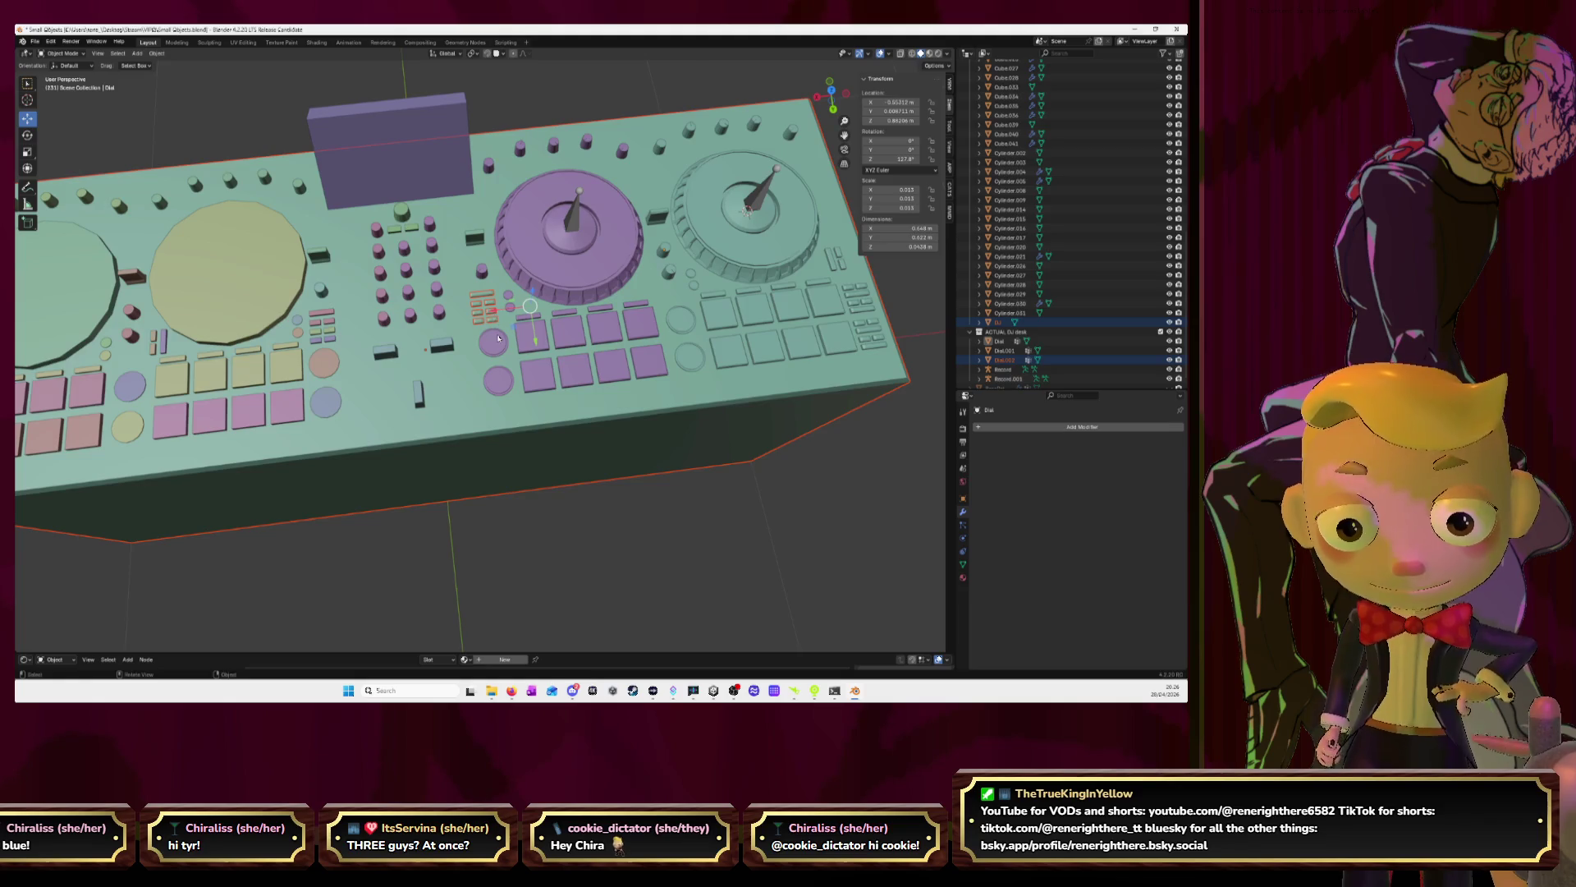
left_click(517, 422)
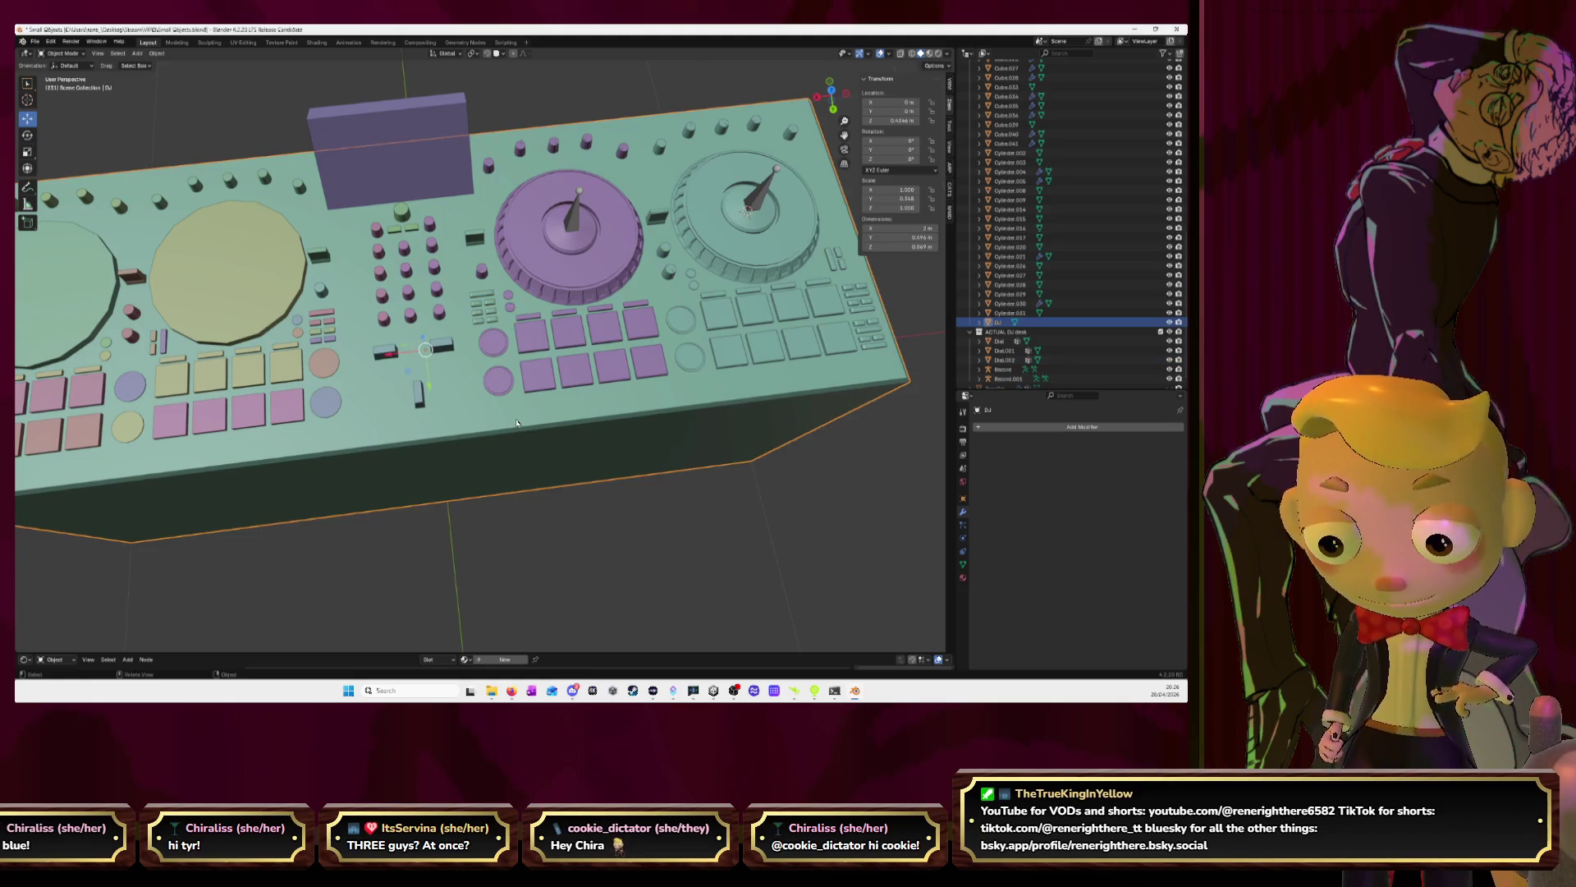
Hide the desk base and parent Dial.002 to the purple dial Dial.001
key("h")
left_click(481, 308)
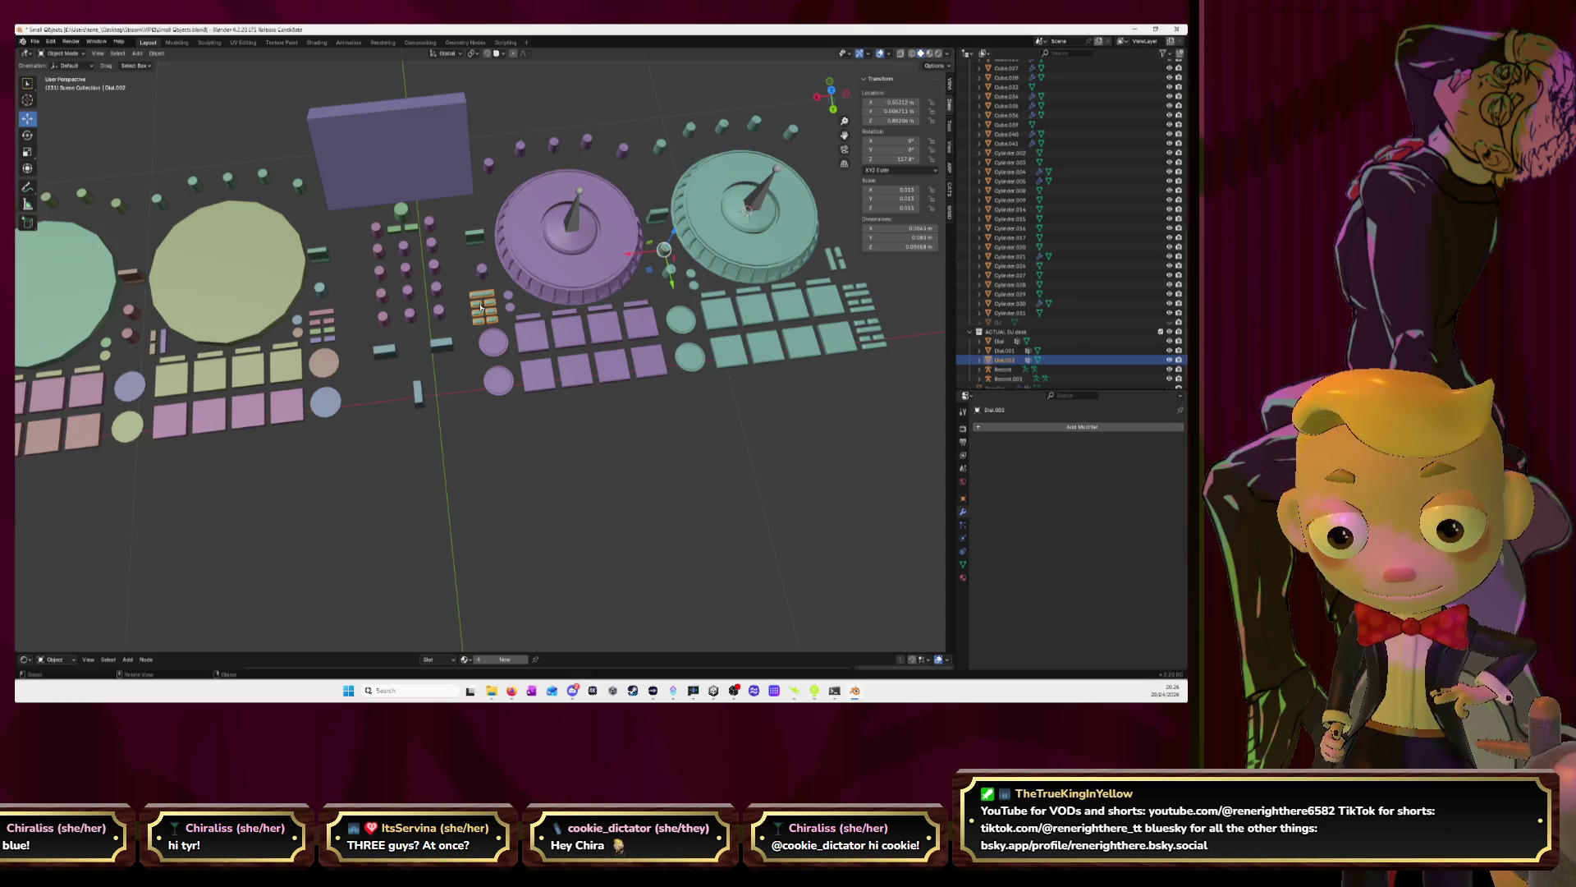
scroll(517, 300, "down", 5)
scroll(533, 295, "up", 5)
left_click(551, 291, "shift")
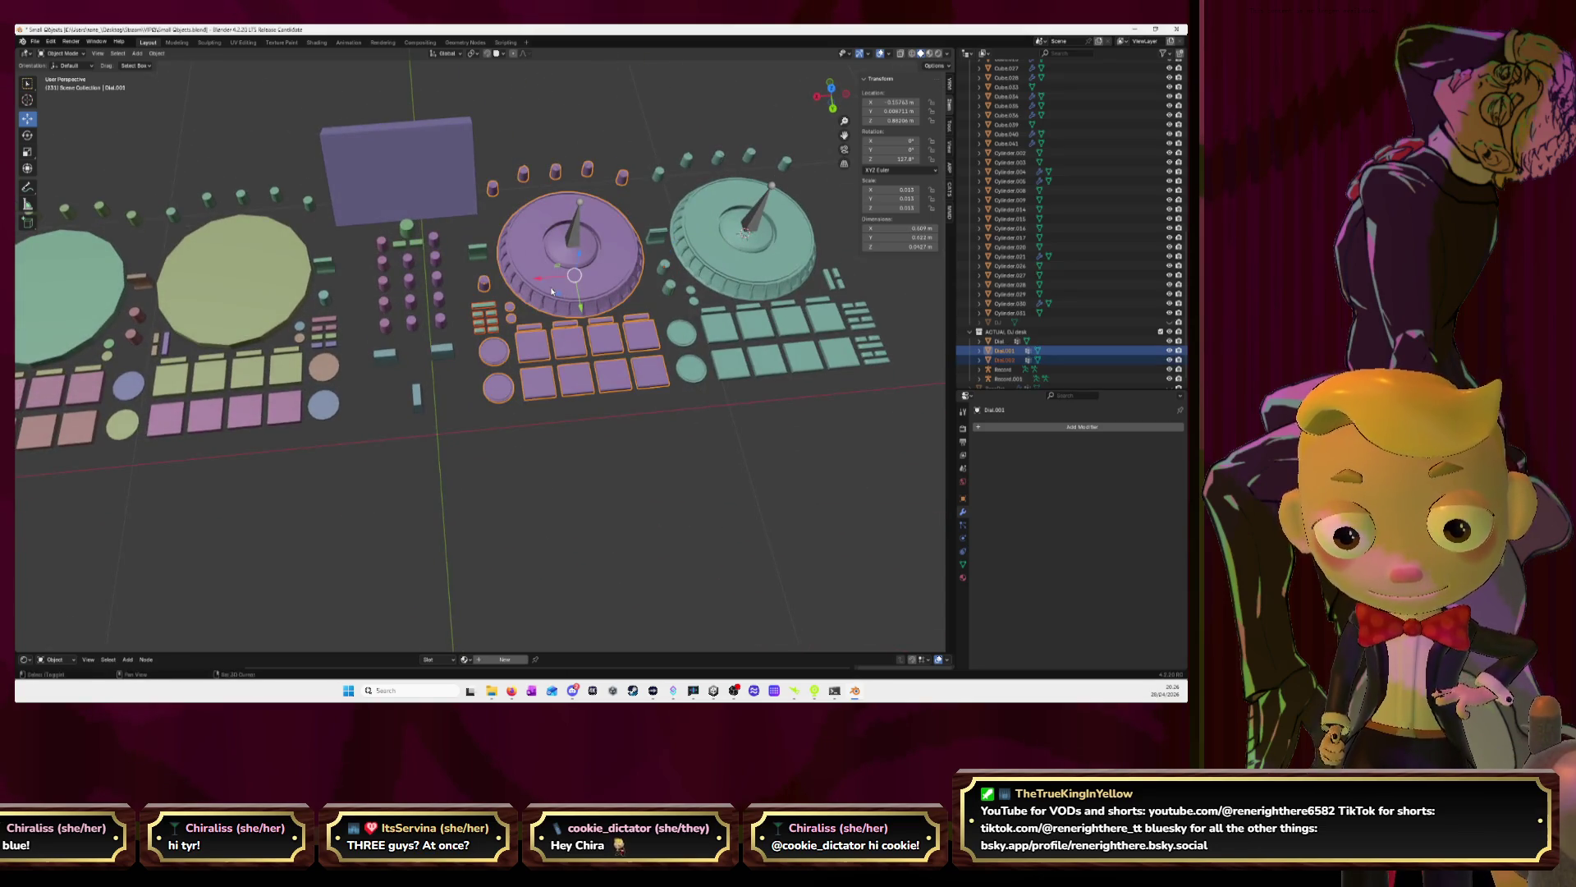
key("ctrl+p")
left_click(552, 292)
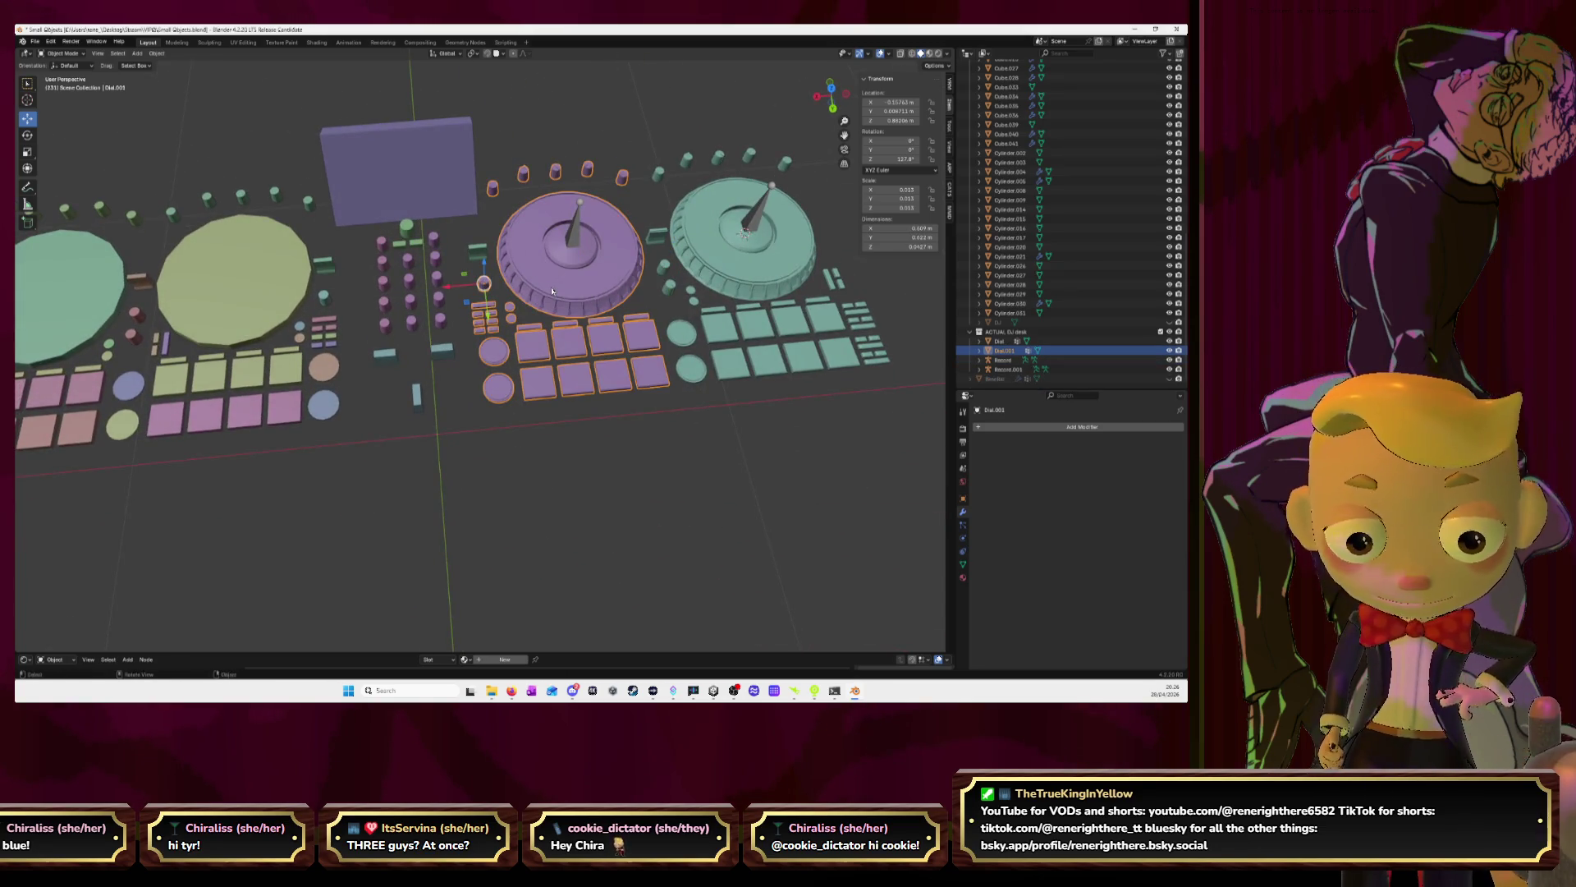
Select and frame Cube.016, then pick the small Dial object near the purple turntable
left_click(477, 253)
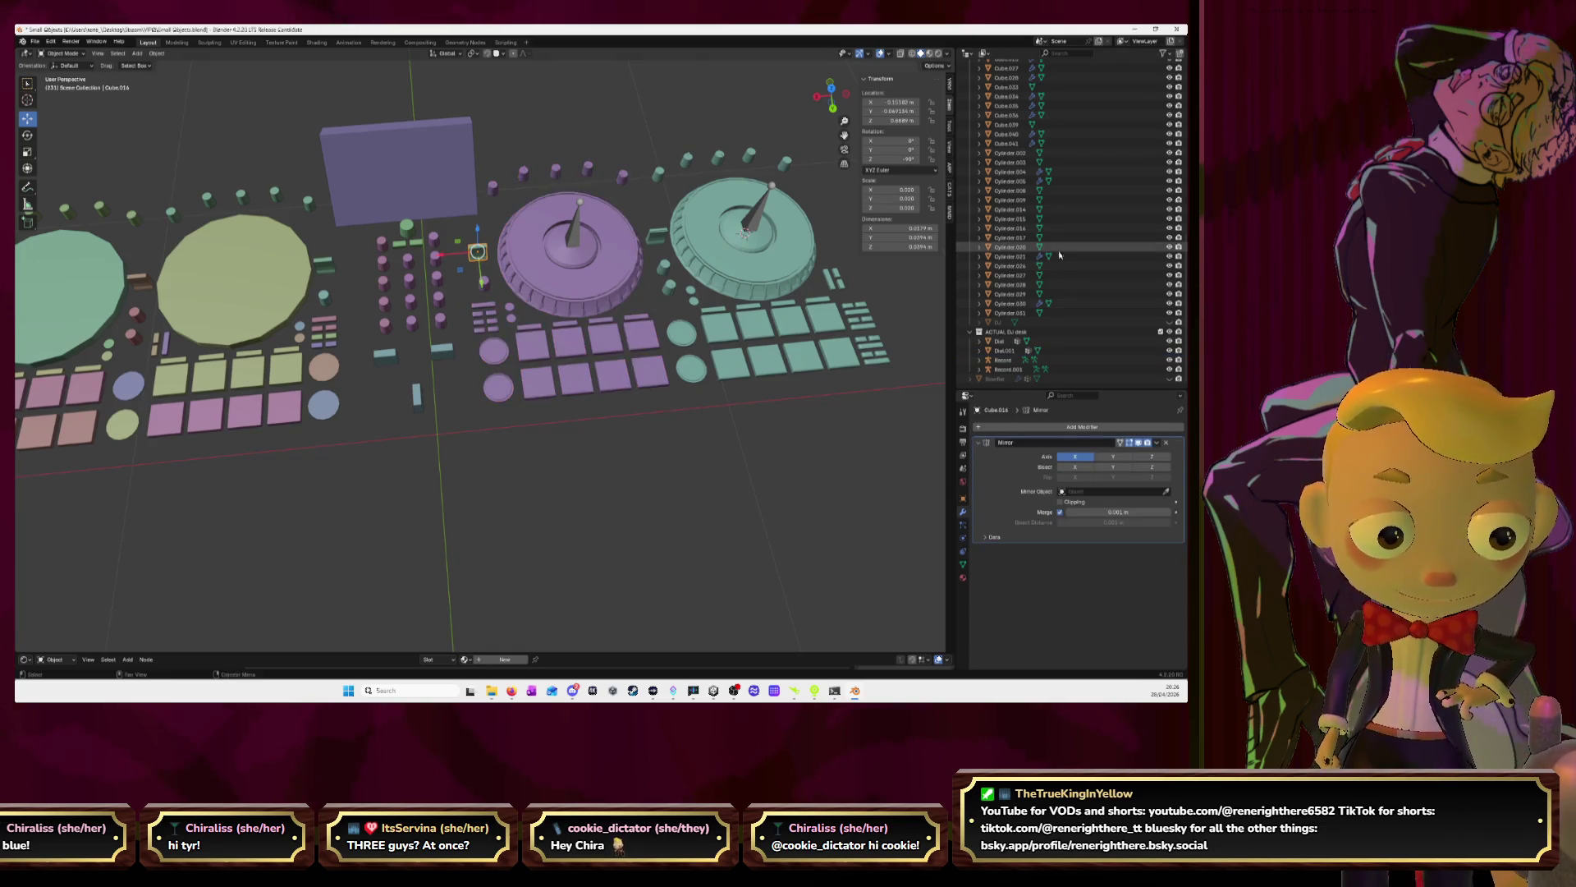
key("period")
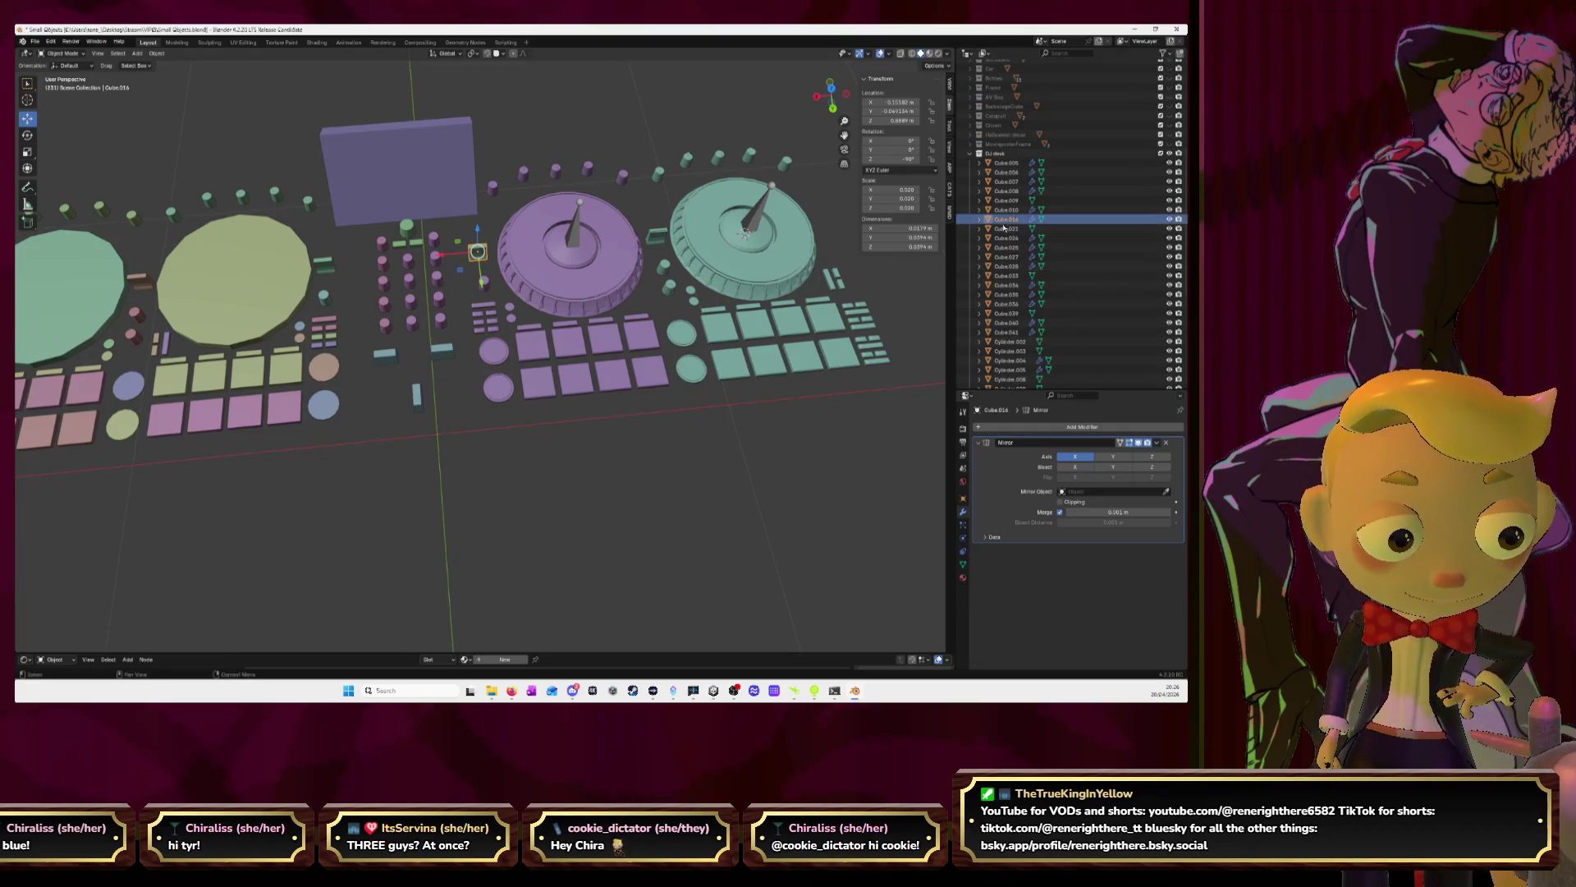
scroll(678, 269, "up", 5)
mouse_move(678, 269)
middle_mouse_down()
mouse_move(535, 161)
mouse_move(630, 241)
middle_mouse_up()
scroll(558, 180, "down", 5)
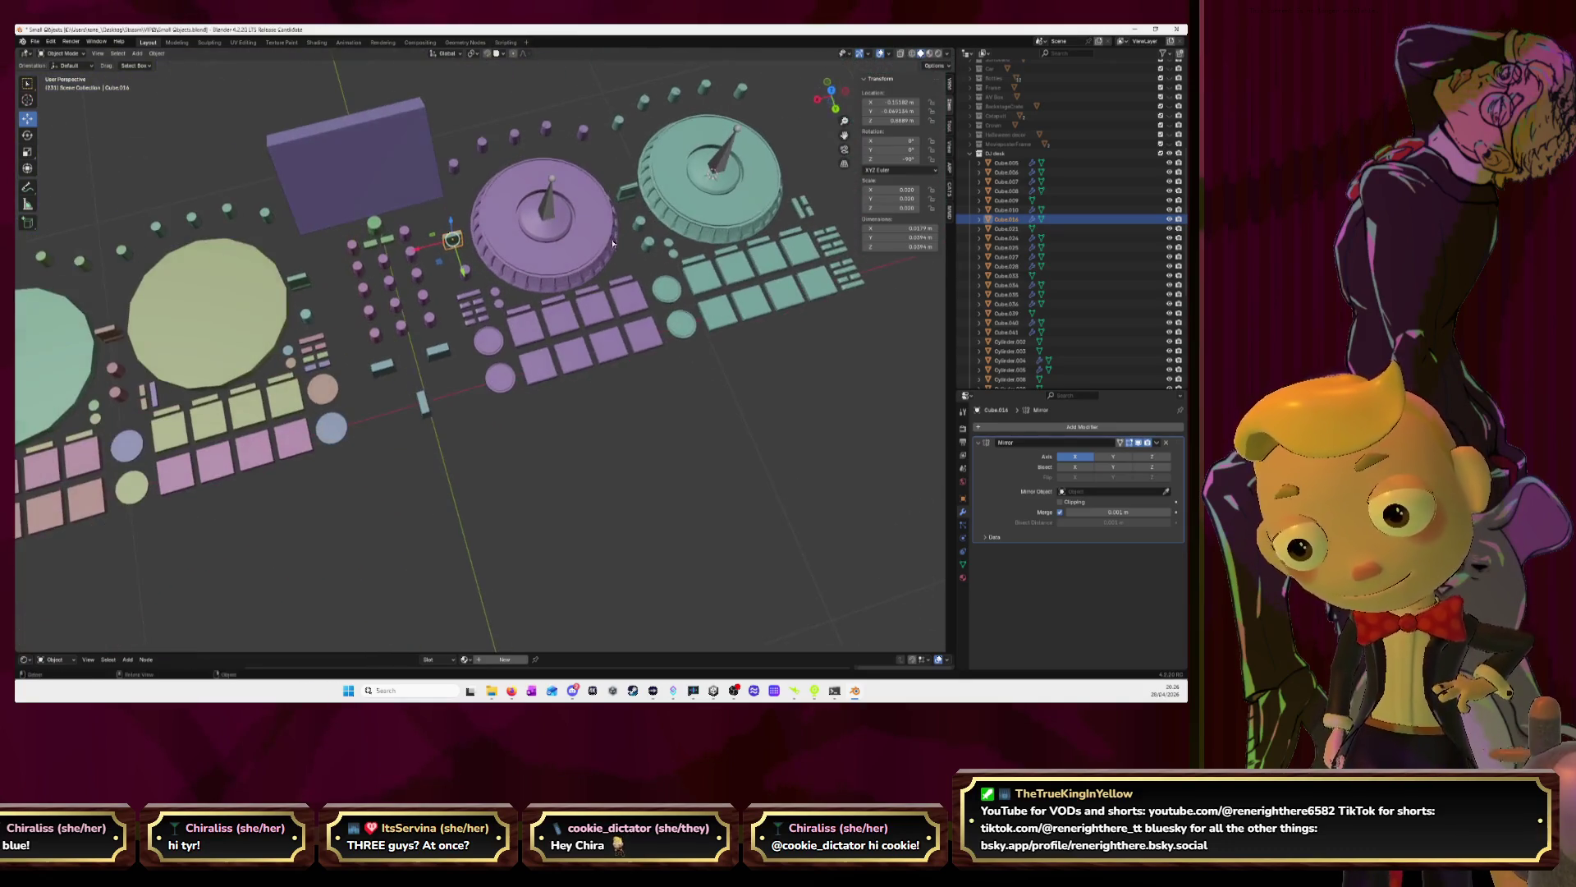
key("Tab")
key("Tab")
left_click(626, 197)
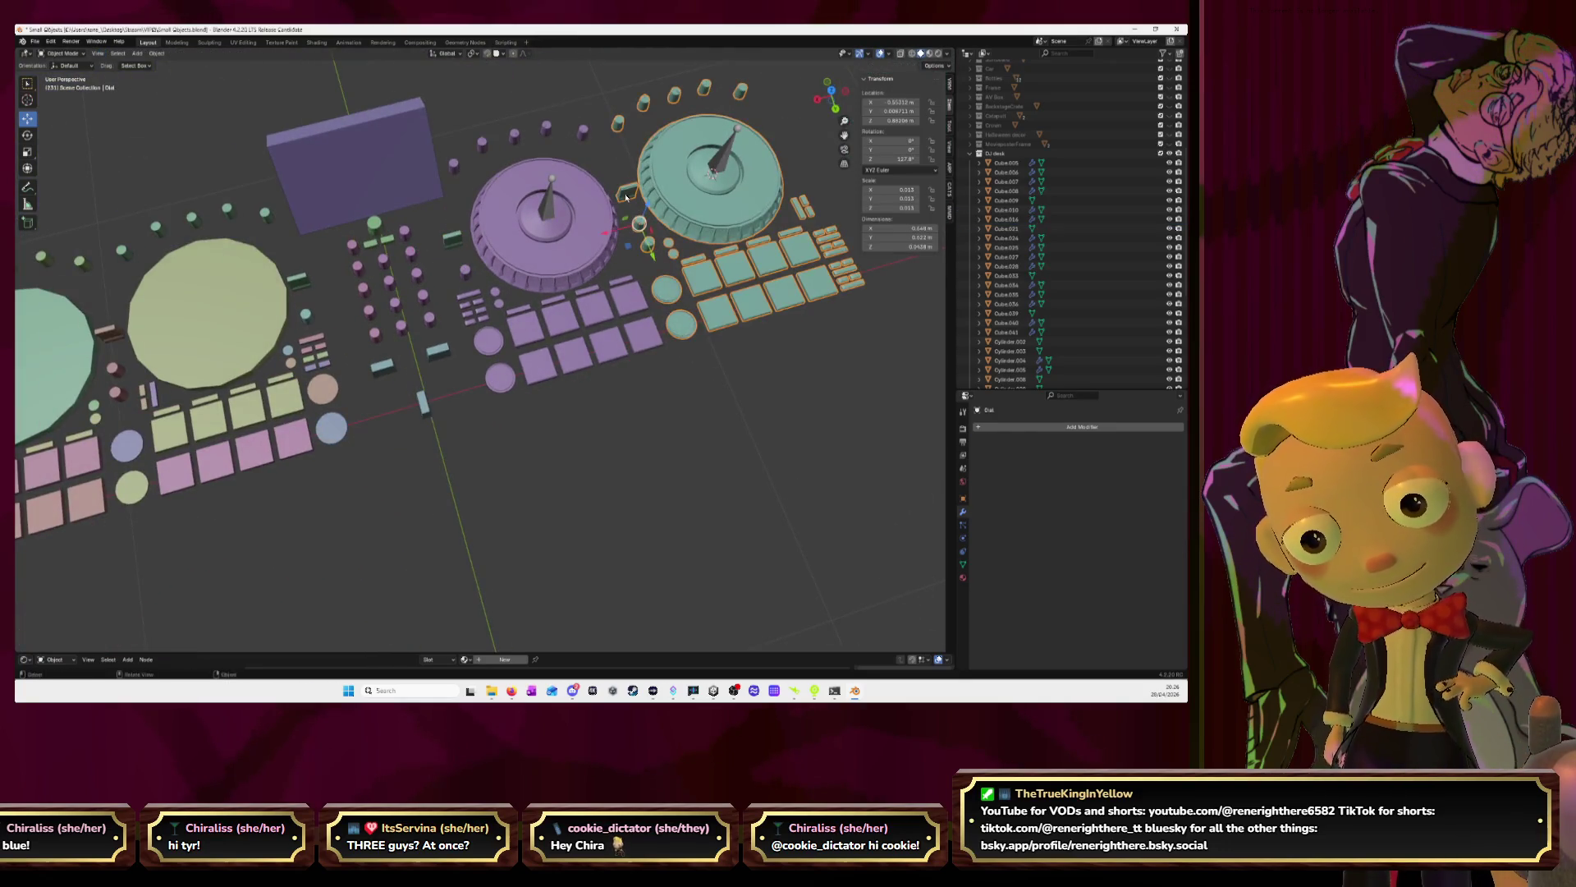
key("Tab")
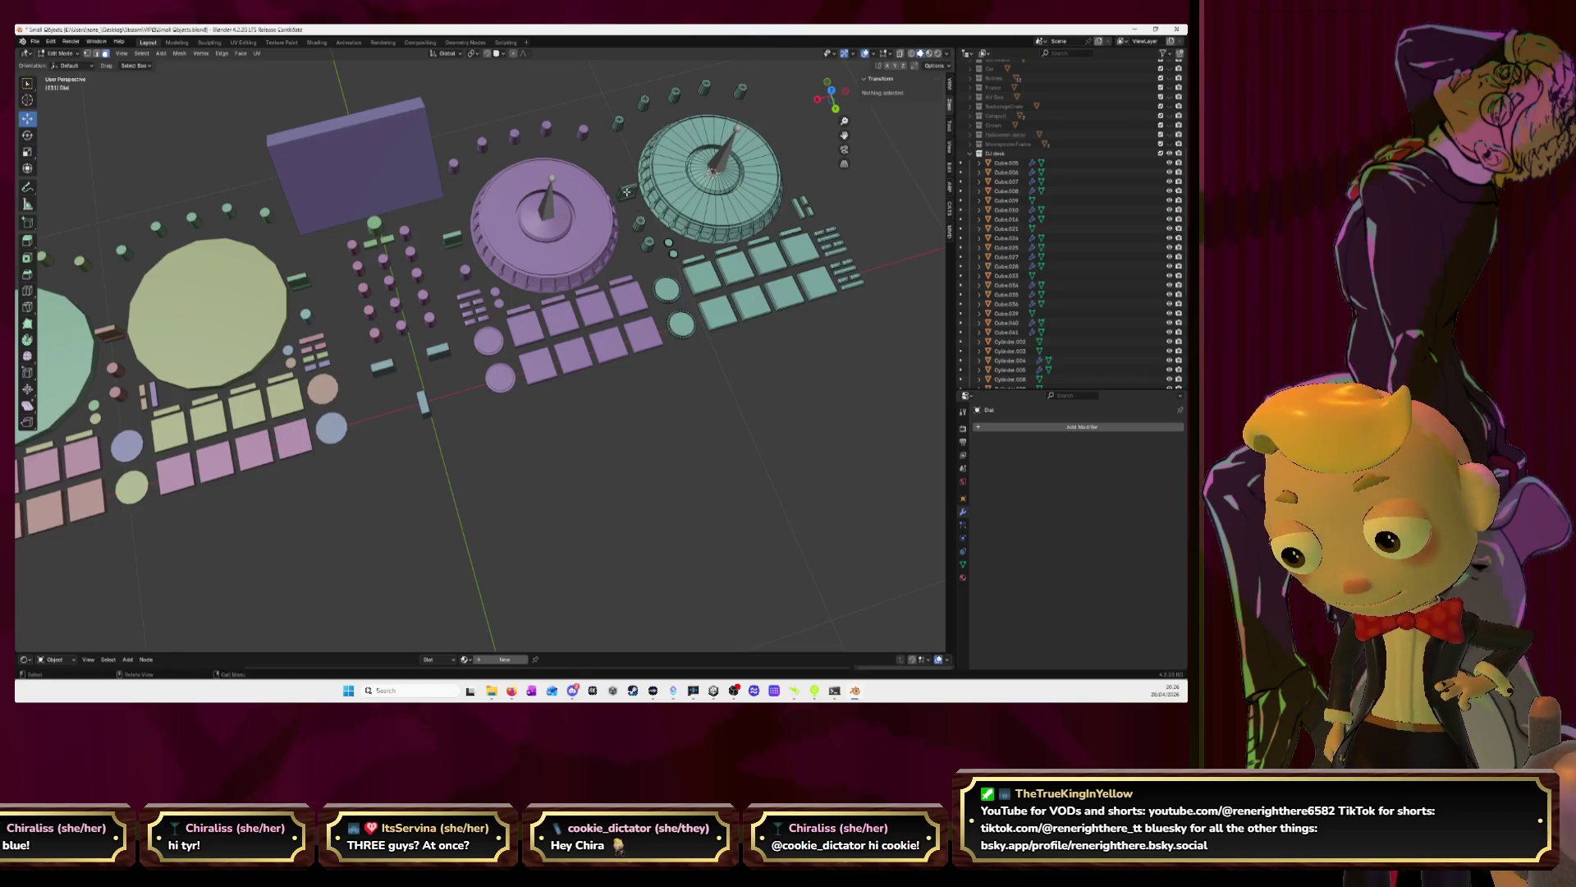
Duplicate all of the Dial's geometry in place and shift it along X
key("a")
key("shift+d")
right_click(565, 210)
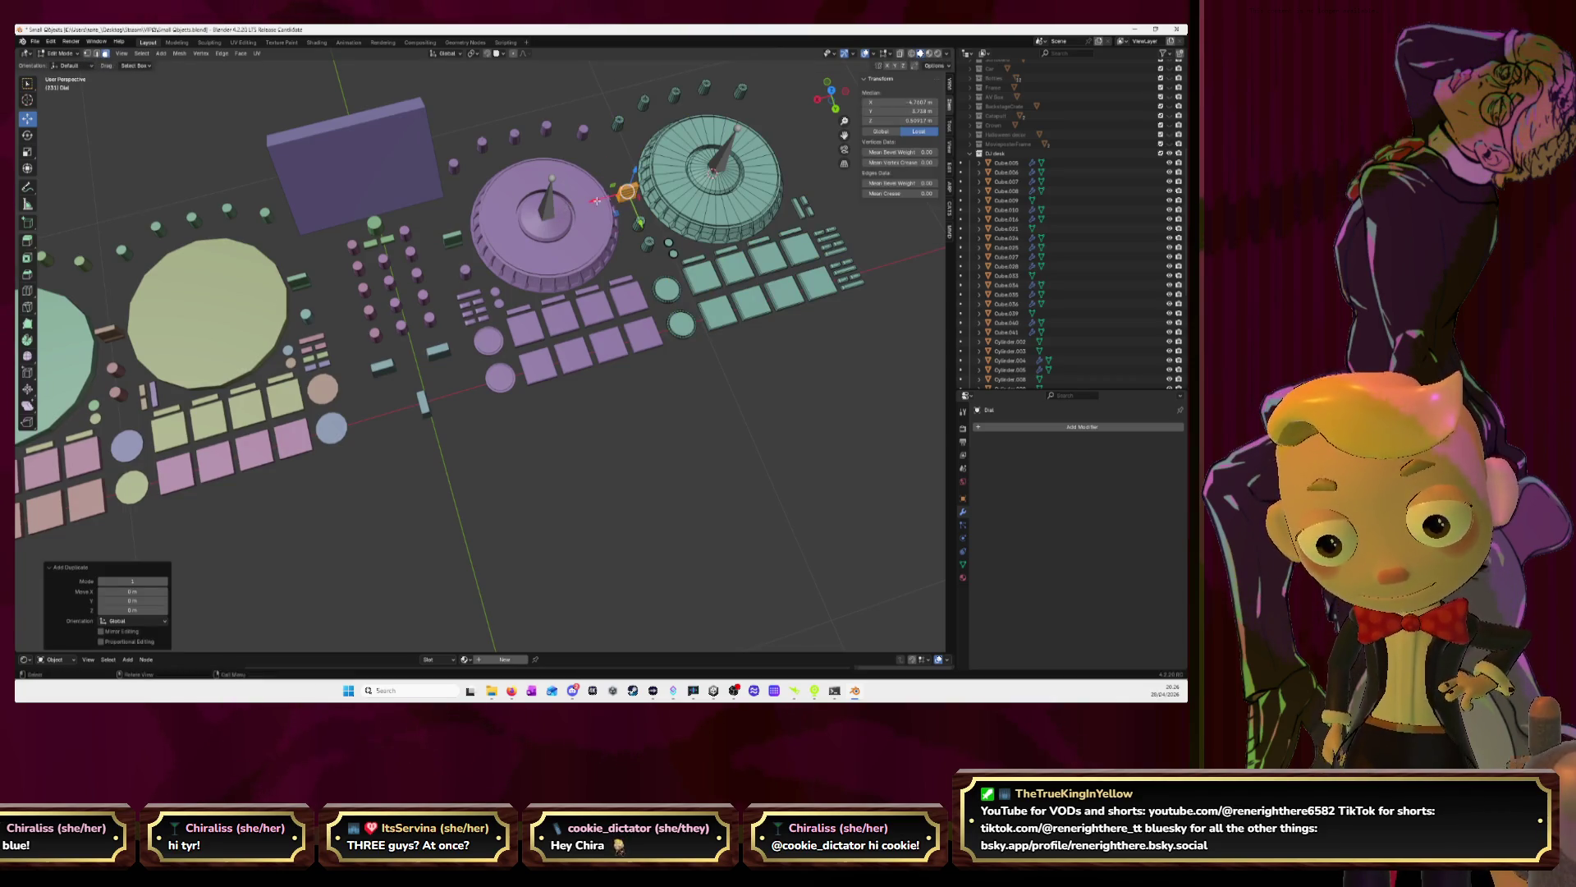
left_click_drag(597, 200, 418, 251)
scroll(419, 250, "up", 1)
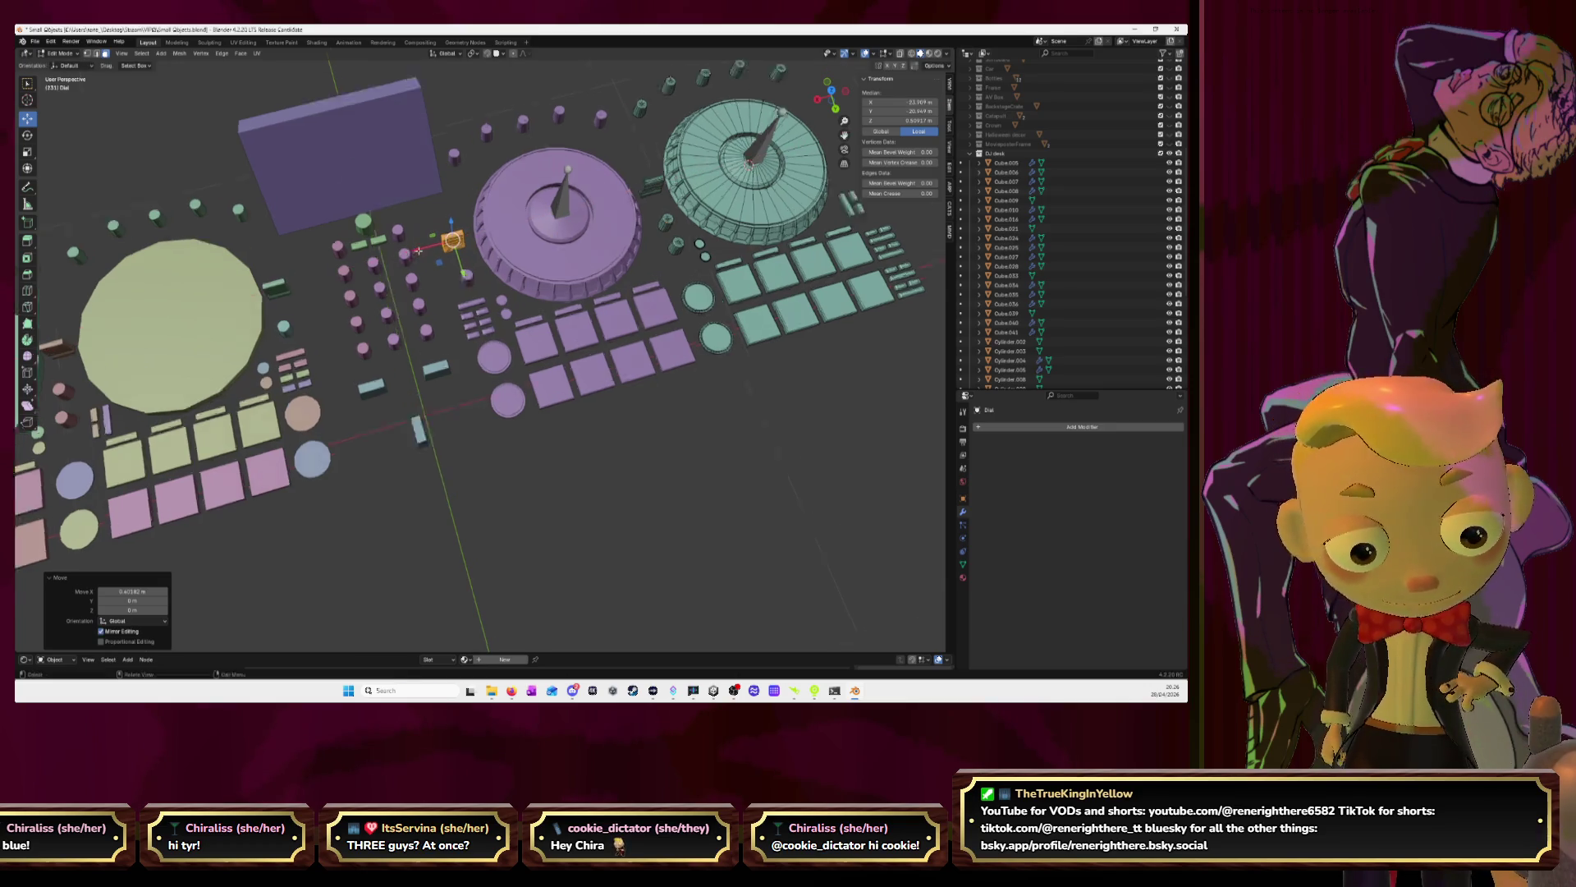
key("KP_Decimal")
mouse_move(427, 328)
middle_mouse_down()
mouse_move(460, 345)
mouse_move(435, 348)
mouse_move(457, 371)
middle_mouse_up()
Move the selected geometry along the X axis, deselect it, and exit Edit Mode
key("g")
key("x")
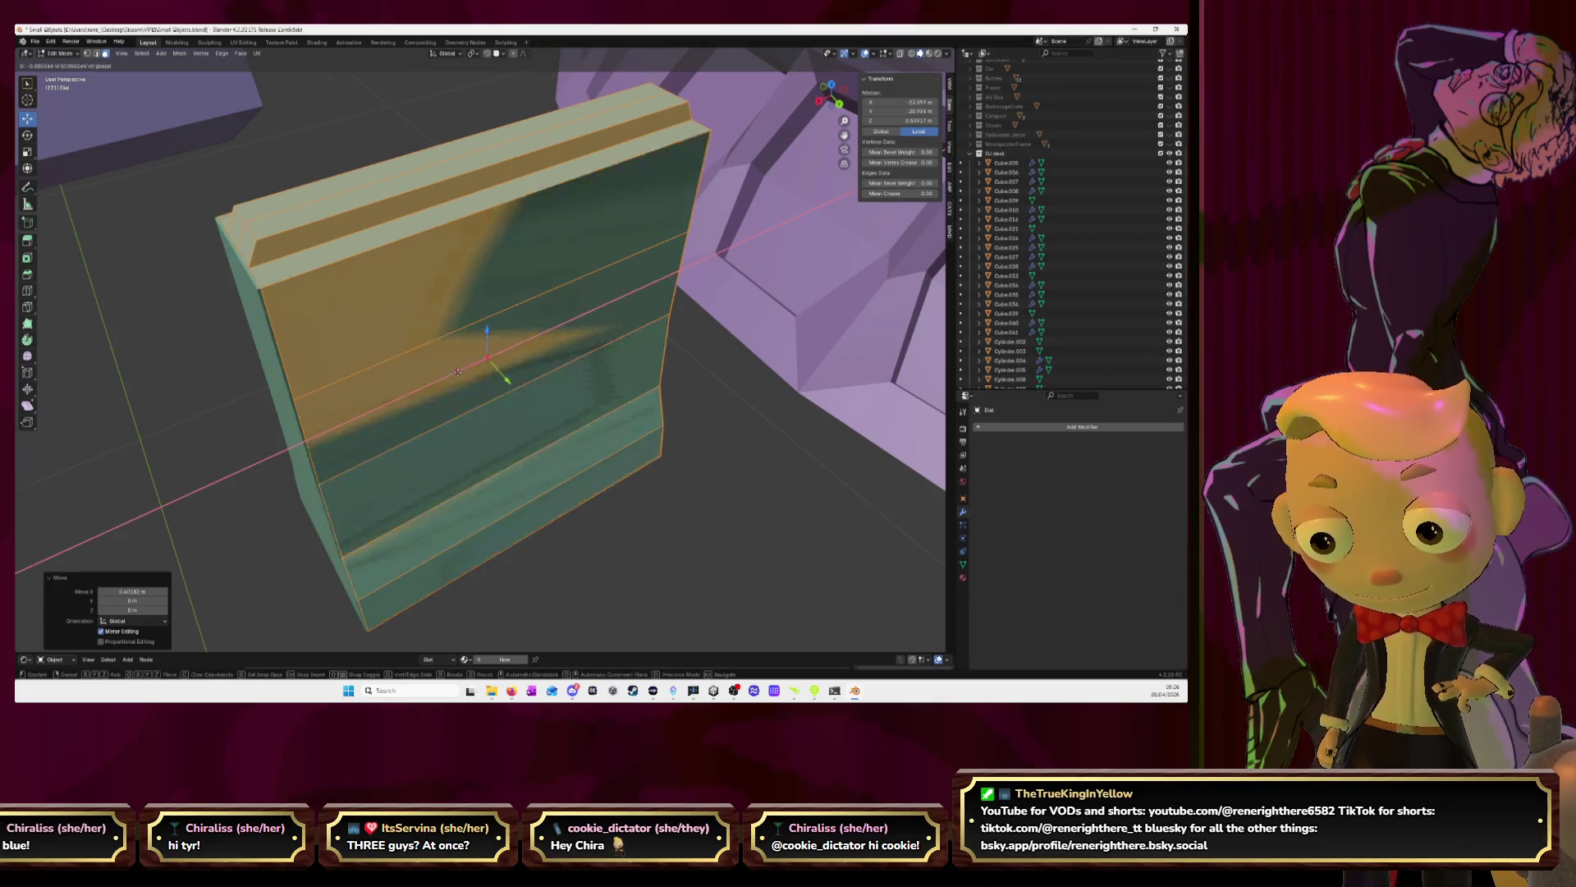
left_click(456, 372)
key("alt+a")
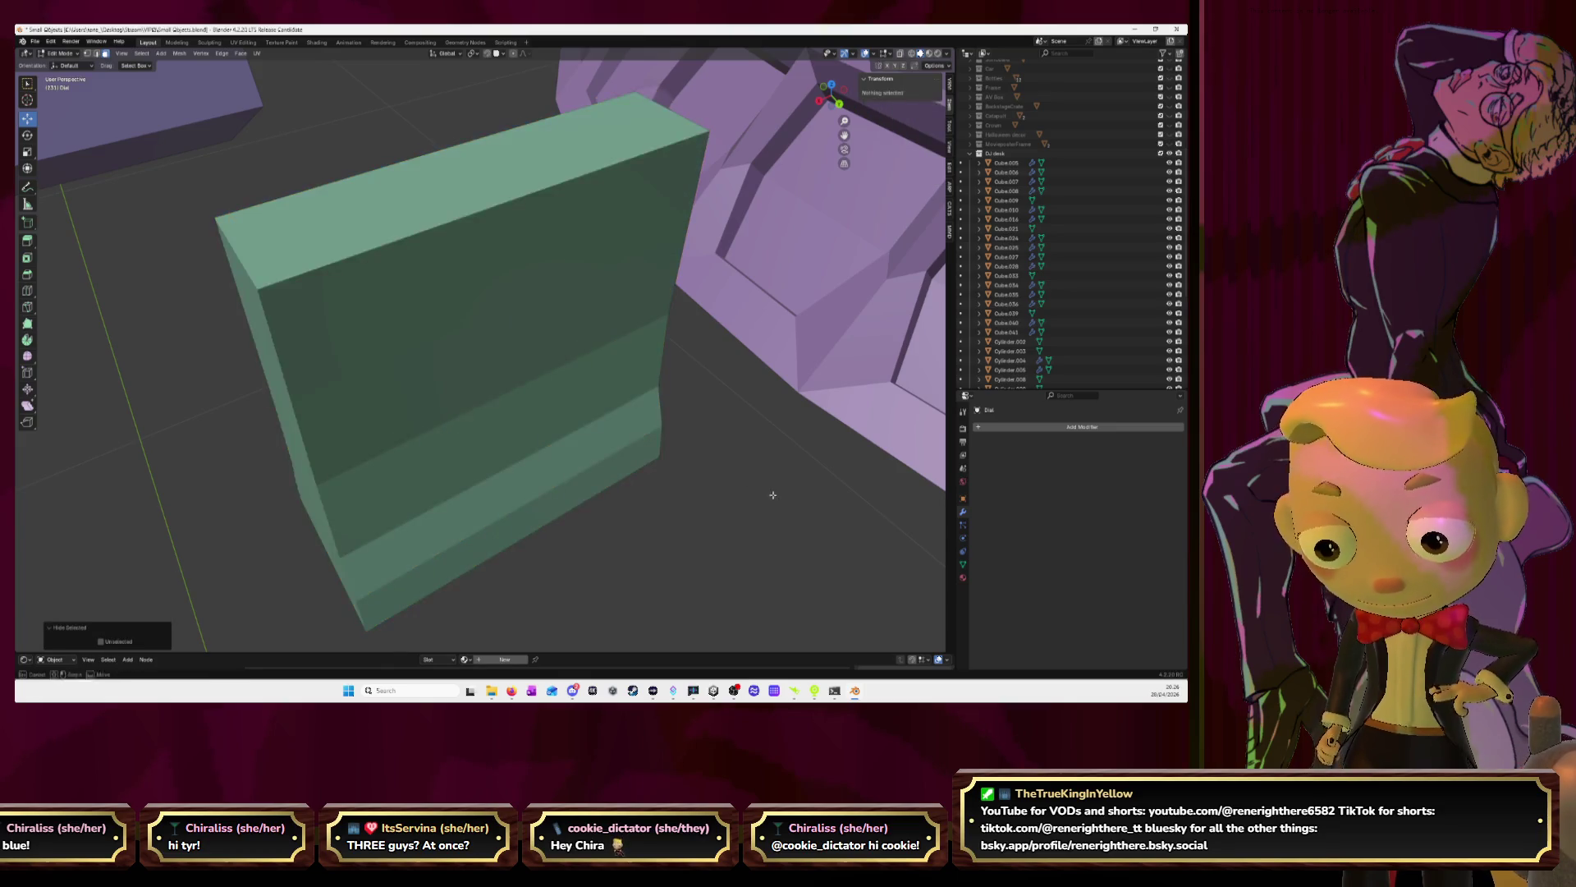
key("Tab")
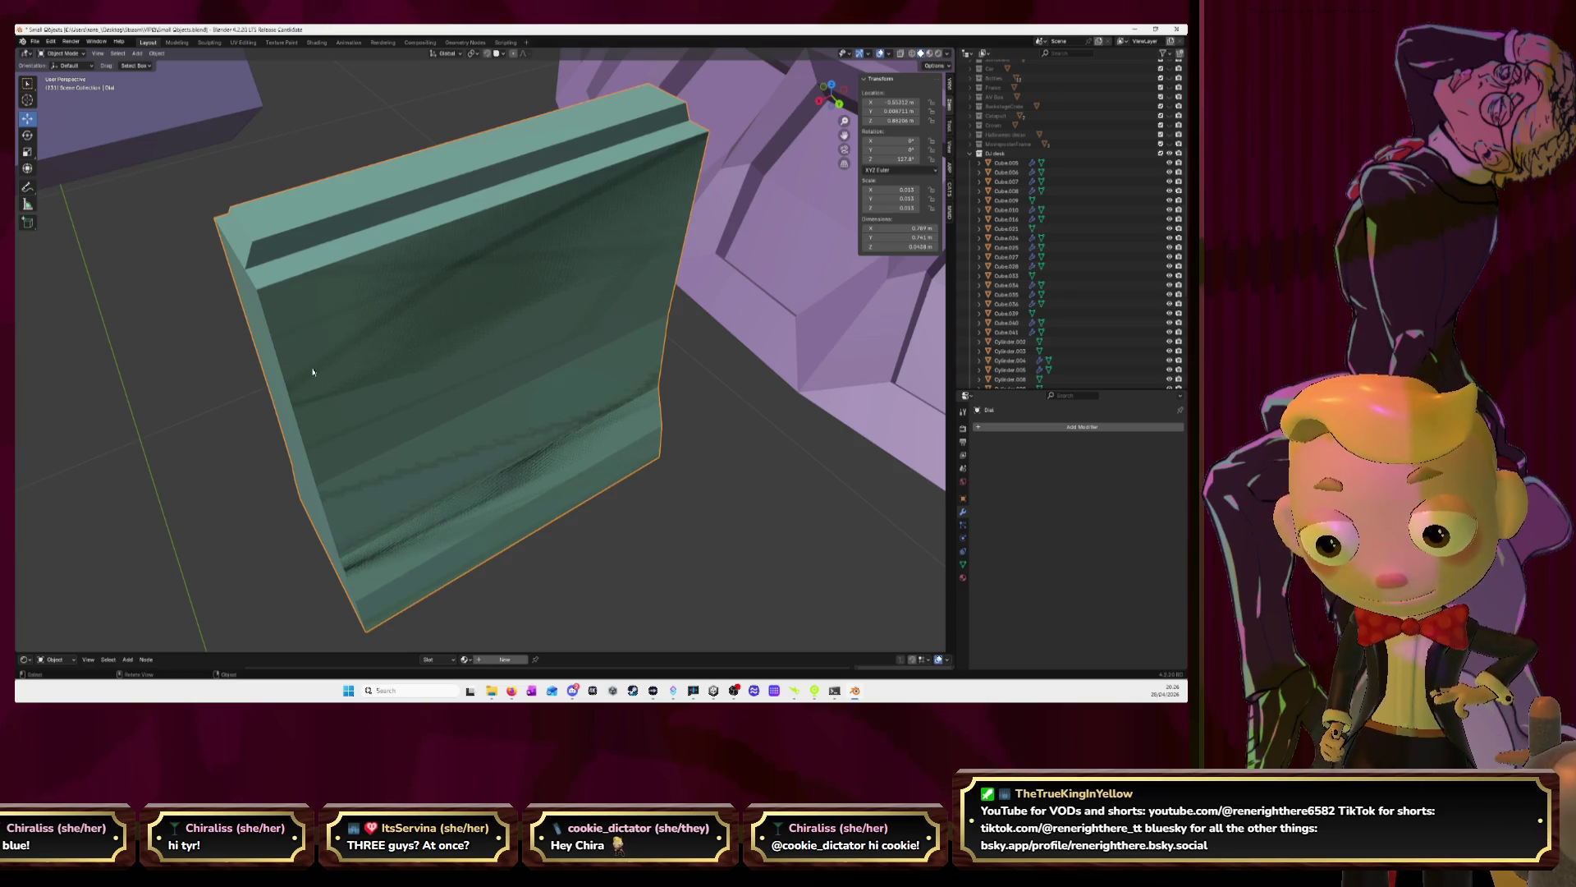
Delete the leftover block Cube.016
middle_click_drag(312, 372, 294, 310)
left_click(294, 309)
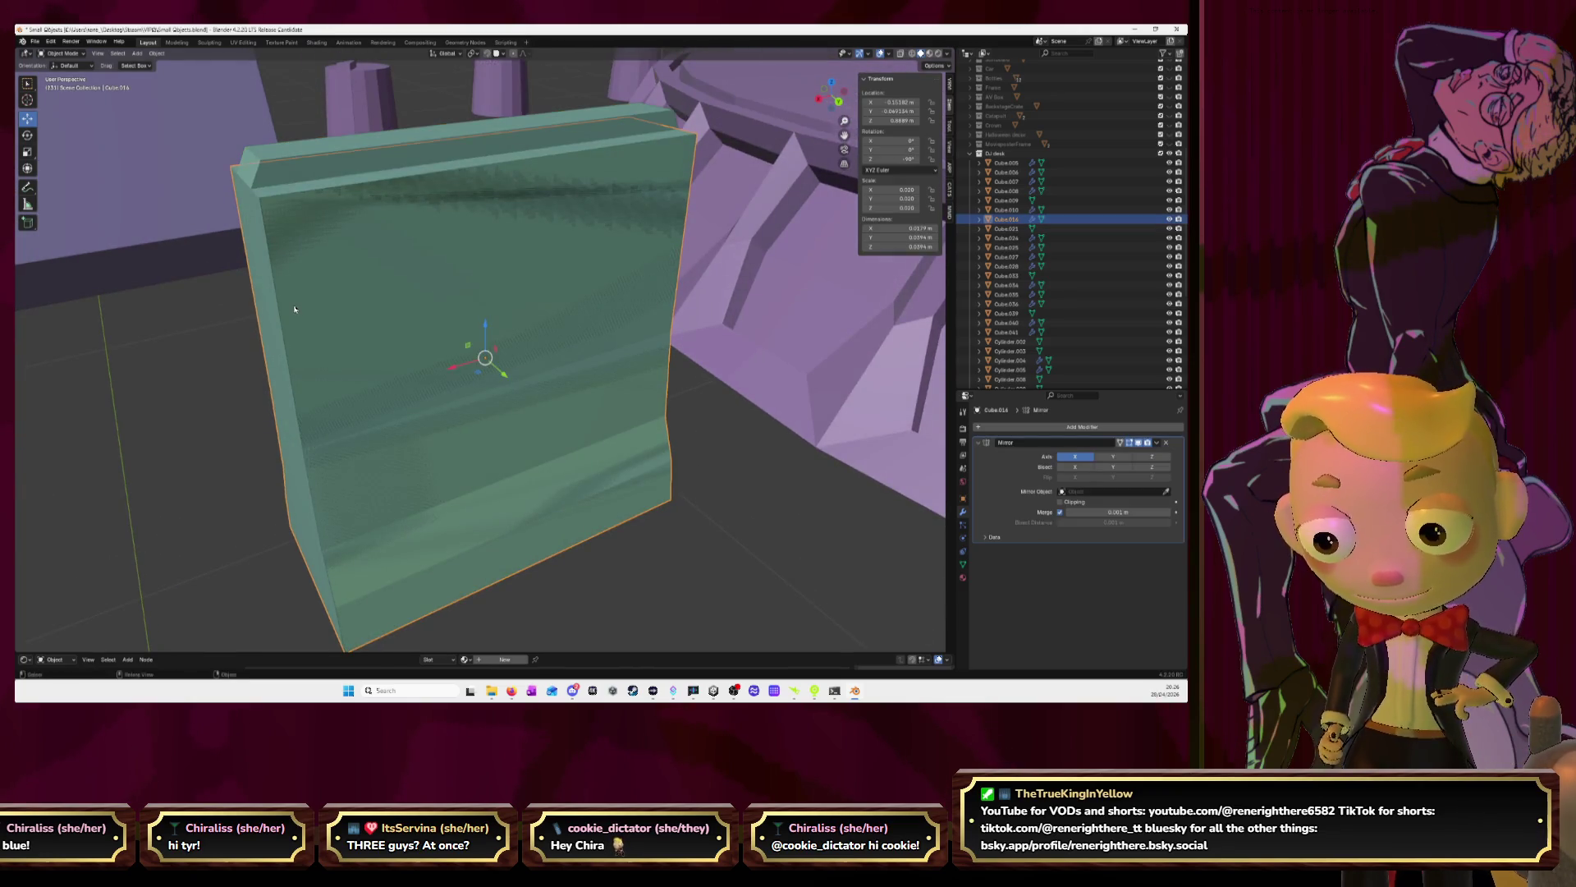
key("Delete")
scroll(295, 312, "down", 8)
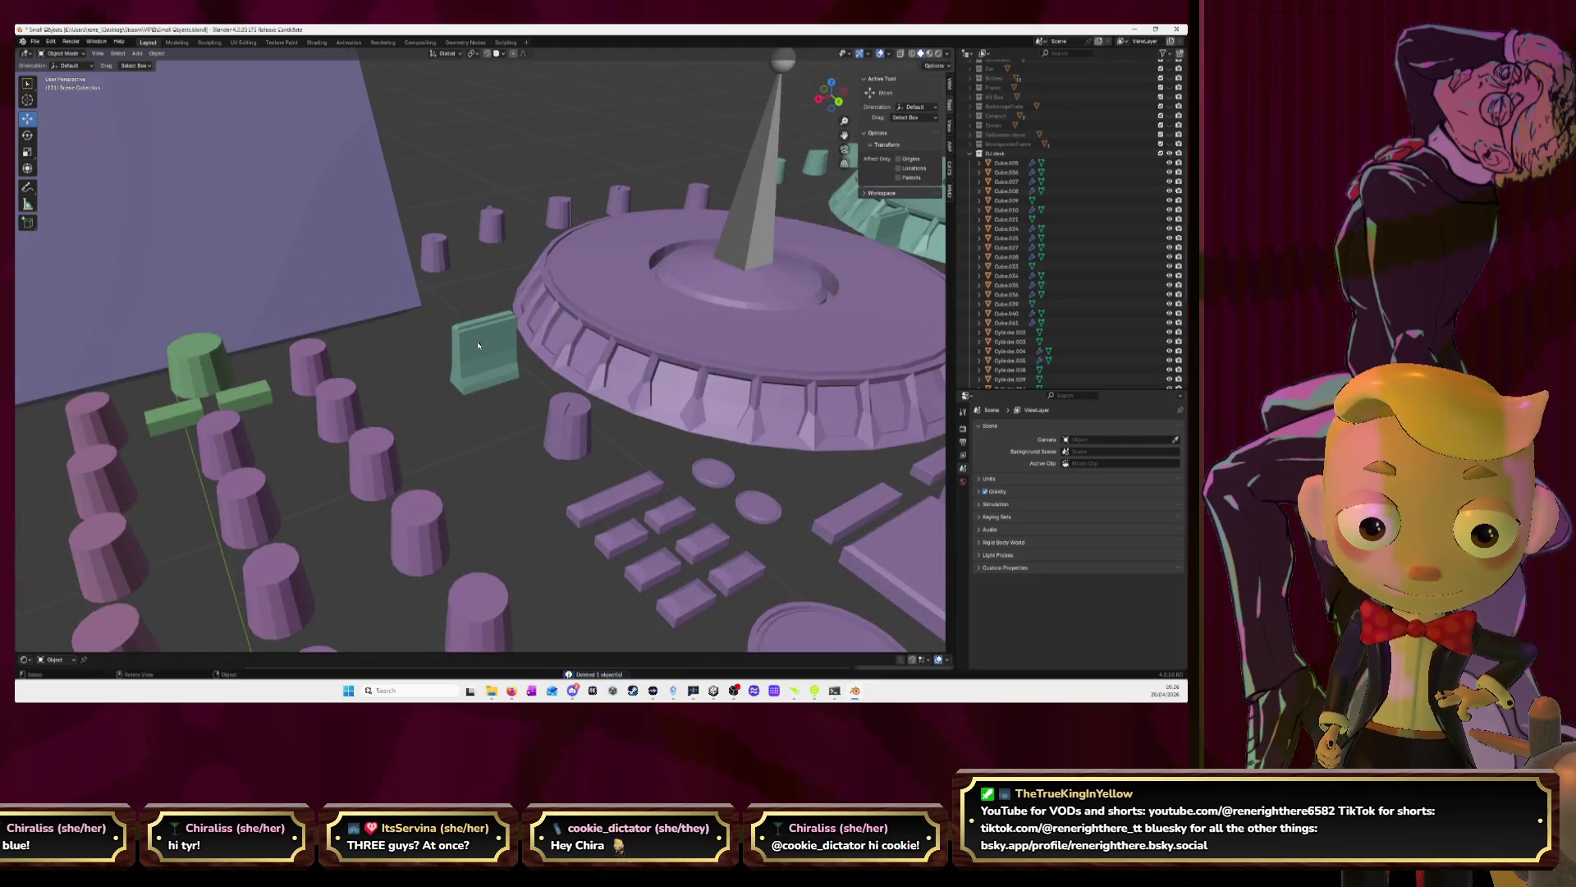
Select Dial.001, collapse the DJ desk collection, and undo the join to restore the teal Dial
left_click(472, 345)
left_click(616, 345, "shift")
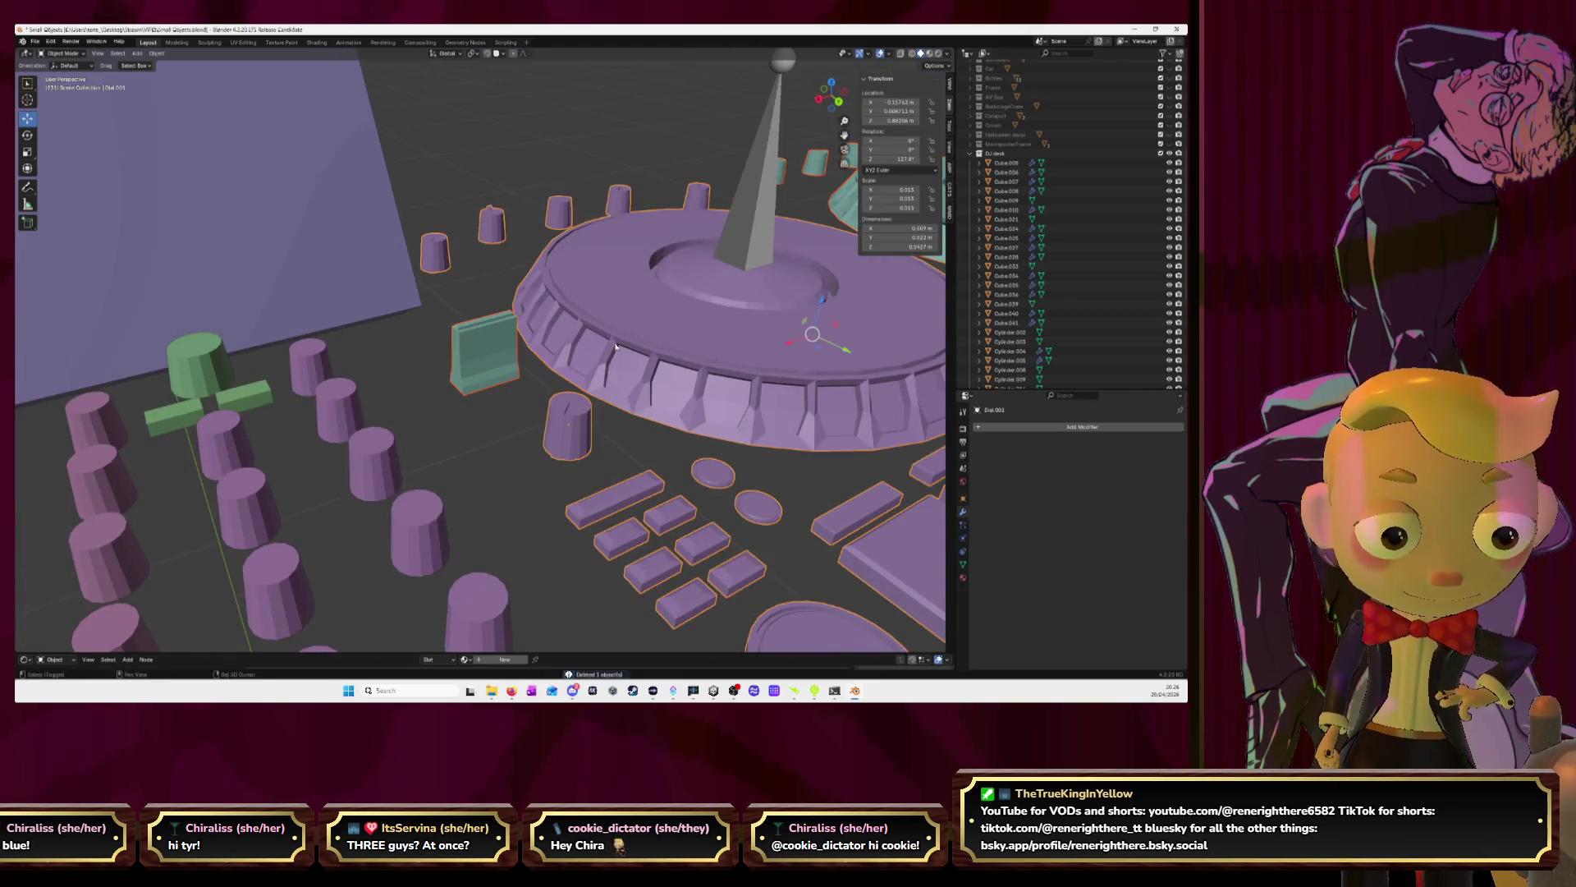
left_click(615, 345)
scroll(624, 357, "down", 6)
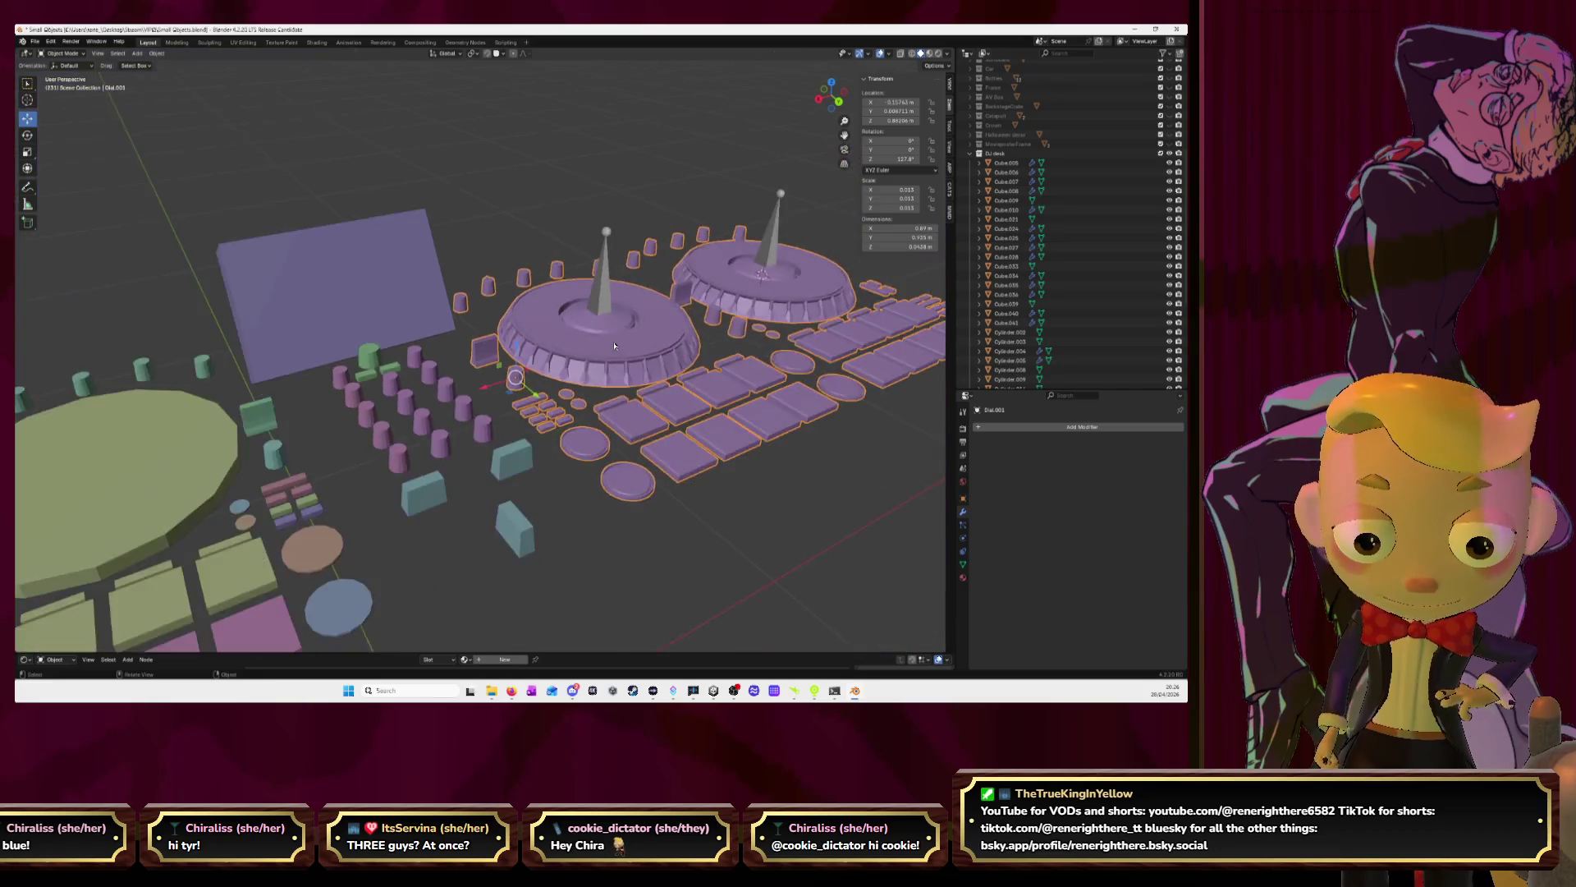
middle_click_drag(635, 370, 673, 328)
scroll(673, 328, "up", 3)
left_click(970, 153)
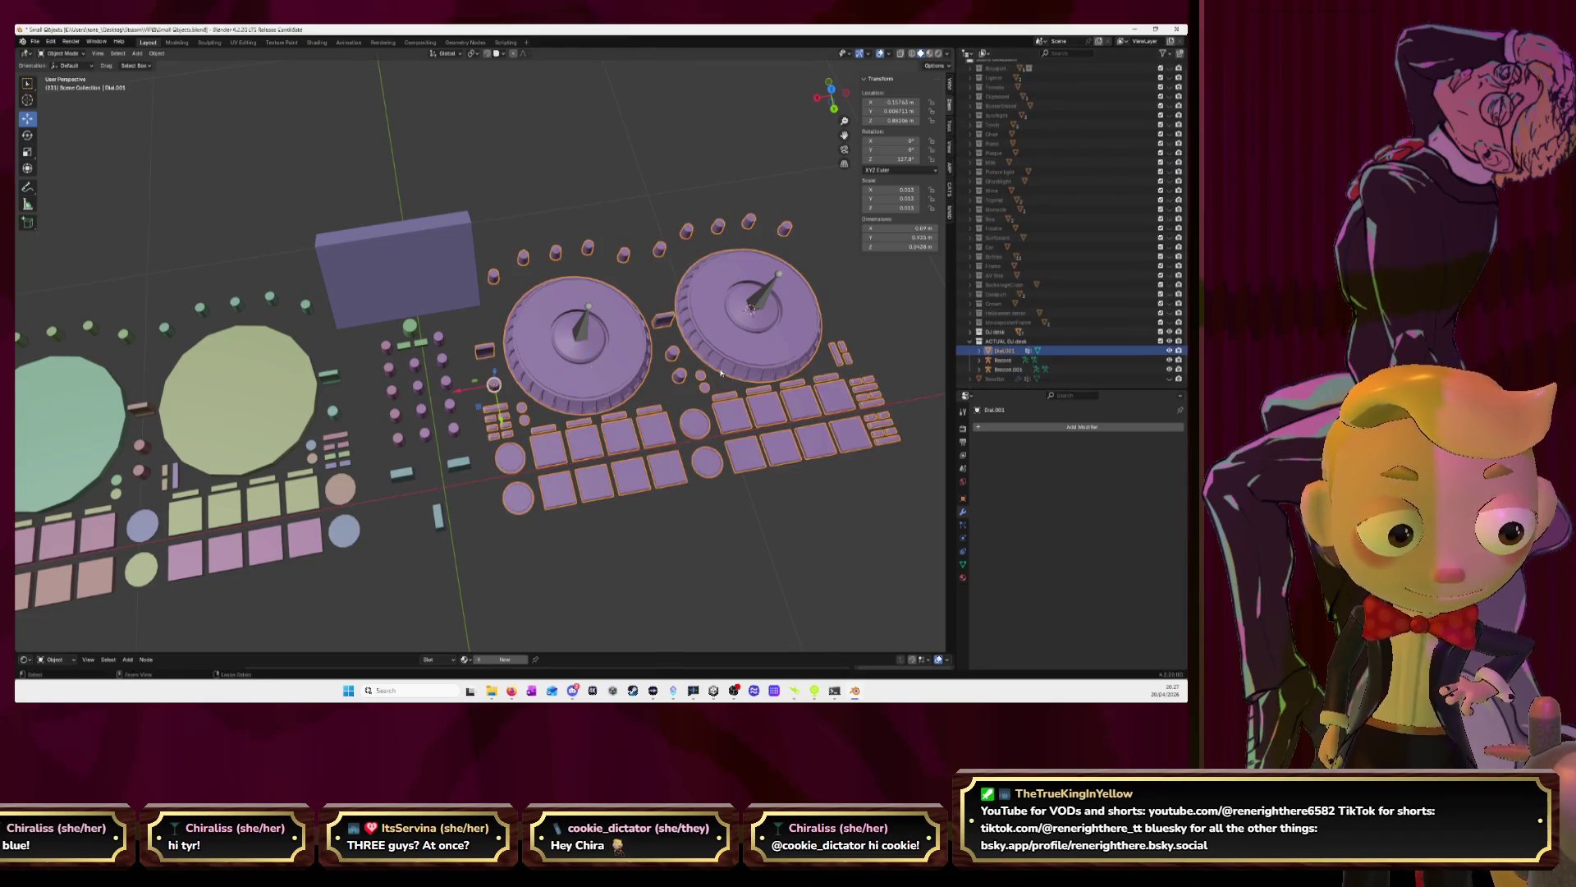
key("ctrl+z")
key("ctrl+z")
key("ctrl+z")
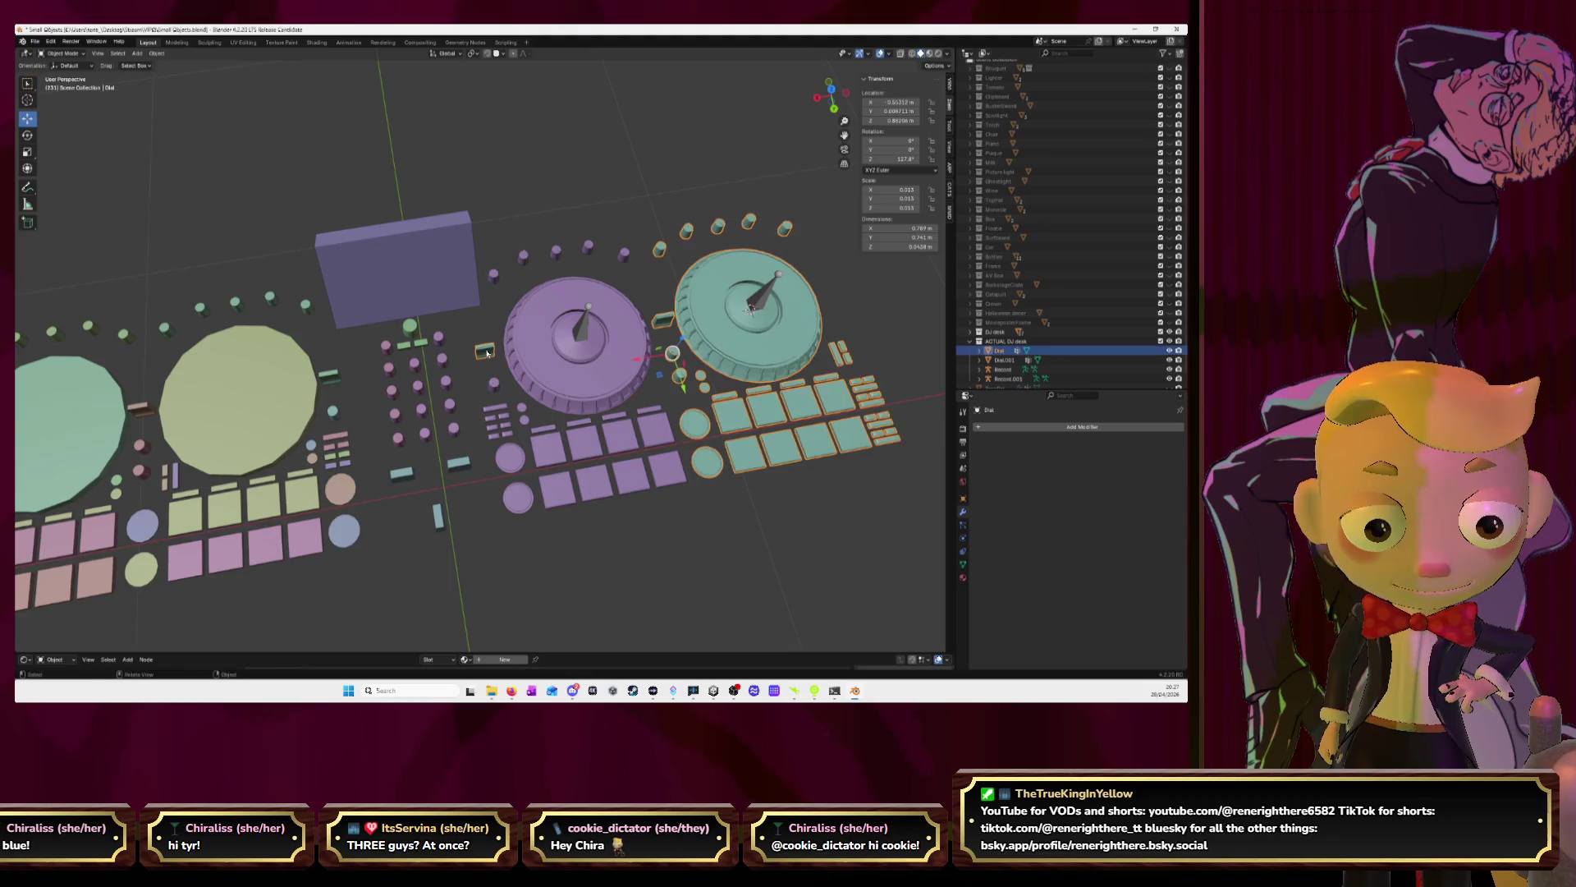
Reveal the teal Dial's hidden geometry and separate the selection into a new object
key("Tab")
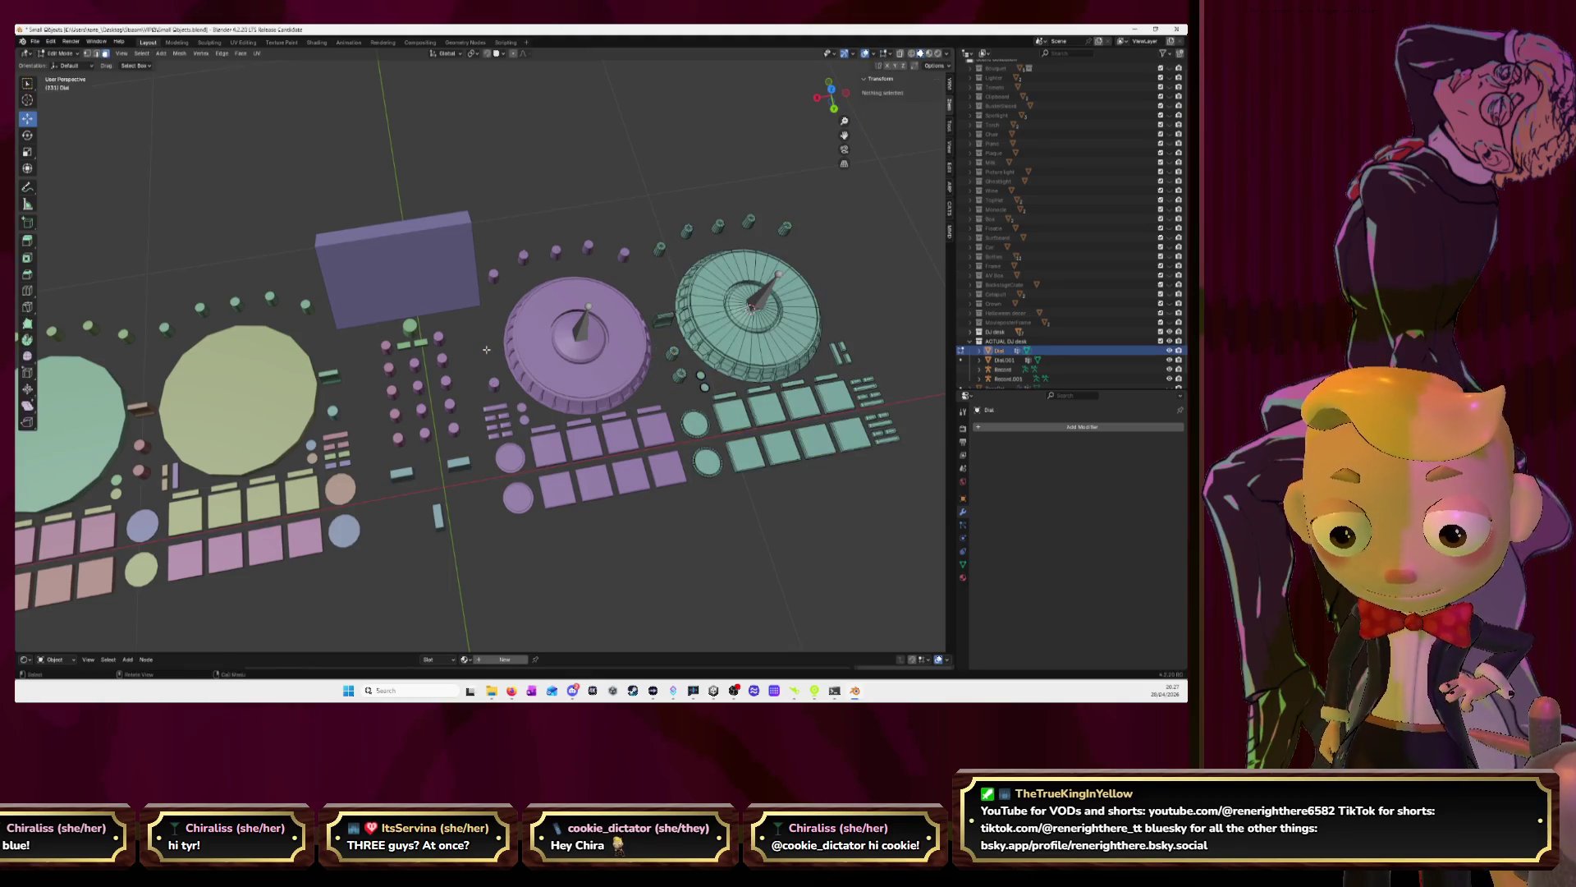
key("alt+h")
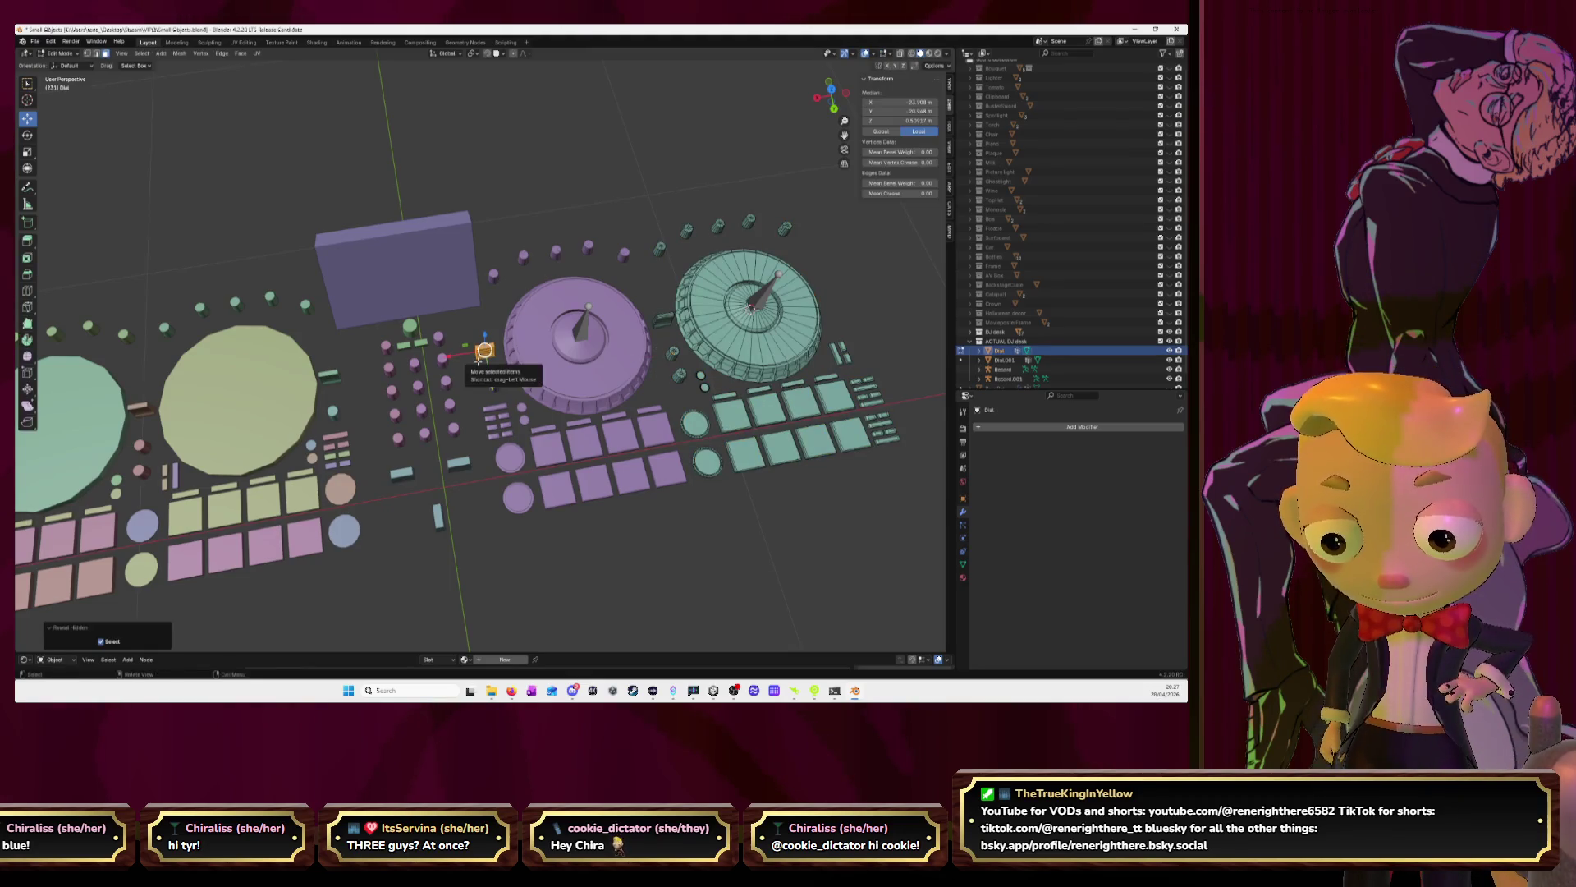
key("p")
left_click(457, 344)
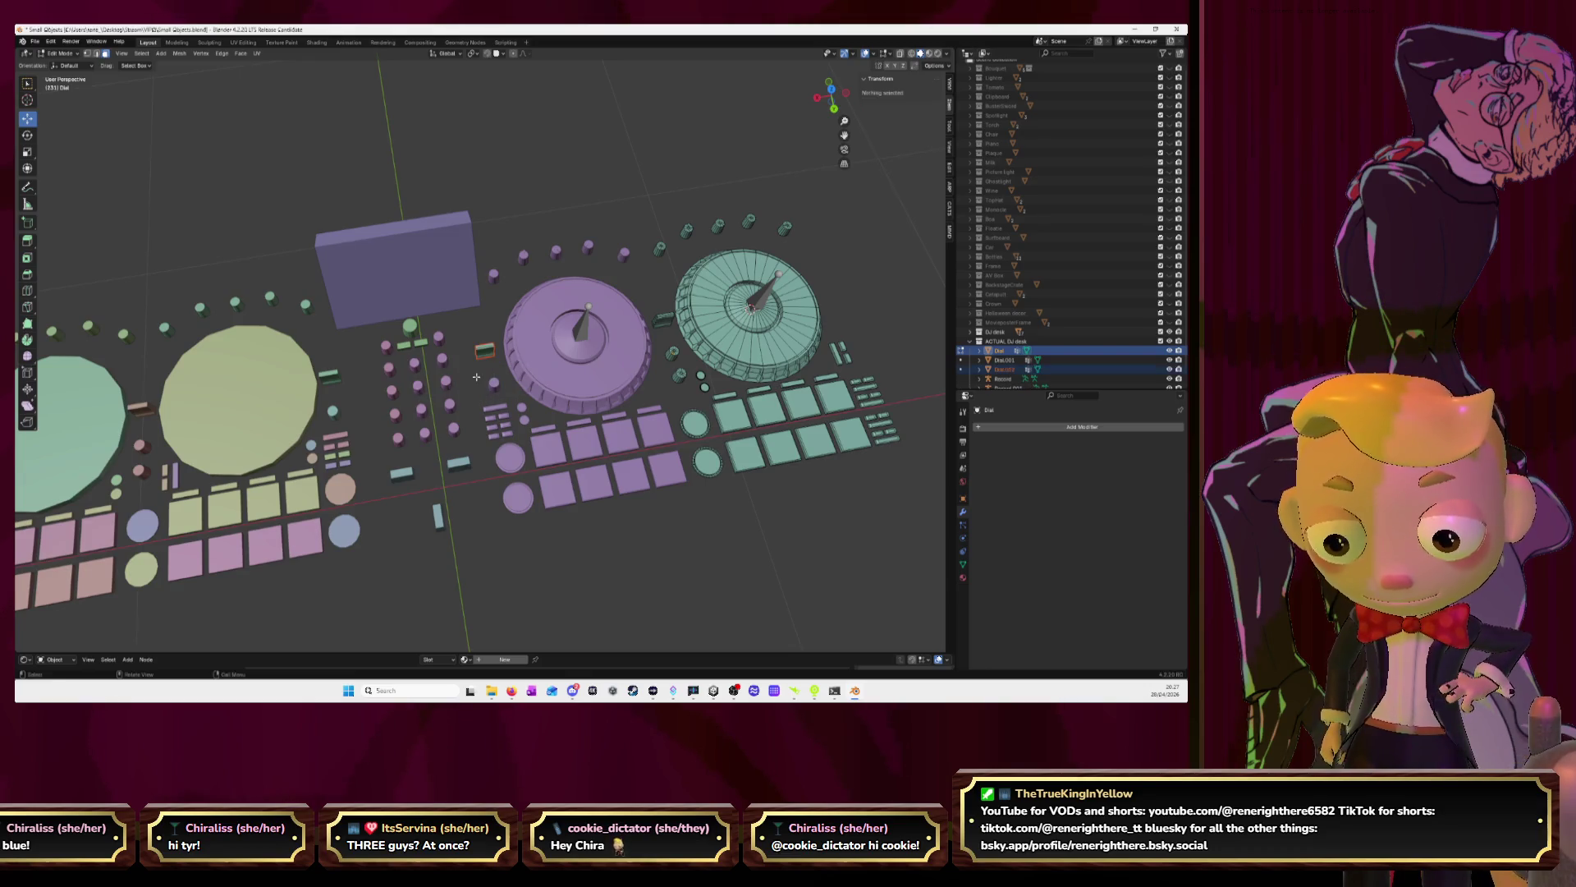
key("Tab")
Join the separated knob Dial.002 into the purple dial Dial.001
left_click(671, 353)
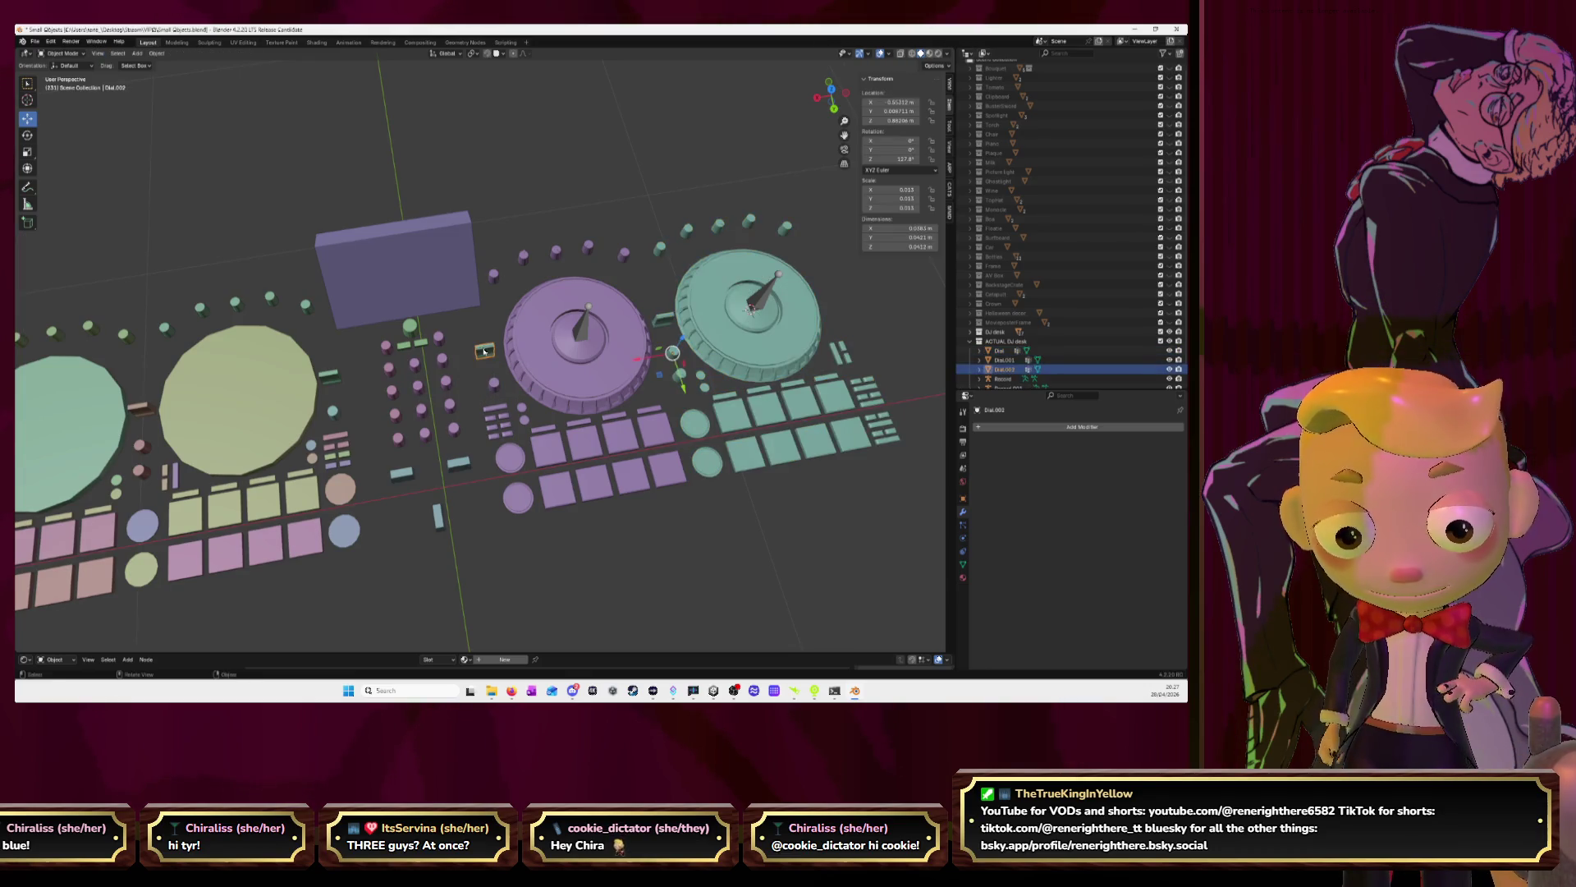
left_click(519, 356)
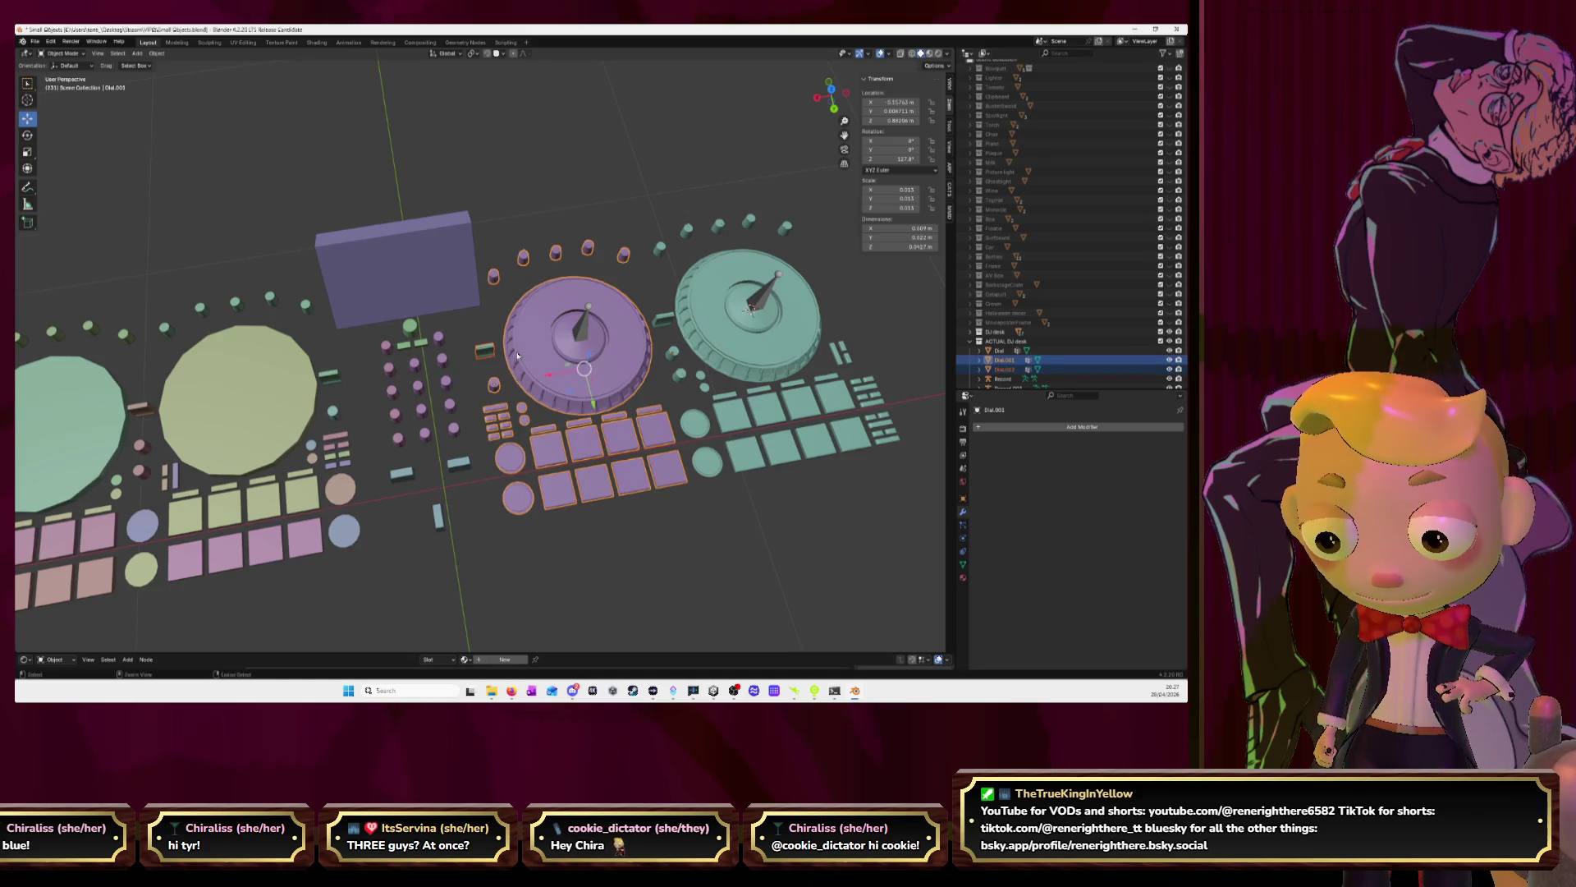
key("ctrl+j")
left_click(481, 323)
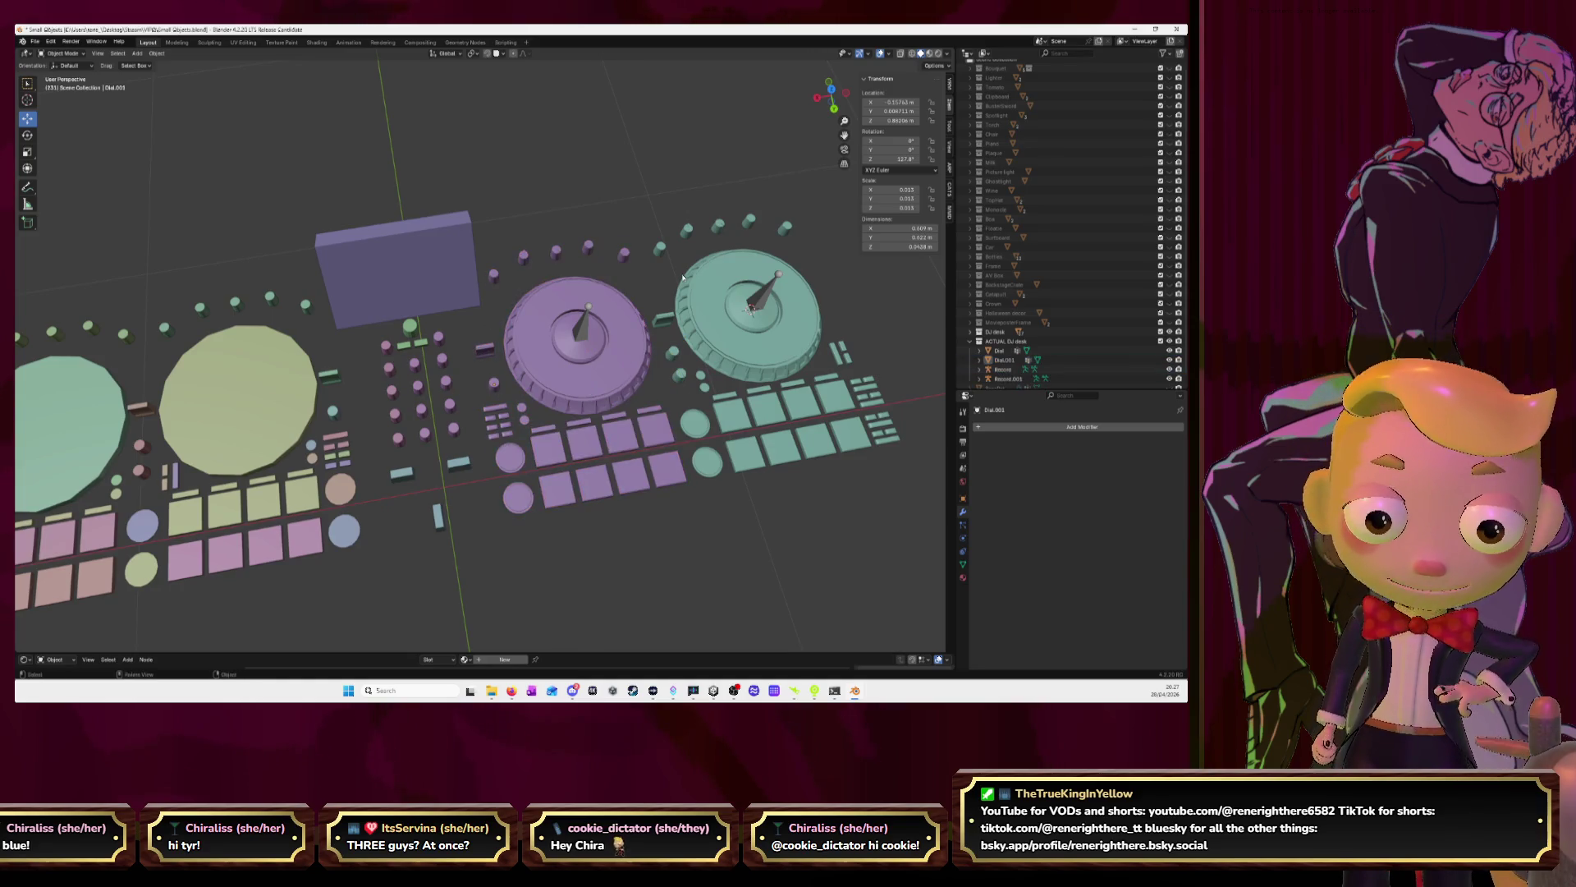
scroll(682, 277, "down", 4)
middle_click_drag(683, 277, 637, 239)
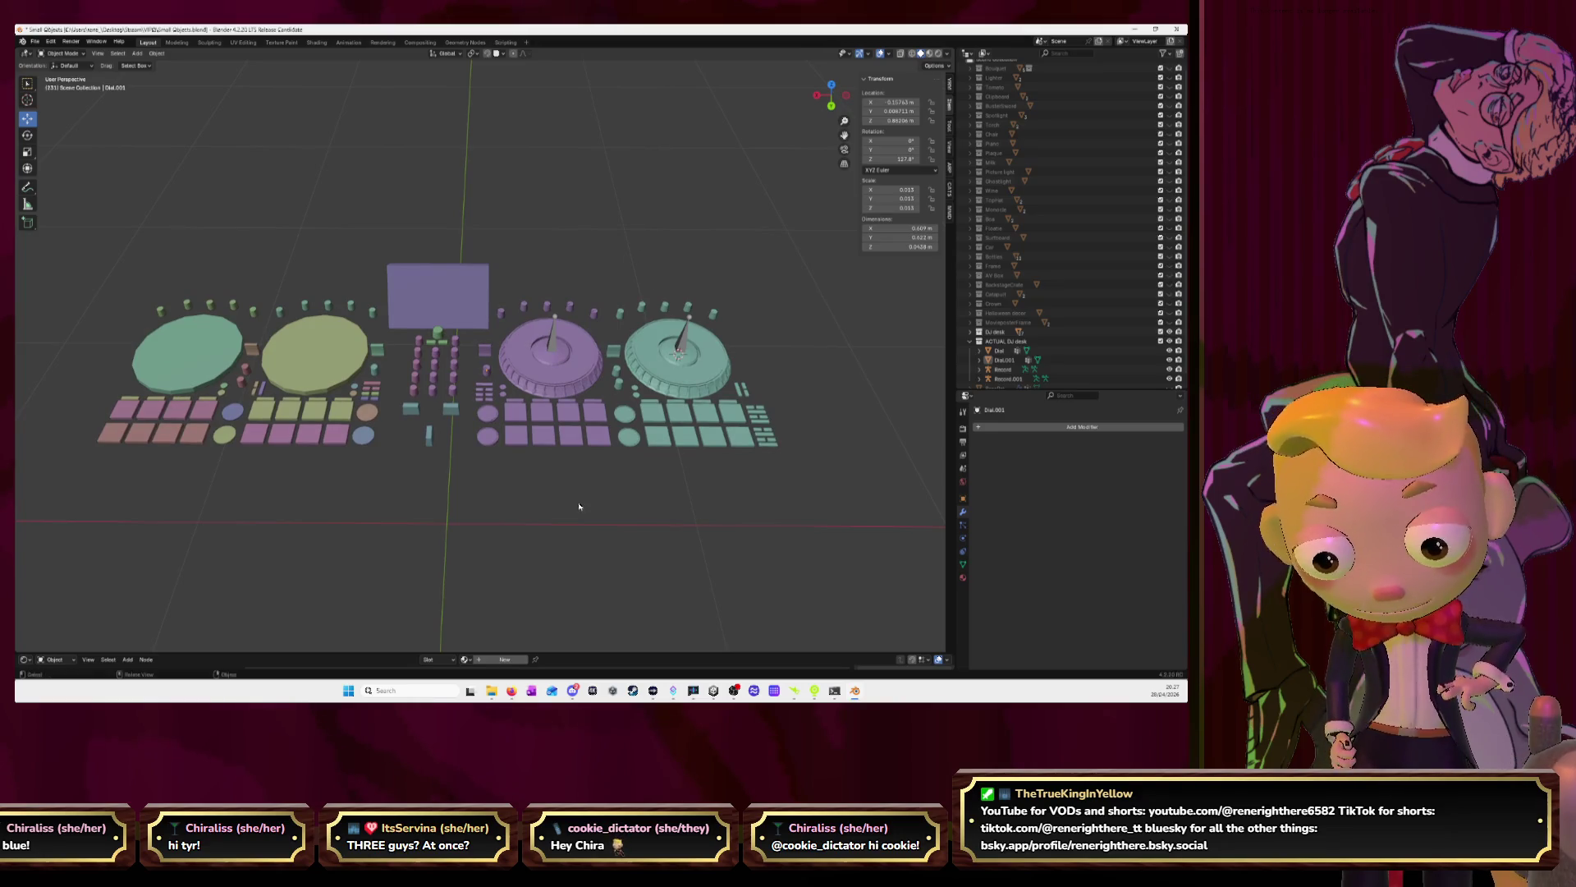
left_click(560, 392)
left_click(998, 428)
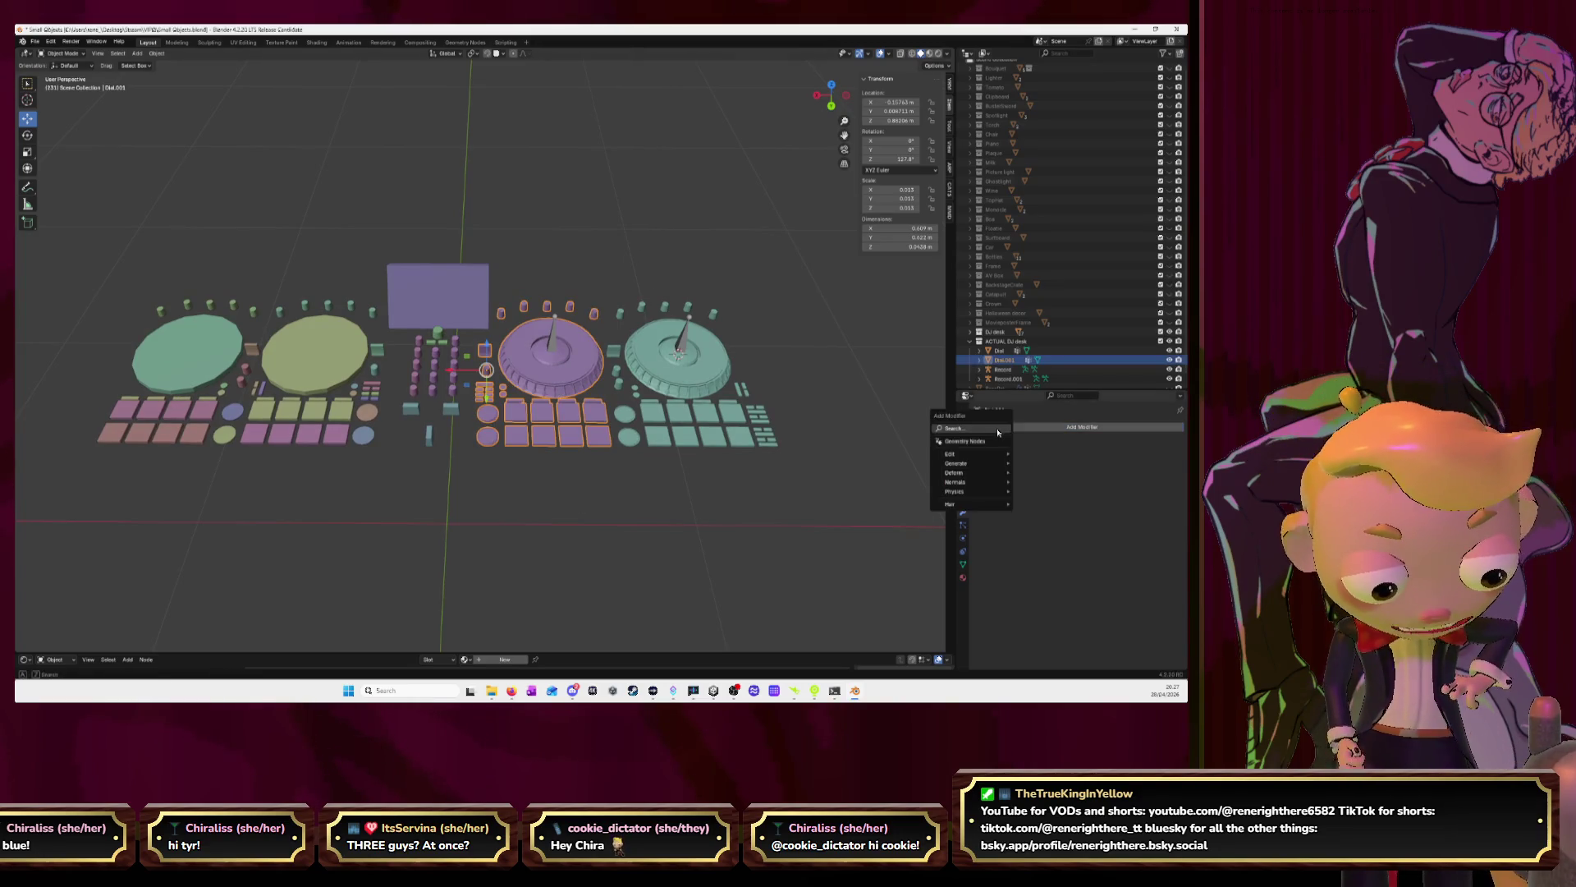
type("mir")
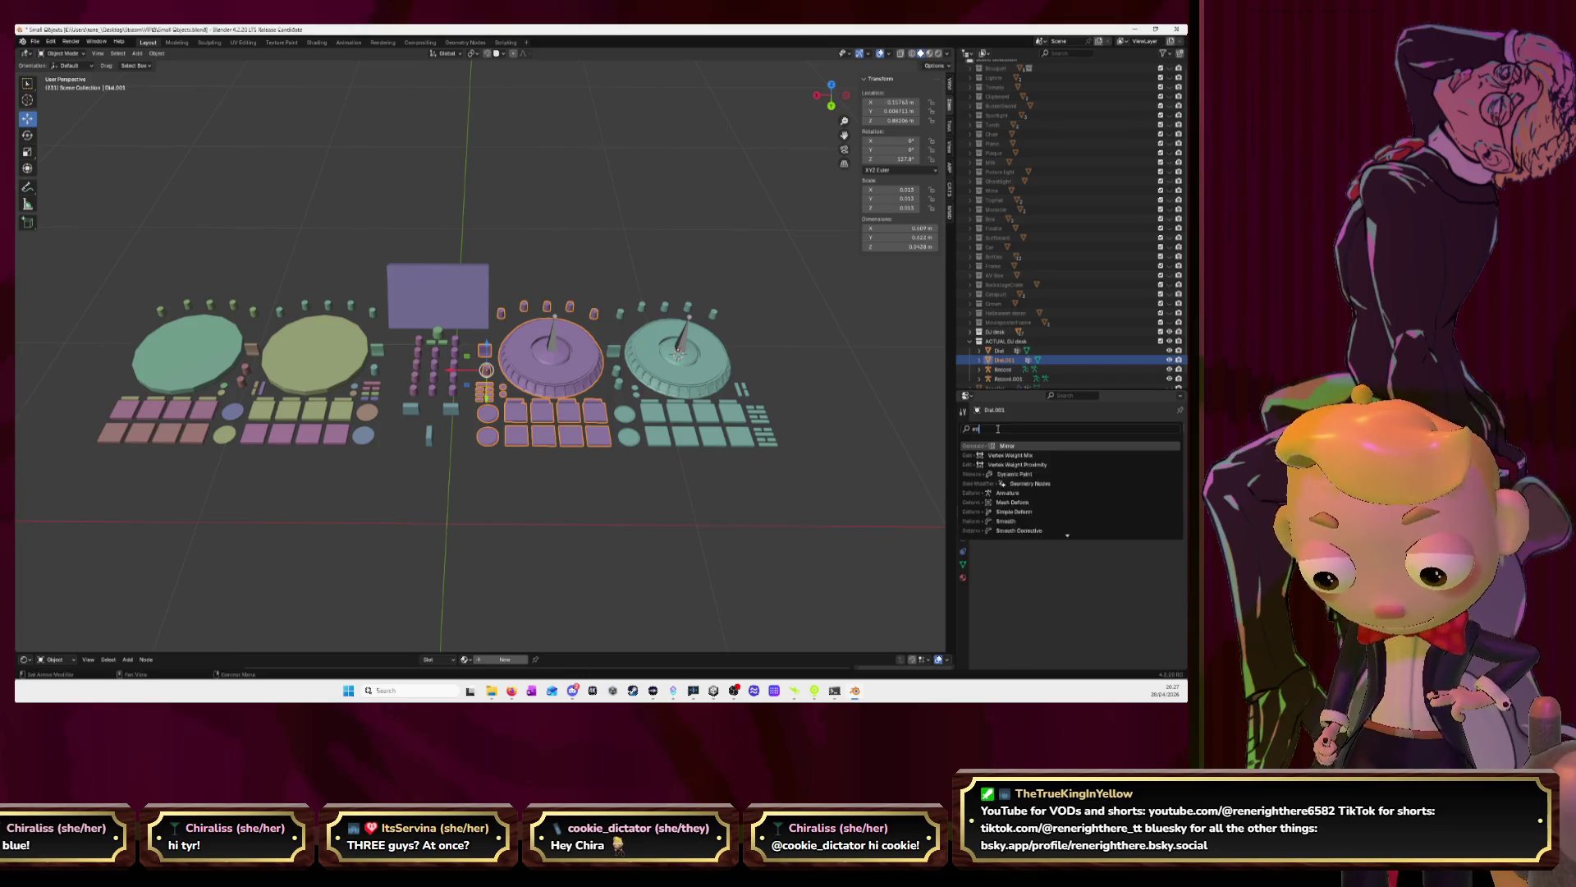
key("Return")
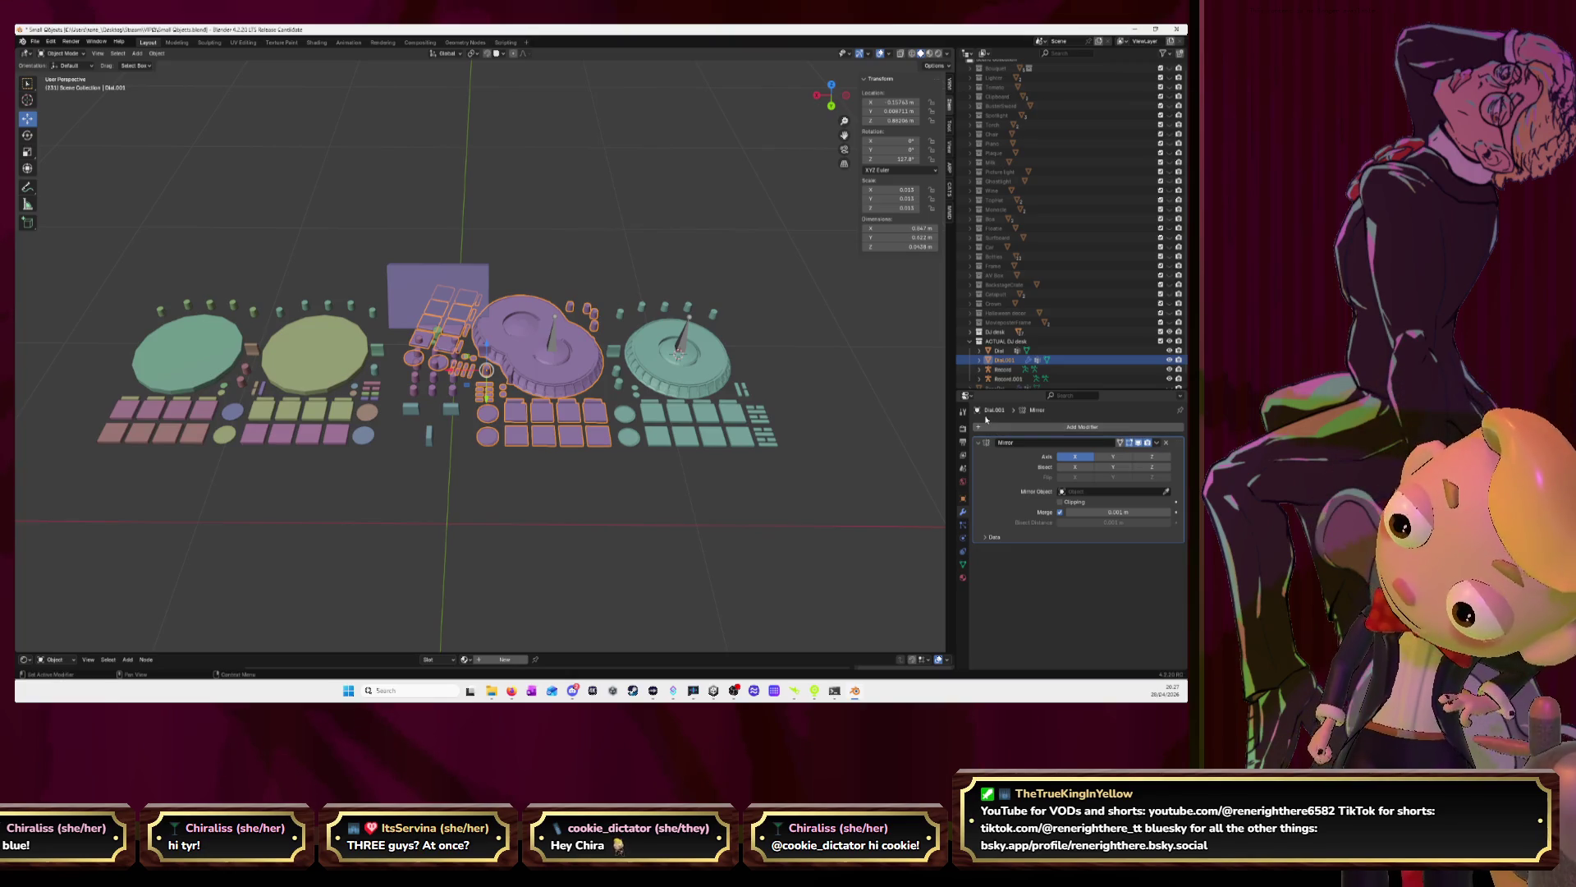
key("ctrl+z")
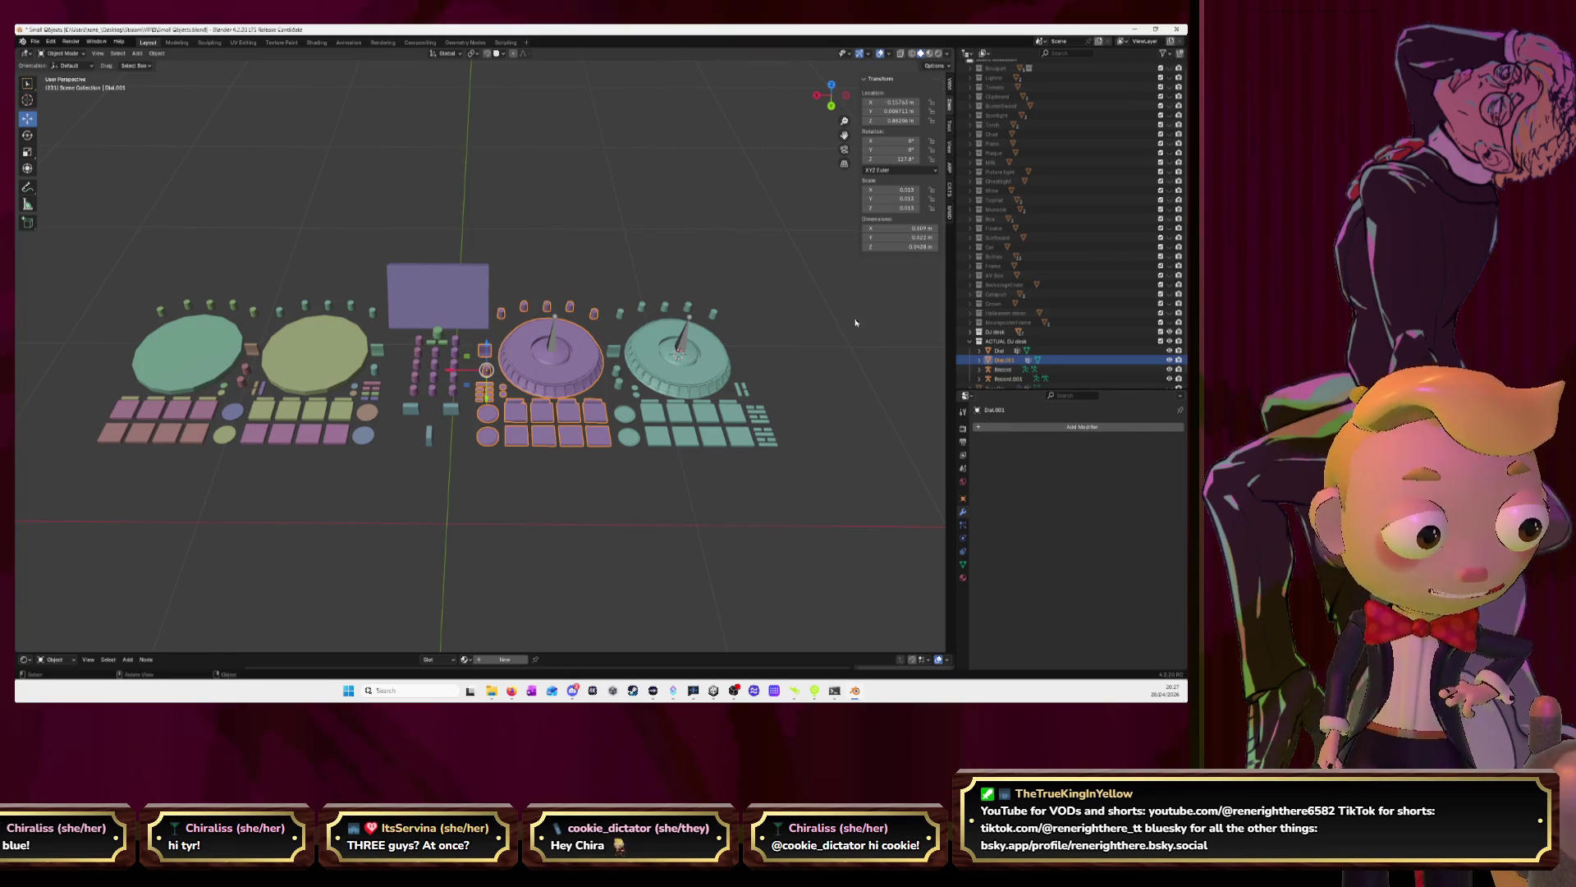
left_click(855, 323)
left_click(890, 160)
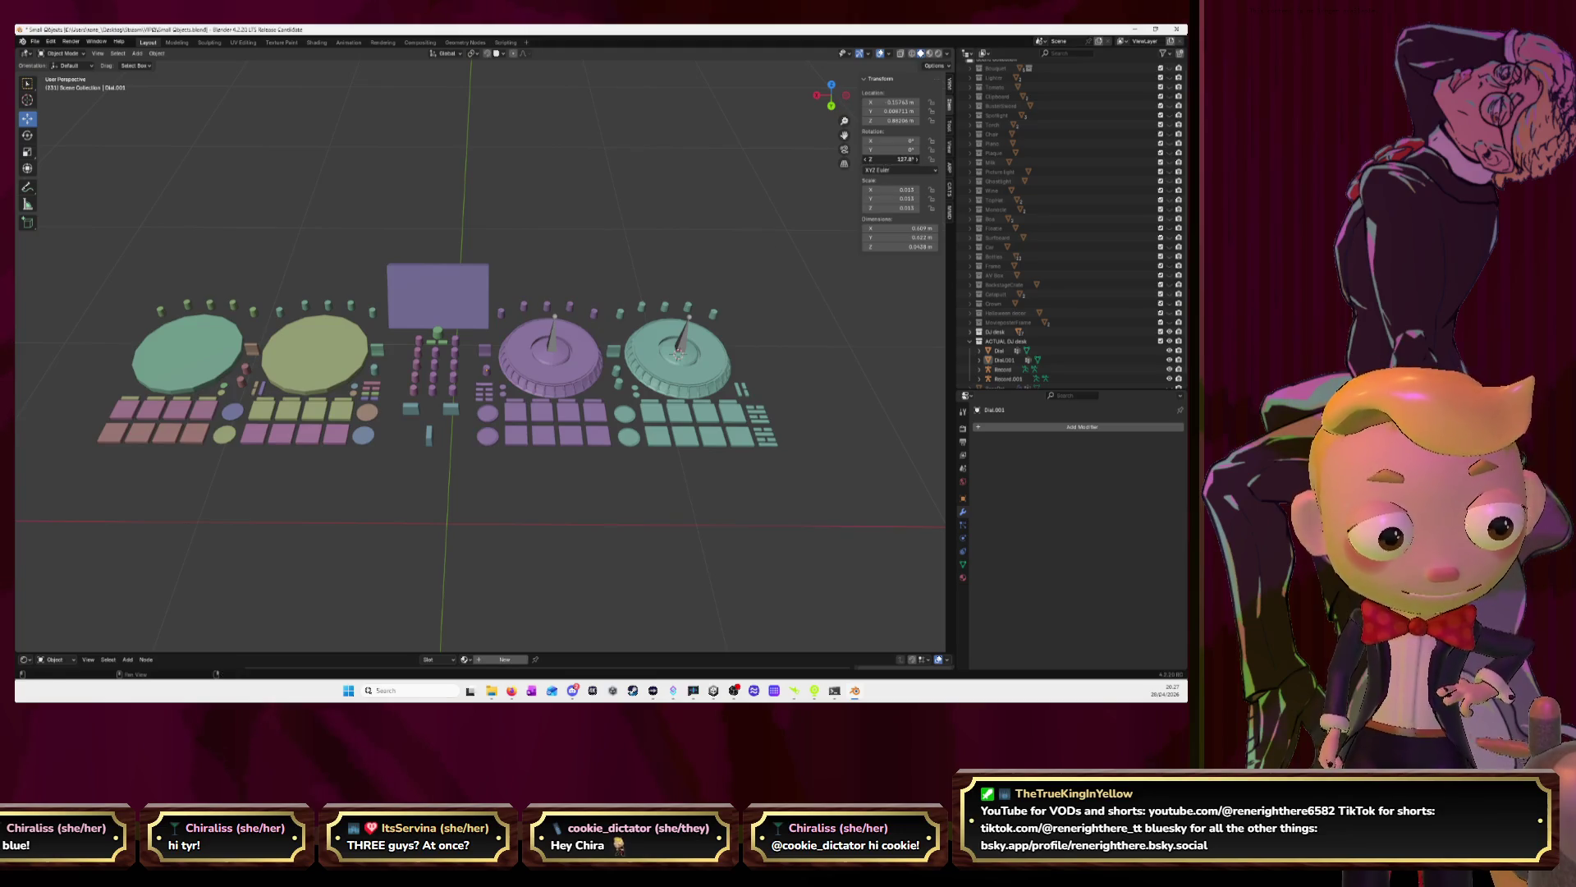
type("0")
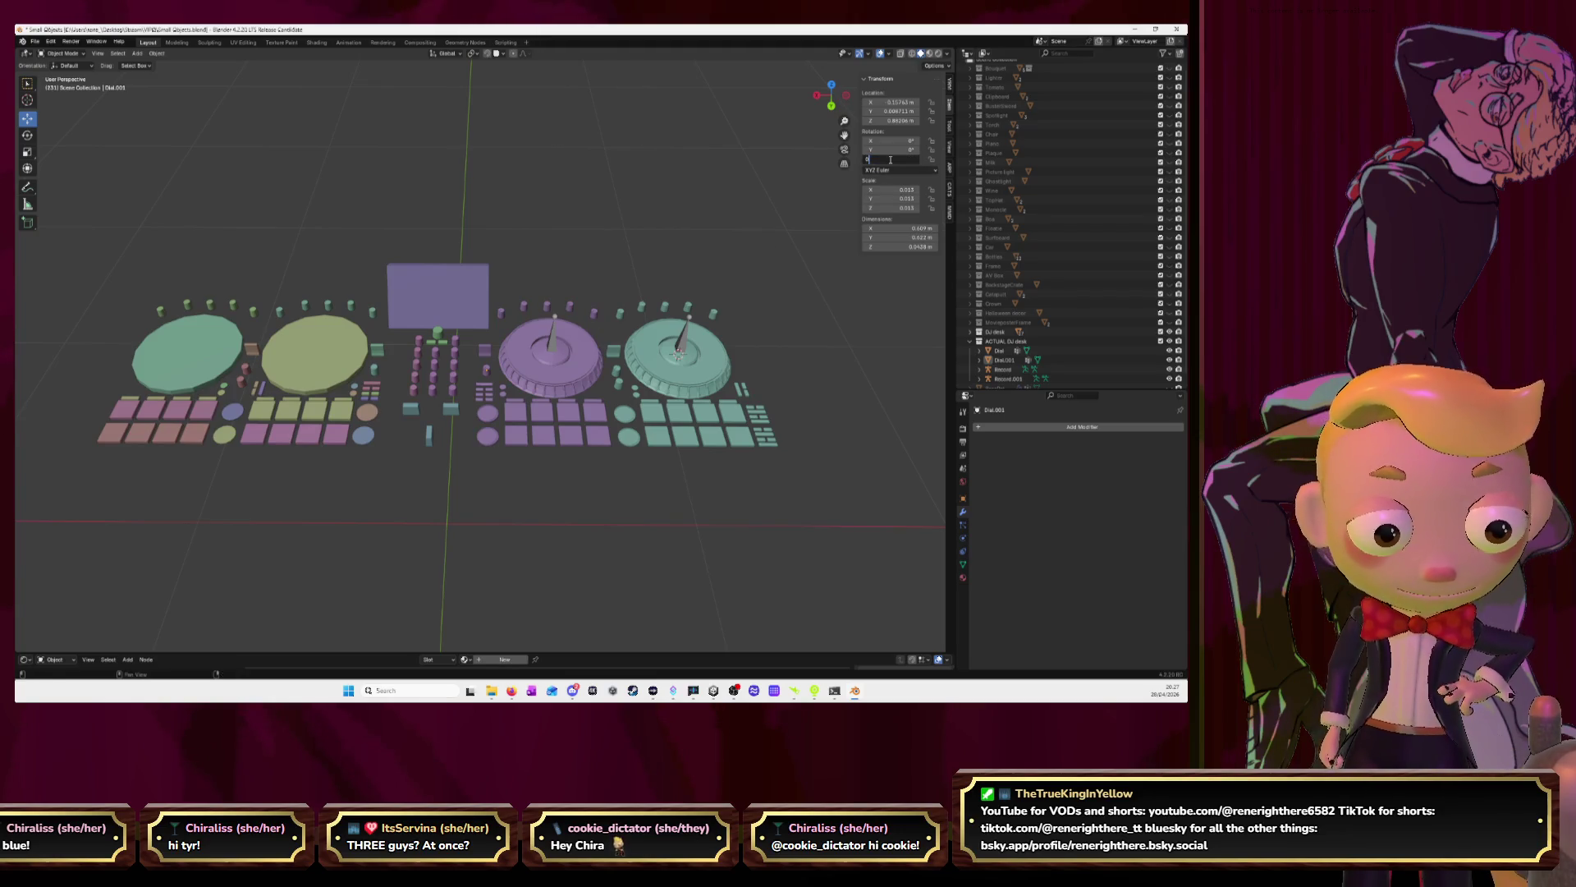
key("Return")
key("ctrl+z")
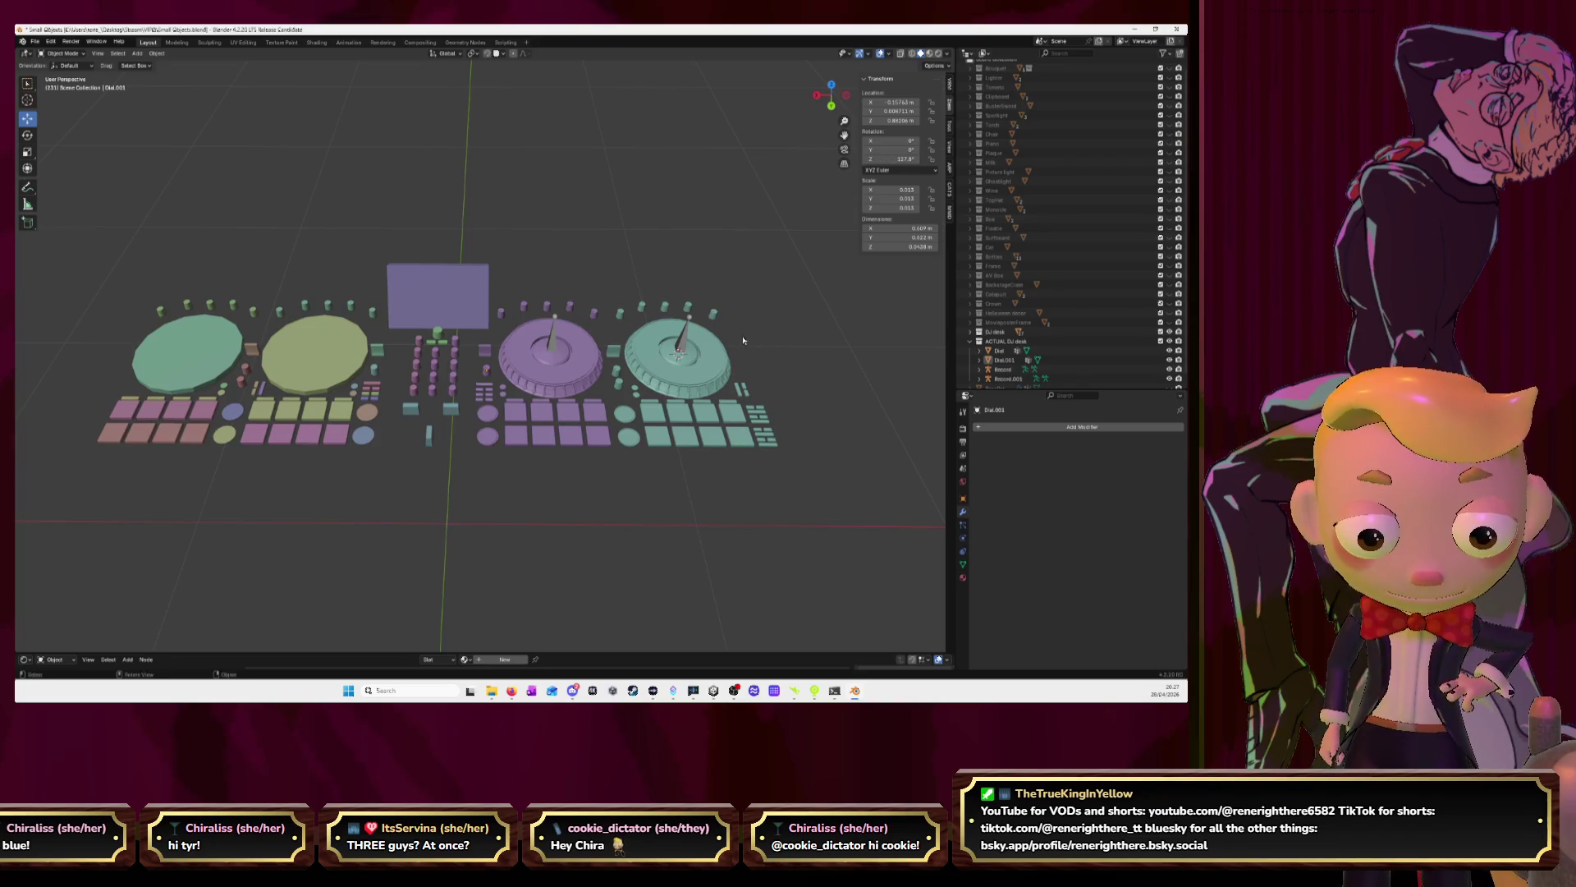
left_click(1005, 370)
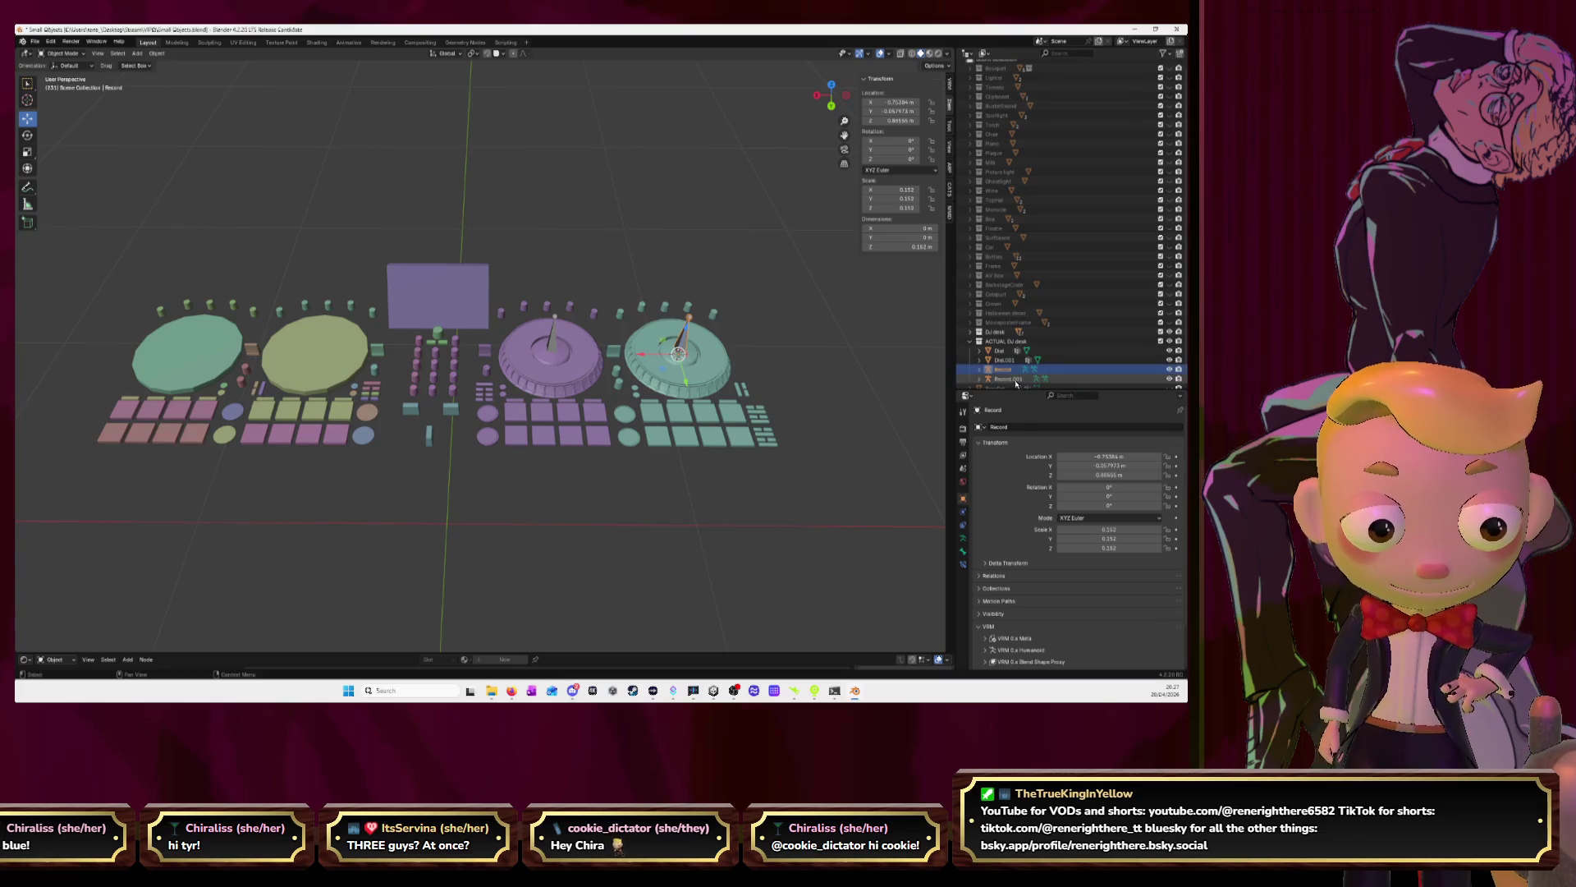
left_click(1010, 378)
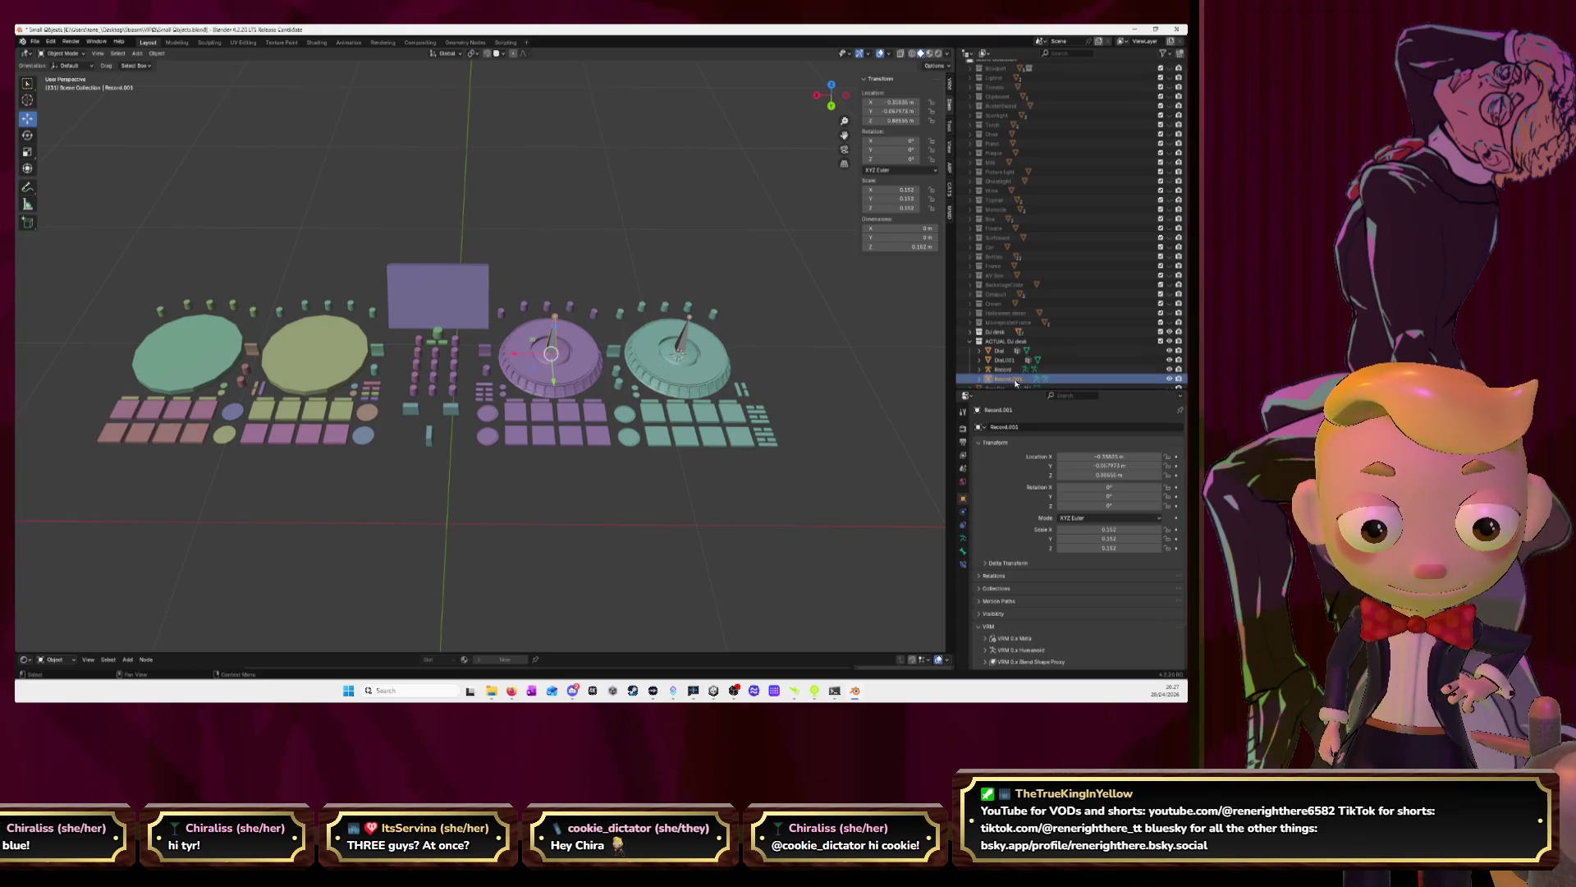
scroll(789, 359, "up", 4)
scroll(702, 363, "down", 3)
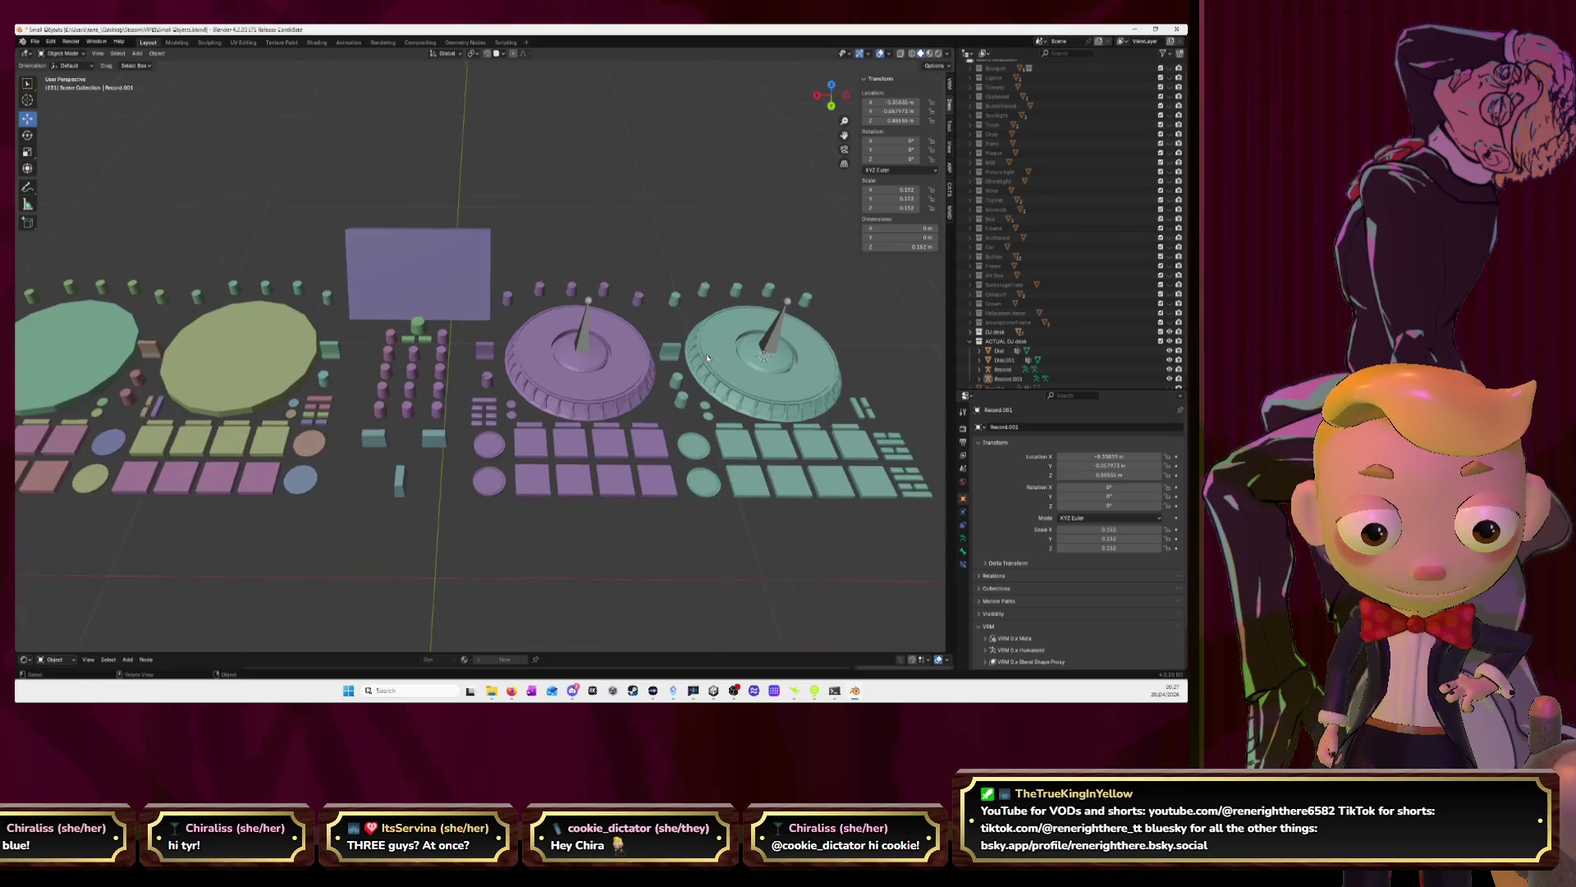
left_click(659, 405)
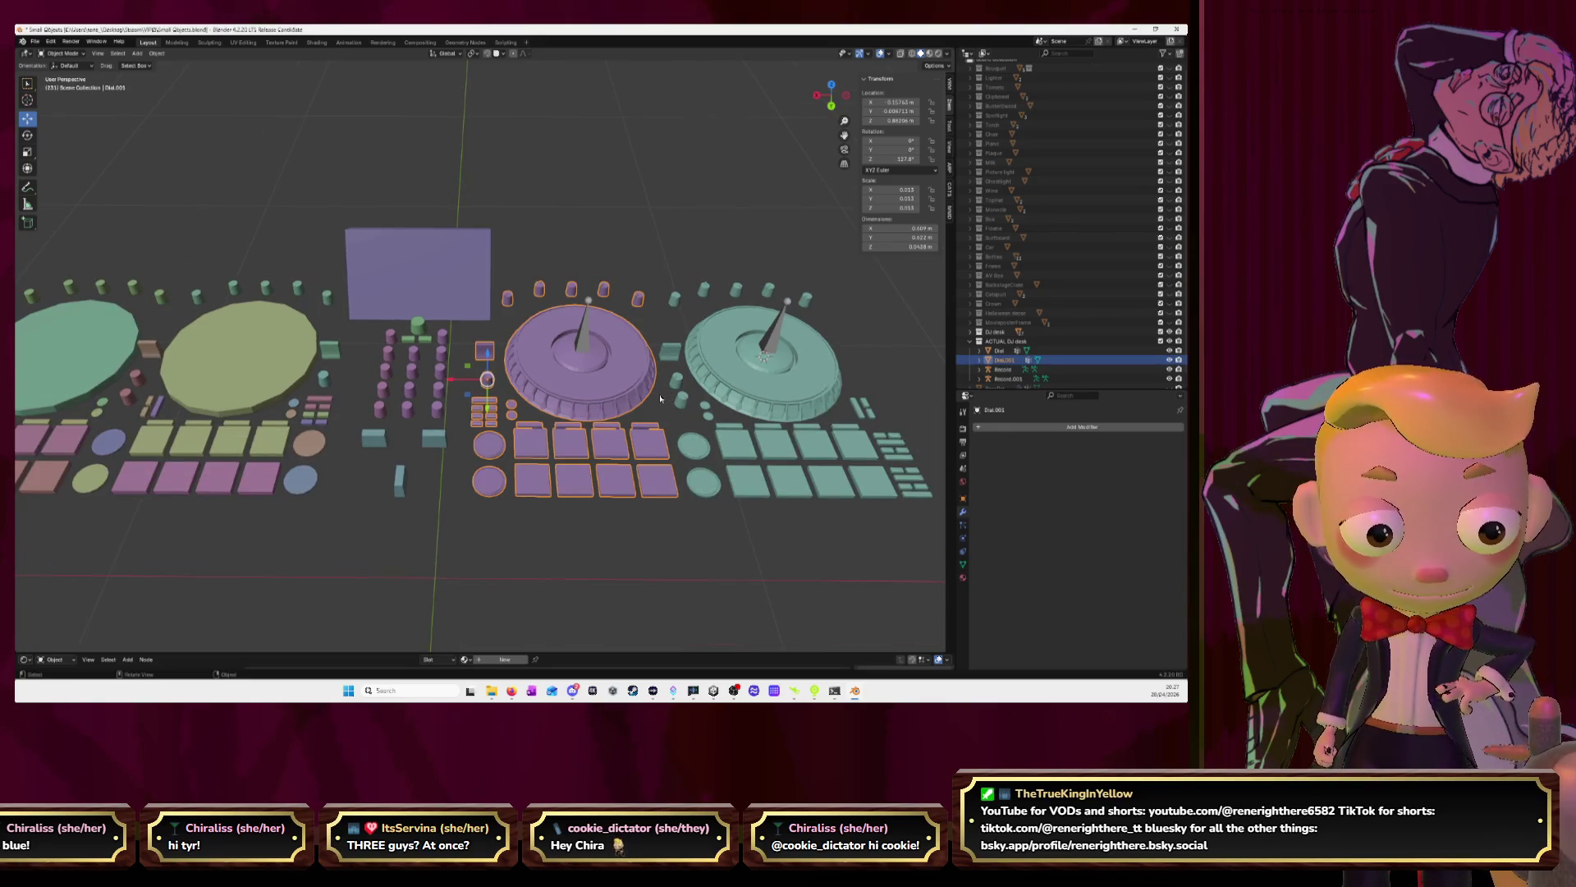
left_click(621, 234)
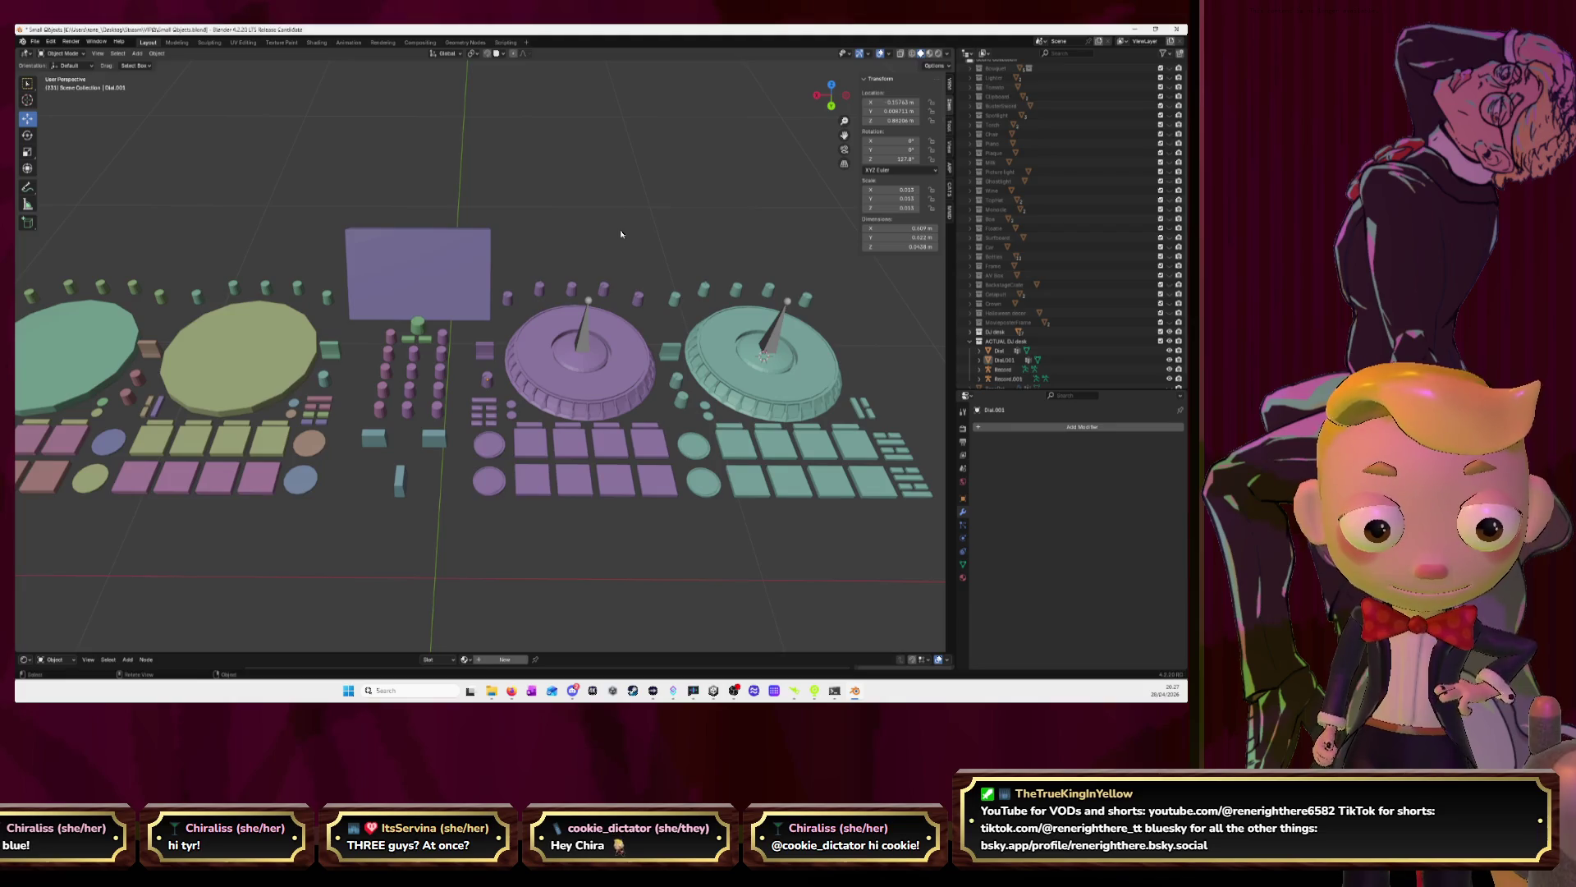
left_click(783, 363)
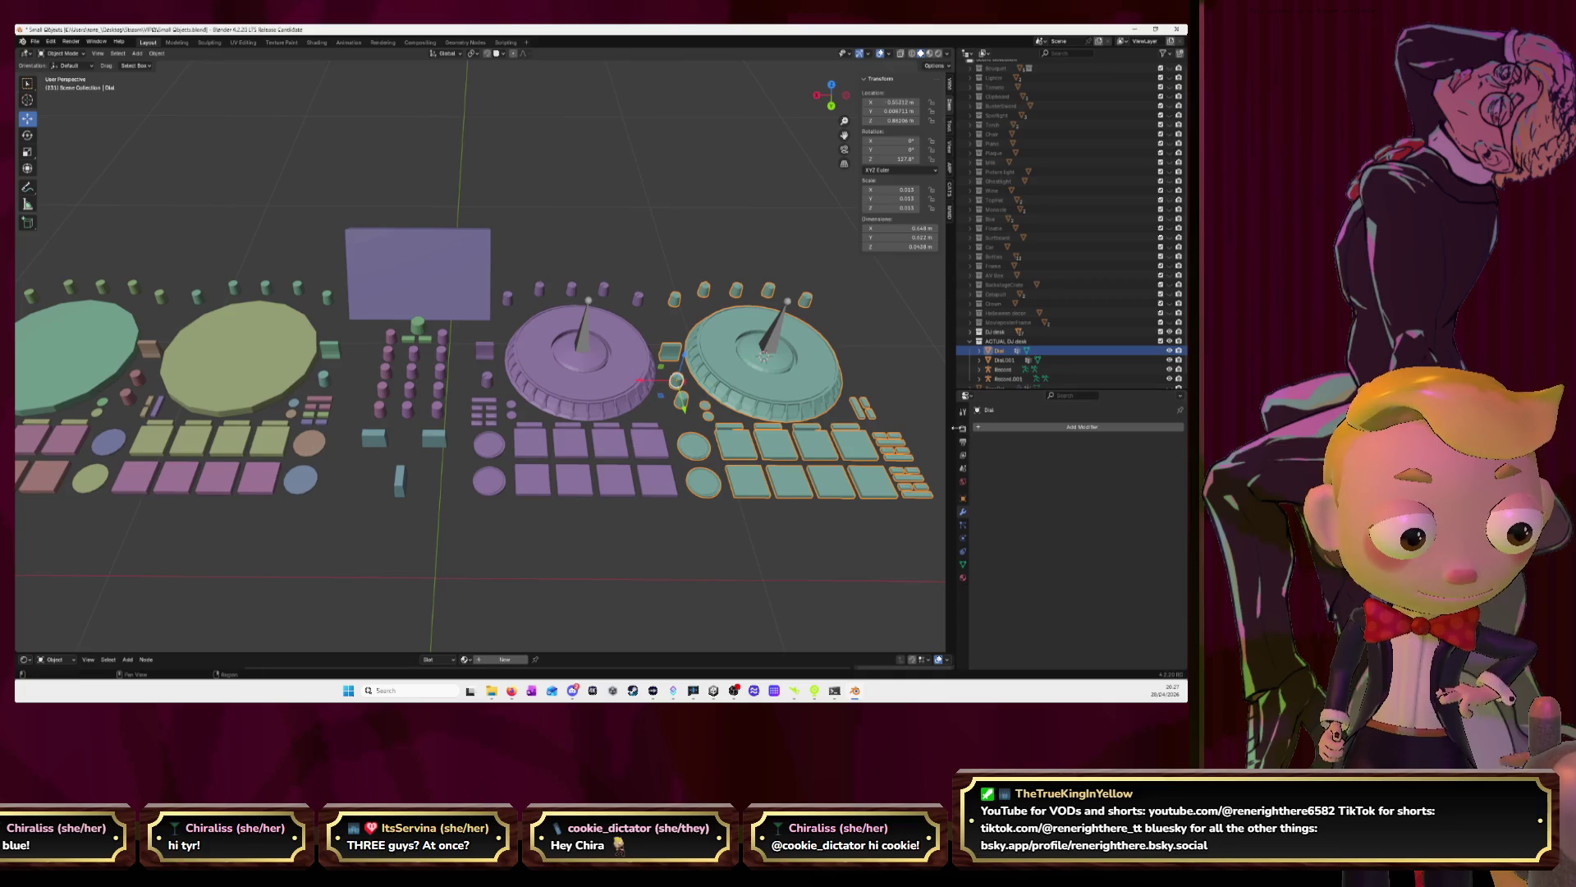
left_click(1002, 370)
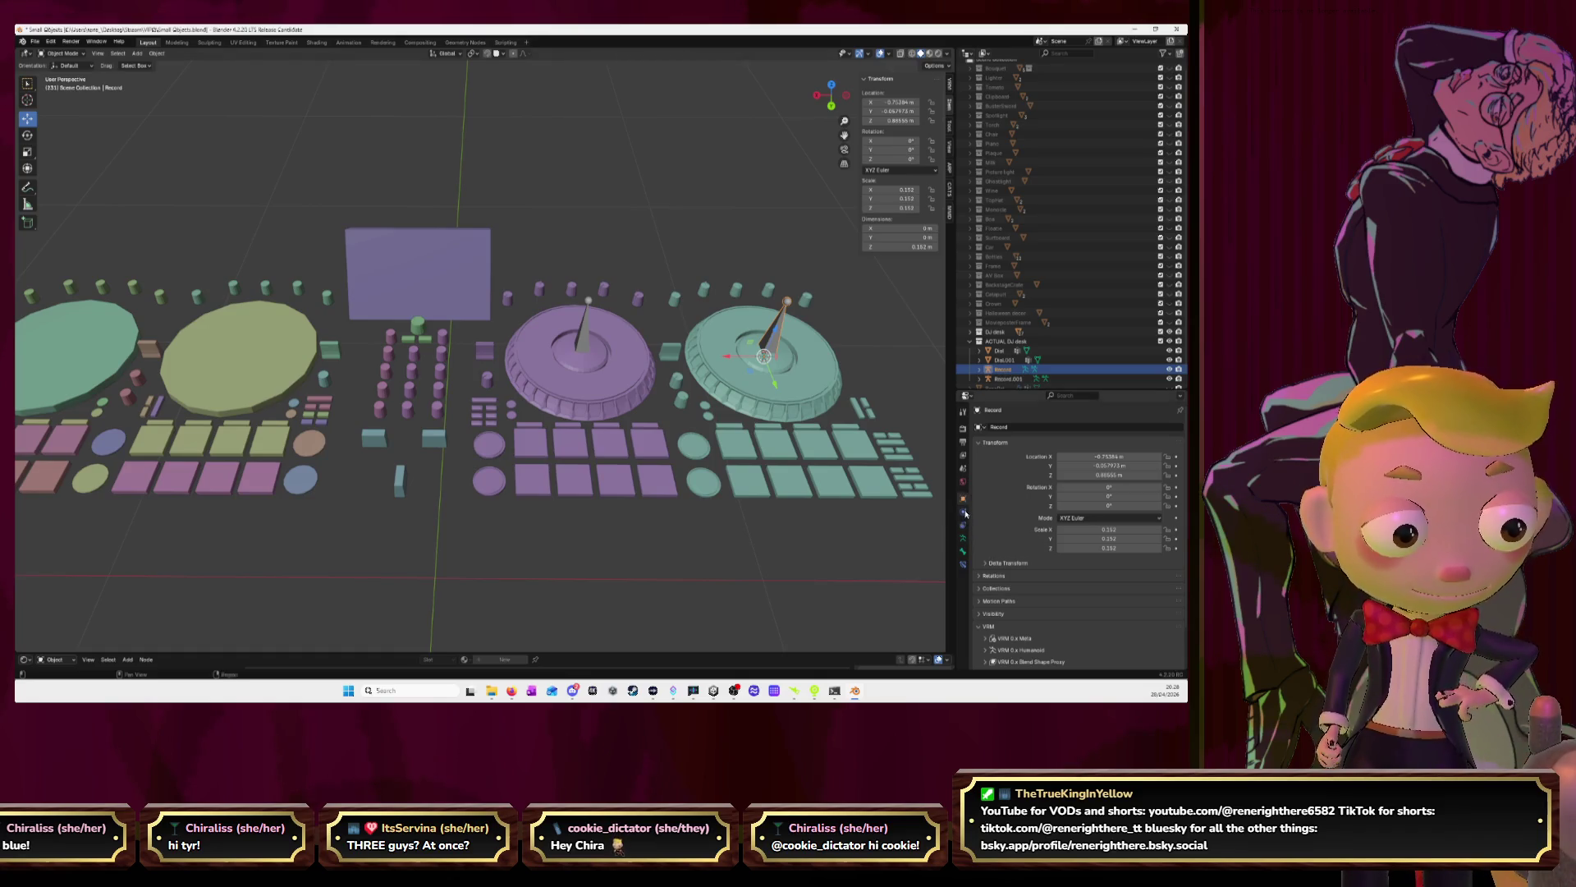
key("ctrl+z")
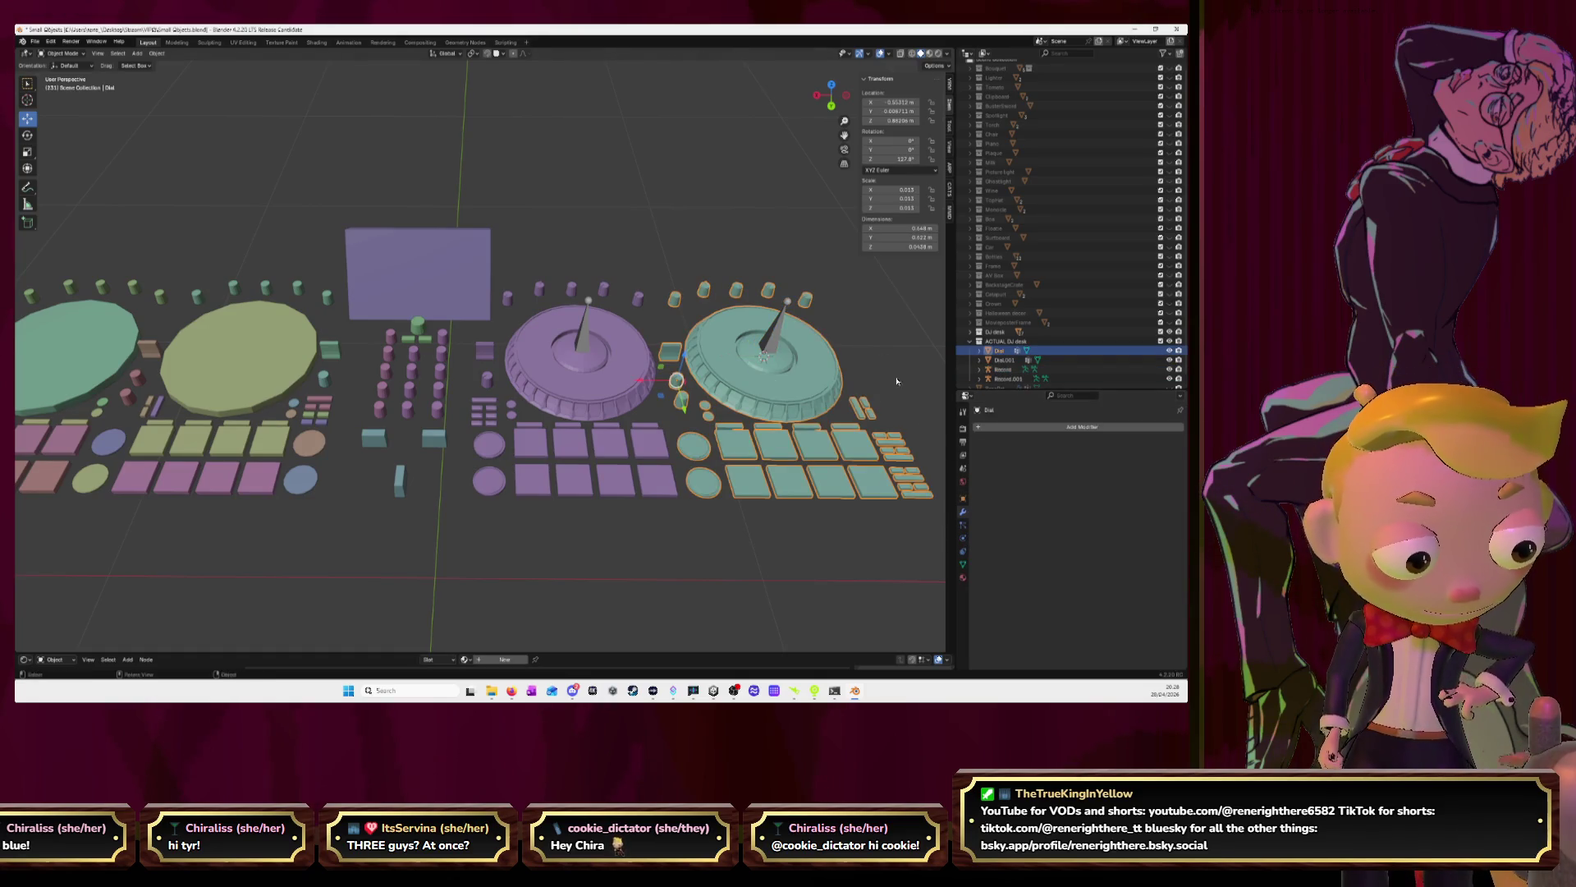
left_click(1014, 370)
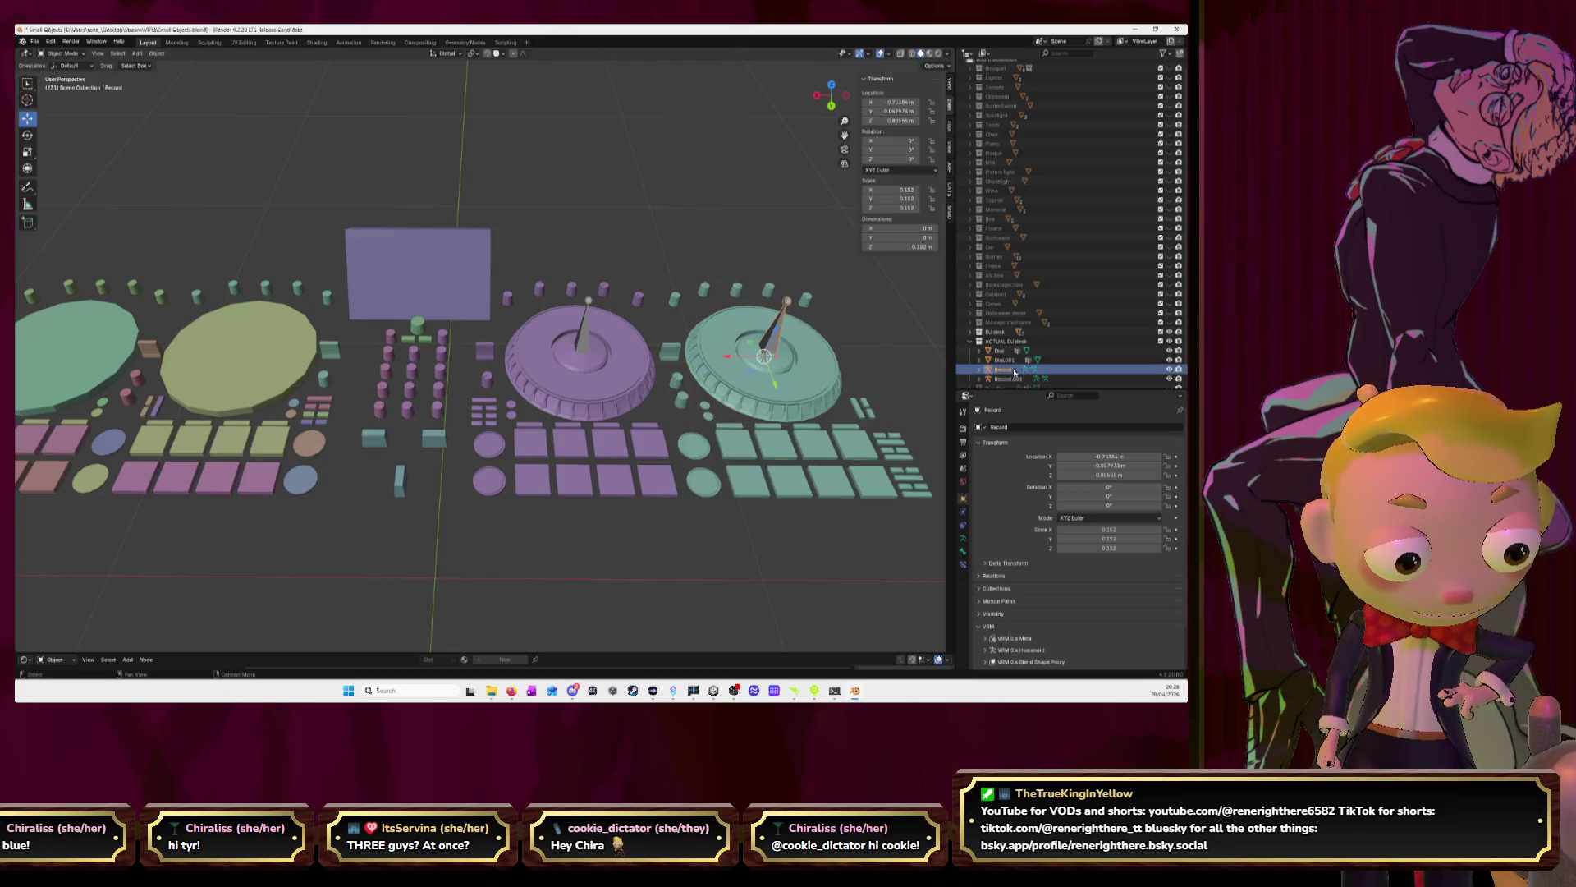
key("Delete")
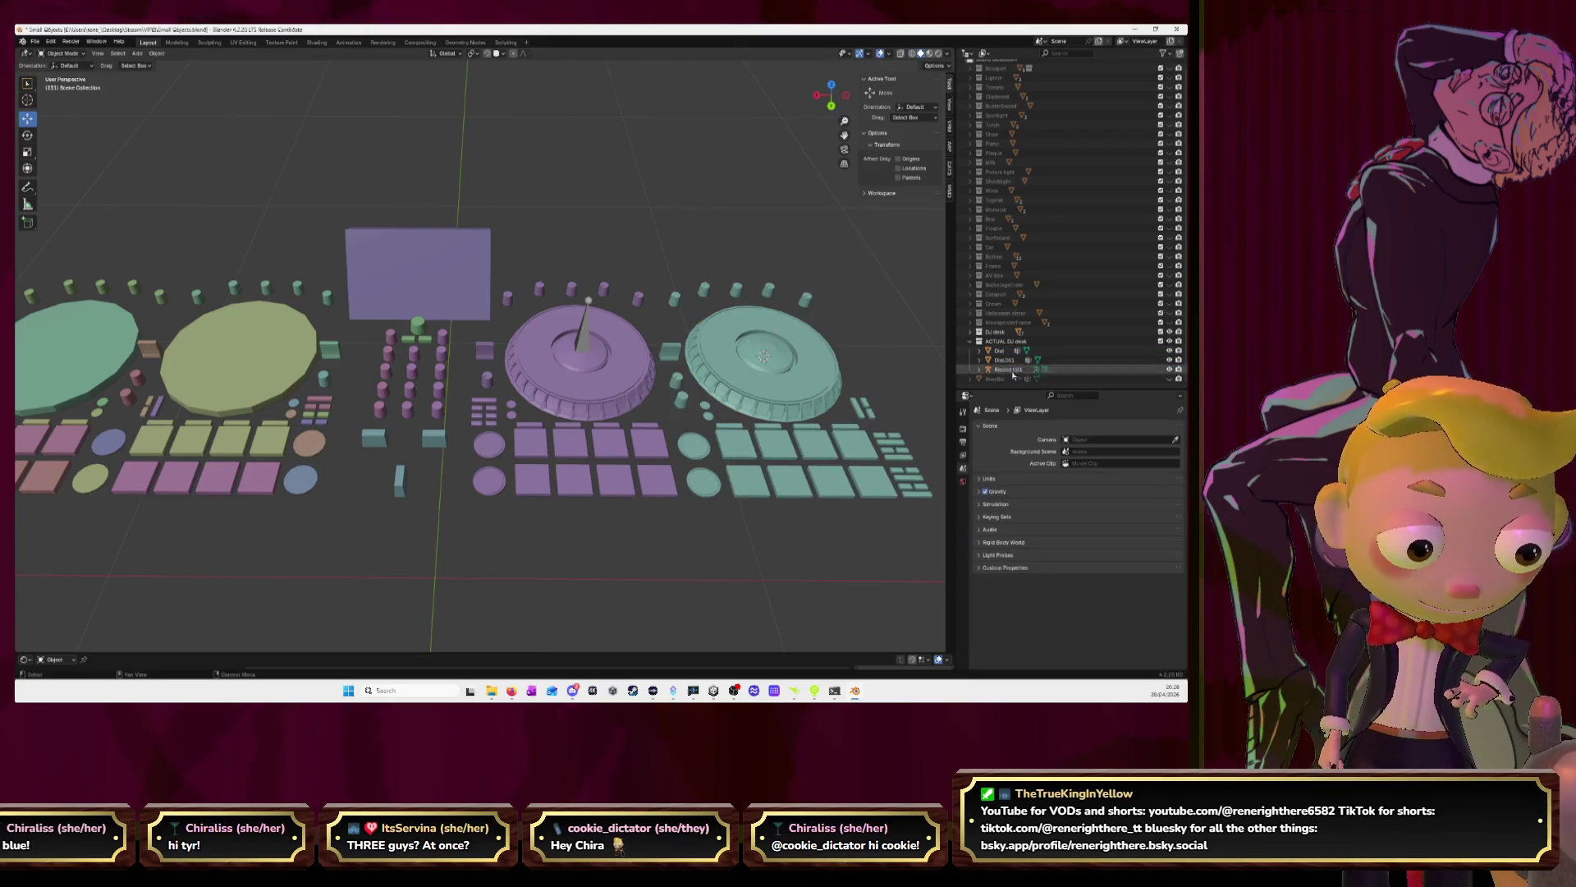
key("Delete")
left_click(640, 387)
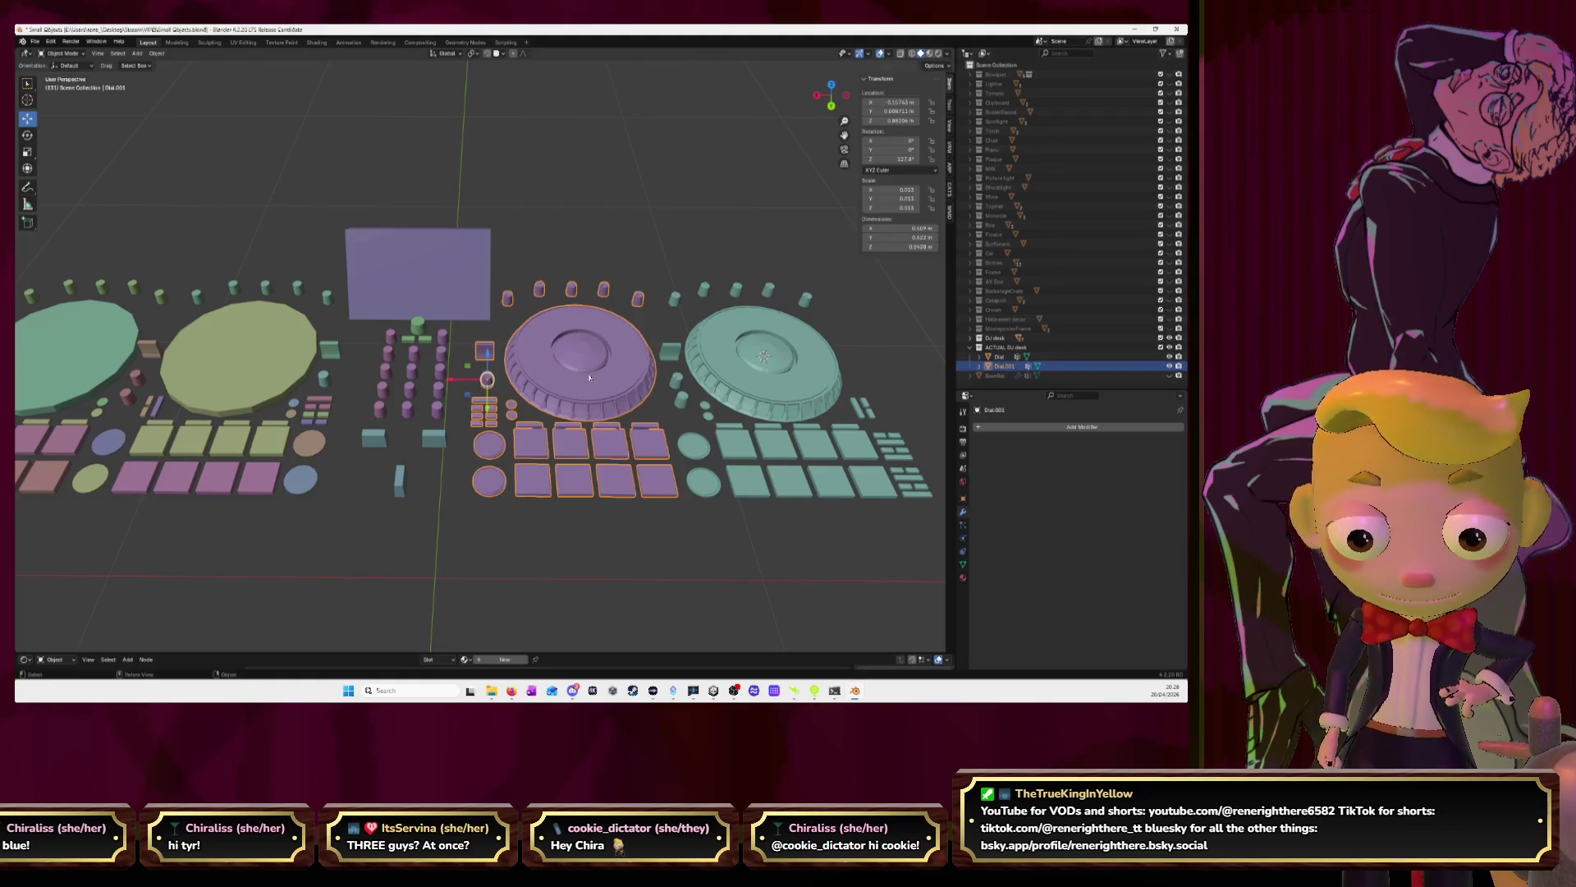
left_click(1003, 428)
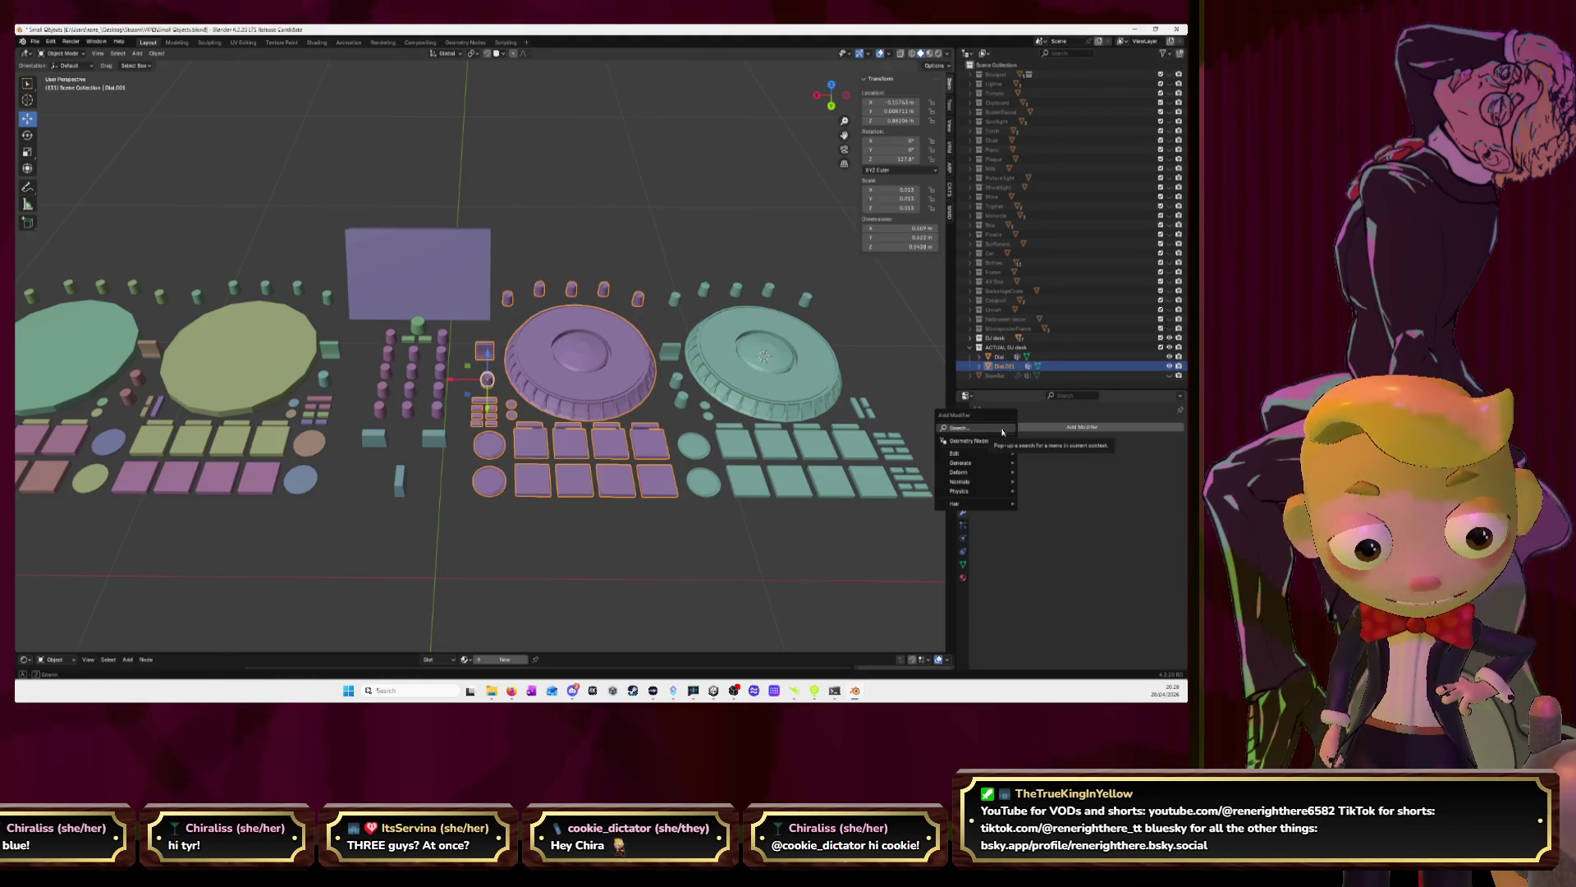
left_click(760, 248)
key("ctrl+z")
key("ctrl+z")
key("ctrl+z")
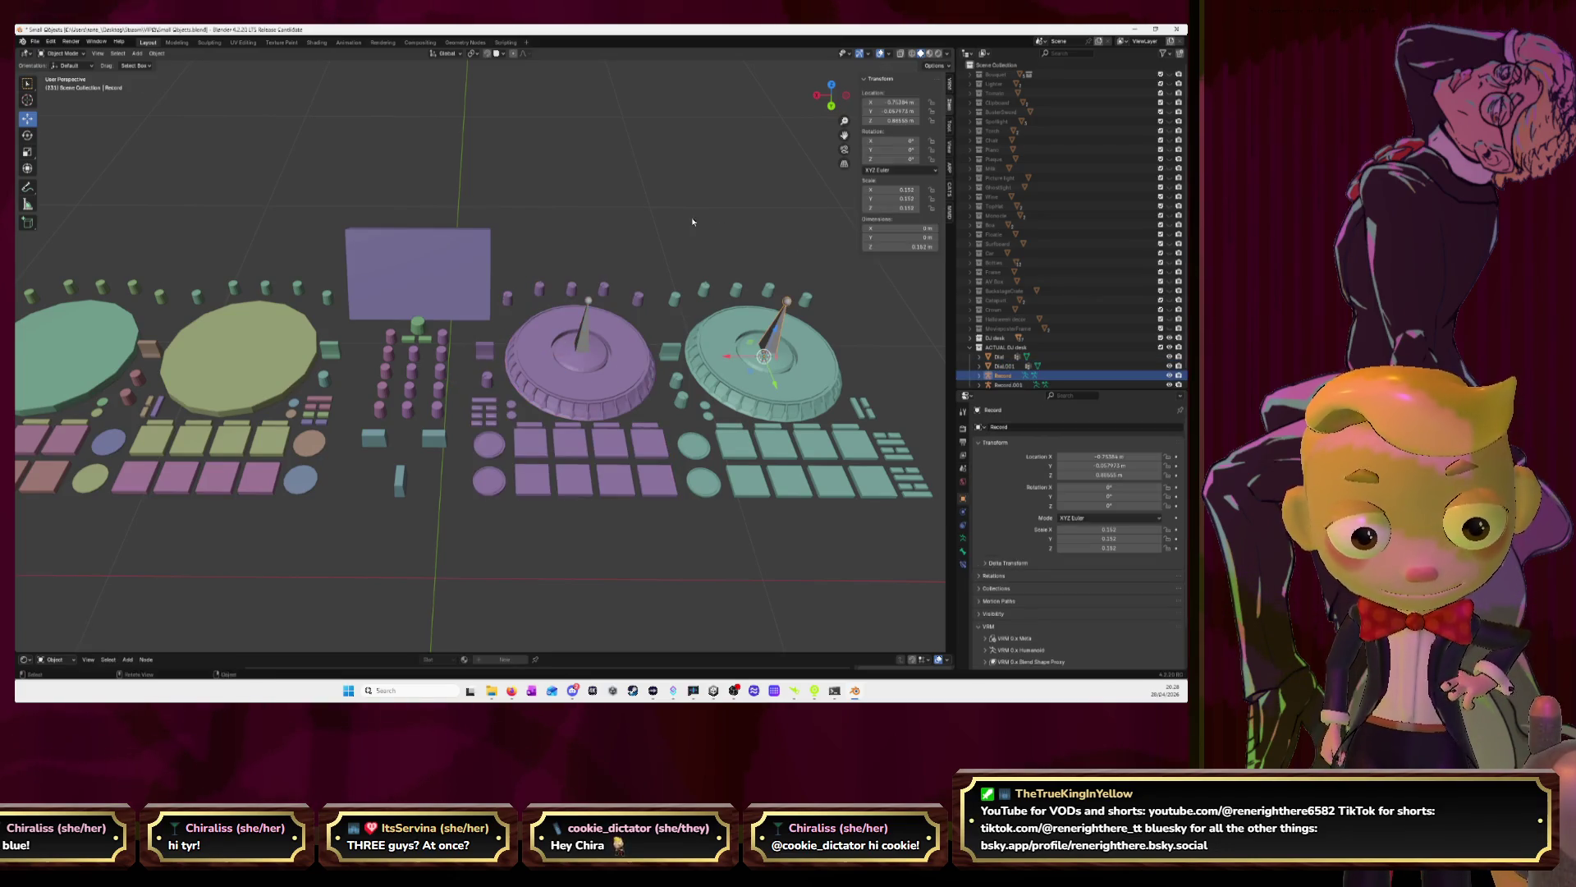
key("ctrl+z")
key("ctrl+z")
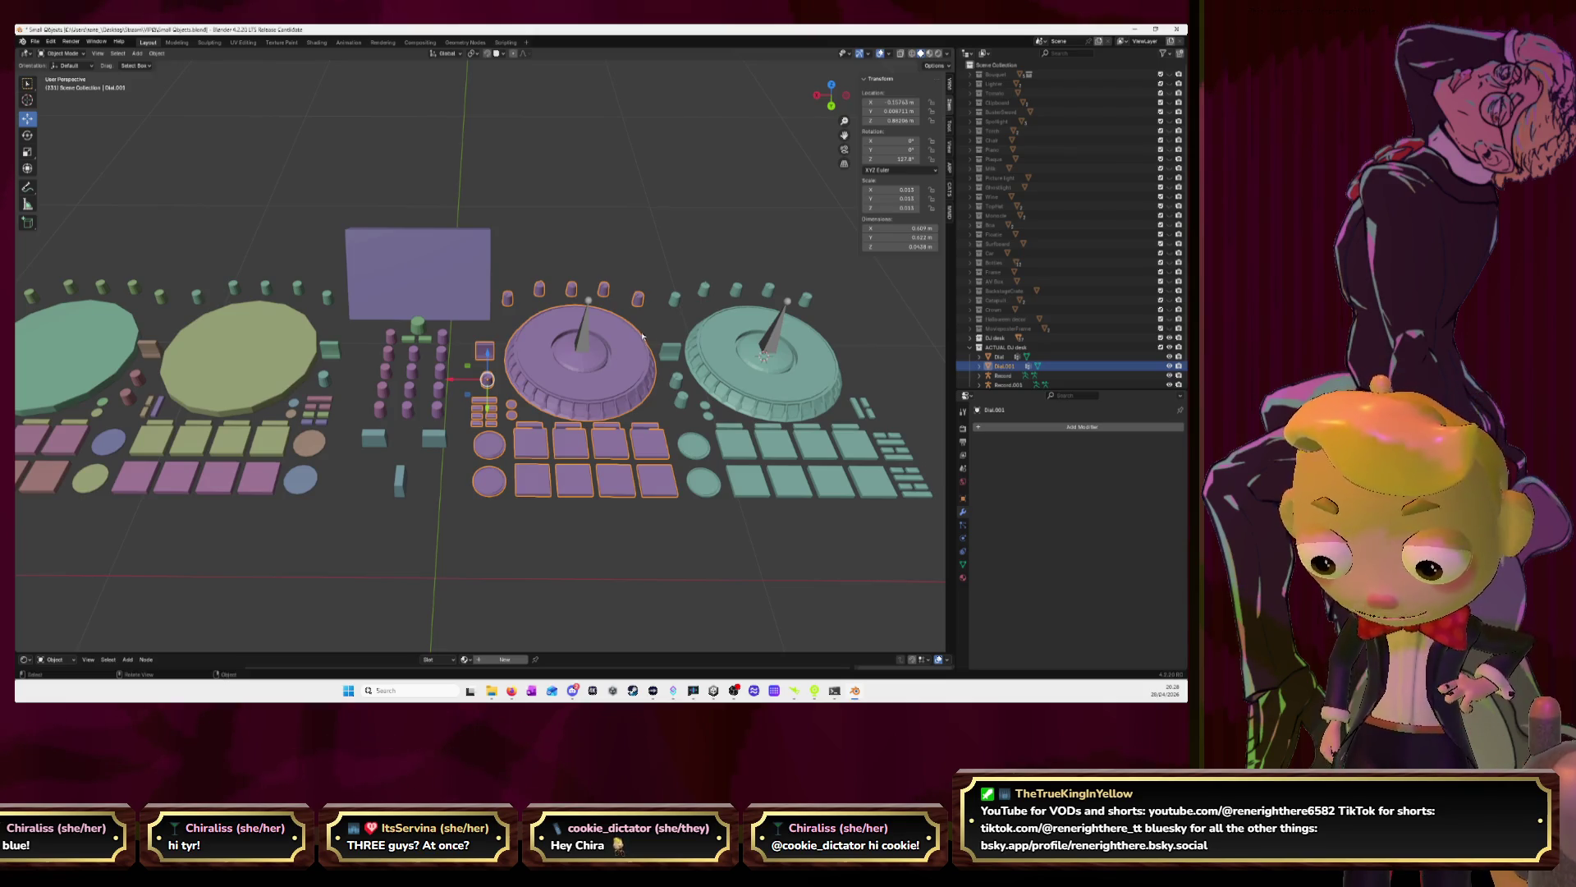
Apply rotation and scale on the purple dial Dial.001
key("ctrl+a")
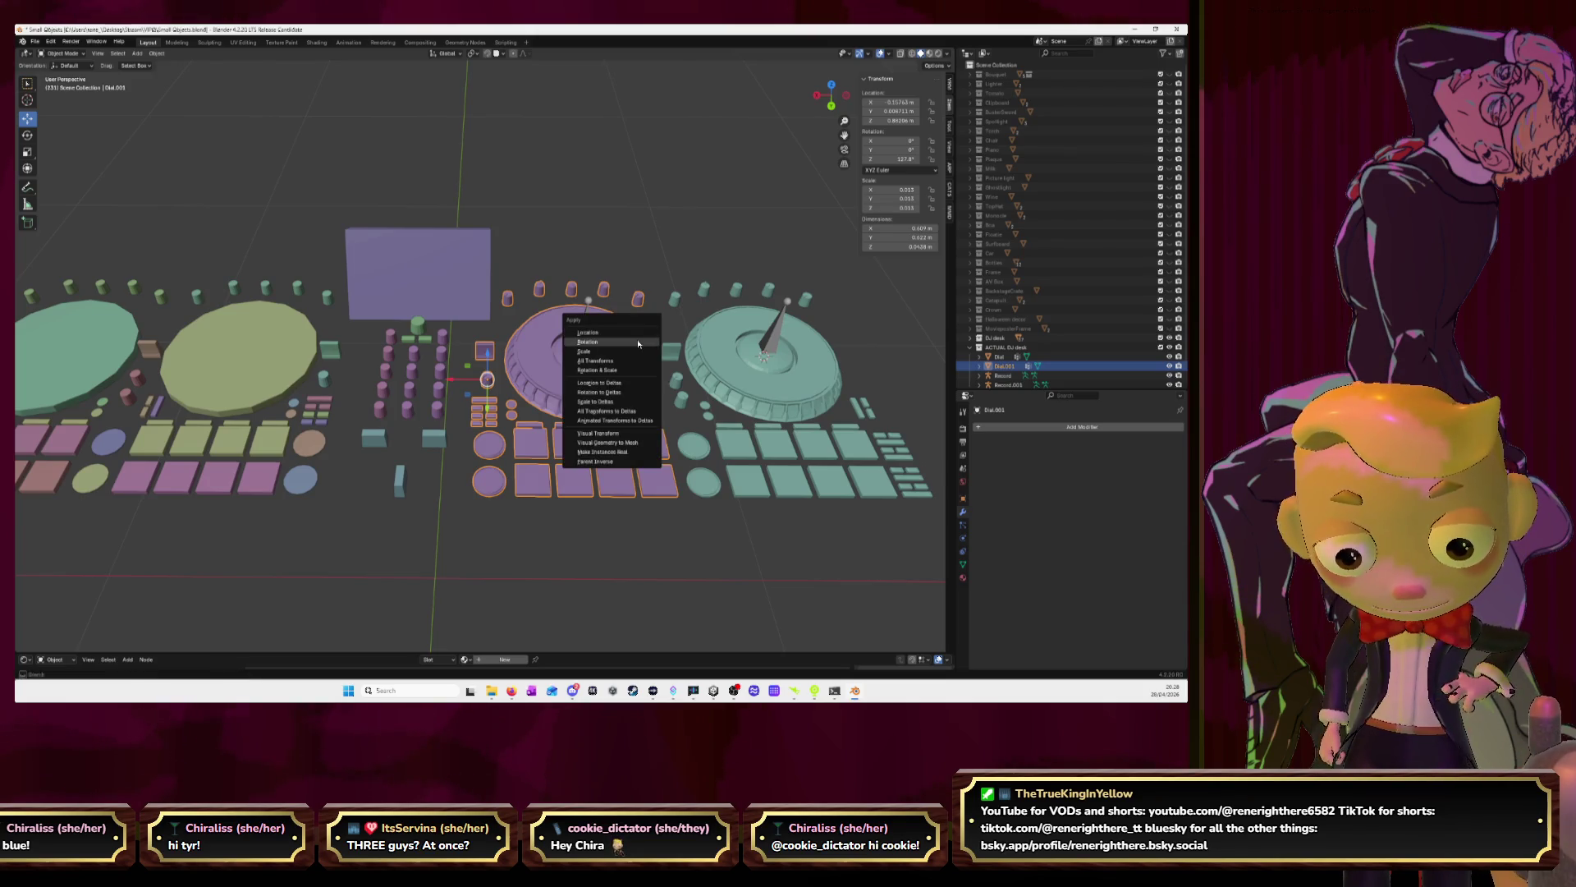
left_click(638, 343)
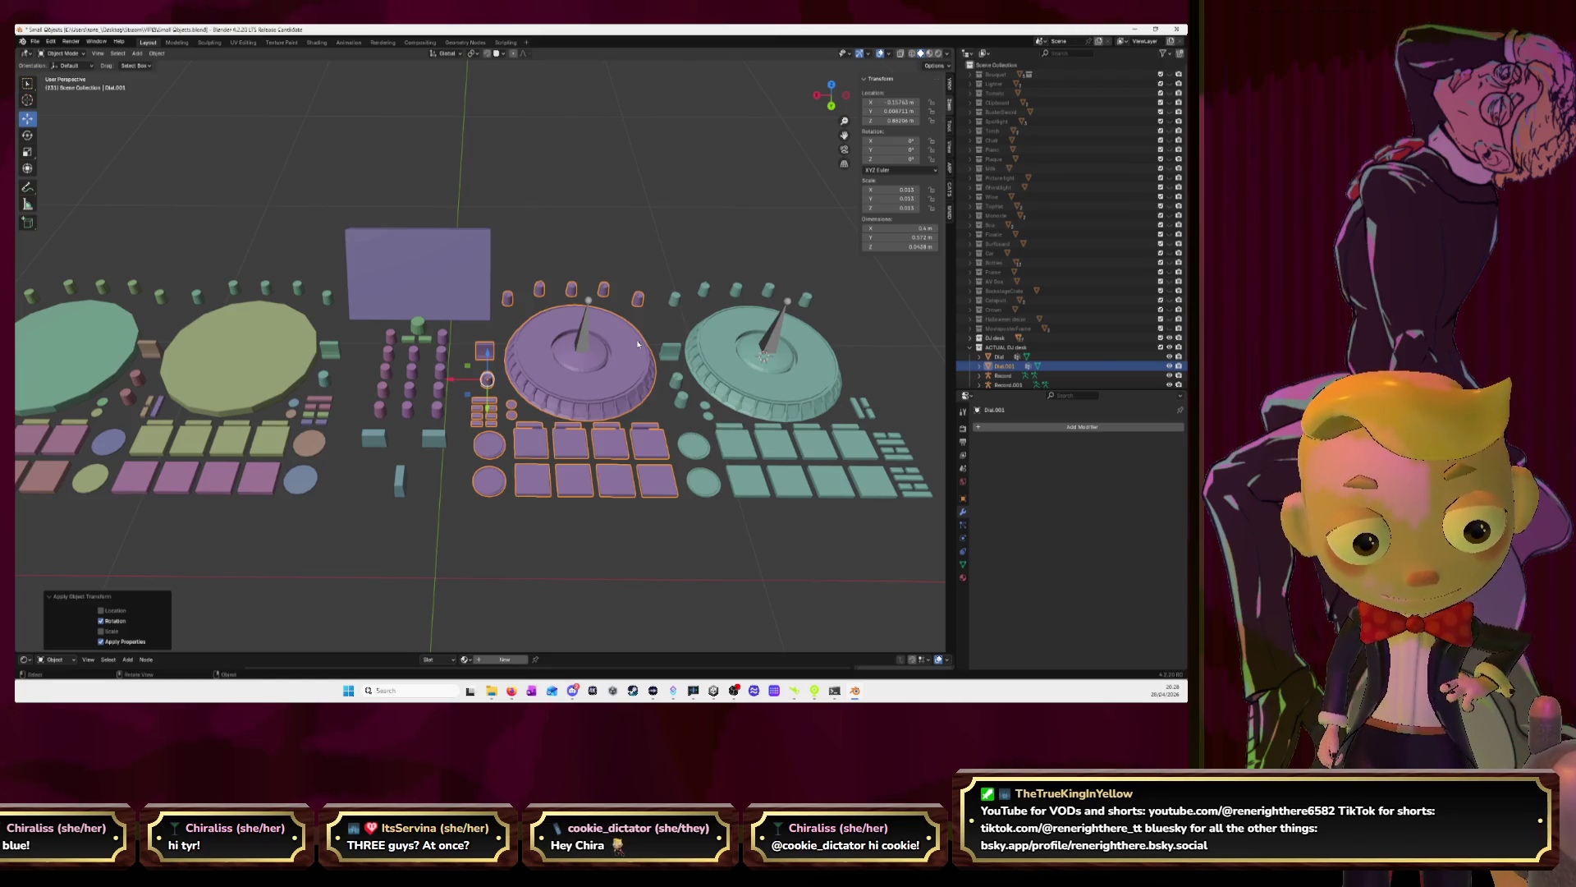
key("ctrl+a")
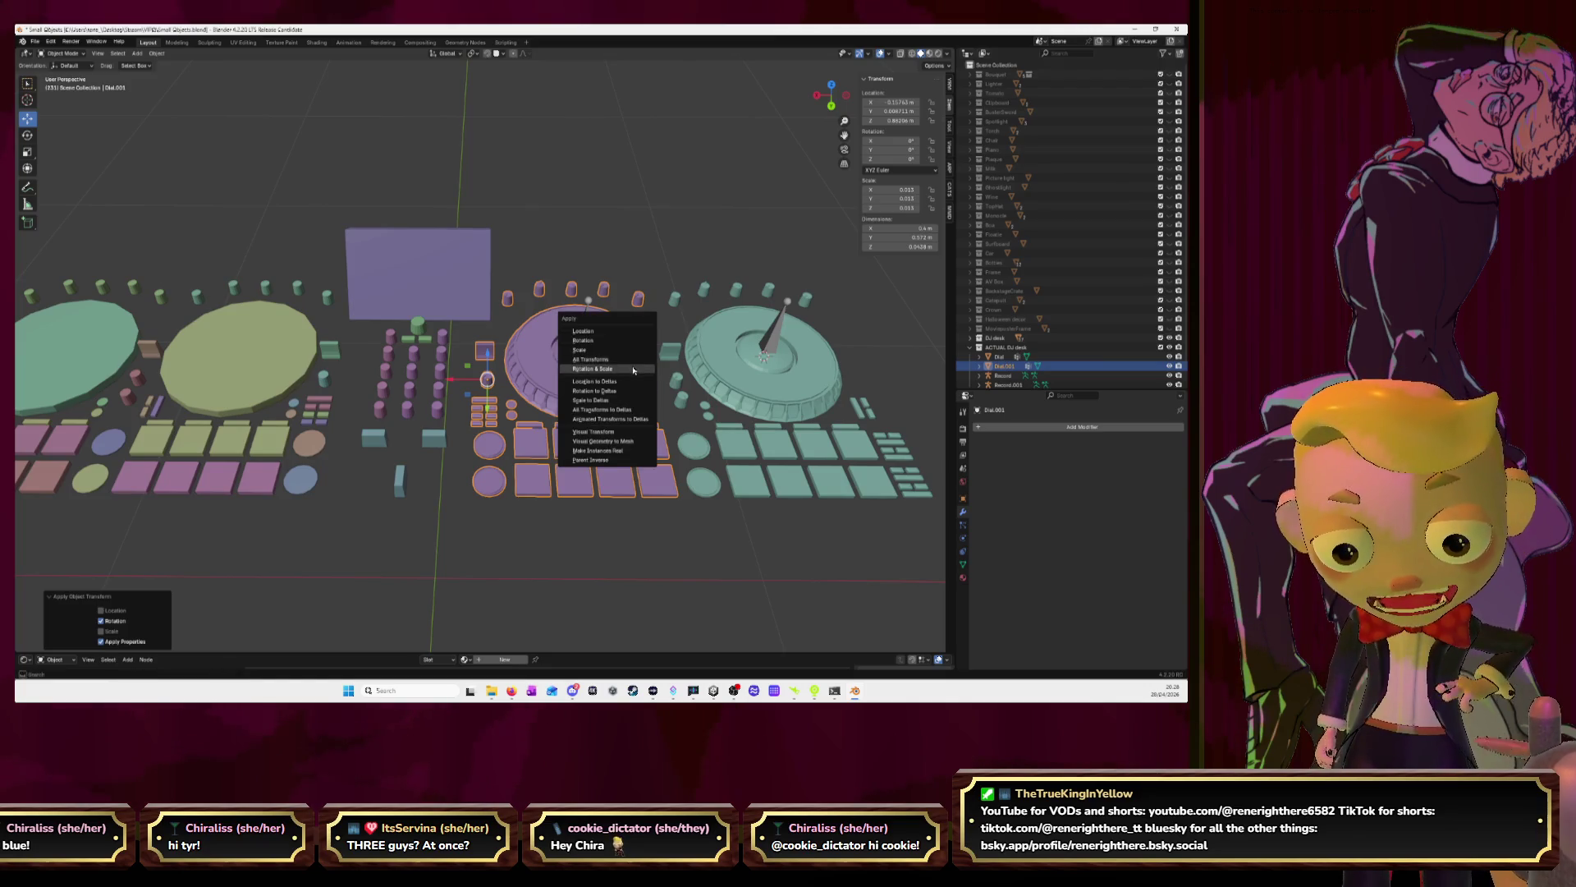
left_click(629, 350)
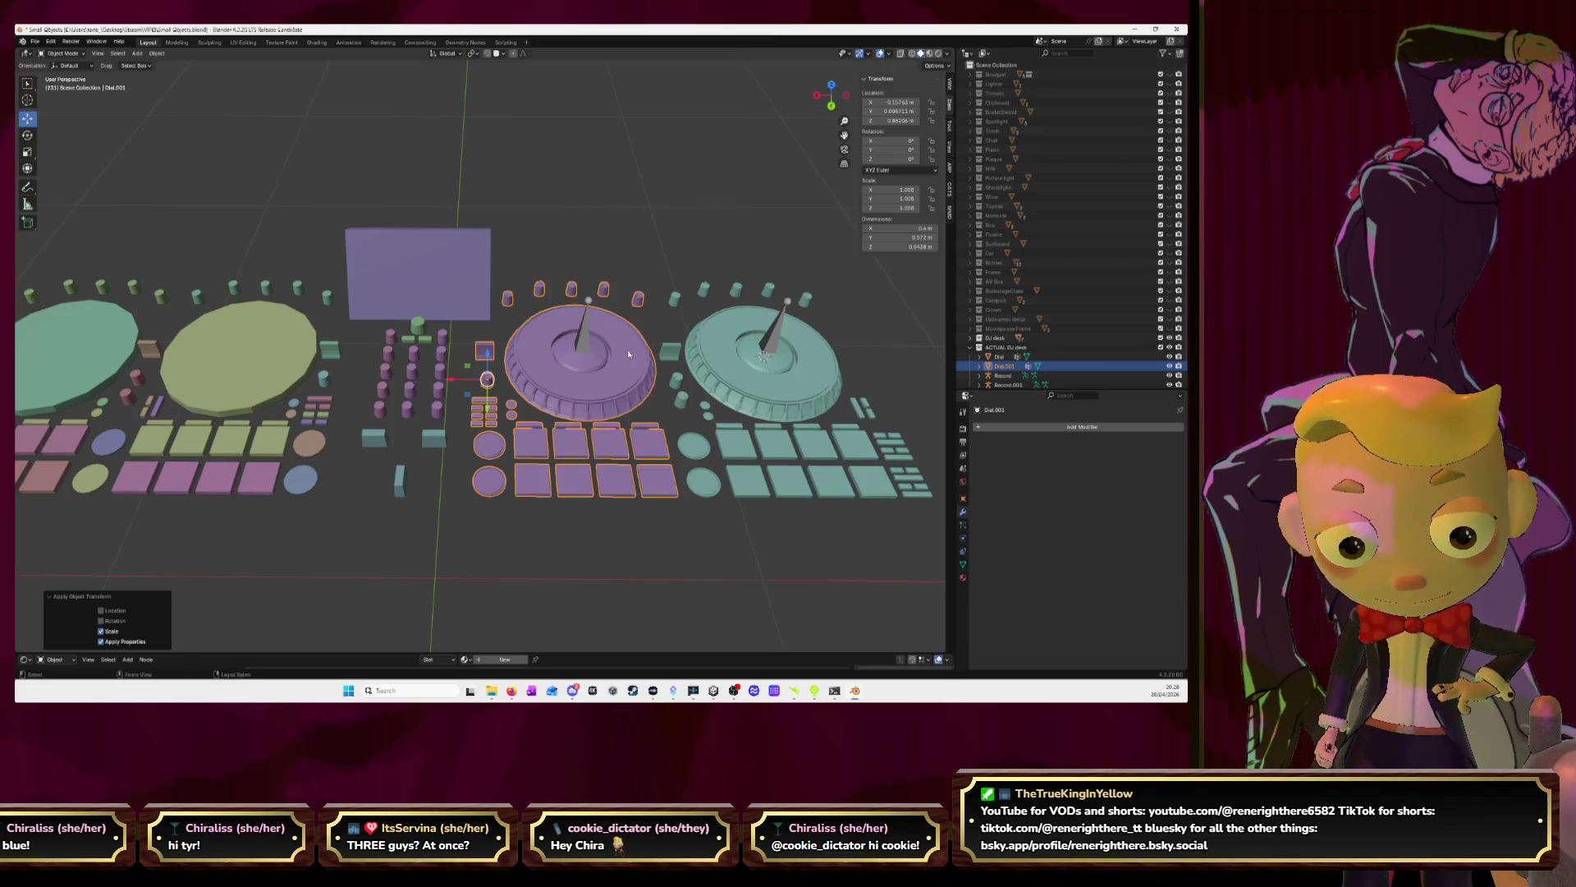
key("ctrl+a")
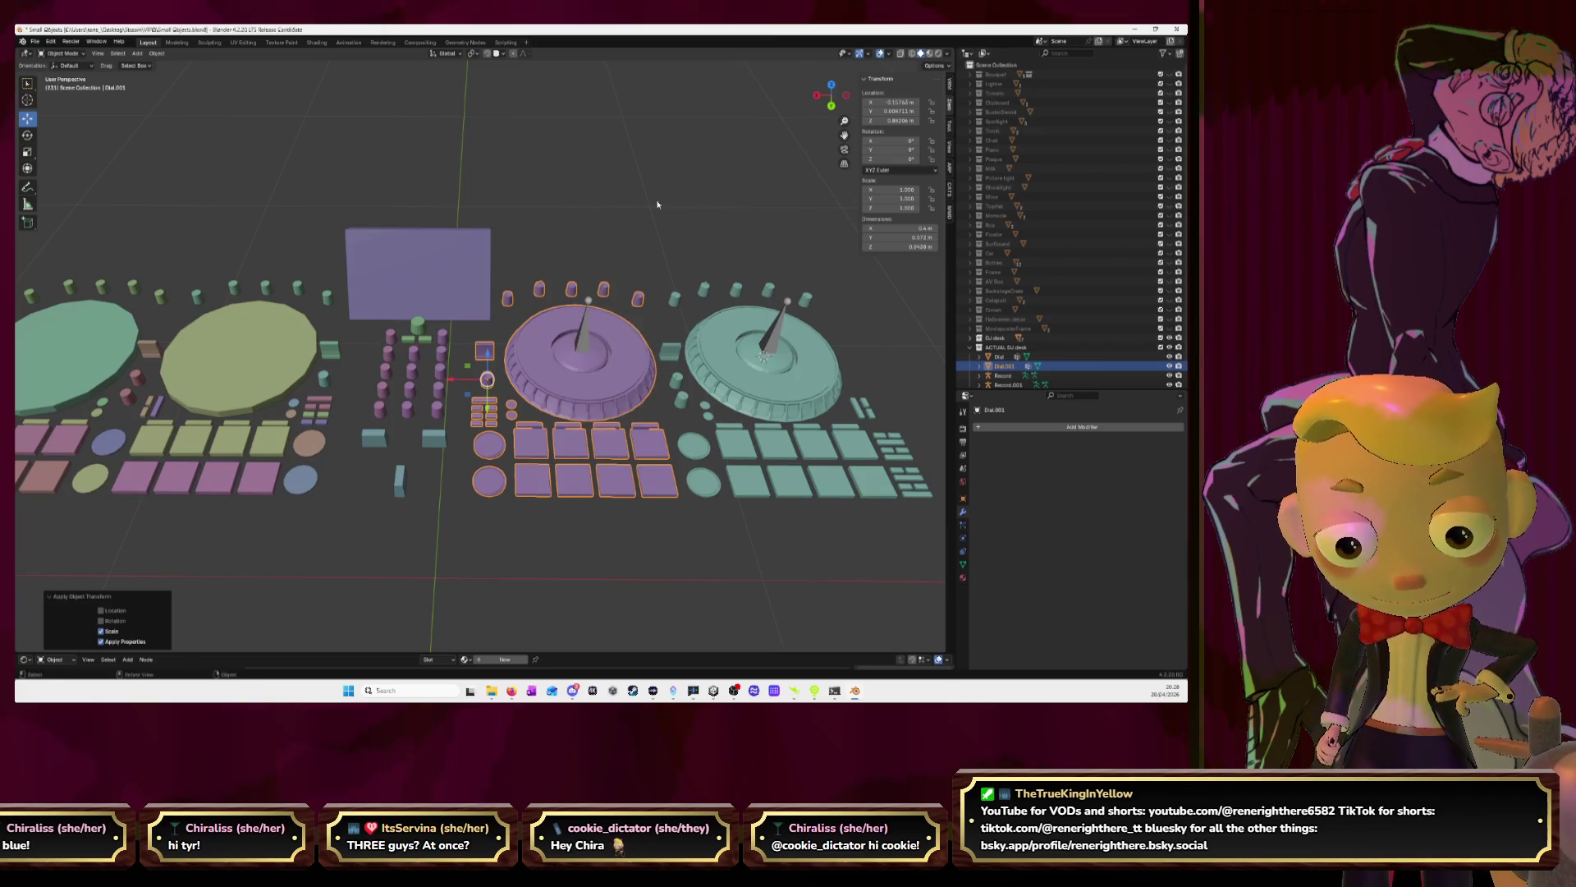
left_click(654, 276)
Apply scale and rotation on the teal turntable Dial
left_click(741, 377)
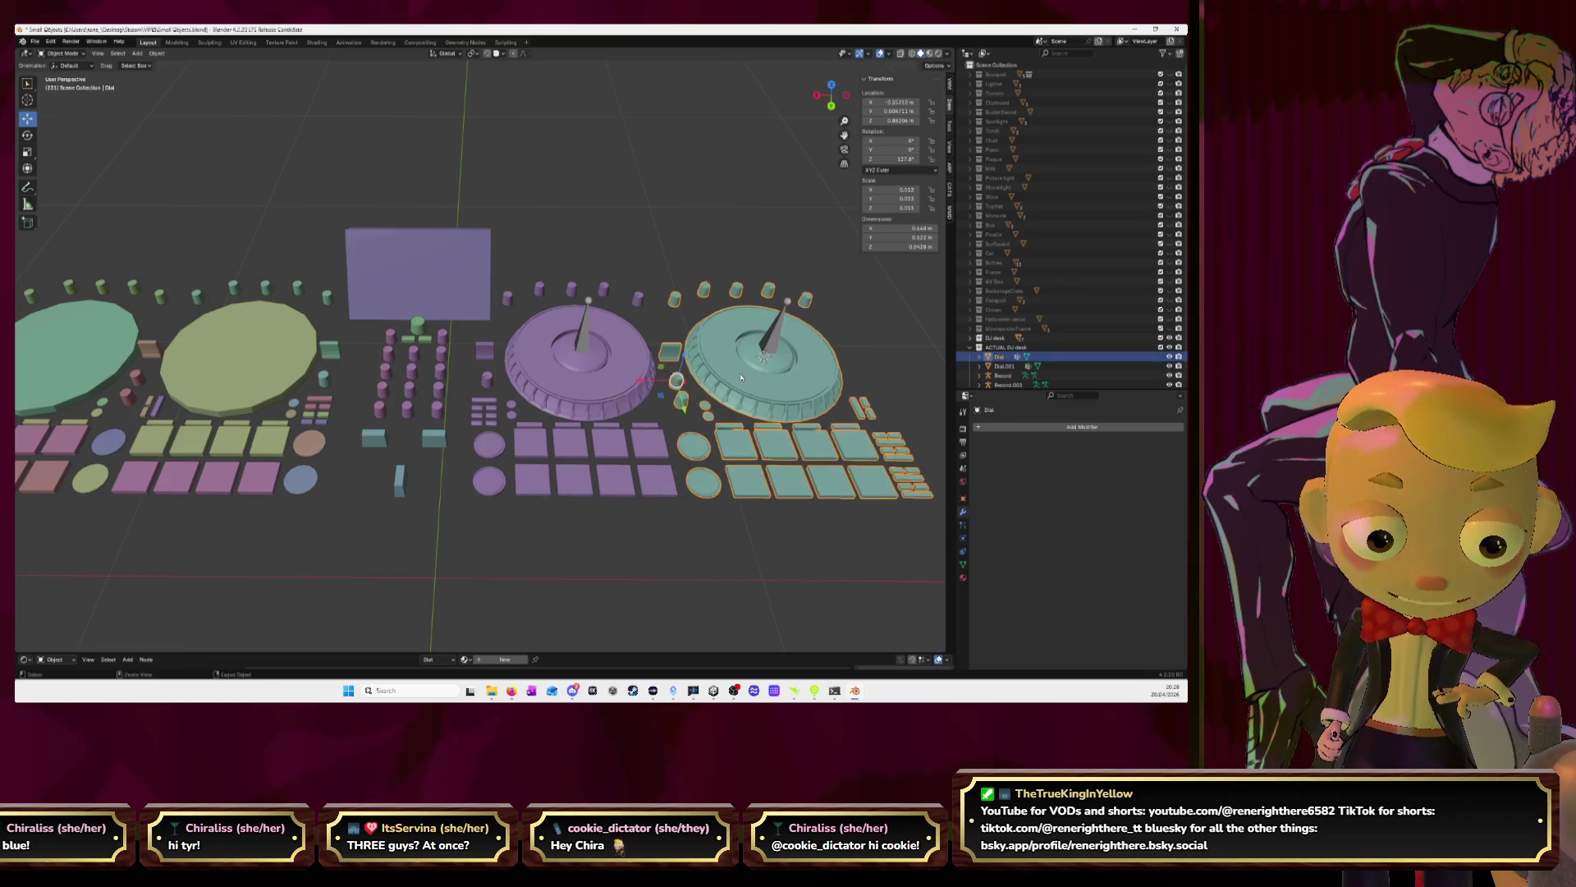
key("ctrl+a")
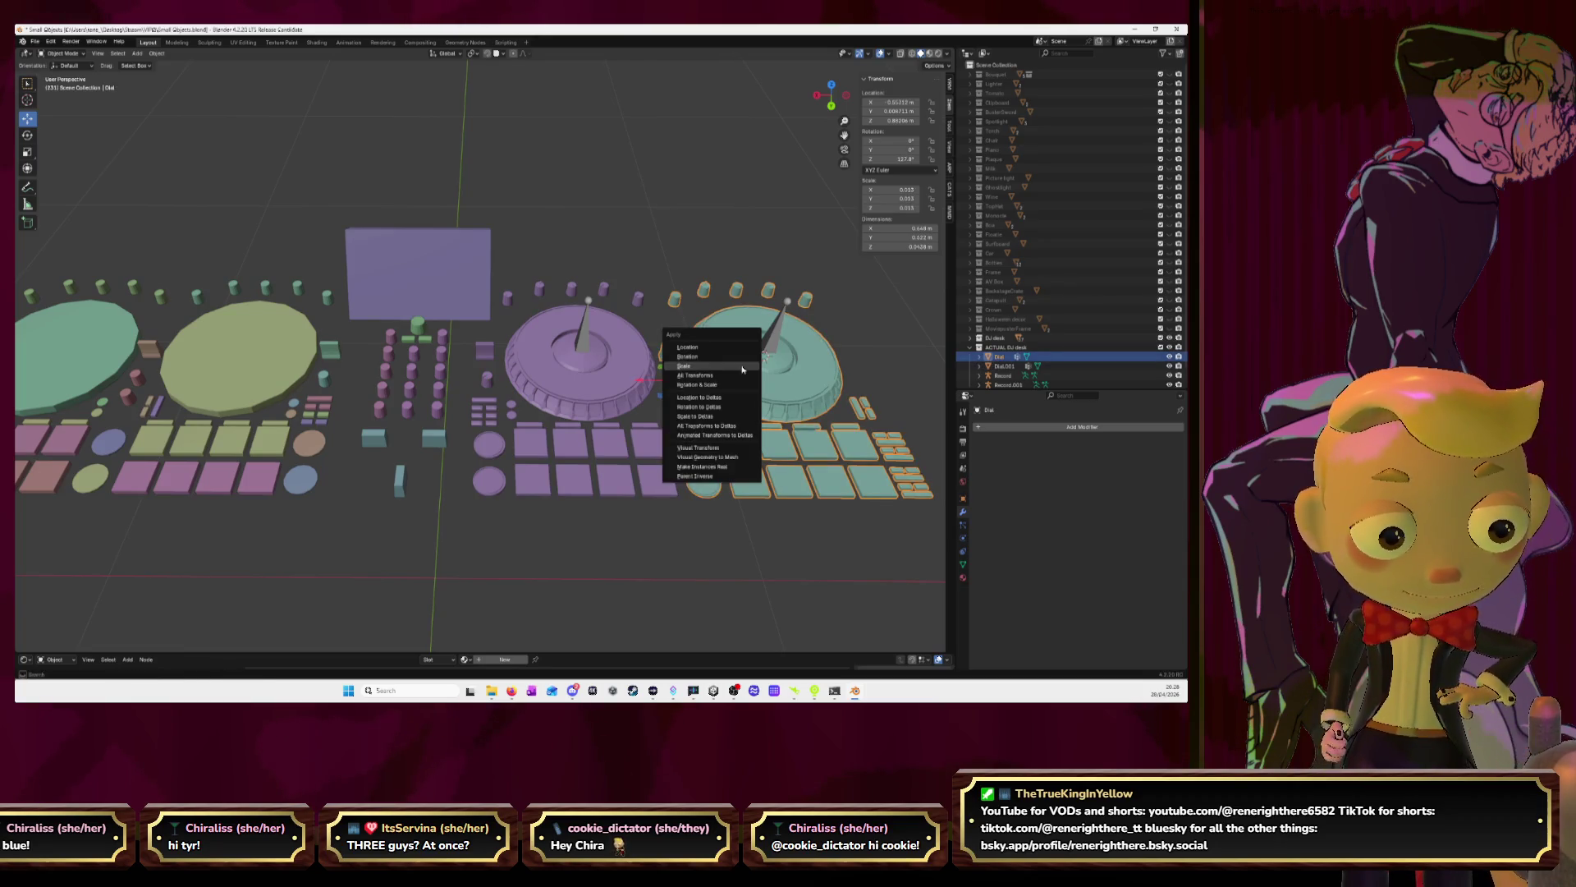
left_click(742, 366)
key("ctrl+a")
left_click(722, 357)
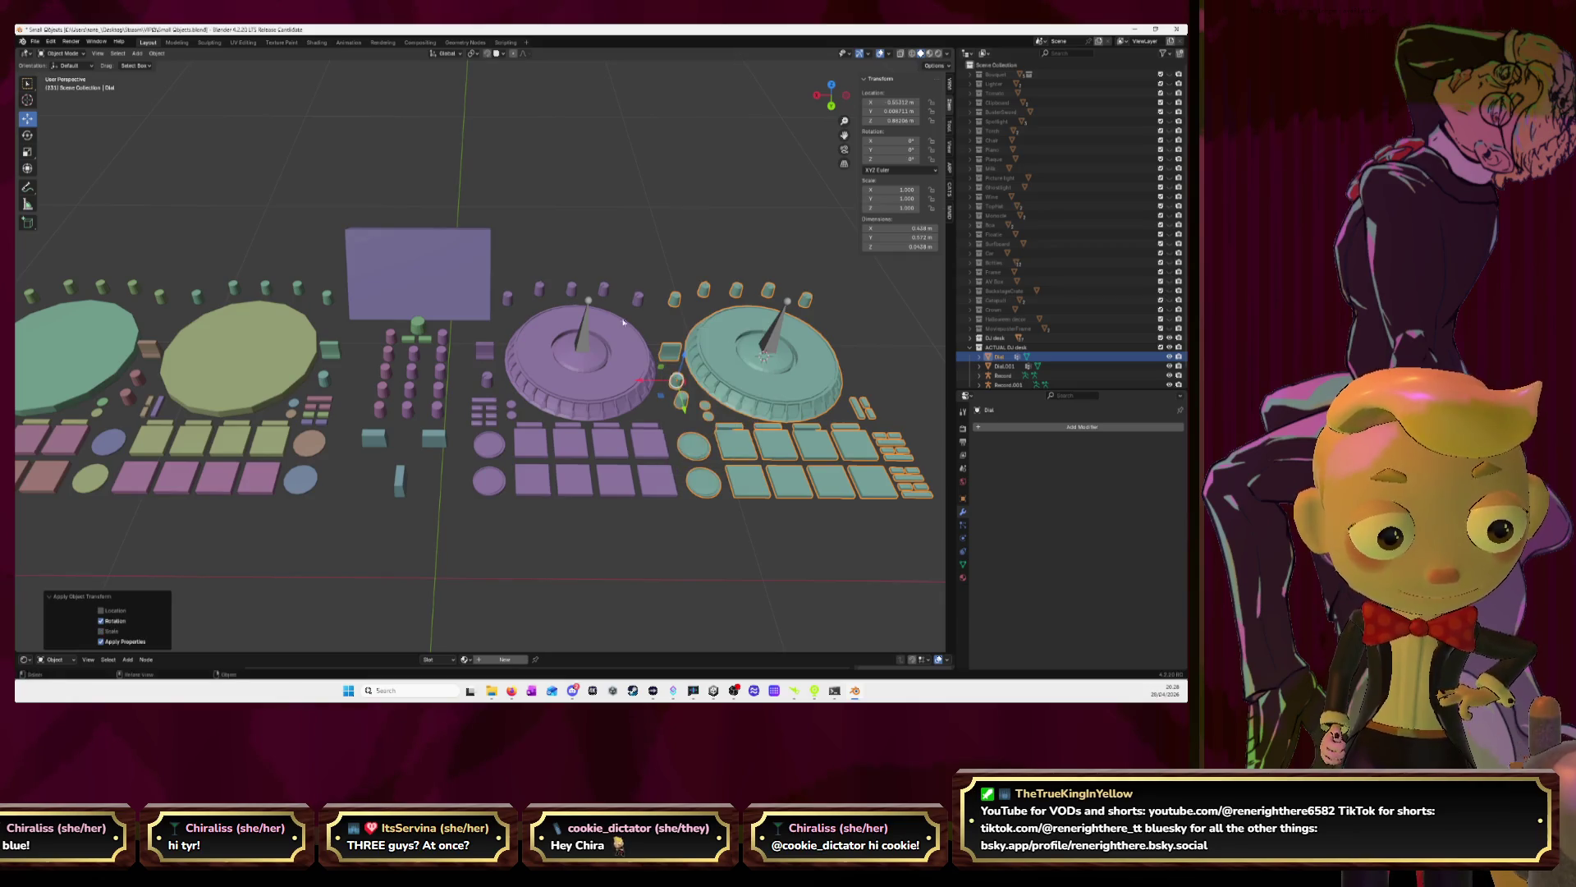
Add a Mirror modifier to the purple turntable, then undo it
left_click(623, 322)
left_click(1041, 427)
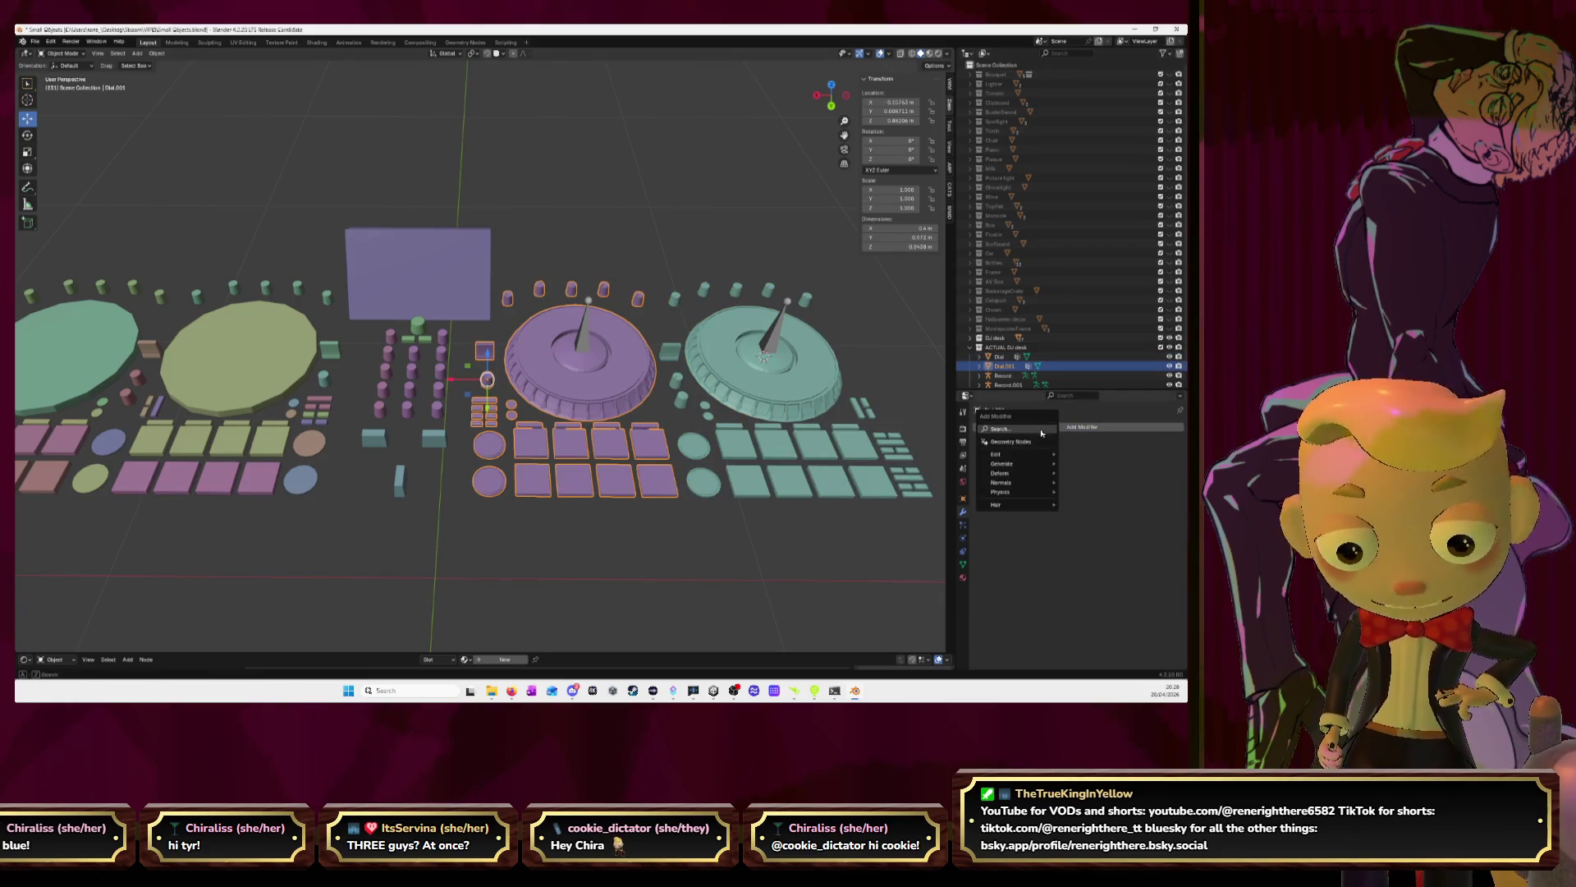
type("mir")
key("Return")
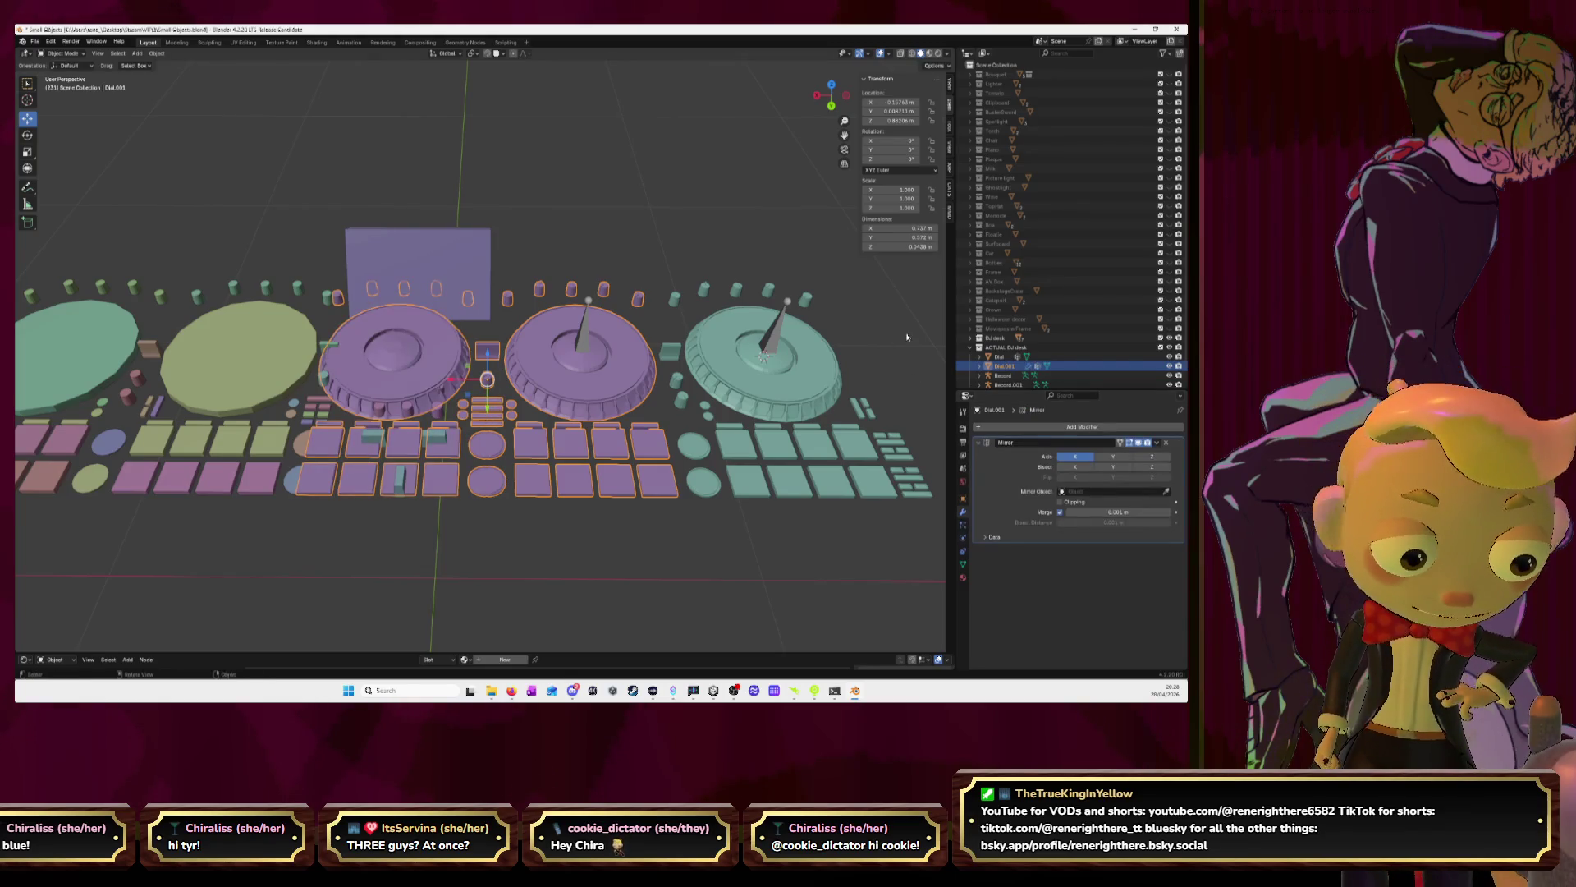
key("ctrl+z")
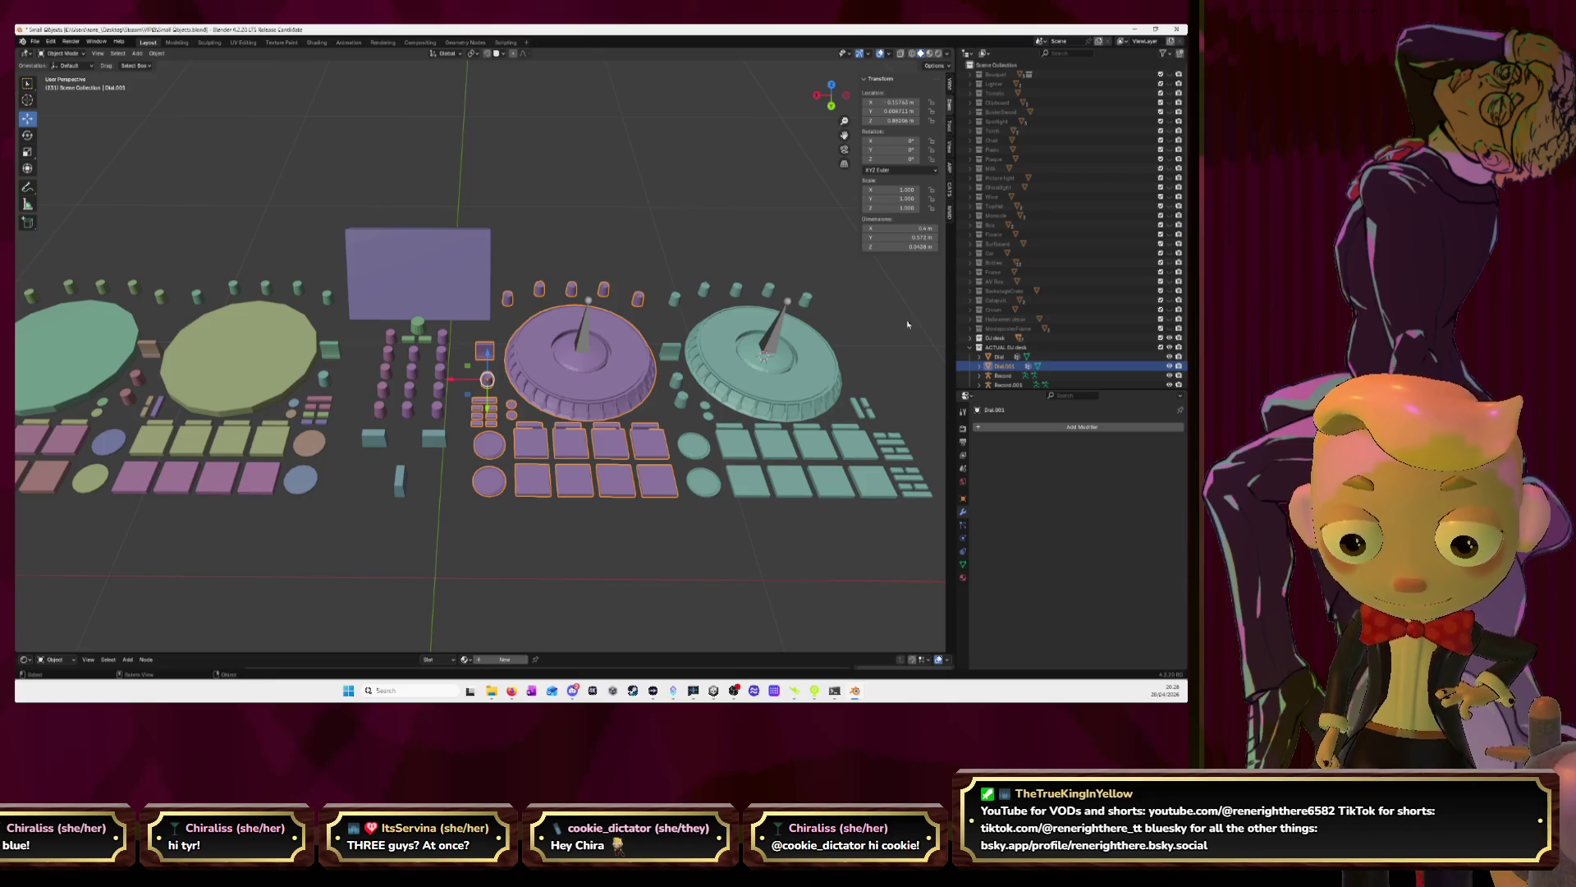
scroll(907, 324, "down", 5)
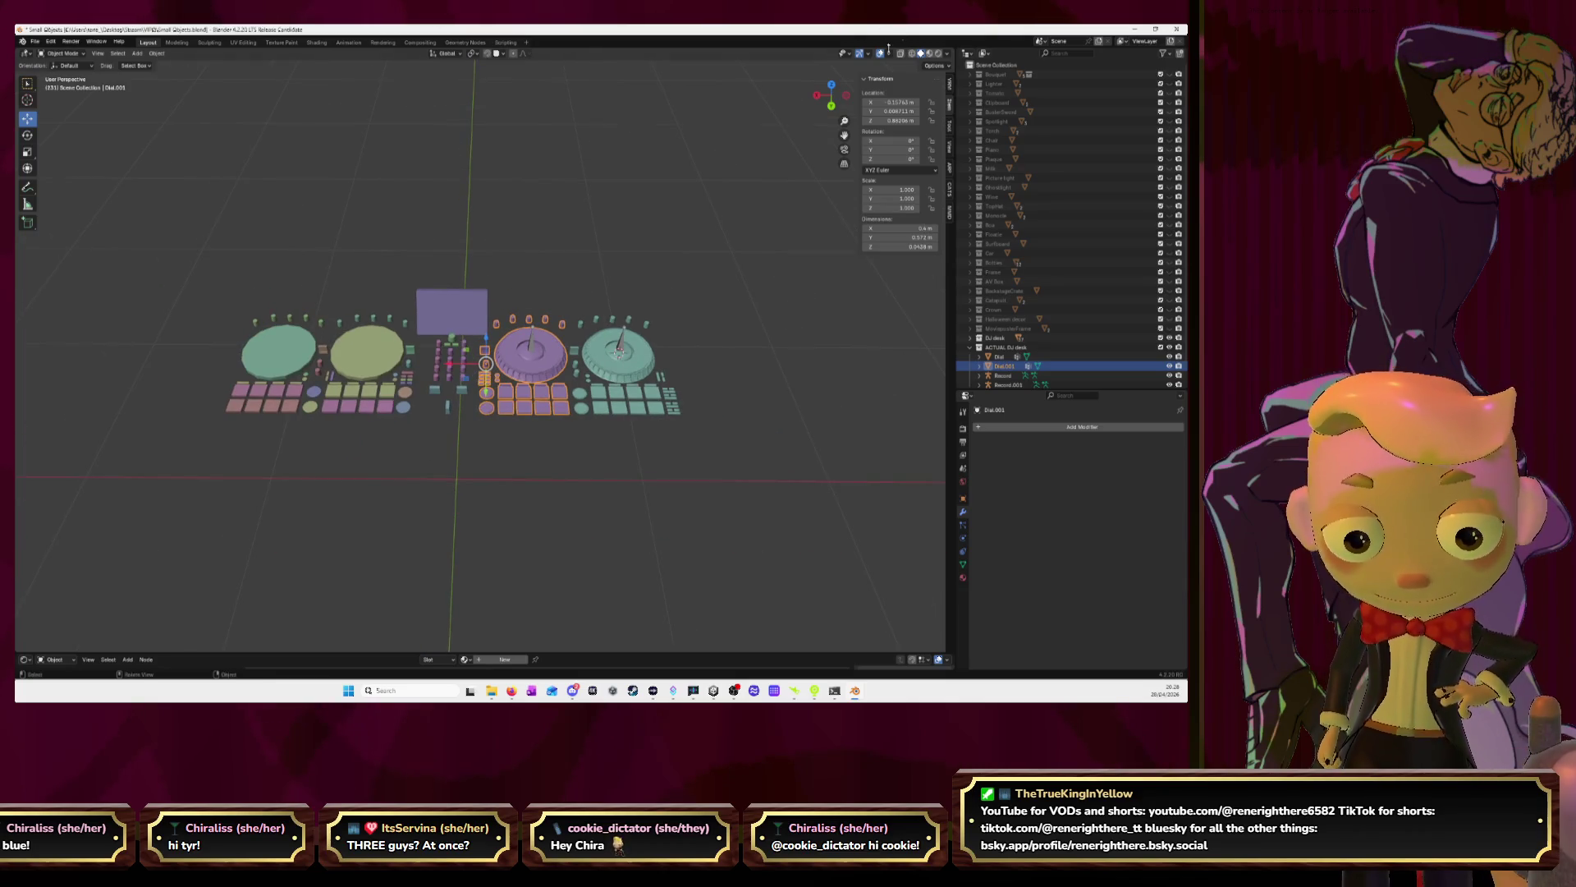
In top view, clear the selection and snap the 3D cursor to the world origin
left_click(831, 84)
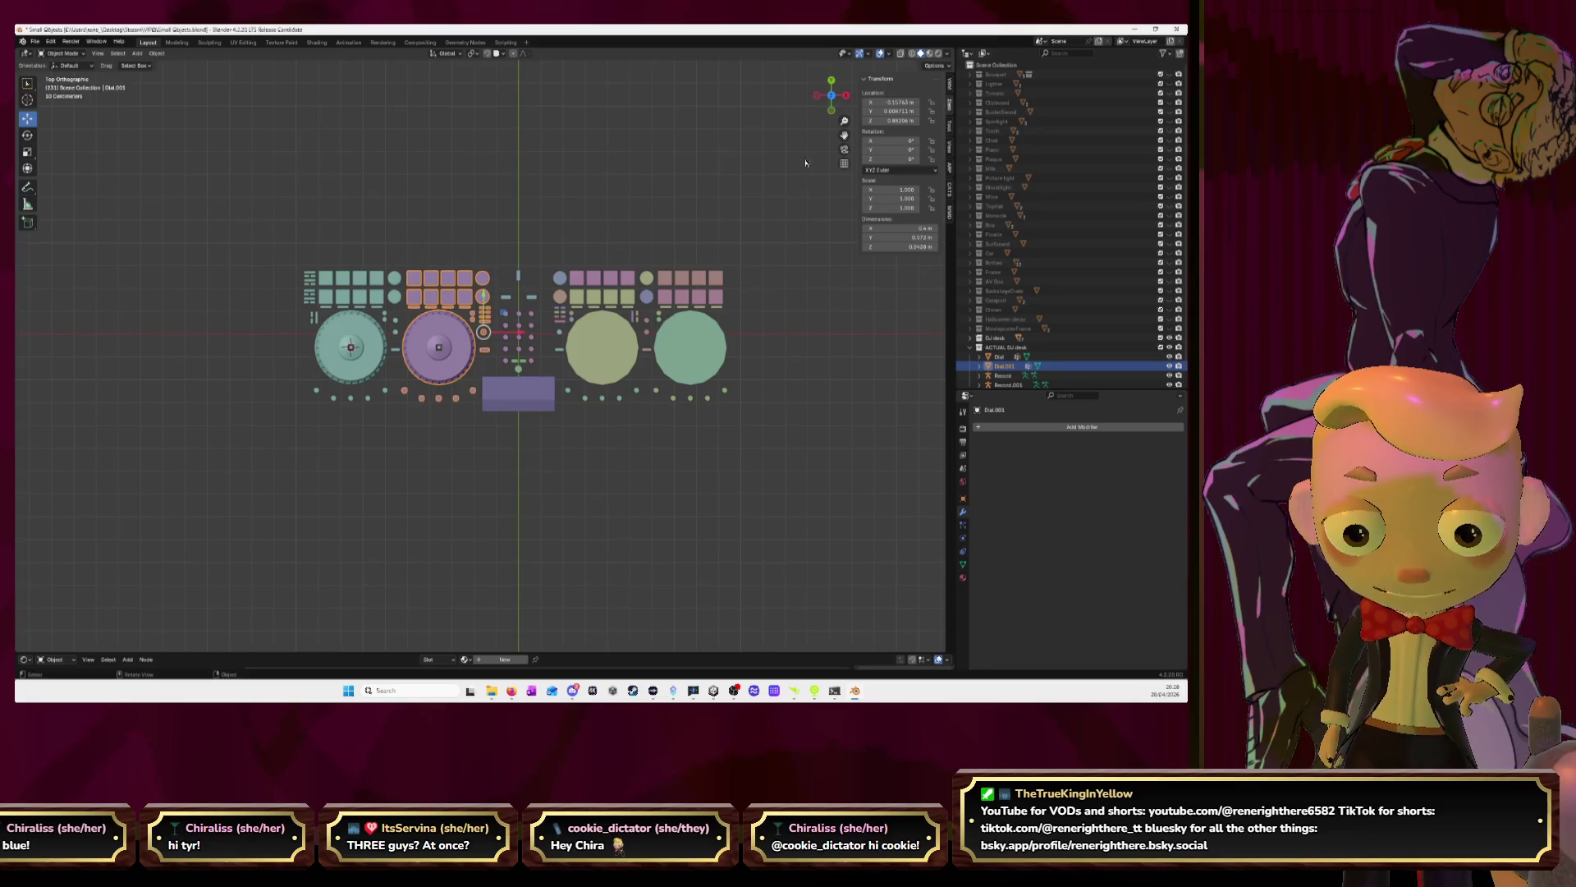
scroll(599, 242, "up", 3)
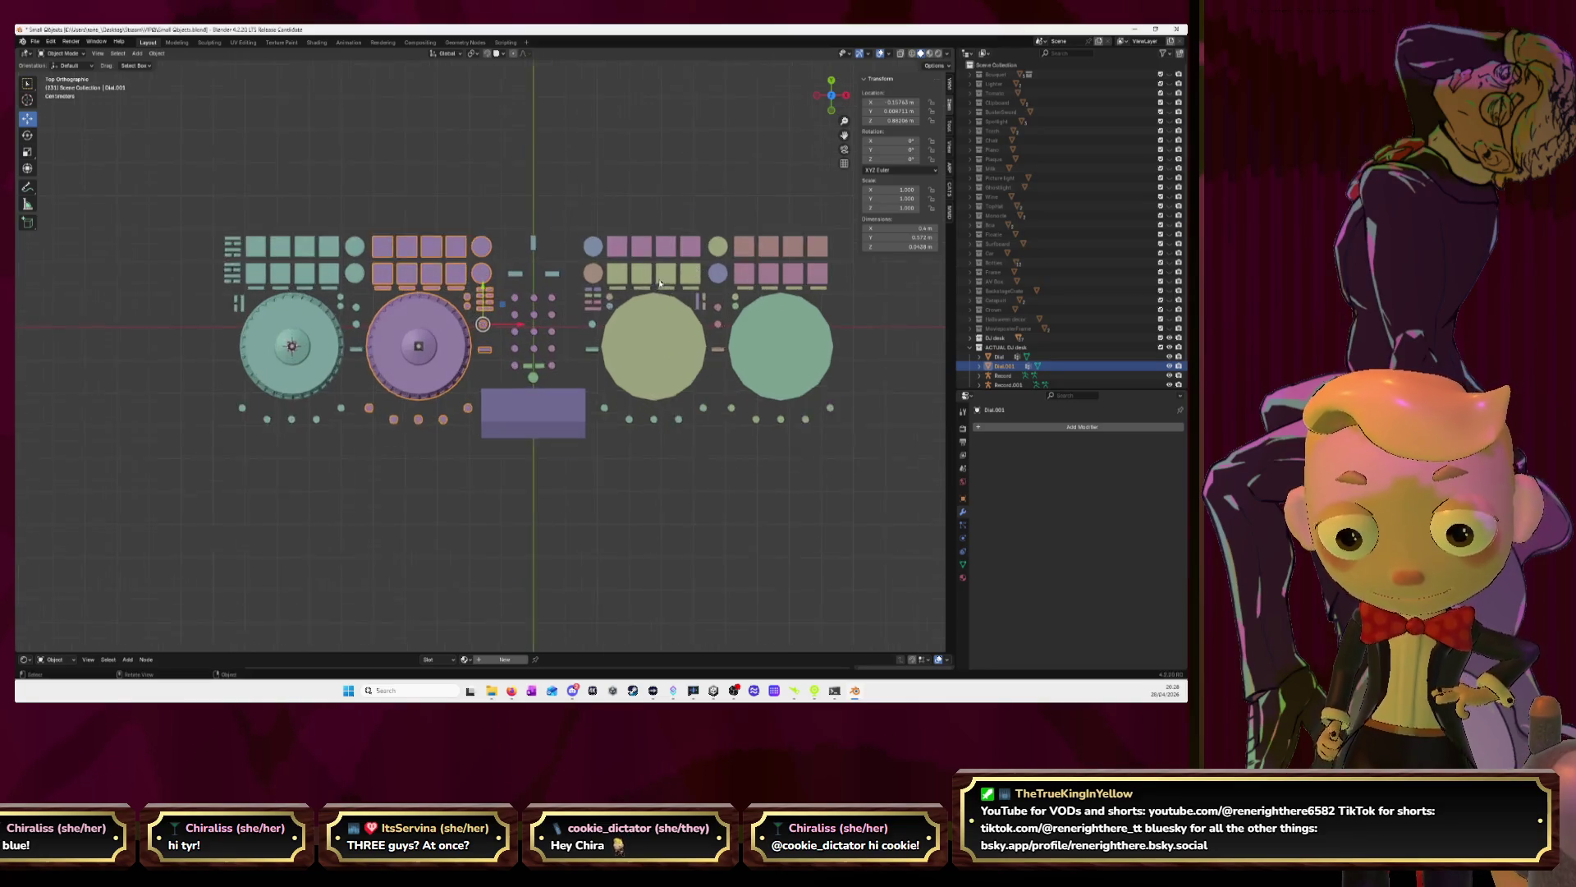
left_click(563, 206)
key("shift+a")
key("Escape")
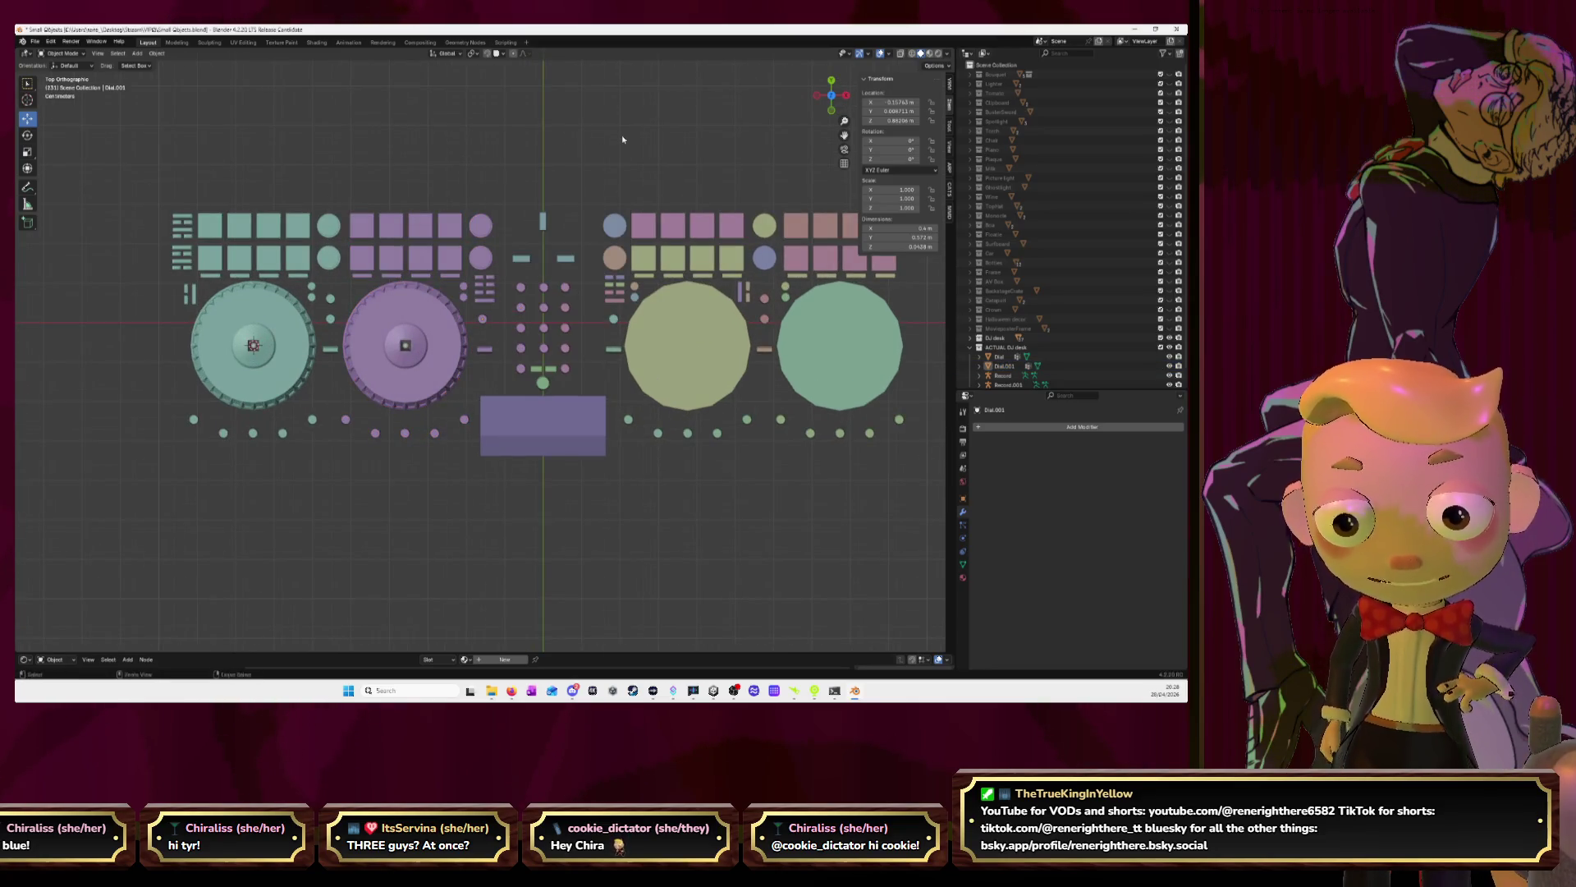
key("shift+s")
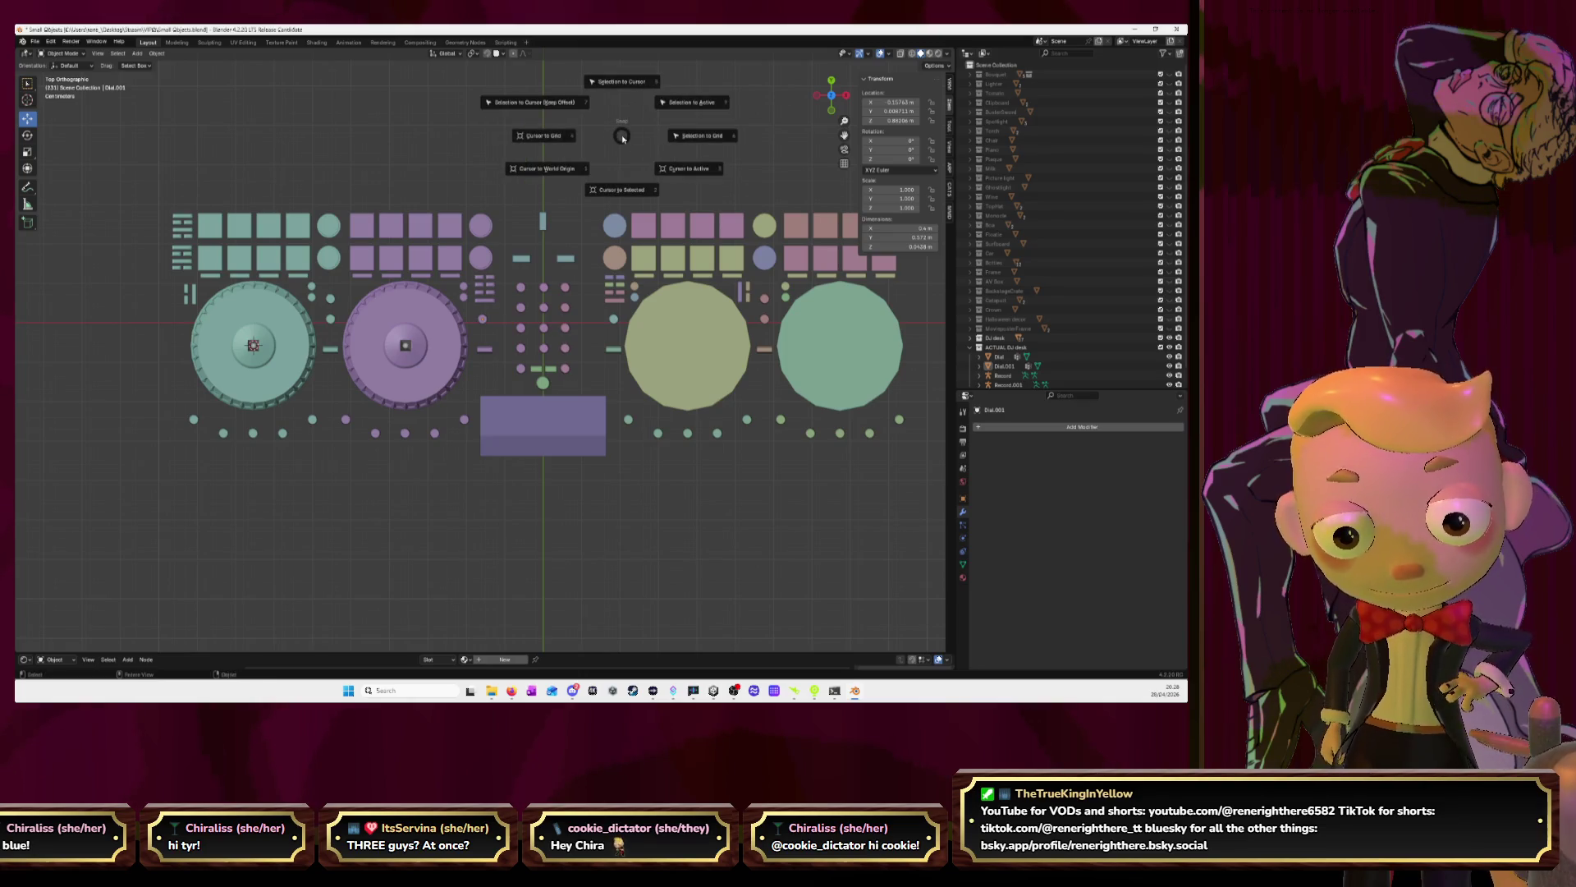
left_click(558, 172)
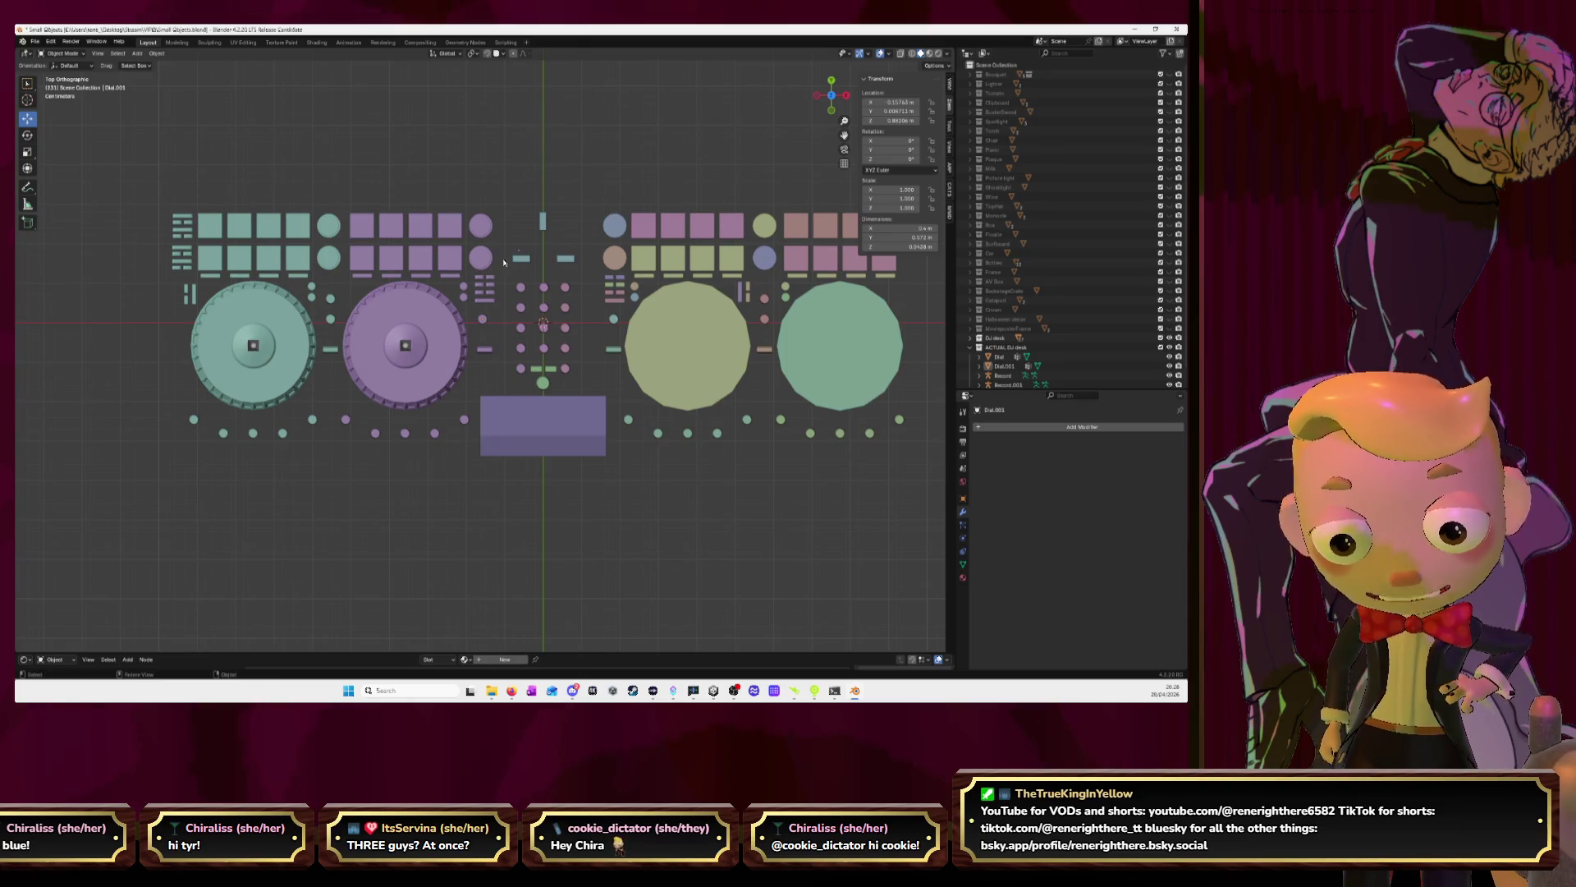
Set Dial.001's origin to the 3D cursor at the world centre
left_click(450, 316)
key("shift+s")
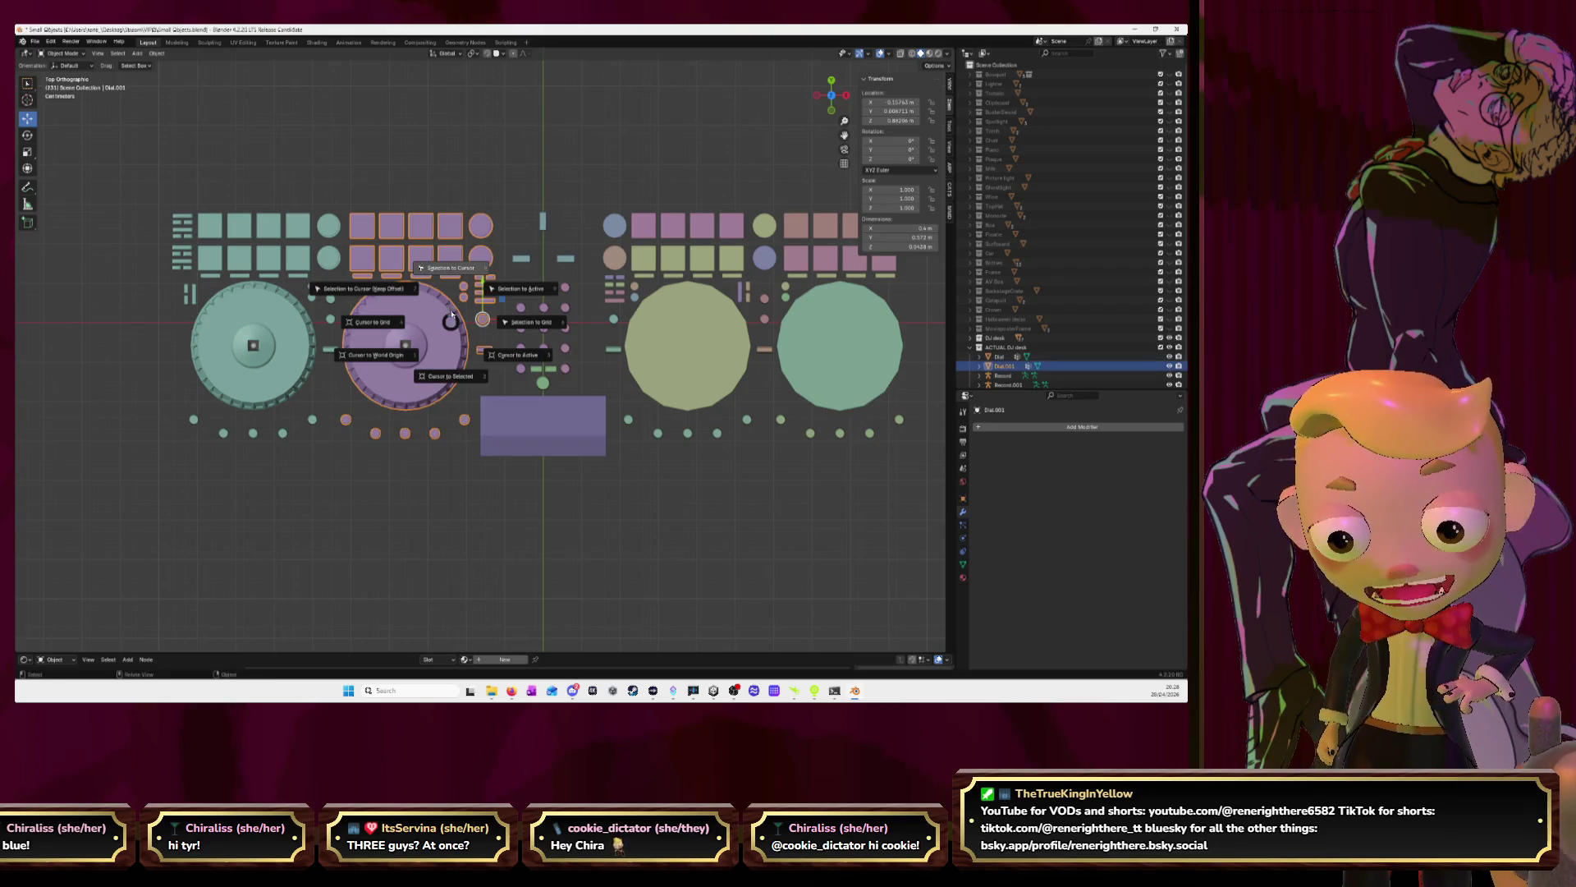
left_click(156, 54)
left_click(157, 54)
mouse_move(180, 73)
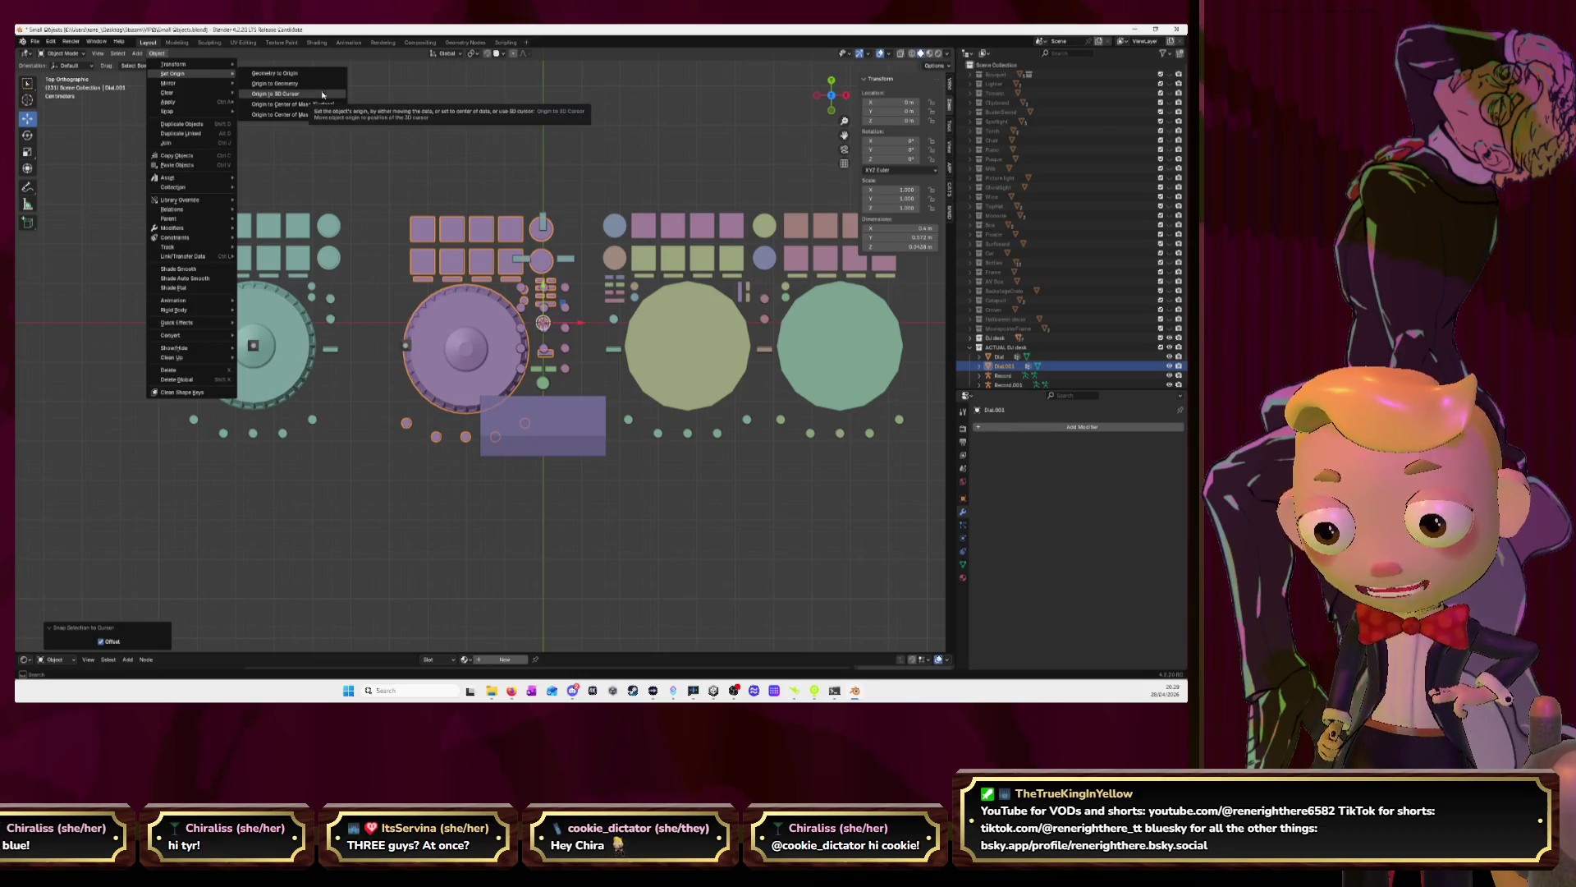
key("ctrl+z")
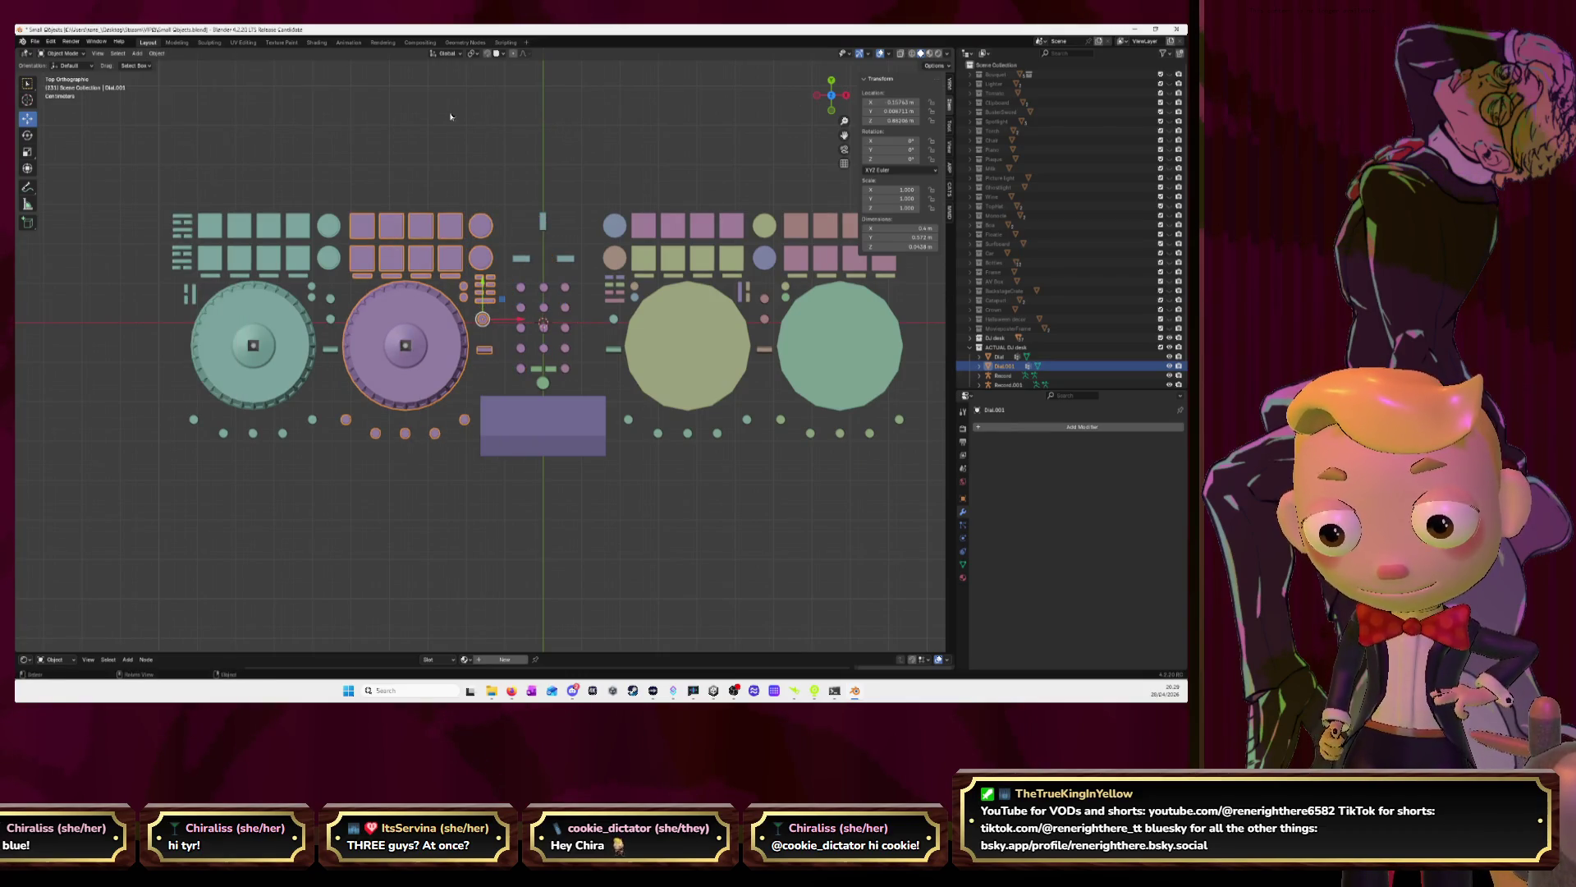
left_click(156, 52)
mouse_move(177, 73)
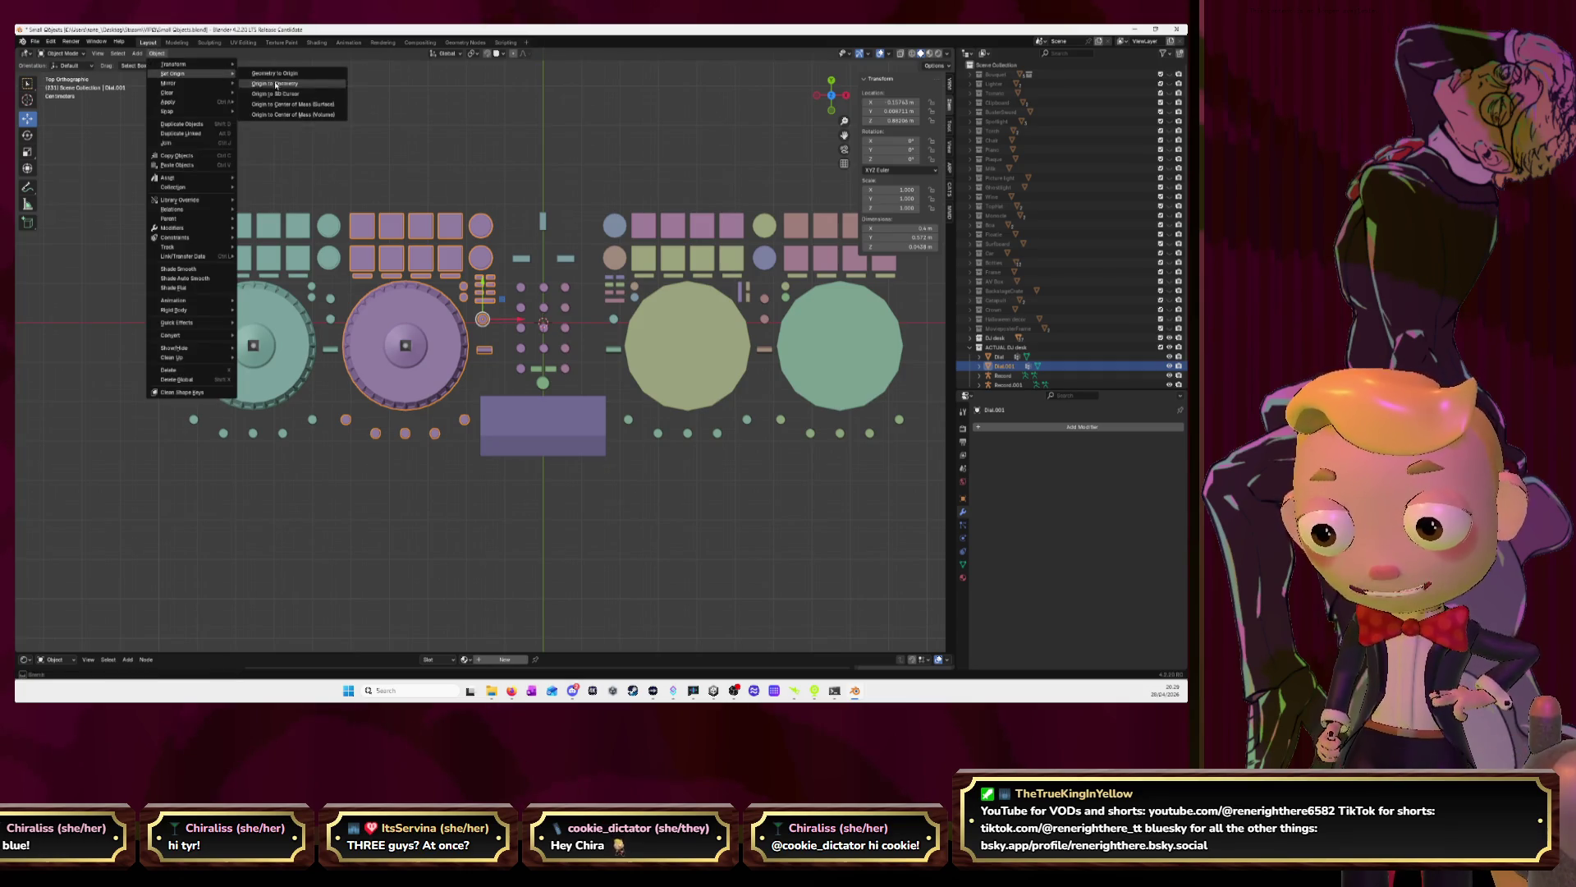
left_click(293, 94)
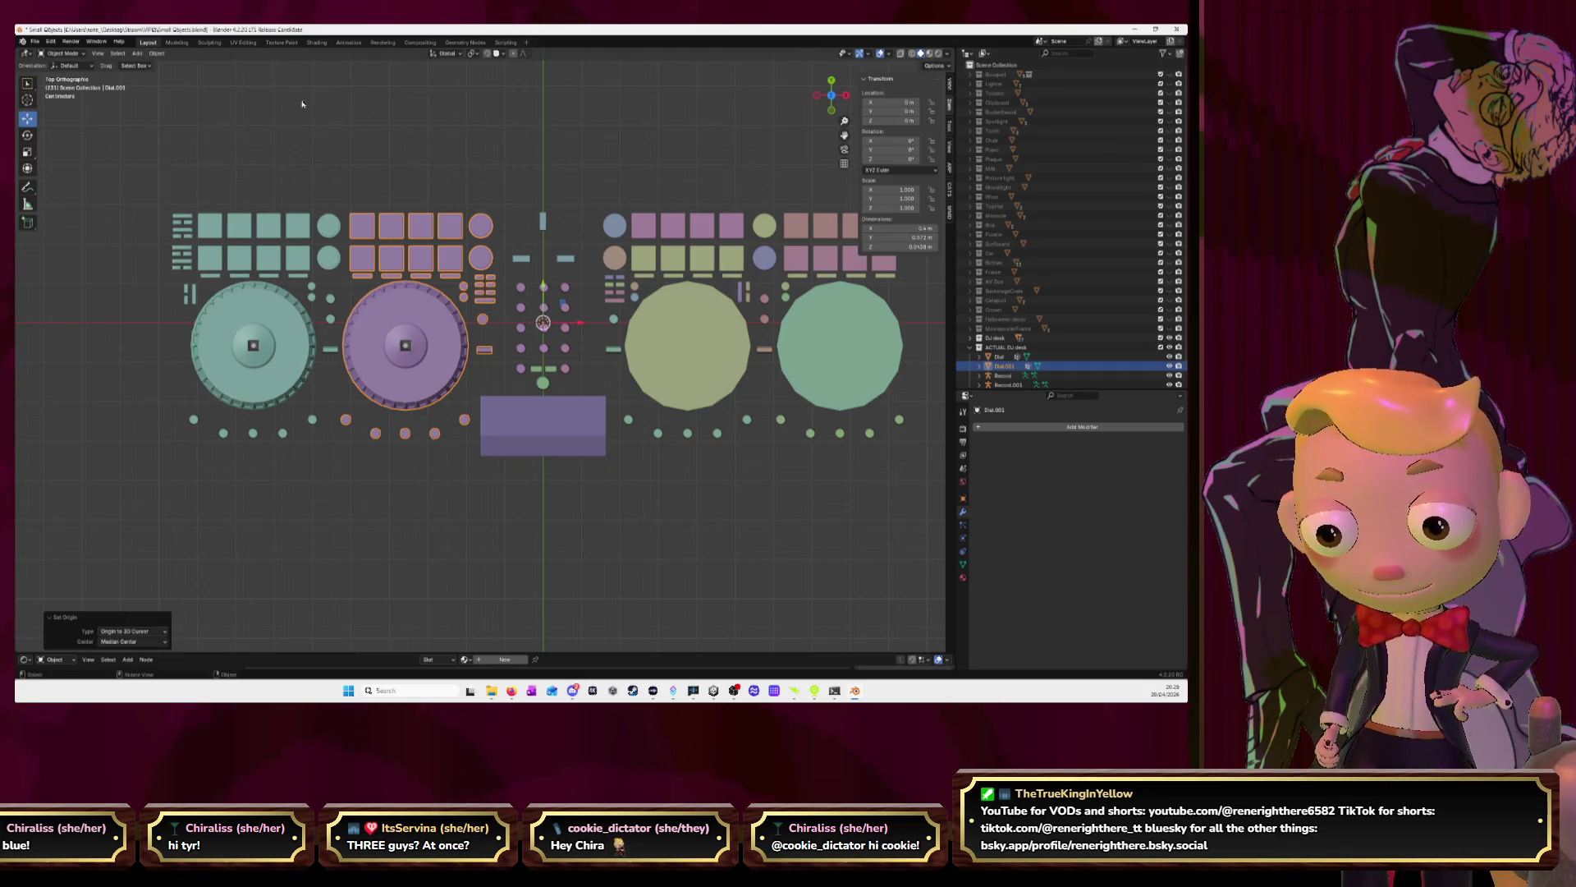
Add a Mirror modifier to Dial.001 so the purple deck appears on the right
left_click(1035, 427)
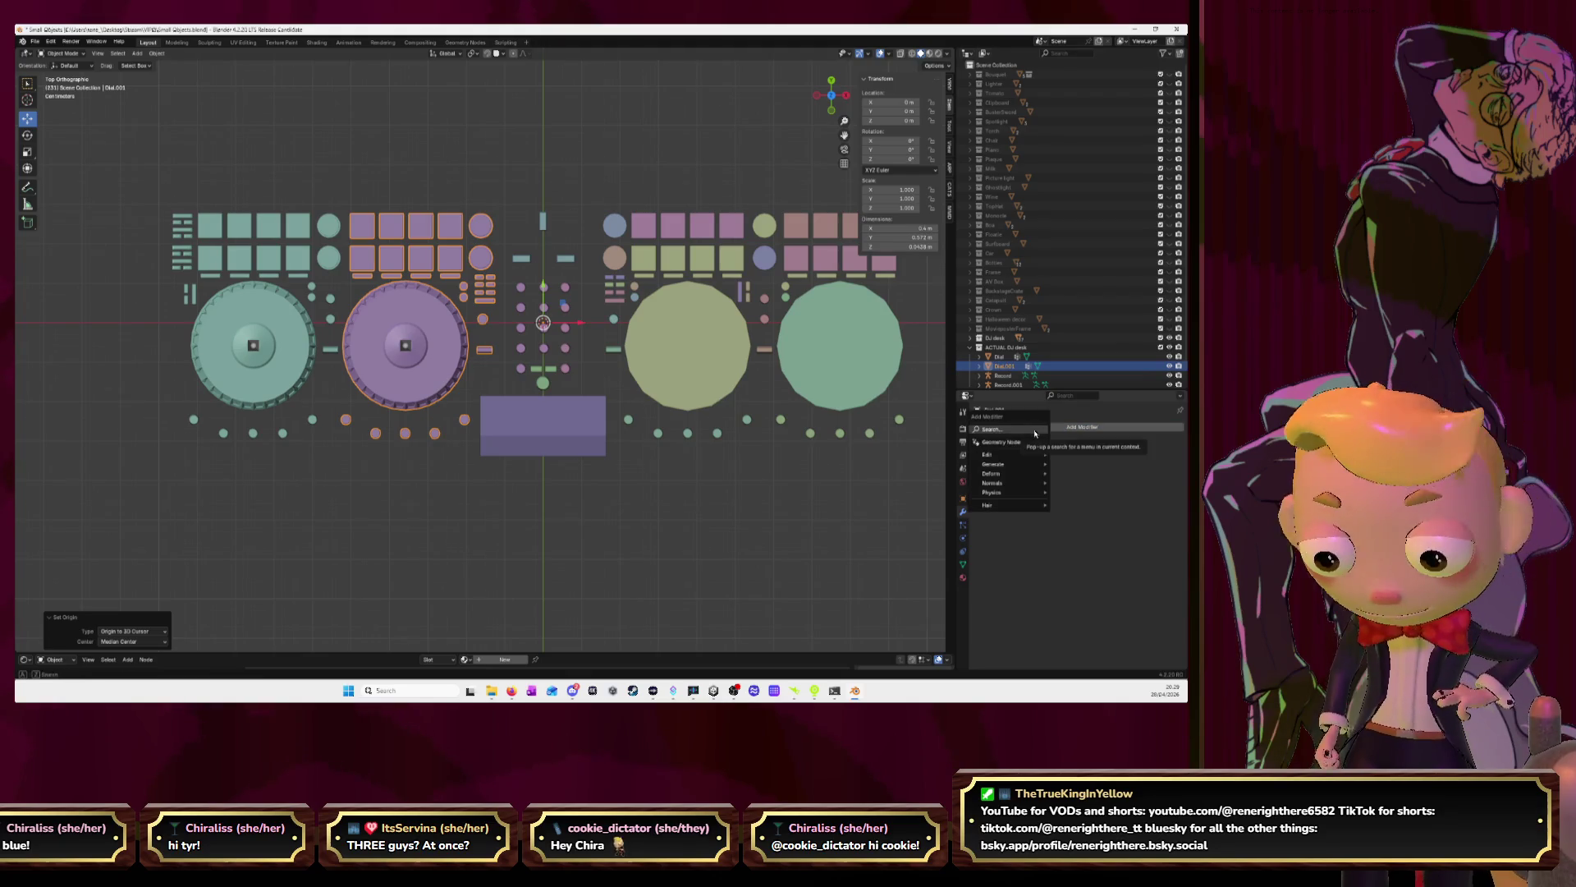
type("mir")
key("Return")
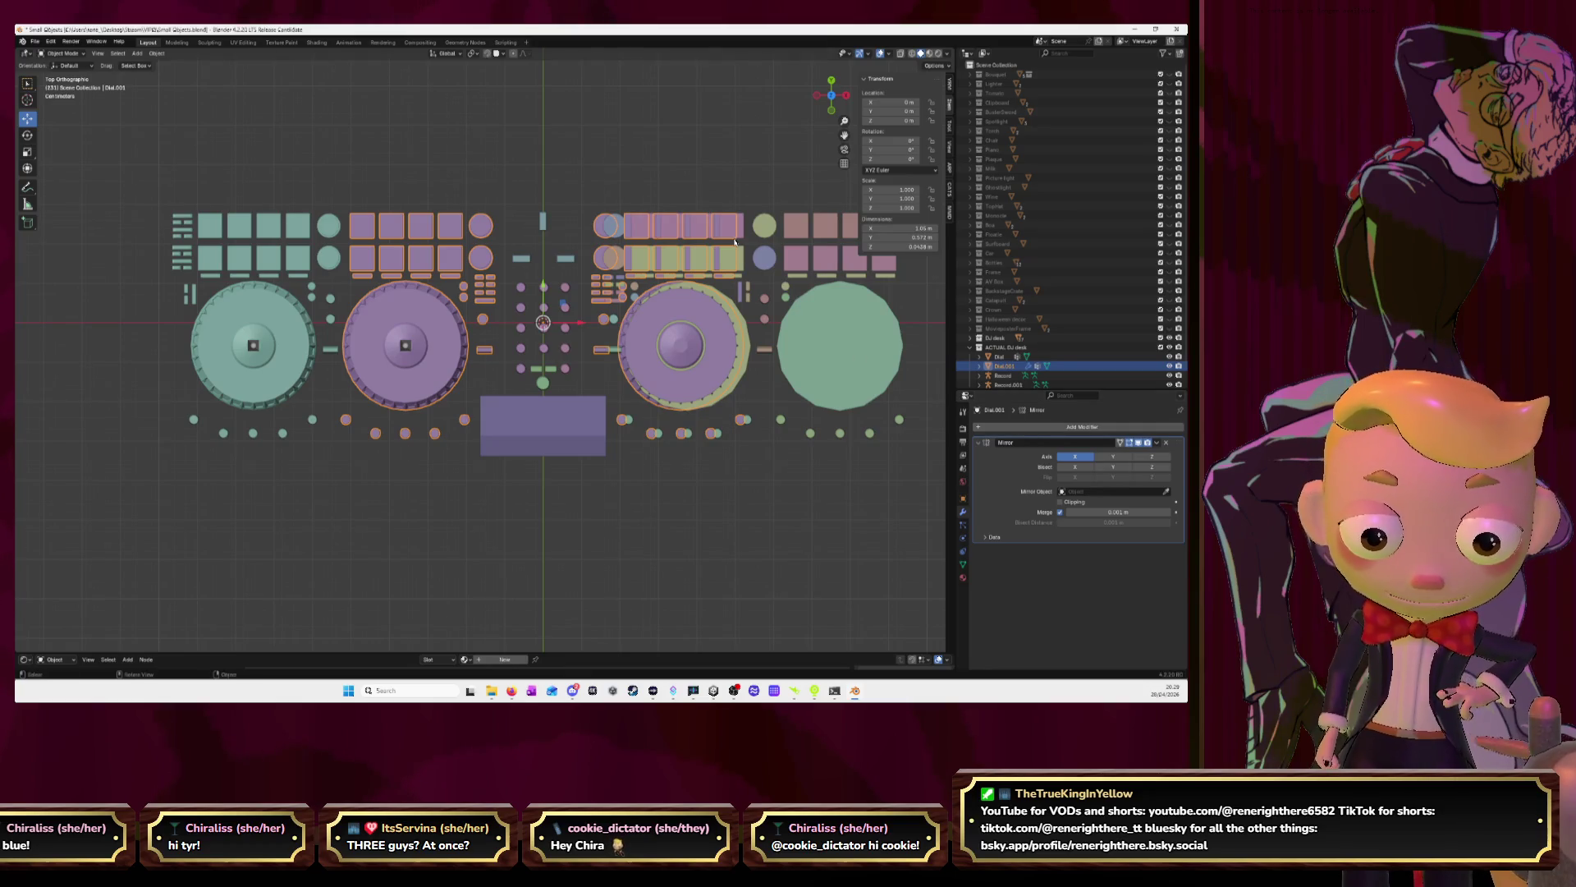
left_click(323, 353)
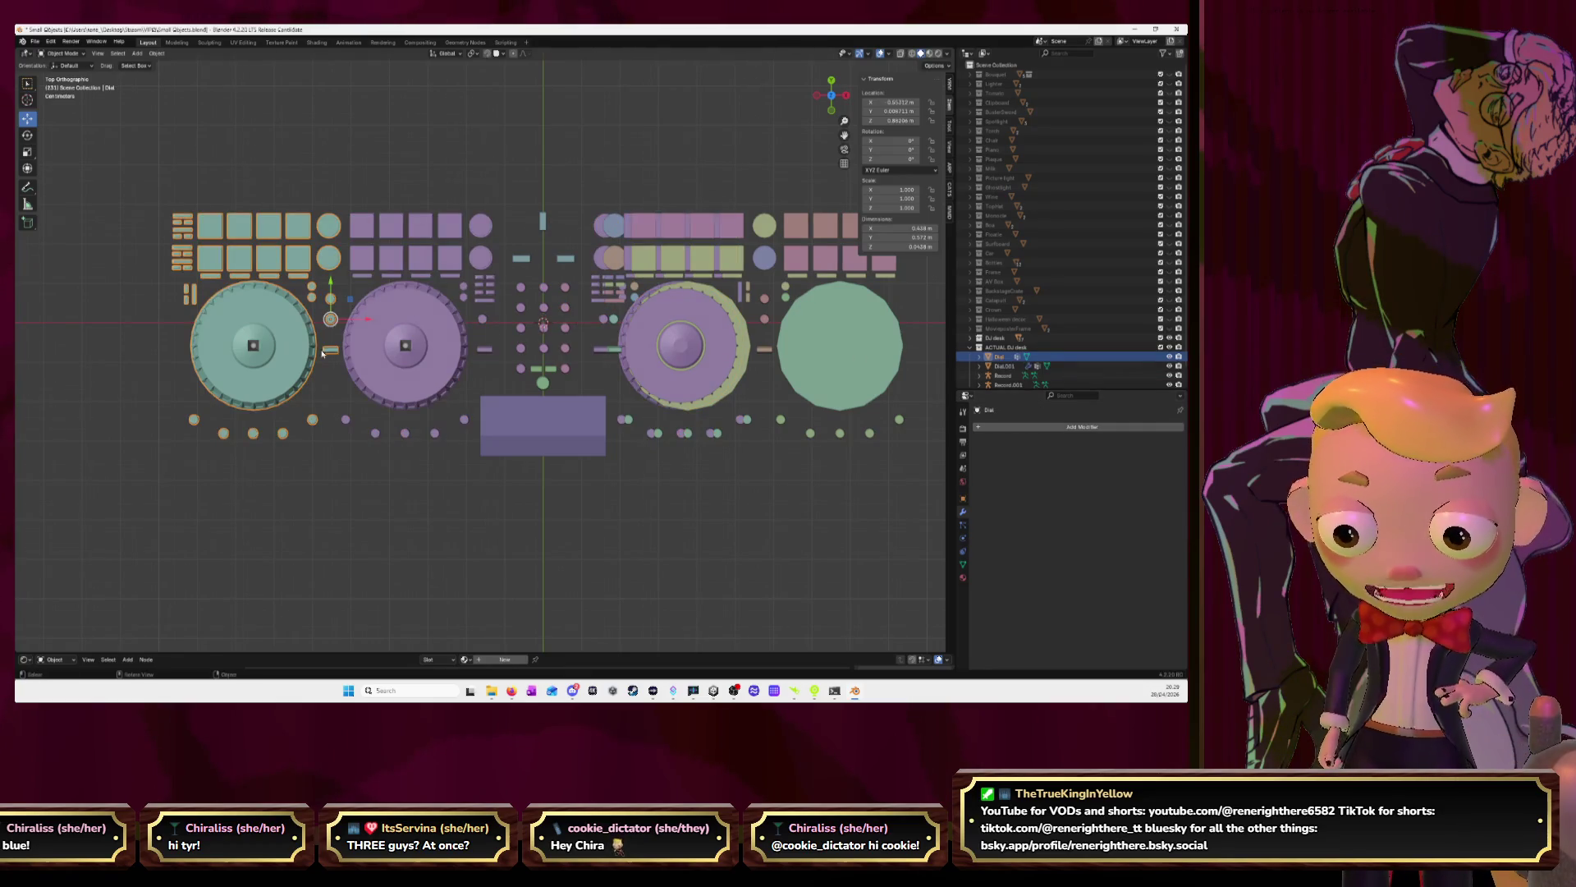
Set the teal Dial's origin to the 3D cursor and add a Mirror modifier
left_click(154, 55)
mouse_move(185, 73)
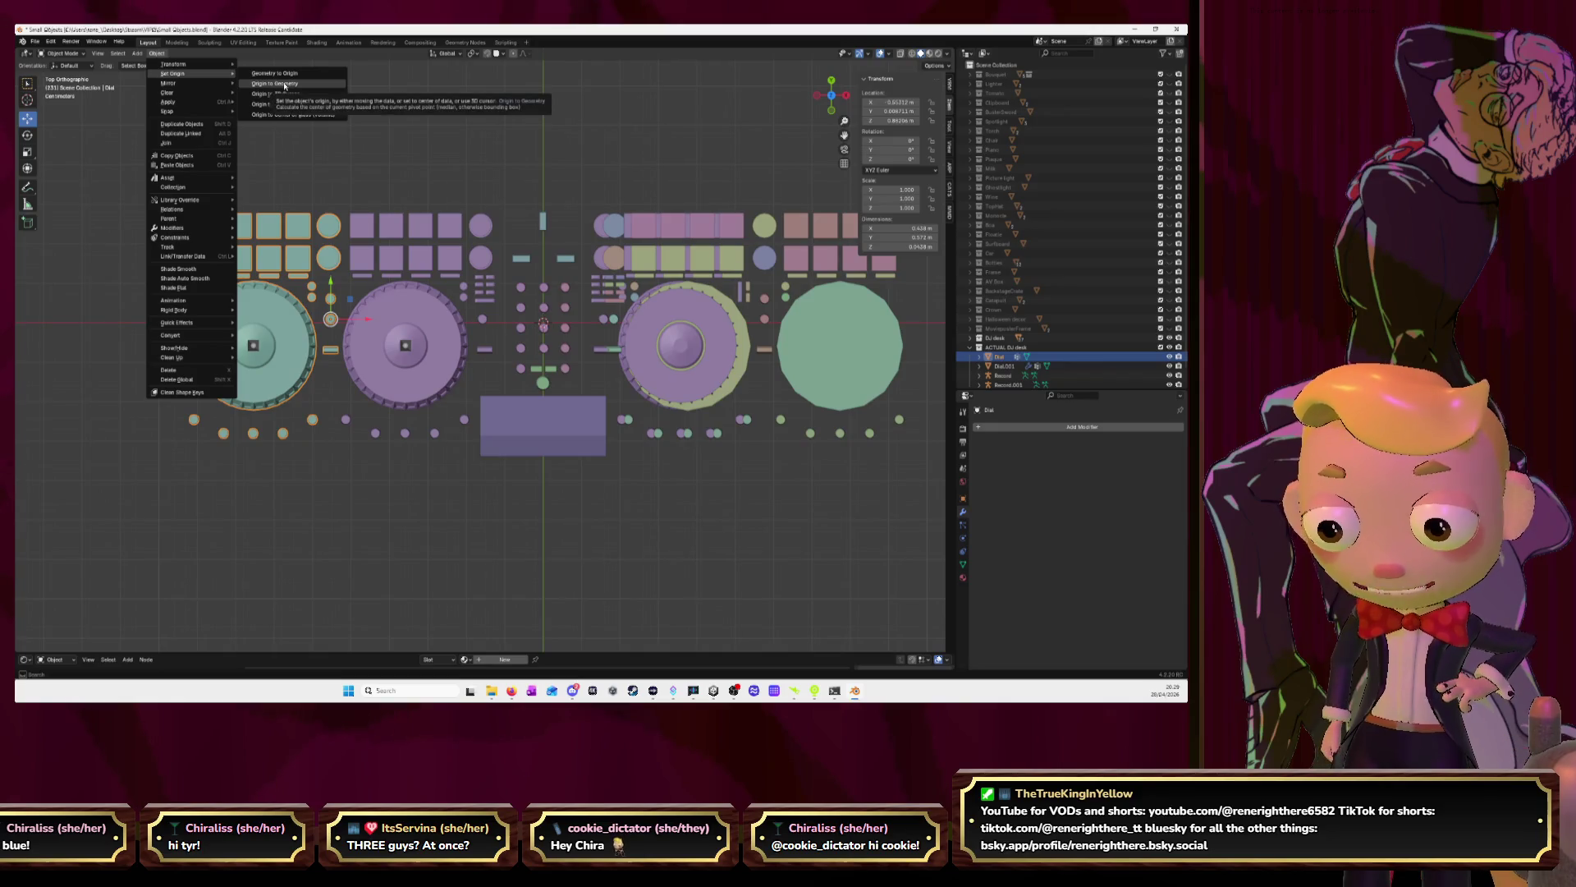
left_click(284, 94)
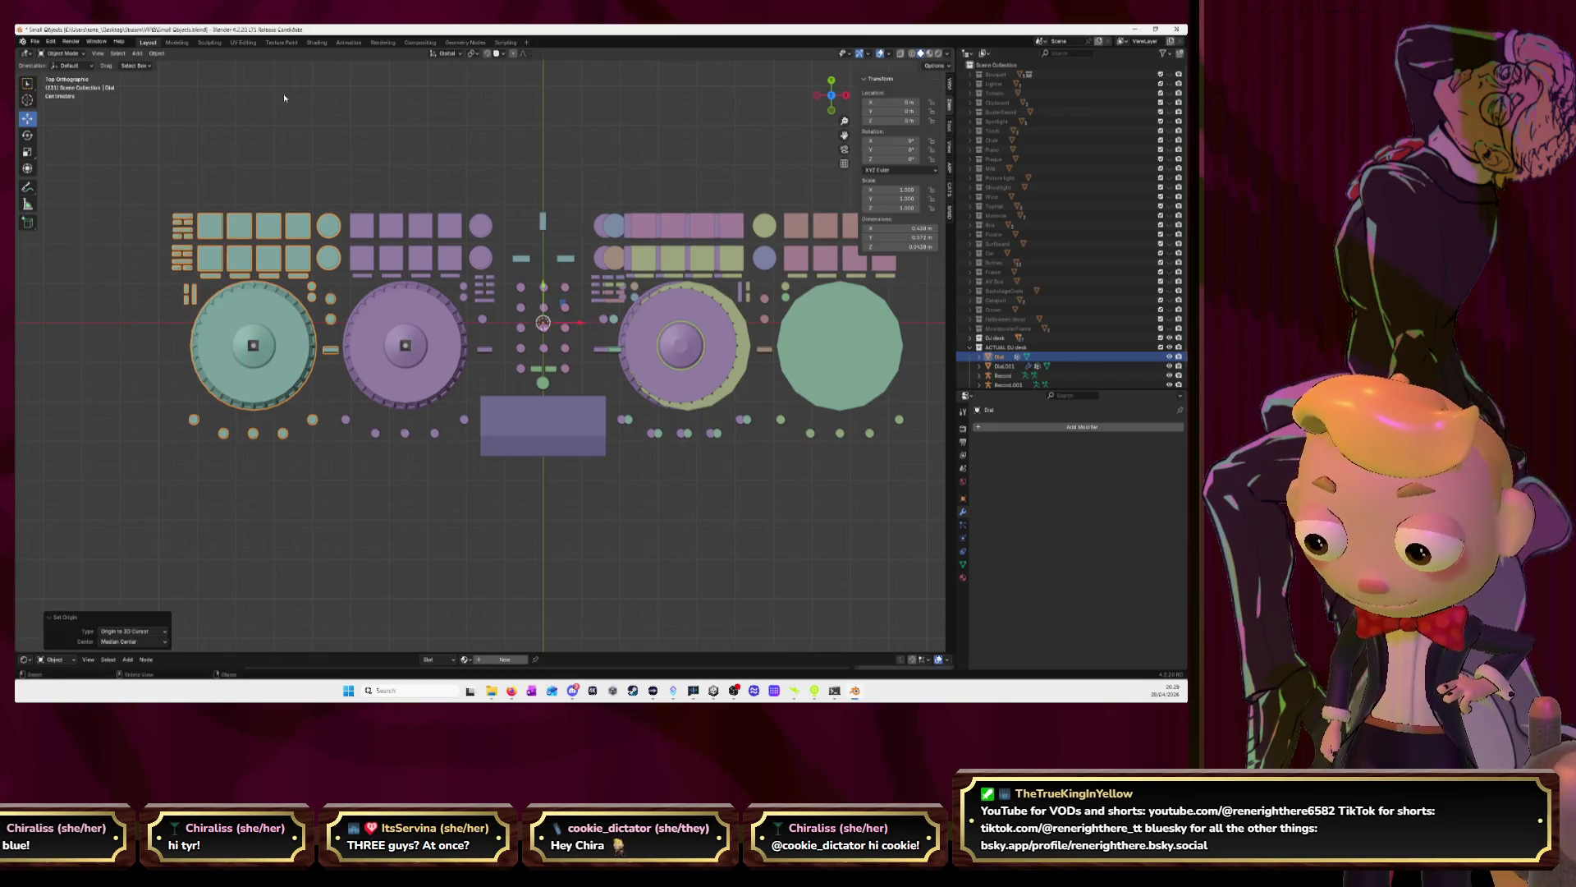
left_click(1082, 427)
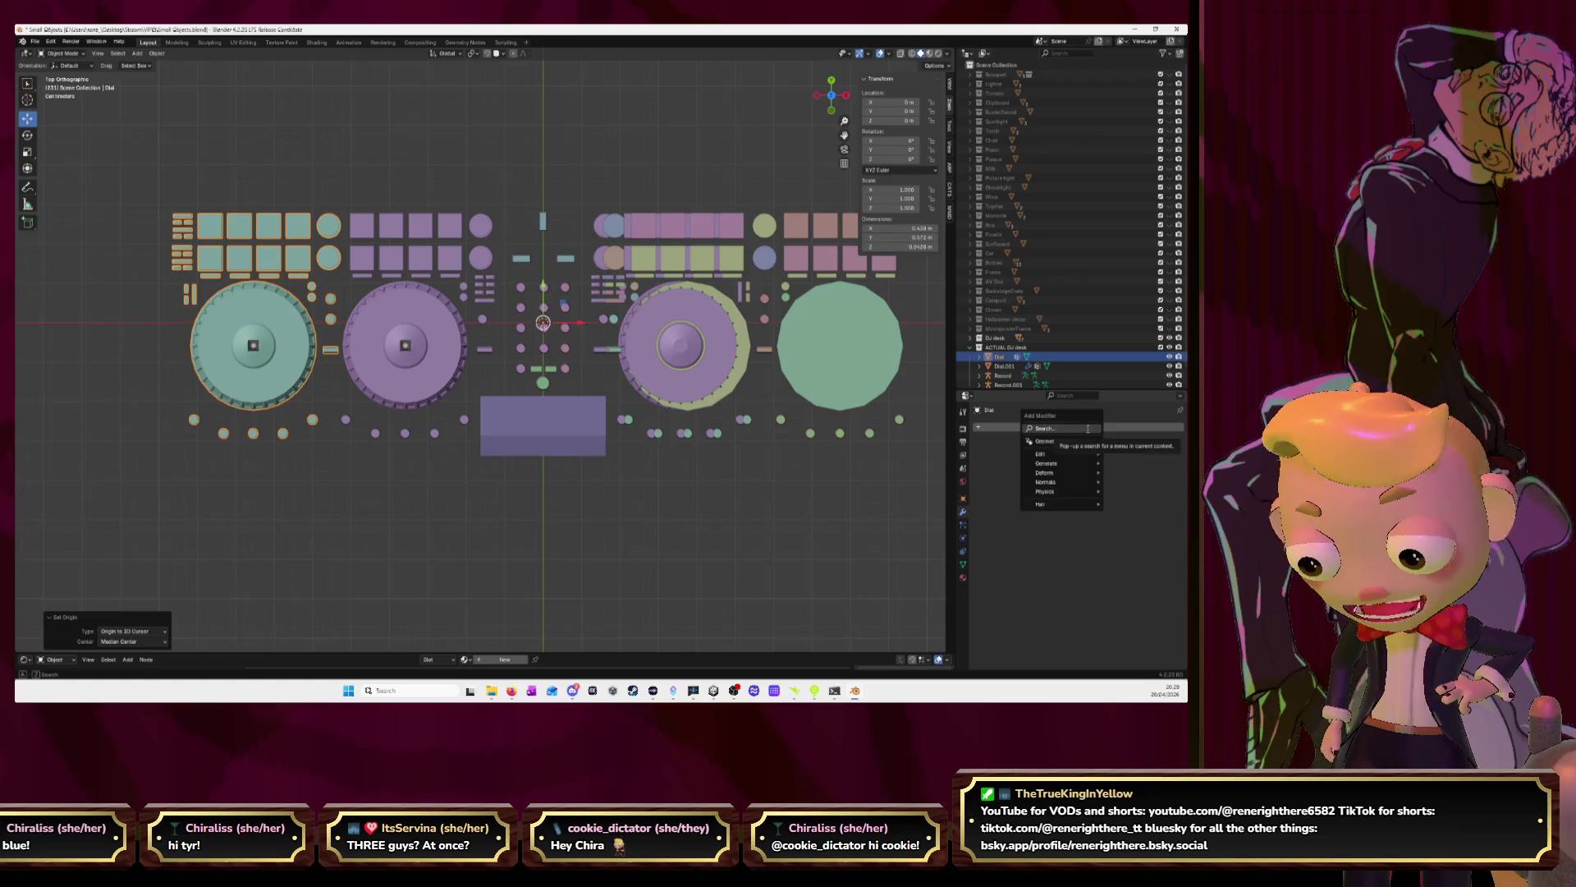
type("mir")
key("Return")
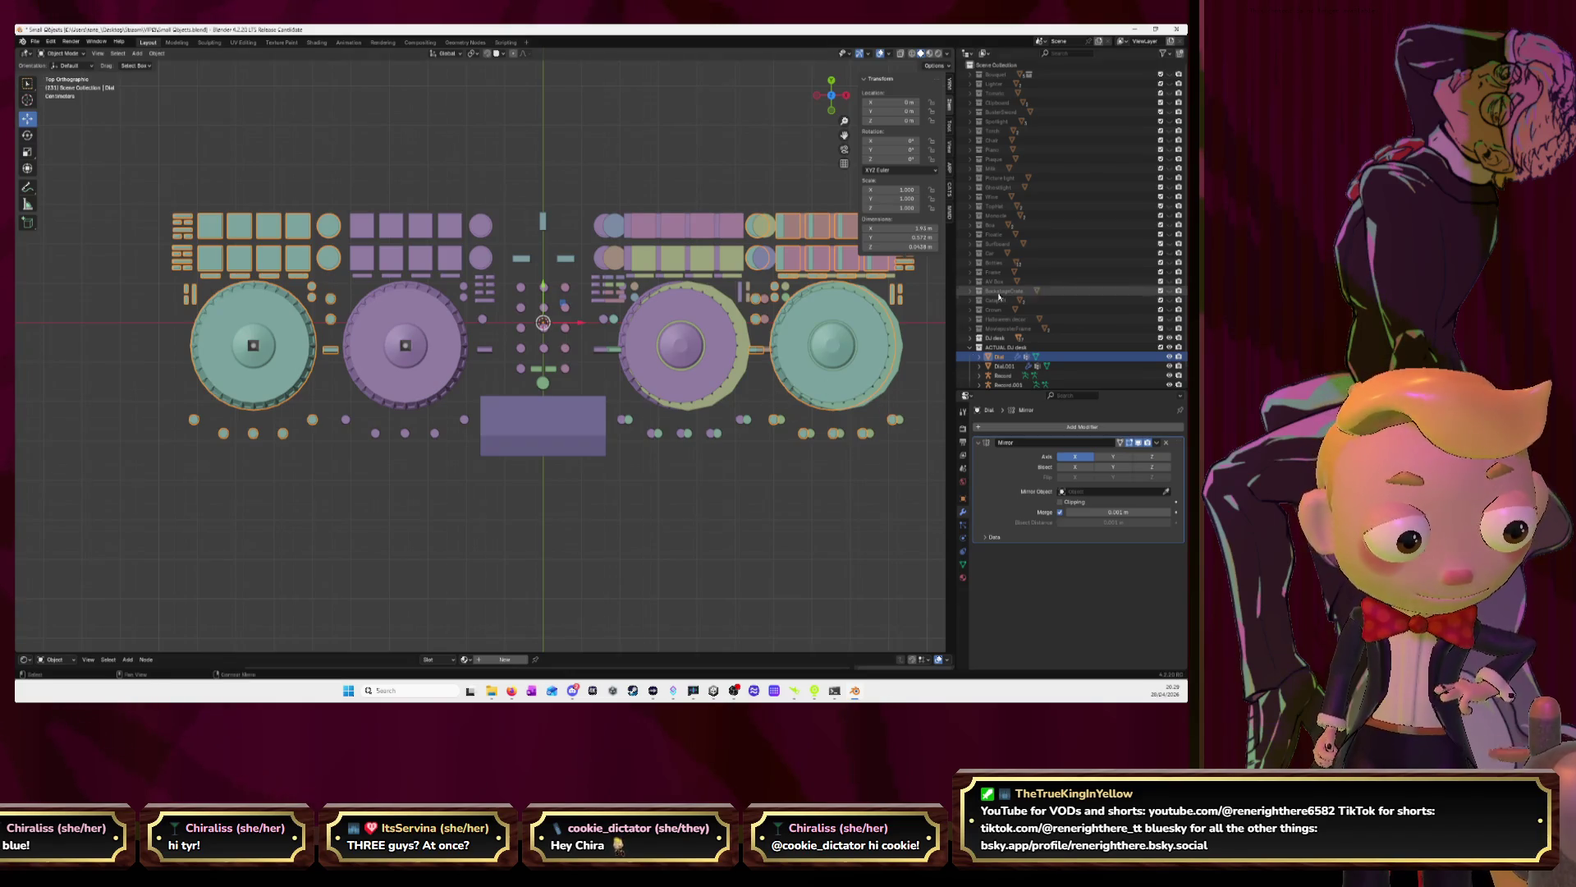
Hide Dial and Dial.001 in the viewport from the Outliner
scroll(999, 296, "down", 1)
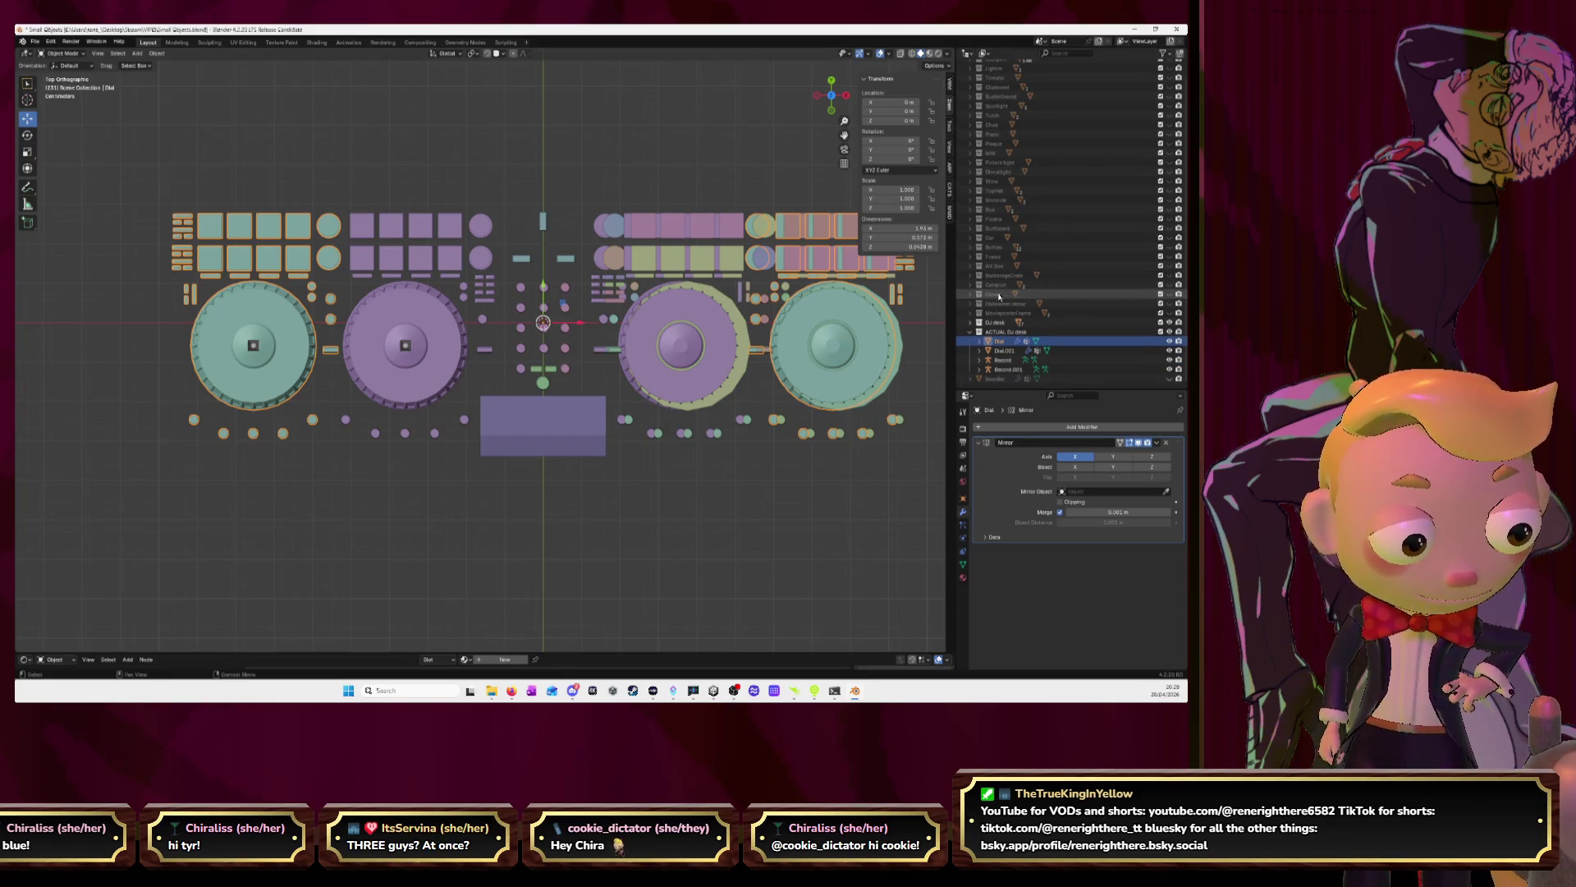
left_click(1169, 341)
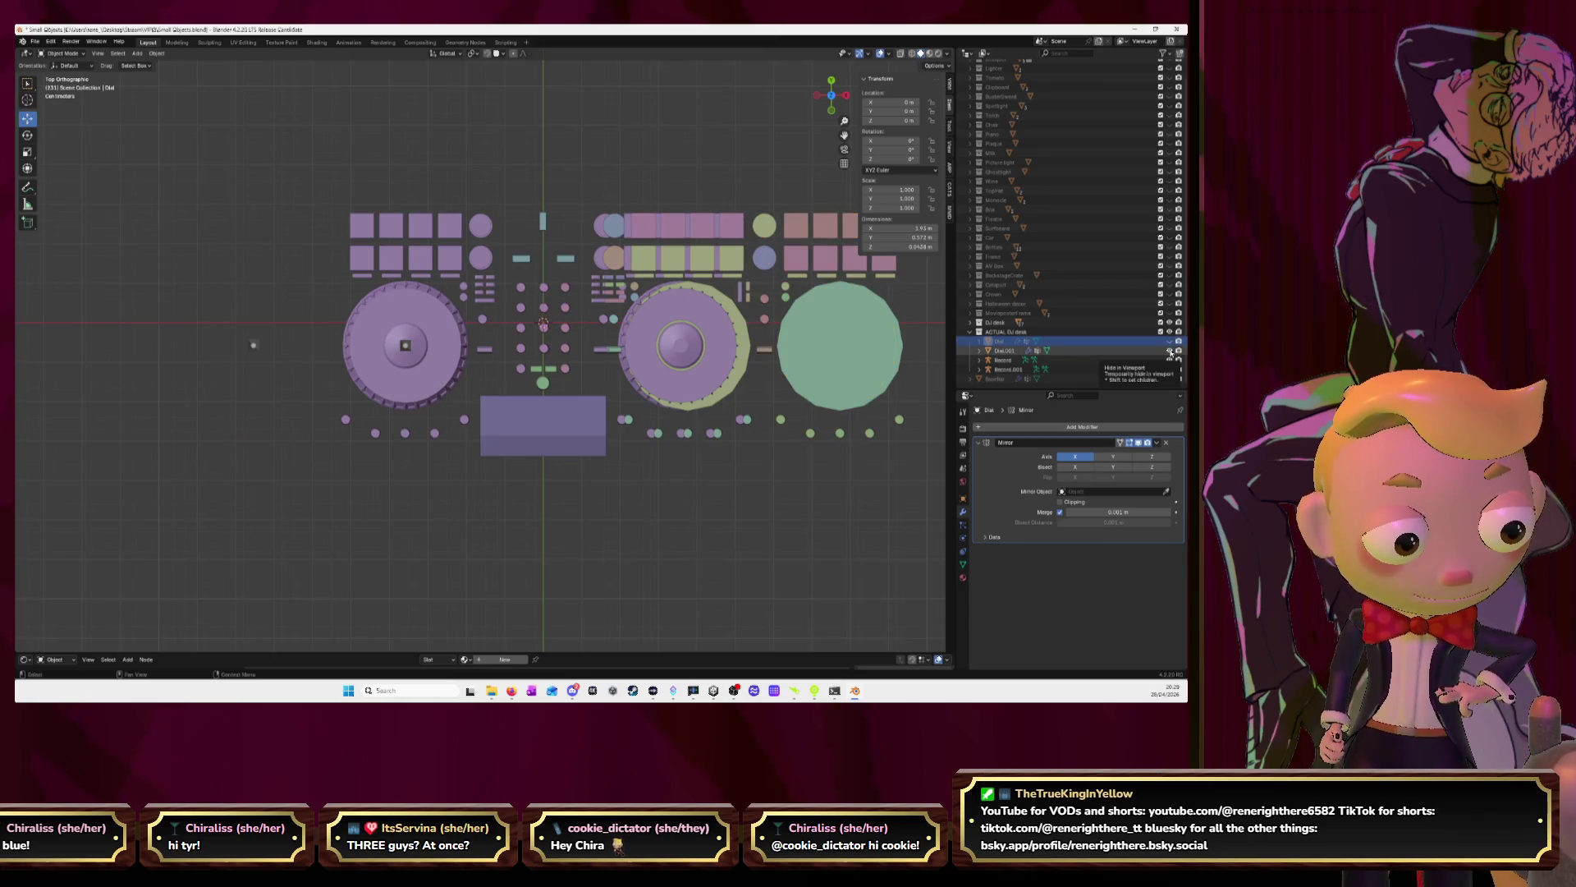
left_click(1169, 351)
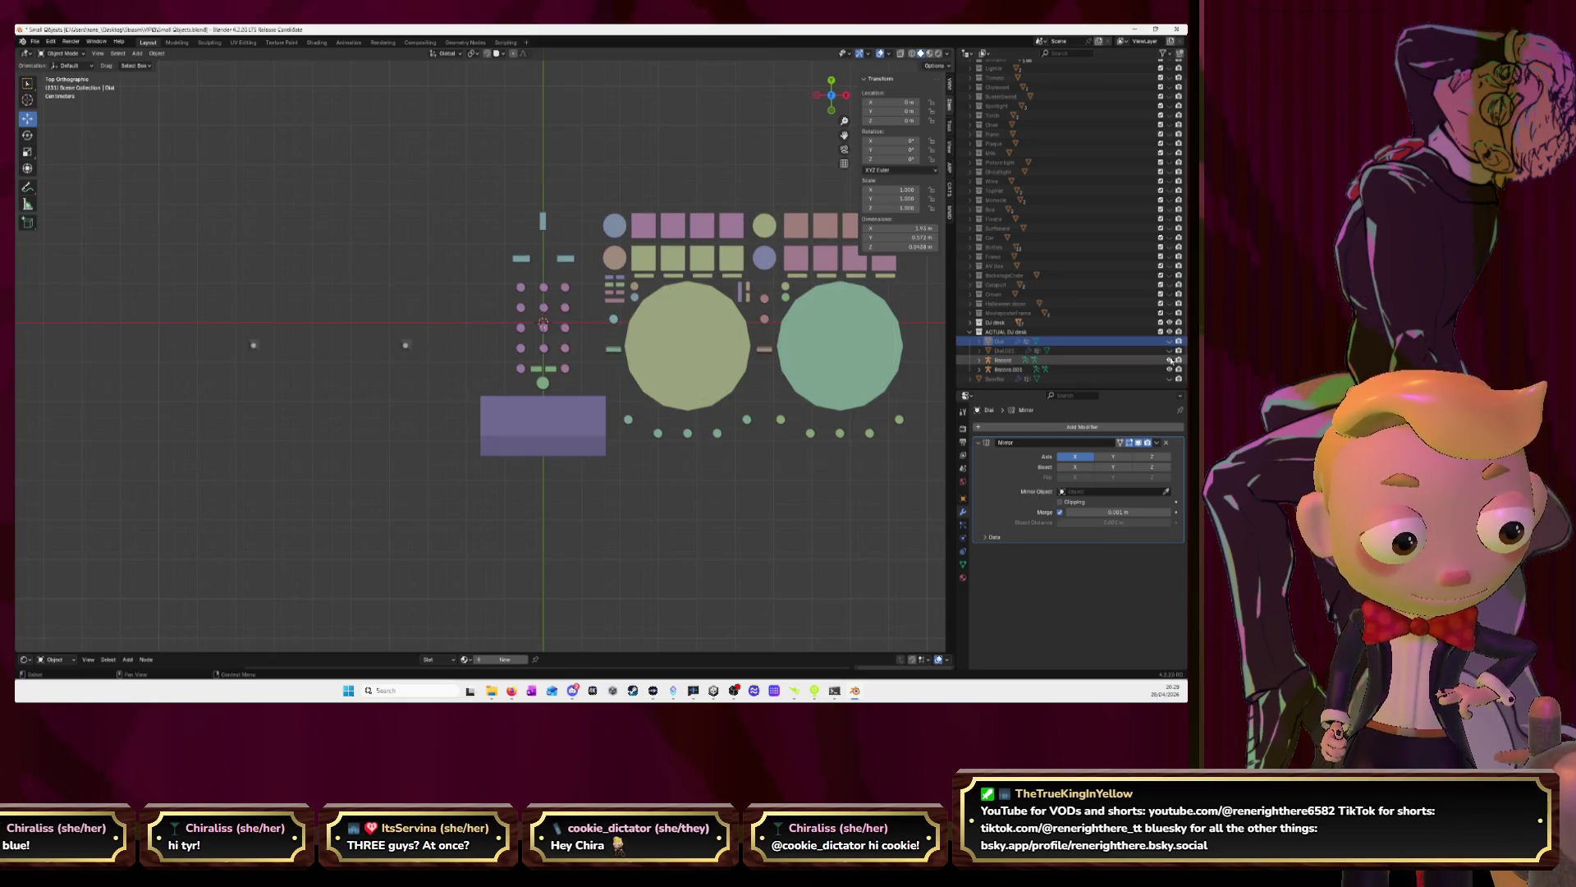
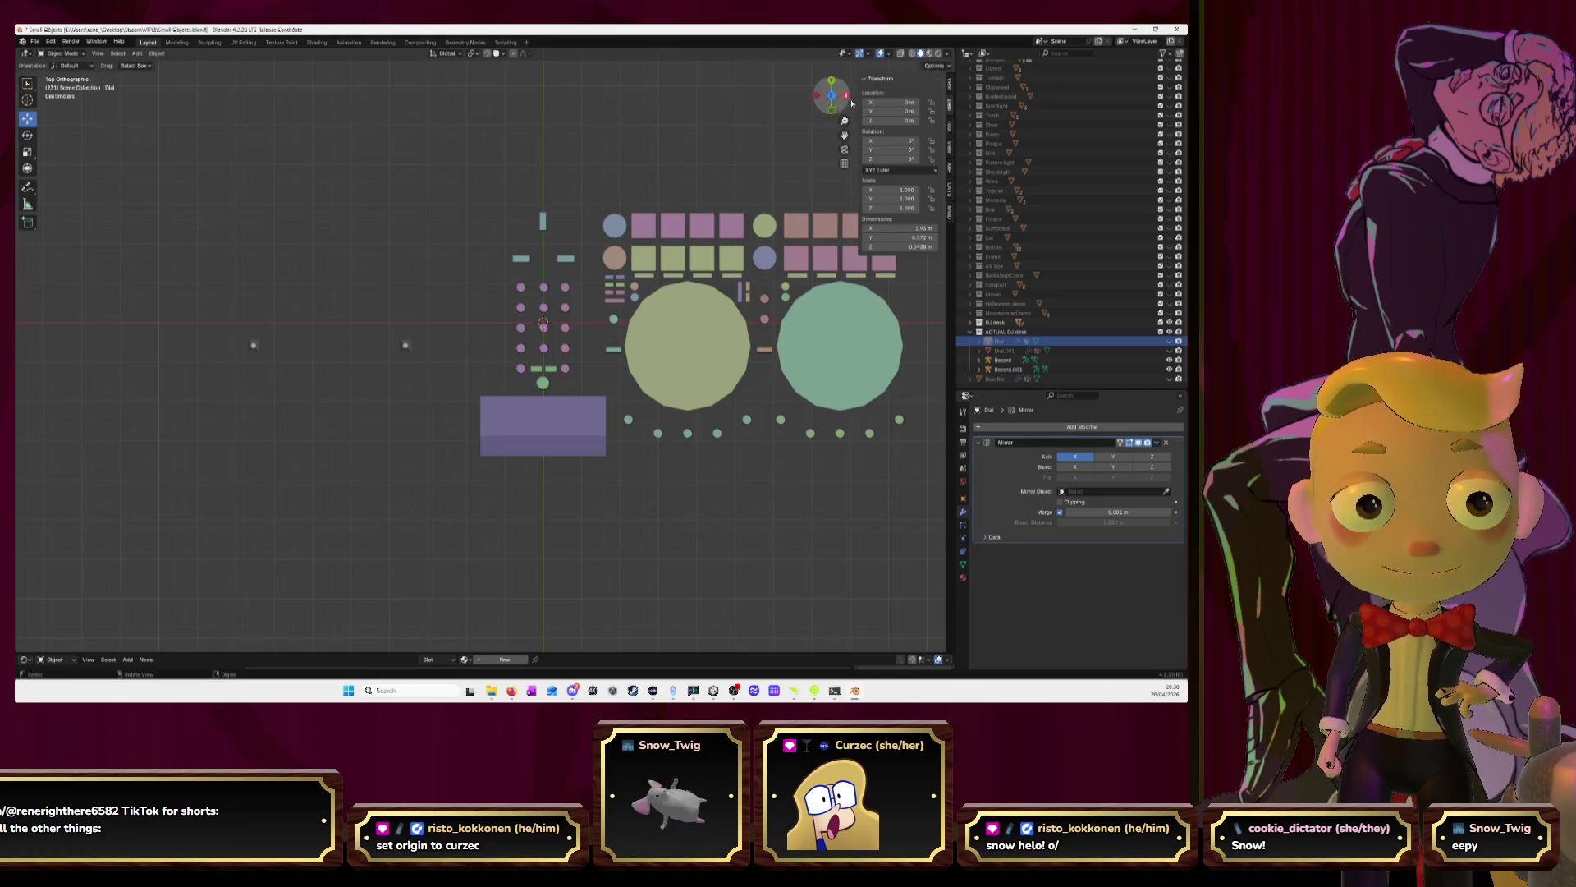
Box-select the 28 right-side platters and pads, delete them, undo the deletion, then enter Edit Mode
left_click_drag(843, 135, 802, 269)
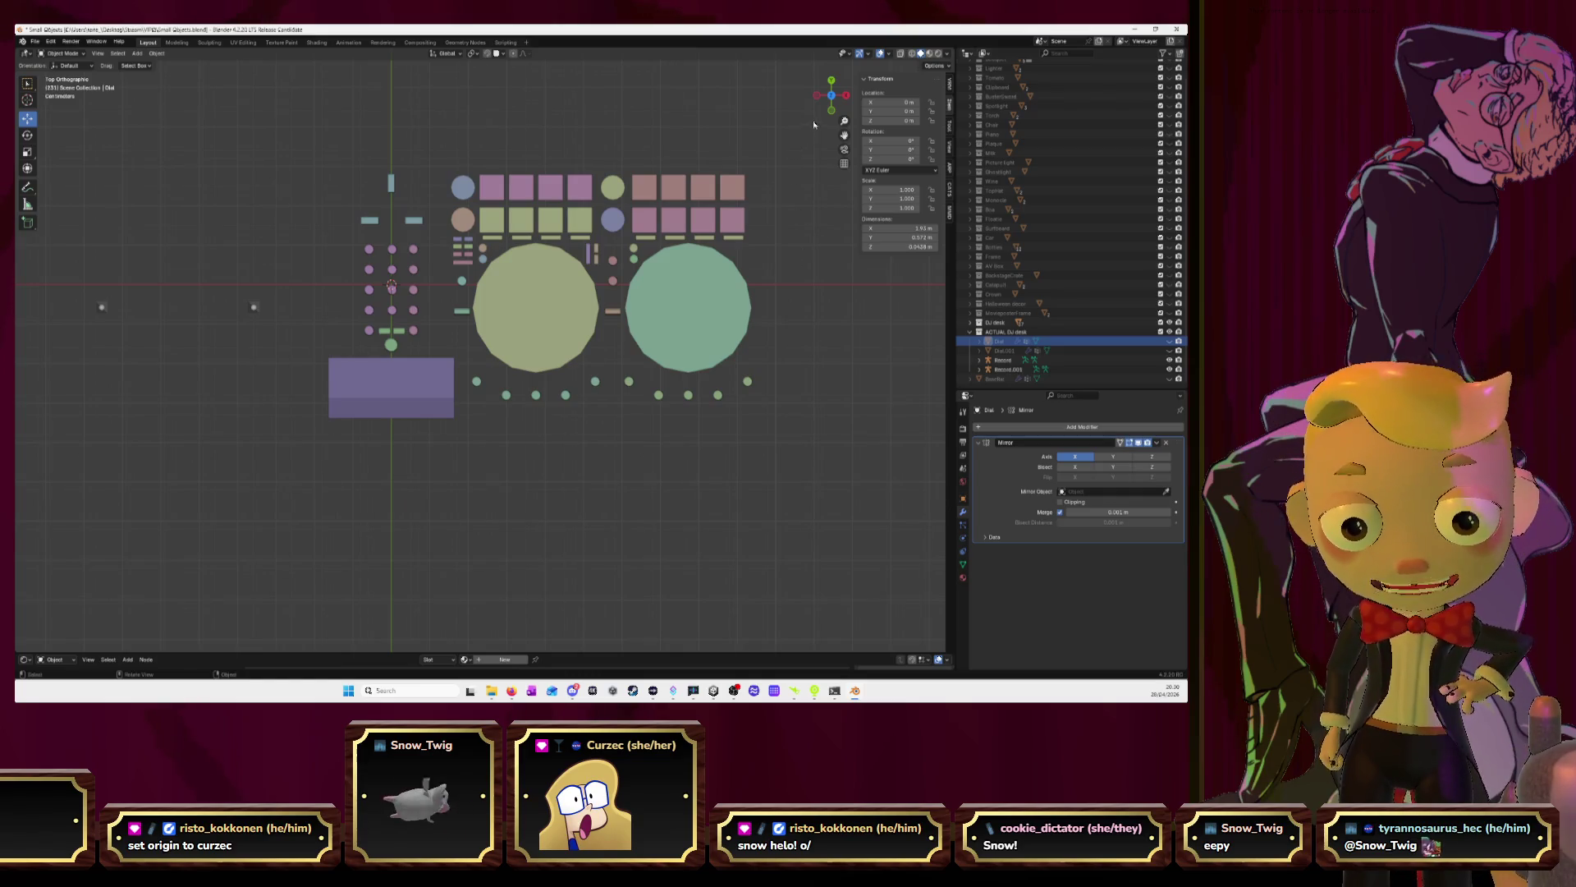
mouse_move(813, 122)
left_mouse_down()
mouse_move(538, 373)
mouse_move(460, 413)
left_mouse_up()
key("Delete")
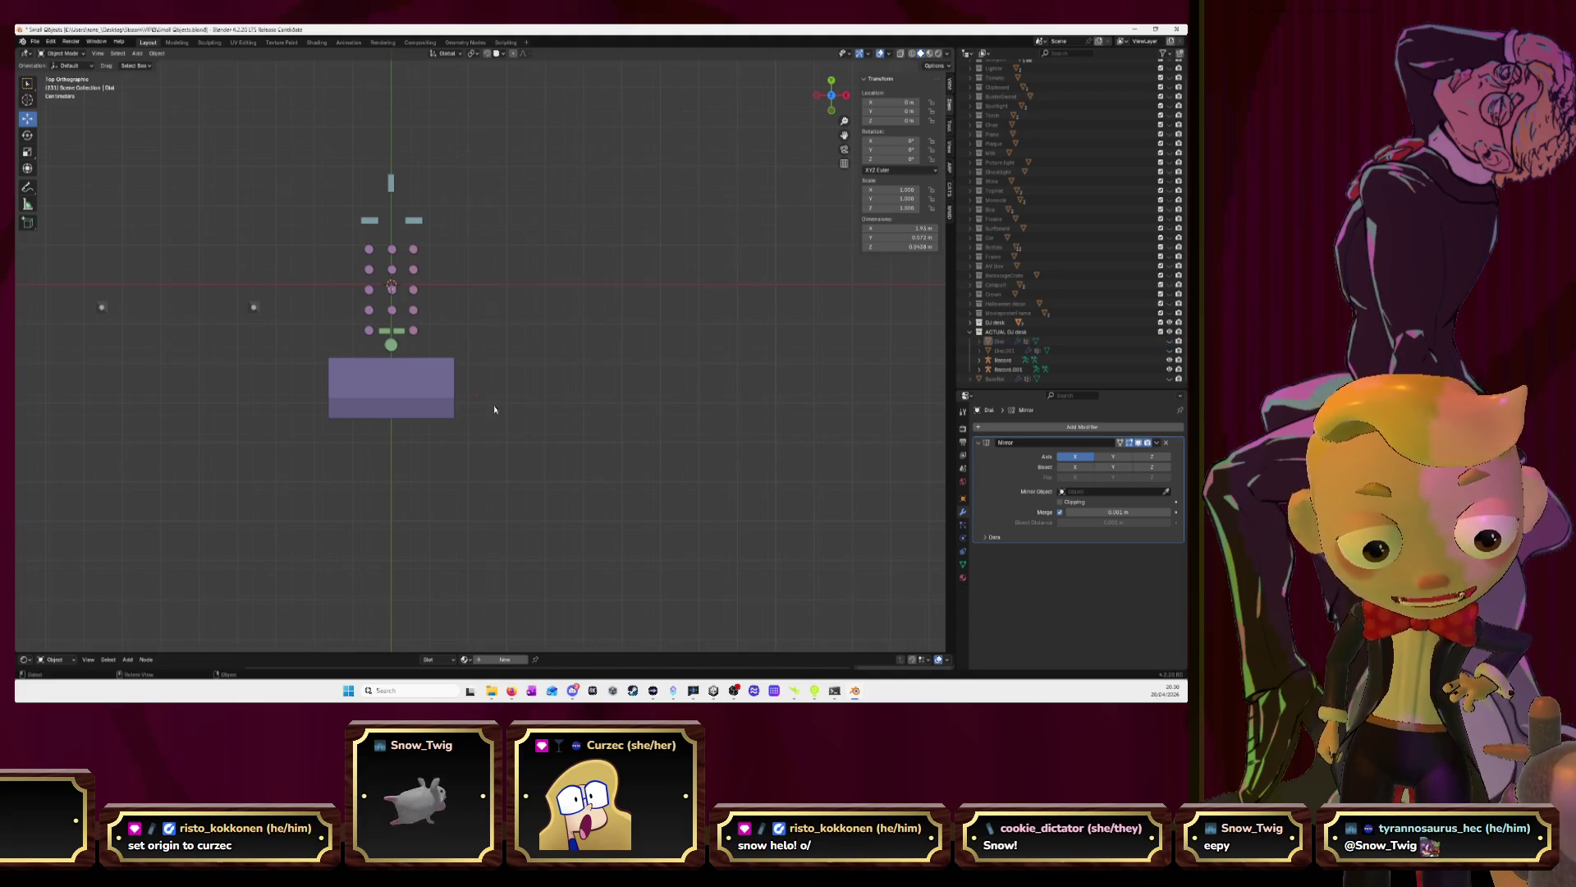
key("ctrl+z")
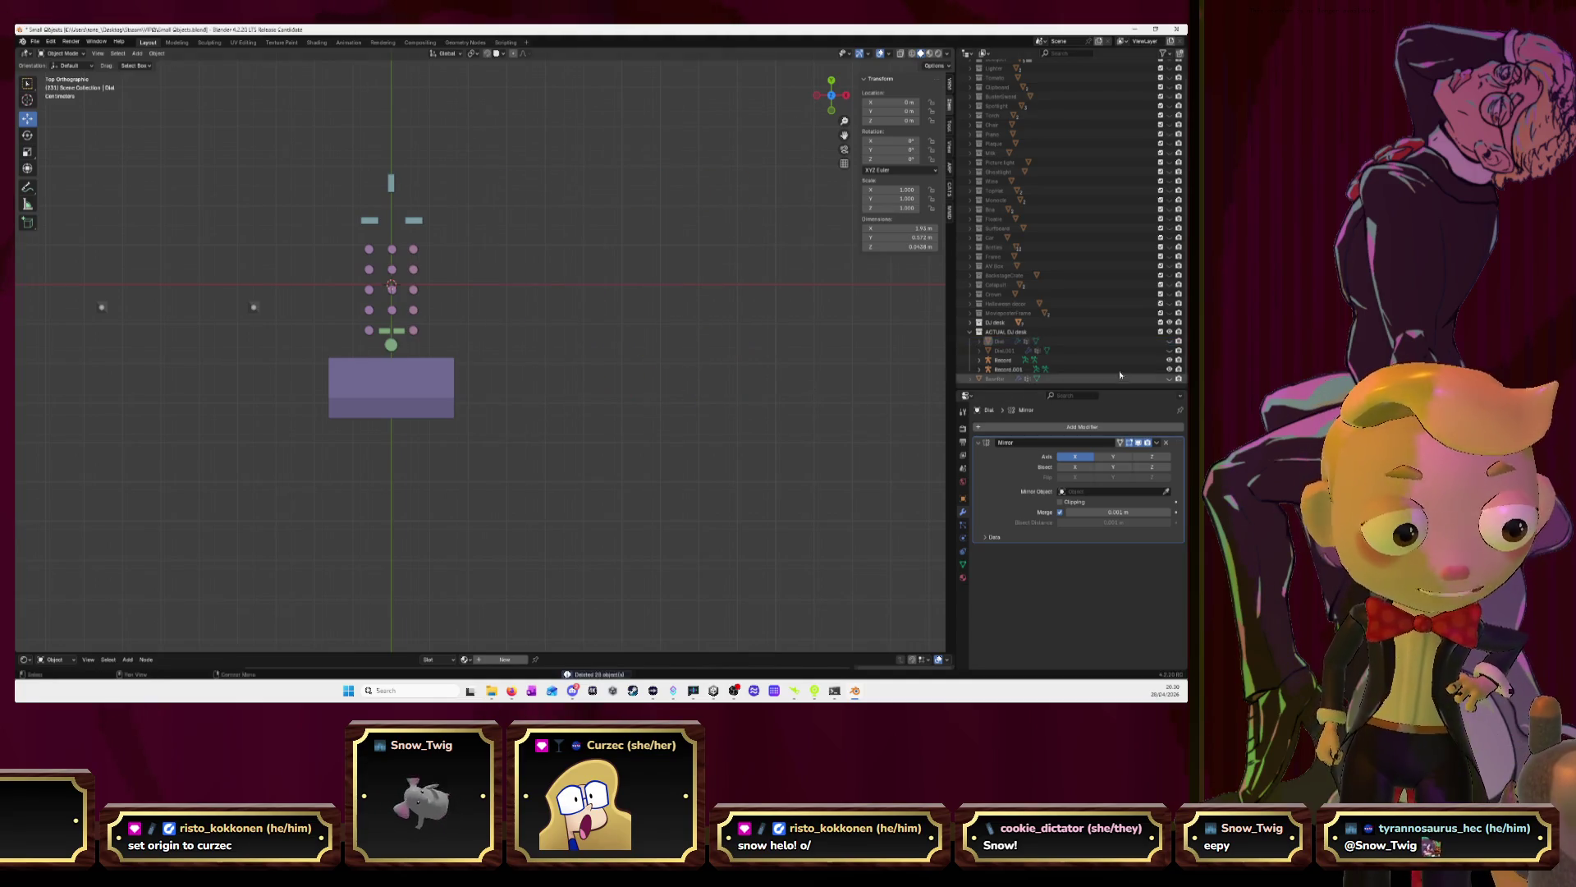
key("Tab")
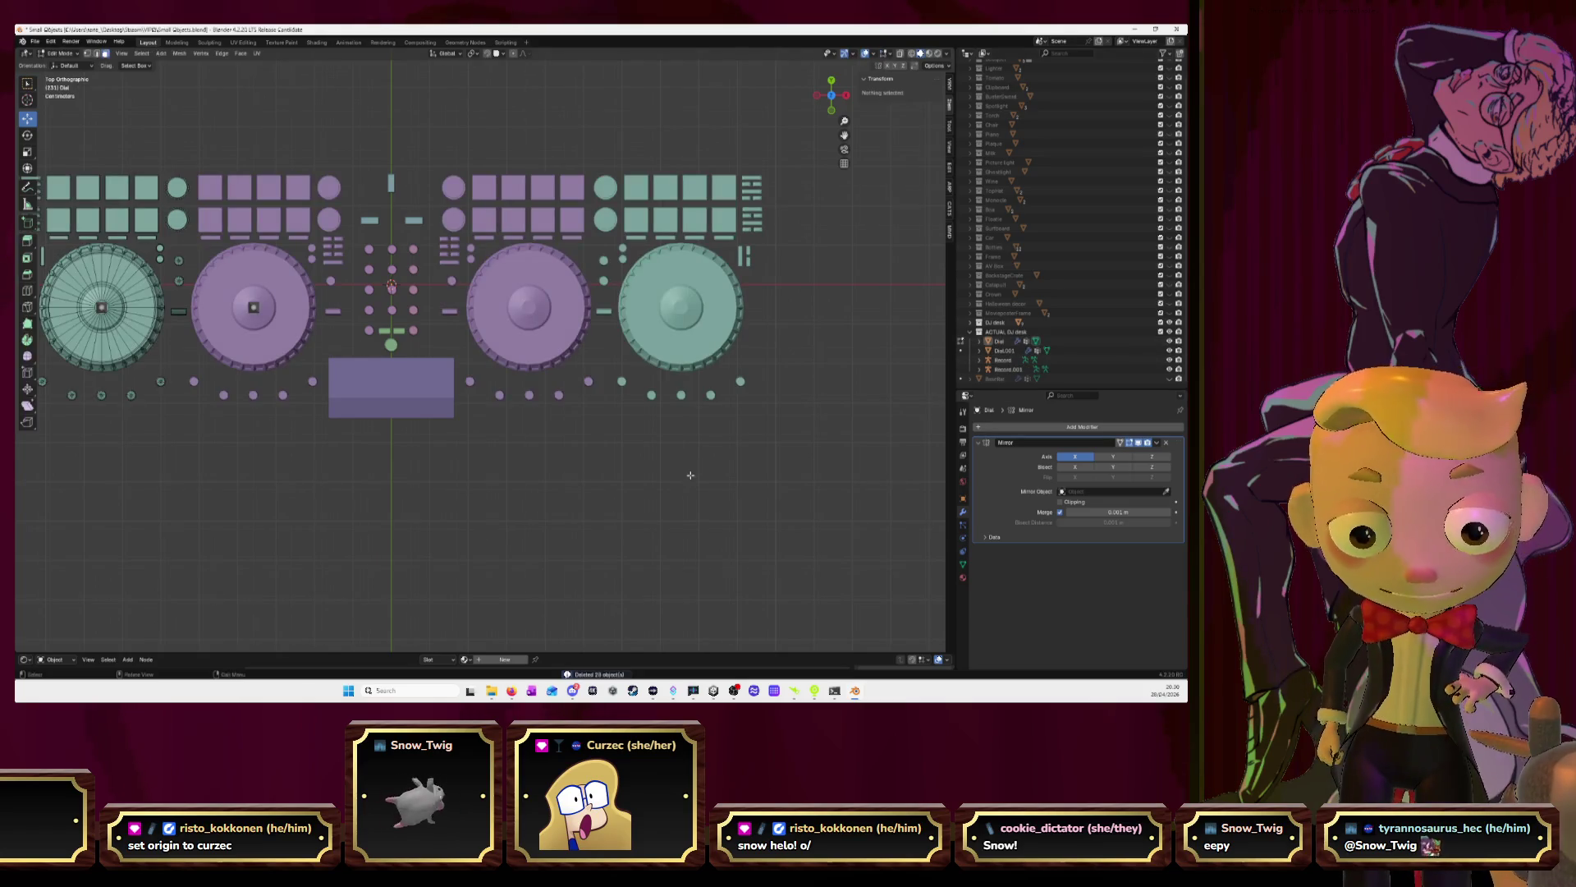
Select the Record rig on the left dial and cycle it through Pose, Edit and Object modes
key("Tab")
left_click(152, 375)
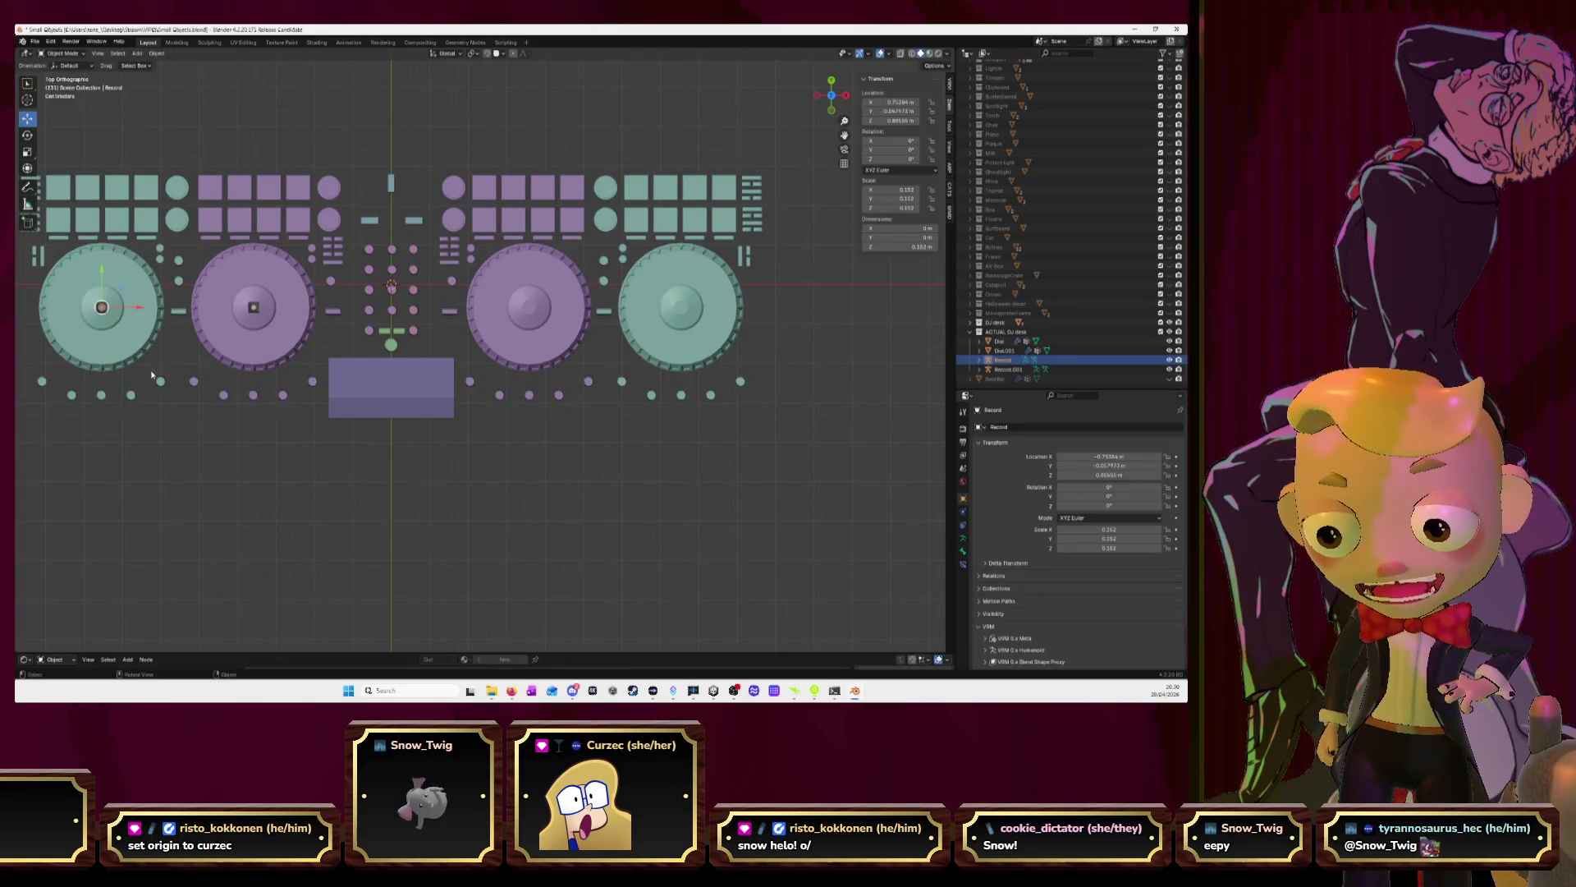
left_click(63, 52)
left_click(65, 84)
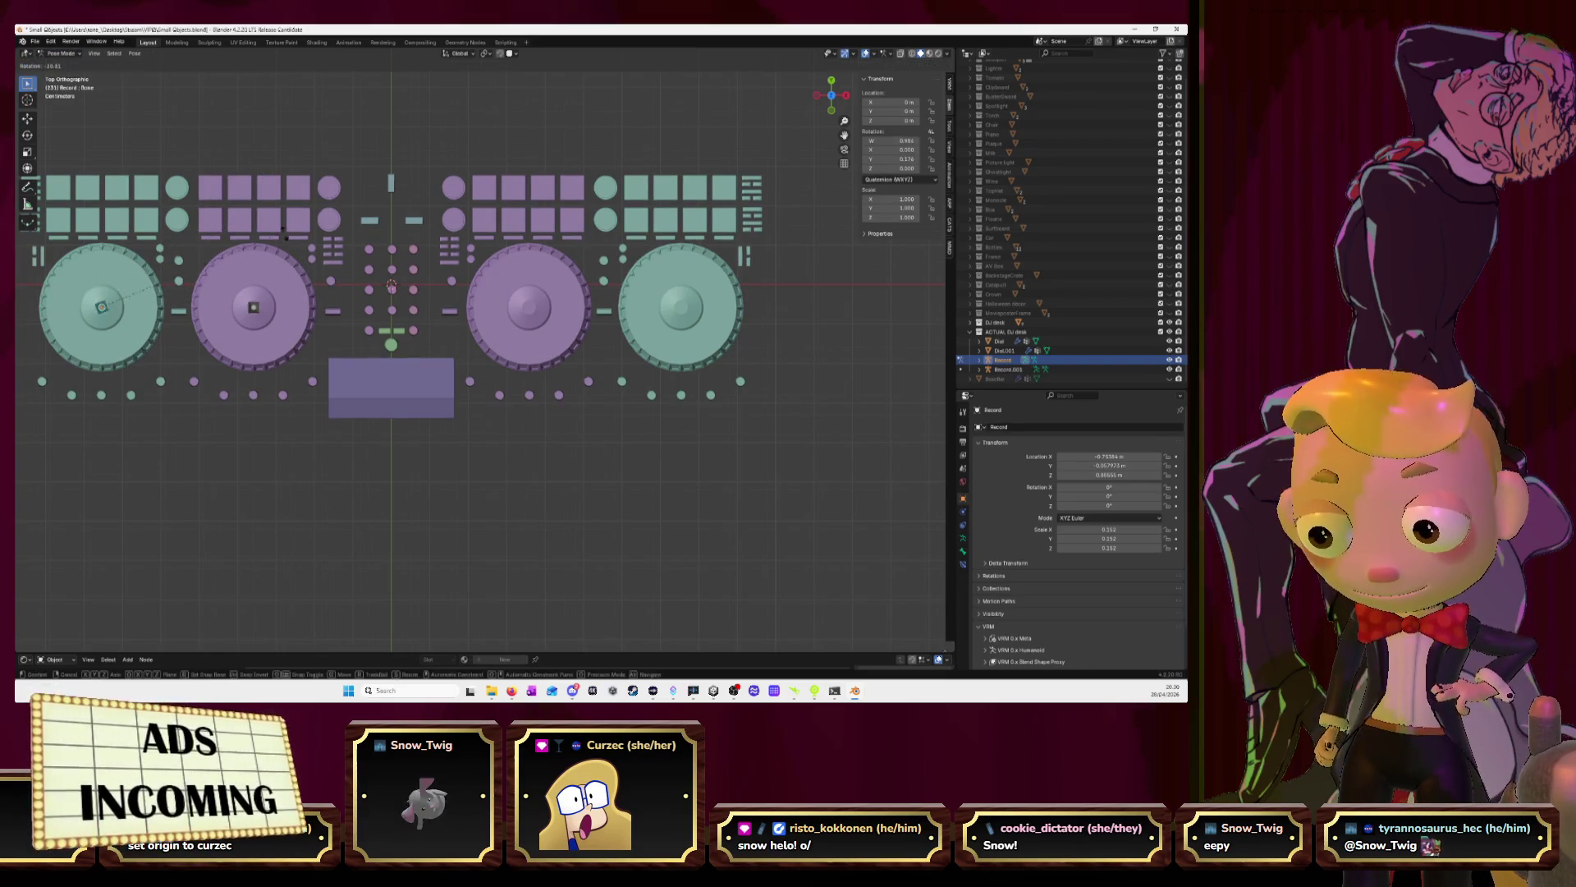
key("Tab")
key("ctrl+Tab")
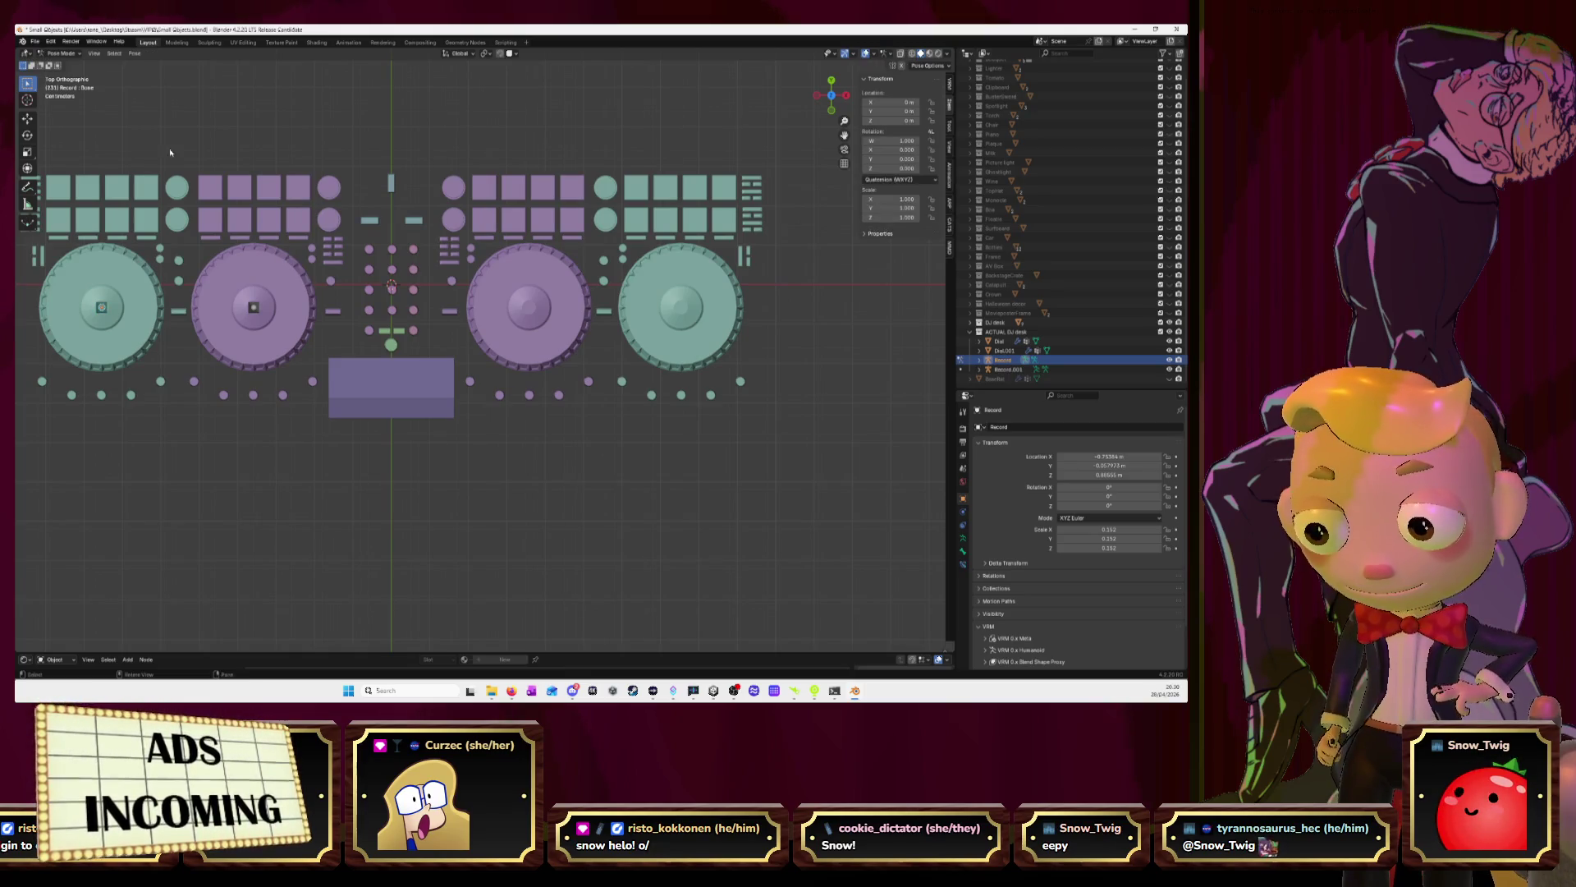
left_click(58, 52)
left_click(59, 66)
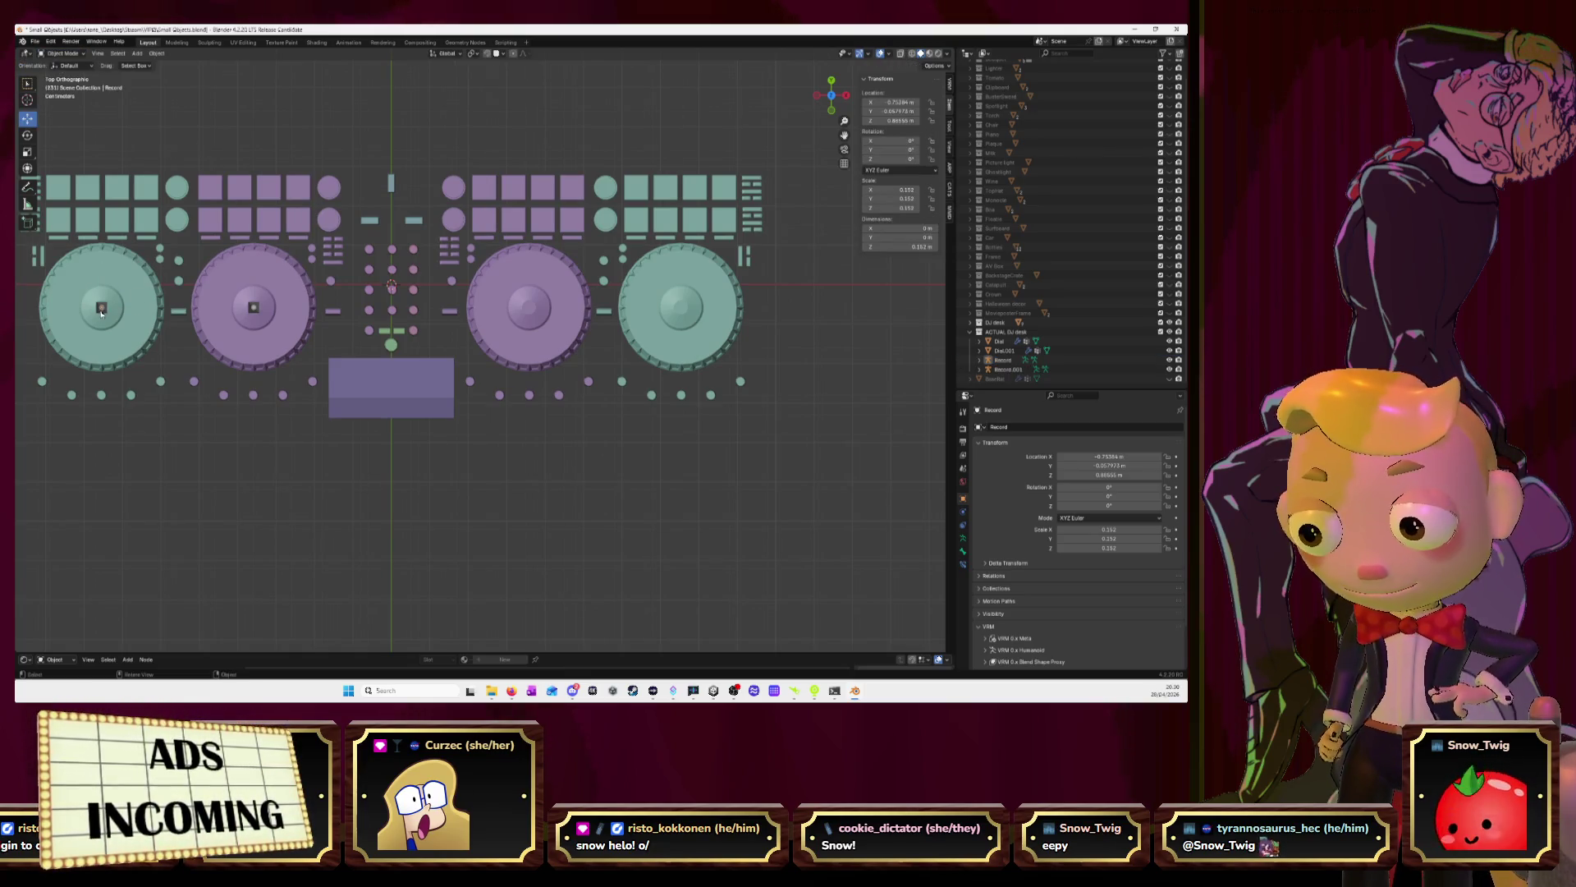
Make Record active again, put it into Pose Mode, and start then cancel a bone rotation
left_click(134, 332)
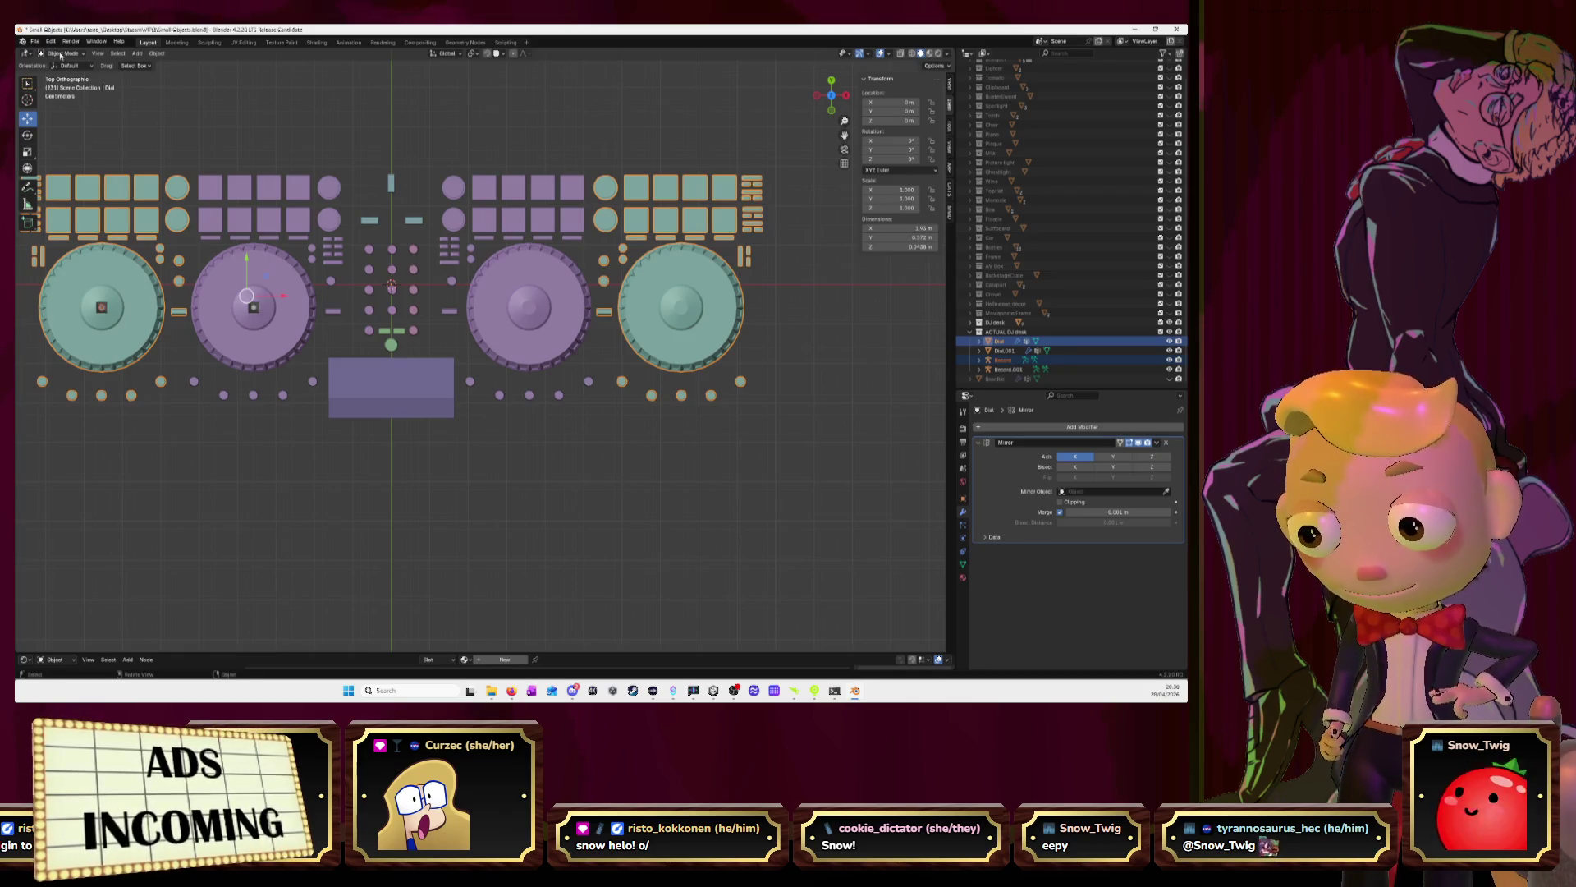
left_click(61, 54)
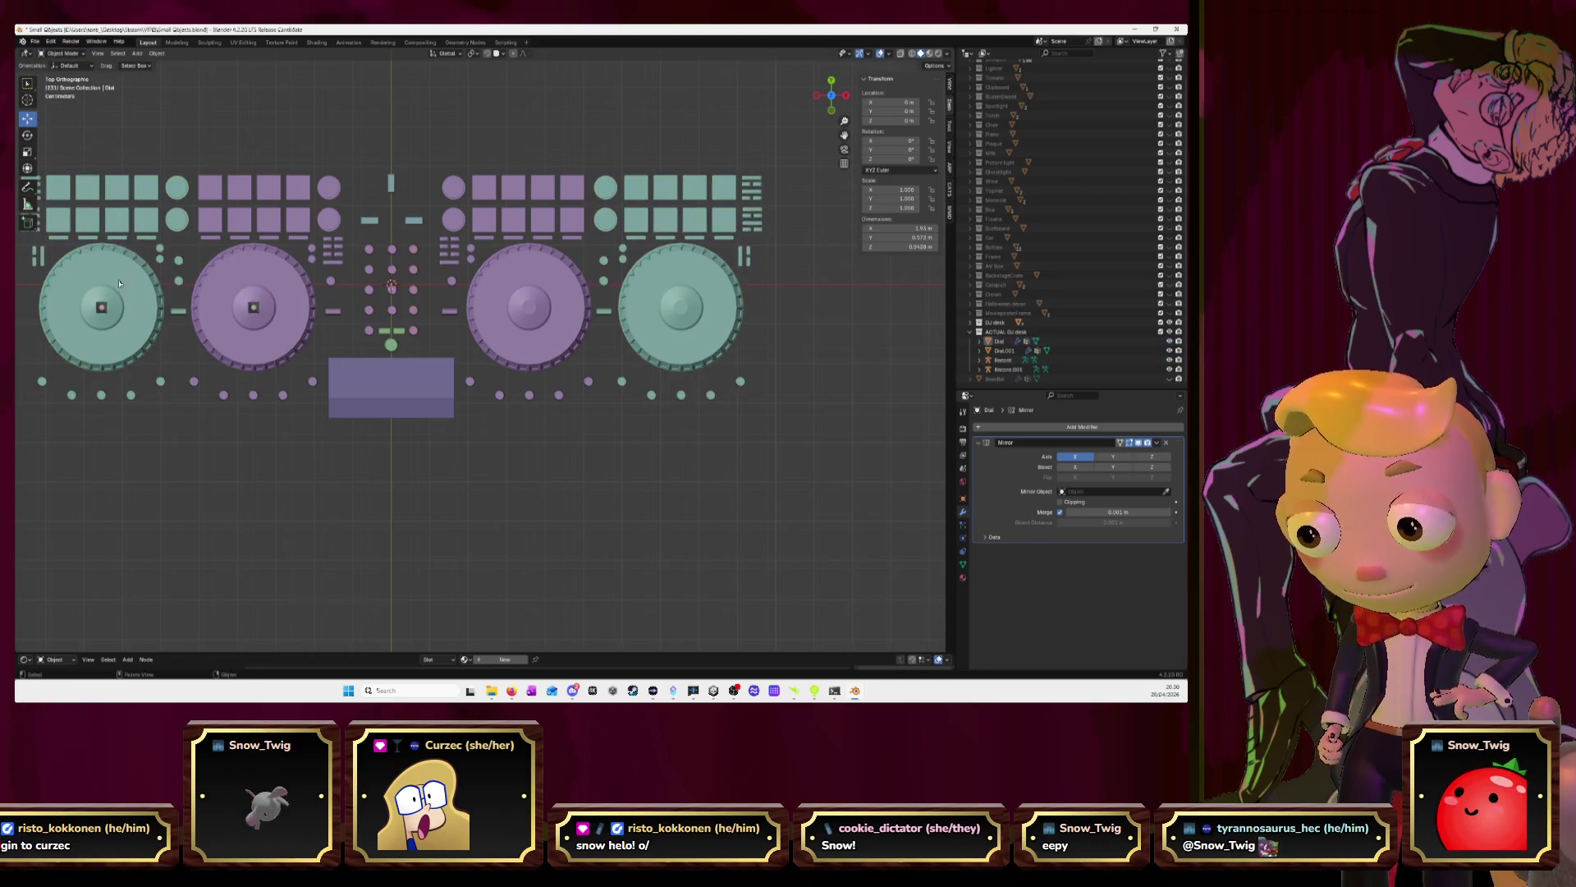
left_click(109, 315)
left_click(109, 314, "shift")
key("ctrl+Tab")
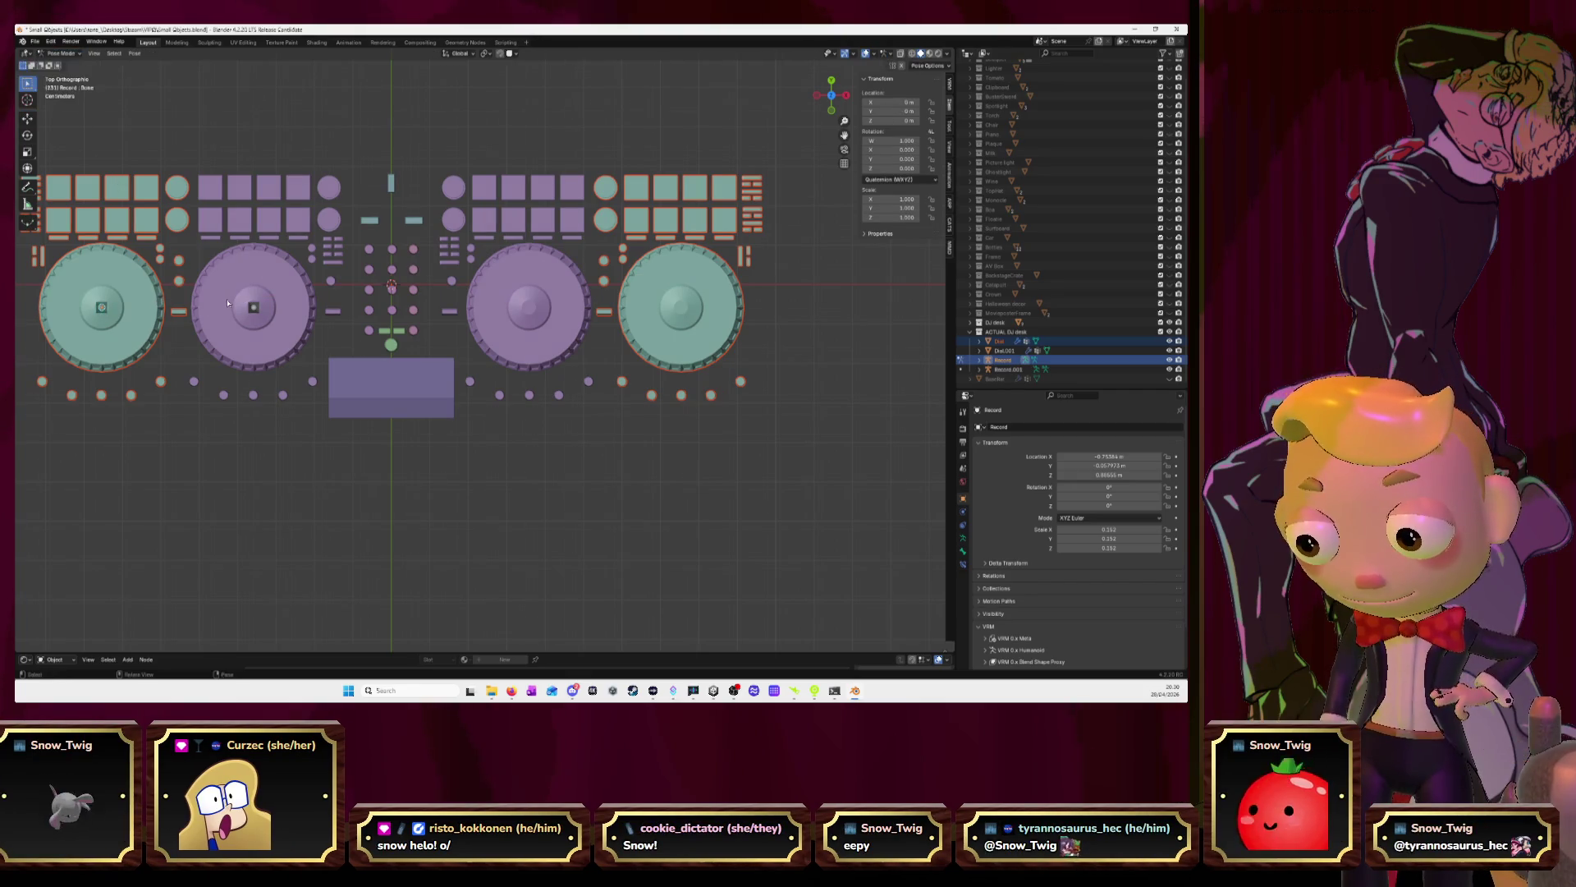
key("r")
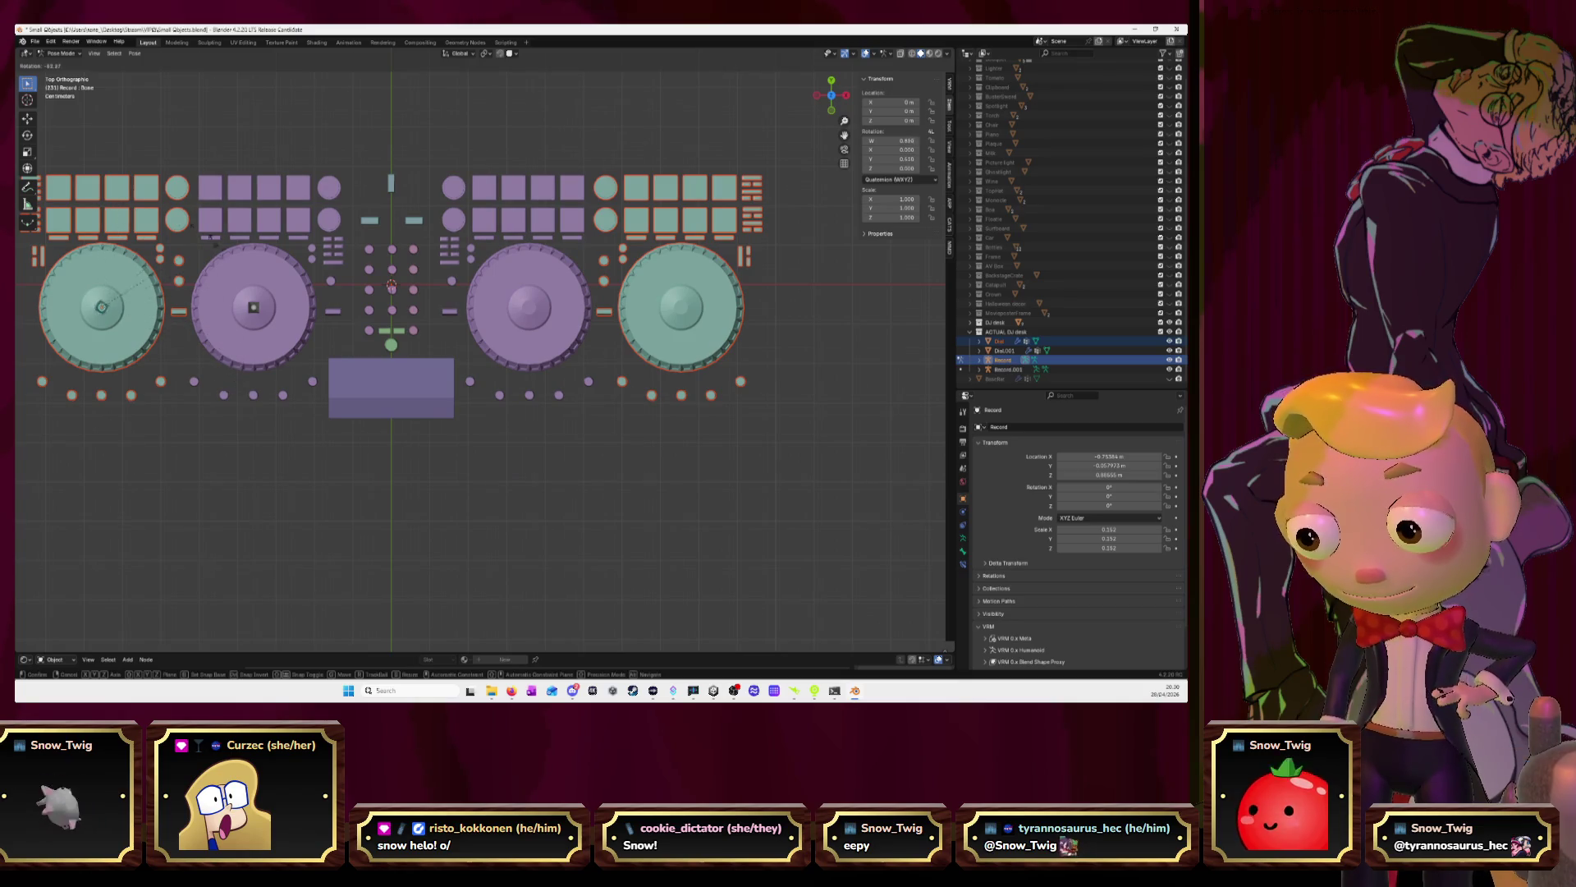
key("Escape")
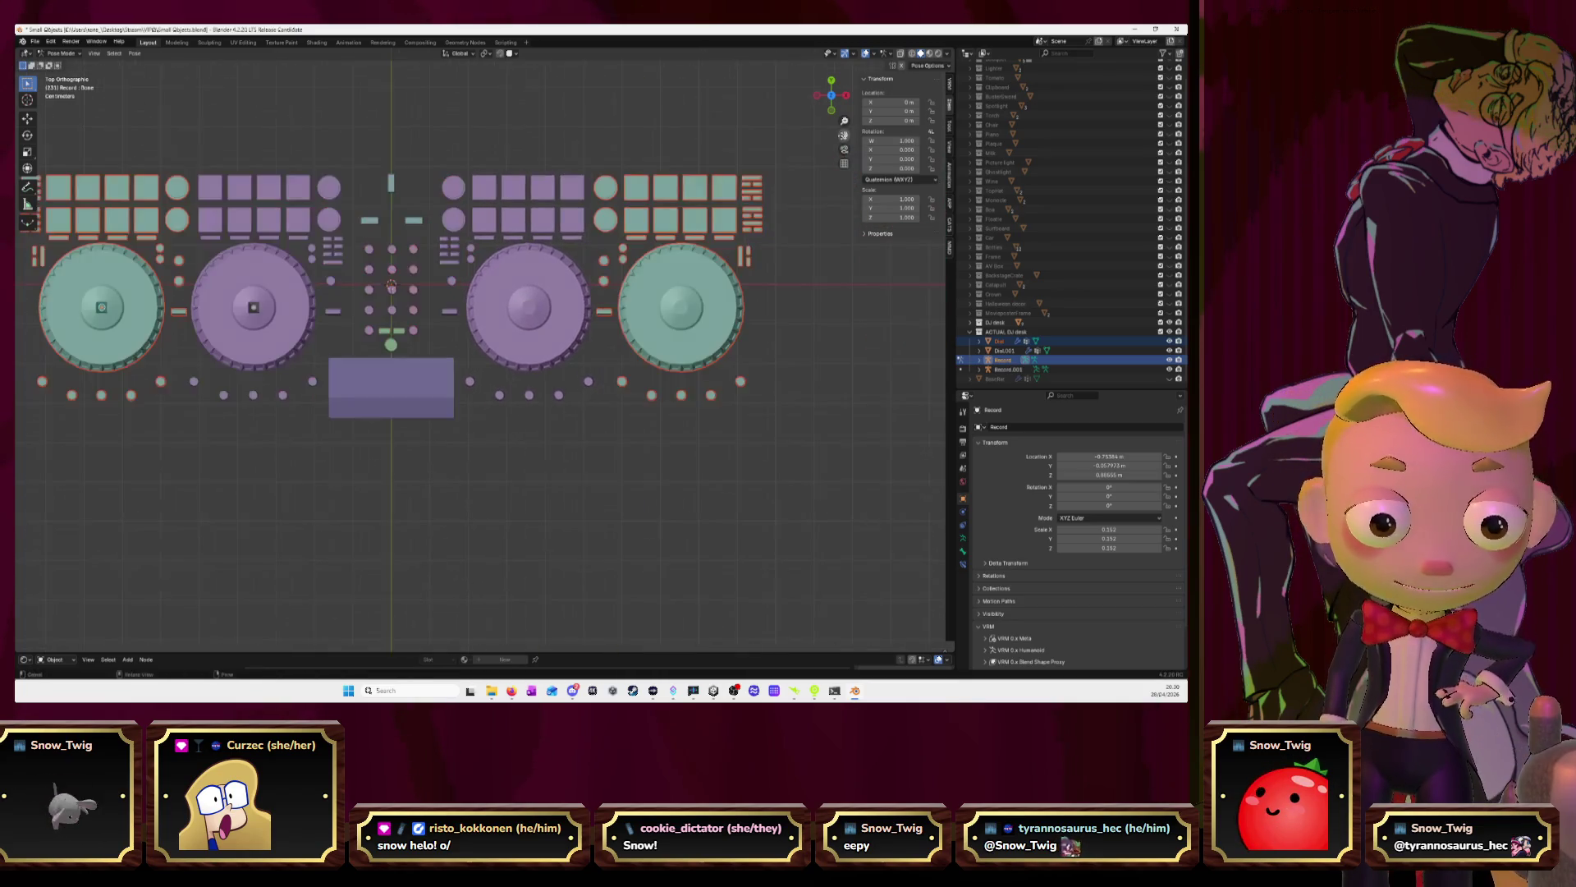
middle_click_drag(410, 328, 622, 312, "shift")
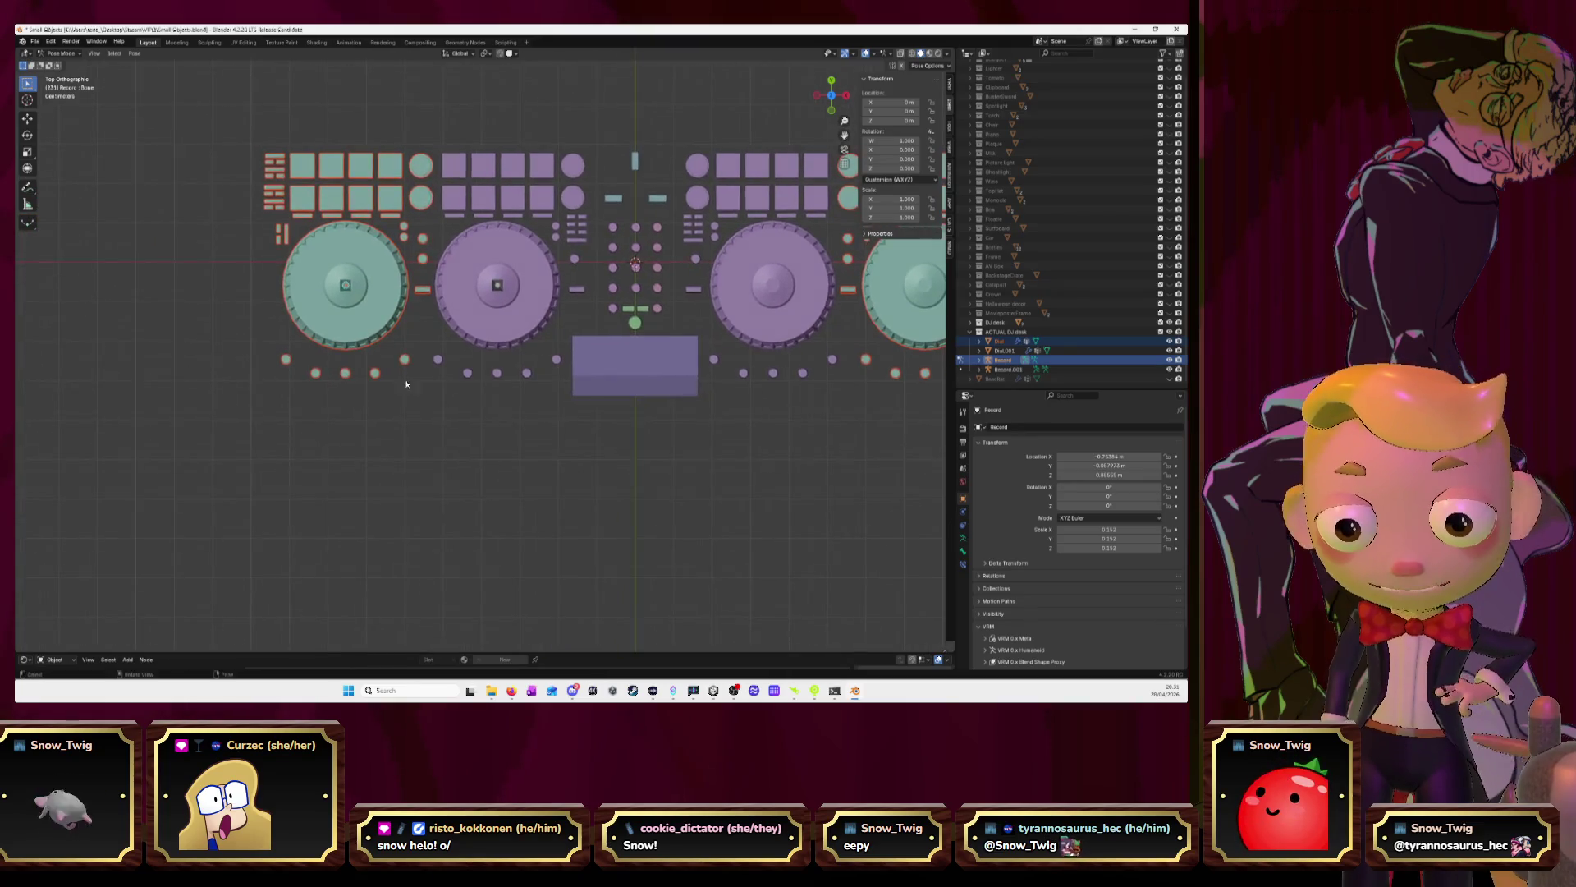
mouse_move(493, 247)
middle_mouse_down()
mouse_move(431, 319)
mouse_move(429, 263)
mouse_move(456, 247)
mouse_move(493, 279)
mouse_move(572, 476)
middle_mouse_up()
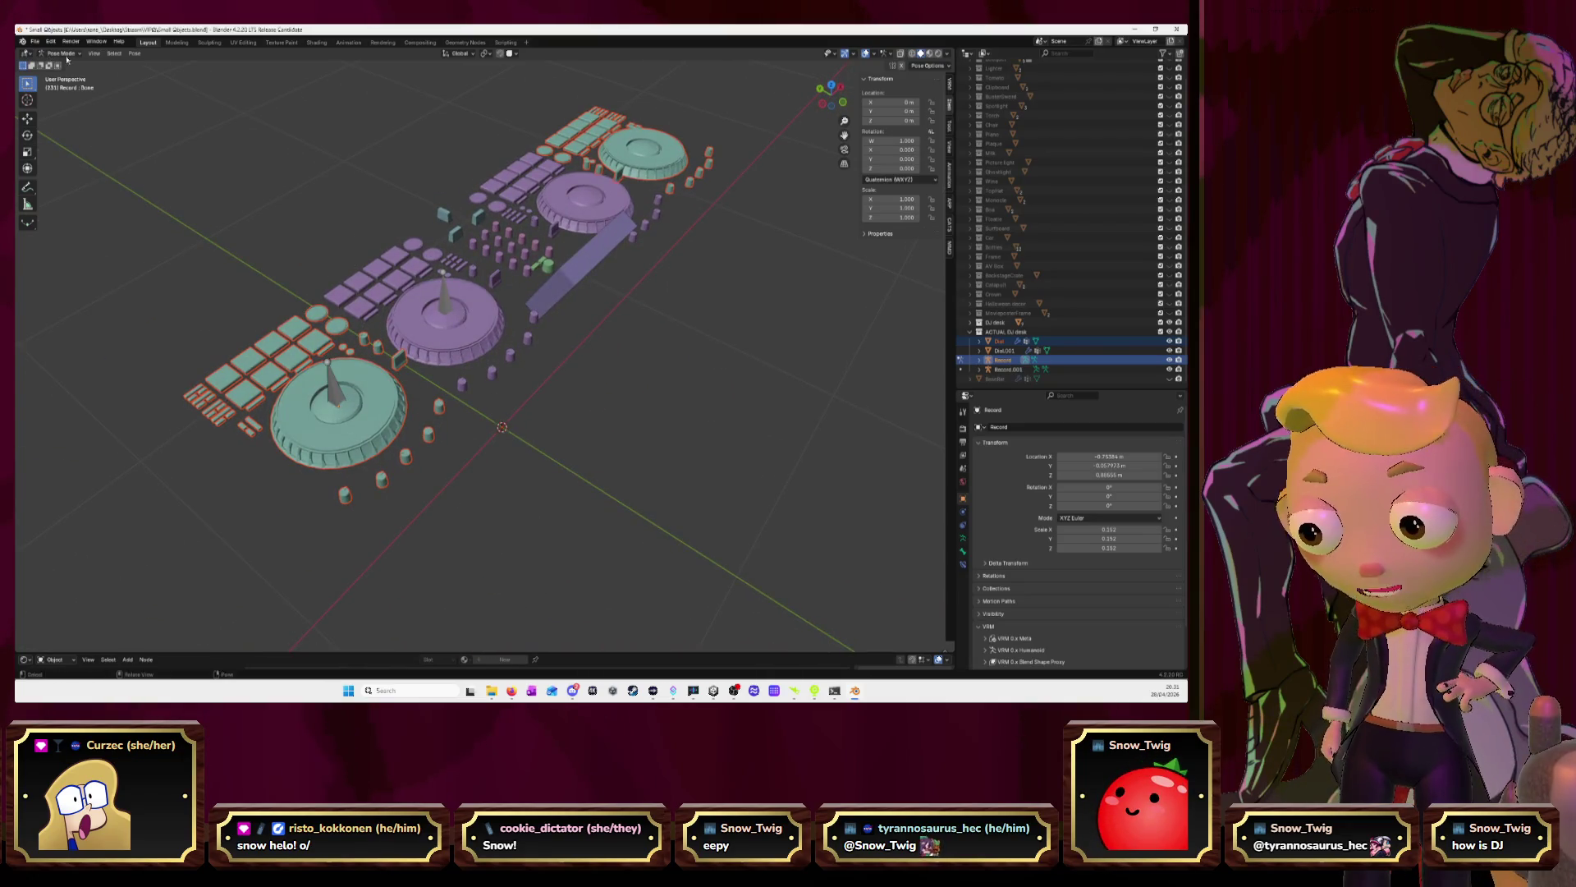
Select Record and Dial, switch to Weight Paint, attempt a paint stroke, then return to Object Mode
key("ctrl+Tab")
key("alt+a")
left_click(337, 397)
left_click(291, 349, "shift")
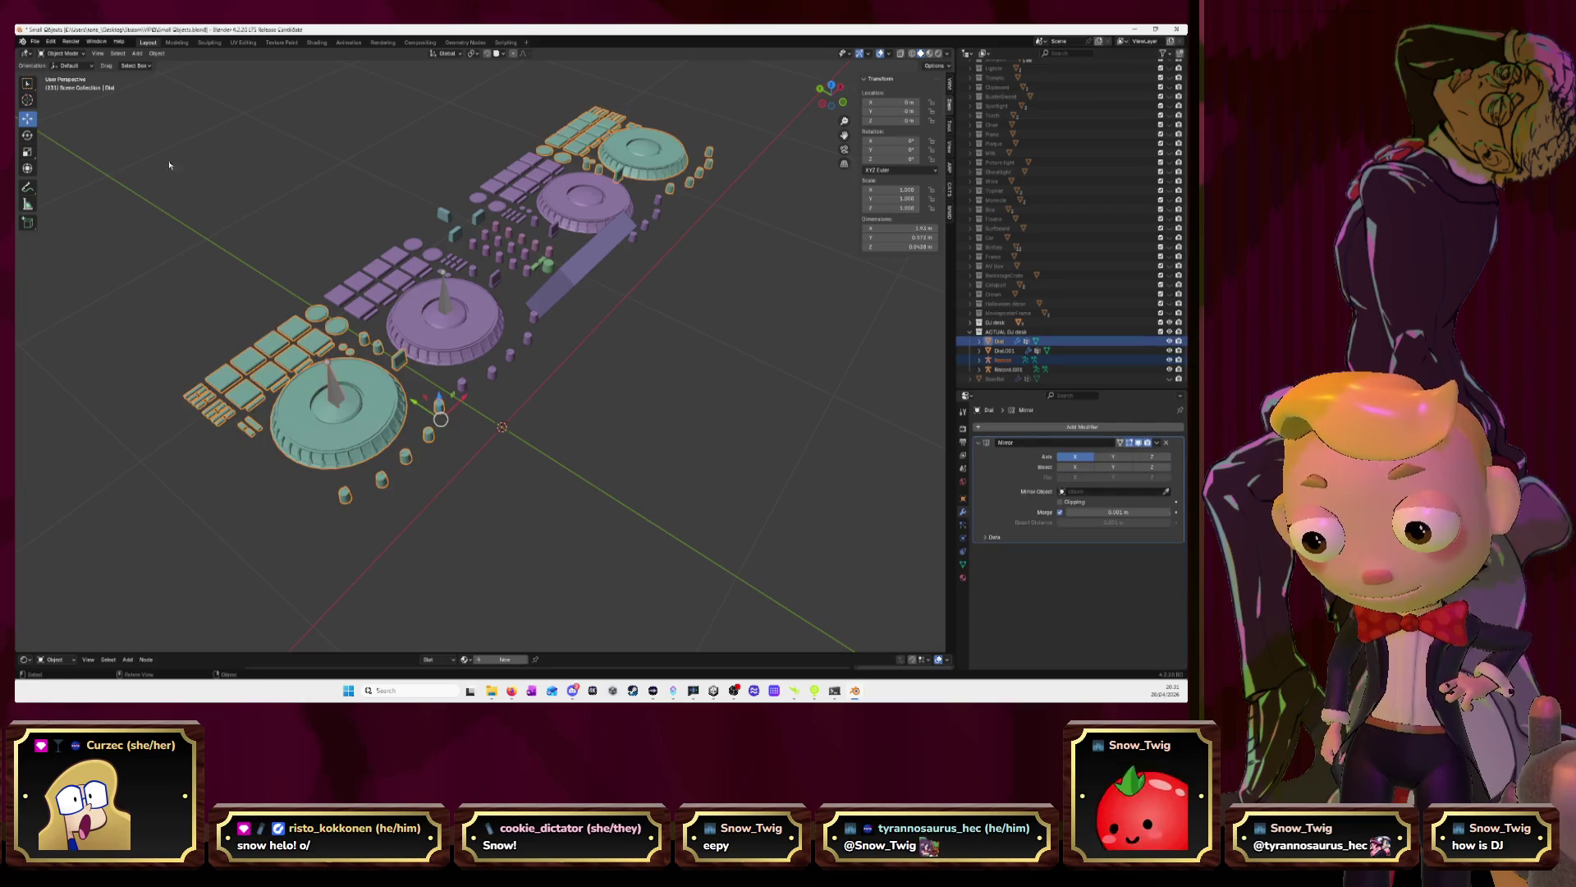
left_click(74, 53)
left_click(62, 107)
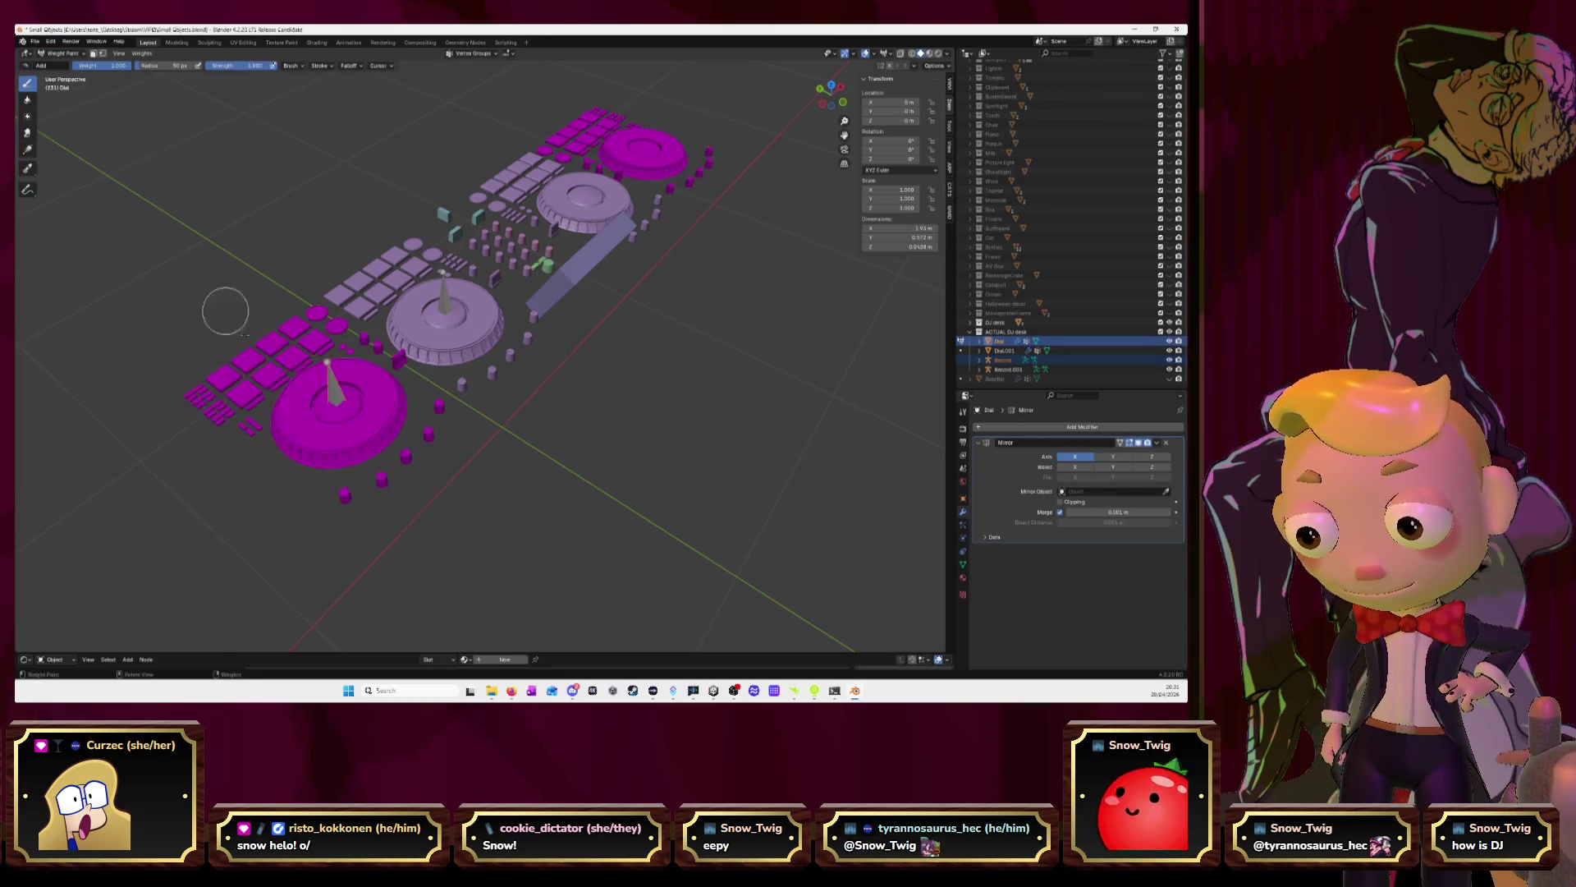
left_click(331, 386)
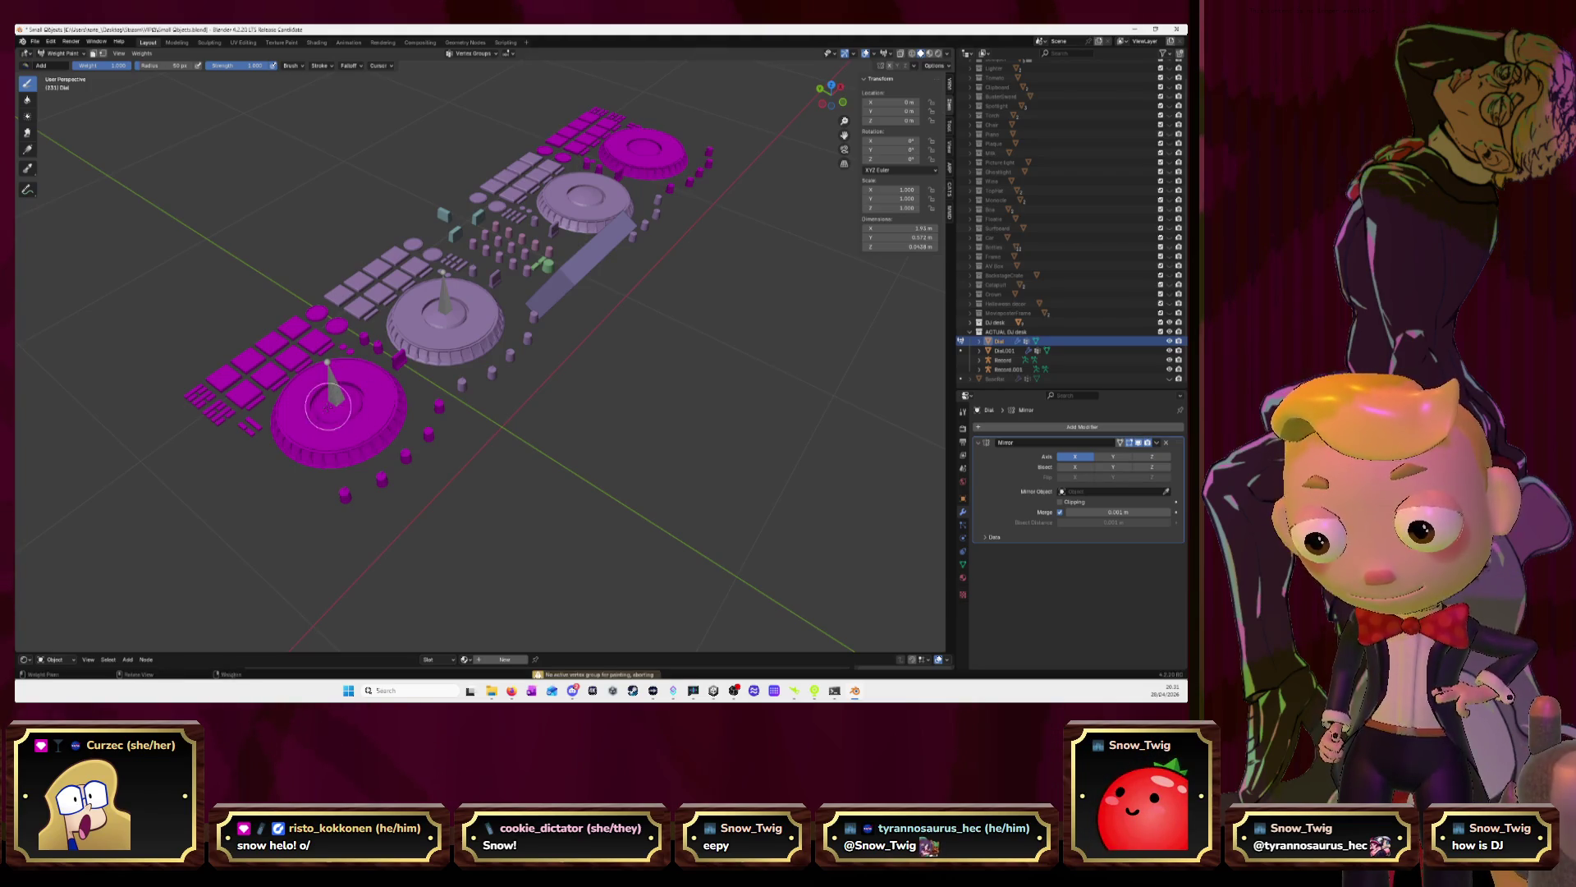
left_click(357, 418)
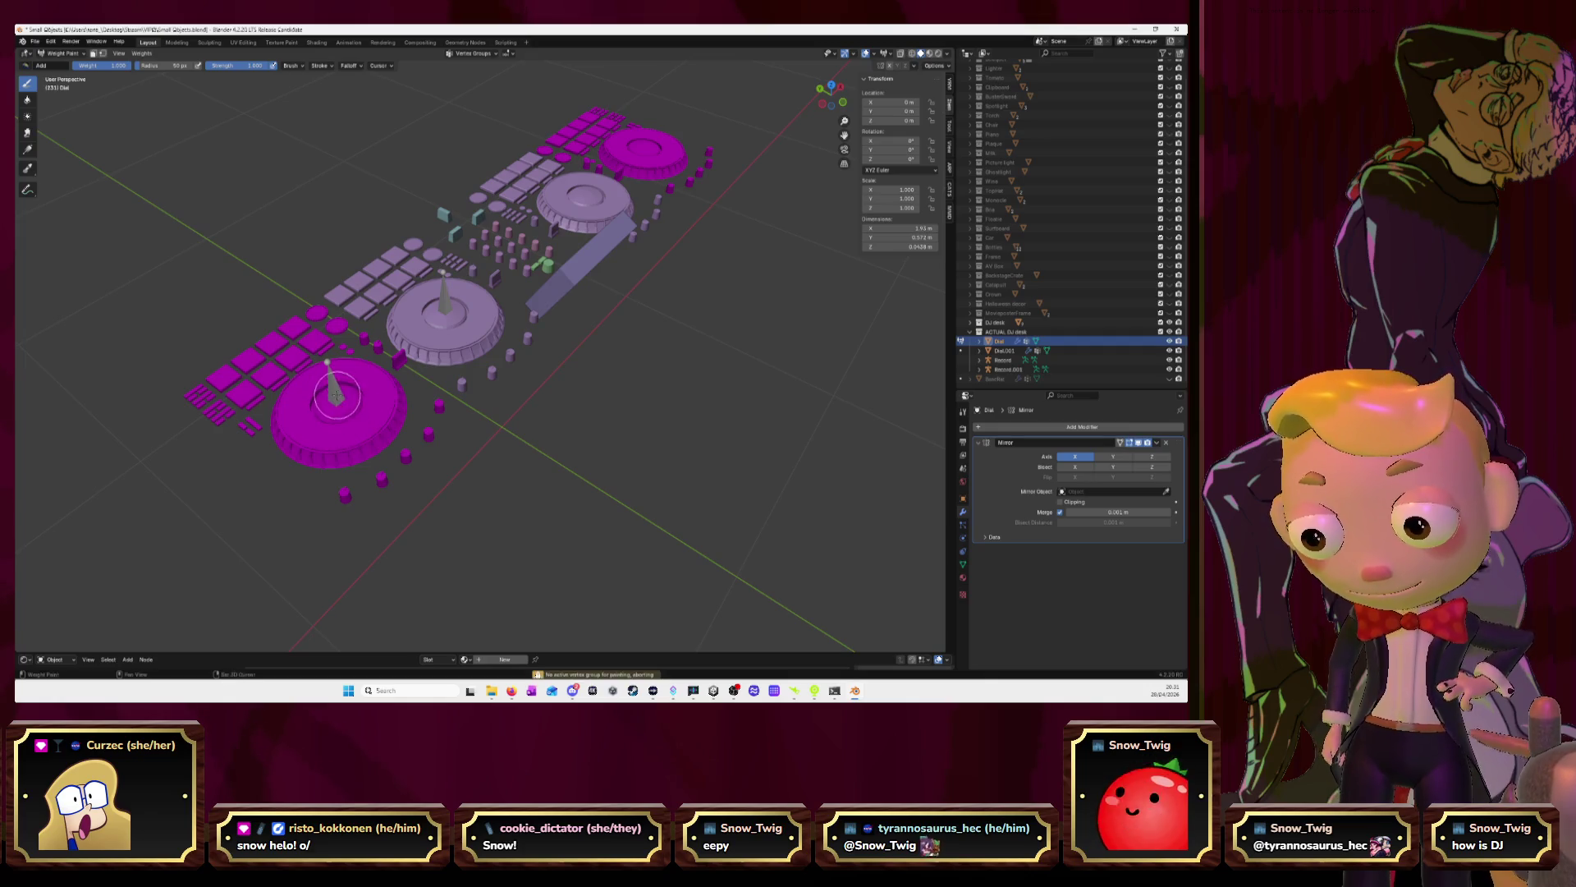
left_click(59, 53)
left_click(59, 64)
middle_click_drag(725, 489, 730, 529)
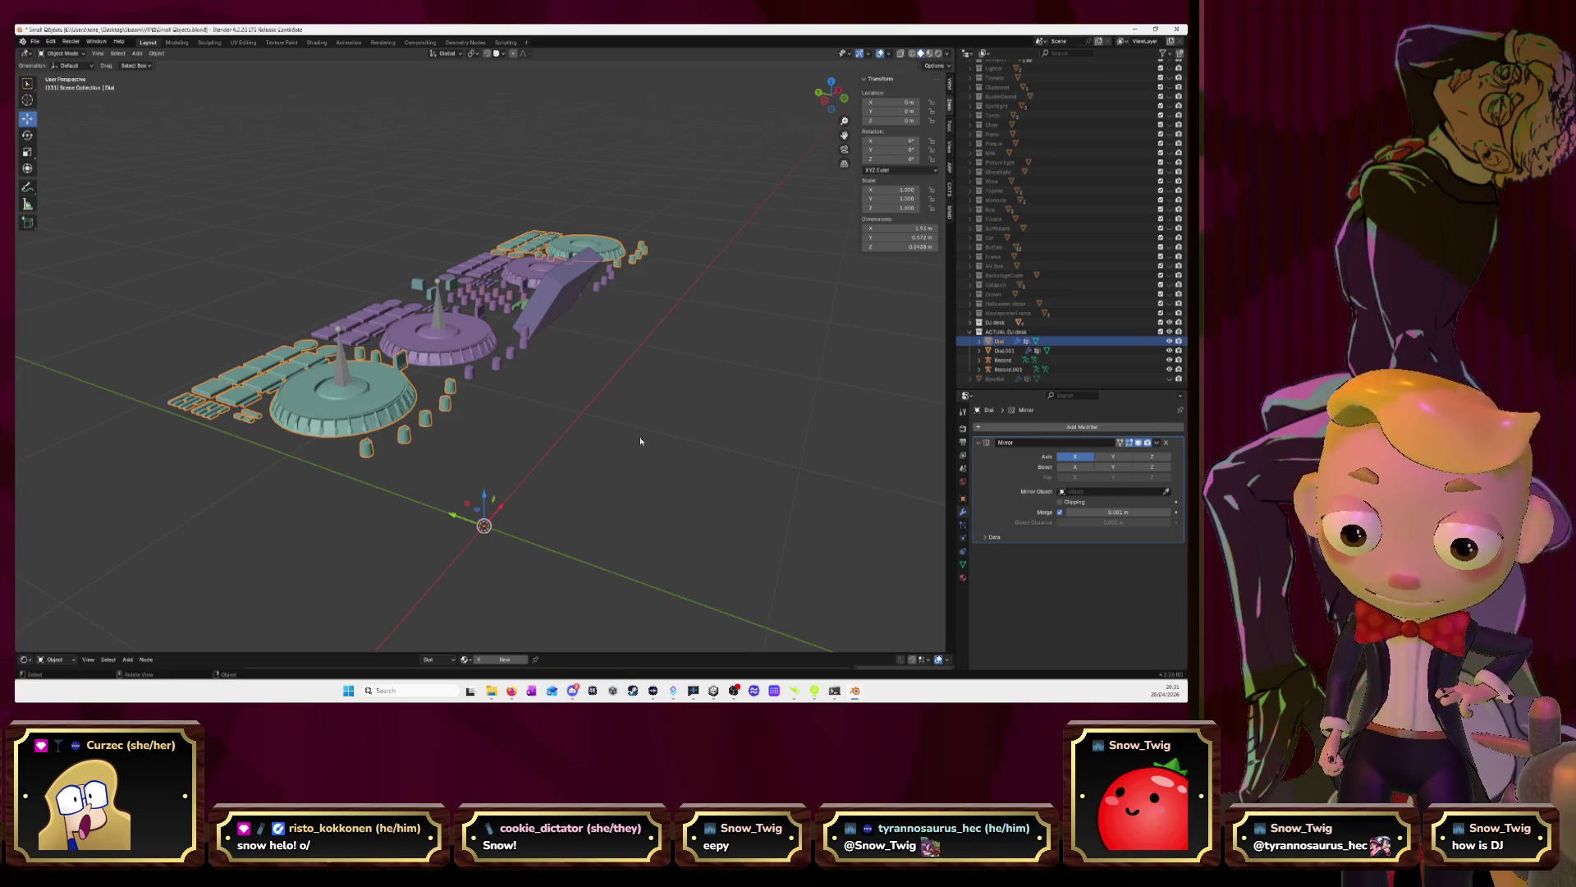
Expand the DJ desk collection in the Outliner, frame the Dial object and enter its Edit Mode
left_click(969, 322)
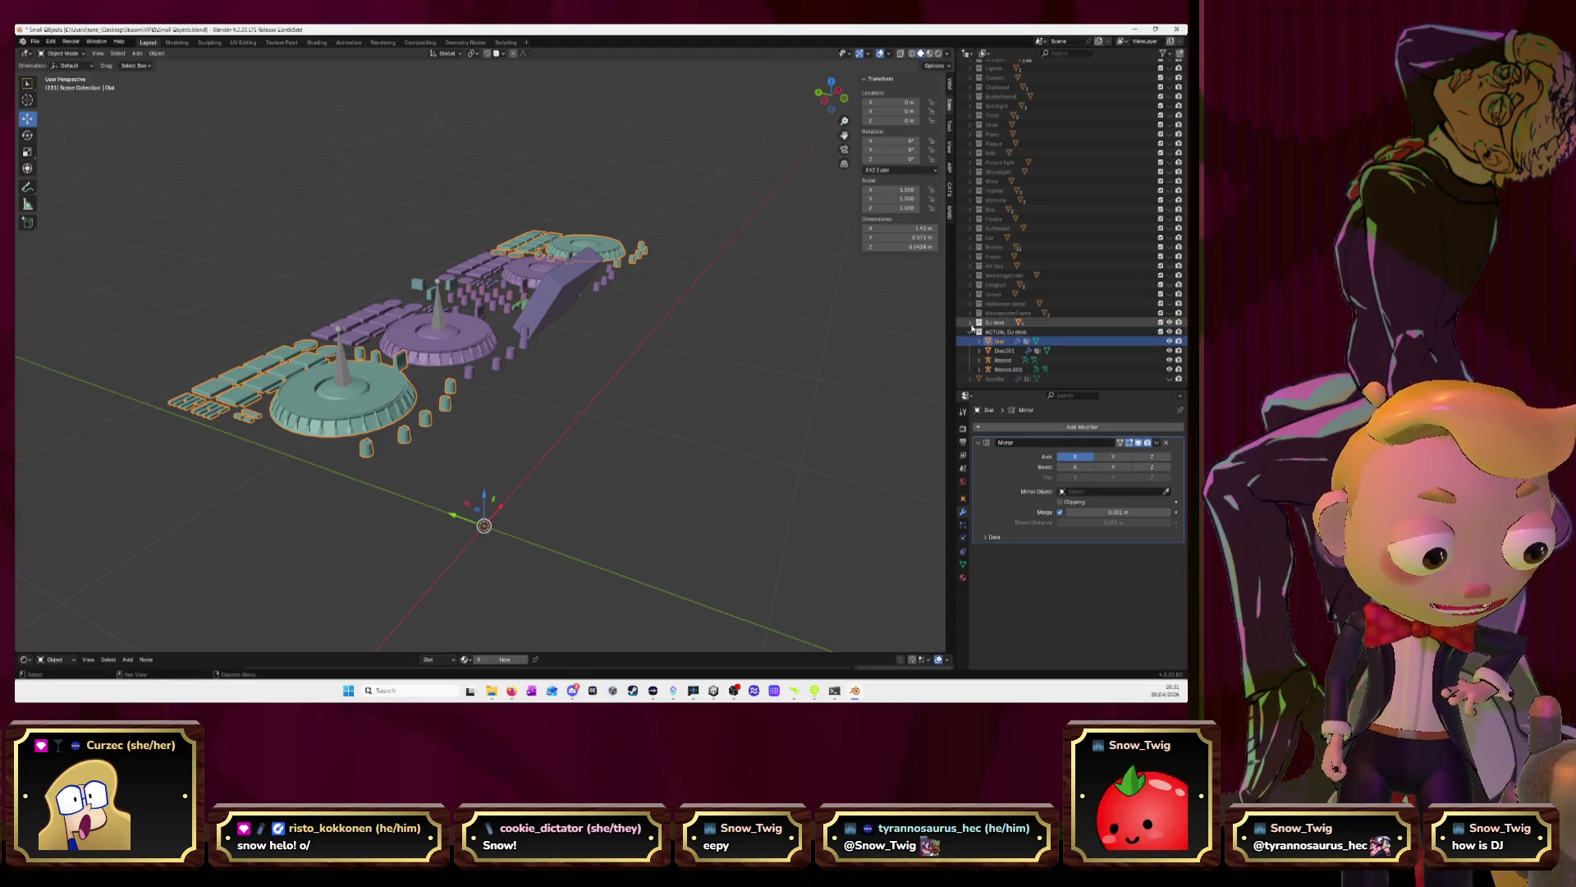
scroll(1014, 289, "down", 5)
left_click(999, 341)
key("KP_Decimal")
key("Tab")
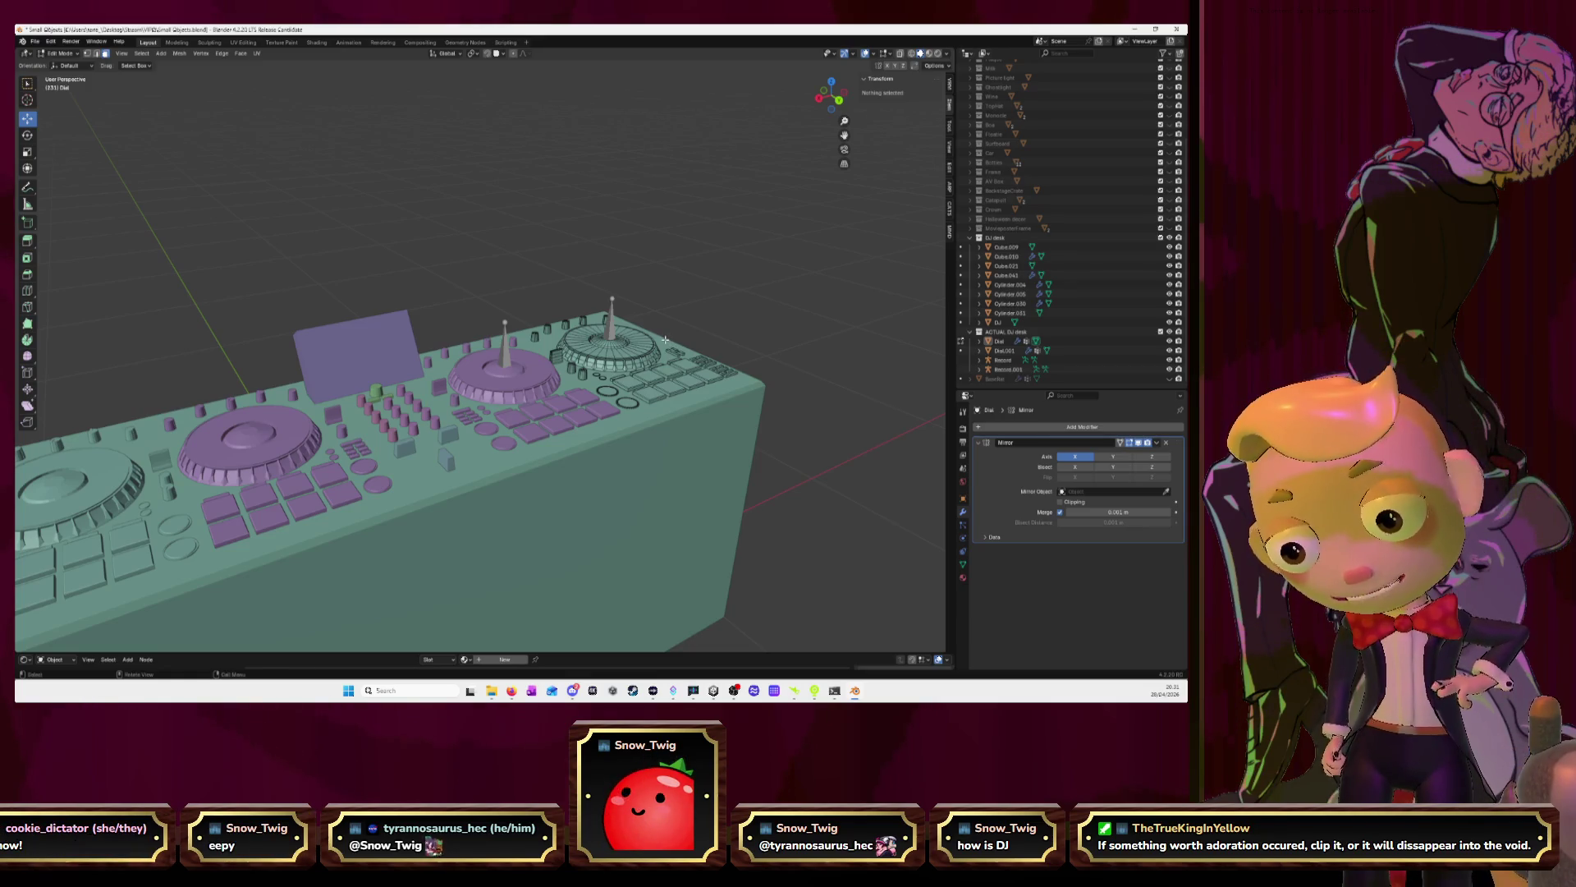
Click through the Record, Dial.001 and Dial rows in the Outliner, ending on Dial
left_click(998, 360)
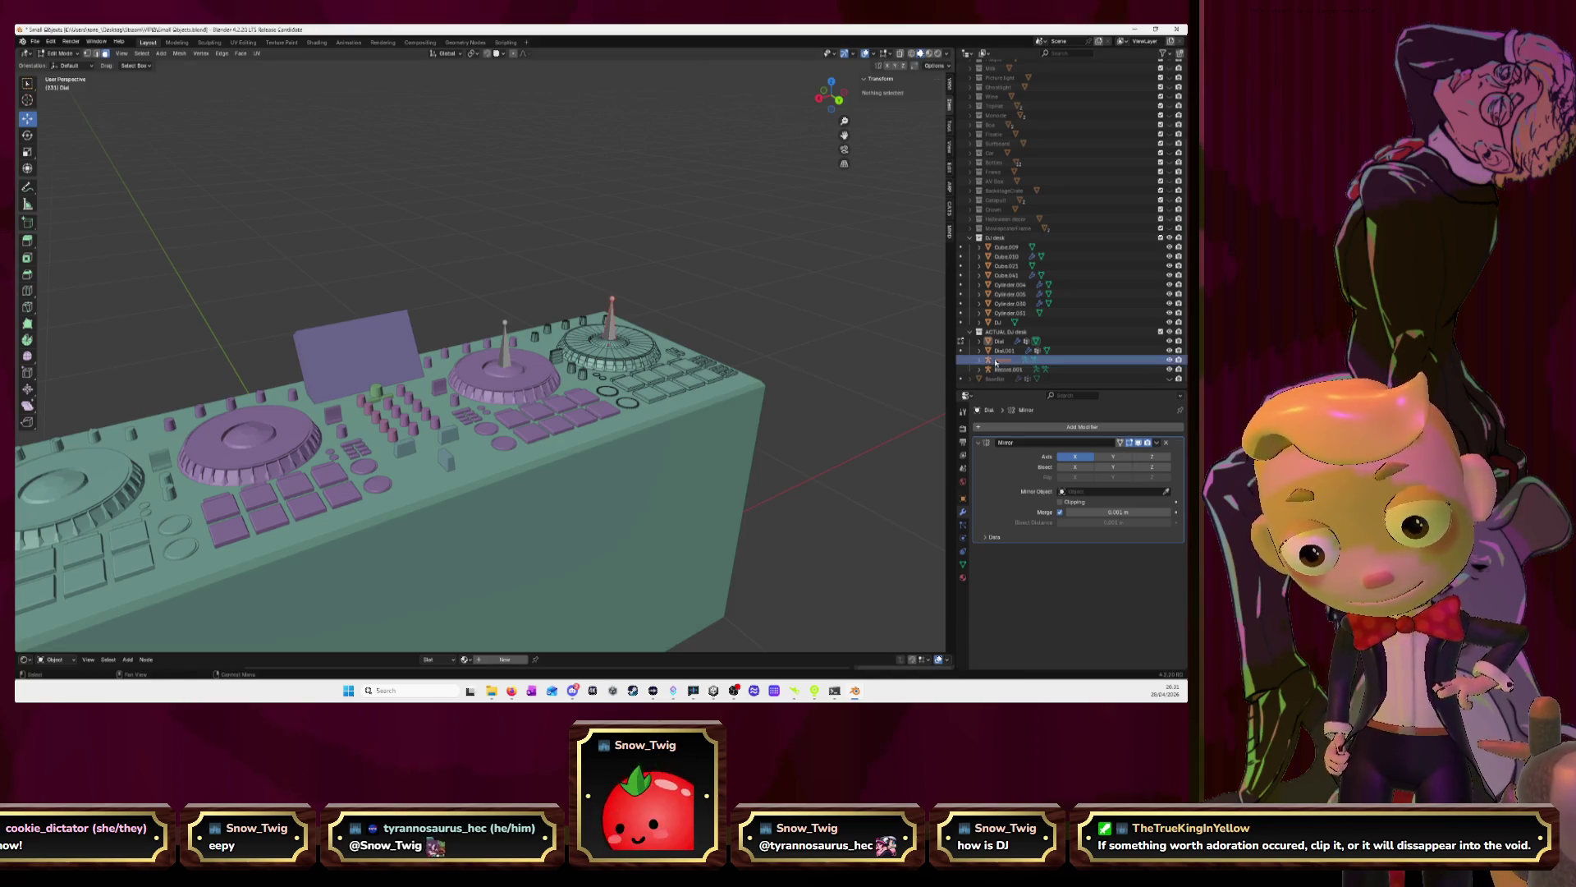
left_click(997, 369)
left_click(999, 350)
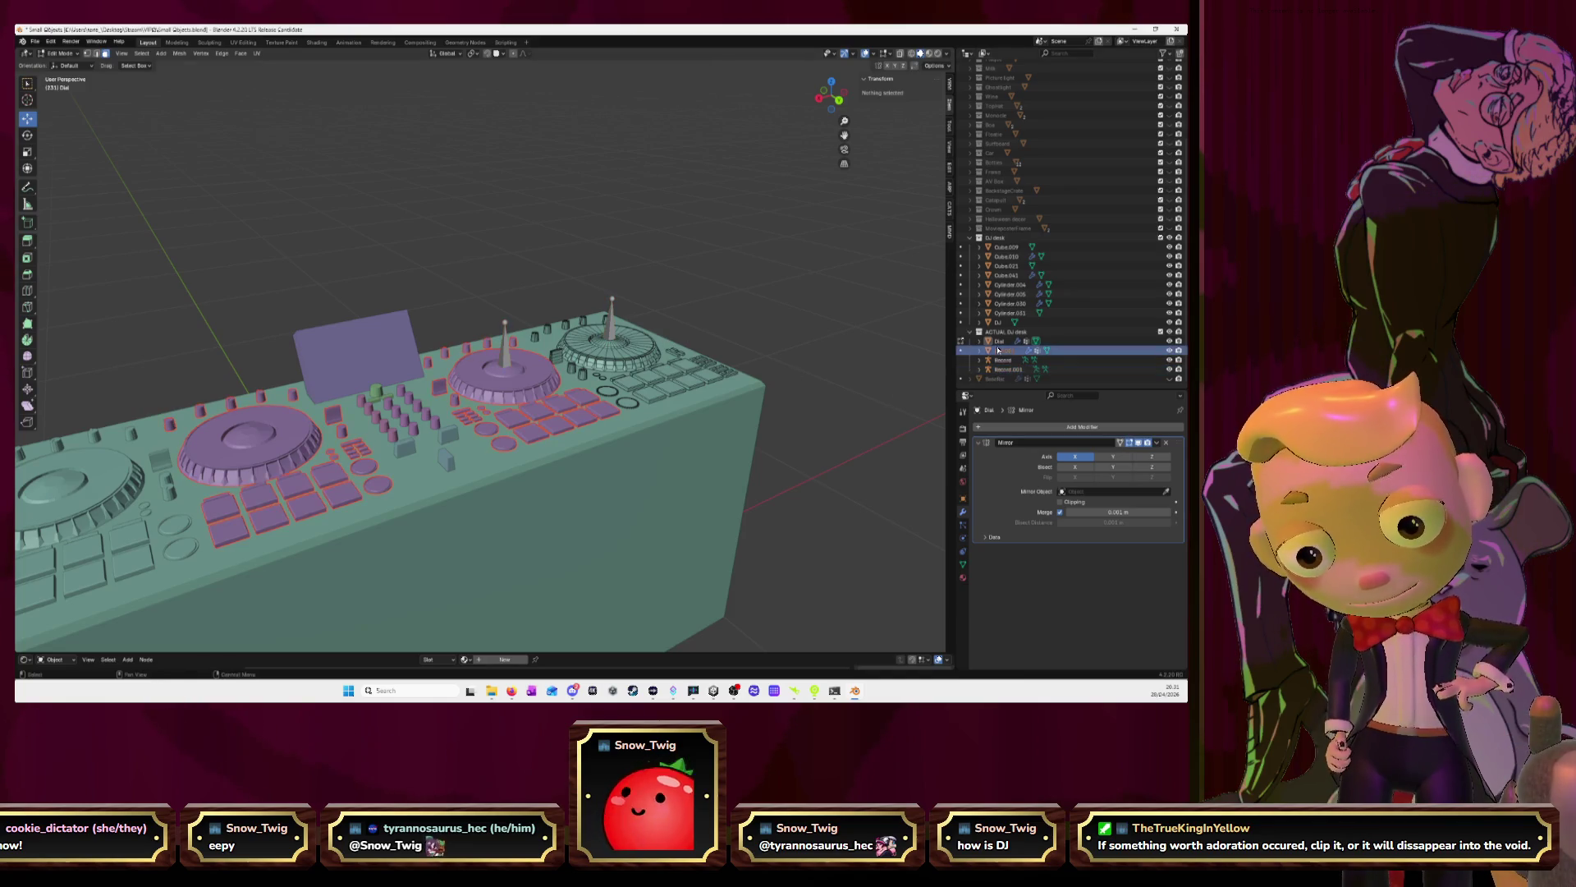
left_click(996, 342)
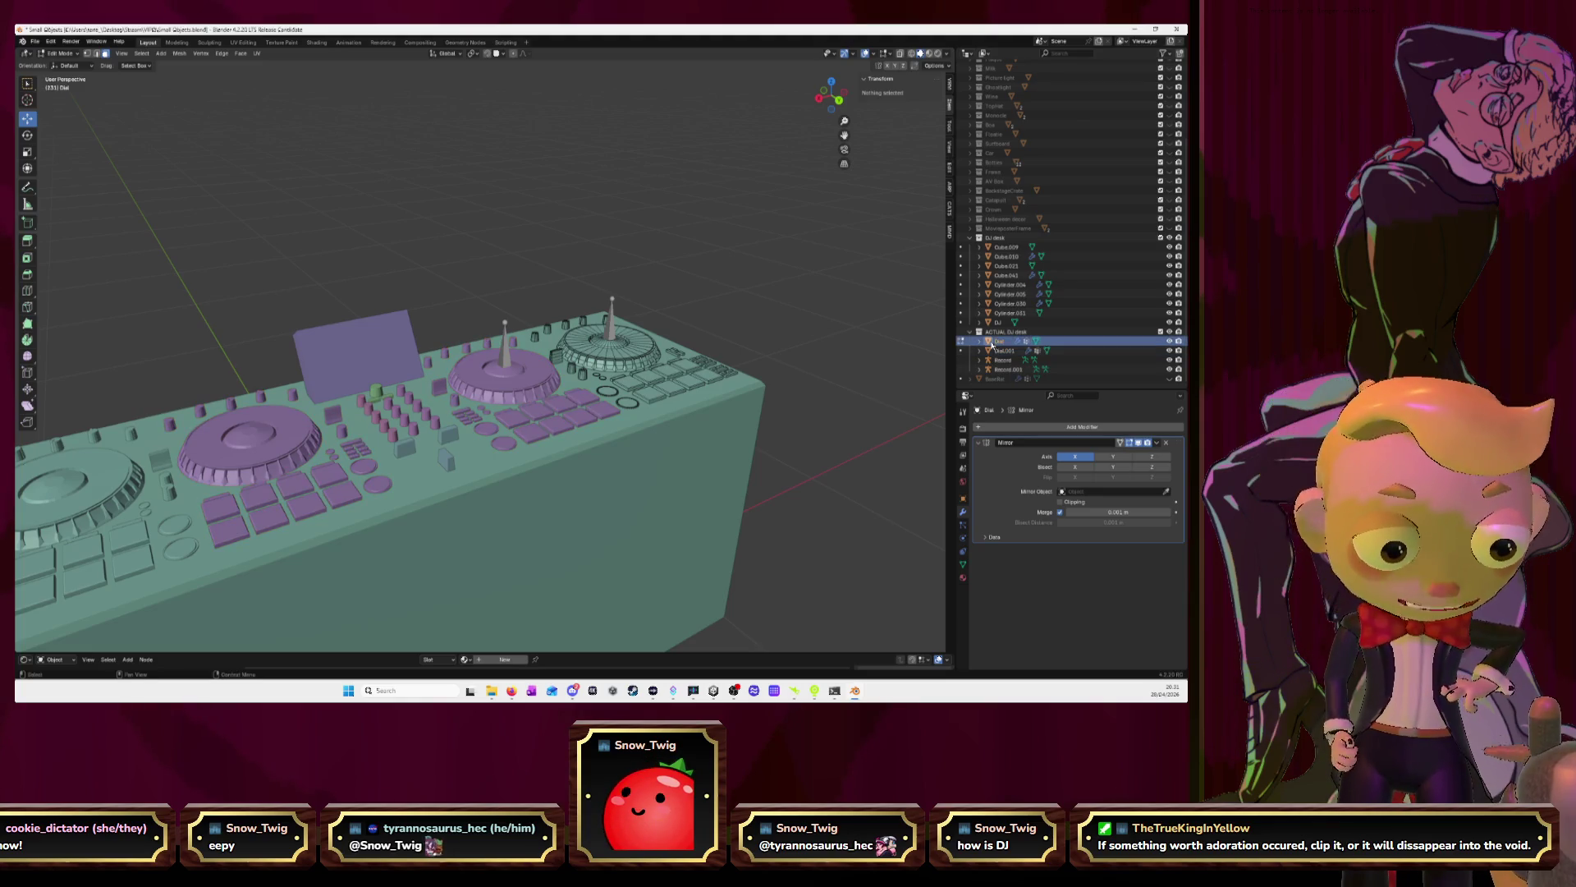
middle_click_drag(558, 320, 577, 366)
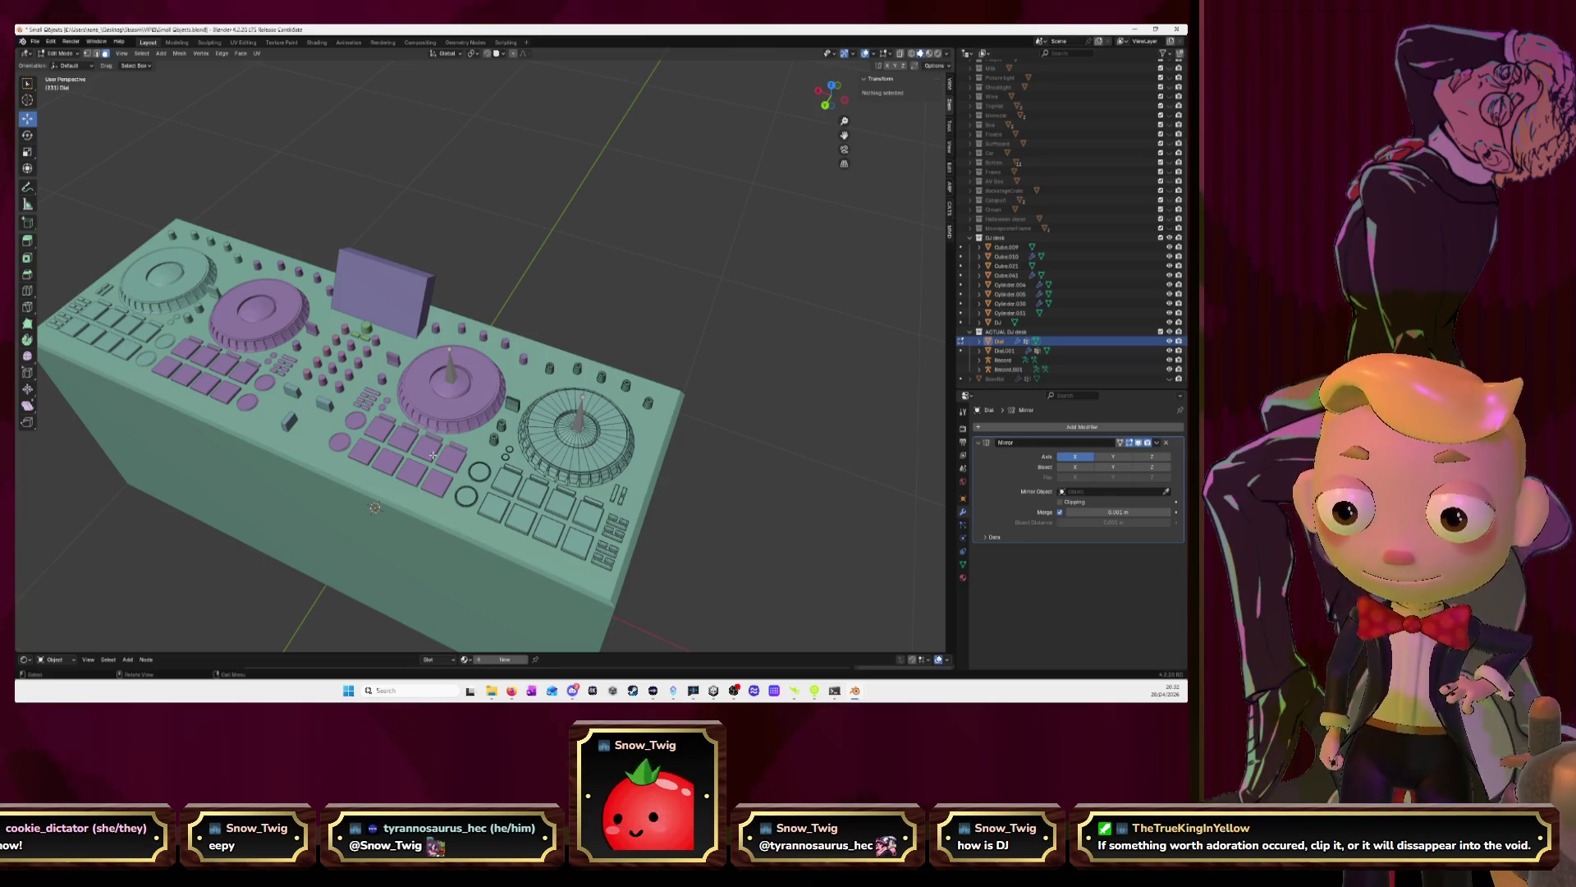
Separate the linked platter geometry of the right-hand Dial into its own object
key("Tab")
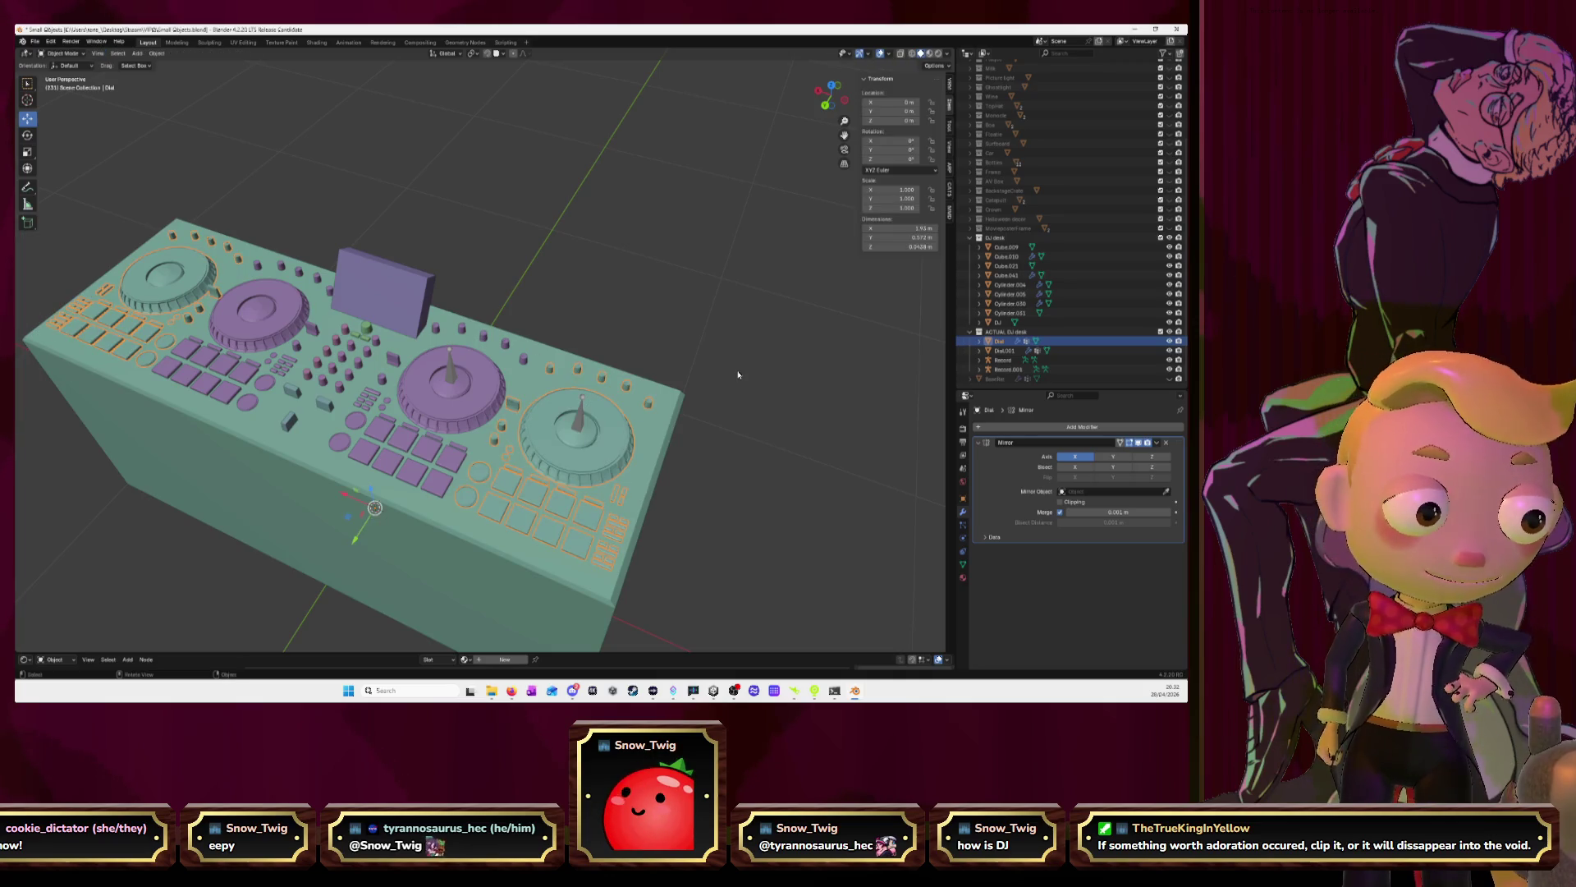
left_click(712, 474)
left_click(626, 439)
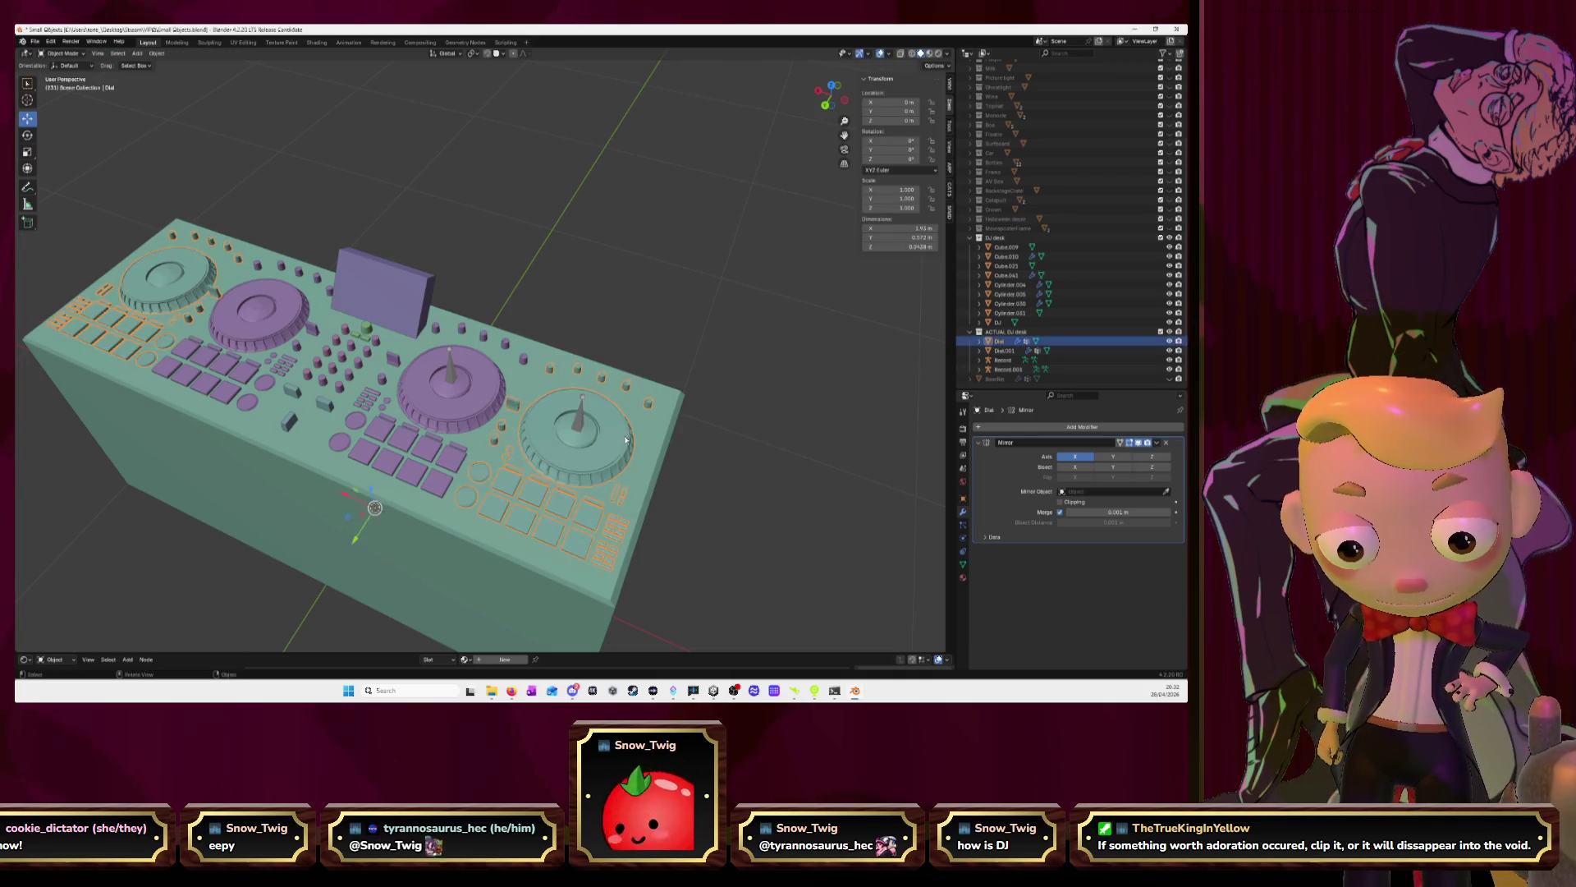
key("Tab")
key("l")
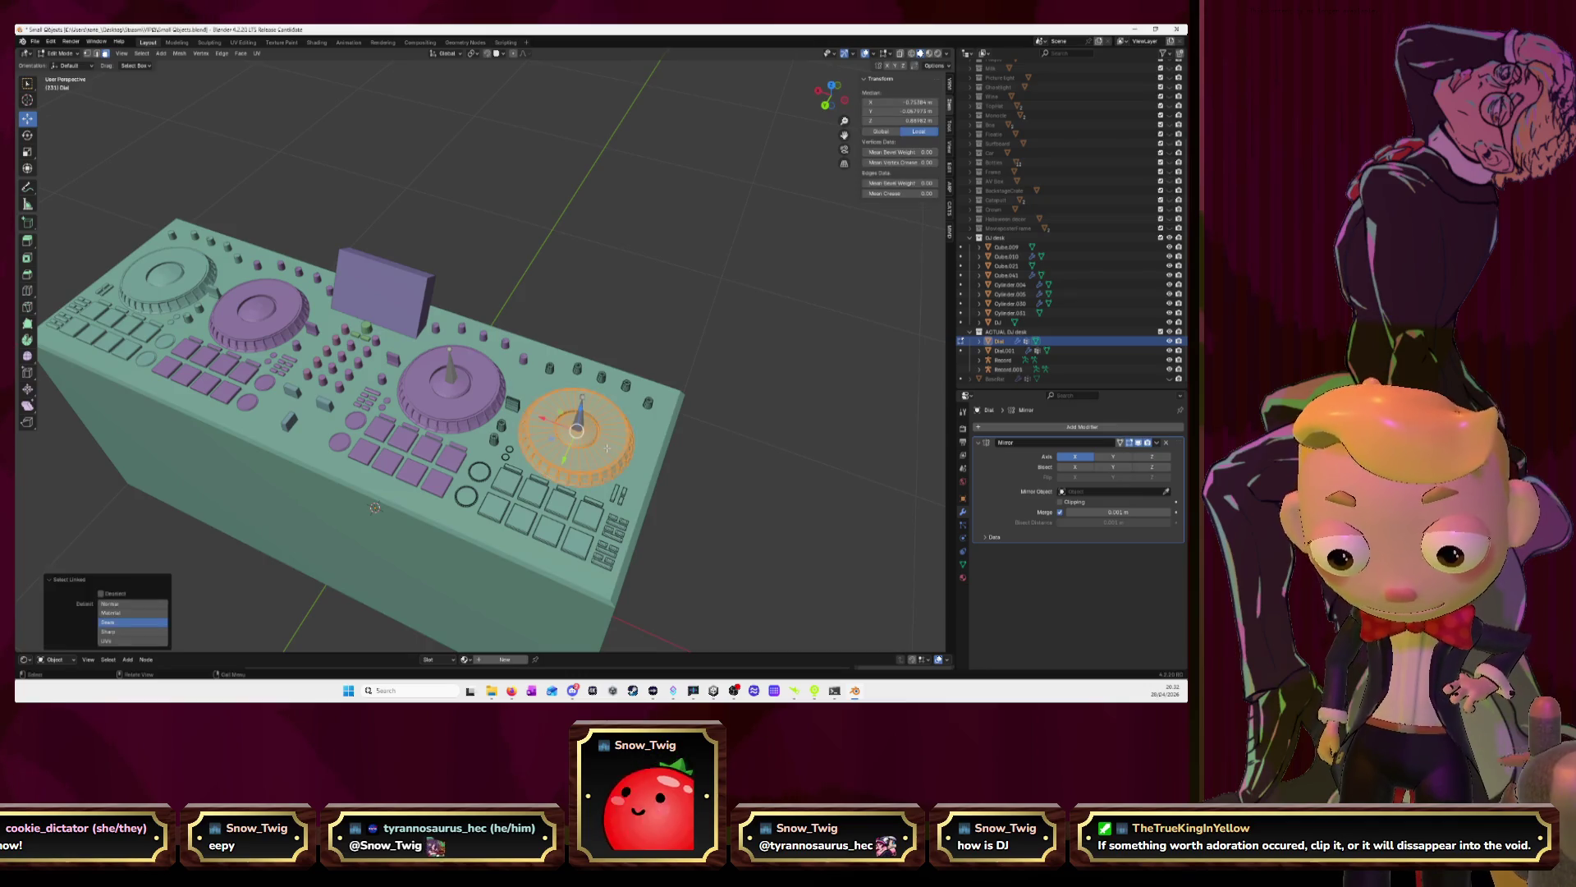
key("p")
left_click(609, 452)
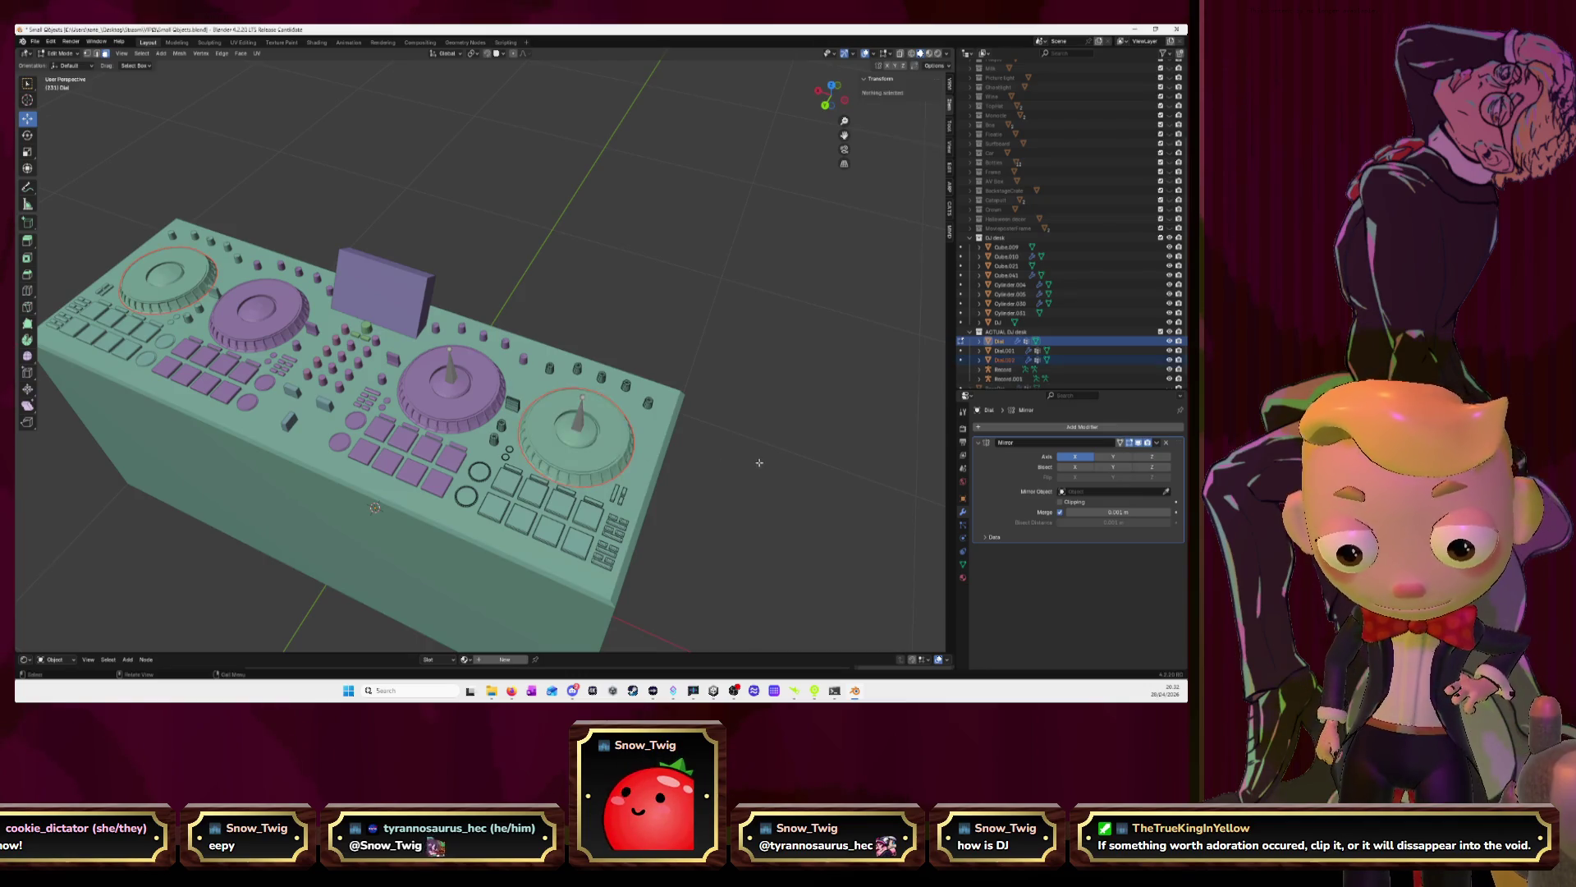
key("Tab")
Separate the linked platter geometry of Dial.001 into its own object
left_click(471, 413)
key("Tab")
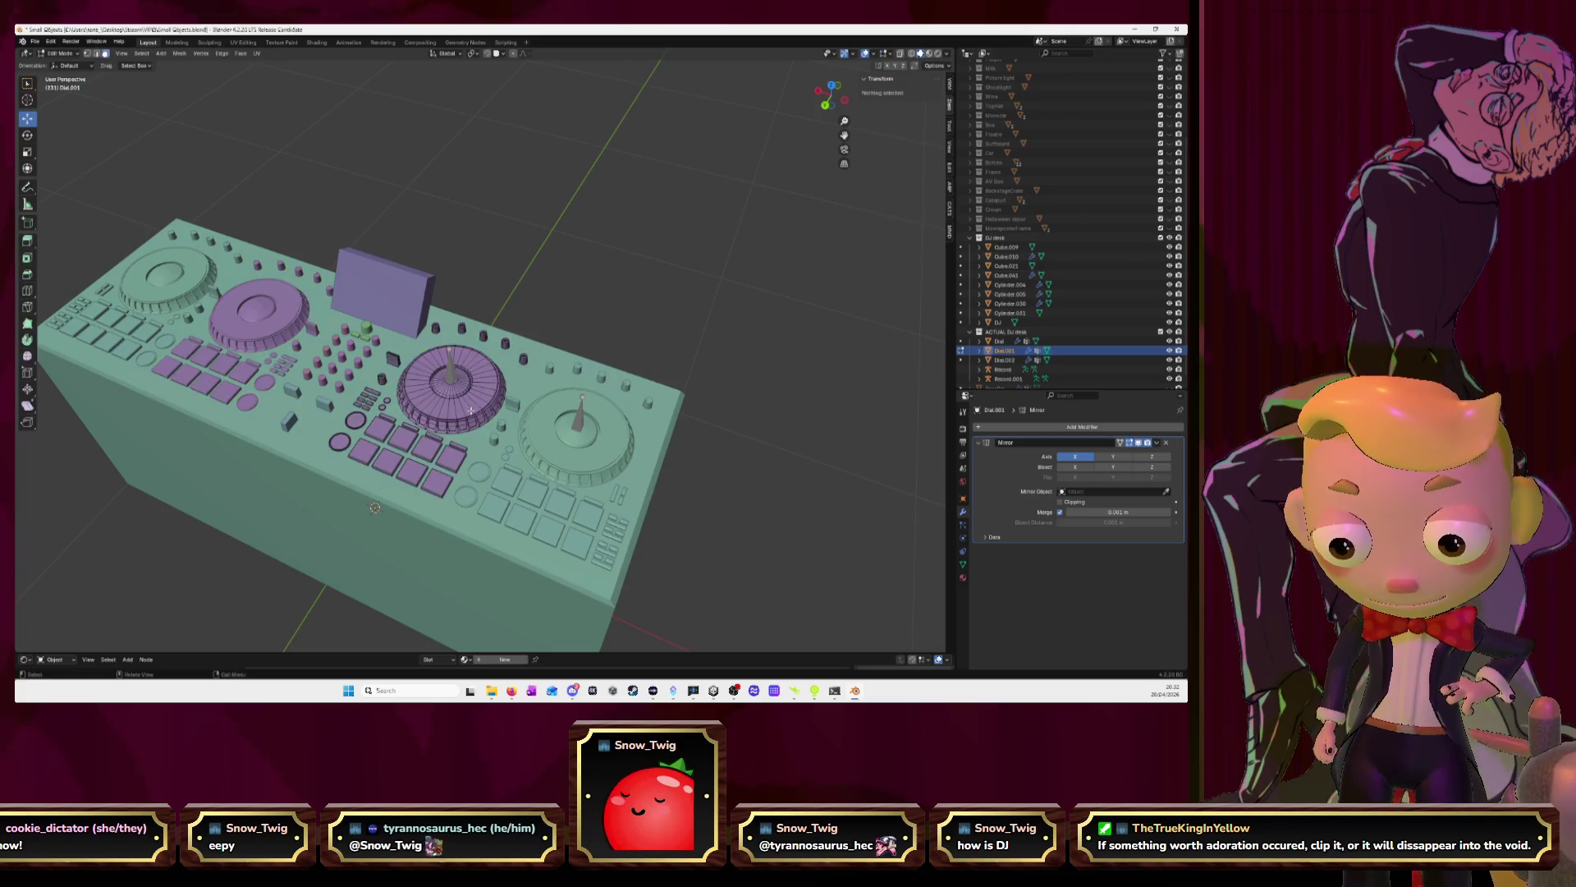
key("ctrl+l")
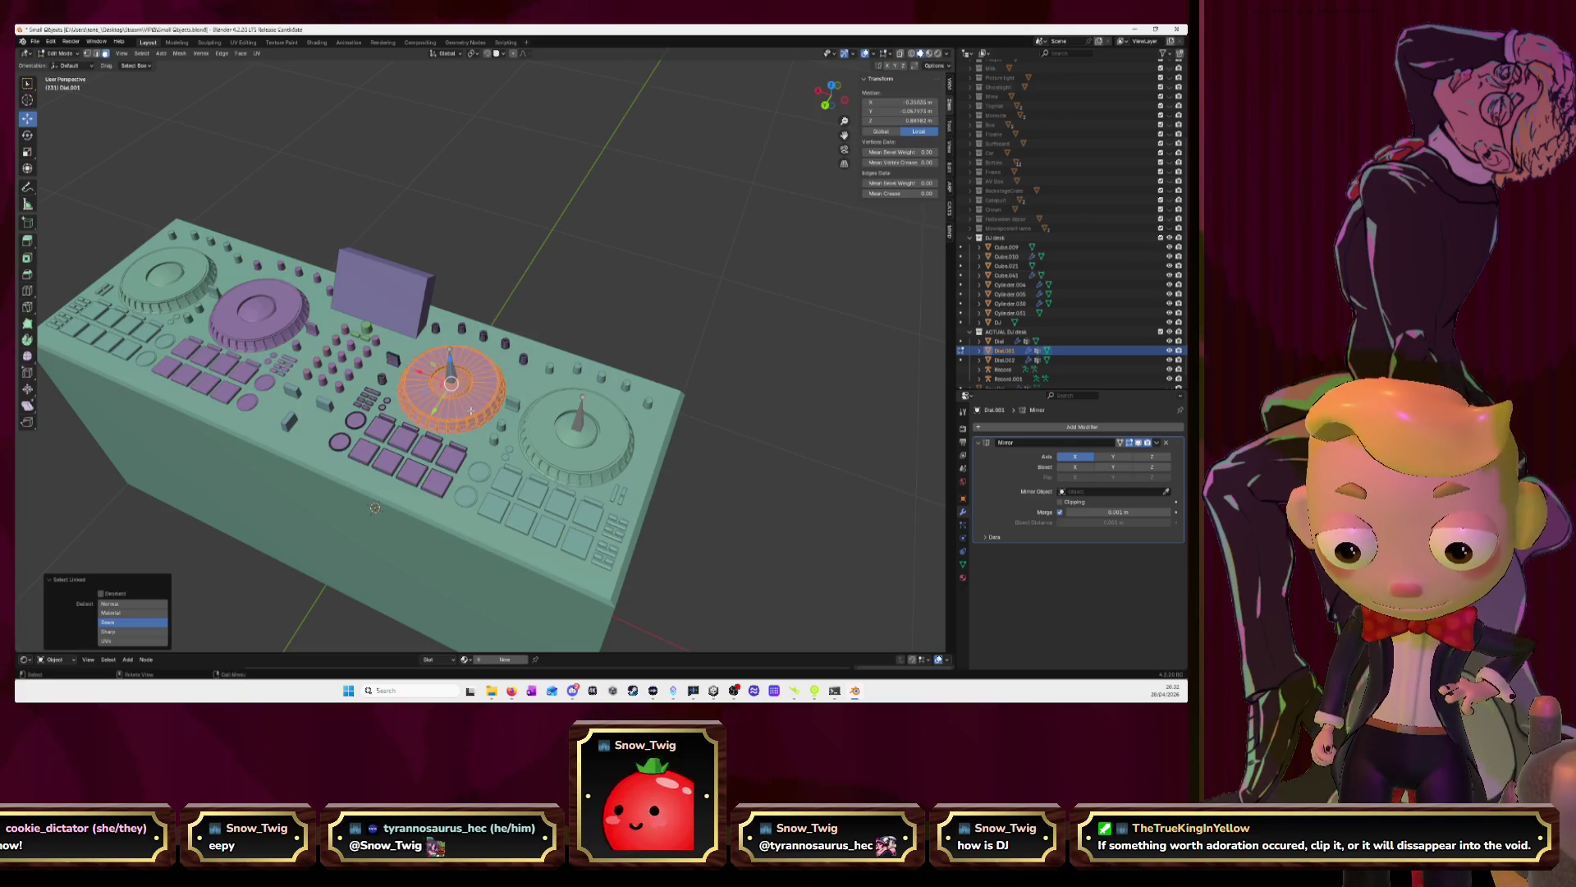
key("p")
left_click(483, 408)
key("Tab")
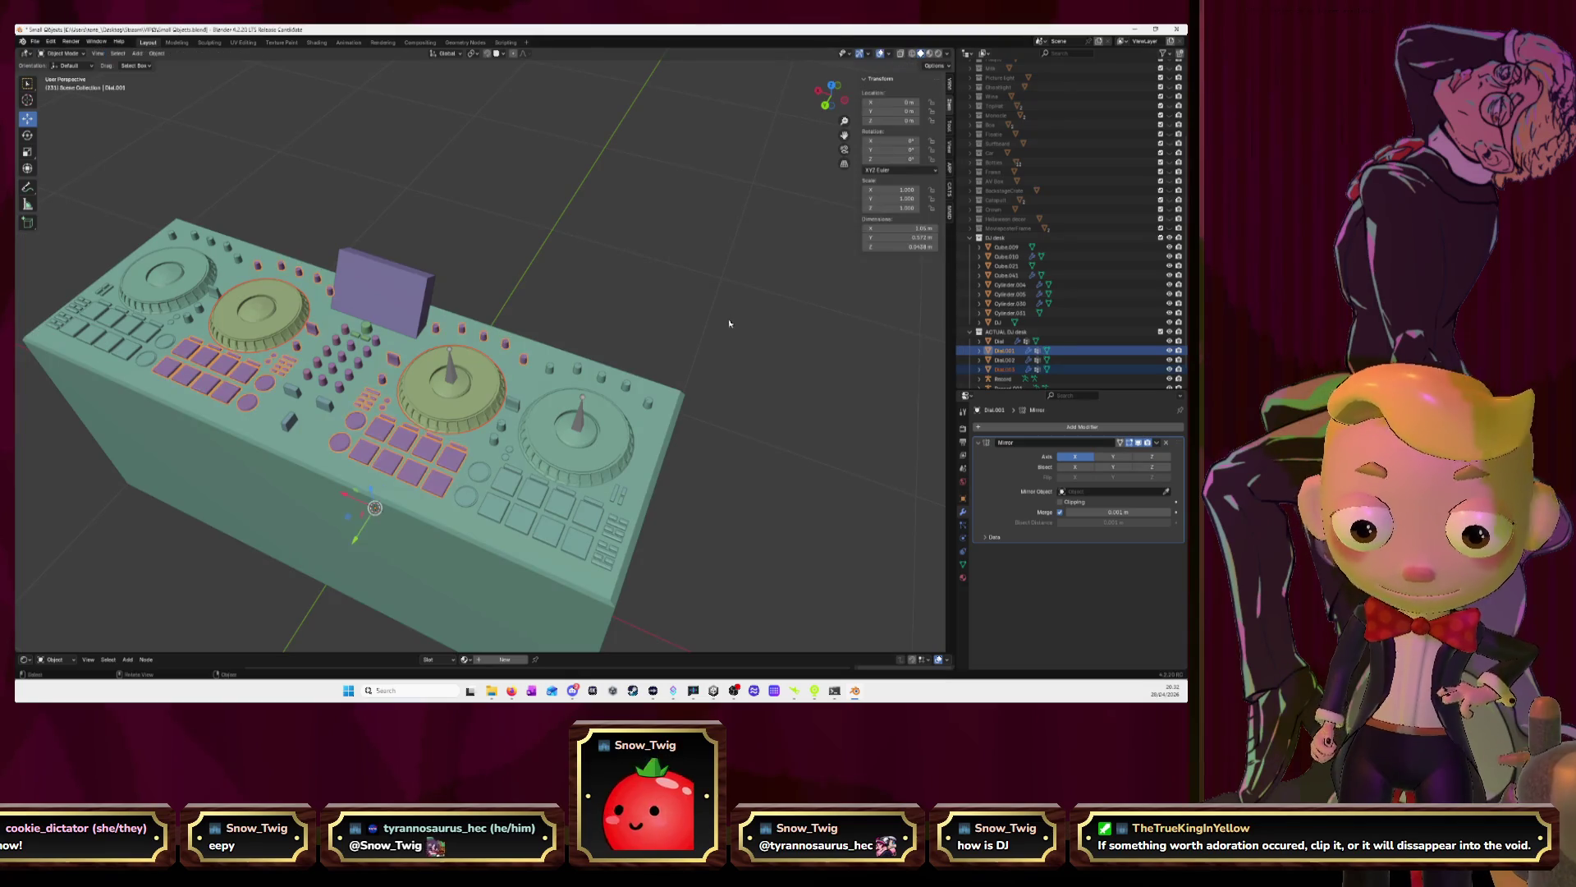
Select the Record spindle on the right platter and duplicate it
left_click(774, 376)
left_click(585, 428)
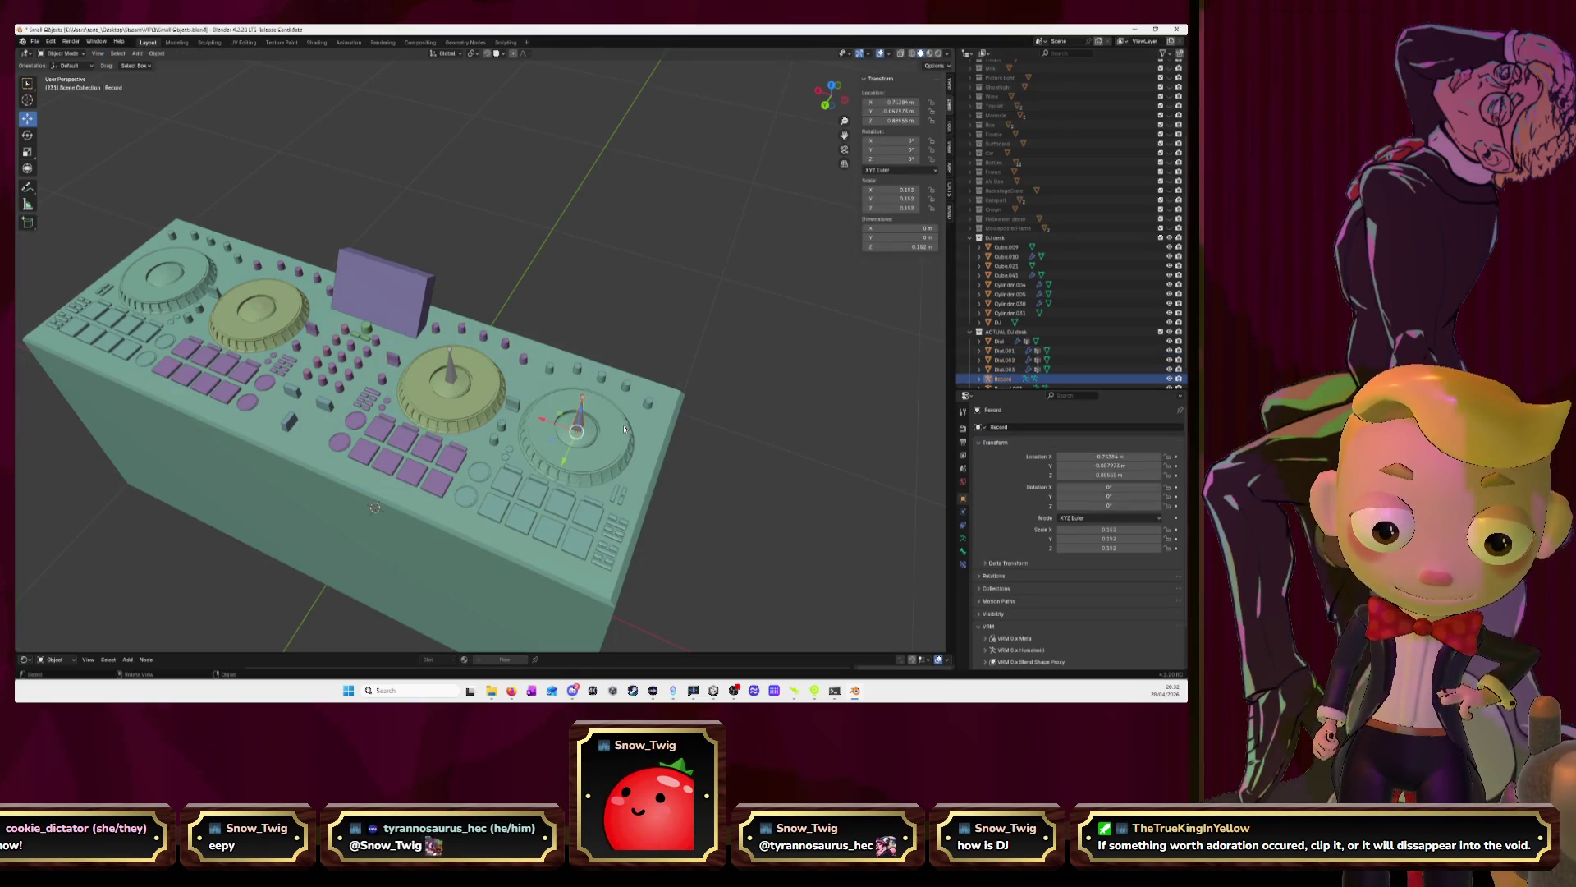
key("shift+d")
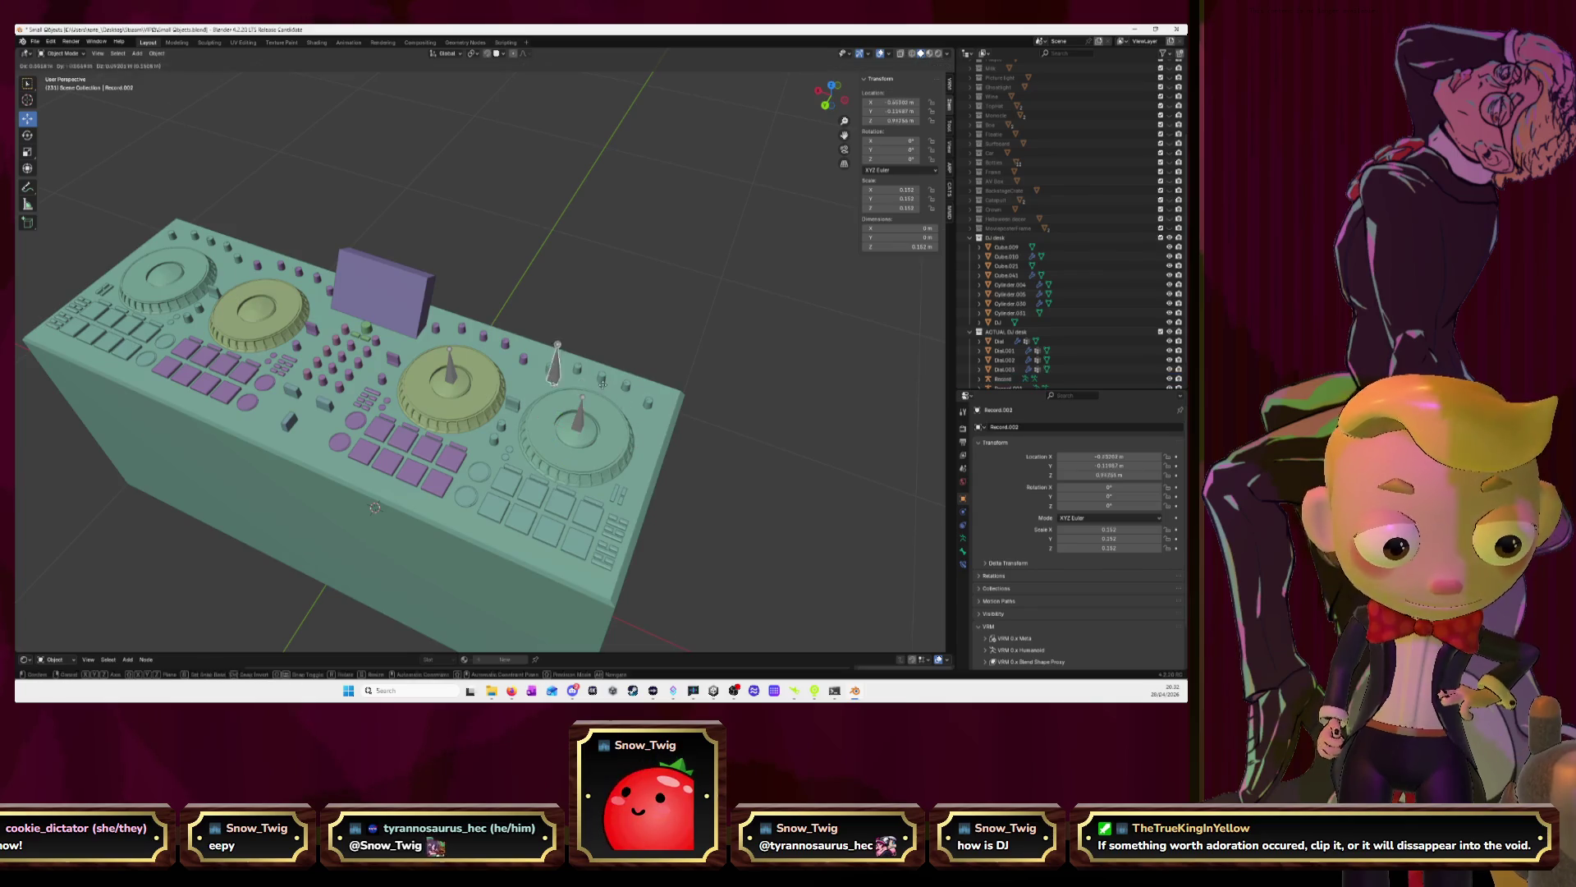
Place spindle copies onto the left-middle and far-left platters
right_click(490, 402)
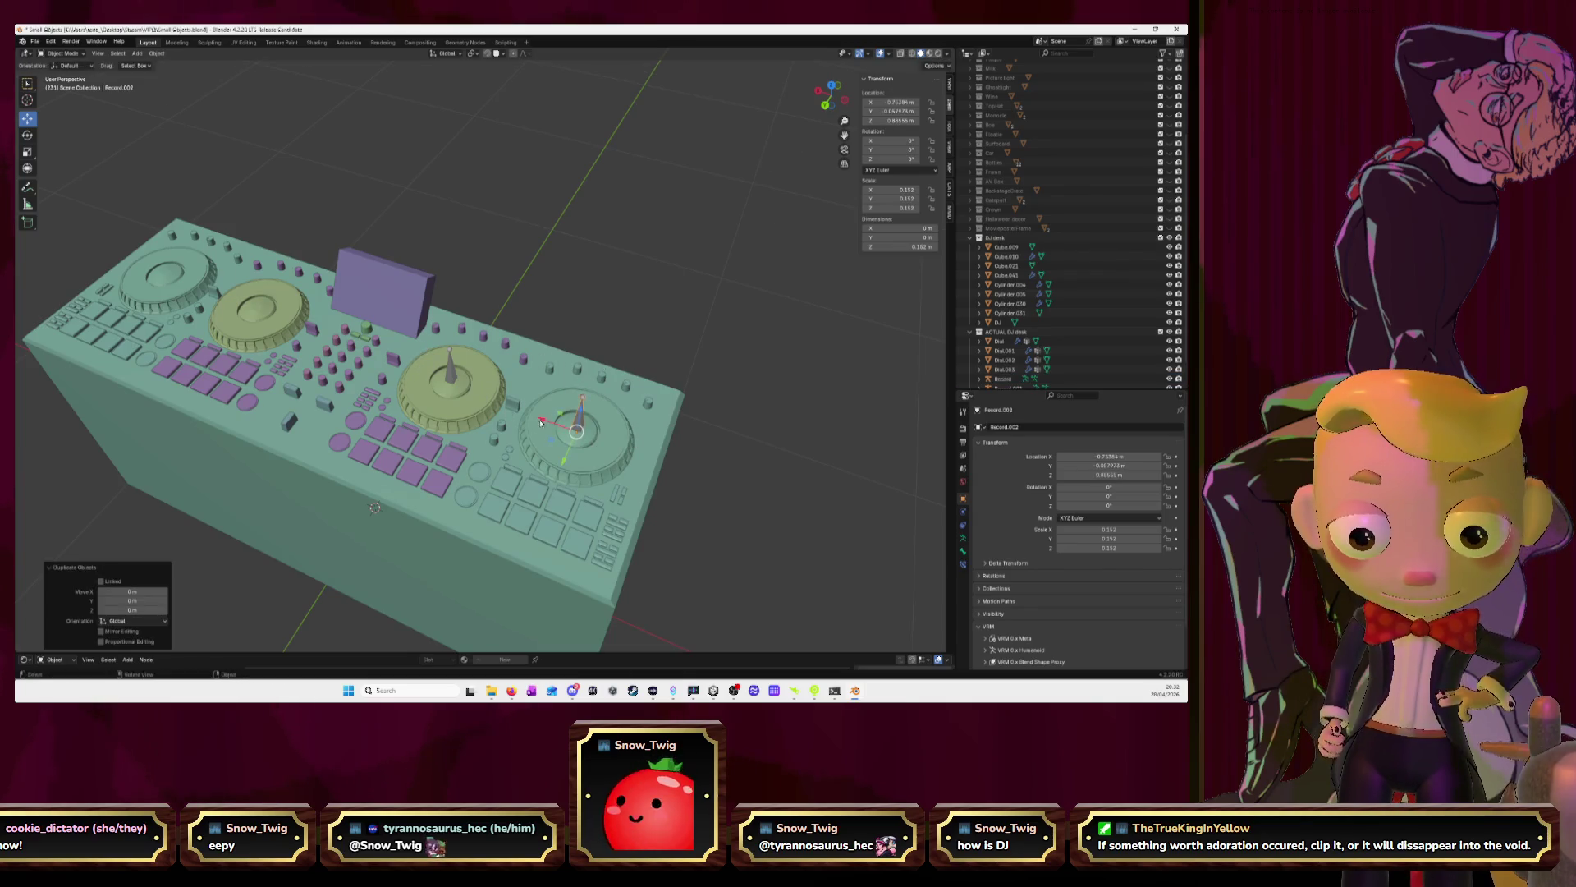
left_click_drag(541, 421, 228, 301)
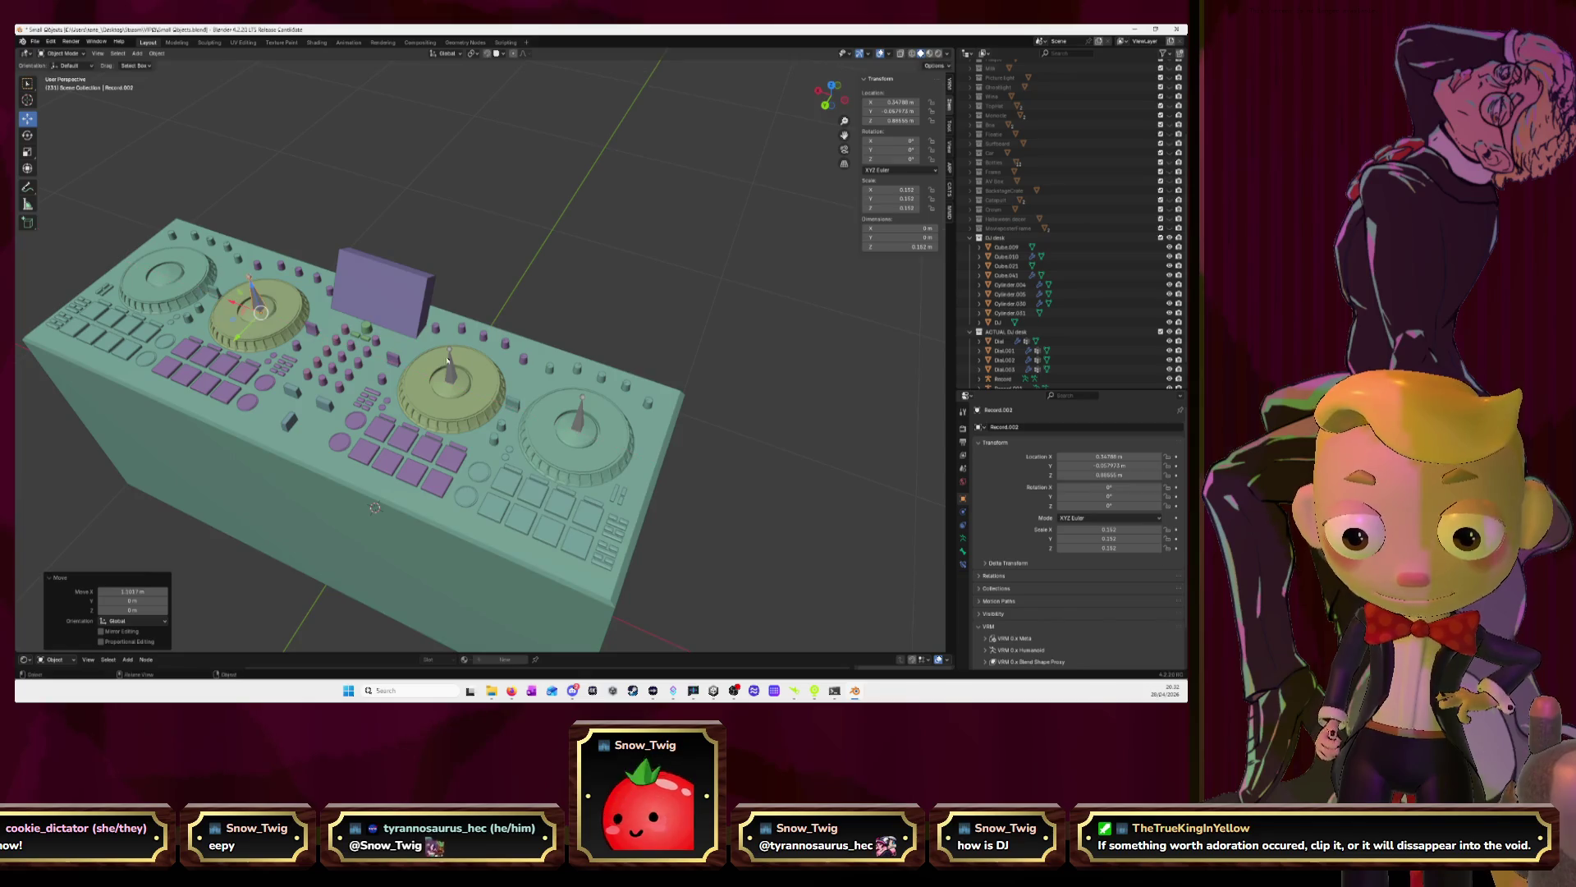
left_click(447, 359)
key("shift+d")
right_click(375, 357)
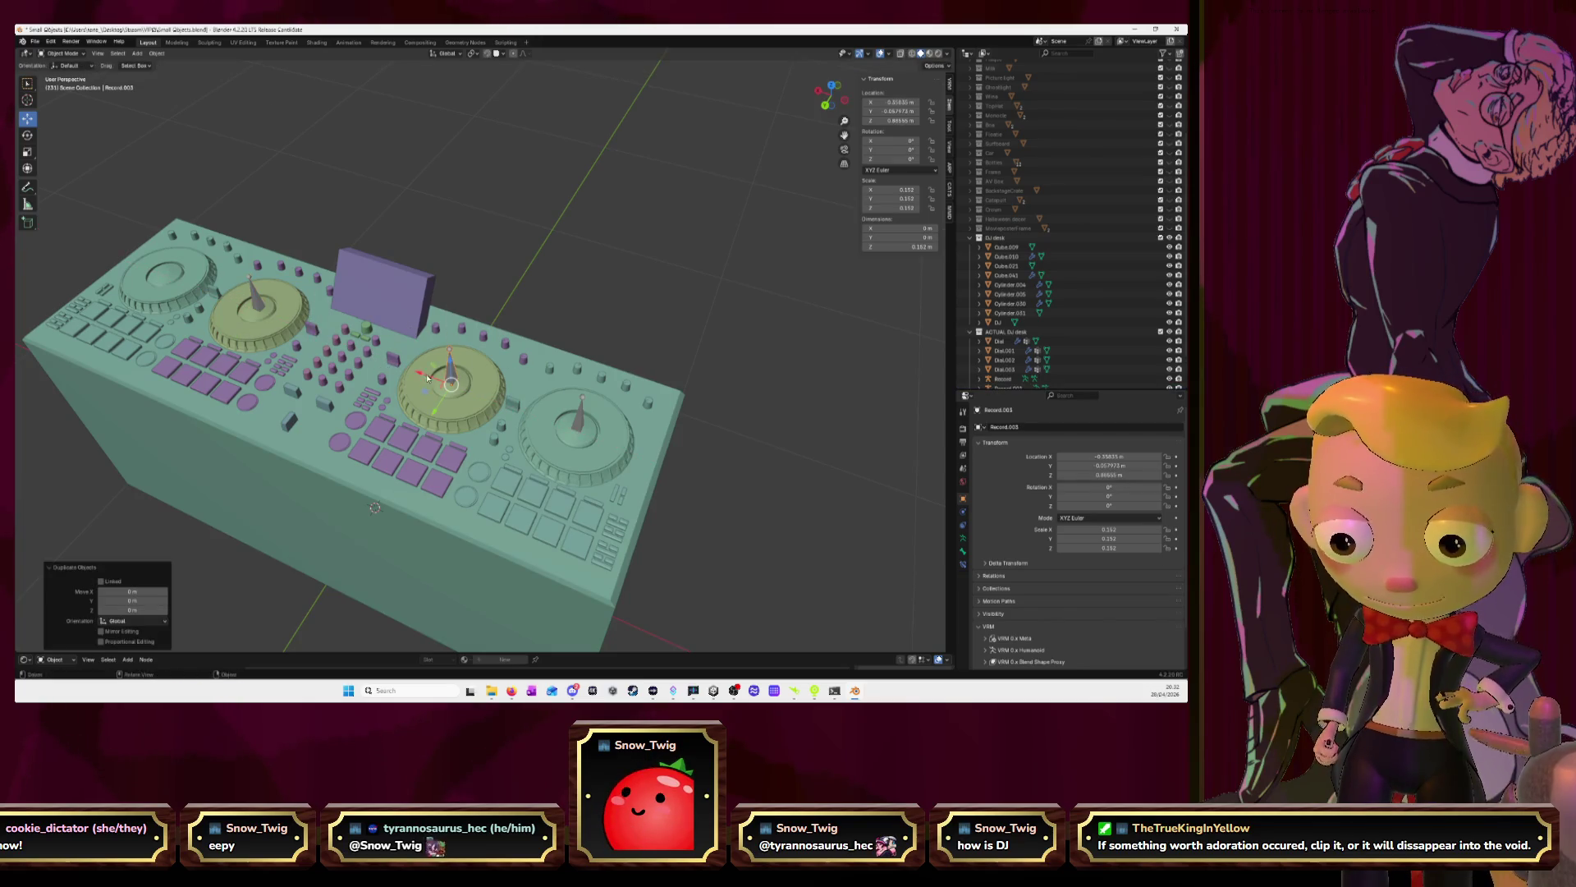
left_click_drag(417, 375, 144, 274)
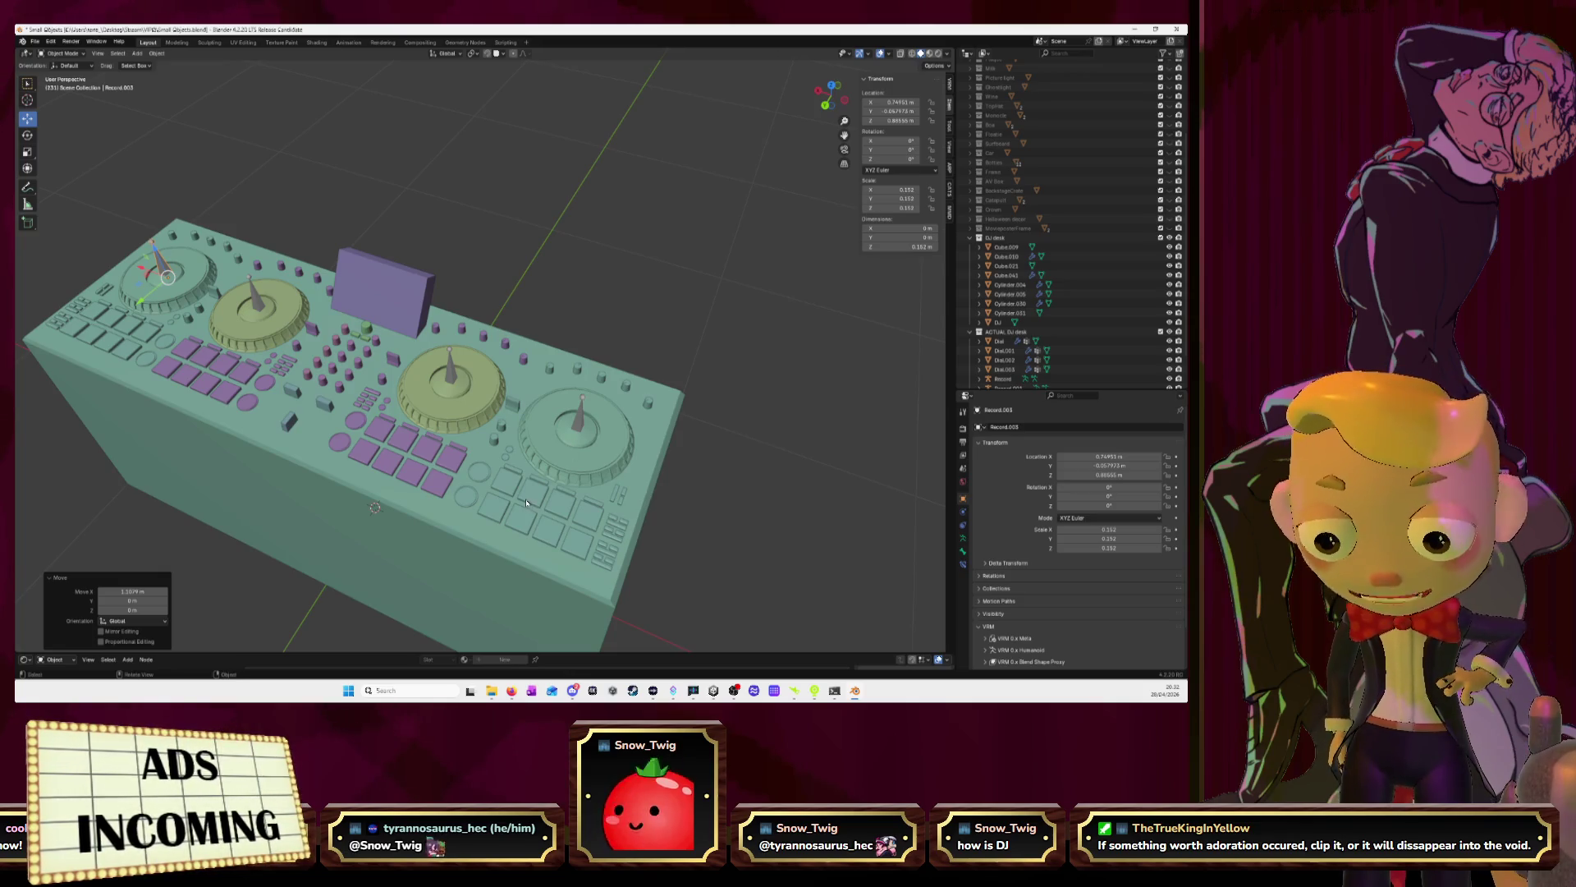
mouse_move(528, 507)
middle_mouse_down()
mouse_move(389, 401)
mouse_move(391, 318)
middle_mouse_up()
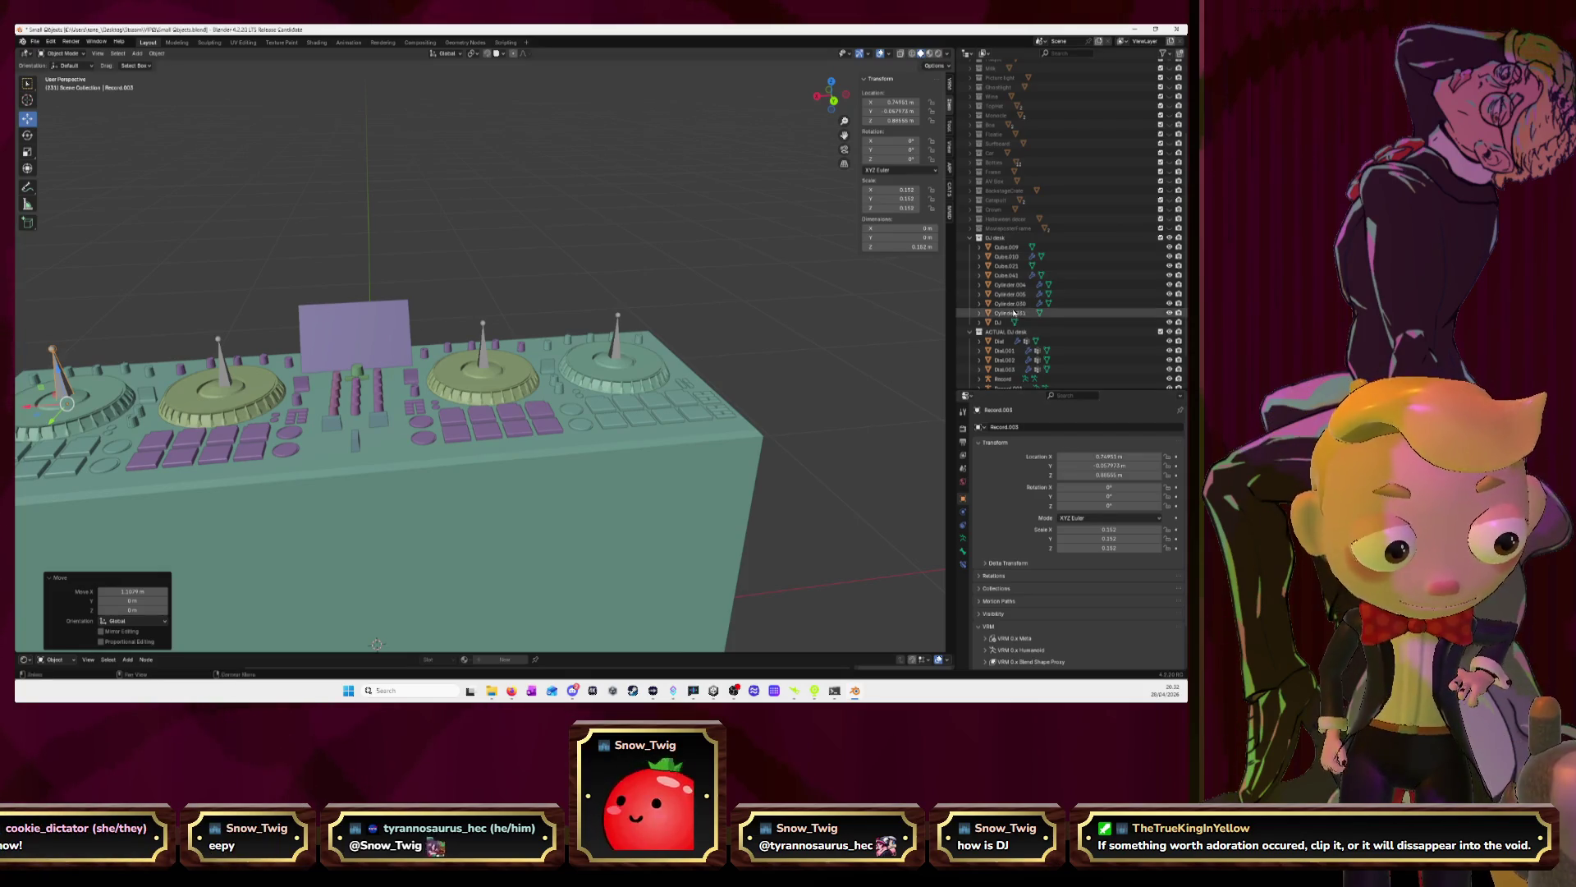
Rename the original Record object to RecordBone in the Outliner
scroll(1018, 341, "down", 2)
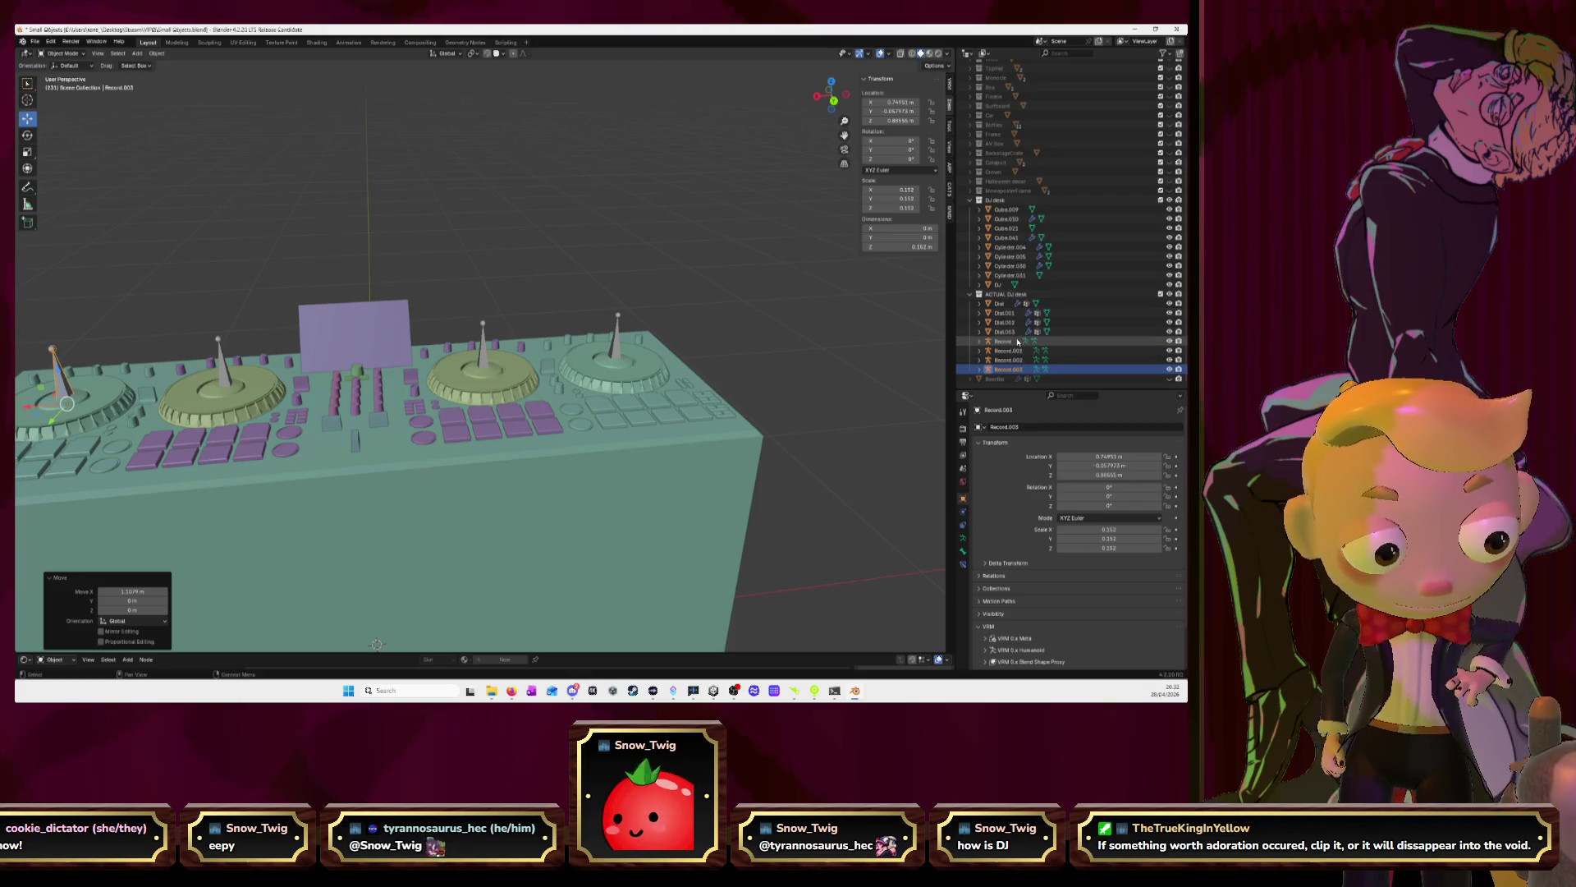
left_click(1018, 341)
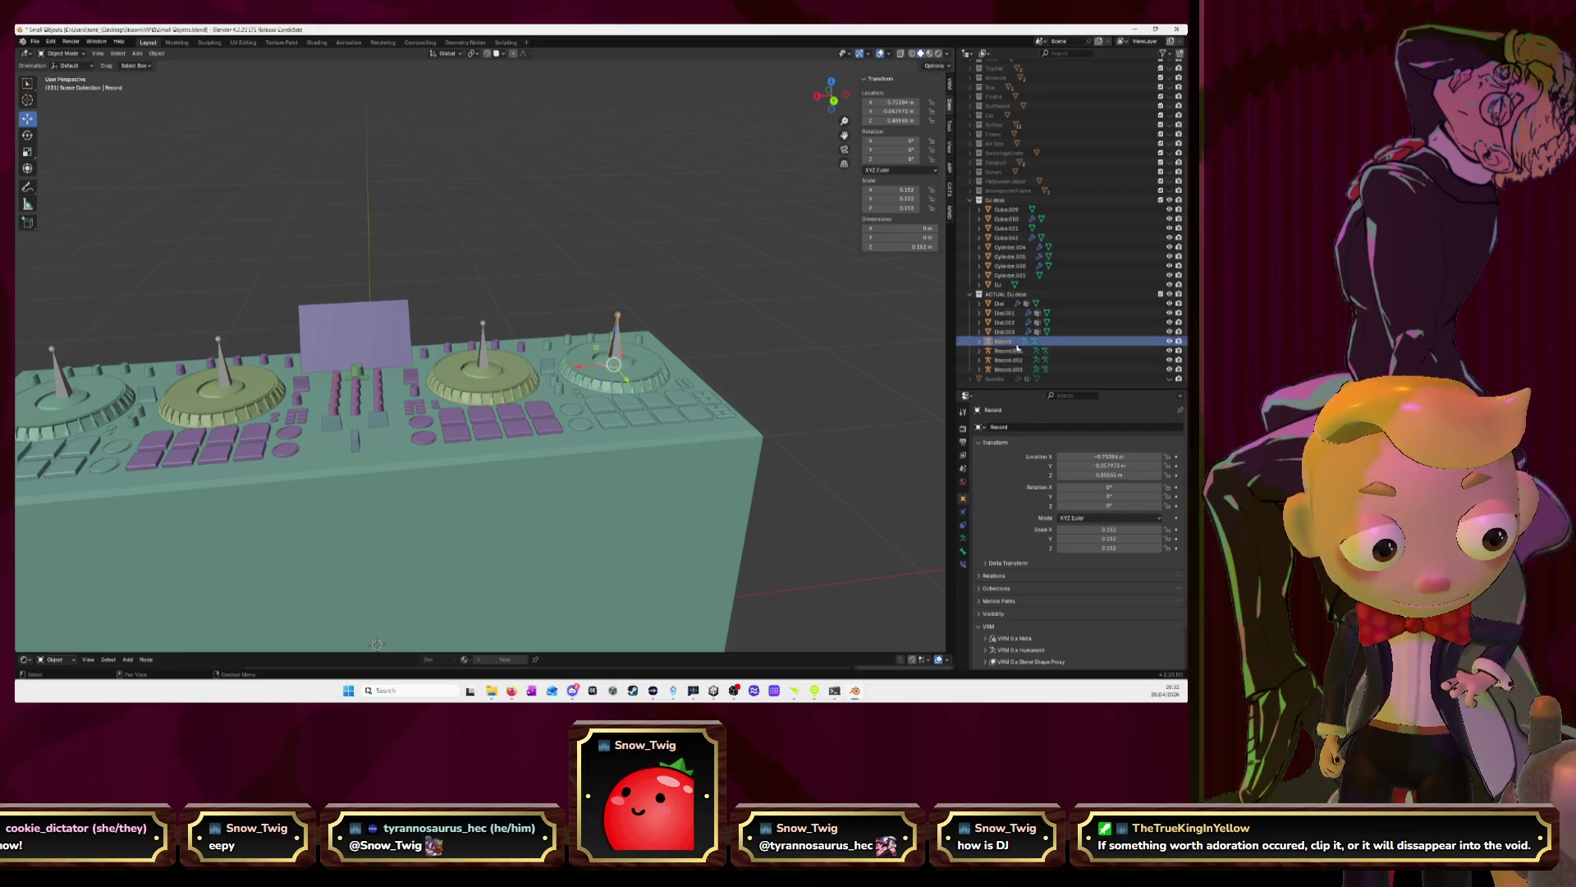
double_click(1016, 343)
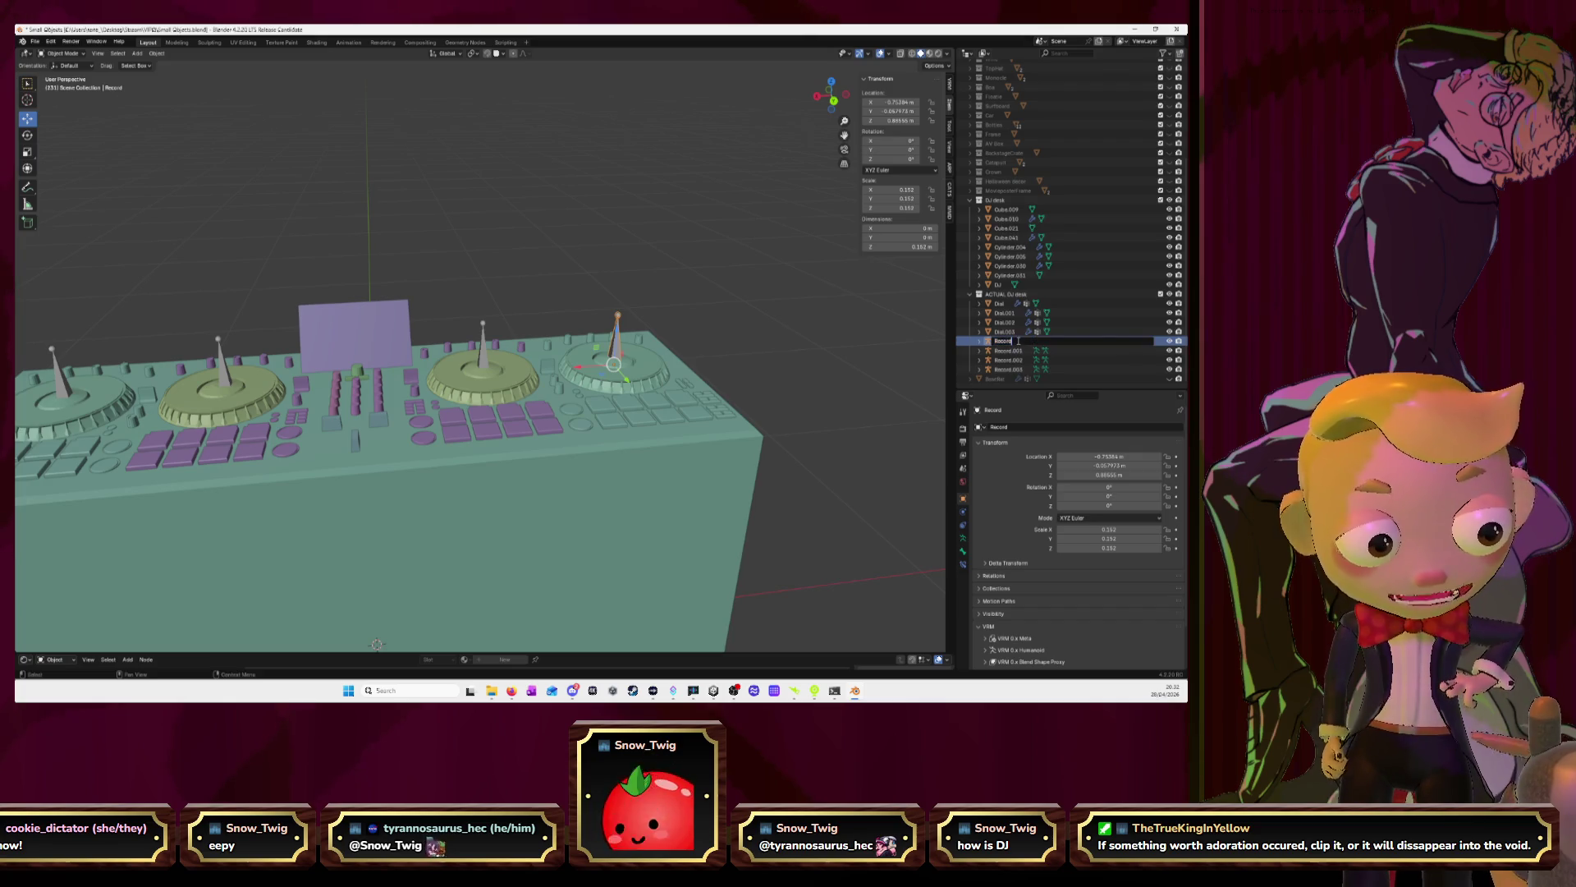
type("Bone.003")
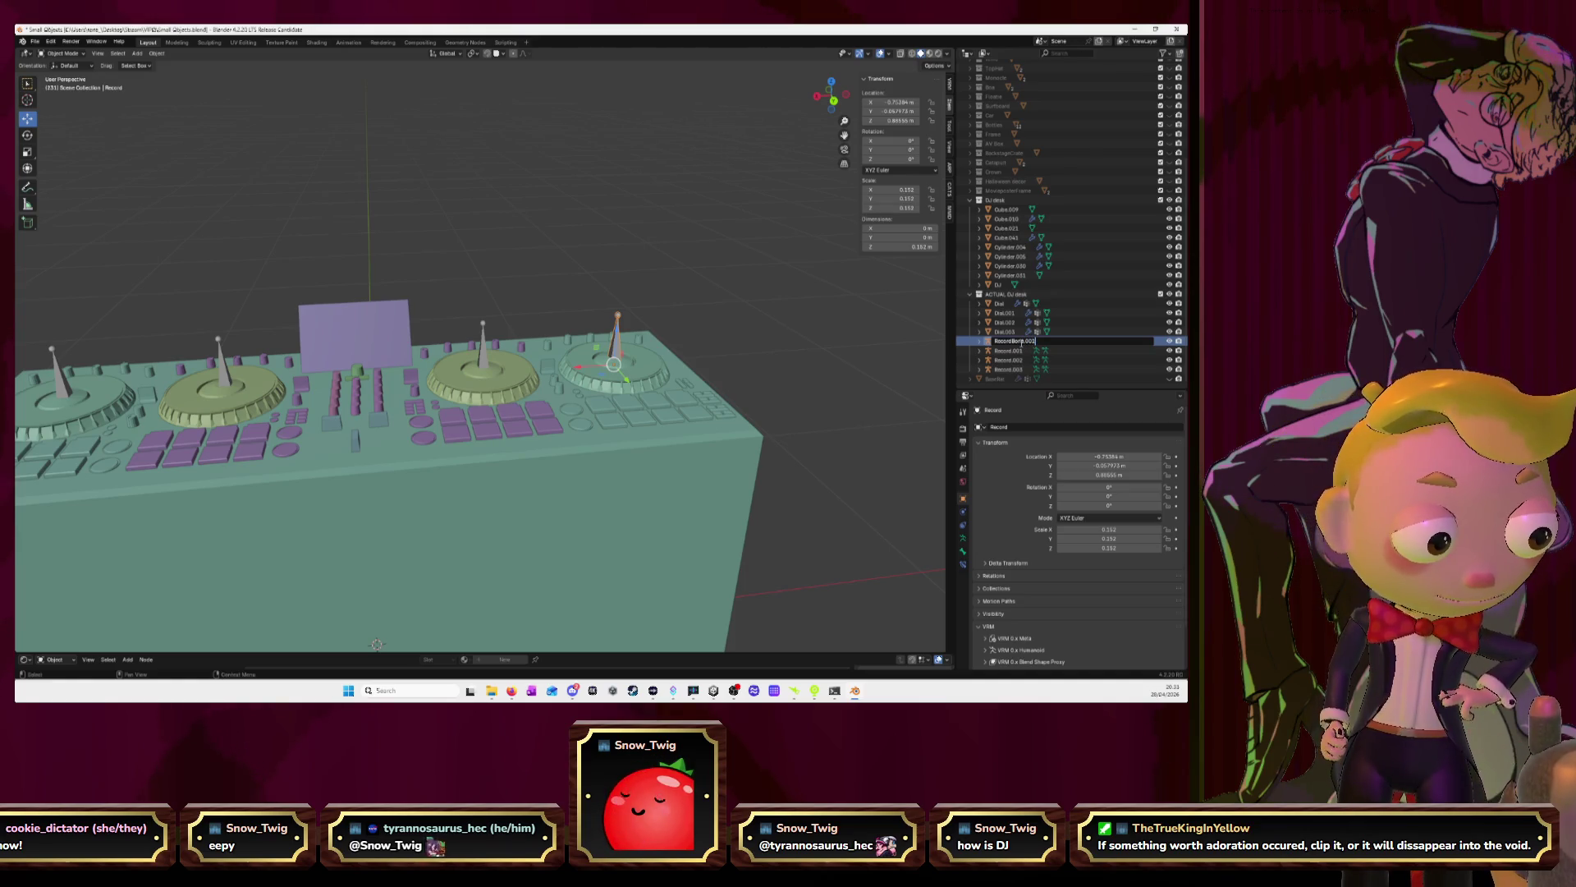
key("Return")
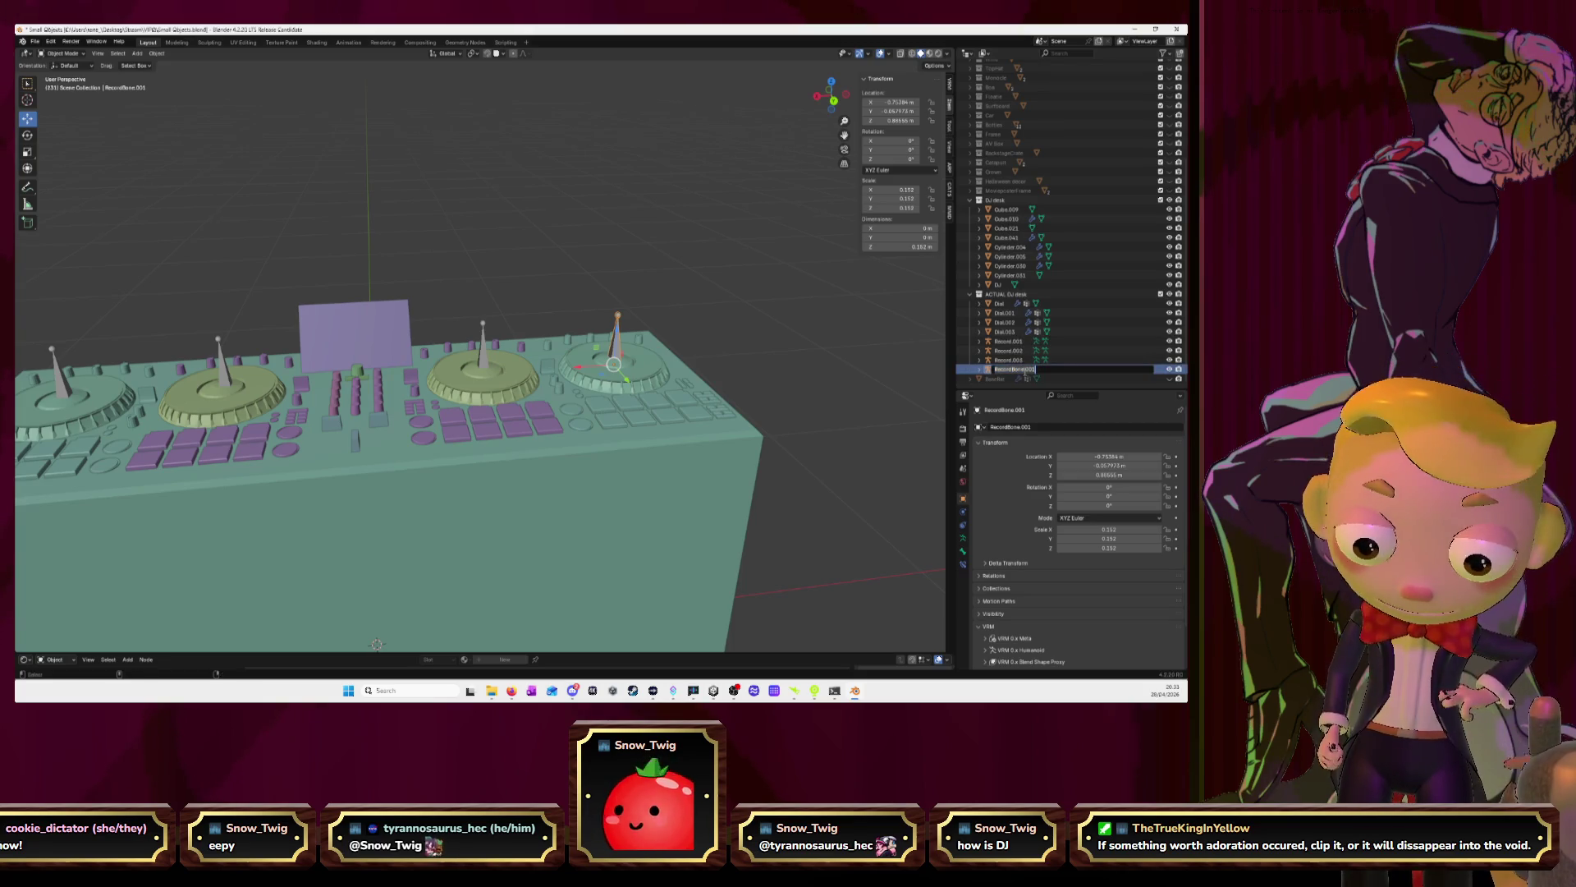
Paste the RecordBone name onto Record.001, Record.002 and Record.003, then select Dial and Dial.001
left_click(1011, 342)
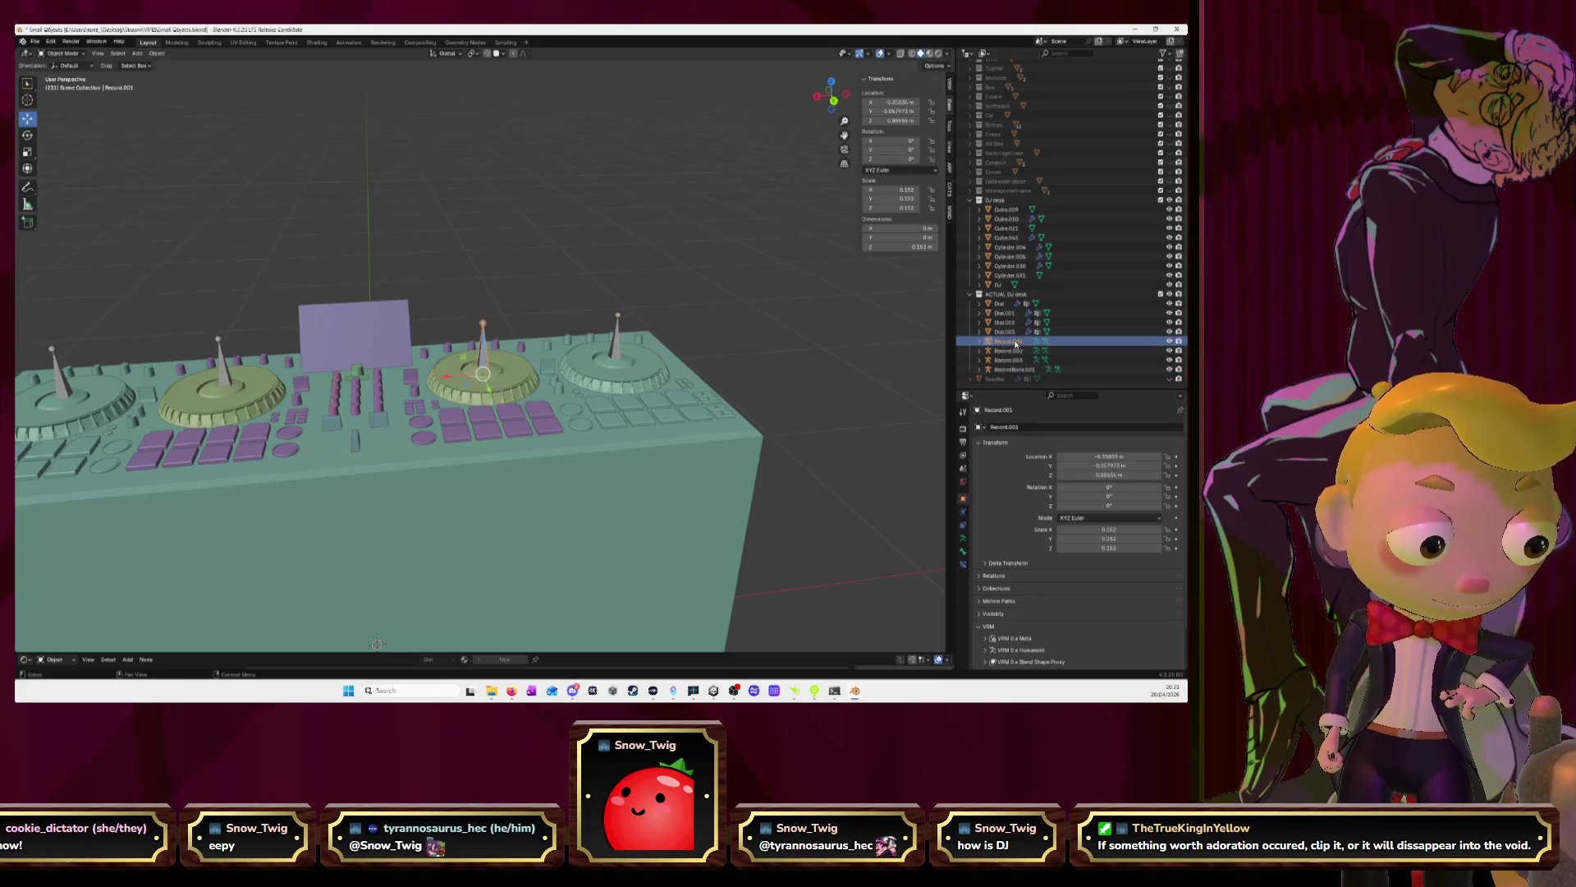
double_click(1011, 341)
key("ctrl+v")
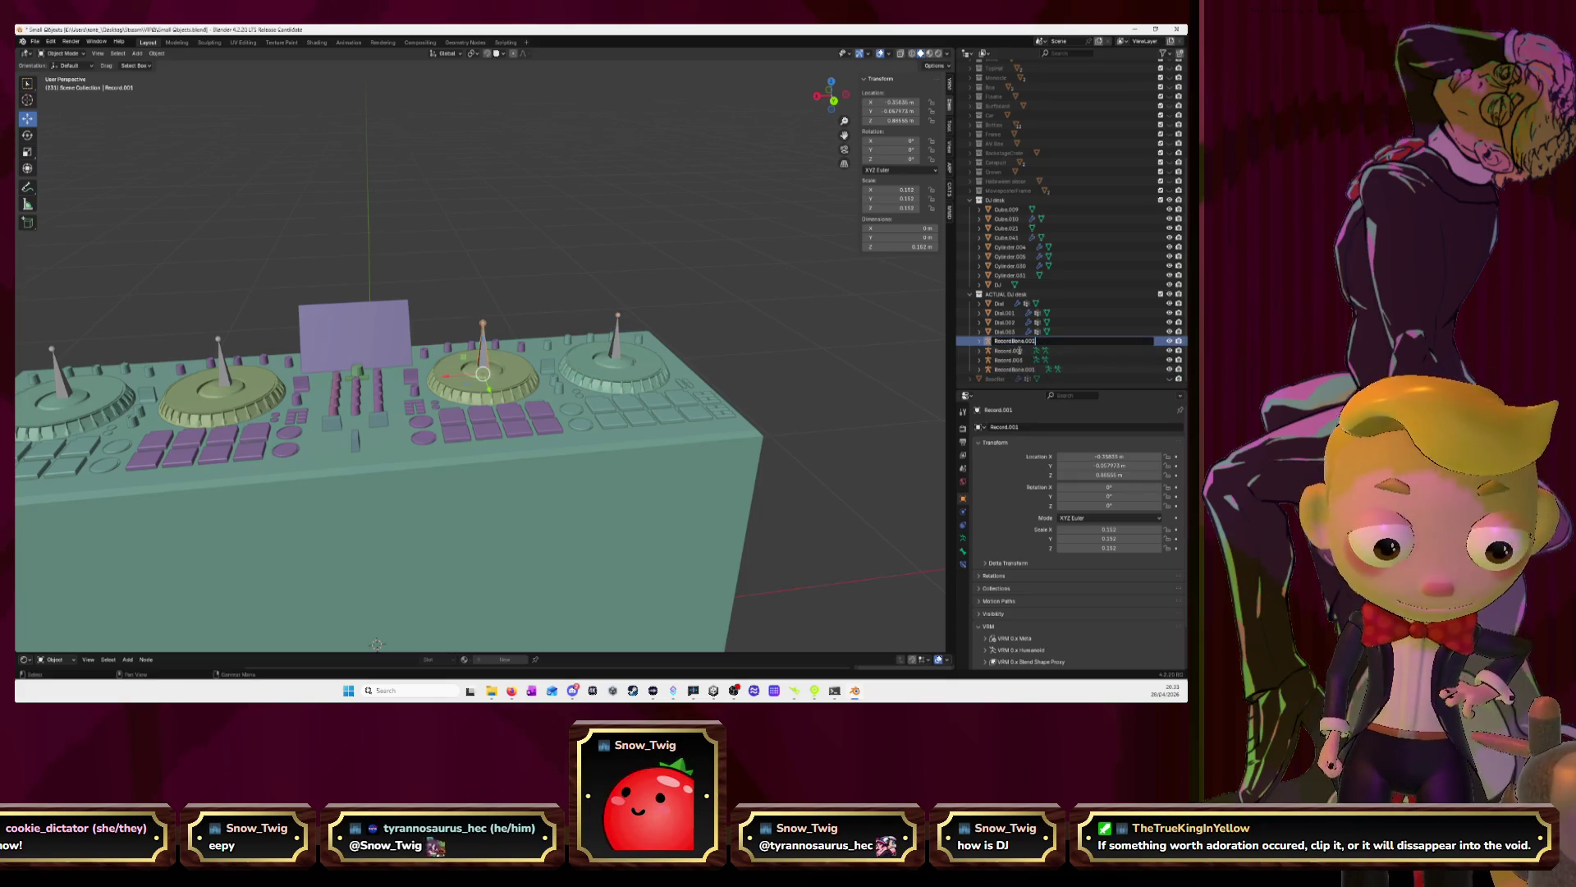
key("Return")
double_click(1010, 341)
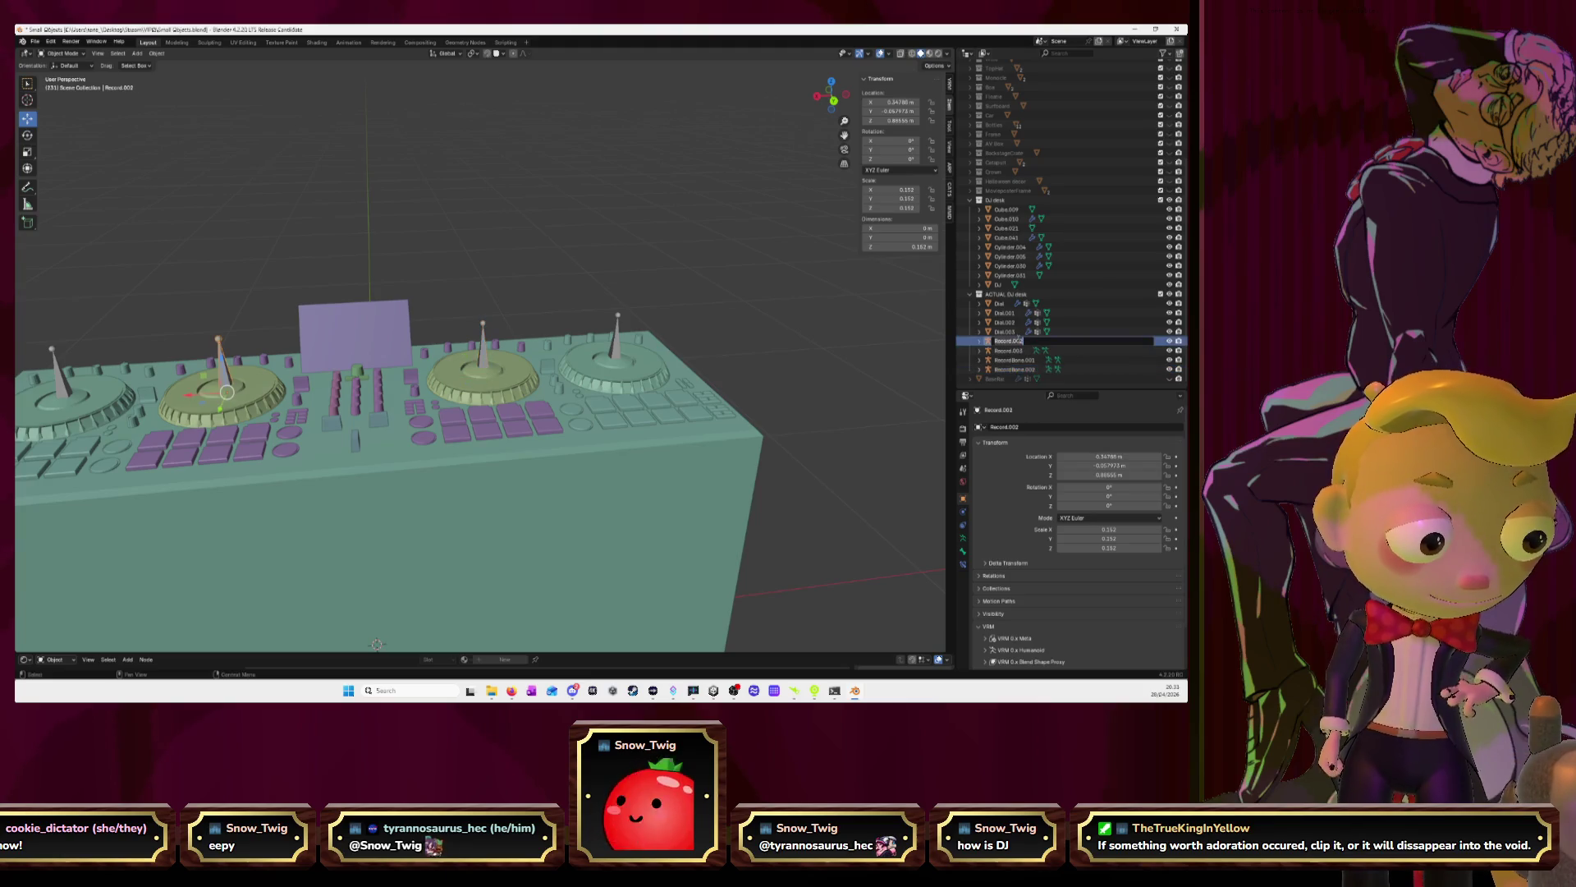
key("ctrl+v")
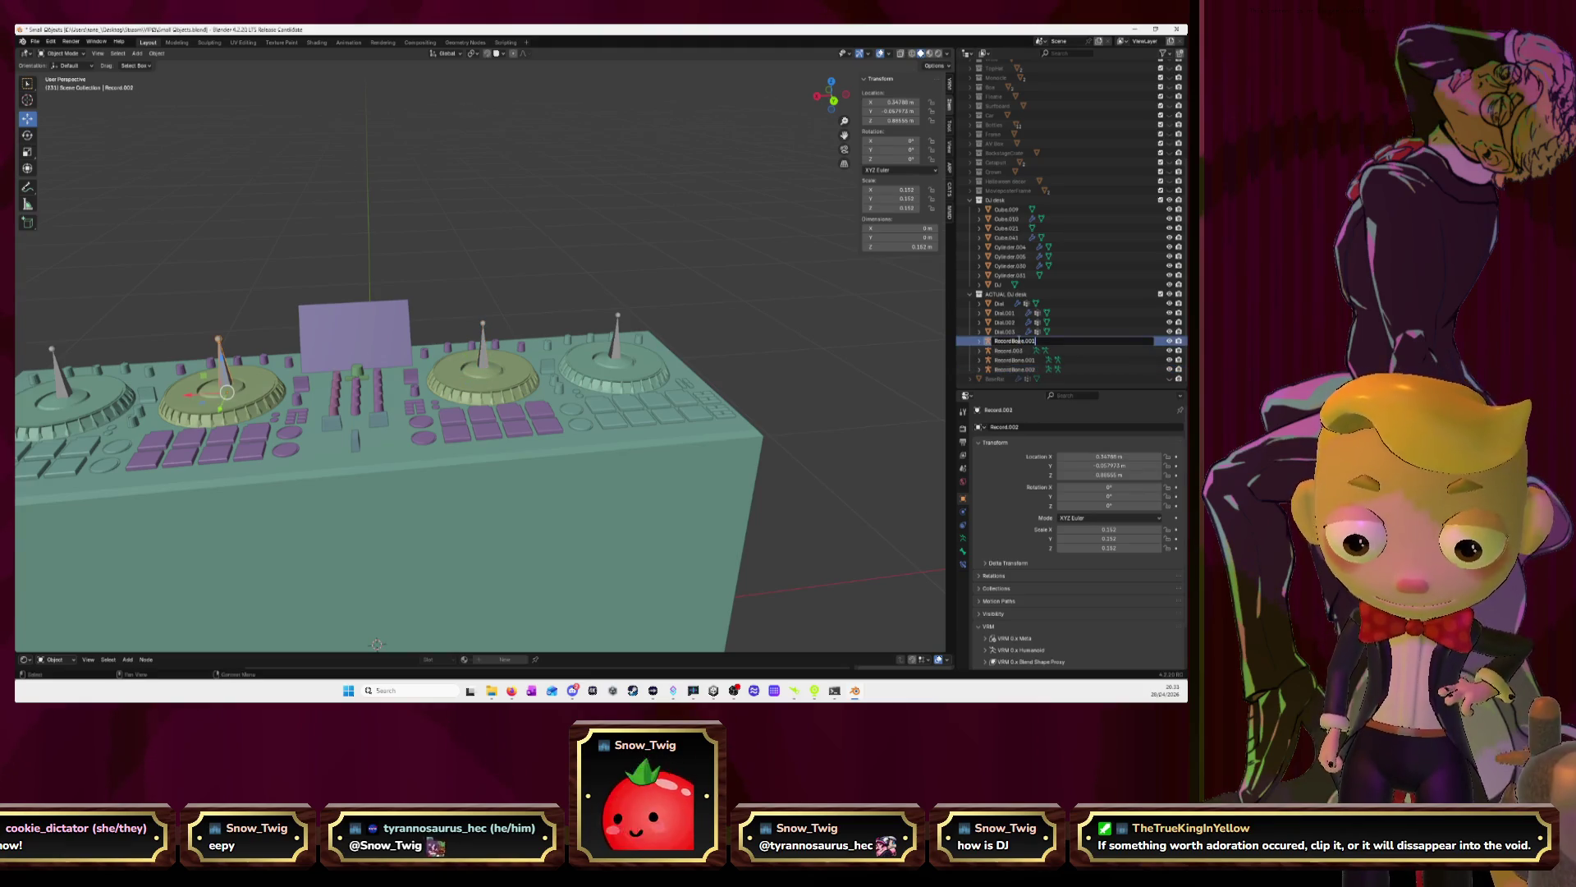
key("Return")
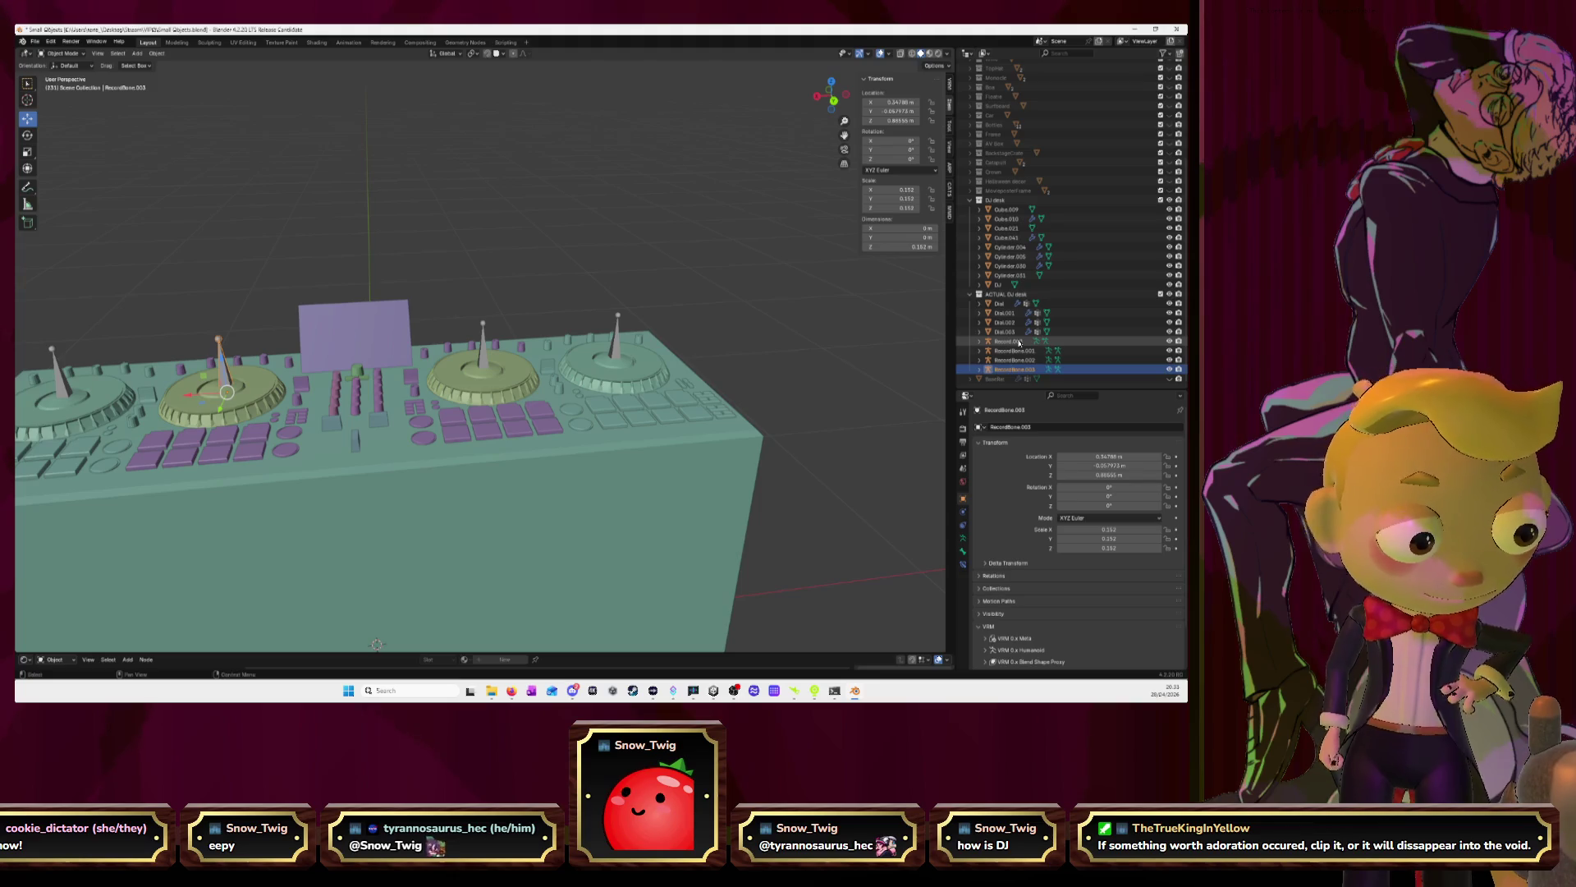
double_click(1019, 343)
key("ctrl+v")
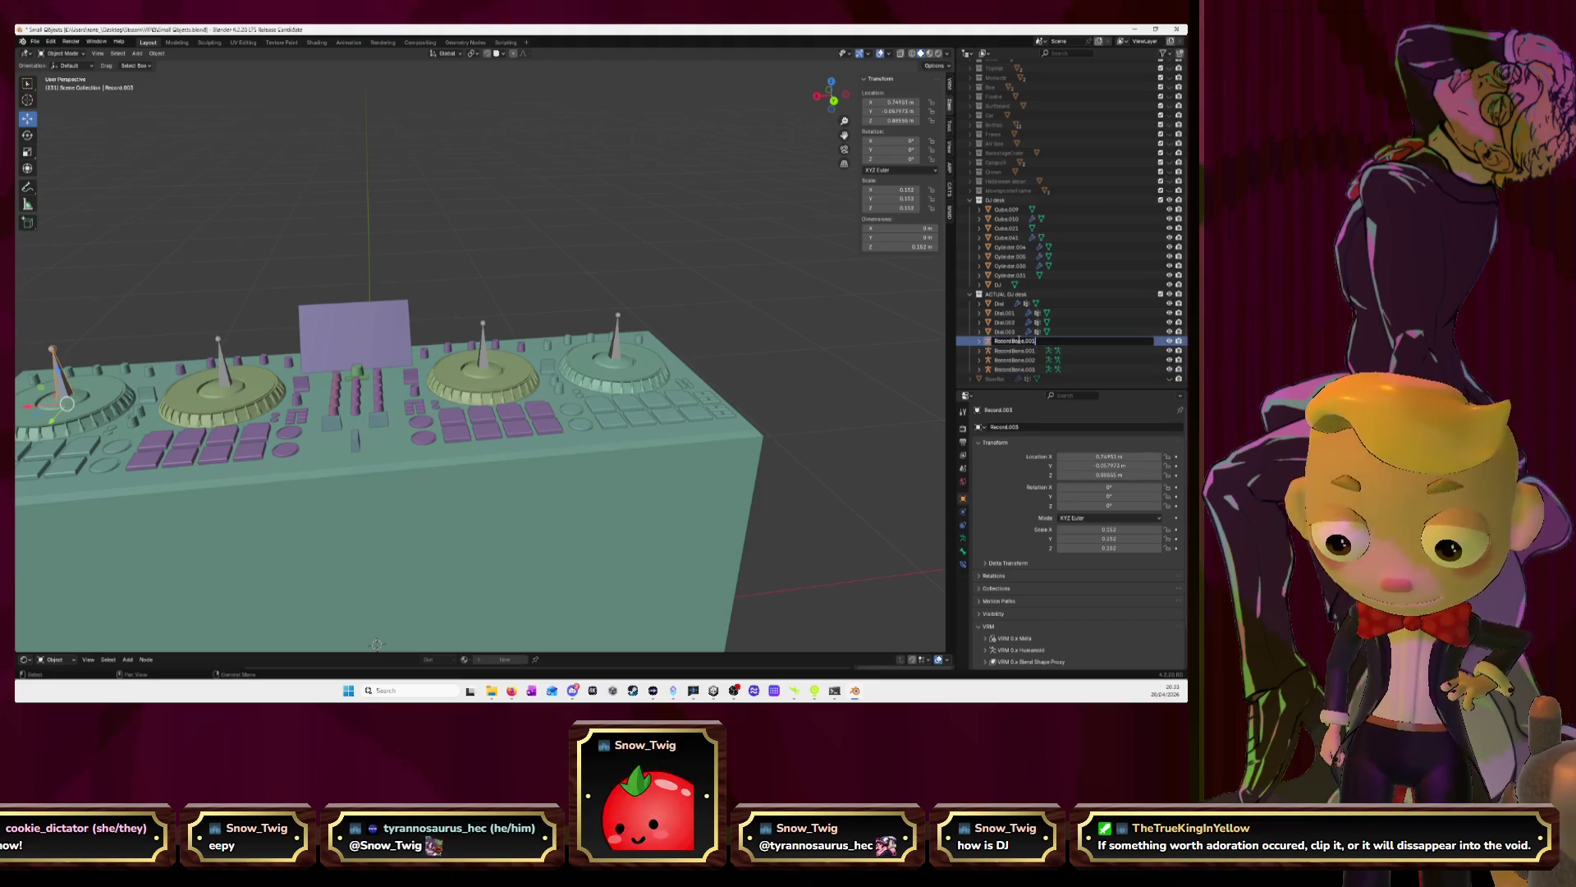
key("Return")
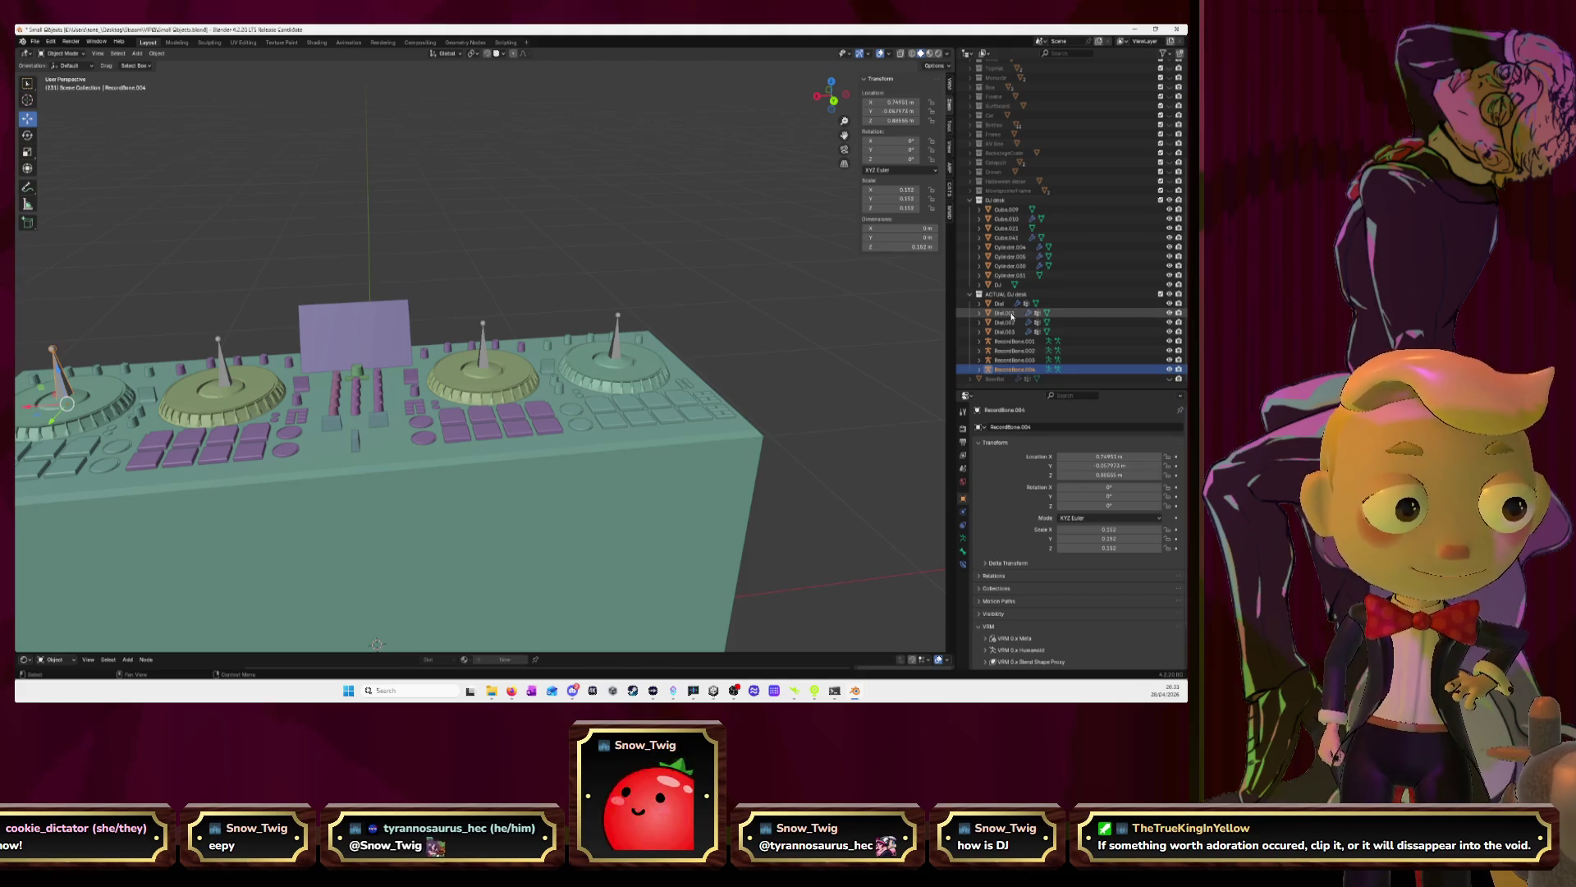
left_click(1000, 304)
left_click(1003, 314)
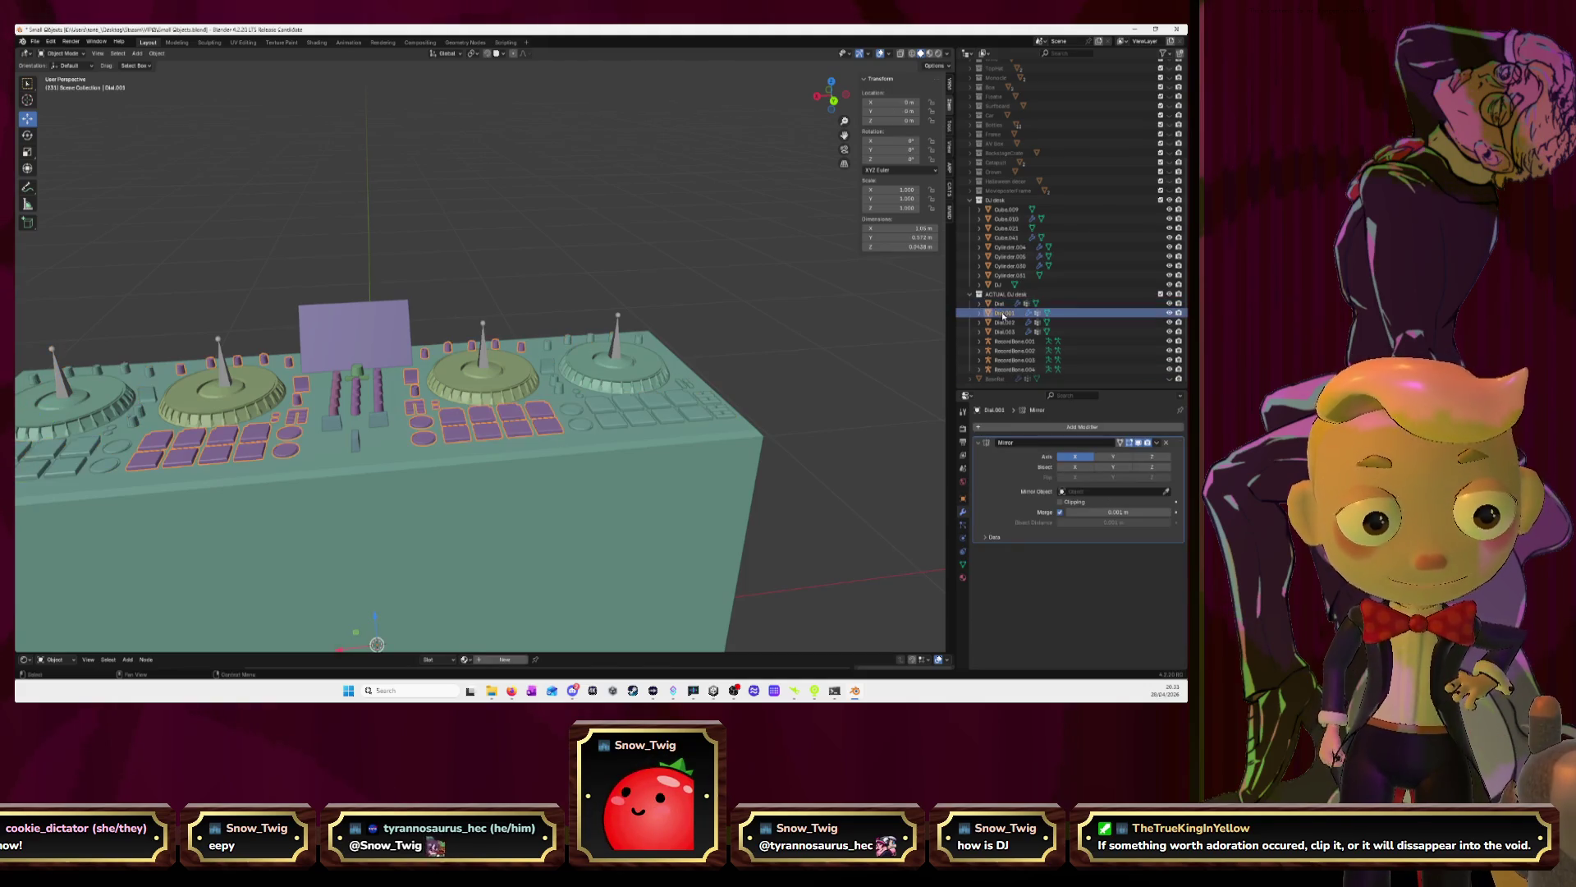
Select Dial.002 and Dial.003, then move the DJ desk body into the ACTUAL DJ desk collection
left_click(1003, 321)
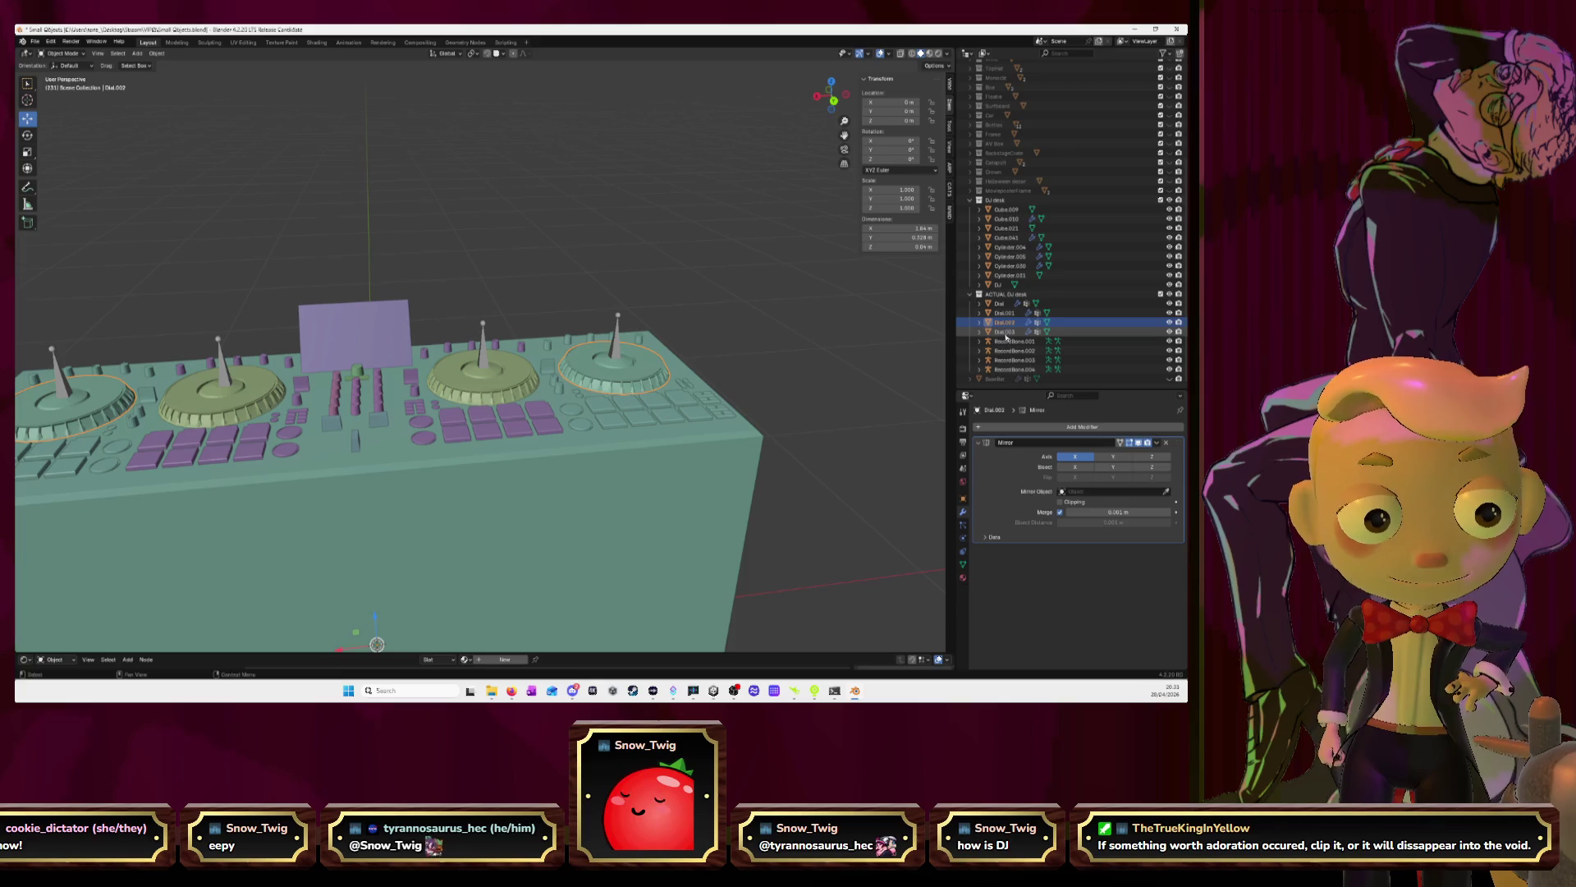
left_click(1007, 333)
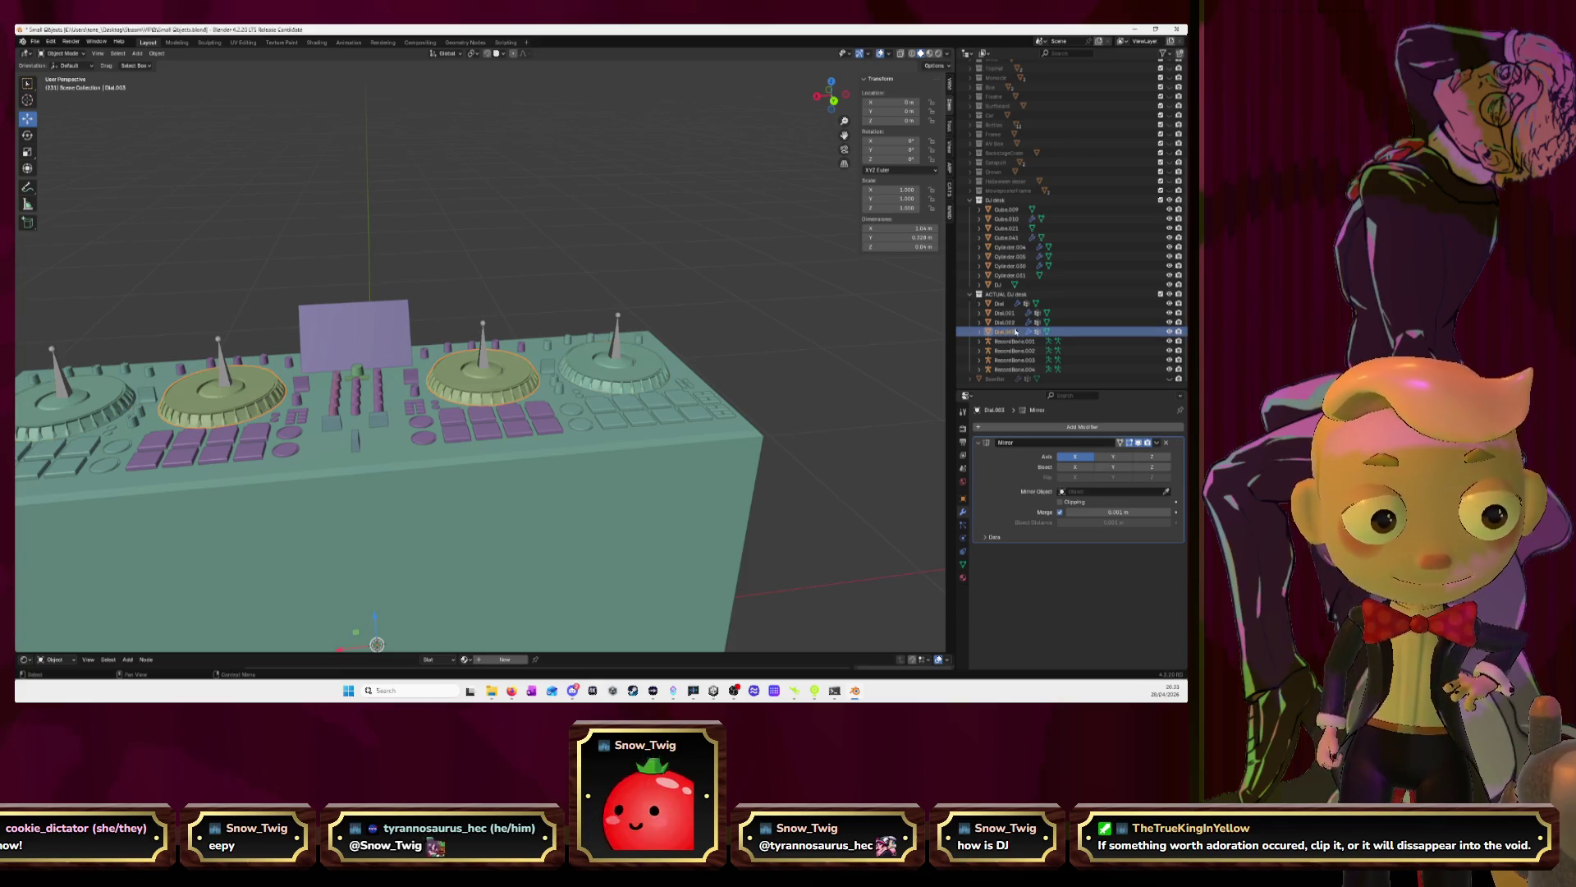
middle_click_drag(852, 133, 657, 328)
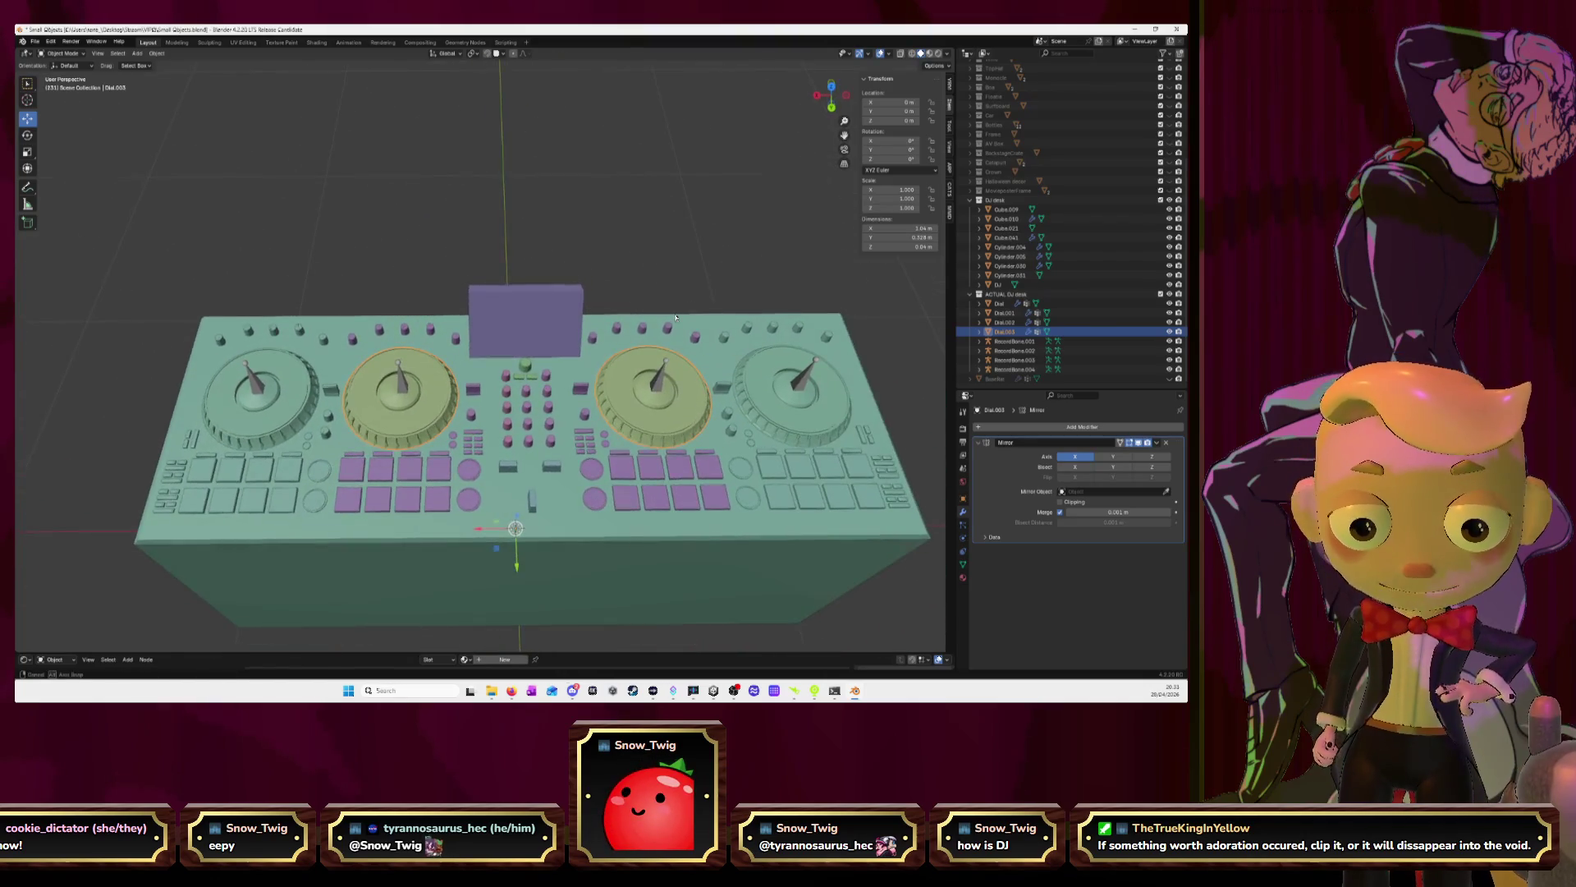
left_click(1015, 286)
left_click_drag(1015, 286, 1006, 294)
Zoom in on the mixer buttons and enter Edit Mode on Dial.001
left_click(548, 443)
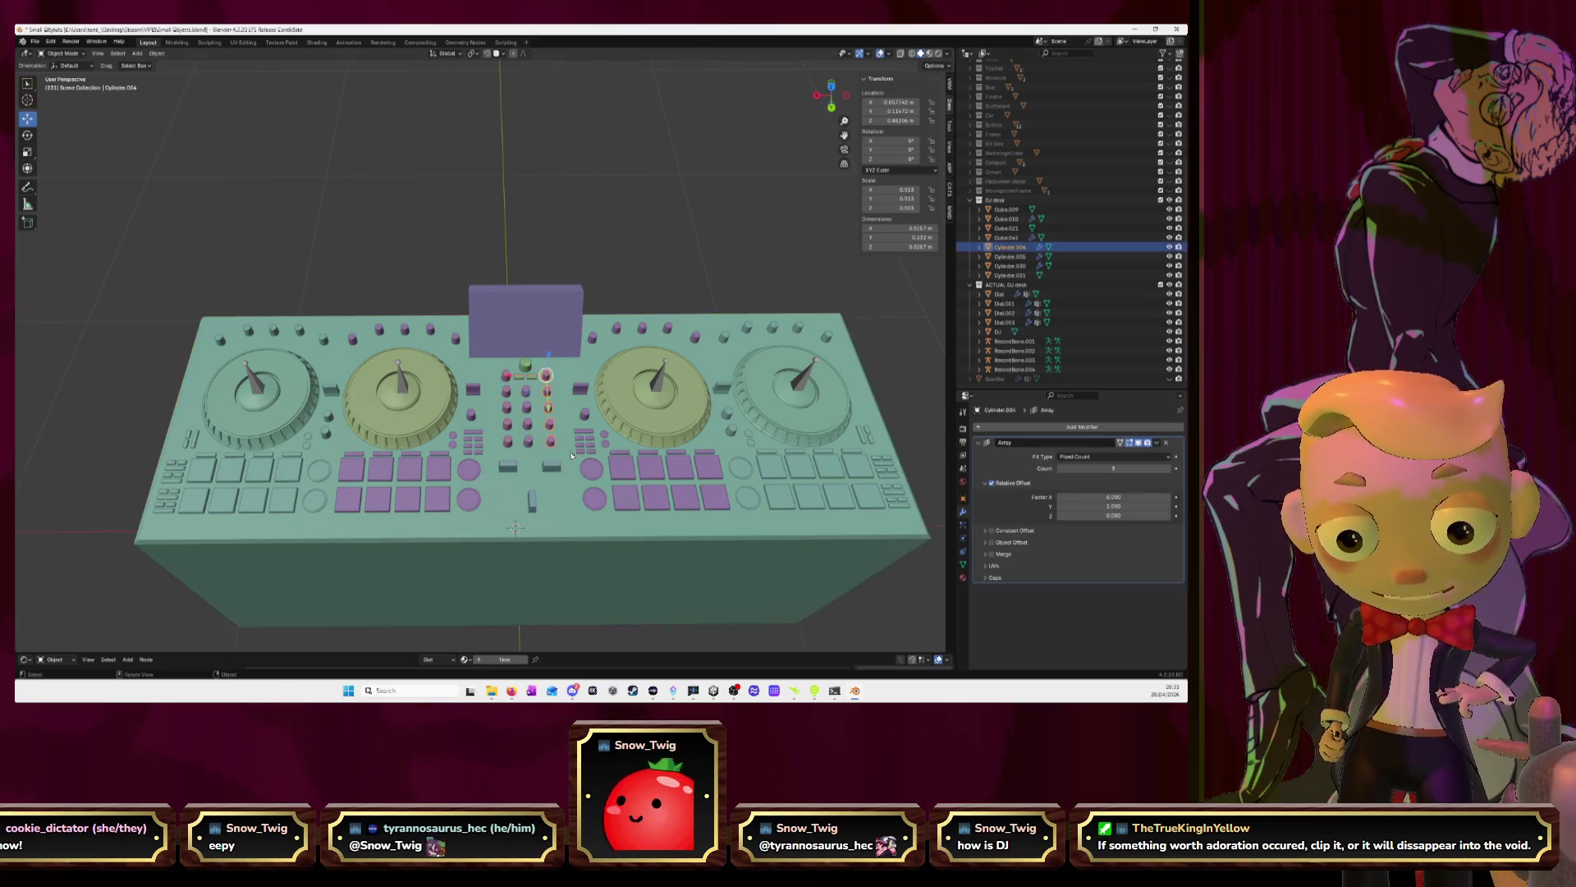
key("KP_Decimal")
scroll(674, 410, "down", 3)
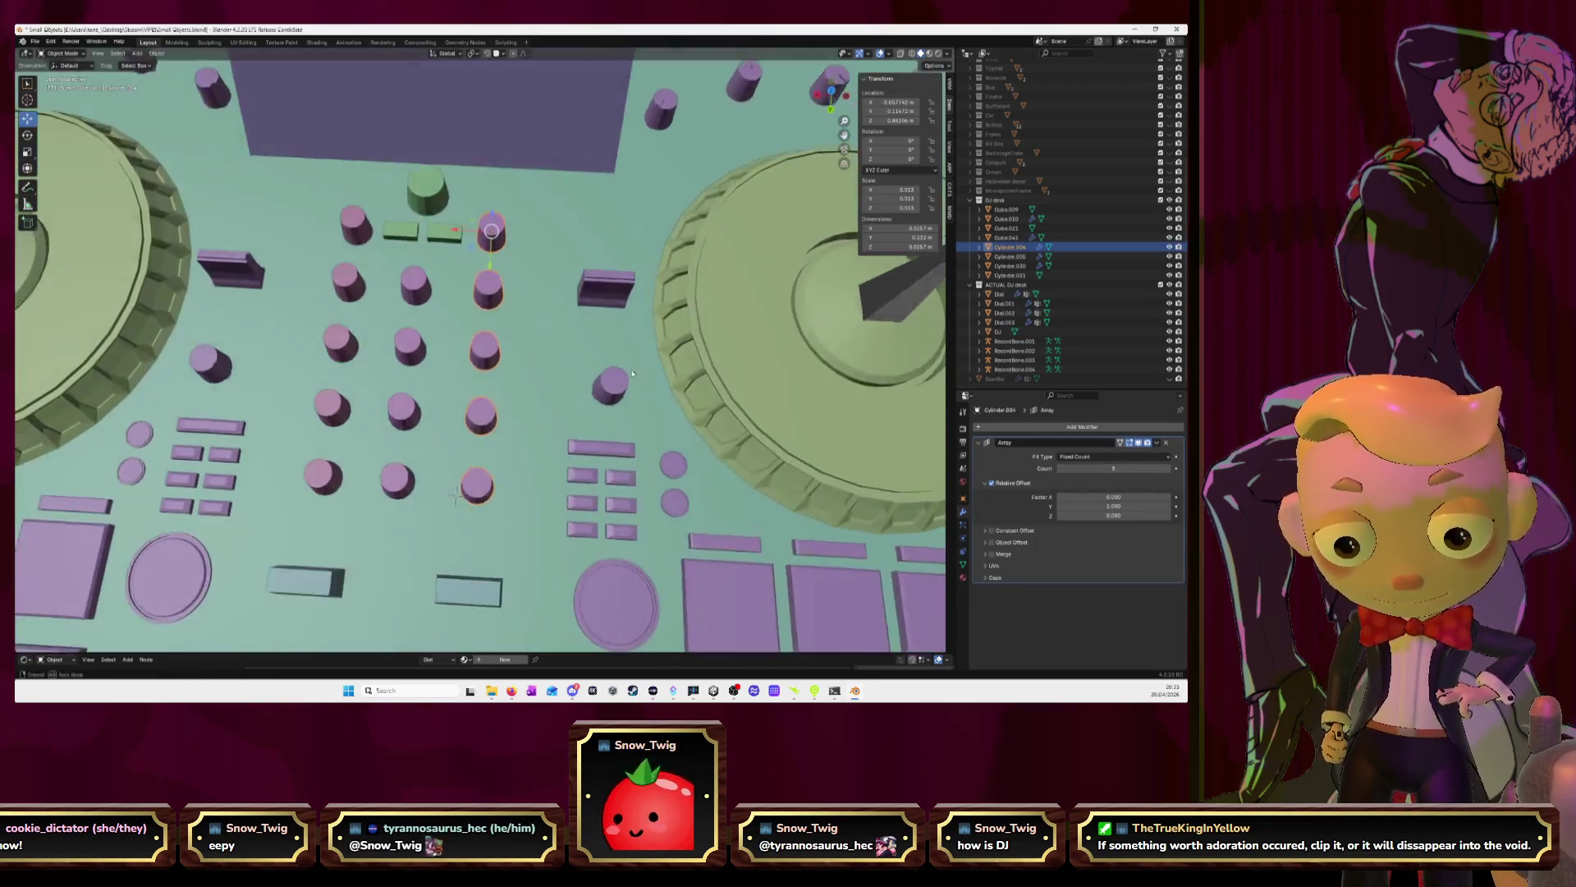
scroll(634, 362, "up", 3)
middle_click_drag(634, 362, 616, 378)
left_click(614, 376)
key("Tab")
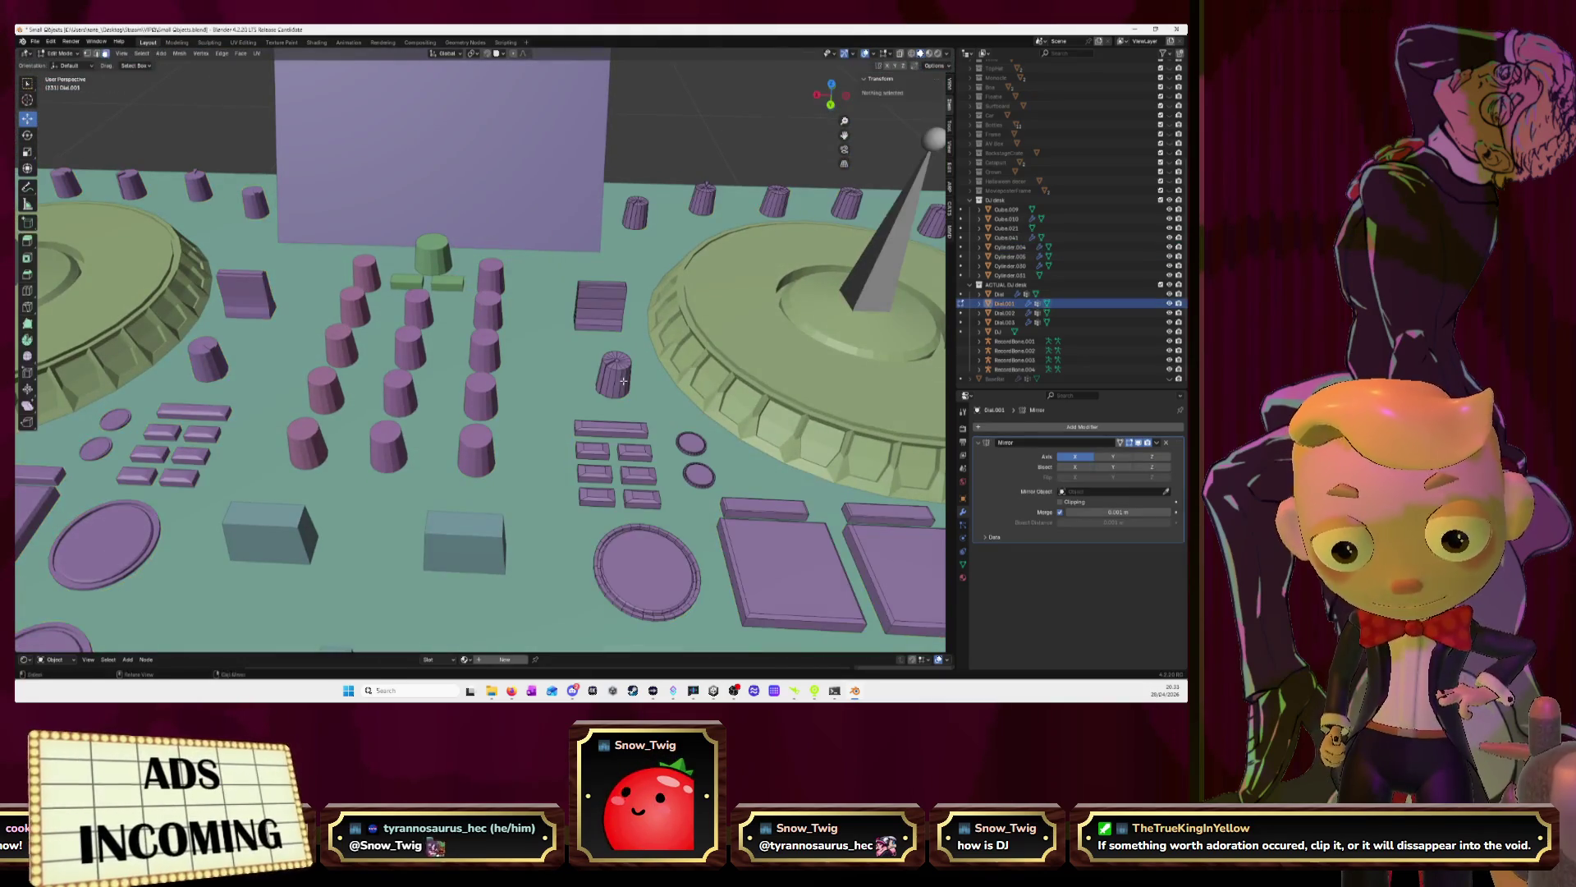
Duplicate one knob, slide the copy left along X, and separate it into Dial.004
key("l")
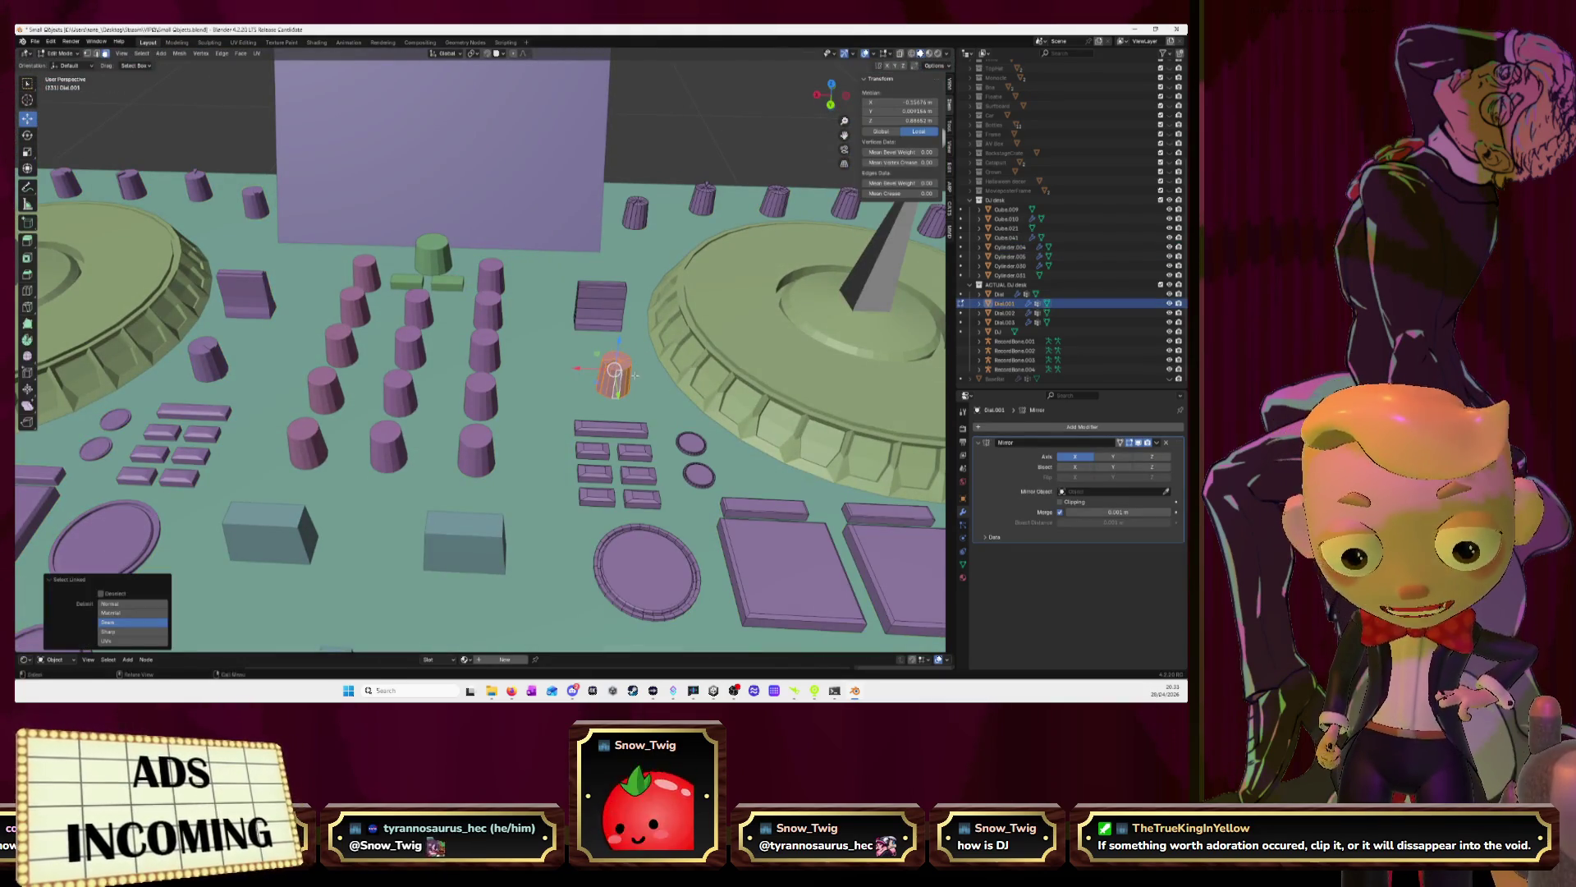
key("shift+d")
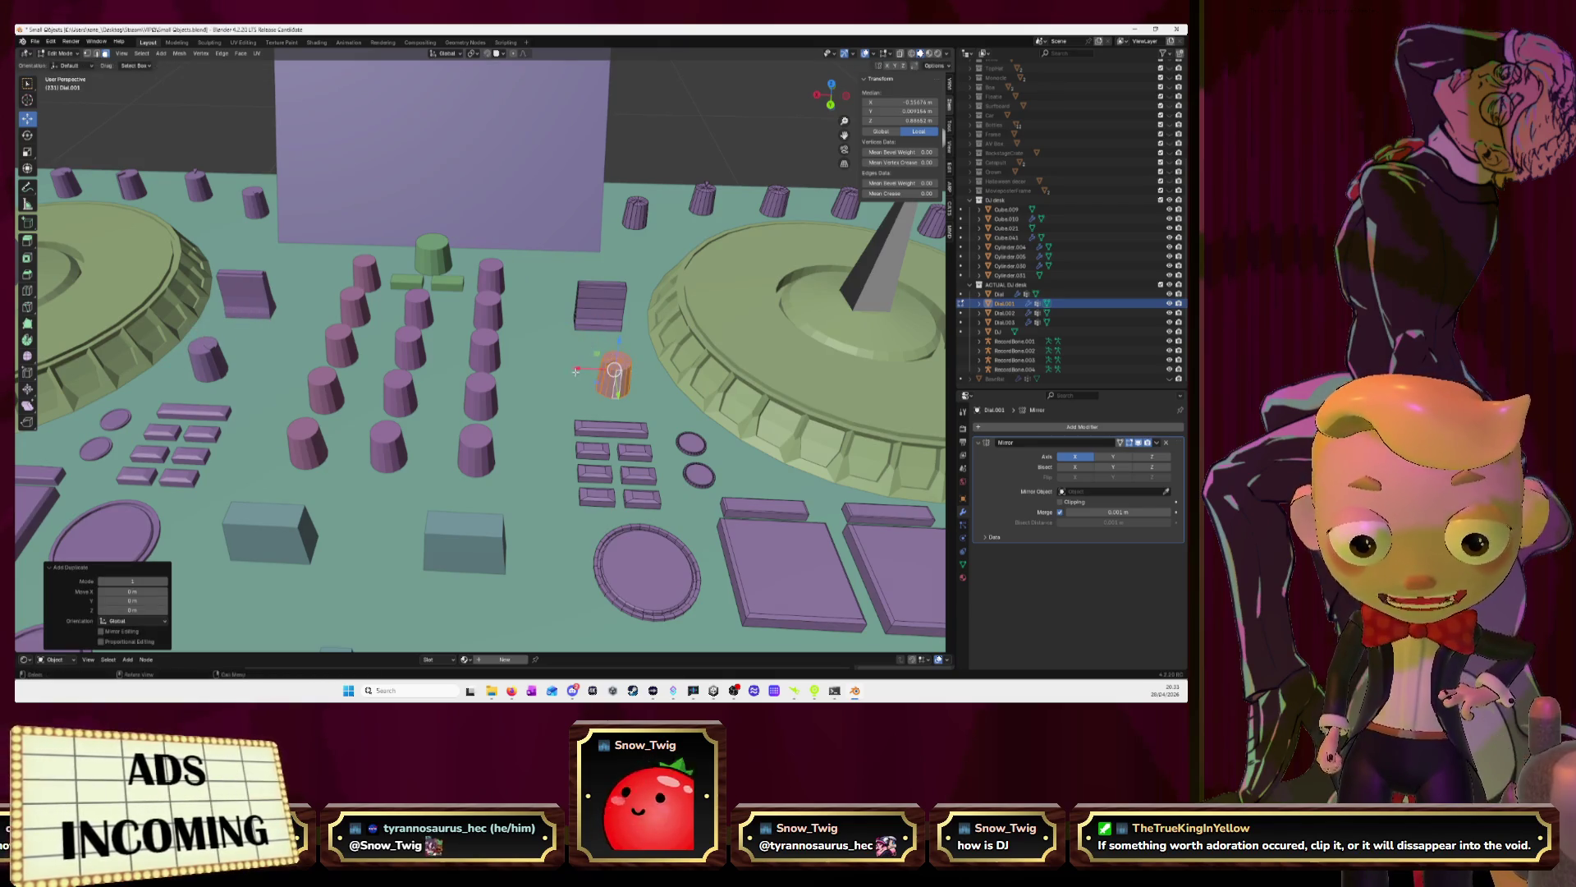
key("x")
left_click(486, 365)
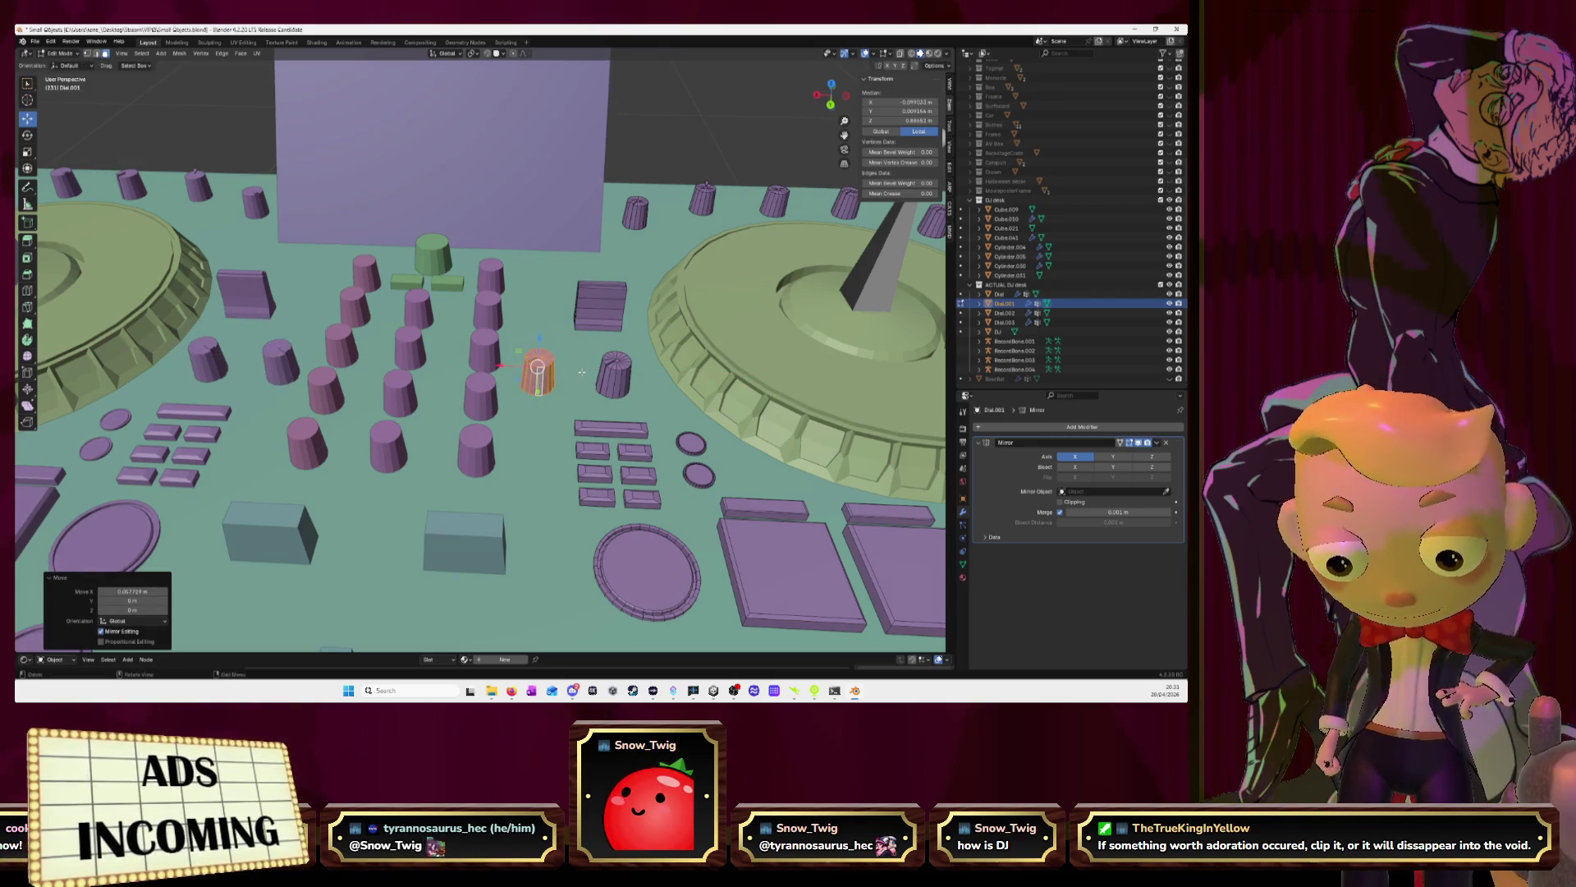
key("p")
left_click(582, 374)
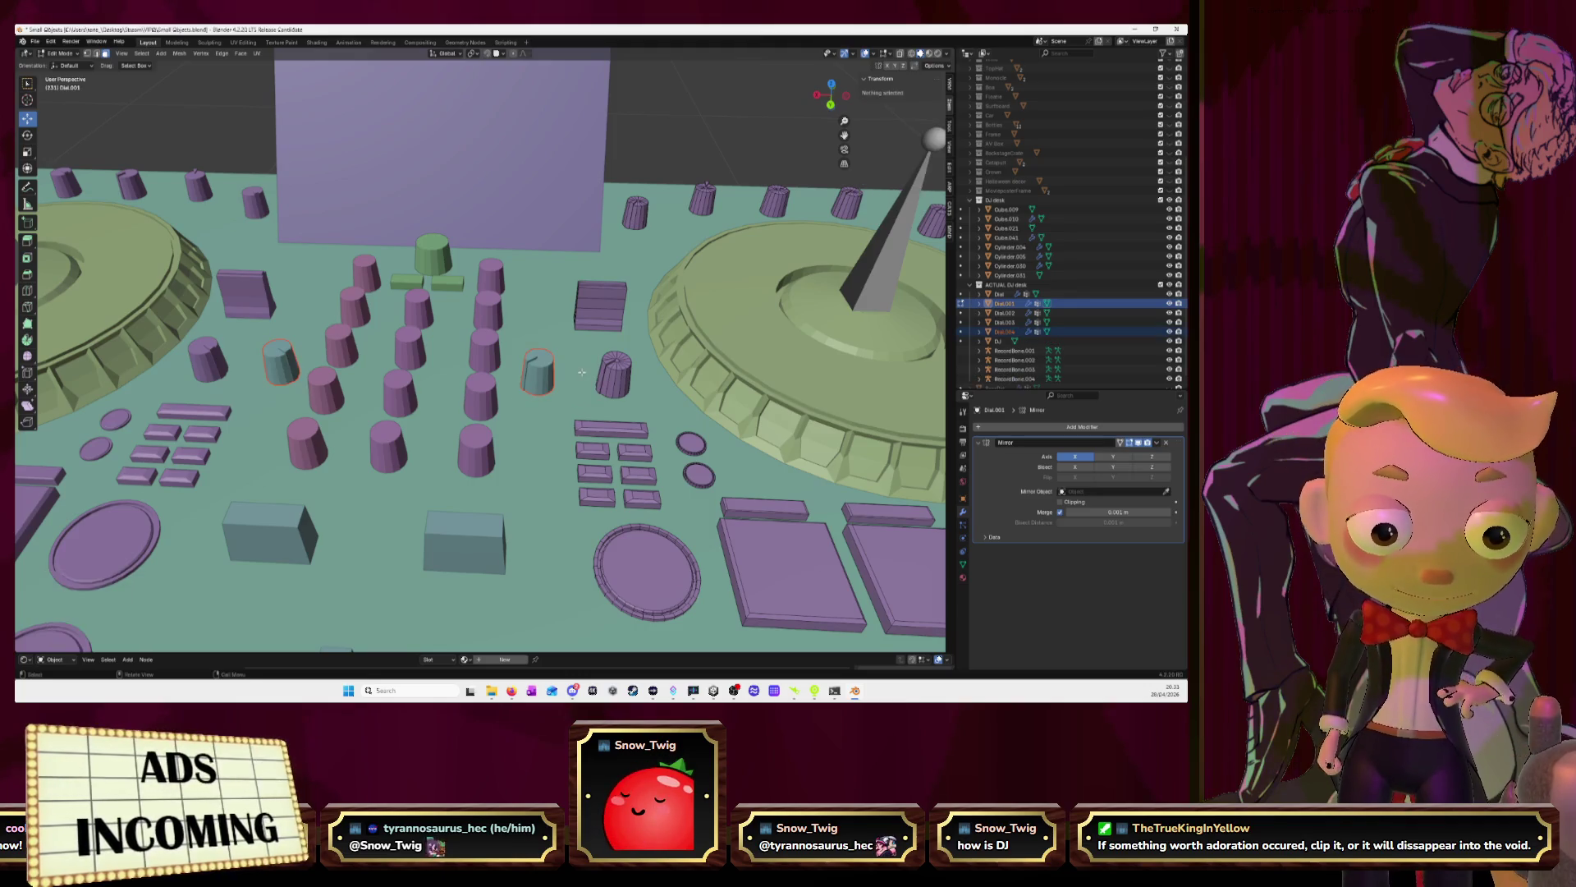
key("Tab")
Remove the Mirror modifier from Dial.004 so only a single knob remains
left_click(1003, 331)
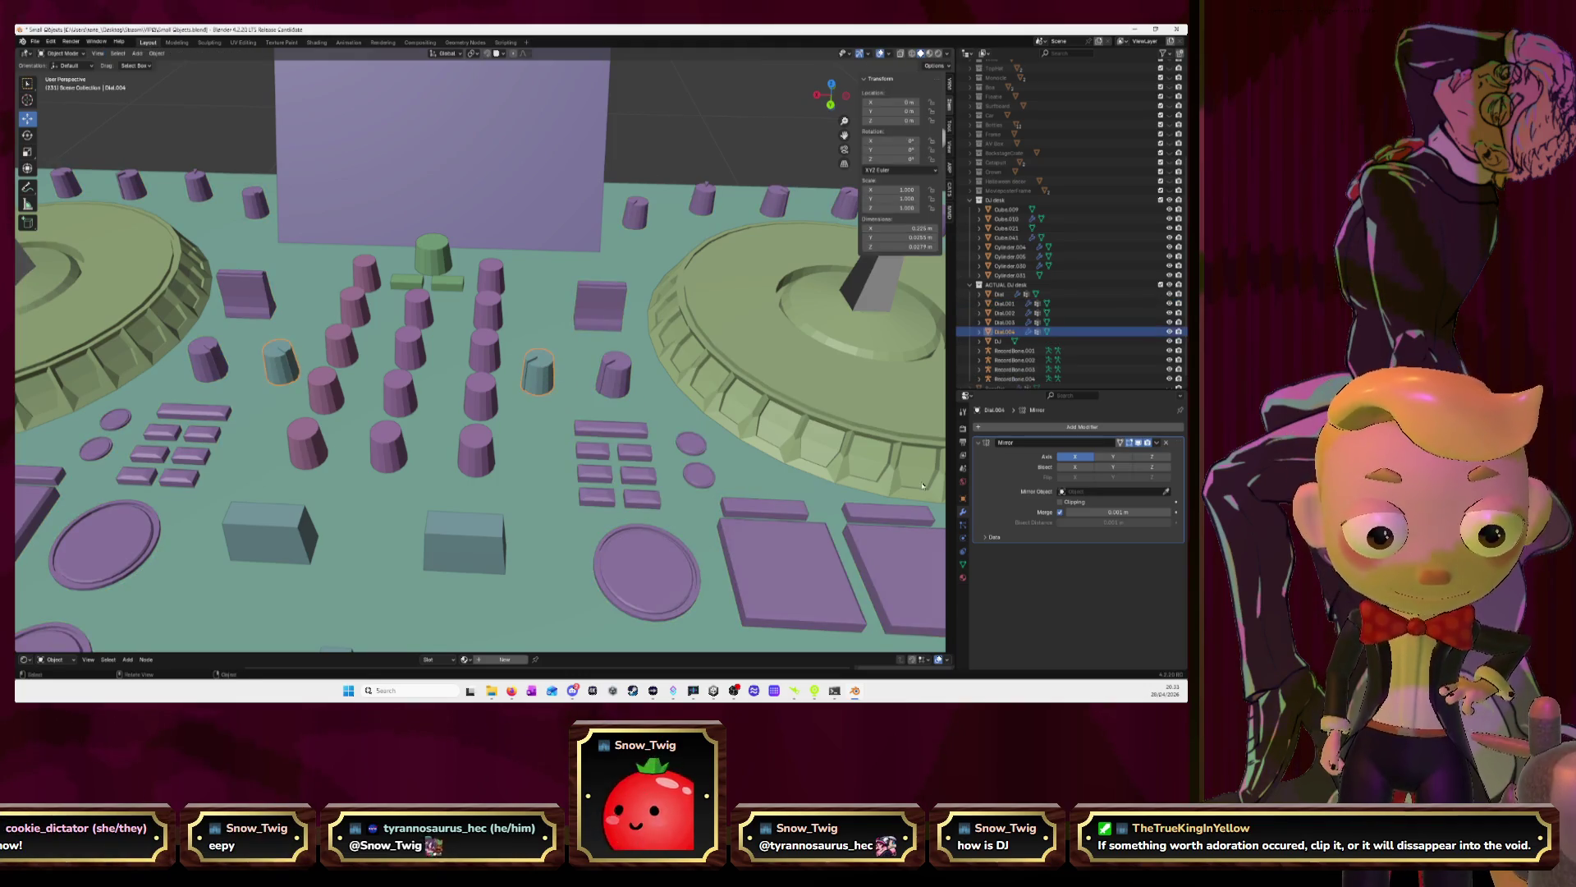
left_click(1155, 444)
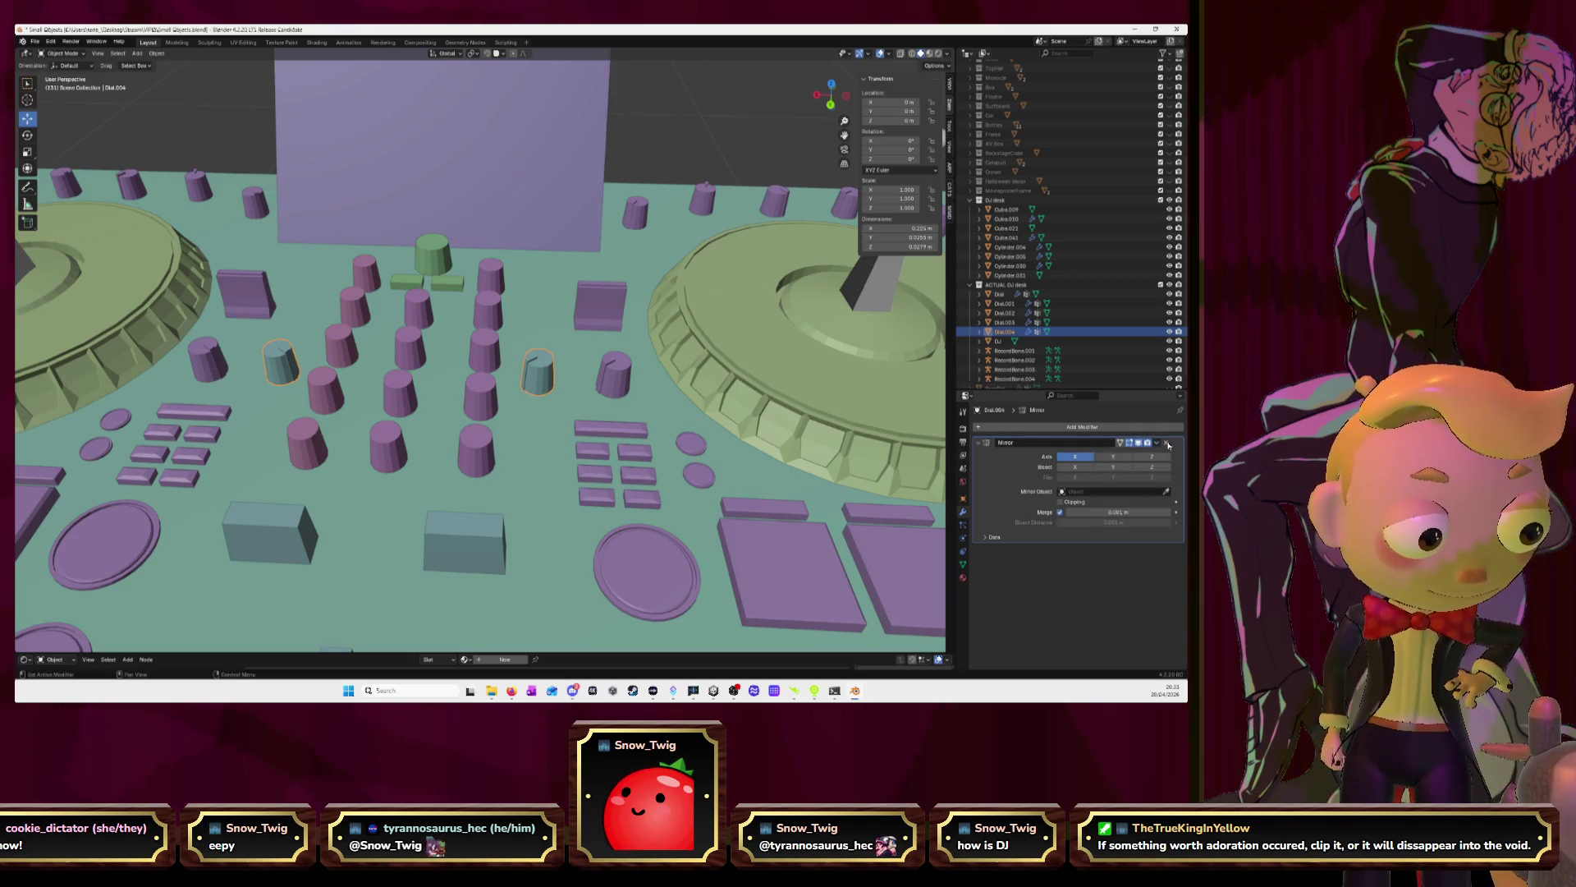
left_click(1127, 497)
left_click(1165, 443)
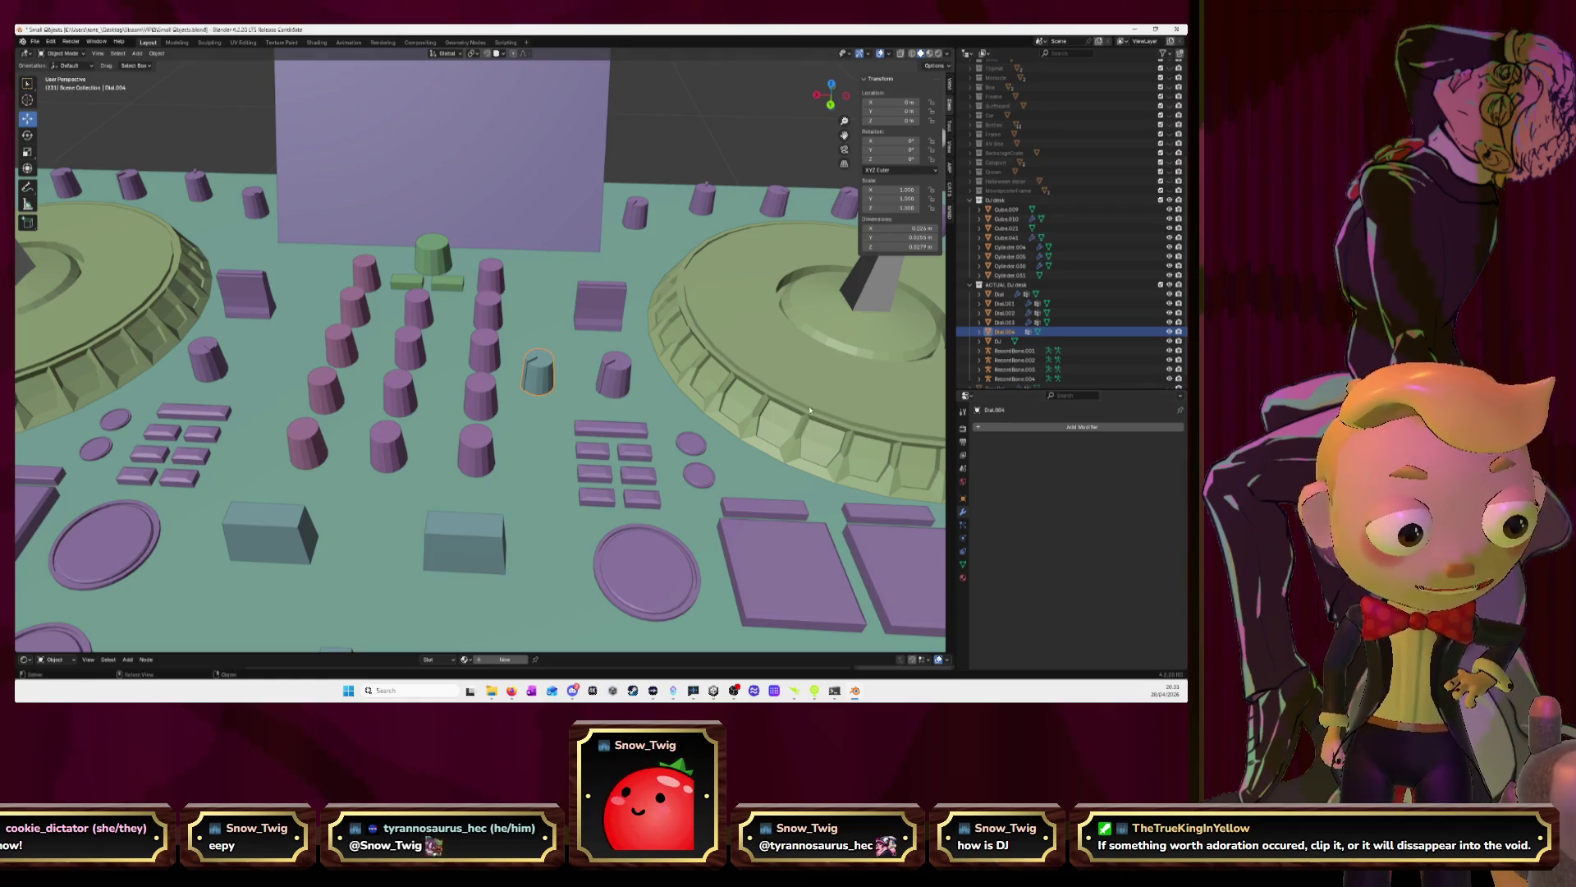
left_click(832, 83)
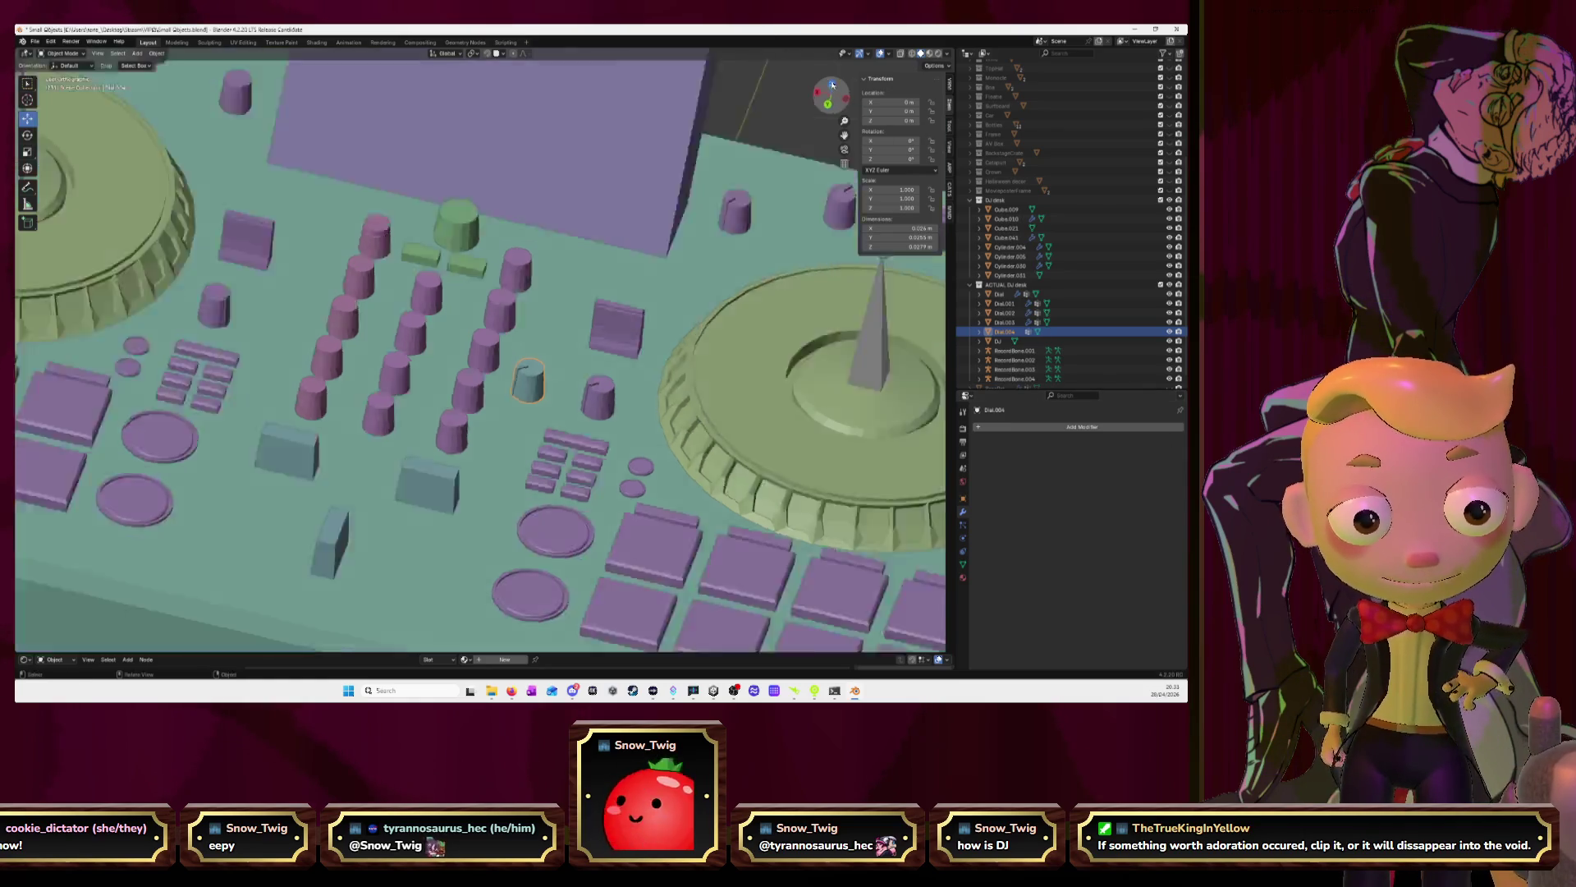
Set the knob's origin to its center of mass and move it to the top of the knob grid
left_click(157, 53)
mouse_move(193, 73)
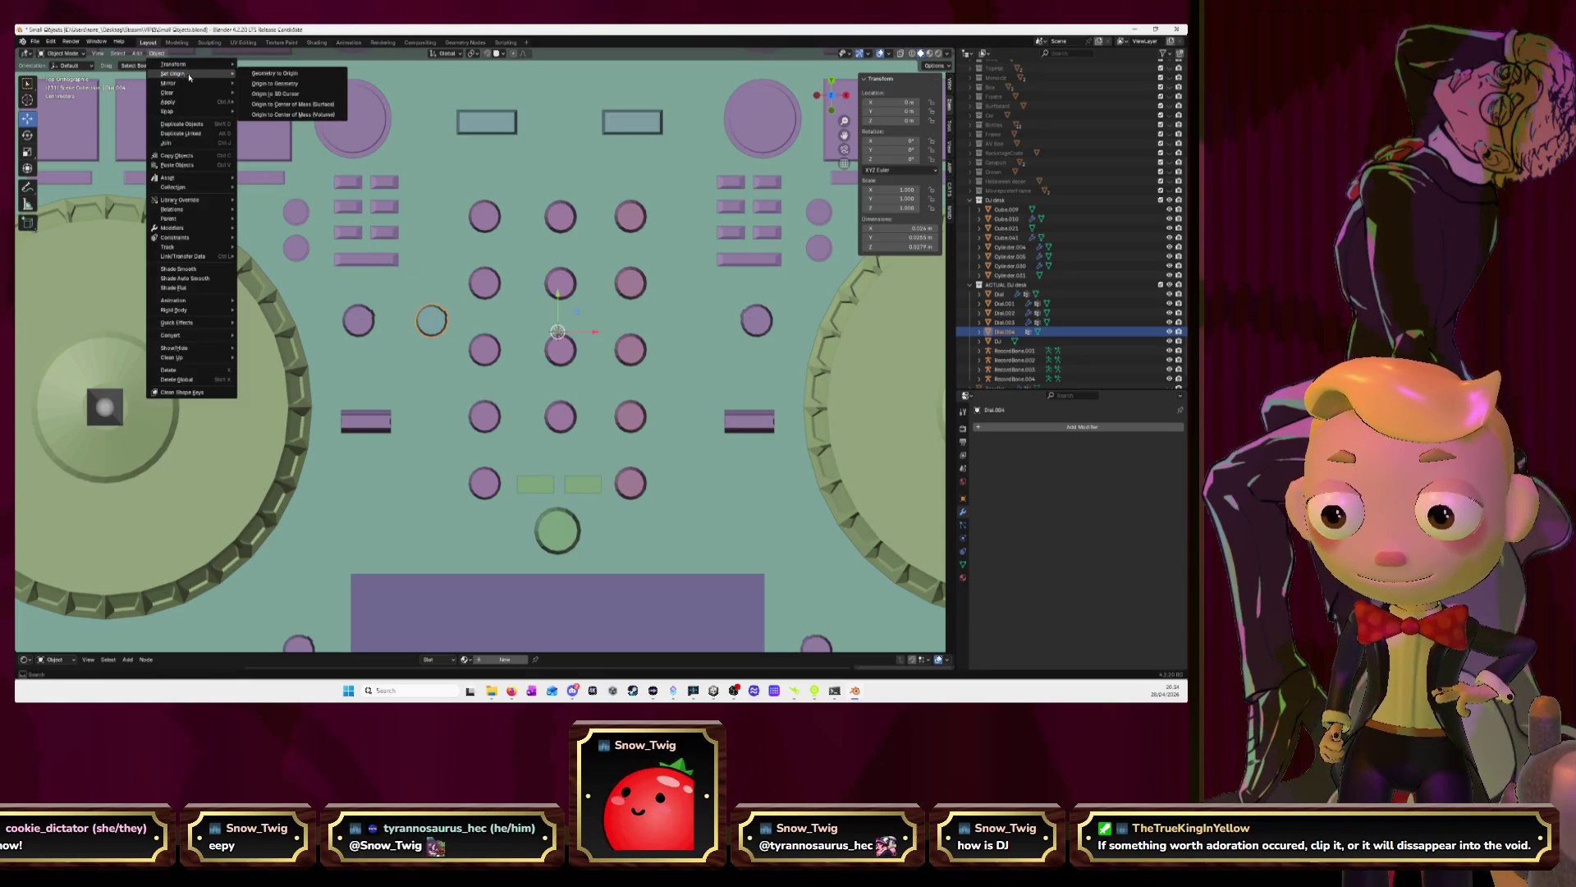
left_click(293, 114)
left_click_drag(431, 322, 484, 216)
key("KP_Decimal")
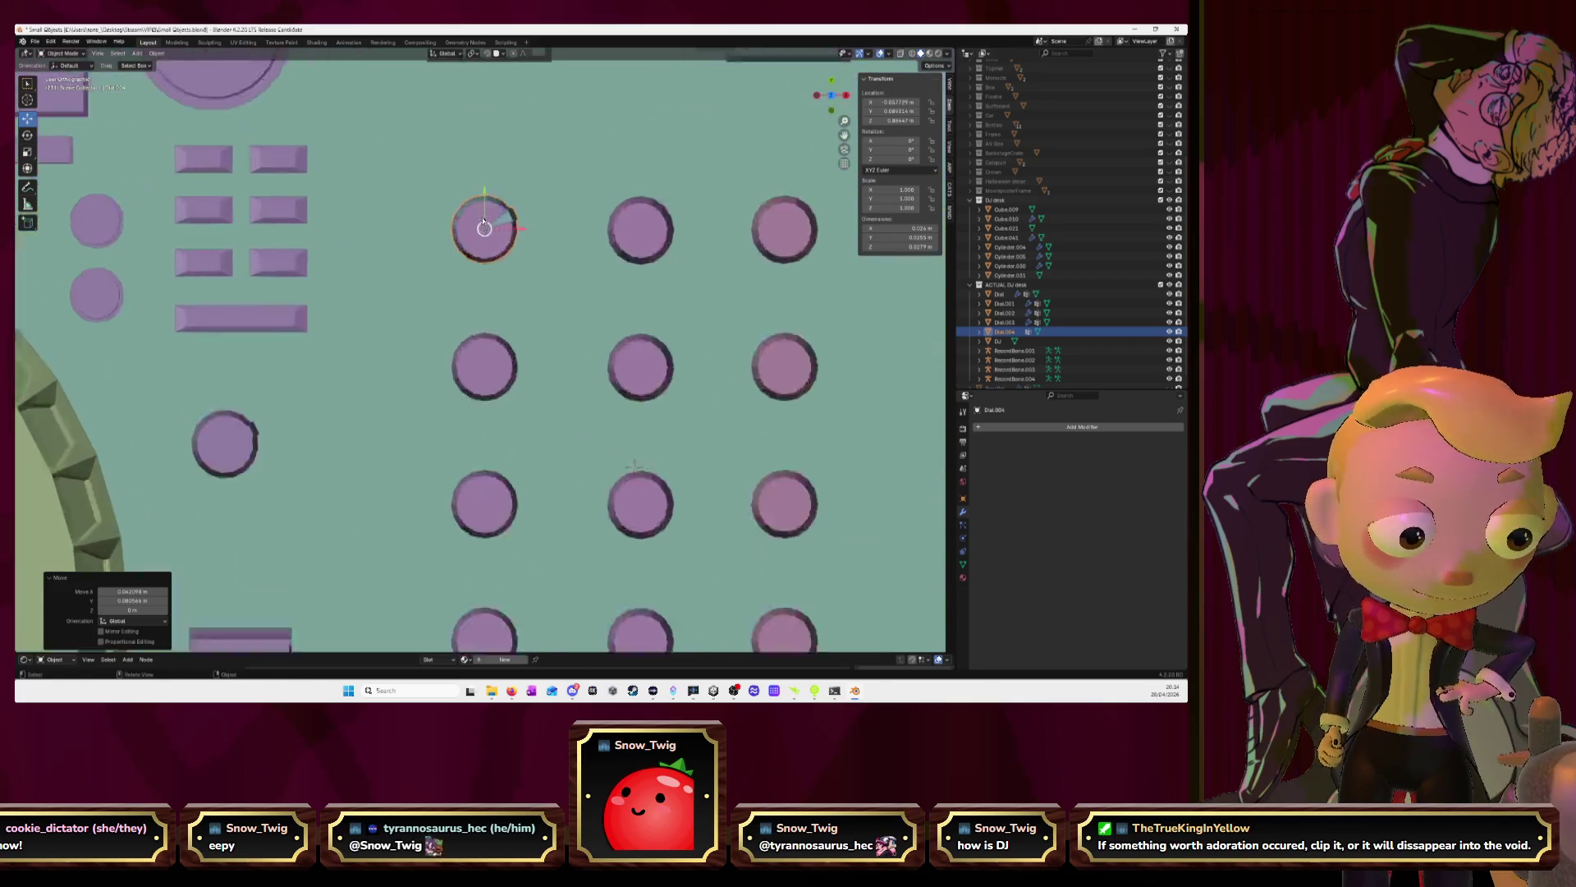
left_click_drag(482, 317, 521, 351)
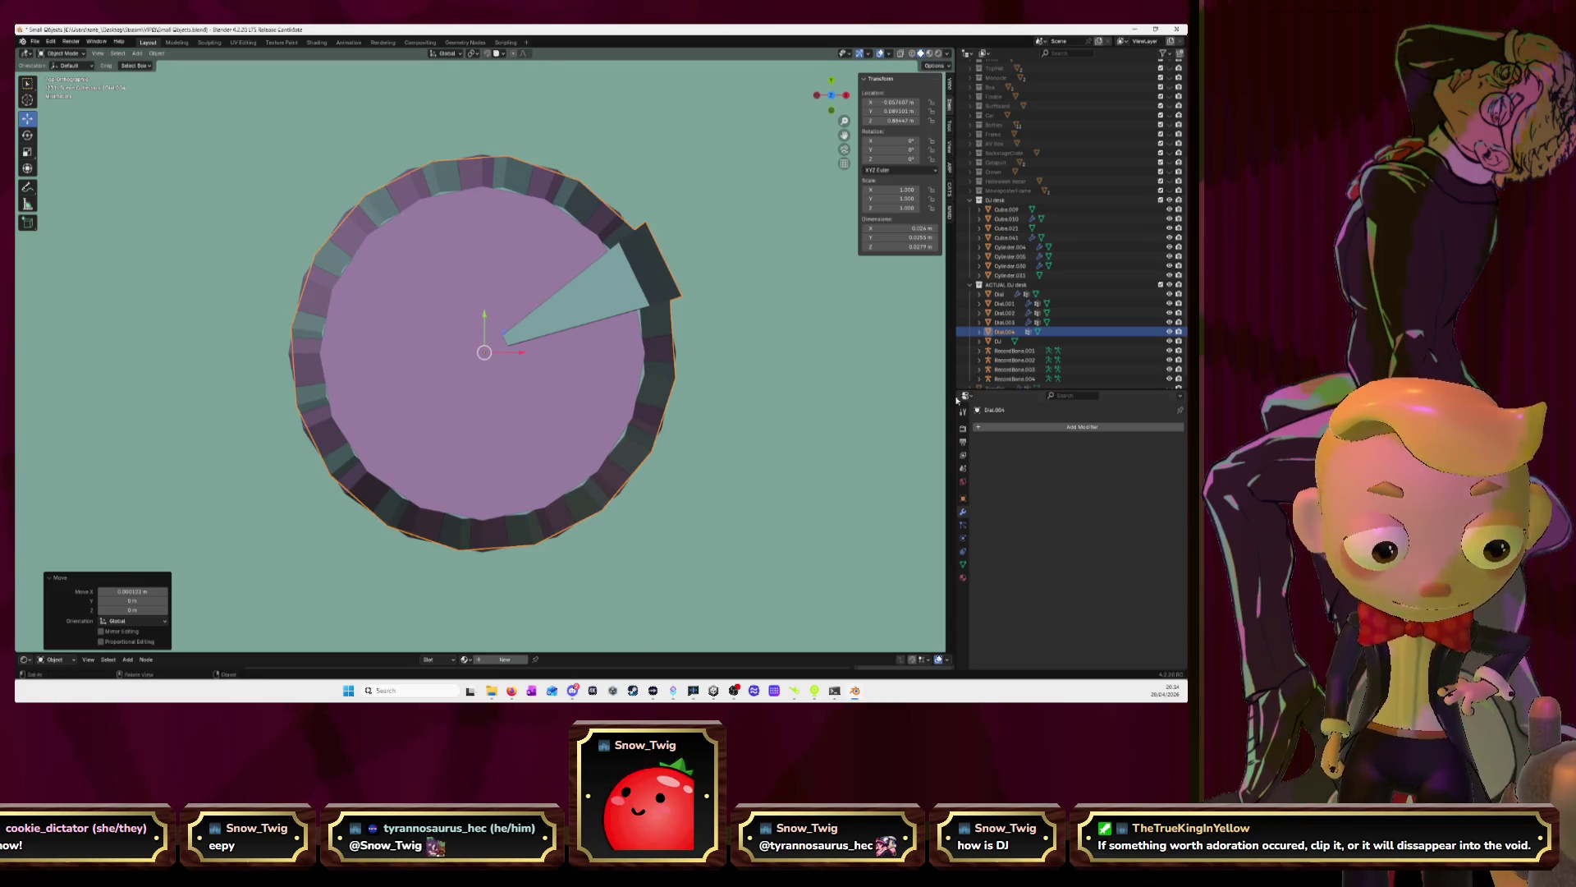
Add an Array modifier to Dial.004 and start editing its relative offset
left_click(1061, 427)
type("ar")
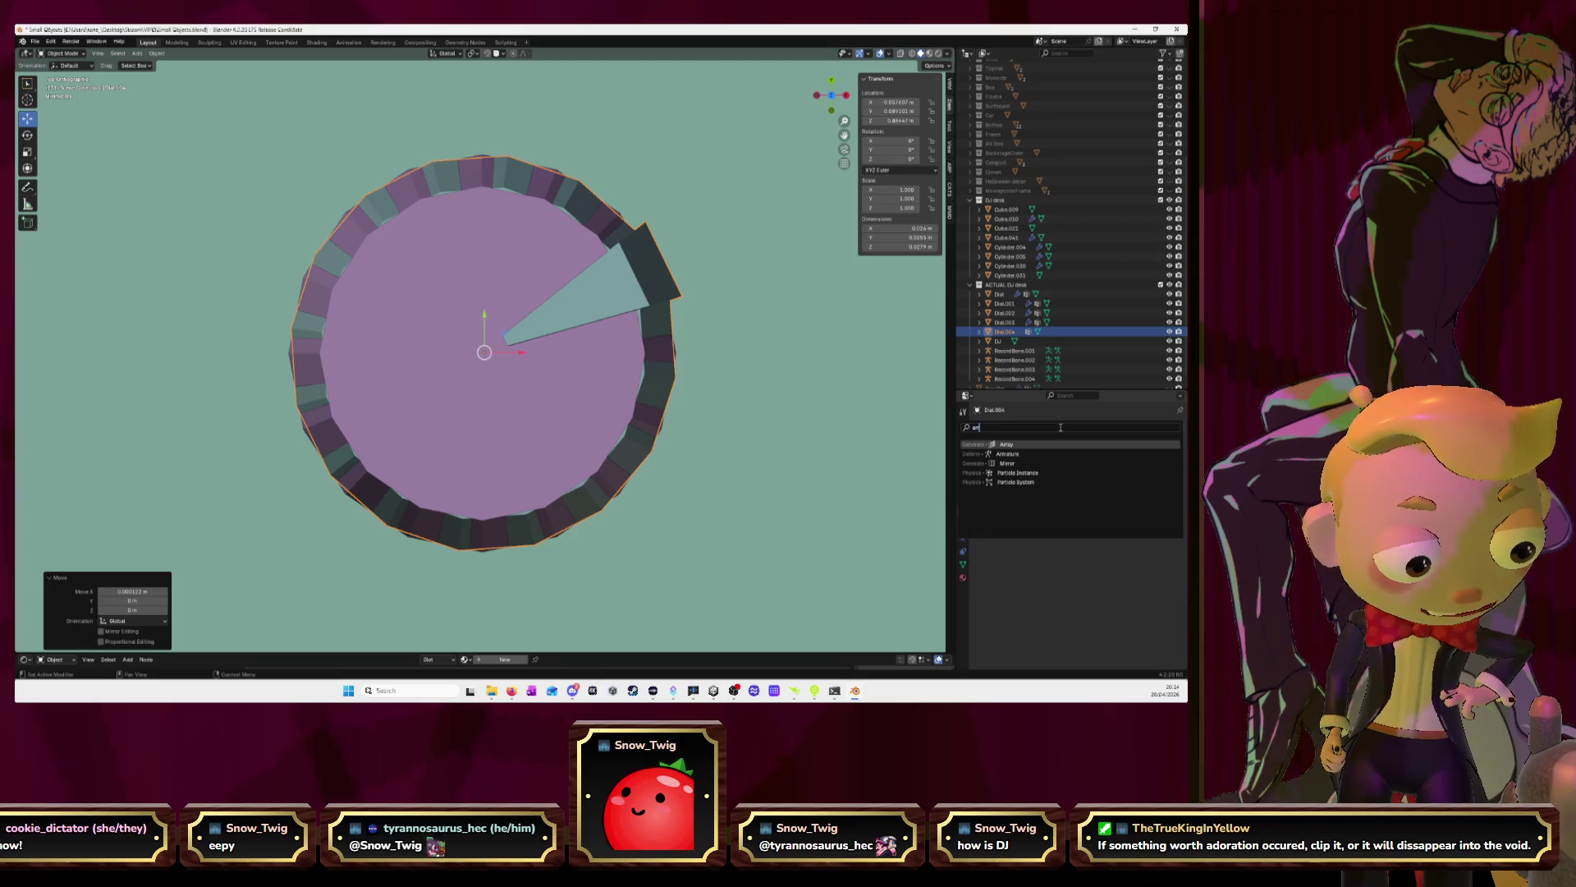
key("Return")
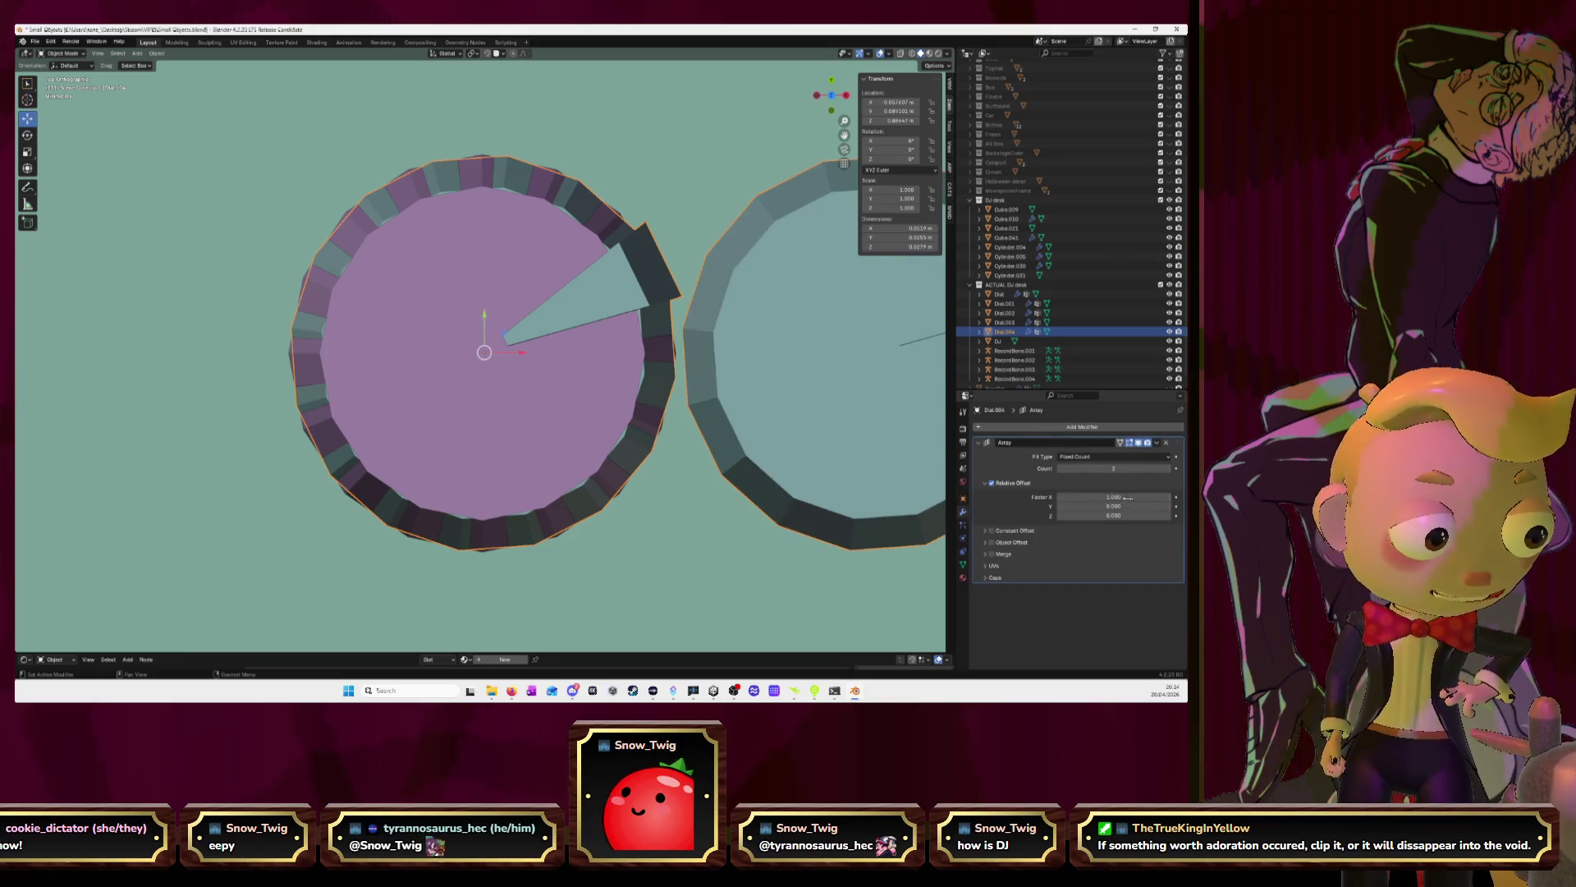
left_click(1123, 506)
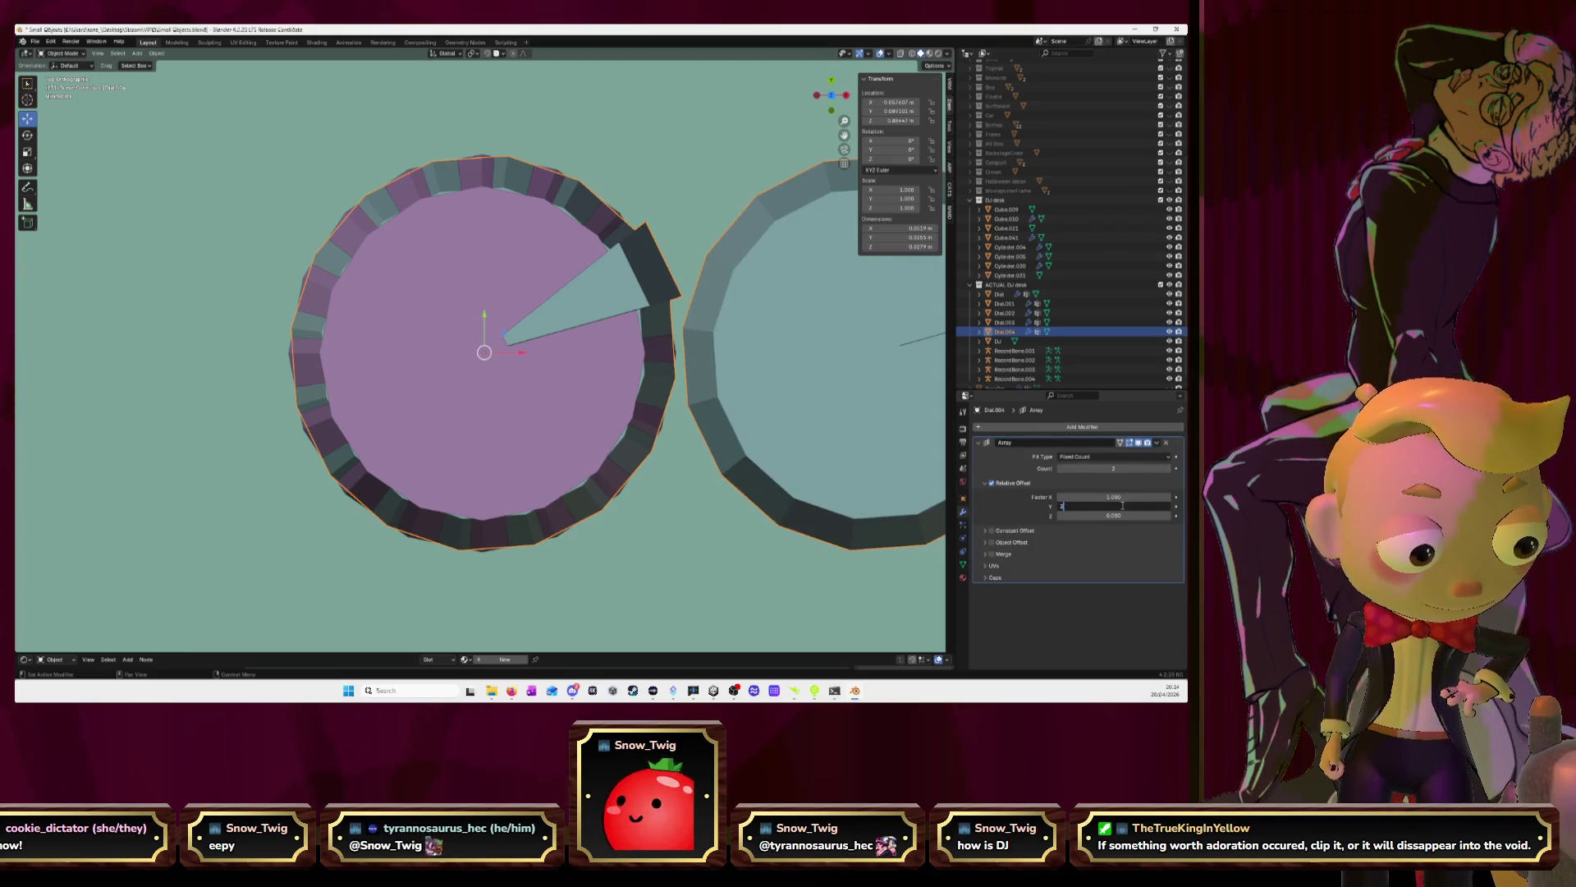
key("Return")
left_click(1125, 496)
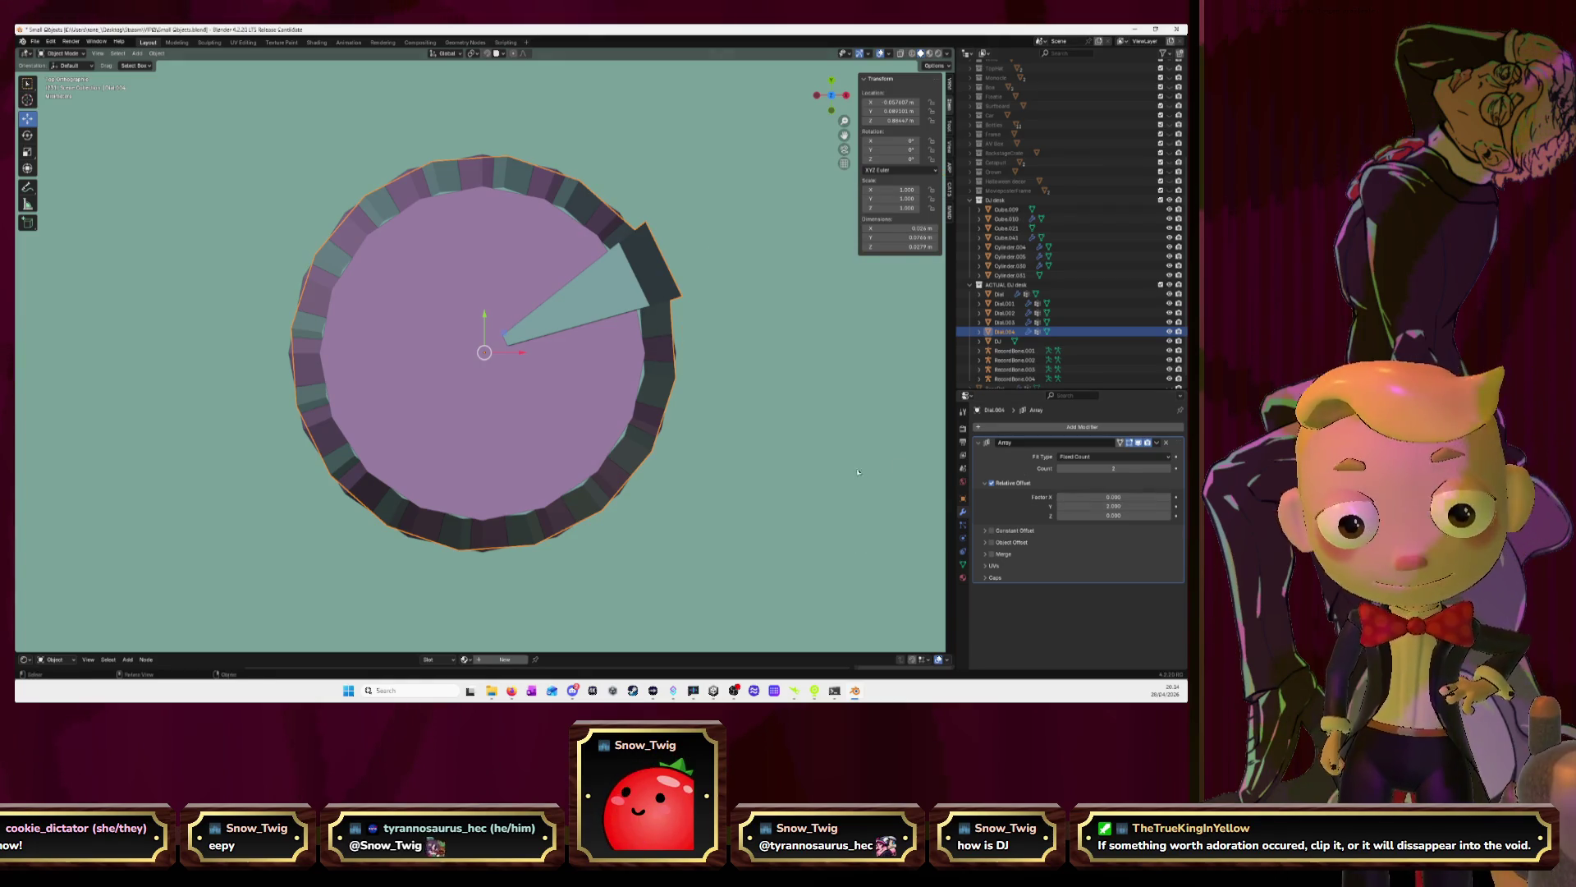
scroll(621, 355, "down", 12)
mouse_move(686, 350)
middle_mouse_down()
mouse_move(628, 436)
mouse_move(640, 448)
middle_mouse_up()
Set the array's relative Y offset to -2 so knobs run downward, with Count 5
left_click(1106, 506)
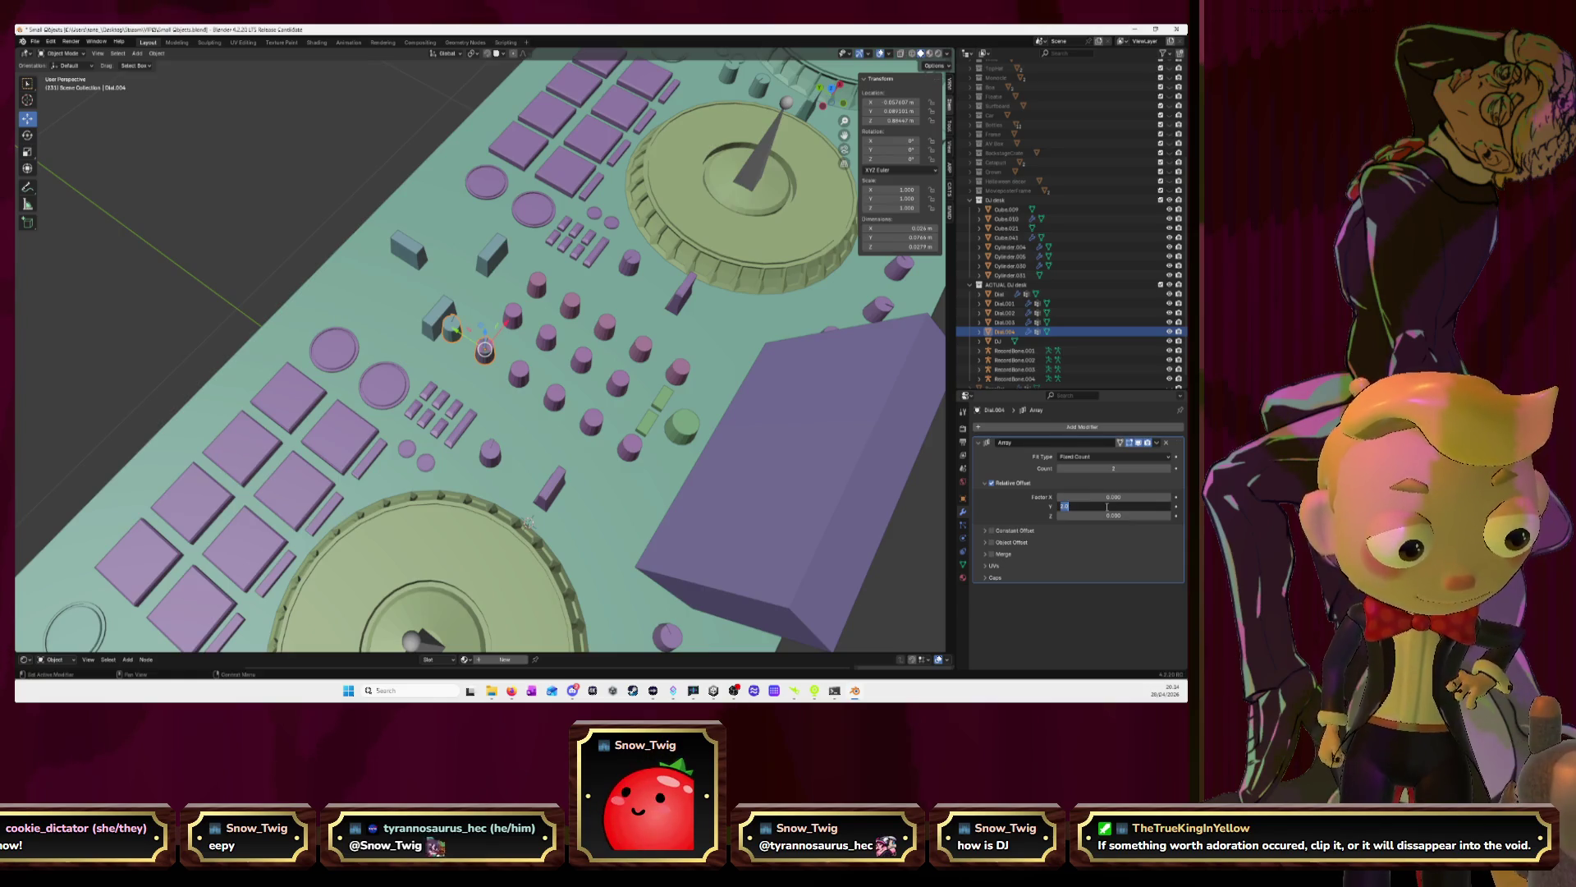
key("Return")
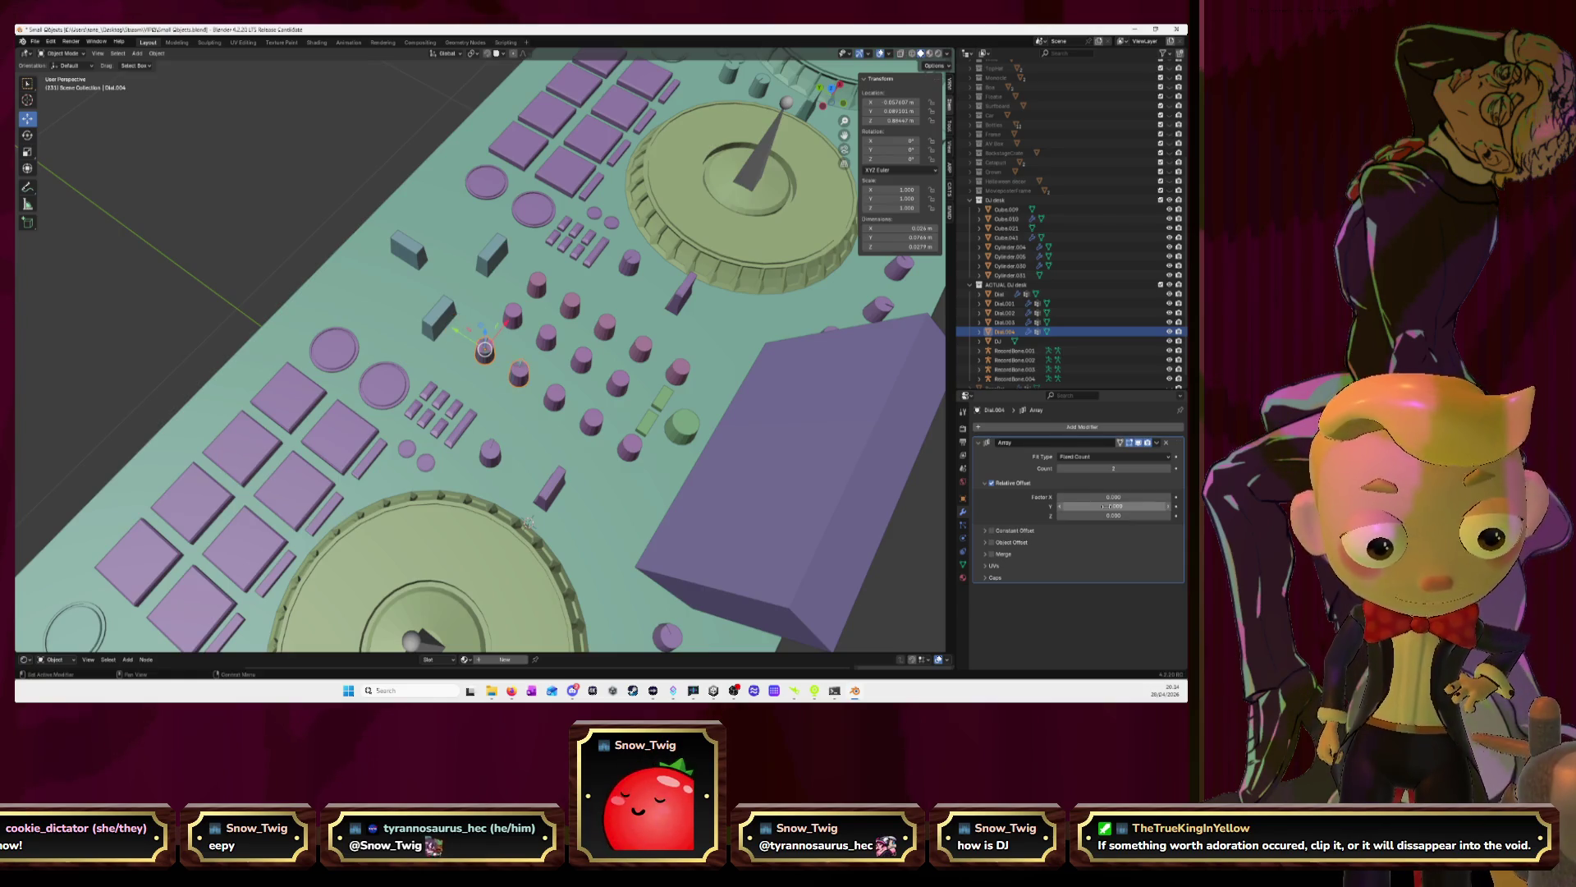
left_click(1169, 469)
left_click(1169, 469)
left_click(1169, 469)
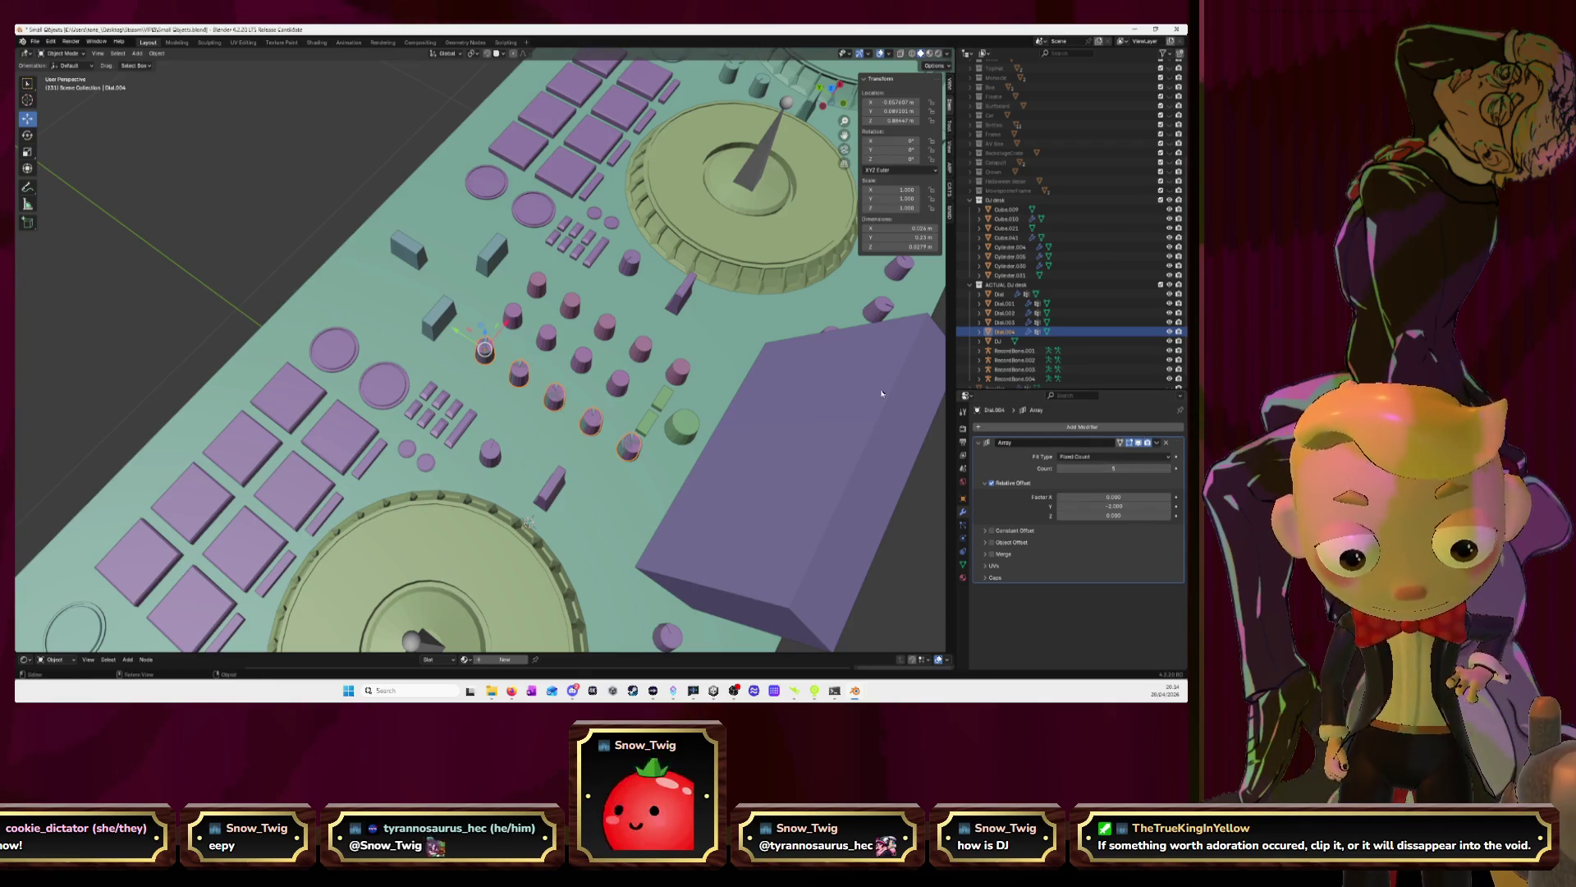
left_click(830, 89)
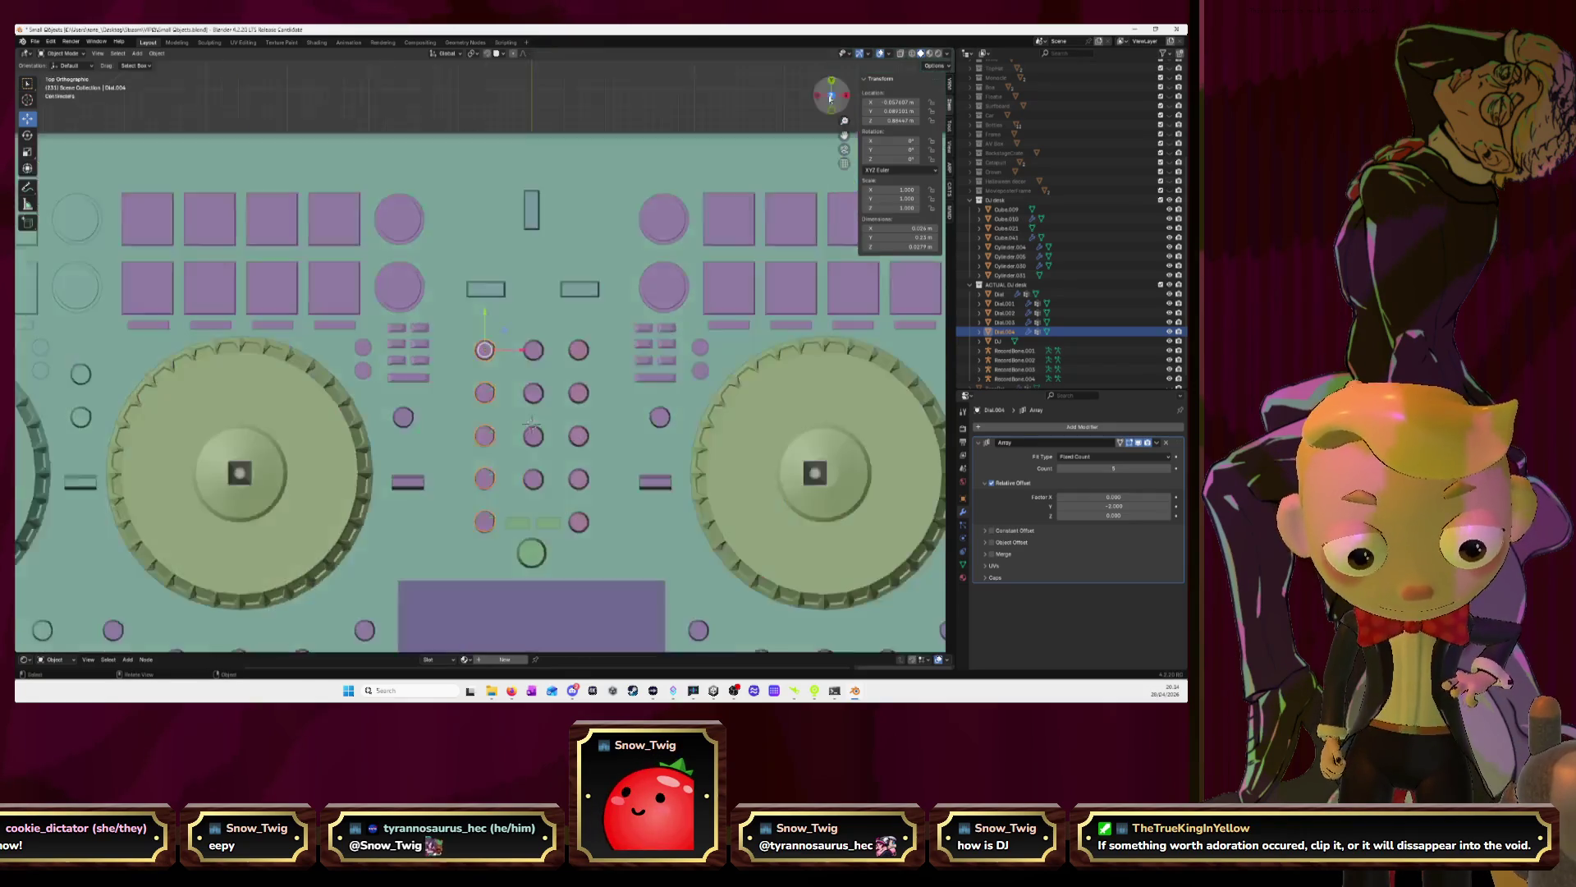
Nudge the five-knob column slightly along Y, check the alignment from an angle, then return to top view
scroll(549, 351, "up", 3)
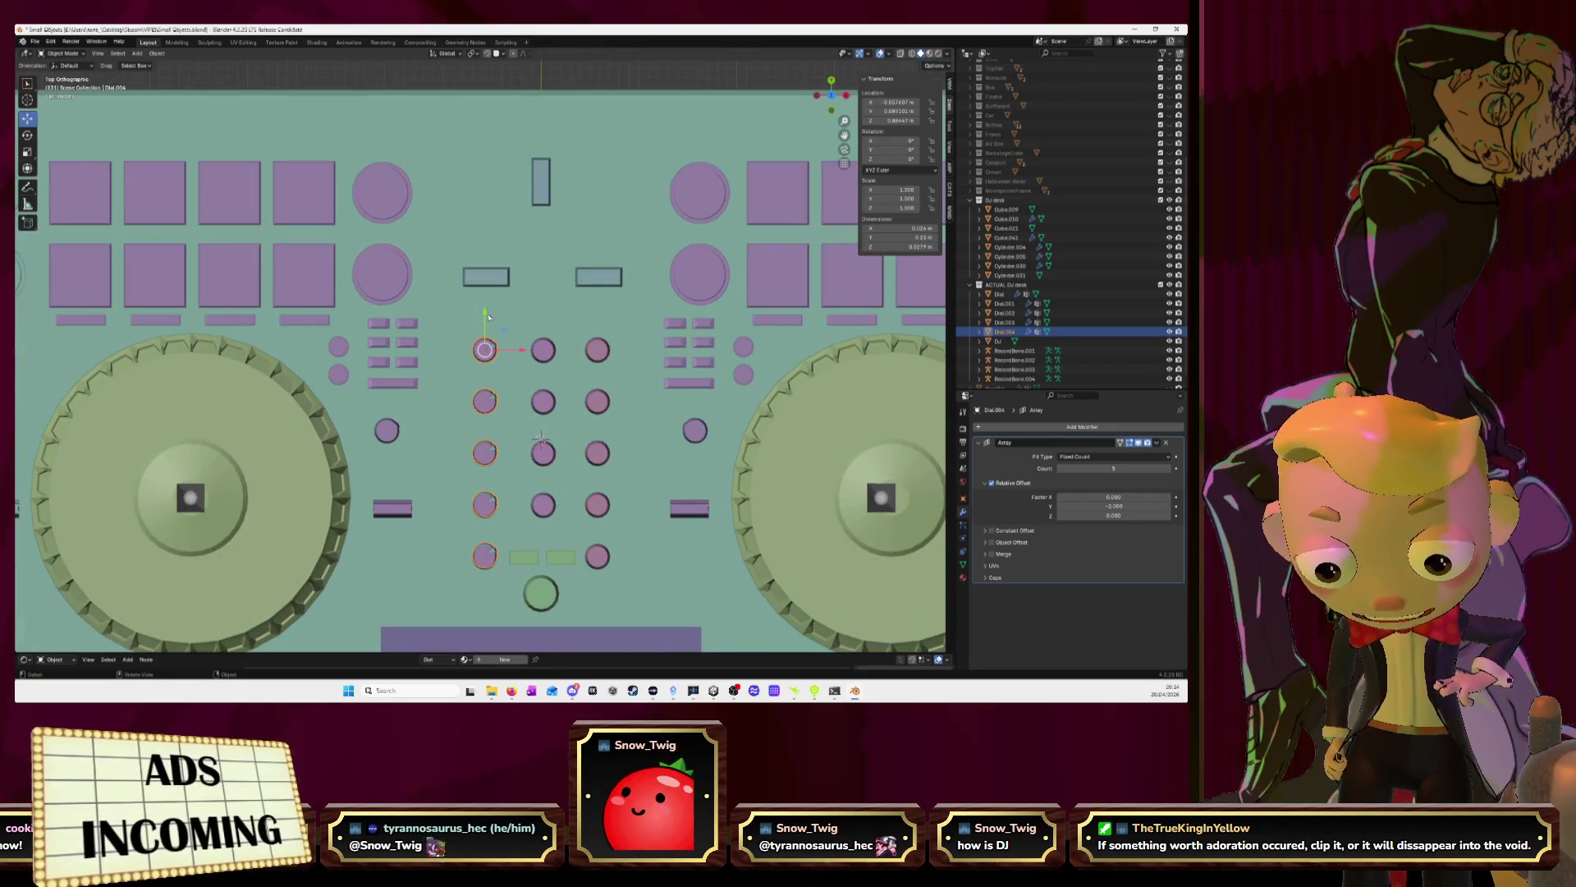
left_click_drag(485, 312, 489, 313)
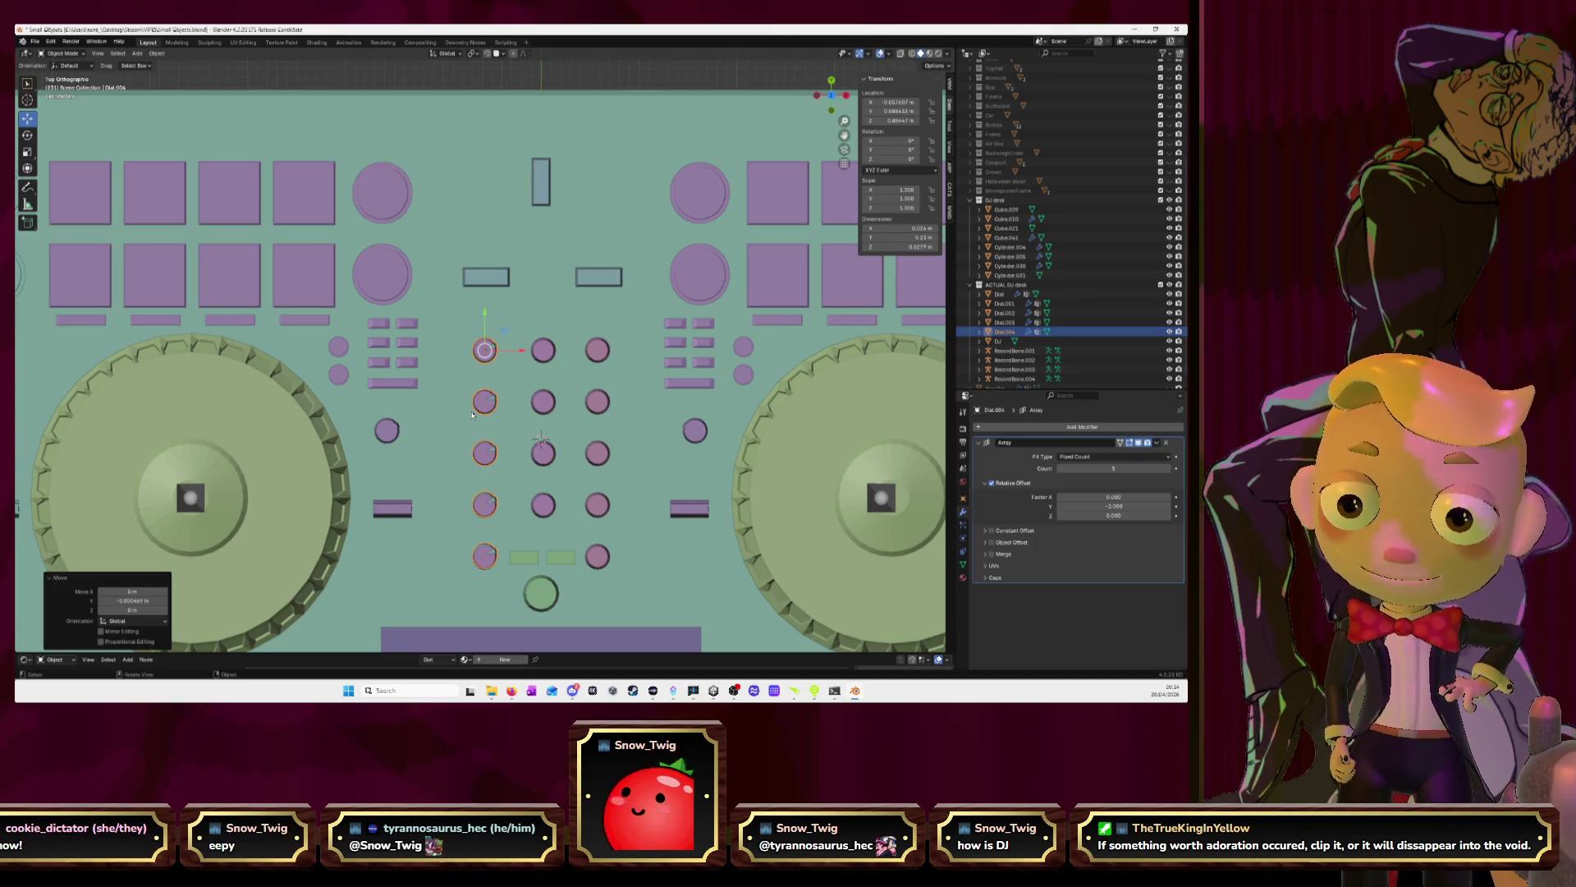
mouse_move(472, 462)
middle_mouse_down()
mouse_move(632, 400)
mouse_move(596, 400)
mouse_move(582, 374)
middle_mouse_up()
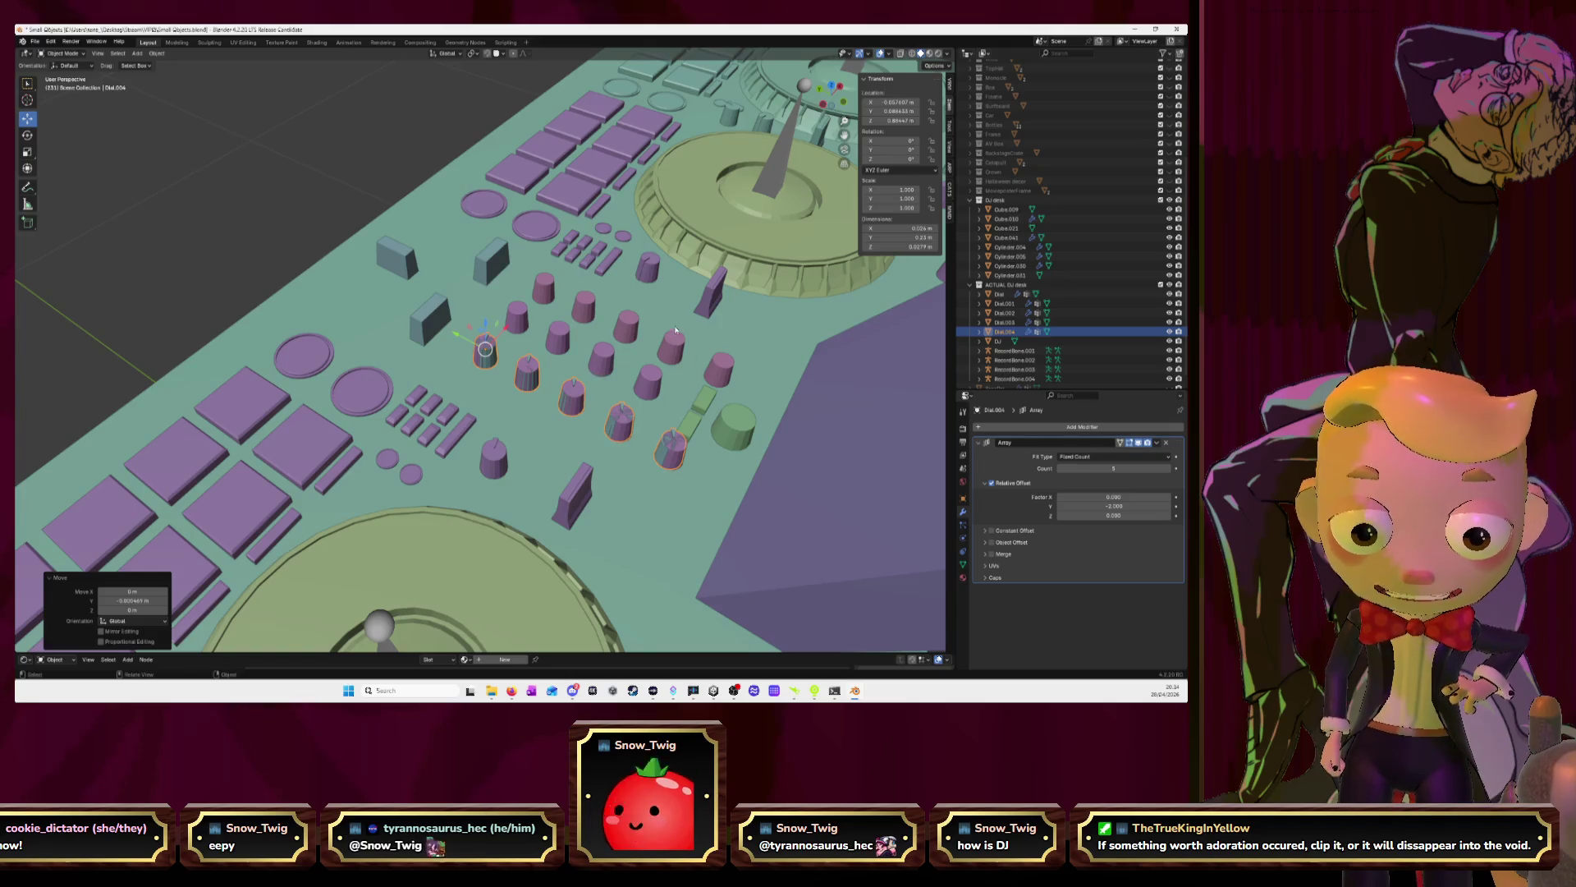
mouse_move(675, 329)
middle_mouse_down()
mouse_move(597, 342)
mouse_move(607, 373)
middle_mouse_up()
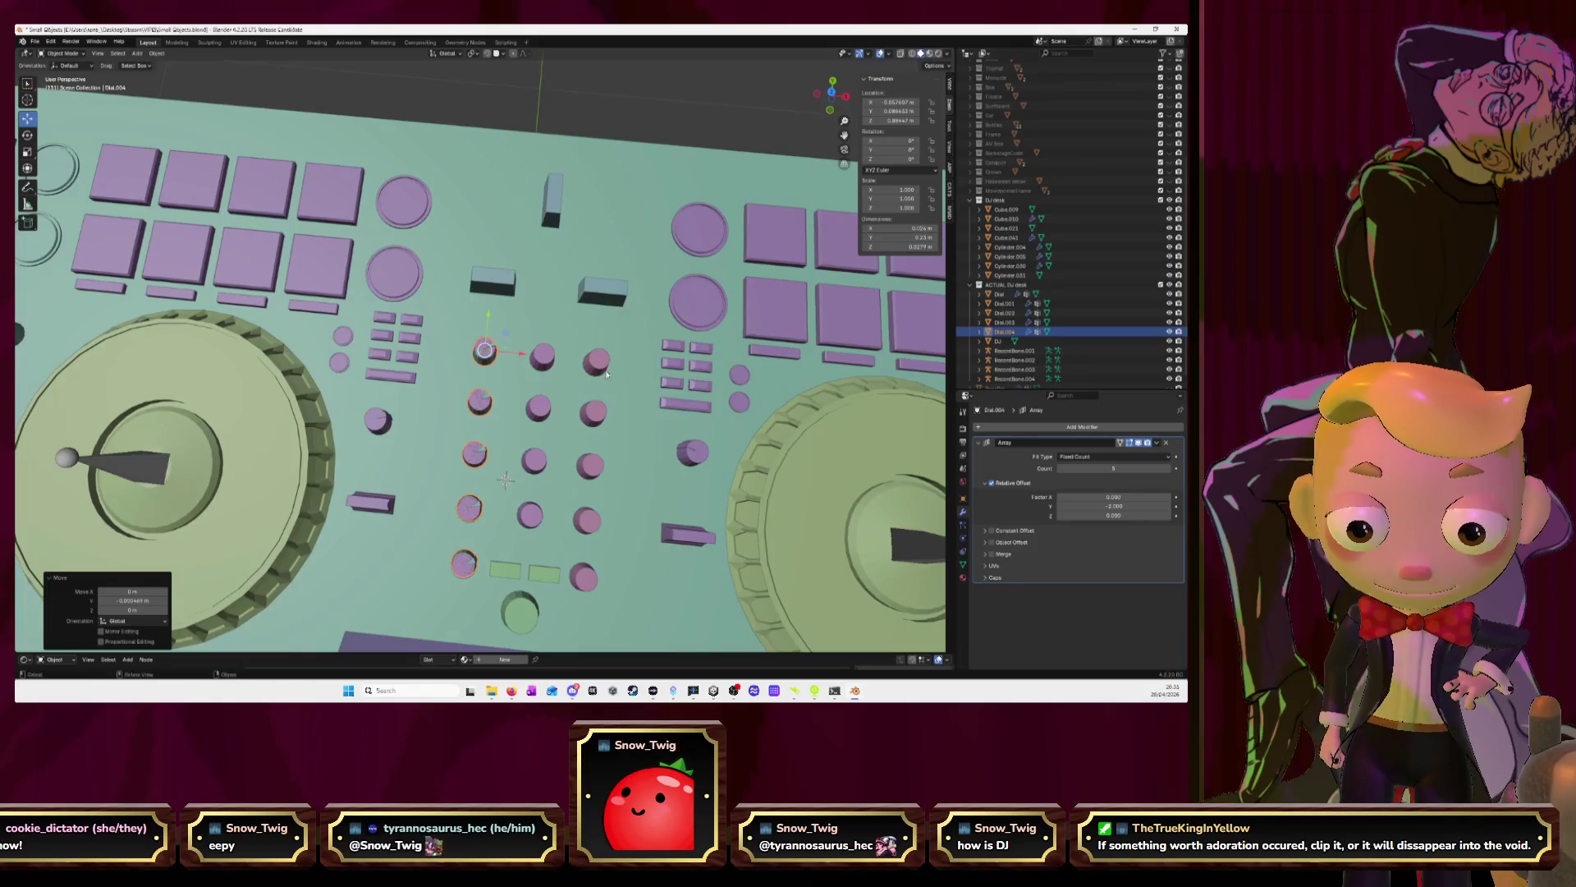
key("KP_7")
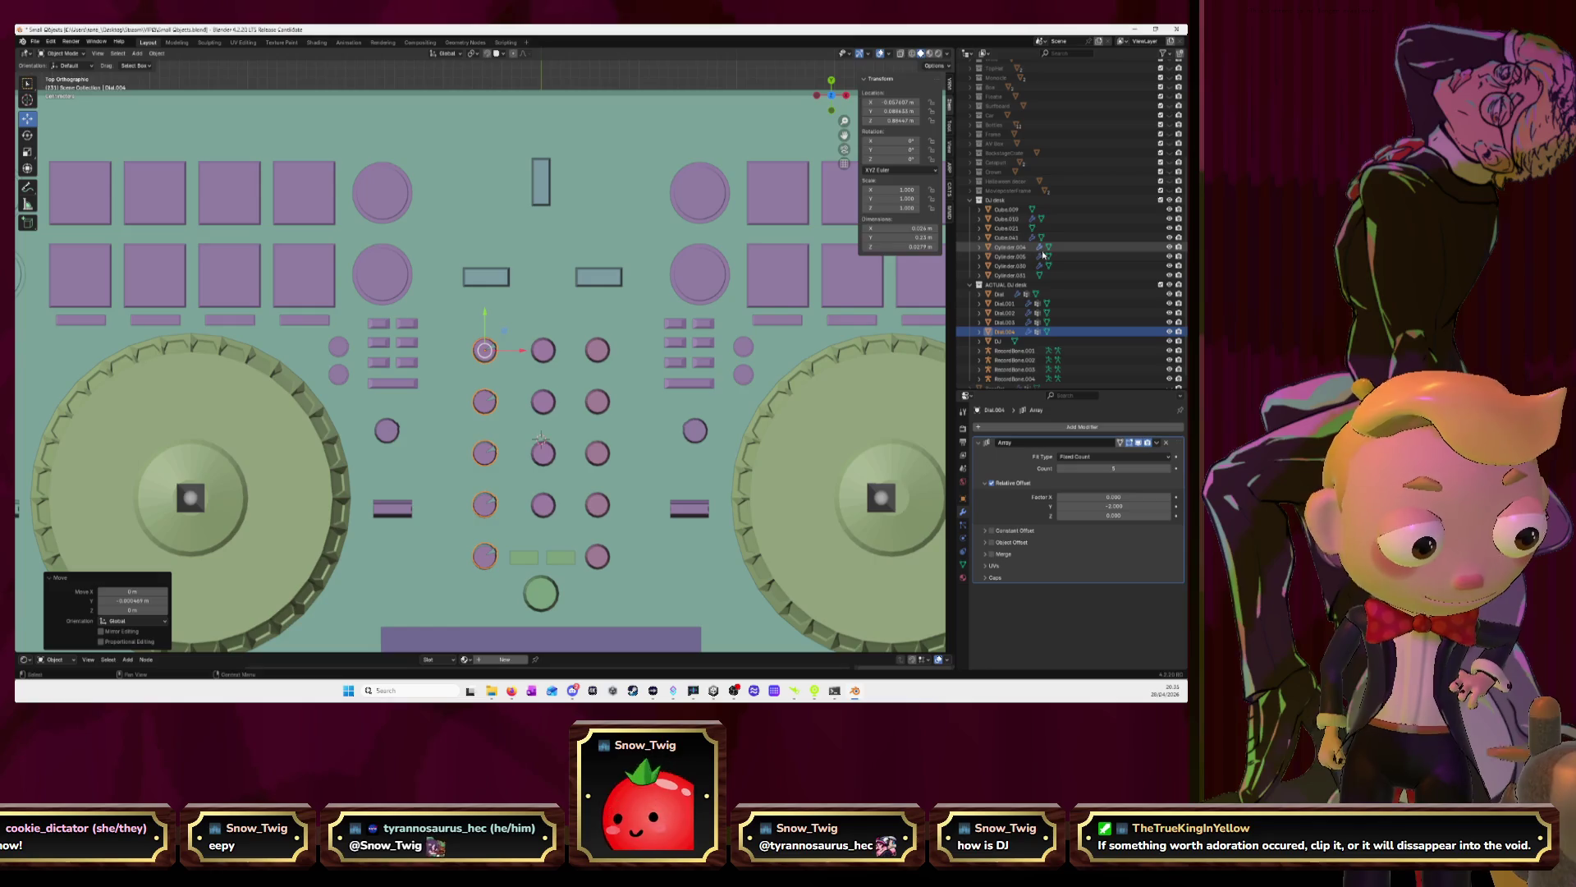
Add a collection named Center inside ACTUAL DJ desk and drag Dial.004 into it
right_click(1016, 285)
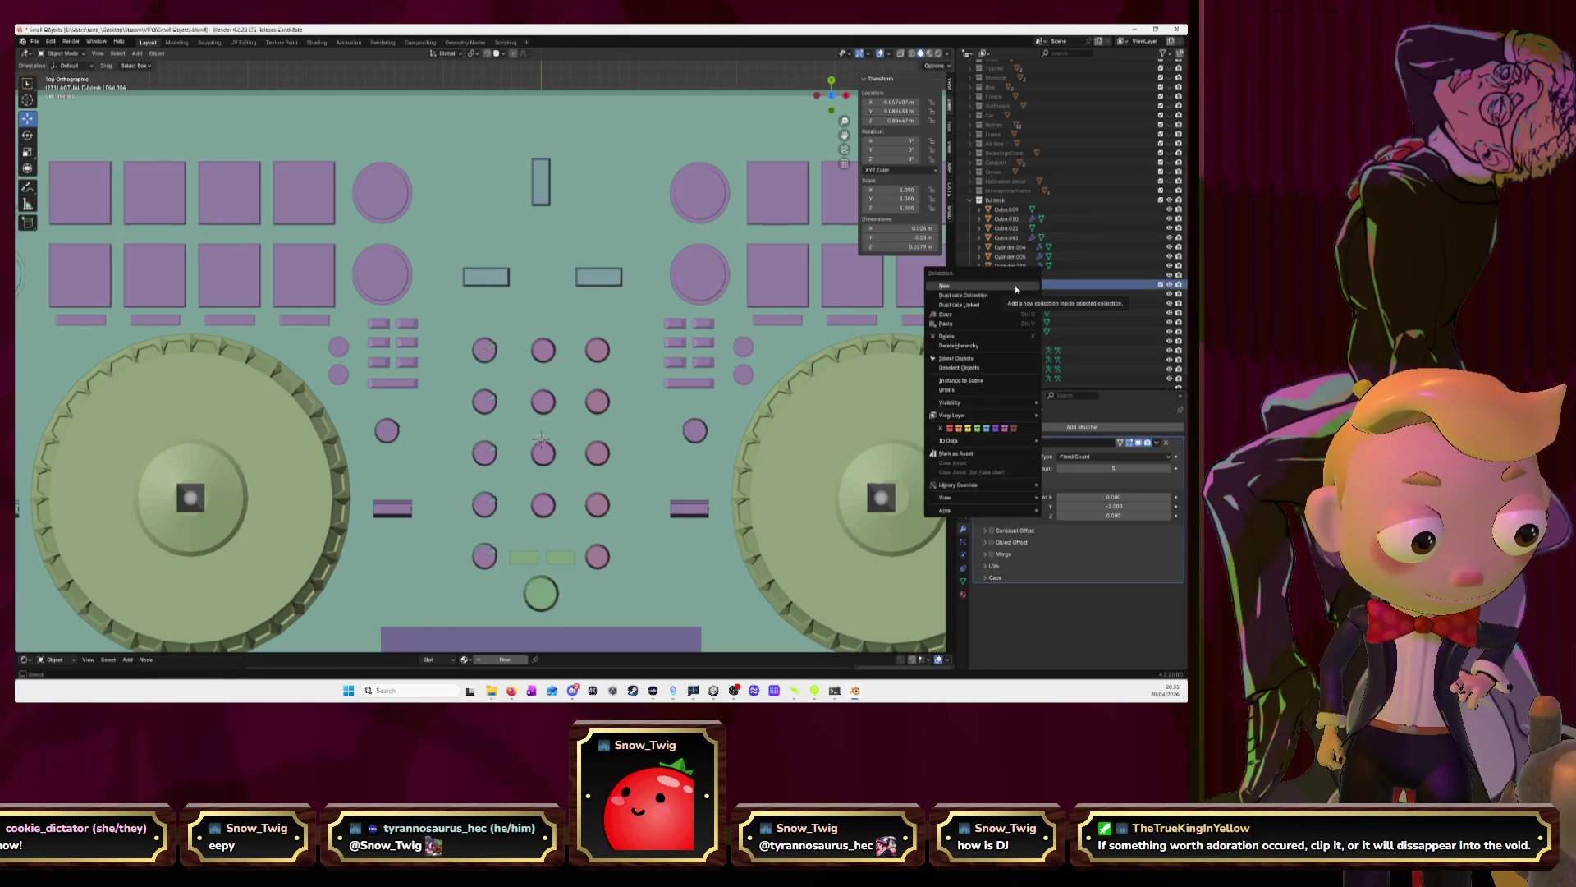
left_click(1016, 286)
key("F2")
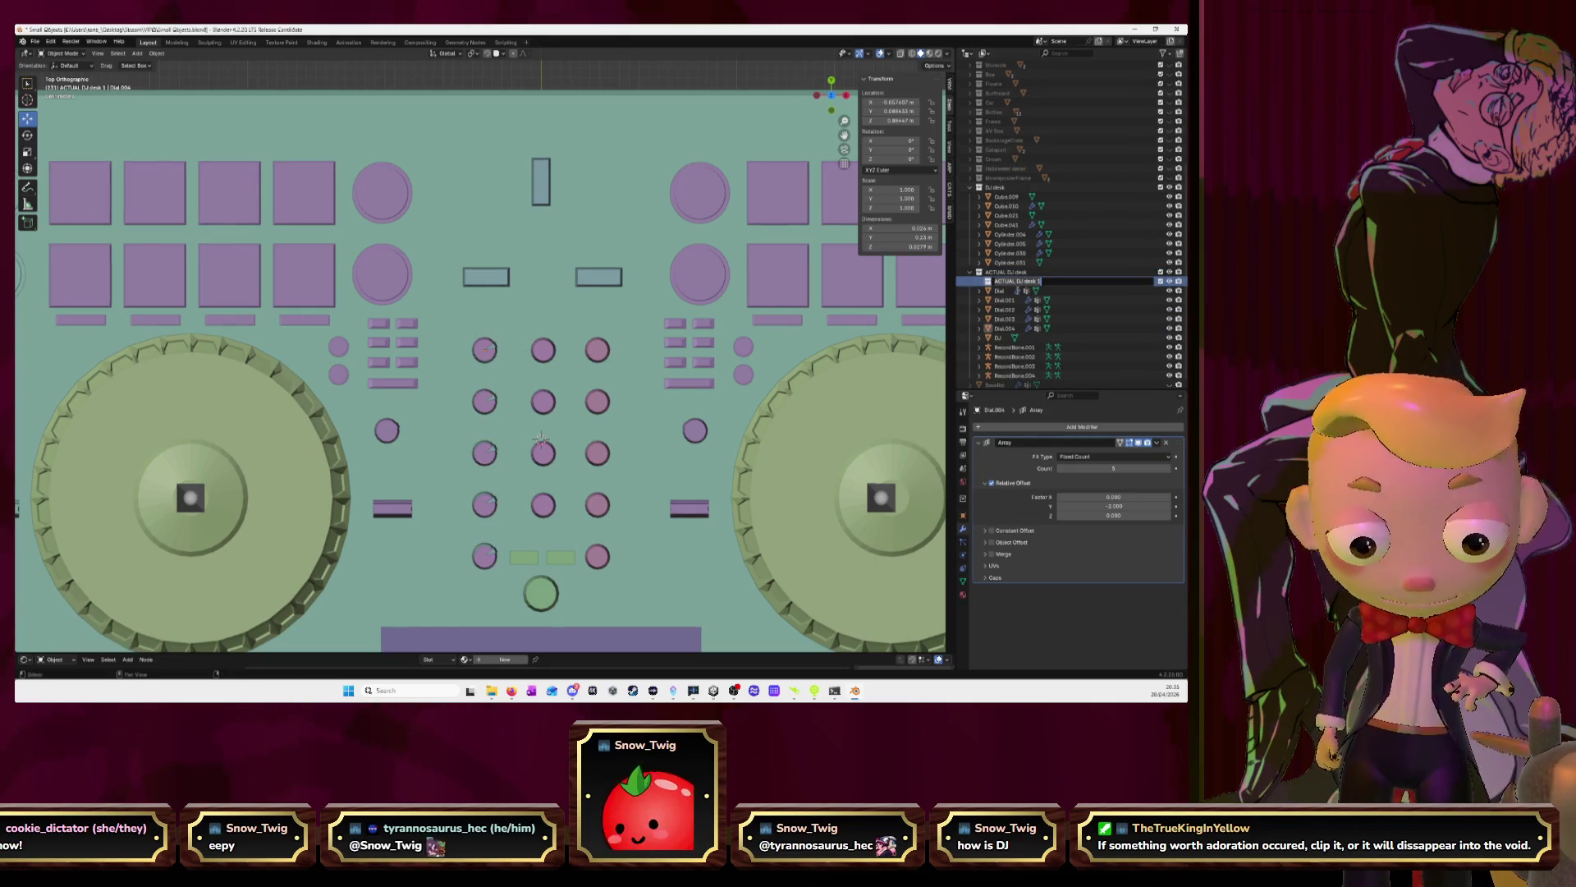
type("Di")
key("Return")
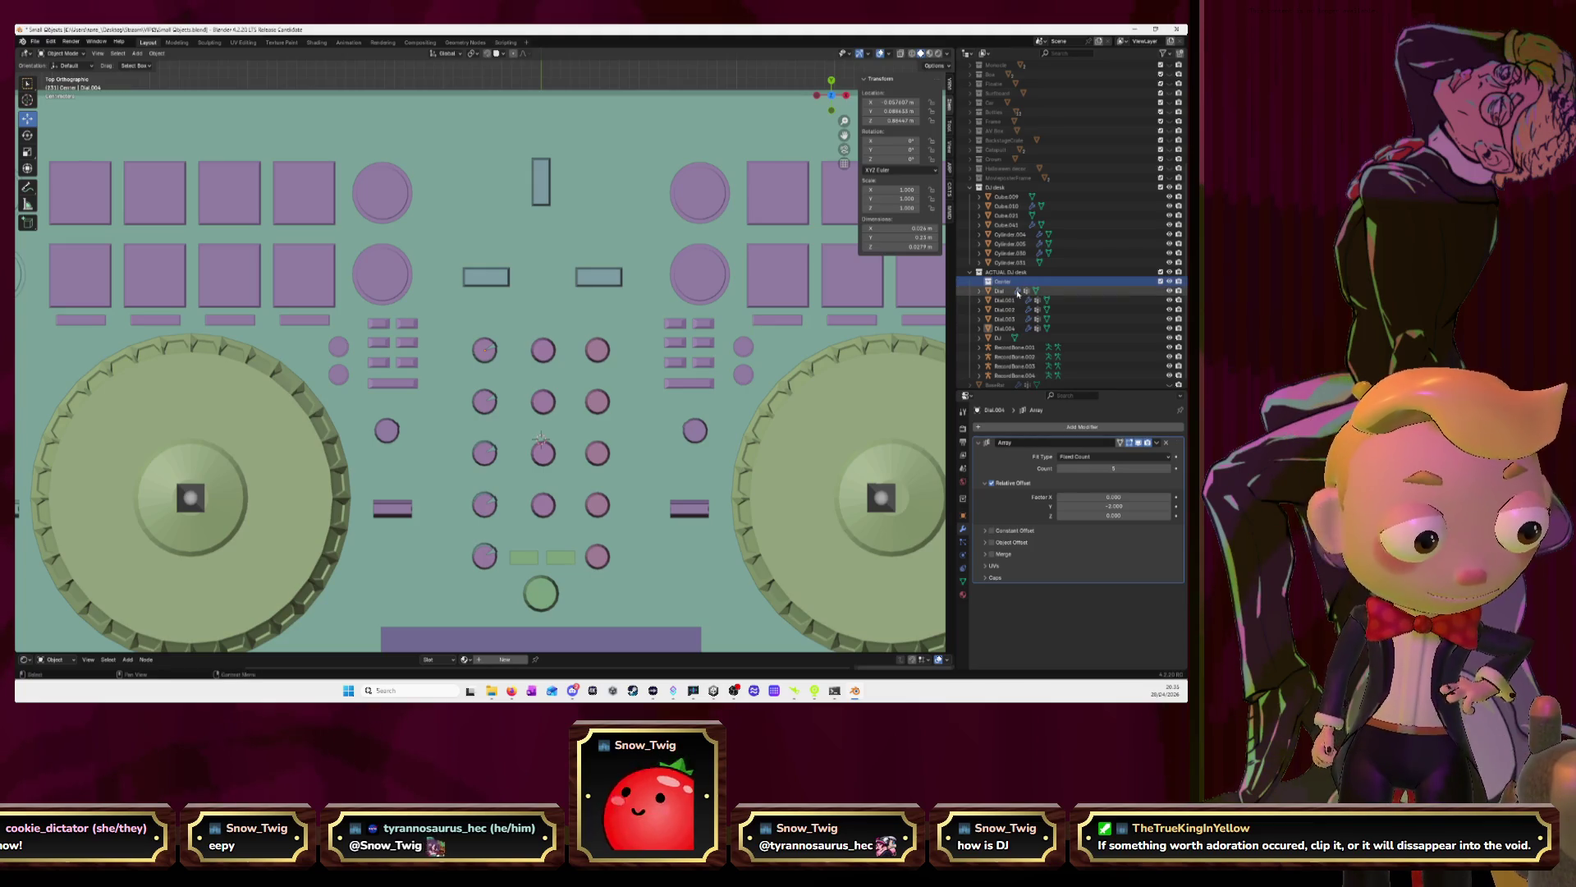
left_click(1008, 331)
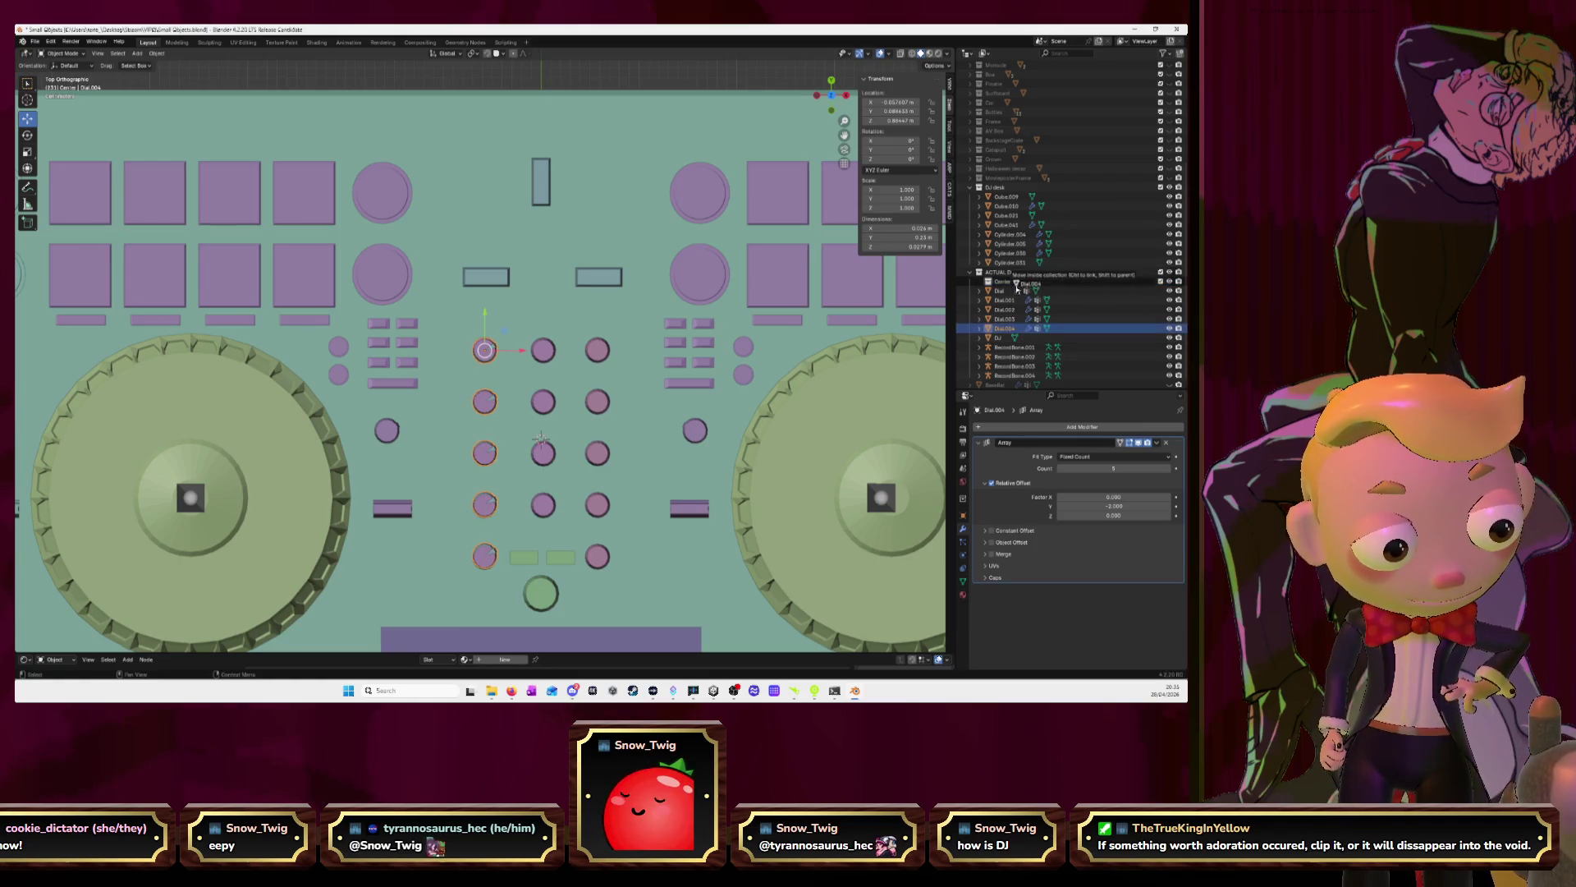
left_click_drag(1008, 331, 1008, 283)
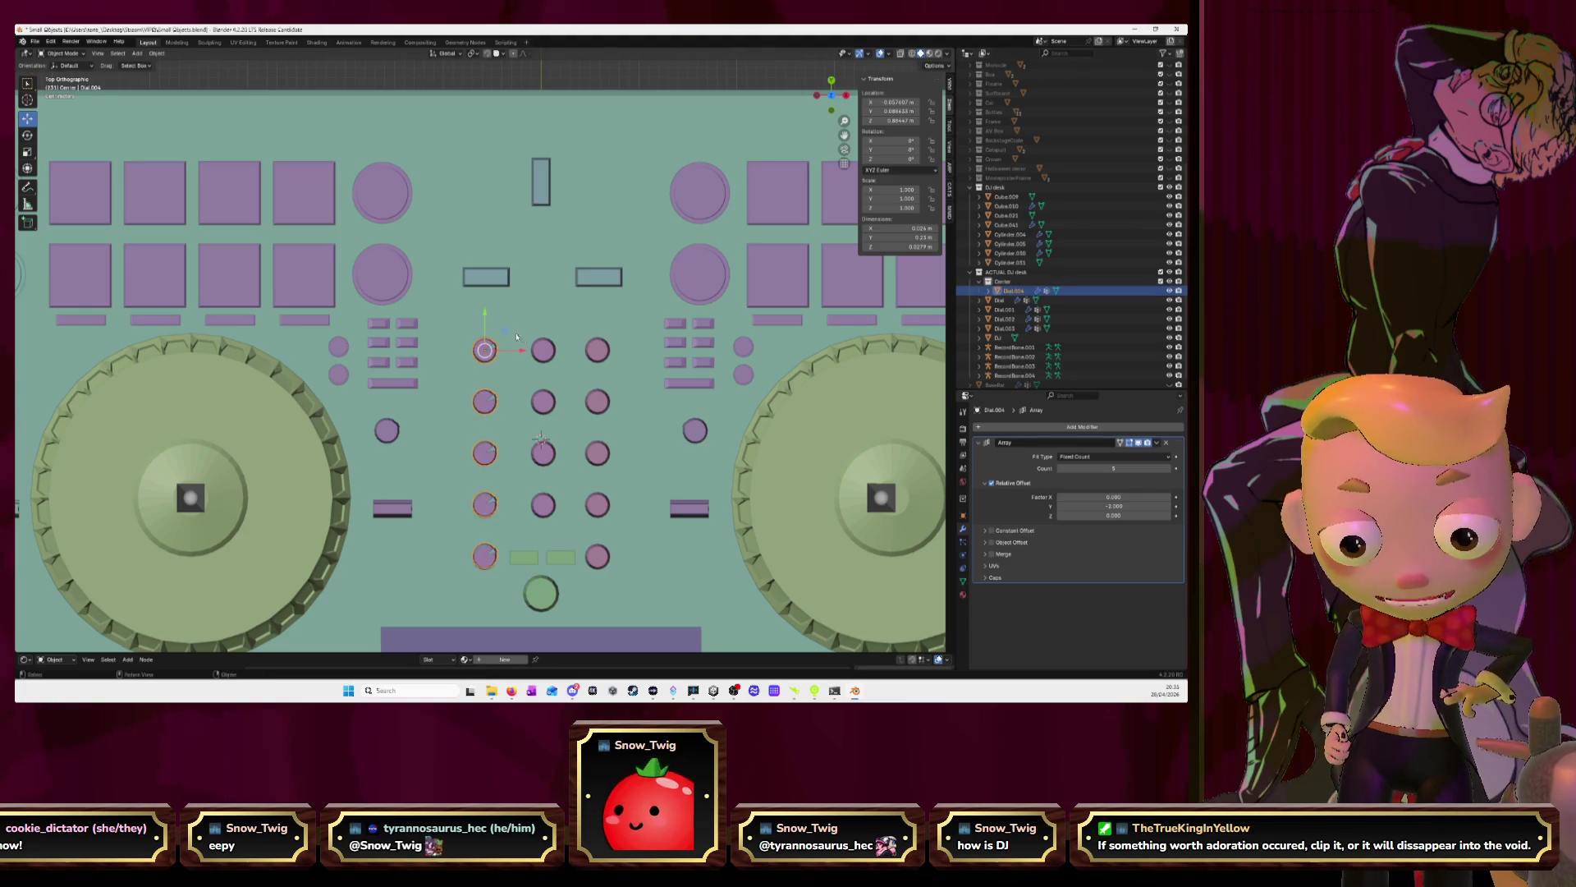
Duplicate the dial column and slide the copy sideways along X
key("shift+d")
key("Escape")
key("g")
key("x")
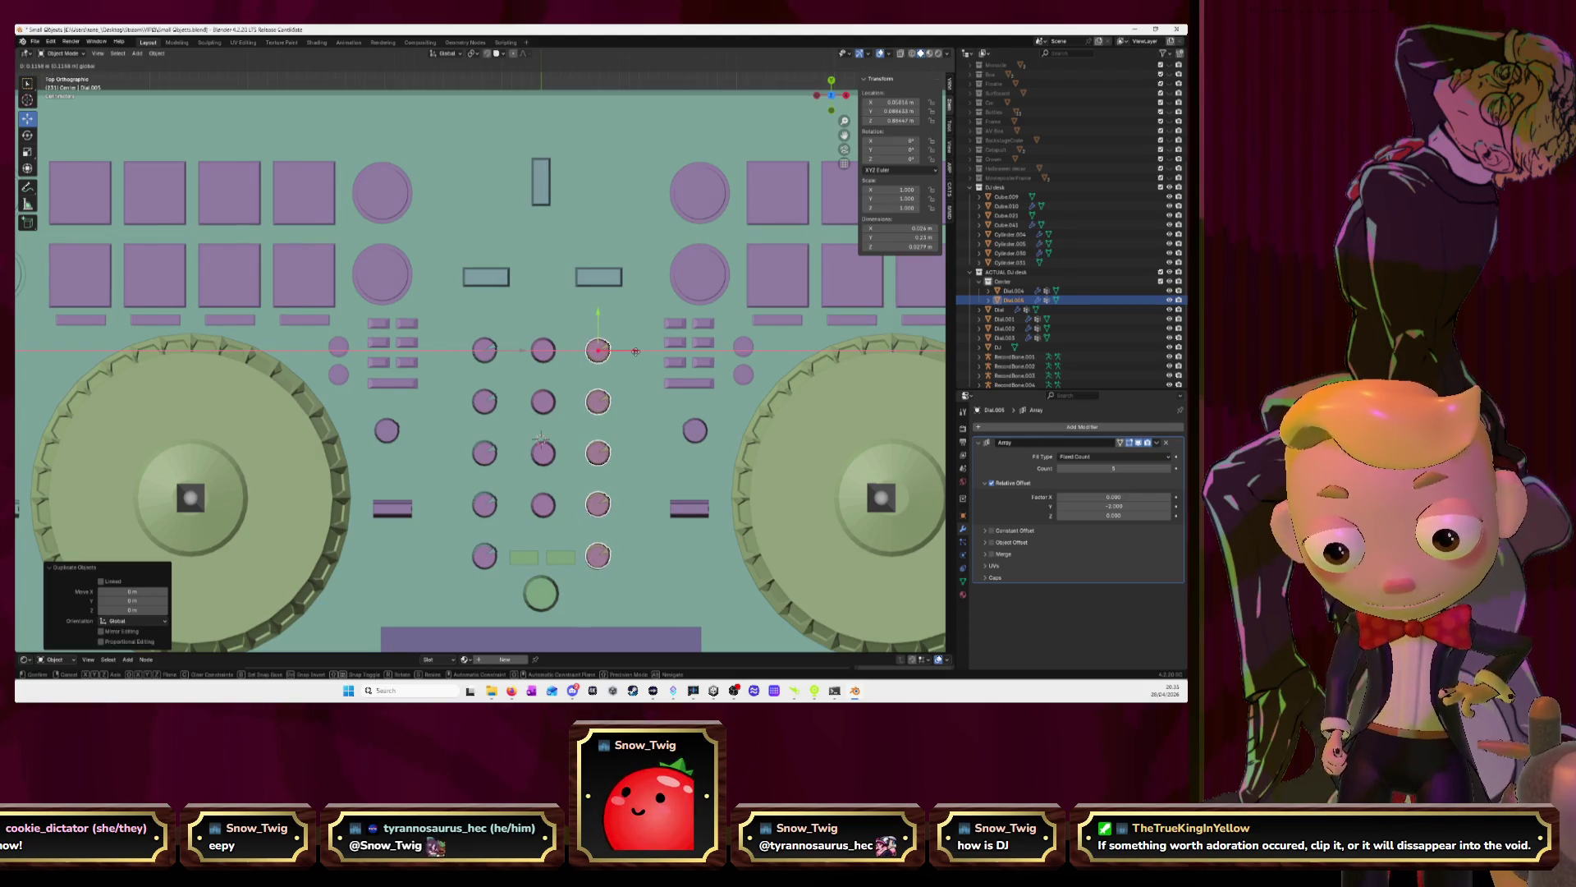
left_click(634, 351)
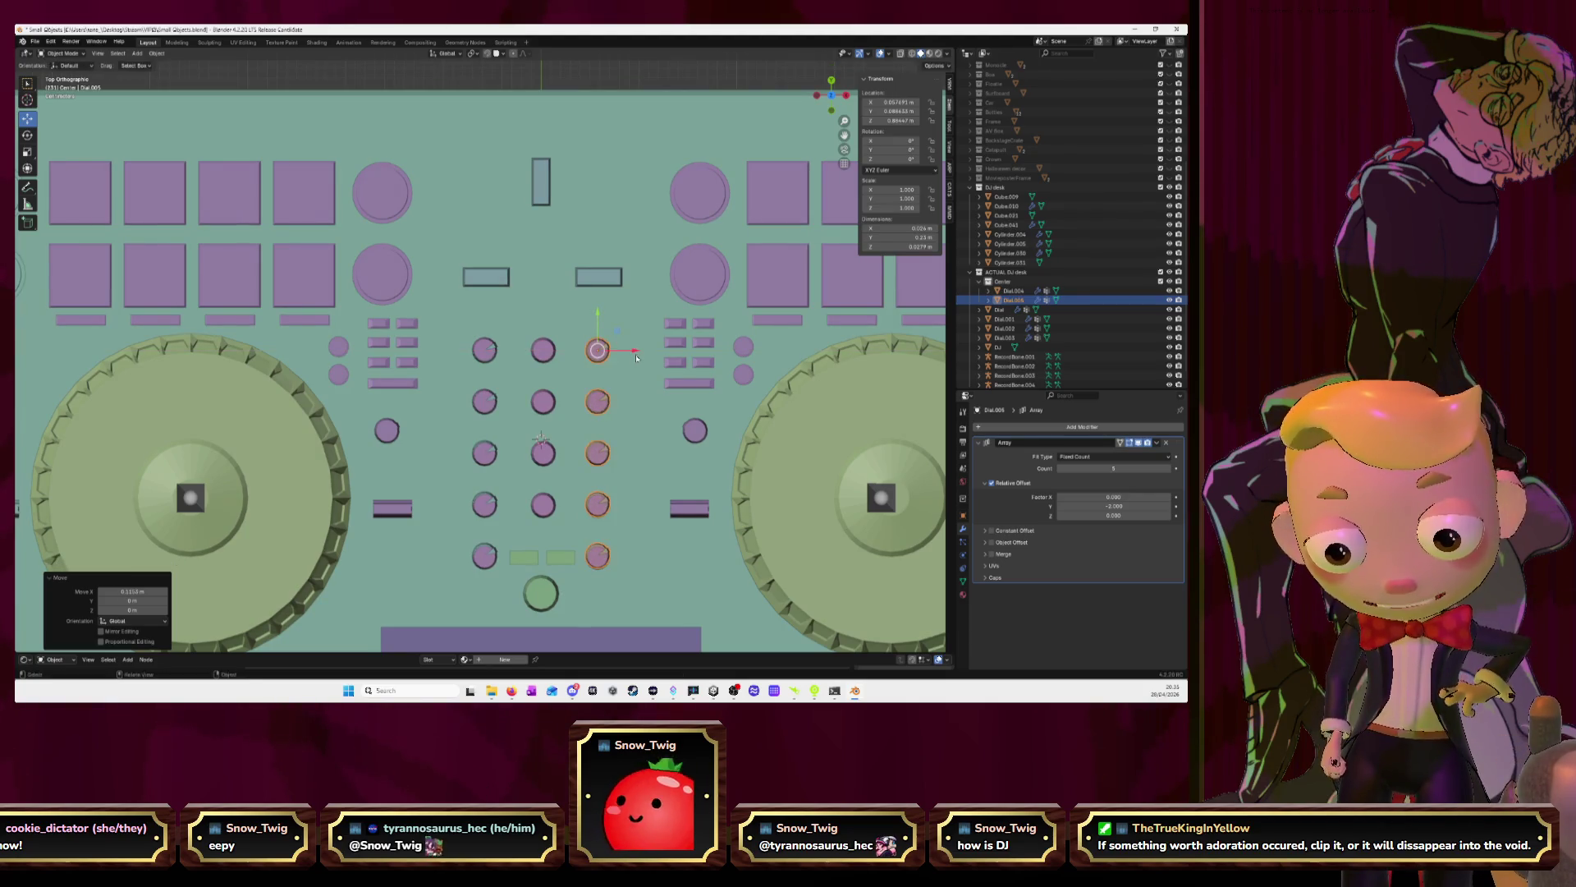
Duplicate the column again, move it left along X, and lower its Array count from 5 to 4
key("shift+d")
key("Escape")
key("g")
key("x")
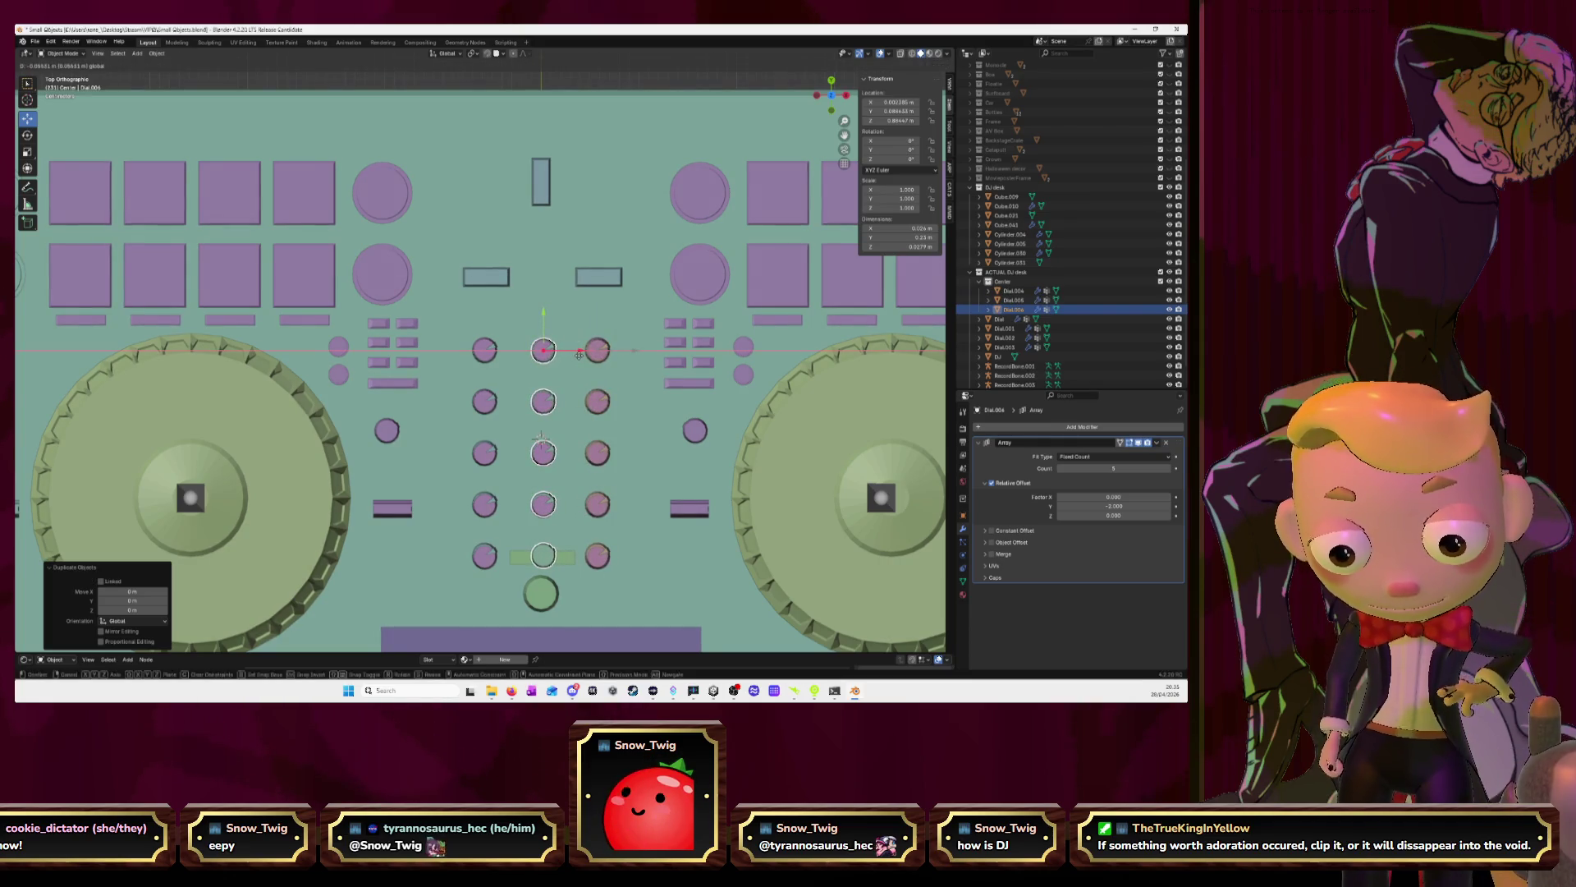
left_click(579, 355)
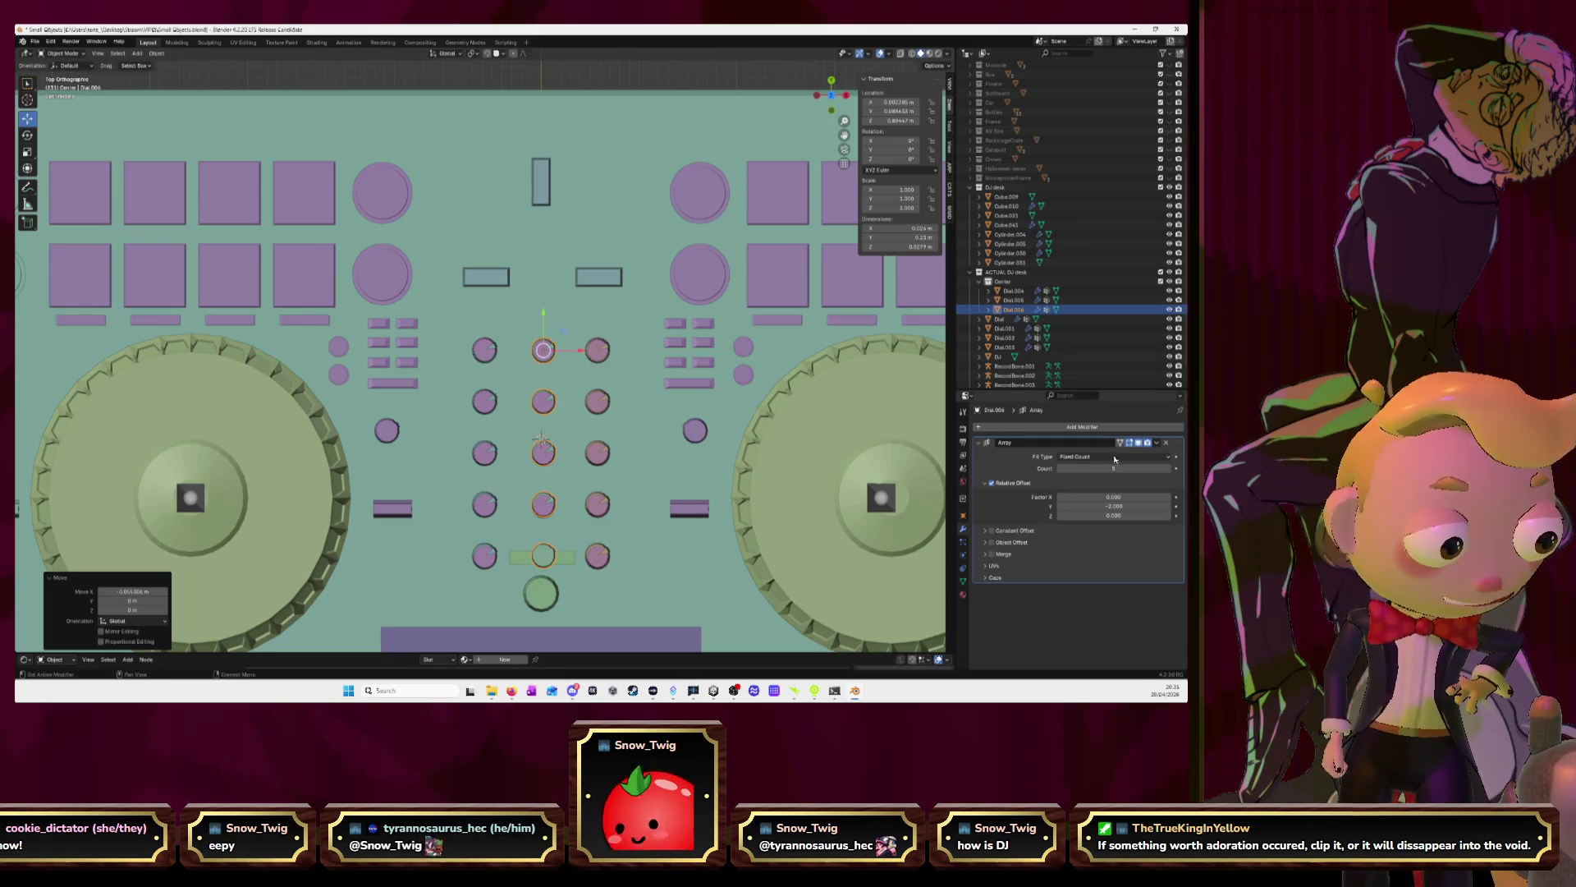
left_click(1060, 468)
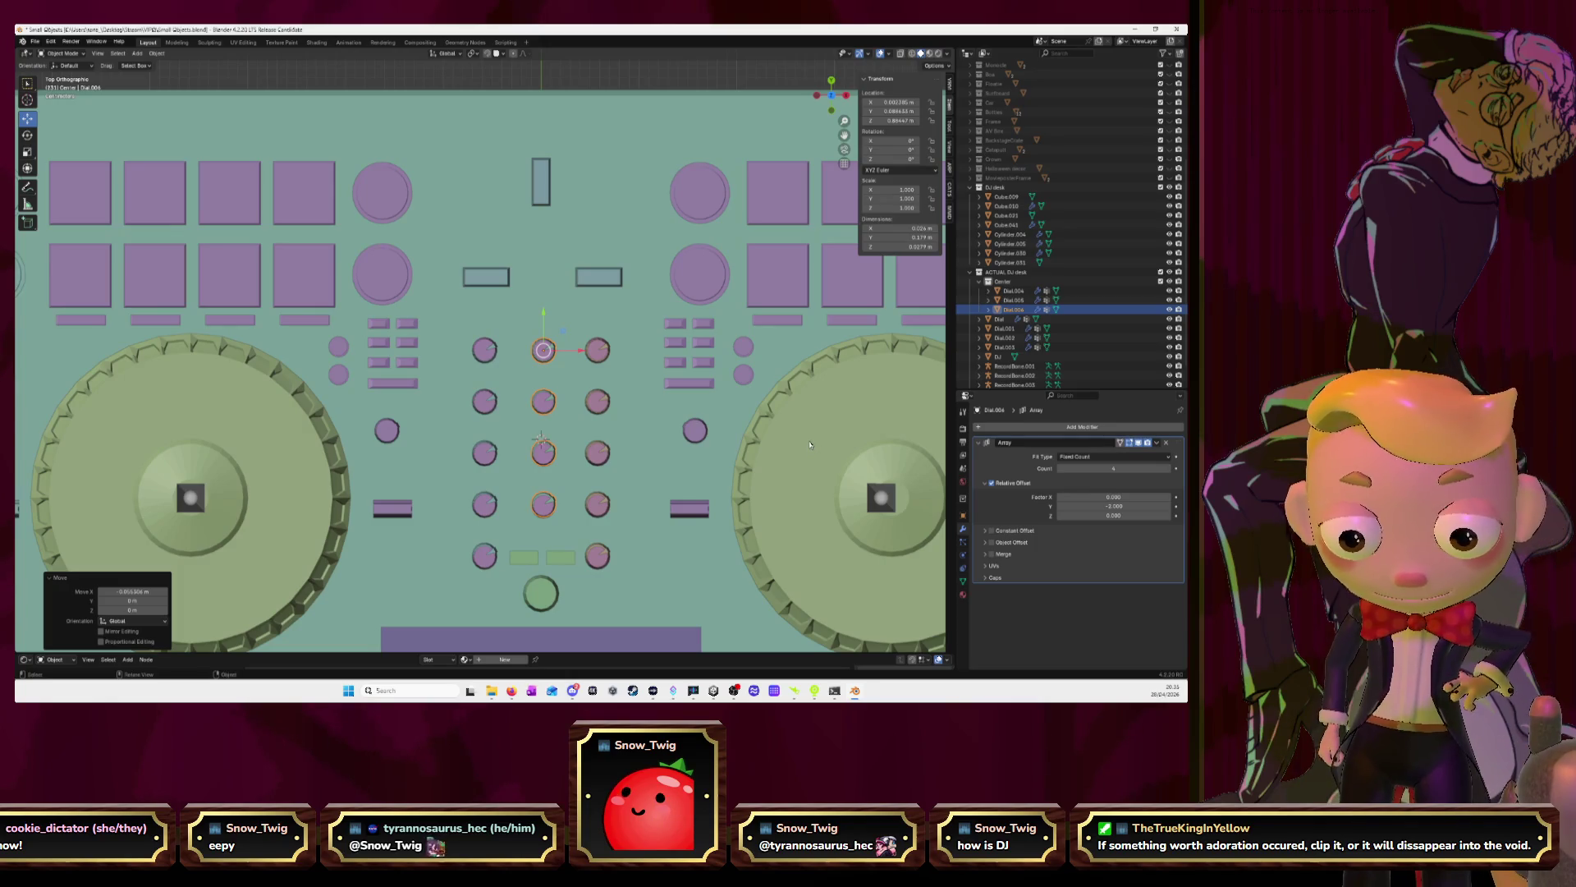
mouse_move(852, 474)
middle_mouse_down()
mouse_move(709, 415)
mouse_move(781, 399)
mouse_move(566, 412)
mouse_move(622, 424)
mouse_move(612, 437)
mouse_move(545, 358)
middle_mouse_up()
left_click(558, 218)
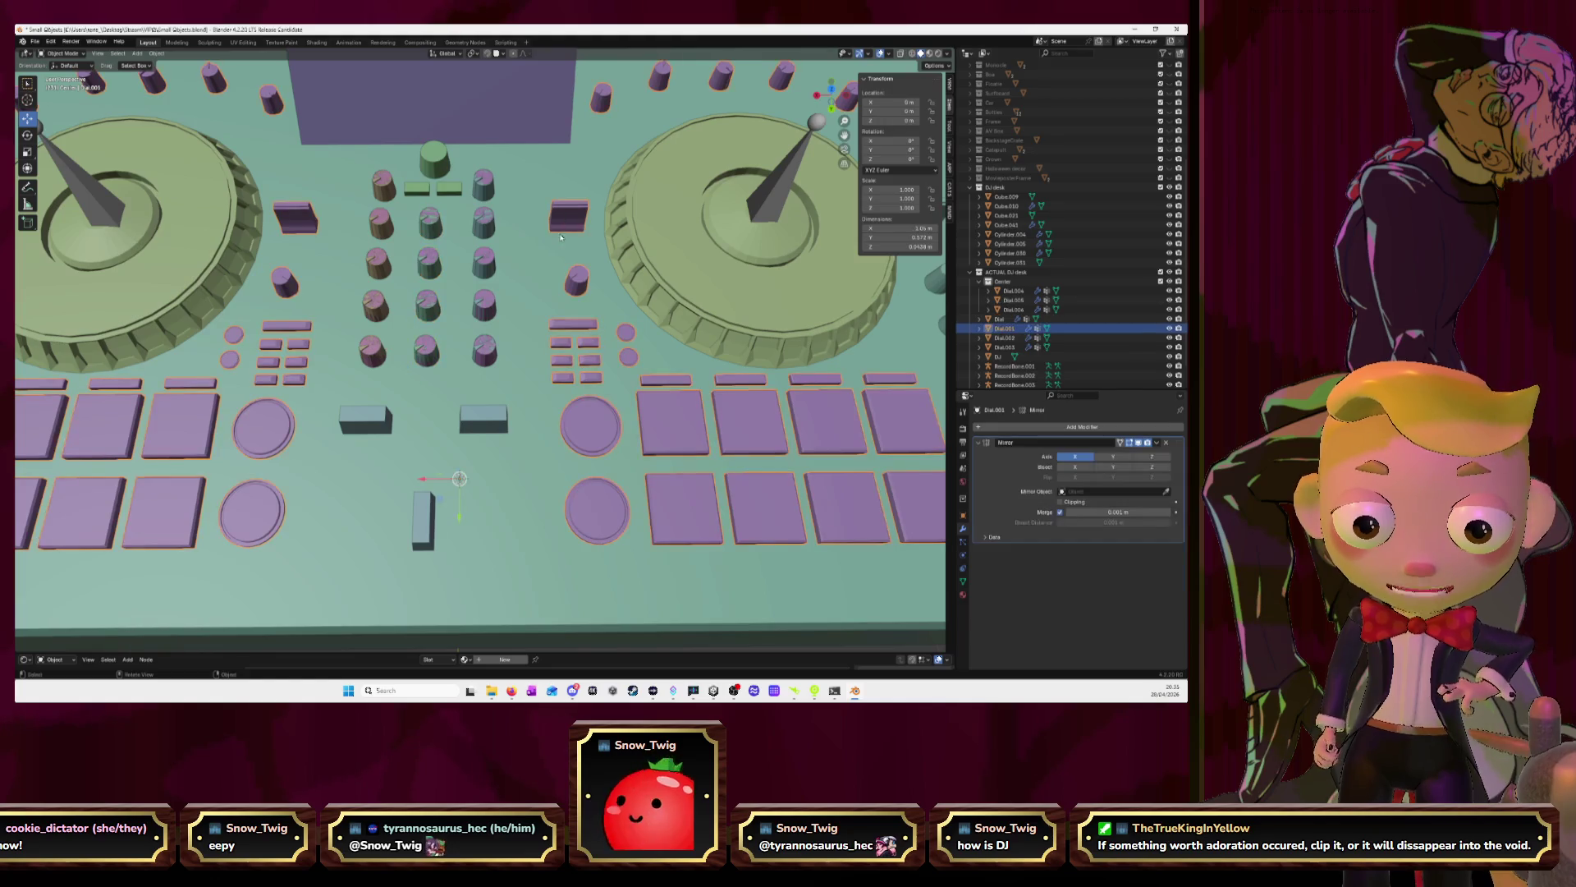
In Edit Mode, select the linked side-block geometry and place a copy beside the mixer
key("Tab")
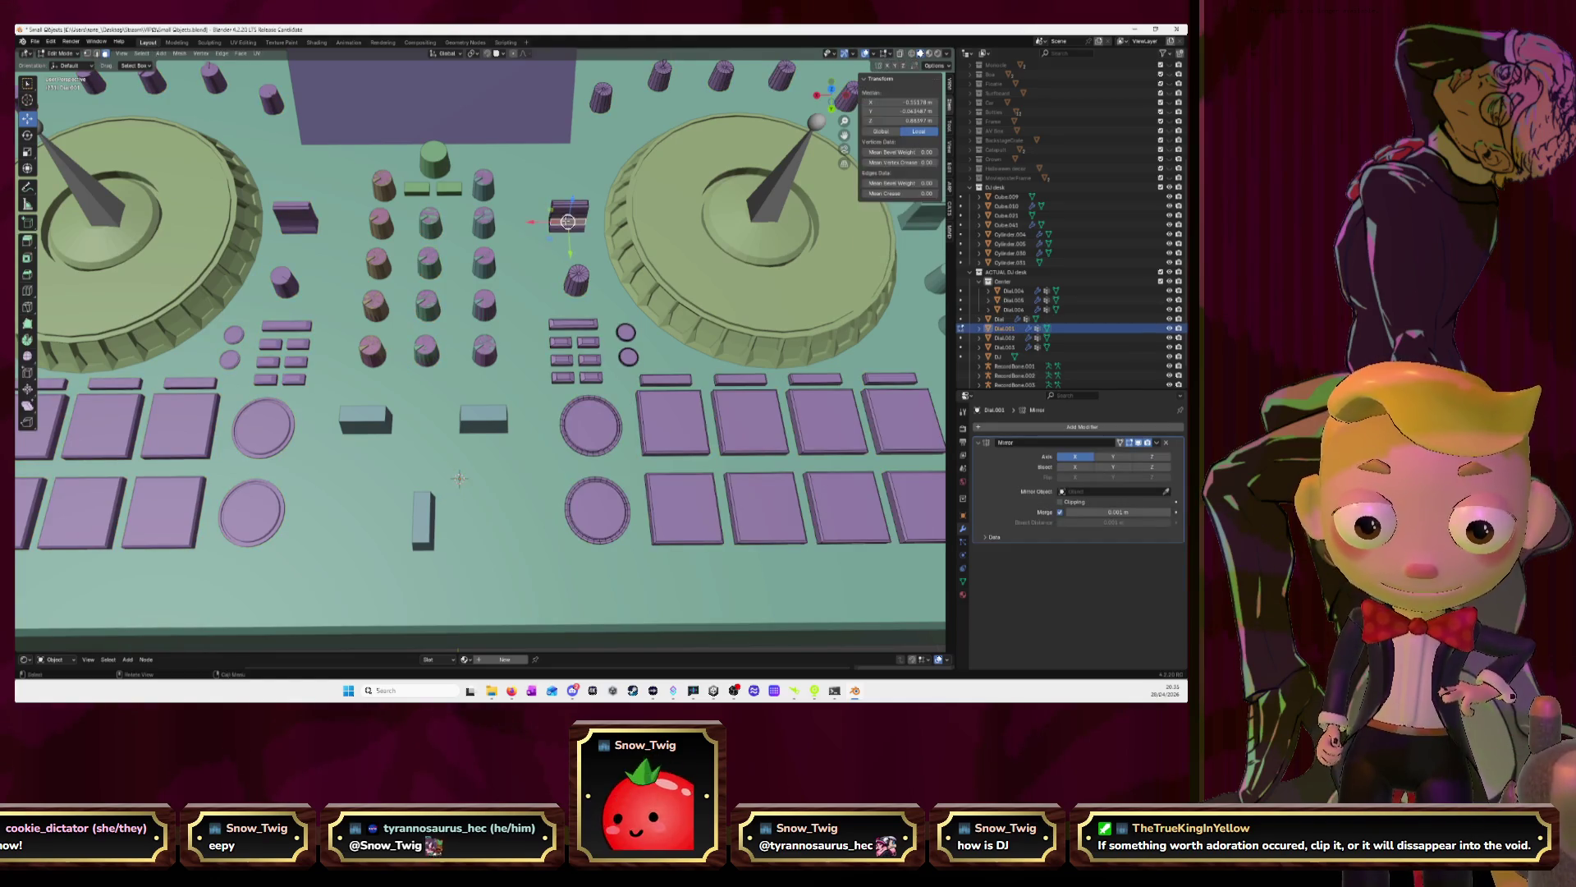
key("l")
key("g")
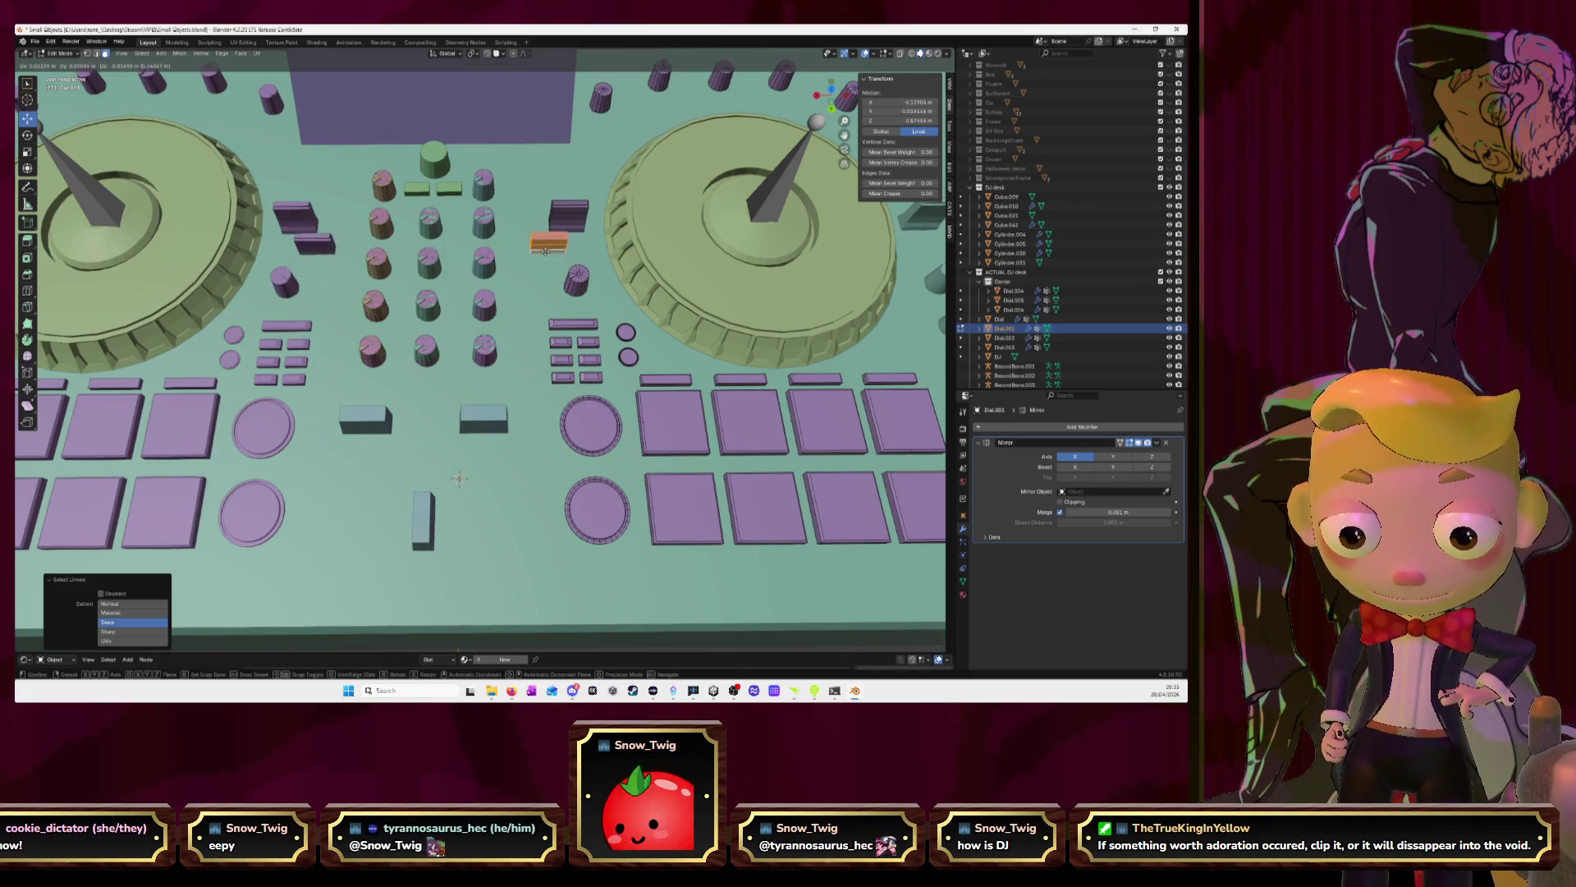
left_click(544, 251)
Separate the copied geometry into its own object, Dial.007, and return to Object Mode
key("p")
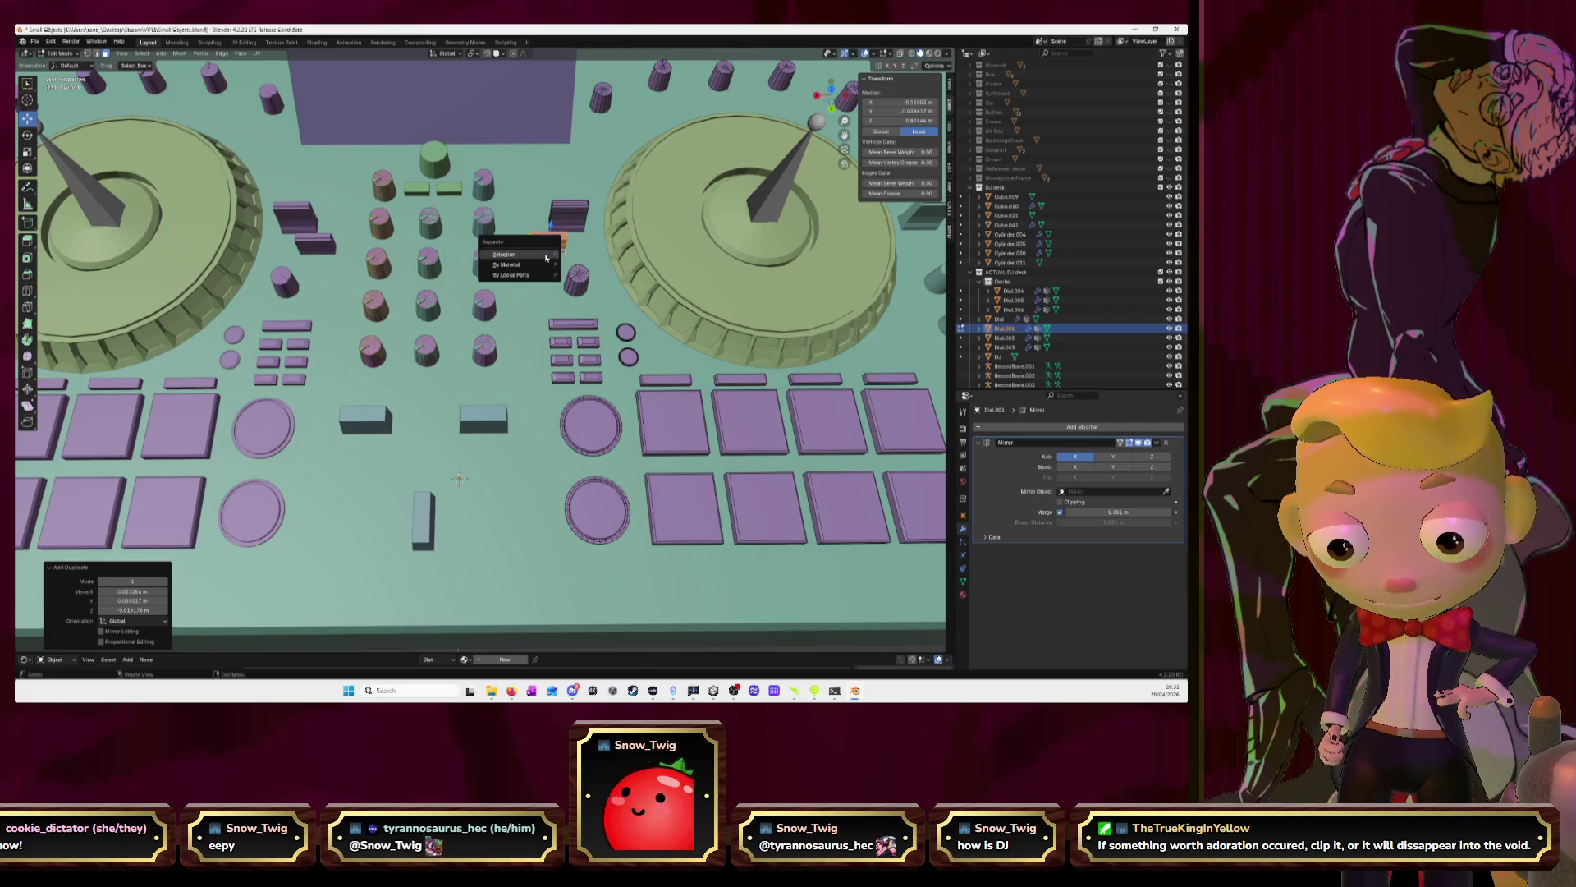
left_click(546, 255)
middle_click_drag(528, 326, 535, 293)
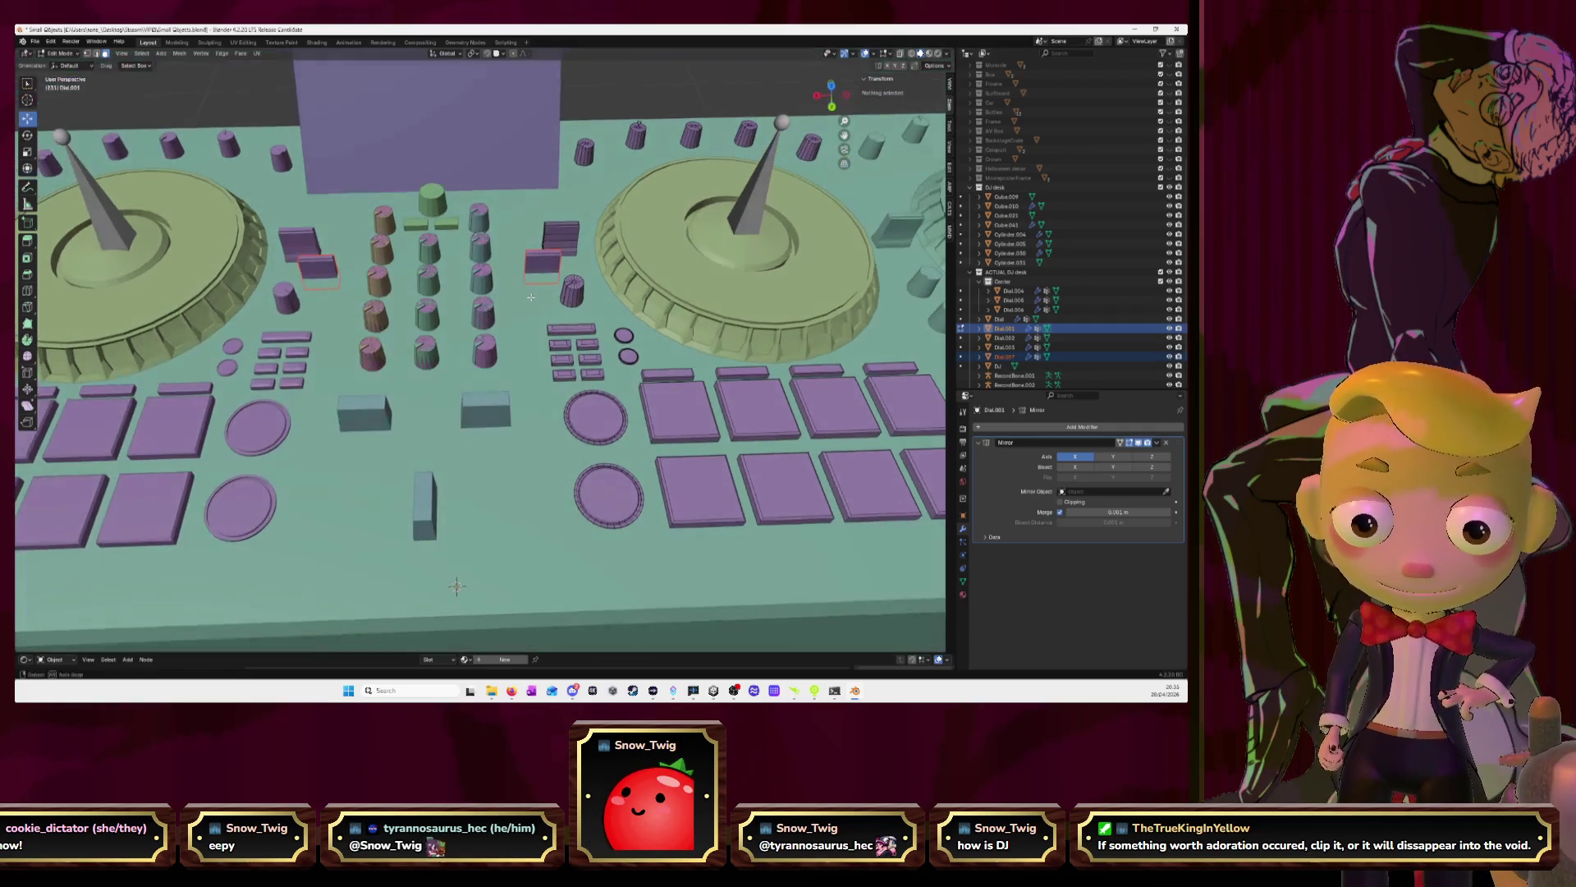
left_click(547, 263)
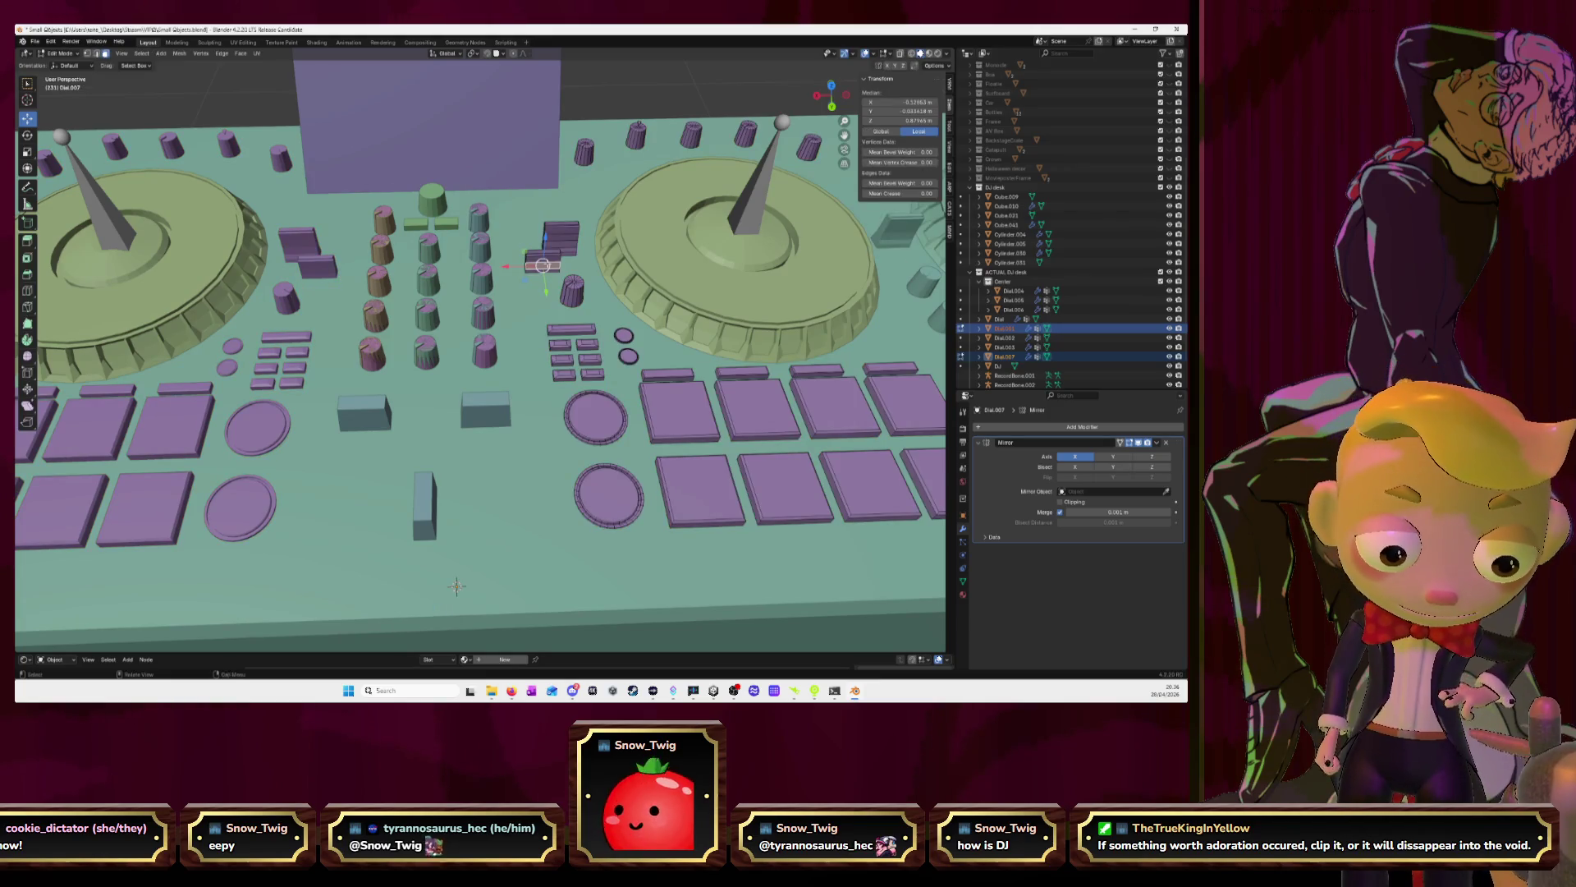
key("Tab")
left_click(544, 263)
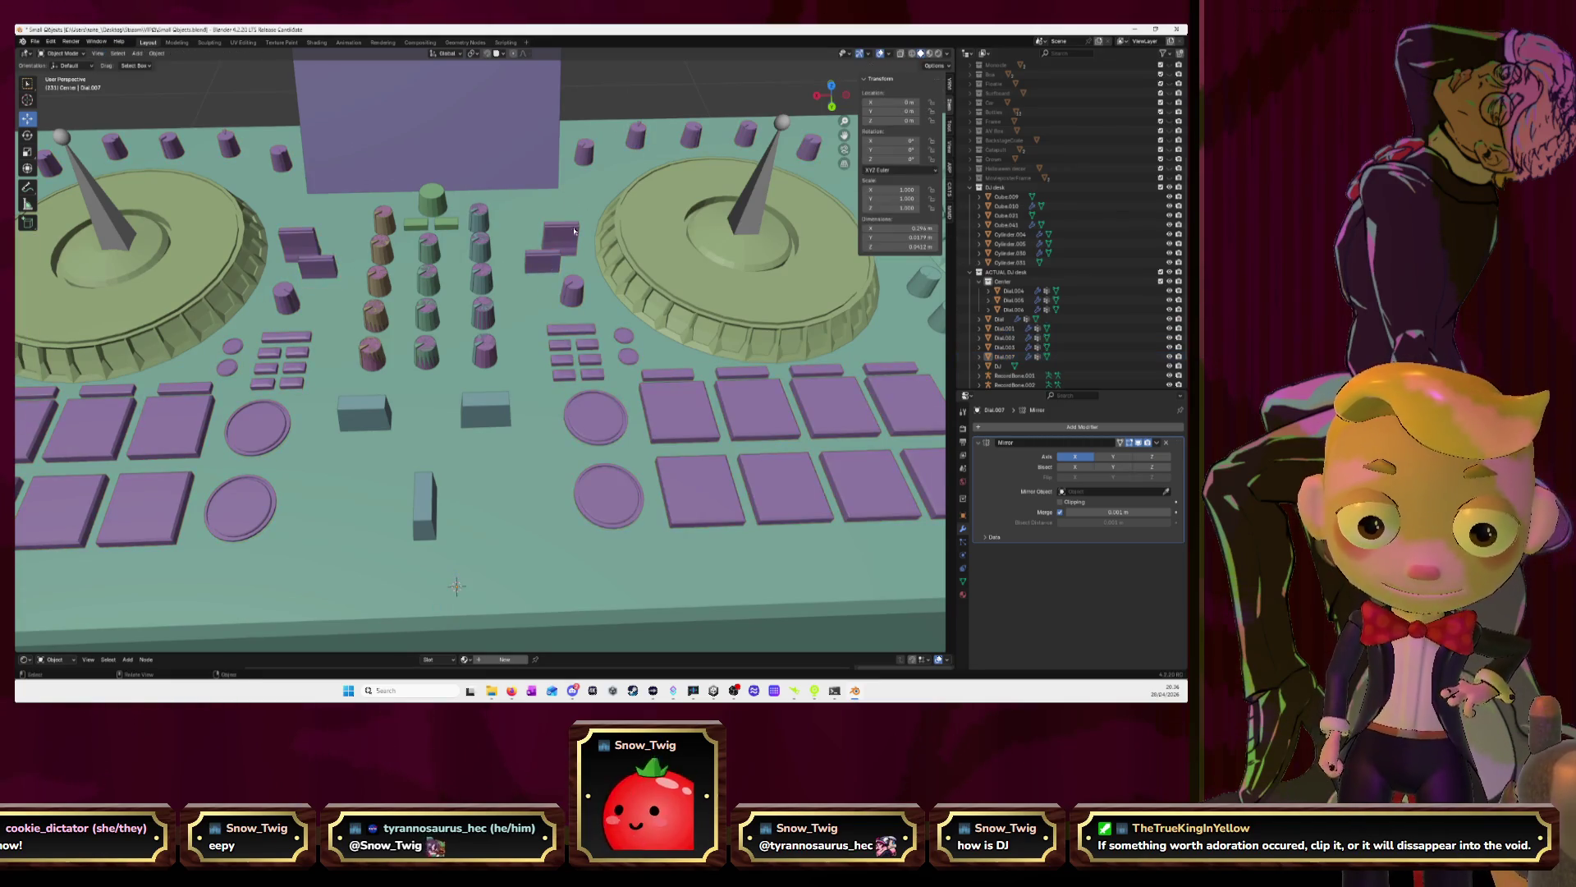
scroll(476, 471, "down", 5)
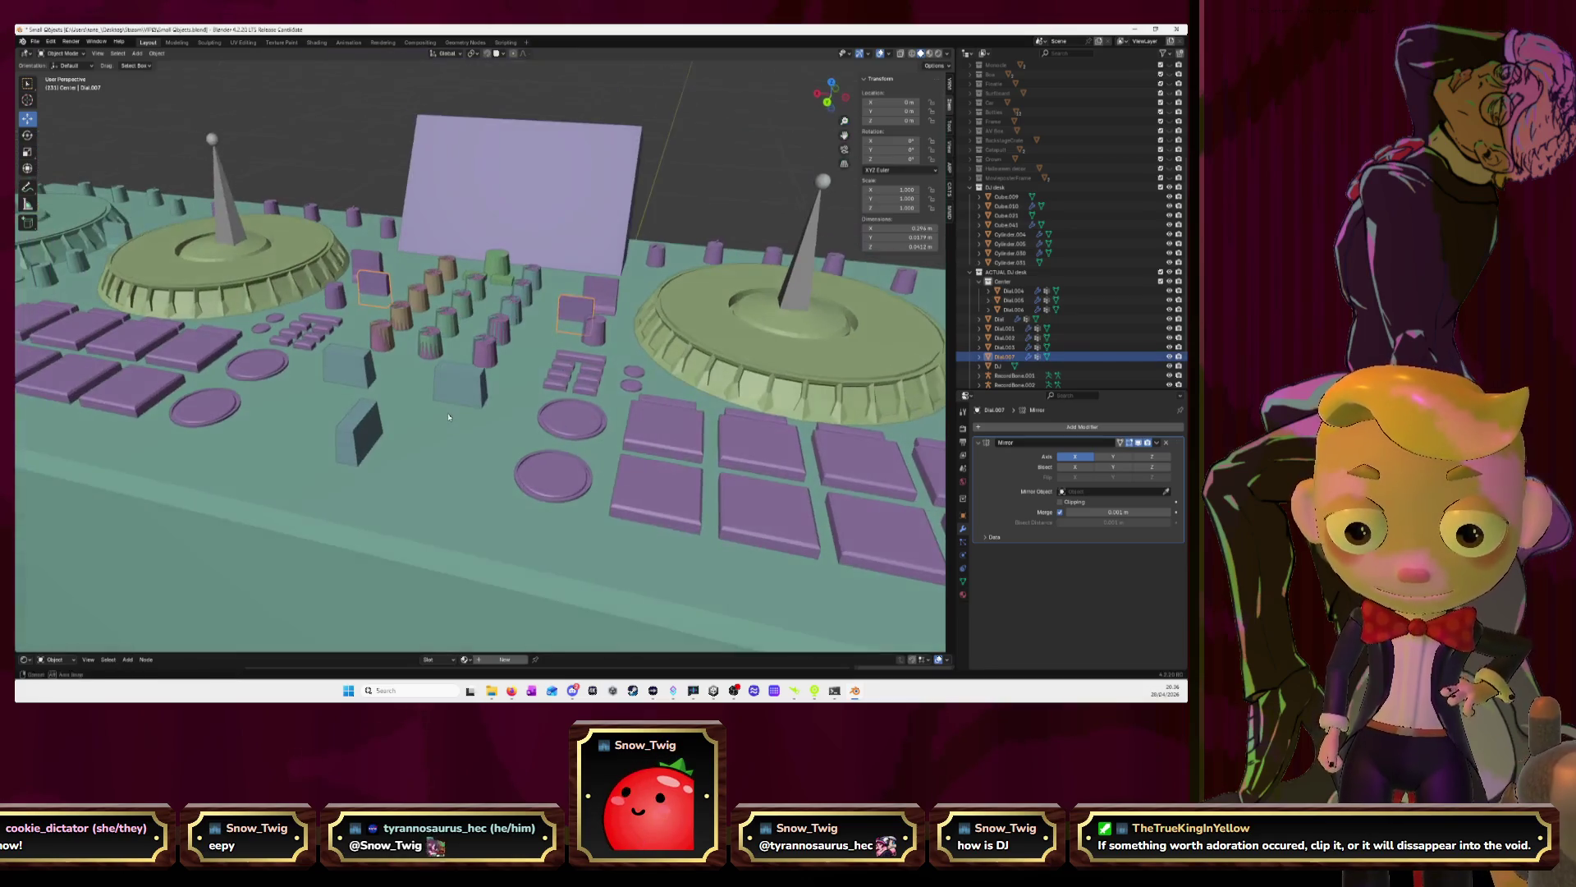
Raise Dial.007 slightly along Z, then in Top view slide it along Y above the dials
middle_click_drag(472, 468, 452, 430)
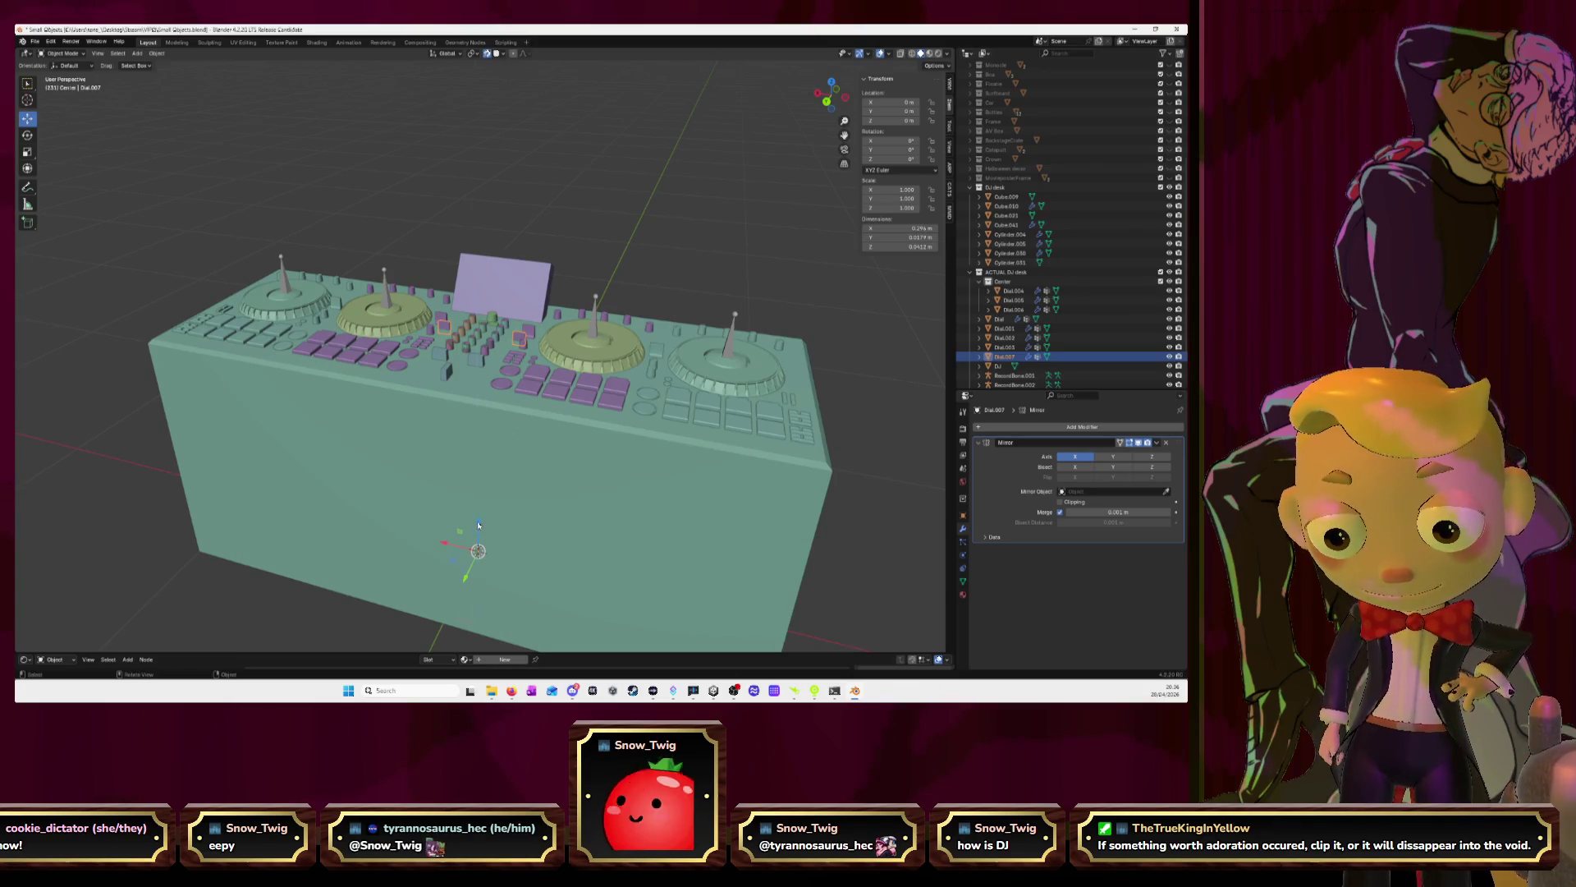
left_click_drag(479, 525, 472, 368)
middle_click_drag(472, 383, 539, 354)
left_click(831, 97)
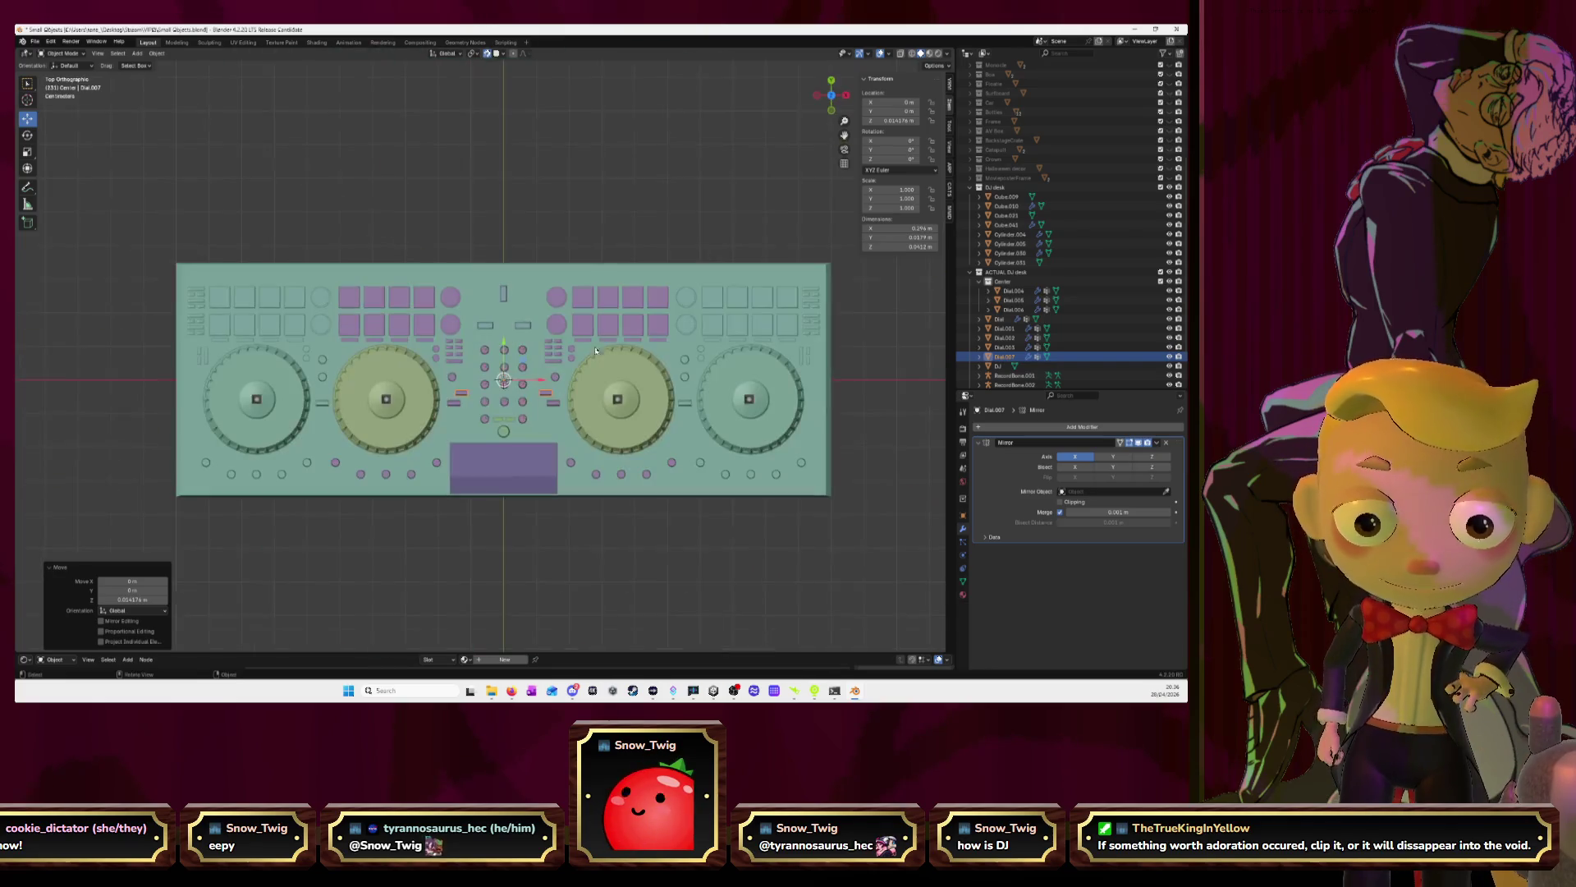
scroll(559, 375, "up", 4)
left_click_drag(517, 366, 517, 247)
key("Tab")
Select the slider cap in Edit Mode and move it along X into the slot
scroll(480, 333, "up", 1)
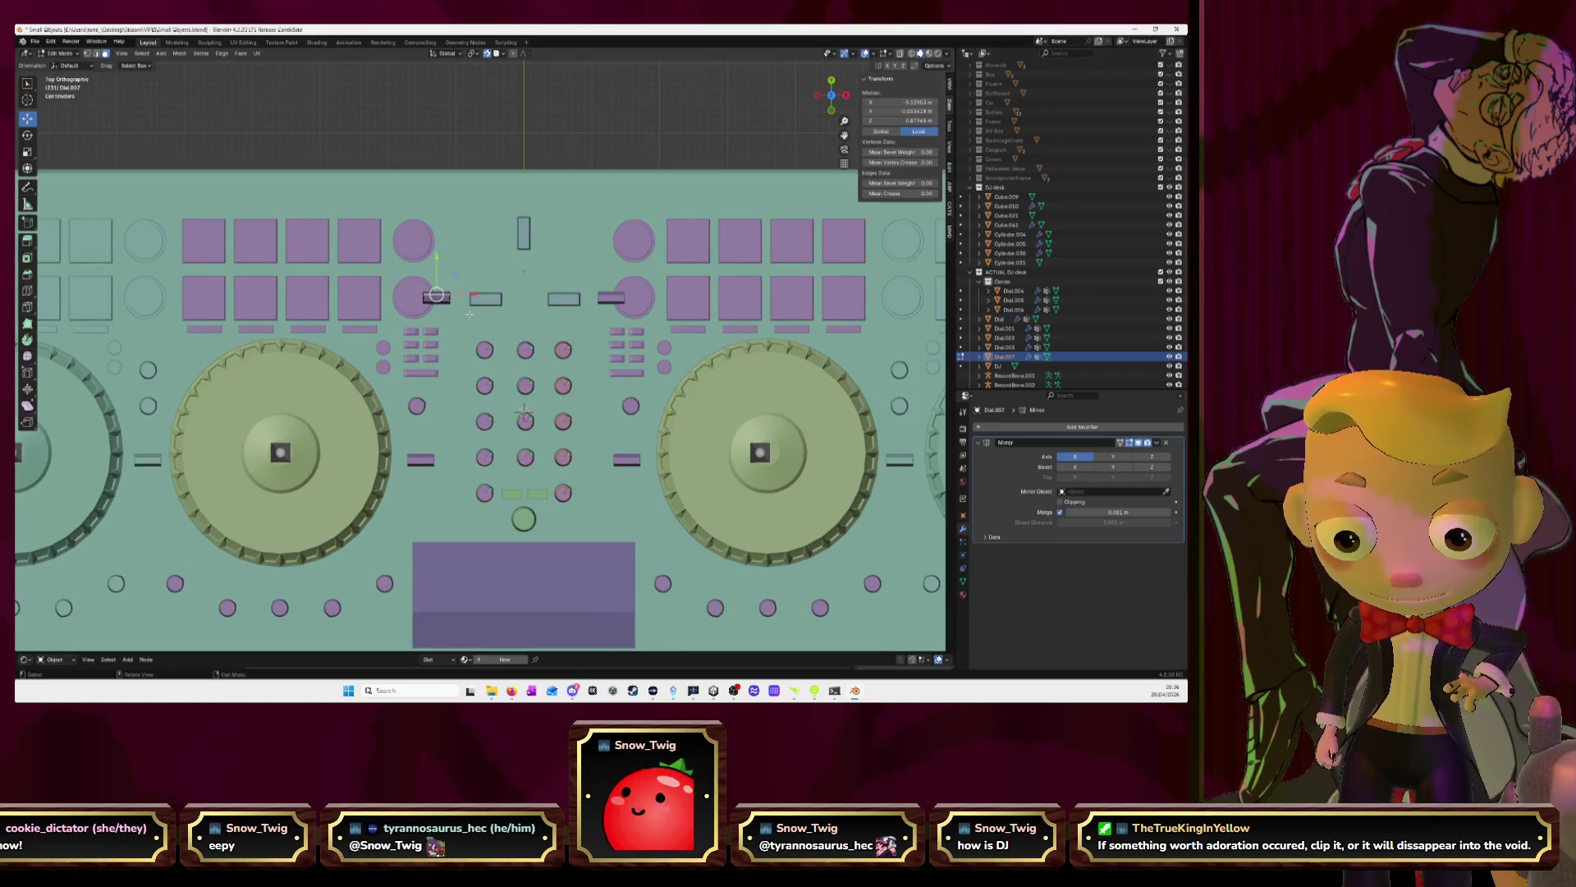
key("l")
key("g")
key("x")
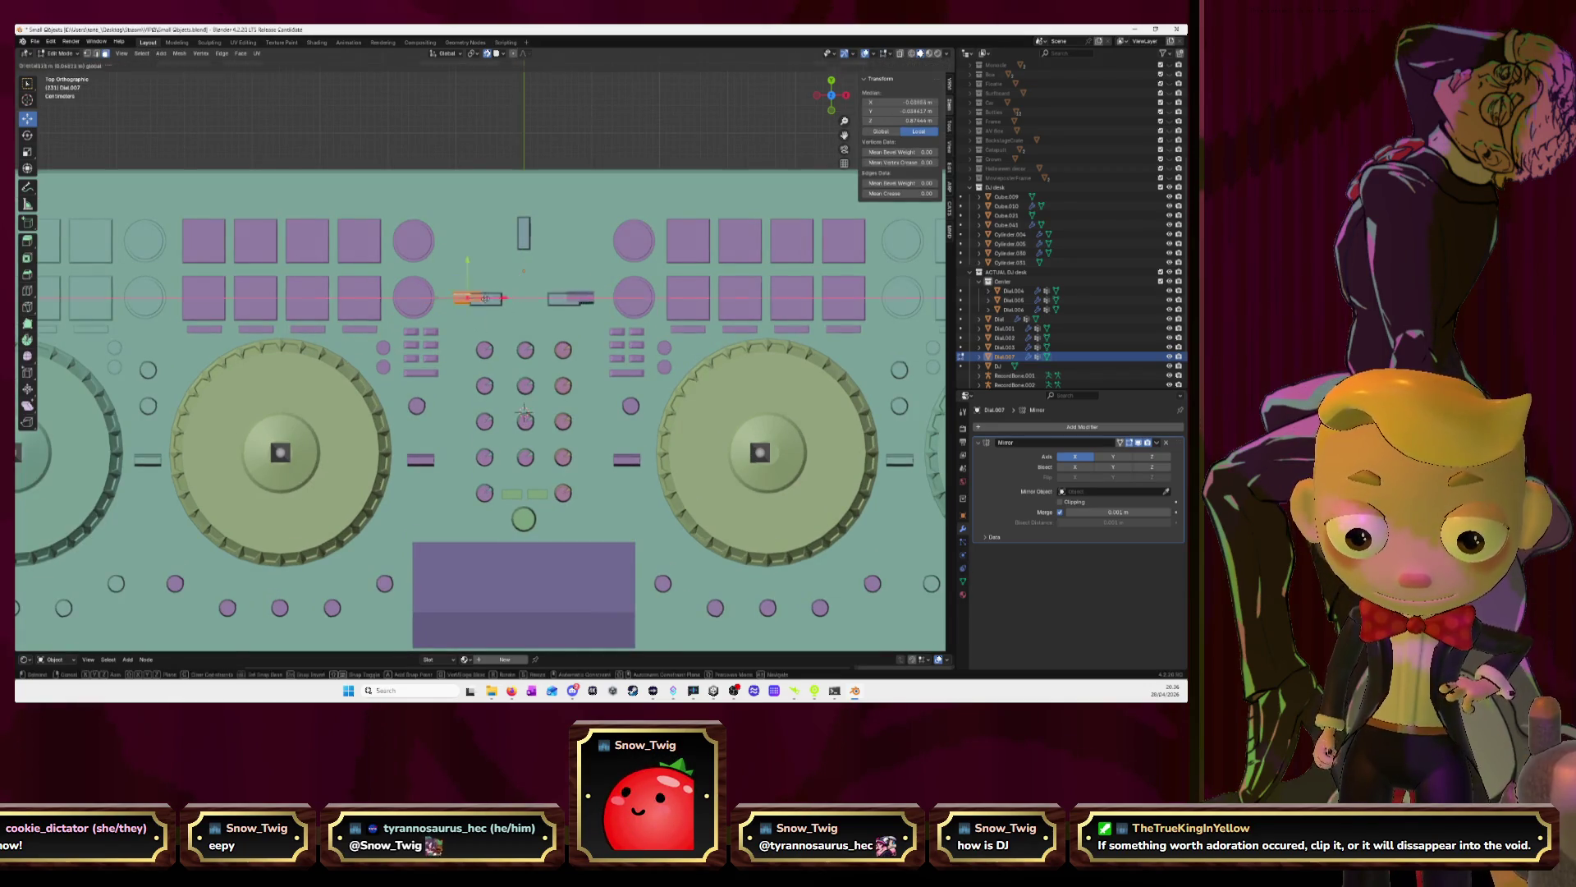
left_click(499, 302)
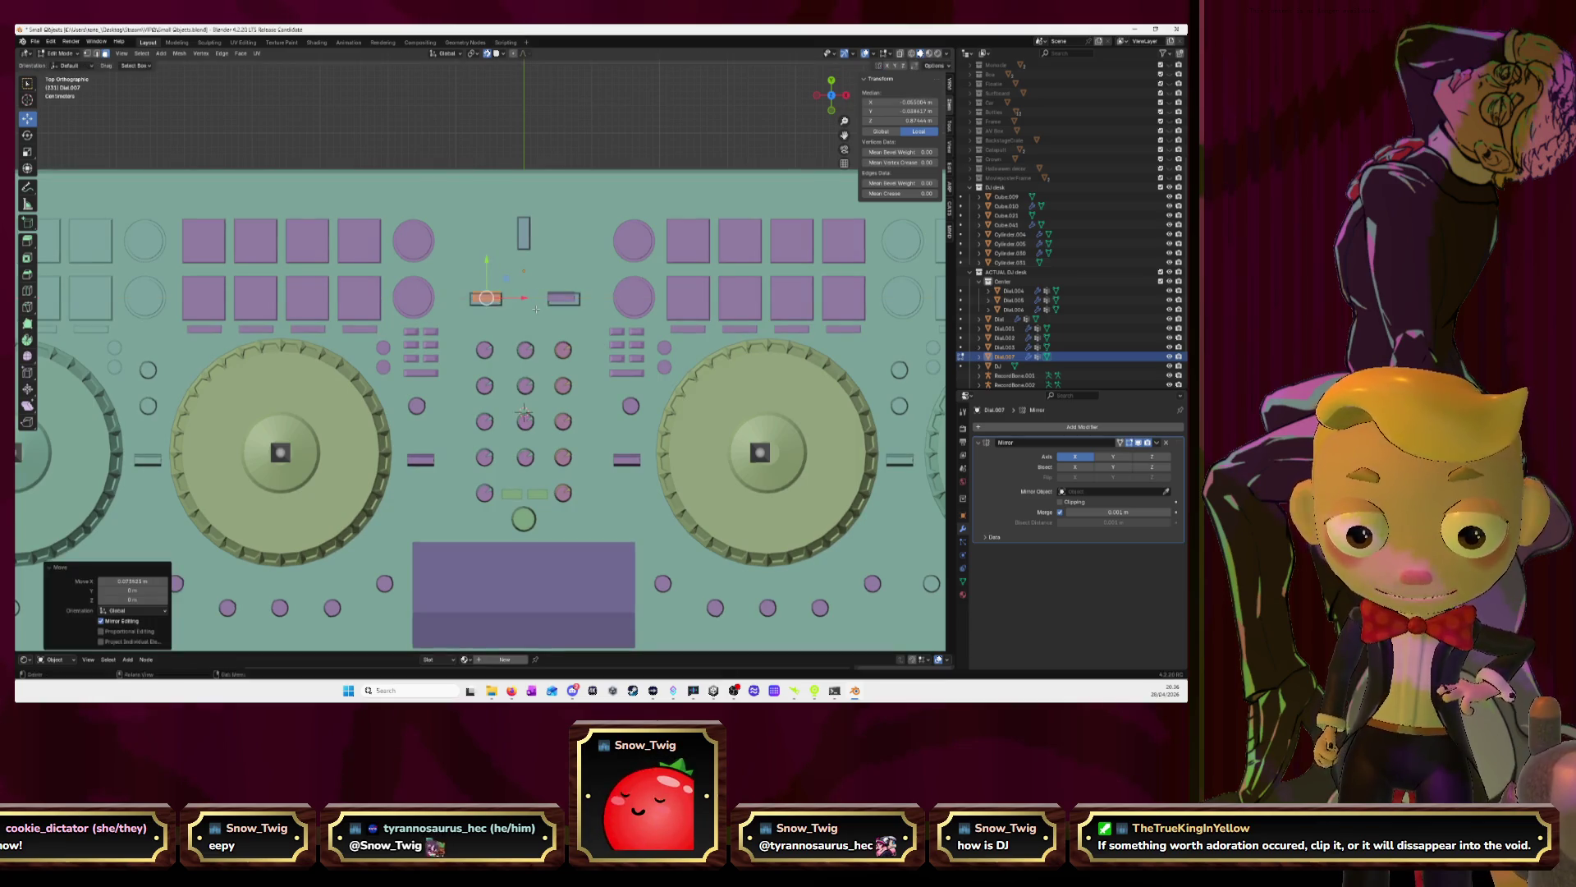
key("KP_Decimal")
middle_click_drag(474, 315, 583, 283)
Nudge the cap along Y and X in Top view toward the slot's right end
key("g")
key("y")
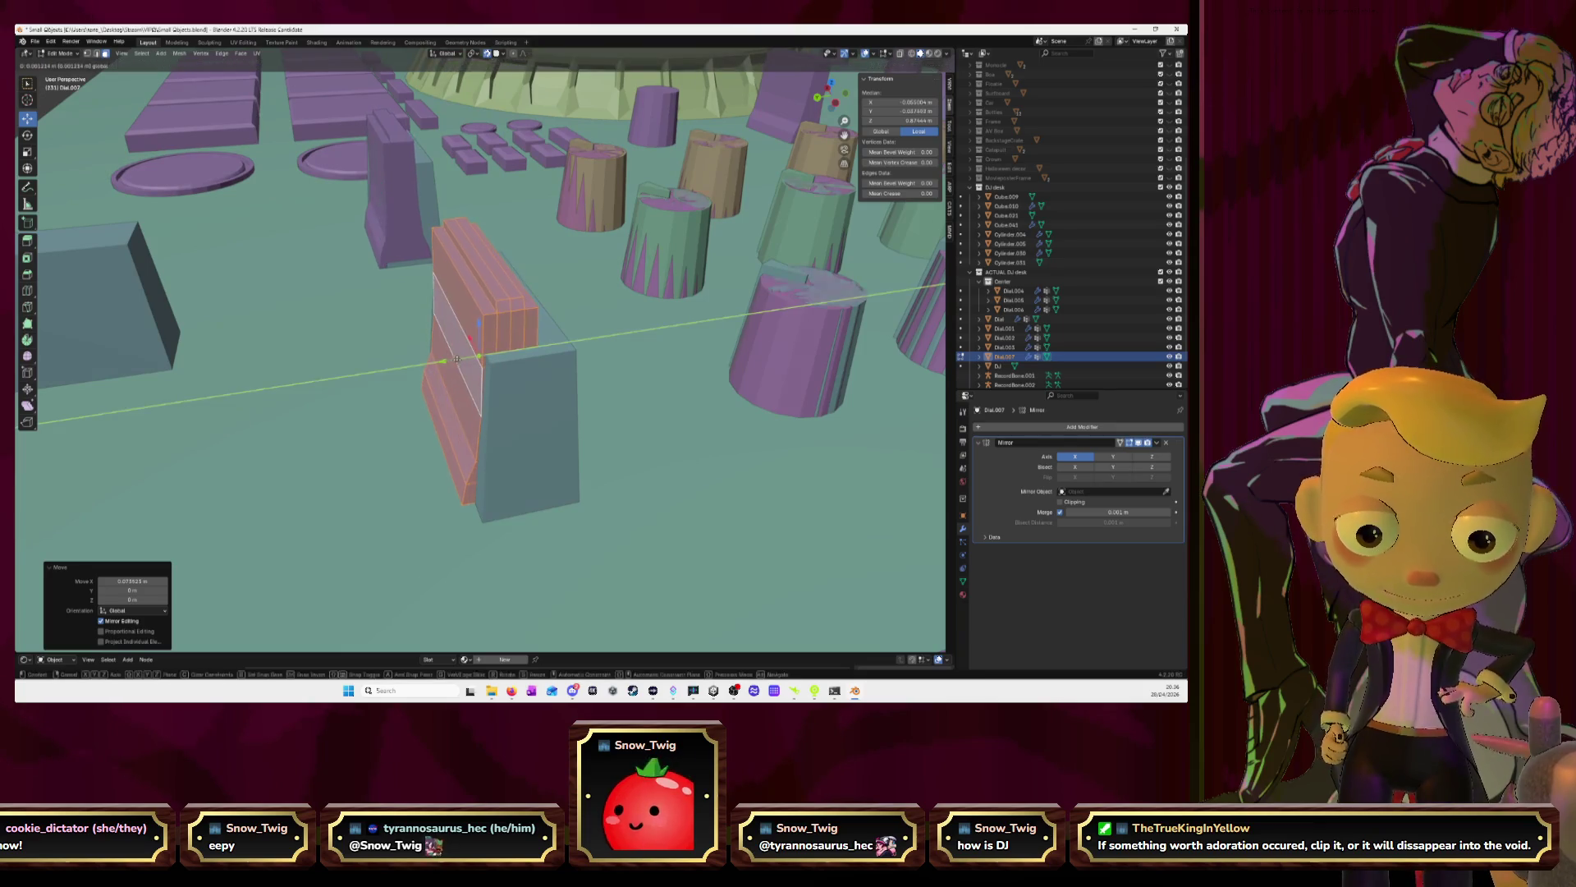
left_click(425, 365)
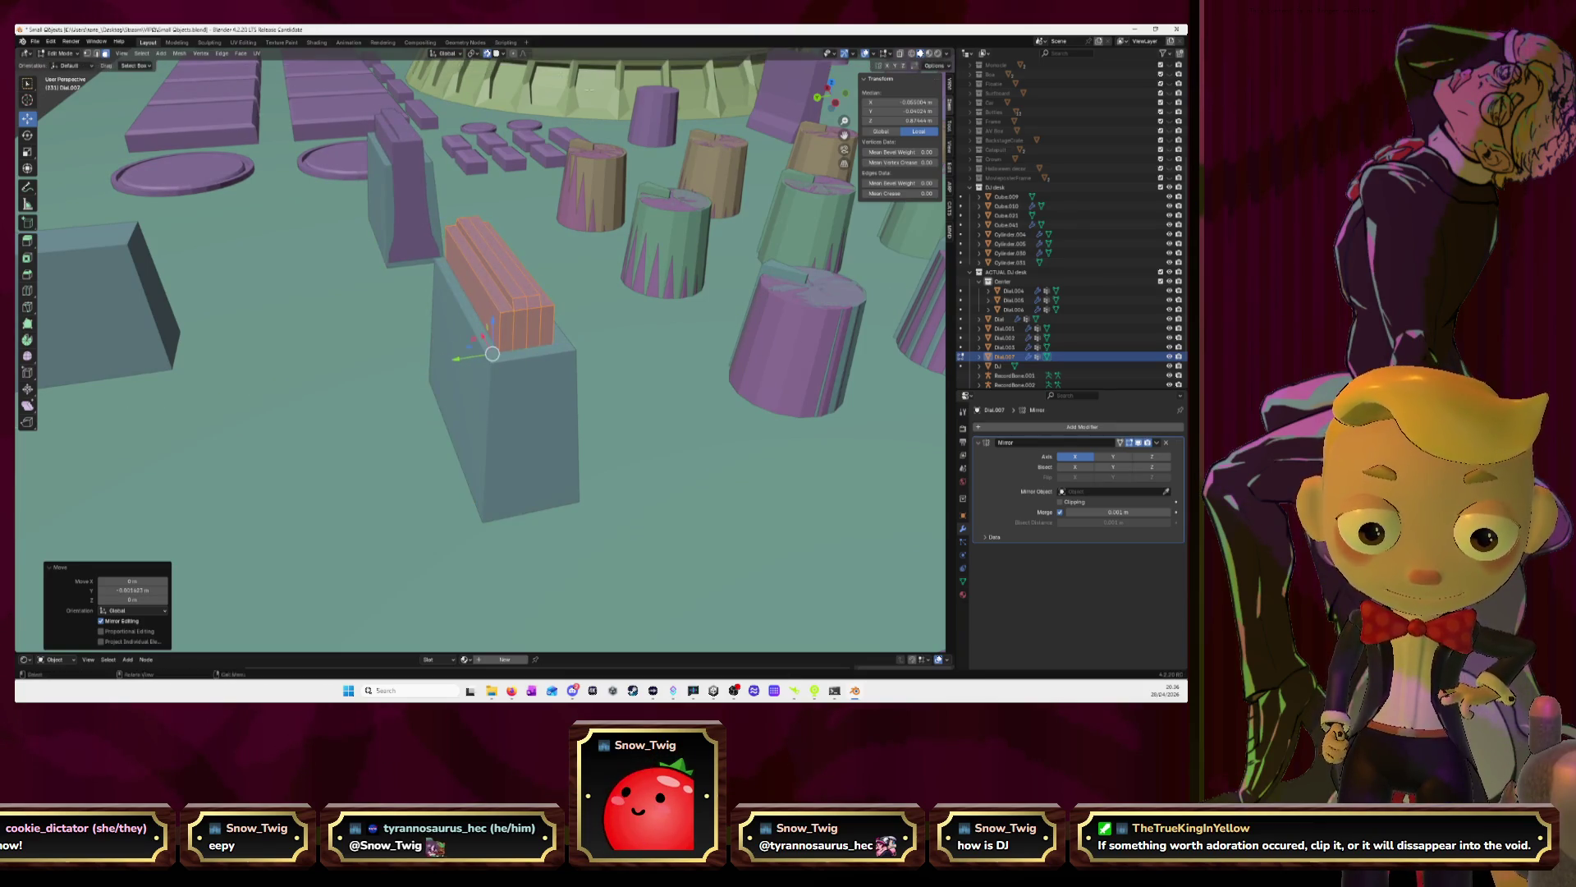
key("g")
key("y")
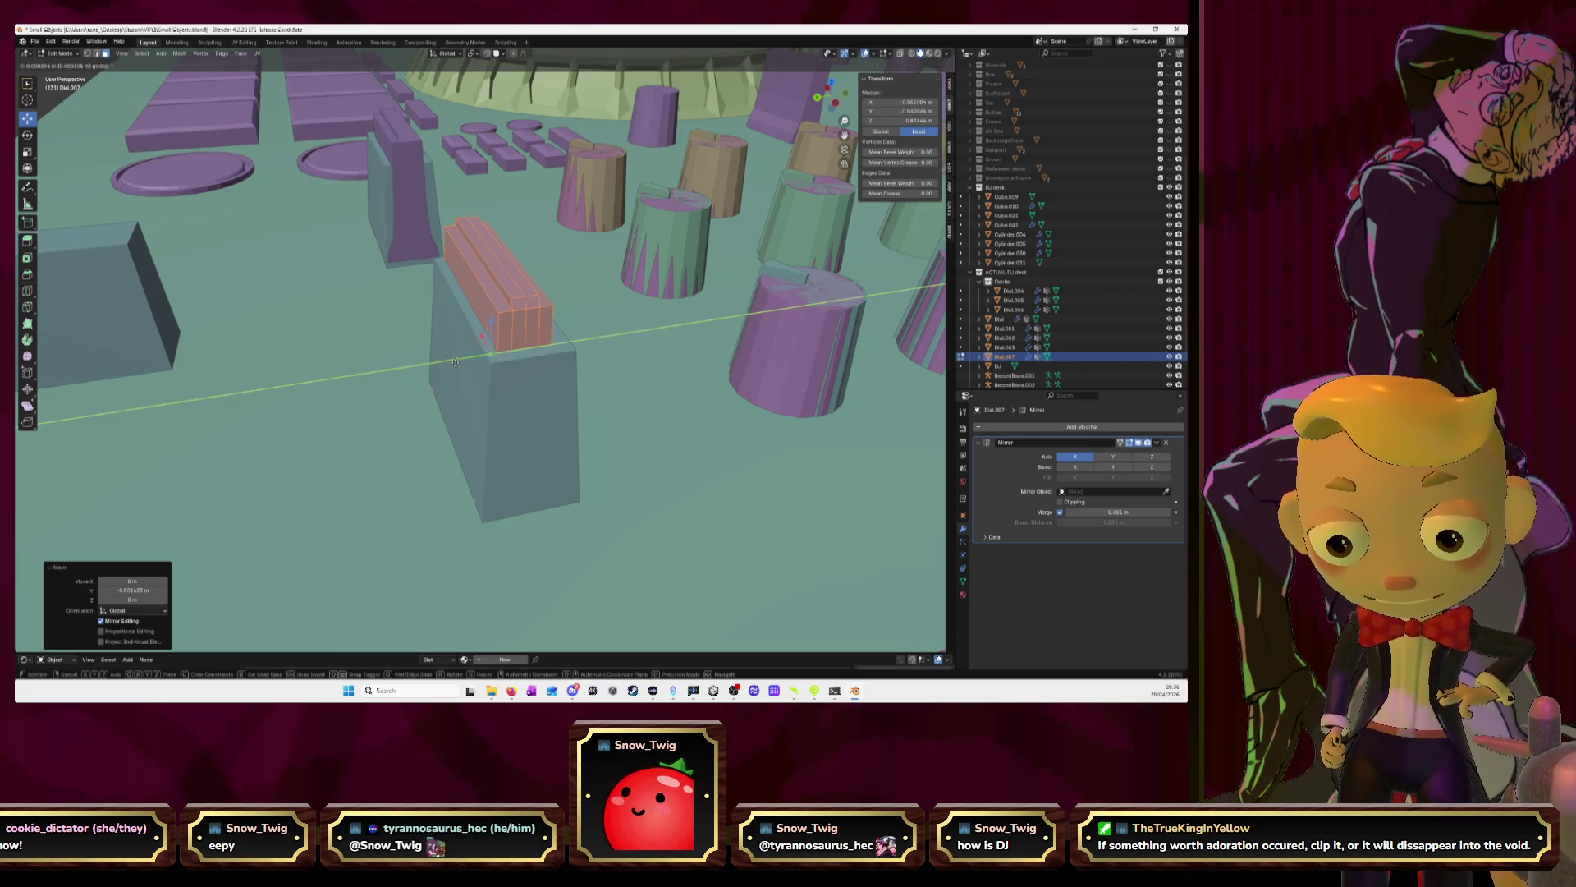
left_click(457, 362)
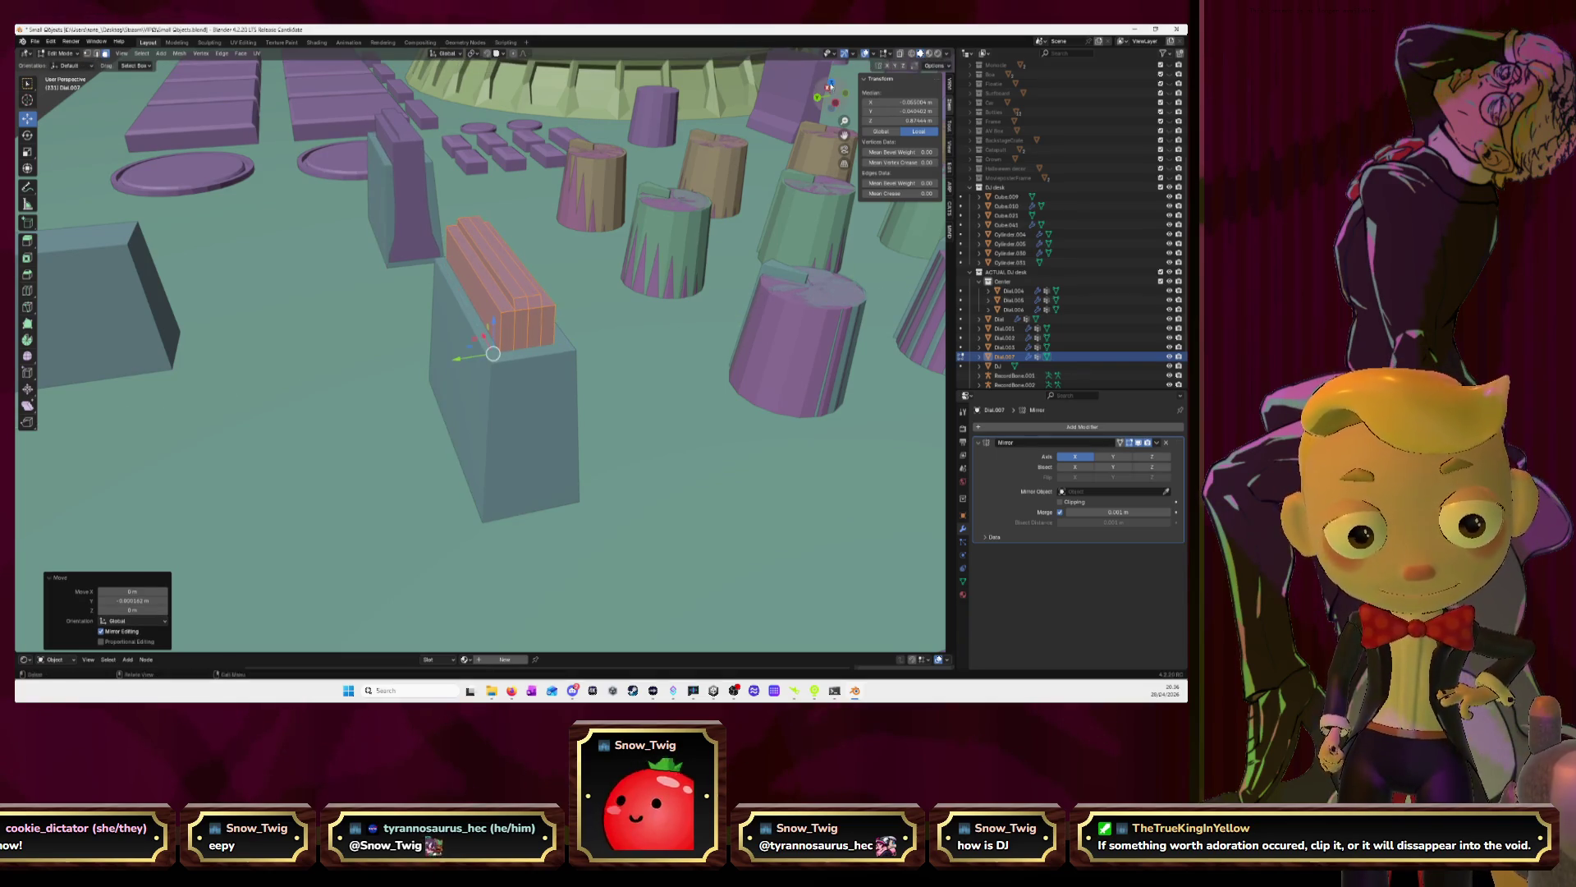
left_click(830, 85)
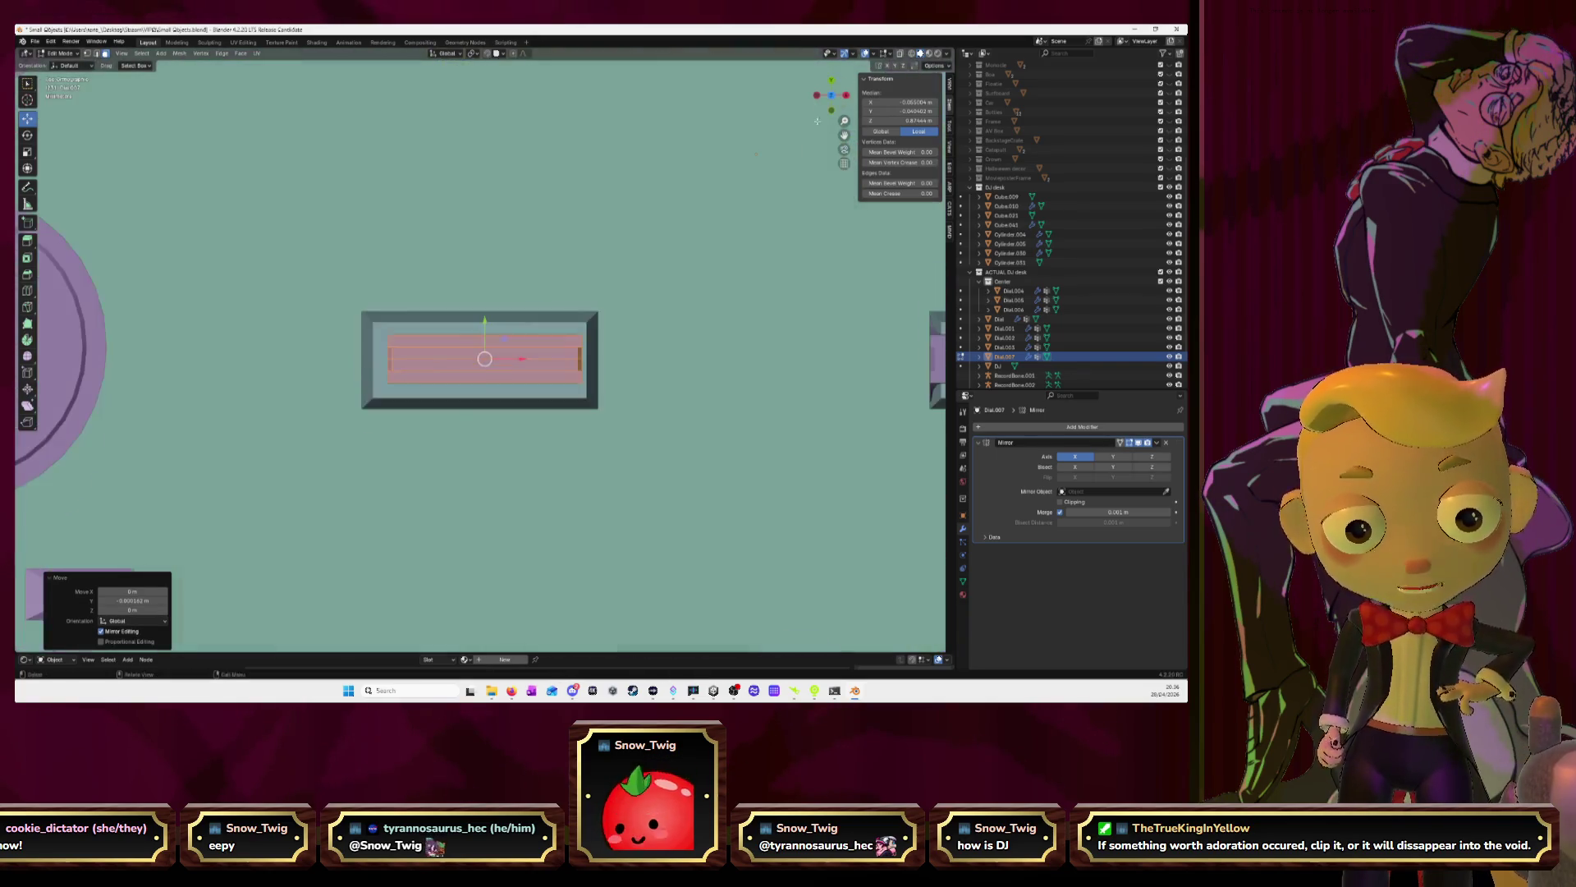
key("g")
key("x")
left_click(518, 359)
Fine-tune the cap's X position at the slot's end and return to Object Mode
scroll(518, 359, "down", 8)
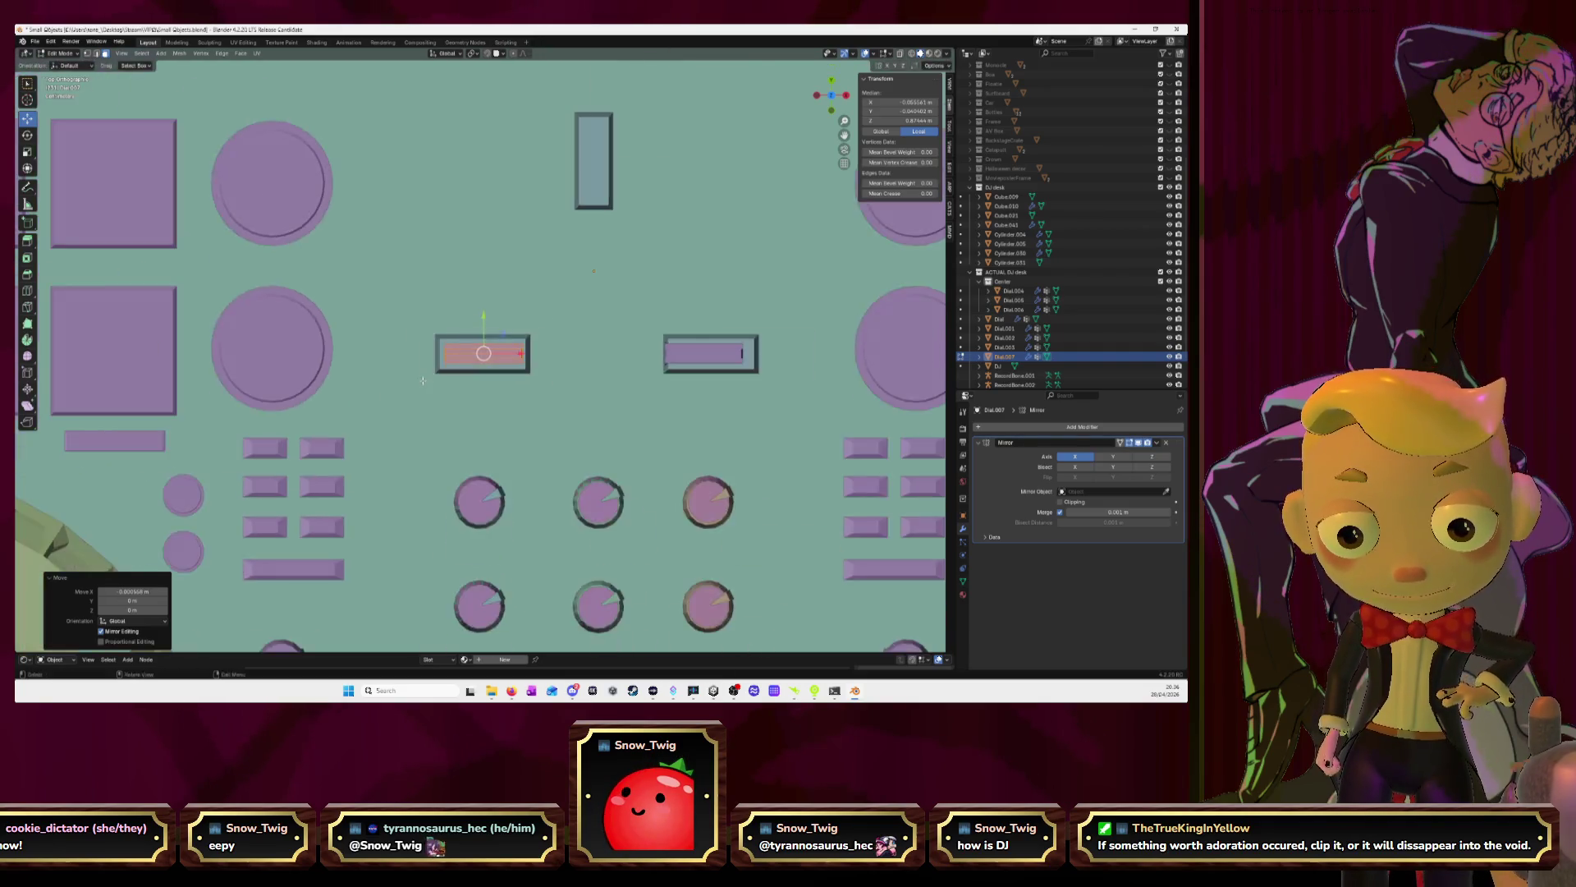
scroll(538, 391, "up", 6)
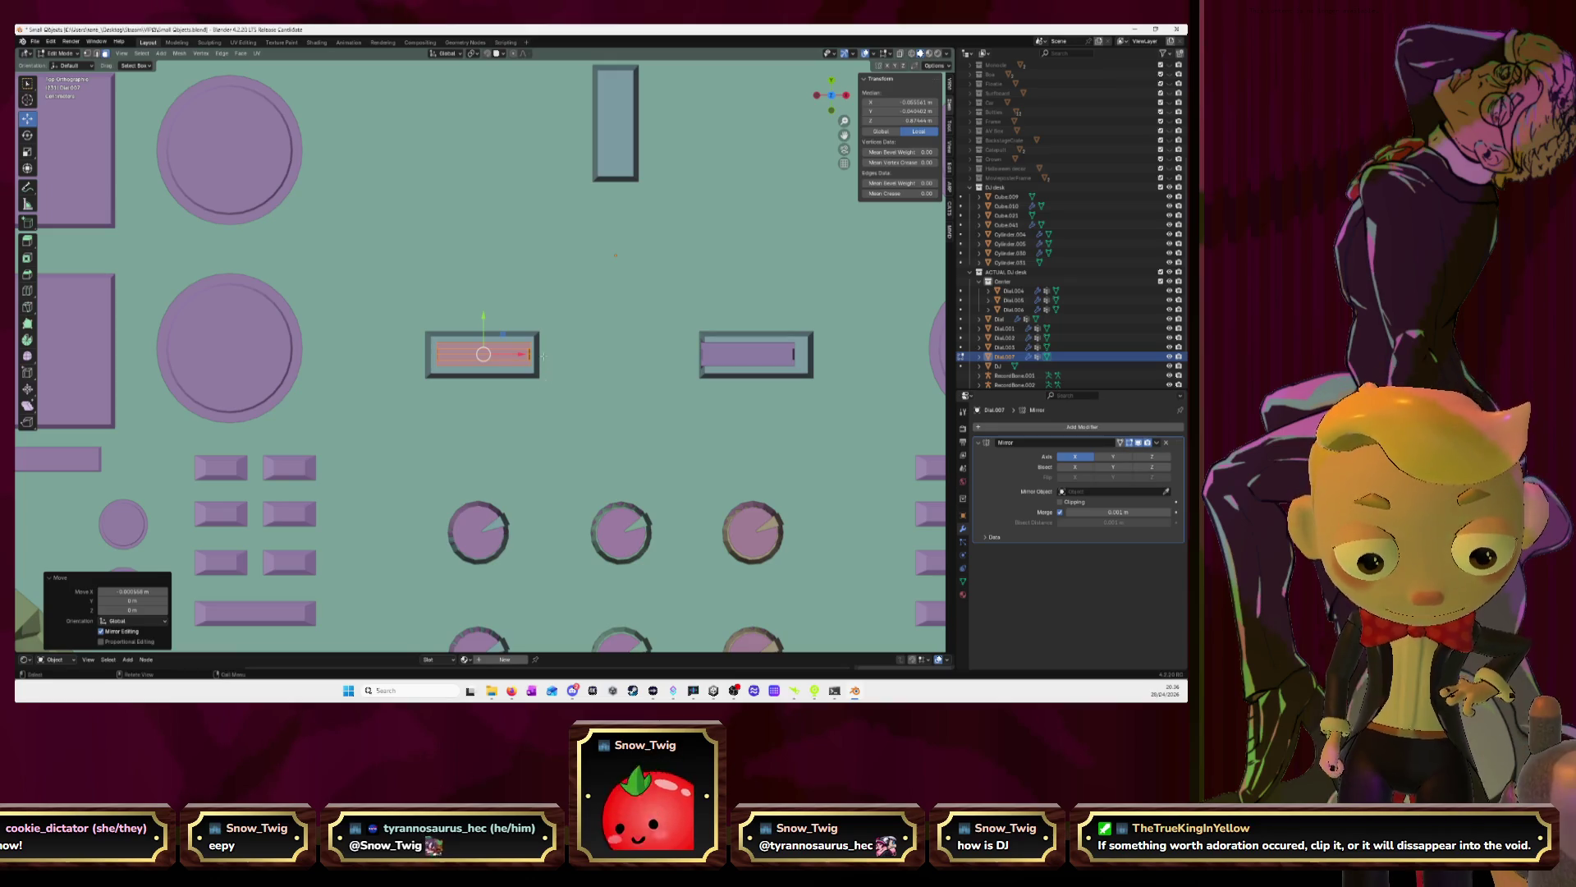
key("g")
key("x")
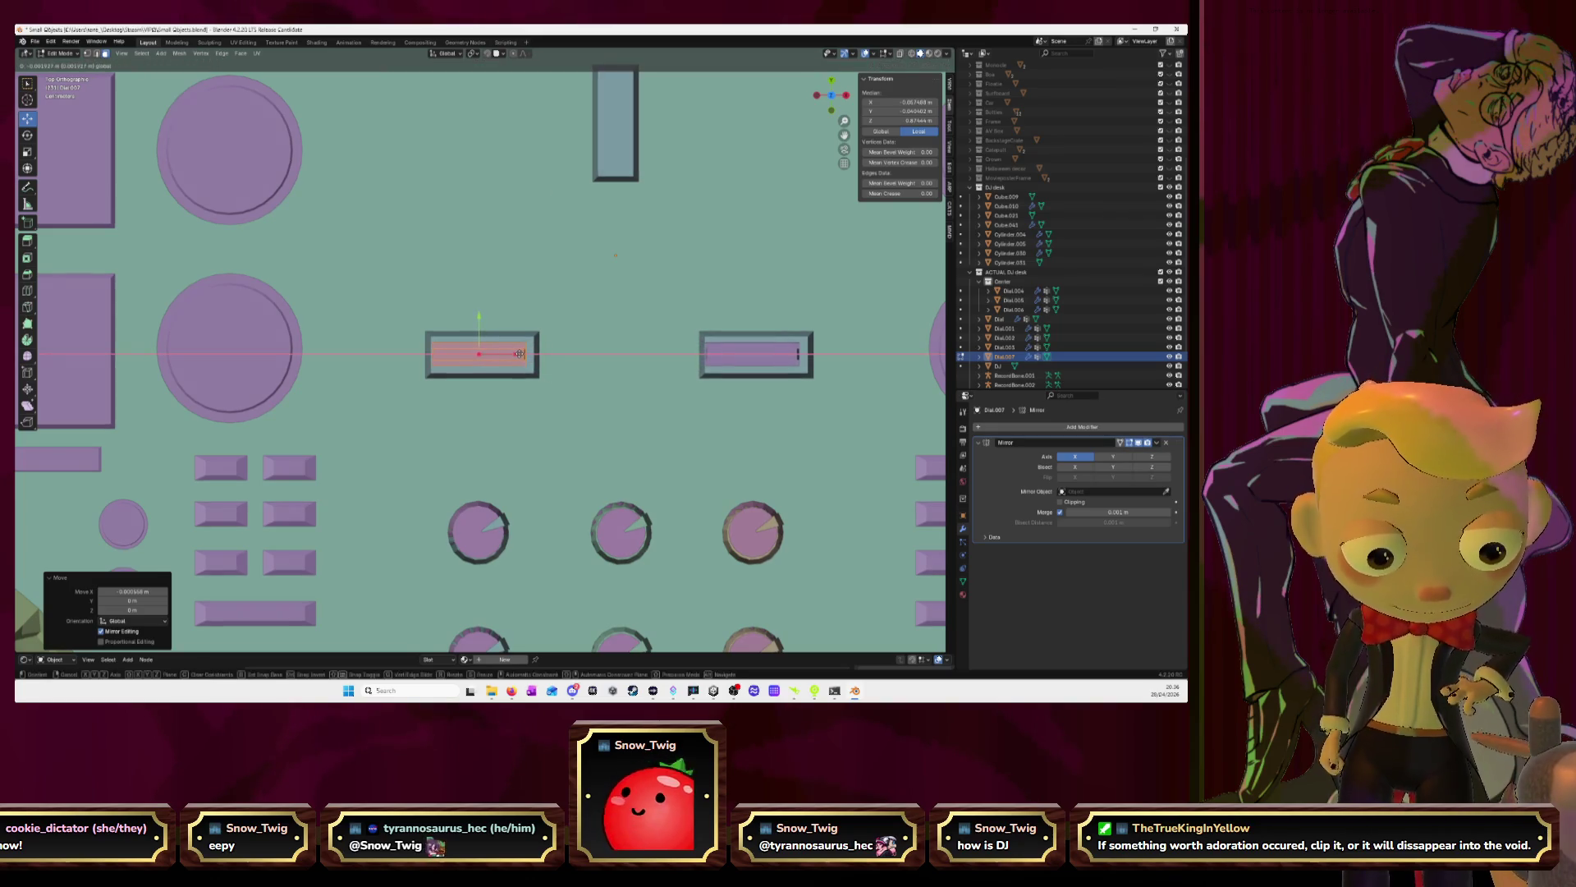
left_click(519, 354)
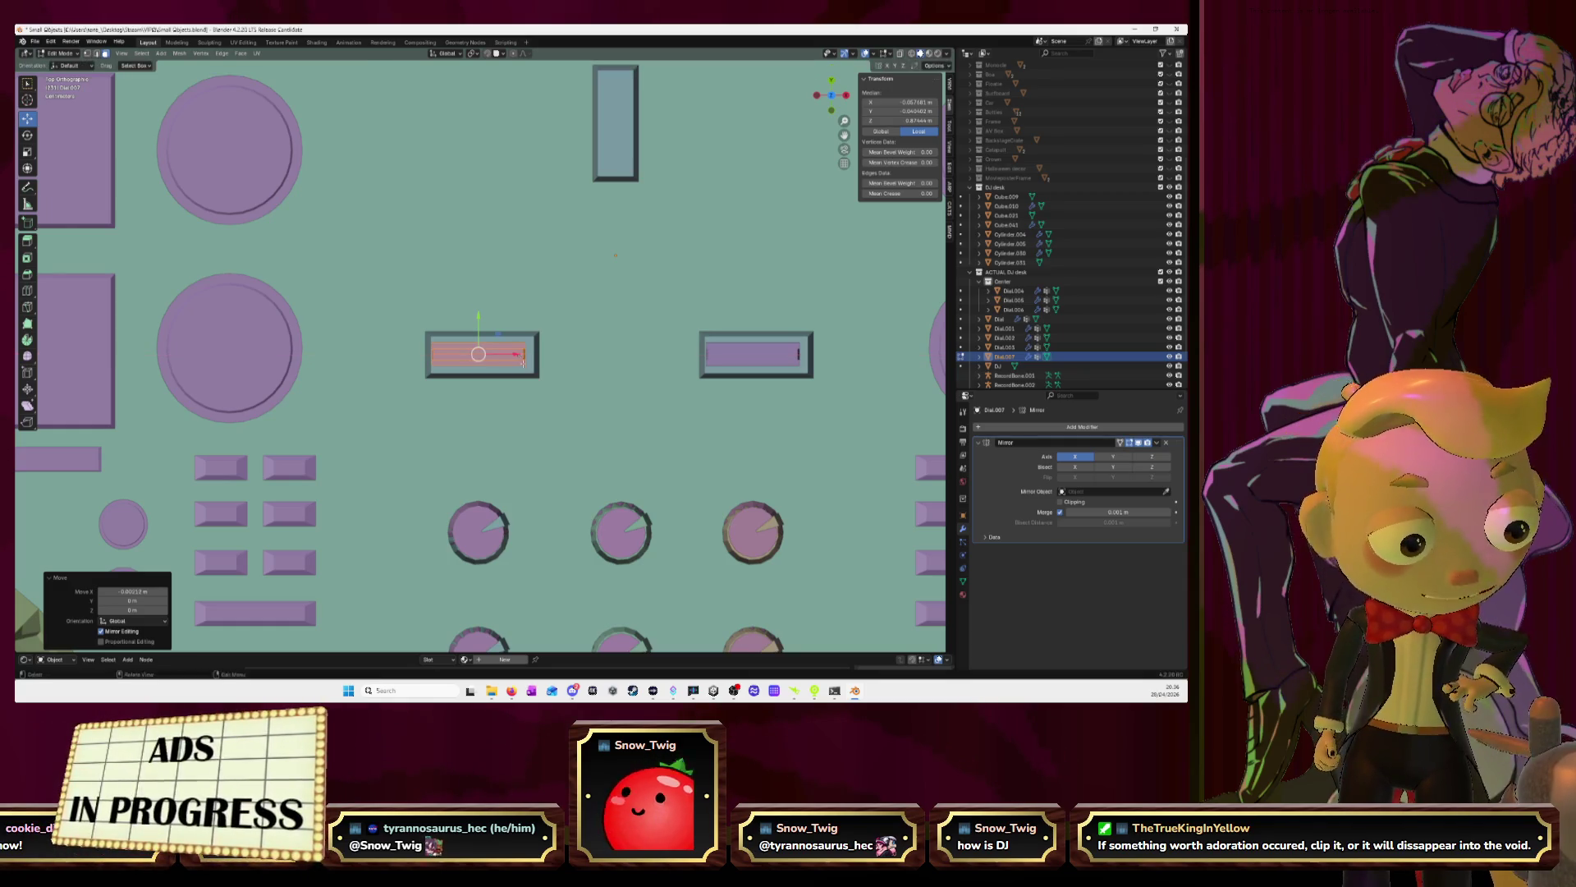
key("Tab")
left_click(496, 525)
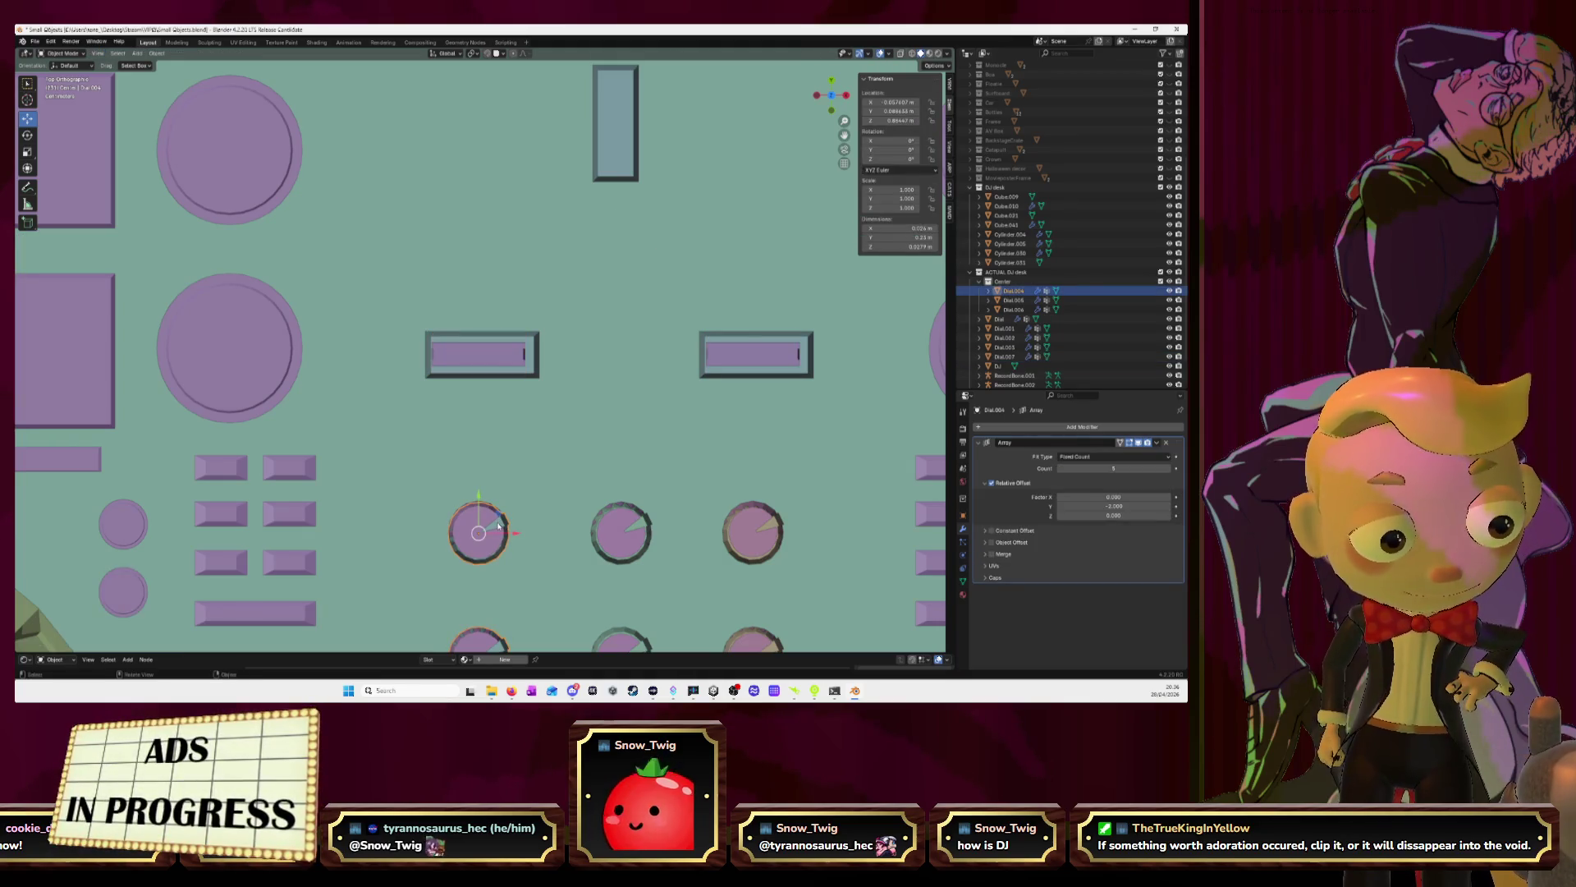
Delete the stray Cylinder.004 and the purple Cylinder.030 with its array copies
scroll(498, 526, "down", 4)
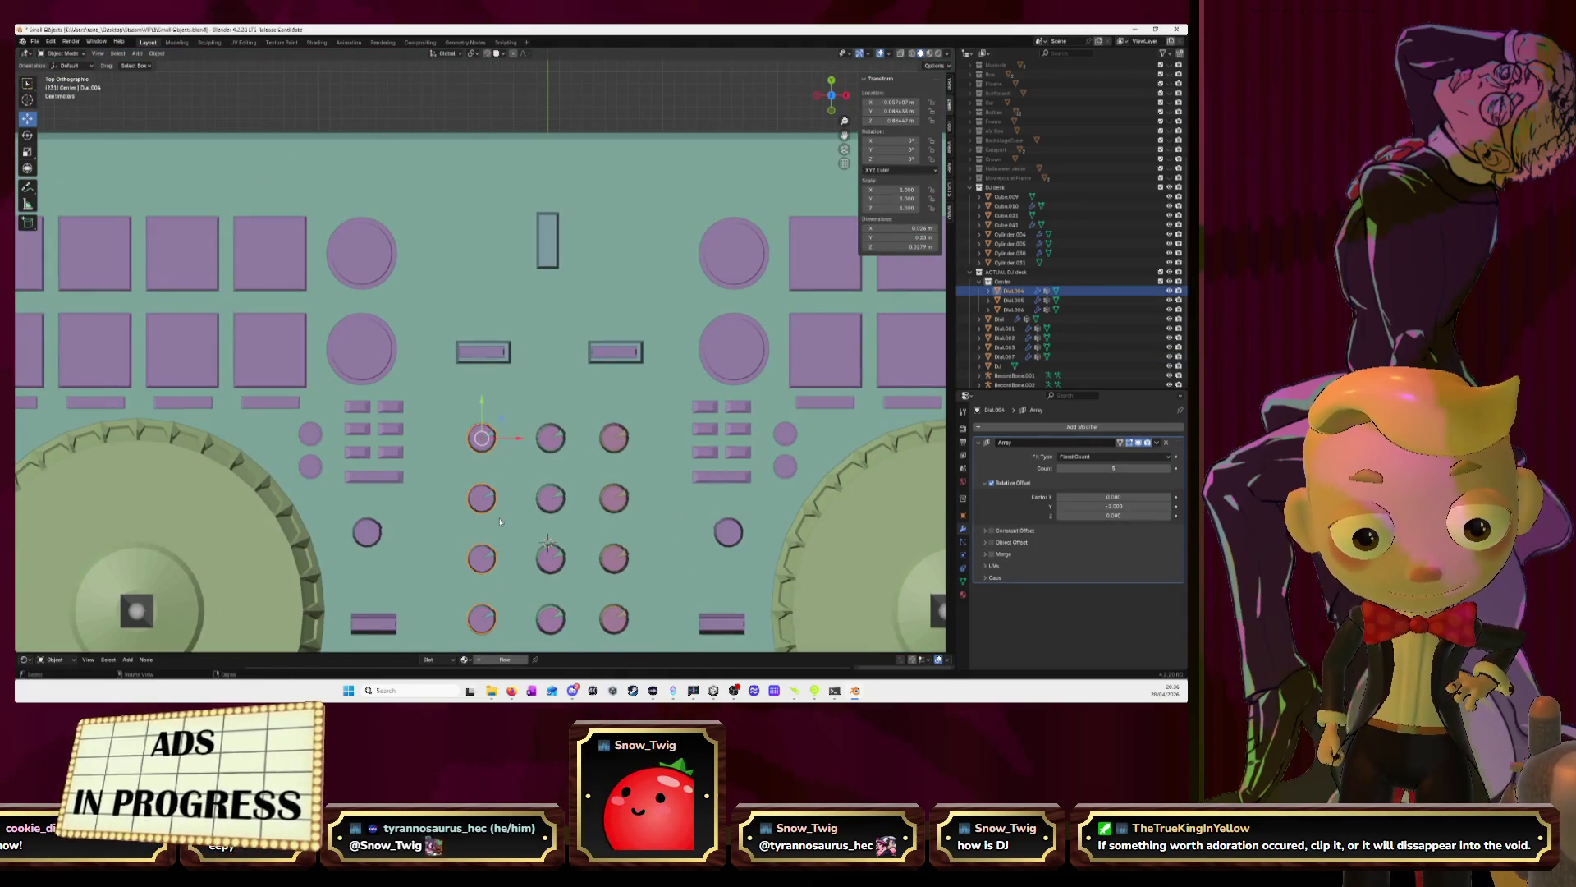
scroll(500, 521, "down", 3)
mouse_move(500, 521)
middle_mouse_down()
mouse_move(345, 436)
mouse_move(312, 448)
middle_mouse_up()
scroll(411, 464, "up", 5)
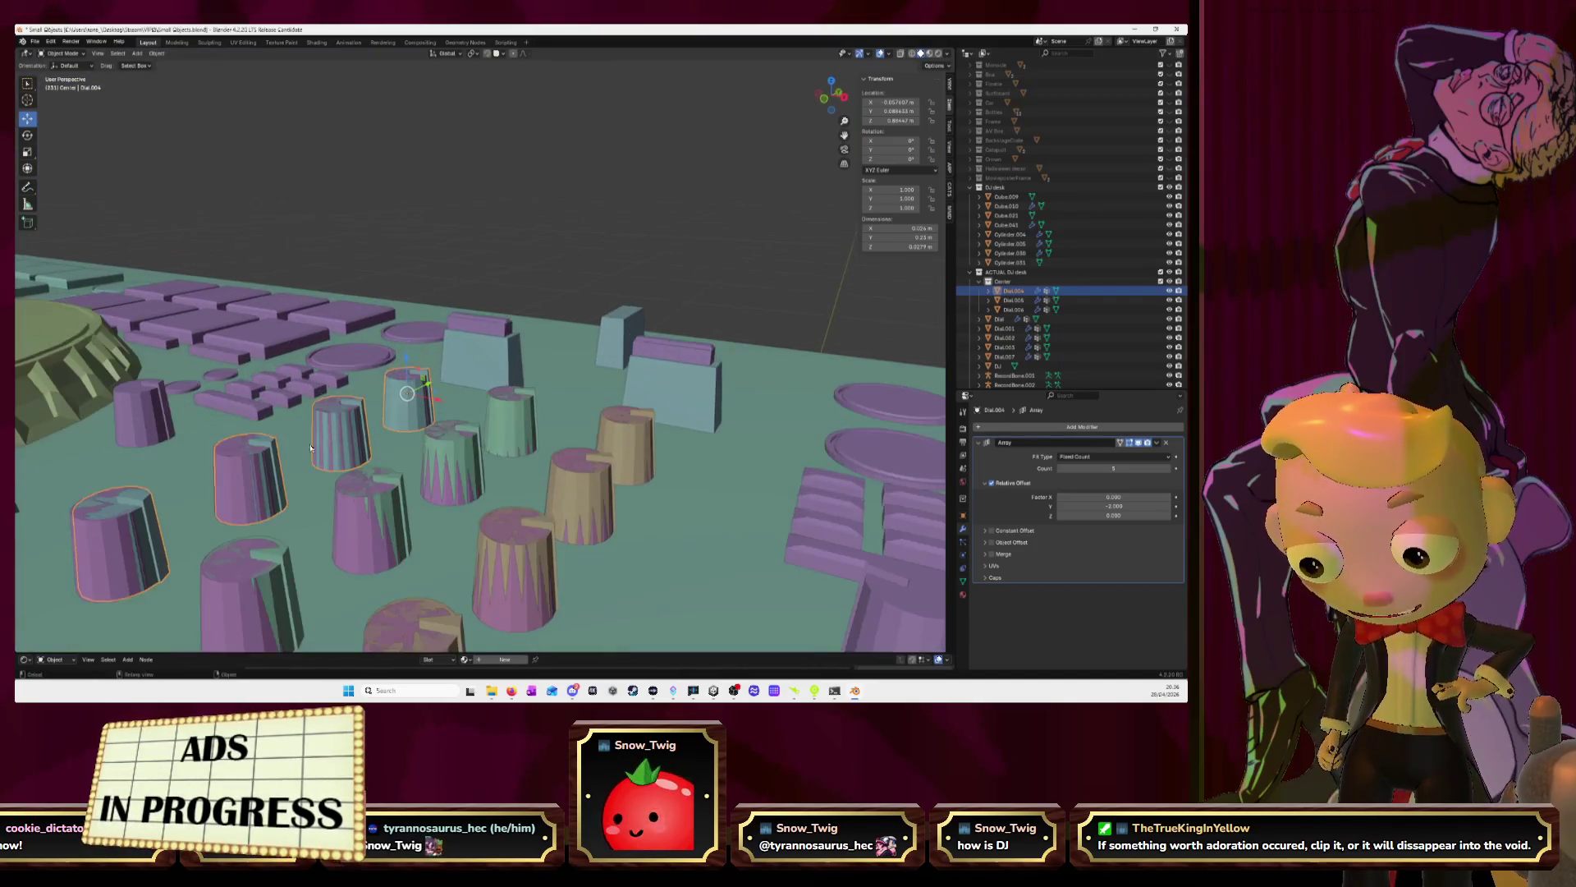
left_click(335, 438, "shift")
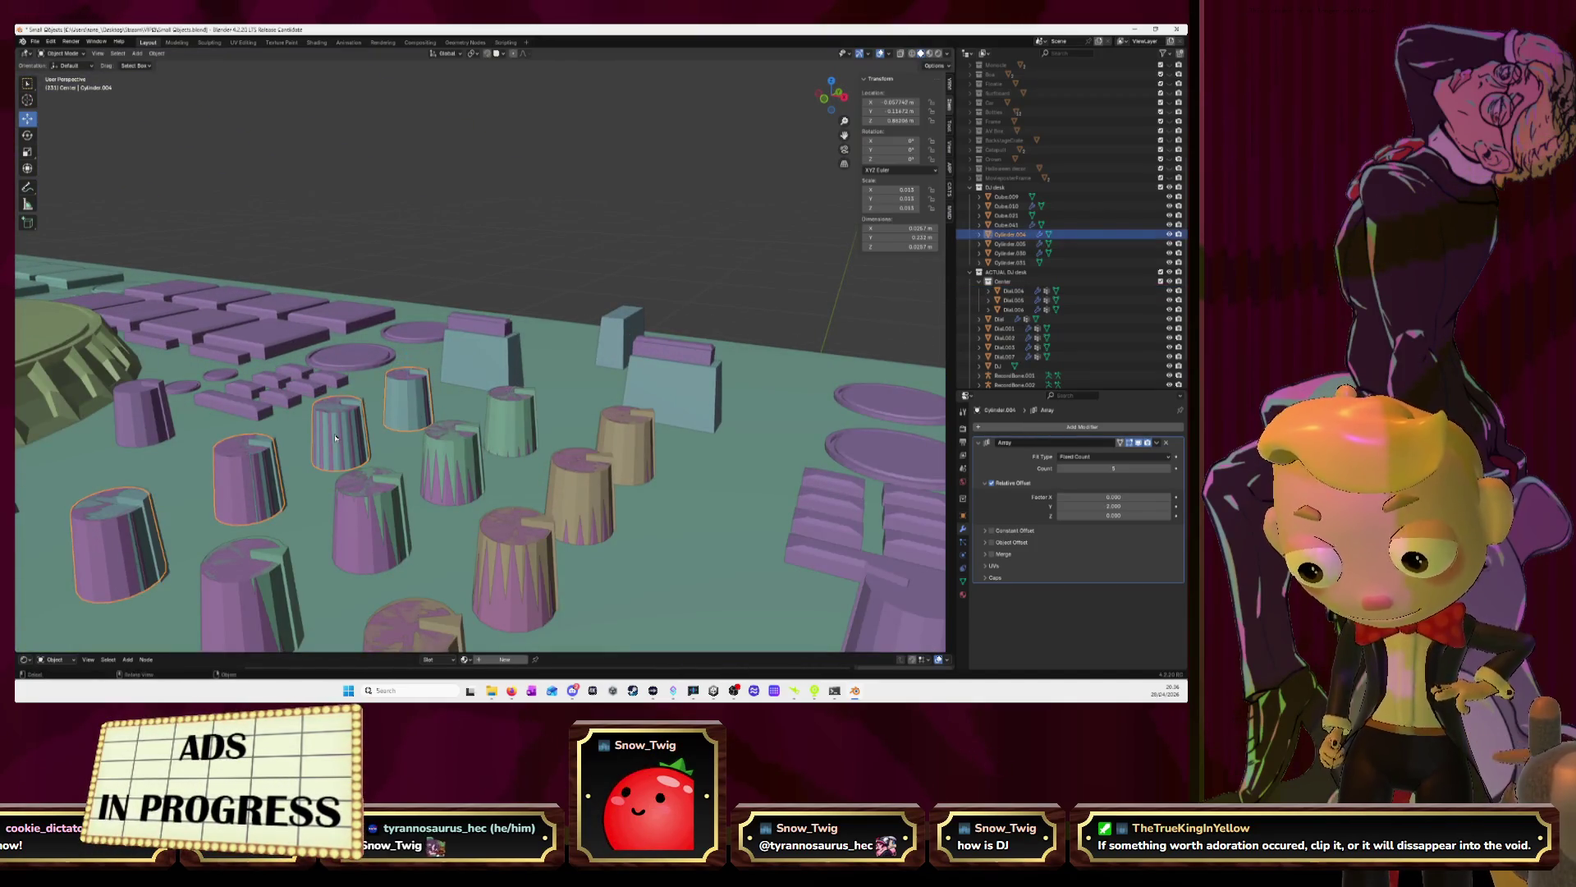
key("Delete")
left_click(373, 509)
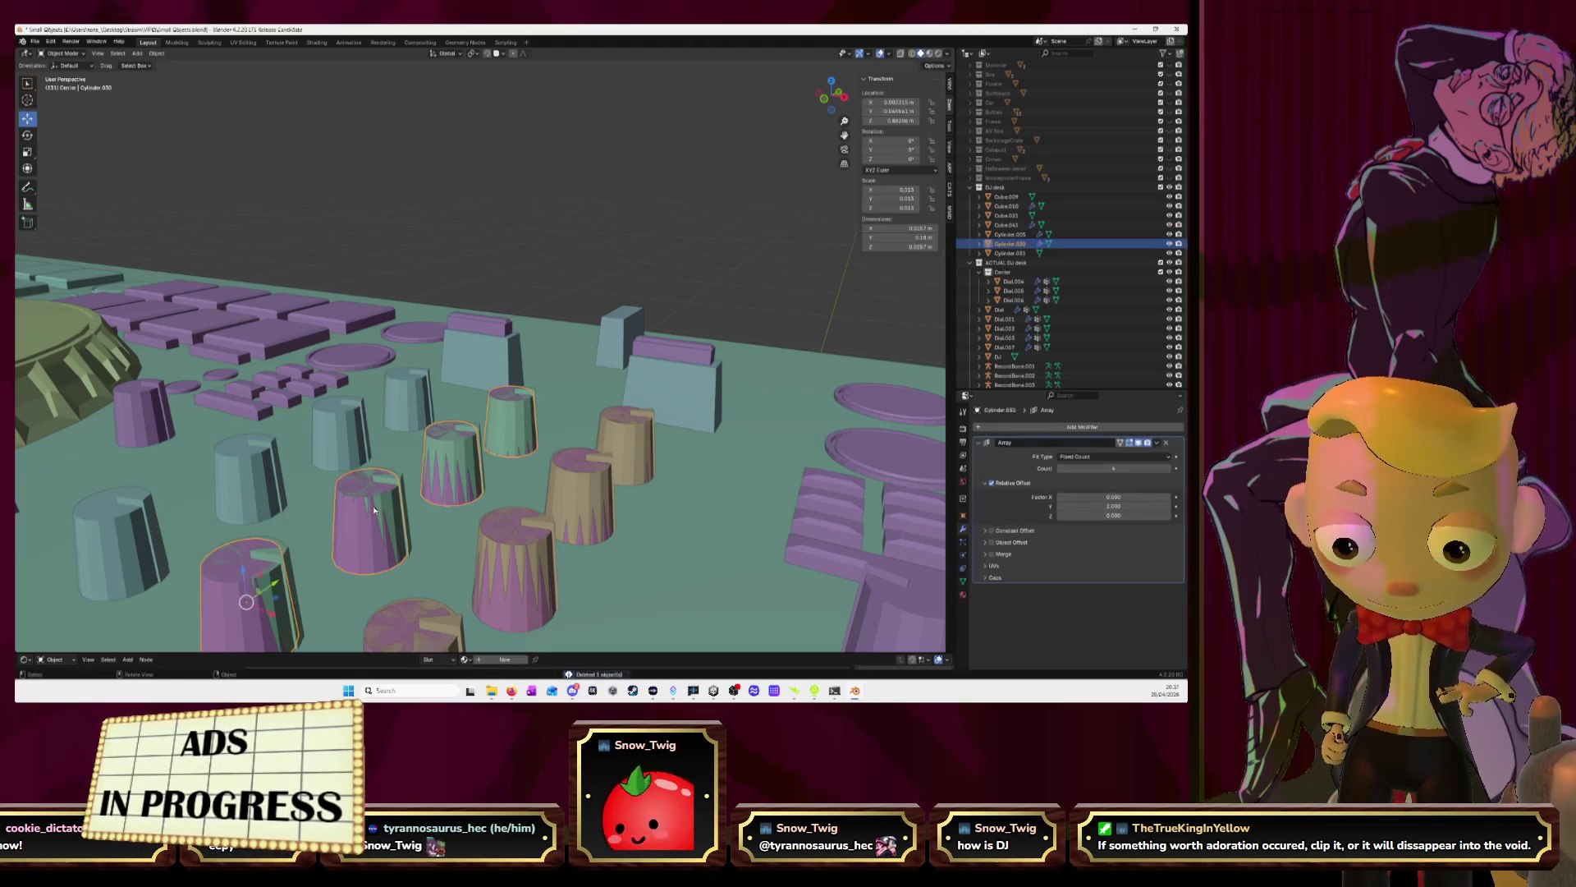
key("Delete")
Delete the remaining stray Cylinder.005 near the pink dial column
left_click(510, 549)
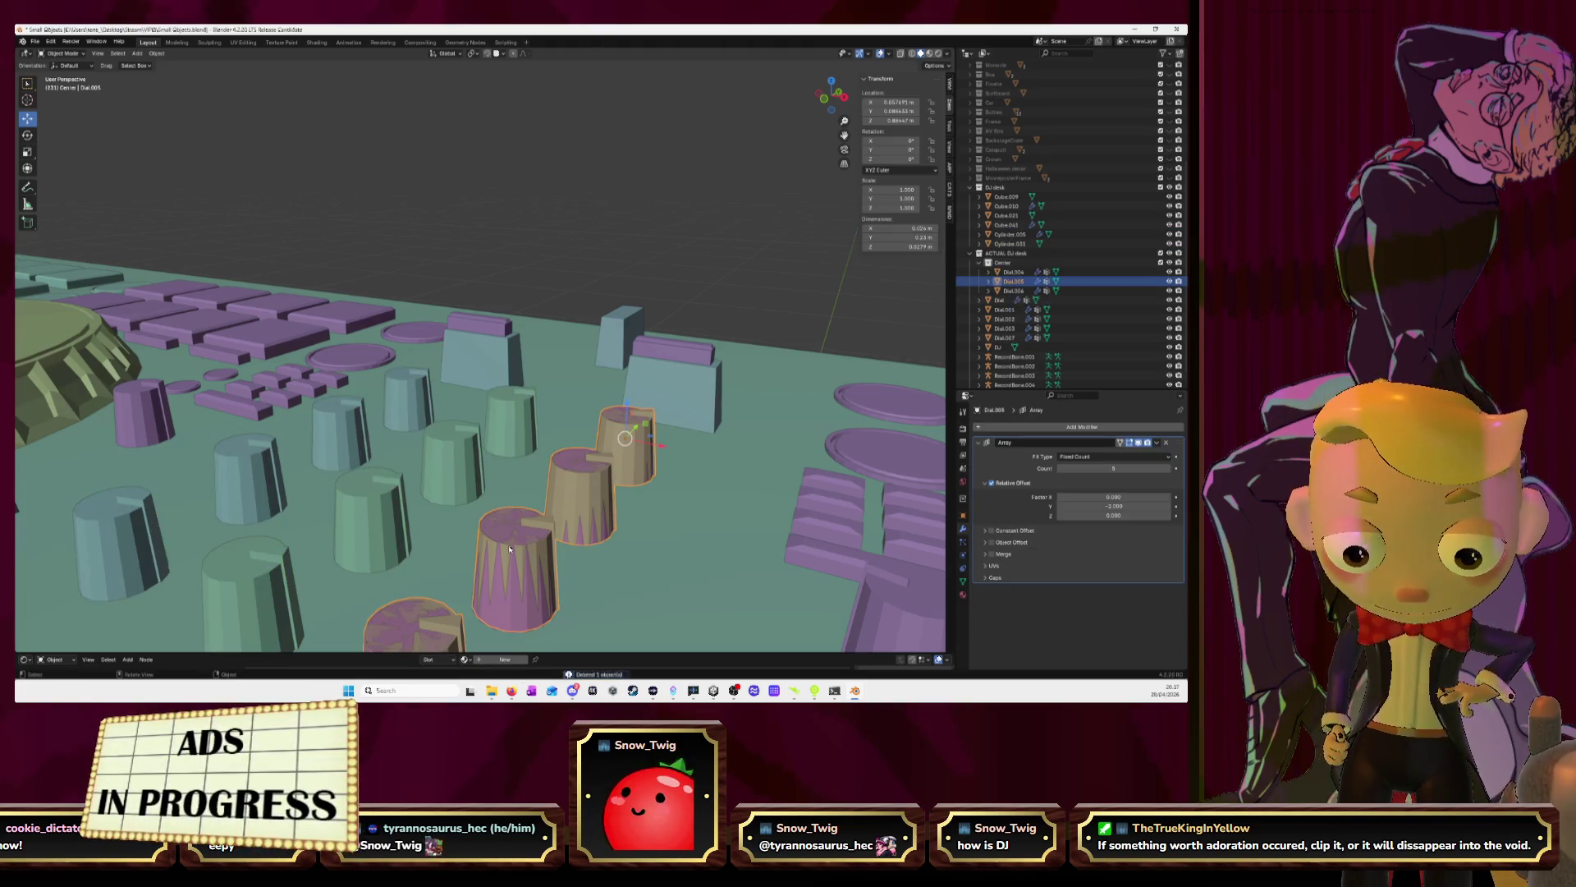
middle_click_drag(510, 549, 514, 523)
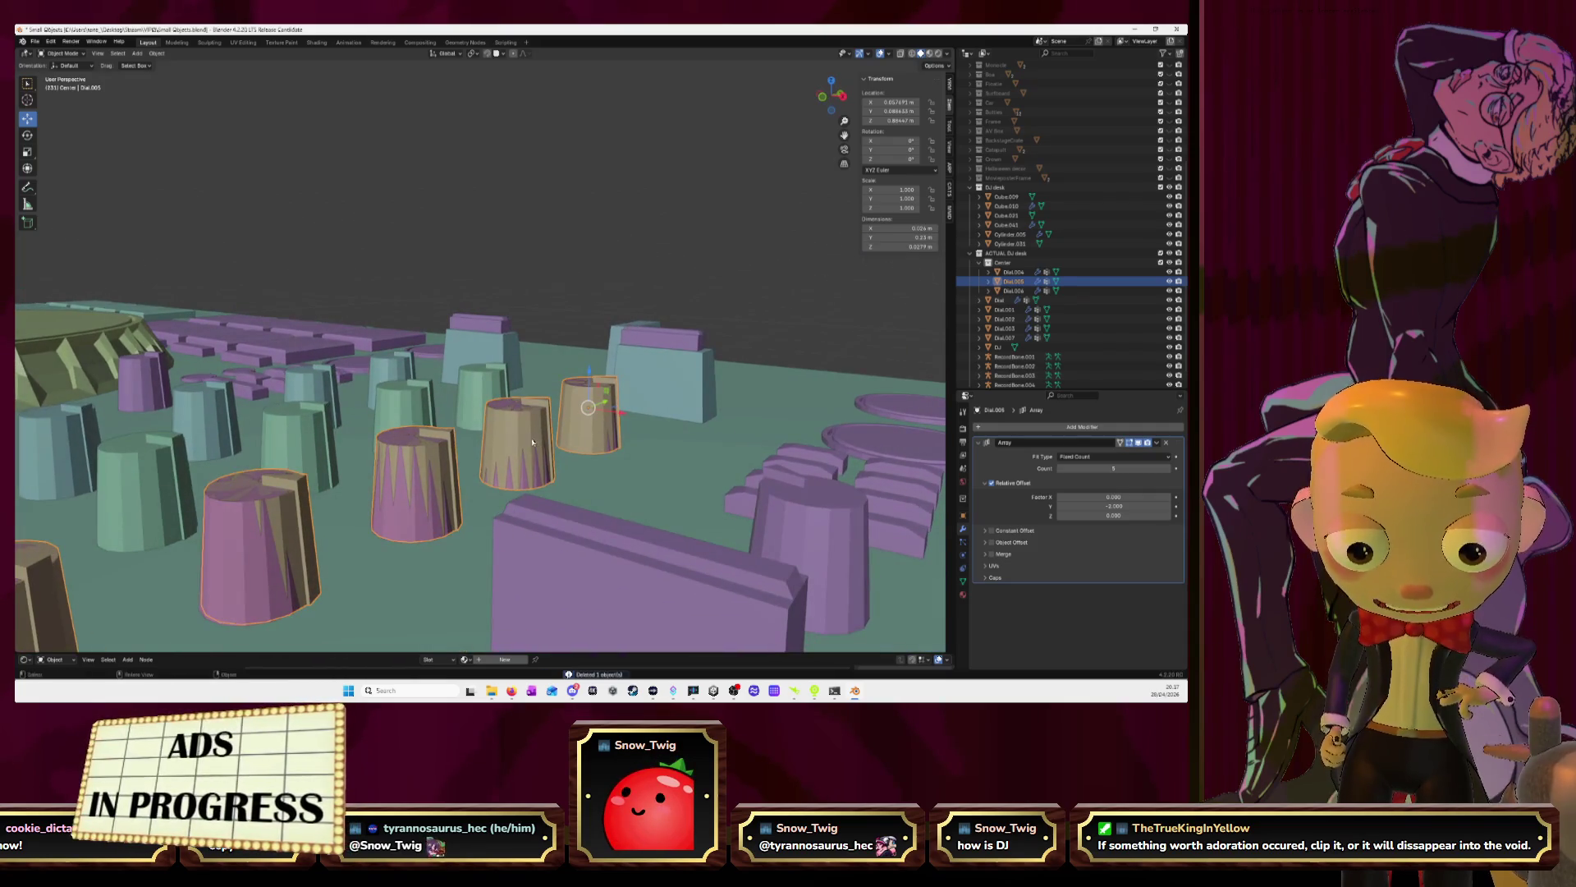
left_click(536, 472)
key("Delete")
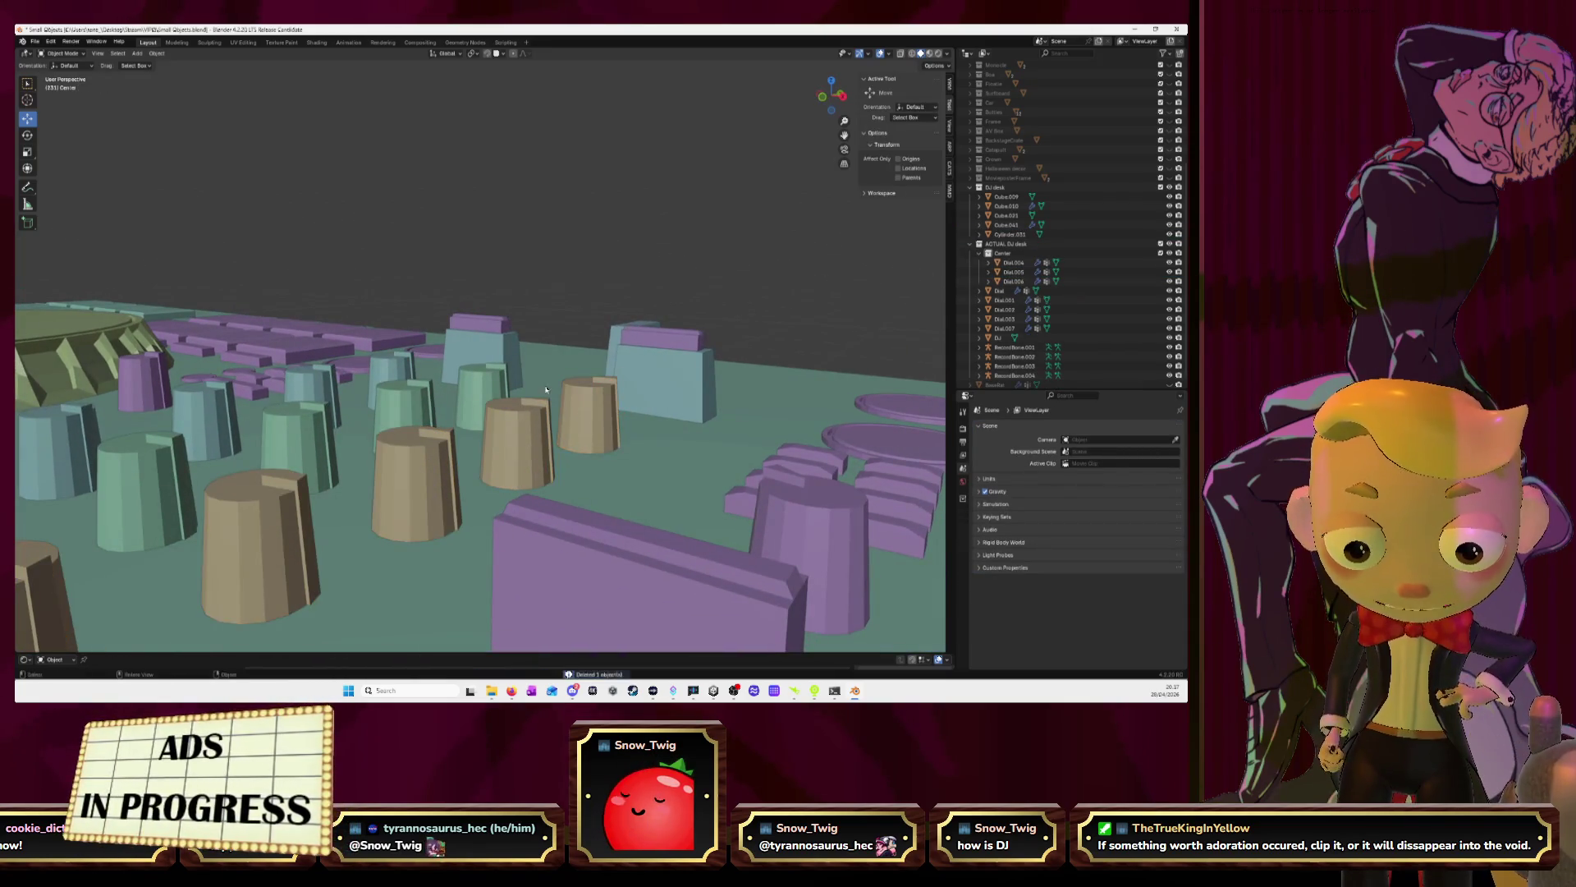
mouse_move(537, 472)
middle_mouse_down()
mouse_move(499, 419)
mouse_move(503, 312)
middle_mouse_up()
left_click(504, 258)
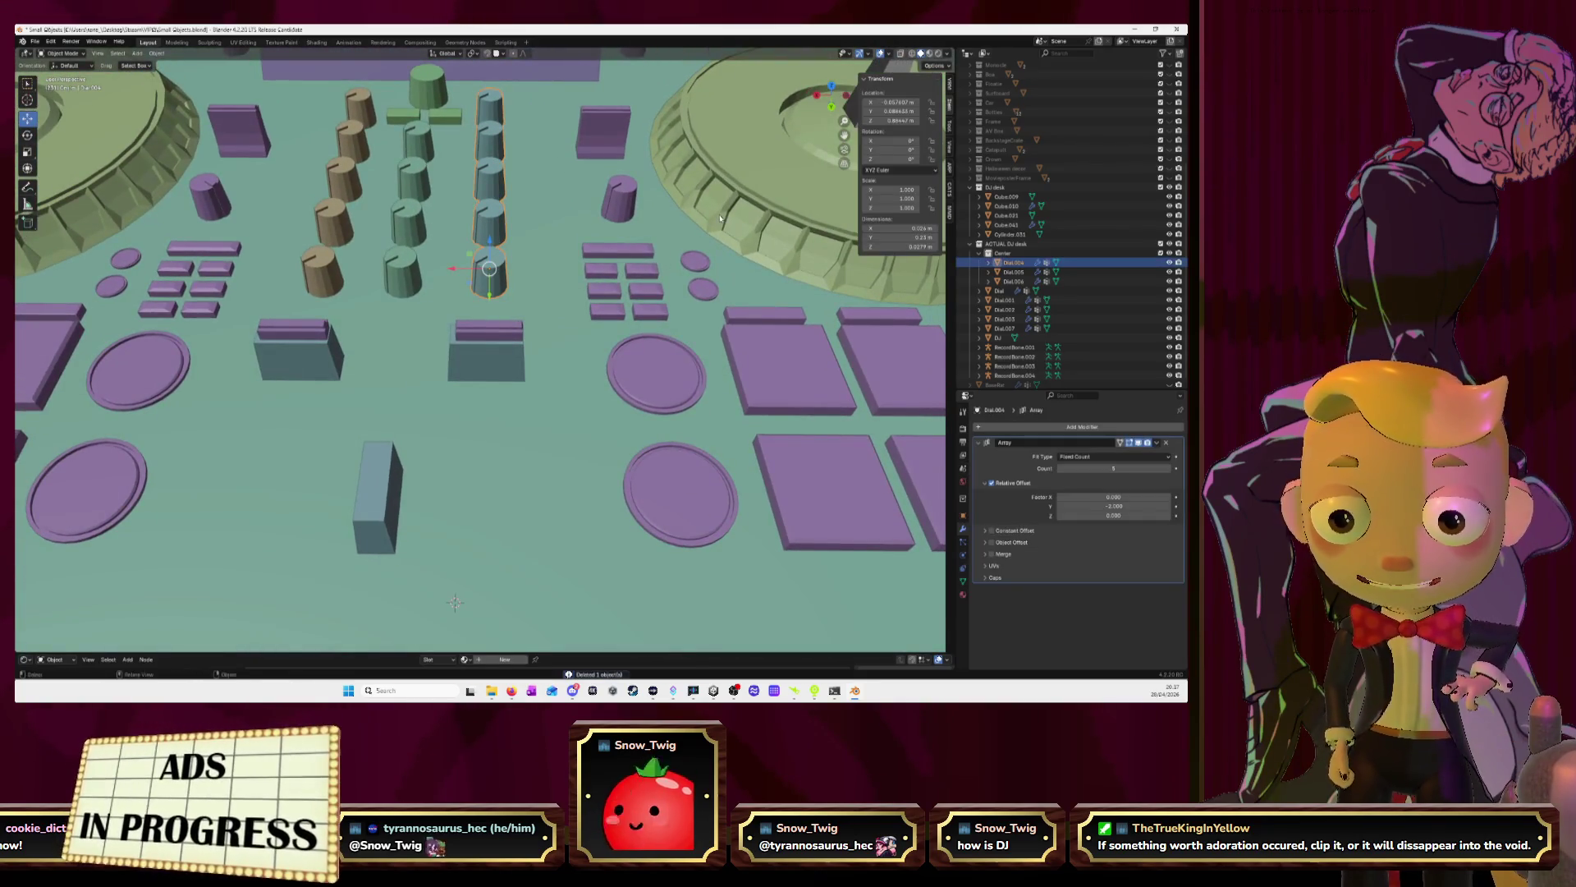
Set Dial.007's Location Y to 0.0542607 m in the Transform panel
left_click(891, 102)
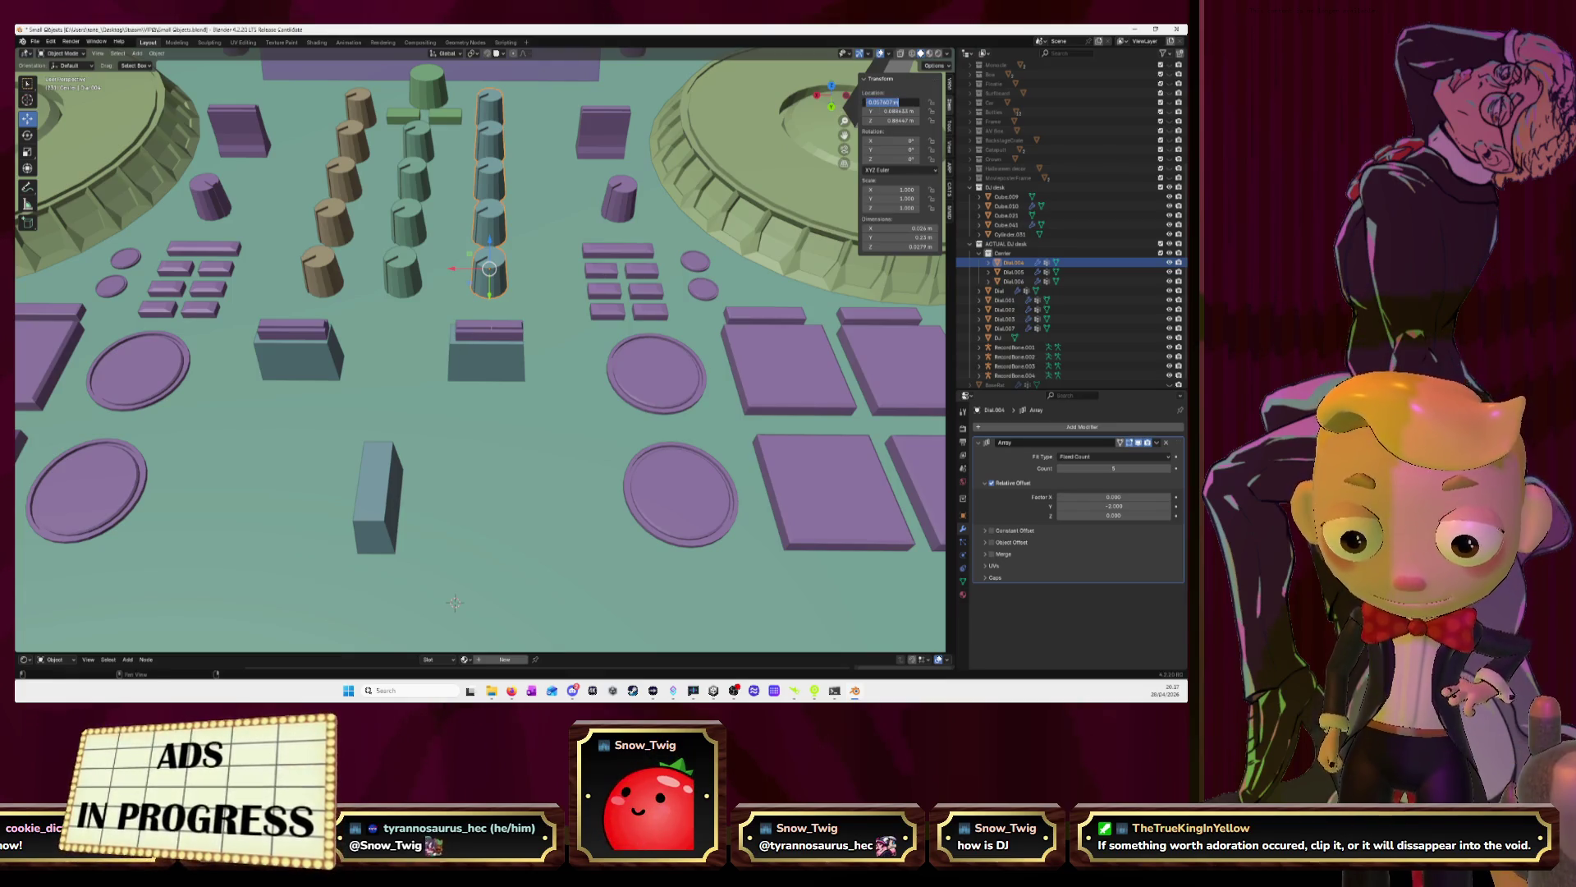
key("Escape")
left_click(513, 332)
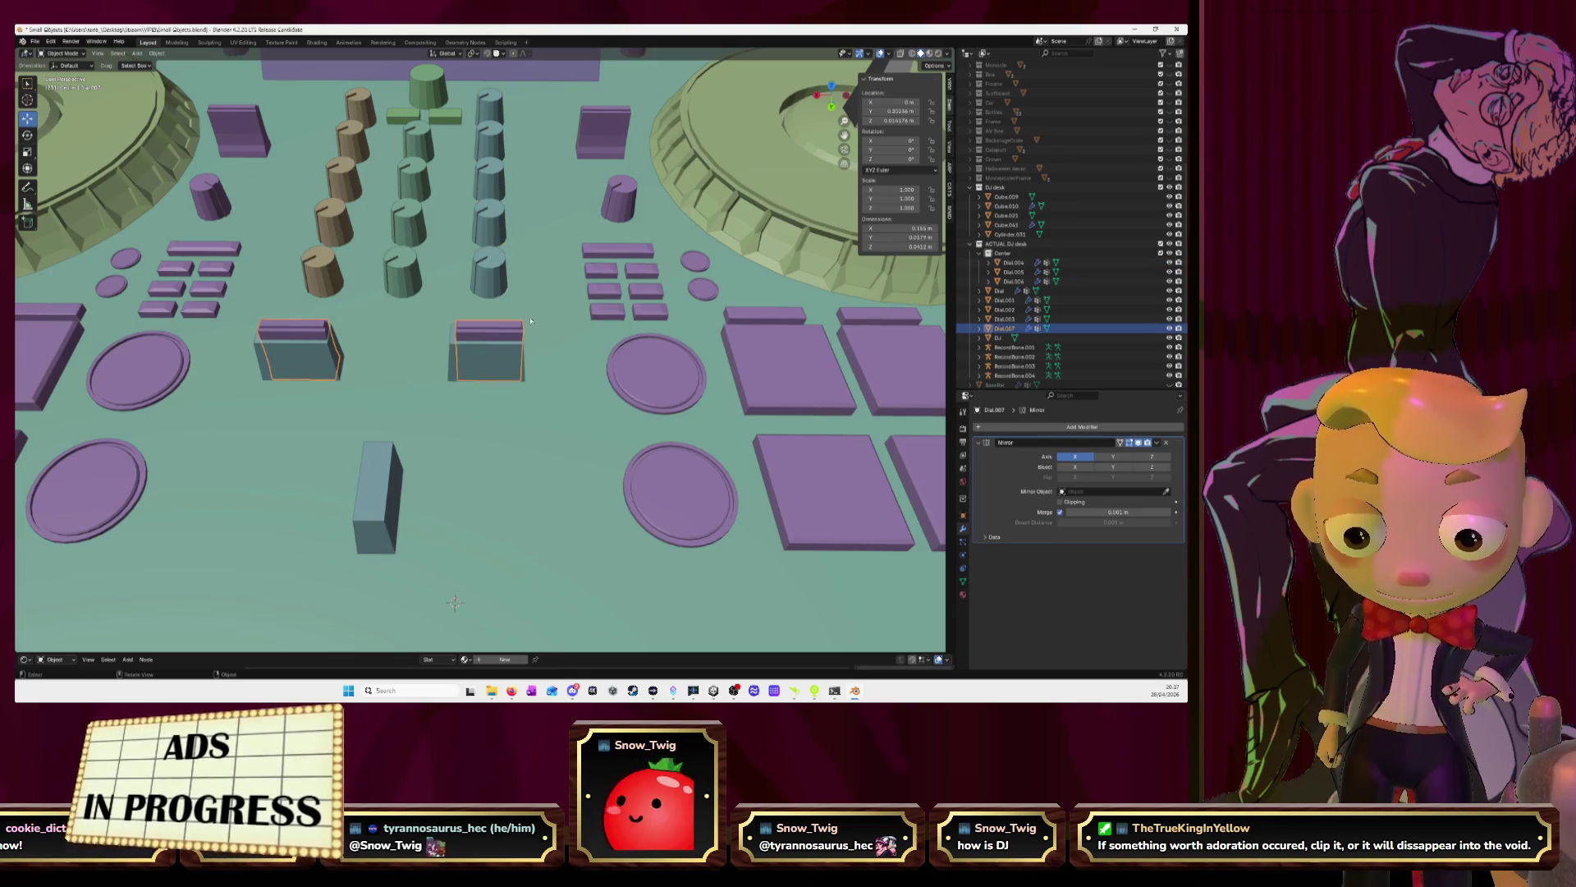
left_click(891, 111)
type("0.0542607")
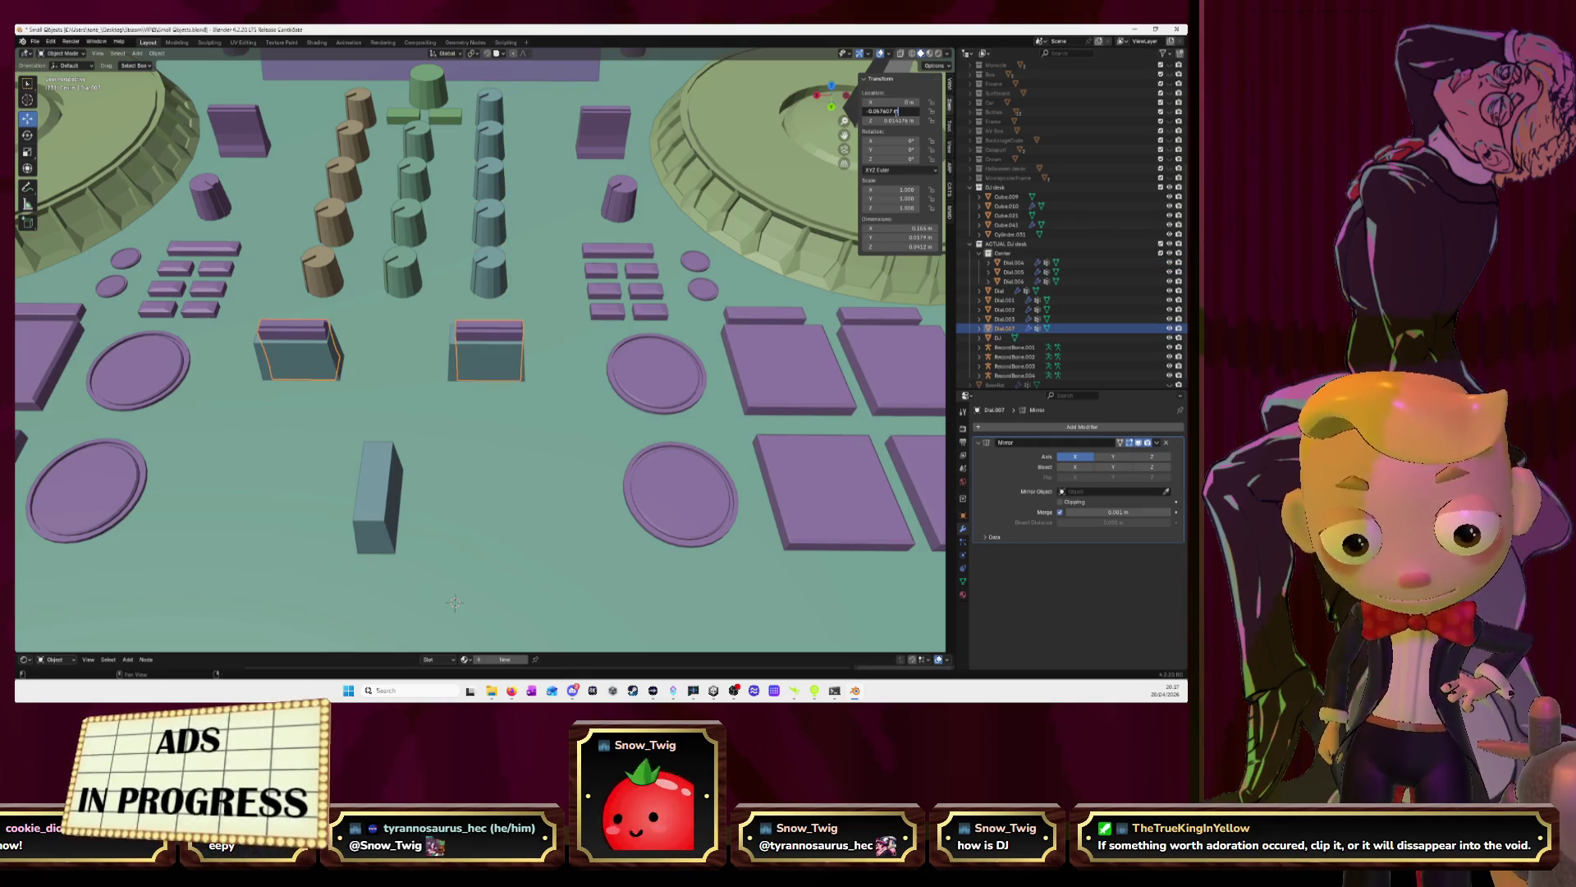
key("Return")
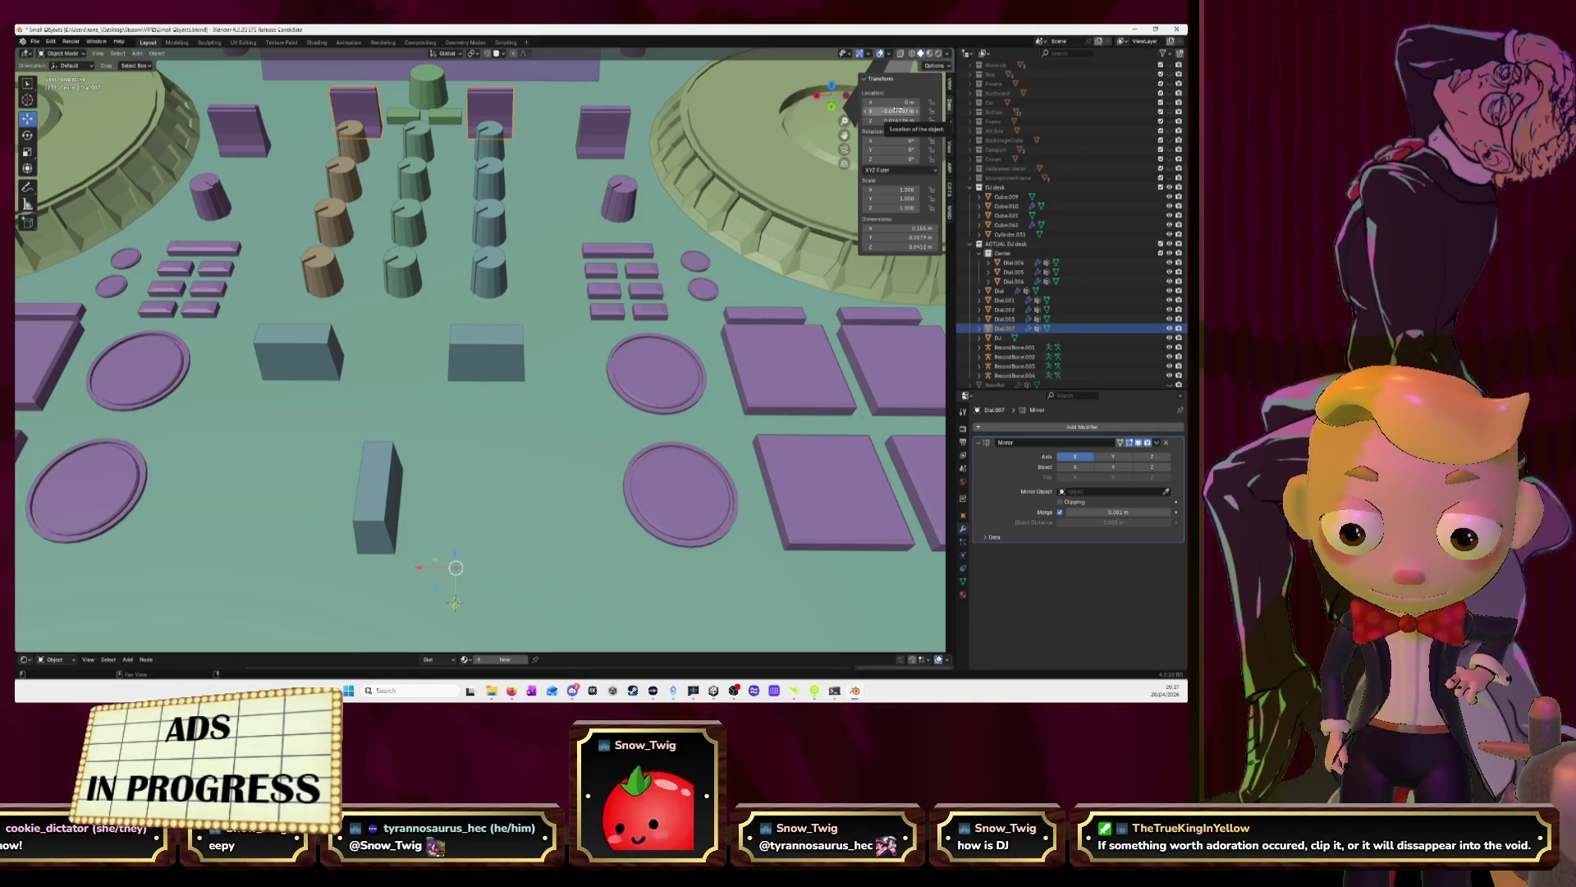
left_click(497, 261)
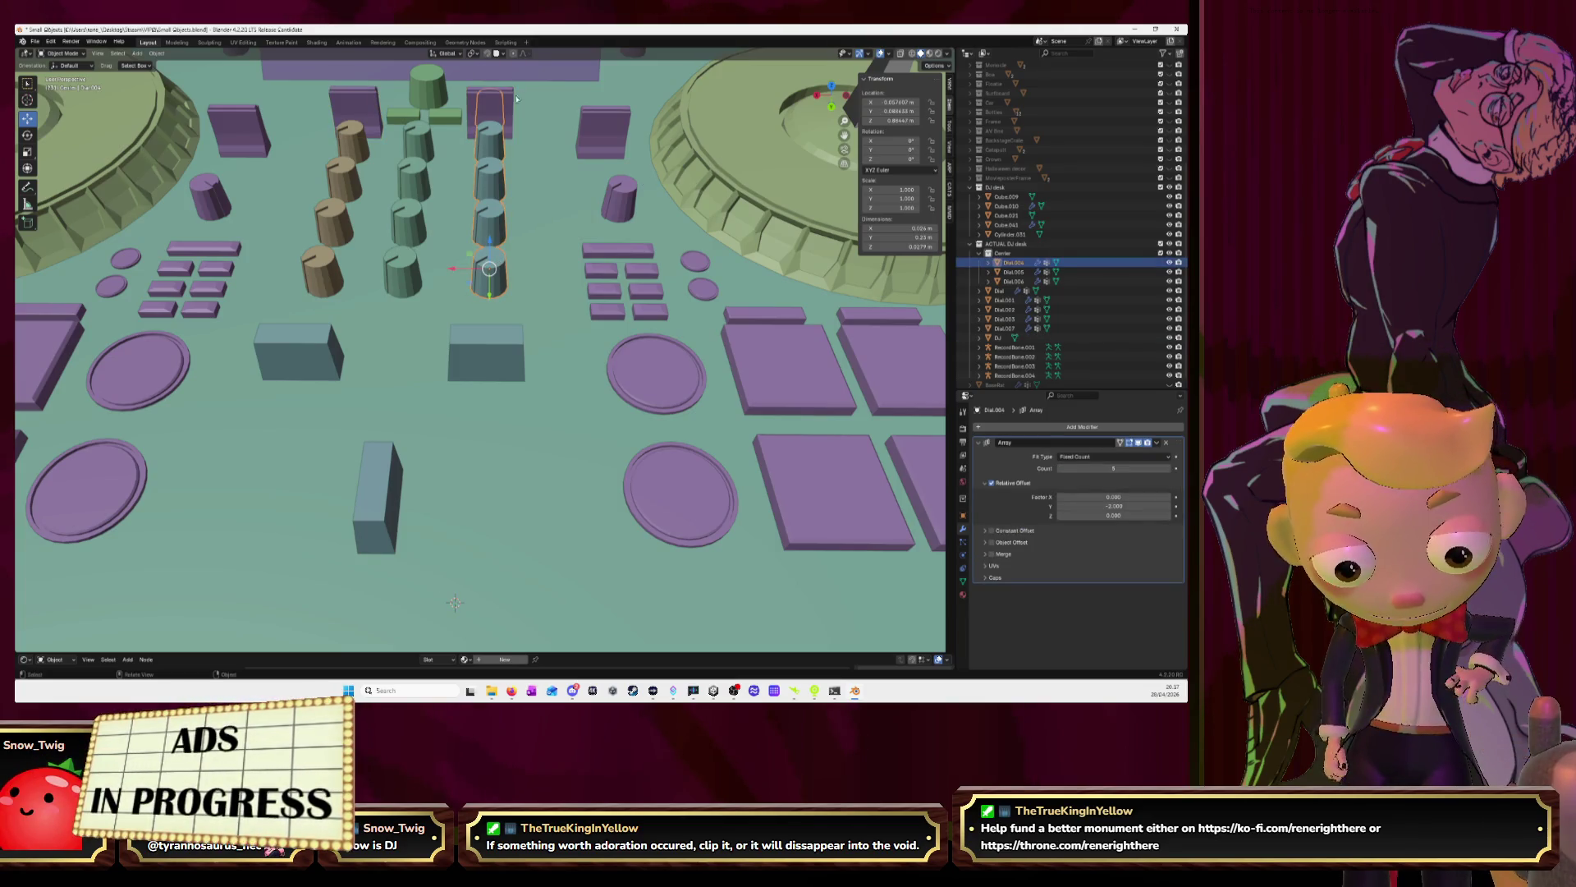
left_click(457, 584)
mouse_move(457, 585)
middle_mouse_down()
mouse_move(536, 157)
mouse_move(559, 275)
mouse_move(538, 337)
mouse_move(557, 374)
middle_mouse_up()
scroll(529, 315, "down", 5)
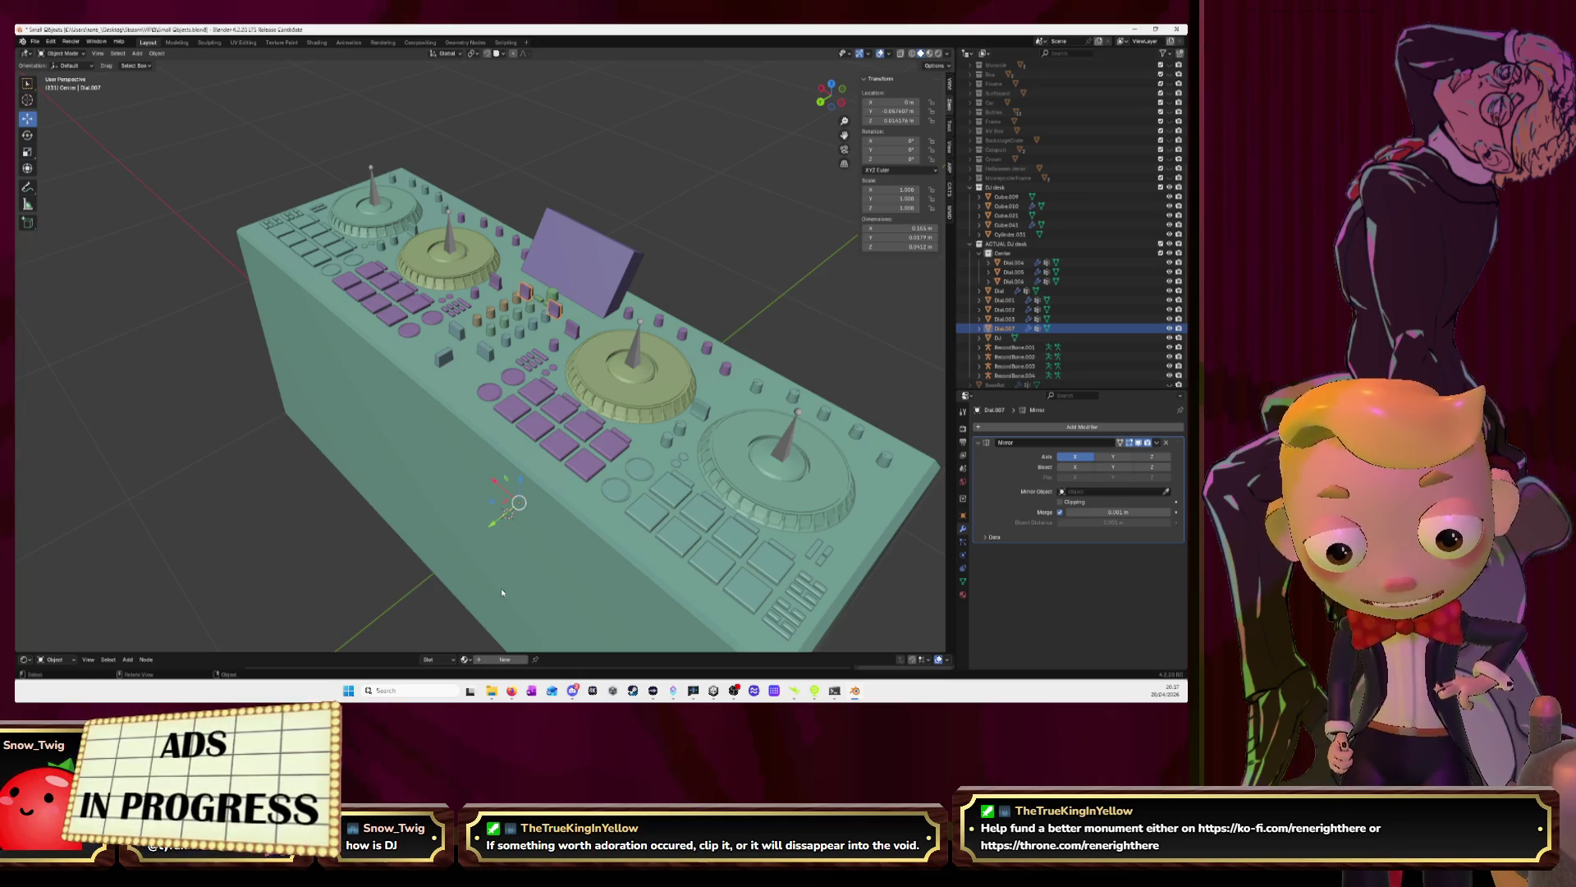
Drag the mirrored boxes down the desk along Y and switch to top orthographic view
left_click_drag(495, 526, 439, 565)
mouse_move(451, 562)
middle_mouse_down()
mouse_move(550, 497)
mouse_move(554, 446)
middle_mouse_up()
scroll(490, 526, "up", 5)
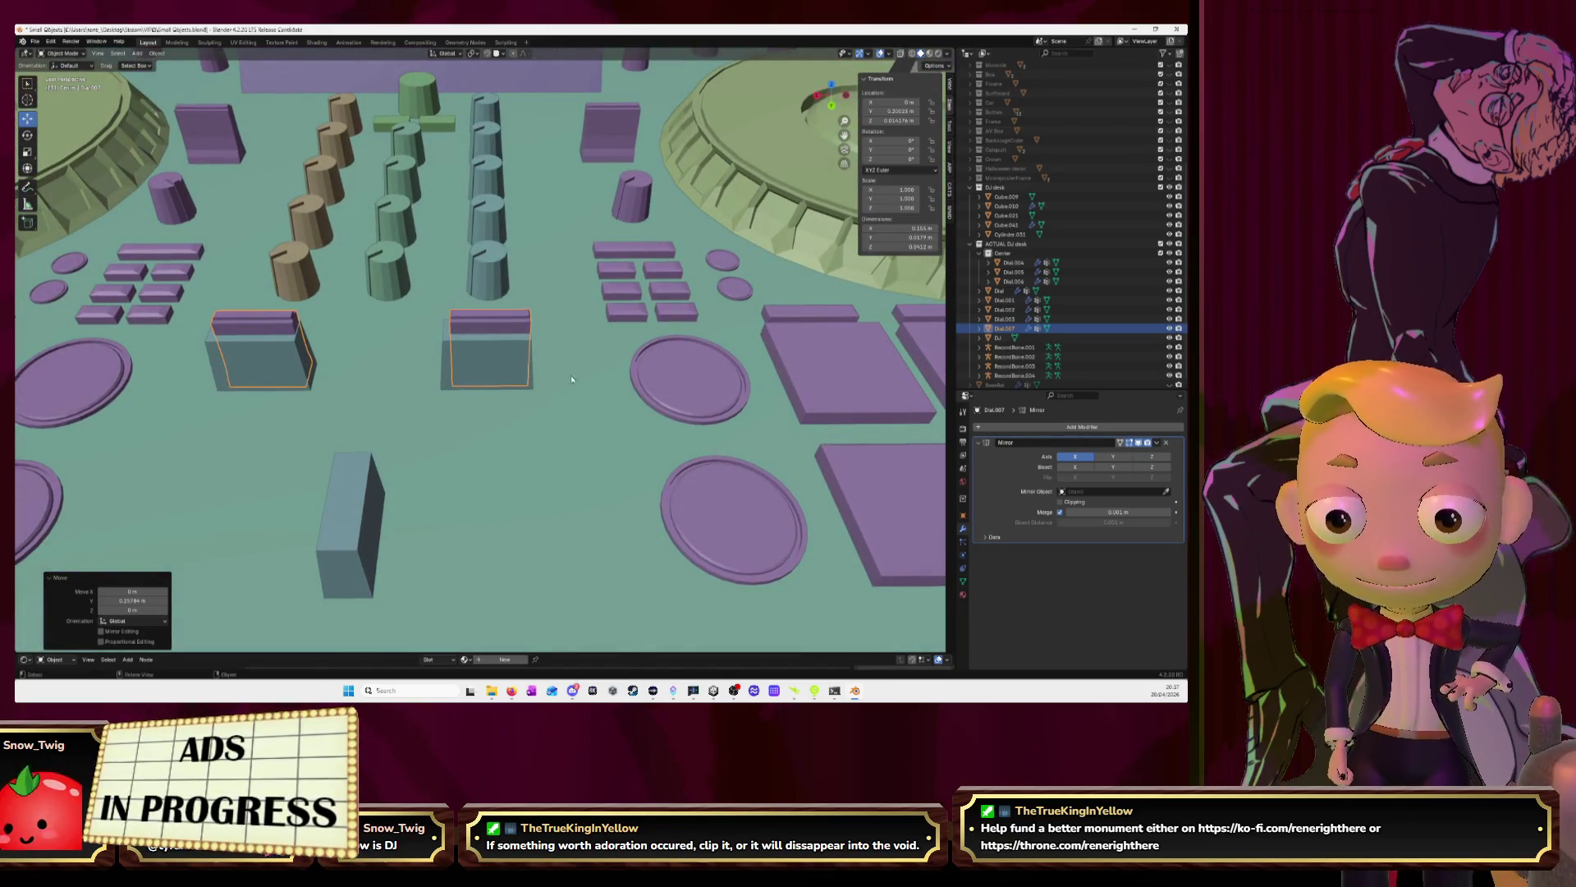
middle_click_drag(573, 309, 821, 104)
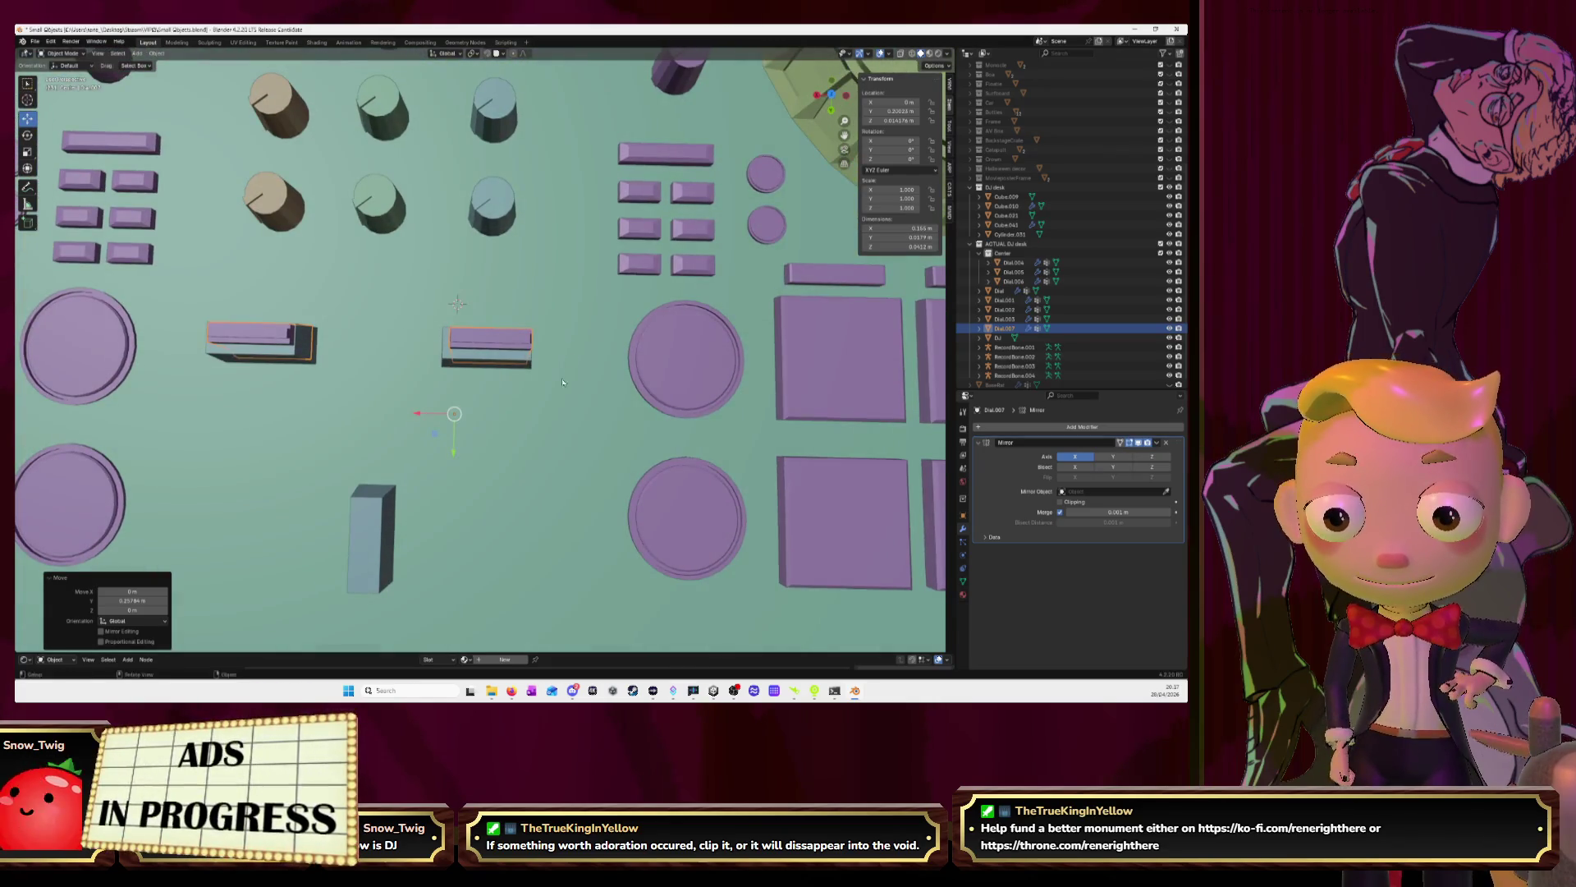
left_click(831, 95)
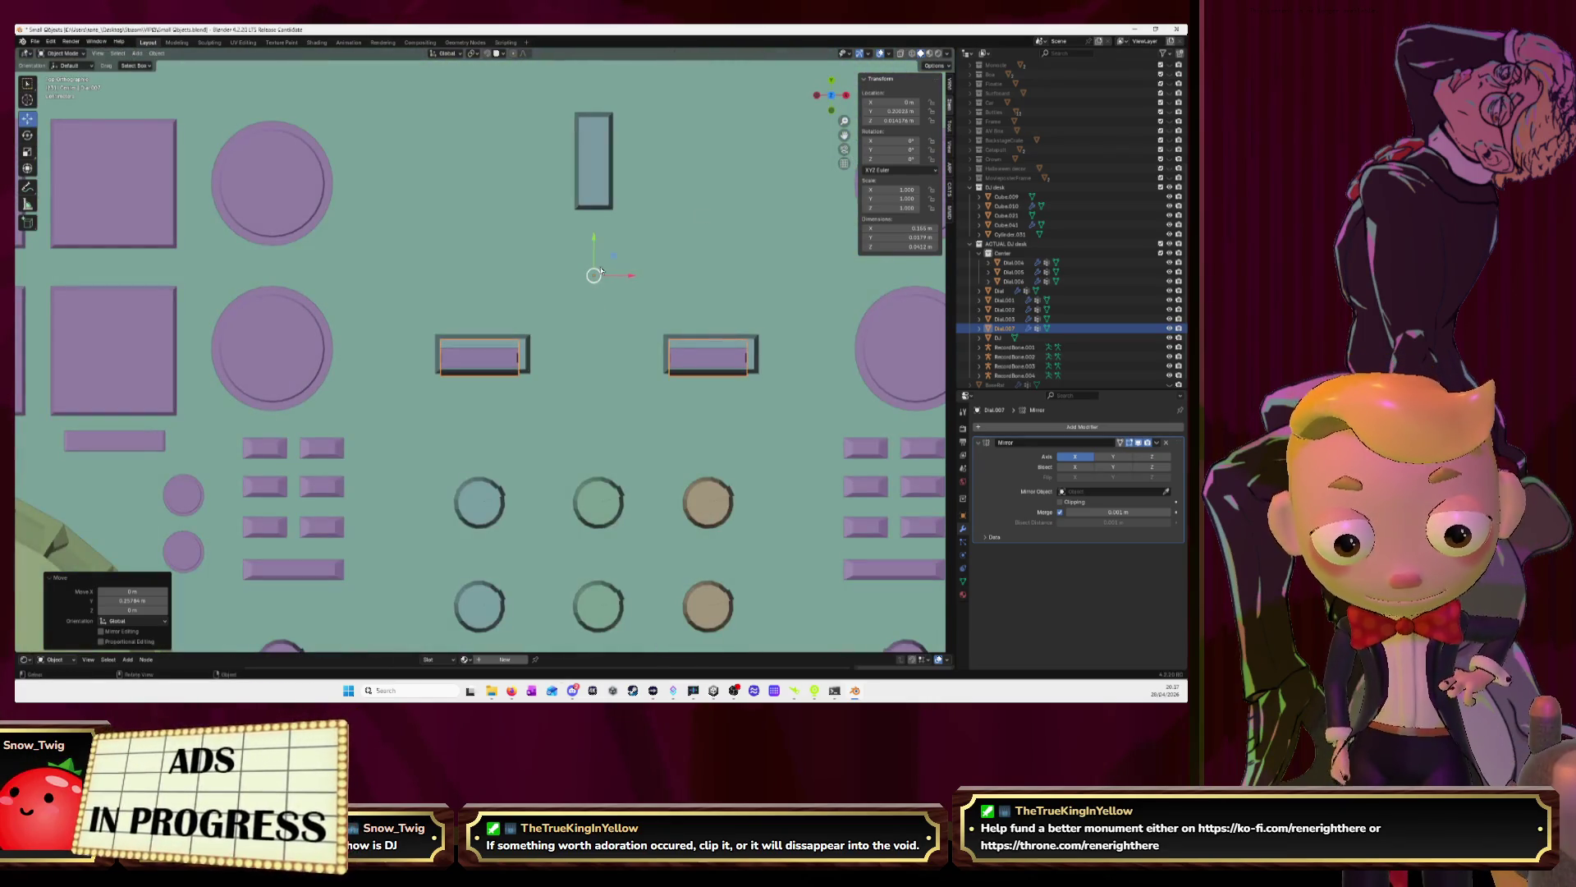
Set Dial.007's origin to its centre of mass, try moving it down, then undo
left_click(156, 54)
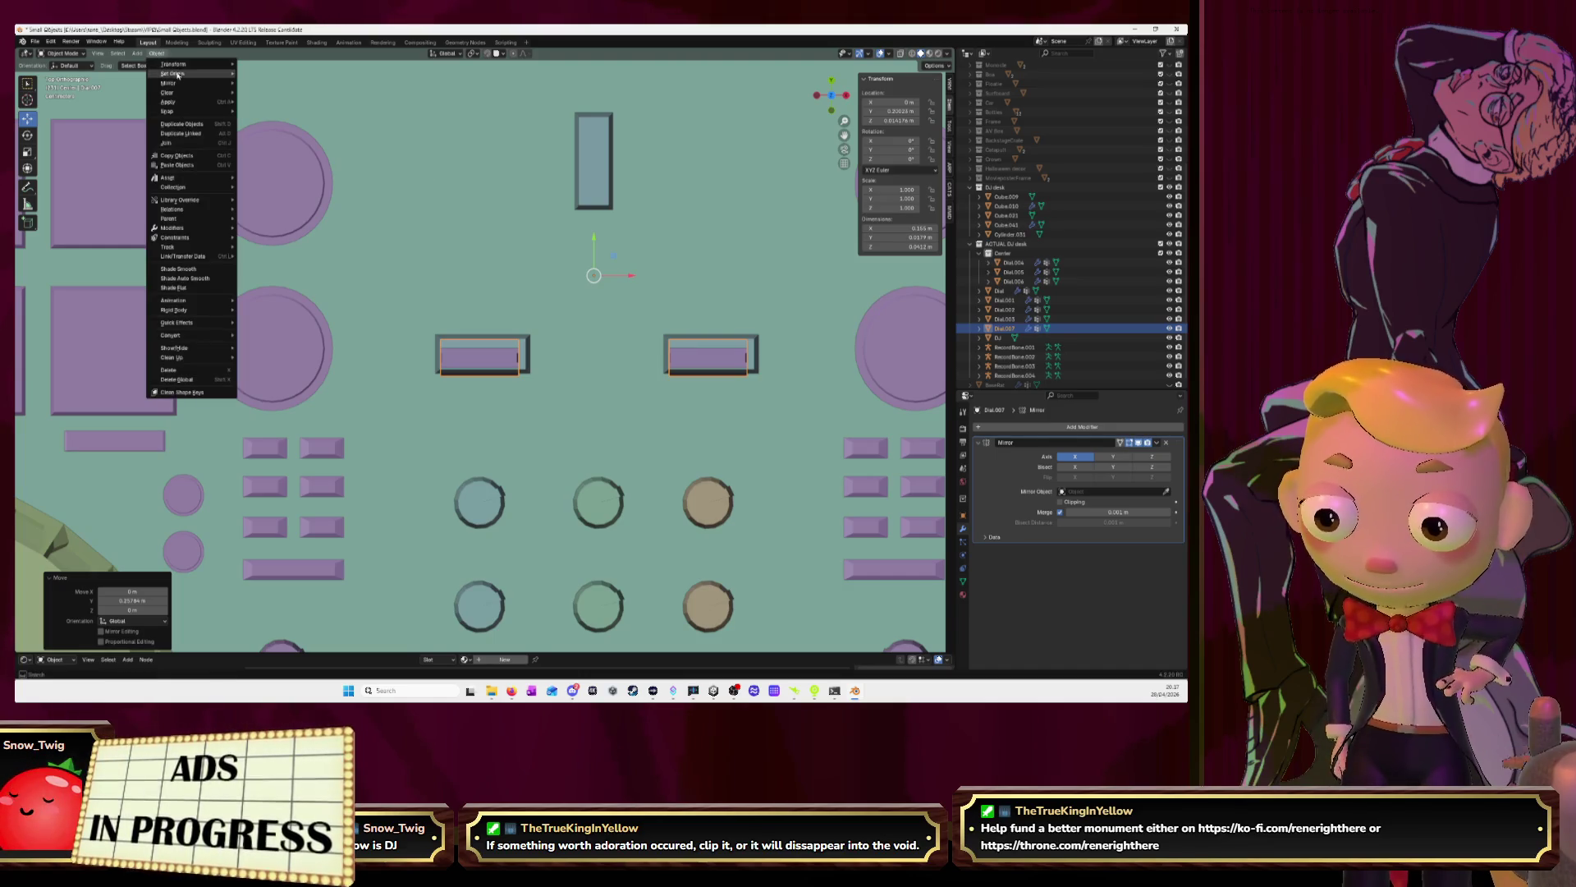
mouse_move(197, 73)
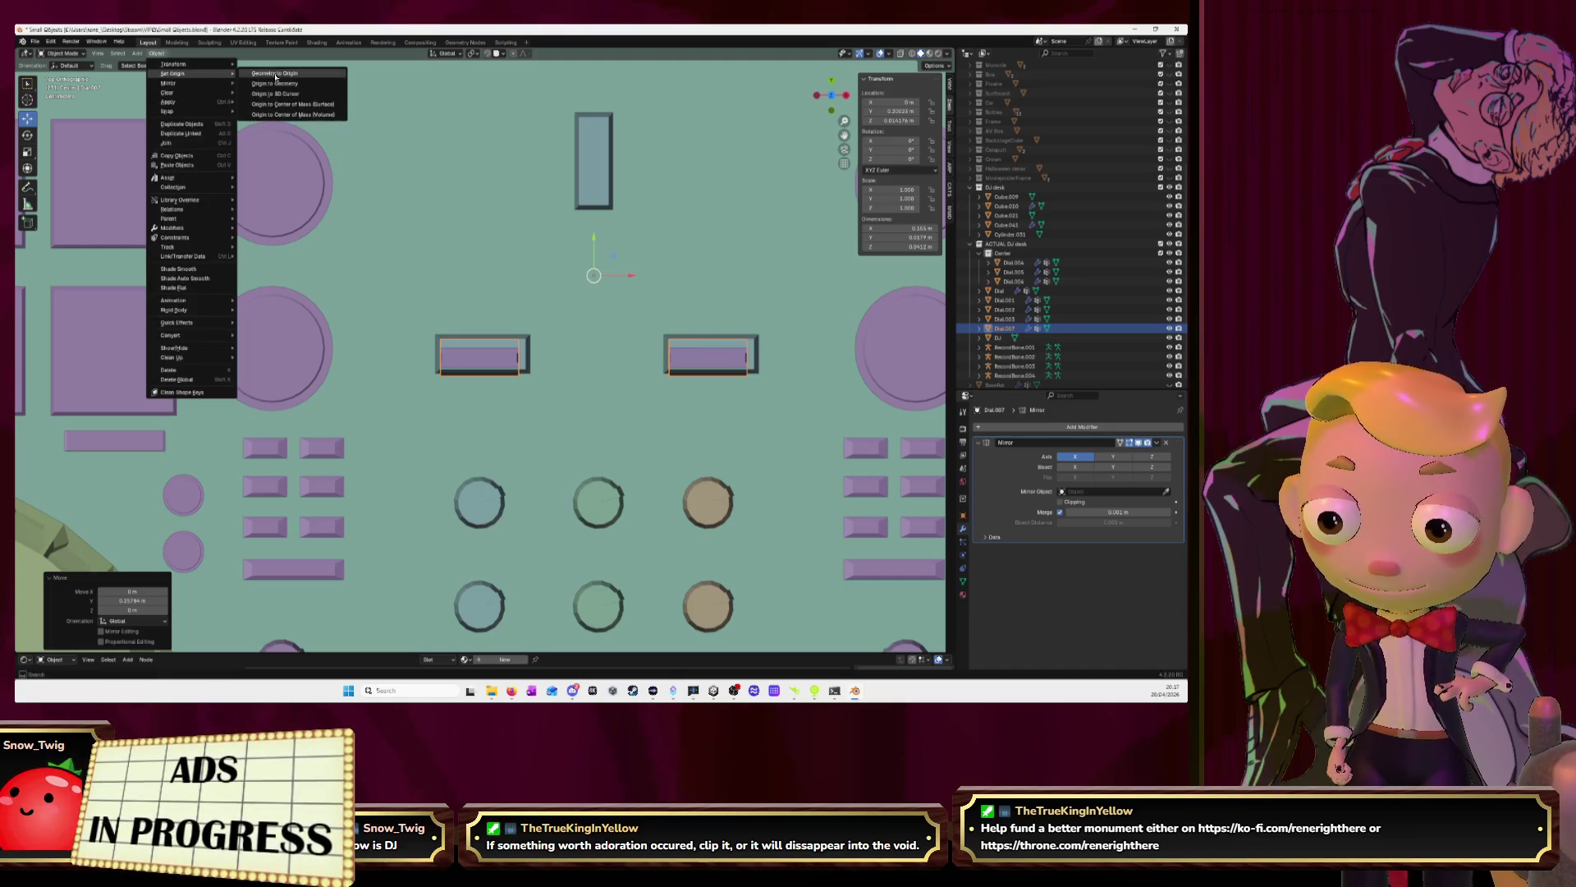
left_click(289, 115)
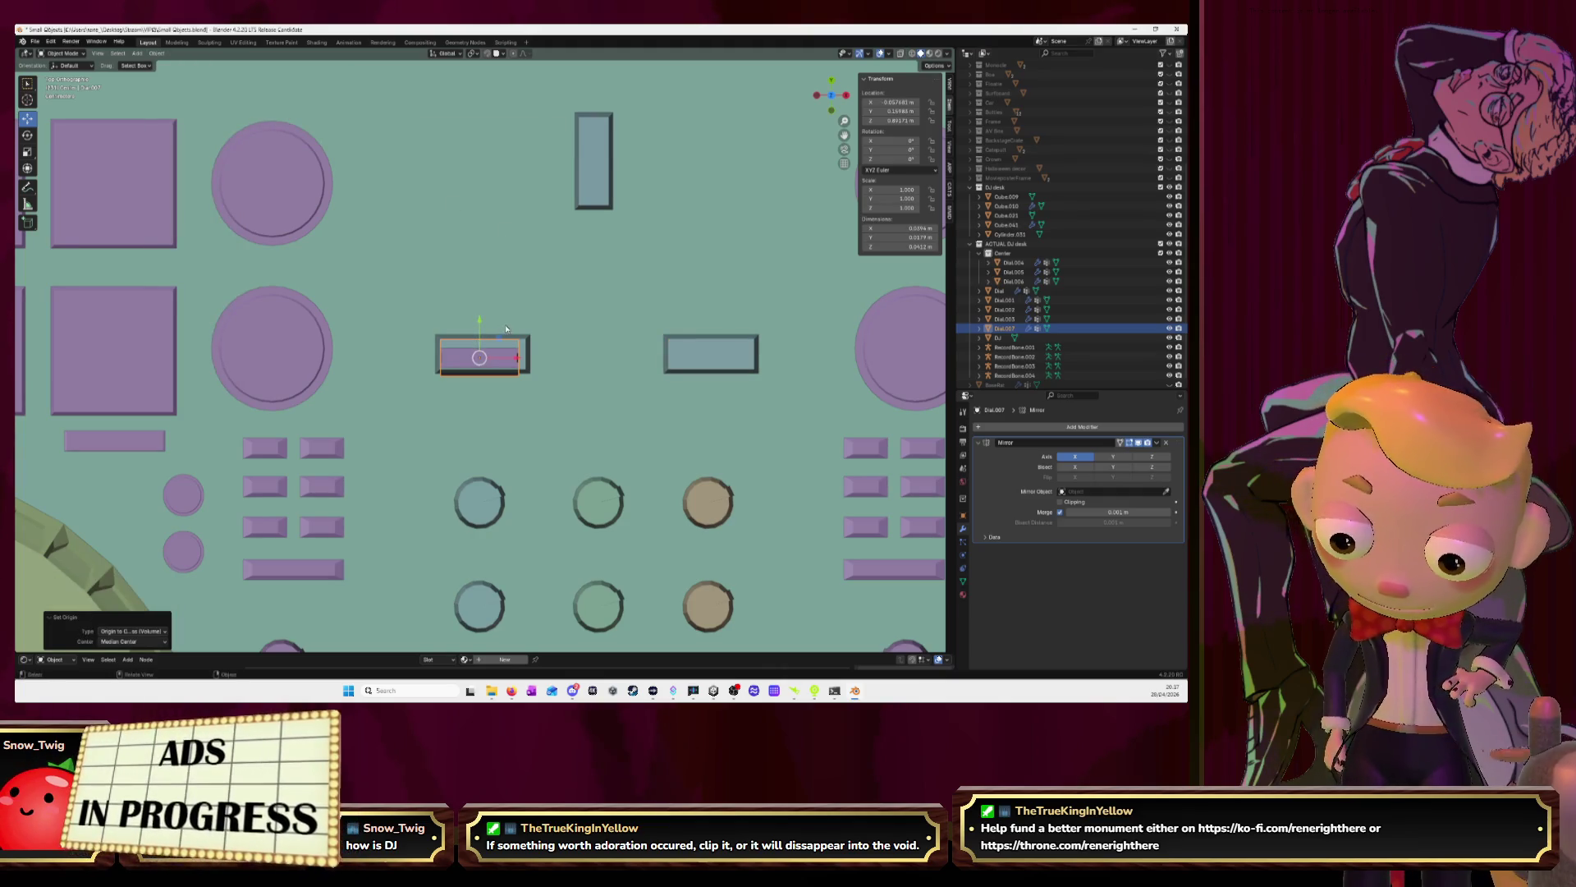
mouse_move(482, 329)
left_mouse_down()
mouse_move(480, 422)
mouse_move(489, 335)
mouse_move(504, 381)
left_mouse_up()
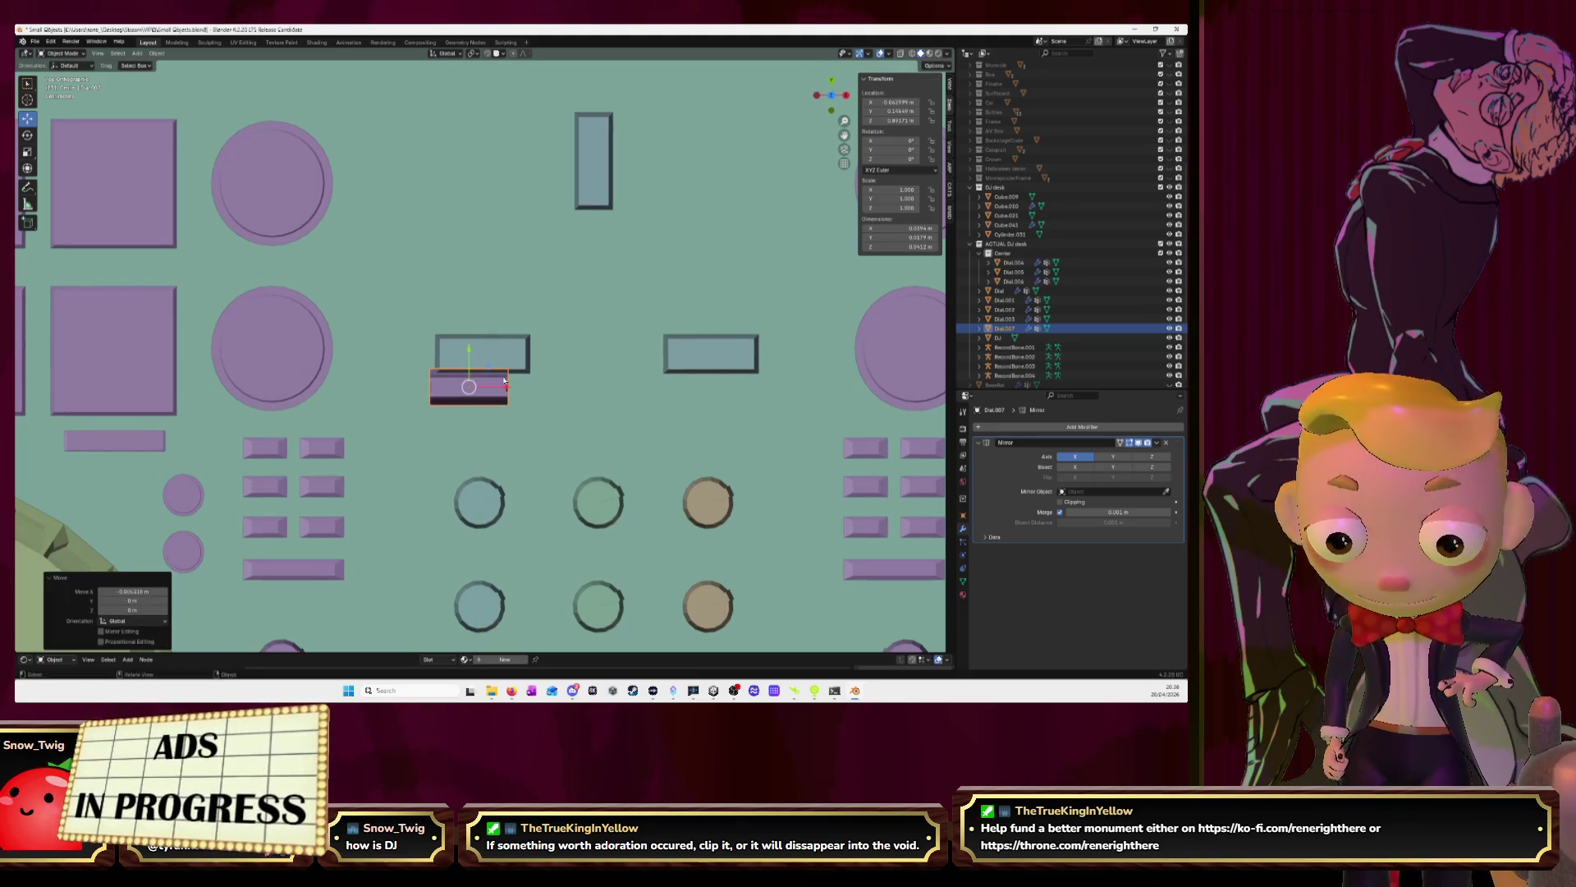
key("ctrl+z")
key("ctrl+z")
key("ctrl+z")
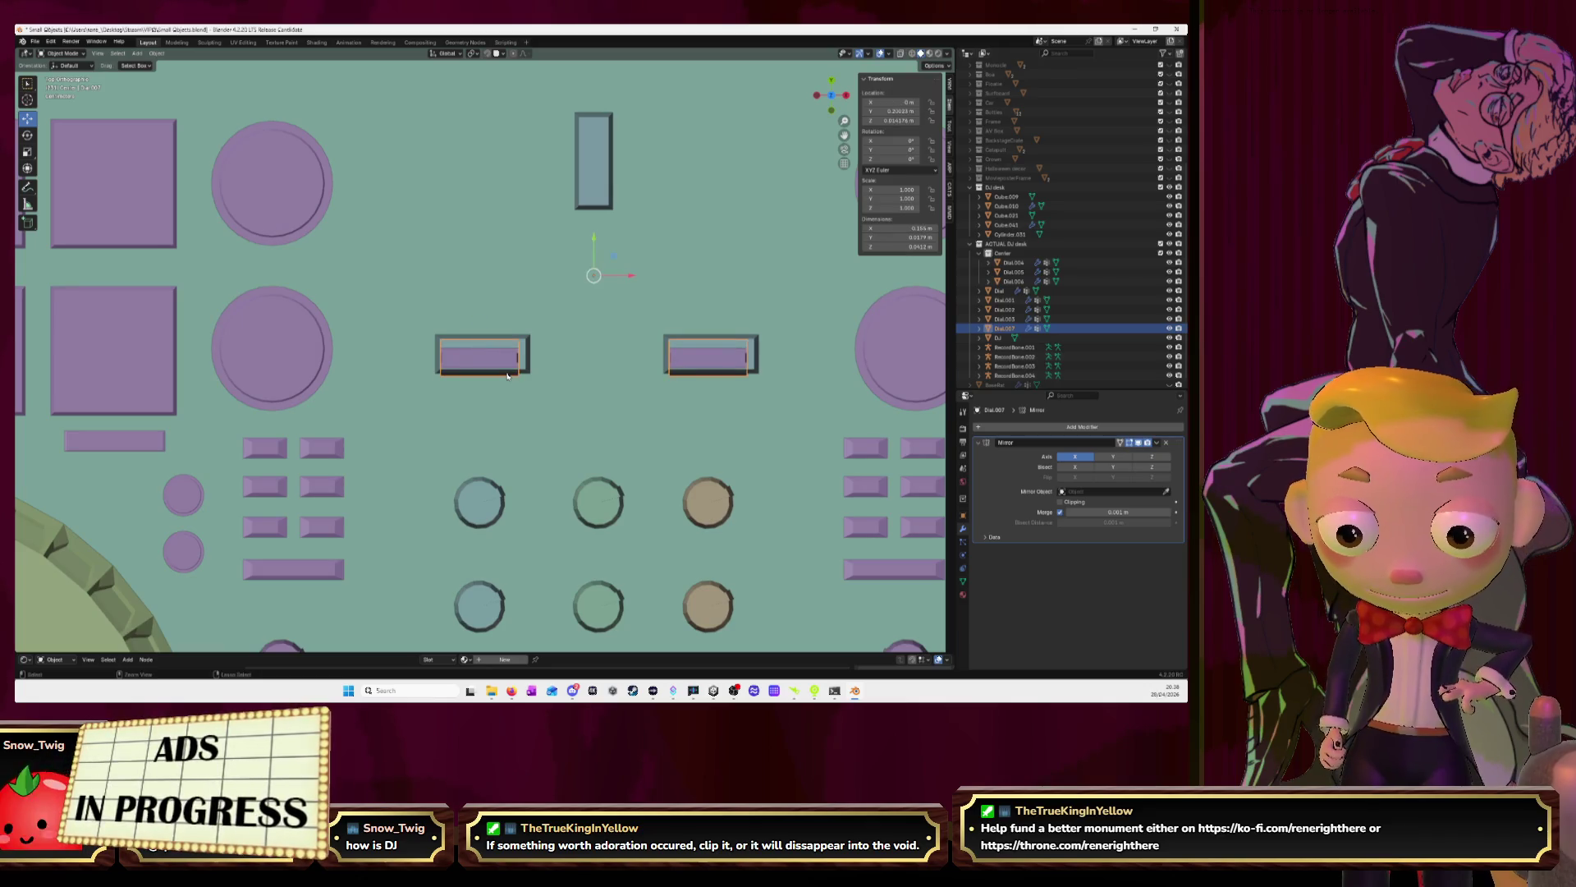
left_click(493, 460)
left_click(483, 504)
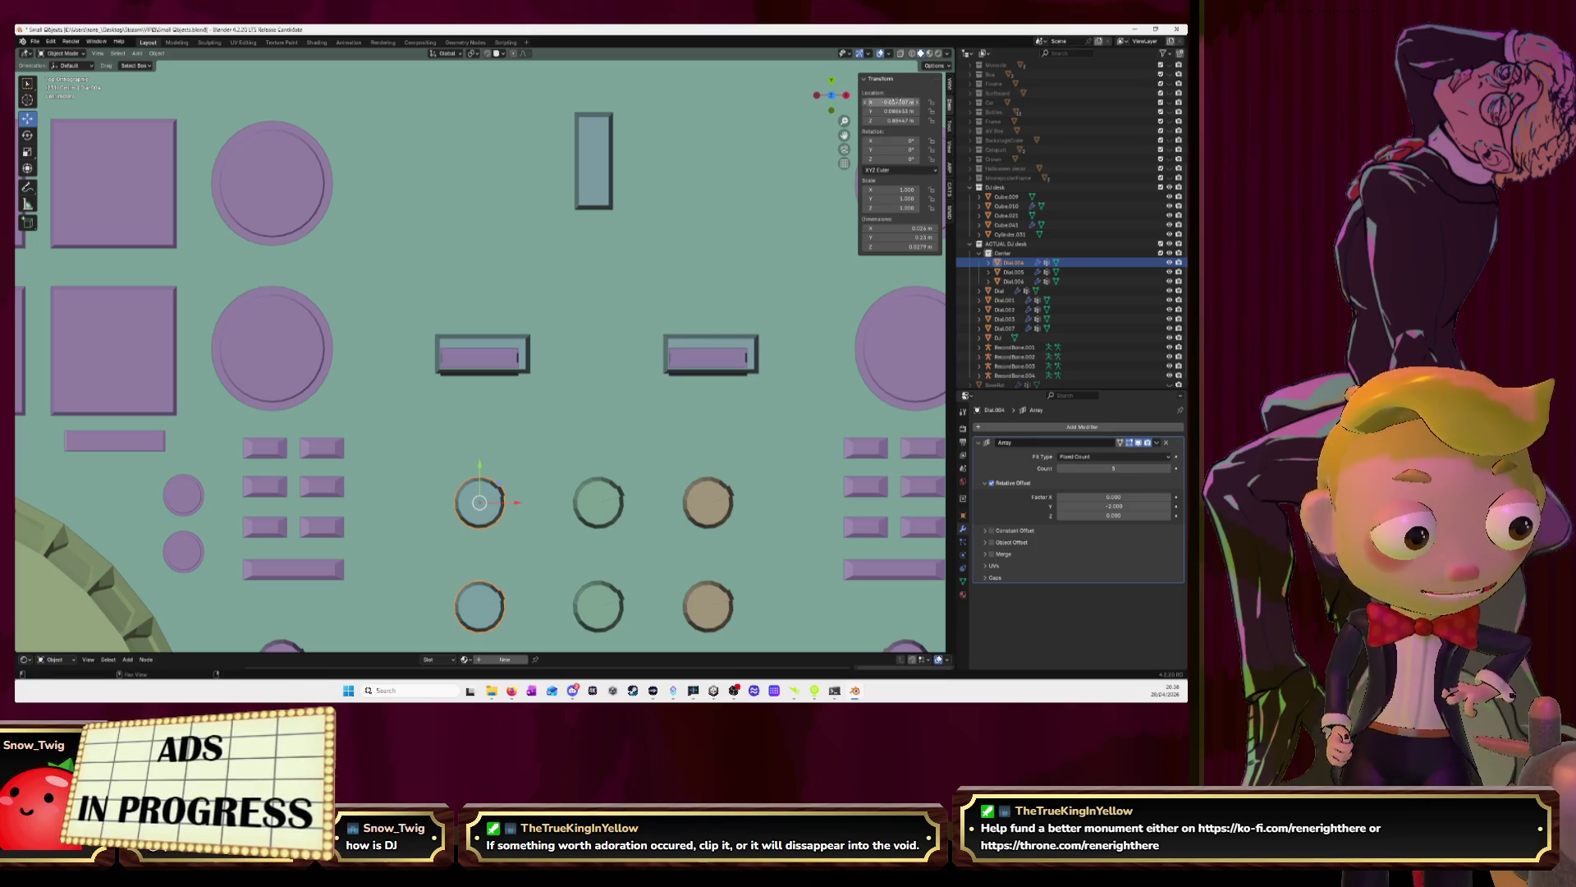
Copy Dial.004's Location X and paste it into Dial.007's Location X (0.057607 m)
left_click(890, 102)
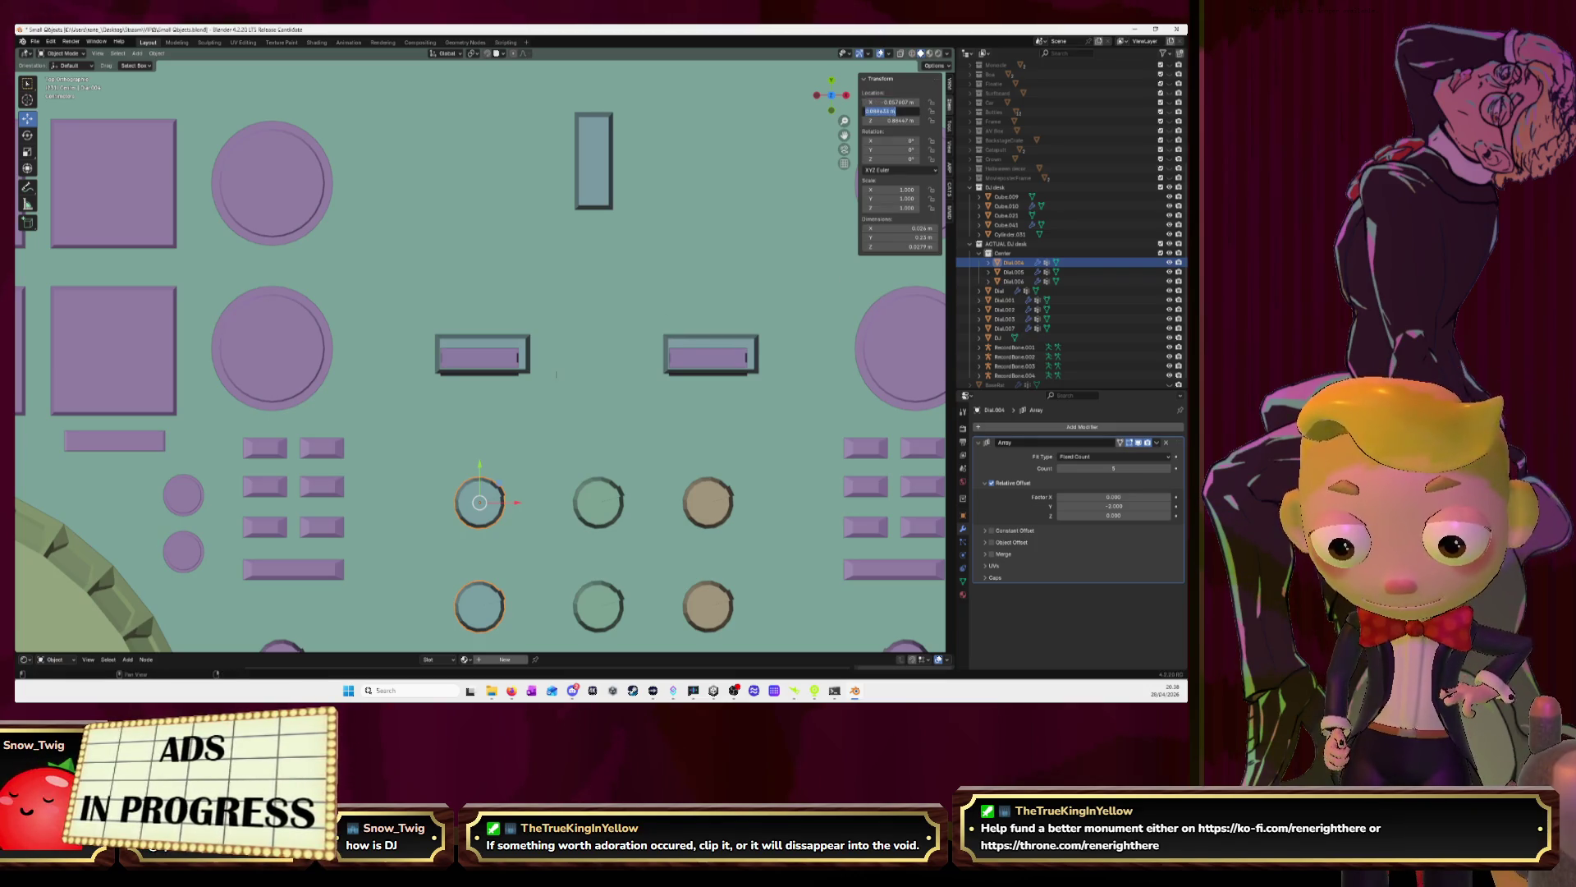
left_click(588, 271)
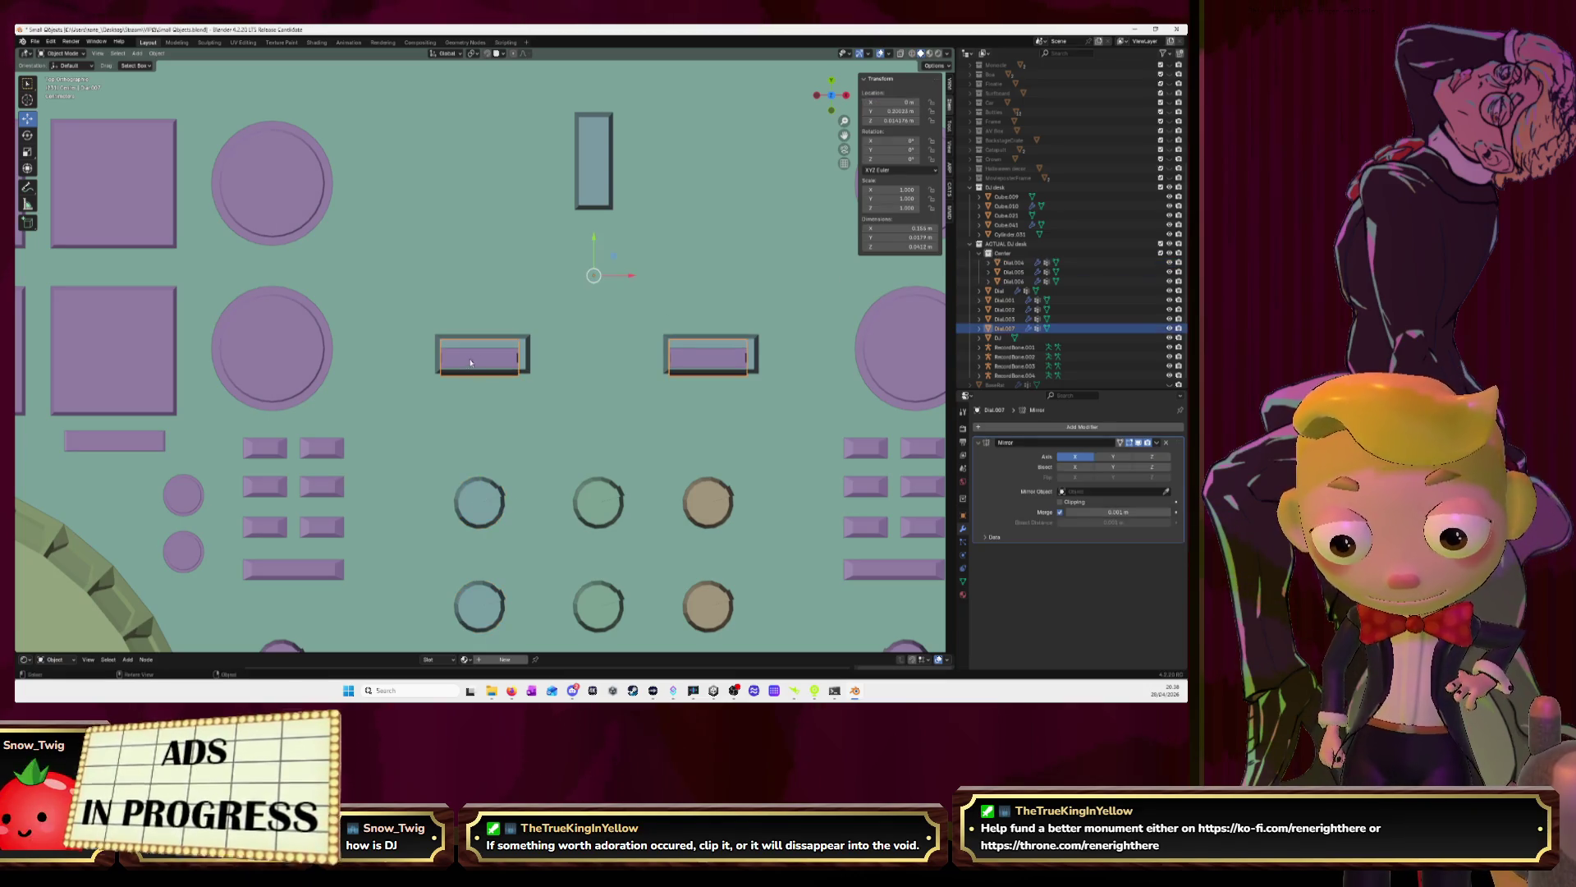
left_click(891, 102)
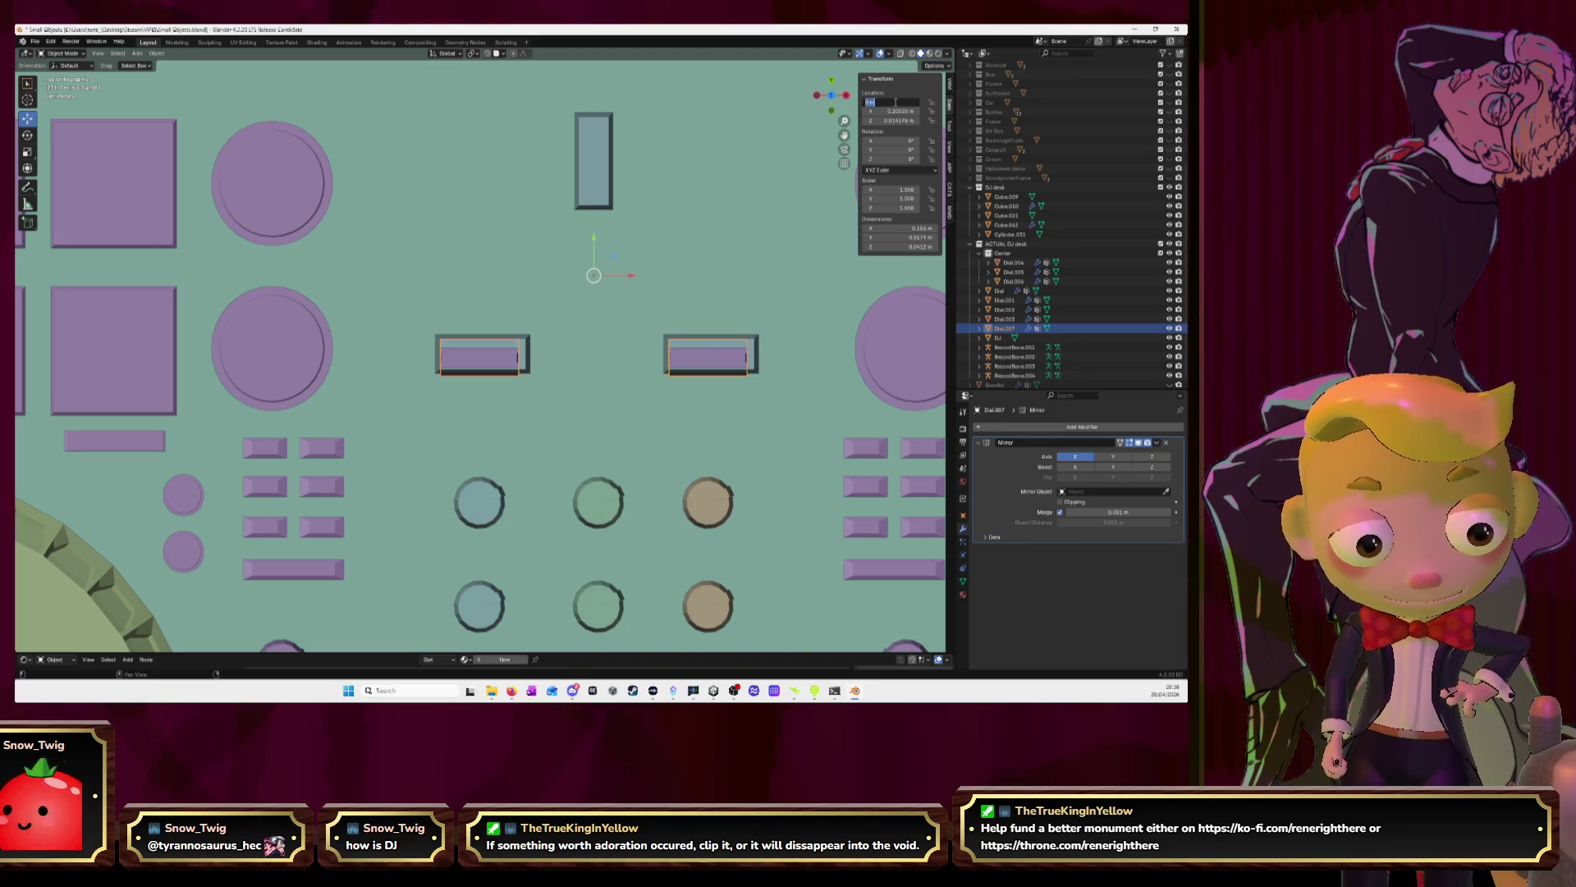
key("ctrl+v")
key("Return")
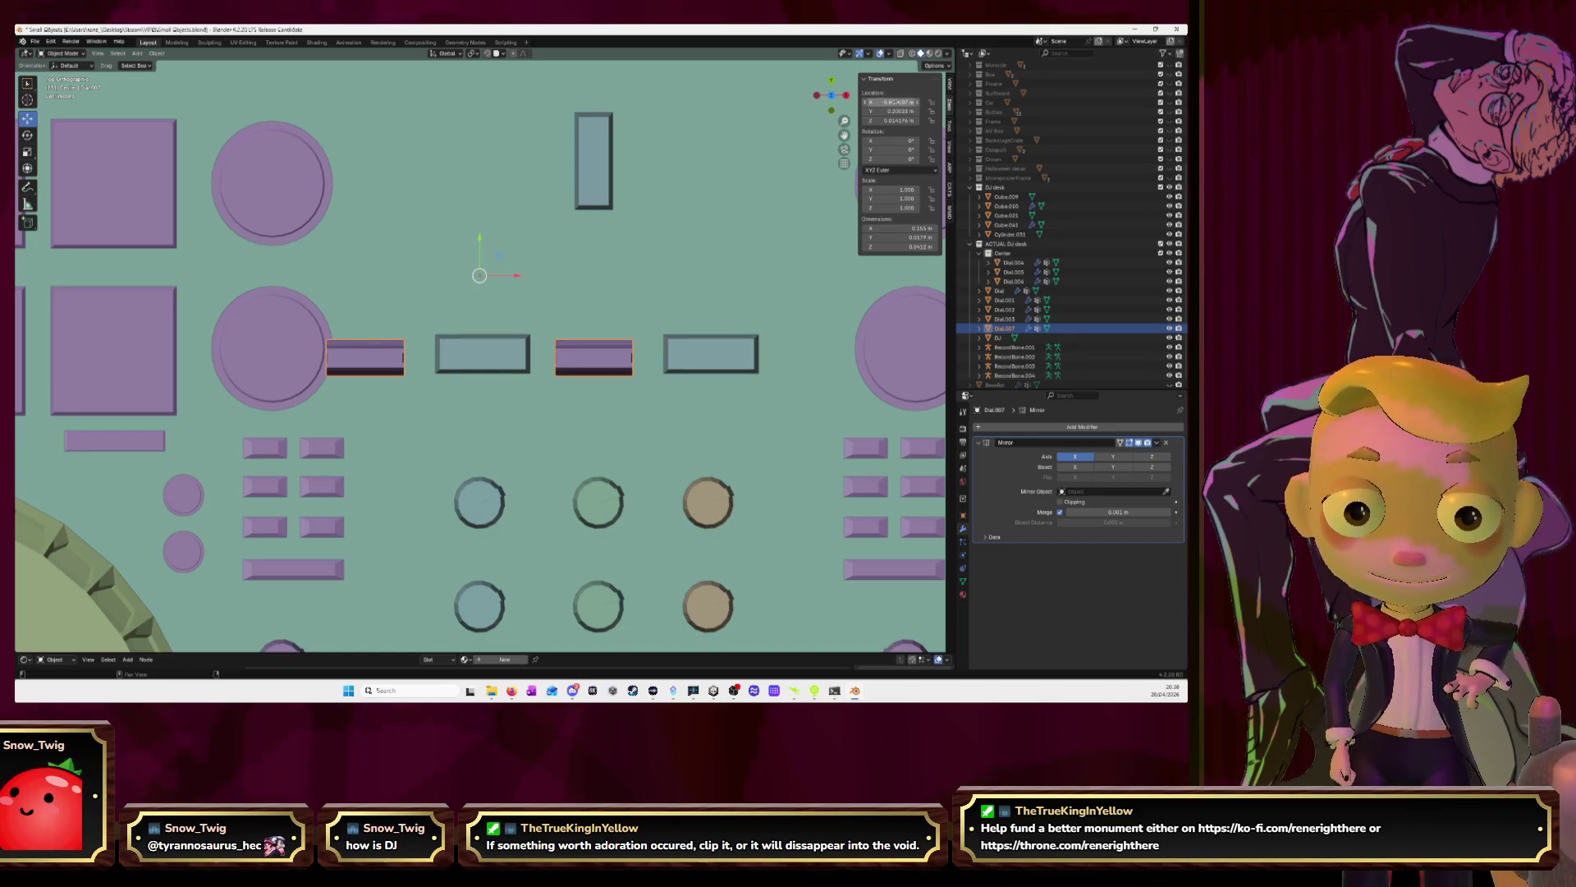
left_click(594, 507)
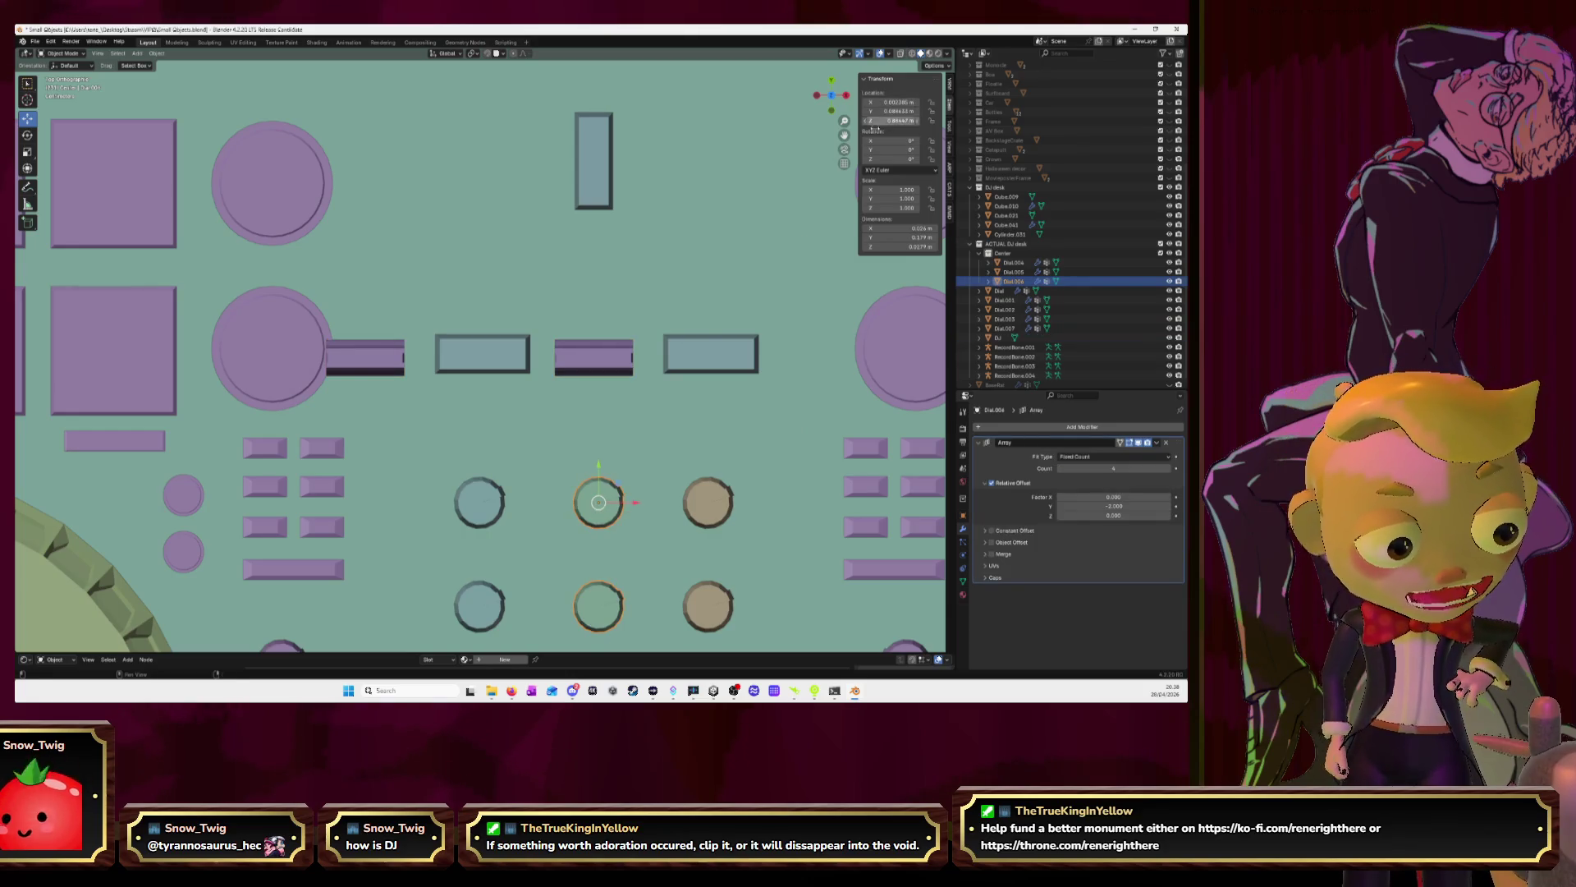
scroll(719, 335, "down", 5)
left_click(577, 409)
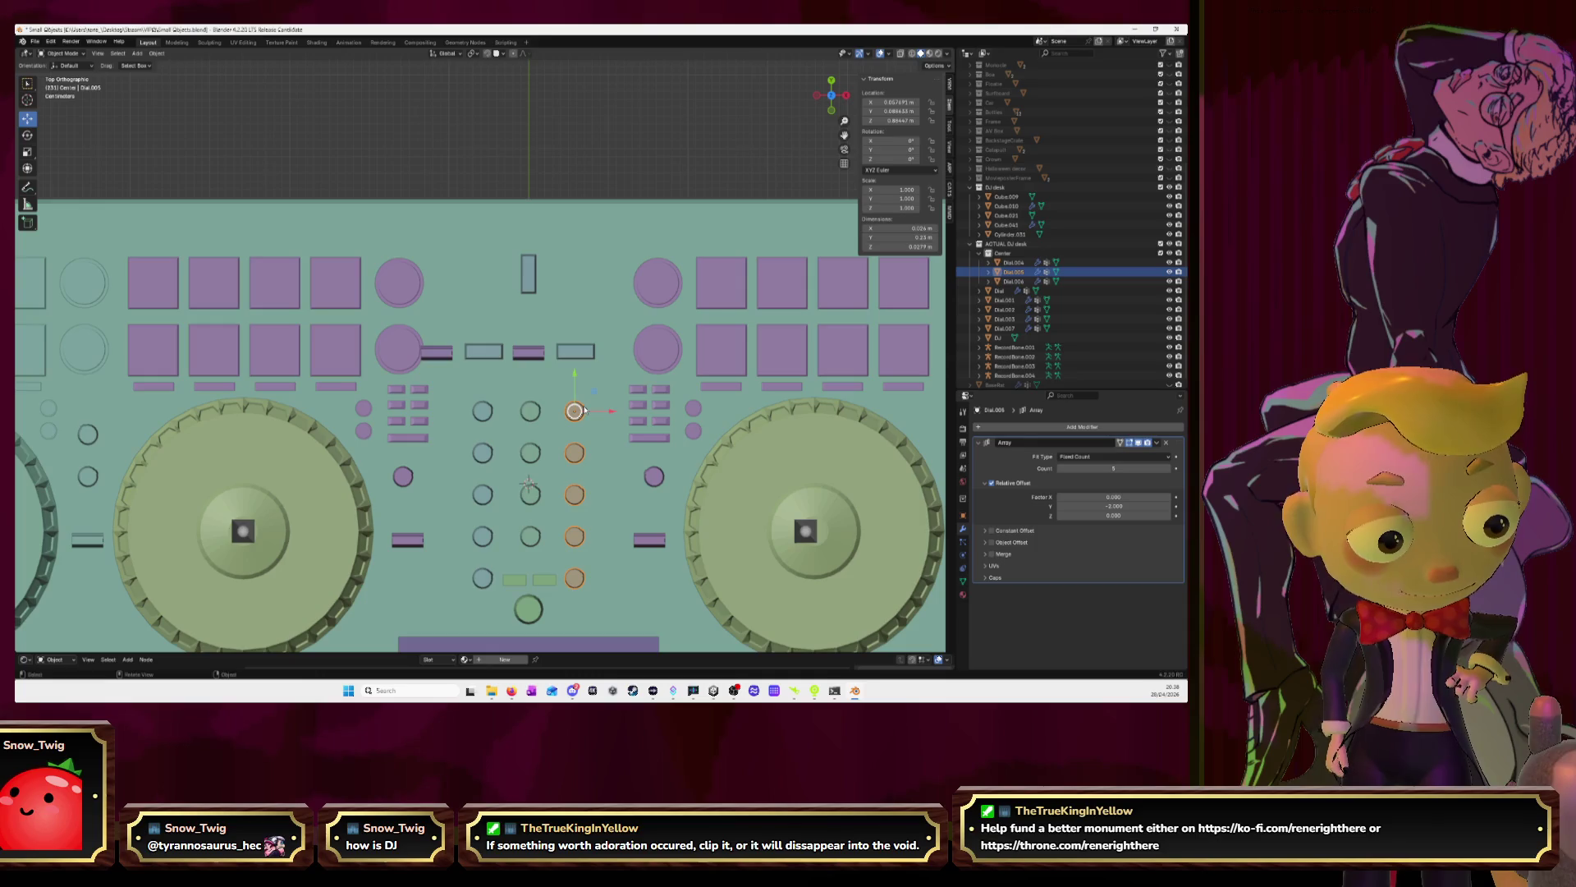
Make Dial.005's X location positive by removing its minus sign
left_click(484, 412)
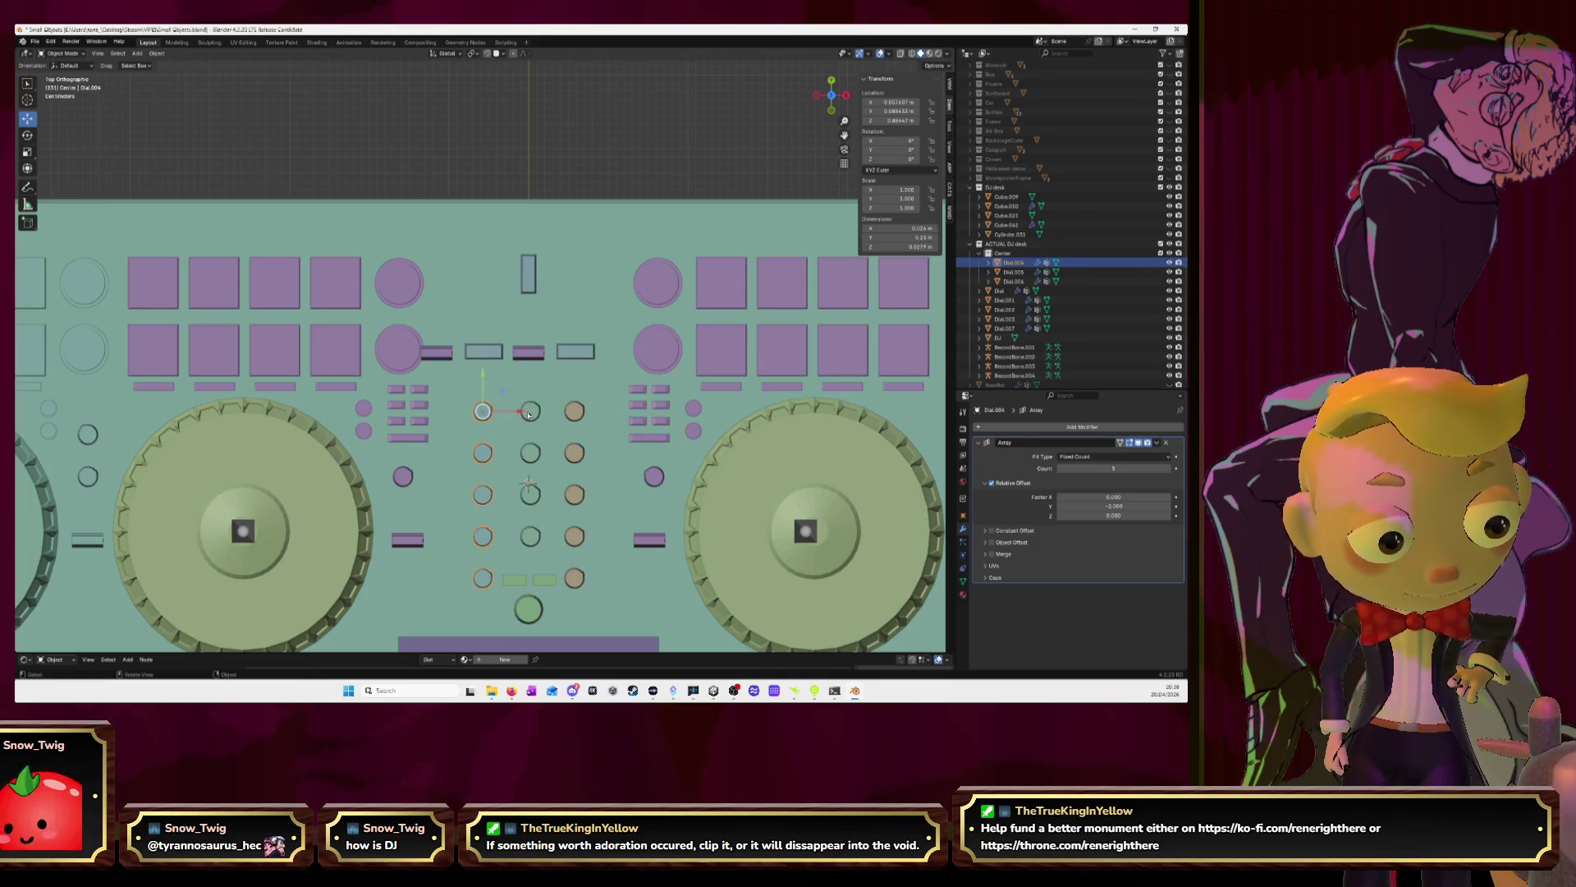
left_click(901, 102)
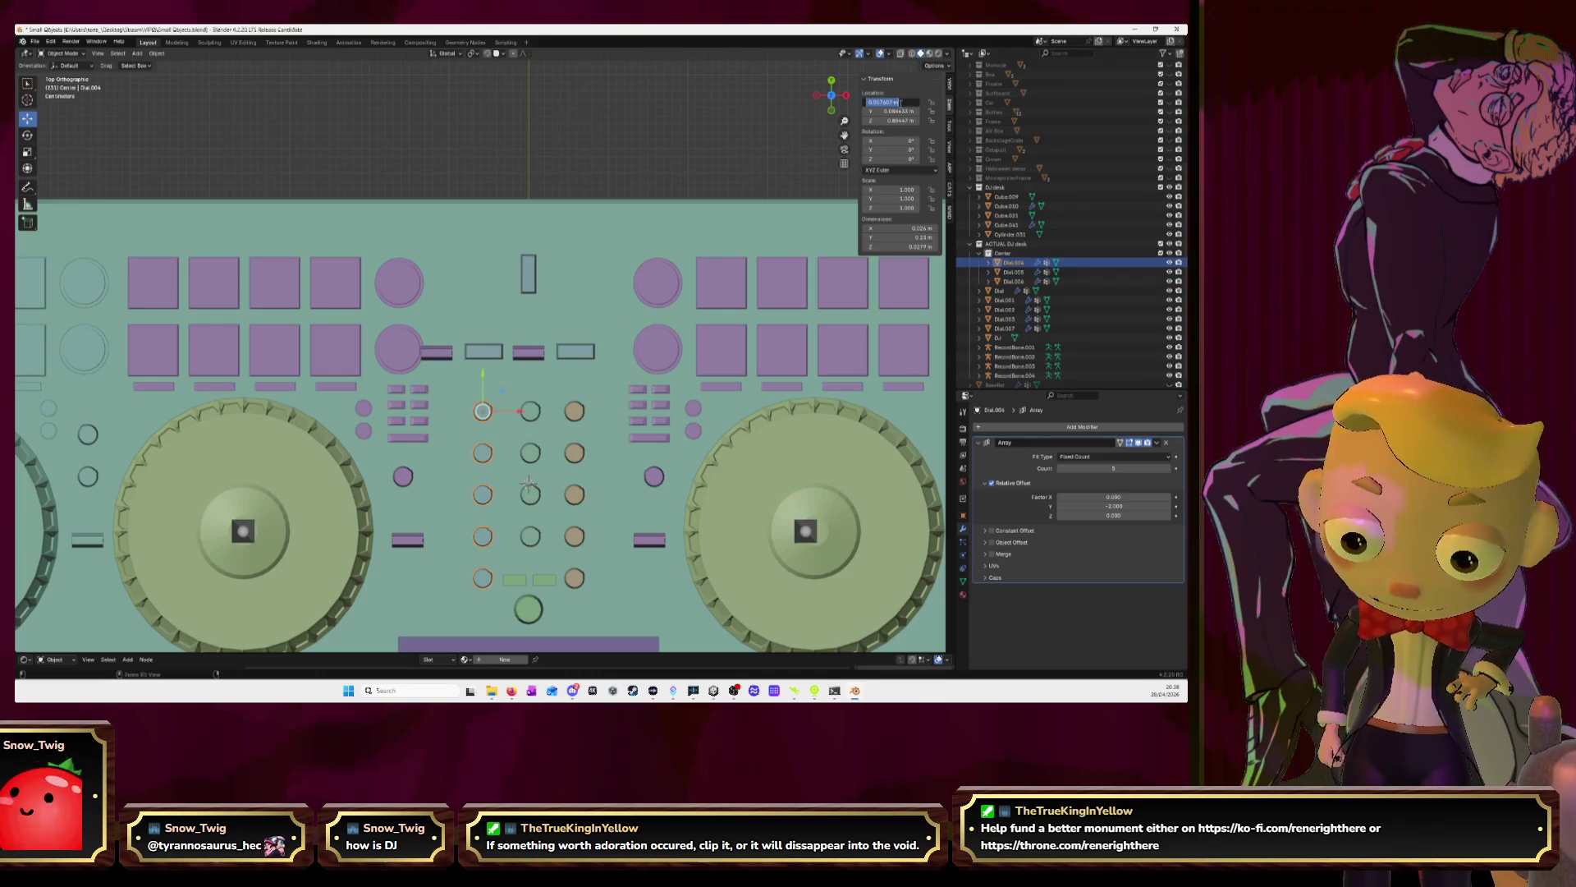
left_click(574, 411)
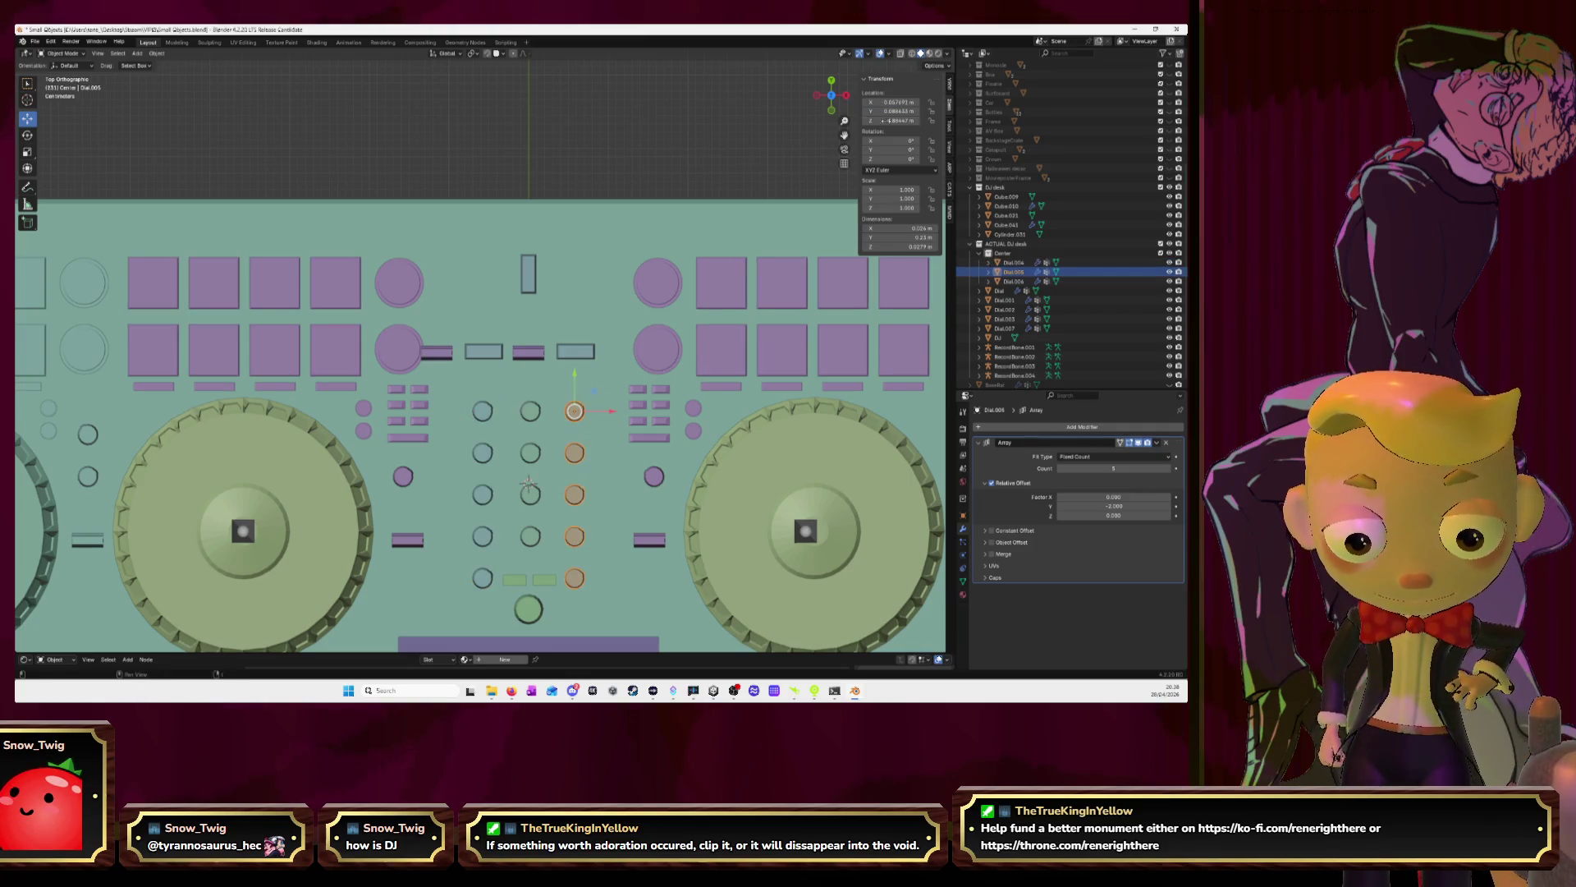
left_click(902, 101)
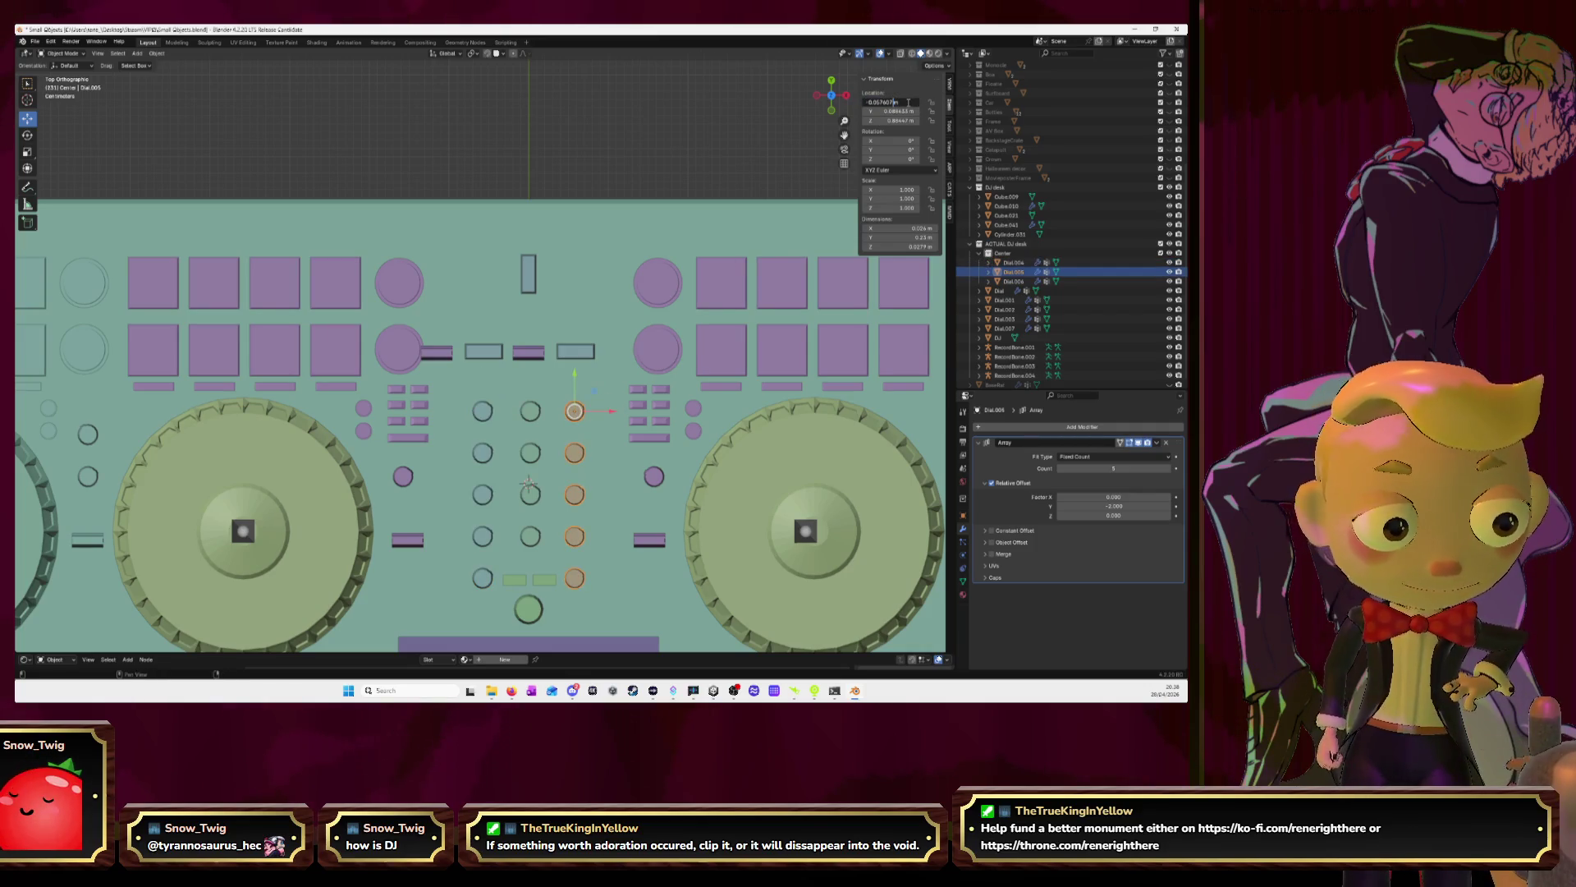
key("Home")
key("Delete")
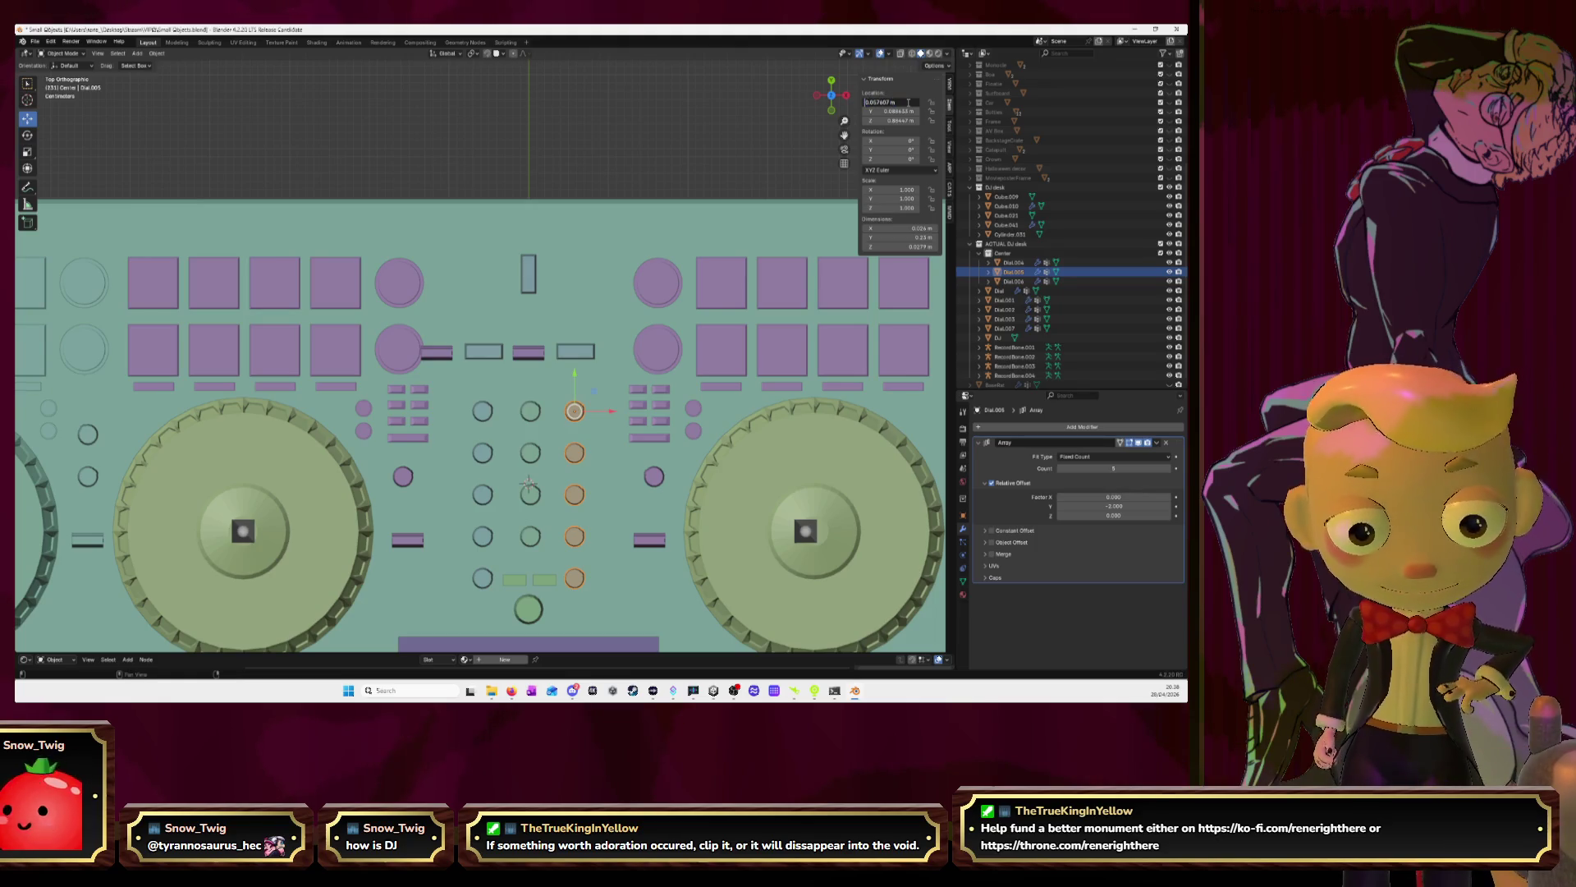
key("Return")
Paste a new value into Dial.007's Location X, putting its fader bars back in their slots
left_click(530, 412)
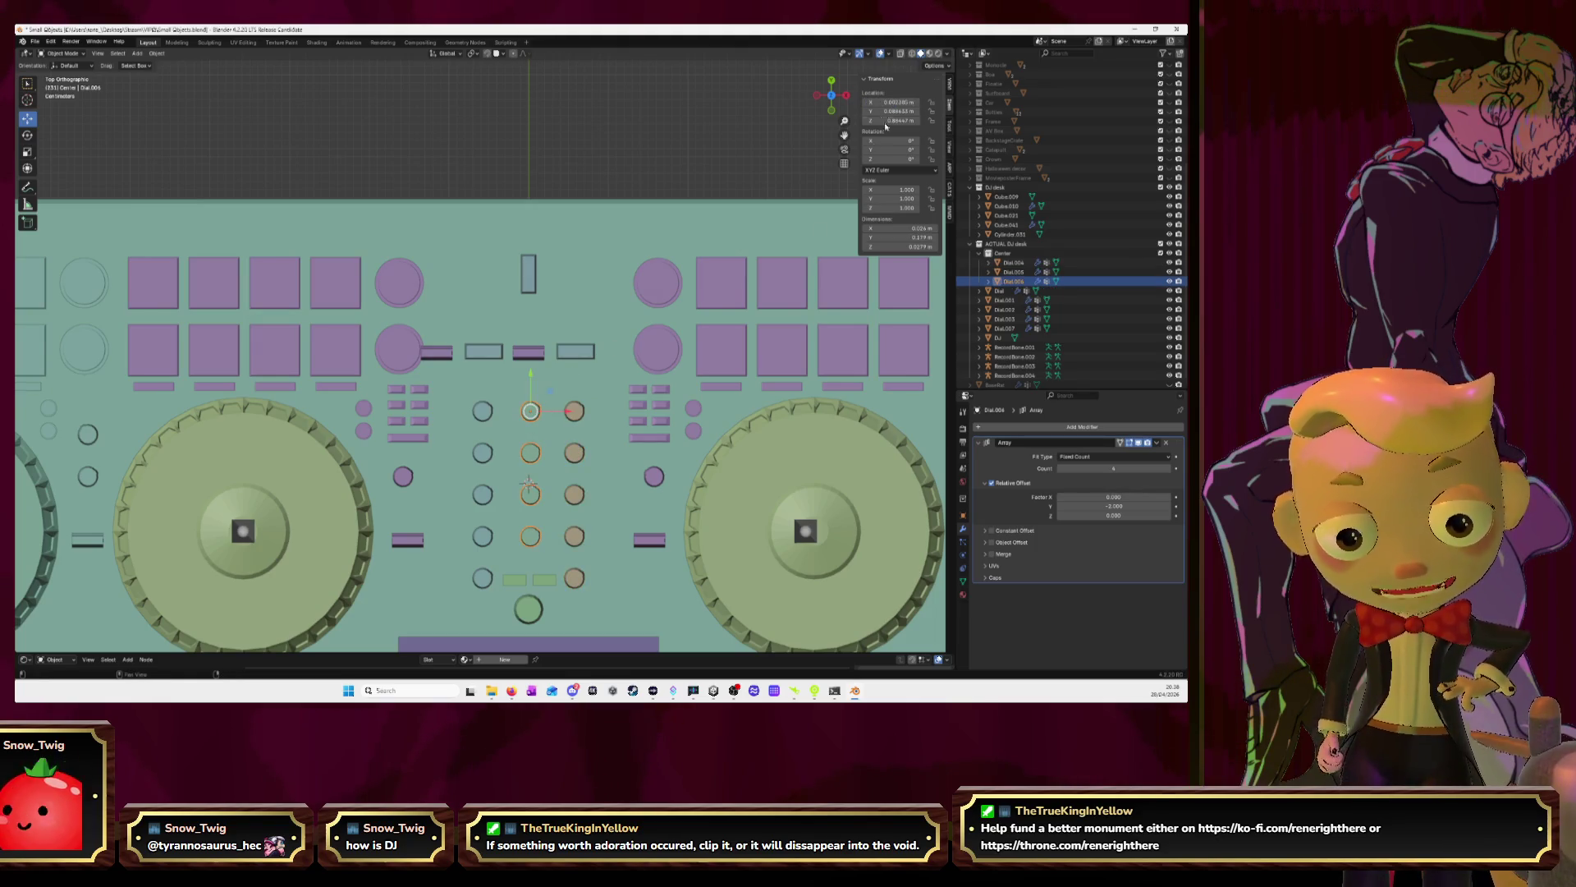
left_click(901, 102)
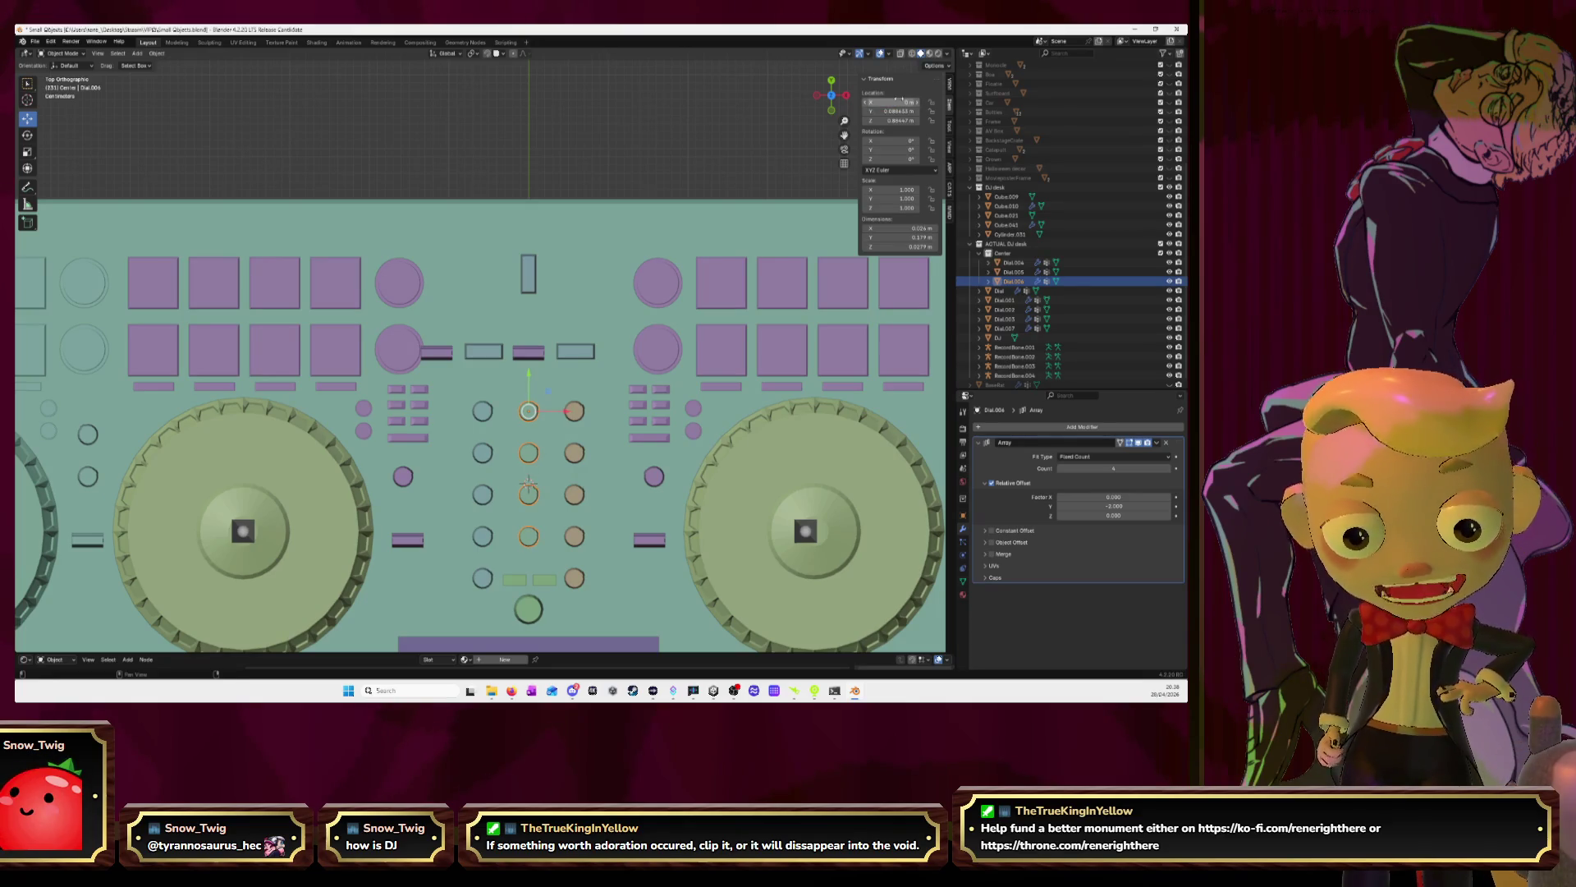
key("Escape")
key("ctrl+z")
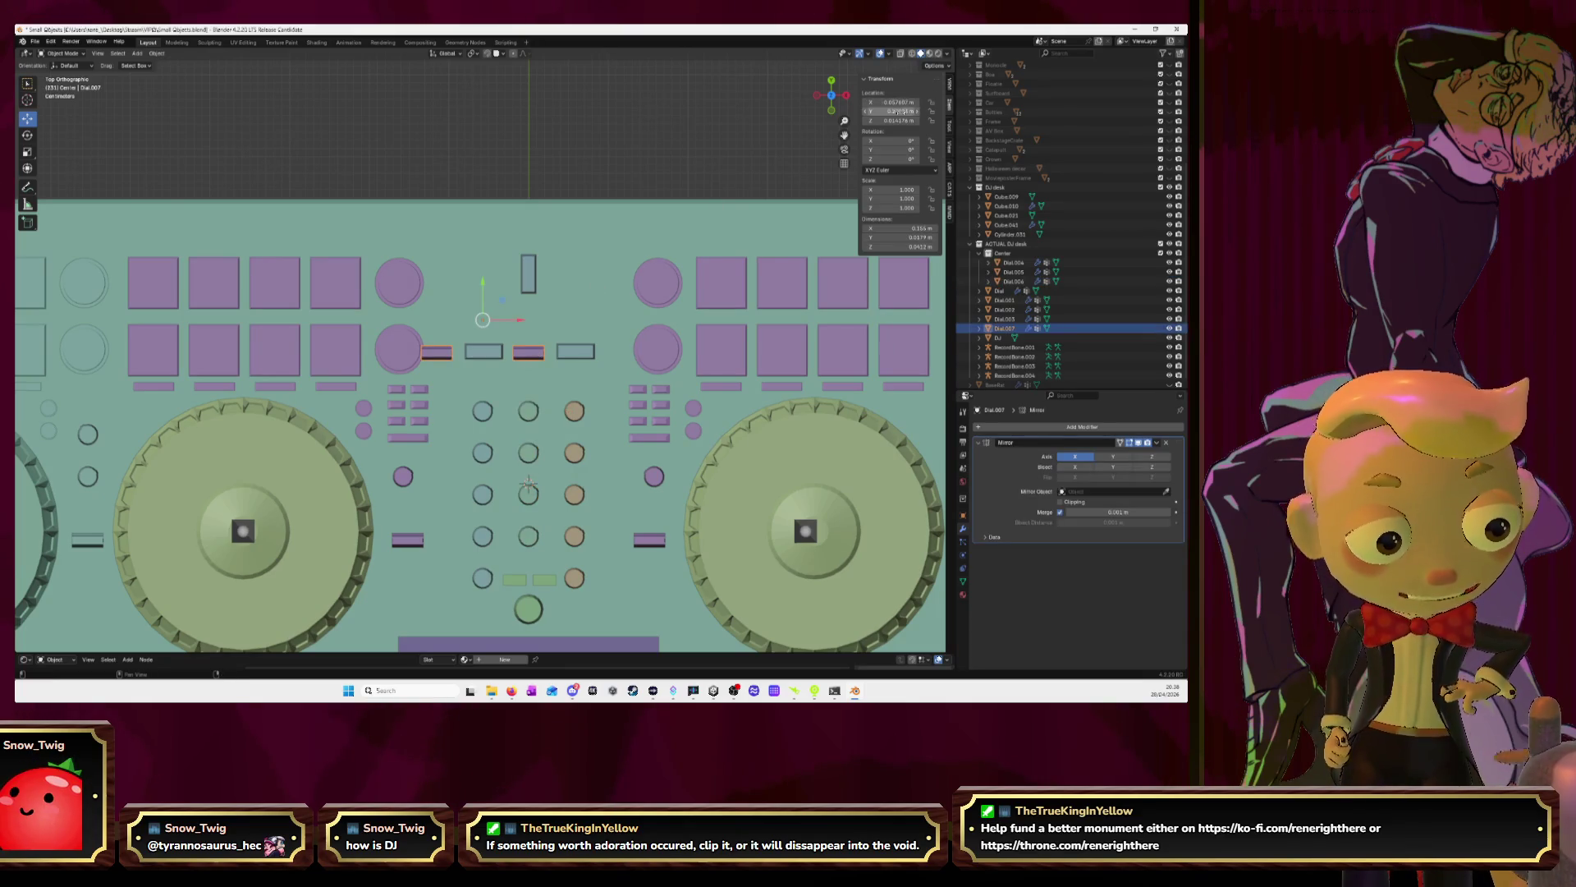
left_click(898, 101)
type("0")
key("Return")
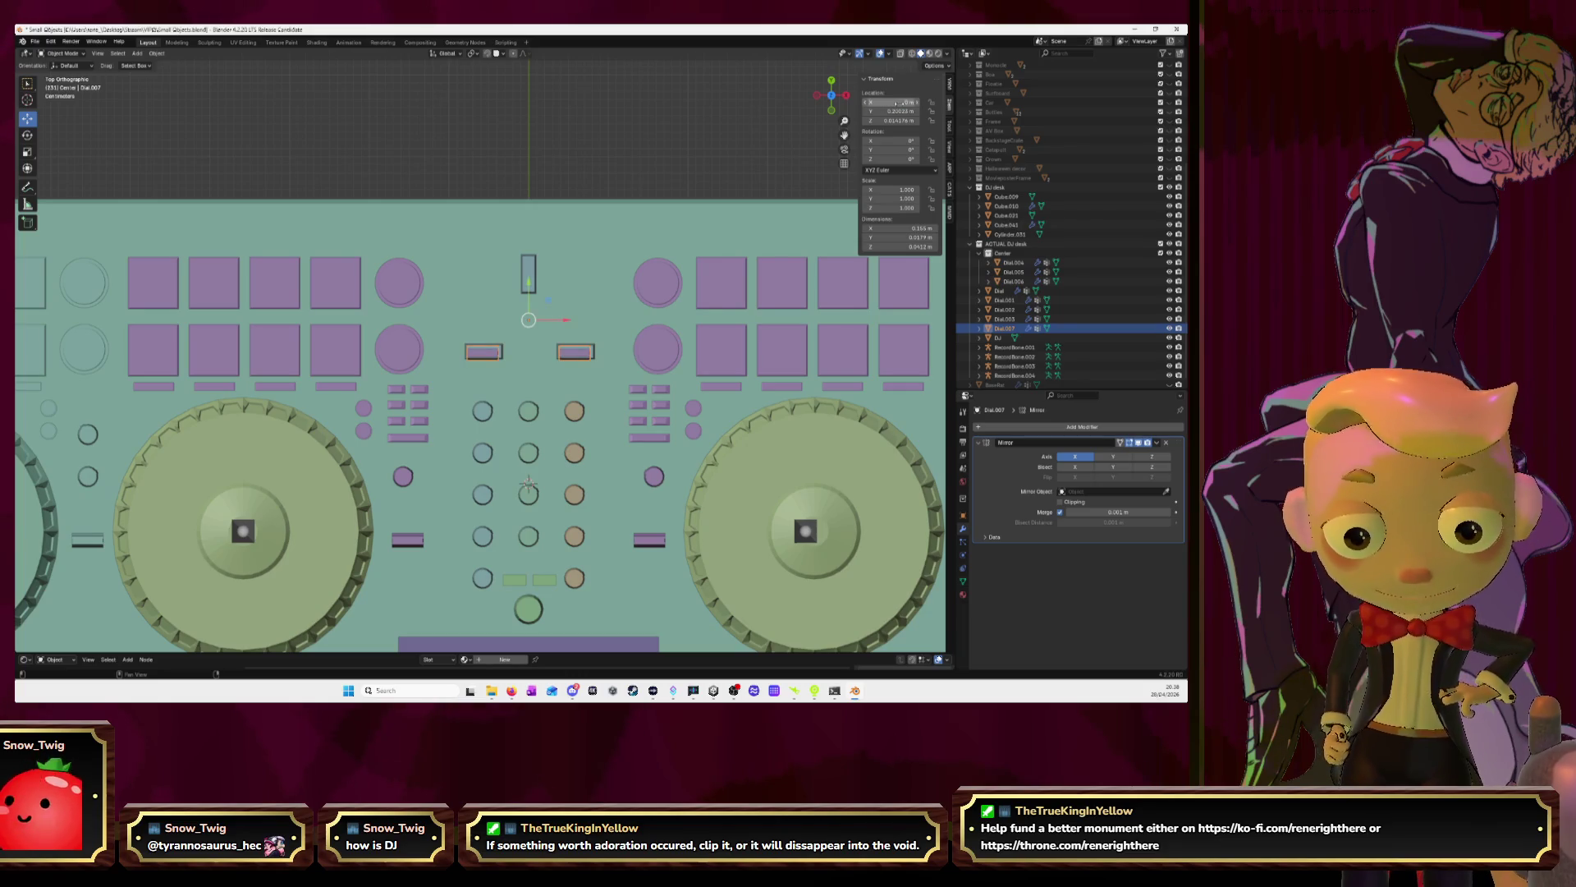
scroll(515, 350, "up", 3)
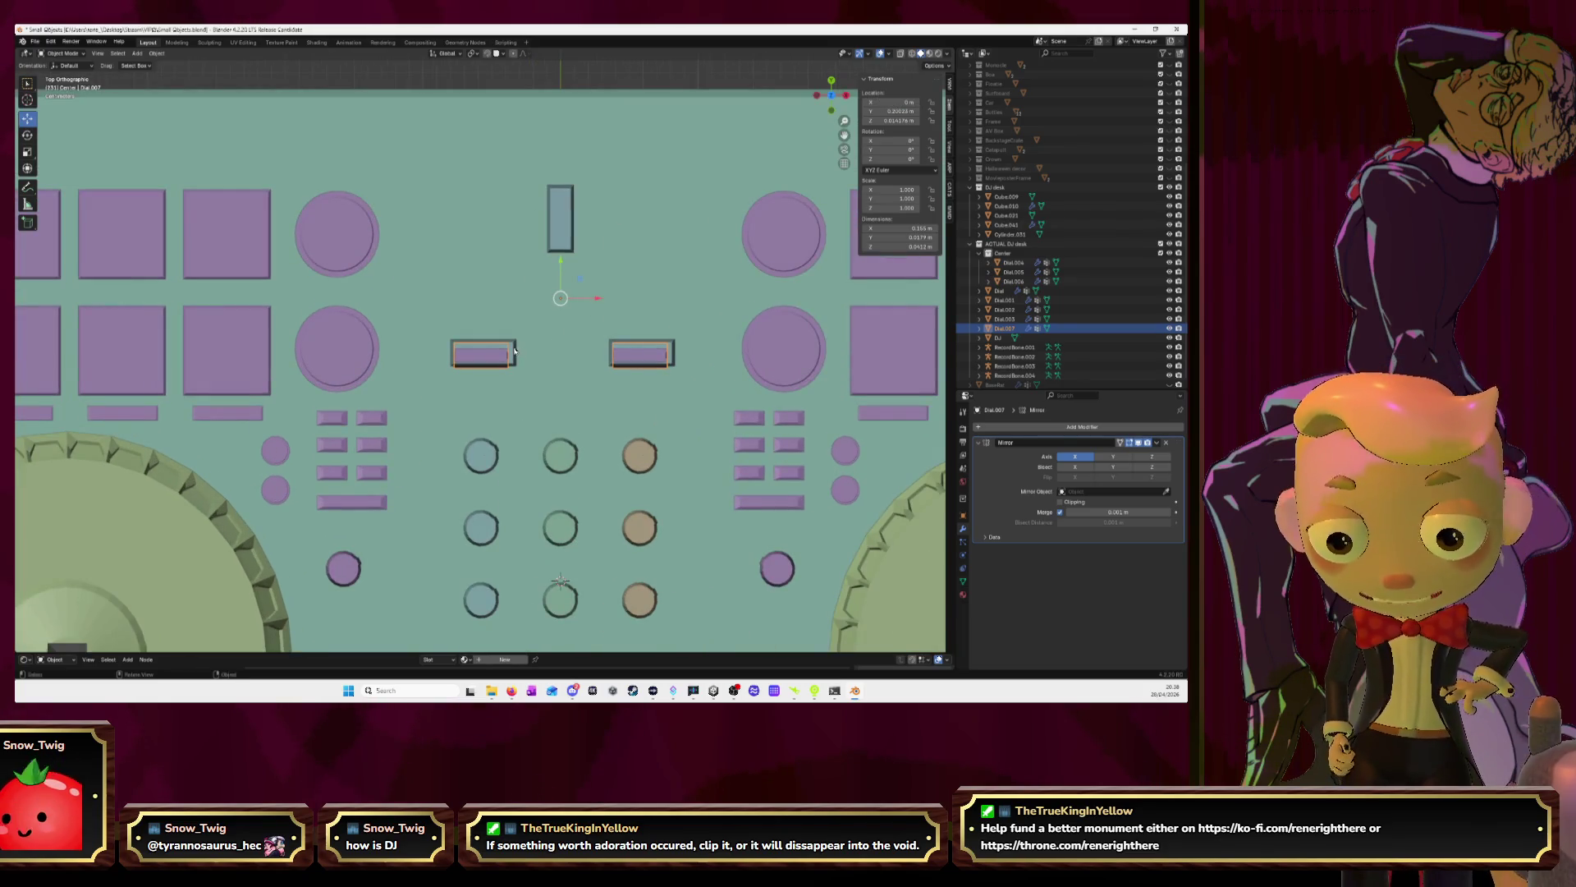
Delete the extra rectangle Cube.010 over the mixer section
left_click(514, 351)
key("Delete")
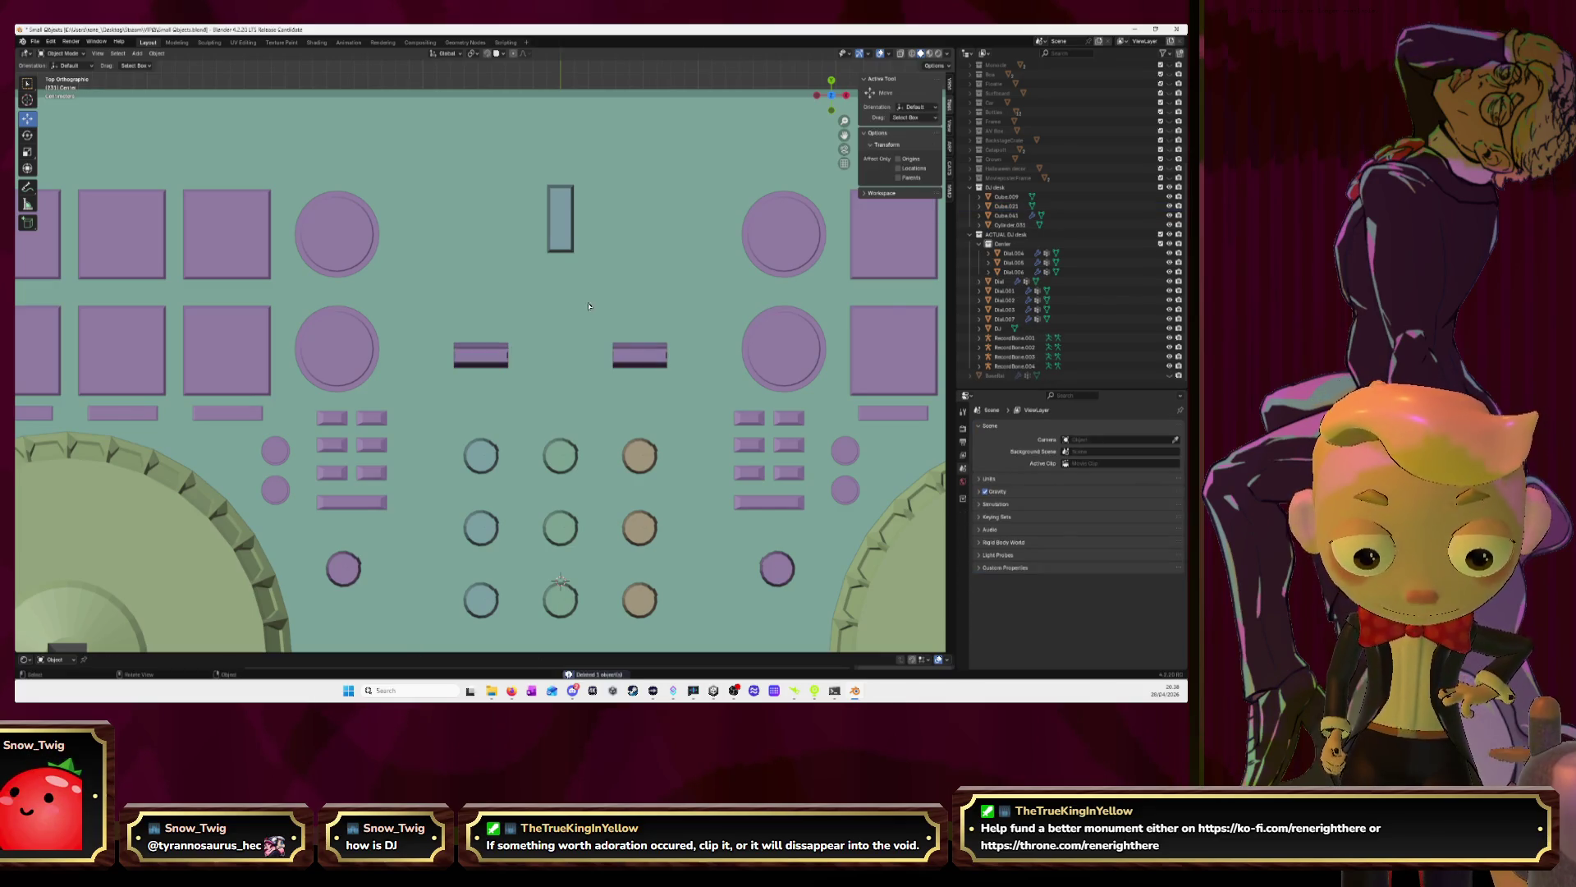
left_click(560, 215)
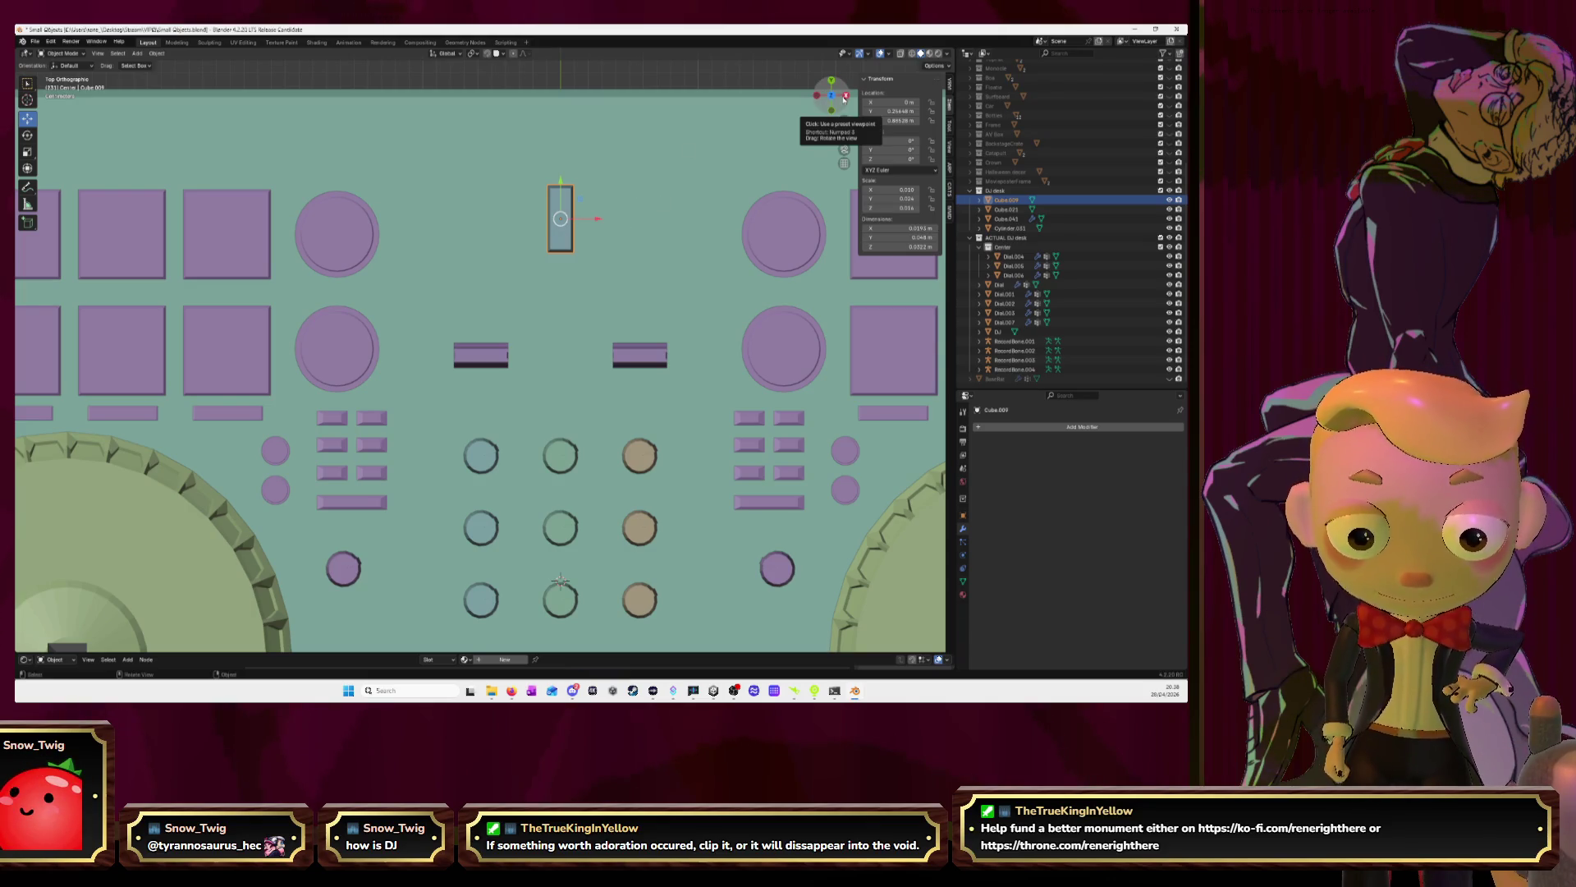
mouse_move(844, 98)
left_mouse_down()
mouse_move(658, 211)
mouse_move(697, 204)
mouse_move(734, 186)
mouse_move(626, 174)
mouse_move(501, 353)
left_mouse_up()
Duplicate the mirrored angled pieces Dial.007 in place, creating Dial.008
left_click(489, 364)
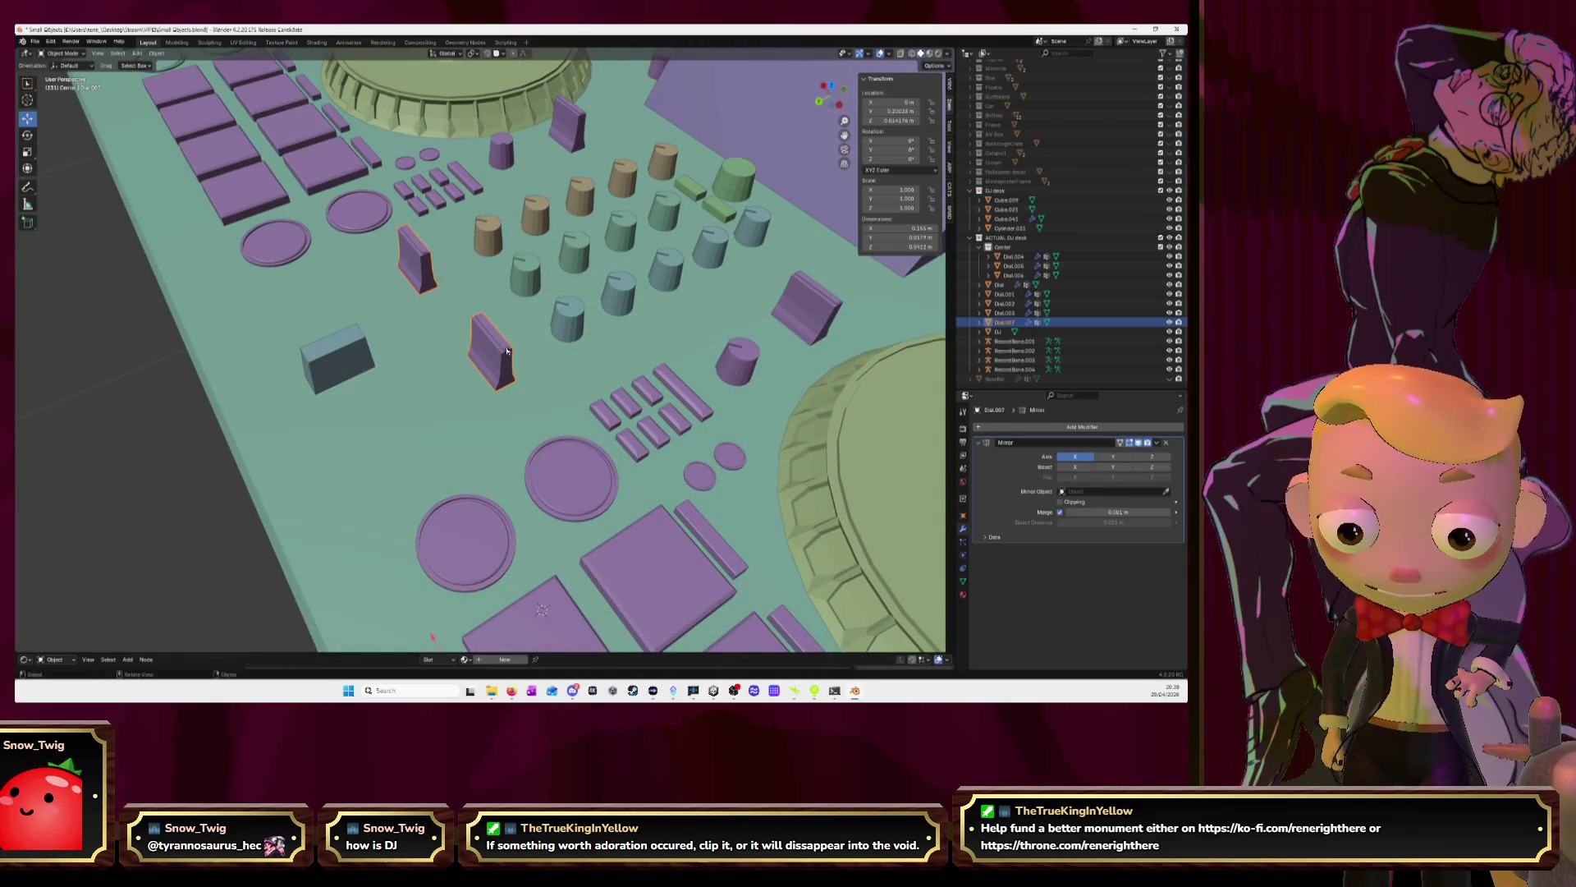
key("shift+d")
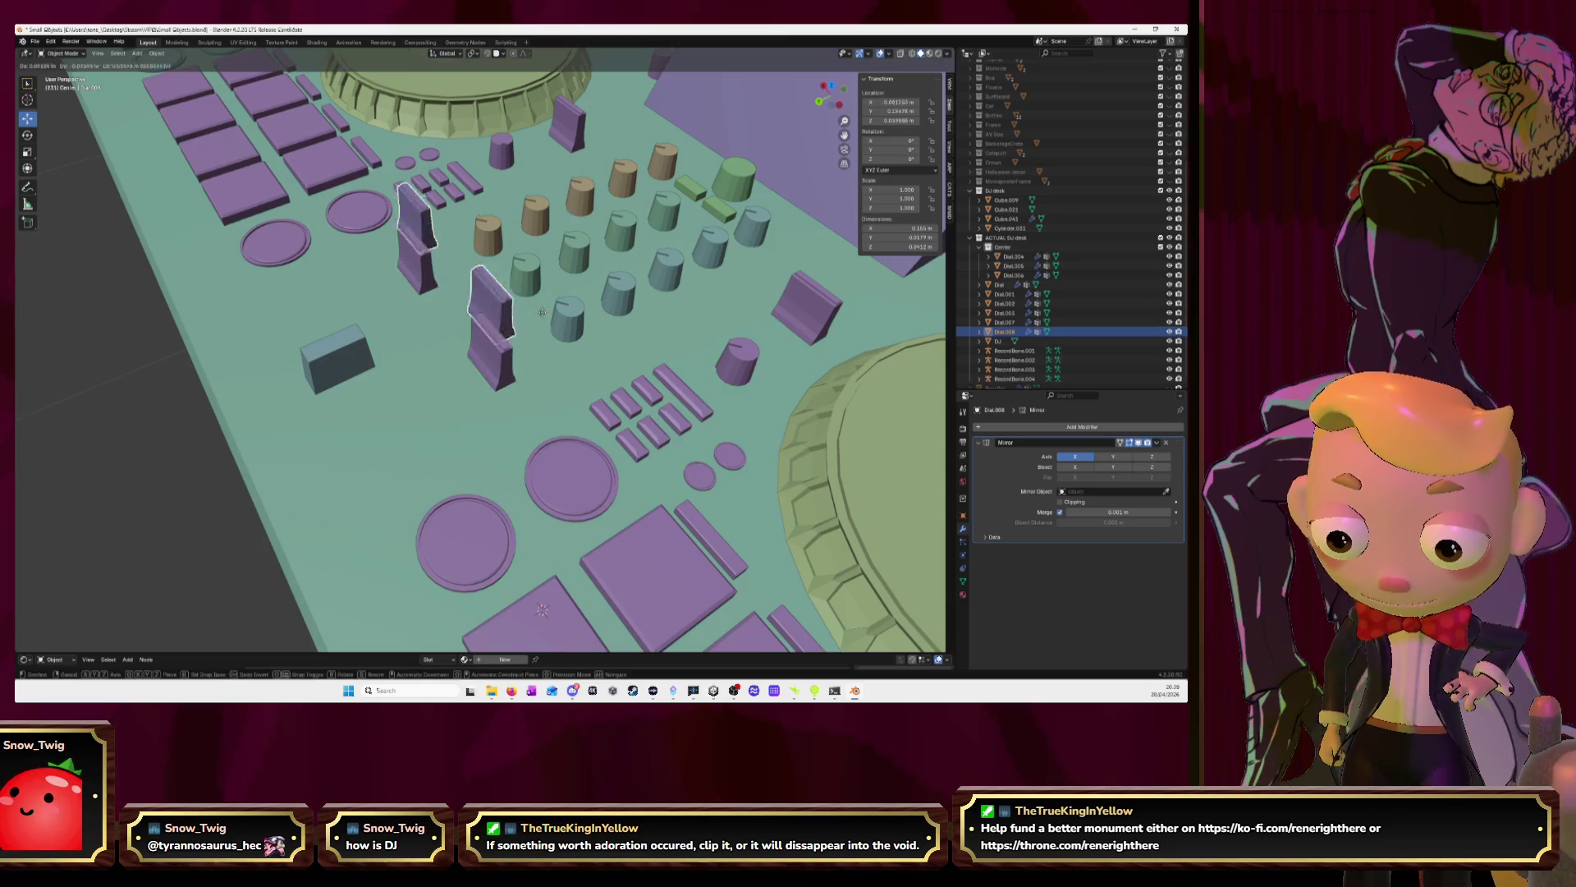
key("Escape")
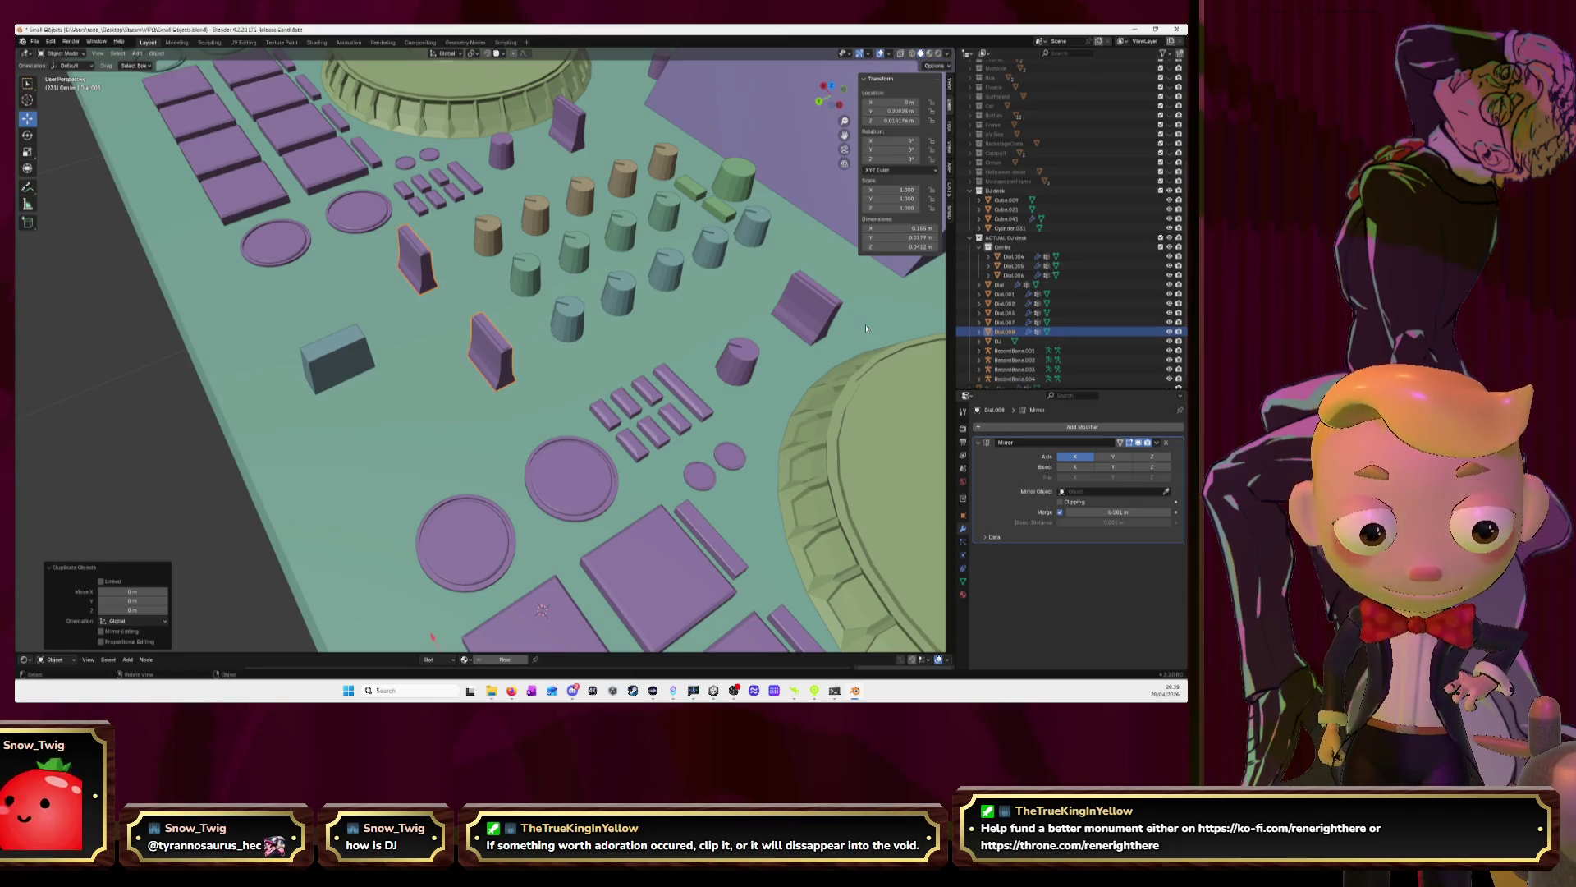
scroll(704, 306, "down", 5)
Move the copy along Y and delete its Mirror modifier
key("g")
key("y")
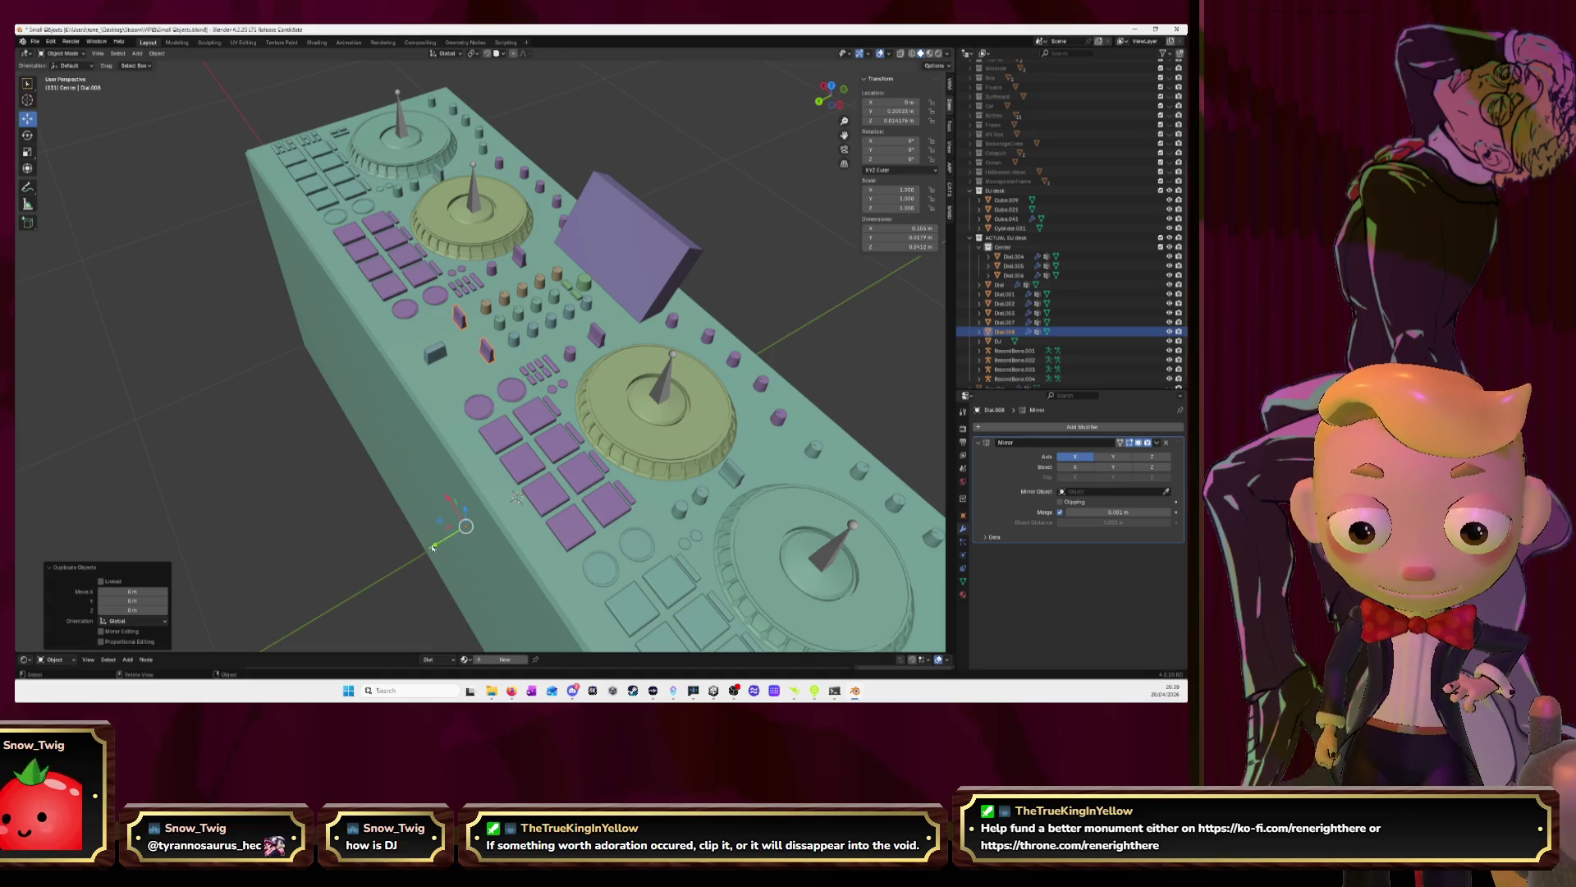
left_click(381, 558)
left_click(1169, 444)
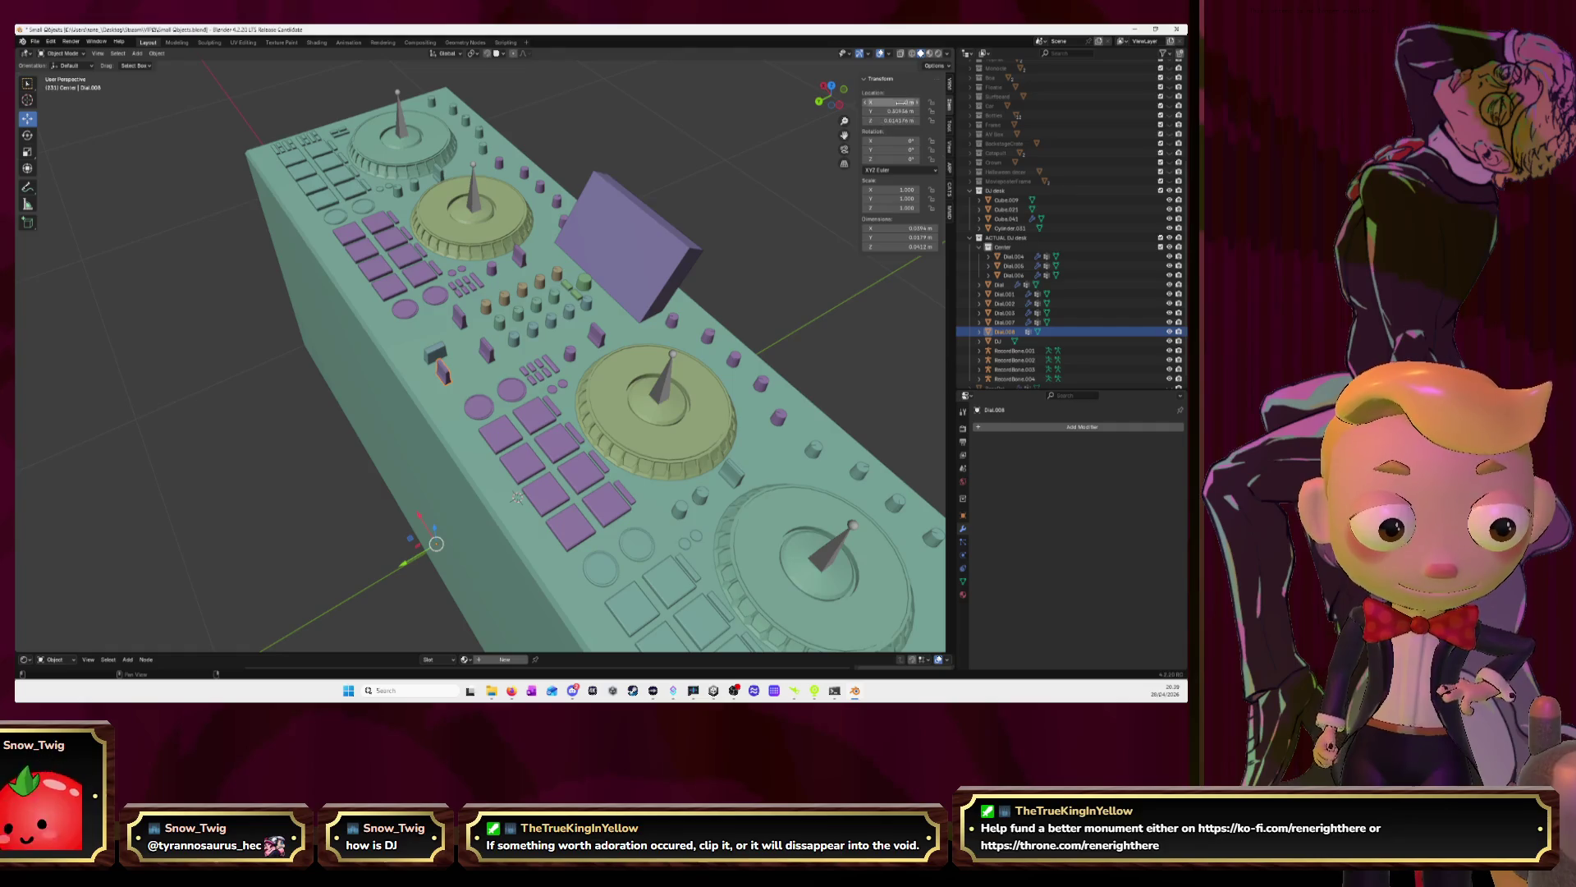
Rotate the copy to 90° on Z and view the desk from the top
left_click(897, 159)
type("90")
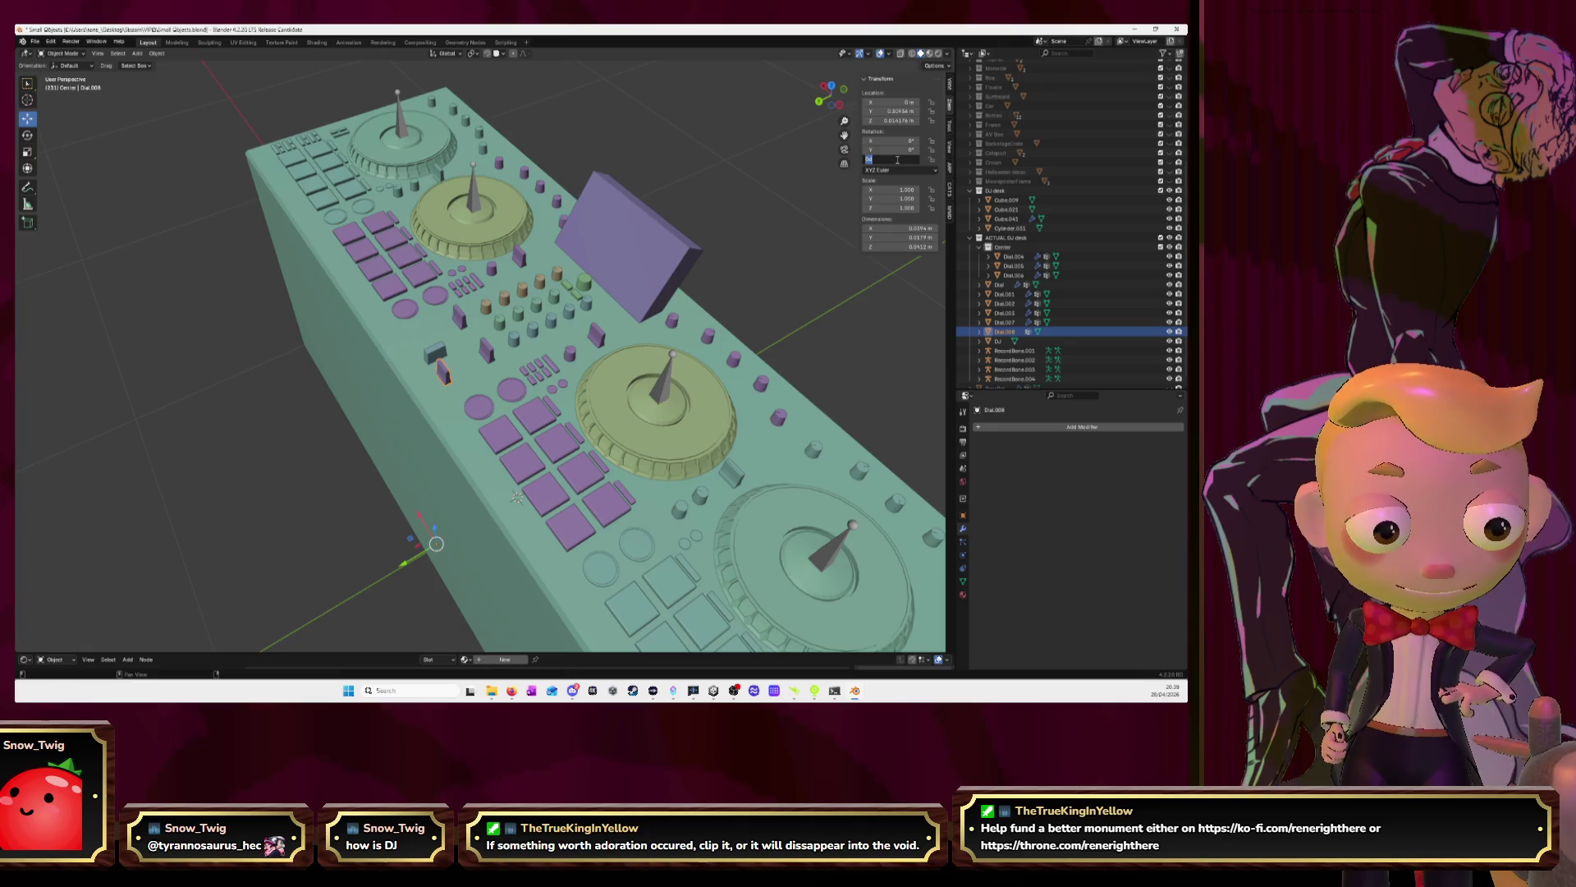
key("Return")
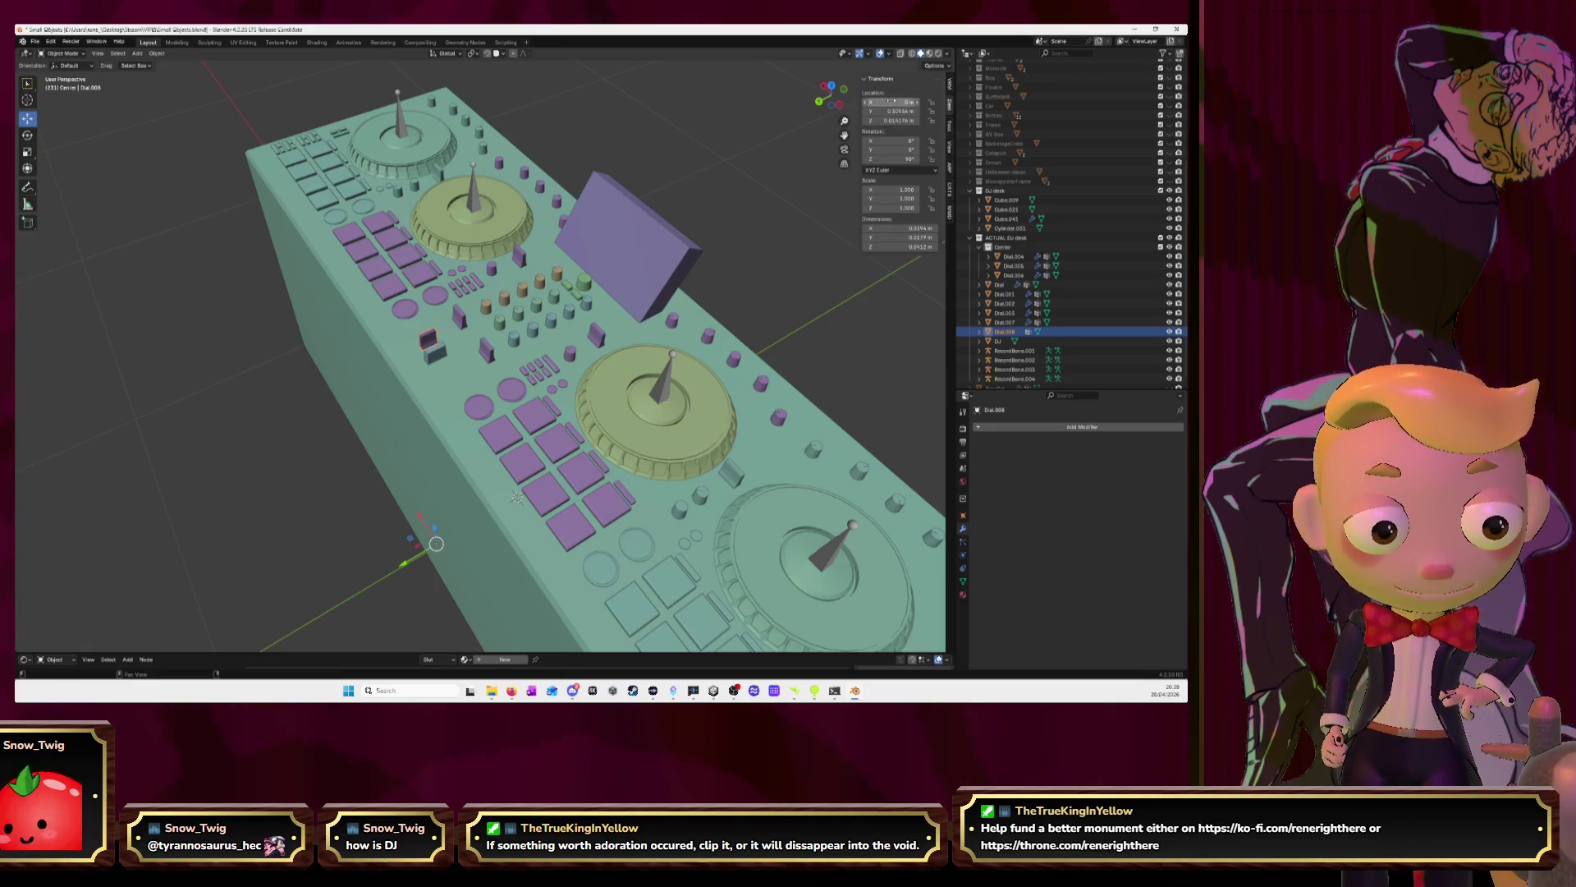
left_click(832, 85)
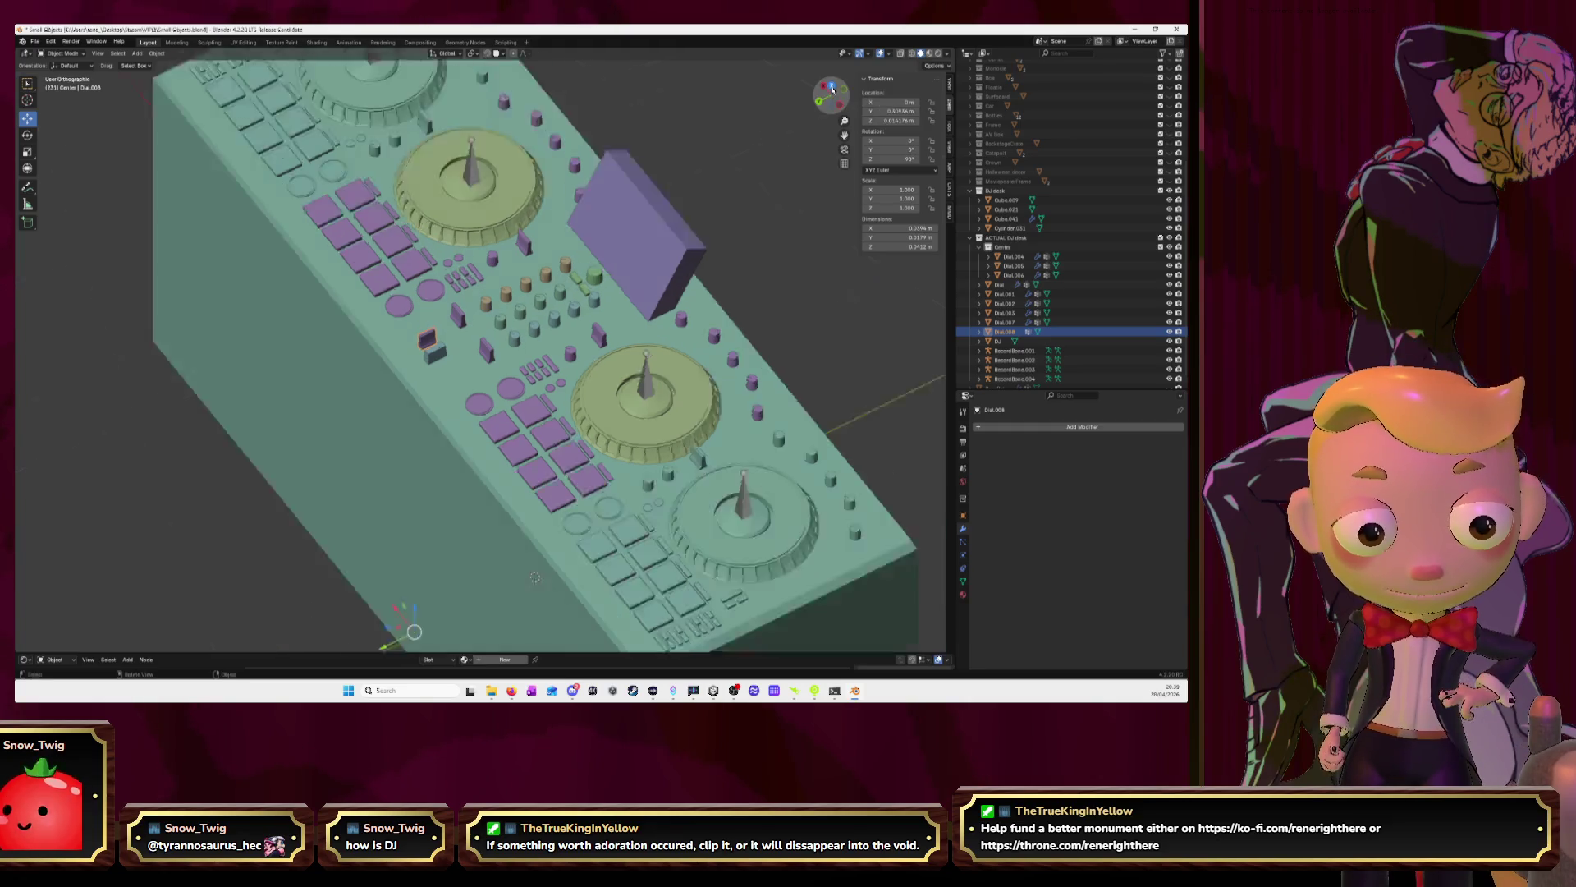
scroll(690, 291, "up", 3)
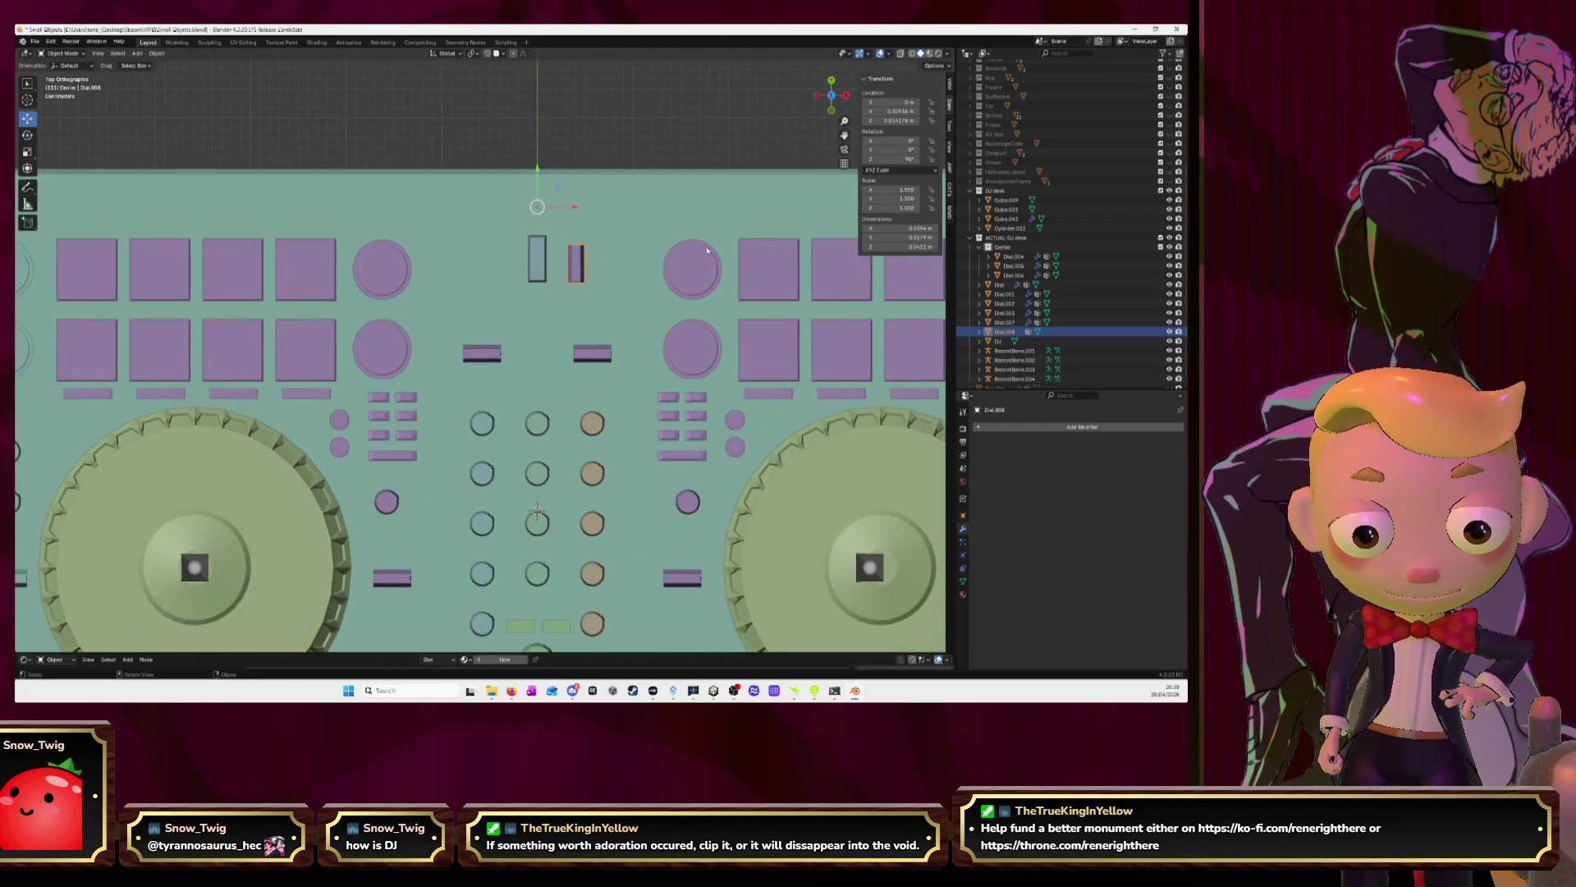
left_click(70, 55)
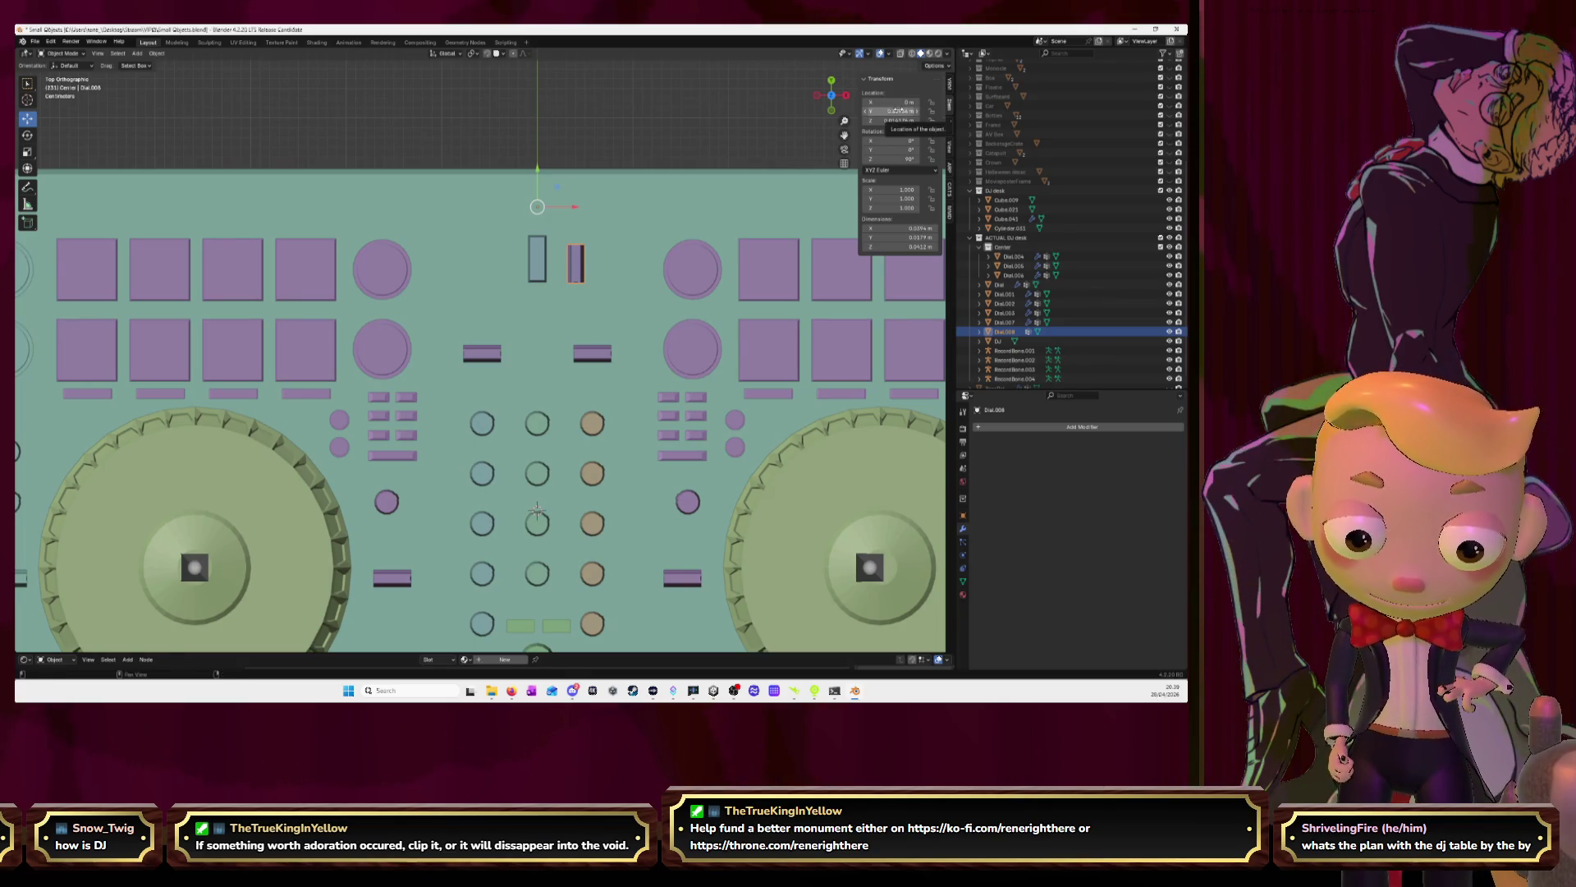
Set the dial's origin to its centre of volume and its X location to 0
left_click(159, 53)
mouse_move(188, 73)
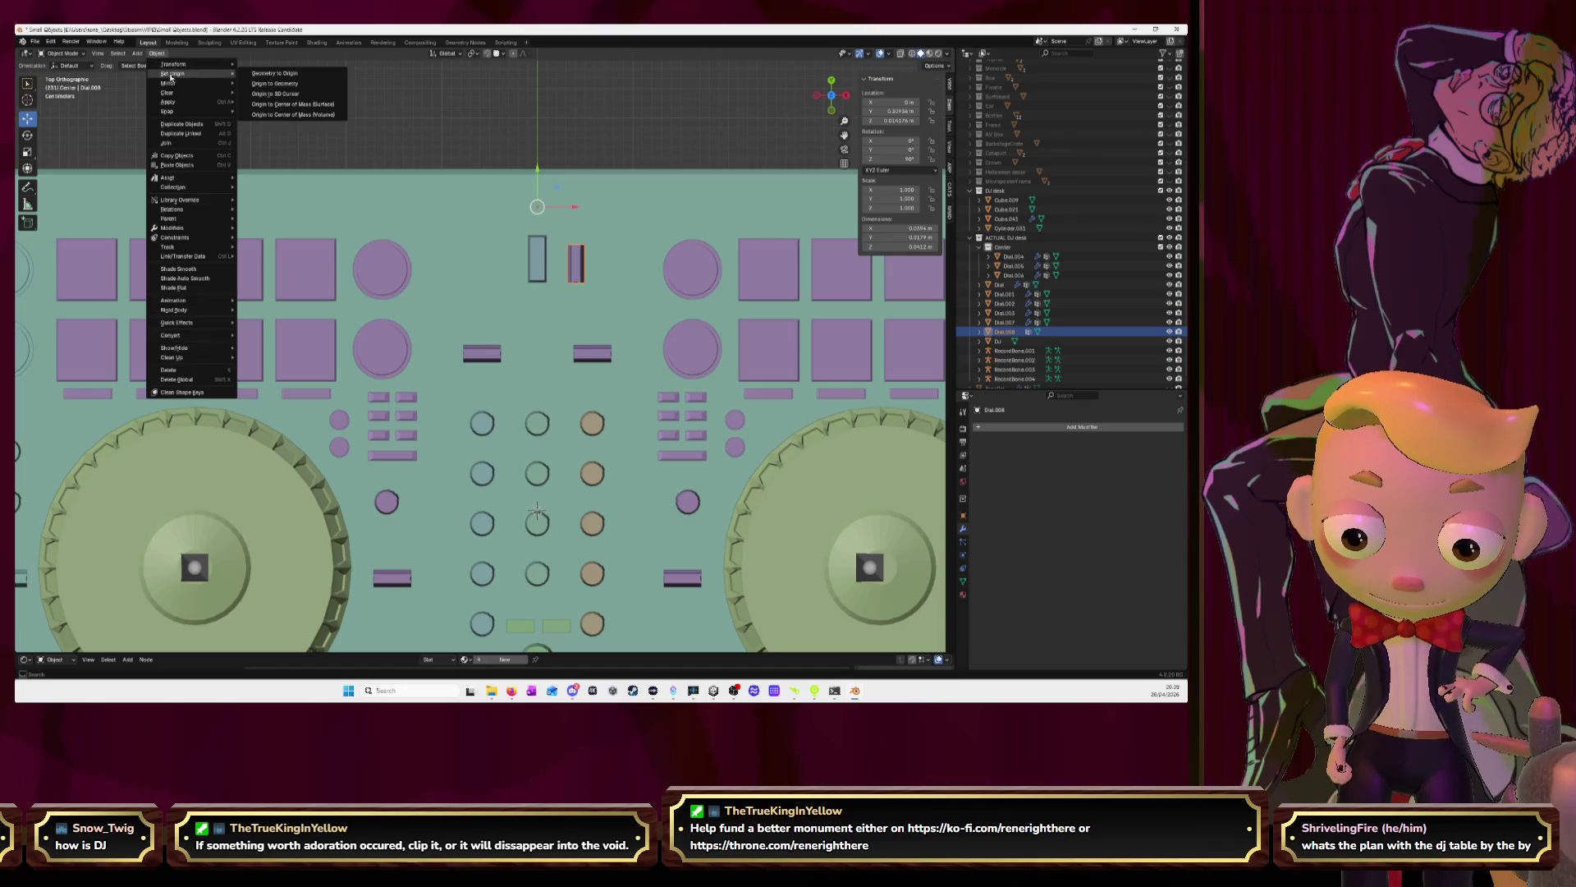
left_click(286, 115)
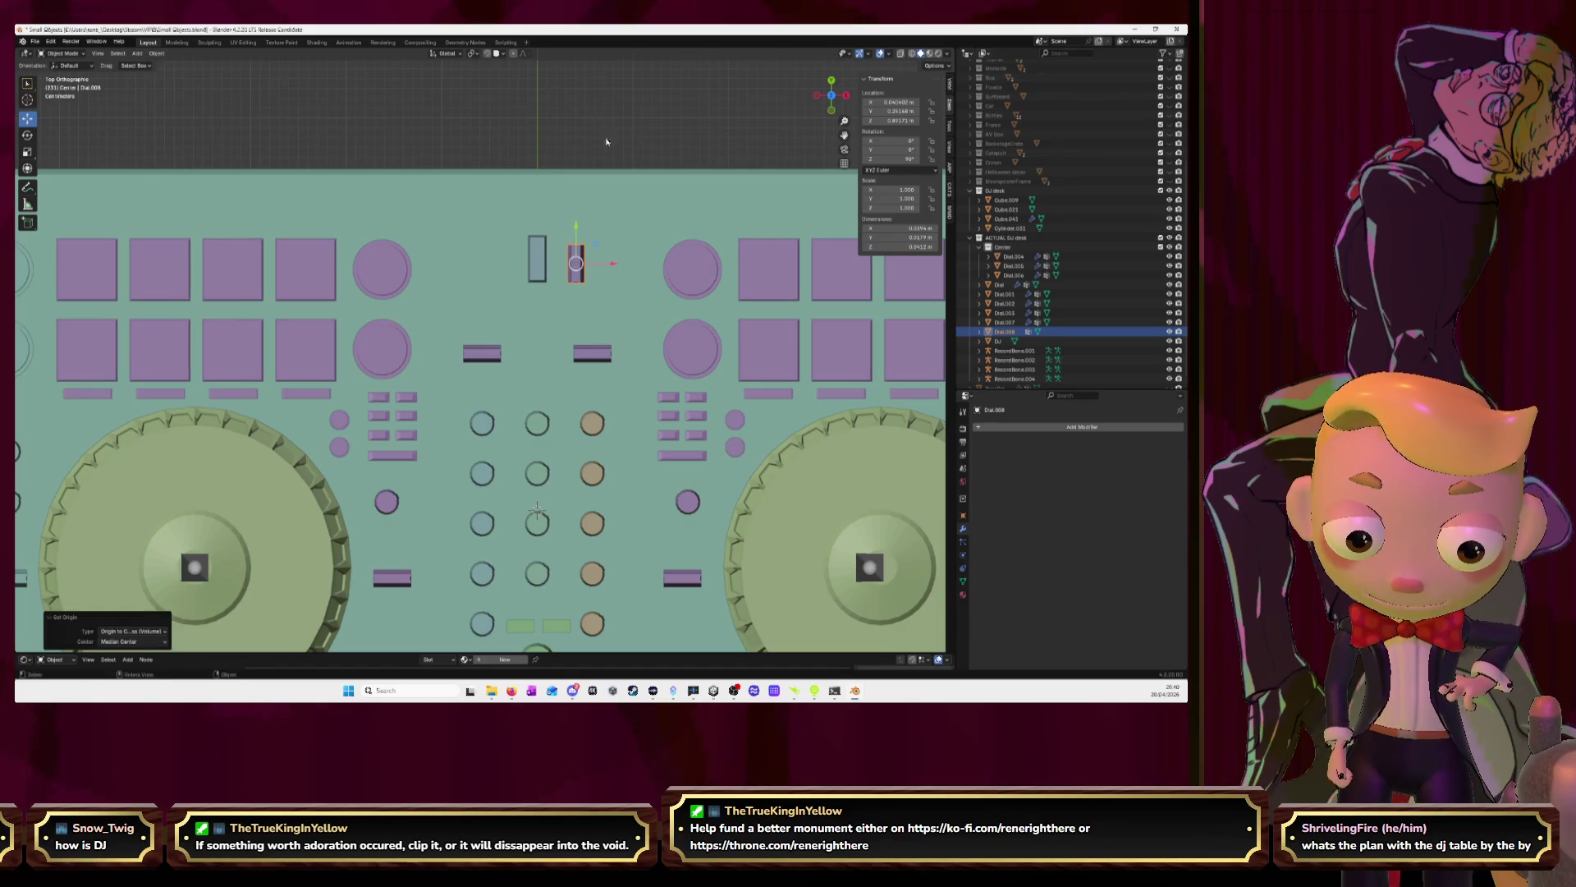
left_click(893, 102)
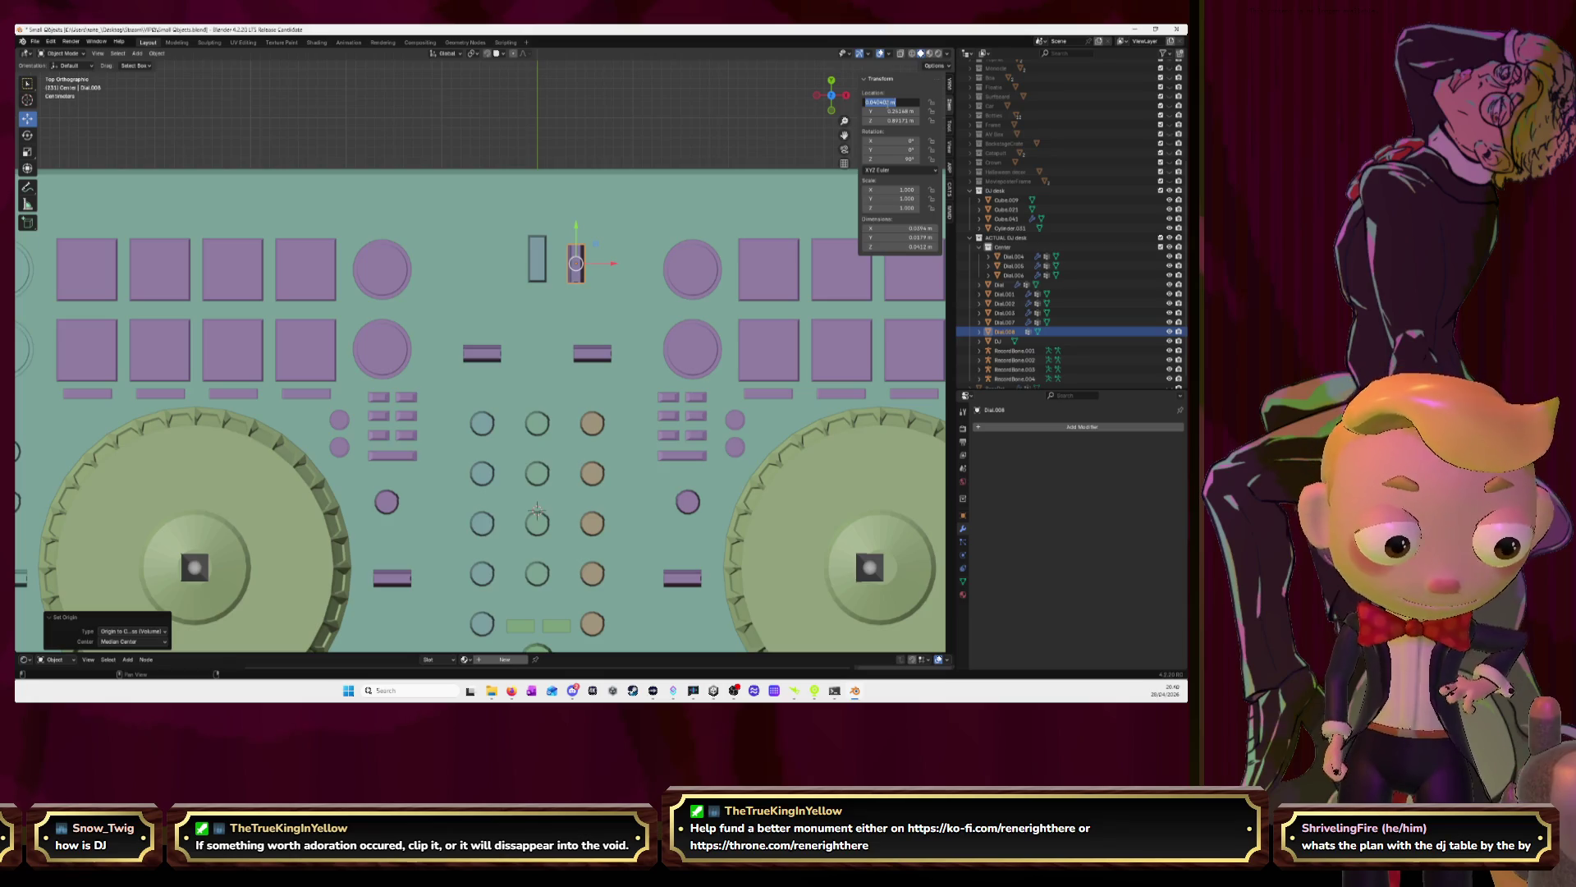
type("0")
key("Return")
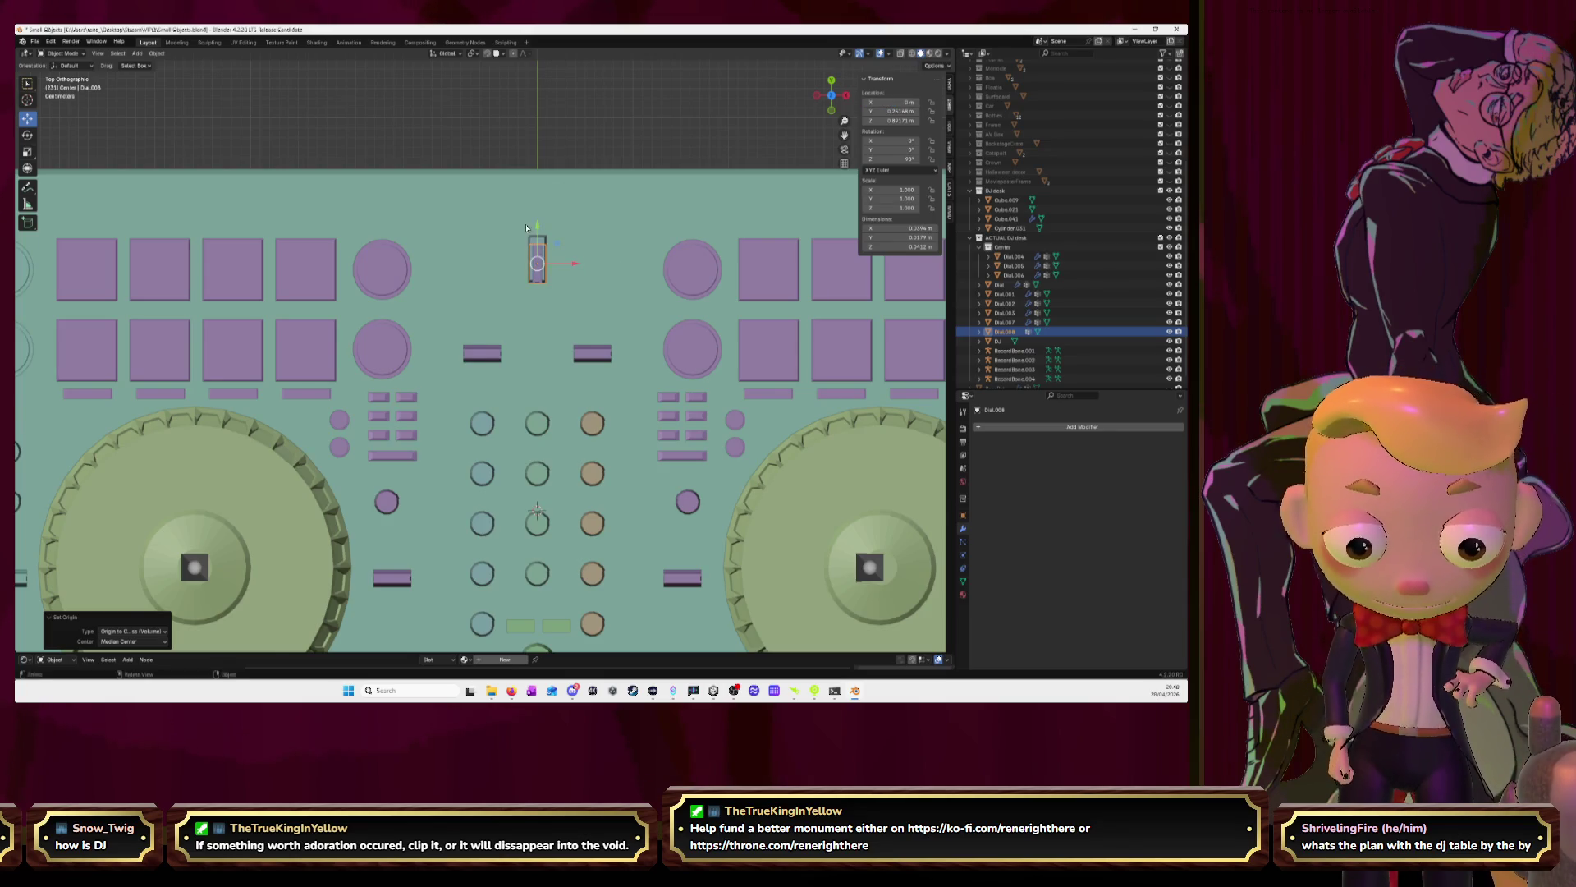
Move the dial along Y and delete the tall rectangle Cube.009
scroll(526, 228, "up", 2)
key("g")
key("y")
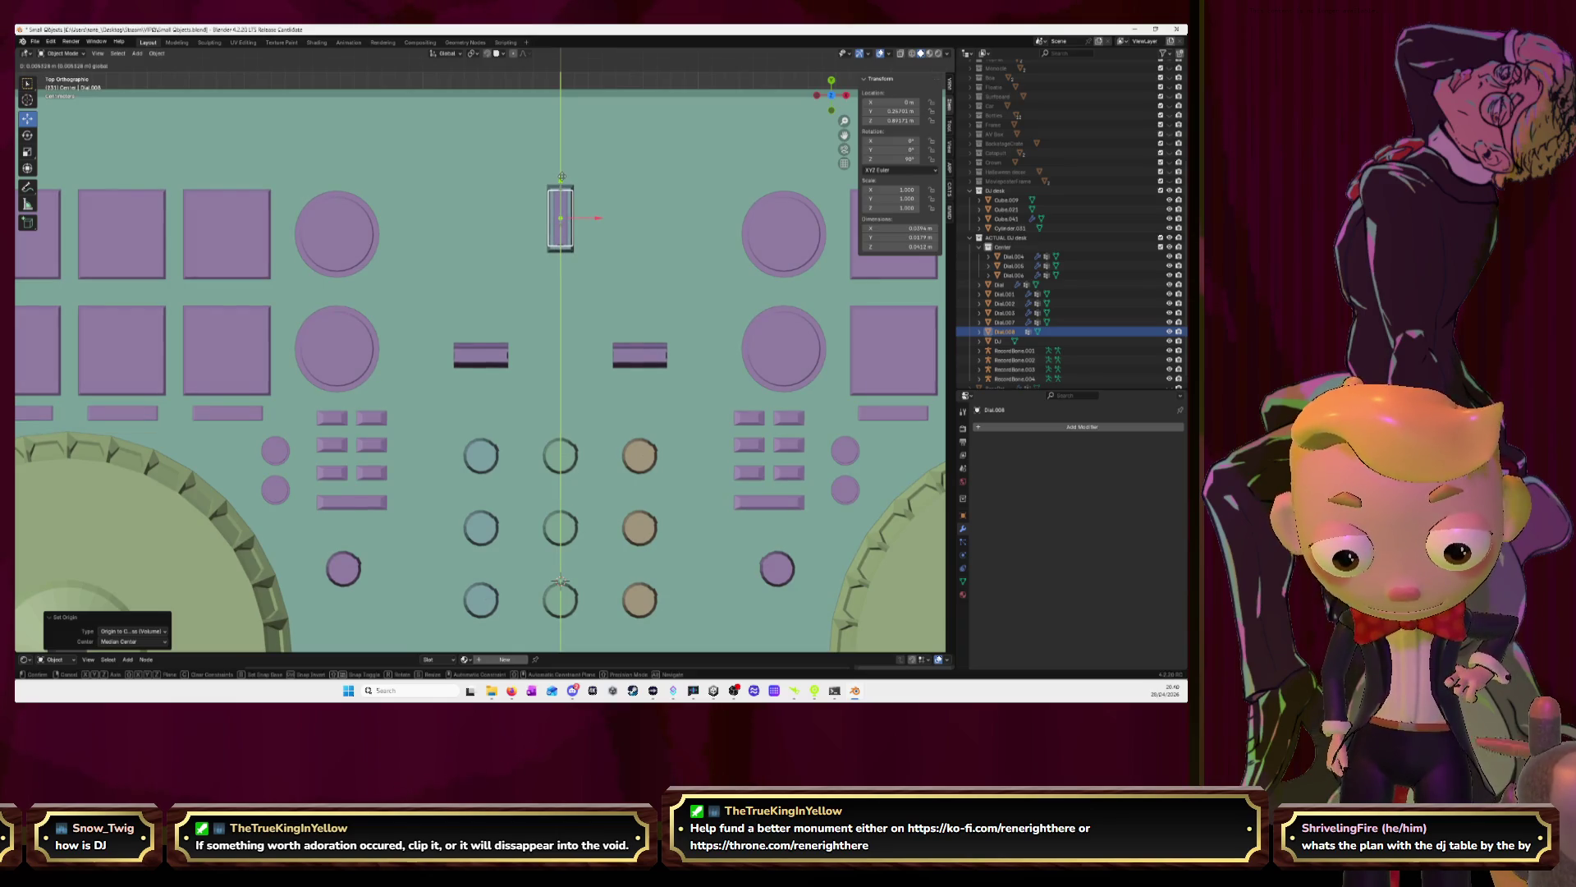
left_click(562, 177)
left_click(571, 192)
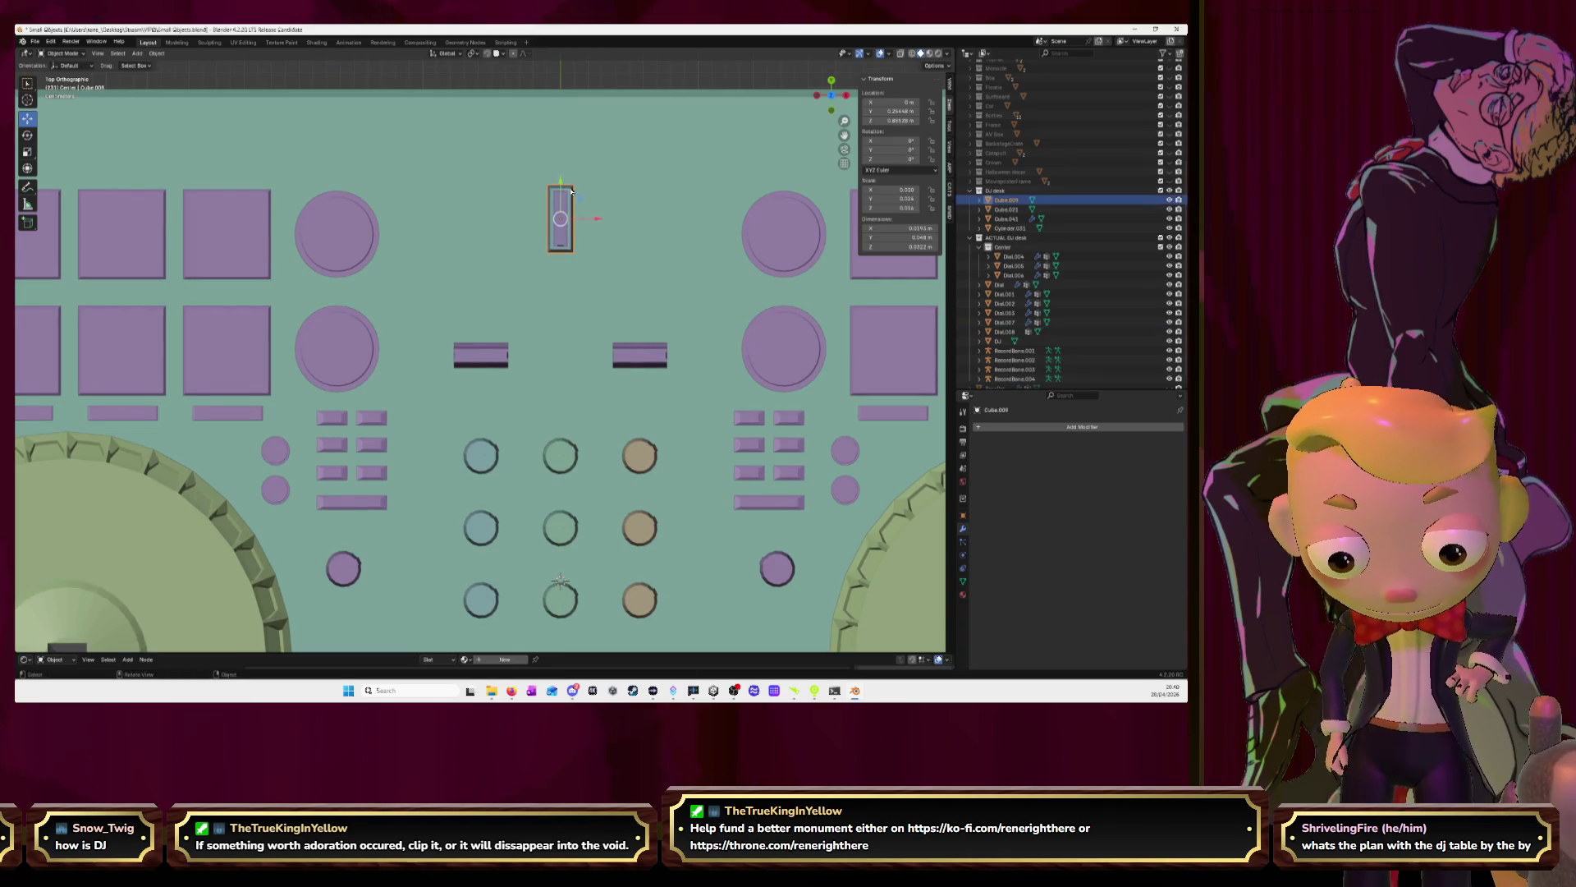
key("Delete")
Frame the small bar Cube.041 and try, then undo, an X position of 0
mouse_move(569, 188)
middle_mouse_down()
mouse_move(545, 155)
mouse_move(537, 189)
mouse_move(578, 188)
mouse_move(505, 166)
middle_mouse_up()
left_click(479, 151)
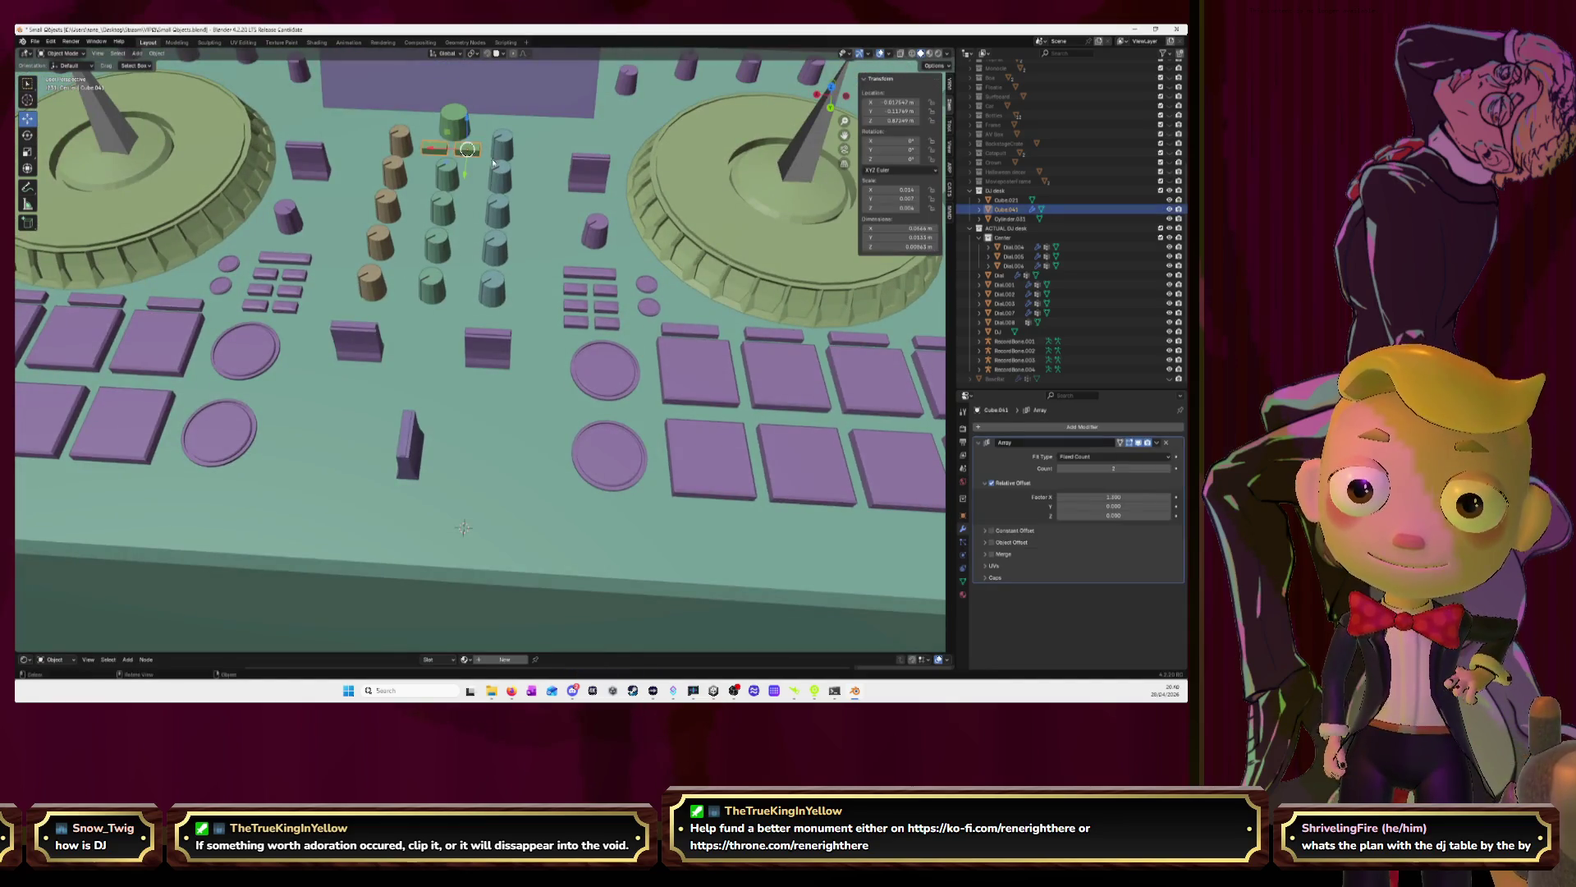
key("KP_Decimal")
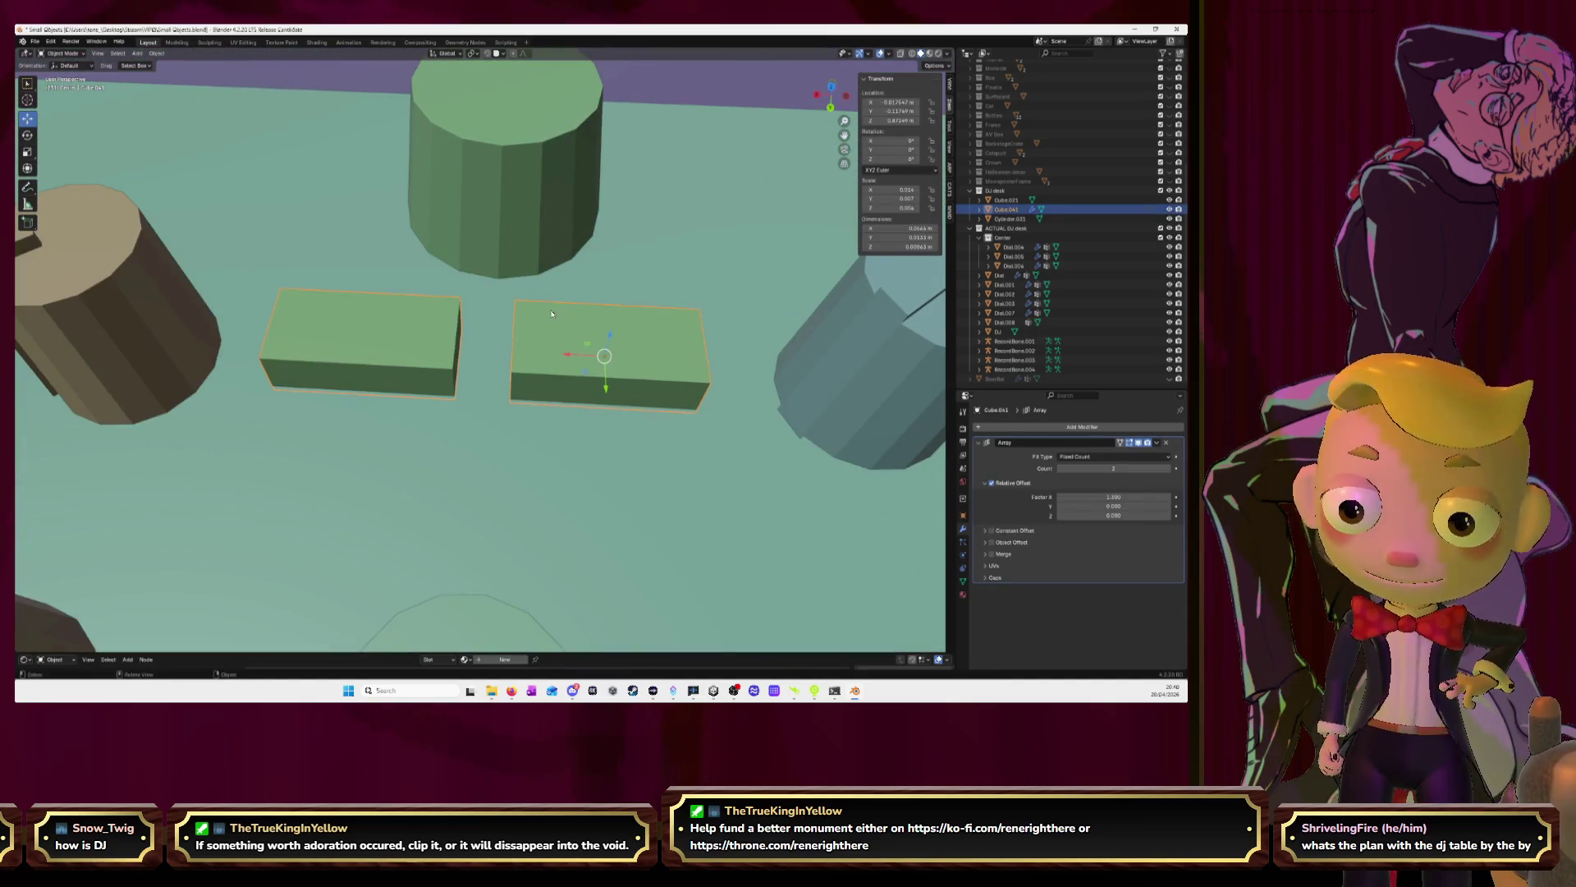
key("Tab")
key("Tab")
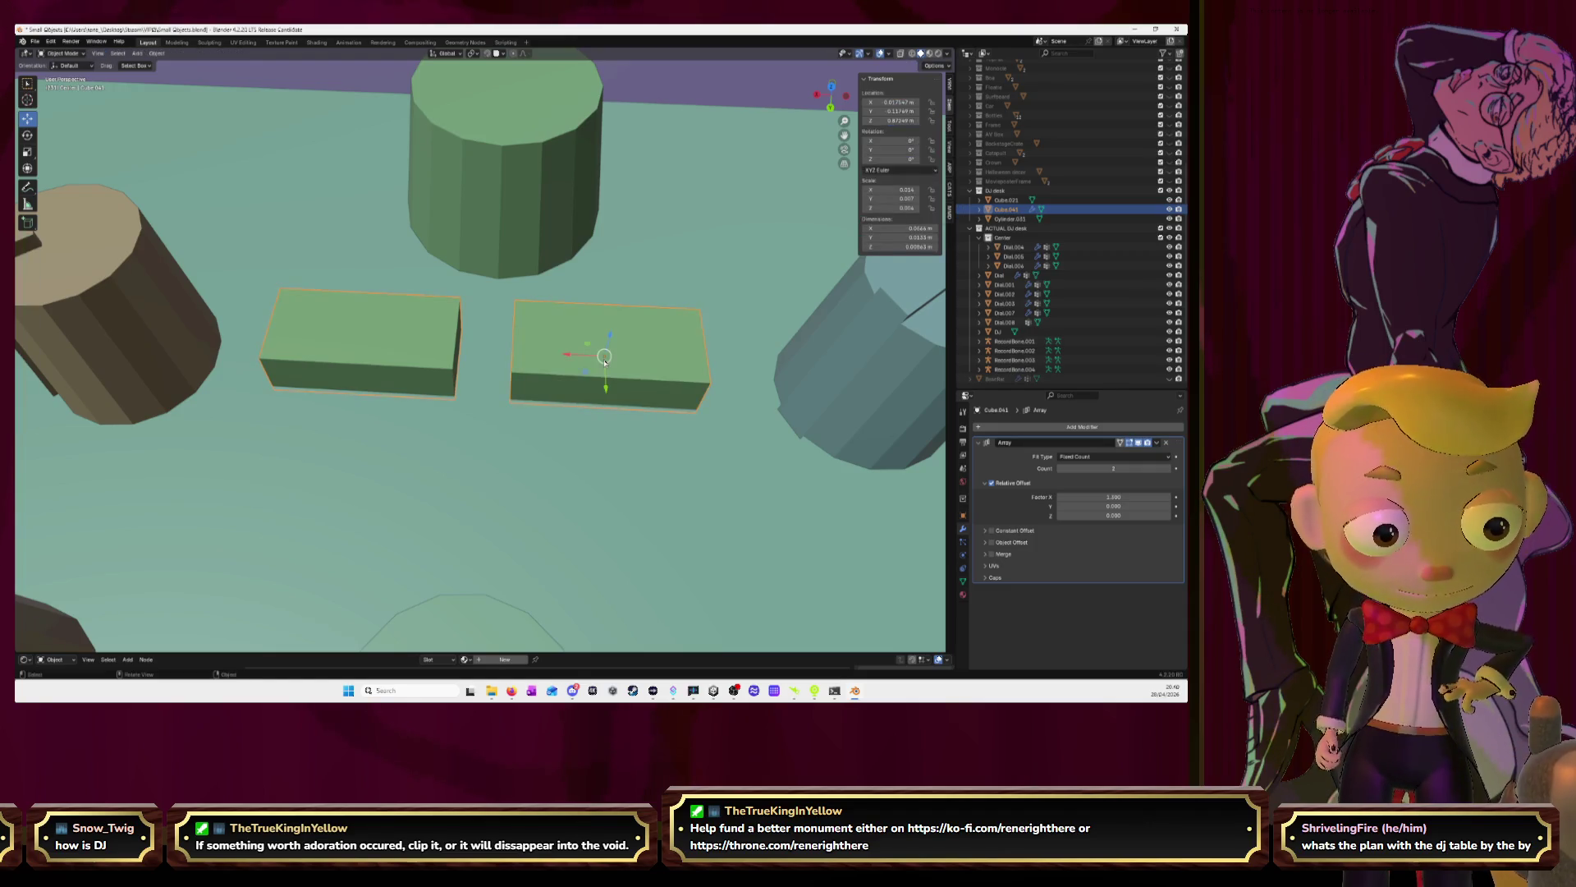
left_click(895, 101)
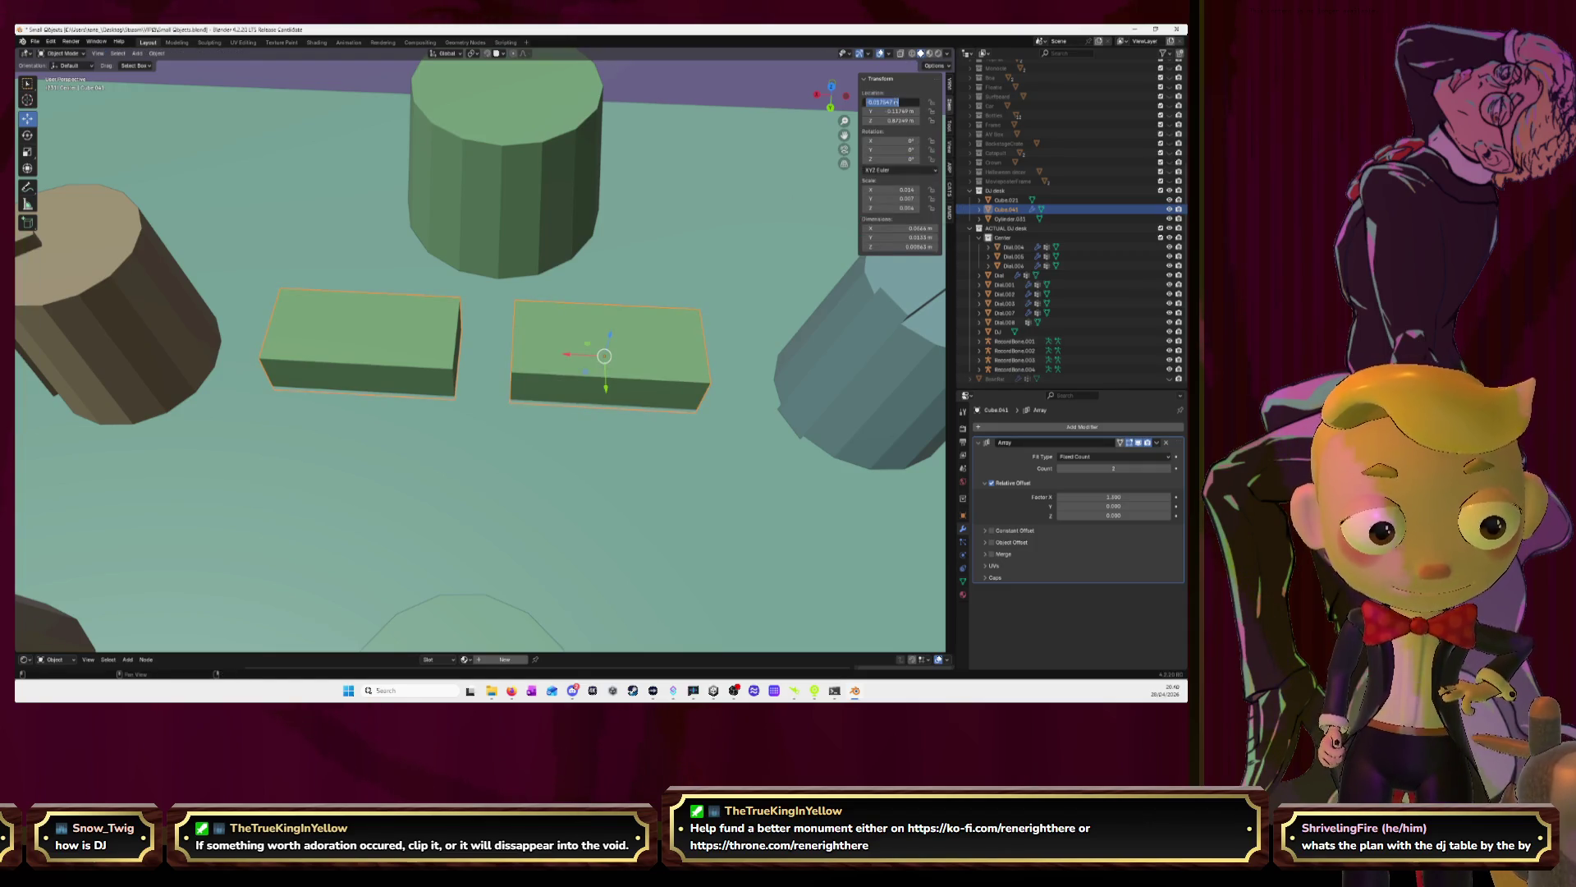
type("0")
key("Return")
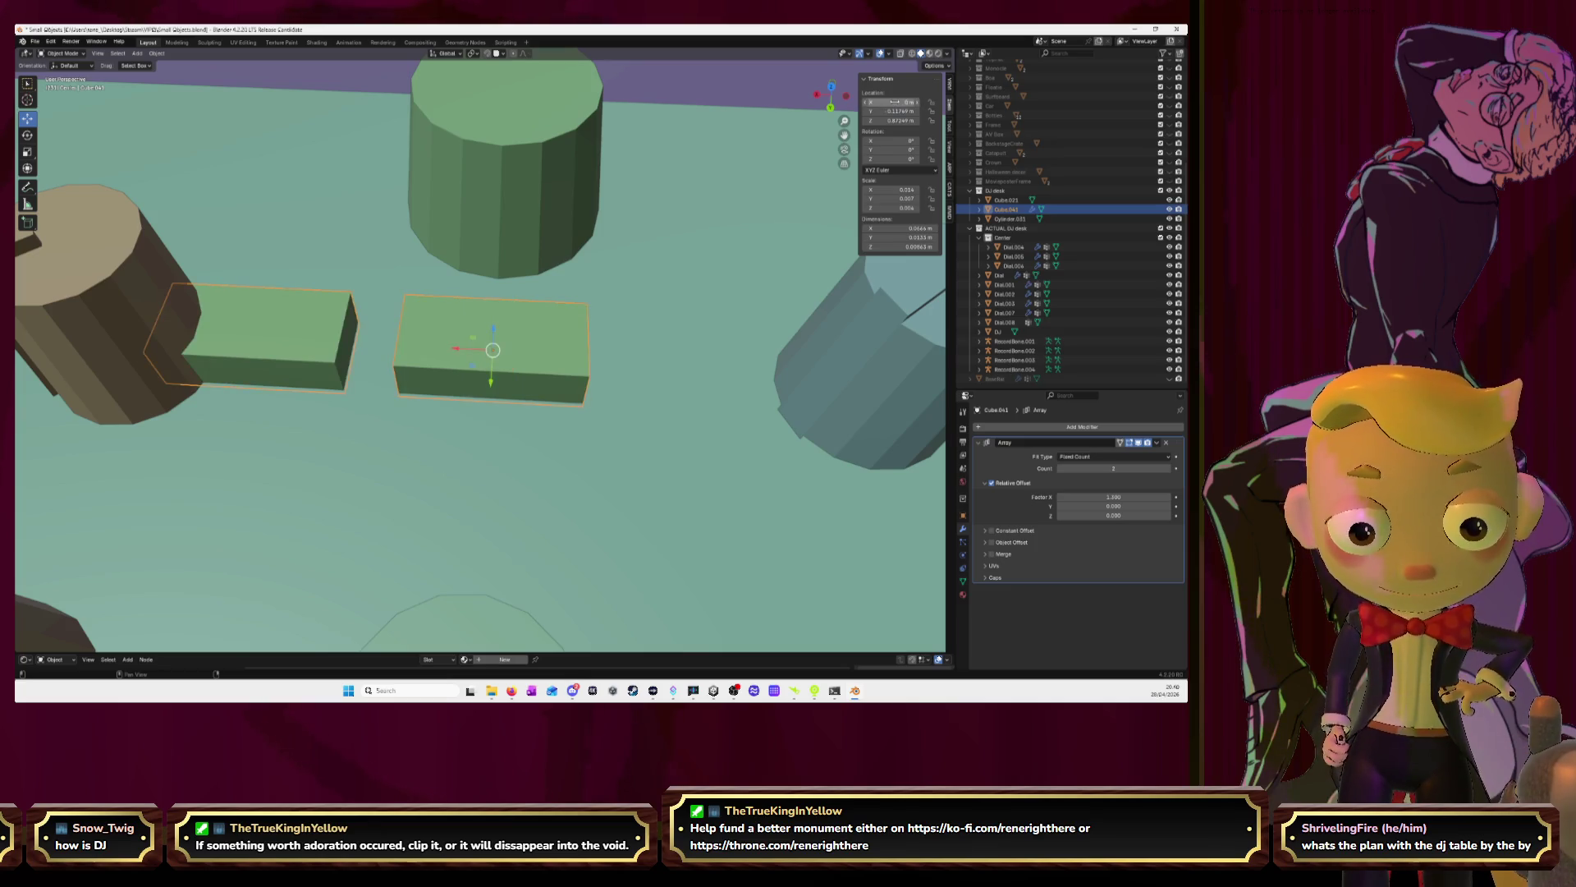
key("ctrl+z")
Zoom in on the bar pair in Top Orthographic view
scroll(601, 314, "down", 5)
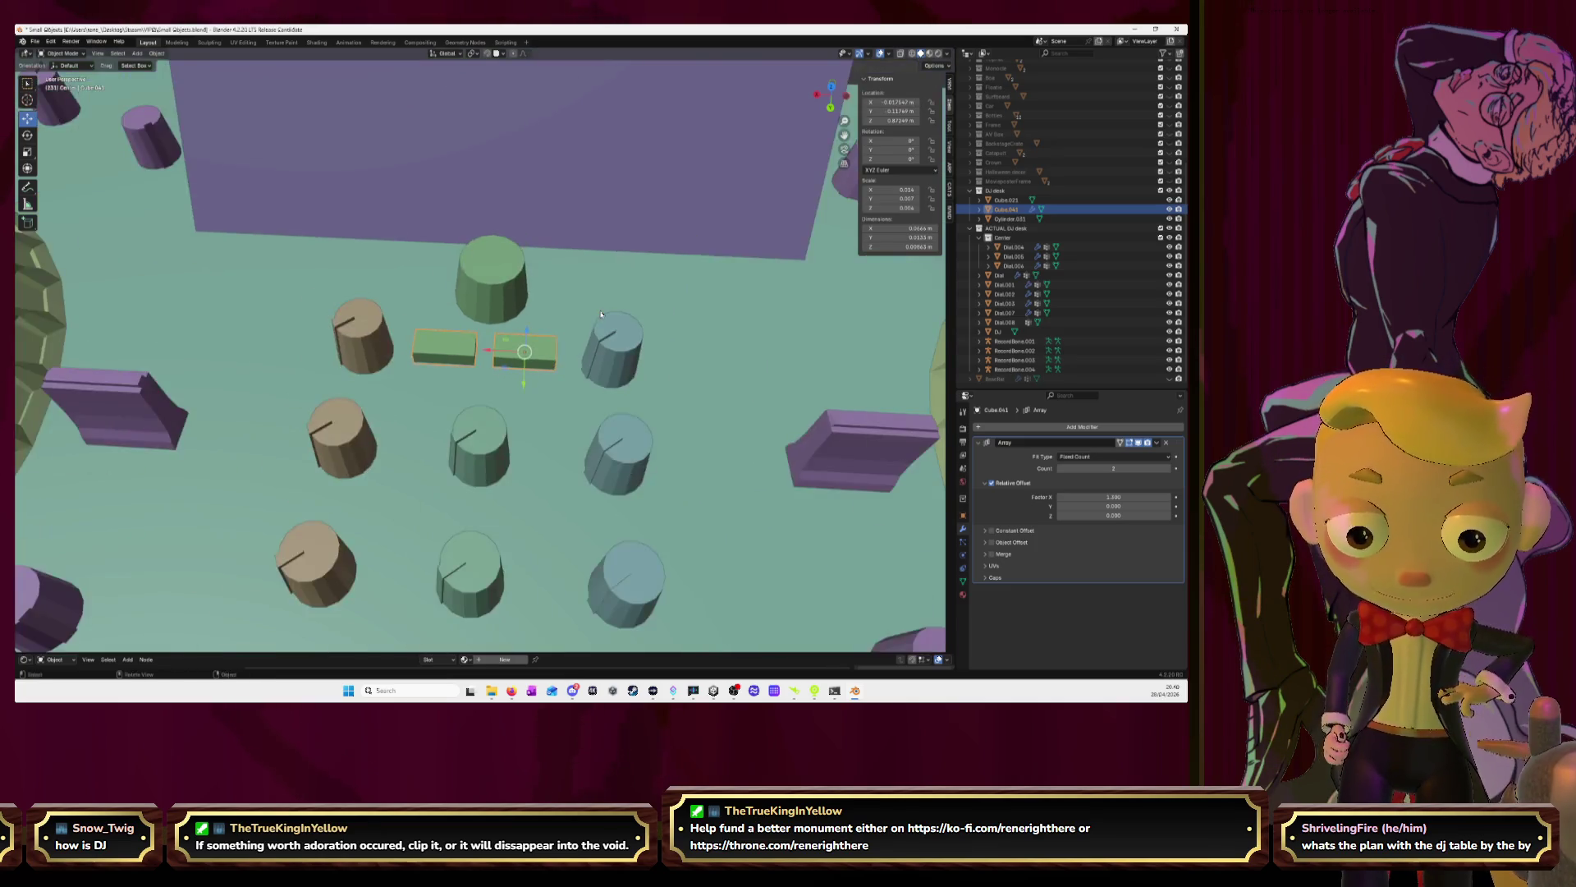
middle_click_drag(599, 315, 582, 331)
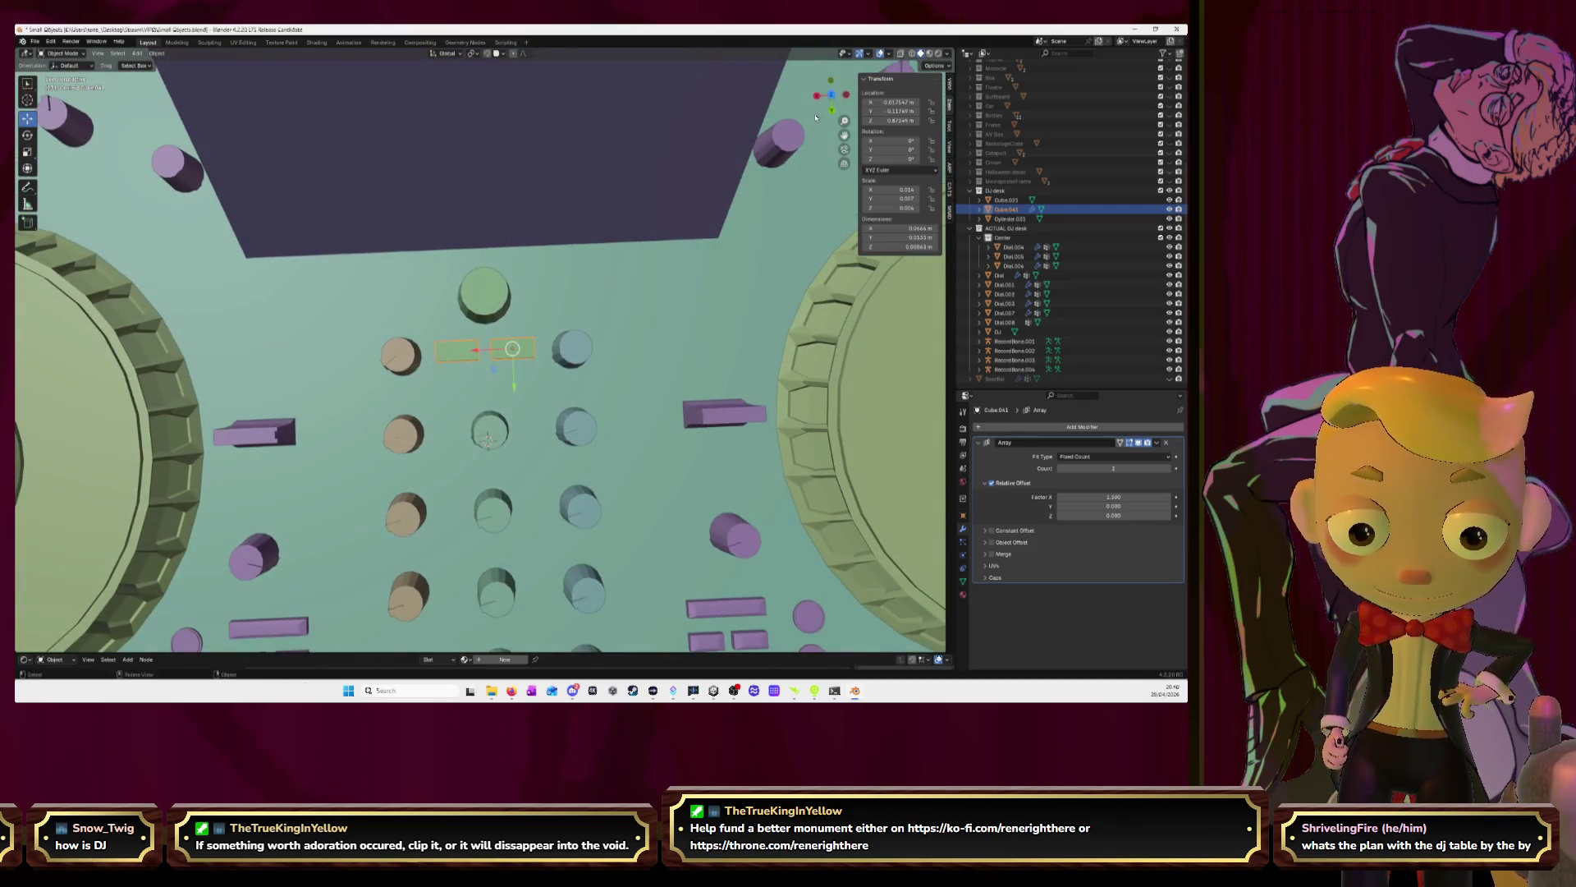
key("ctrl+KP_7")
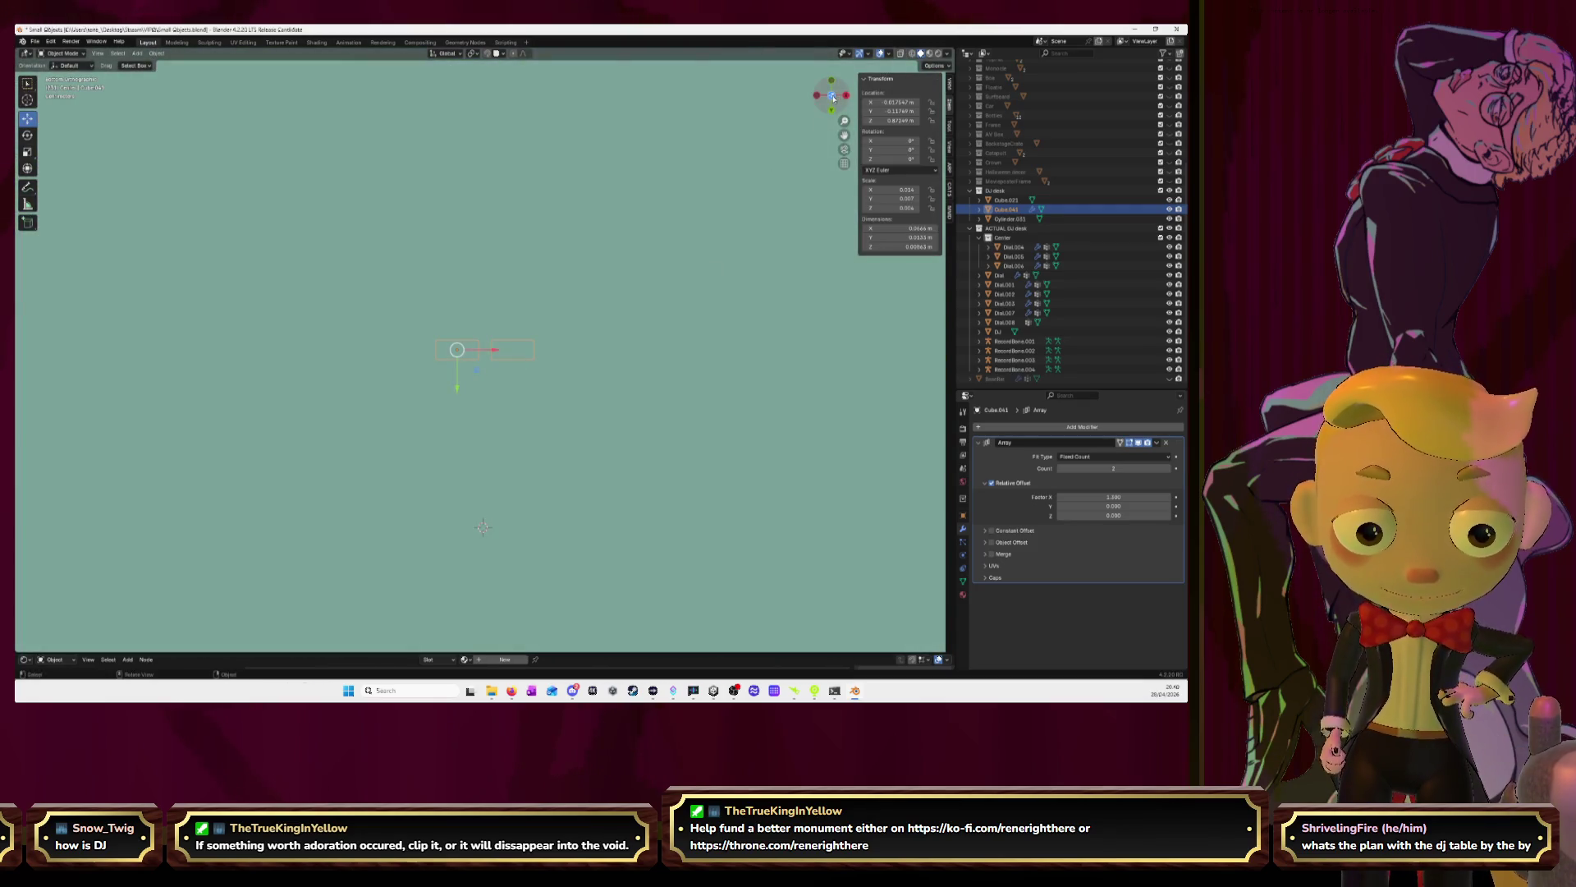
key("KP_7")
scroll(741, 240, "up", 6)
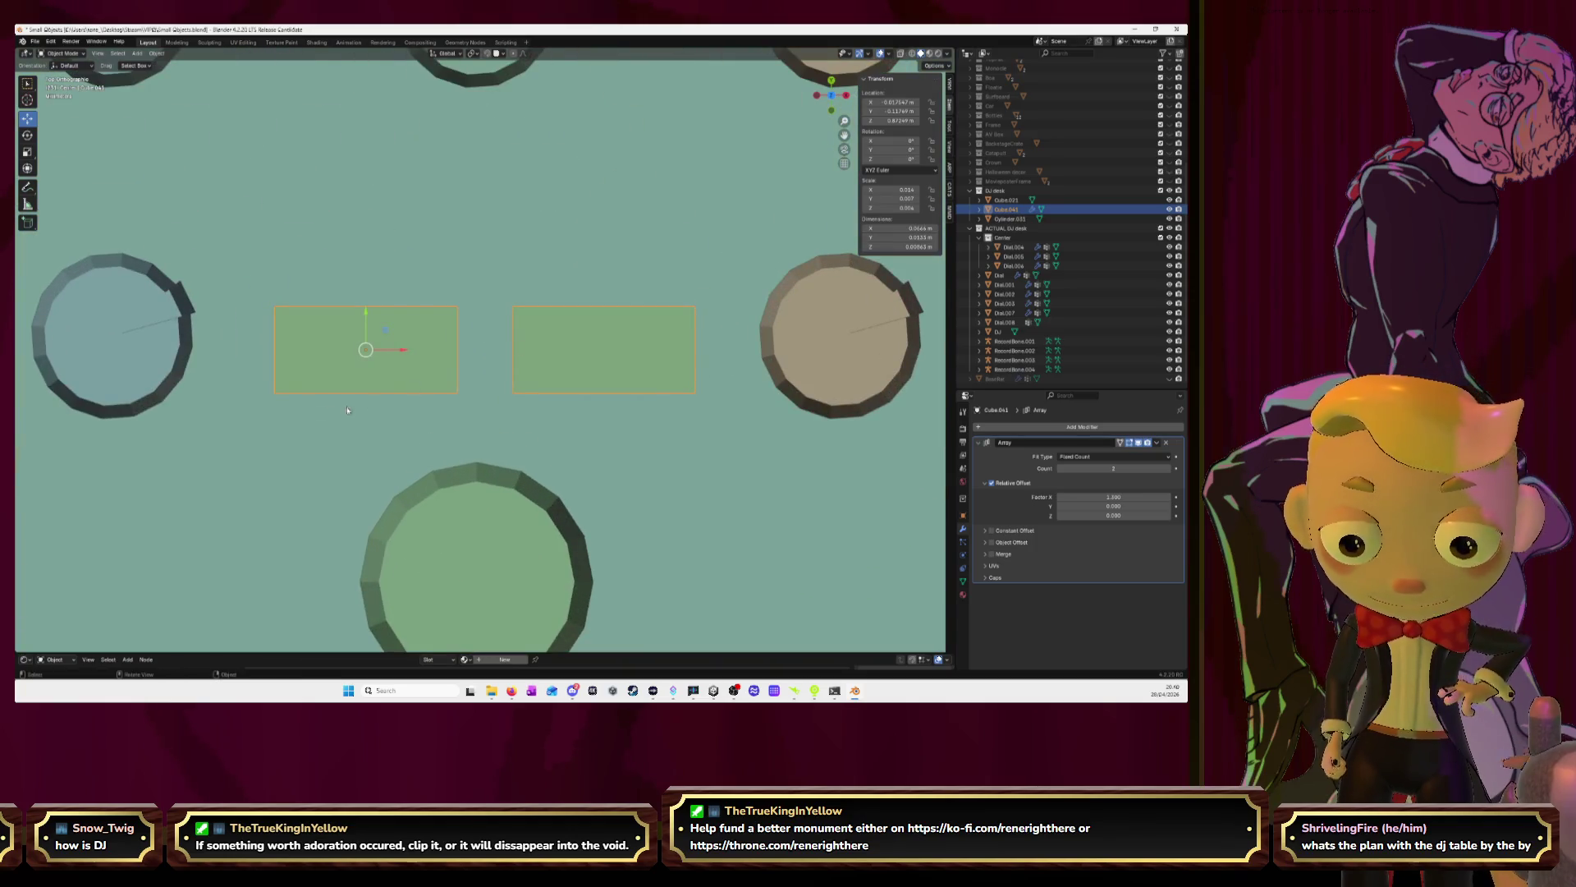
Nudge the box pair up along Y, then try a bevel and undo it
left_click_drag(366, 314, 368, 298)
key("Tab")
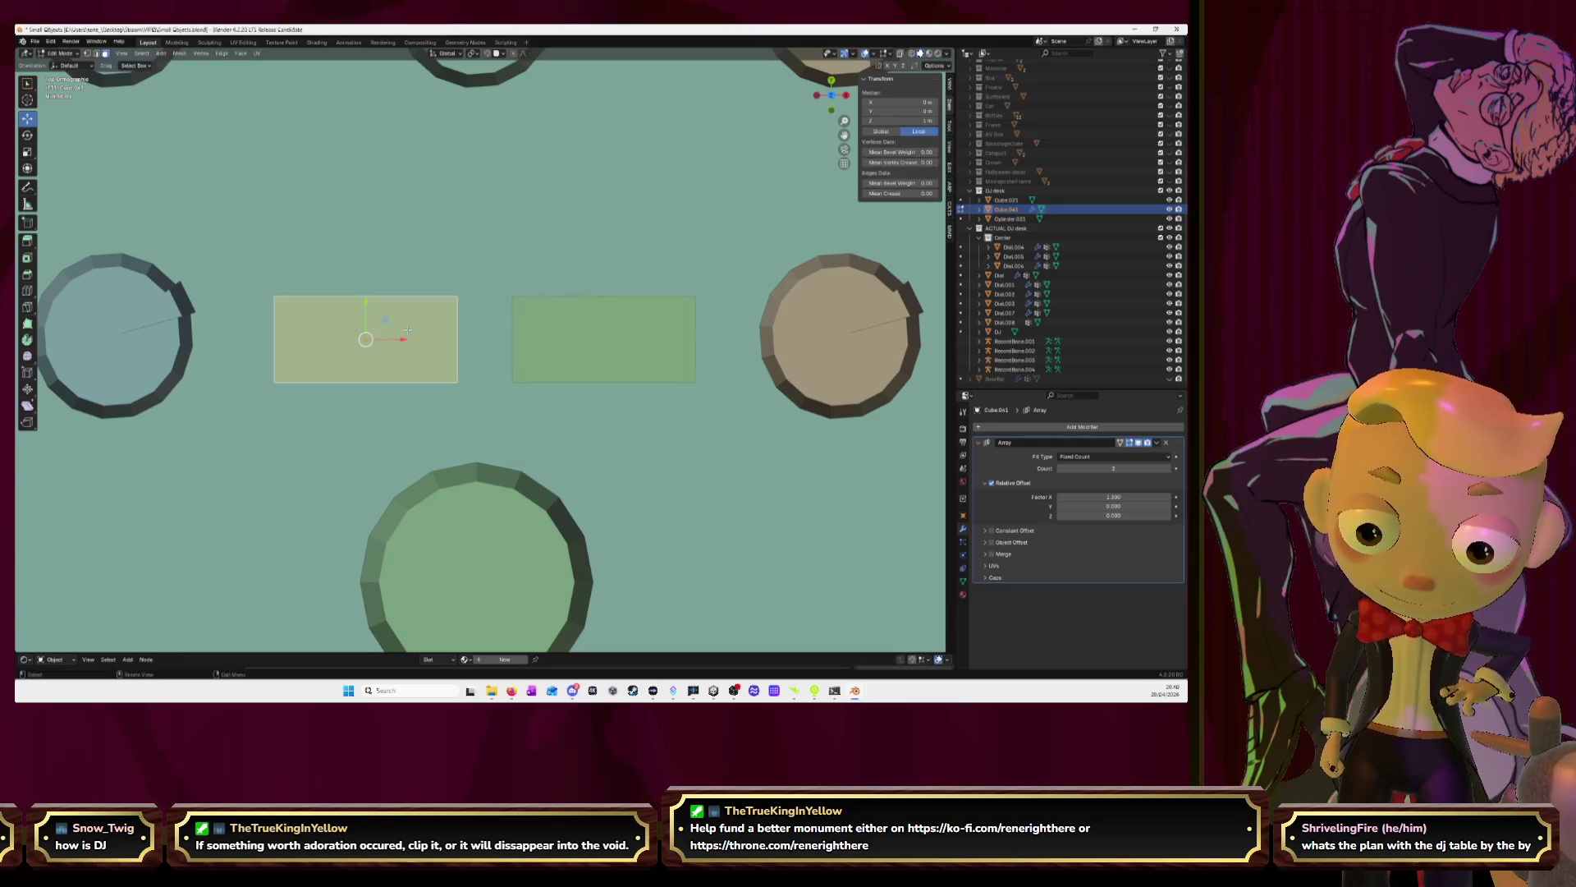
key("ctrl+b")
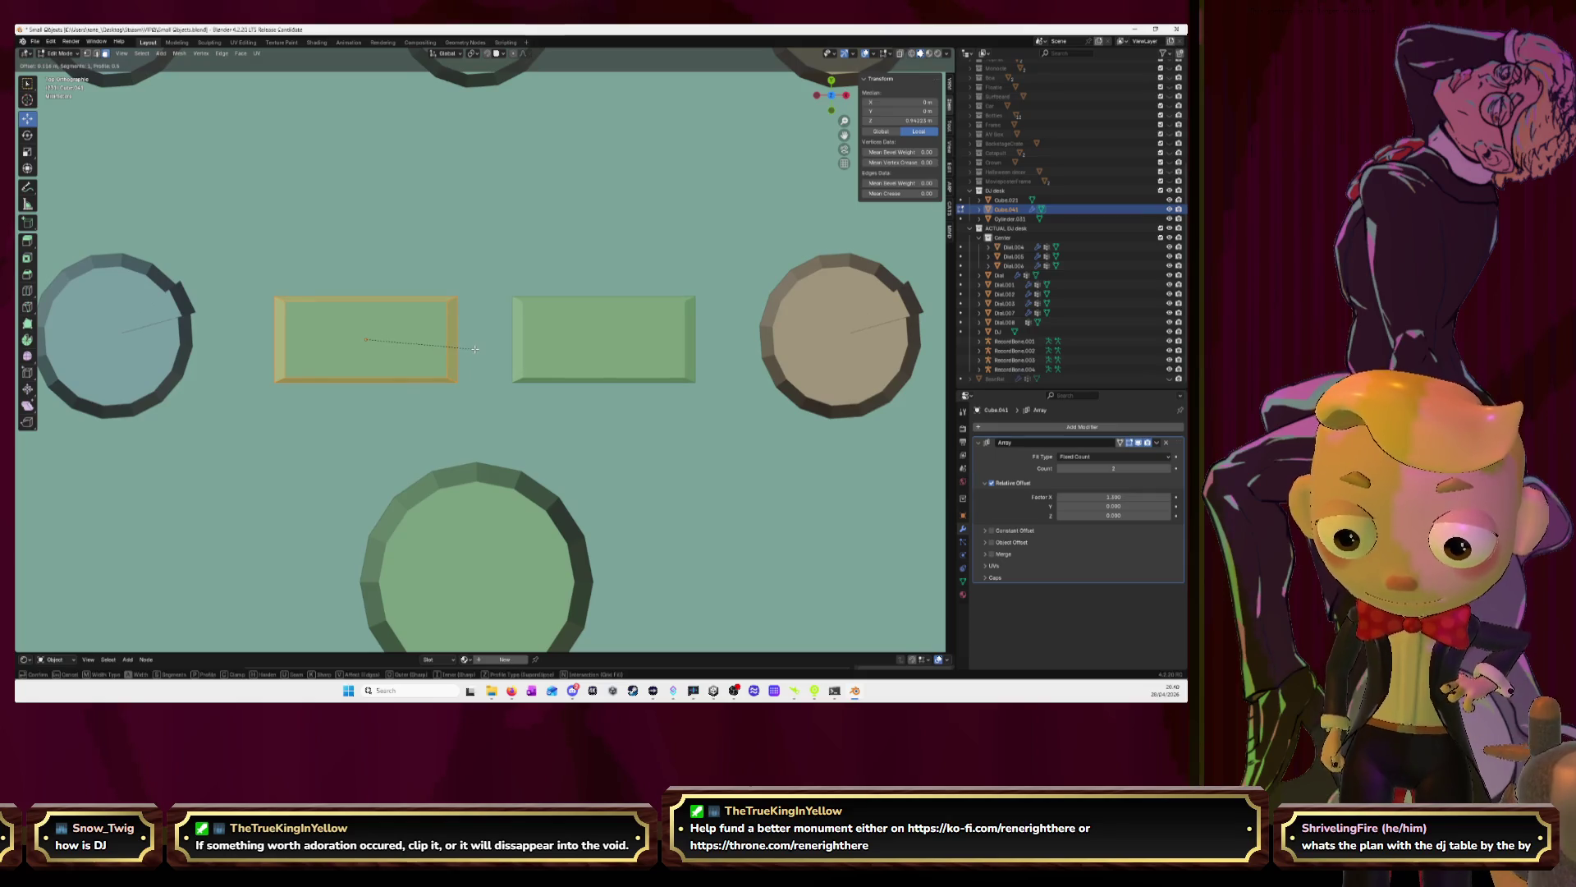
left_click(474, 348)
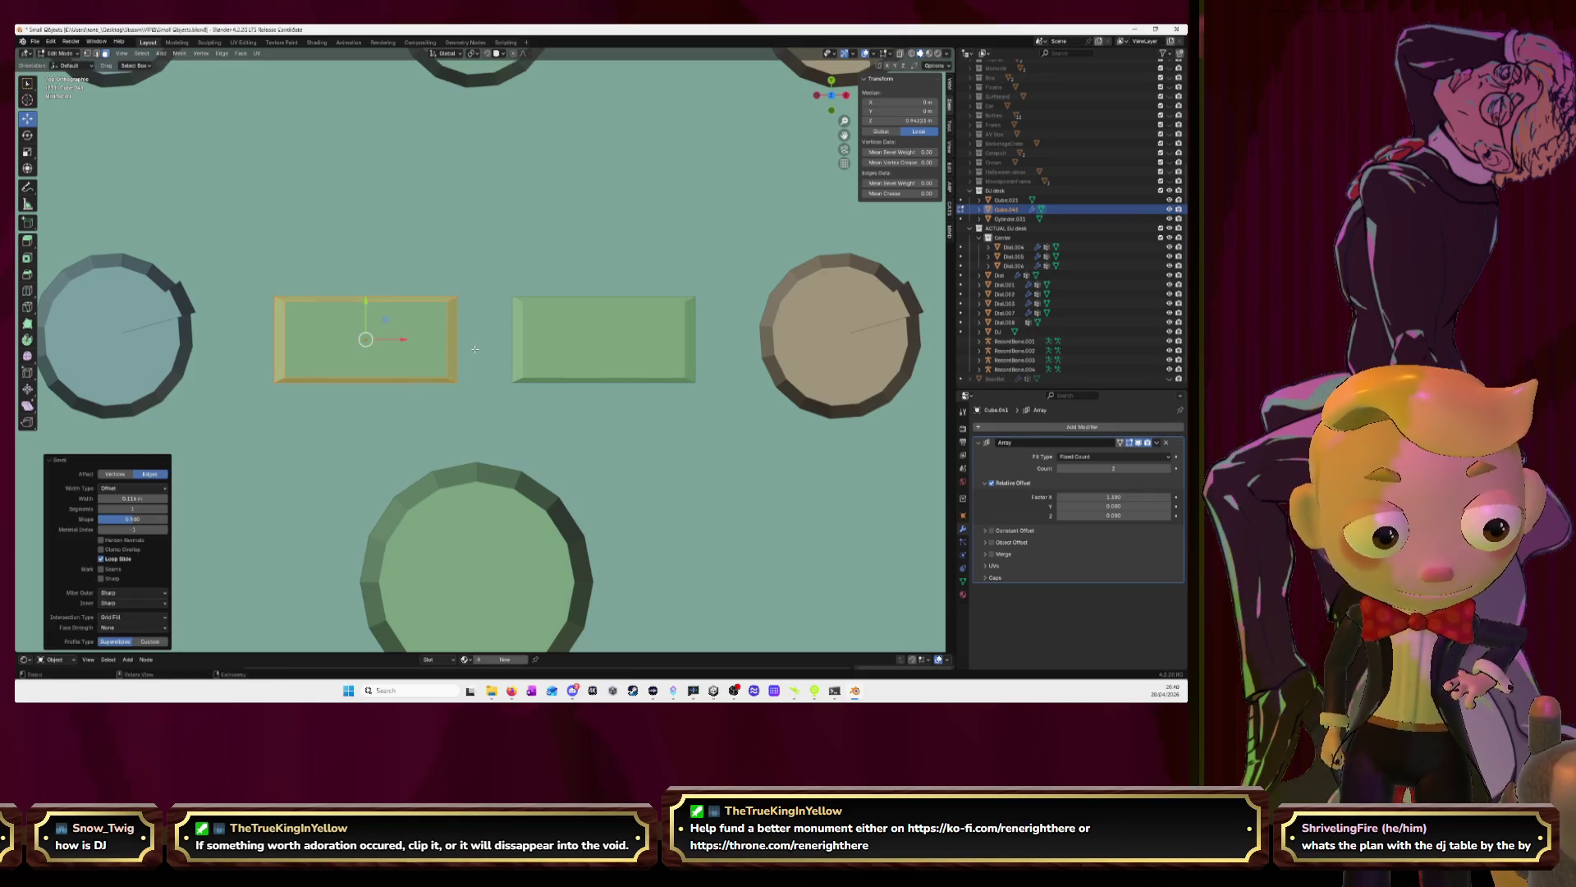
key("ctrl+z")
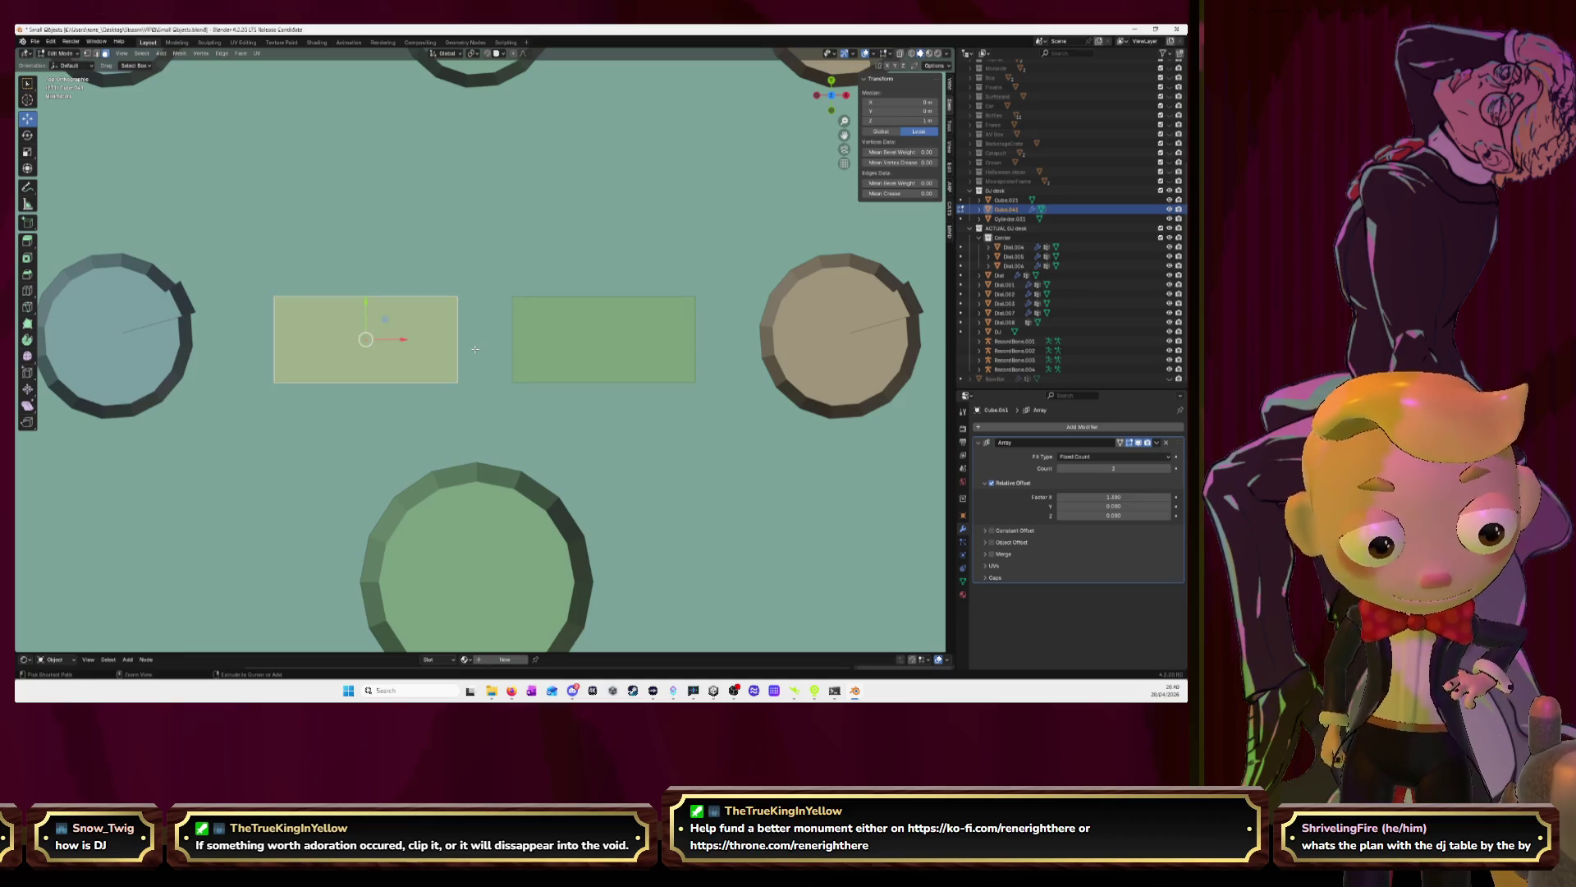
key("Tab")
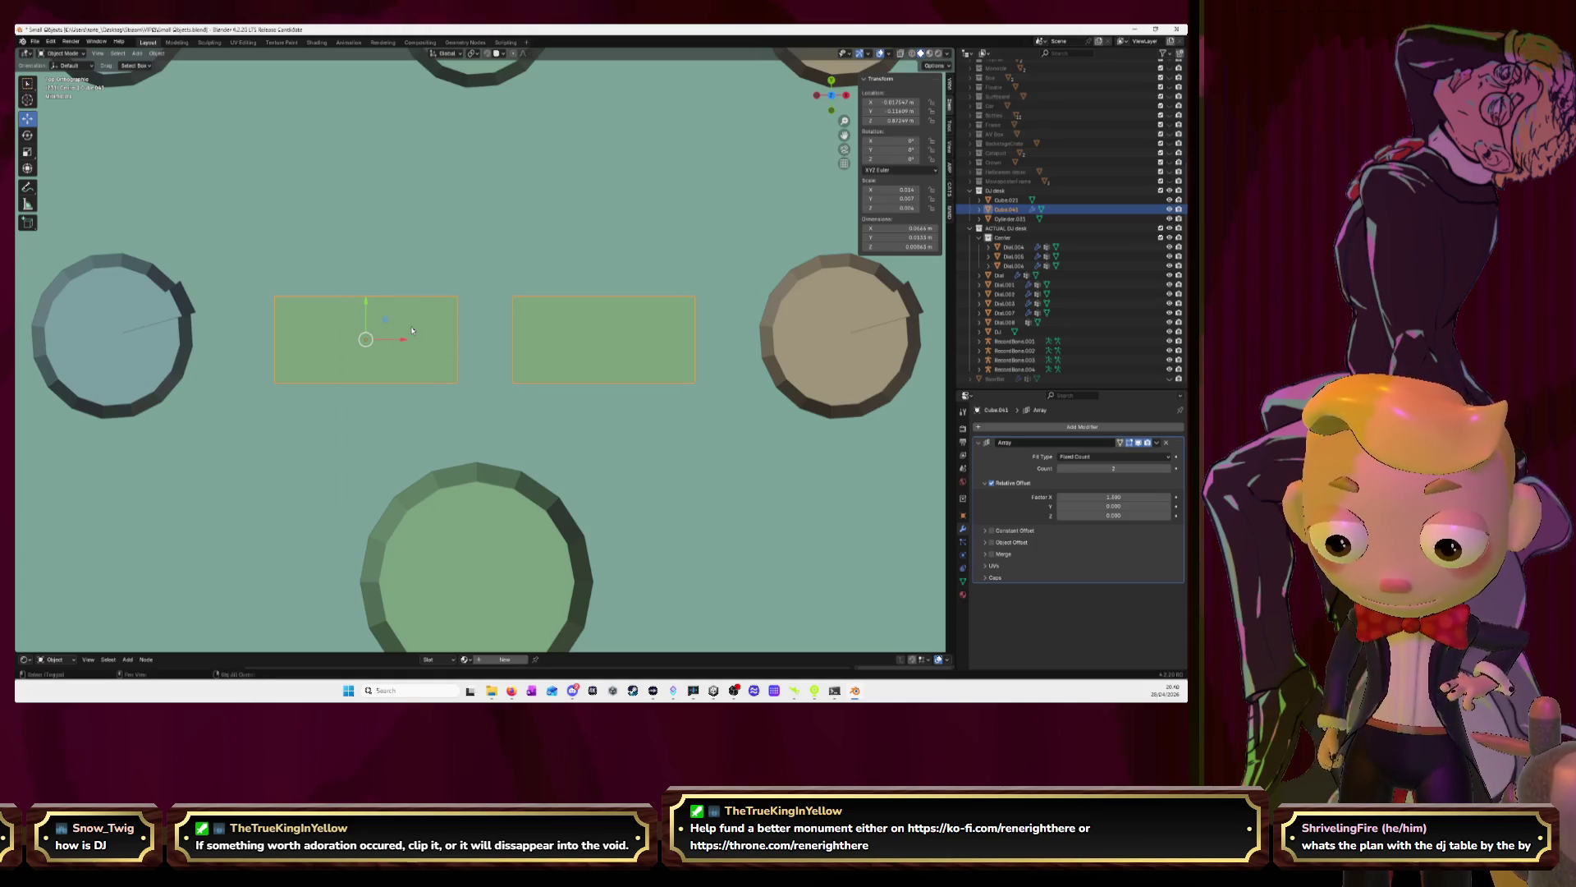
Apply the boxes' scale, then bevel their edges in Edit Mode
key("shift+a")
key("ctrl+a")
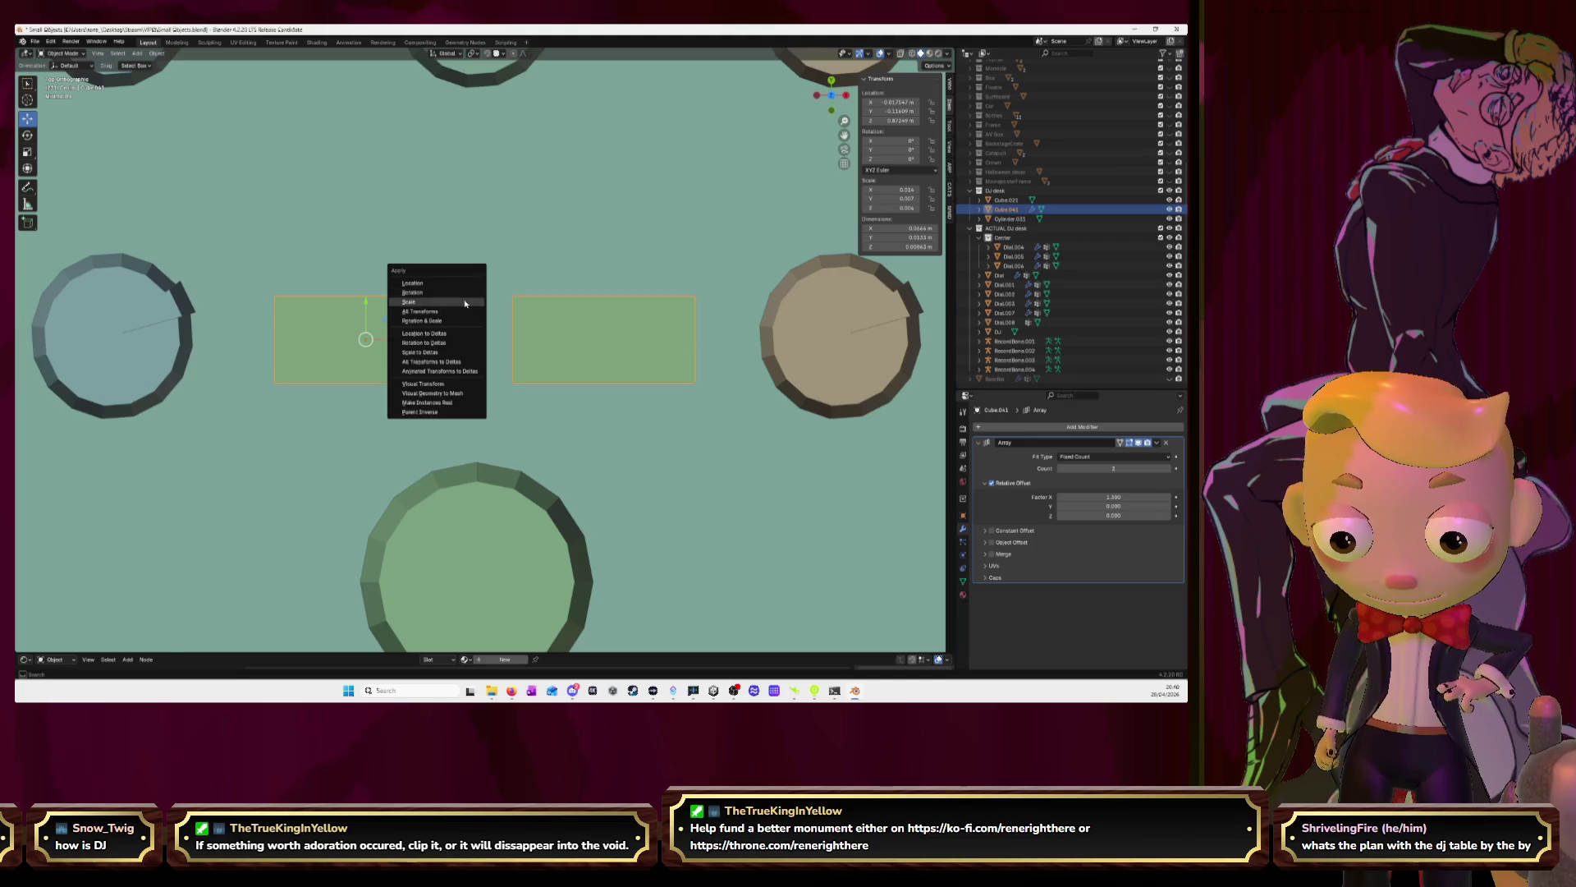
left_click(468, 293)
key("Tab")
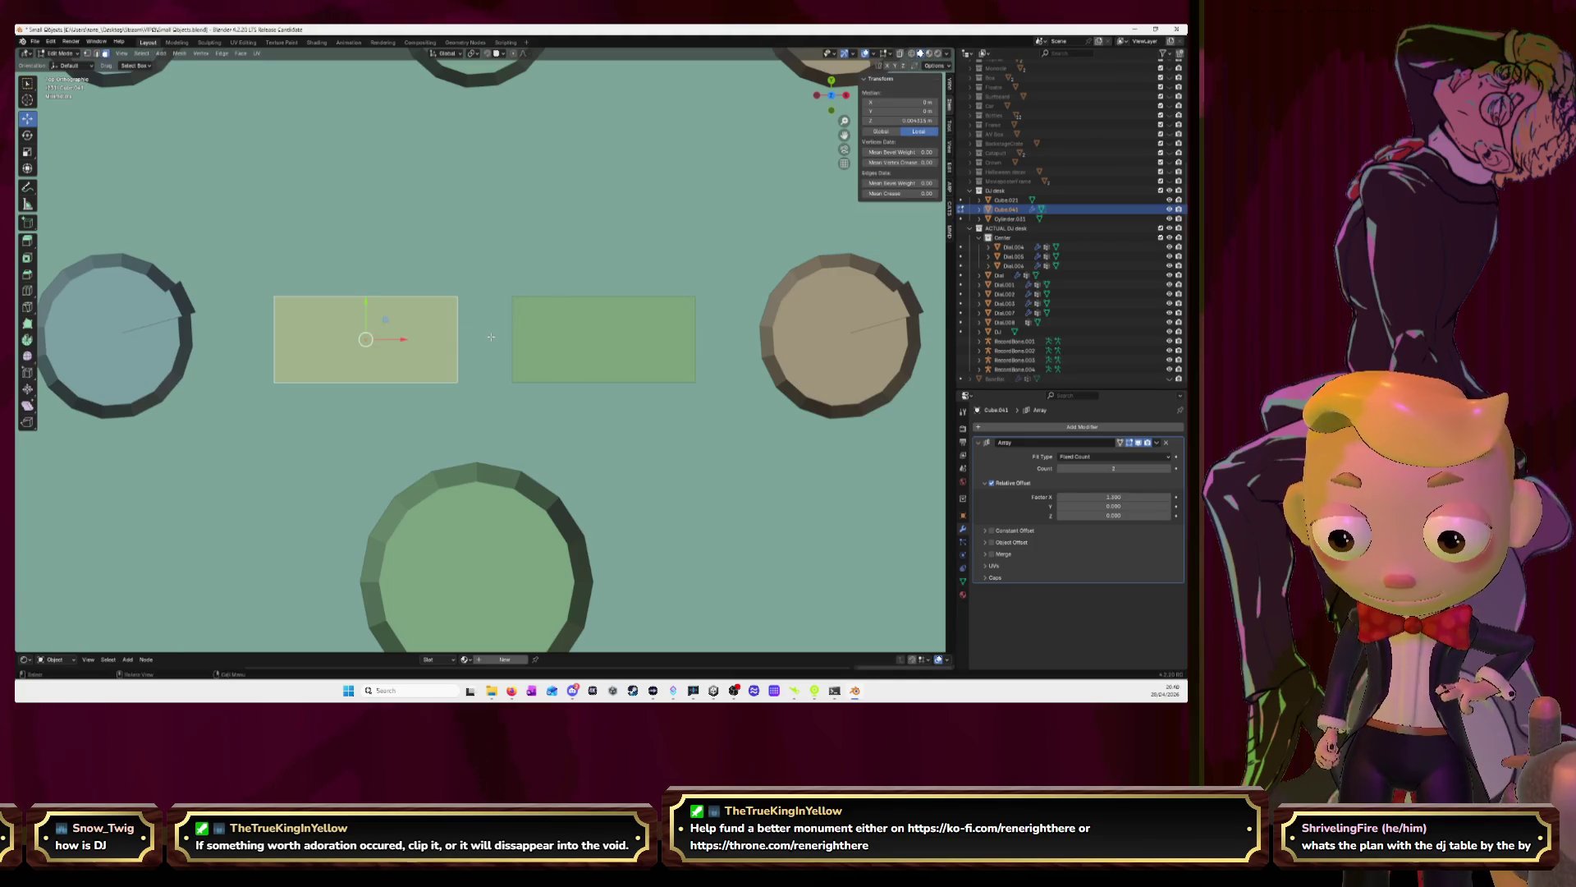
key("s")
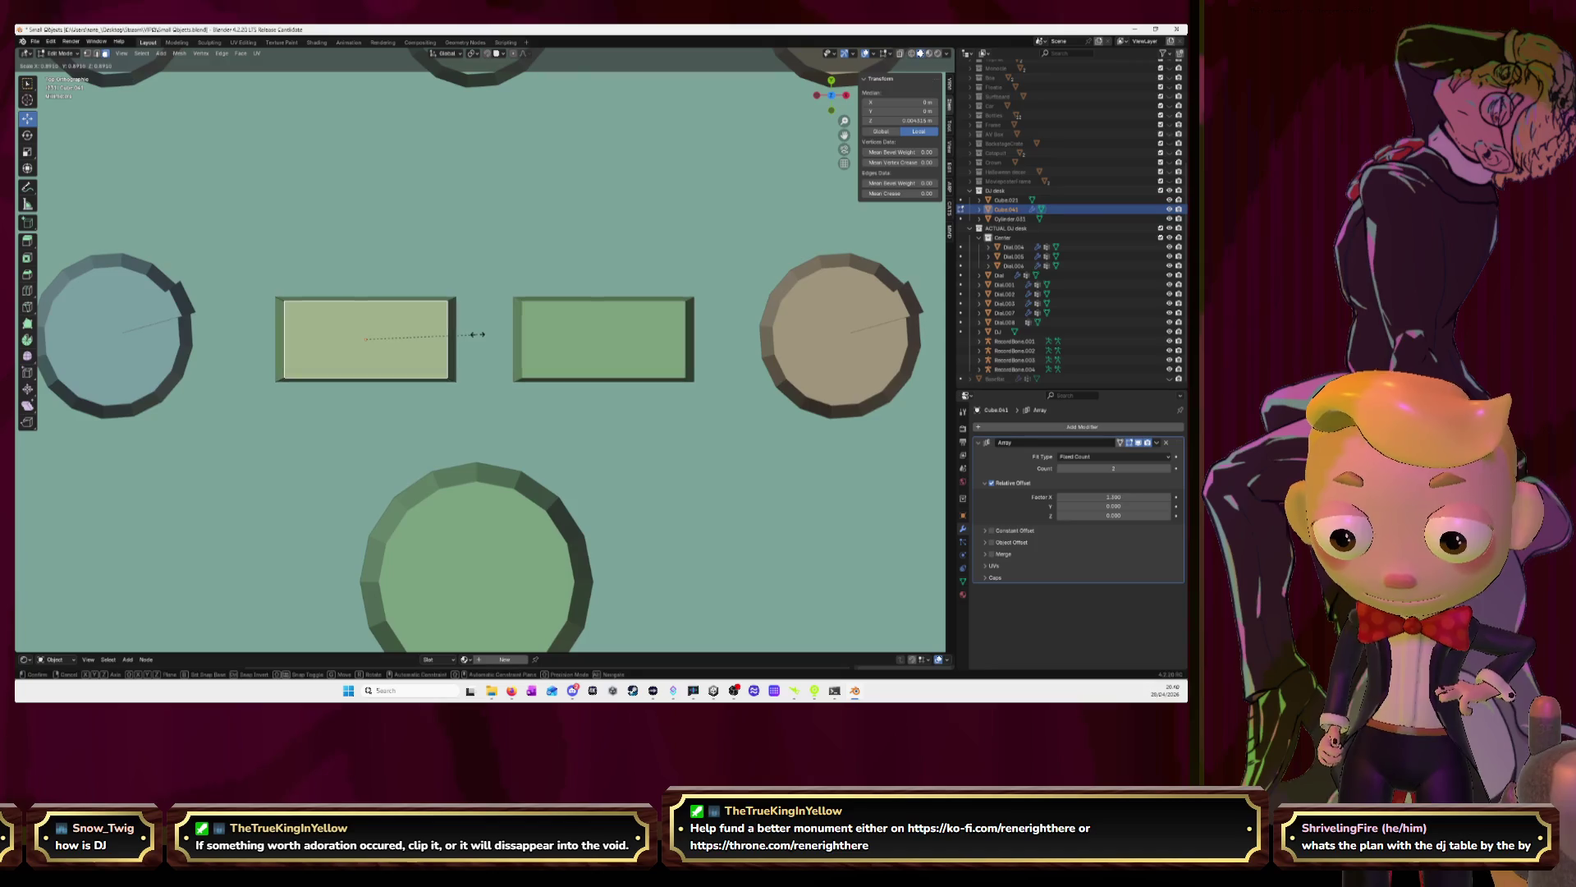
right_click(472, 334)
key("ctrl+b")
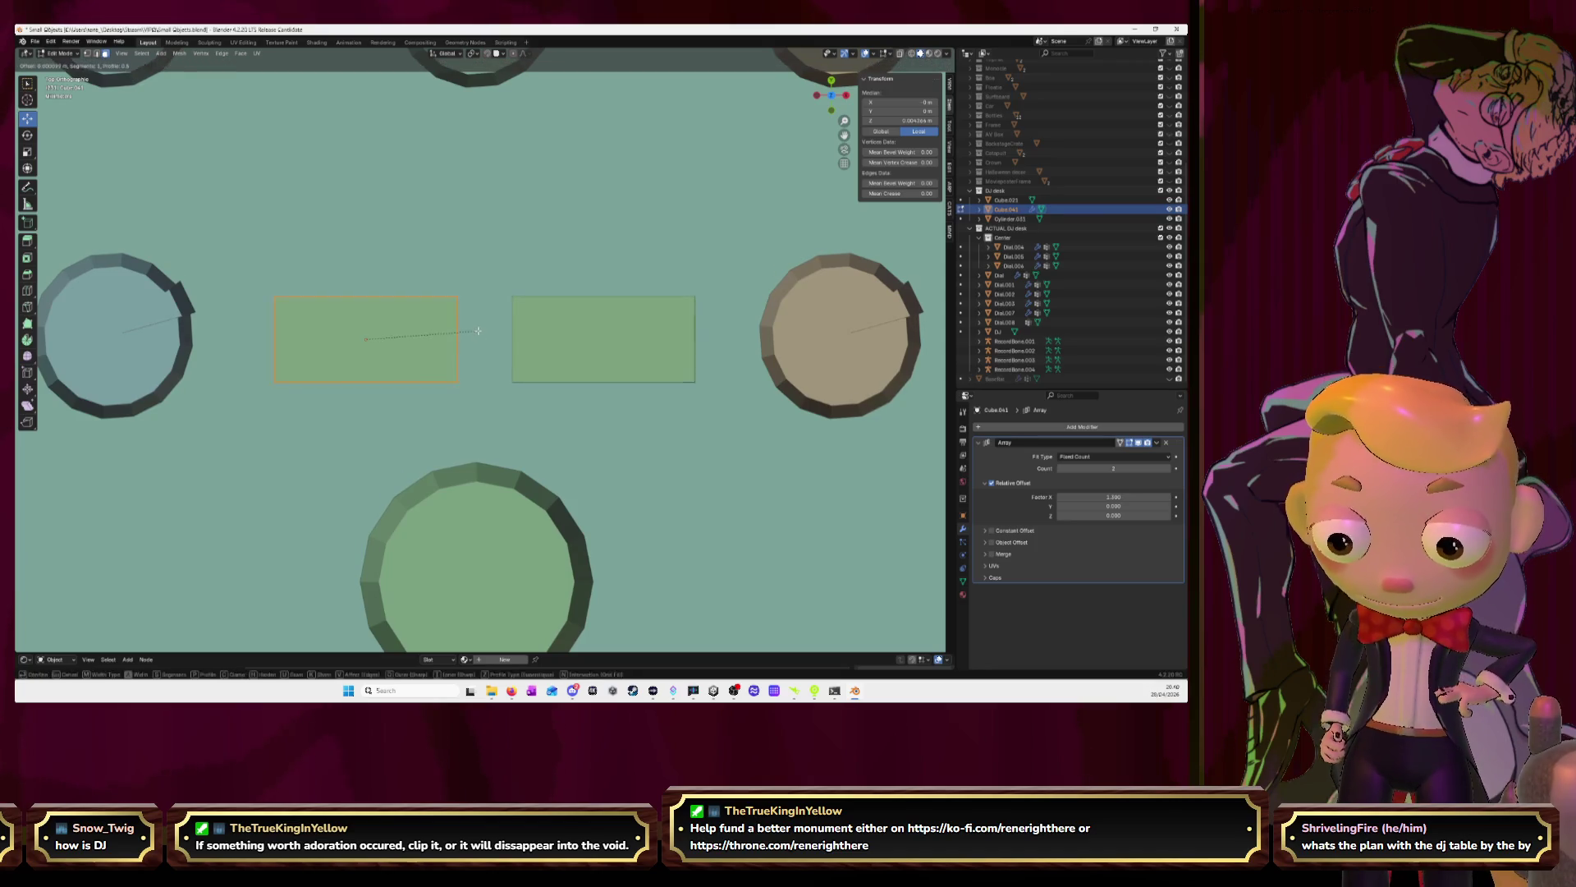
left_click(484, 330)
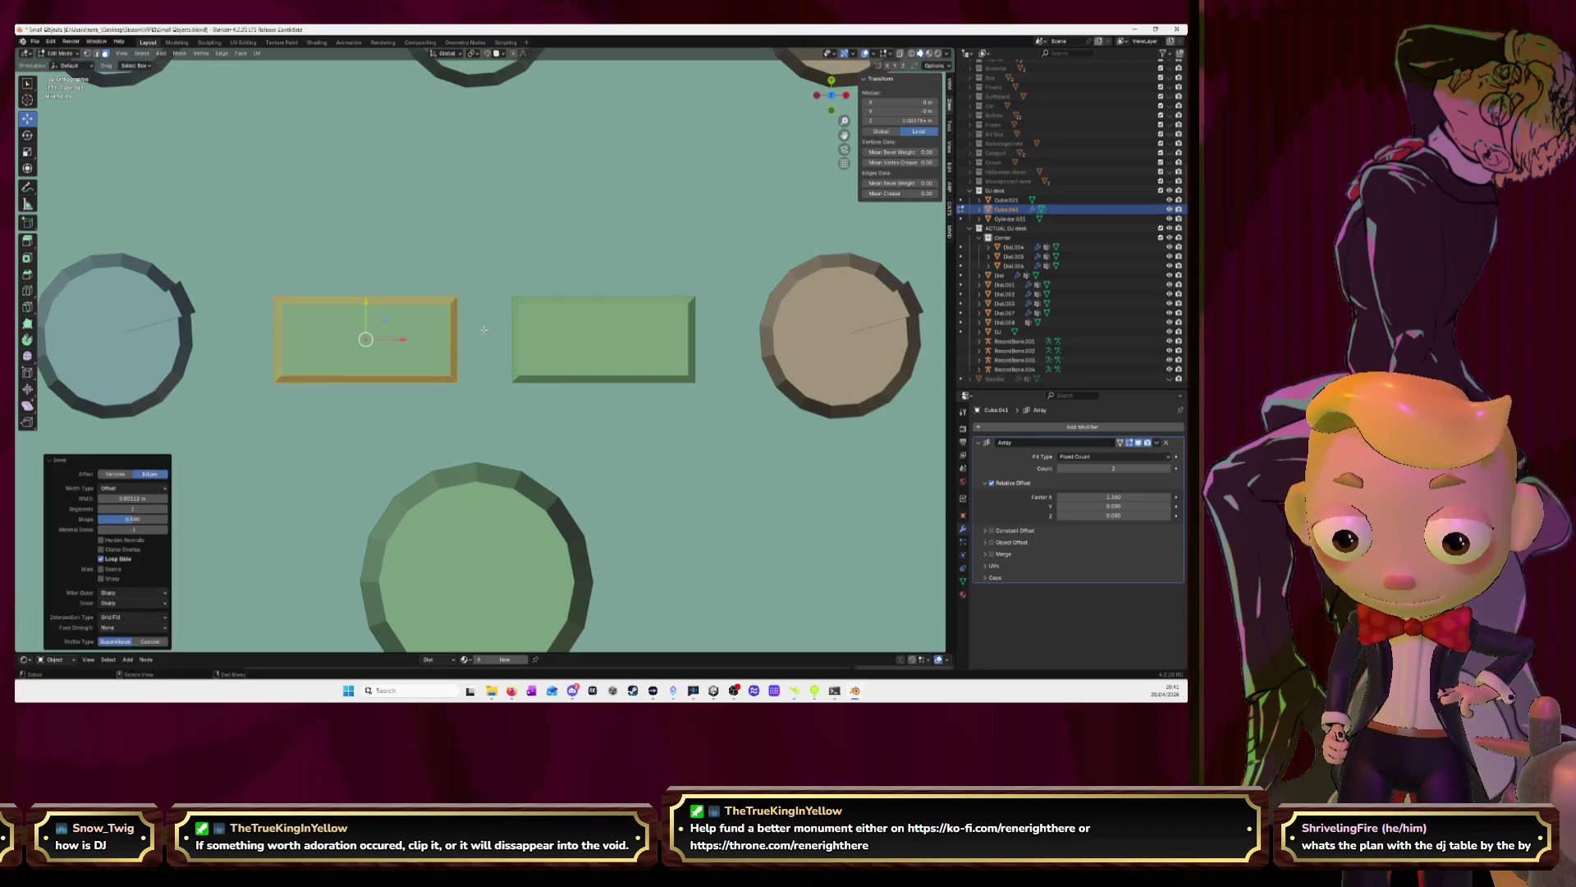
key("Tab")
scroll(484, 330, "down", 3)
mouse_move(485, 330)
middle_mouse_down()
mouse_move(472, 283)
mouse_move(461, 390)
middle_mouse_up()
middle_click_drag(504, 288, 491, 300)
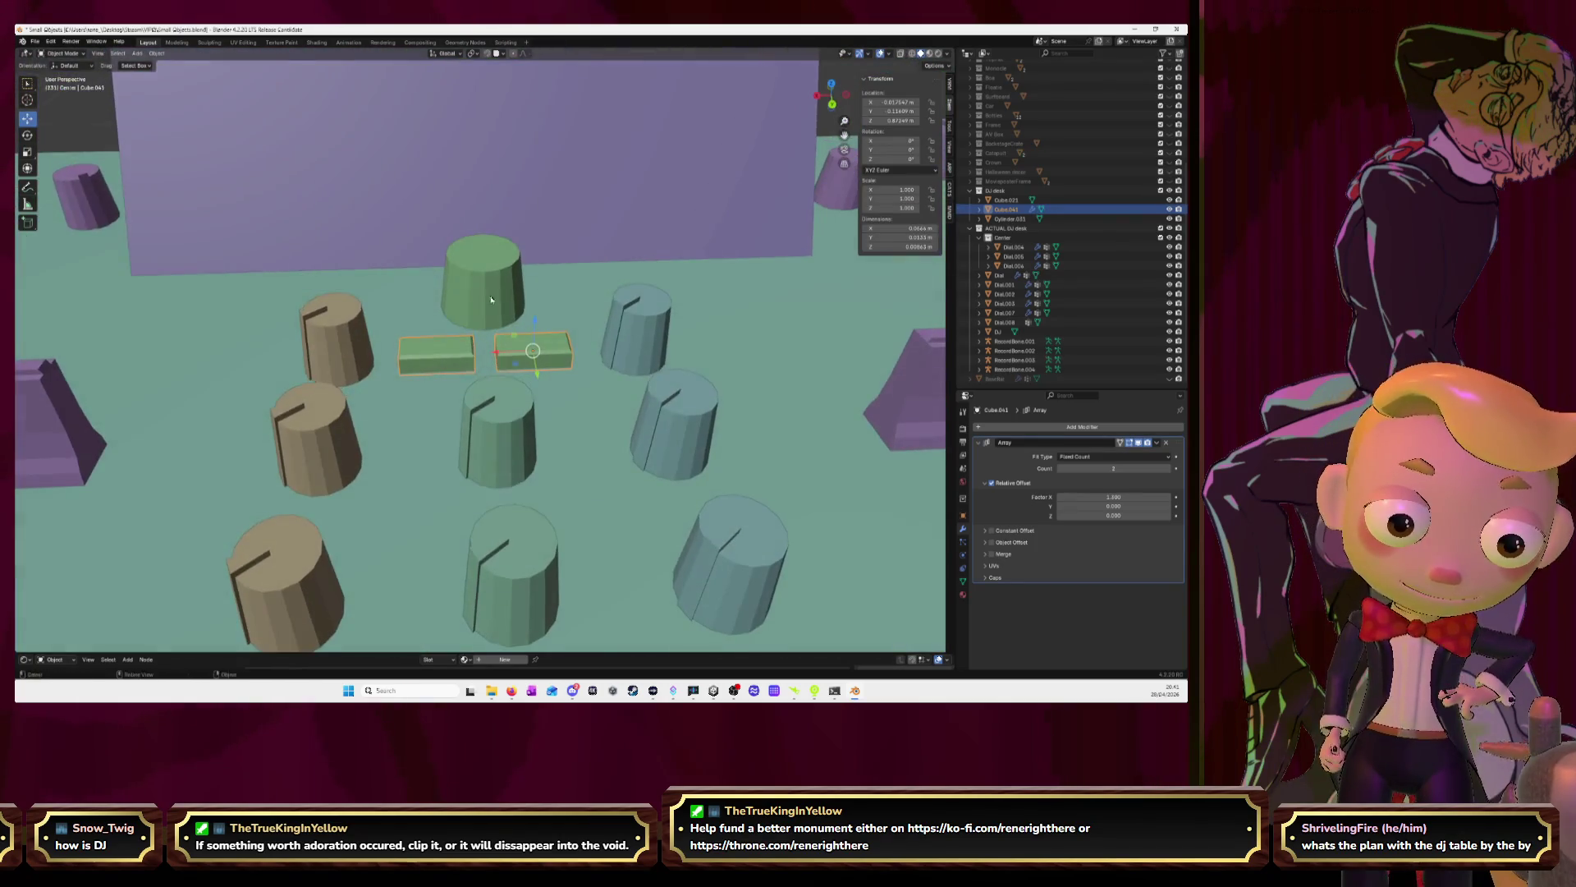
Select the Dial.006 column of green dials and restore its position
left_click(512, 275)
left_click(519, 407)
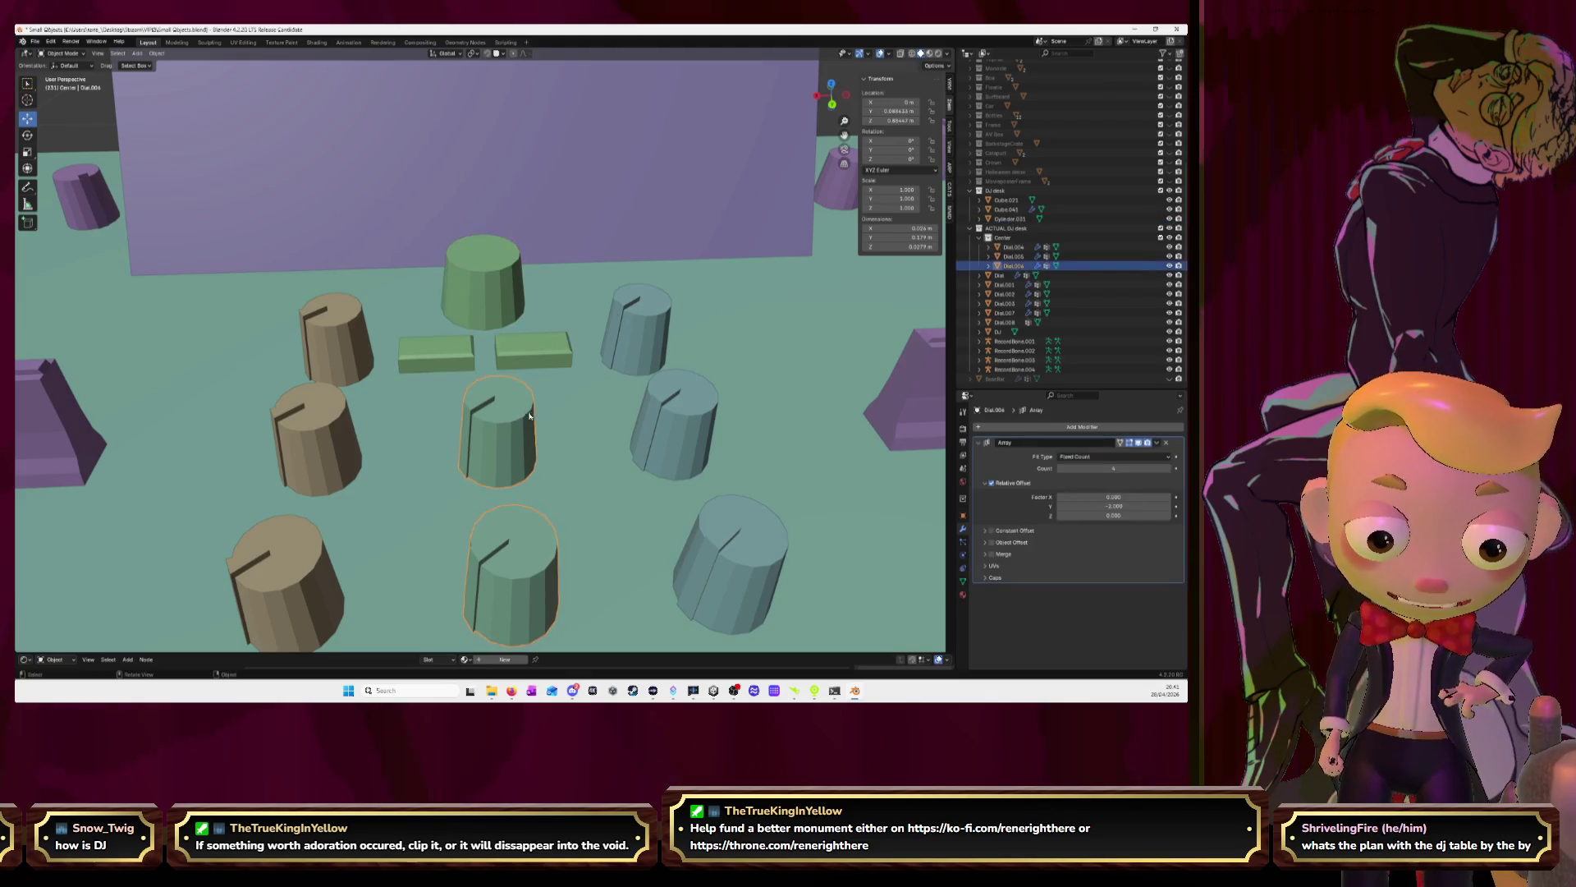
key("ctrl+z")
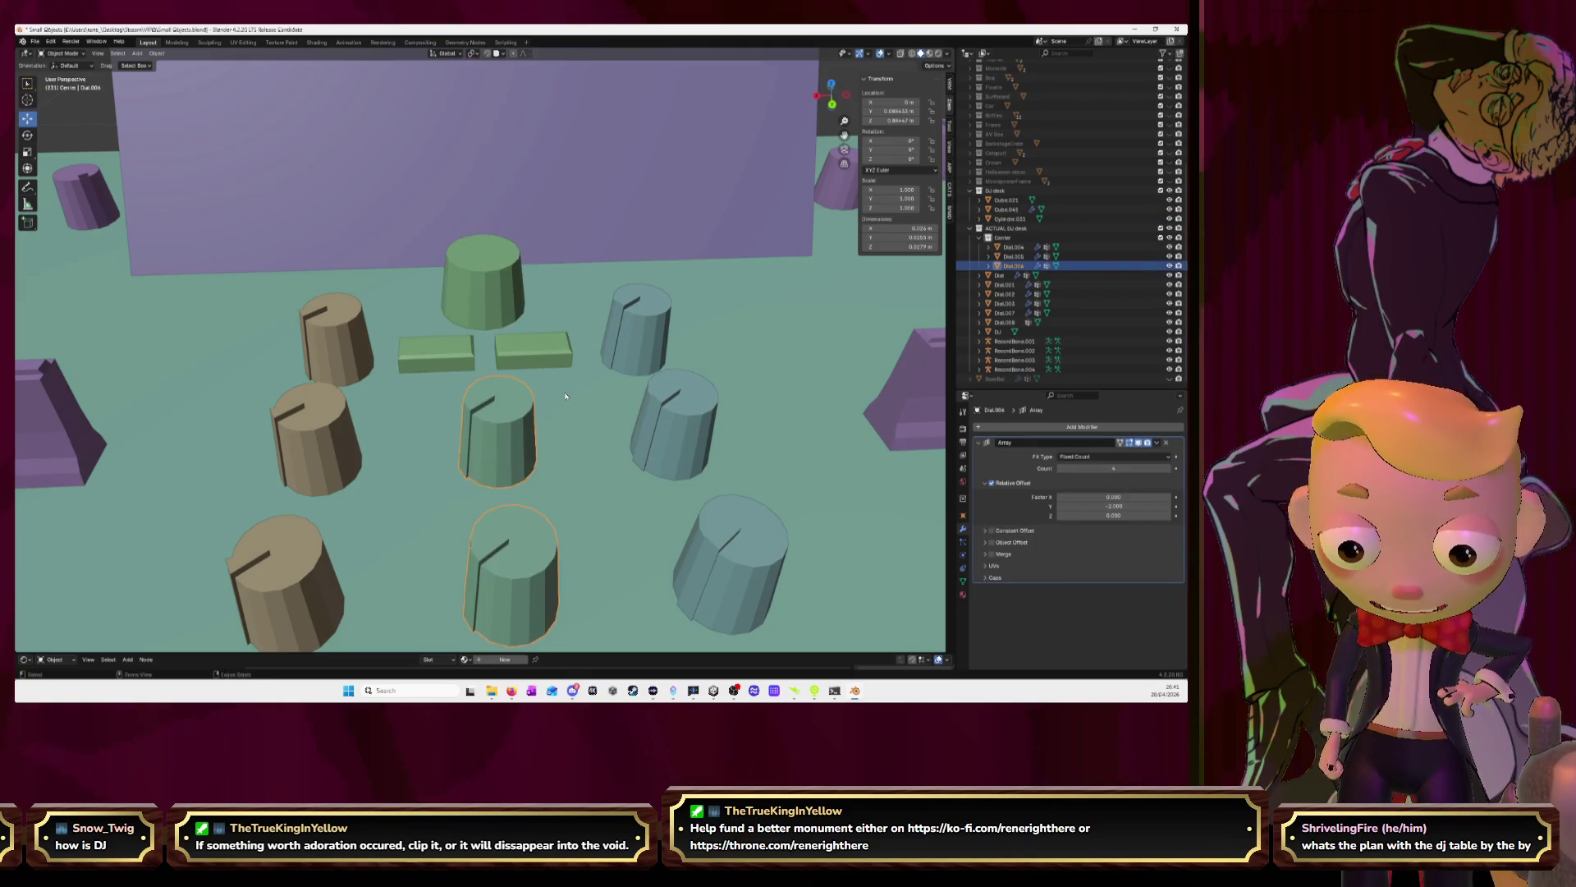
key("Tab")
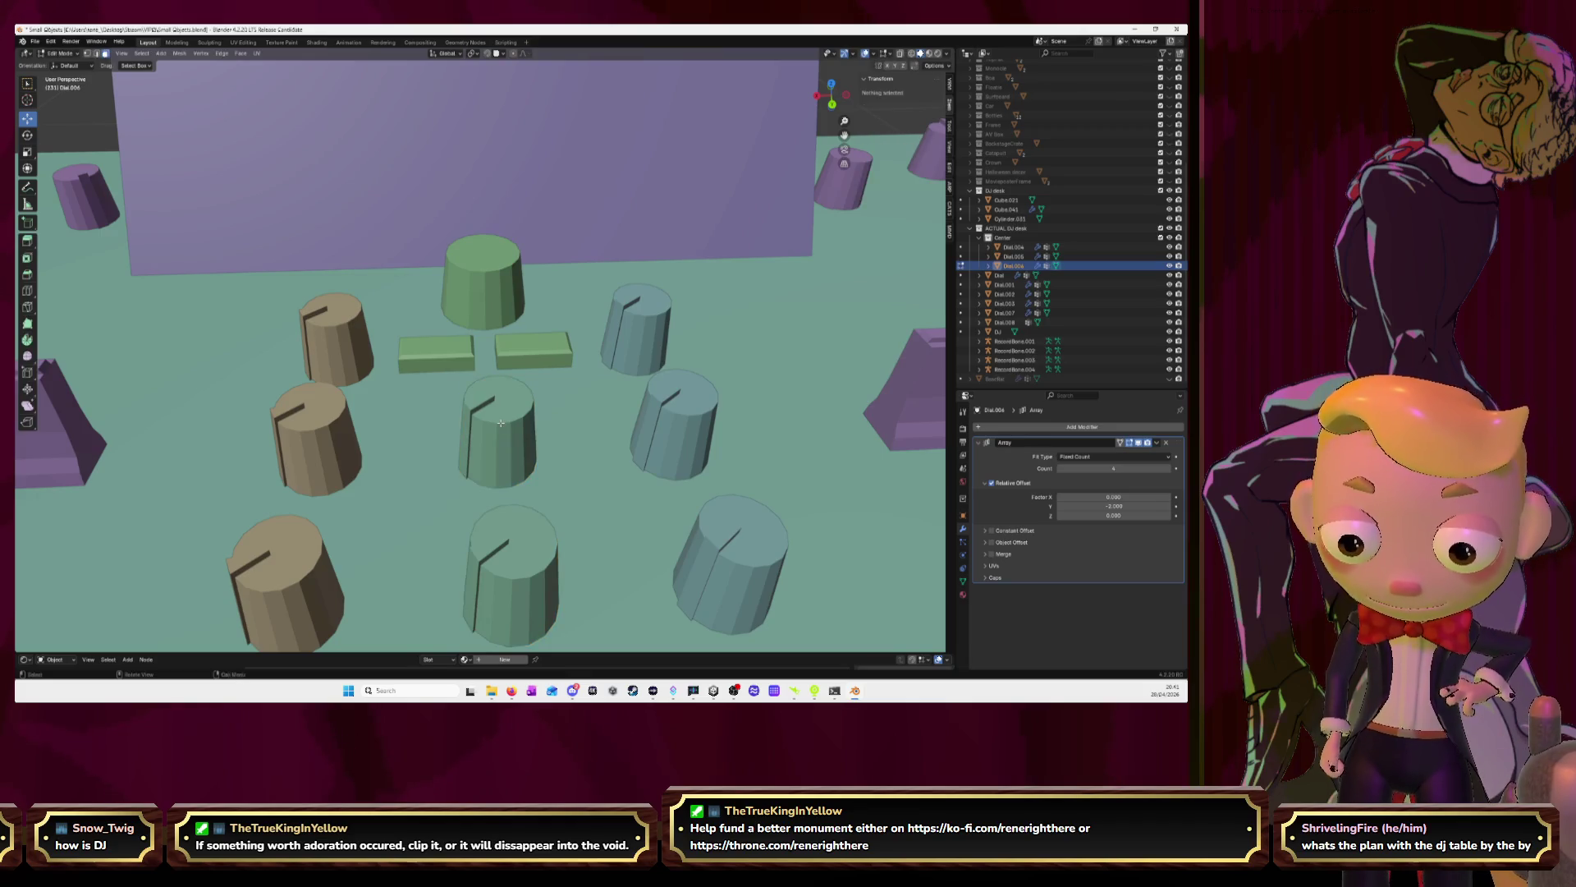
key("Tab")
key("Tab")
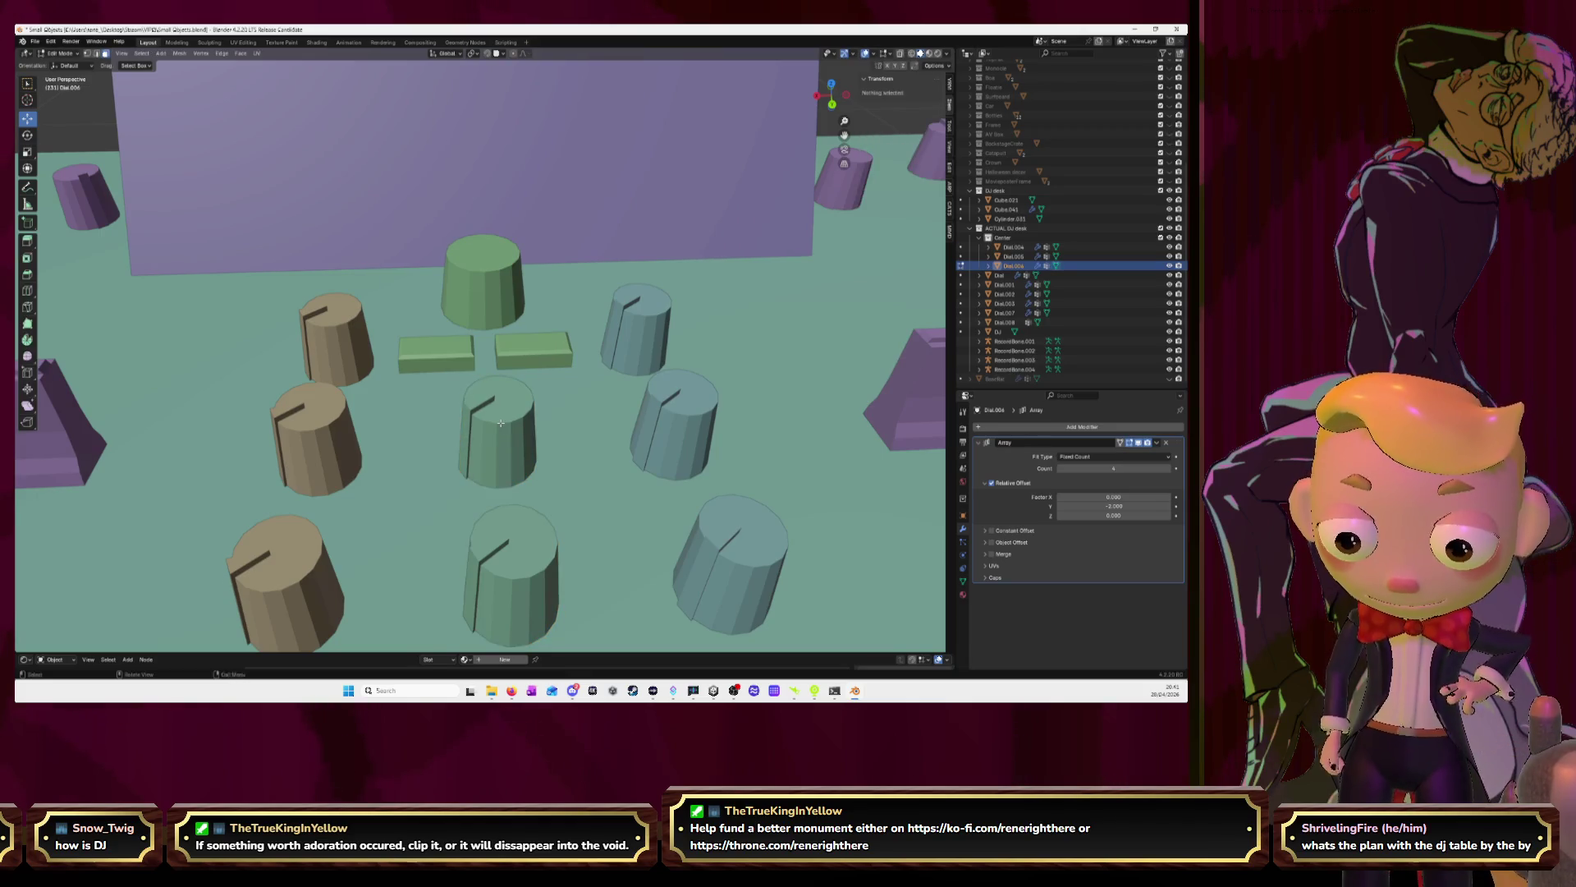
scroll(501, 422, "down", 5)
Shift the bottom dial's connected geometry along X and delete the Array modifier
left_click(508, 525)
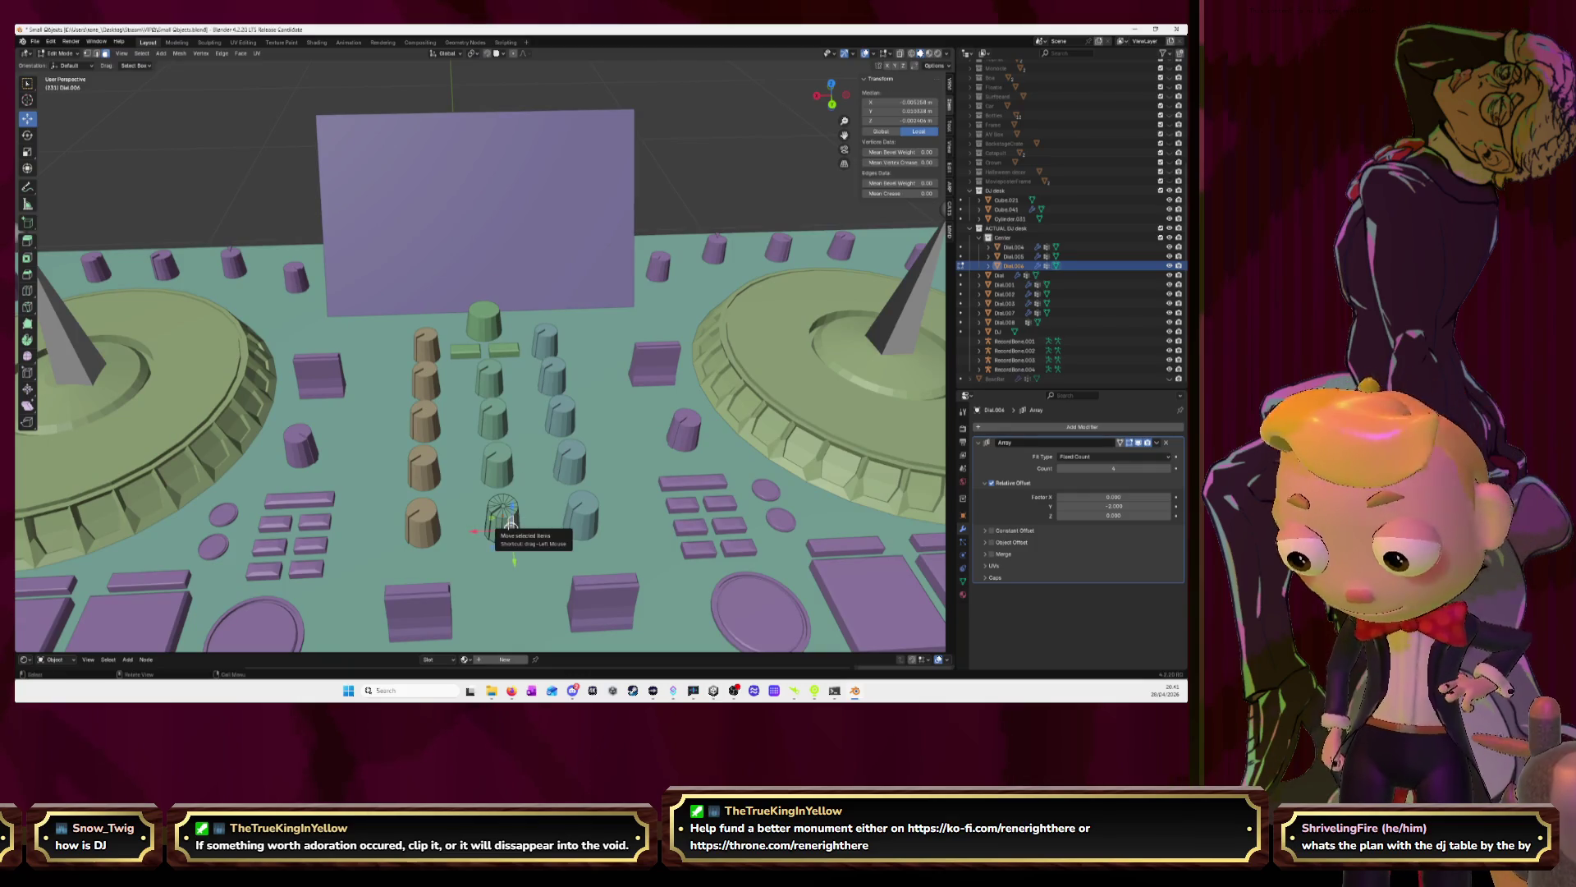
key("ctrl+l")
key("g")
key("Escape")
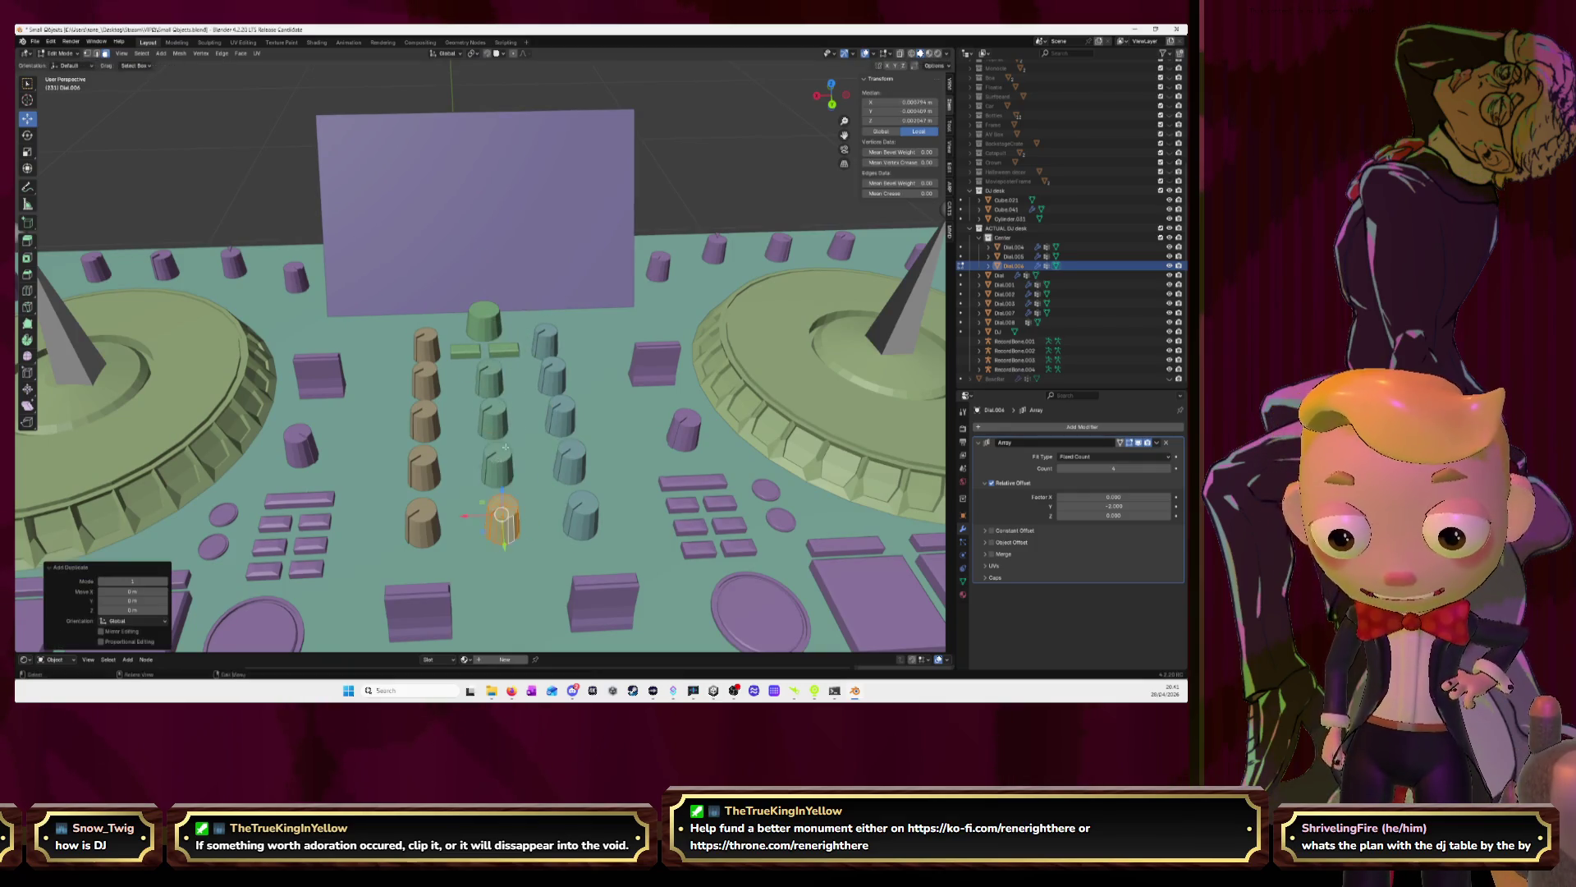
middle_click_drag(520, 521, 477, 524)
key("g")
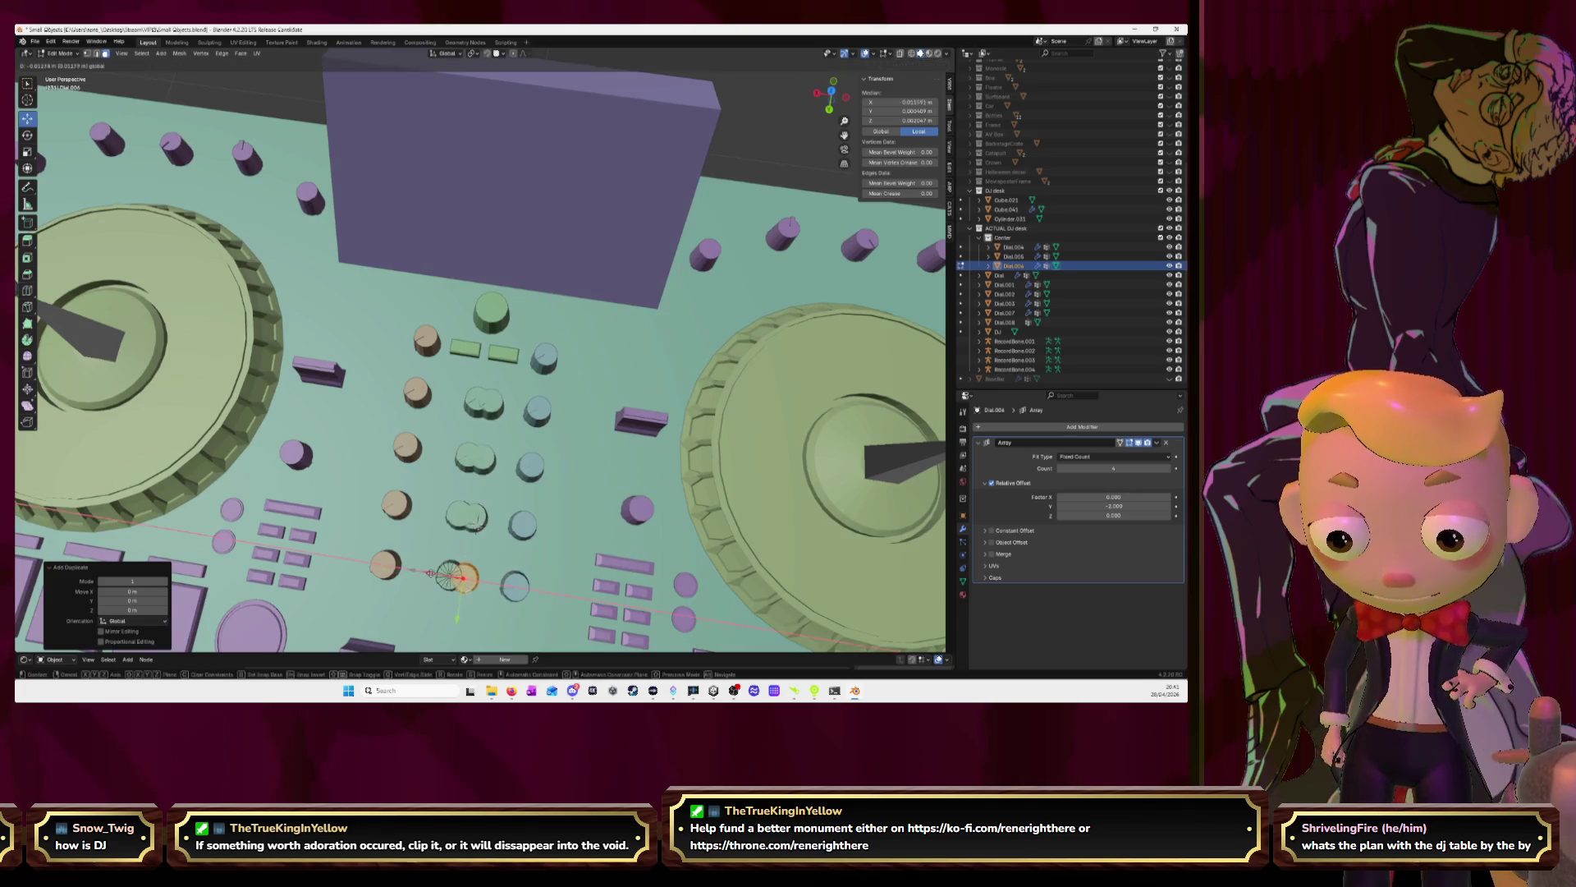
left_click(483, 524)
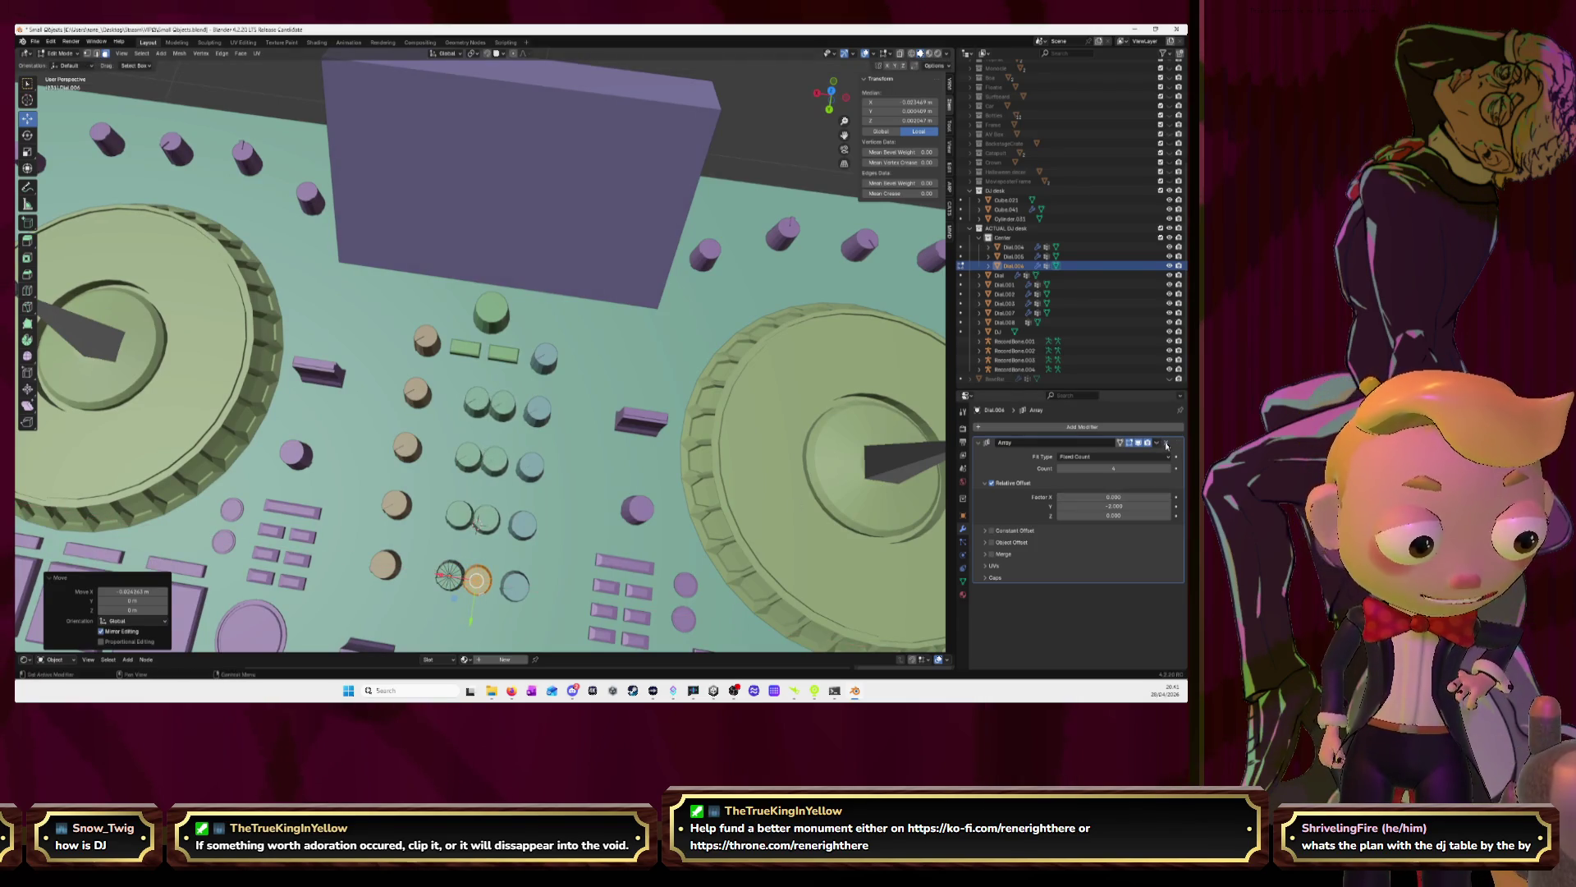
left_click(1167, 443)
key("ctrl+z")
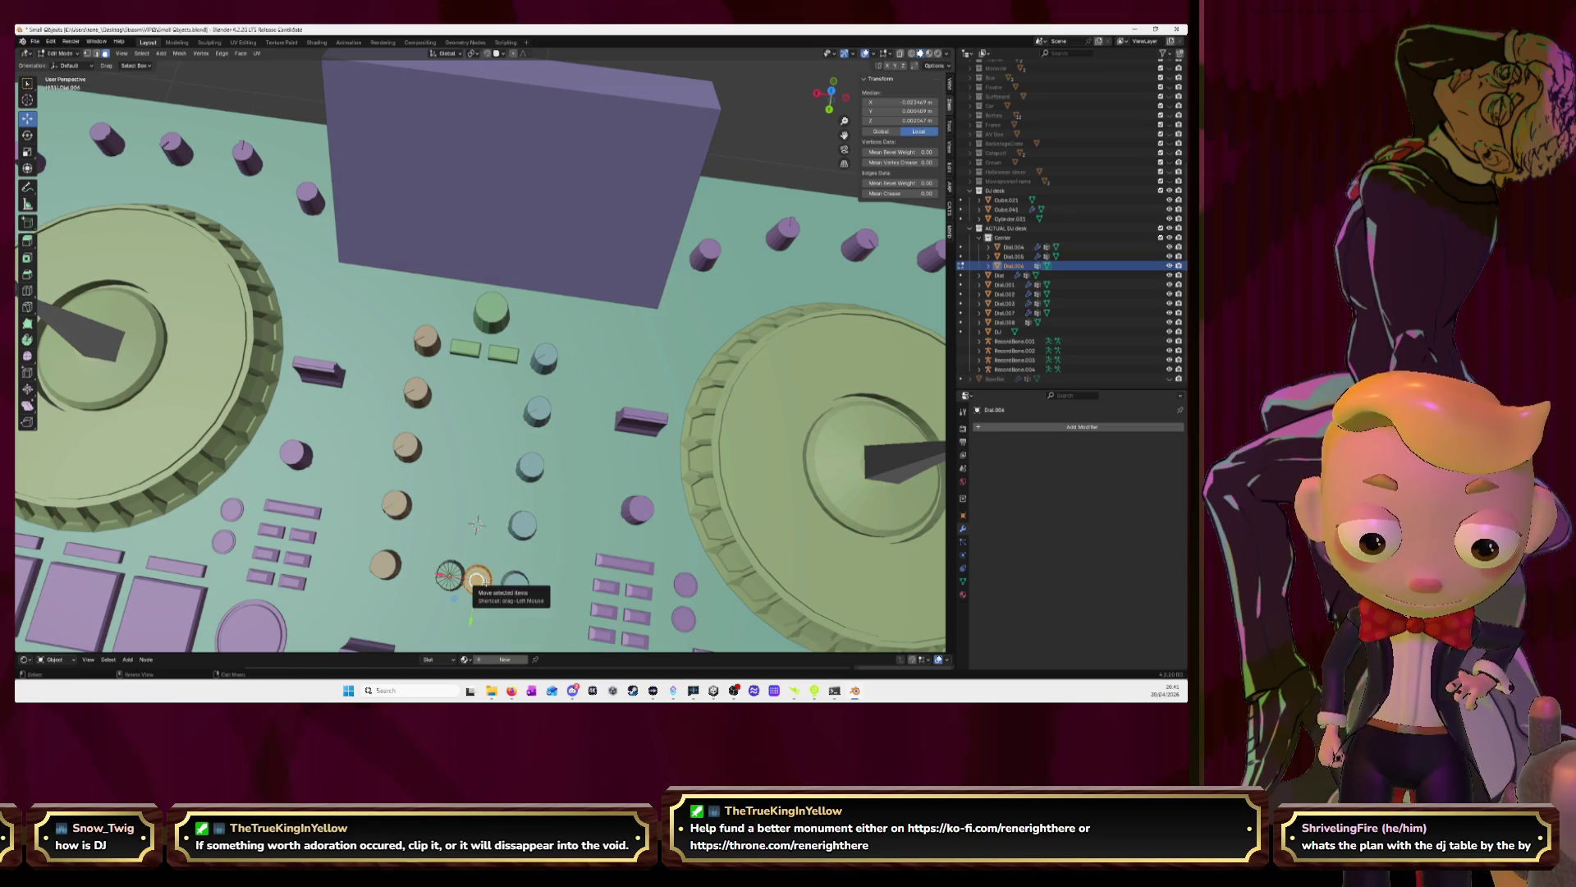
Add an Array modifier to the dial with a negative Y relative offset
left_click(486, 582)
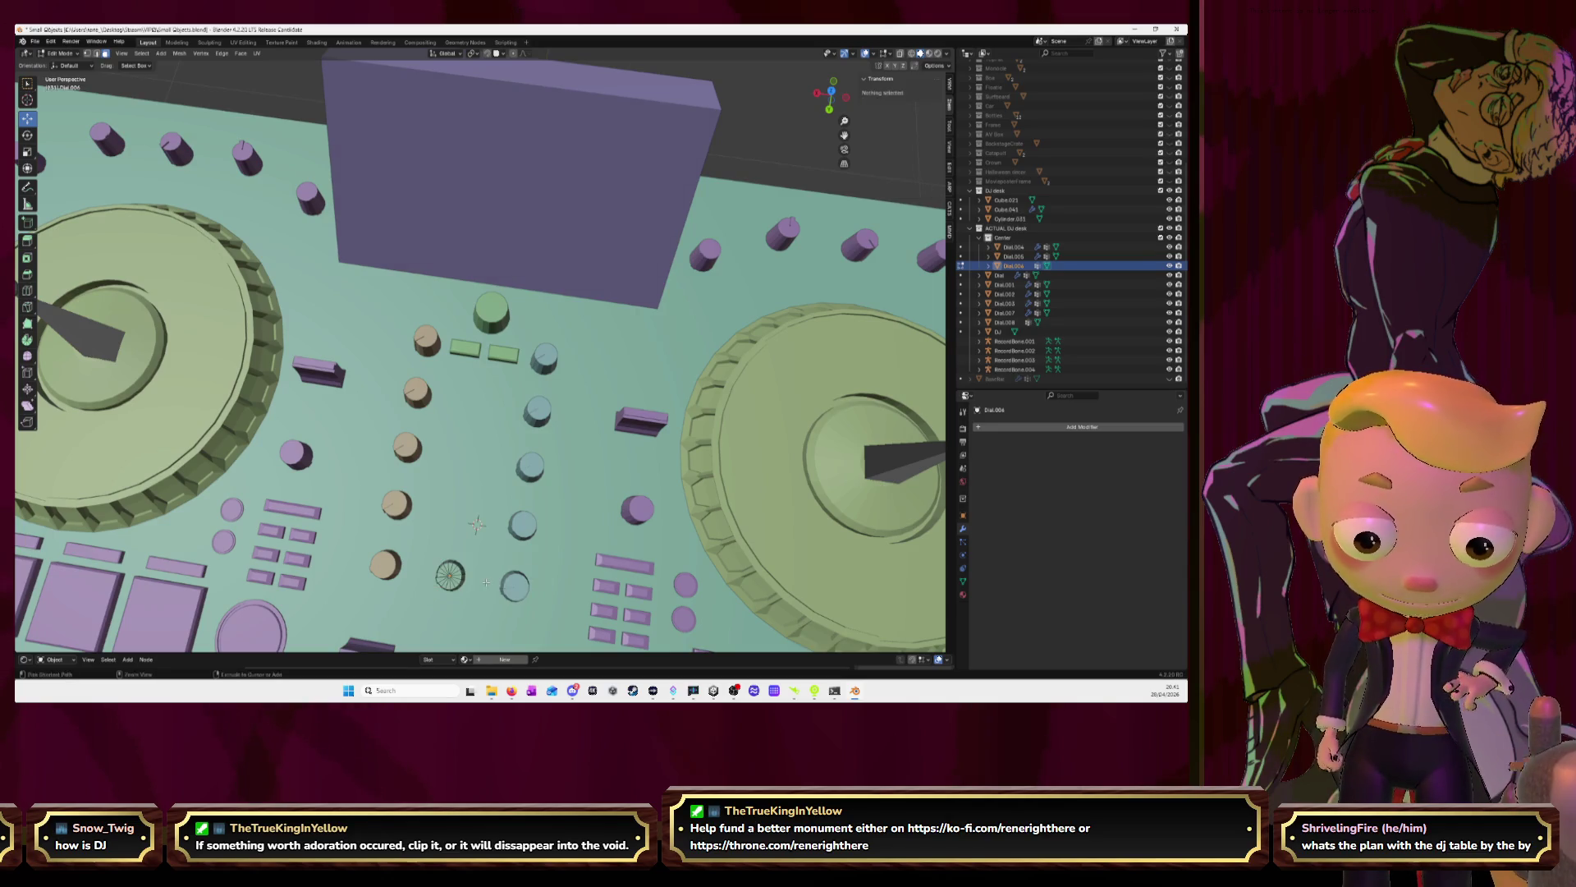
left_click(1064, 428)
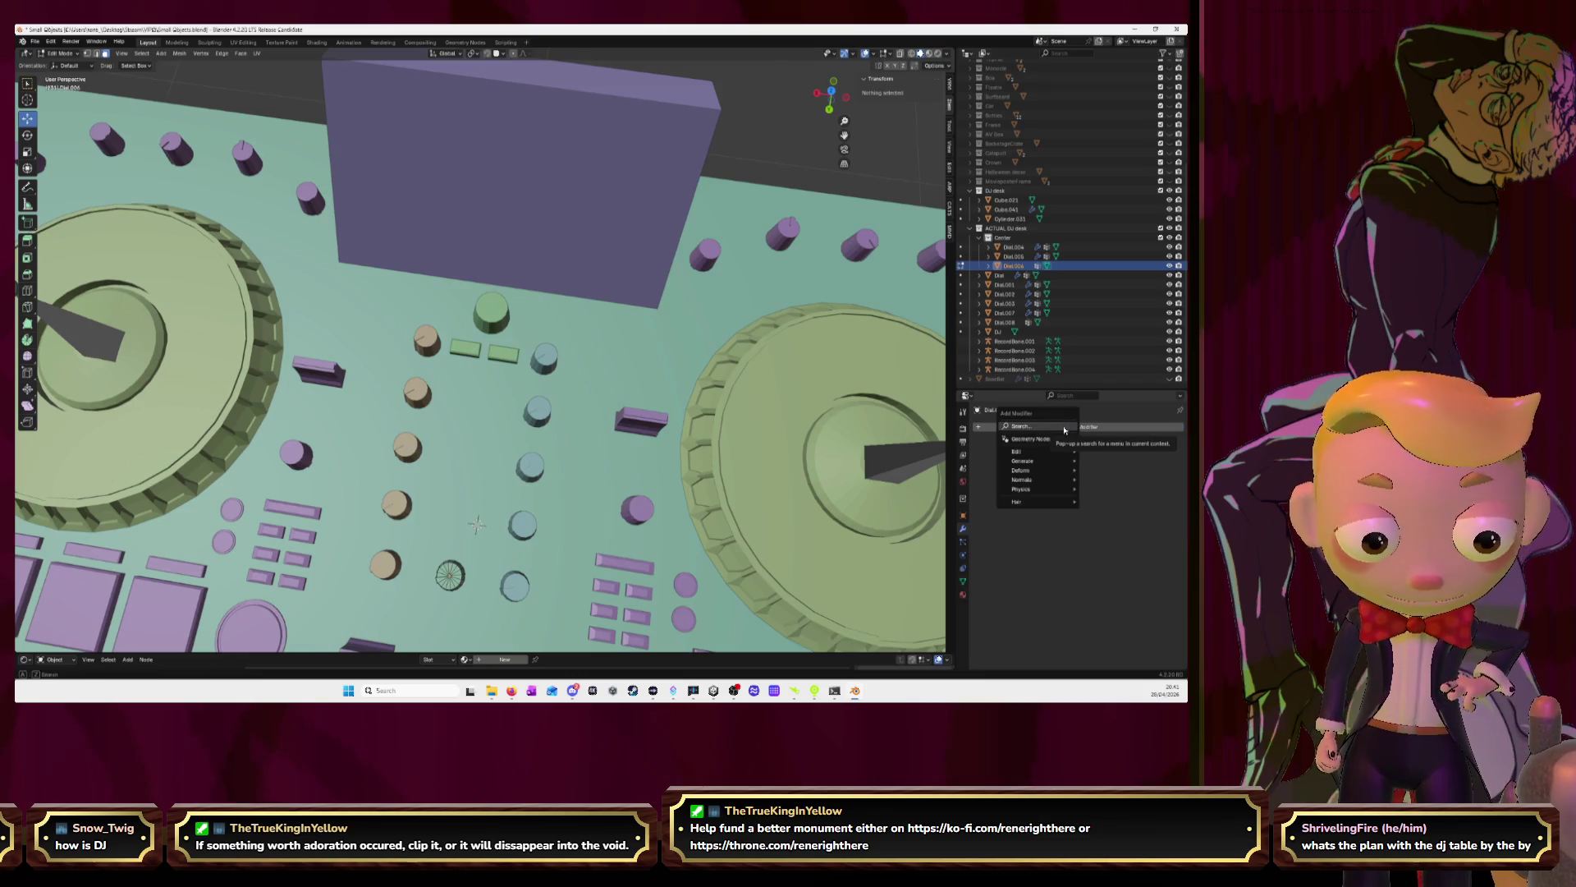
type("array")
key("Return")
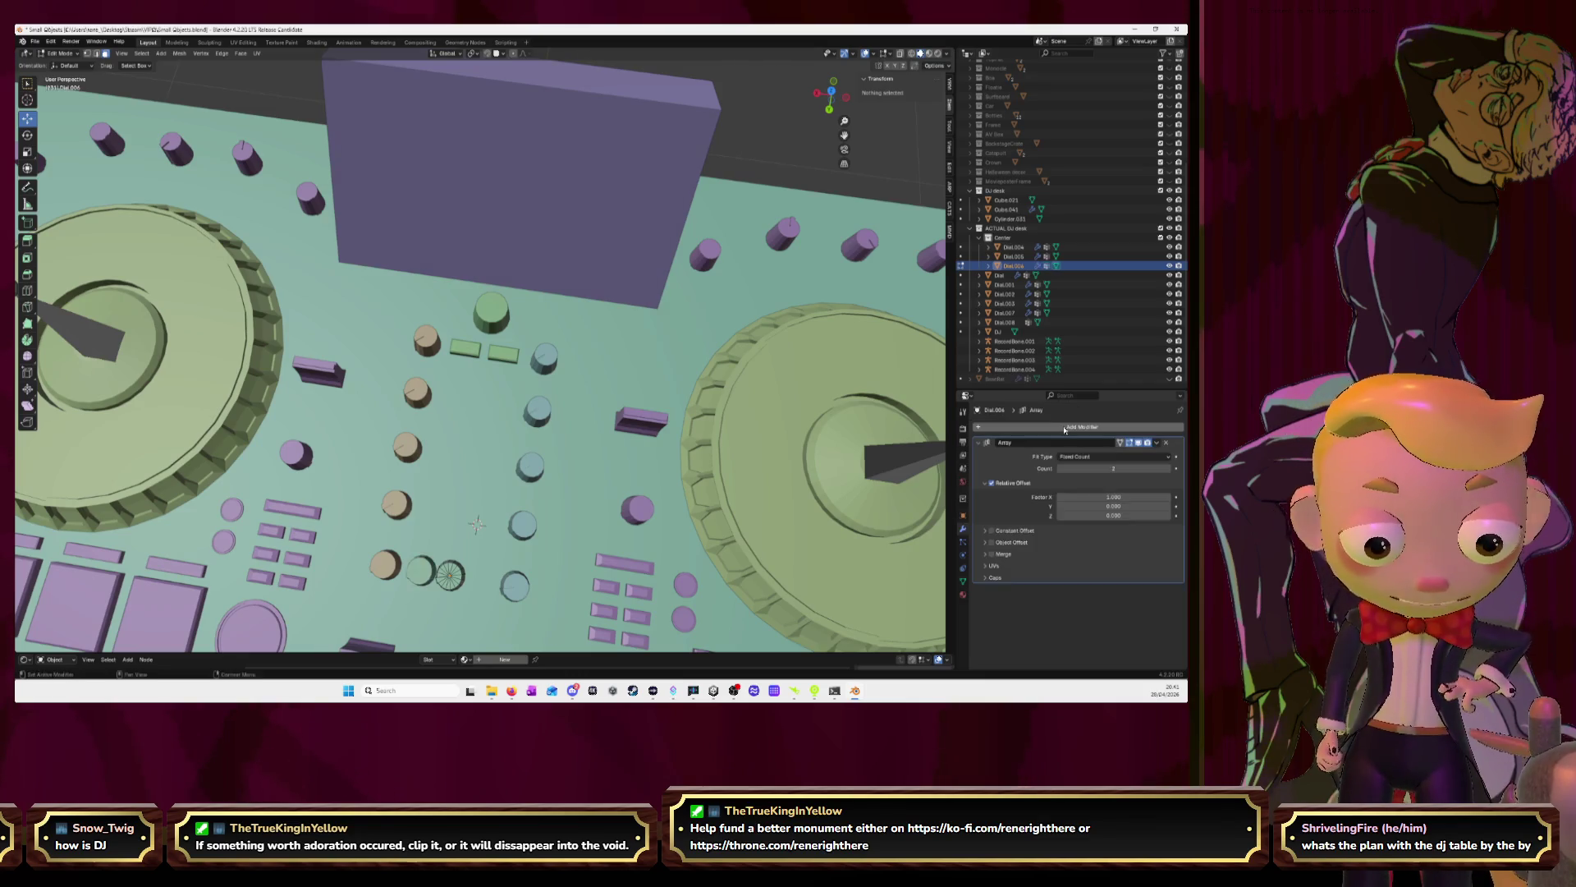
left_click(1109, 506)
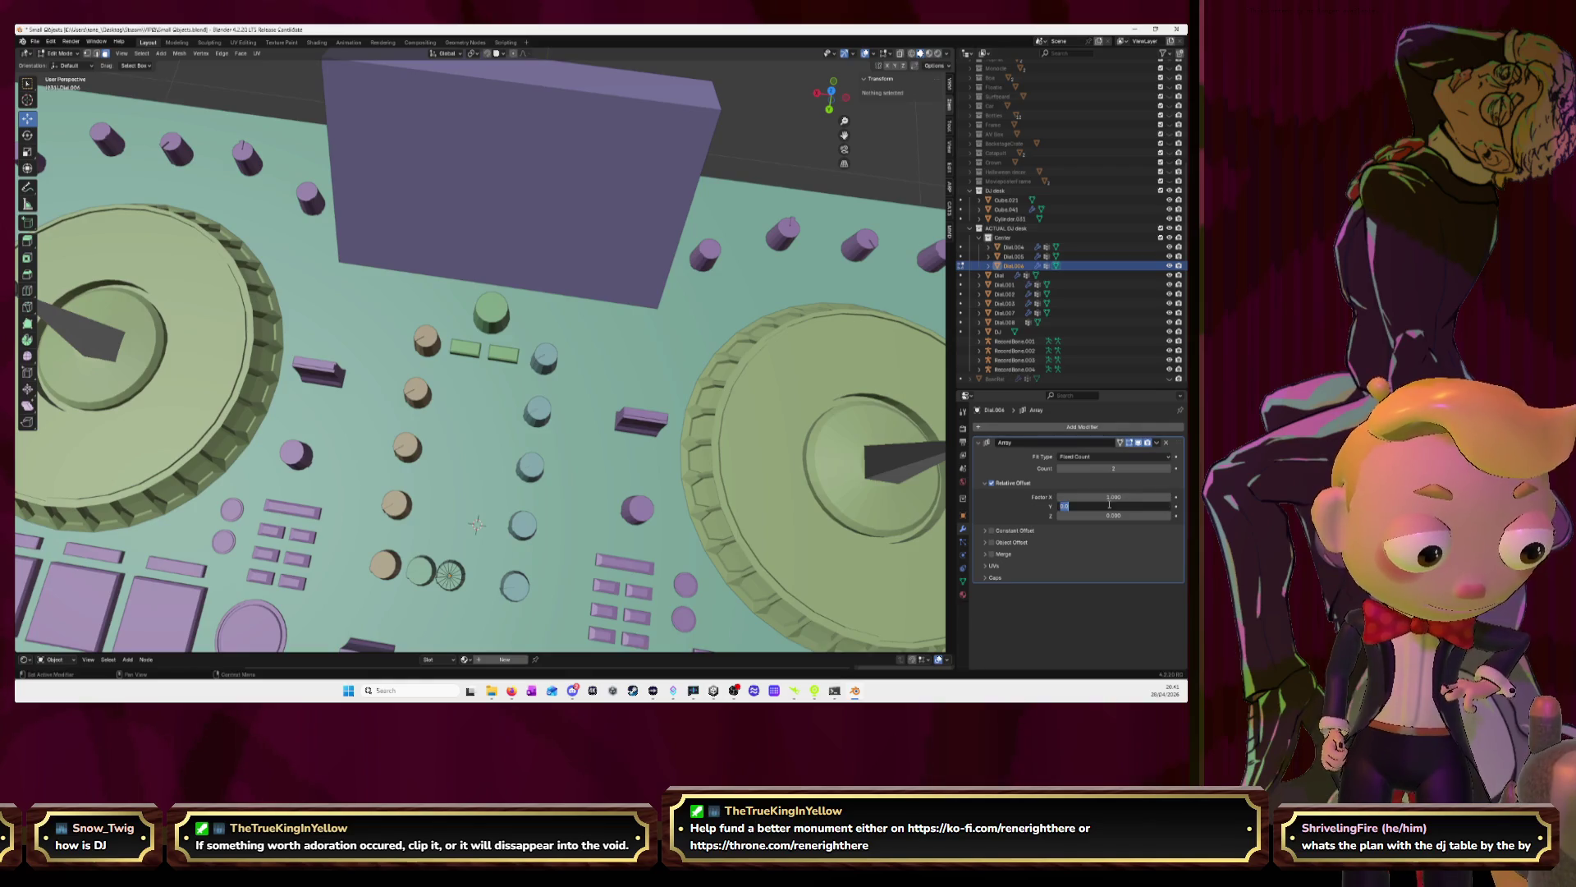
type("1")
key("Return")
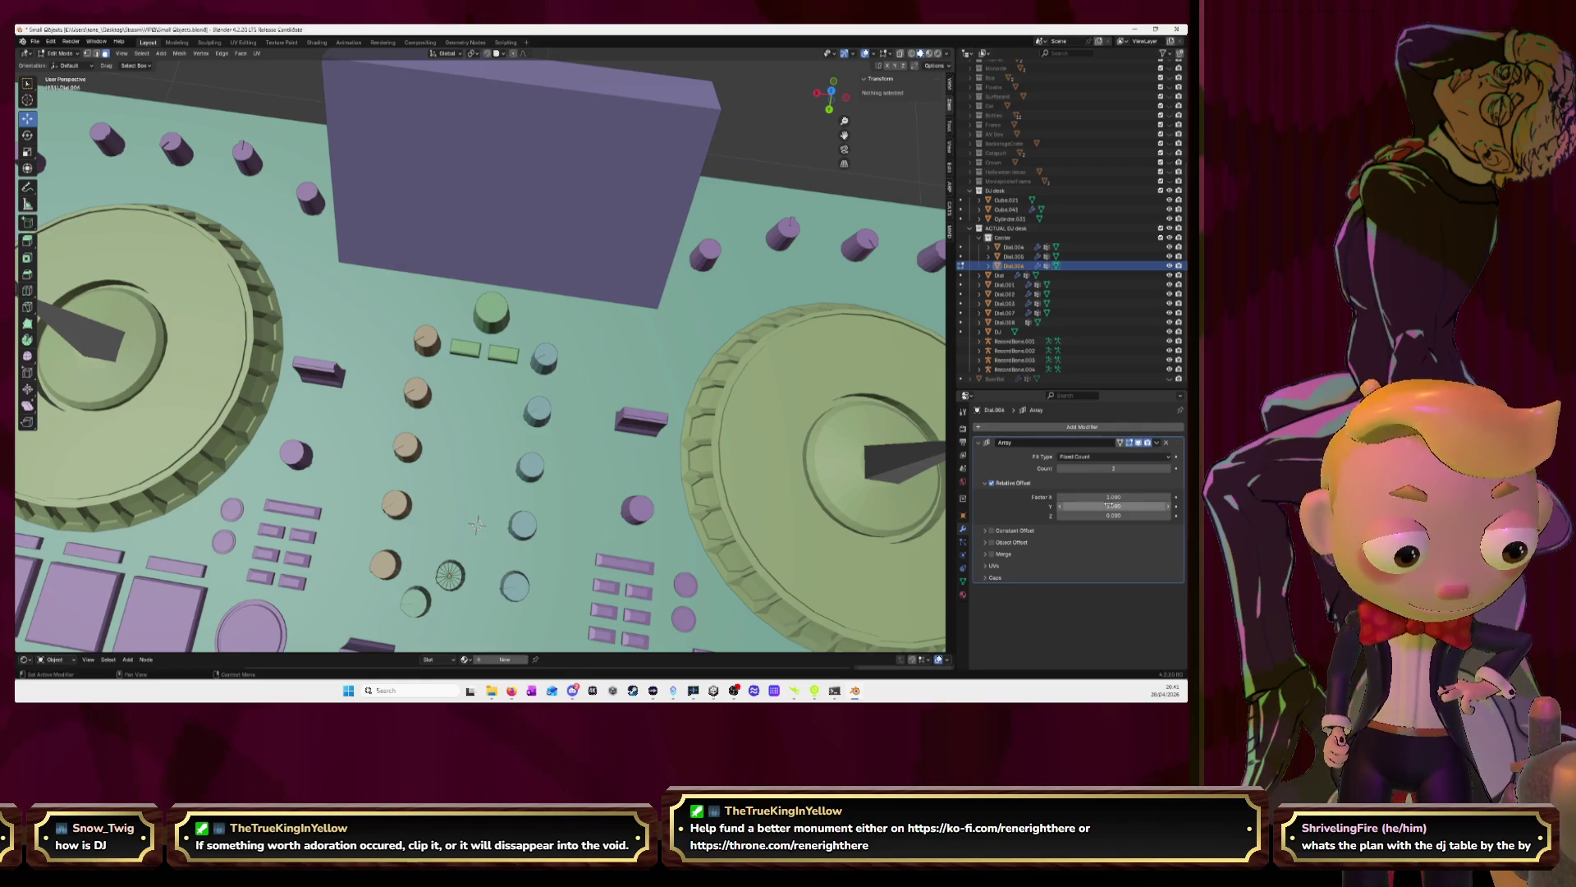
left_click(1109, 506)
type("-2")
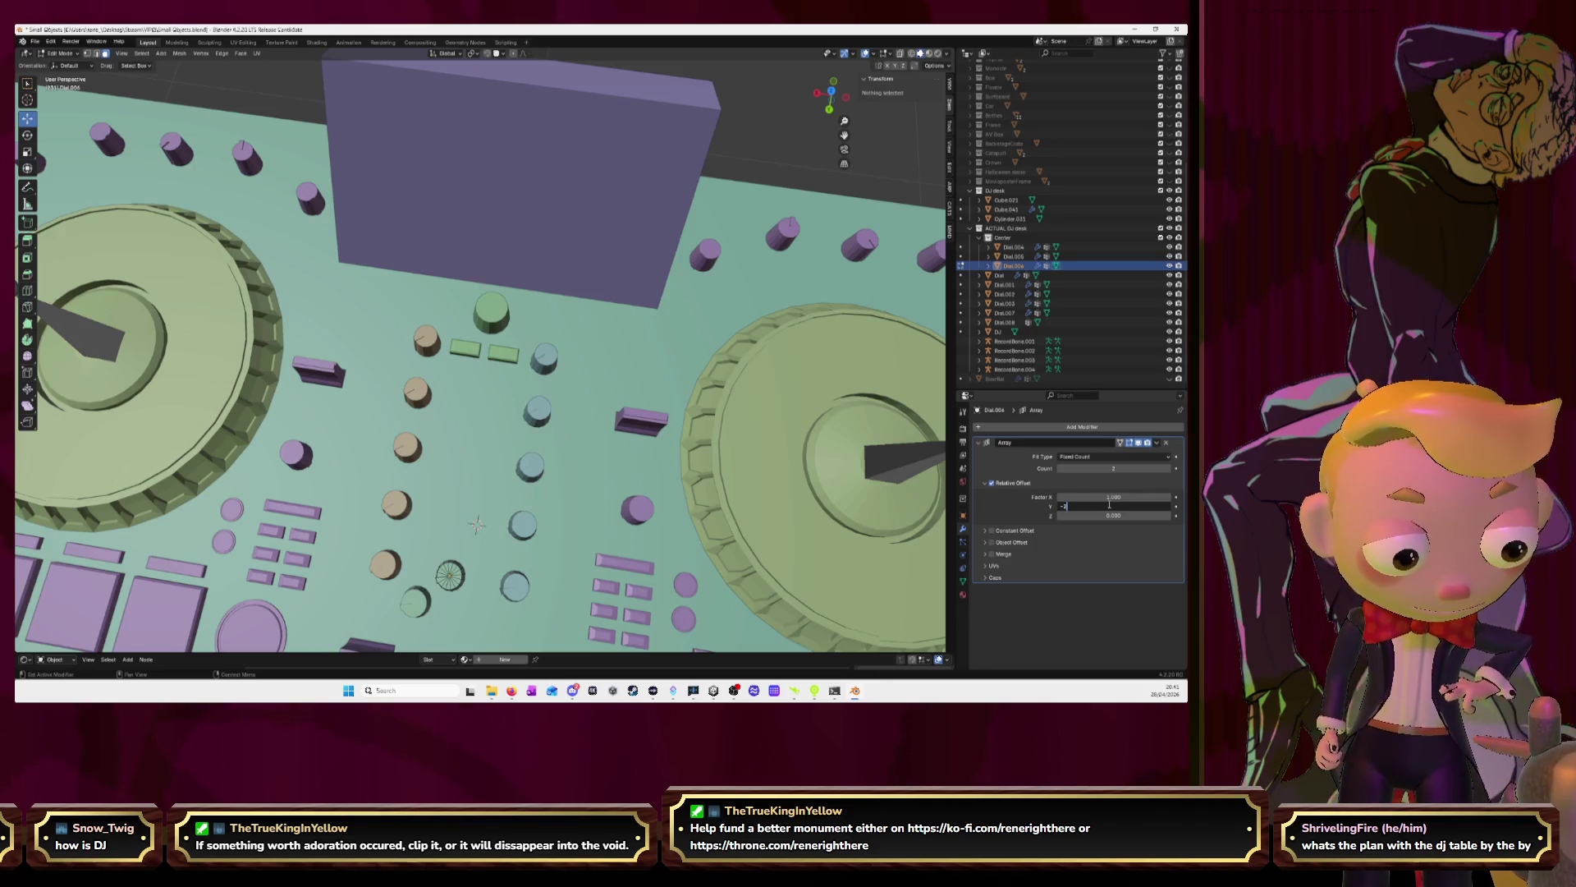
key("Return")
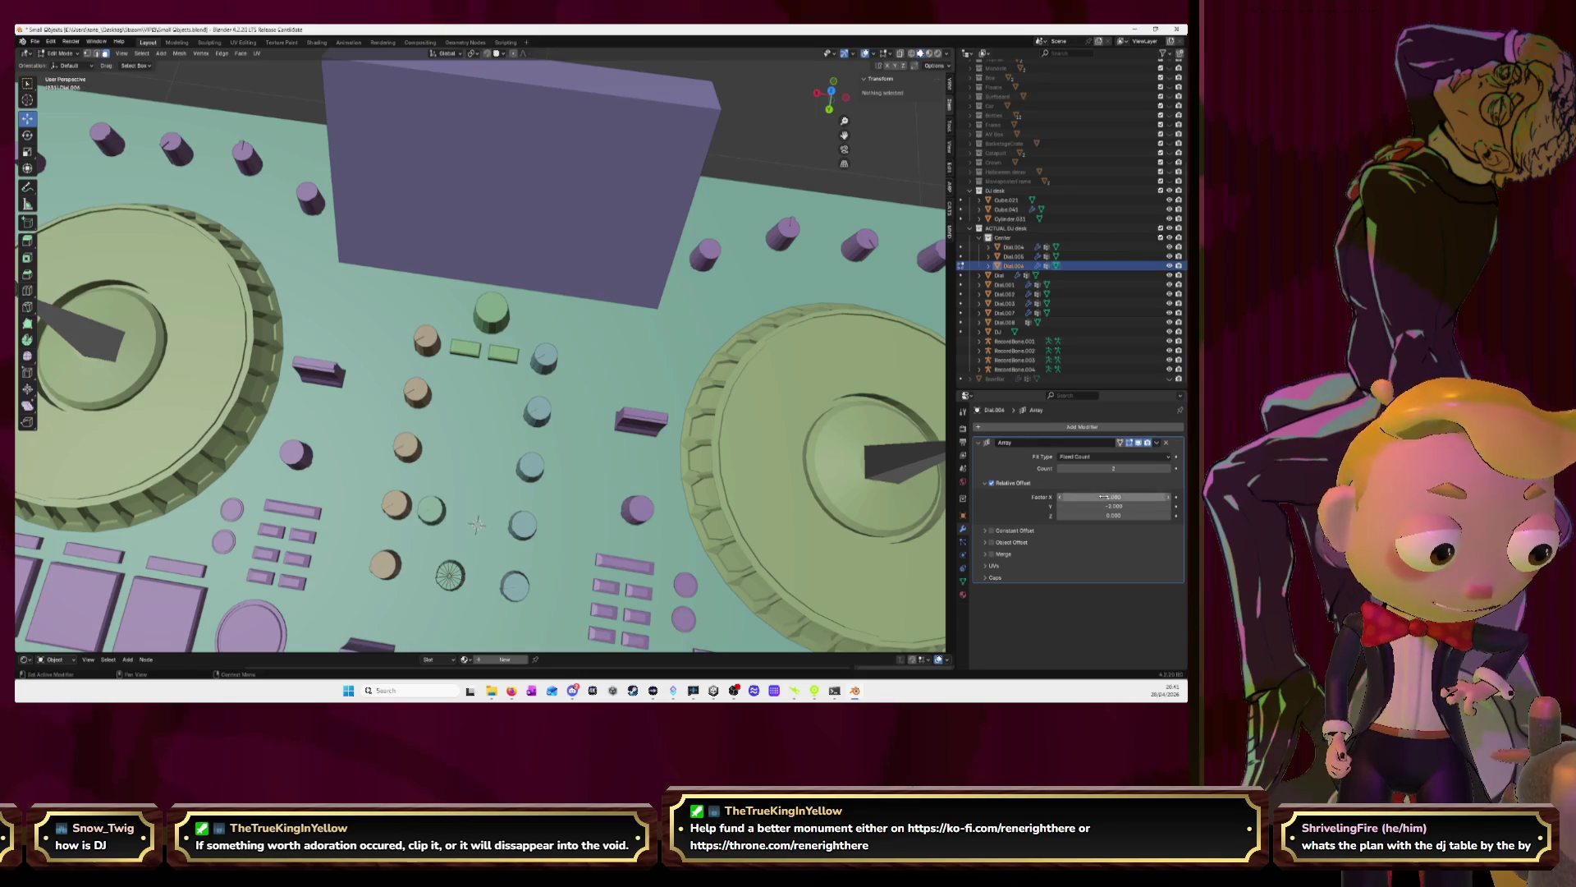
left_click_drag(1100, 496, 1140, 468)
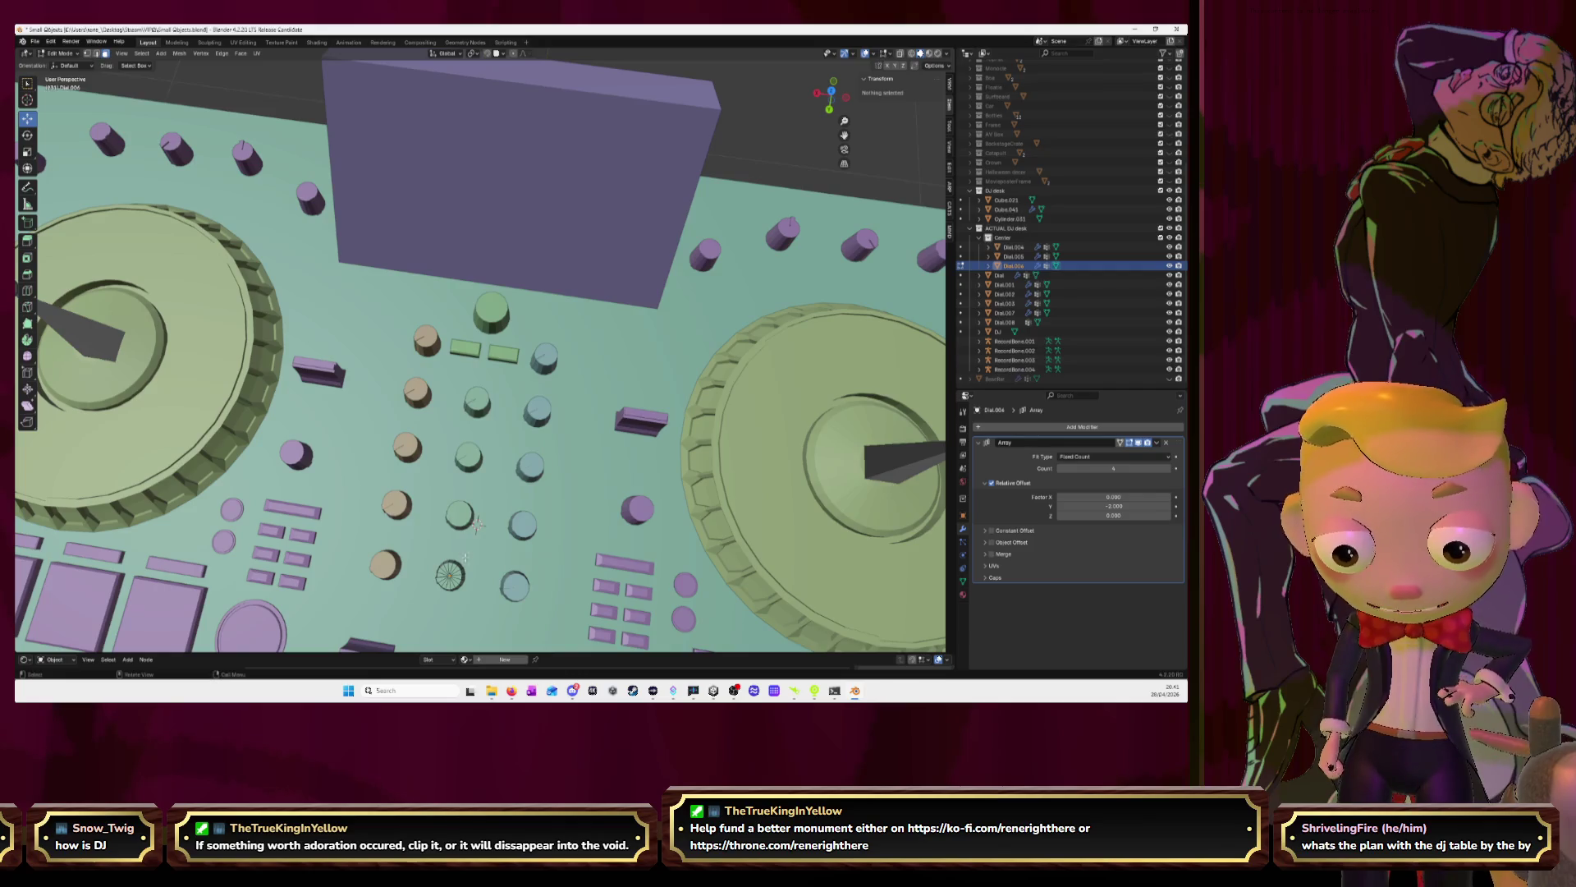
Duplicate one dial to the right and separate it as the new object Dial.009
left_click(450, 576)
key("l")
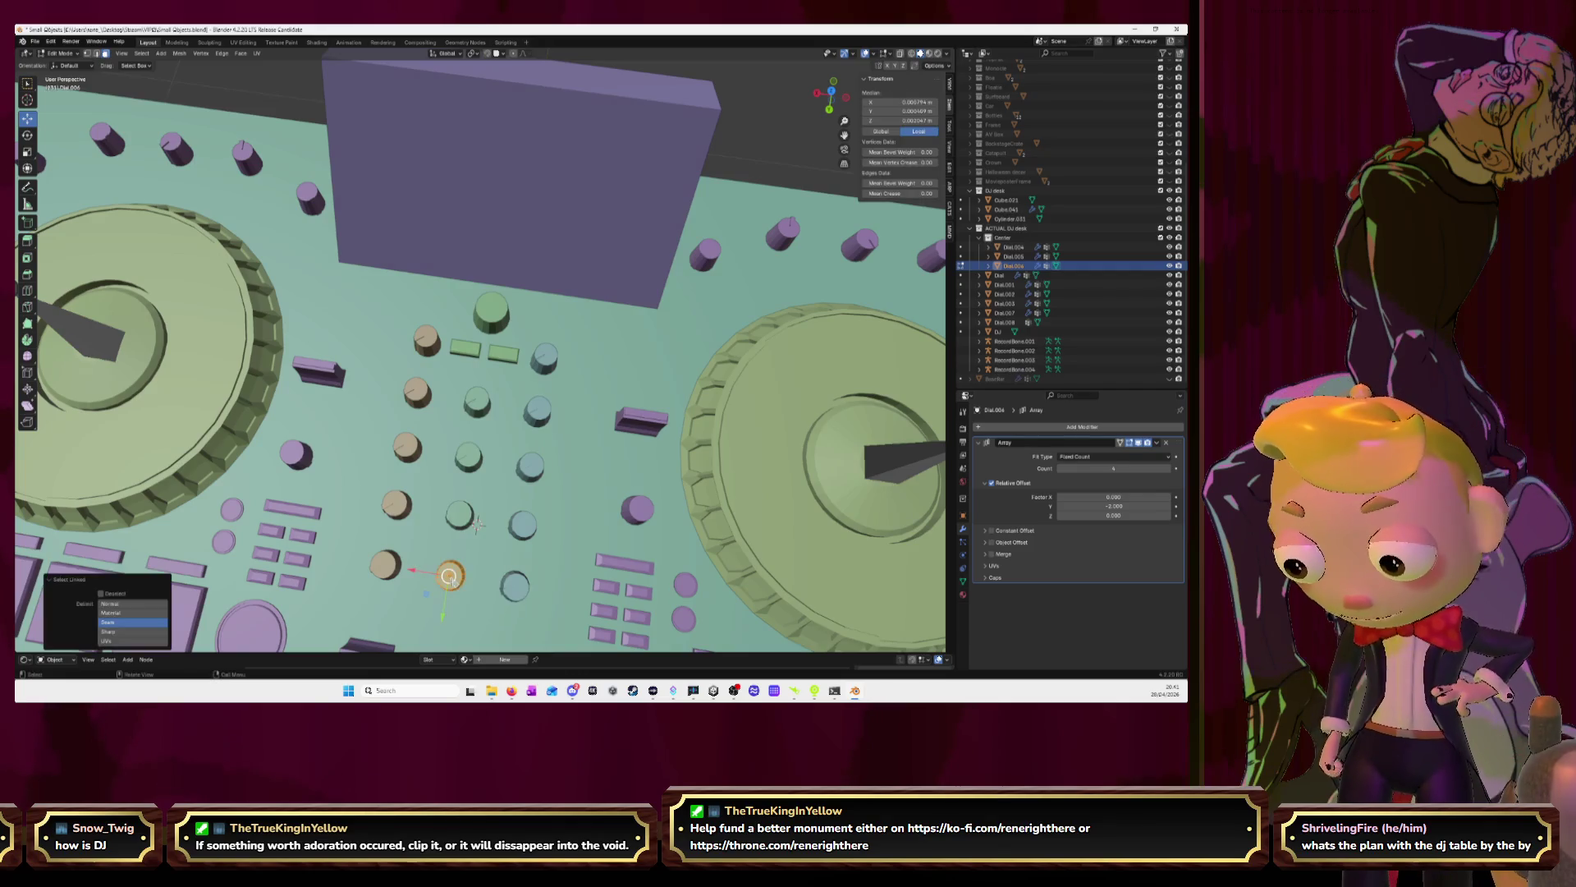
key("shift+d")
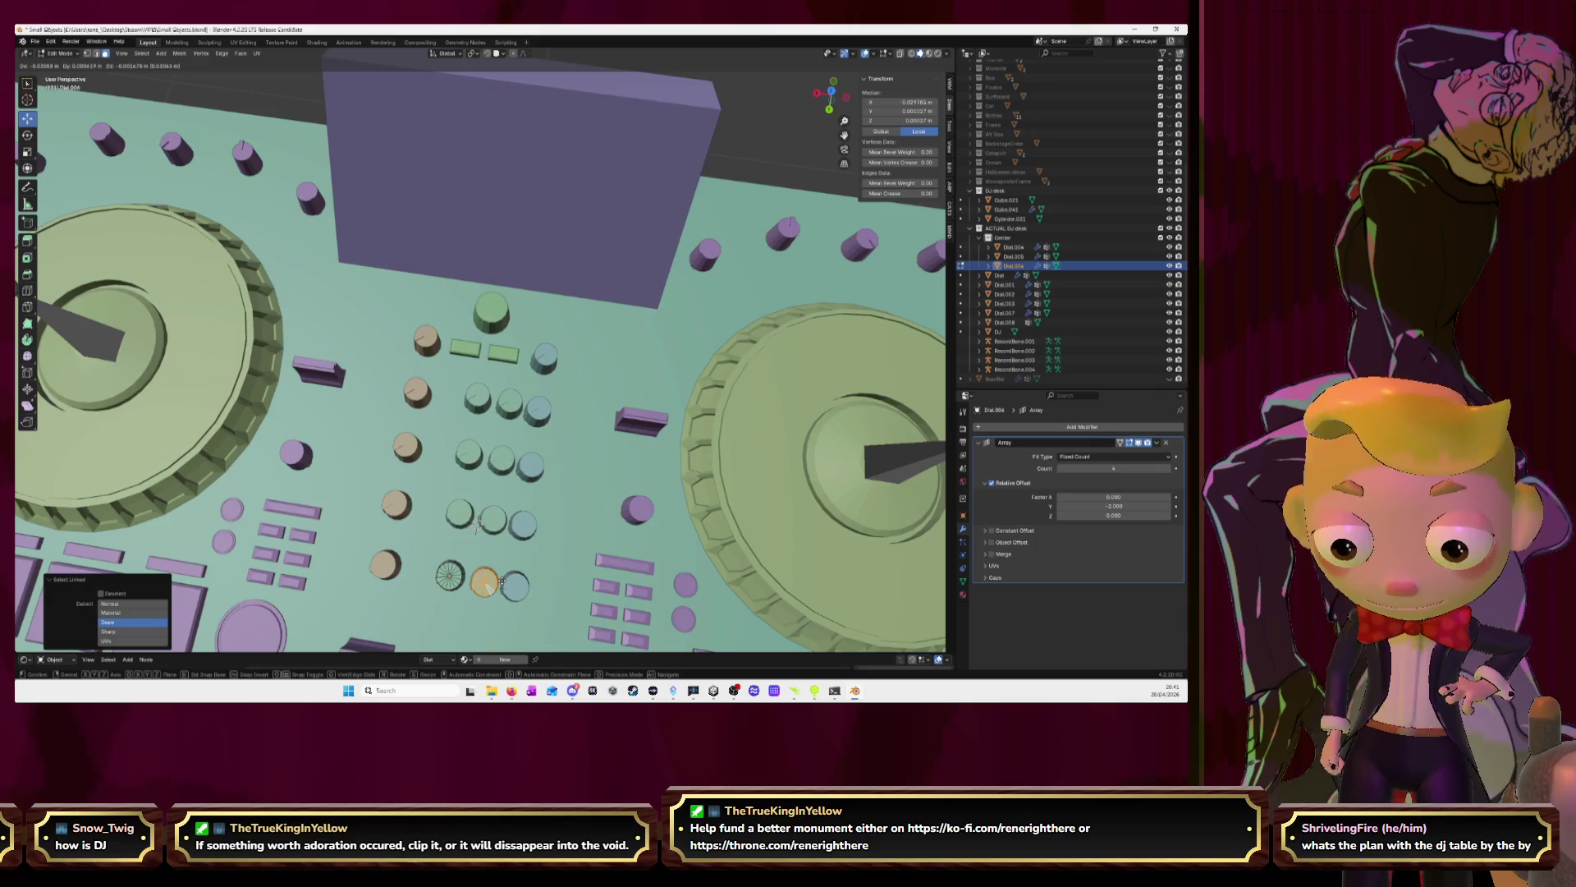
left_click(501, 580)
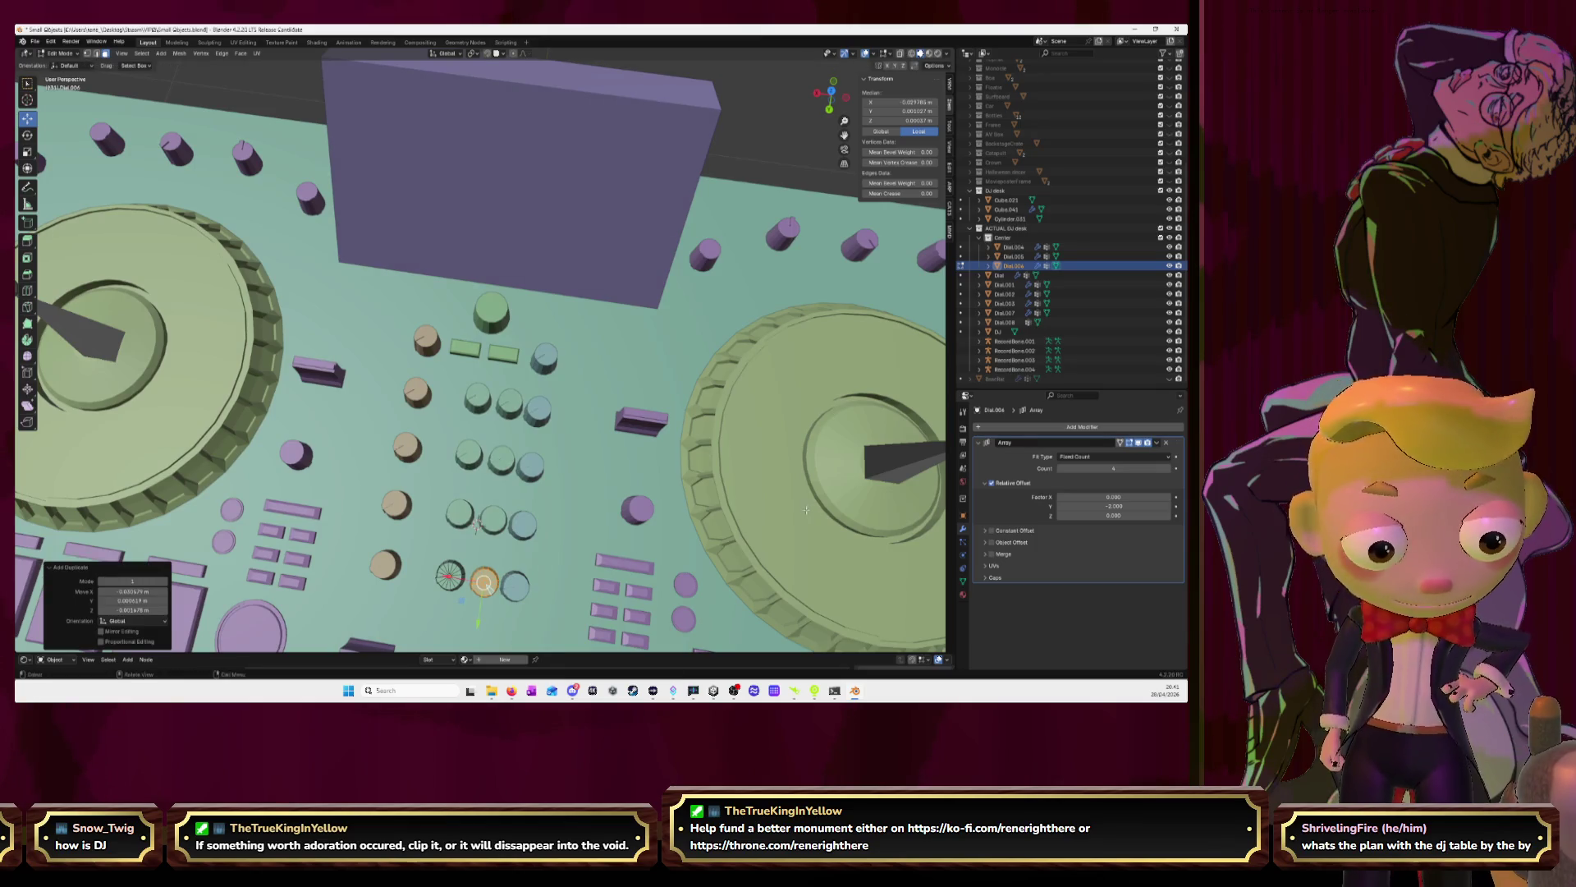
key("Tab")
key("Tab")
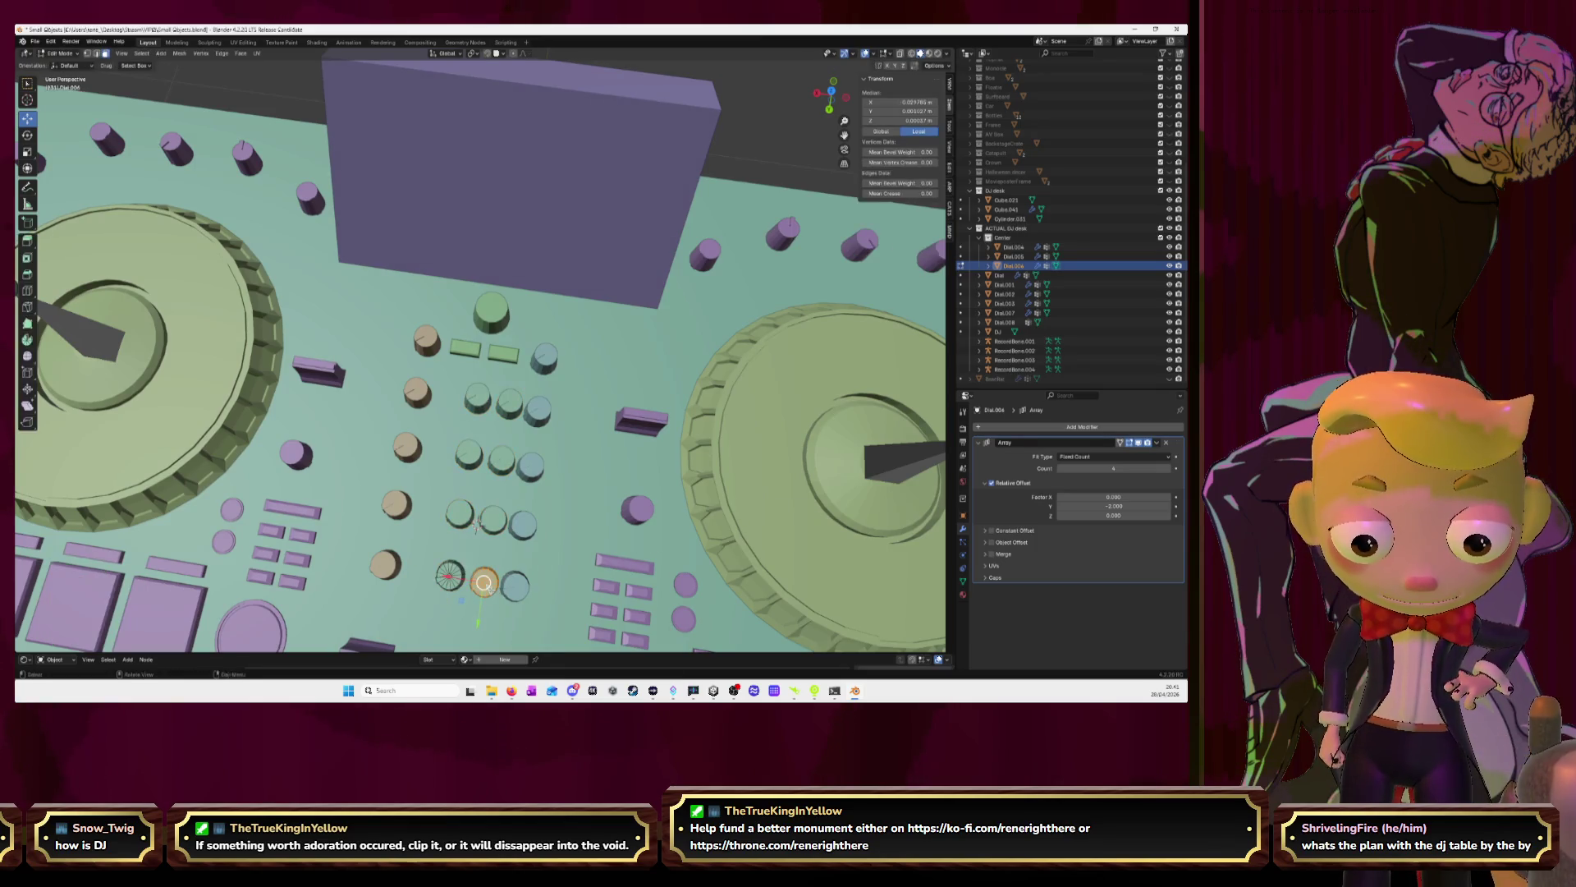
key("p")
left_click(490, 587)
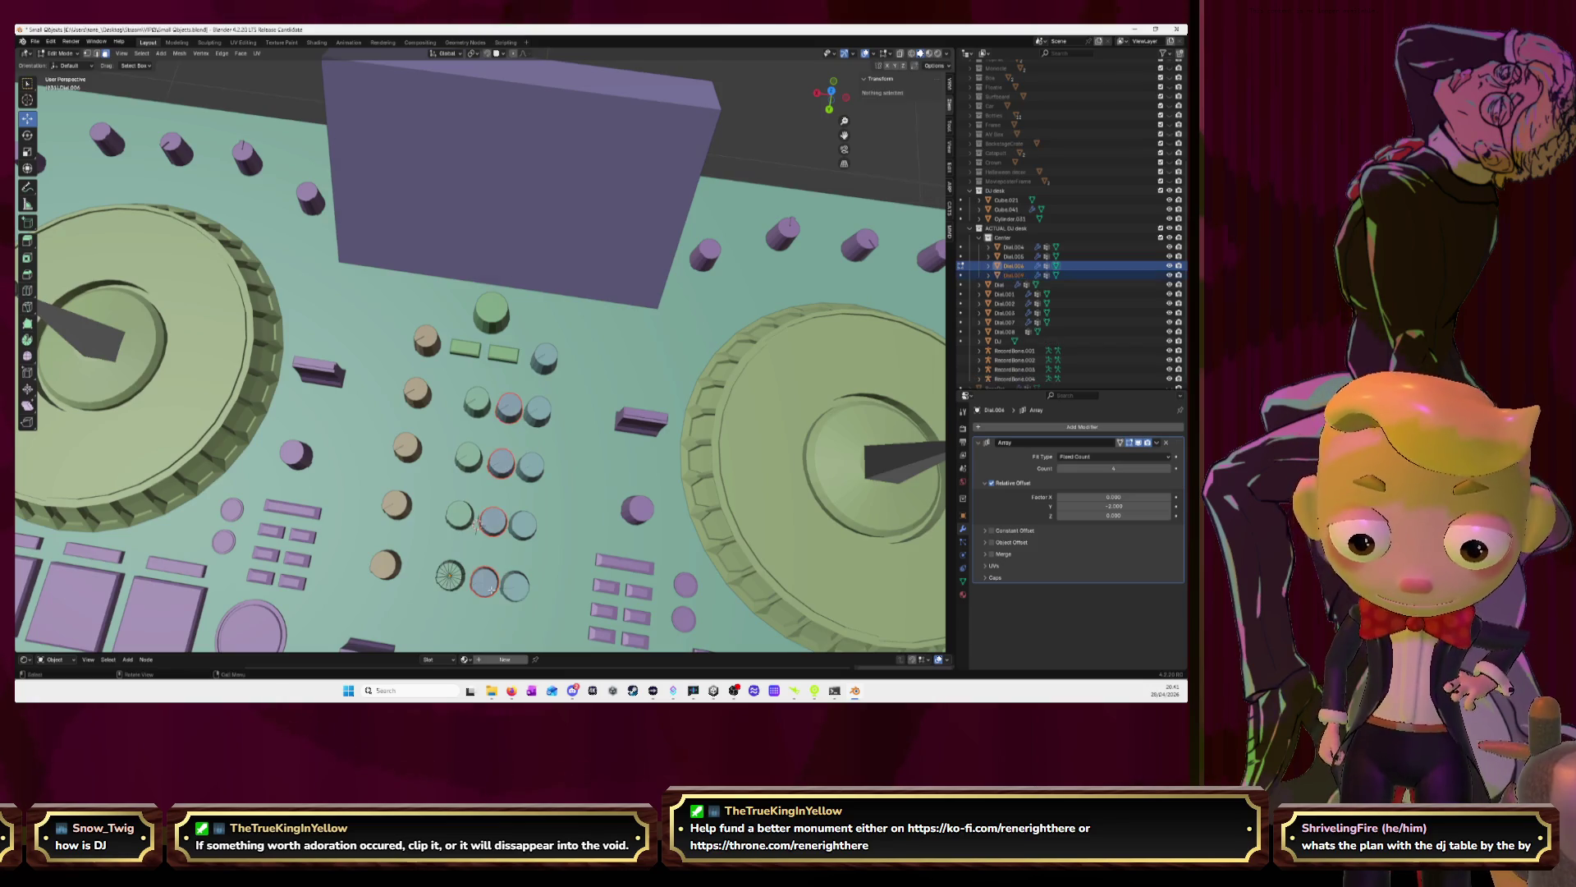
key("Tab")
left_click(493, 592)
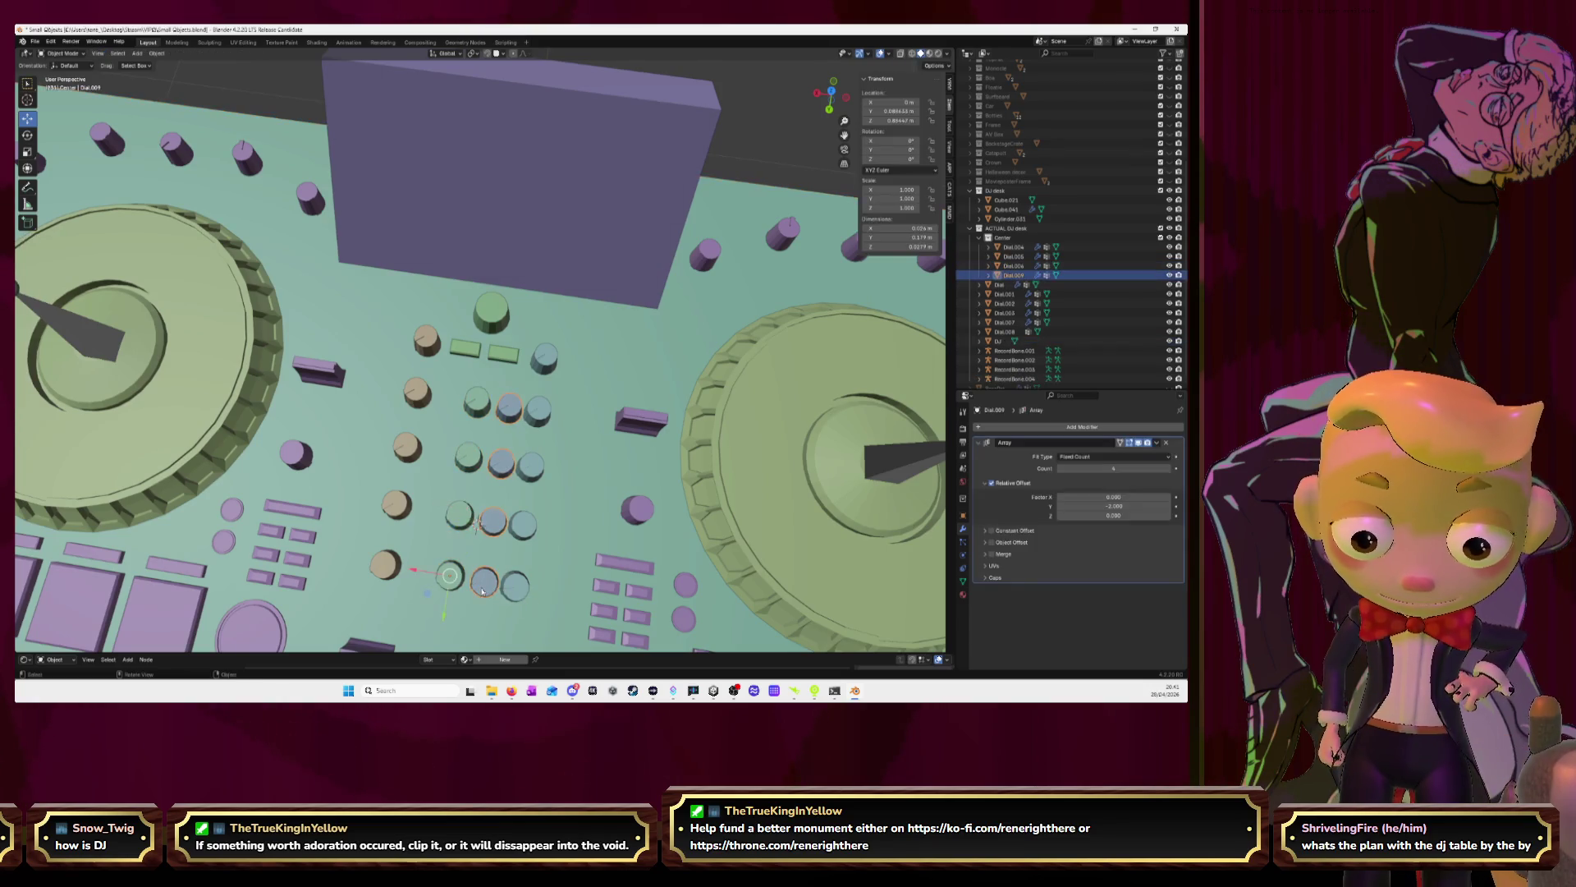
Remove Dial.009's Array modifier, set its origin to centre of mass, and move it up
left_click(1166, 442)
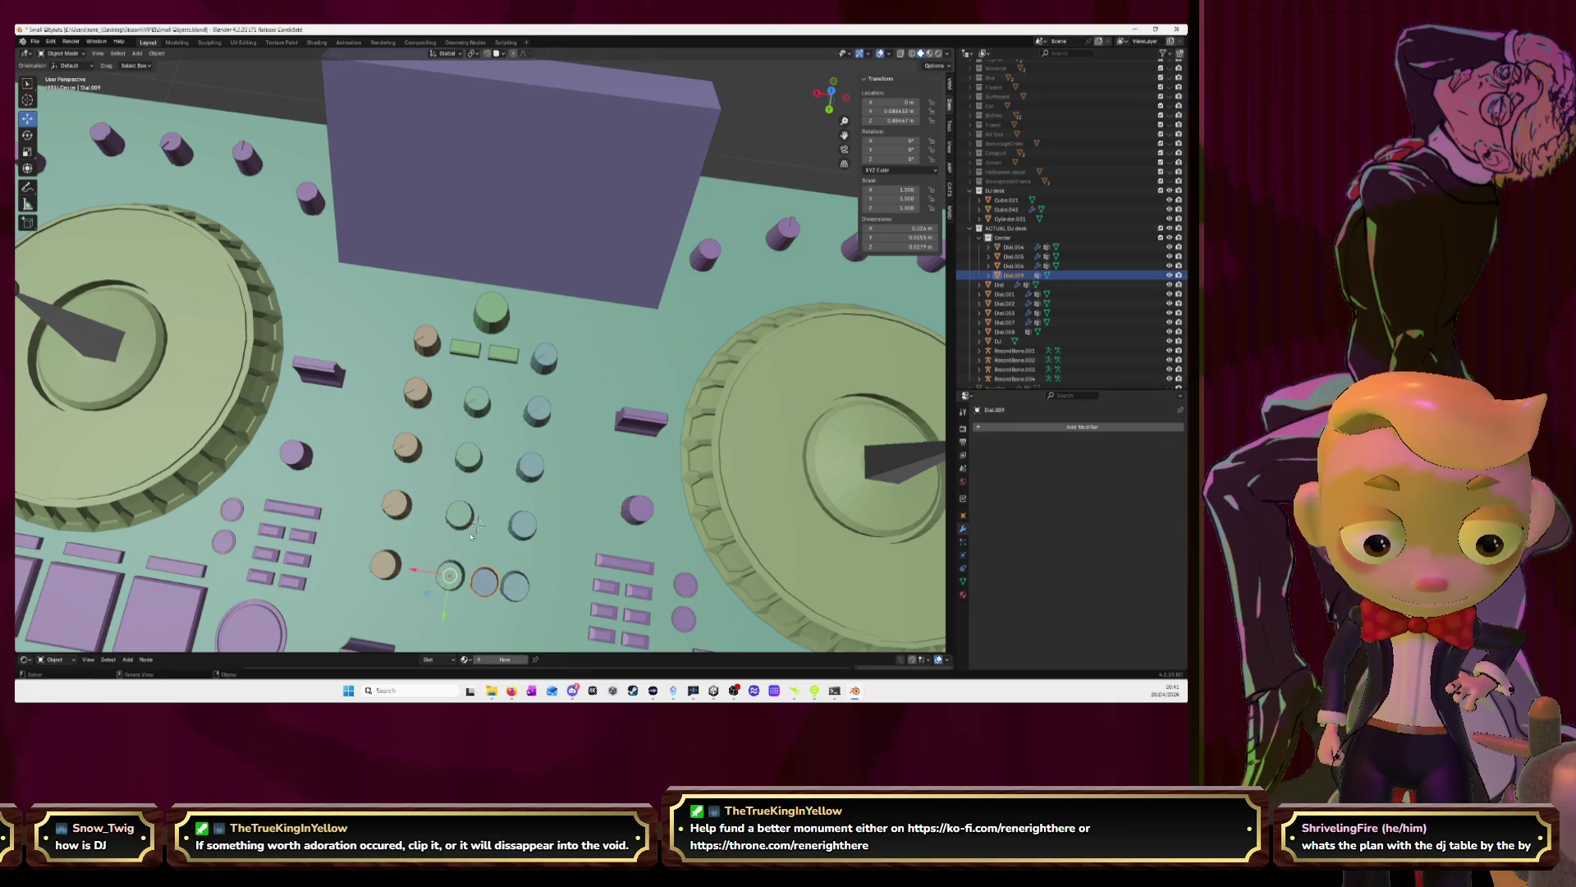
left_click(156, 54)
mouse_move(189, 73)
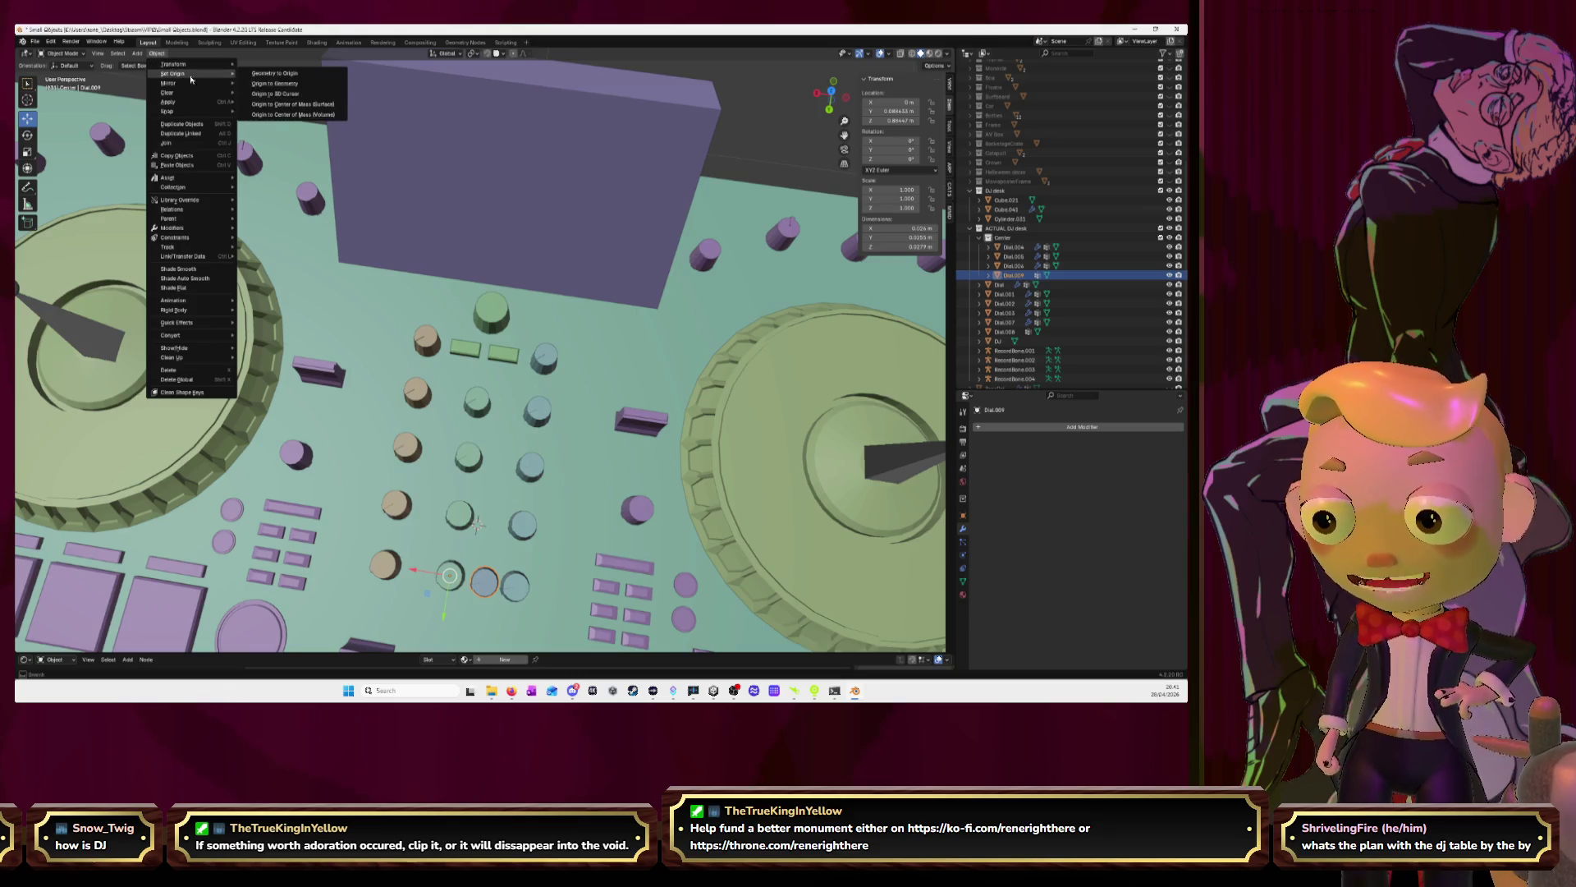
left_click(304, 115)
left_click_drag(476, 595, 481, 325)
middle_click_drag(663, 248, 481, 264)
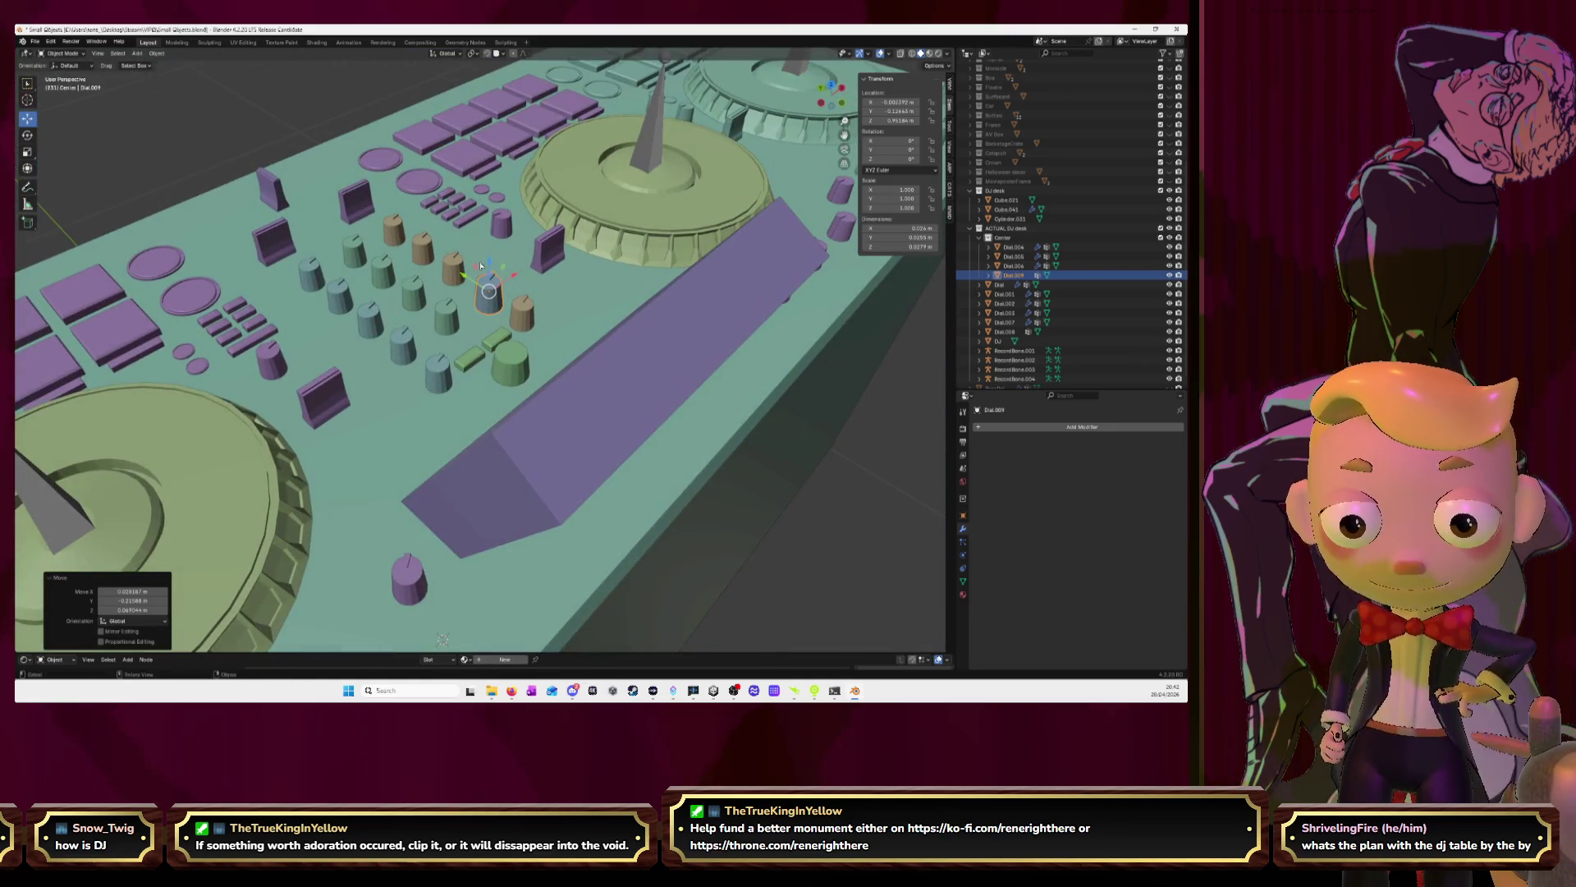
left_click(488, 53)
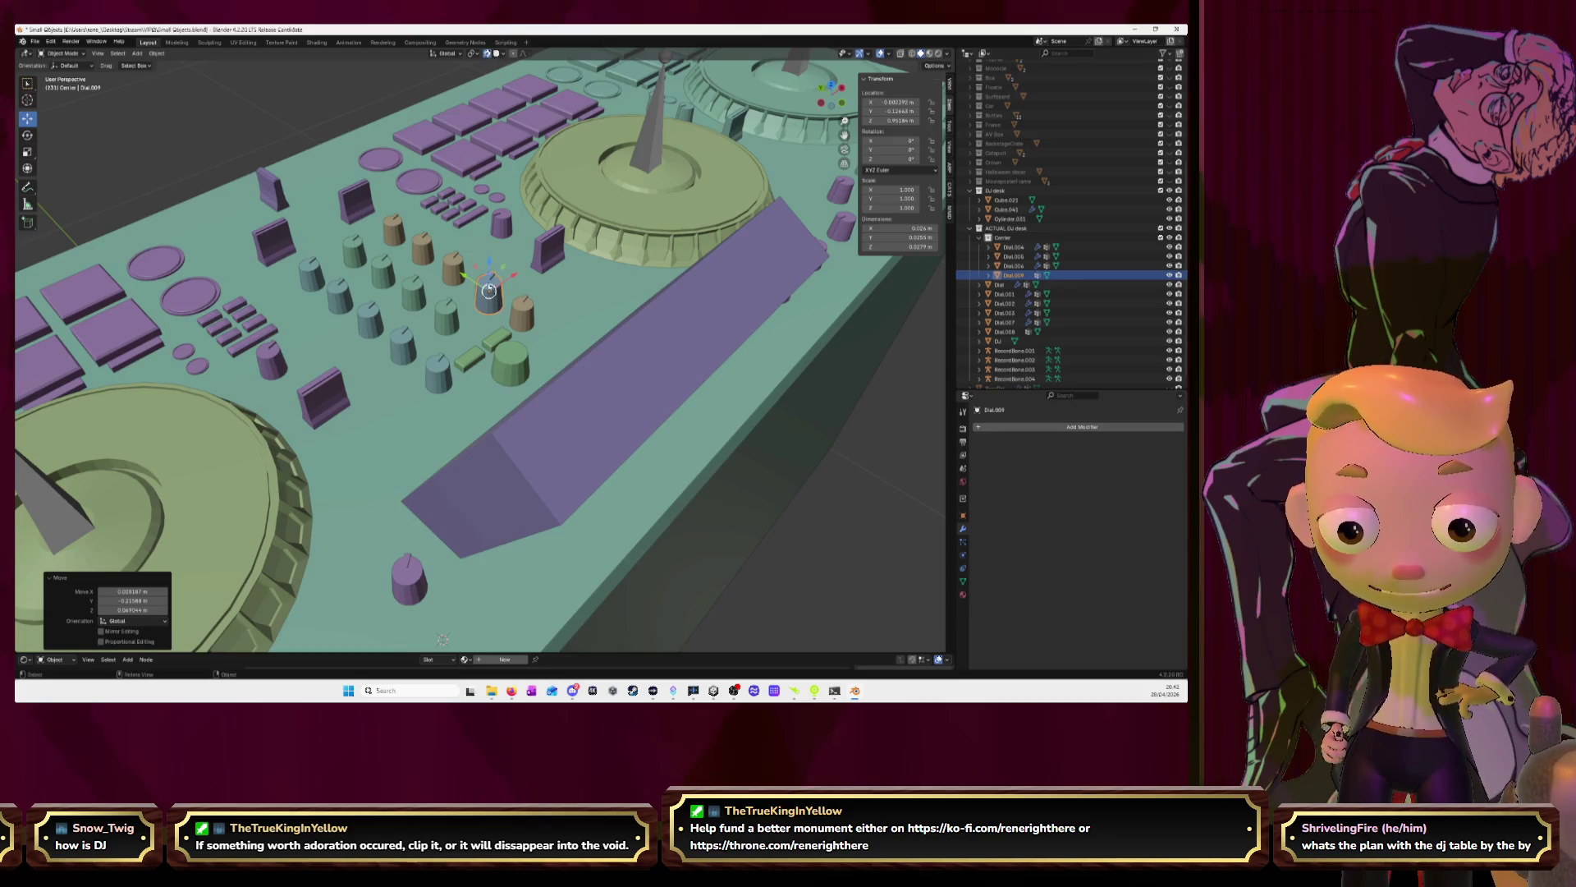
Lower Dial.009 on Z, set X location to 0, and move it below the faders
left_click_drag(490, 269, 477, 433)
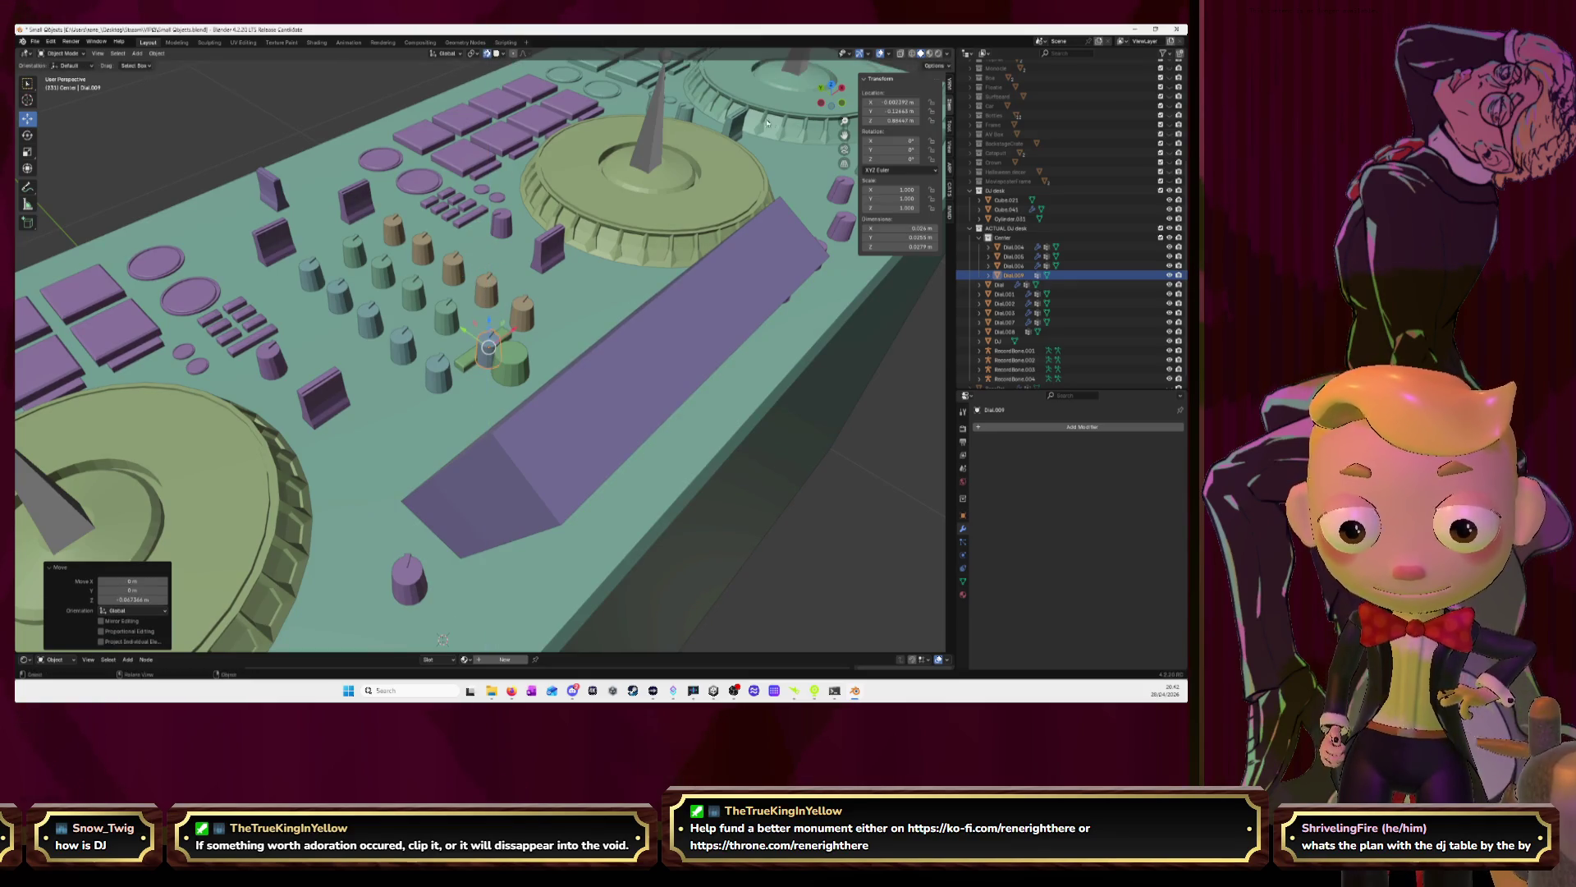
left_click(831, 85)
scroll(821, 131, "up", 5)
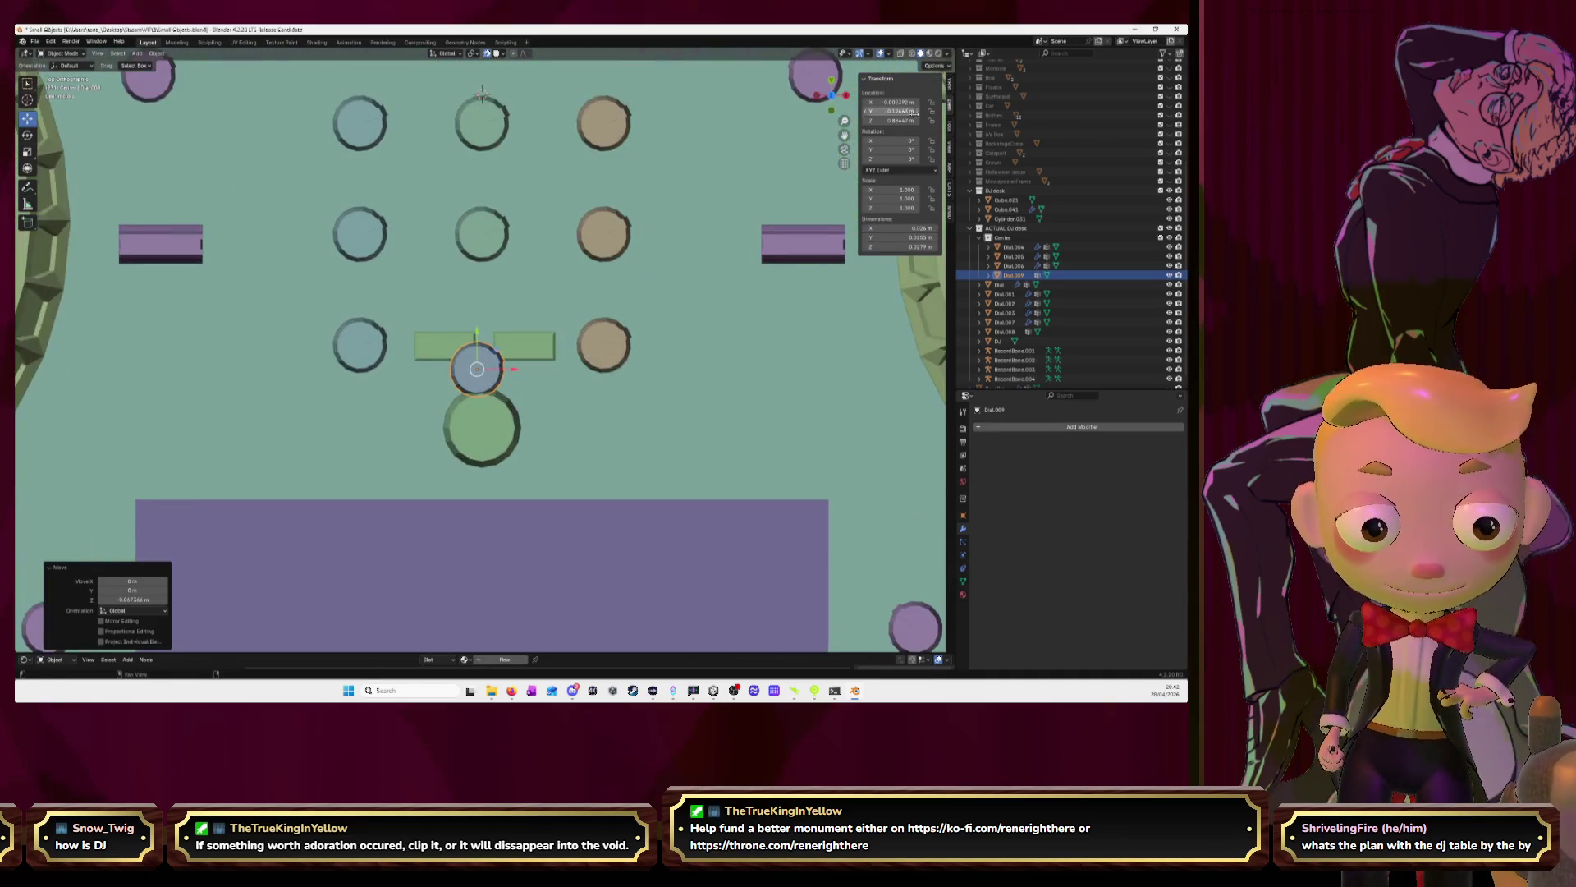
left_click(904, 102)
type("0")
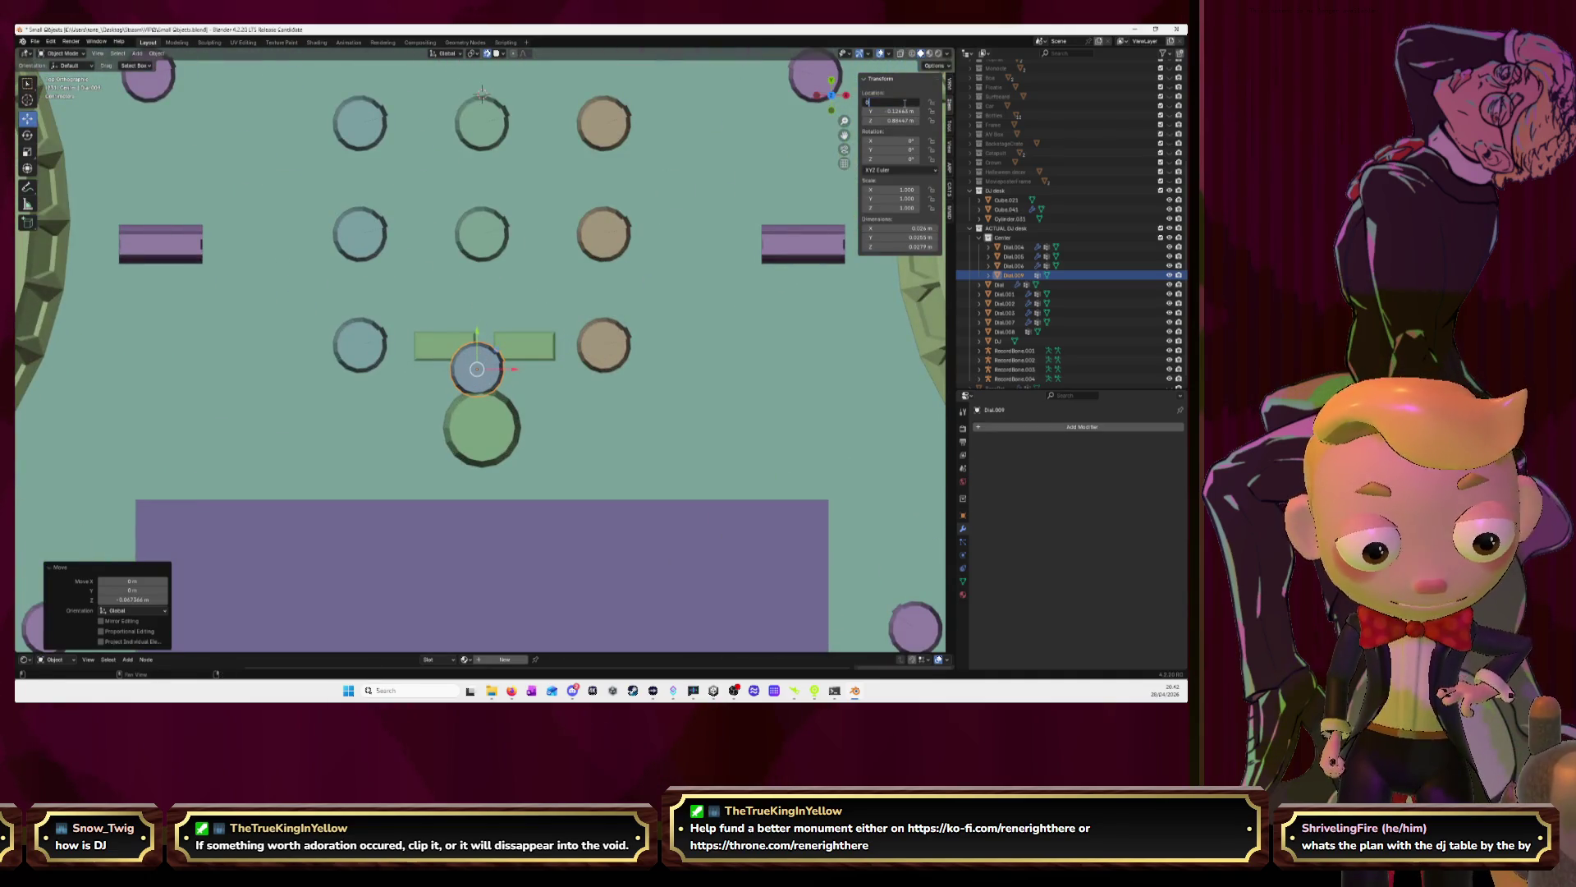
key("Return")
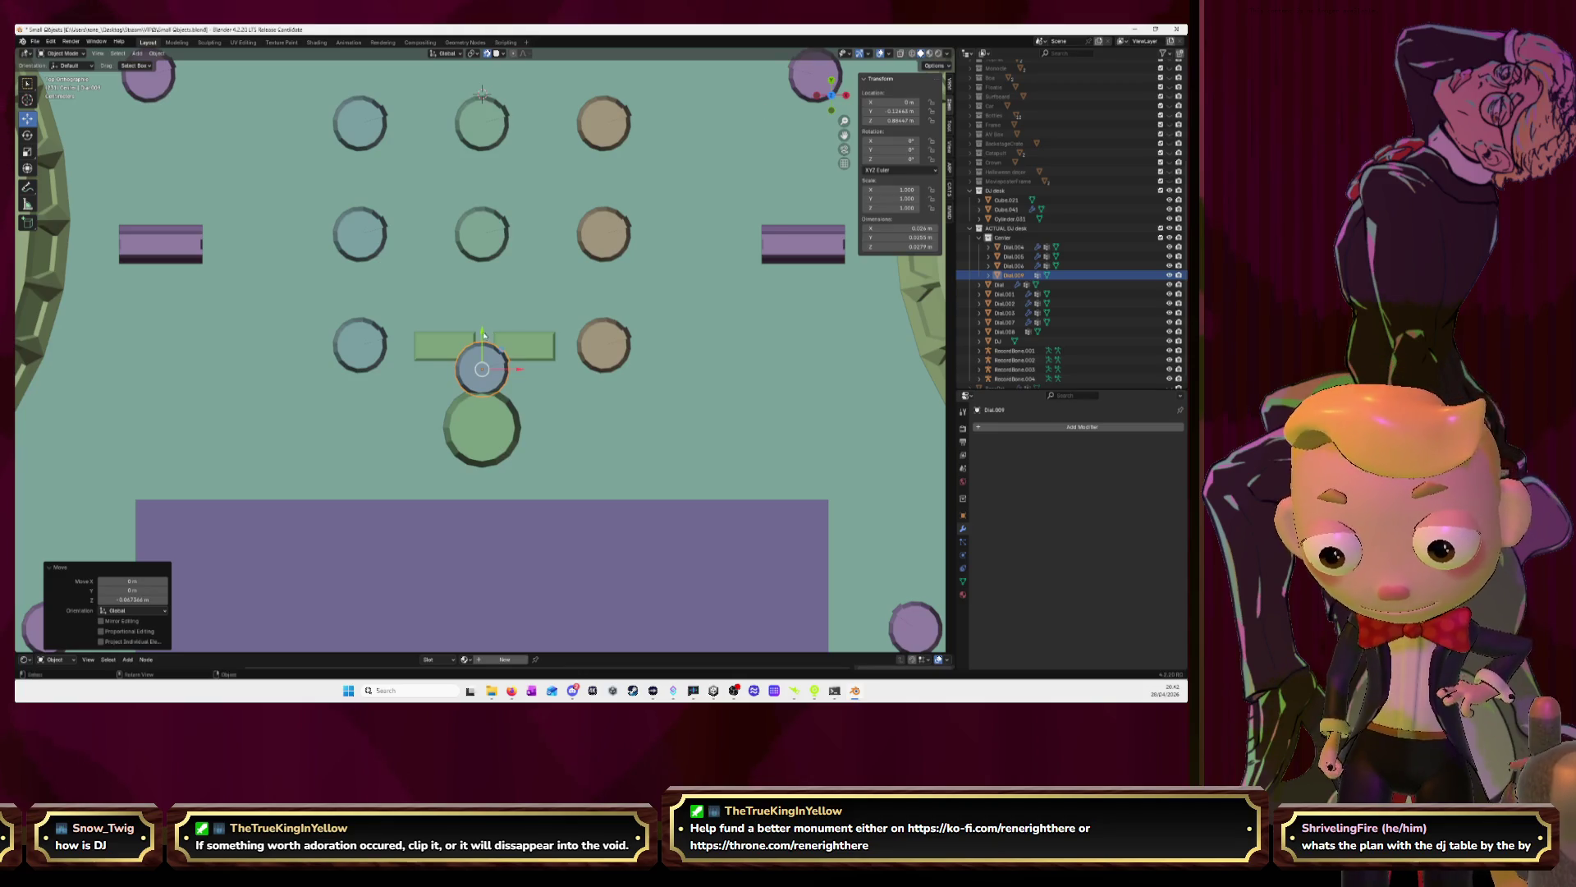
left_click_drag(485, 334, 486, 454)
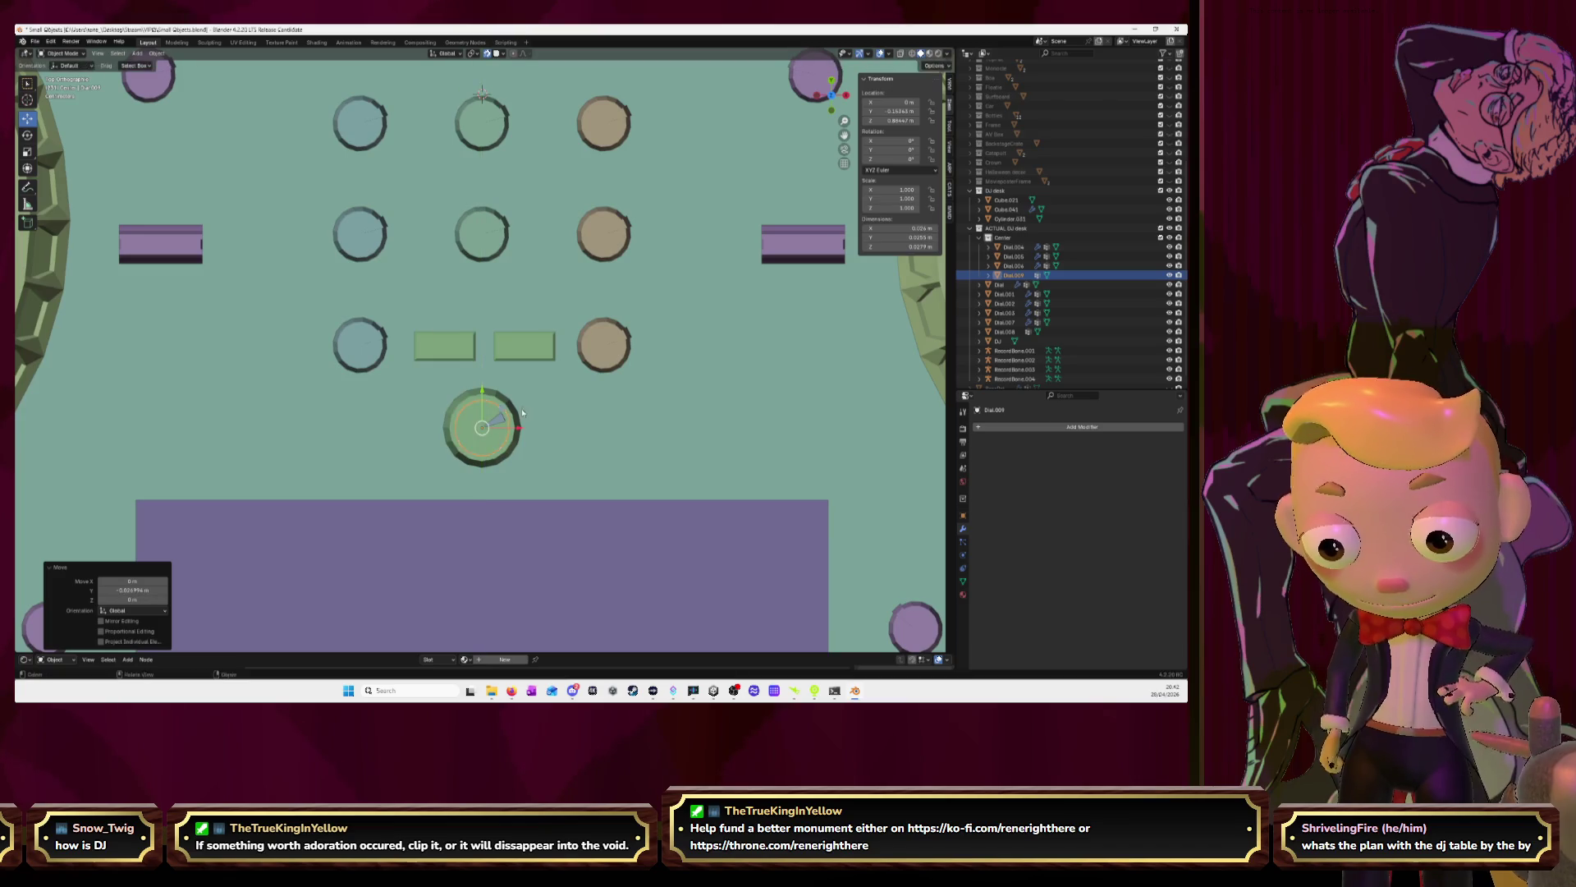
Scale Dial.009 up twice to about 1.45
key("s")
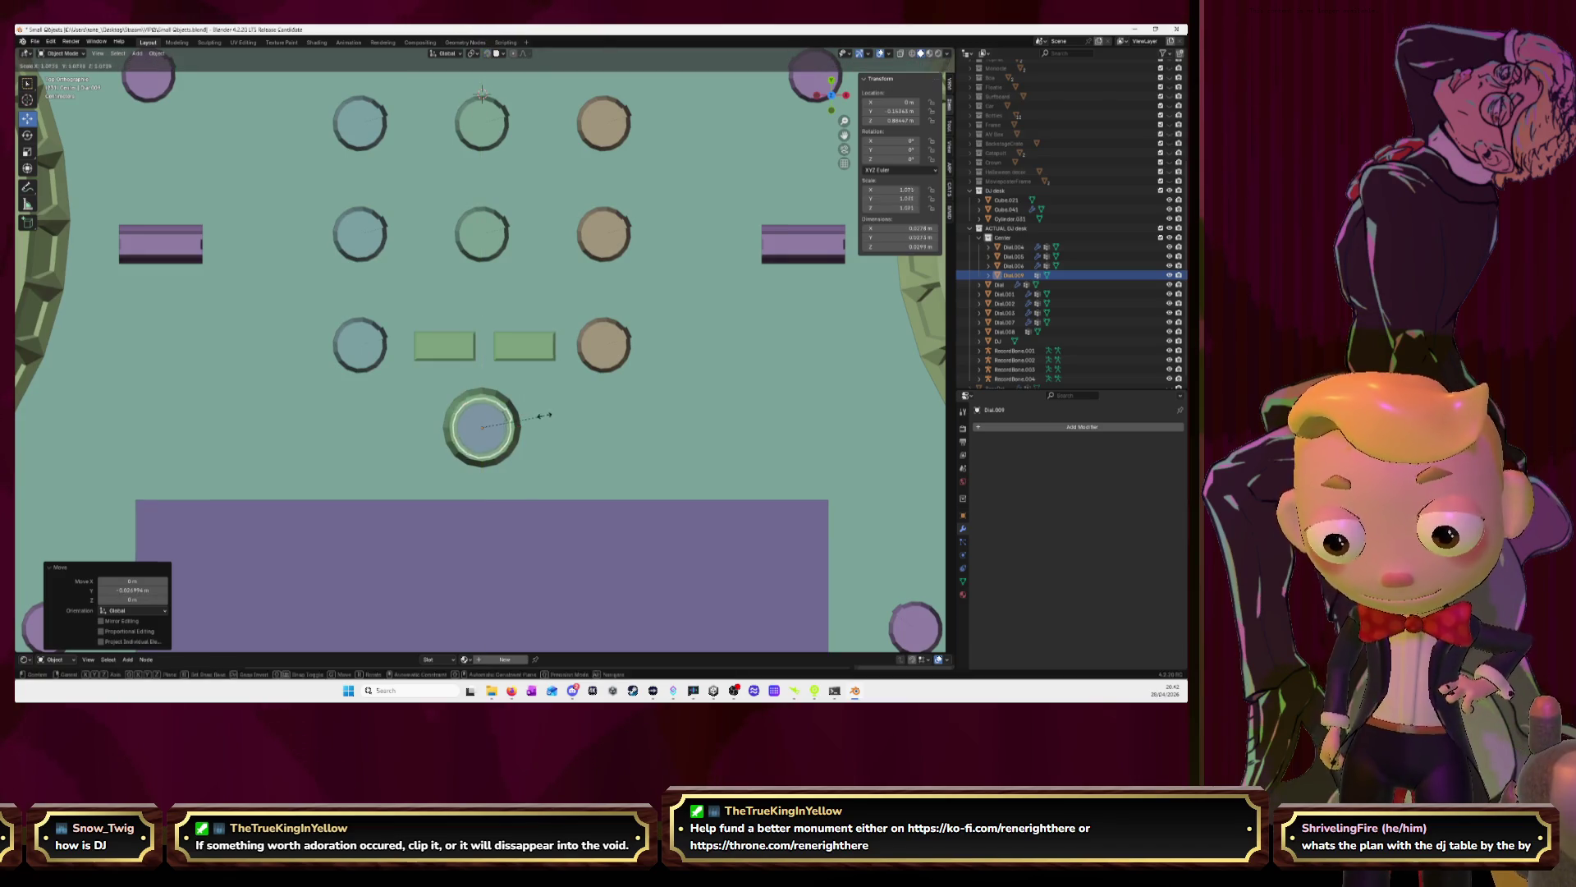
left_click(554, 417)
right_click(665, 435)
mouse_move(665, 436)
middle_mouse_down()
mouse_move(547, 324)
mouse_move(608, 296)
middle_mouse_up()
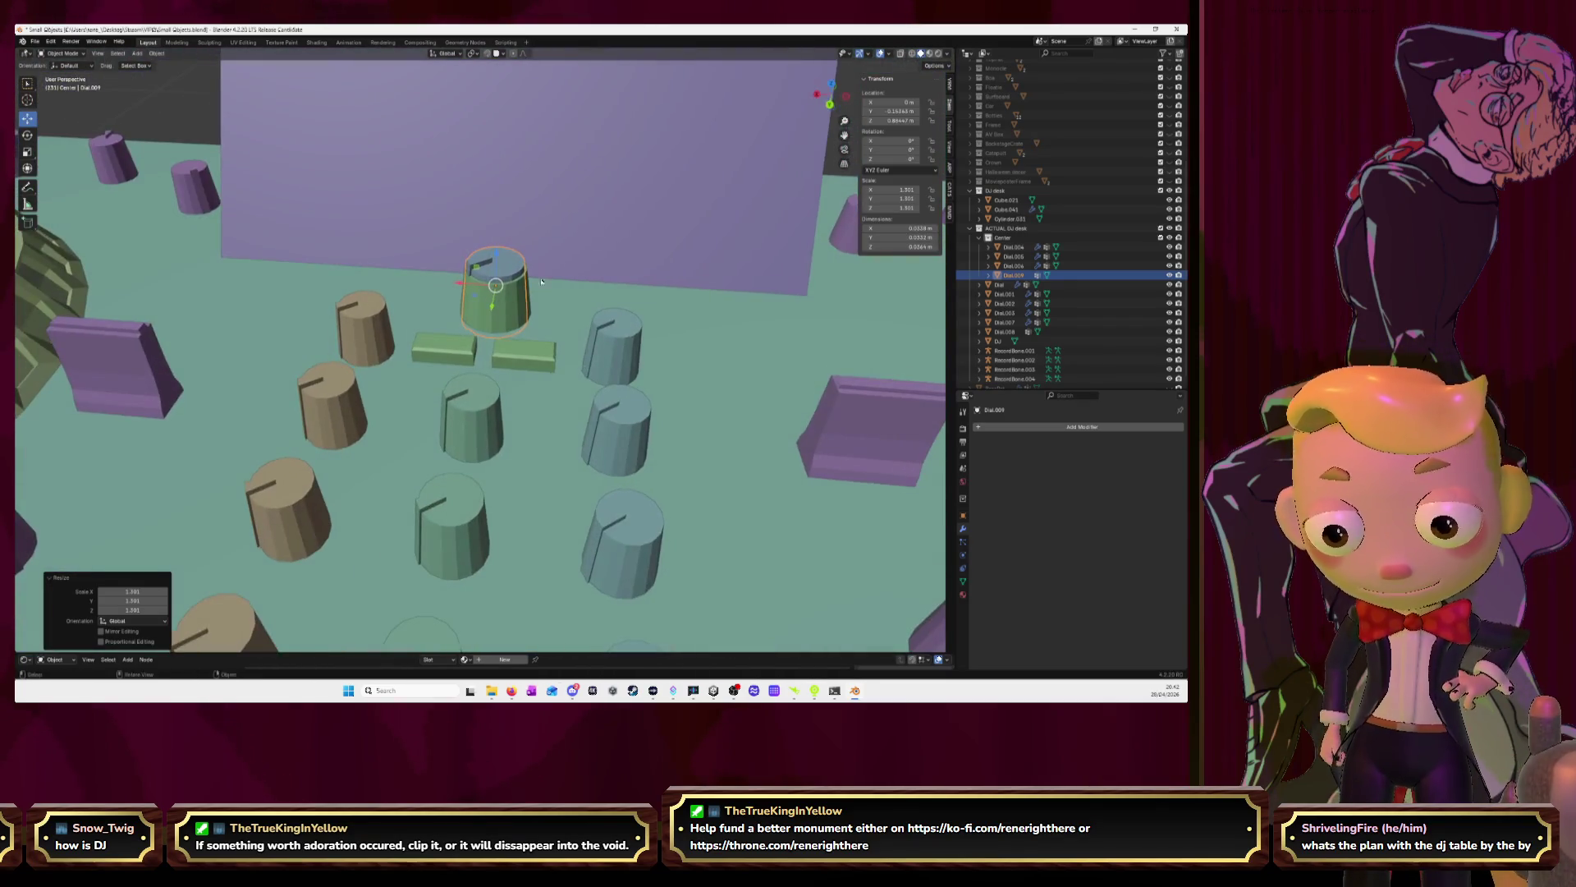
left_click(831, 85)
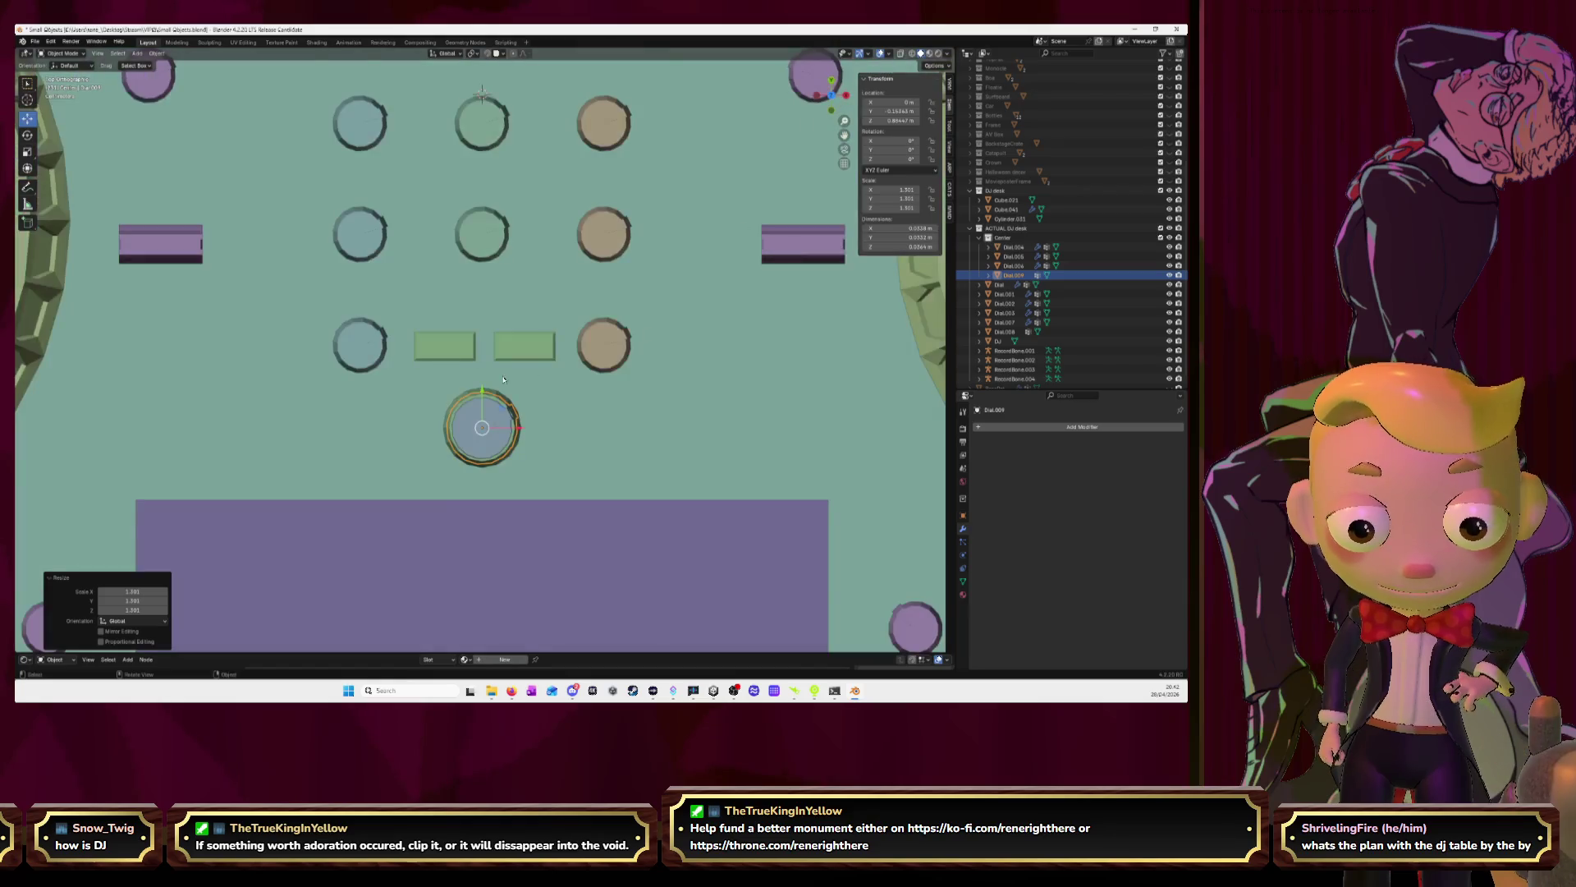
scroll(536, 428, "up", 4)
key("s")
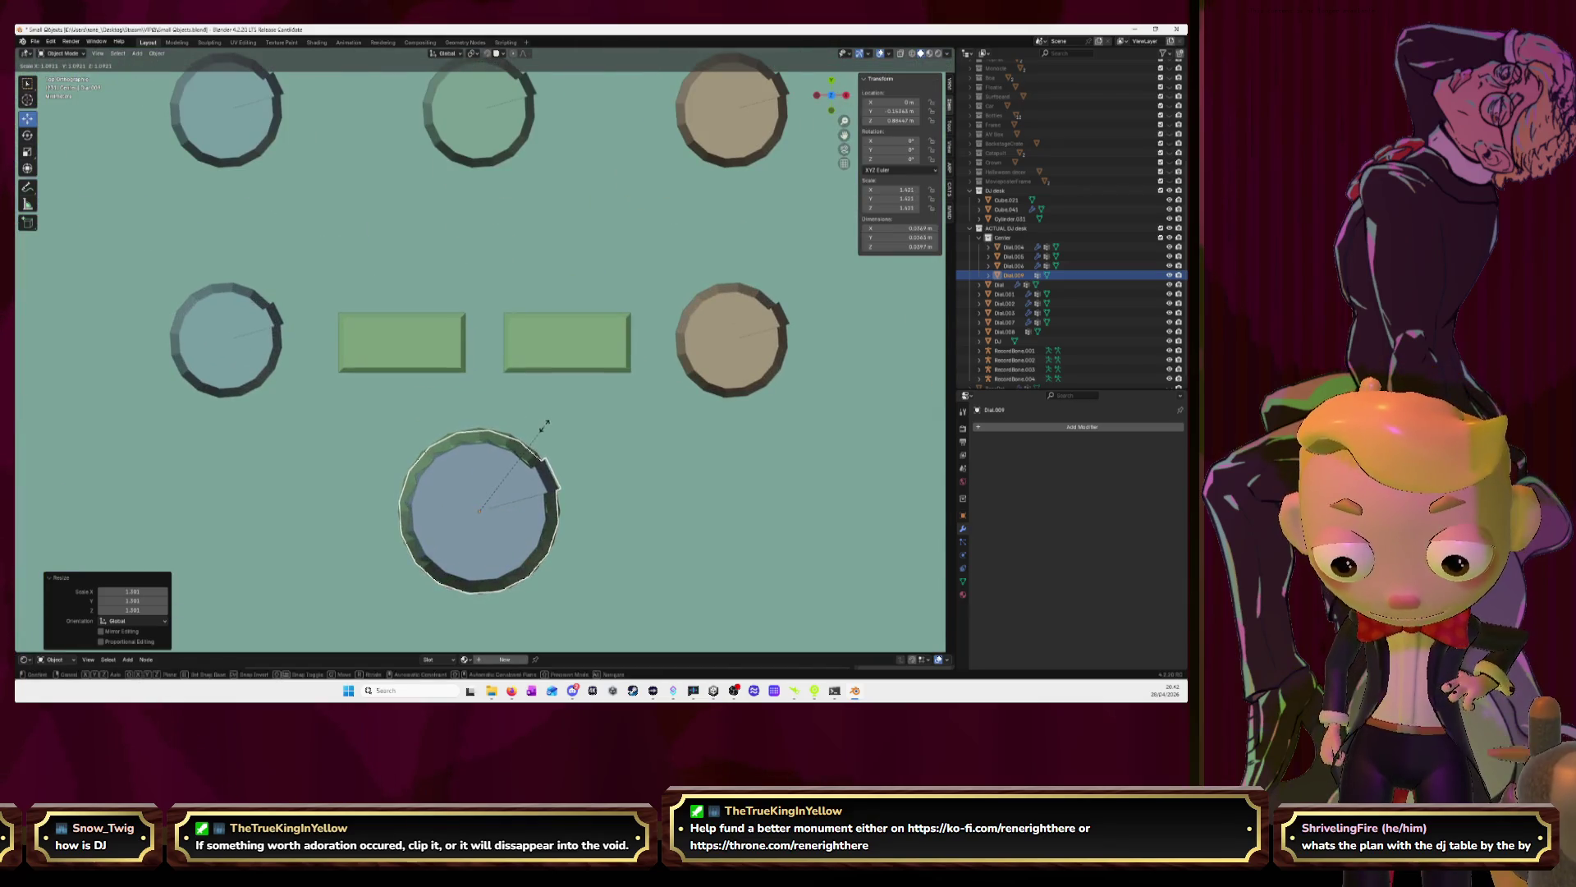
left_click(546, 424)
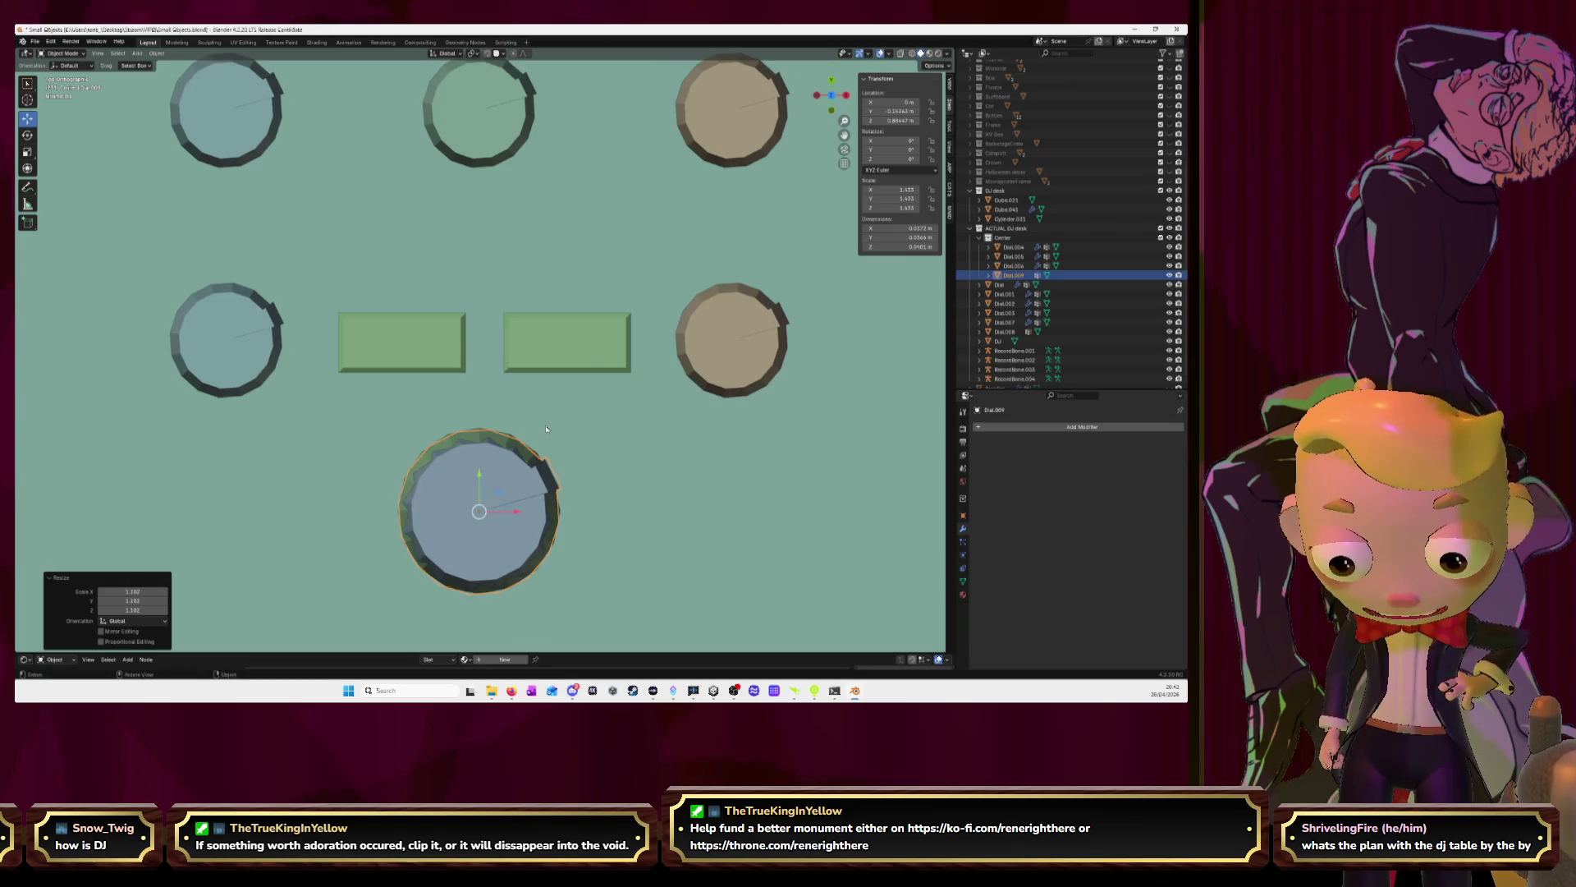
mouse_move(545, 425)
middle_mouse_down()
mouse_move(576, 396)
mouse_move(501, 123)
middle_mouse_up()
left_click(490, 54)
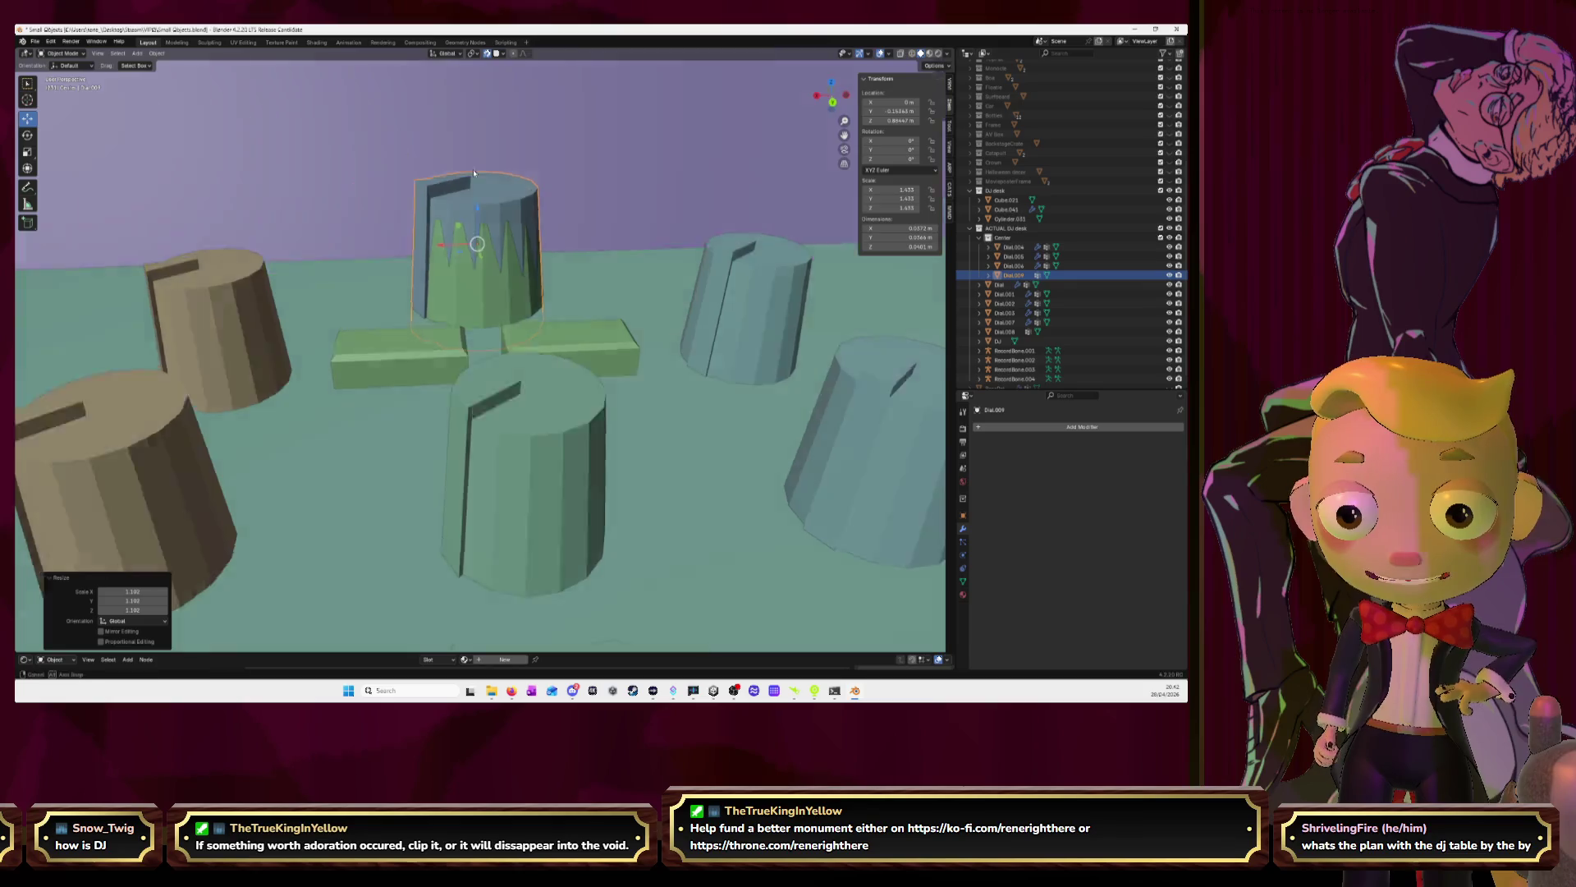
Raise Dial.009 along Z and extrude its top face
middle_click_drag(460, 205, 423, 240)
left_click_drag(435, 195, 362, 317)
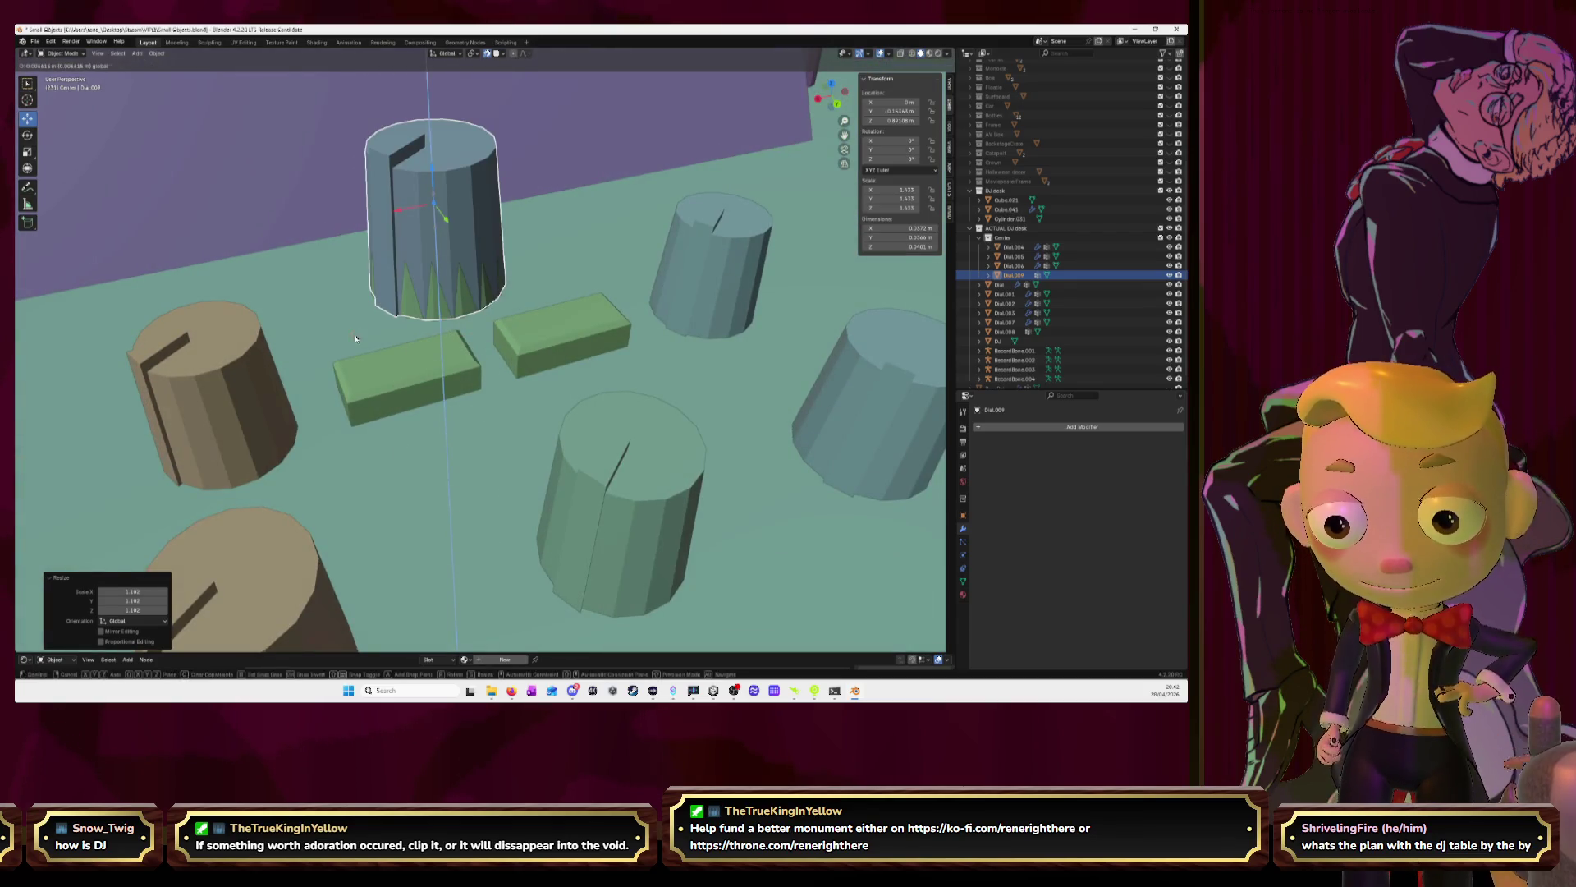
left_click(355, 337)
key("Tab")
left_click(403, 143)
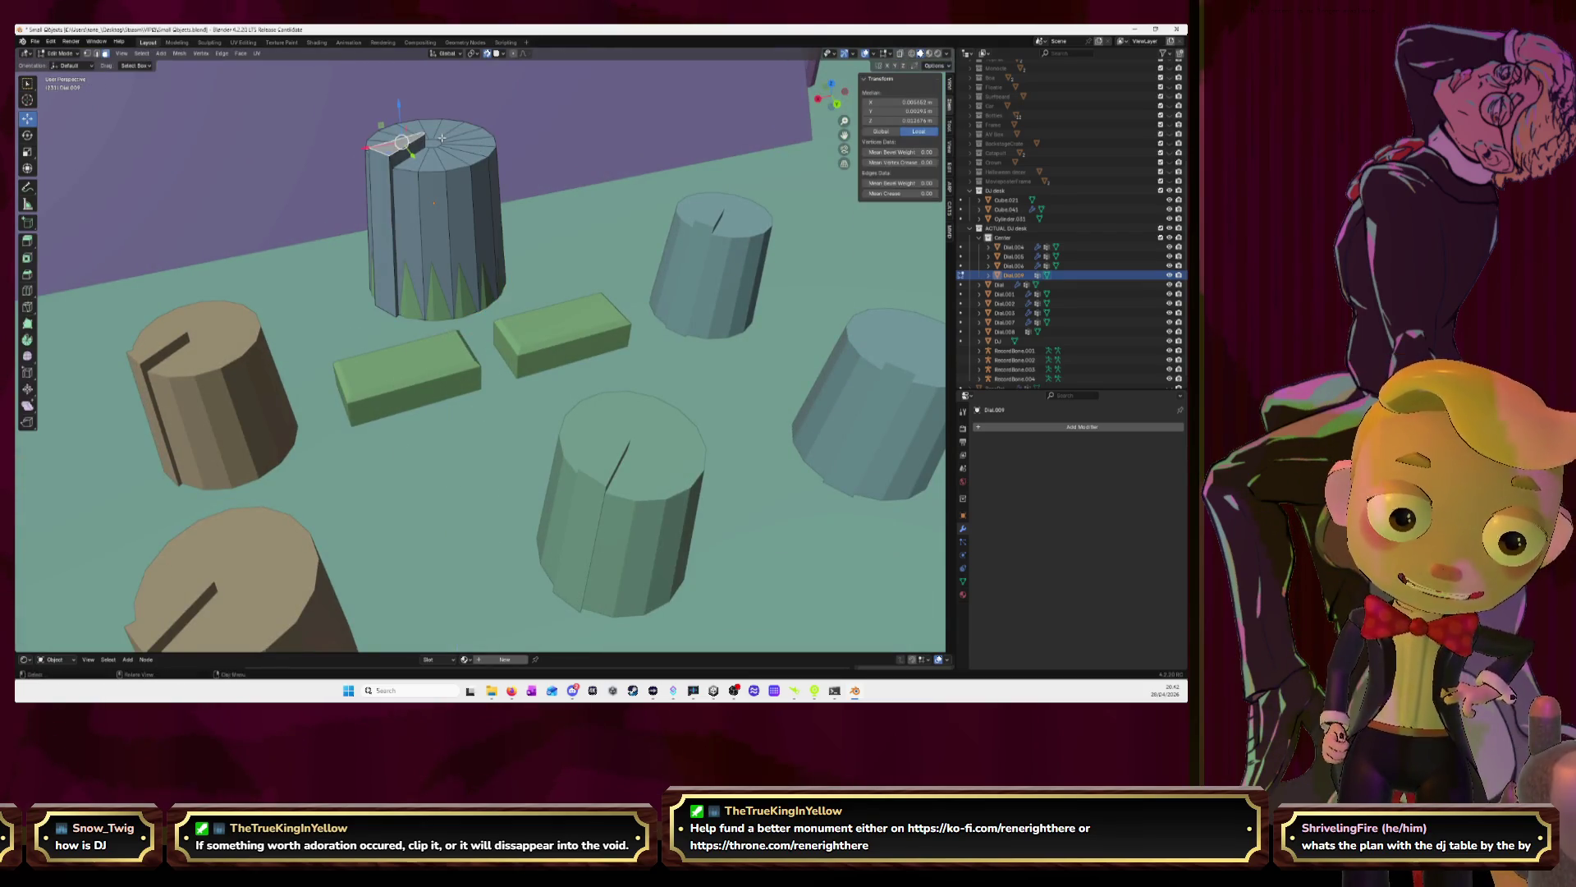
mouse_move(466, 133)
middle_mouse_down()
mouse_move(450, 131)
mouse_move(574, 123)
middle_mouse_up()
left_click(433, 138, "alt")
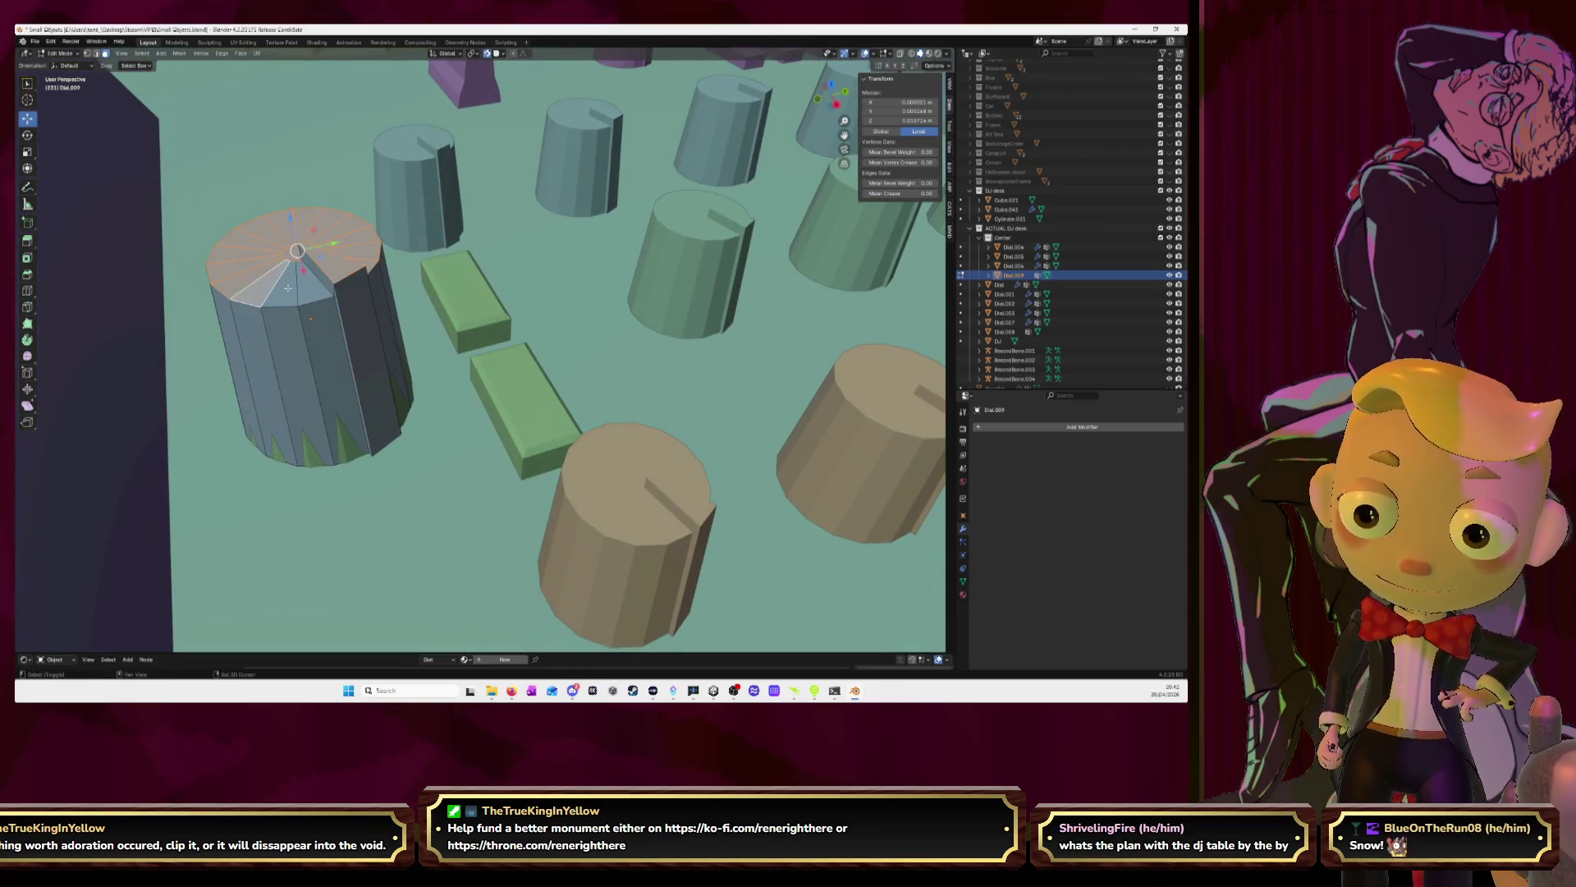
middle_click_drag(286, 291, 458, 276)
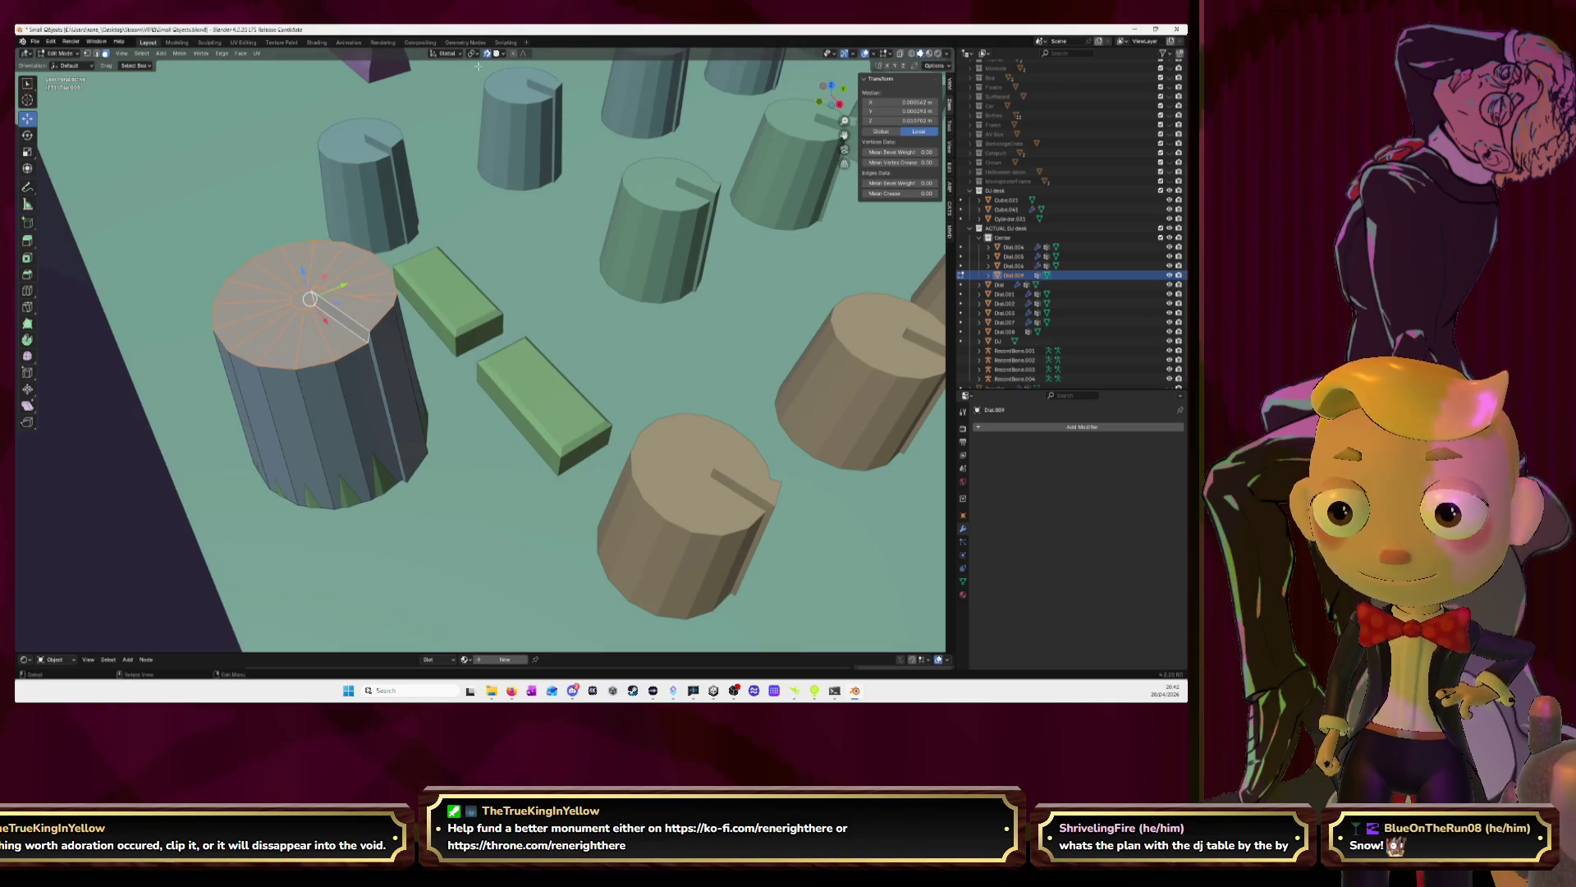
key("e")
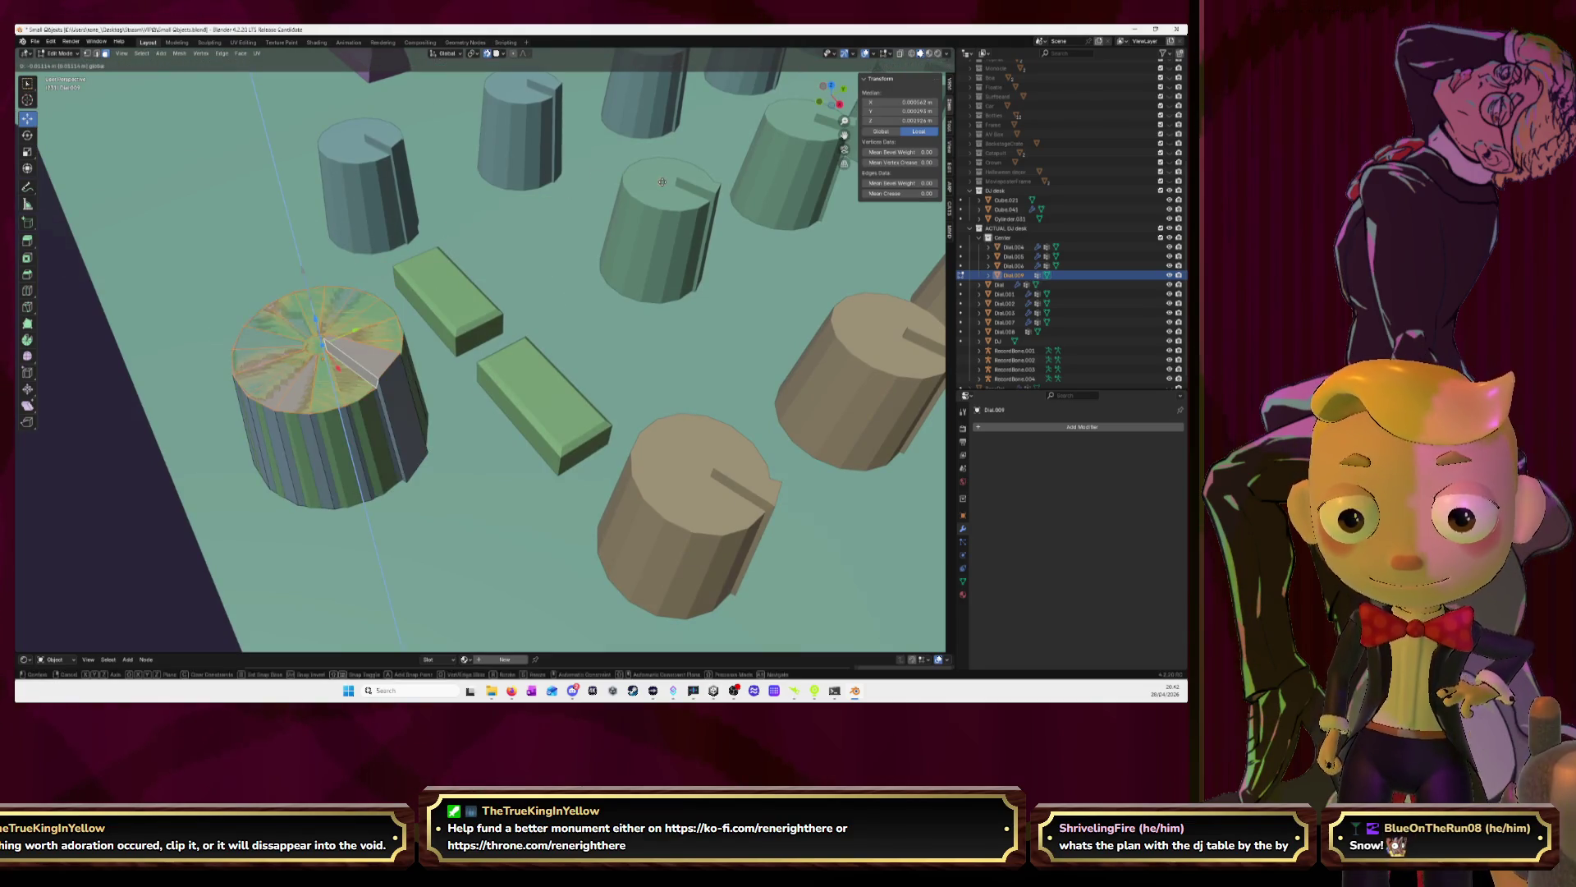
left_click(661, 181)
key("Tab")
Delete the striped overlapping dial cylinder
mouse_move(662, 181)
middle_mouse_down()
mouse_move(483, 229)
mouse_move(443, 269)
mouse_move(383, 287)
middle_mouse_up()
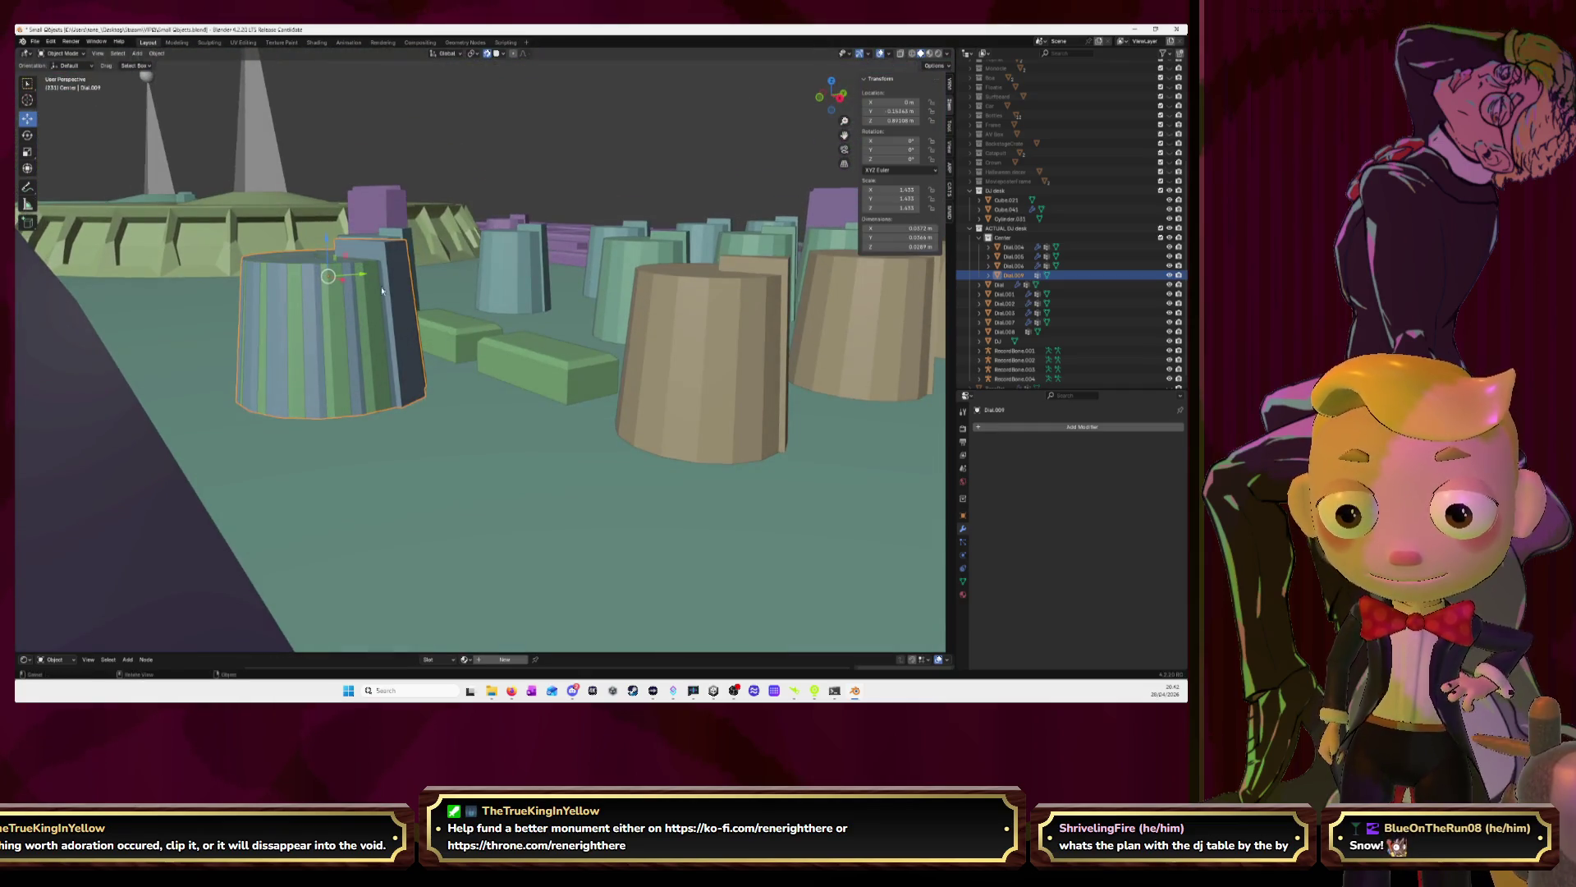
key("x")
left_click(367, 298)
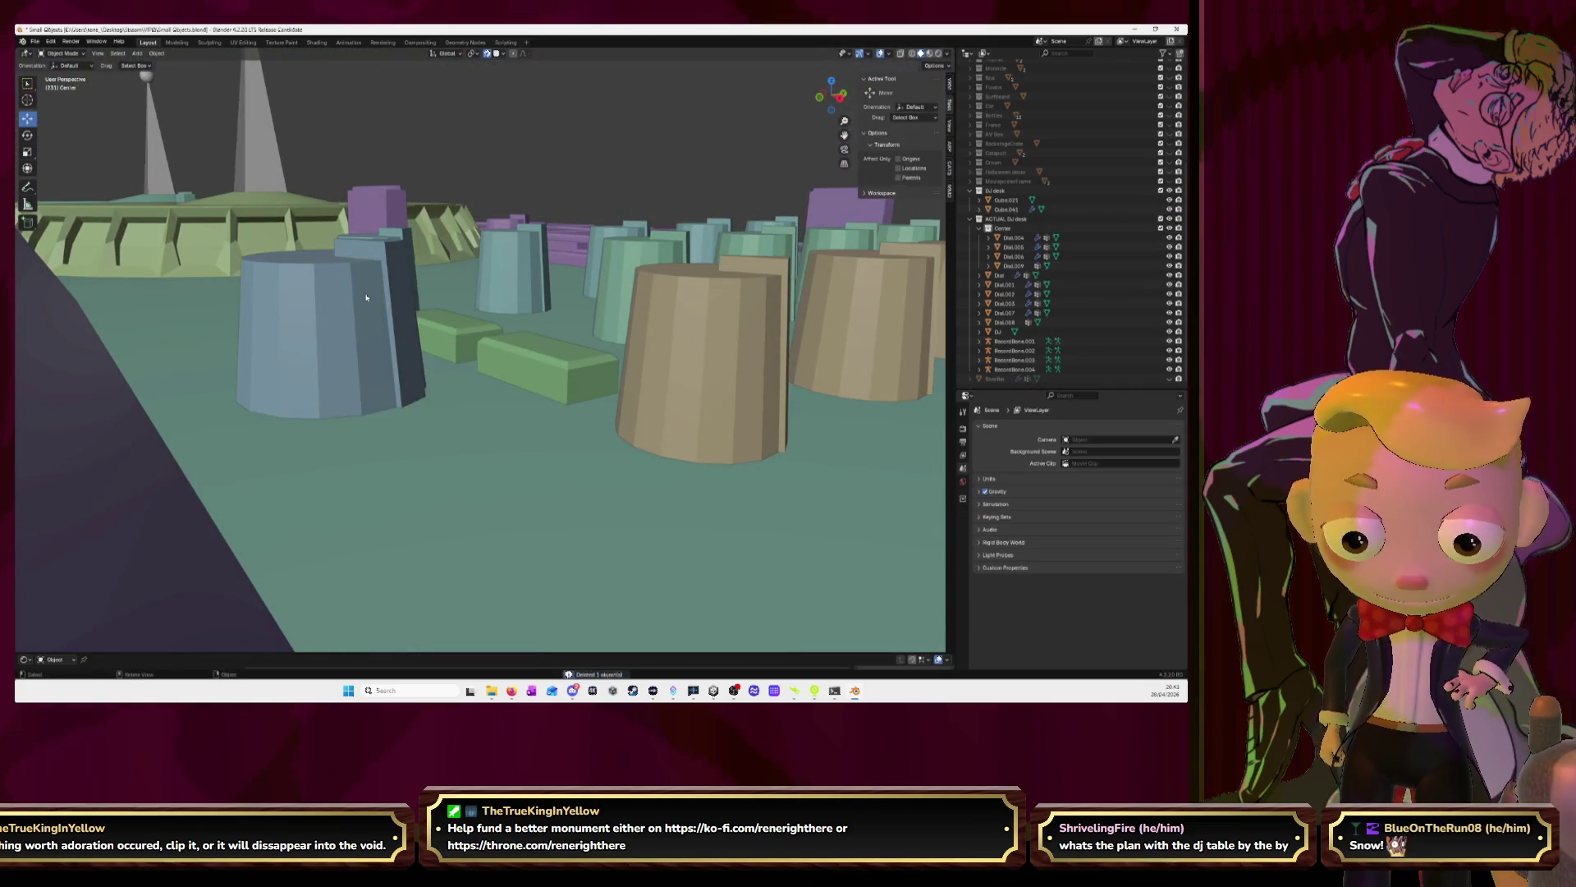
Select the tilted purple screen panel Cube.021 and begin bevelling its edges
mouse_move(363, 277)
middle_mouse_down()
mouse_move(601, 243)
mouse_move(720, 248)
mouse_move(681, 172)
mouse_move(686, 246)
middle_mouse_up()
left_click(334, 388)
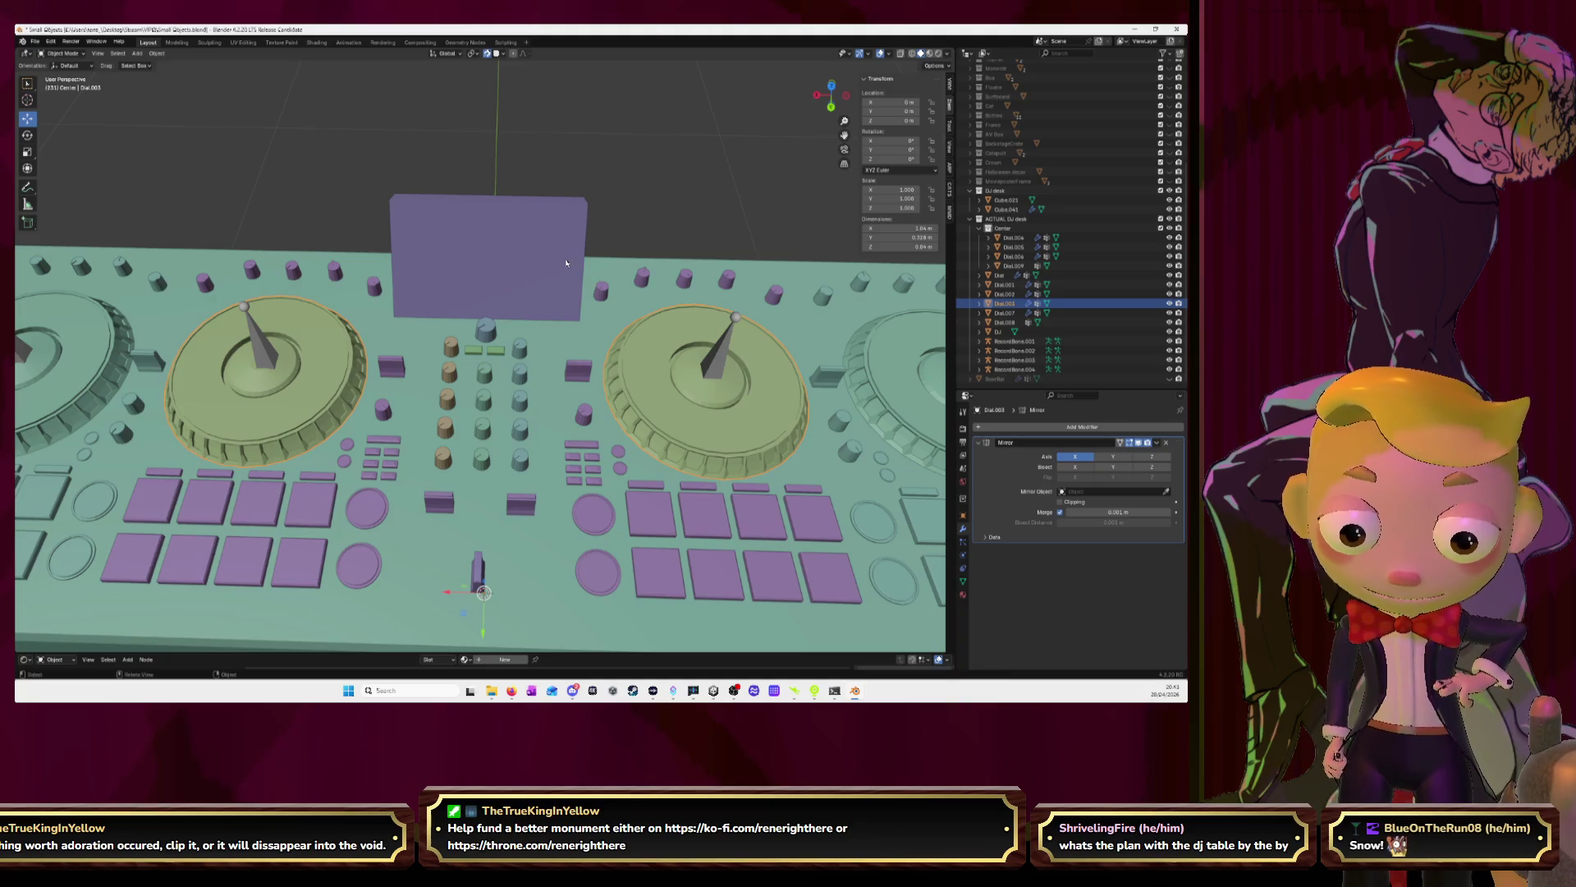
left_click(492, 255)
mouse_move(493, 254)
middle_mouse_down()
mouse_move(630, 268)
mouse_move(621, 259)
middle_mouse_up()
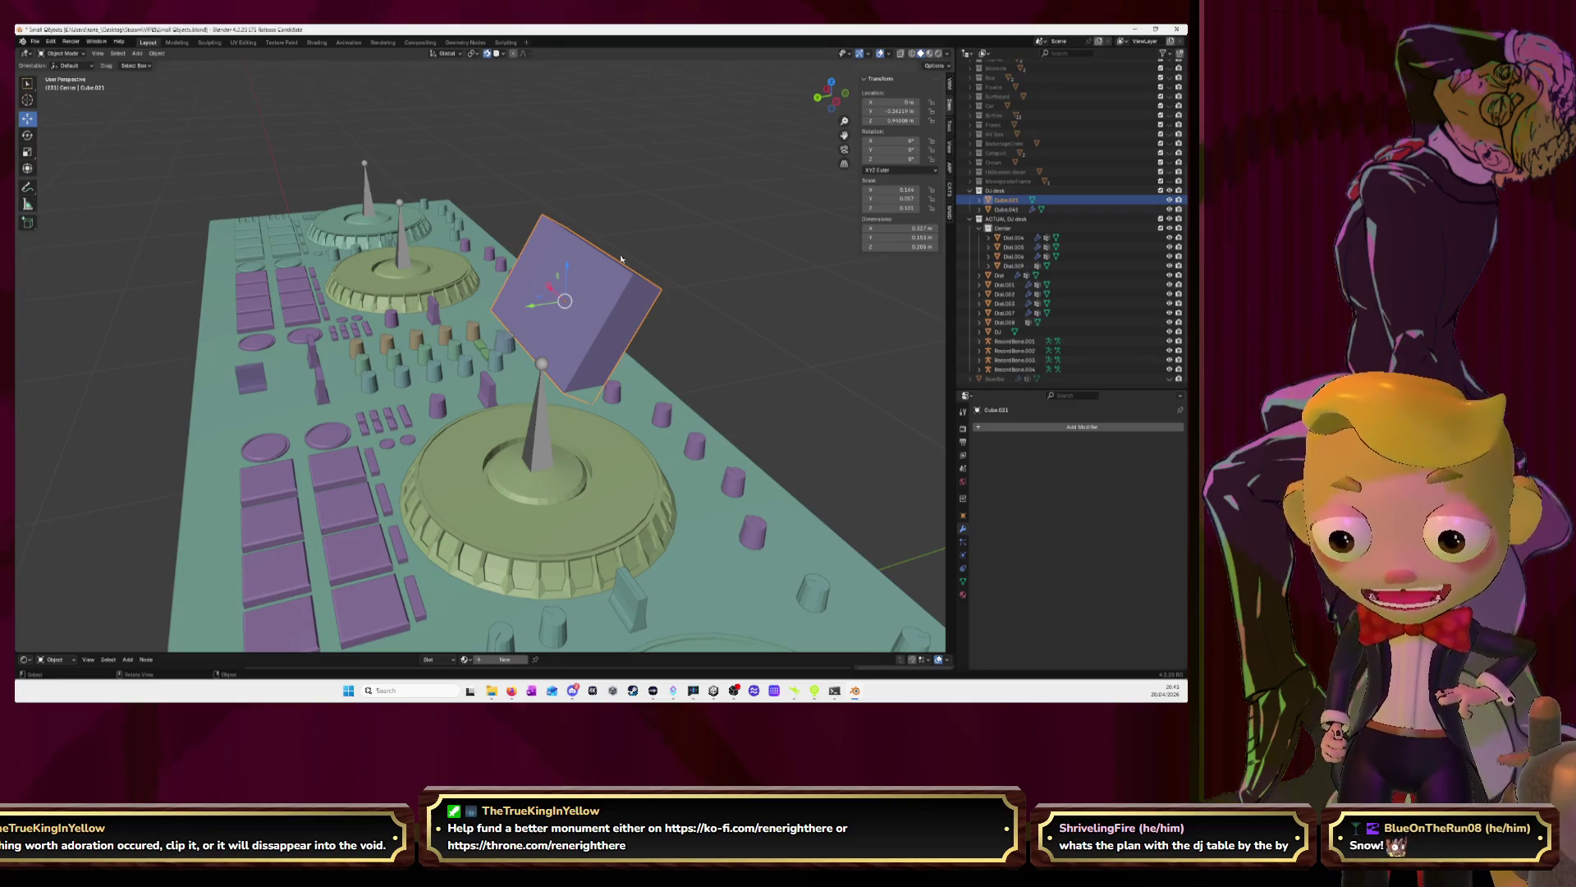
key("Tab")
middle_click_drag(617, 264, 574, 278)
key("ctrl+b")
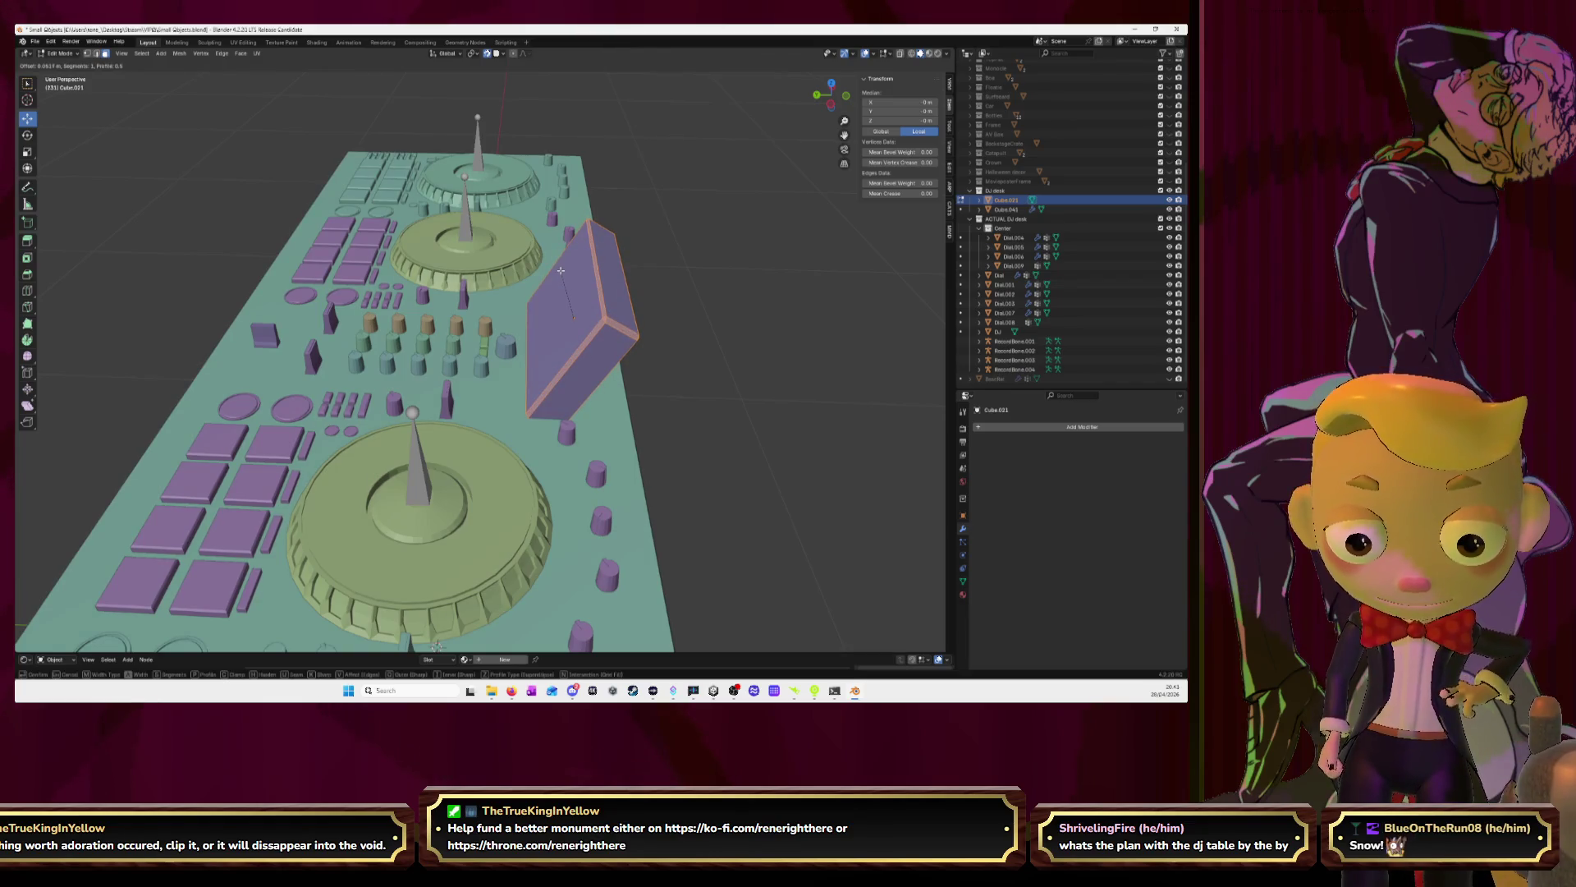
Confirm the bevel on the box edges and check it in Object Mode
left_click(561, 271)
middle_click_drag(560, 270, 578, 265)
scroll(579, 265, "up", 3)
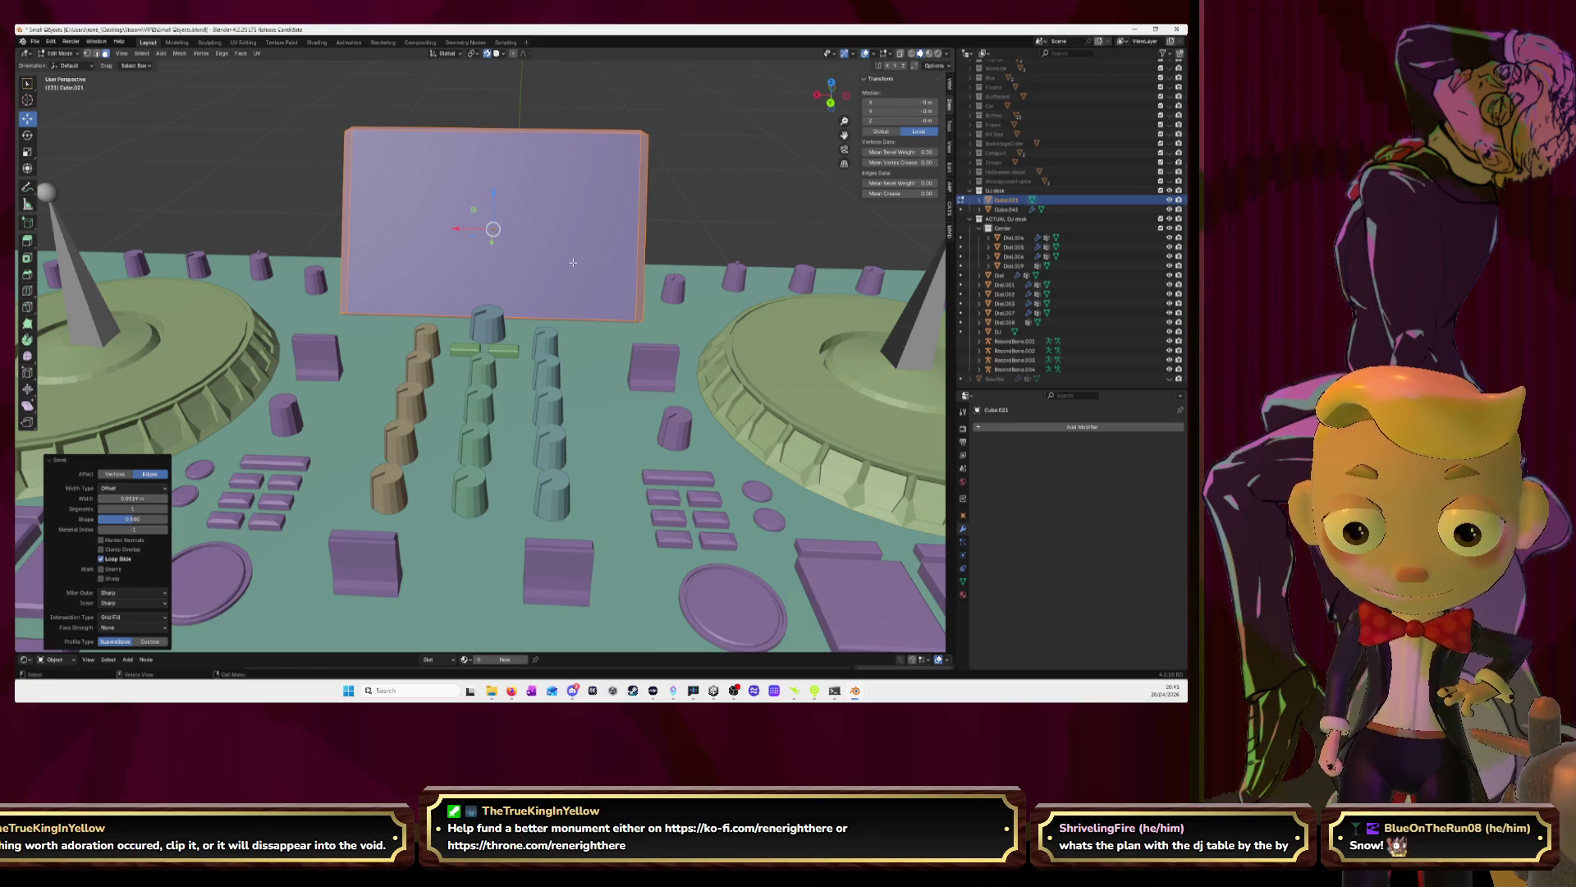
key("Tab")
key("Tab")
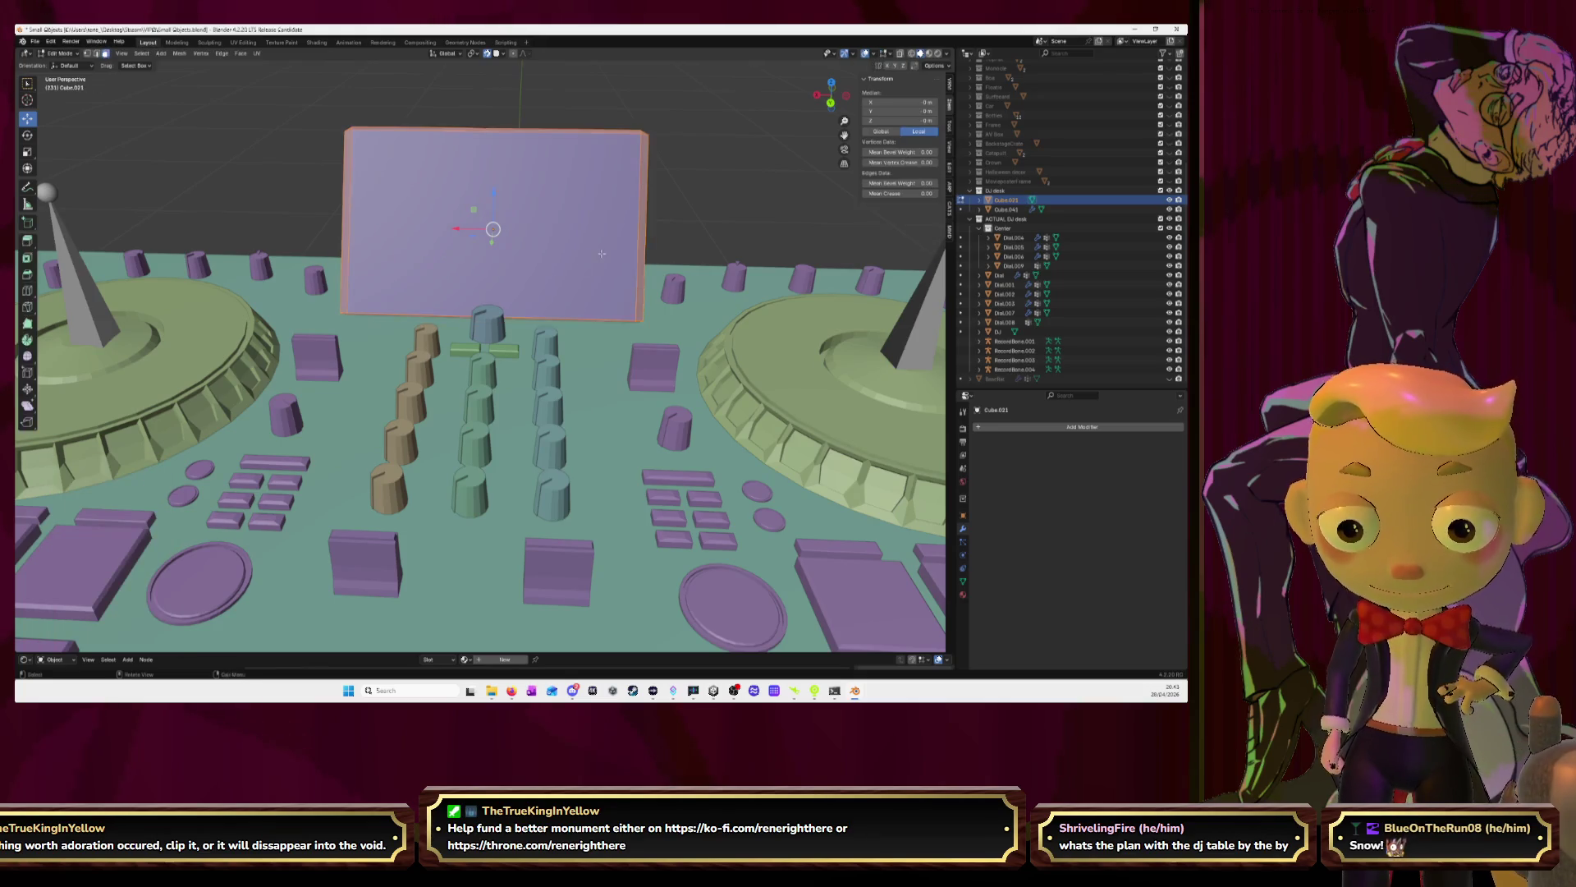
mouse_move(574, 266)
middle_mouse_down()
mouse_move(493, 232)
mouse_move(603, 246)
middle_mouse_up()
Inset the top face of the tilted box to leave a thin border
left_click(606, 247)
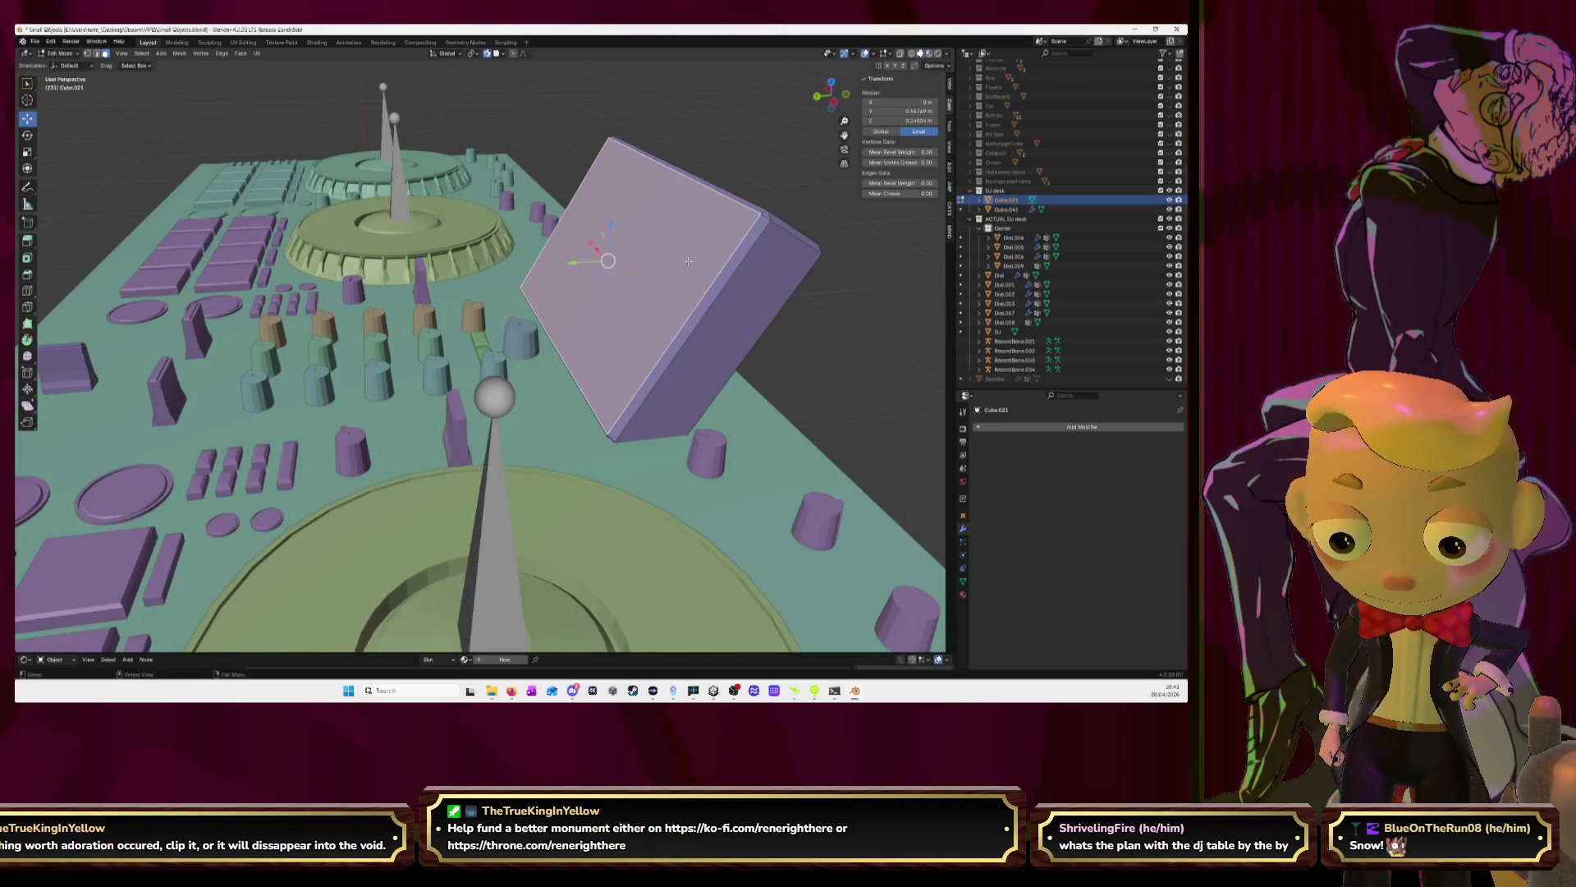
key("i")
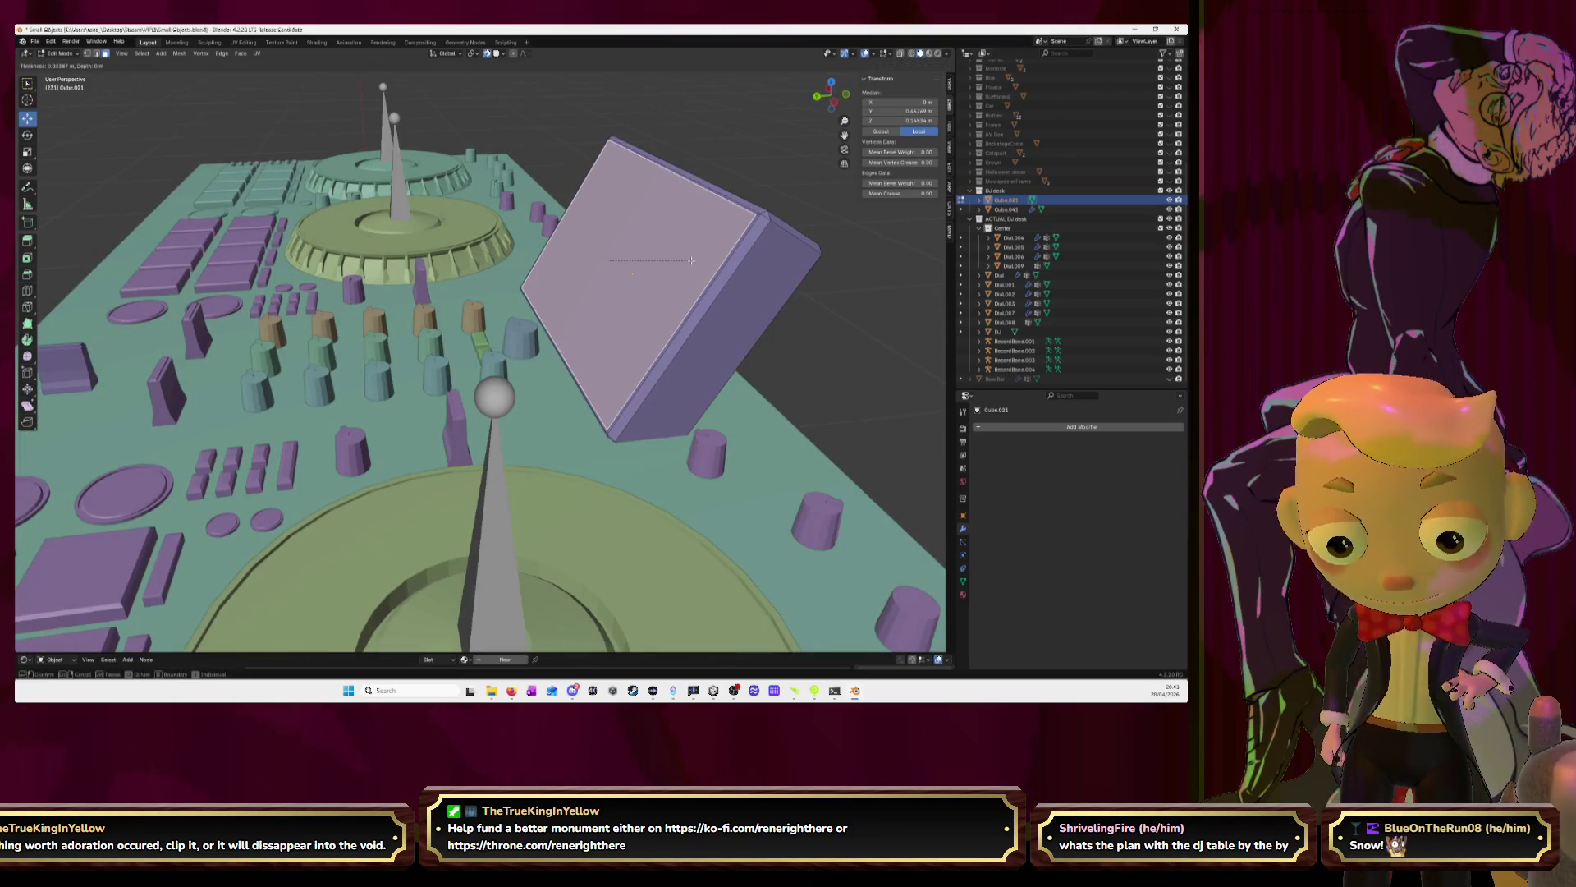
left_click(692, 260)
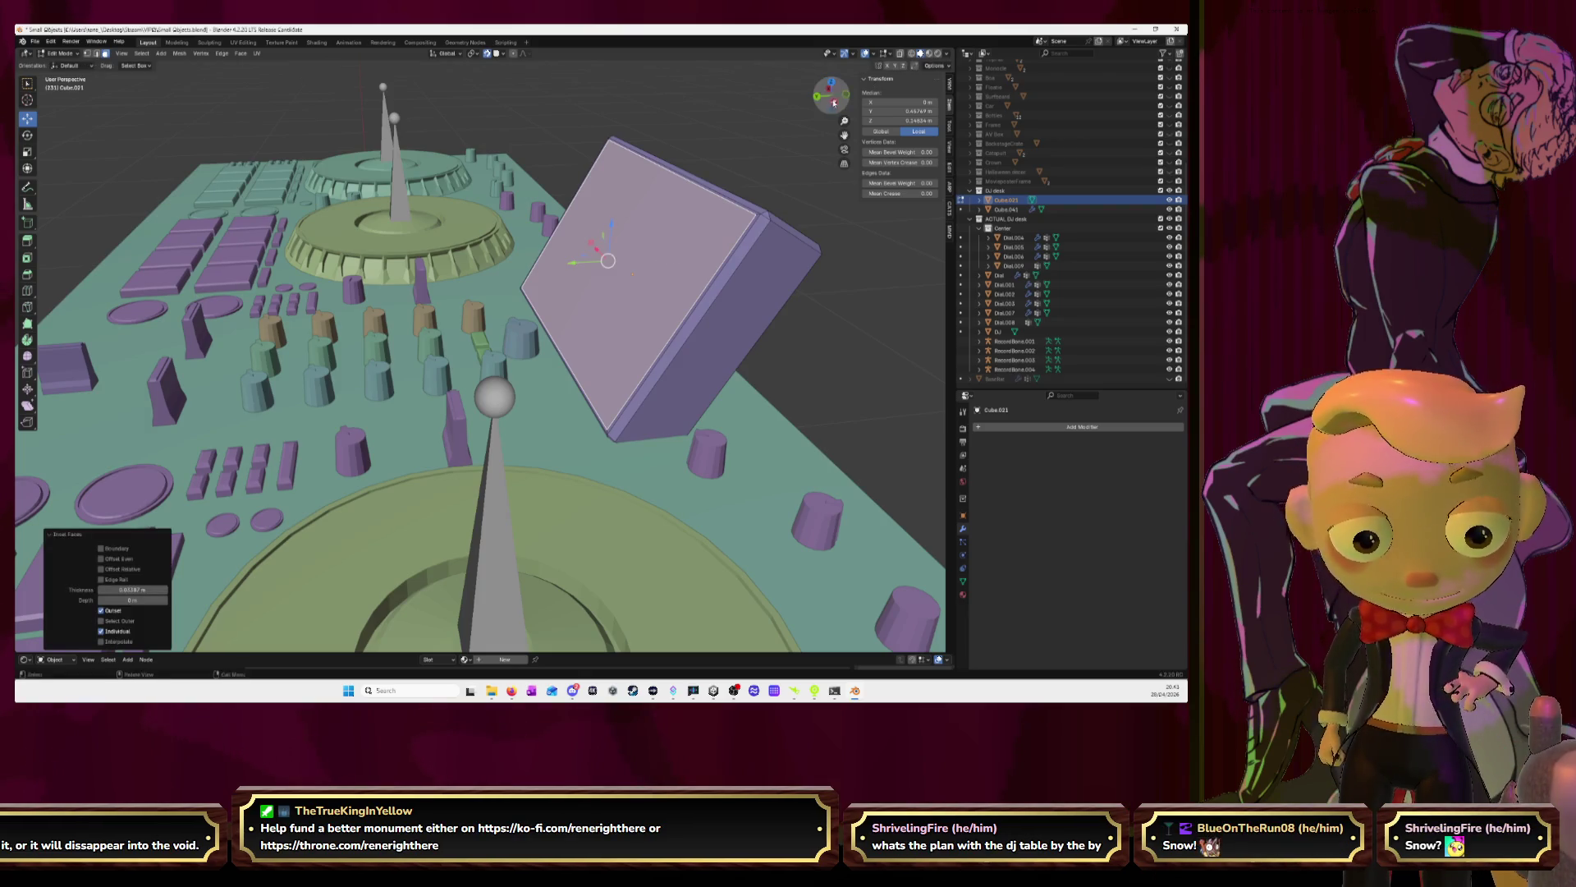
In side view, push the inset face along its normal
left_click(834, 102)
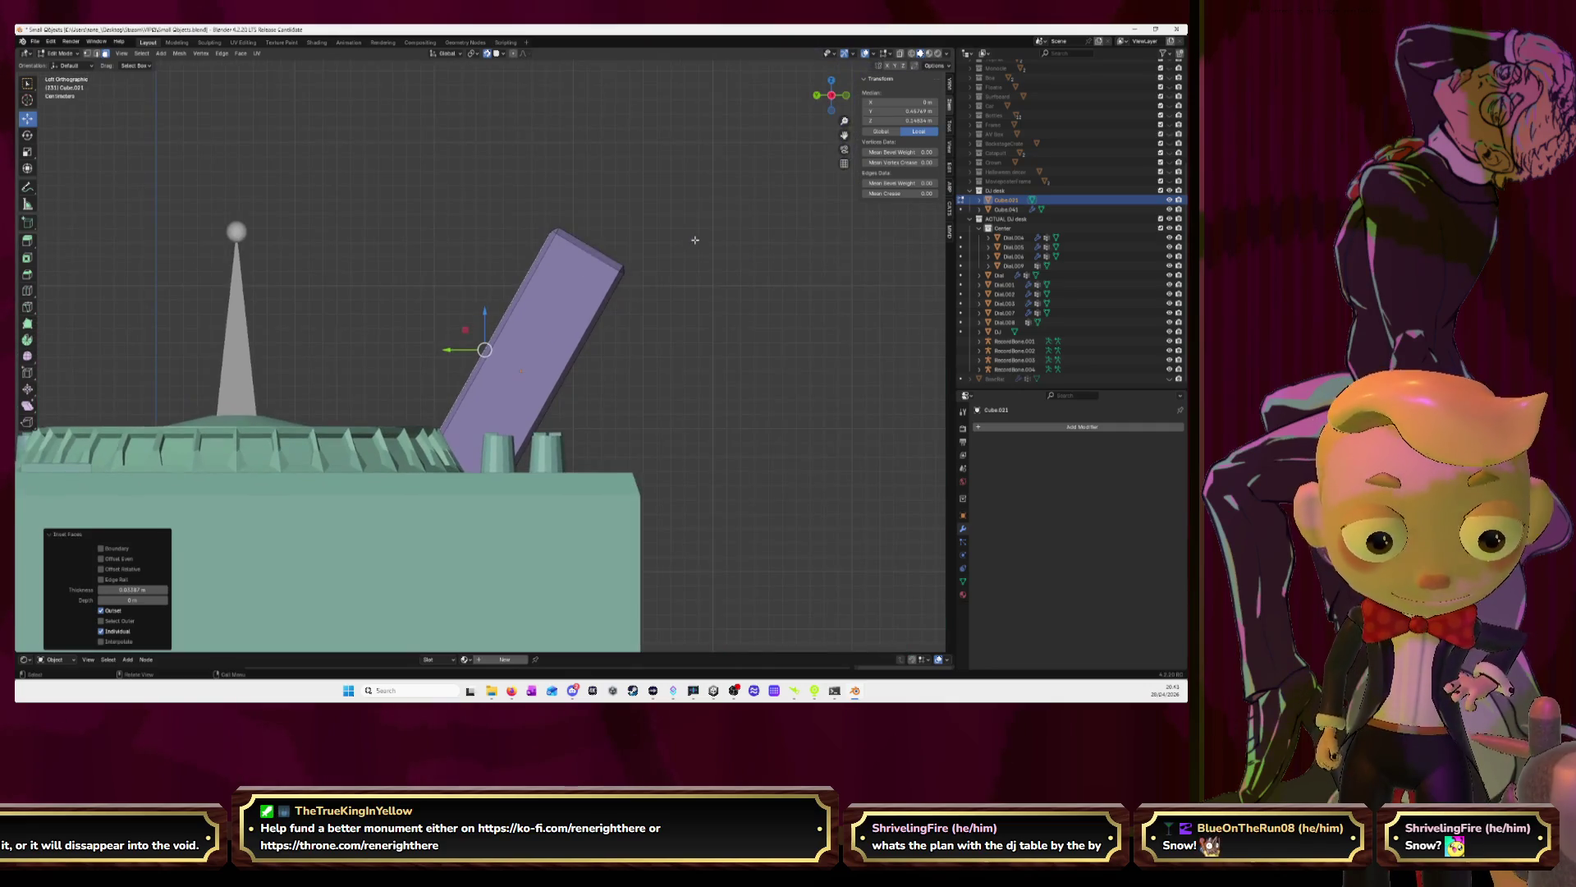
scroll(525, 348, "up", 4)
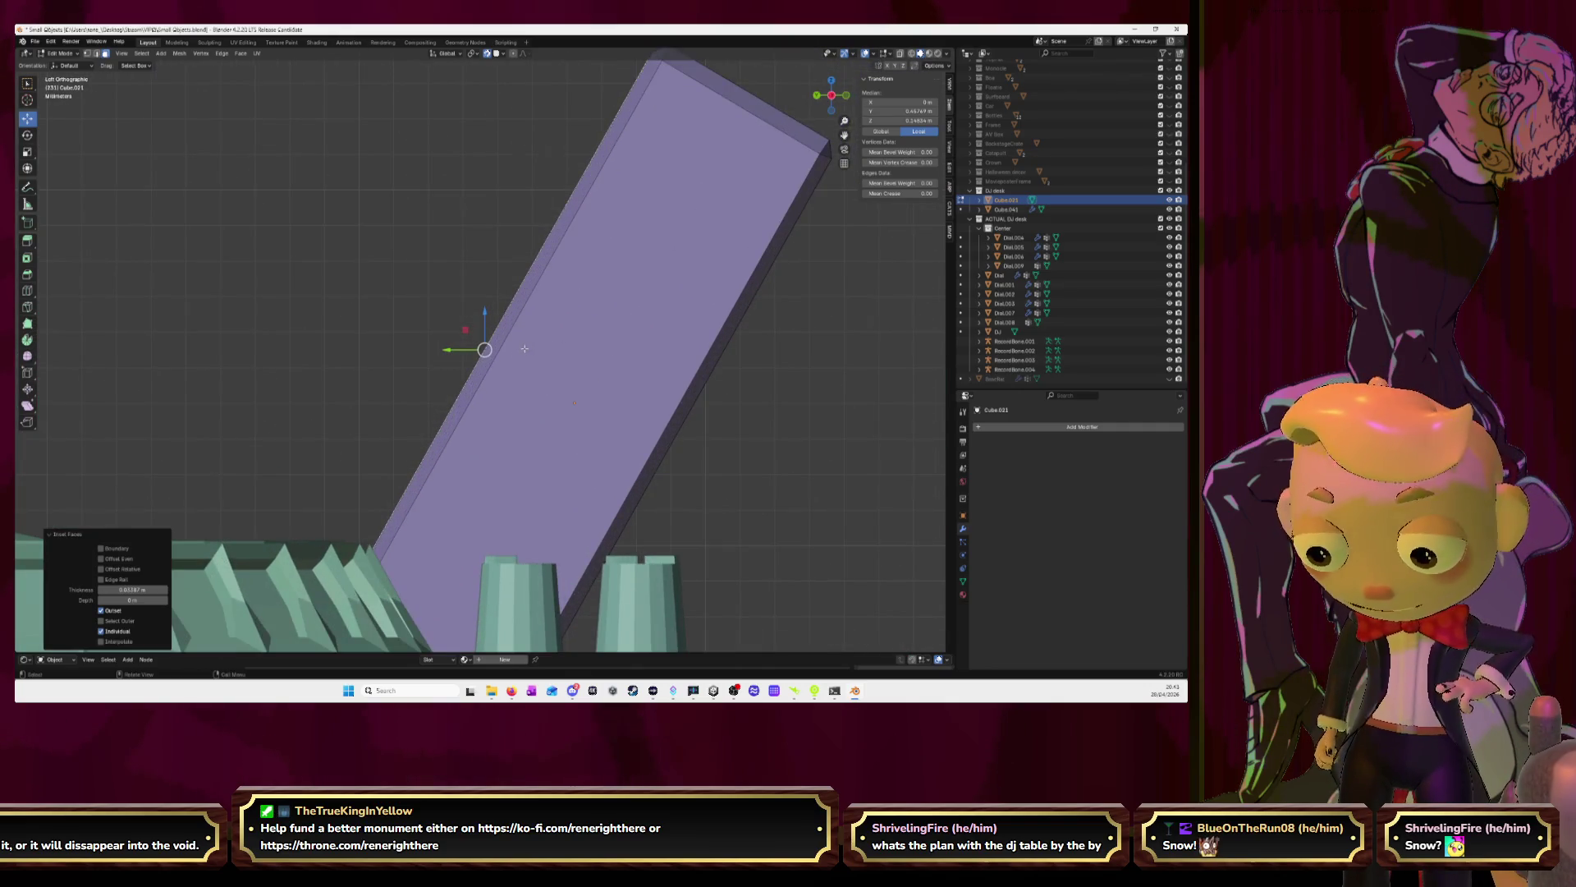
key("g")
key("z")
key("z")
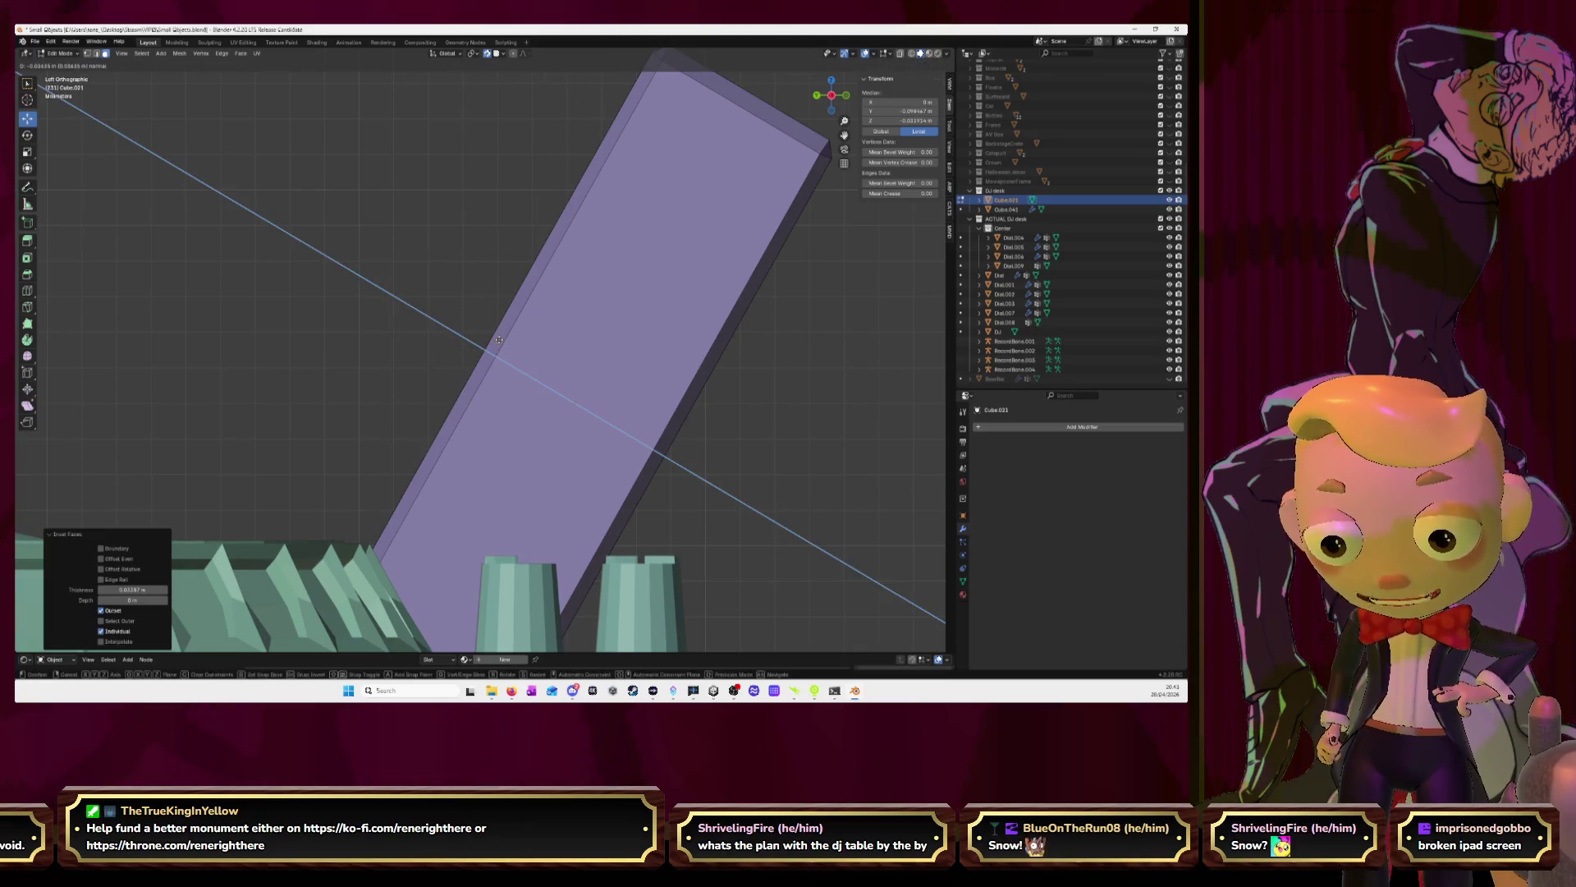
key("y")
key("Escape")
left_click(509, 339)
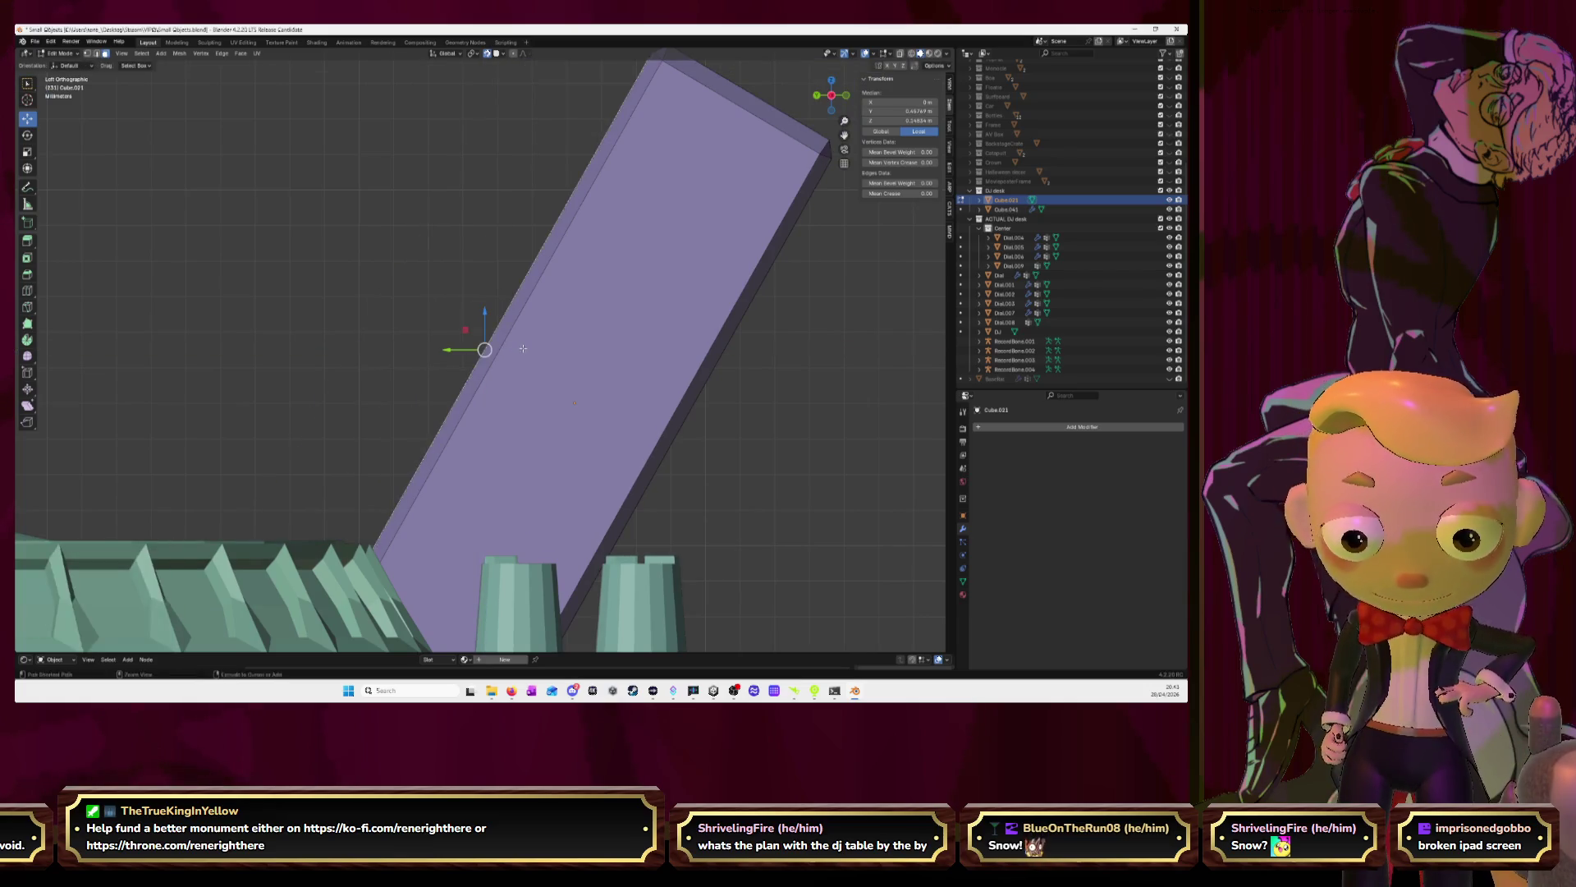
mouse_move(515, 337)
middle_mouse_down()
mouse_move(468, 348)
mouse_move(495, 347)
middle_mouse_up()
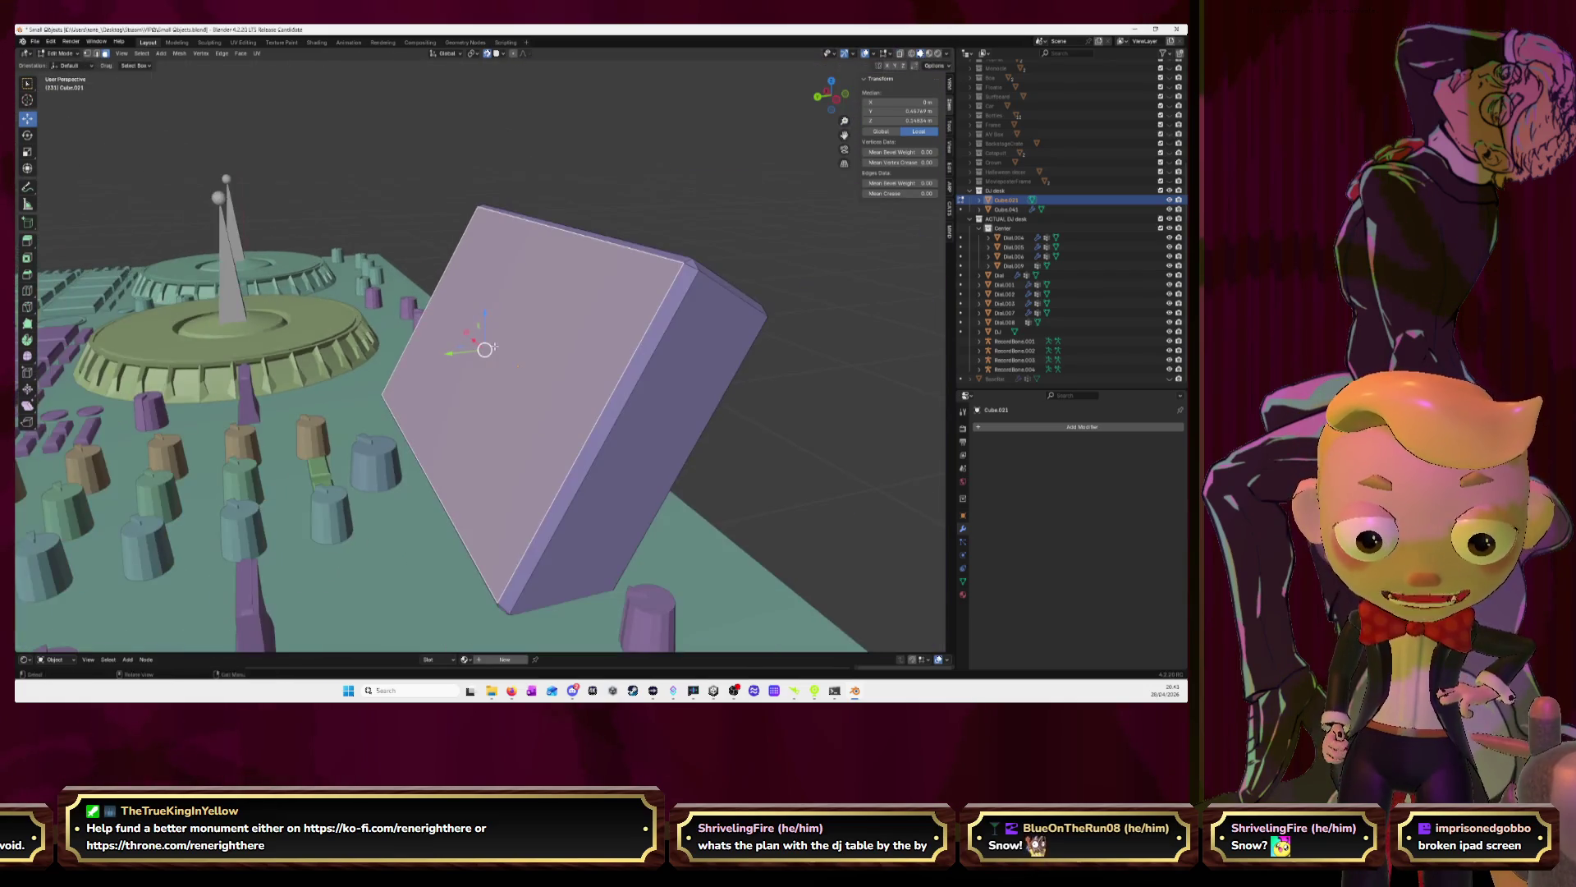
Offset the inset face further along its normal
key("g")
key("z")
key("z")
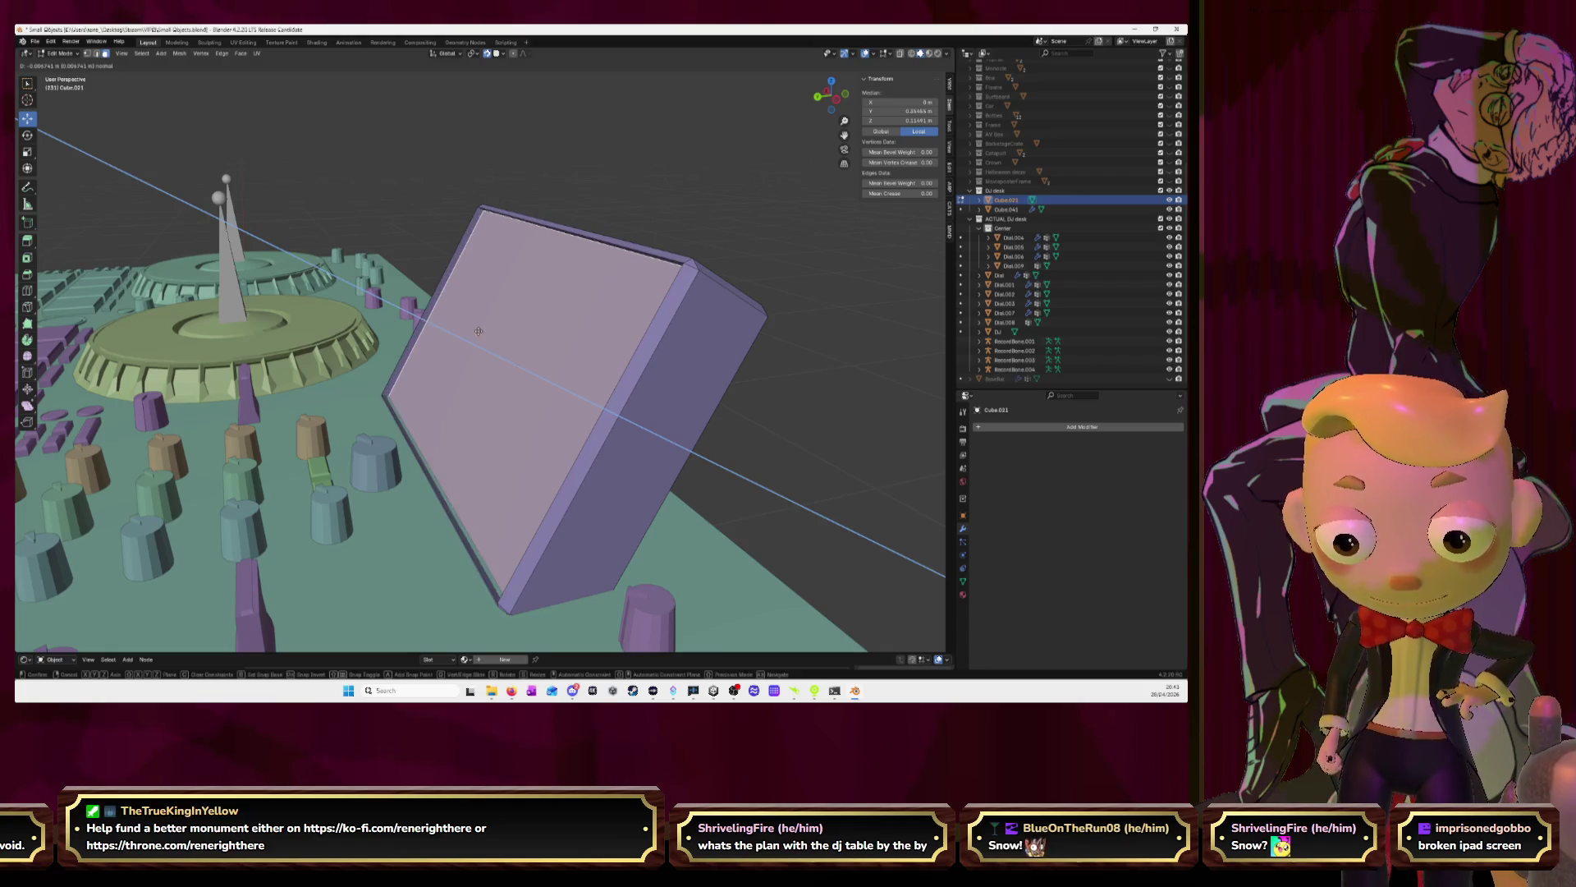
left_click(509, 345)
Extrude the box's front face outward along its normal
key("a")
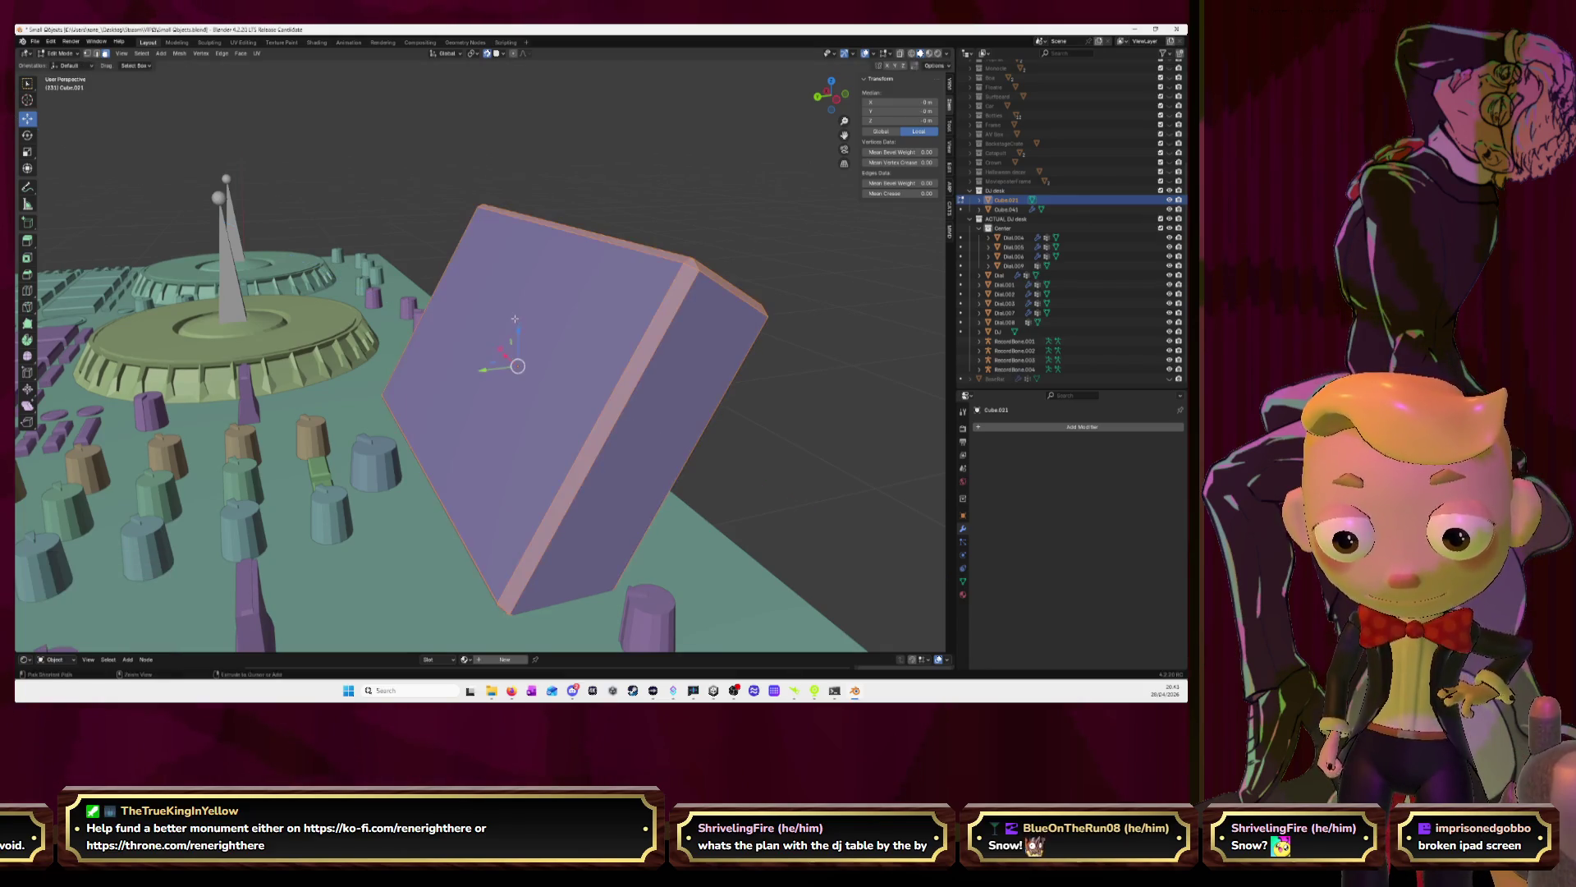
left_click(484, 350)
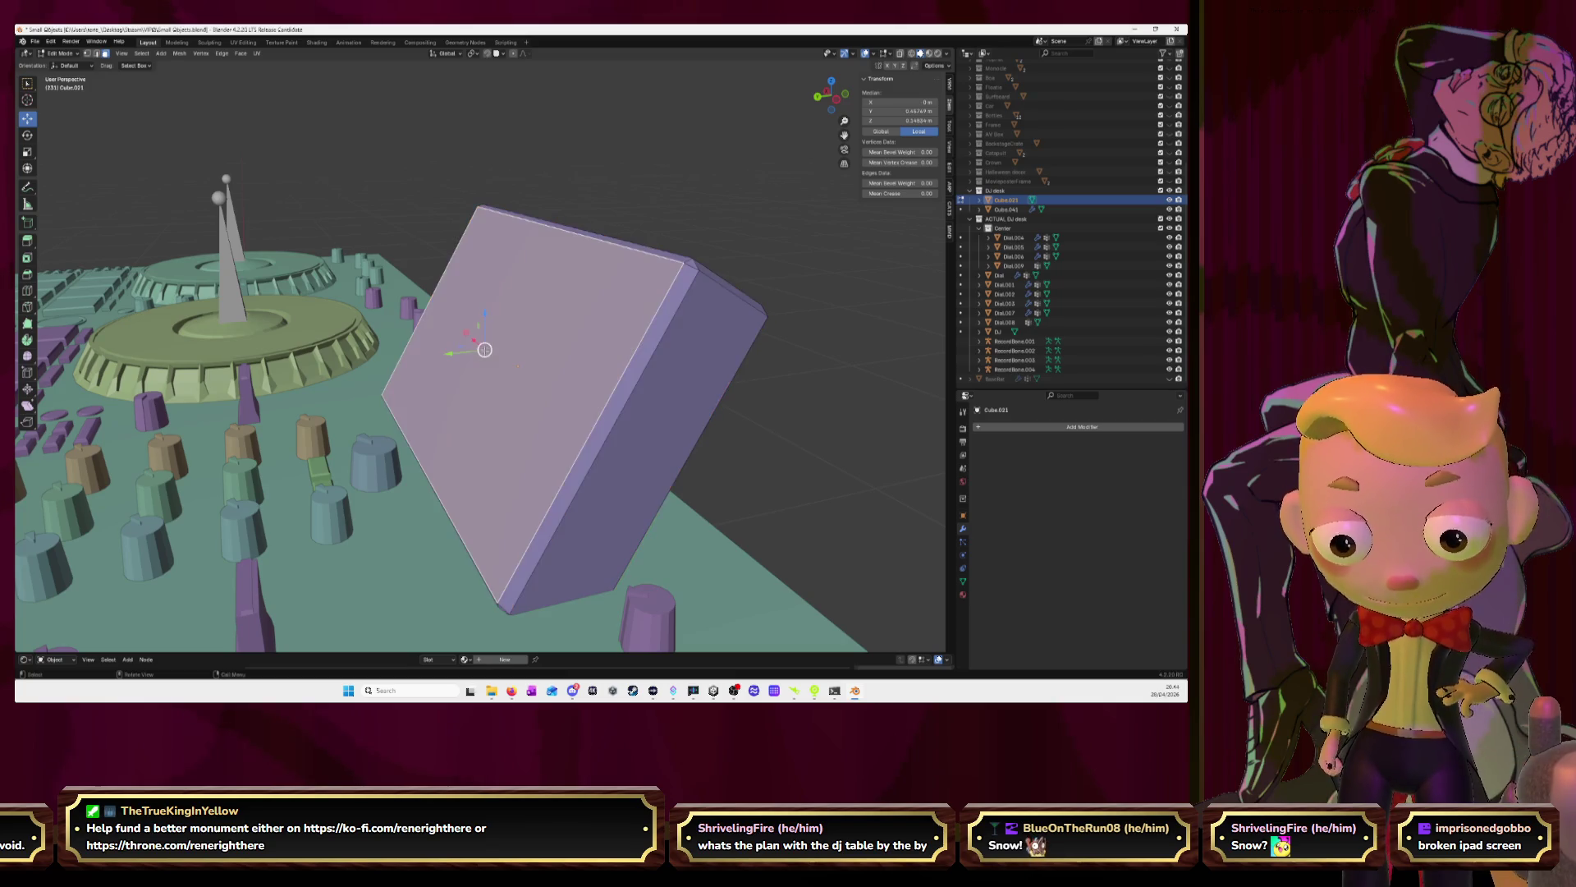
key("e")
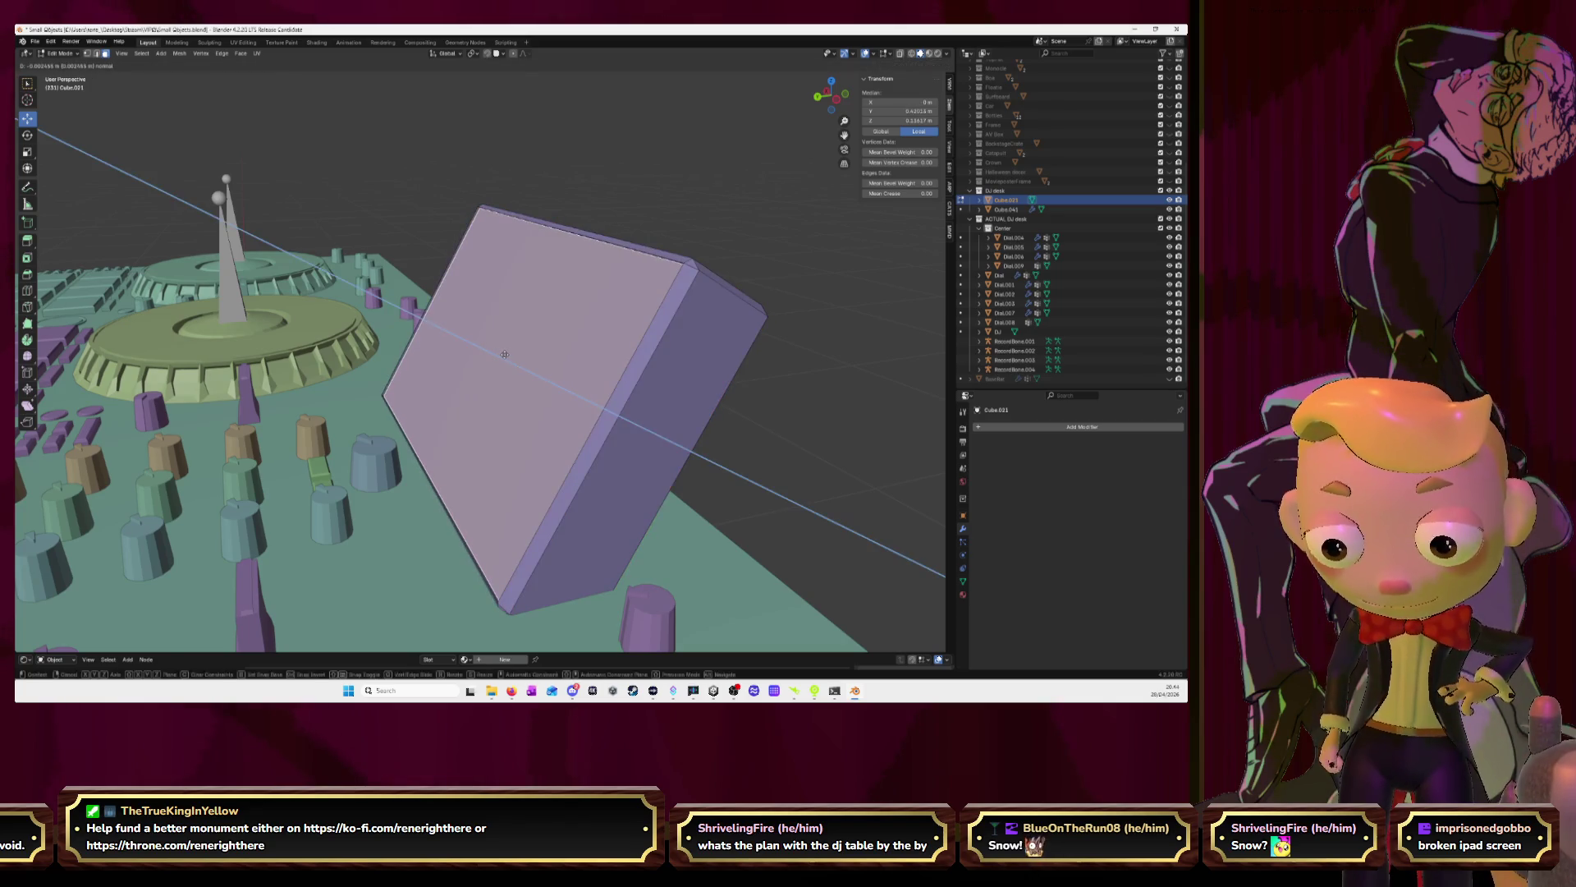
left_click(509, 352)
middle_click_drag(509, 351, 587, 363)
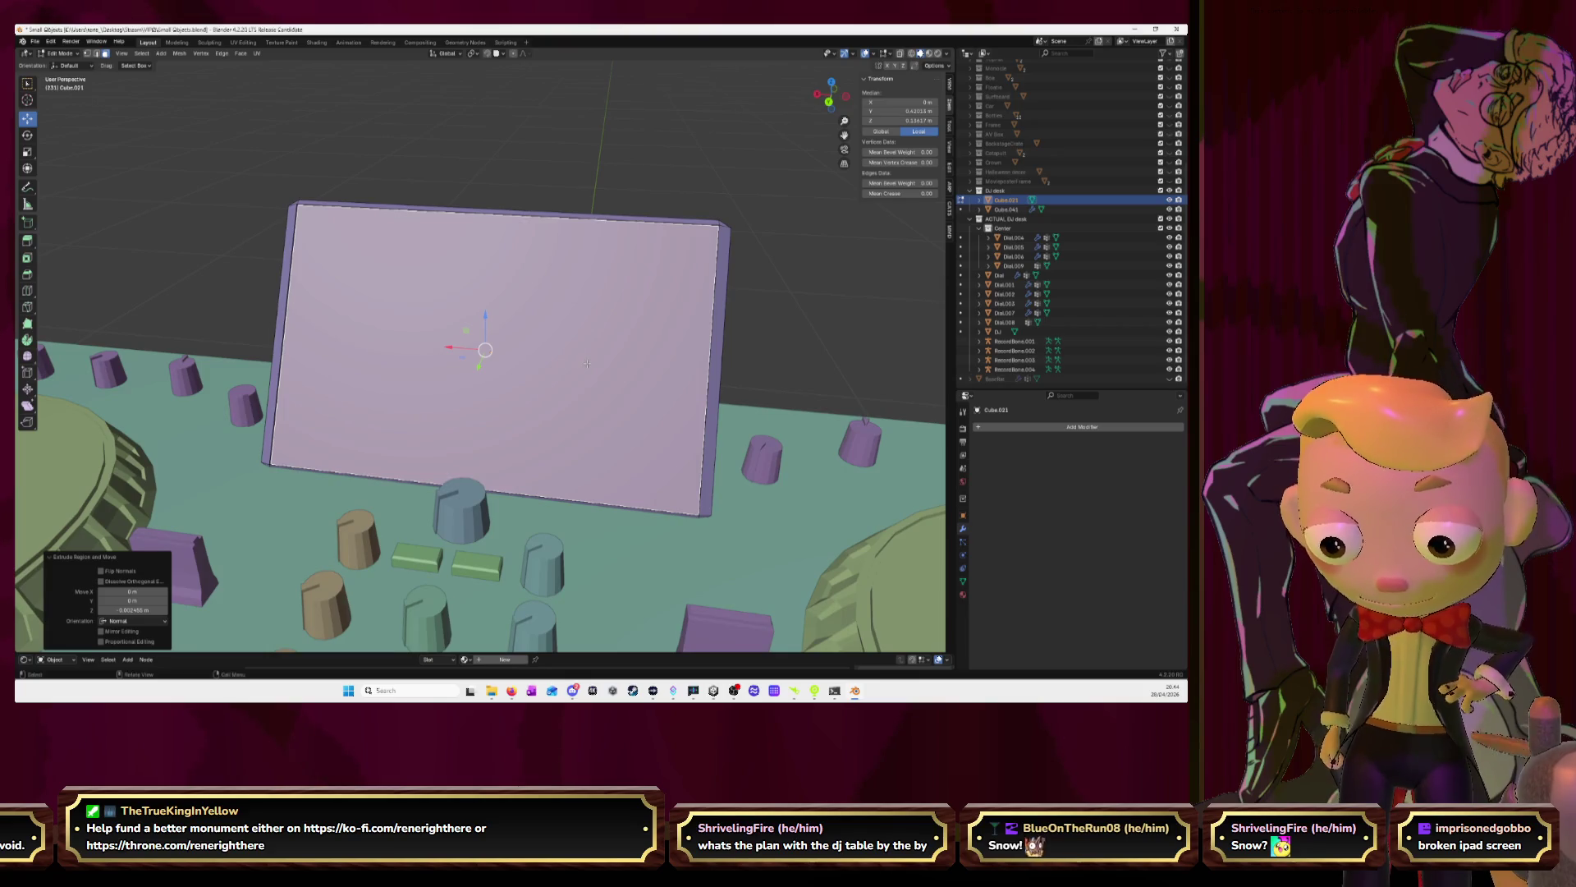
Inset the extruded panel face and review the whole DJ desk
key("i")
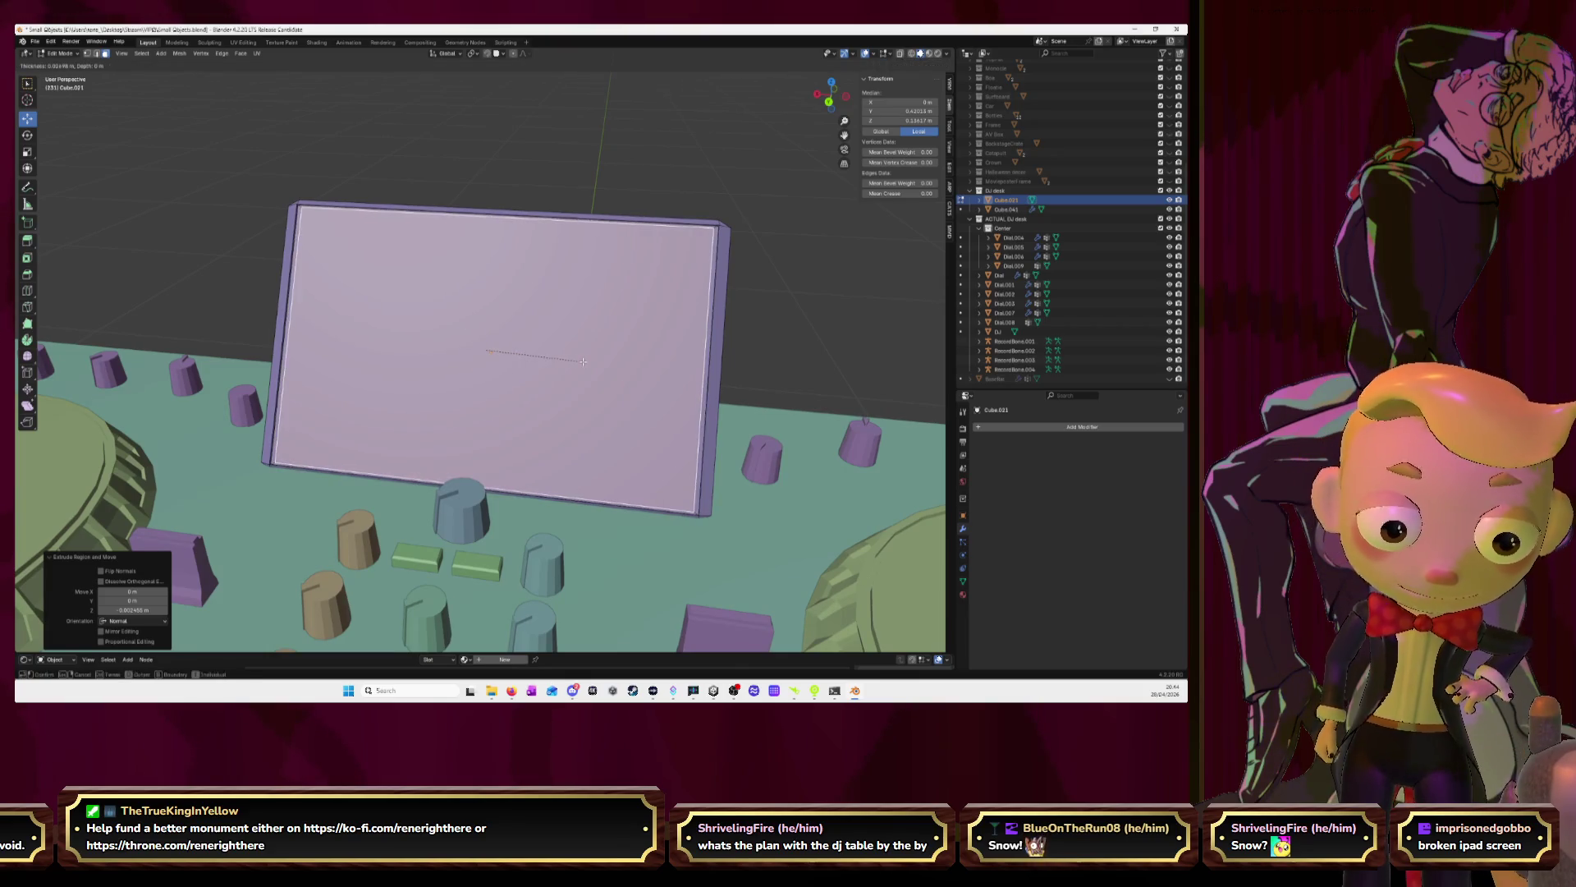
left_click(482, 341)
key("Tab")
mouse_move(510, 366)
middle_mouse_down()
mouse_move(662, 392)
mouse_move(616, 386)
middle_mouse_up()
key("Tab")
Select the inset screen face with its surrounding faces and vertex-slide them in side view
left_click(530, 374)
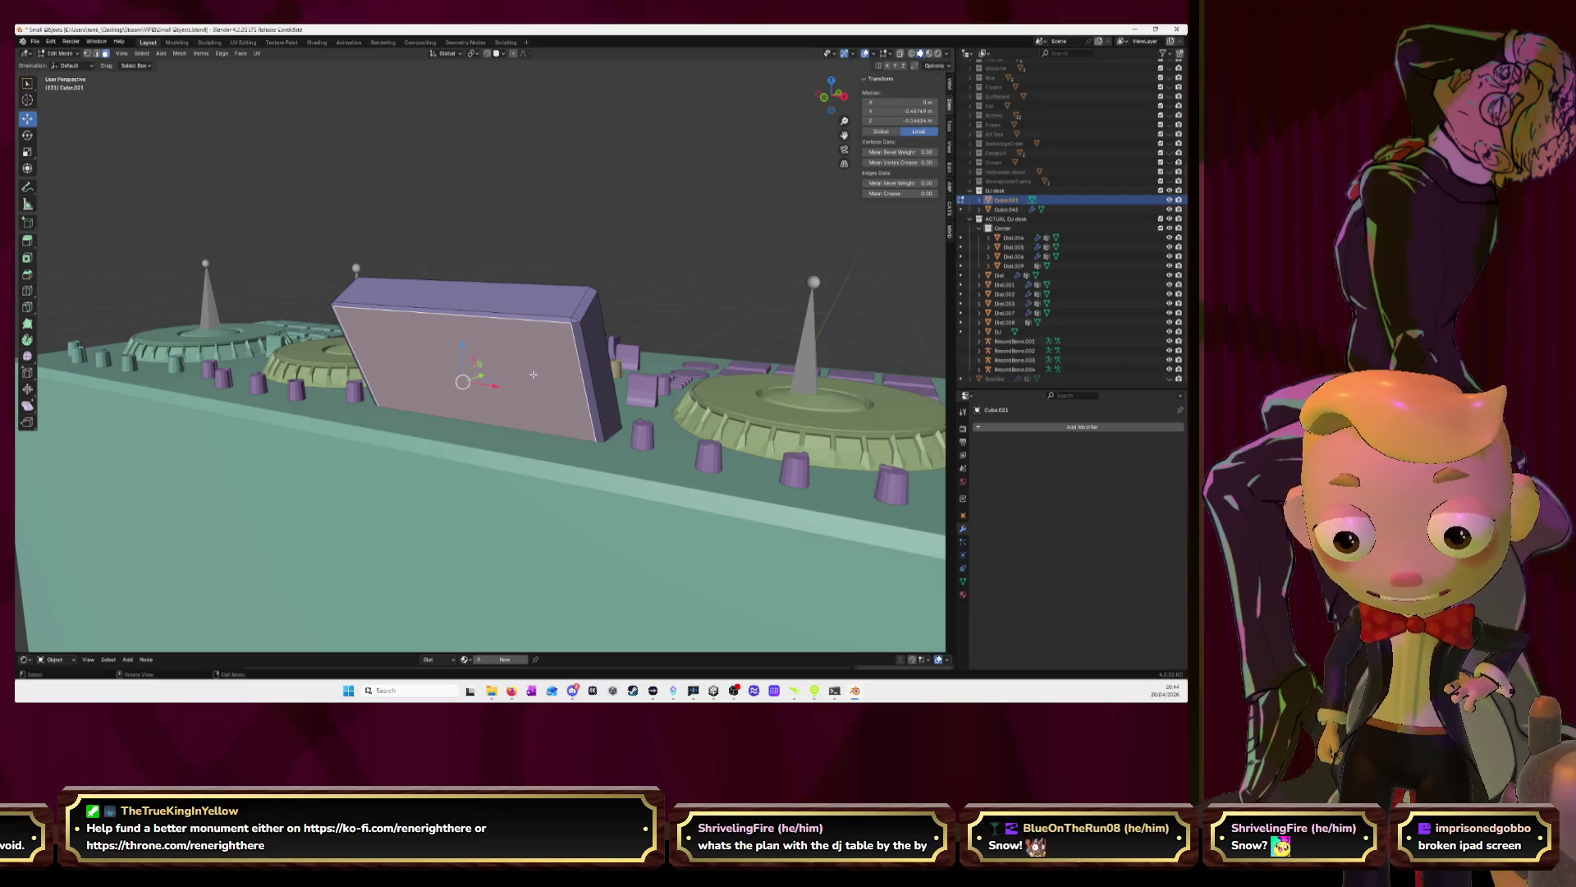
key("ctrl+KP_Add")
mouse_move(533, 374)
middle_mouse_down()
mouse_move(454, 384)
mouse_move(525, 366)
middle_mouse_up()
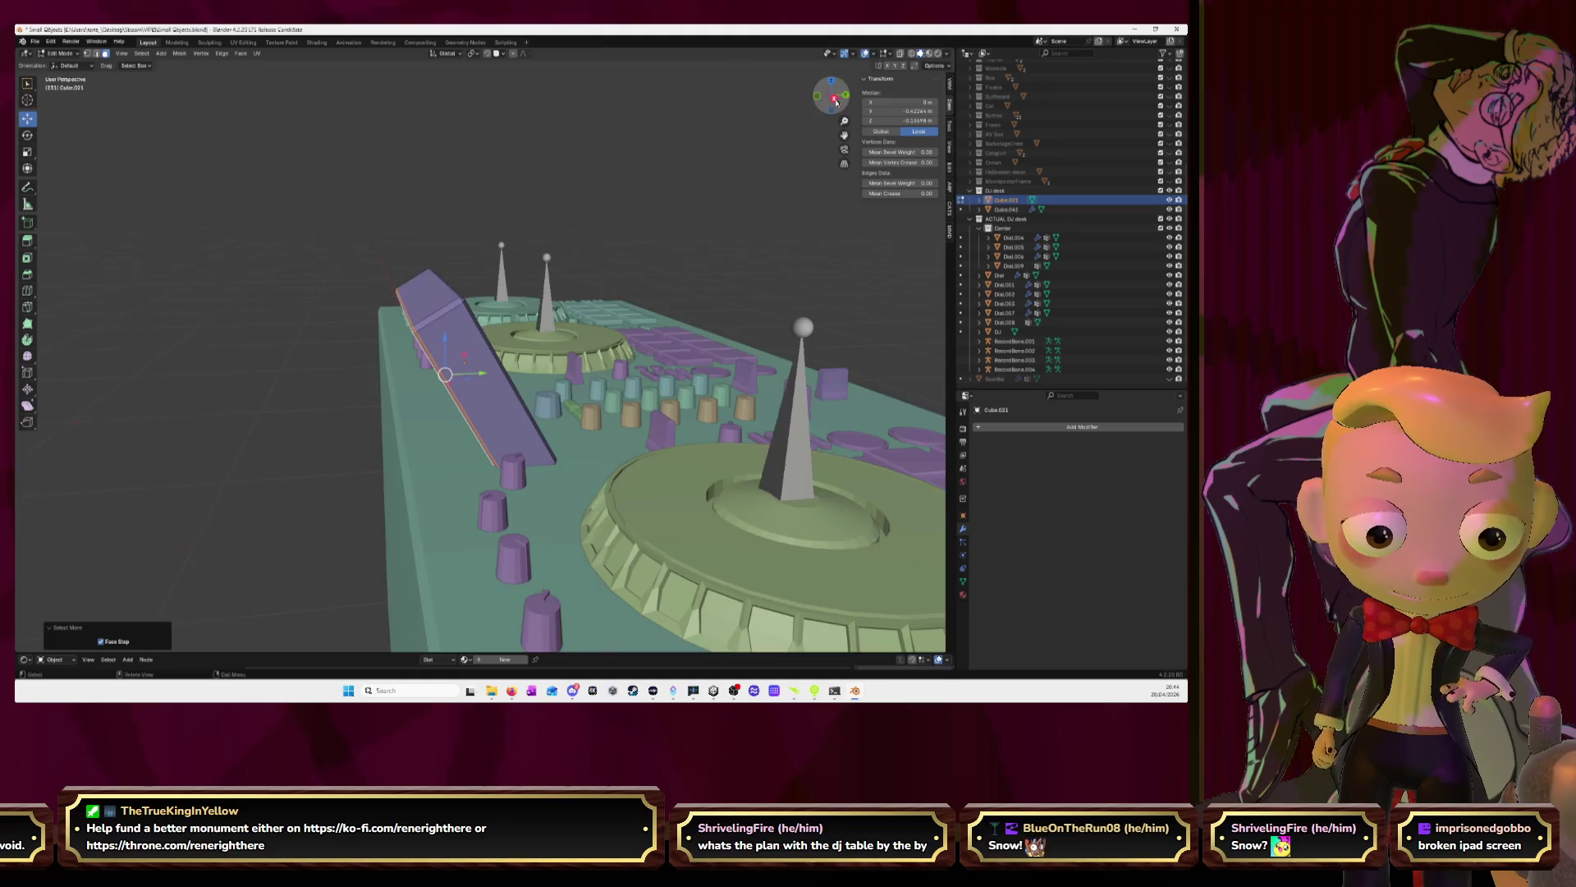
left_click(835, 100)
key("shift+v")
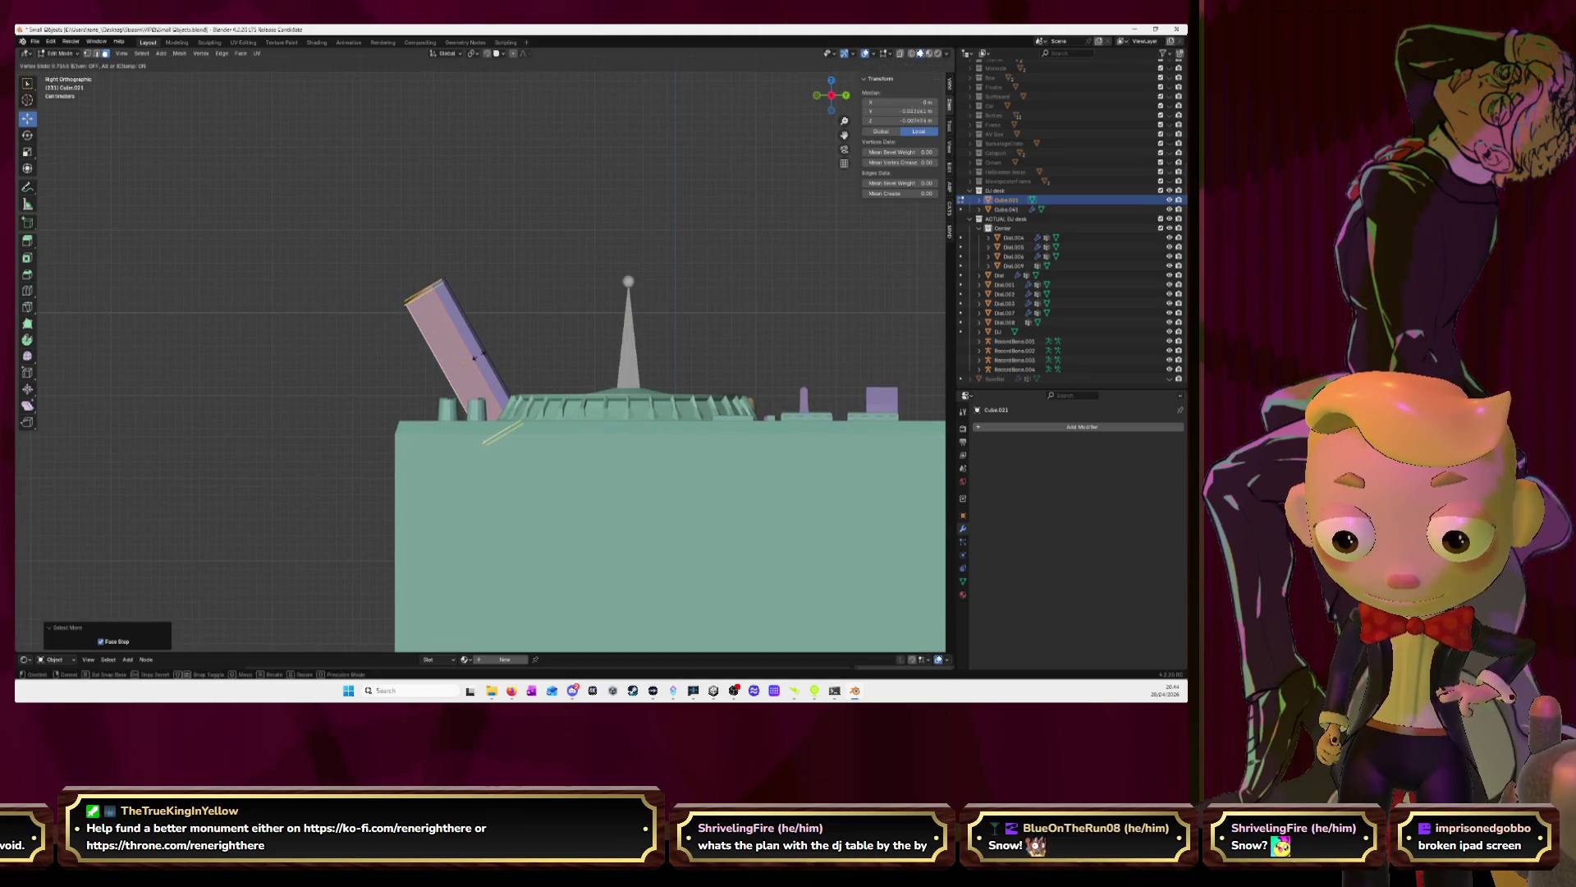
left_click(476, 356)
Deselect the panel and begin sliding one of its side edges in Right Orthographic
middle_click_drag(476, 356, 452, 393)
left_click(453, 392)
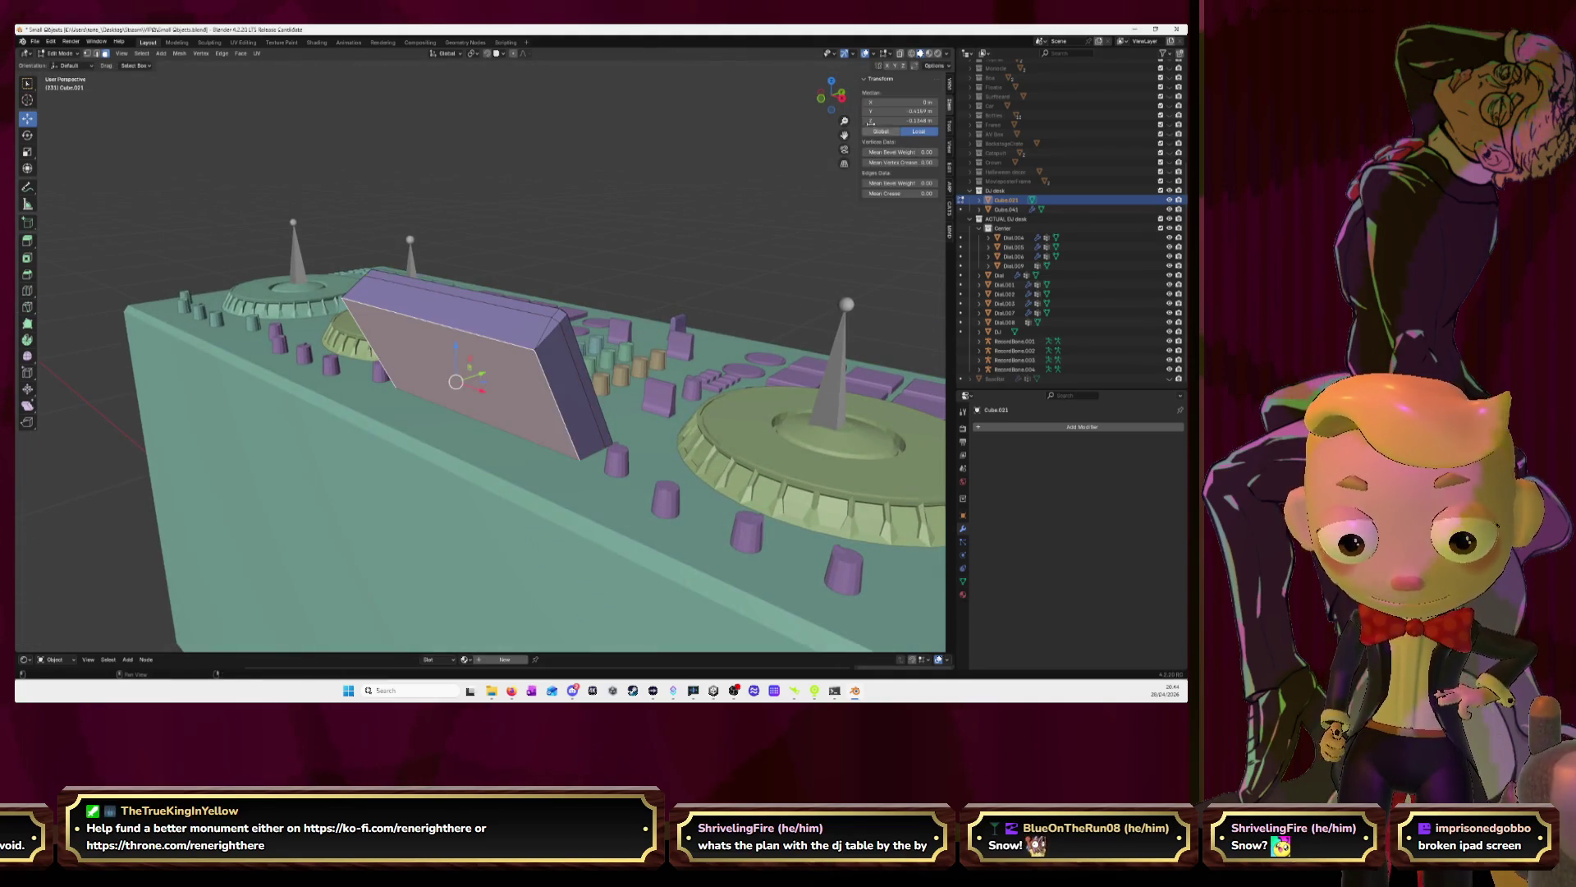
key("KP_3")
key("g")
key("g")
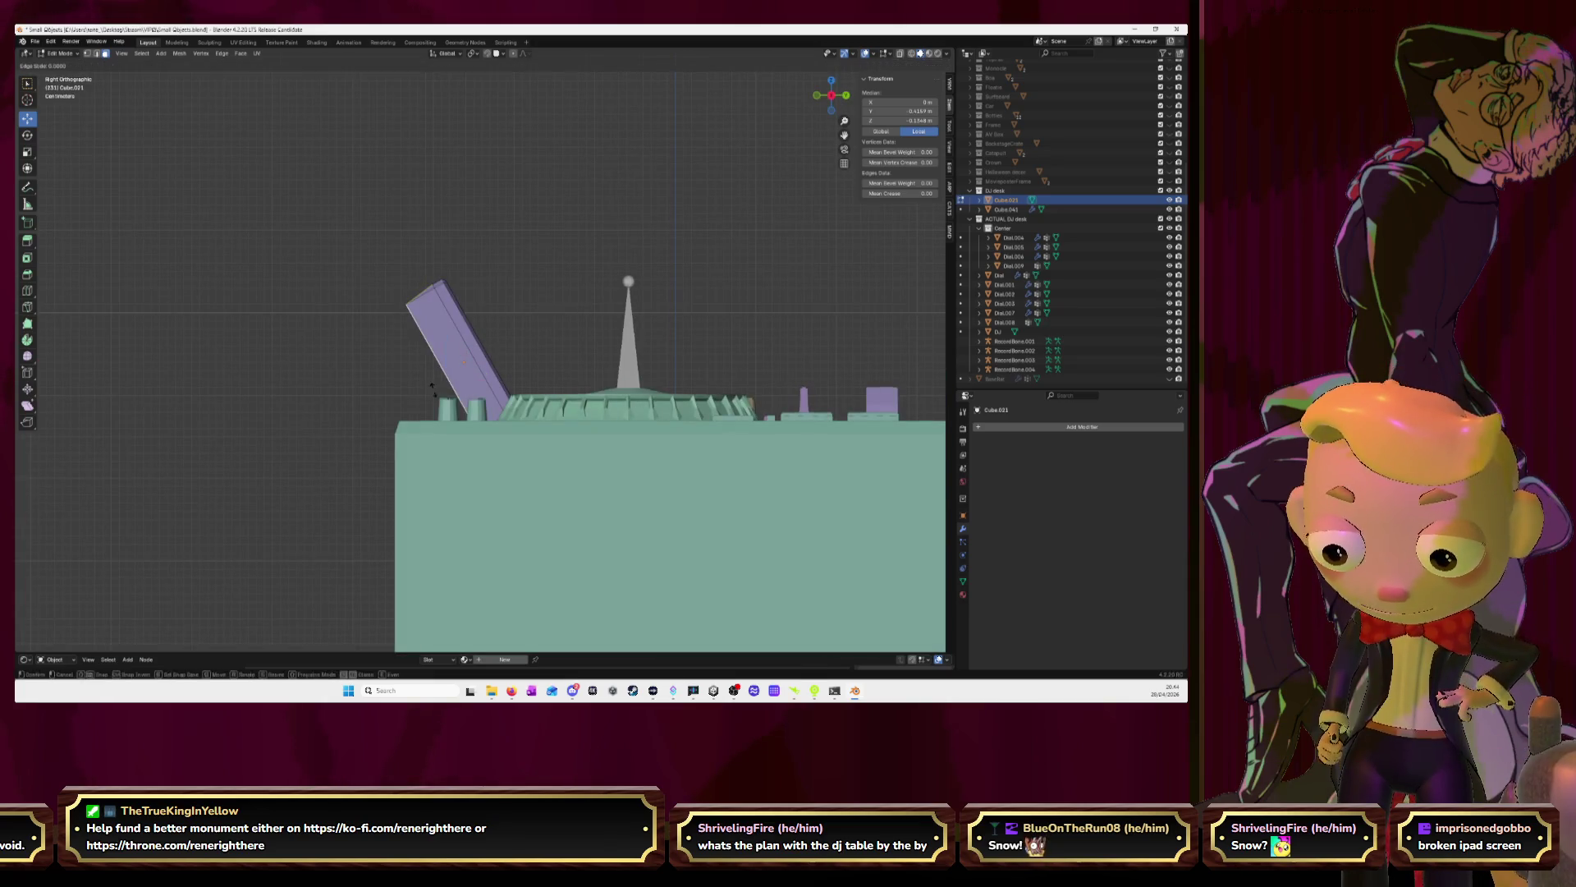
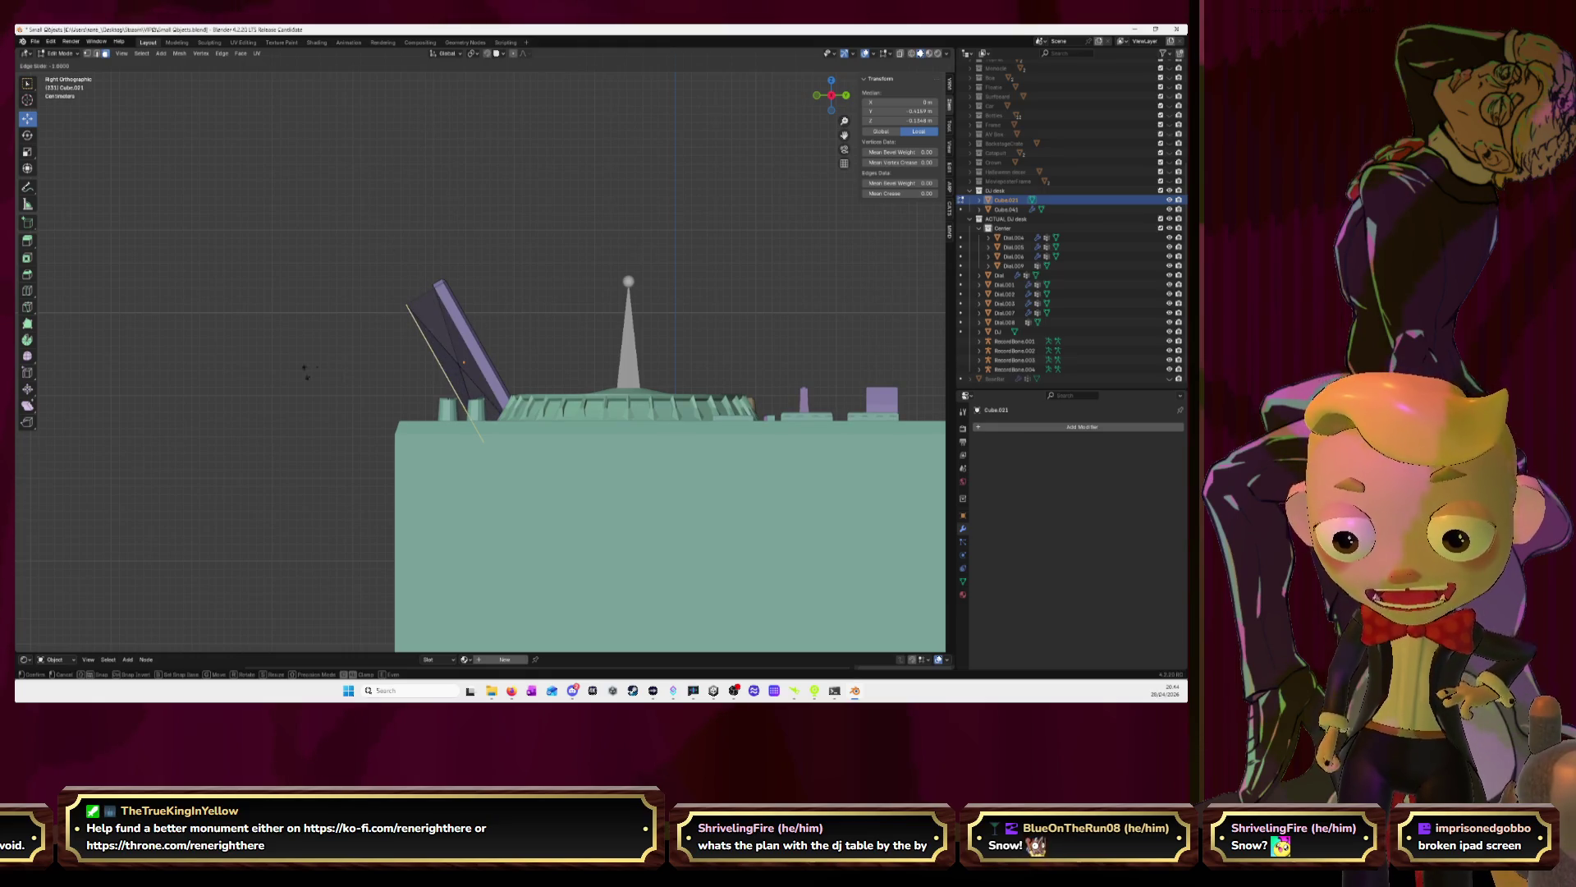
Cancel the edge slide and tilt the Cube.021 panel -5° on X in Object Mode
key("Escape")
mouse_move(380, 217)
middle_mouse_down()
mouse_move(345, 281)
mouse_move(435, 280)
mouse_move(522, 312)
middle_mouse_up()
left_click(462, 280, "ctrl")
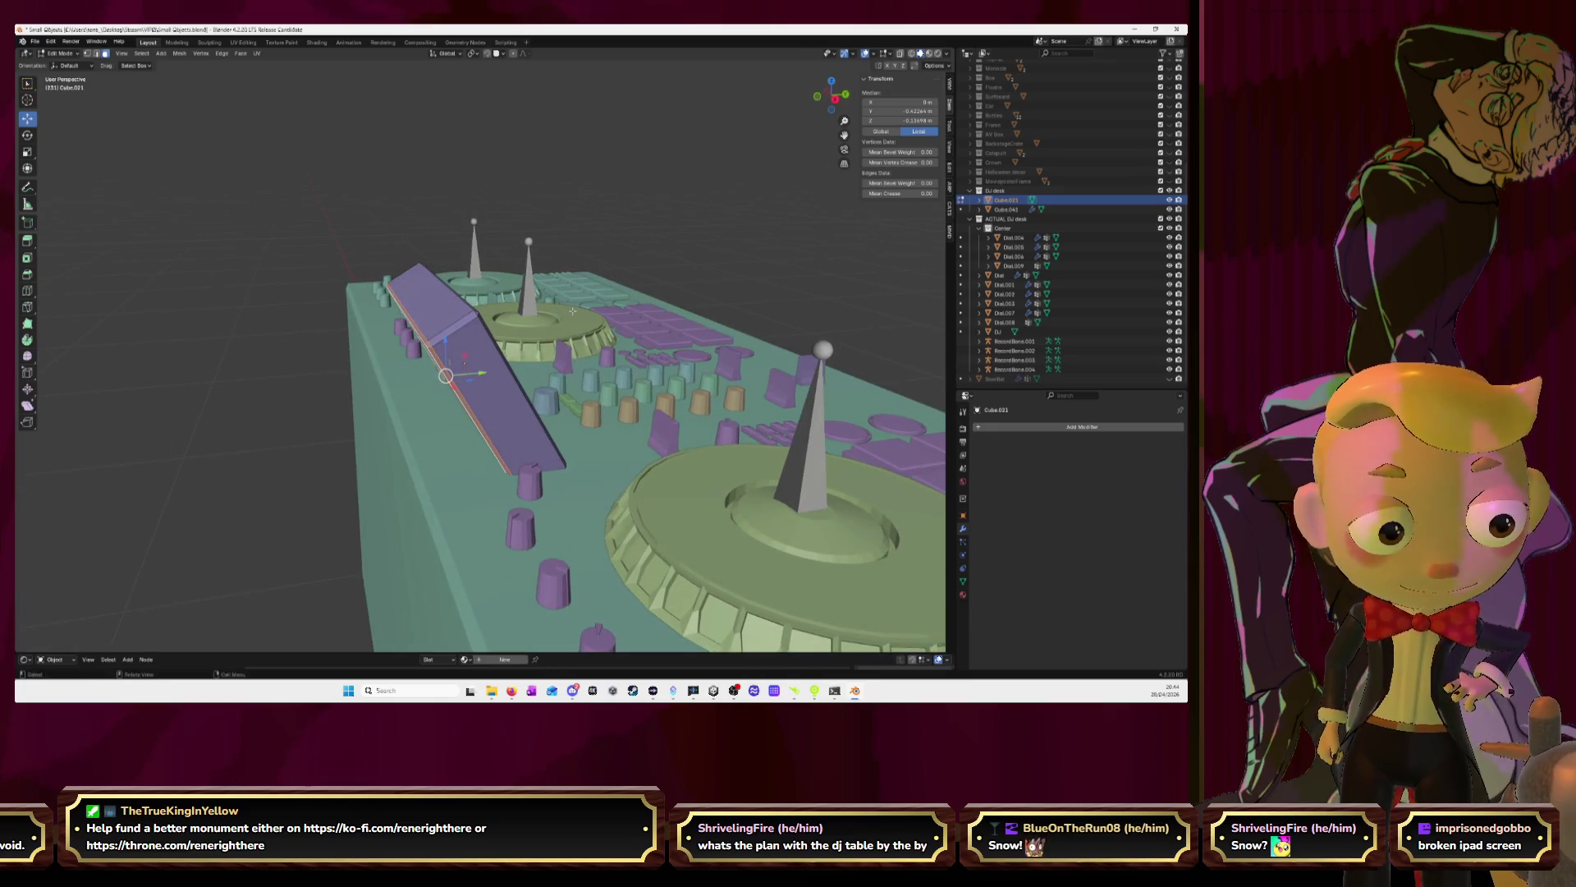
key("Tab")
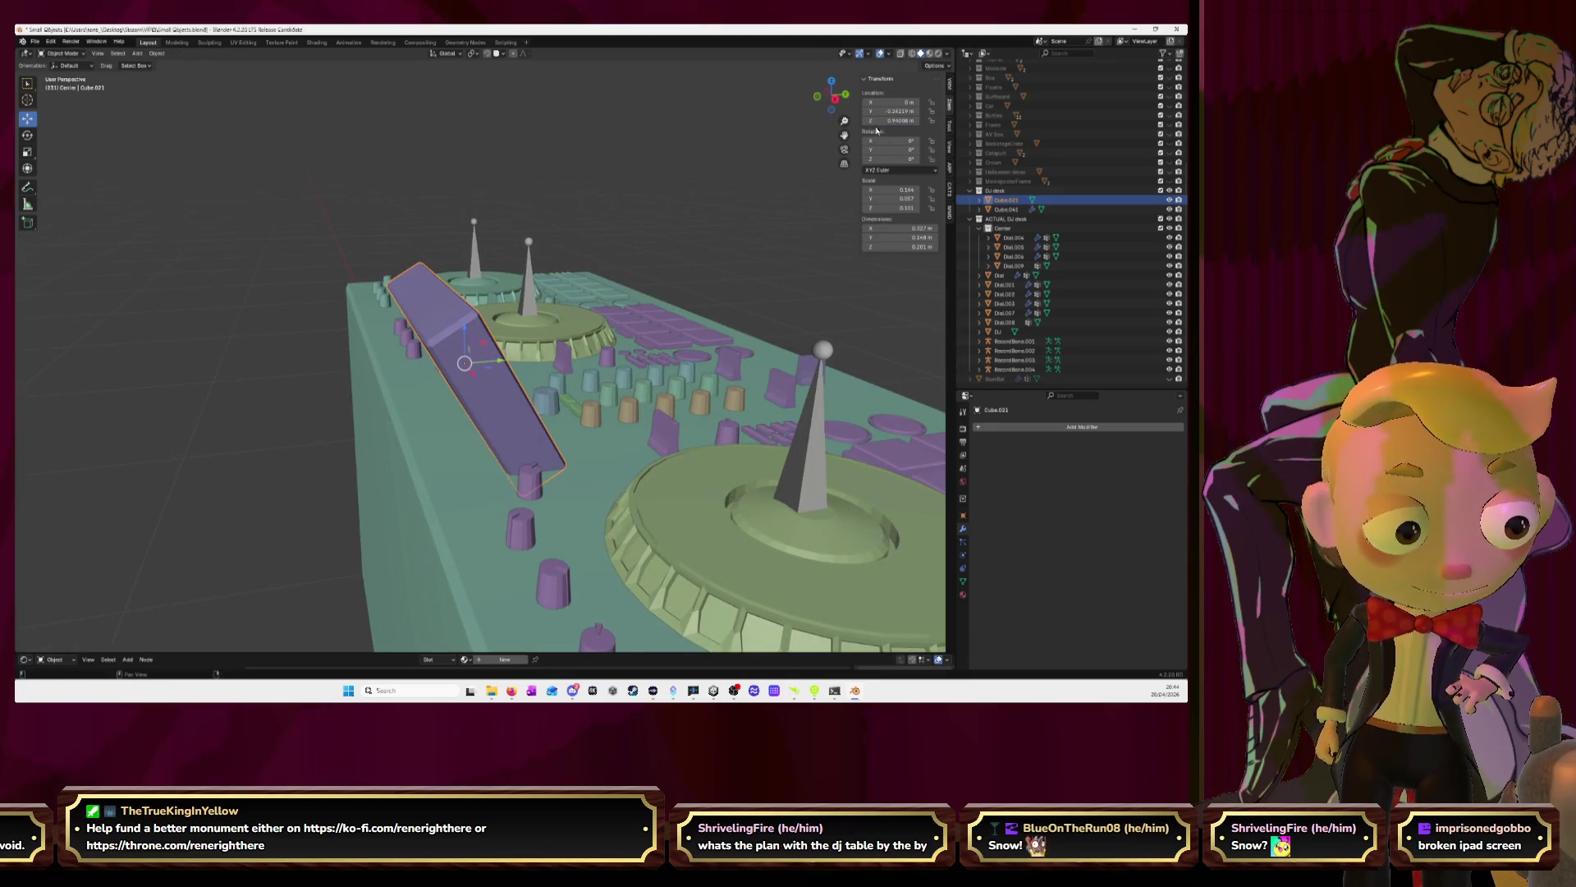
left_click(834, 98)
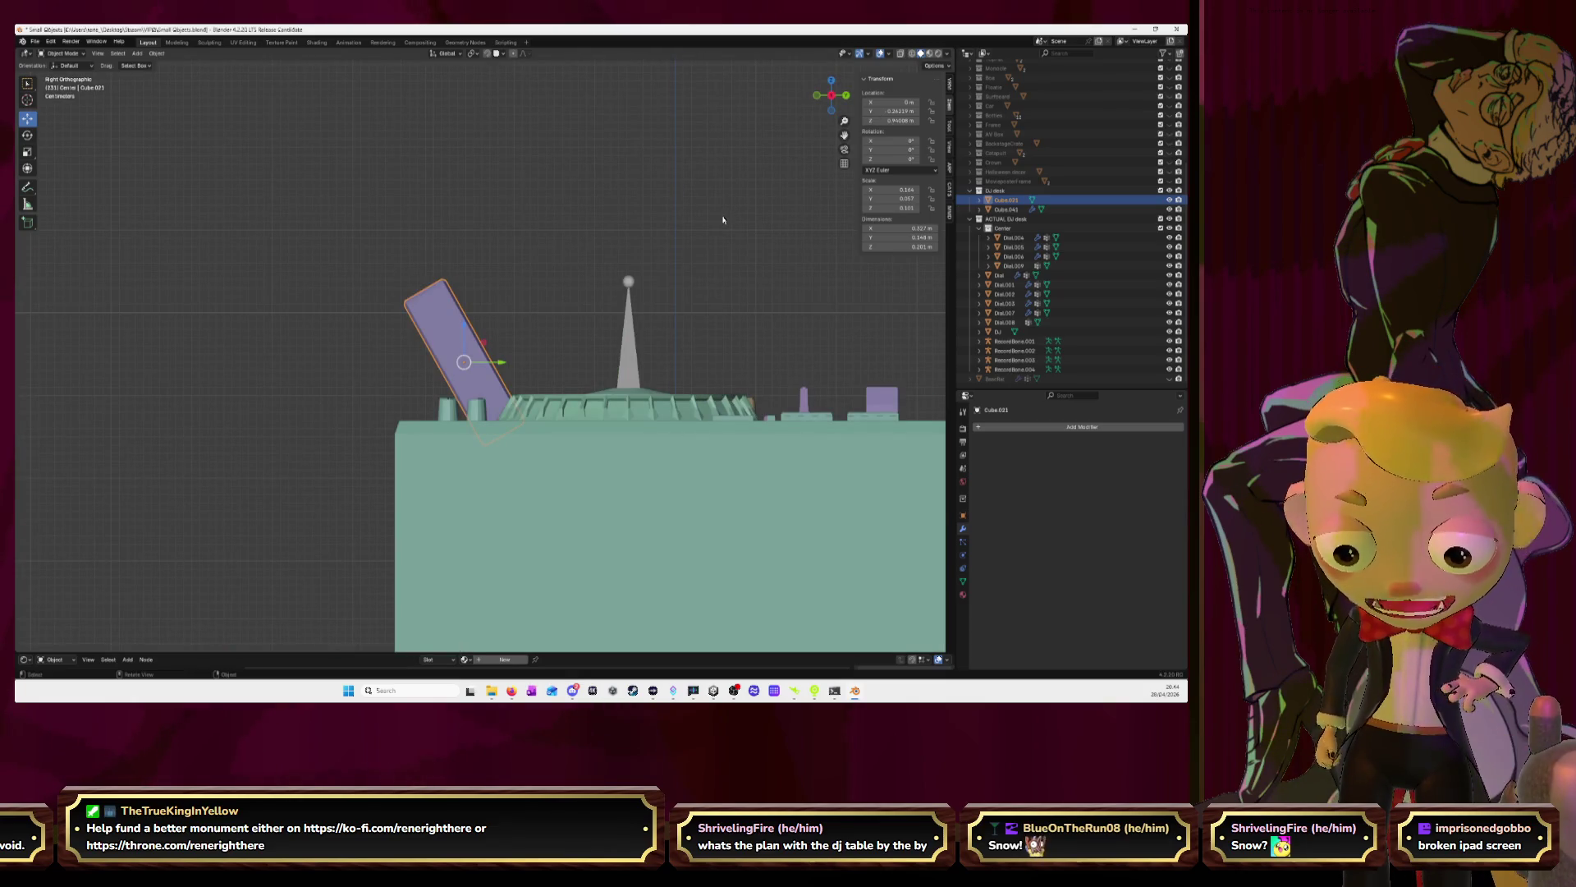
key("r")
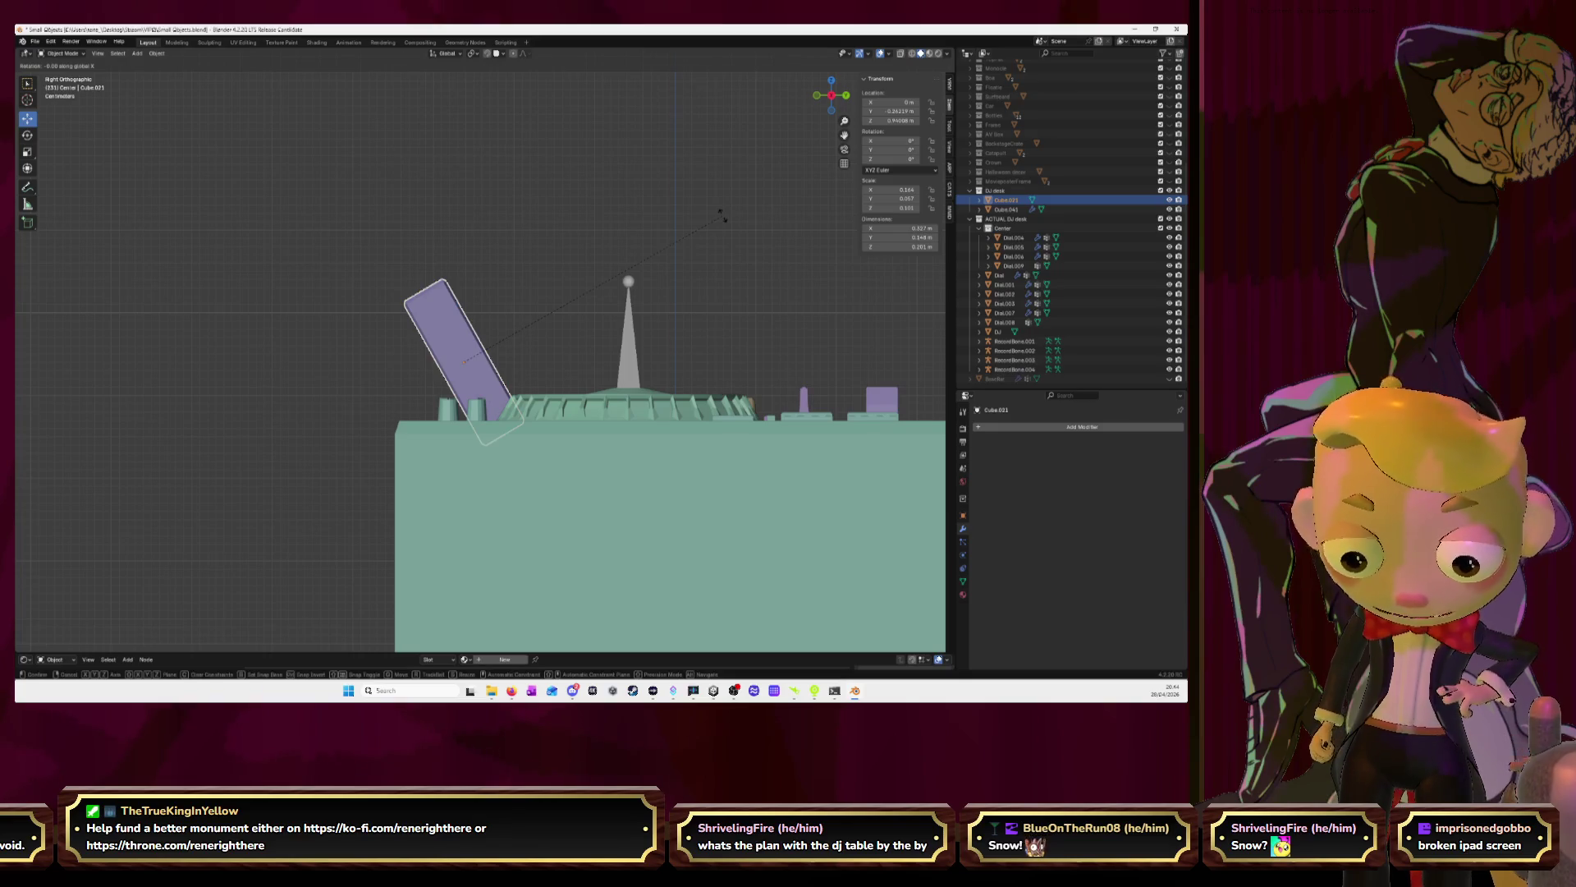
type("-5")
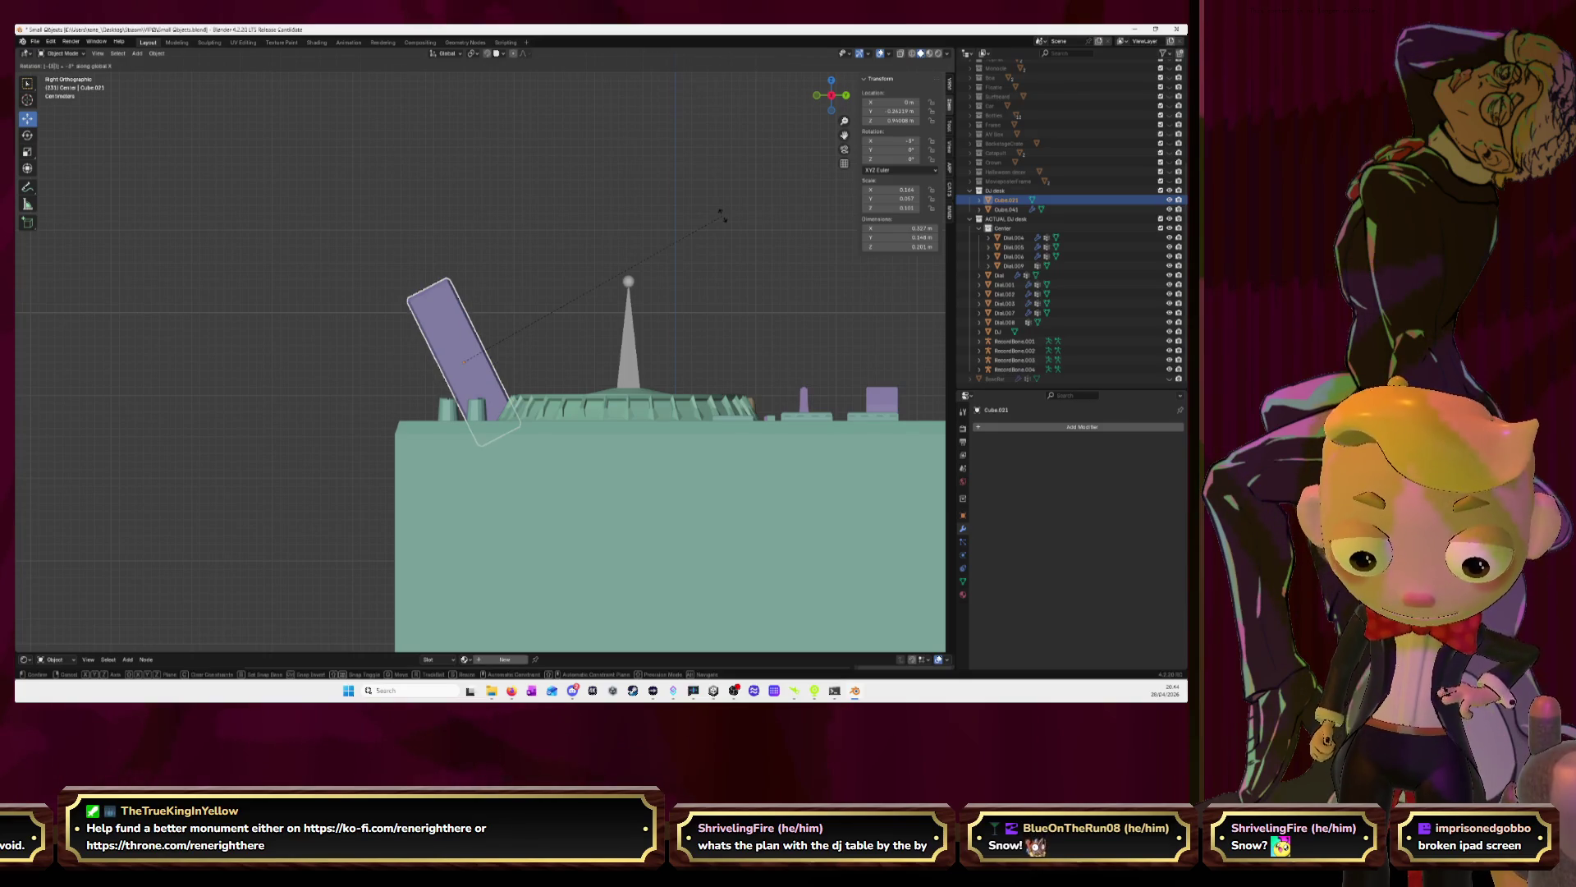
key("Return")
In Edit Mode, slide the panel's face along the Y axis
key("Tab")
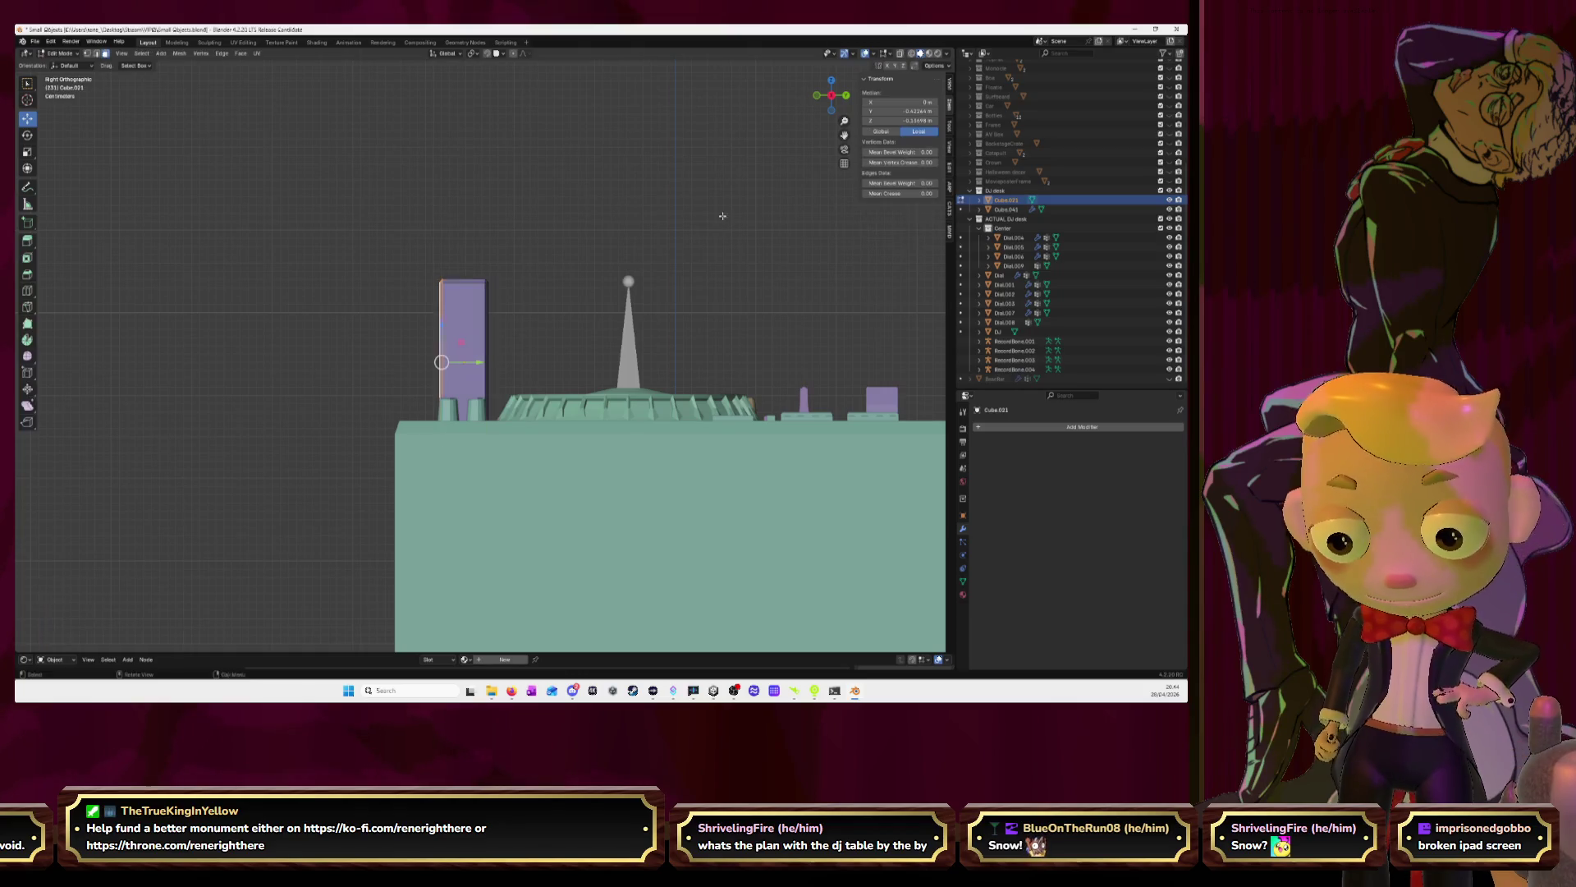
mouse_move(723, 214)
middle_mouse_down()
mouse_move(424, 310)
mouse_move(443, 335)
middle_mouse_up()
left_click_drag(481, 364, 513, 355)
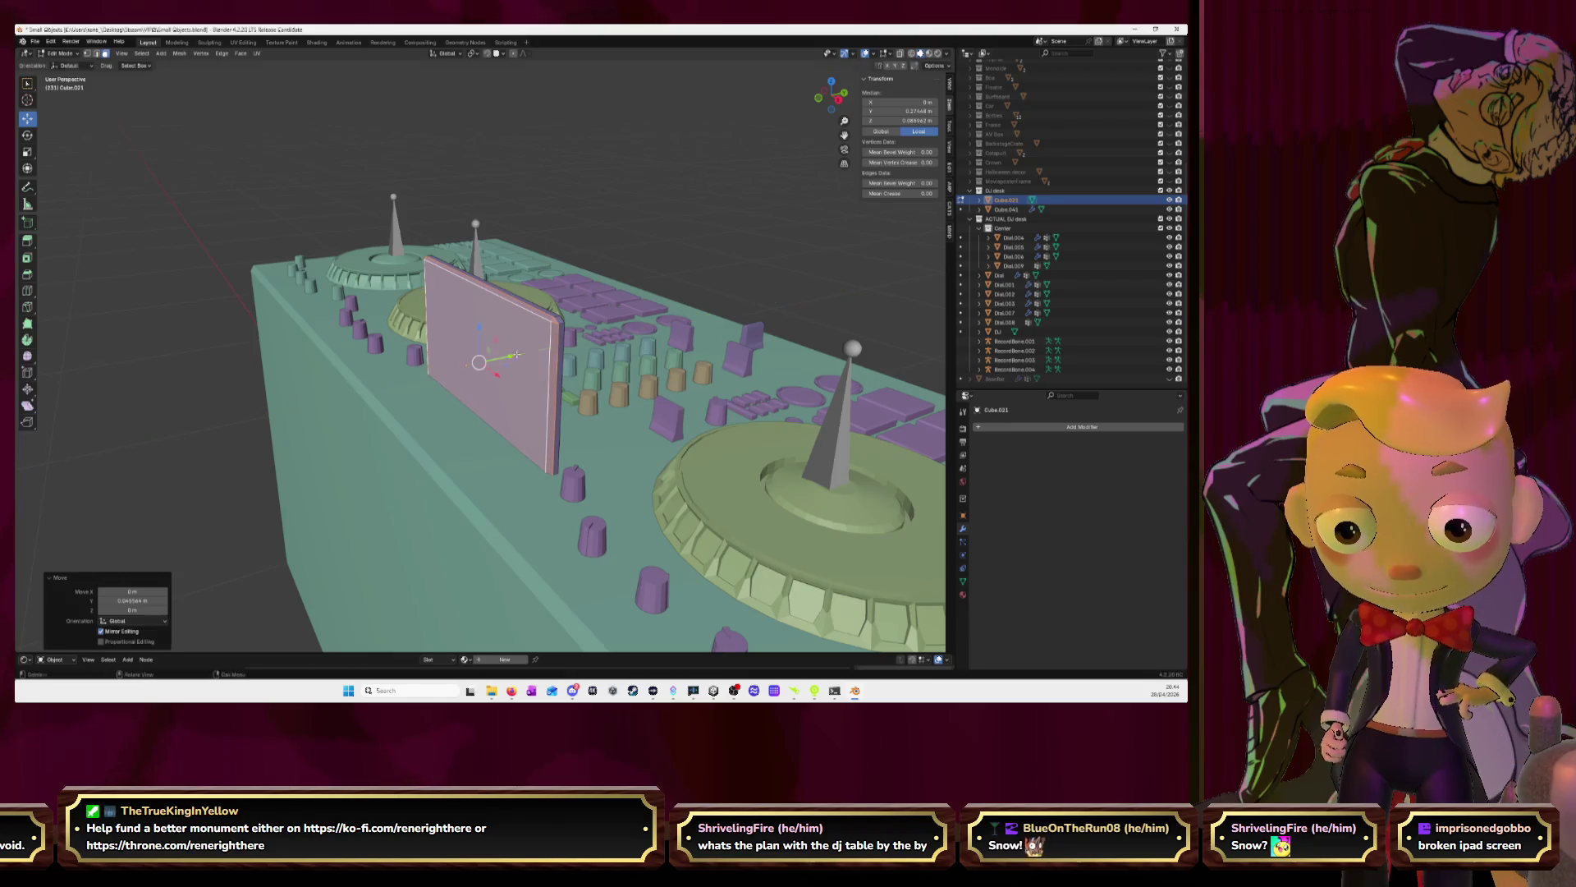
left_click(841, 96)
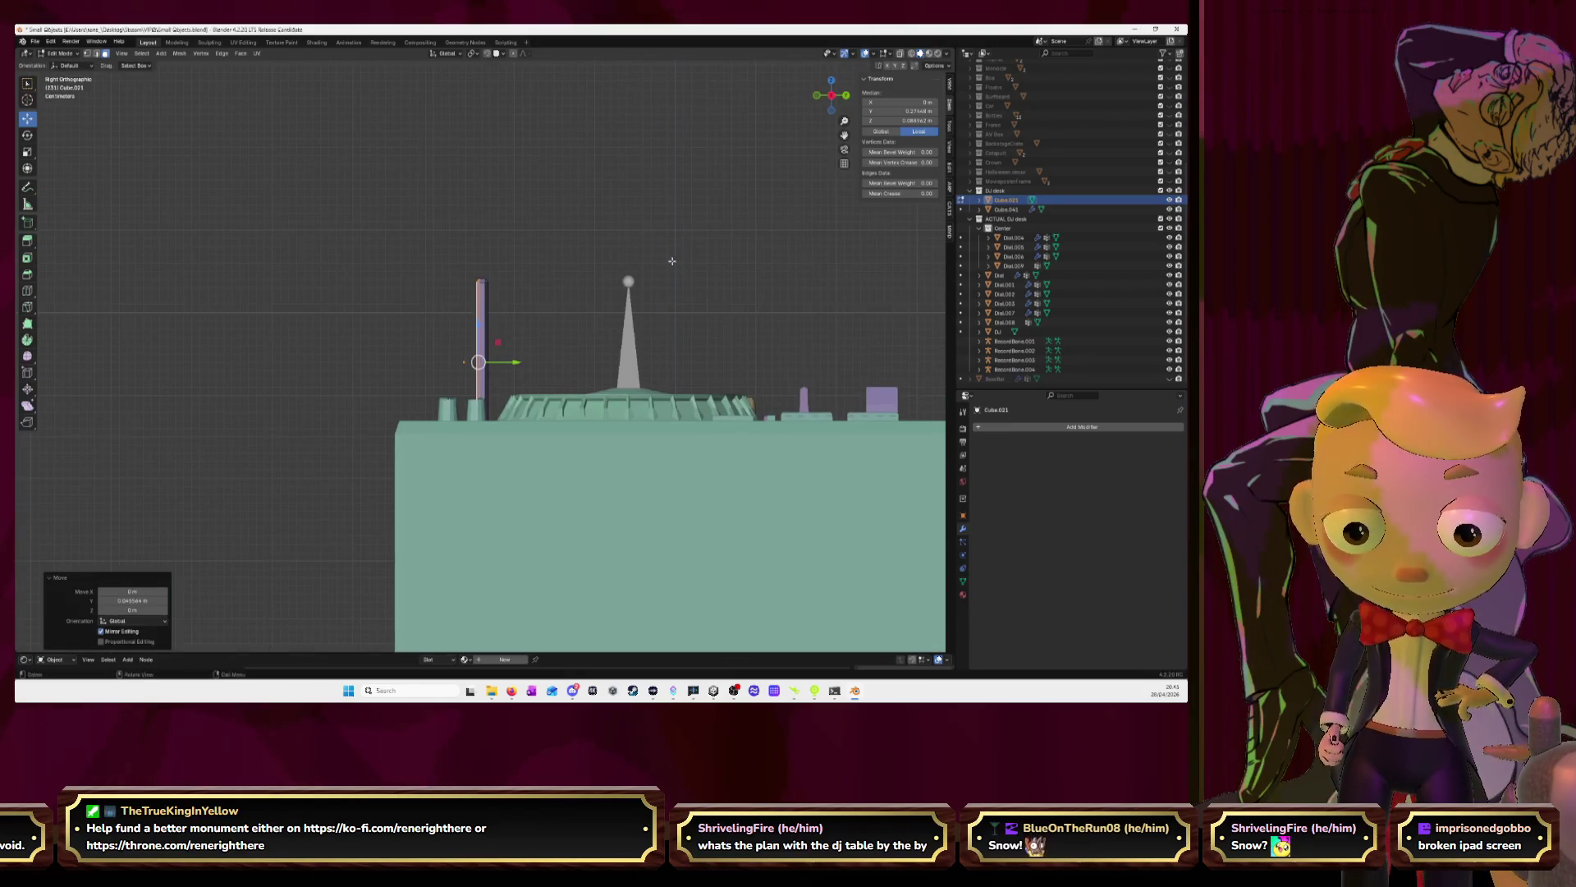
middle_click_drag(690, 280, 527, 311)
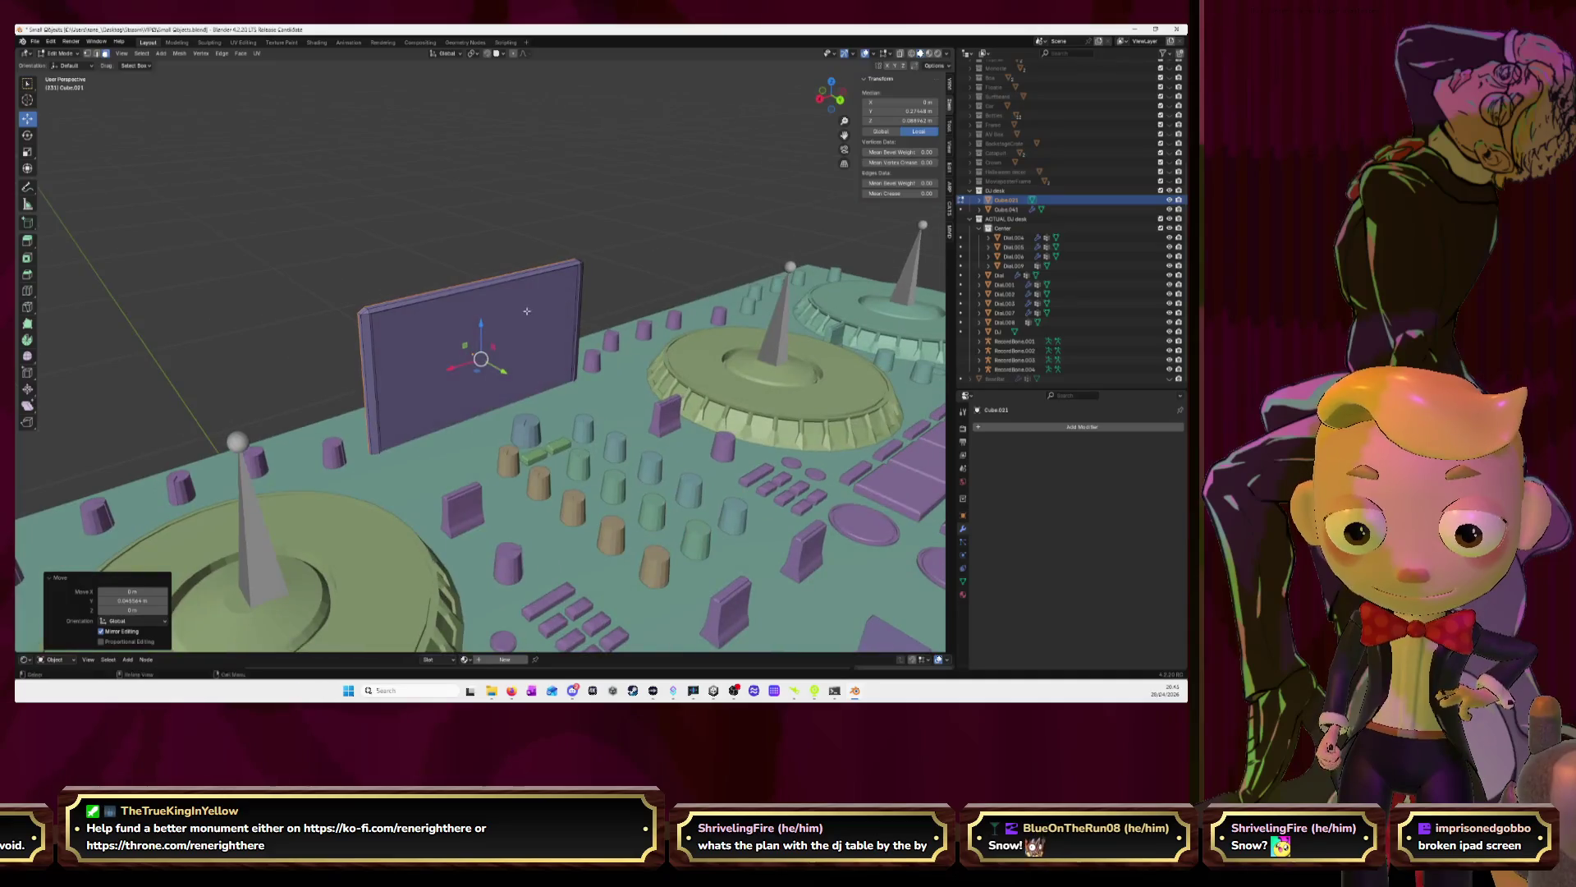
Raise the whole panel mesh straight up along Z above the deck
key("a")
key("g")
key("z")
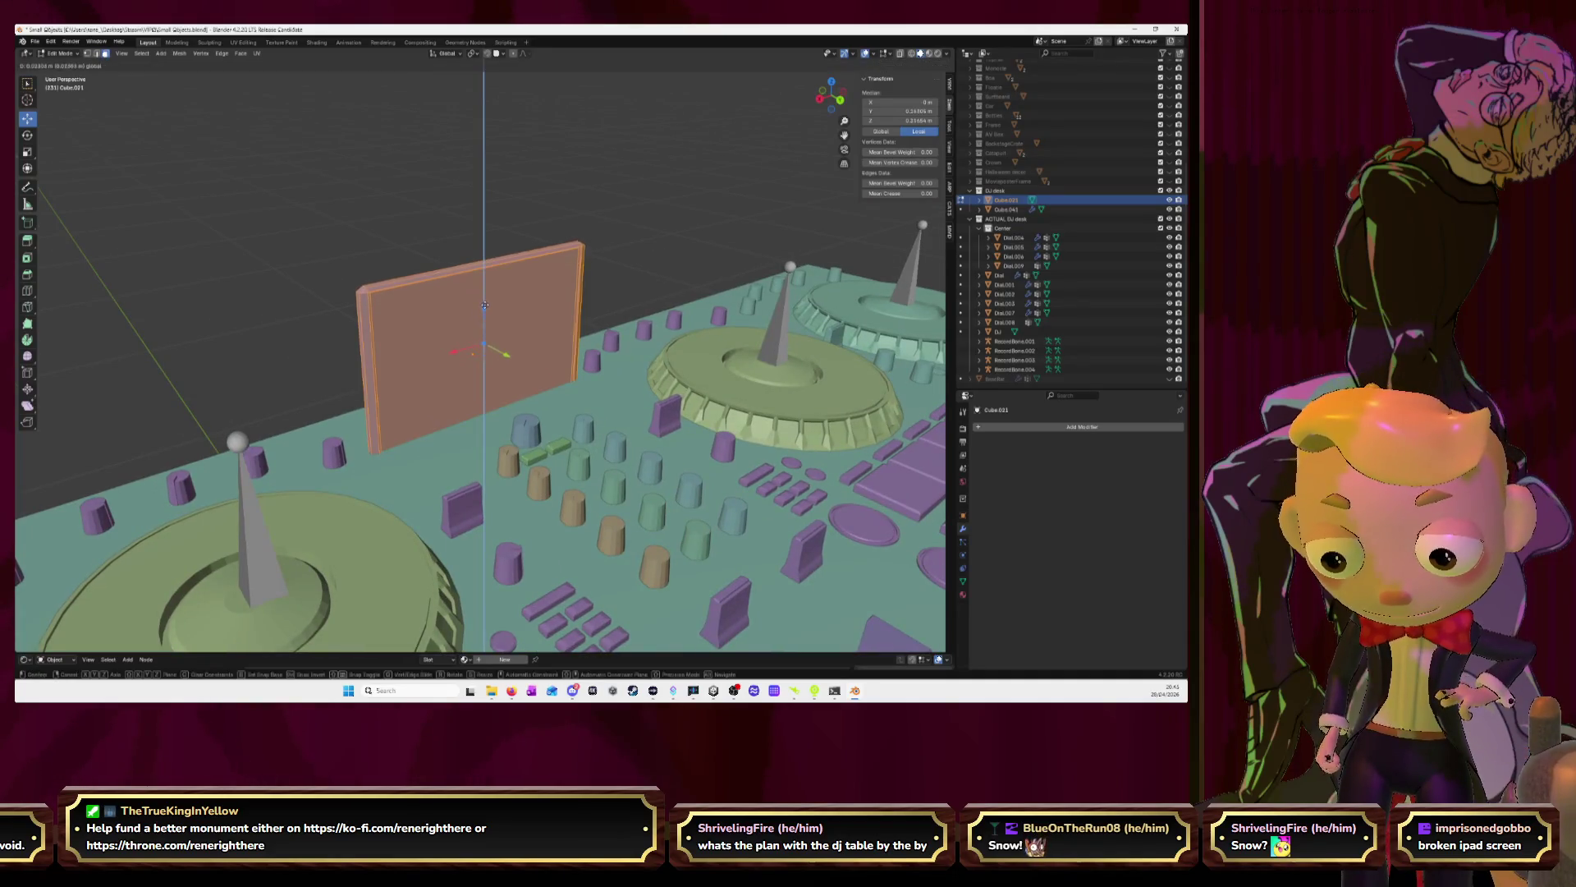
left_click(485, 293)
middle_click_drag(485, 293, 564, 283)
Tilt the panel 30° on X, then nudge it back and slightly down onto the deck
key("r")
key("x")
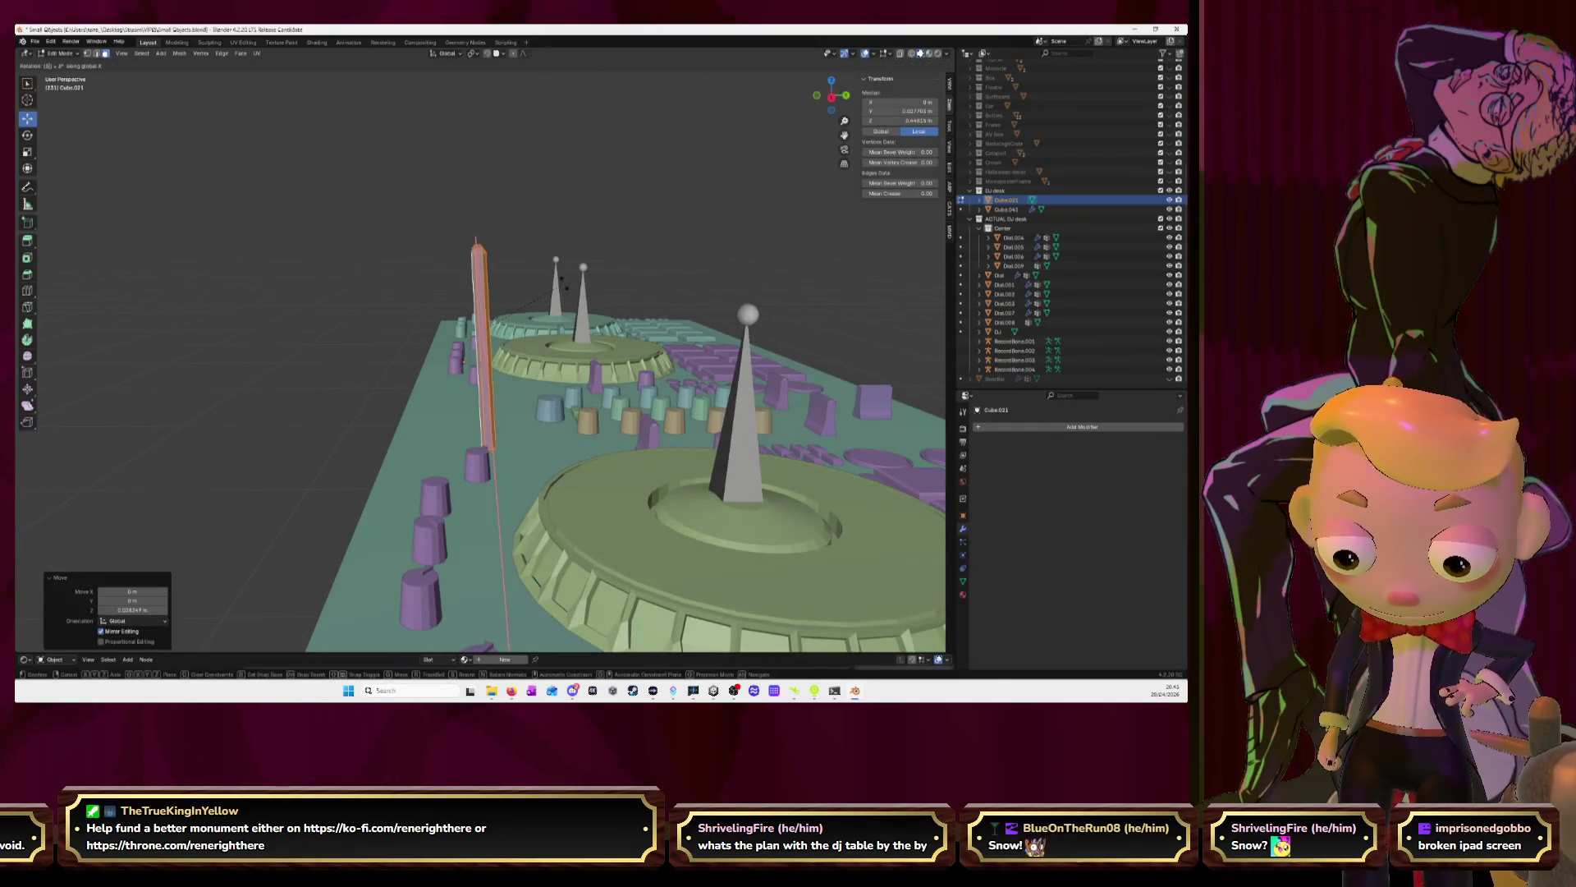
type("30")
key("Return")
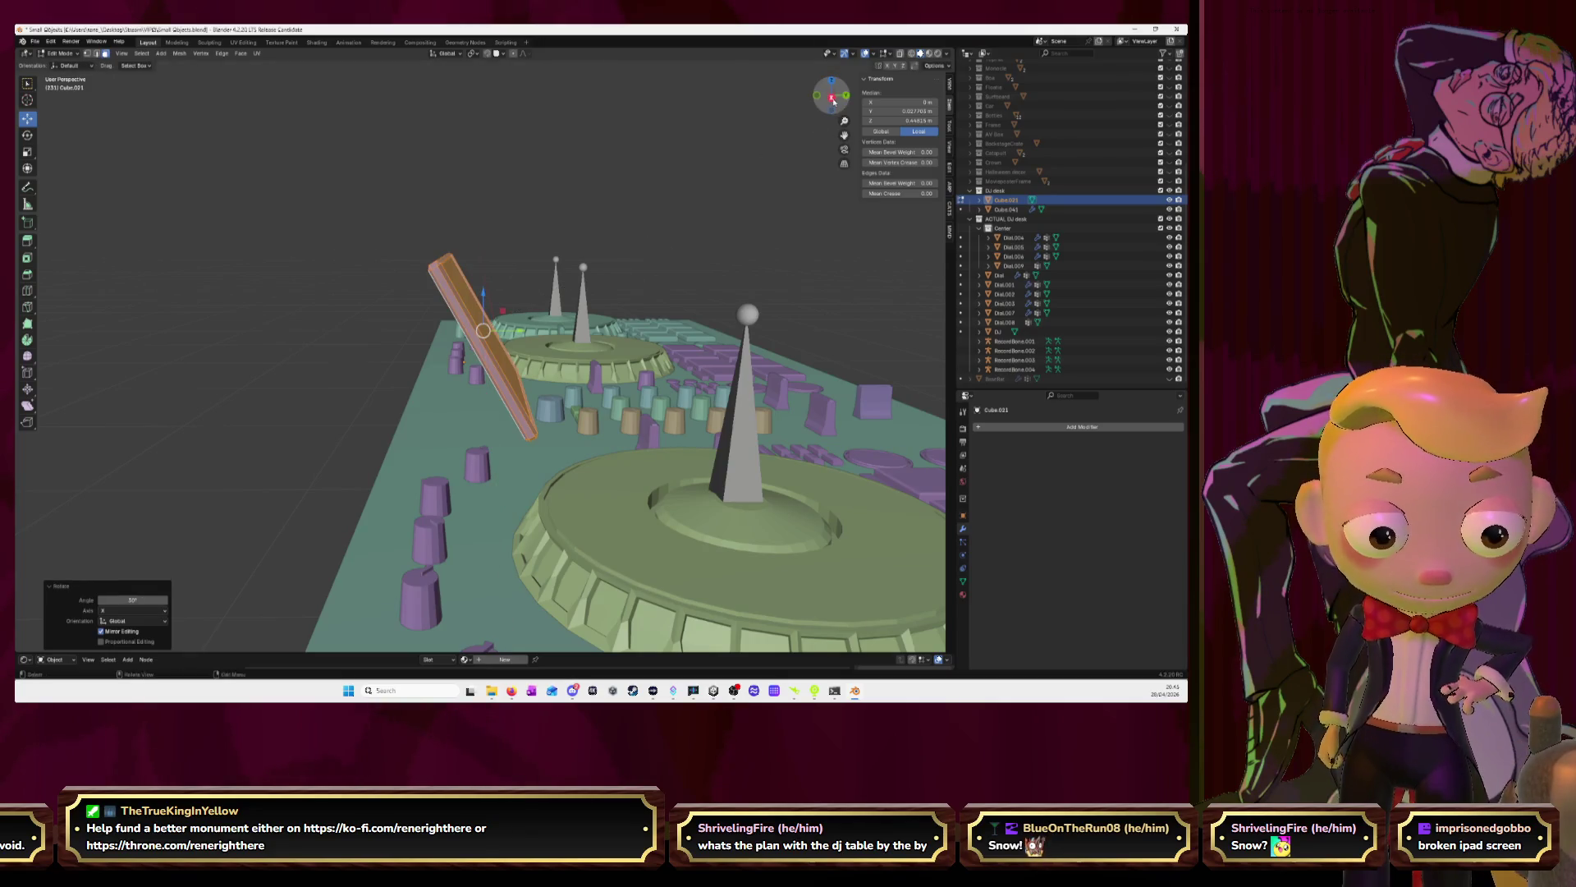
left_click(832, 96)
mouse_move(520, 329)
left_mouse_down()
mouse_move(493, 331)
mouse_move(457, 301)
mouse_move(457, 317)
left_mouse_up()
middle_click_drag(457, 317, 348, 330)
key("Tab")
scroll(459, 312, "down", 5)
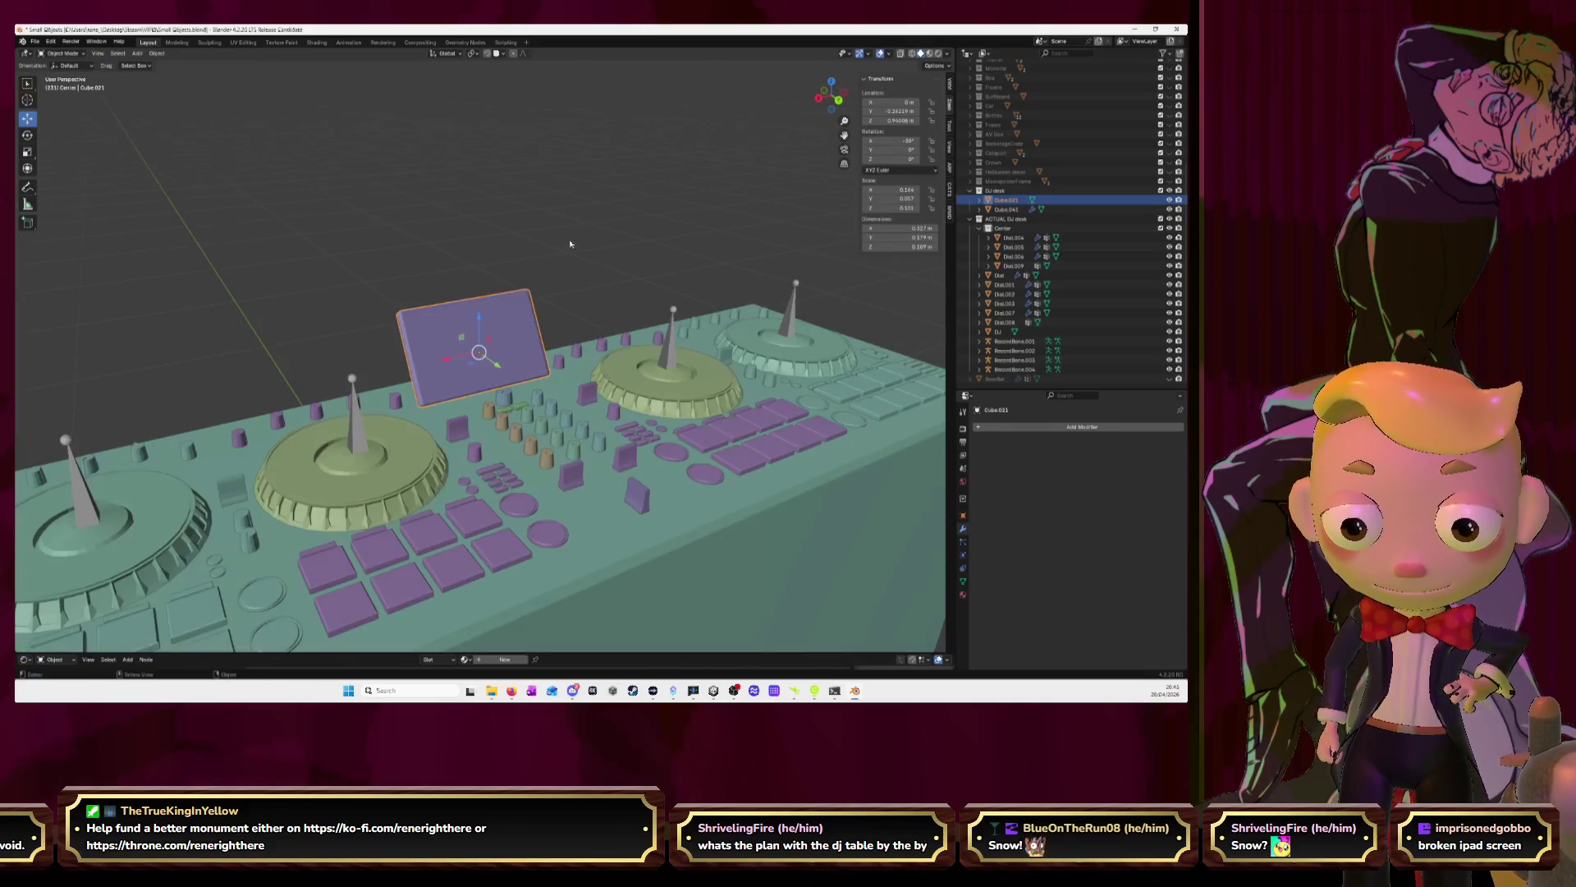
left_click(573, 248)
middle_click_drag(573, 276, 654, 263)
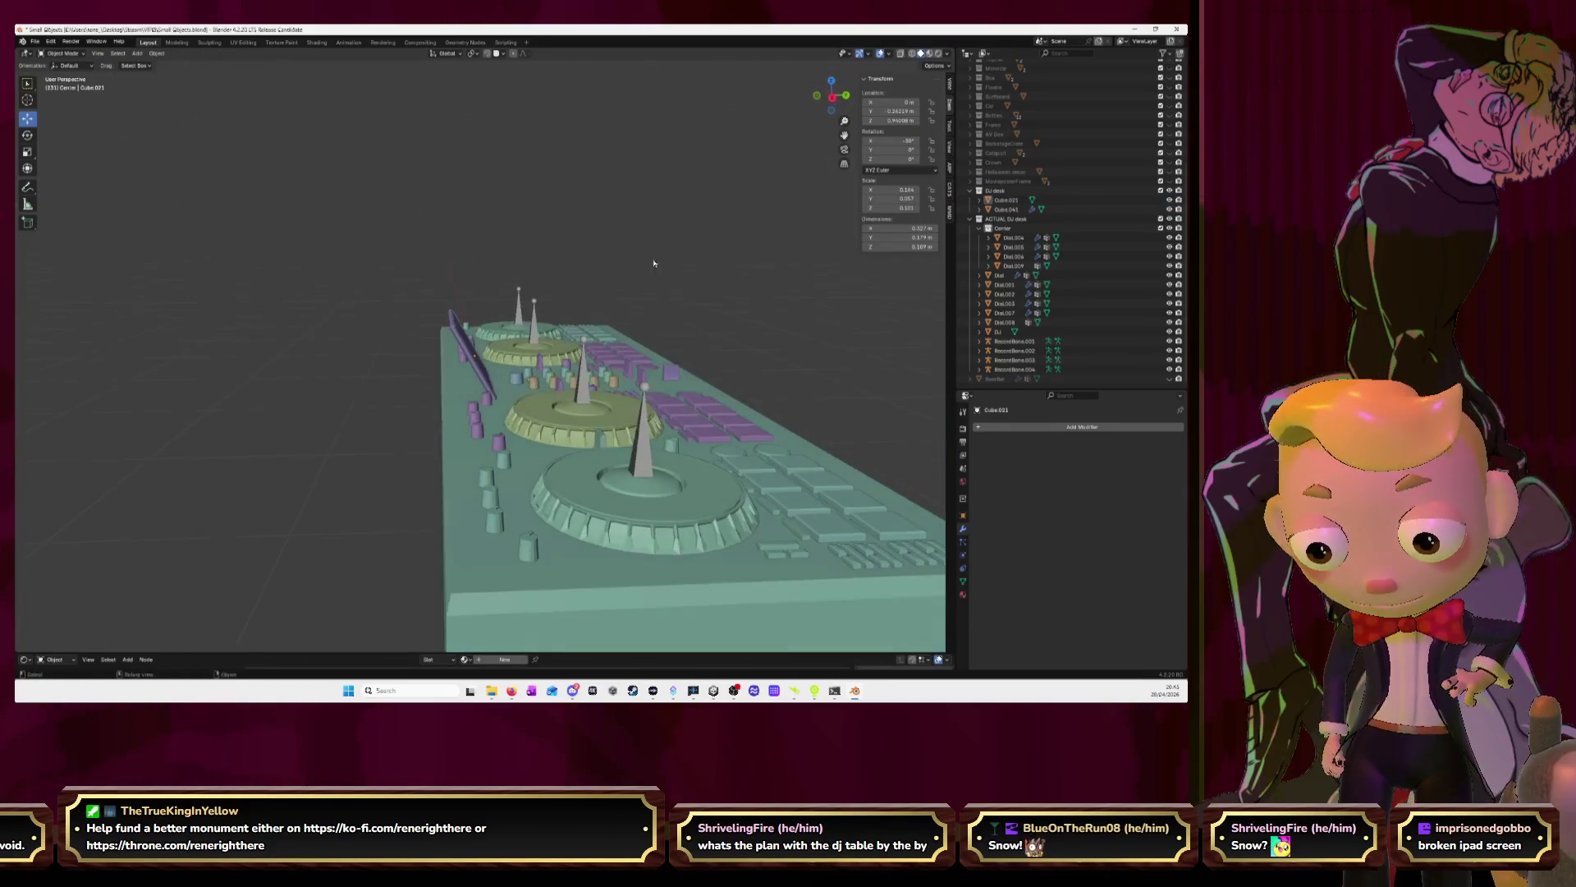
mouse_move(737, 330)
middle_mouse_down()
mouse_move(629, 350)
mouse_move(586, 330)
mouse_move(603, 341)
middle_mouse_up()
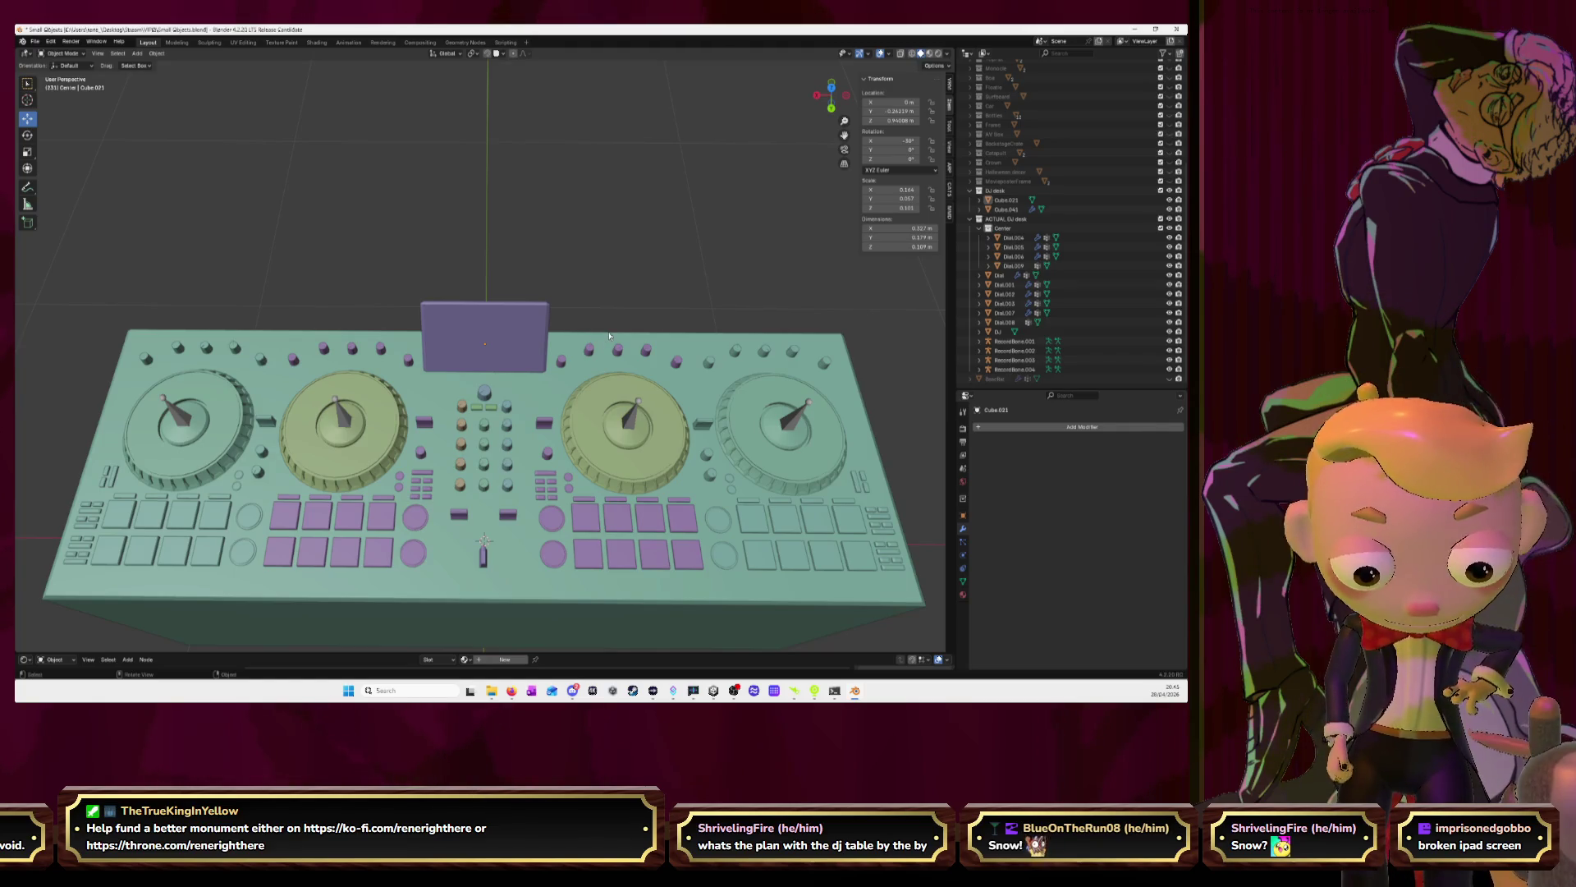
left_click(832, 88)
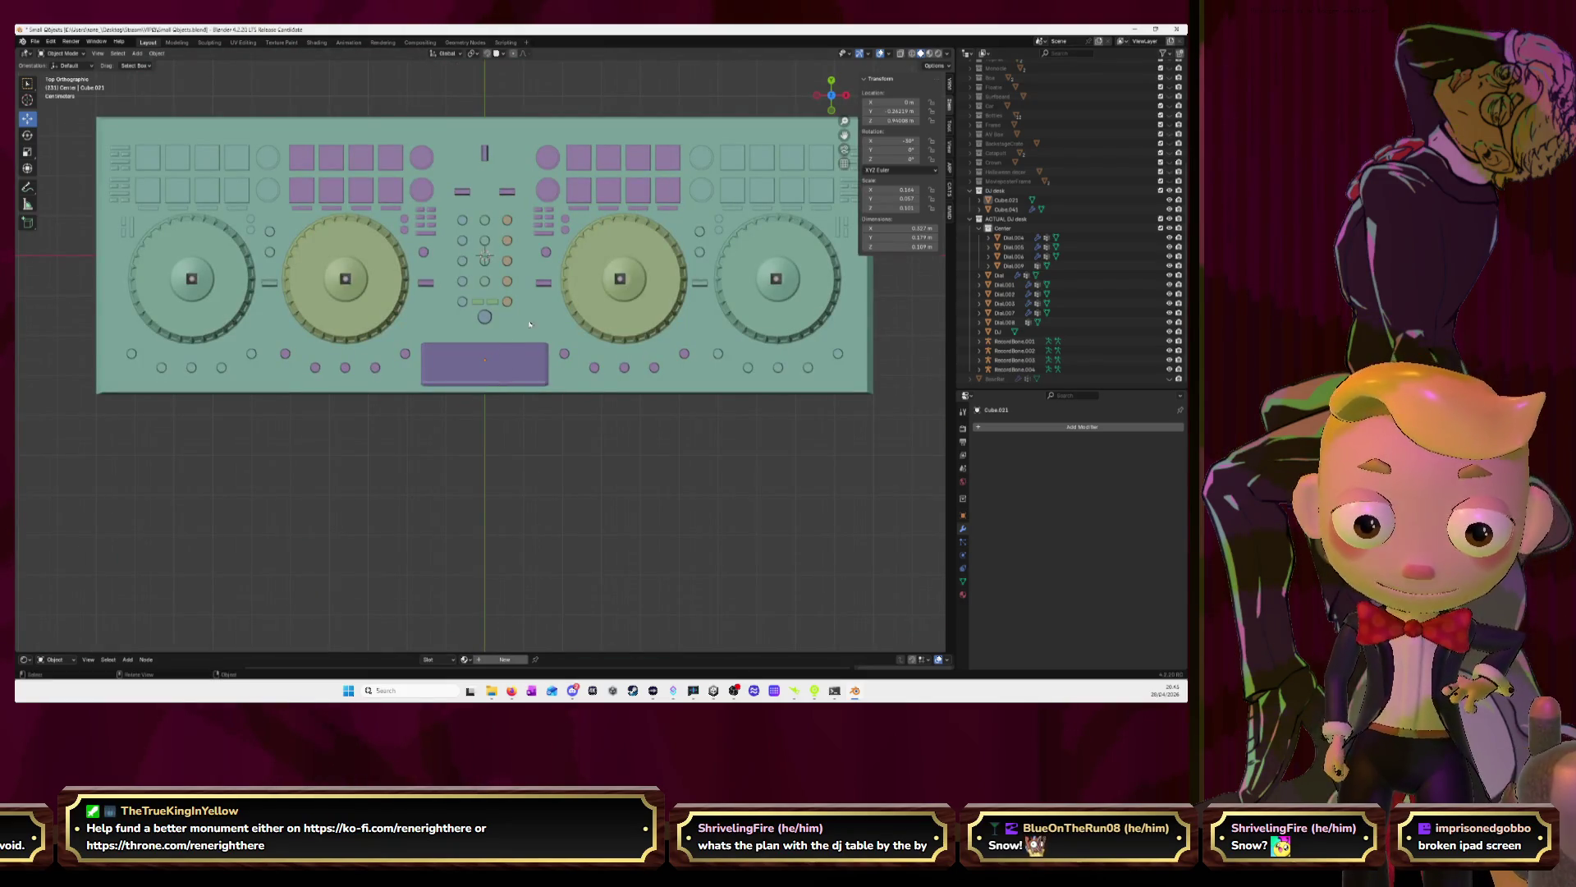
Apply Dial.003's Mirror modifier and separate the right-hand dial into its own object
left_click(386, 286)
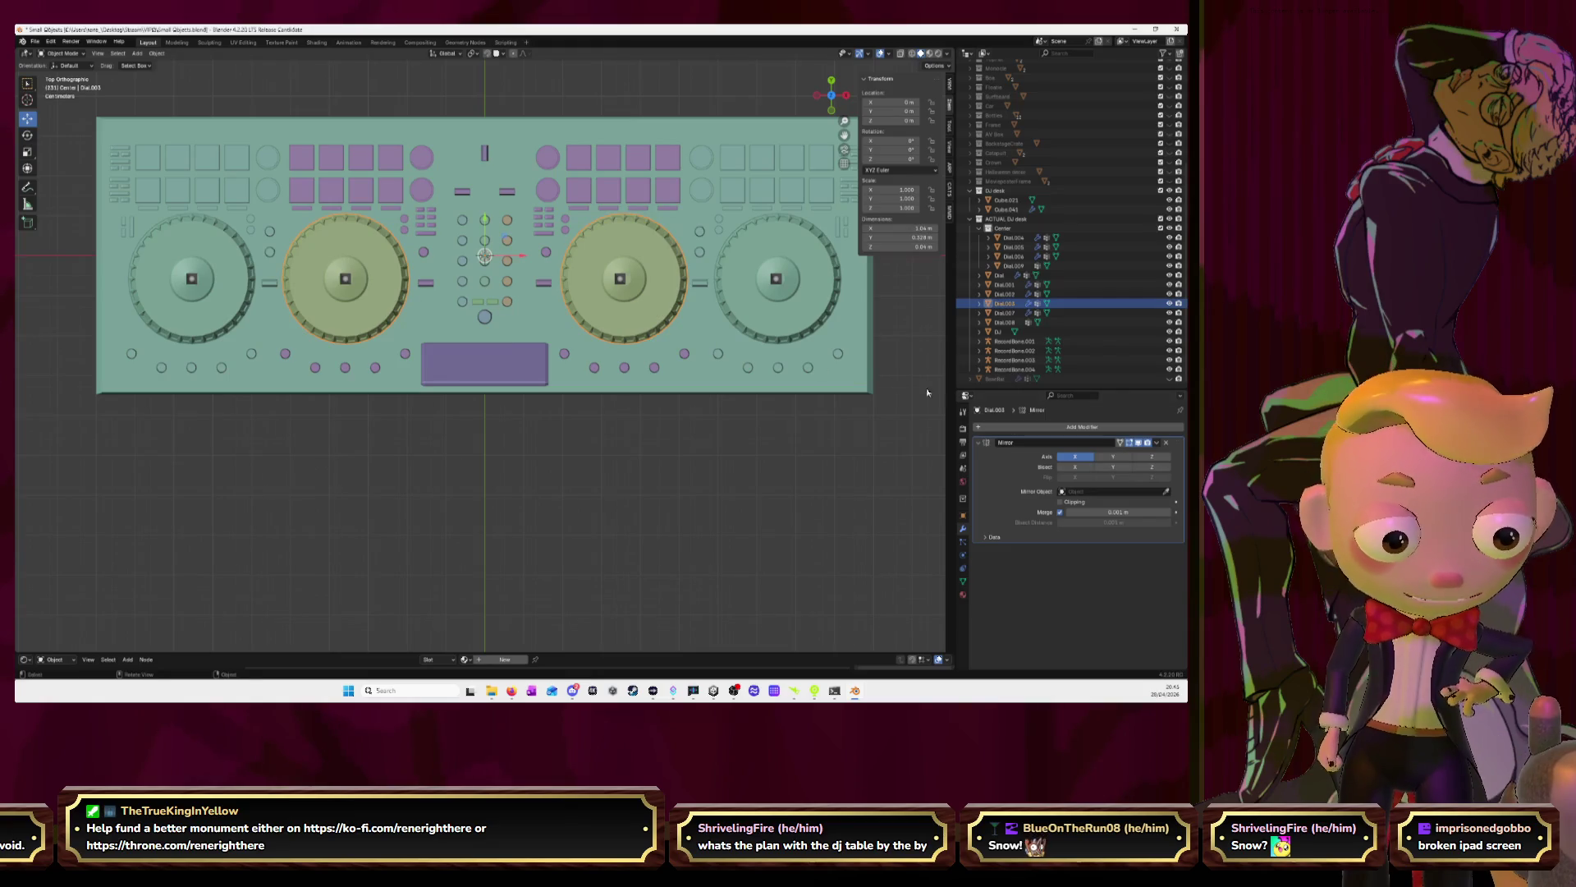
left_click(1157, 442)
left_click(1126, 449)
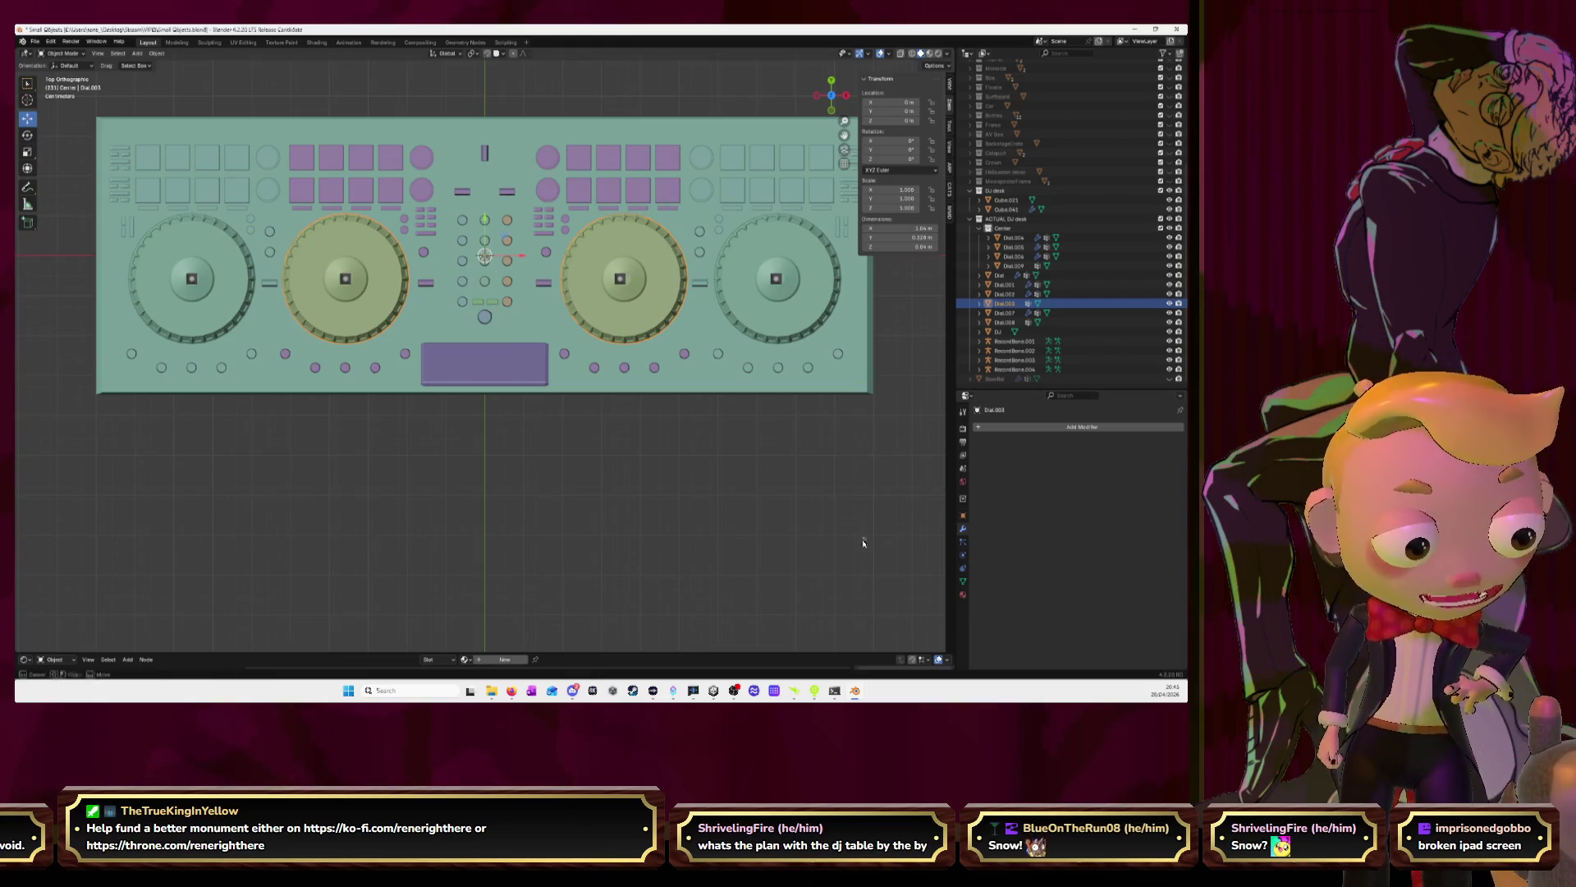
key("Tab")
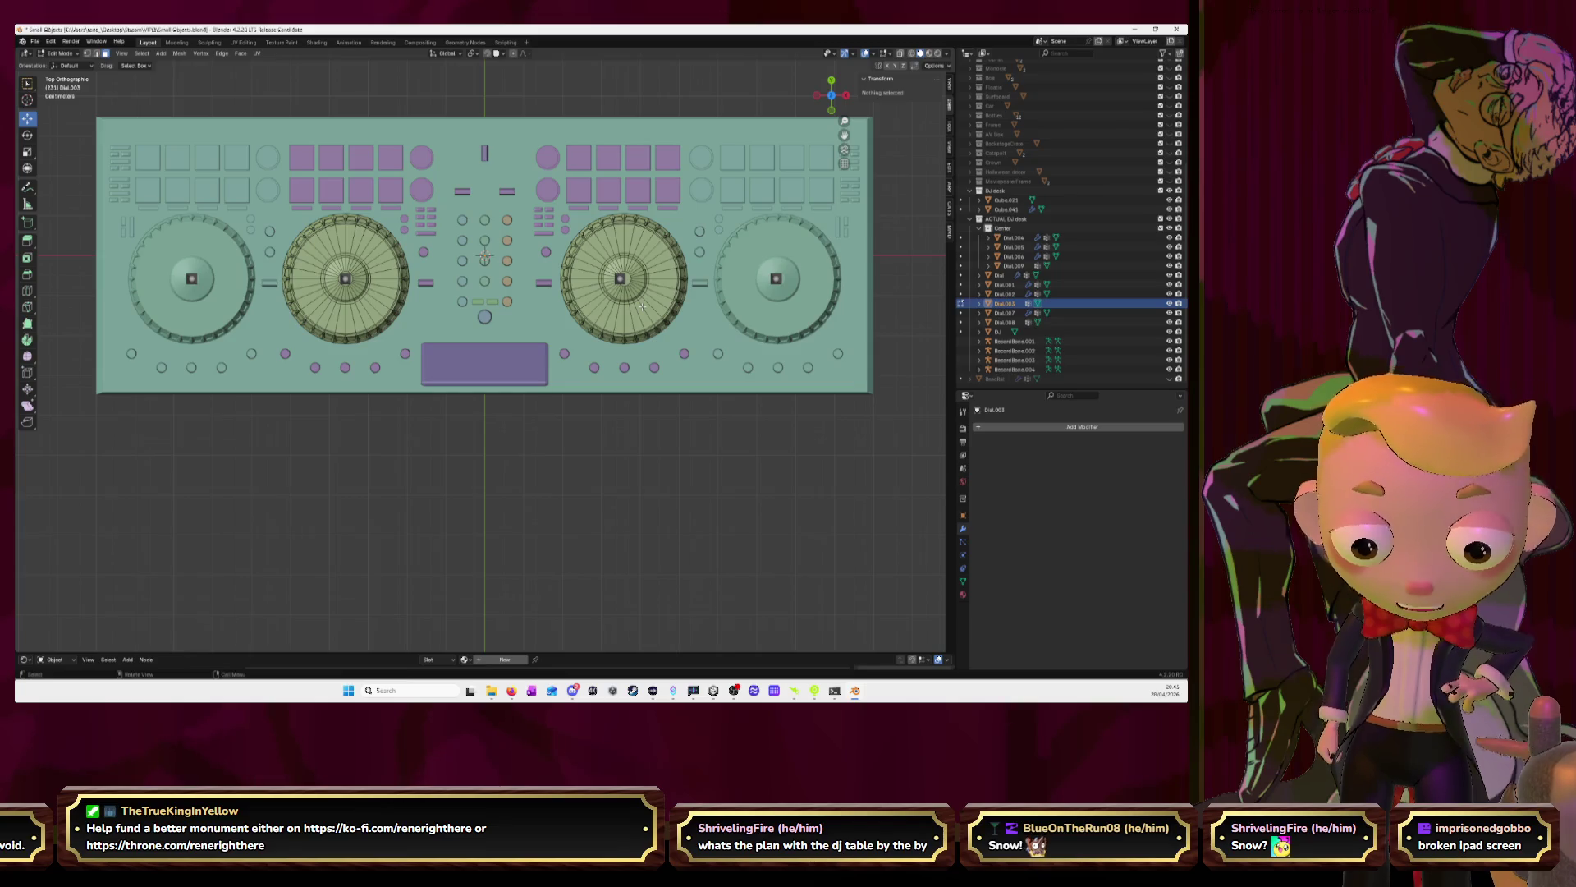
key("l")
key("p")
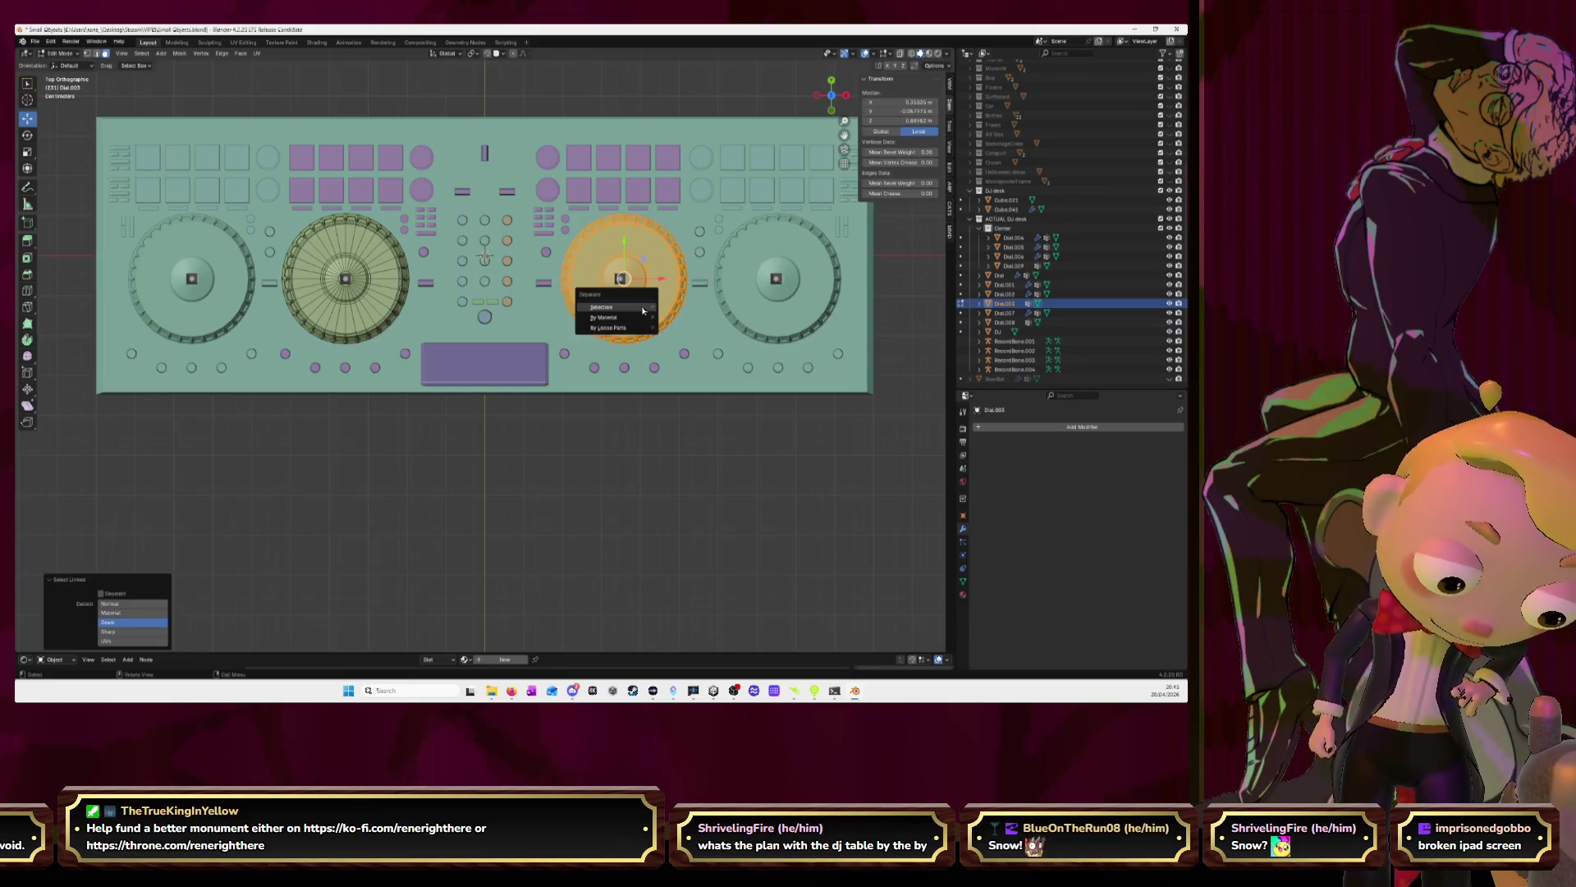
left_click(643, 309)
key("Tab")
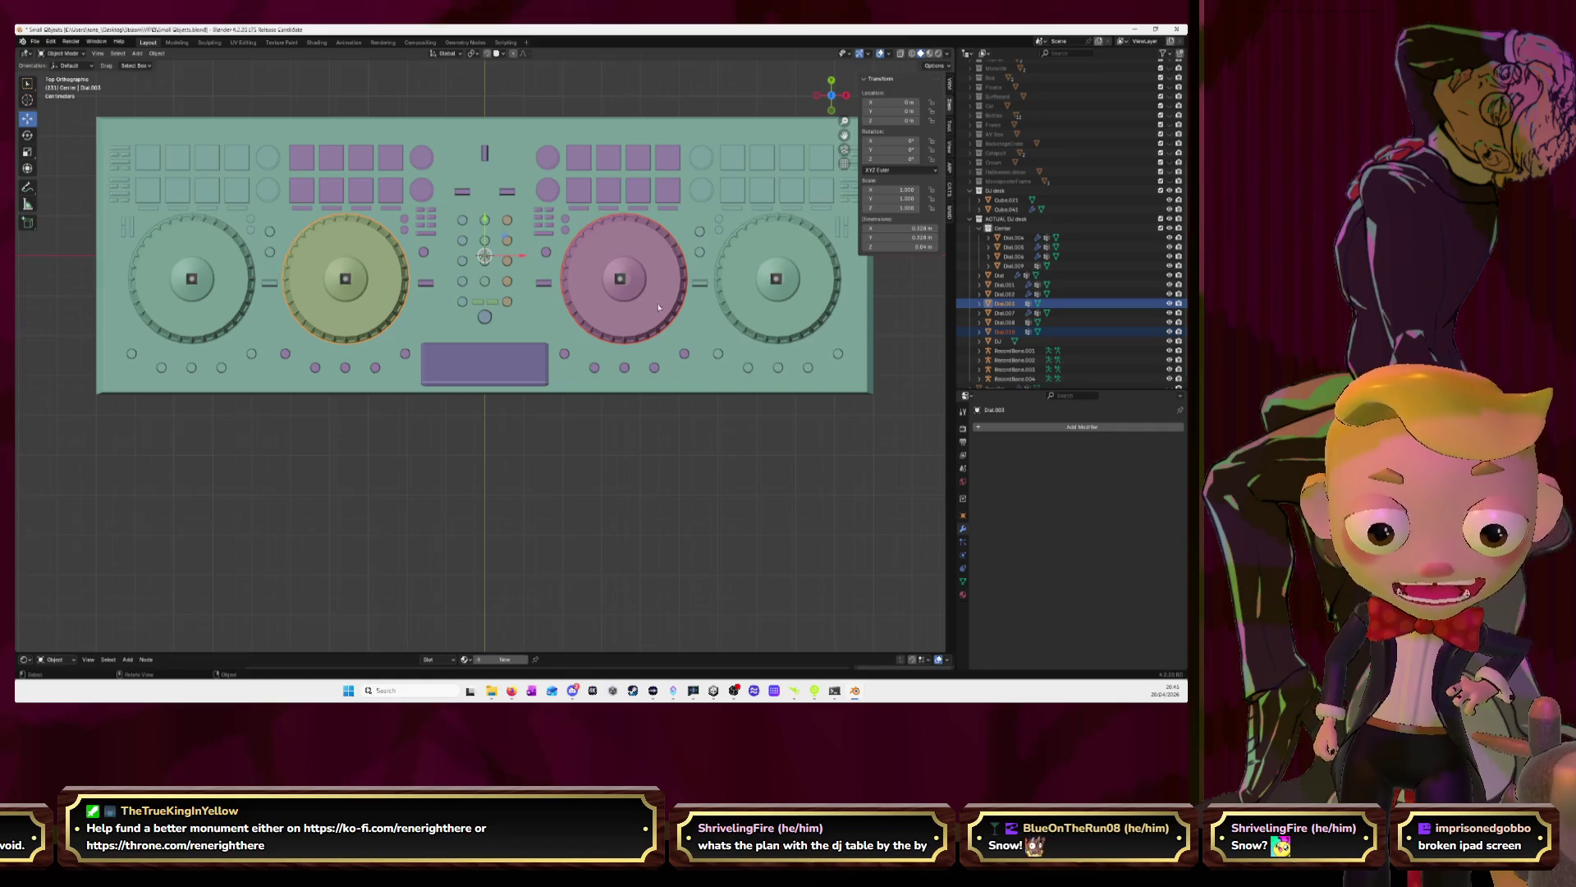
Set the left green dial's origin to its centre
left_click(643, 486)
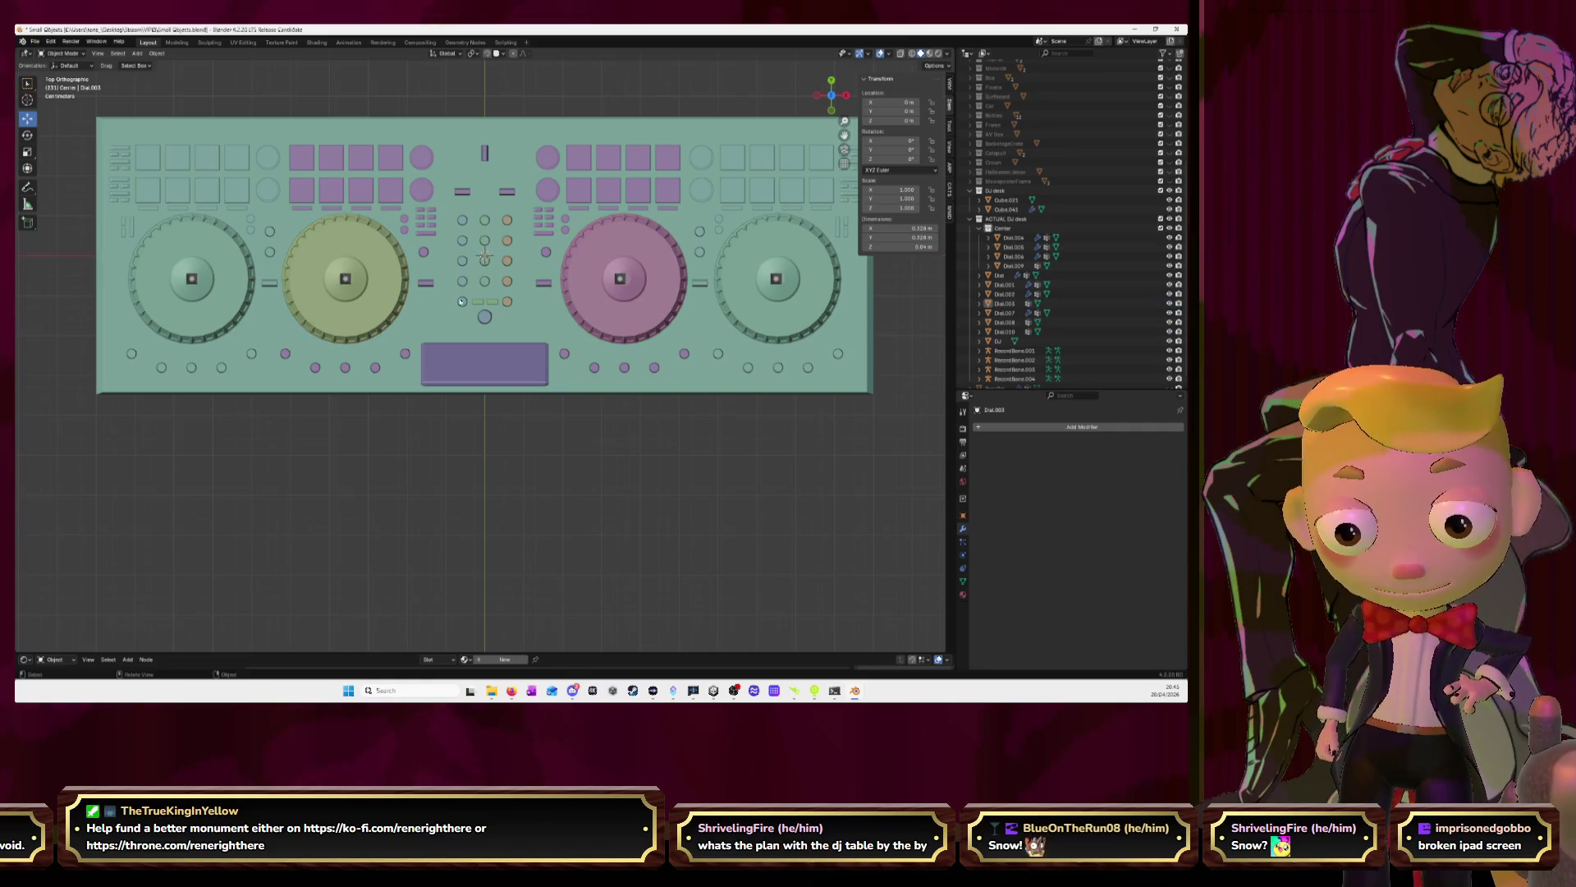
left_click(388, 289)
left_click(156, 53)
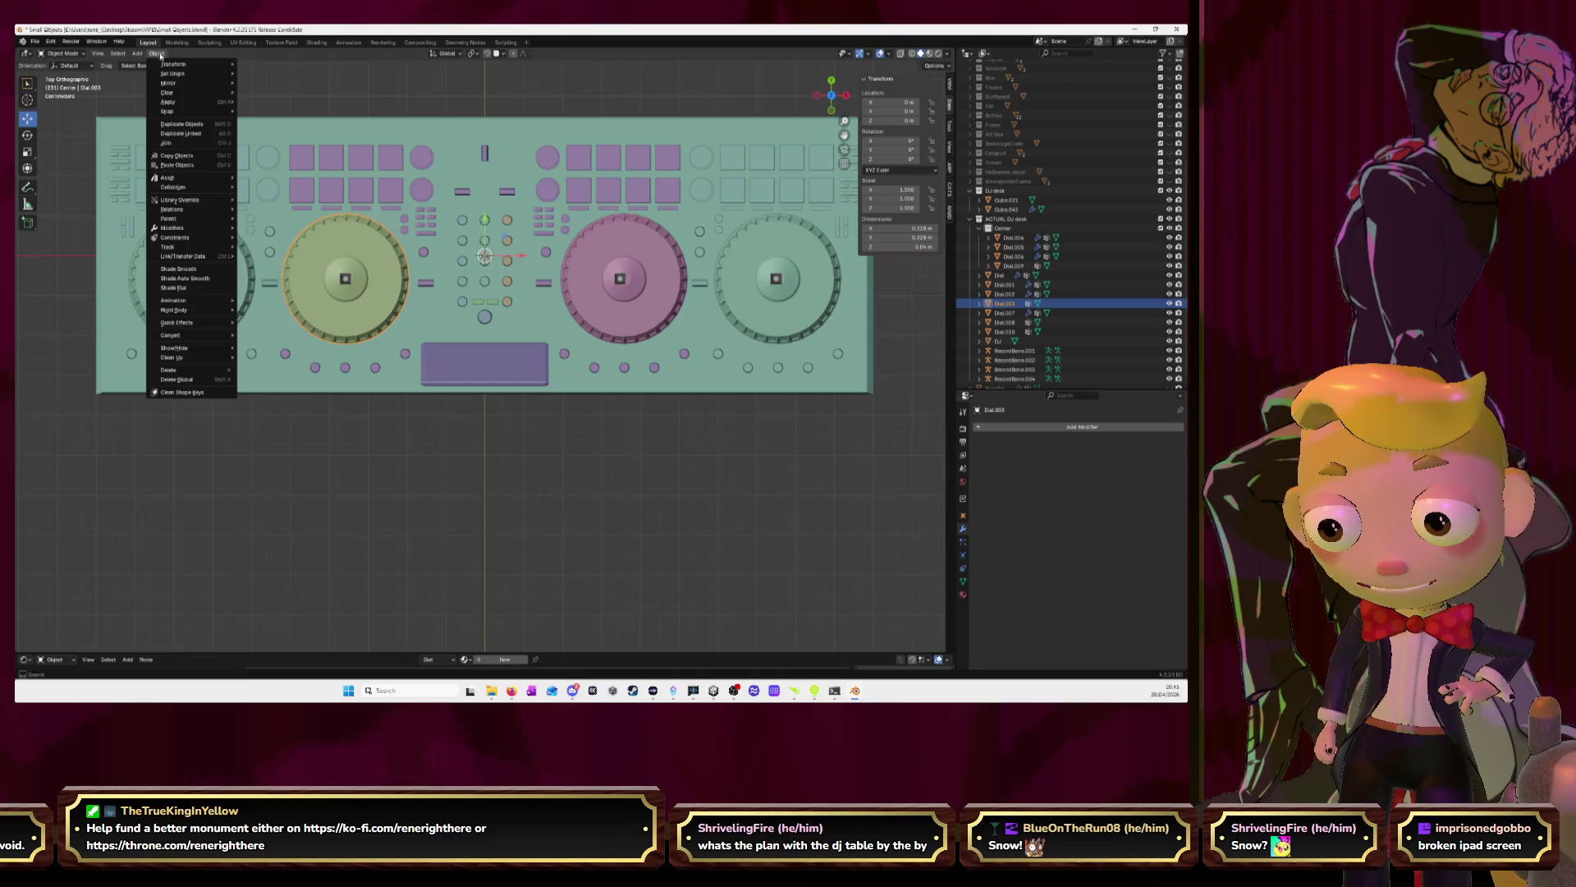
mouse_move(197, 73)
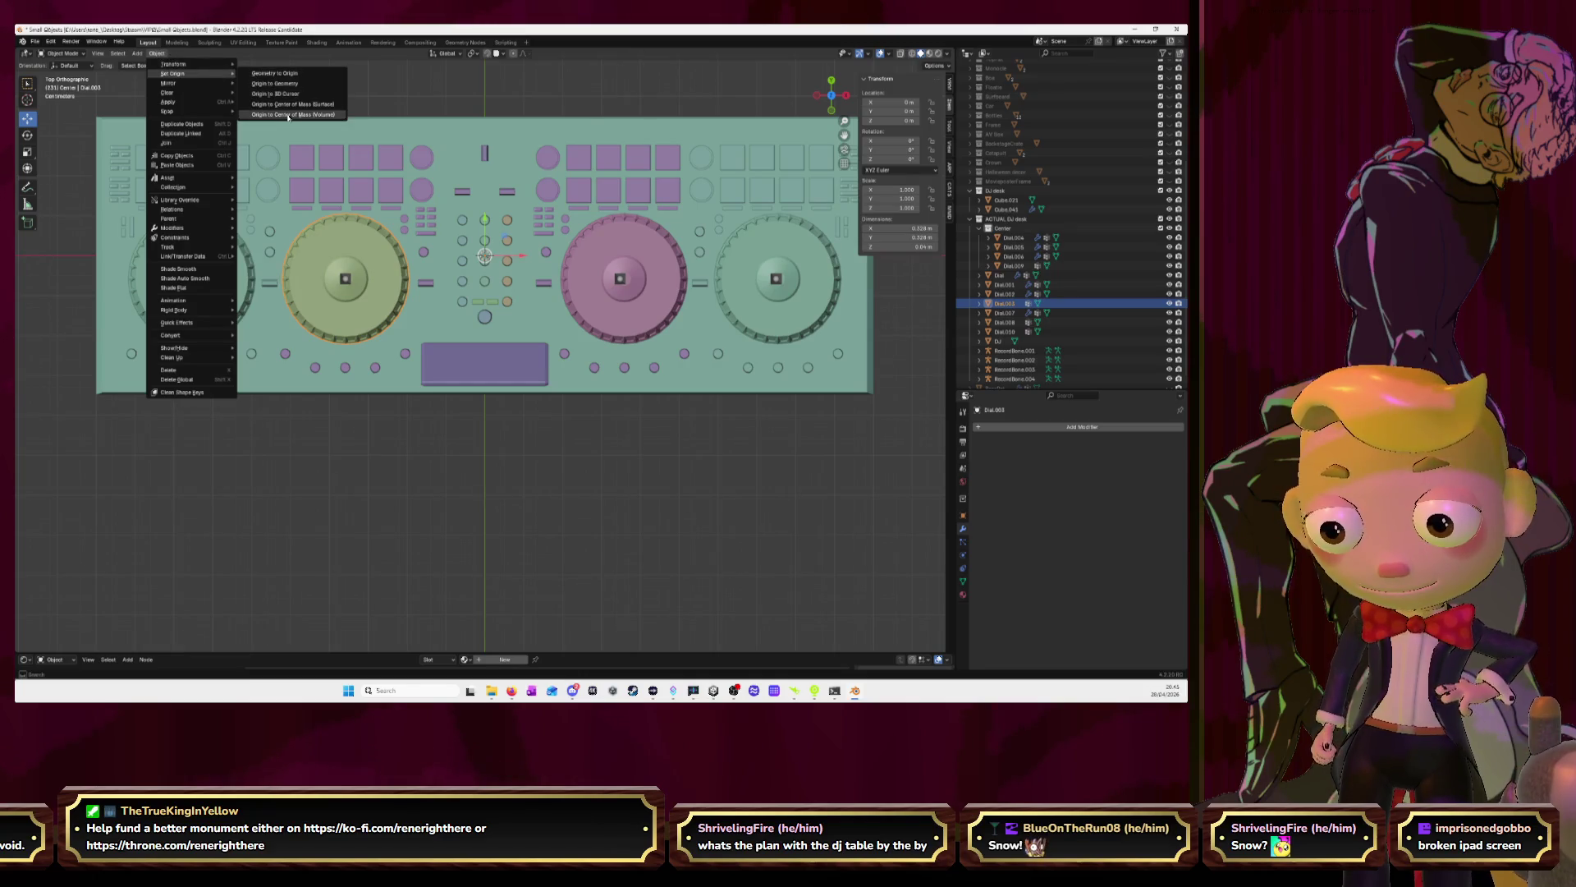
left_click(288, 114)
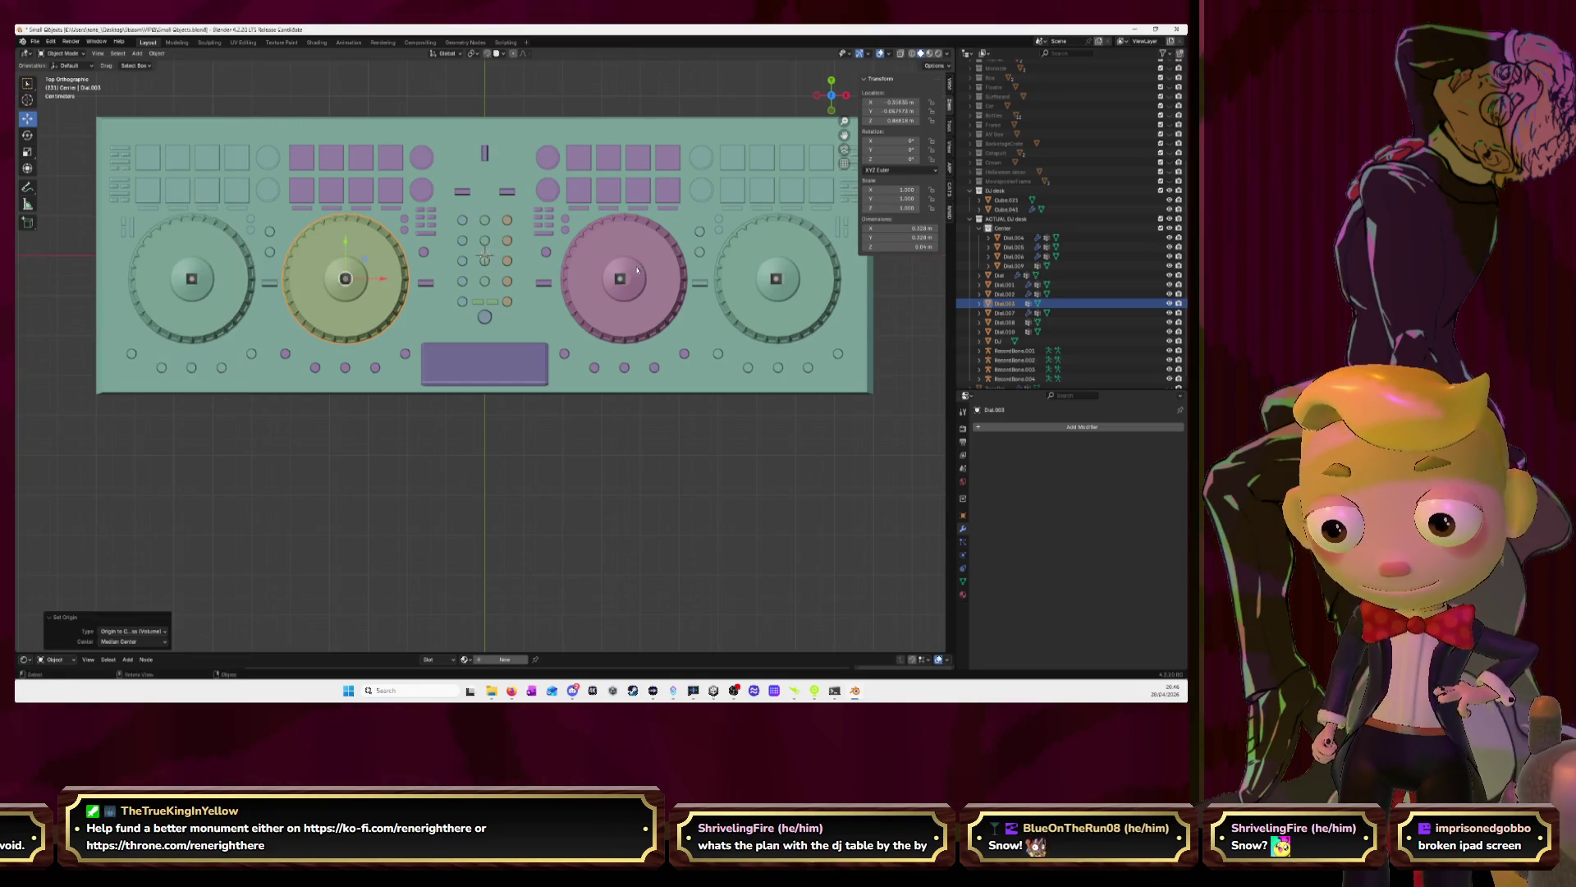
Set the pink dial Dial.010's origin to its centre
left_click(643, 292)
left_click(157, 53)
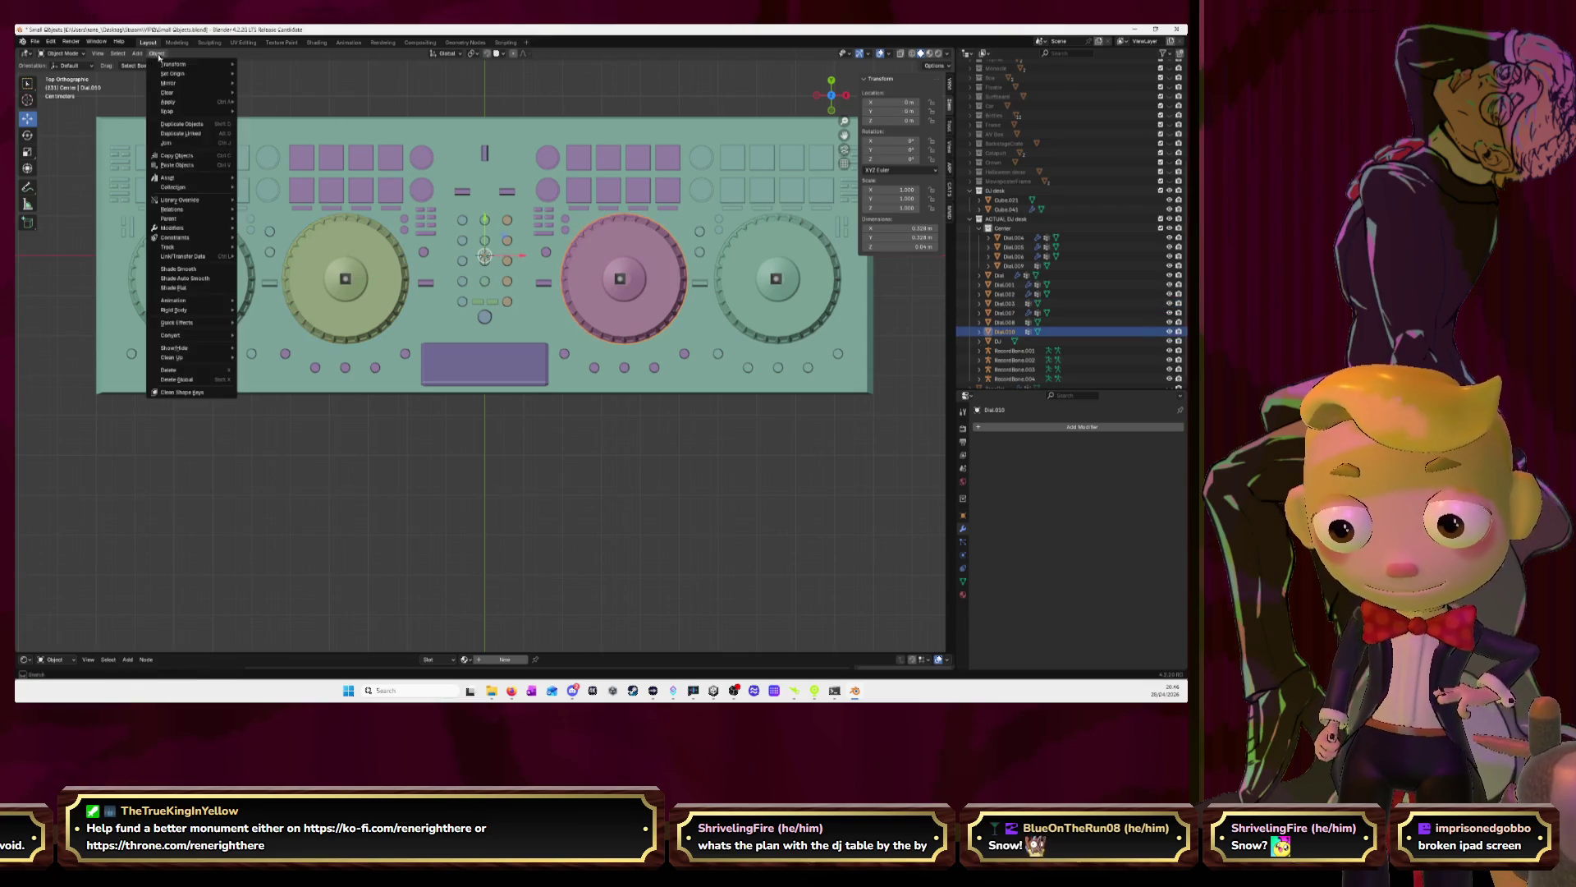
left_click(157, 54)
left_click(159, 53)
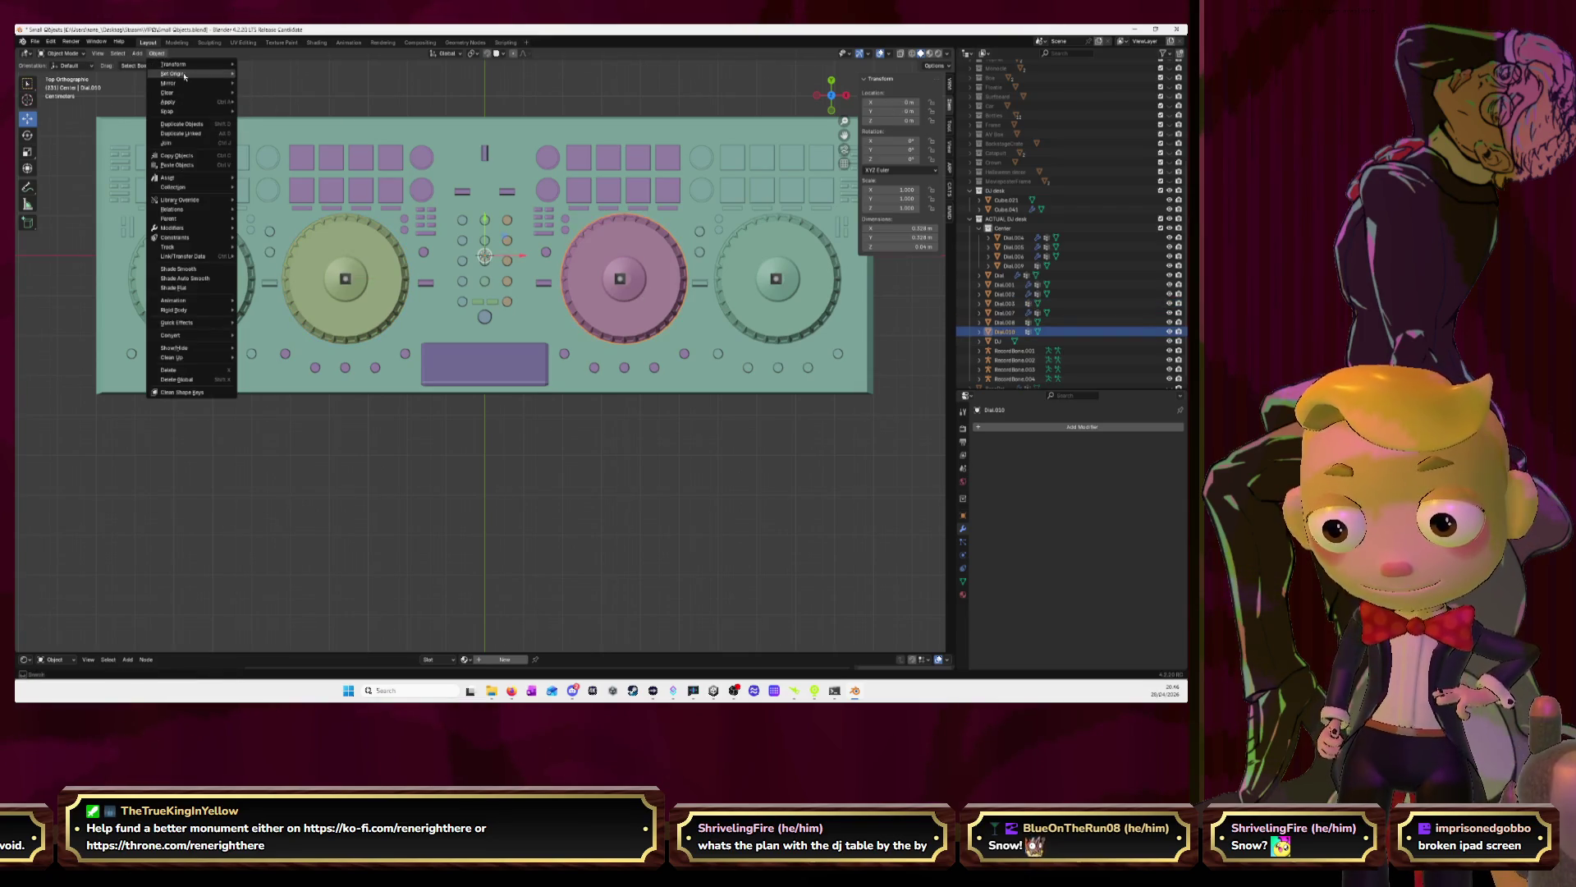
mouse_move(189, 73)
left_click(304, 115)
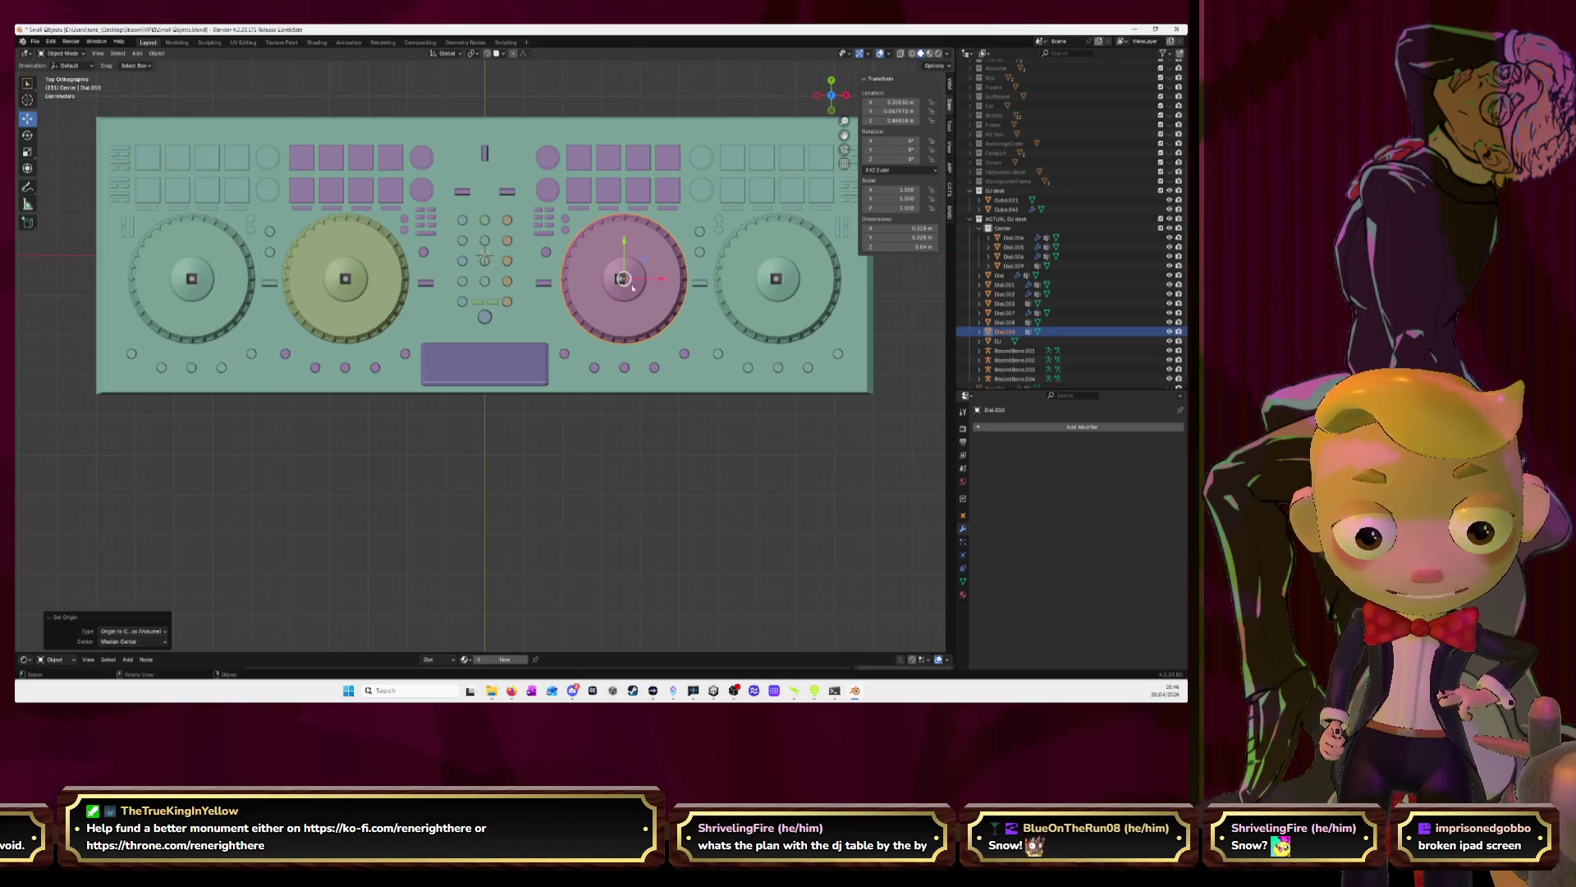
key("ctrl+1")
key("ctrl+z")
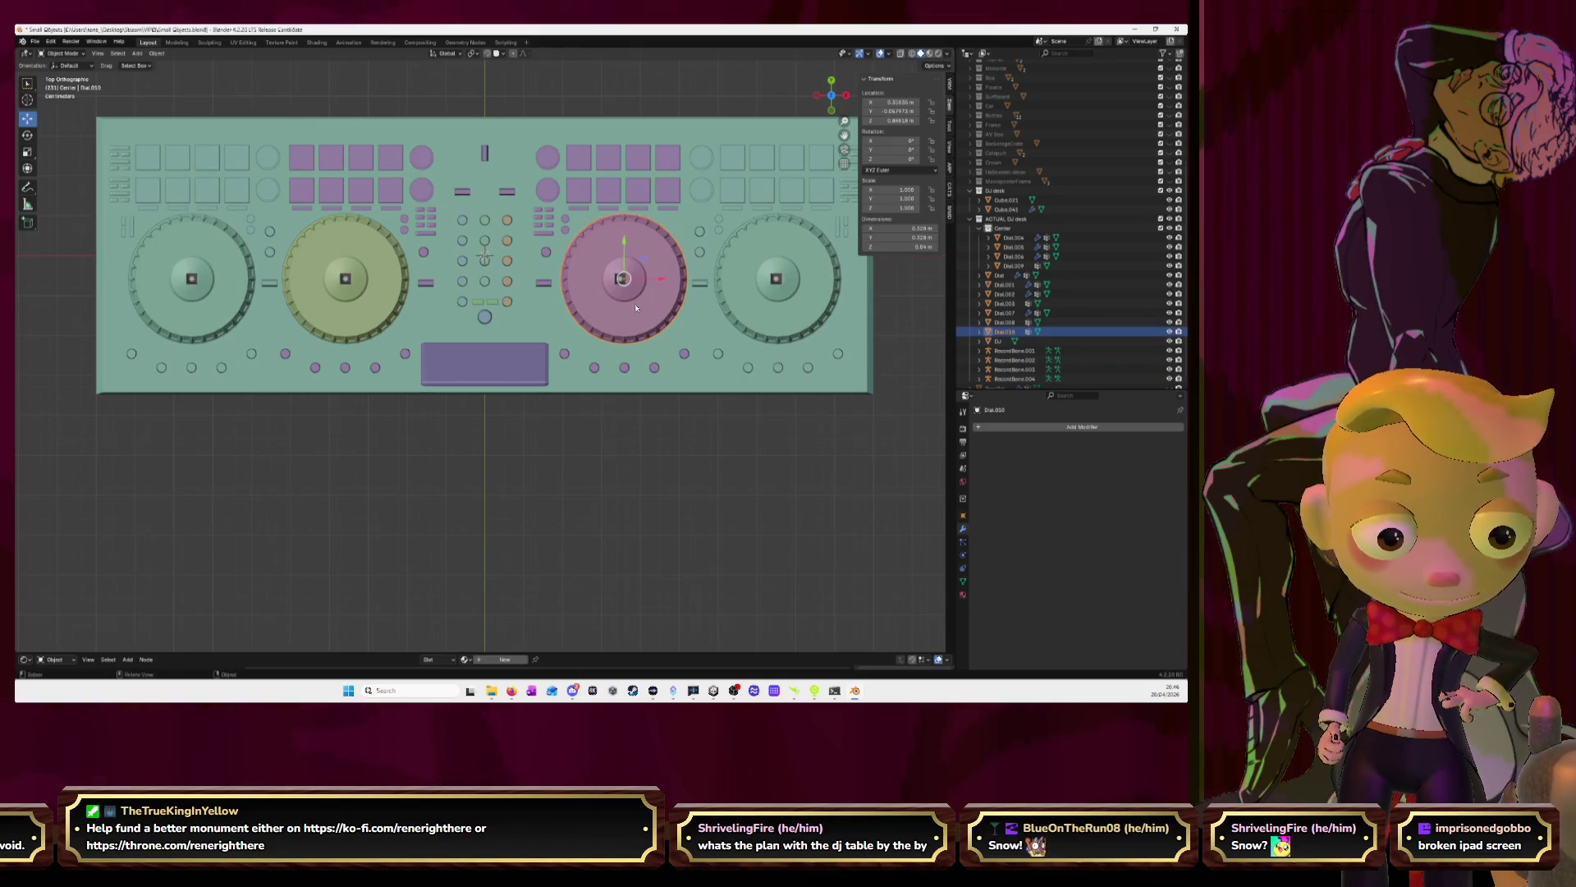
Snap the 3D cursor to the pink dial and move RecordBone.003 onto it
key("shift+s")
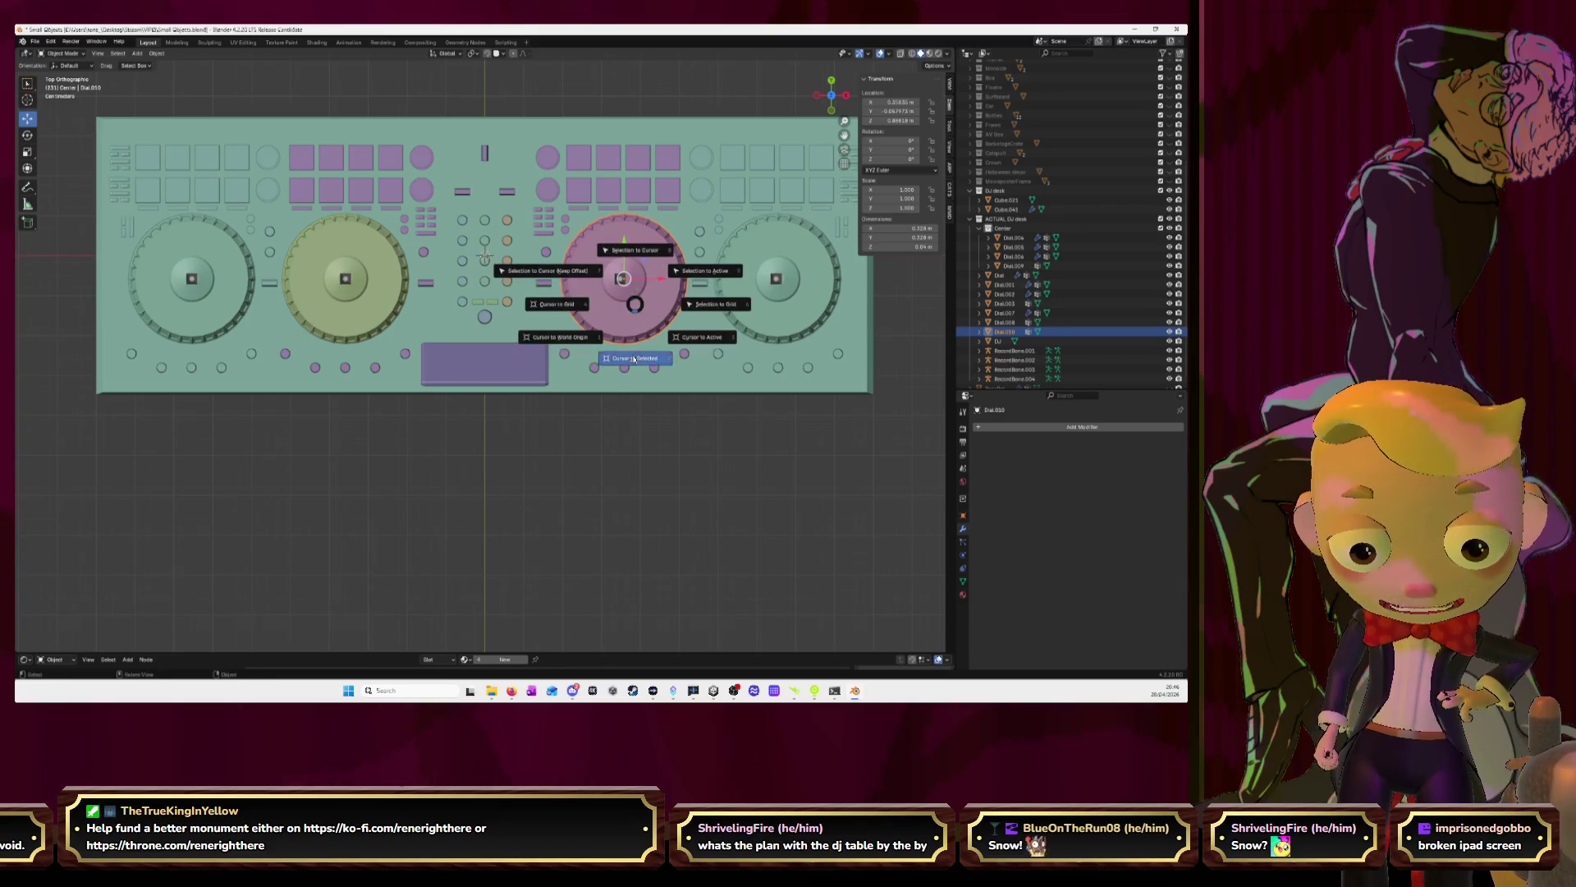
left_click(634, 355)
left_click(619, 279)
key("shift+s")
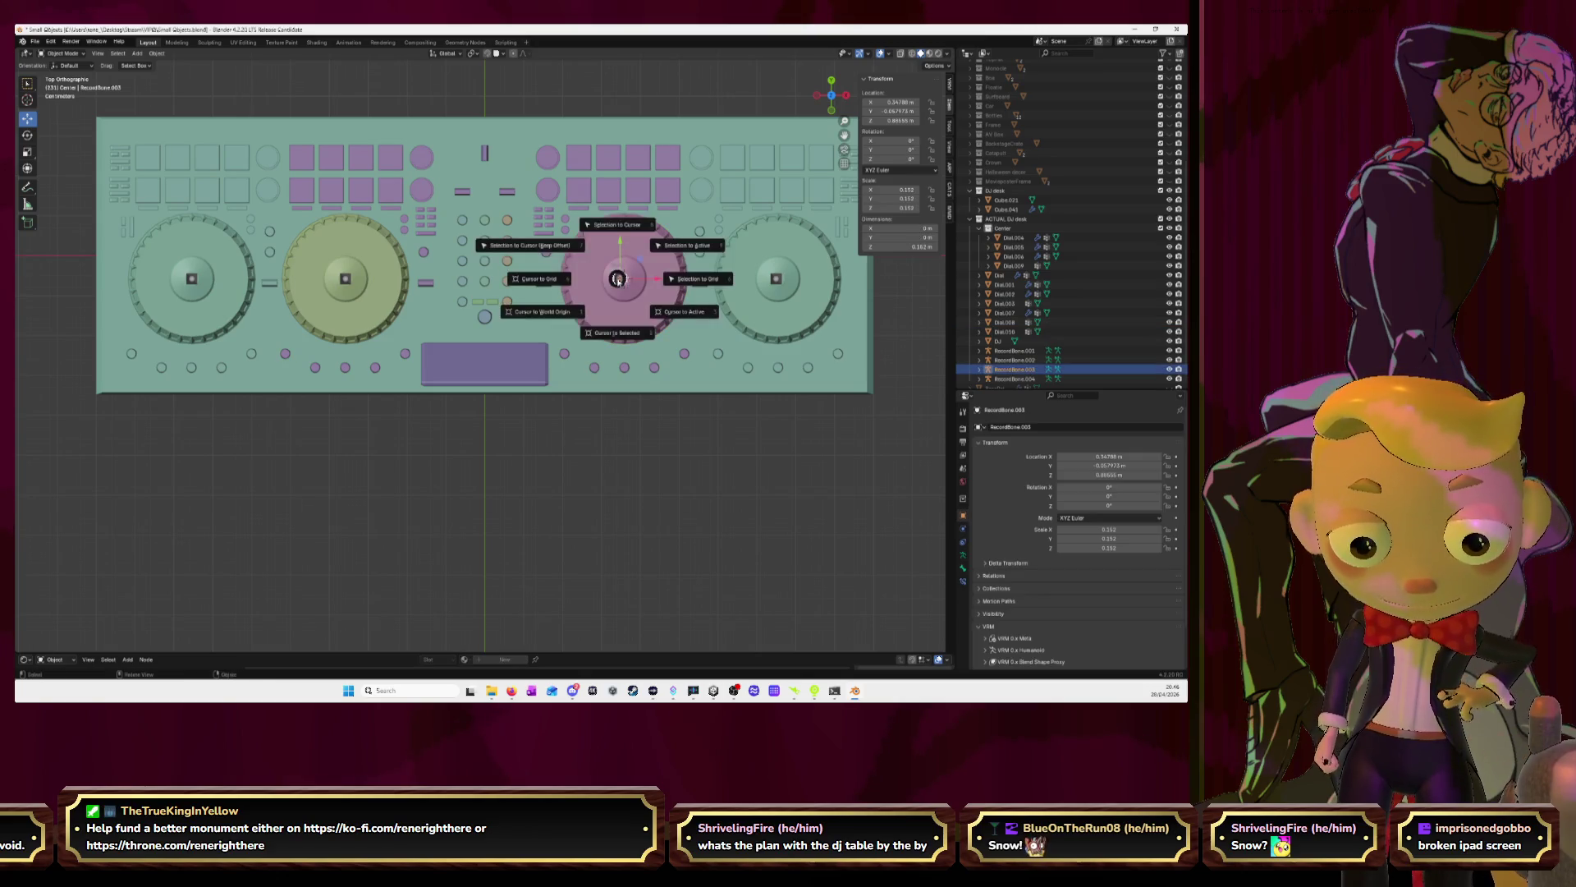
left_click(621, 227)
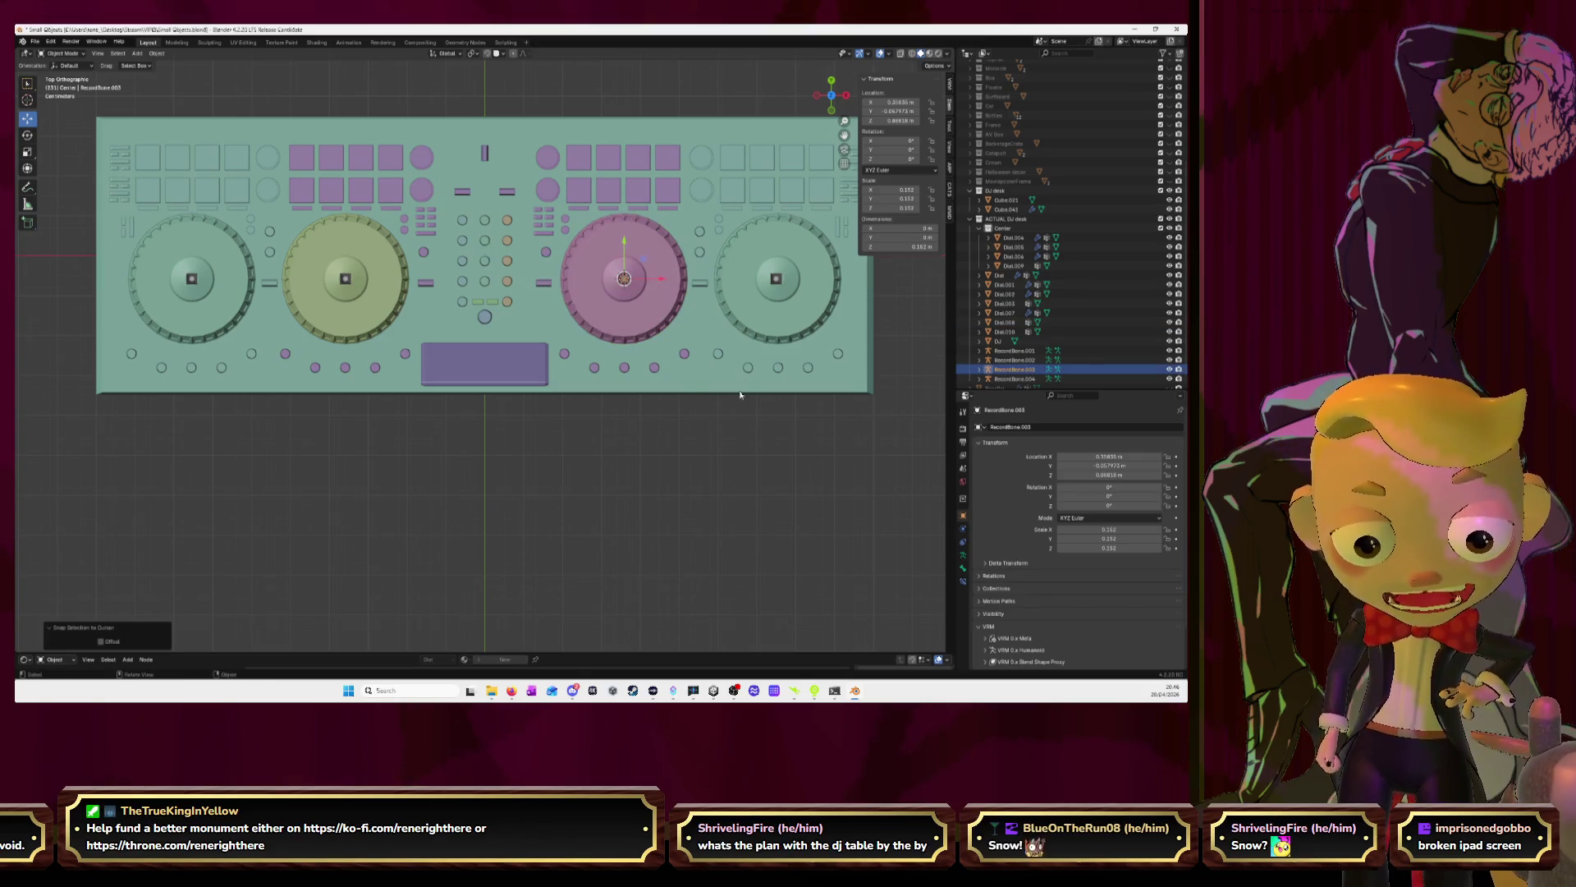
left_click(788, 327)
left_click(963, 528)
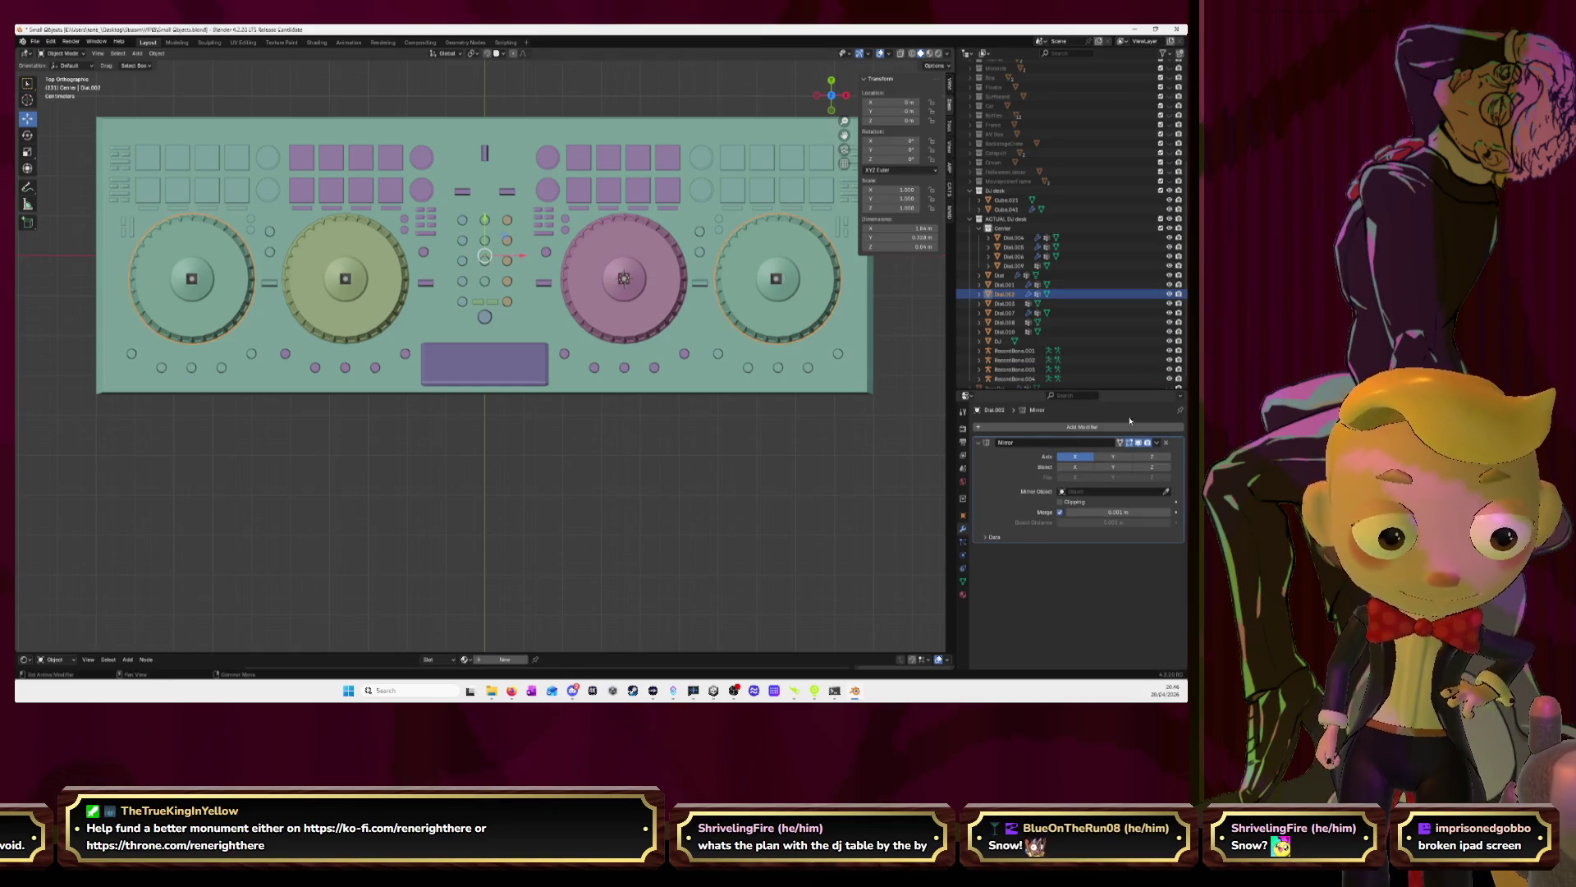
Apply Dial.002's Mirror modifier and separate the rightmost dial as Dial.011
left_click(1156, 442)
left_click(1147, 454)
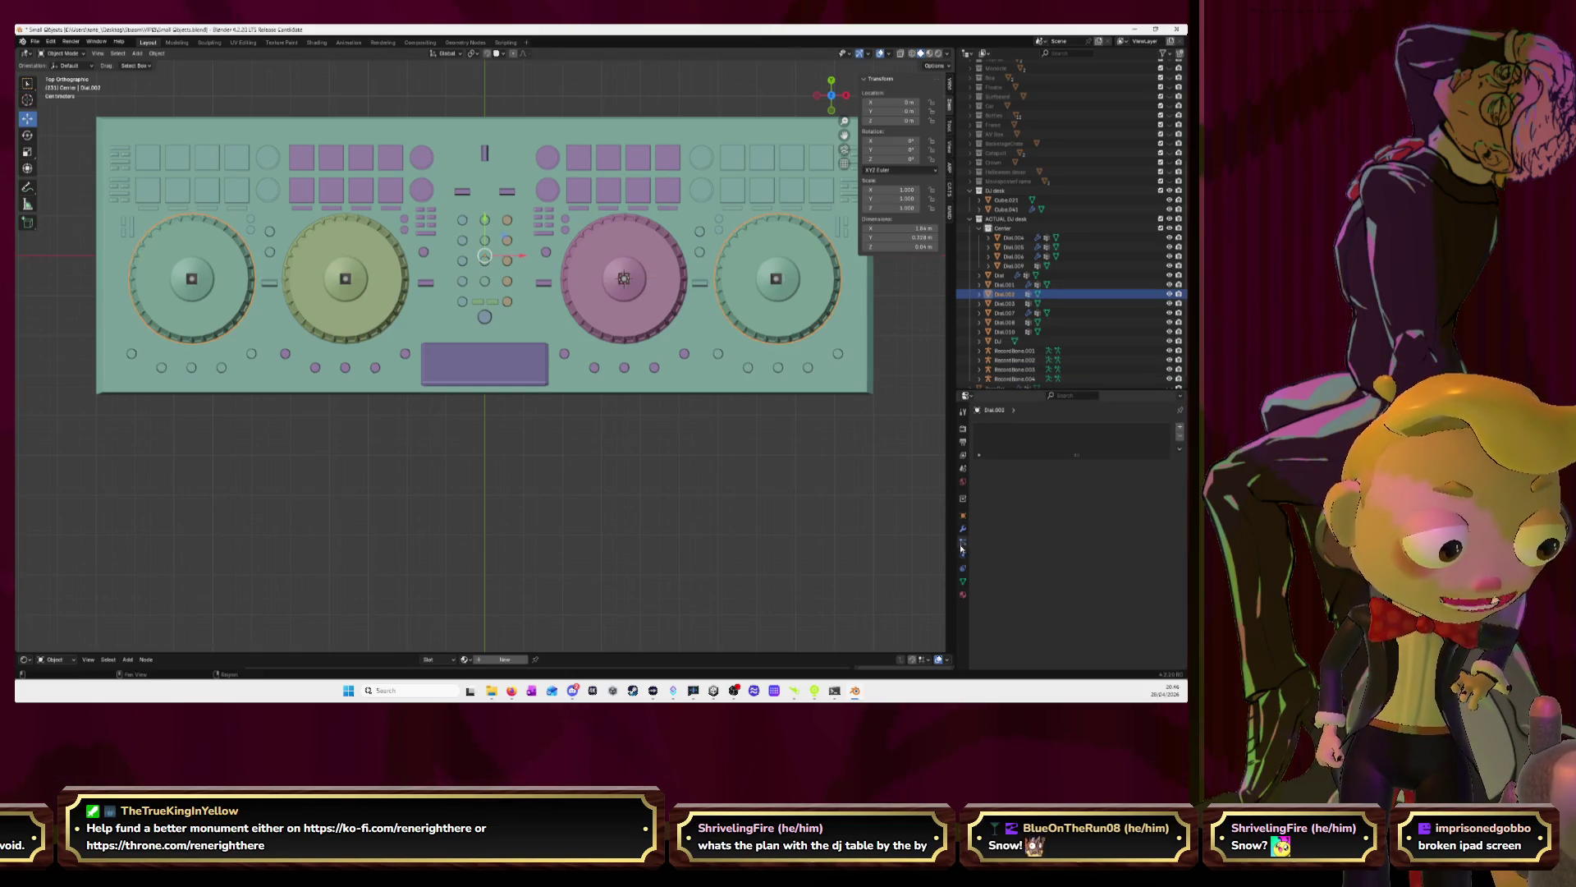
left_click(813, 428)
left_click(777, 306)
key("Tab")
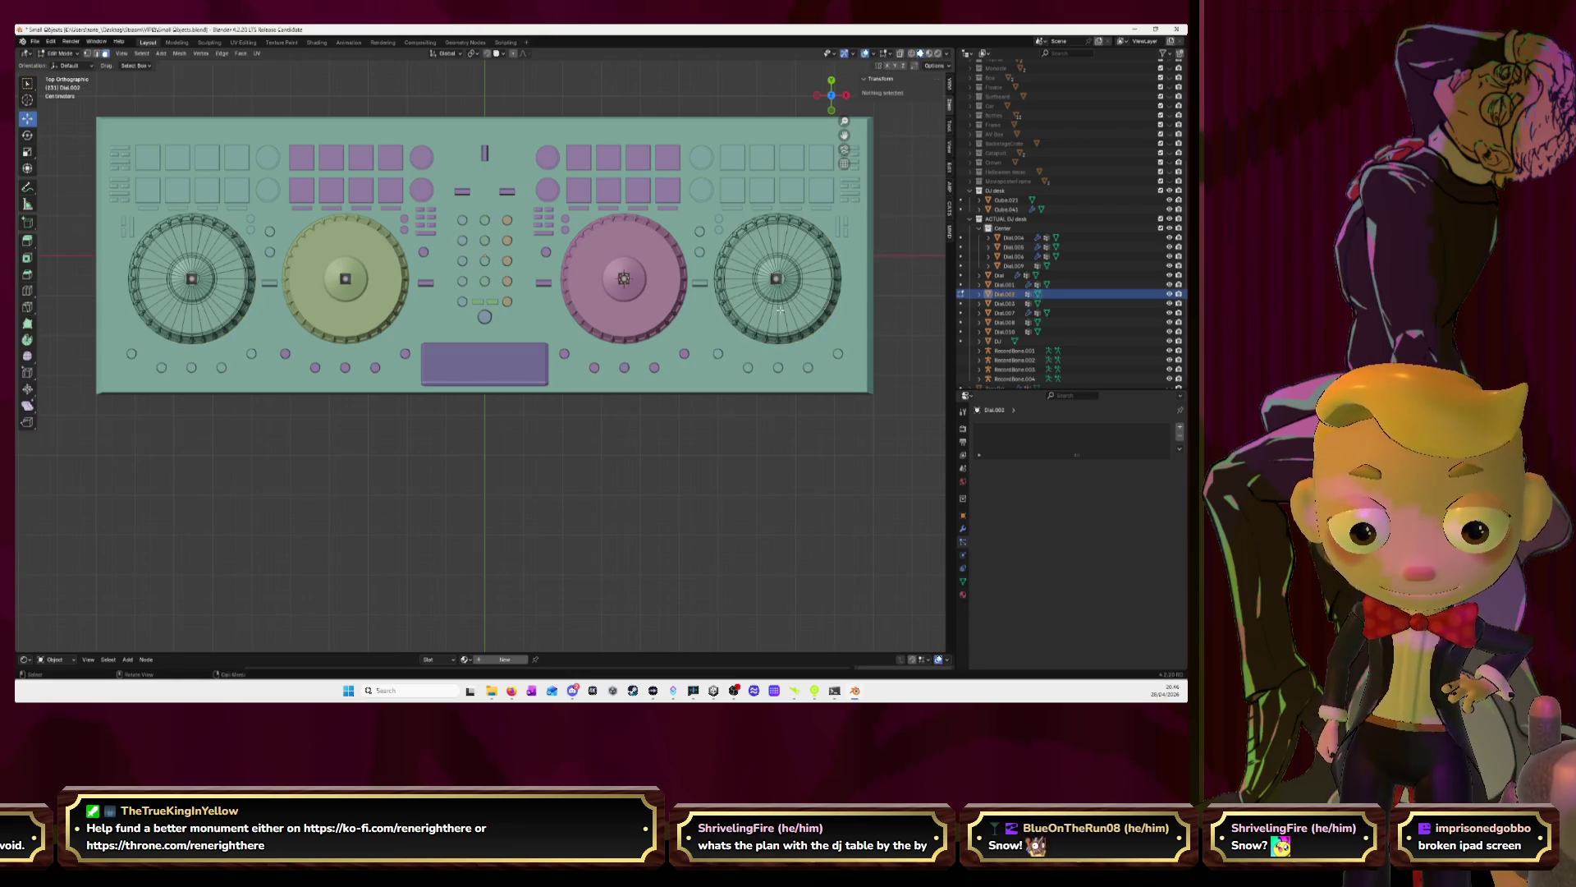
key("l")
key("p")
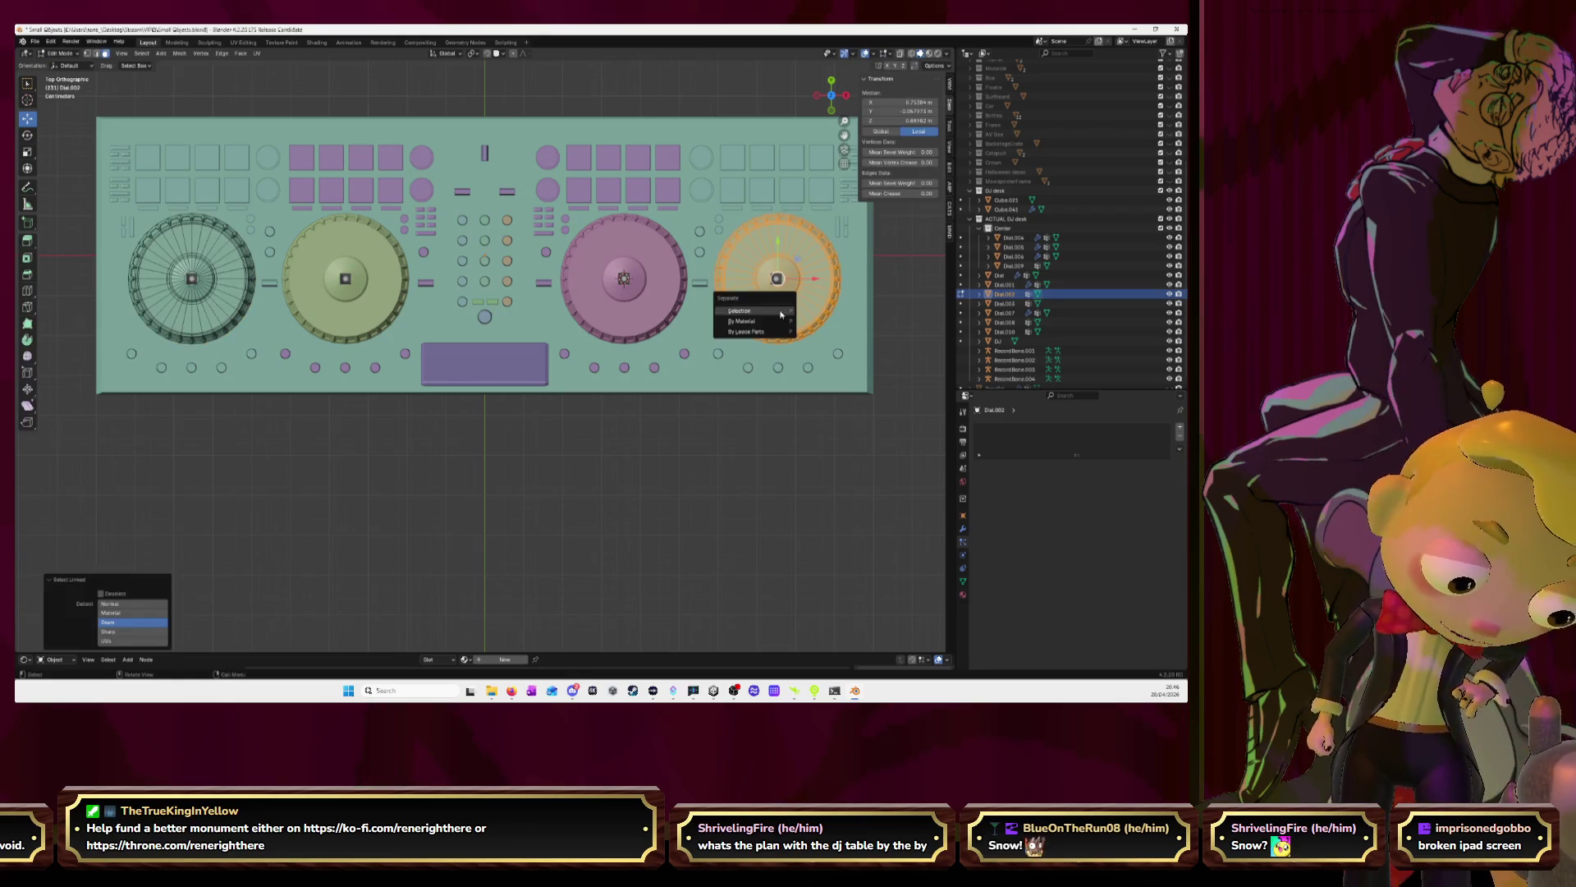
left_click(780, 309)
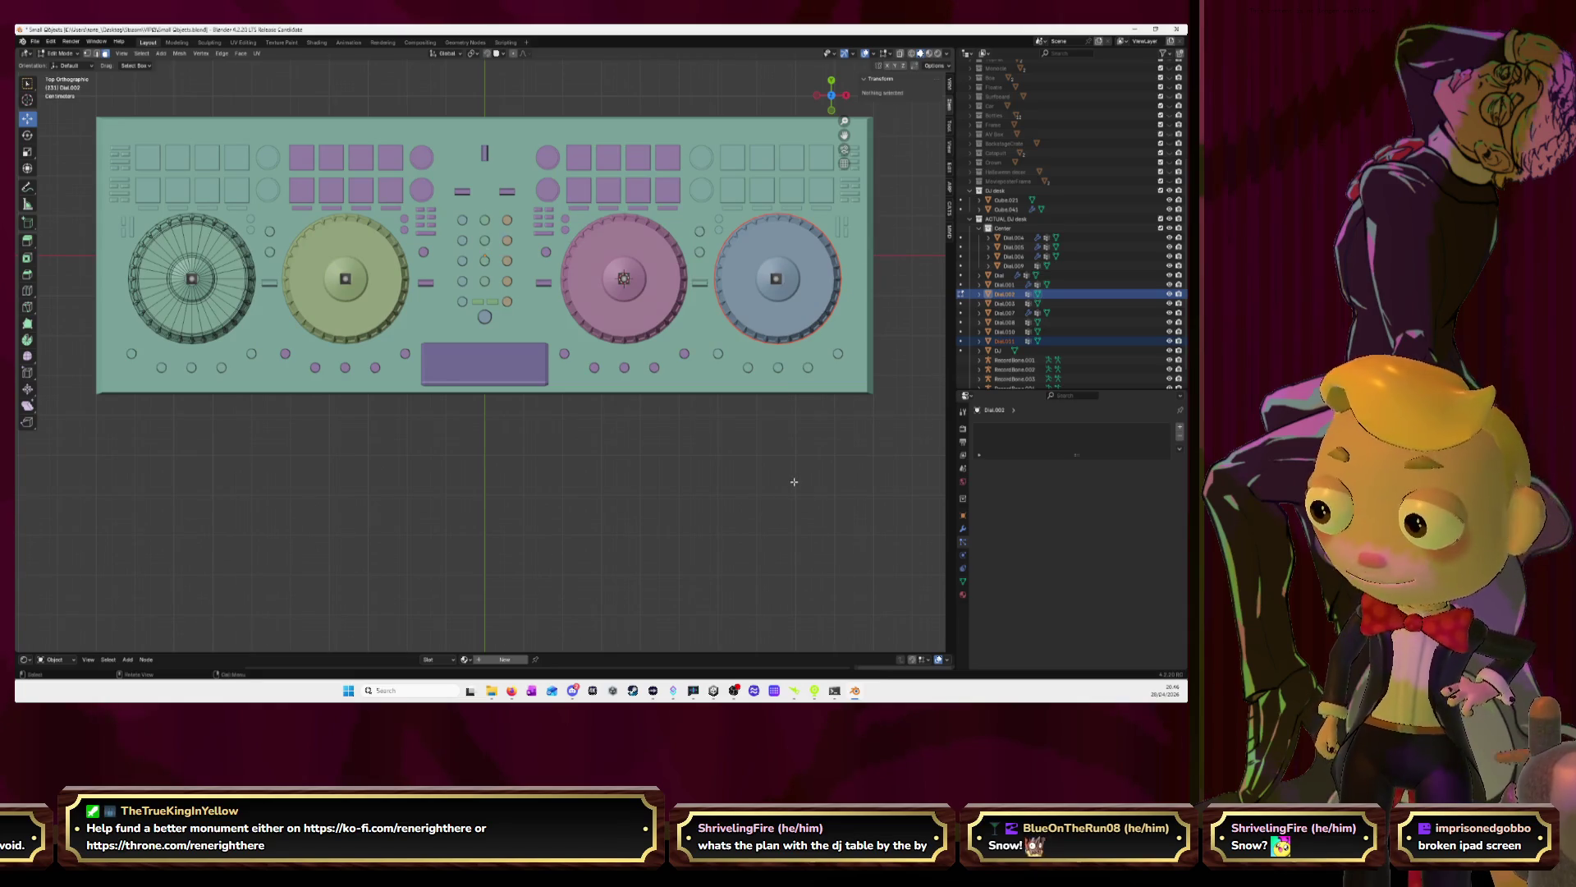
key("Tab")
left_click(795, 304)
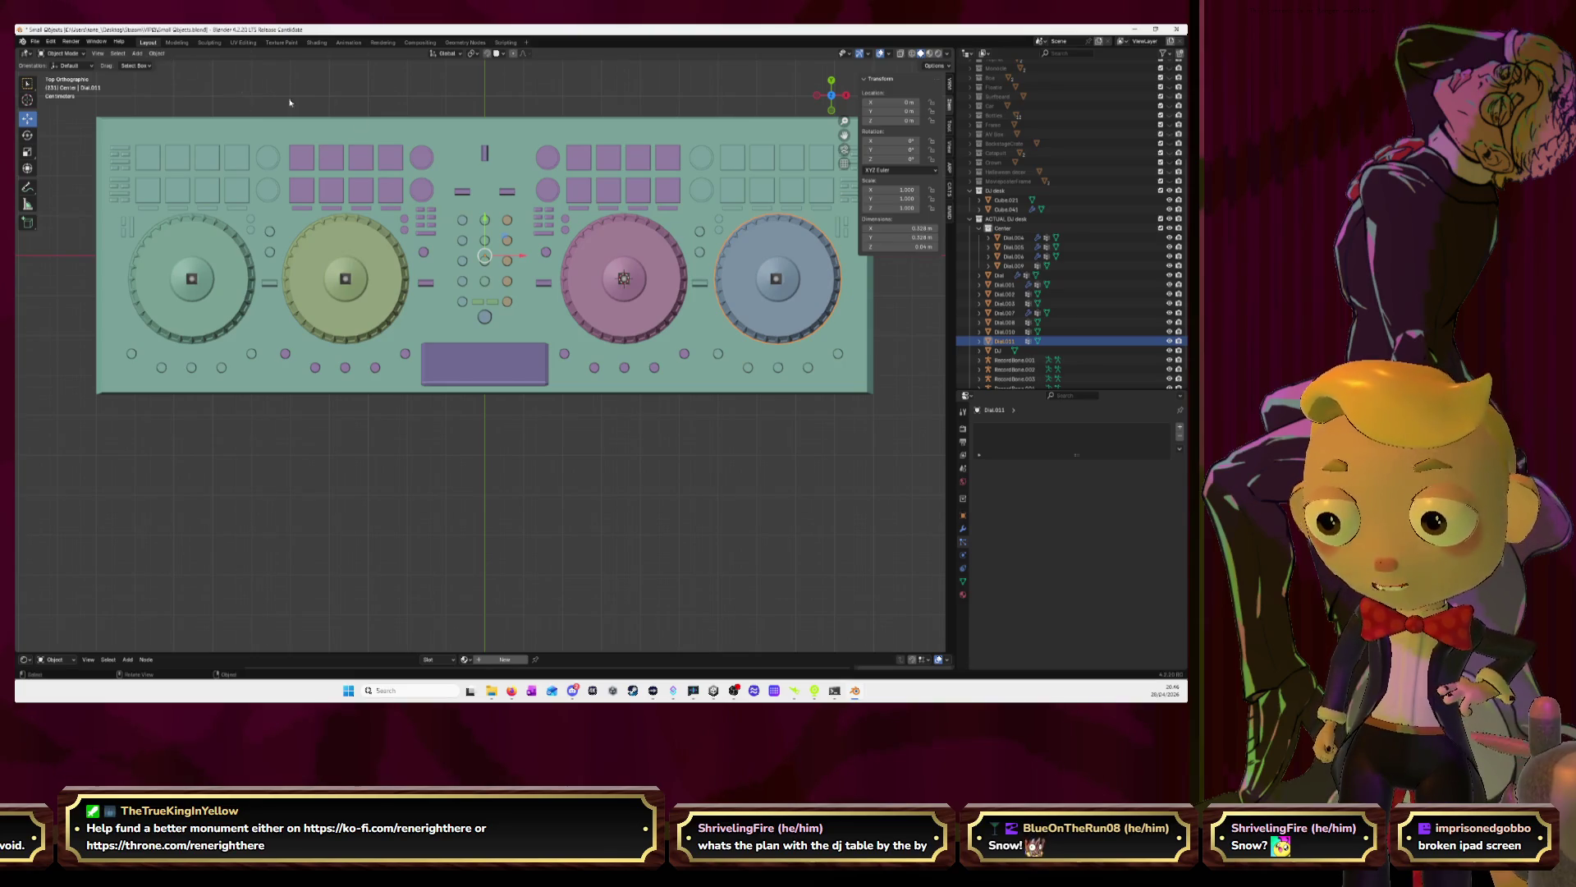
Set Dial.011's origin to its centre of mass and snap the 3D cursor there
key("shift+s")
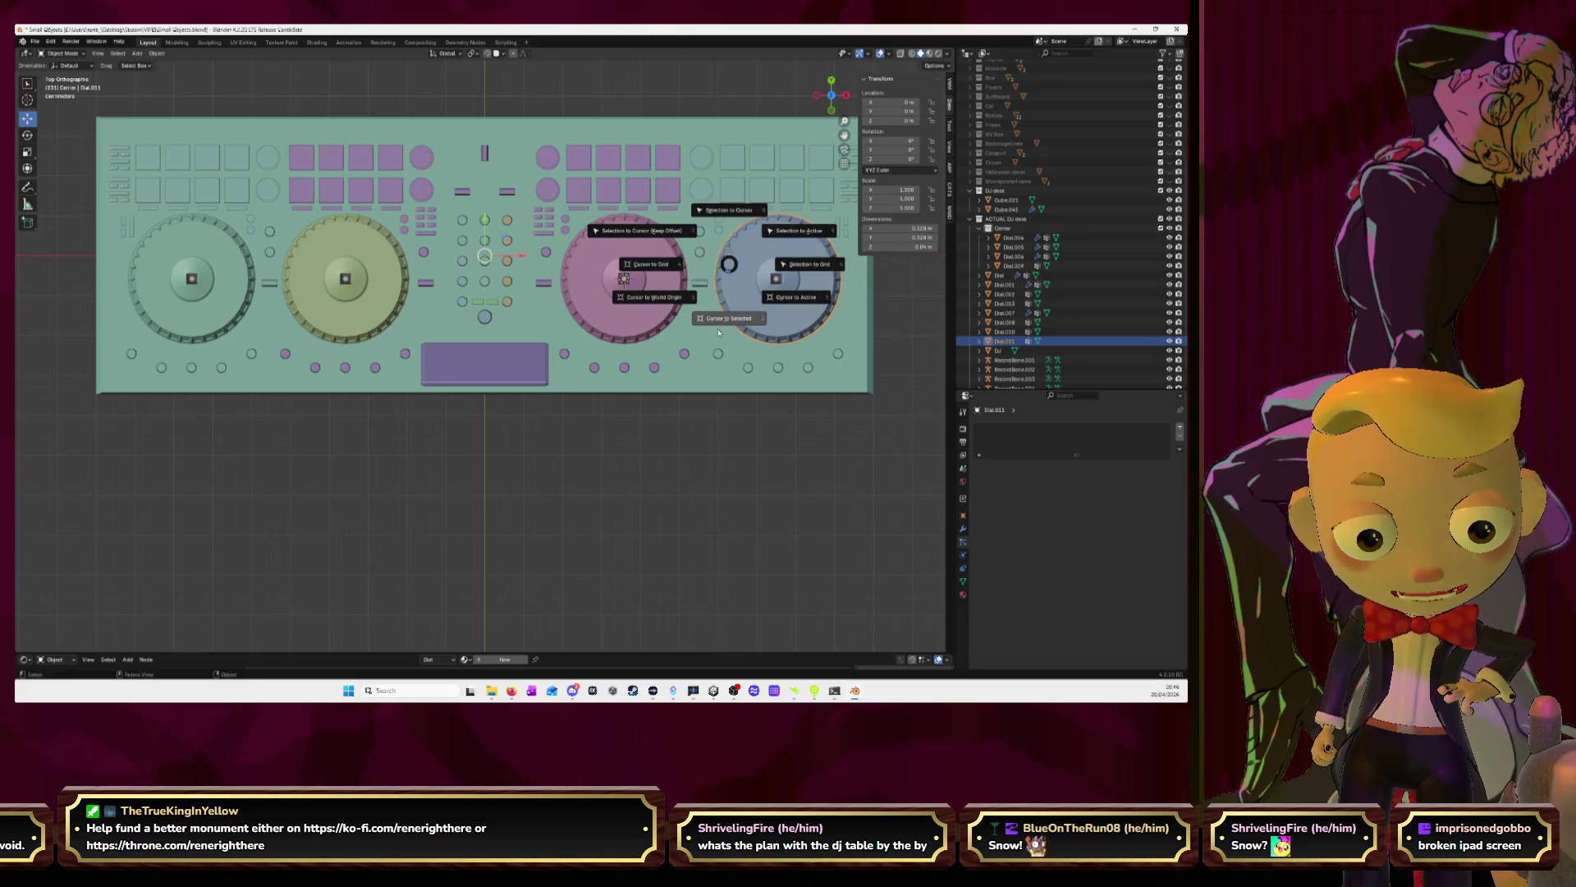
left_click(723, 327)
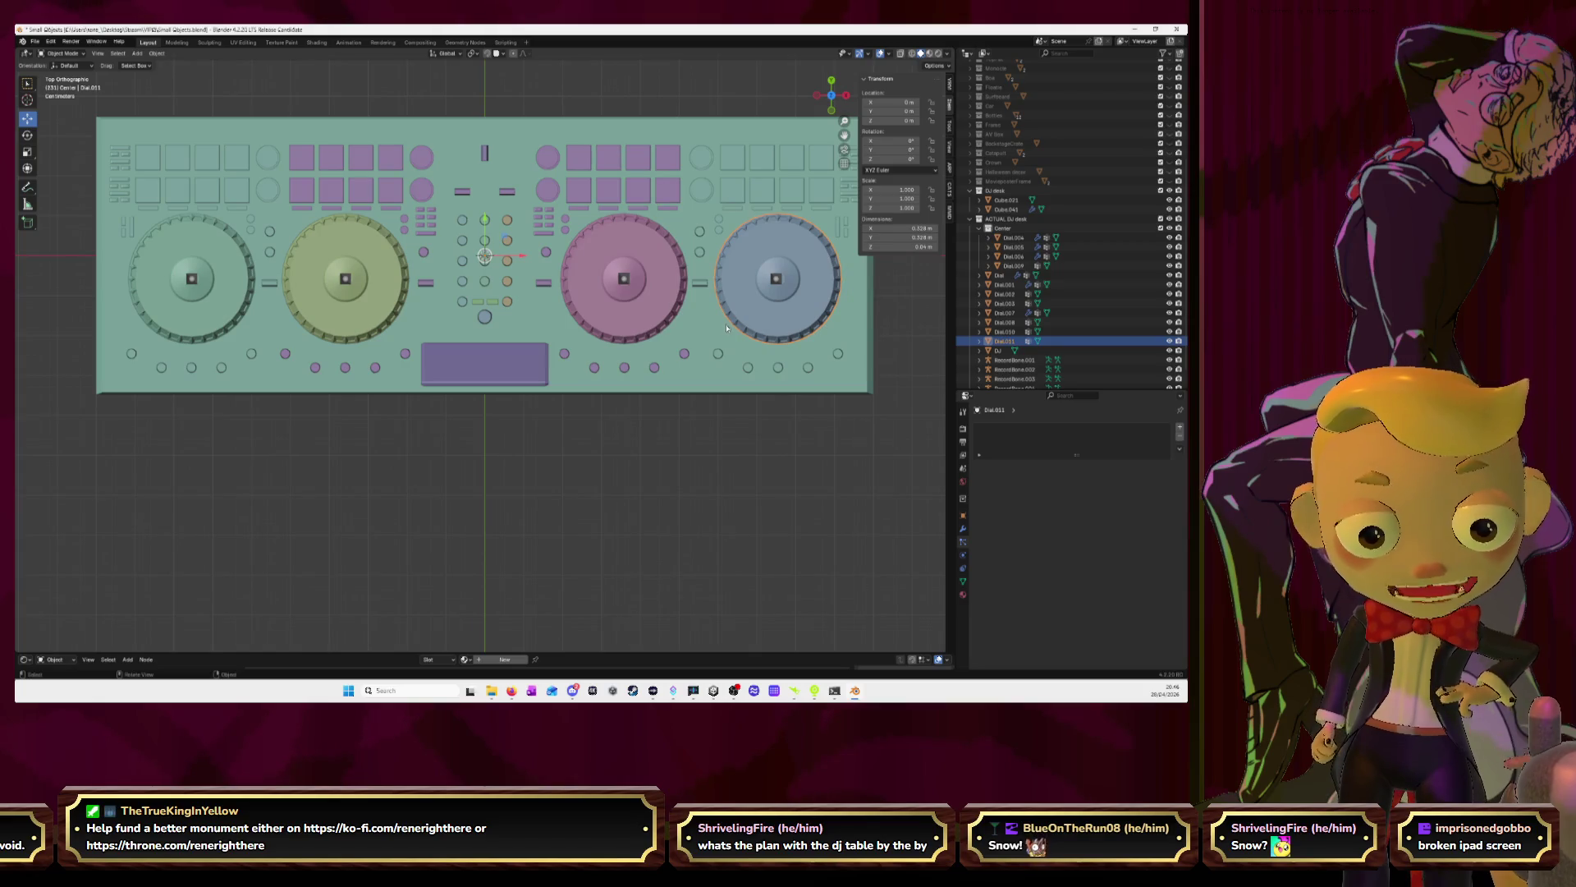
left_click(156, 54)
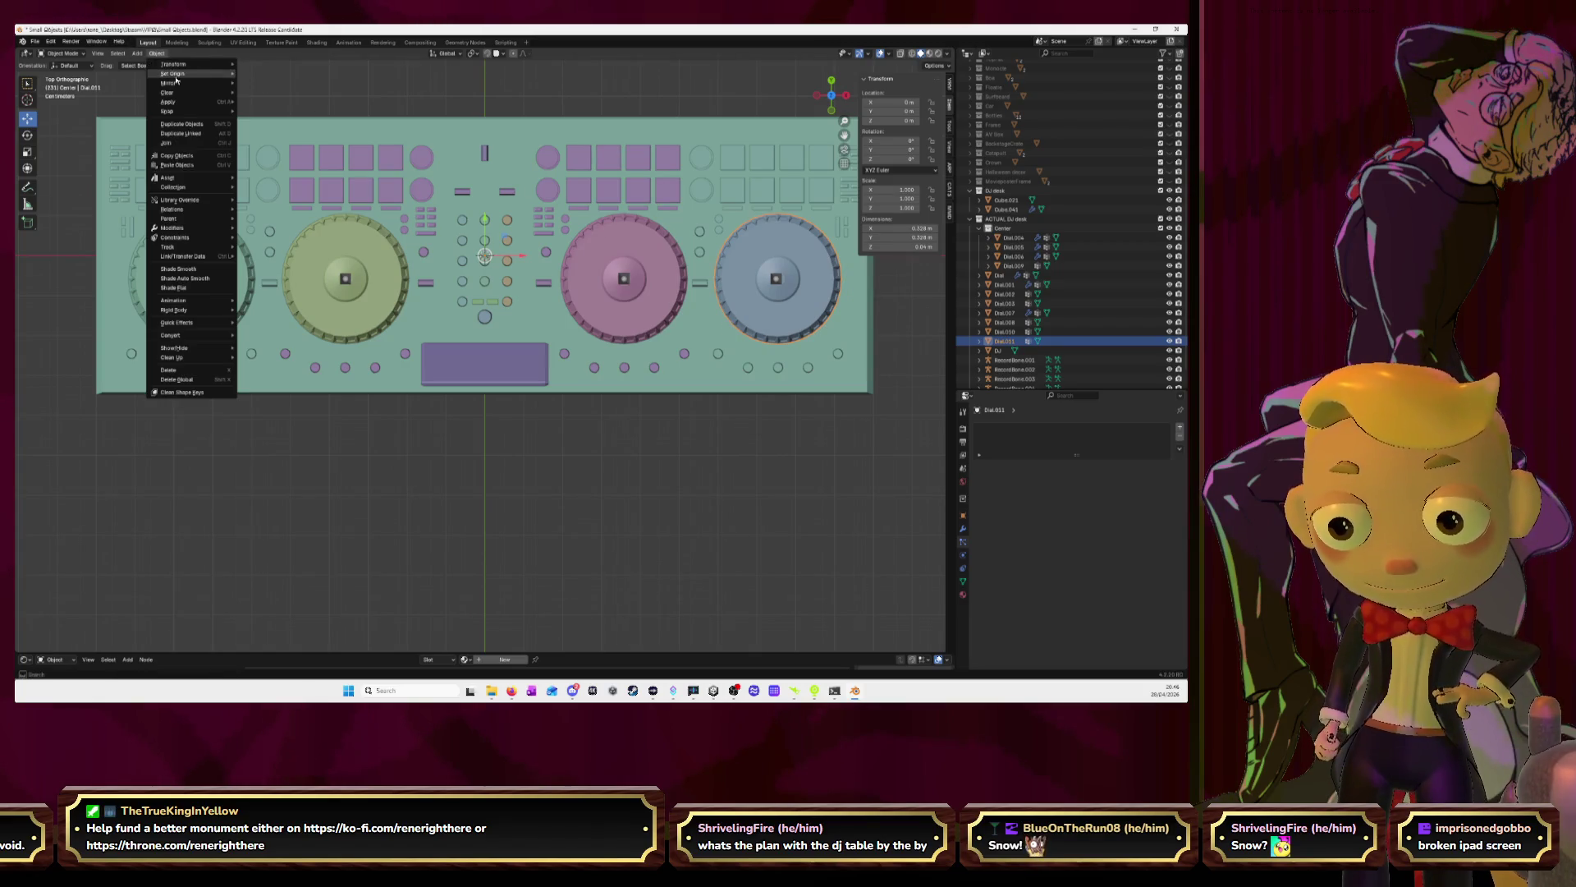
mouse_move(197, 74)
left_click(289, 115)
key("shift+s")
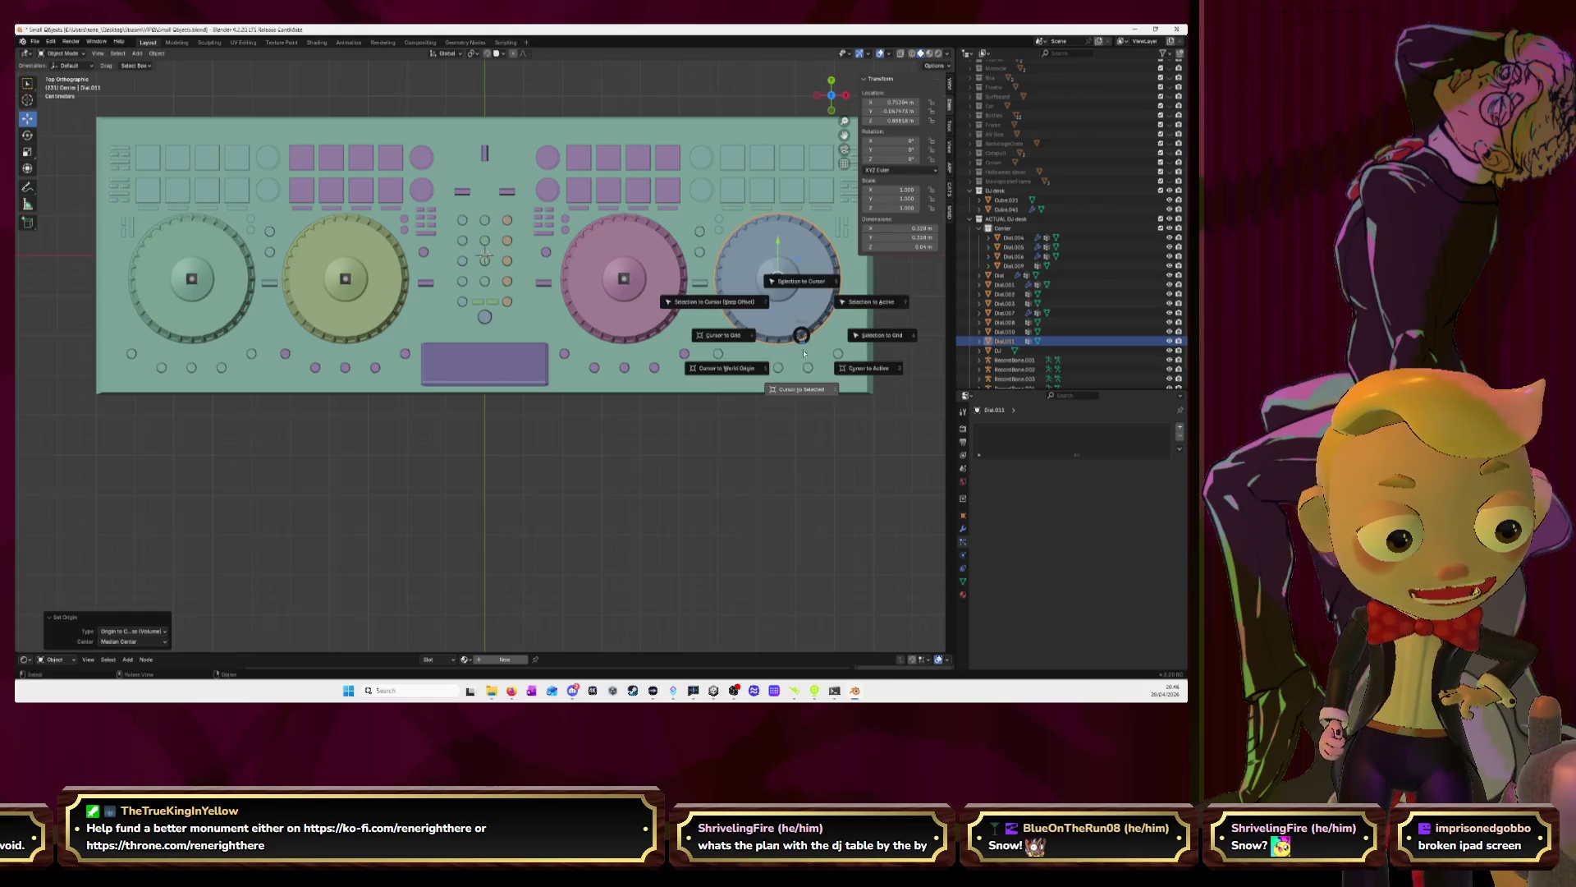
left_click(804, 399)
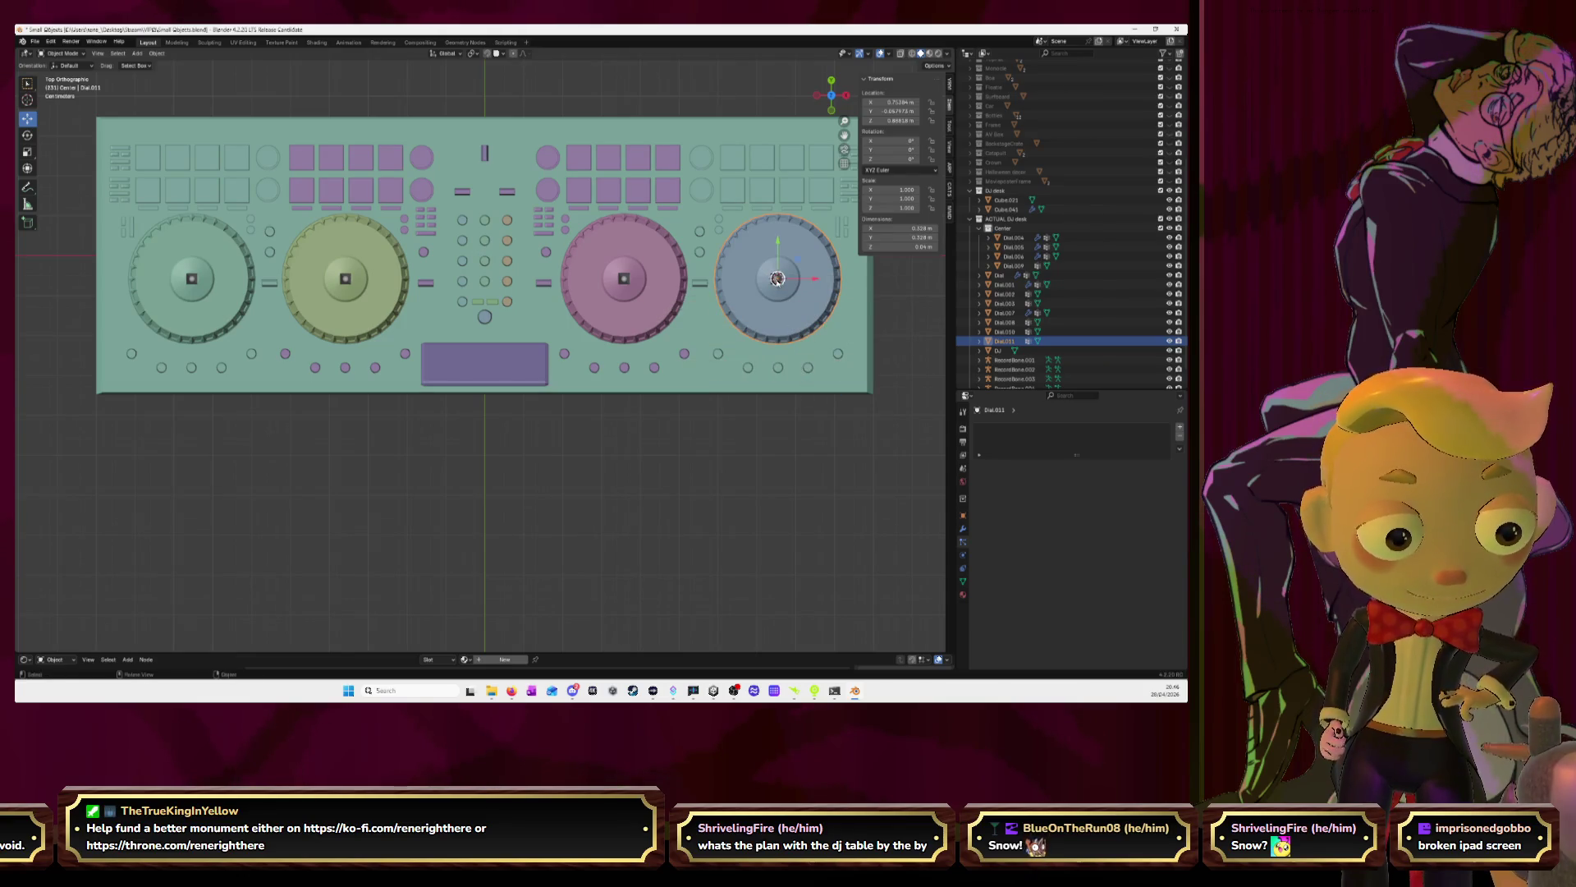
Snap RecordBone.004 to the 3D cursor at the blue dial's centre
left_click(776, 279)
key("shift+s")
left_click(804, 302)
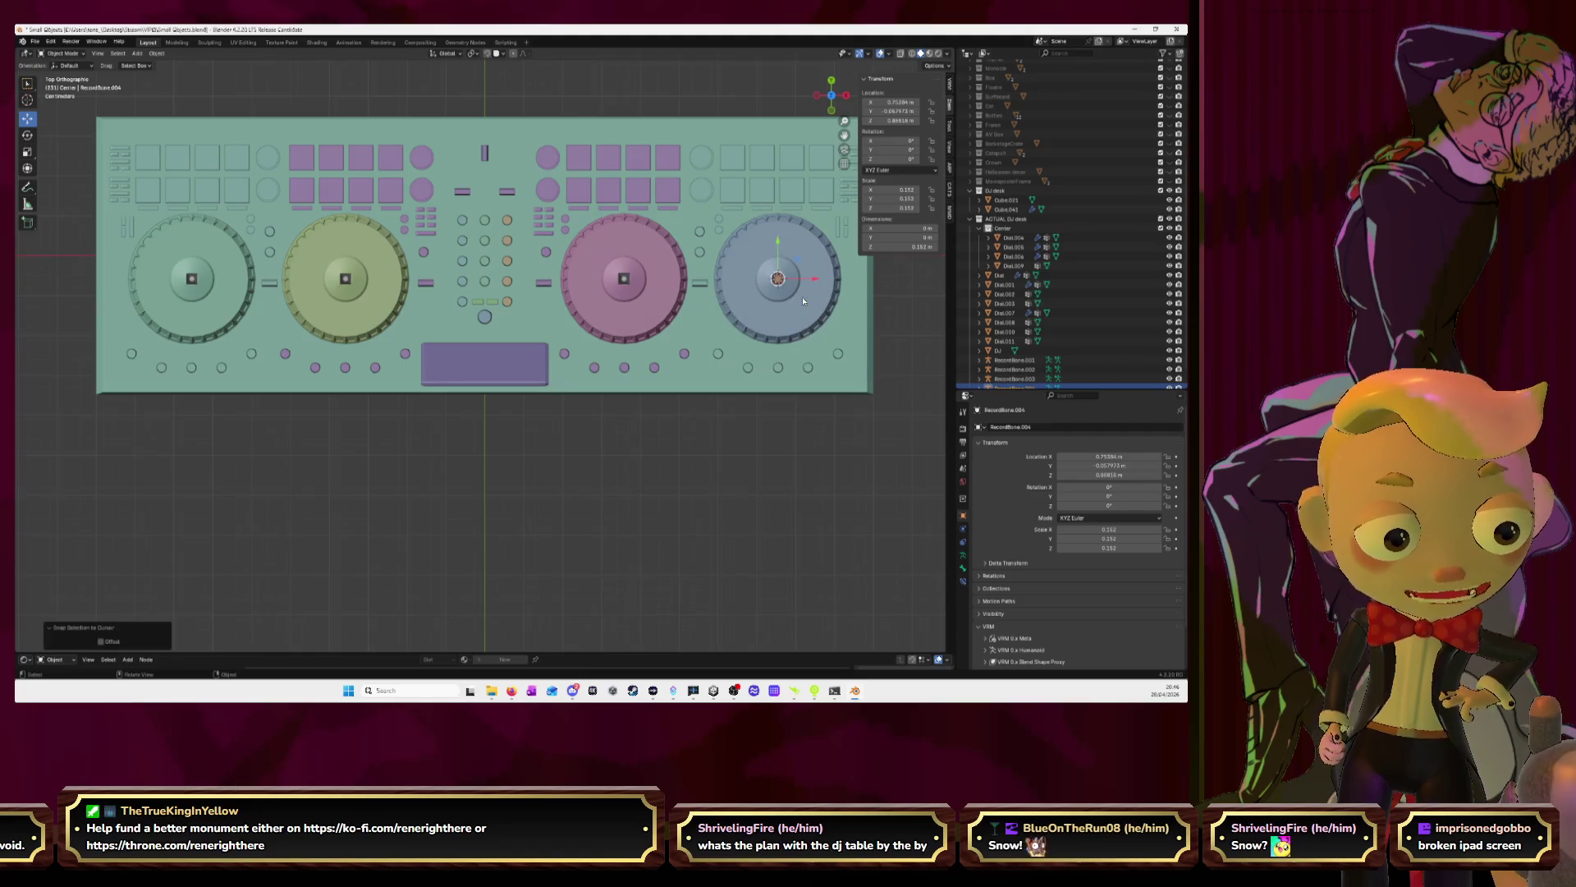
mouse_move(859, 476)
middle_mouse_down()
mouse_move(655, 295)
mouse_move(665, 402)
mouse_move(641, 402)
middle_mouse_up()
Set Dial.002's origin to its centre of mass
left_click(1004, 293)
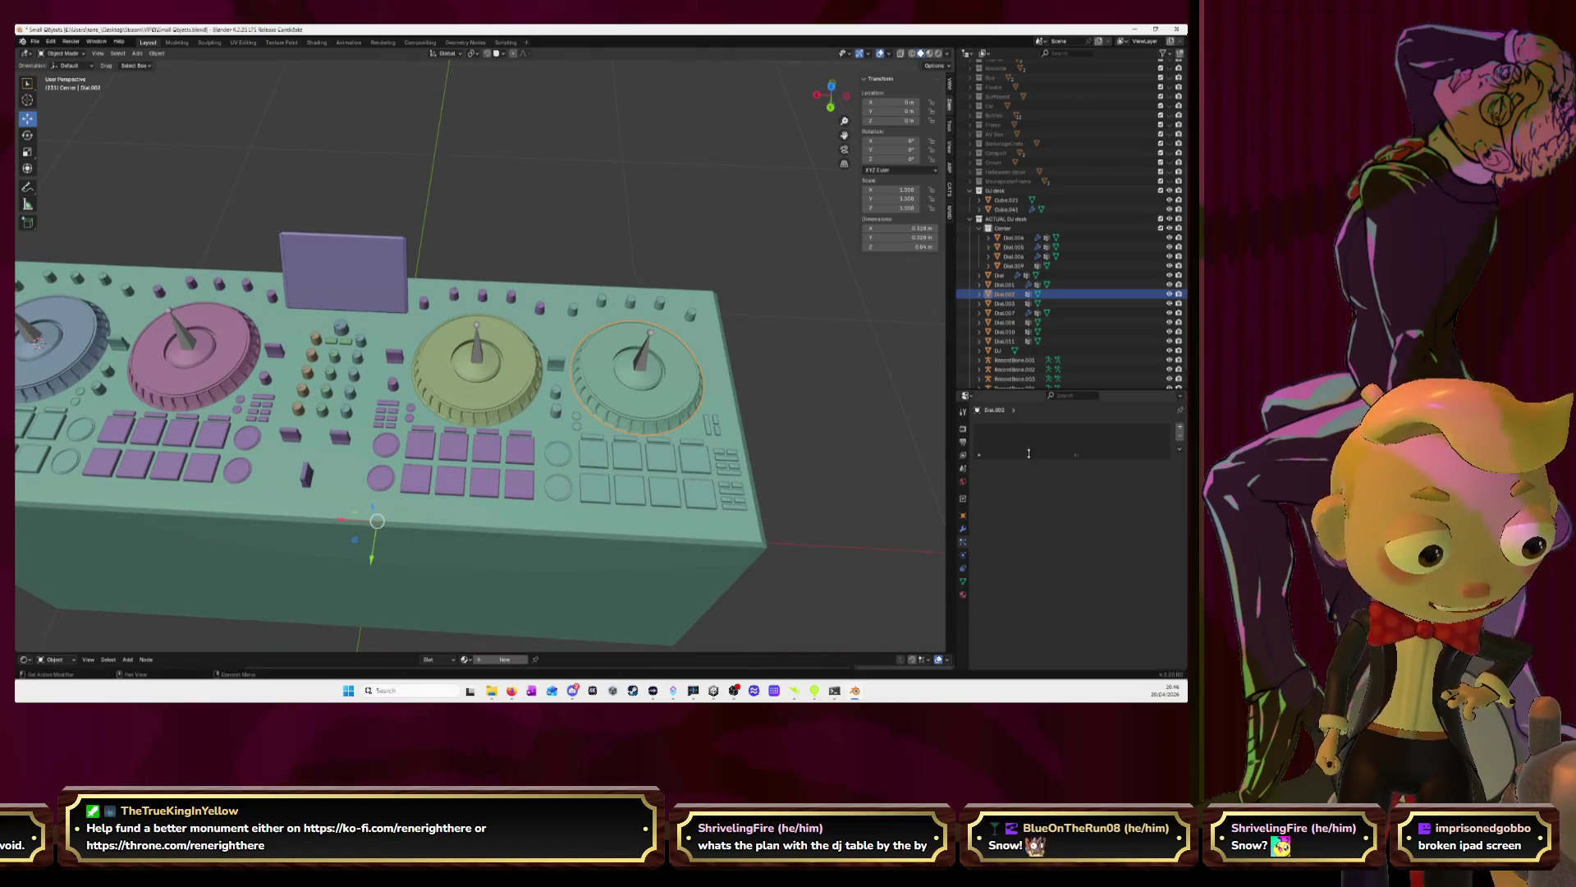
left_click(156, 52)
mouse_move(205, 78)
left_click(289, 114)
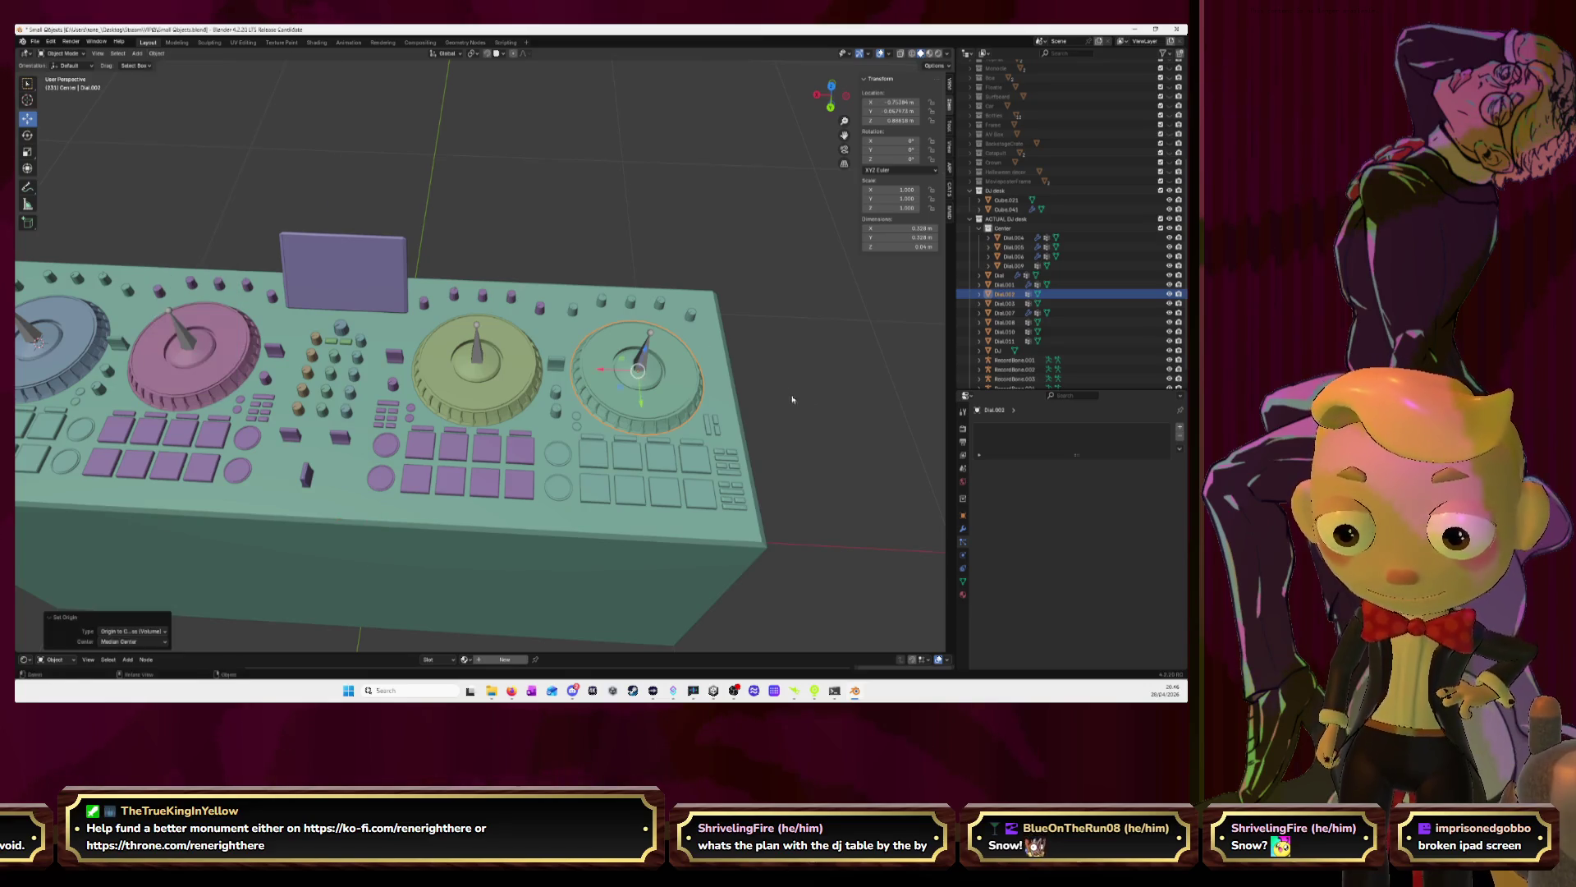
Click through the dials and bring up Dial.002's modifier stack to add a modifier
left_click(534, 392)
left_click(206, 367)
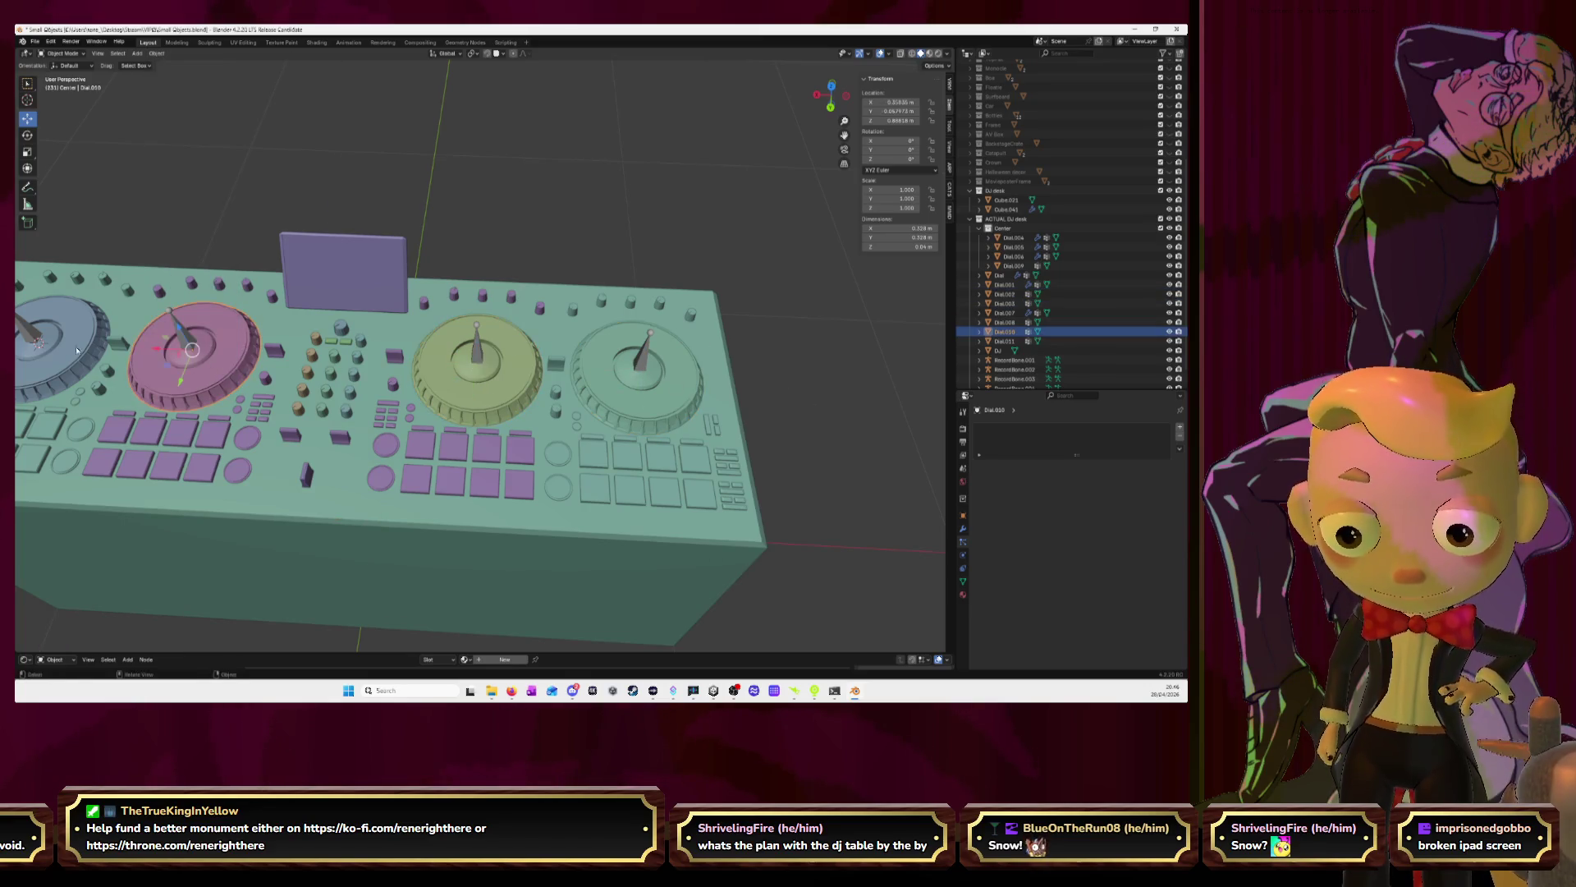
left_click(457, 396)
left_click(672, 443)
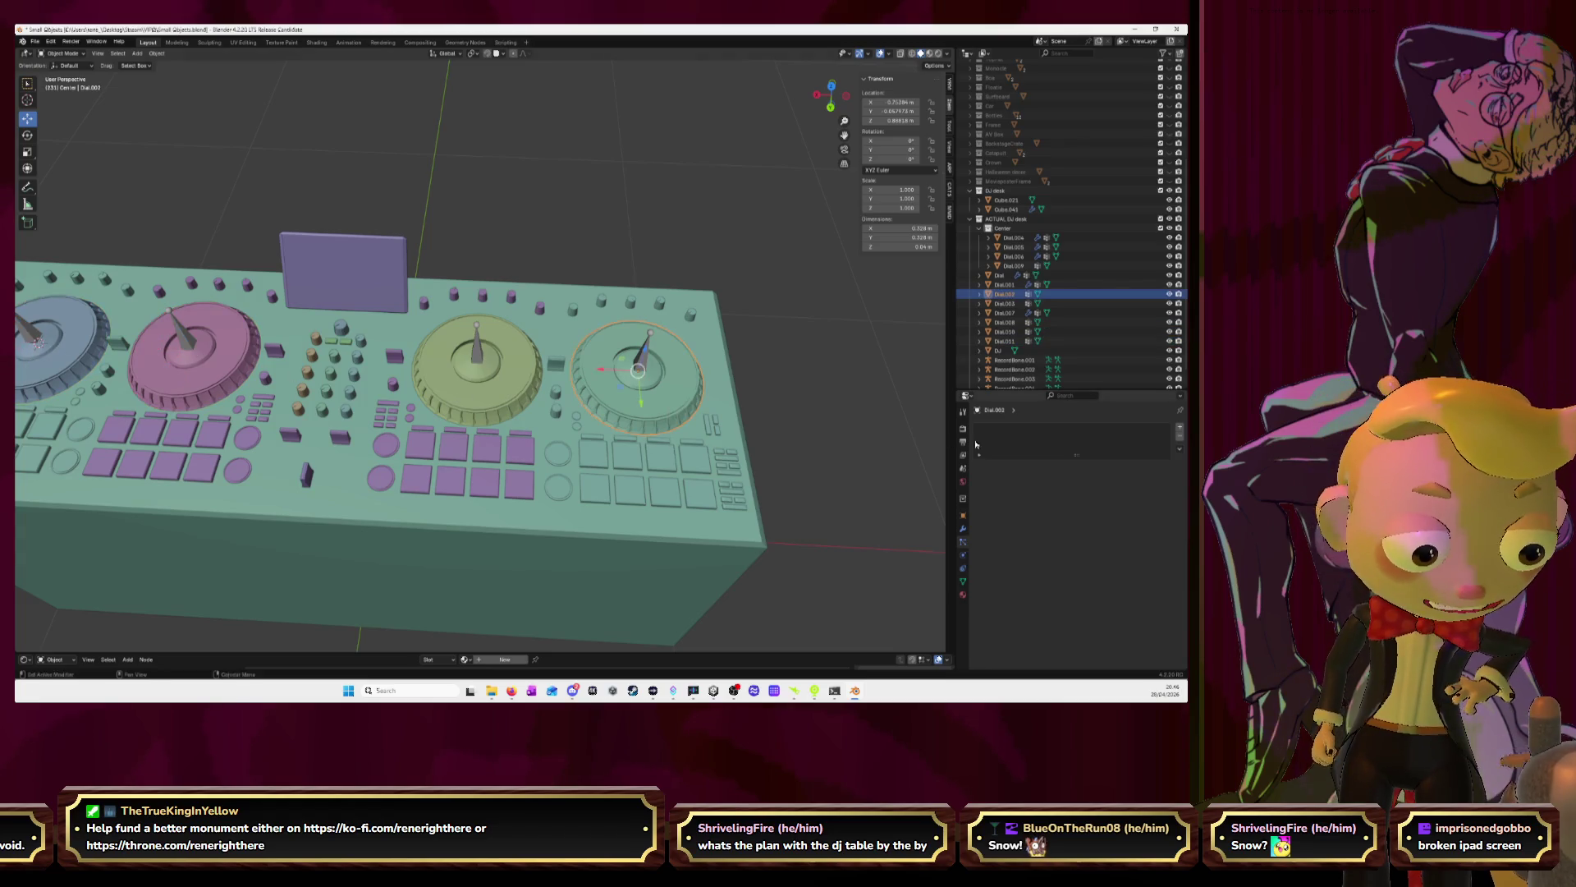
left_click(962, 528)
left_click(1036, 427)
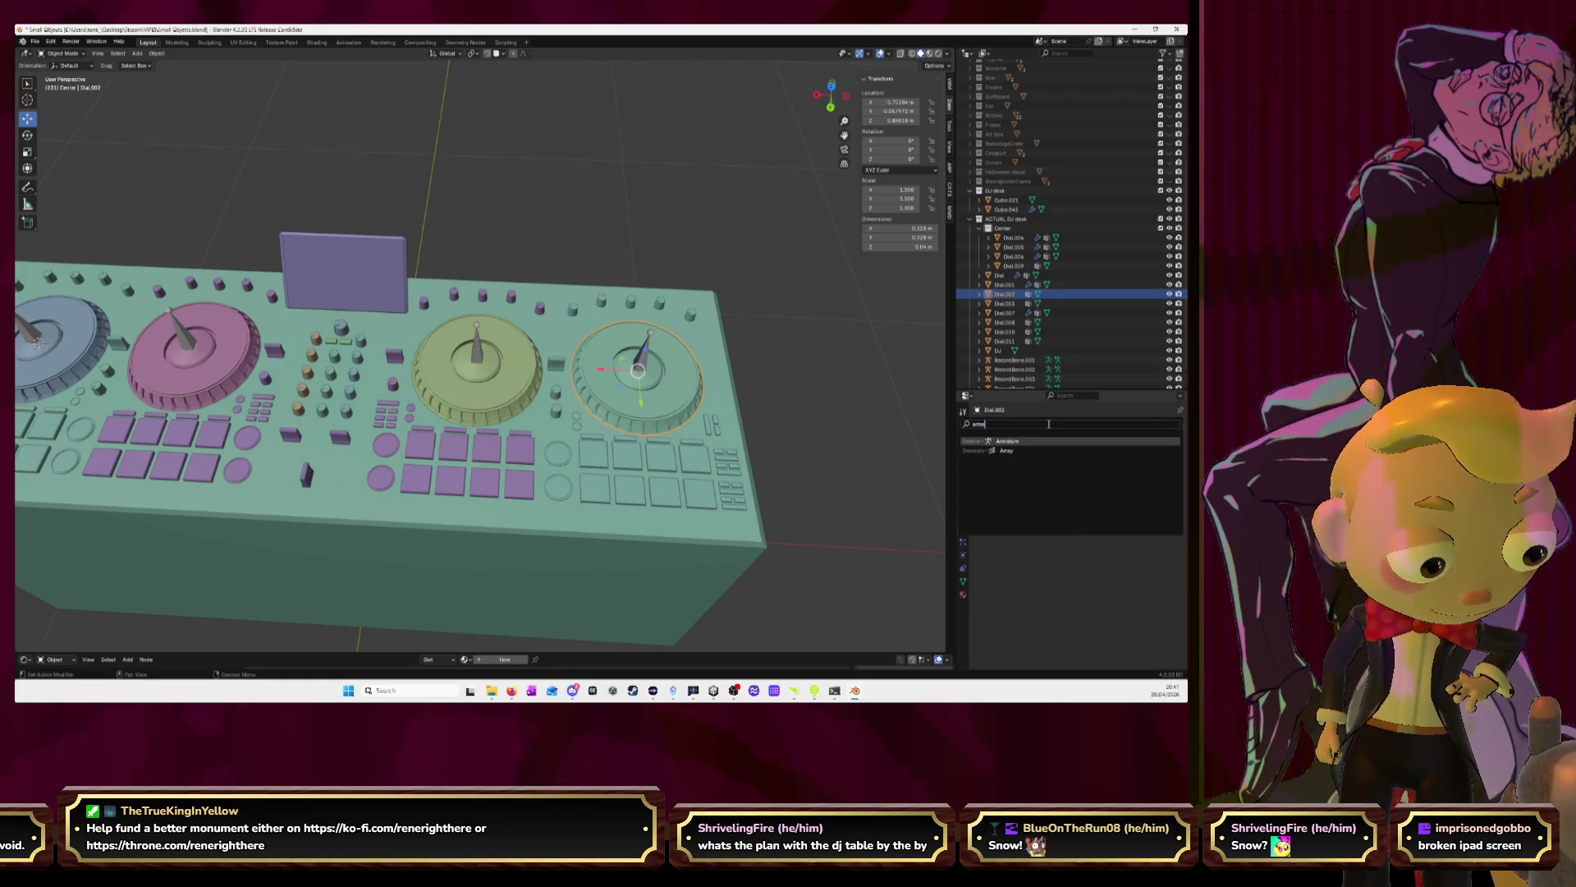
Give Dial.002 an Armature modifier using RecordBone.001 and select the bone with it
left_click(1168, 464)
left_click(1167, 457)
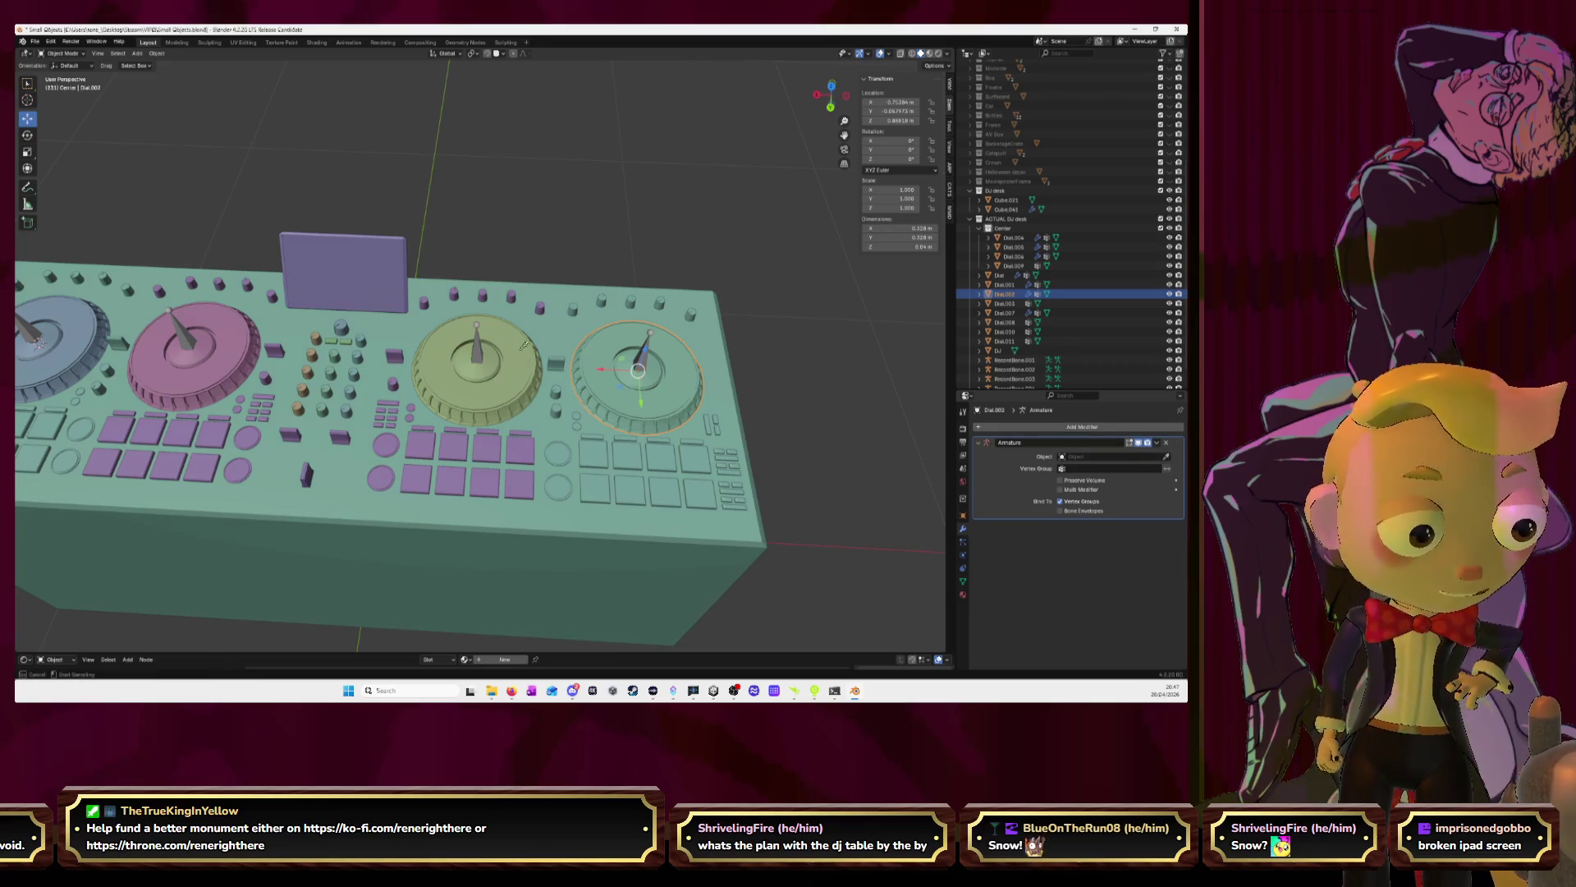
left_click(663, 350)
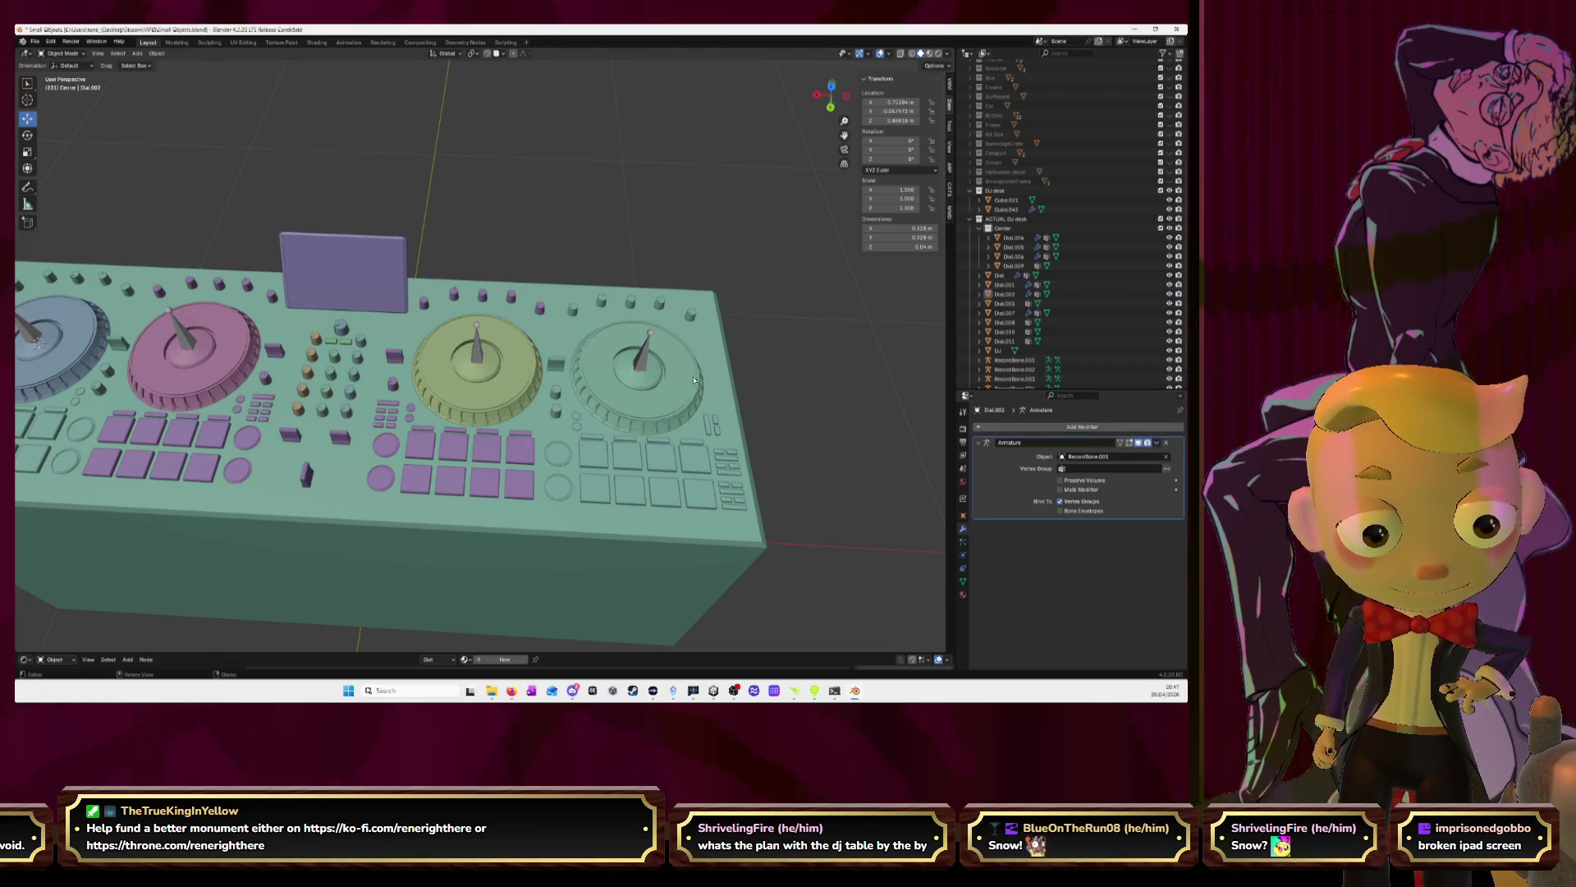
left_click(667, 382, "shift")
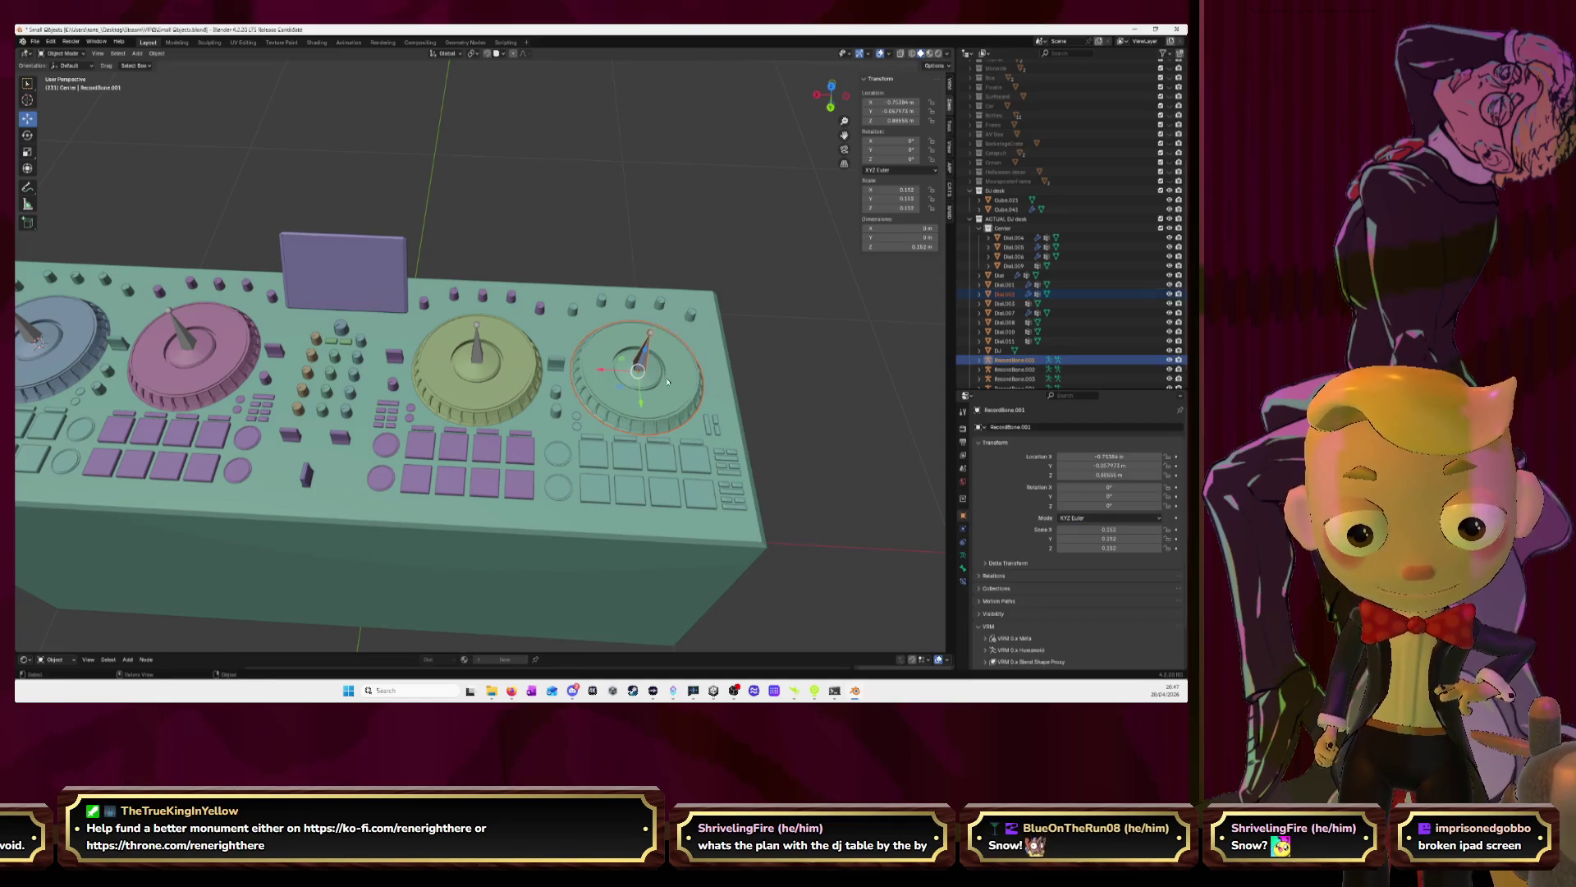
left_click(649, 362)
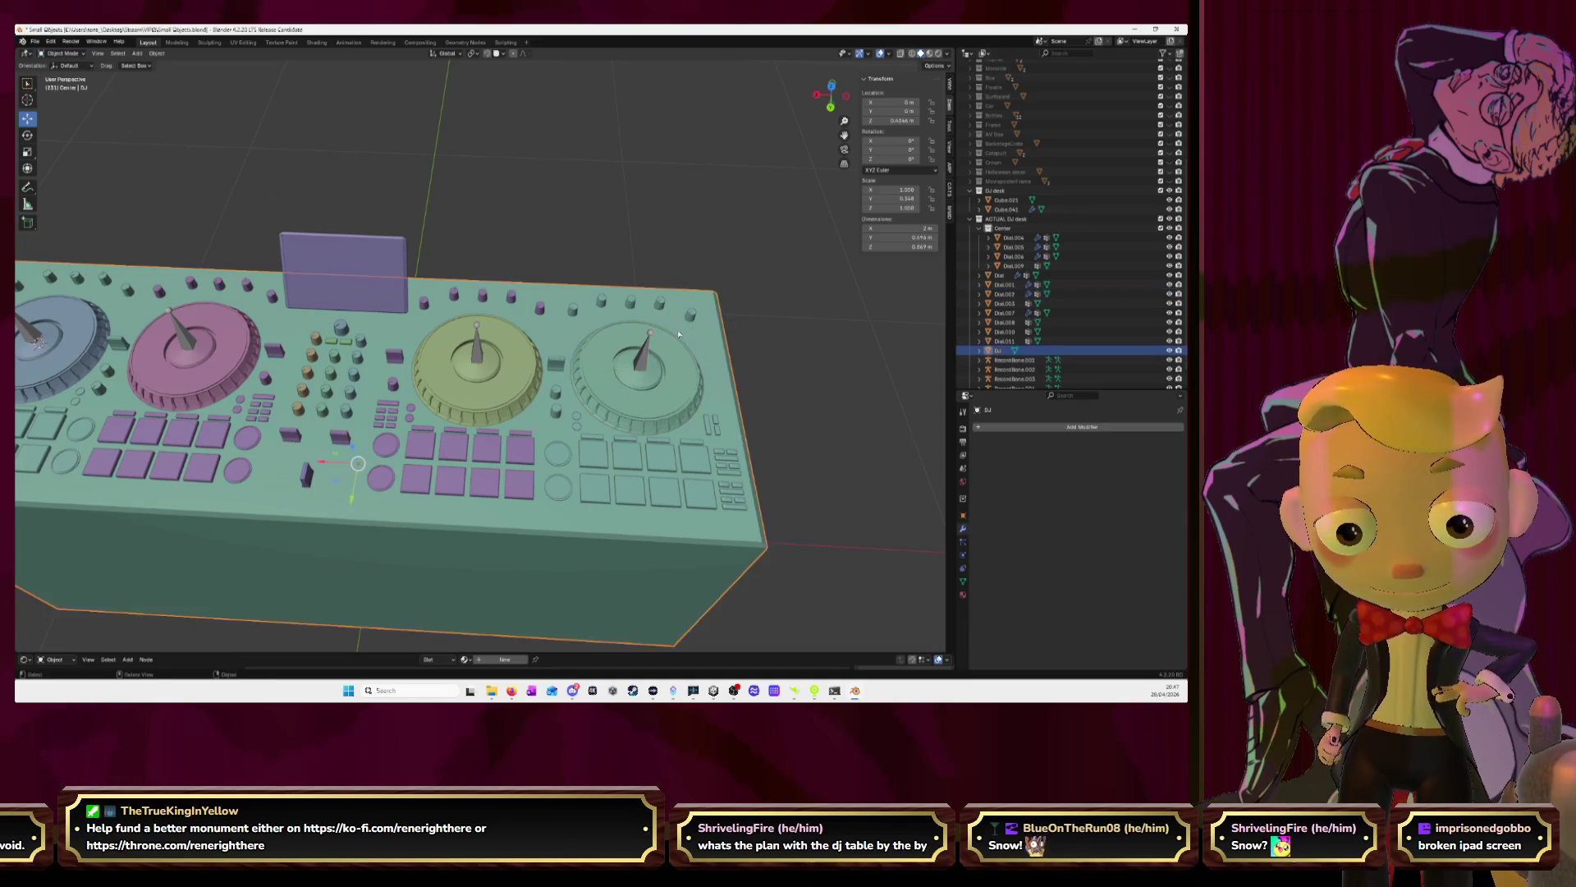
left_click(649, 362, "shift")
Inspect Dial.002's bone weights in Weight Paint mode, then return to Object Mode
left_click(63, 53)
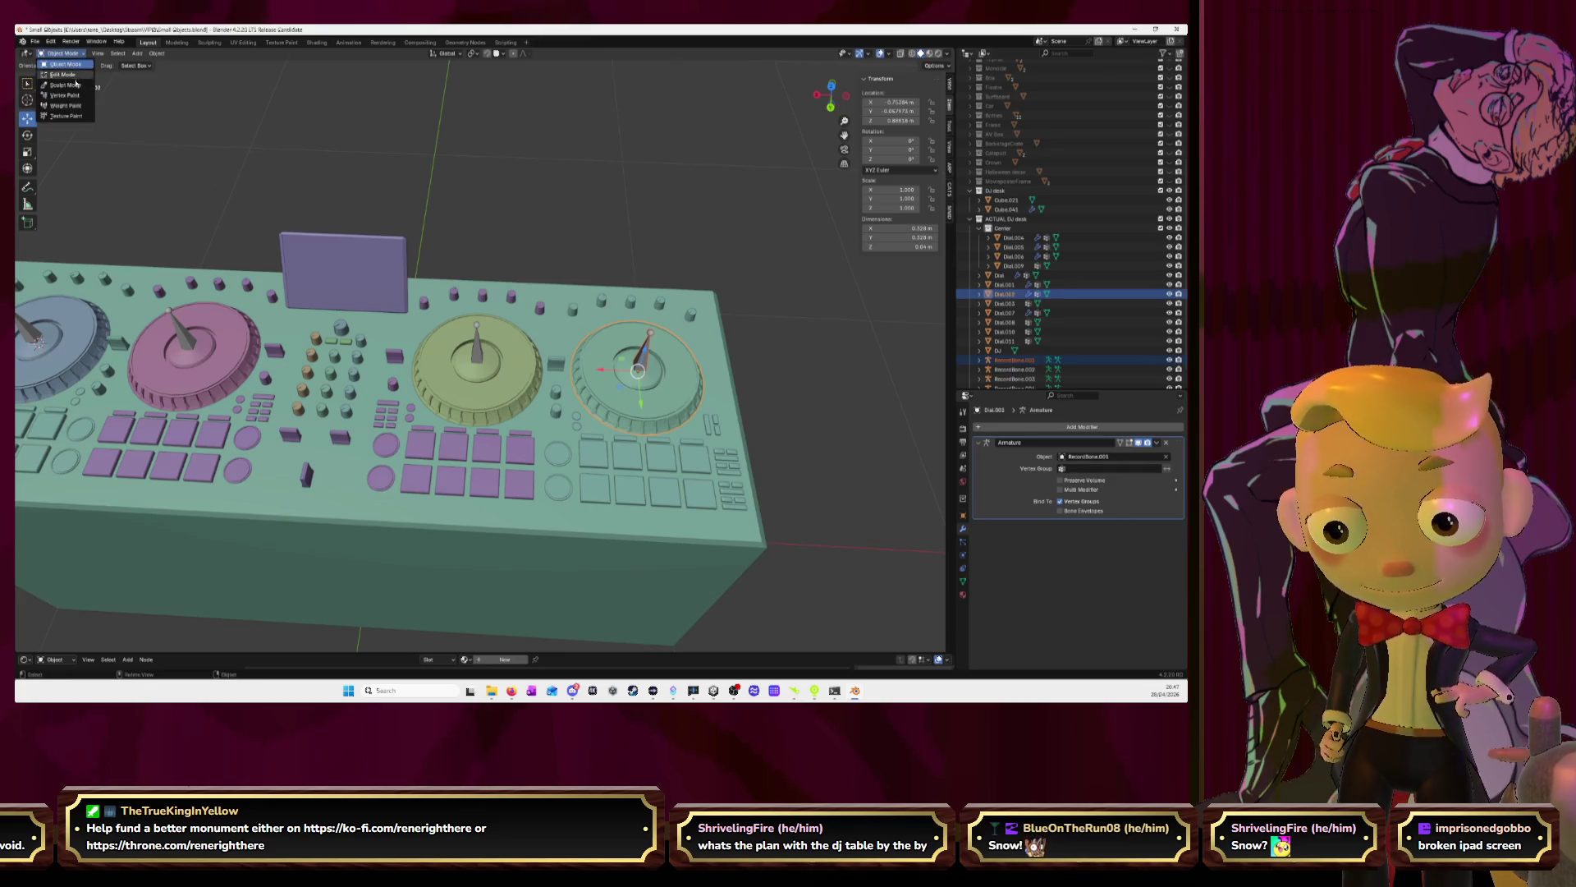
left_click(80, 106)
left_click(640, 362)
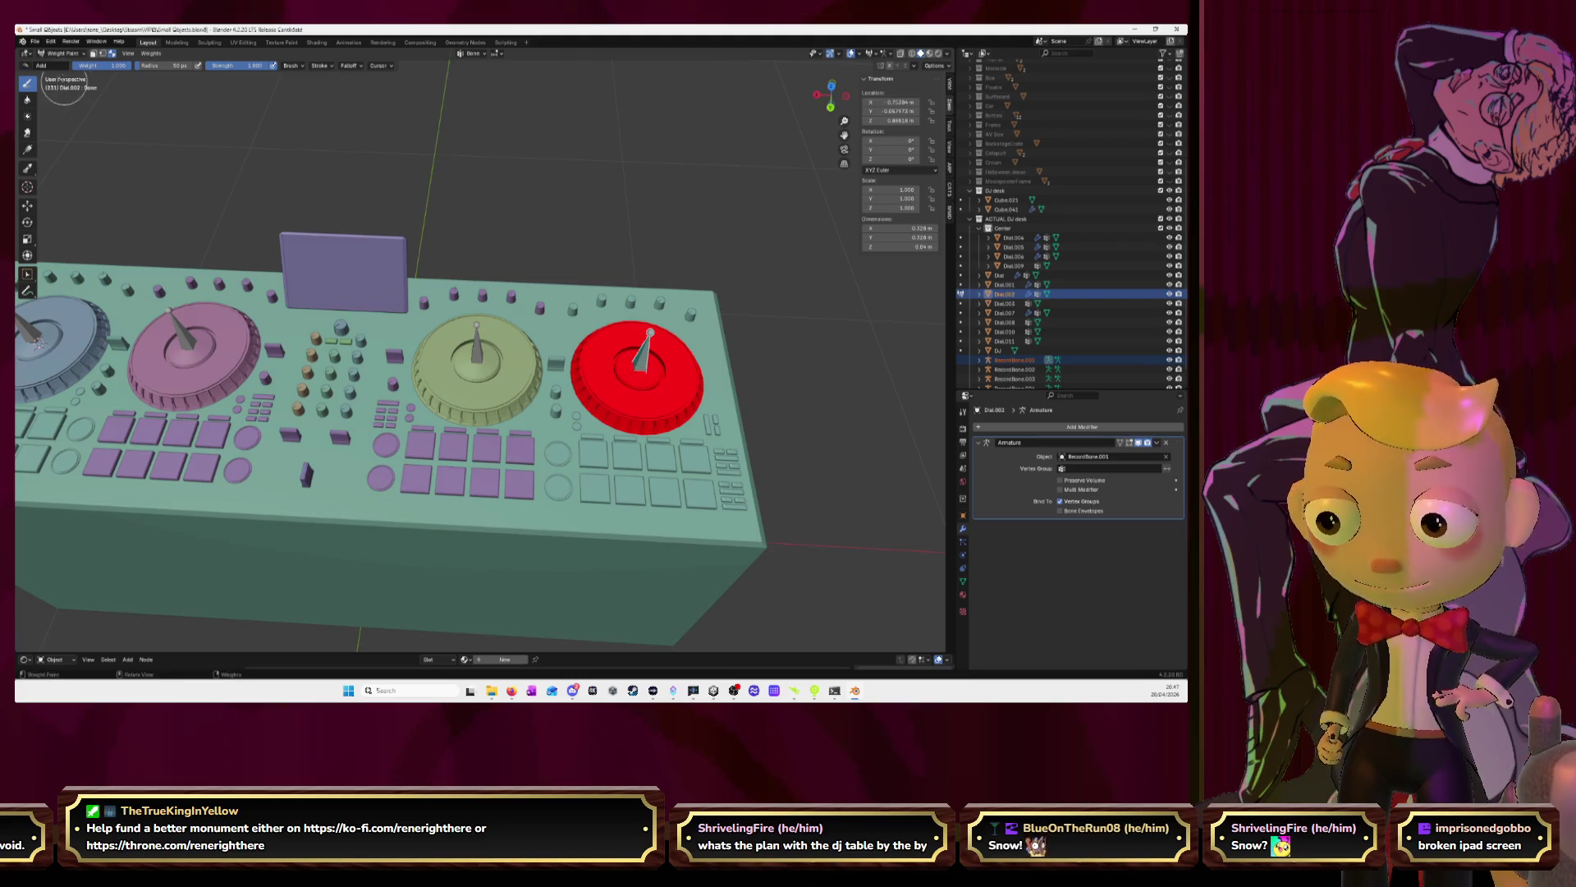
left_click(55, 56)
left_click(70, 70)
Add an Armature modifier to the yellow dial Dial.003 with RecordBone.002 as its object
left_click(535, 375)
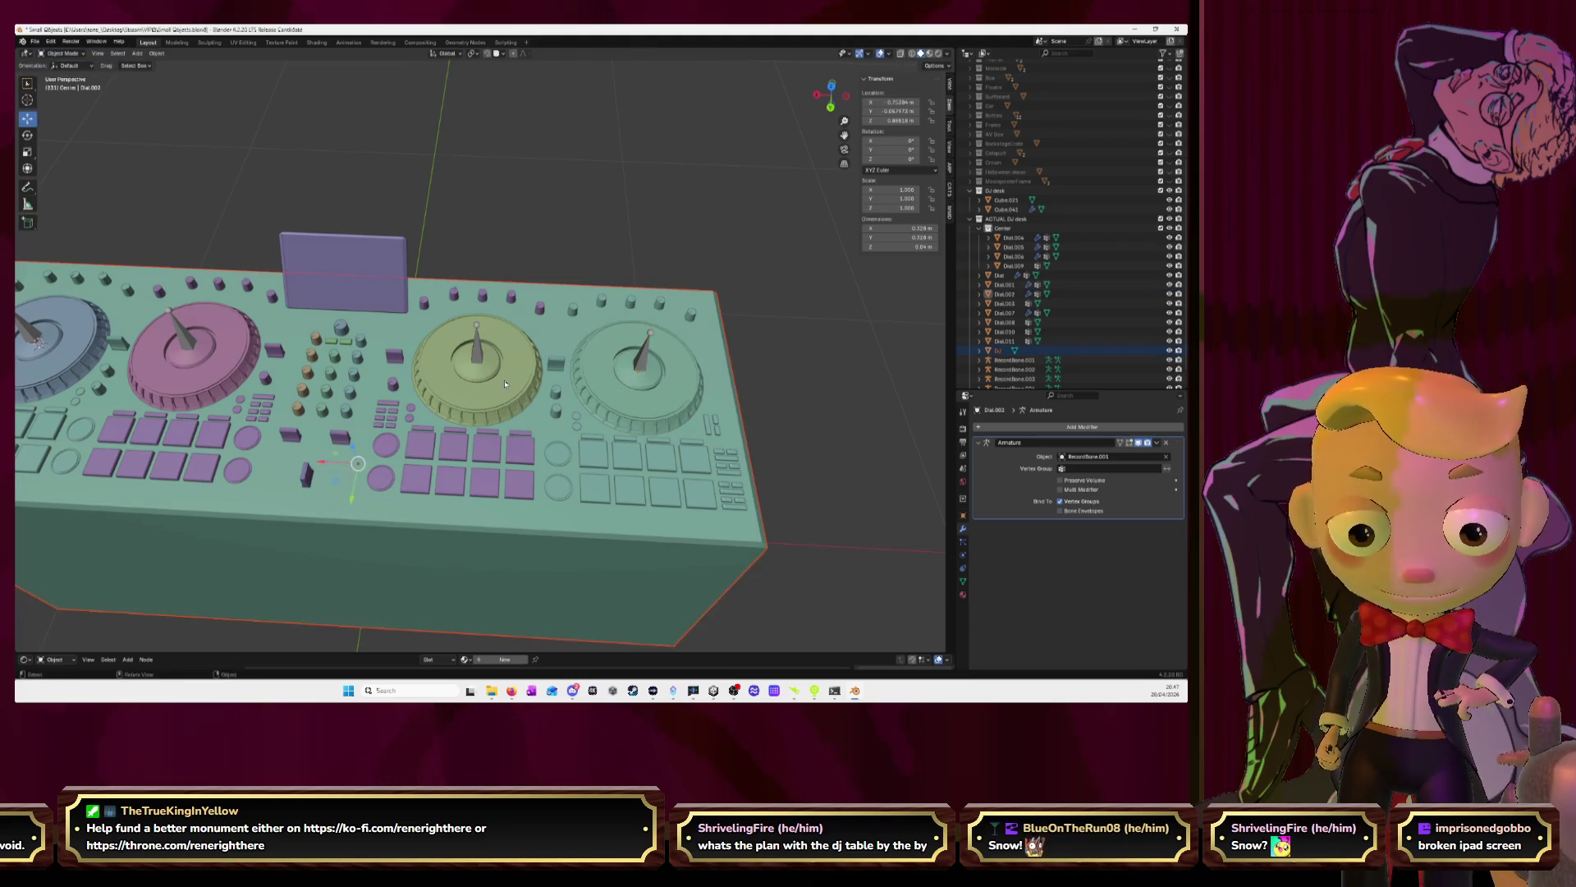
left_click(505, 383)
left_click(1033, 428)
type("ar")
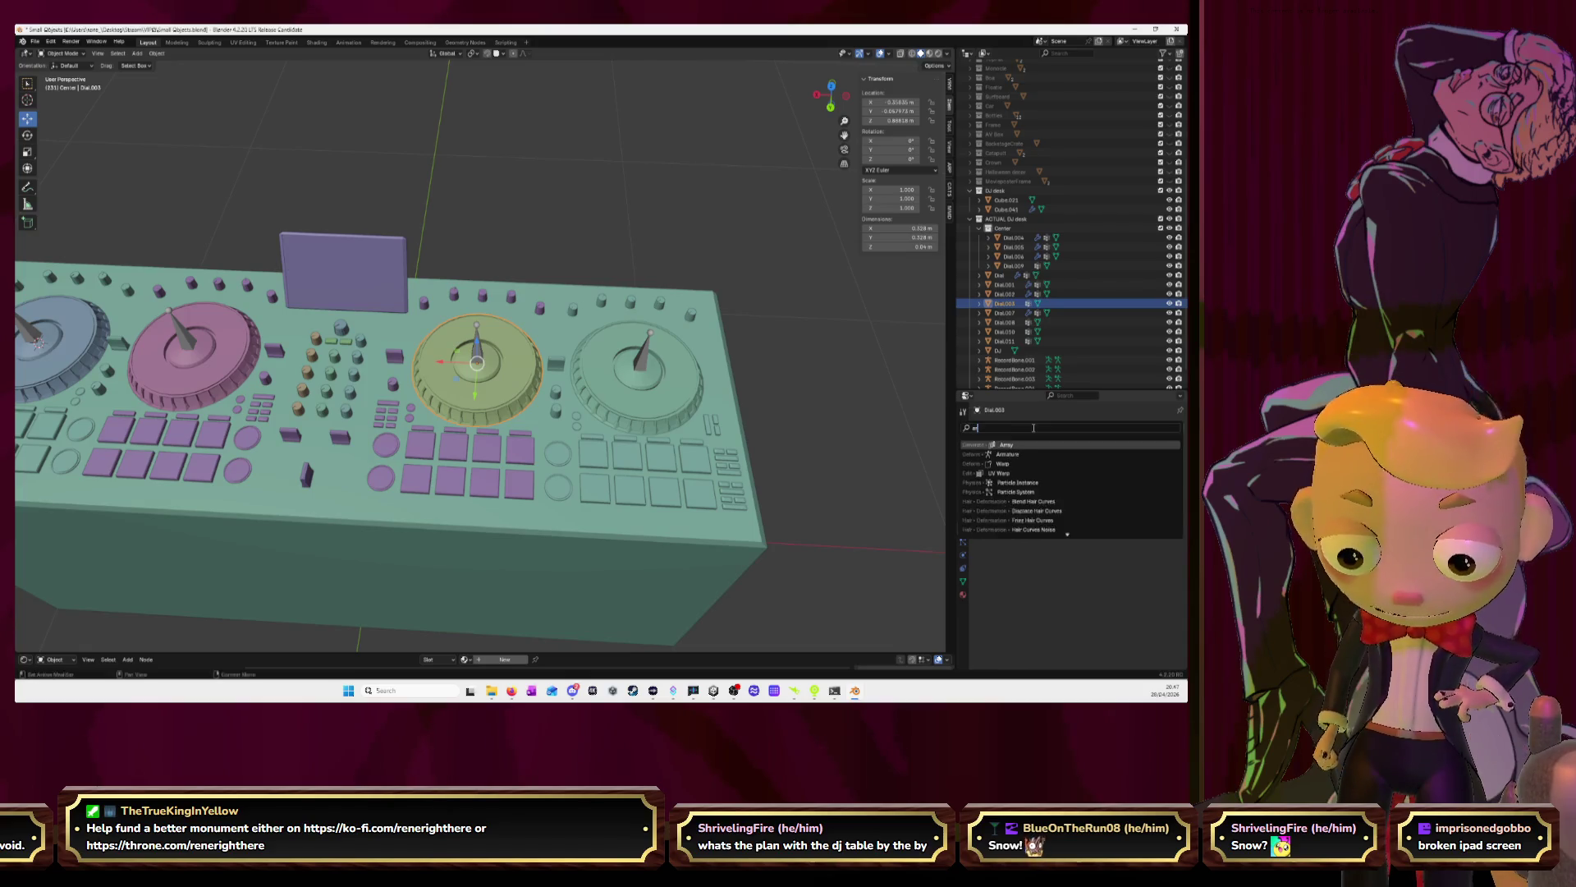
type("m")
key("Return")
left_click(1166, 456)
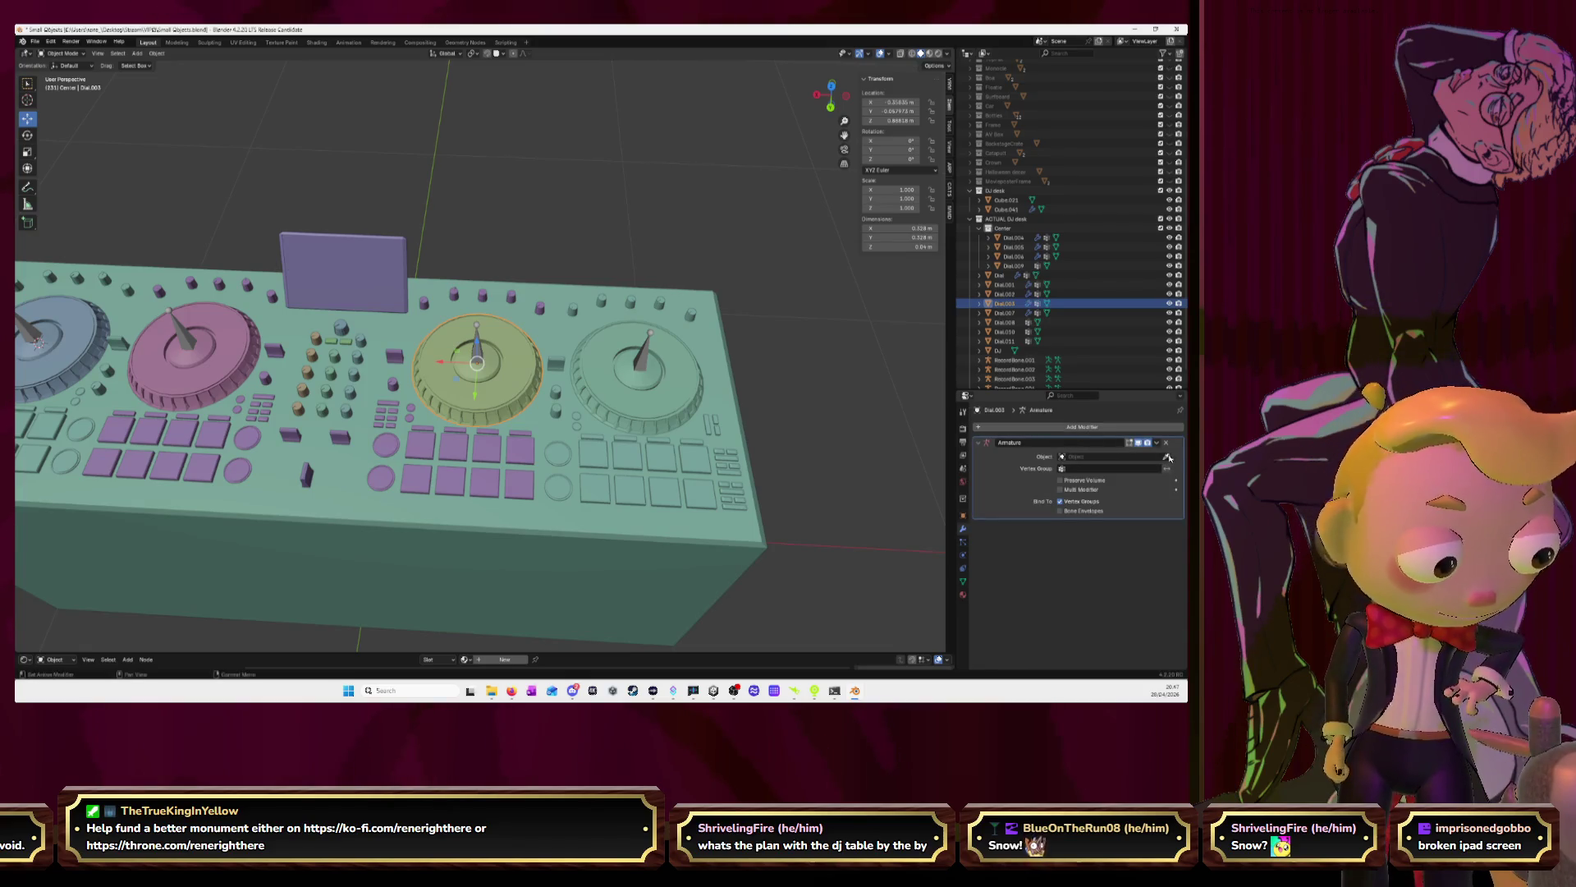
left_click(503, 361)
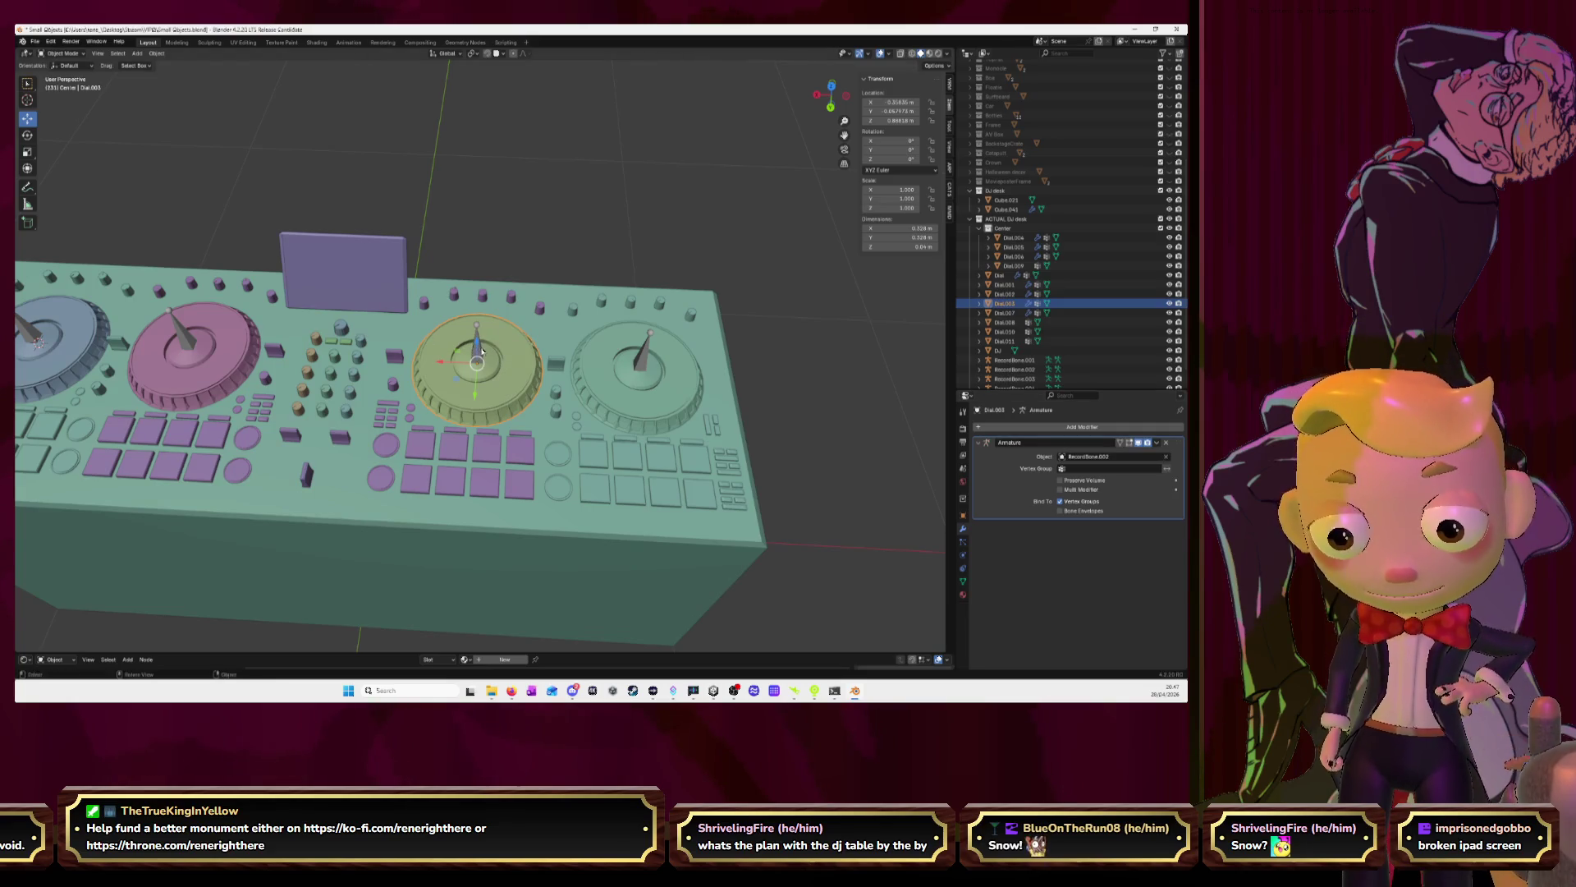
Paint the yellow dial with full weight for RecordBone.002, then return to Object Mode
left_click(482, 351, "shift")
left_click(481, 351, "shift")
left_click(63, 53)
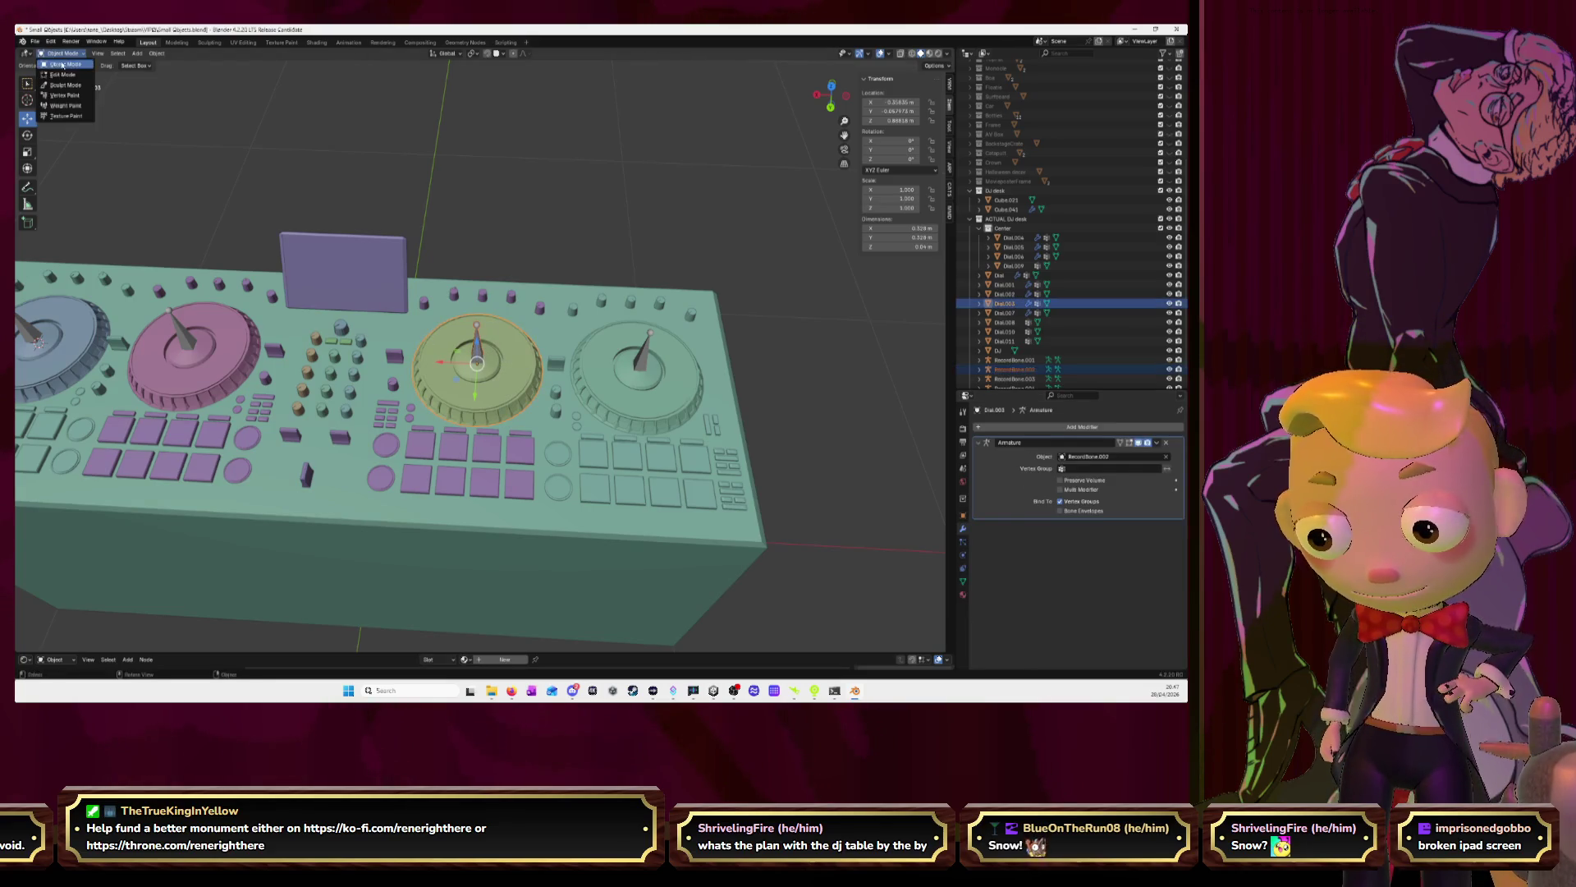
left_click(65, 105)
left_click_drag(478, 361, 488, 374)
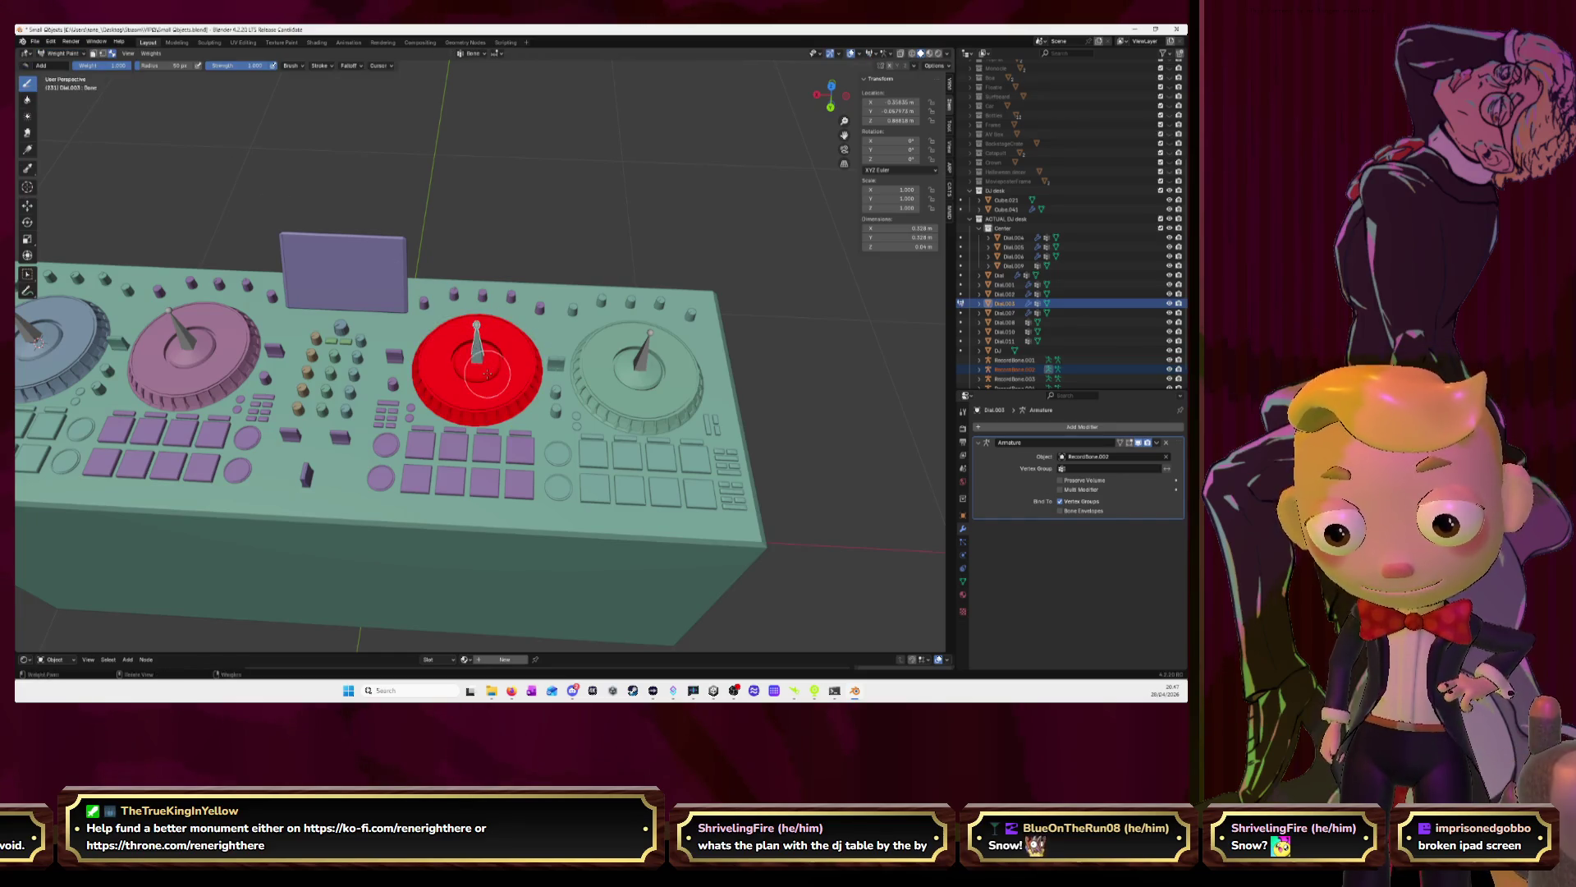
scroll(481, 304, "down", 3)
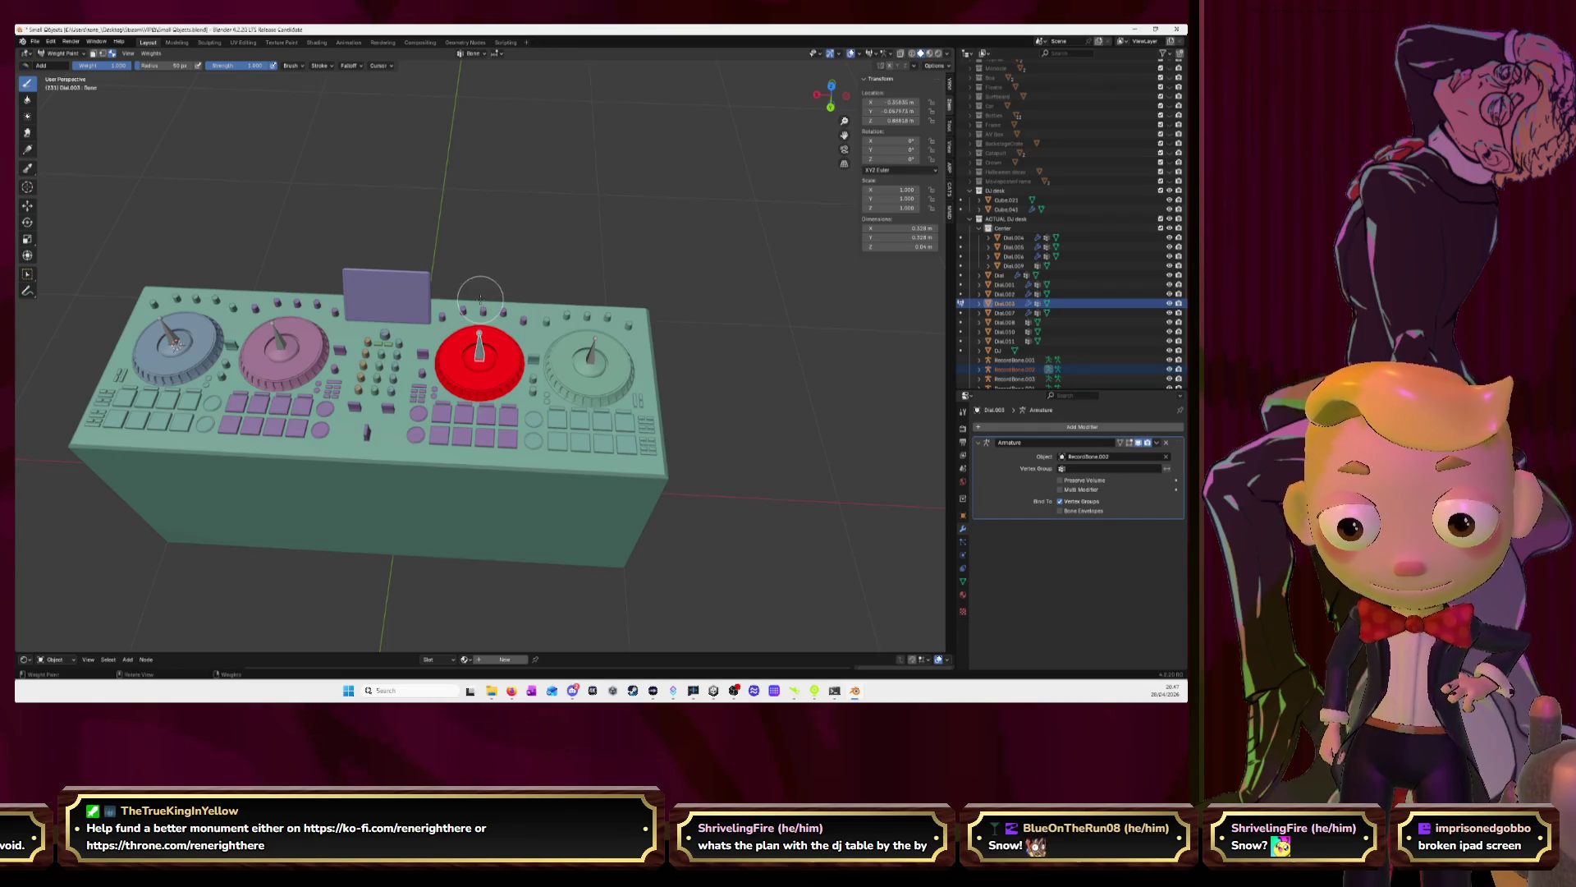
key("Tab")
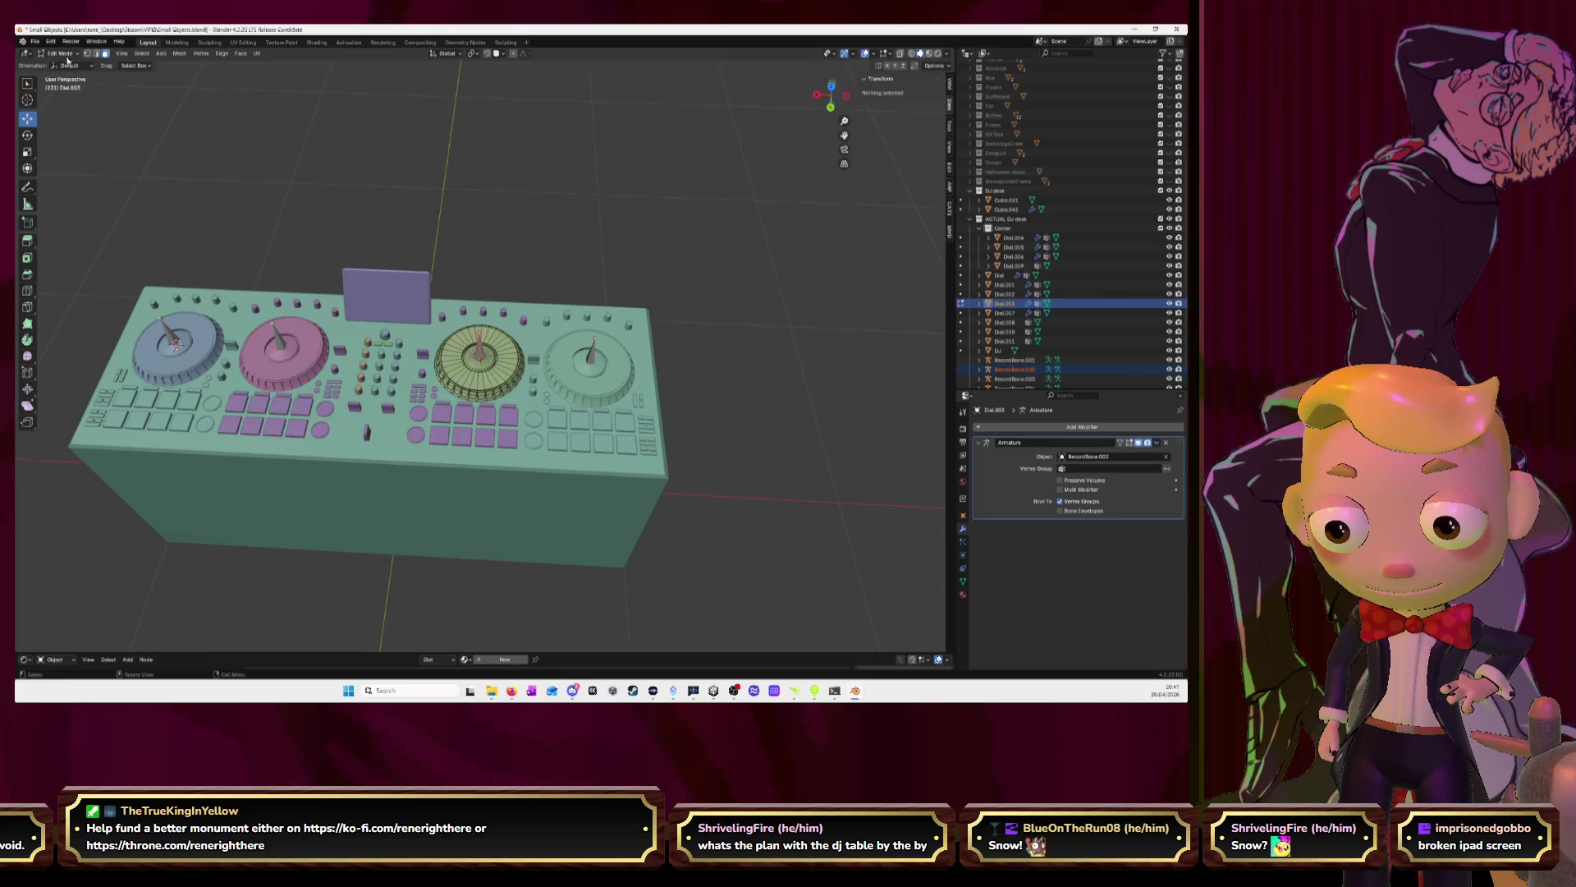
left_click(66, 54)
left_click(65, 64)
left_click(288, 355)
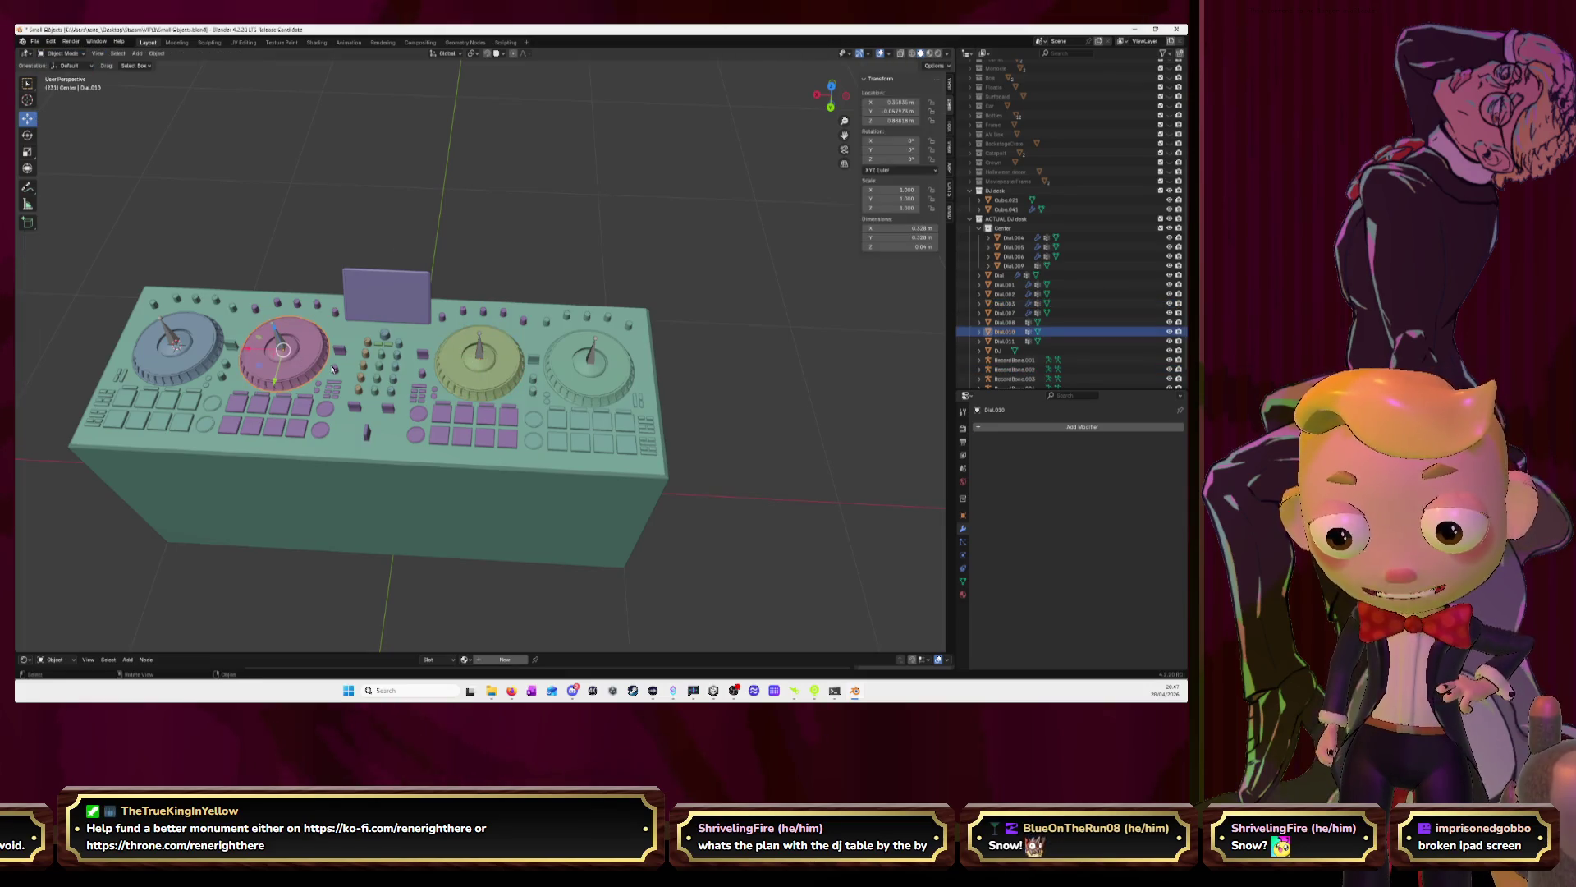
Add an Armature modifier to the pink dial, Dial.010, targeting RecordBone.003
left_click(1067, 427)
left_click(1067, 428)
type("a")
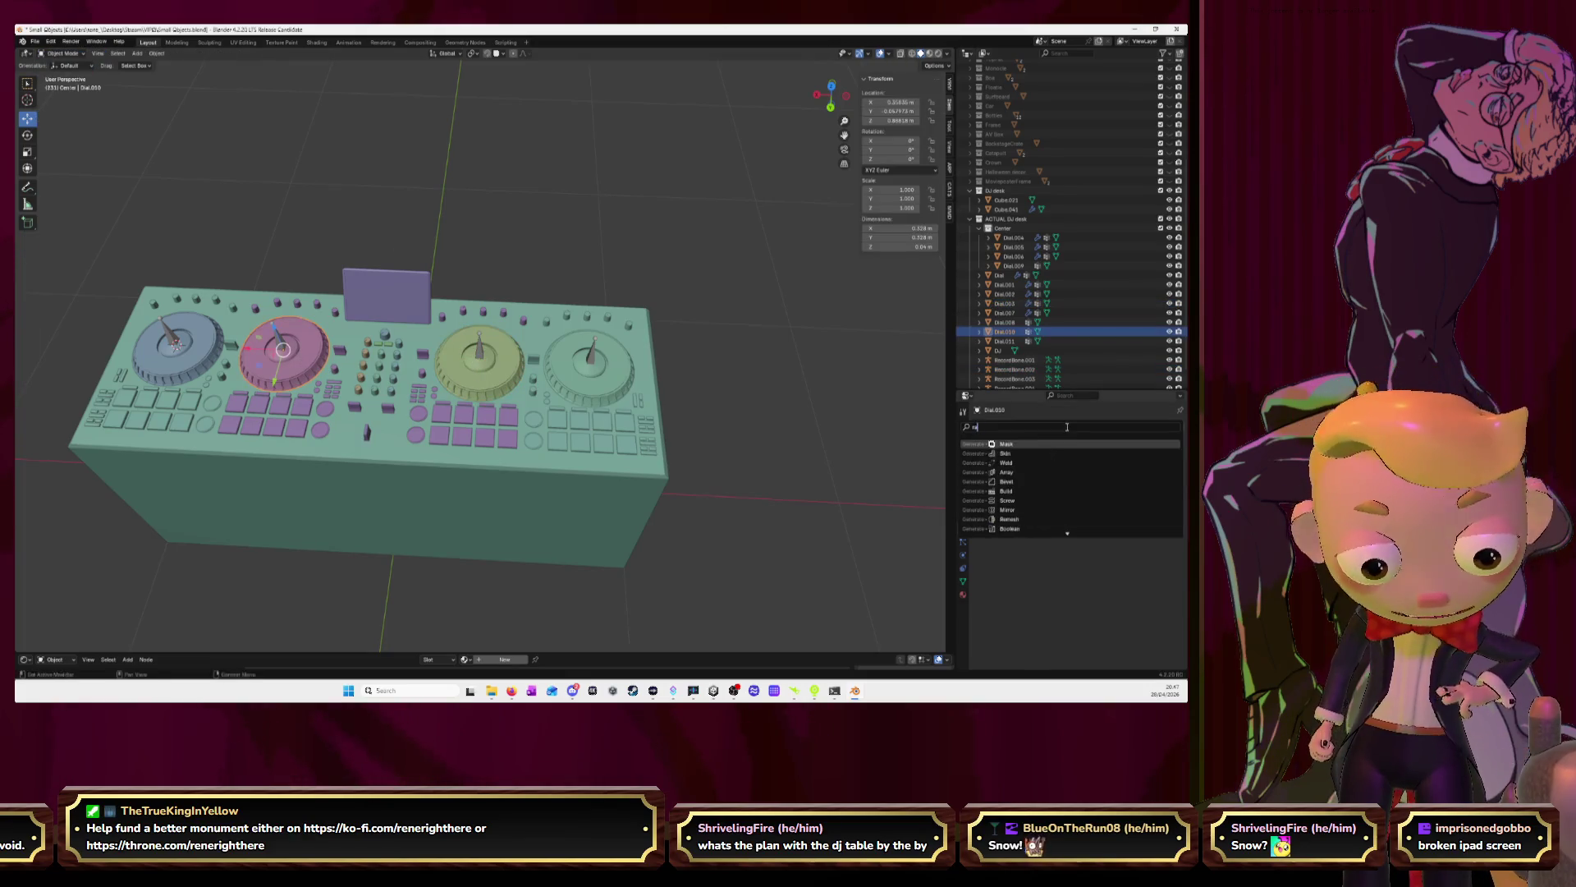
type("rm")
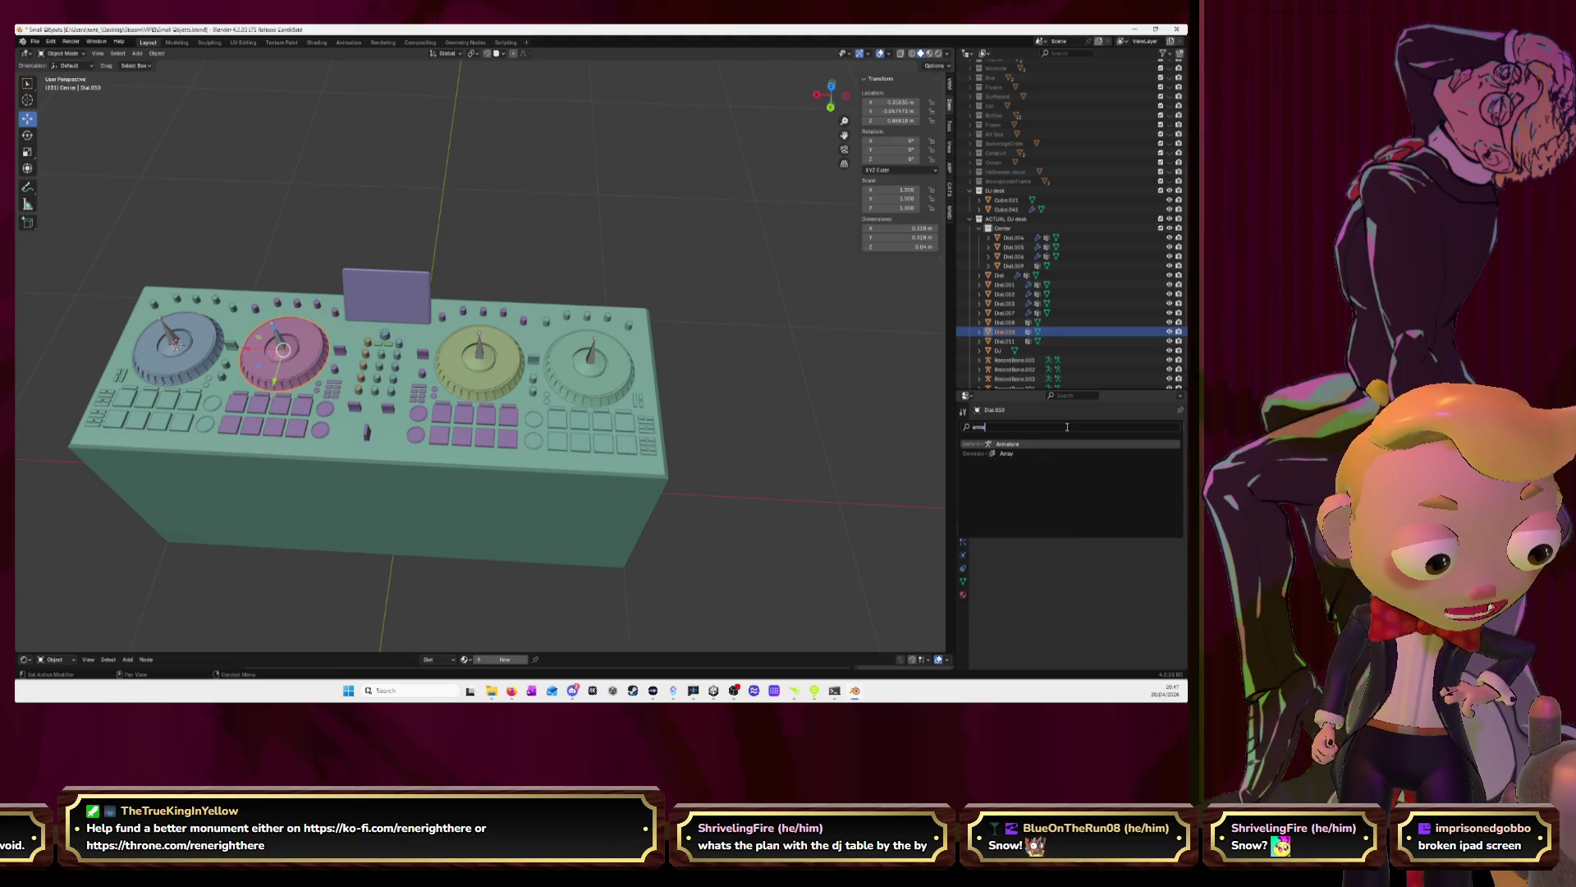
key("Return")
left_click(1166, 457)
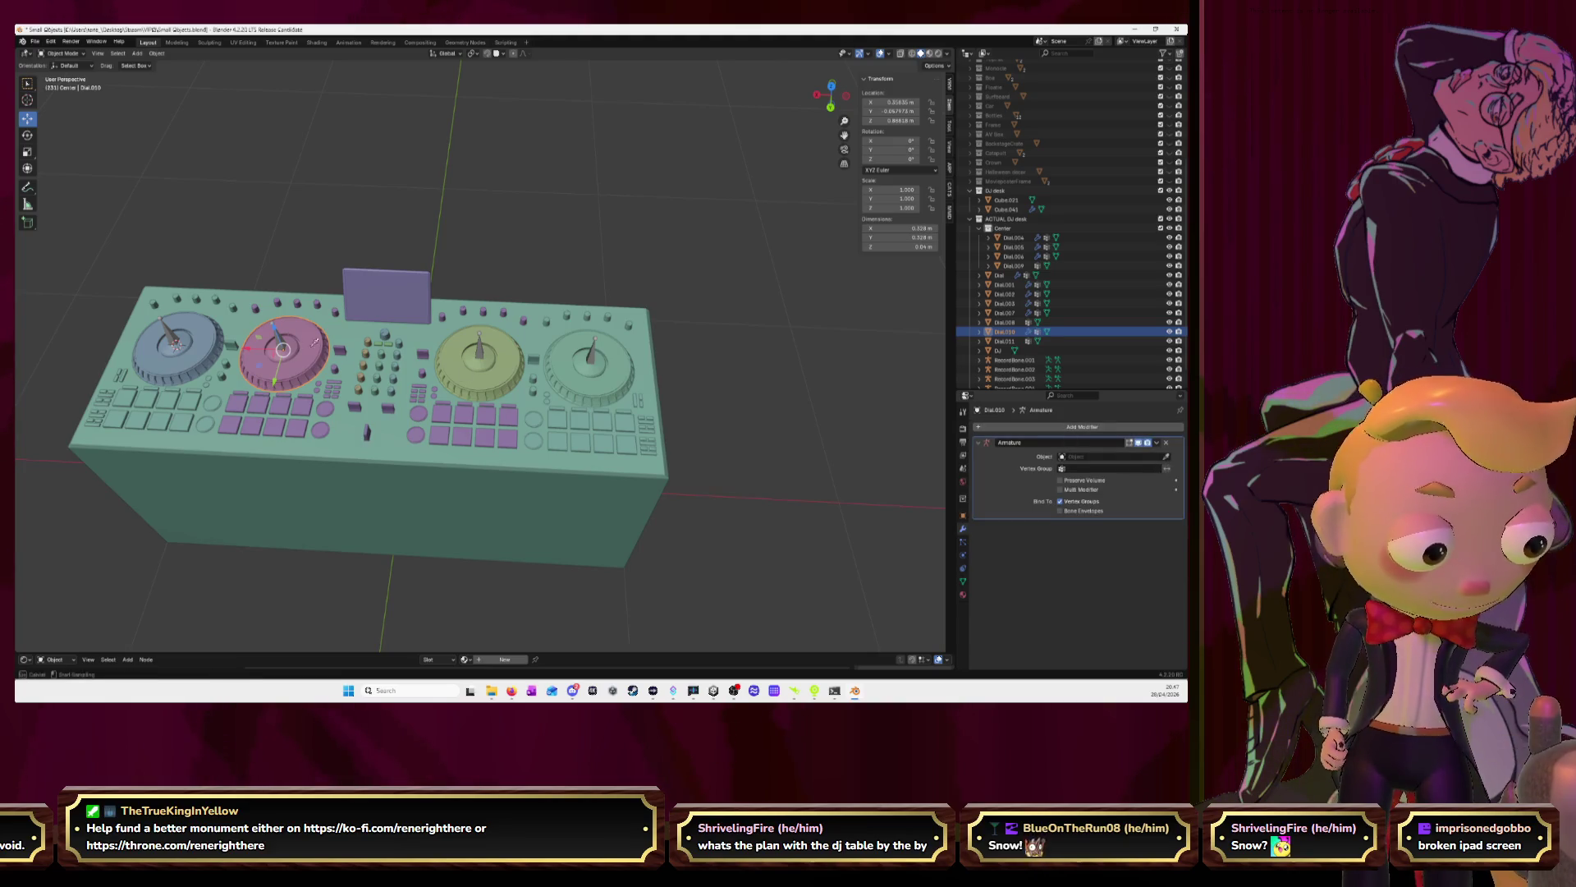
left_click(278, 340)
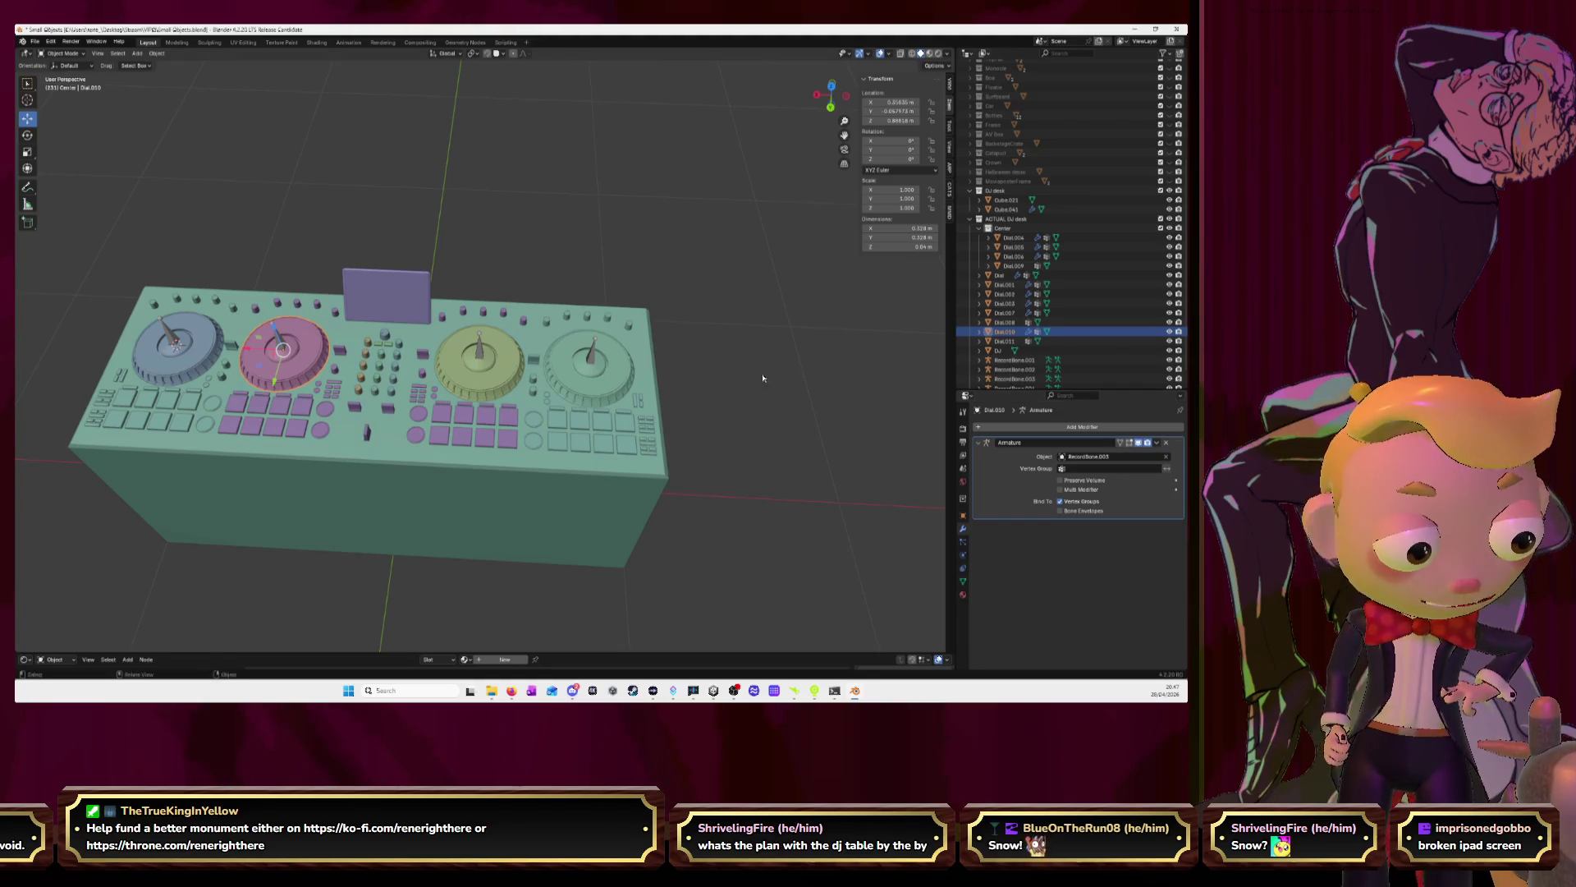
left_click(279, 340)
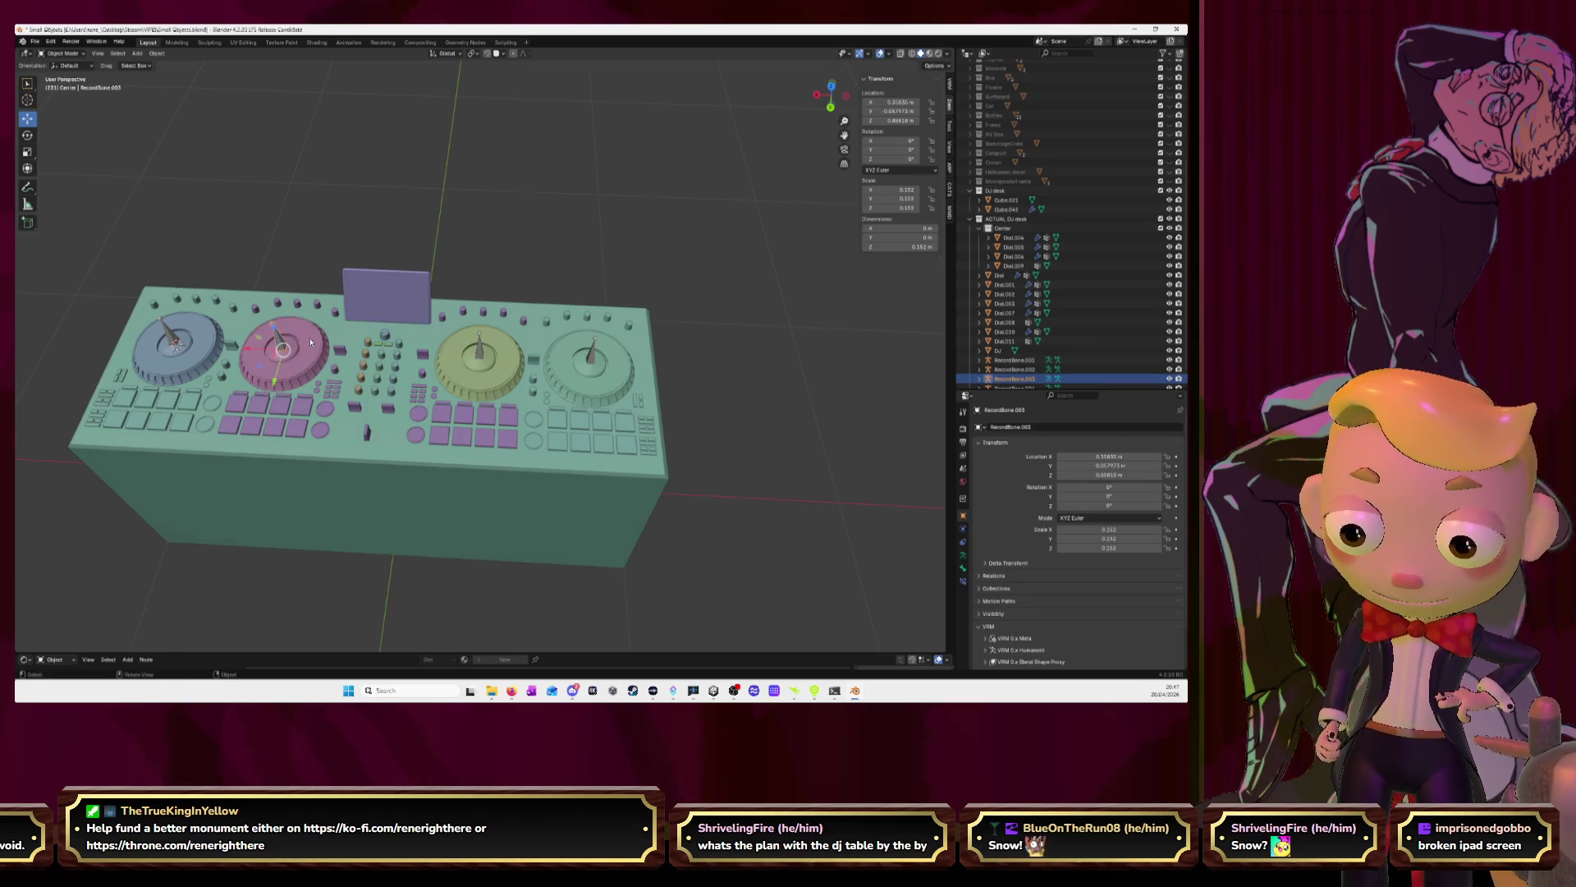
key("ctrl+z")
Weight paint the pink dial with full bone weight, then return to Object Mode
left_click(63, 53)
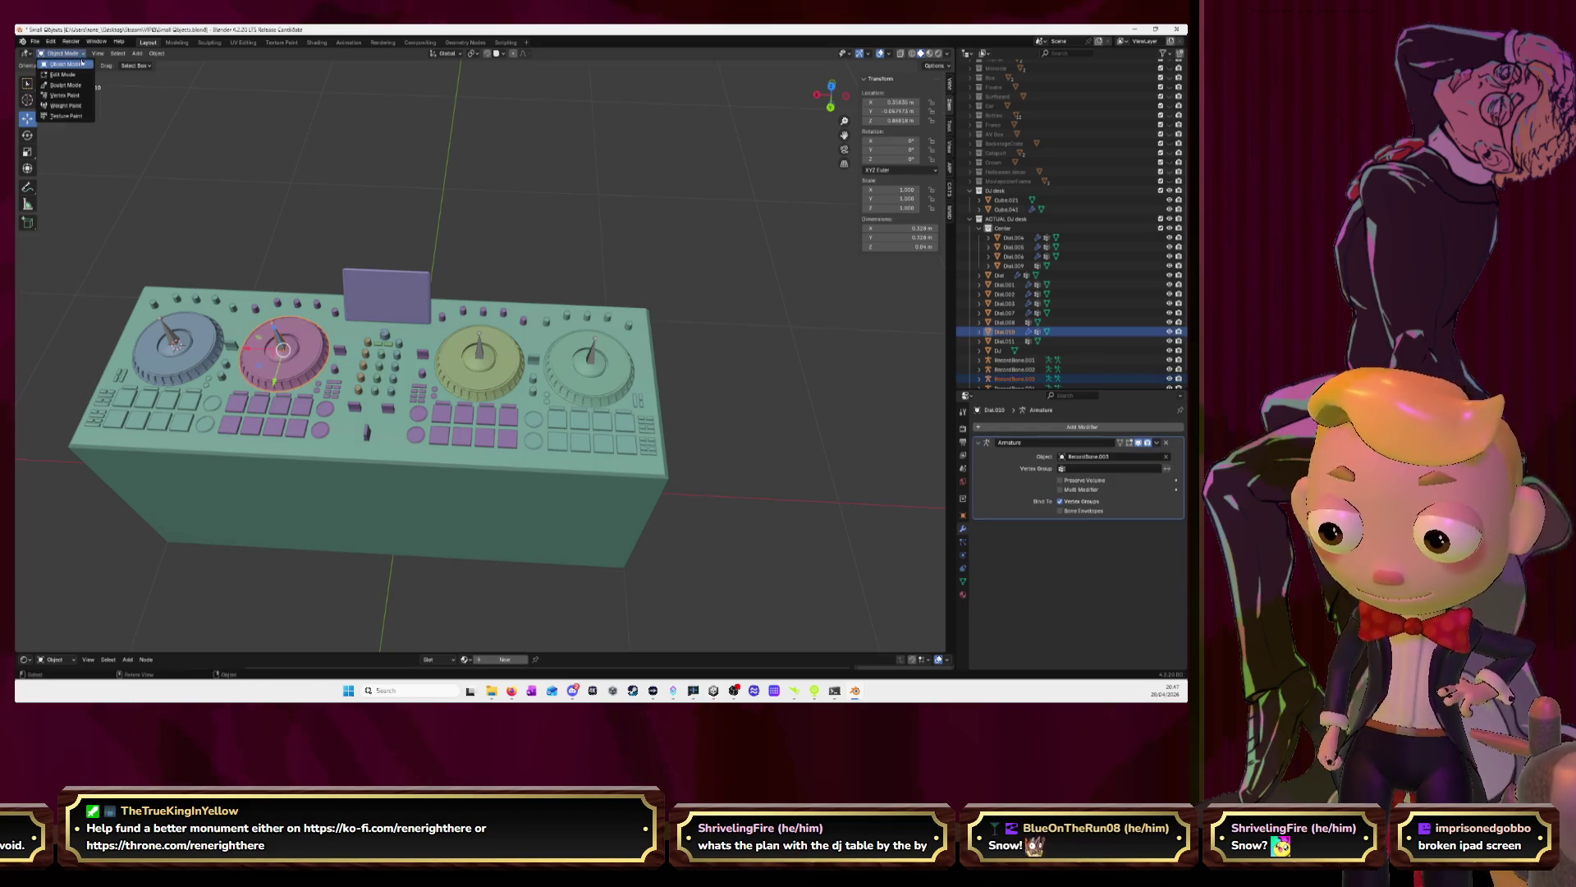
left_click(65, 111)
left_click(283, 336)
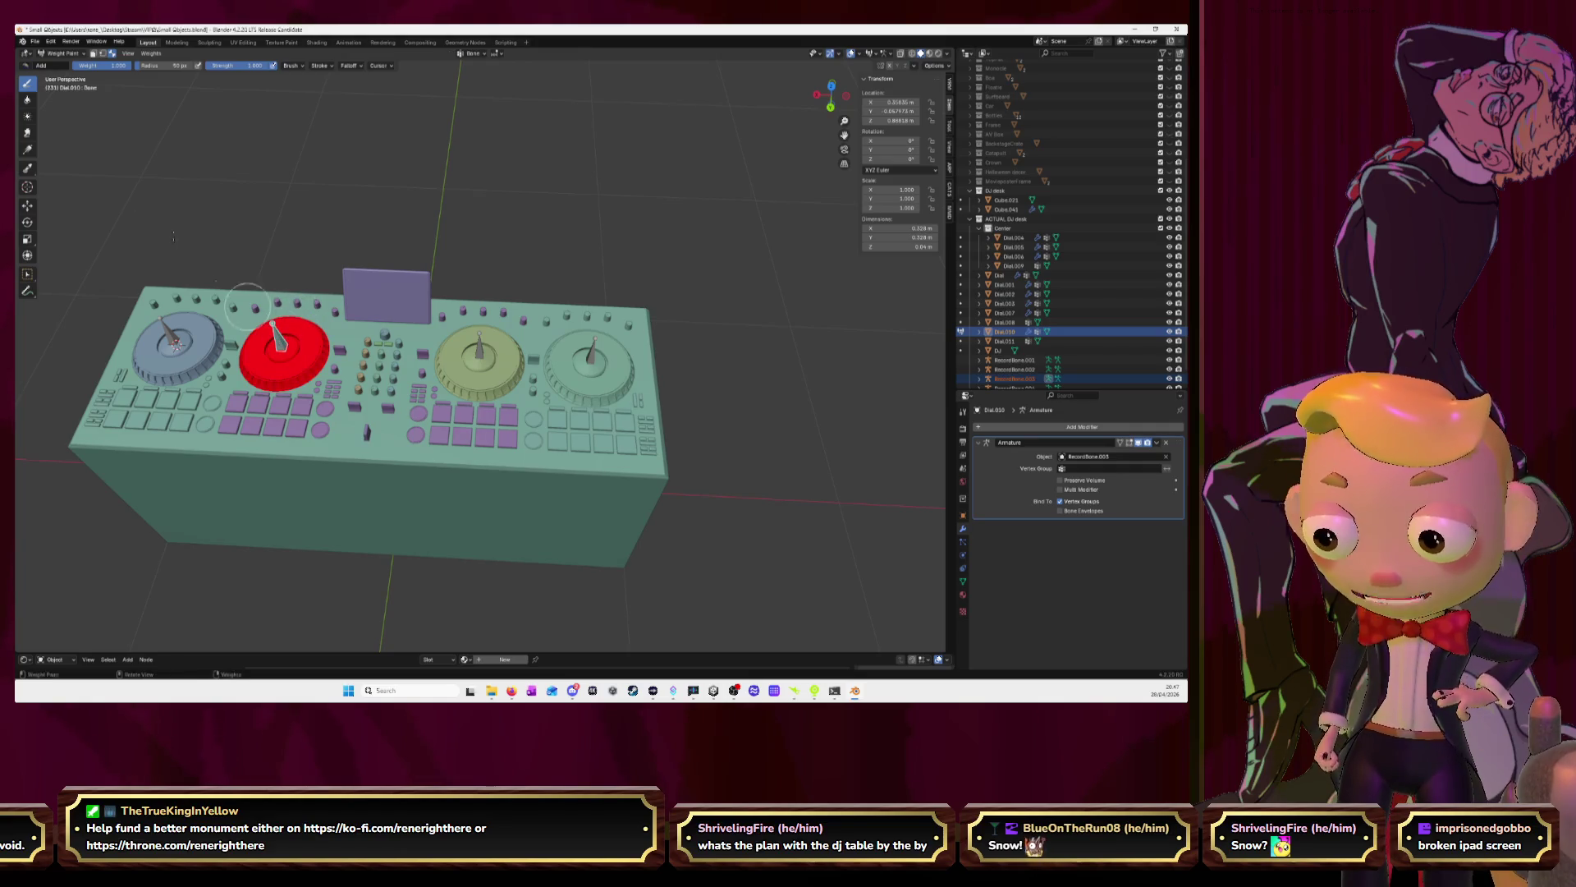
left_click(65, 53)
left_click(65, 69)
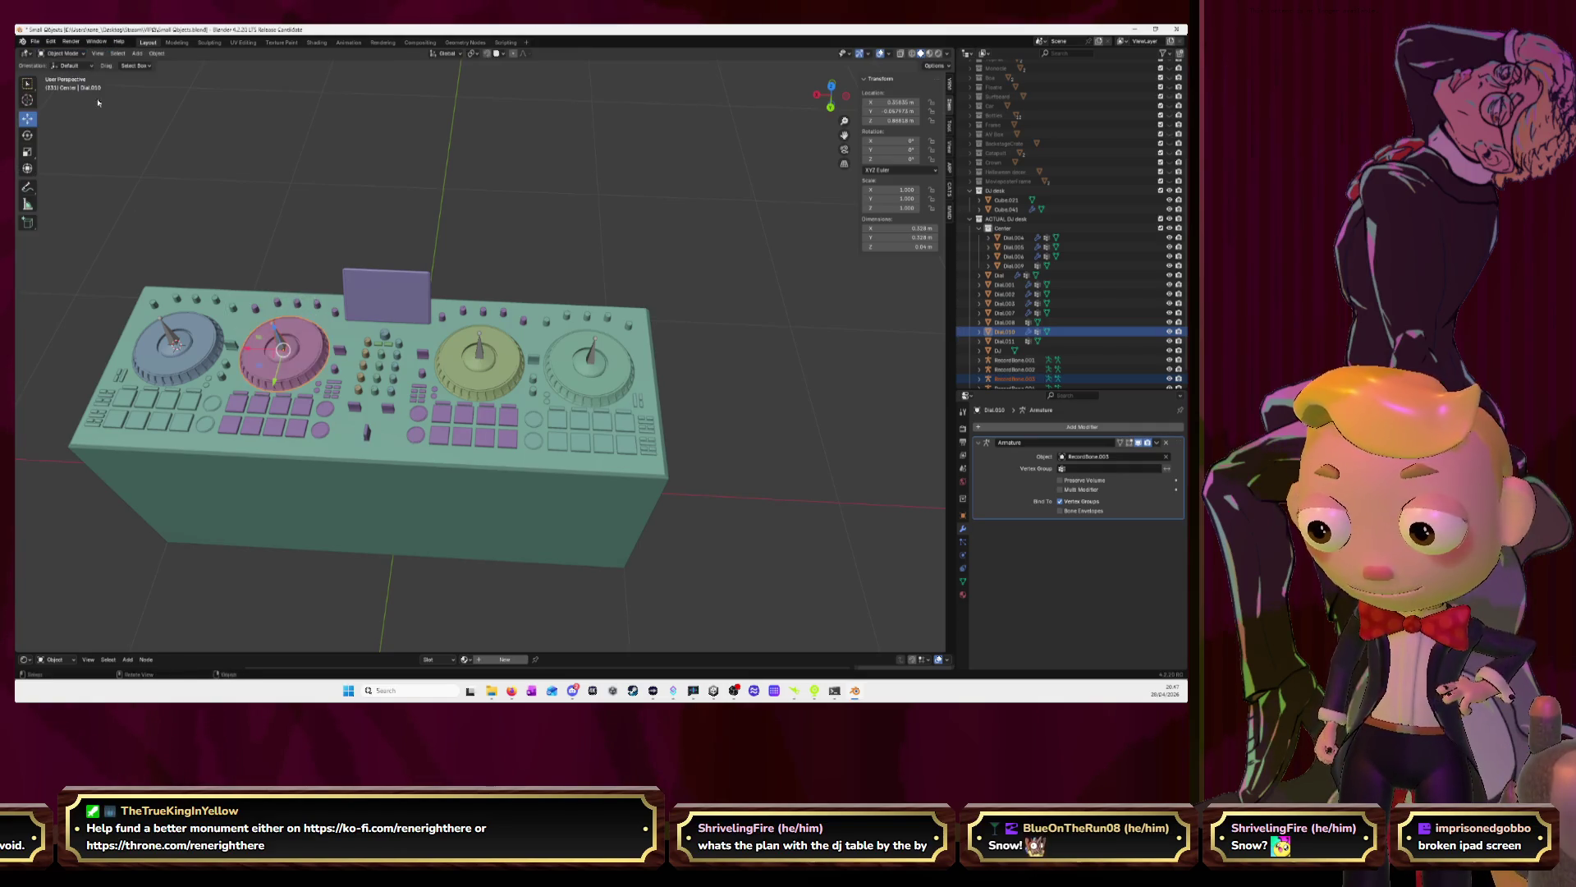
Add an Armature modifier to the blue dial, Dial.011, targeting RecordBone.004
left_click(189, 331)
left_click(1125, 427)
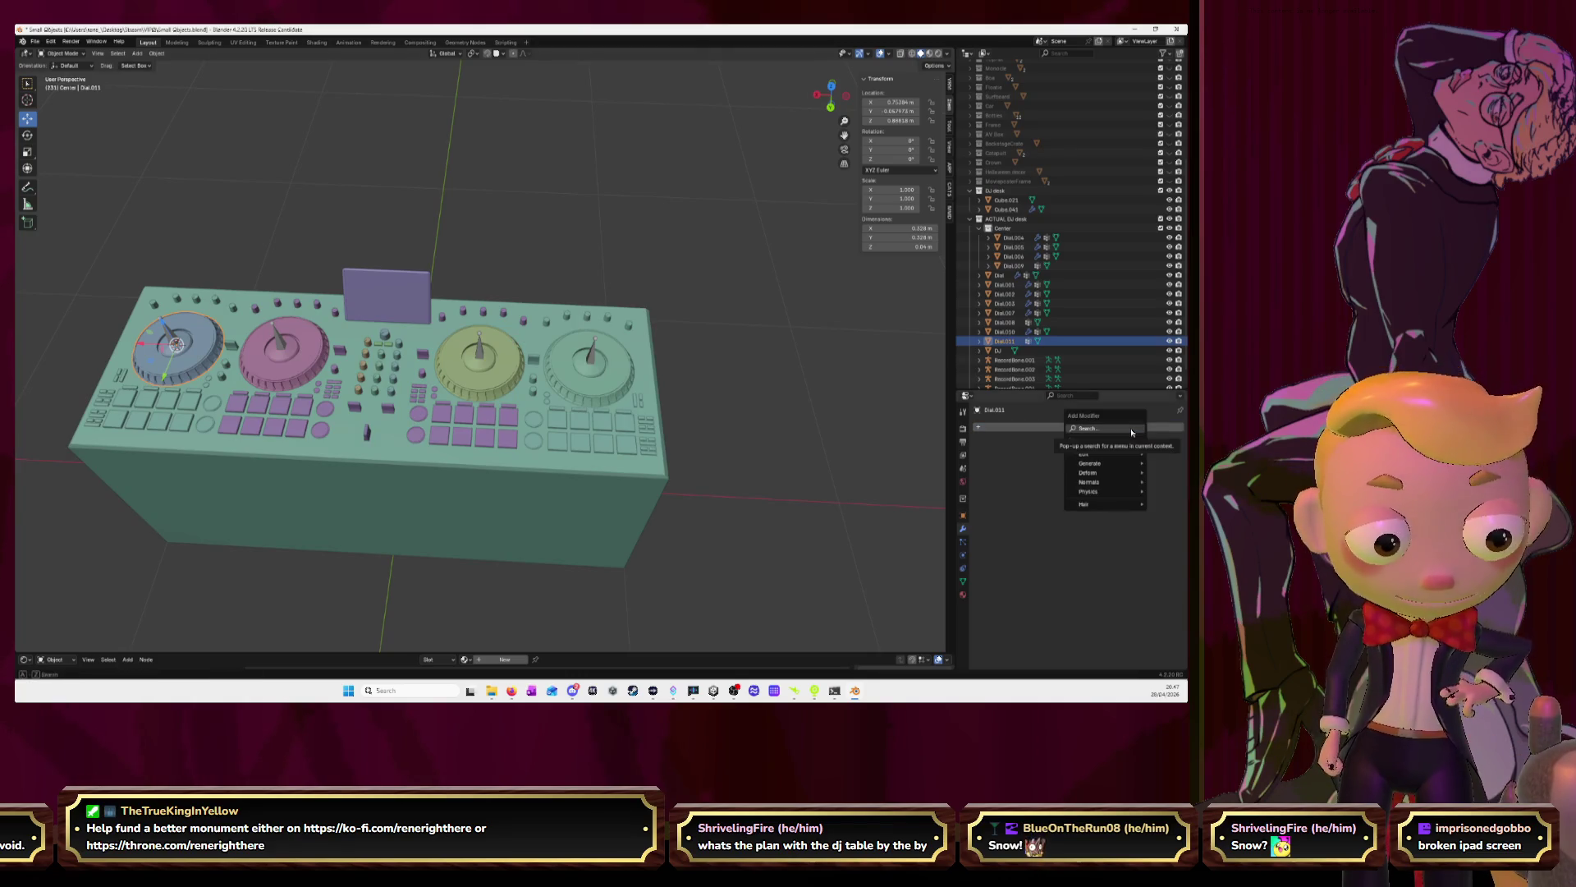
type("arma")
key("Return")
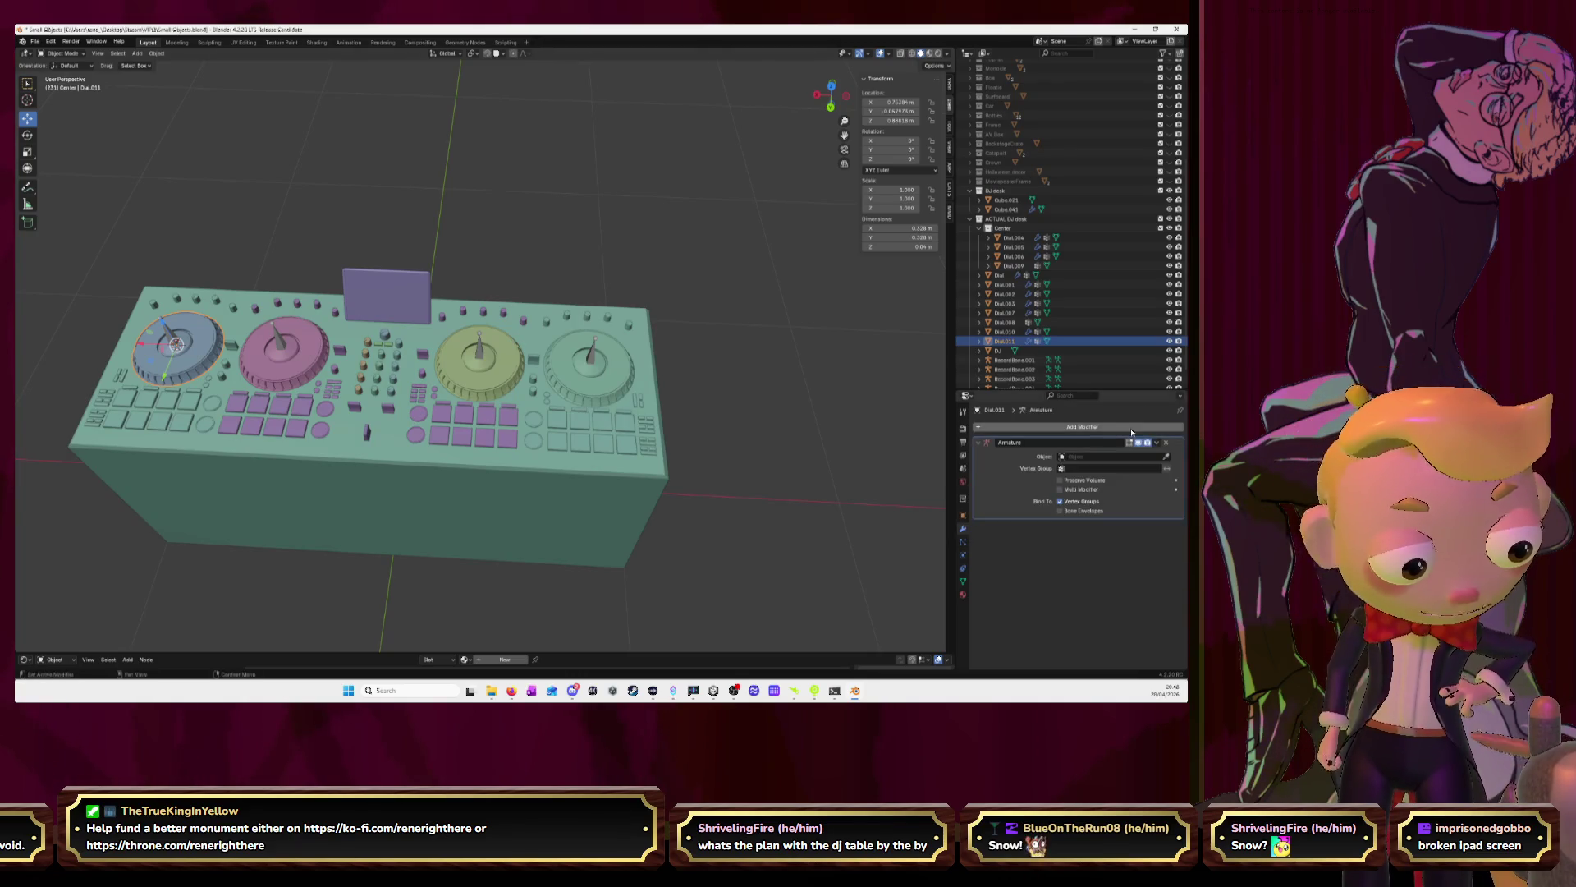
left_click(1166, 455)
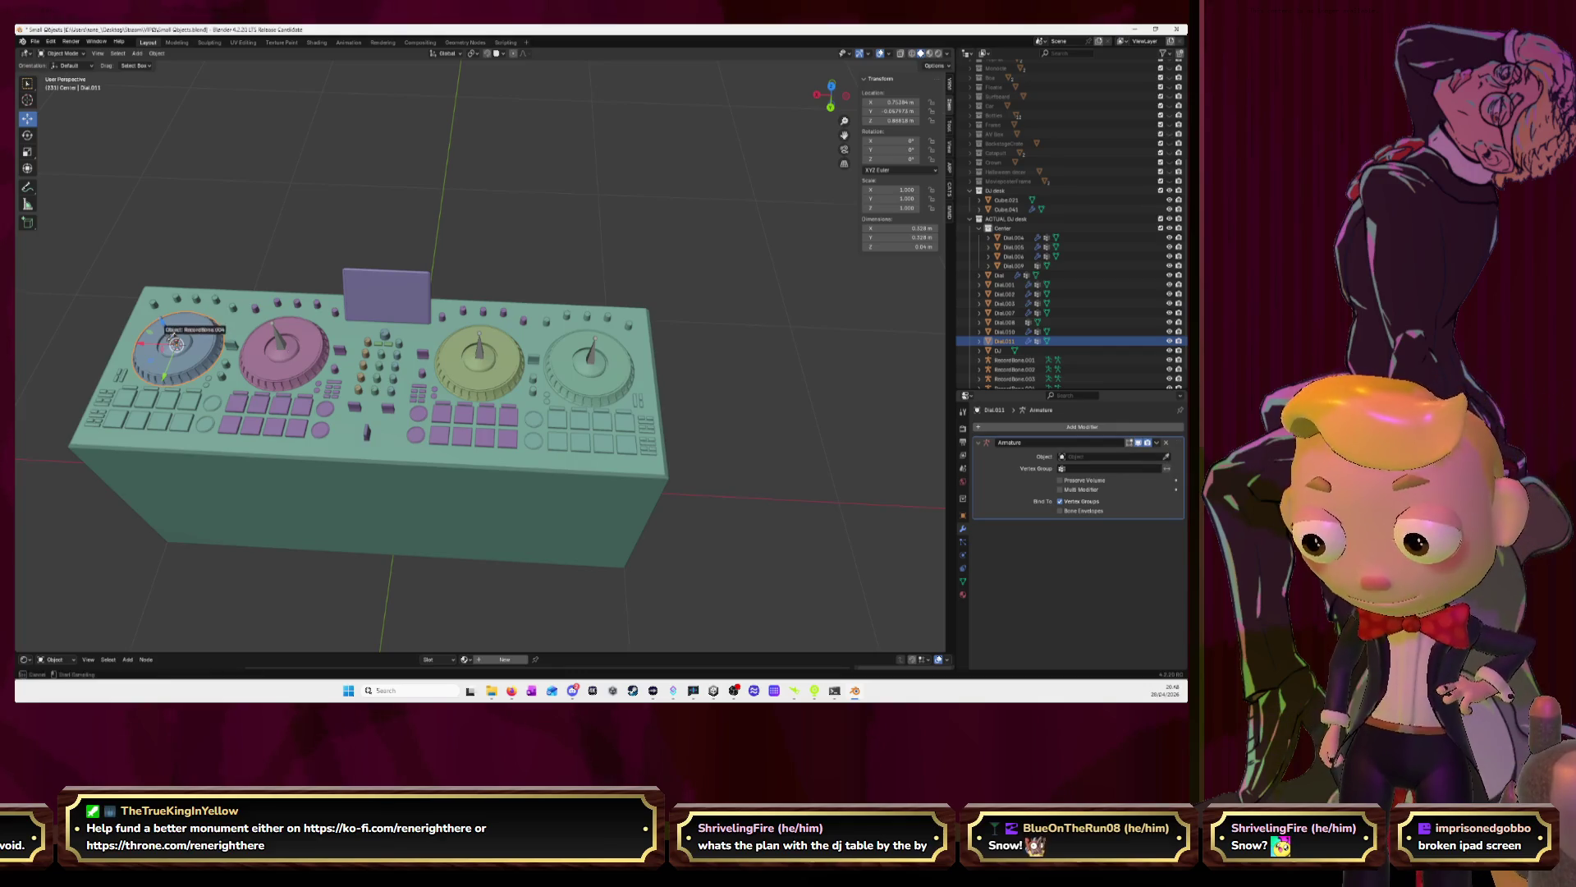
left_click(176, 344)
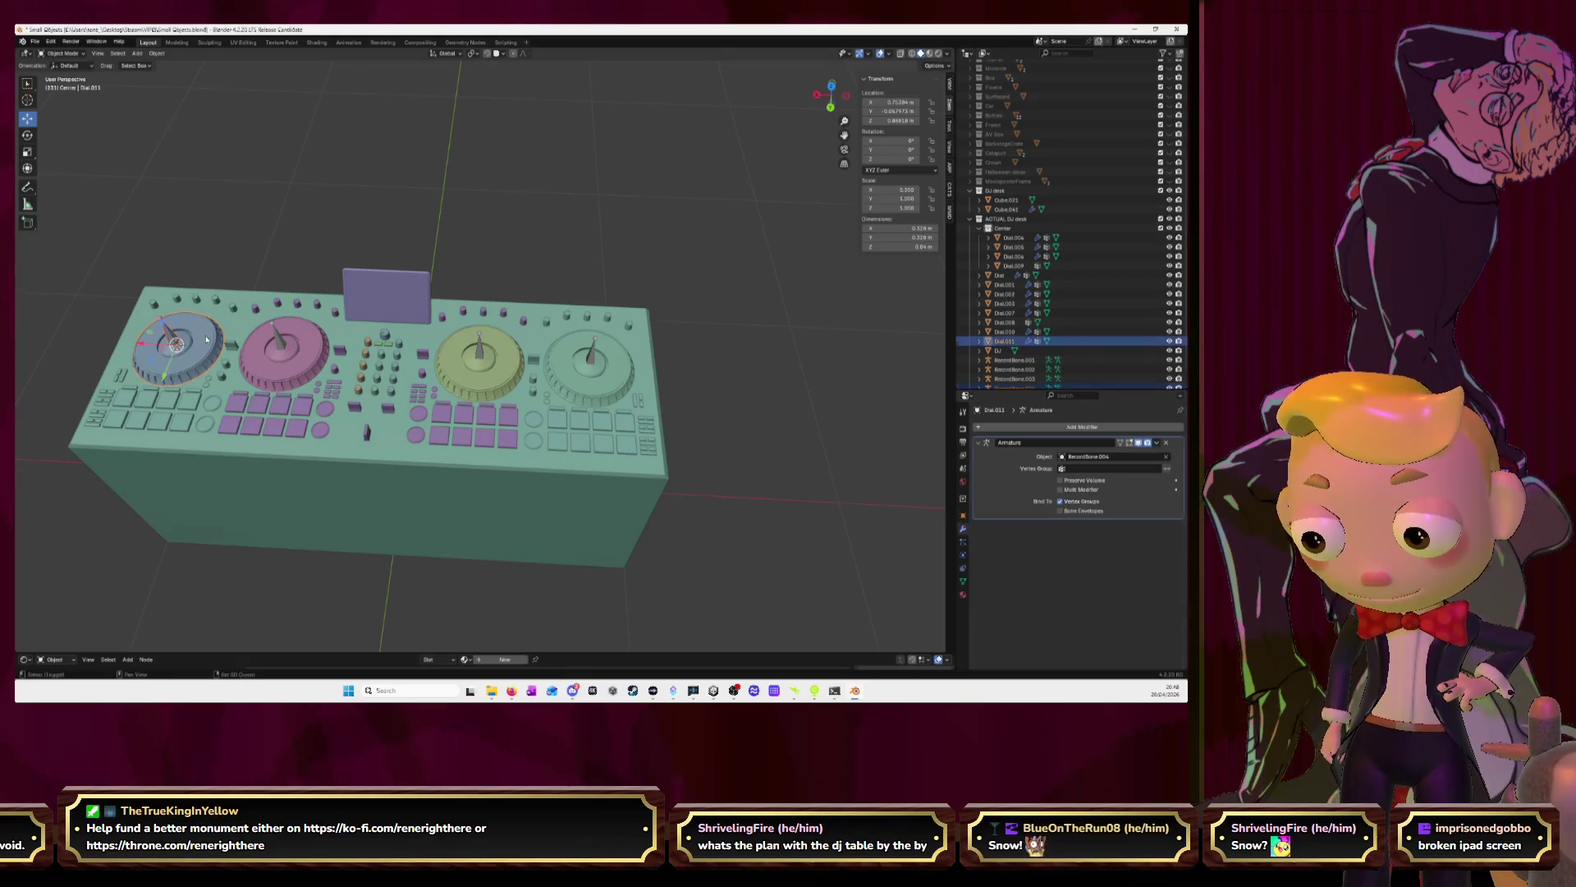
Weight paint the blue dial with full bone weight, then return to Object Mode
left_click(73, 53)
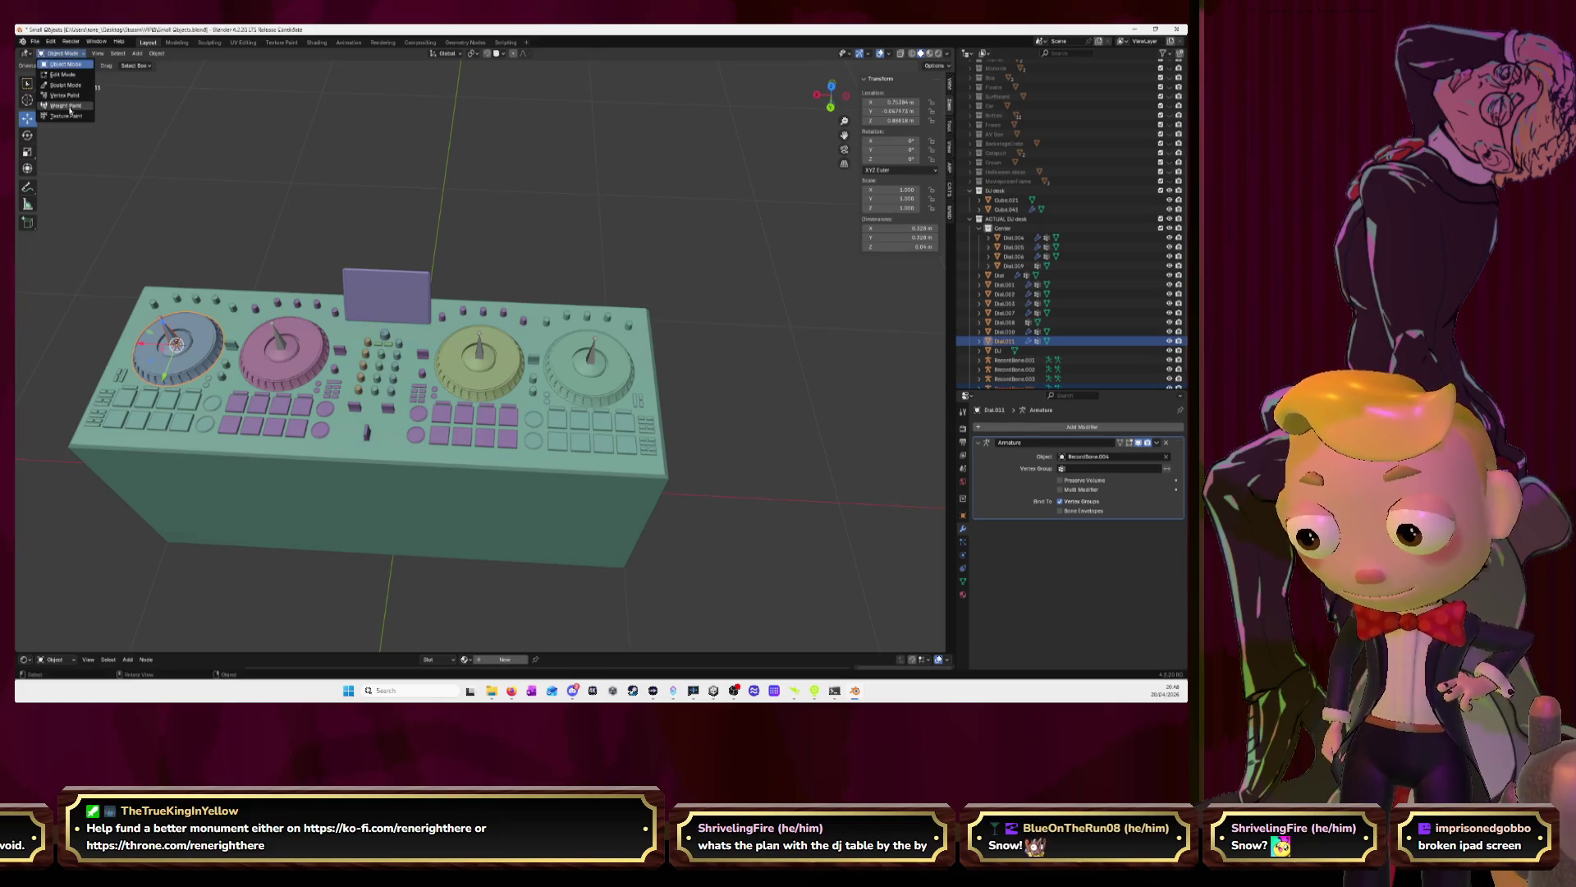
left_click(66, 105)
left_click(172, 336)
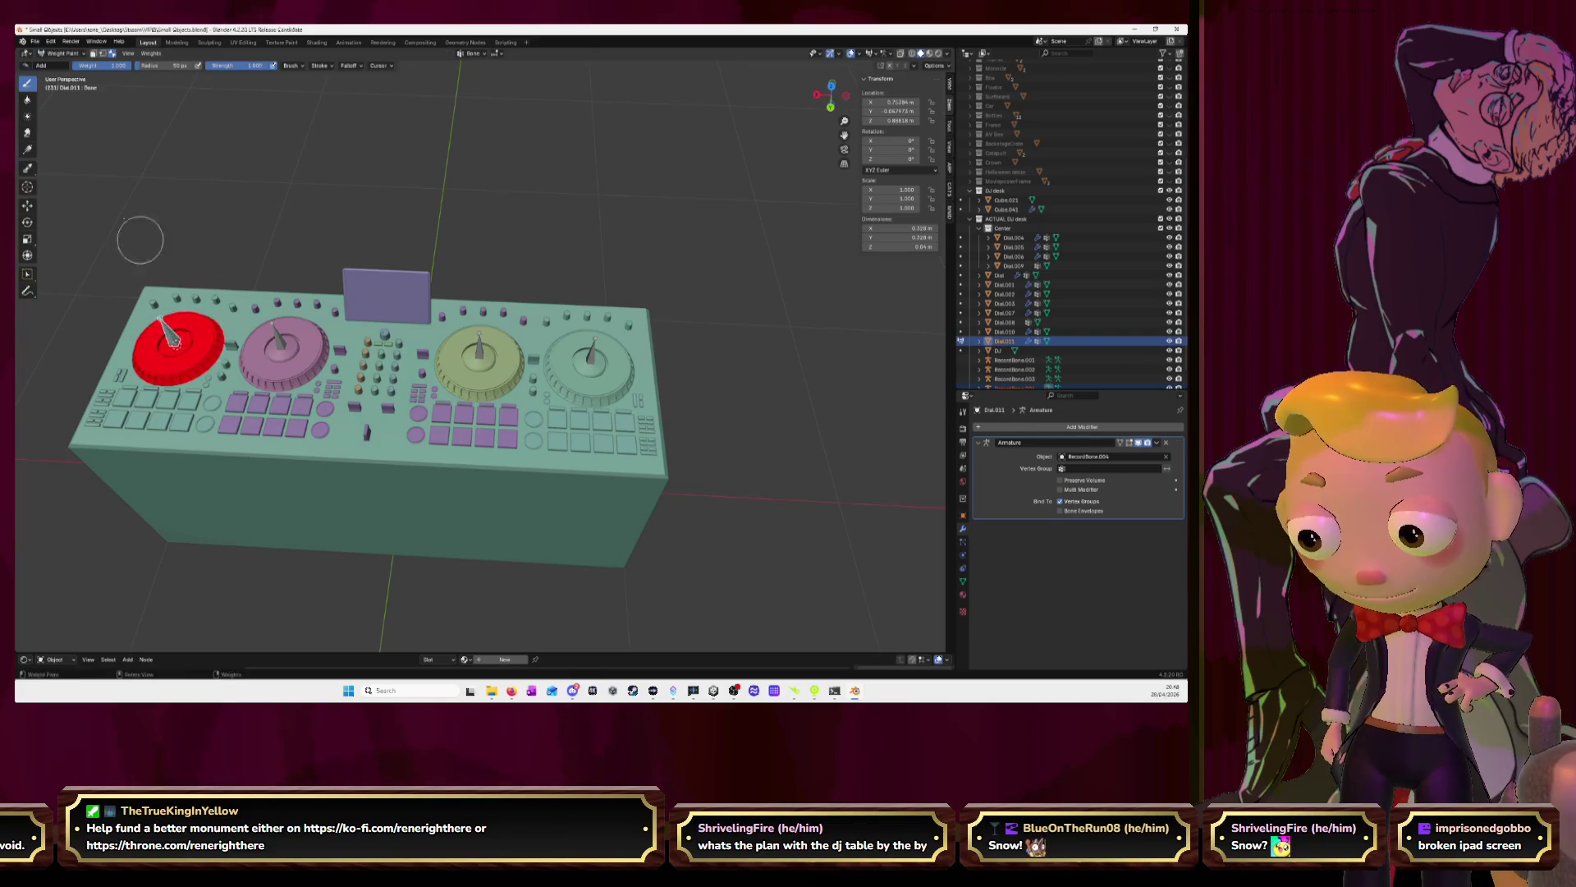
left_click(64, 52)
left_click(62, 74)
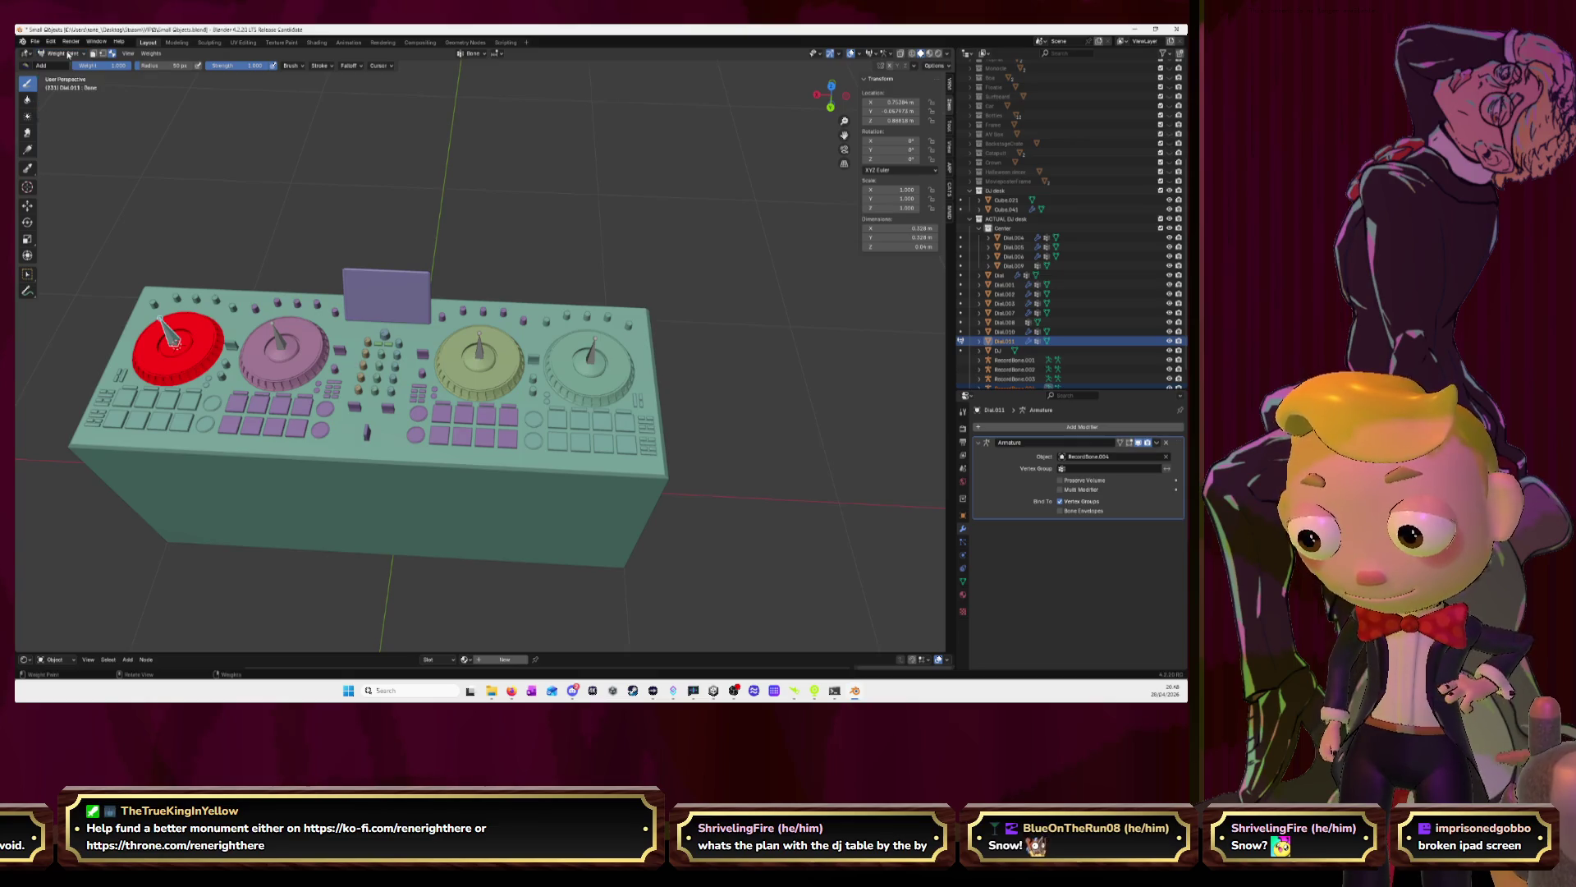
left_click(68, 53)
left_click(62, 64)
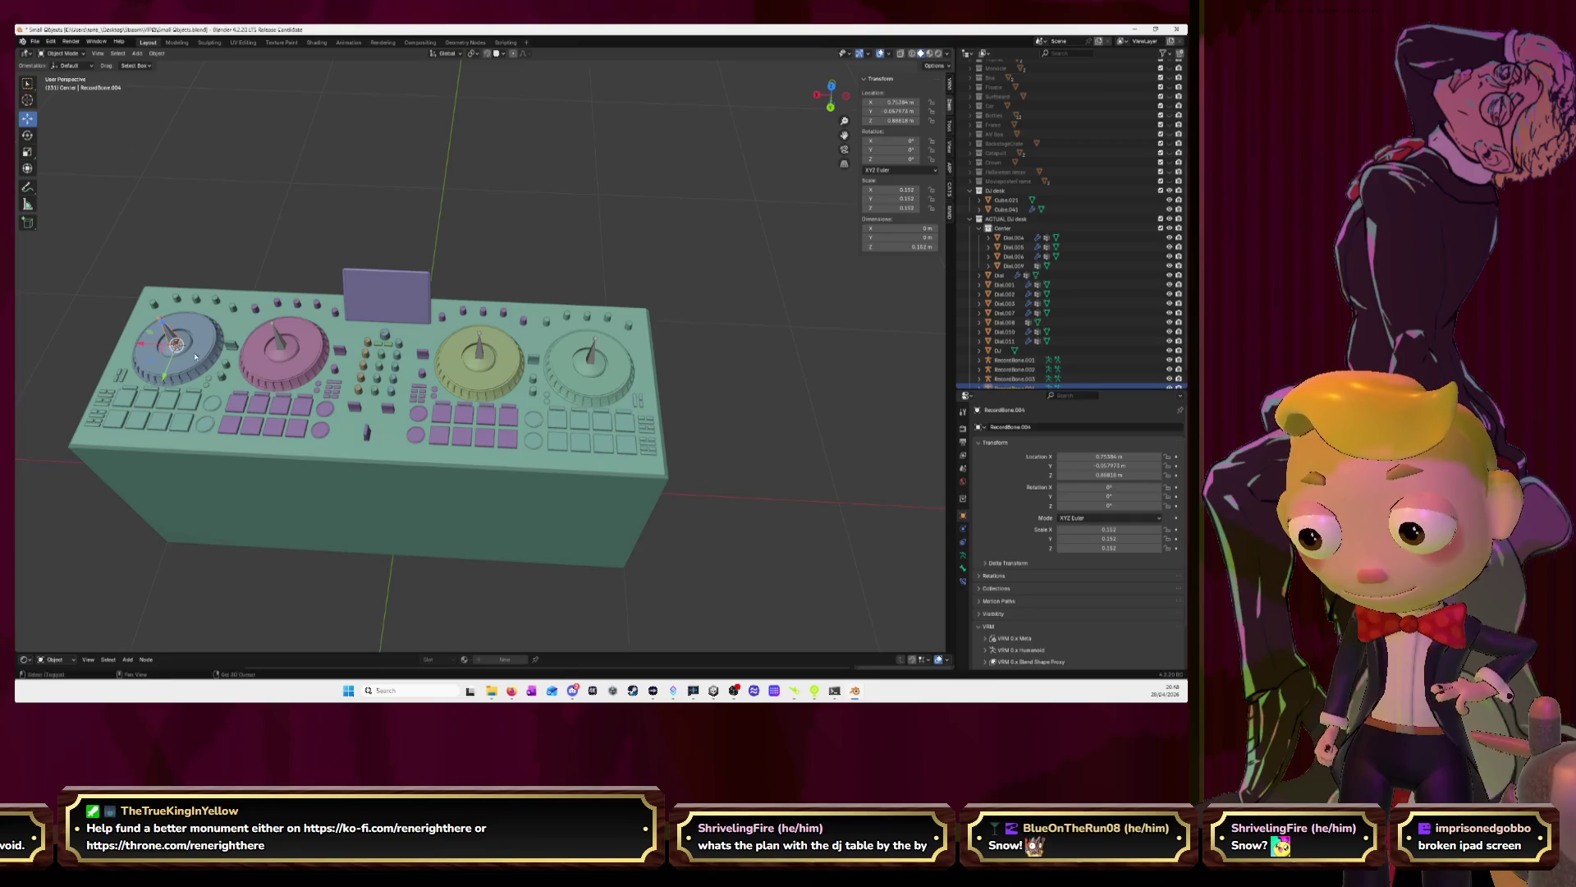
Select the blue dial and zoom the view in on it from above the desk
left_click(170, 337)
left_click(123, 206)
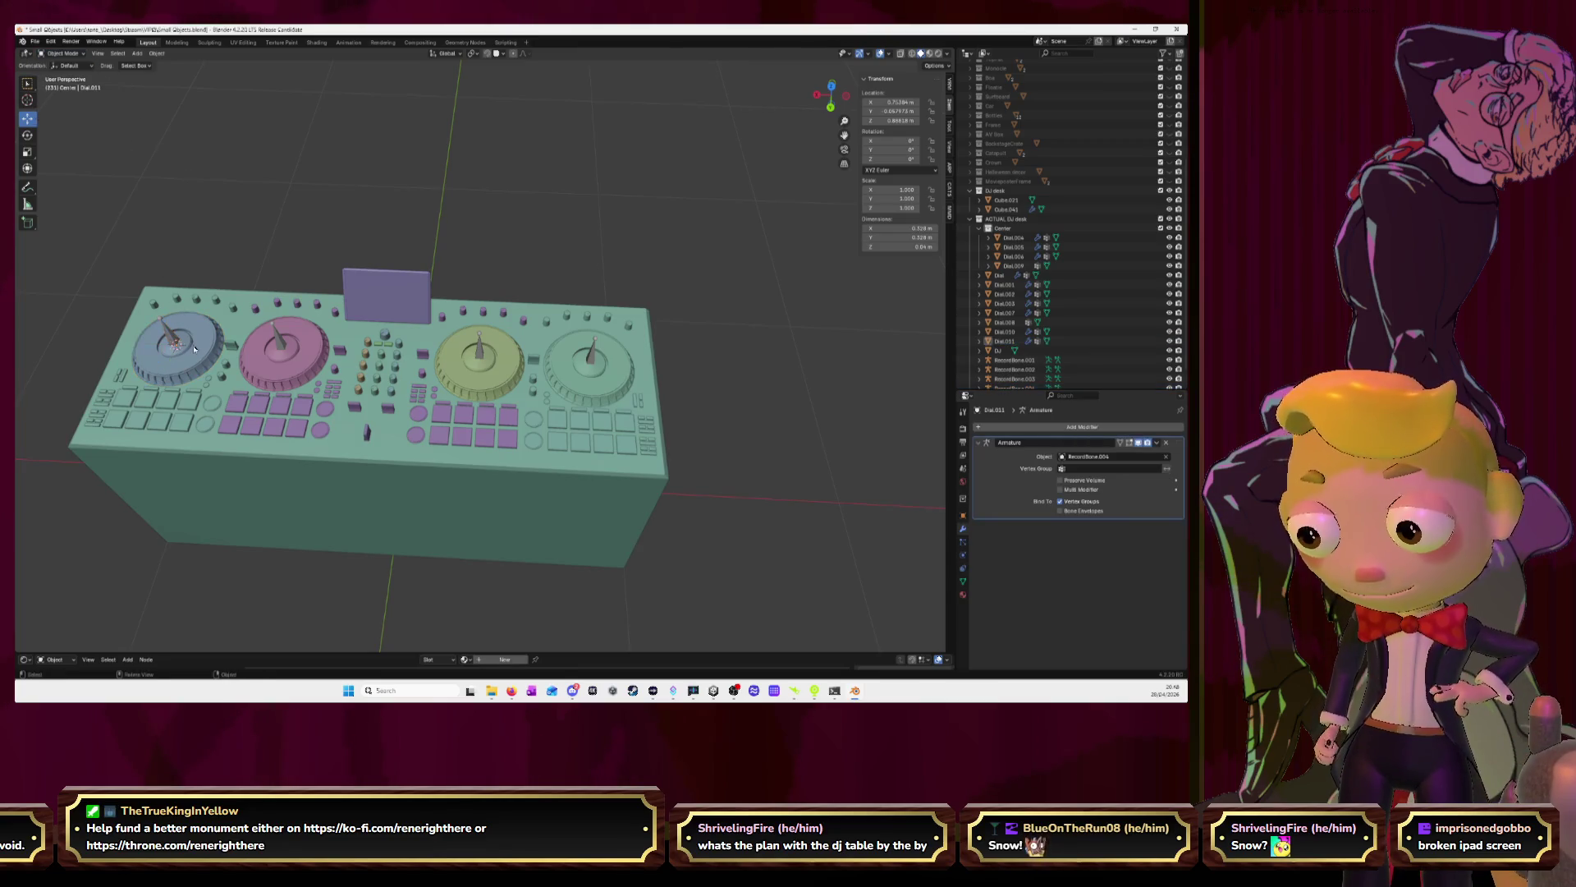
left_click(169, 337)
left_click(175, 340, "alt")
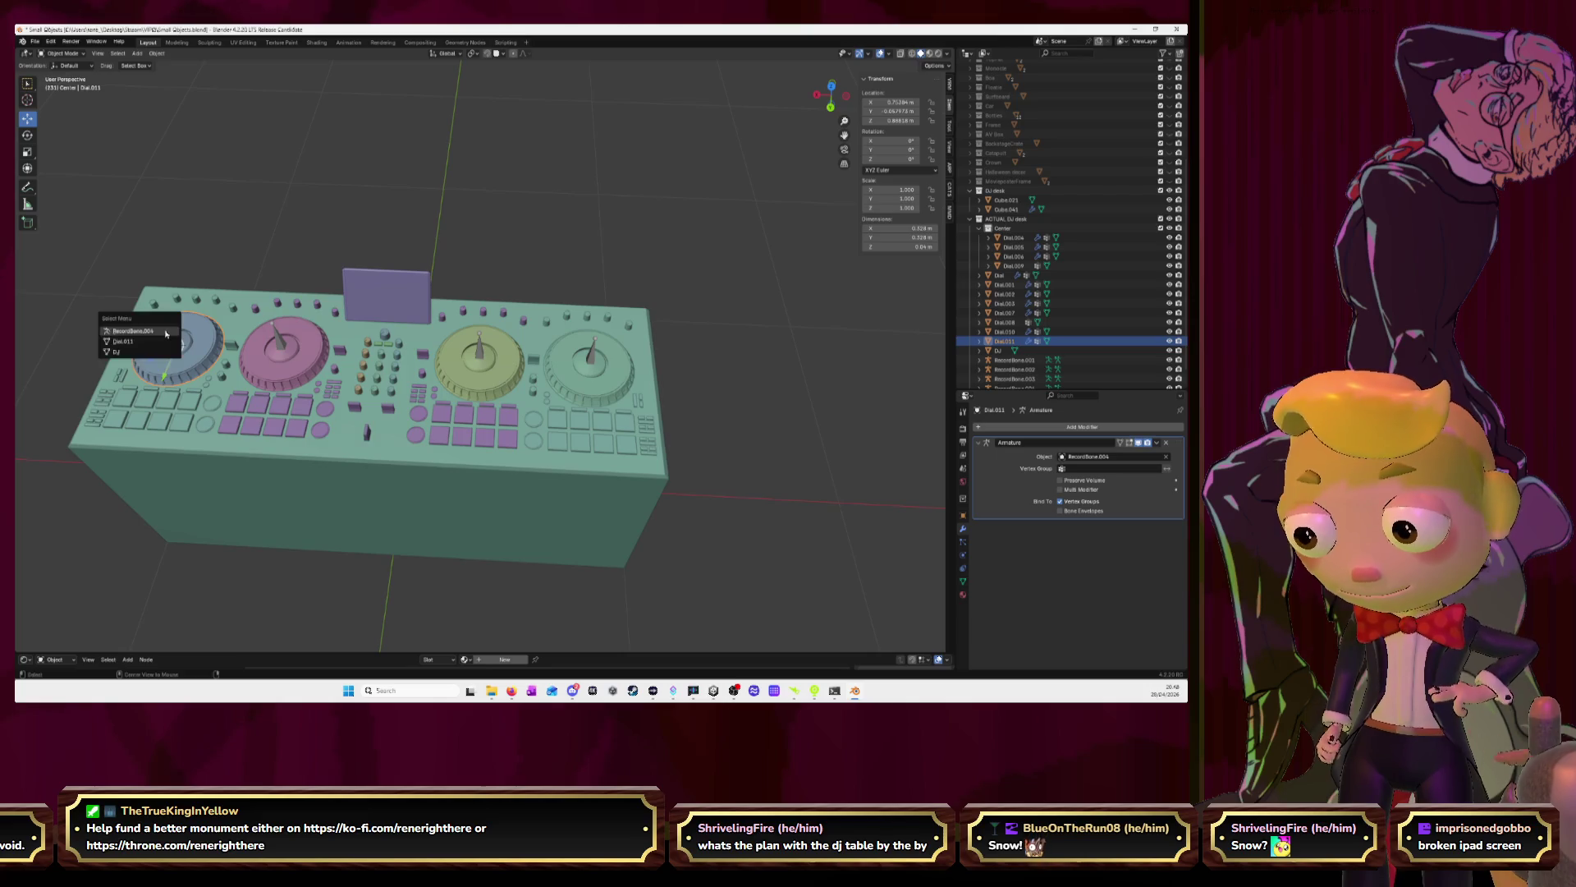
left_click(175, 341)
mouse_move(175, 341)
middle_mouse_down()
mouse_move(218, 179)
mouse_move(328, 263)
middle_mouse_up()
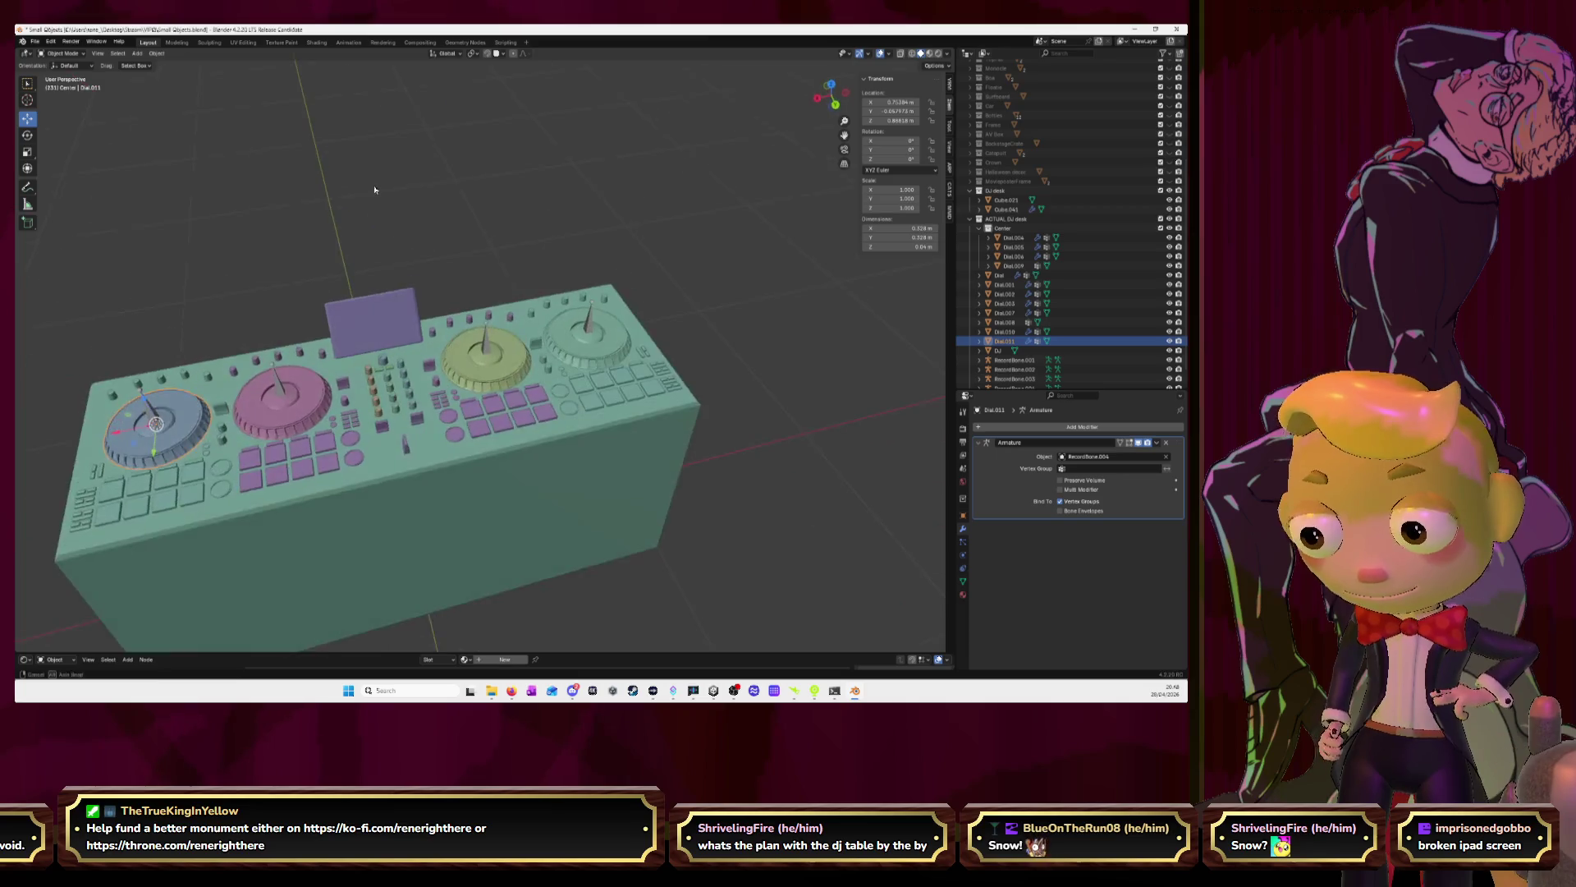
scroll(357, 295, "up", 5)
key("KP_Decimal")
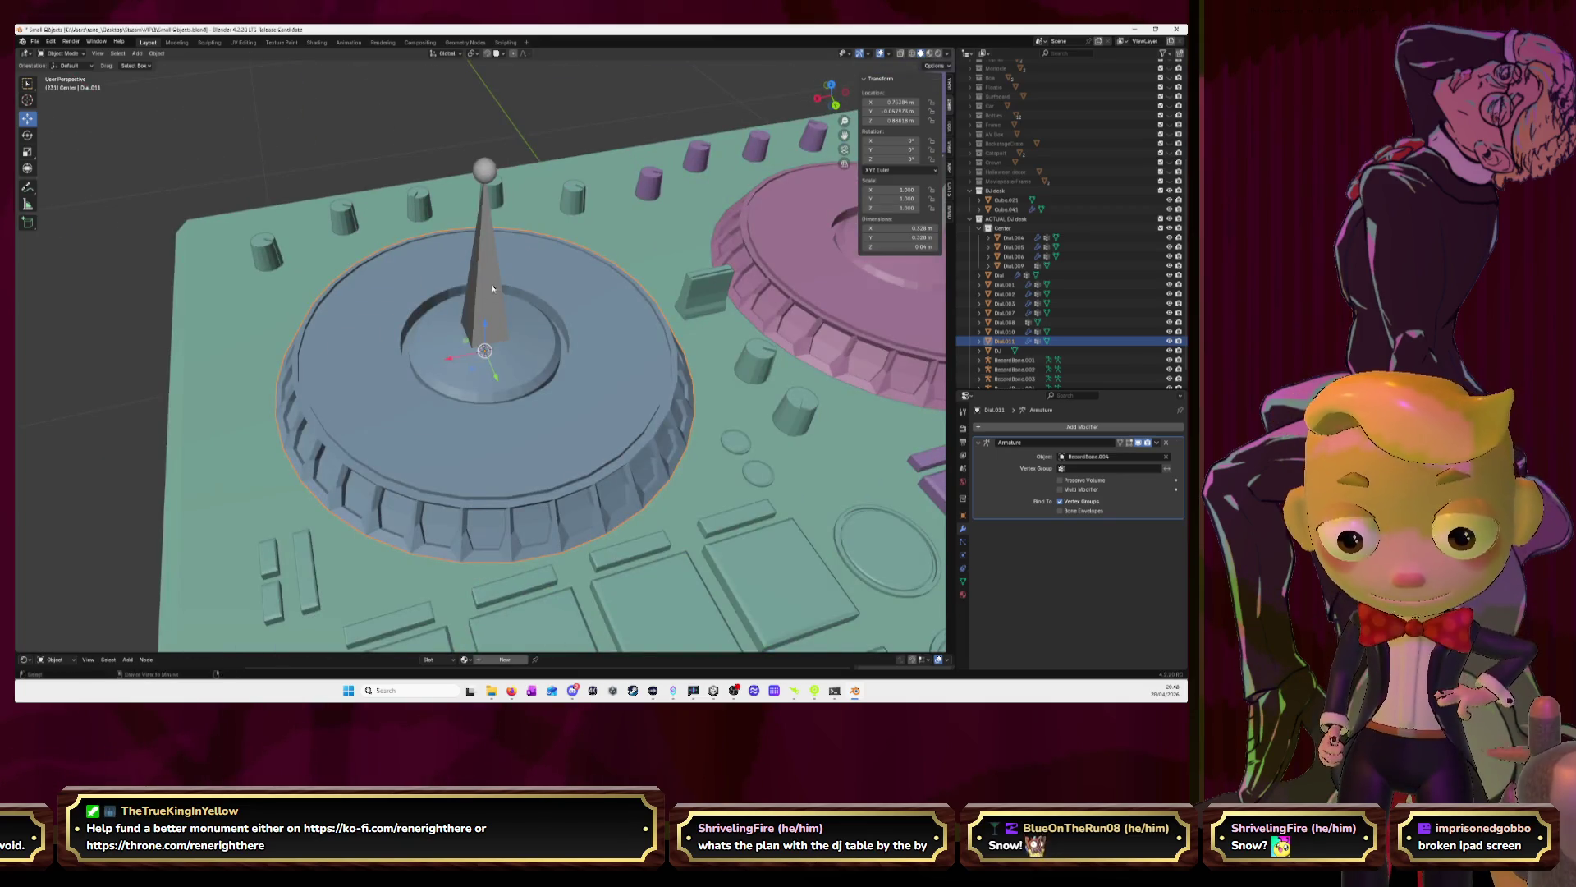
Make the RecordBone.004 needle armature active and switch to Pose Mode
left_click(457, 271, "alt")
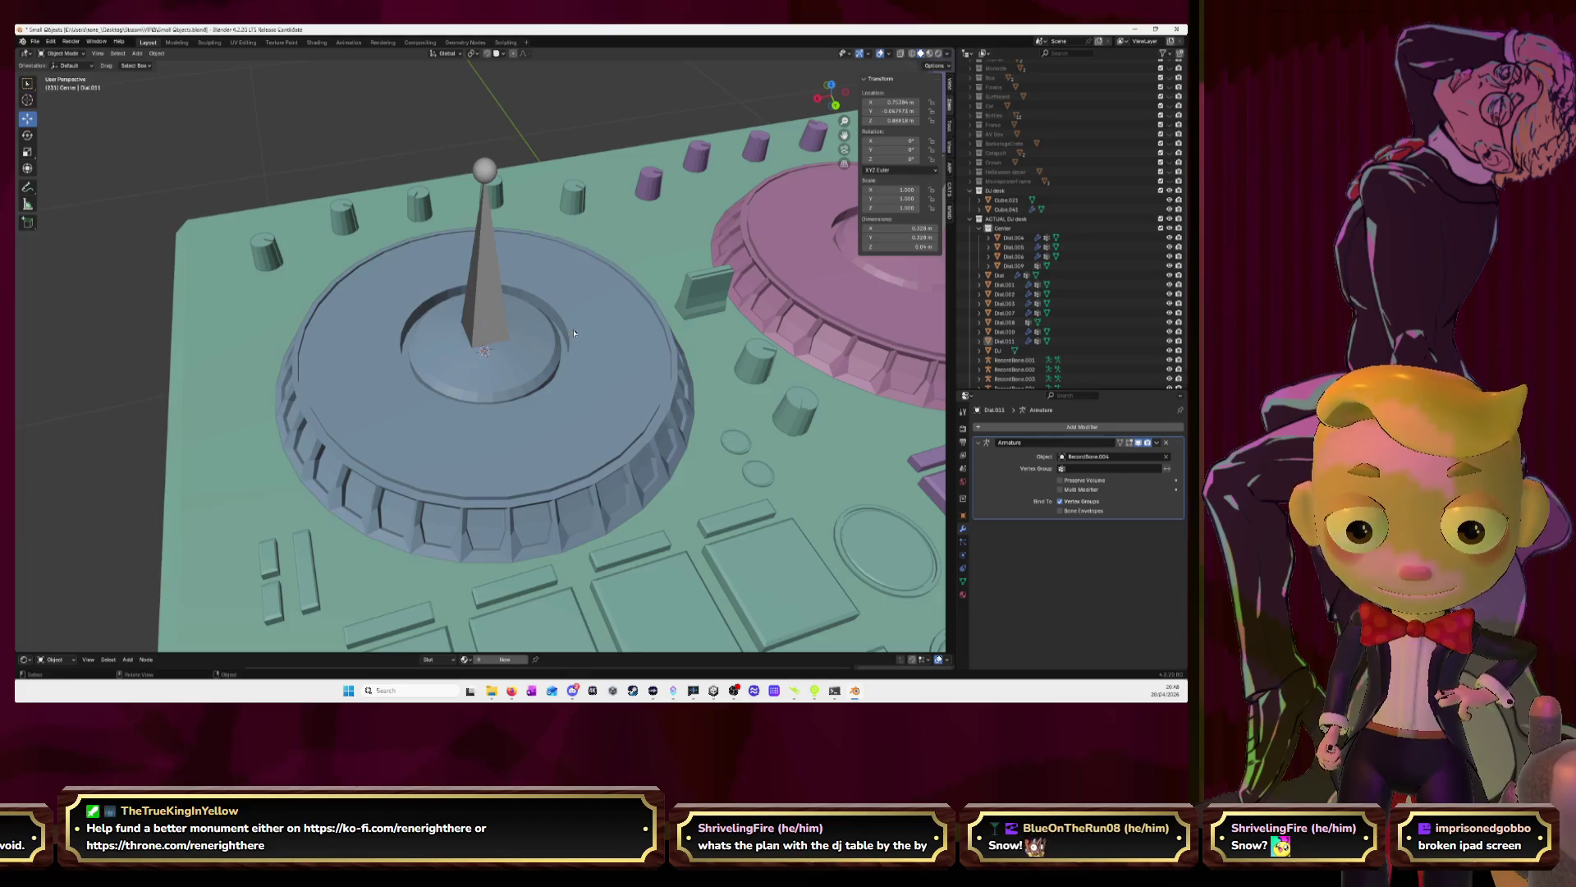
left_click(483, 254, "shift")
left_click(62, 52)
left_click(73, 85)
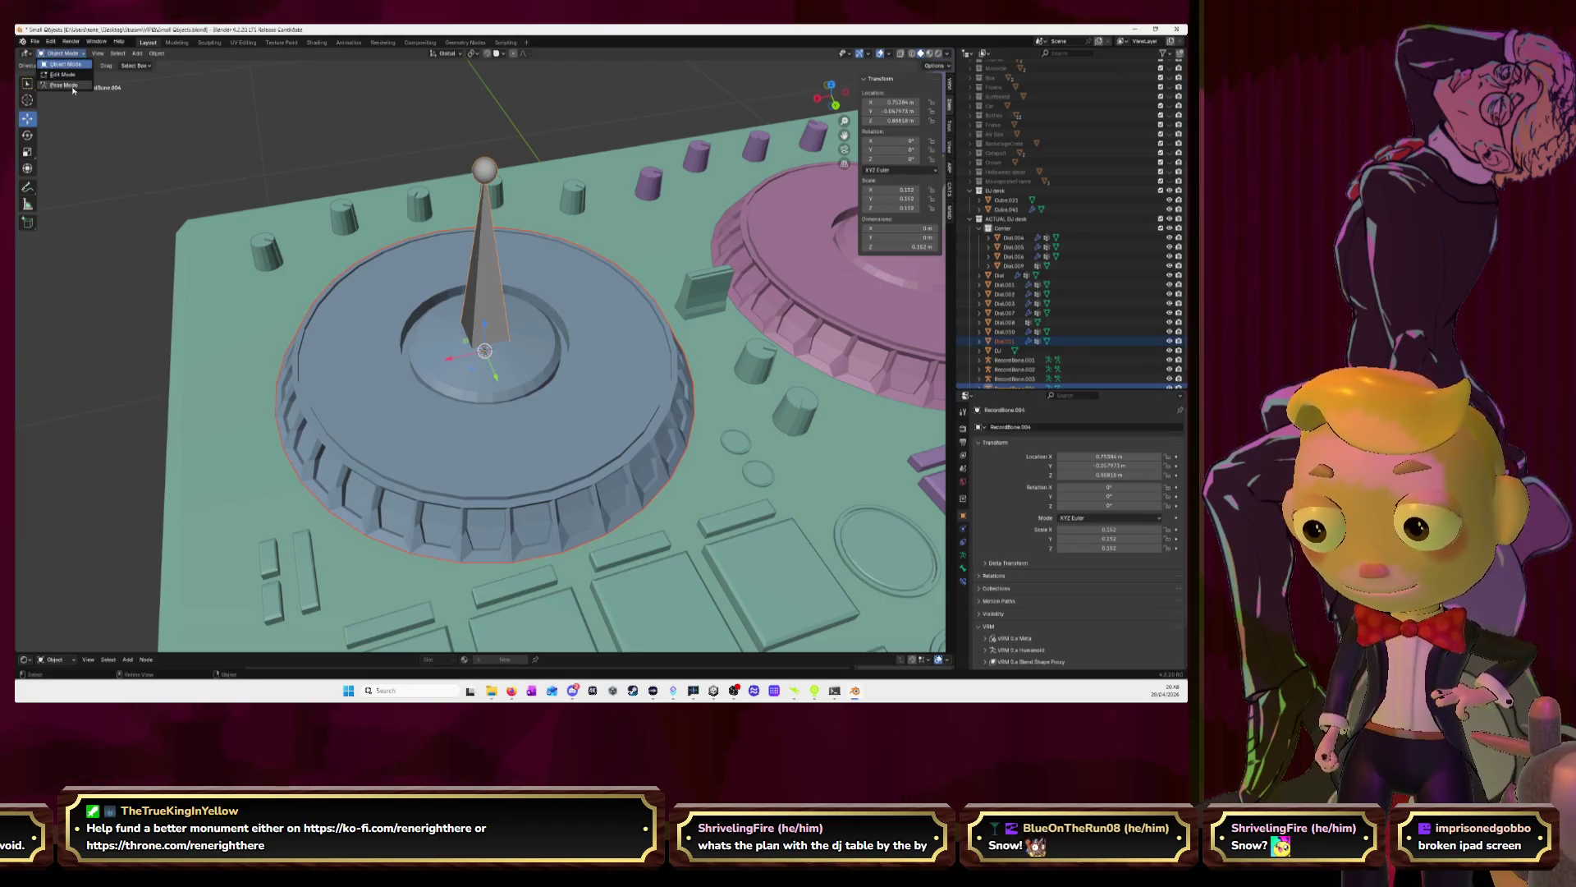
In top view, test-rotate RecordBone.004, then cancel so it keeps its original angle
left_click(831, 84)
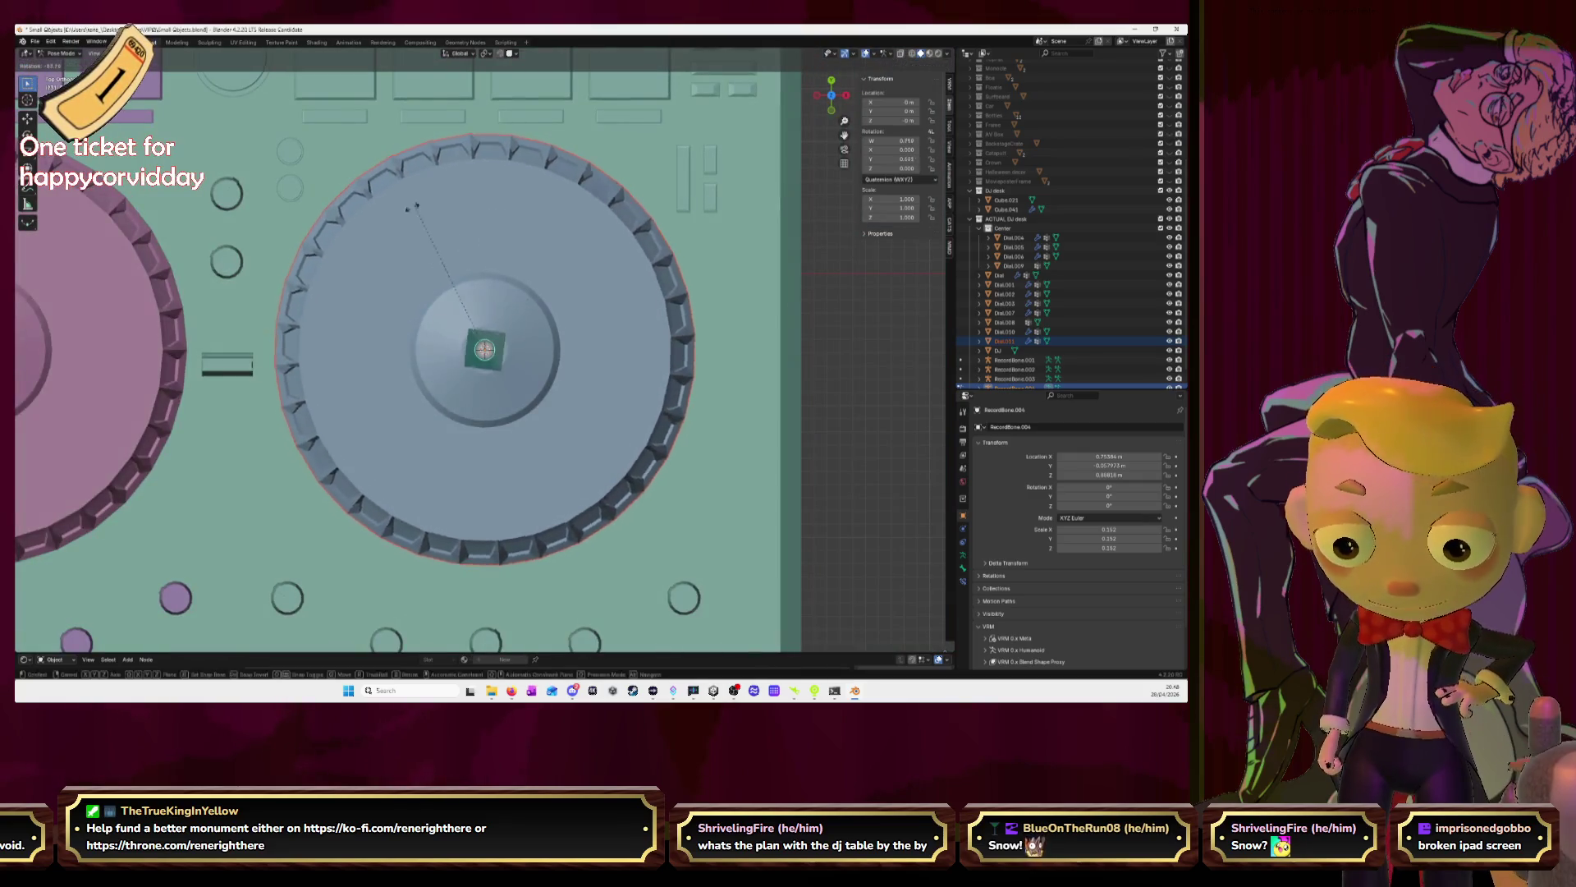
key("r")
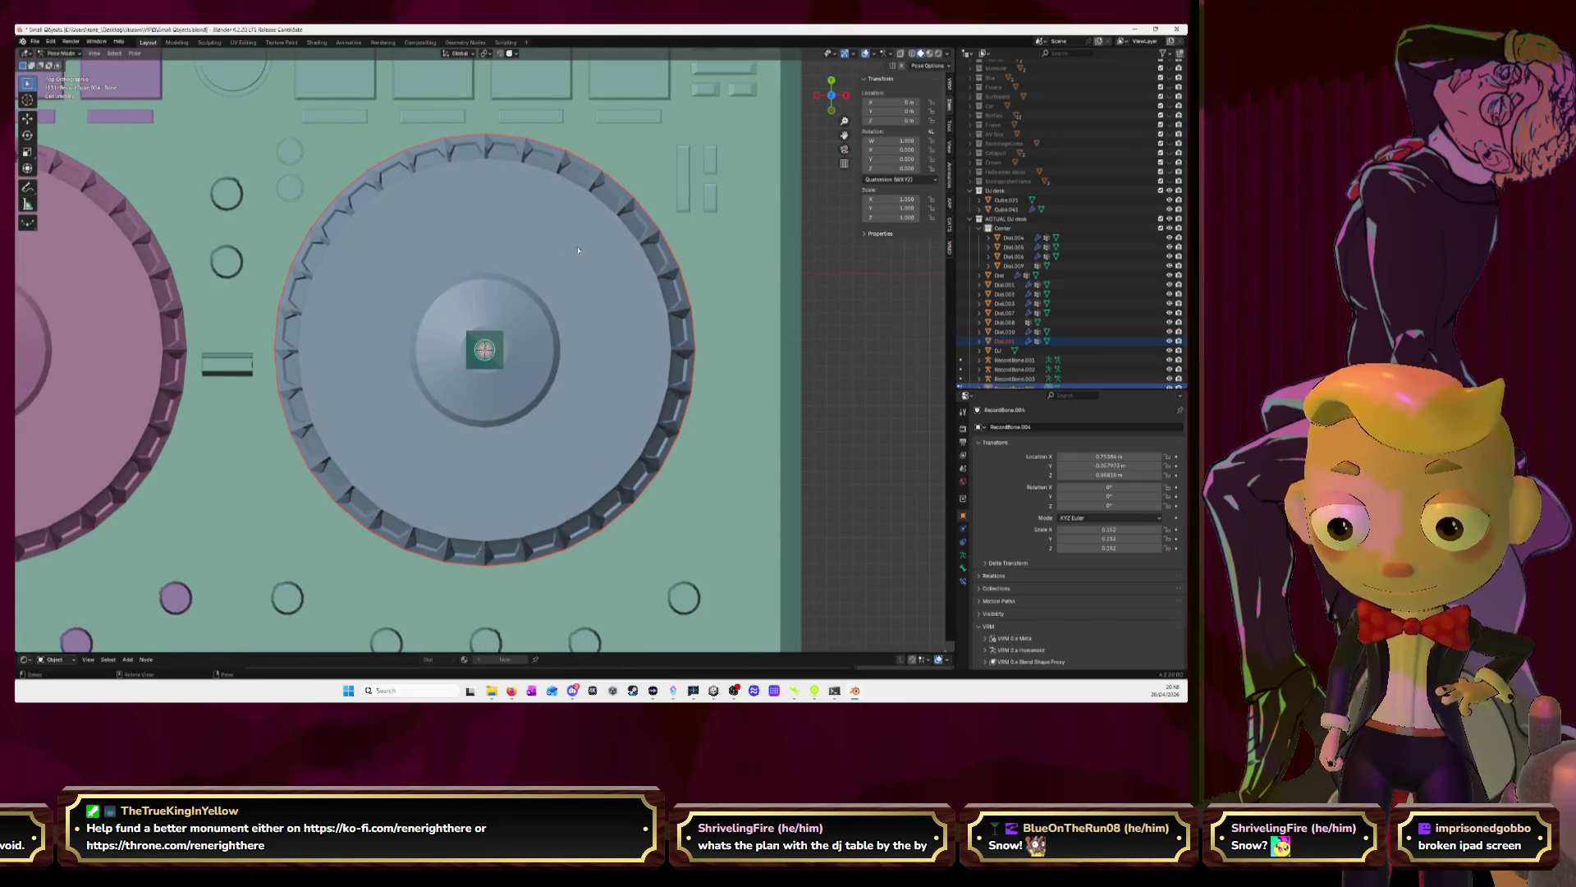
scroll(509, 225, "down", 10)
key("Escape")
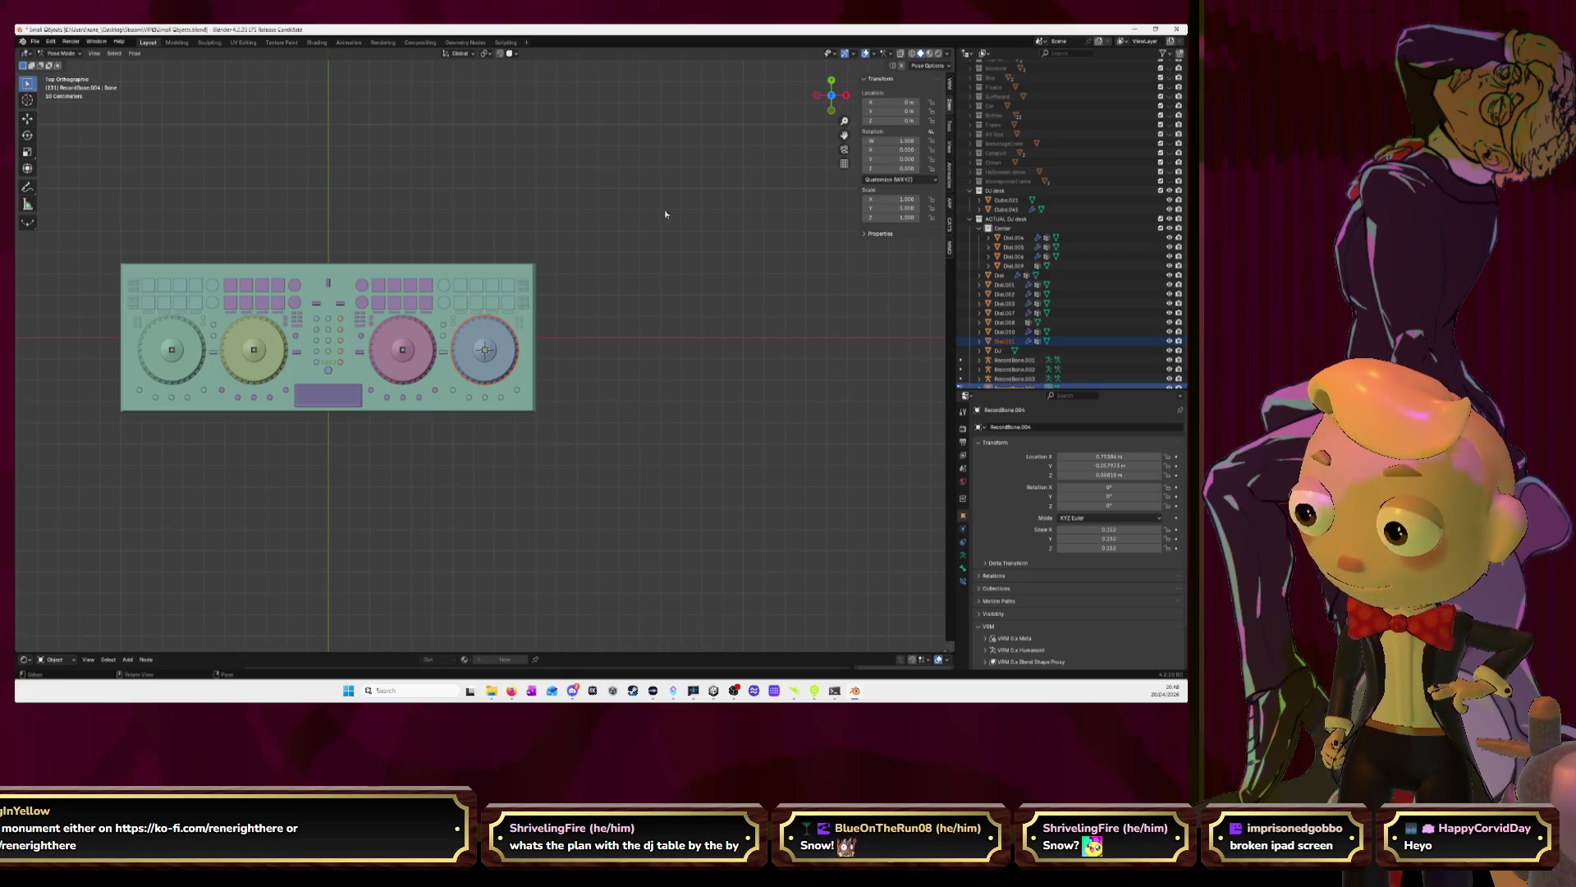
mouse_move(736, 264)
middle_mouse_down()
mouse_move(696, 312)
mouse_move(586, 265)
mouse_move(624, 279)
mouse_move(542, 275)
middle_mouse_up()
Zoom out to the whole controller, switch from Pose Mode to Object Mode, and select everything
key("KP_Decimal")
scroll(586, 265, "down", 5)
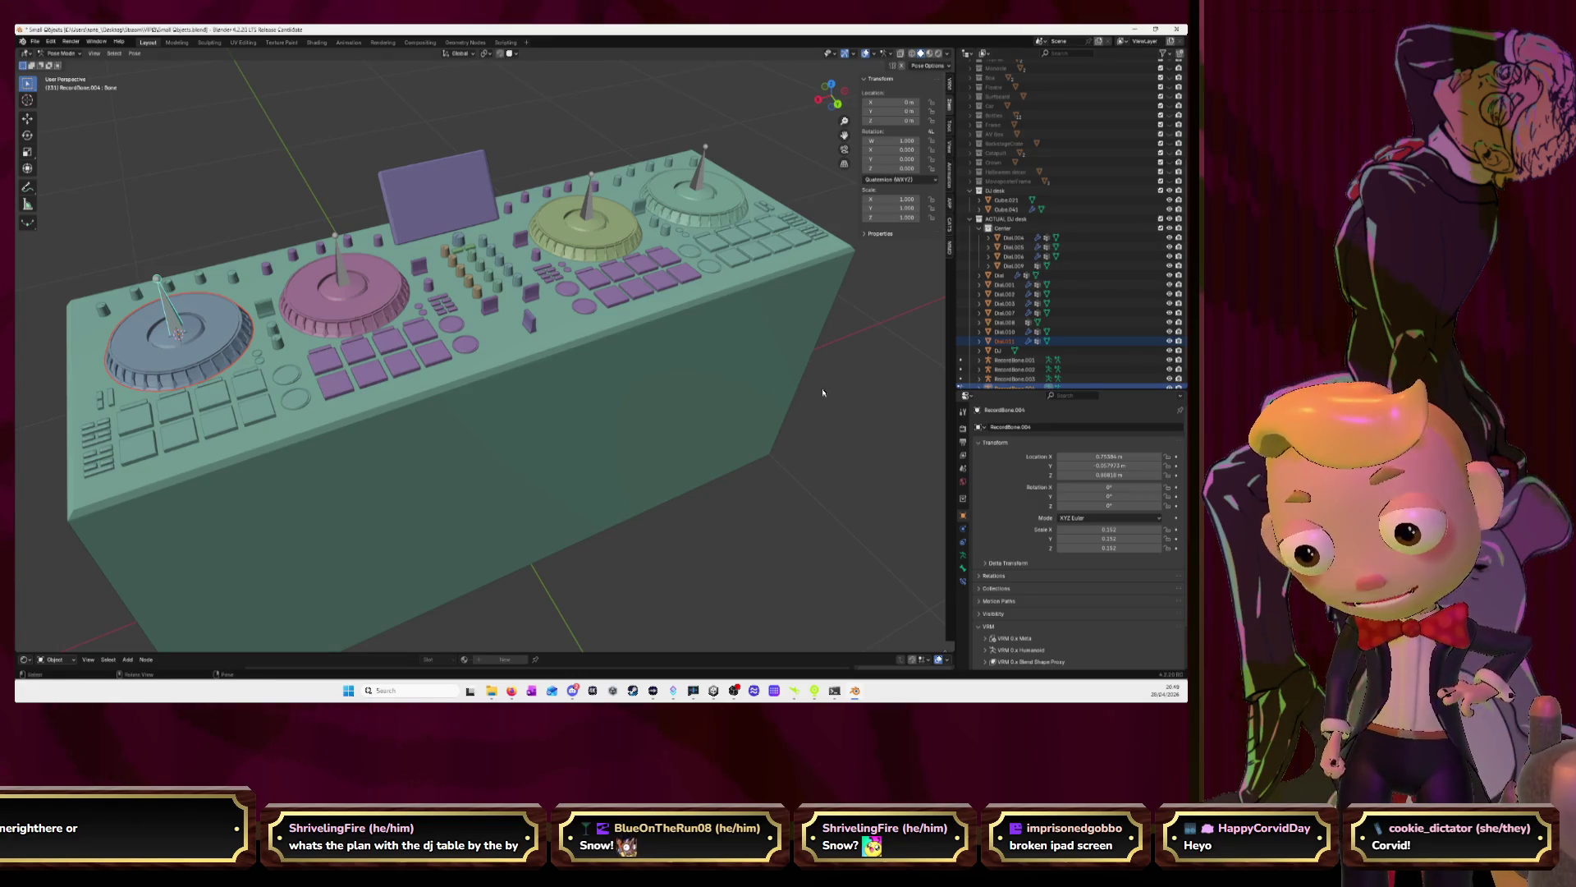
scroll(837, 402, "down", 3)
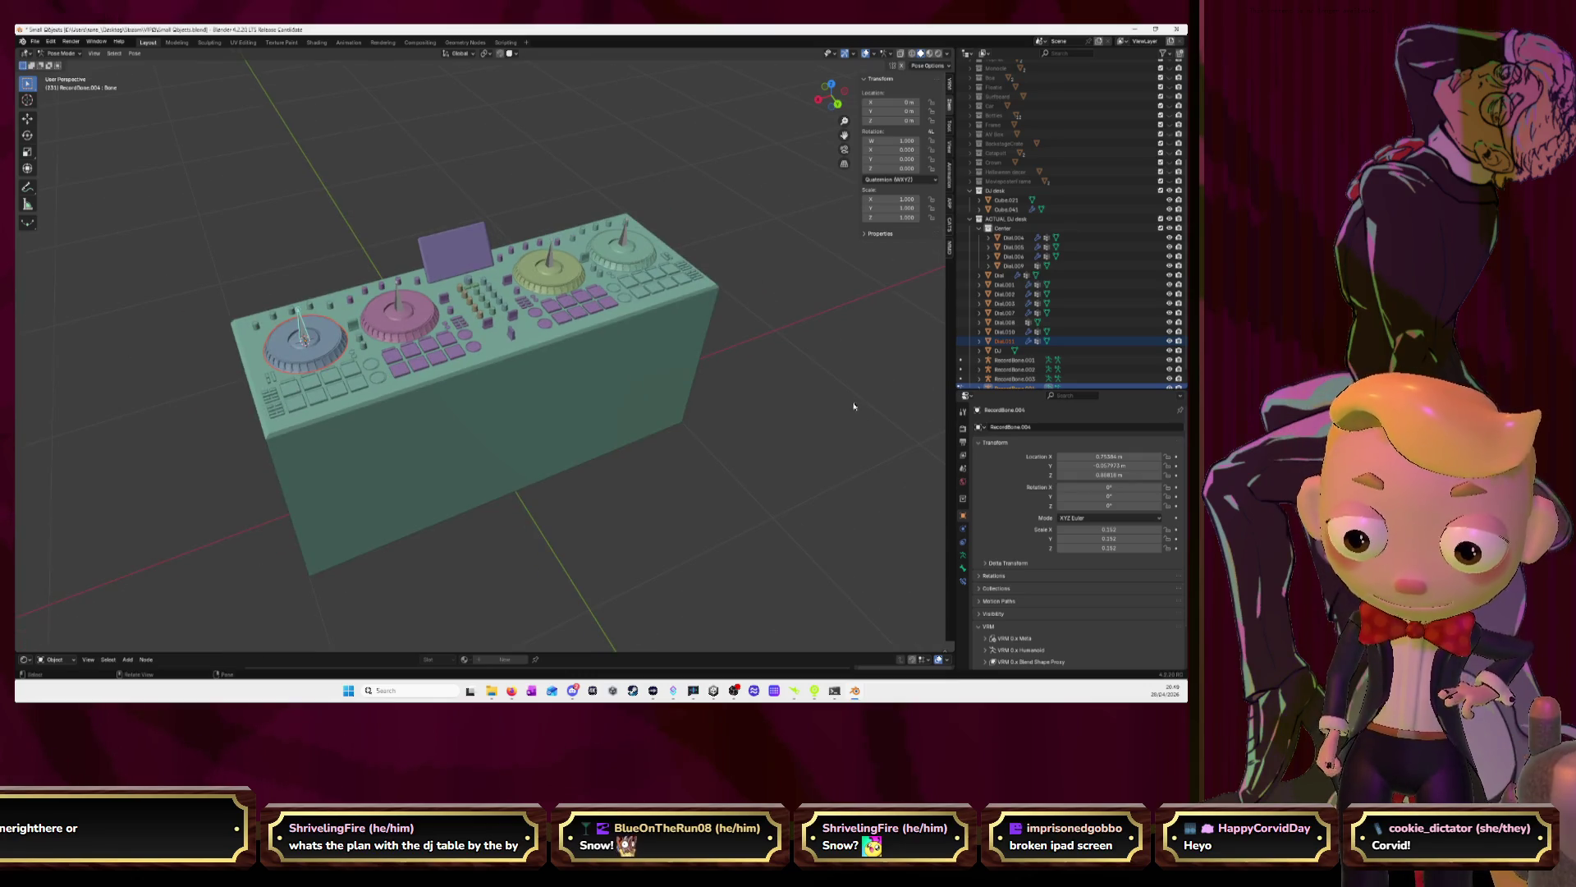
left_click(62, 54)
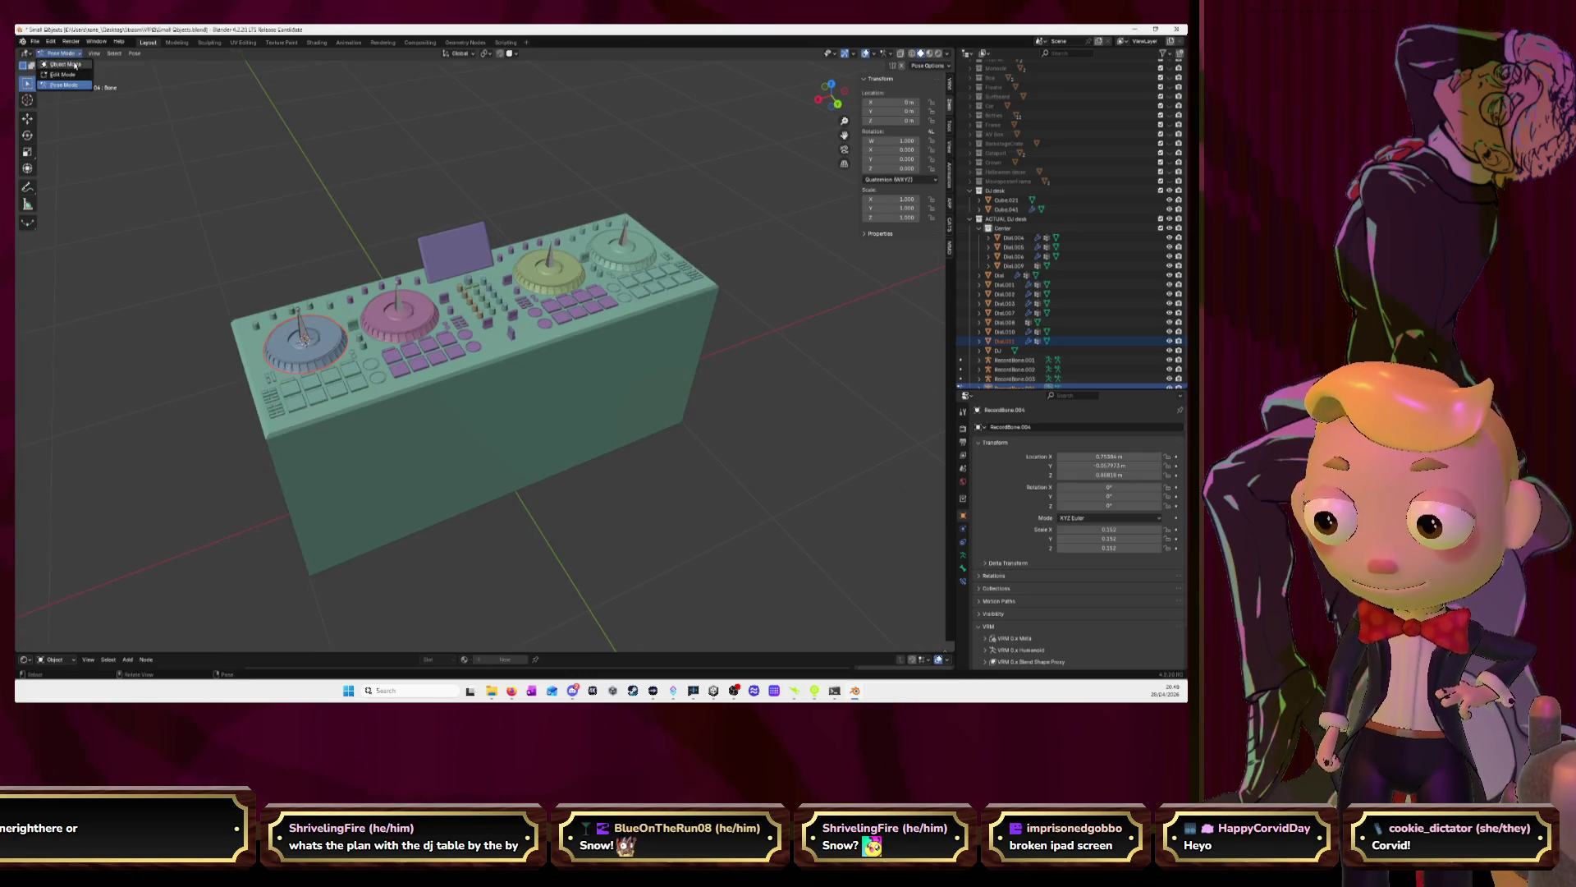
left_click(59, 64)
key("a")
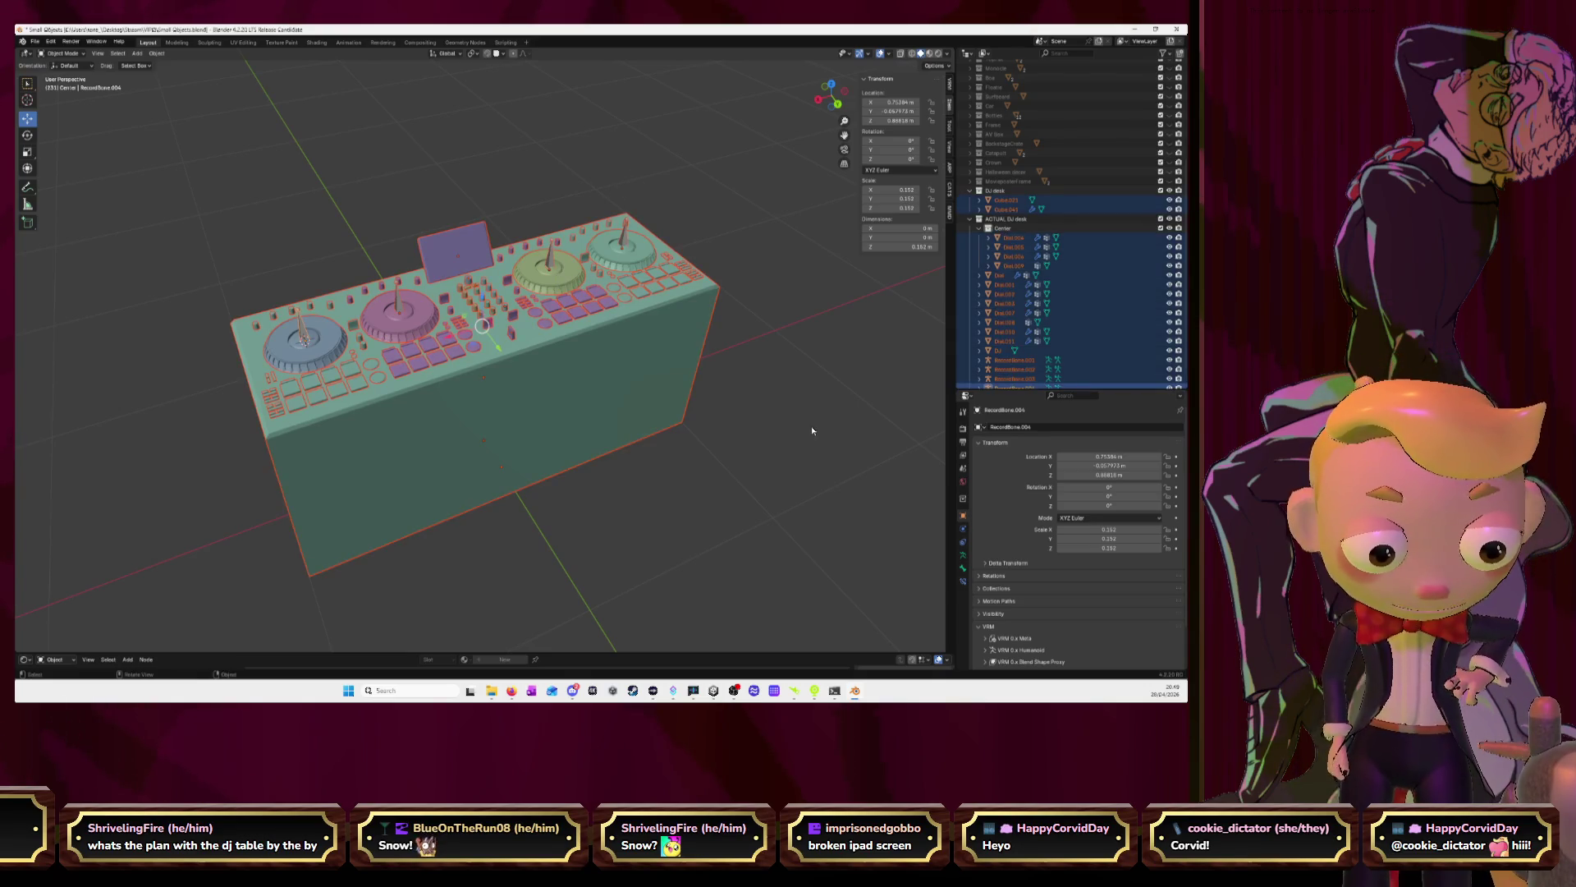
Select the DJ base box and add a material slot holding a new default material
key("alt+a")
middle_click_drag(759, 374, 733, 392)
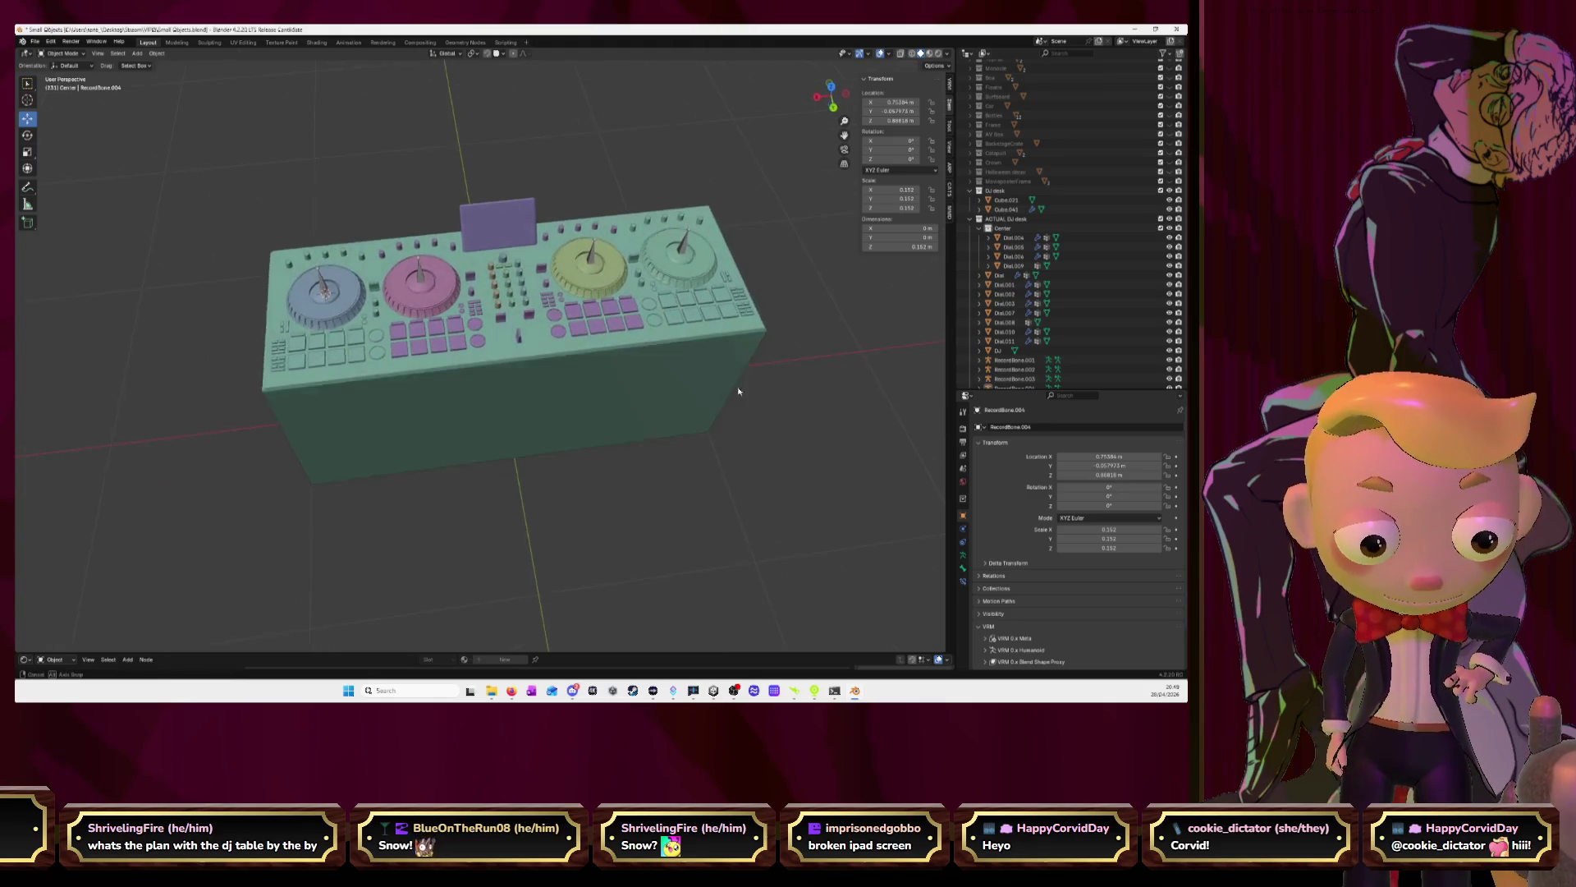
left_click(733, 394)
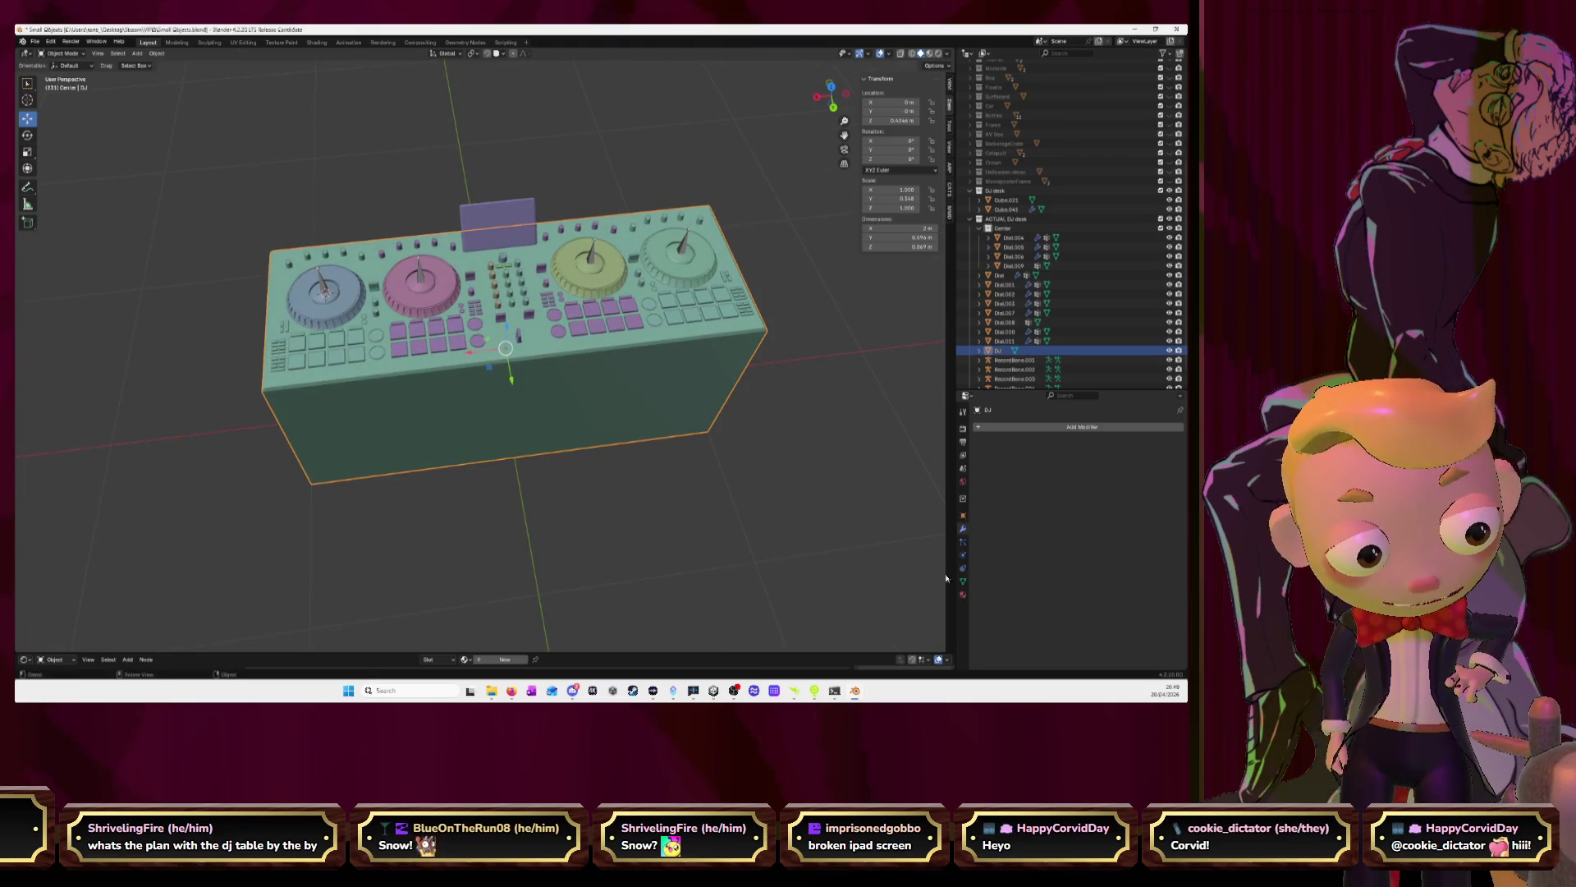
left_click(963, 594)
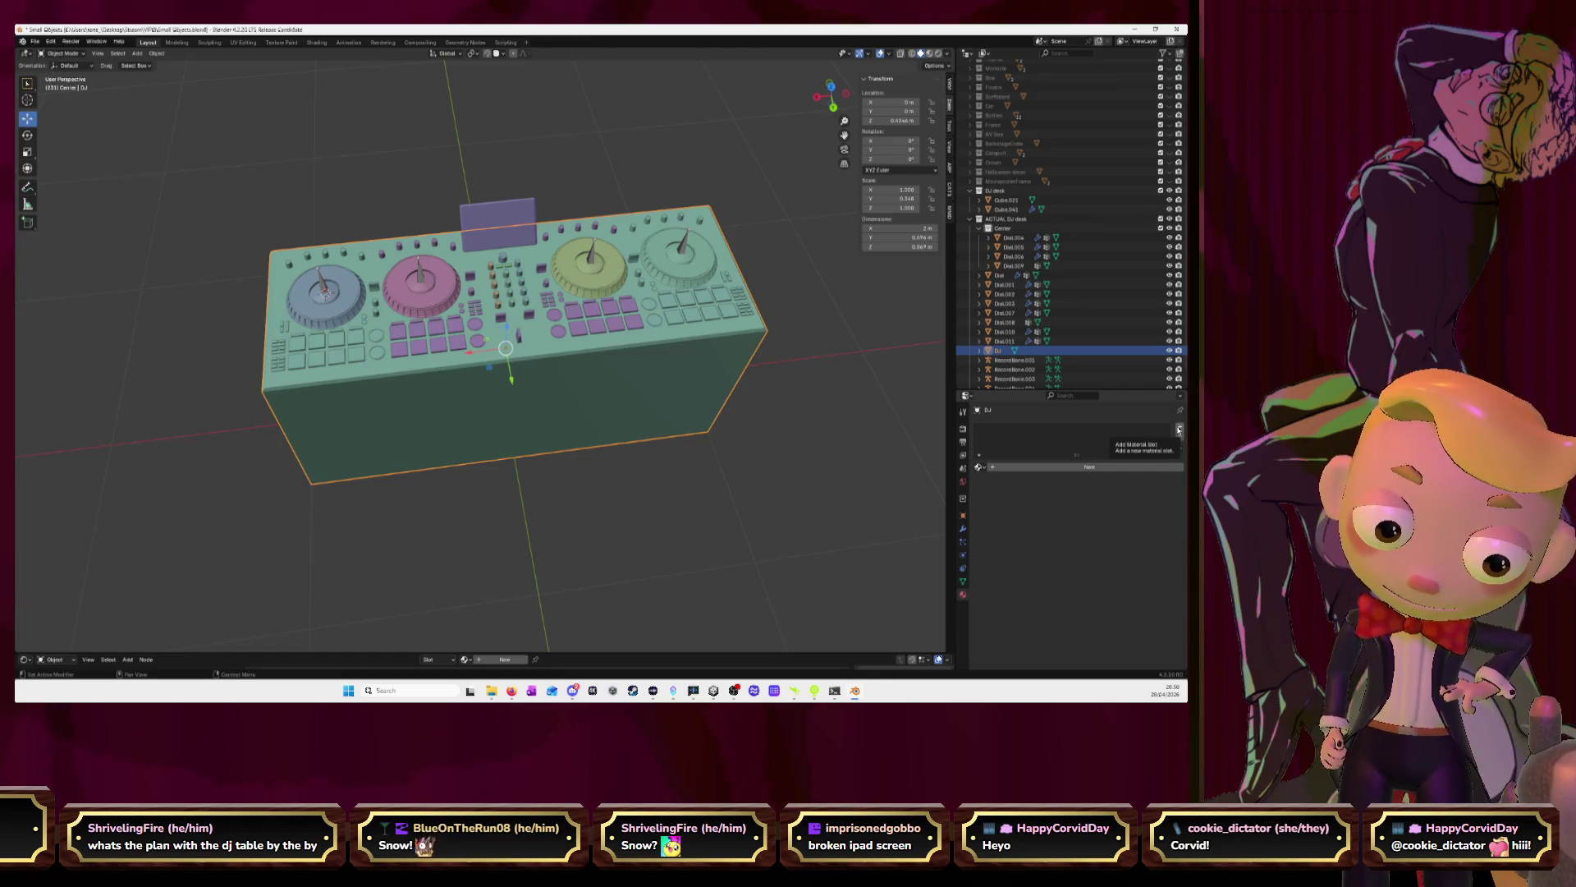
left_click(1179, 429)
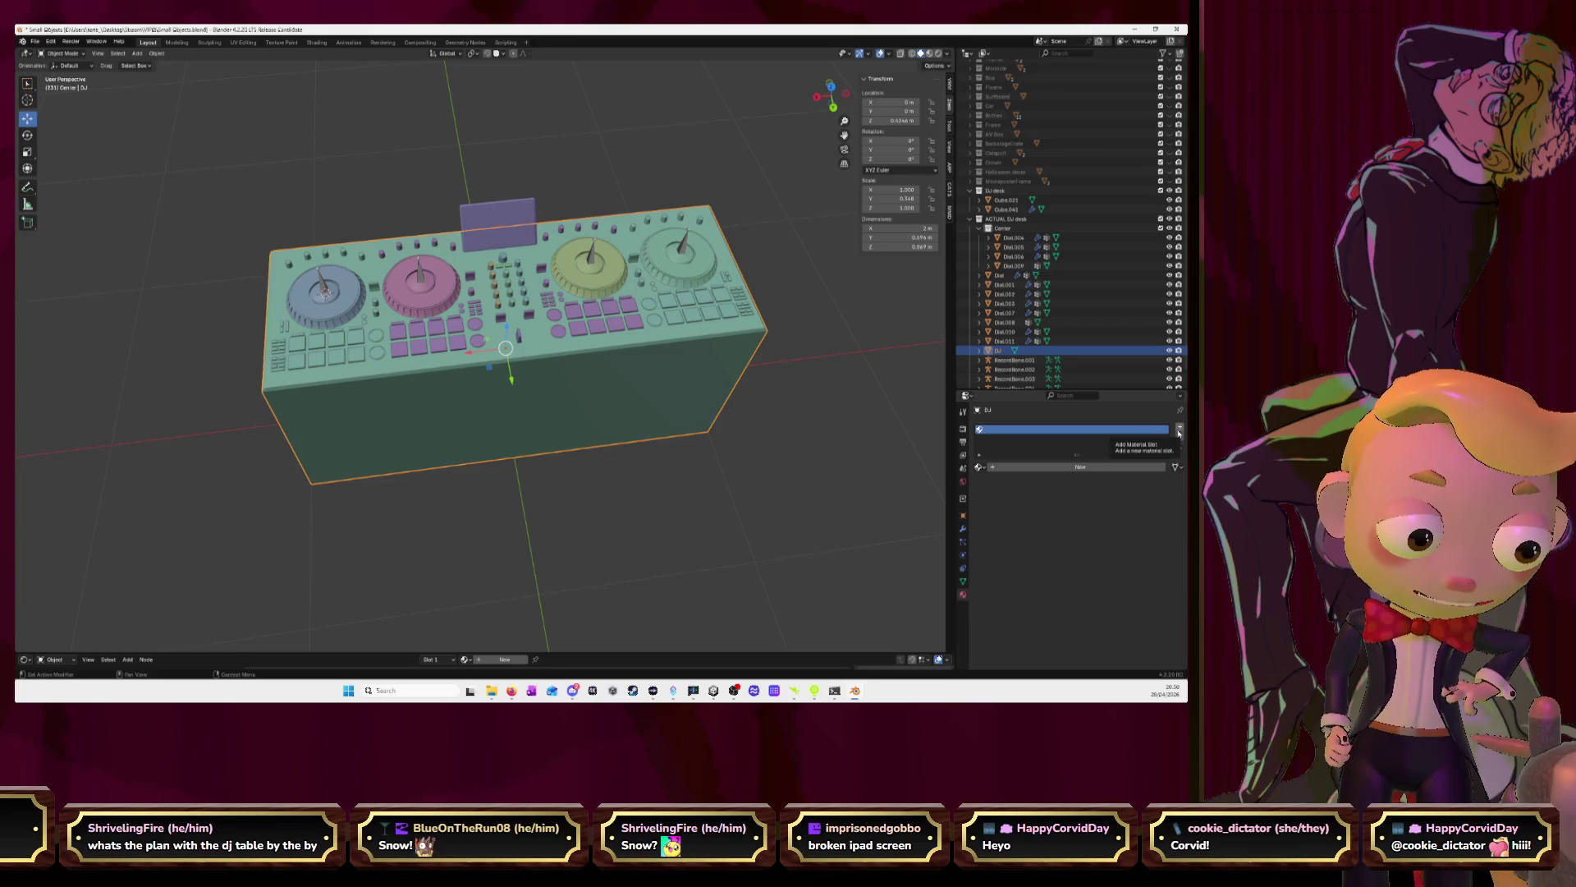
left_click(1056, 468)
left_click(1055, 468)
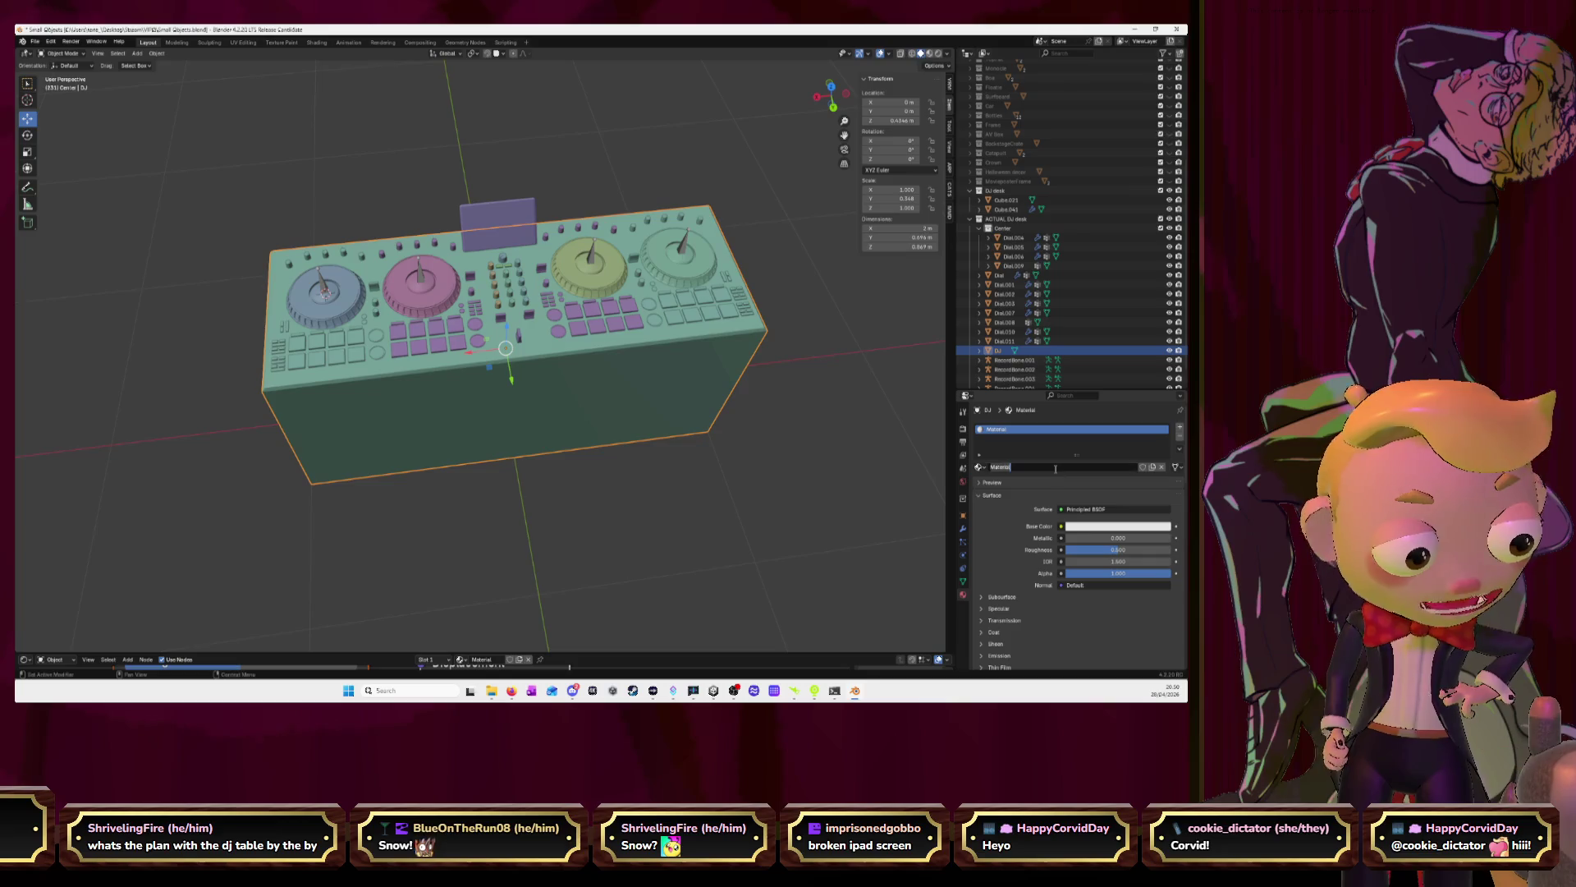
Rename the material to DJ and feed its Base Color from an Image Texture node
type("DJ")
key("Return")
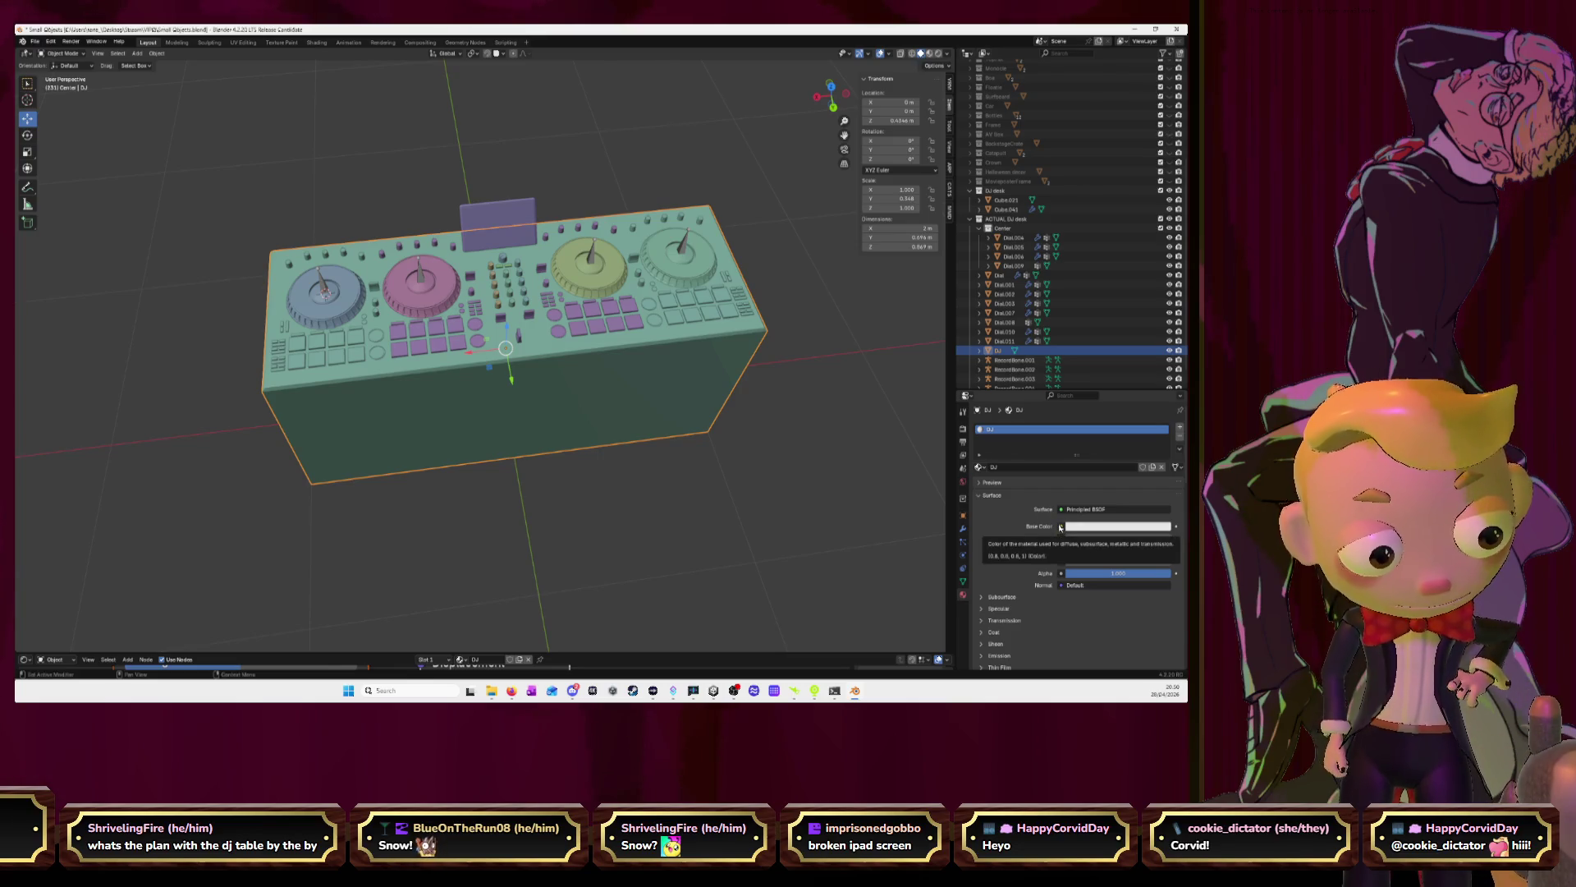
left_click(1060, 527)
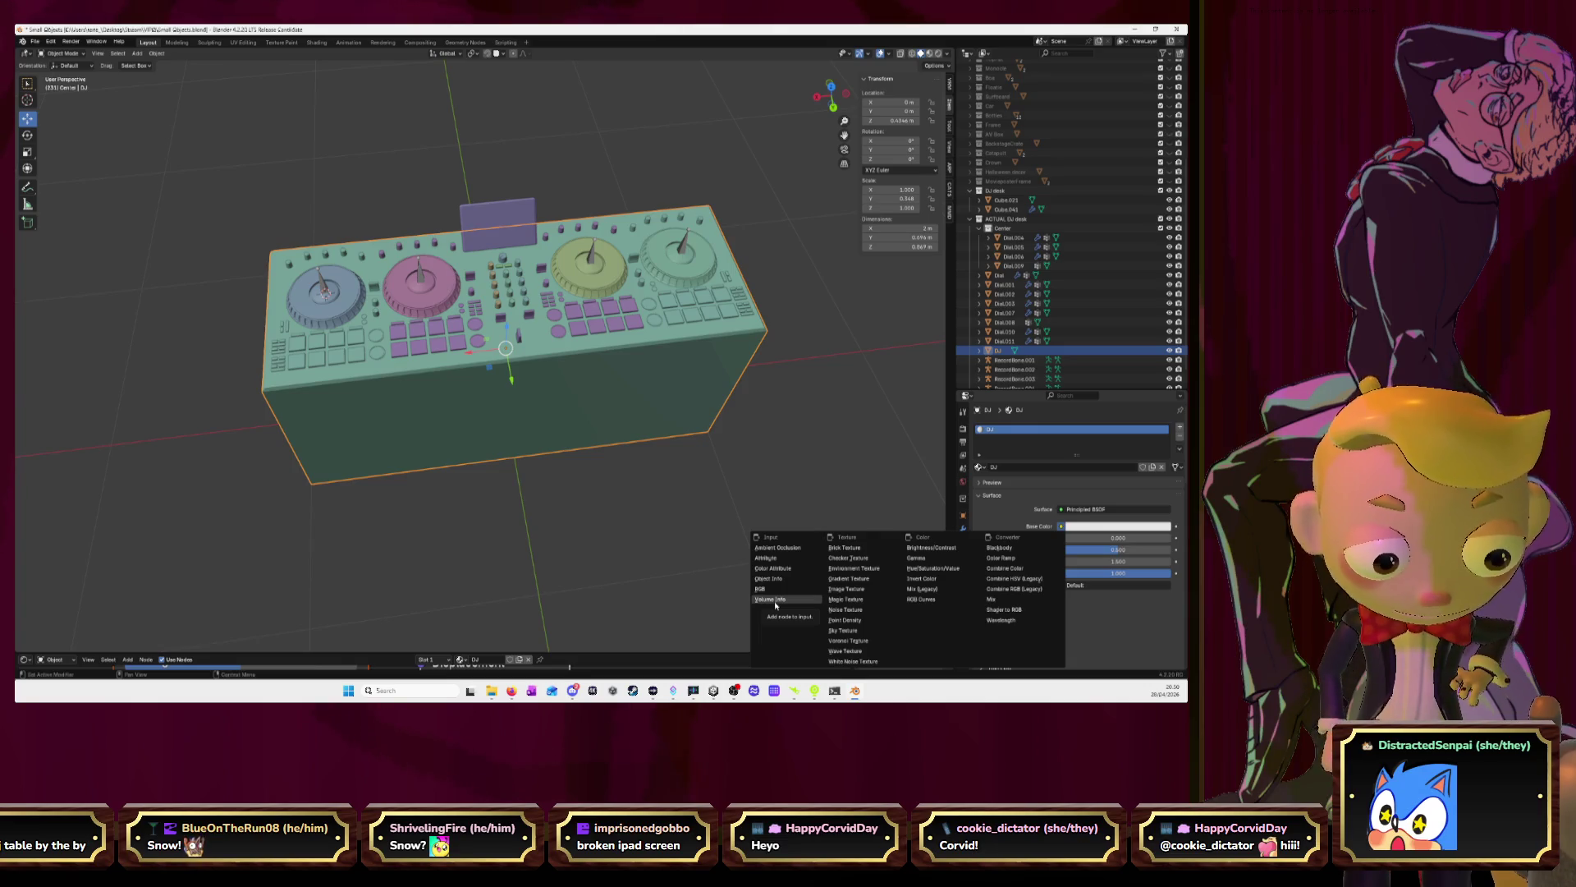
left_click(846, 590)
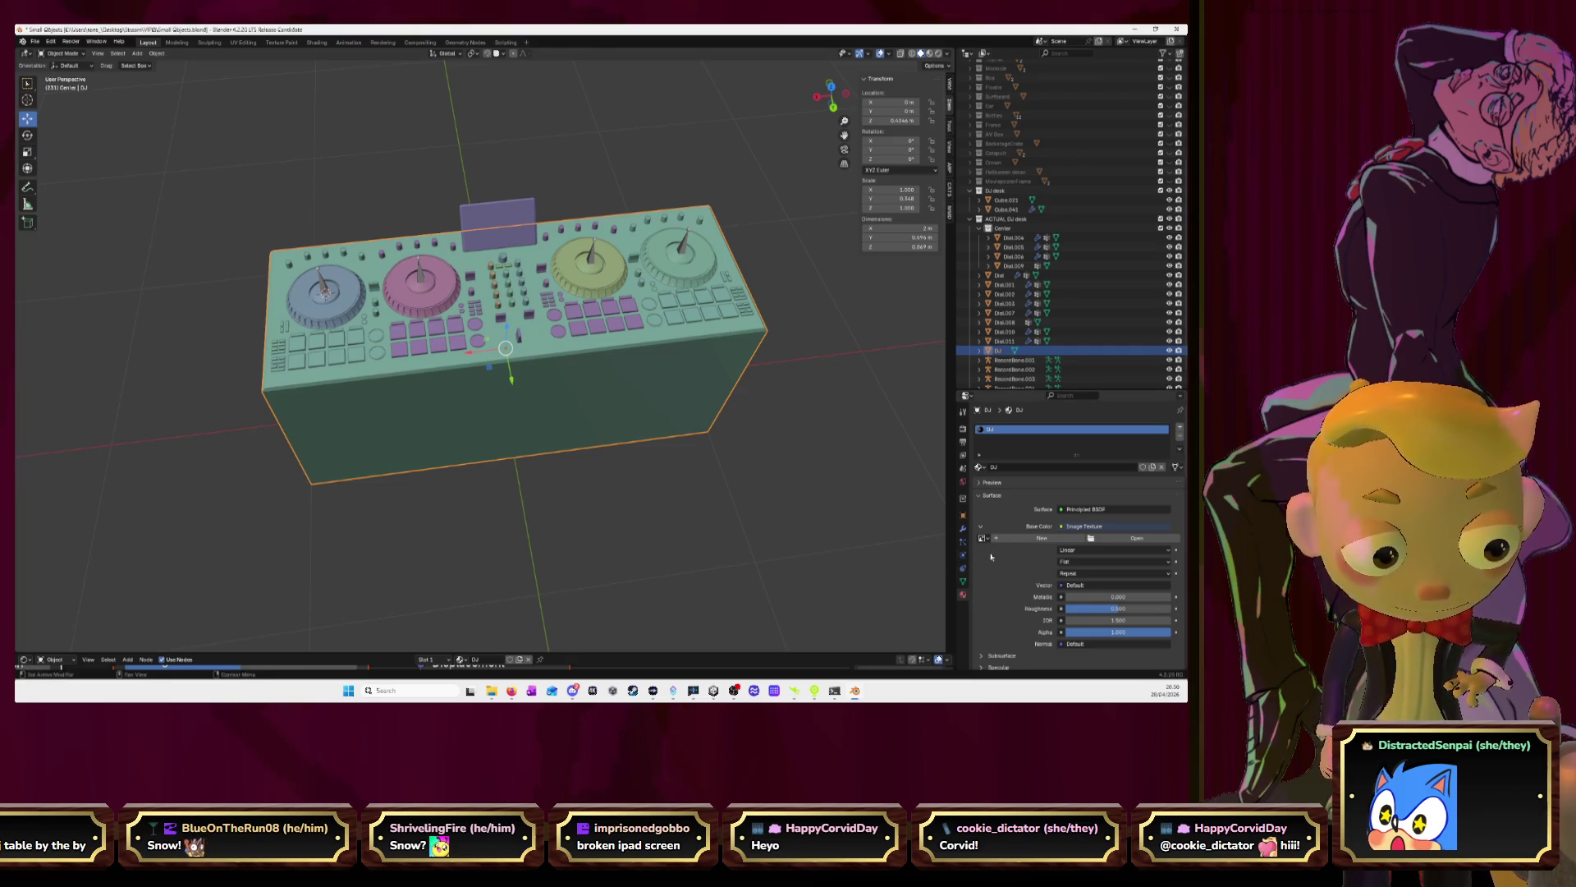
key("a")
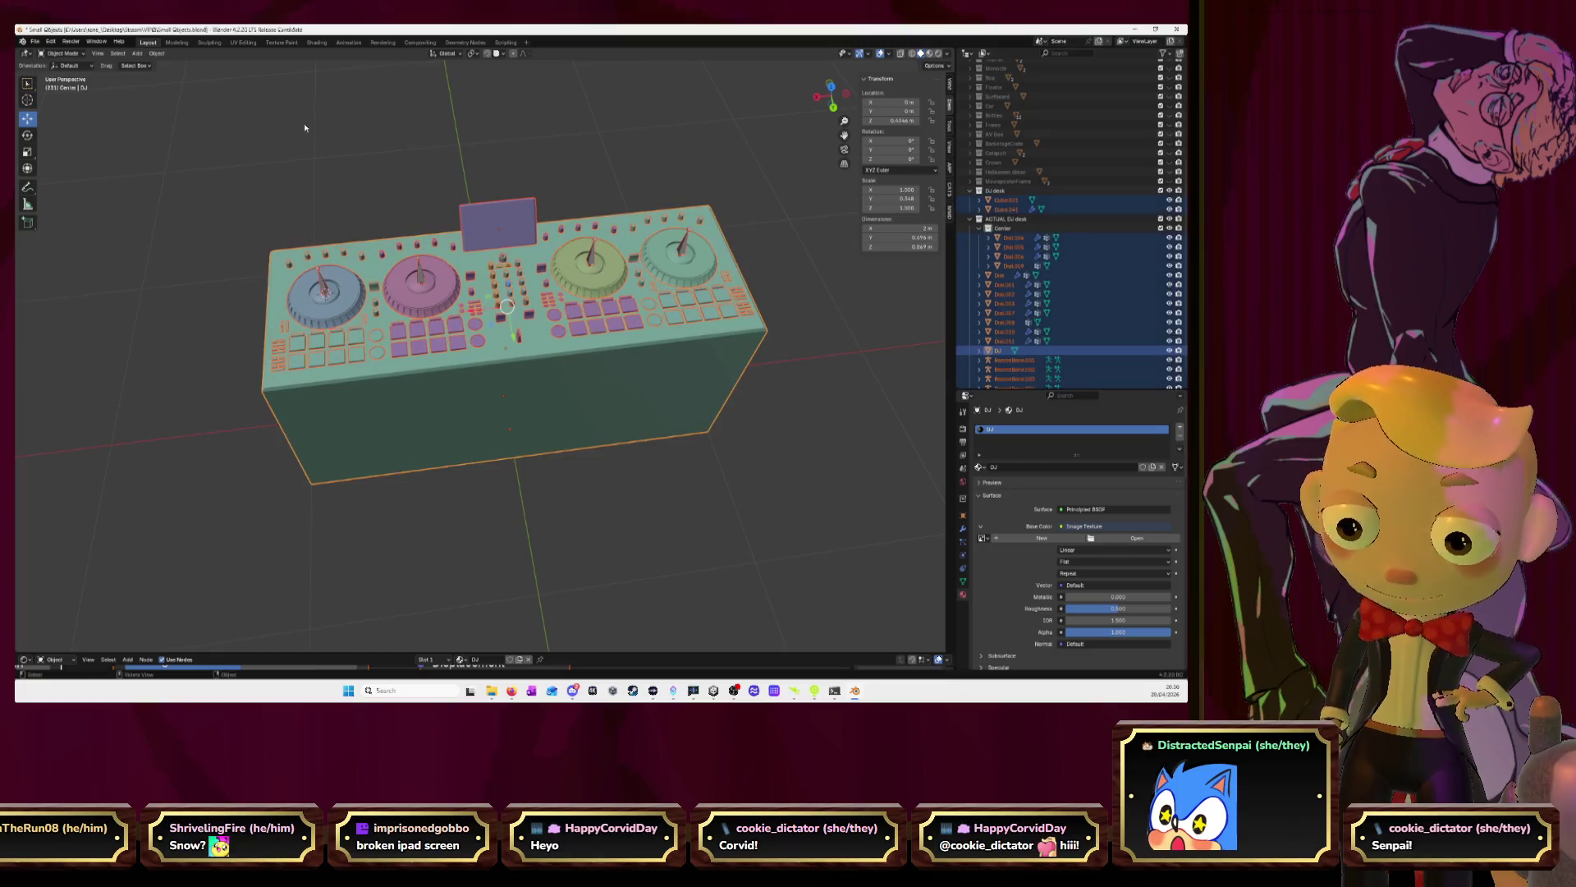
left_click(243, 41)
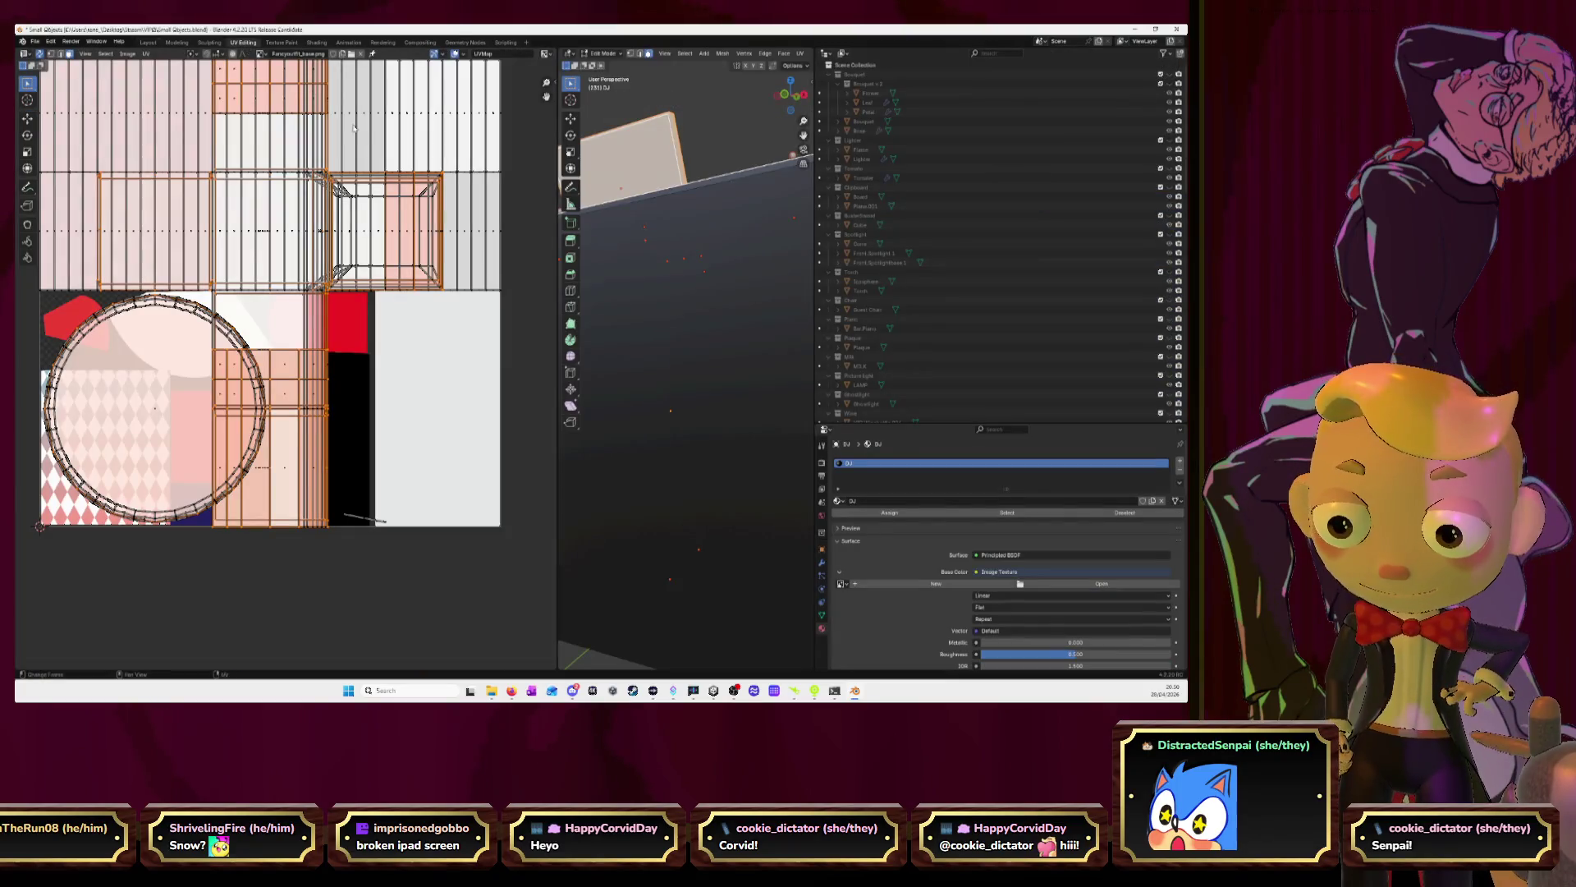
scroll(376, 125, "down", 3)
scroll(379, 128, "up", 1)
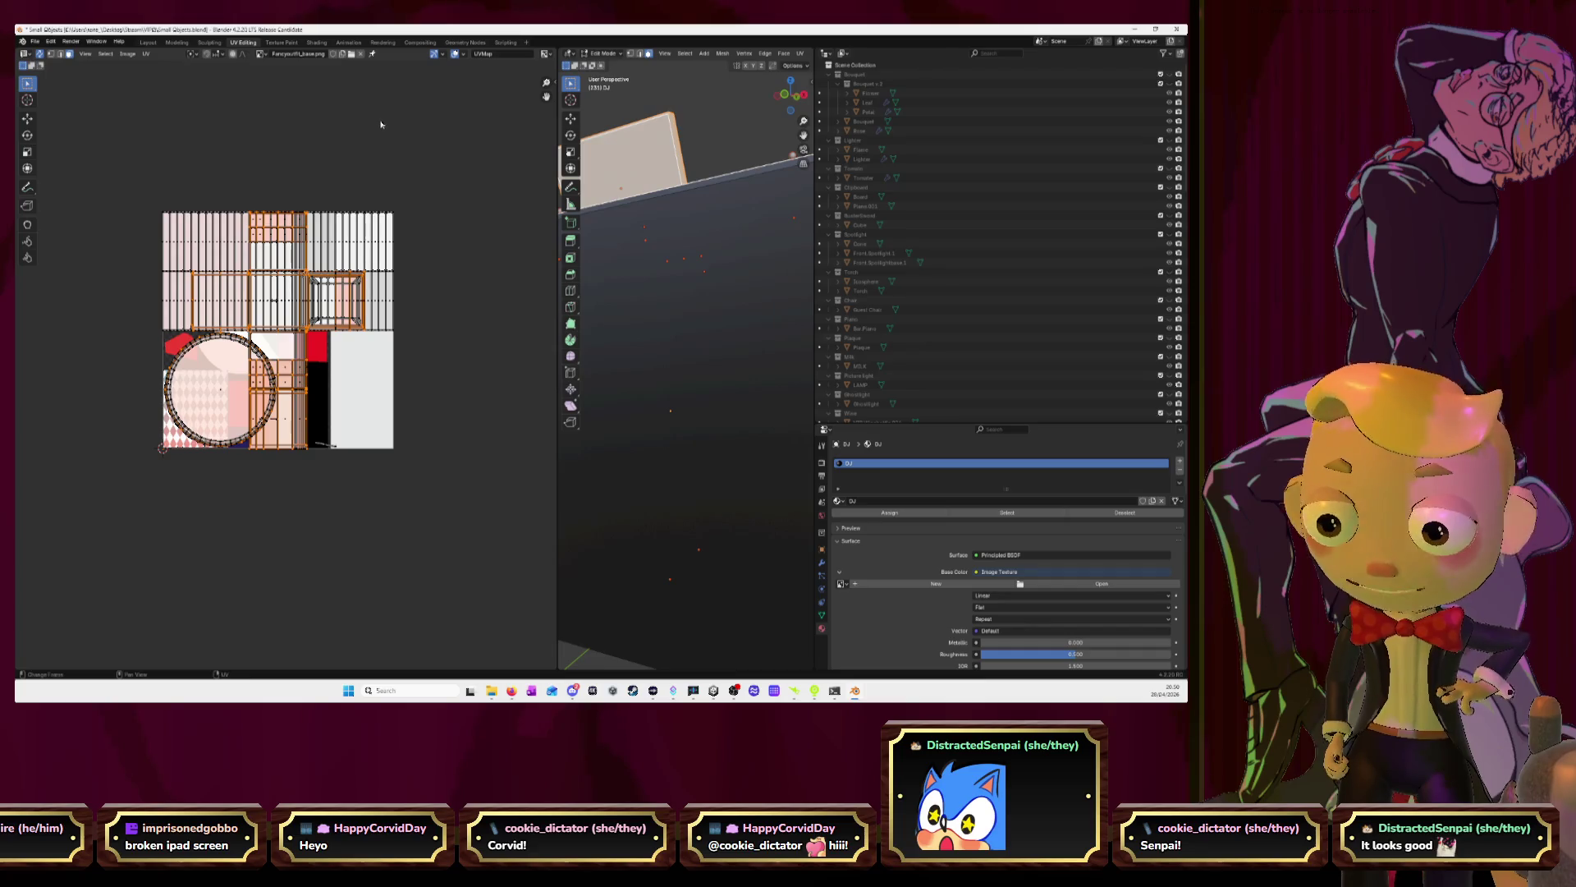
scroll(766, 202, "down", 2)
middle_click_drag(766, 202, 903, 247)
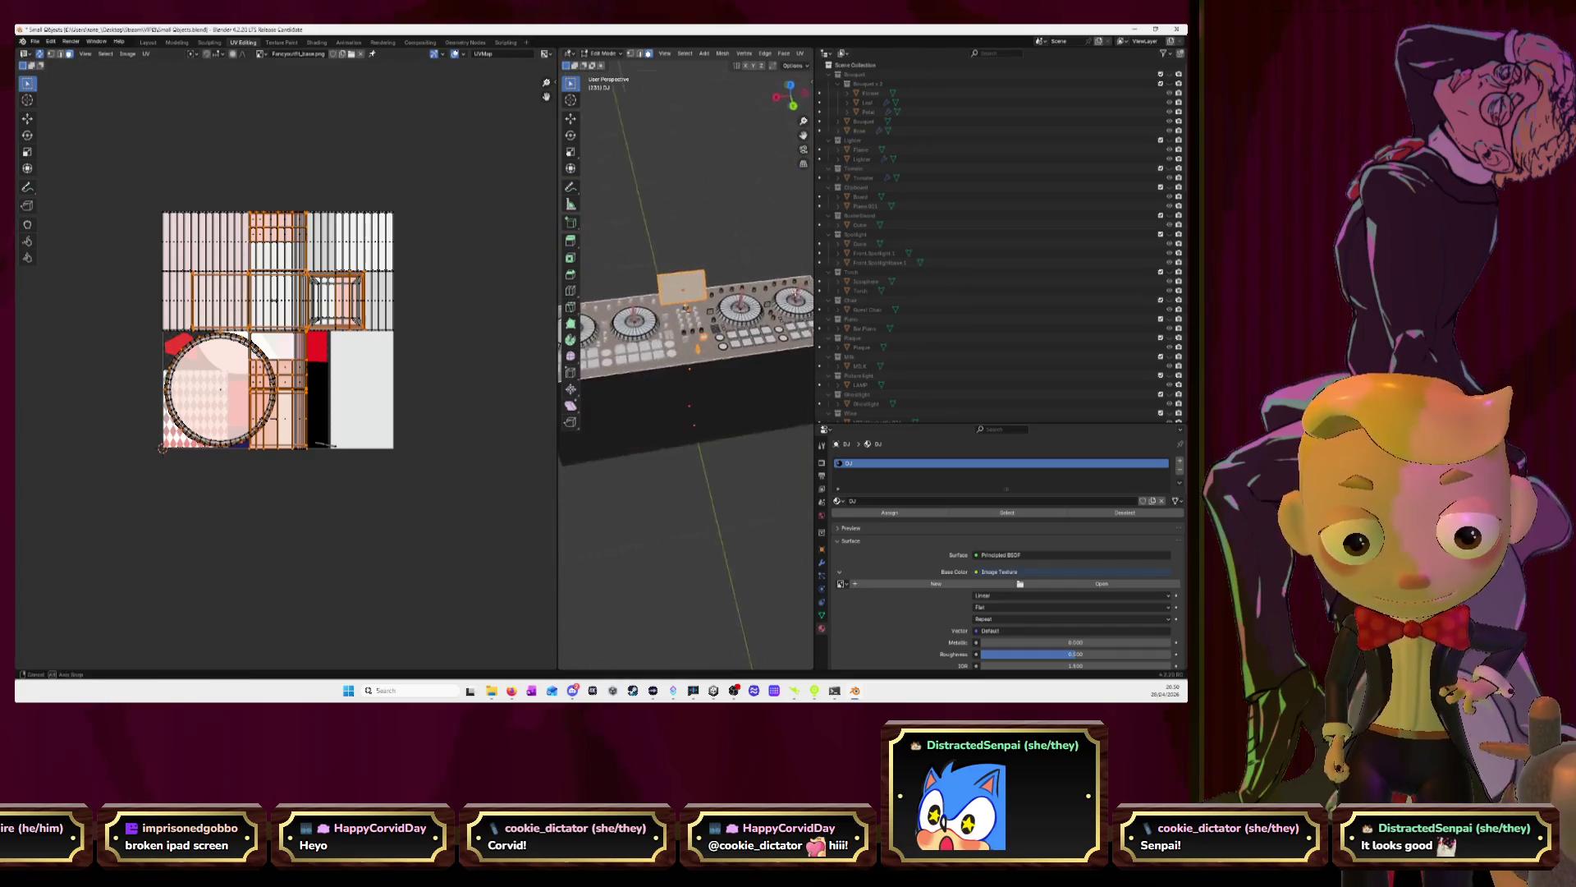
left_click(756, 228)
mouse_move(757, 228)
middle_mouse_down()
mouse_move(696, 249)
mouse_move(722, 235)
middle_mouse_up()
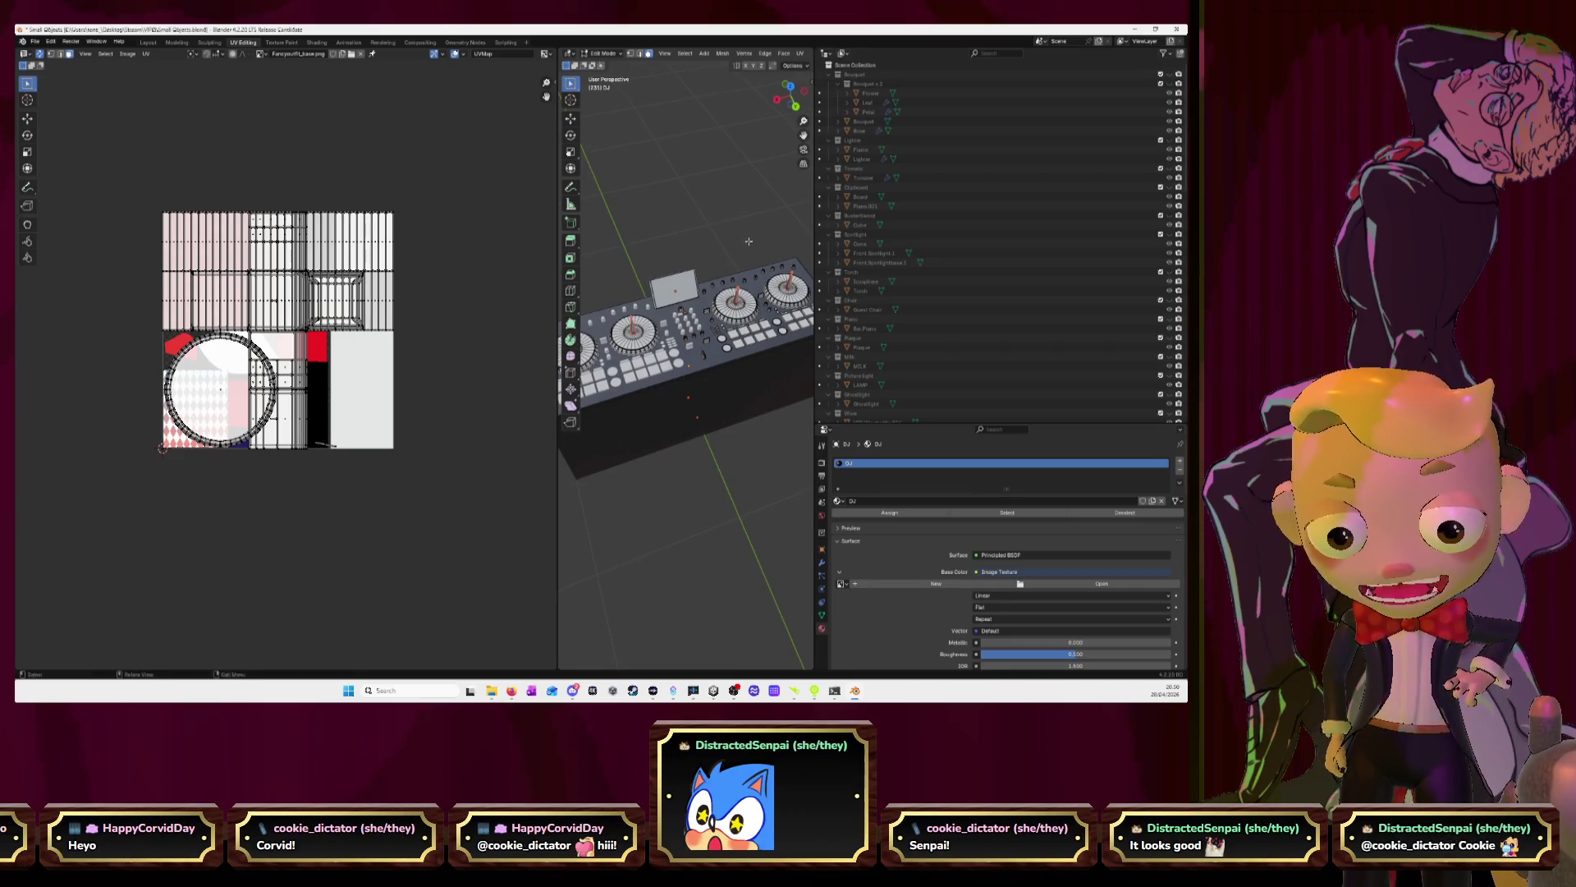
left_click(148, 43)
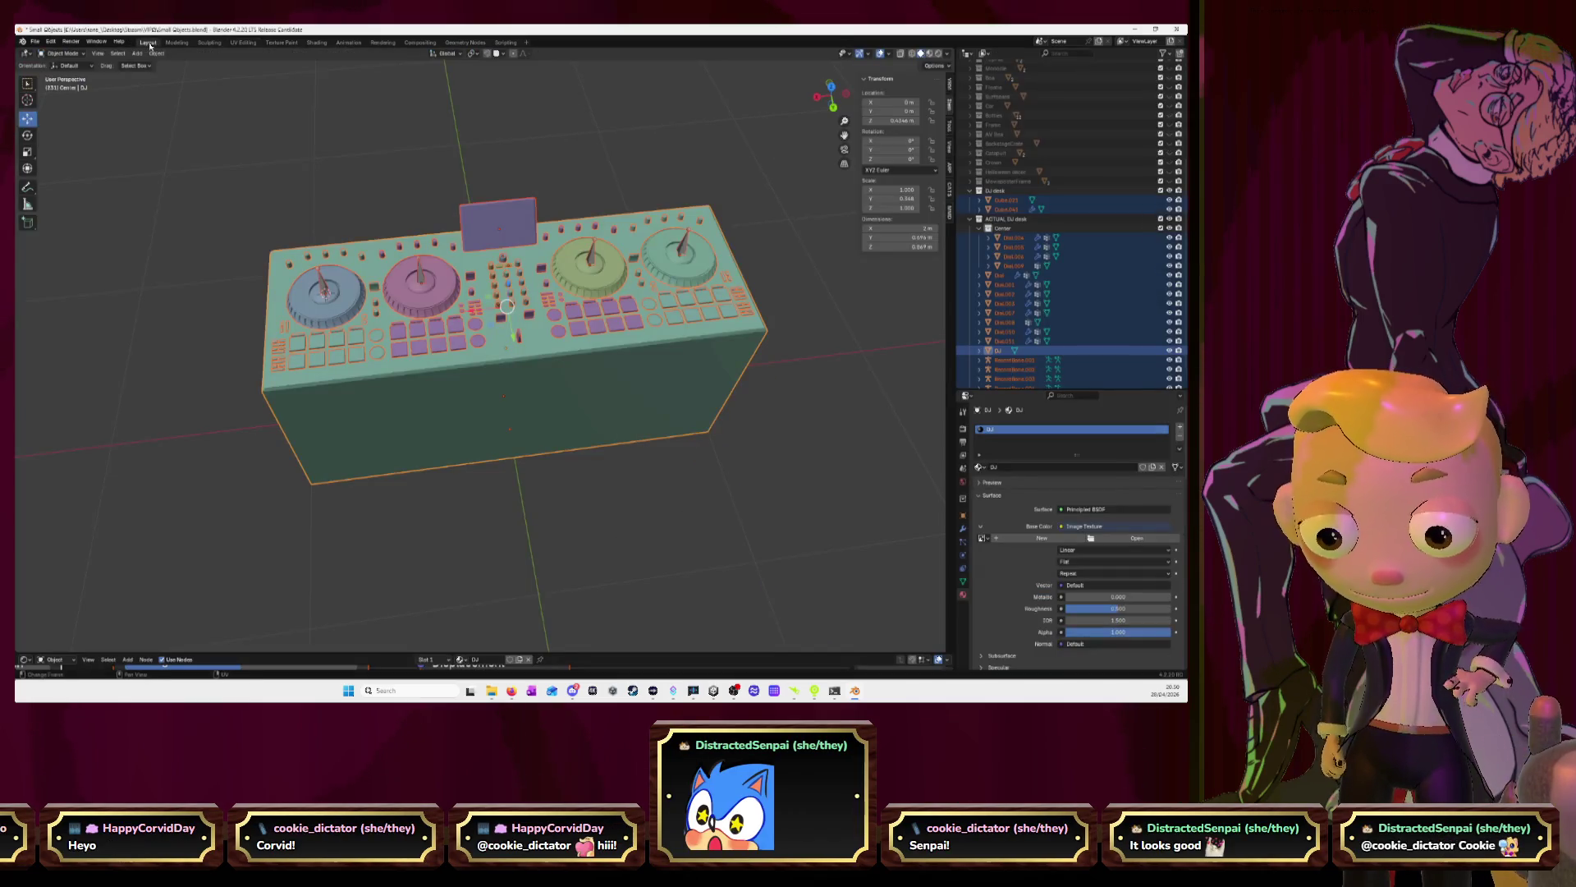
Select Dial.004 through DJ and link the DJ material onto all of them
left_click(663, 466)
left_click(637, 384)
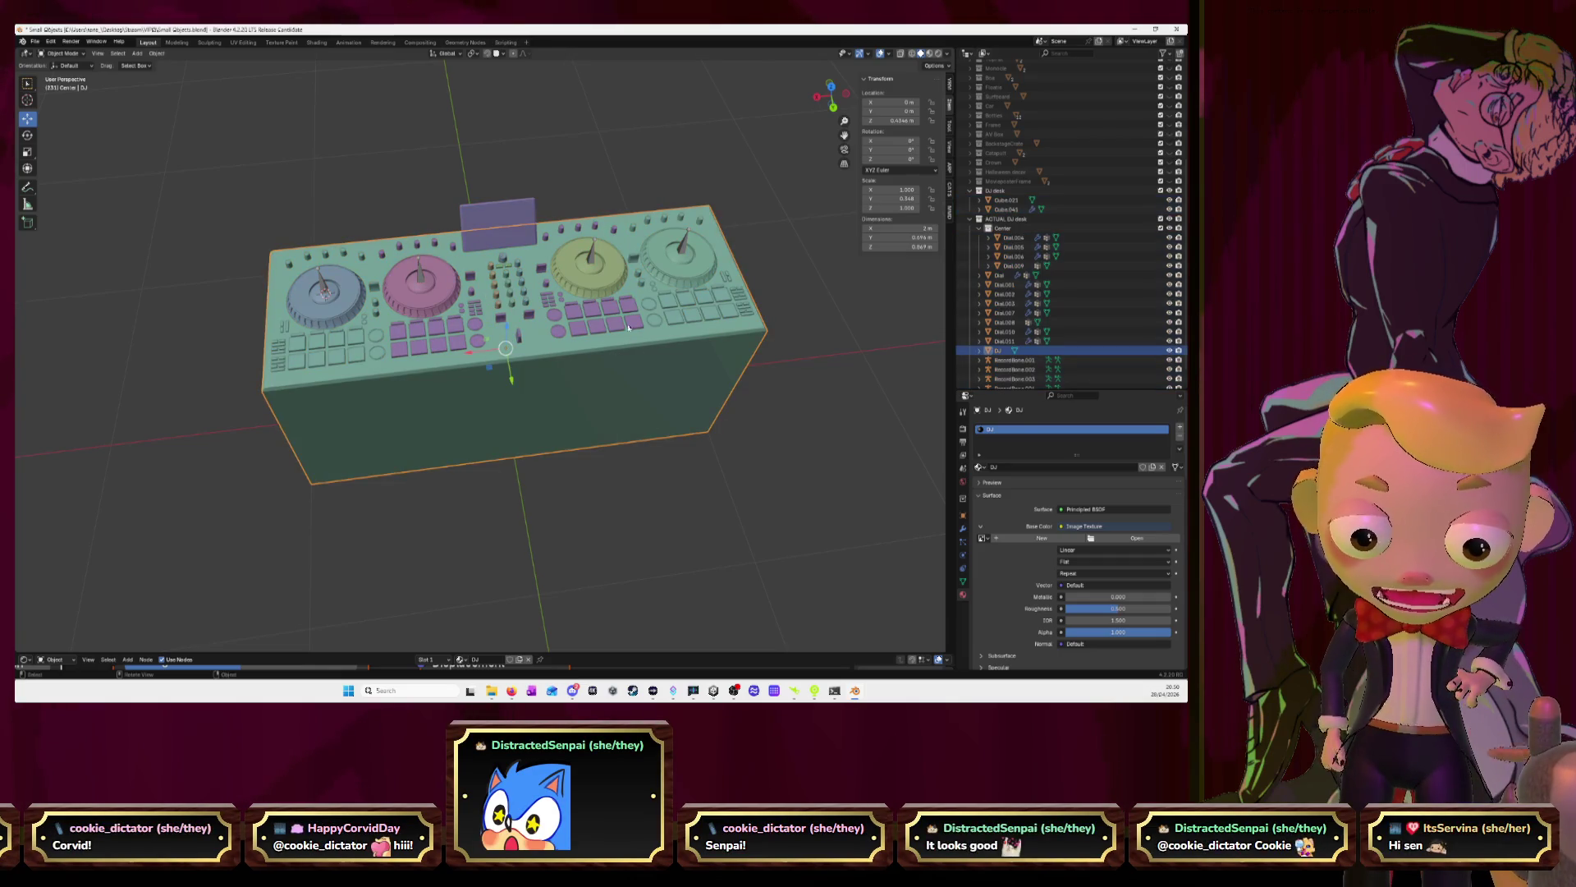
left_click(1003, 284)
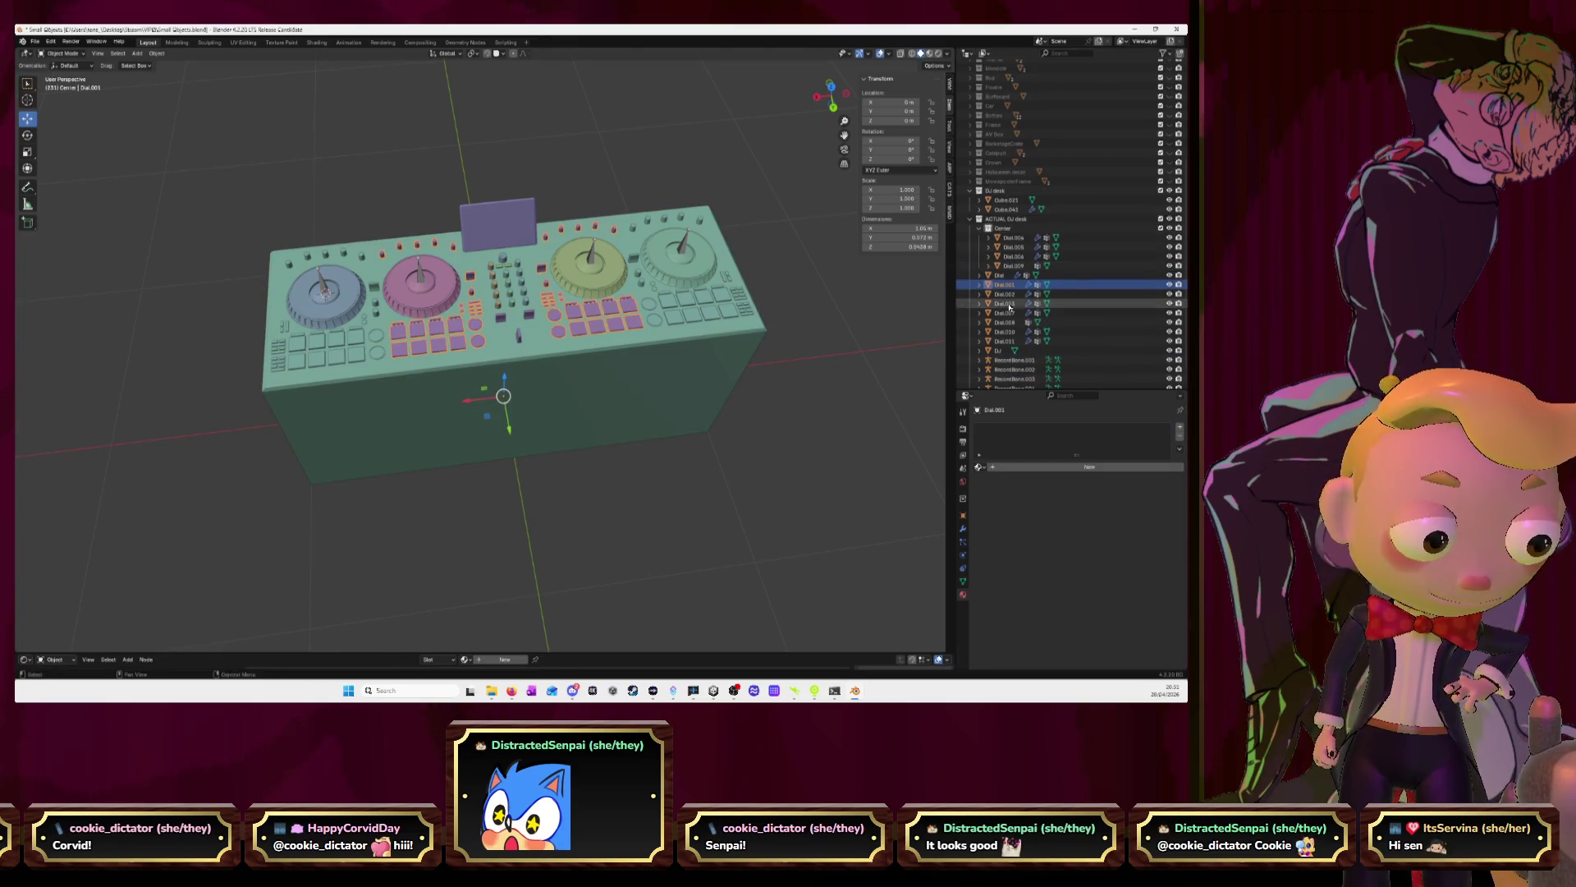
left_click(1005, 350)
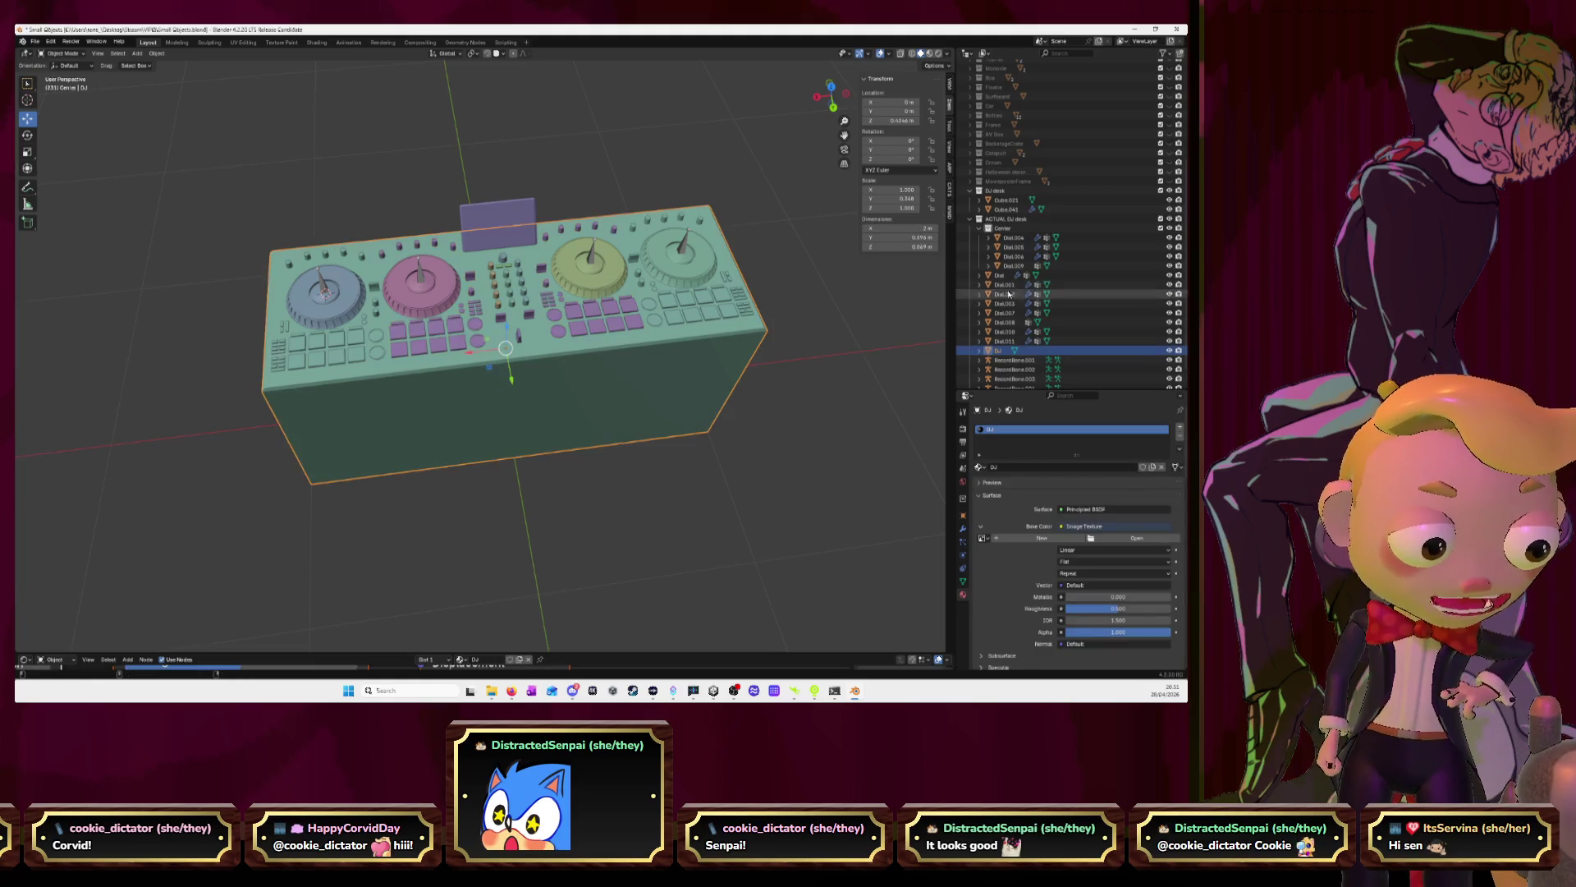
left_click(1010, 238, "shift")
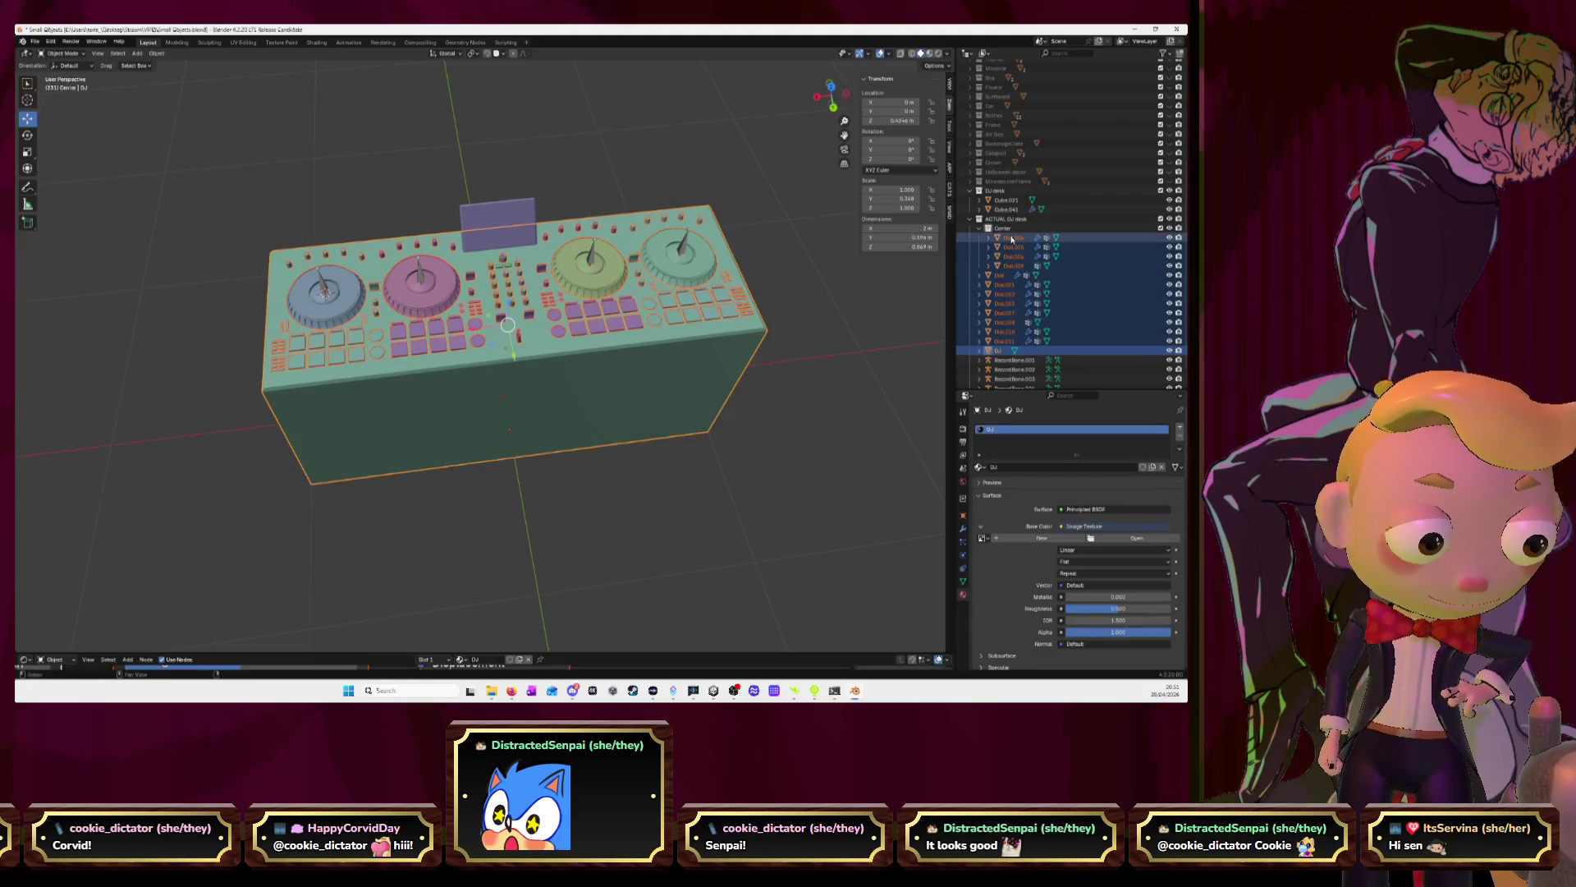
right_click(688, 317)
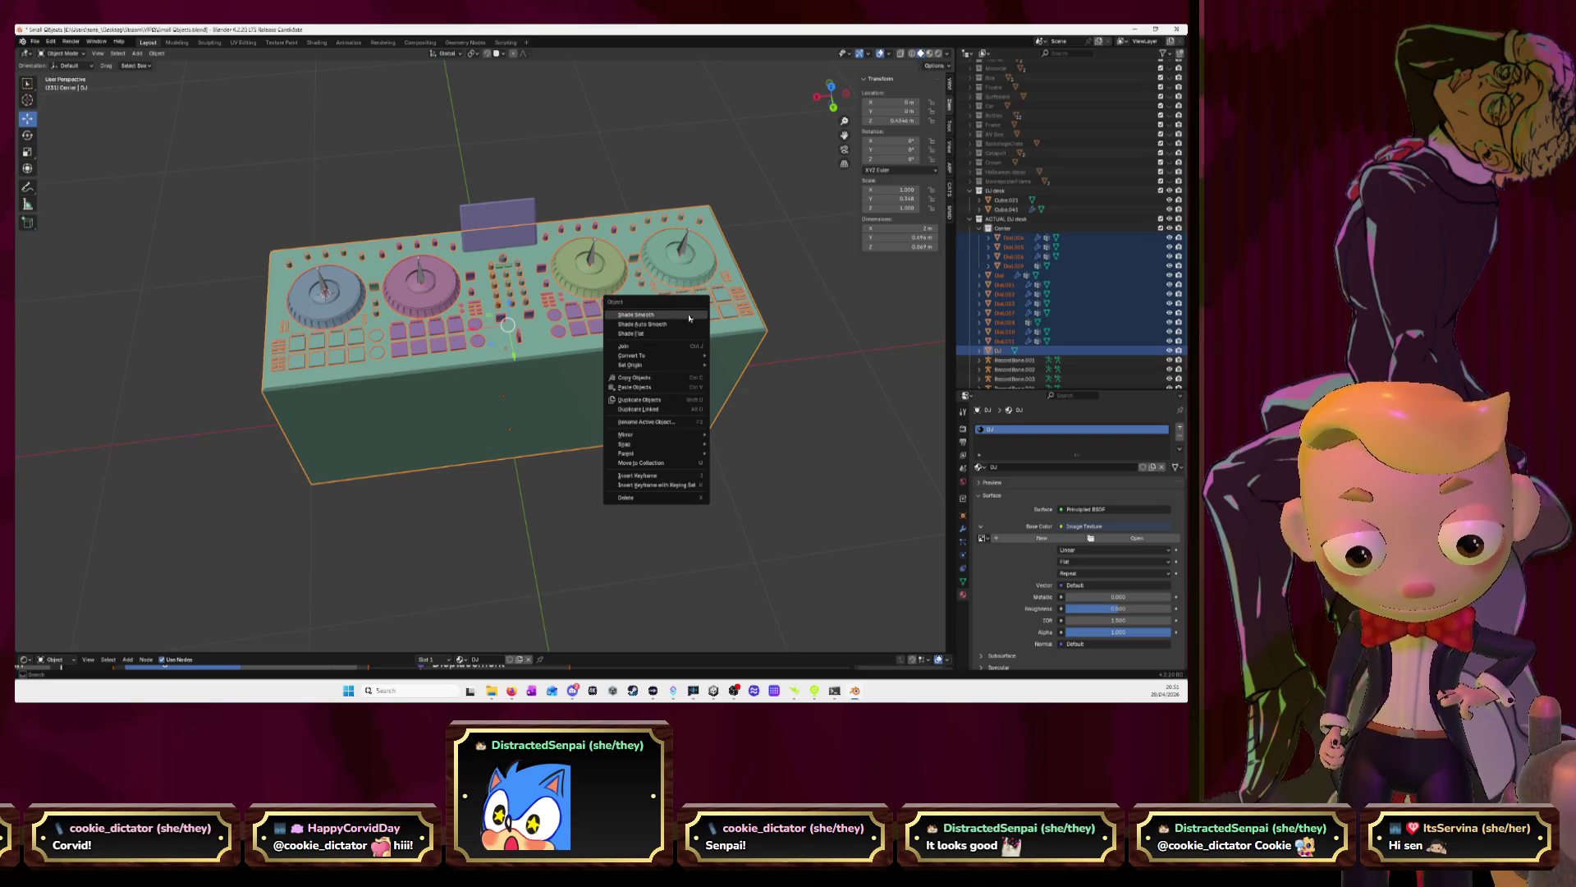
right_click(817, 397)
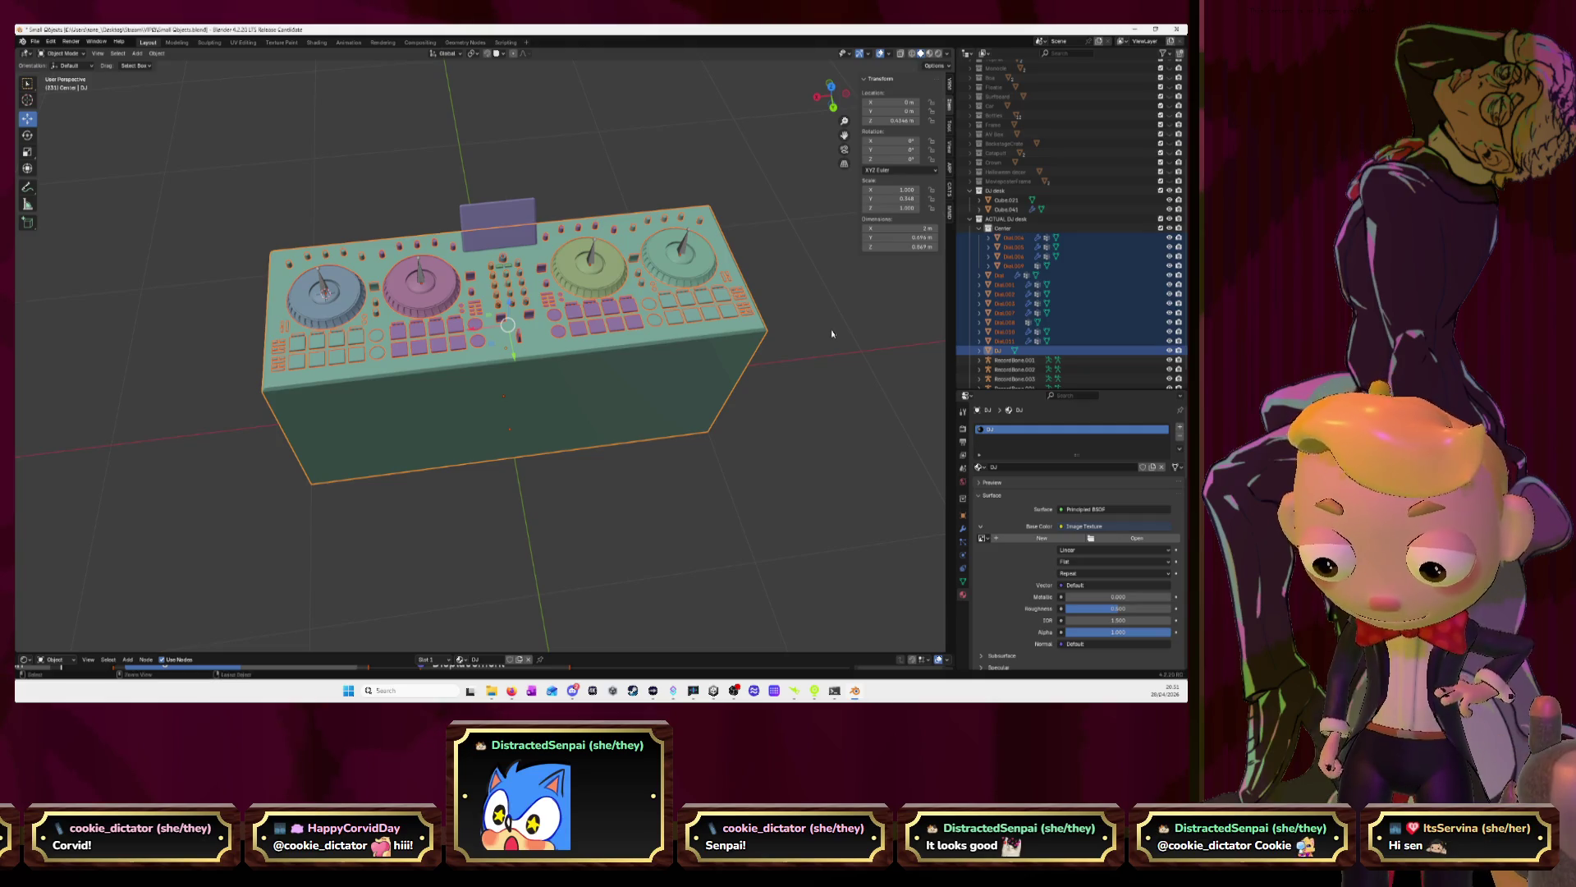
key("ctrl+l")
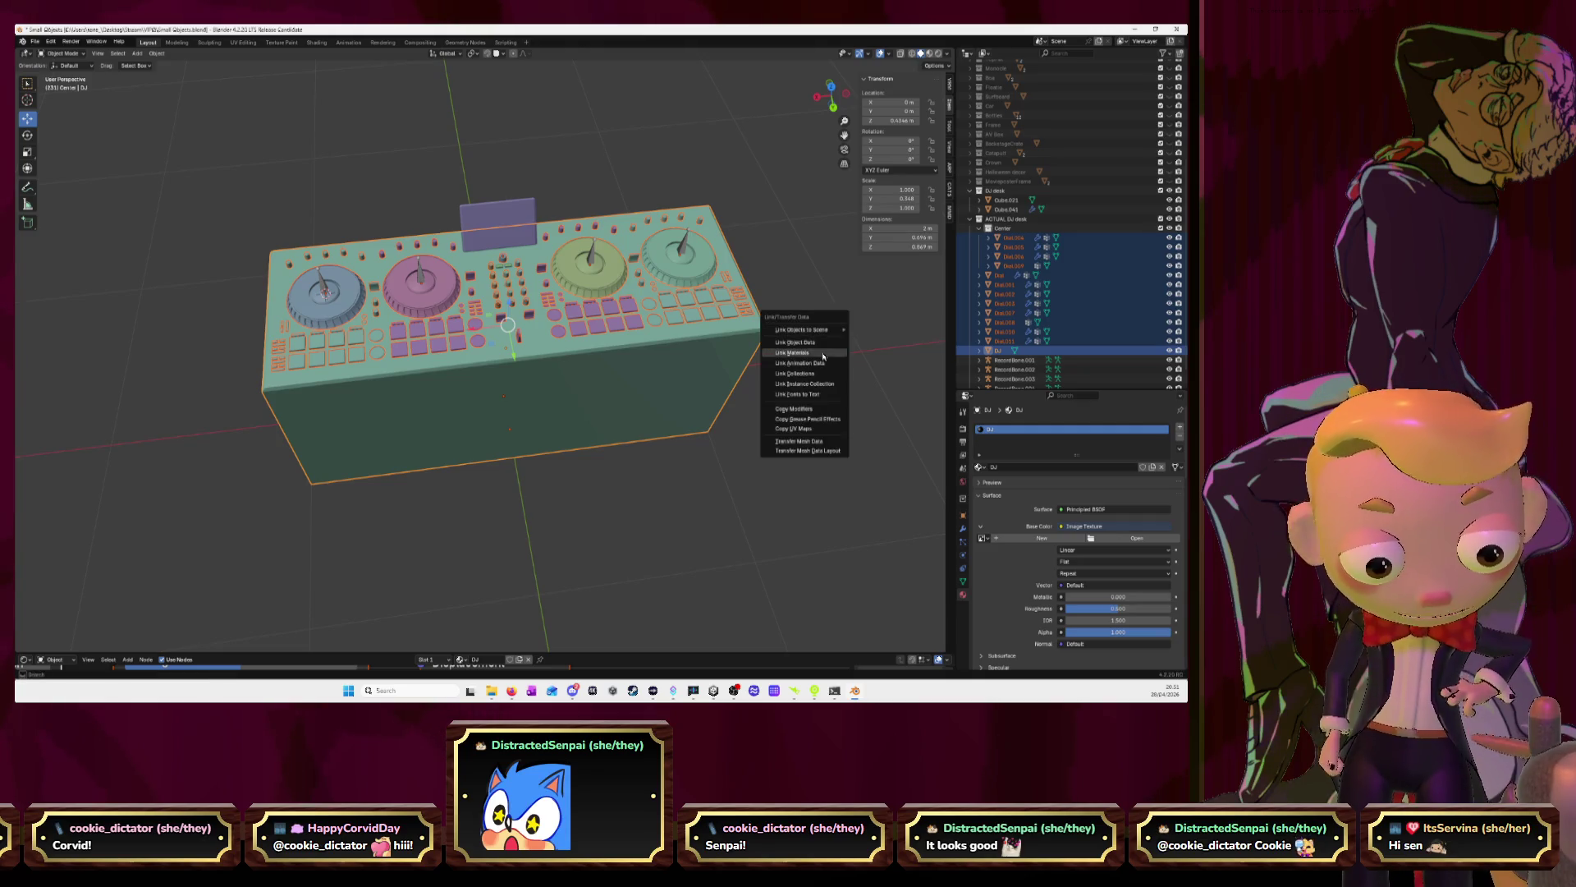
left_click(824, 354)
Step from Dial.004 down to BaseRat to verify each uses the shared DJ material
left_click(1009, 240)
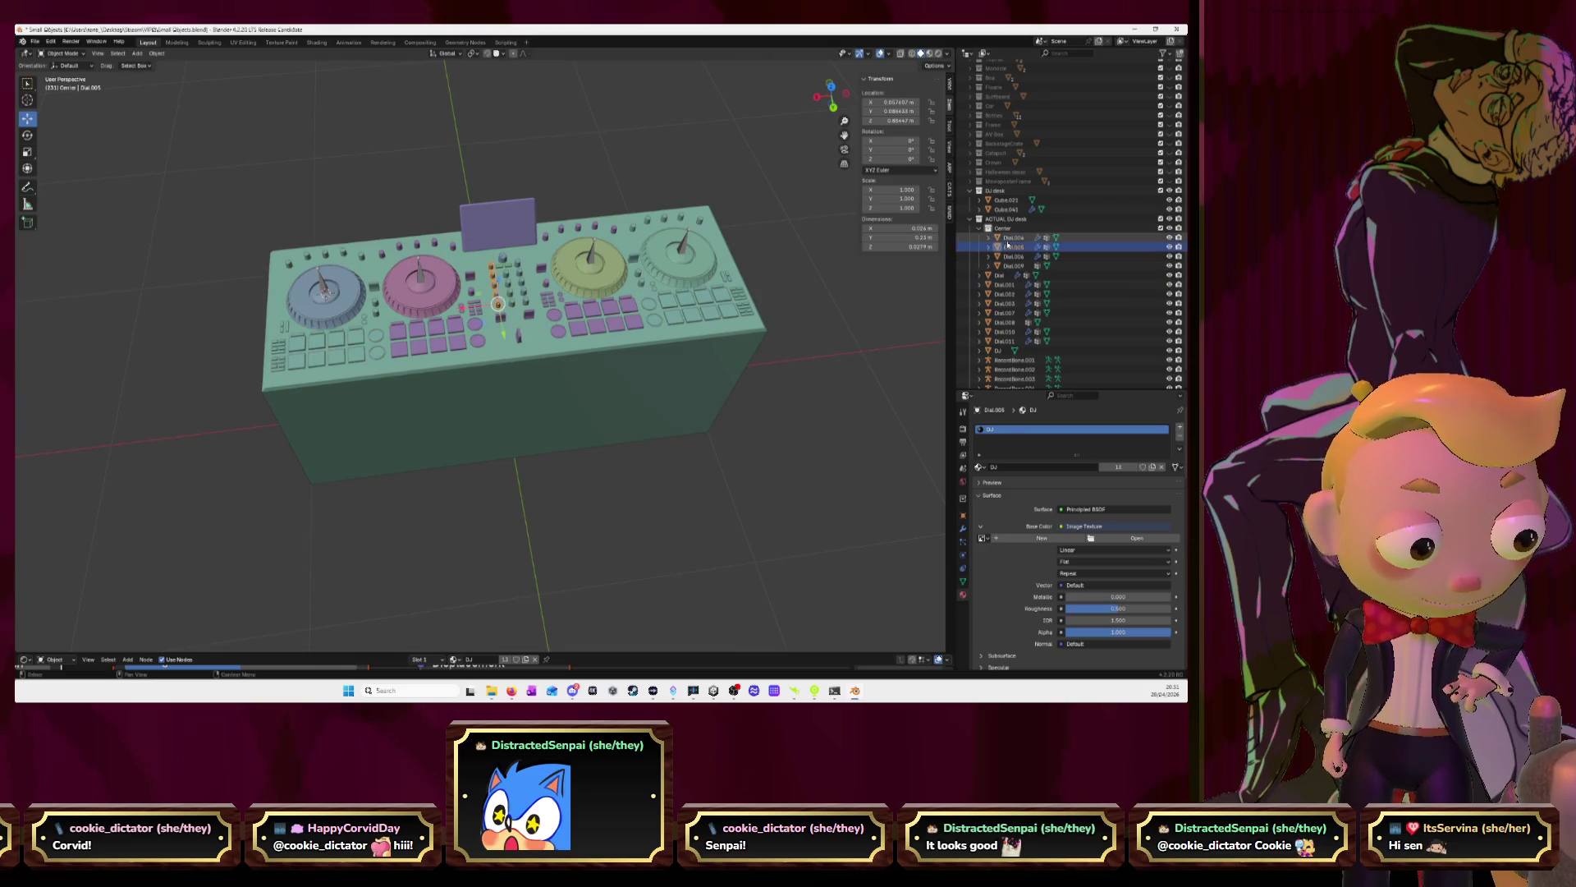
key("Down")
key("Down")
key("Down")
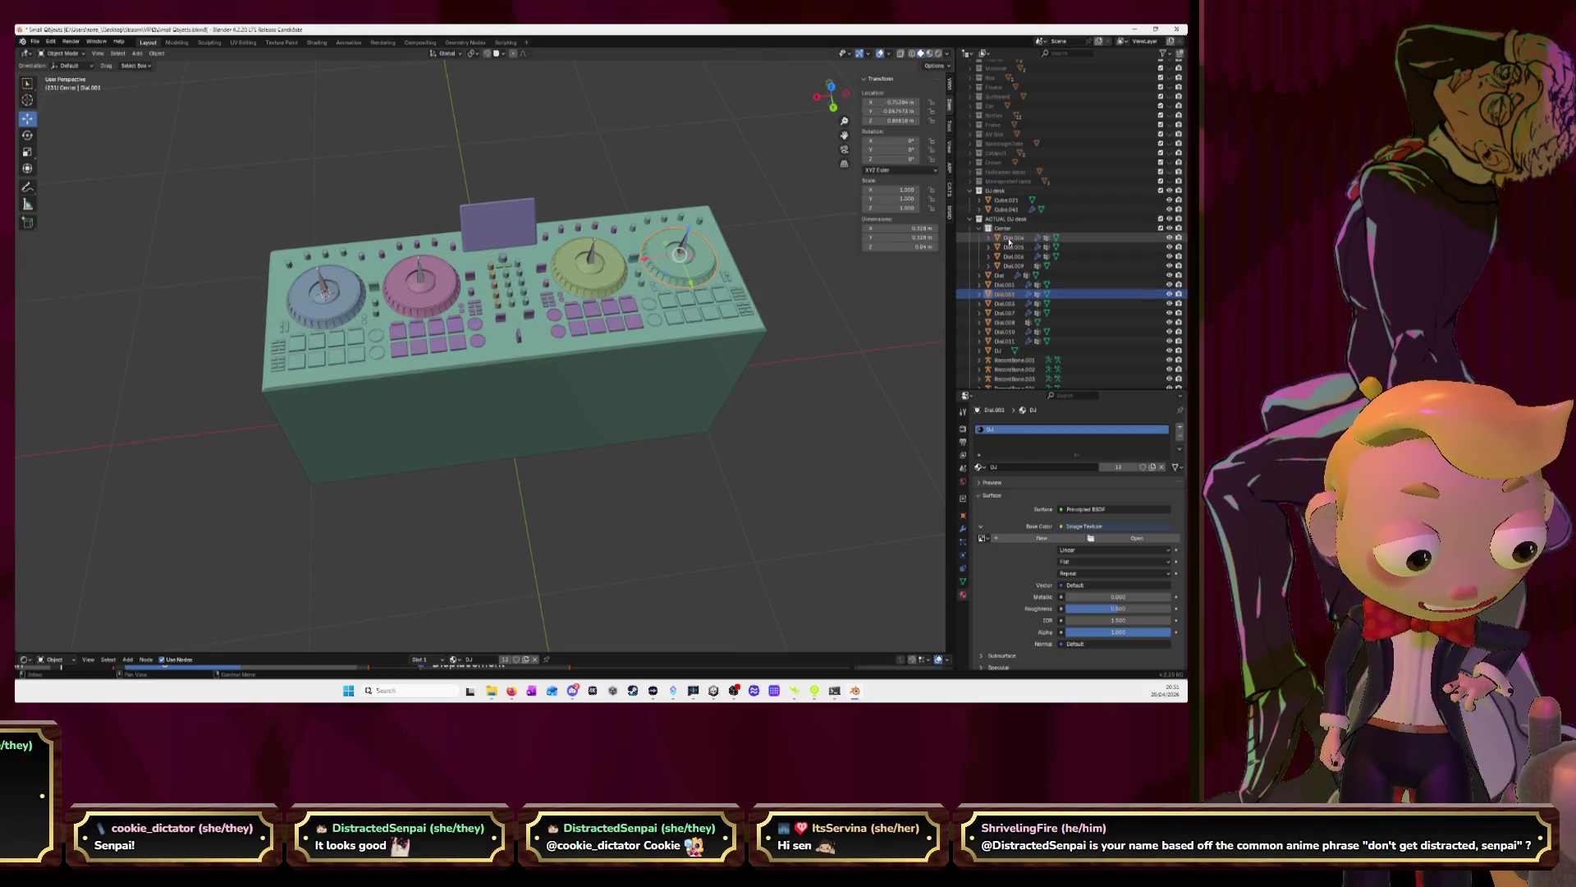
key("Down")
key("Down")
key("Down")
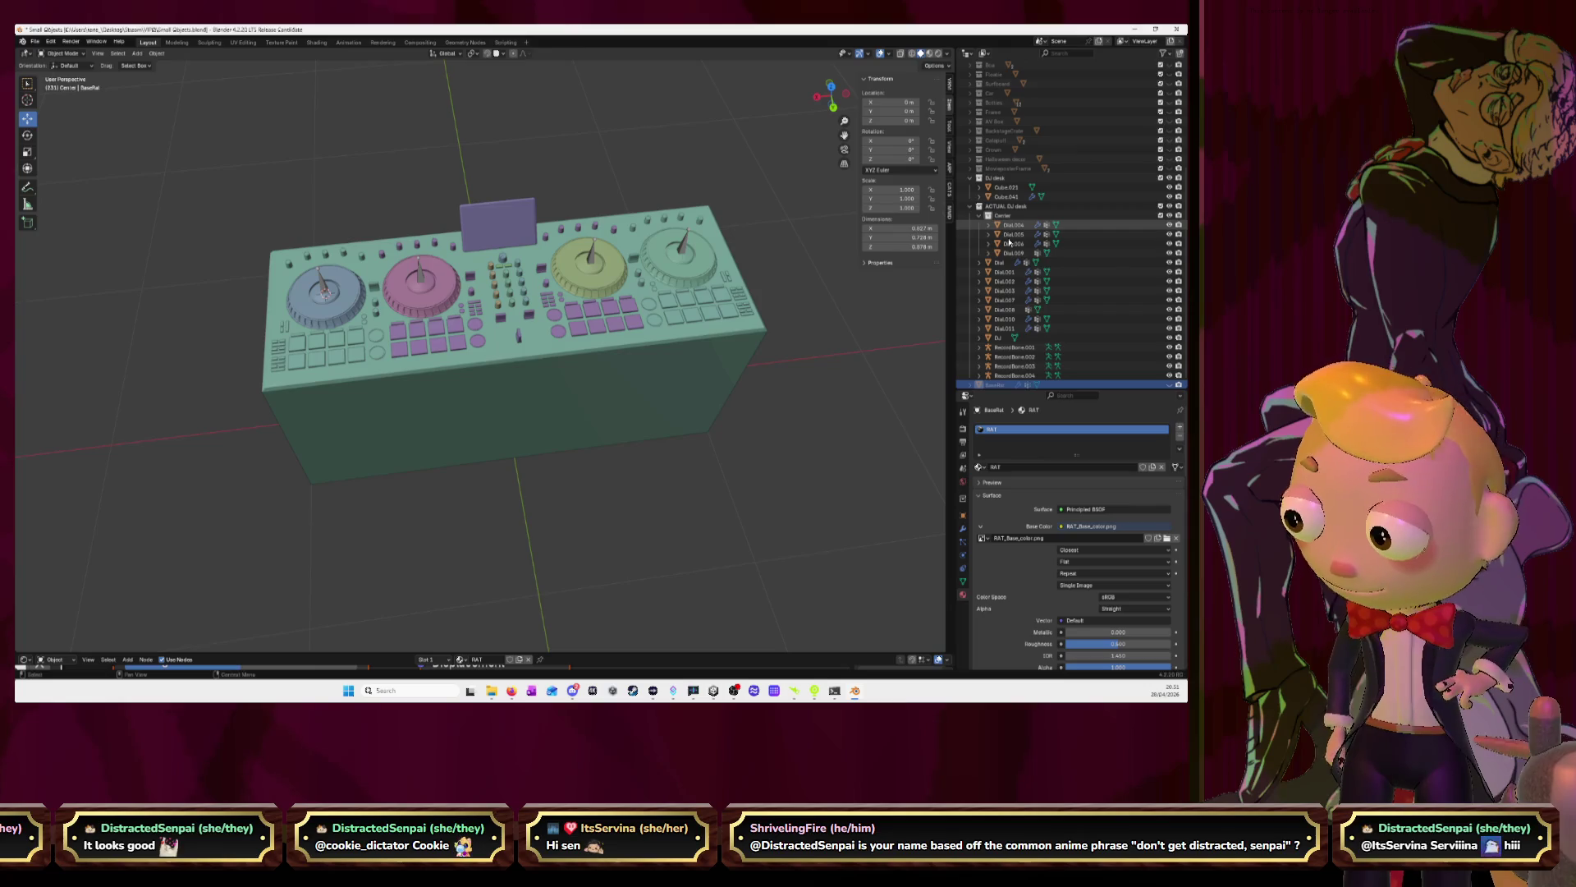
key("Up")
key("Up")
key("Up")
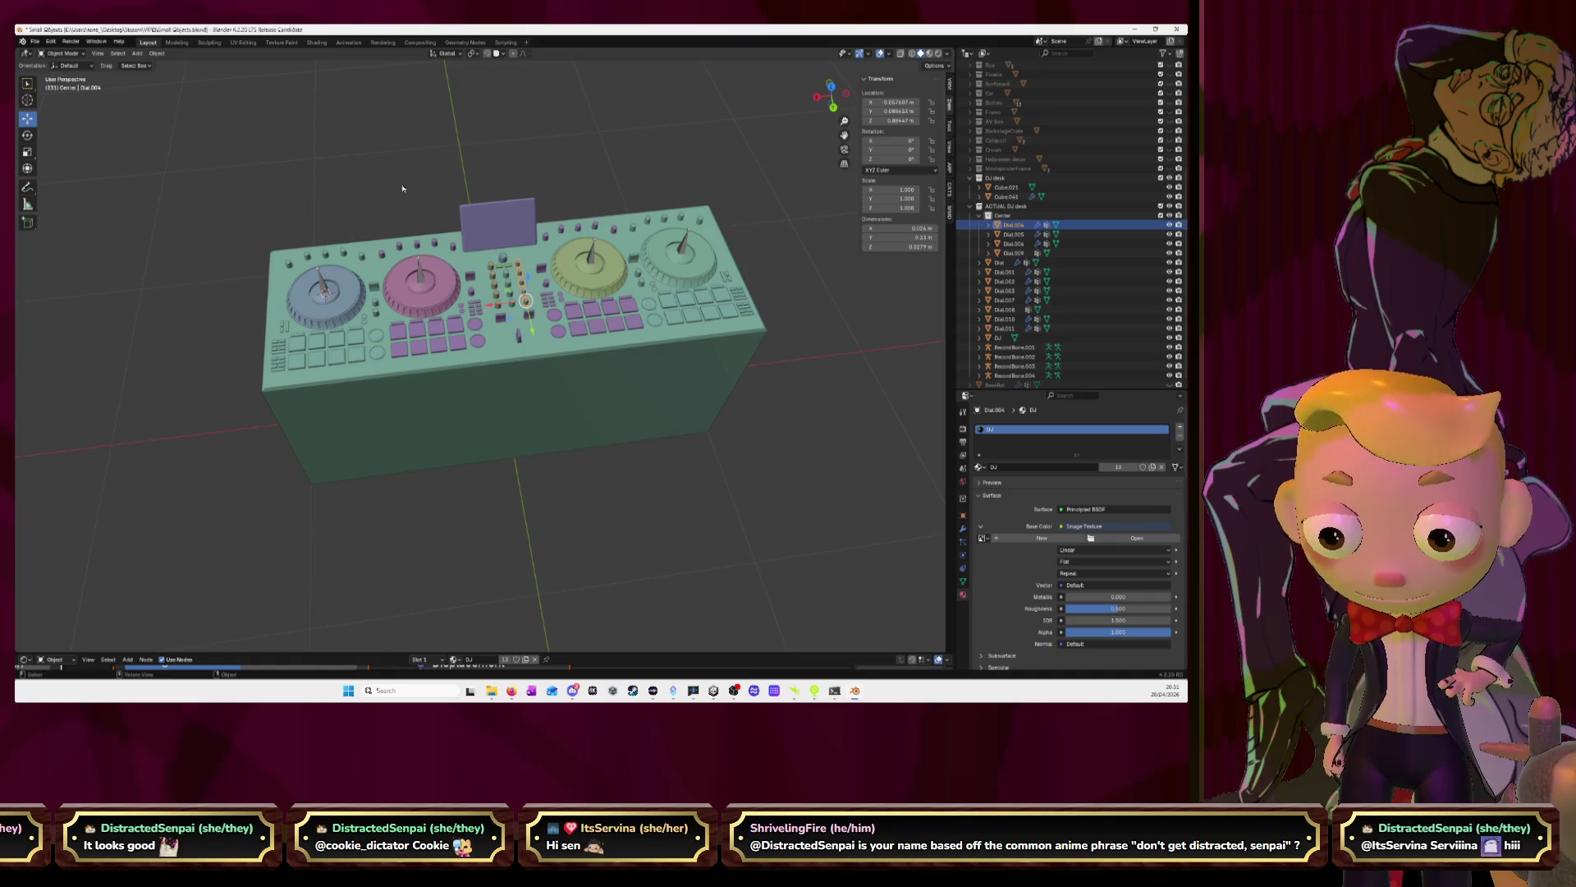
left_click(243, 42)
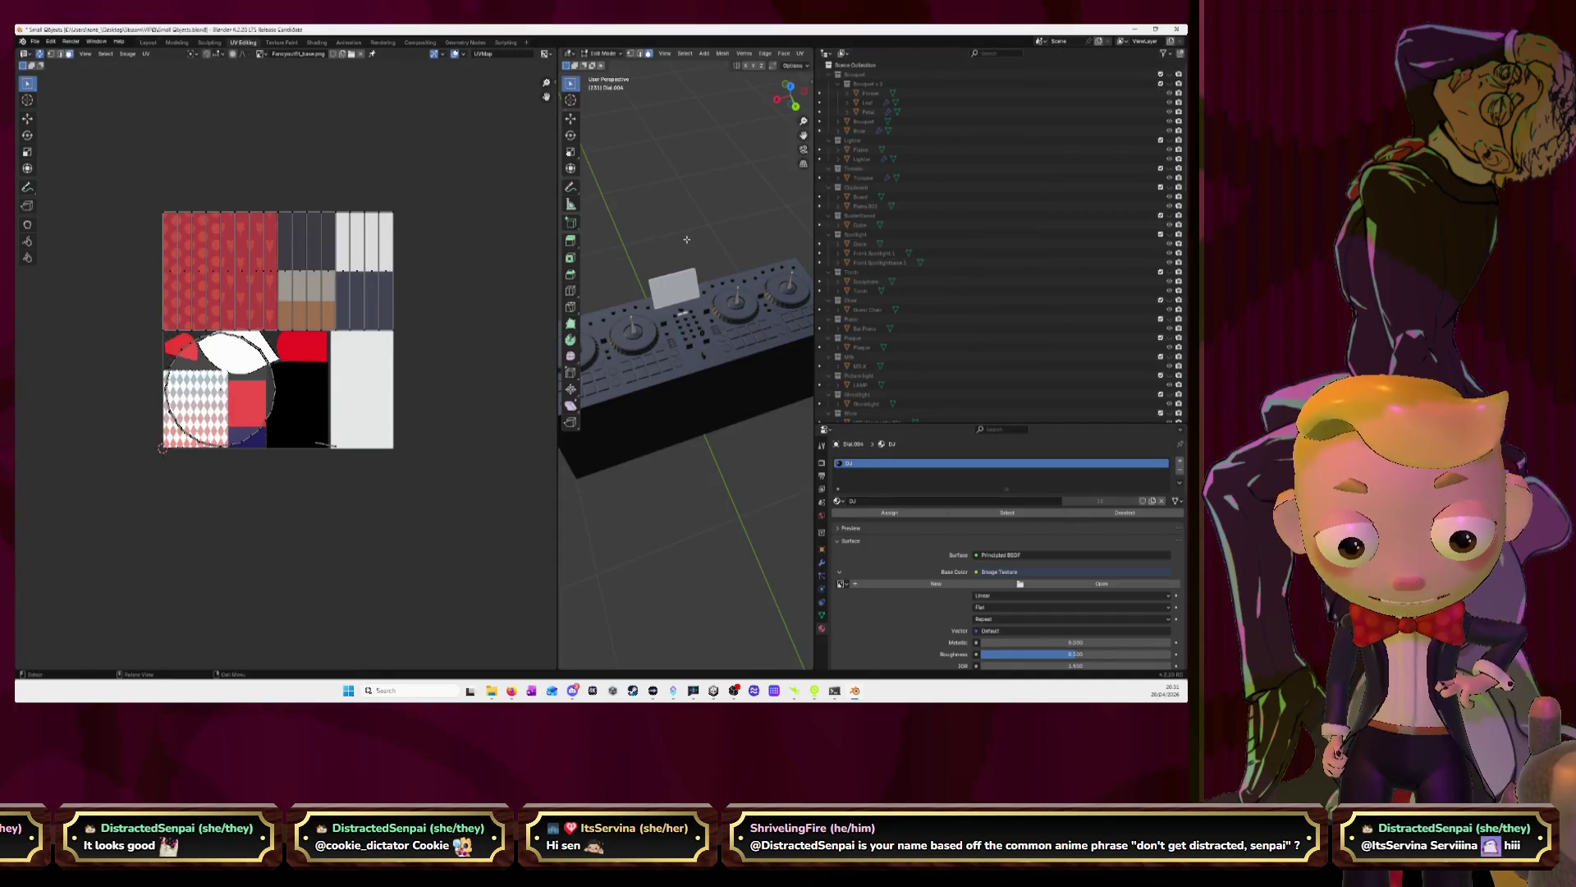
Widen the 3D view, leave Edit Mode, select Cube.041, and go back to Layout
left_click_drag(559, 275, 441, 275)
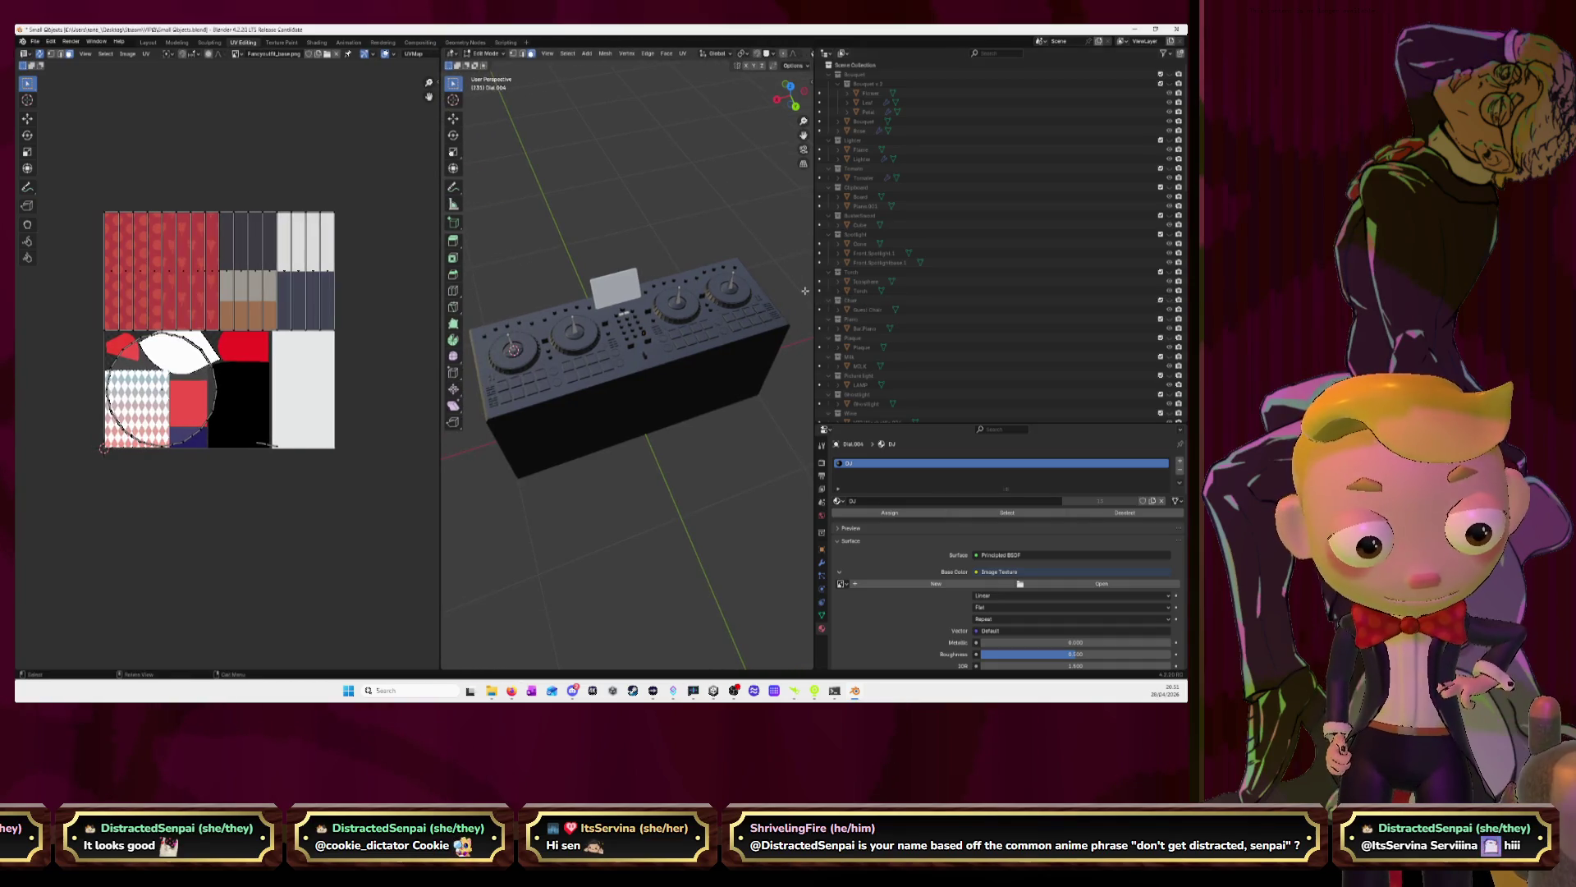
left_click_drag(815, 296, 1060, 310)
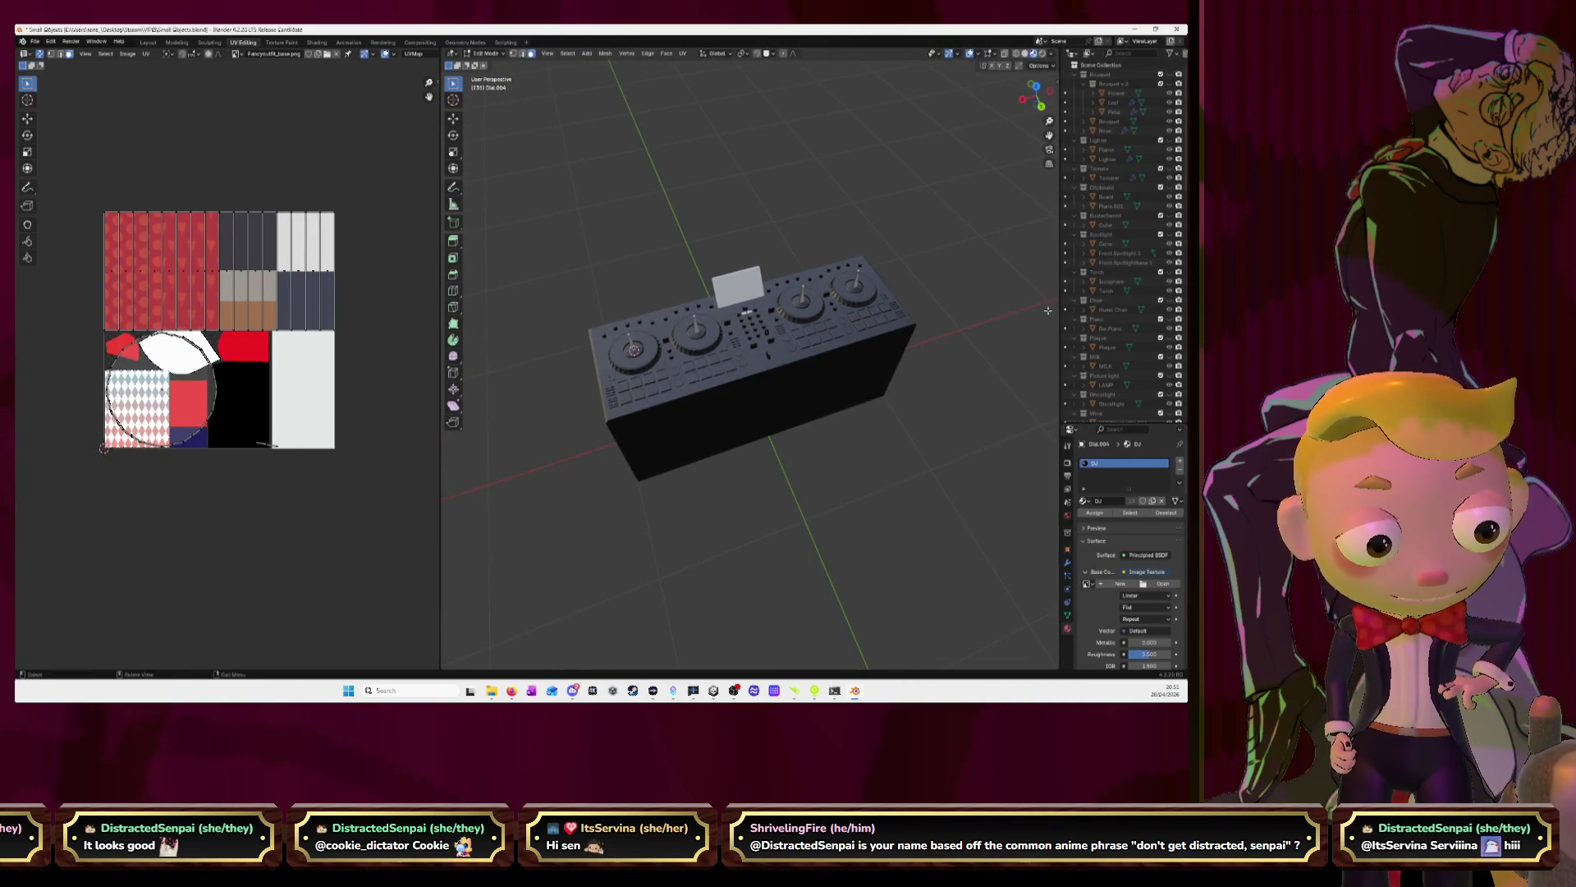
scroll(788, 328, "up", 4)
middle_click_drag(788, 328, 827, 357)
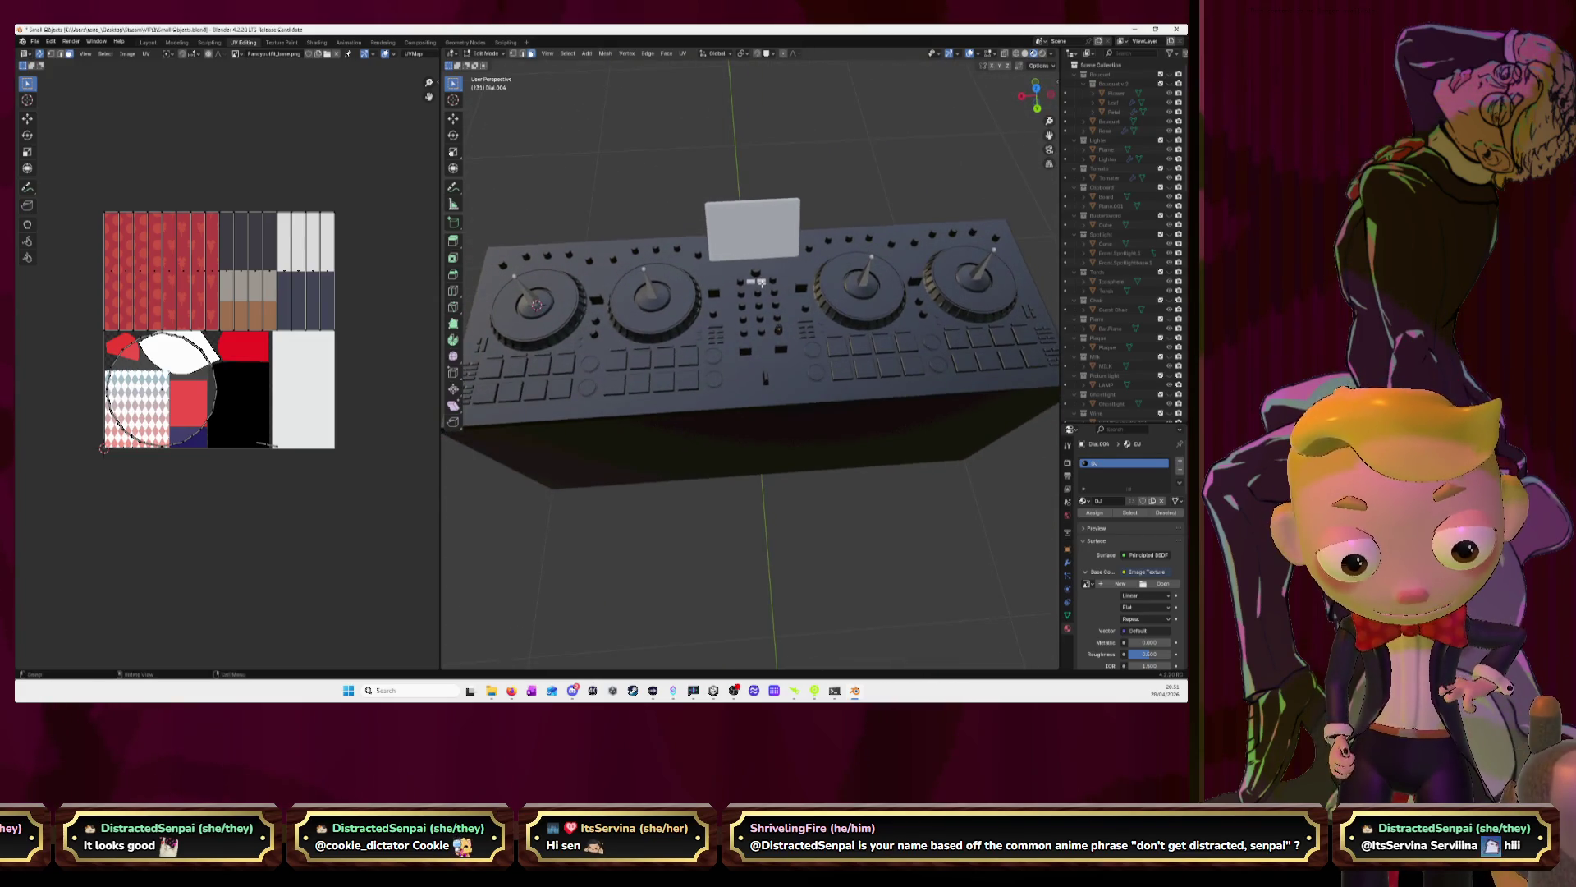
key("Tab")
left_click(762, 284)
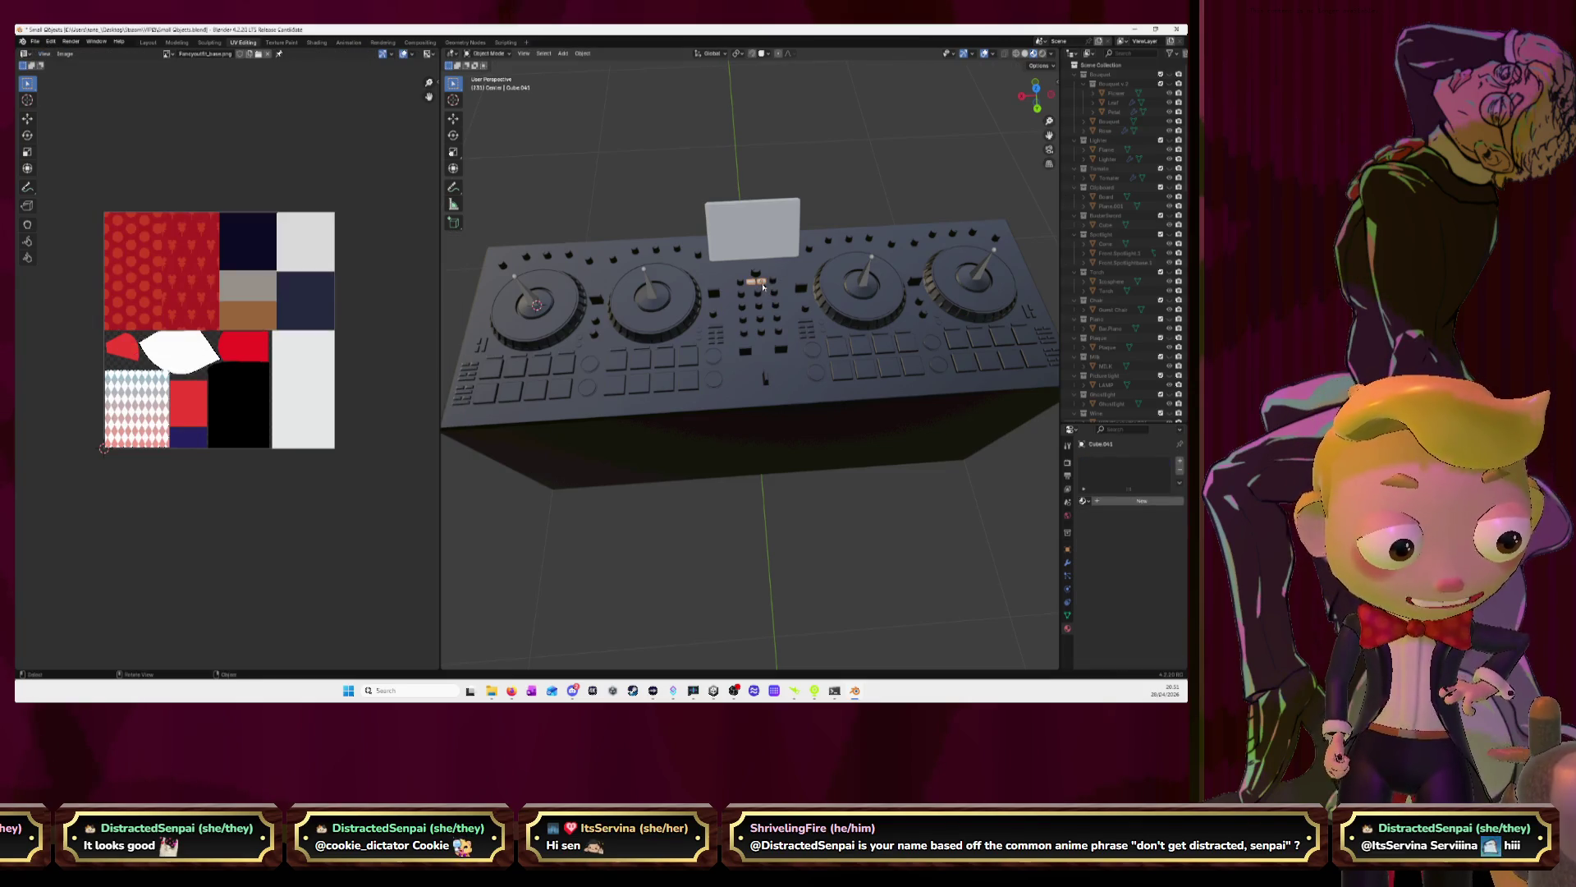
left_click(154, 42)
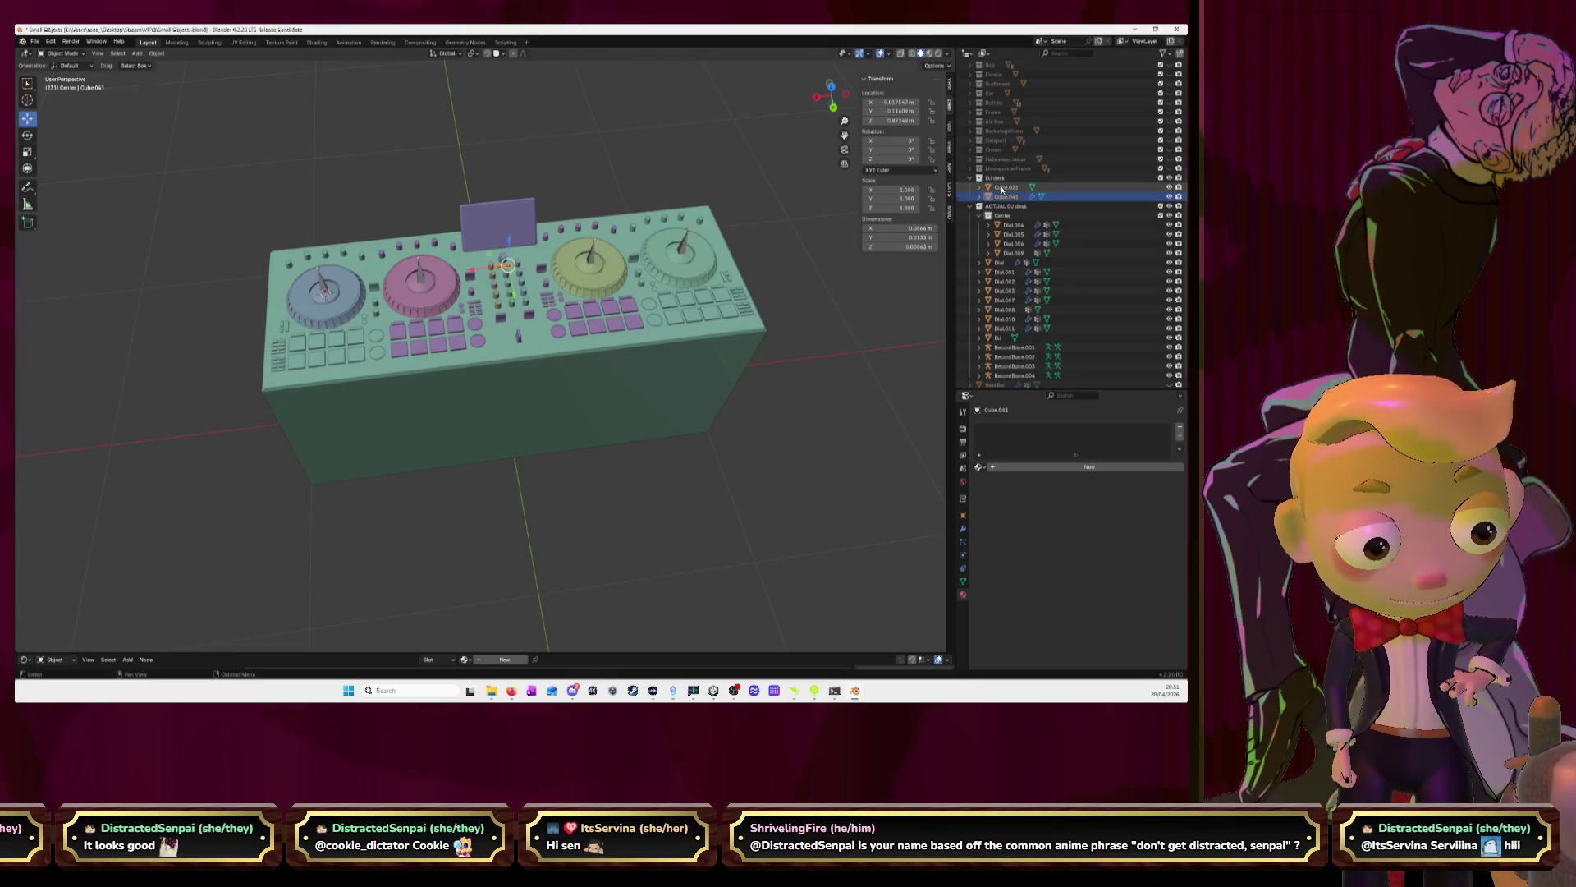
Link Dial.004's materials to Cube.041 and Cube.021, then move both cubes into the Center collection
left_click(1002, 188)
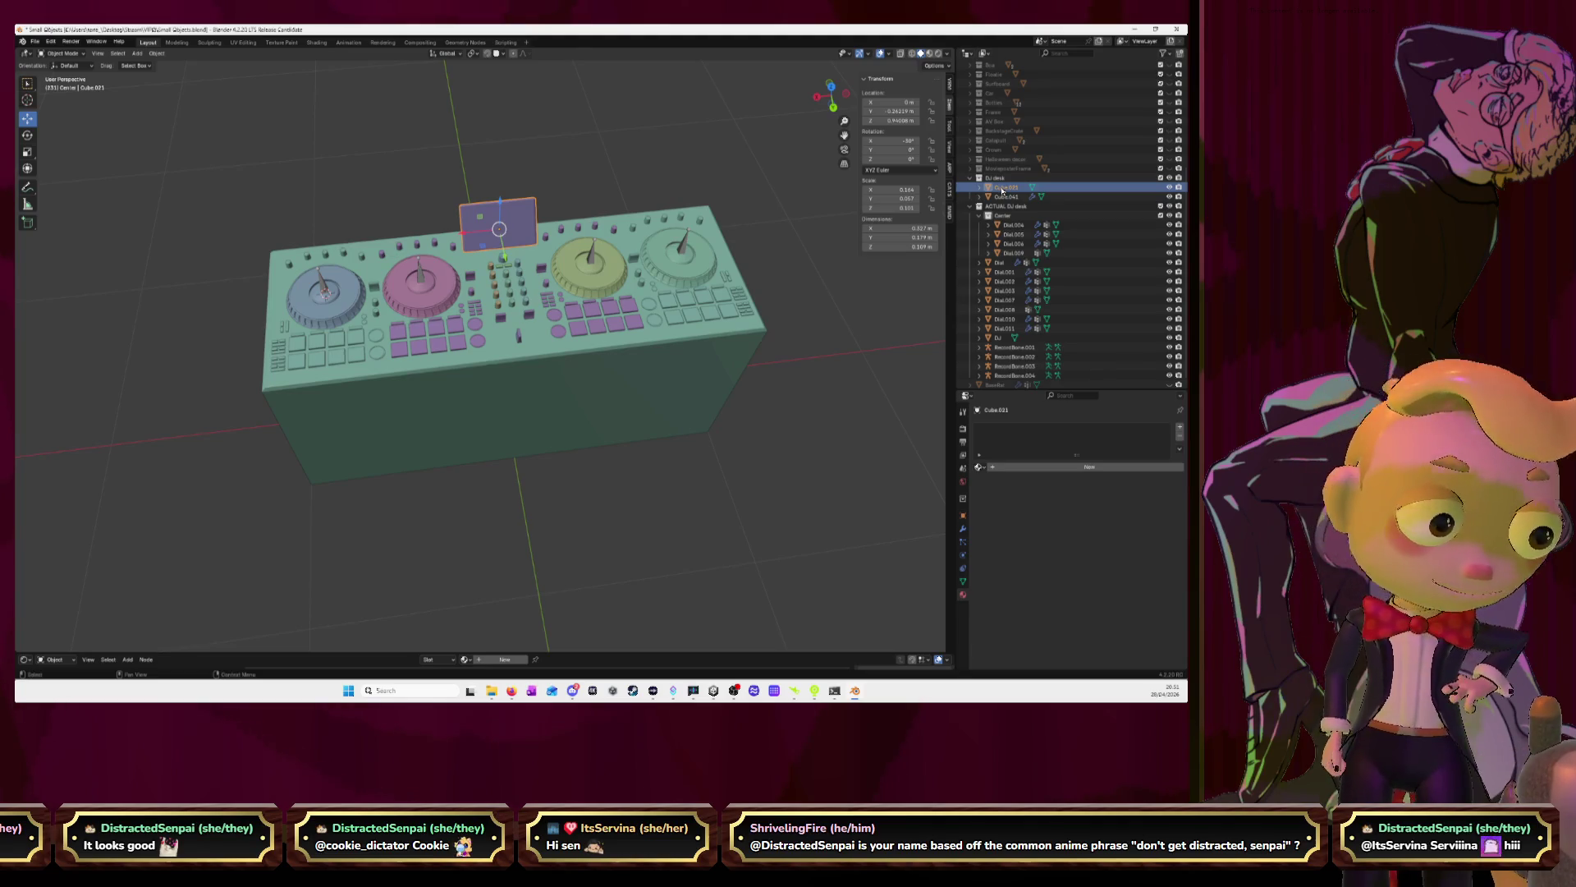
left_click(1013, 225)
left_click(1007, 198, "ctrl")
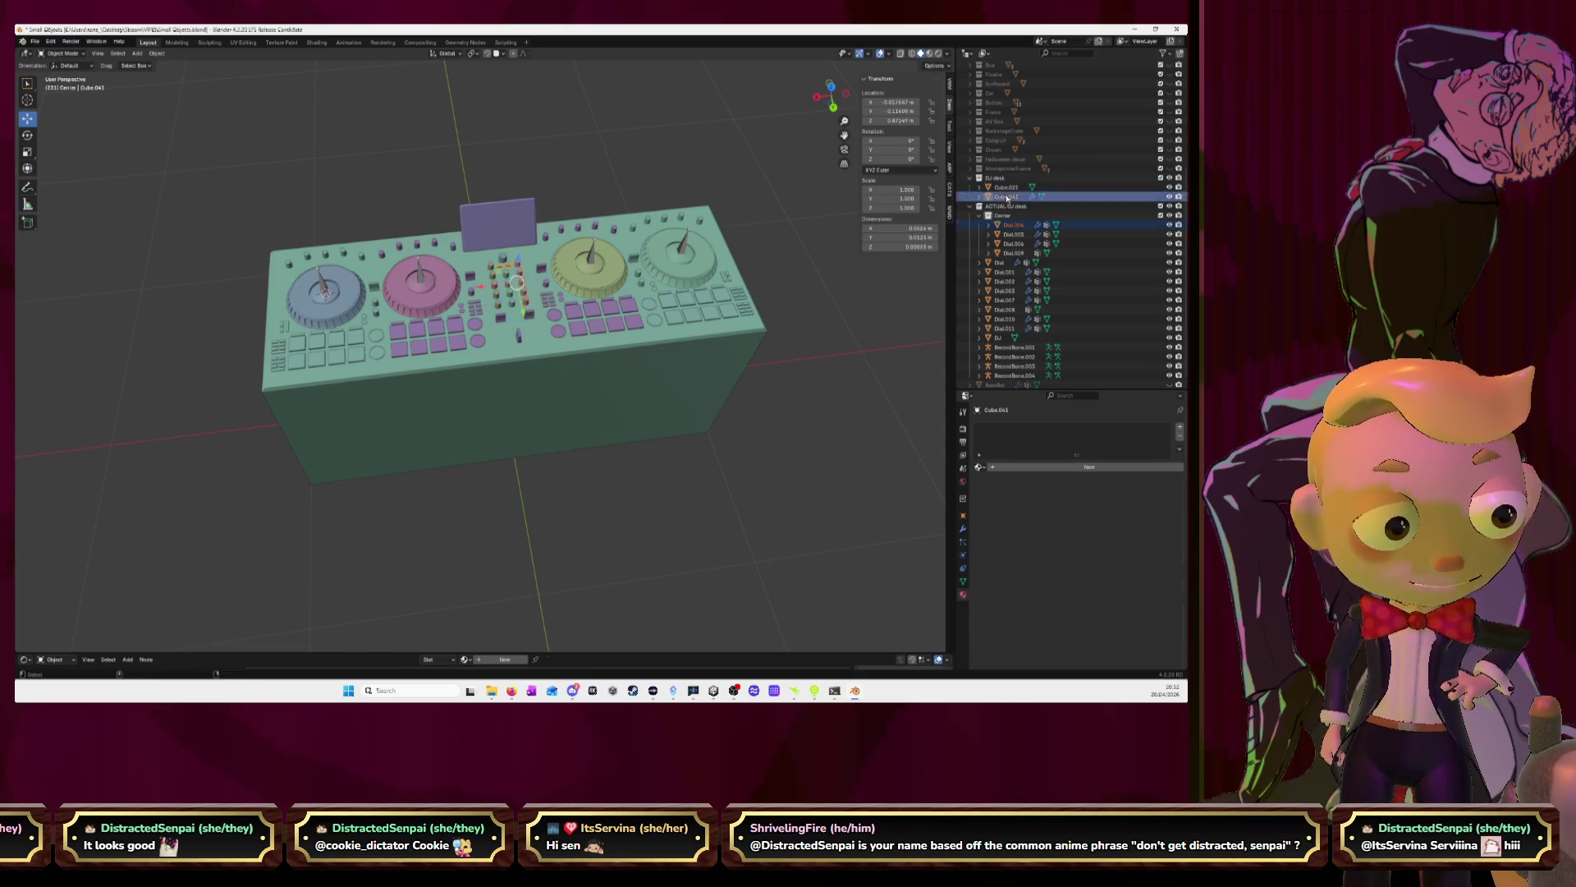
left_click(1006, 188, "ctrl")
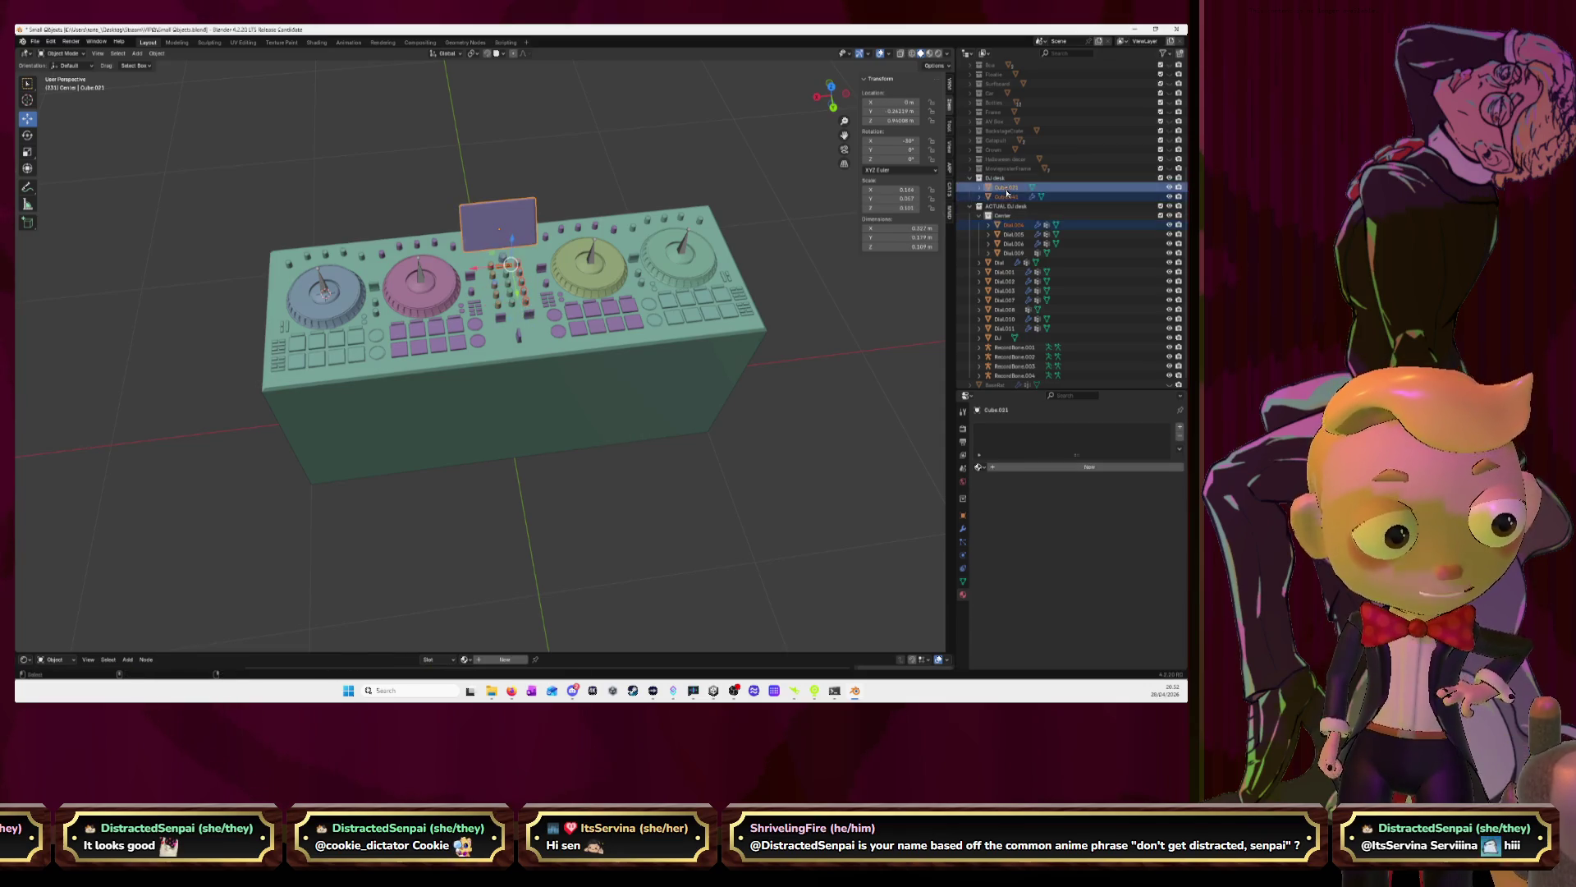
key("ctrl+l")
left_click(709, 320)
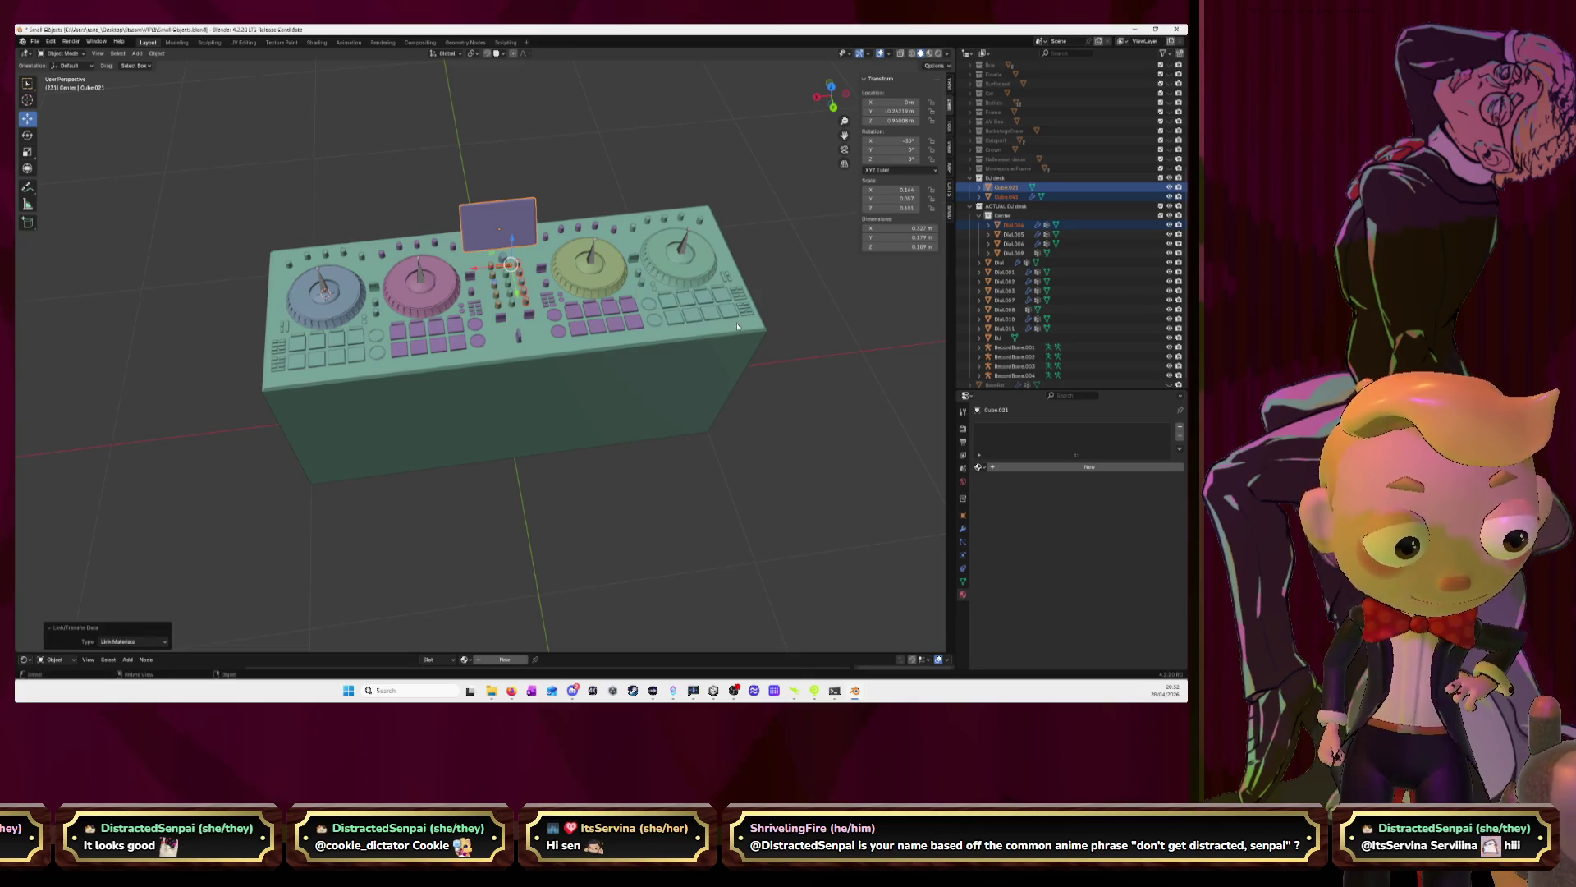
left_click(1007, 228)
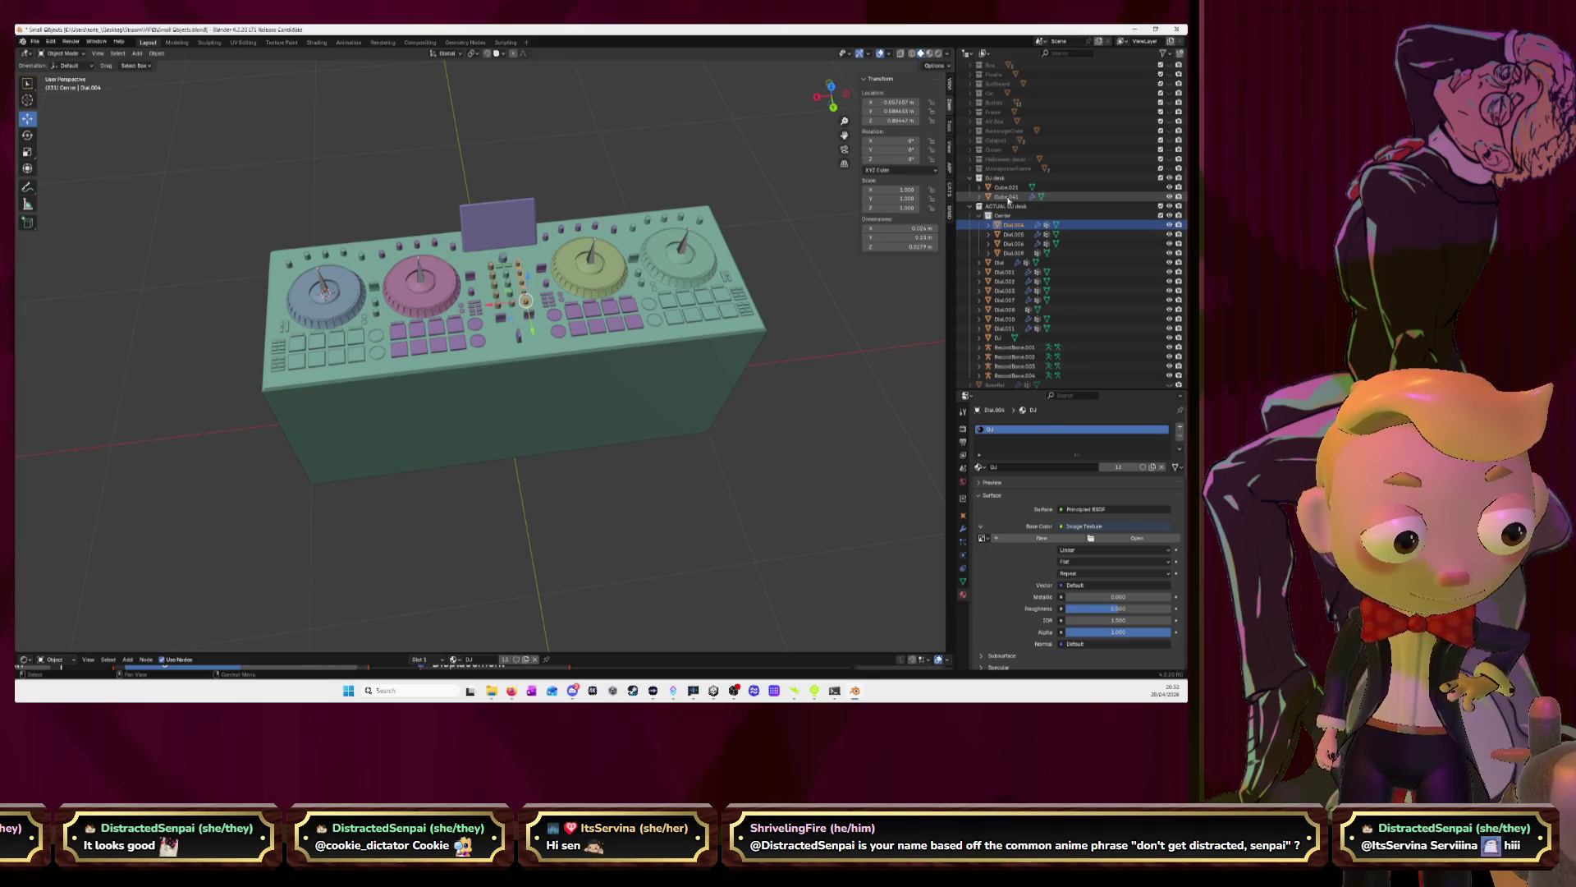
left_click(1009, 198)
left_click(1011, 188, "shift")
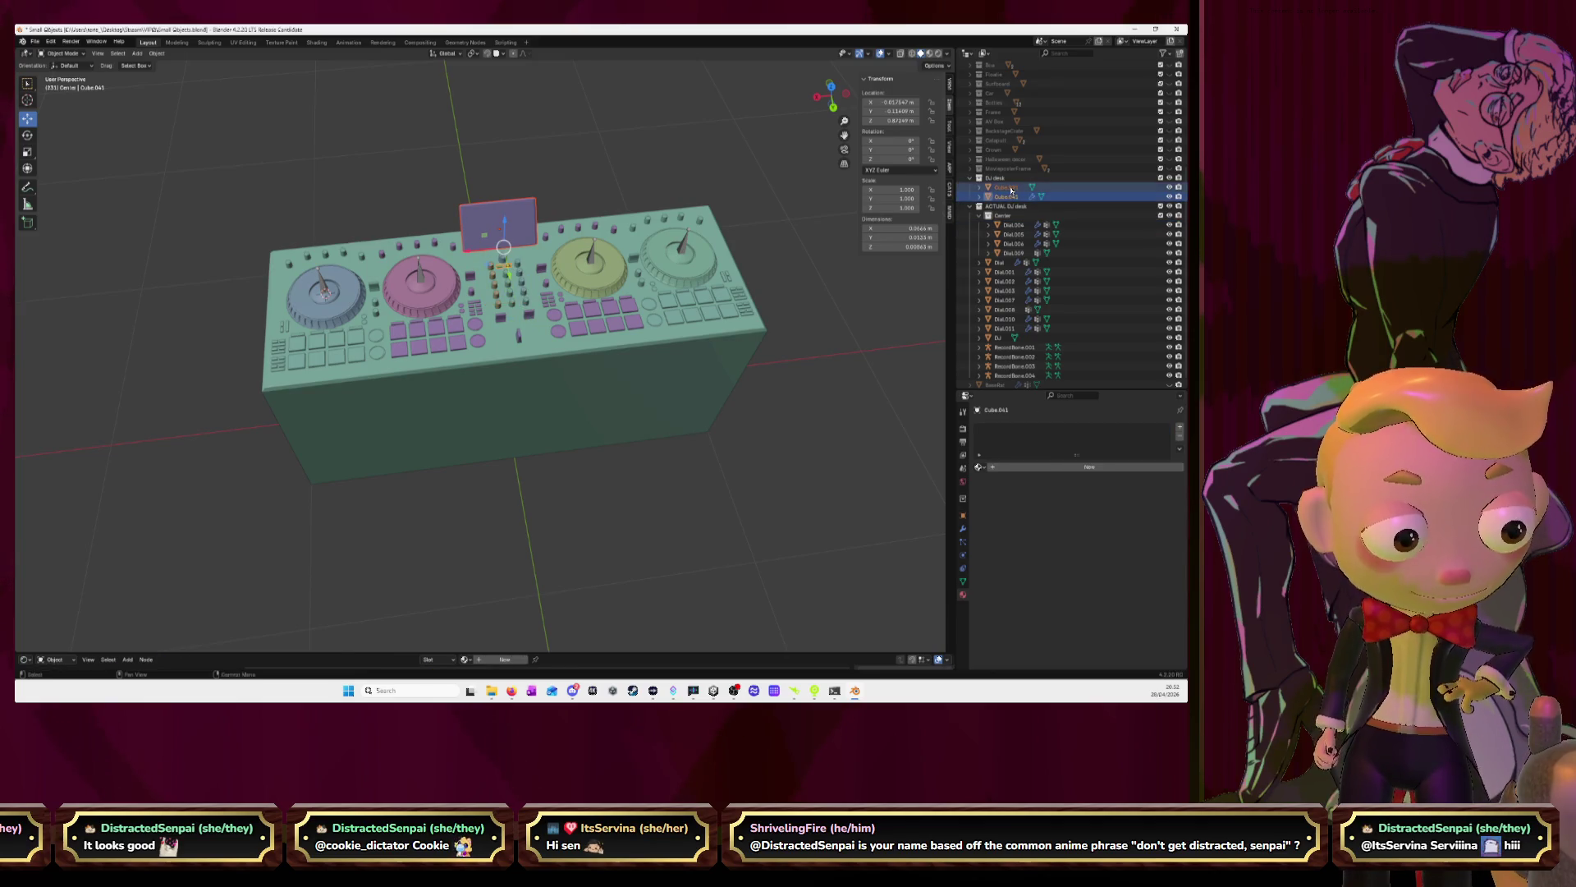
mouse_move(1012, 190)
left_mouse_down()
mouse_move(1014, 288)
mouse_move(1001, 225)
left_mouse_up()
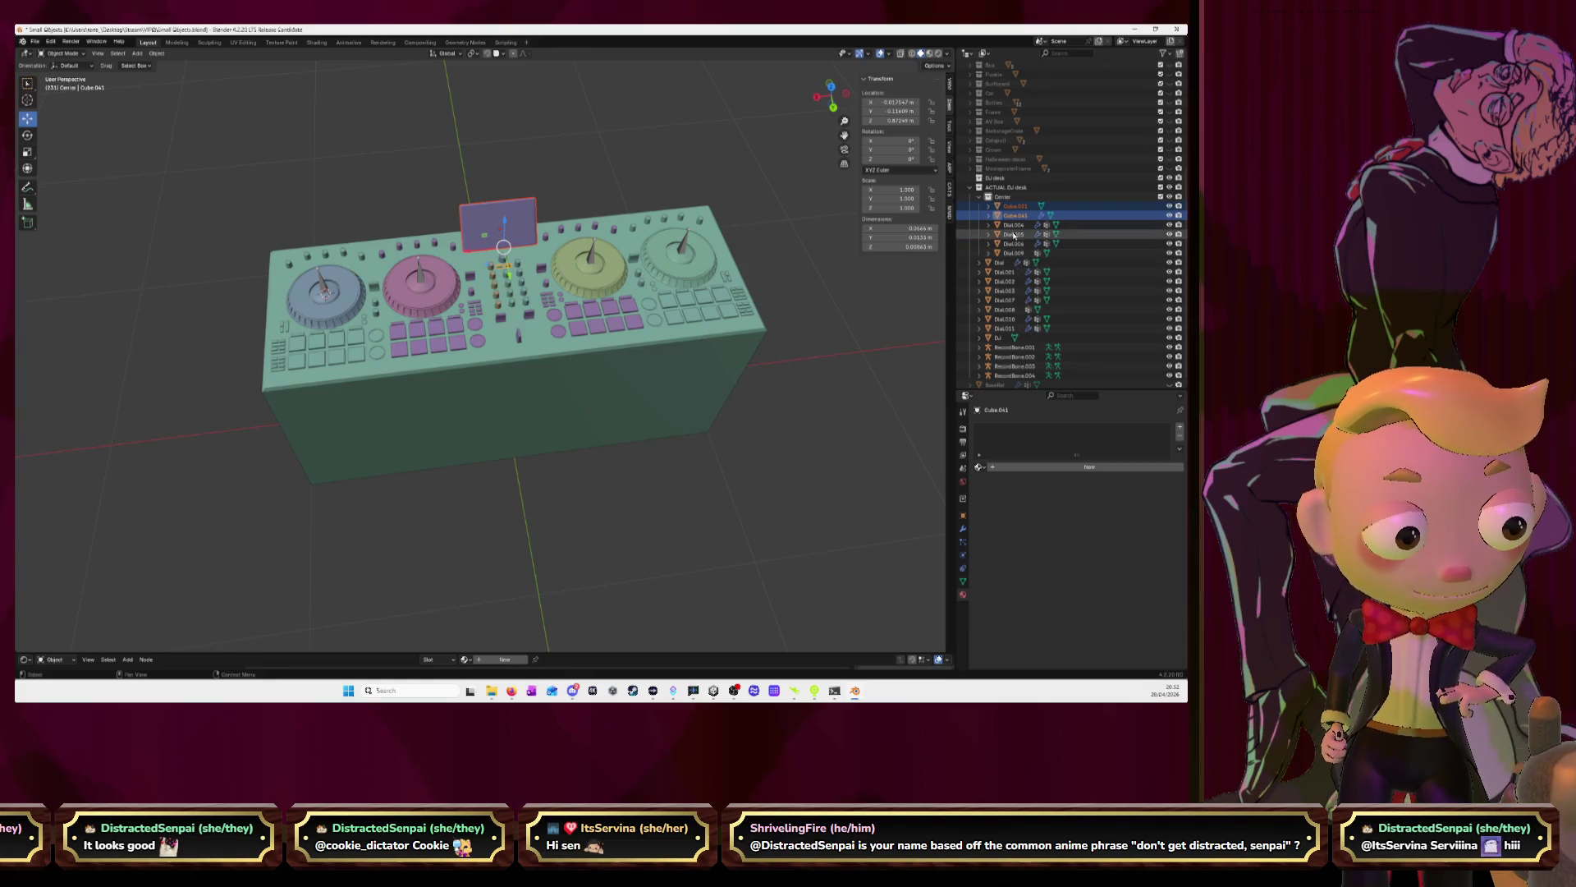
Give Cube.021 and Cube.041 Dial.004's DJ material with Link Materials
left_click(1014, 225)
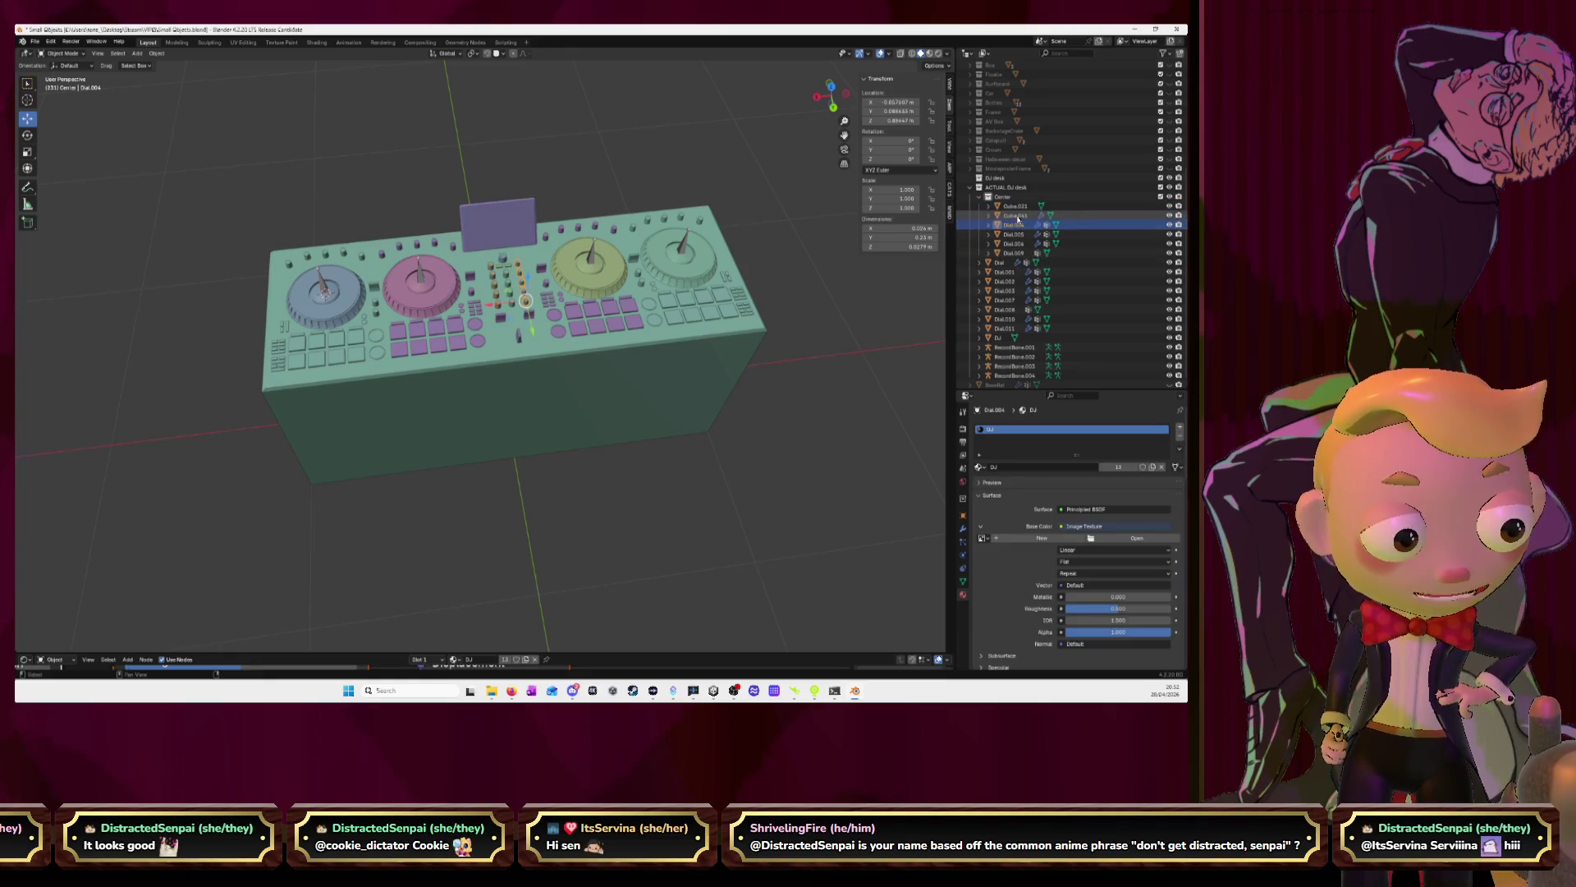
left_click(1014, 205, "shift")
key("ctrl+l")
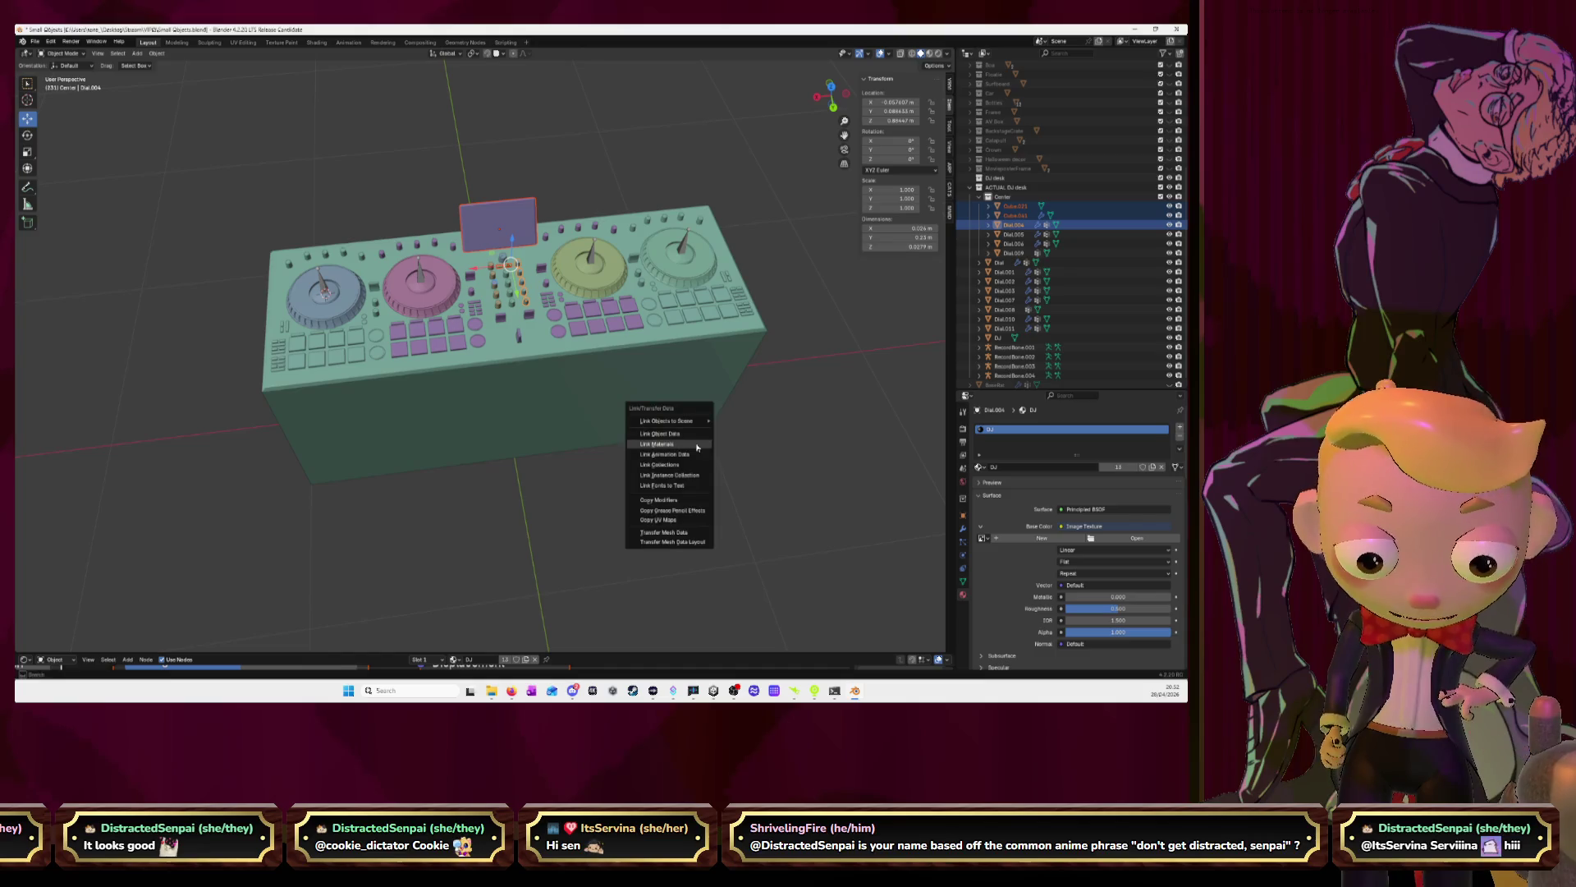
left_click(697, 444)
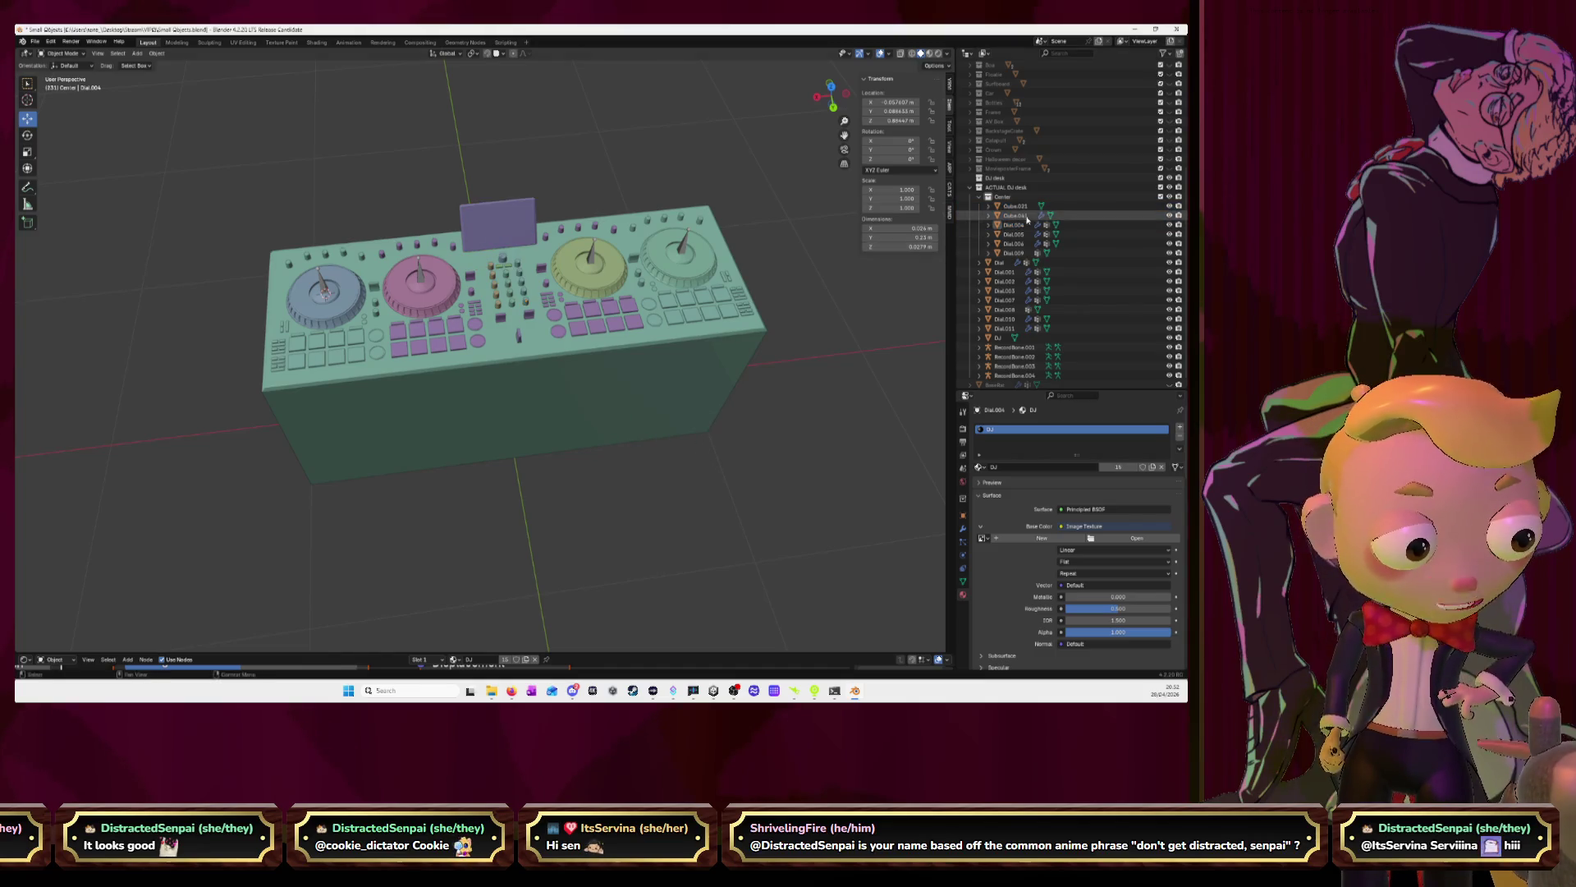
left_click(1023, 225)
left_click(1015, 206)
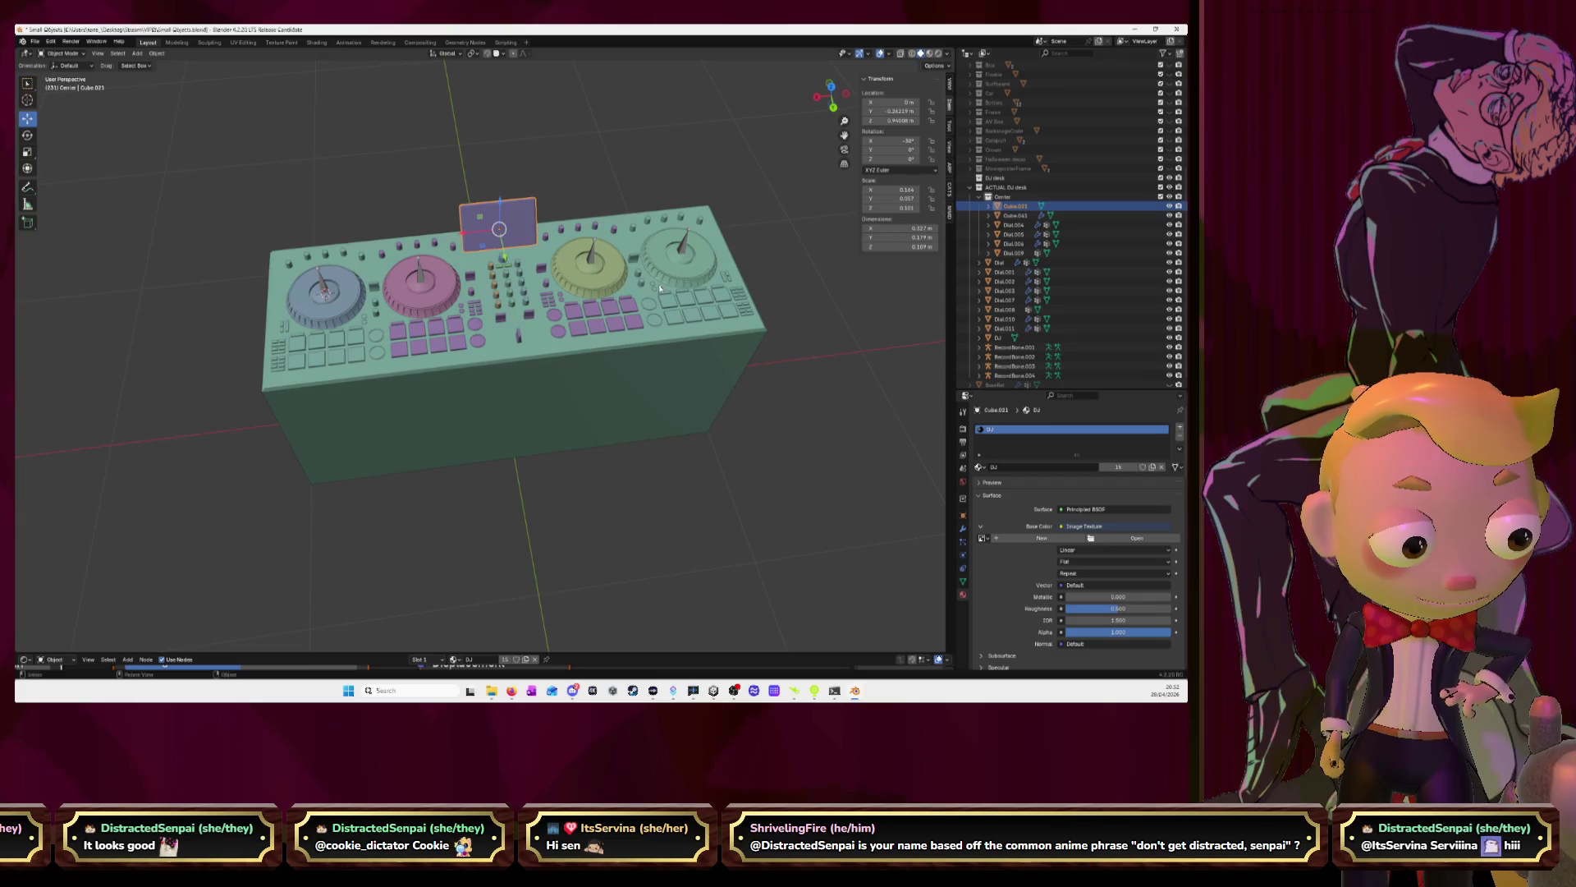
Display 256 palette.png in the UV Editing image editor and enlarge it
left_click(243, 42)
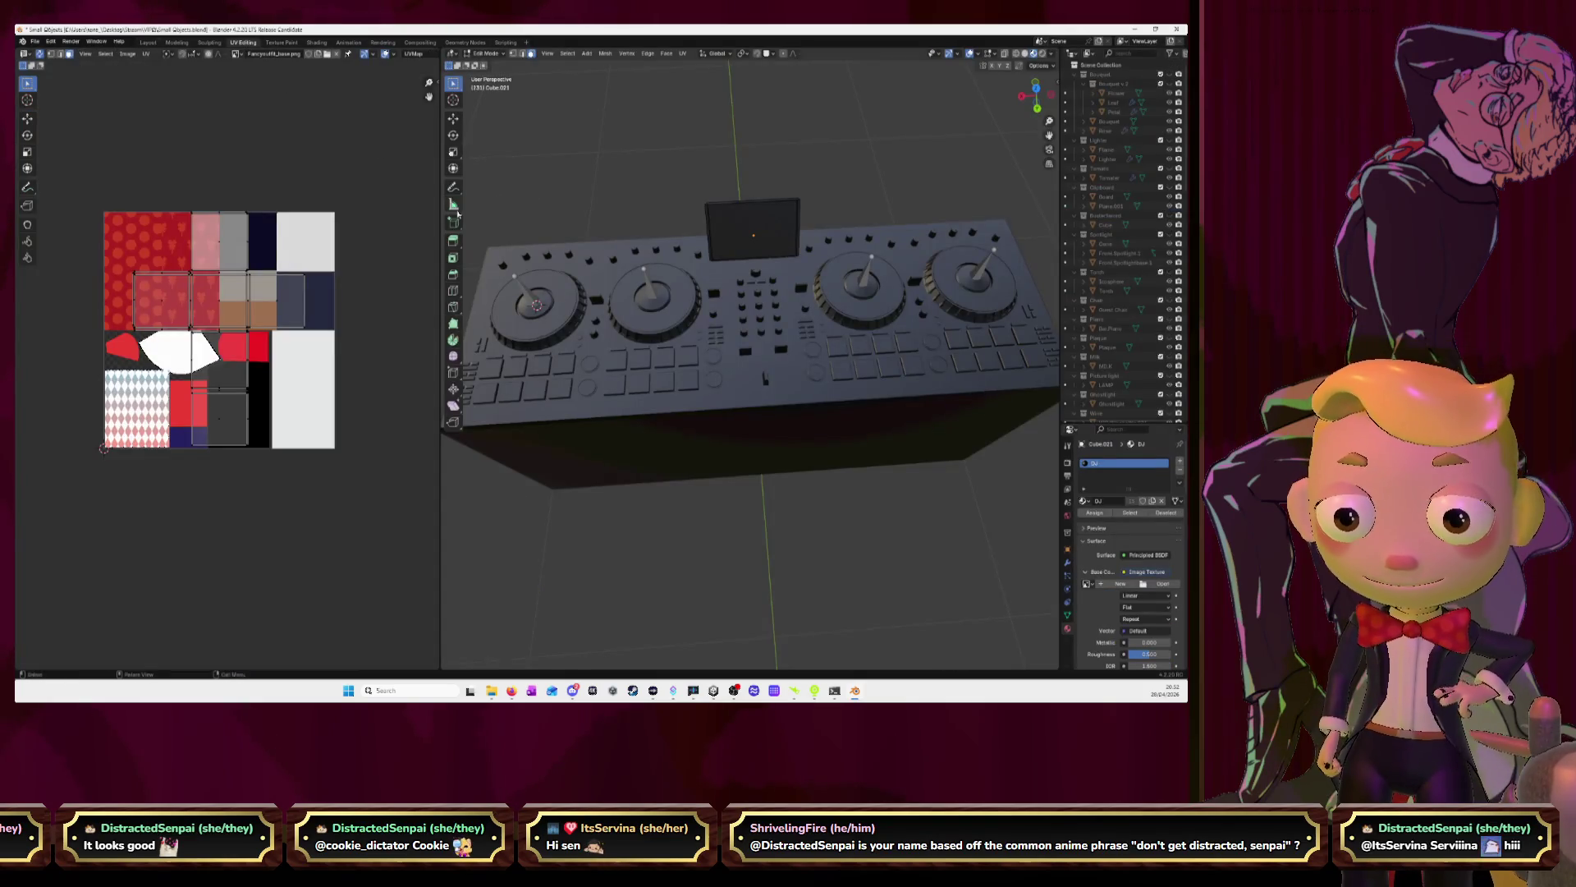
left_click_drag(441, 255, 397, 255)
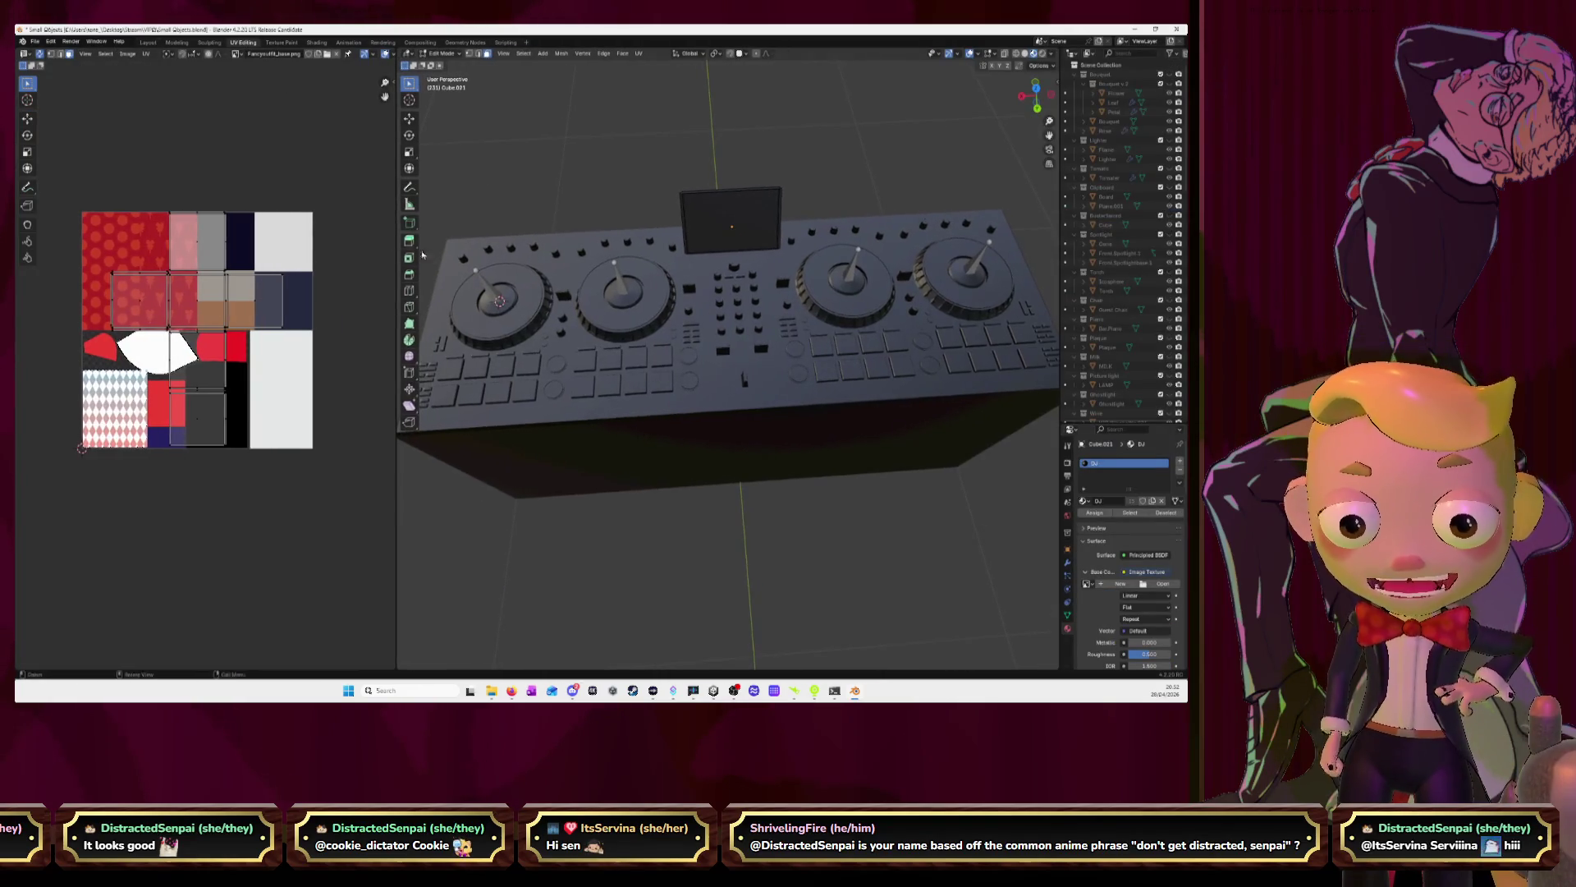
key("Tab")
left_click(693, 460)
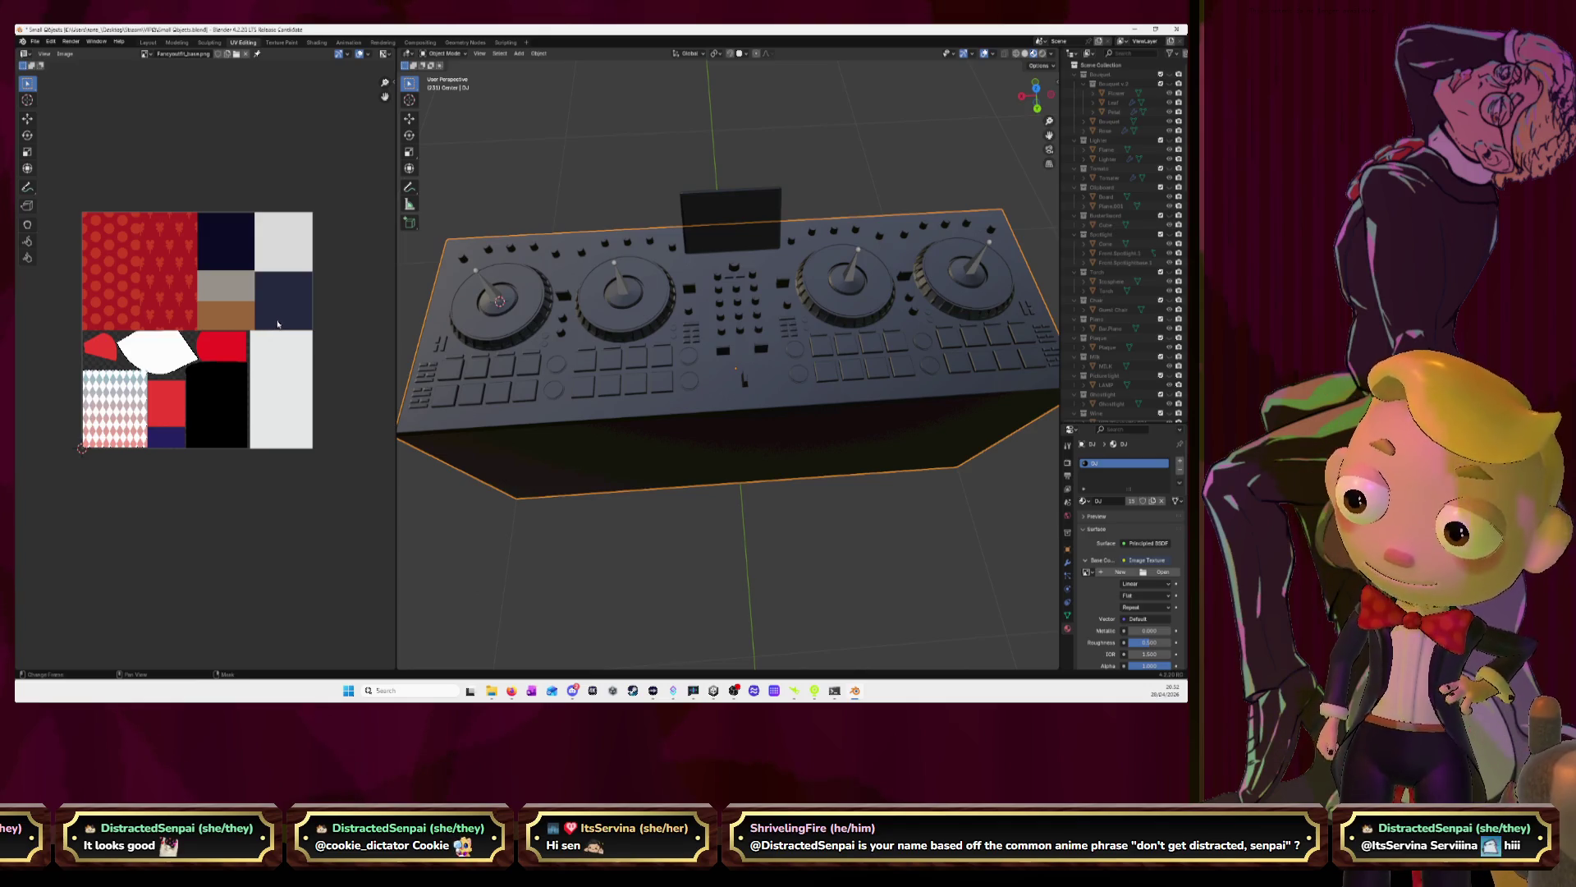
scroll(701, 309, "down", 4)
mouse_move(701, 309)
middle_mouse_down()
mouse_move(745, 359)
mouse_move(733, 324)
middle_mouse_up()
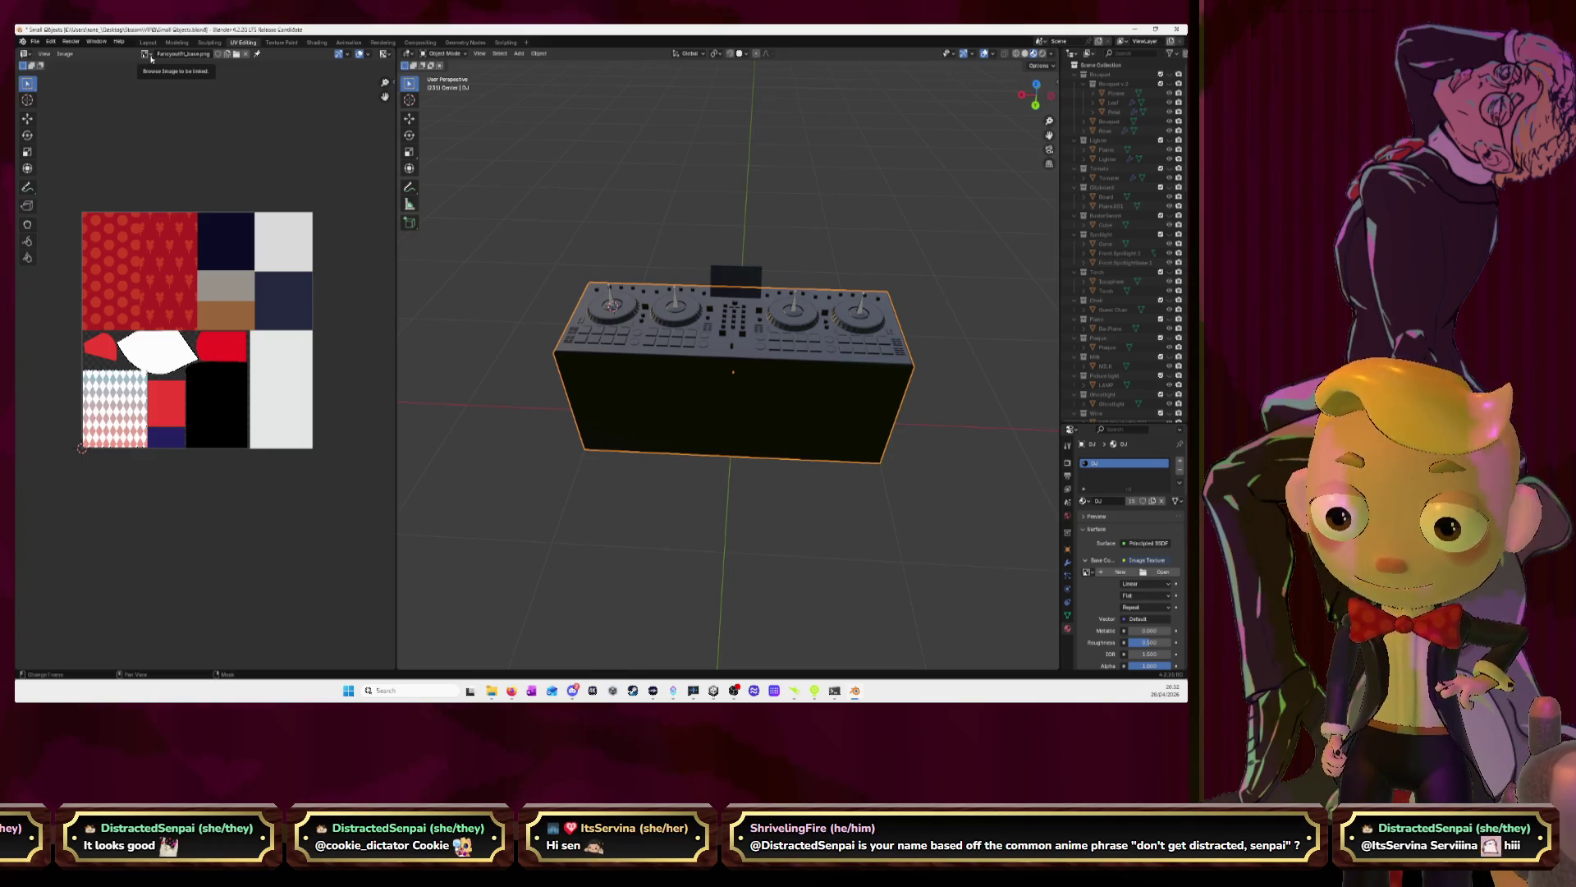
left_click(147, 54)
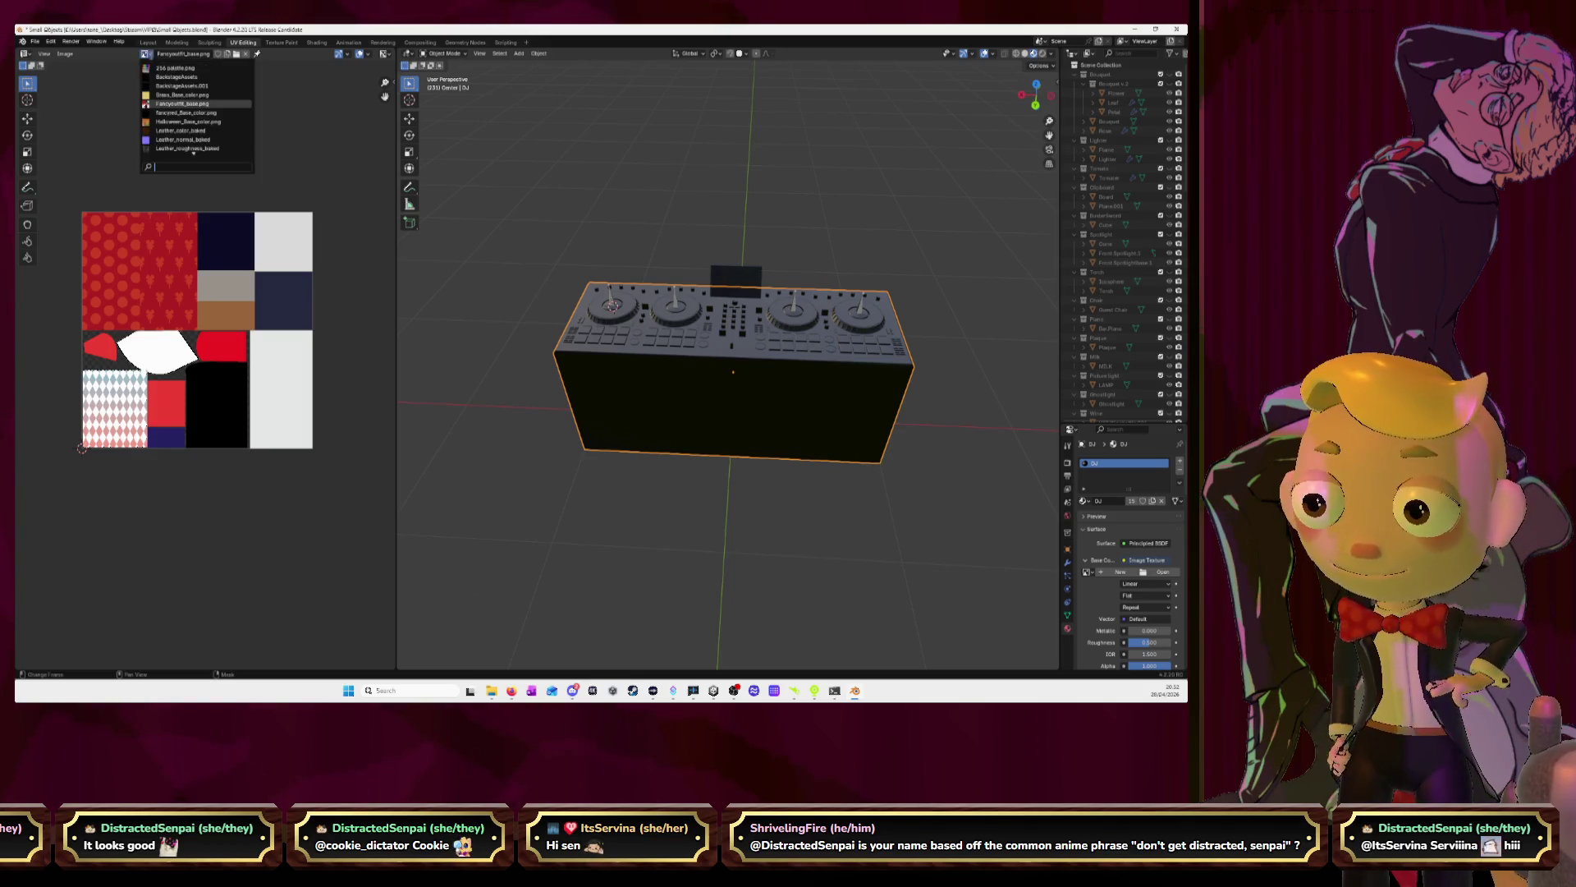
left_click(166, 68)
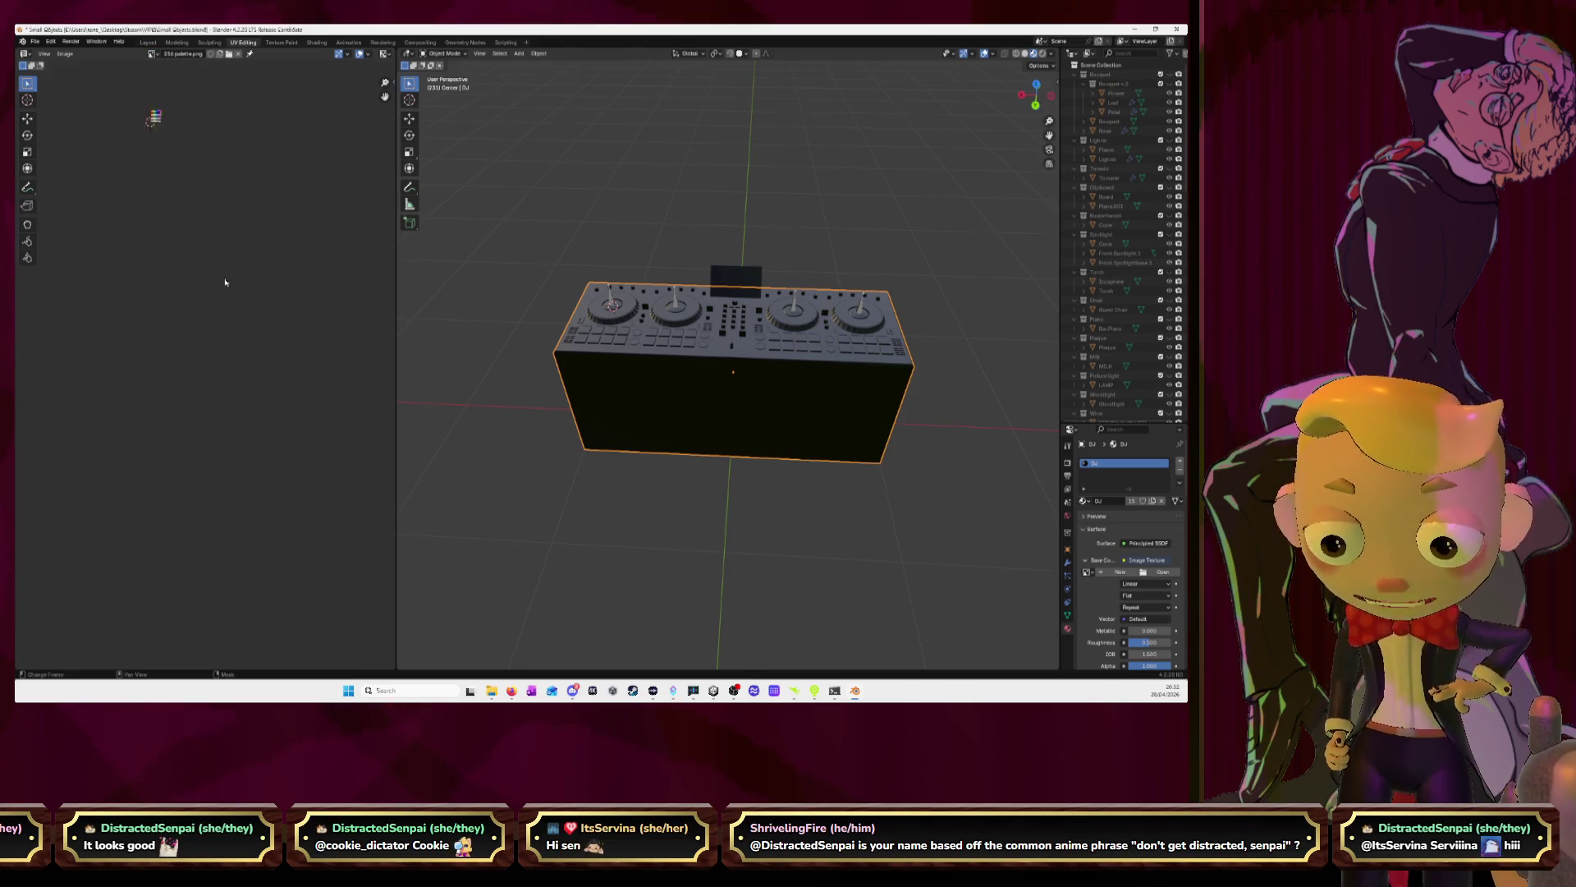
right_click(163, 170, "shift")
left_click(808, 505)
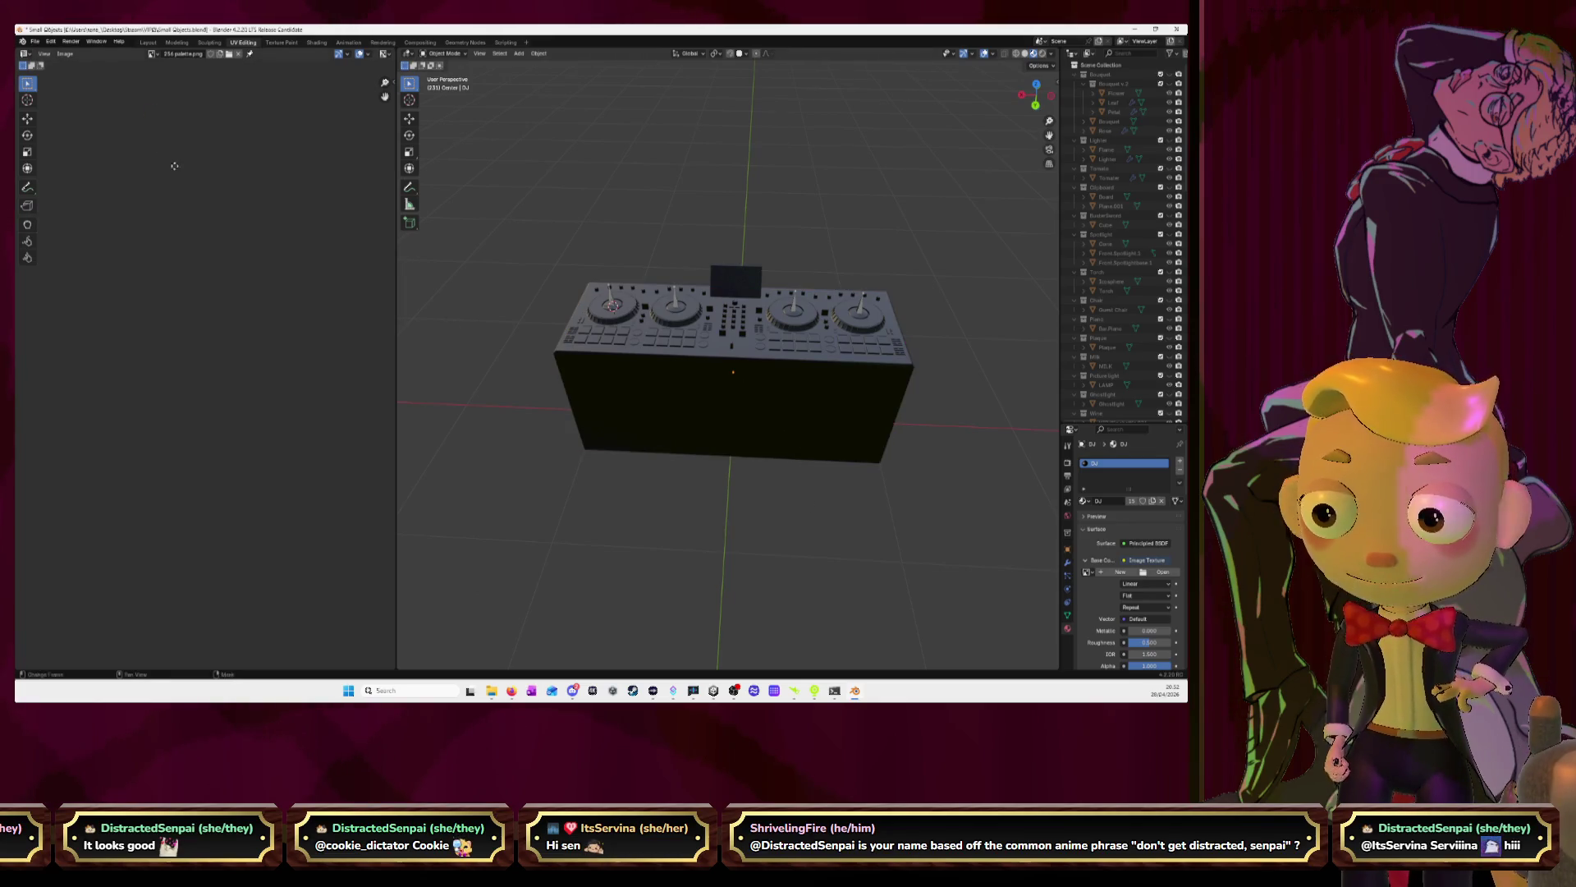
scroll(218, 165, "up", 3)
mouse_move(219, 165)
middle_mouse_down()
mouse_move(247, 409)
mouse_move(226, 491)
middle_mouse_up()
scroll(239, 481, "up", 6)
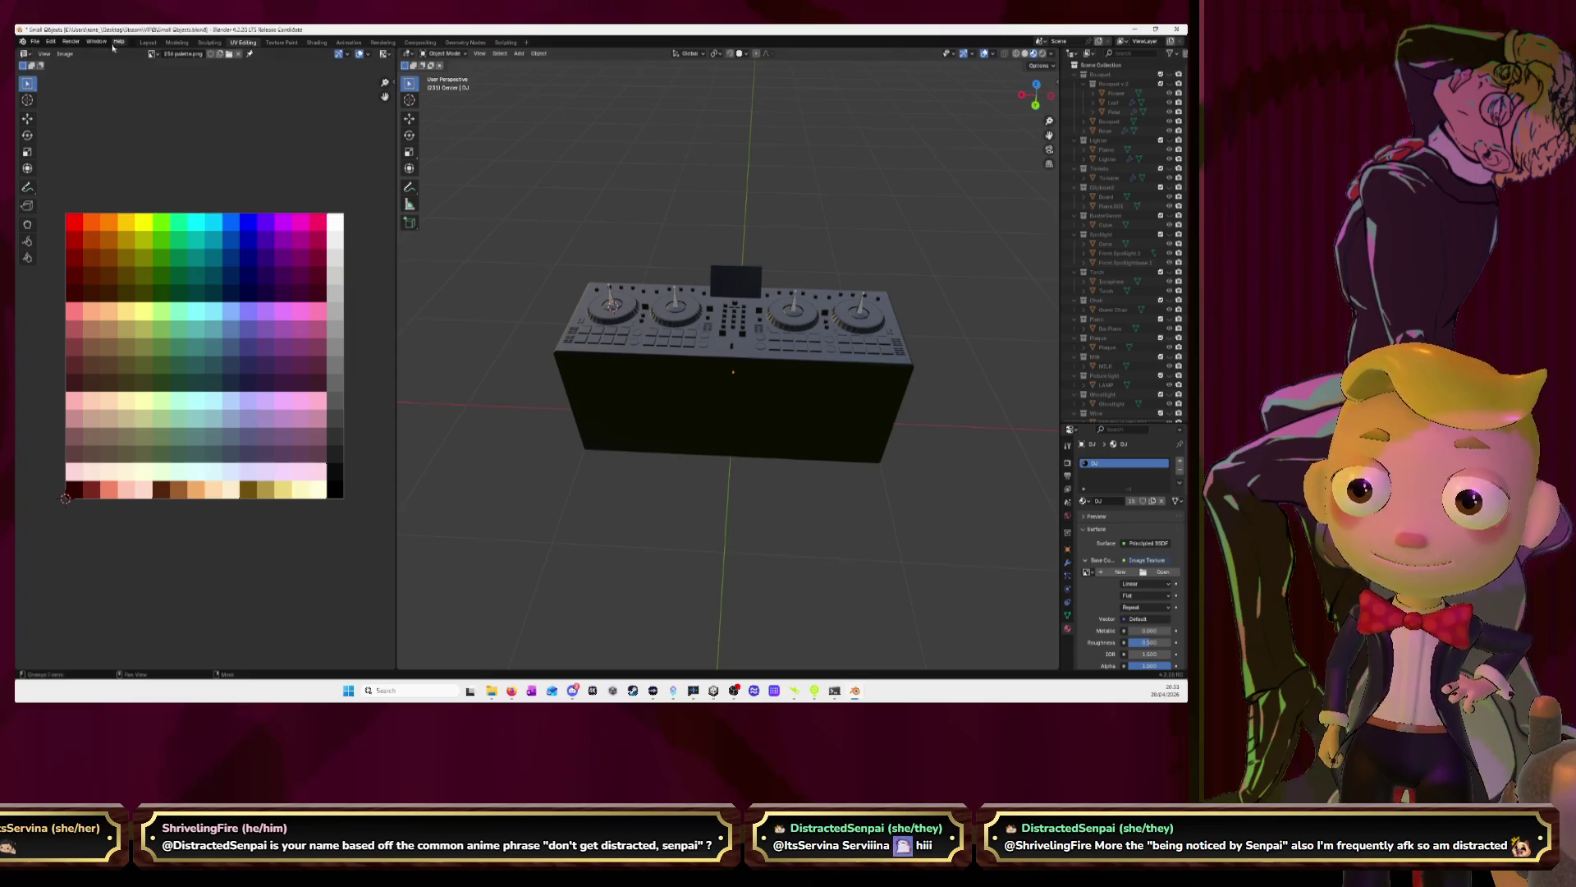
Set 256 palette.png as the DJ material's Base Color image texture
left_click(145, 42)
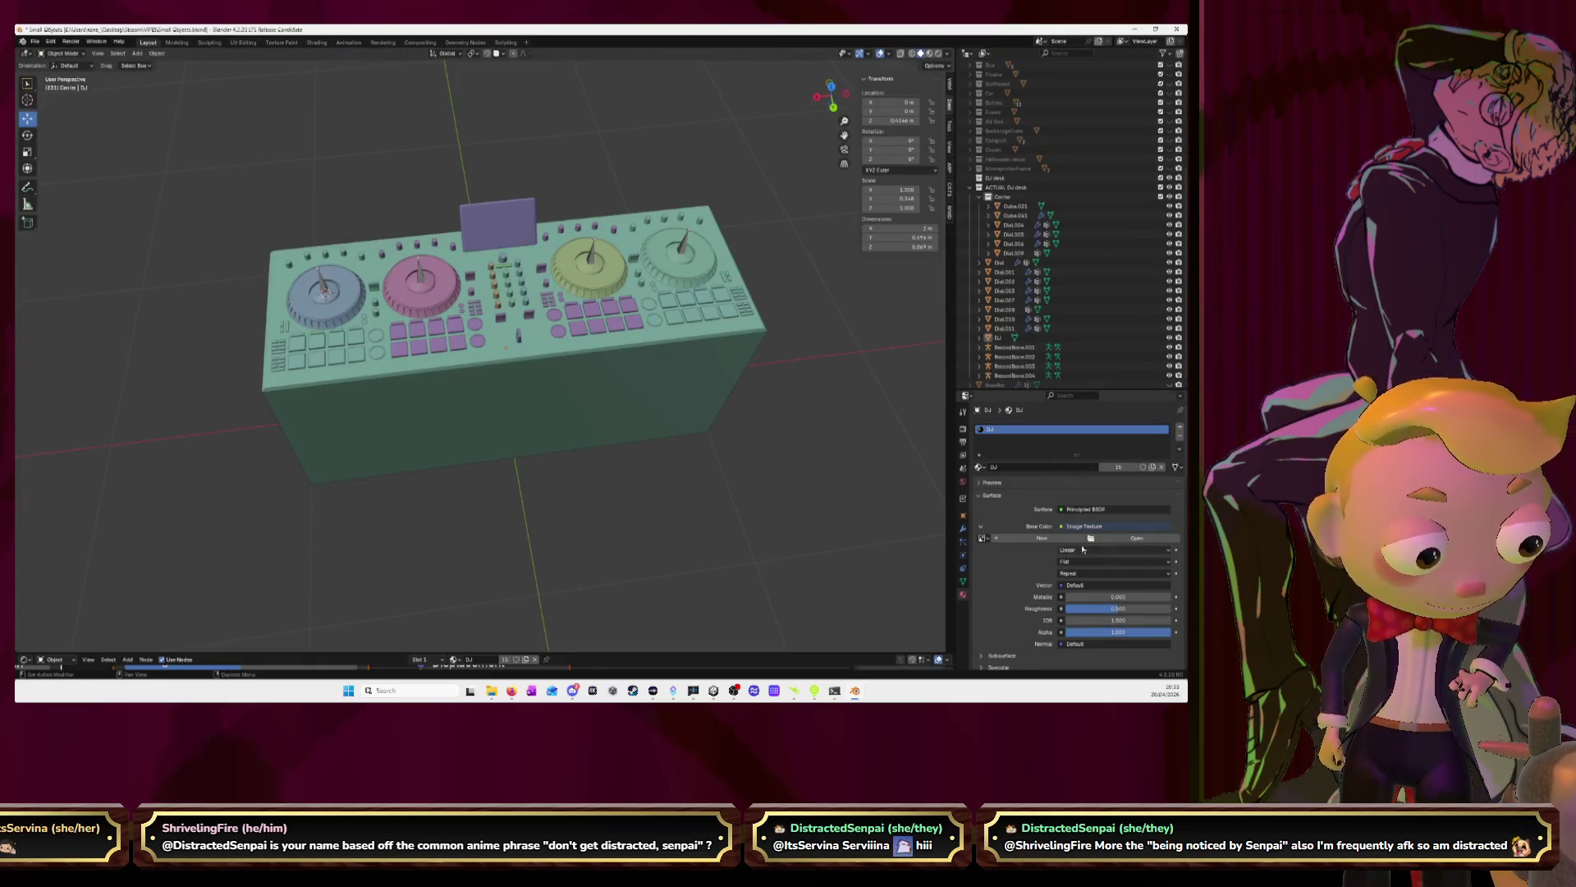
left_click(985, 538)
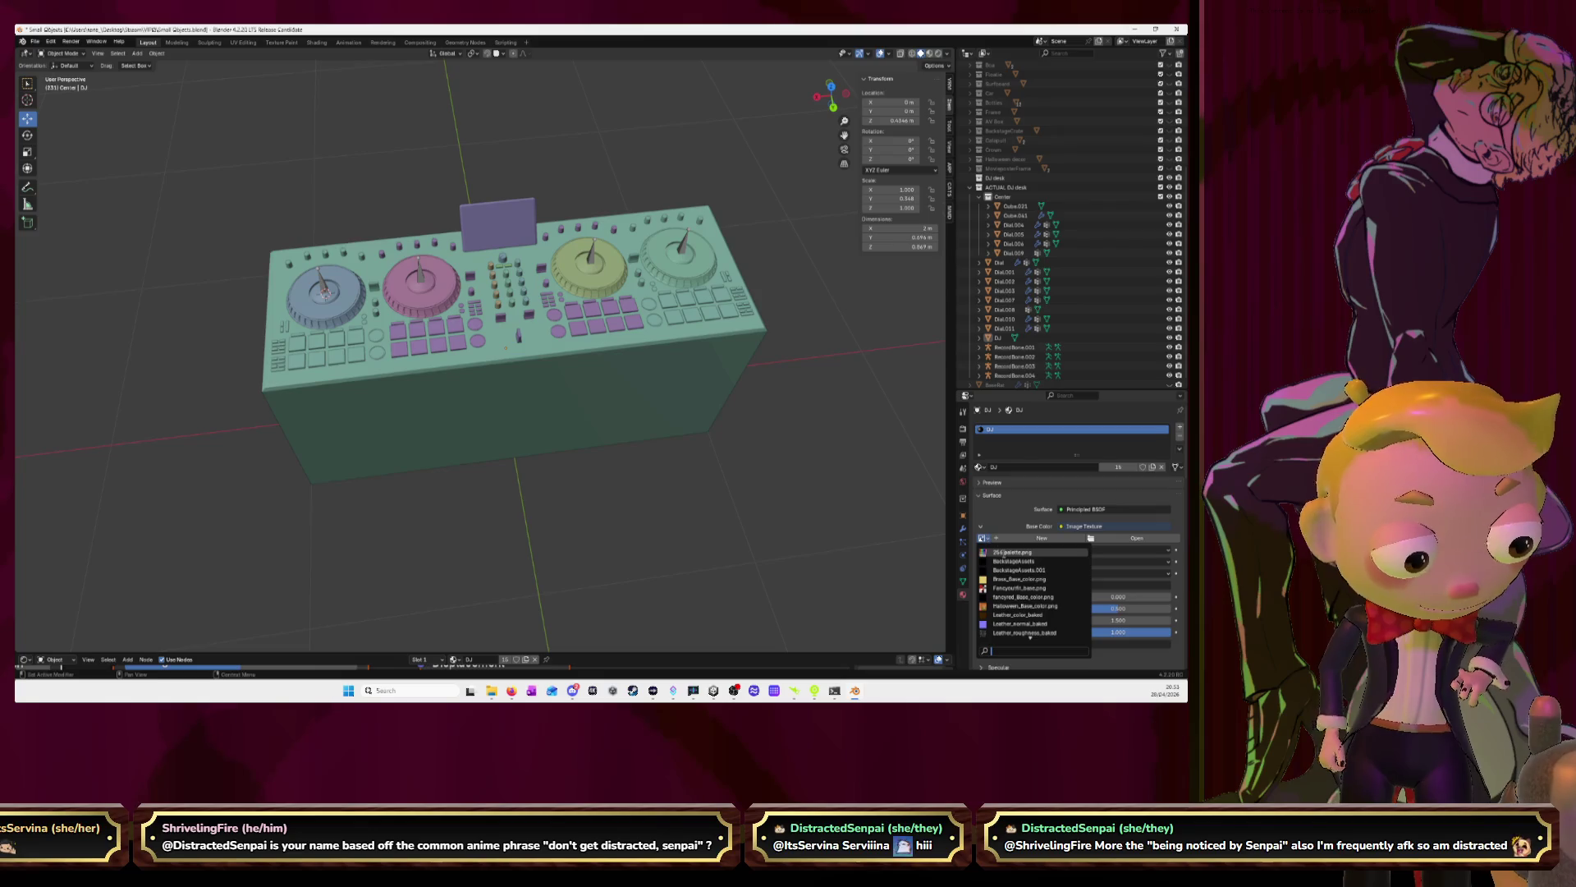
left_click(1007, 552)
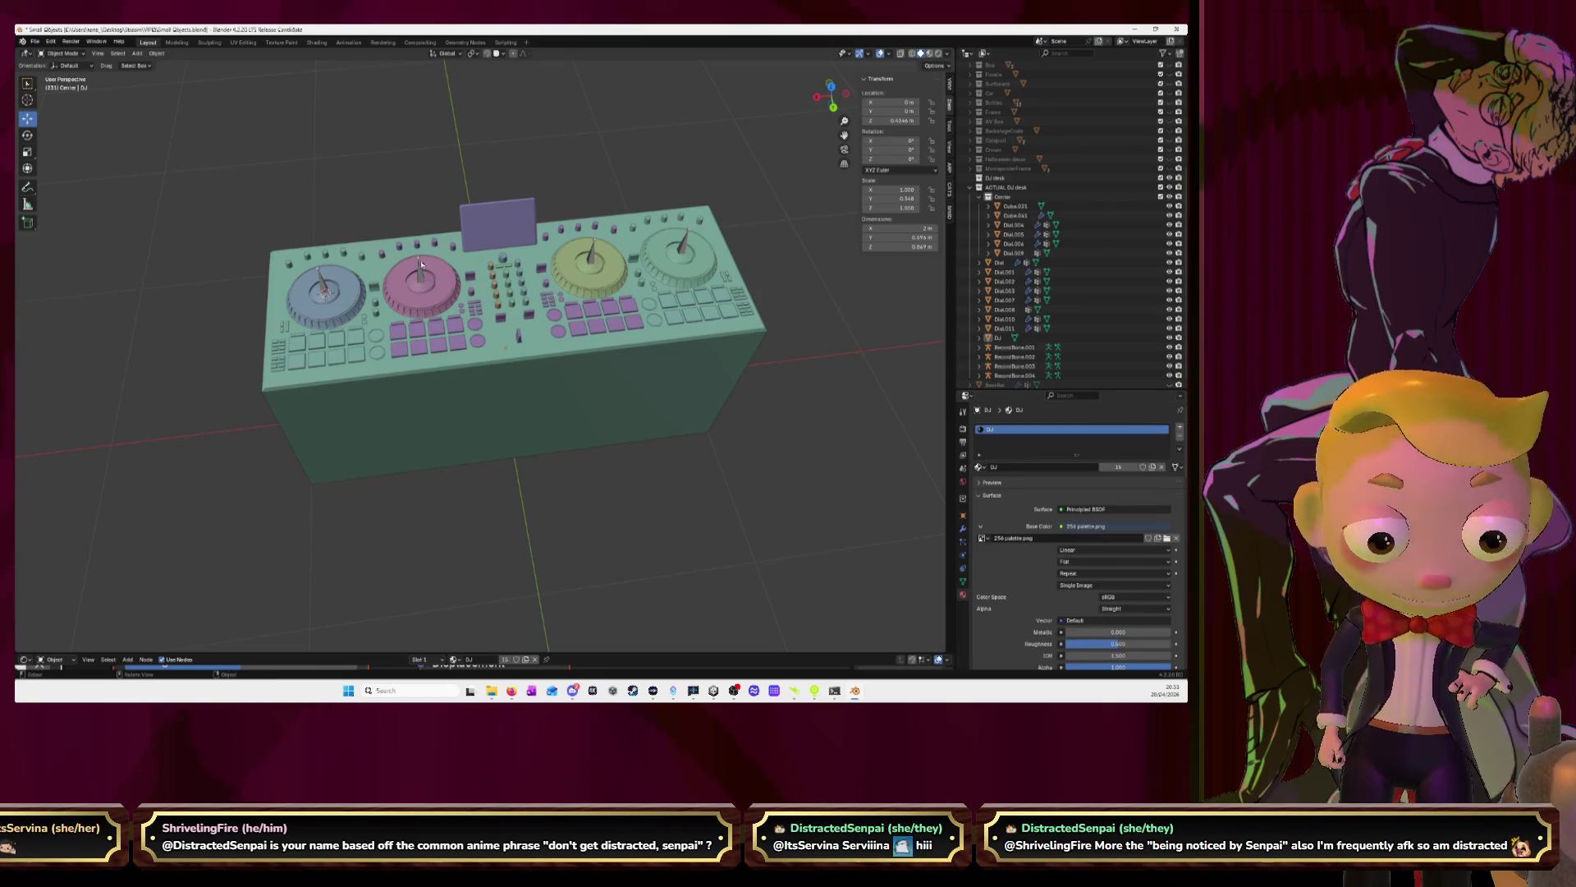
left_click(243, 42)
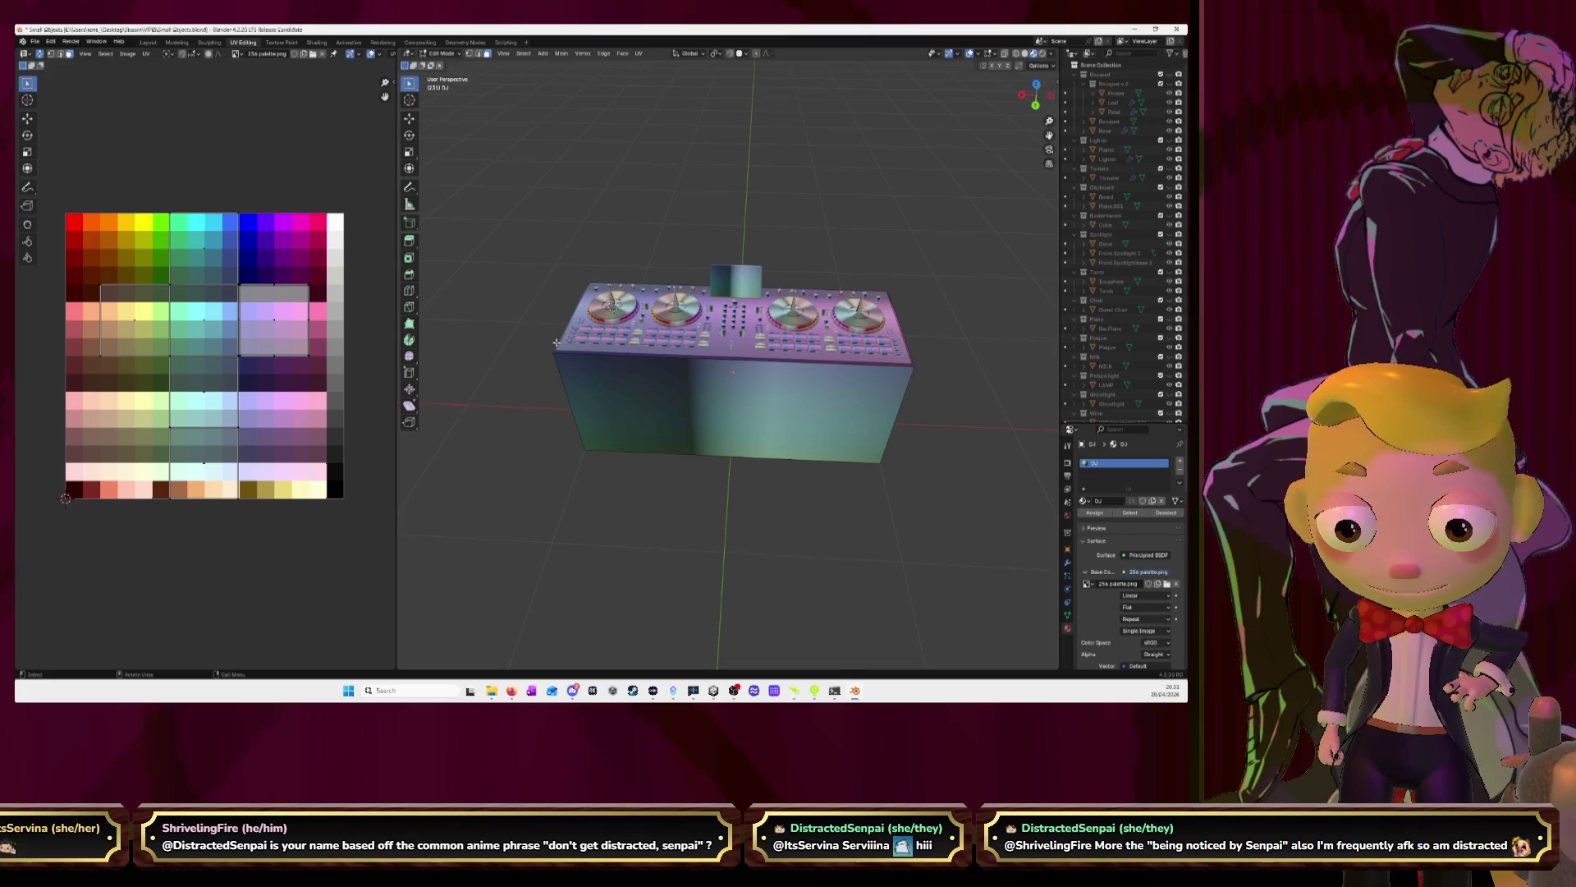
Select the deck box's front face and move its UVs across the palette toward pinker colours
scroll(437, 294, "up", 3)
scroll(438, 294, "down", 2)
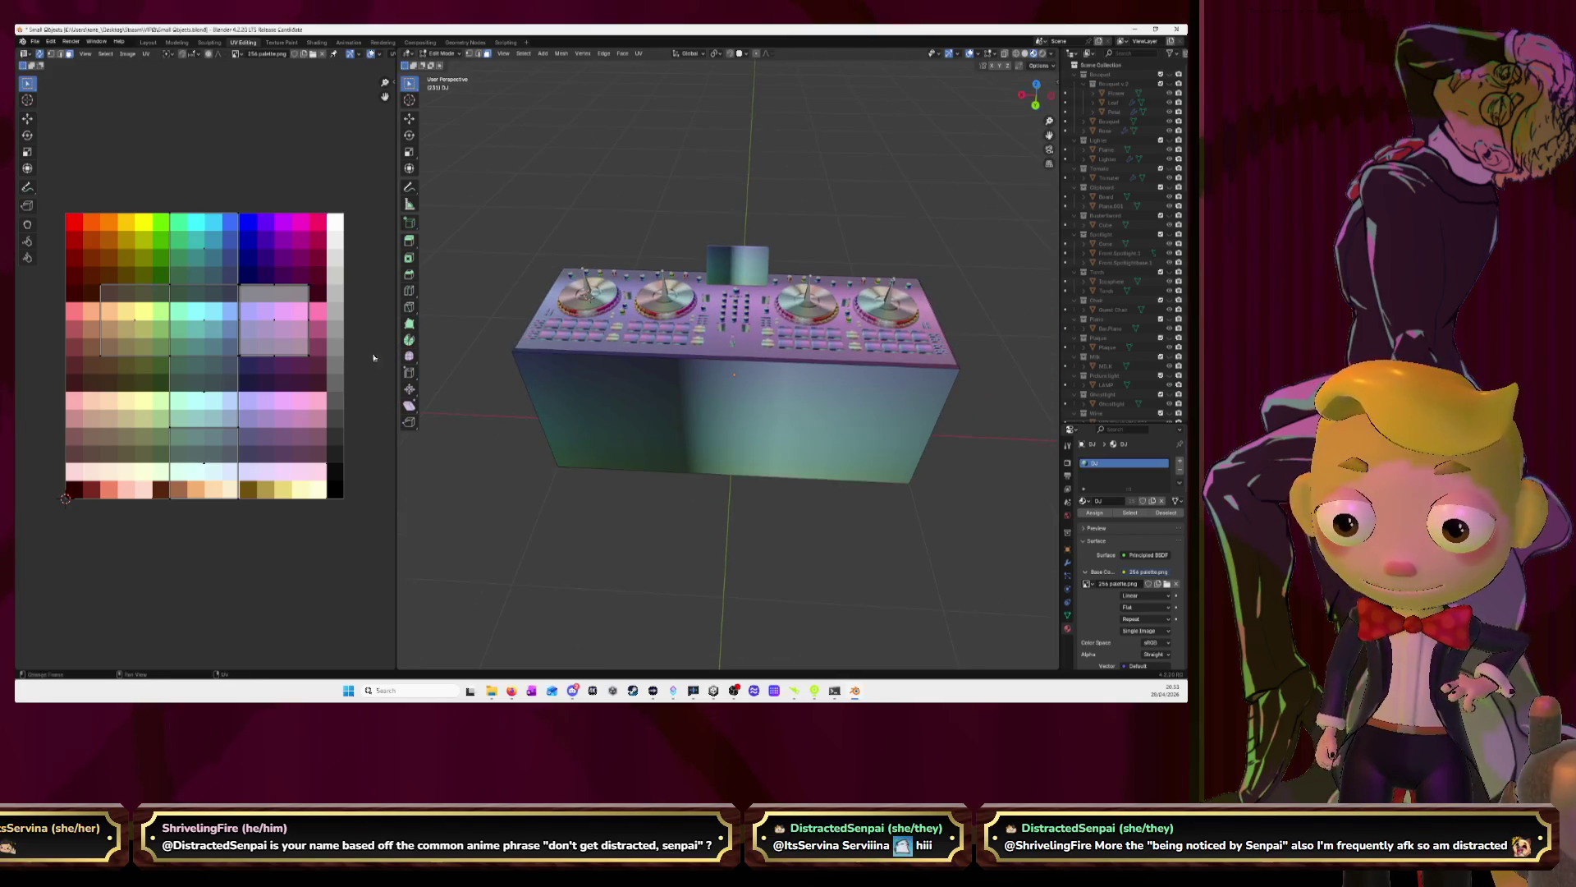
left_click(662, 520)
key("a")
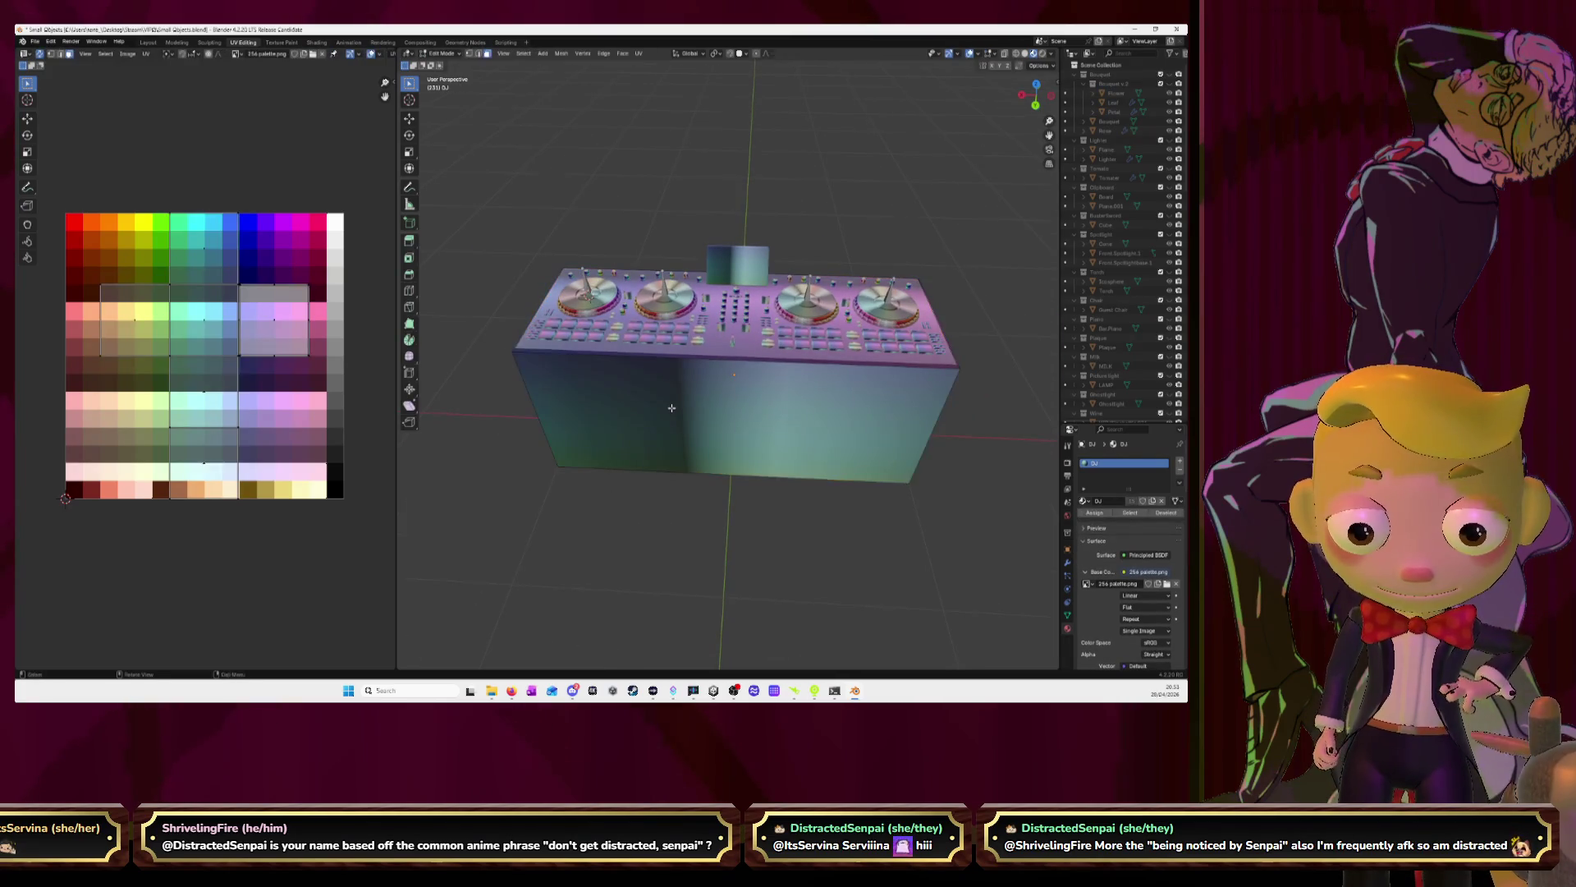
key("a")
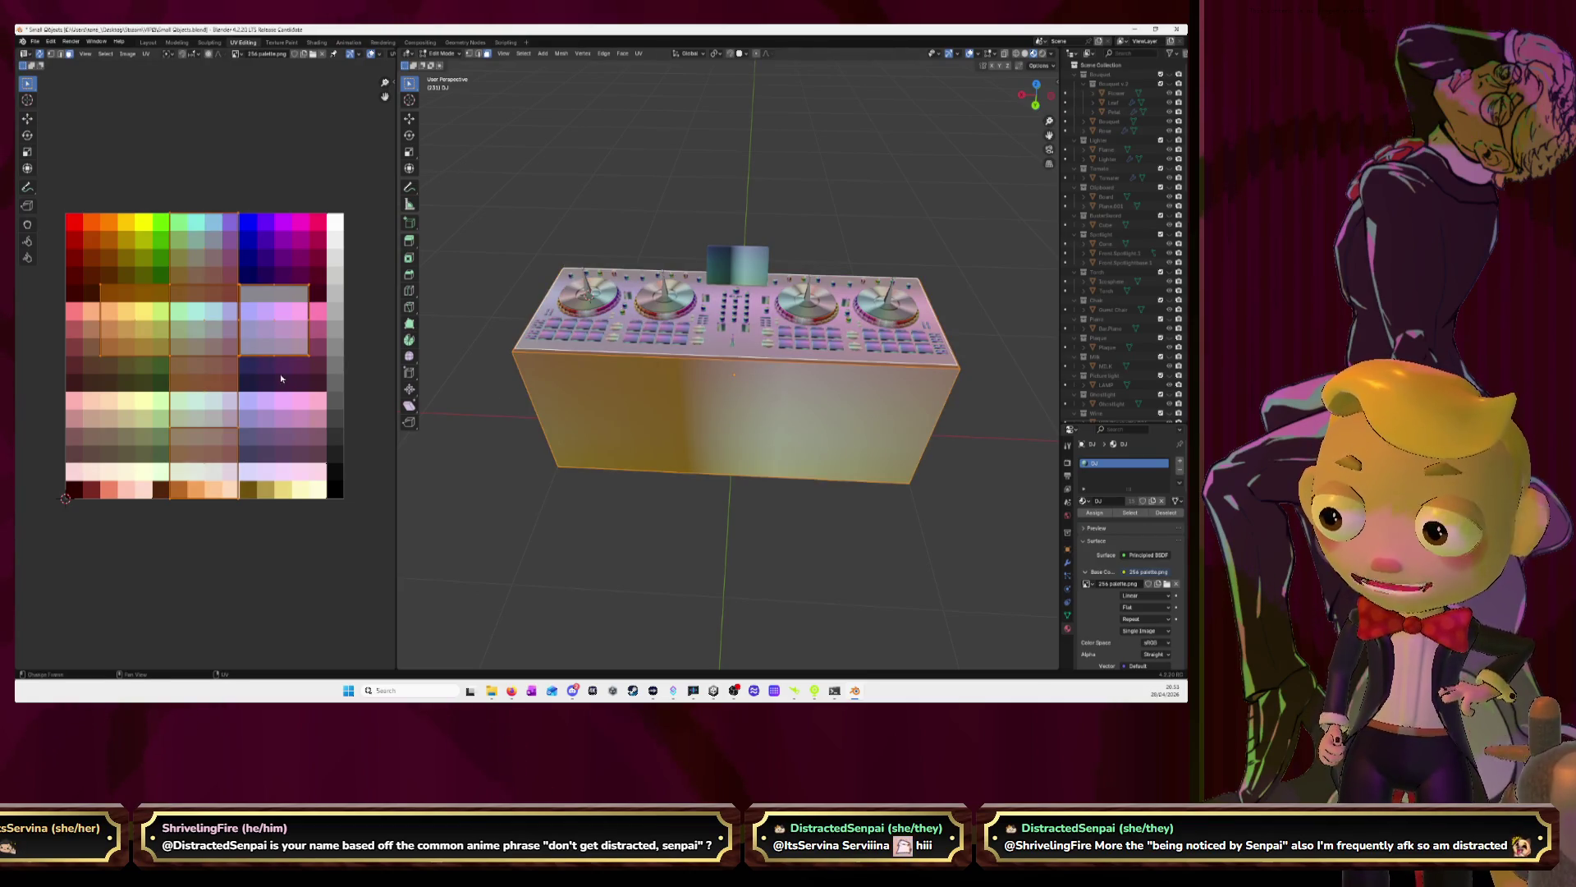
mouse_move(591, 410)
middle_mouse_down()
mouse_move(761, 379)
mouse_move(538, 419)
mouse_move(581, 454)
mouse_move(766, 408)
mouse_move(700, 420)
middle_mouse_up()
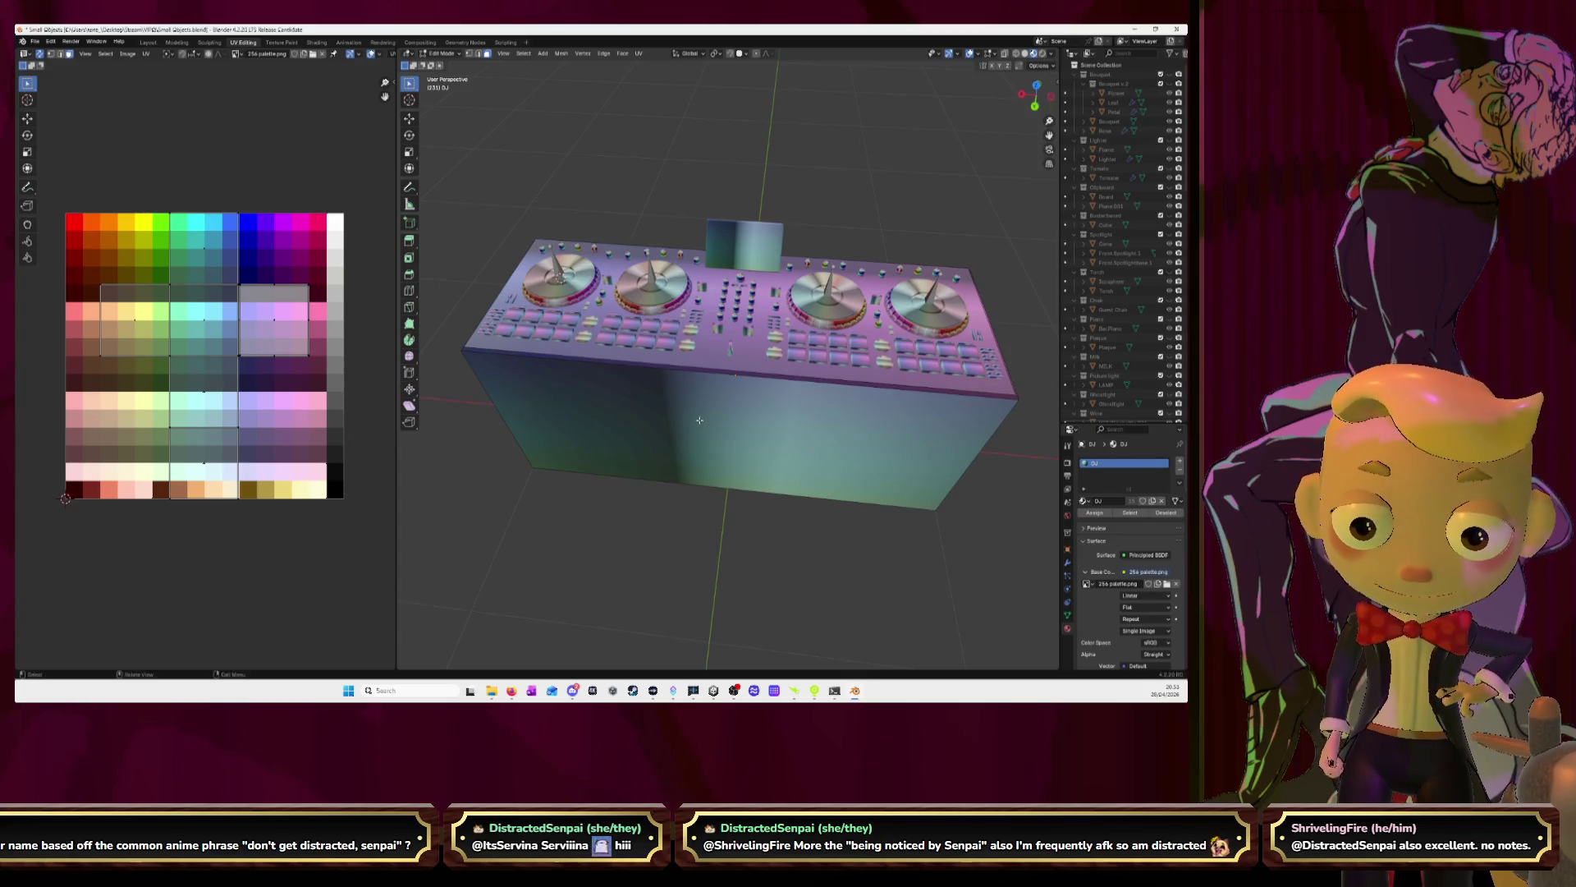
left_click(699, 419)
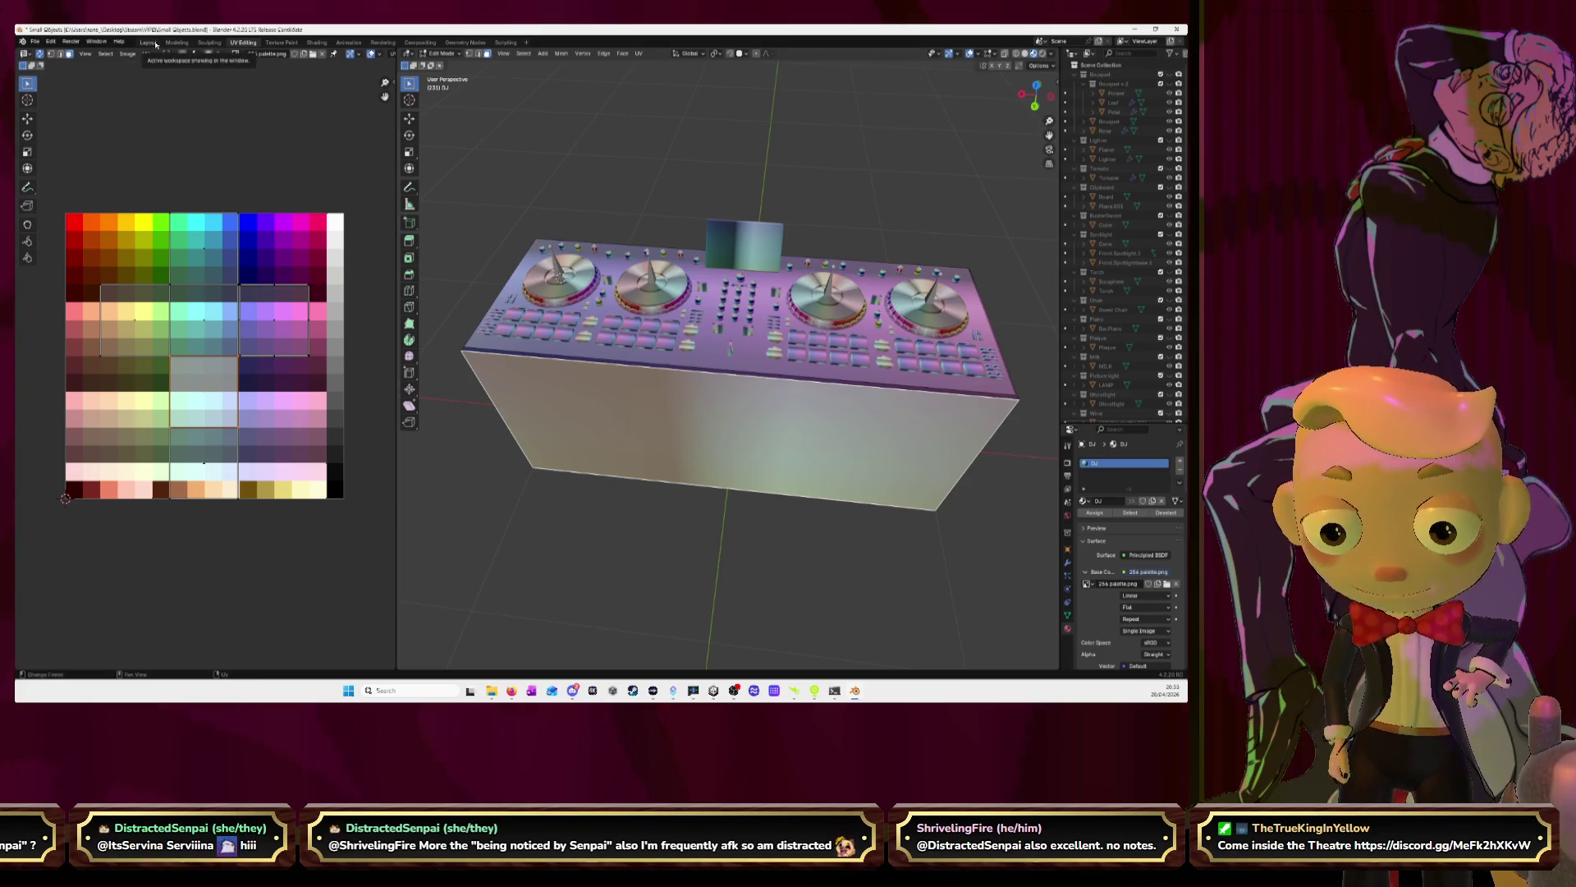
key("g")
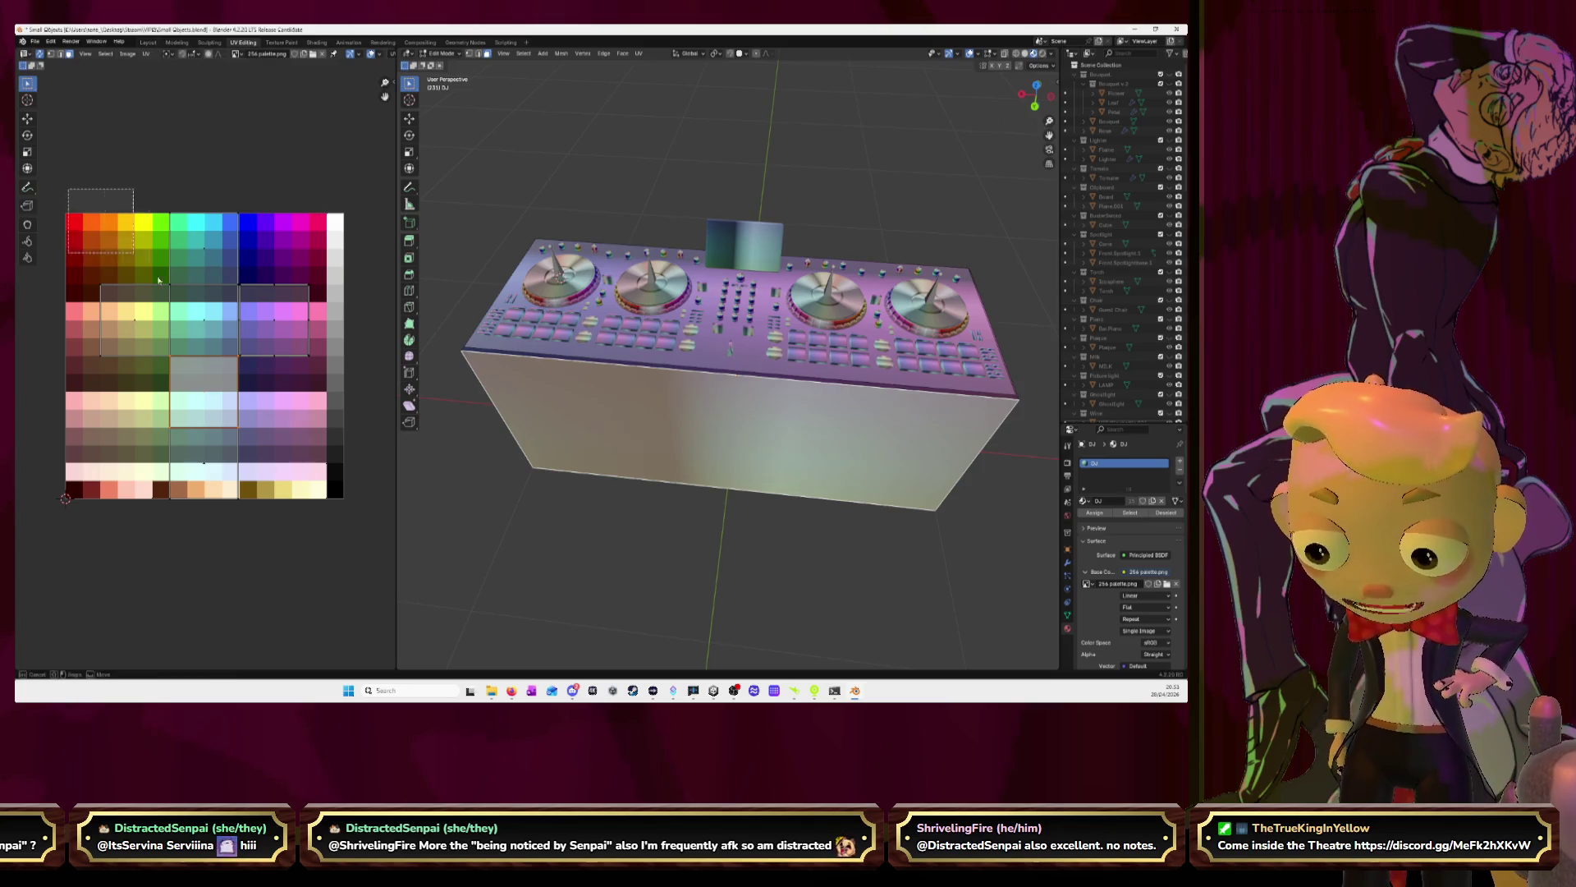
left_click(296, 457)
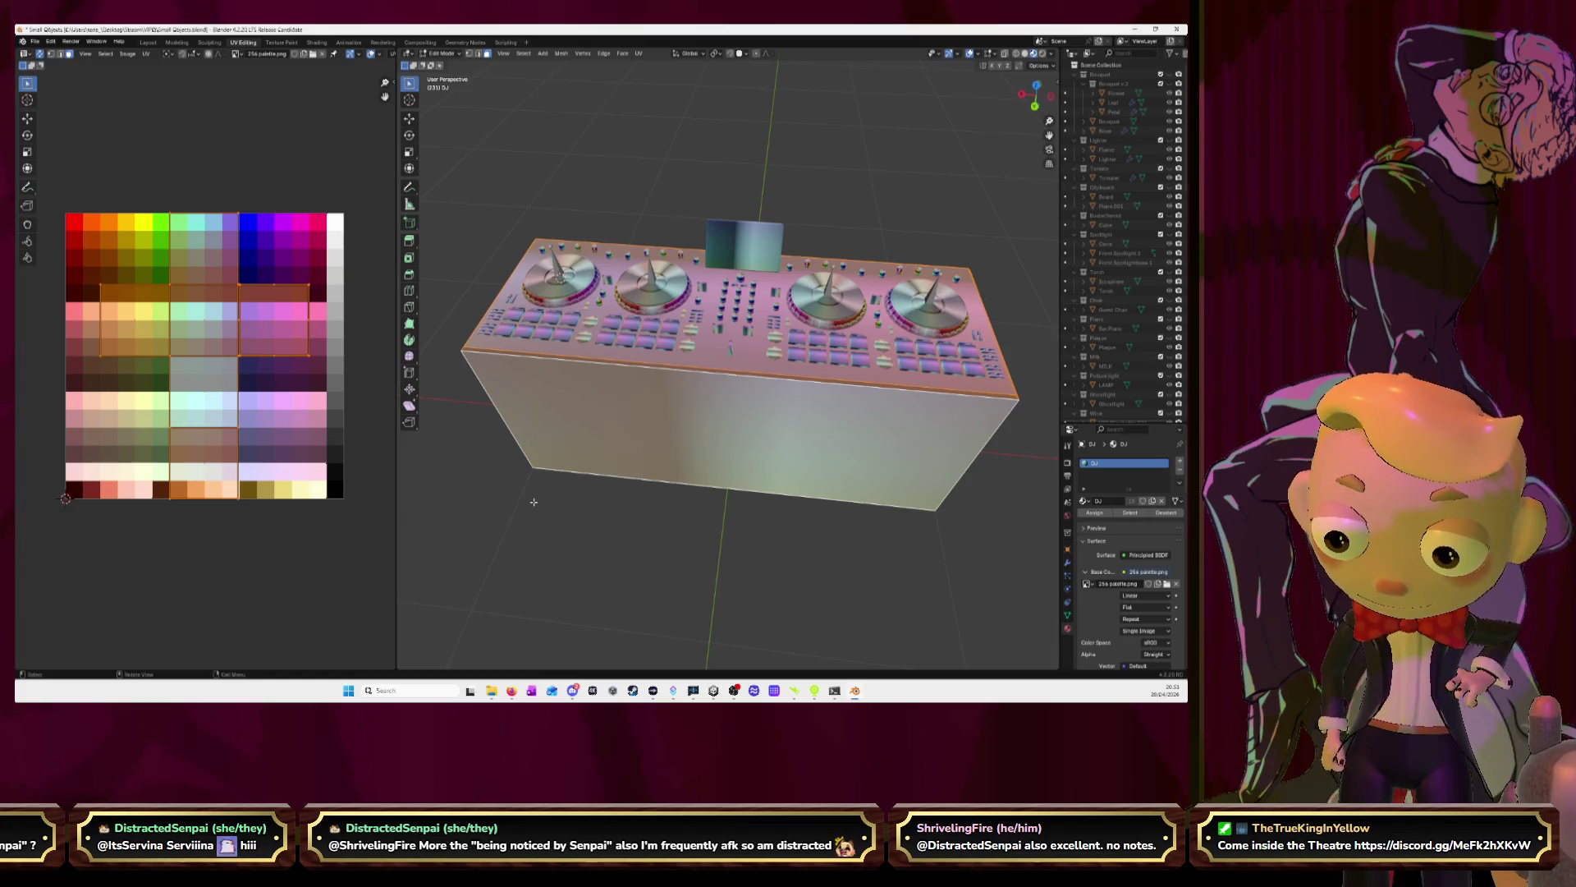
Re-unwrap the base box with Smart UV Project
key("u")
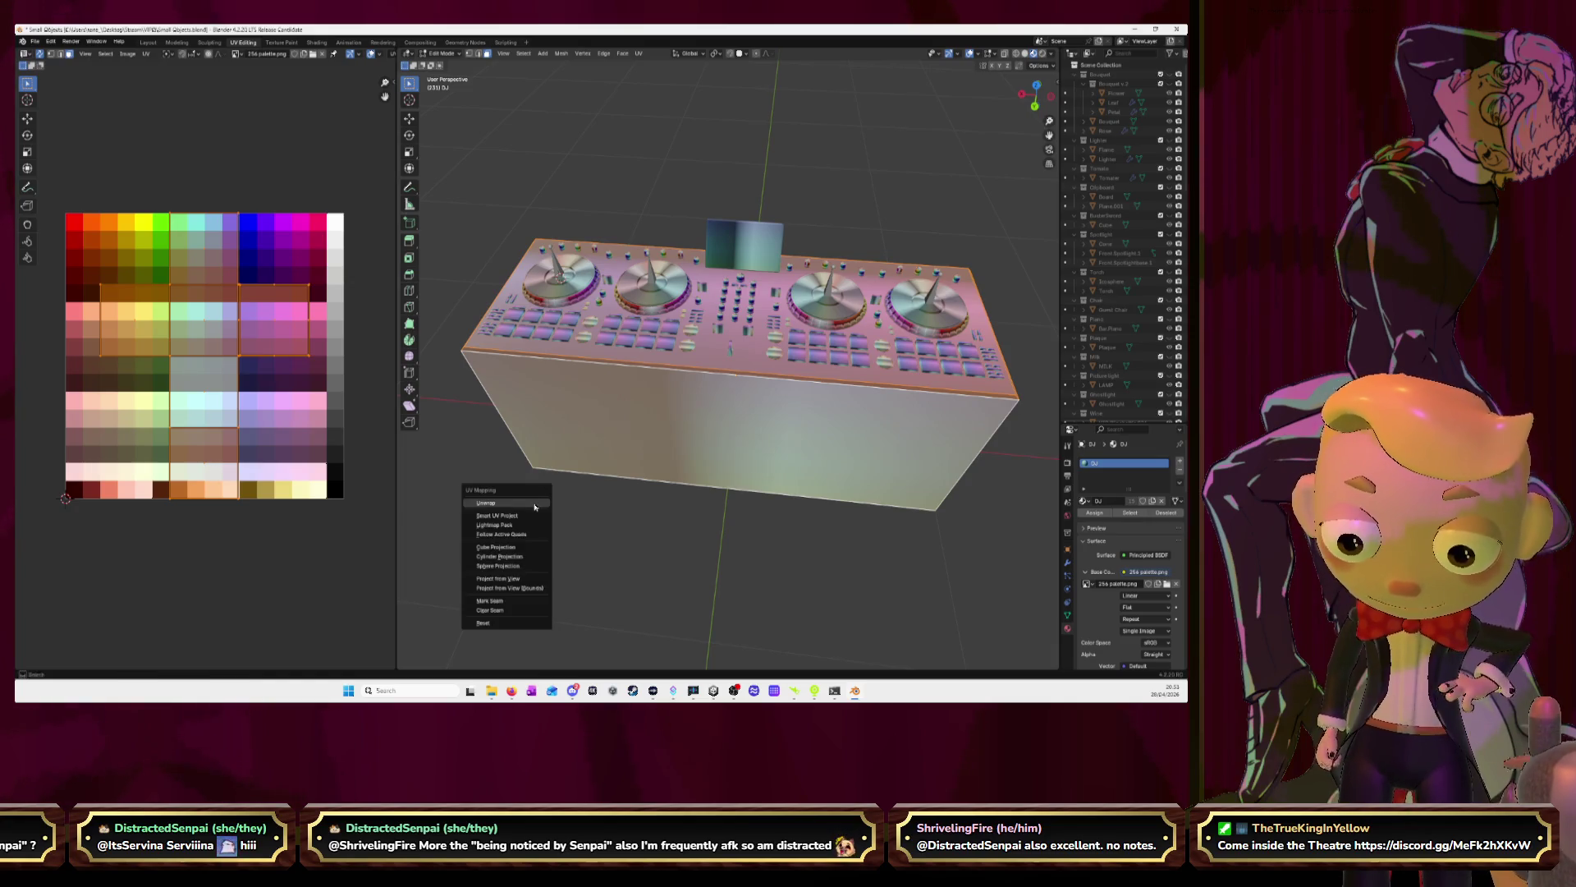
left_click(535, 516)
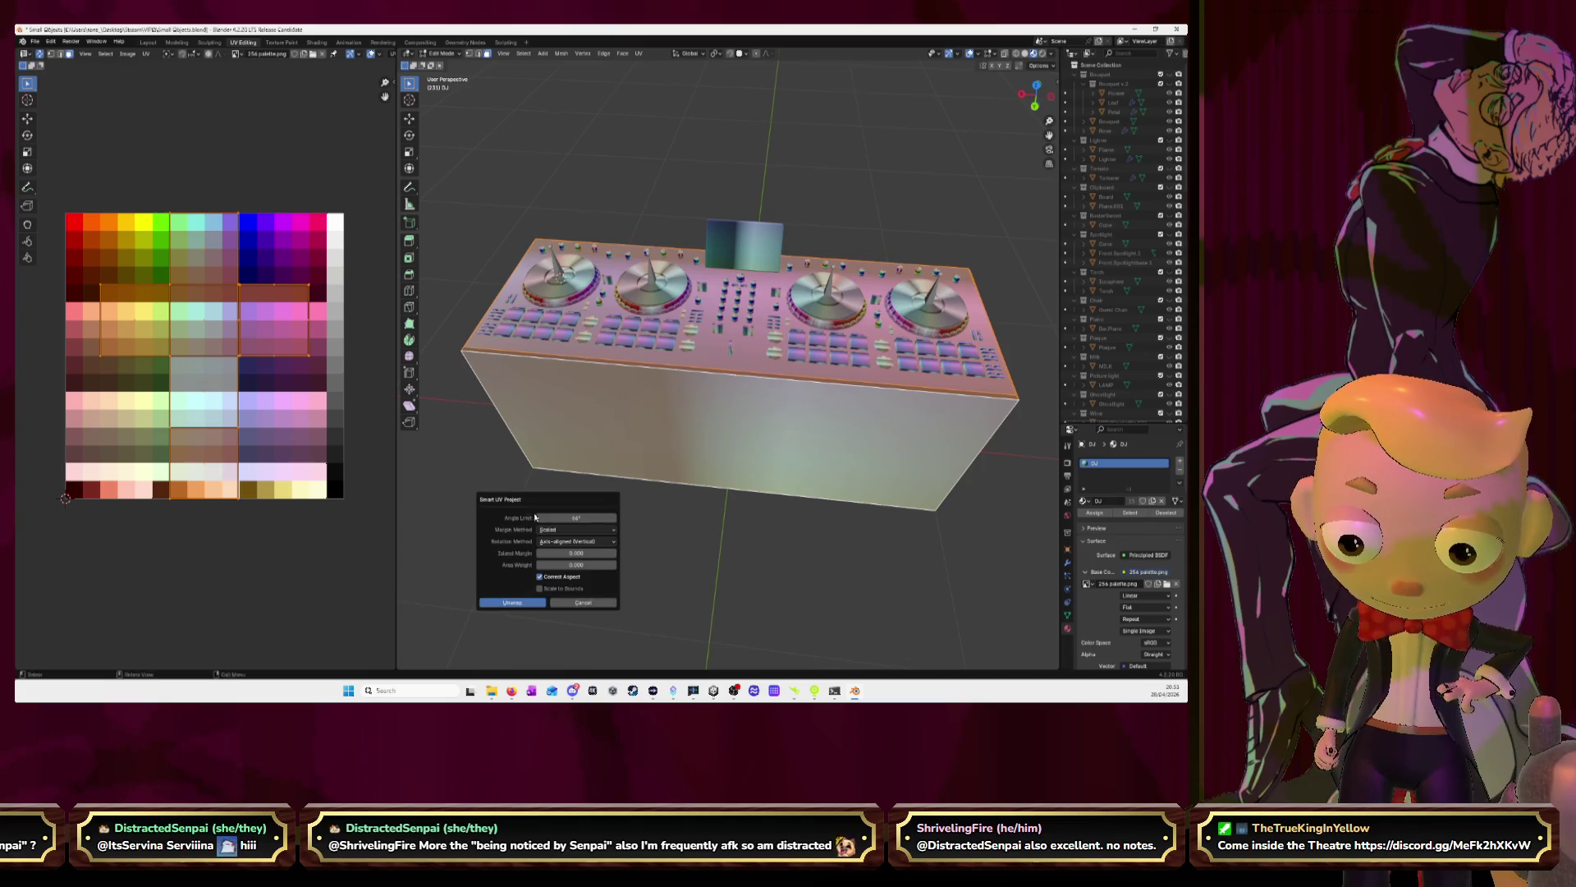
left_click(529, 605)
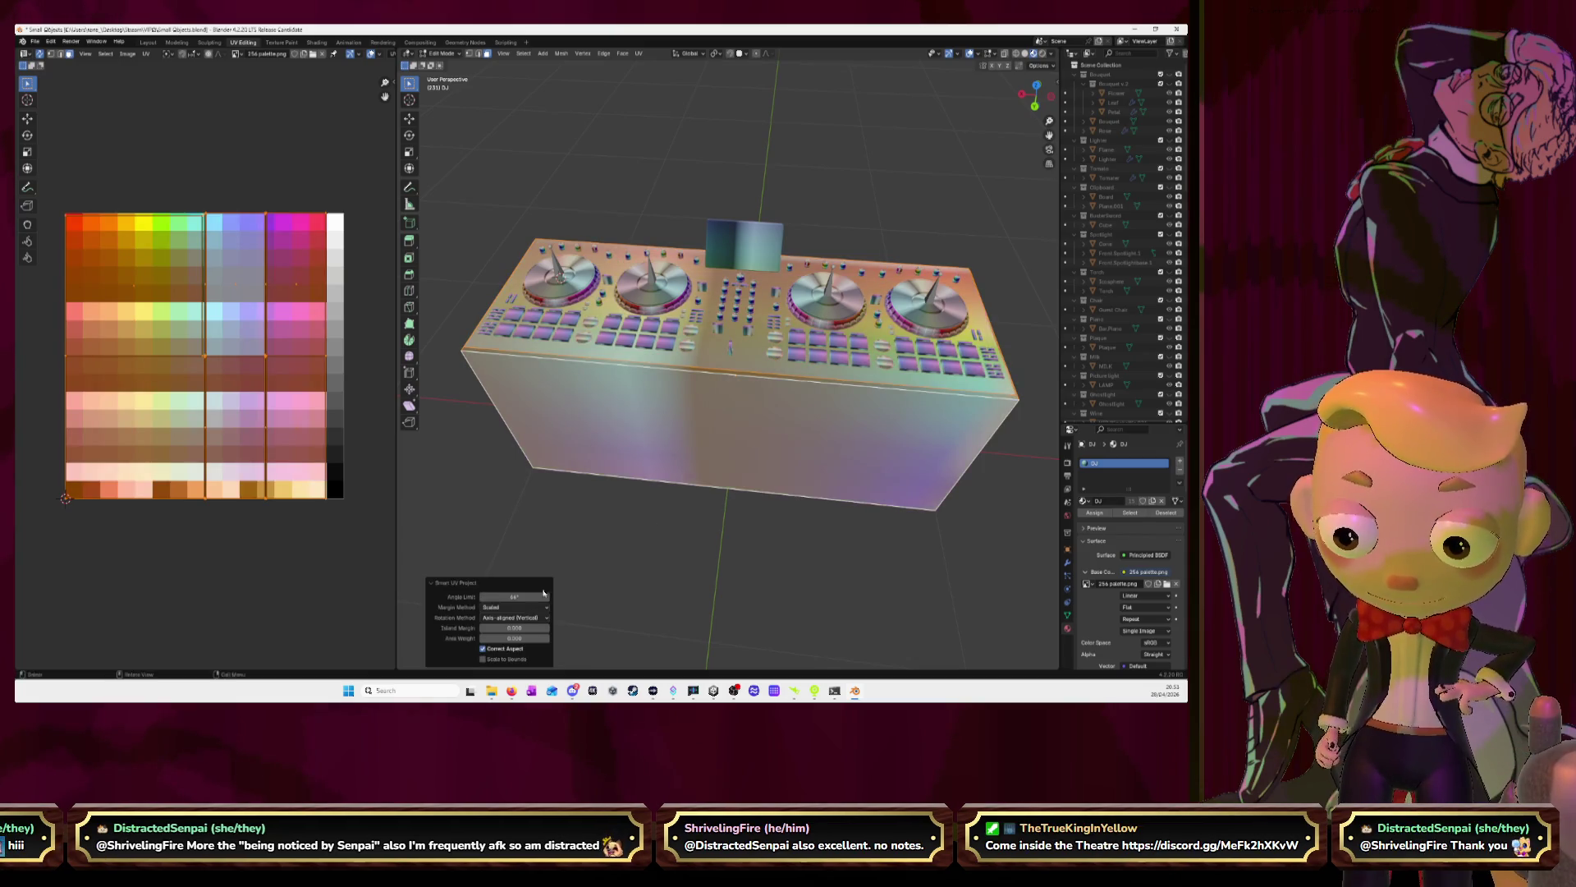
Shrink the box's UVs onto a pale swatch near the palette's bottom-right corner for flat colour
key("s")
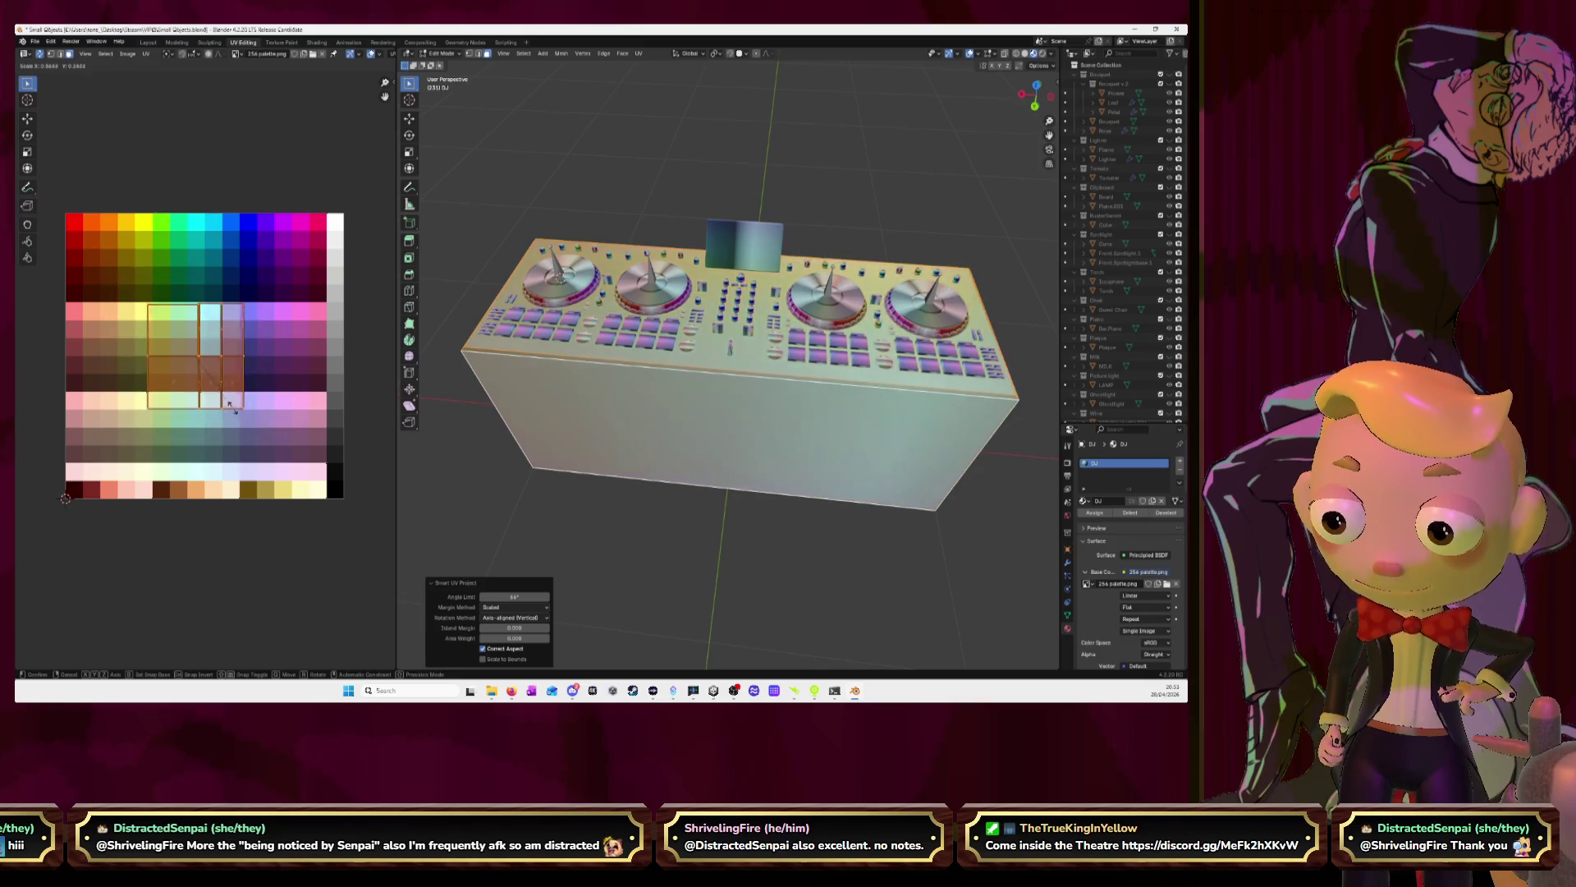
left_click(200, 366)
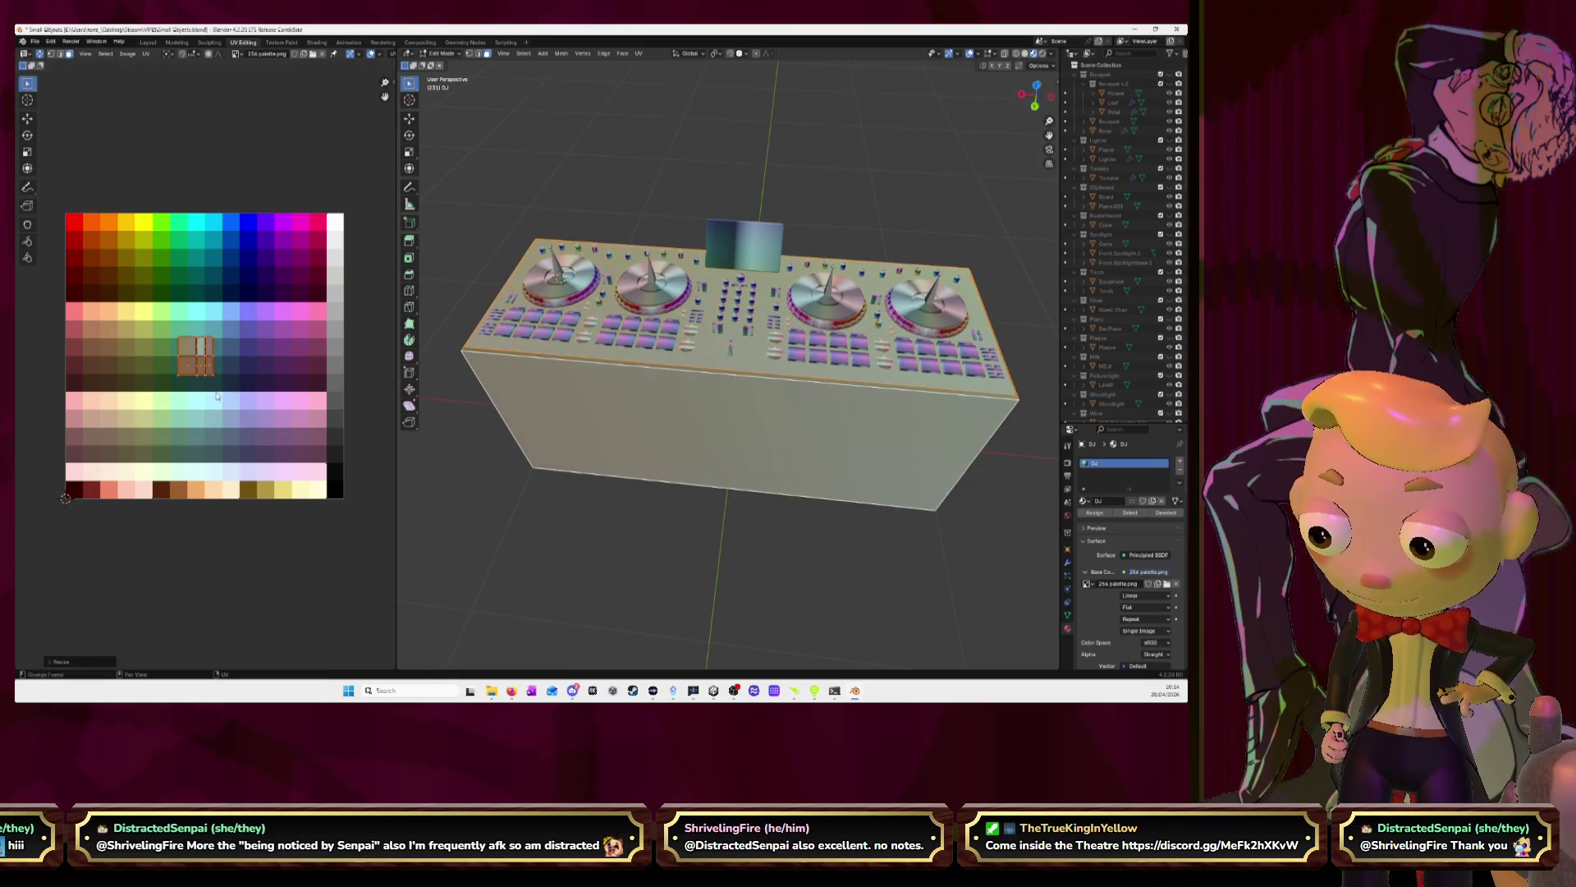
key("g")
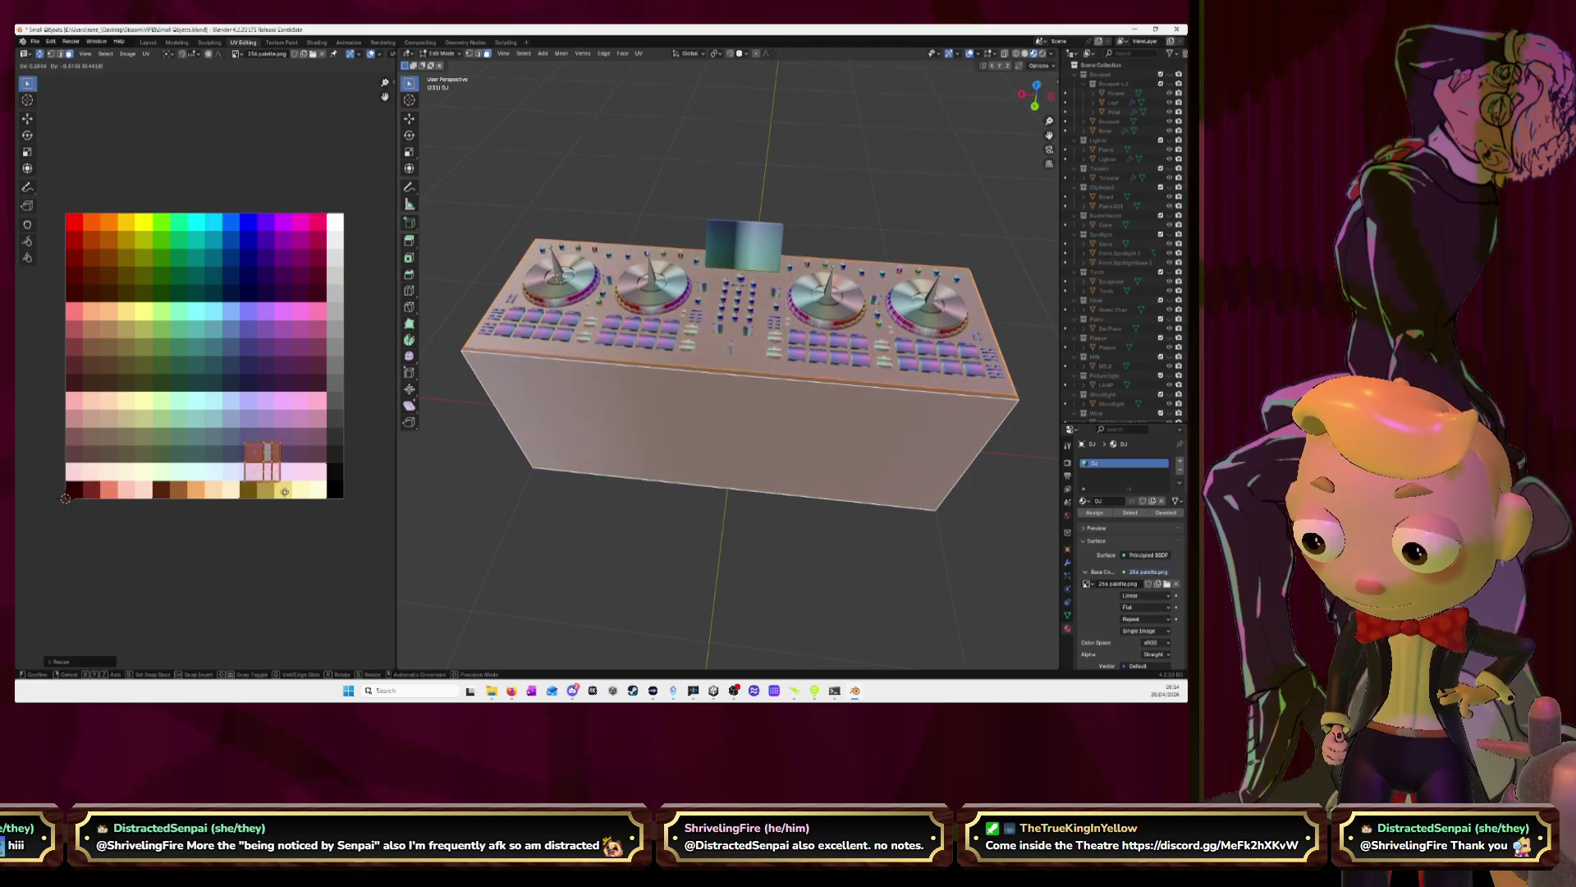
left_click(344, 508)
key("Tab")
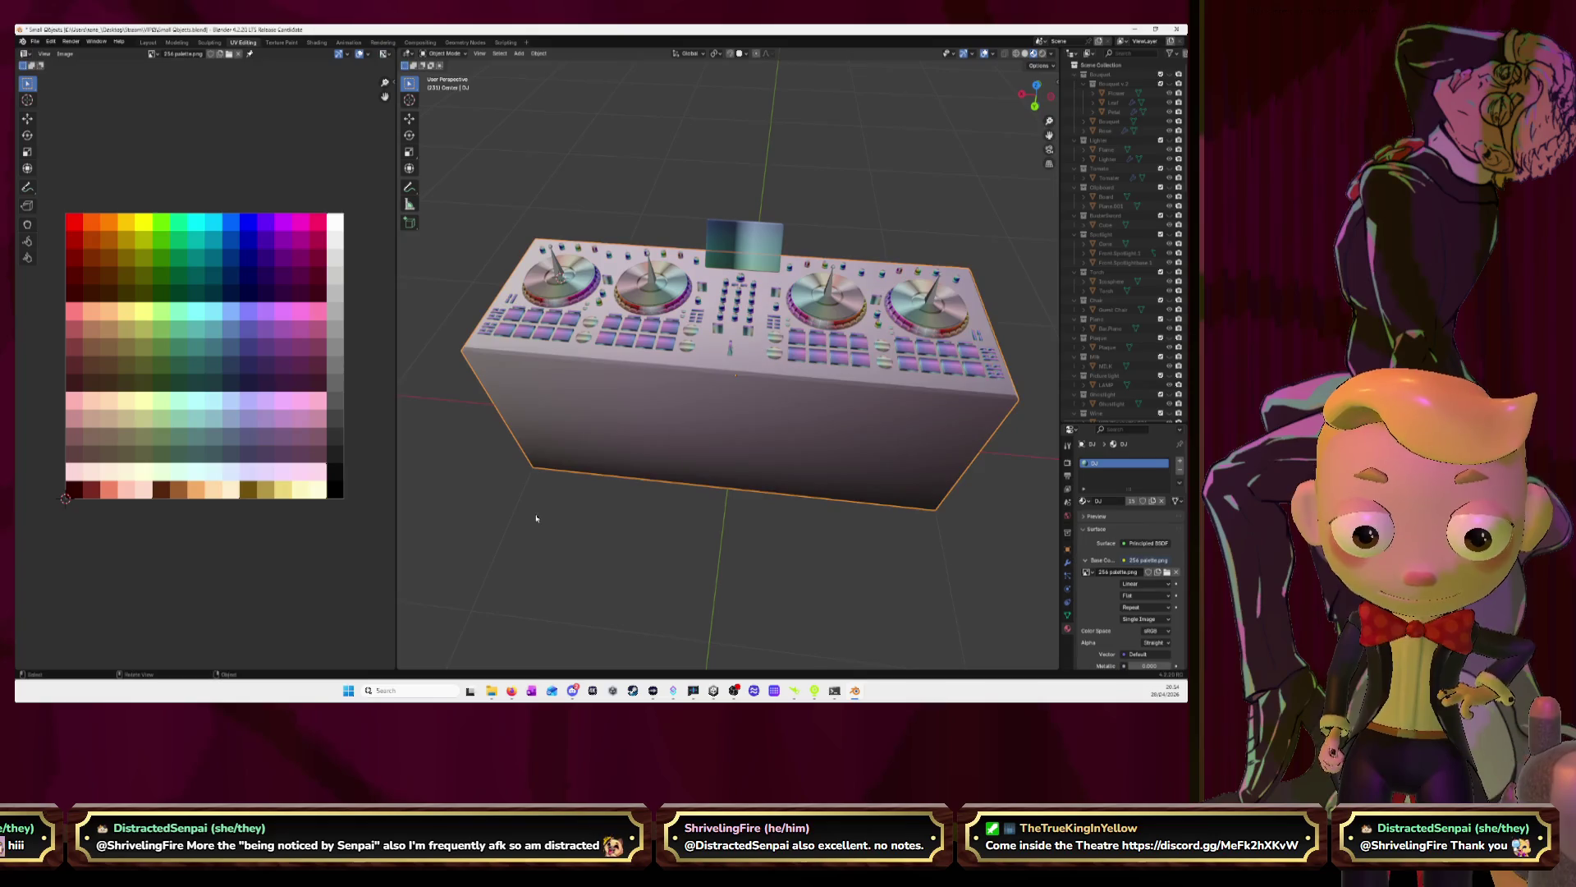
Orbit to a top-down view of the console and enter Edit Mode on the Dial pads and knobs
left_click(664, 450)
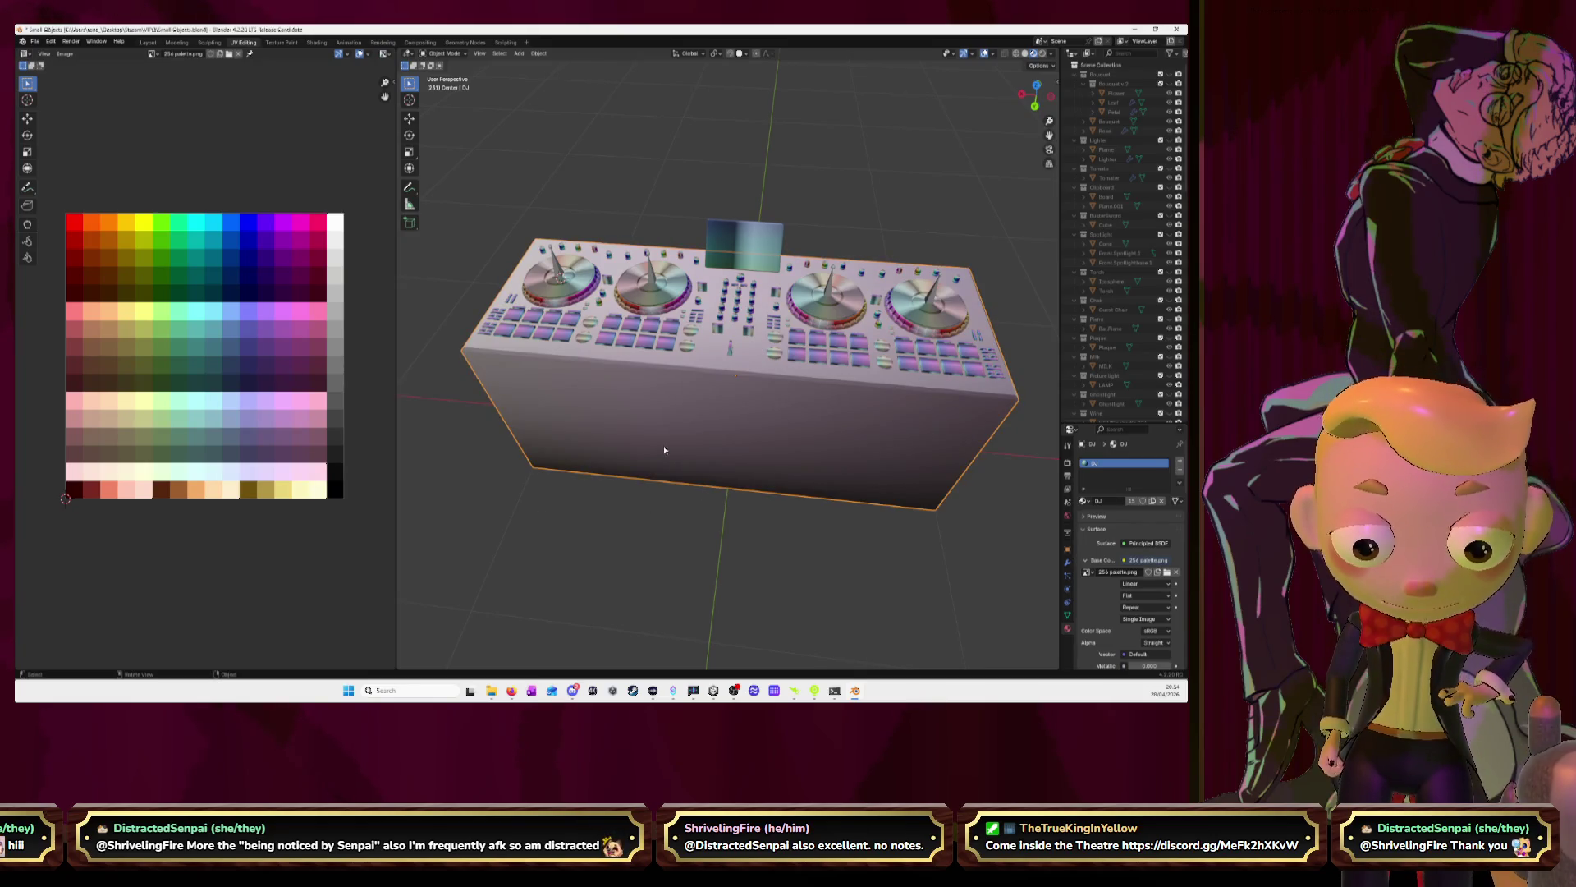
mouse_move(664, 450)
middle_mouse_down()
mouse_move(623, 454)
mouse_move(746, 417)
mouse_move(707, 402)
mouse_move(622, 493)
mouse_move(674, 430)
mouse_move(637, 445)
middle_mouse_up()
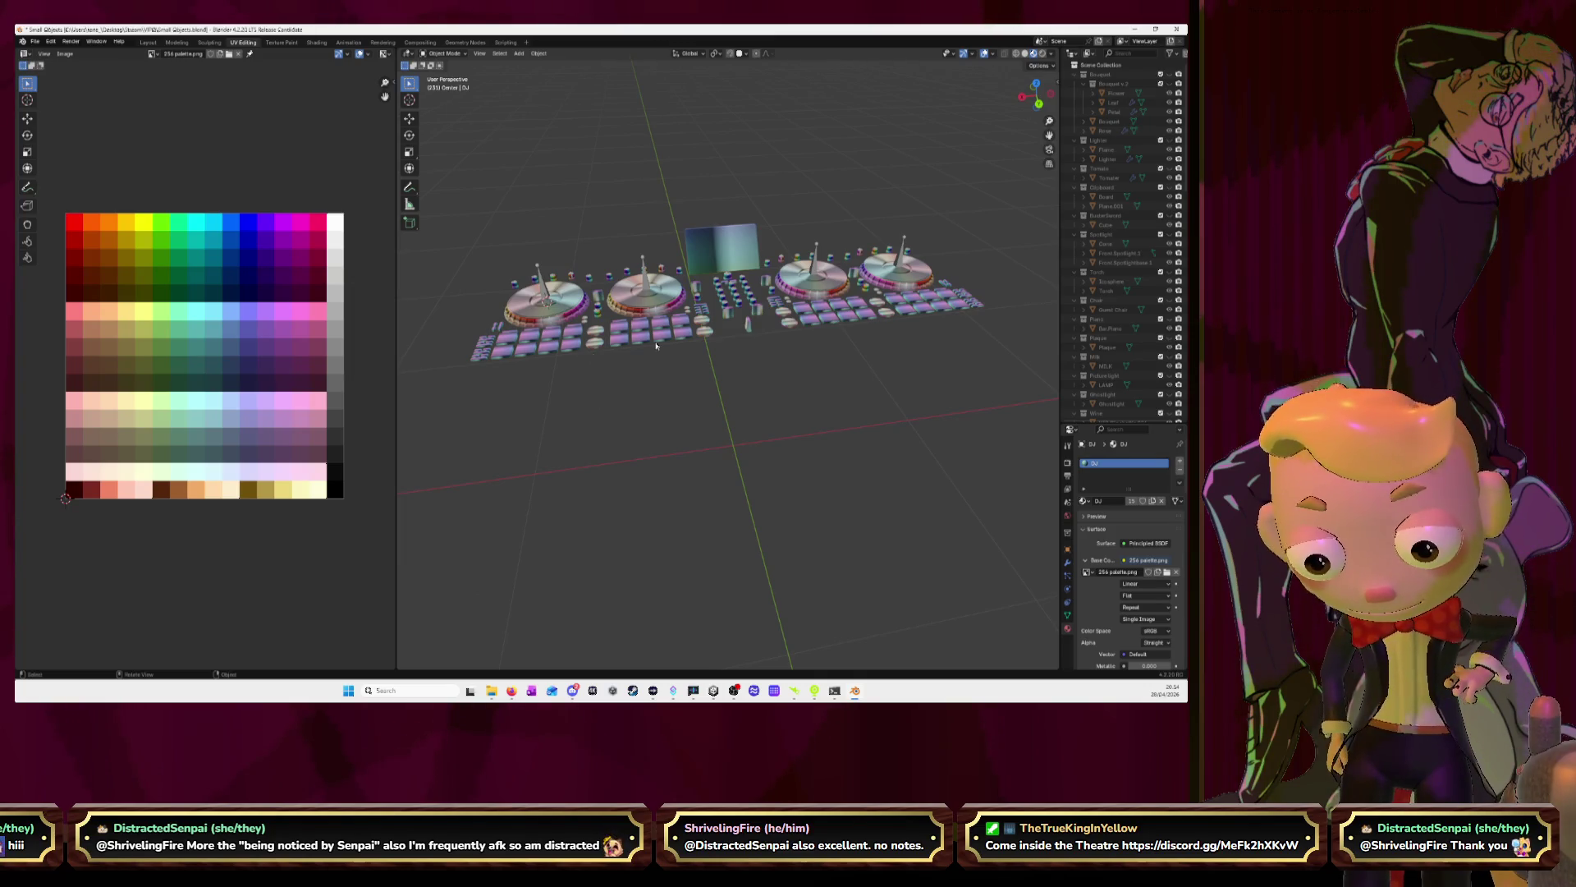
middle_click_drag(632, 277, 616, 319)
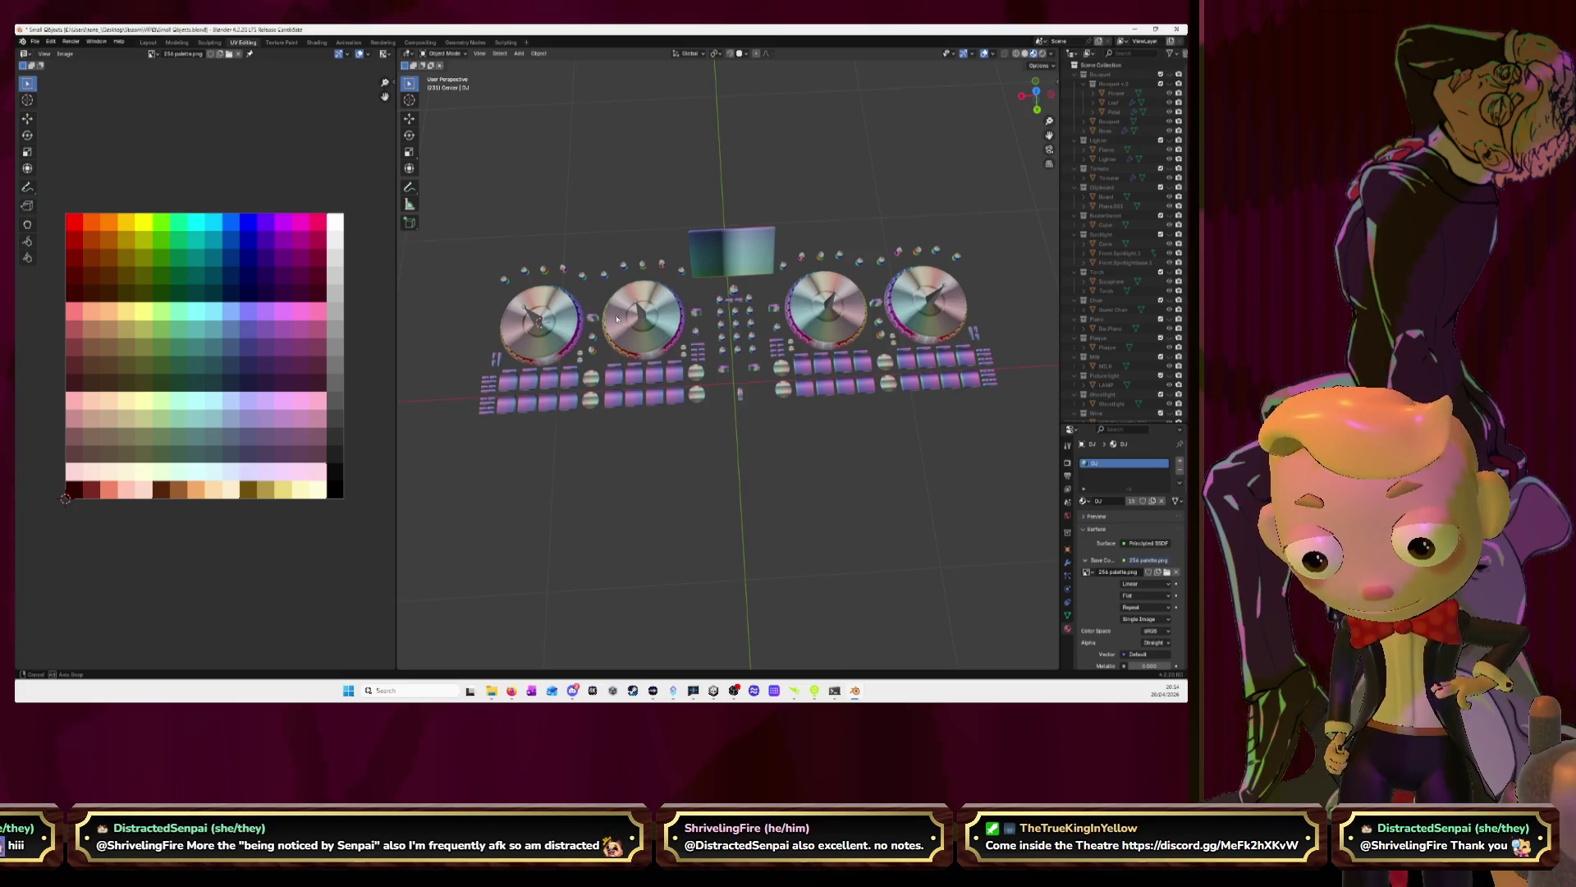
middle_click(616, 318)
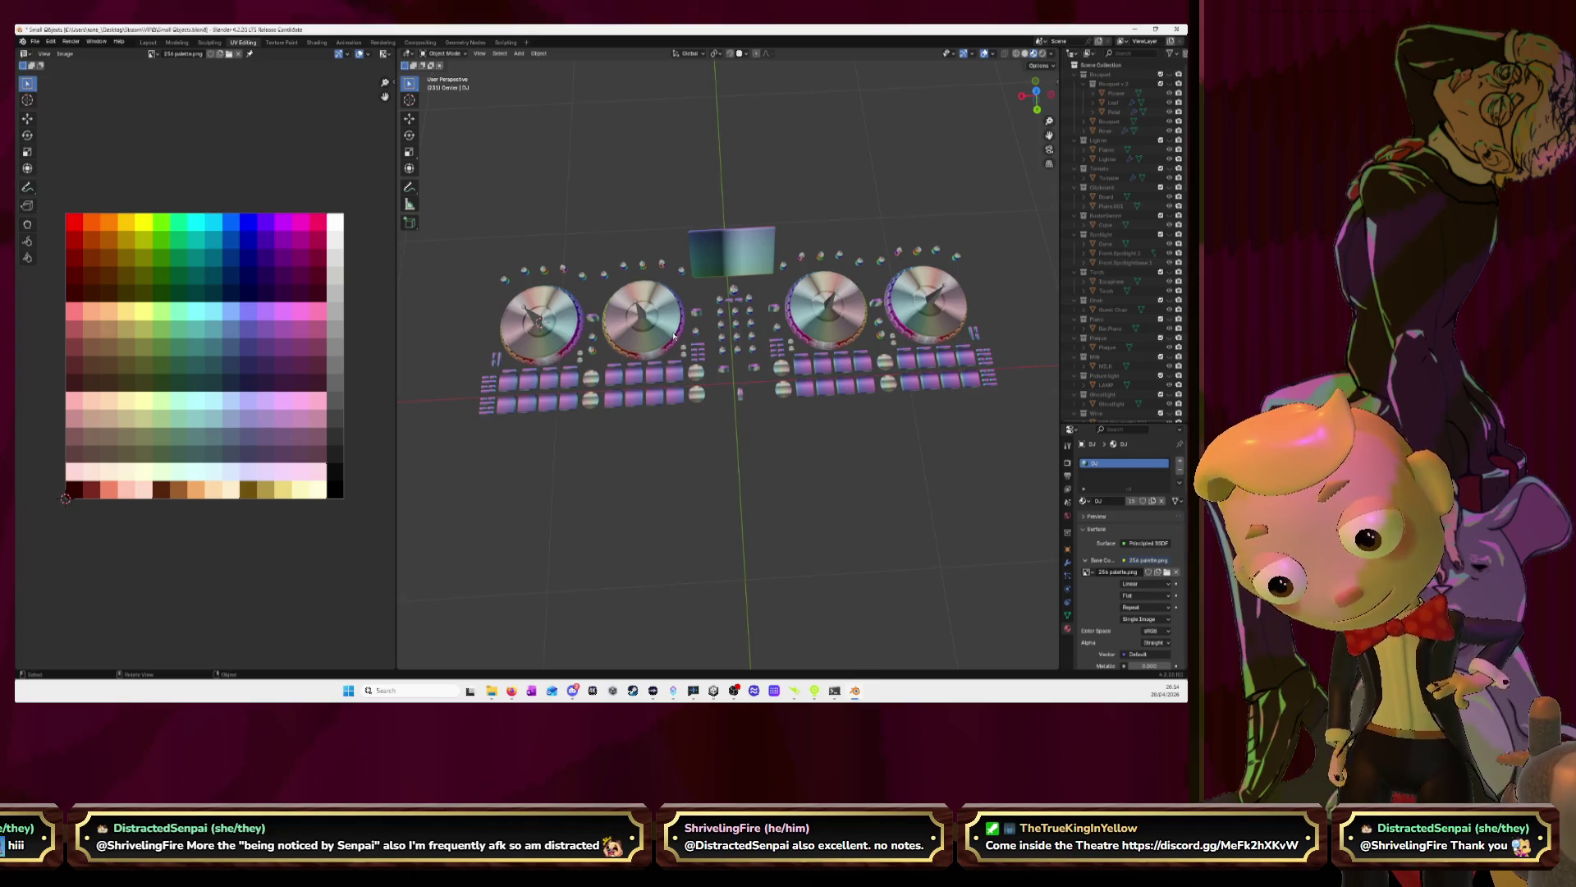
left_click(973, 384)
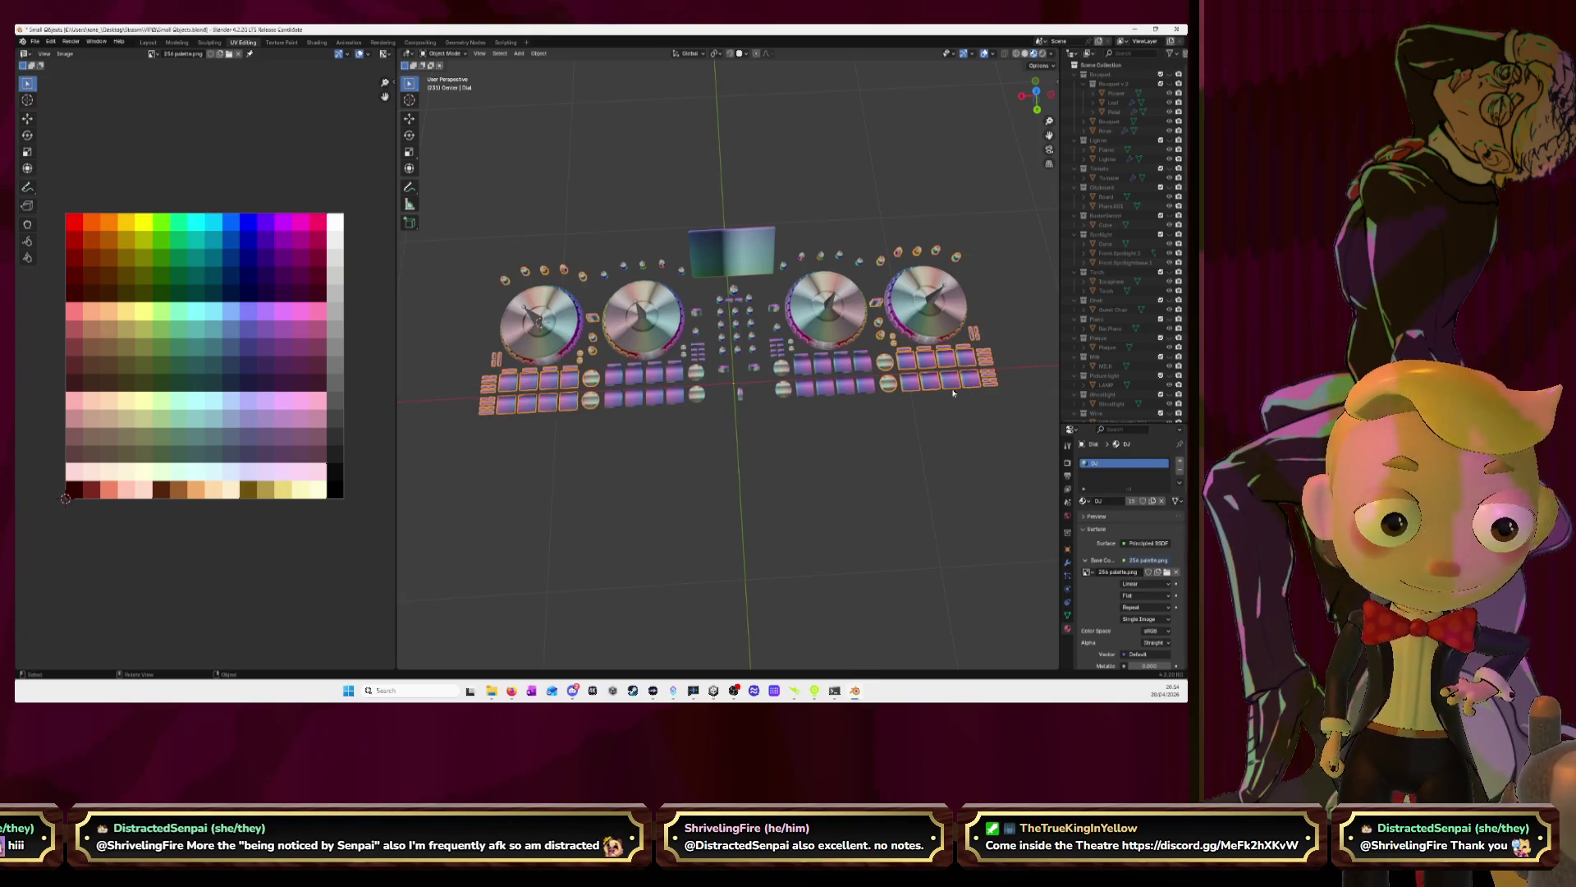
key("Tab")
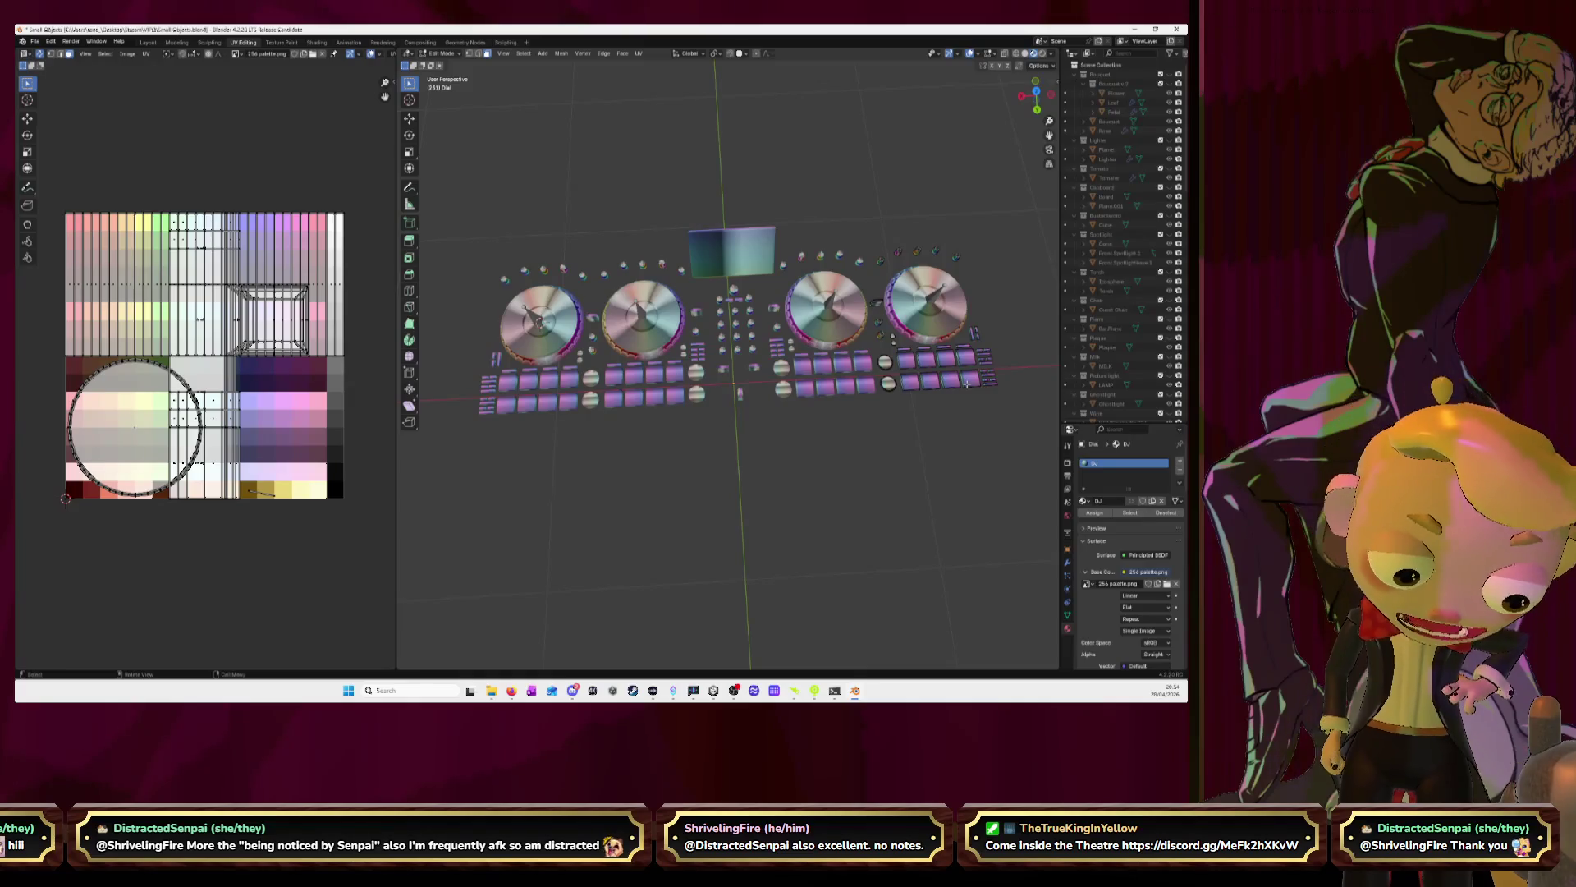
Select the linked keypad pads on the right deck with L
key("l")
key("l")
key("l")
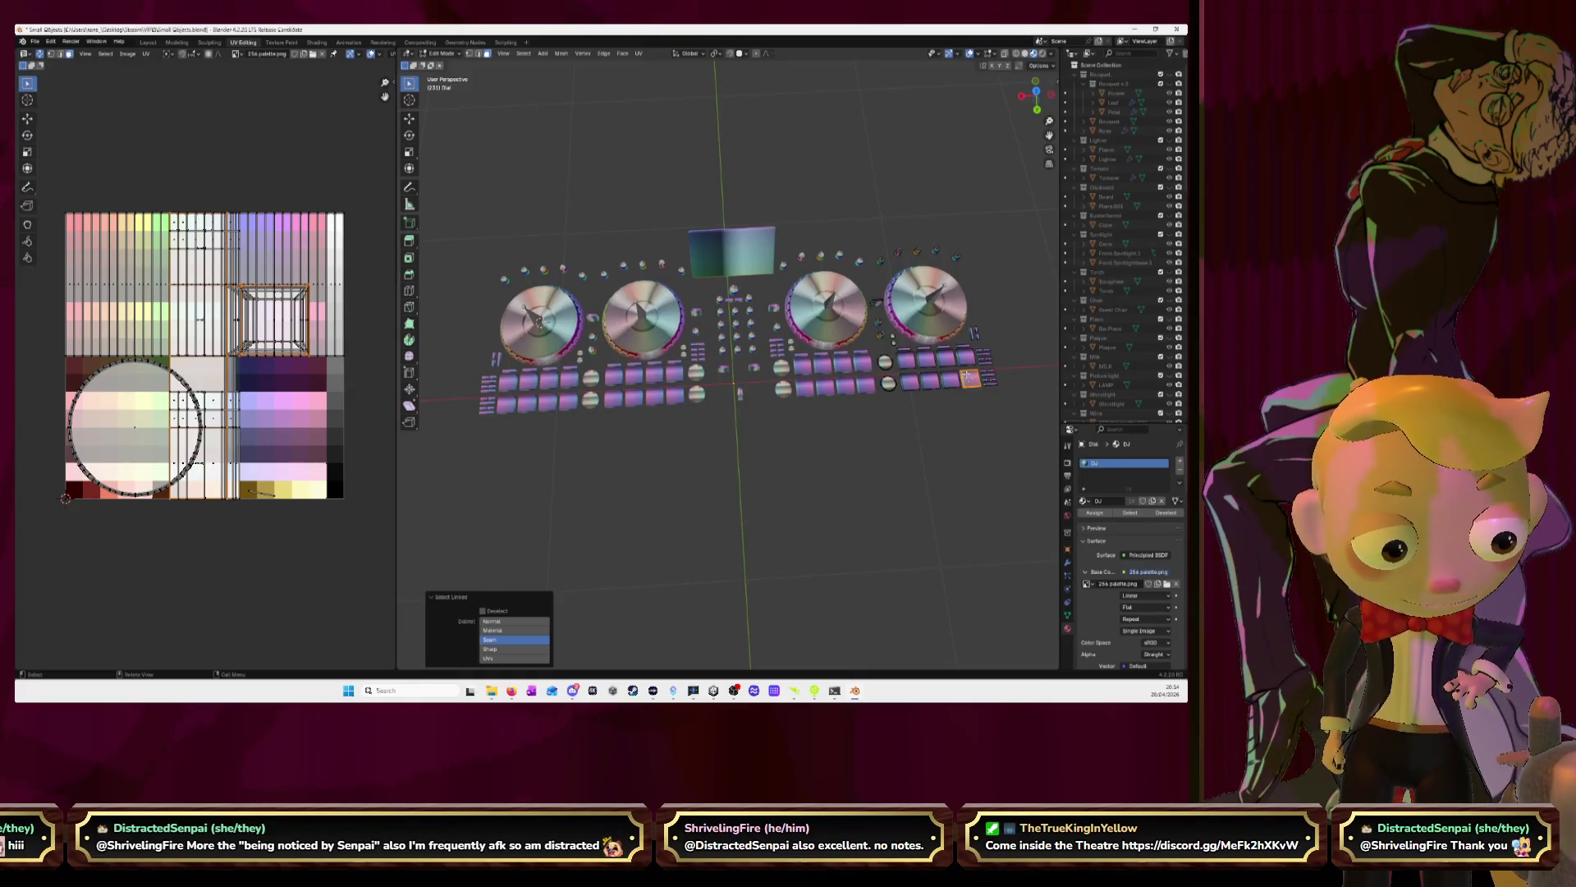
key("l")
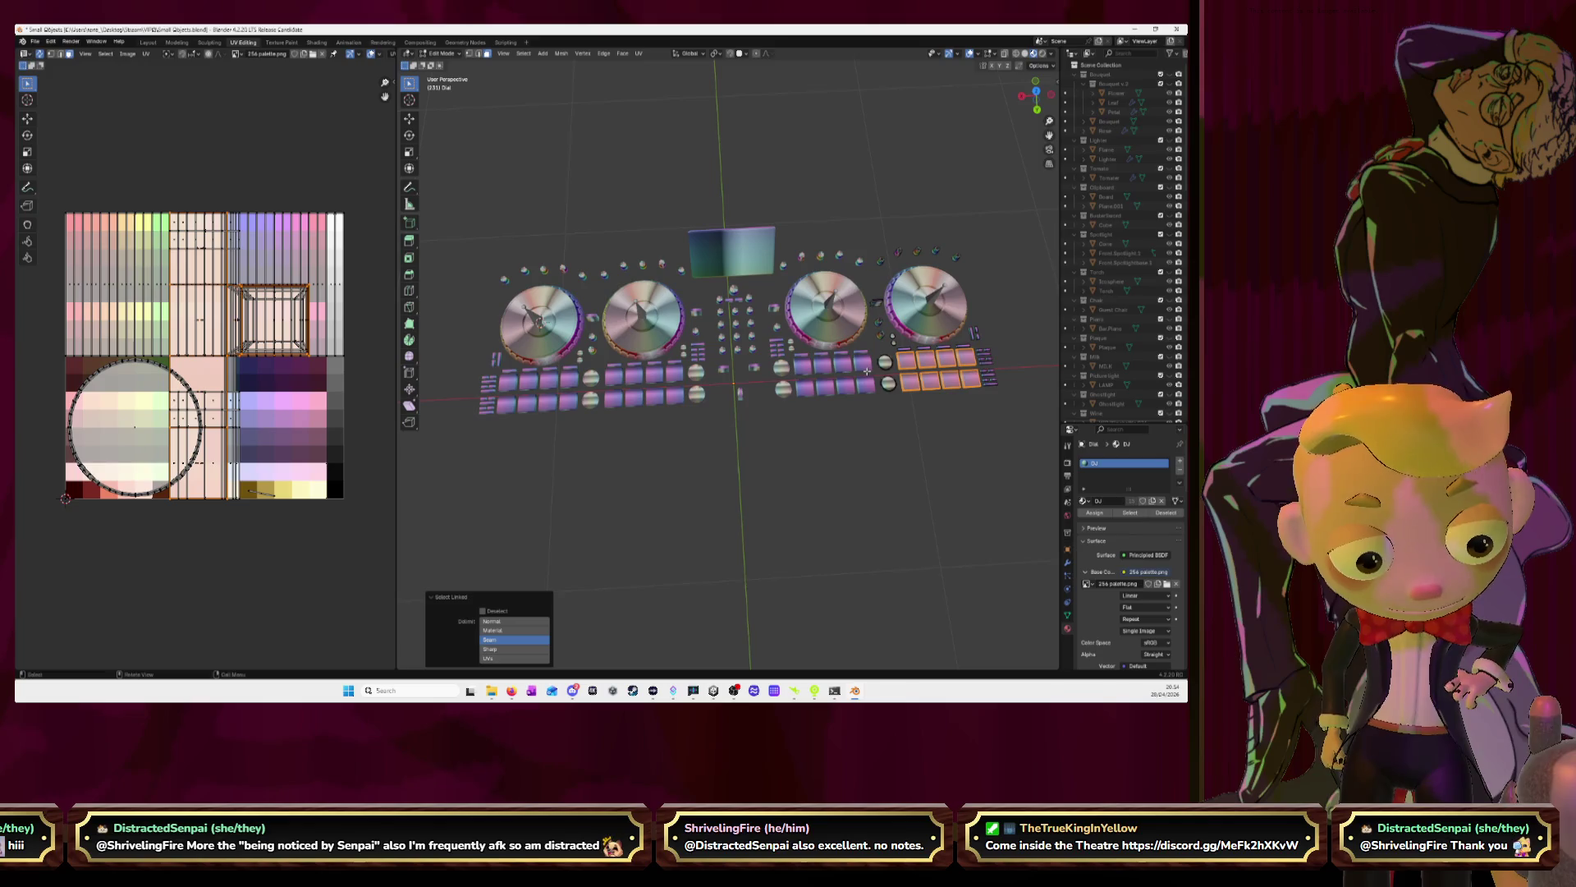
key("Tab")
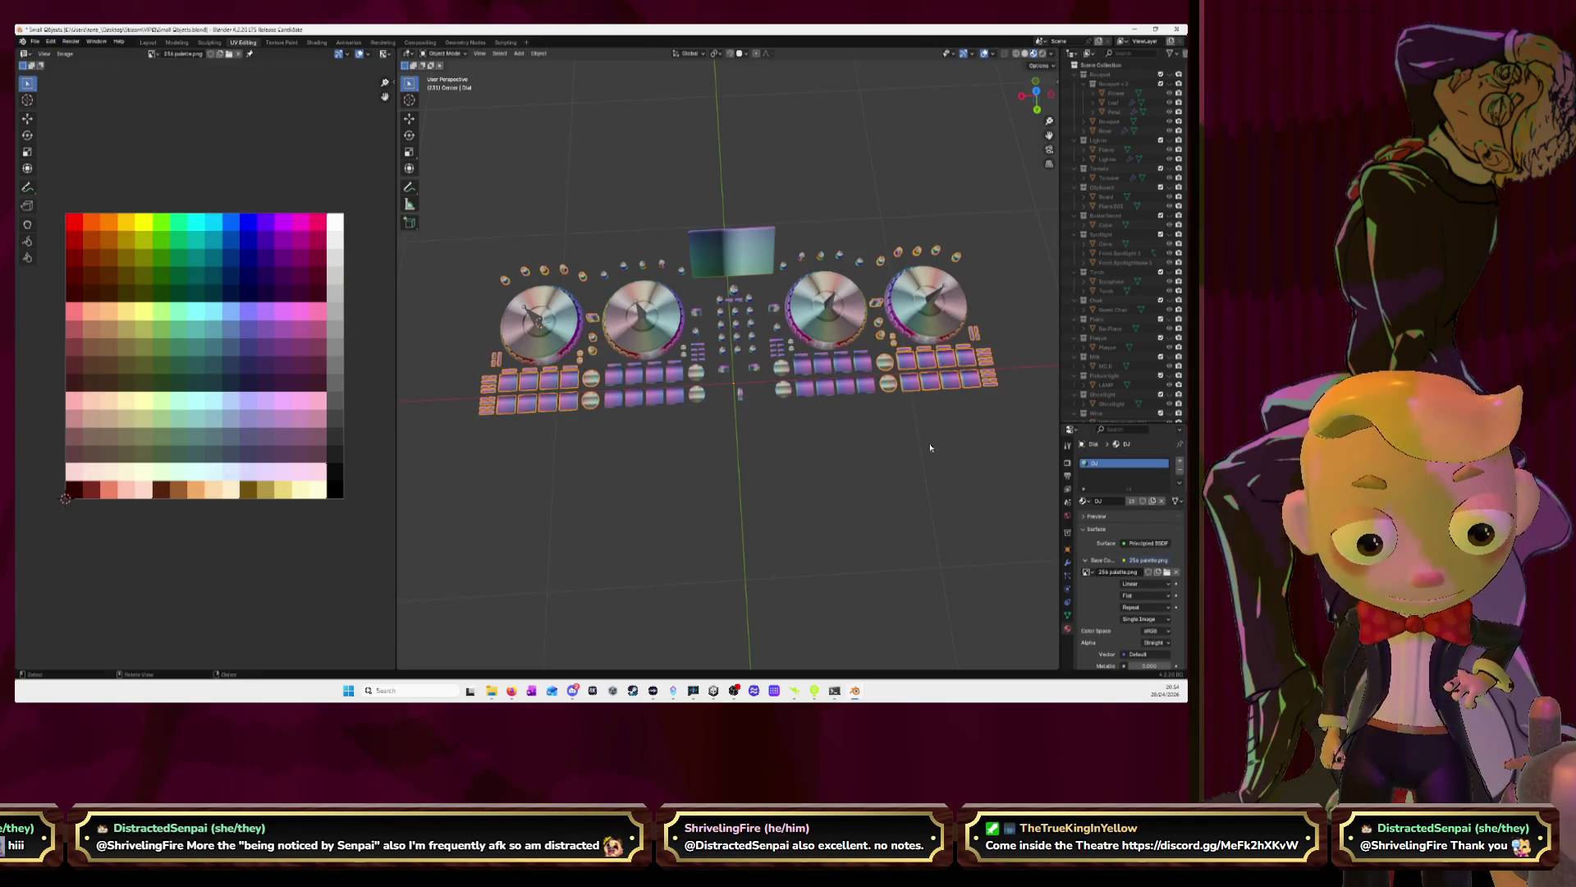
On the Dial object, select the linked middle pad faces in Edit Mode
left_click(859, 383)
left_click(918, 383)
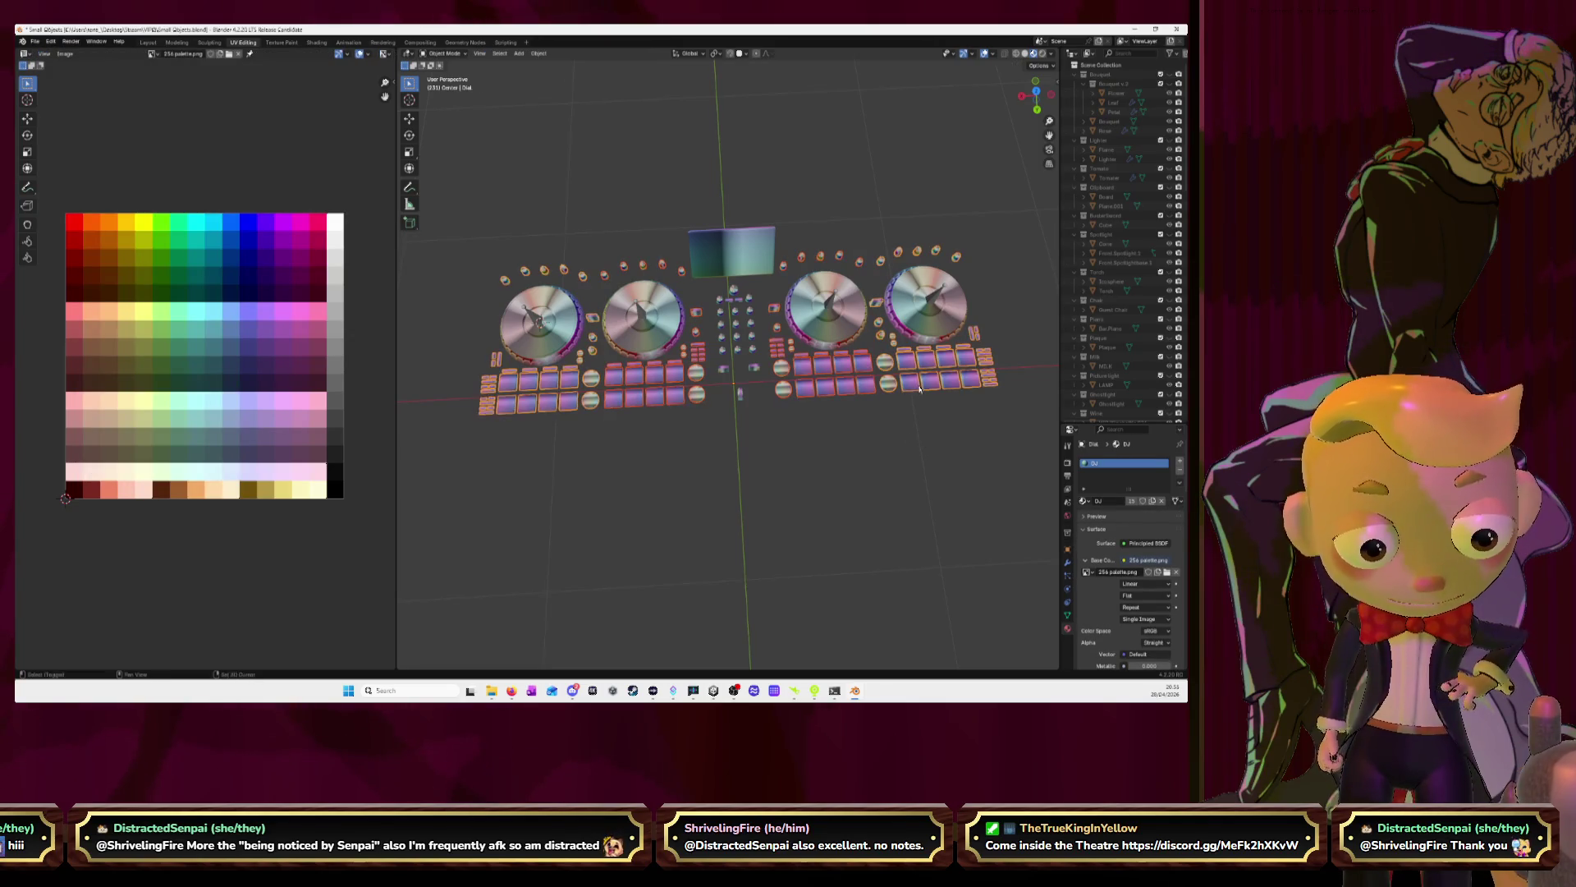
key("Tab")
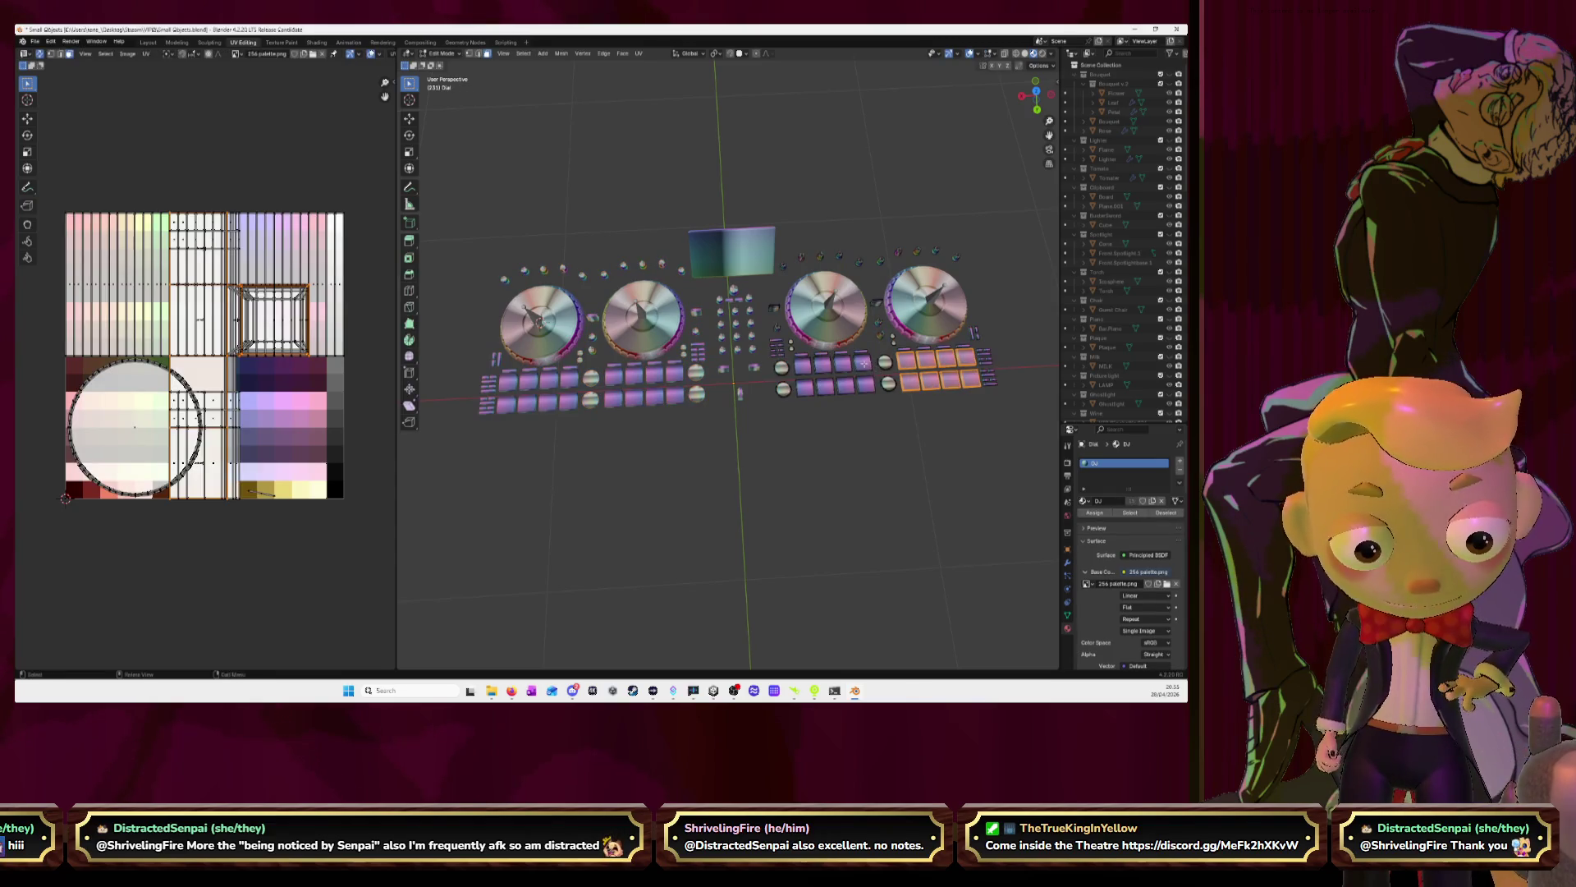
key("ctrl+l")
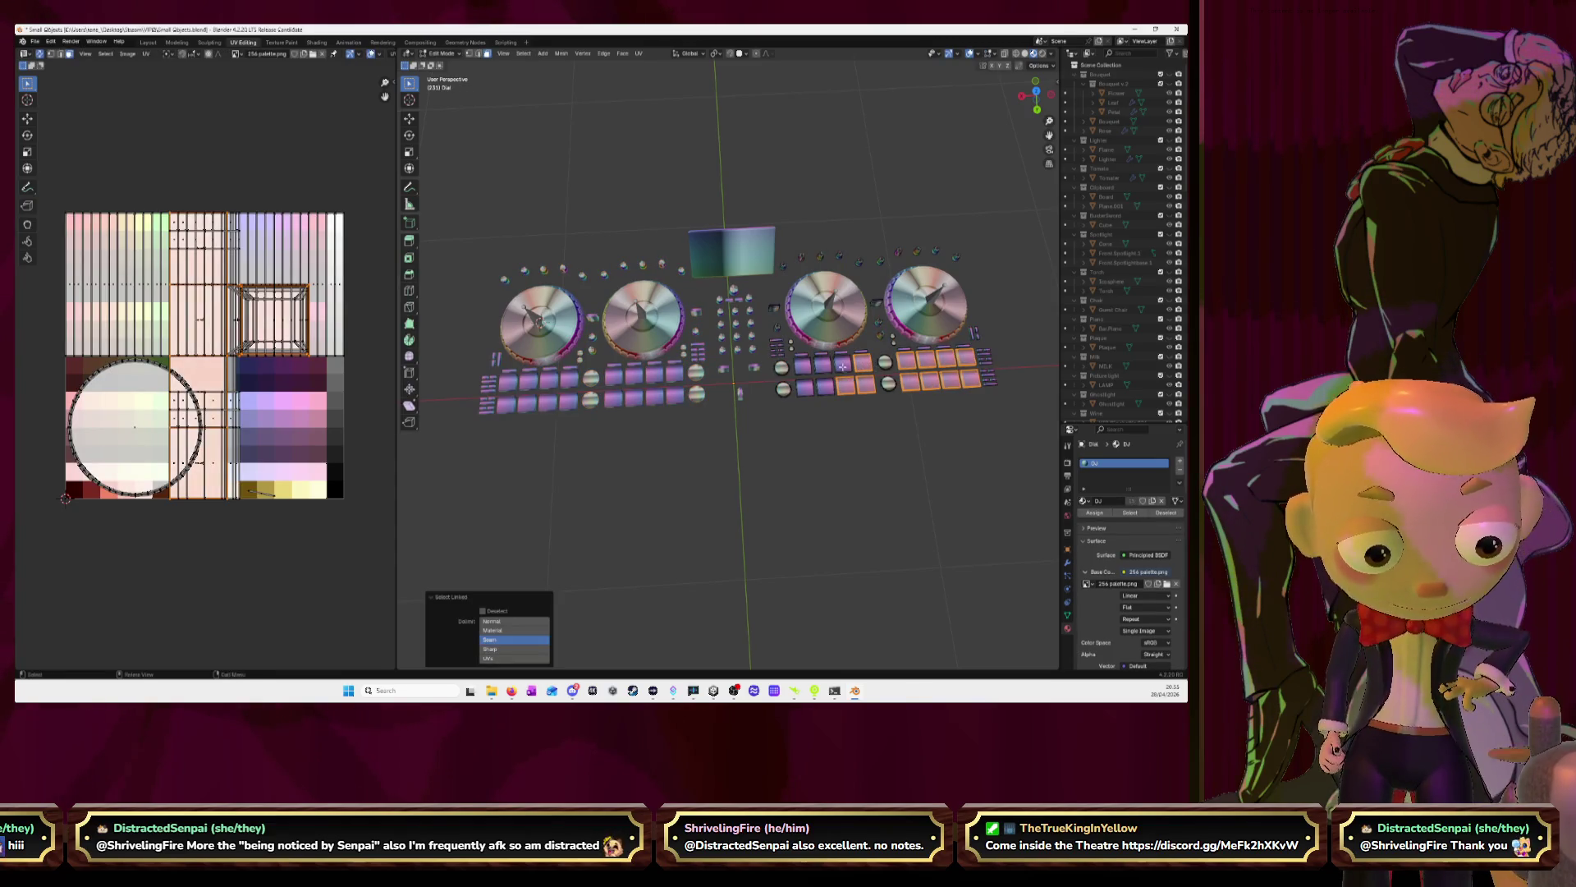
key("l")
key("l")
key("l")
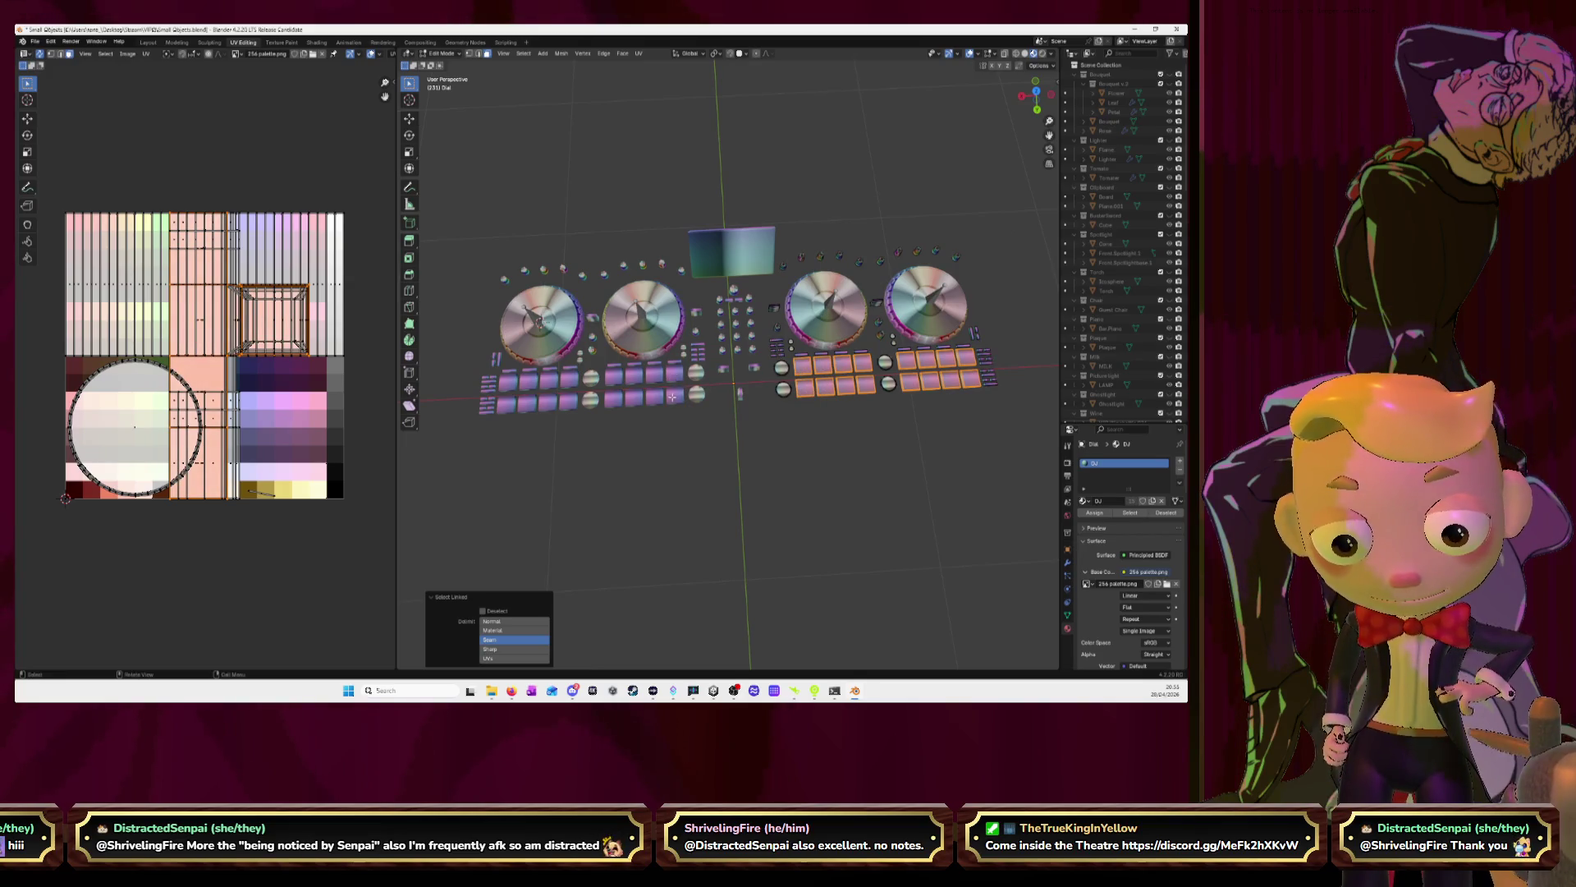
key("Tab")
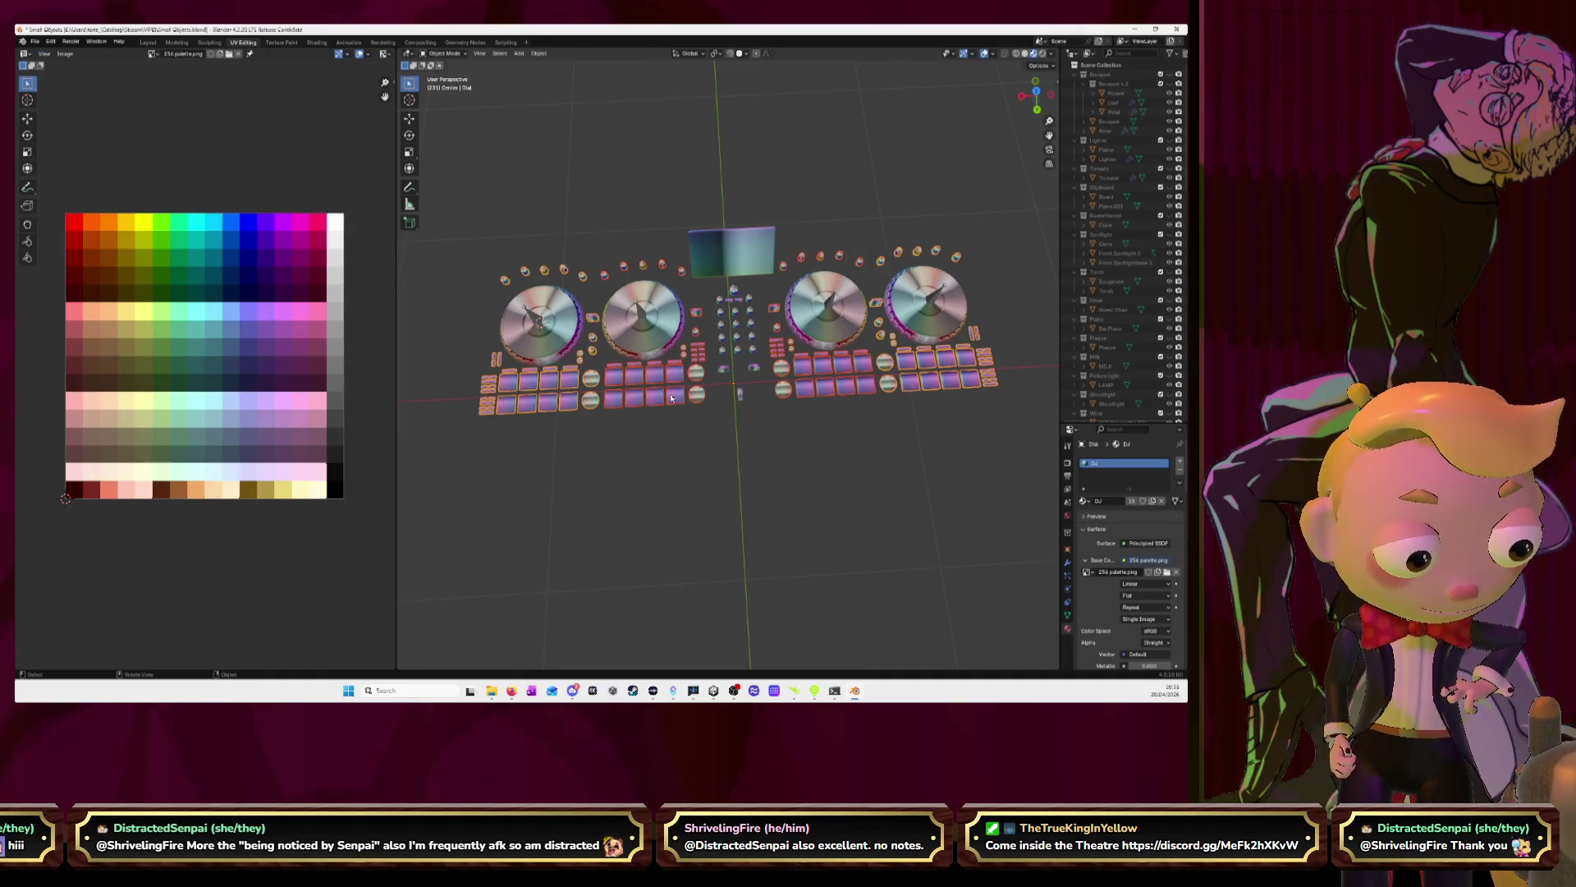
Cancel a UV move of the selected pads and switch to the Layout workspace
key("Tab")
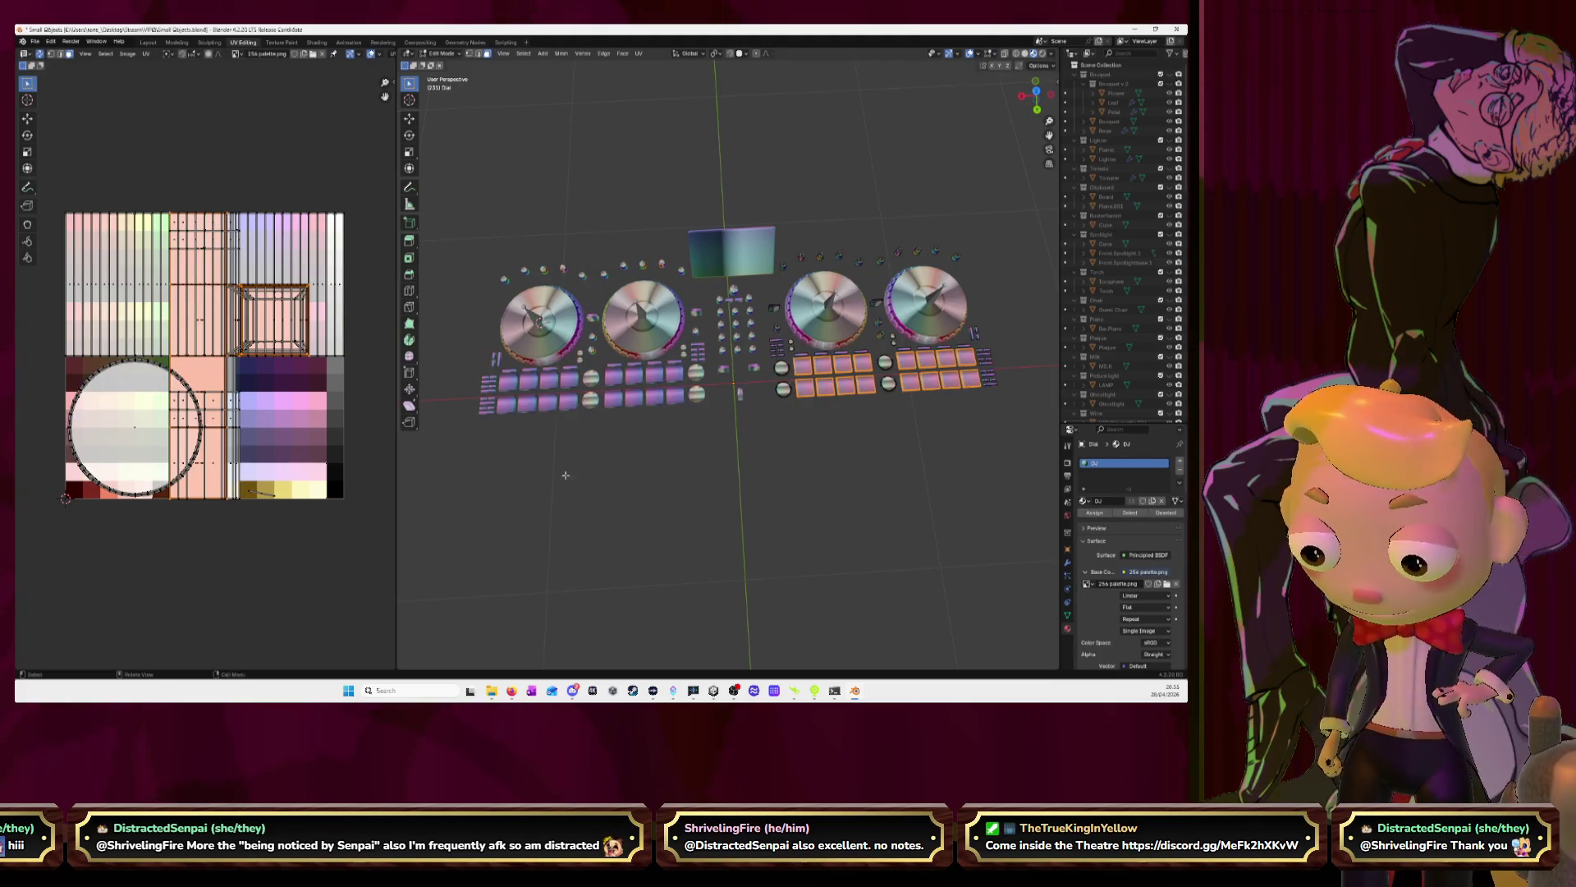
key("g")
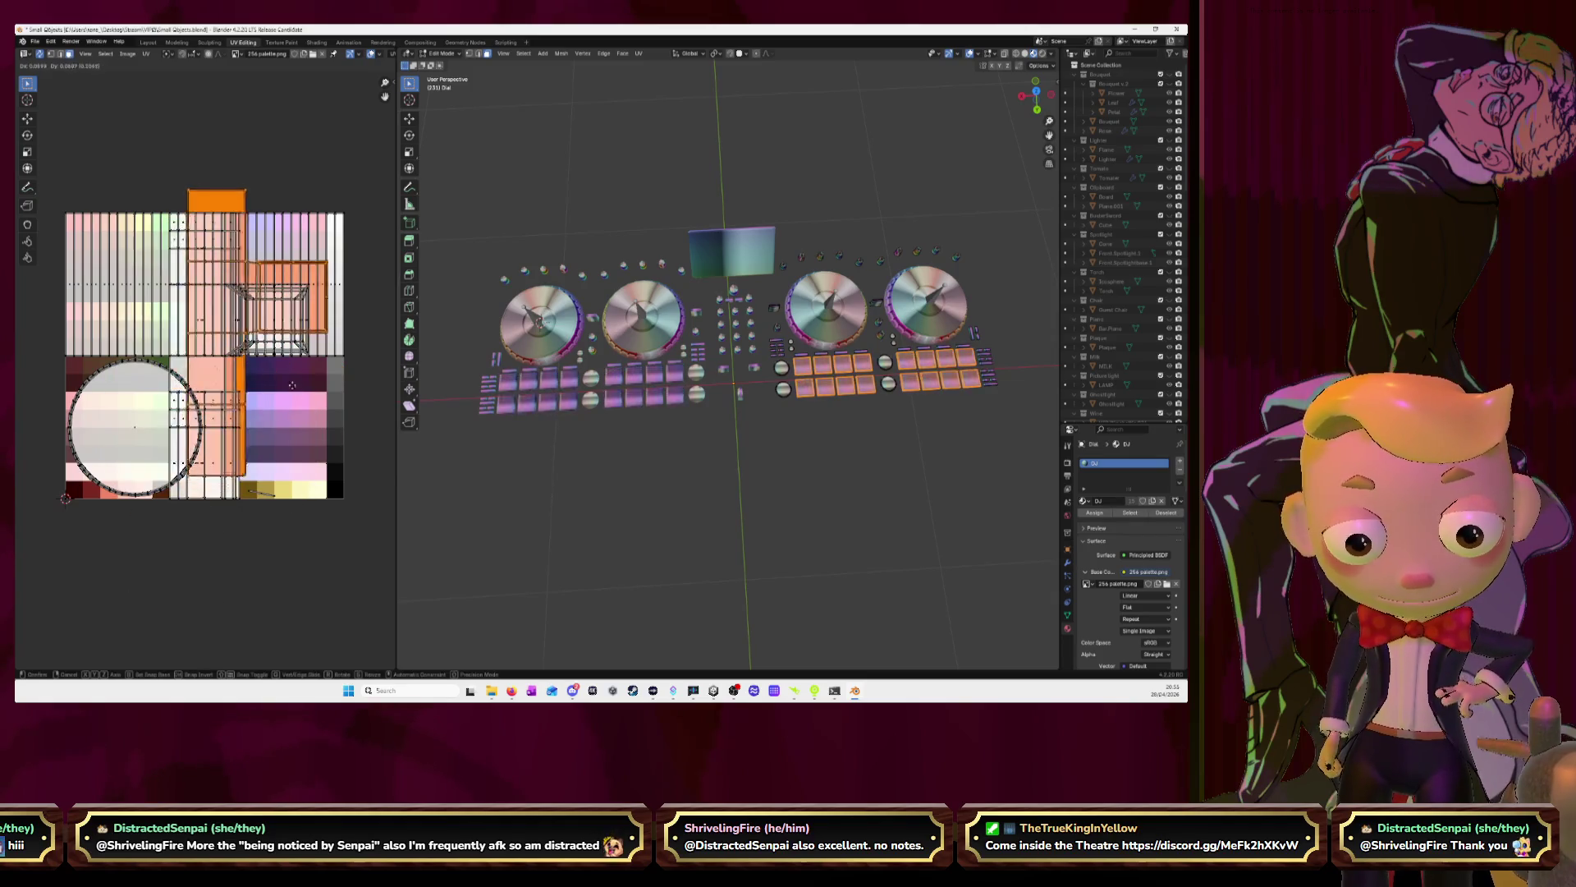
key("Escape")
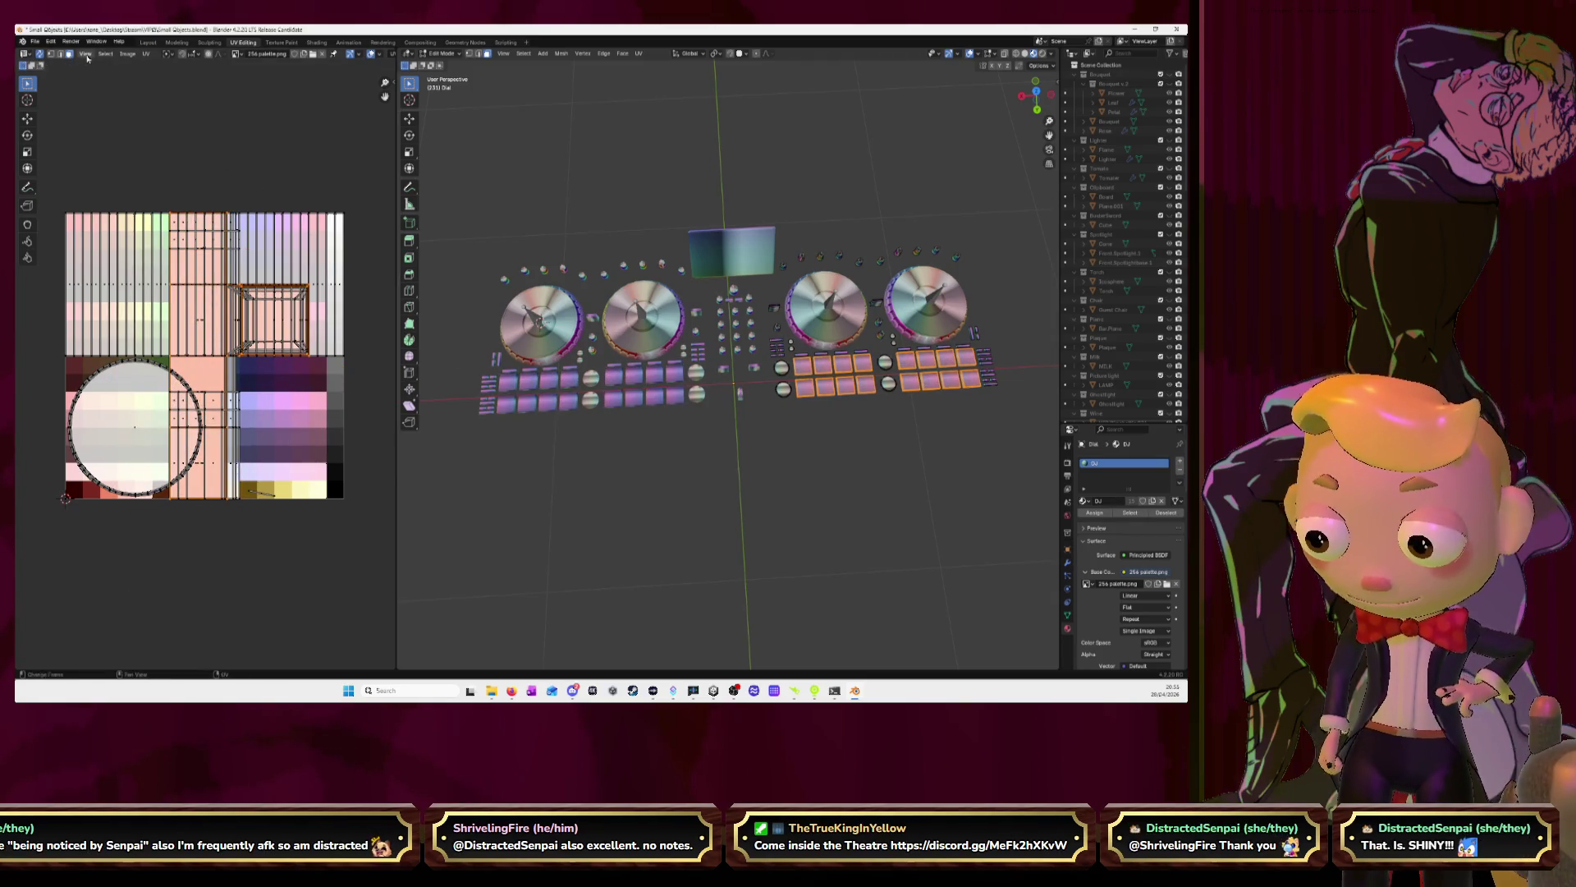
left_click(147, 42)
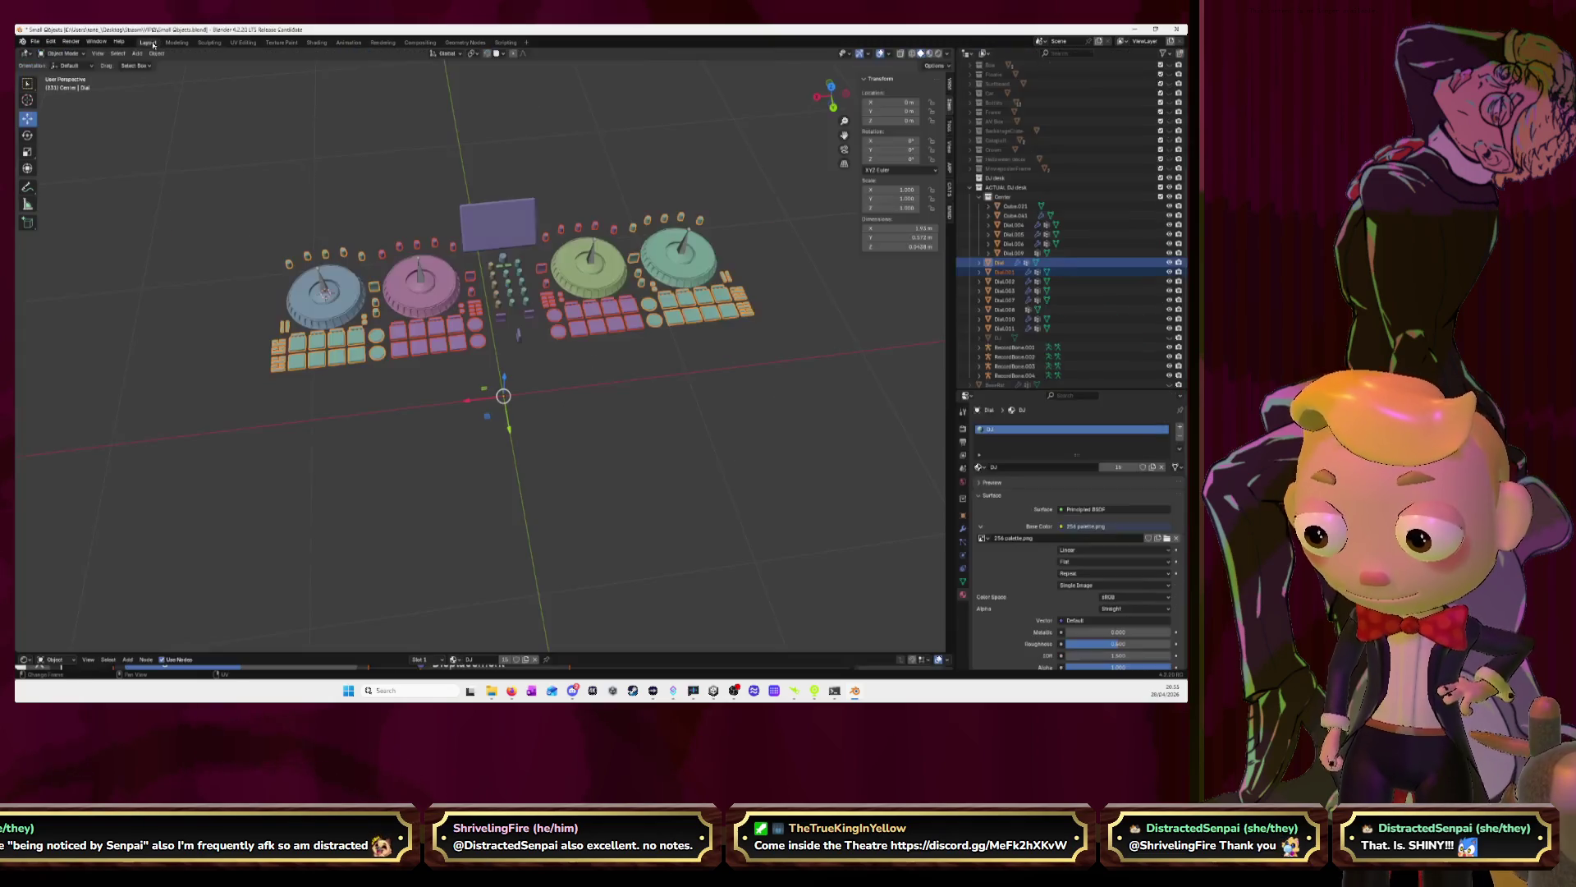
Inspect the Mirror and Array modifiers on Dial, Cube.021 and Cube.041
middle_click_drag(649, 369, 694, 392)
left_click(740, 394)
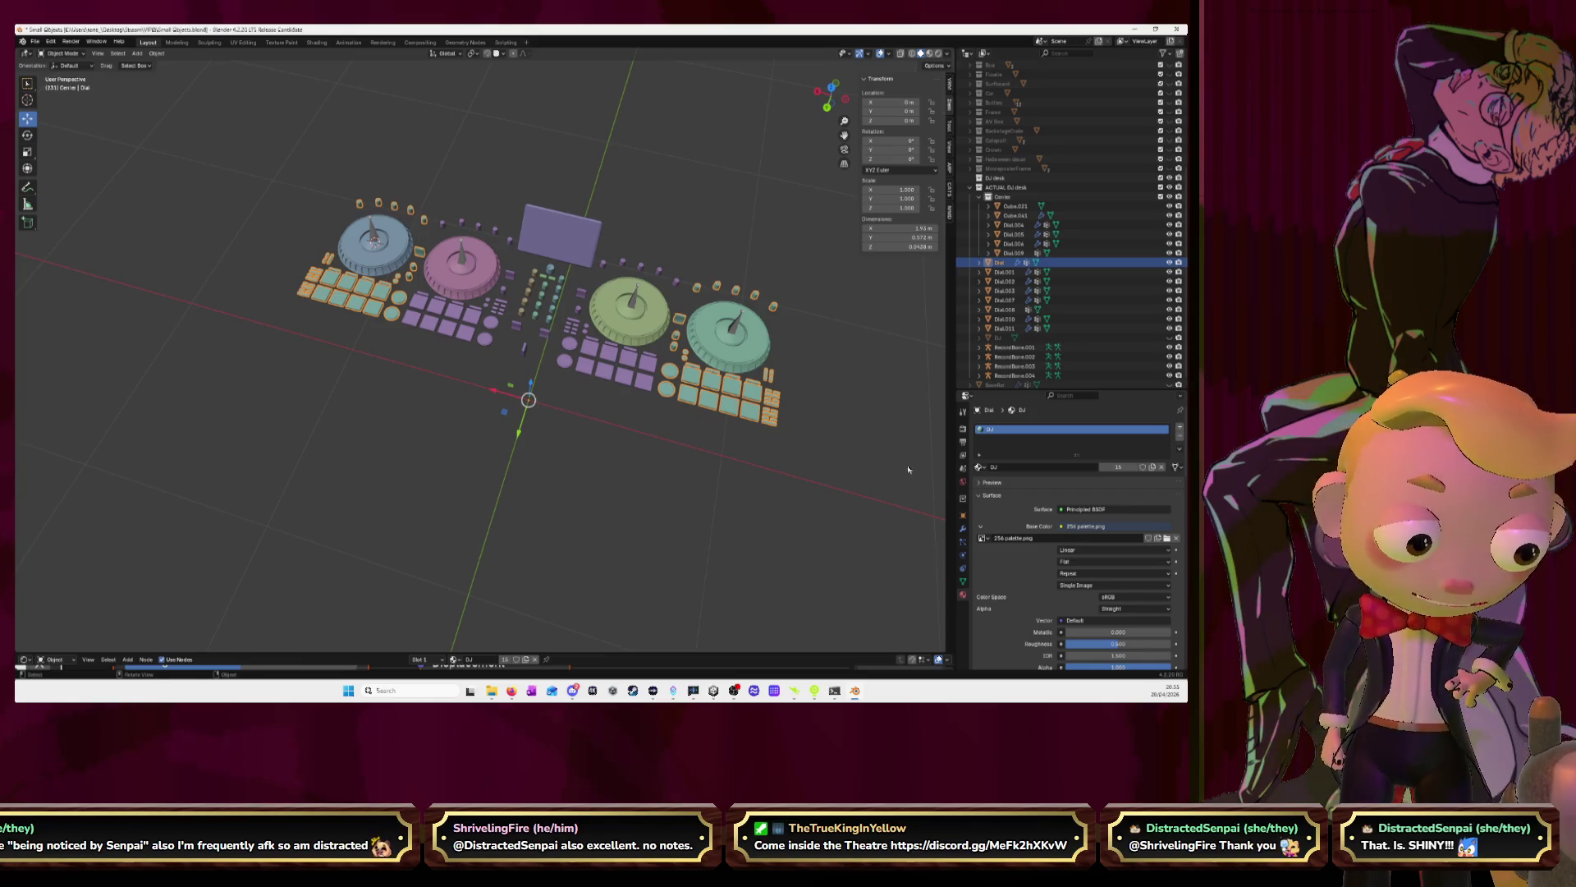
left_click(964, 529)
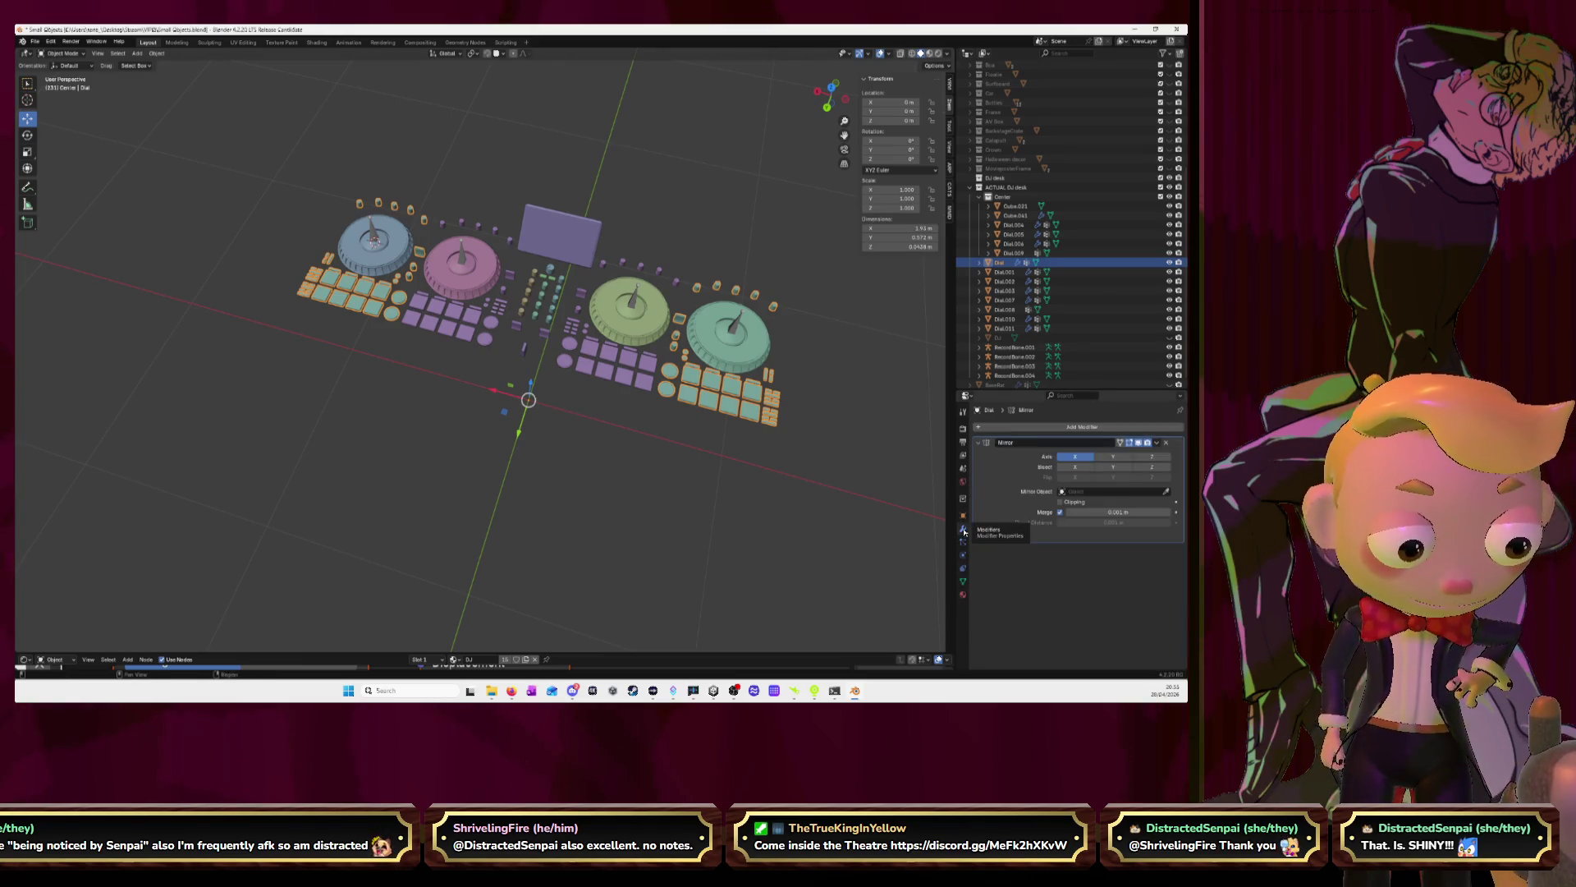
left_click(1158, 444)
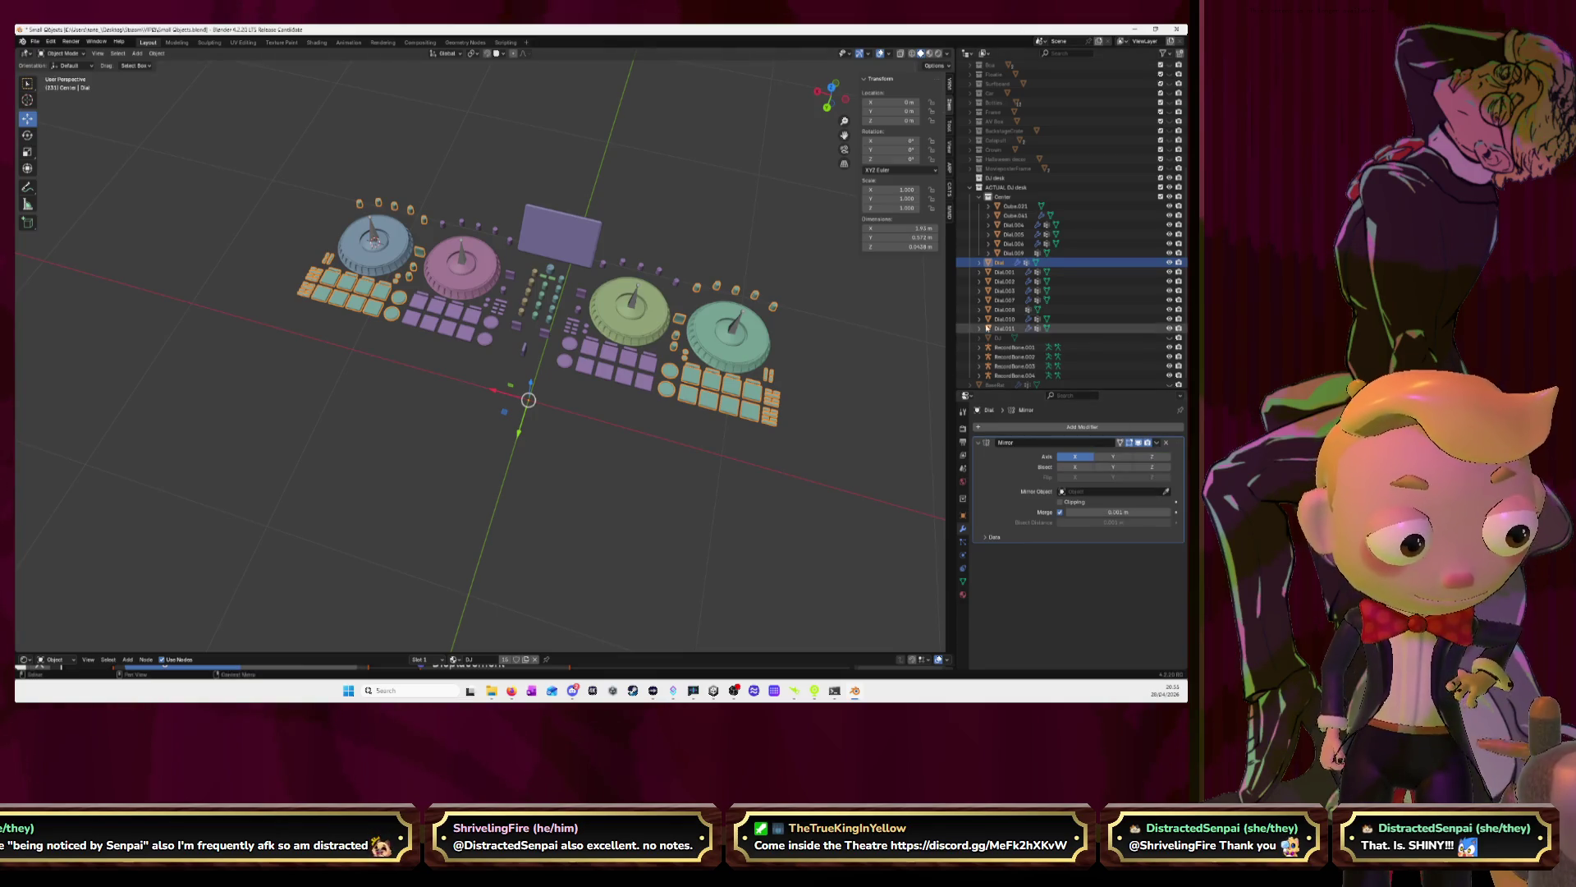
left_click(1007, 209)
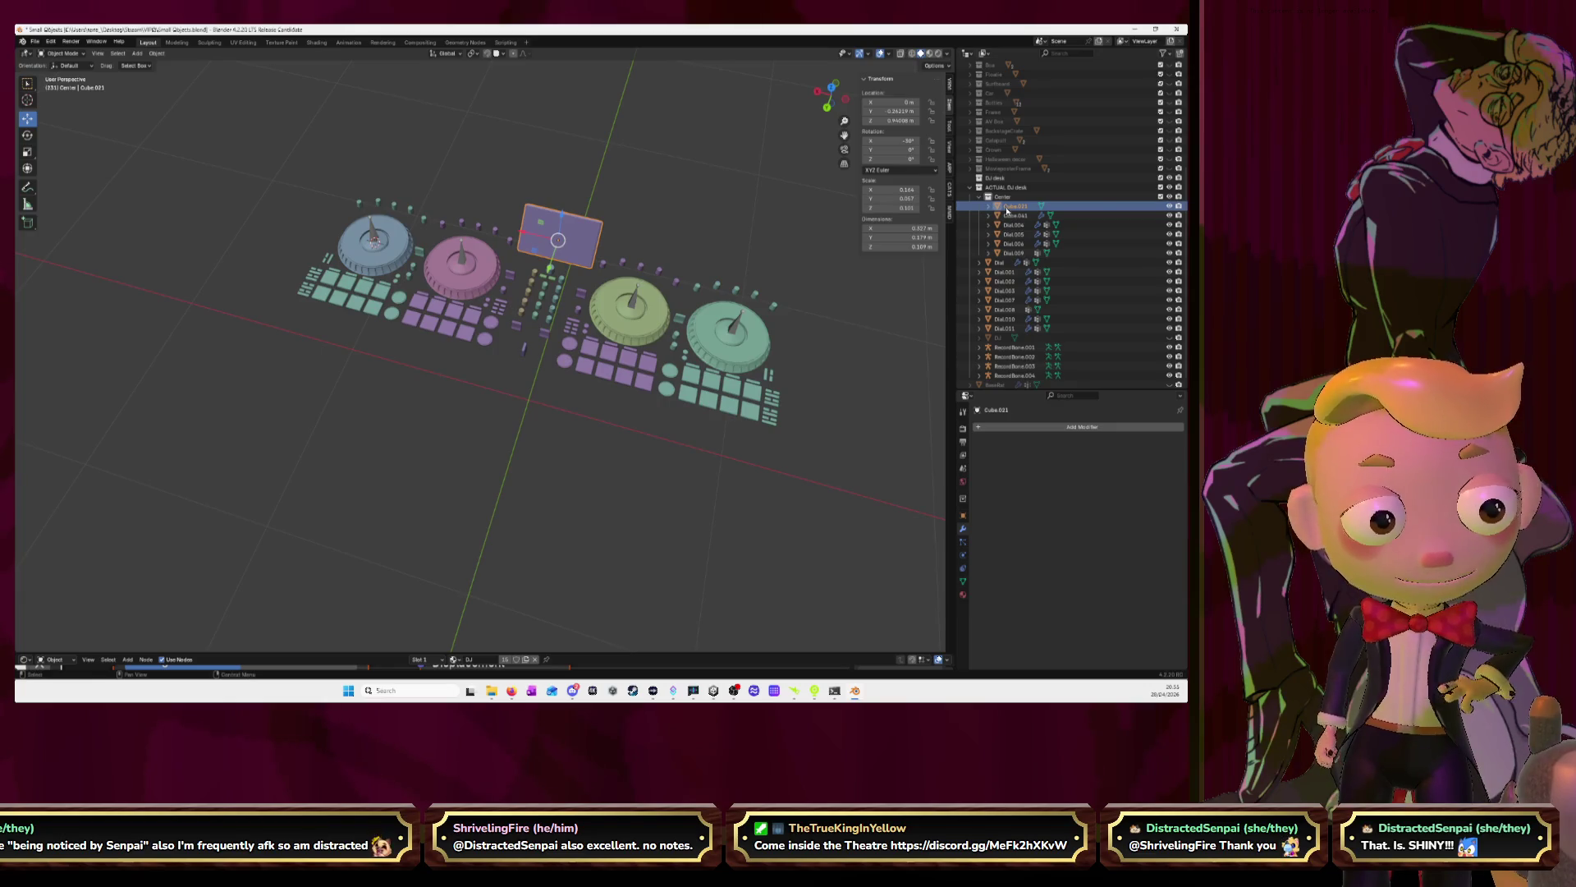
left_click(1008, 213)
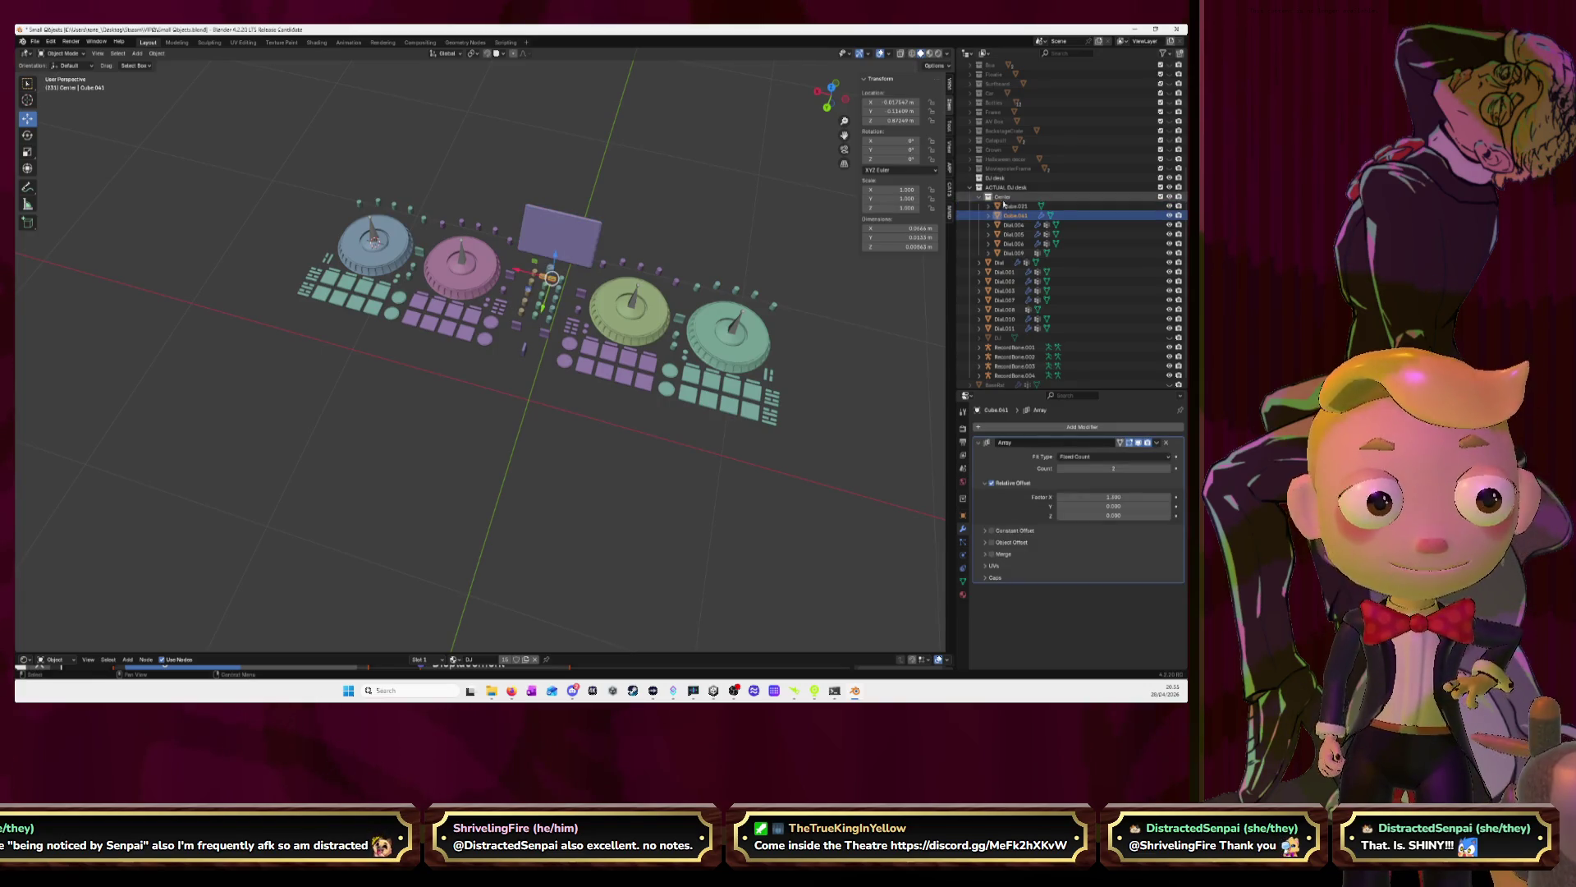
left_click(1157, 443)
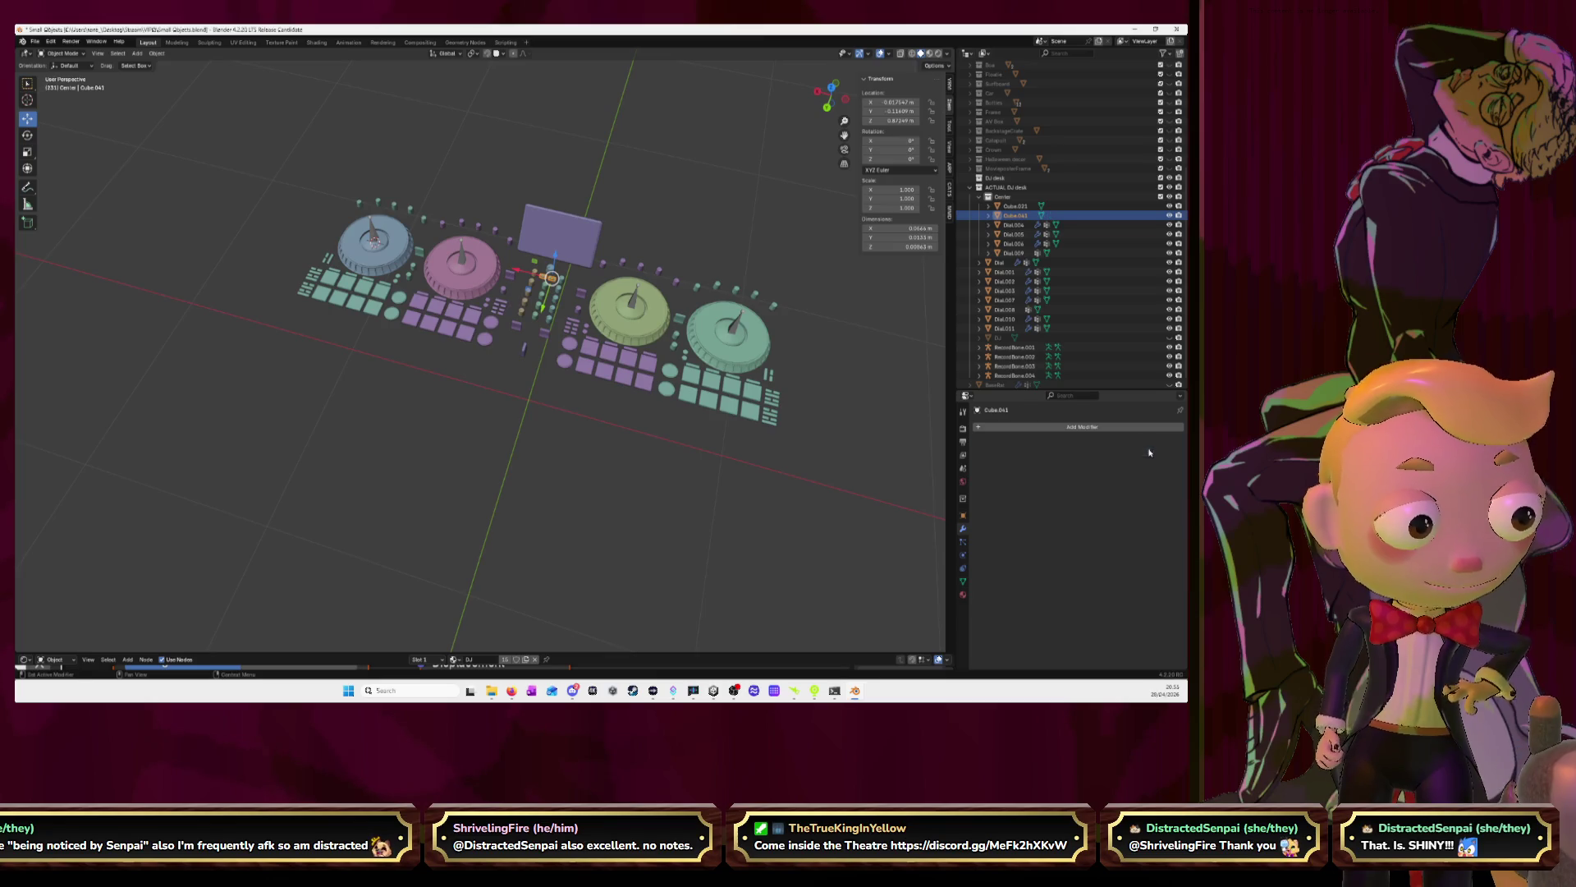
Select Dial.004 and show its Array modifier in the Modifier tab
left_click(1014, 224)
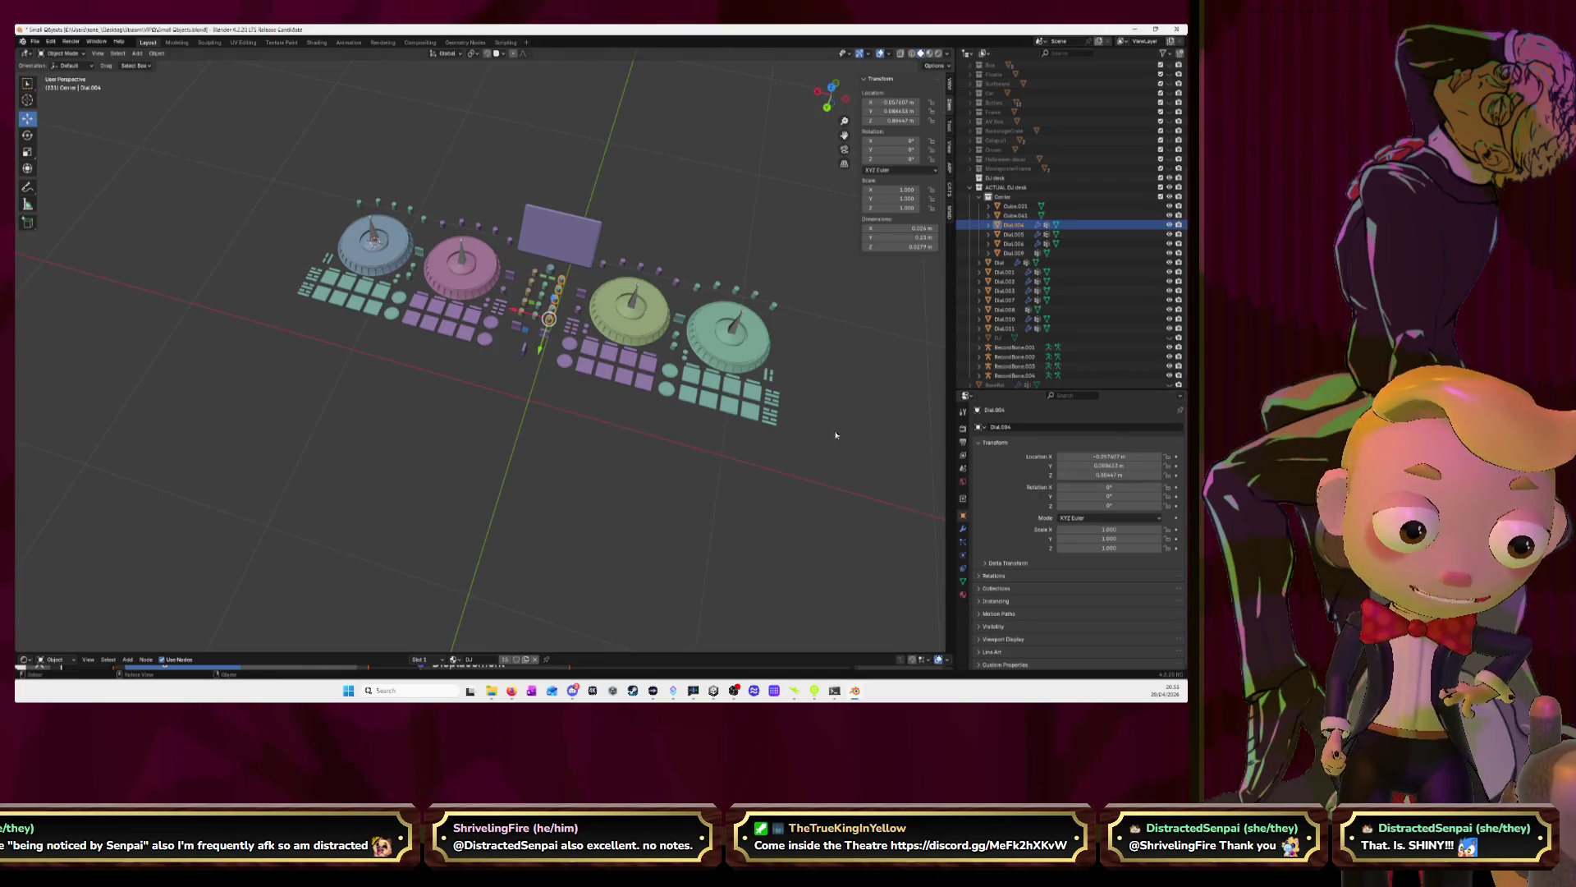
scroll(835, 435, "up", 4)
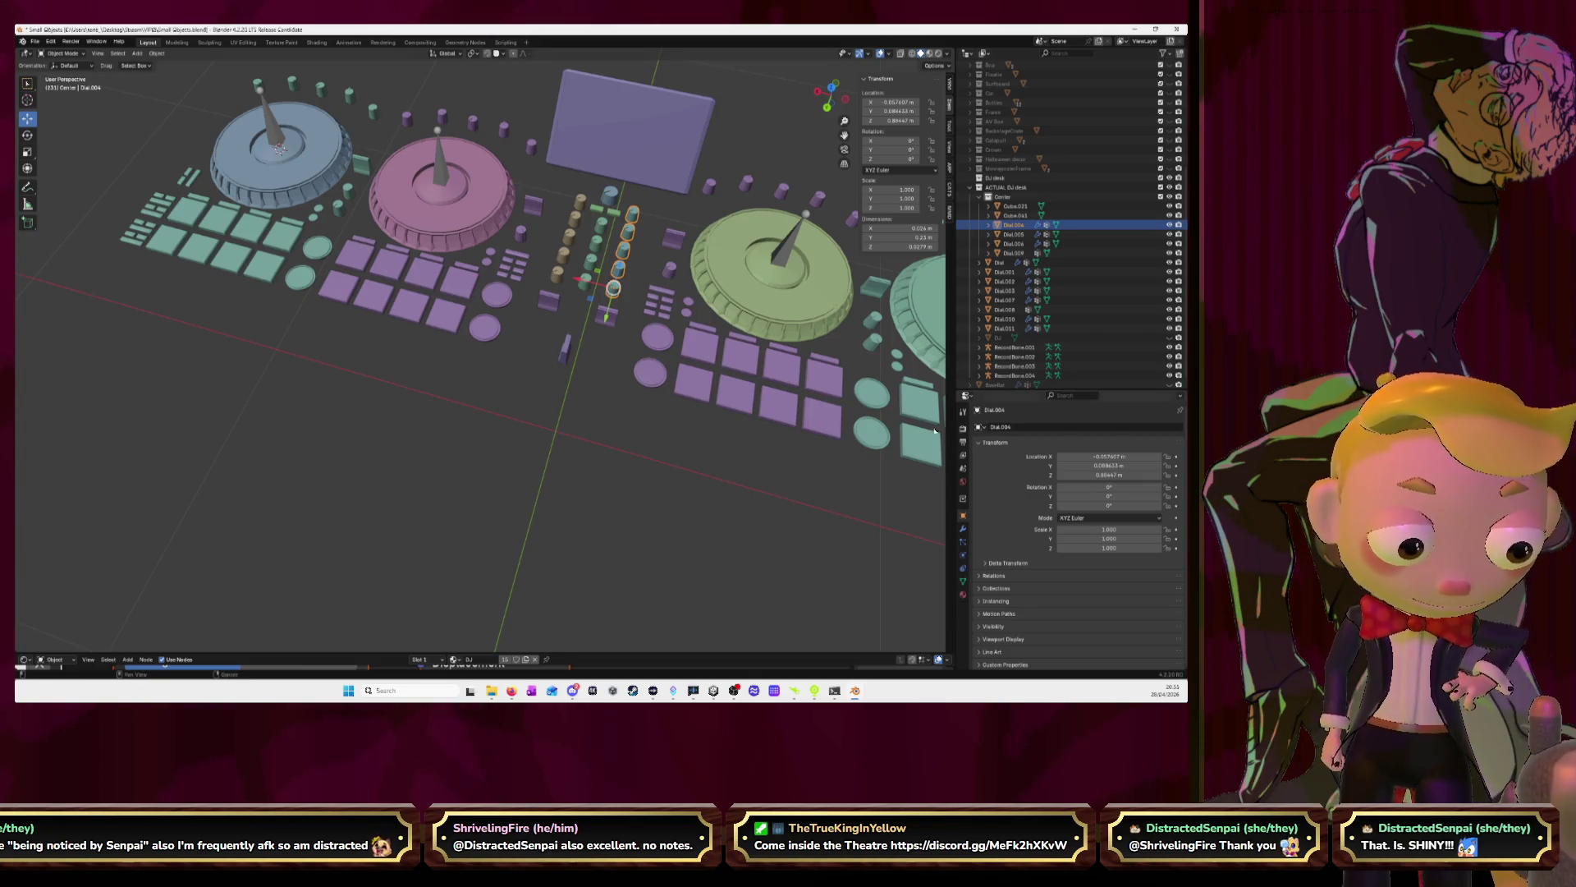
scroll(852, 422, "down", 1)
scroll(851, 423, "down", 1)
left_click(963, 528)
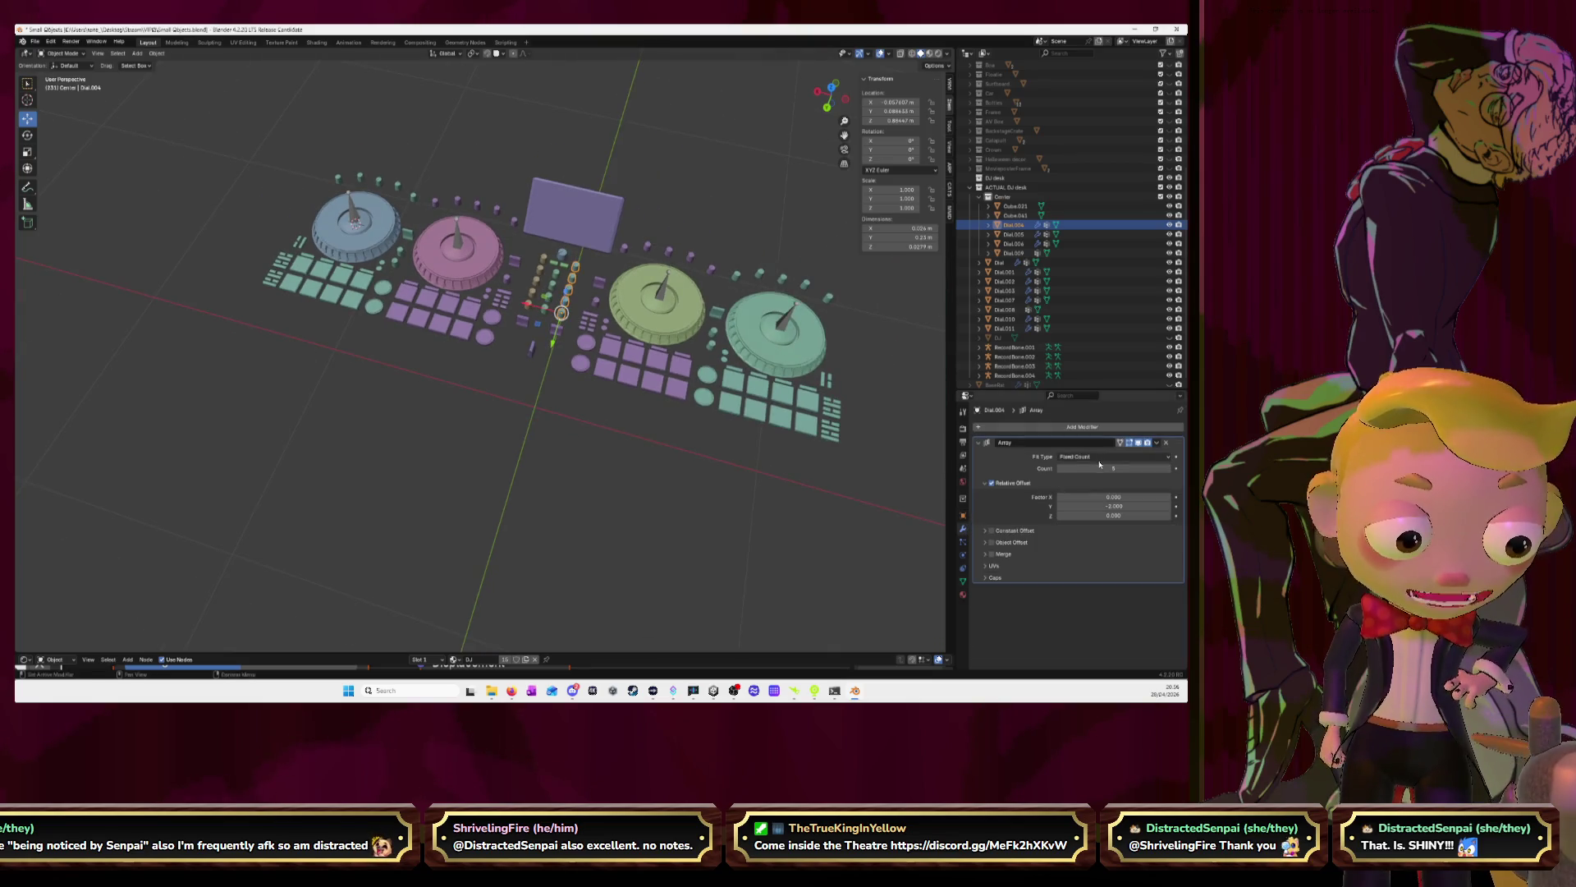
Apply the Array modifiers on Dial.004, Dial.005 and Dial.006
left_click(1157, 443)
left_click(1121, 454)
left_click(1018, 234)
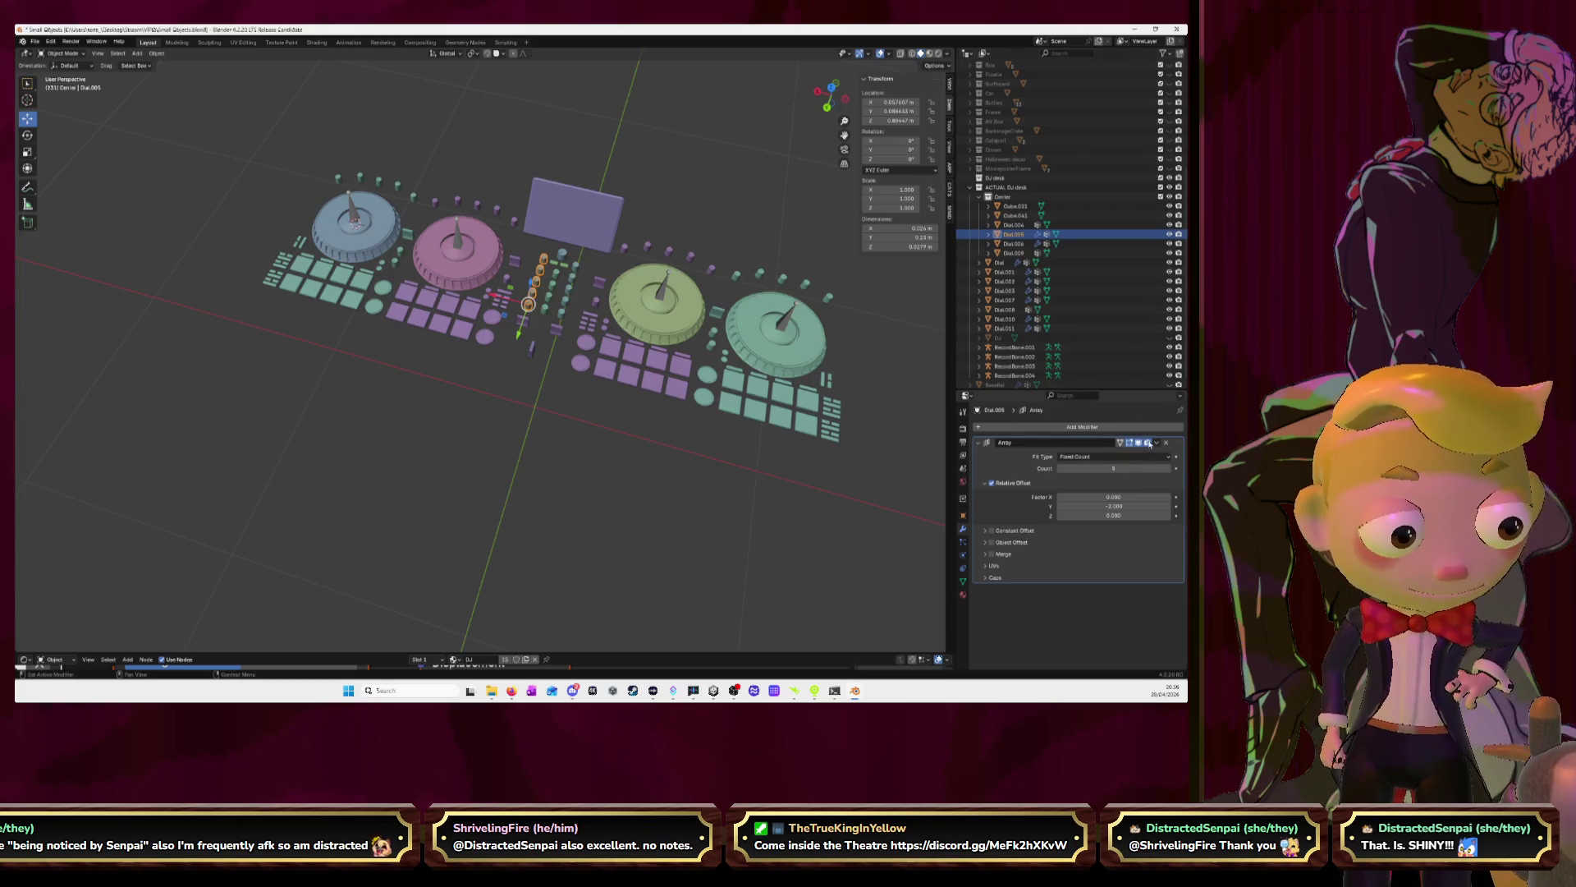
left_click(1157, 442)
left_click(1114, 453)
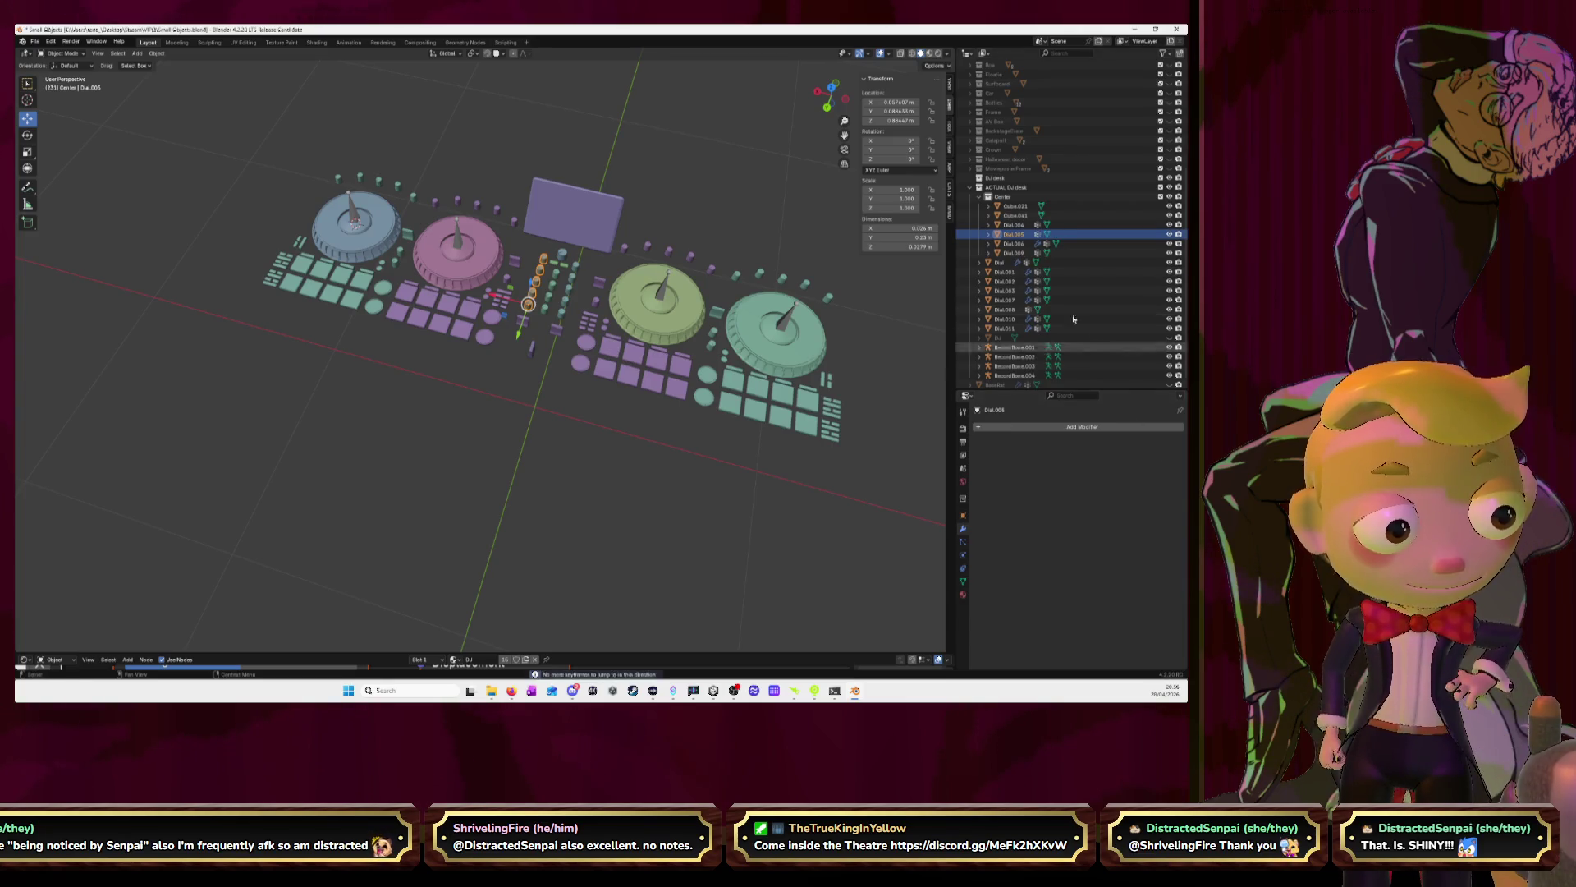
left_click(1015, 245)
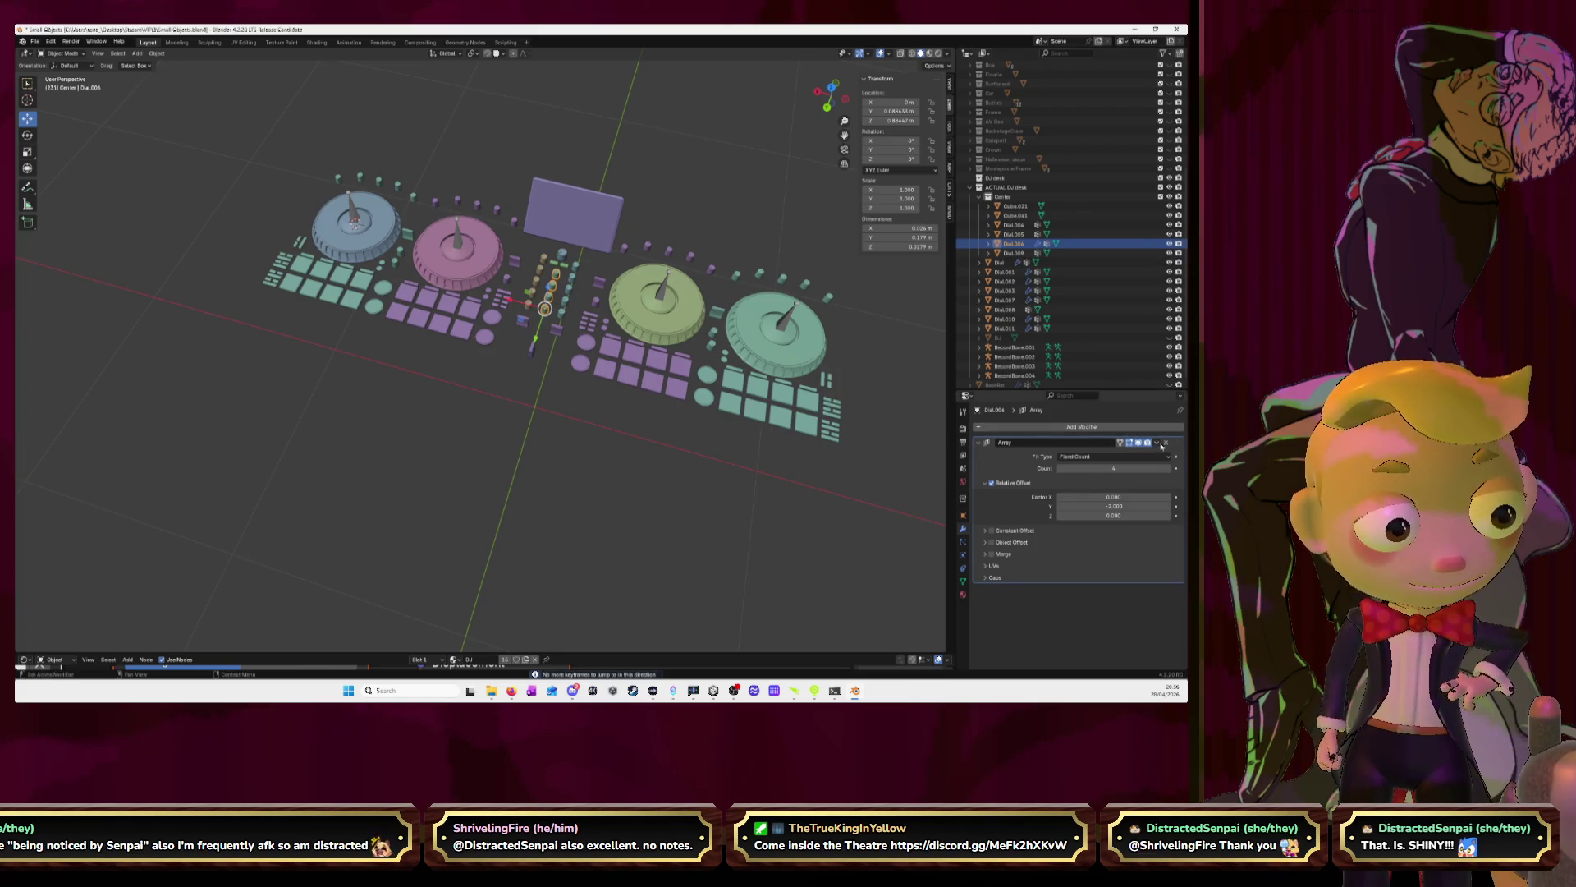
left_click(1156, 443)
left_click(1114, 453)
Apply the Mirror modifiers on Dial and Dial.001
left_click(1016, 252)
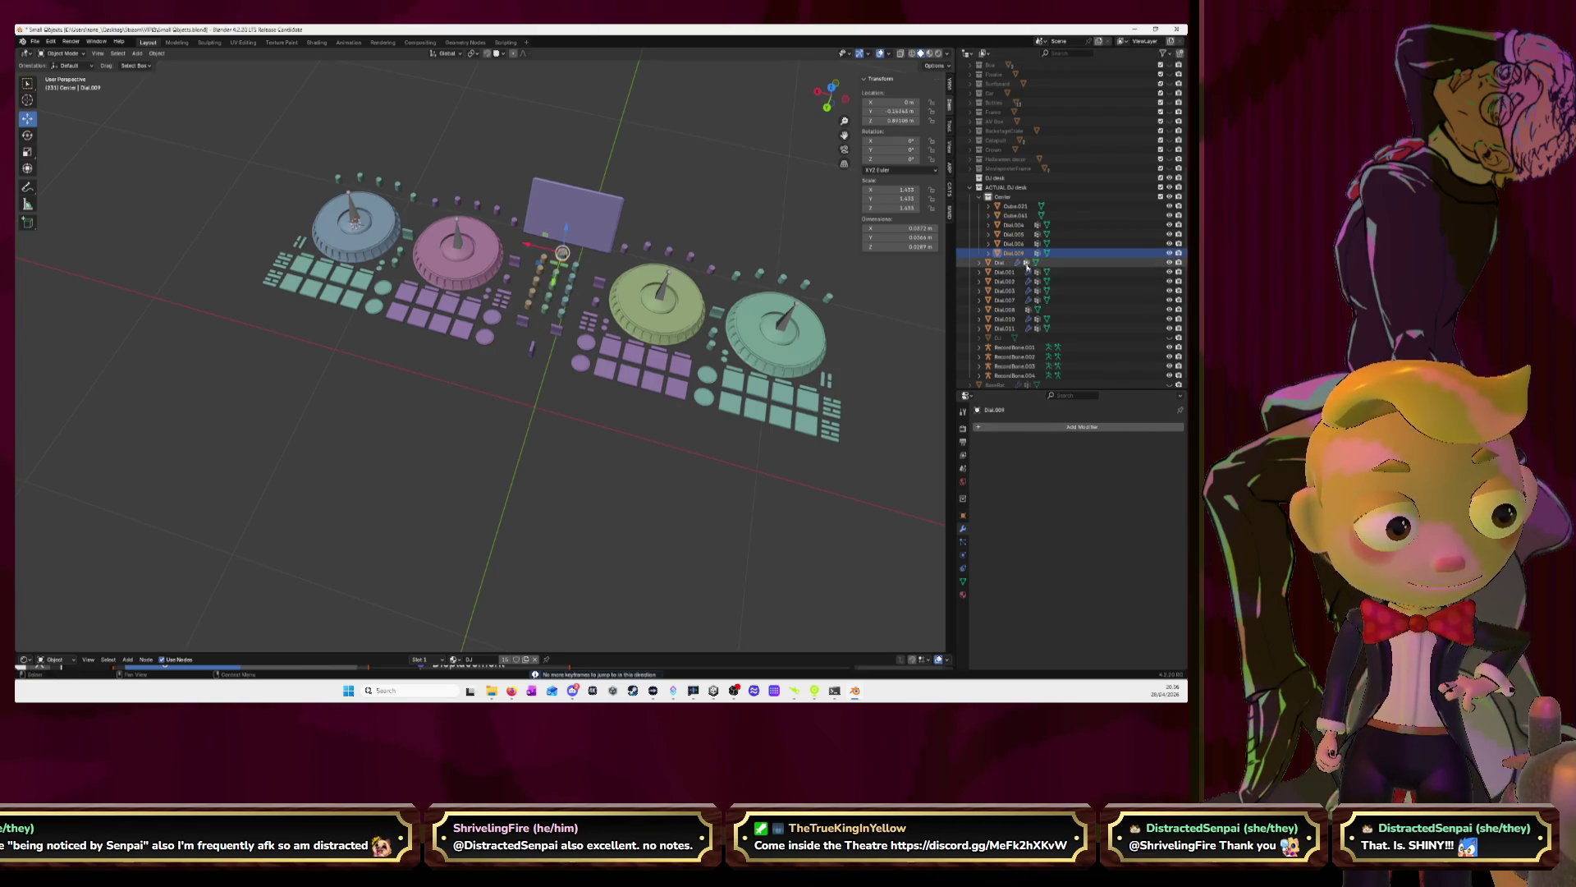
left_click(1026, 263)
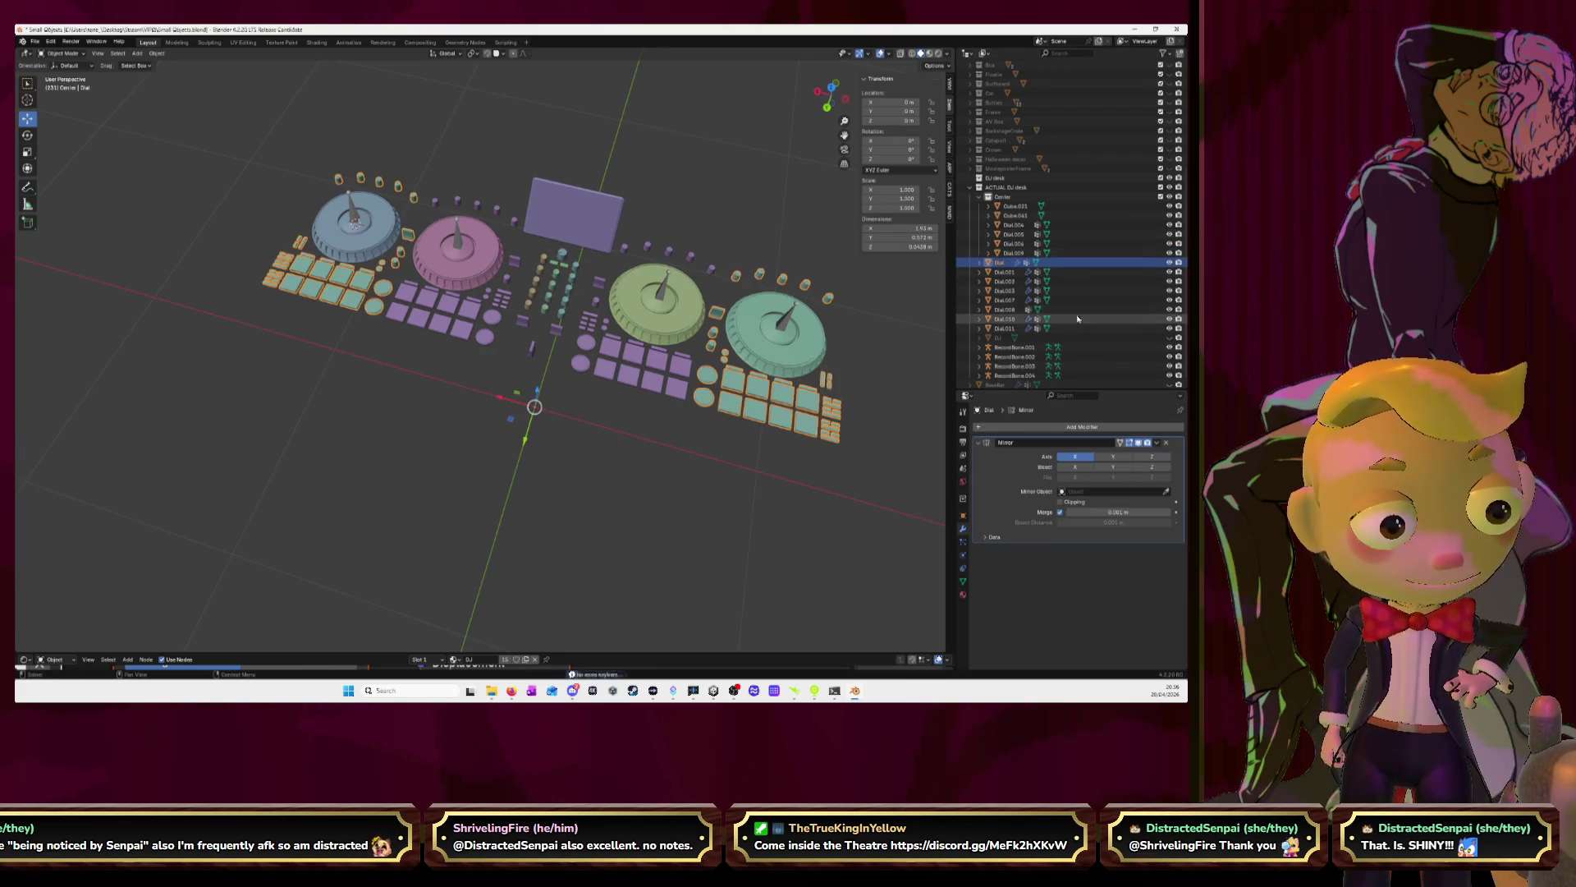
left_click(1158, 443)
left_click(1114, 454)
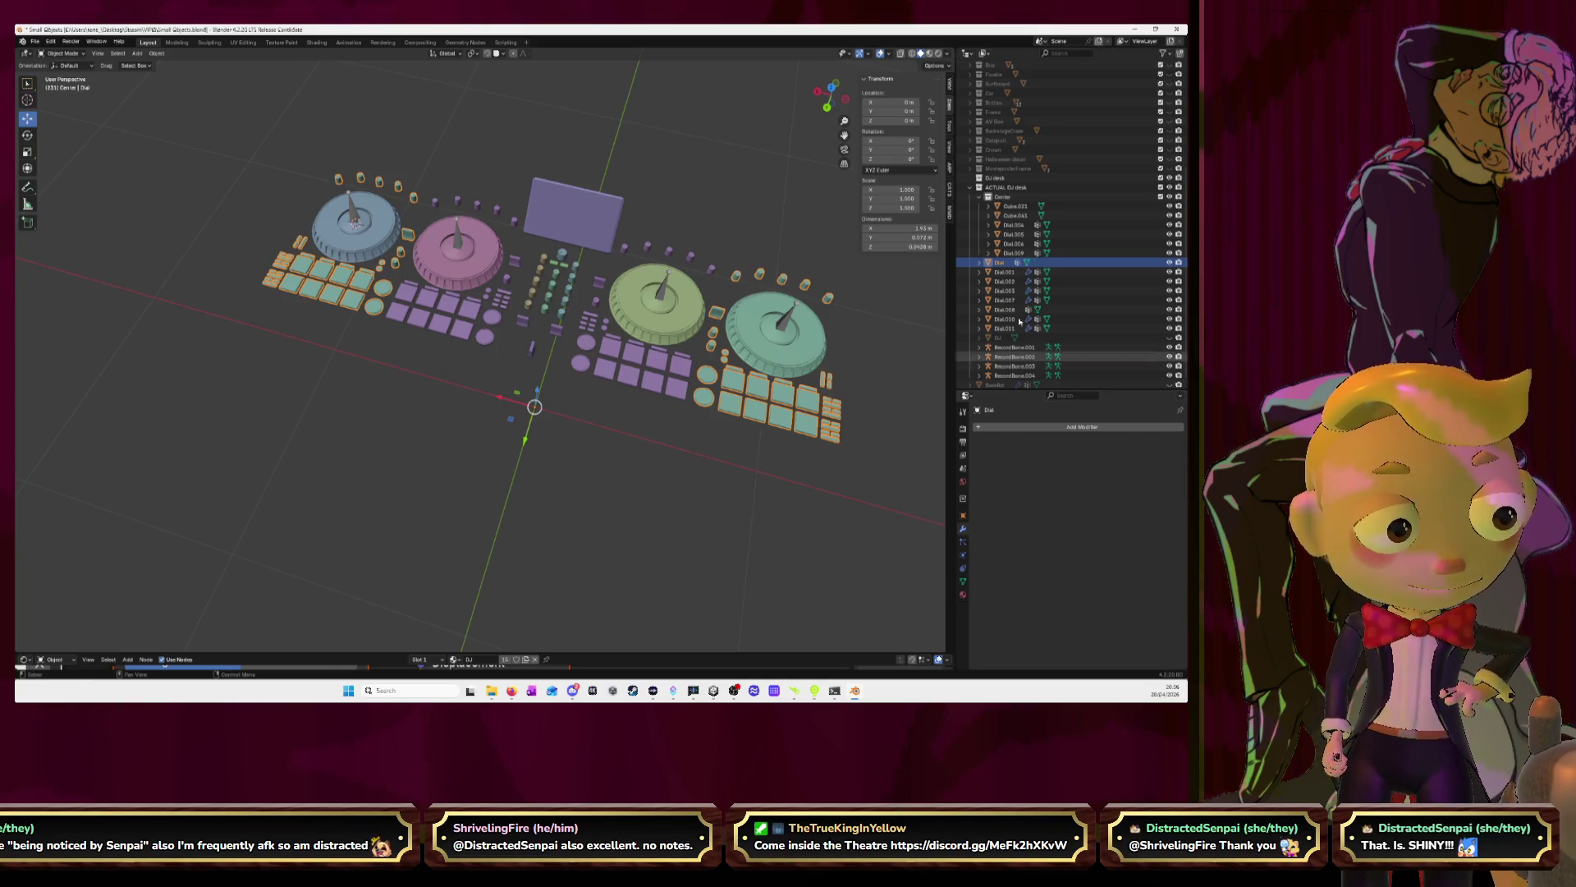
left_click(1007, 273)
left_click(1157, 442)
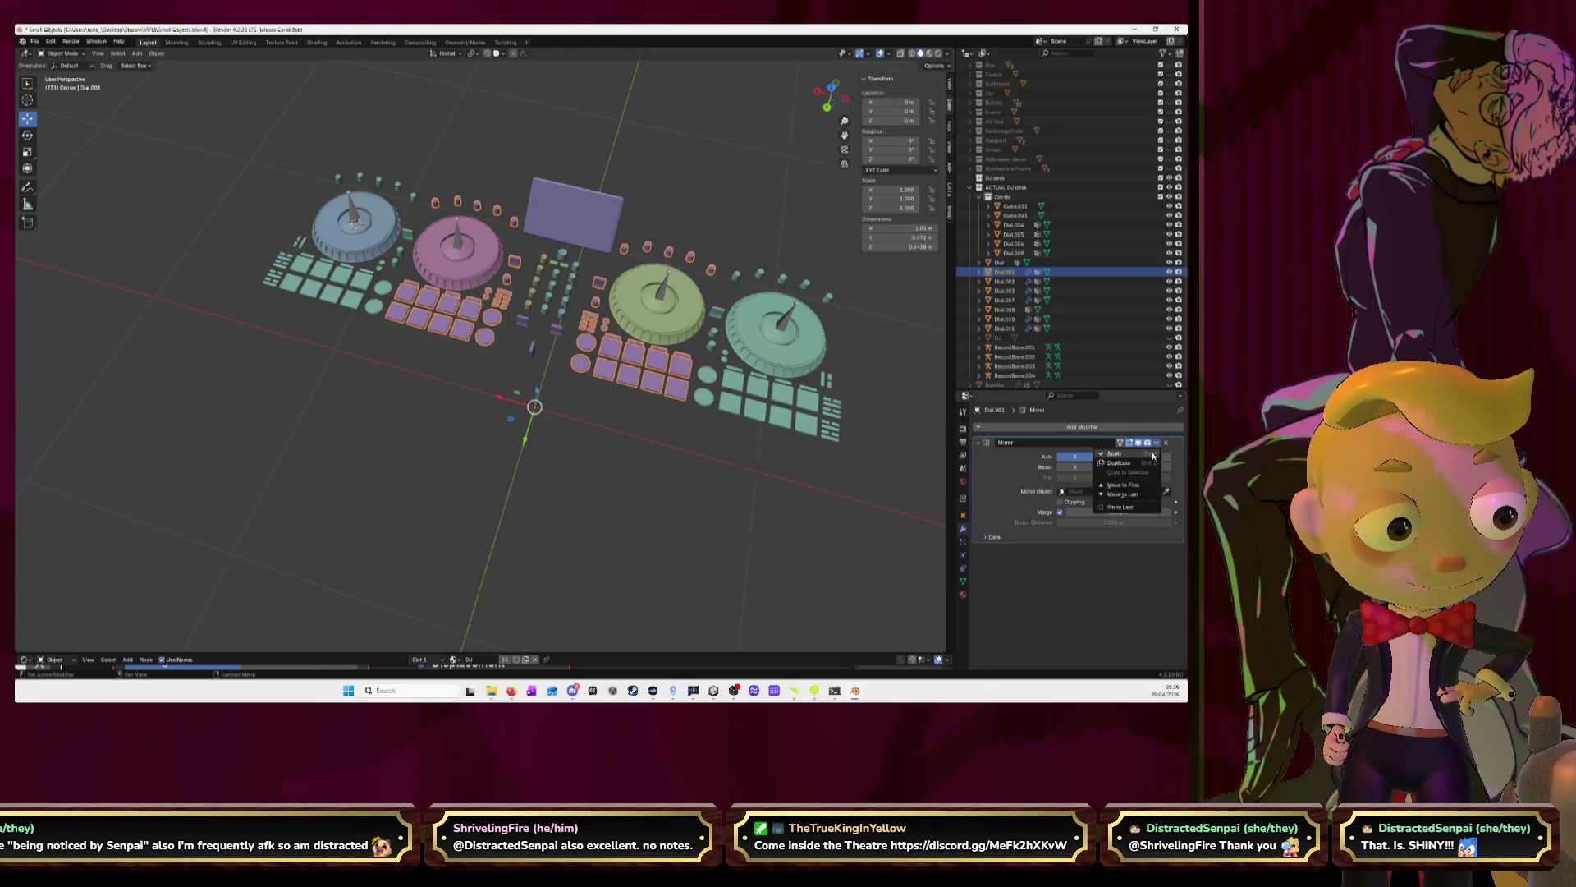
left_click(1153, 454)
Apply the Mirror modifier on Dial.007, then select Dial.002, the teal platter
left_click(1005, 281)
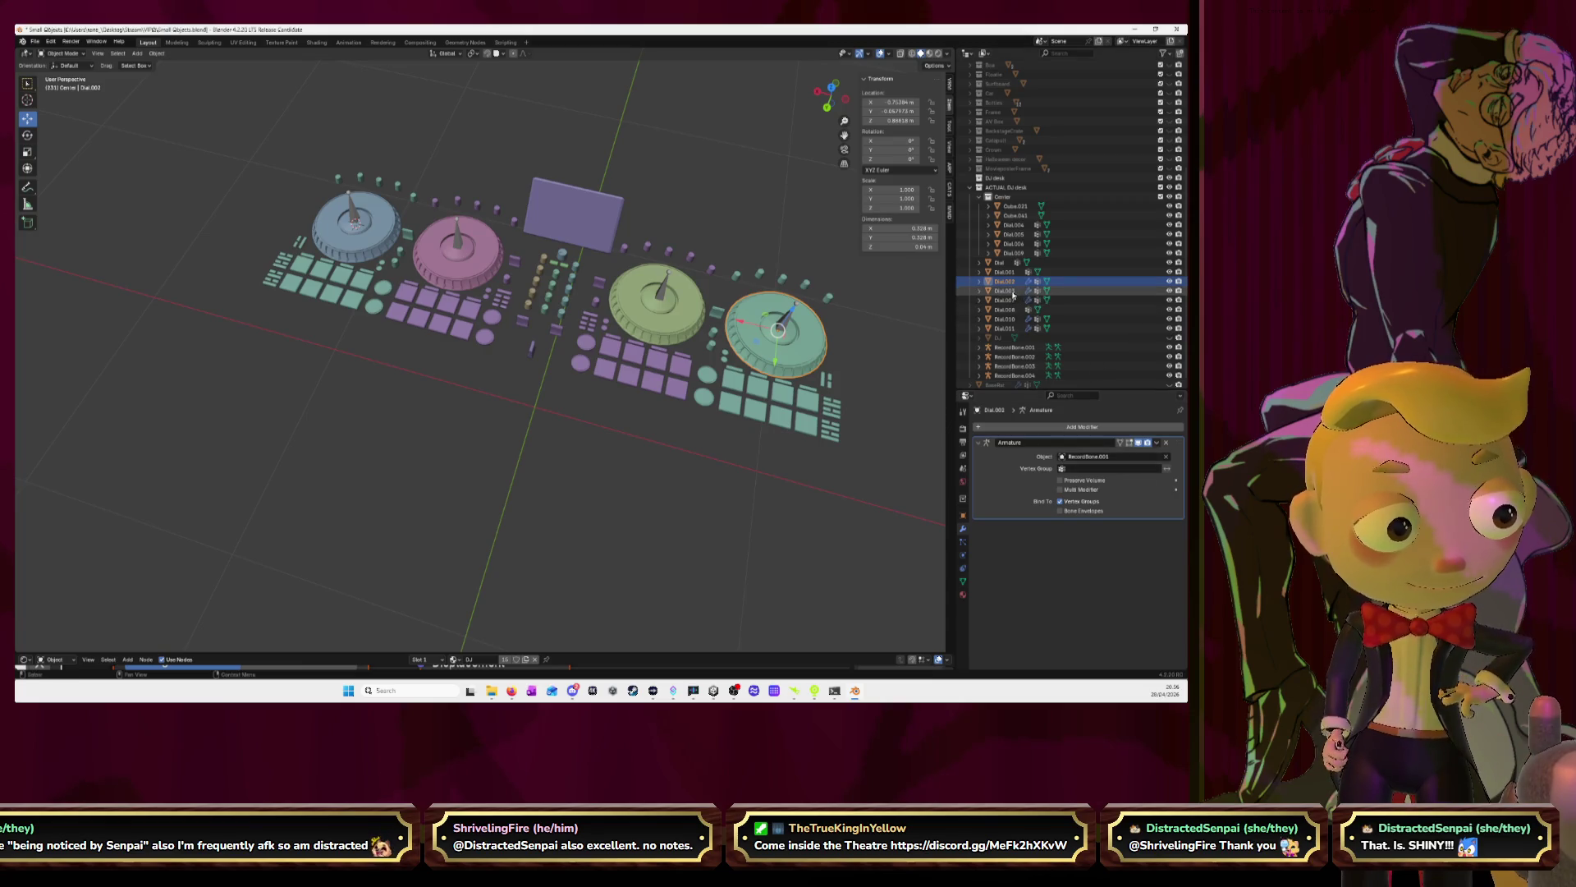
key("Down")
key("Down")
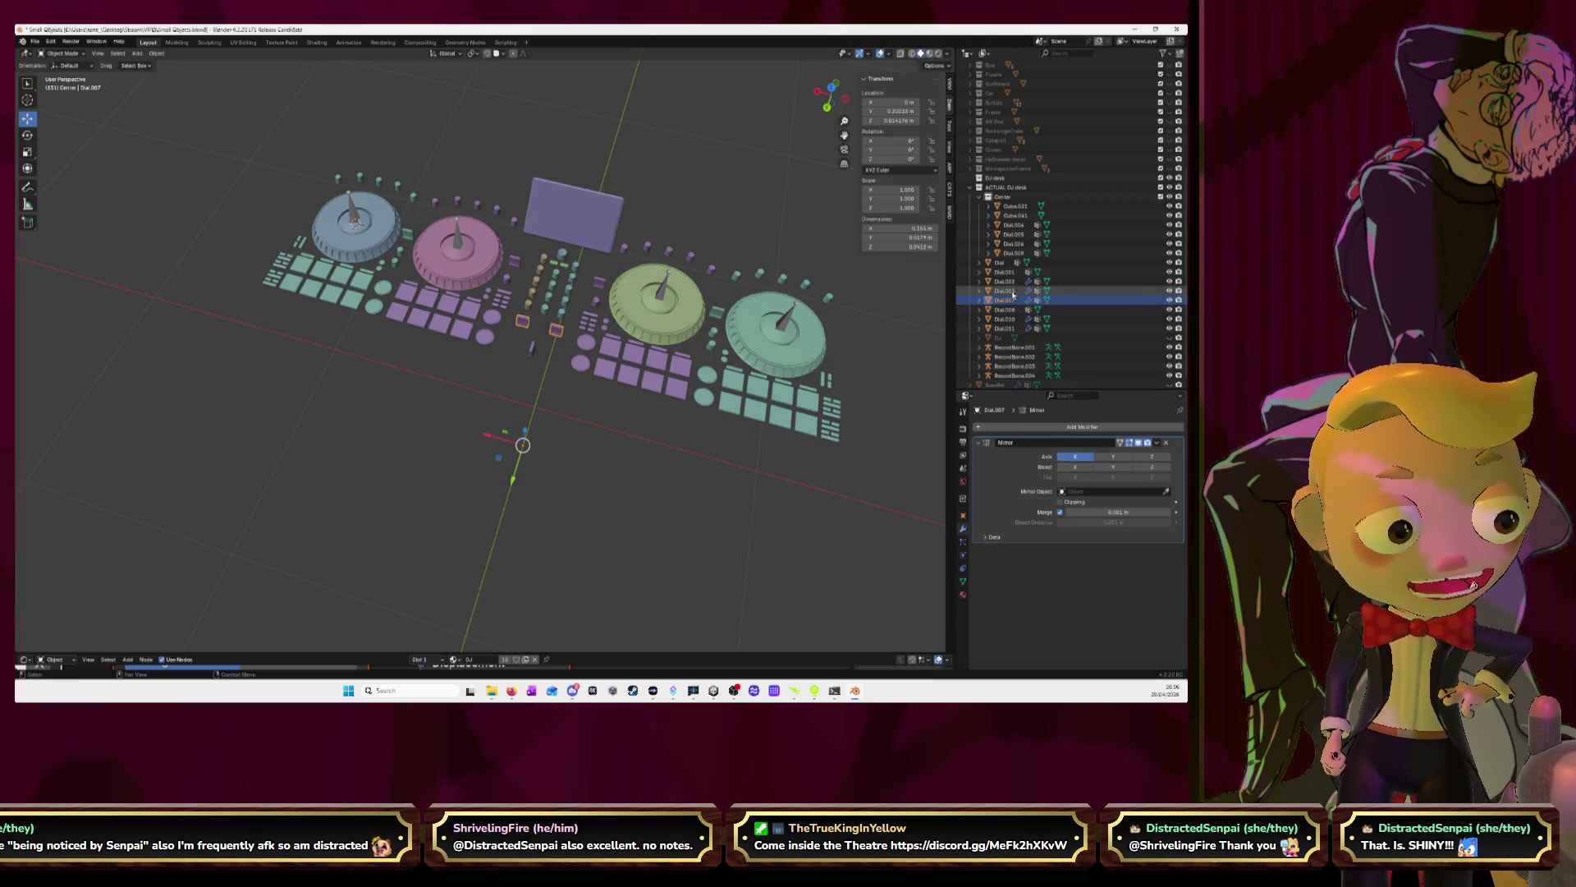
left_click(1157, 443)
left_click(1151, 453)
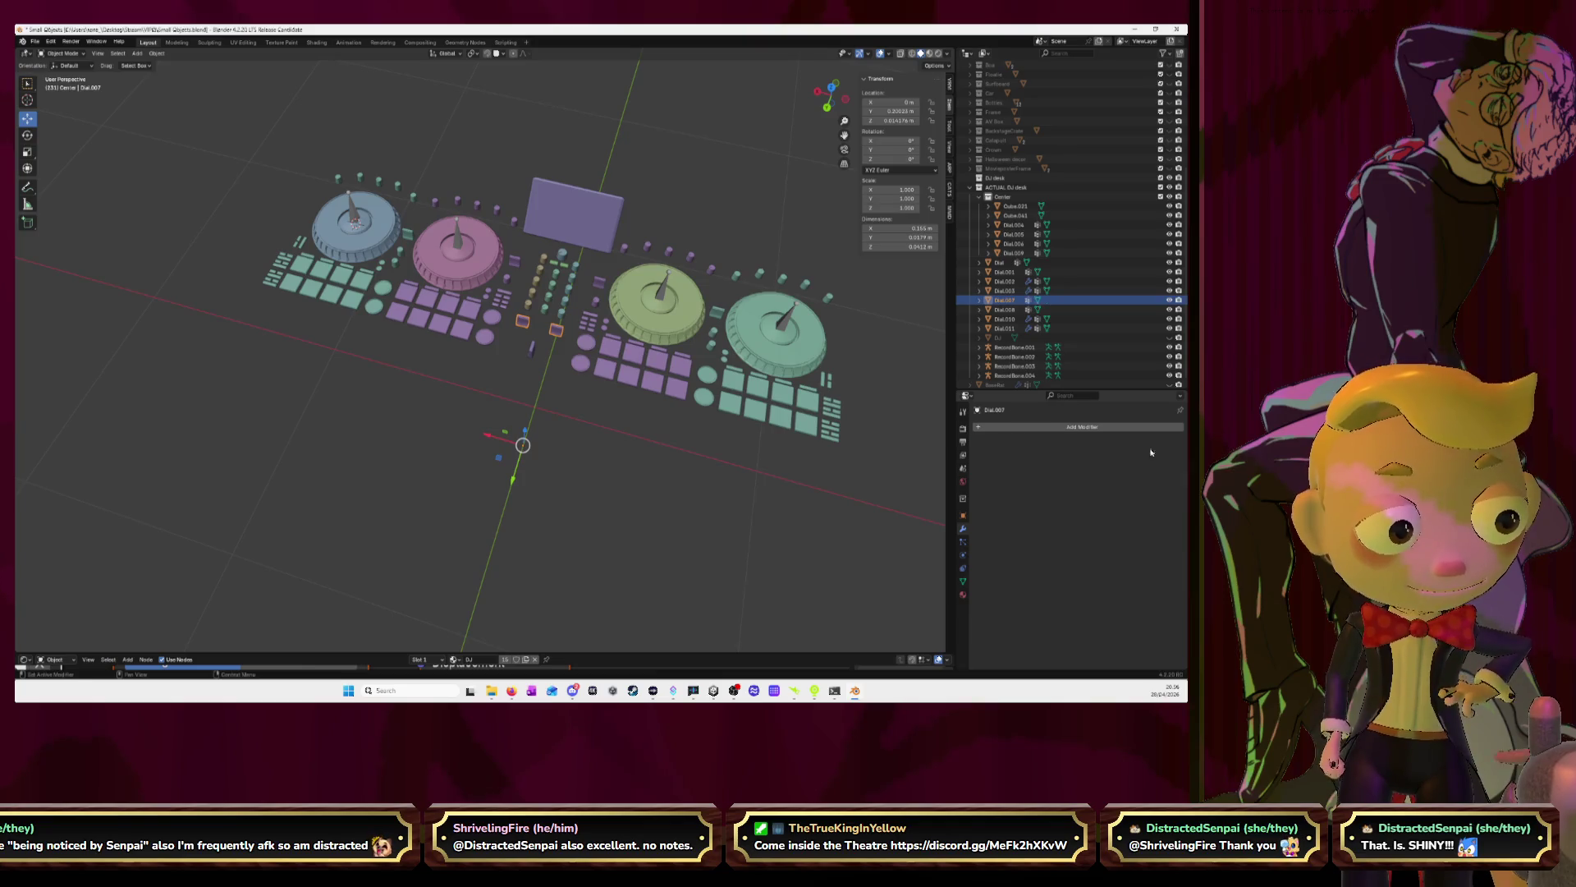
key("Down")
key("Down")
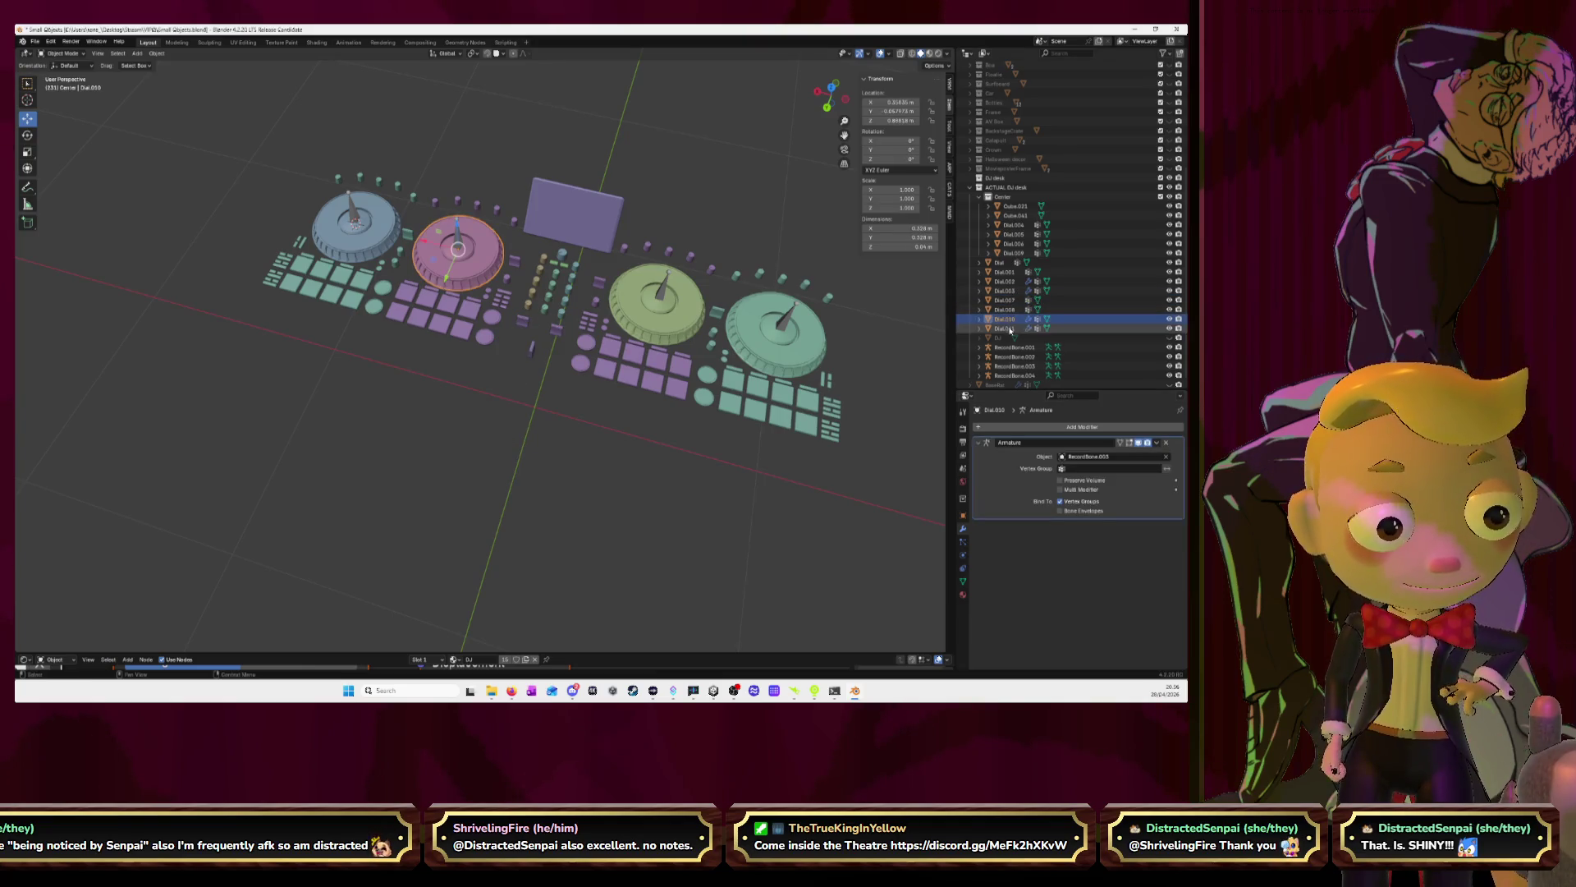
key("Down")
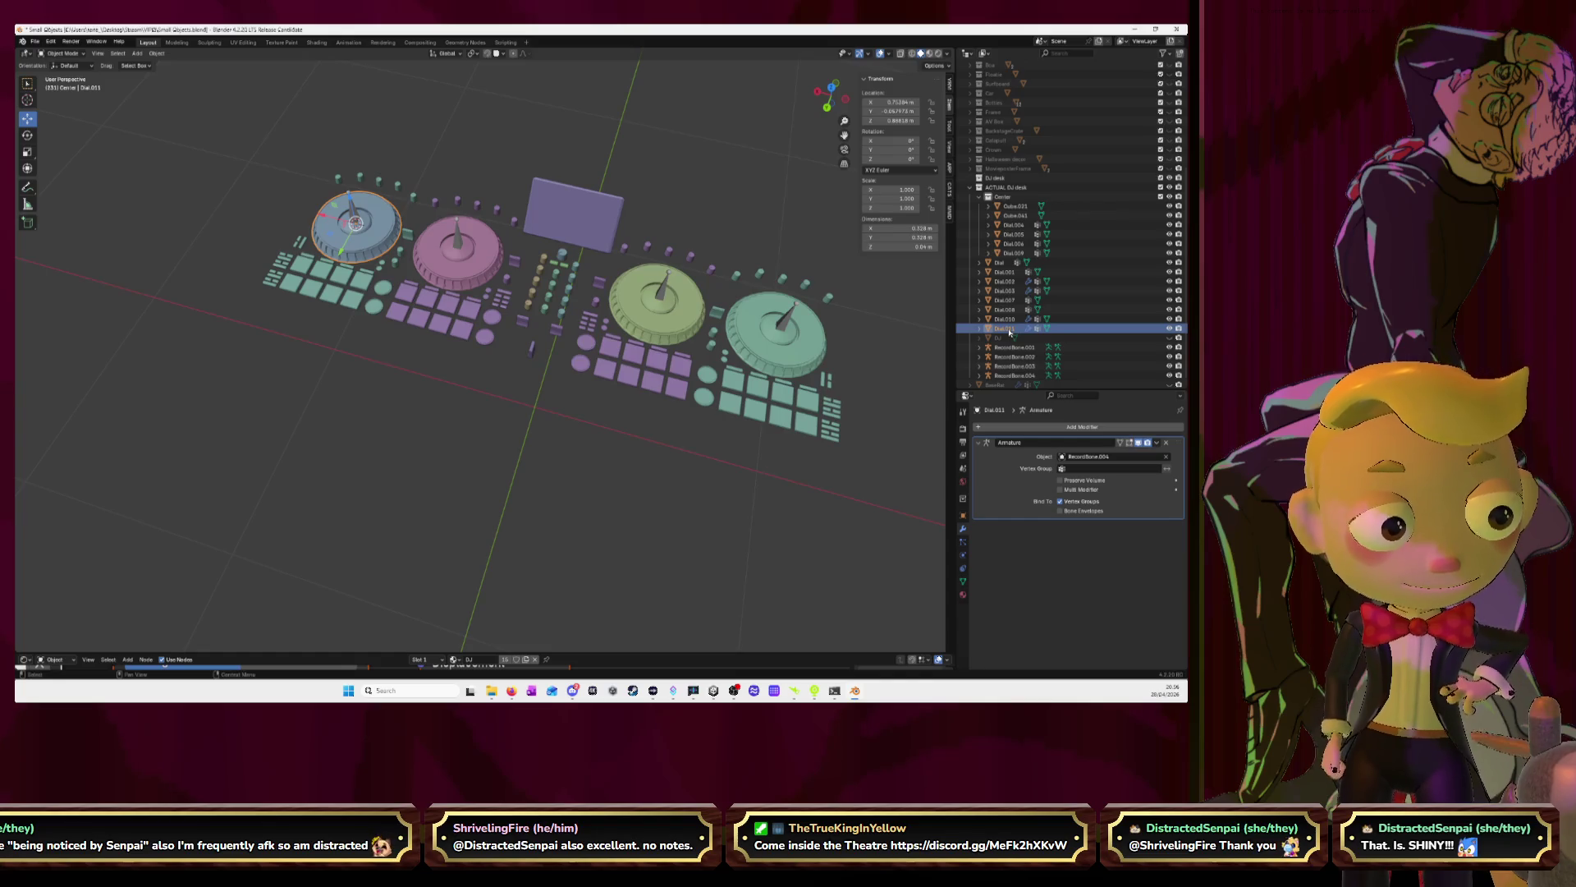
left_click(1006, 281)
Rename Dial.002 to Disk and Dial.003, the green platter, to Disk.001
double_click(1005, 280)
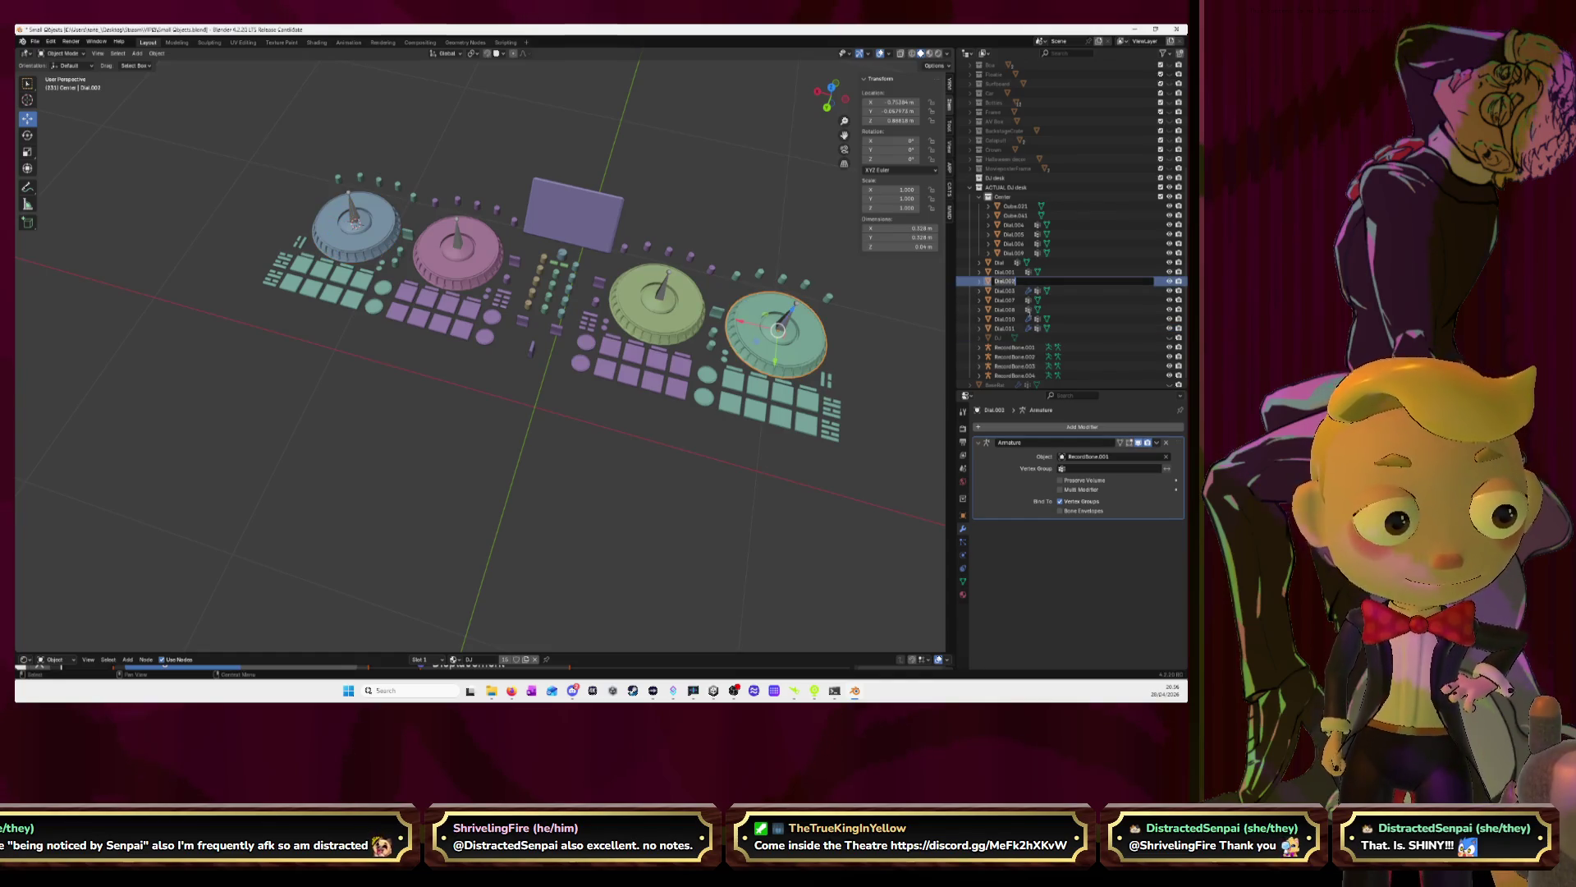
type("Disk")
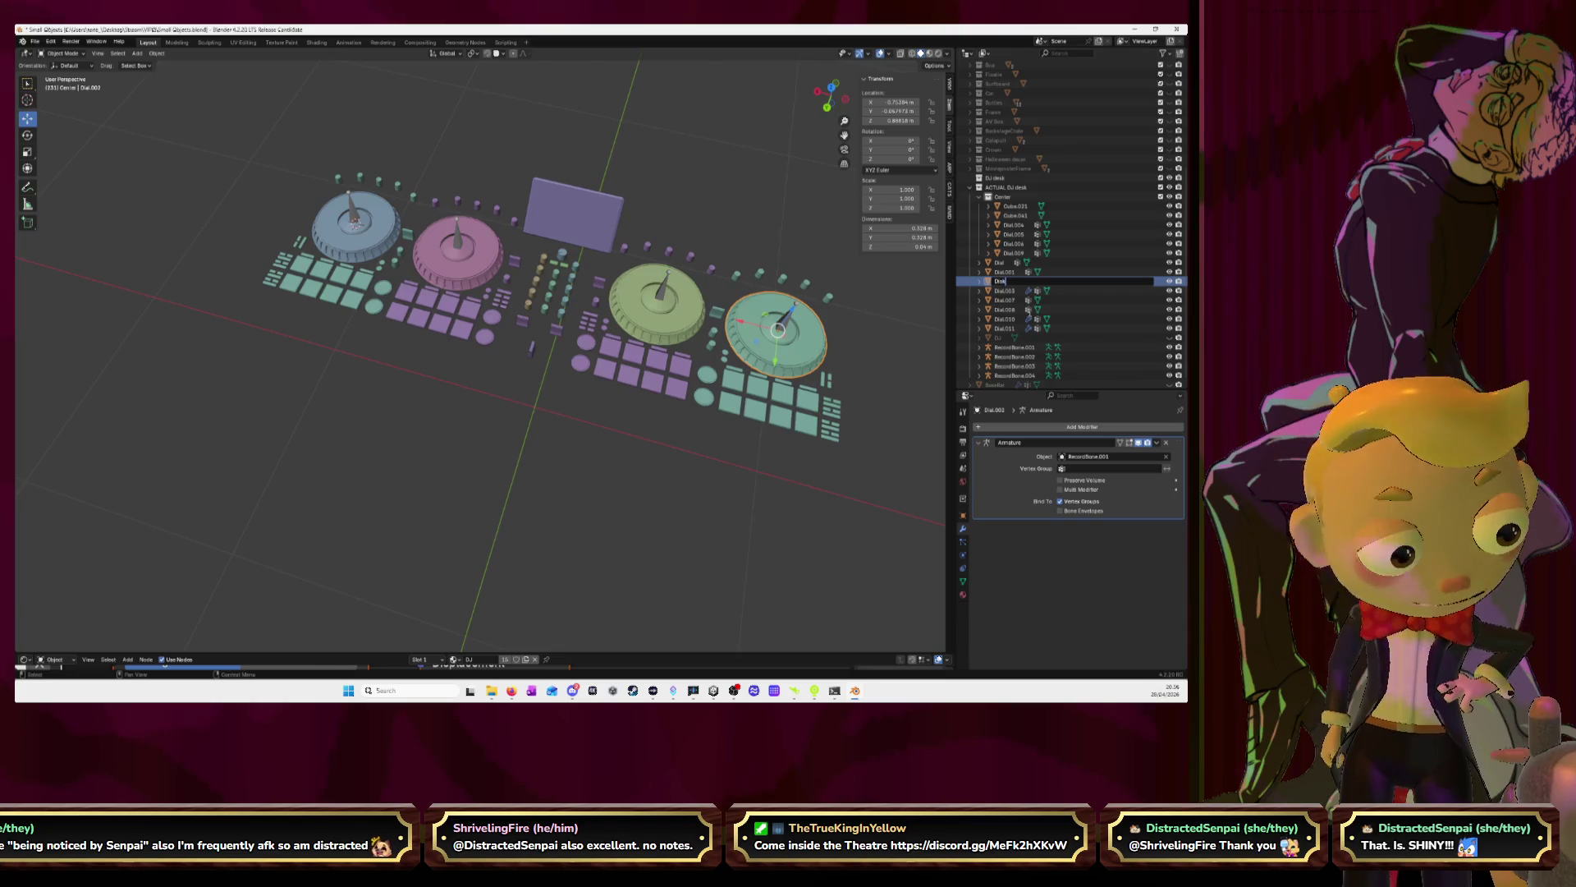
key("Return")
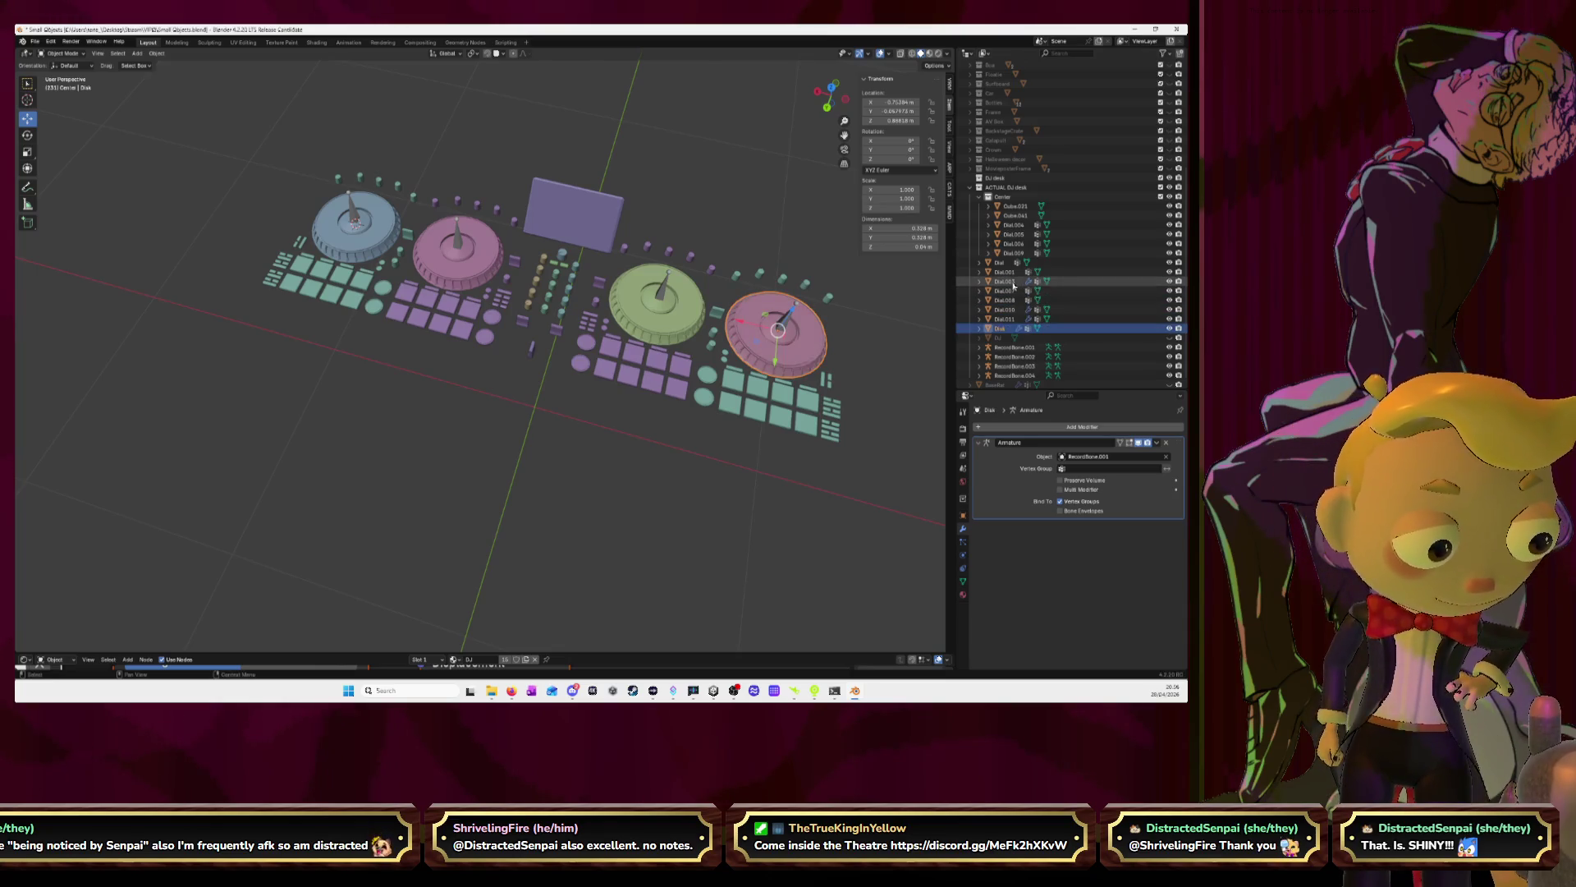
left_click(1007, 280)
double_click(1006, 280)
type("Disk")
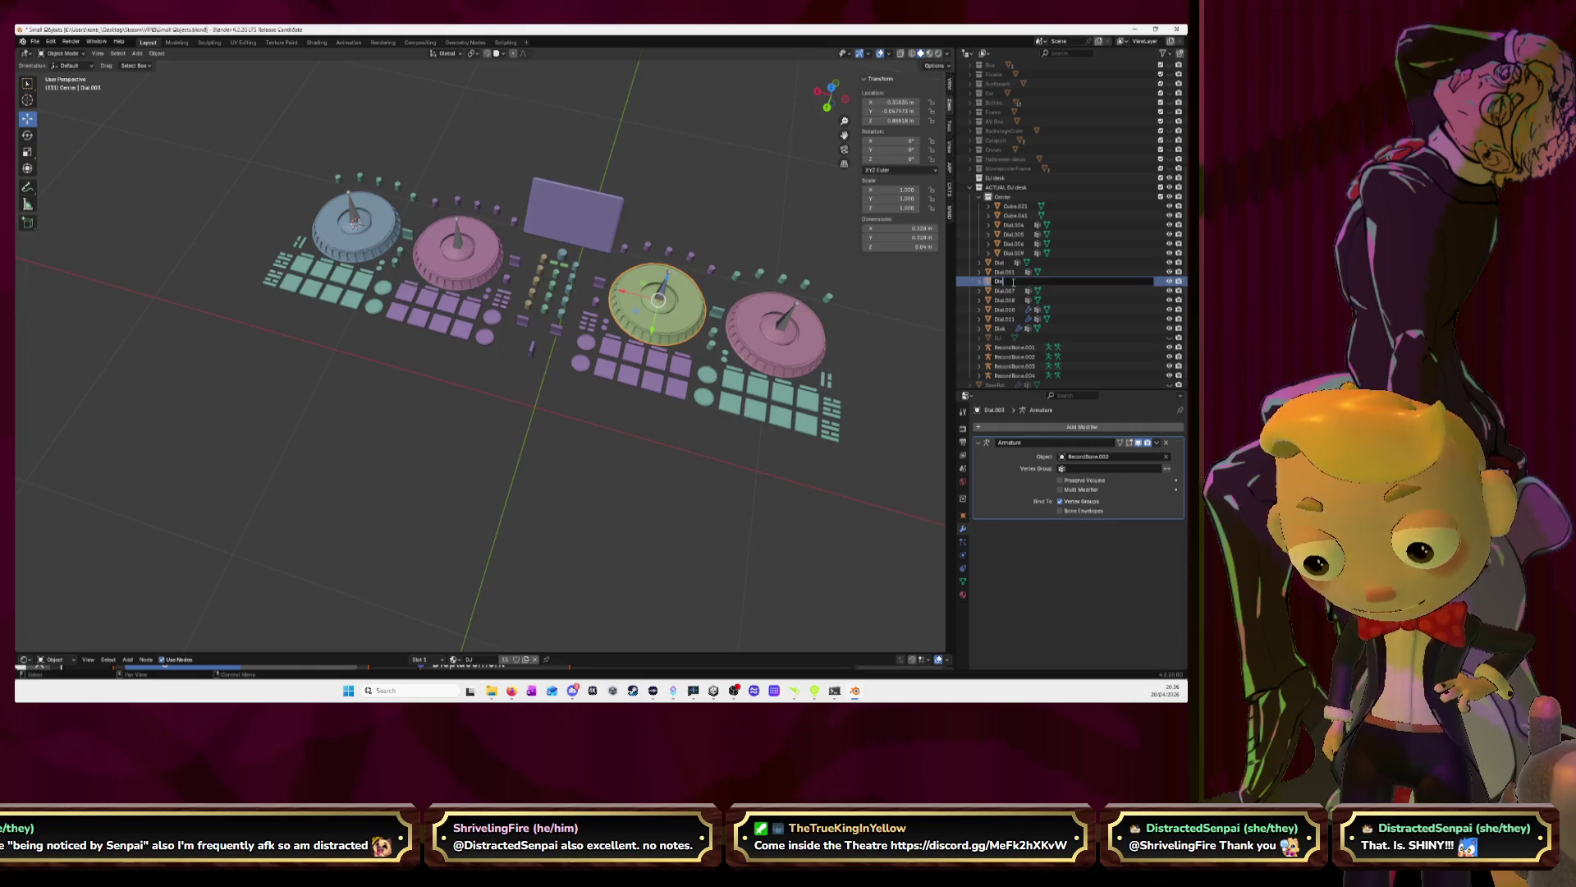
key("Return")
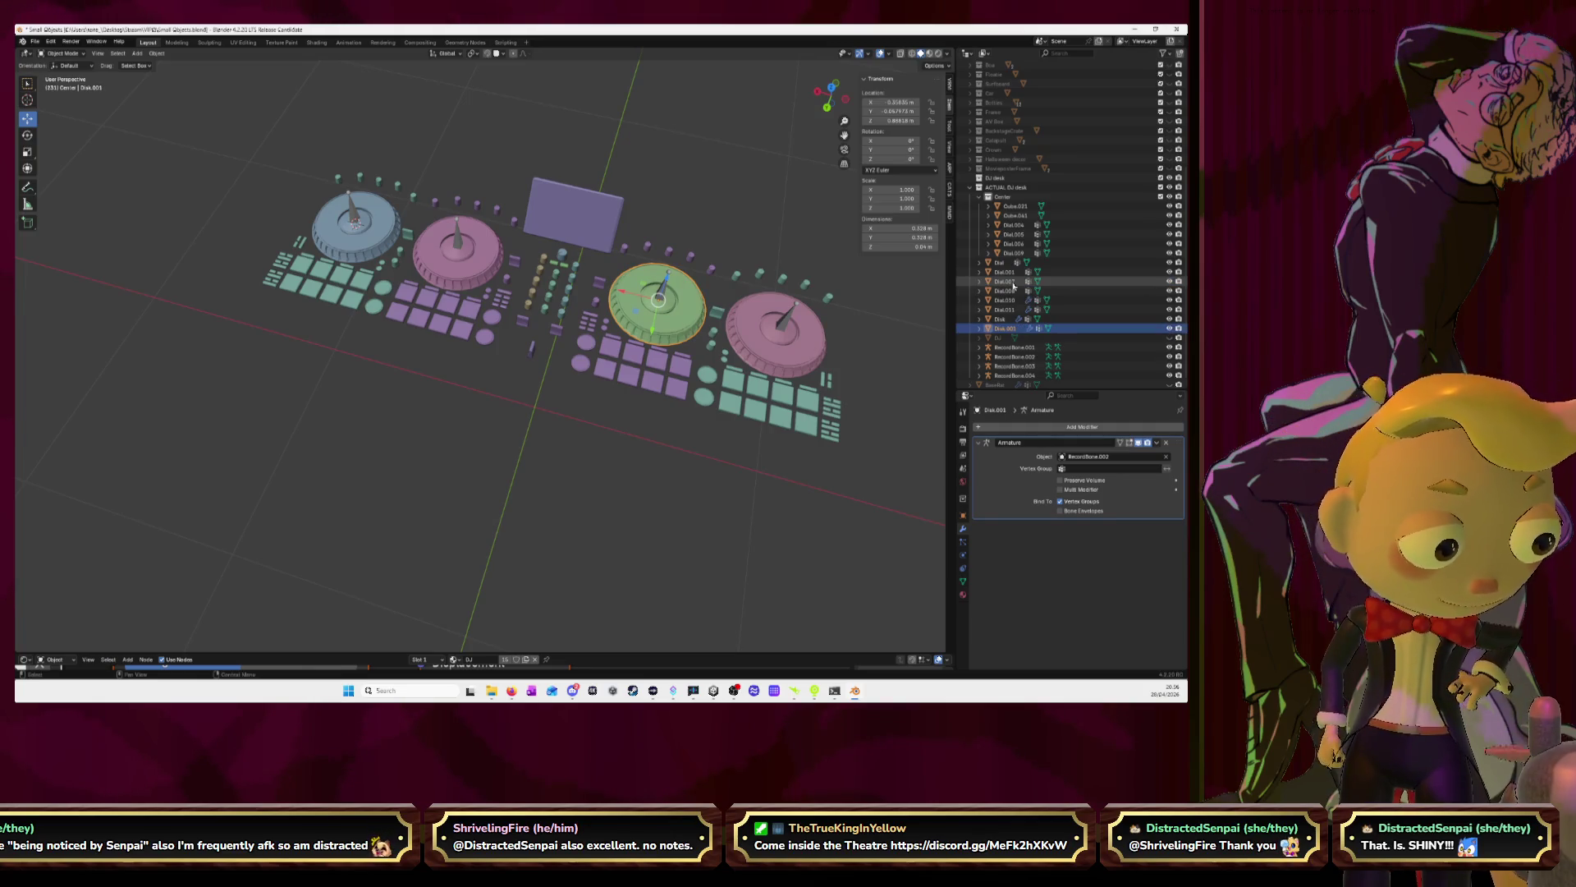
Rename the pink Dial.010 and blue Dial.011 platters to Disk names
left_click(1004, 300)
double_click(1004, 299)
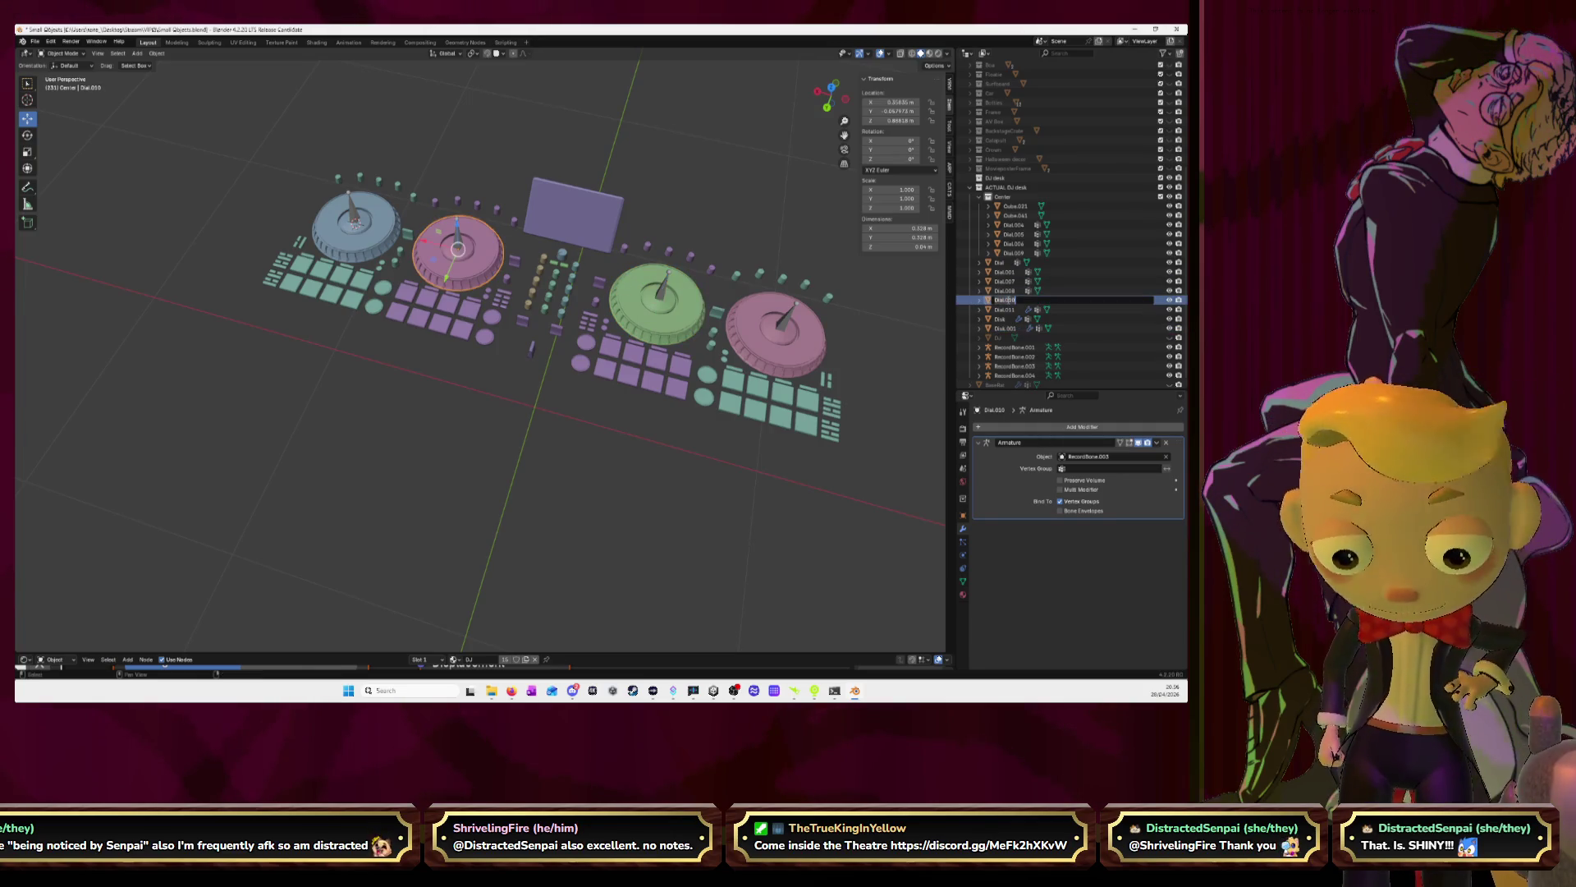
type("Disk")
key("Return")
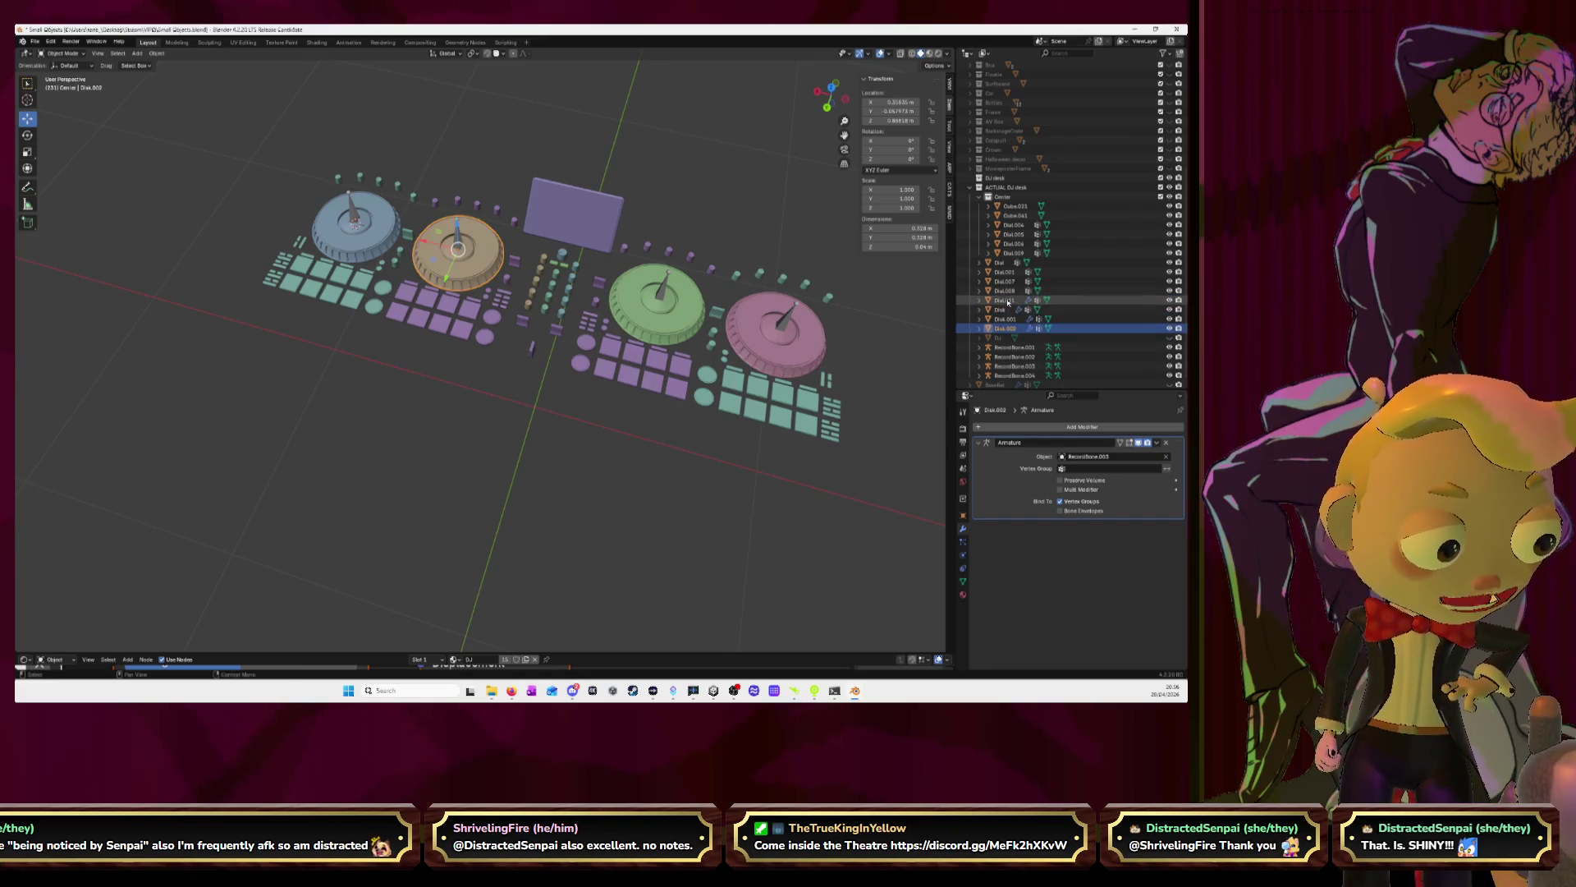
left_click(1004, 300)
double_click(1005, 300)
type("Disk")
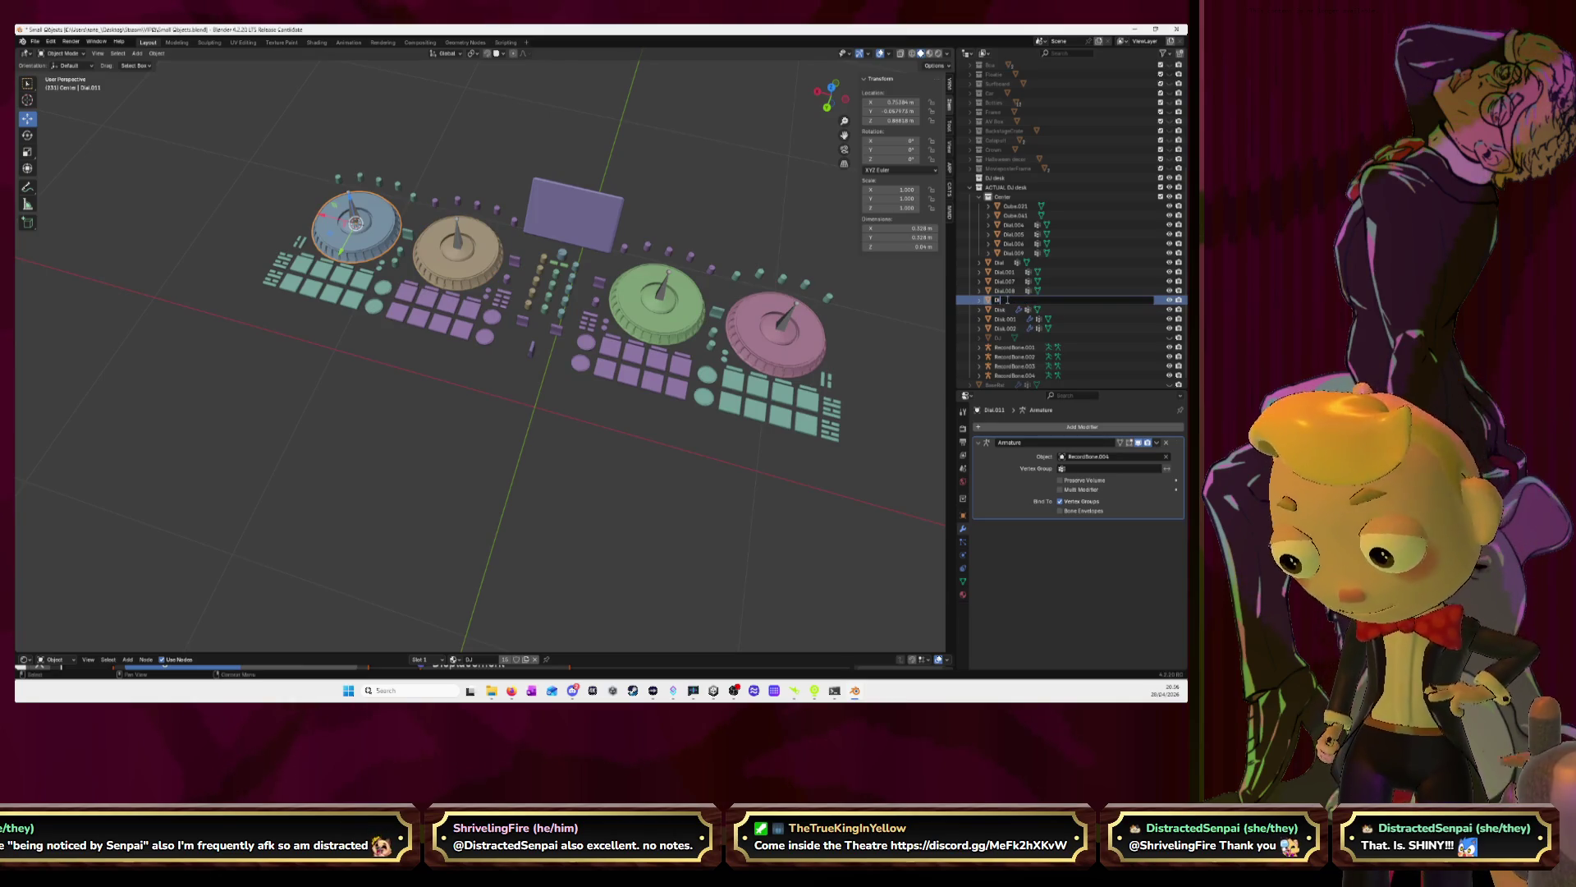
key("Return")
Rename the Disk object to Disk.000
left_click(1005, 299)
double_click(1005, 300)
left_click(1006, 301)
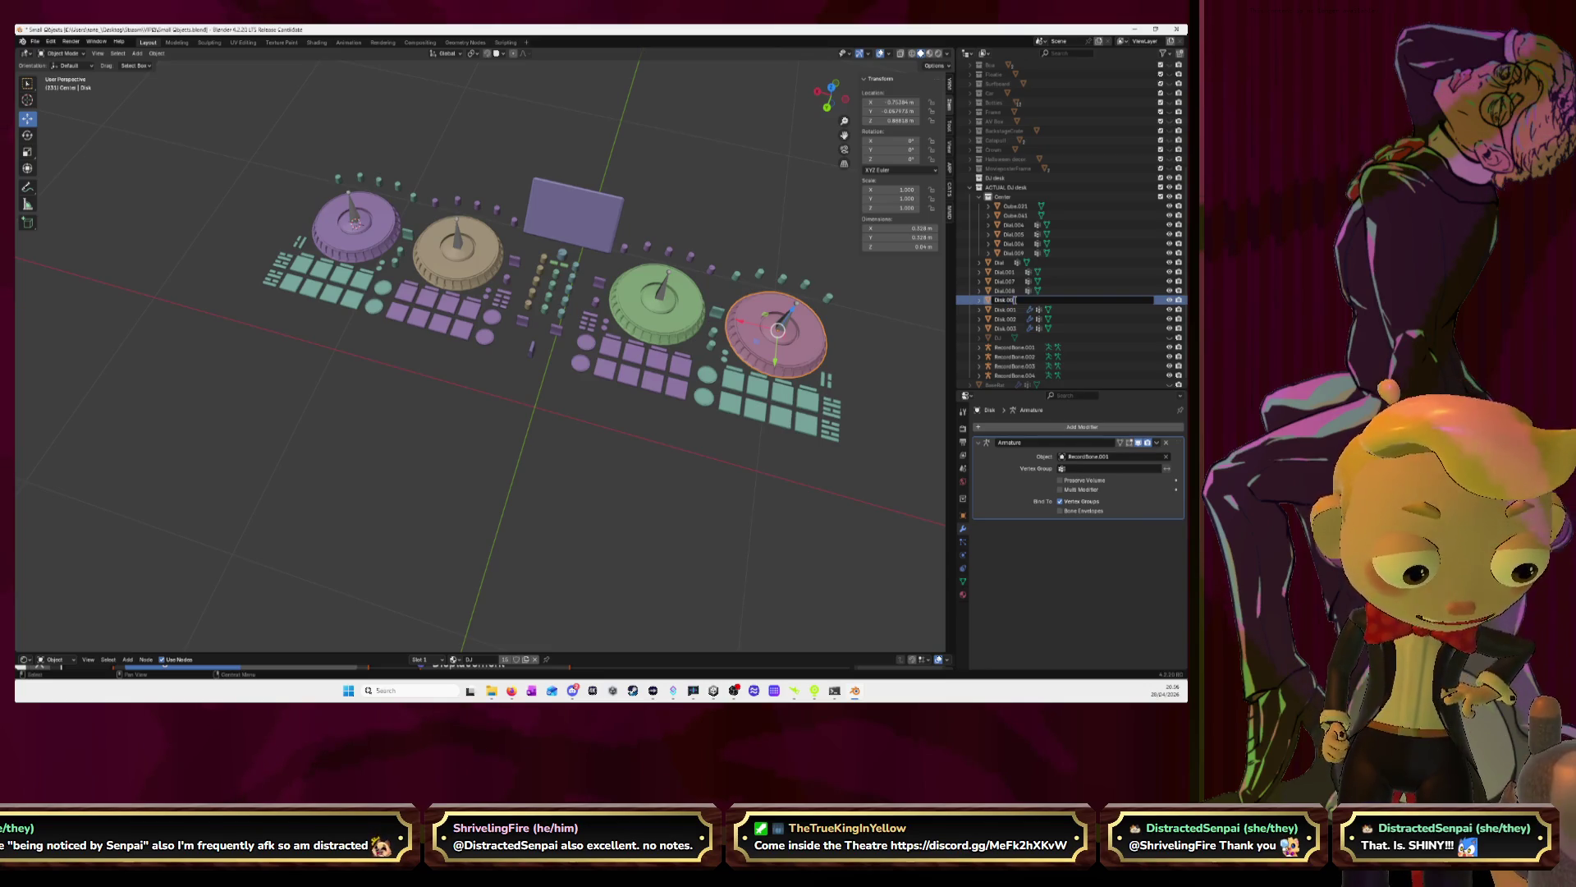
type("0")
key("Return")
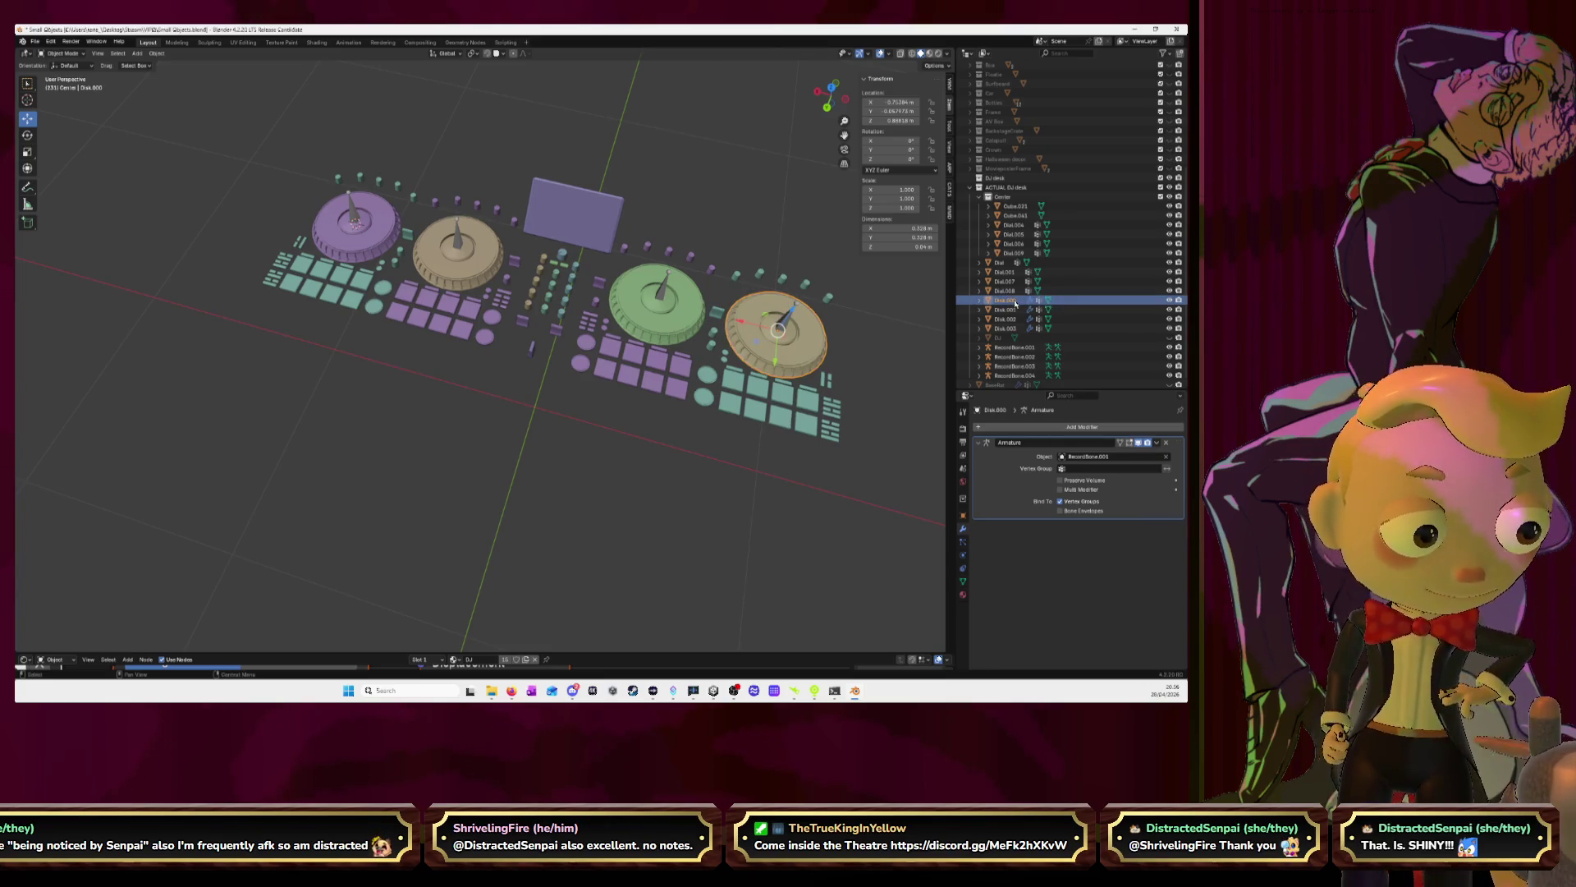
double_click(1016, 300)
left_click(1018, 300)
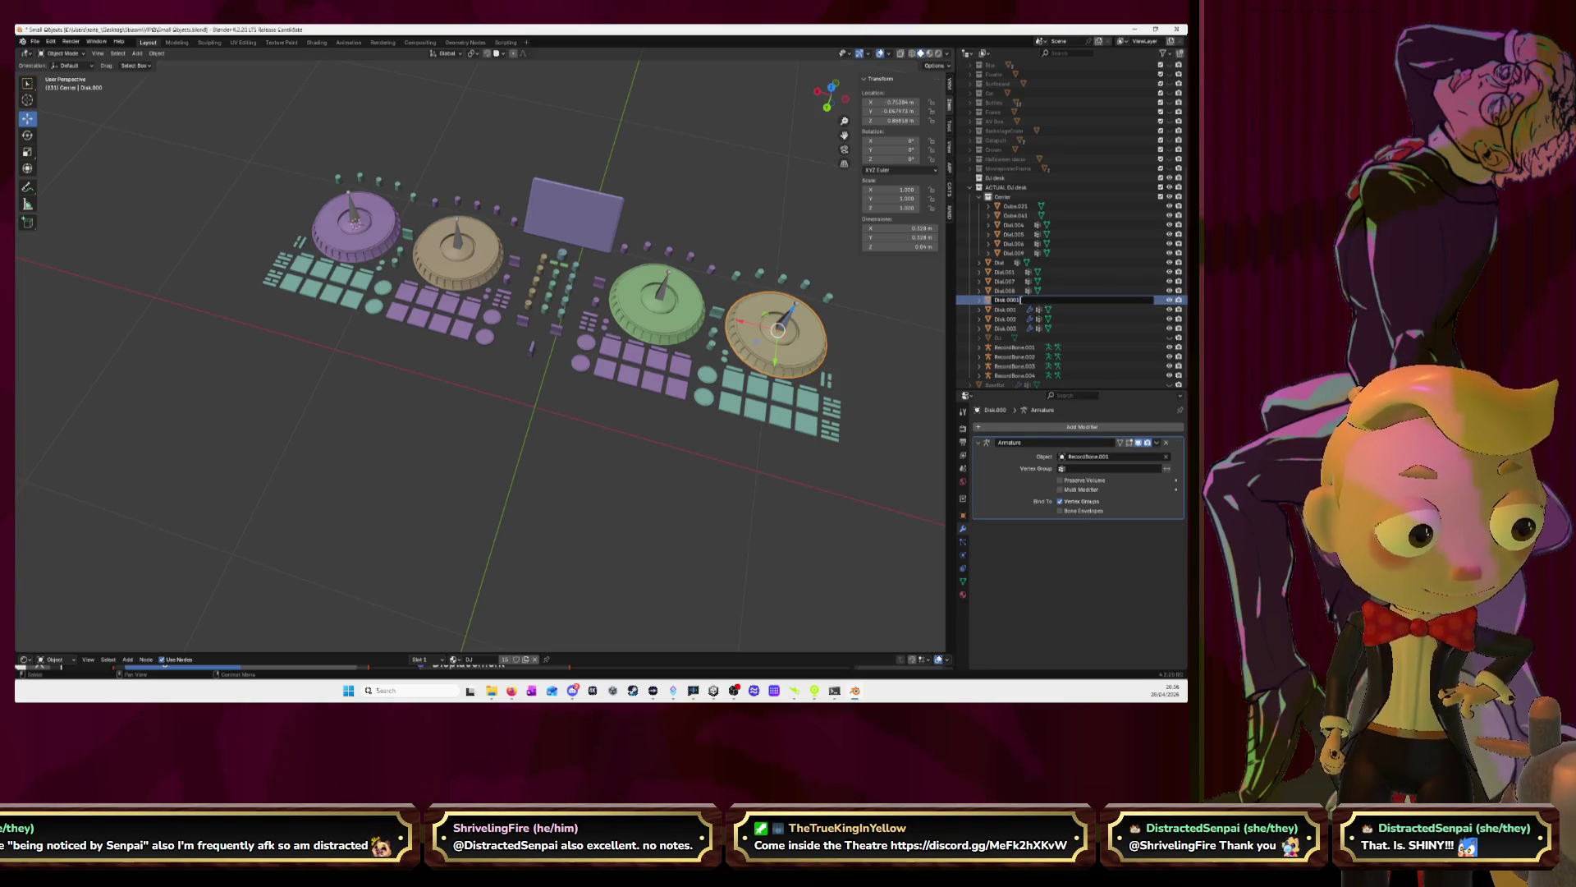
key("BackSpace")
key("Return")
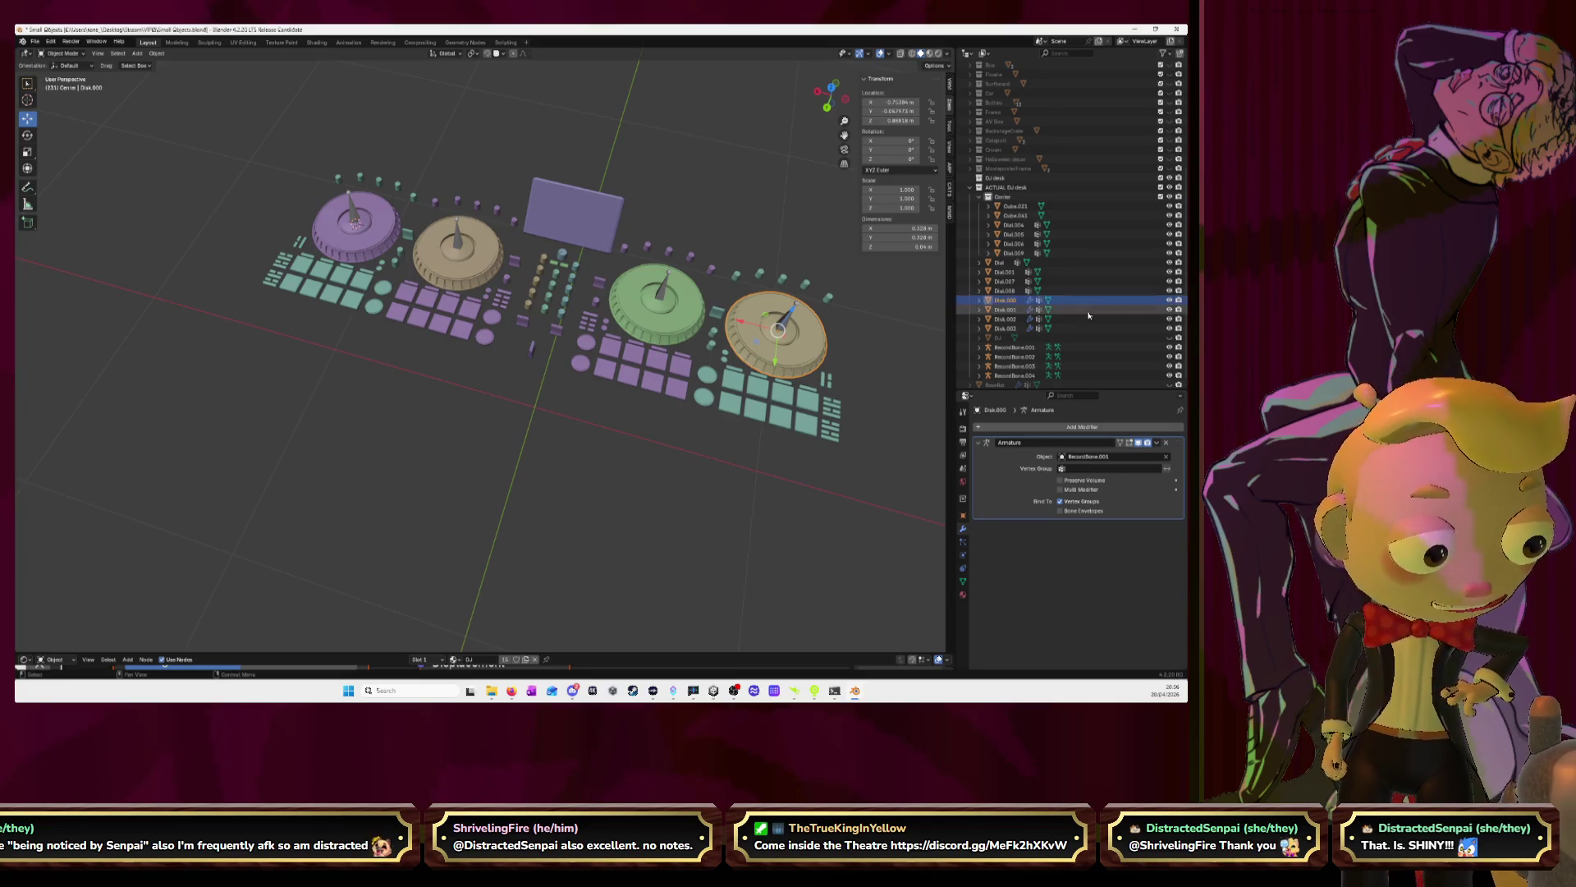
Renumber Disk.003 to Disk.004 and Disk.002 to Disk.003
left_click(1010, 328)
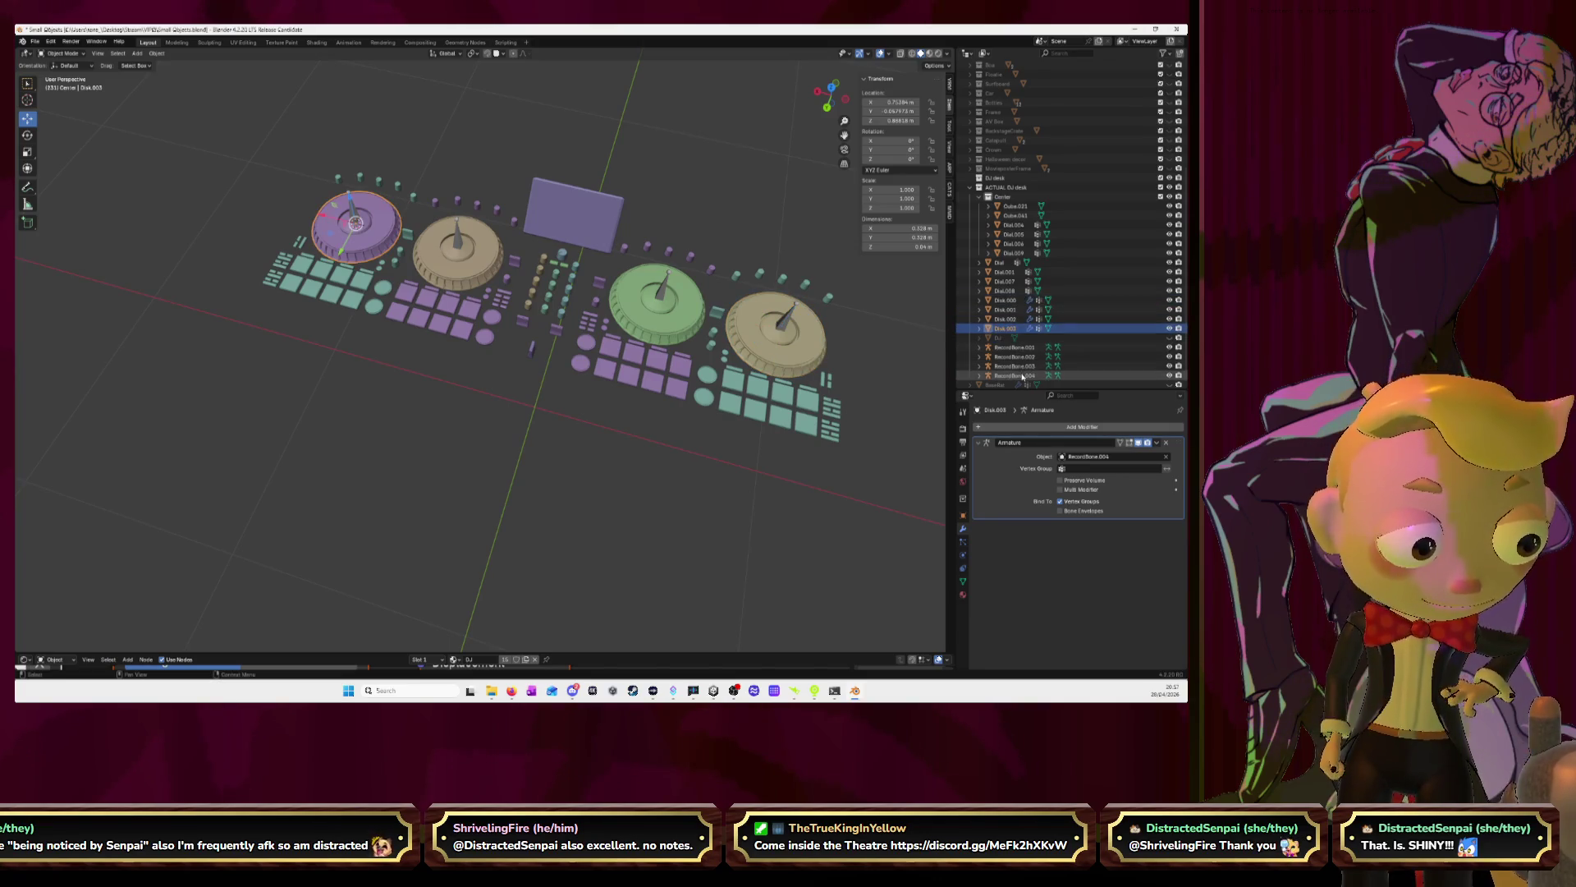
double_click(1007, 328)
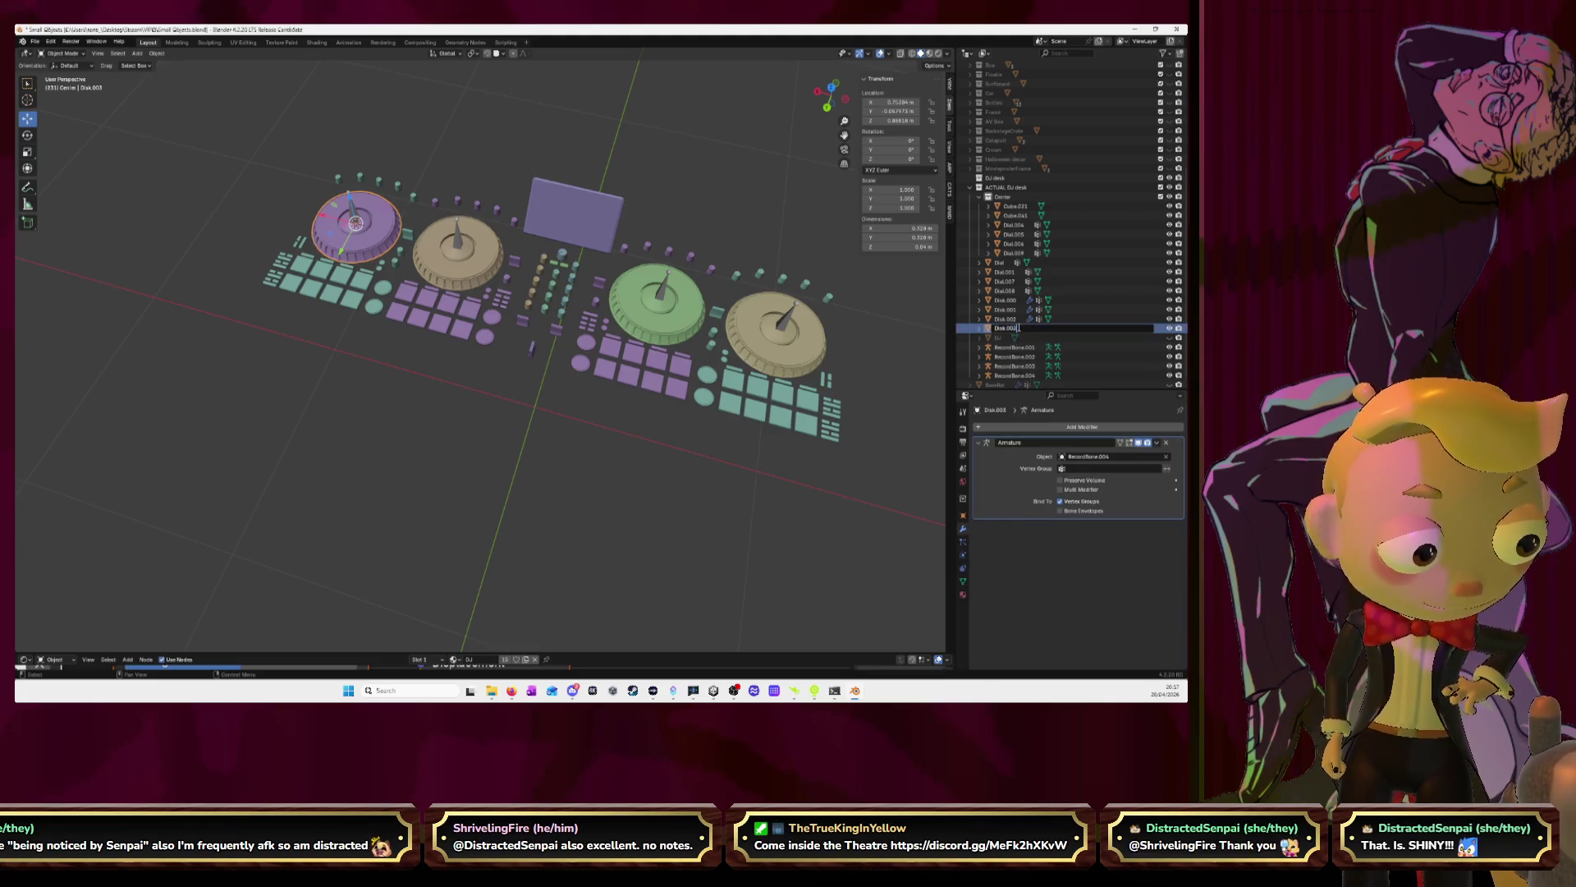
key("BackSpace")
type("4")
key("Return")
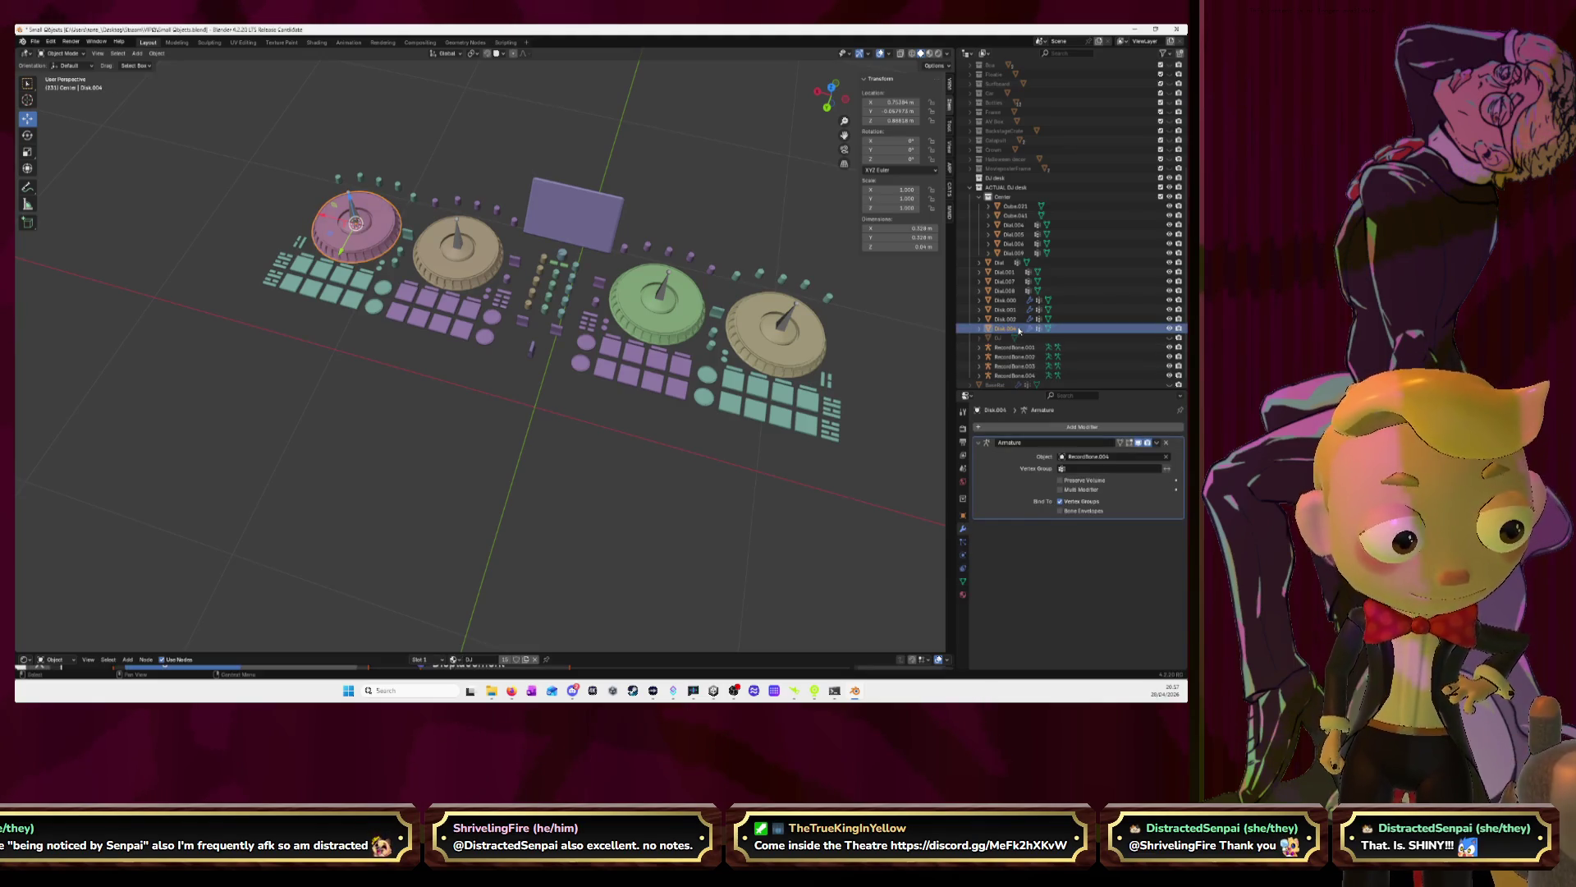
left_click(1012, 365)
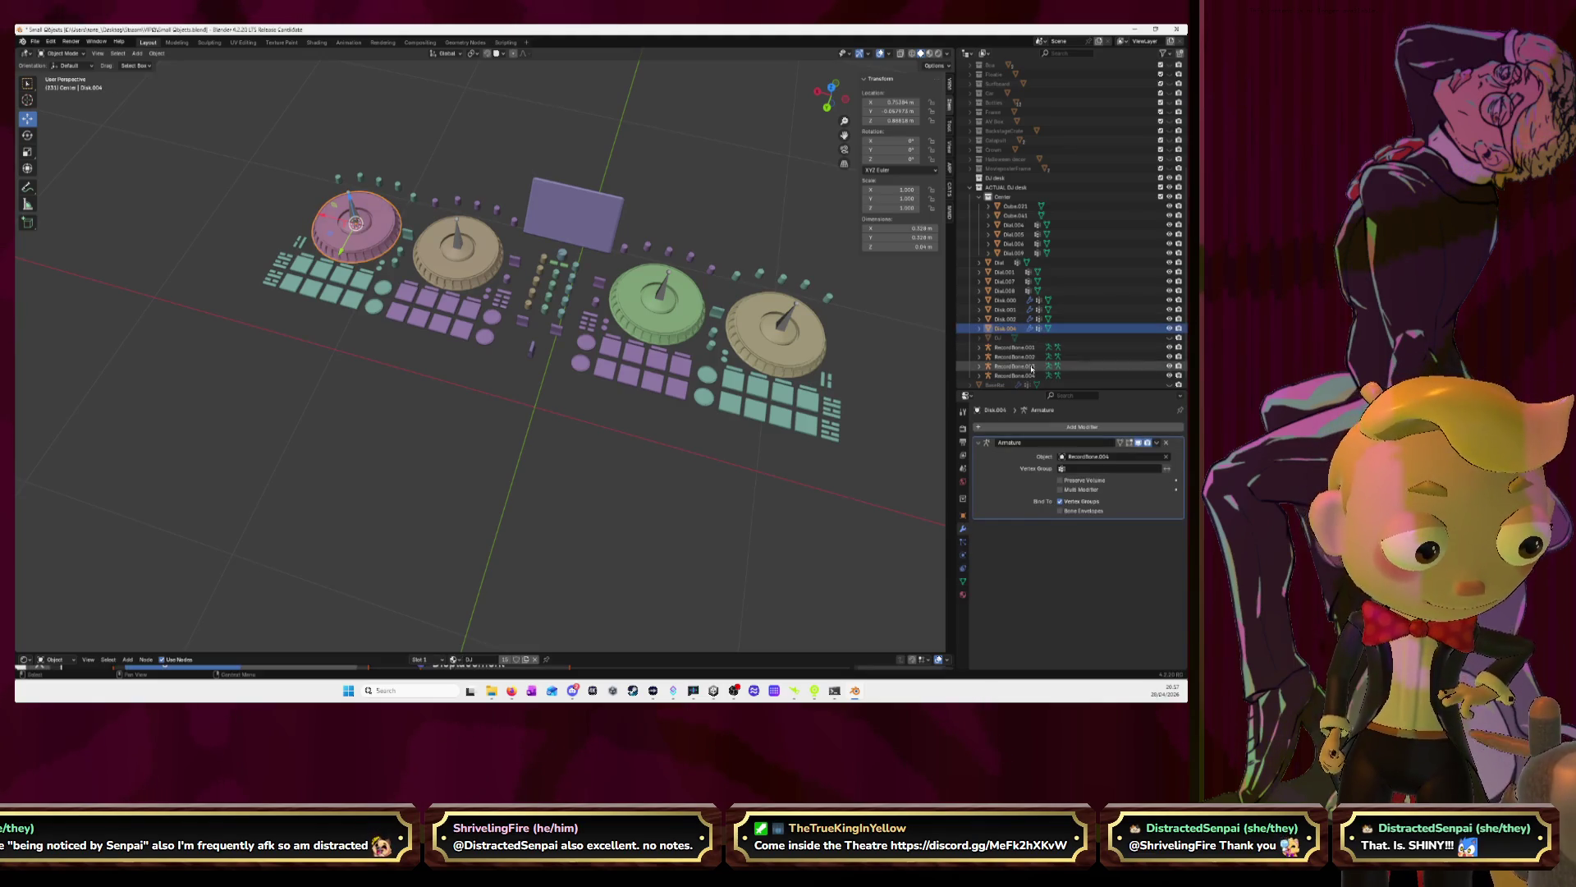
left_click(1007, 320)
double_click(1018, 320)
key("BackSpace")
type("3")
key("Return")
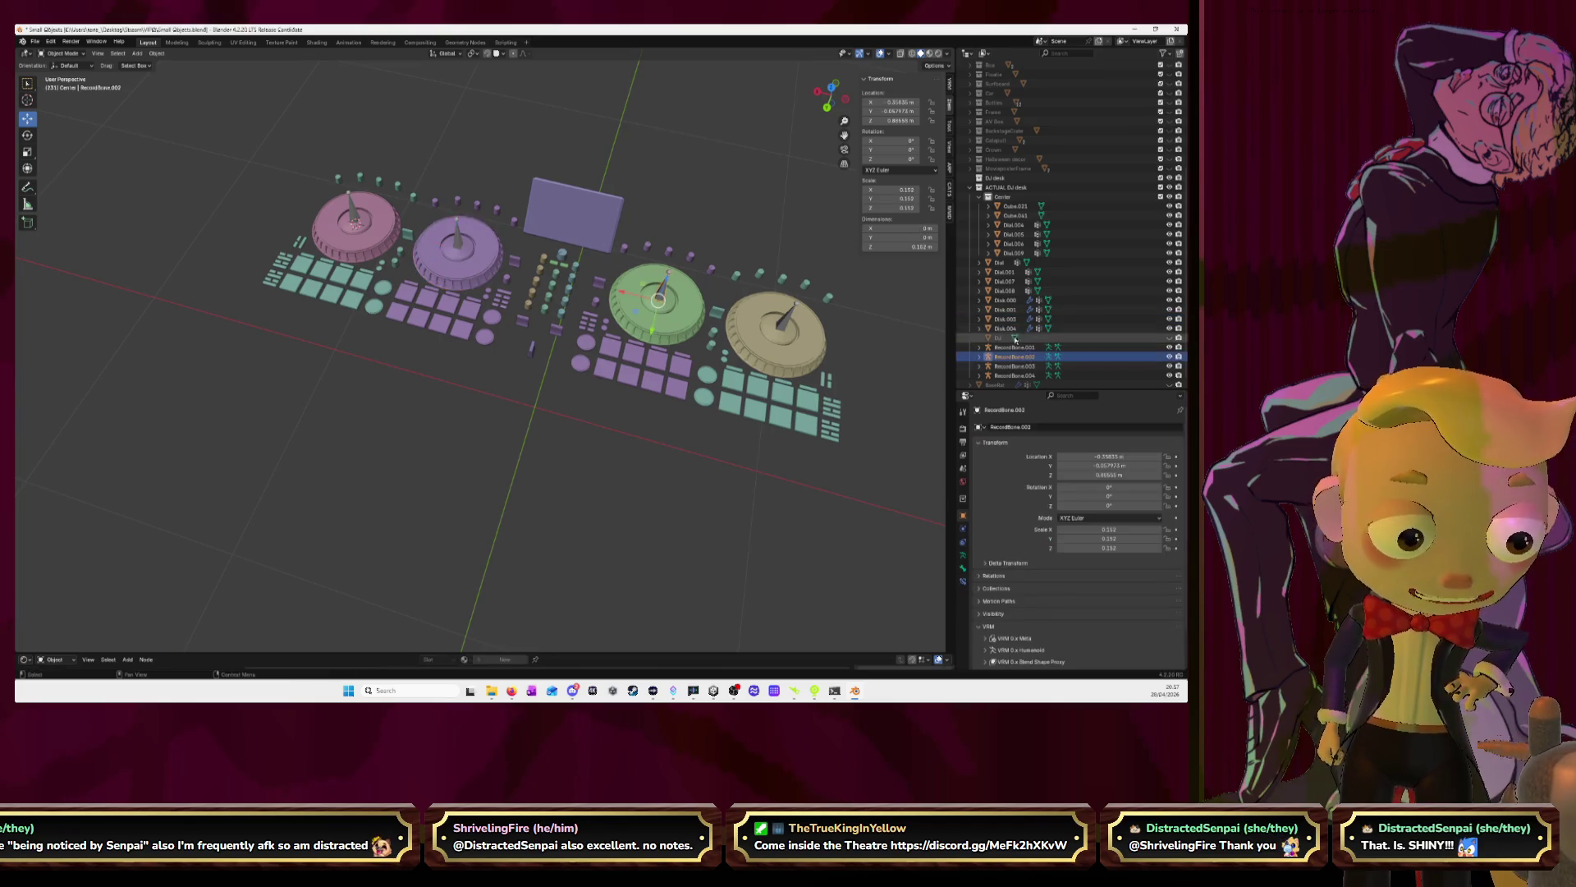
Renumber the green Disk.001 to Disk.002 and the right-hand Disk.000 to Disk.001
left_click(1011, 311)
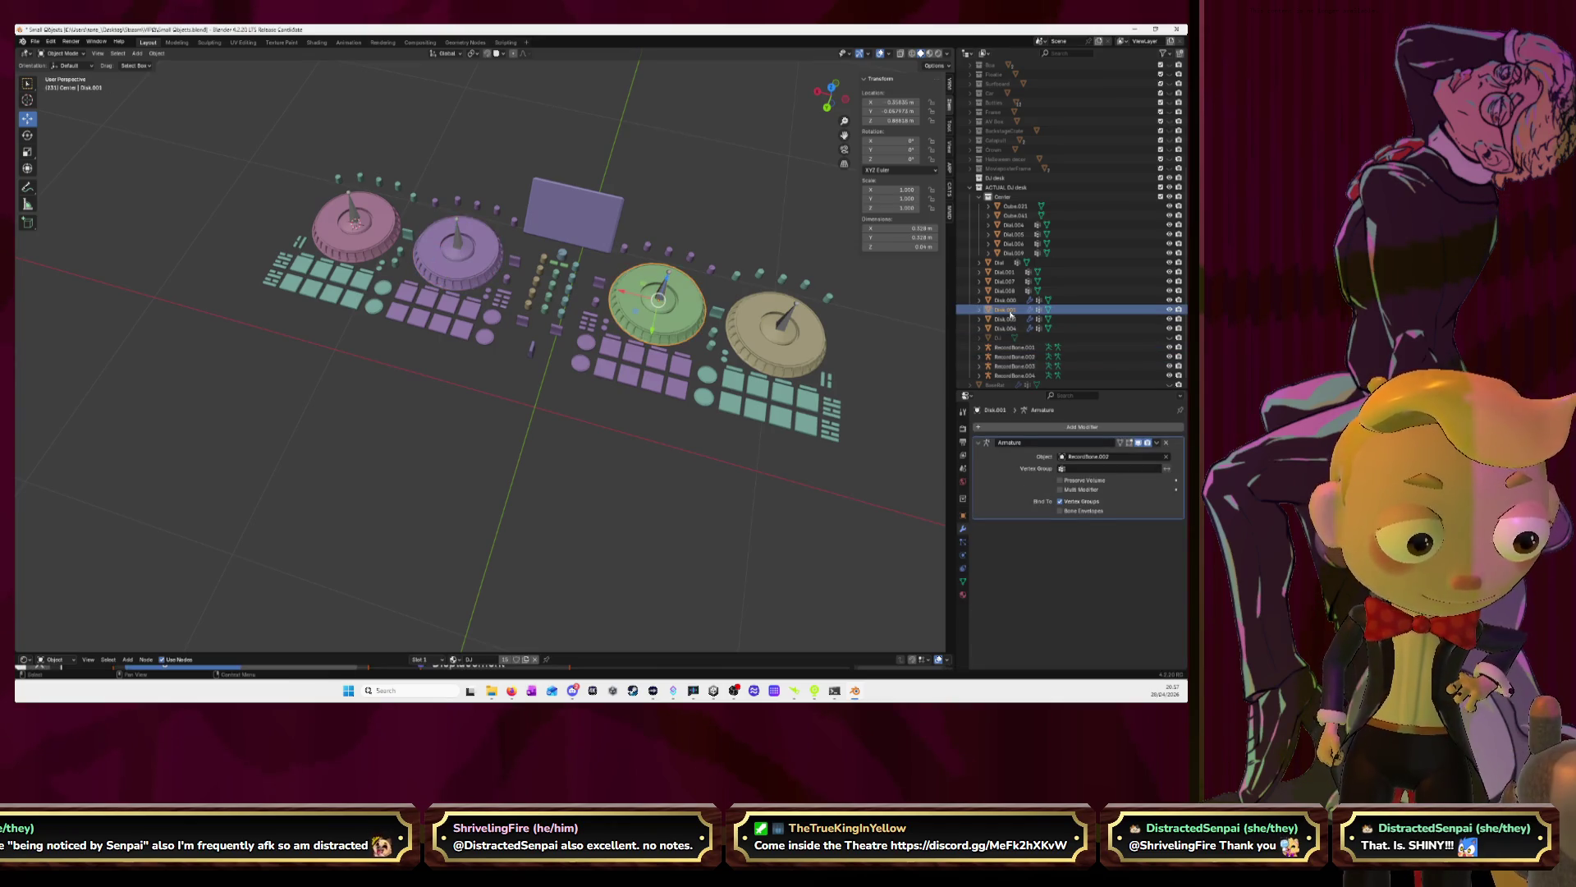
double_click(1011, 311)
key("BackSpace")
type("2")
key("Return")
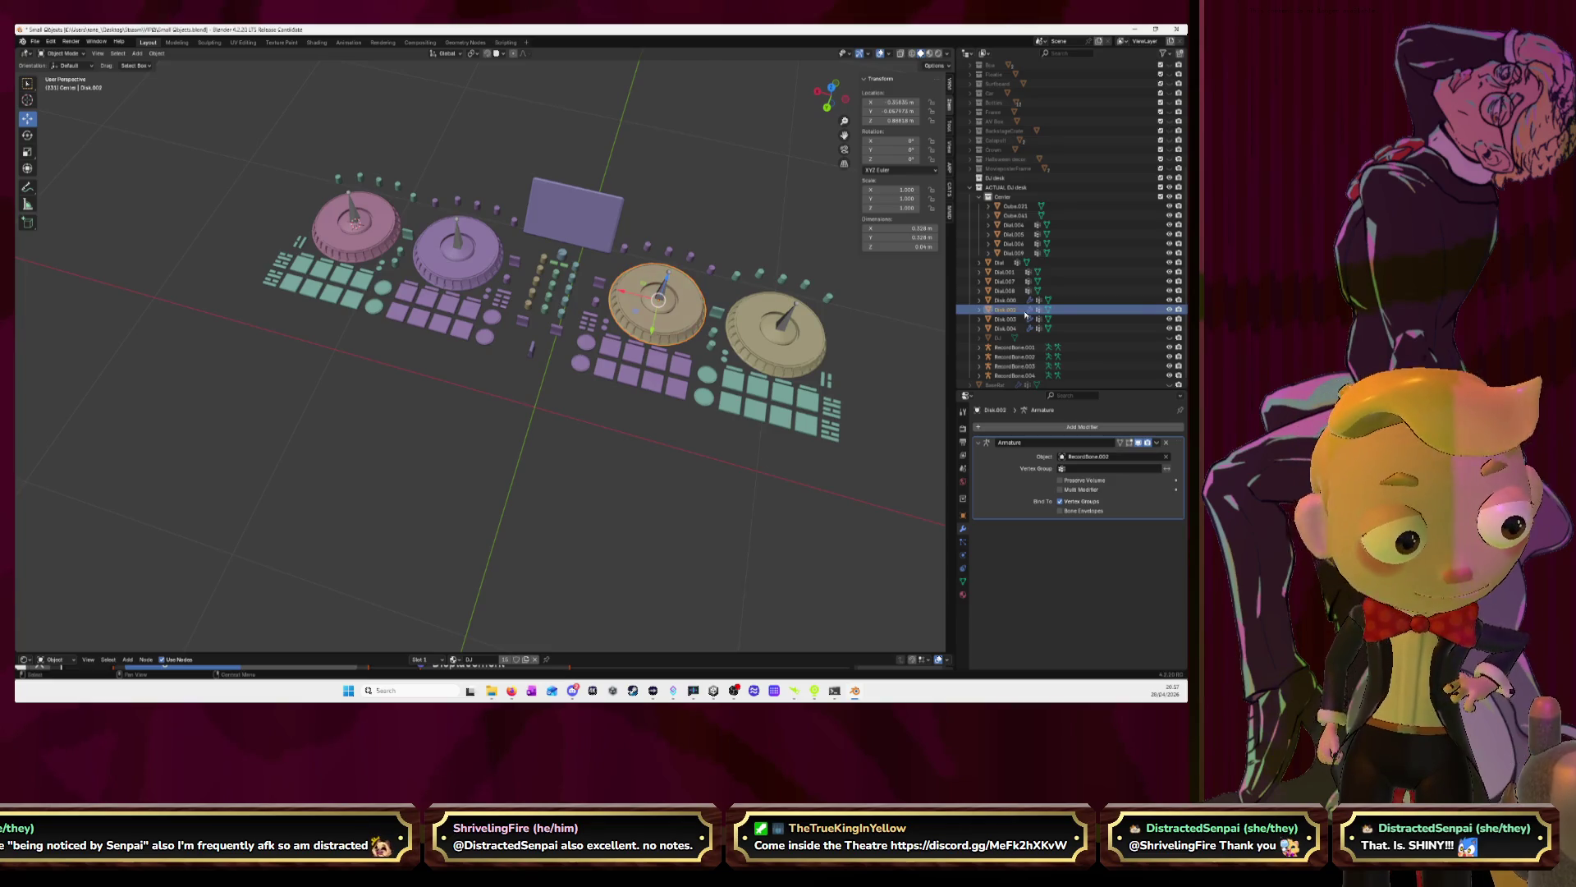
left_click(1022, 300)
double_click(1022, 300)
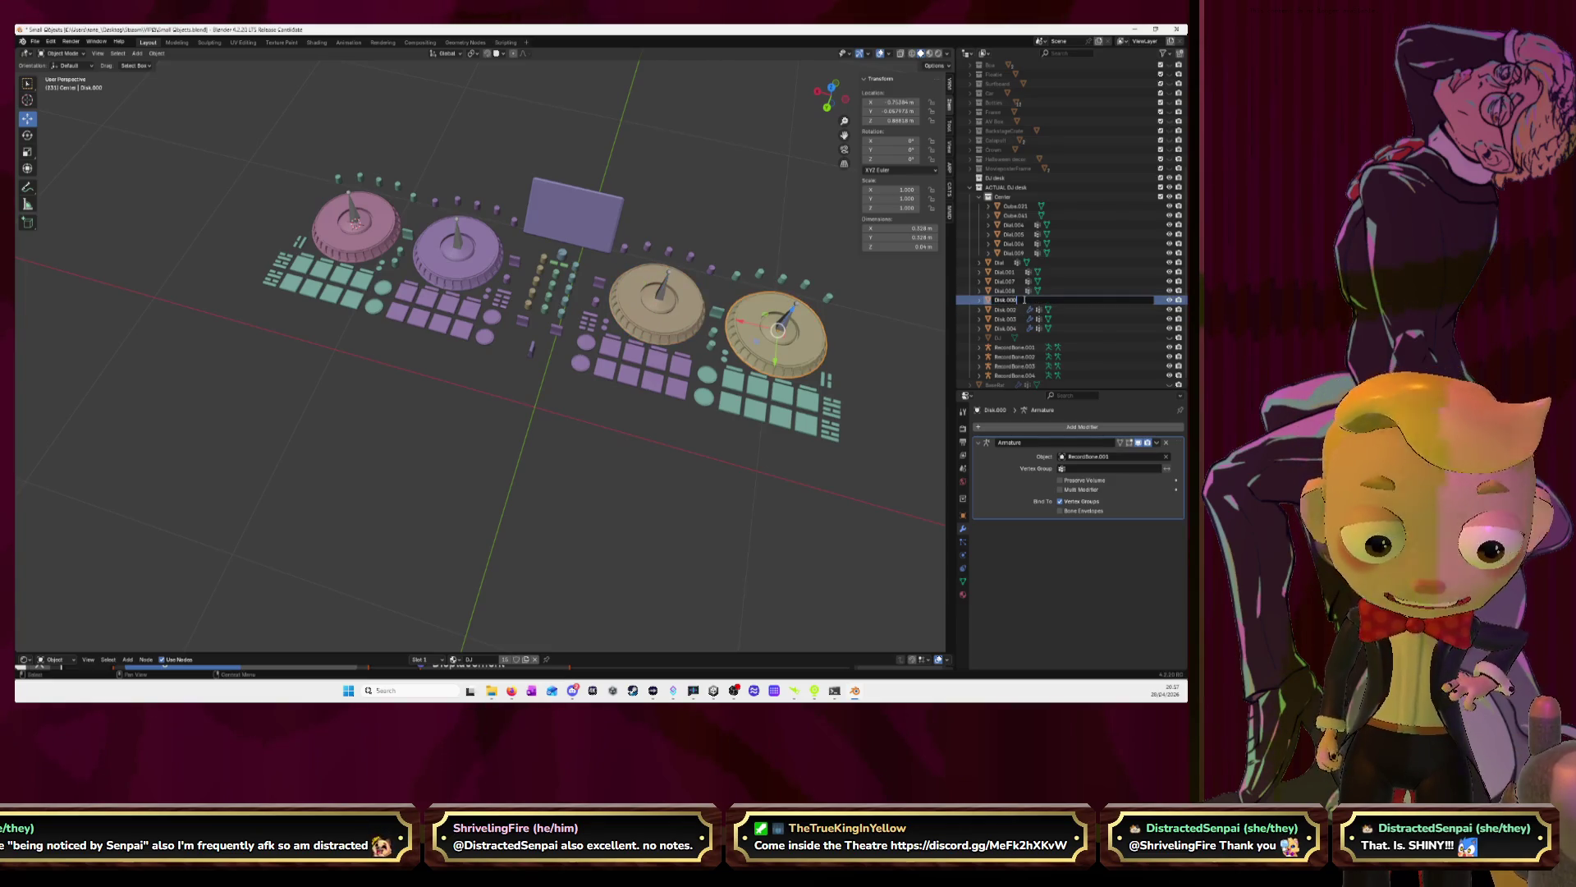
key("BackSpace")
type("1")
key("Return")
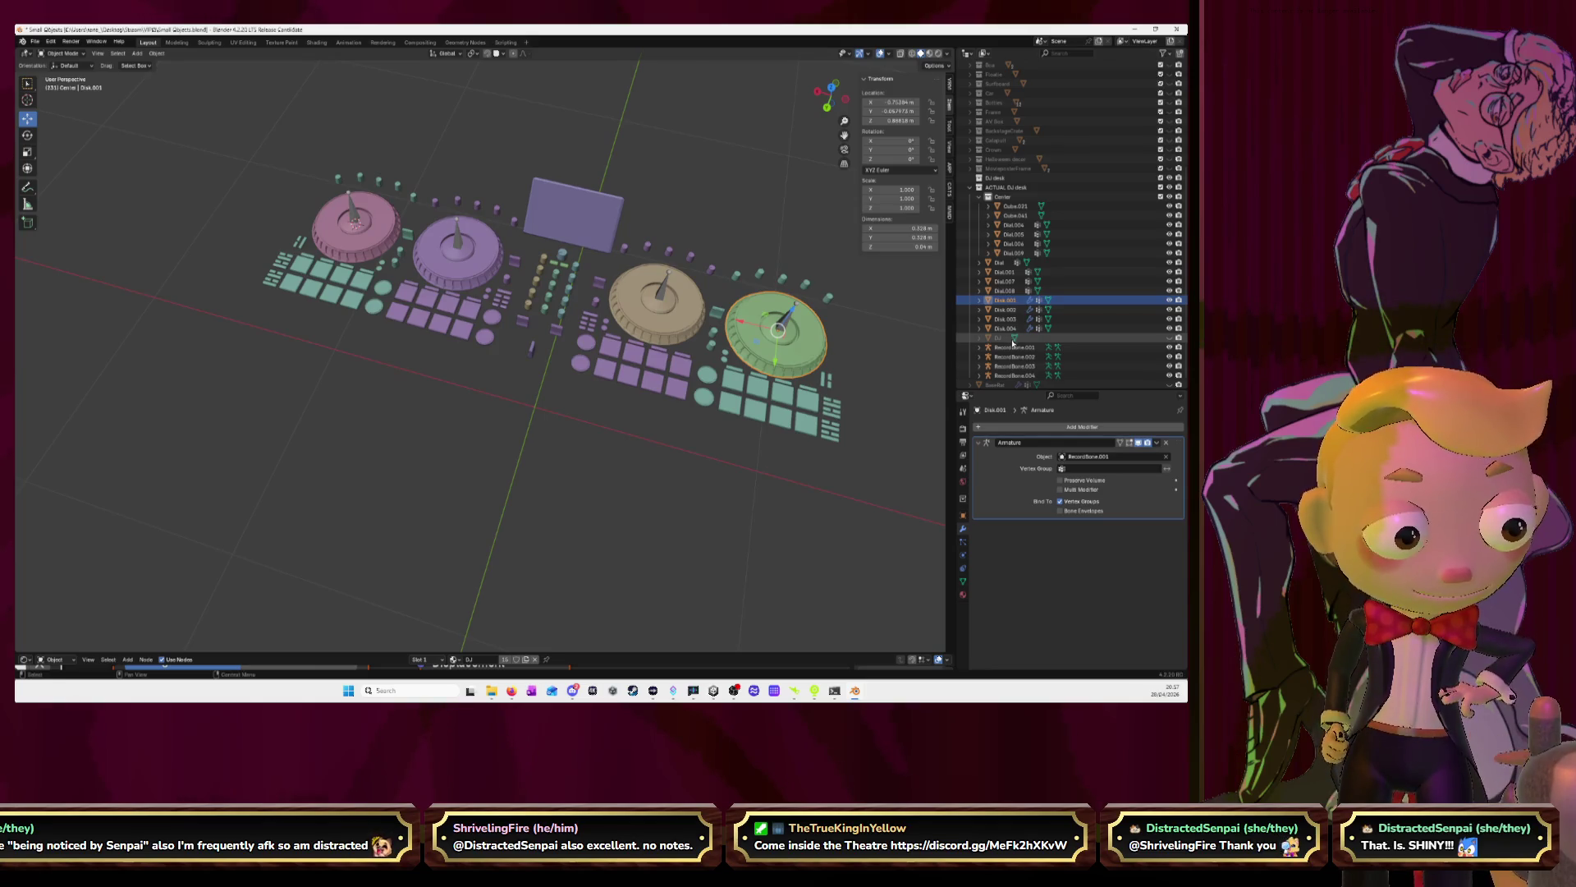
left_click(1010, 292)
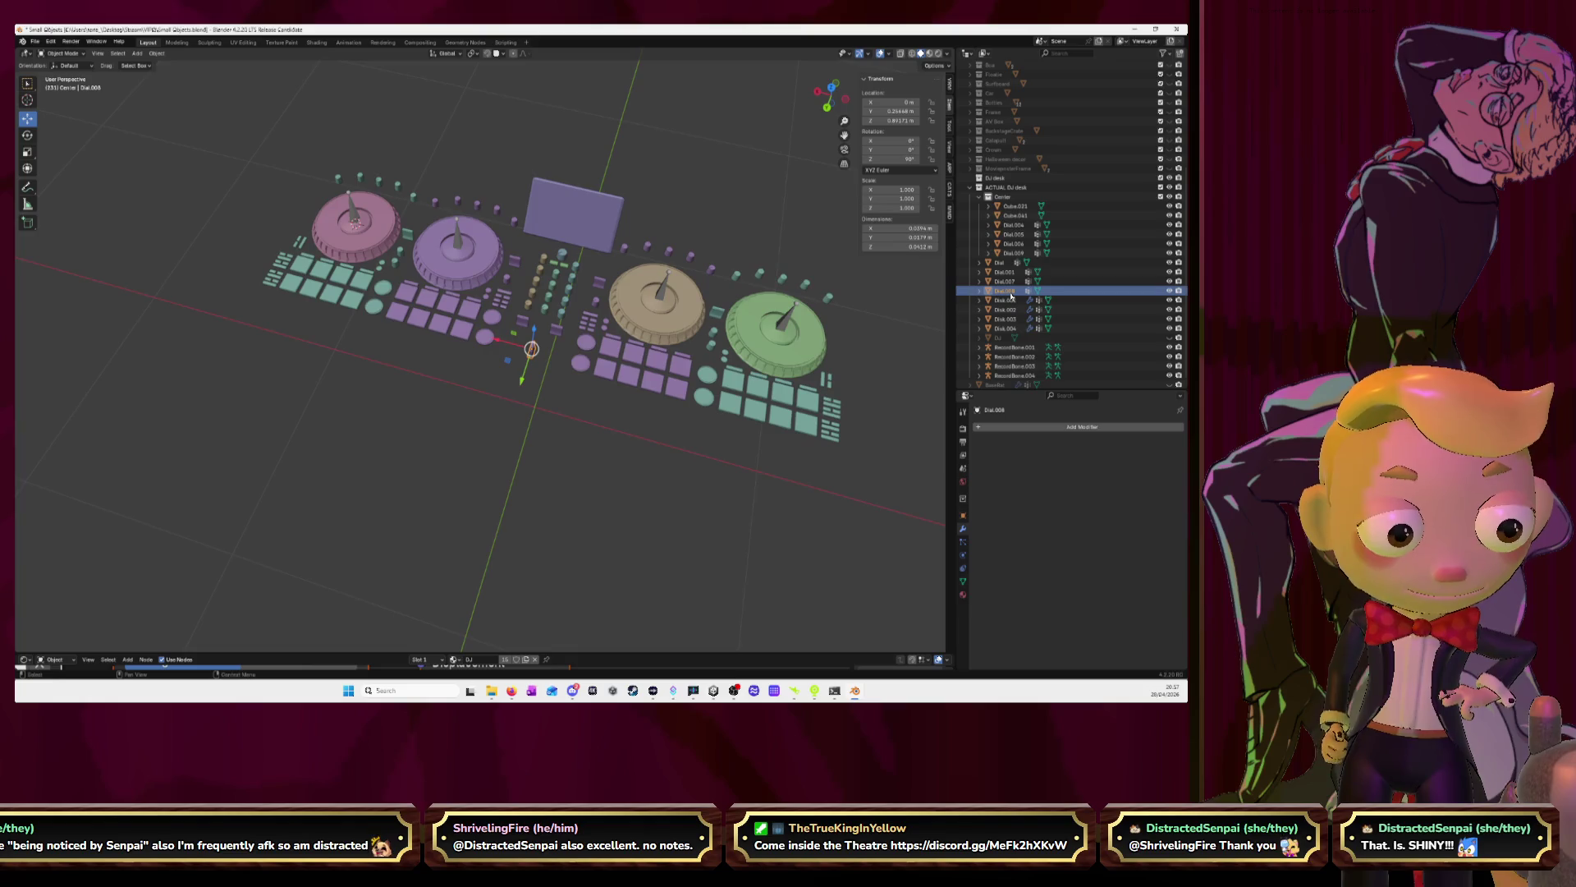
Rename the Dial pad-grid object to Station.001
left_click(1004, 281, "ctrl")
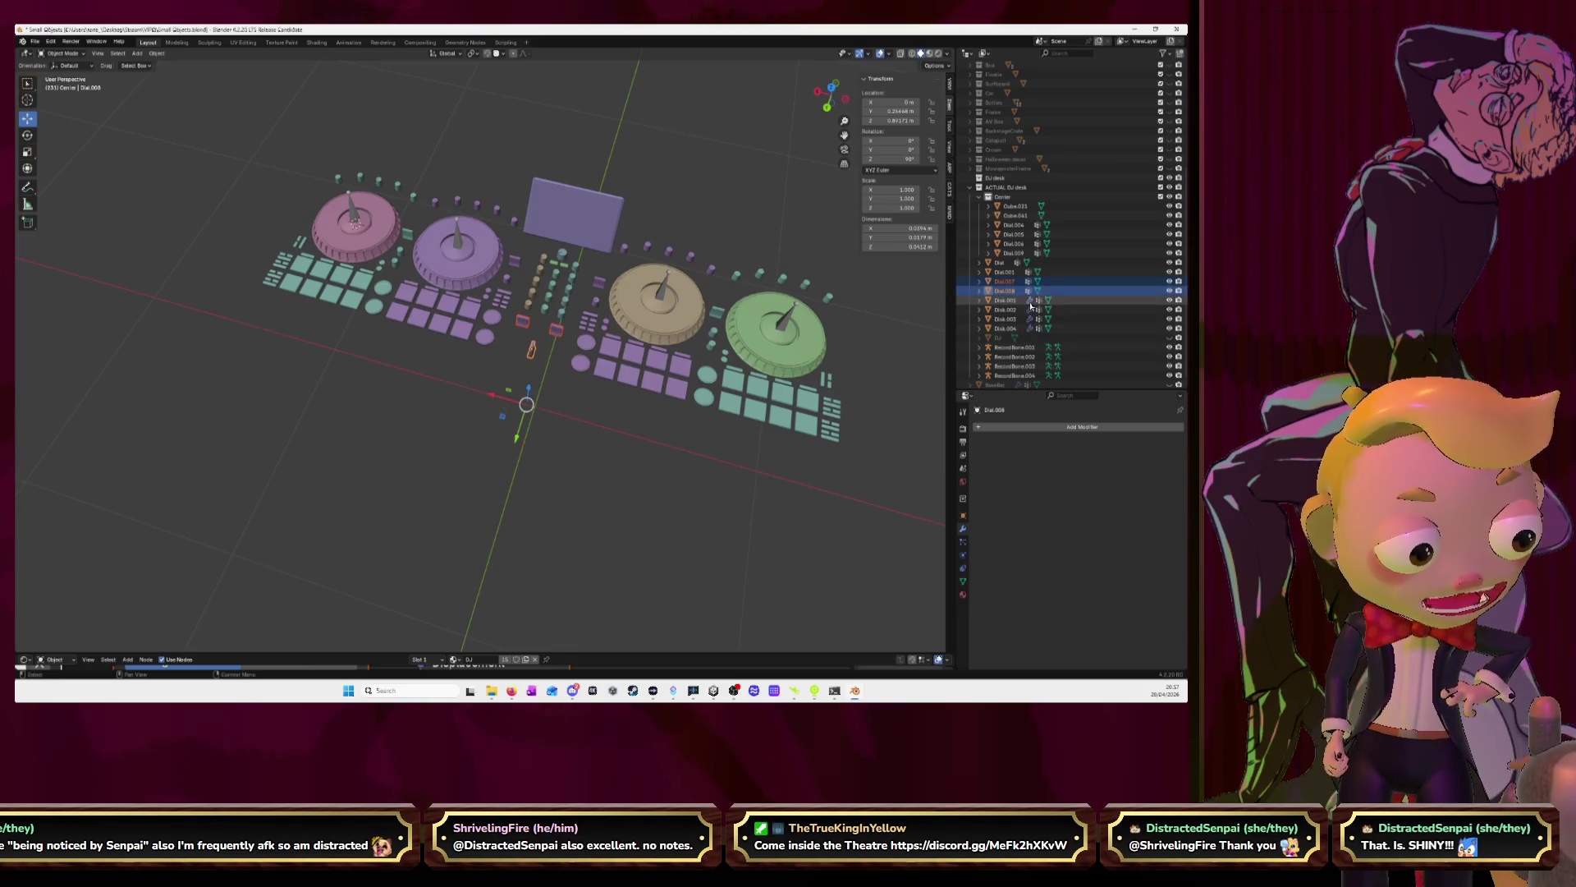
left_click(1006, 264)
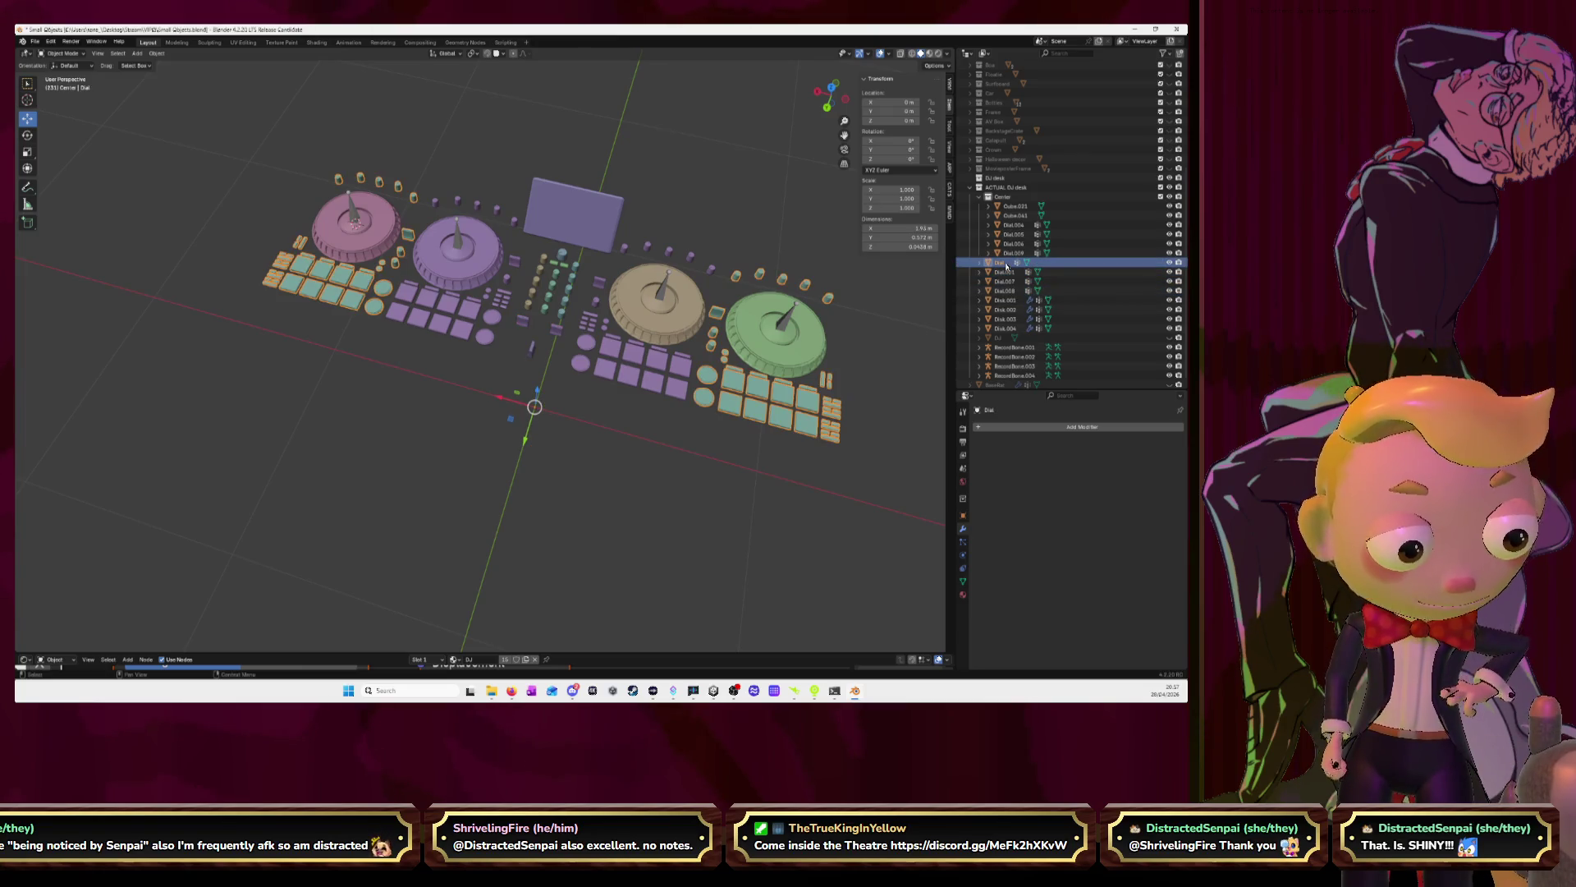
double_click(1007, 263)
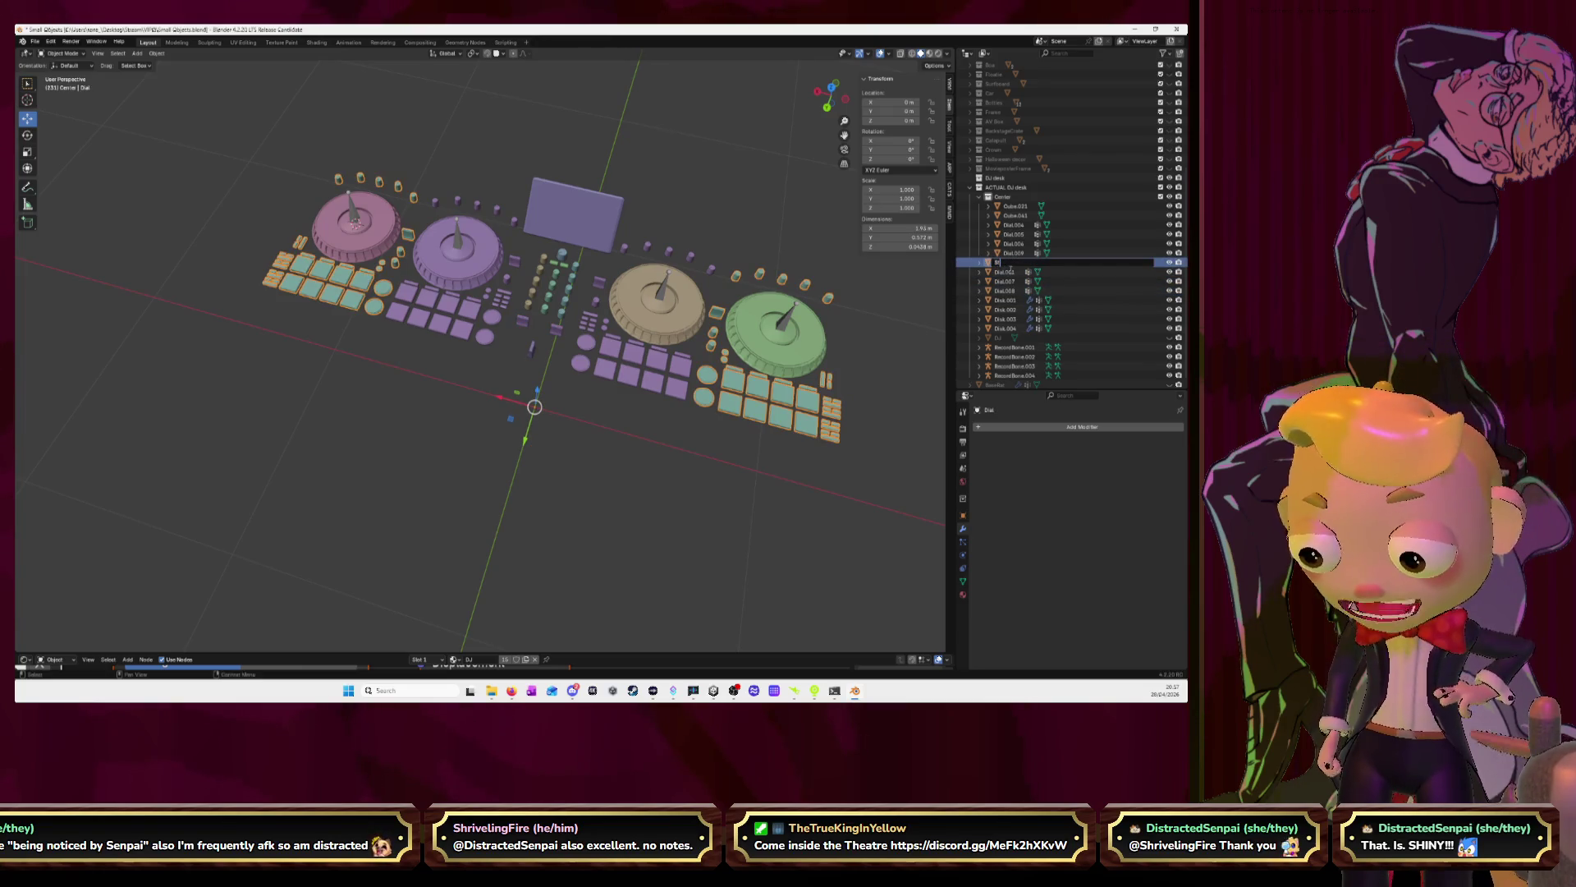
type("ratch")
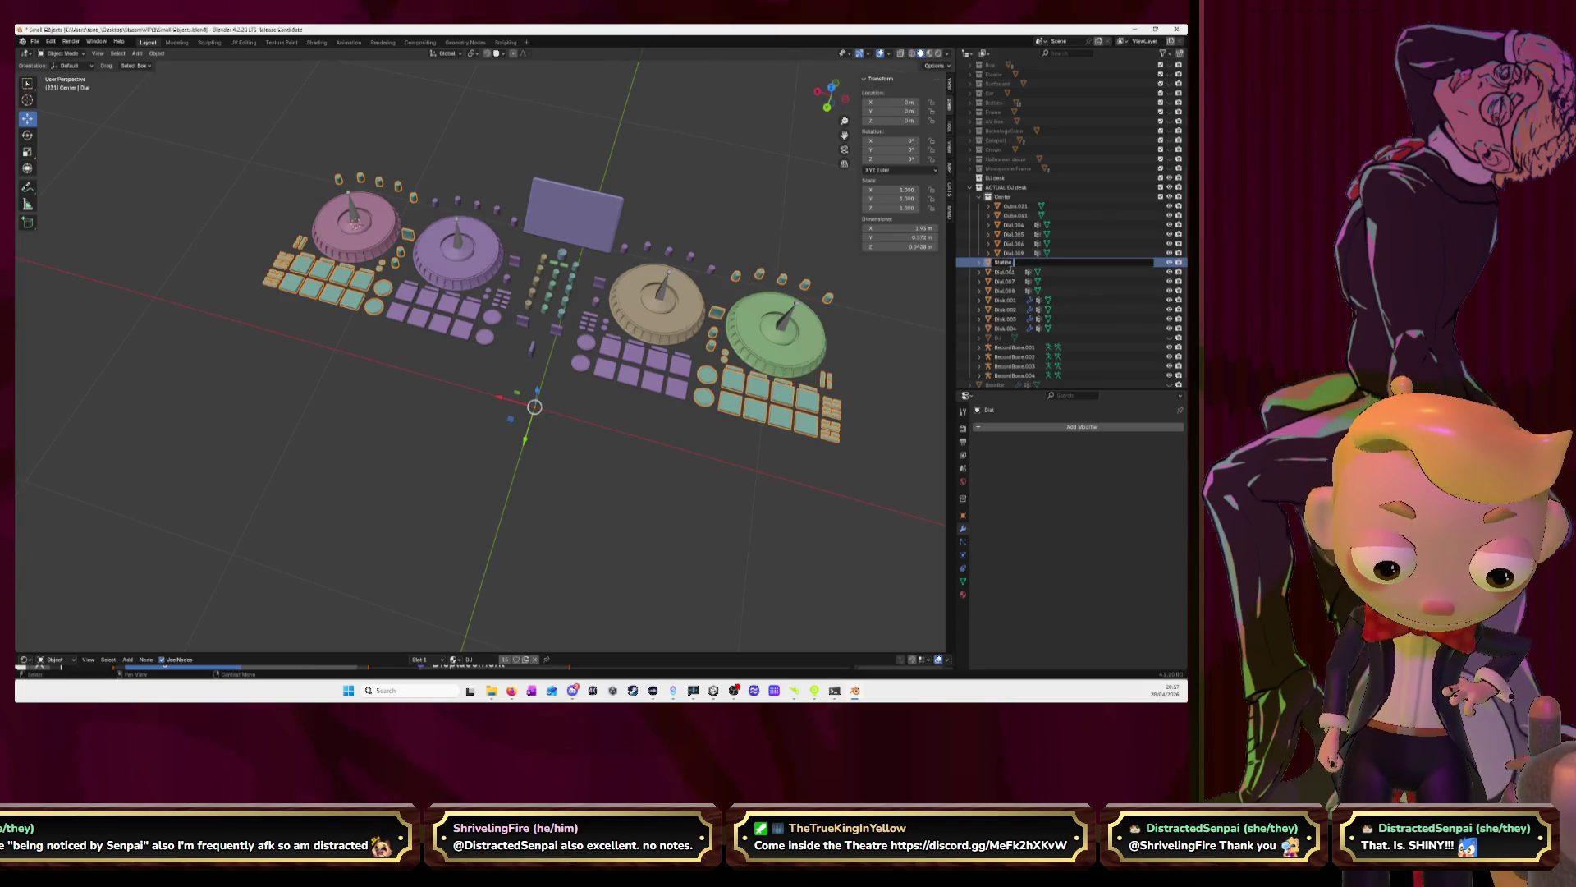
type(".001")
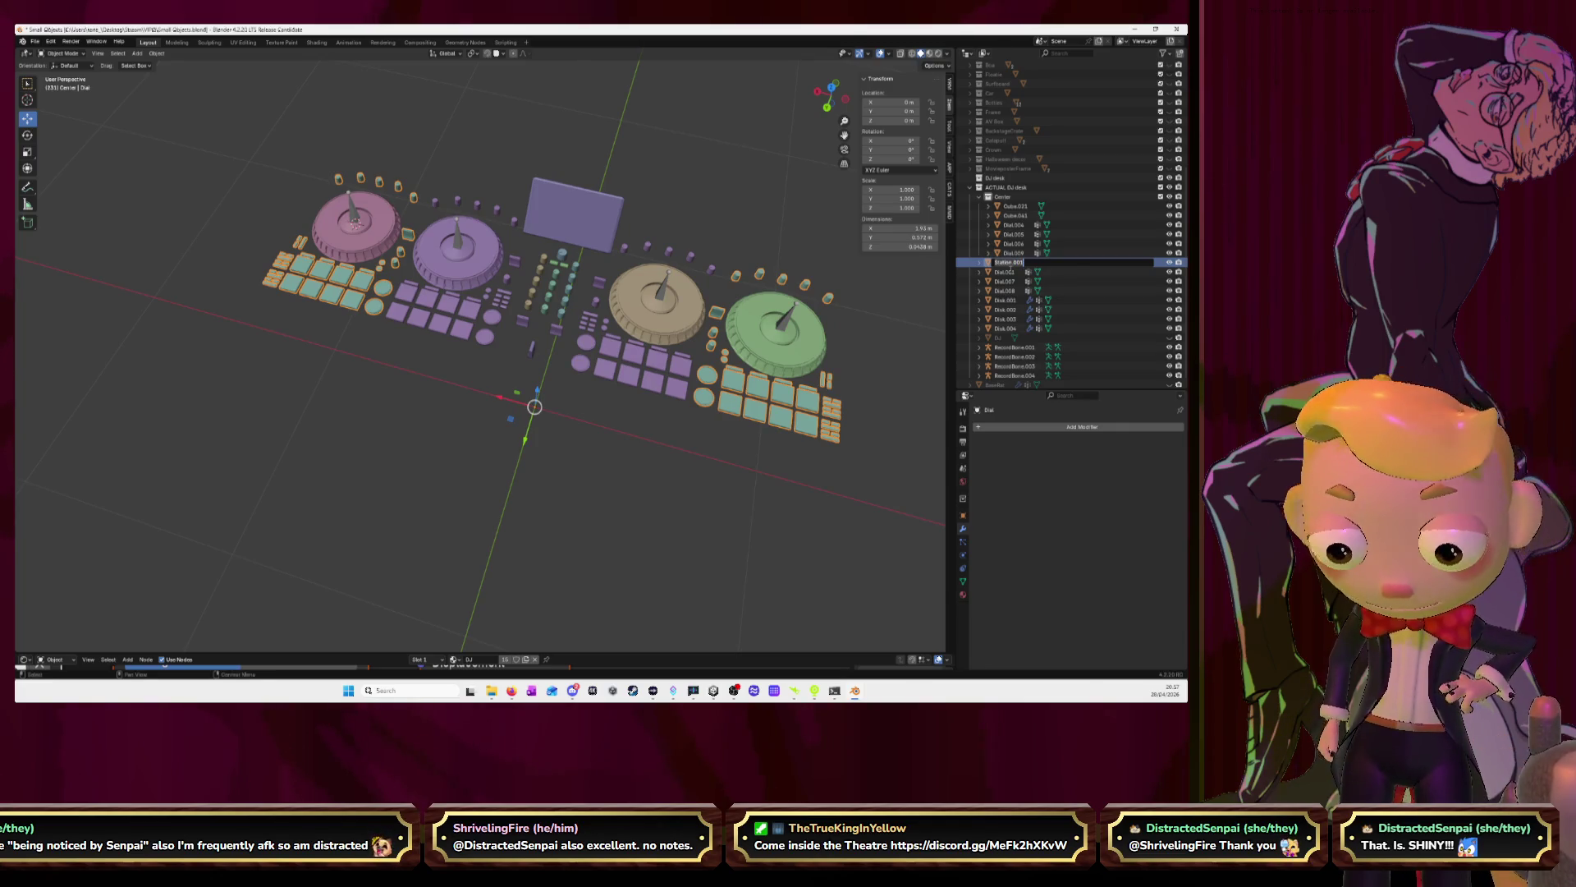
key("Return")
Rename Dial.001 to Station.002
left_click(1012, 265)
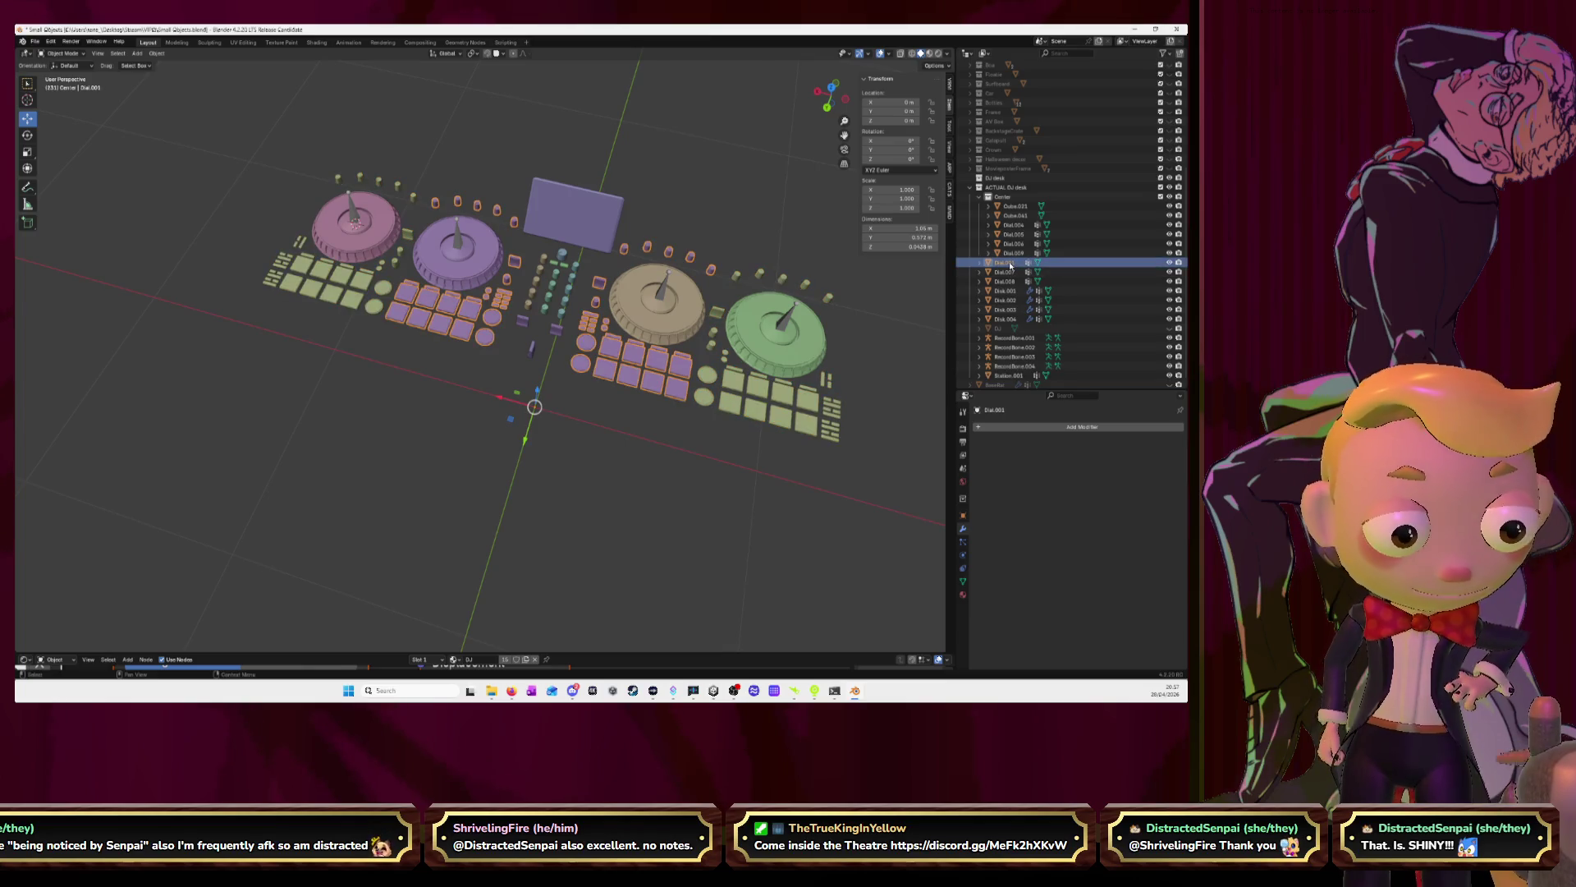
left_click(1015, 274)
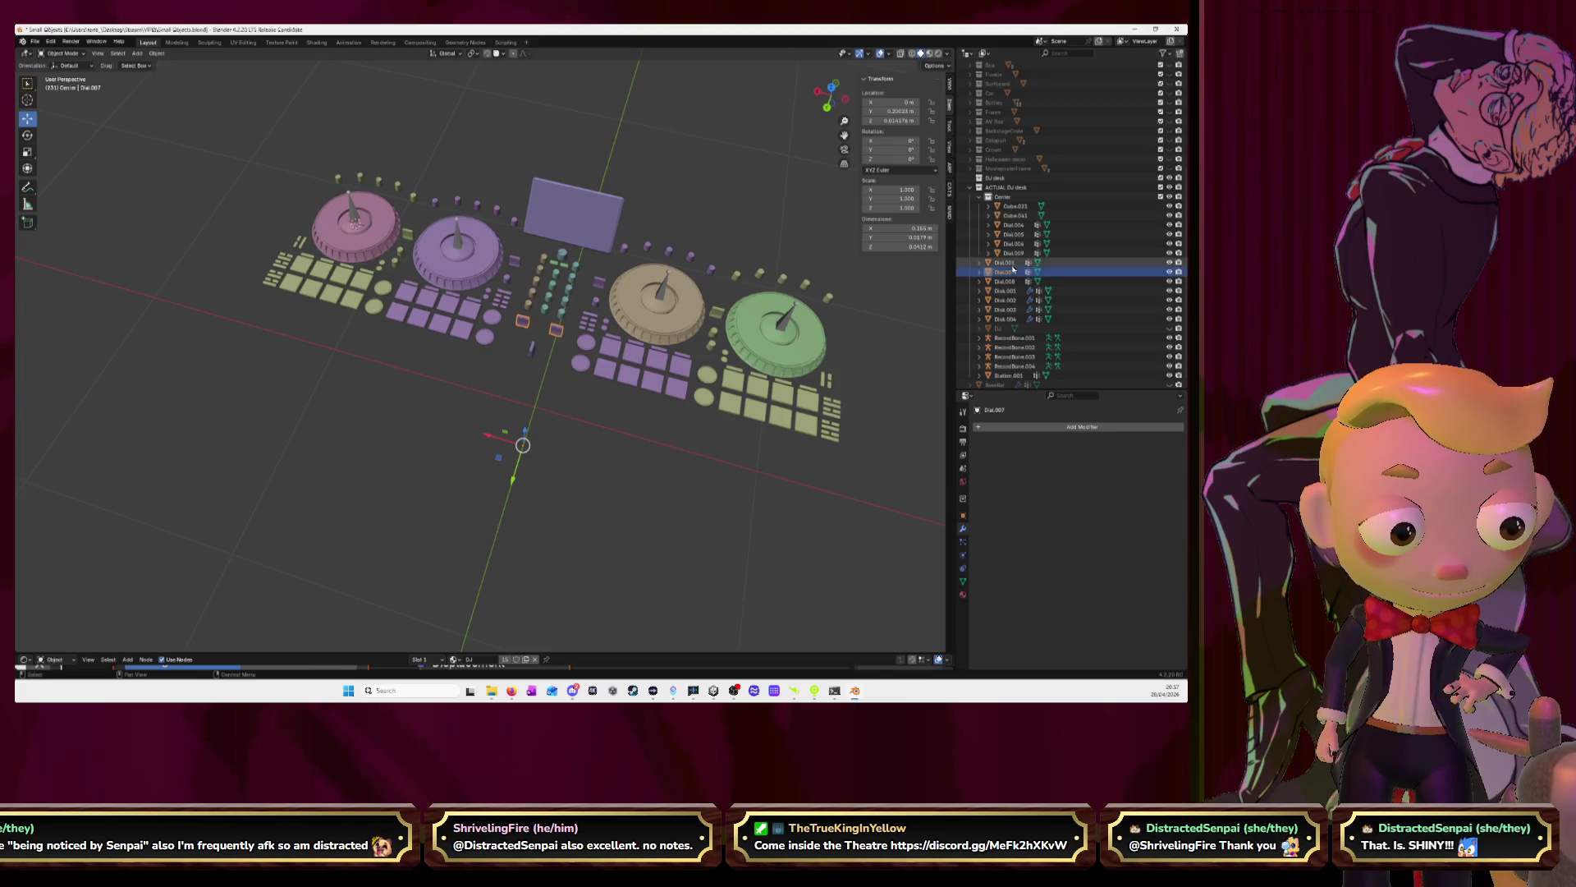
scroll(1014, 291, "down", 1)
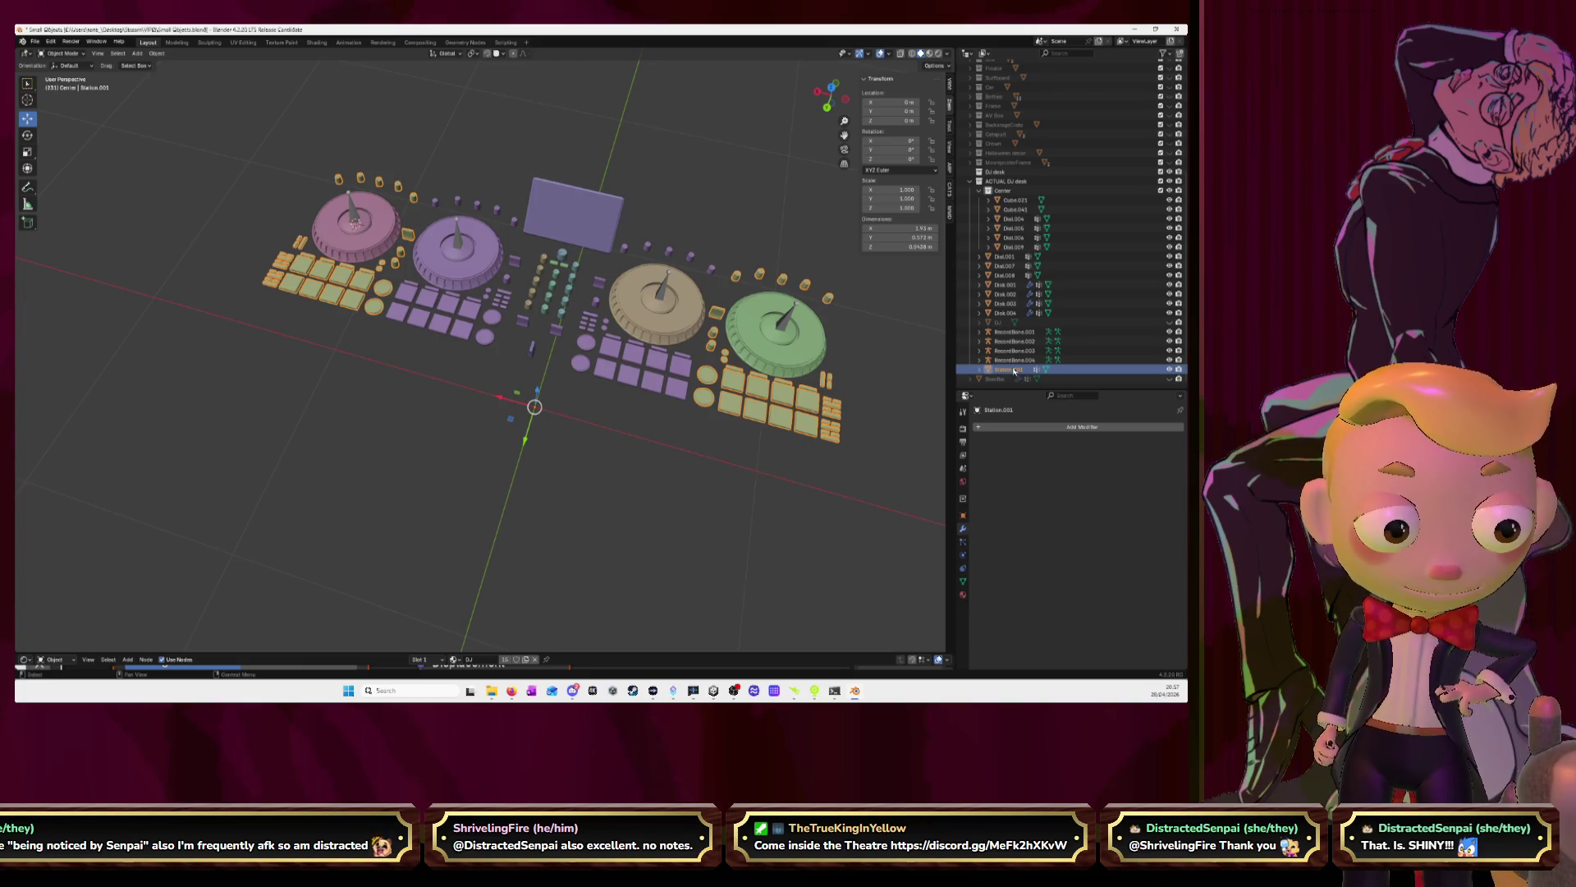
left_click(1013, 258)
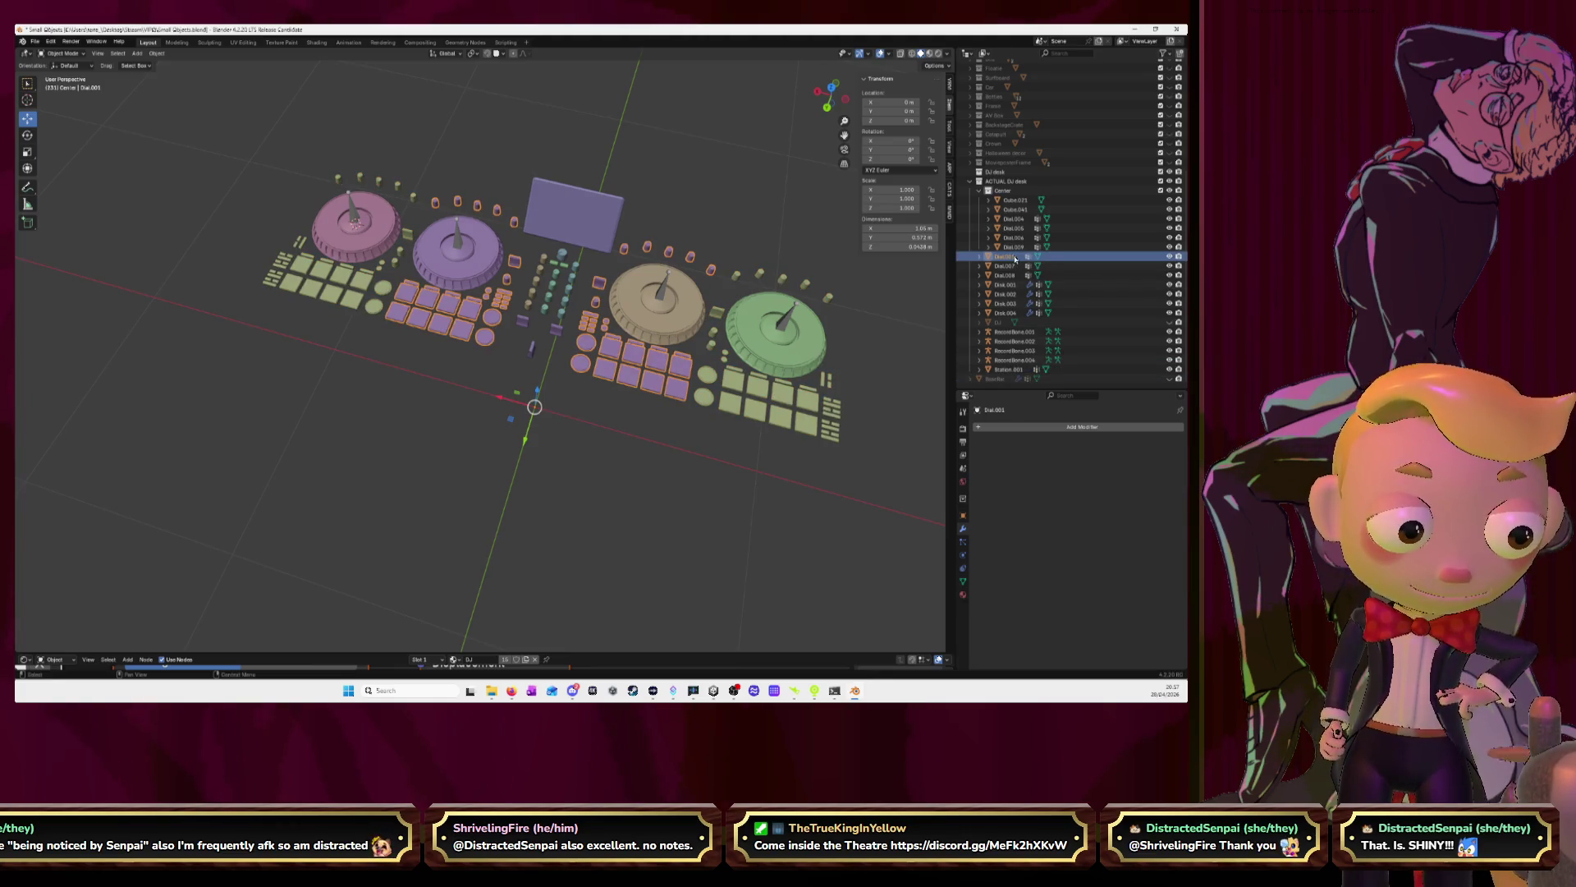
double_click(1016, 258)
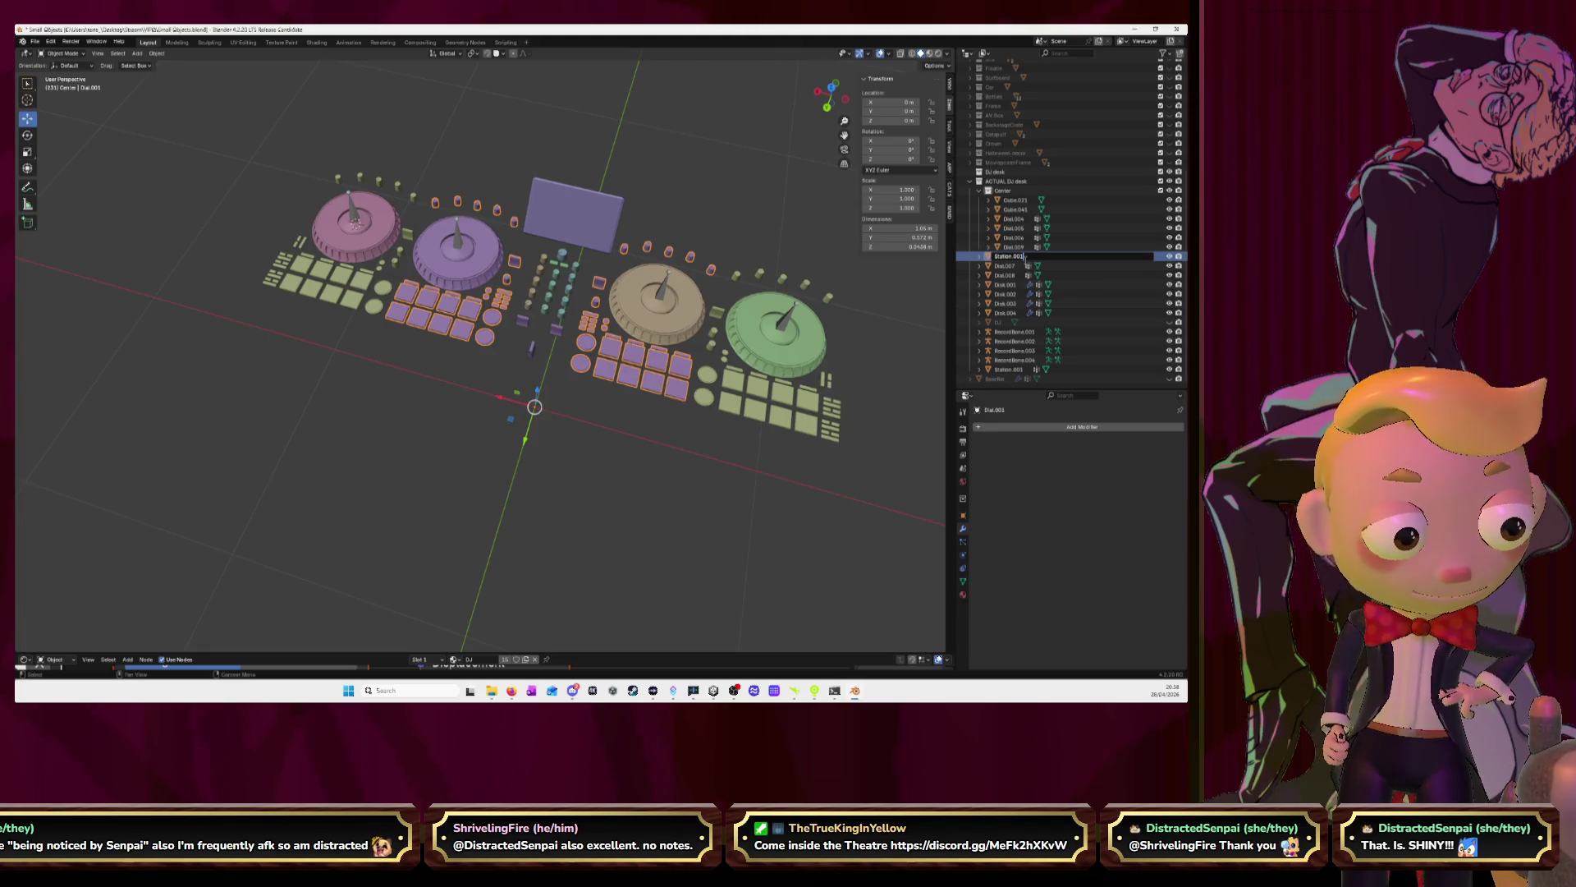
key("Return")
left_click(1011, 257)
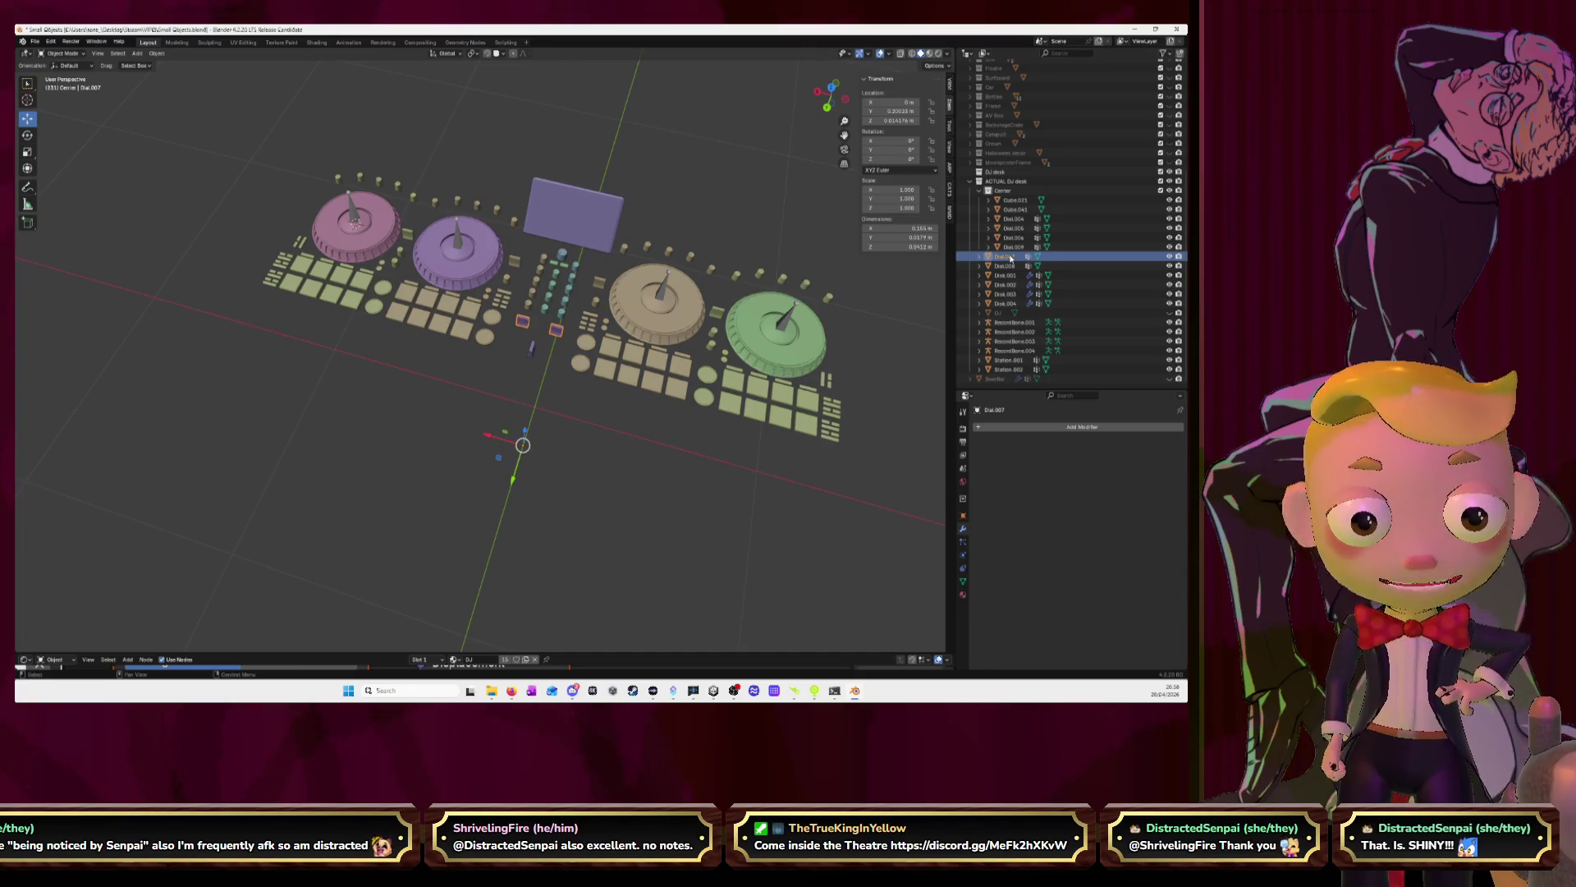
Move Dial.007 and Dial.008 into the Center collection, then collapse it
left_click_drag(1011, 257, 1003, 190)
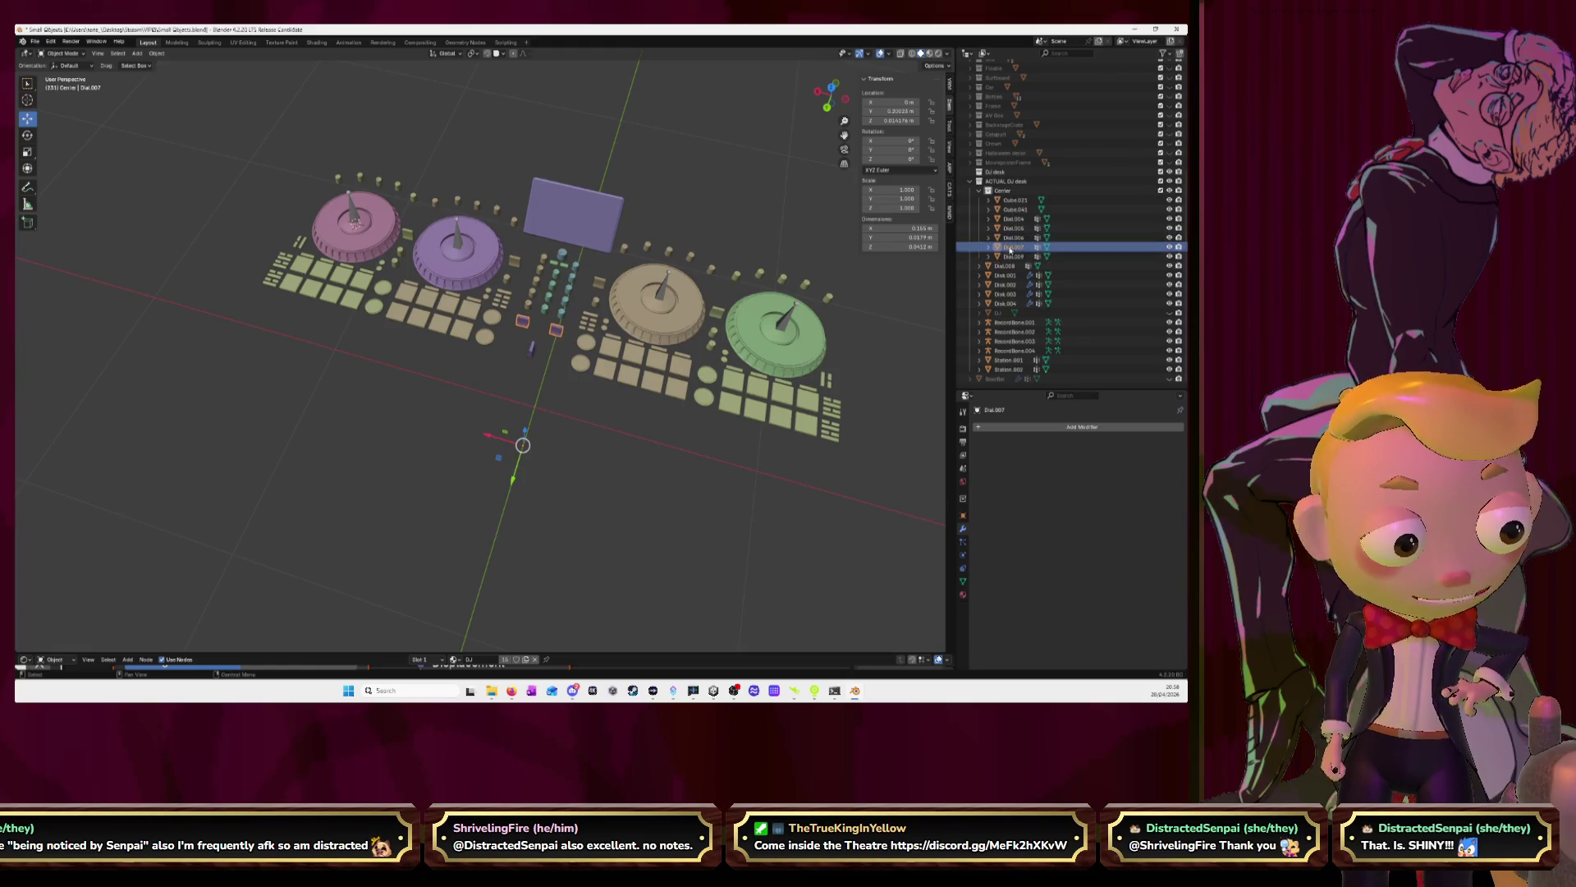
left_click(1011, 266)
left_click_drag(1011, 266, 1003, 190)
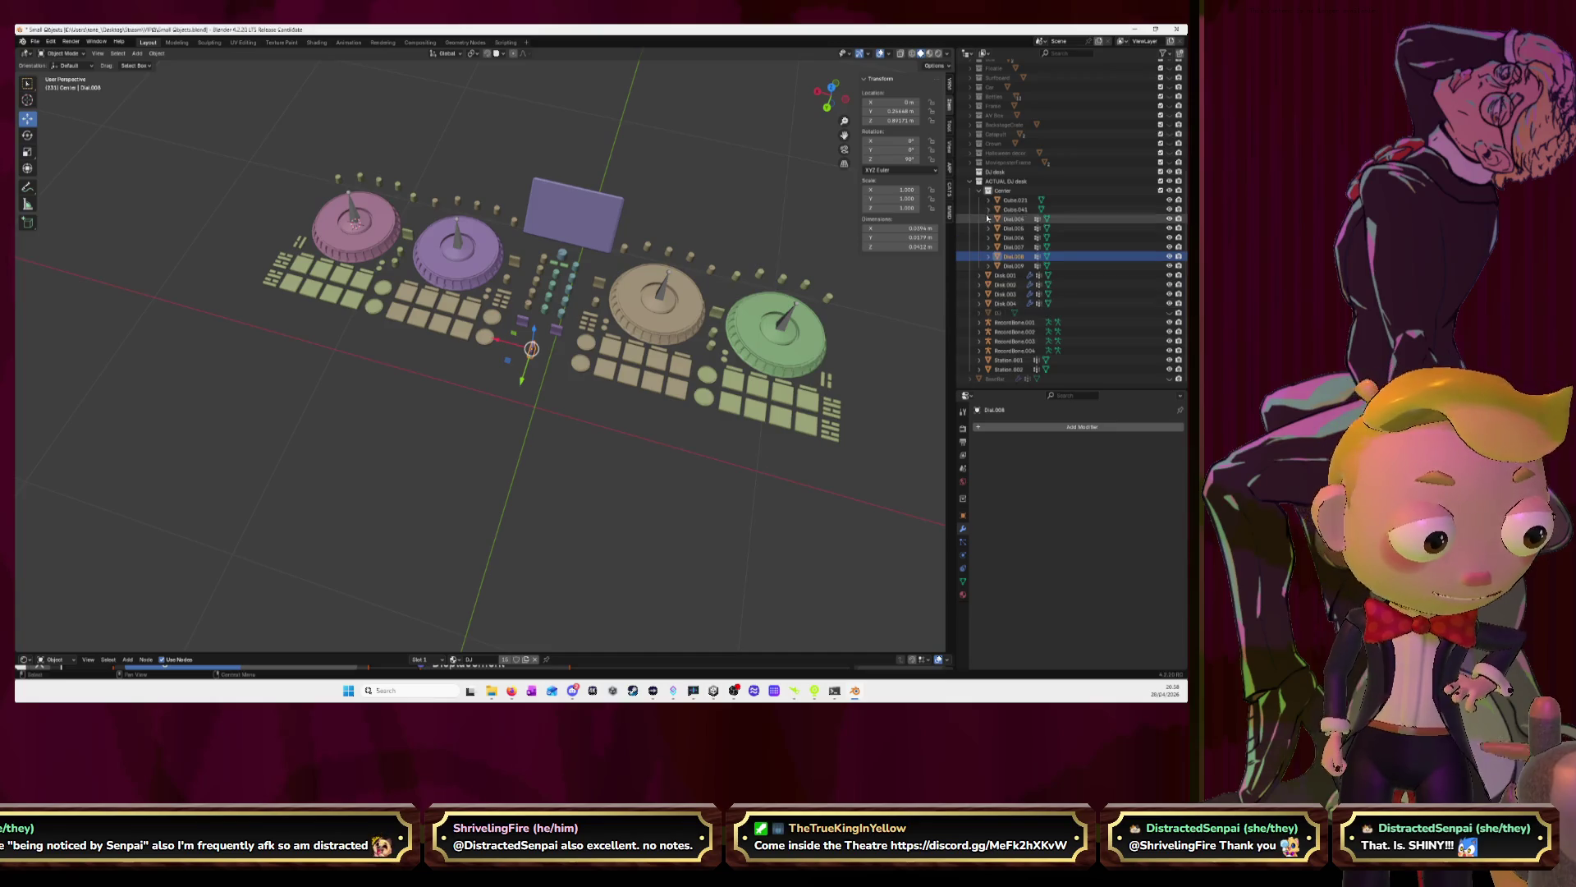
left_click(980, 192)
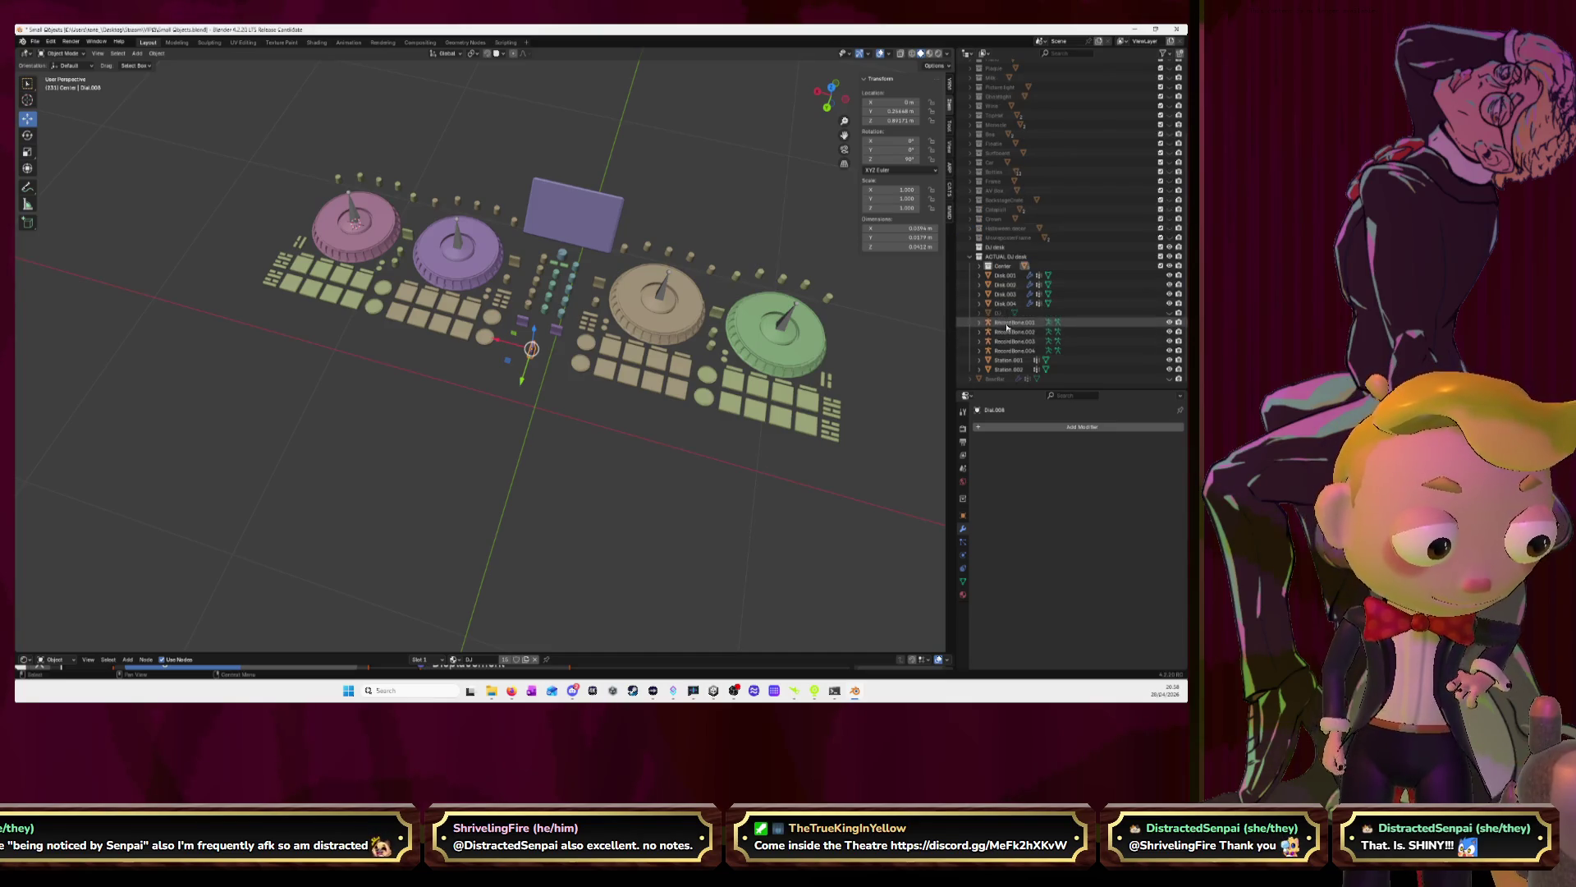
Merge Station.002 into Station.001
left_click(1009, 361)
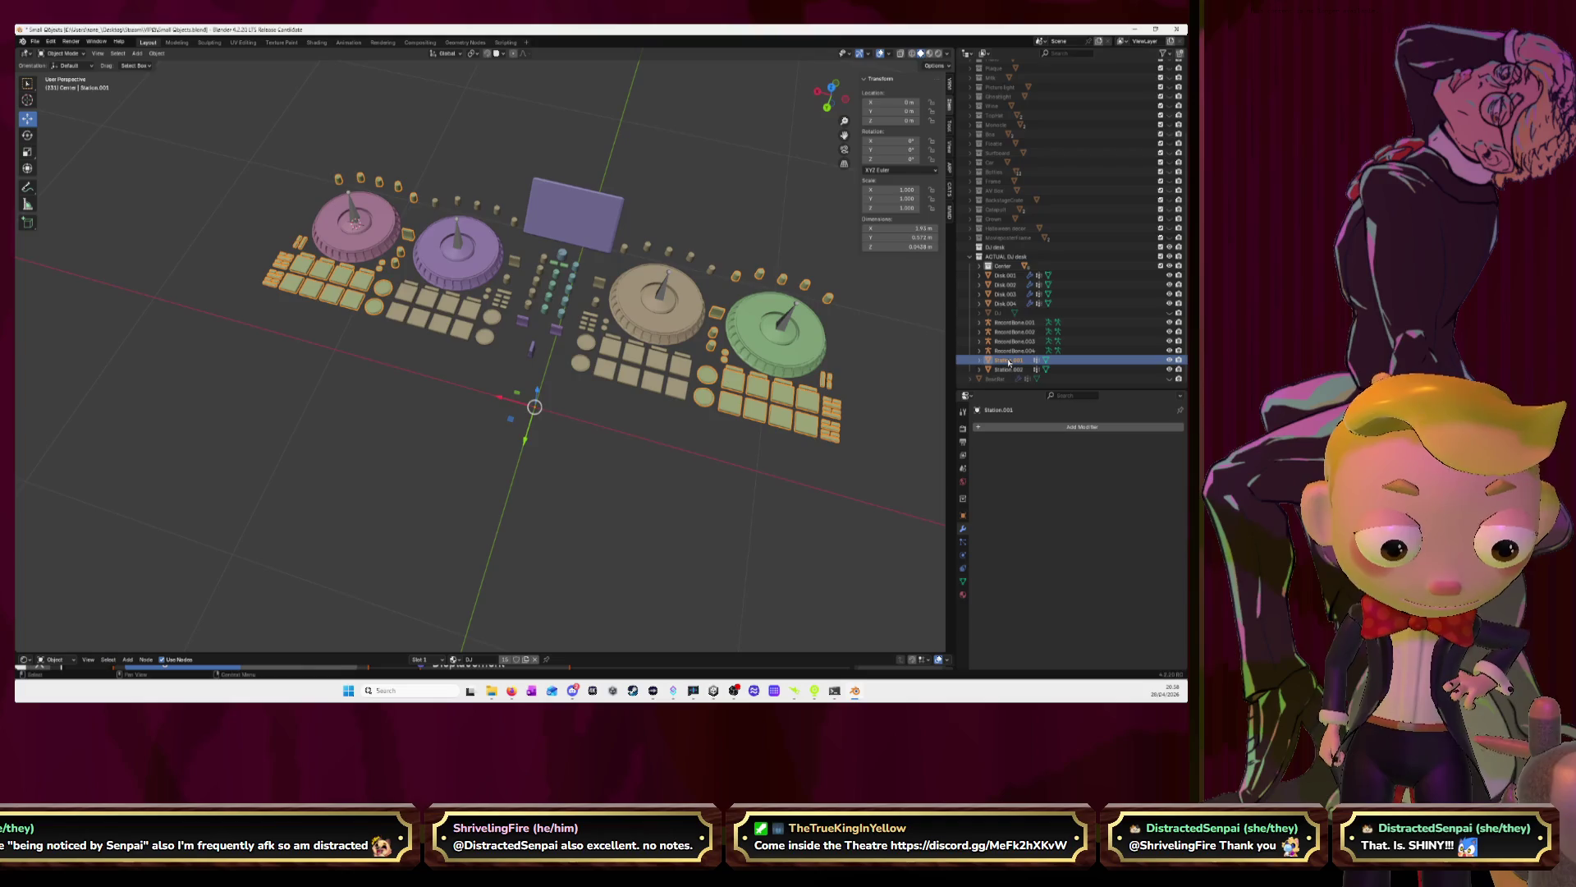
left_click(1010, 370, "ctrl")
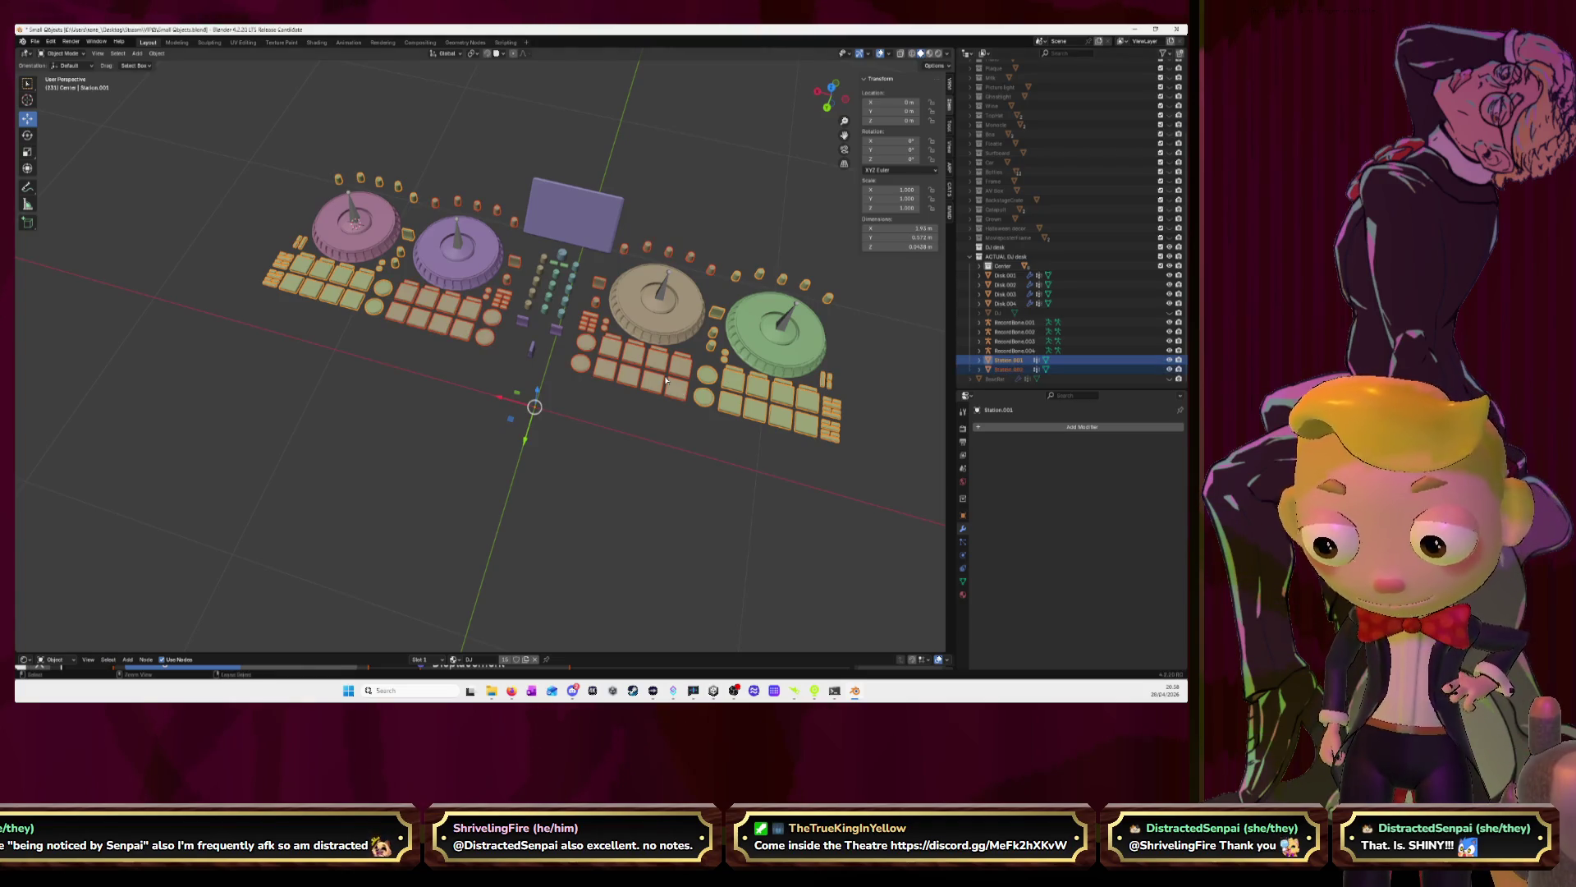
key("Delete")
Join Dial.004 through Dial.009 into Cube.041 with Ctrl+J
scroll(1019, 361, "up", 1)
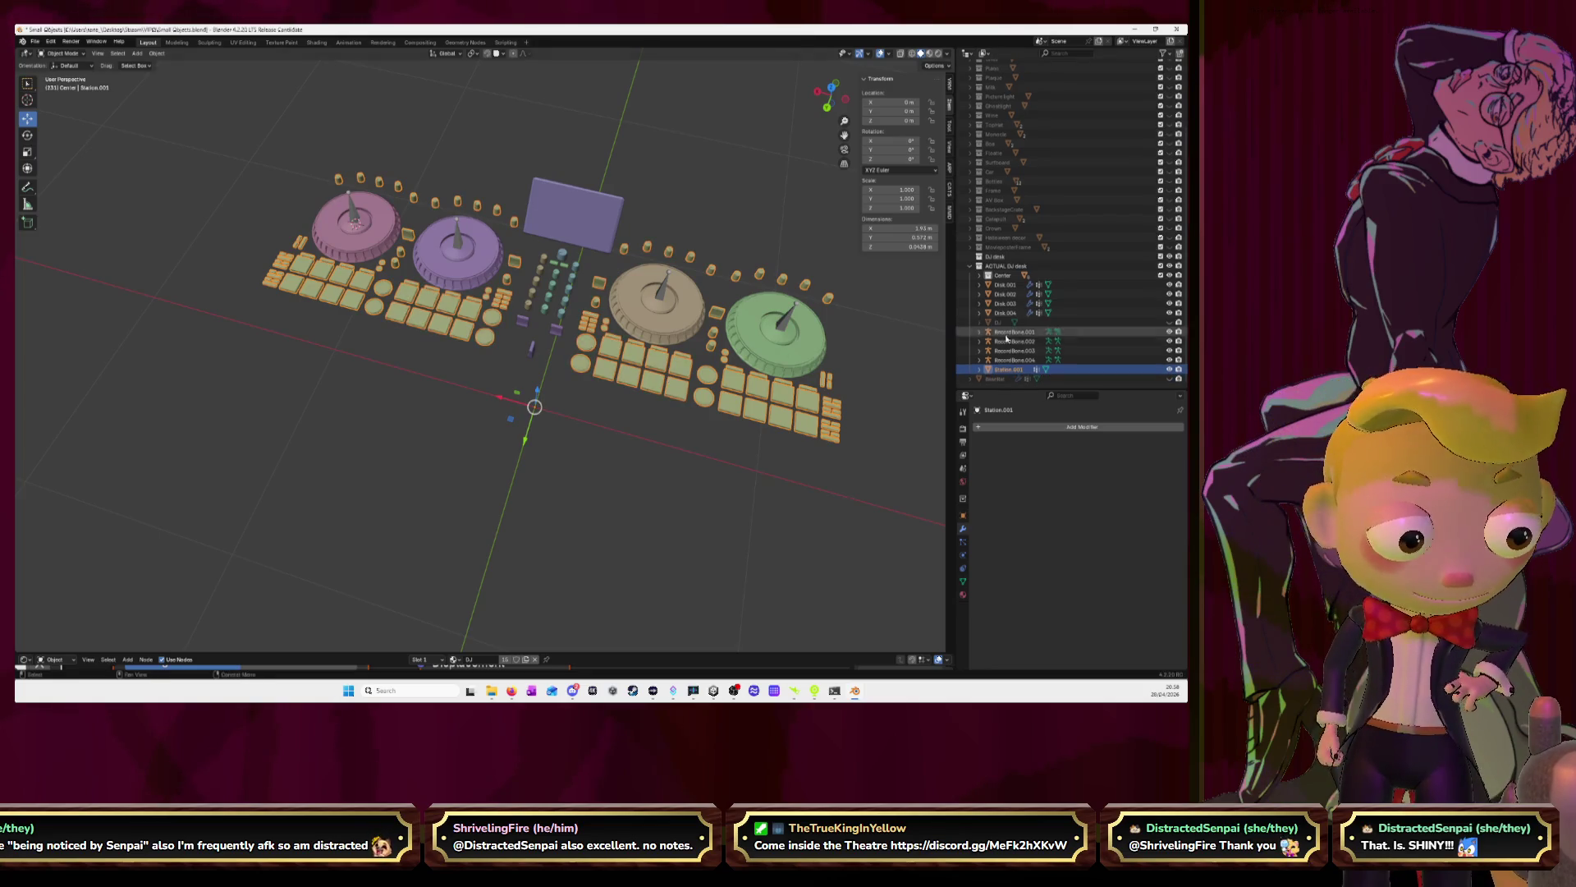
left_click(980, 275)
left_click(1011, 285)
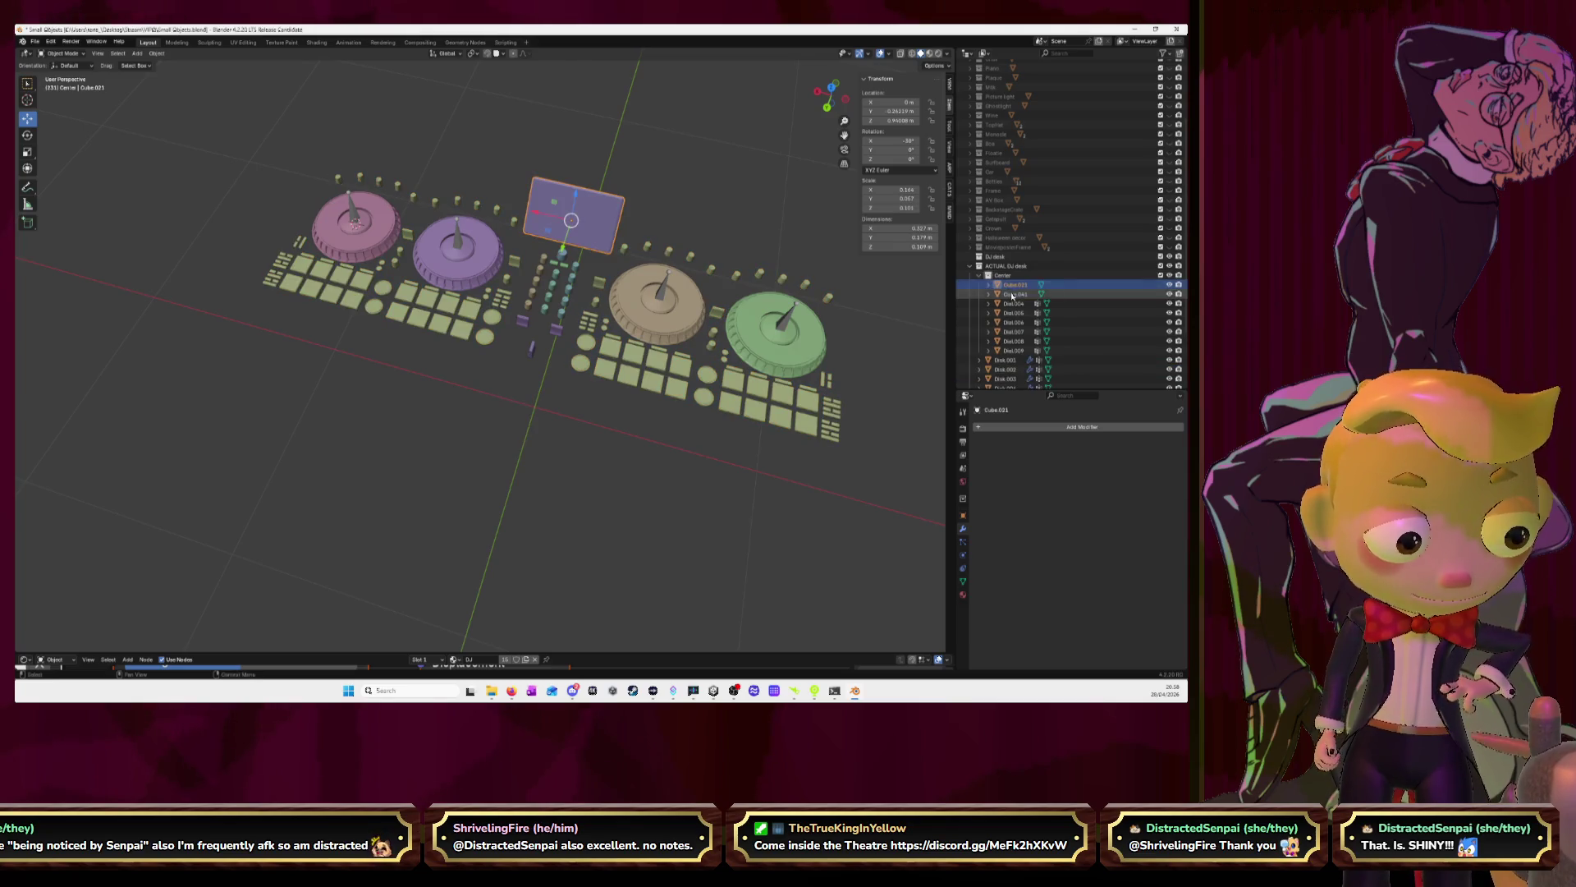
left_click(1015, 294)
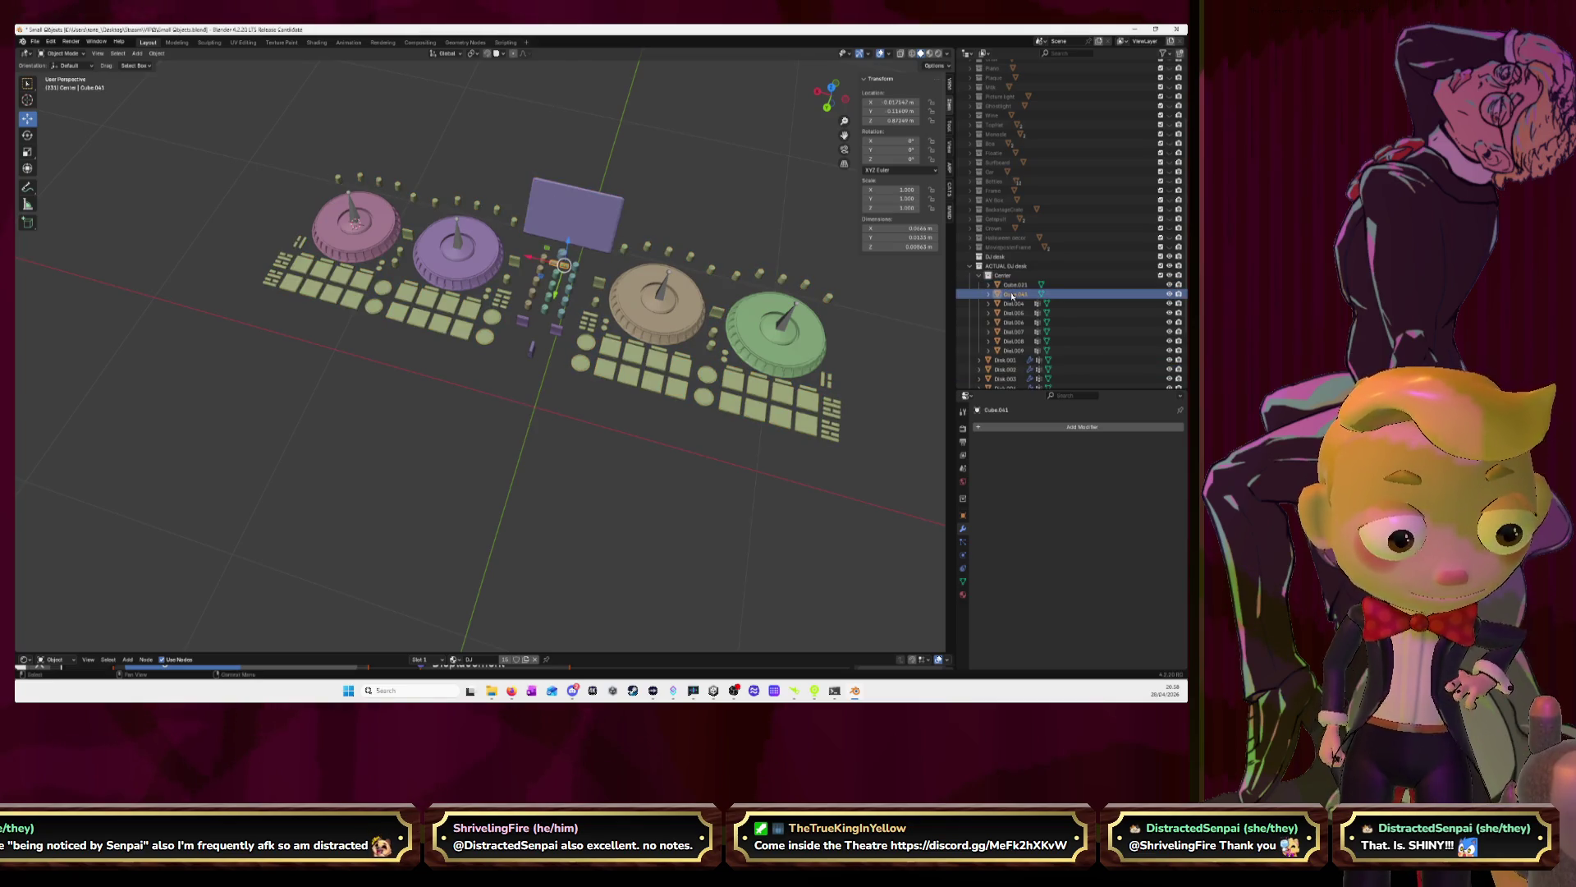
left_click(1019, 351, "shift")
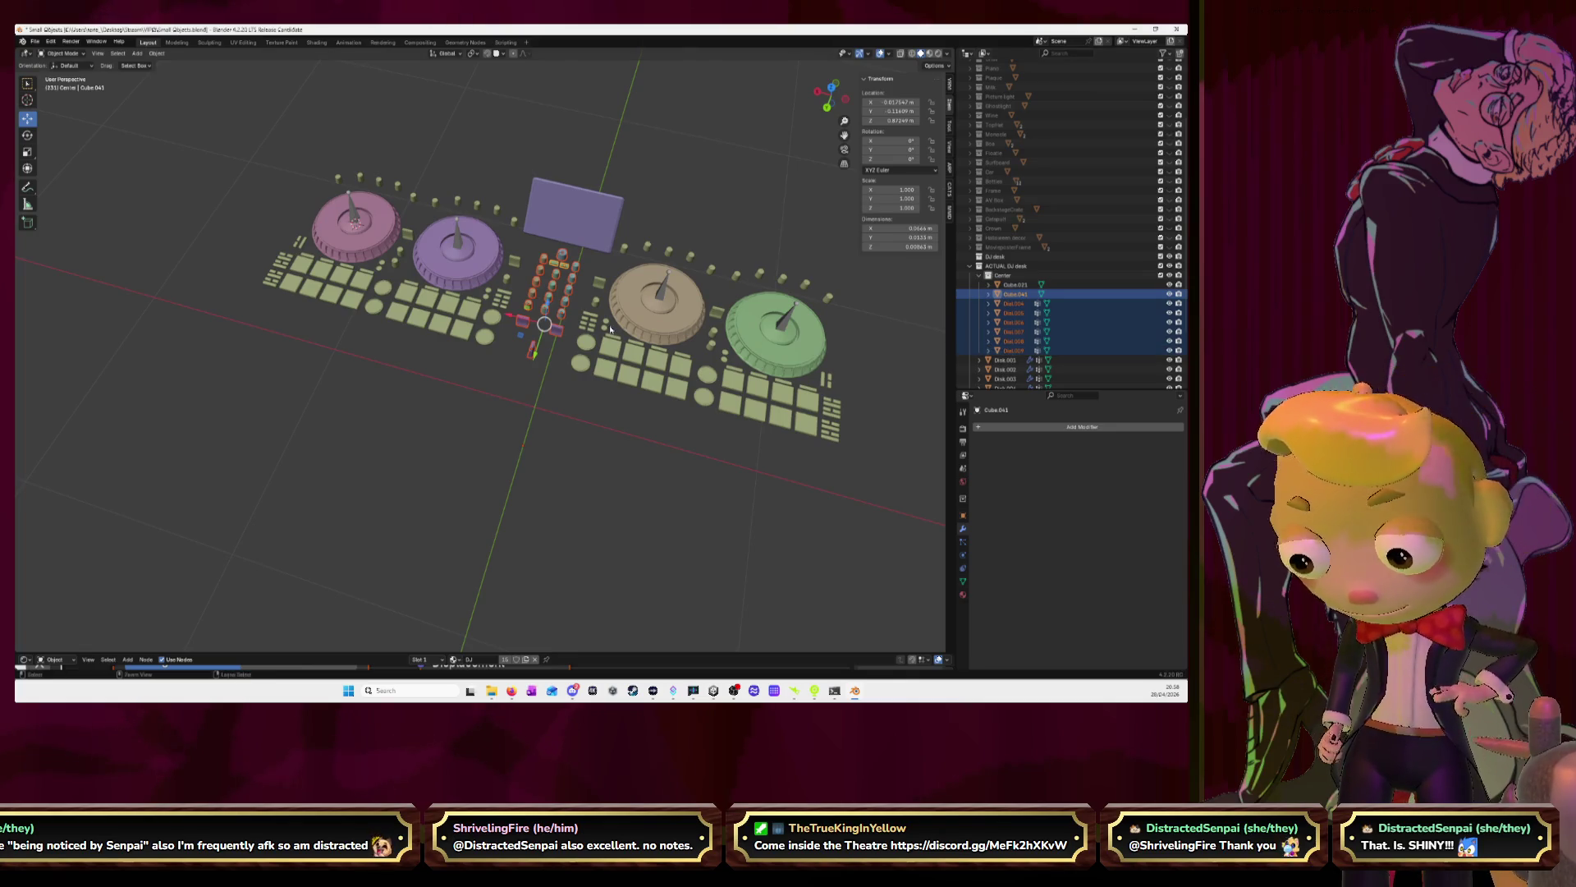
key("ctrl+j")
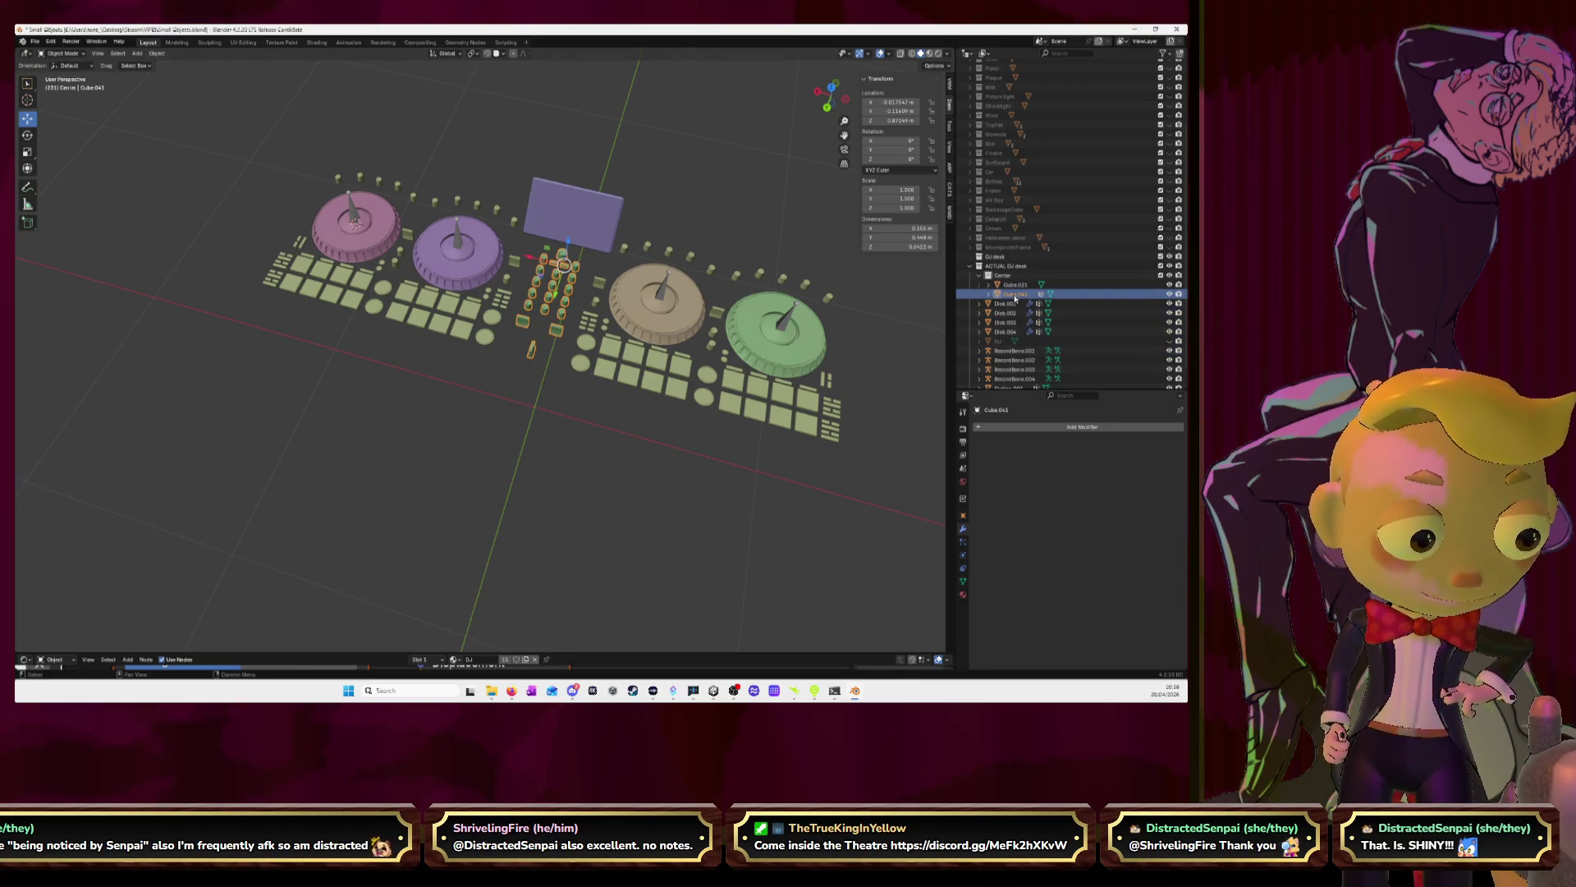
Join Cube.041 down to Station, then undo that join because it absorbed the disks
scroll(1014, 336, "down", 1)
left_click(1014, 371, "shift")
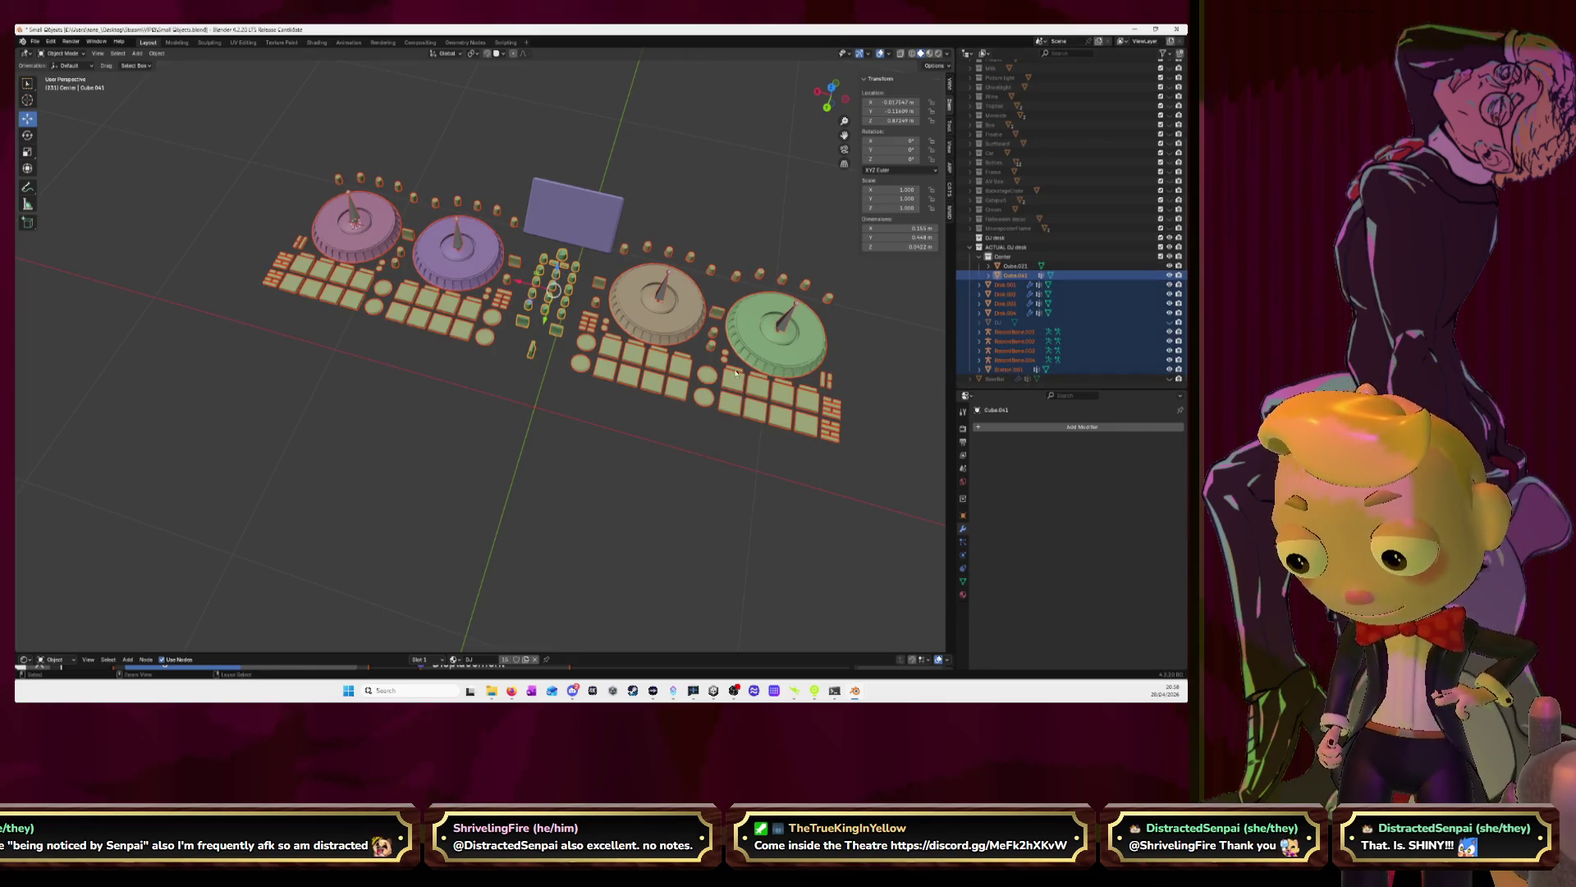
key("ctrl+j")
left_click(740, 233)
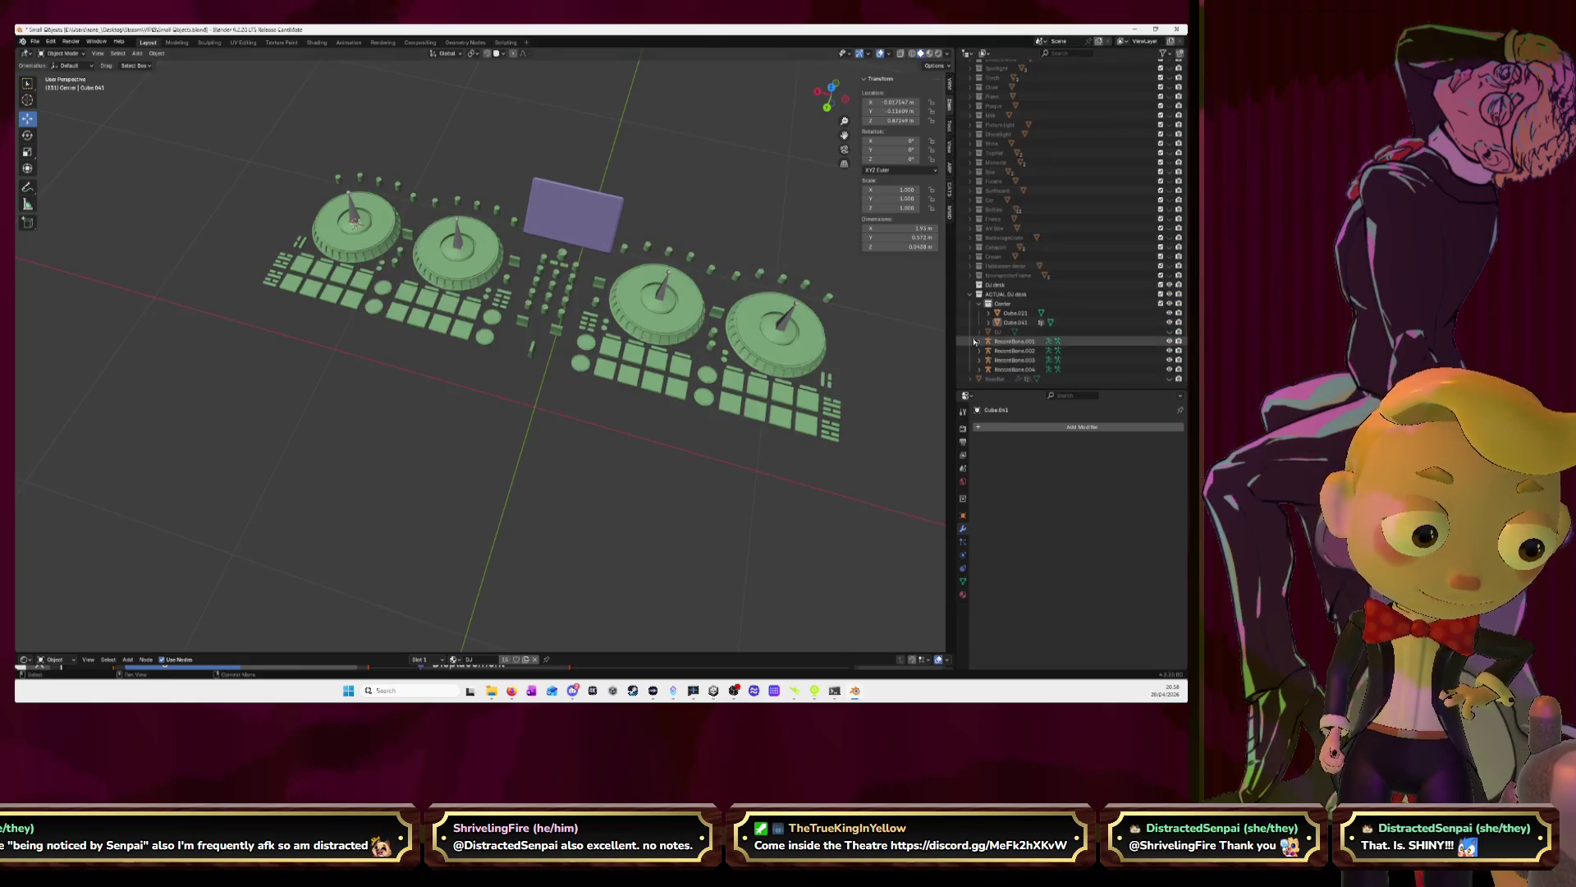
scroll(1023, 345, "up", 3)
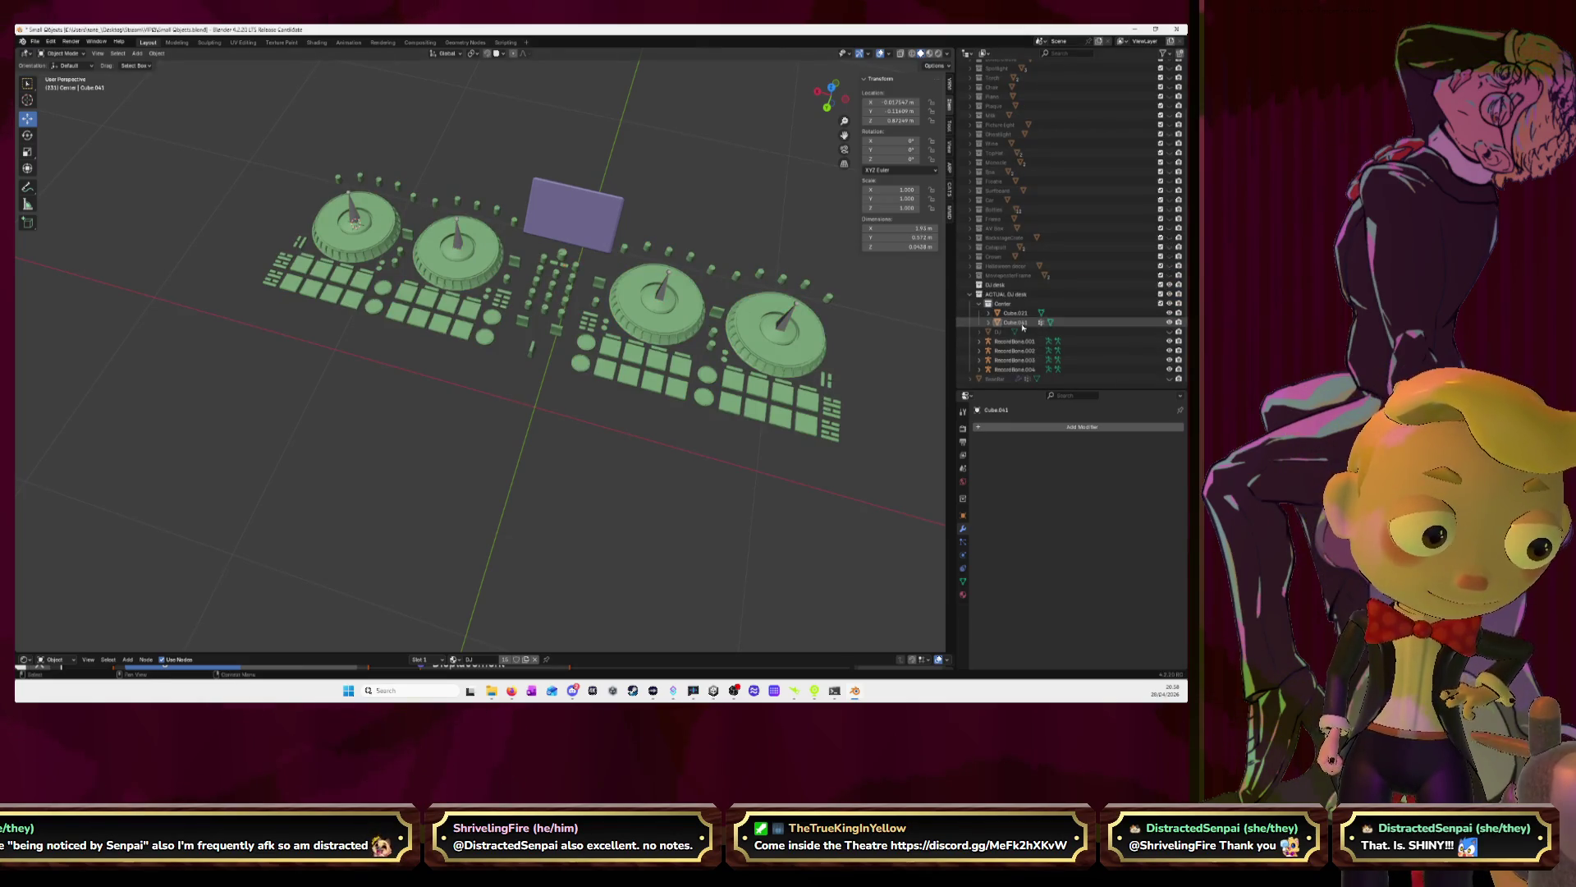
left_click(1016, 322)
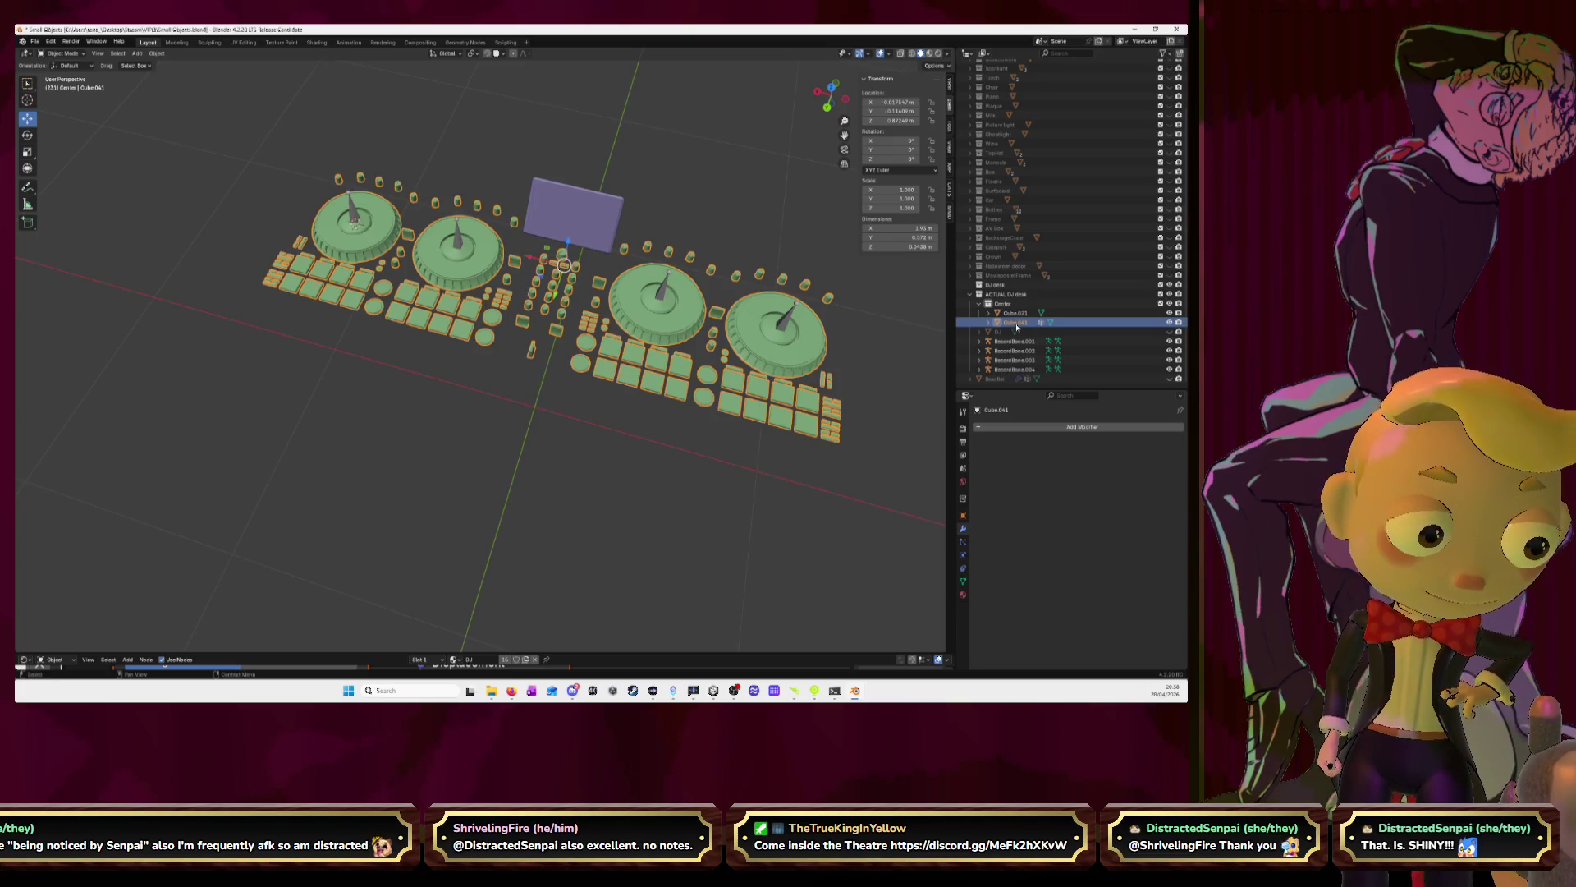
left_click_drag(1015, 326, 1013, 327)
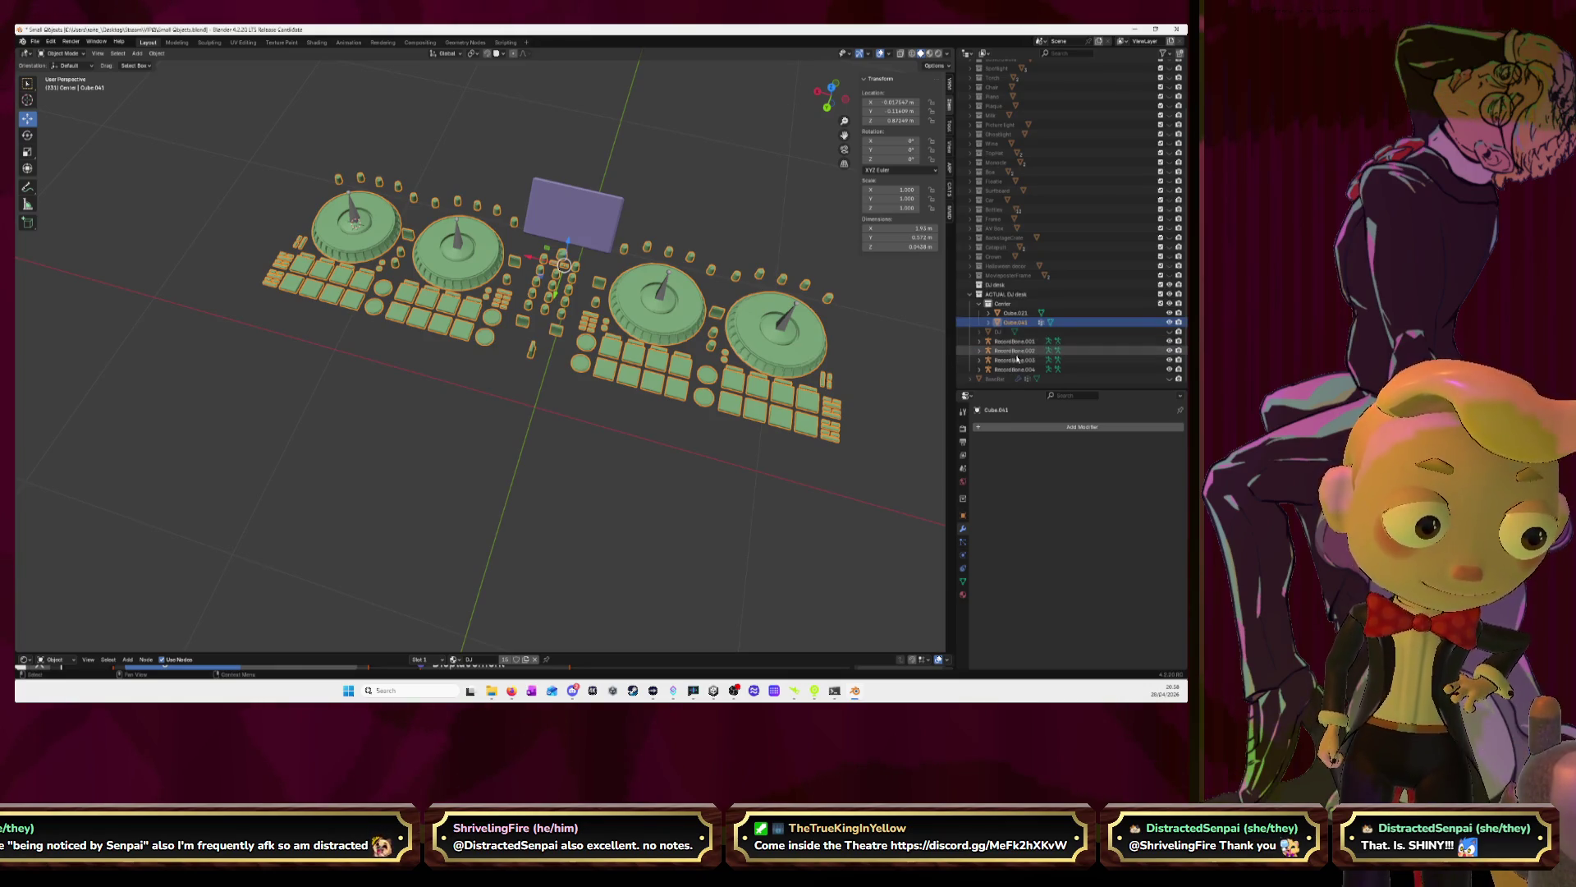
key("ctrl+z")
key("ctrl+z")
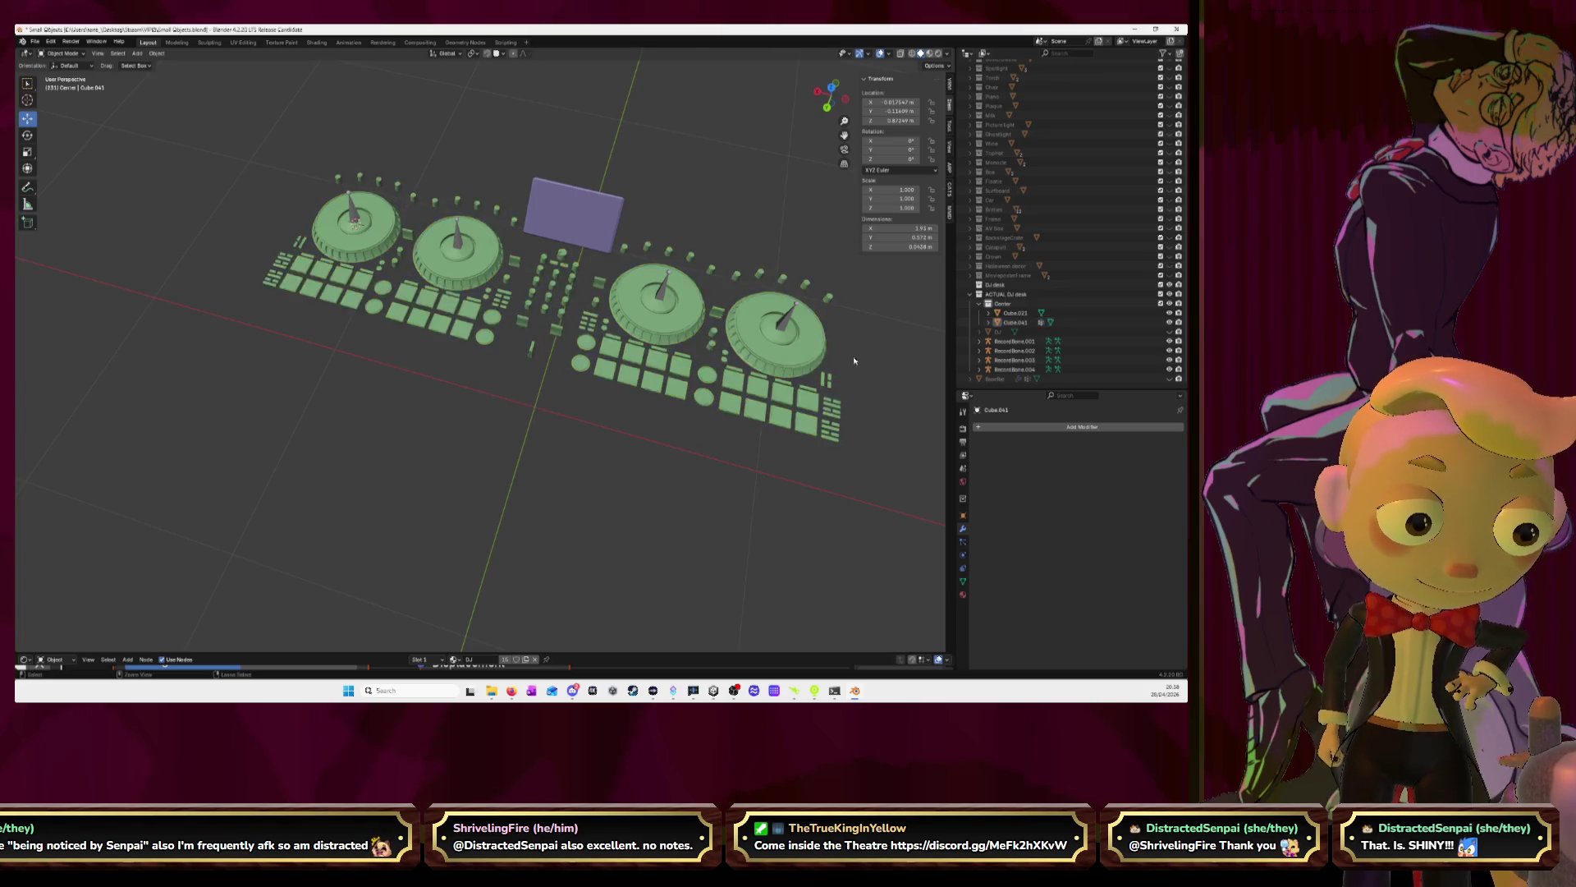
Check Disk.002's Armature modifier, then join Cube.041 into Station.001
left_click(901, 350)
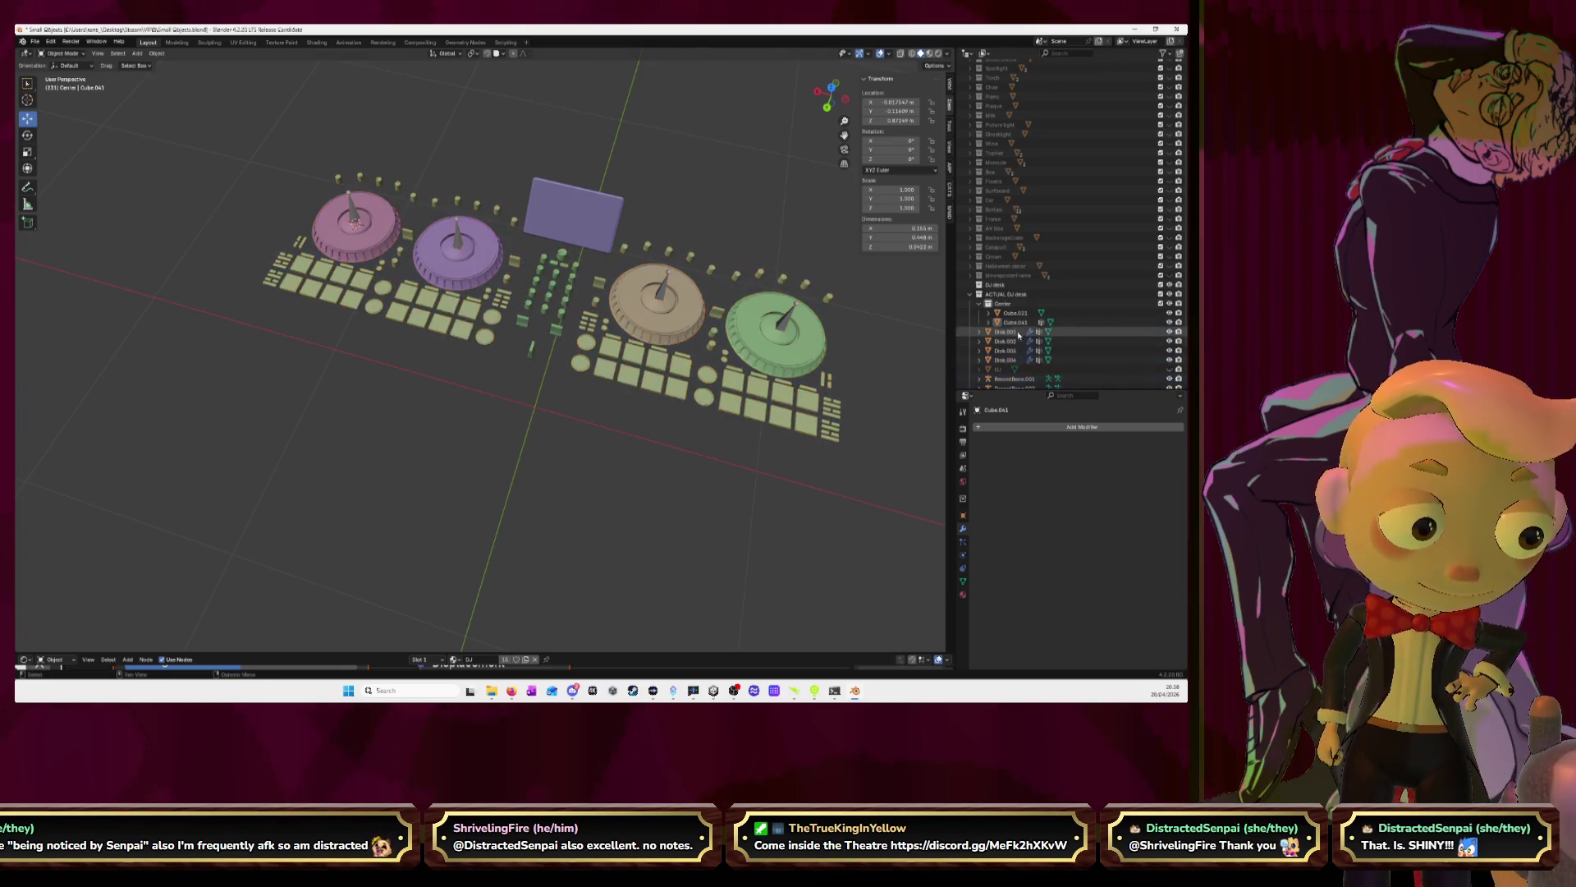
left_click(1007, 331)
left_click(1006, 341)
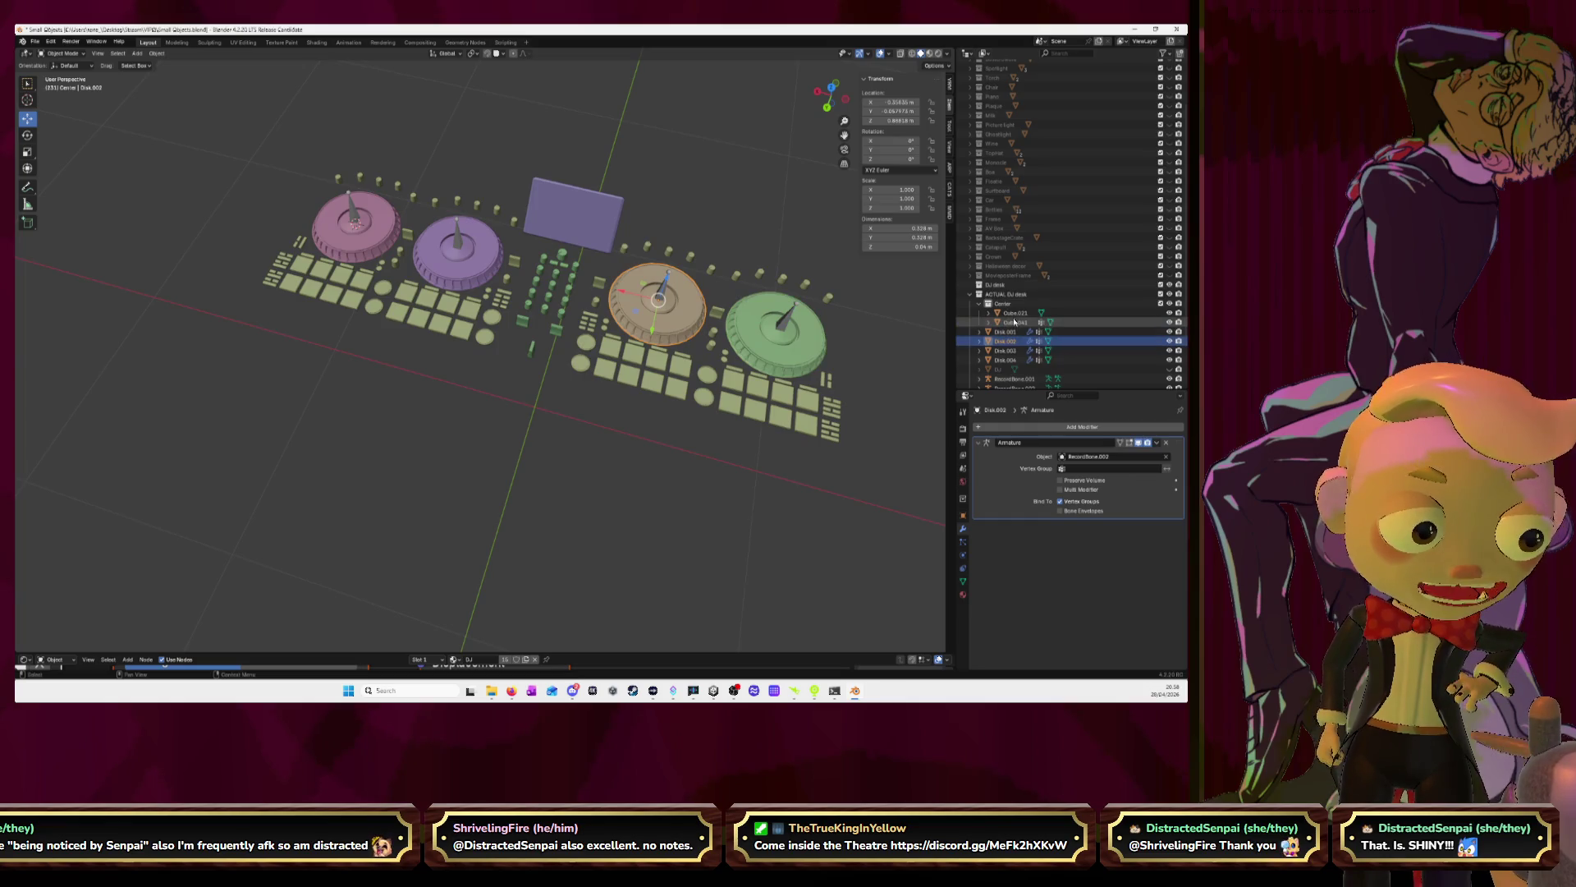
left_click(1015, 324)
scroll(1018, 330, "down", 3)
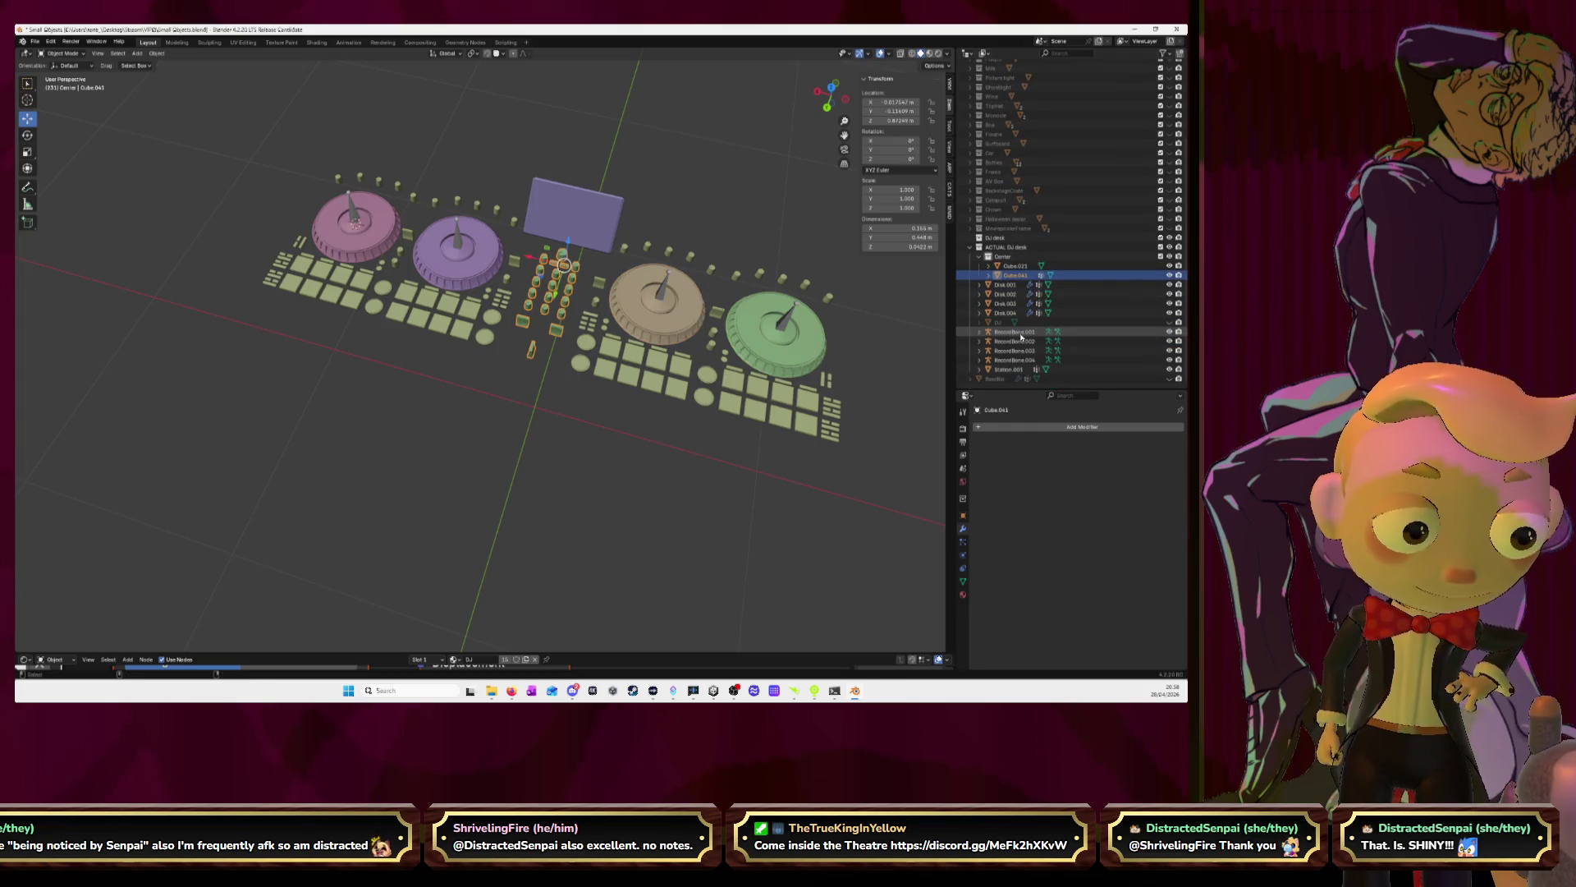
left_click(1017, 369)
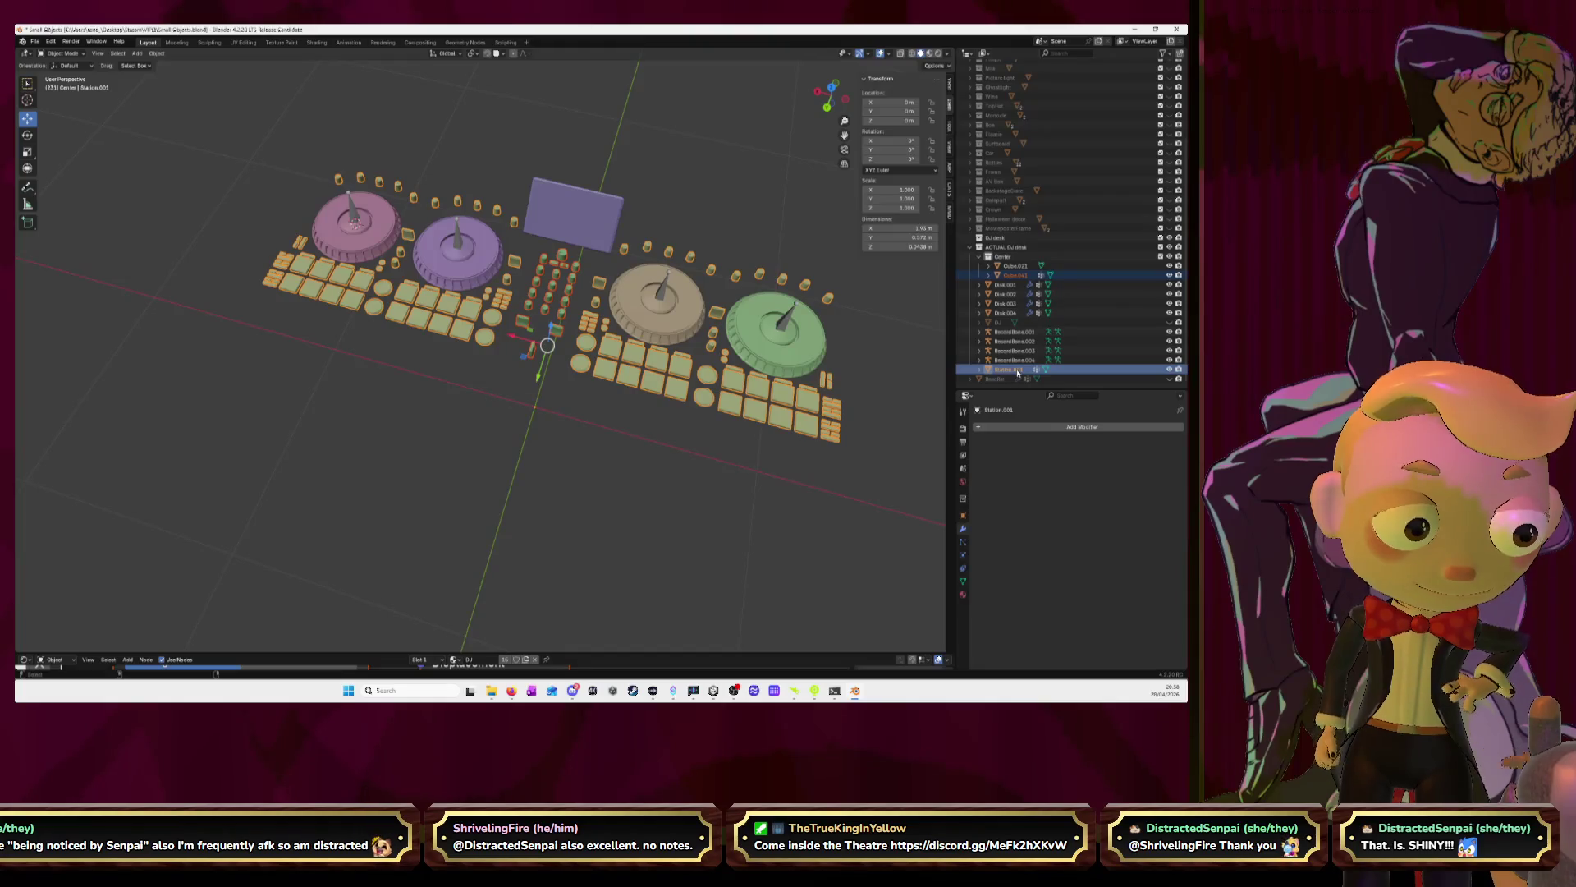
key("Delete")
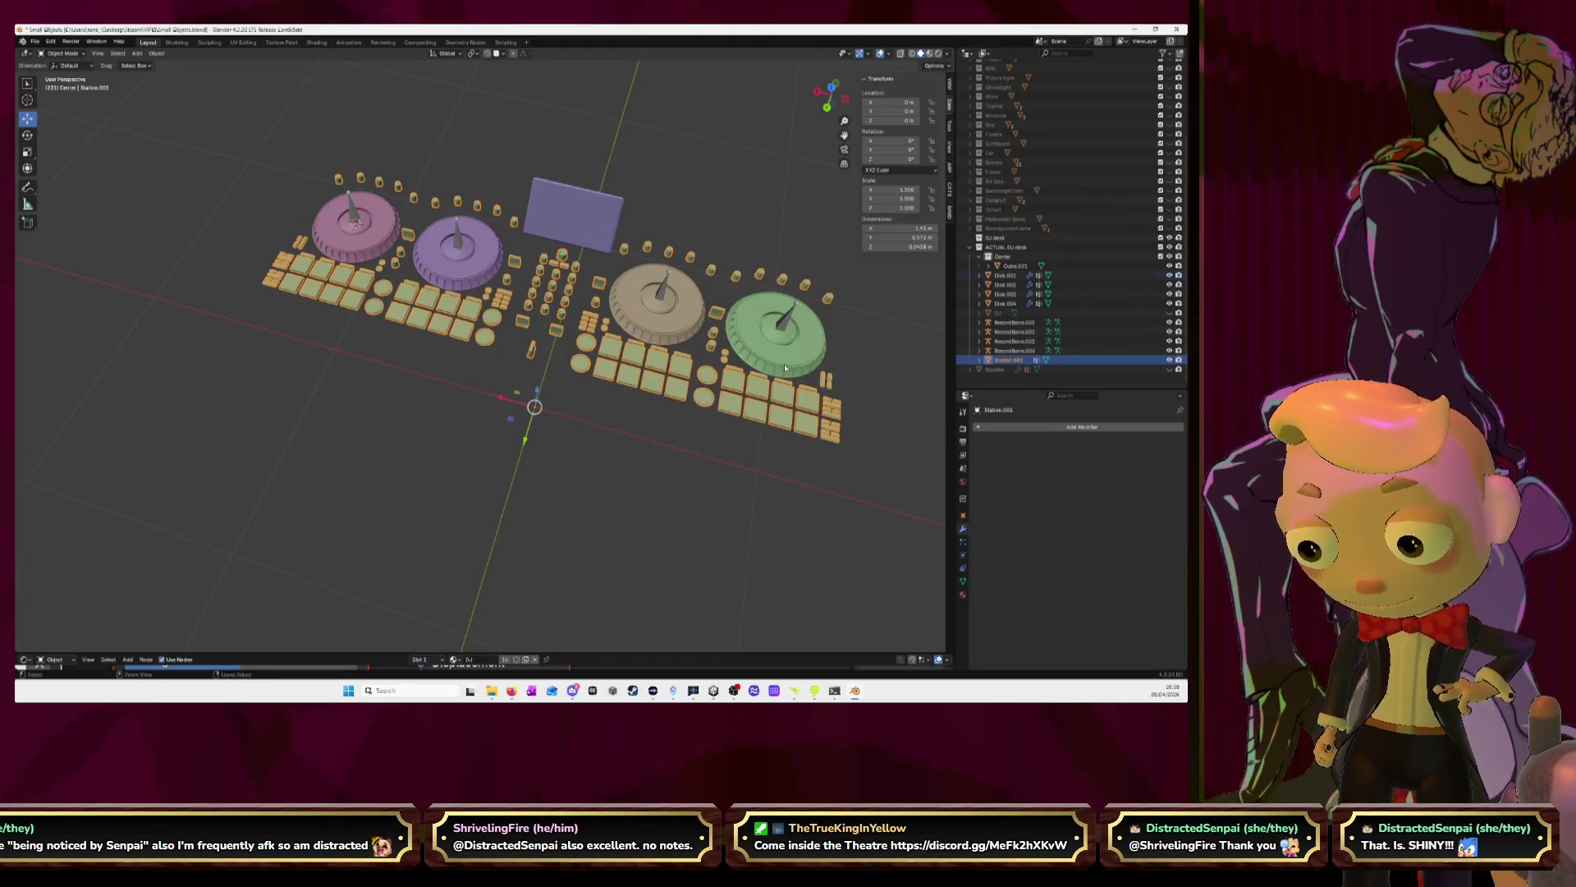
left_click(739, 247)
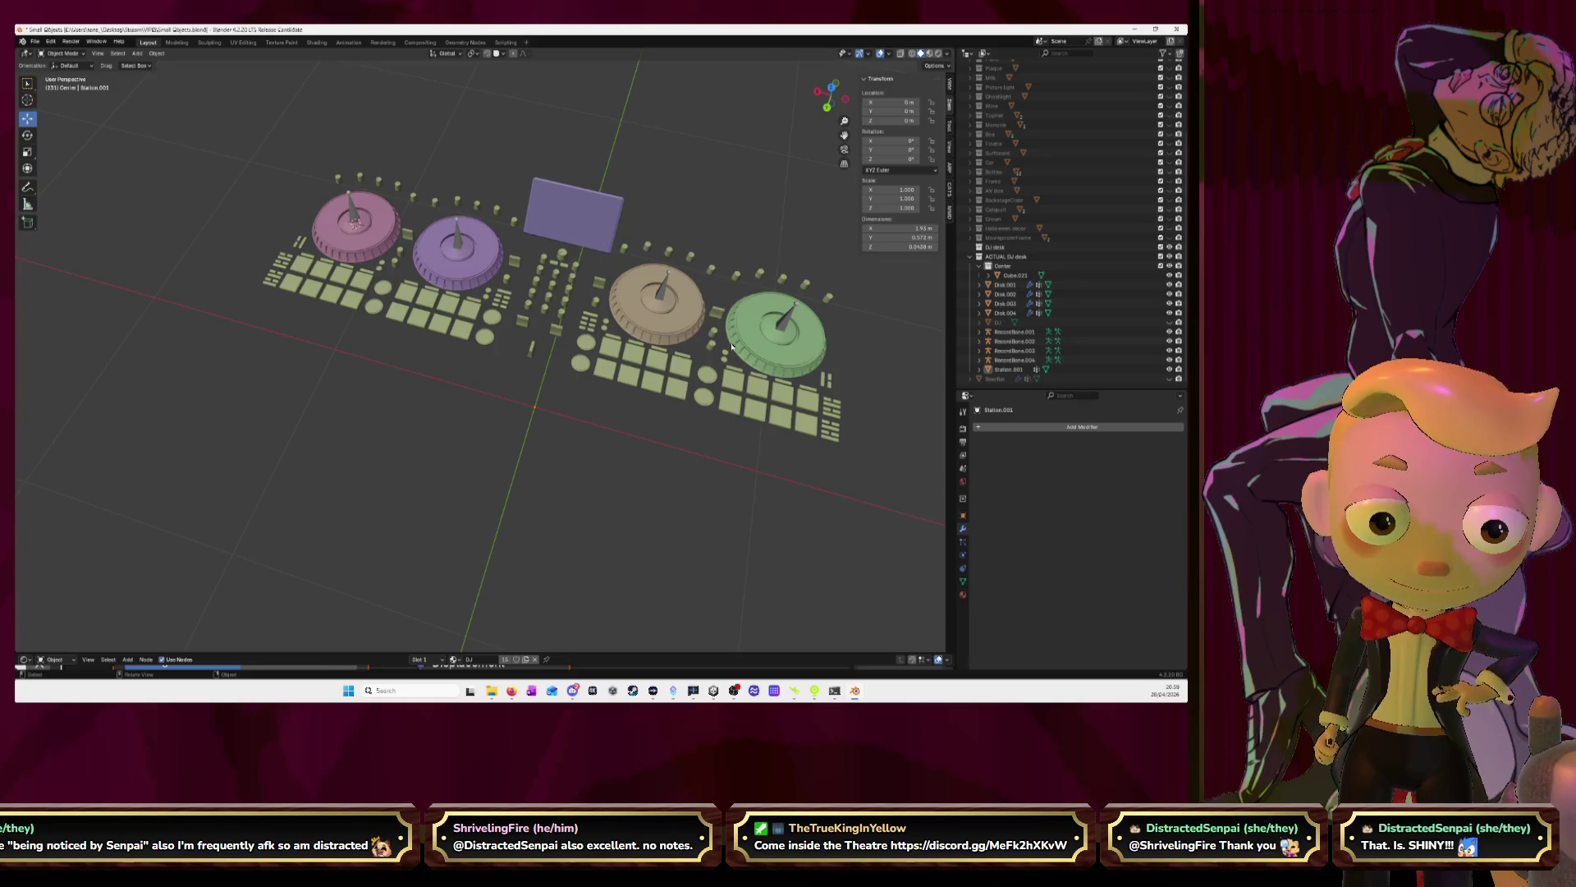
Select screen panel Cube.021, frame it and enter Edit Mode
left_click(573, 215)
middle_click_drag(573, 215, 621, 230)
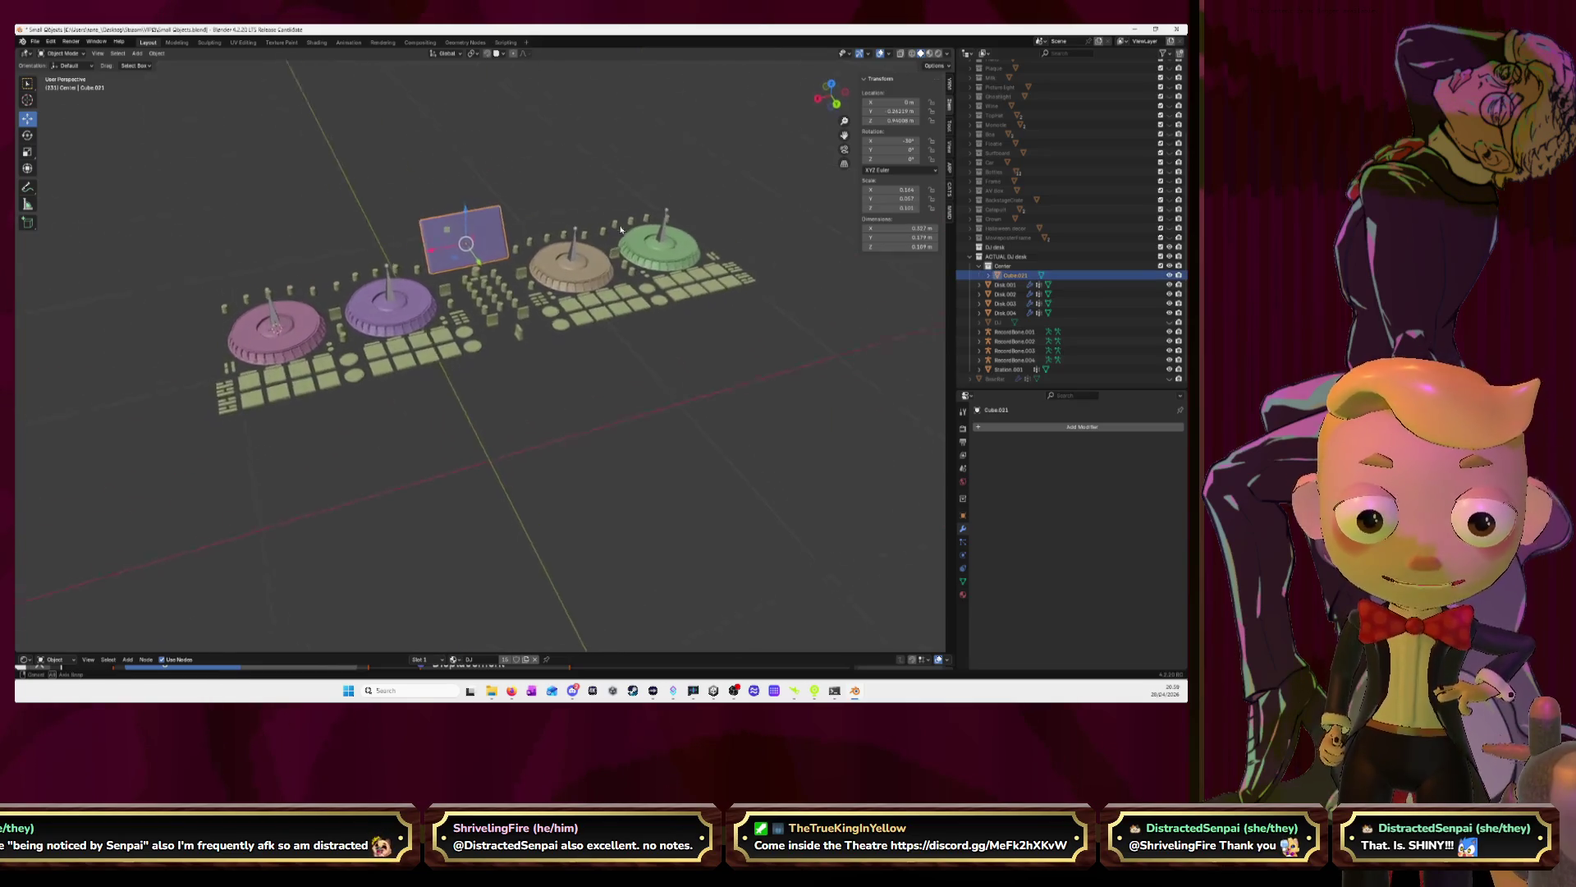
key("KP_Decimal")
mouse_move(733, 294)
middle_mouse_down()
mouse_move(616, 329)
mouse_move(575, 312)
mouse_move(545, 271)
mouse_move(529, 313)
mouse_move(589, 294)
mouse_move(816, 330)
middle_mouse_up()
key("Tab")
Select the panel's front face and add a new material slot
scroll(816, 330, "down", 6)
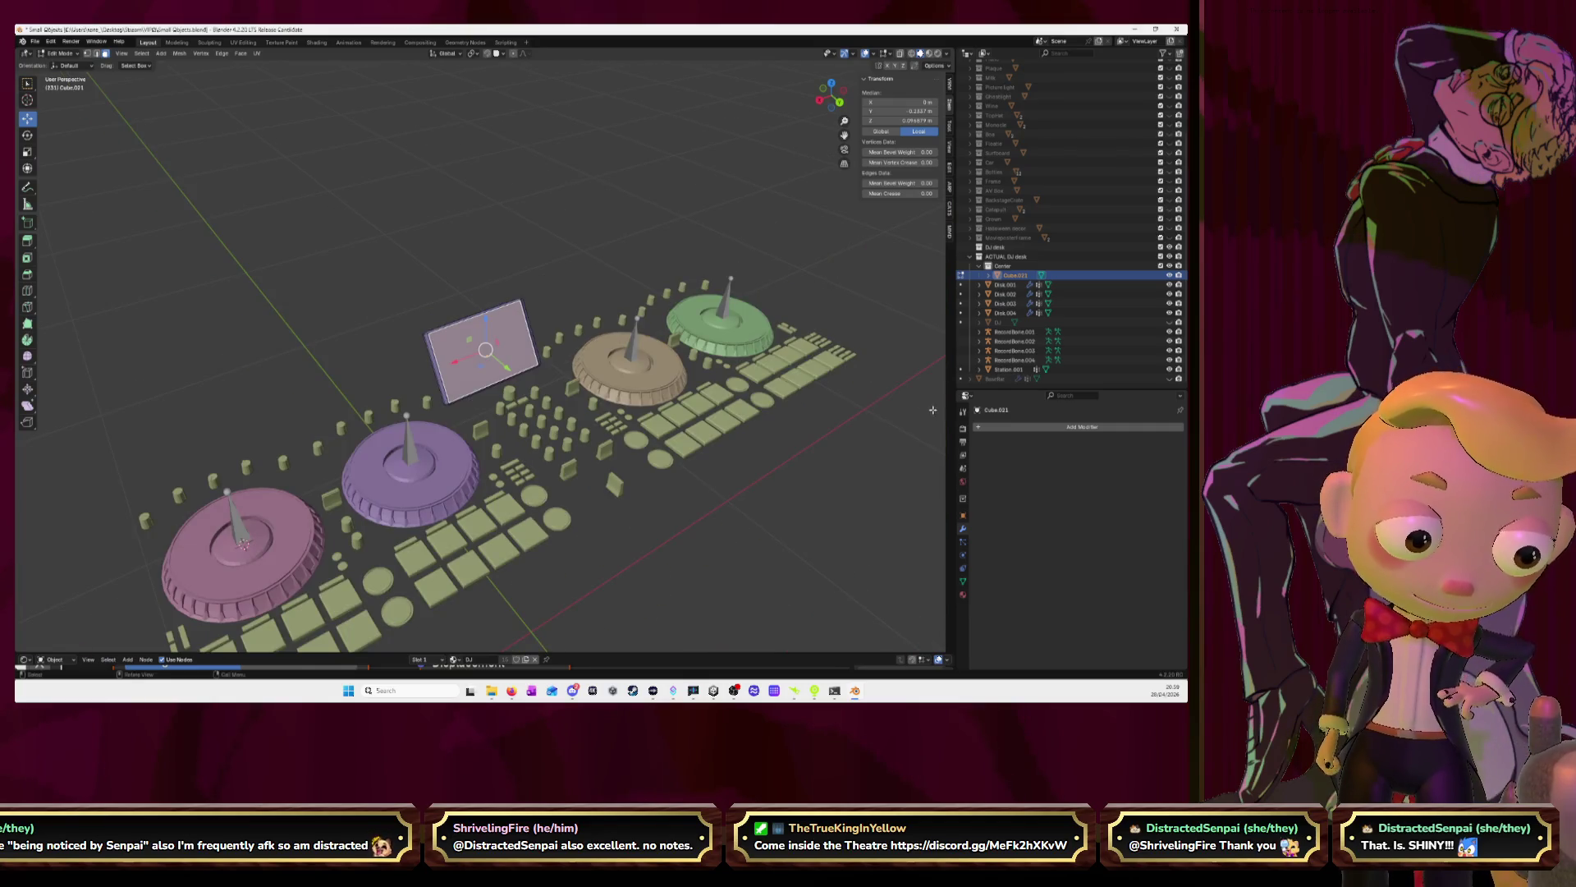
middle_click_drag(572, 374, 591, 377)
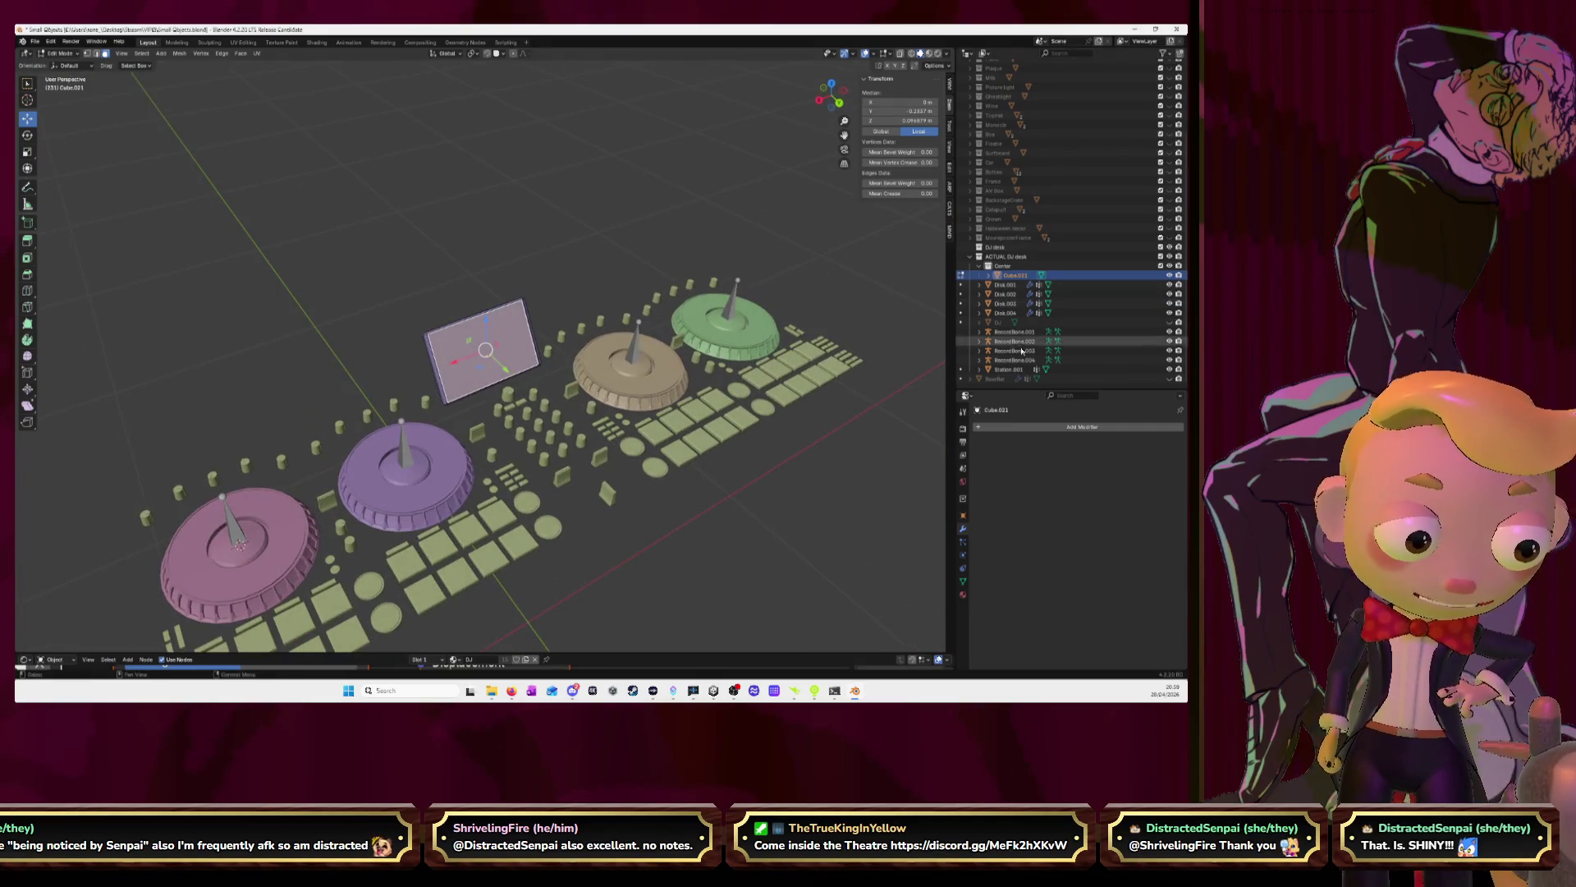
left_click(963, 595)
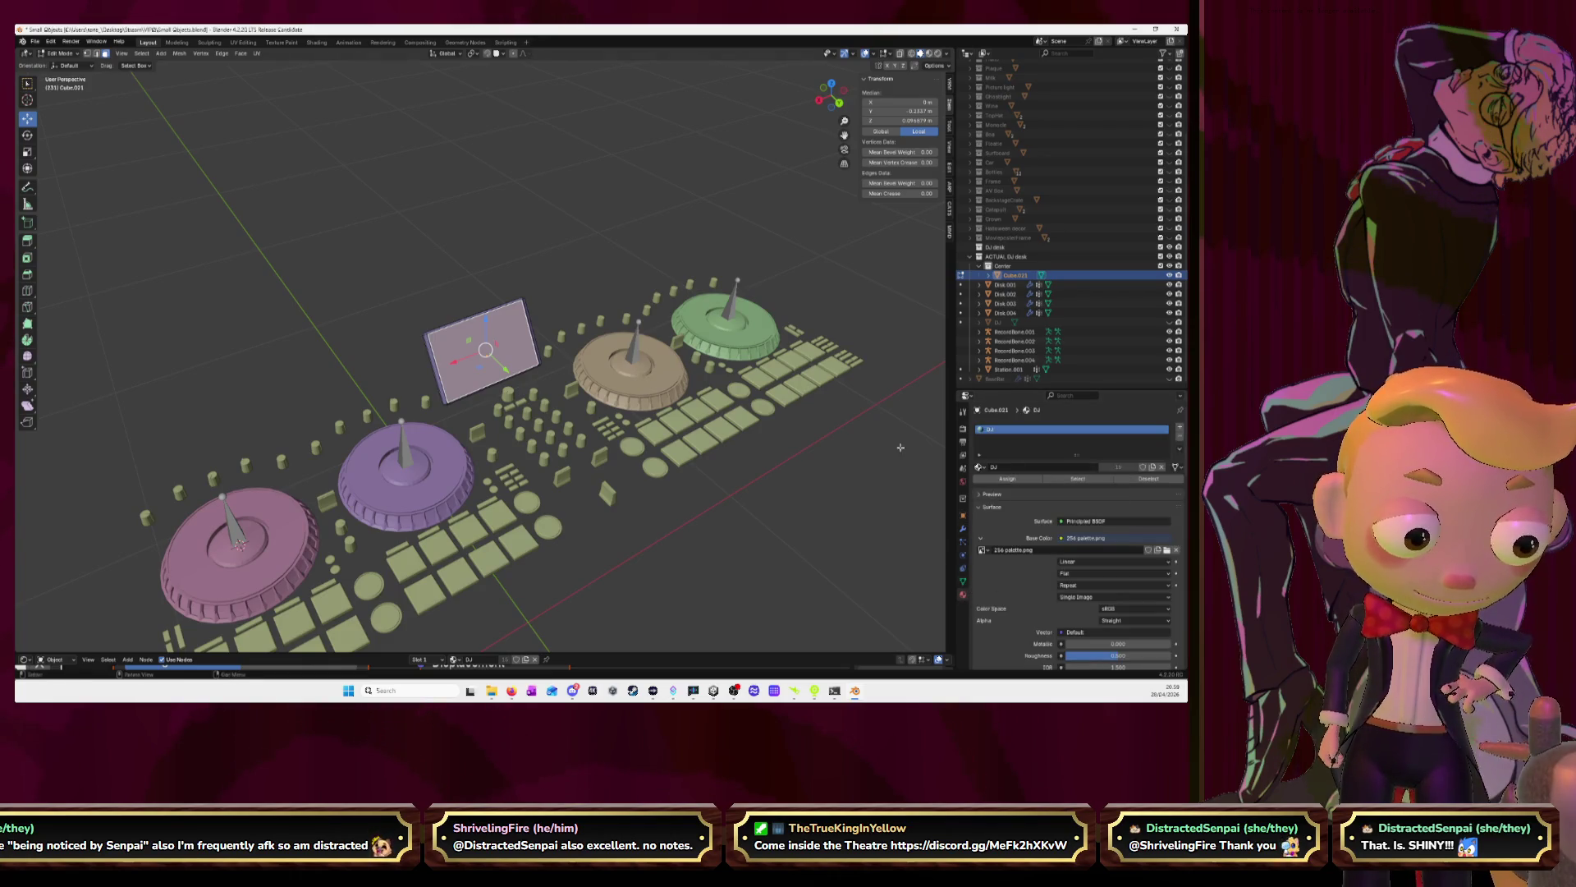
middle_click_drag(460, 353, 532, 349)
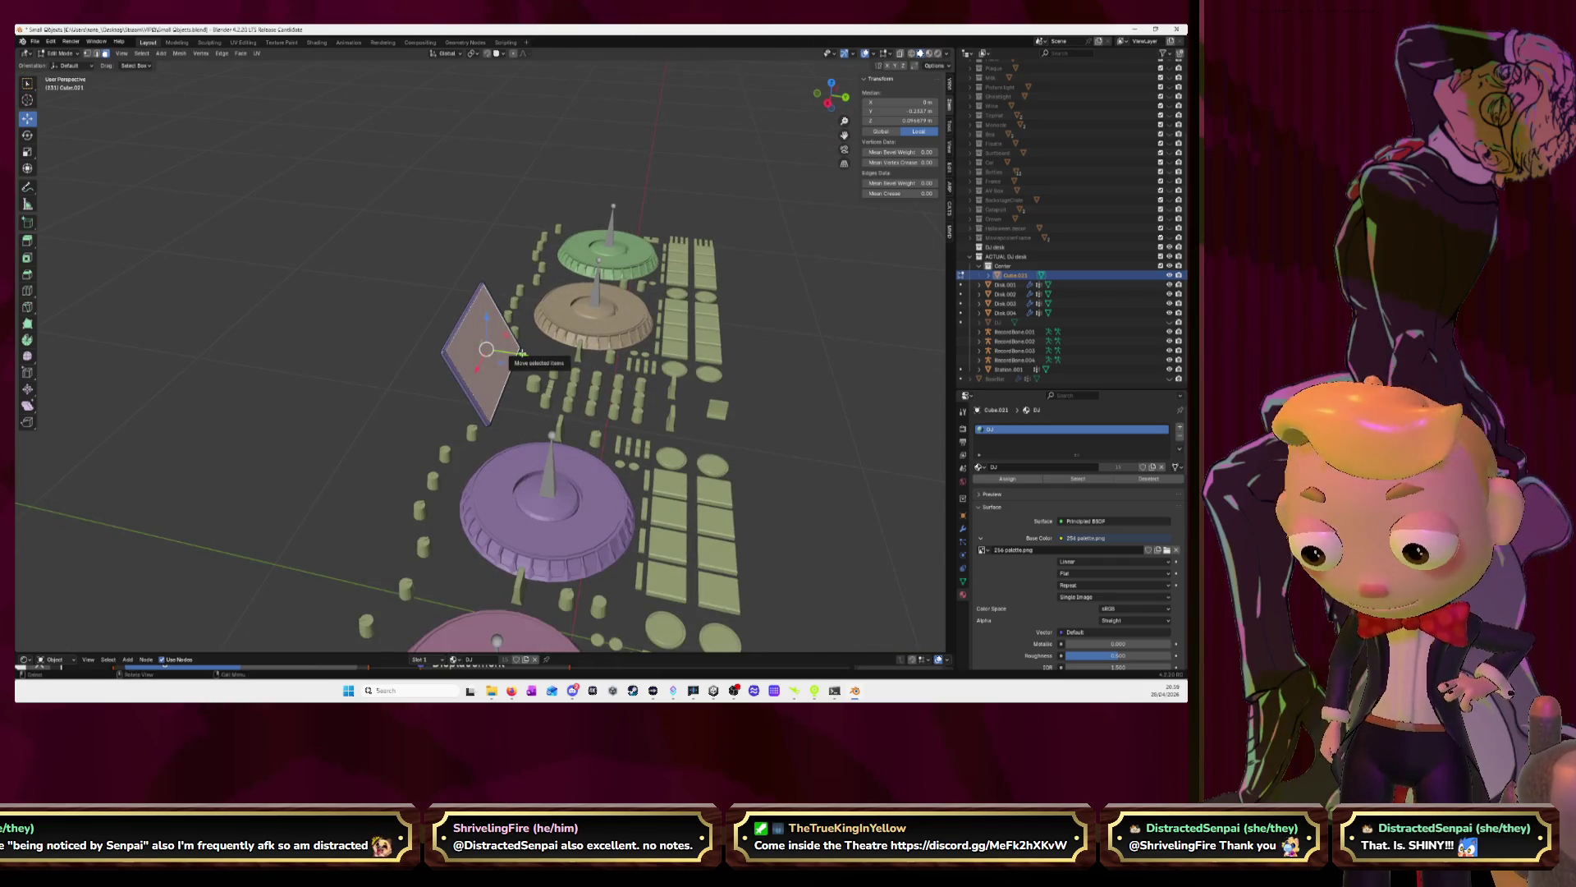
key("i")
key("Escape")
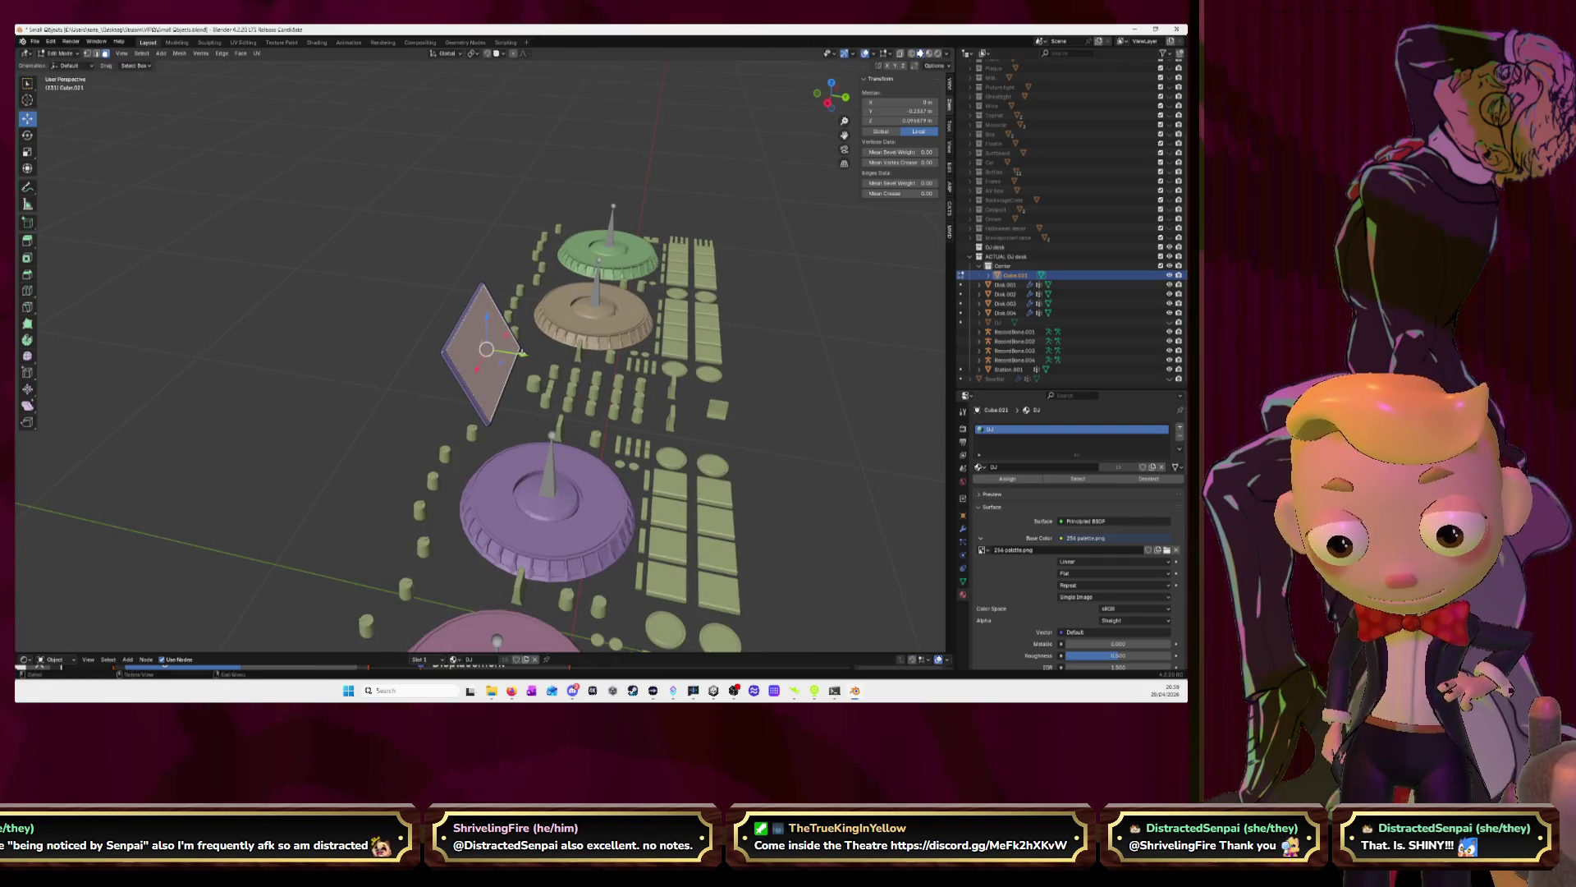
left_click(520, 353, "ctrl")
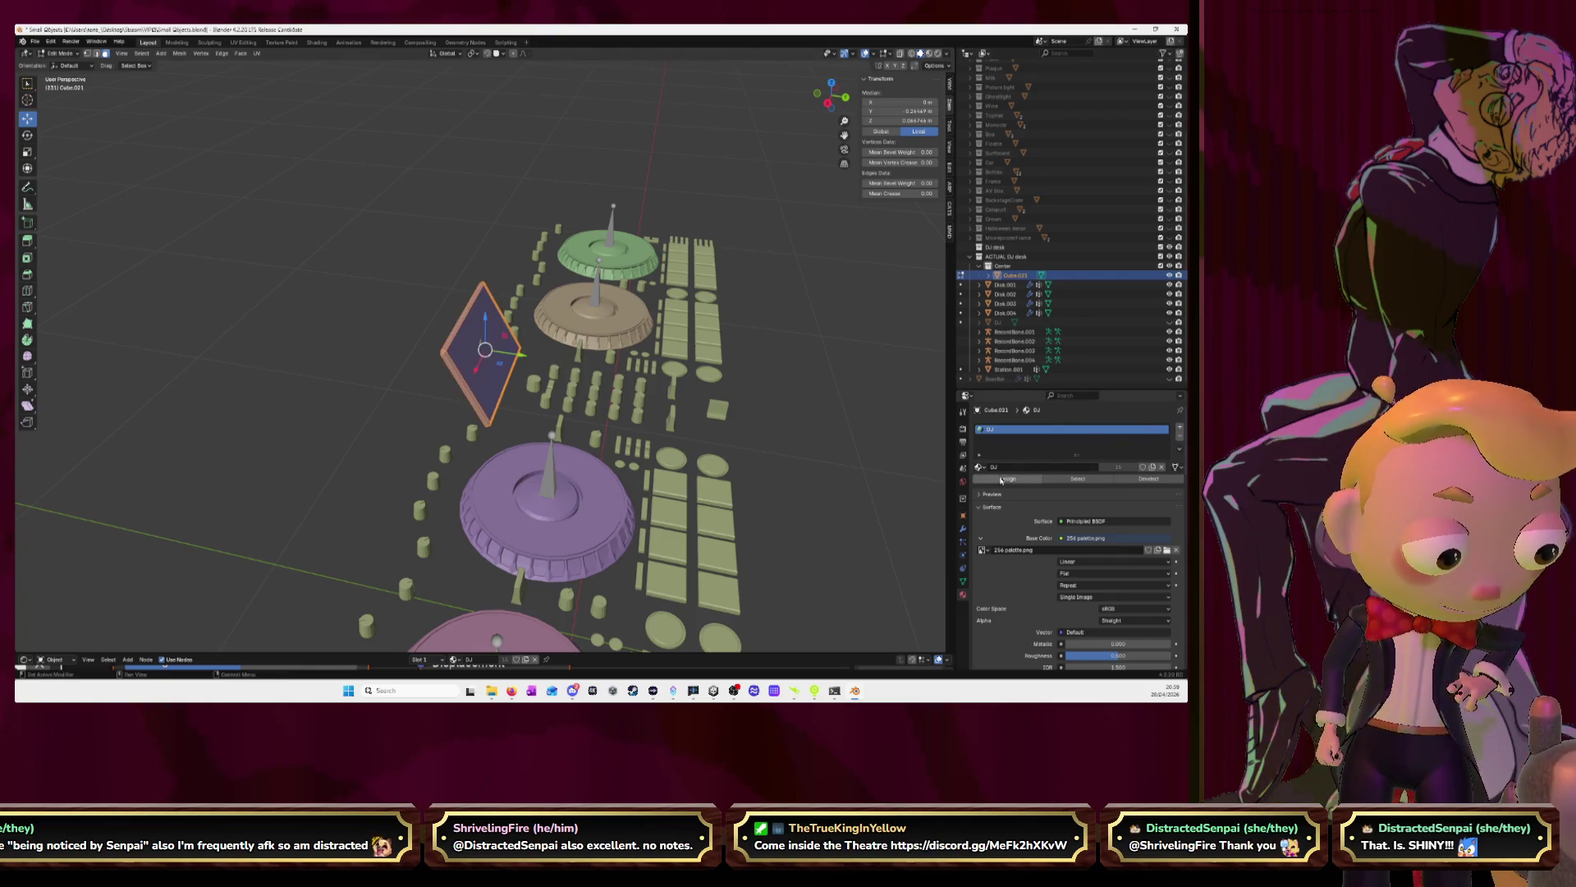
left_click(1179, 429)
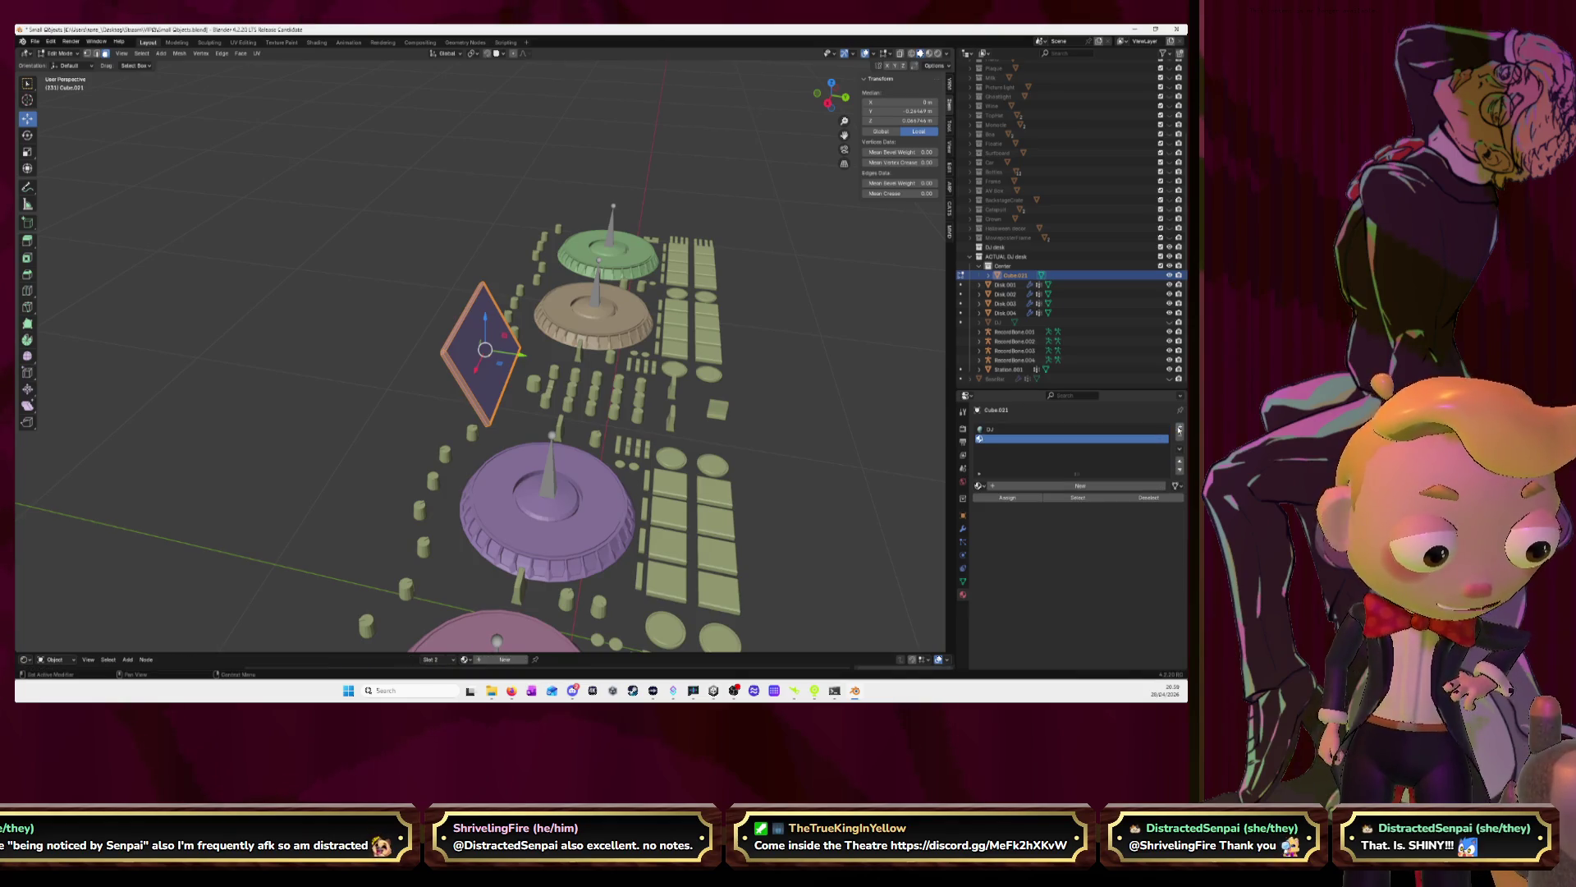
Create a new material in the empty slot and name it Screen
left_click(981, 485)
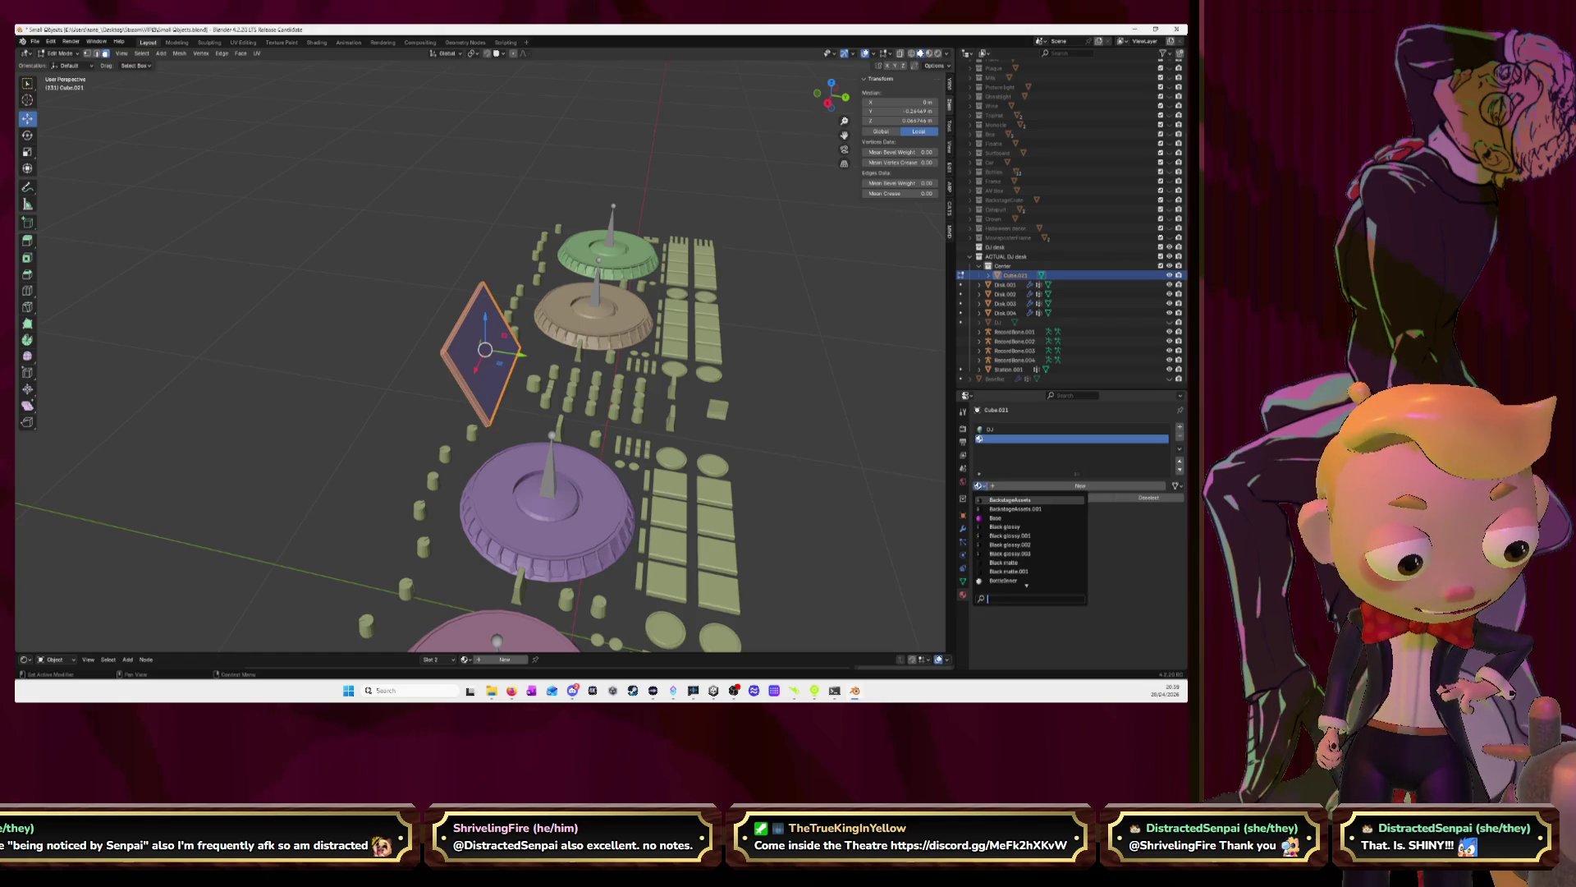
left_click(1013, 486)
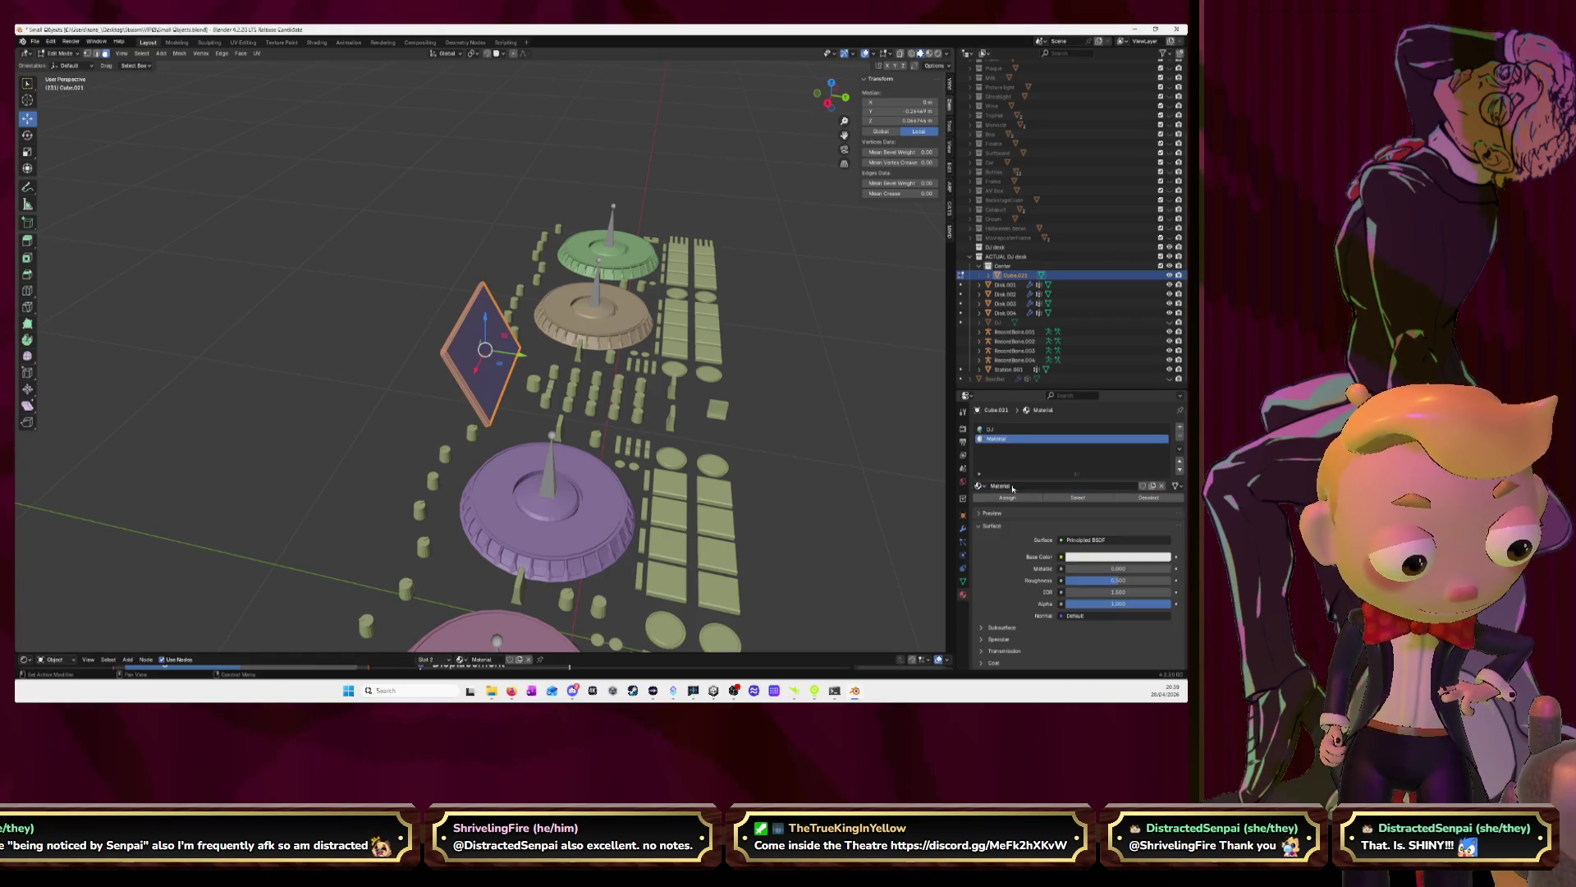
left_click(1013, 485)
type("B")
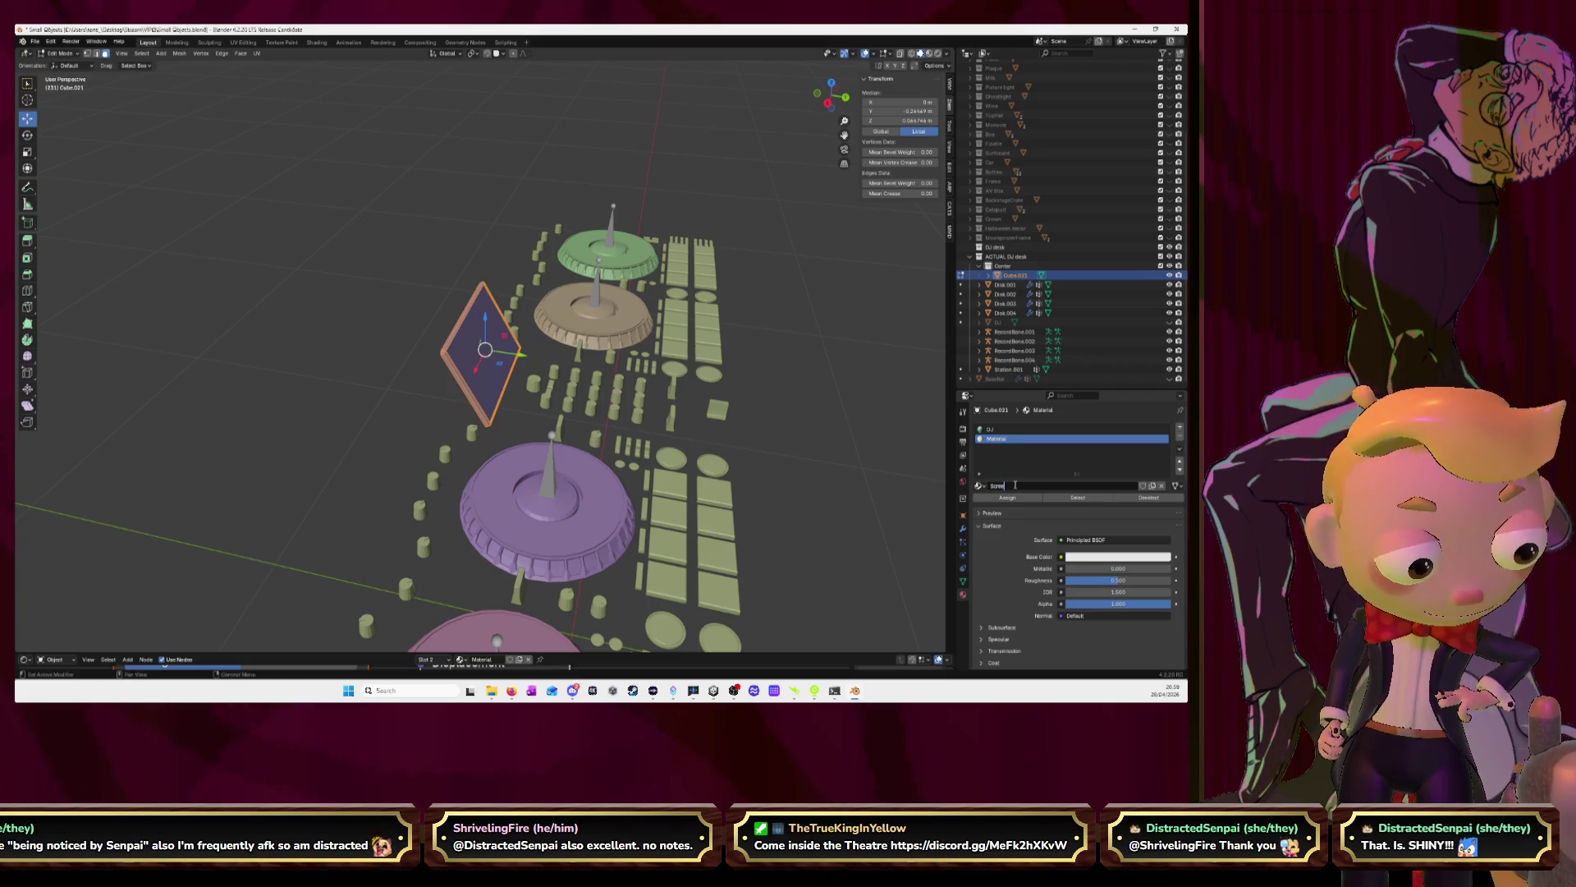
type("n")
key("Return")
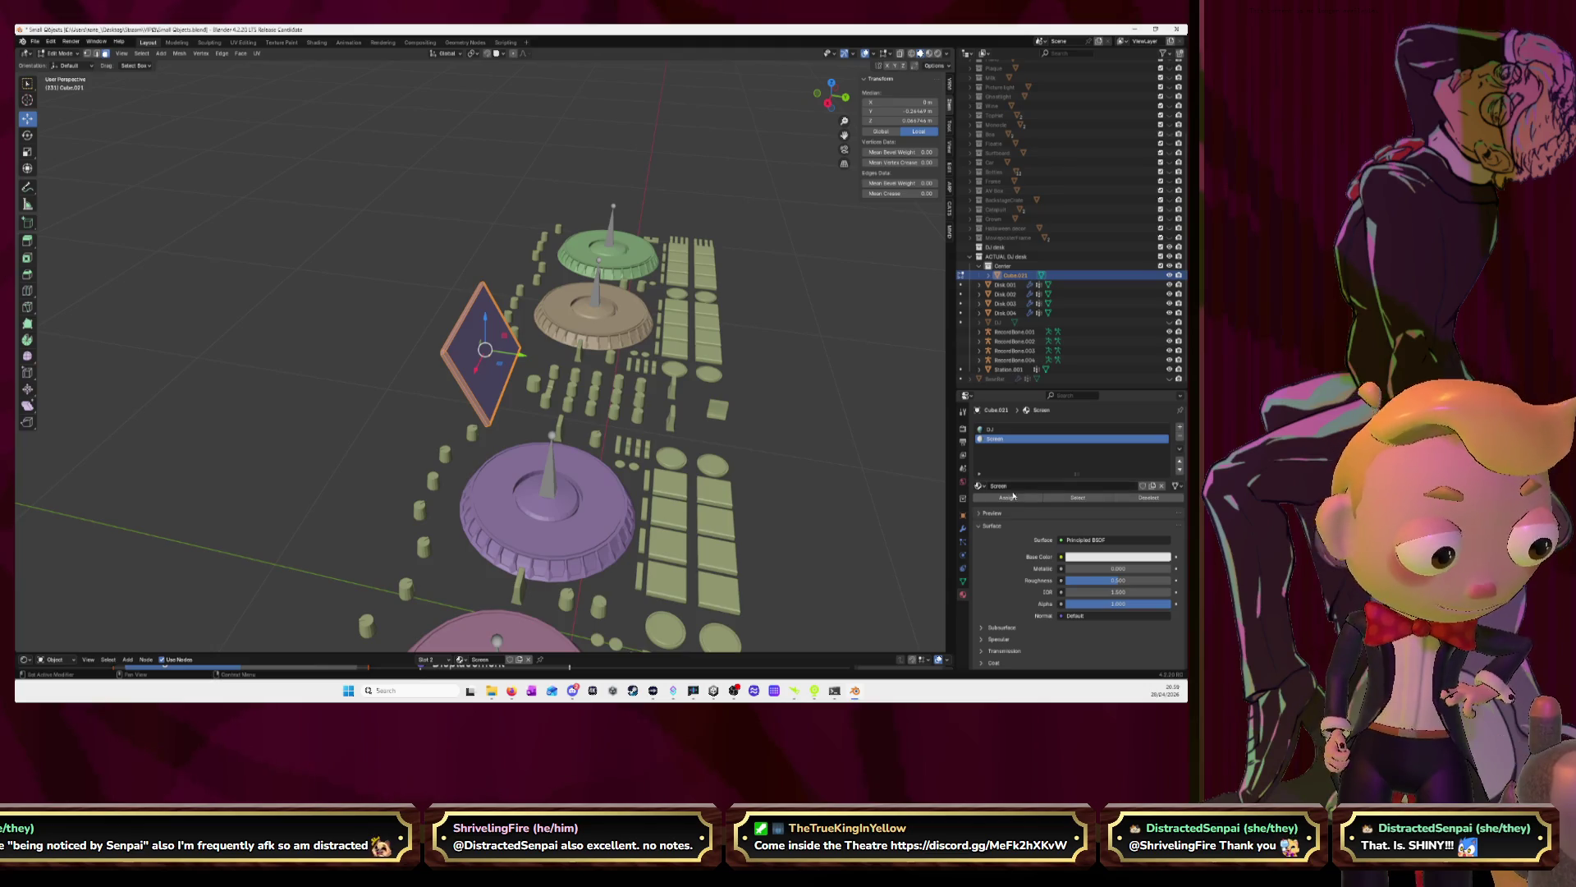
Assign the Screen material to the panel's screen faces, briefly checking the browser video
left_click(1013, 496)
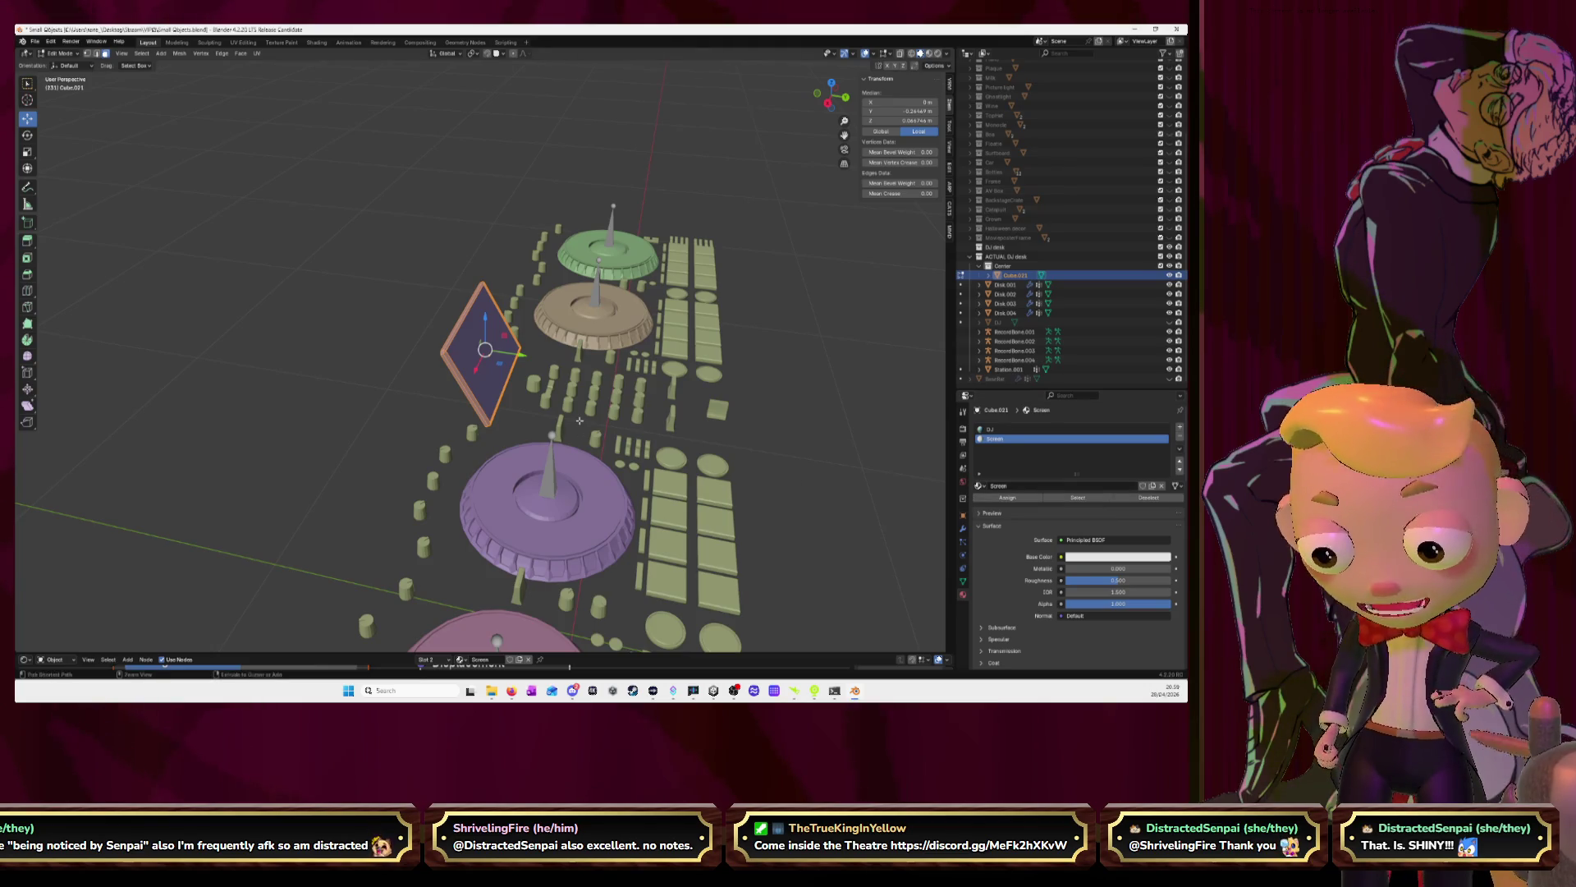
scroll(694, 365, "up", 3)
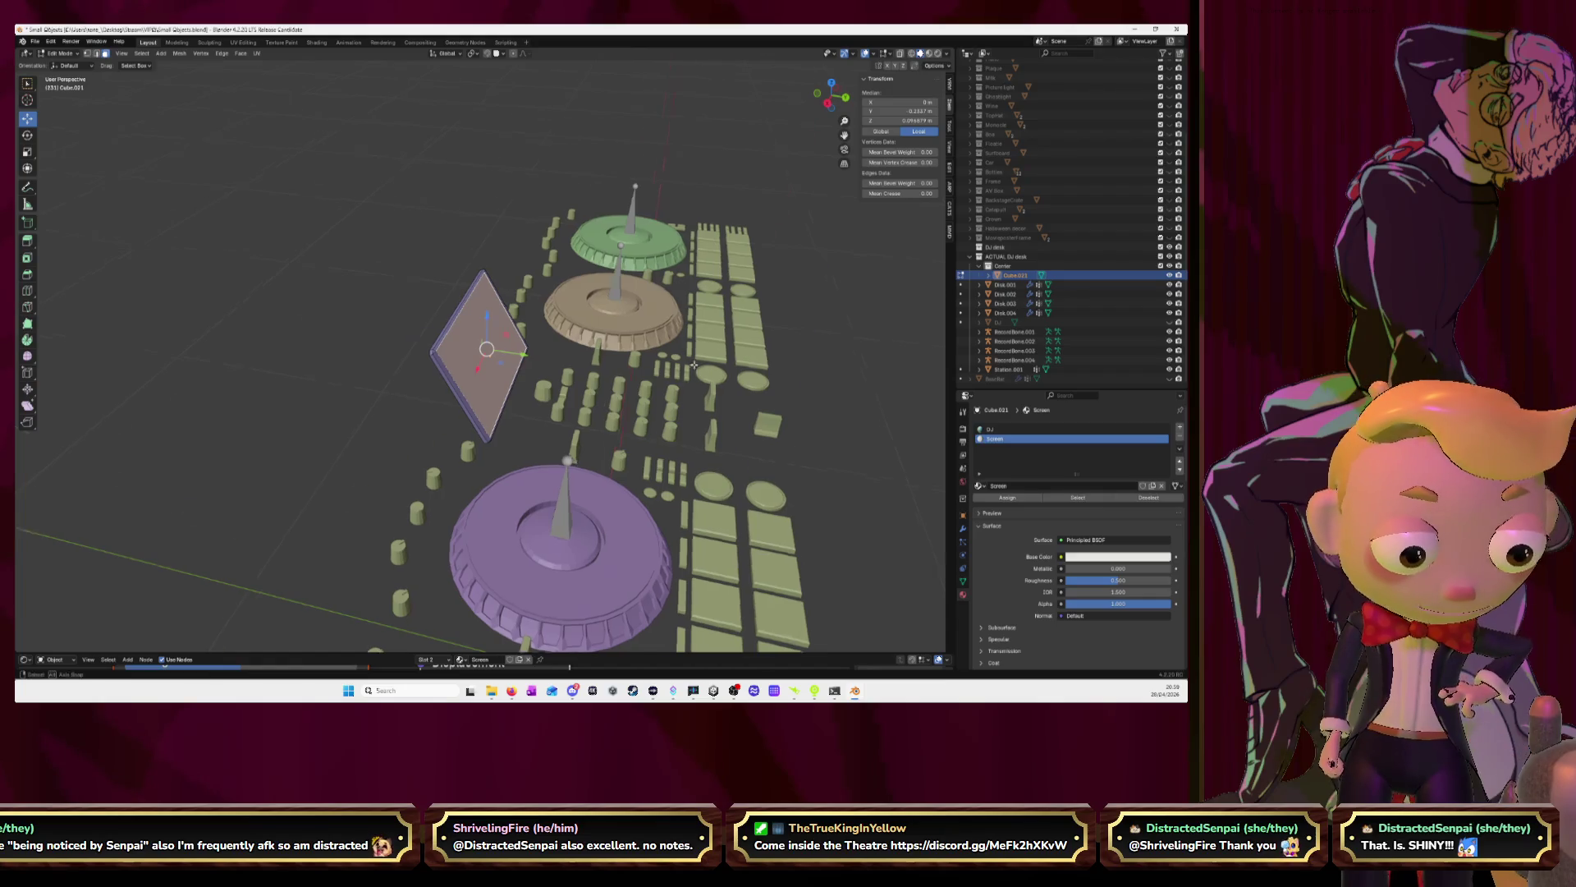
mouse_move(693, 365)
middle_mouse_down()
mouse_move(580, 309)
mouse_move(558, 316)
middle_mouse_up()
scroll(580, 309, "up", 4)
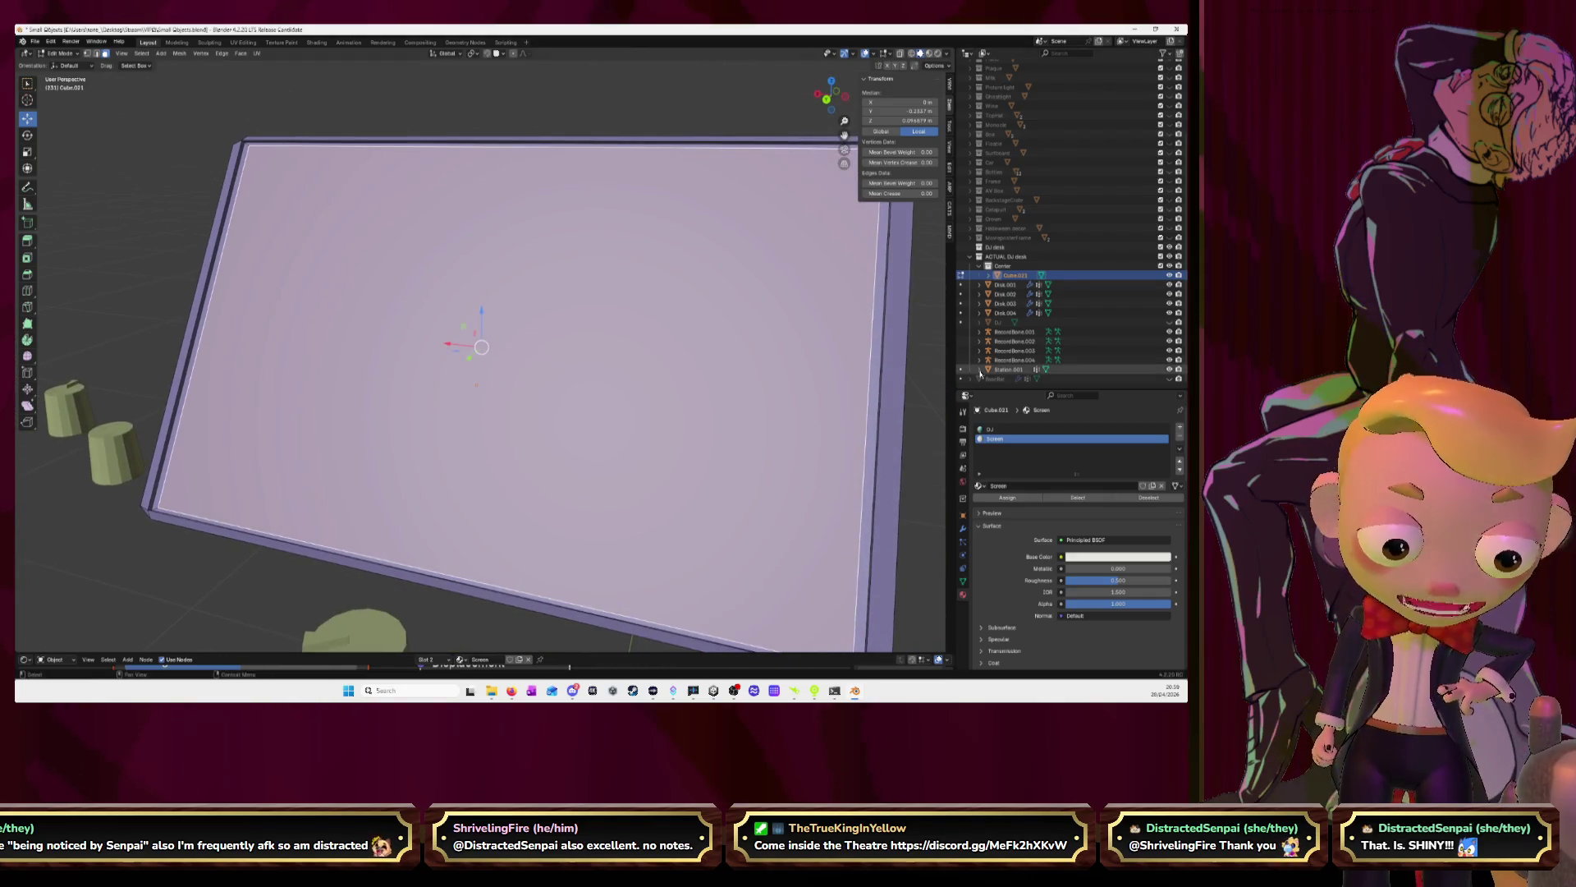
left_click(1005, 497)
key("alt+Tab")
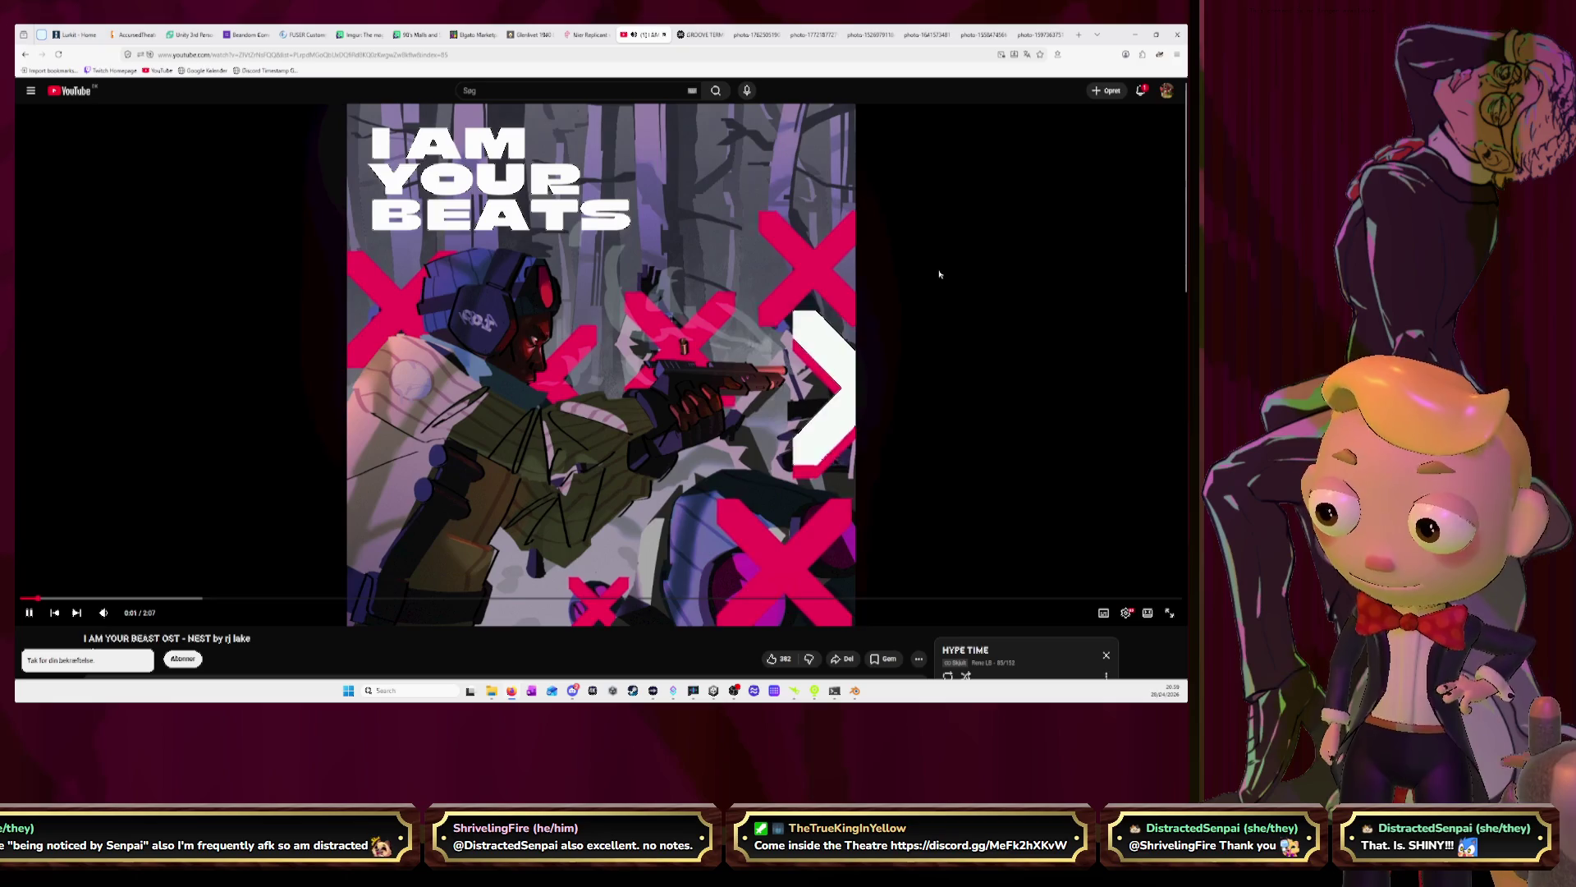
key("alt+Tab")
scroll(622, 321, "down", 8)
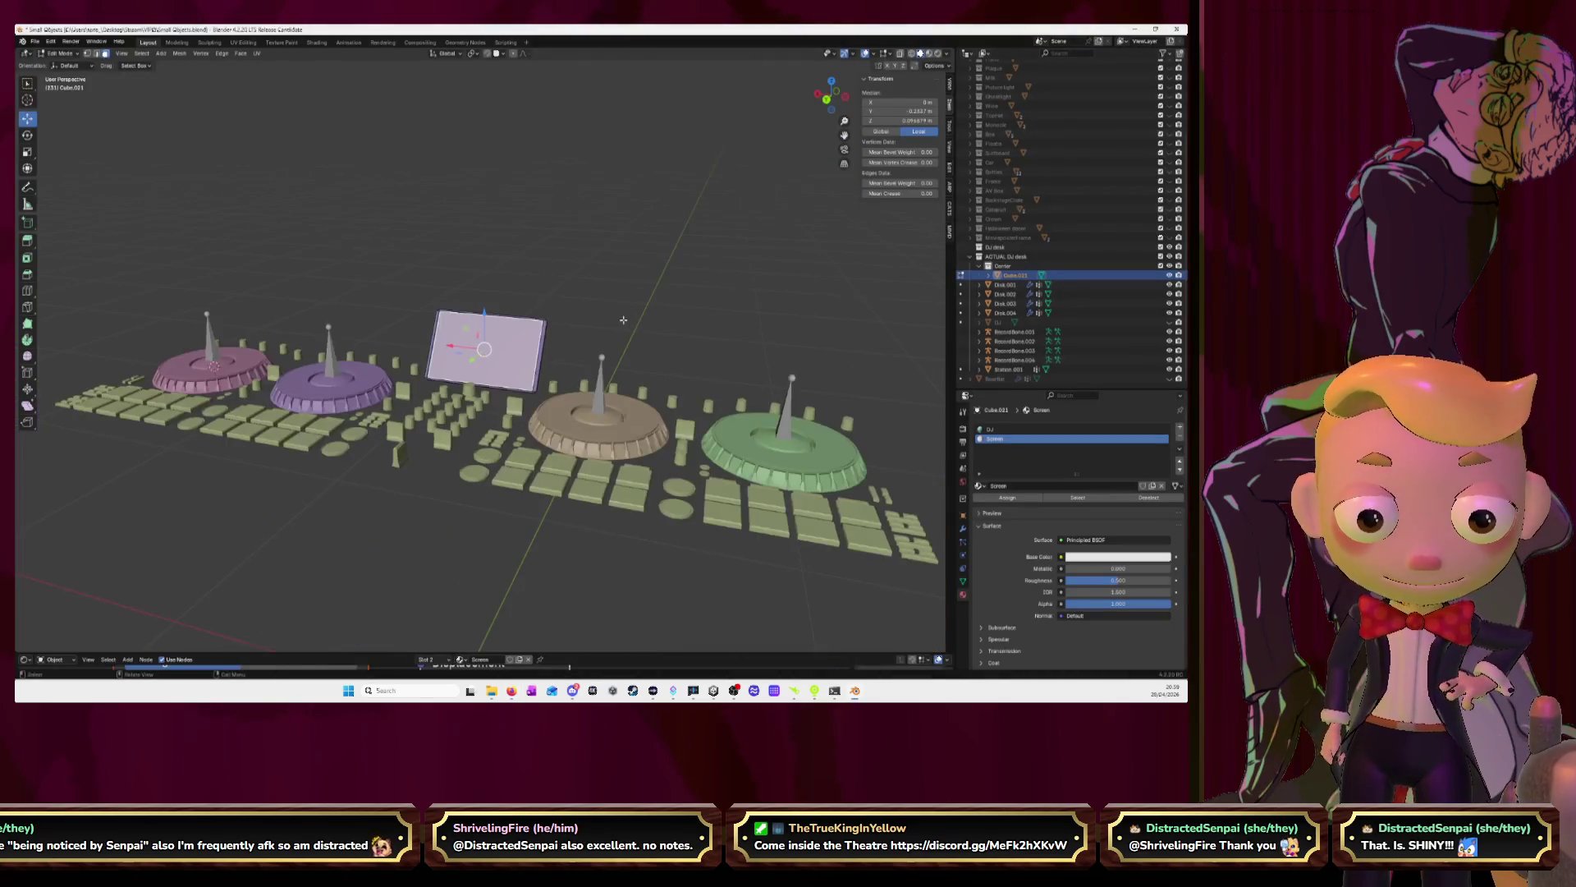
Deselect the faces and set the DJ material's Base Color image to WoodDark_color_baked
key("alt+a")
scroll(674, 334, "up", 1)
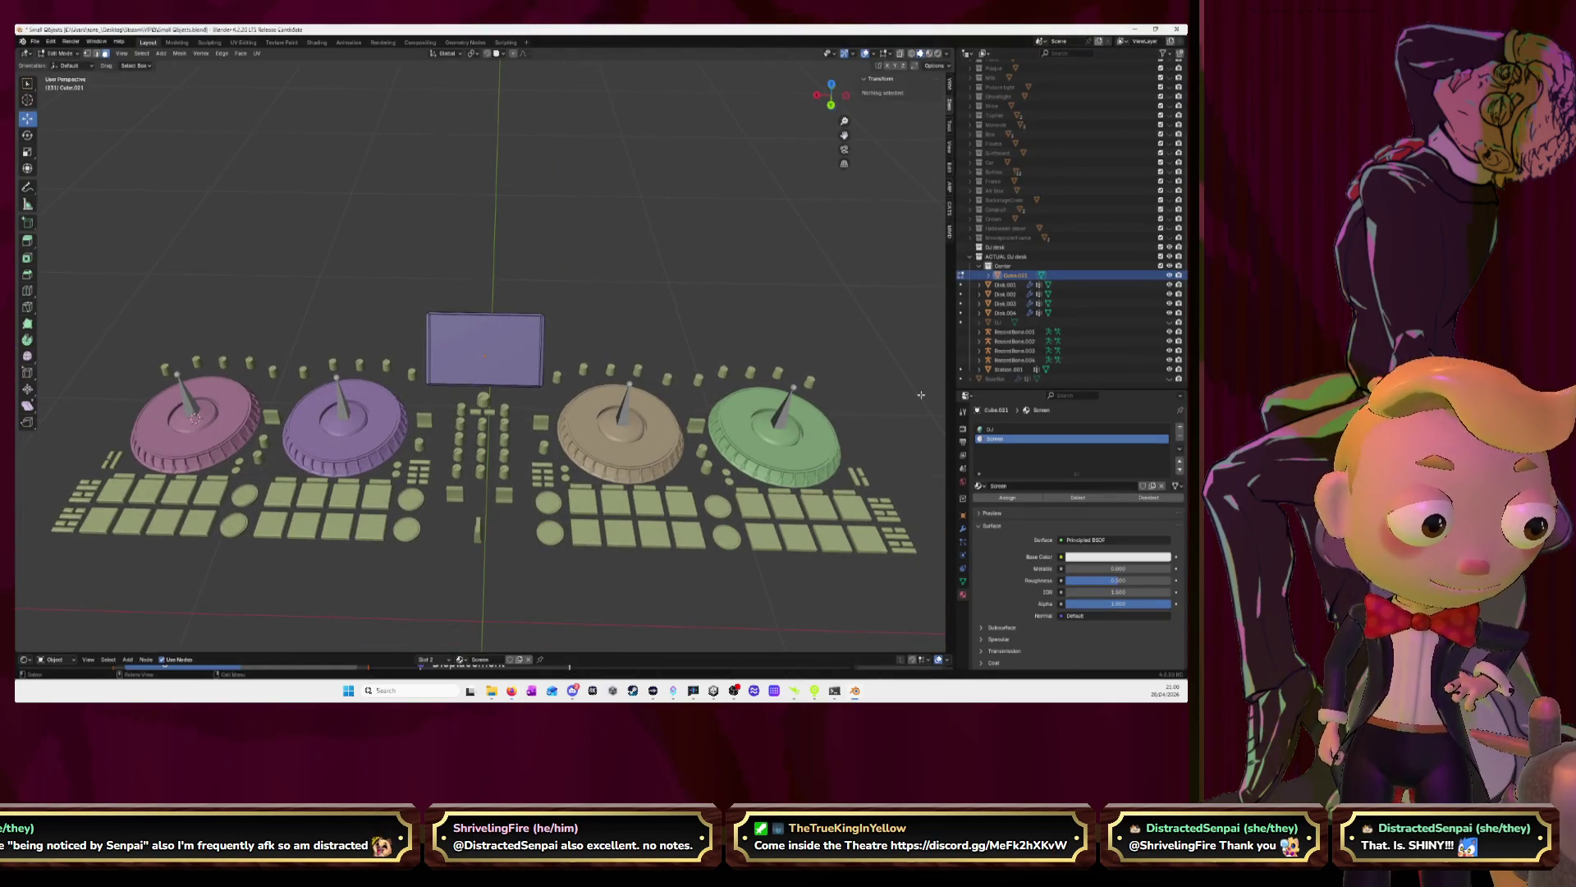
left_click(991, 429)
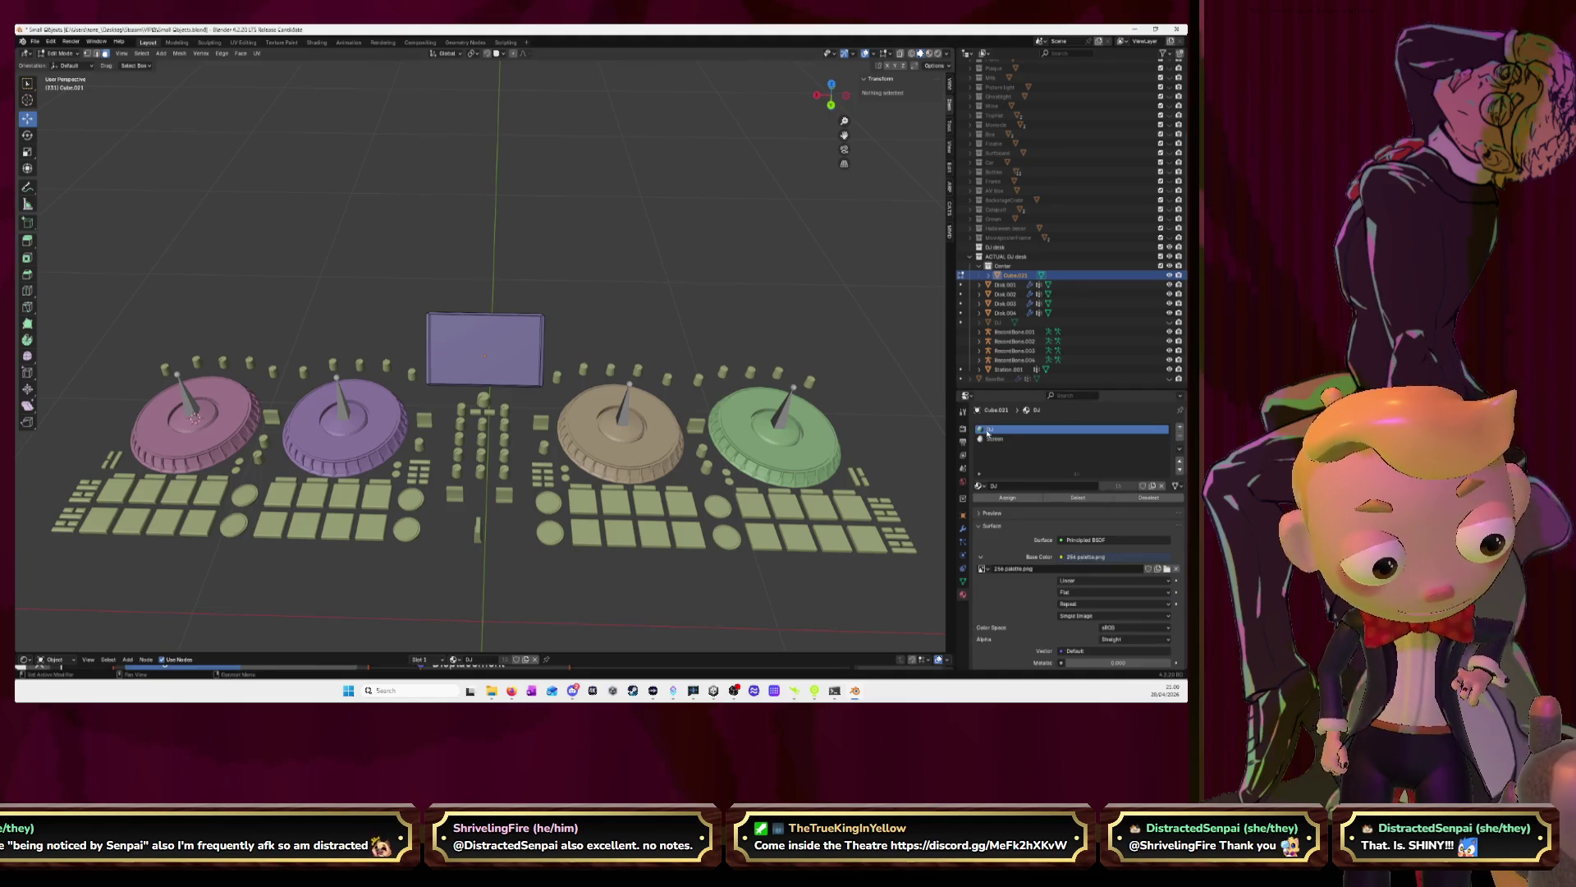
left_click(982, 568)
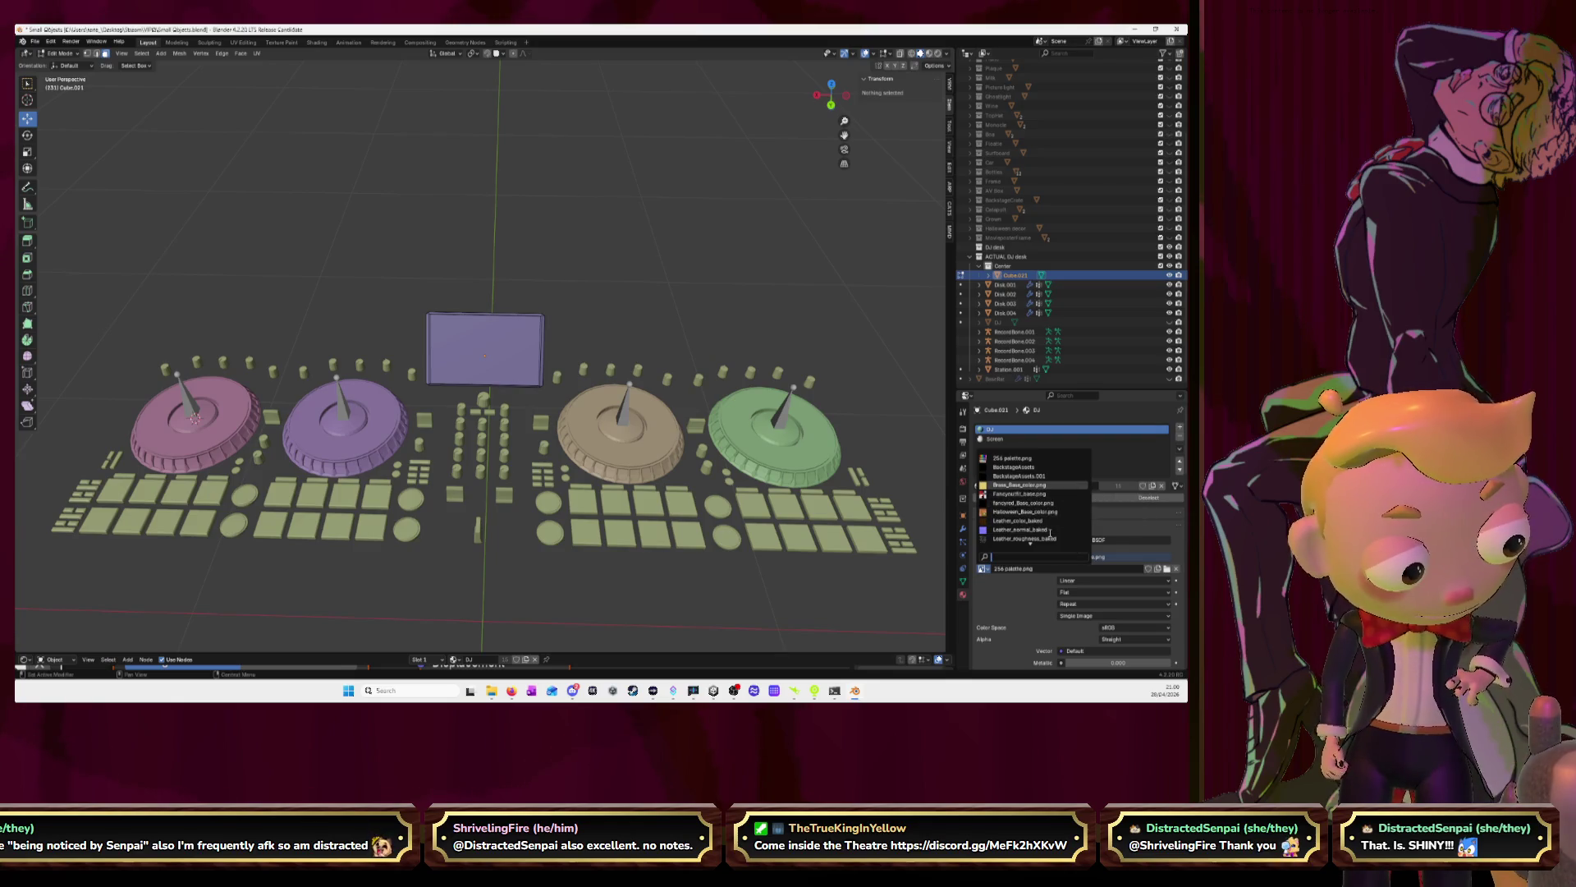
scroll(1030, 492, "down", 8)
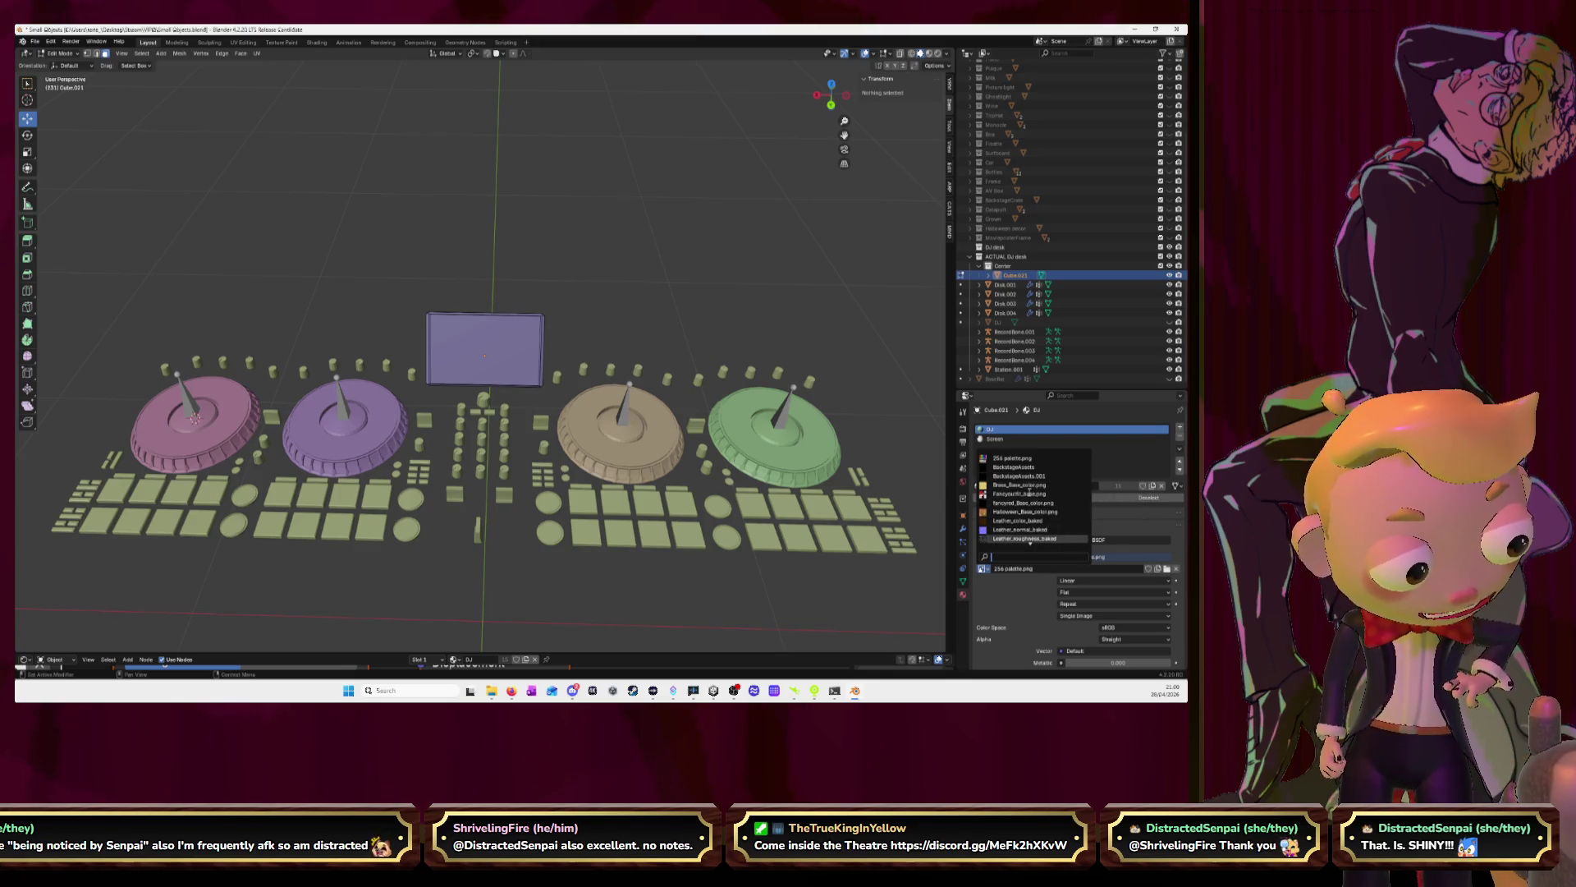
scroll(1029, 491, "down", 2)
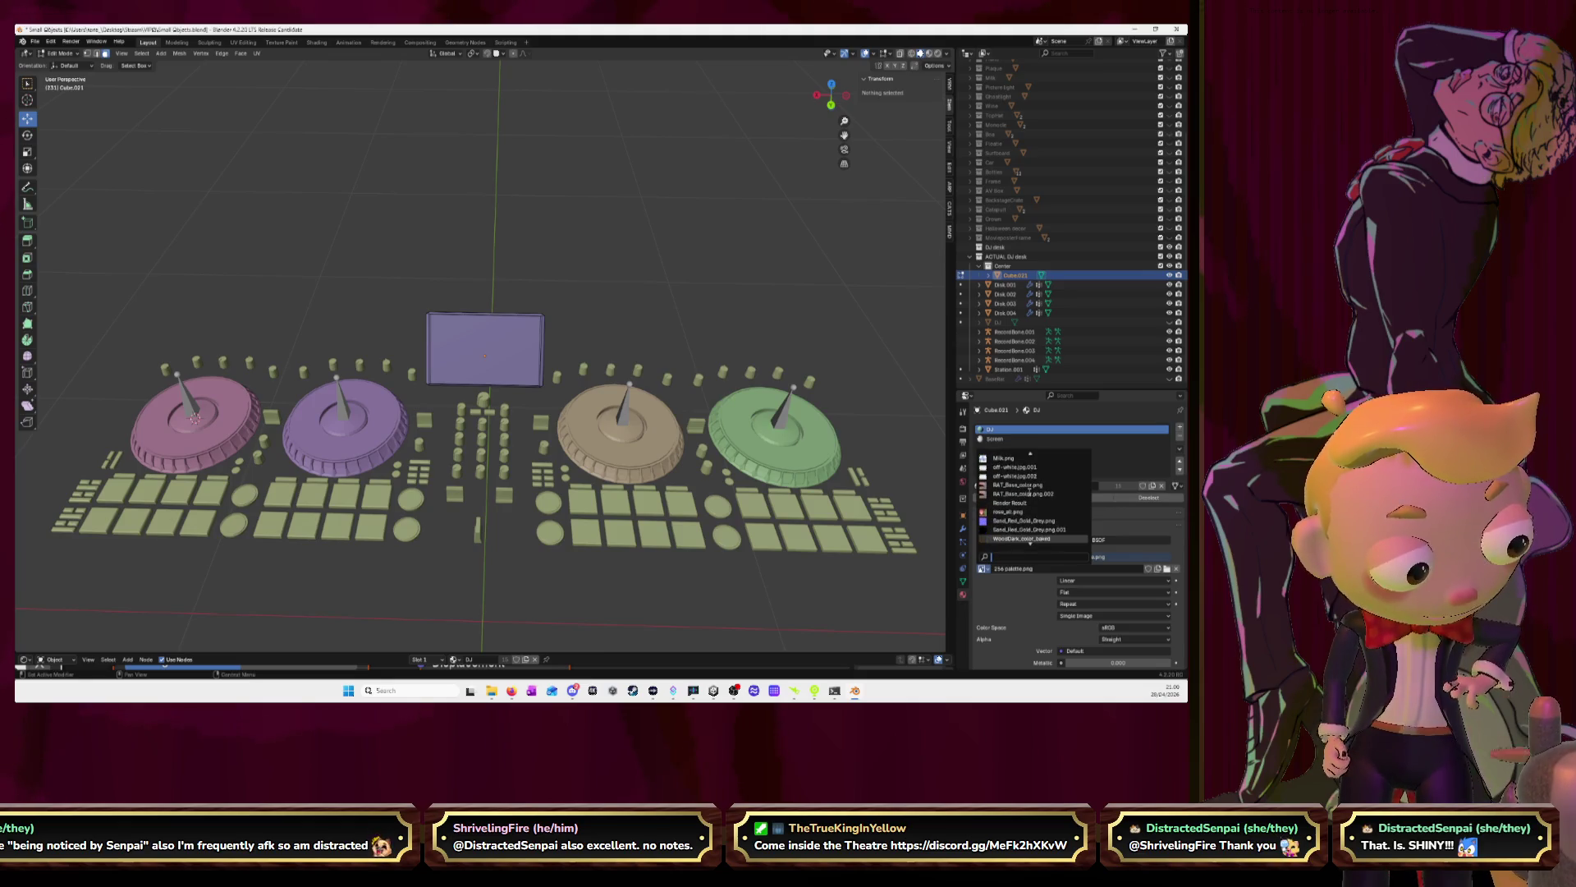
scroll(1030, 493, "down", 6)
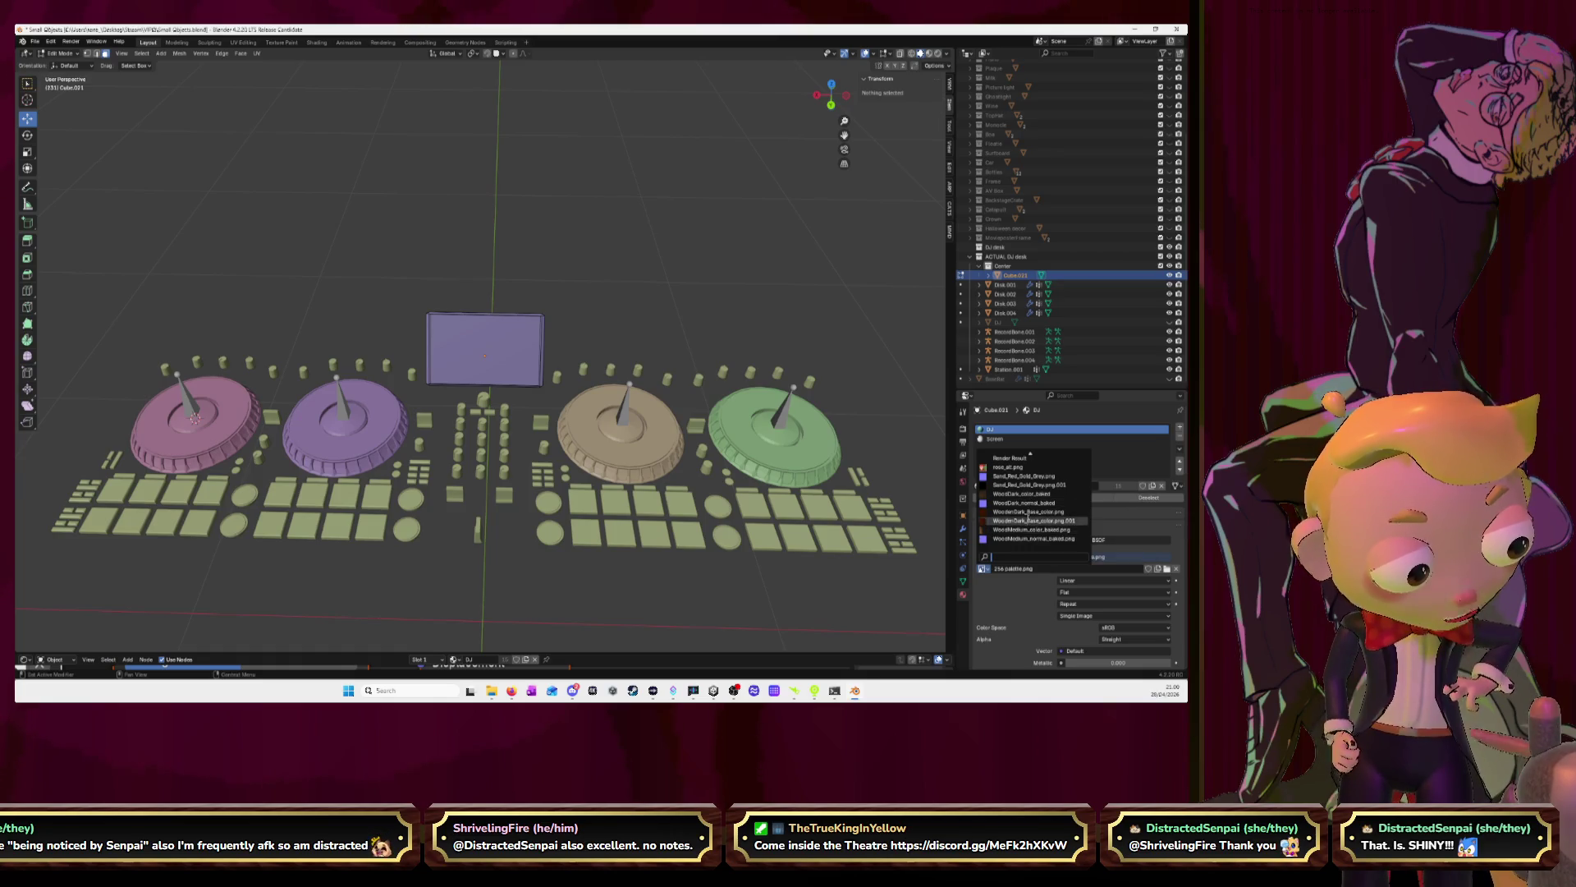
left_click(1026, 494)
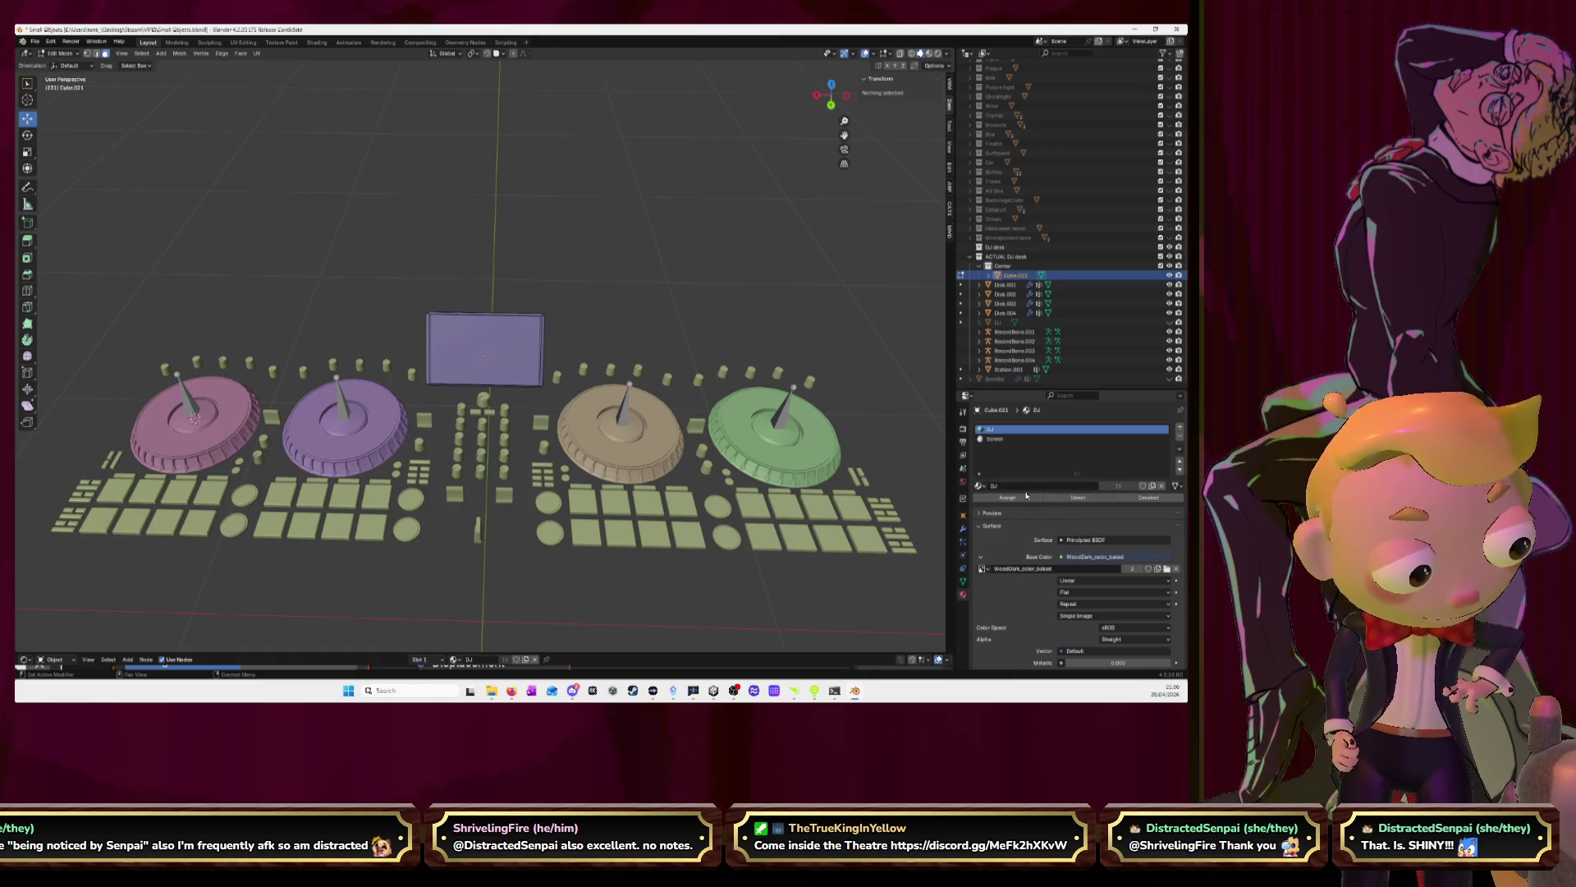
Switch to Material Preview, unhide the DJ base box and go to UV Editing
left_click(930, 54)
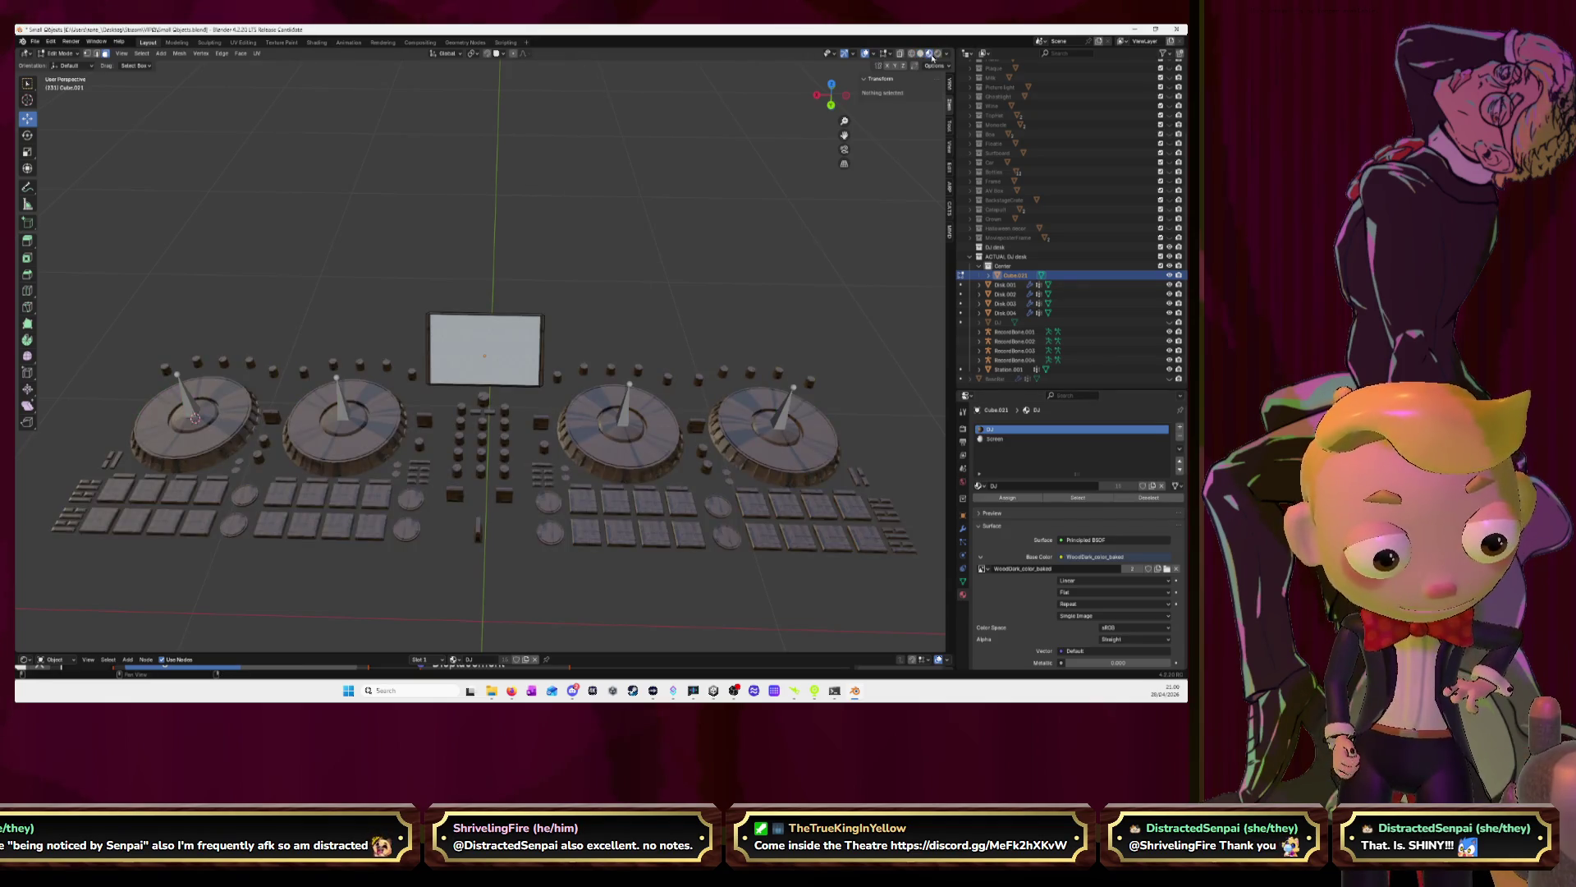
scroll(669, 321, "down", 4)
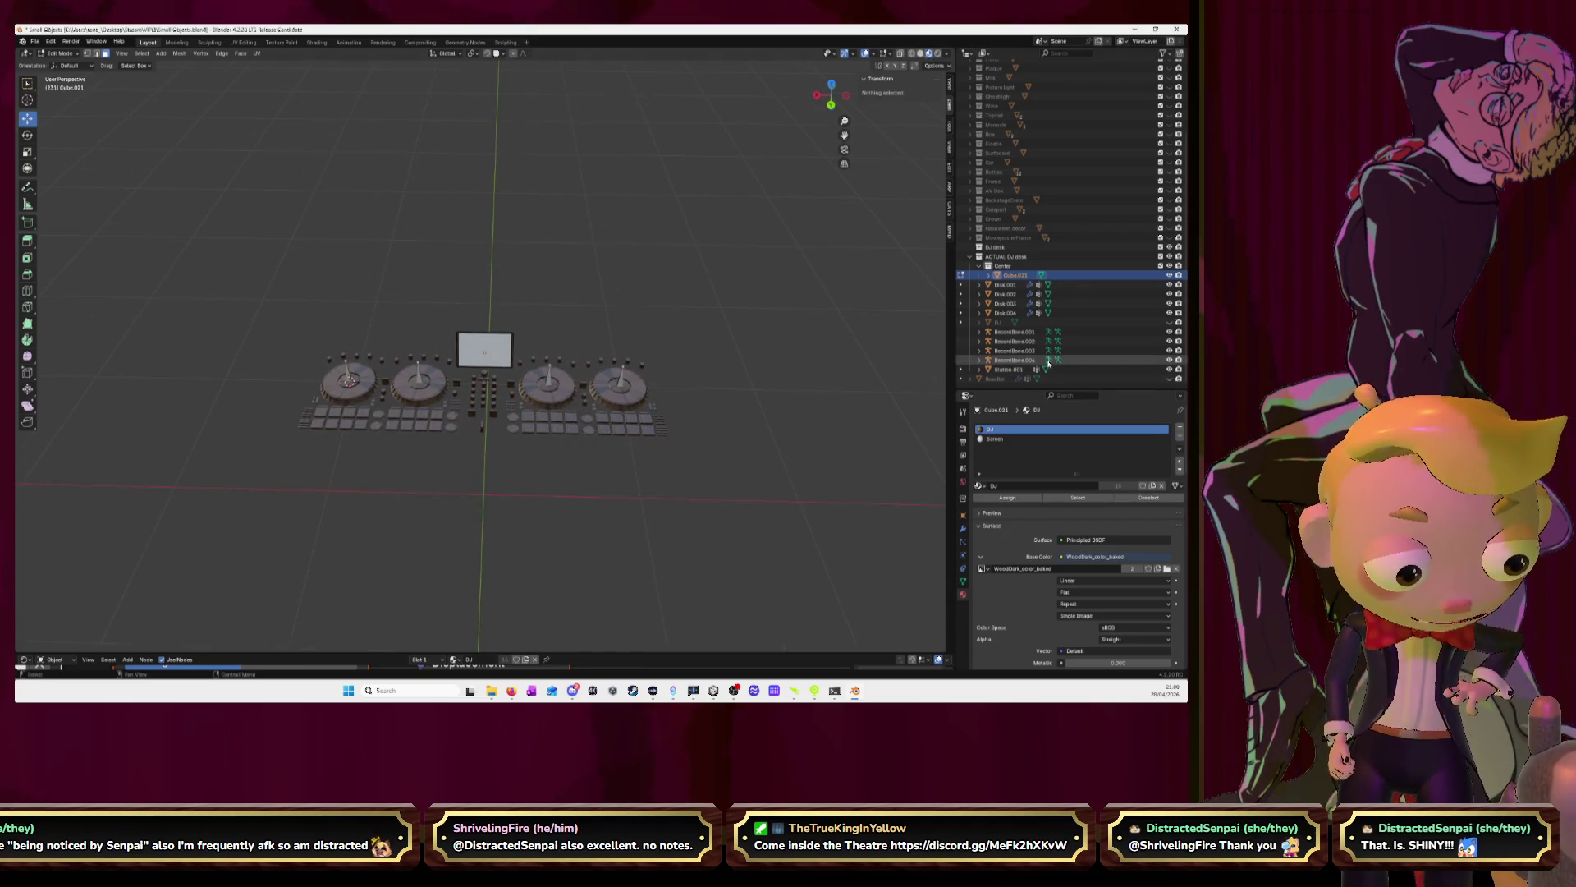
left_click(1170, 322)
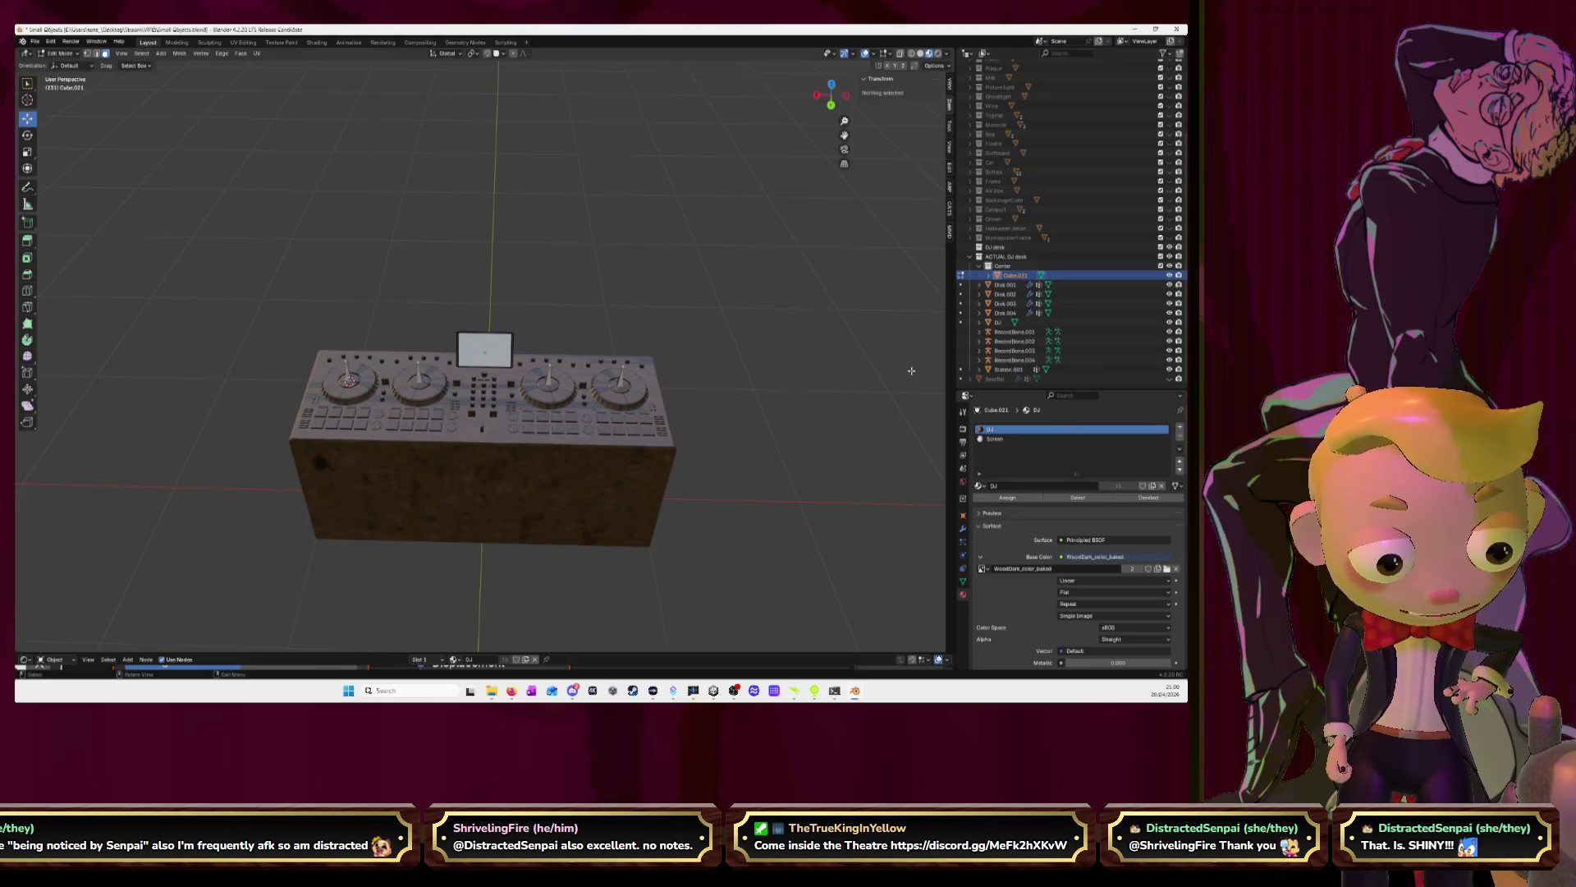
mouse_move(821, 345)
middle_mouse_down()
mouse_move(771, 380)
mouse_move(793, 416)
mouse_move(528, 199)
middle_mouse_up()
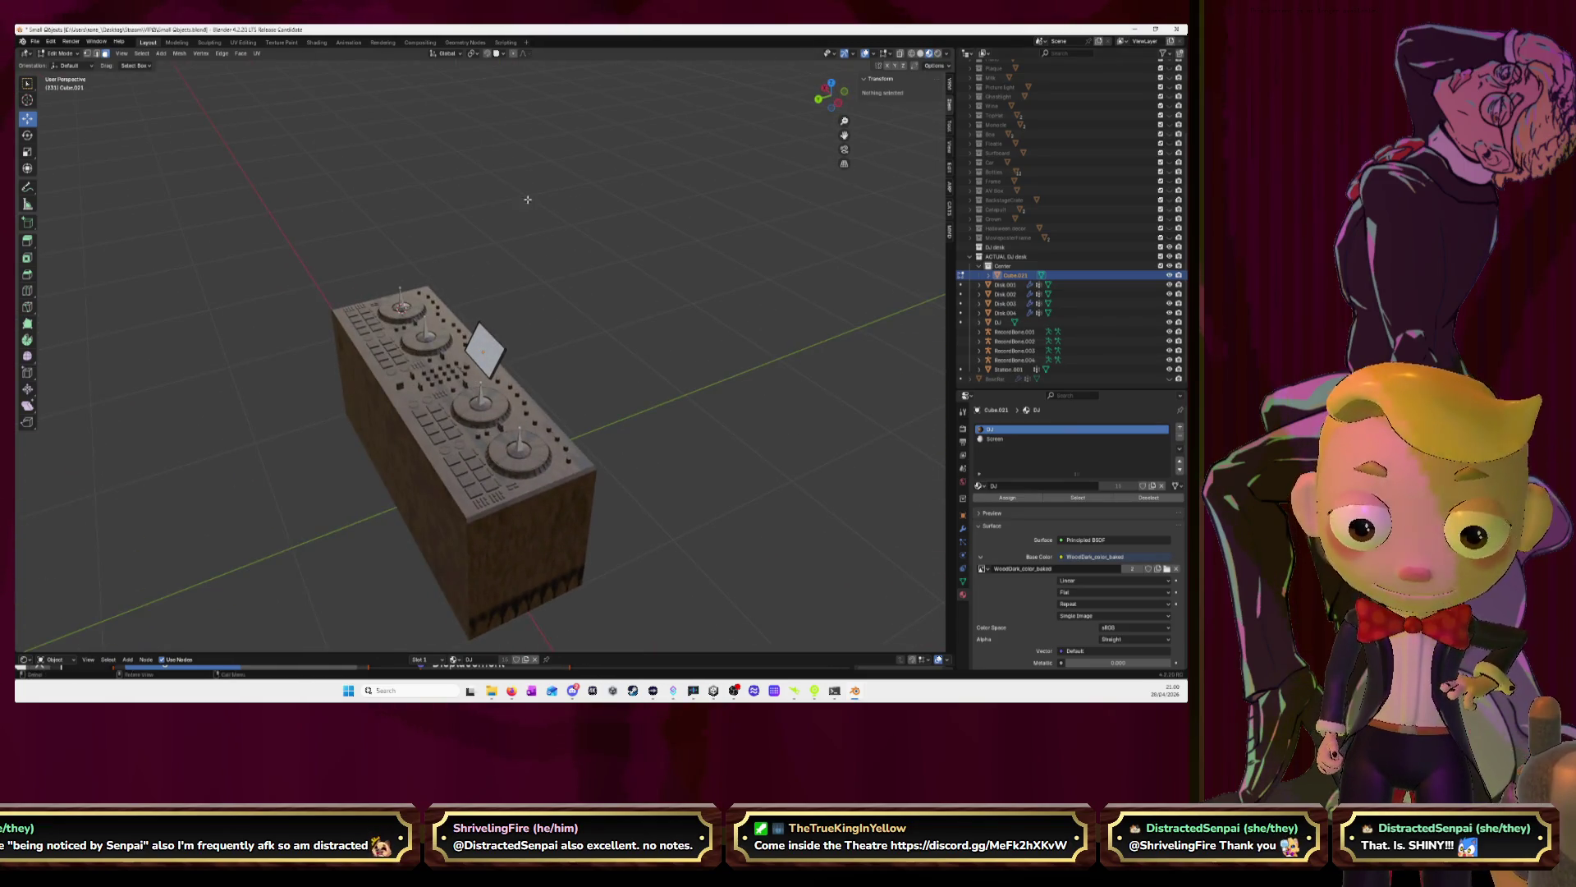
left_click(244, 43)
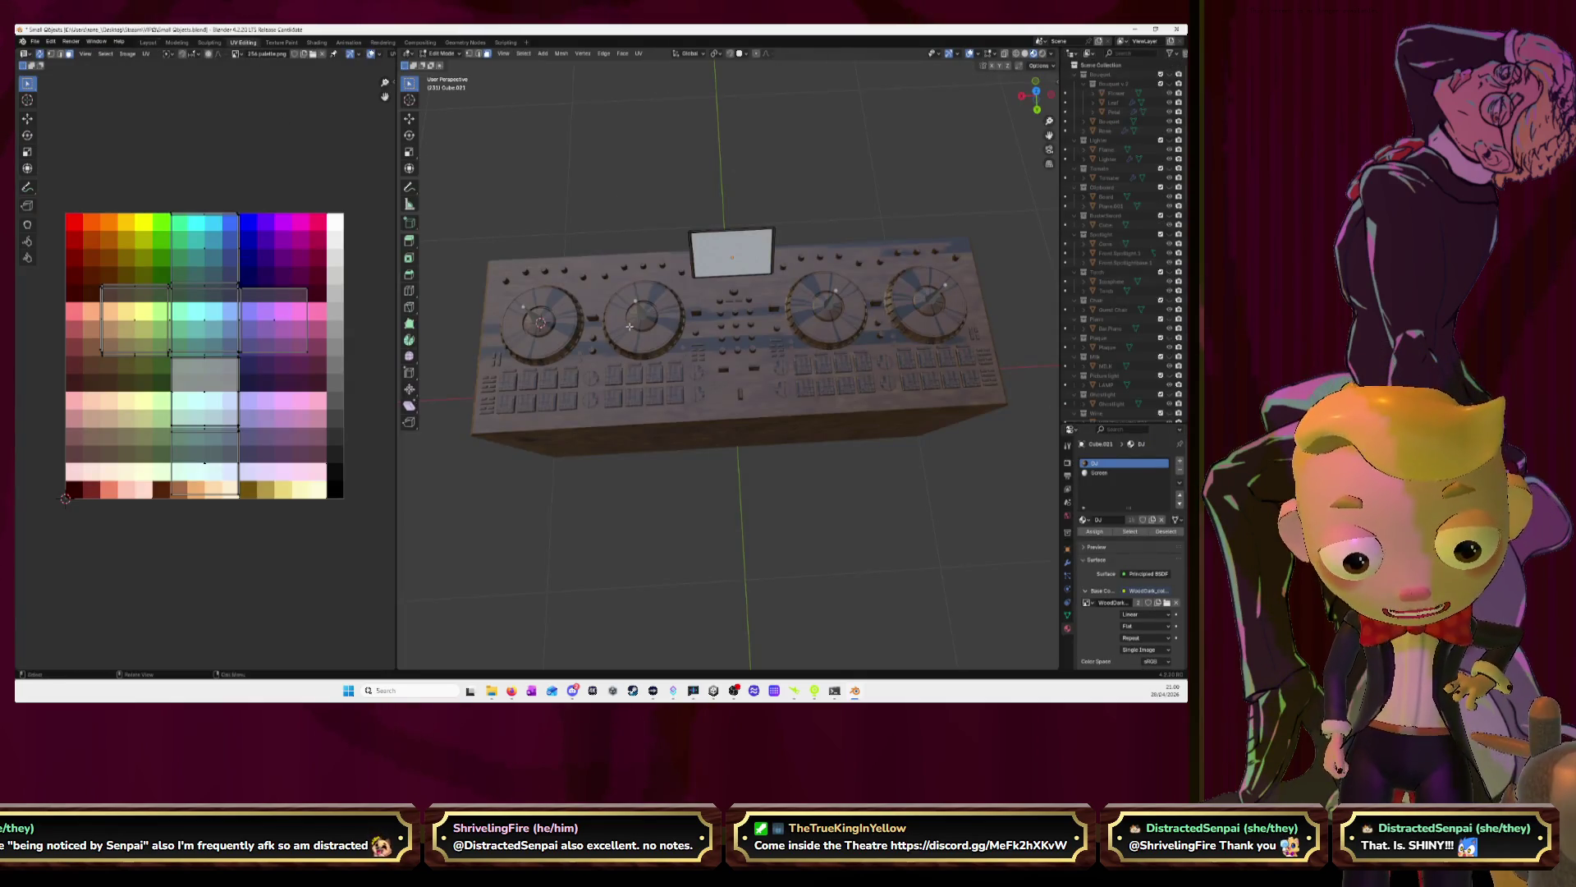
Display WoodDark_color_baked in the UV editor
left_click(235, 53)
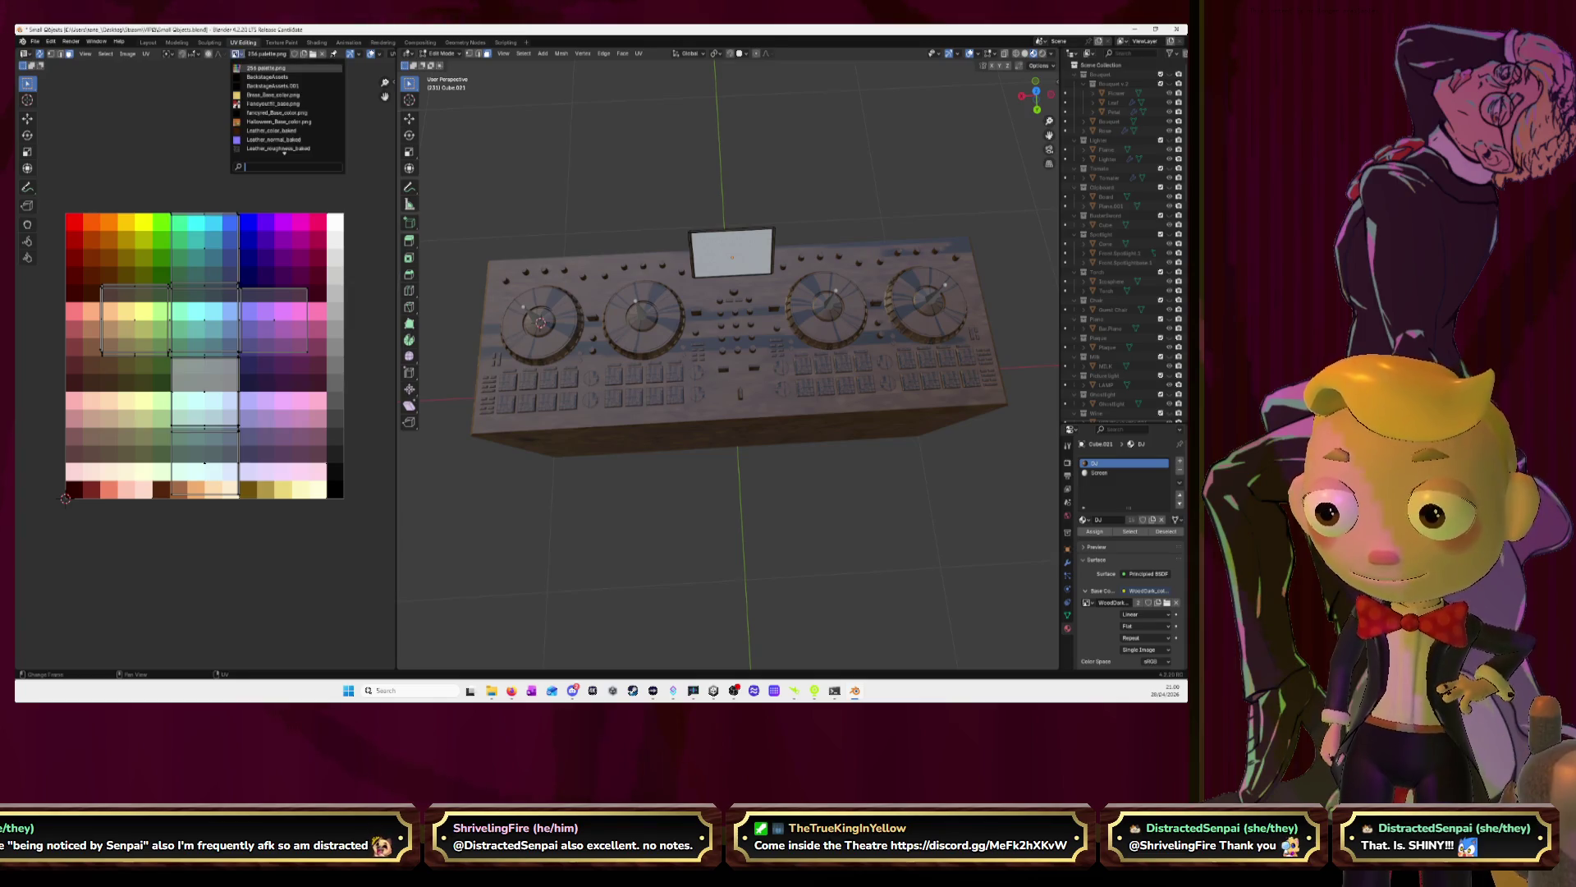
scroll(270, 127, "down", 10)
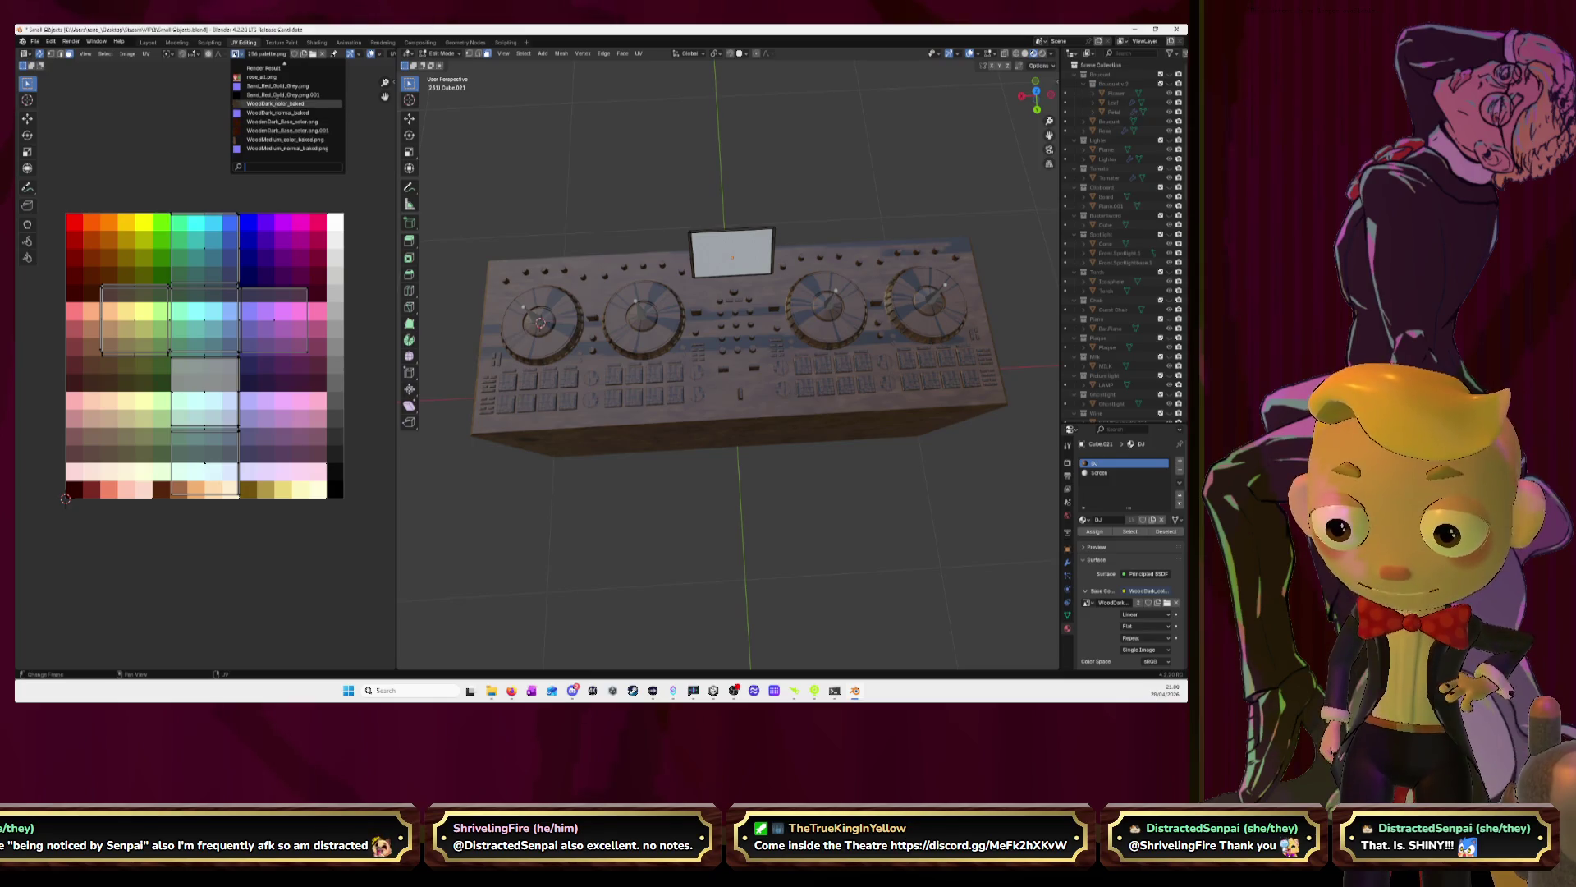
left_click(276, 104)
scroll(262, 240, "down", 8)
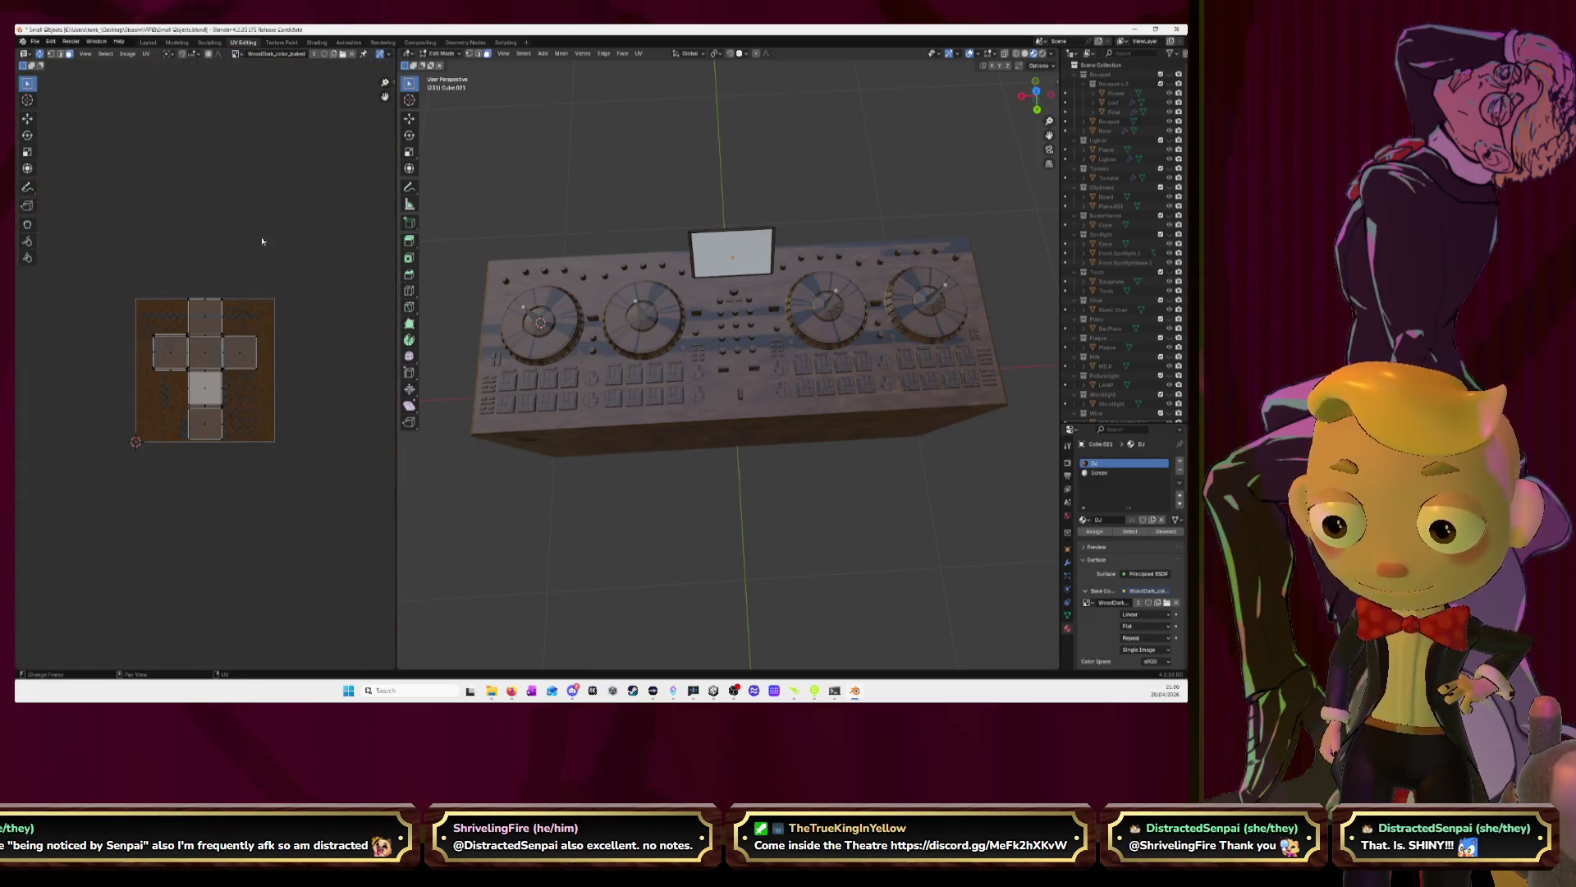
Return to Object Mode, select the DJ base box and go back to Layout
middle_click_drag(575, 345, 696, 328)
key("Tab")
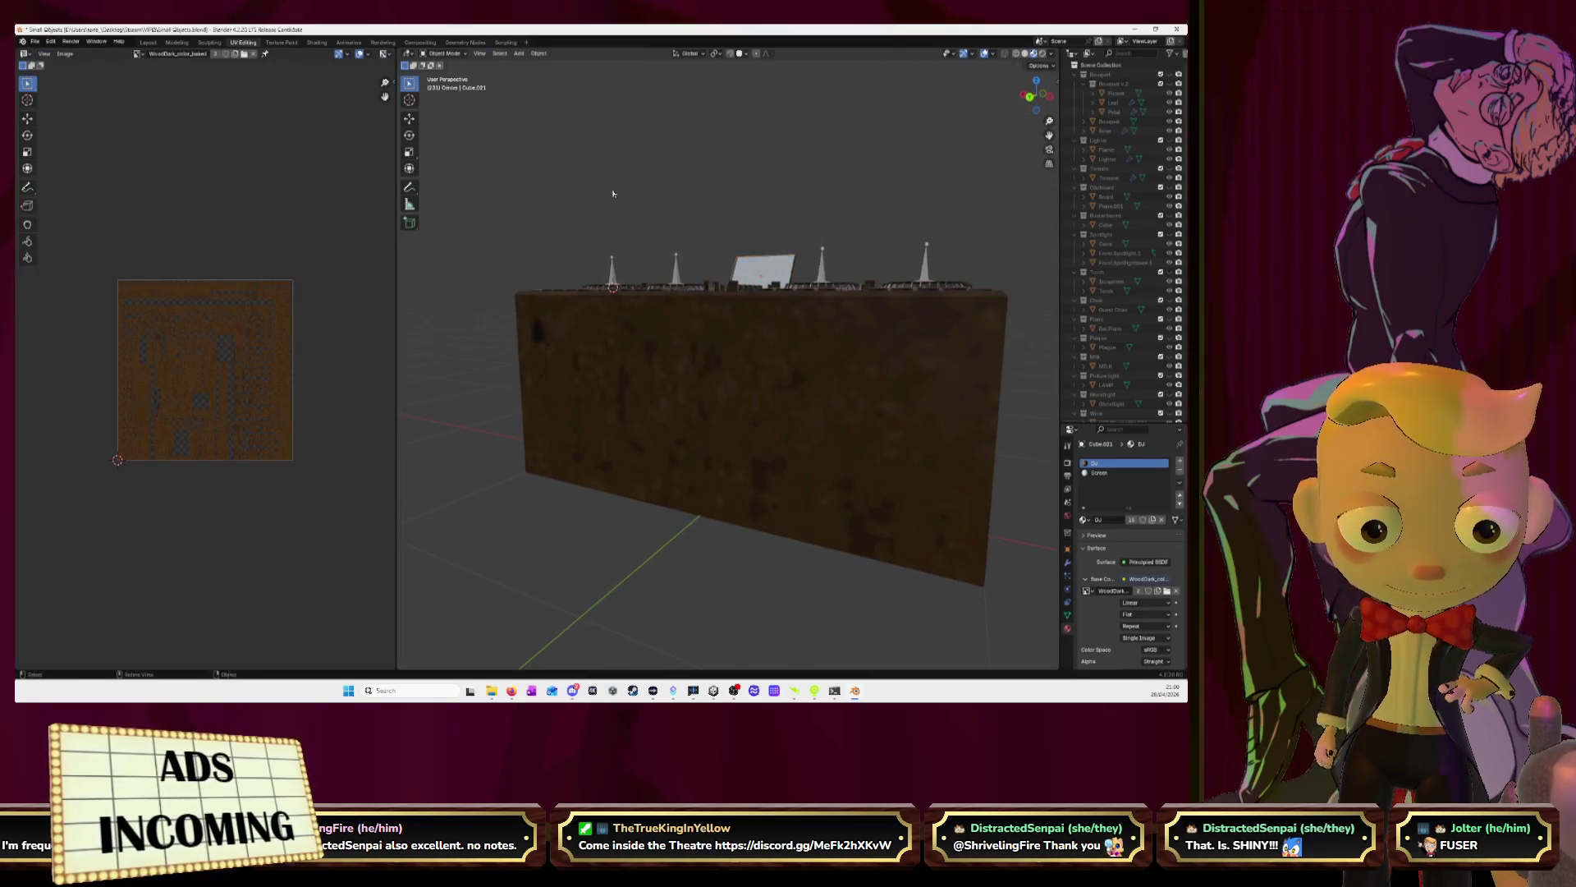
middle_click_drag(605, 187, 748, 457)
left_click(760, 451)
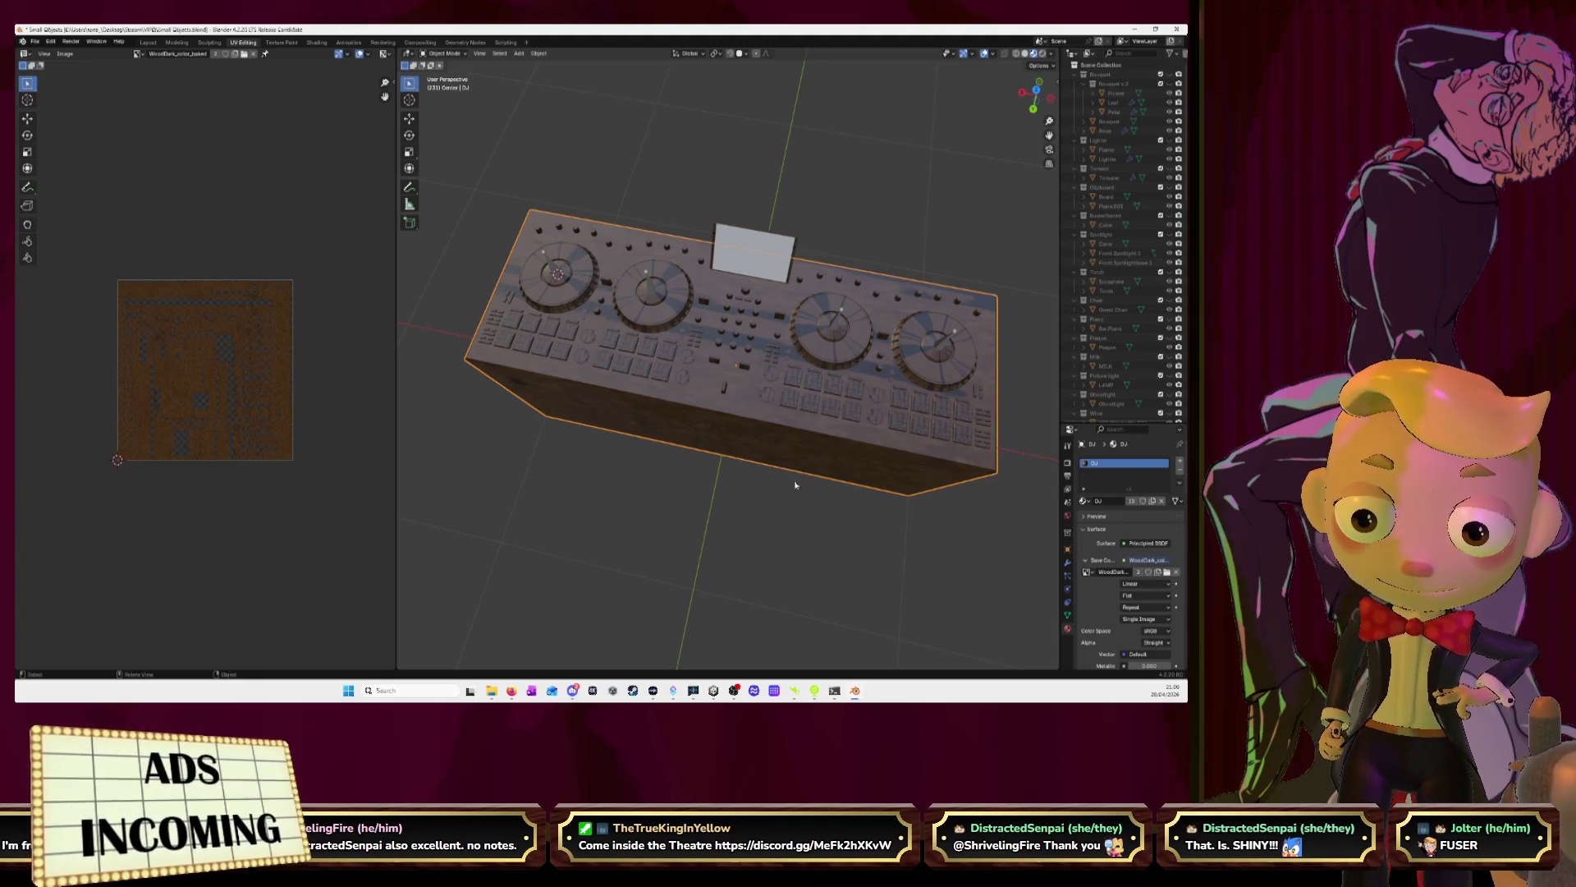
left_click(148, 42)
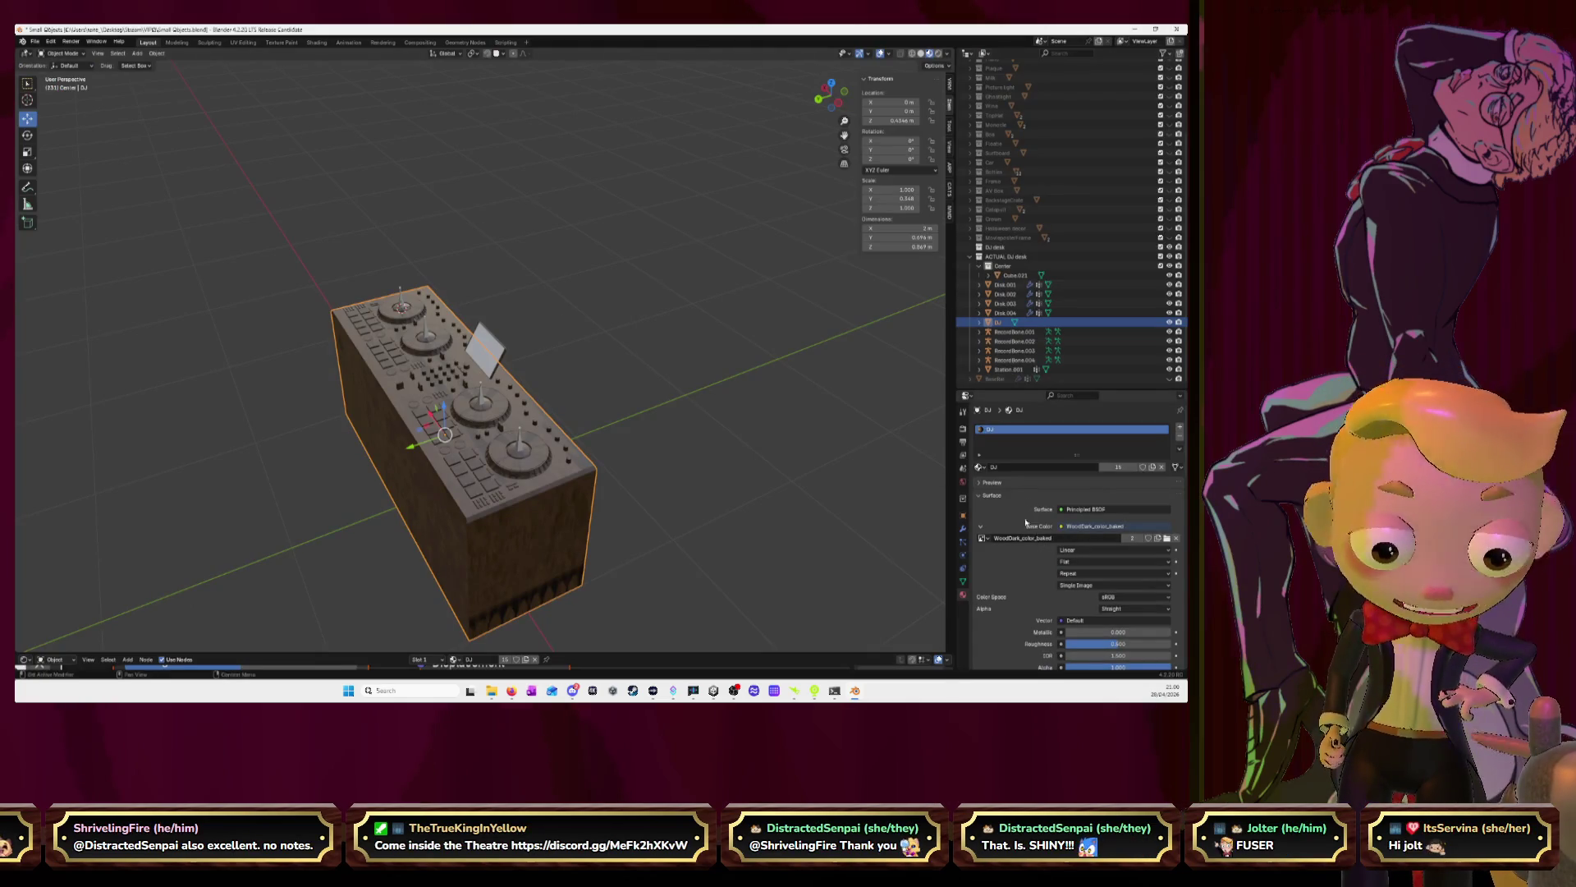
Pick WoodenDark_Base_color.png as the box's Base Color image and orbit to inspect
left_click(983, 538)
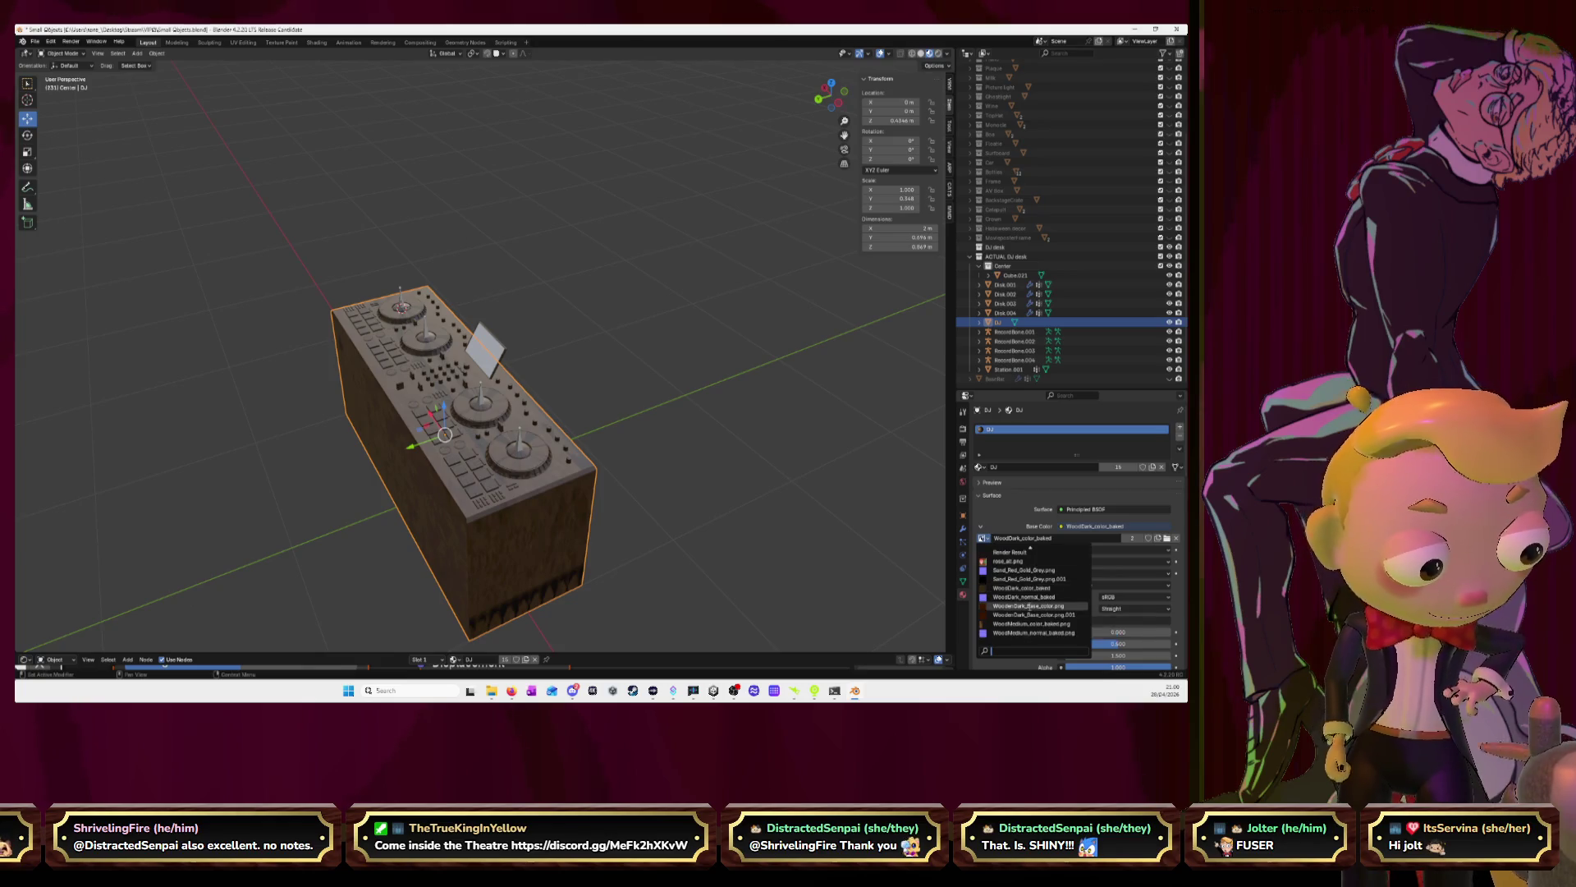
left_click(1026, 605)
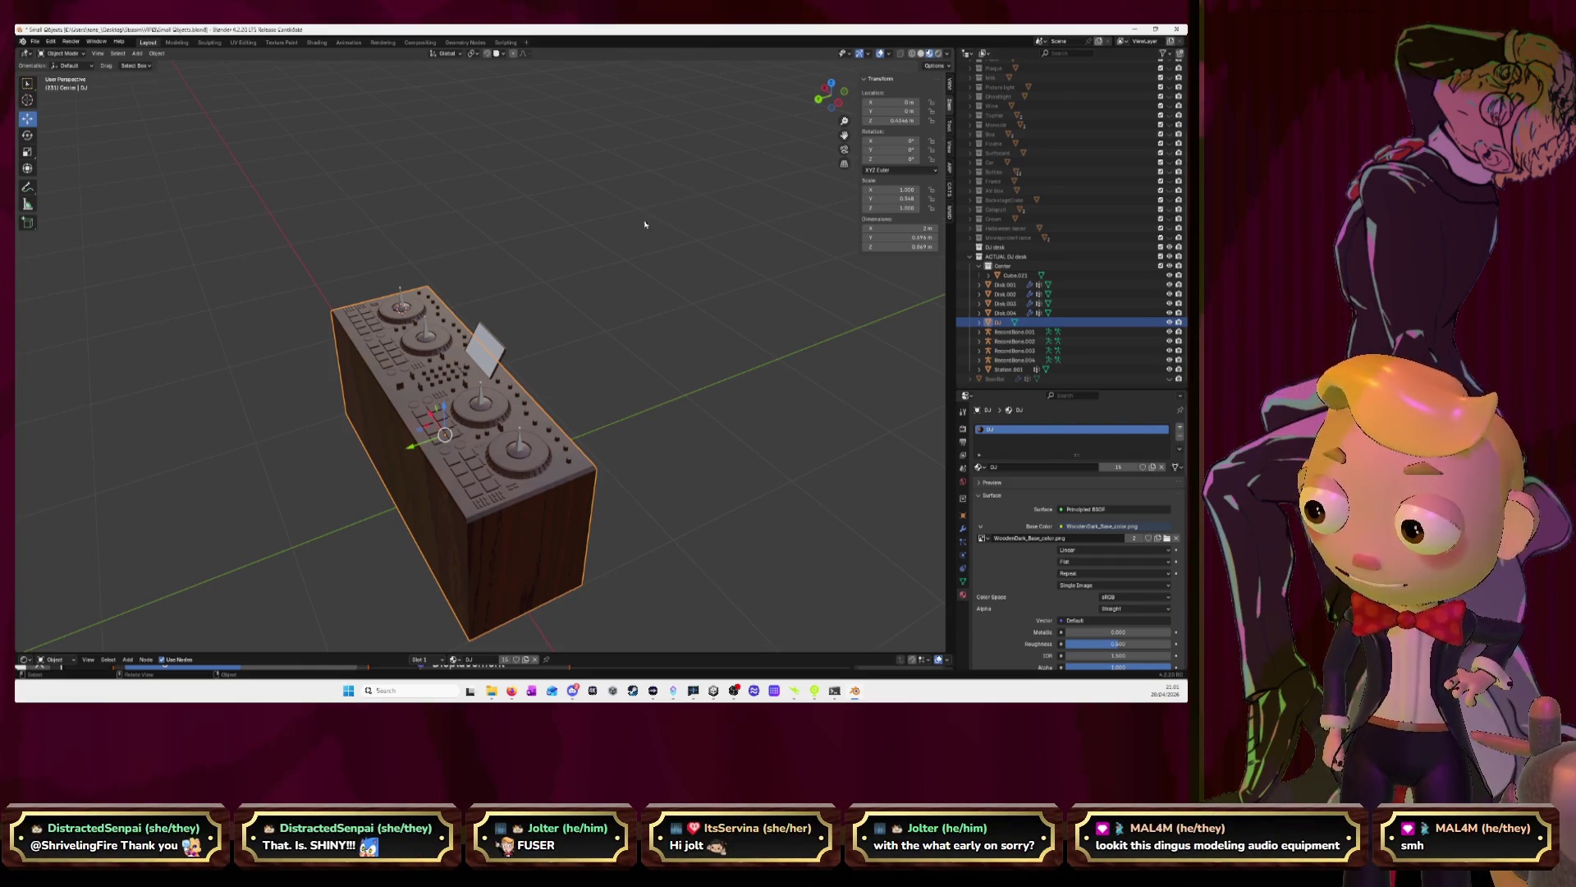
mouse_move(573, 237)
middle_mouse_down()
mouse_move(542, 243)
mouse_move(562, 243)
middle_mouse_up()
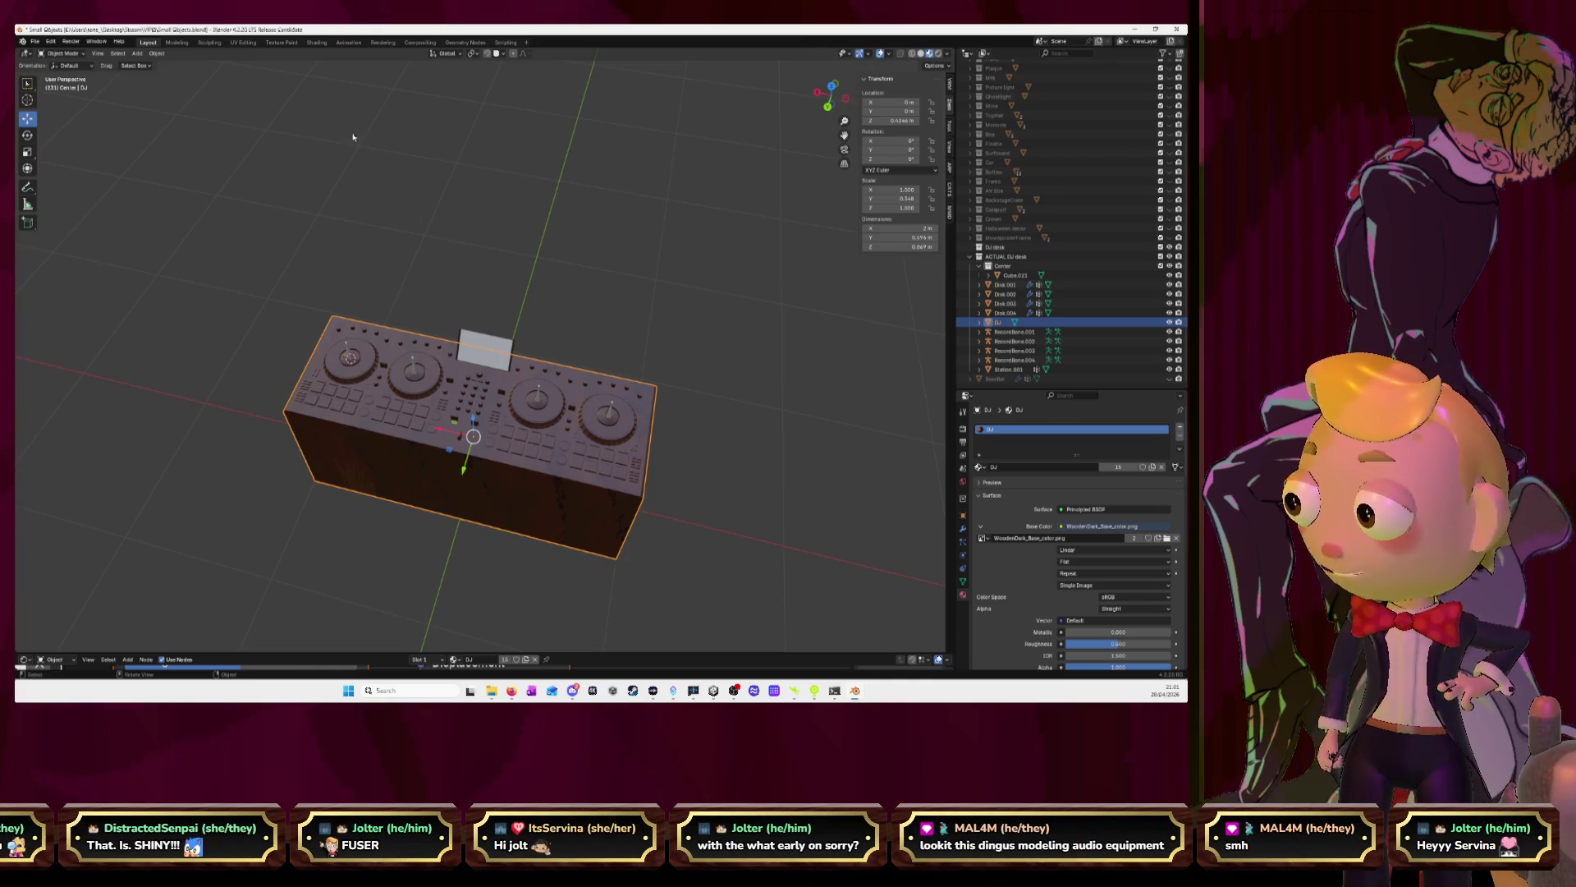
Open UV Editing and show WoodenDark_Base_color.png behind the DJ box's UVs
left_click(244, 43)
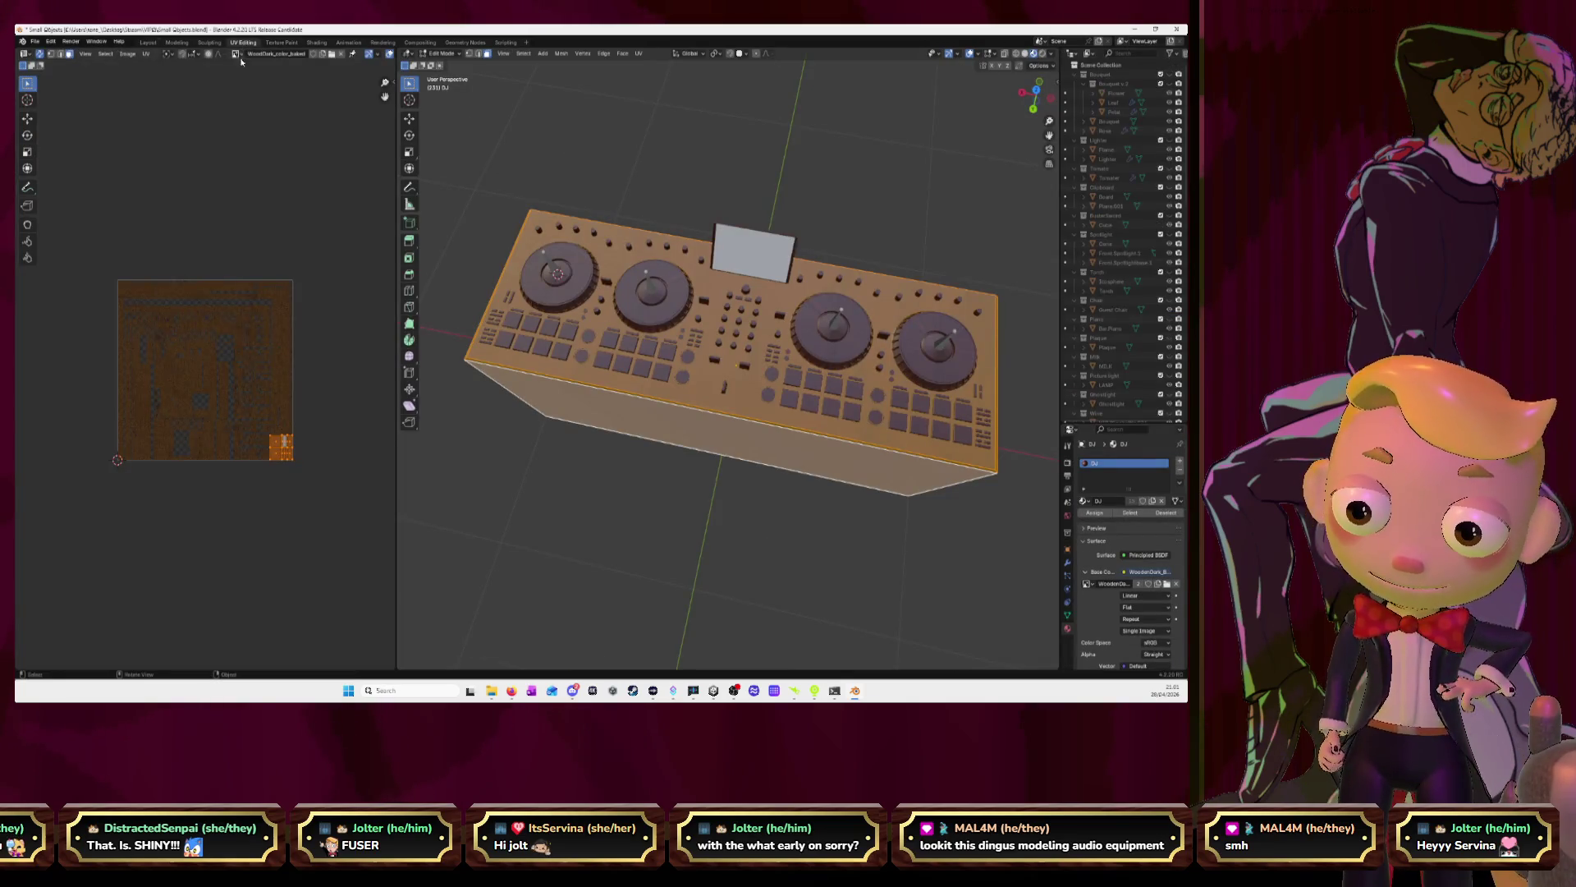
left_click(237, 53)
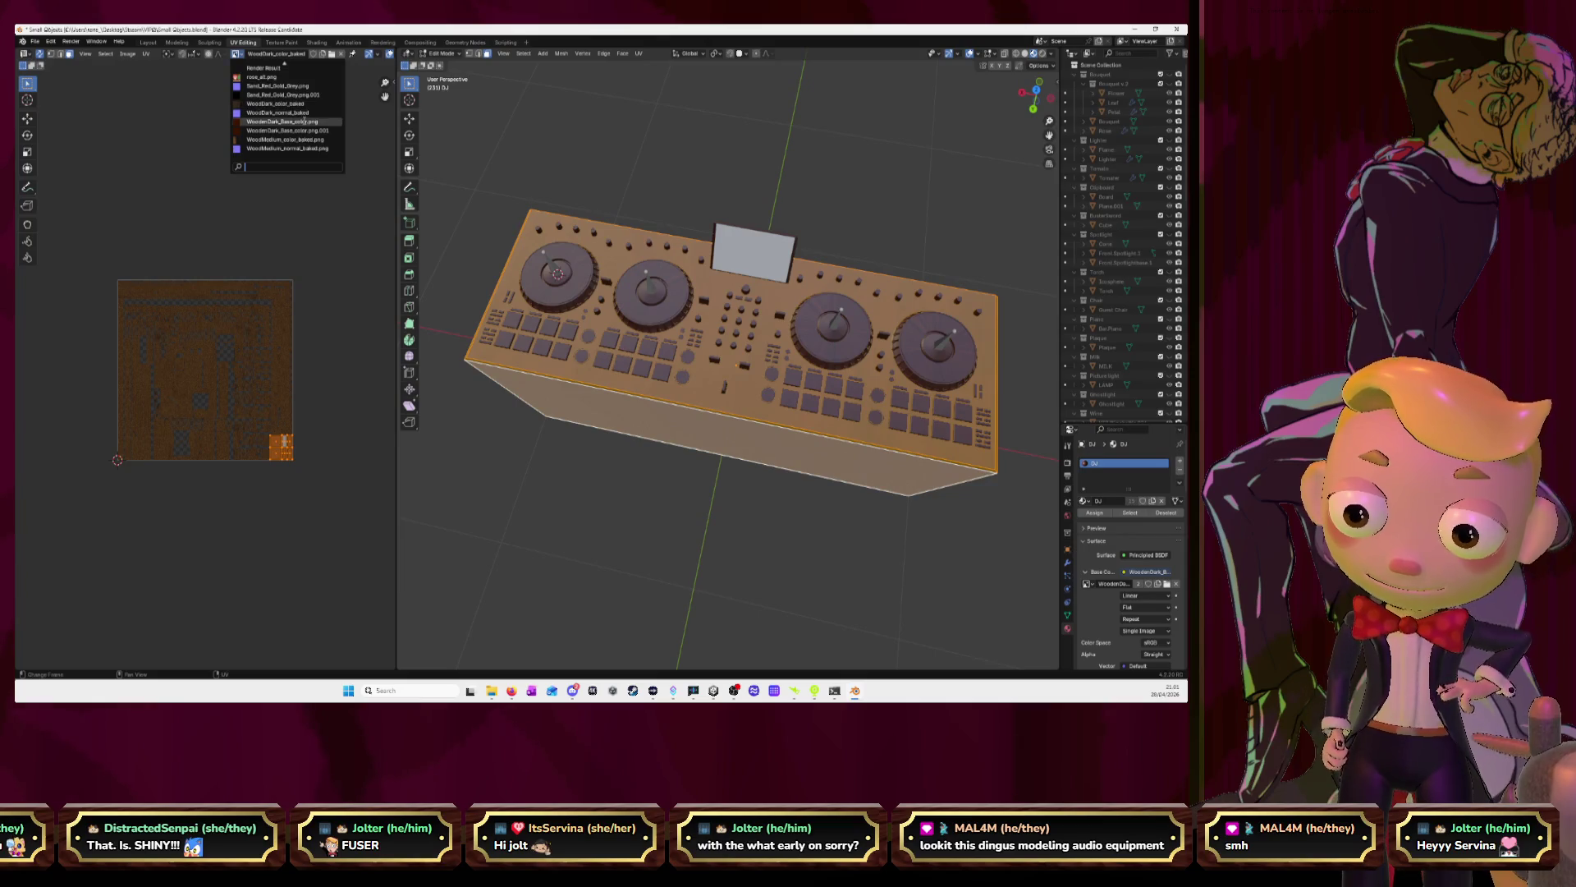
left_click(304, 122)
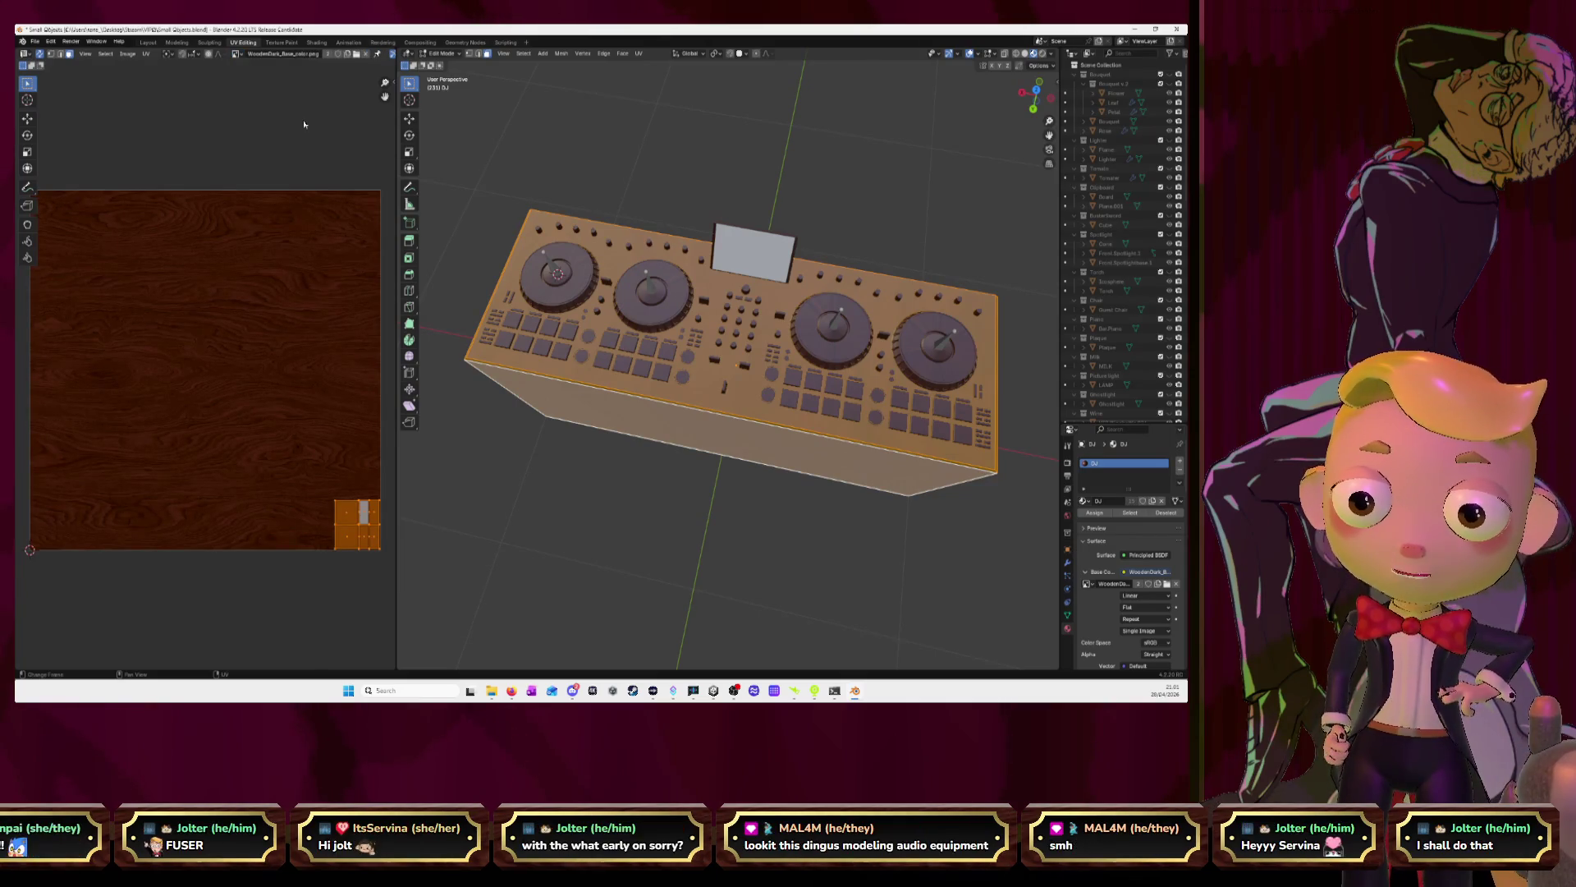
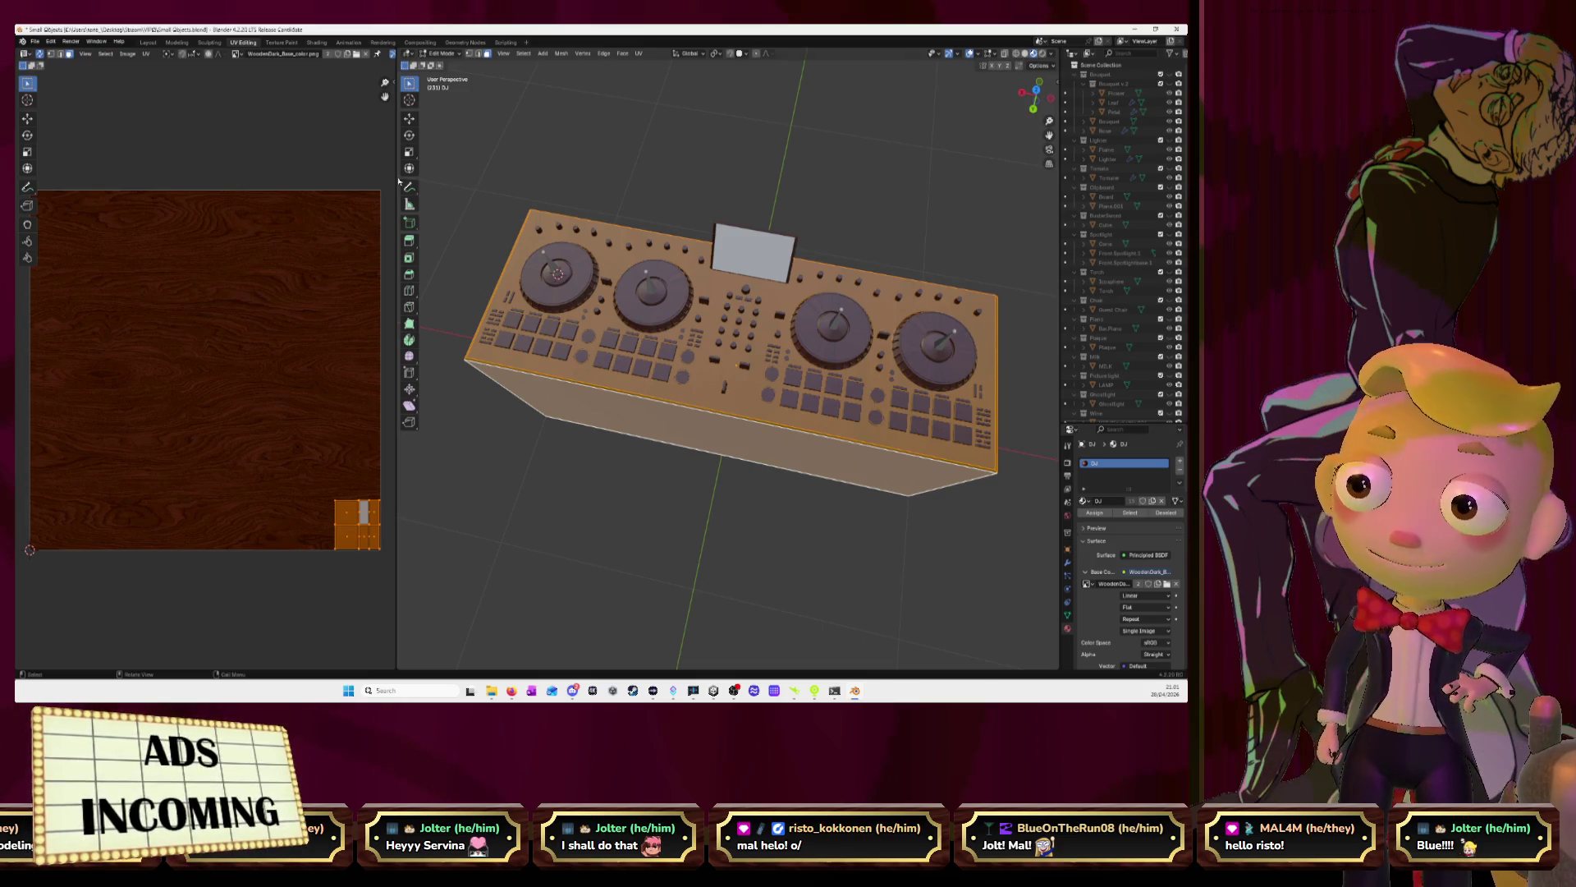
Preview the dark wood texture on the controller body in Object Mode
key("Tab")
middle_click_drag(490, 350, 669, 433)
key("z")
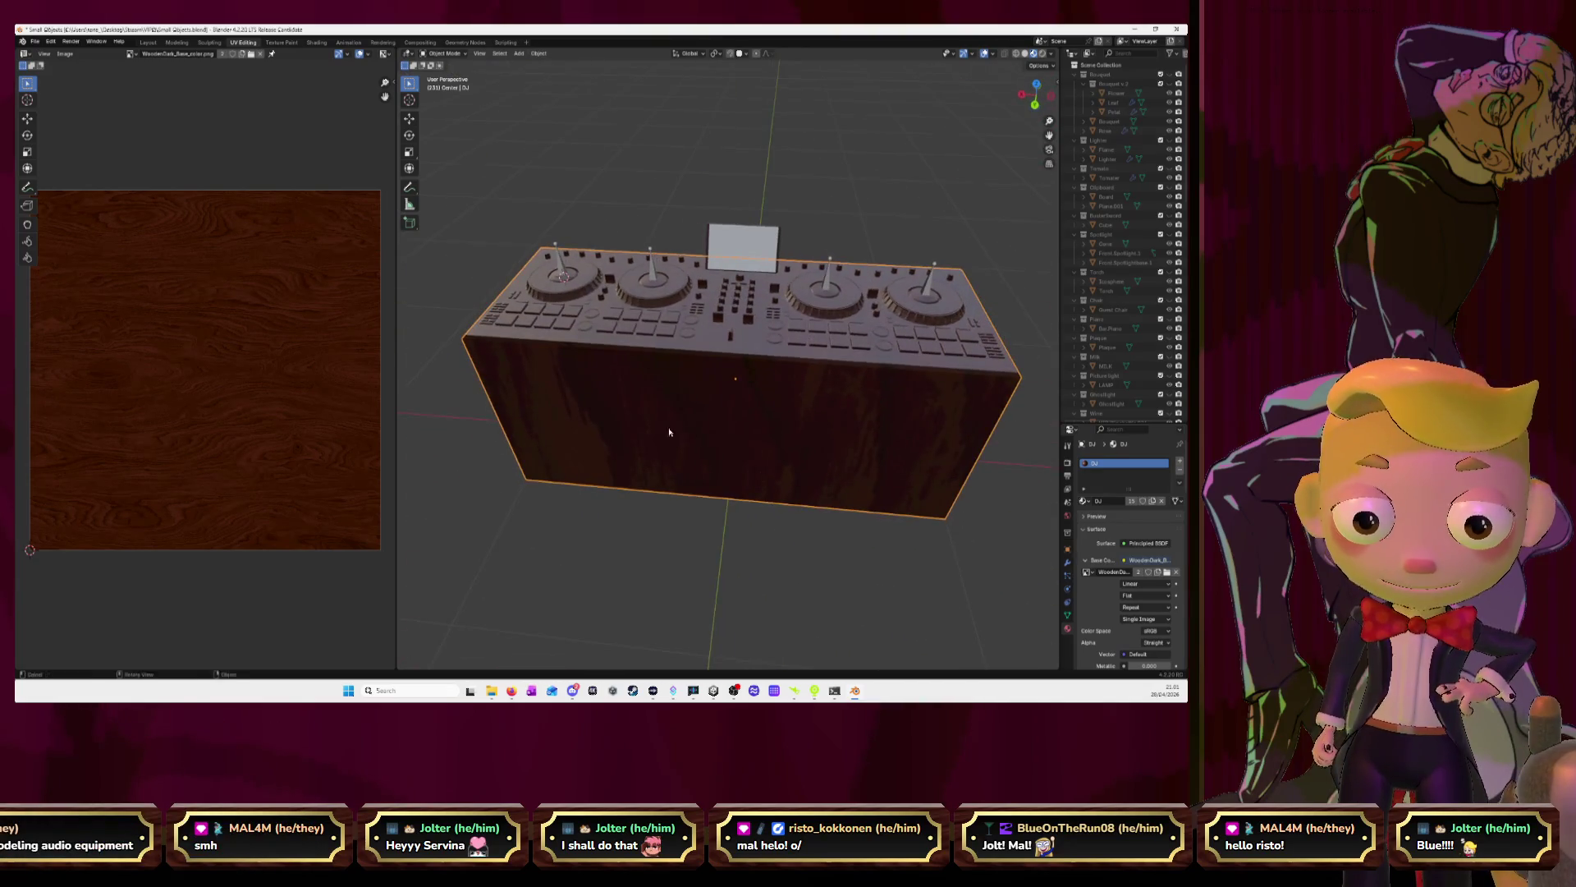
Return to Edit Mode with nothing selected, viewing the controller from above
key("Tab")
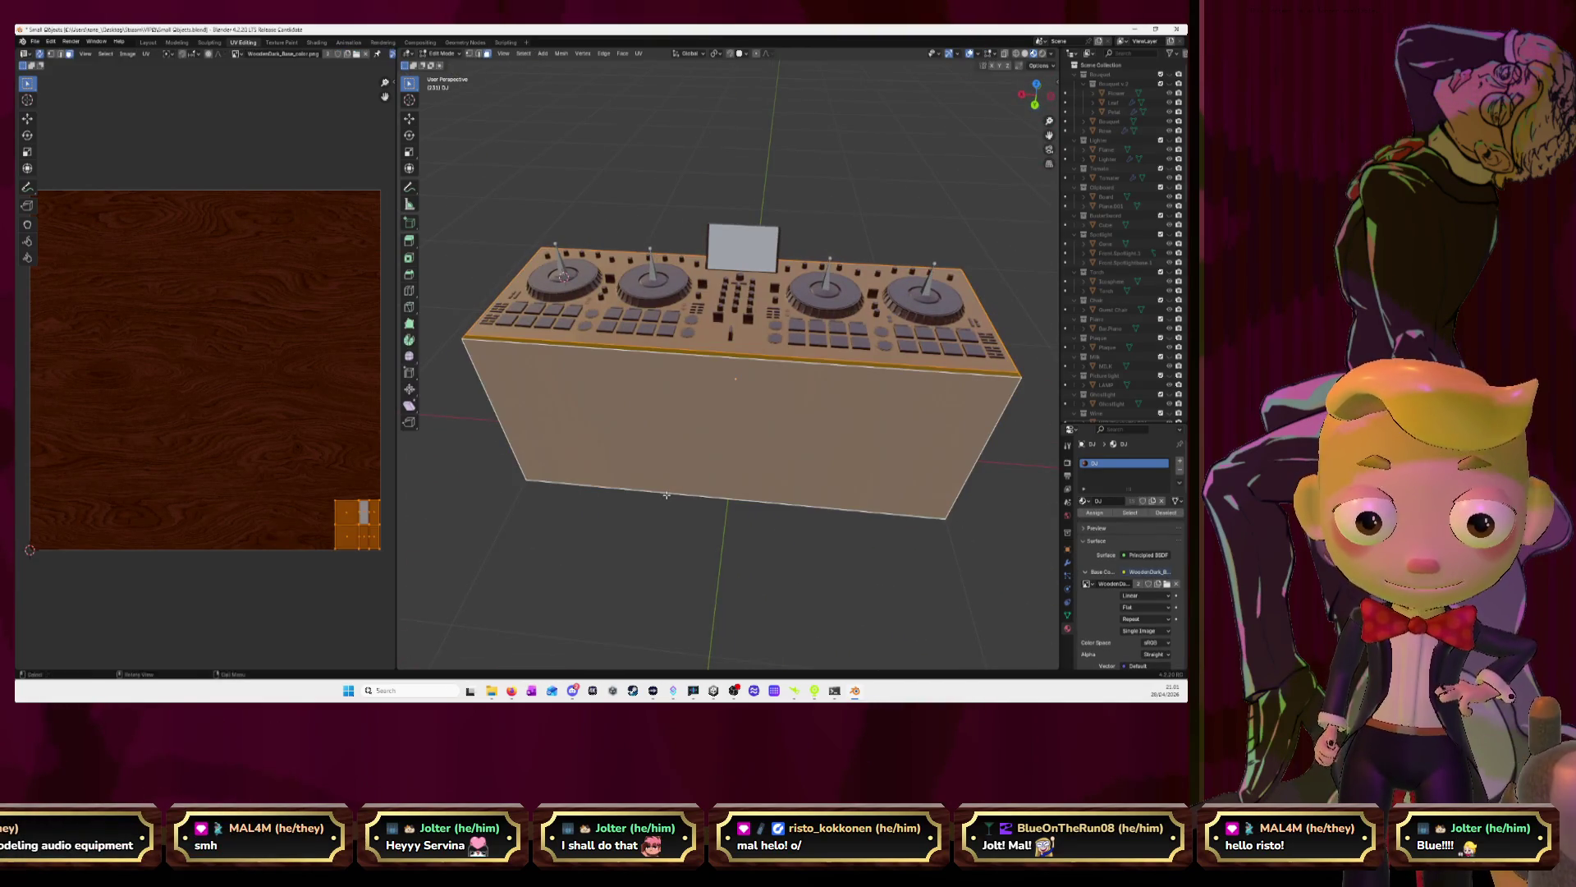
key("alt+a")
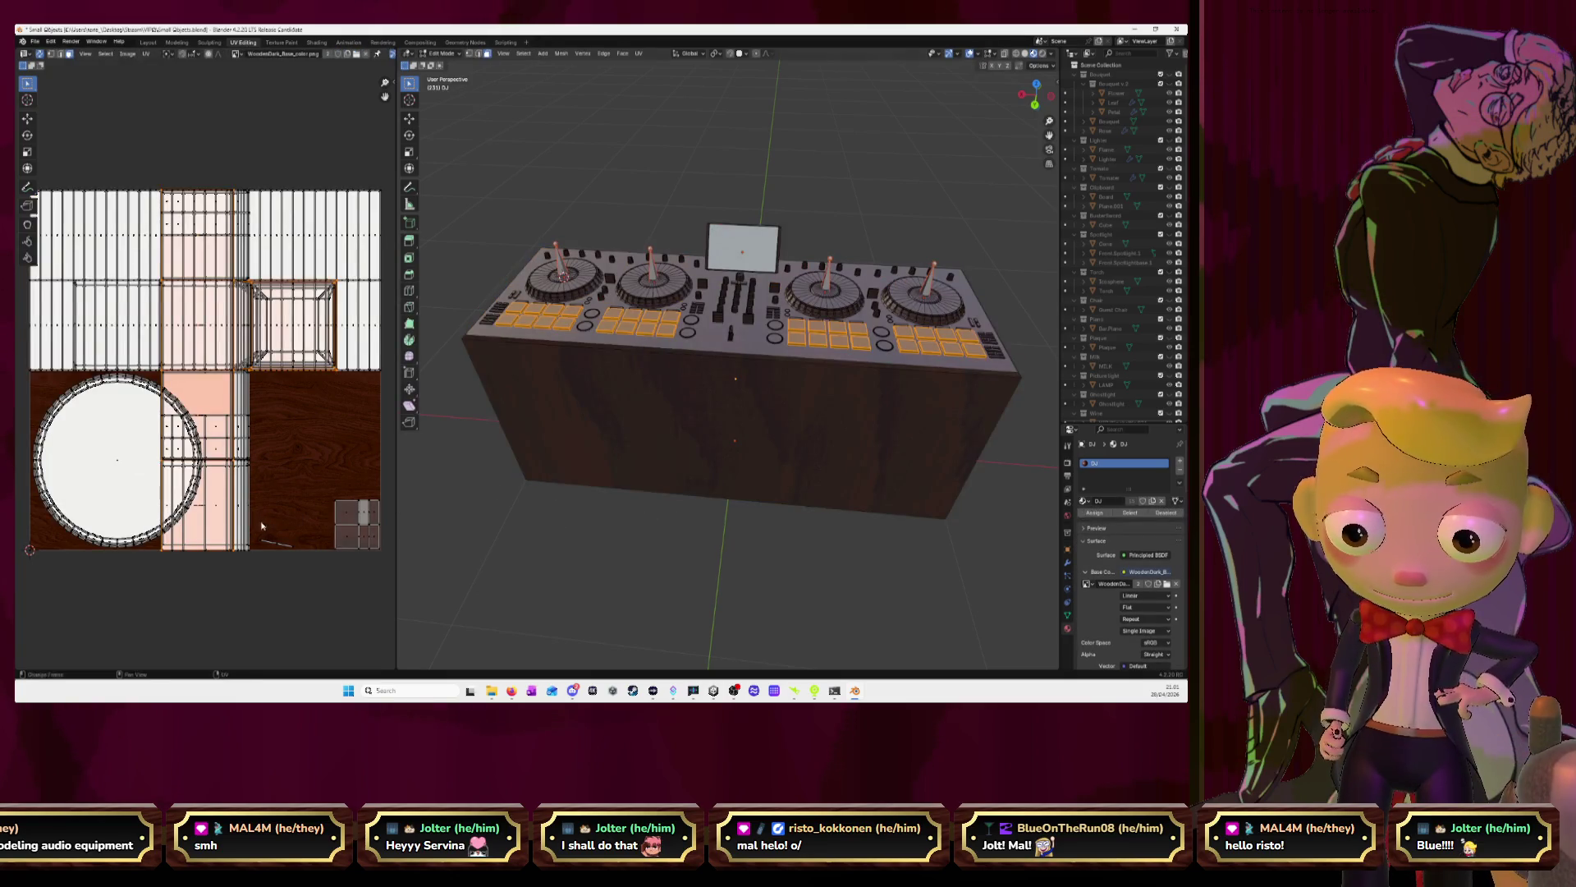
left_click(715, 535)
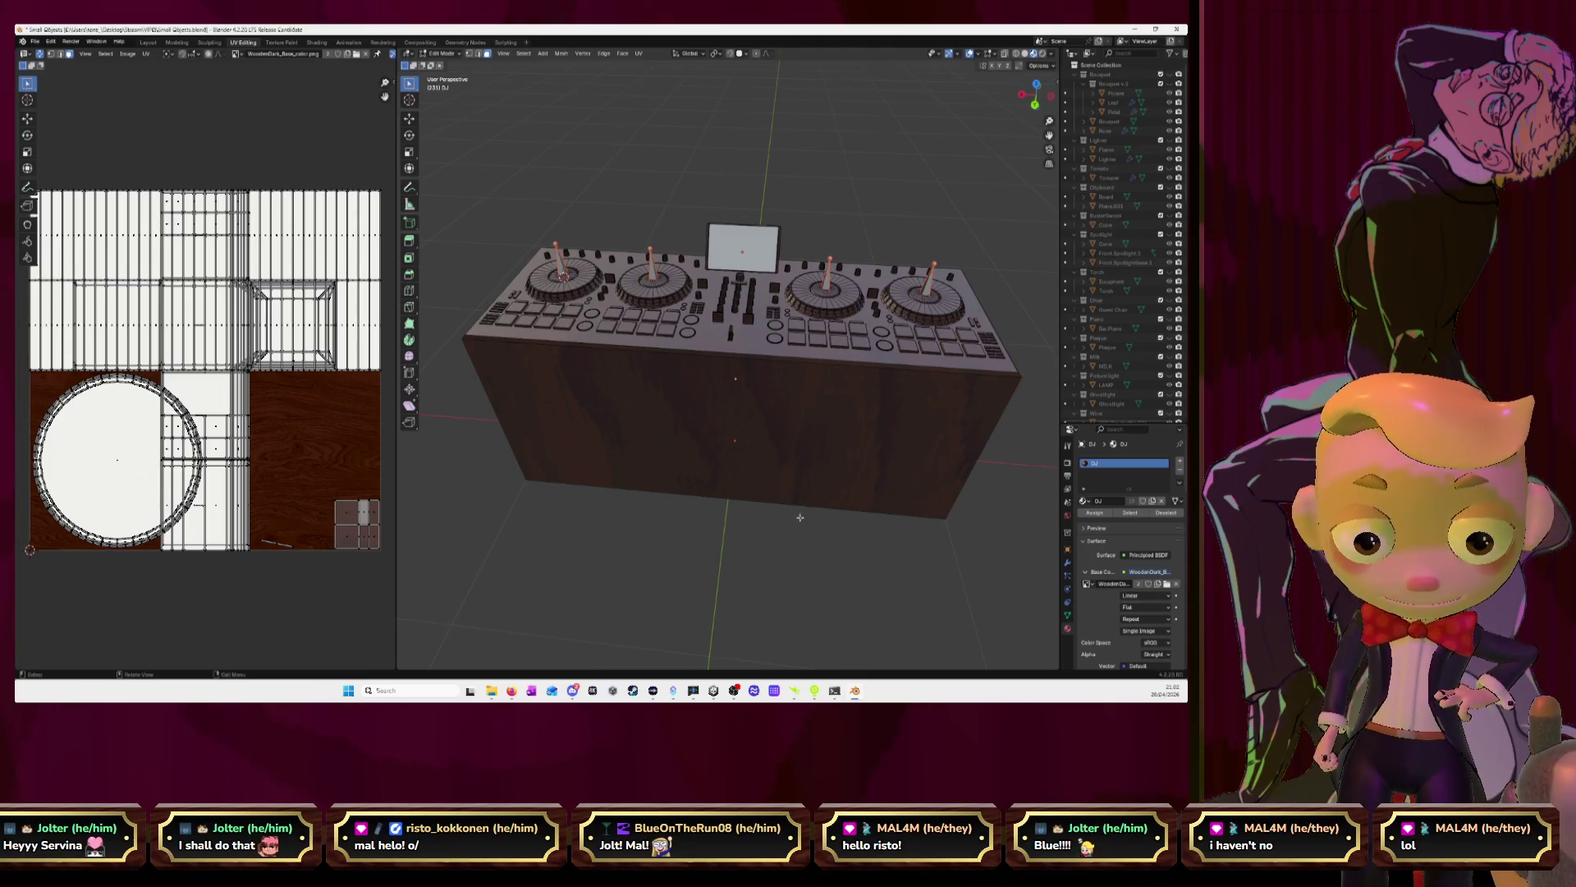
middle_click_drag(811, 364, 947, 416)
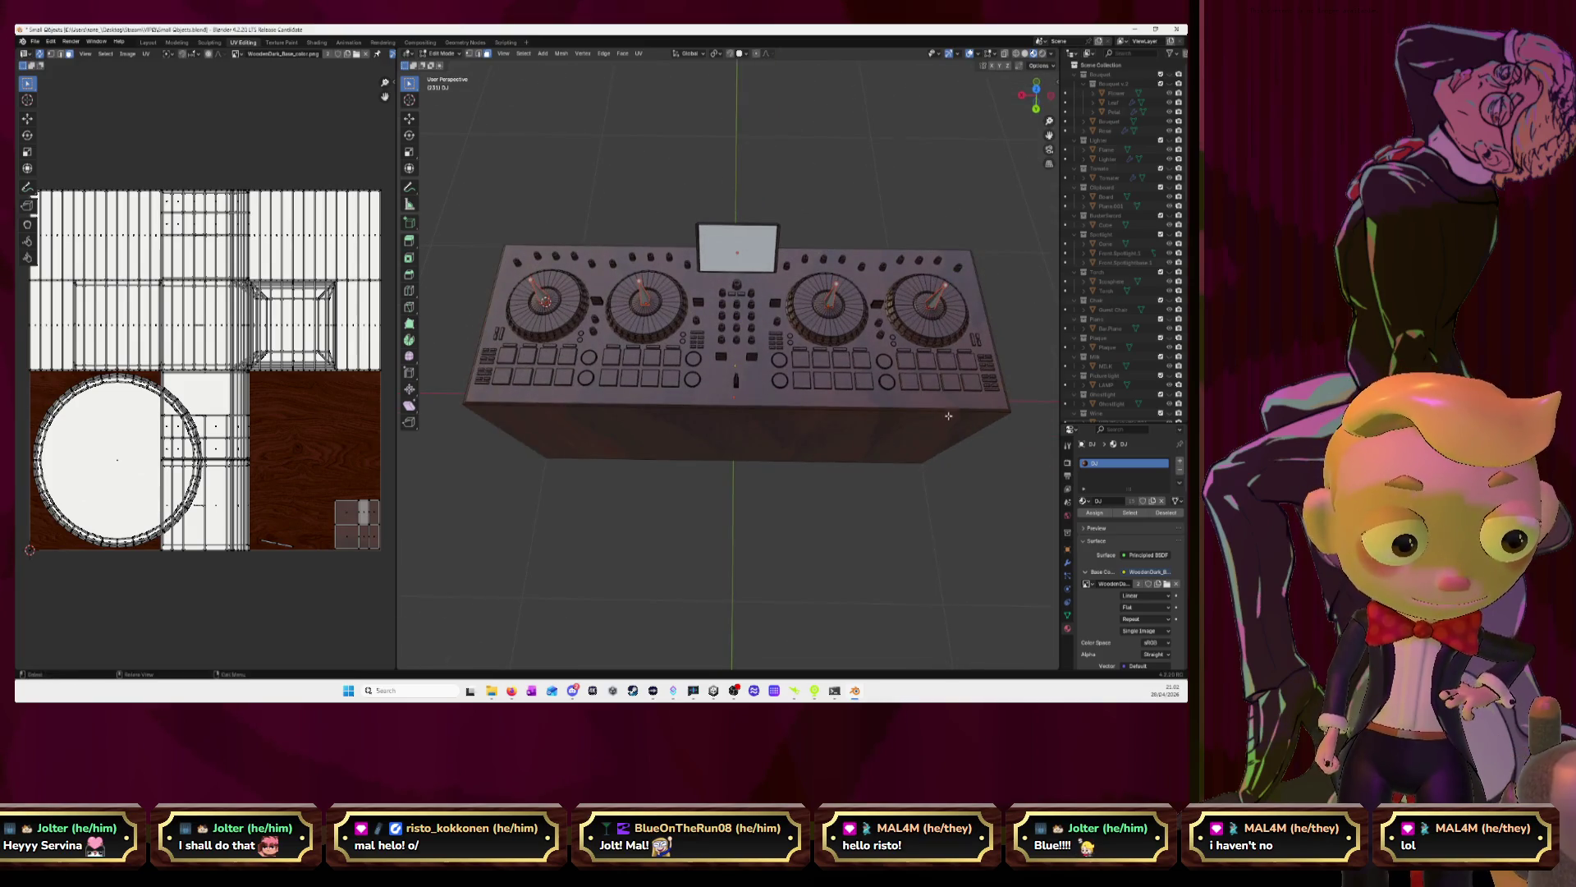
Select the square pads on the right and left decks, undoing an accidental whole-body selection
left_click(969, 384)
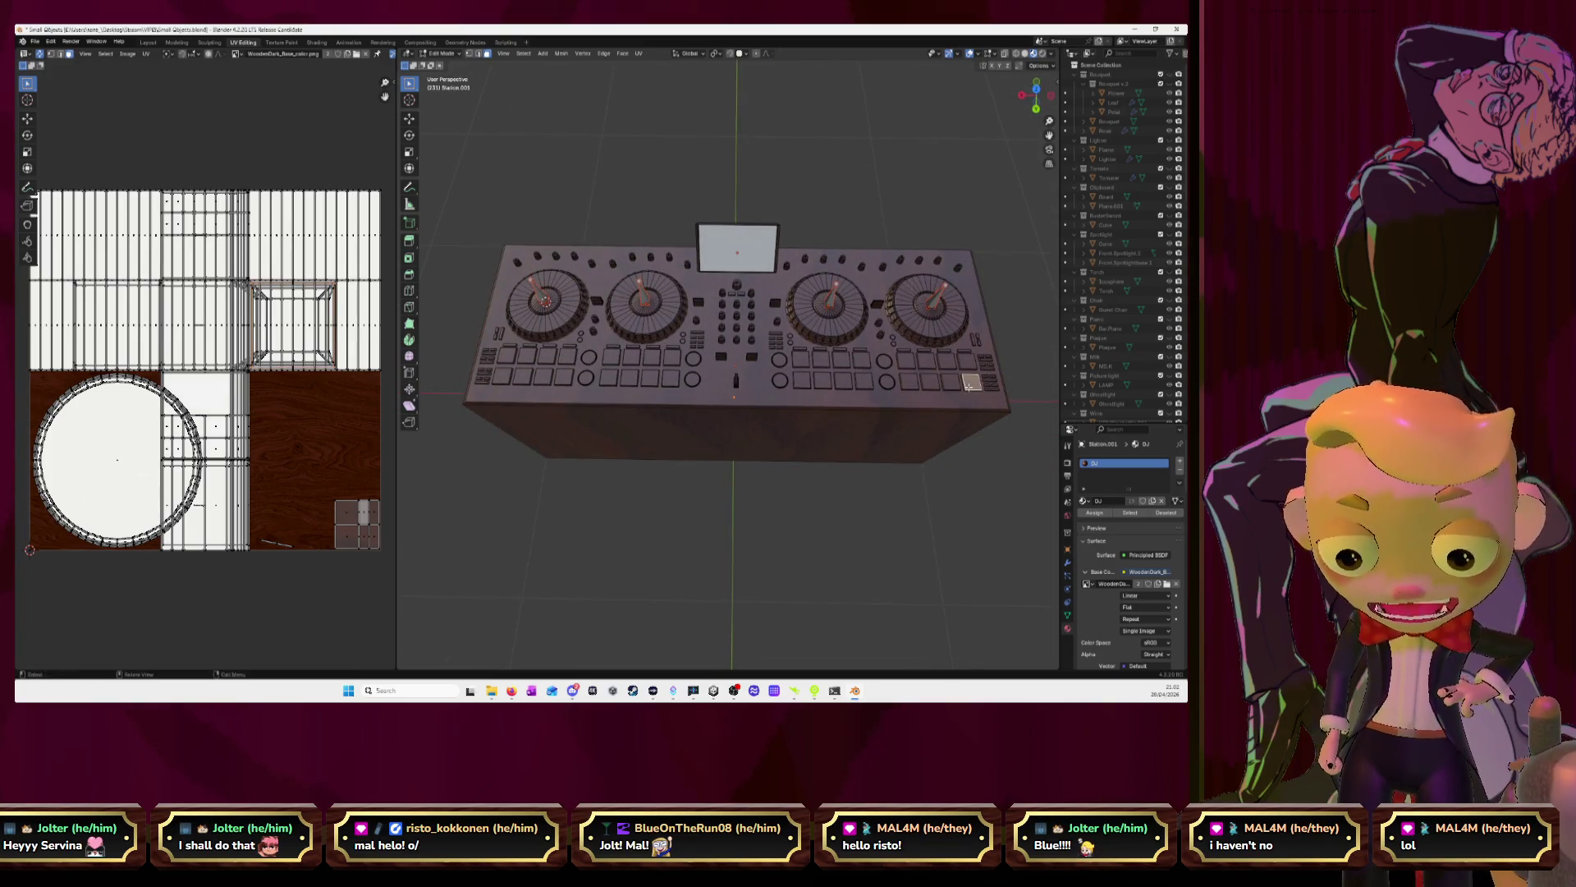
key("l")
key("l")
key("l")
key("l")
key("l")
key("l")
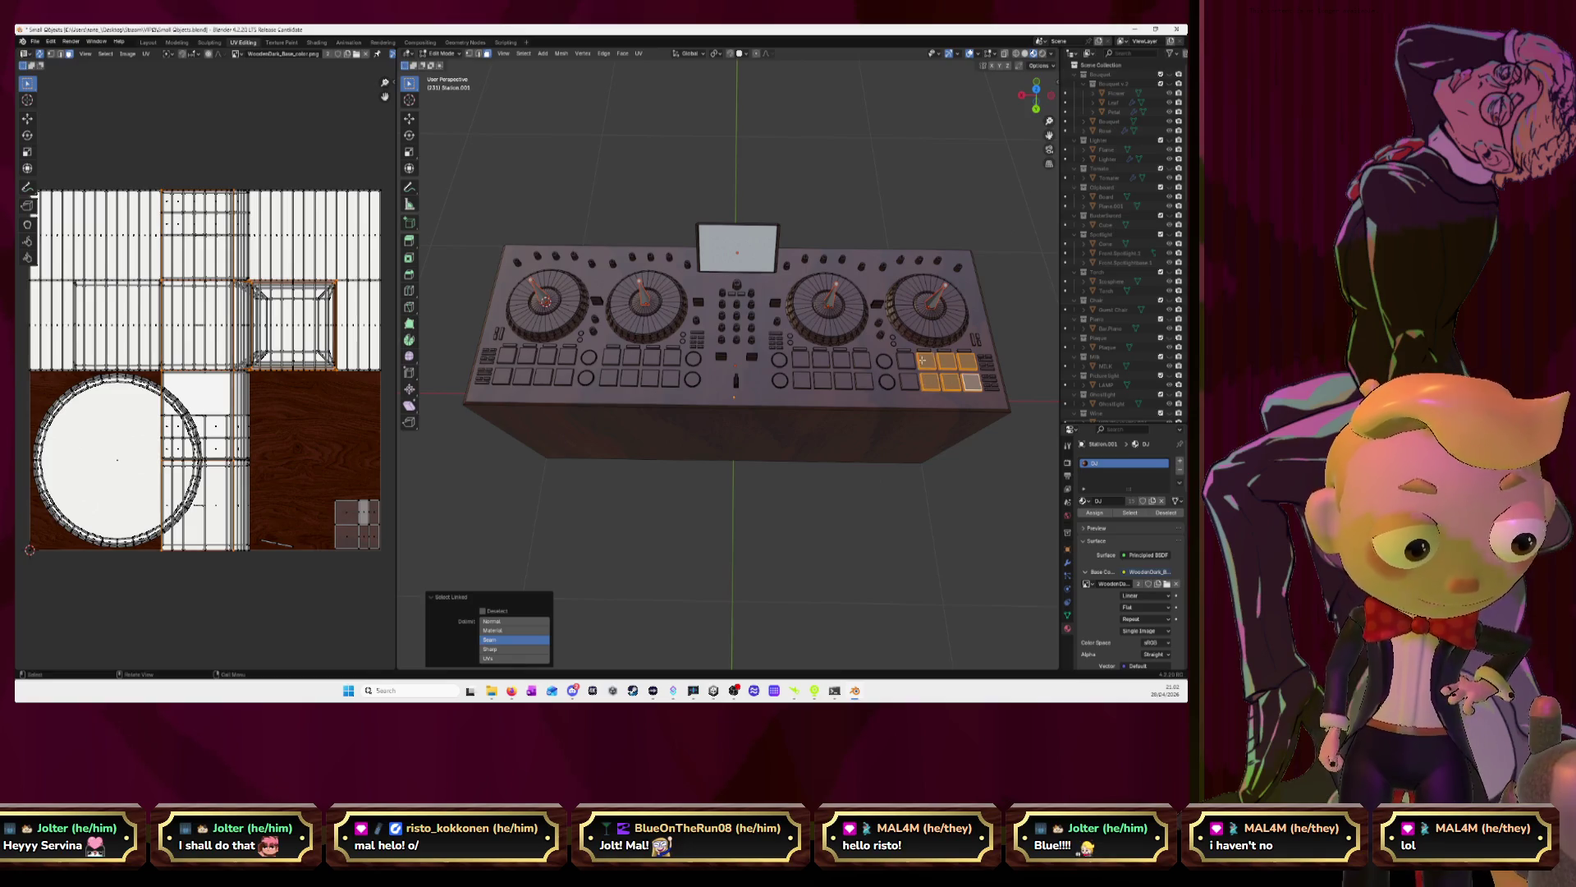
key("l")
key("l")
key("l")
key("l")
key("l")
key("l")
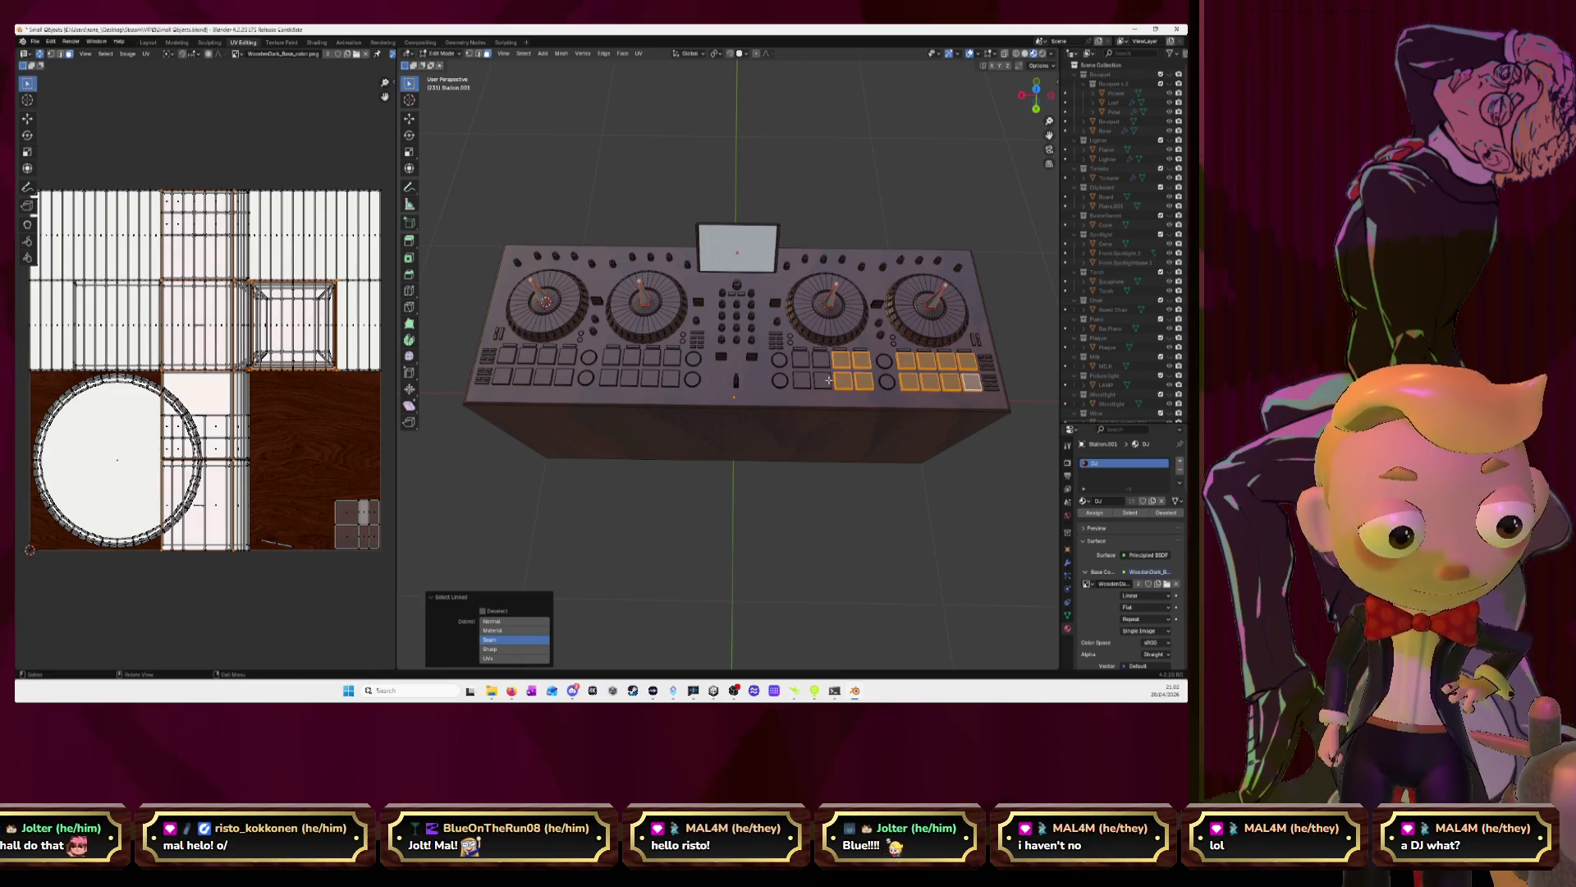
key("l")
key("l")
key("l")
key("l")
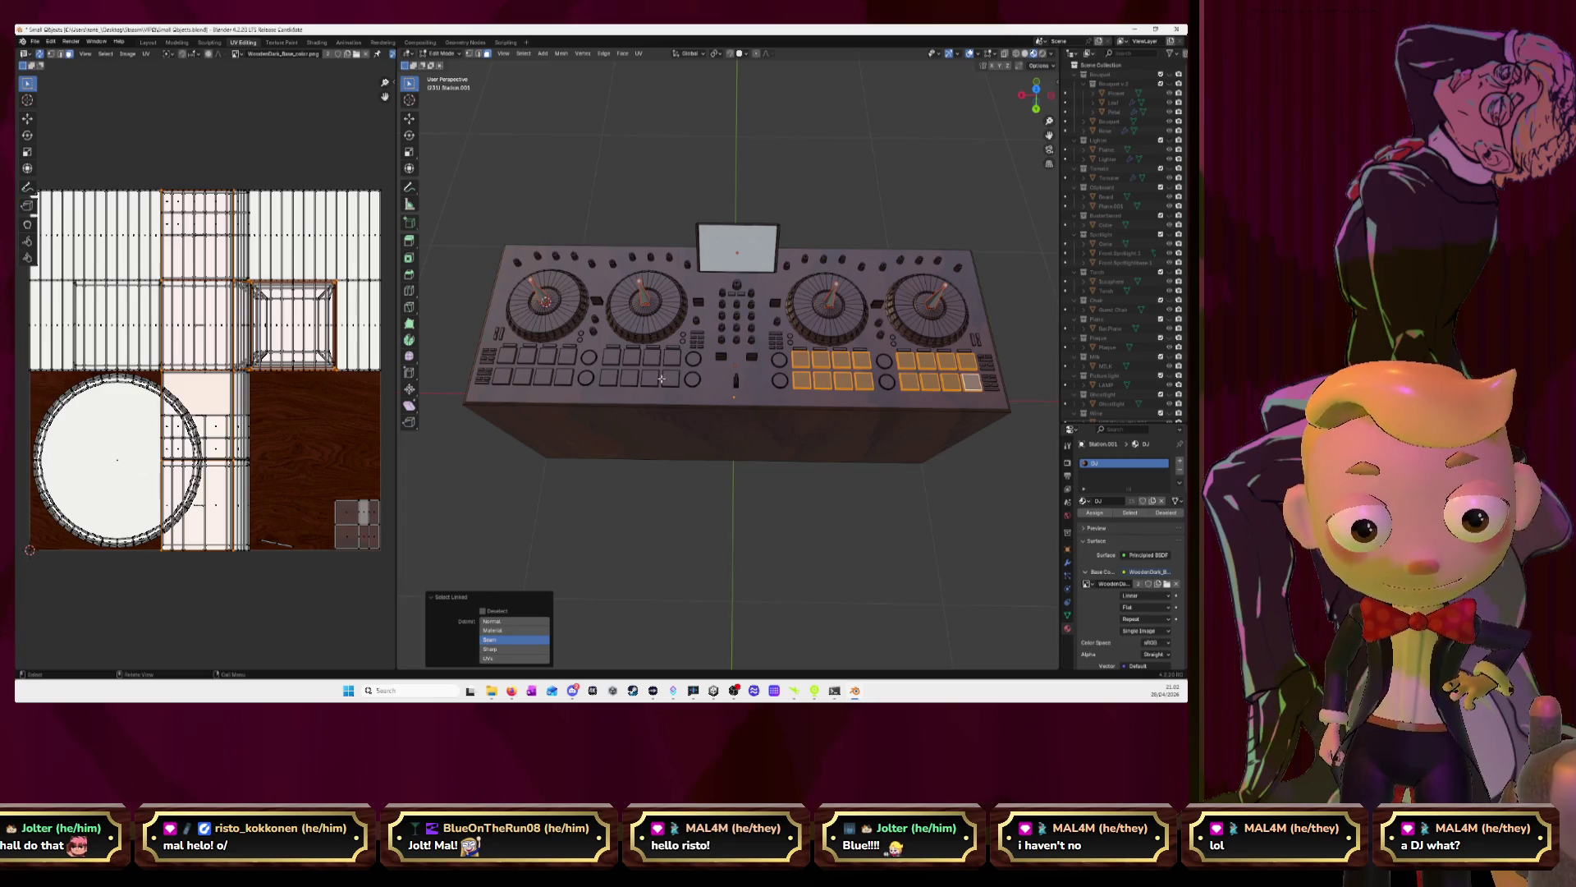
key("l")
key("l")
key("l")
key("l")
key("l")
key("l")
key("l")
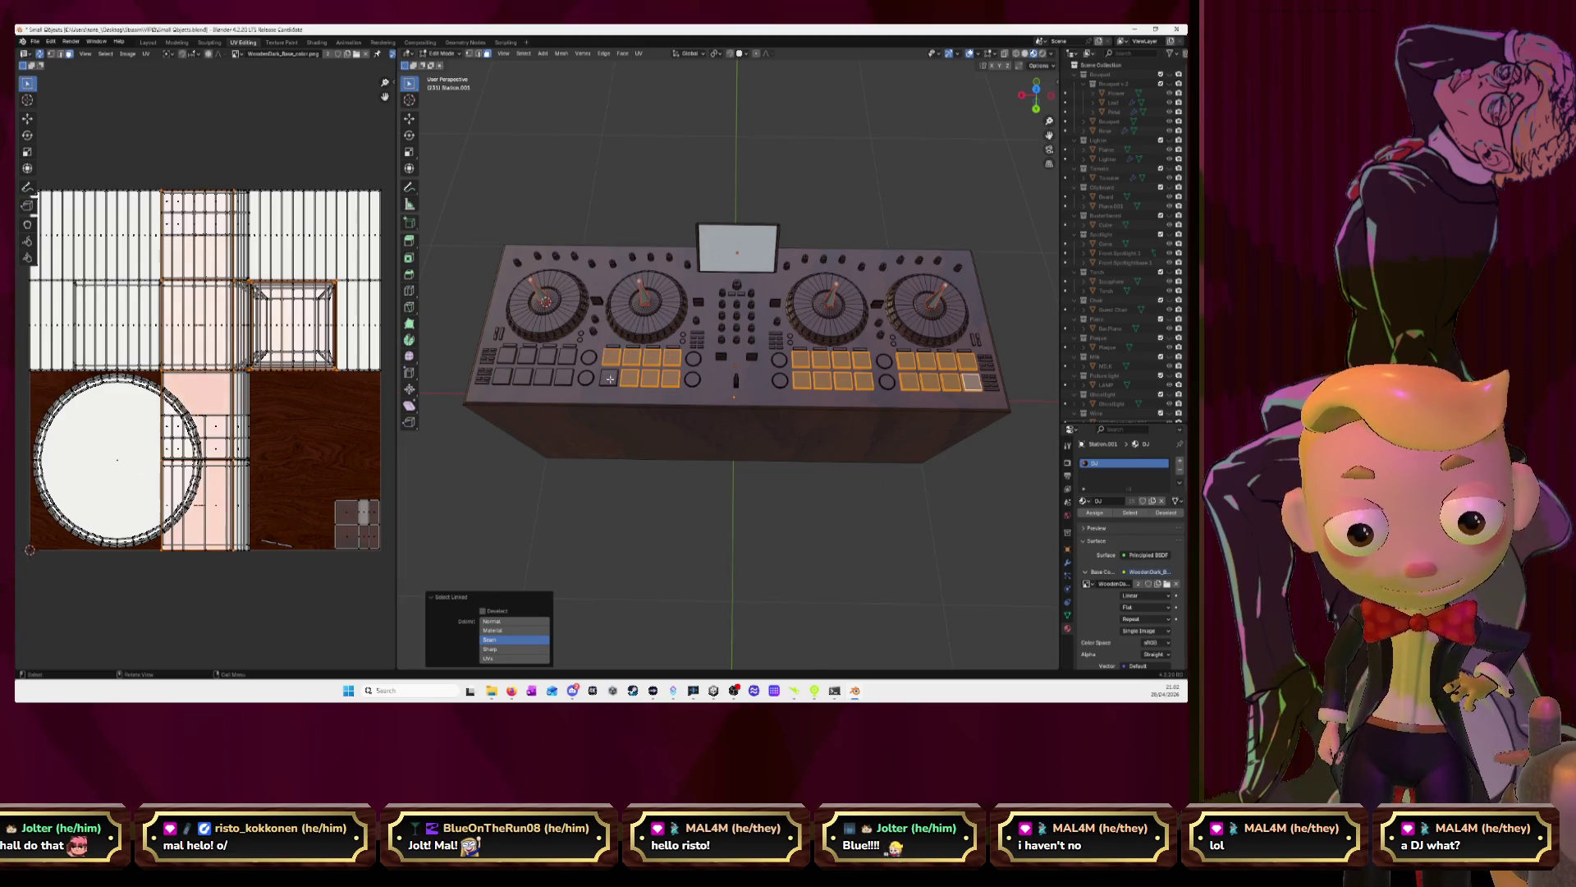
key("l")
key("l")
key("l")
key("l")
key("l")
key("l")
key("l")
key("l")
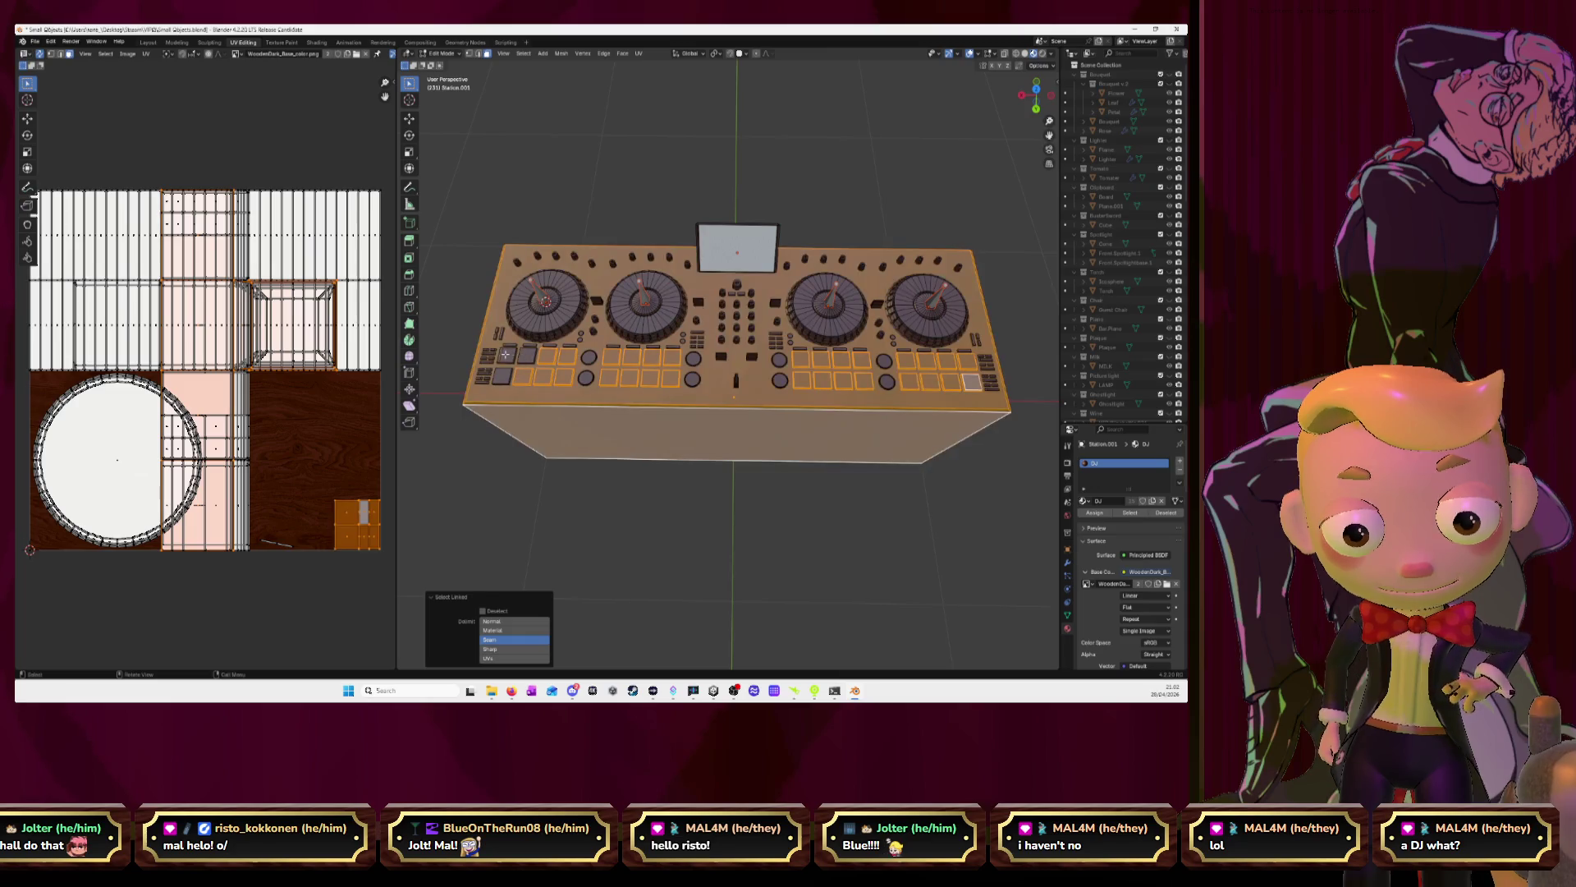
key("ctrl+z")
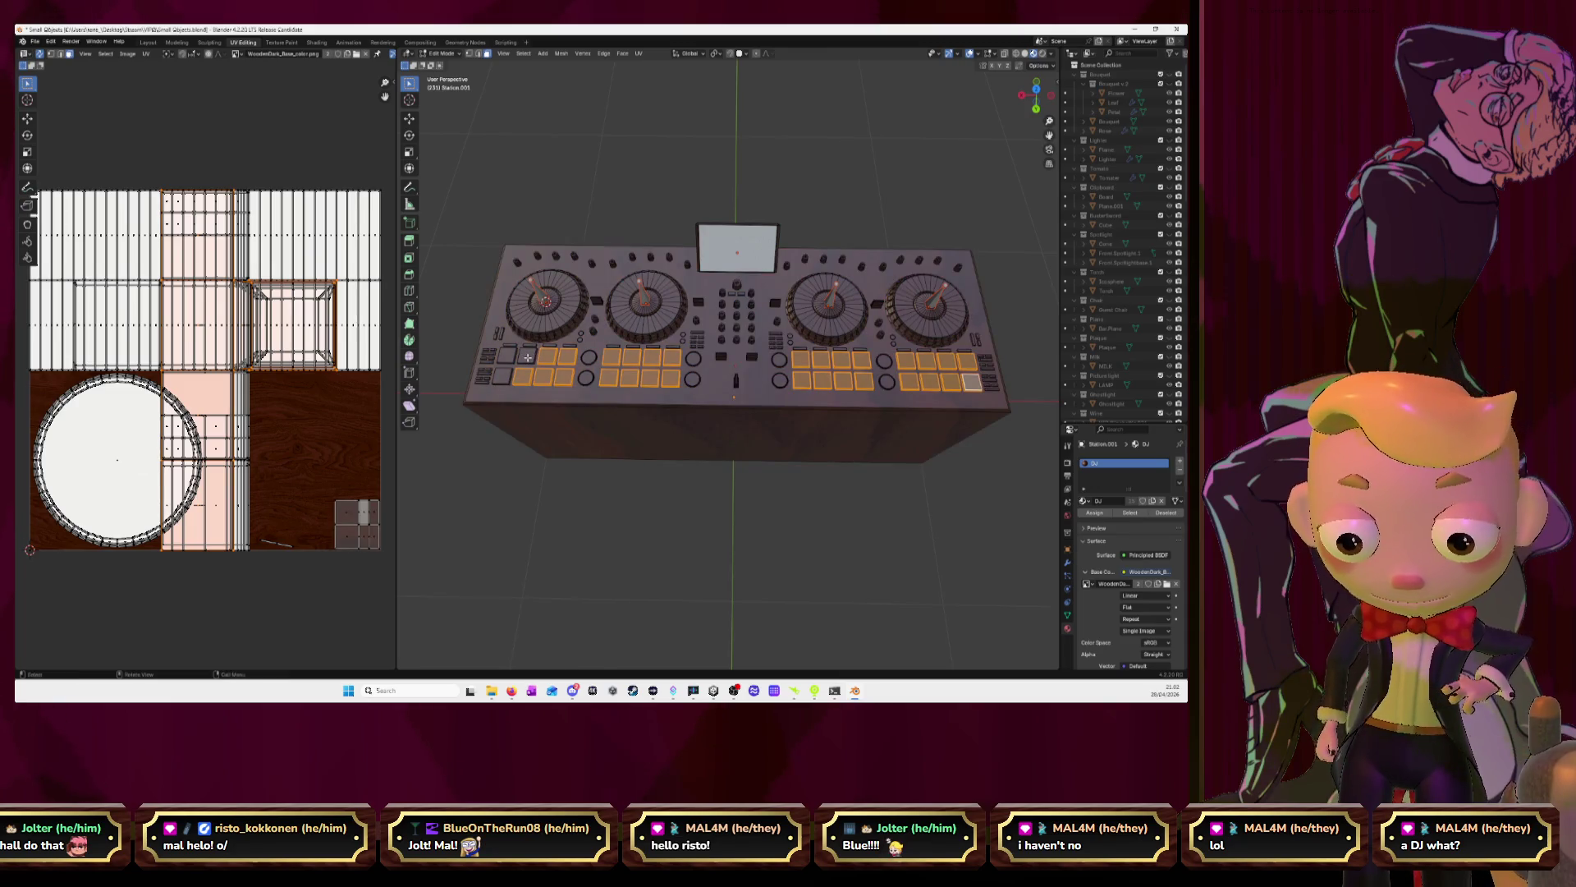
key("l")
key("l")
key("l")
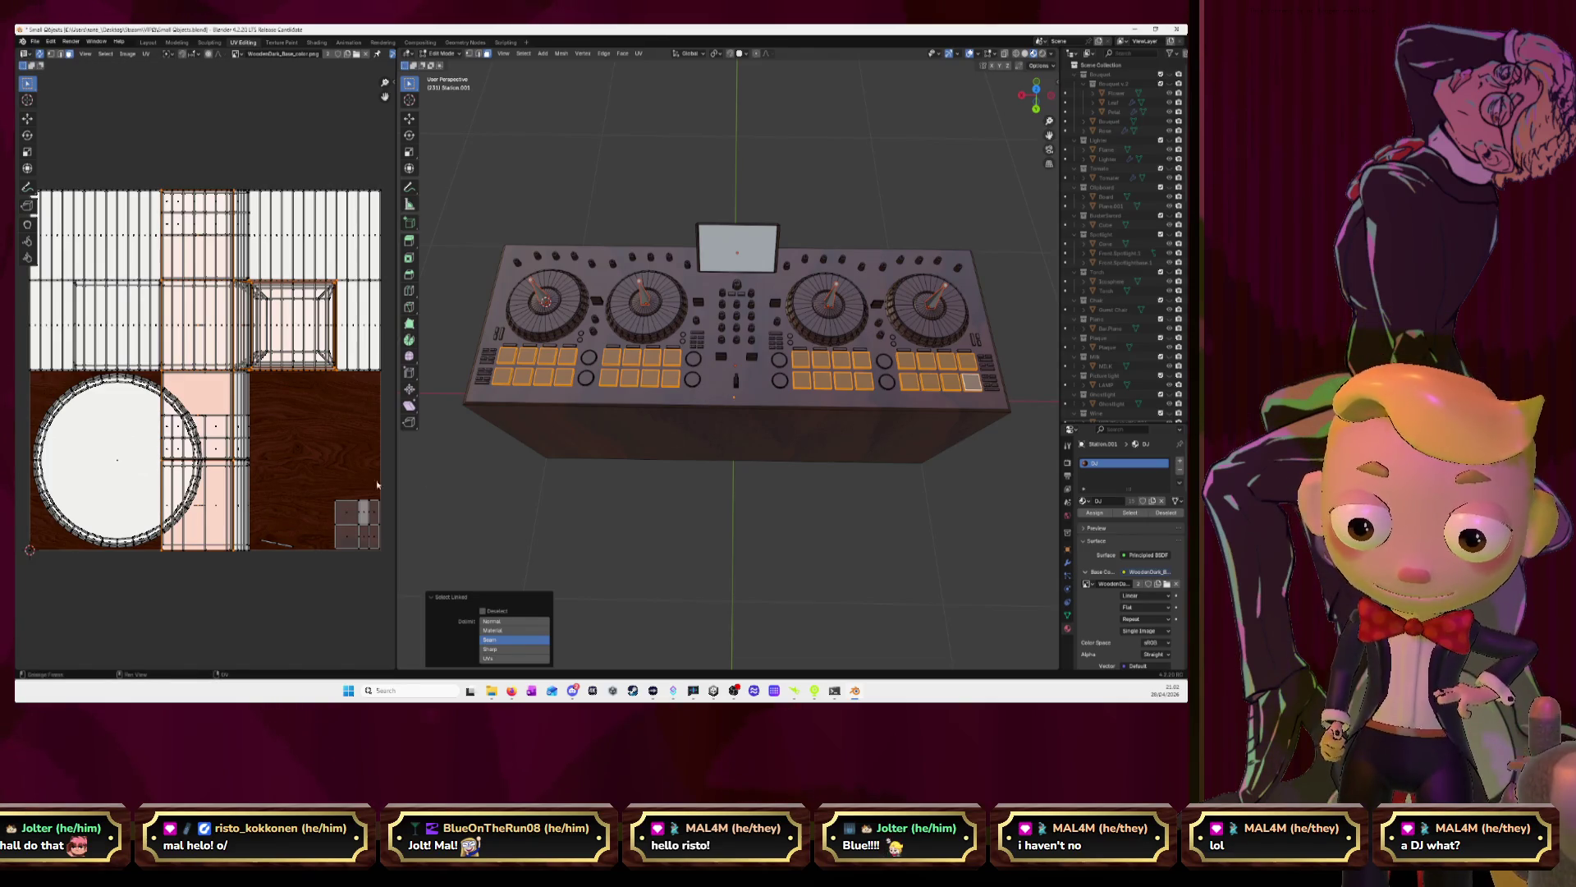
Unwrap the pad faces and scale and move their UVs onto the orange atlas area
key("u")
left_click(291, 452)
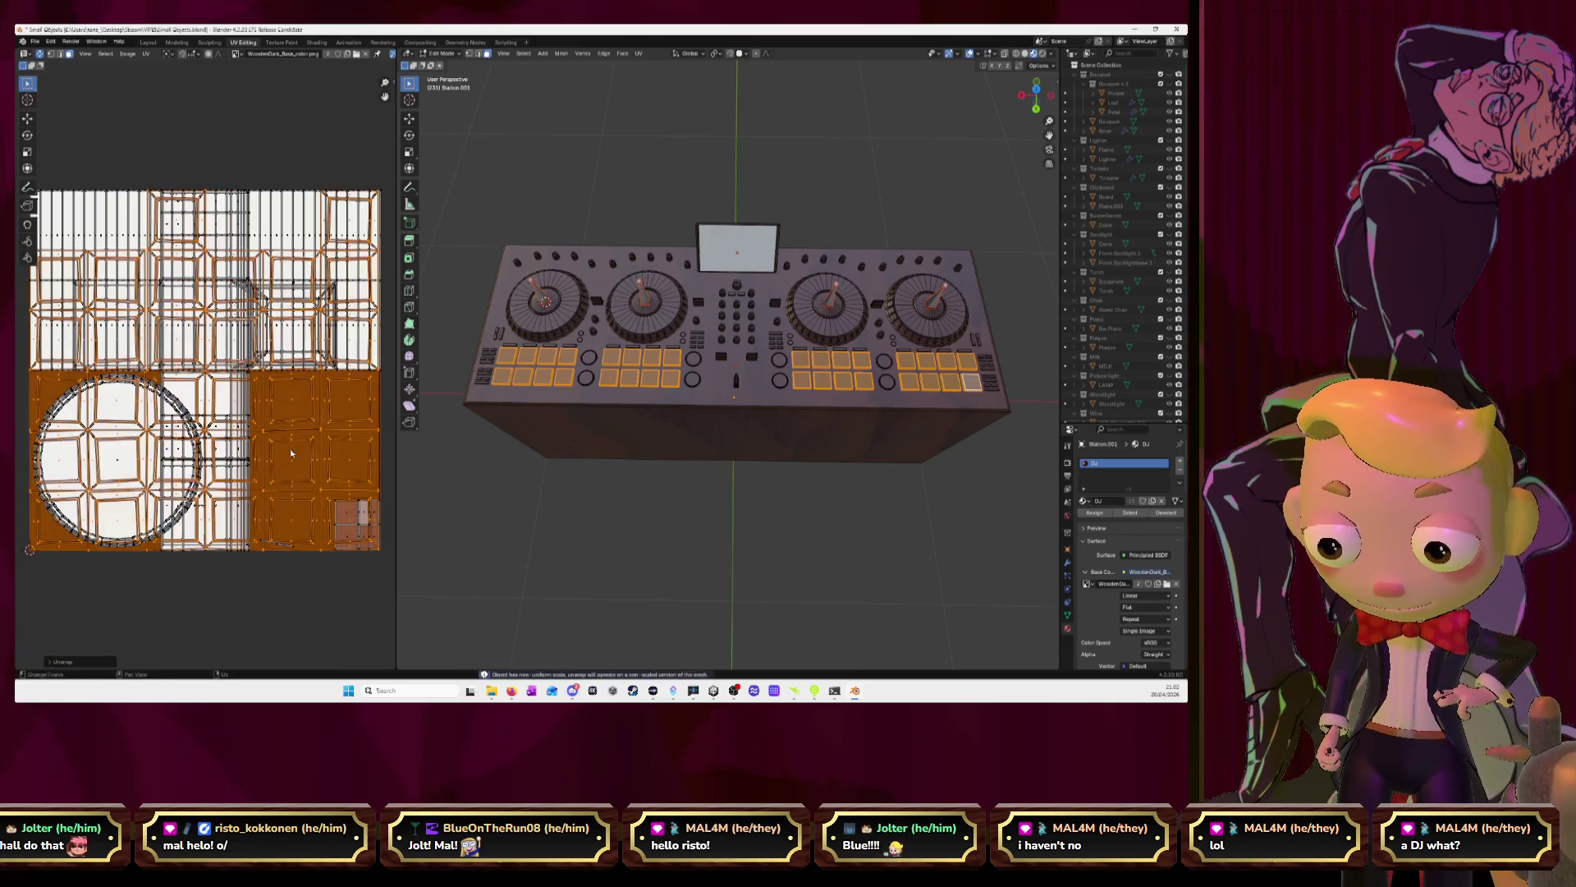
key("s")
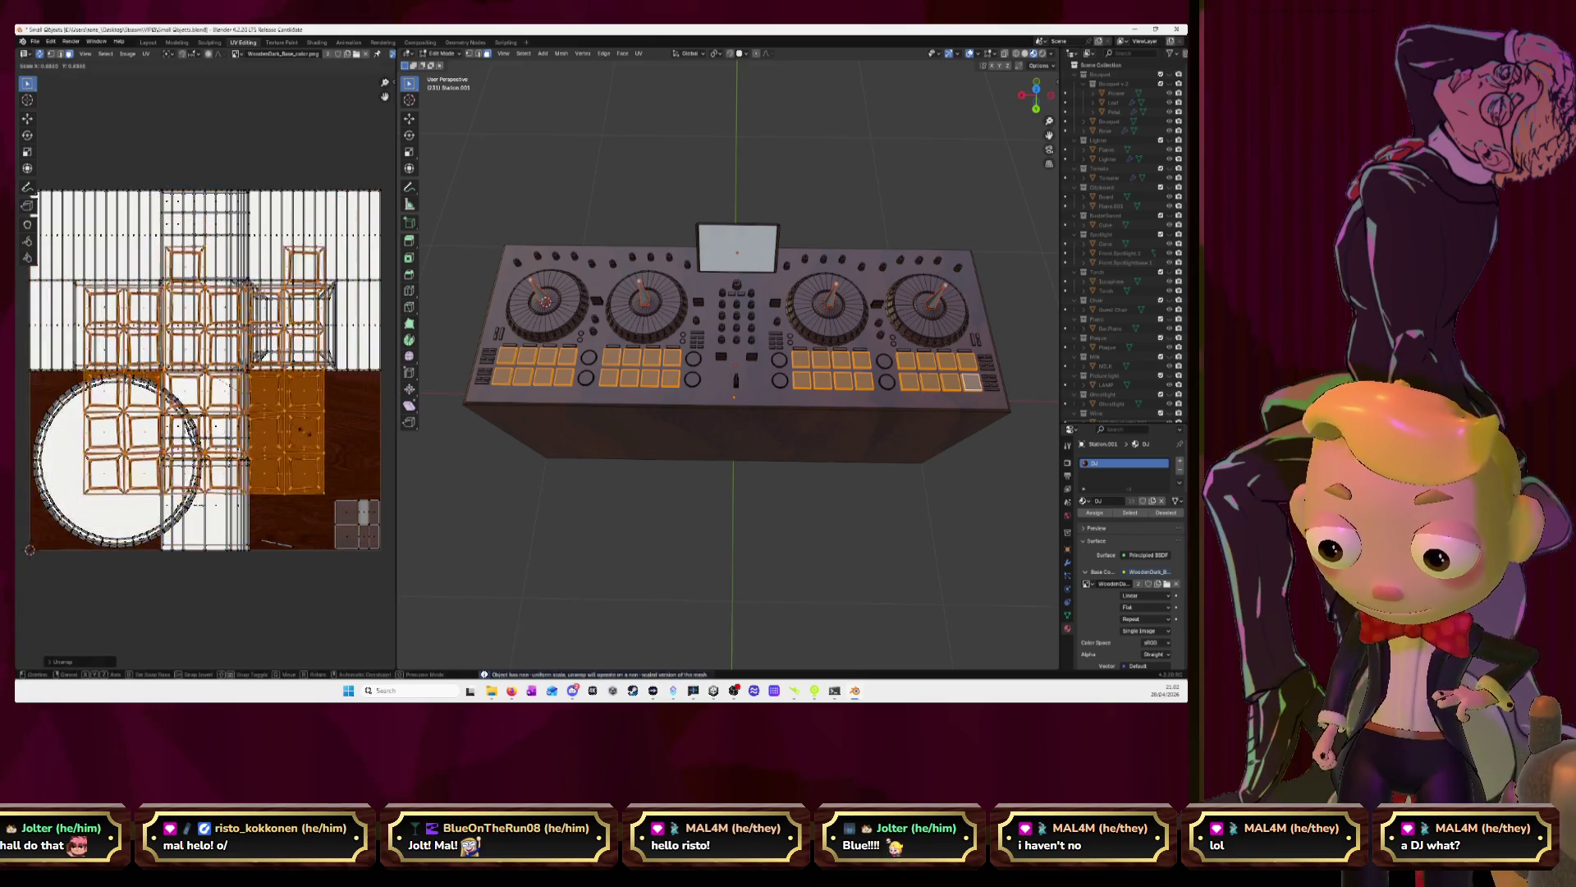
left_click(211, 381)
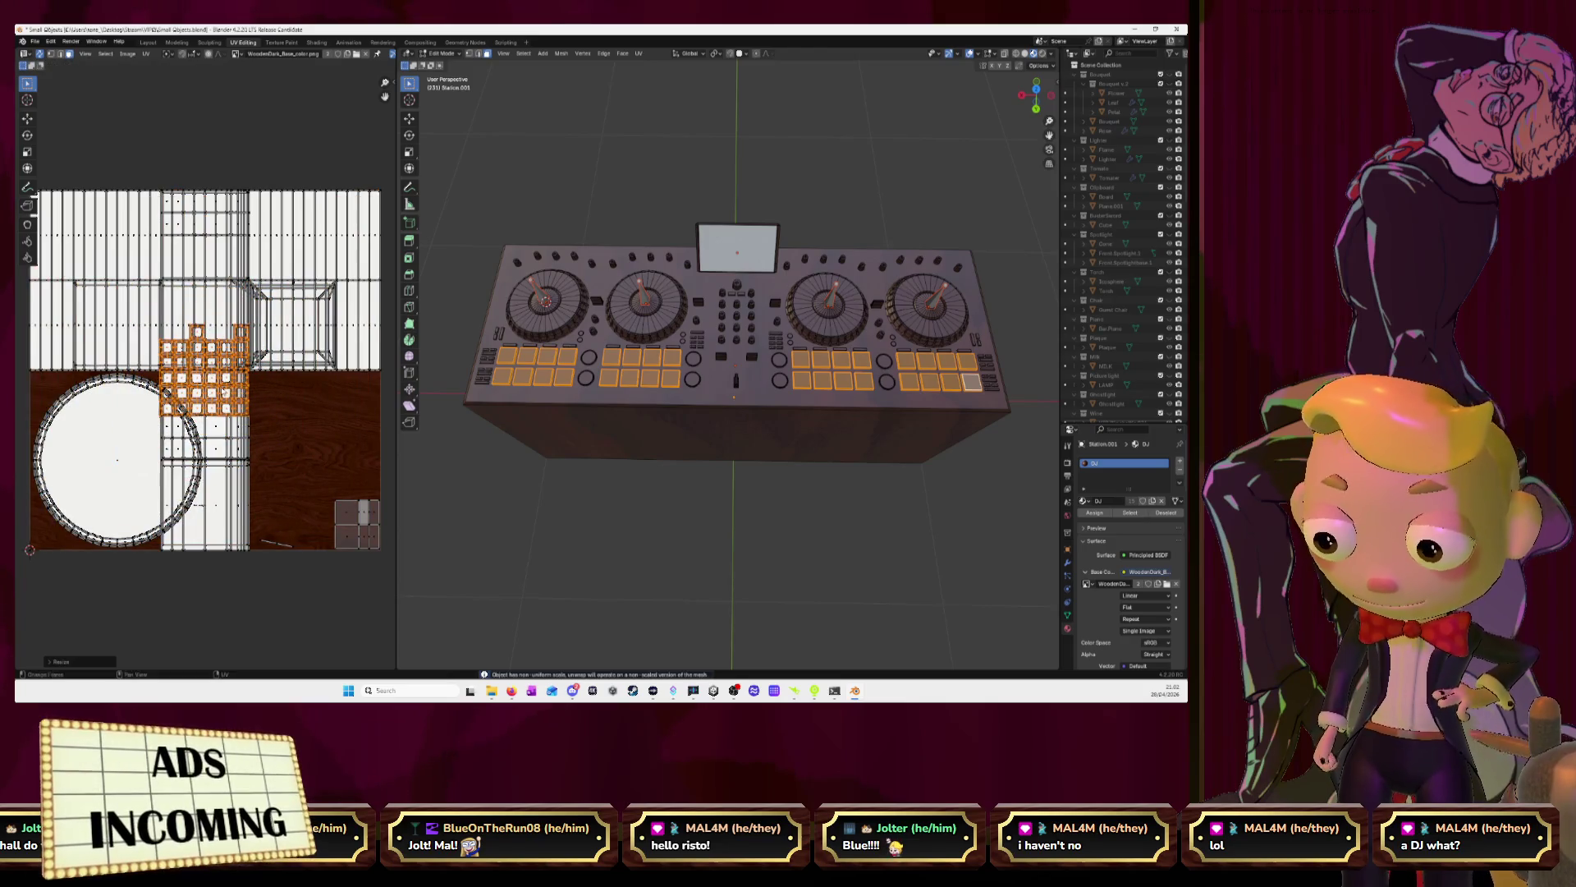
key("g")
left_click(329, 449)
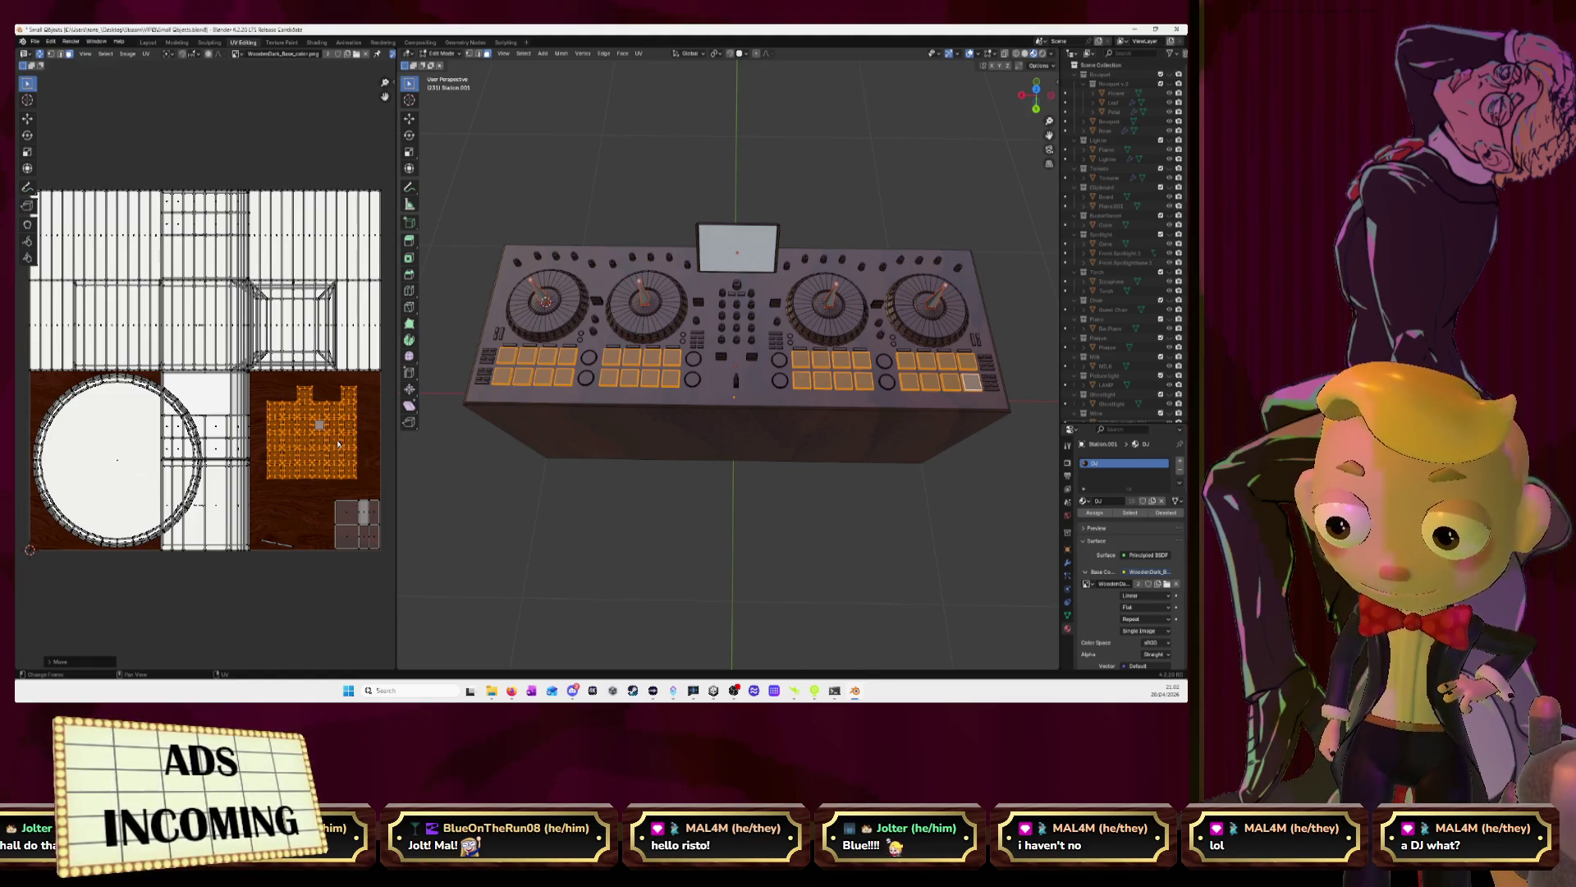
Zoom in on the pad UV island to check its placement, then switch to the browser
scroll(302, 385, "up", 4)
middle_click_drag(303, 385, 269, 372)
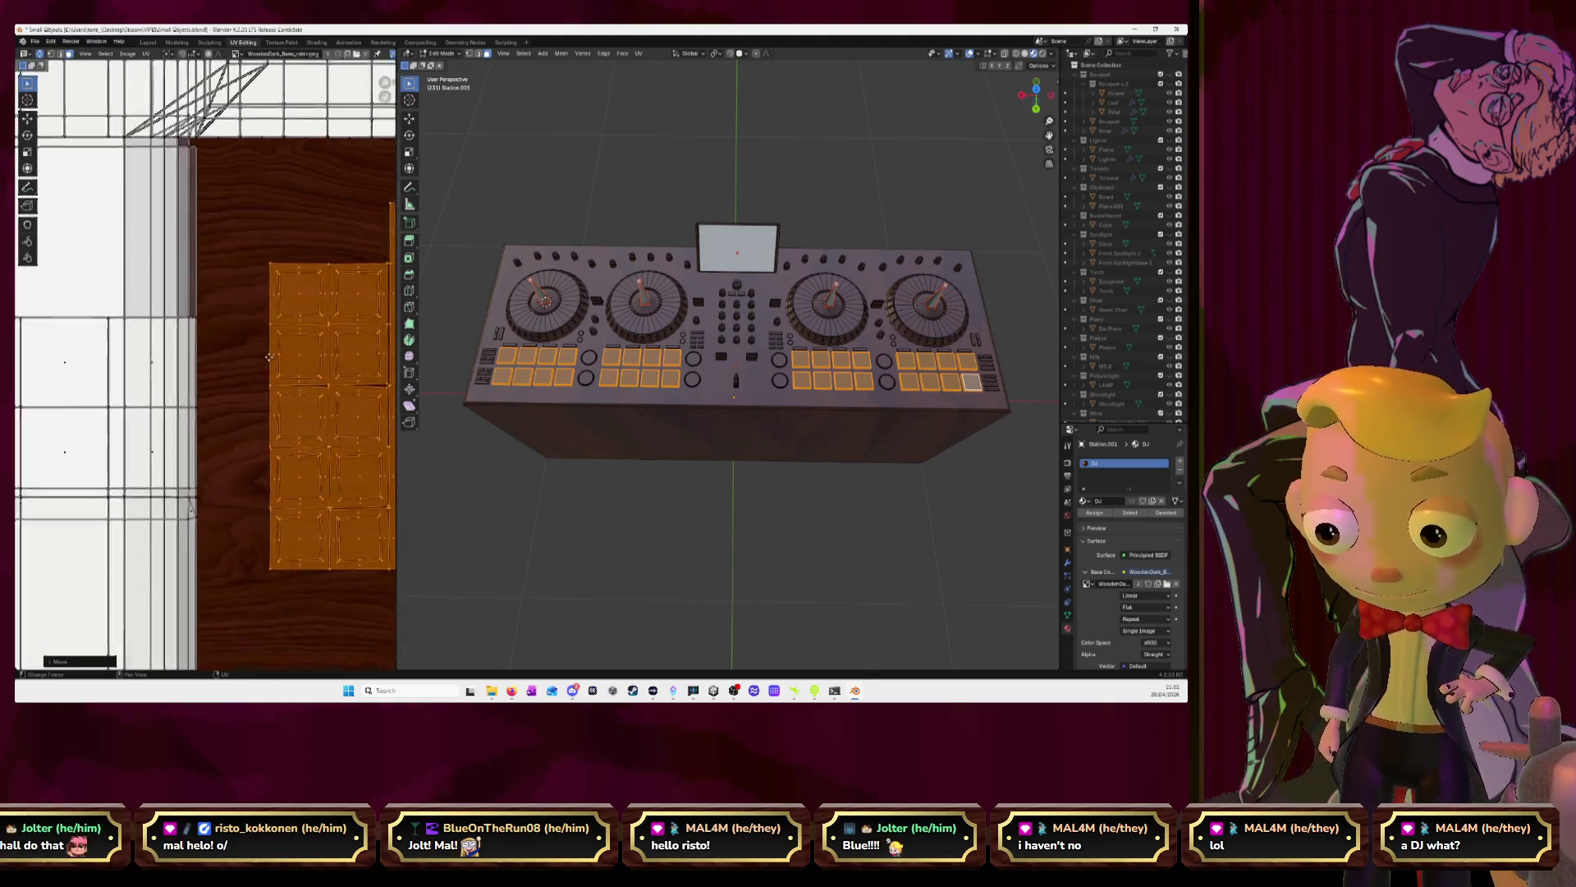
scroll(269, 372, "up", 2)
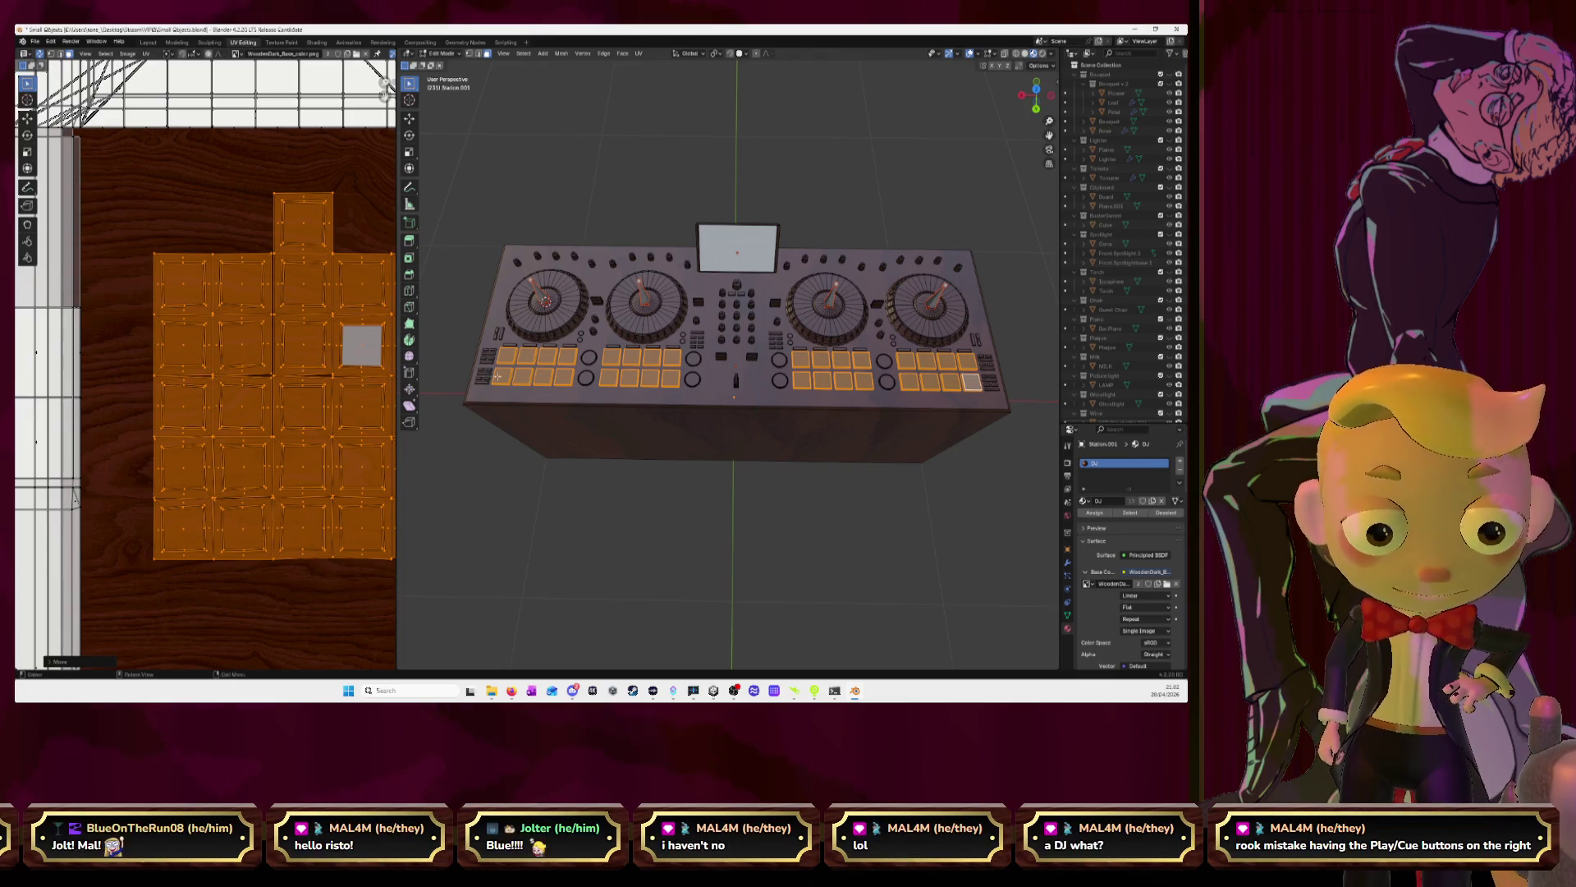
scroll(219, 362, "down", 3)
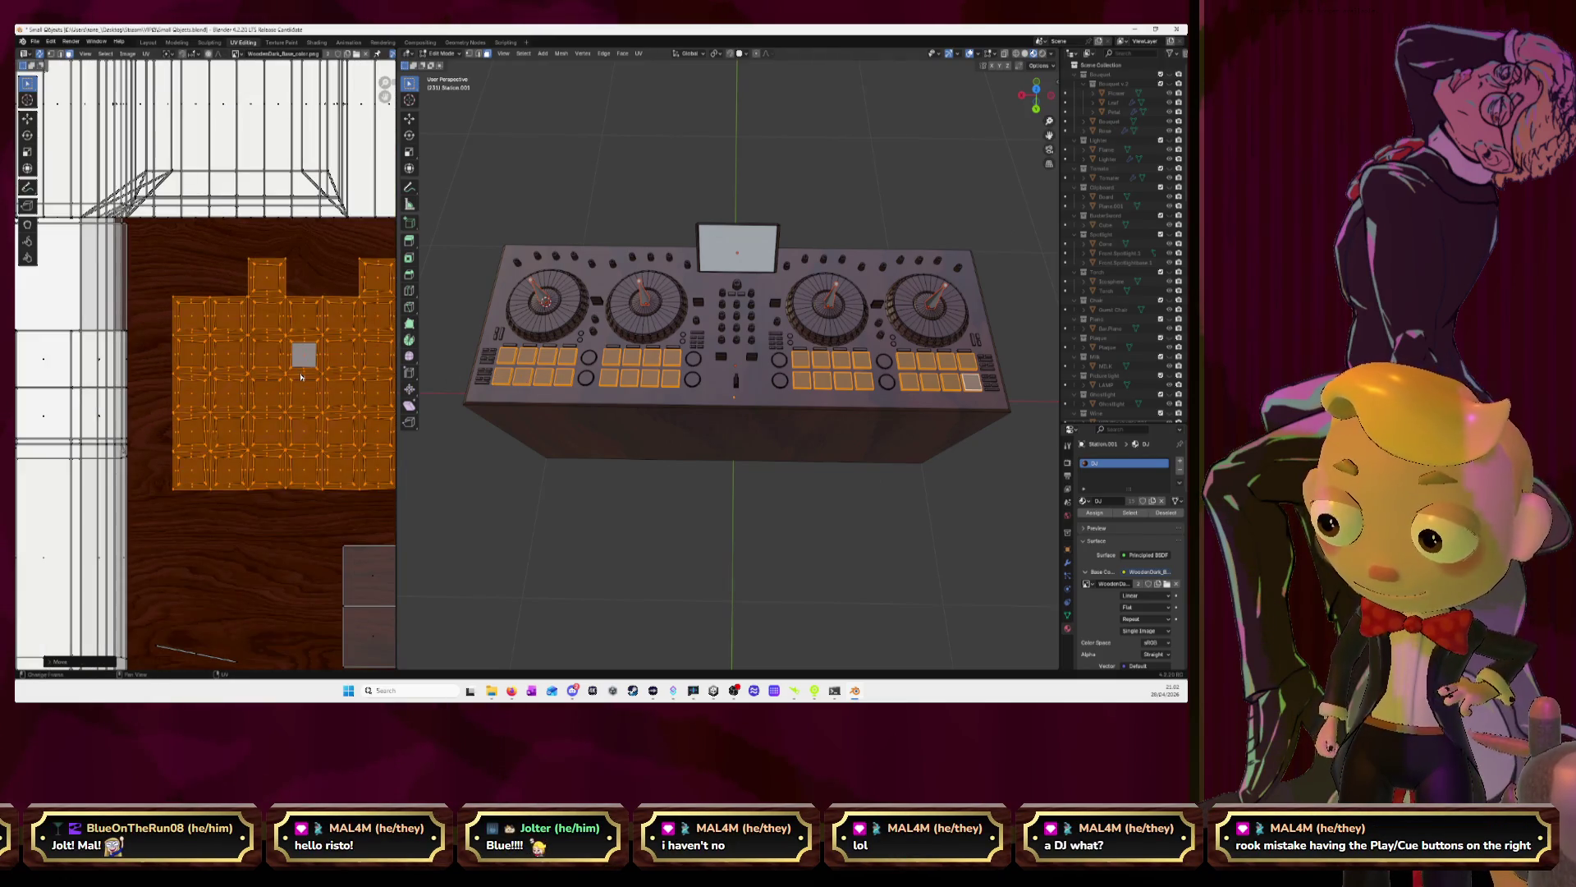
middle_click_drag(219, 362, 180, 362)
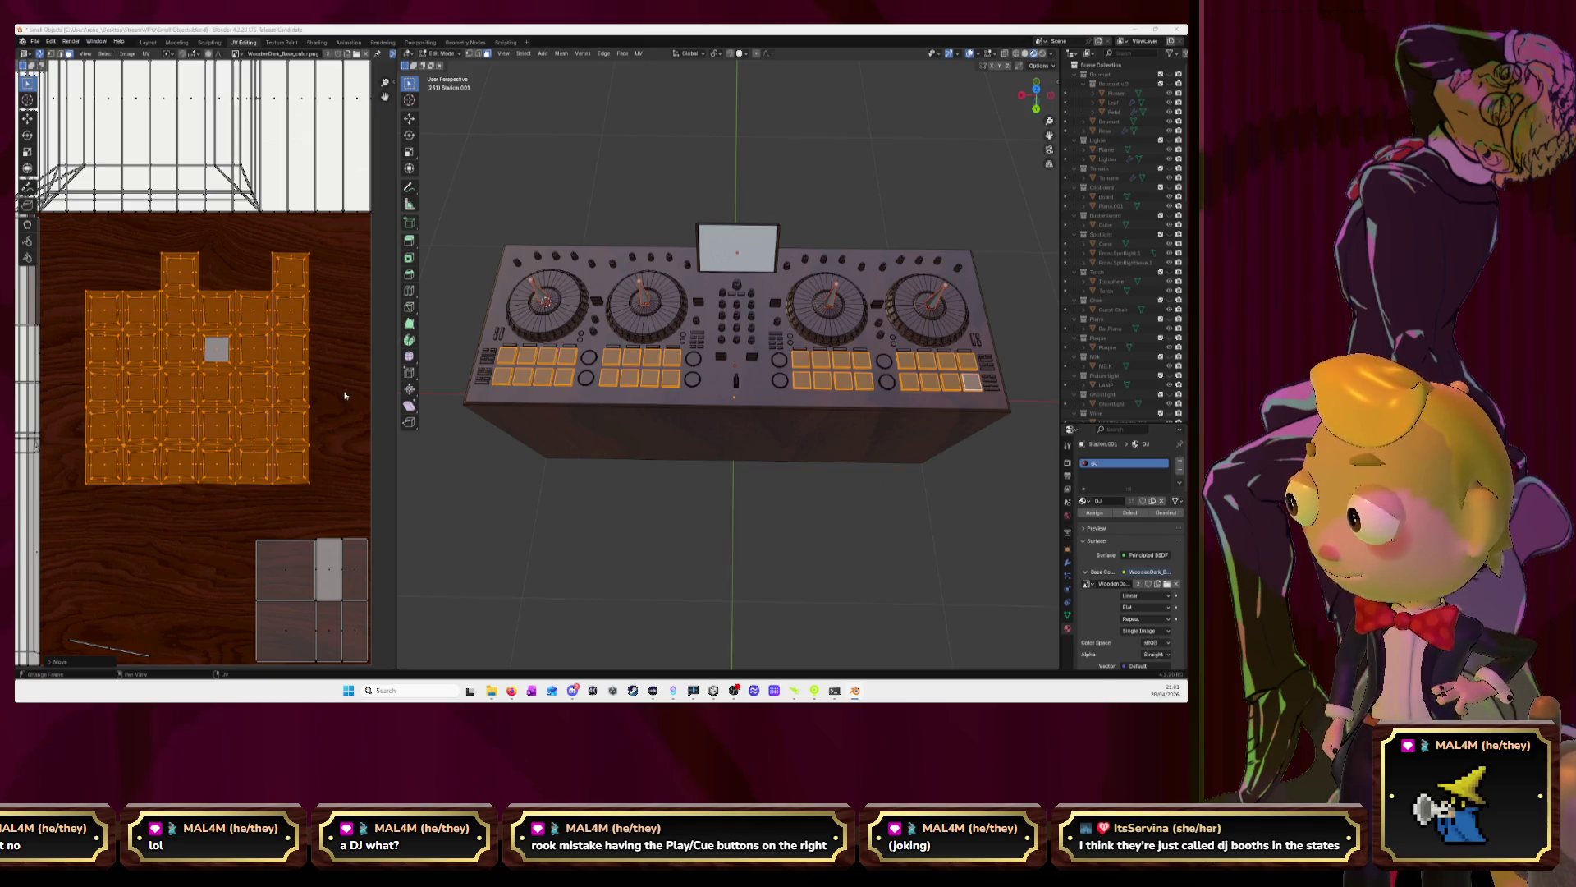
key("alt+Tab")
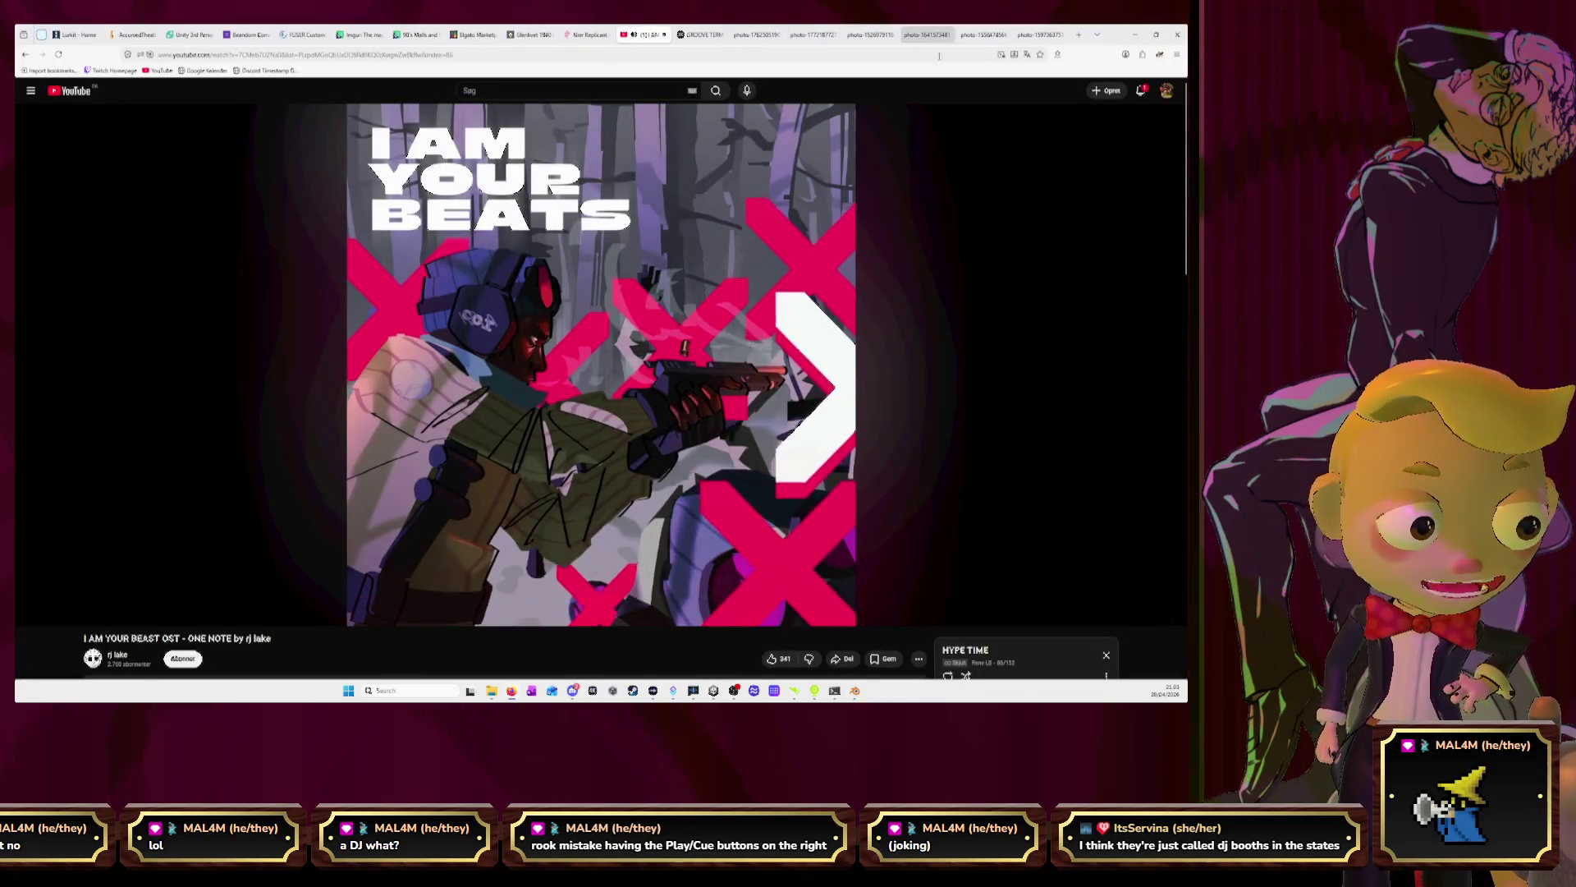
Review the GROOVE TERMINAL page and DJ reference photos, then minimize Firefox
left_click(759, 34)
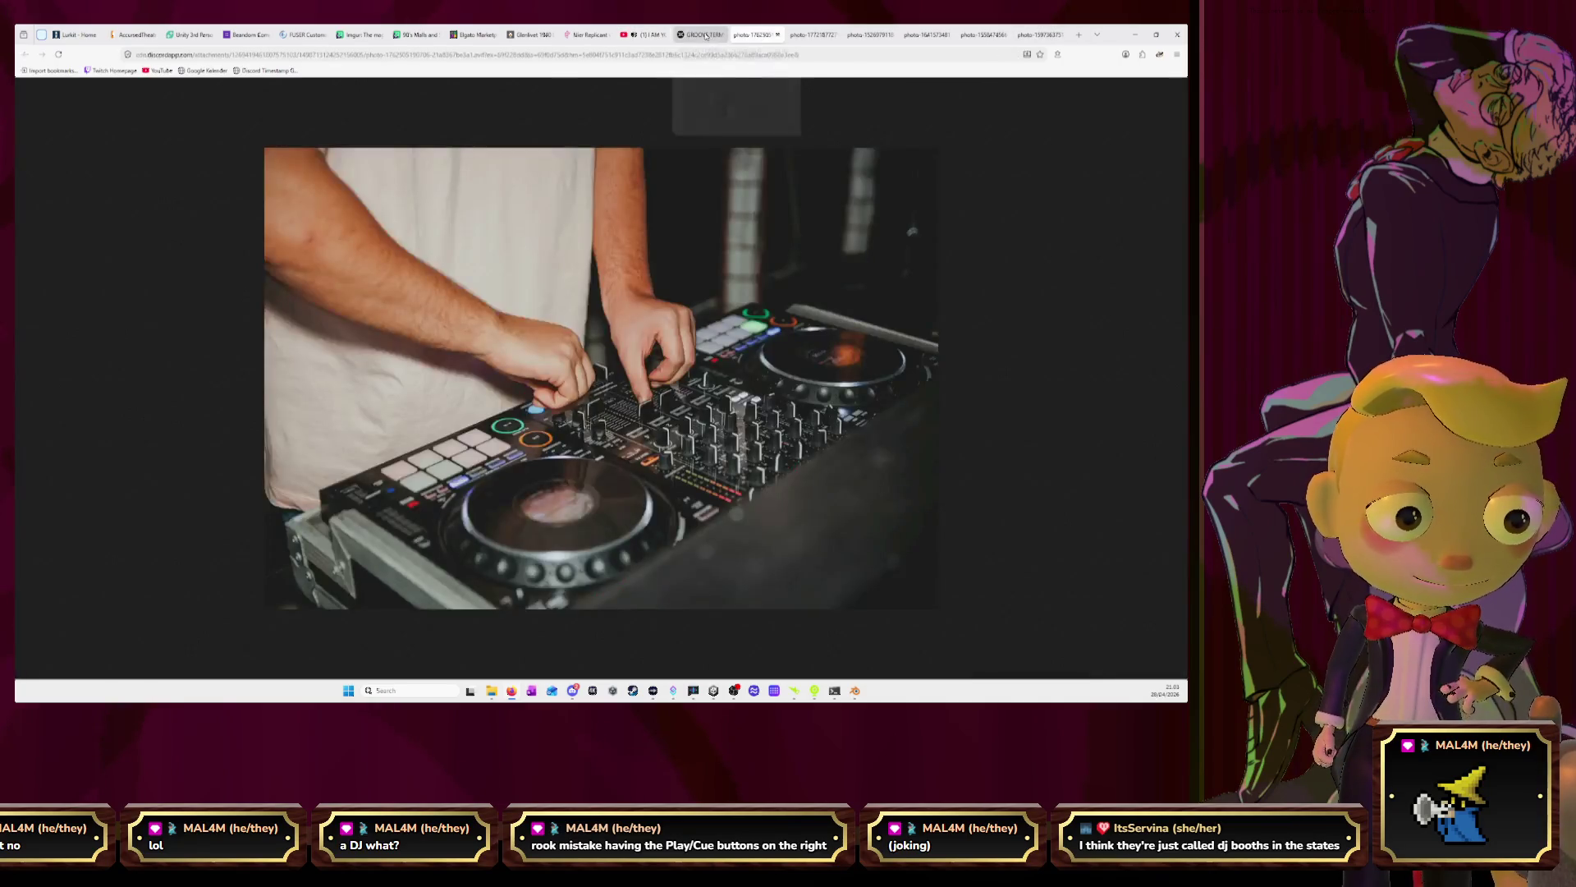
left_click(701, 34)
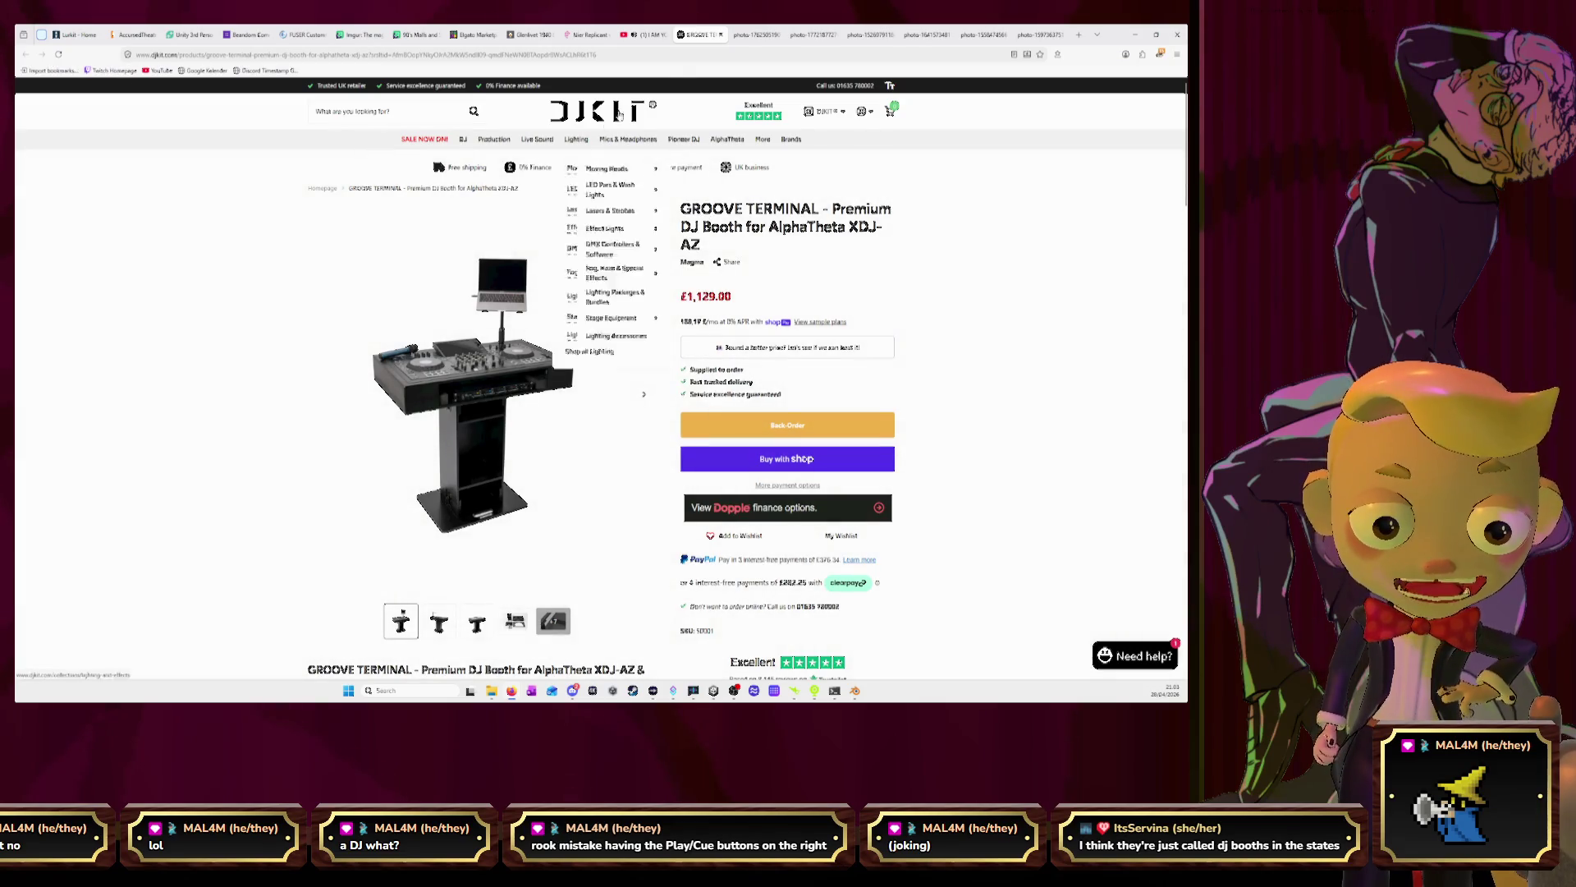
left_click(752, 36)
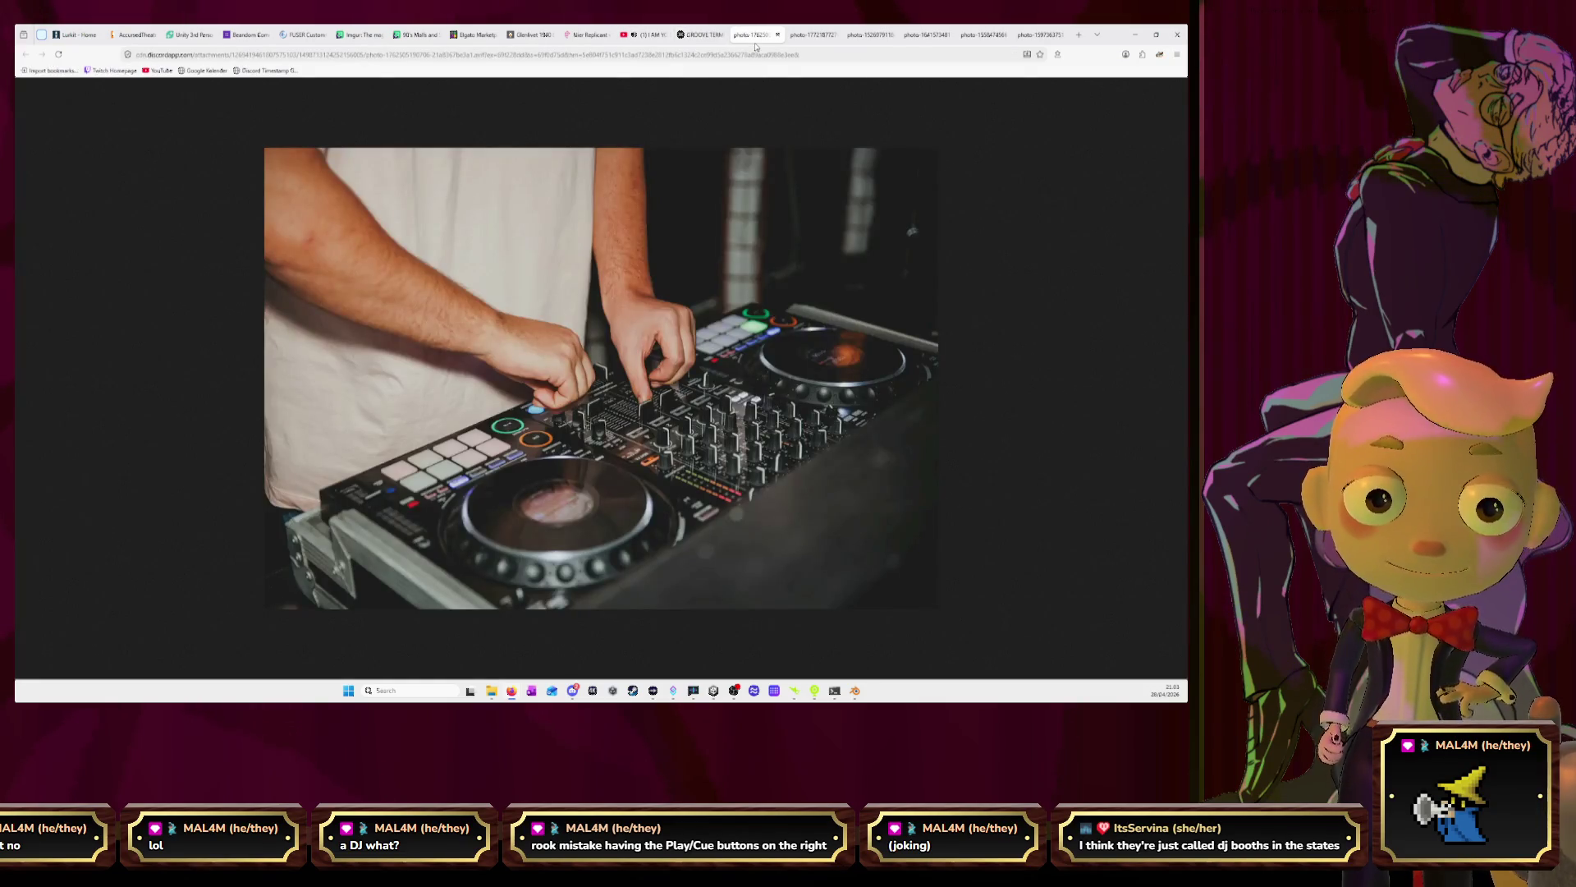
left_click(701, 36)
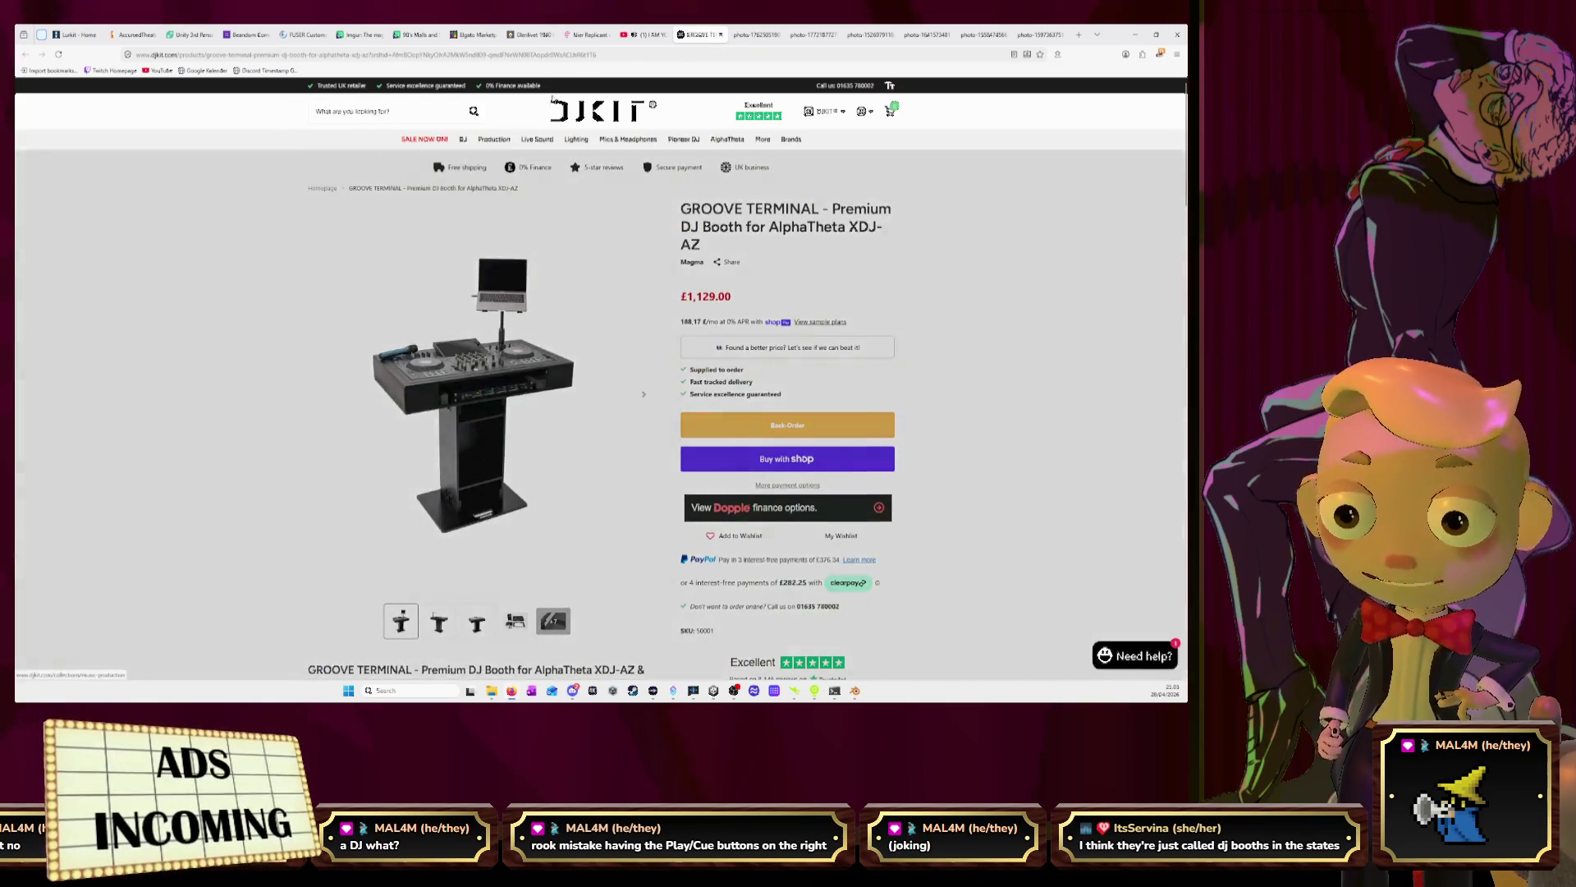
left_click(749, 35)
left_click(1039, 34)
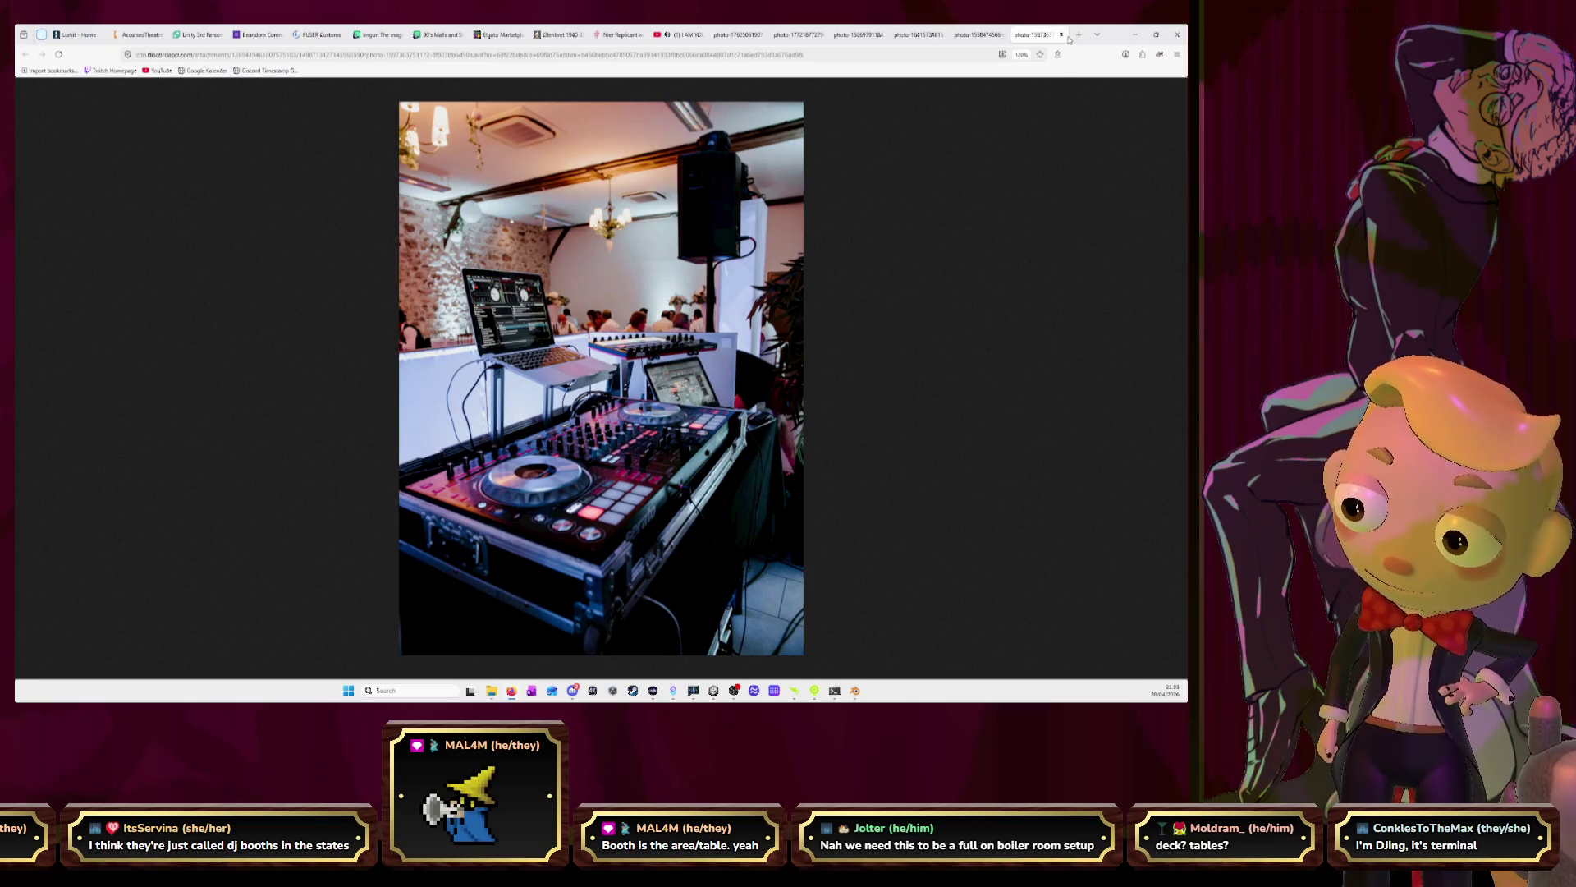
left_click(1142, 37)
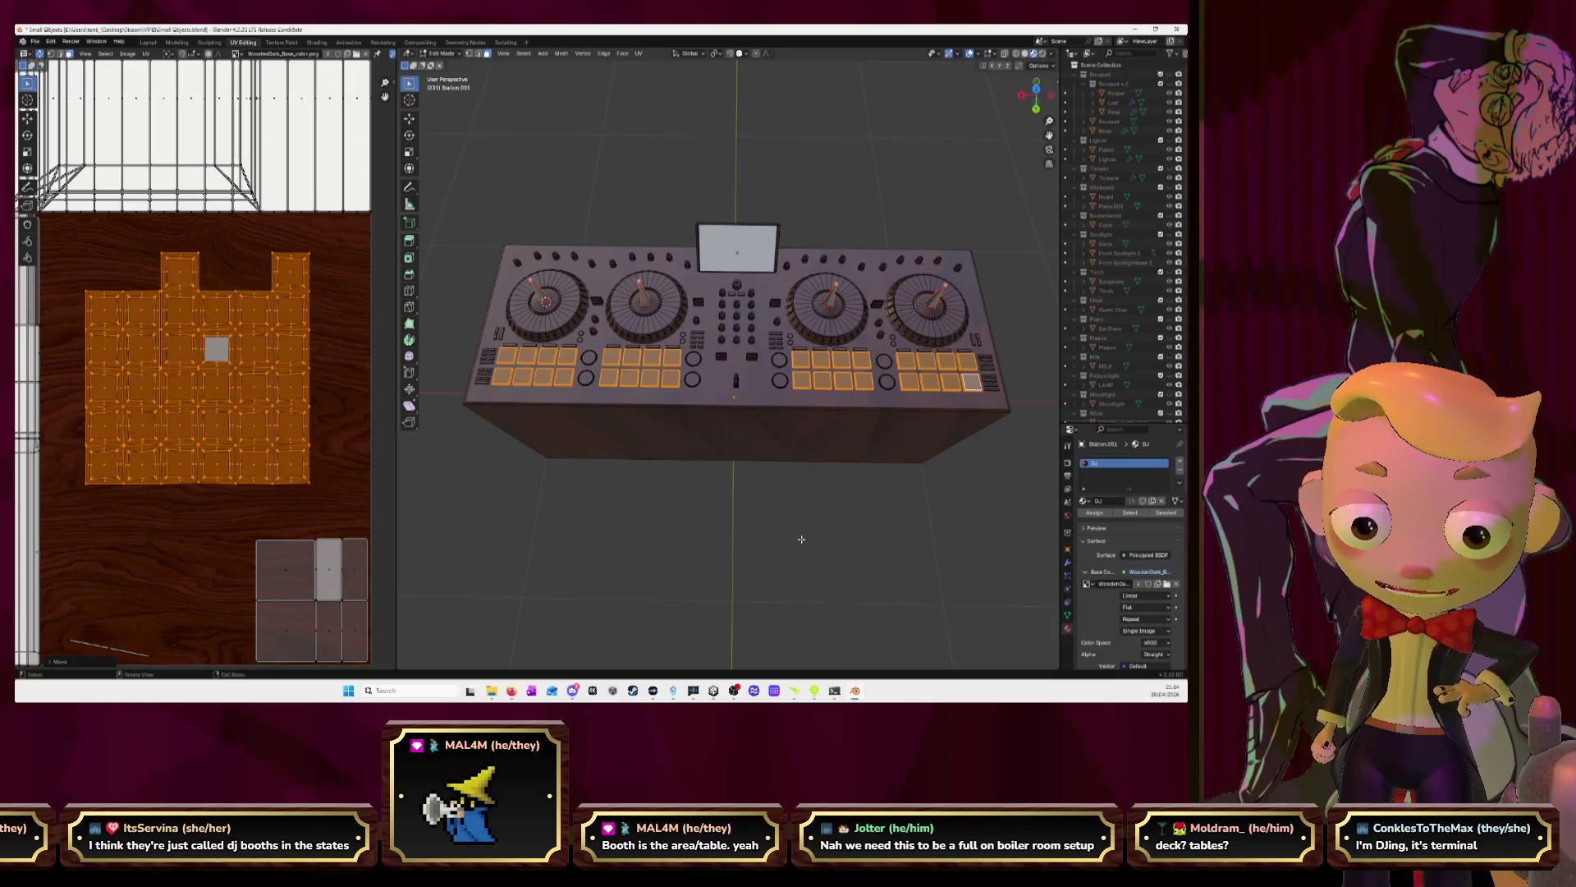
Deselect all and select the linked faces of the rightmost eight pads, then return to the reference photo
key("alt+a")
key("l")
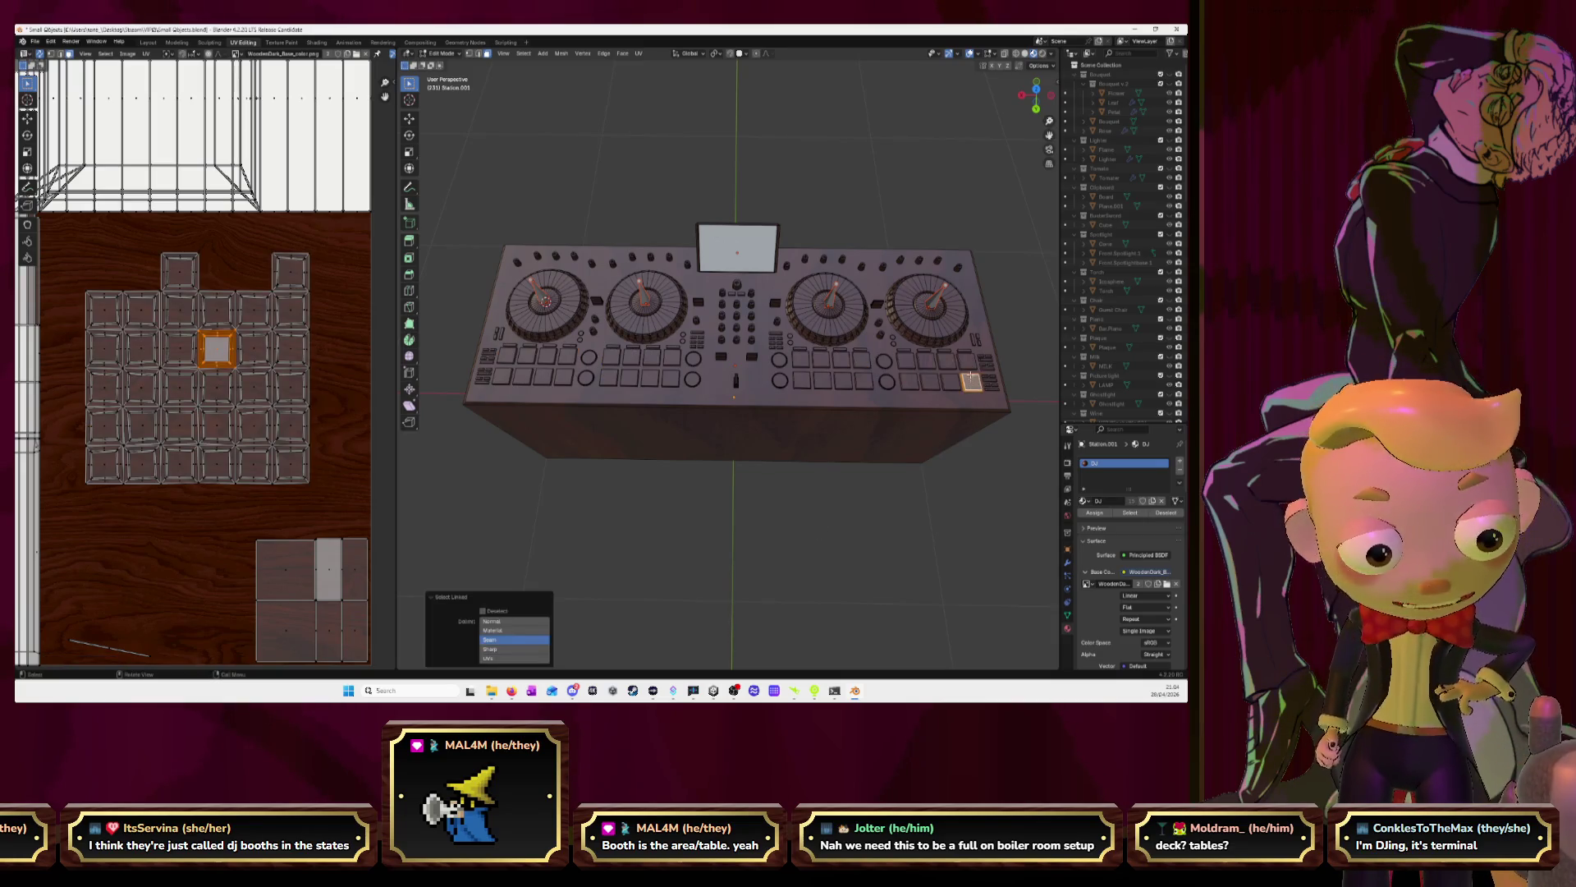
key("l")
key("l")
key("l")
key("l")
key("l")
key("l")
key("l")
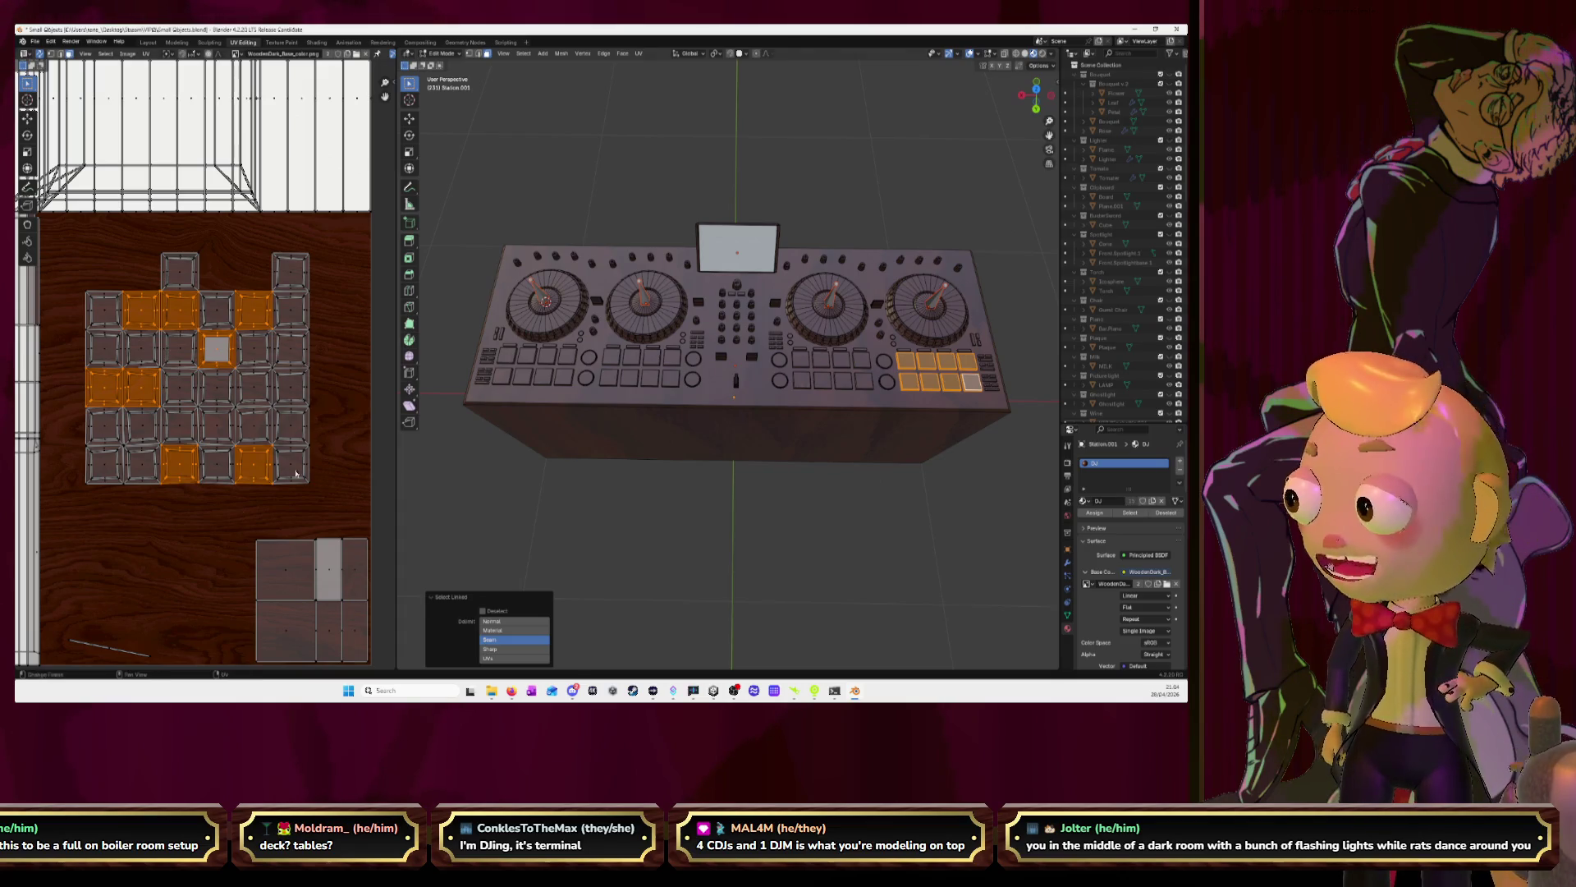
key("alt+Tab")
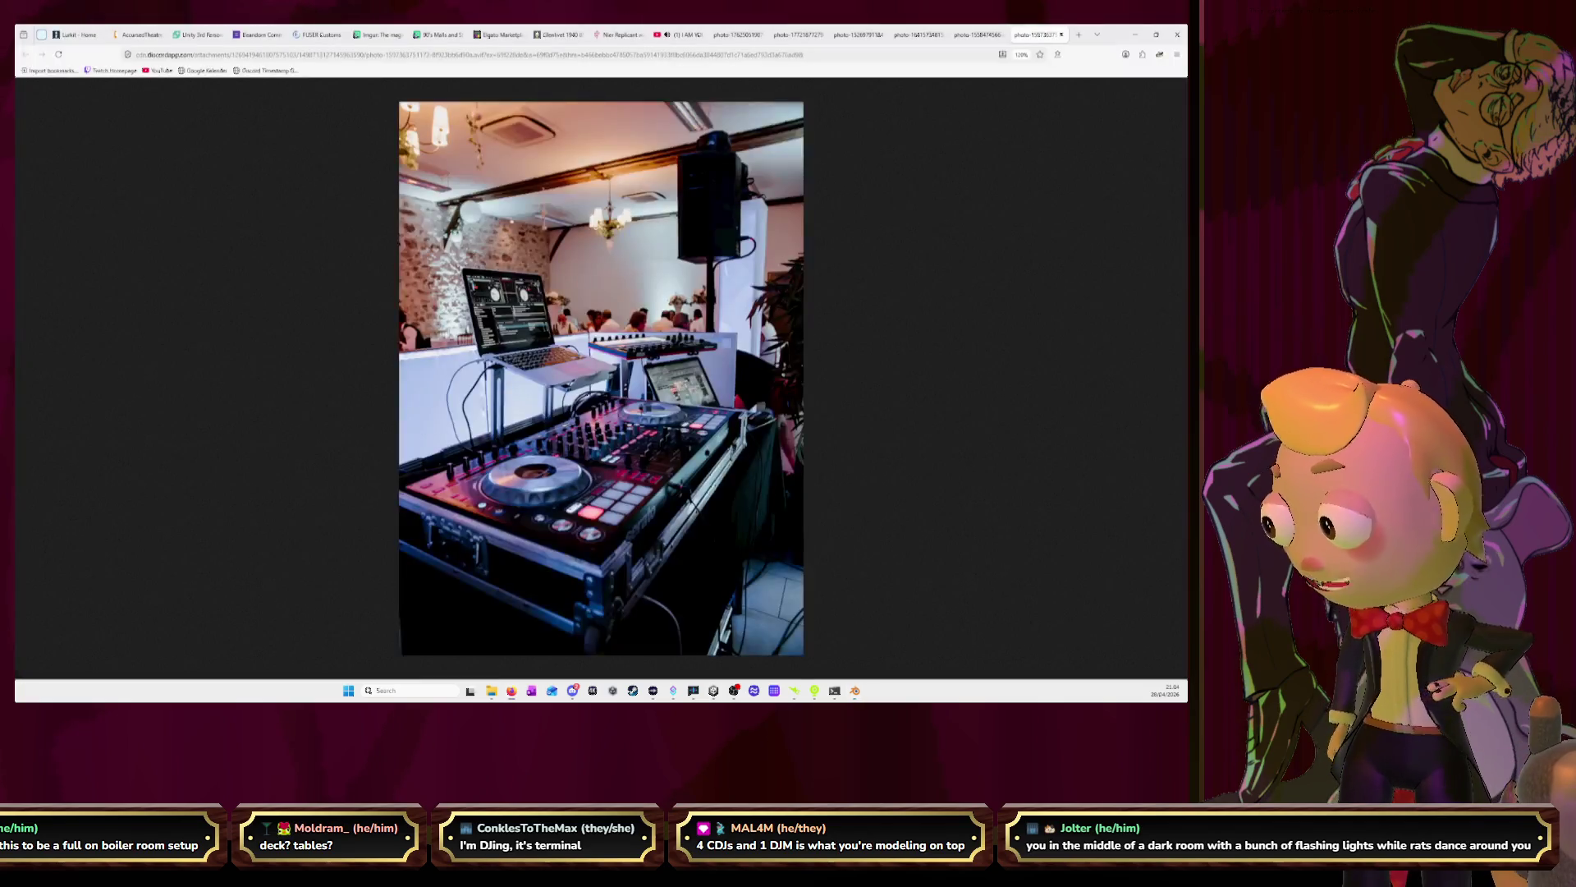
Open YouTube in a new Firefox tab
left_click(1076, 35)
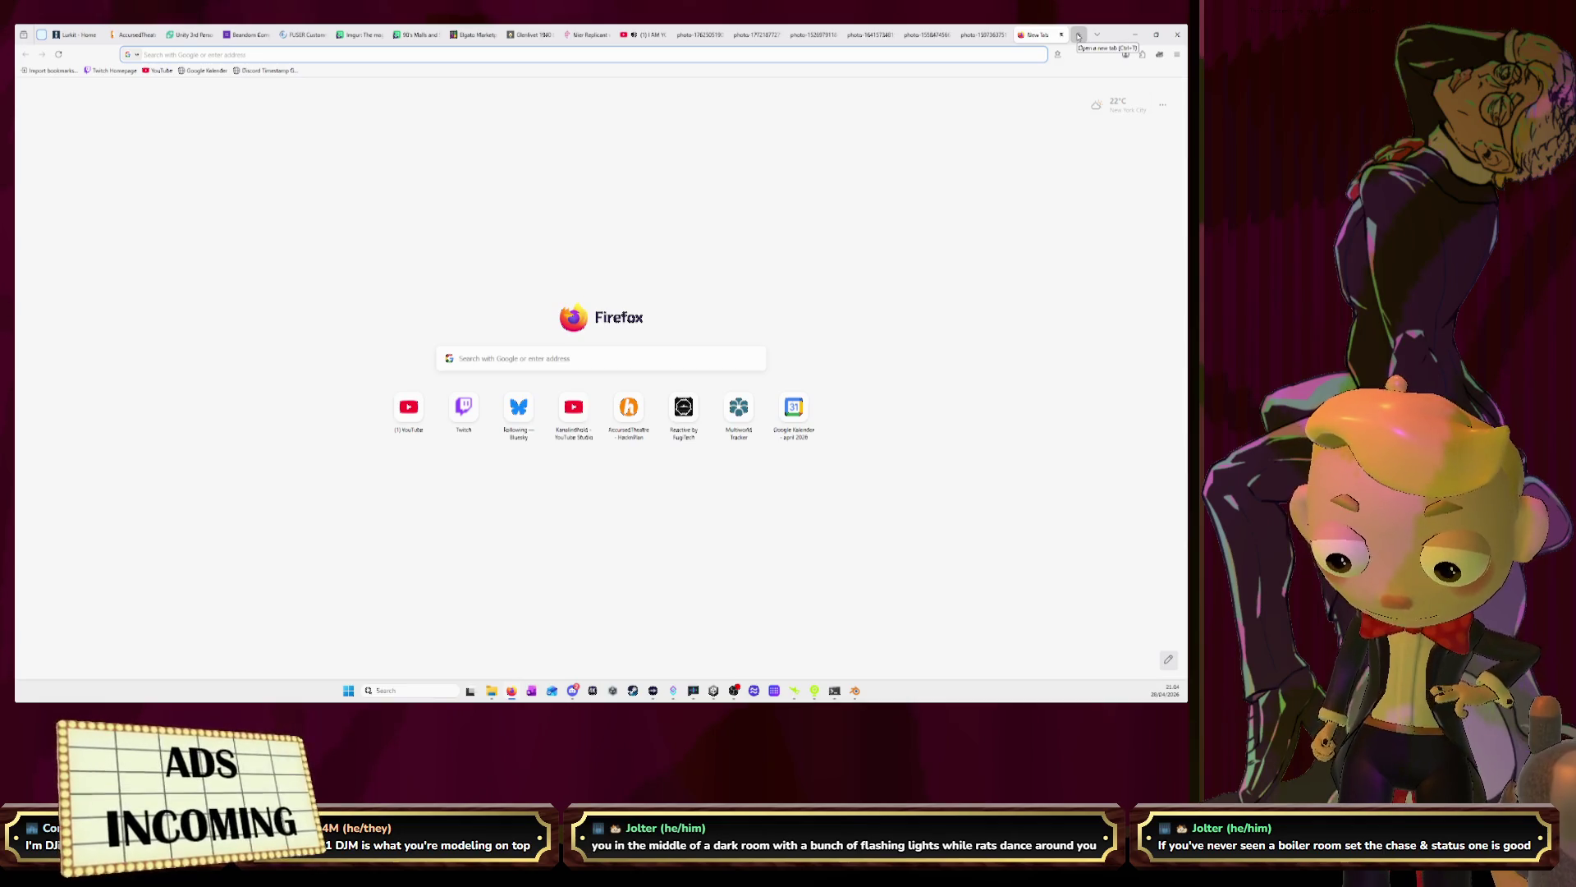
type("yo")
key("Return")
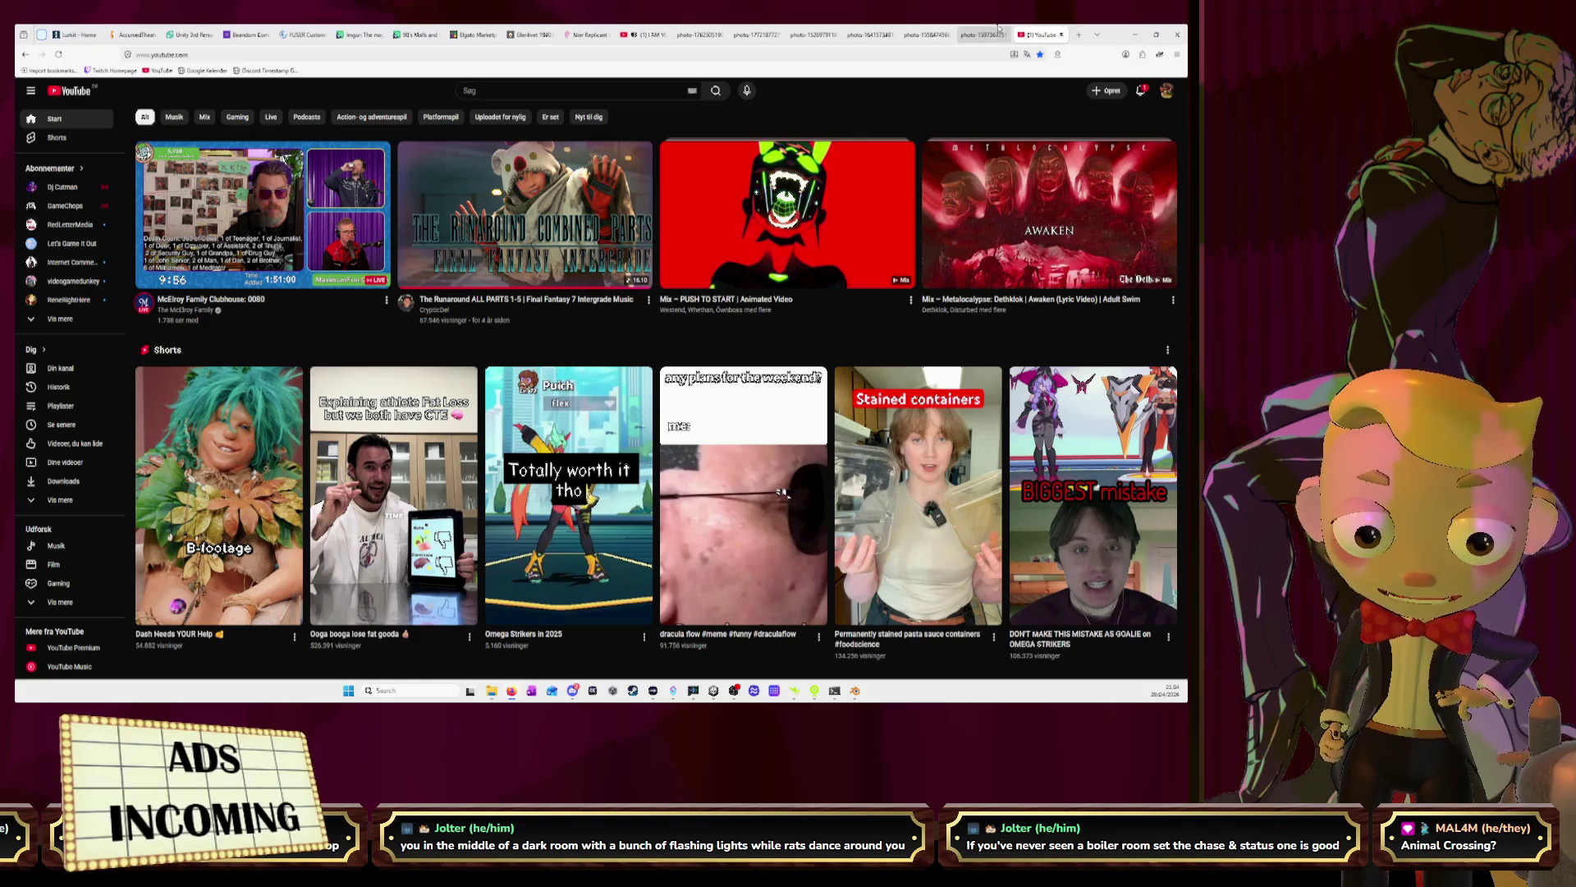
Search YouTube for 'macelroy fuser'
left_click(671, 89)
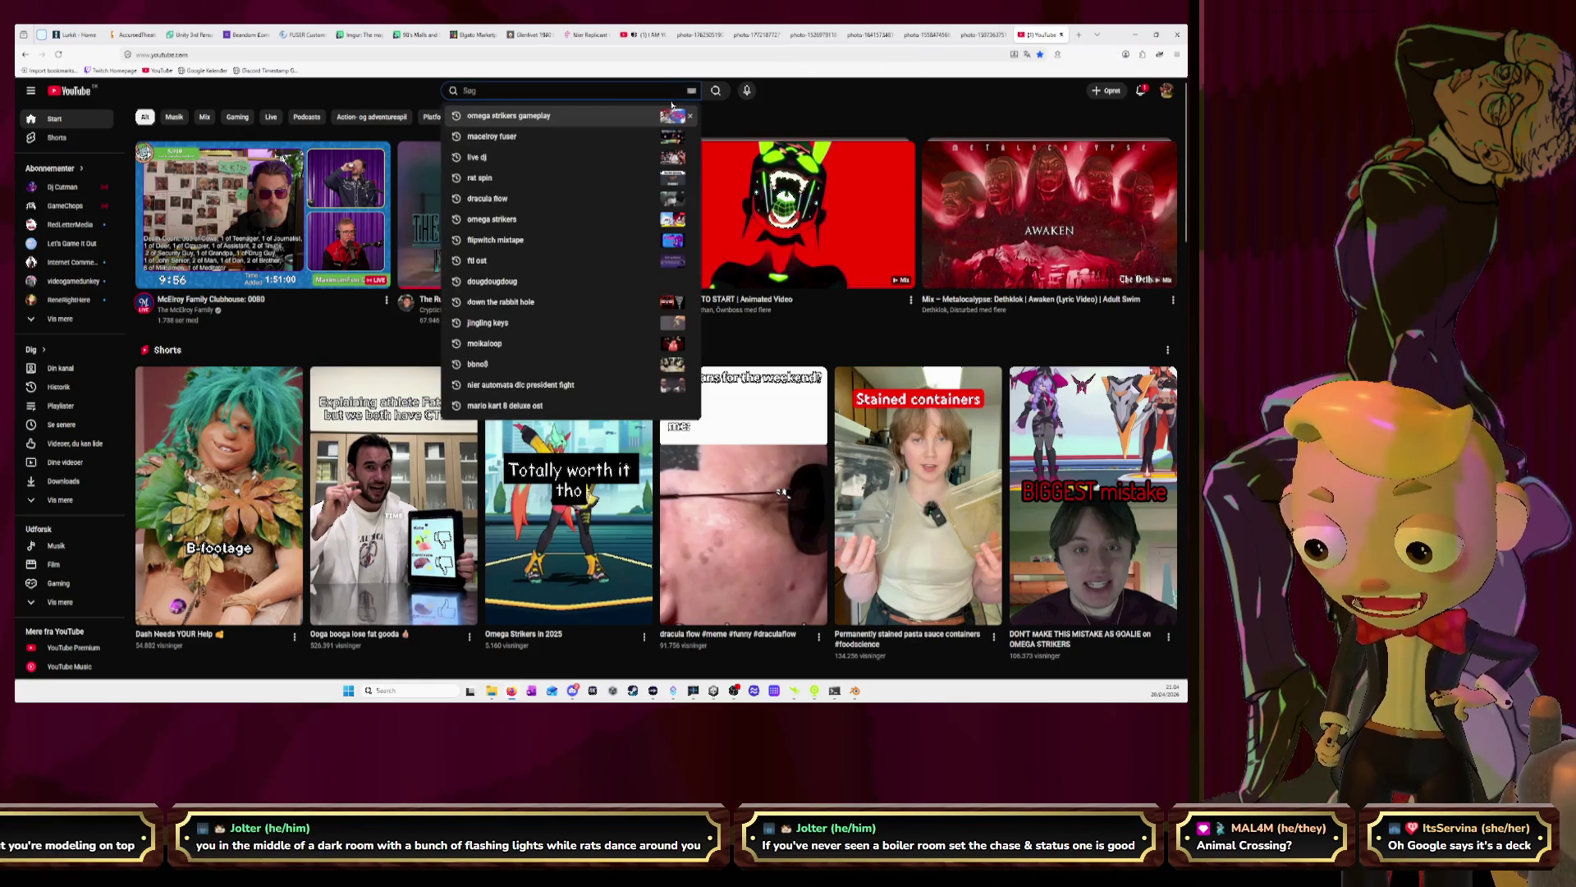
type("ma")
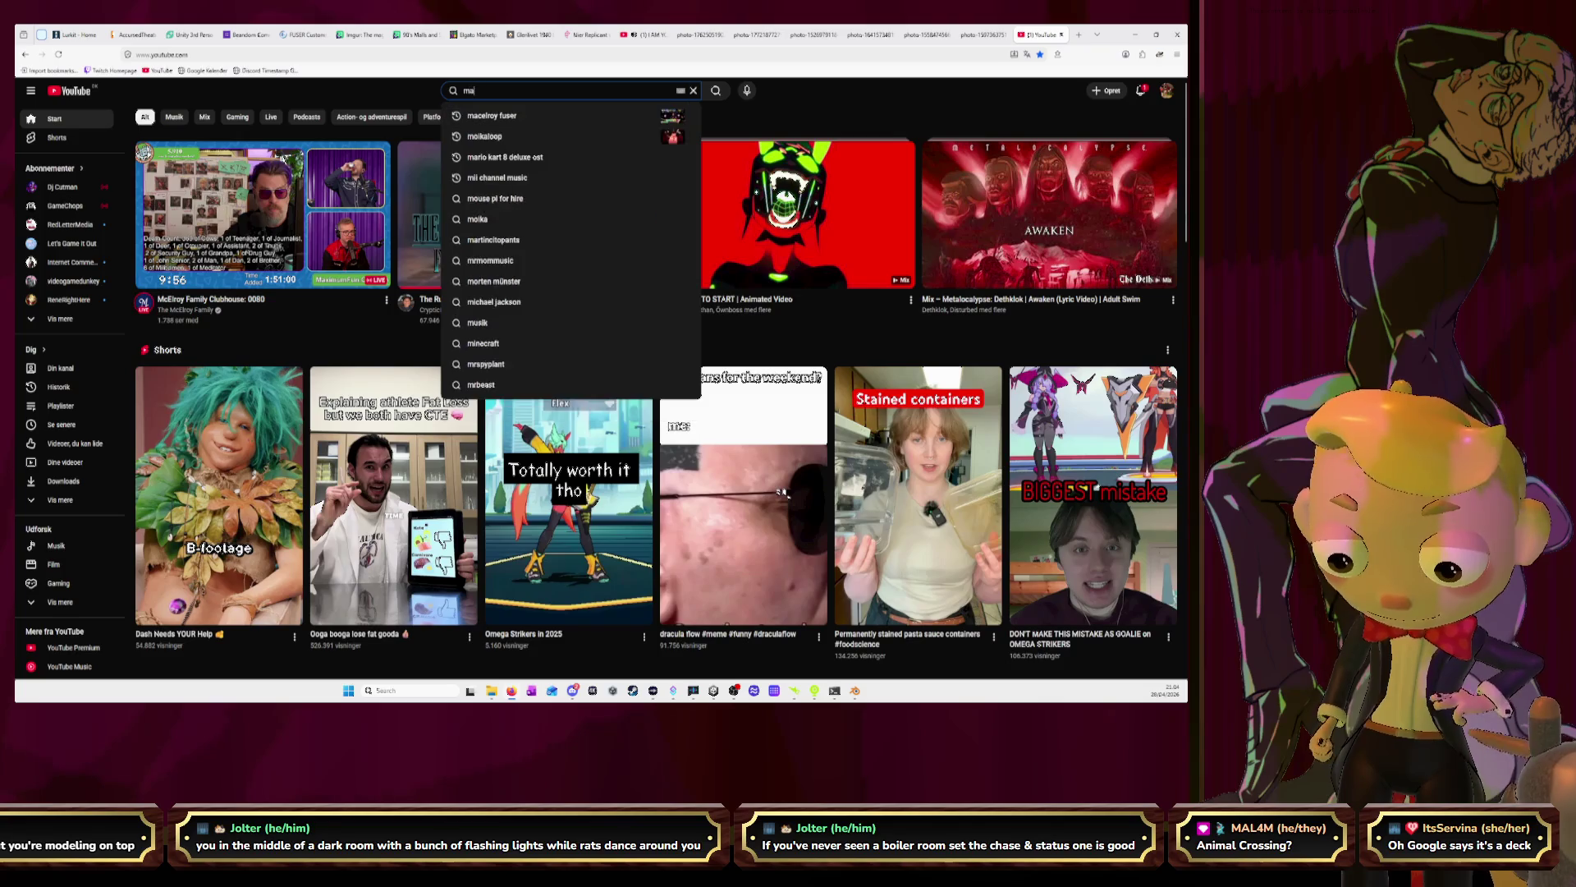
type("celroy fuser")
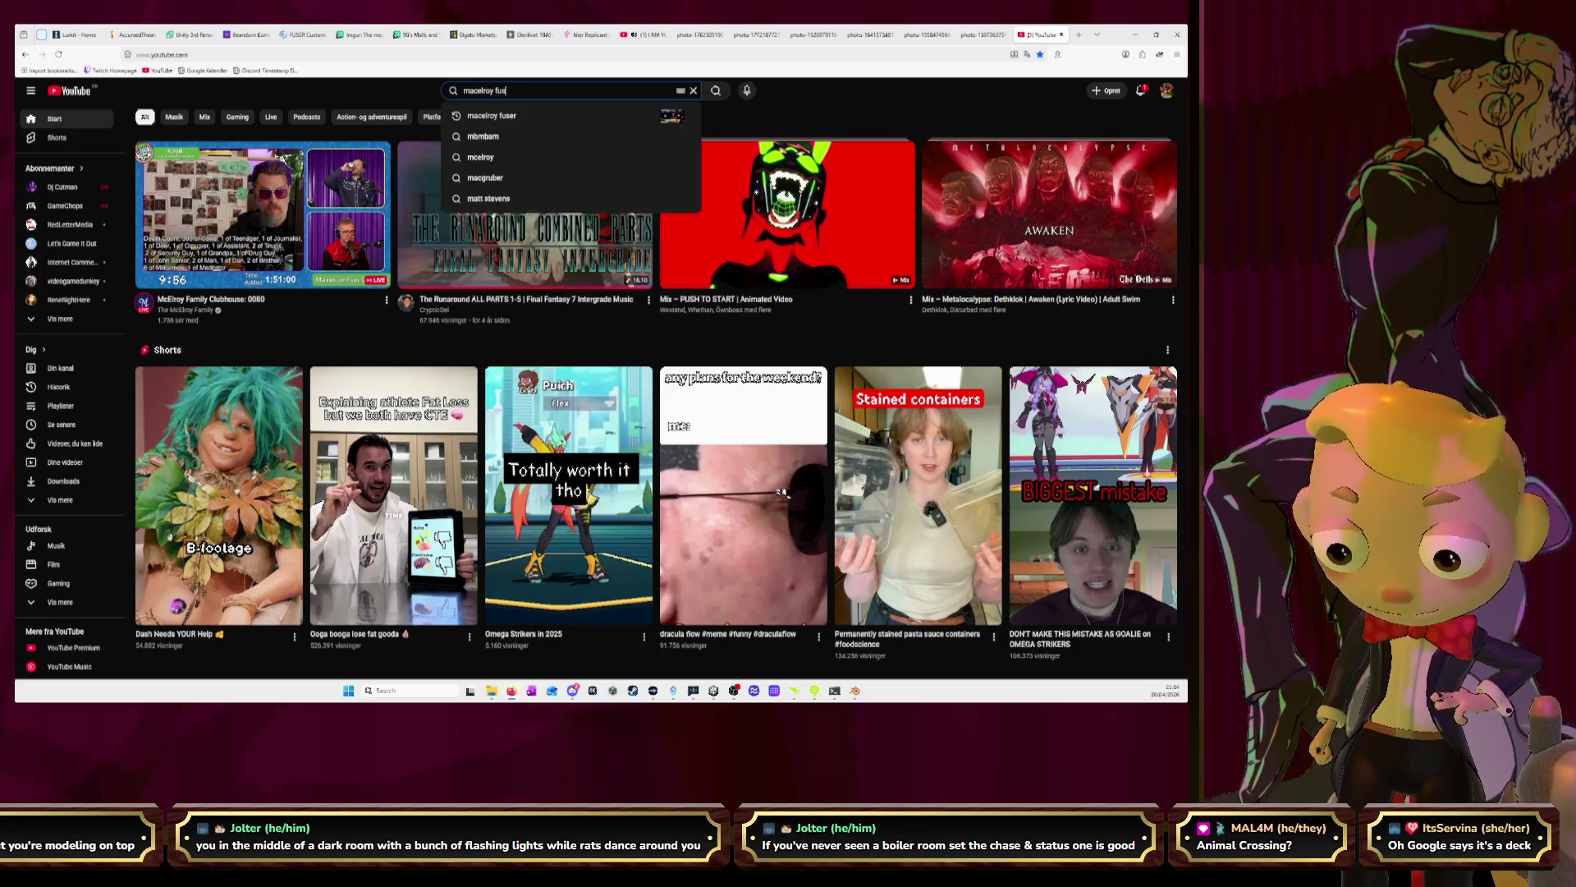
key("Return")
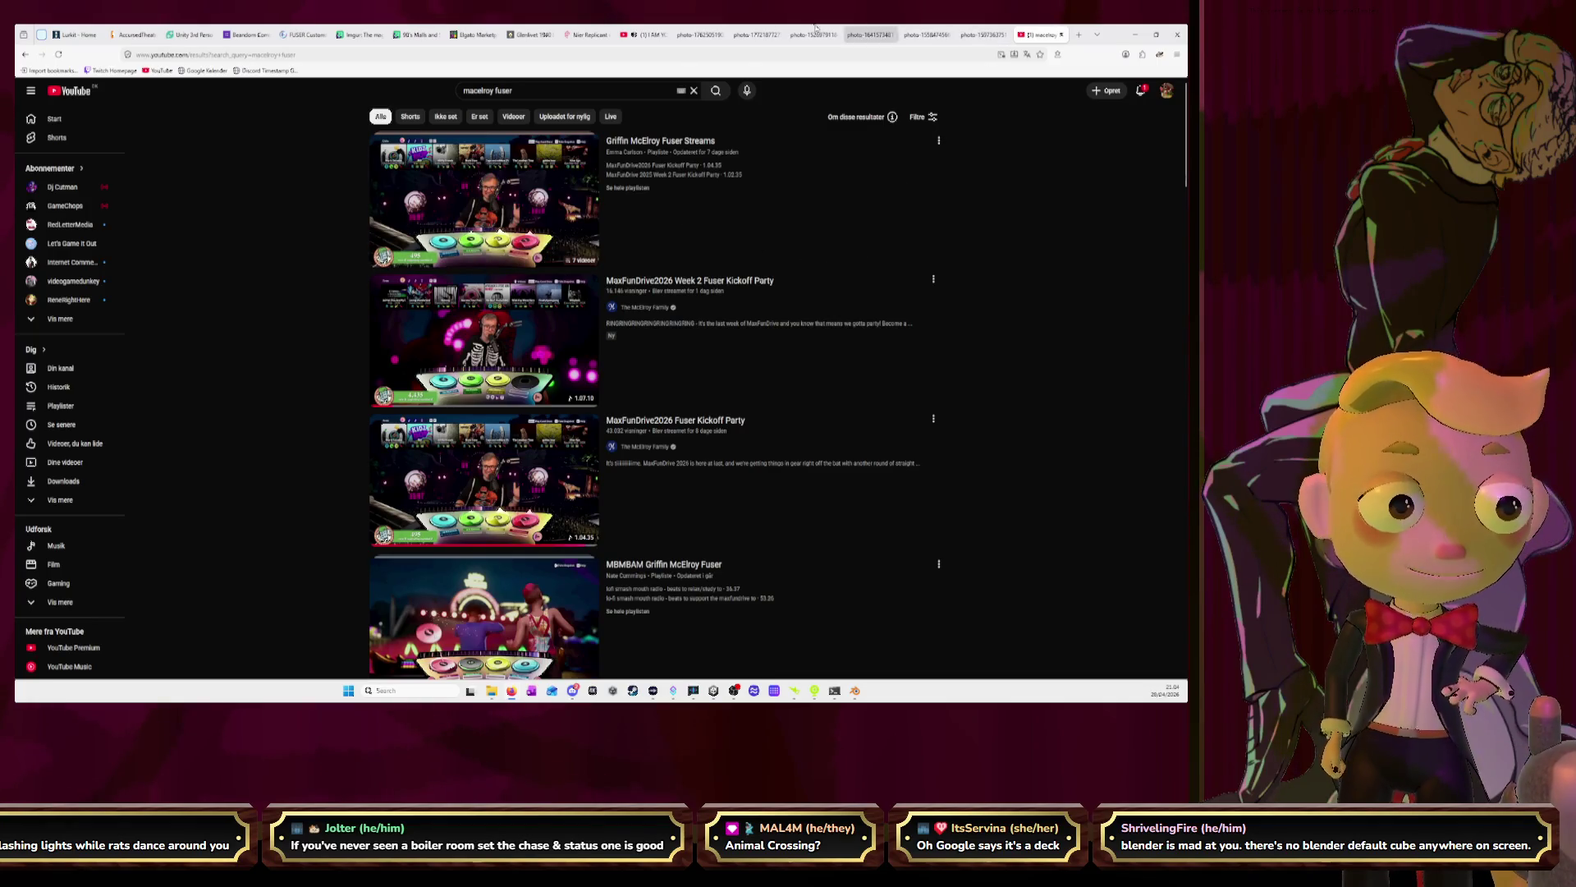
Open the Week 2 Fuser Kickoff Party stream and skip to about 1:07
left_click(658, 34)
left_click(1024, 36)
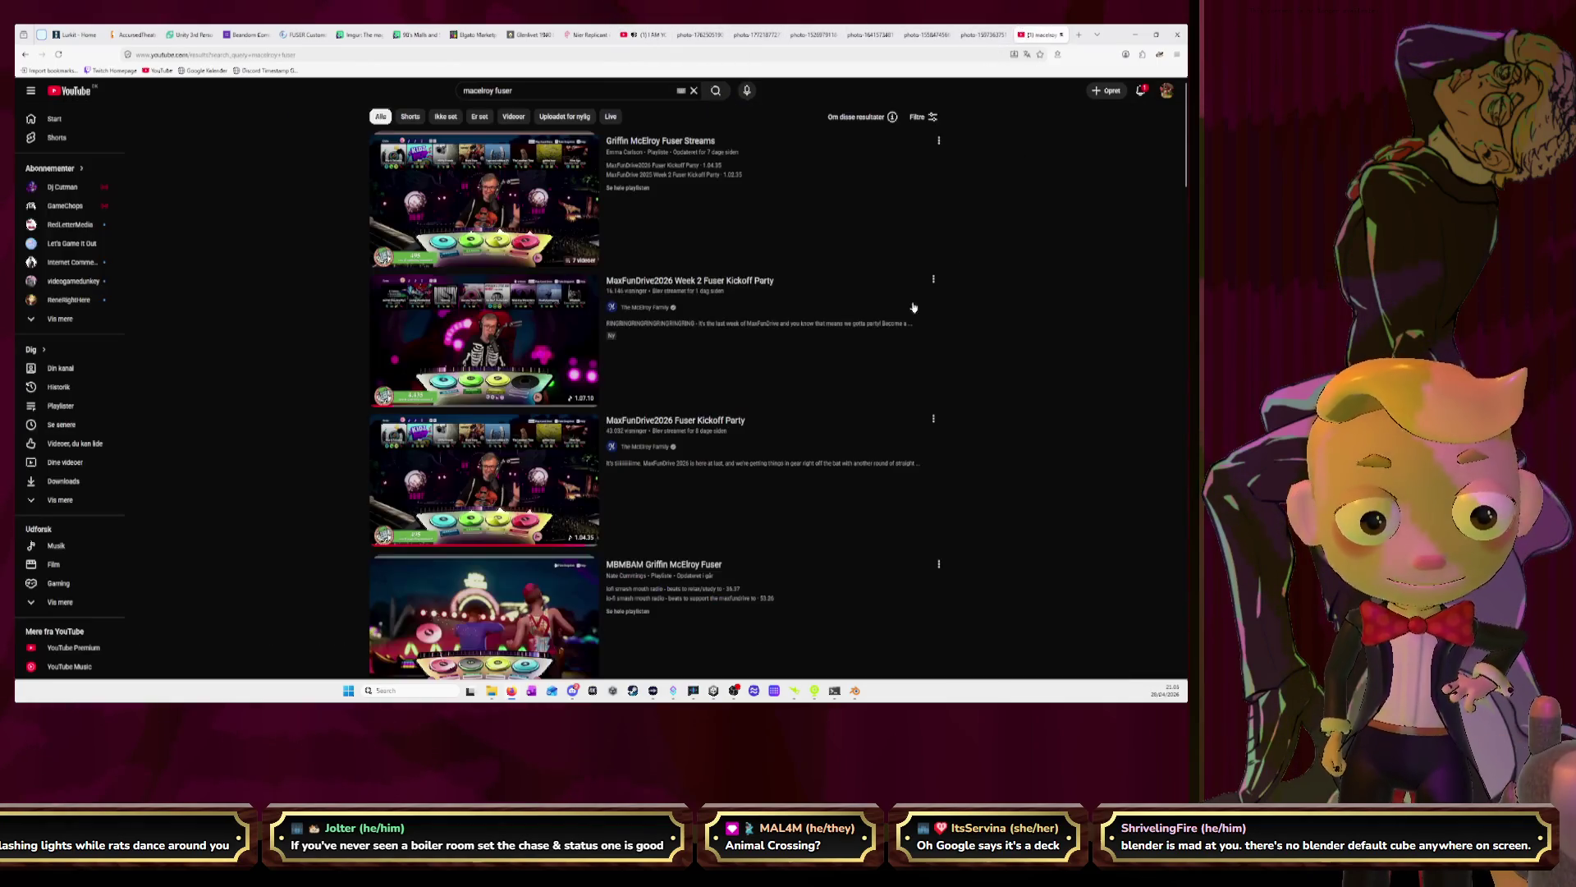
left_click(520, 359)
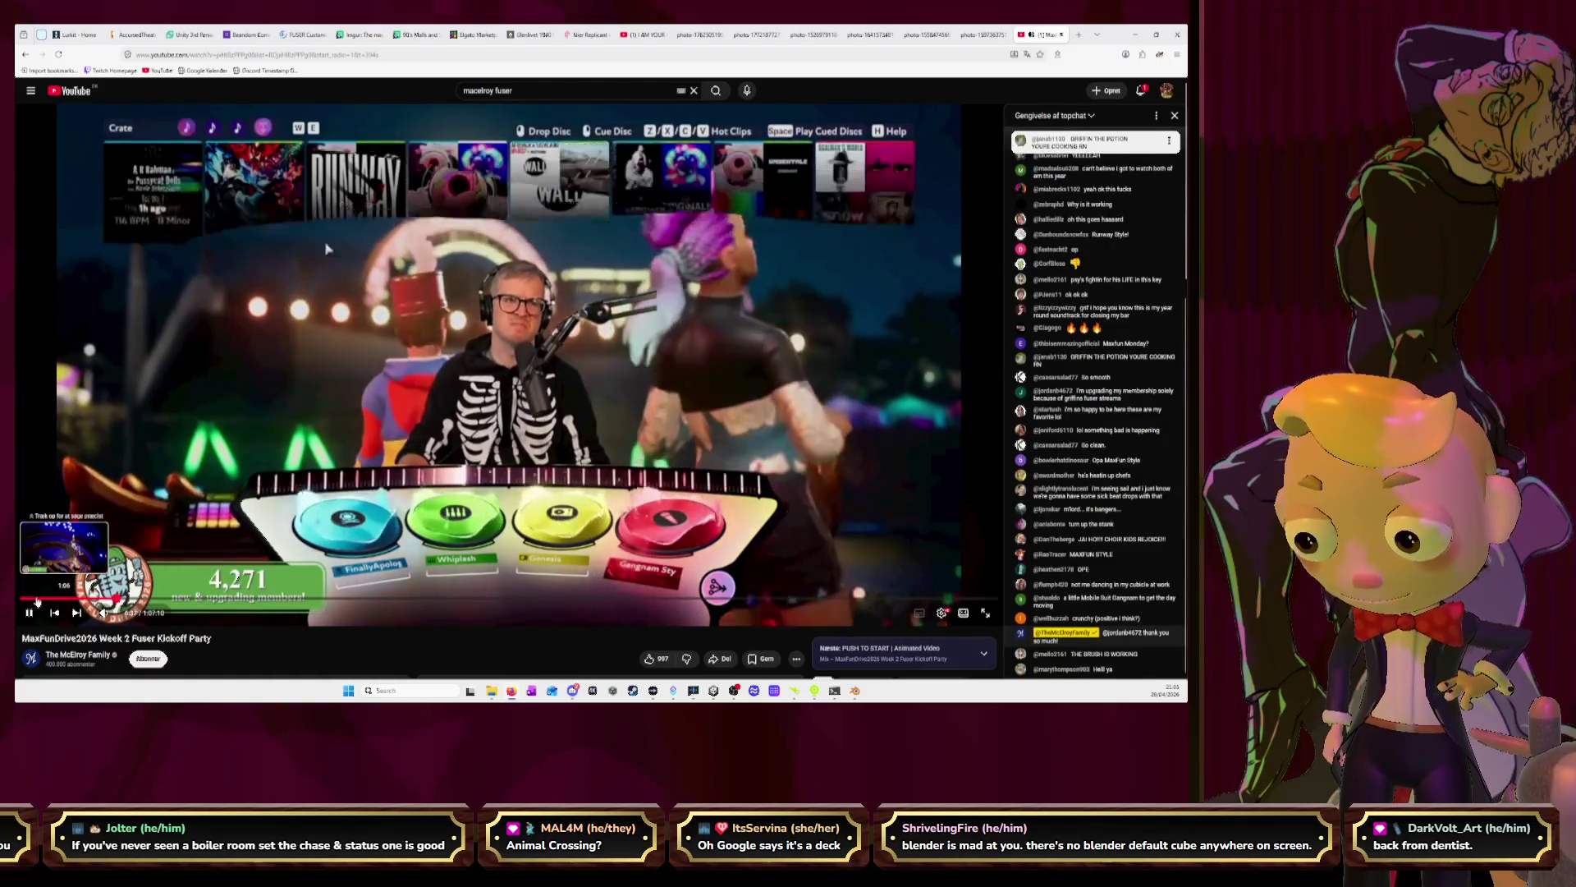
left_click(37, 599)
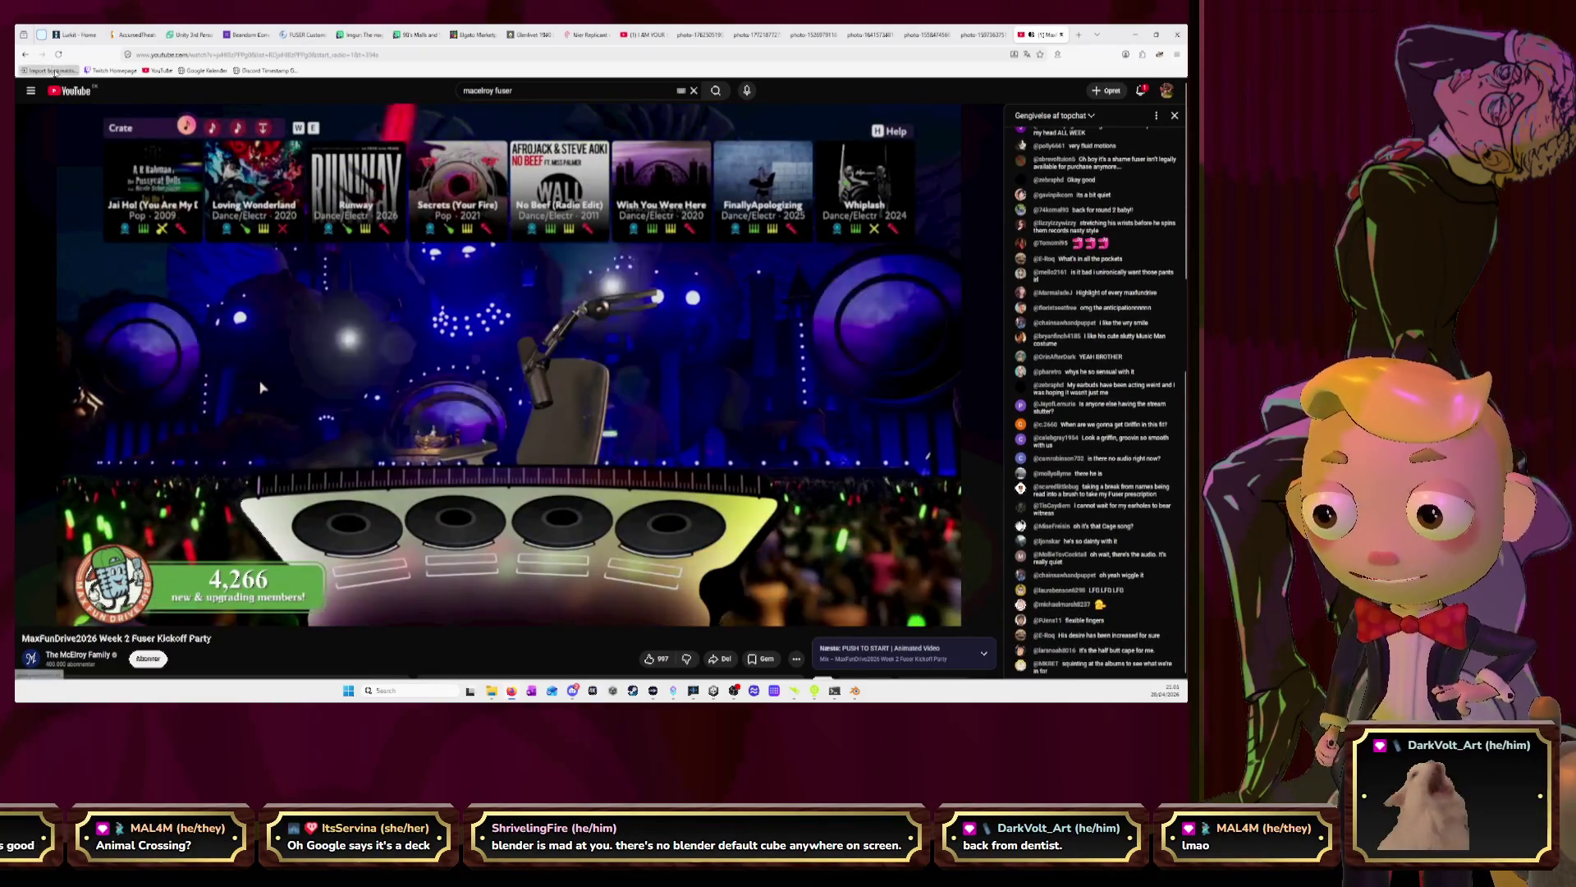
Open the MaxFunDrive2026 Fuser Kickoff Party video instead and play from about 1:07
left_click(25, 54)
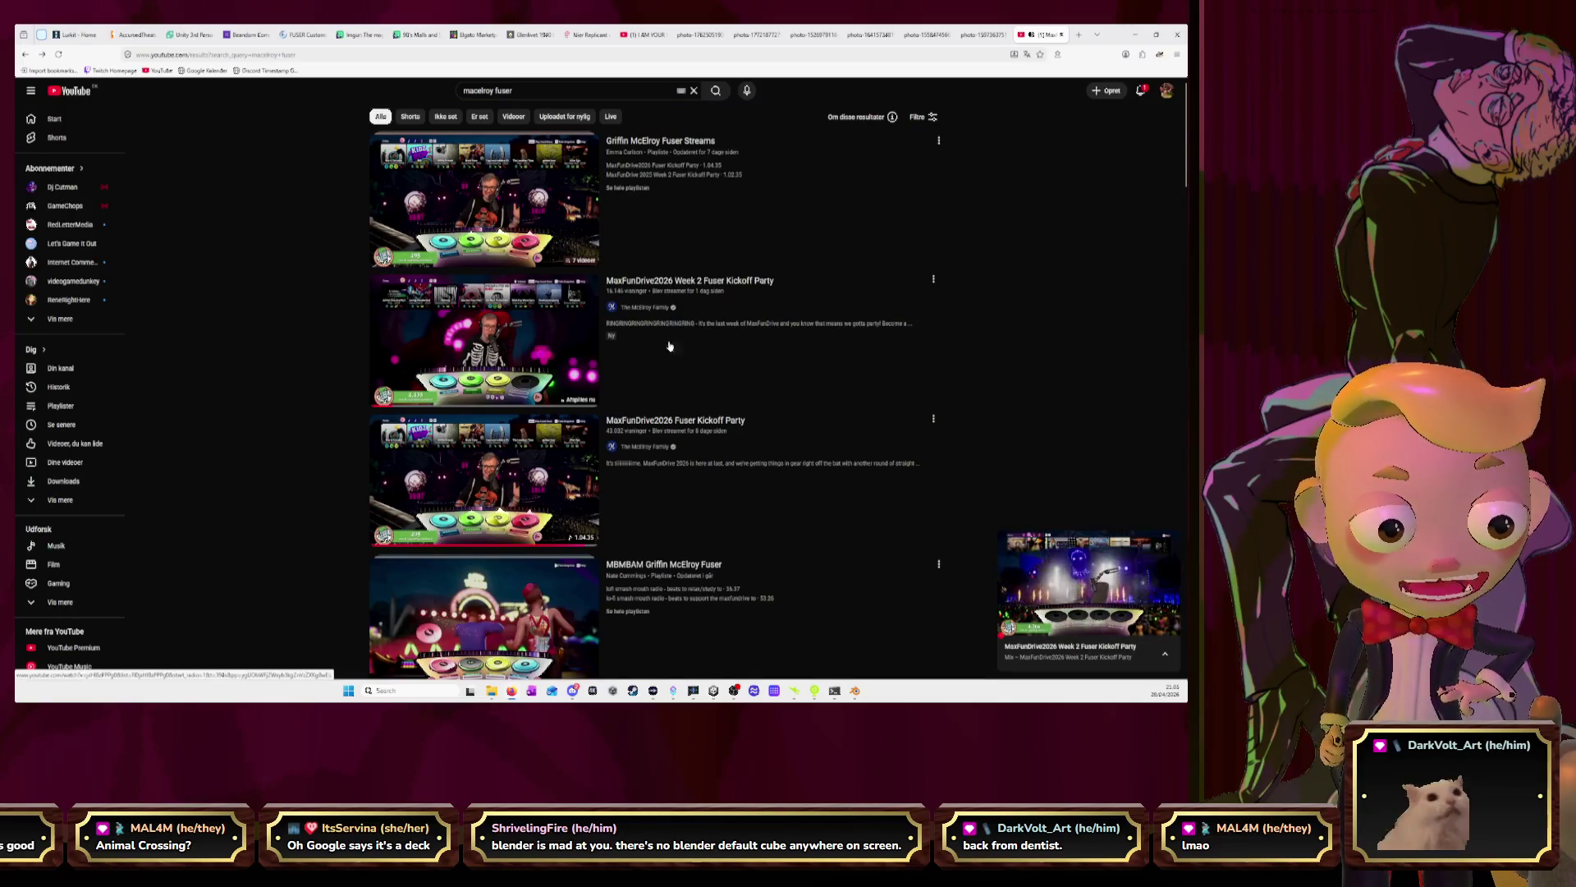
left_click(462, 400)
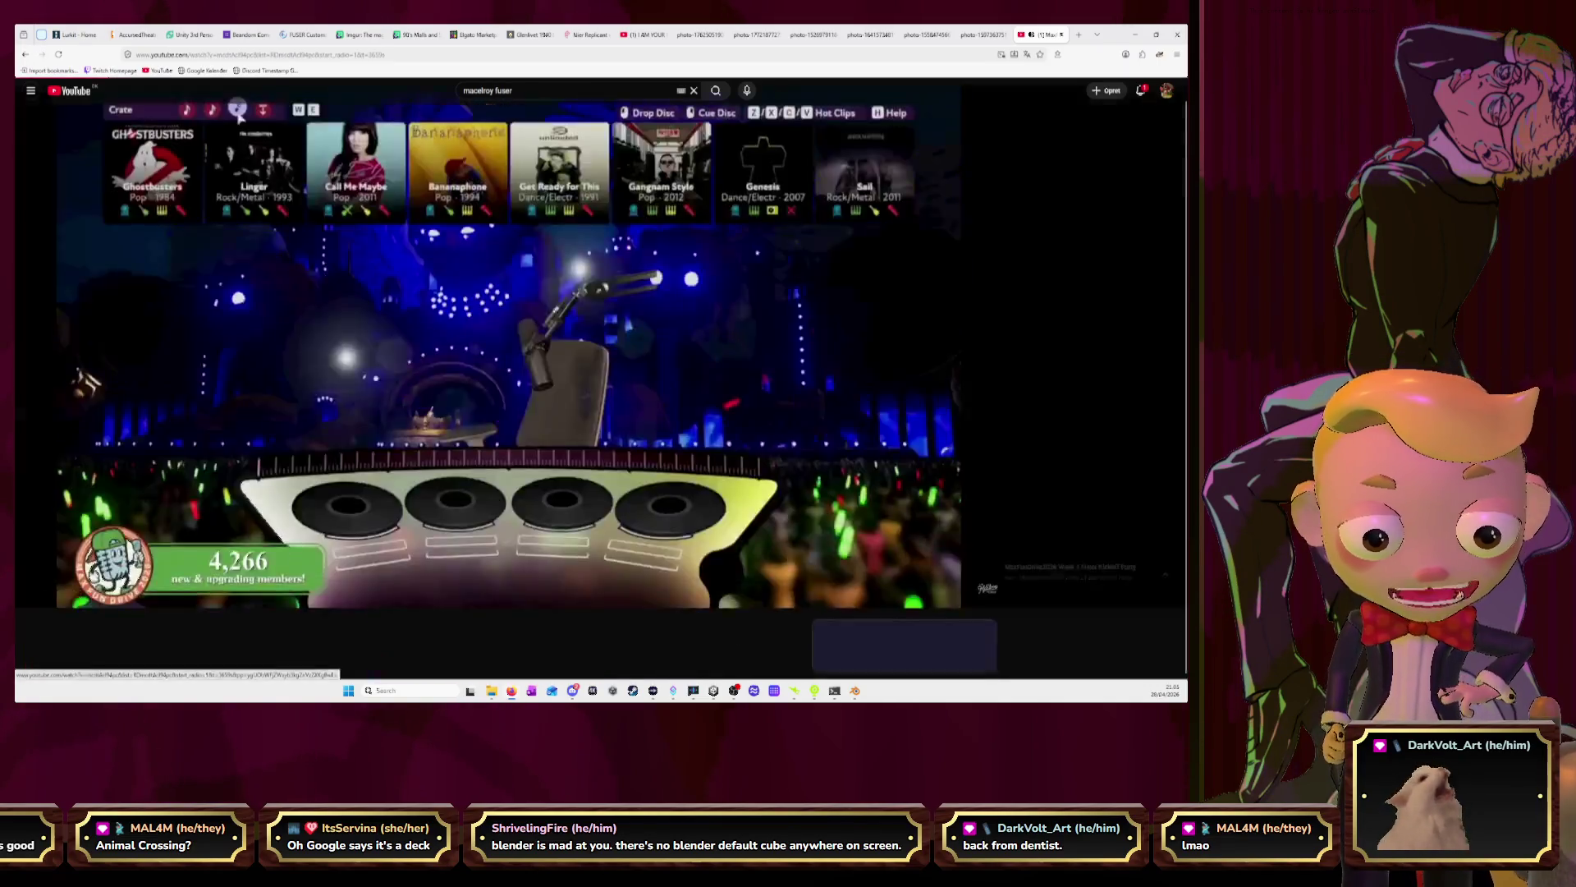
left_click(37, 600)
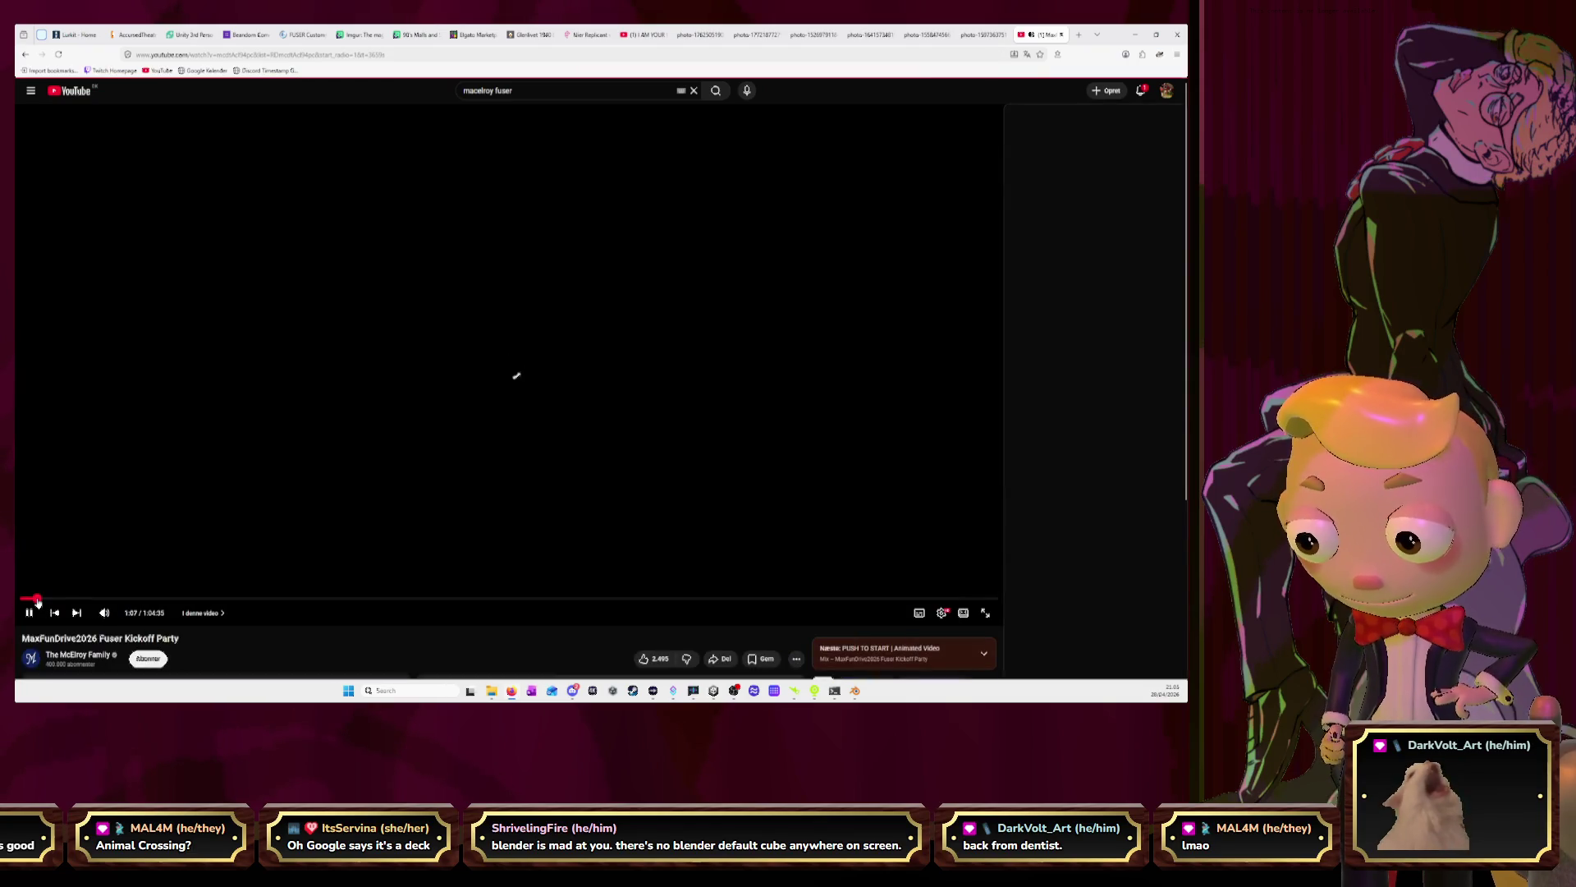